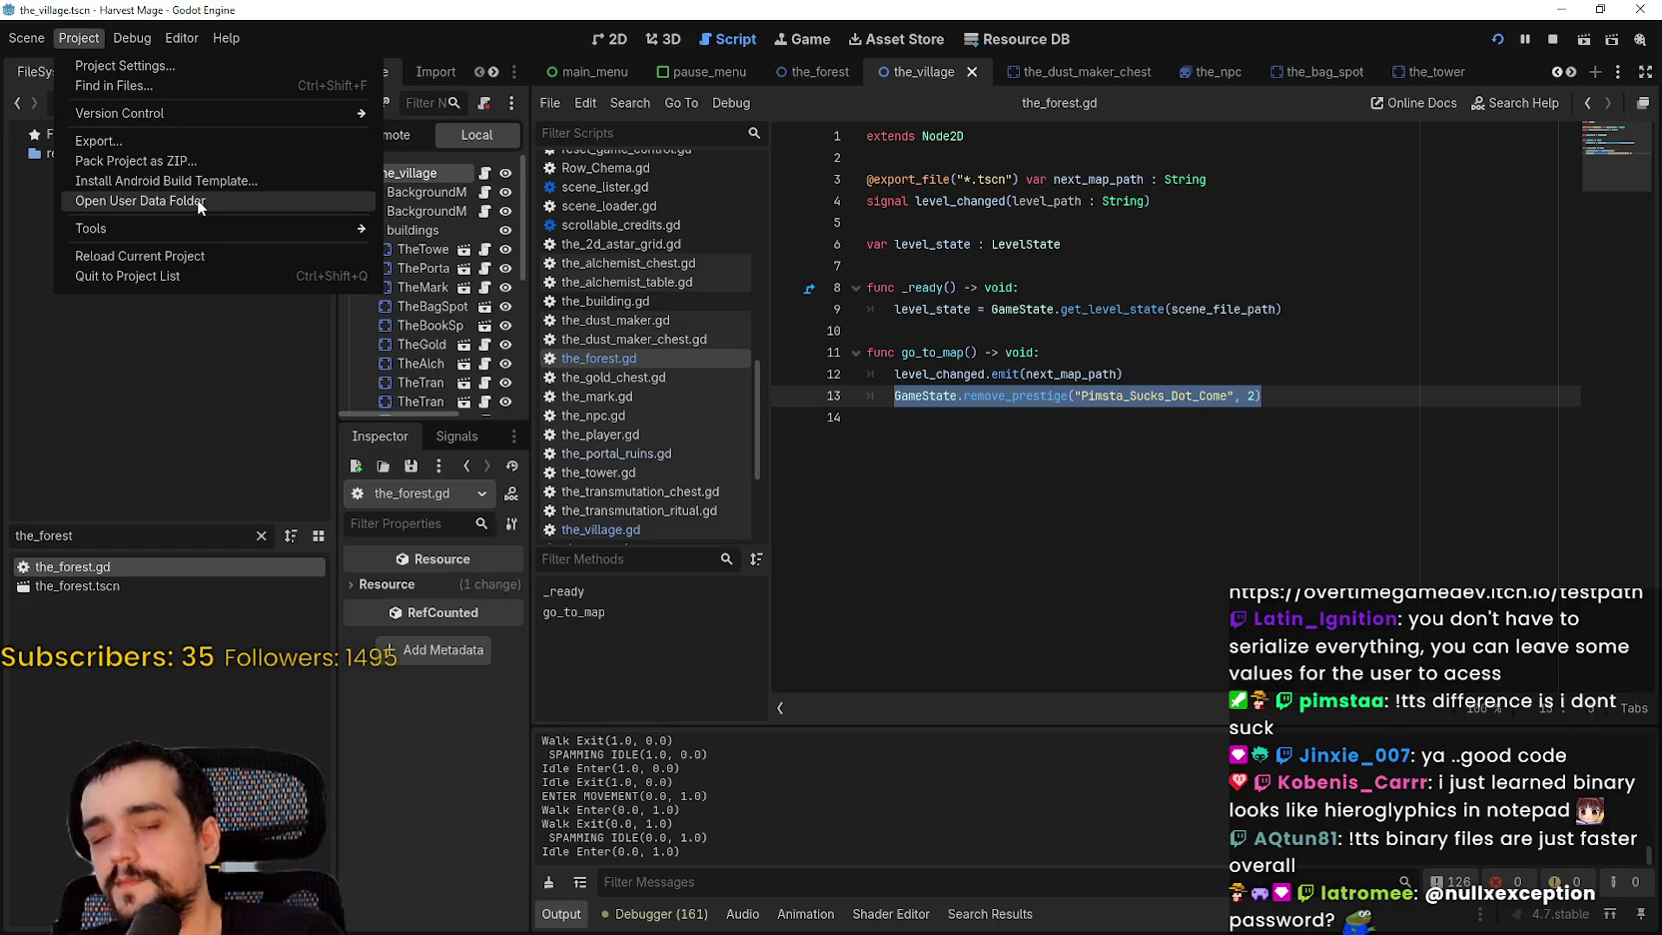
Step: Open global_state.tres from the project's user data folder in Notepad and enlarge its window
click(142, 205)
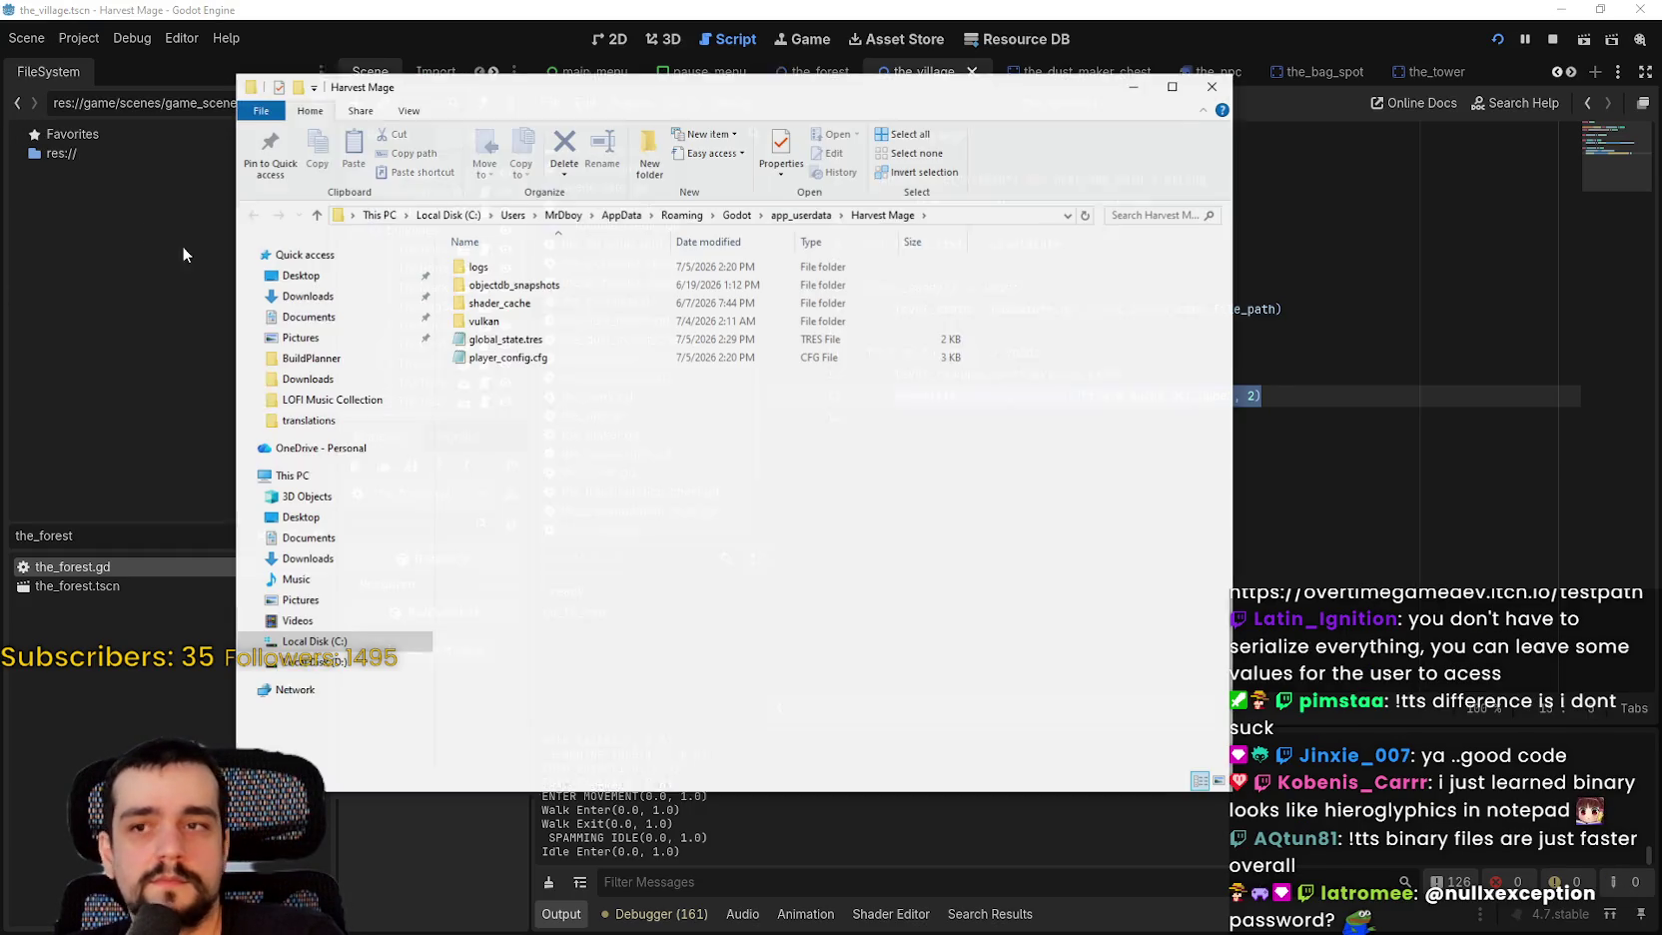
double_click(504, 339)
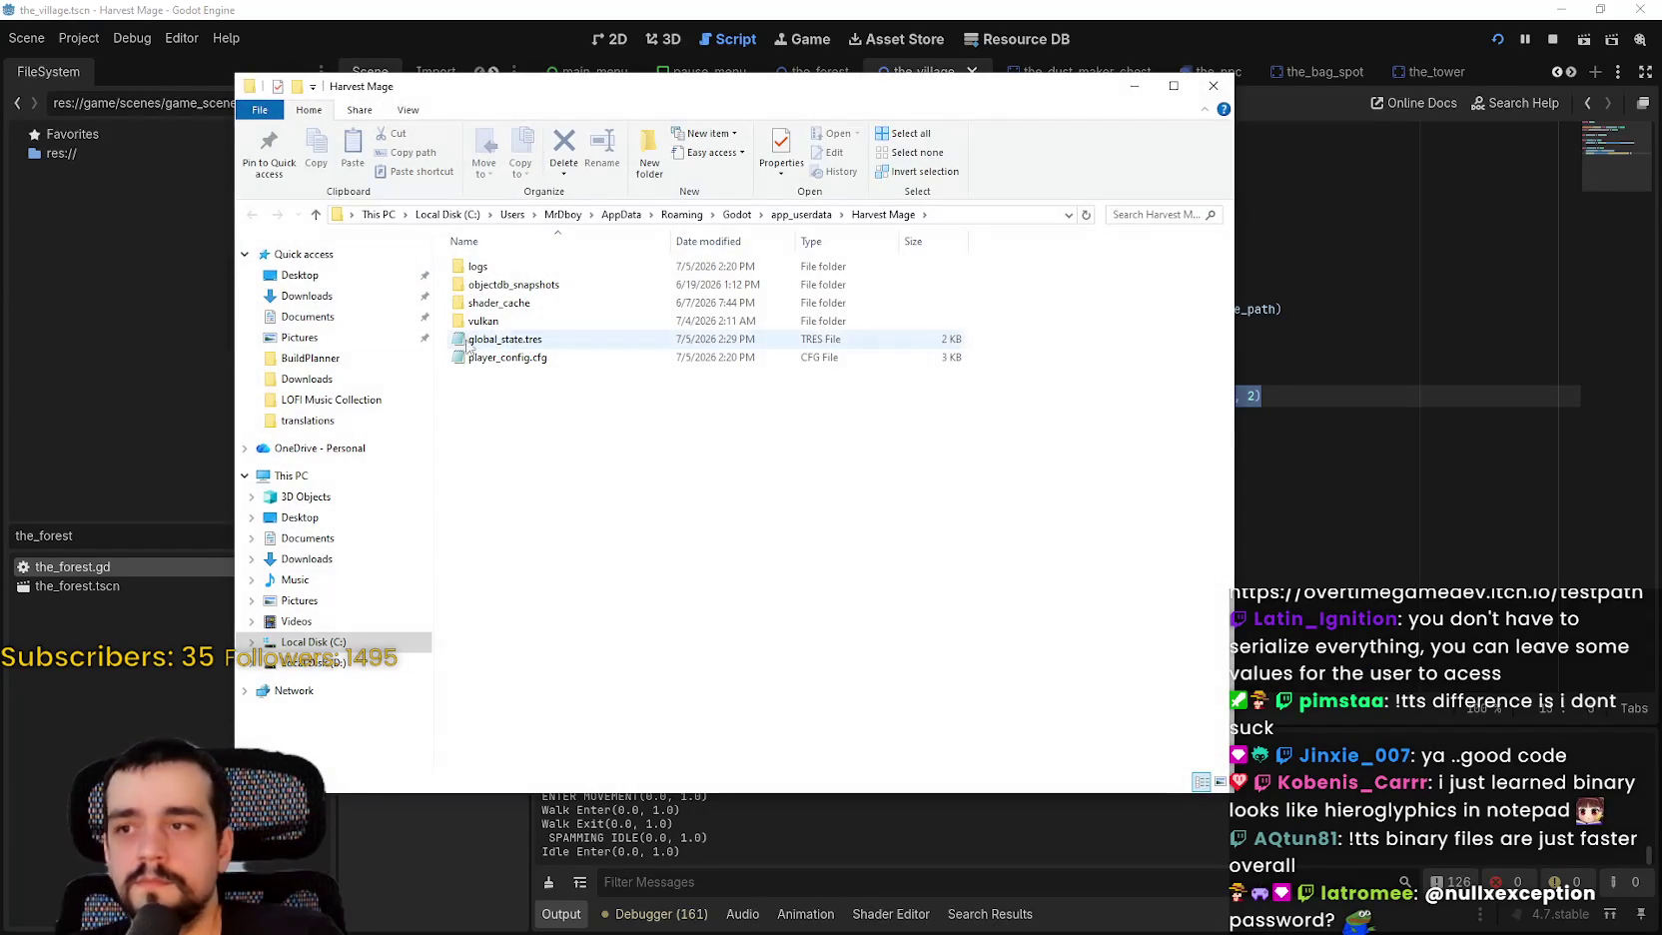
scroll(1071, 339, down, 5)
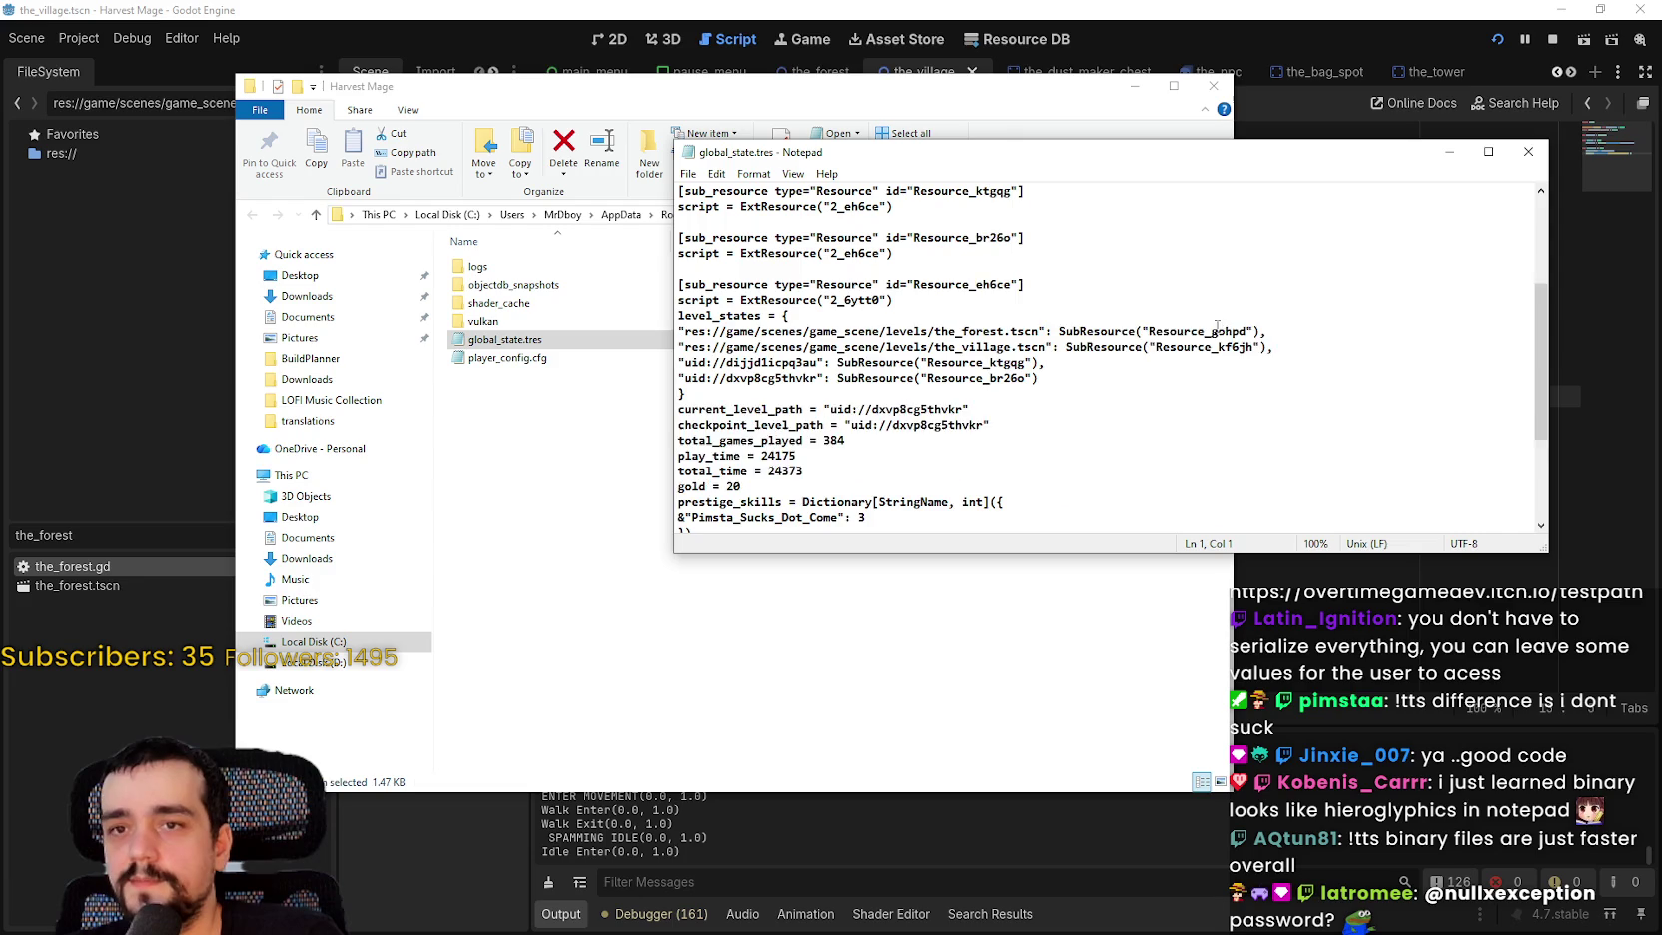
scroll(1543, 357, up, 5)
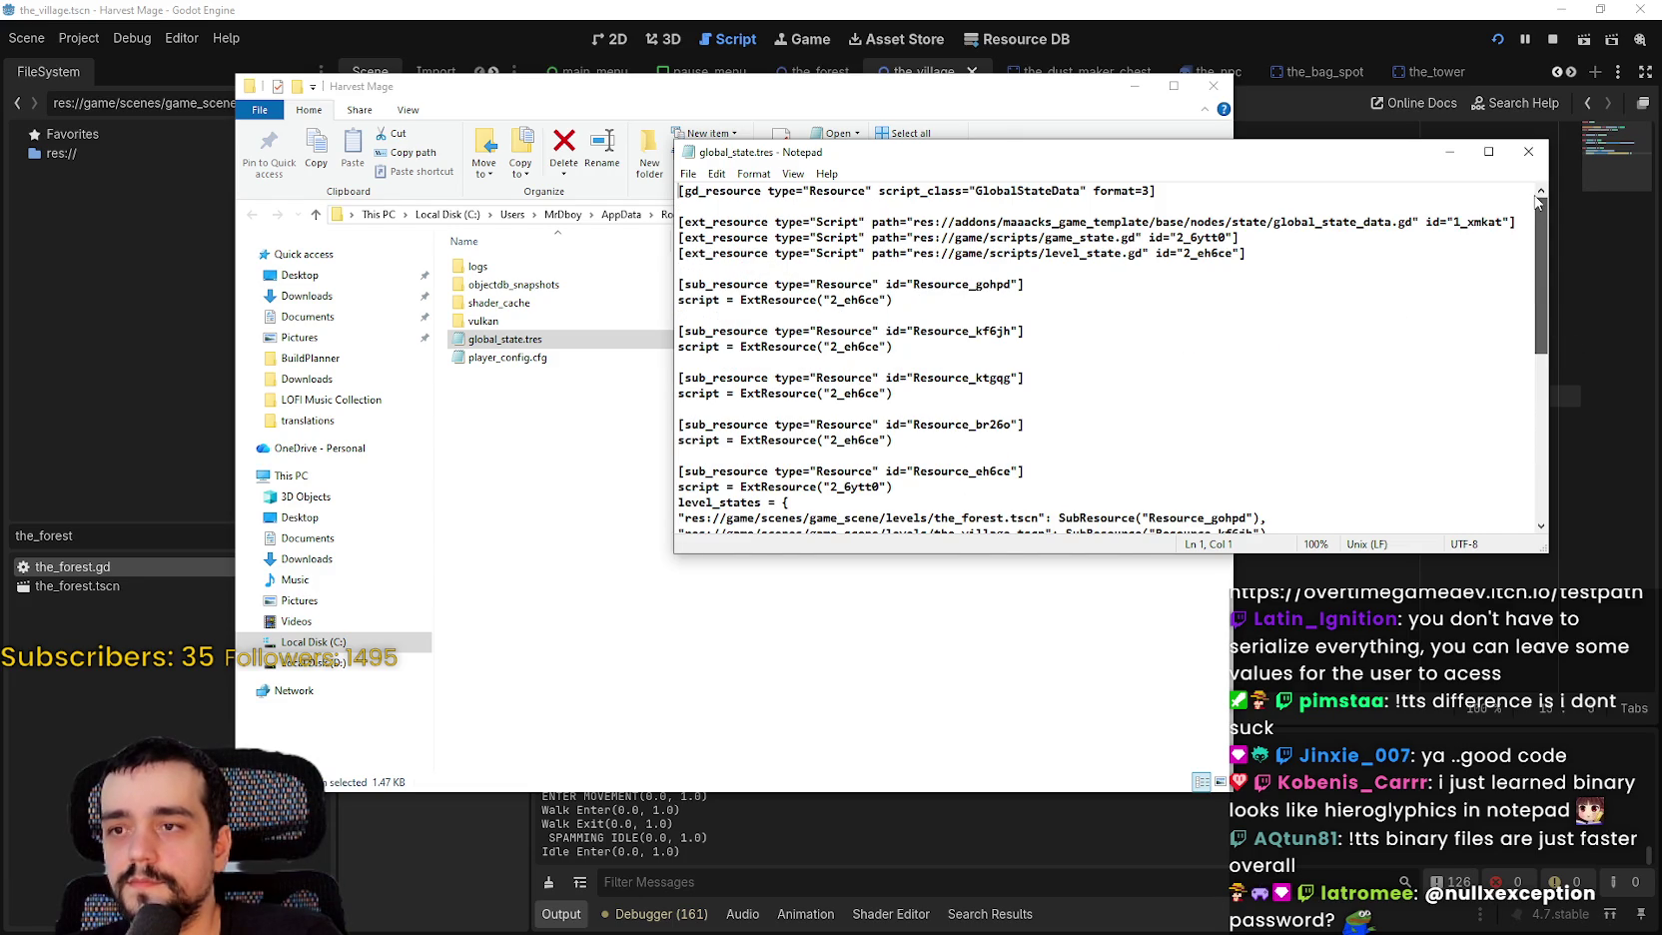
mouse_move(827, 152)
mouse_down()
mouse_move(938, 22)
mouse_move(875, 36)
mouse_up()
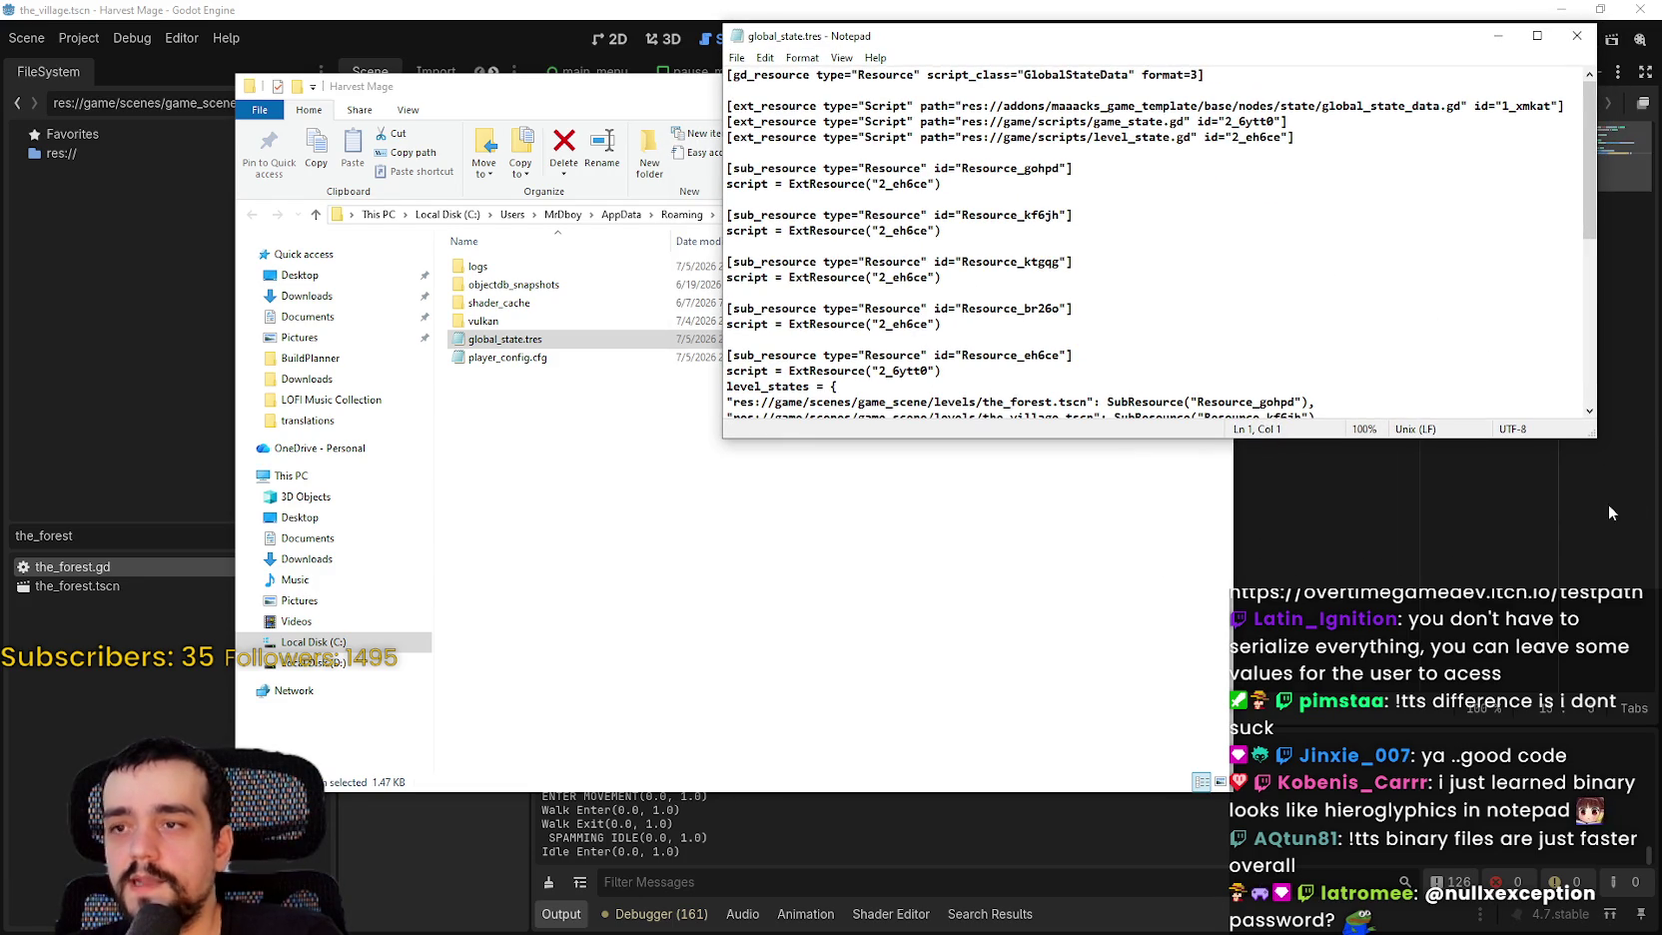
mouse_move(1595, 437)
mouse_down()
mouse_move(1606, 919)
mouse_move(1605, 764)
mouse_up()
Step: Read through the saved play stats, total_games_played and prestige skill entries
mouse_move(974, 559)
mouse_down()
mouse_move(799, 527)
mouse_move(710, 478)
mouse_up()
click(839, 574)
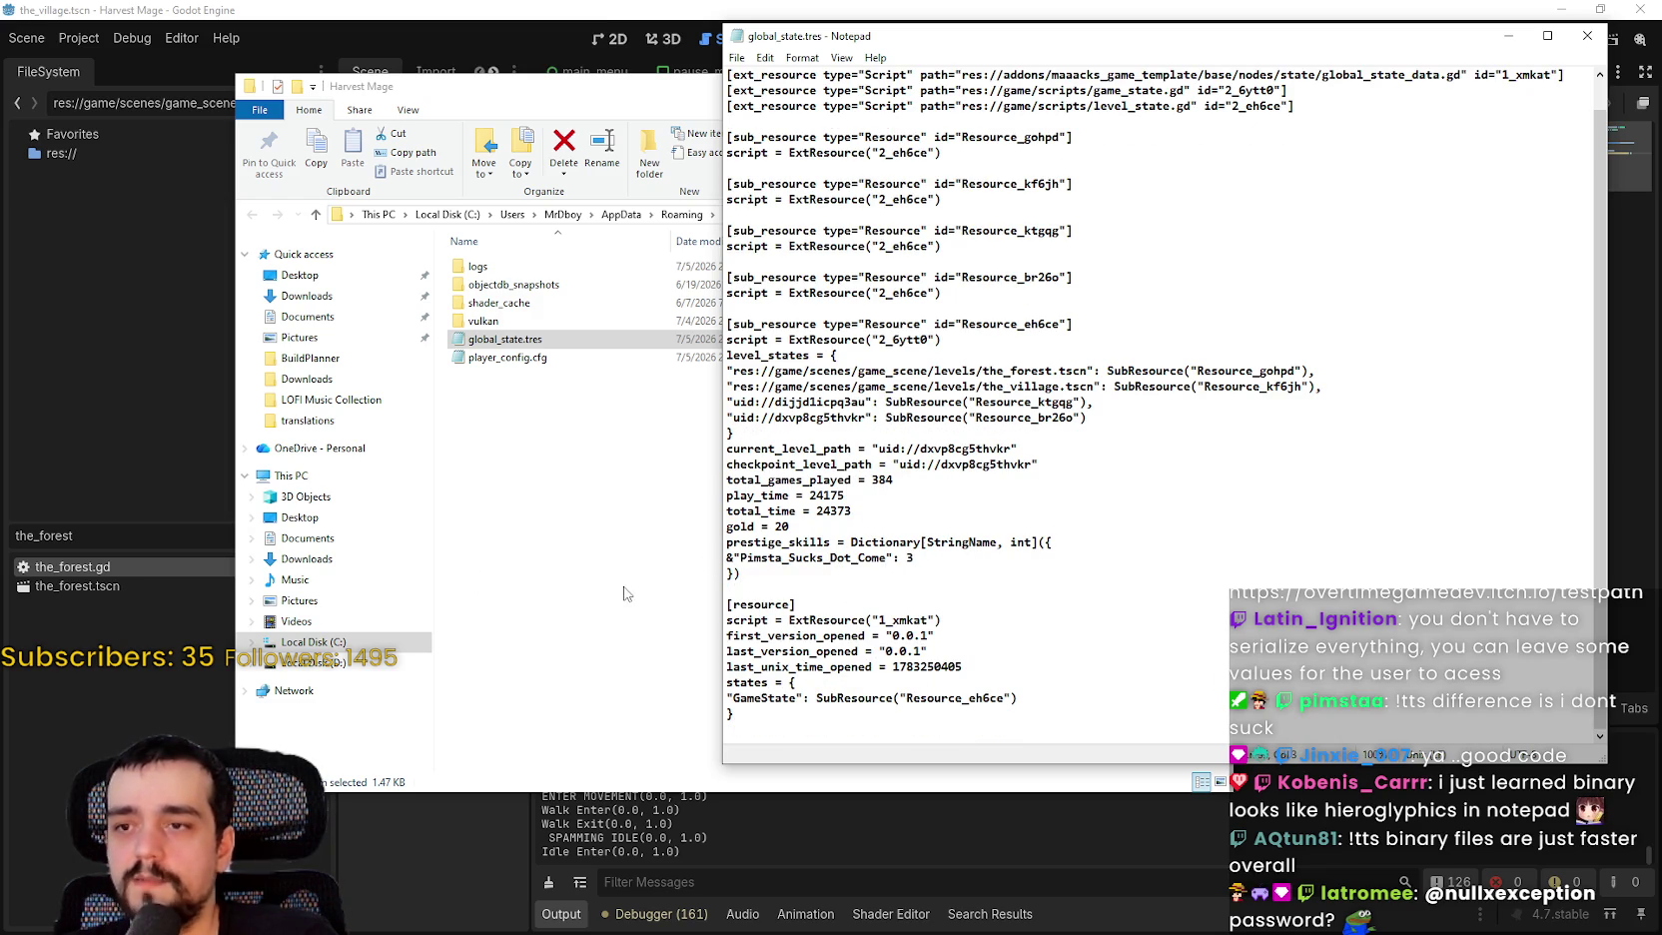
click(985, 547)
mouse_move(974, 556)
mouse_down()
mouse_move(702, 455)
mouse_move(690, 432)
mouse_move(695, 551)
mouse_move(698, 501)
mouse_move(699, 533)
mouse_move(811, 580)
mouse_move(902, 557)
mouse_move(728, 526)
mouse_up()
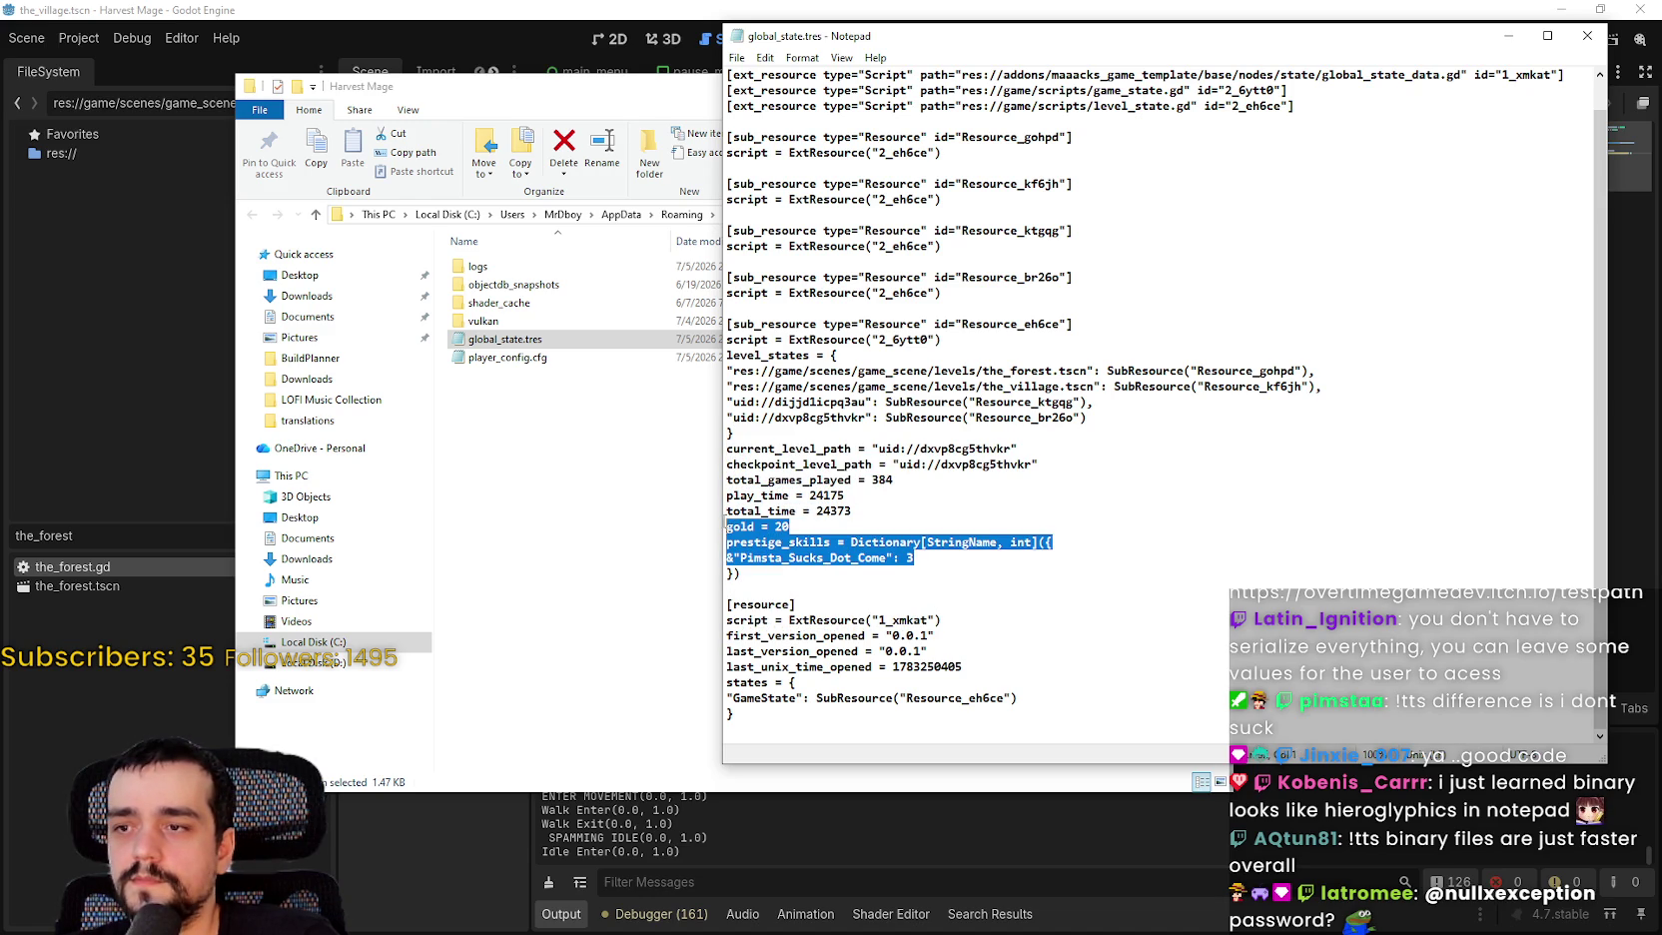
click(569, 448)
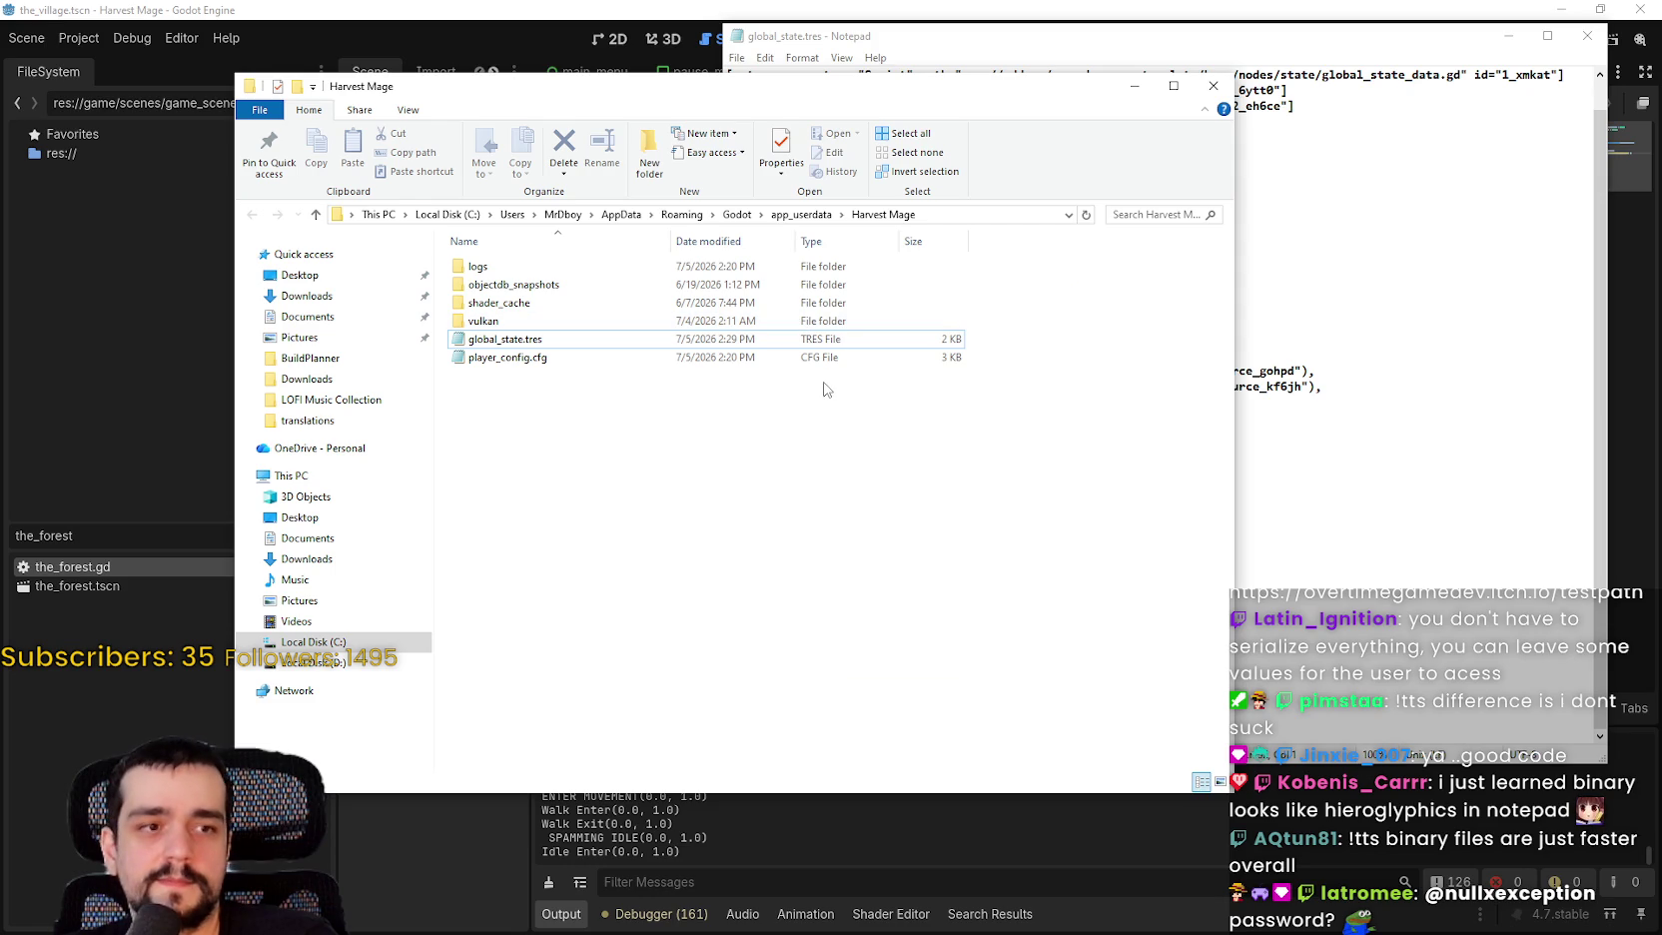
click(1376, 438)
scroll(1318, 437, up, 1)
scroll(1276, 437, down, 1)
click(1185, 477)
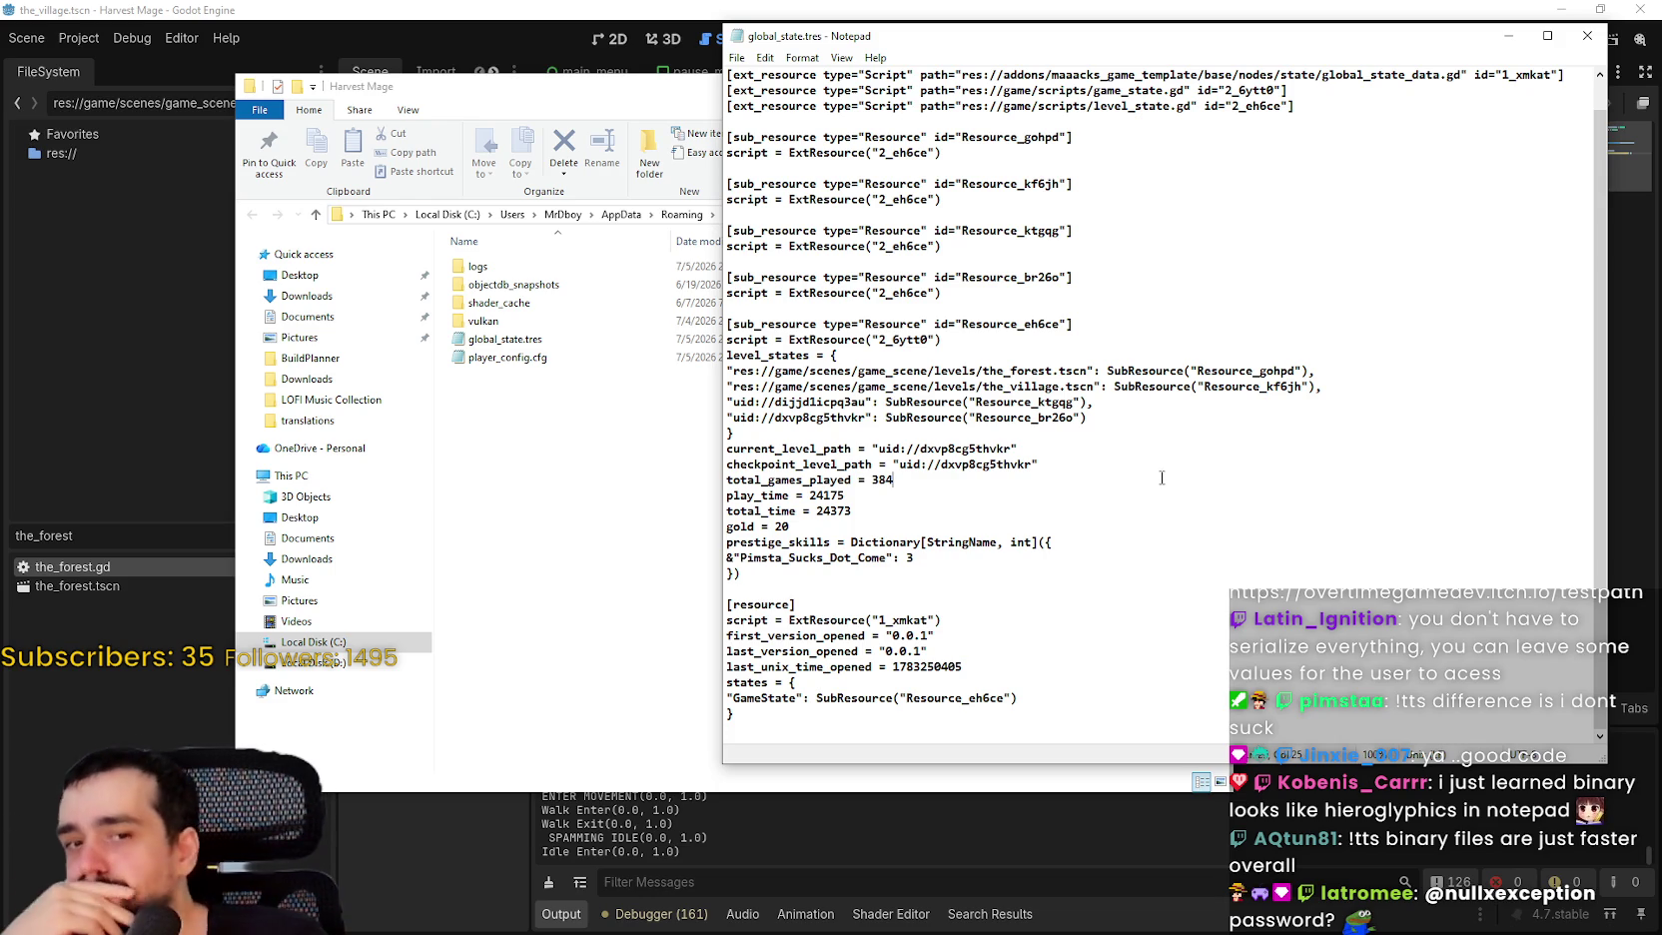
scroll(1161, 477, up, 1)
scroll(1099, 477, down, 1)
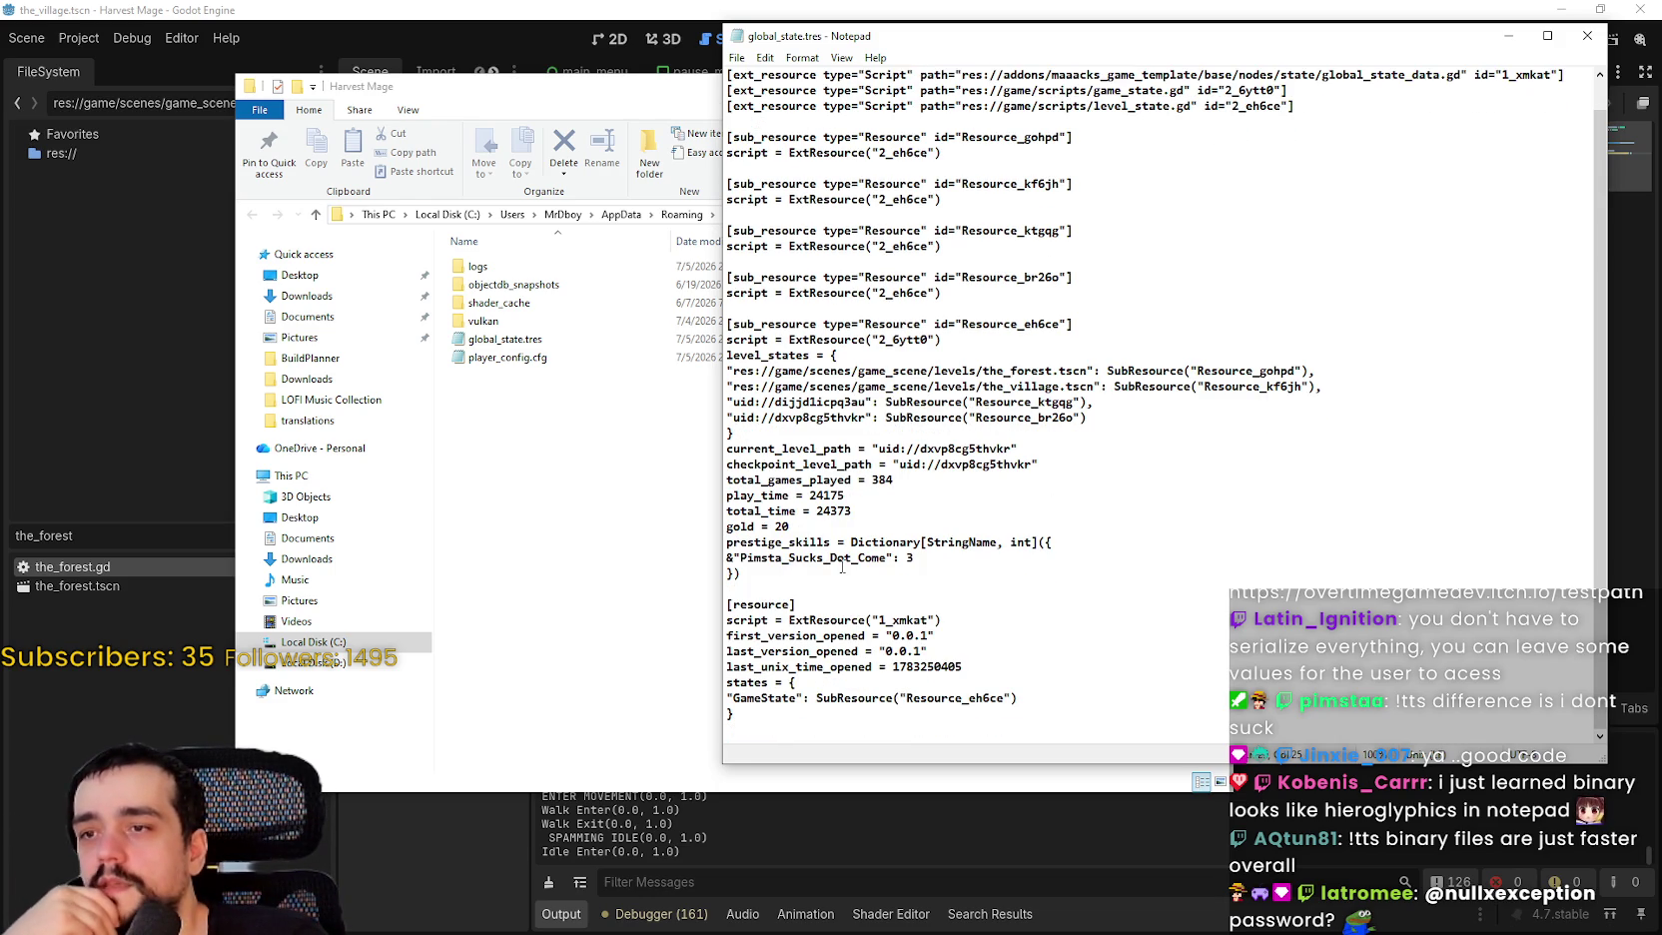
Step: Review the saved level paths, level state sub-resources and level_states block to the end of the file
mouse_move(733, 448)
mouse_down()
mouse_move(989, 581)
mouse_move(1019, 563)
mouse_up()
click(1020, 563)
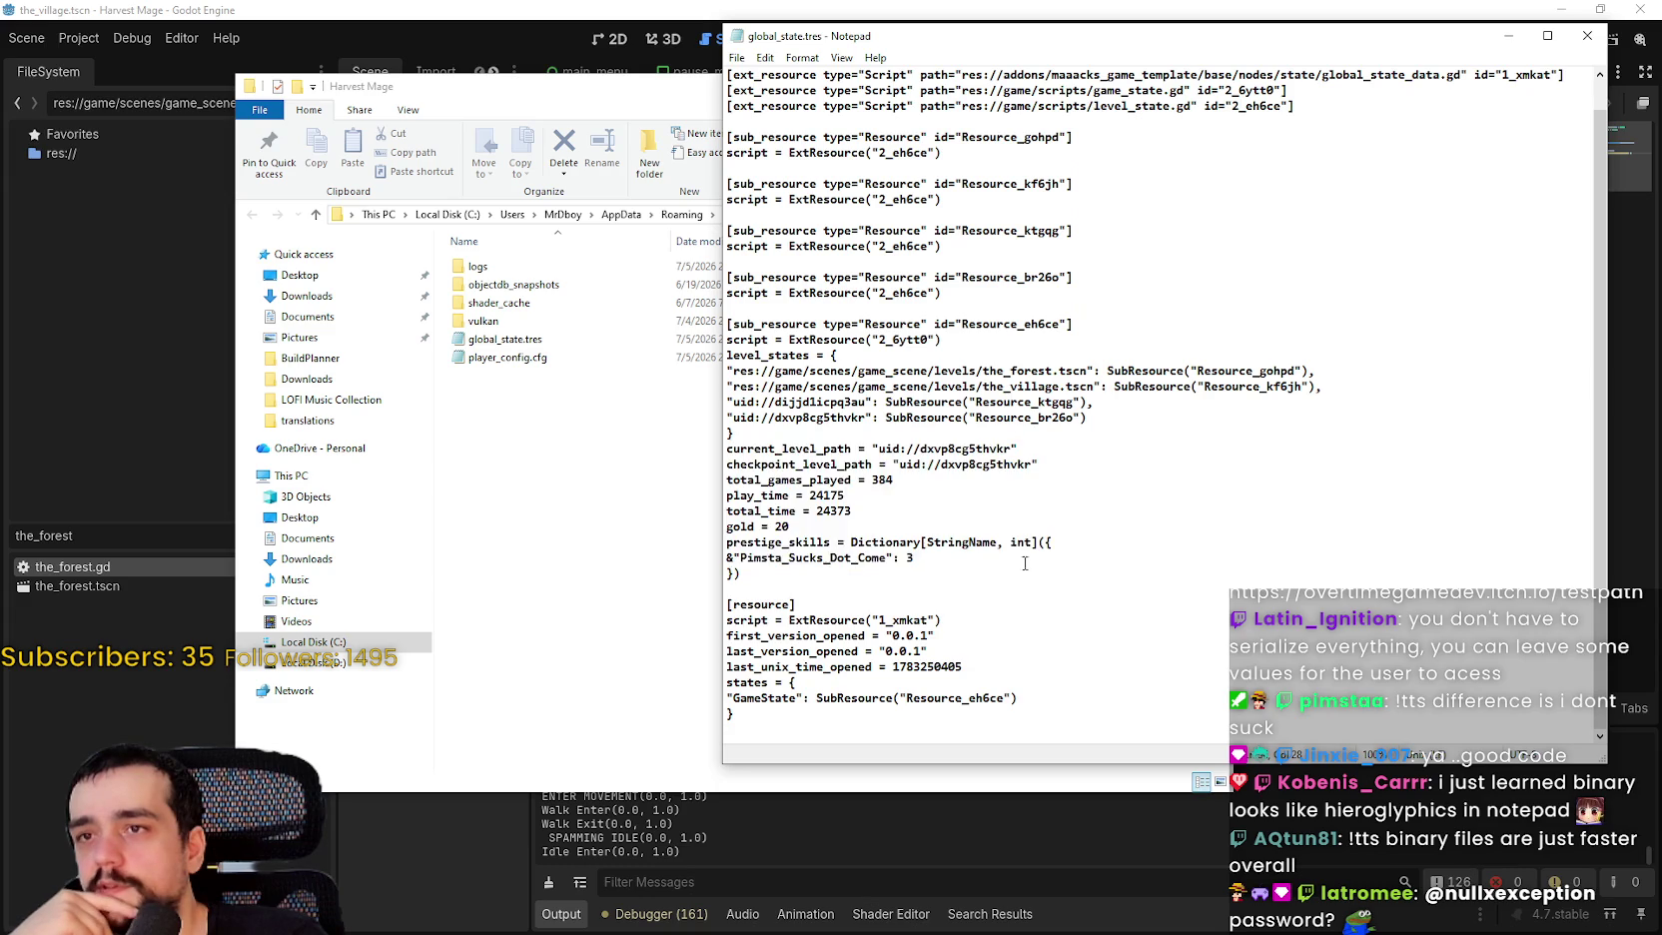
scroll(1023, 563, up, 1)
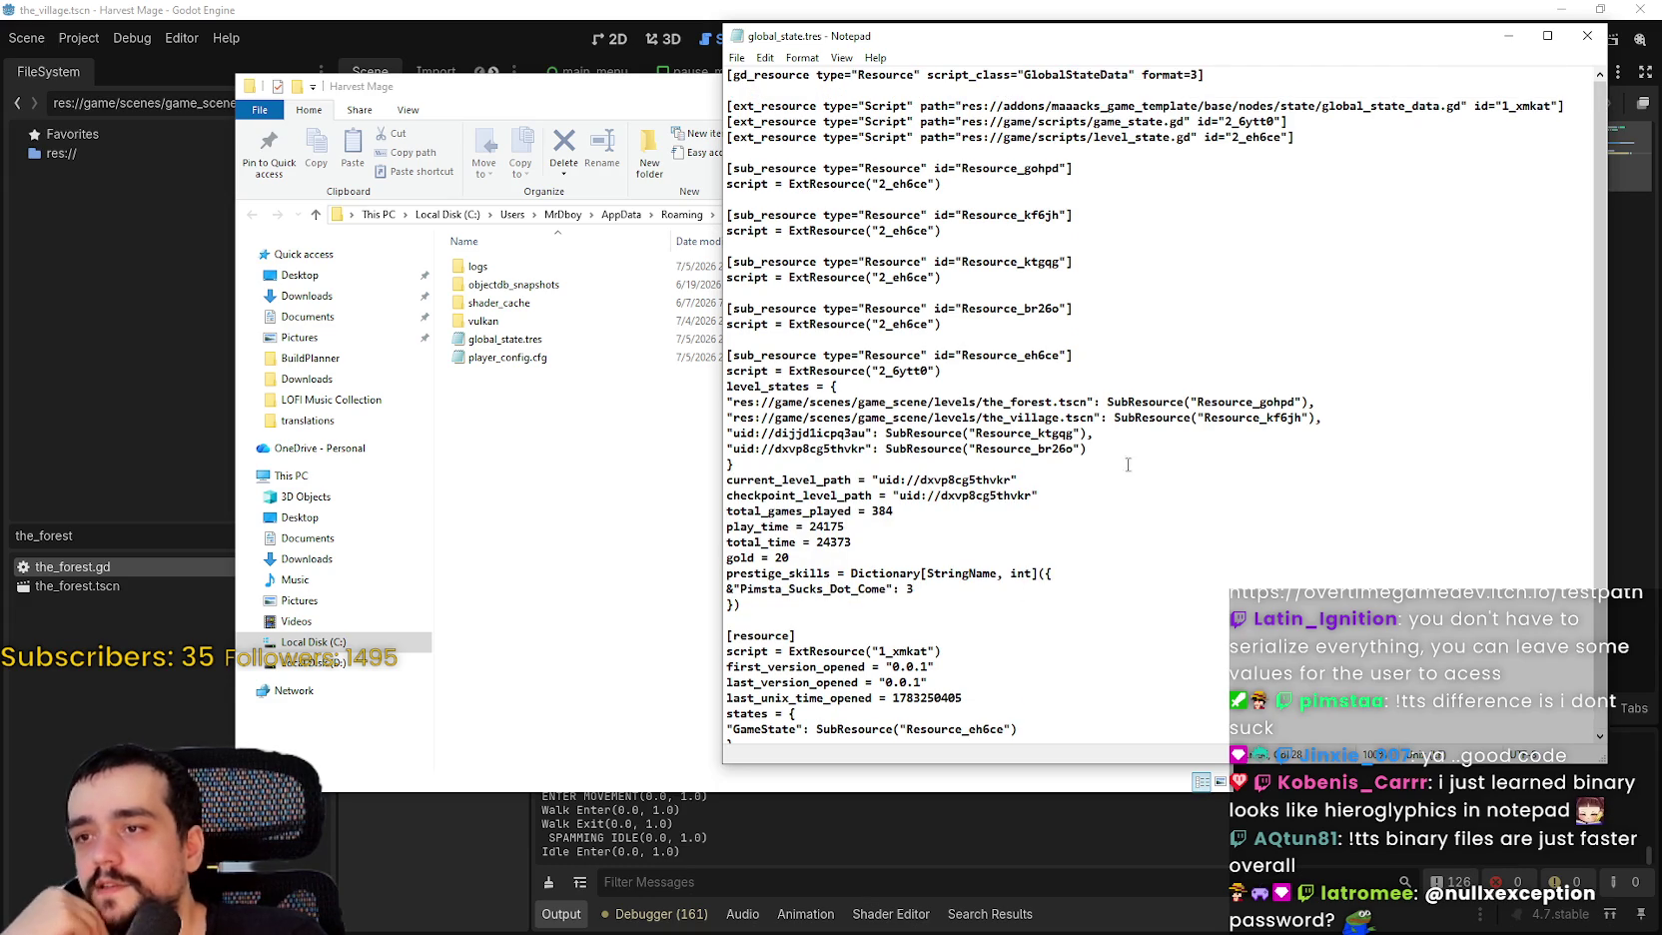
mouse_move(734, 464)
mouse_down()
mouse_move(726, 358)
mouse_move(656, 217)
mouse_up()
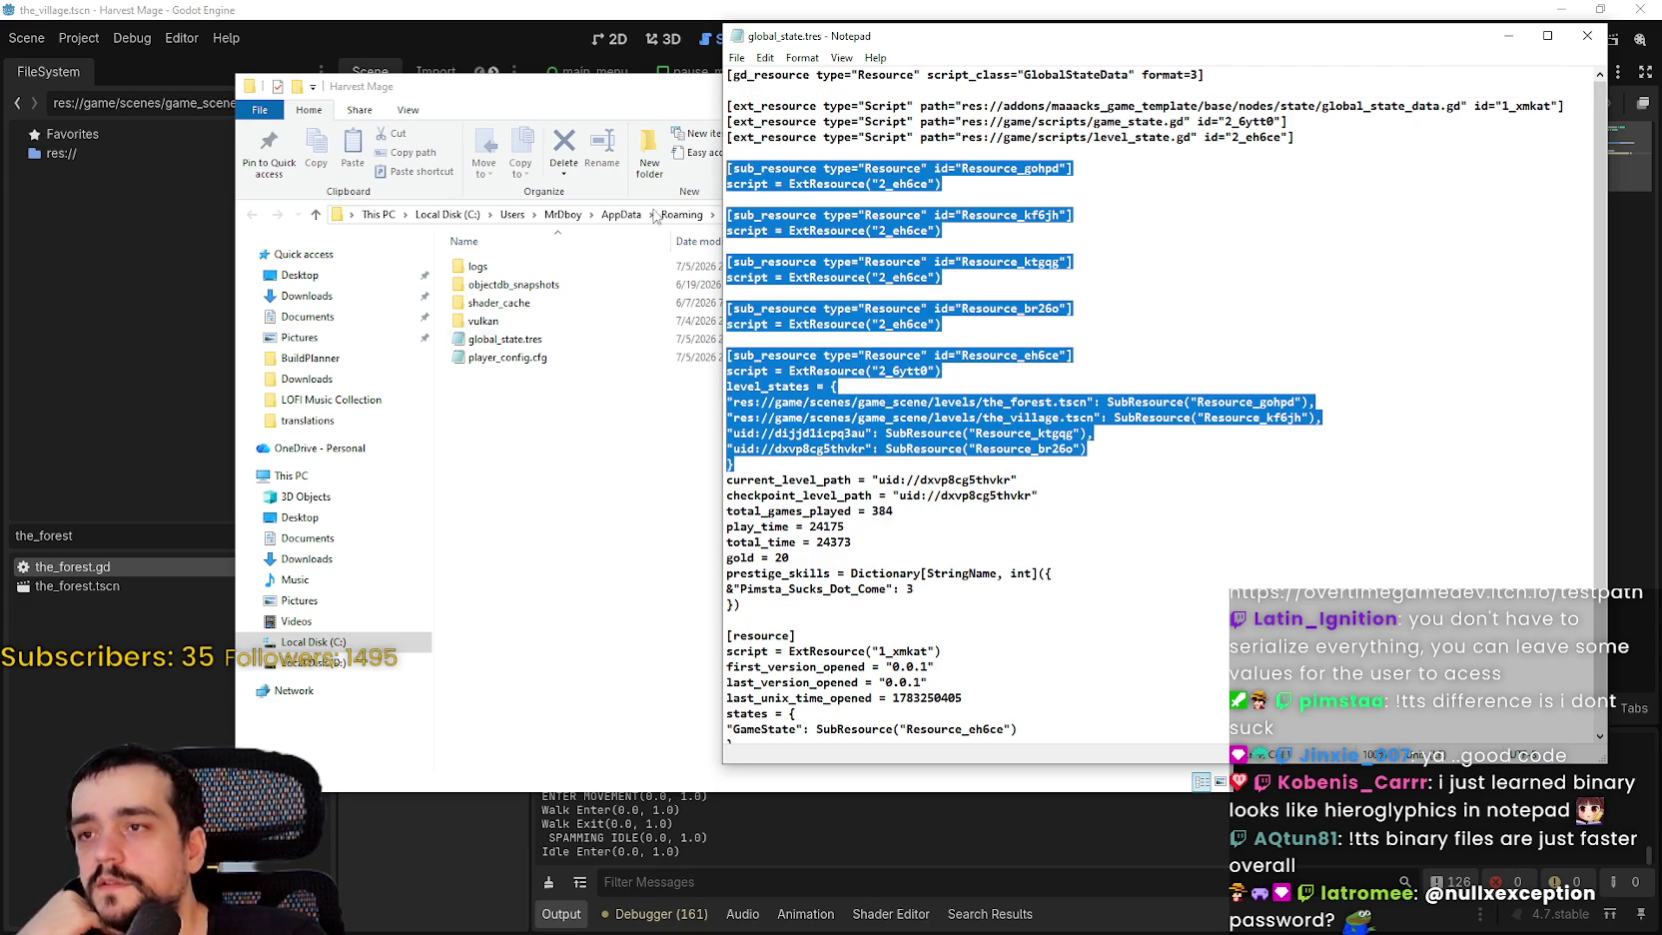
scroll(974, 637, down, 1)
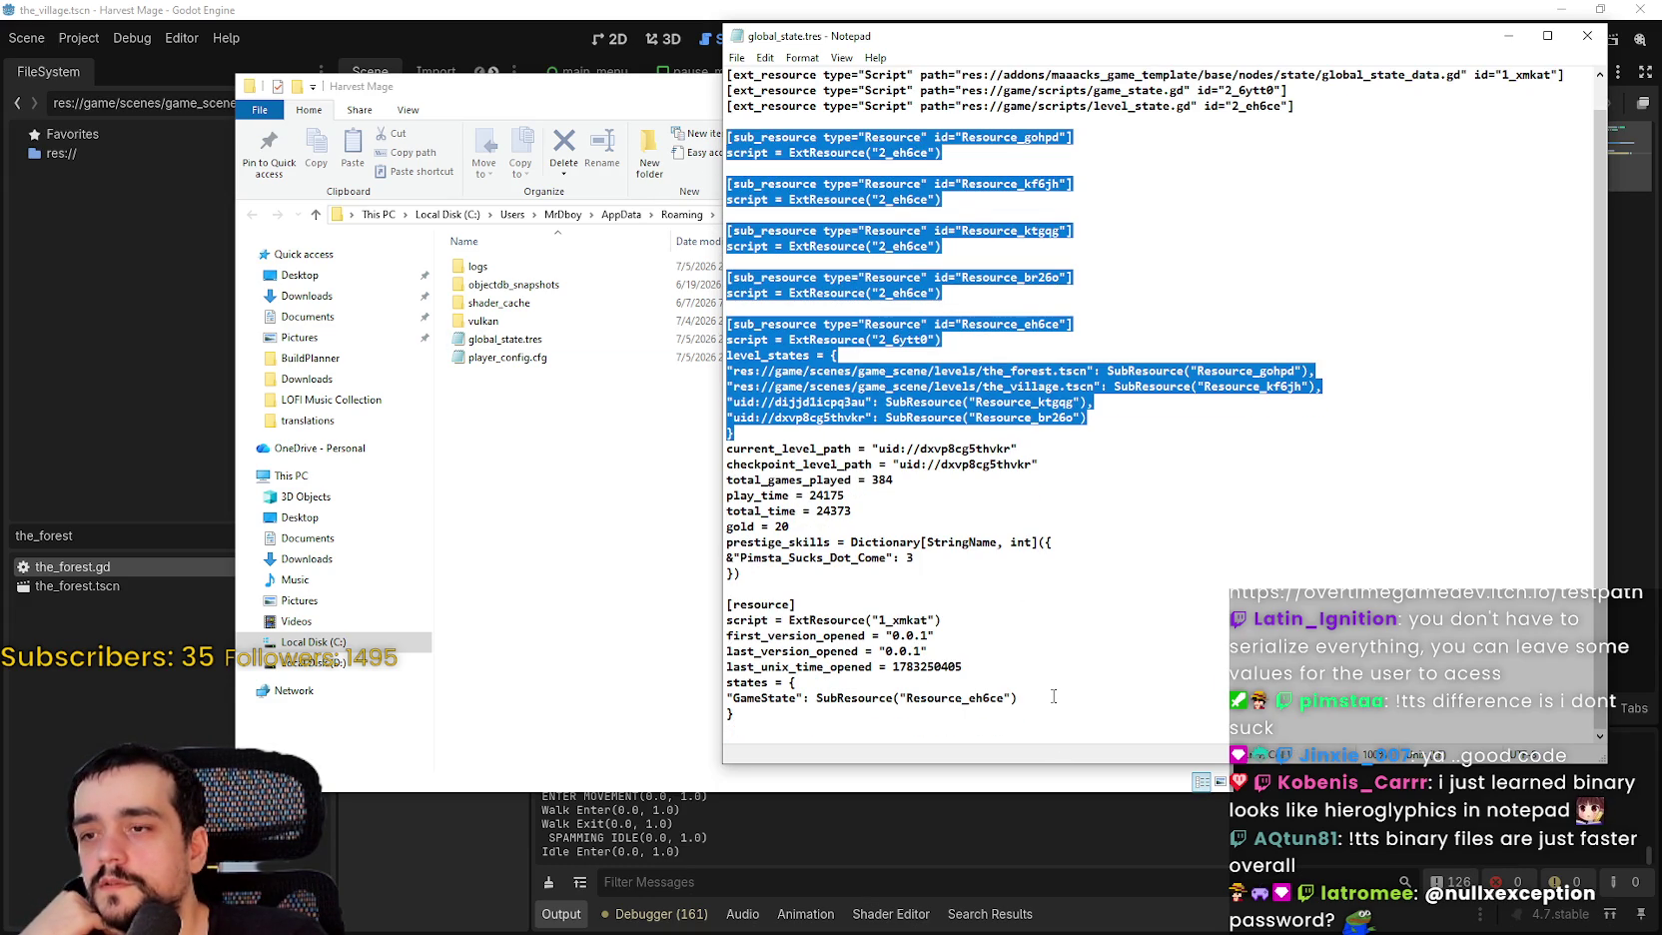
click(1052, 696)
drag(1049, 699, 1098, 329)
click(1182, 387)
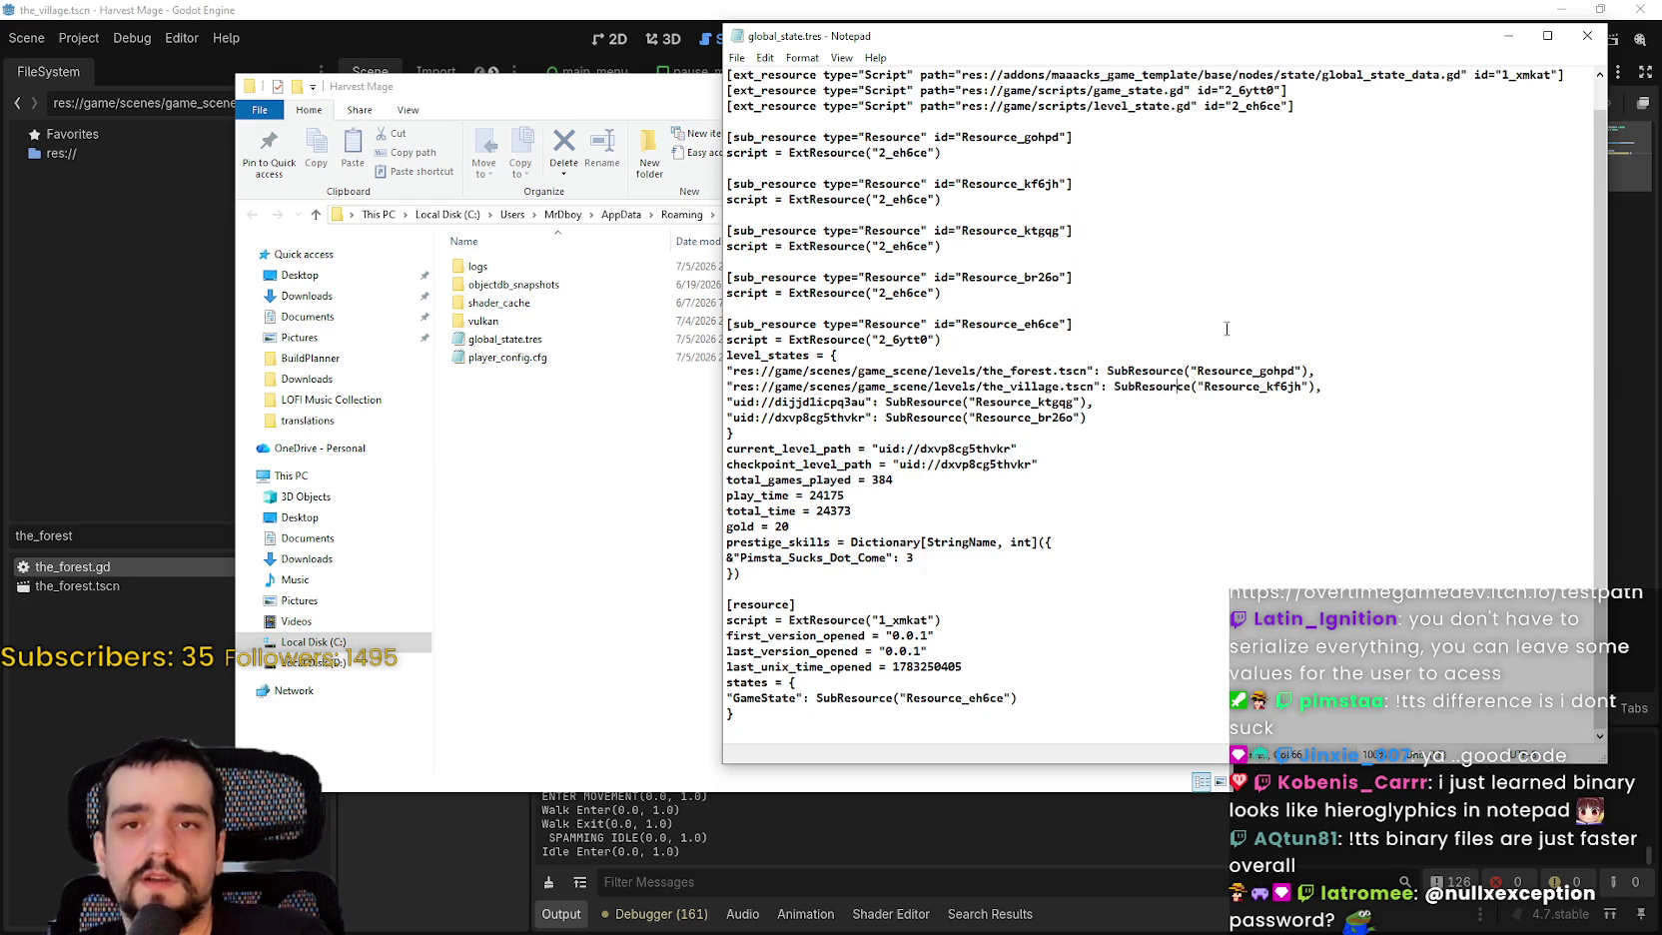
Step: Close the save file and return to the Godot editor
click(1587, 35)
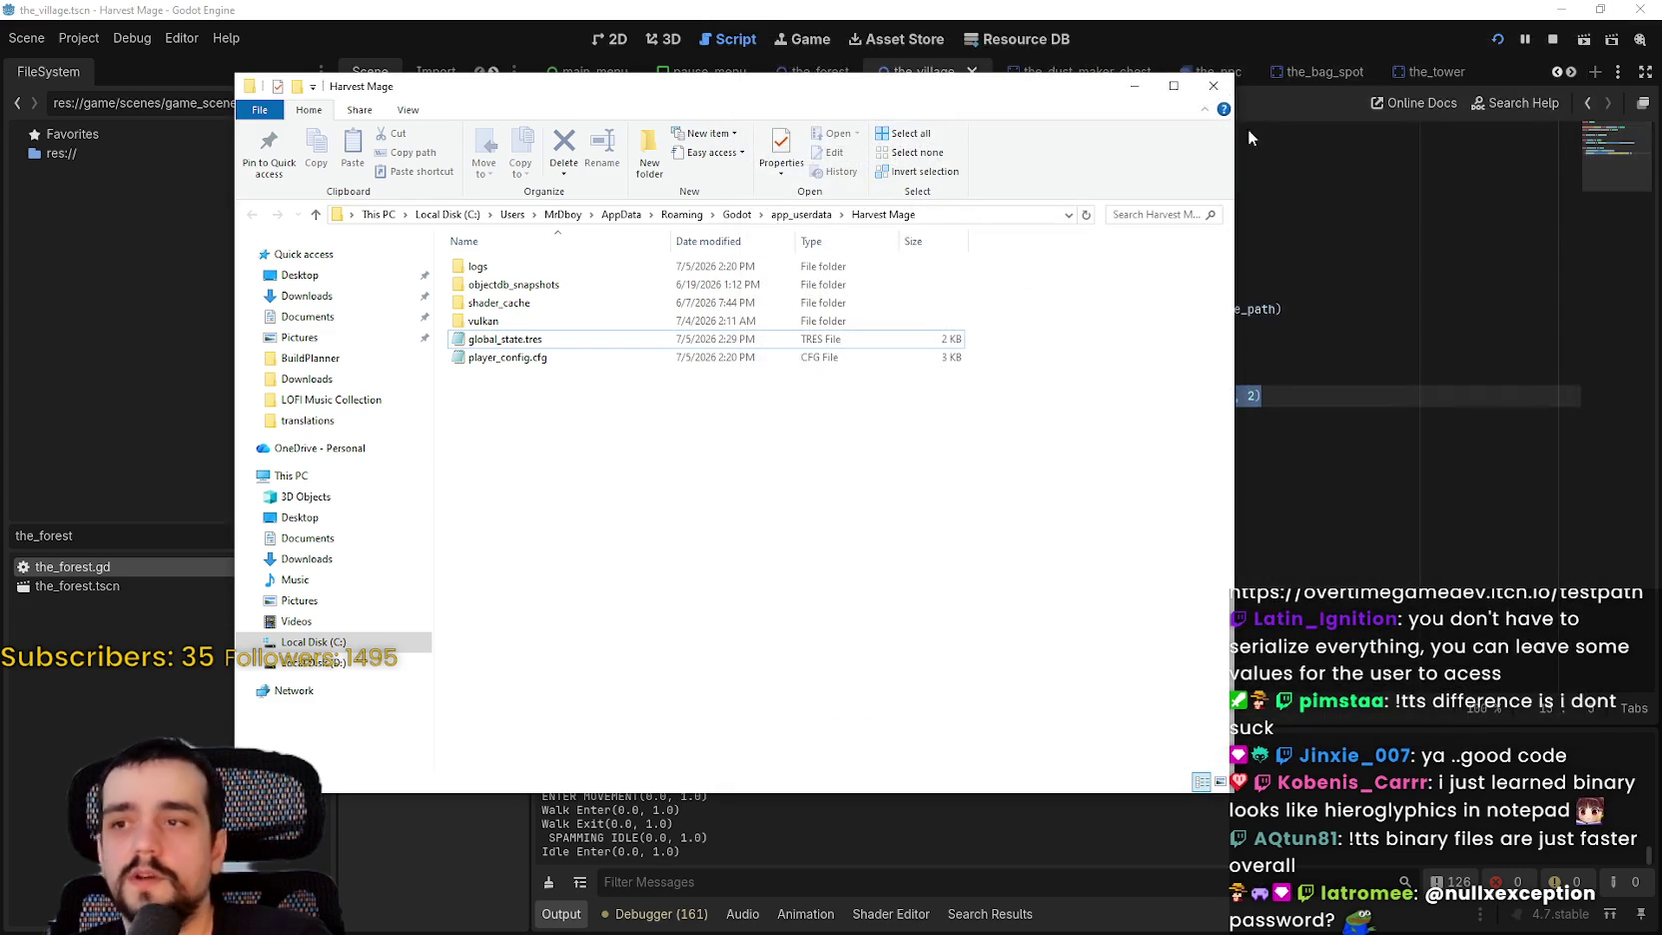
click(1249, 396)
click(1248, 417)
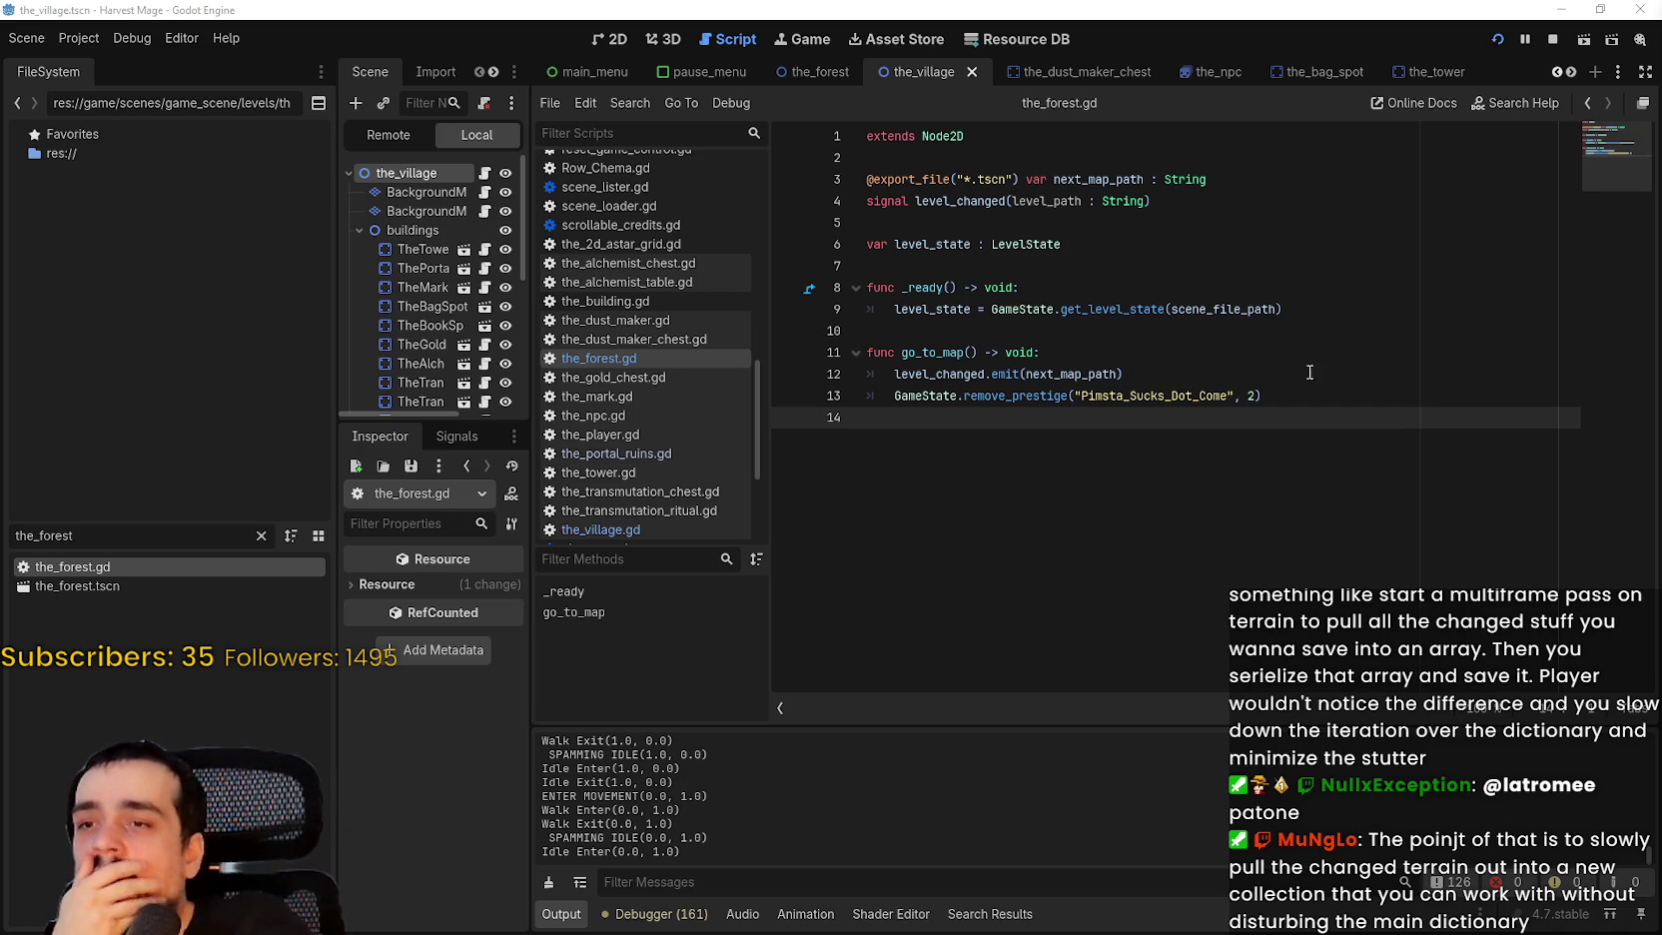
click(1207, 376)
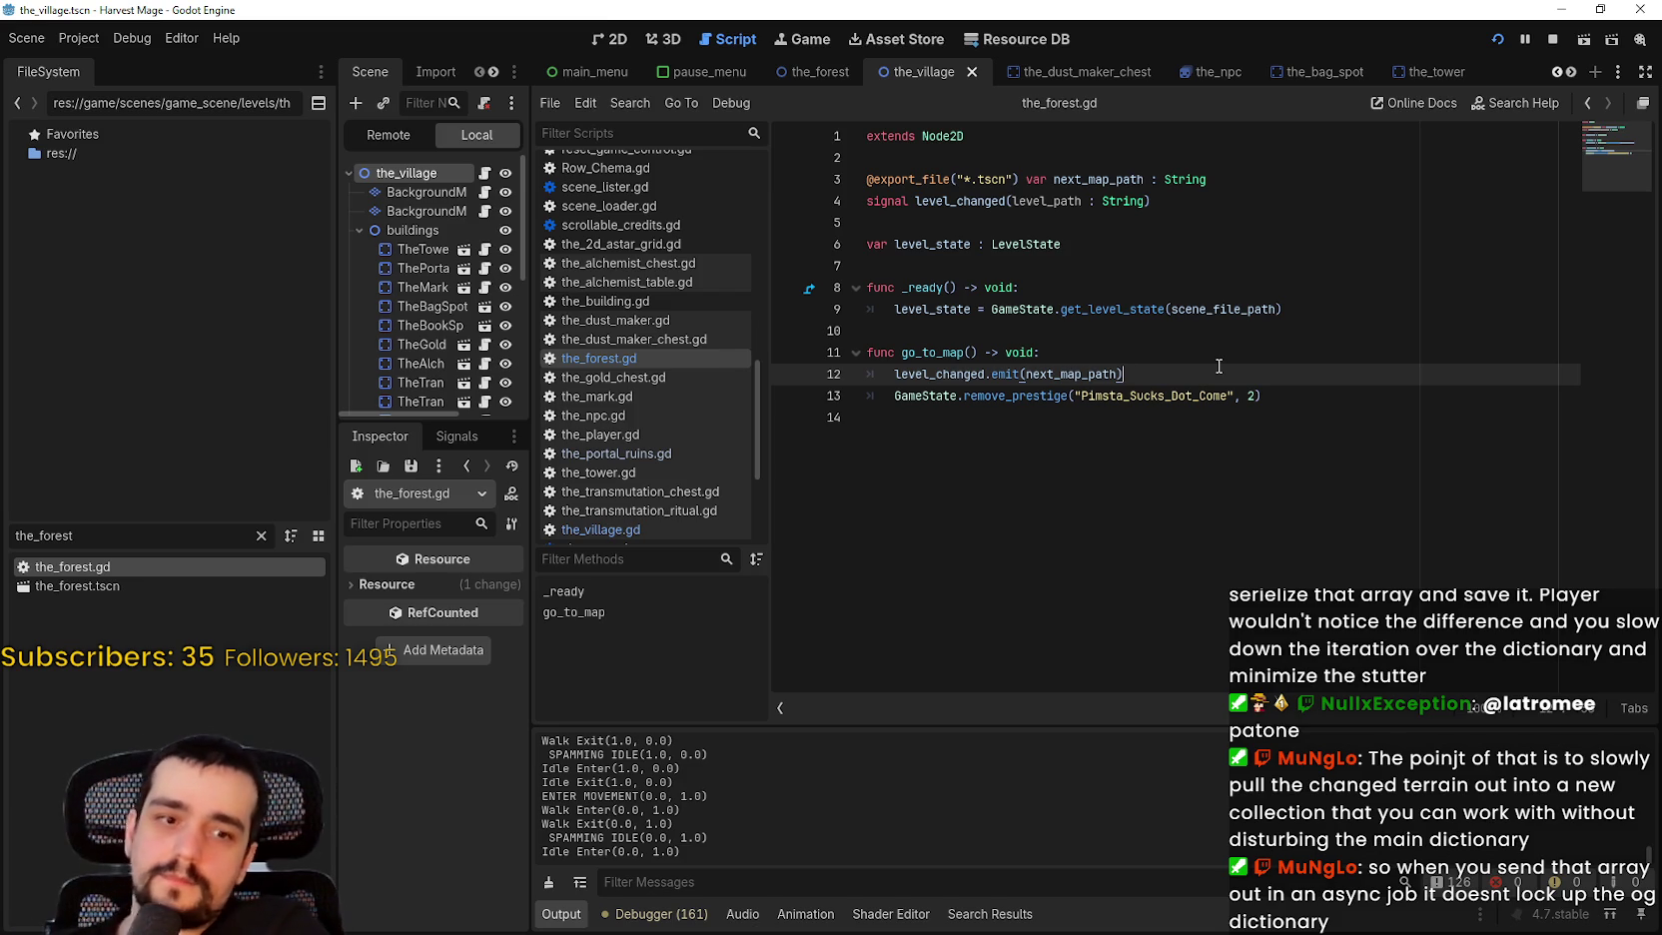
Step: Comment out the GameState.remove_prestige call in the_forest.gd and save it
key(Down)
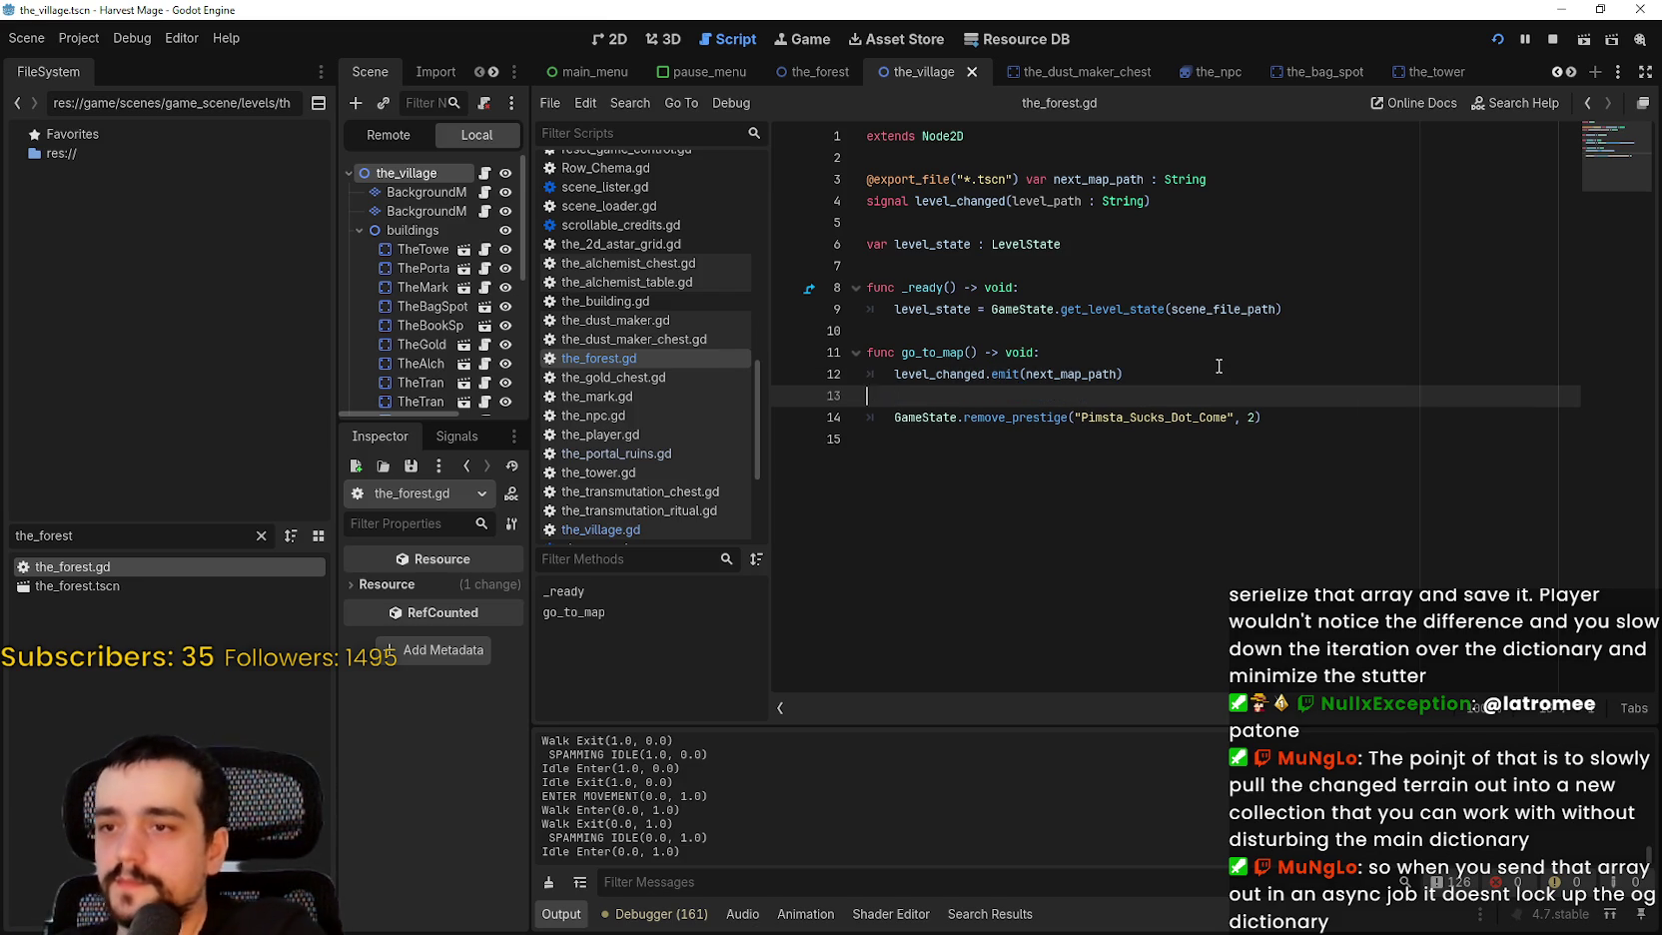
key(Up)
key(Down)
key(ctrl+k)
key(Down)
key(ctrl+s)
Step: Comment out the add_prestige call on line 20 of the_village.gd and save it
scroll(633, 435, down, 3)
click(613, 366)
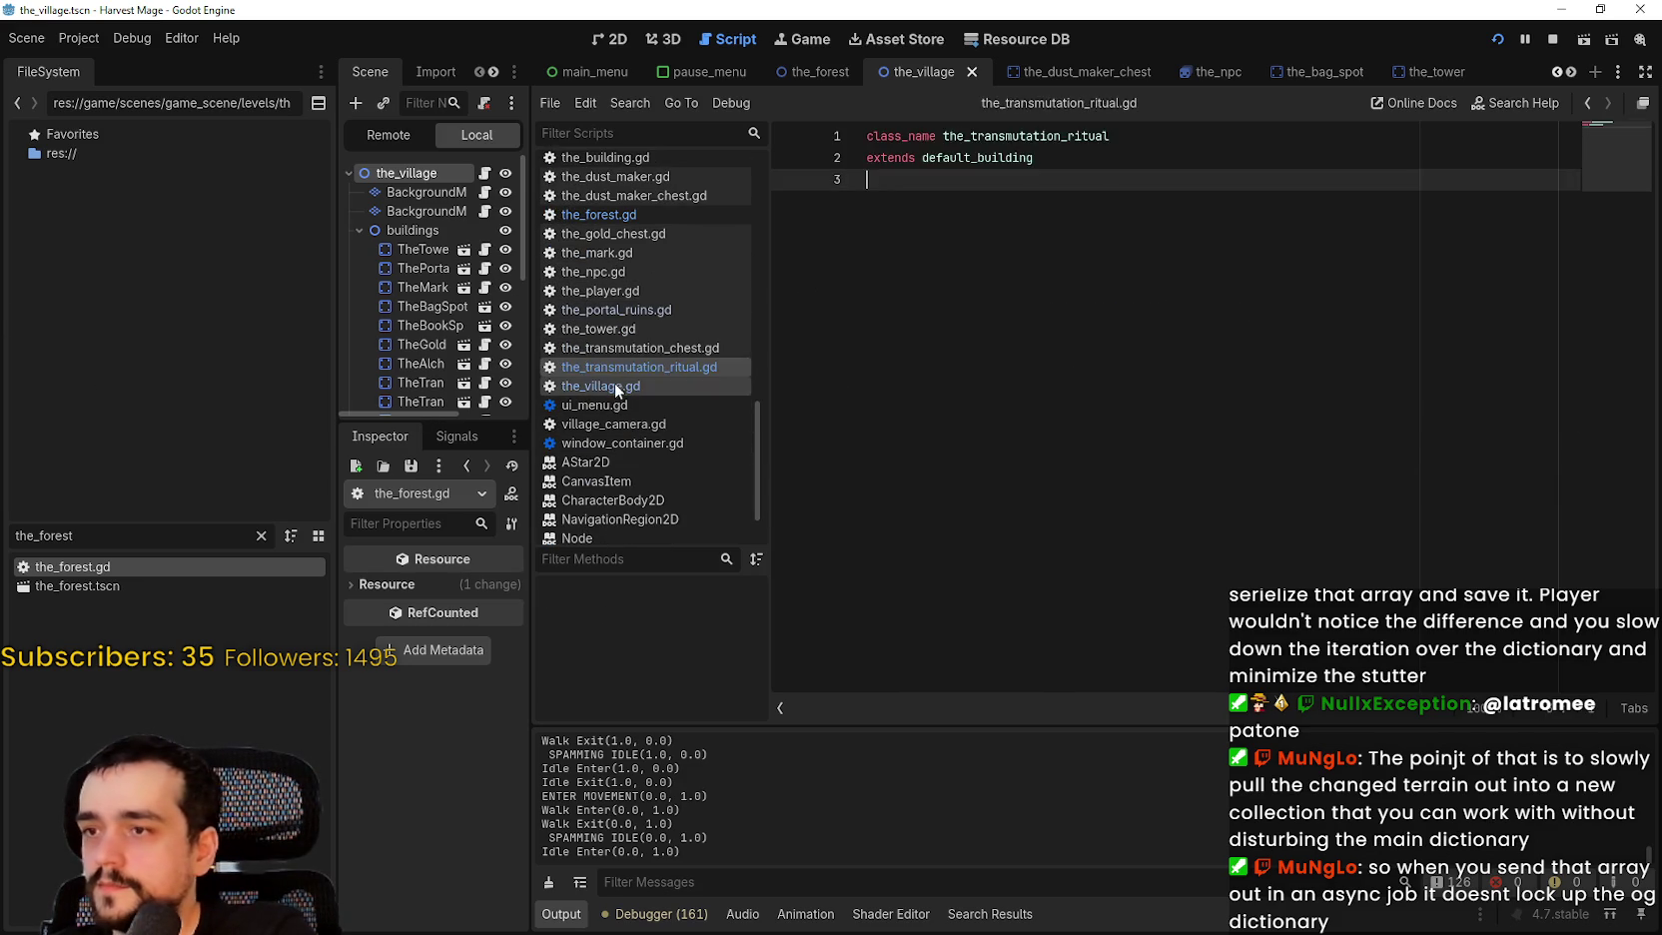
click(614, 385)
click(894, 547)
key(ctrl+k)
key(ctrl+s)
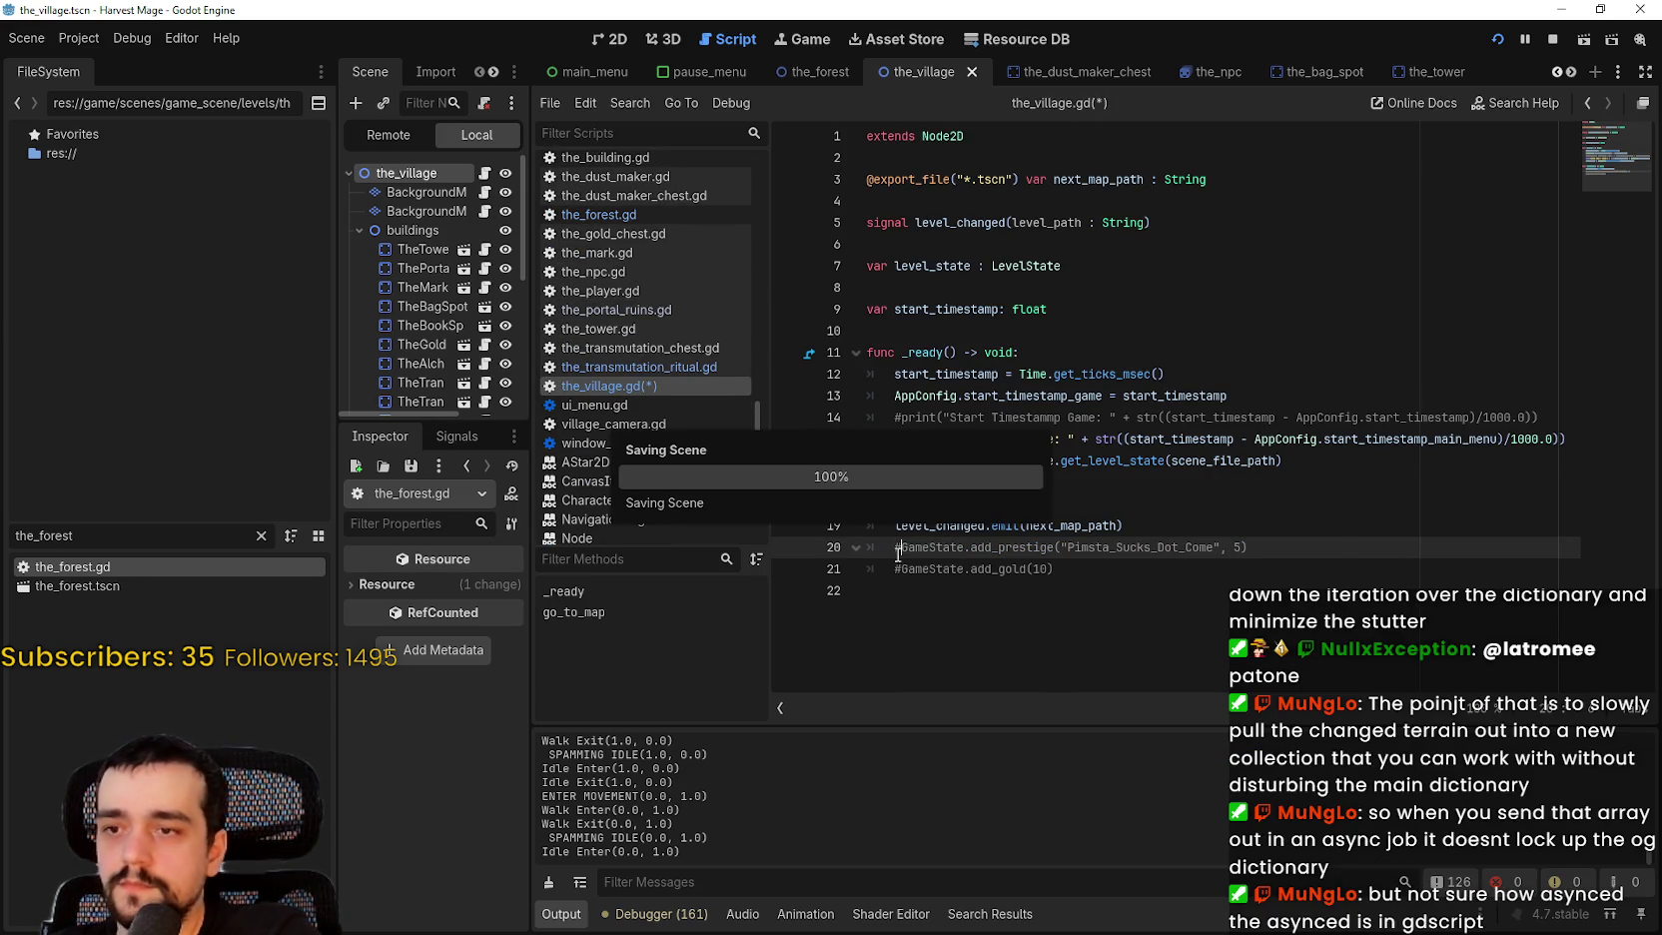
key(Up)
key(Up)
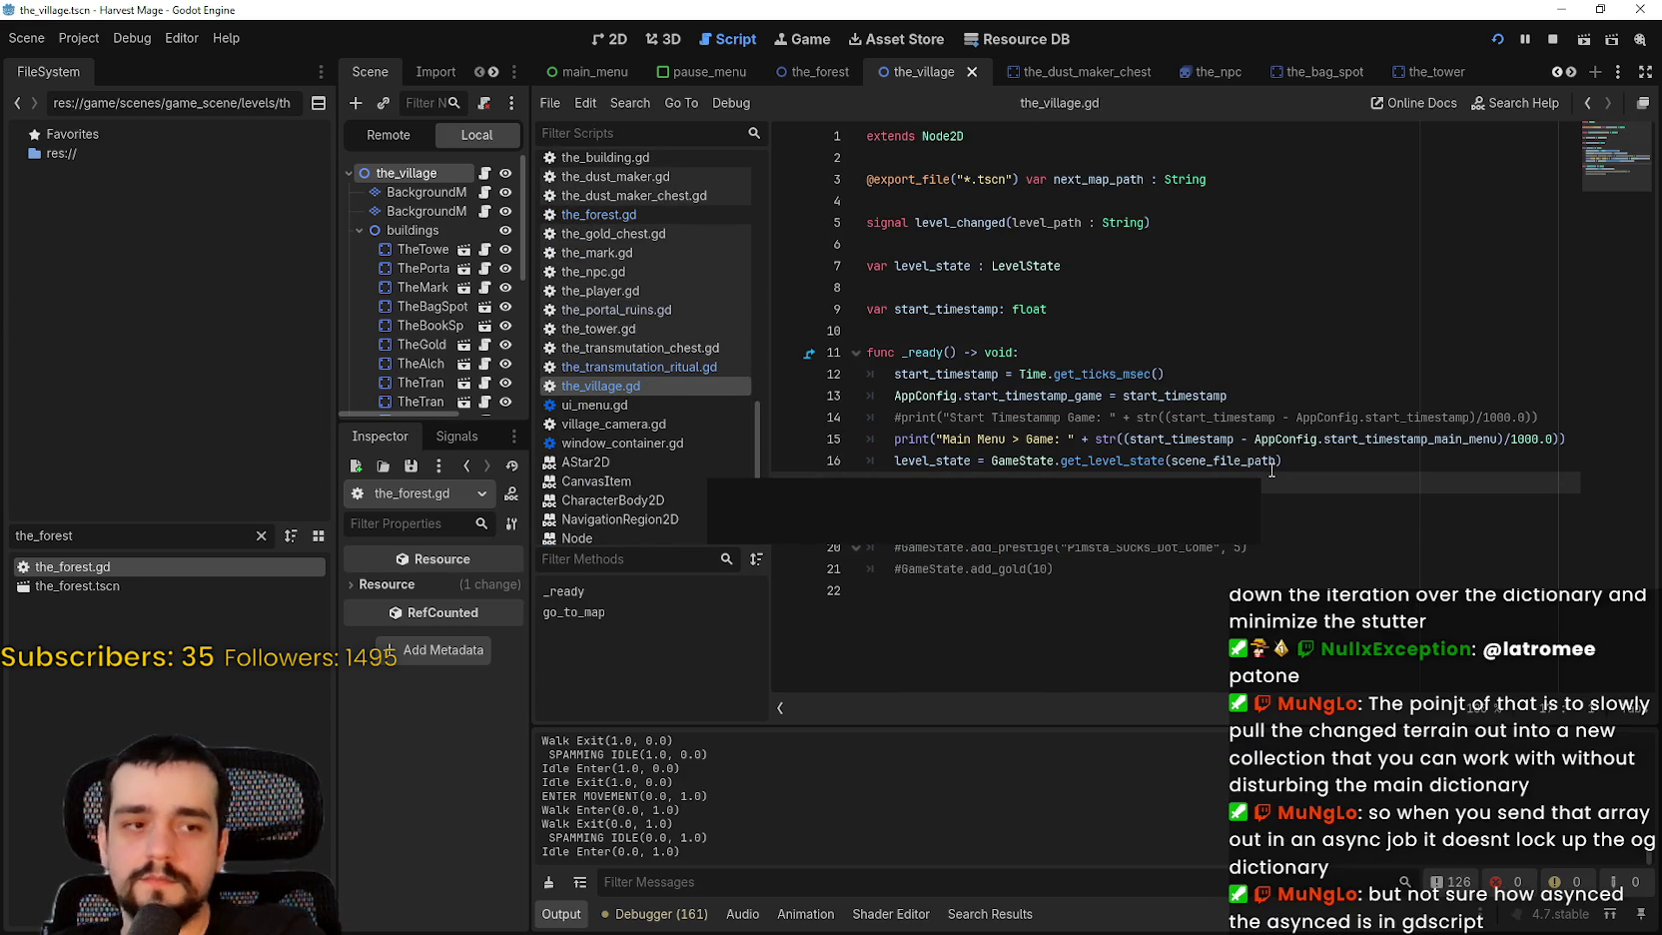
click(1245, 590)
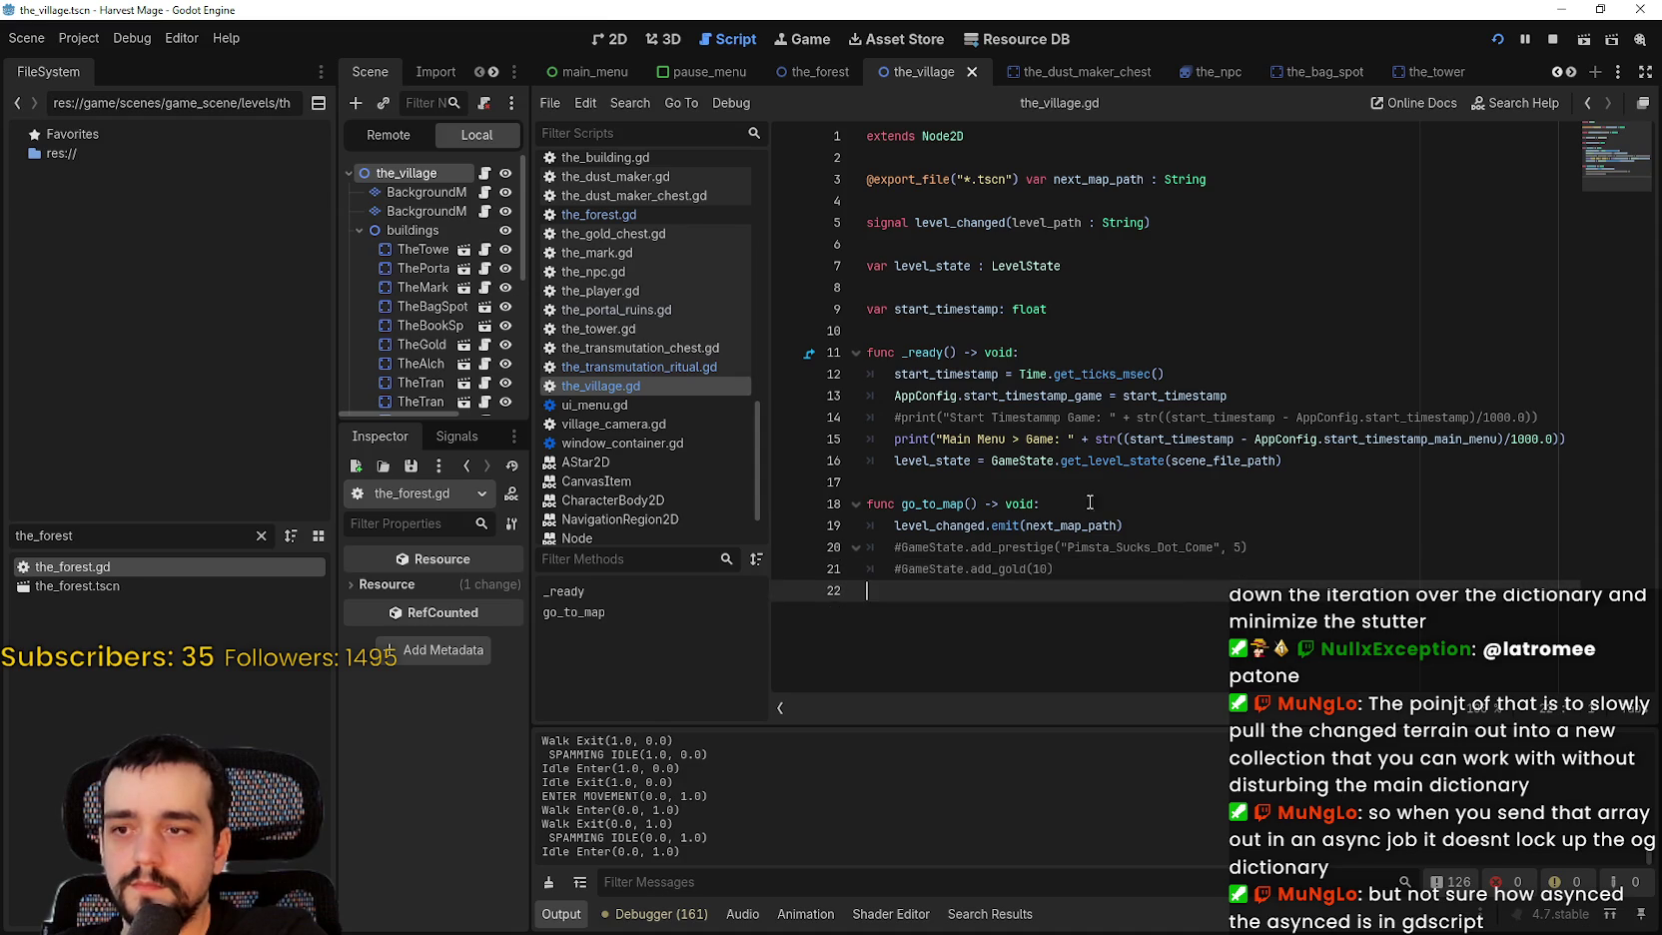
click(999, 481)
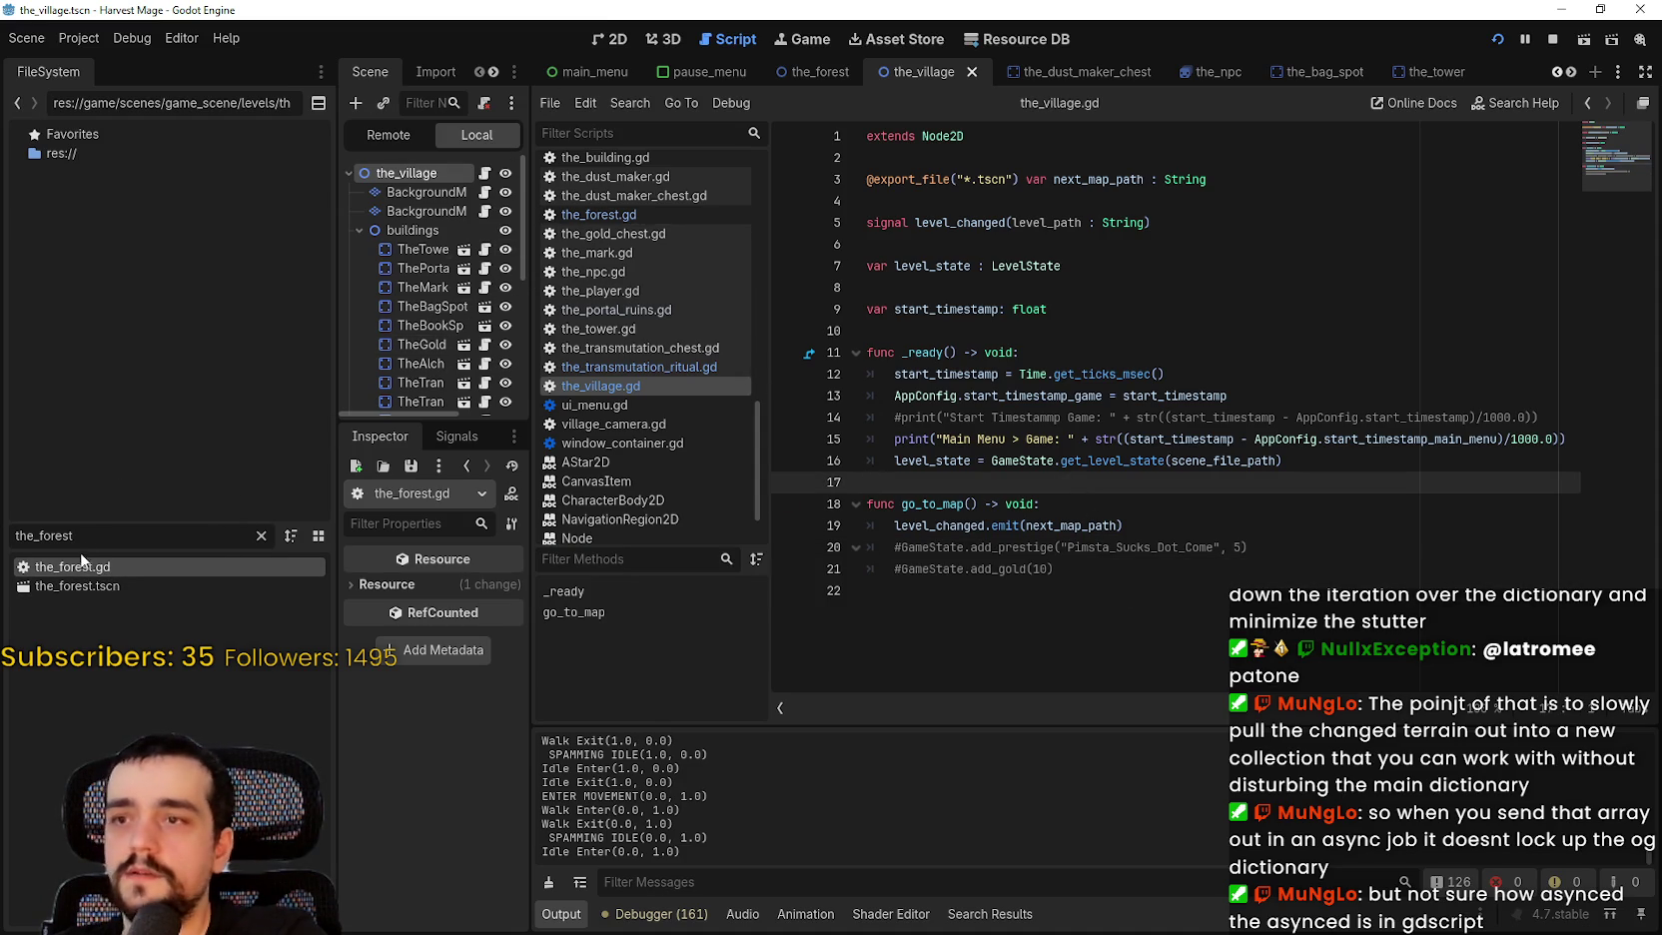
scroll(613, 260, up, 10)
Step: Open game_state.gd through the 'gam' script filter and rename the gold variable to currencies
click(639, 132)
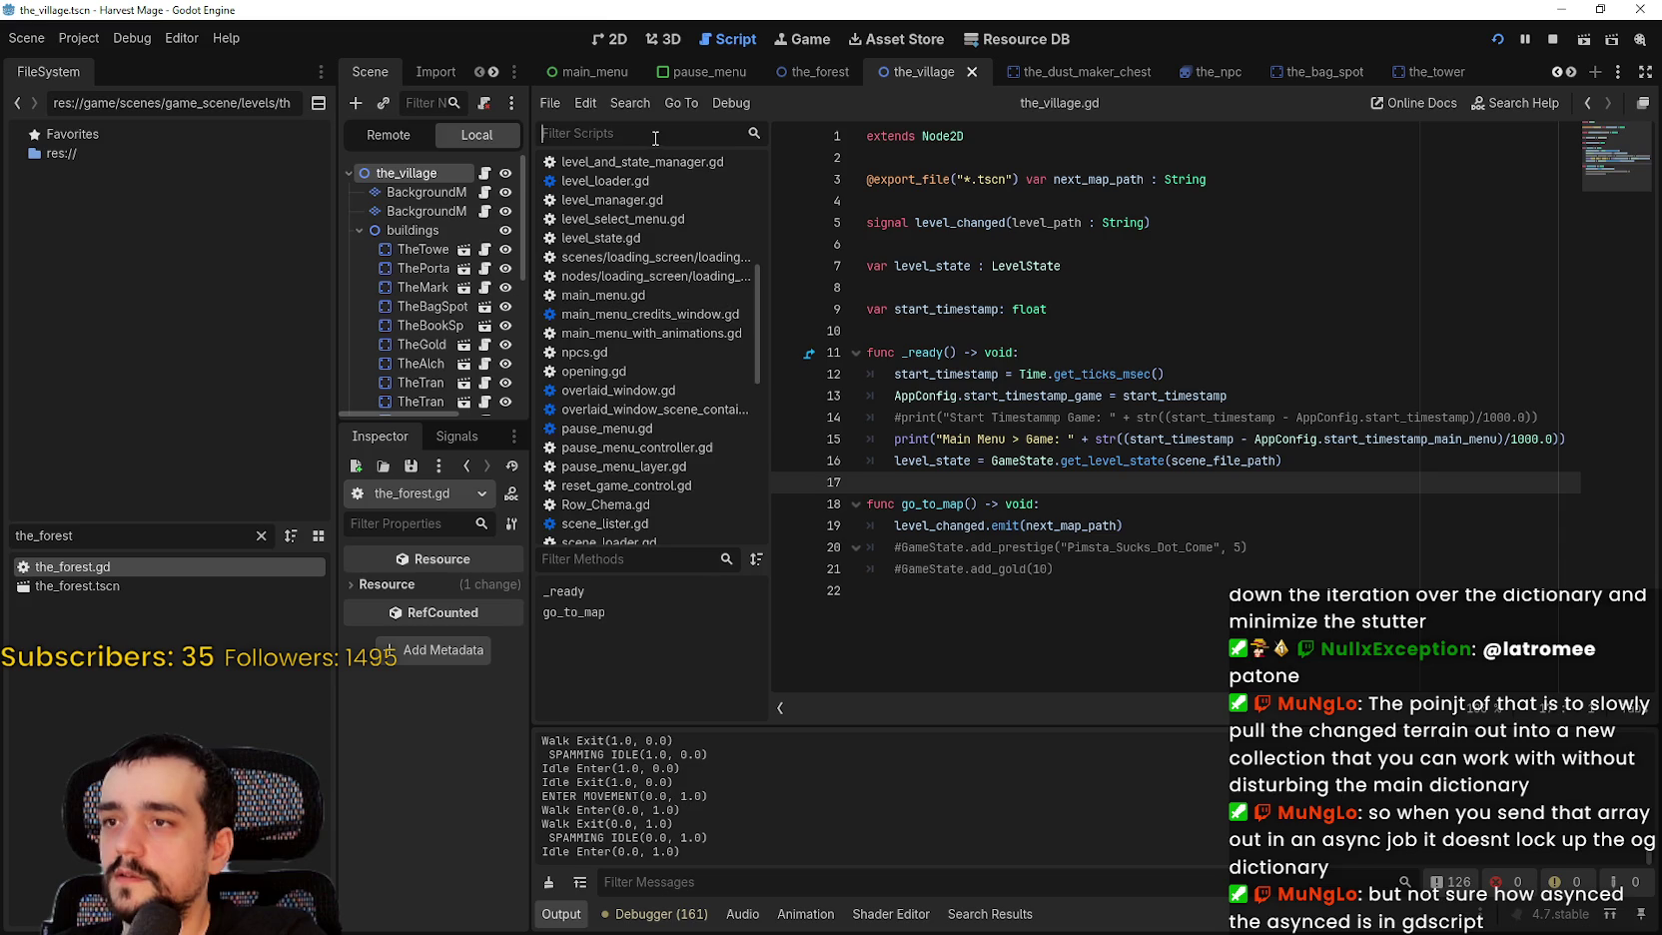
text(gam)
click(629, 184)
scroll(1504, 158, up, 9)
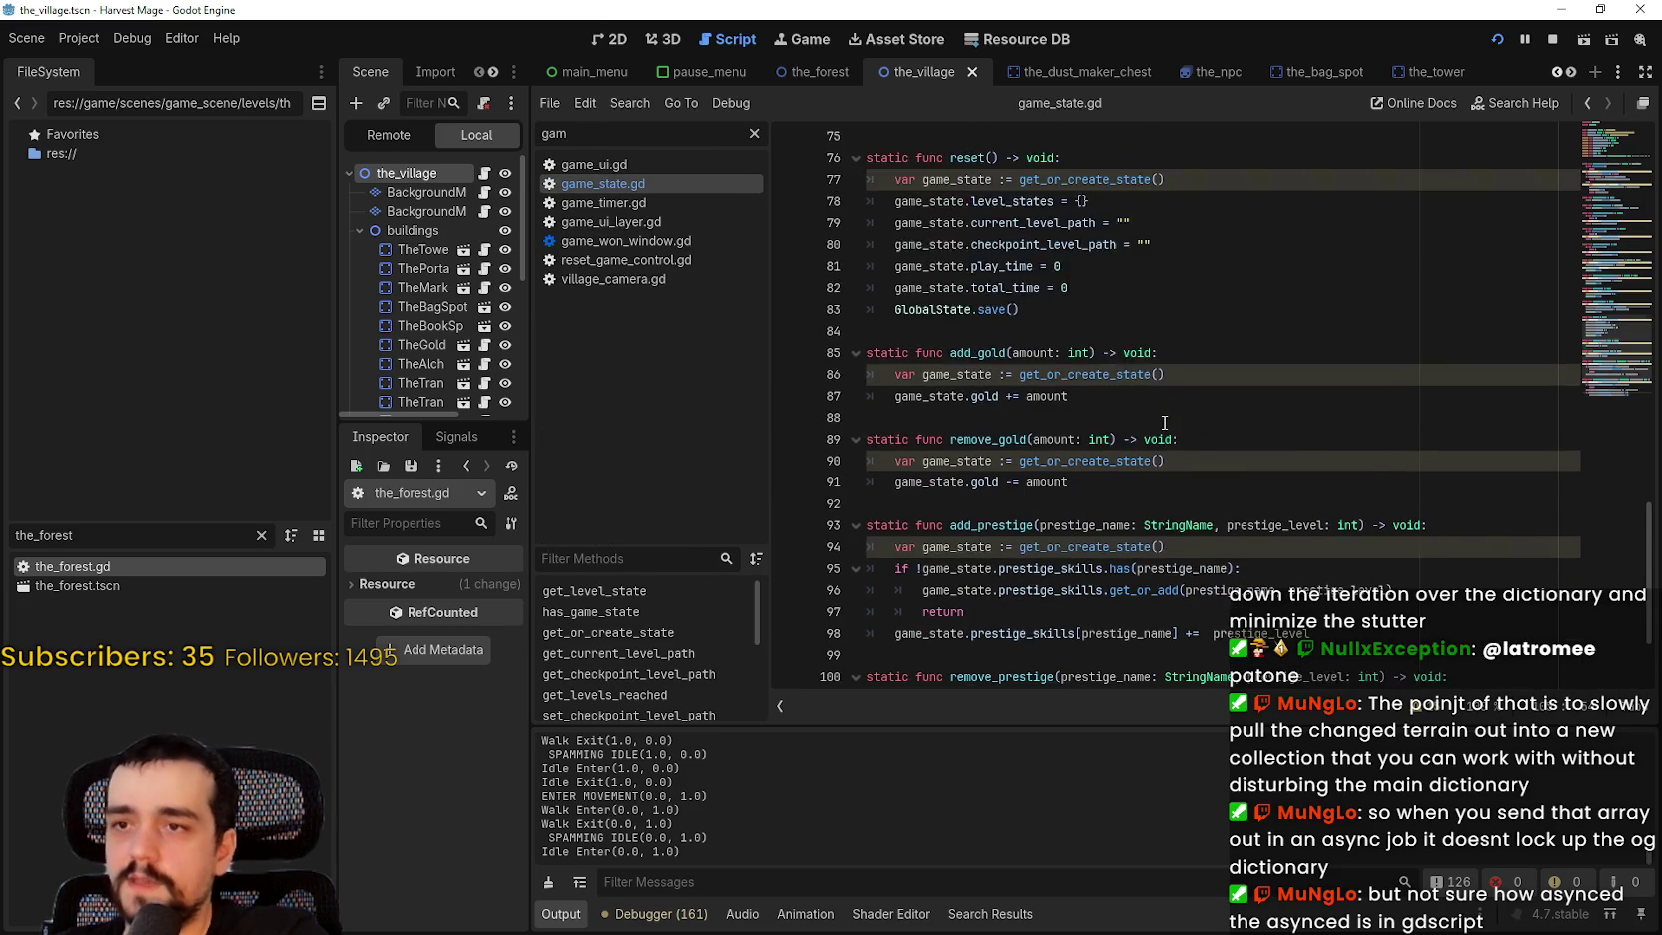
scroll(1505, 158, up, 17)
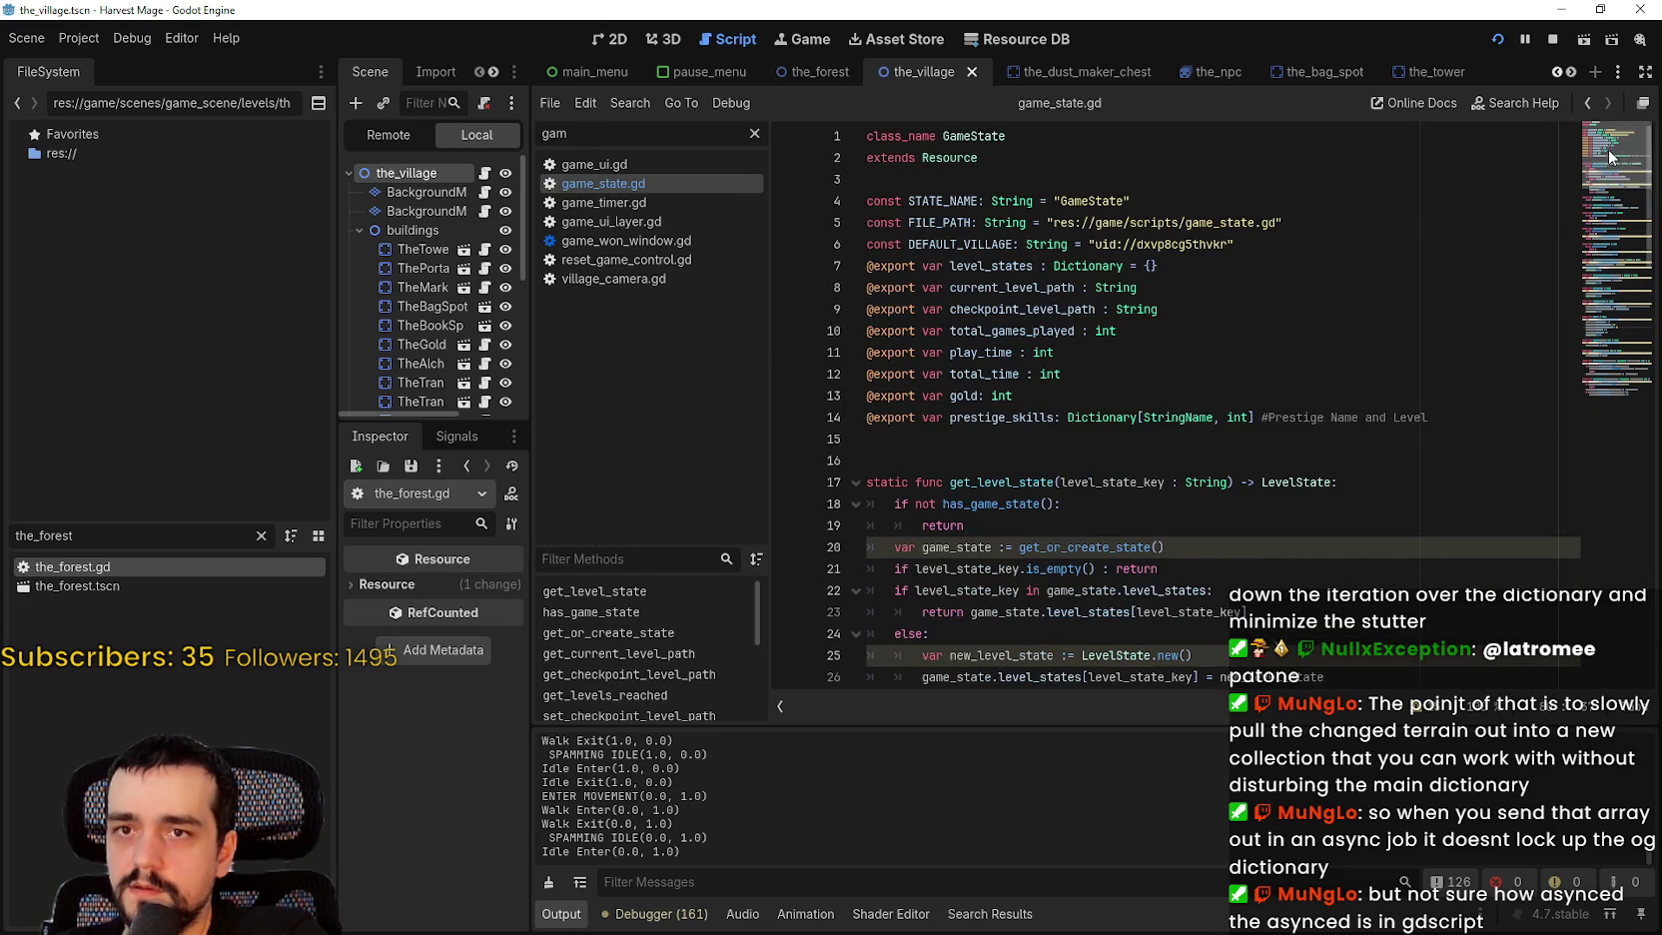
scroll(1185, 319, down, 1)
click(1185, 325)
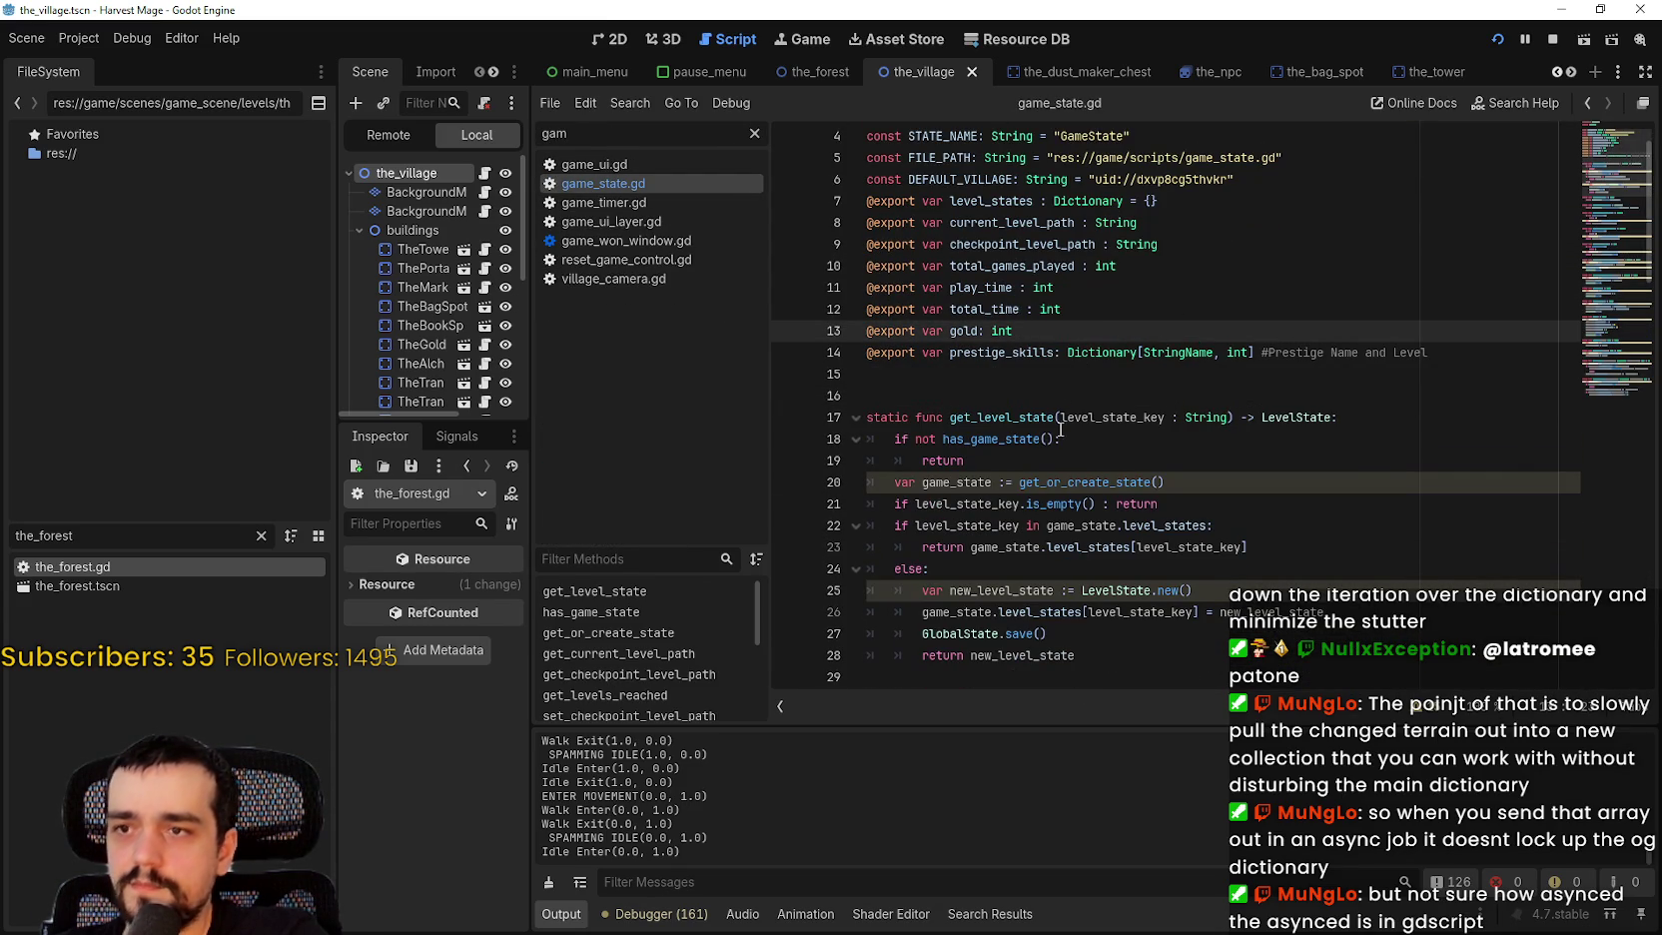
double_click(968, 331)
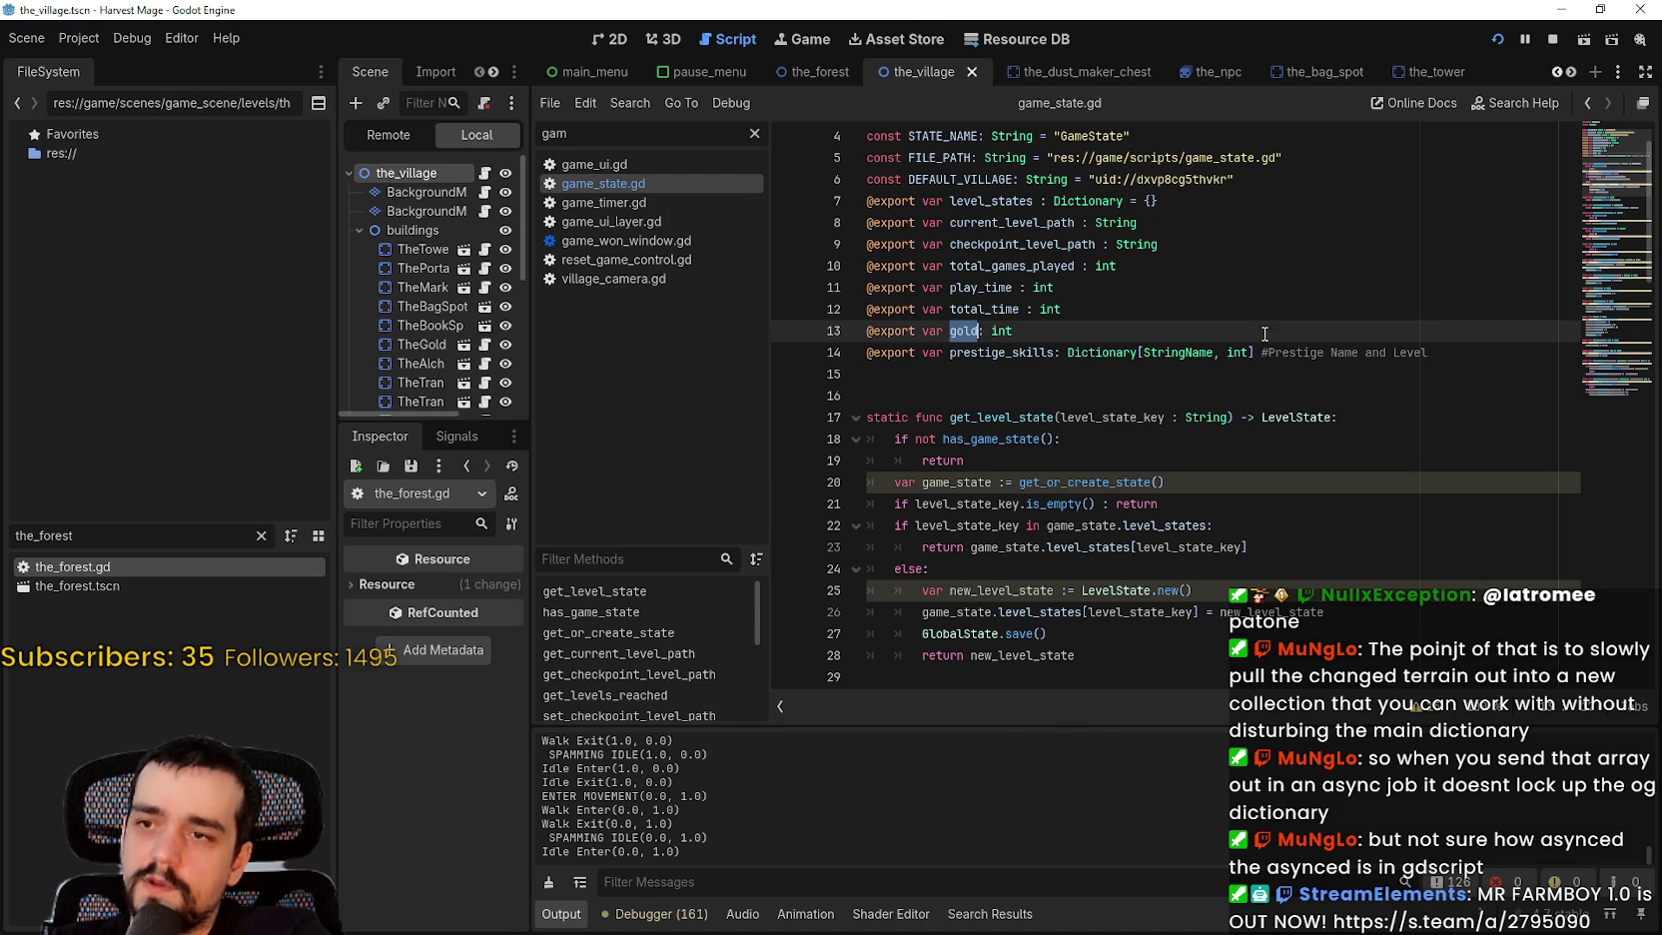
text(curren)
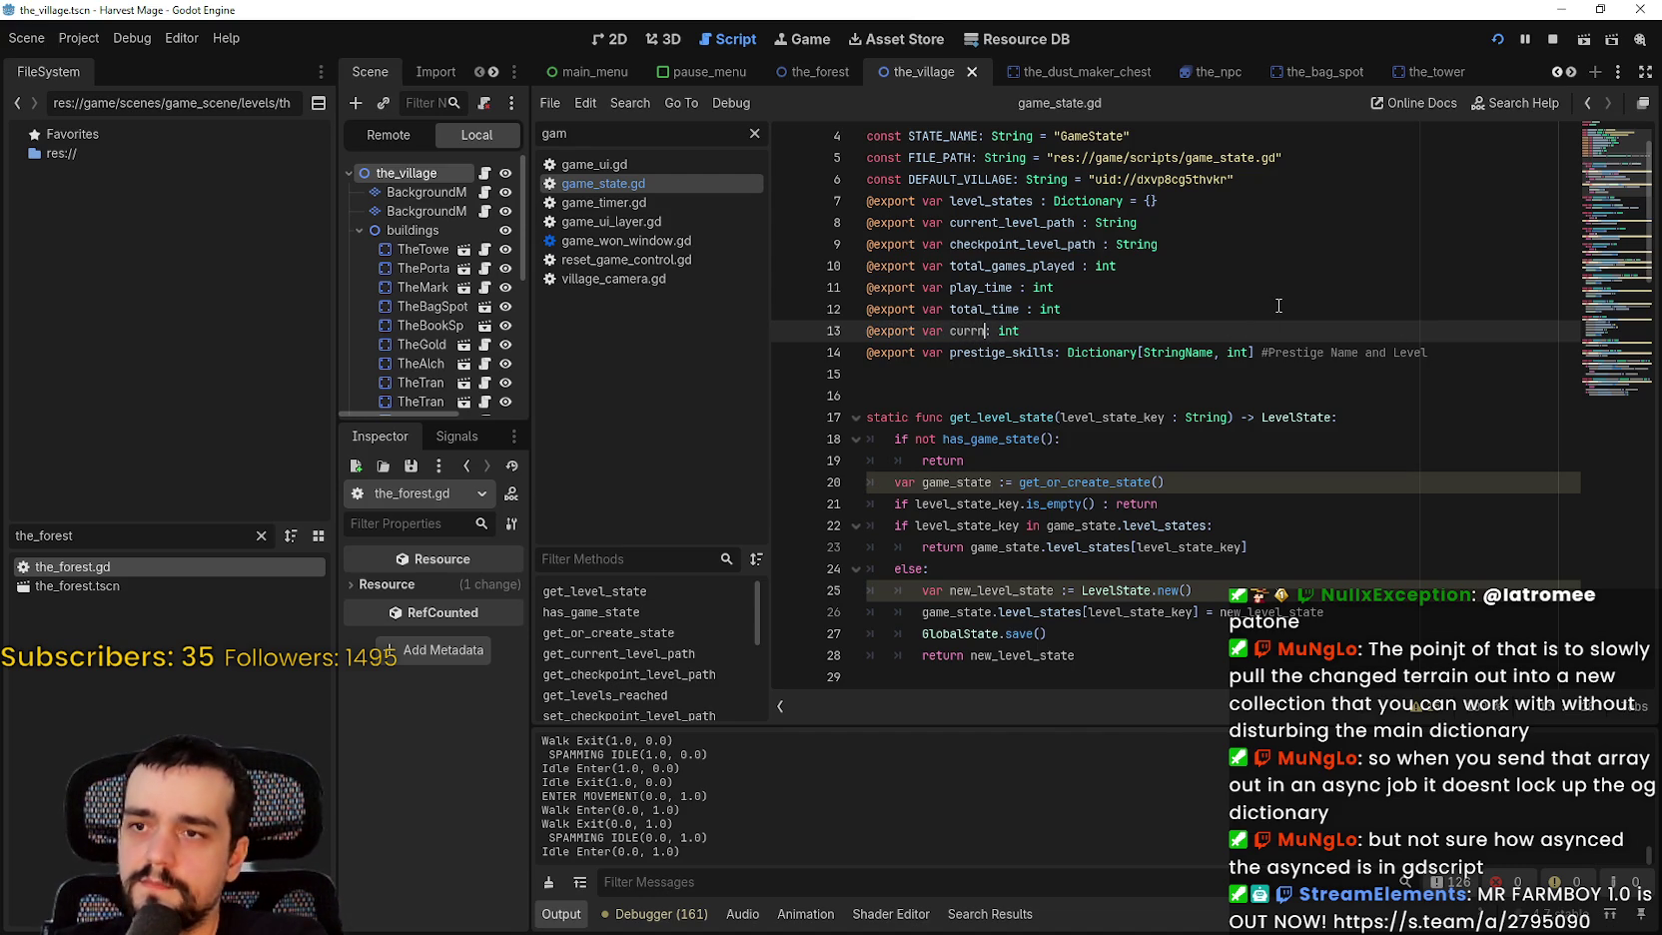
text(cies)
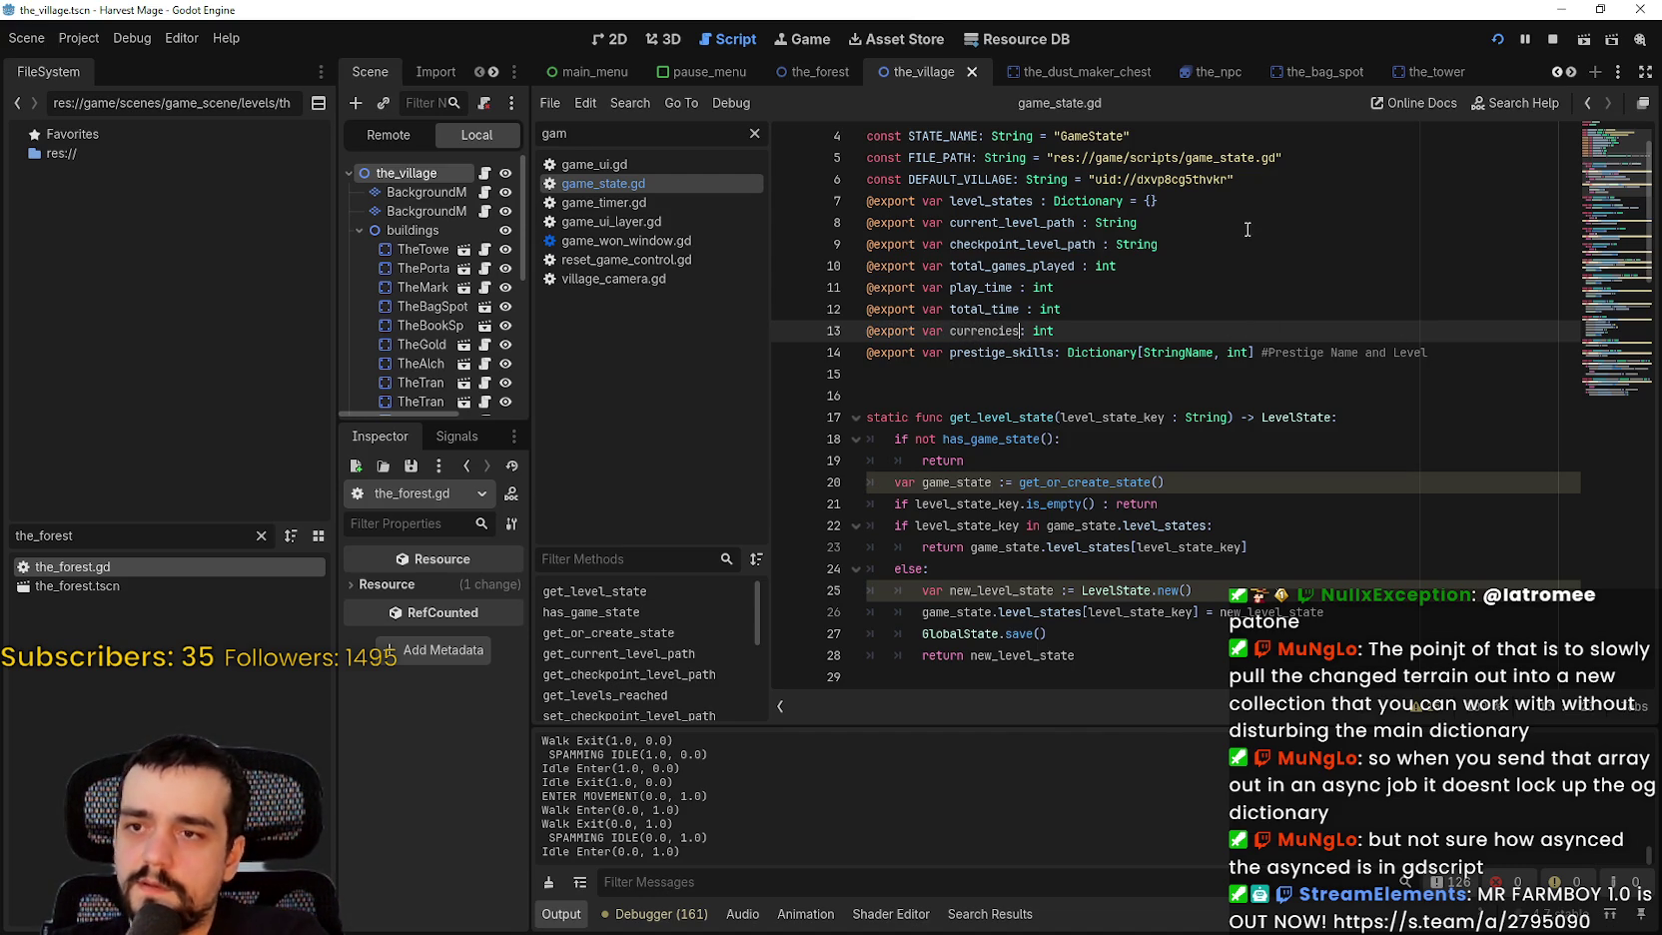
Step: Replace currencies' int type with Dictionary[StringName, int] copied from prestige_skills
drag(1067, 352, 1254, 352)
key(ctrl+c)
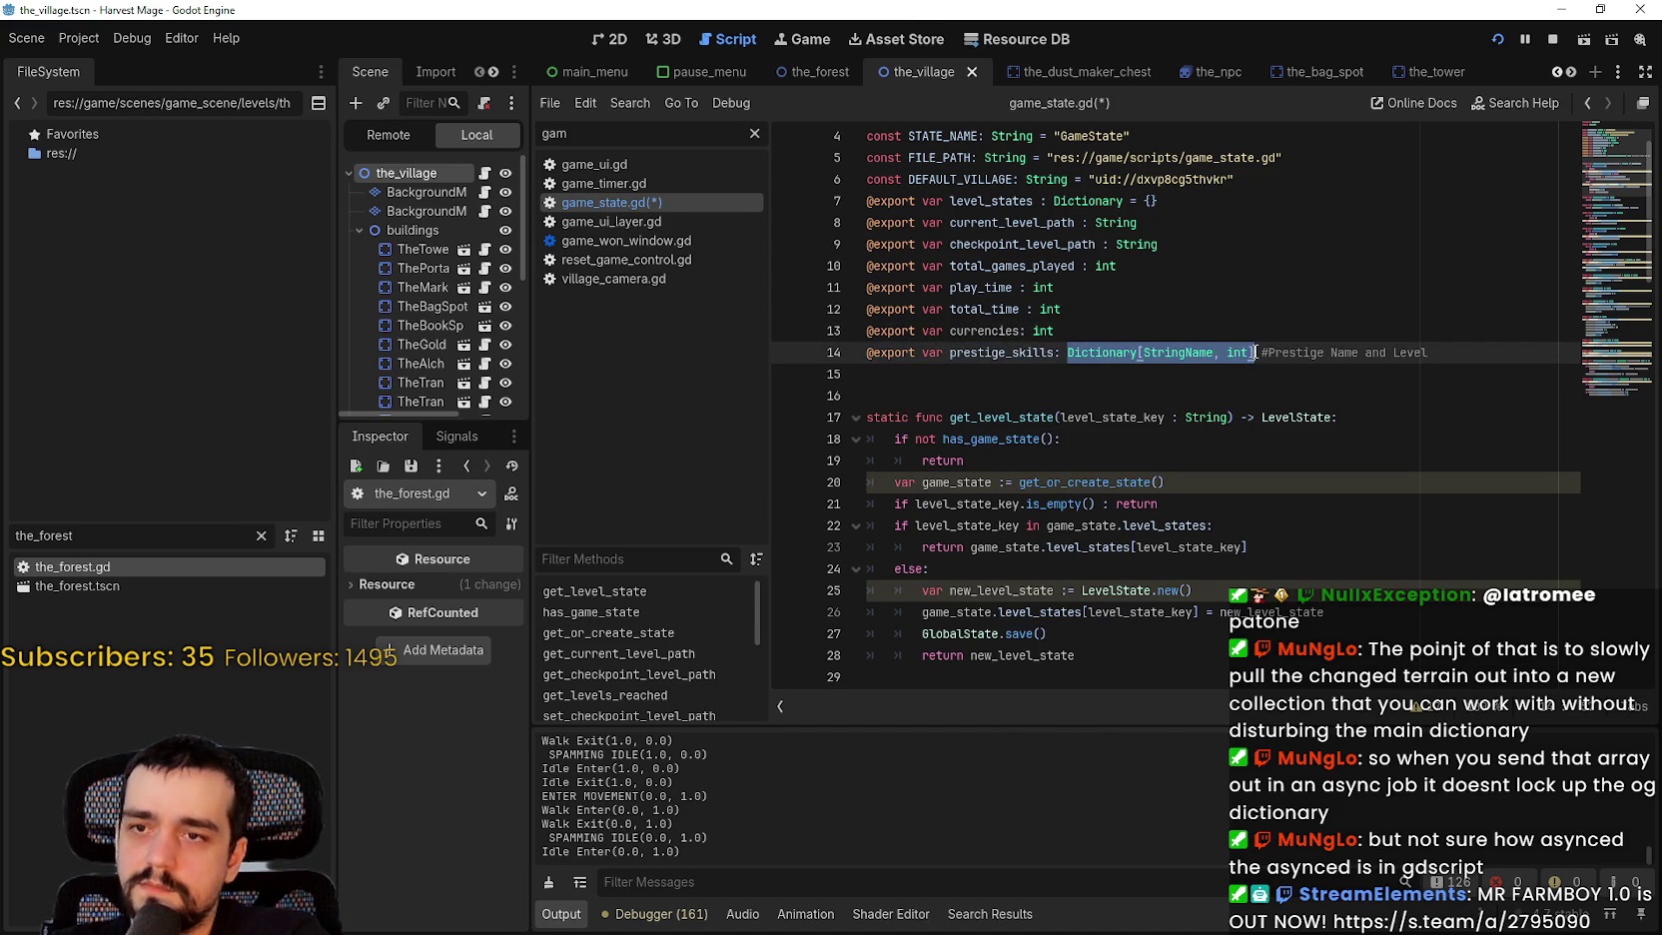
click(1111, 330)
key(ctrl+shift+Left)
key(ctrl+v)
Step: Add the comment '# Currency Name and Amount' to the currencies line and save
click(1124, 372)
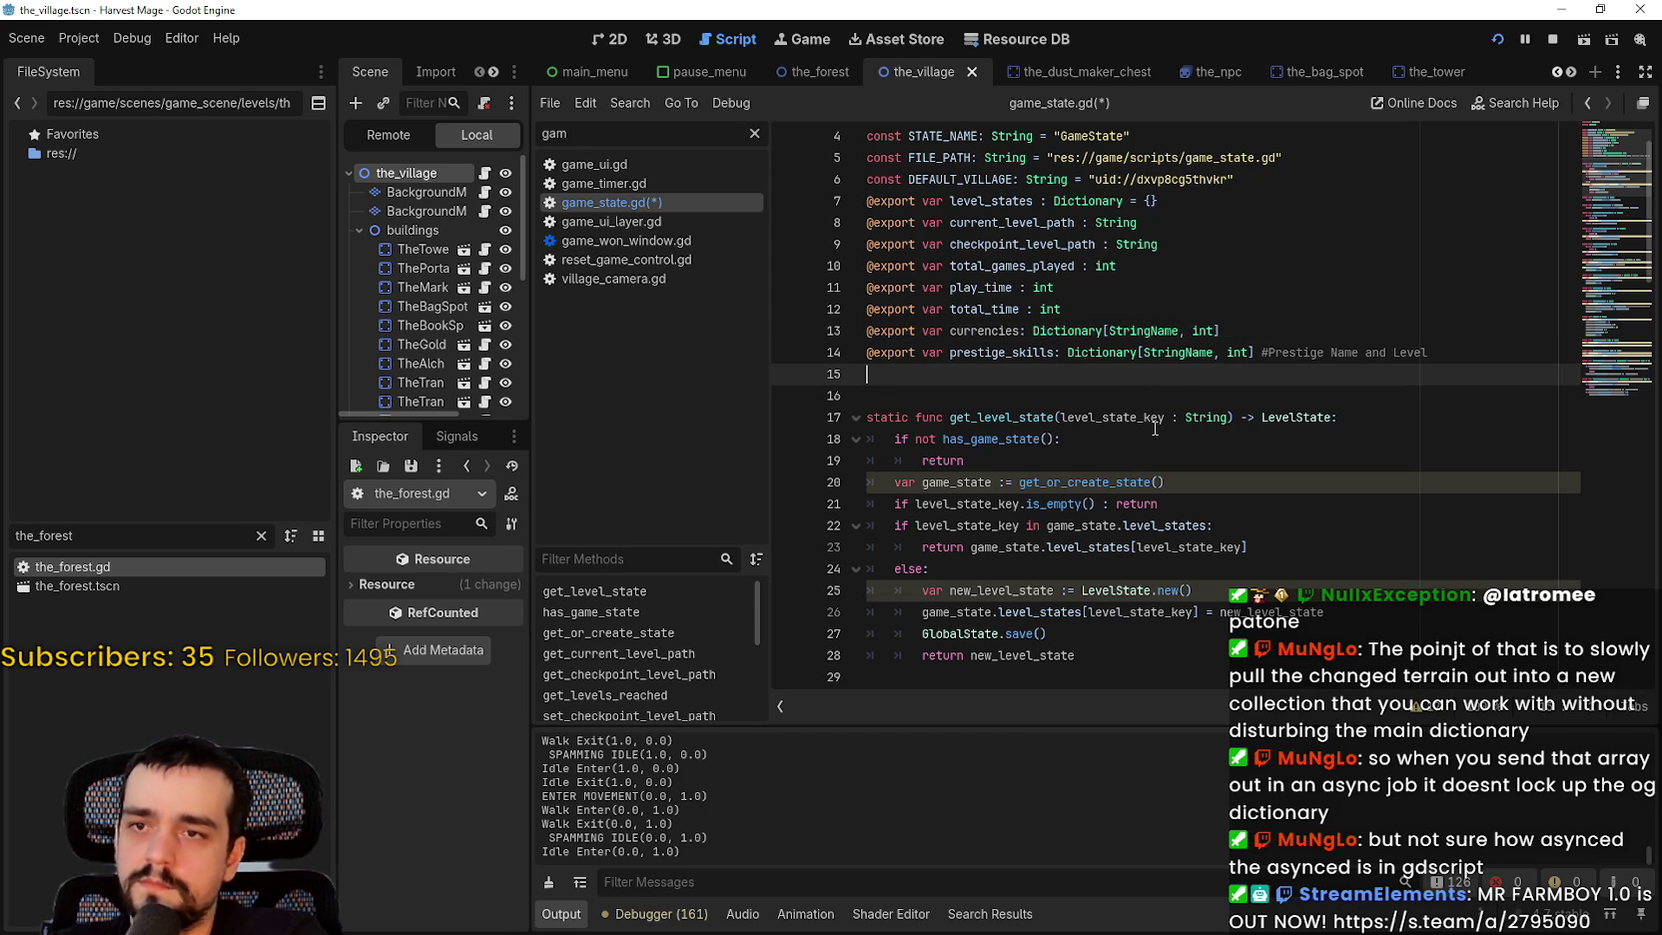
click(1238, 331)
text(# C)
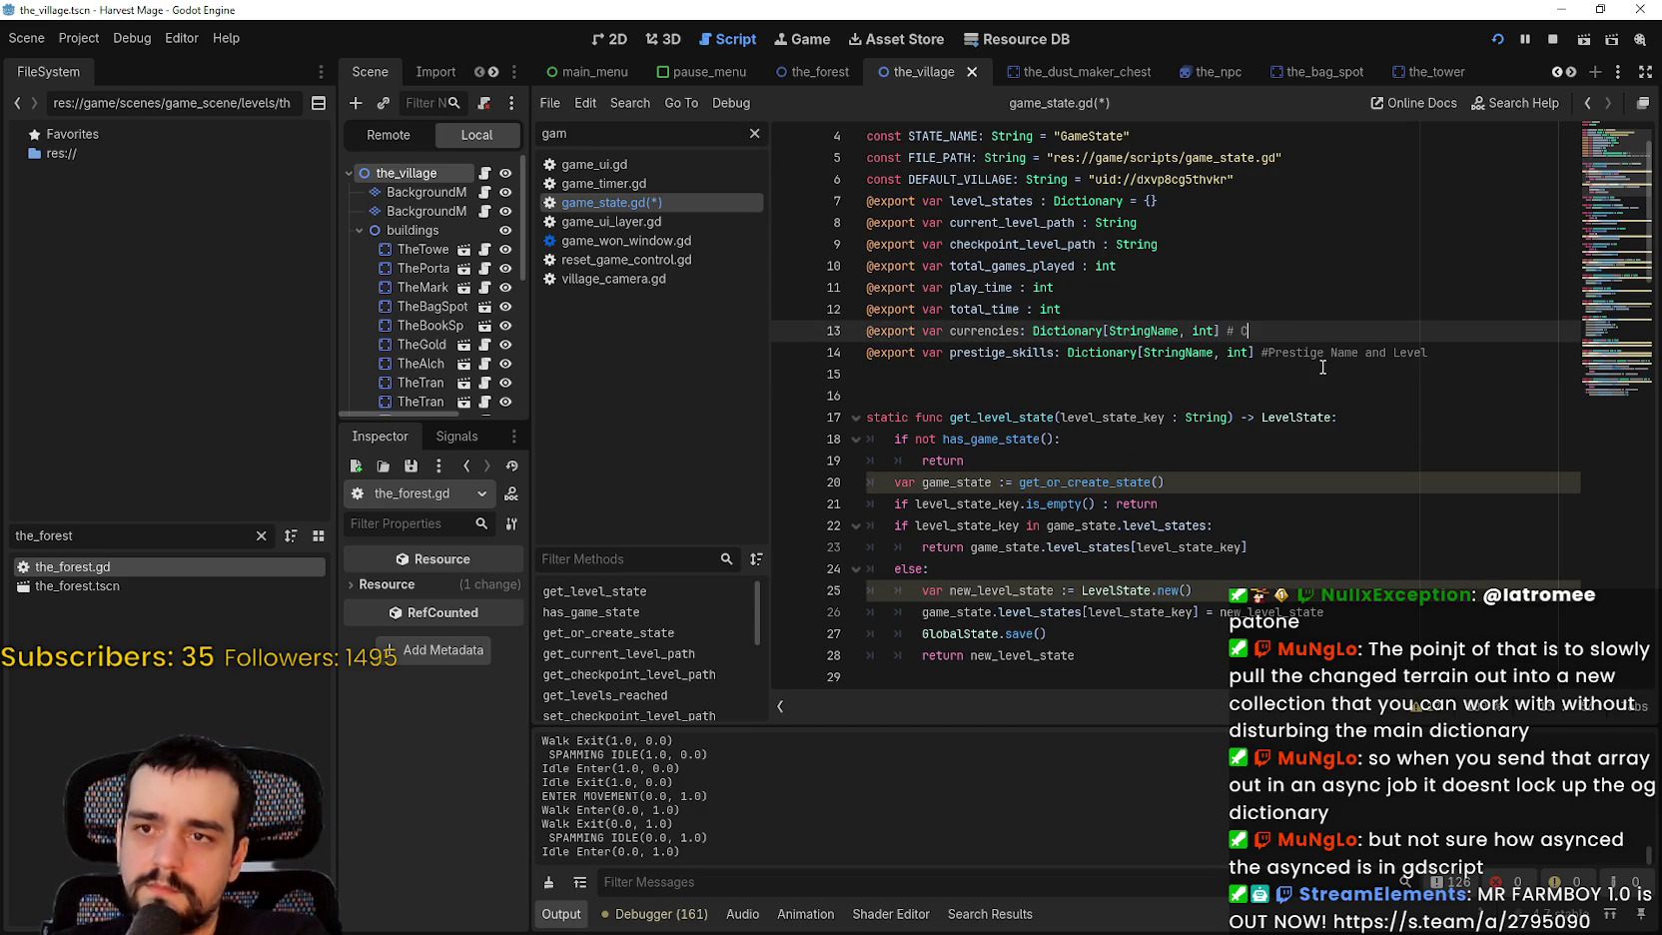
text(urrency Name and )
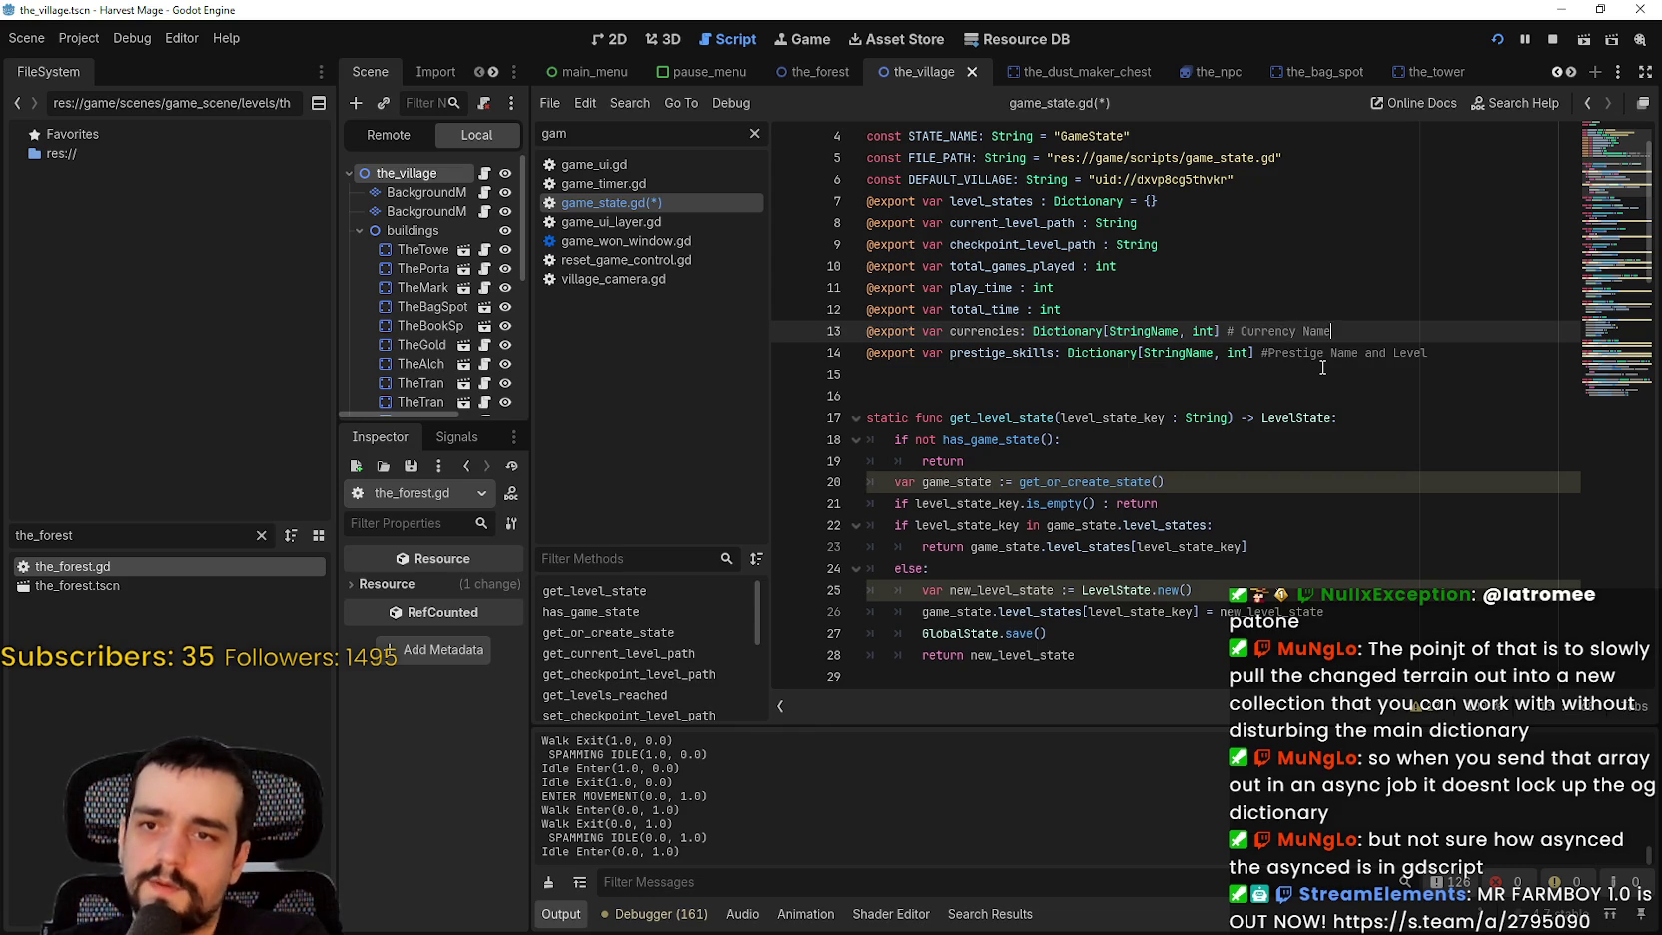
text(amount)
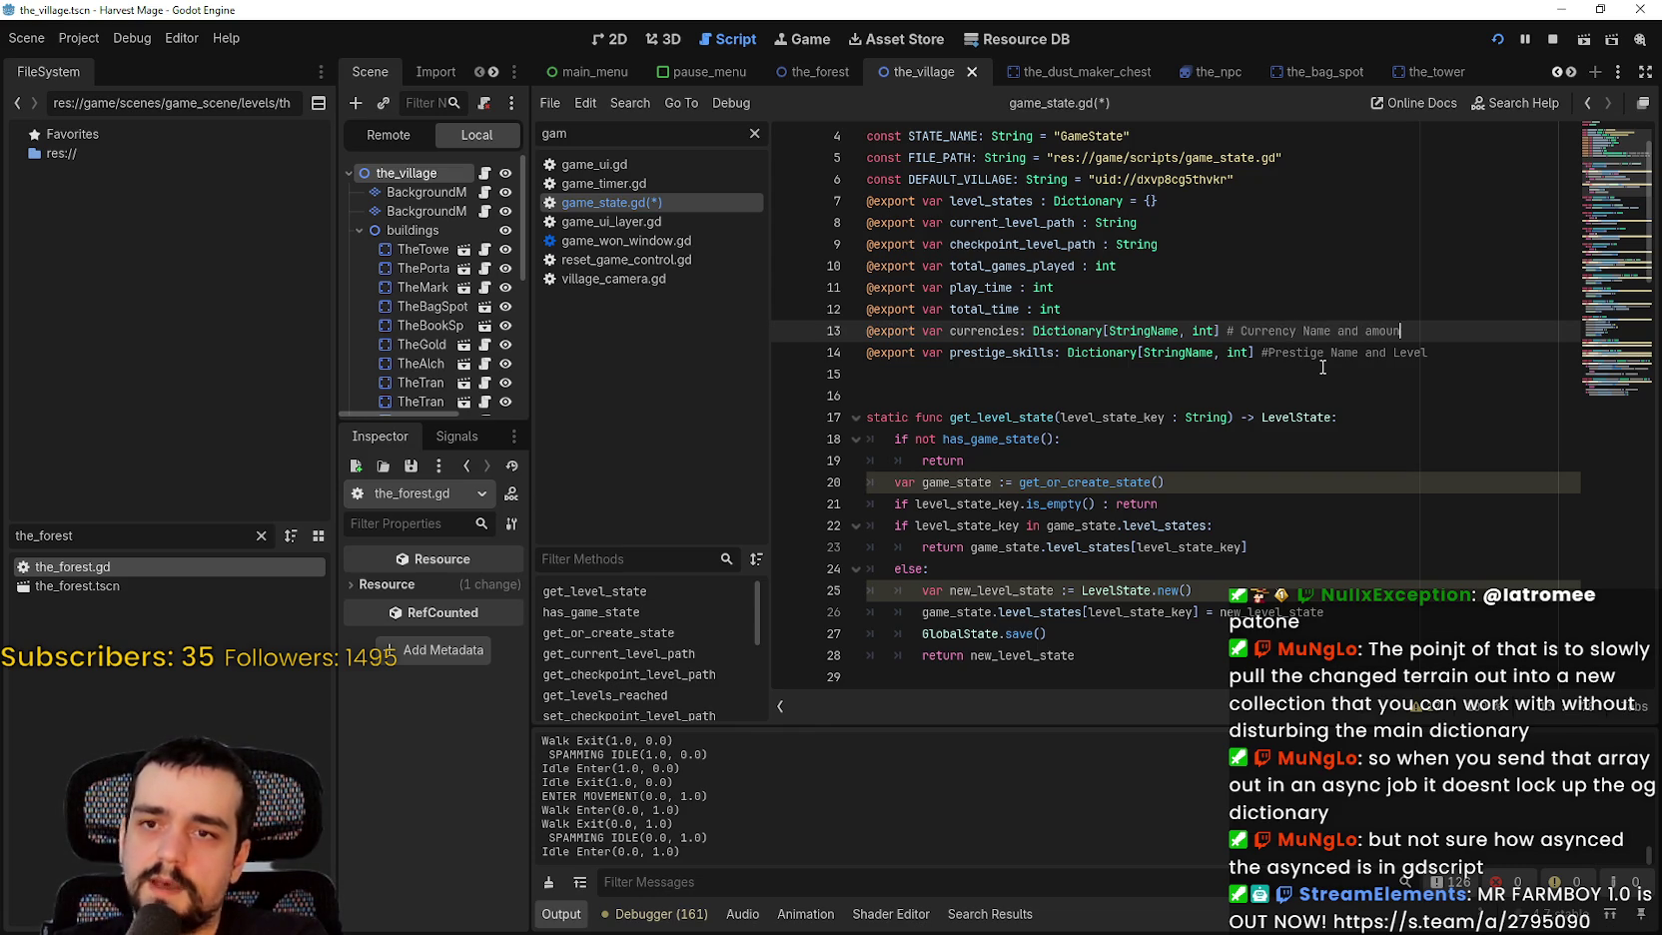
key(BackSpace)
key(BackSpace)
key(BackSpace)
text(Amount)
key(ctrl+s)
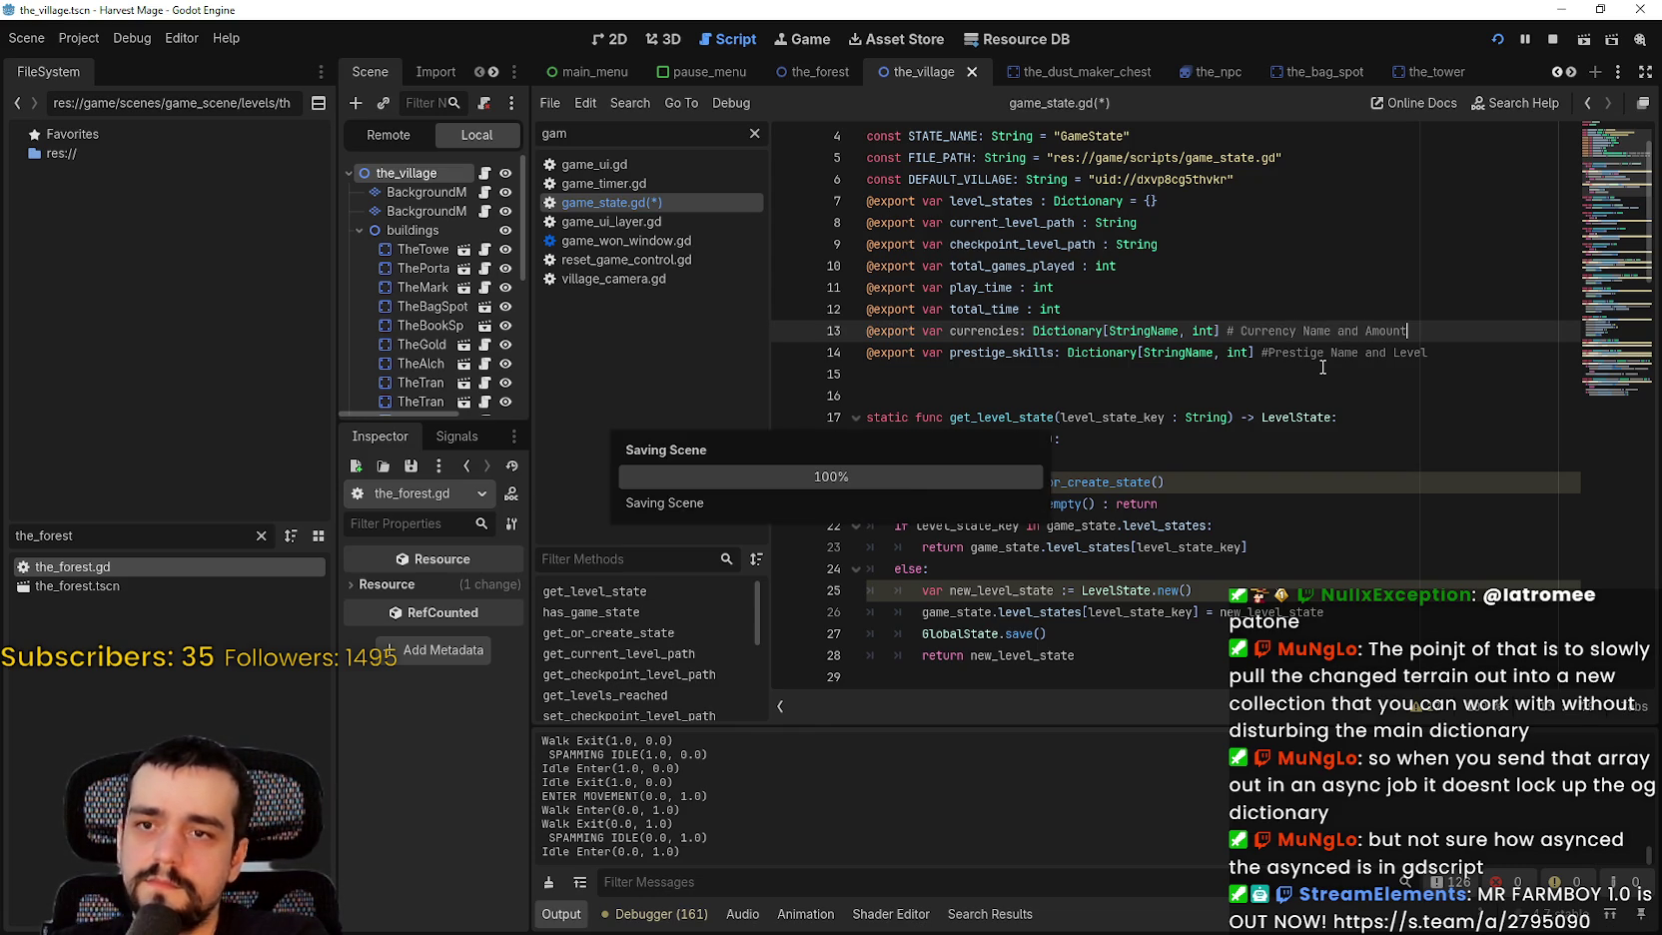
scroll(1199, 390, down, 9)
scroll(1159, 397, down, 14)
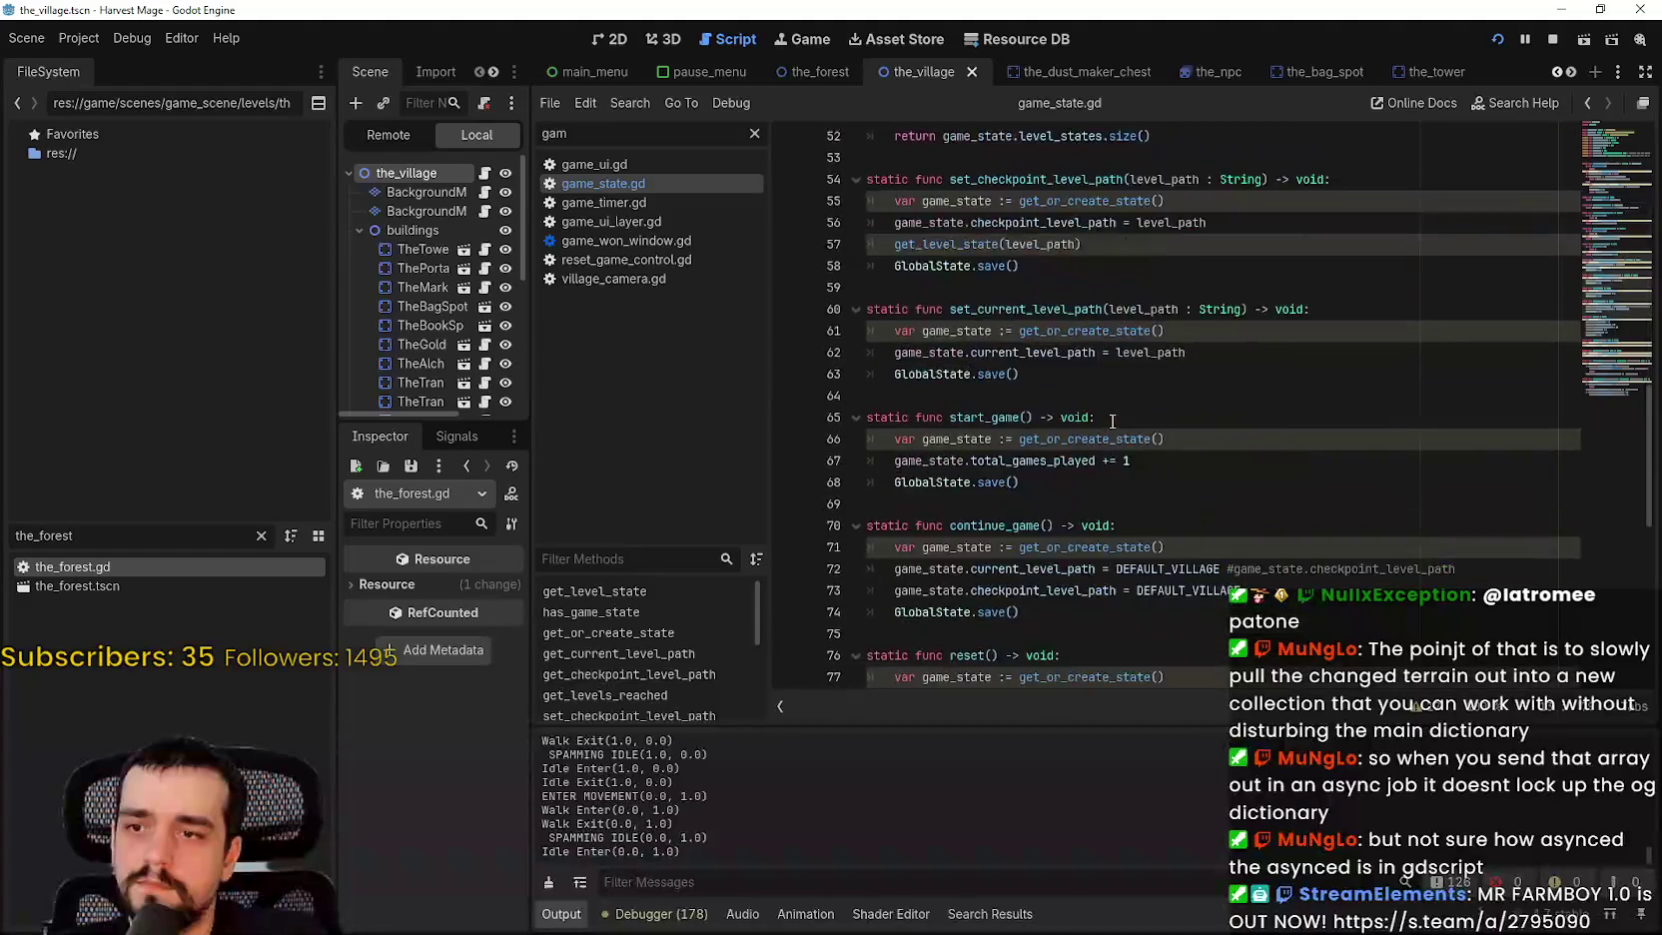
scroll(1111, 426, down, 3)
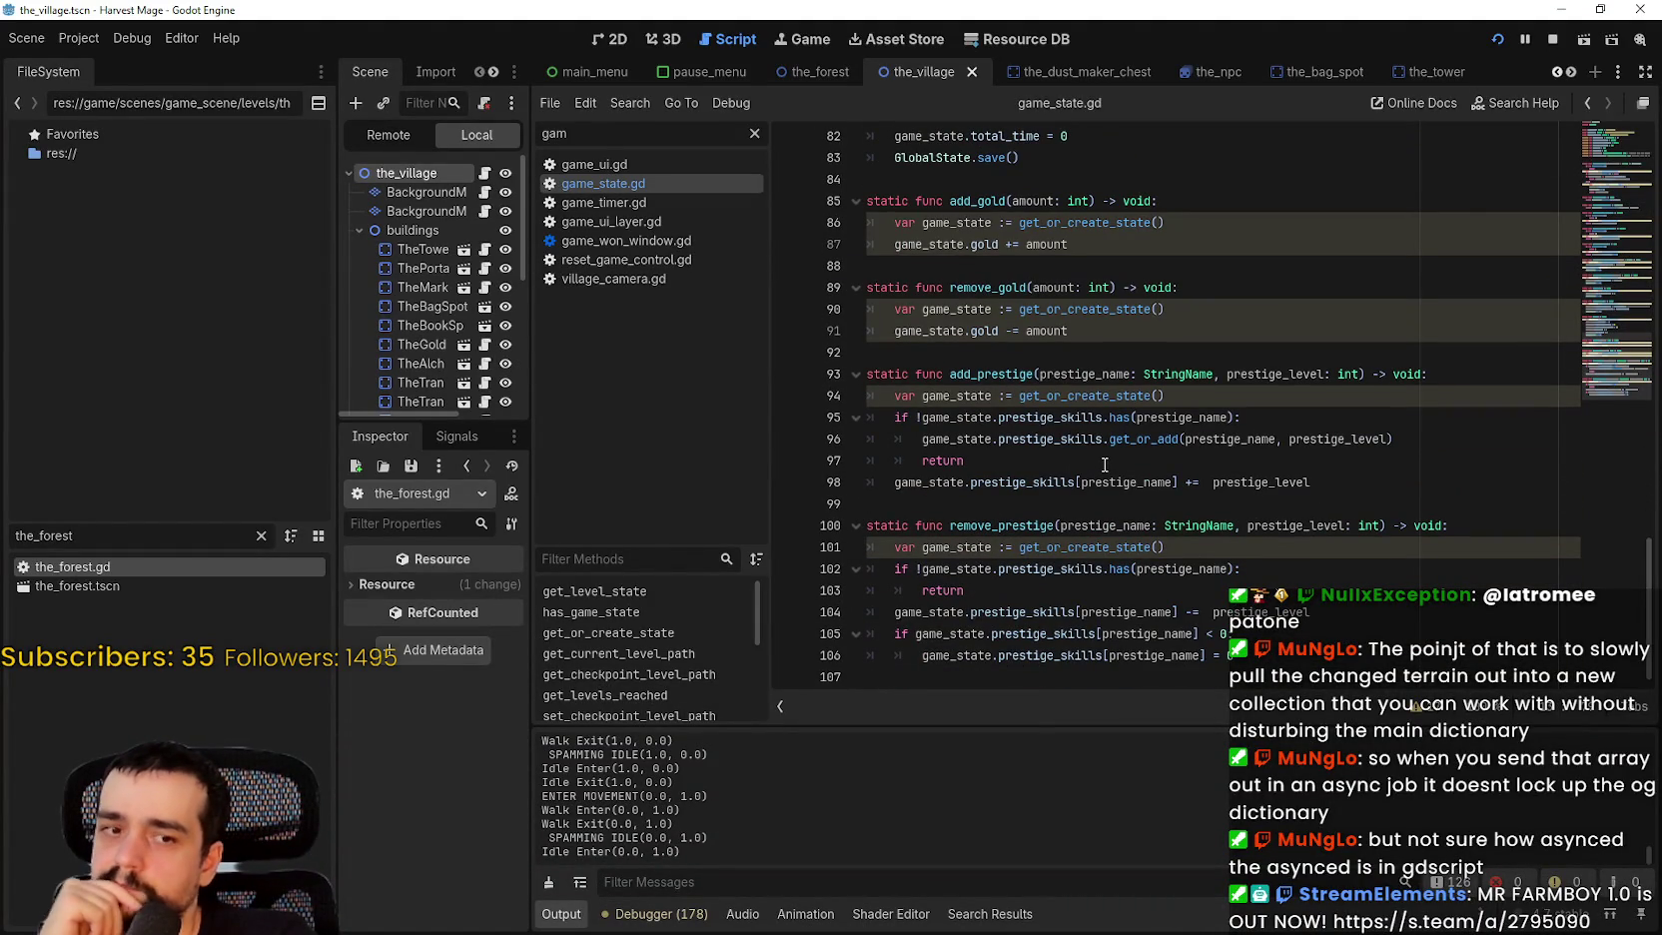
scroll(1106, 463, up, 13)
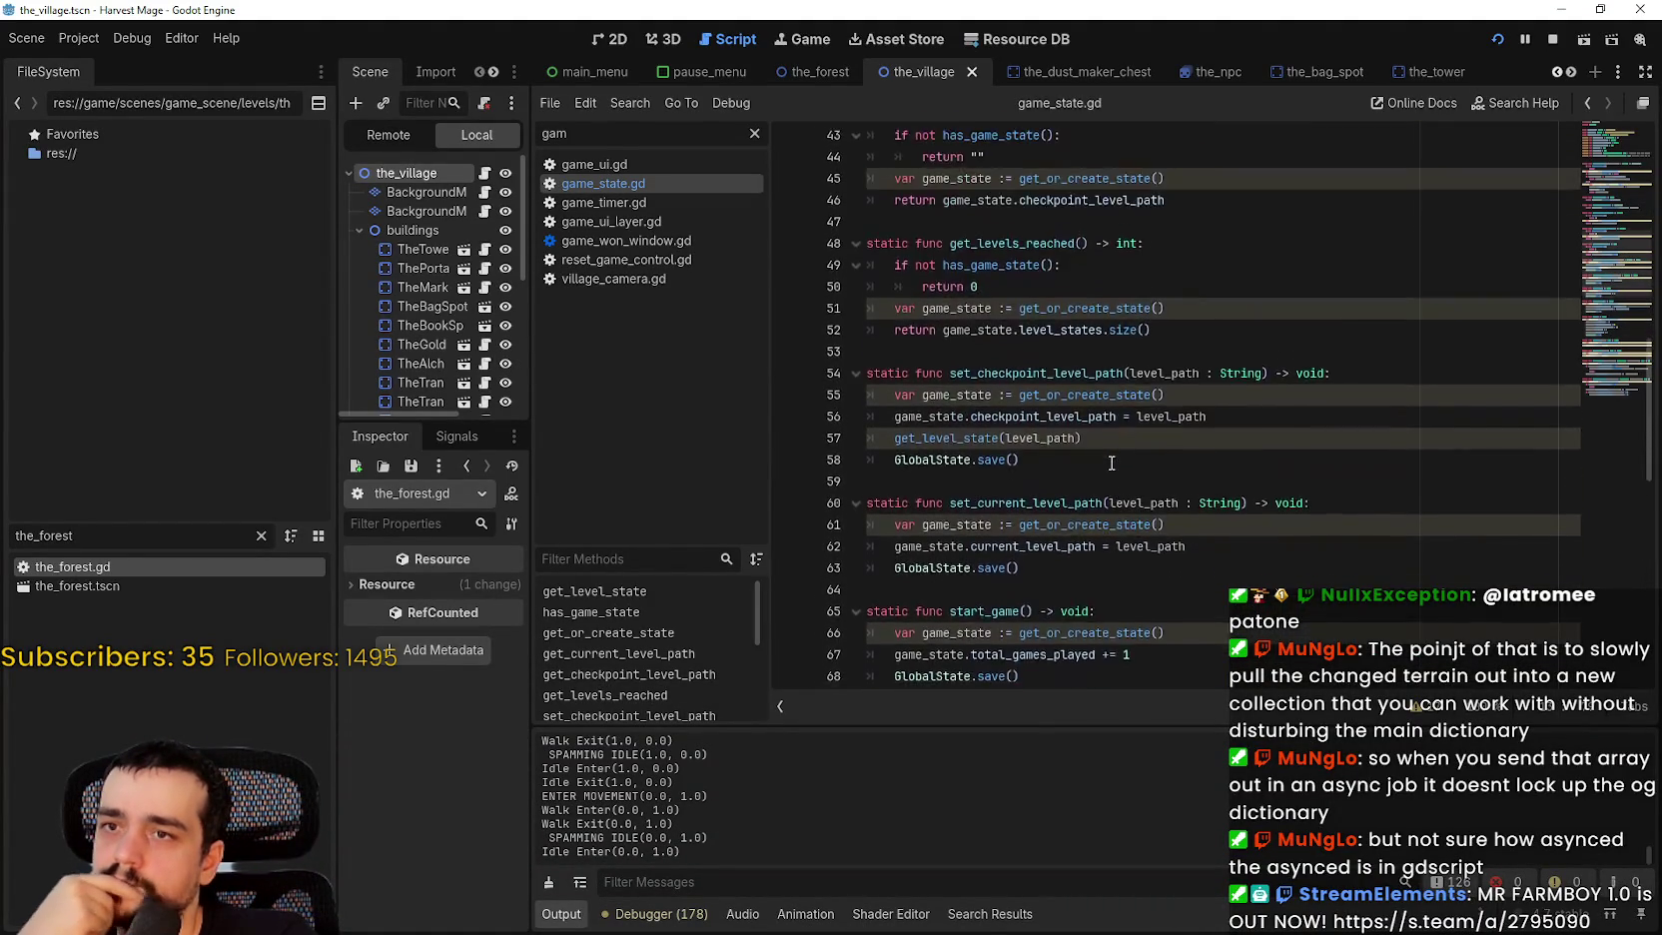
scroll(1110, 463, up, 14)
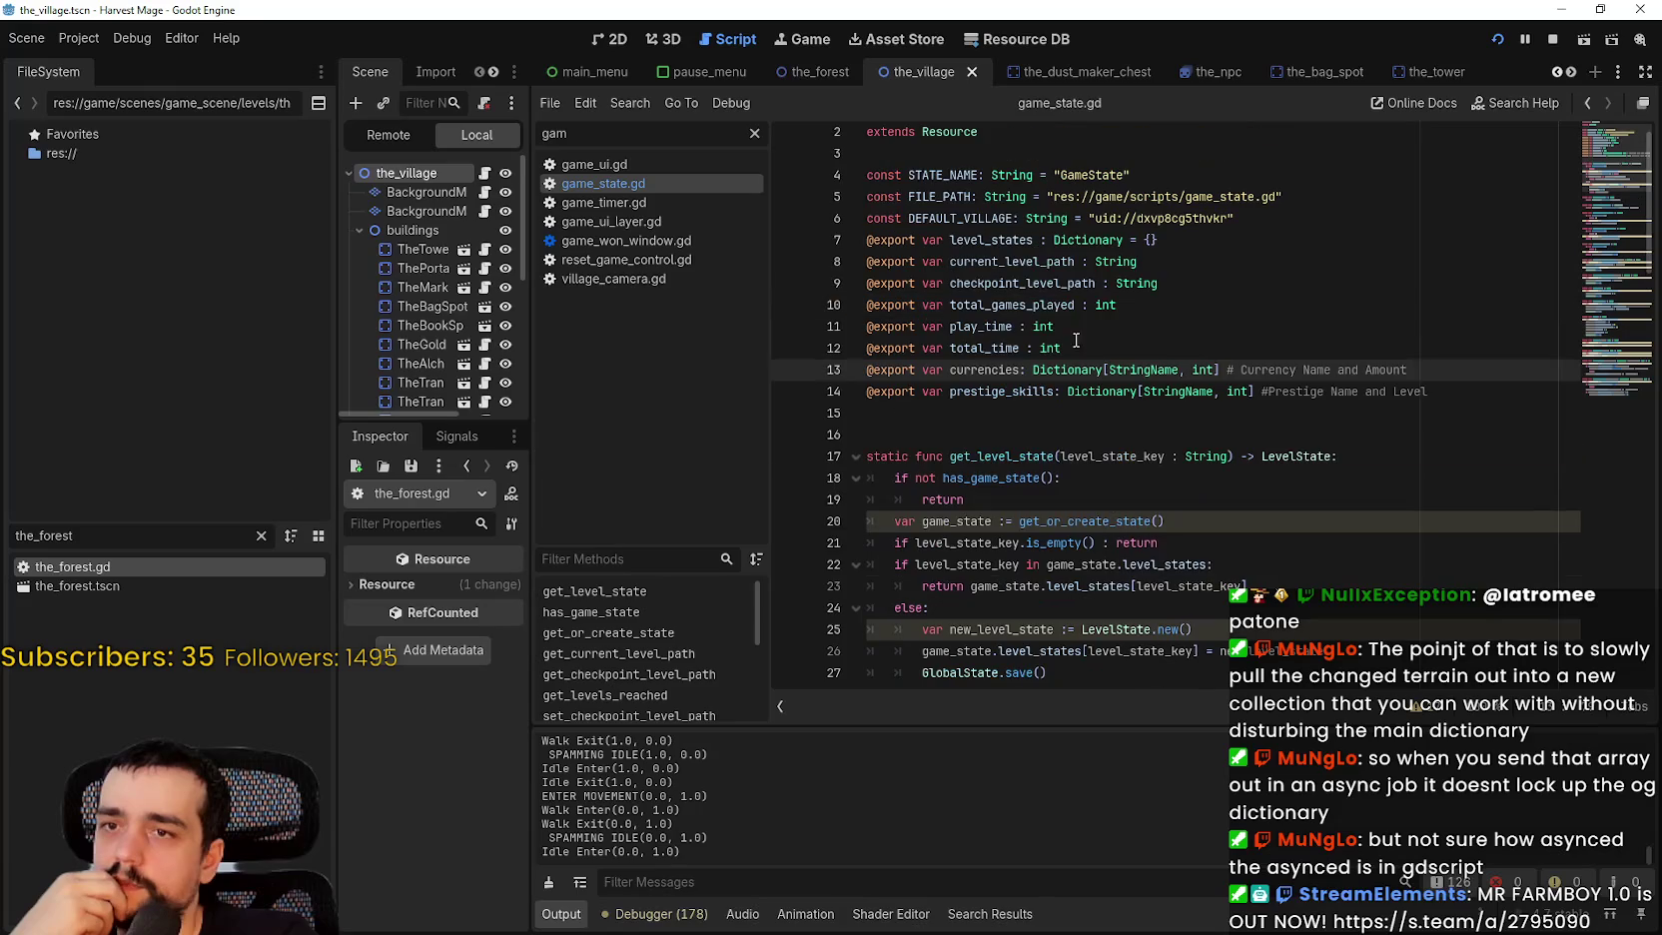
double_click(991, 369)
mouse_move(991, 369)
mouse_down()
mouse_move(1330, 370)
mouse_move(768, 366)
mouse_up()
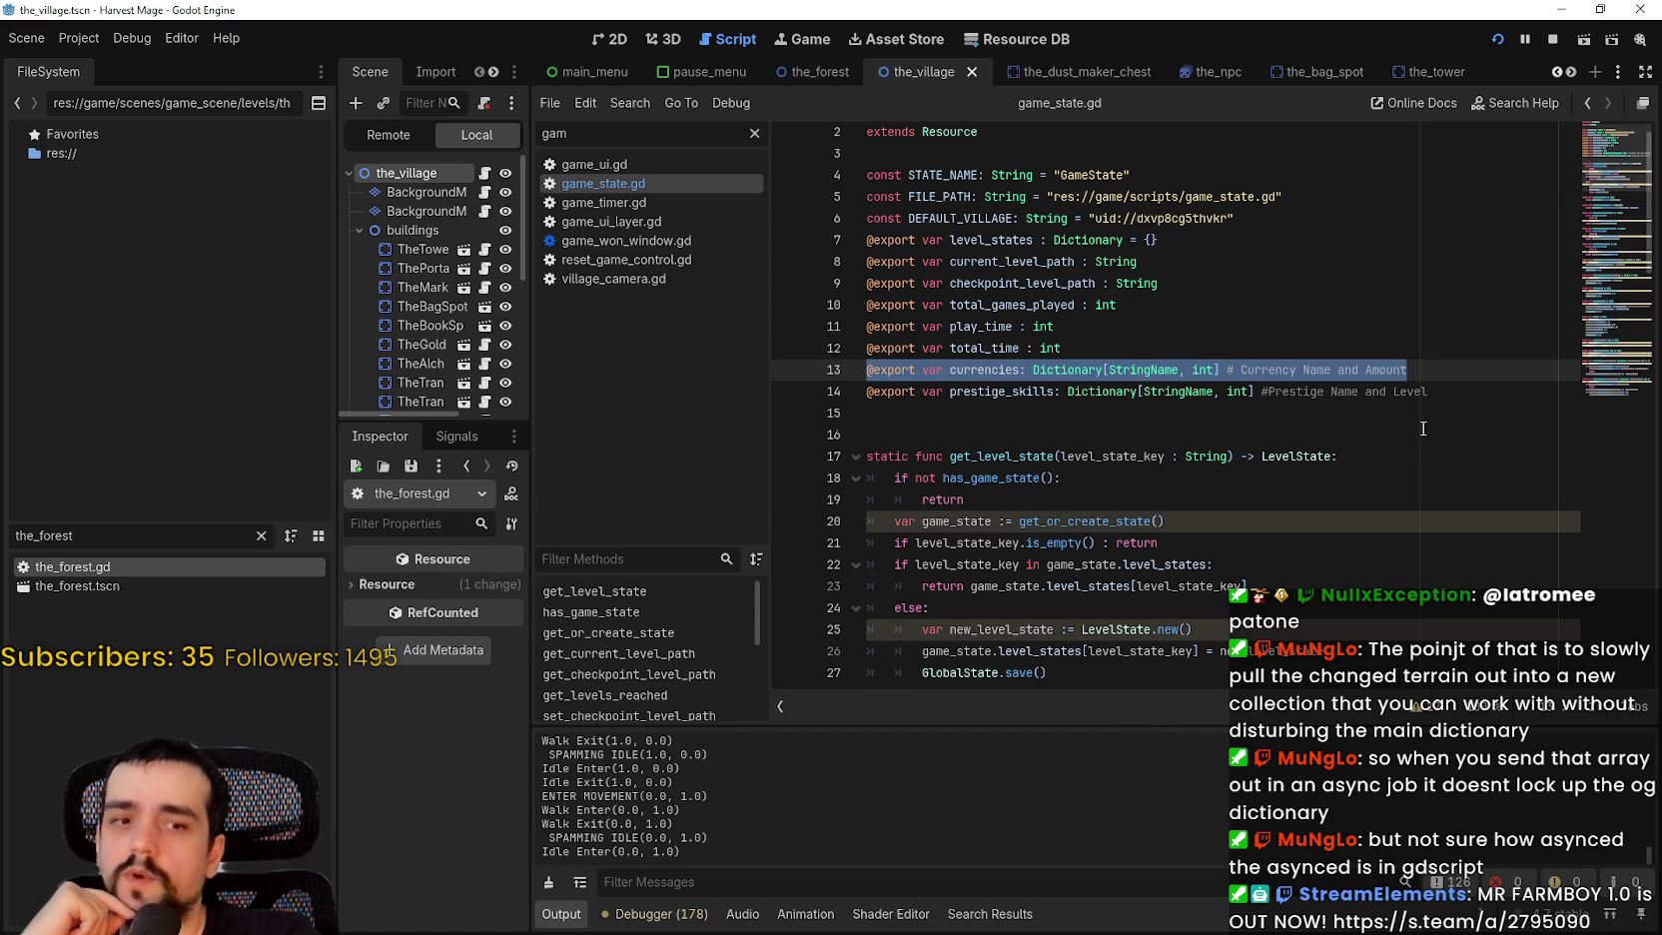
click(1455, 371)
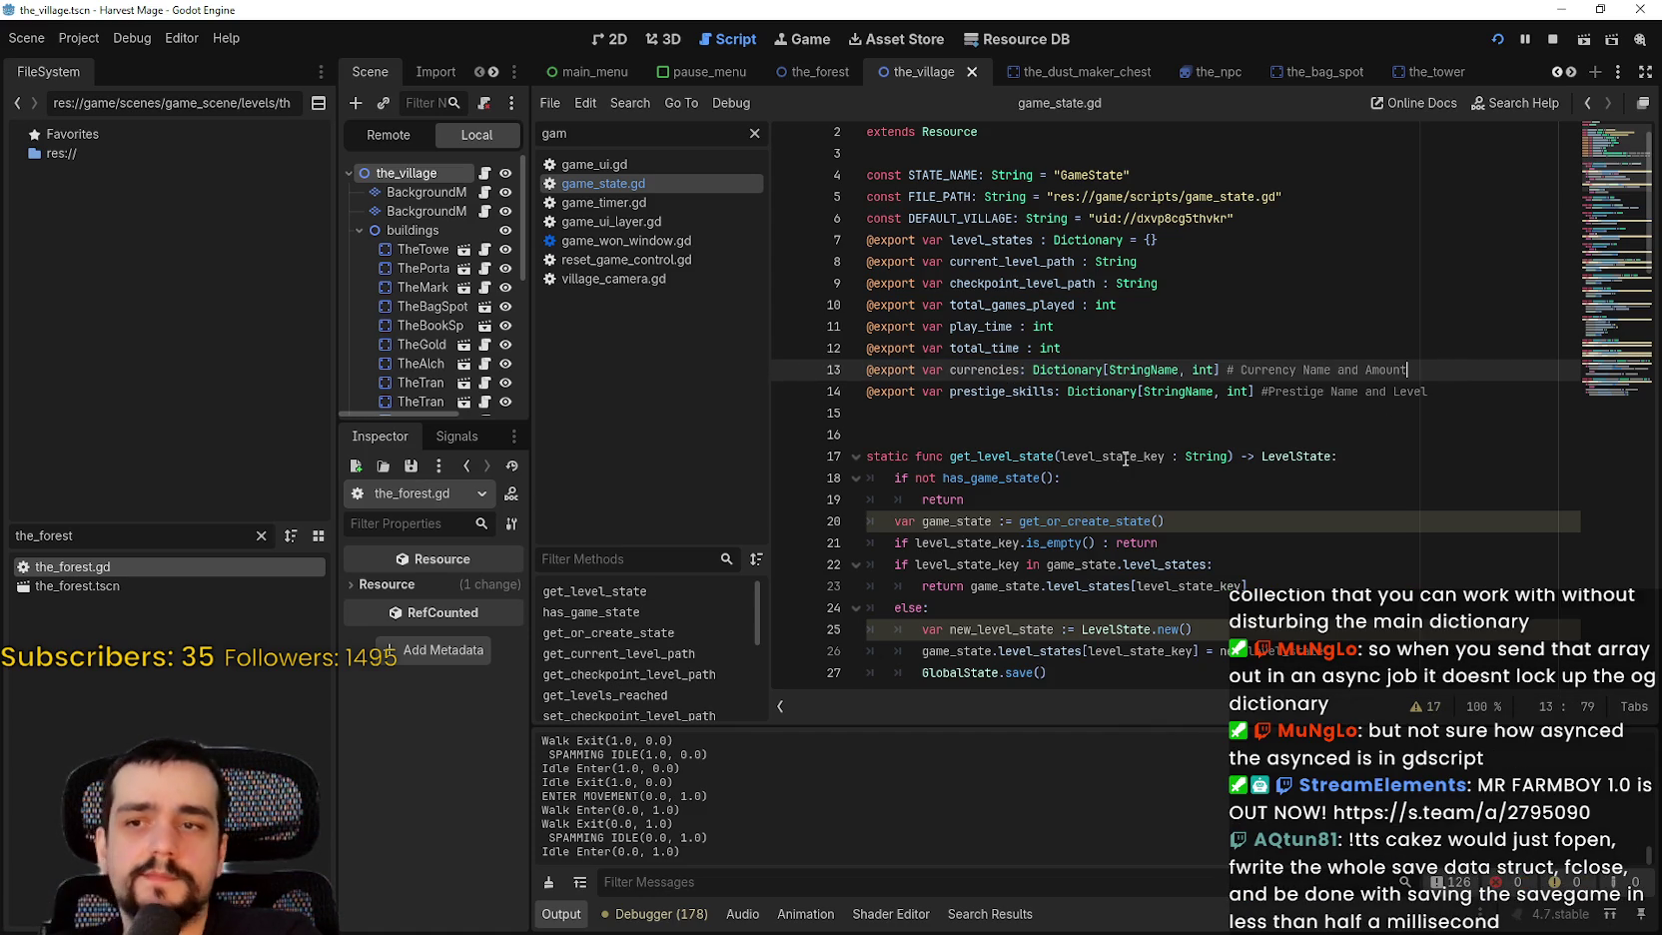
mouse_move(1428, 370)
mouse_down()
mouse_move(868, 349)
mouse_move(843, 370)
mouse_up()
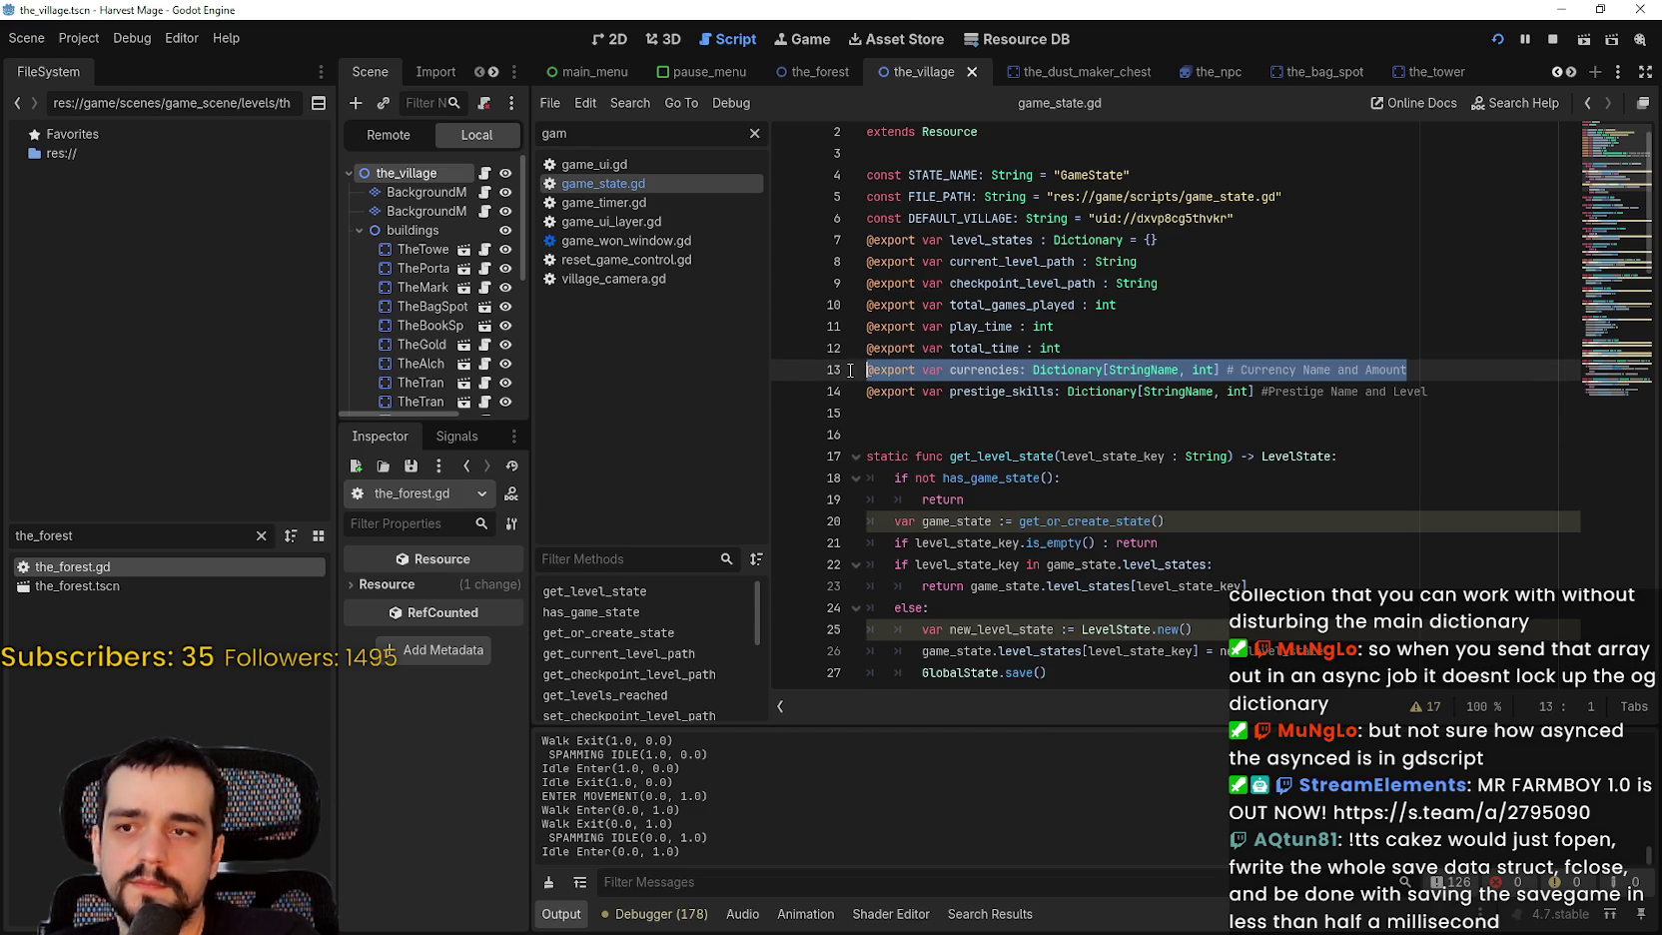
click(1448, 369)
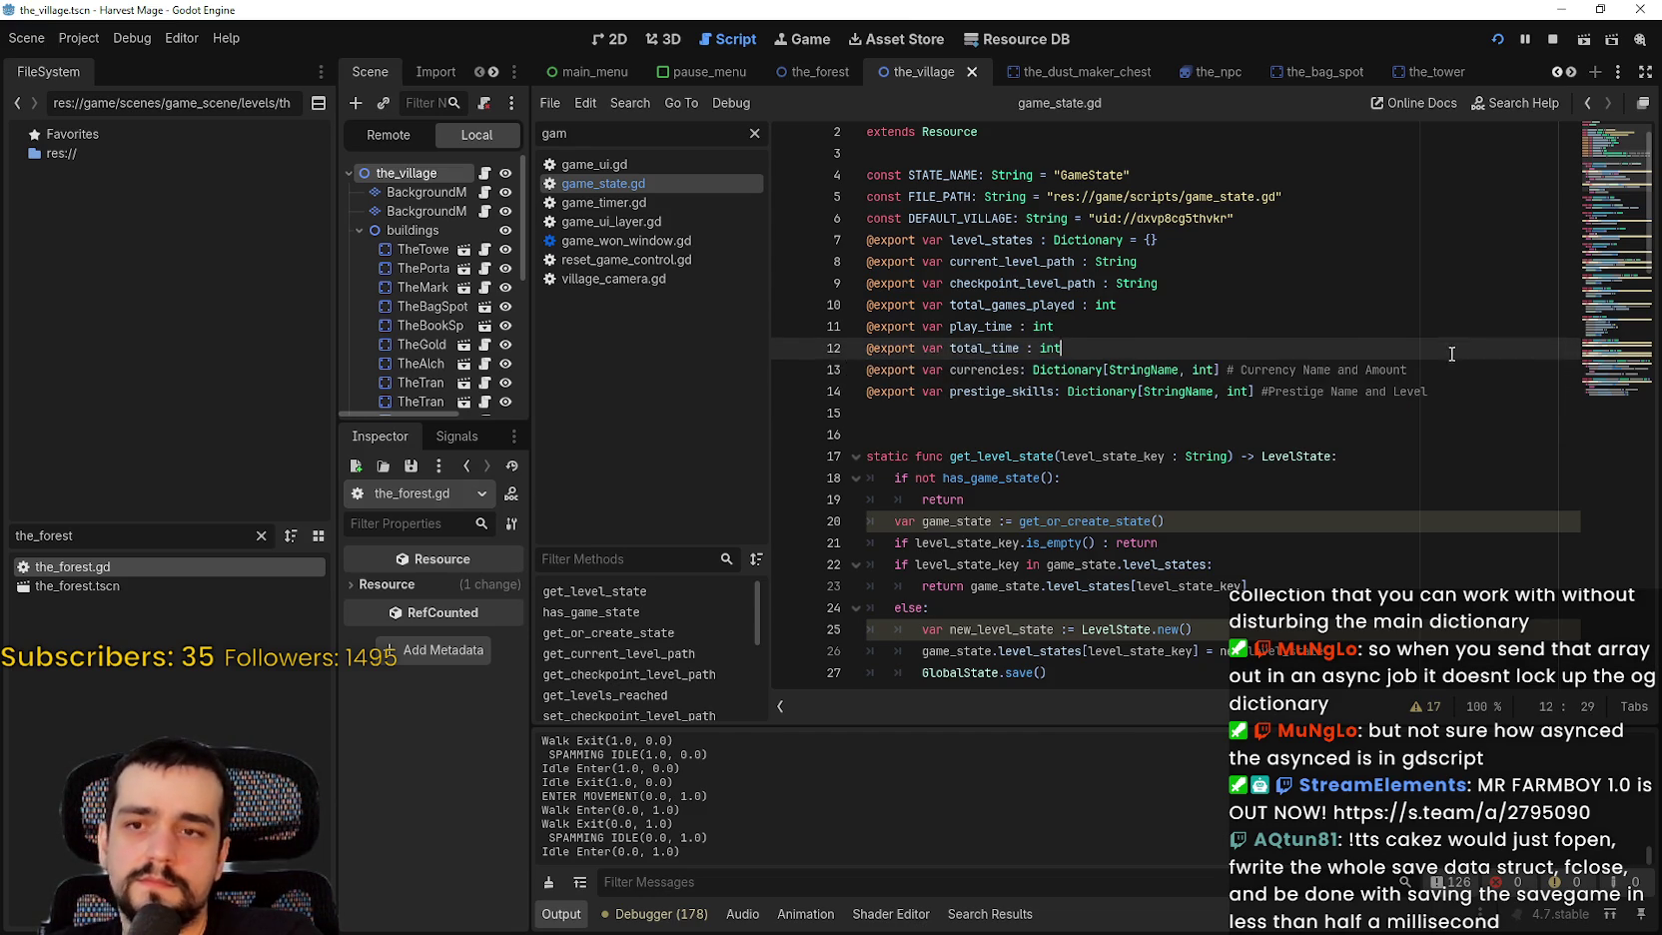
Step: Add exported int variables gold, wood and stone below the currencies dictionary
key(Return)
key(Return)
key(Return)
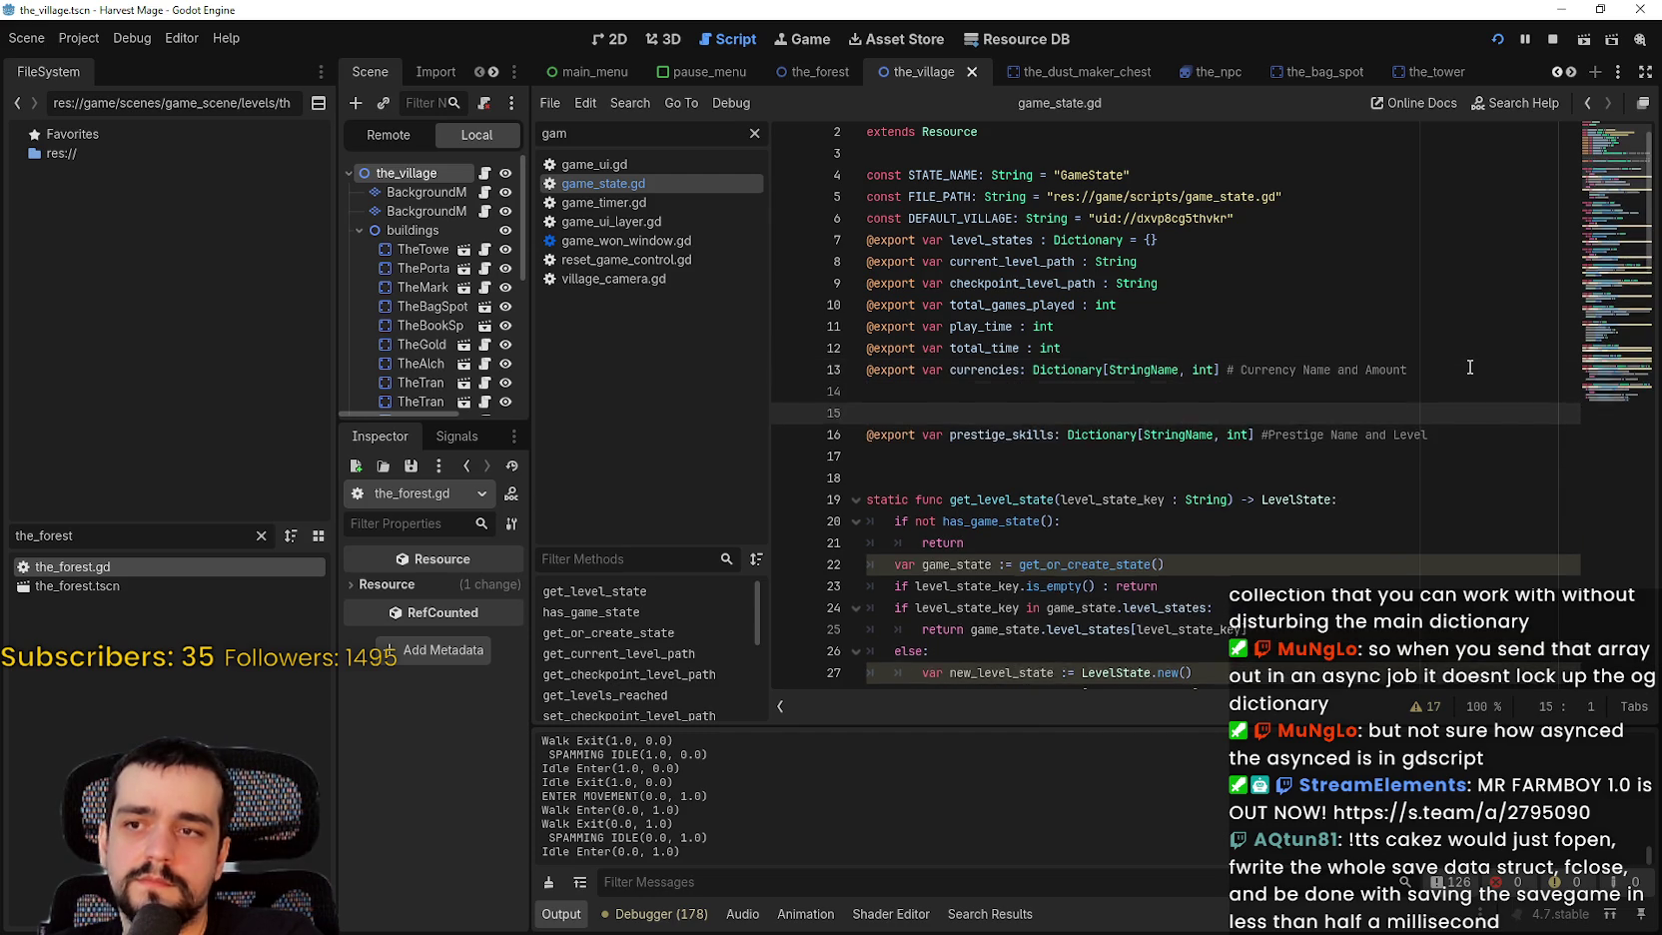
key(Up)
key(Up)
key(Up)
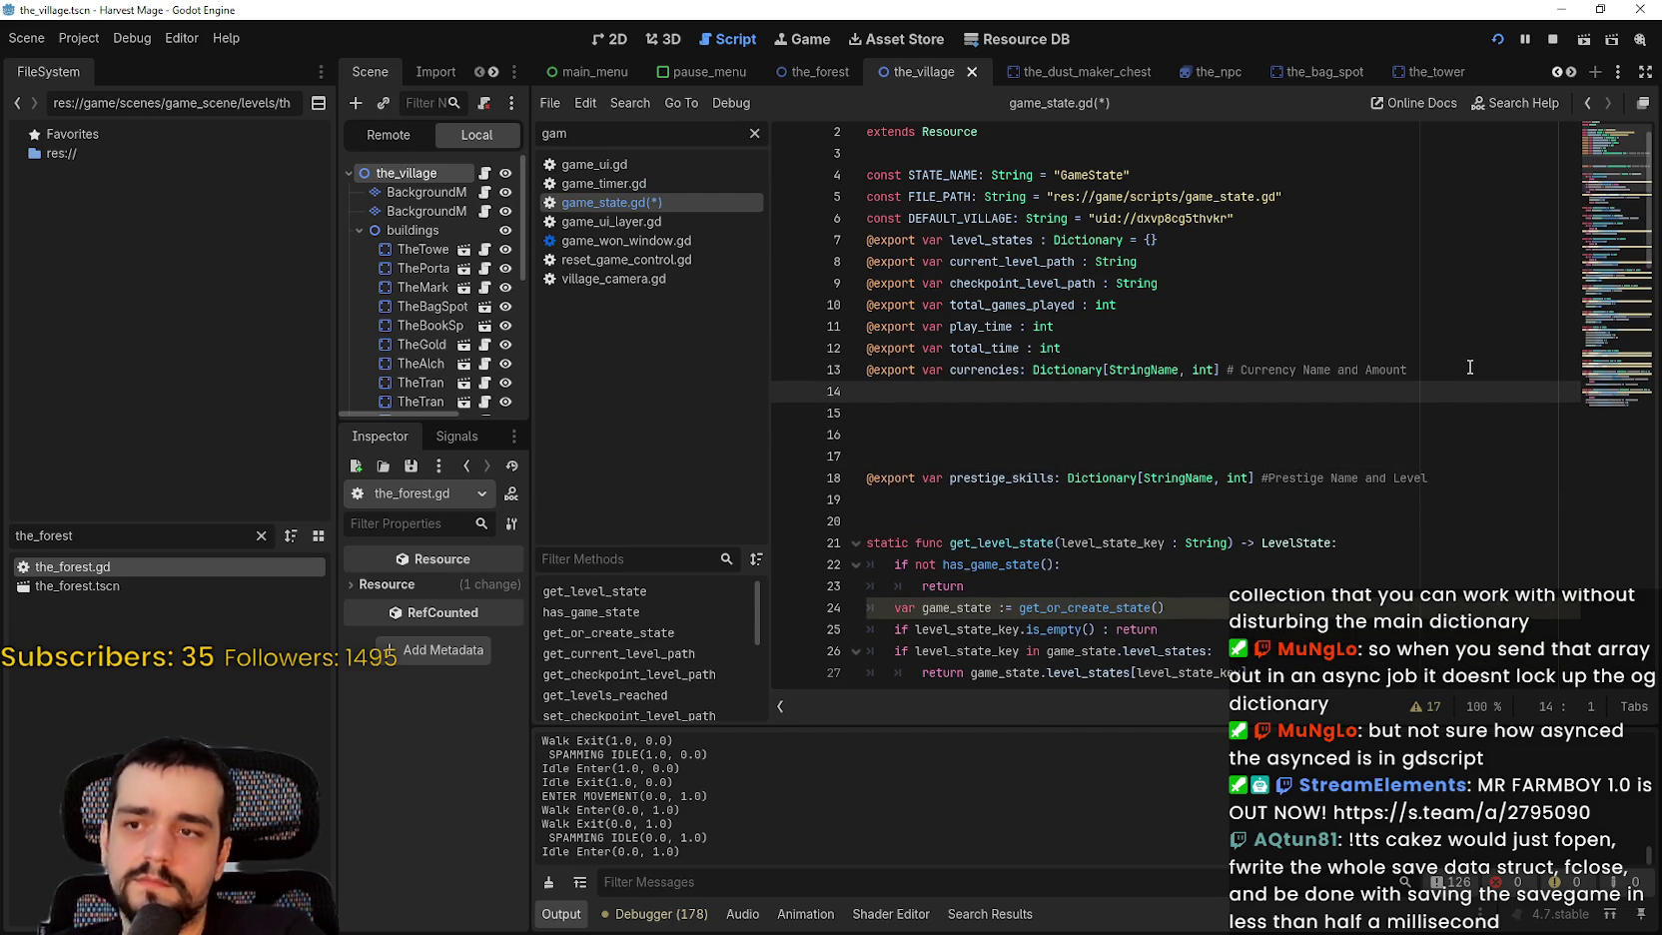
text(@export )
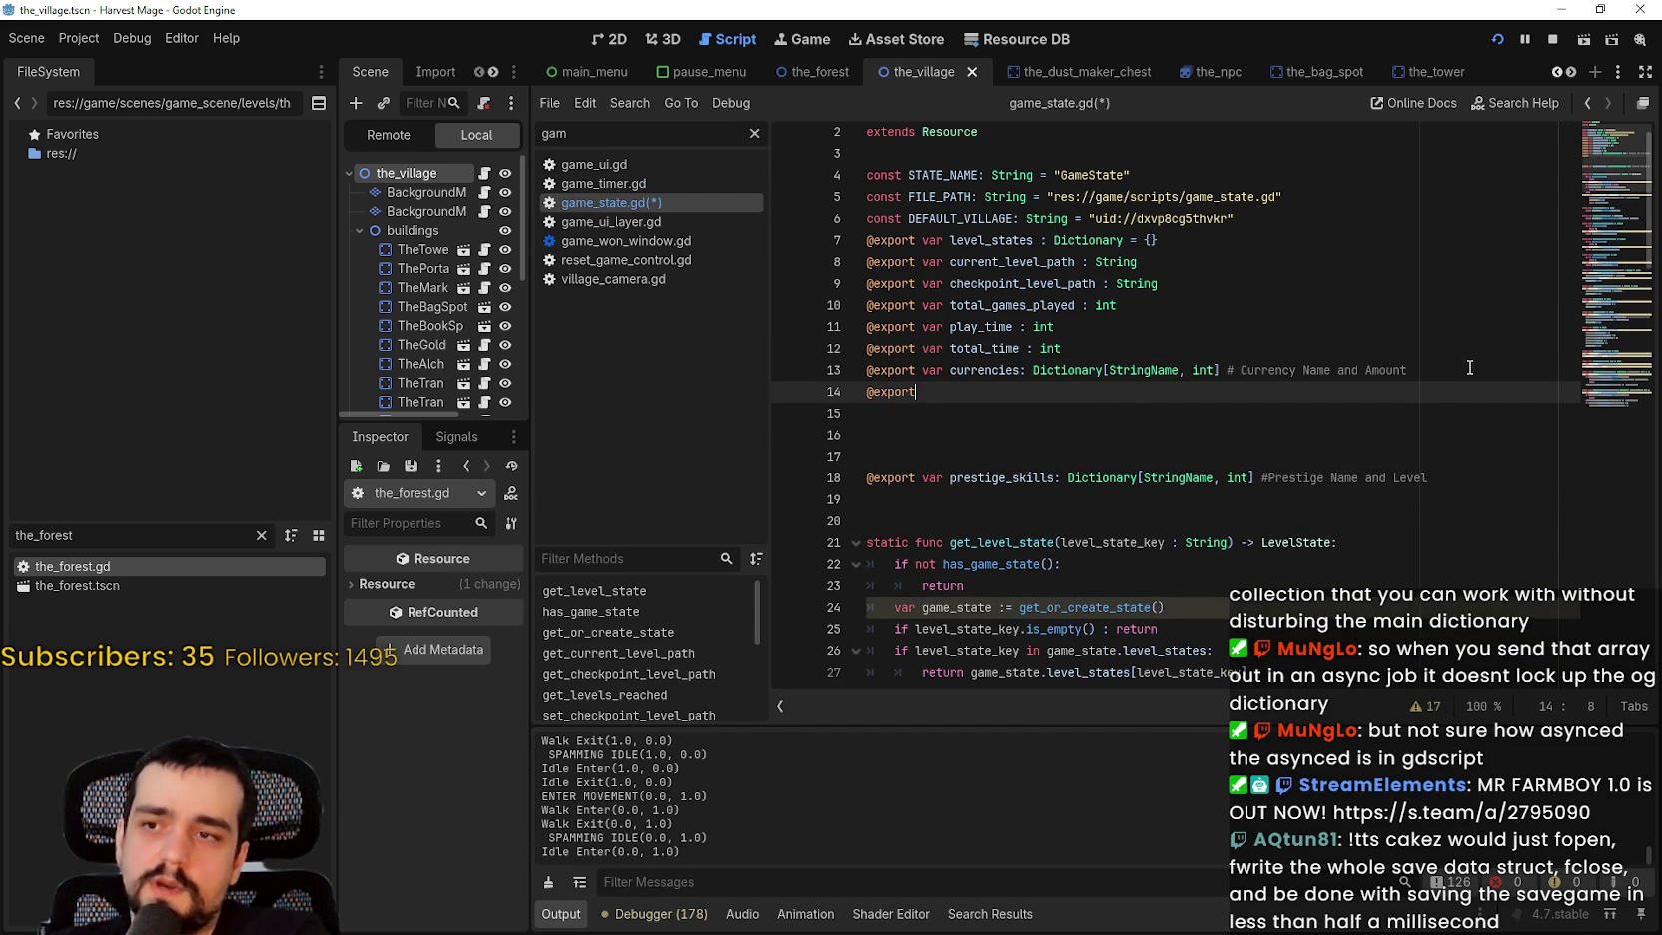
text(var gold)
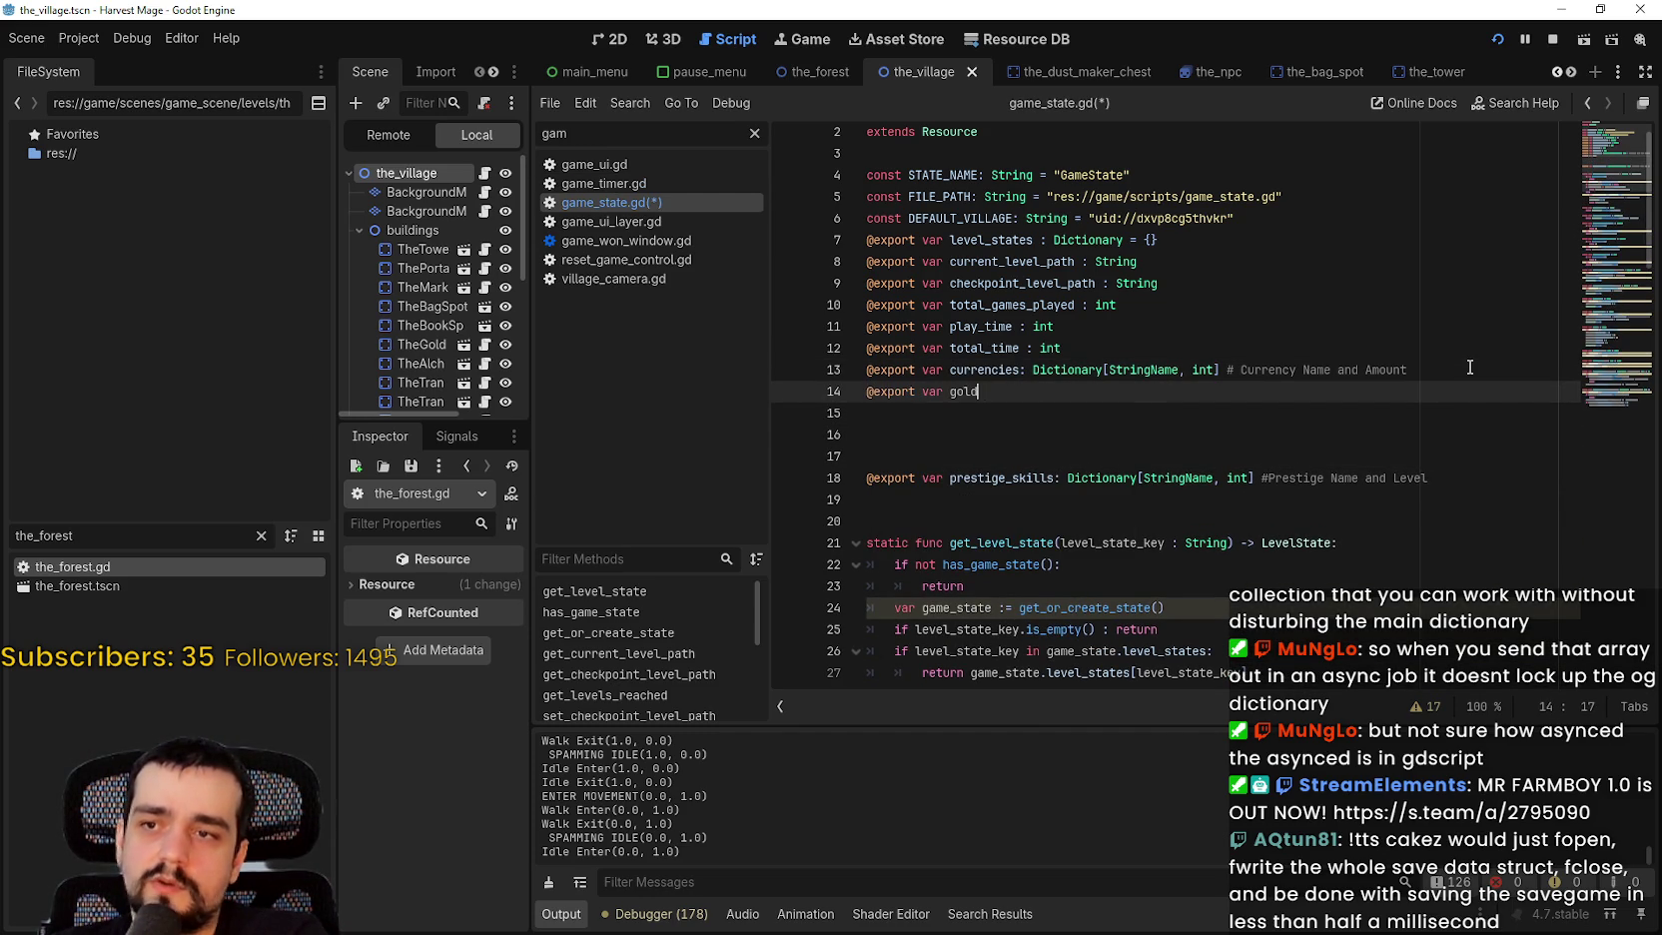
text(: int)
key(Return)
text(@export var wood: int)
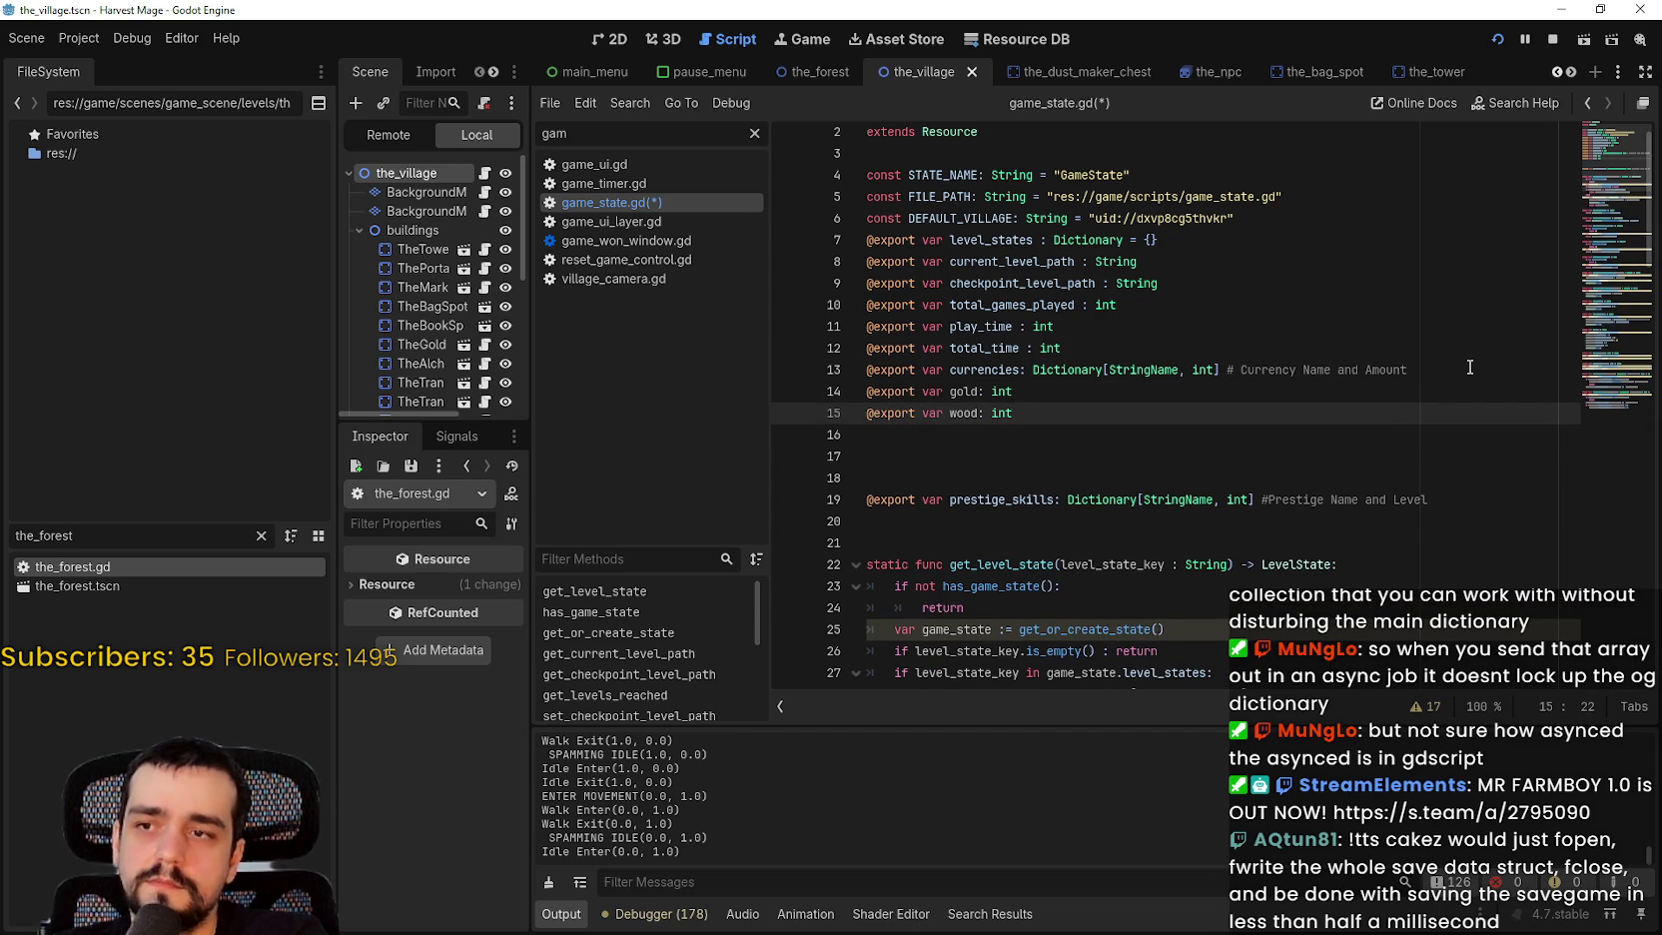
key(Return)
text(@export var )
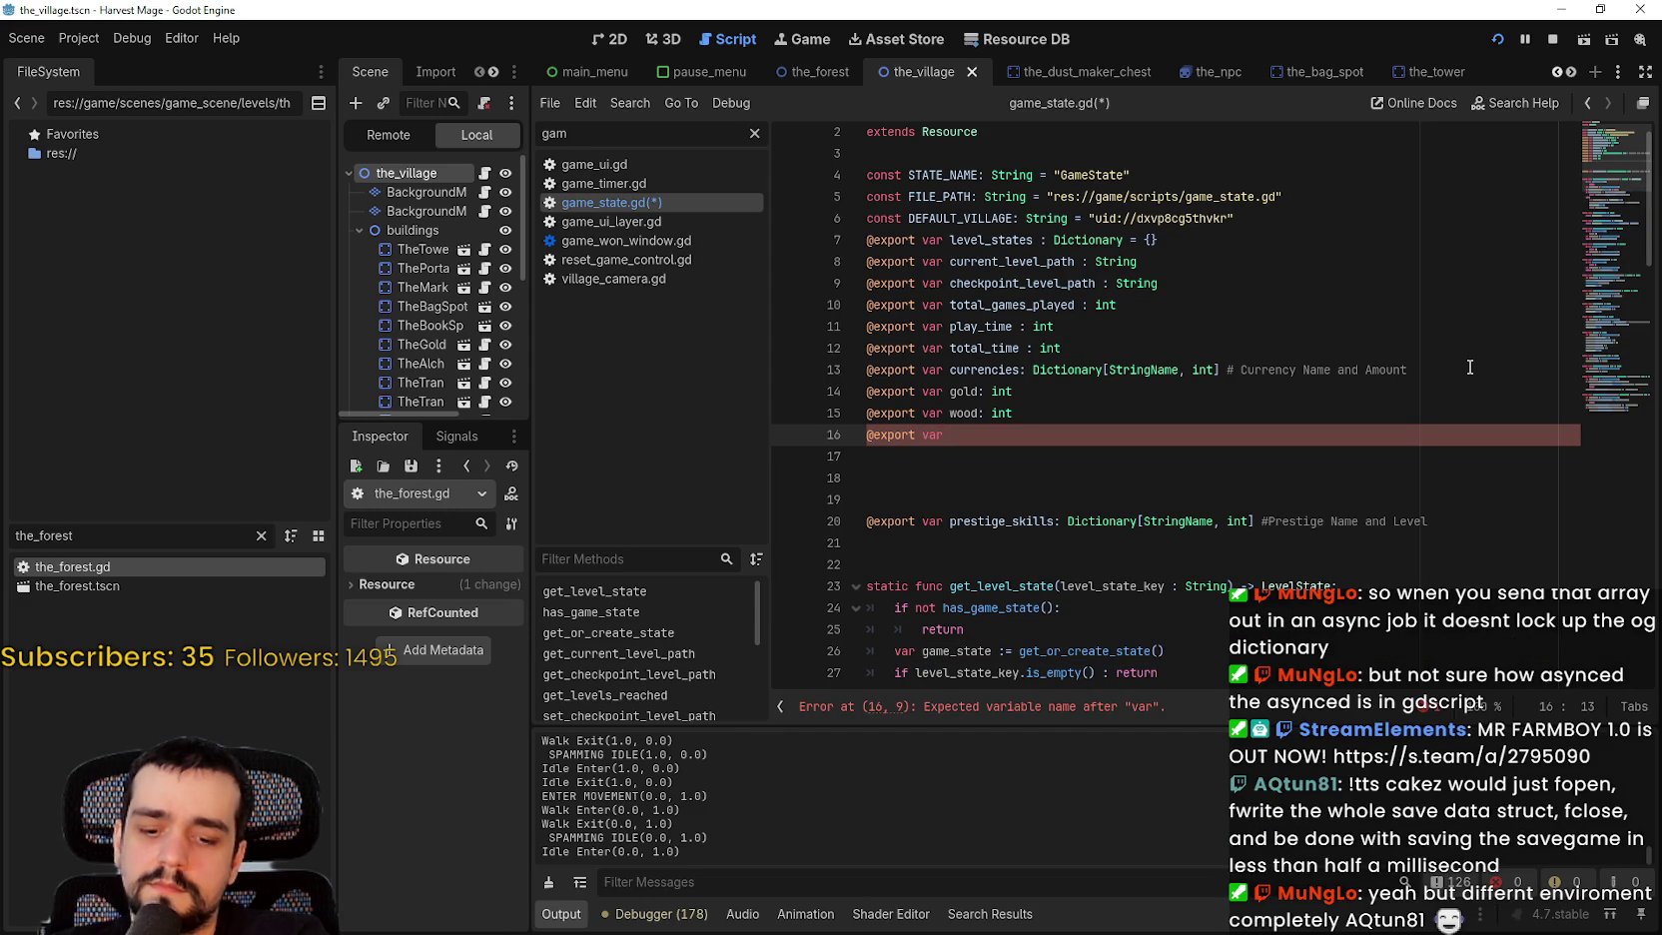
text(stone: int)
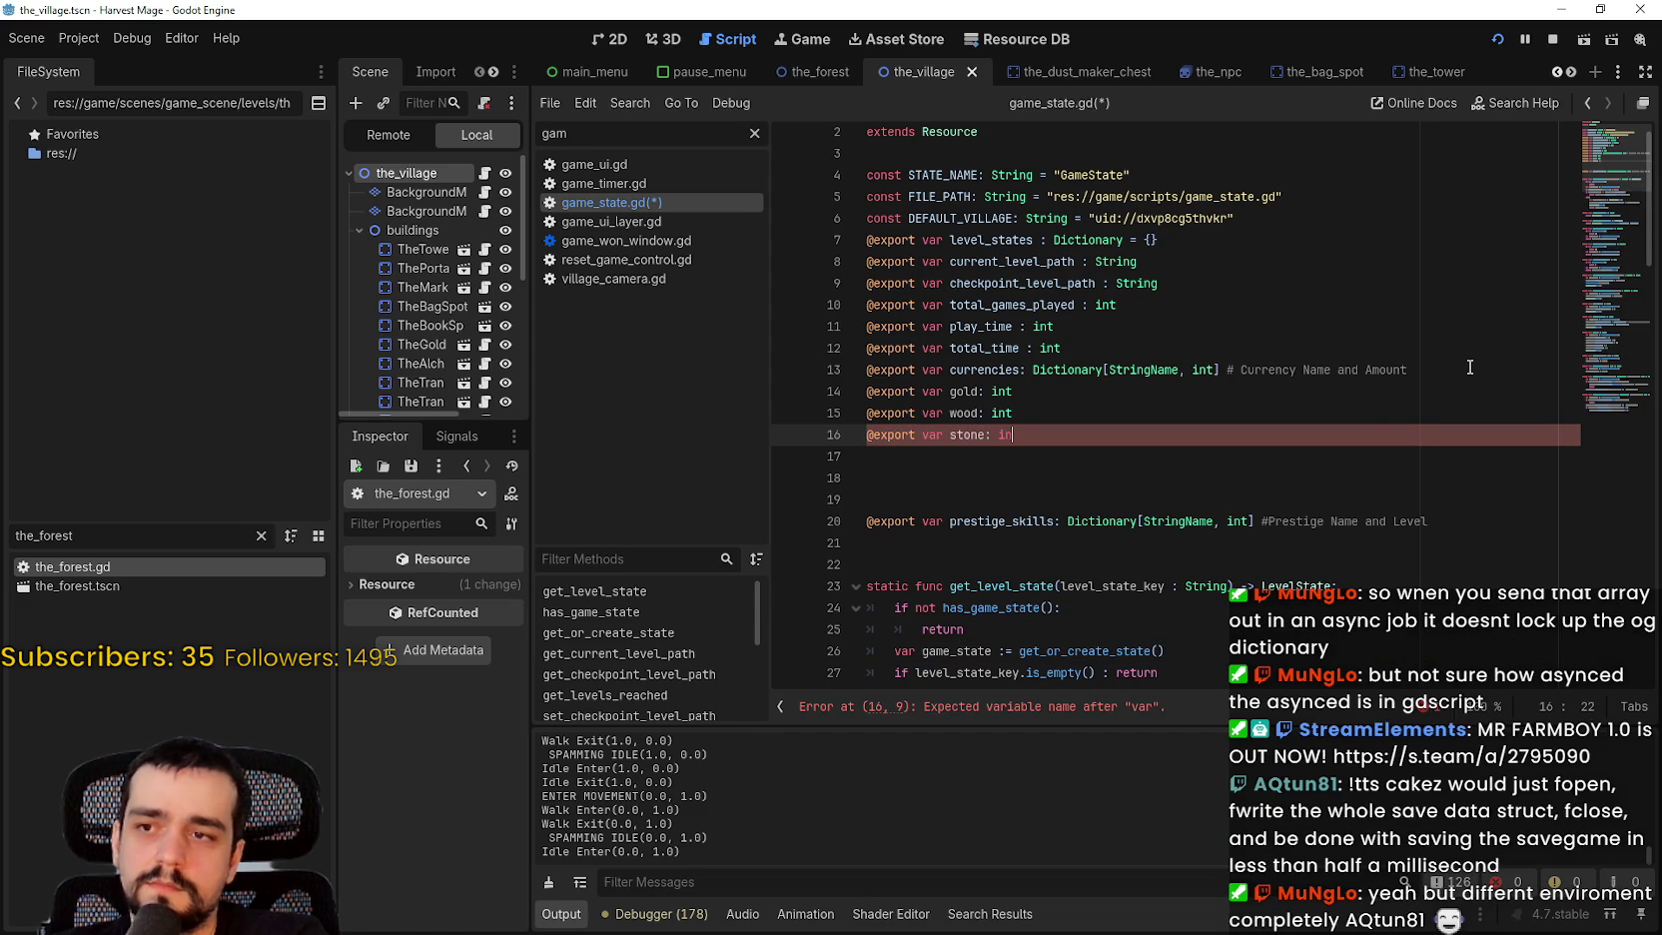
Step: Add exported int variables wood_magic, stone_magic and potion after stone
key(Return)
key(Return)
text(@e)
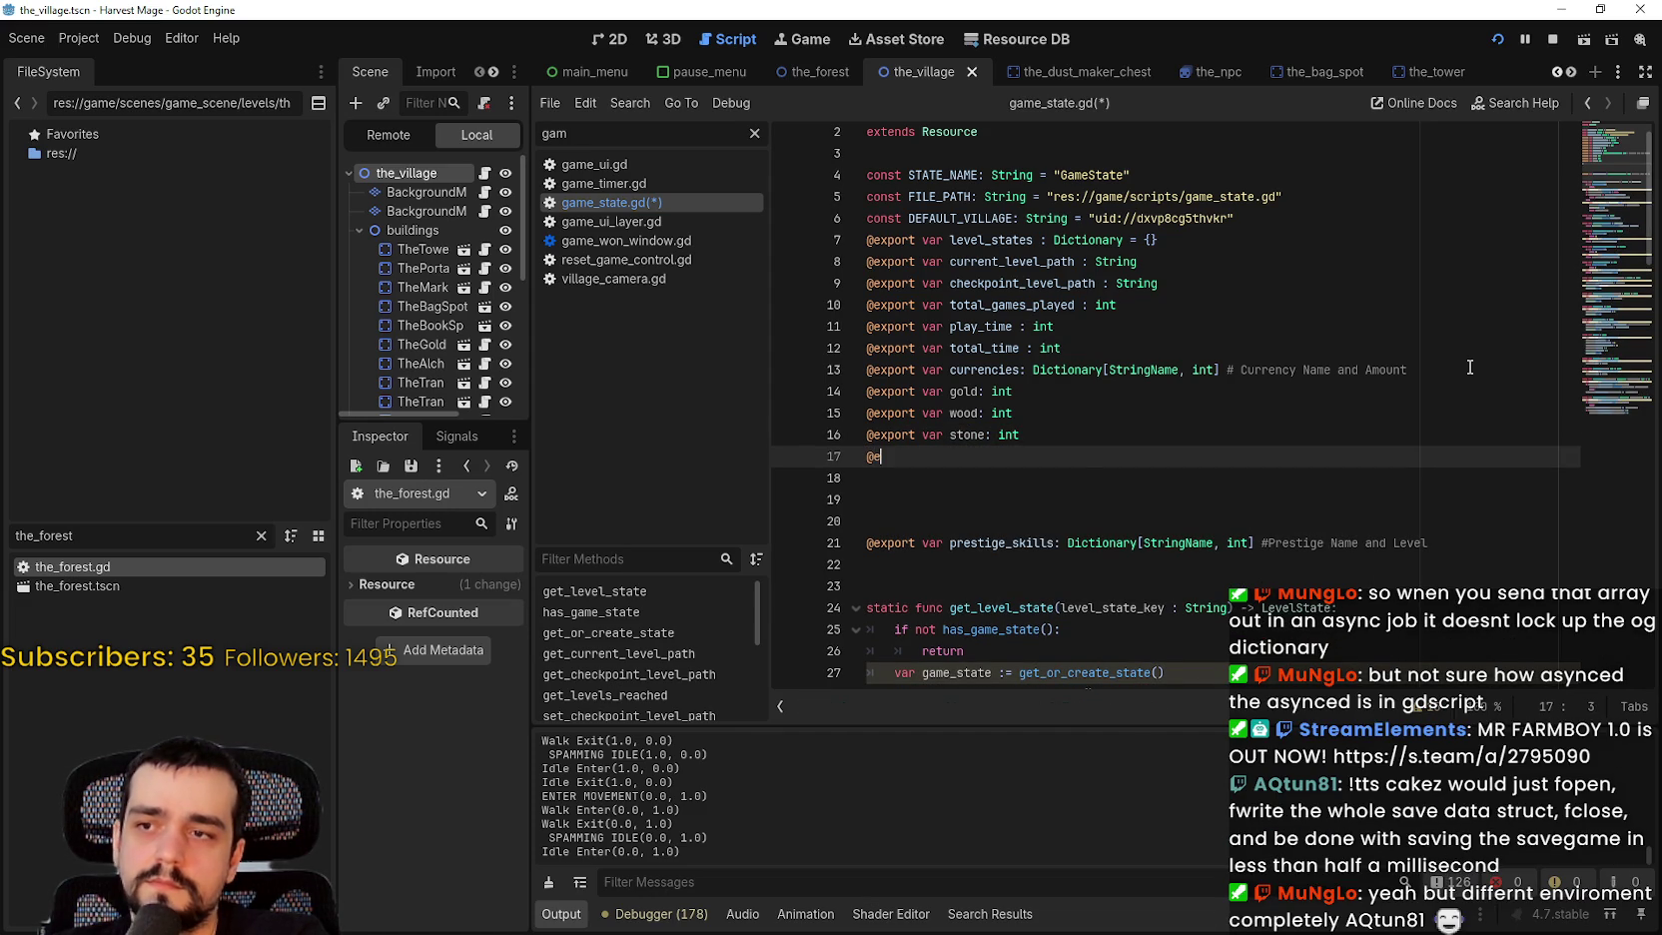
text(xport var )
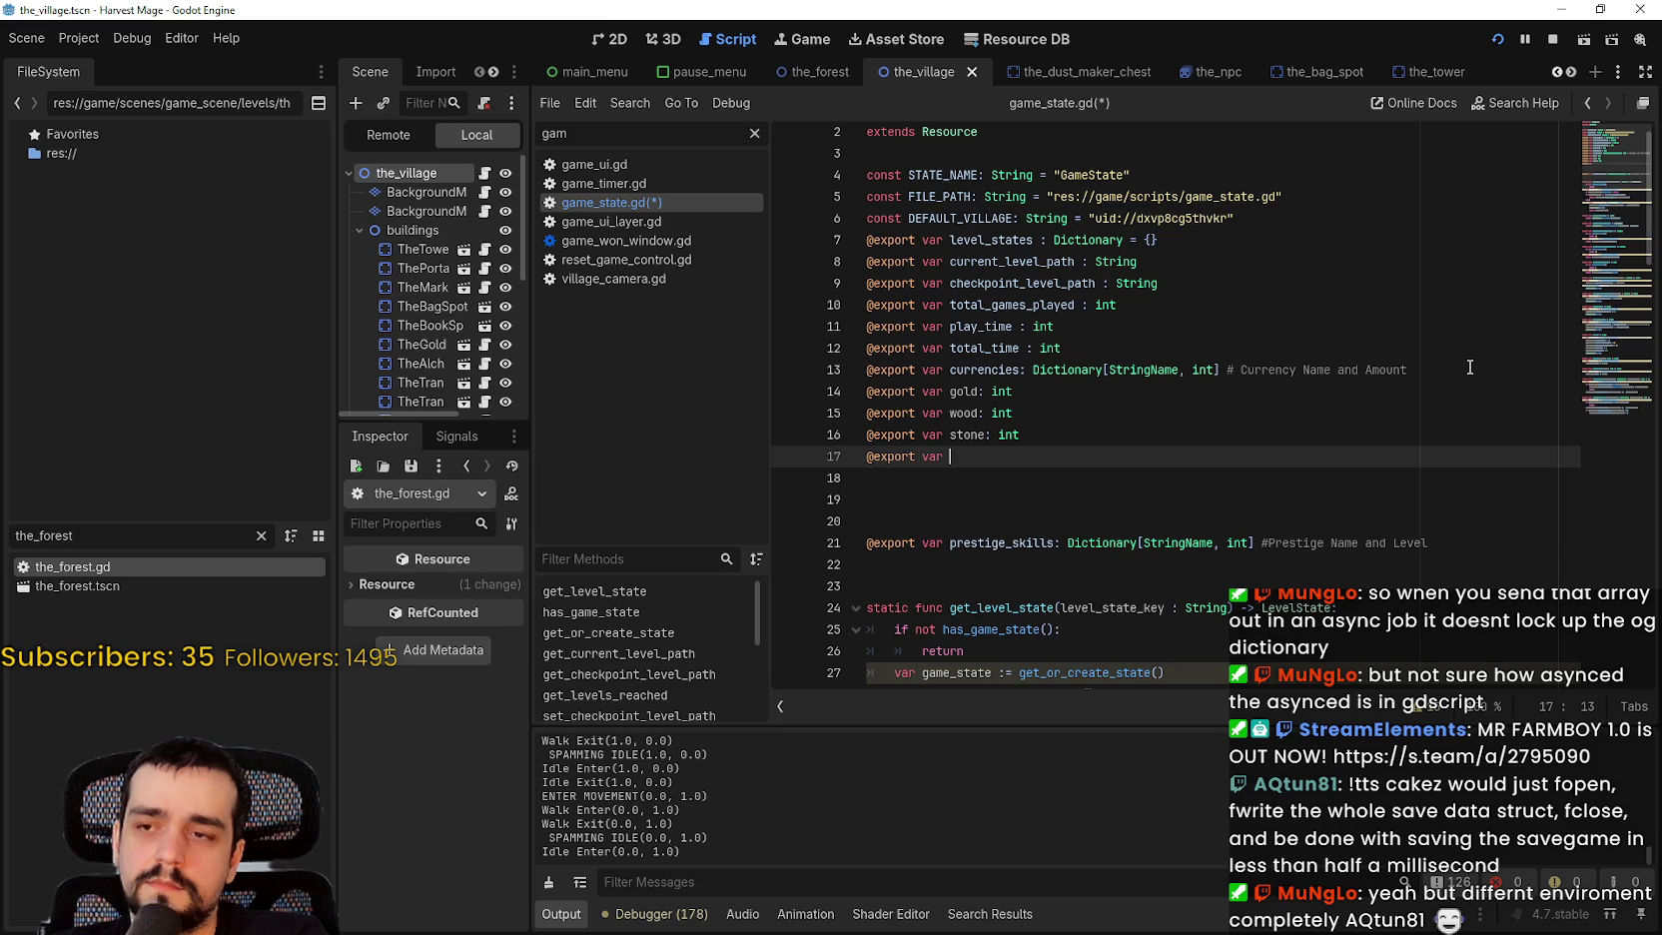
text(wood_)
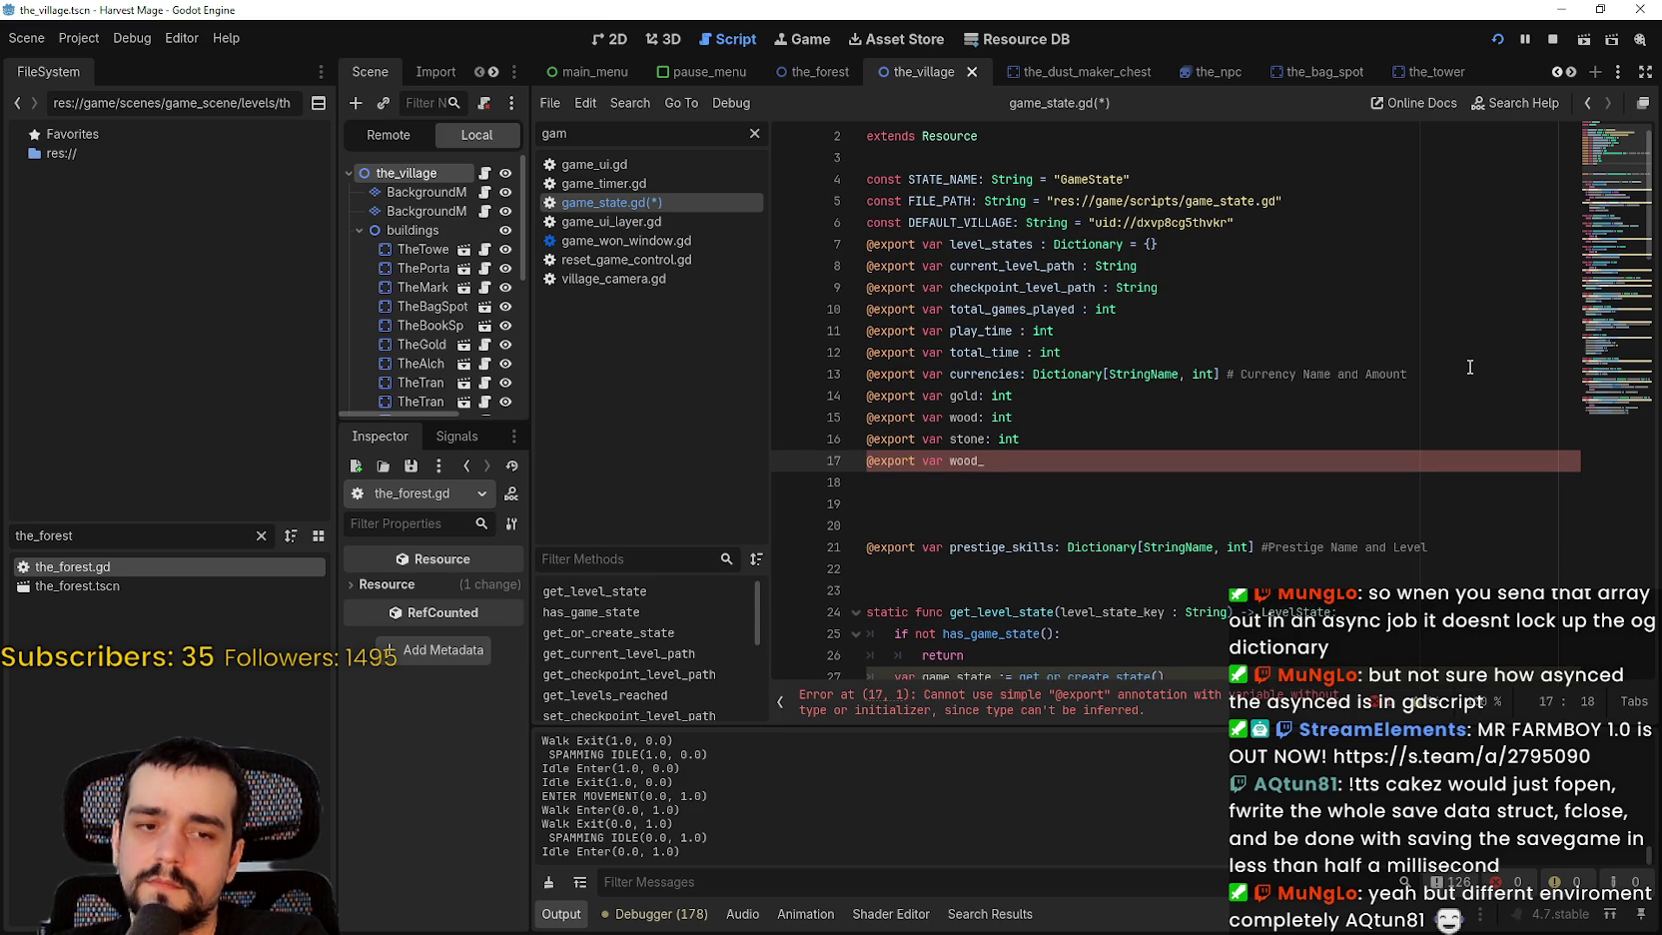
text(ma)
text(gic: int)
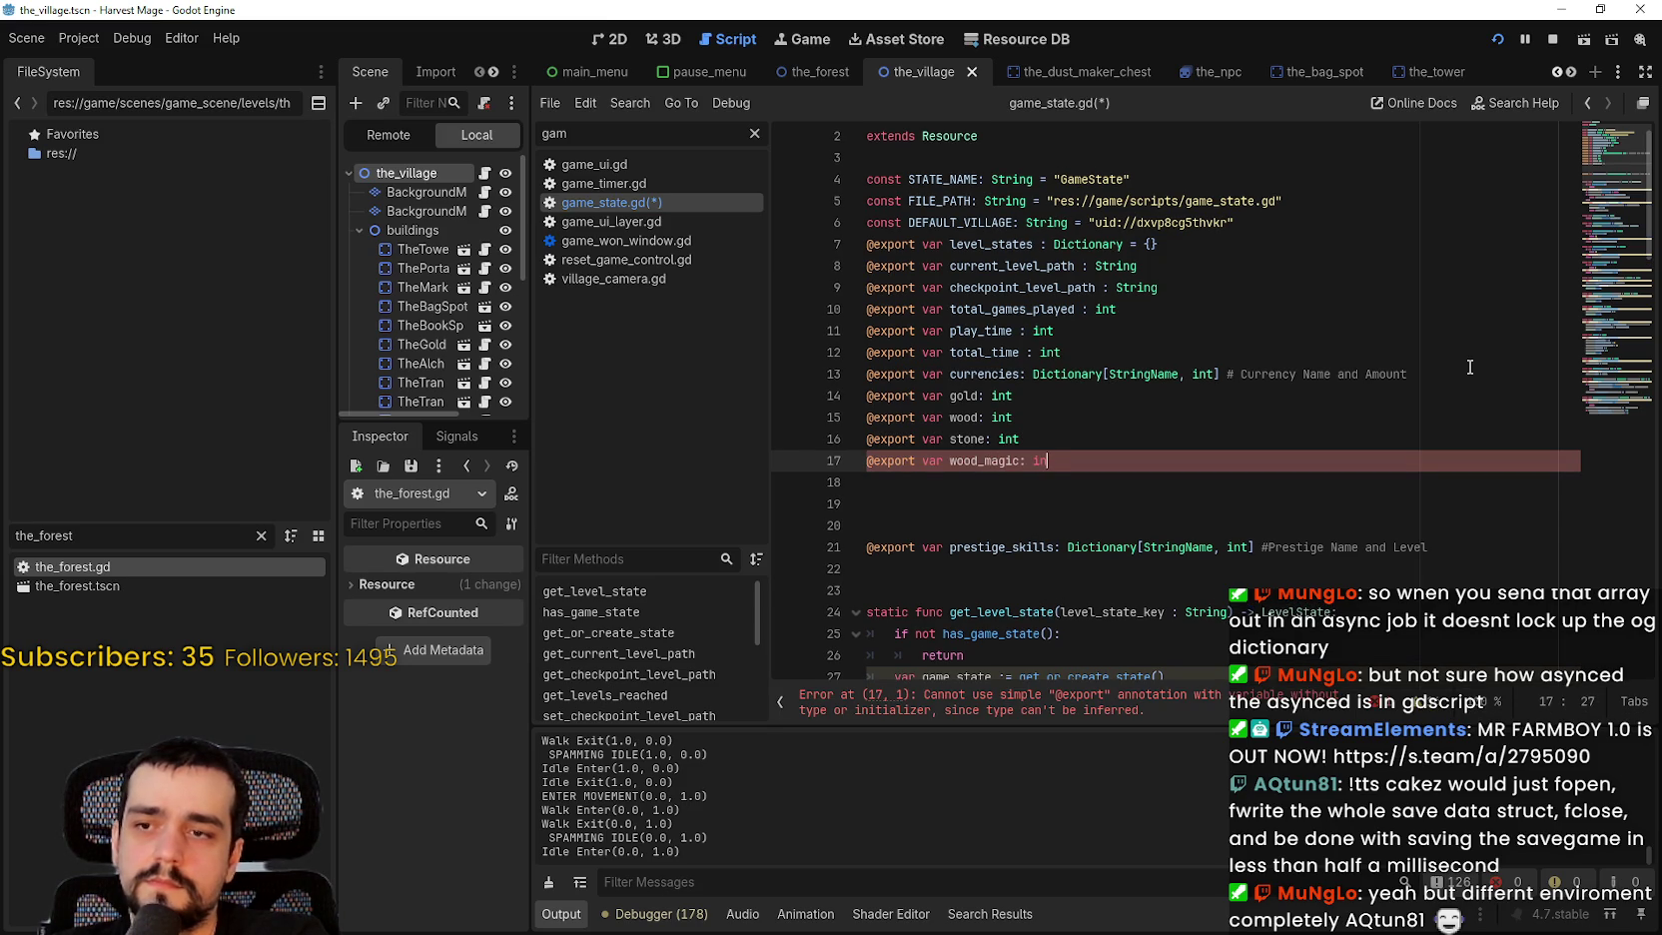
key(Return)
text(#)
key(BackSpace)
text(@export var )
text(wo)
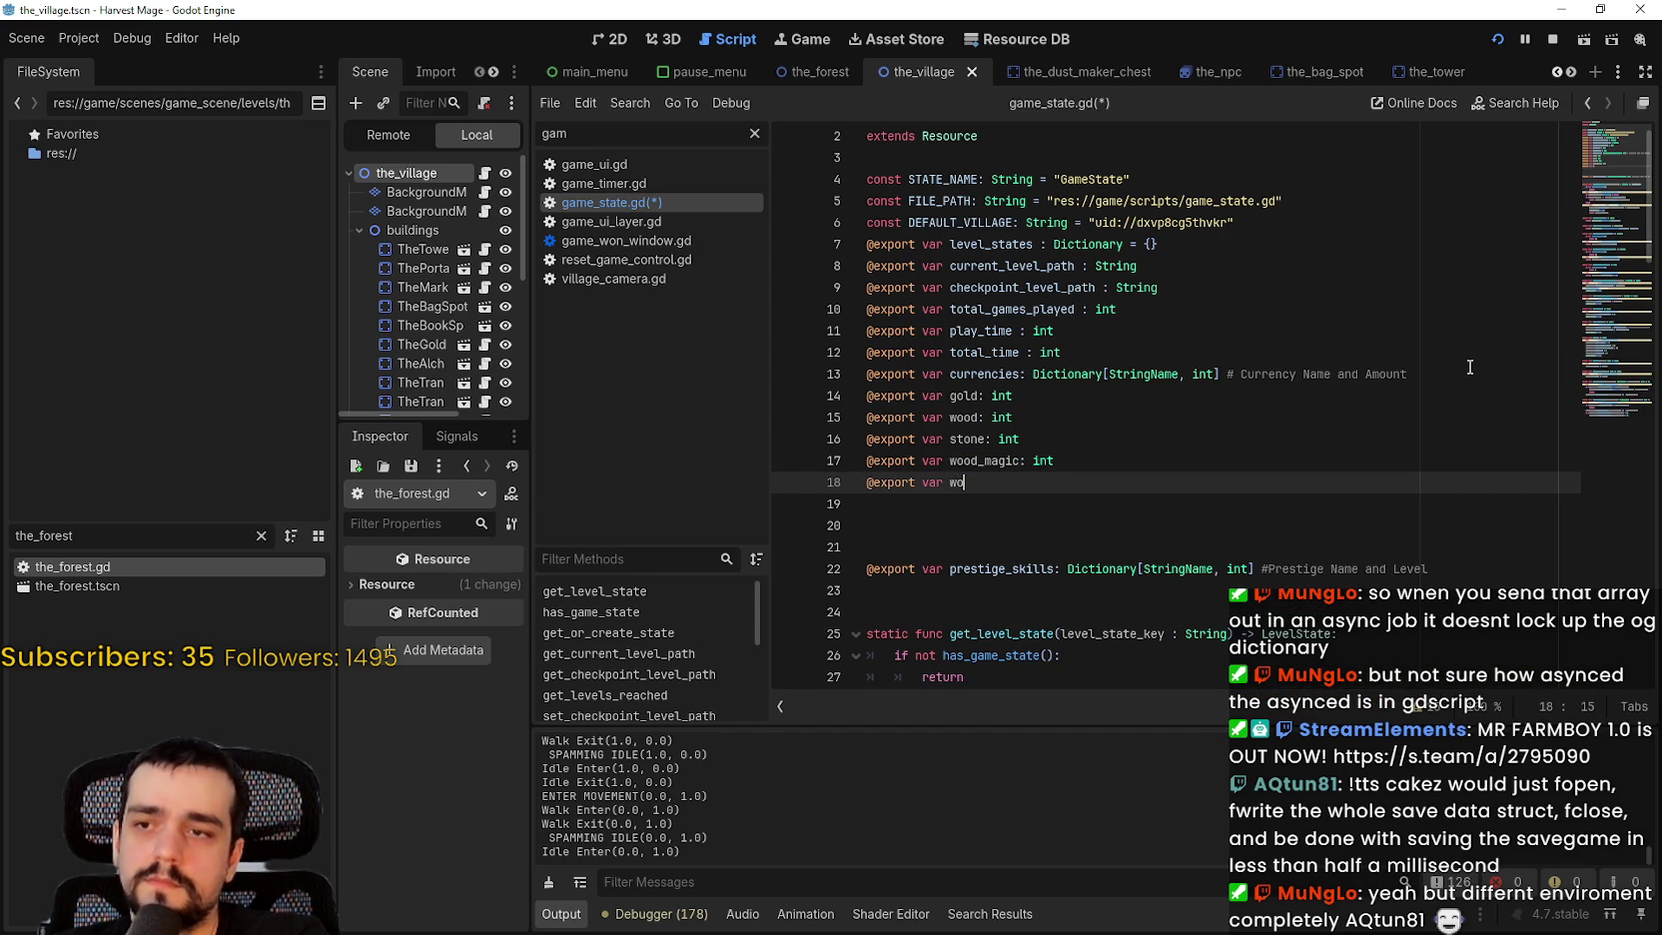
key(BackSpace)
key(BackSpace)
text(stone_magic)
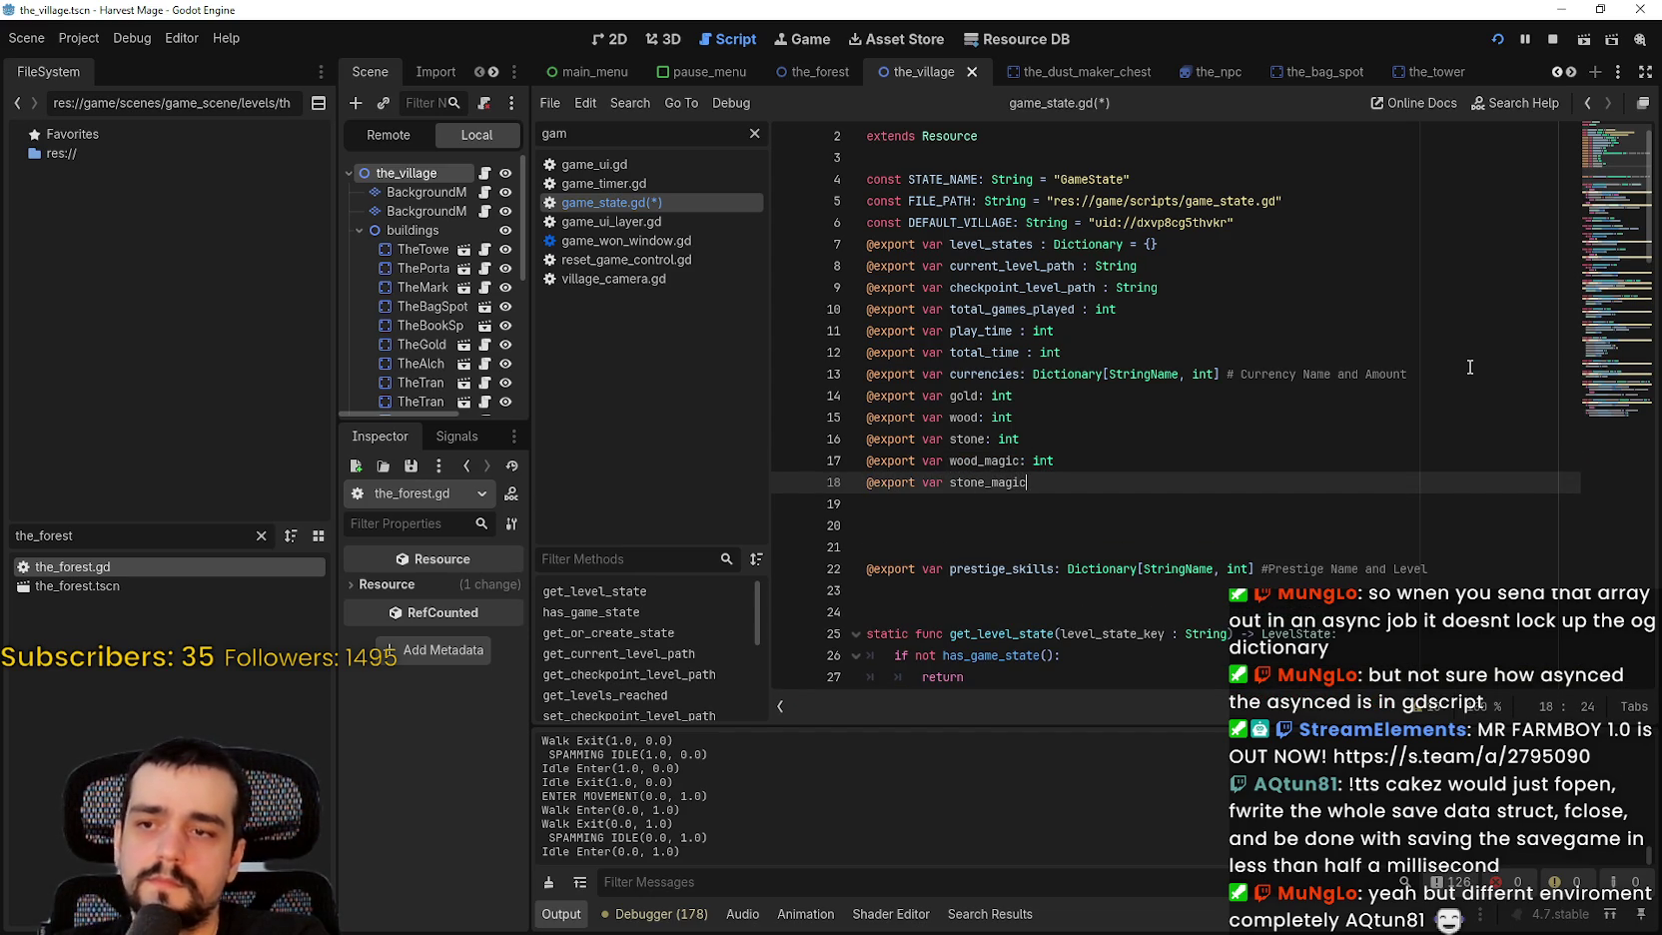
text(: int)
key(Return)
text(@export var )
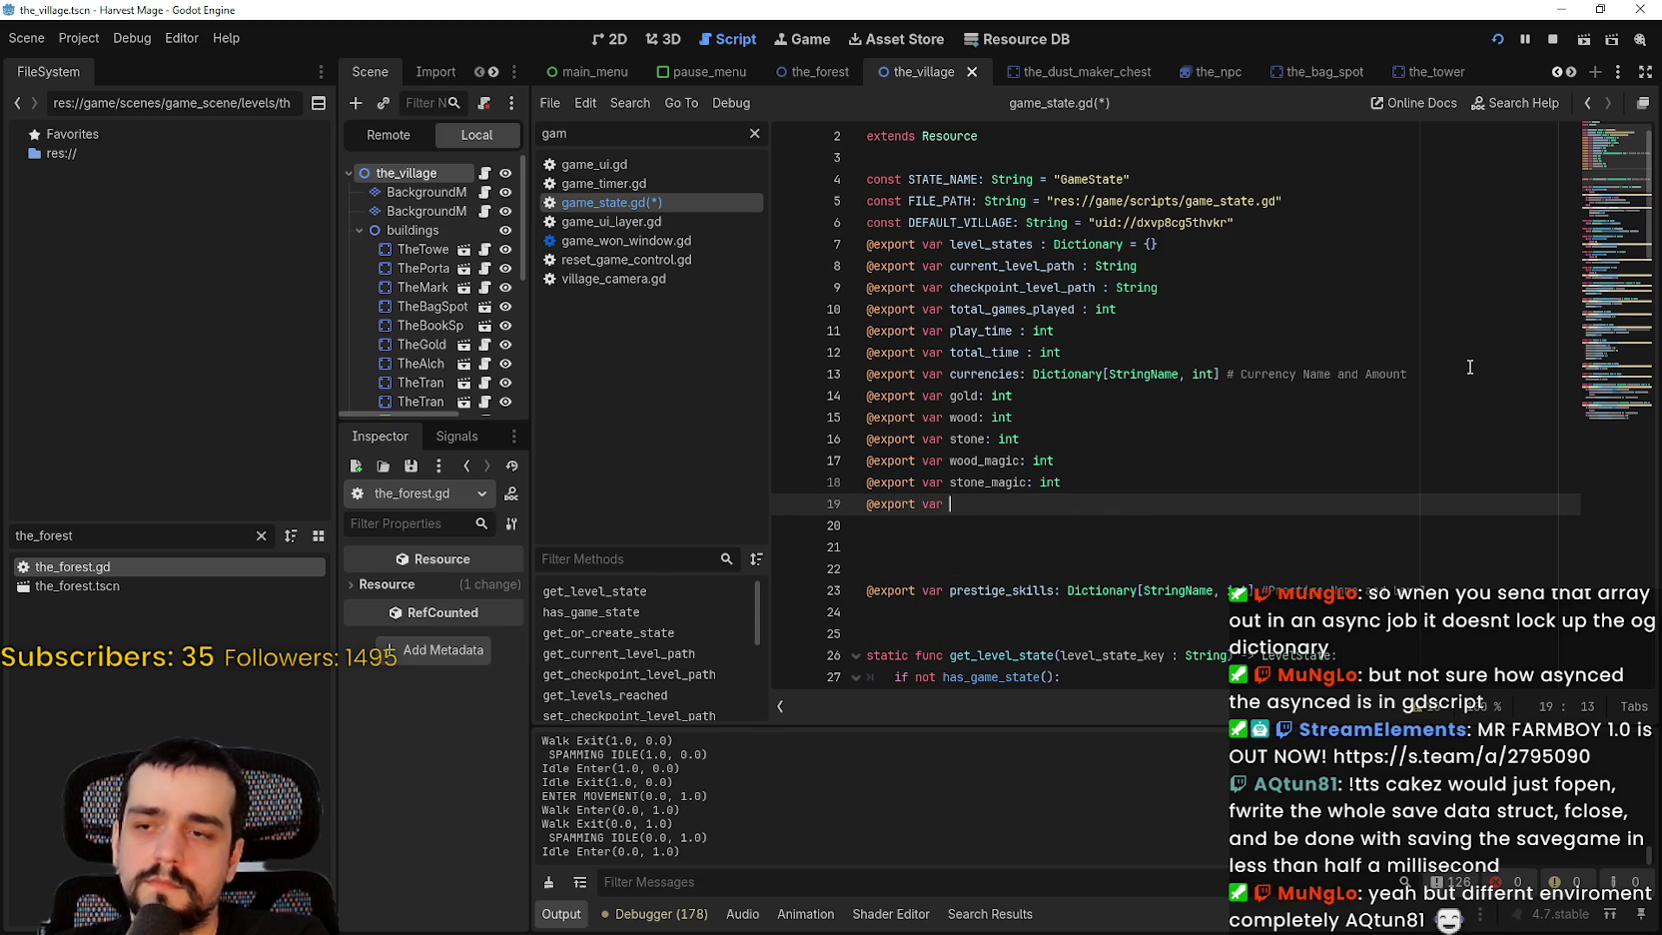
text(po)
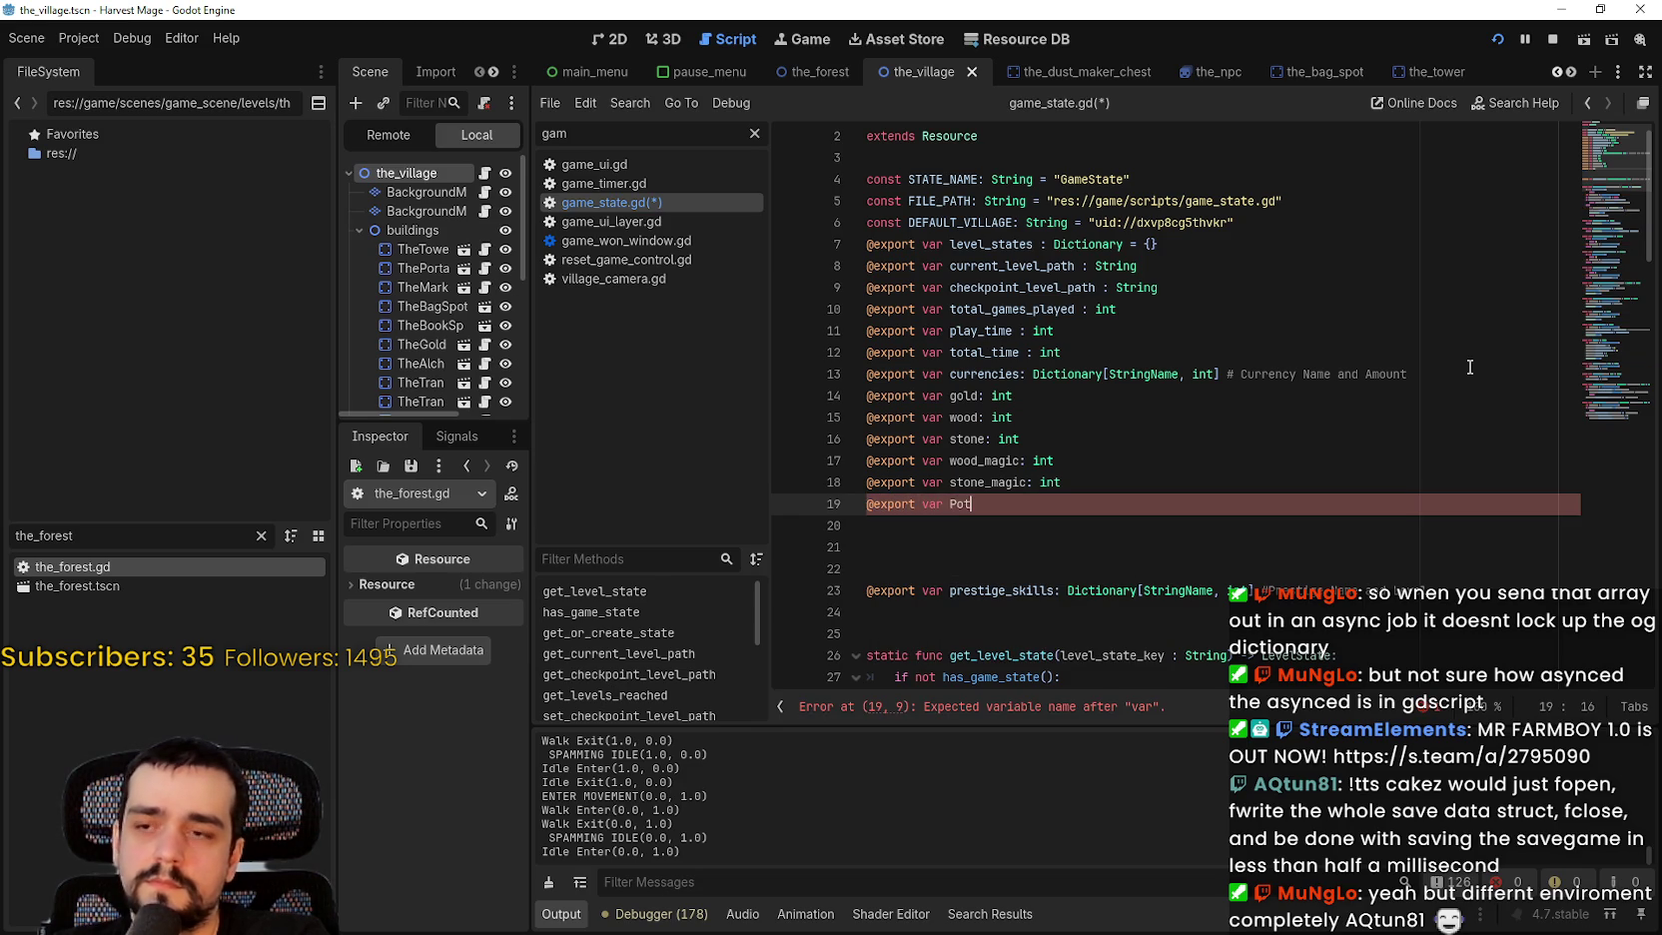
text(tion)
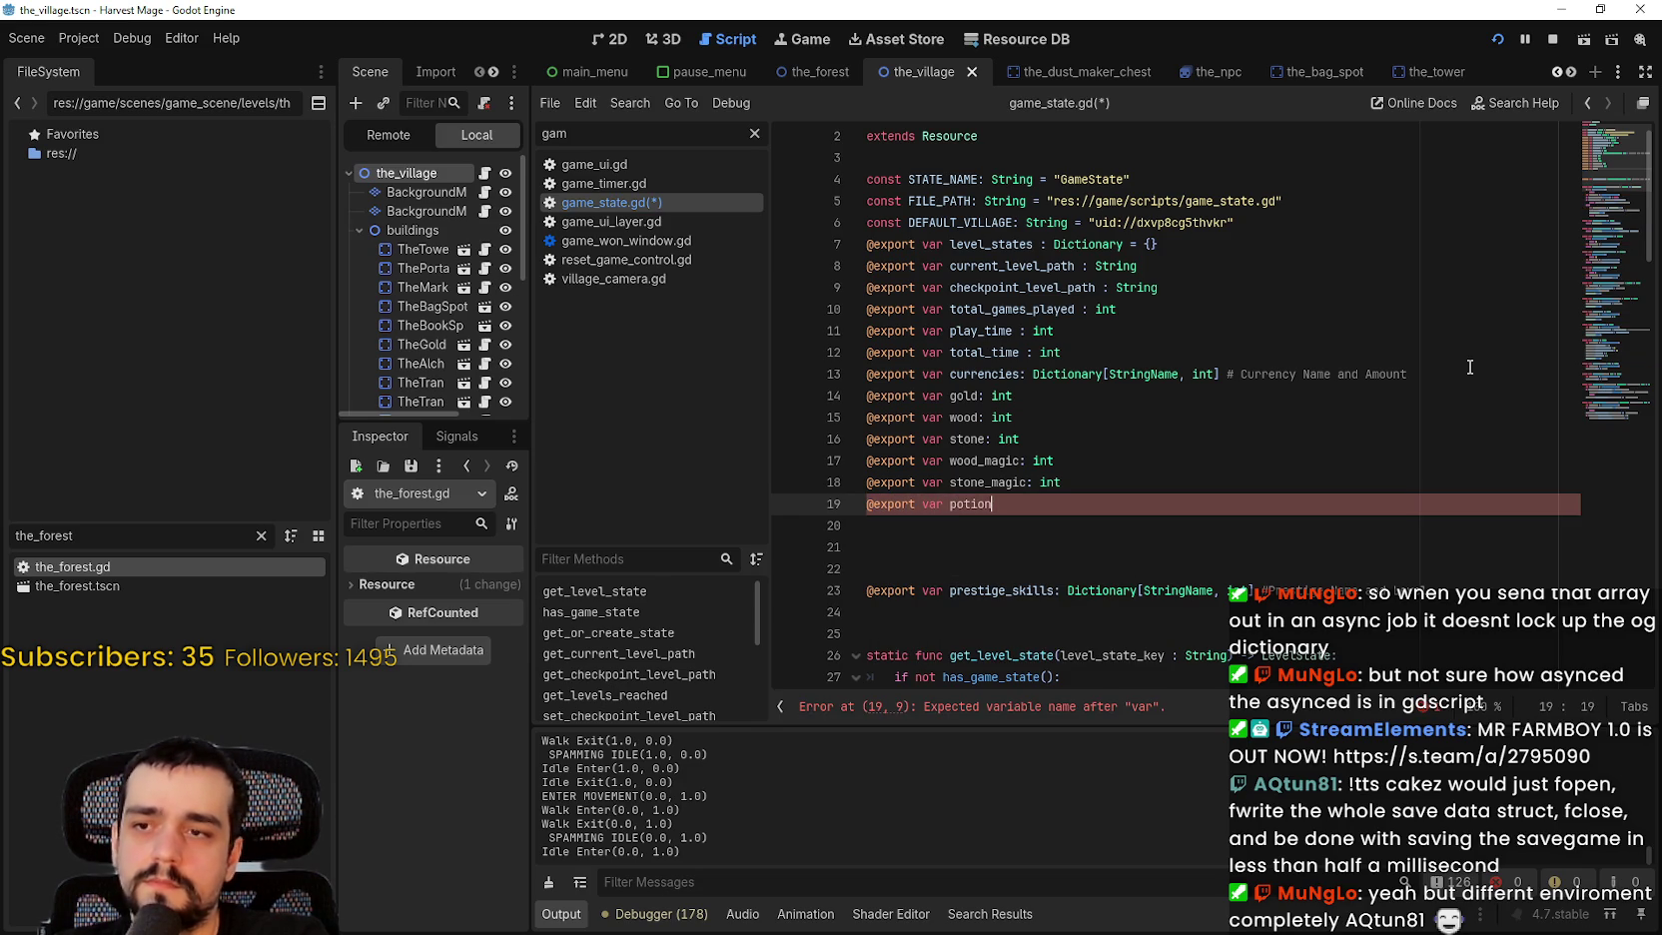
text(: int)
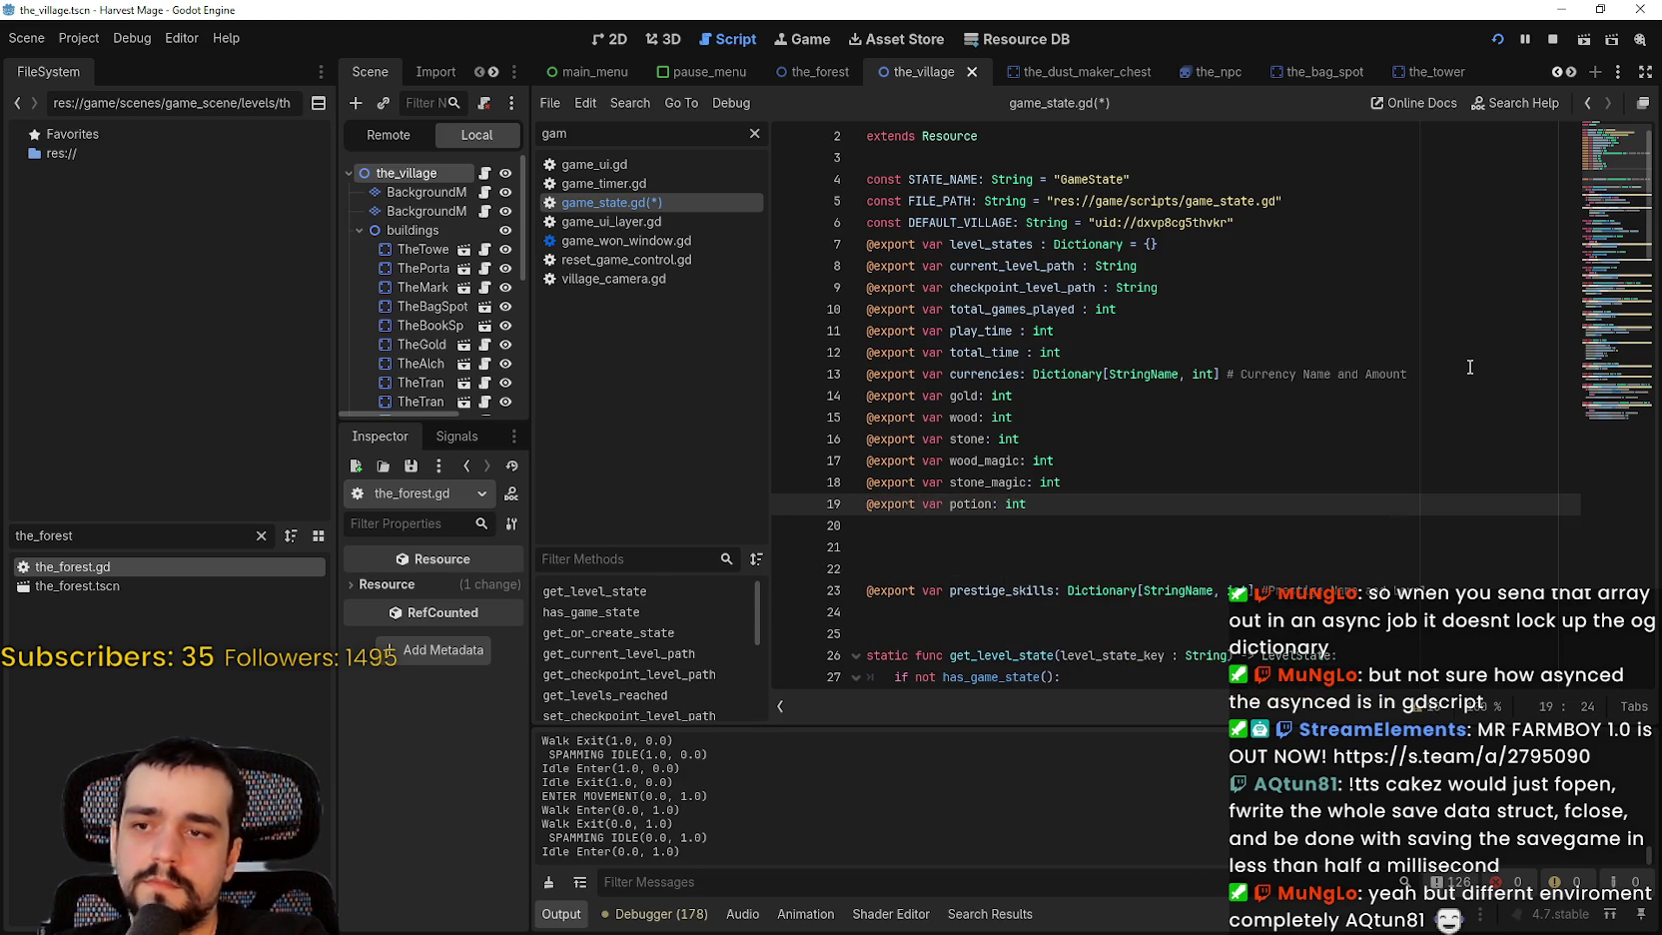
key(Return)
Step: Insert blank lines after the total_time declaration
click(1438, 371)
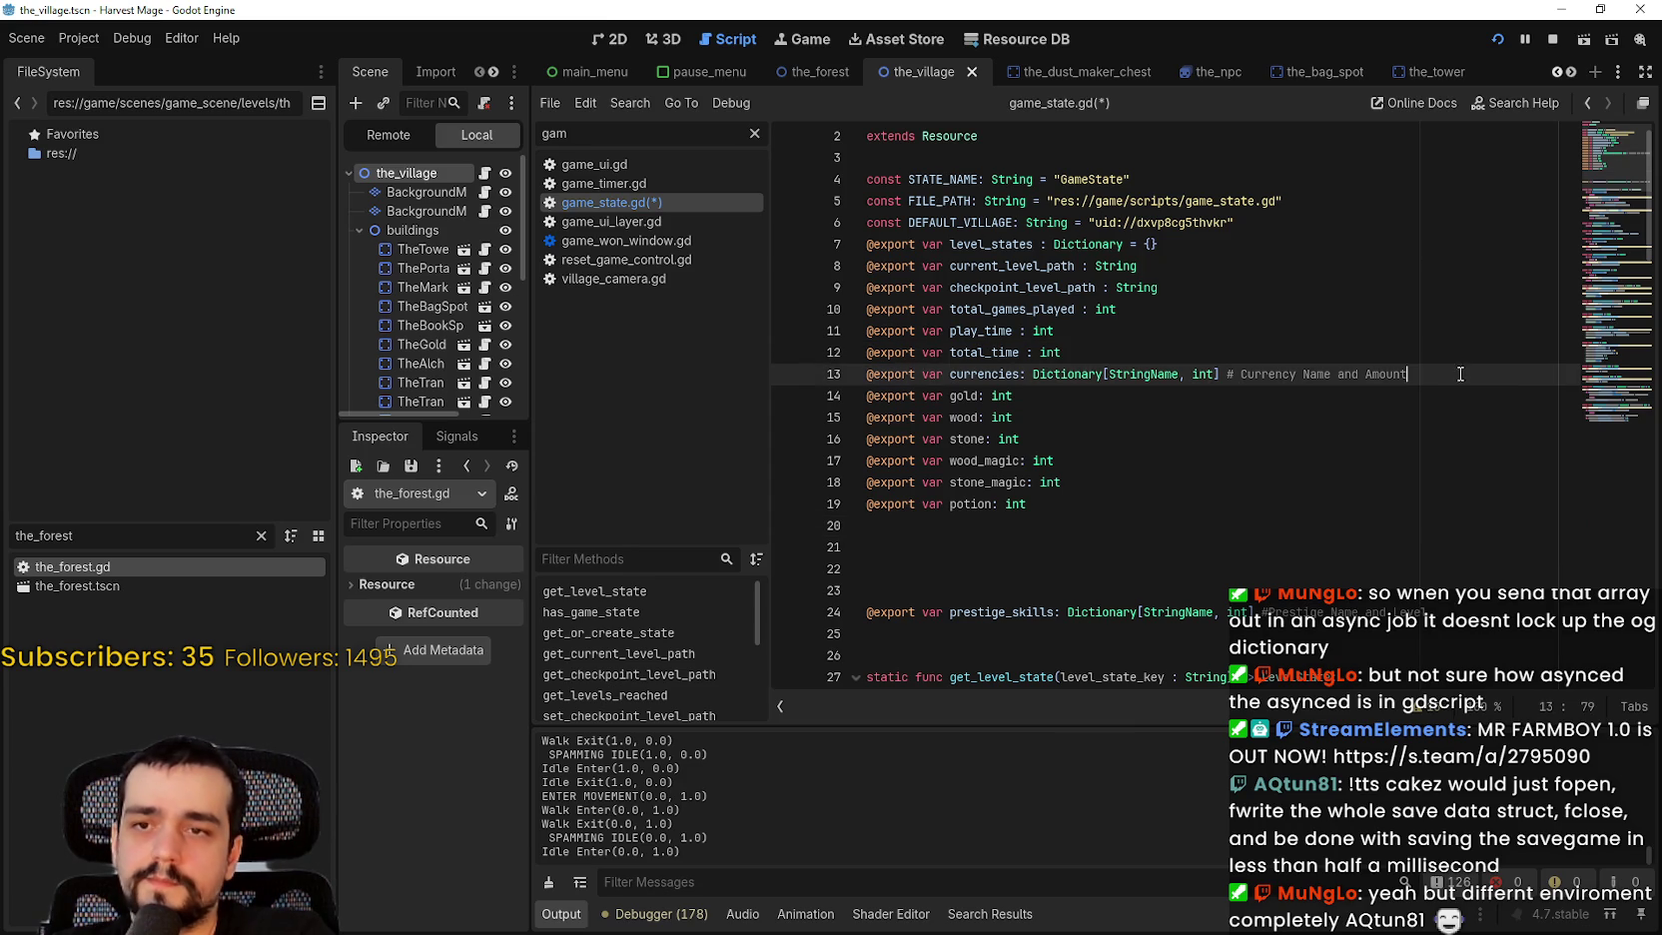
click(1418, 354)
key(Return)
key(Return)
key(Return)
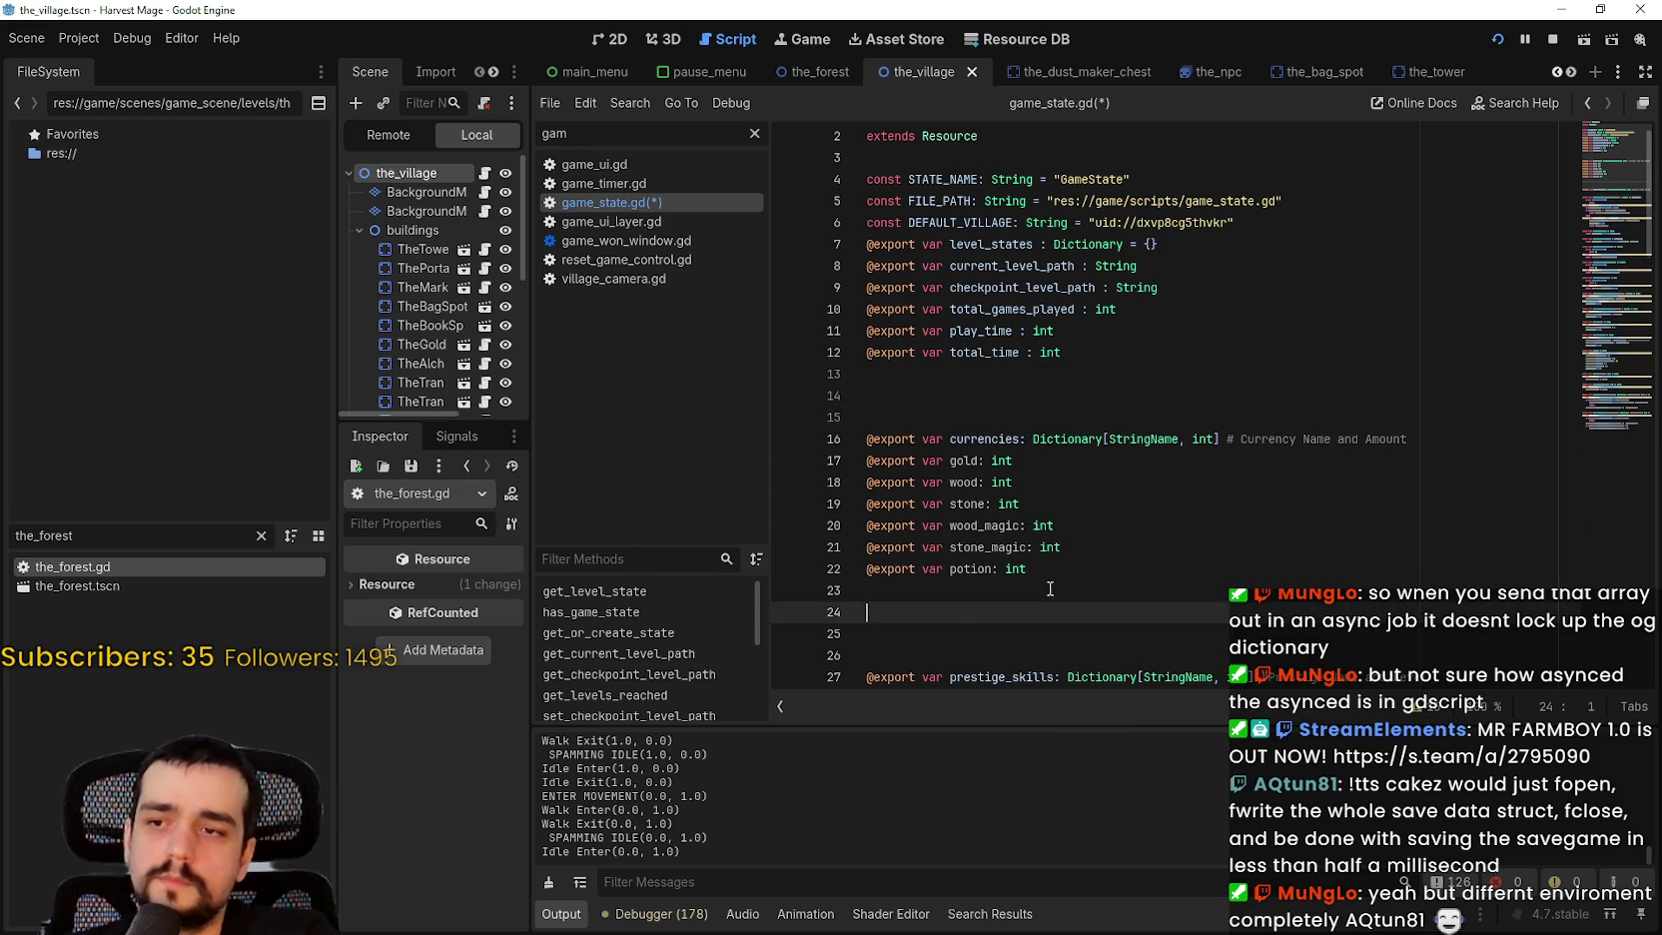
drag(1050, 579, 787, 435)
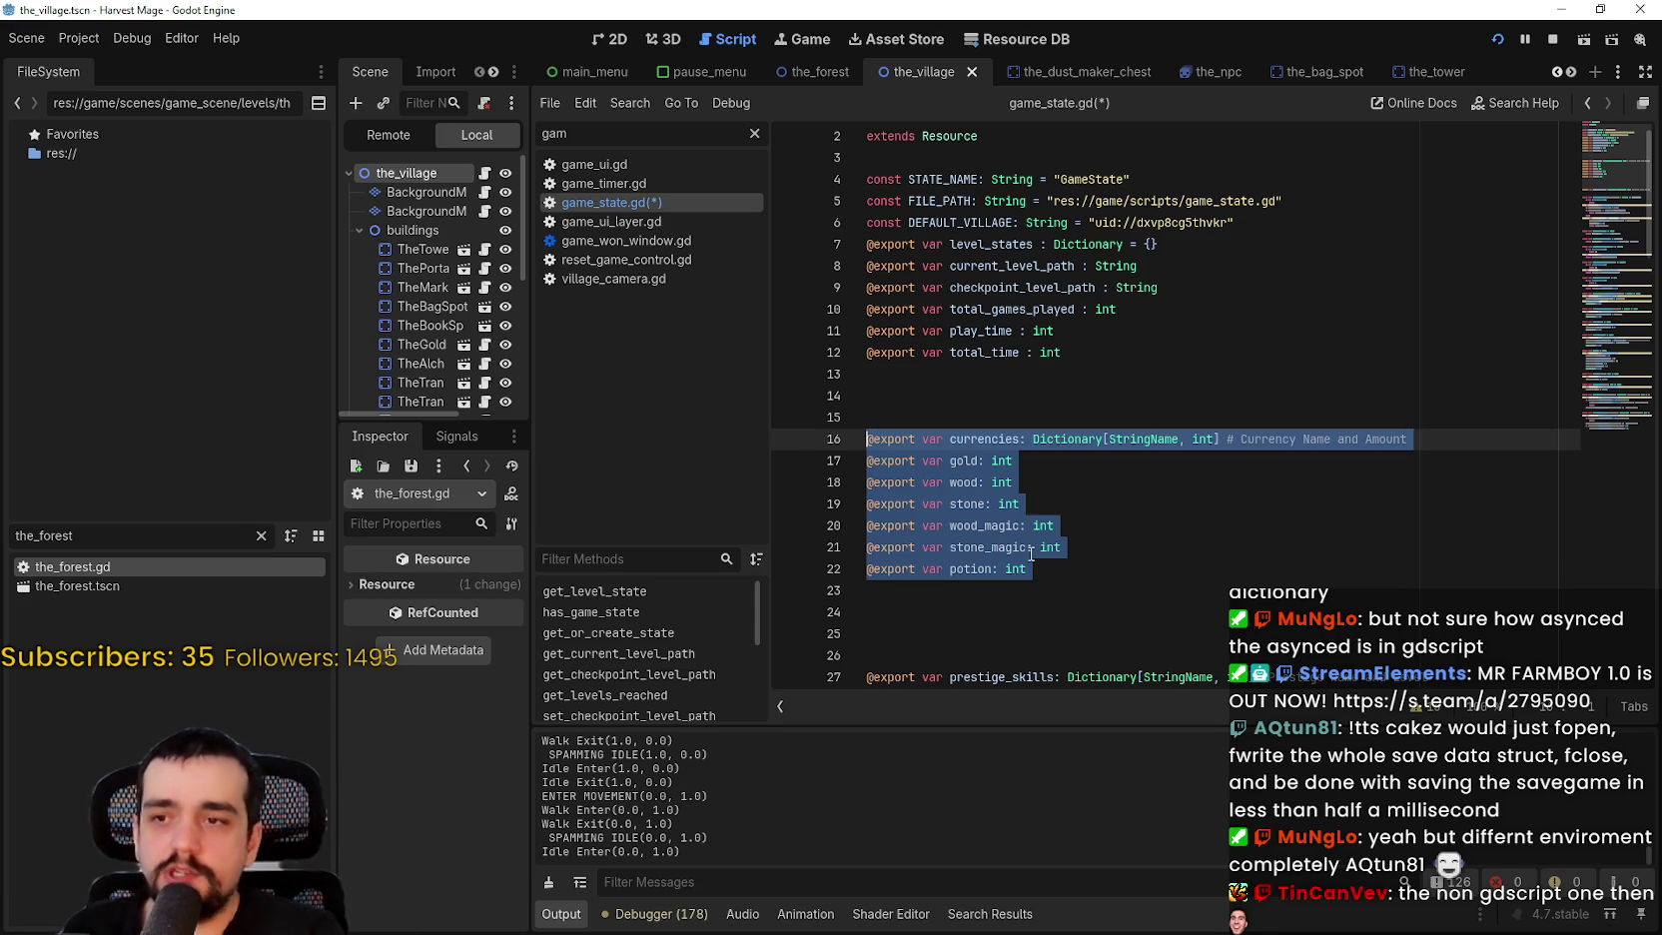
click(1462, 445)
key(Return)
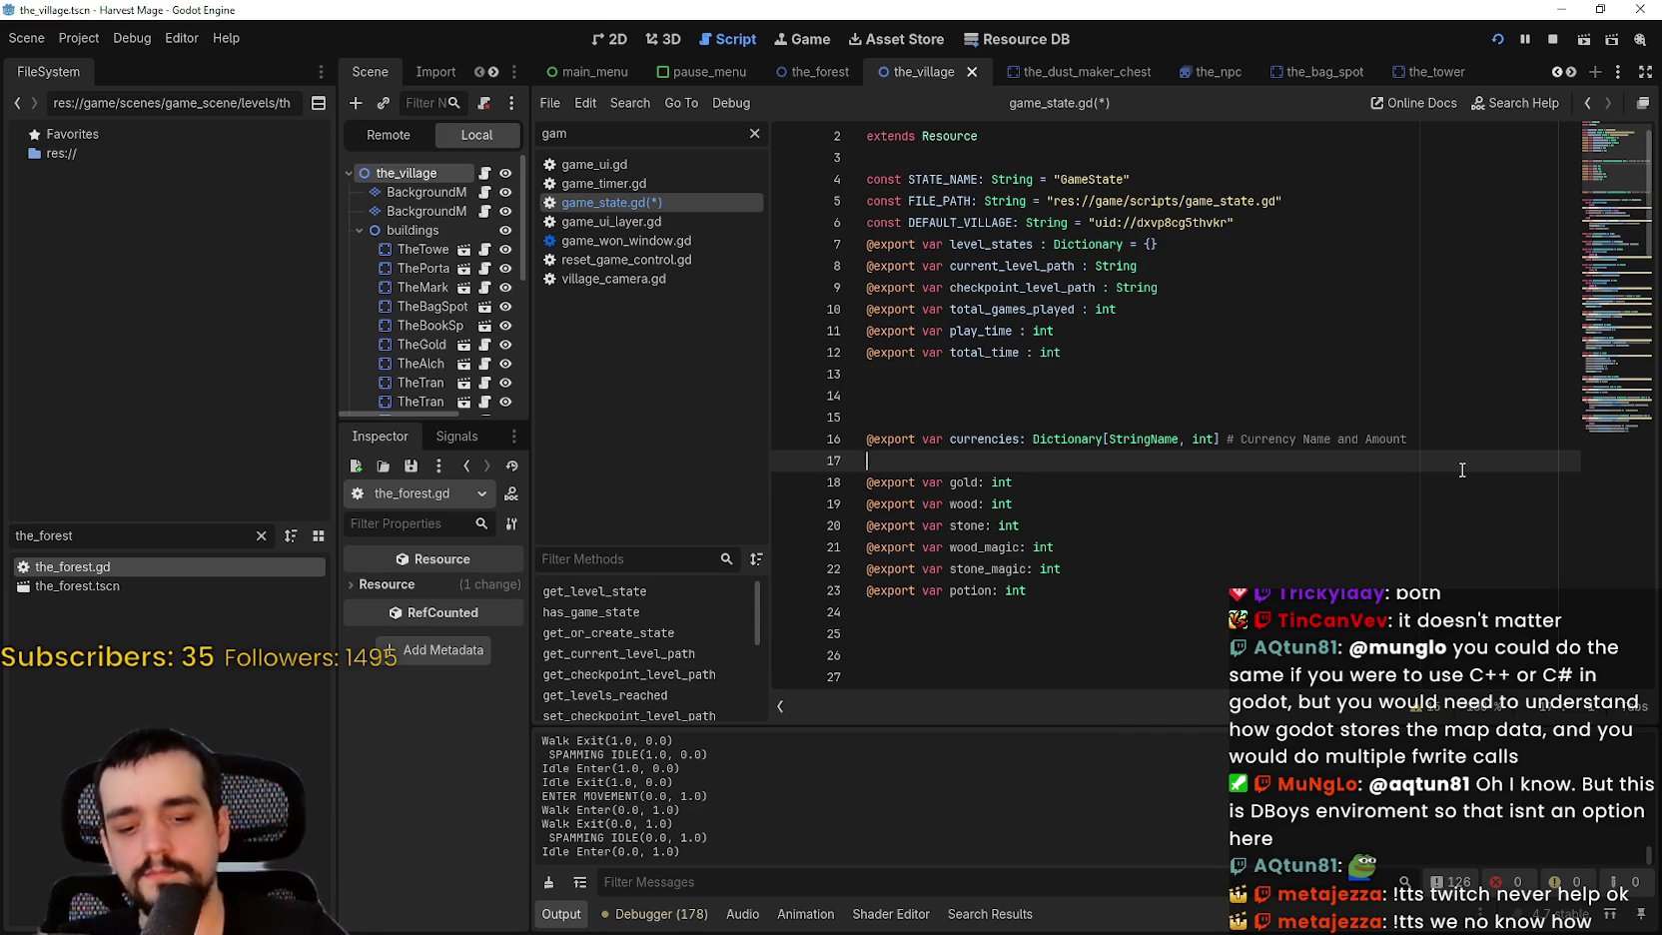
Step: Delete the two extra blank lines above the currencies line
key(Up)
key(BackSpace)
key(BackSpace)
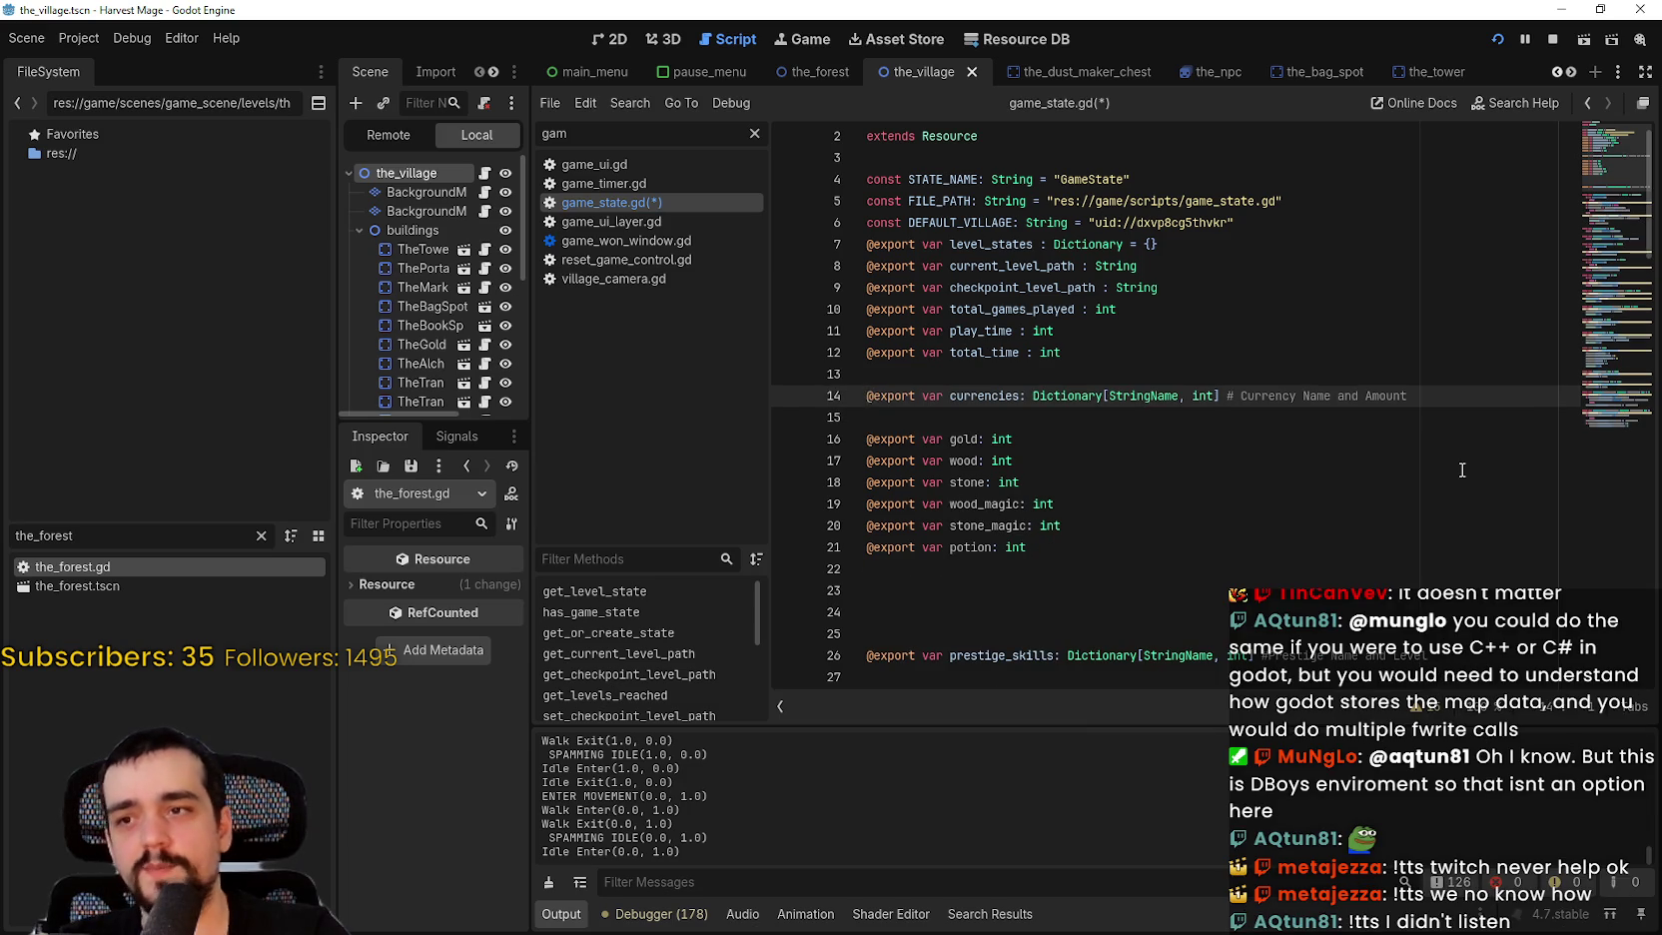
key(Down)
key(Down)
key(Down)
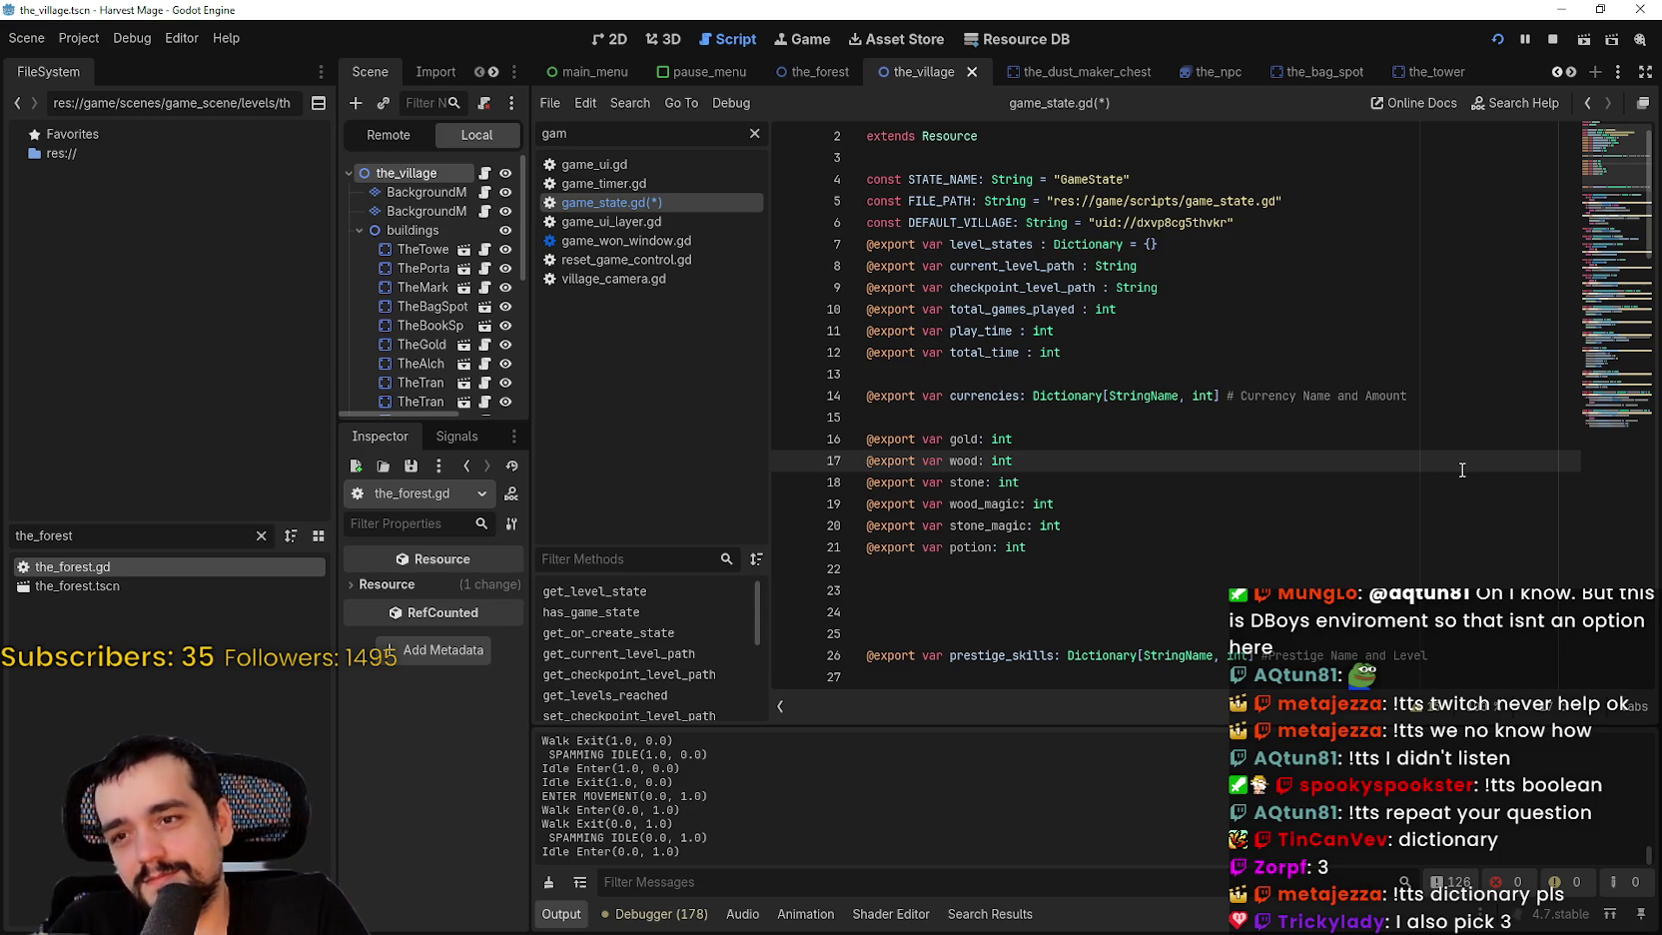
Step: Delete the currencies dictionary declaration and its trailing blank line, then save
drag(776, 404, 790, 358)
key(BackSpace)
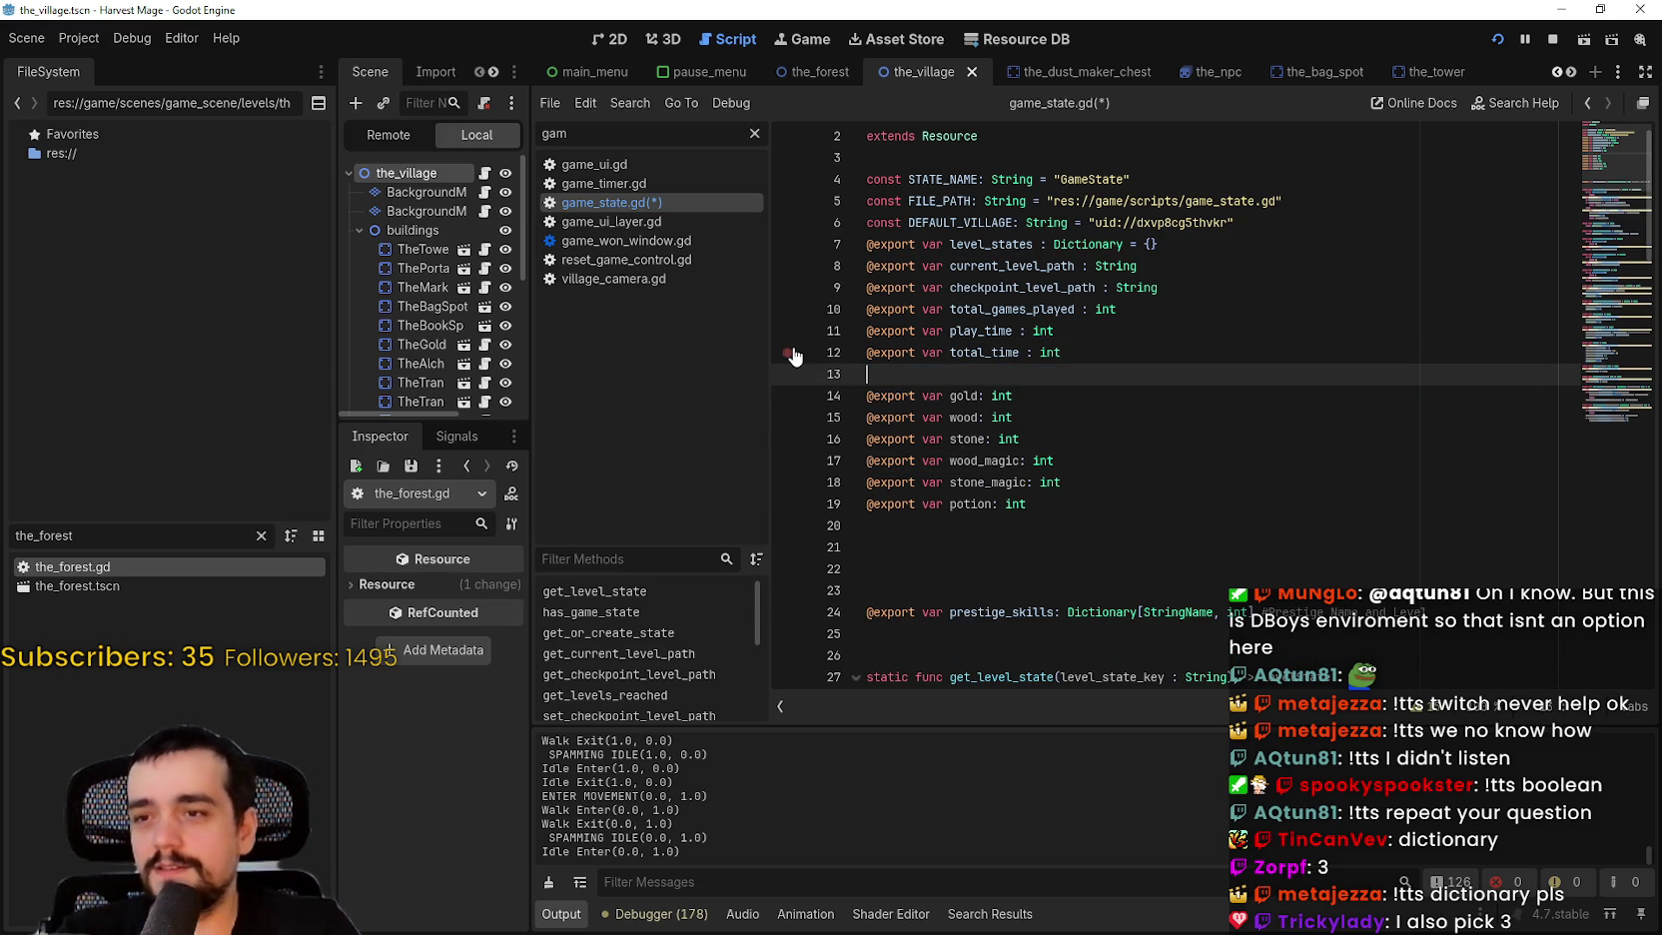
click(1180, 591)
click(1123, 525)
key(ctrl+s)
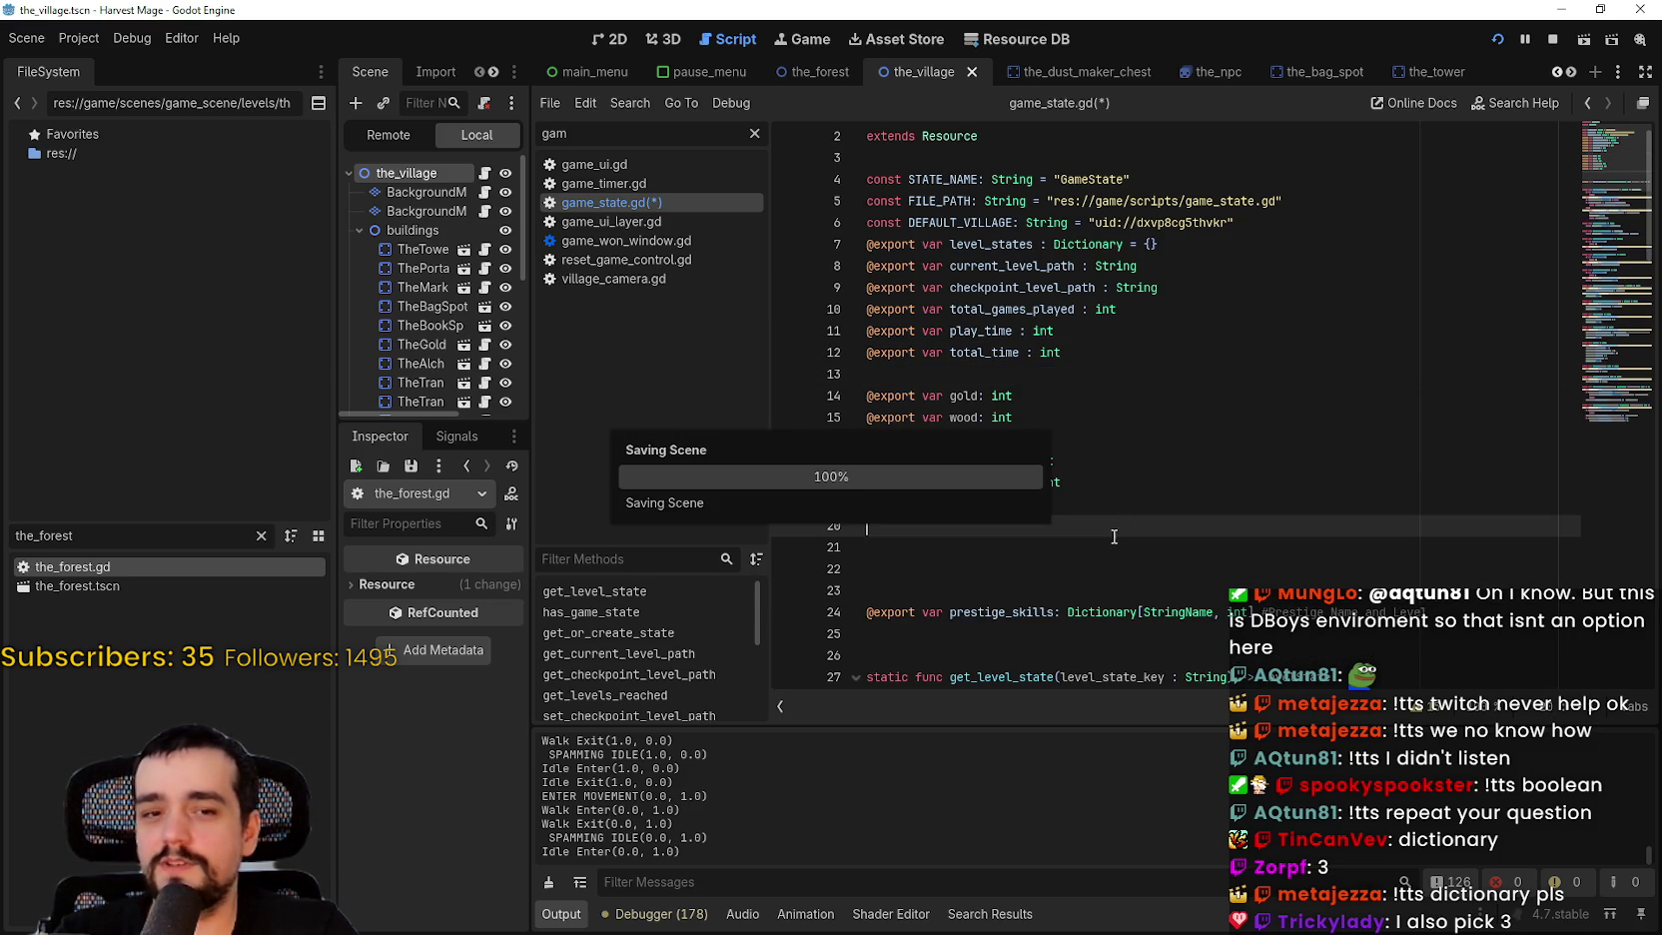
Step: Remove the blank line after total_time and two blank lines before prestige_skills, saving
click(944, 375)
key(BackSpace)
key(ctrl+s)
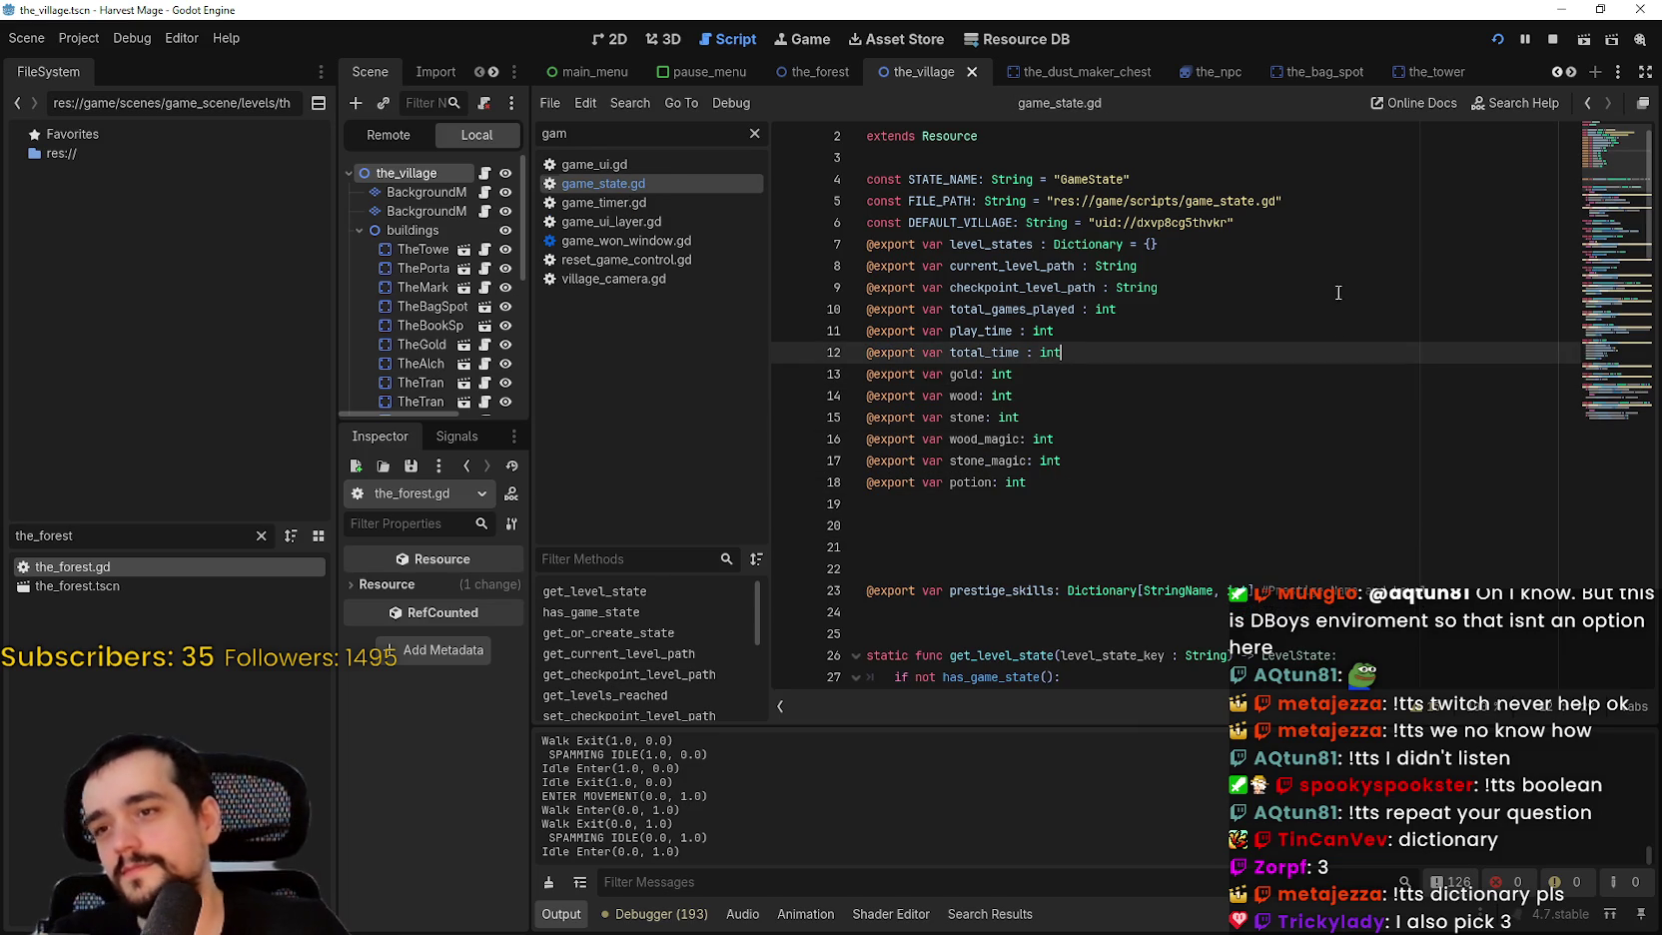
click(1298, 525)
click(1256, 548)
key(BackSpace)
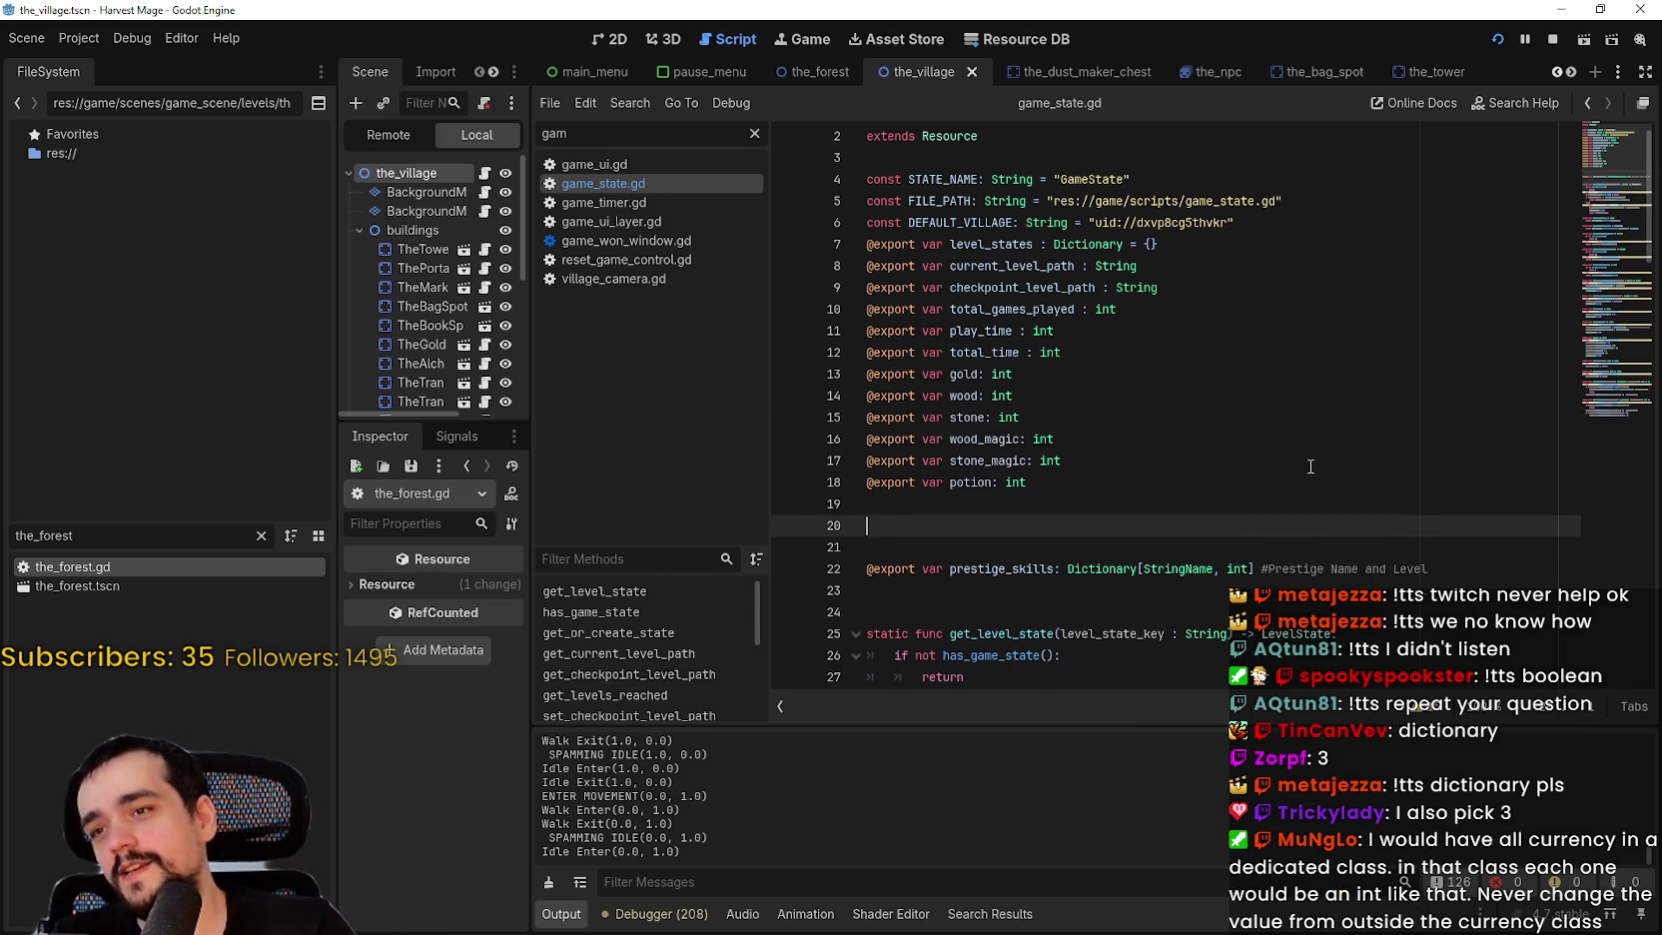
key(BackSpace)
key(ctrl+s)
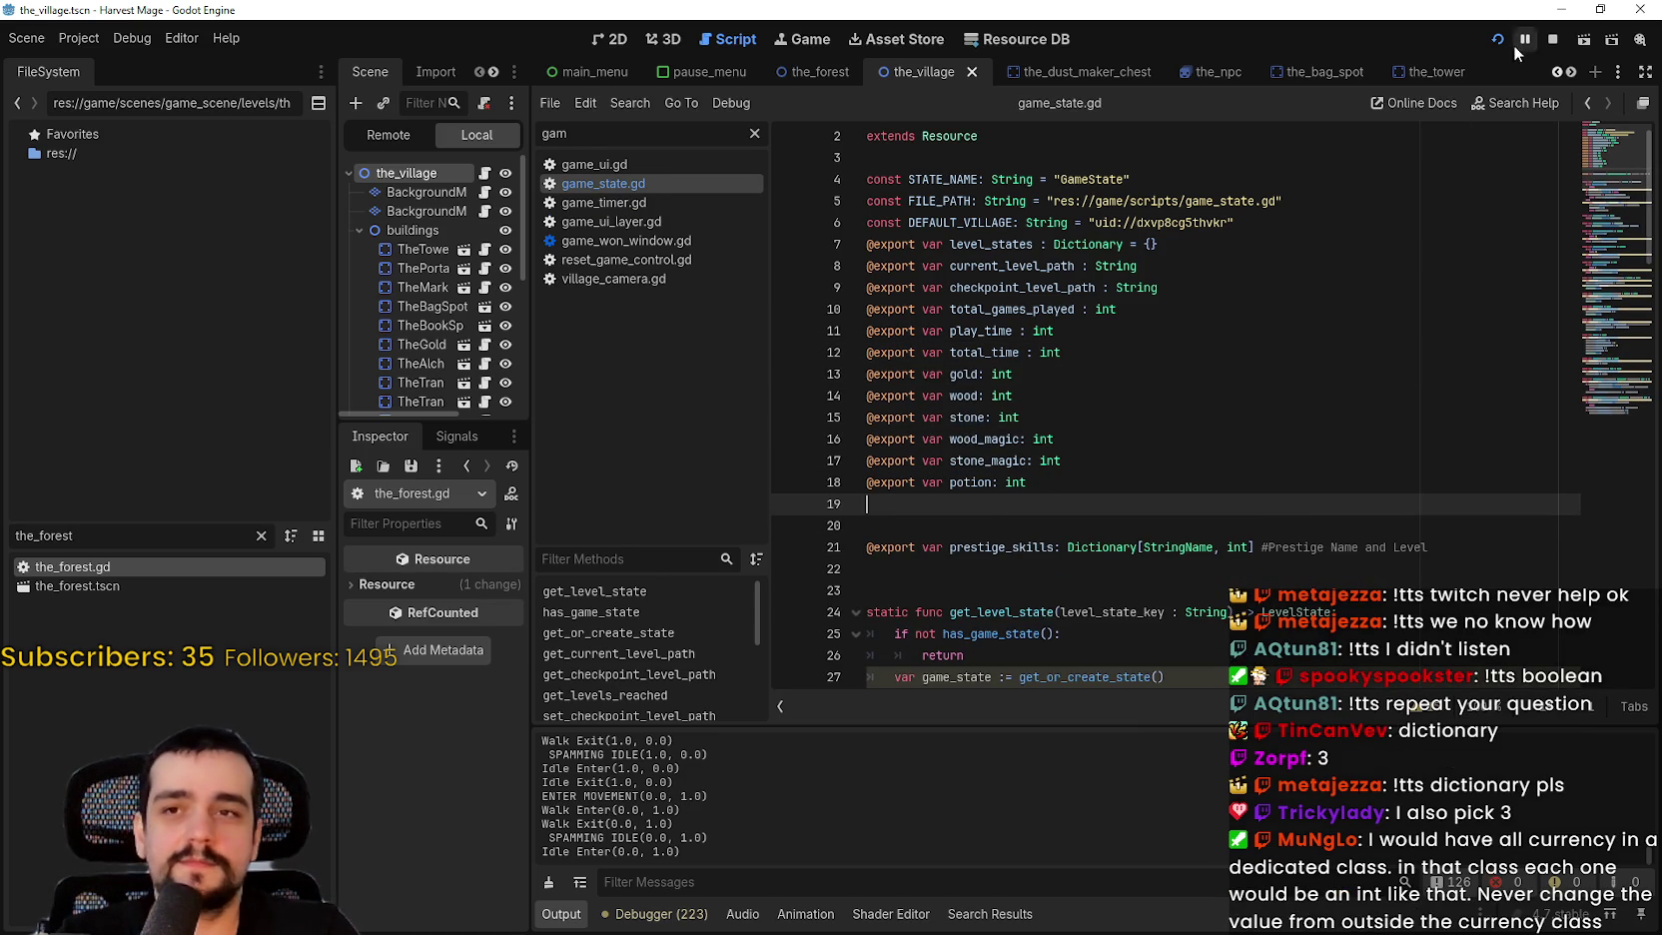
mouse_move(1248, 550)
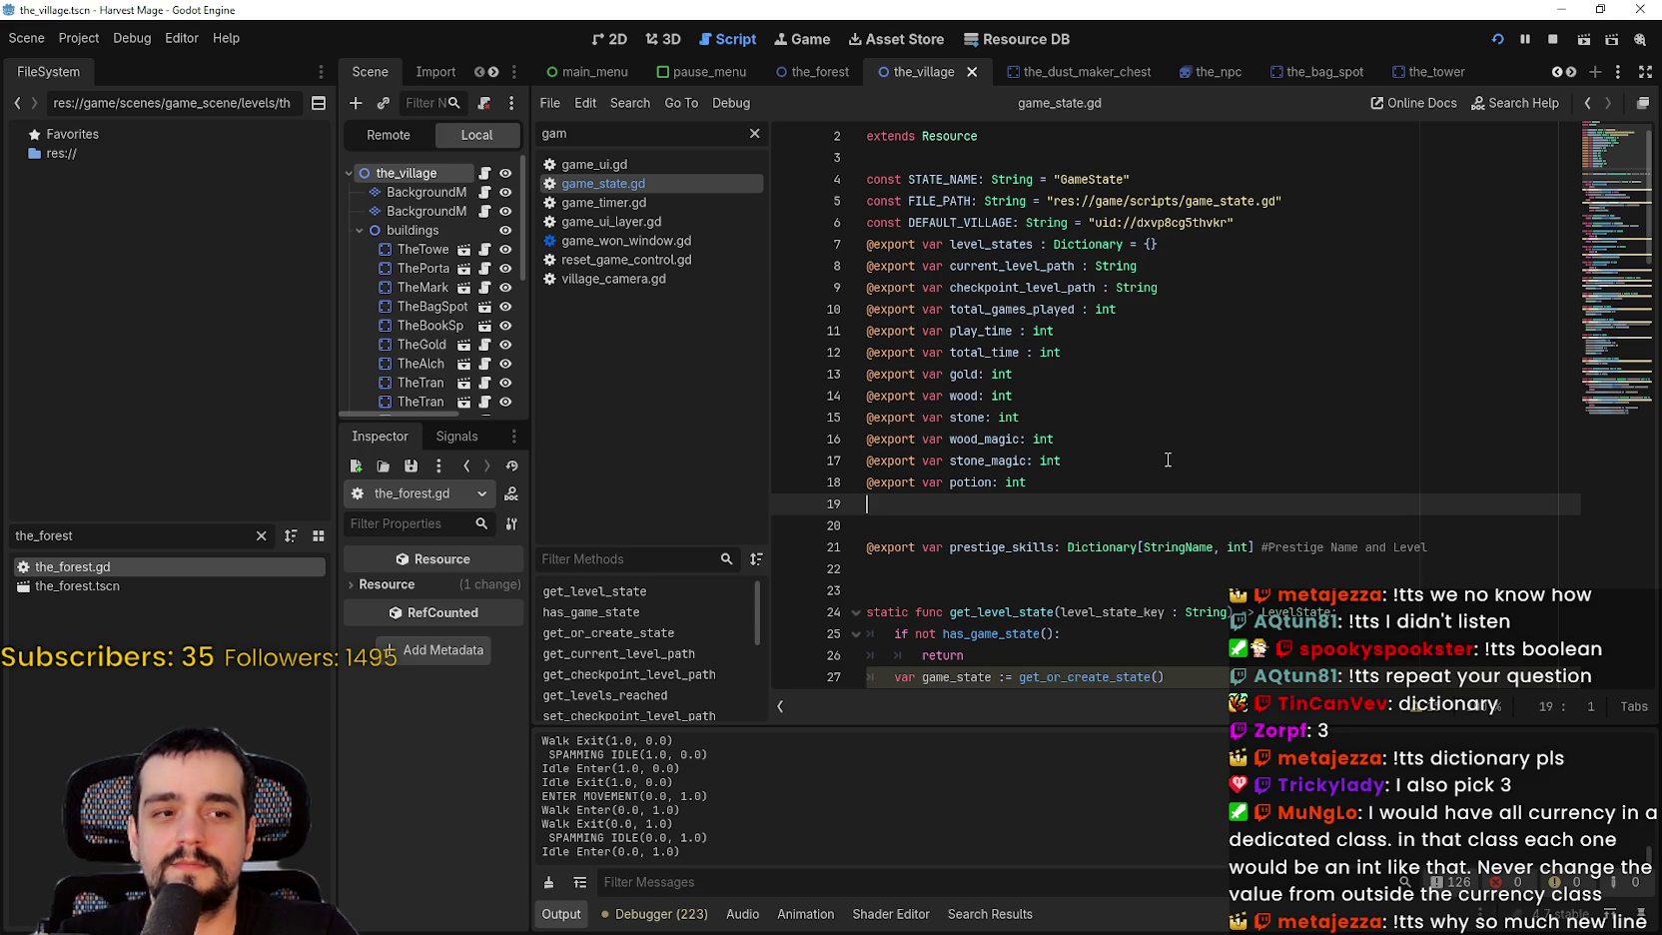
scroll(1167, 459, up, 1)
mouse_move(956, 135)
mouse_down()
mouse_move(1004, 136)
mouse_move(1040, 265)
mouse_up()
click(1118, 418)
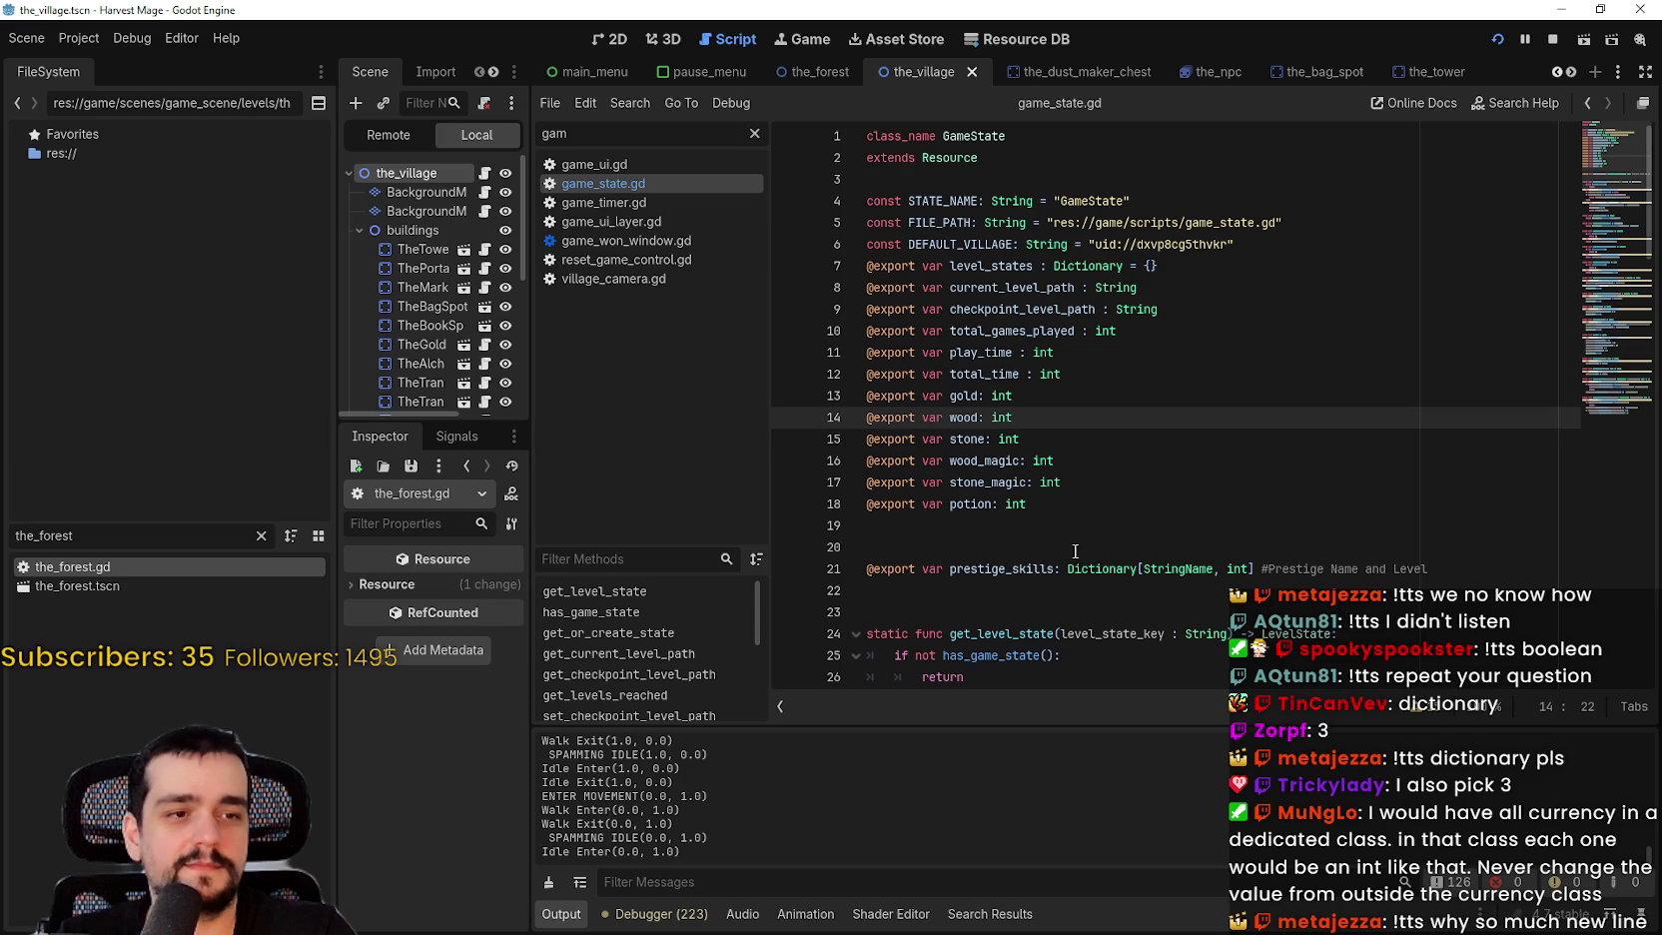
click(1055, 525)
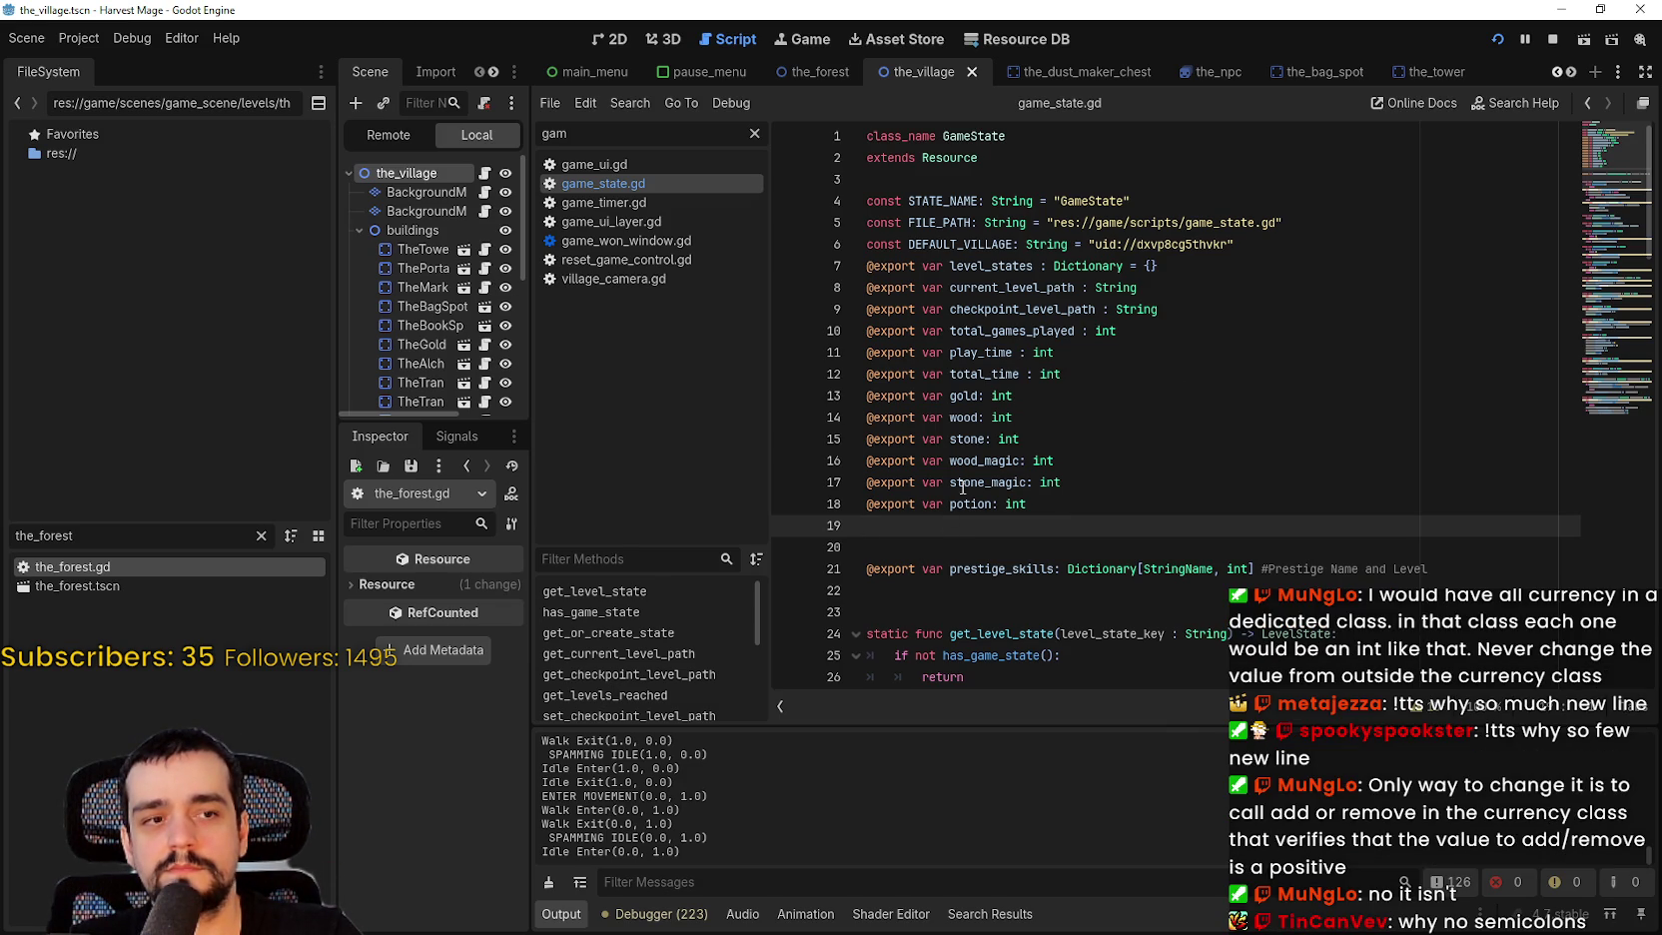
Step: Highlight the add_gold and remove_gold functions on lines 92–98 to review them
scroll(1001, 415, down, 5)
scroll(993, 408, down, 17)
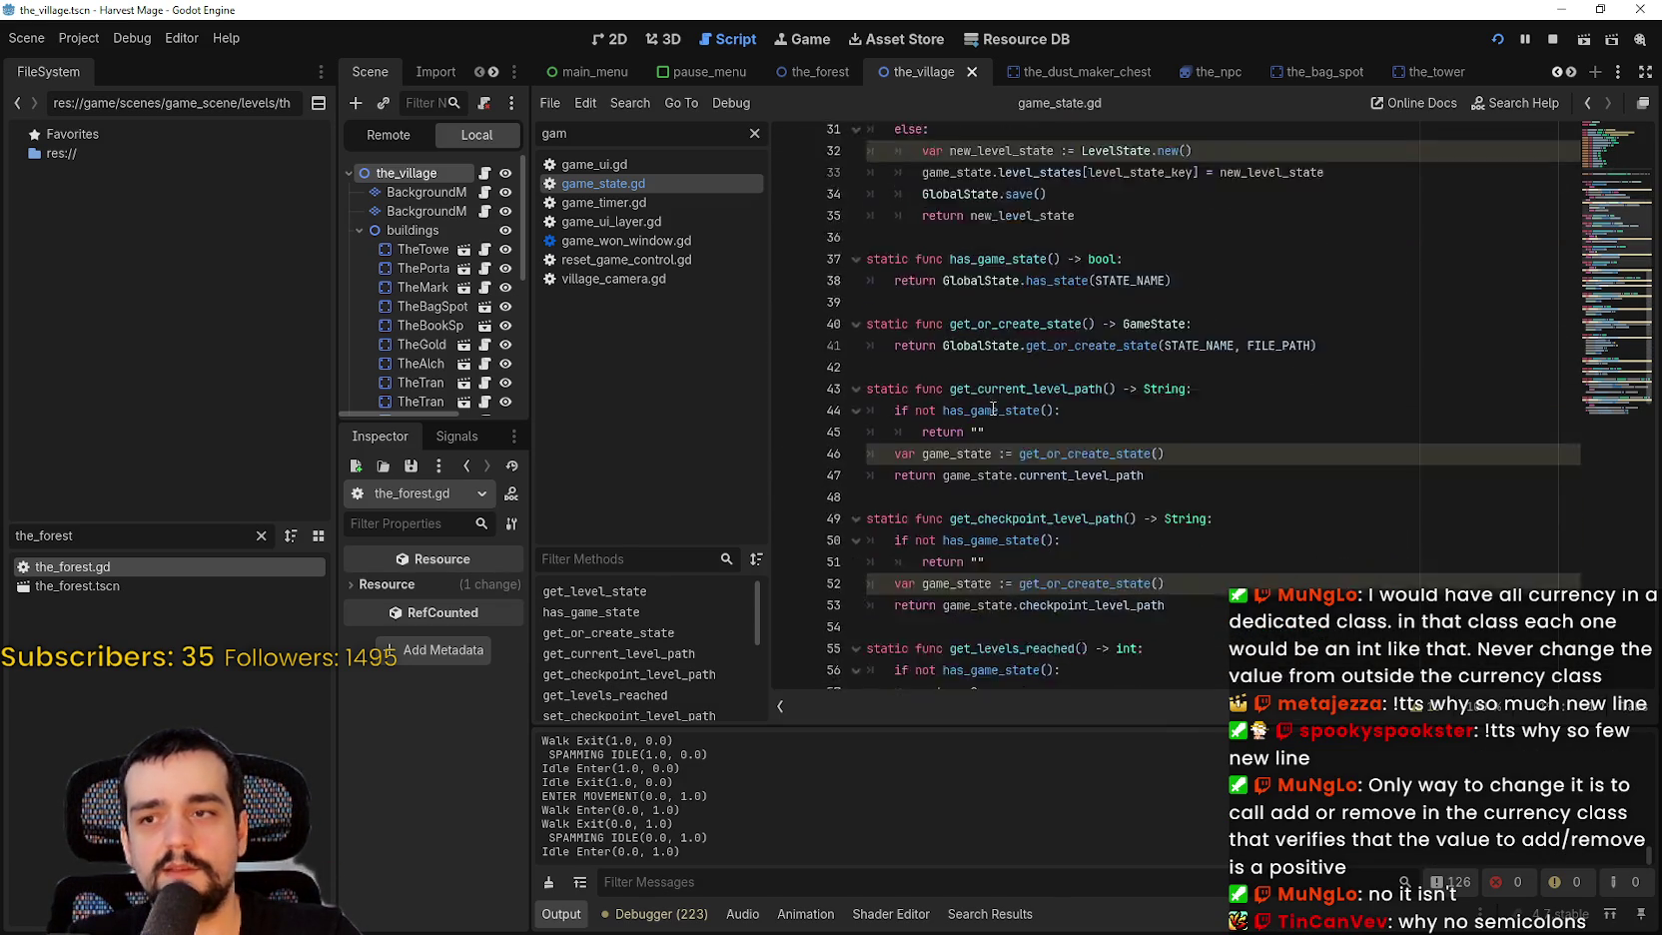
scroll(988, 407, down, 7)
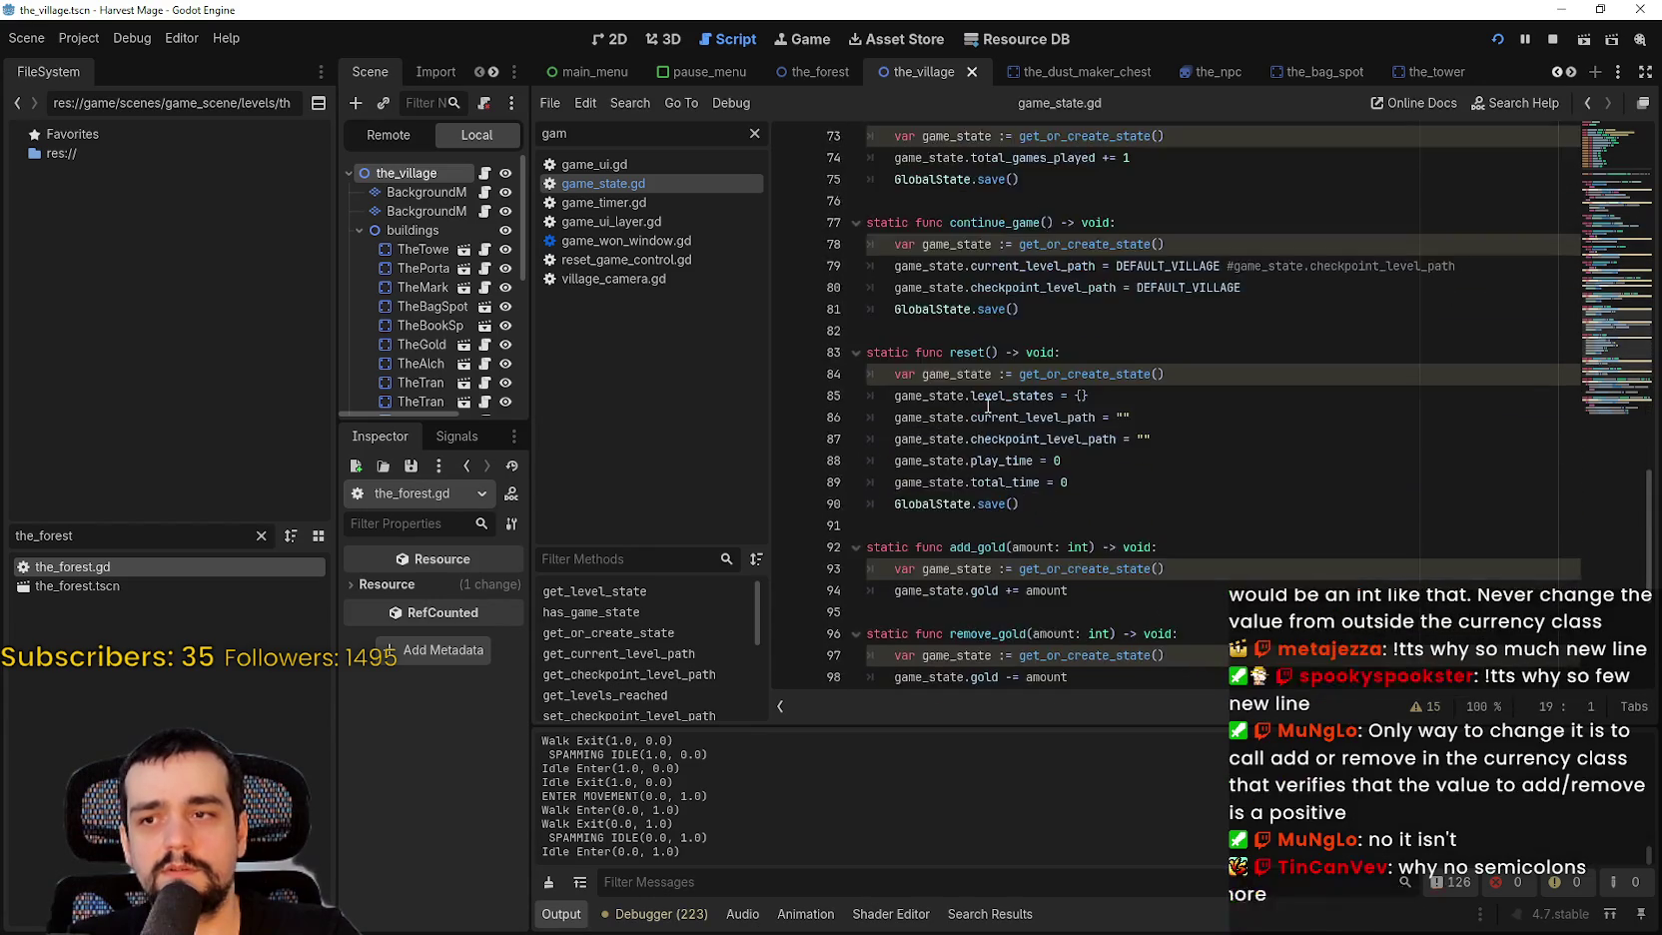
click(1093, 366)
drag(1098, 353, 866, 222)
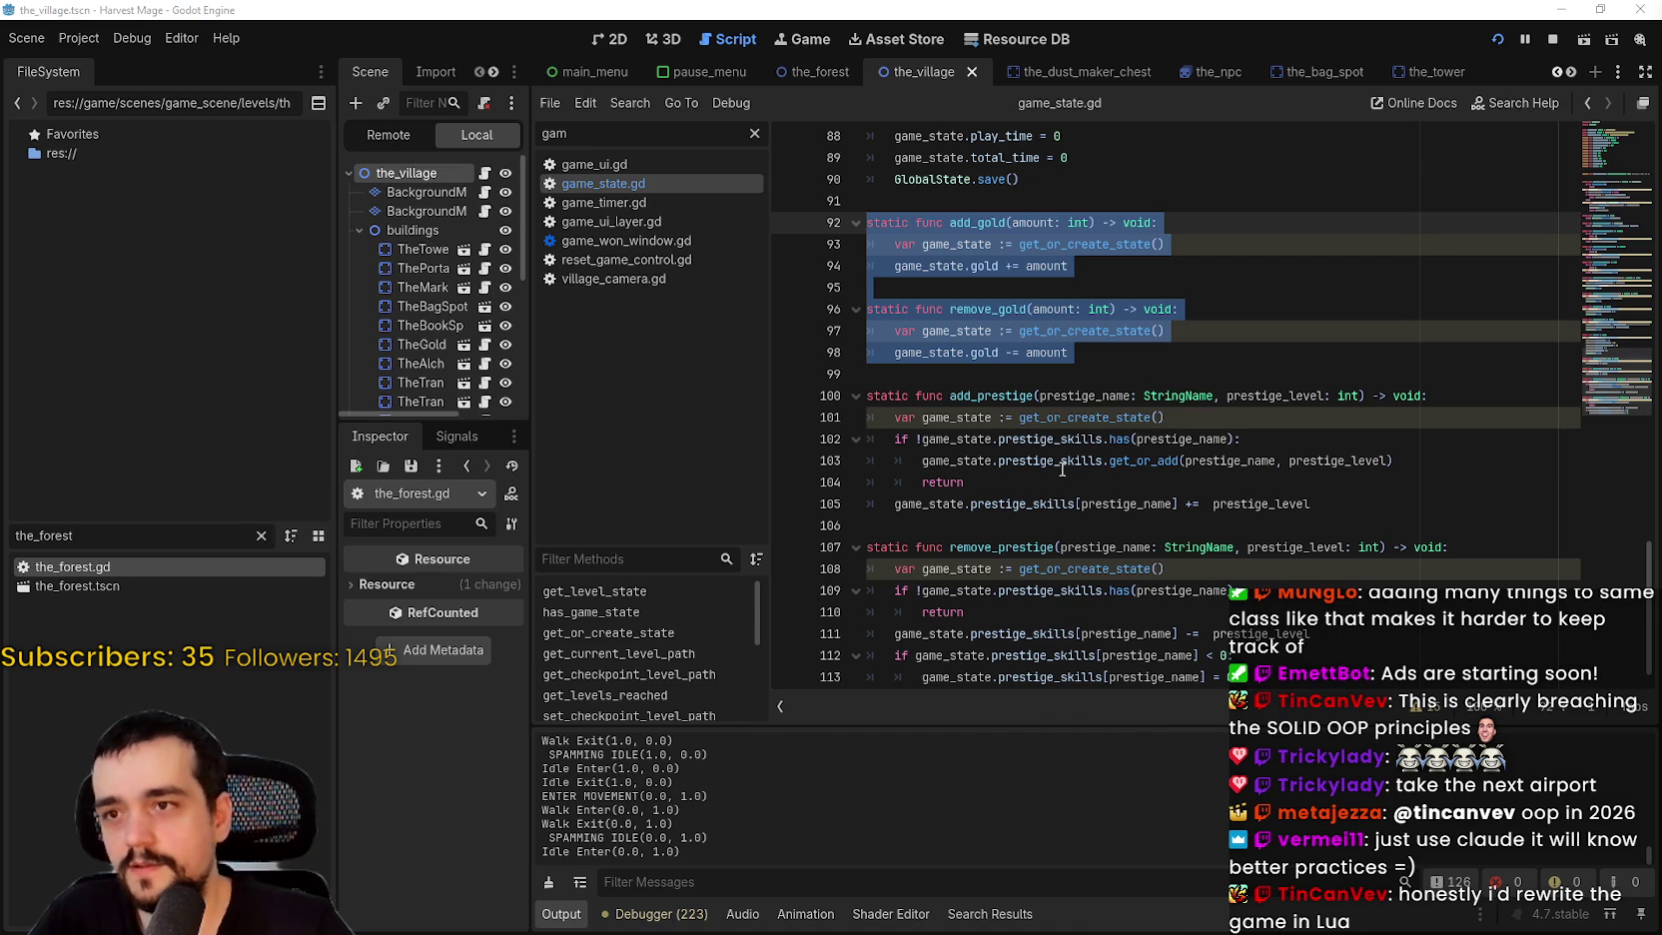
click(1106, 352)
scroll(1105, 352, up, 1)
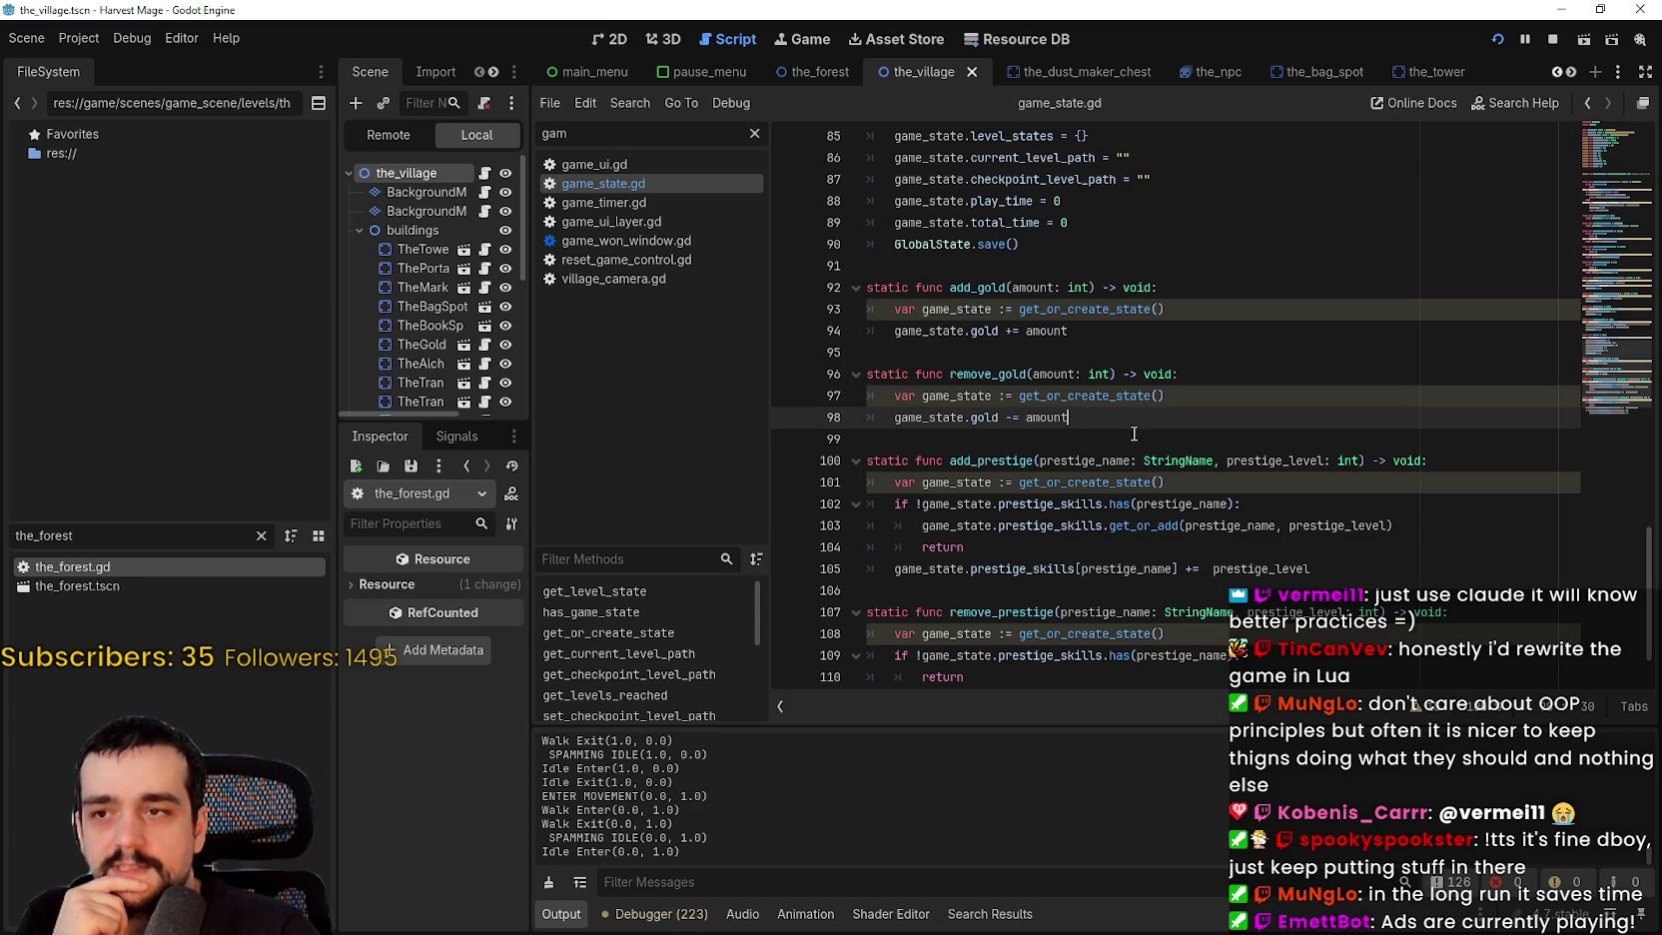
scroll(1130, 423, up, 8)
scroll(1130, 423, up, 10)
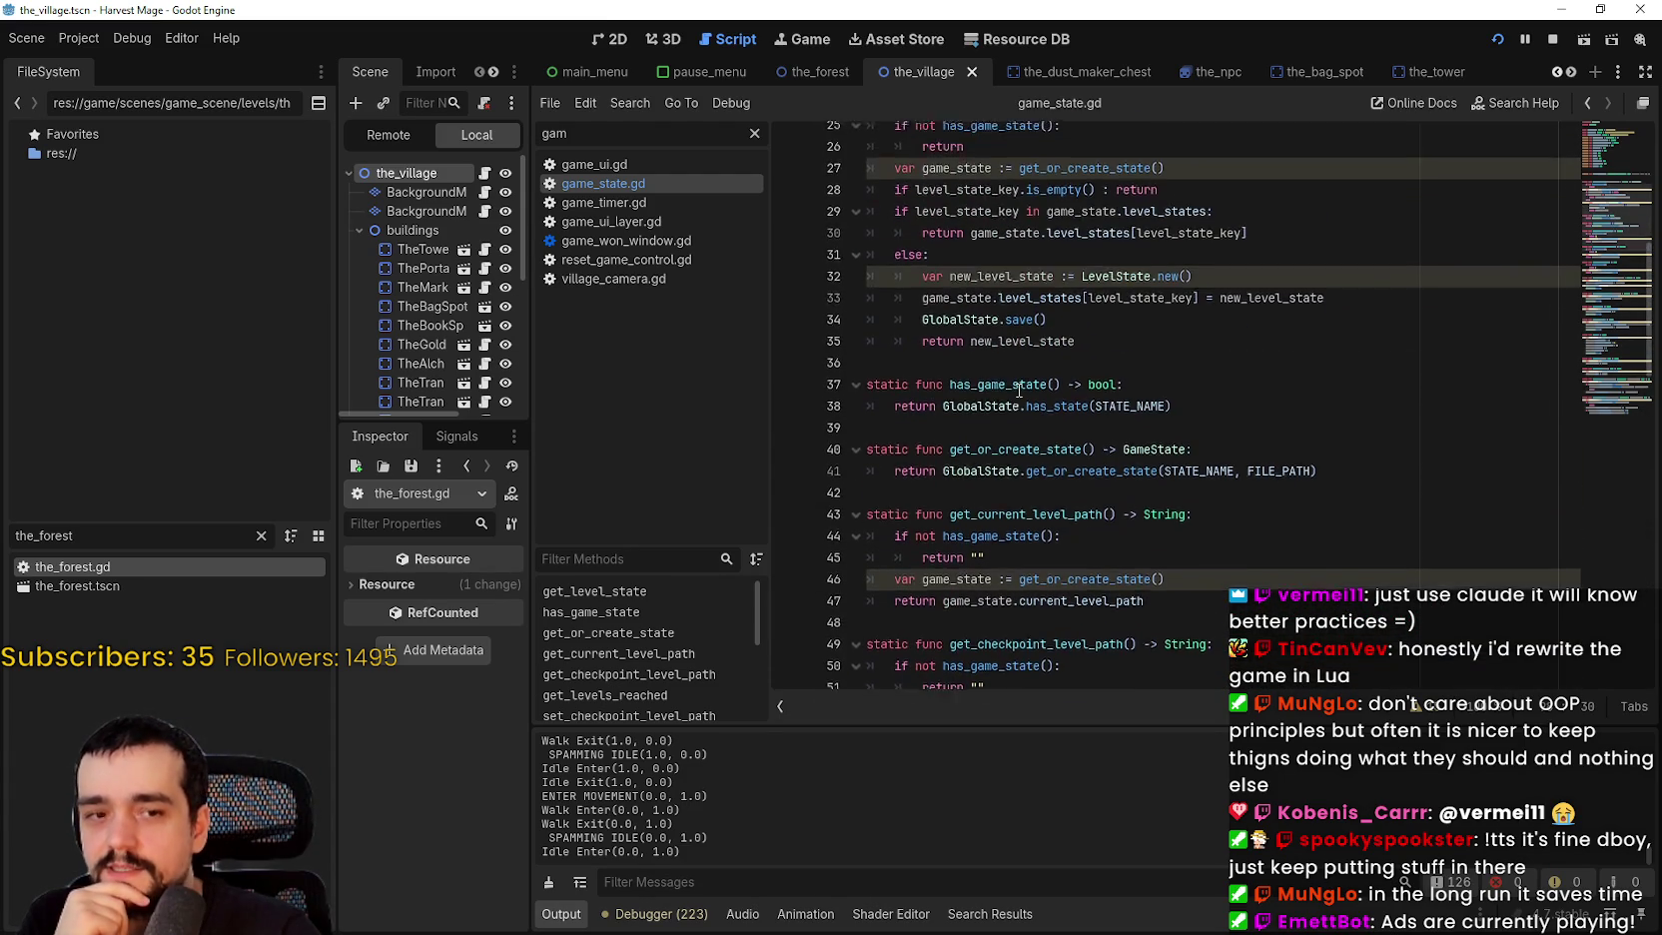
scroll(1078, 413, up, 6)
scroll(1077, 413, up, 3)
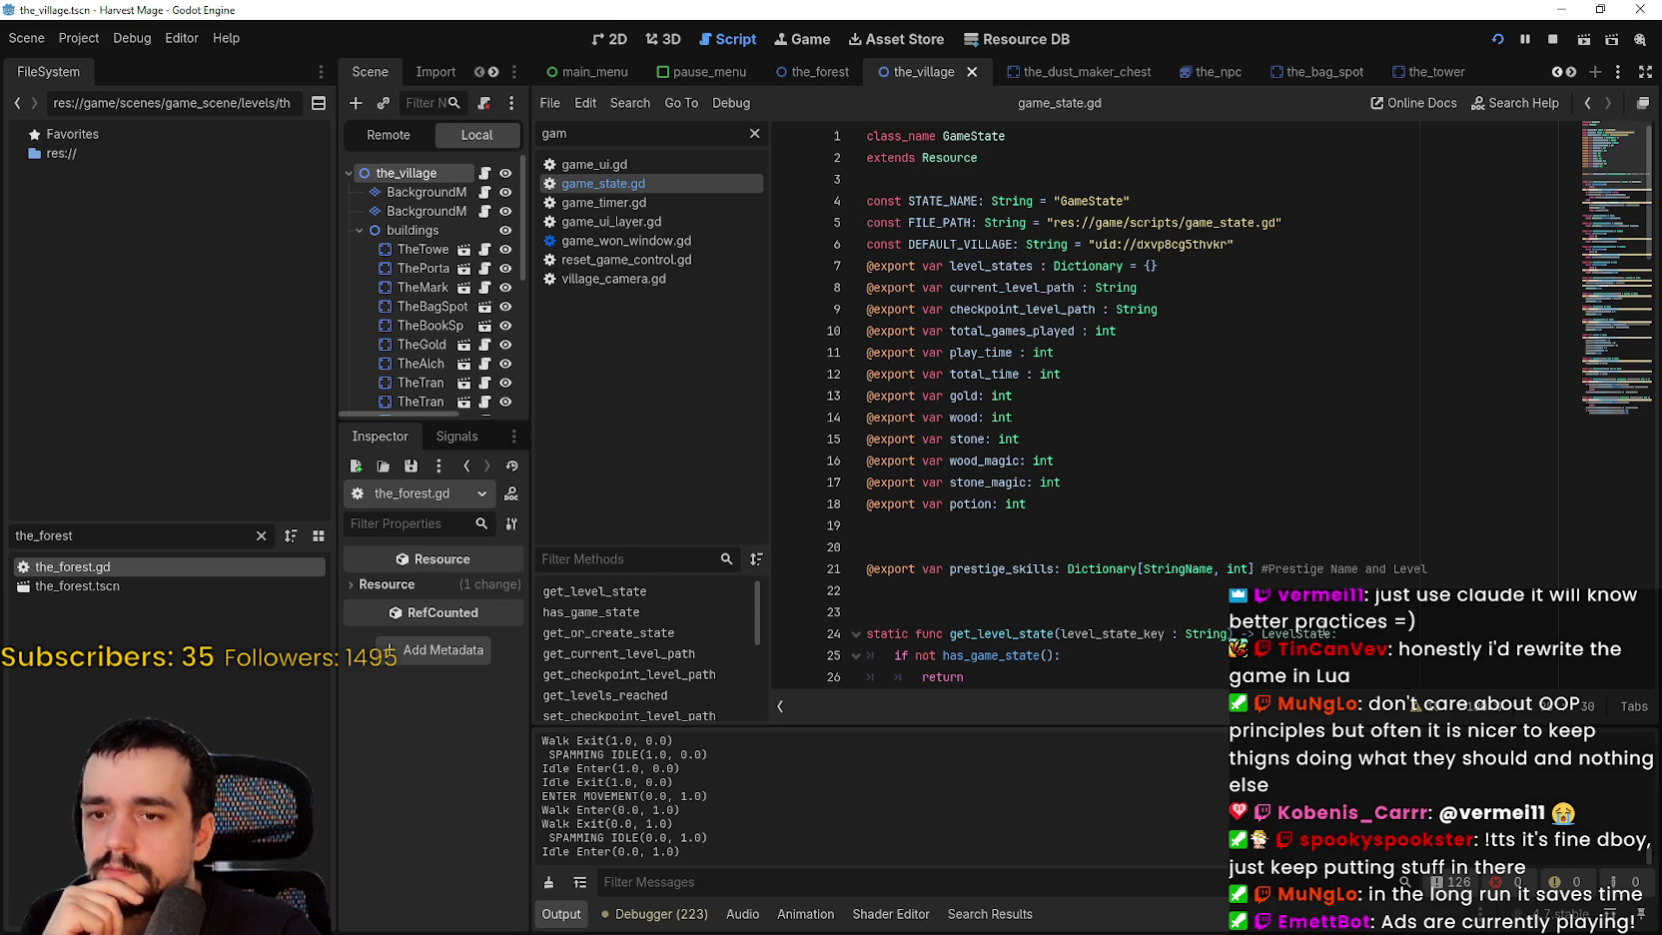
scroll(1583, 234, down, 10)
Step: Adjust the blank-line spacing after total_time among the exported variable declarations
mouse_move(1582, 234)
mouse_down()
mouse_move(1600, 255)
mouse_move(1581, 376)
mouse_move(1580, 100)
mouse_up()
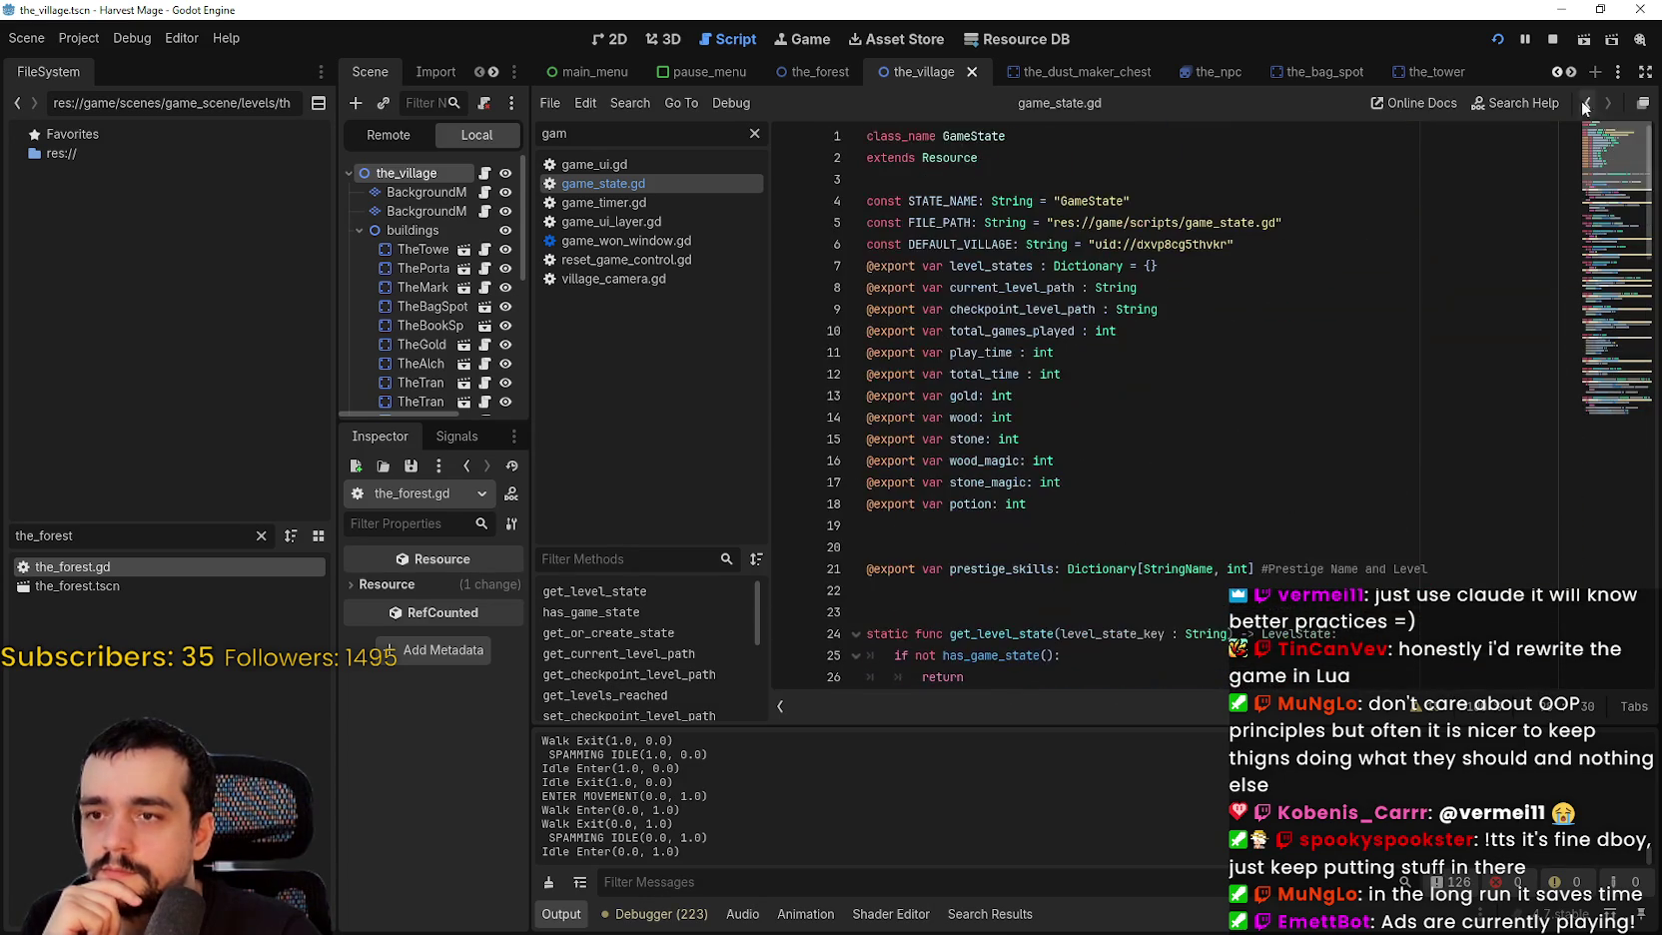
click(1009, 548)
click(1160, 355)
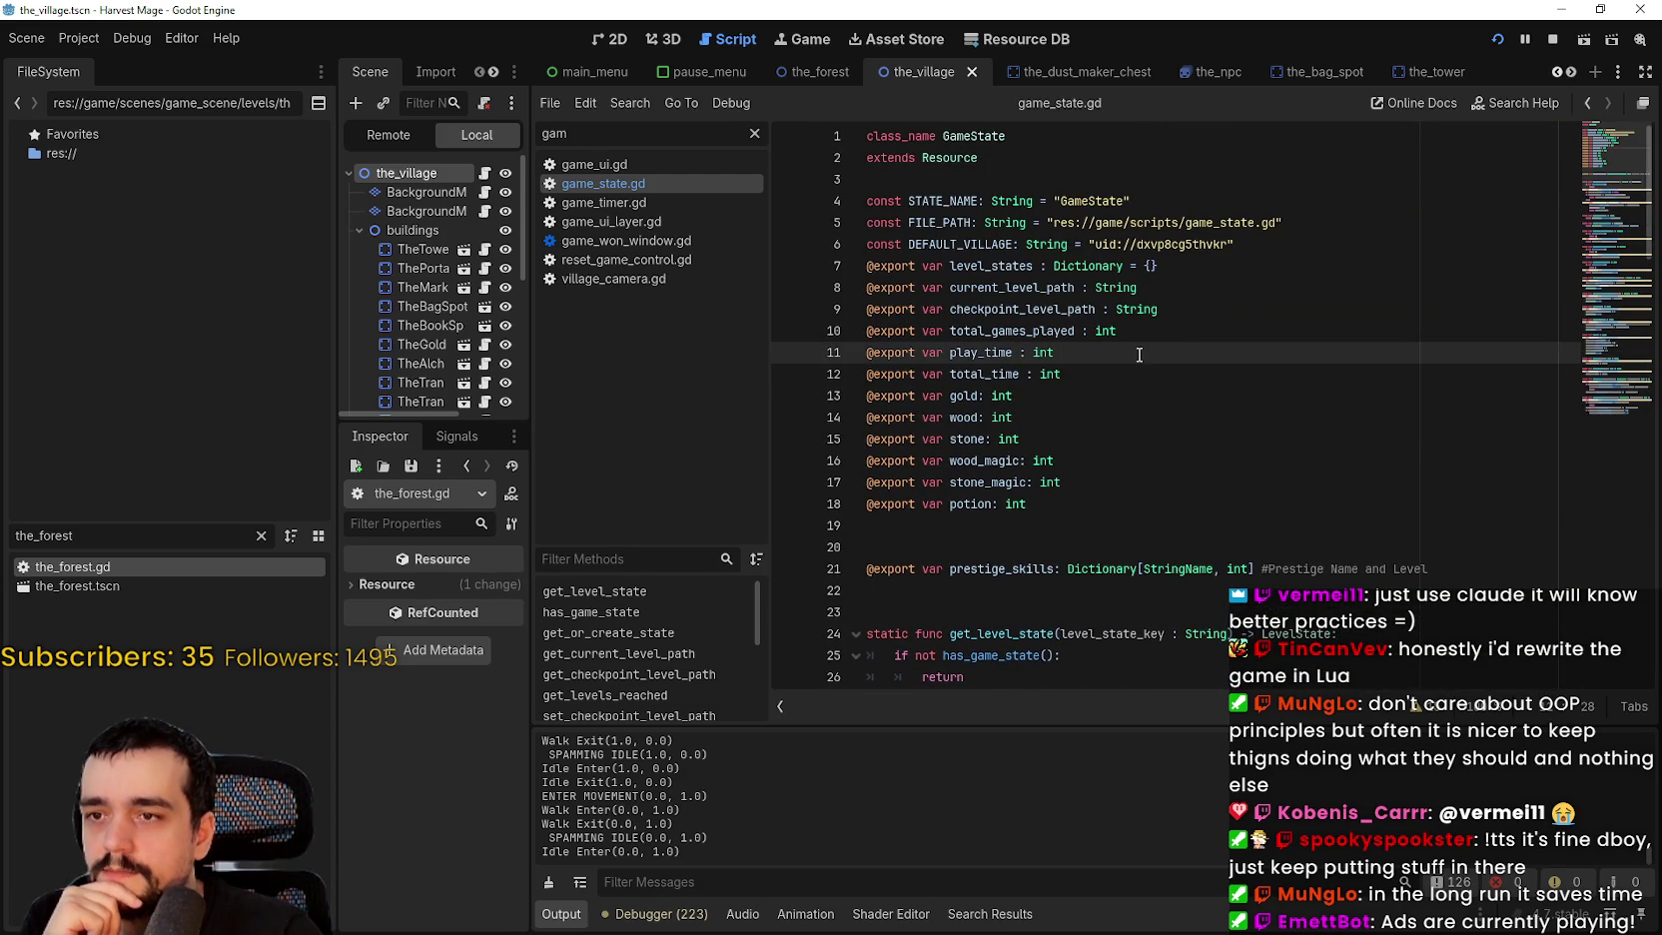
click(1130, 377)
key(Return)
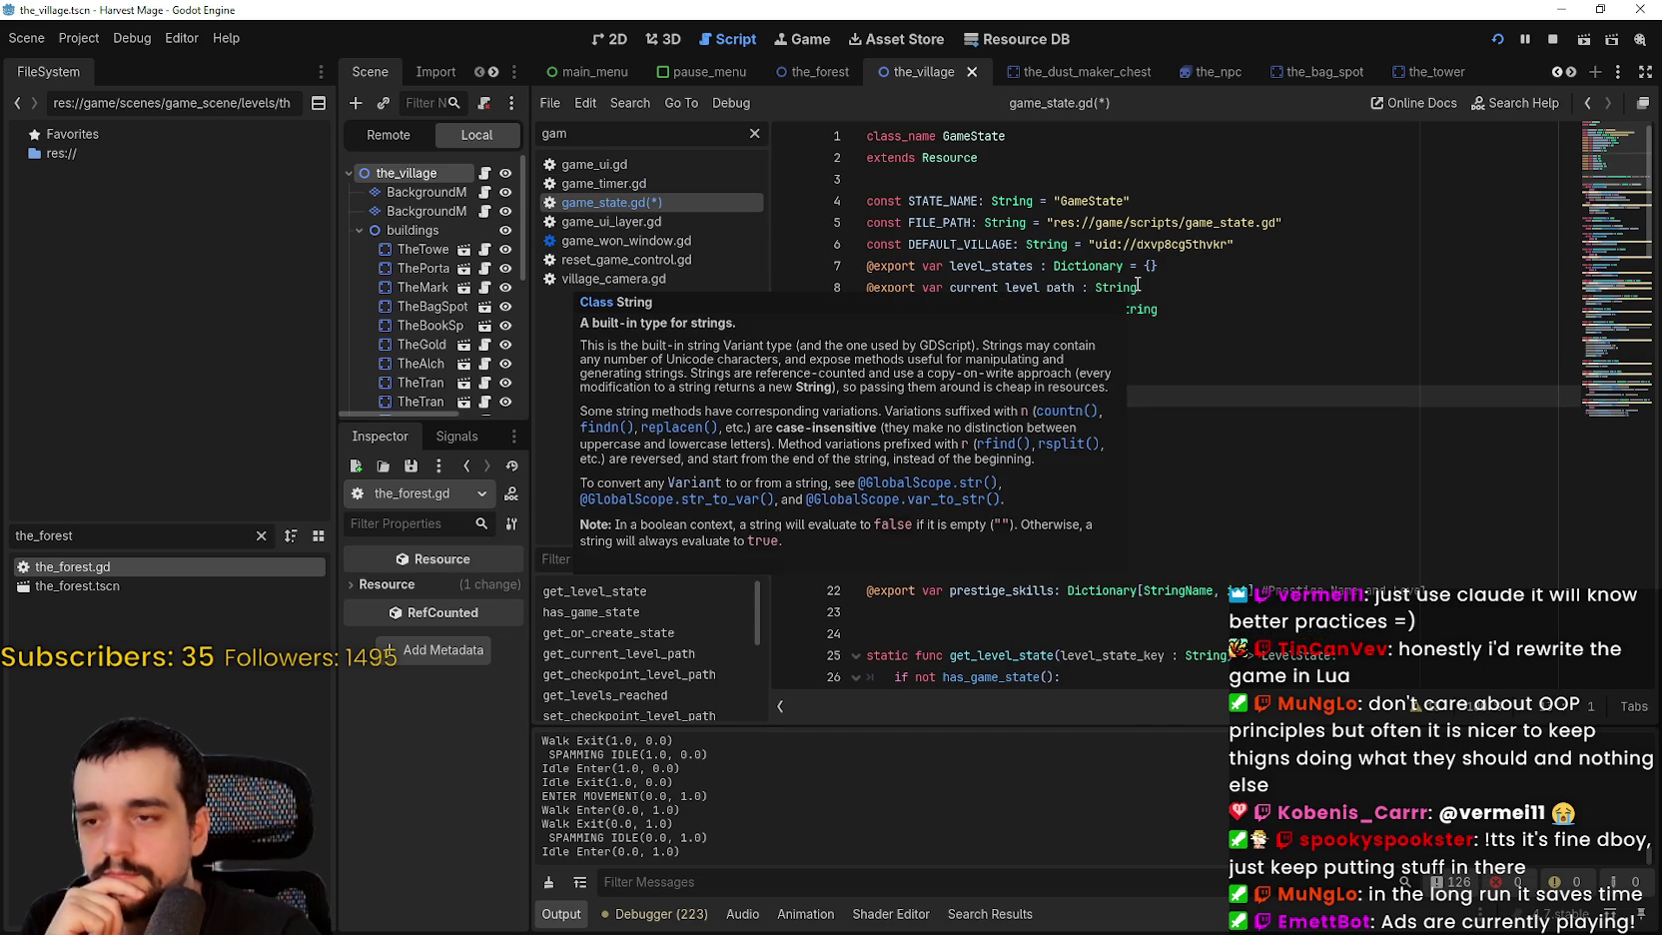
key(BackSpace)
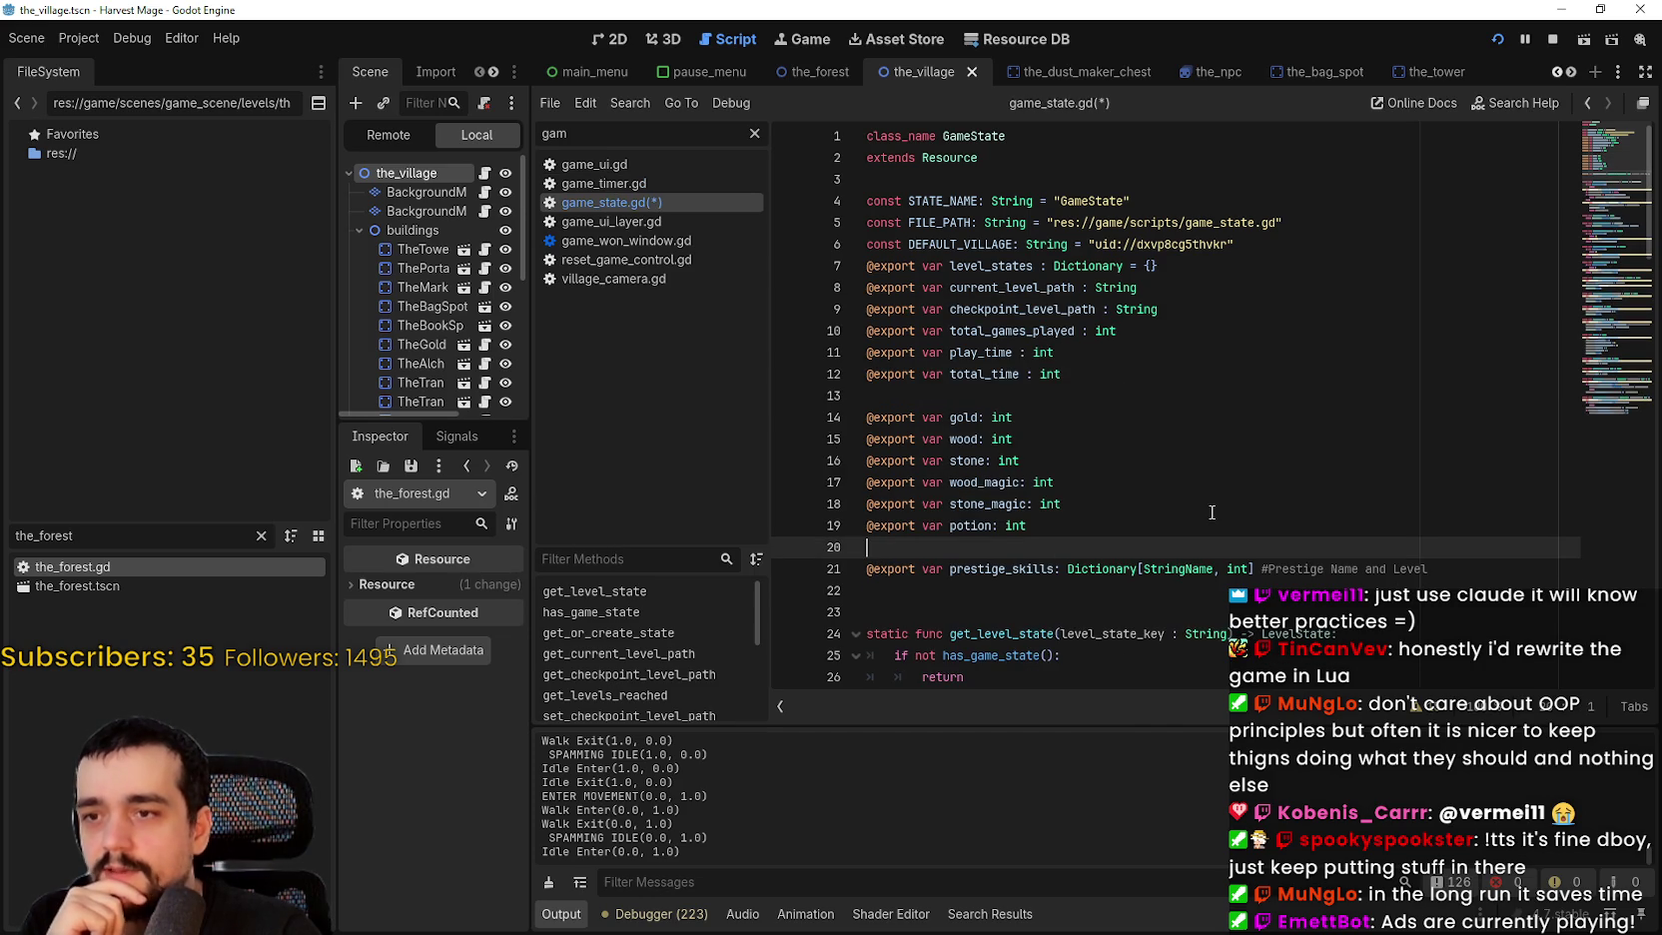
click(1015, 610)
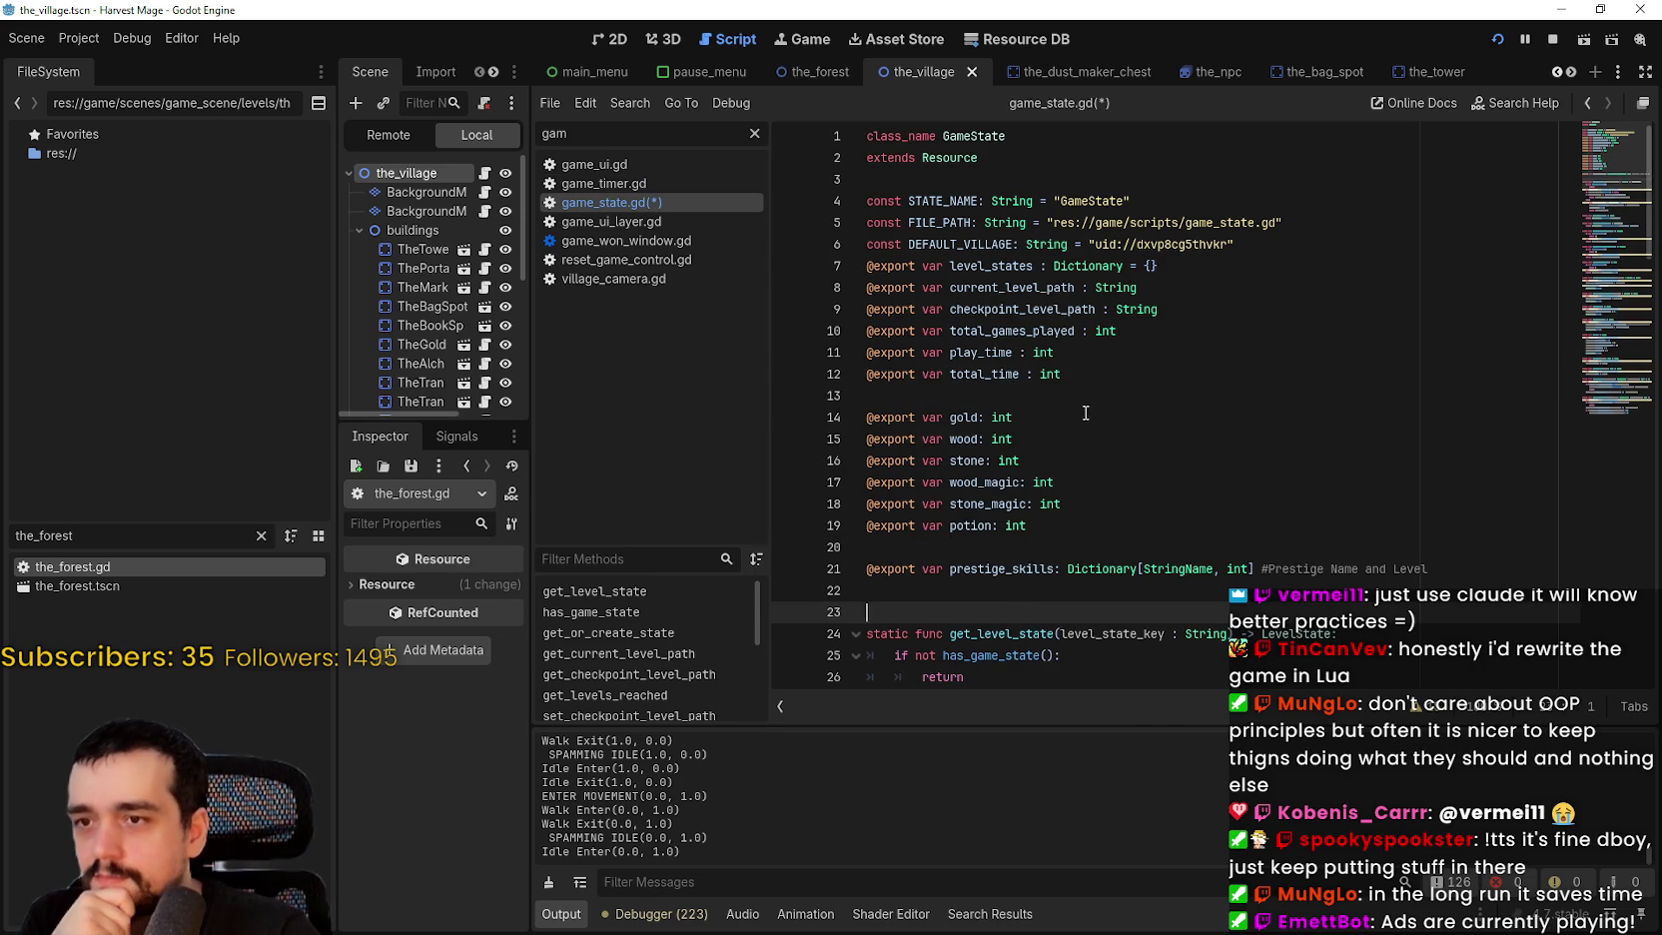
click(1083, 399)
Step: Delete the stray blank line above get_level_state and save game_state.gd
click(993, 621)
key(BackSpace)
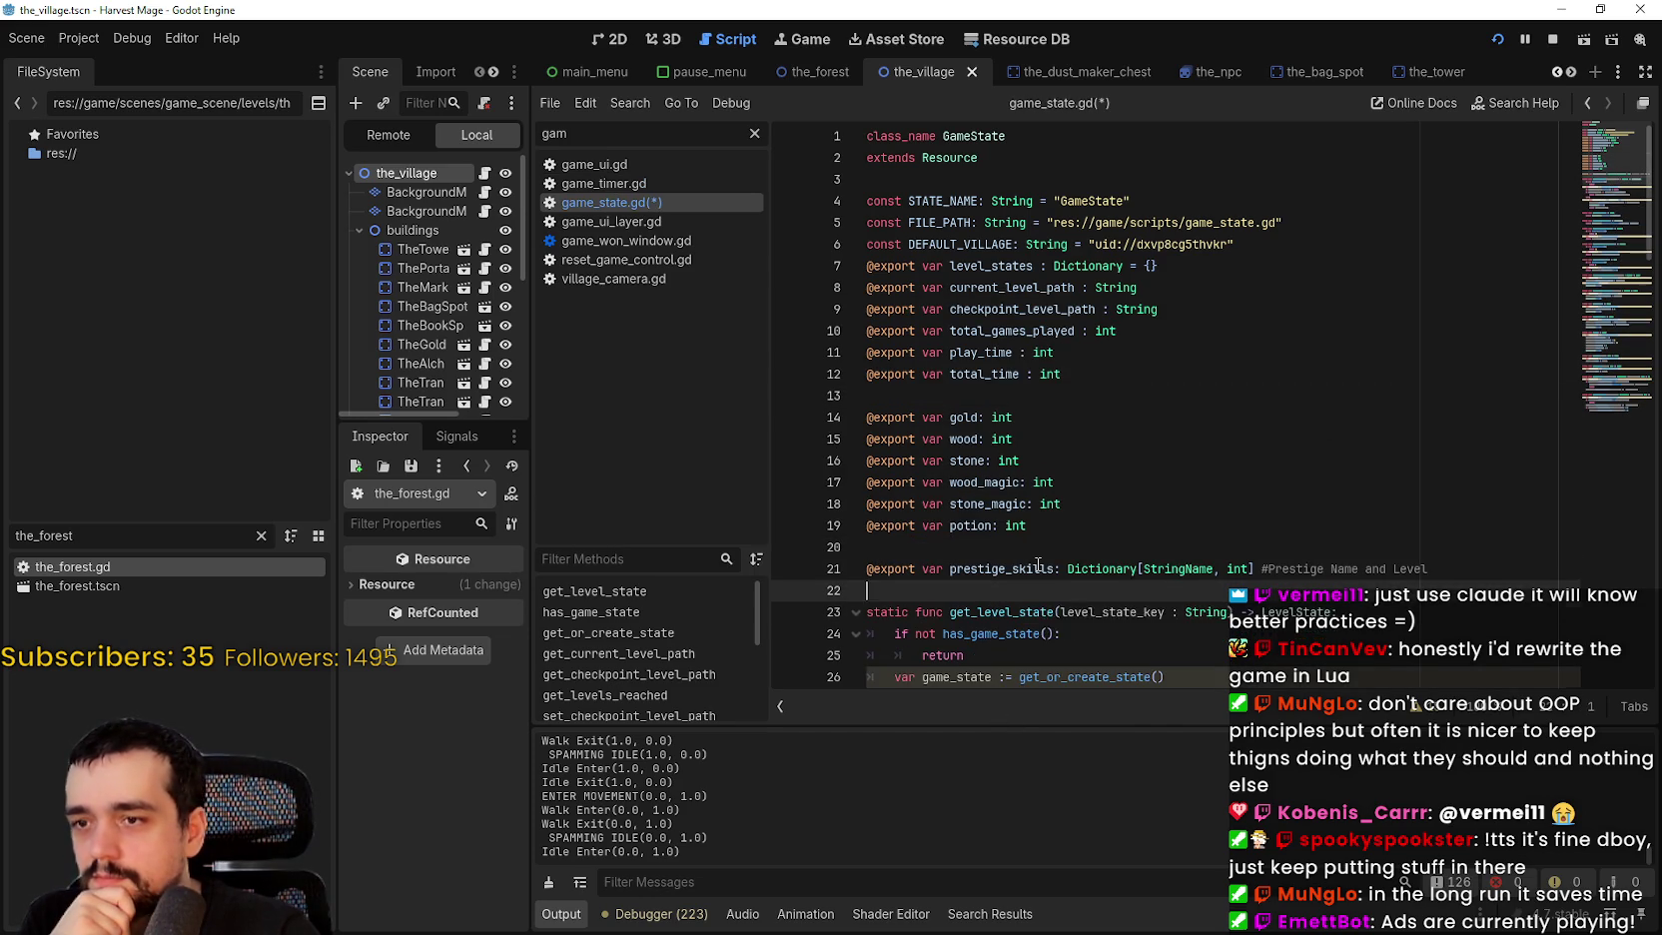
click(1159, 438)
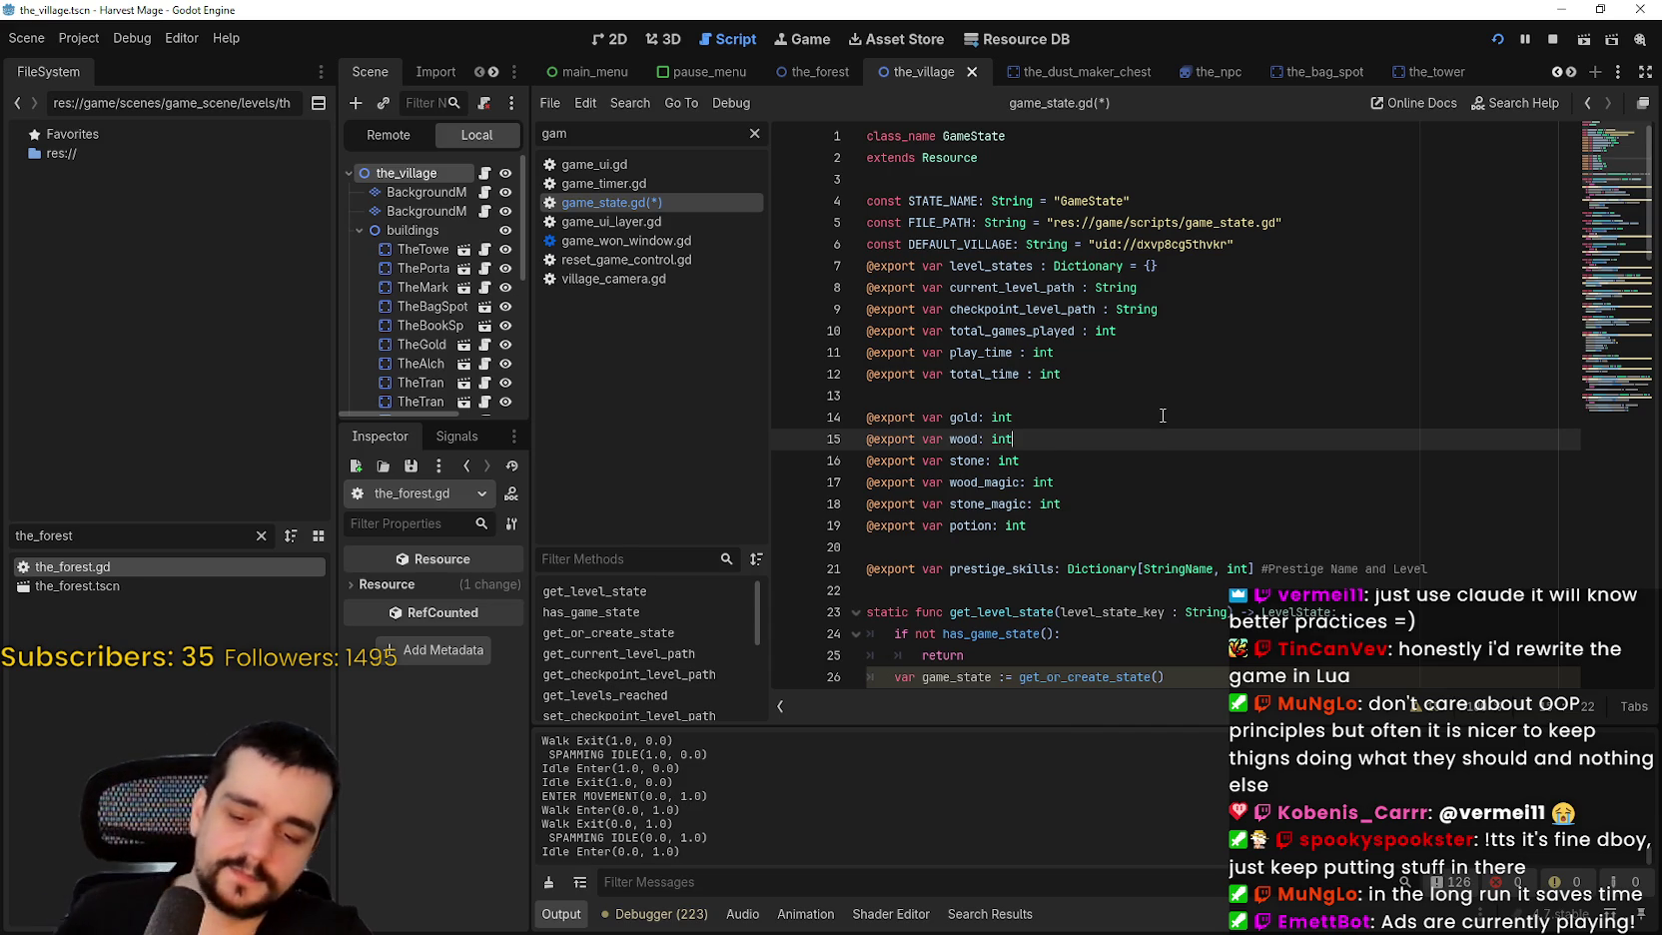
key(ctrl+s)
click(1197, 395)
scroll(1196, 394, down, 15)
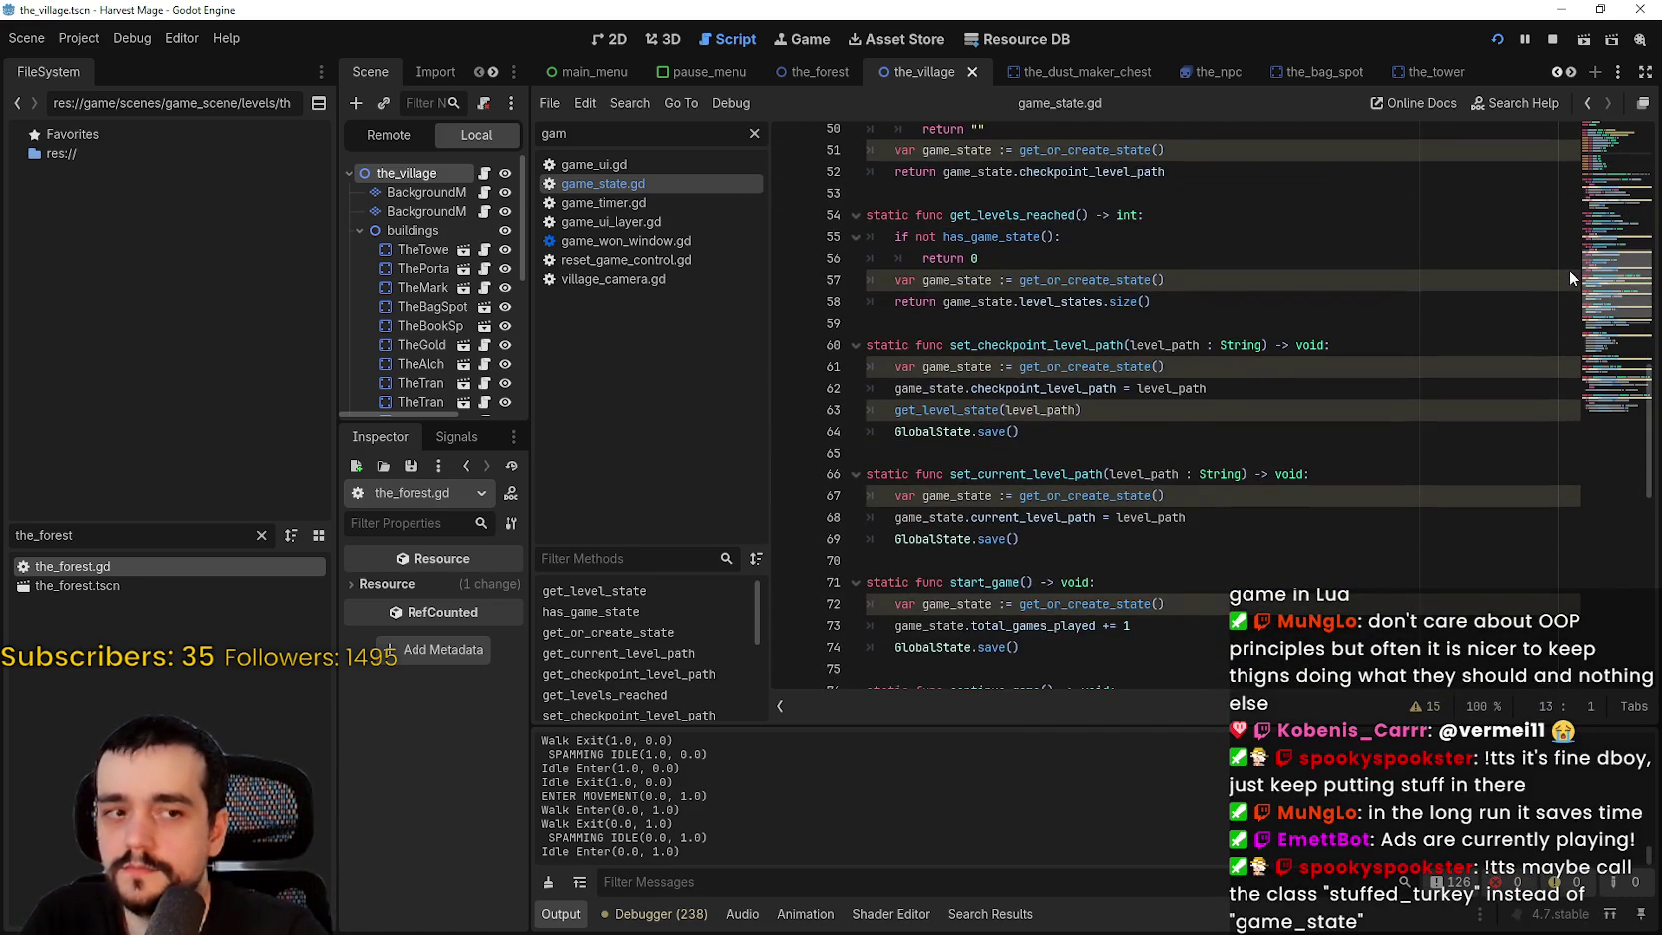
scroll(1568, 268, down, 10)
scroll(1552, 365, up, 12)
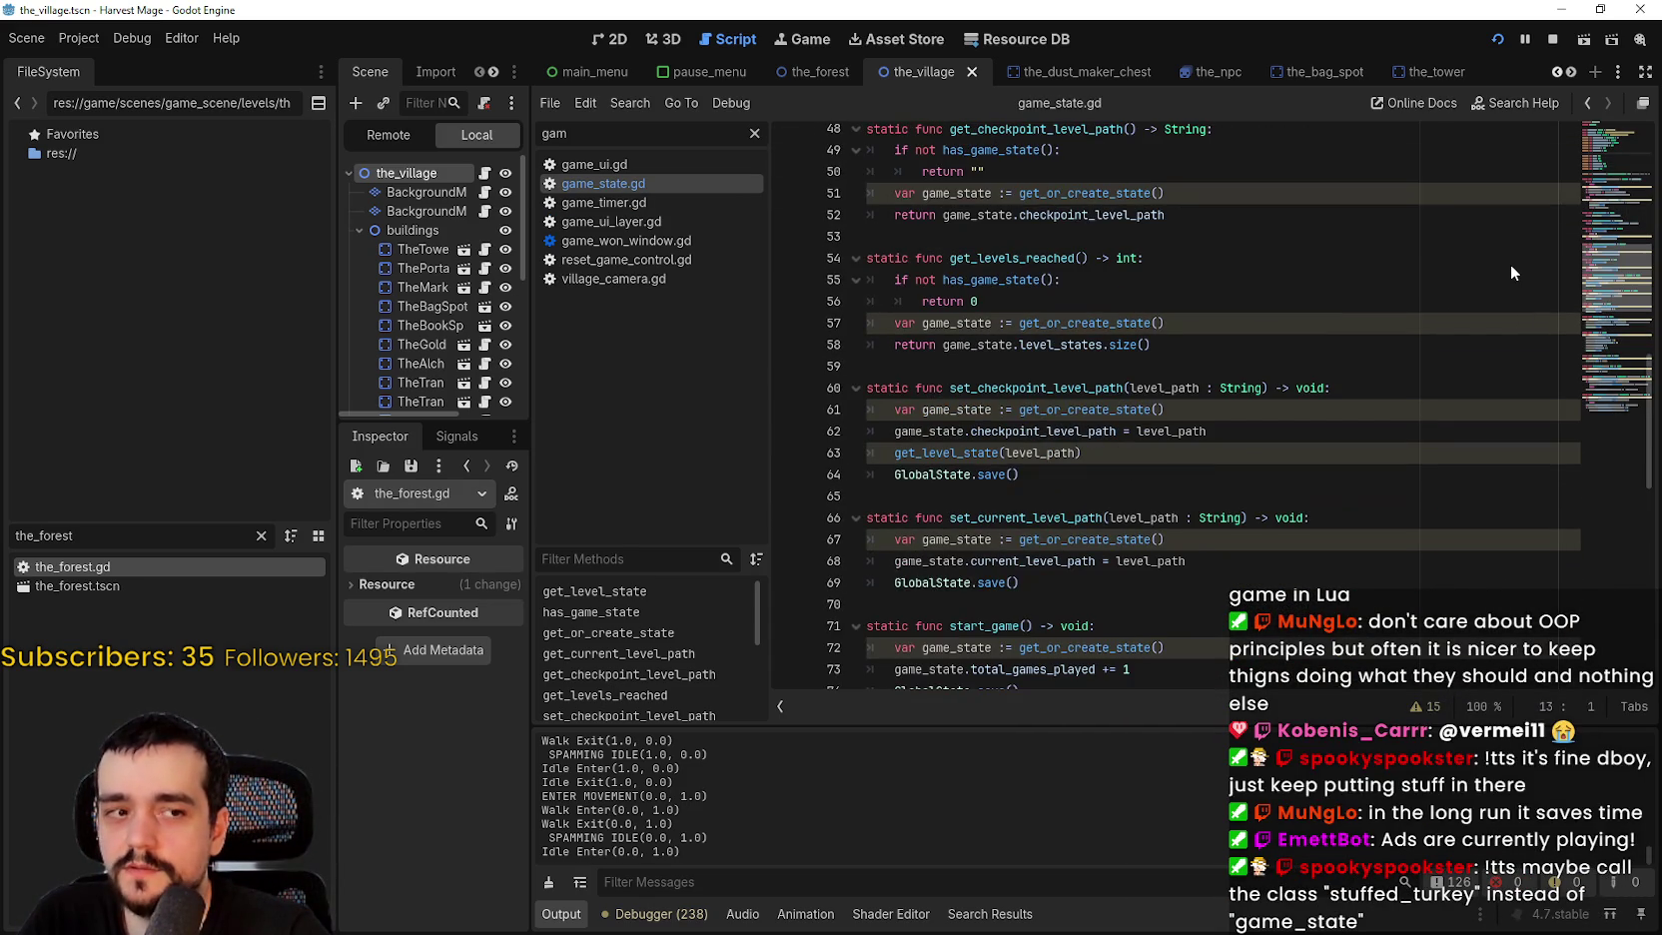
scroll(1529, 524, down, 13)
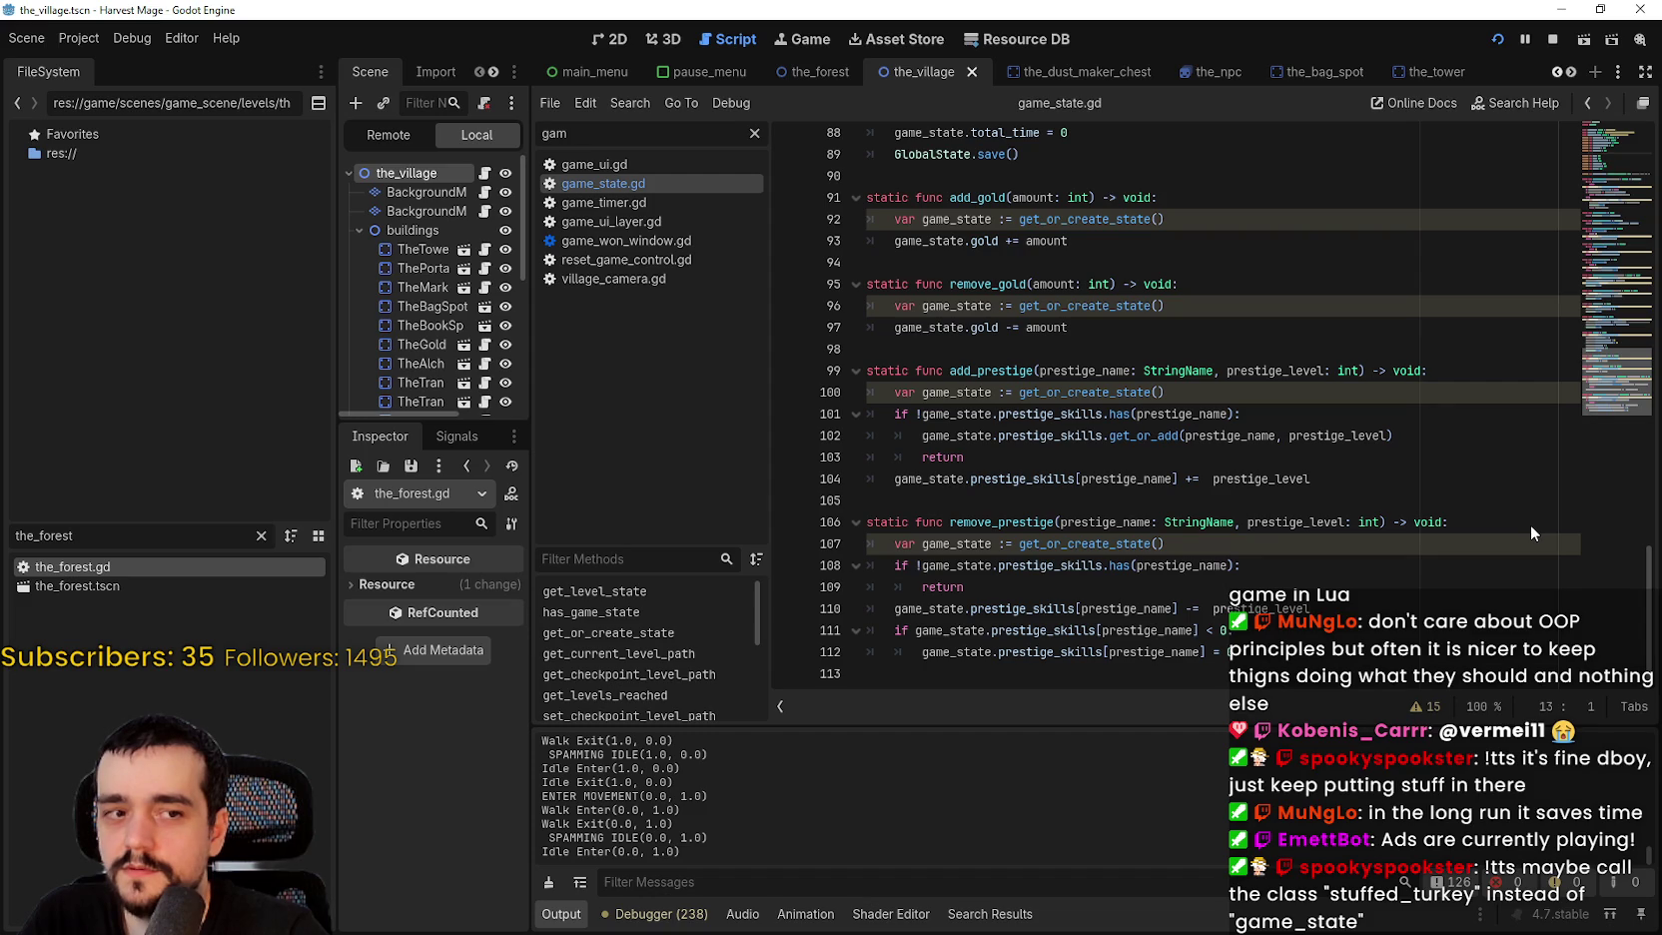
scroll(1548, 295, up, 20)
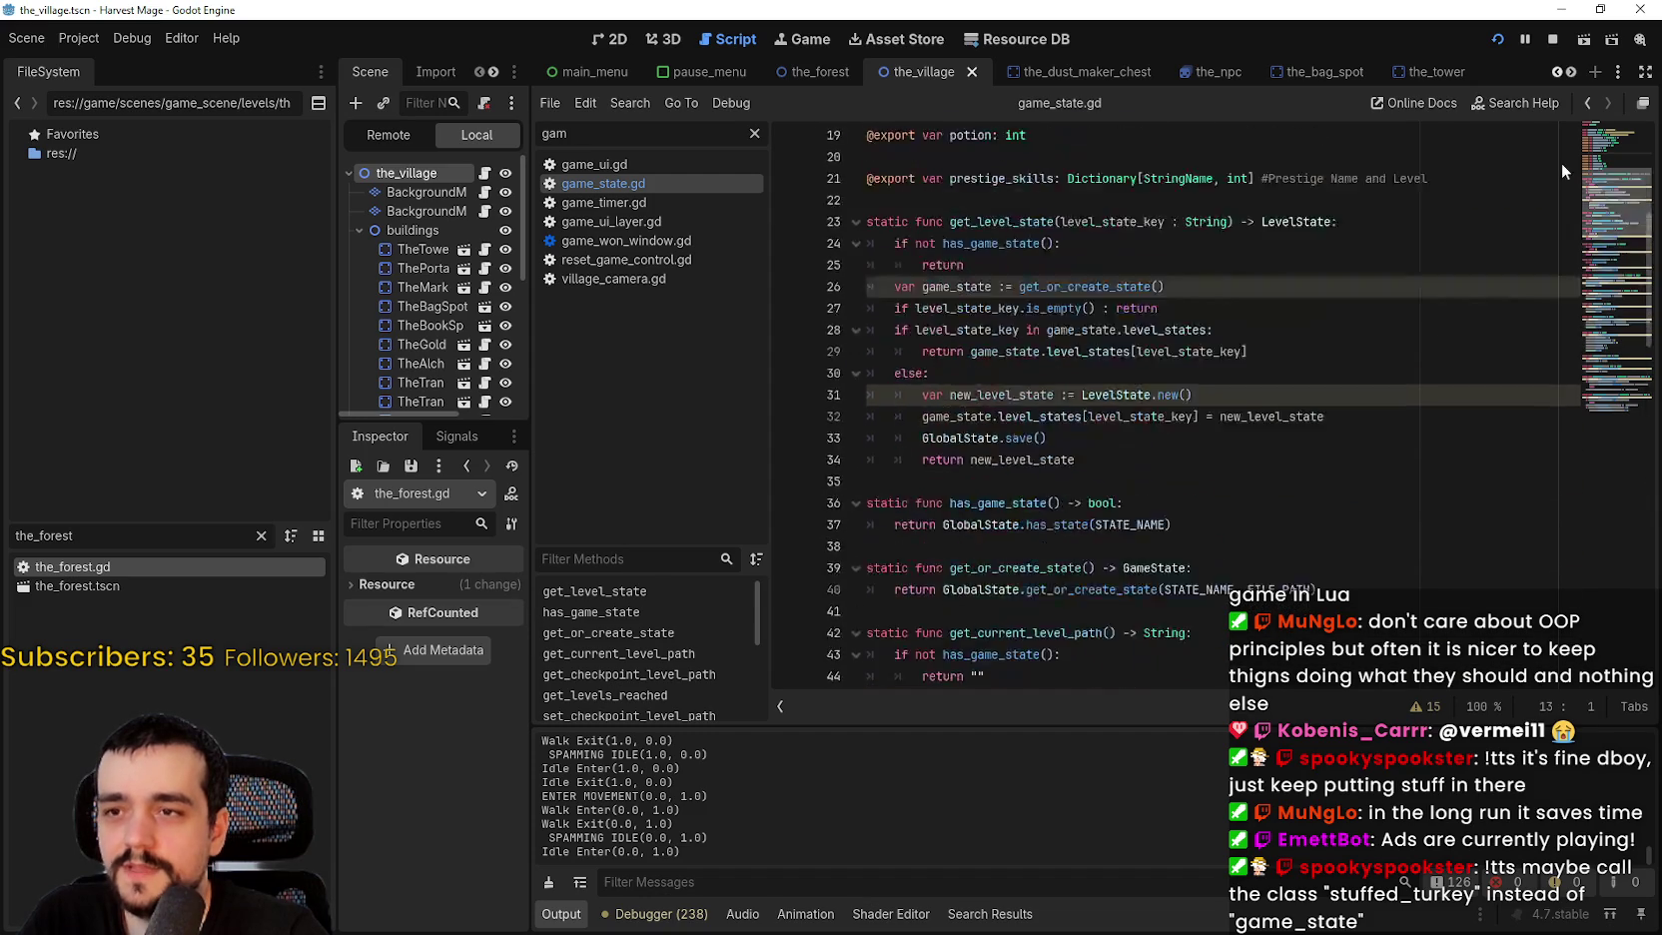
scroll(1544, 151, down, 8)
scroll(1523, 145, up, 8)
scroll(1261, 348, down, 1)
scroll(1261, 348, up, 1)
scroll(1261, 349, down, 1)
scroll(1261, 348, up, 1)
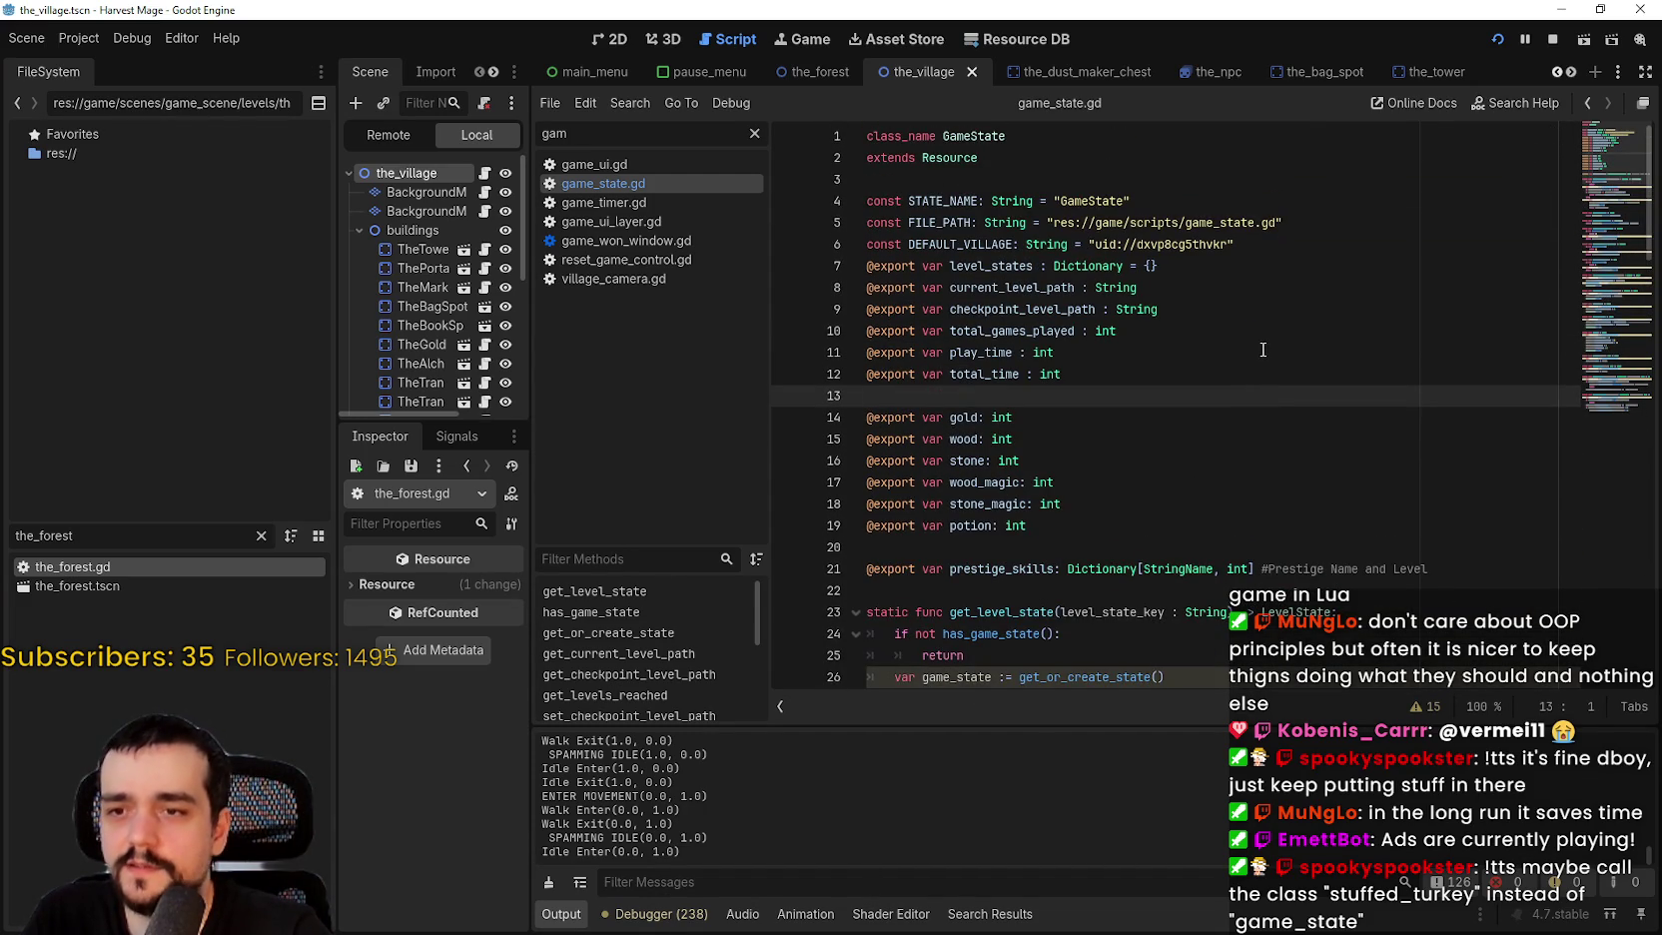
scroll(1255, 369, down, 3)
scroll(1255, 369, down, 1)
right_click(1308, 354)
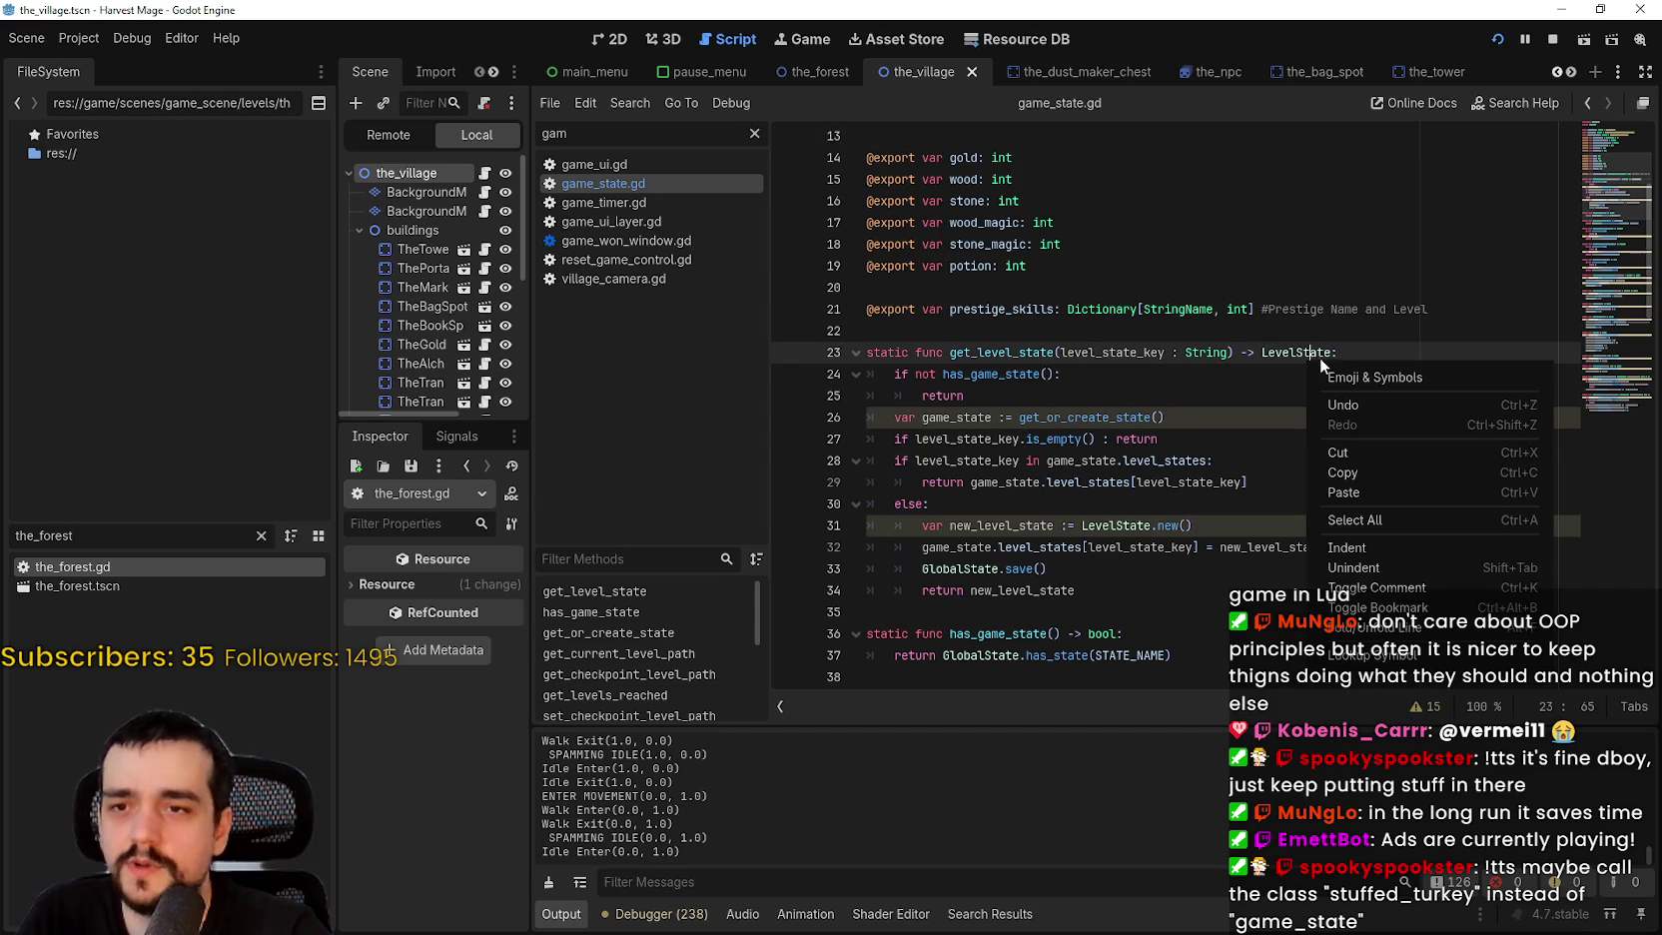
click(1358, 655)
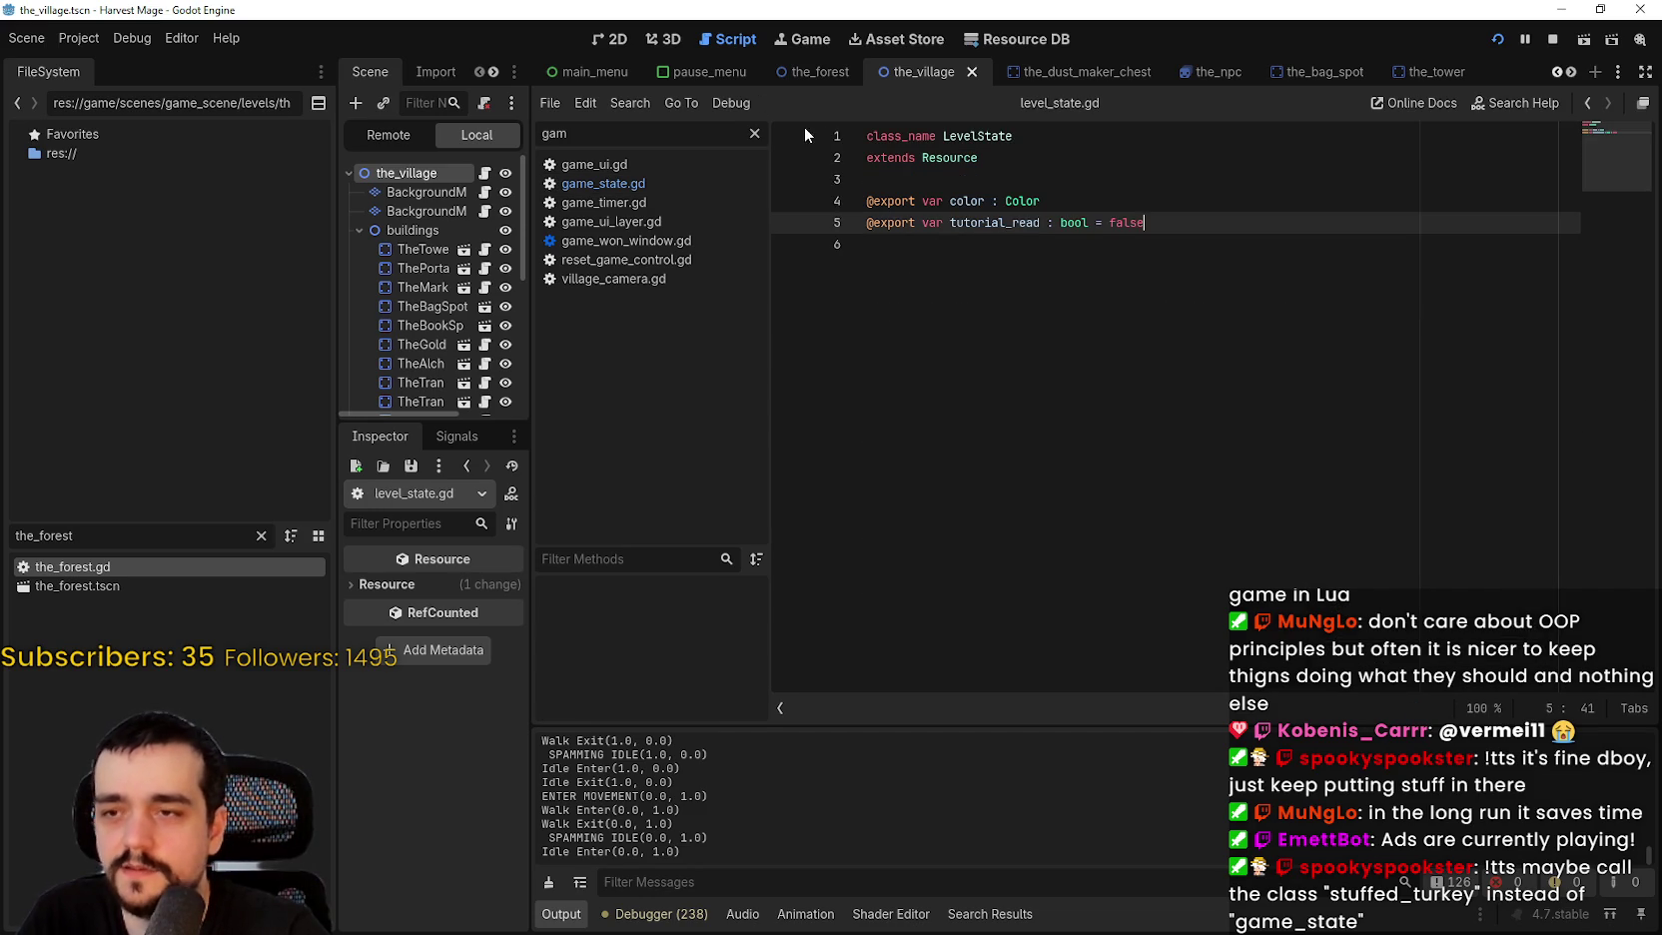
click(1588, 104)
click(1212, 519)
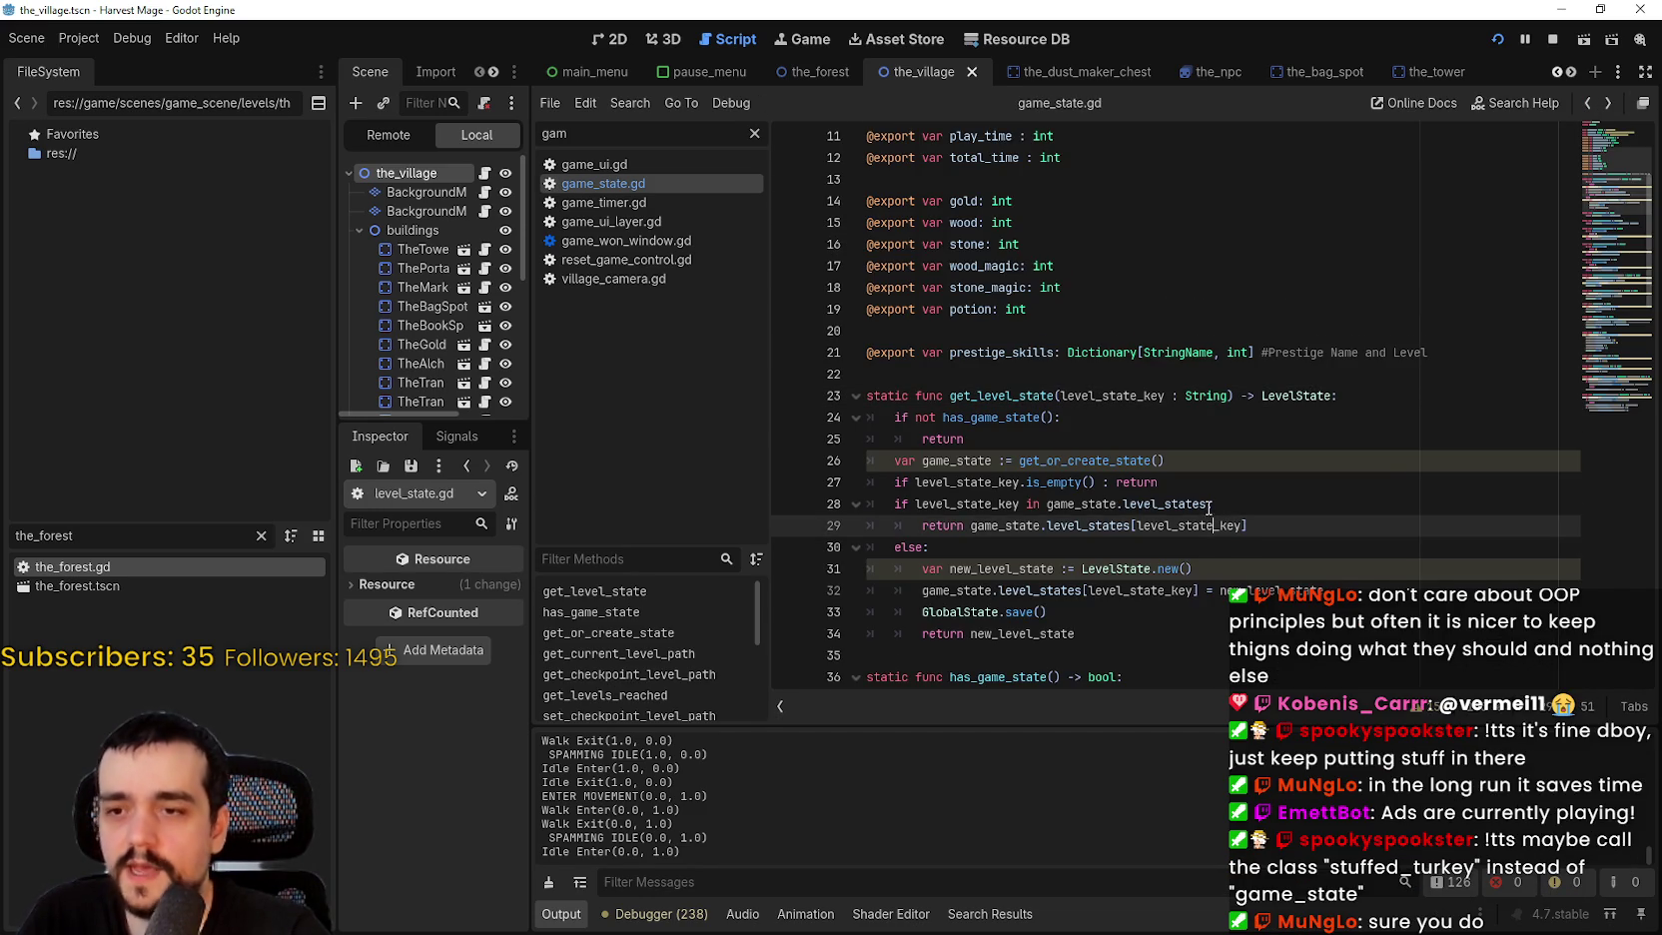
scroll(1215, 508, down, 3)
click(1215, 508)
scroll(1216, 508, down, 12)
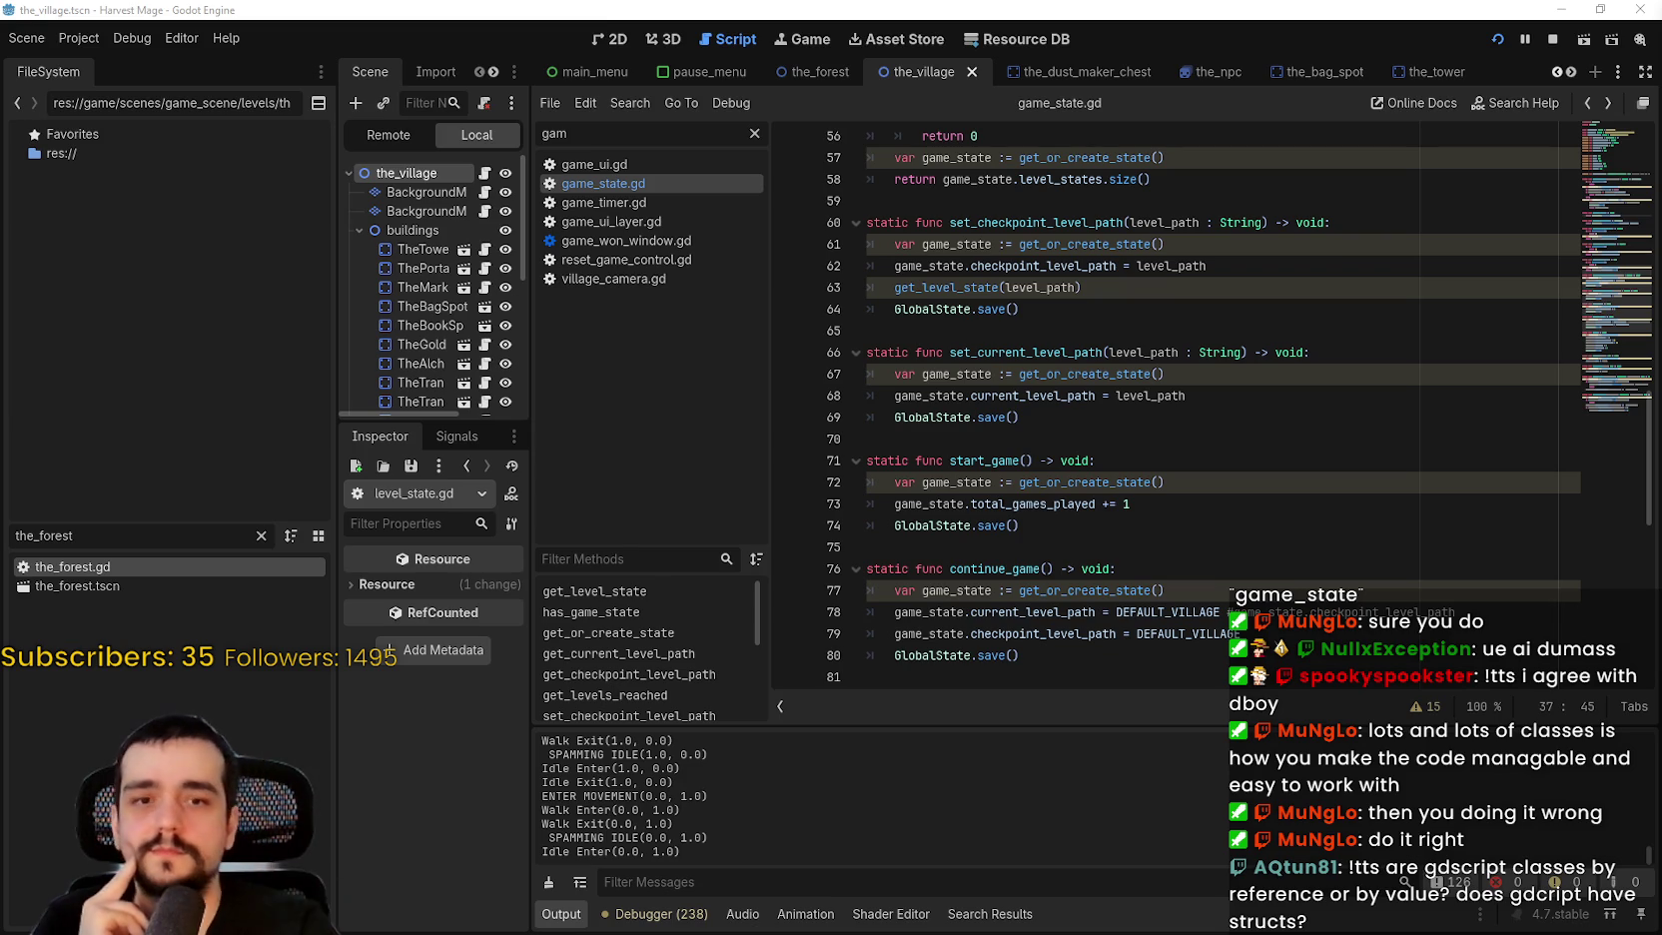
scroll(1246, 300, up, 15)
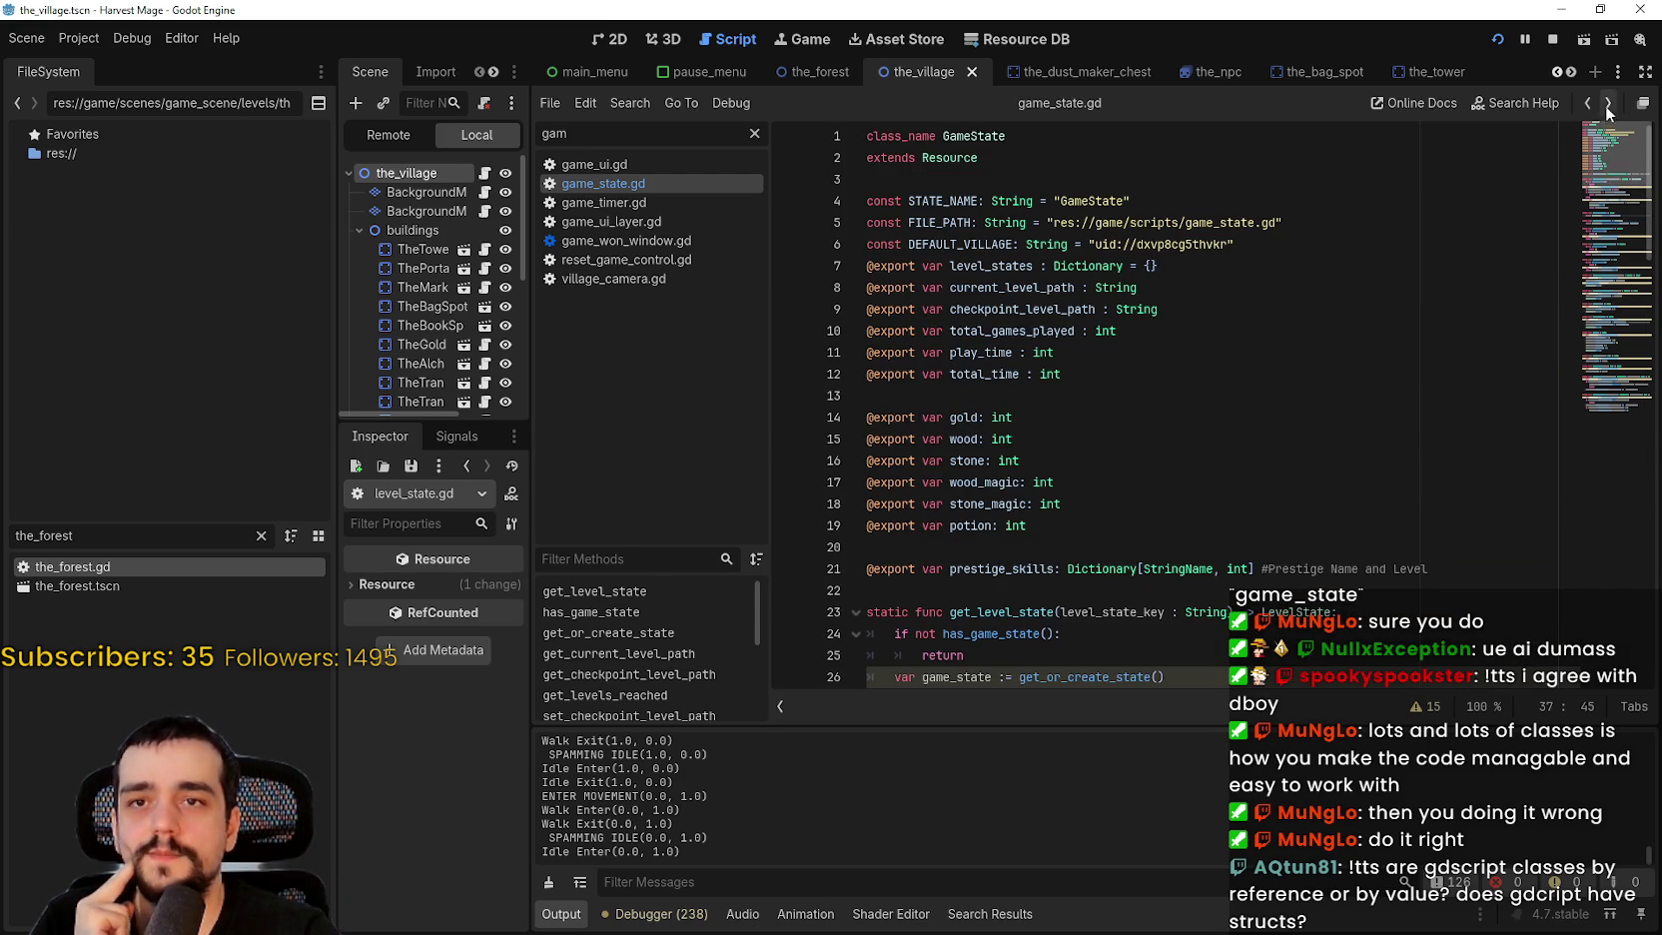
mouse_move(1017, 140)
mouse_down()
mouse_move(1058, 140)
mouse_move(1149, 266)
mouse_up()
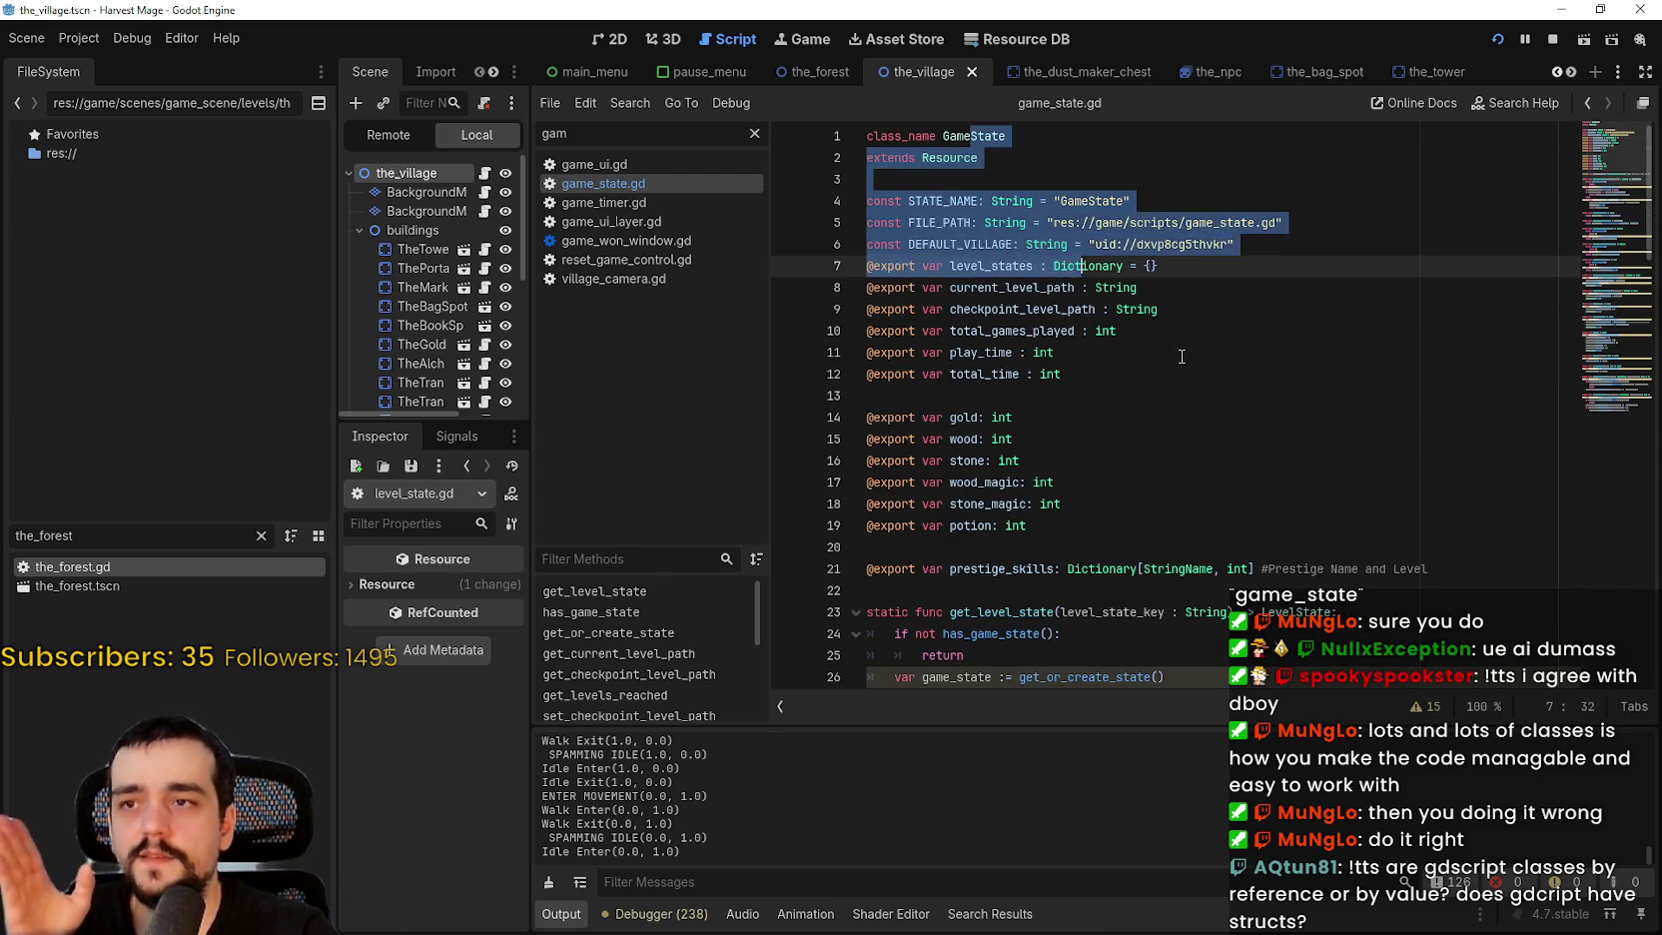
click(1181, 351)
scroll(1182, 350, down, 4)
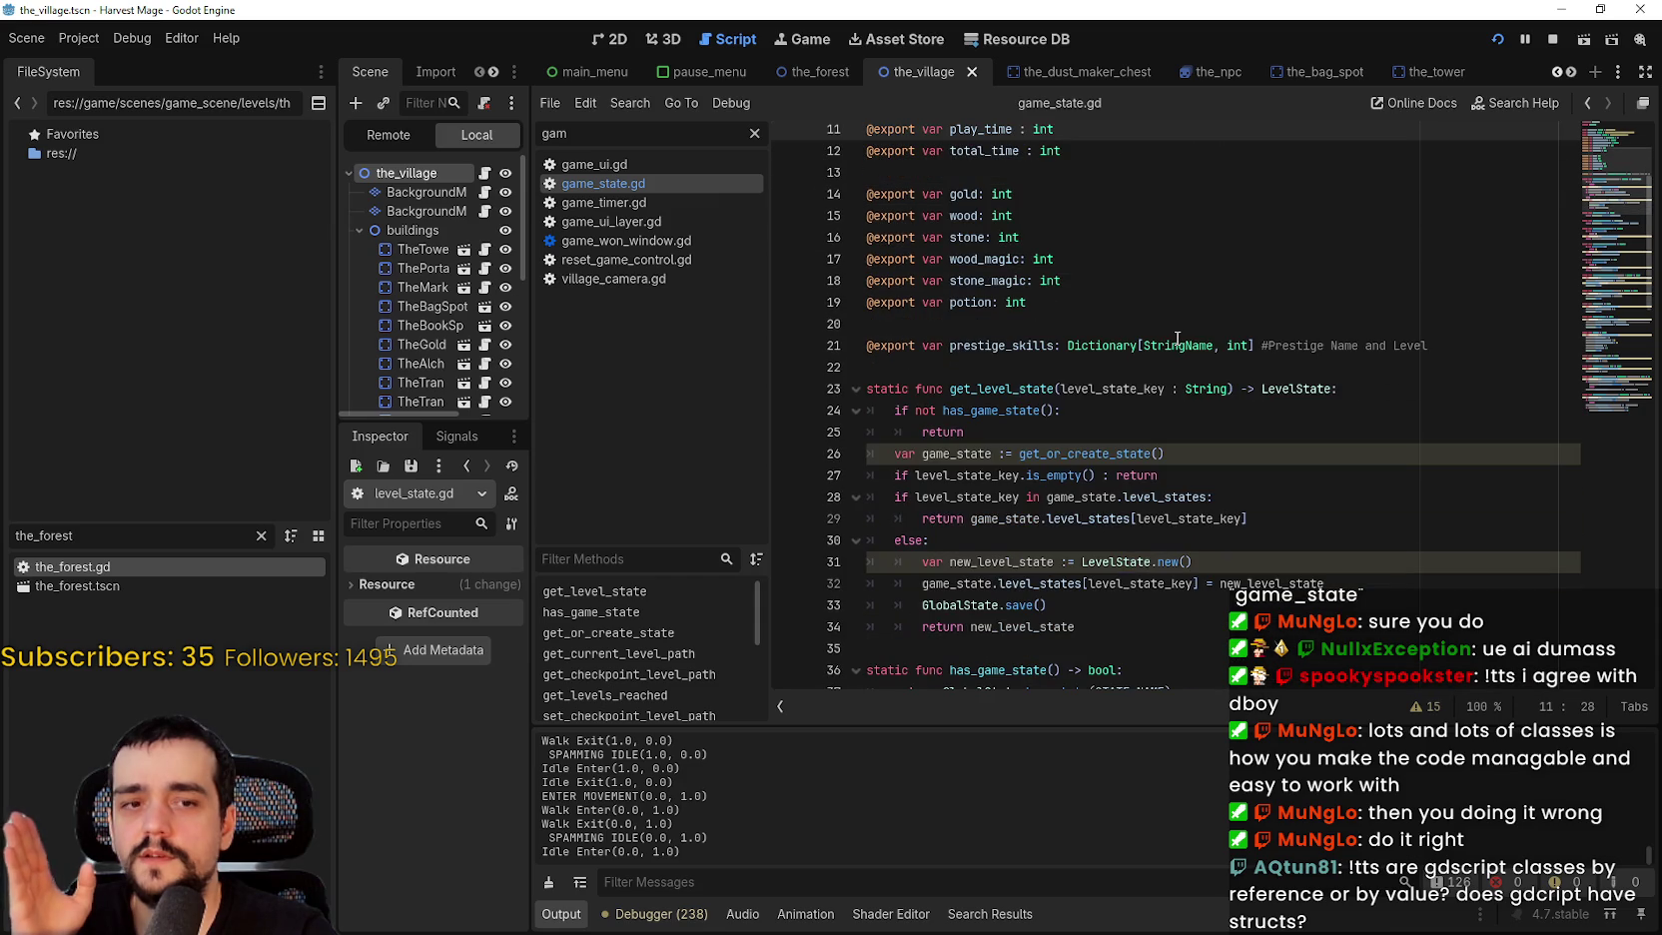
scroll(1172, 346, up, 2)
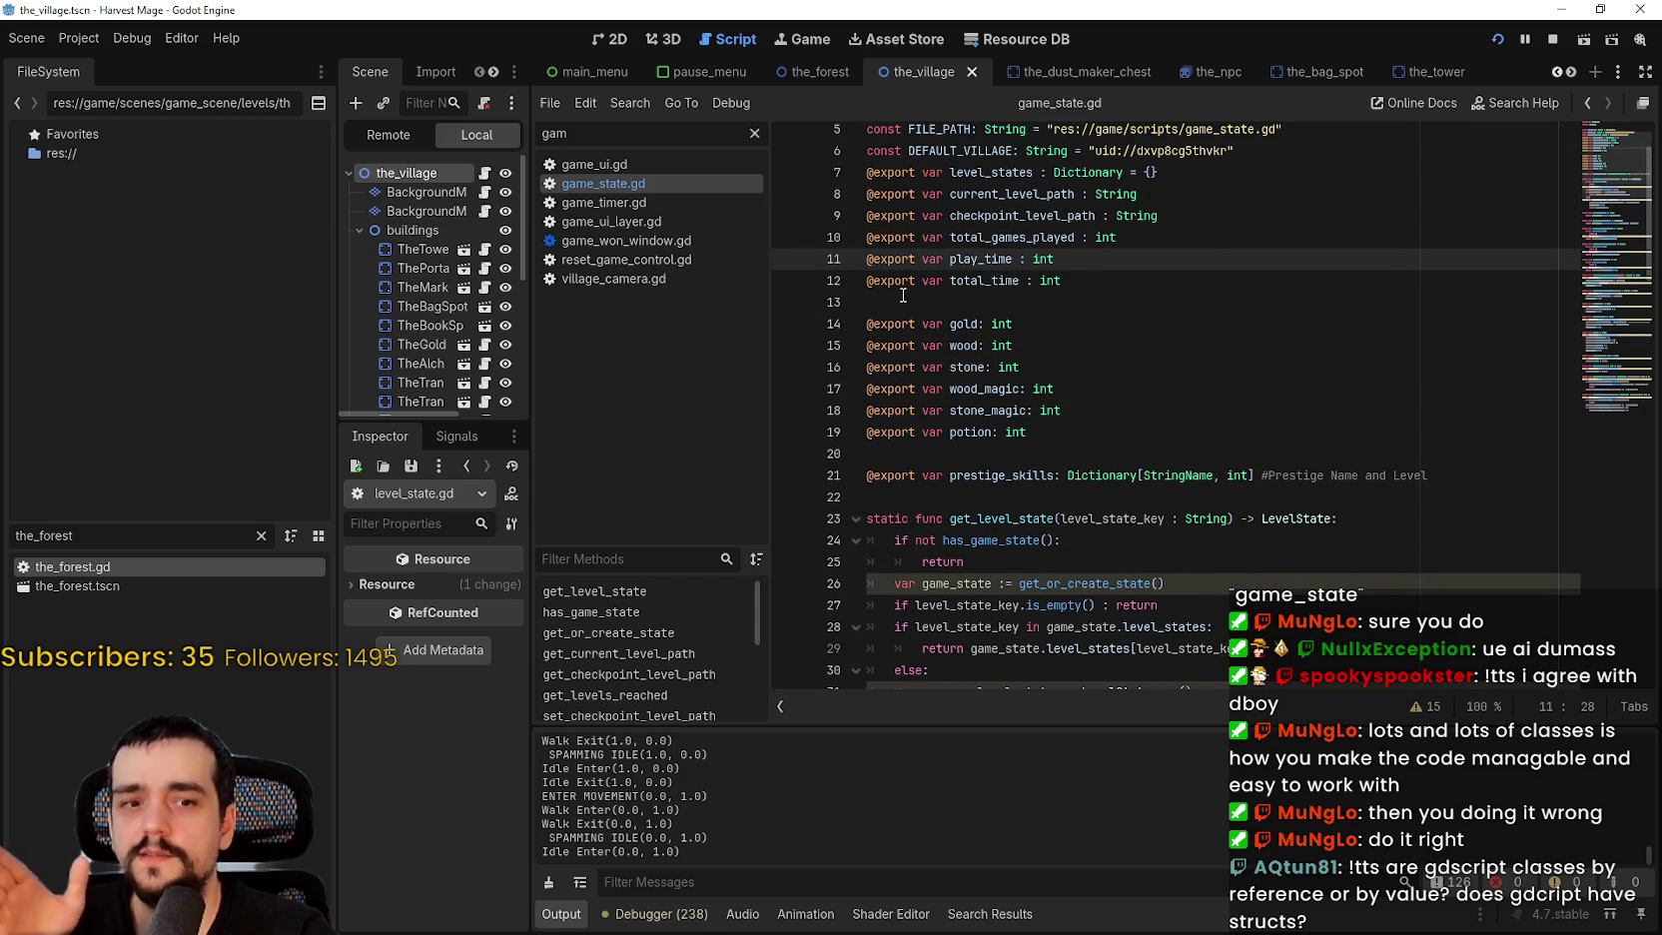
scroll(1152, 208, down, 4)
mouse_move(1152, 207)
mouse_down()
mouse_move(1128, 150)
mouse_move(989, 135)
mouse_move(999, 199)
mouse_move(1061, 326)
mouse_move(1058, 420)
mouse_move(999, 160)
mouse_move(1079, 469)
mouse_up()
scroll(1291, 388, down, 2)
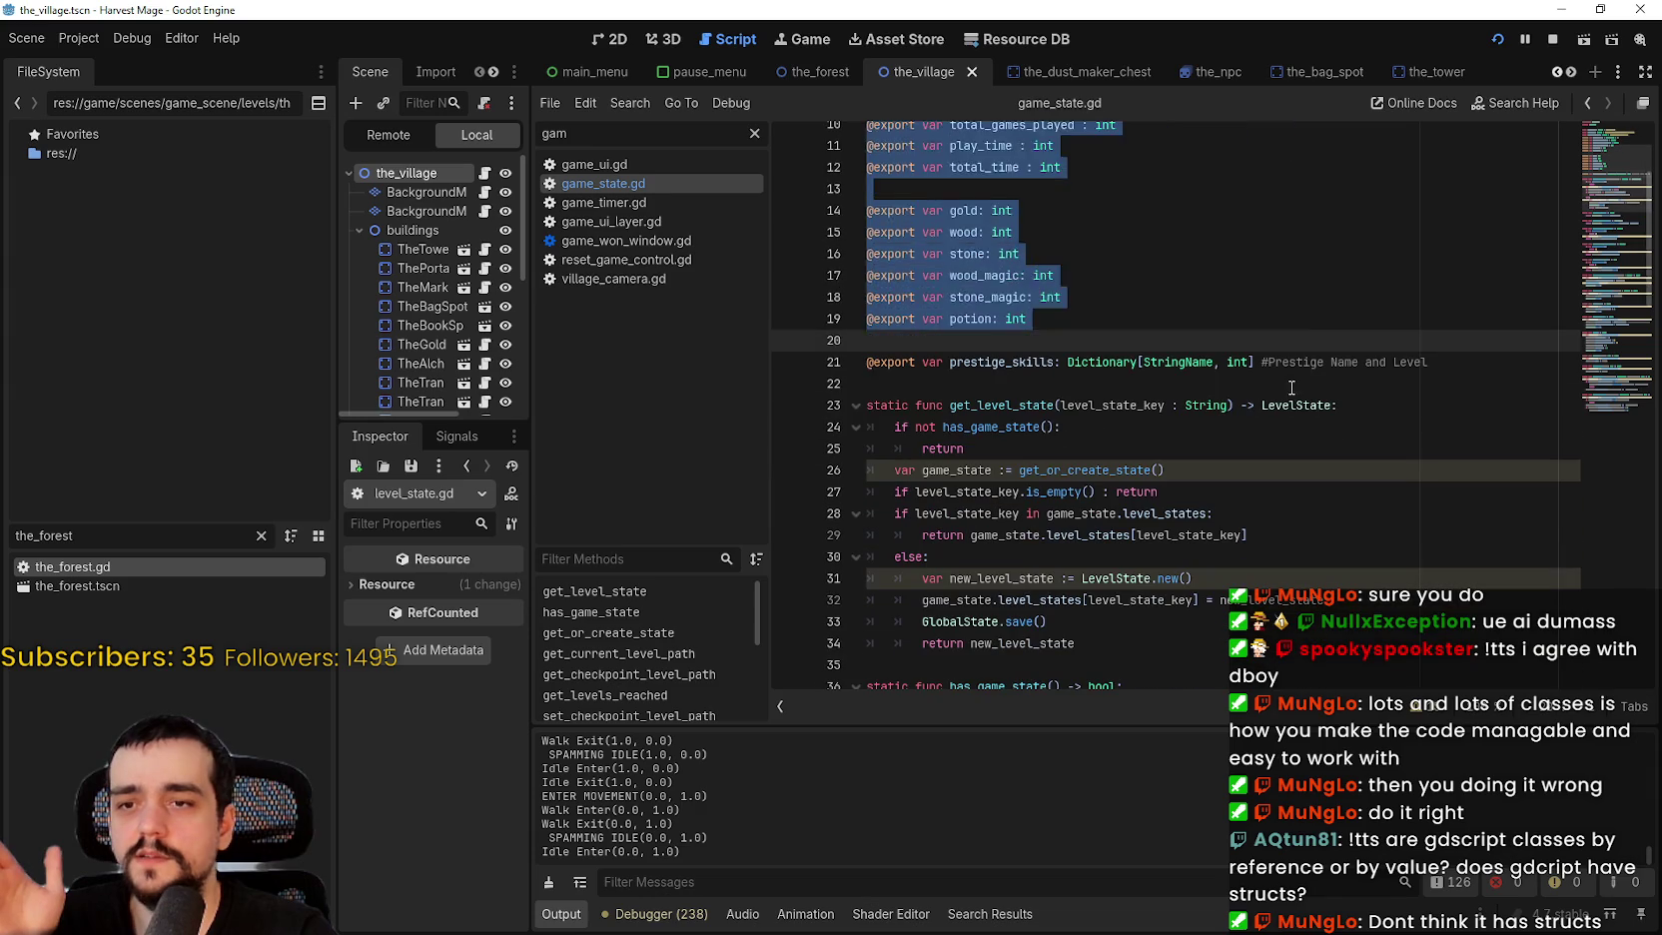
click(1291, 388)
double_click(1298, 405)
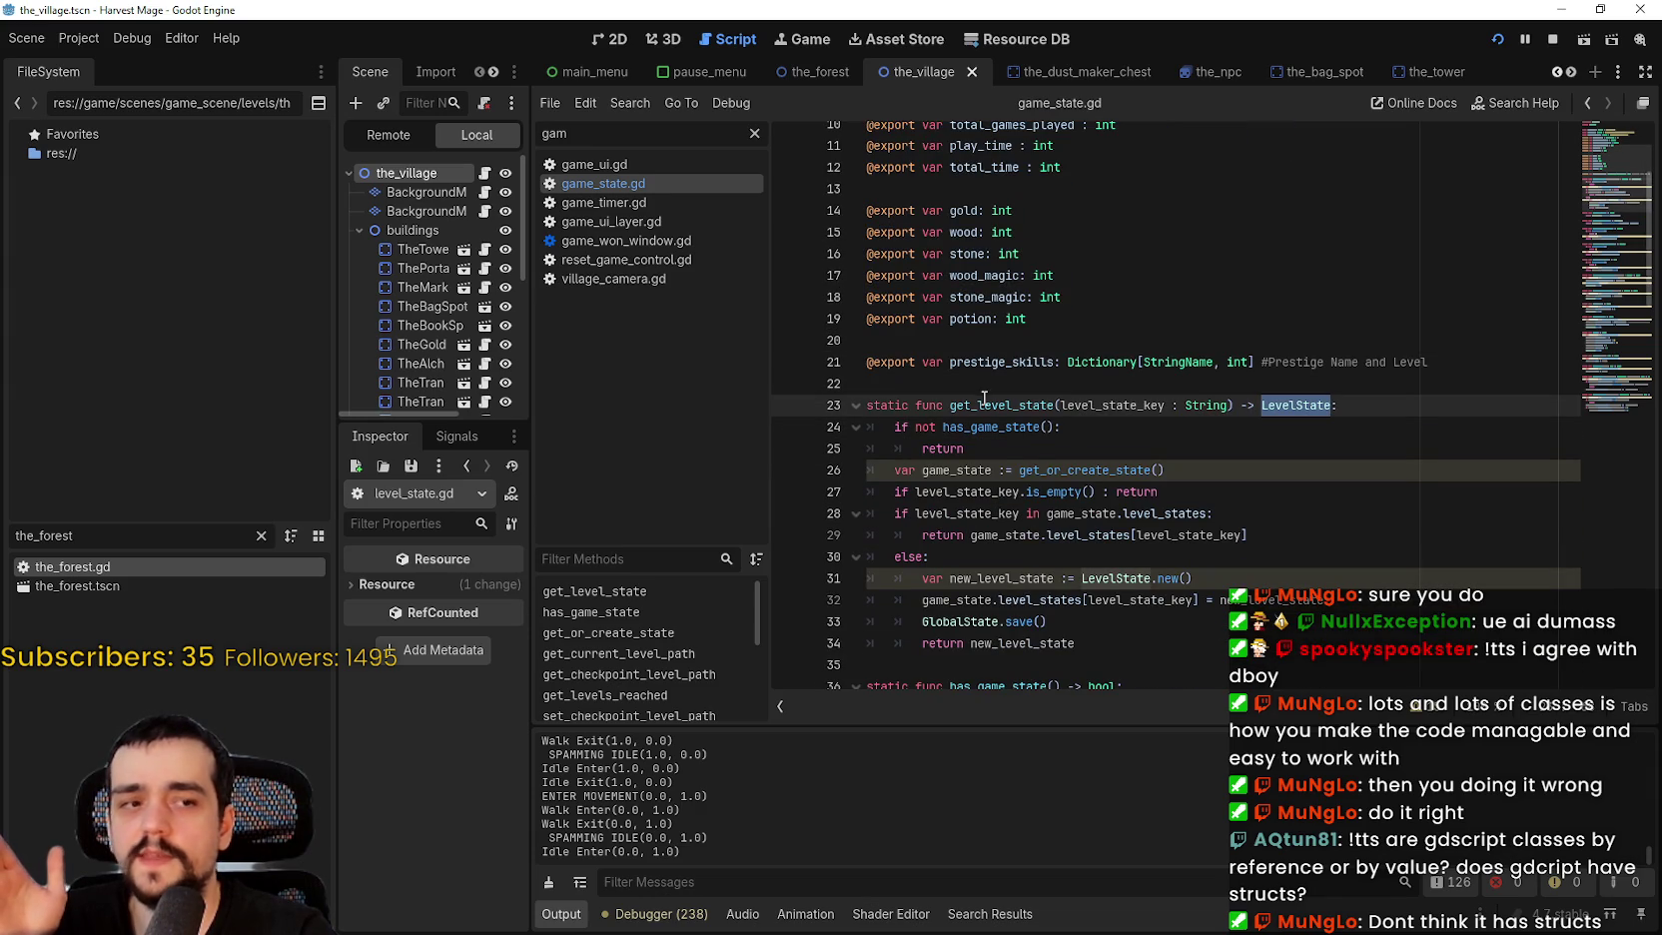
scroll(995, 385, down, 2)
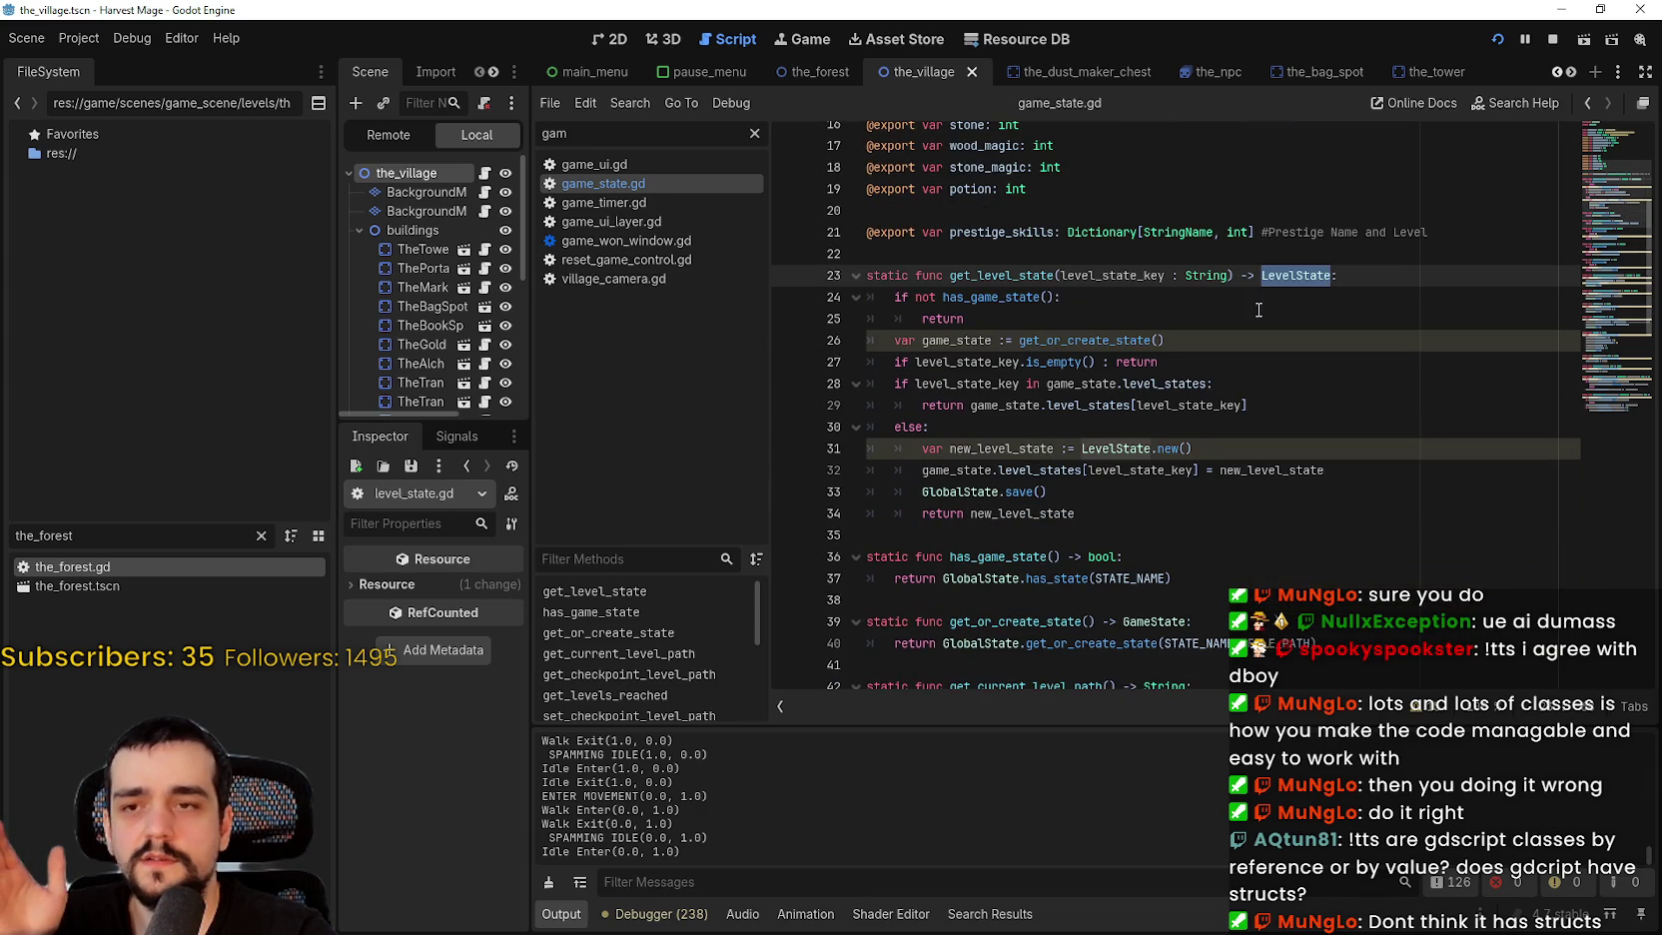
right_click(1278, 277)
click(1333, 657)
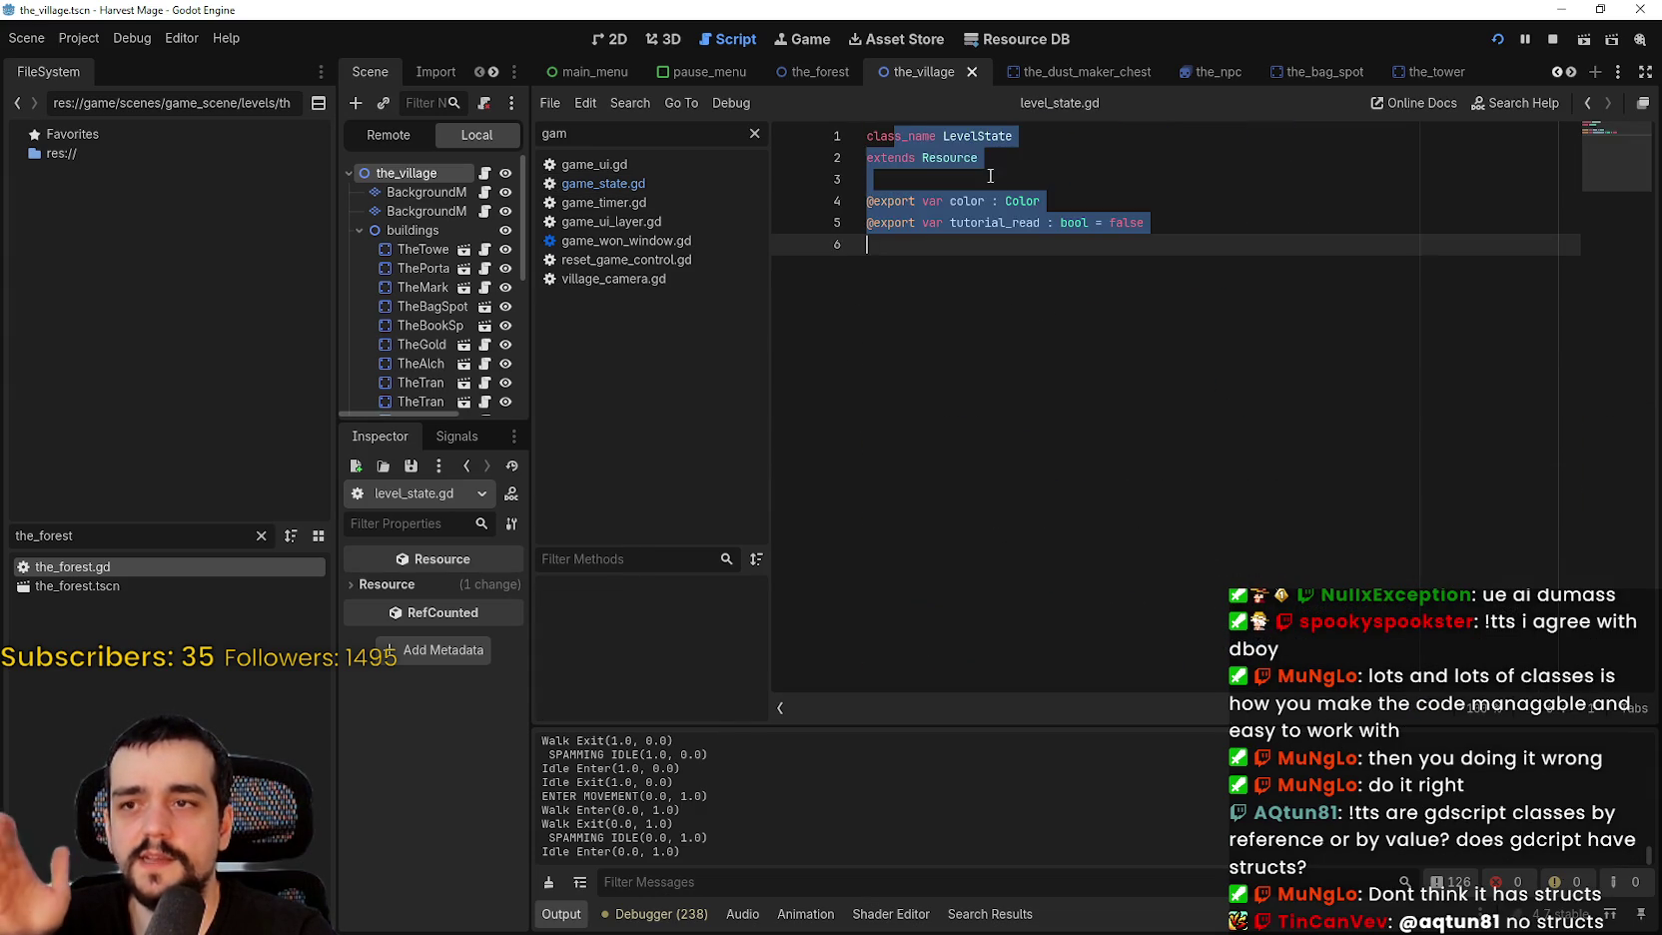
click(1588, 105)
click(1334, 419)
double_click(1295, 397)
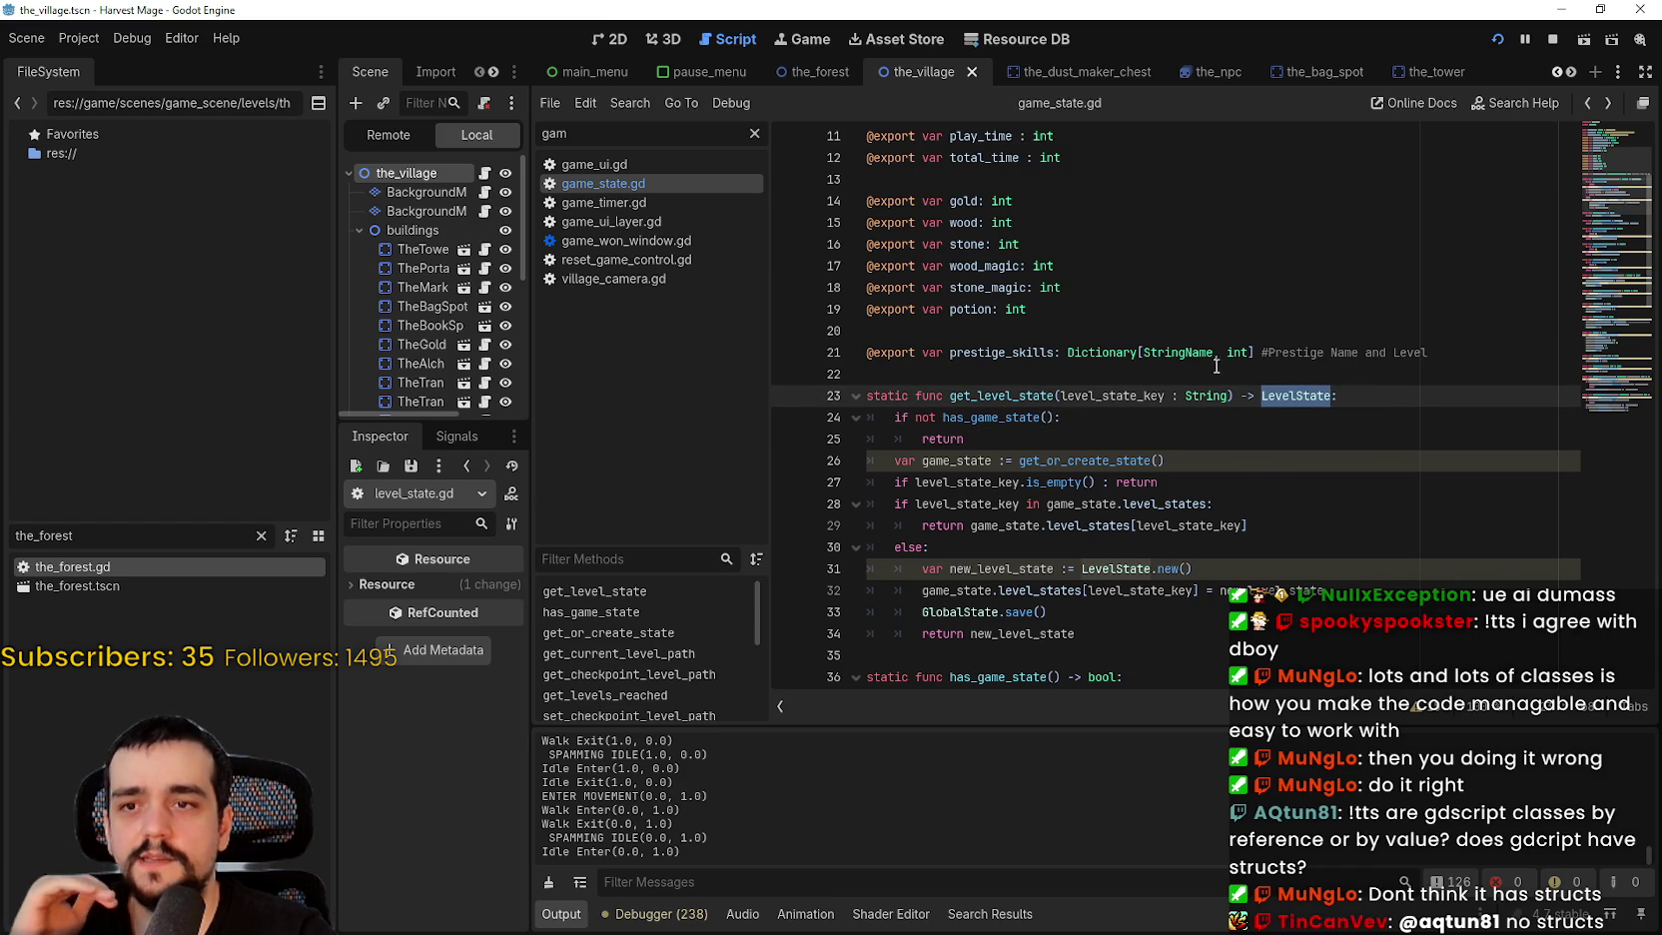
scroll(1318, 426, down, 7)
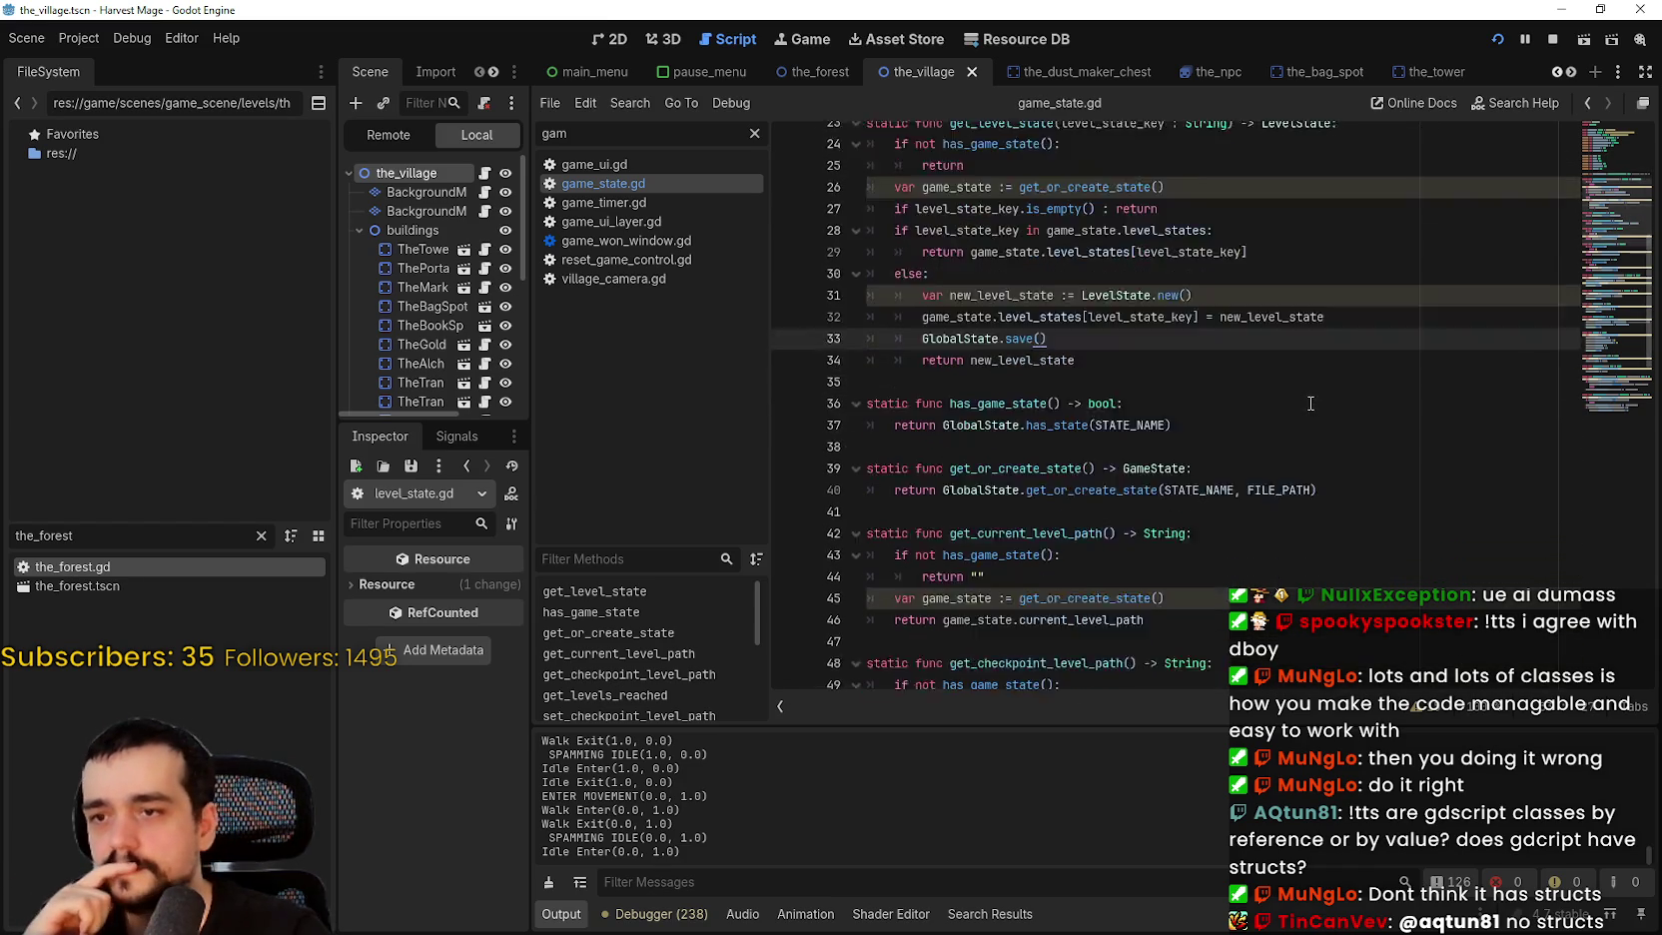
scroll(1311, 397, down, 6)
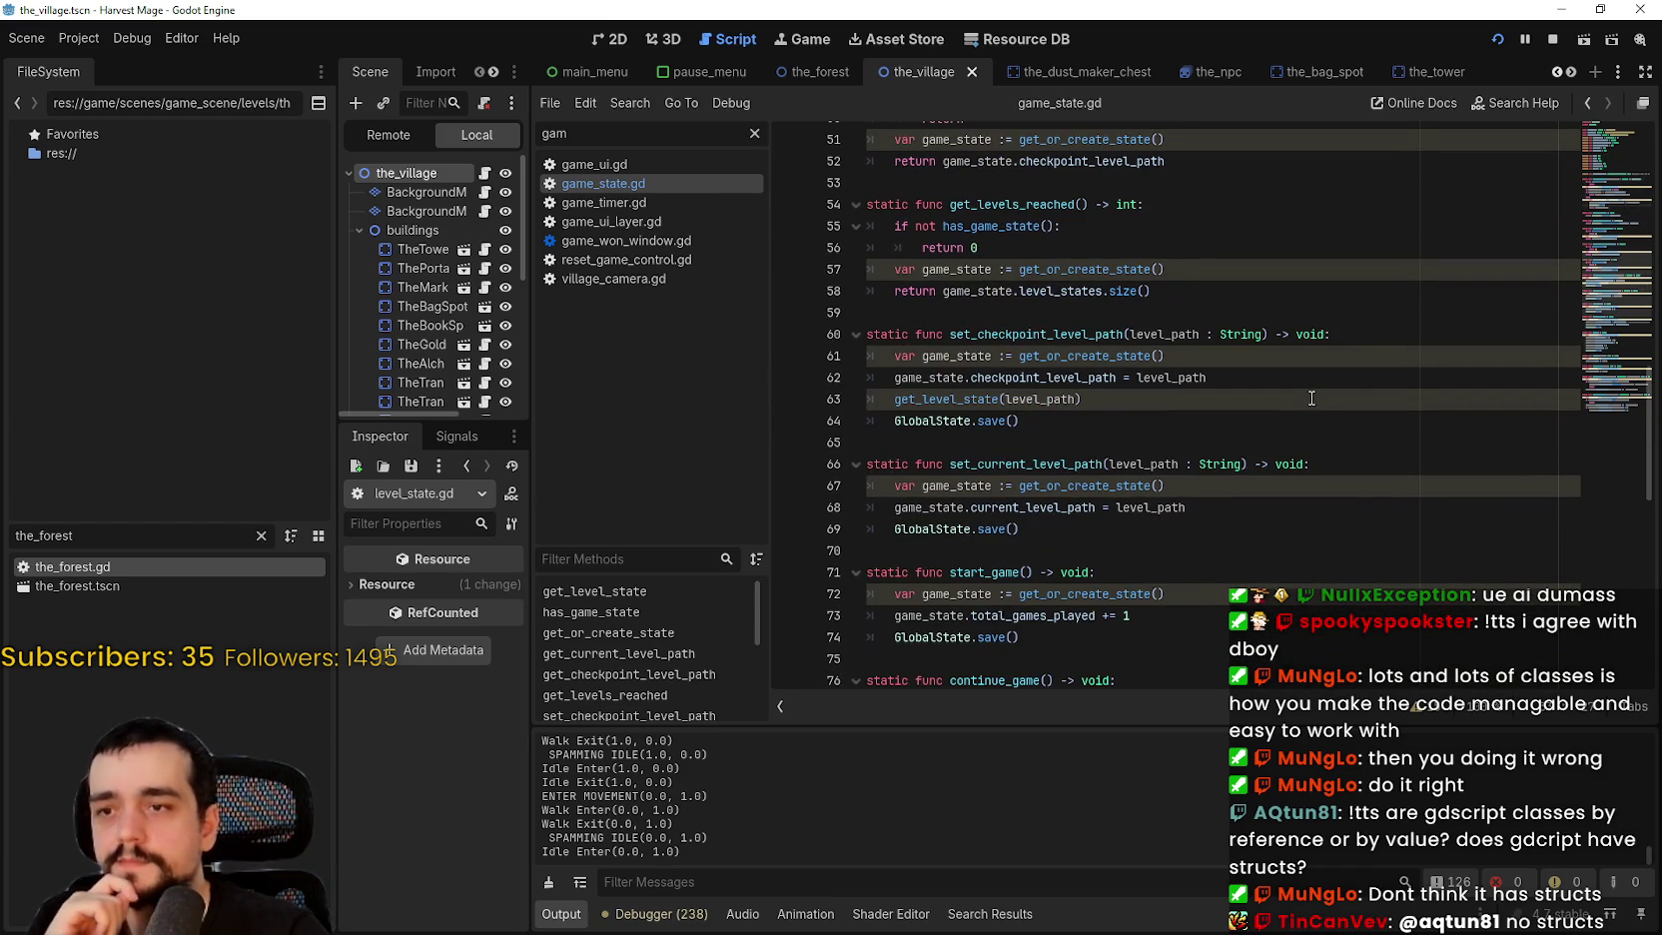
scroll(1311, 395, down, 2)
double_click(916, 290)
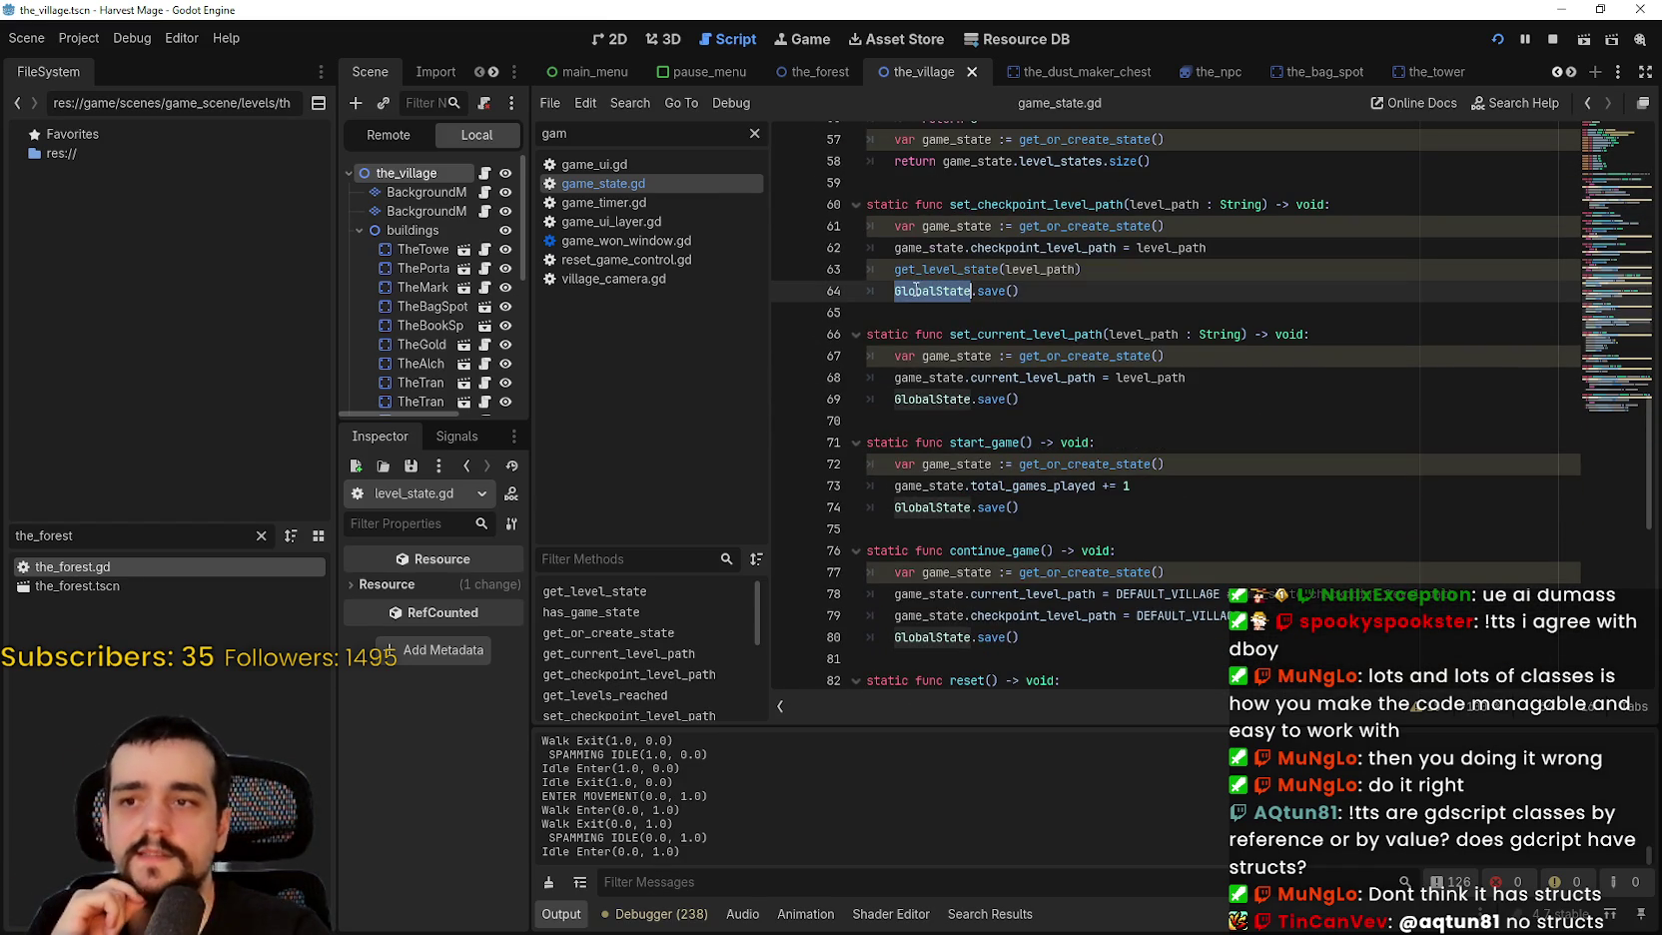
scroll(929, 340, up, 1)
right_click(930, 343)
click(1042, 702)
scroll(1203, 384, up, 5)
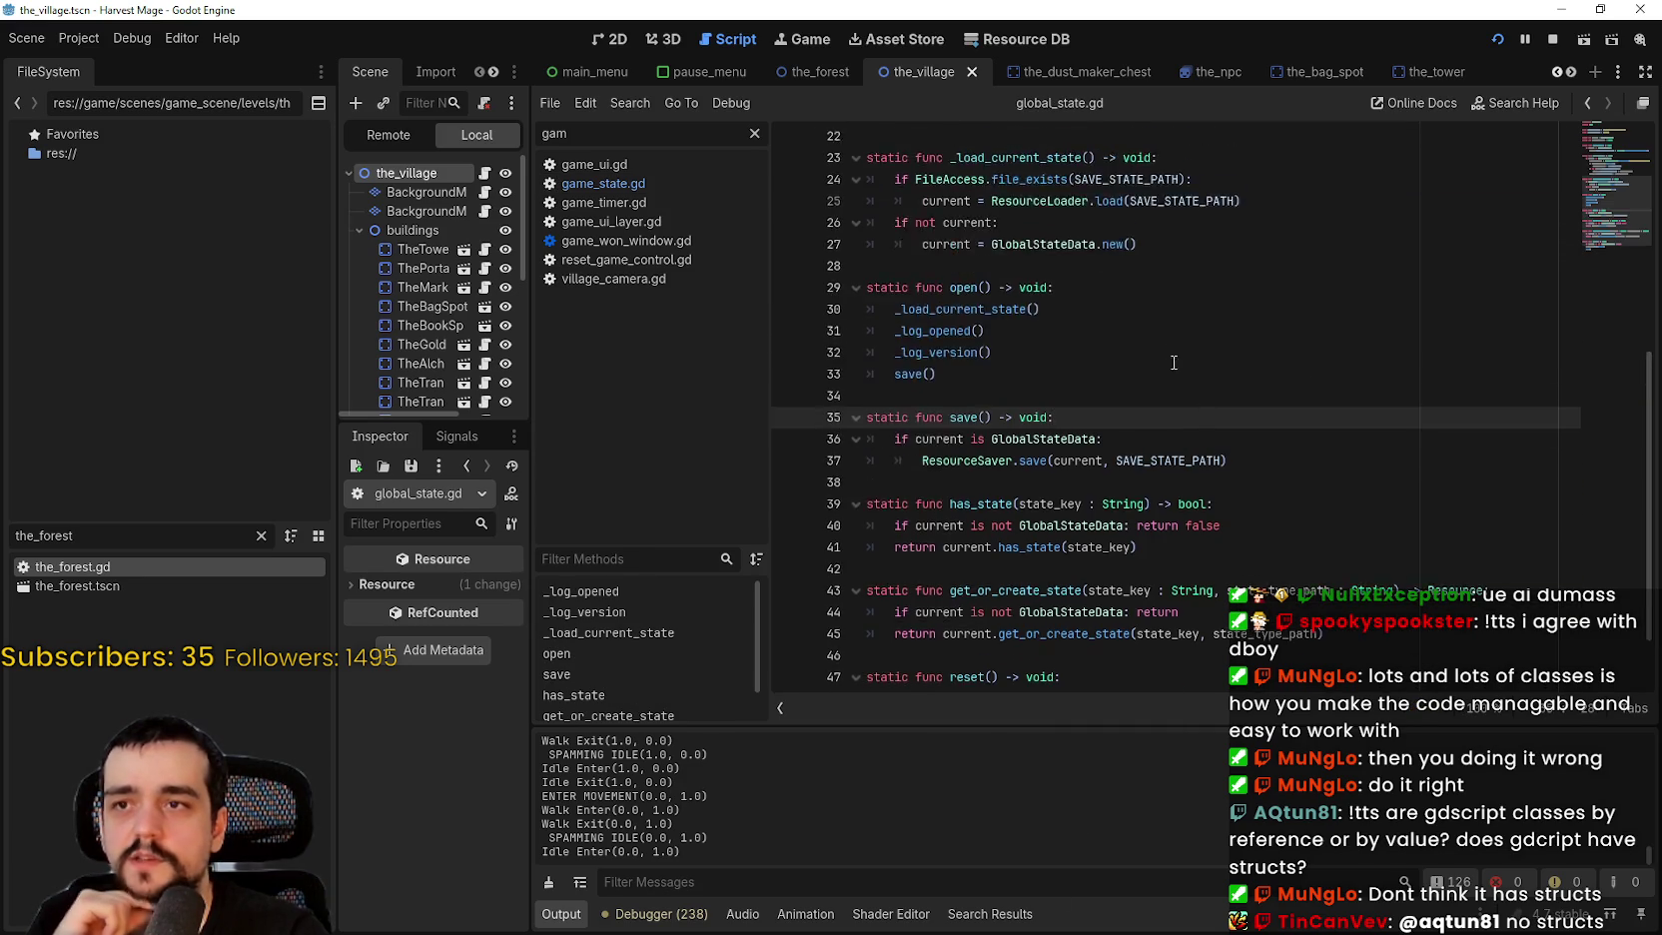
scroll(1202, 383, up, 1)
drag(984, 136, 1149, 483)
click(1173, 292)
triple_click(888, 266)
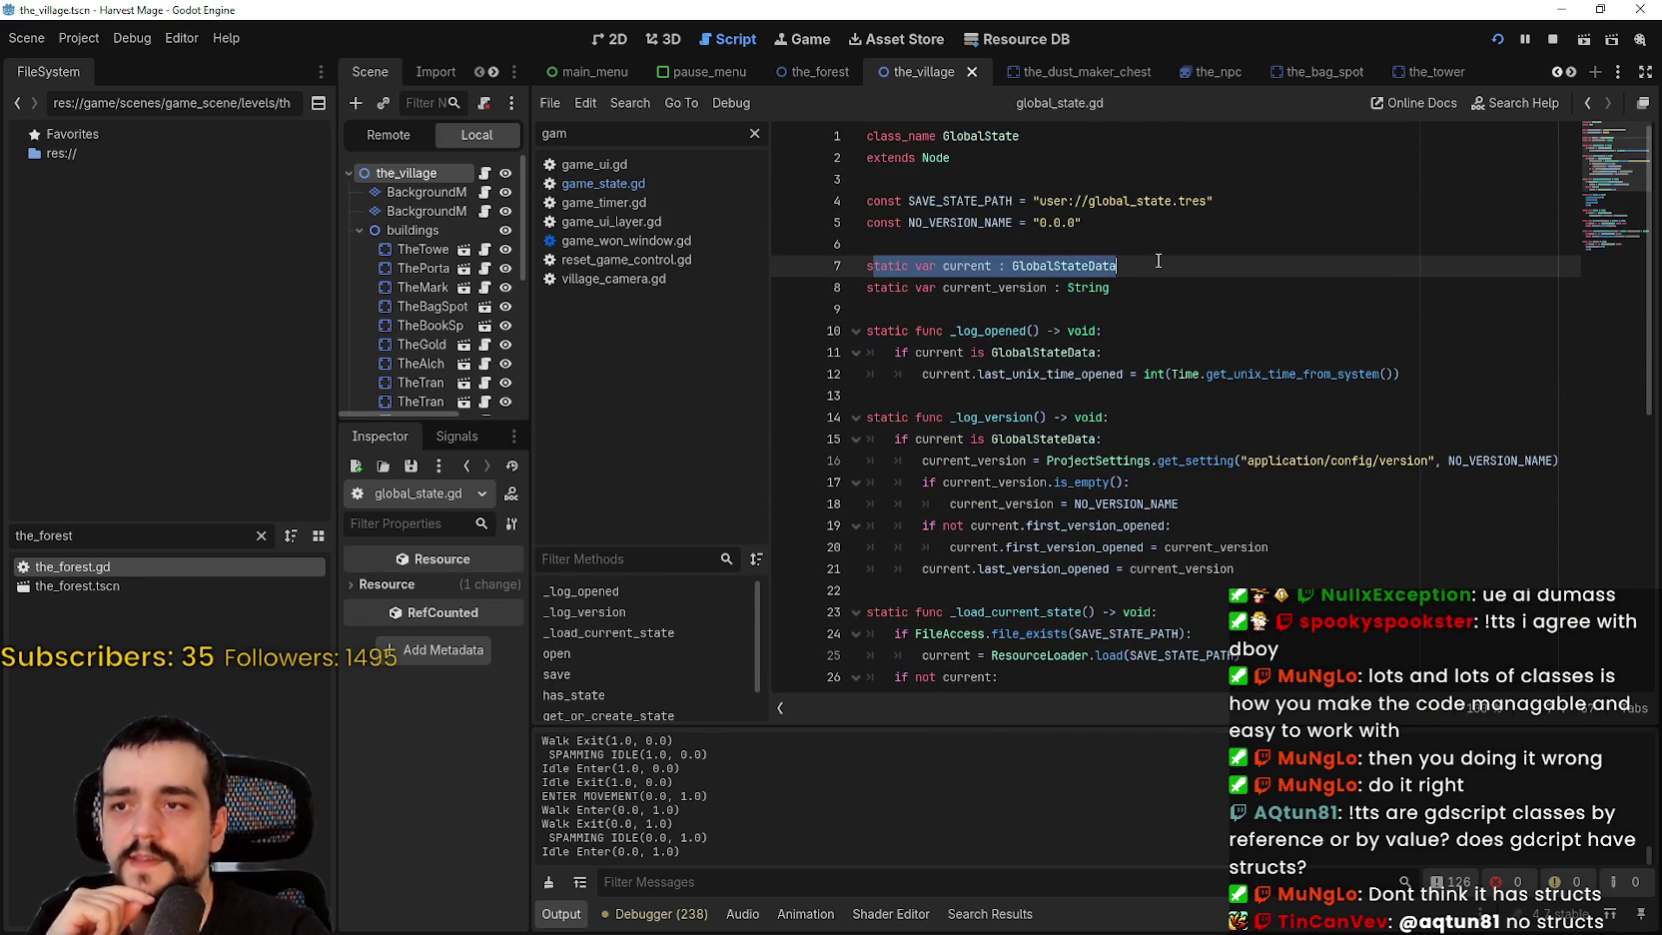
right_click(1066, 270)
click(1137, 540)
mouse_move(1038, 180)
mouse_down()
mouse_move(1108, 201)
mouse_move(1038, 547)
mouse_move(1139, 591)
mouse_up()
click(1239, 656)
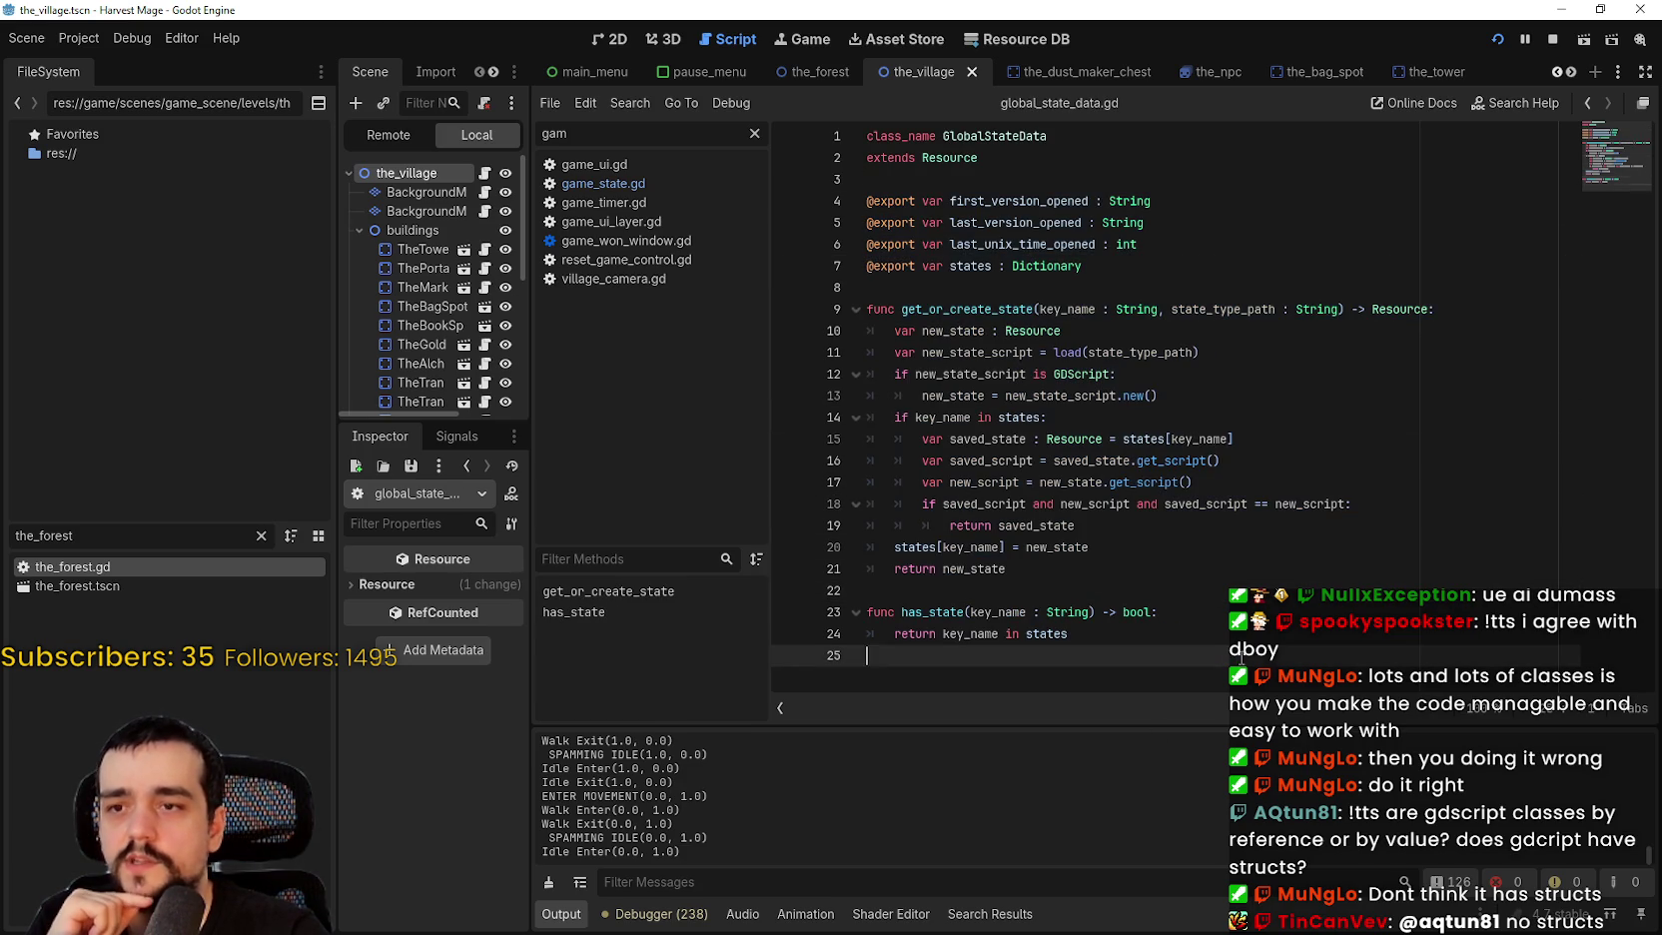
drag(868, 309, 1139, 574)
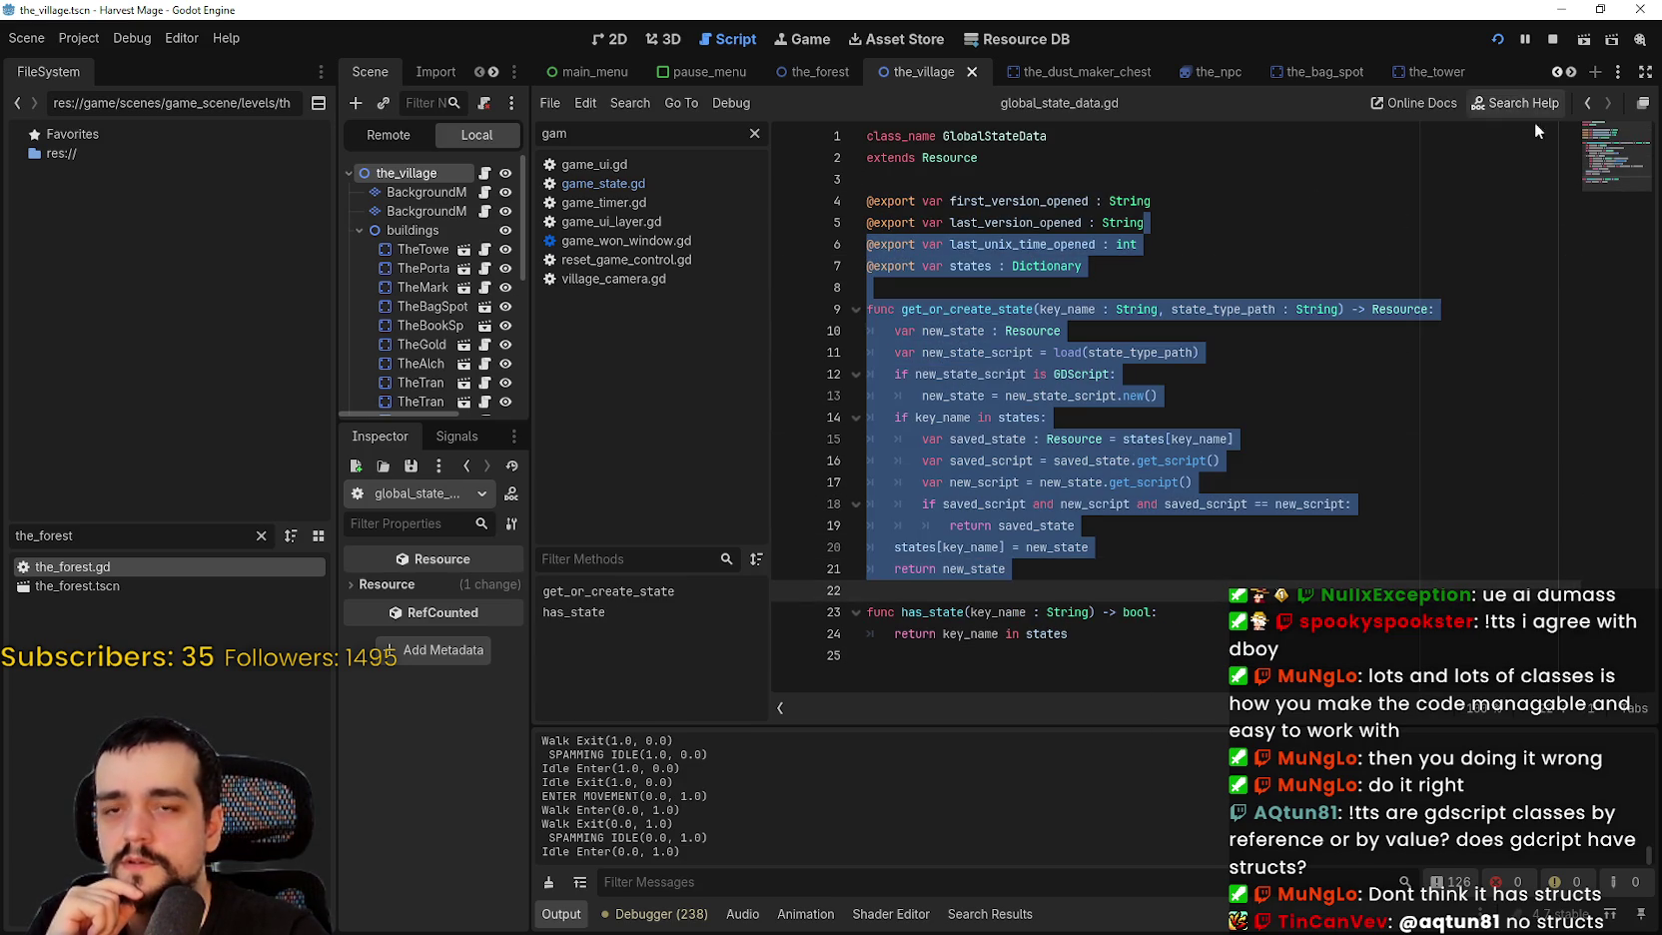
click(1459, 329)
click(1588, 100)
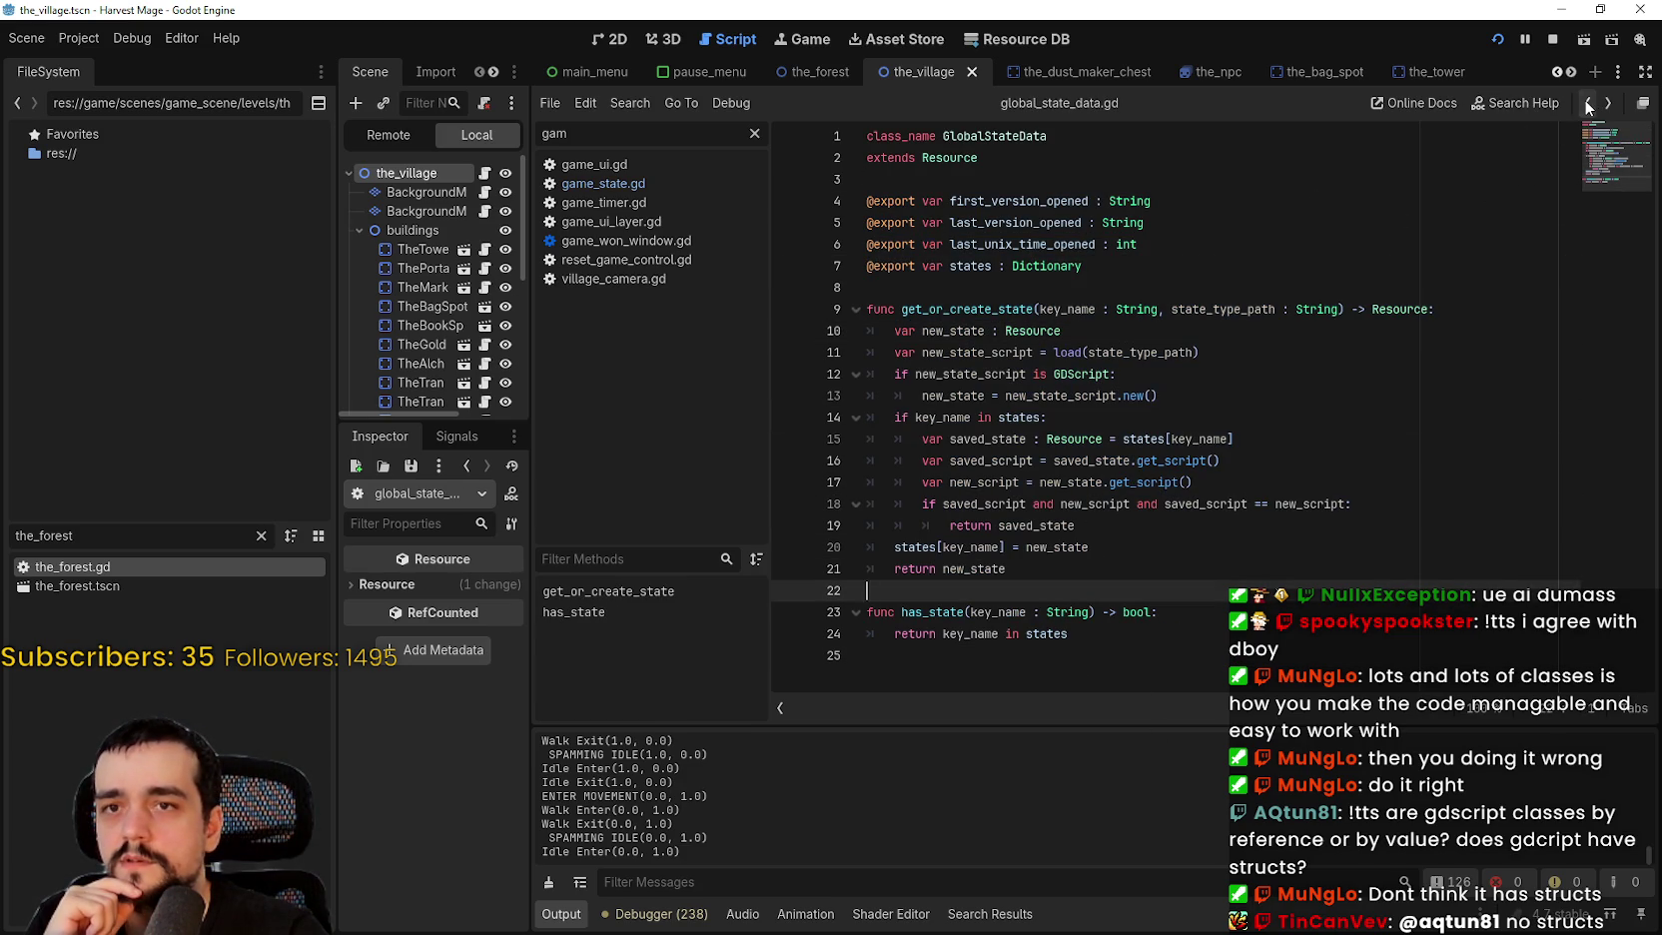
click(1586, 103)
click(1586, 103)
scroll(1136, 372, down, 2)
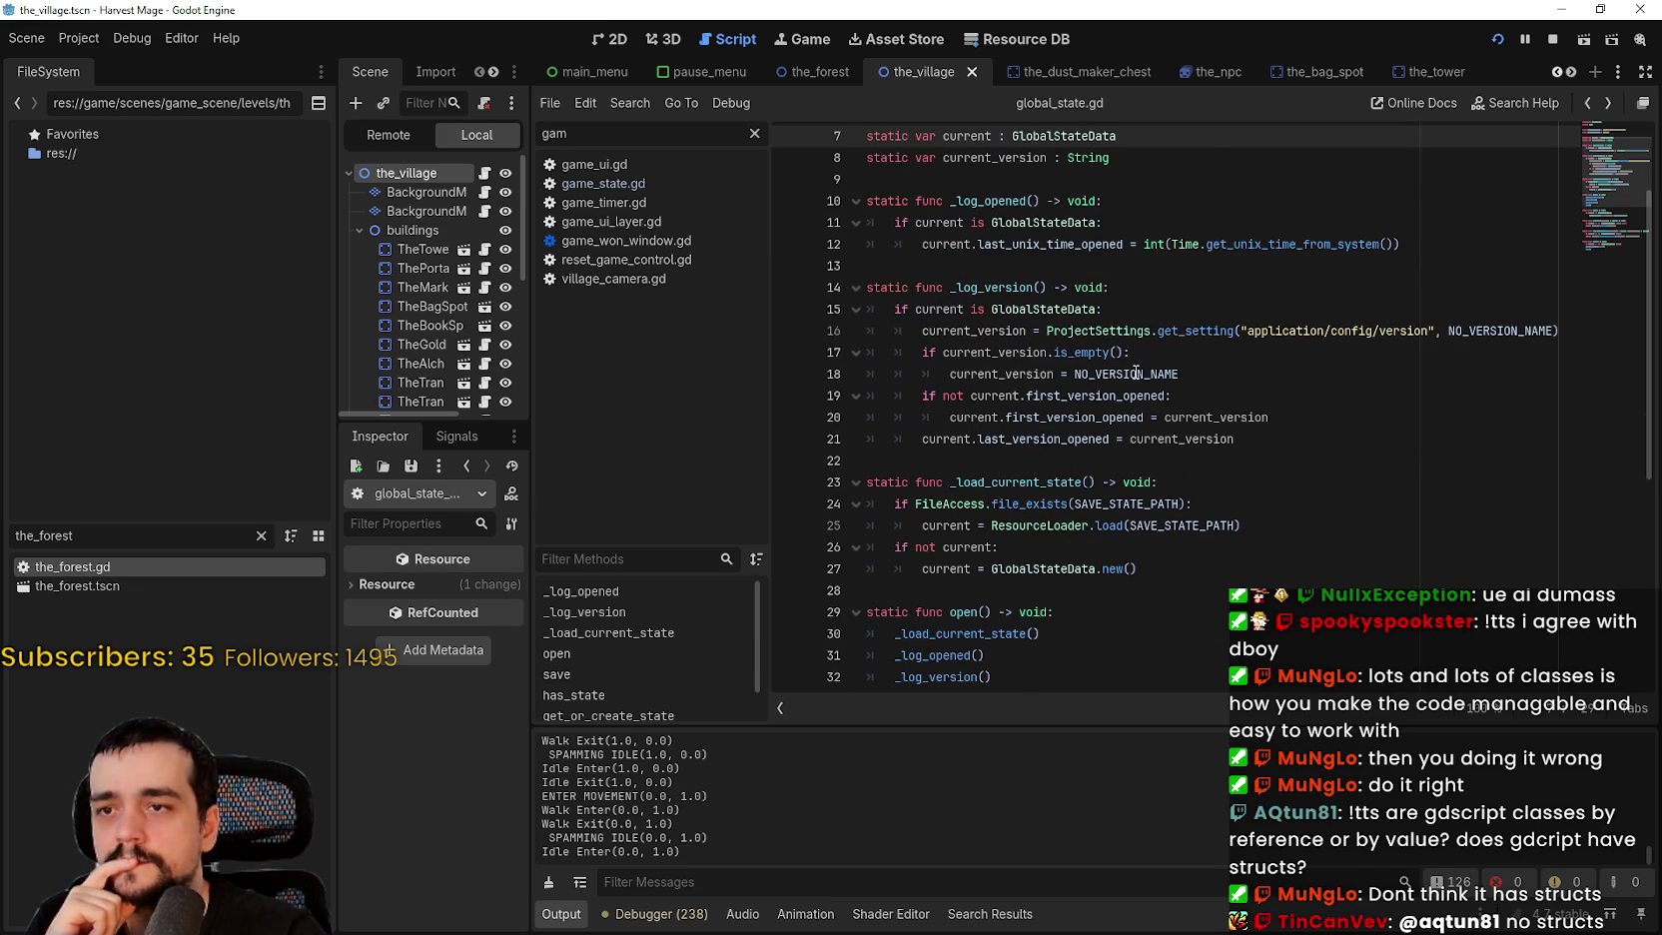
mouse_move(1084, 178)
mouse_down()
mouse_move(1148, 329)
mouse_move(1148, 459)
mouse_move(1138, 288)
mouse_move(1143, 425)
mouse_move(1144, 359)
mouse_move(1200, 641)
mouse_up()
scroll(1148, 459, down, 5)
scroll(1143, 425, down, 2)
click(1200, 637)
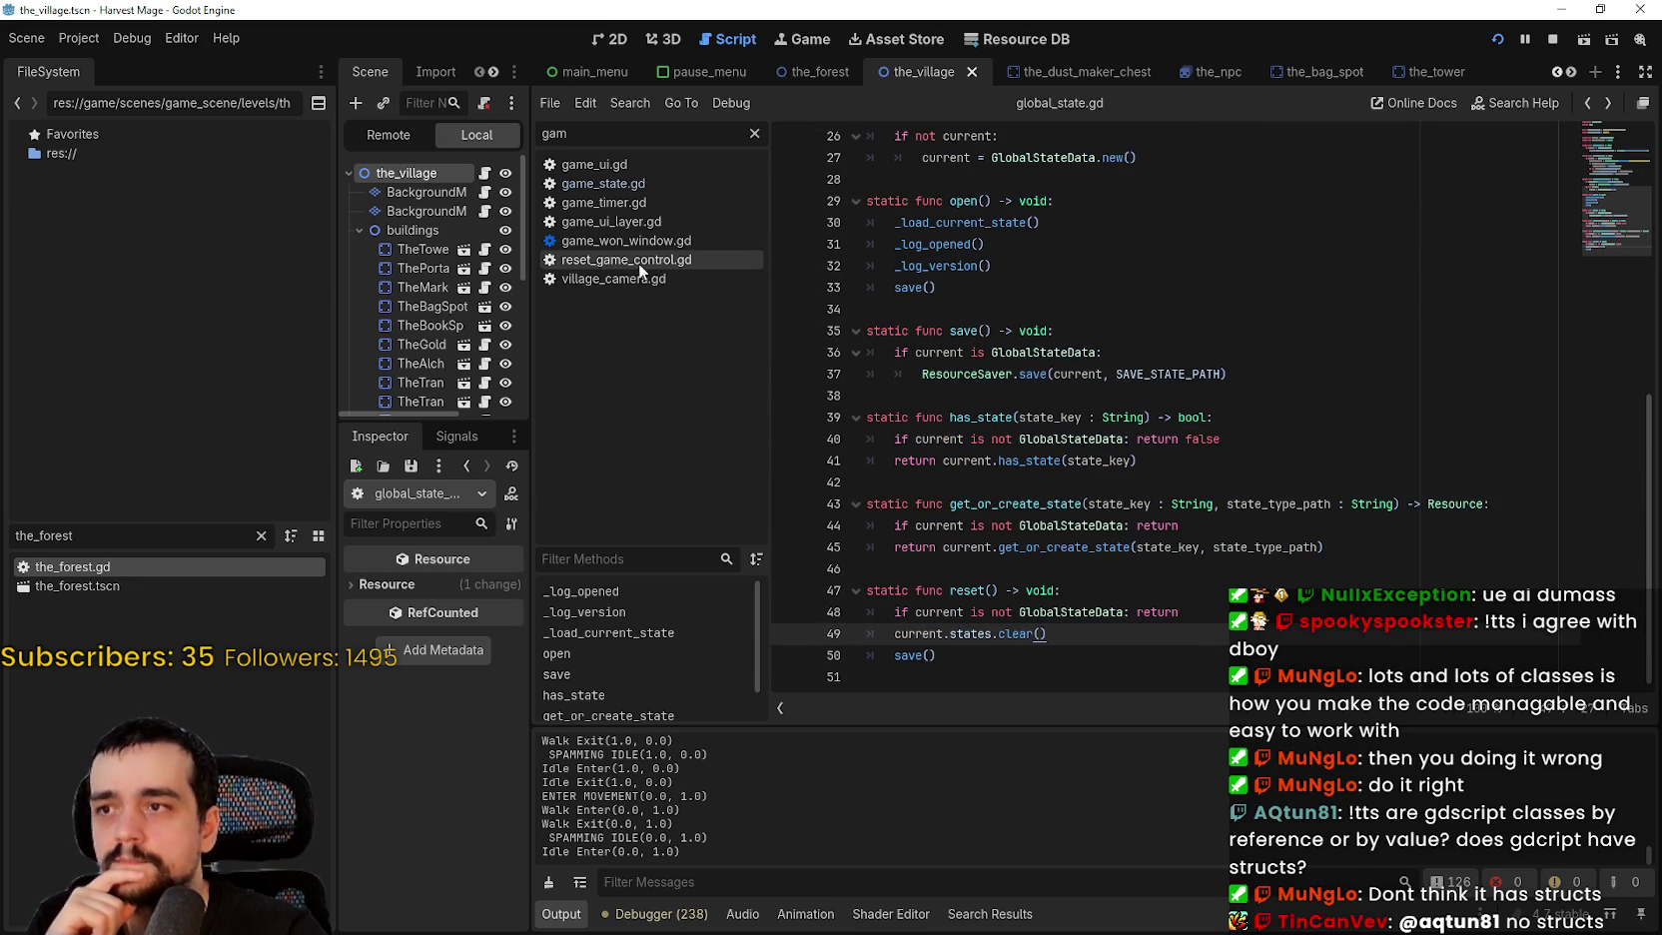
click(1222, 651)
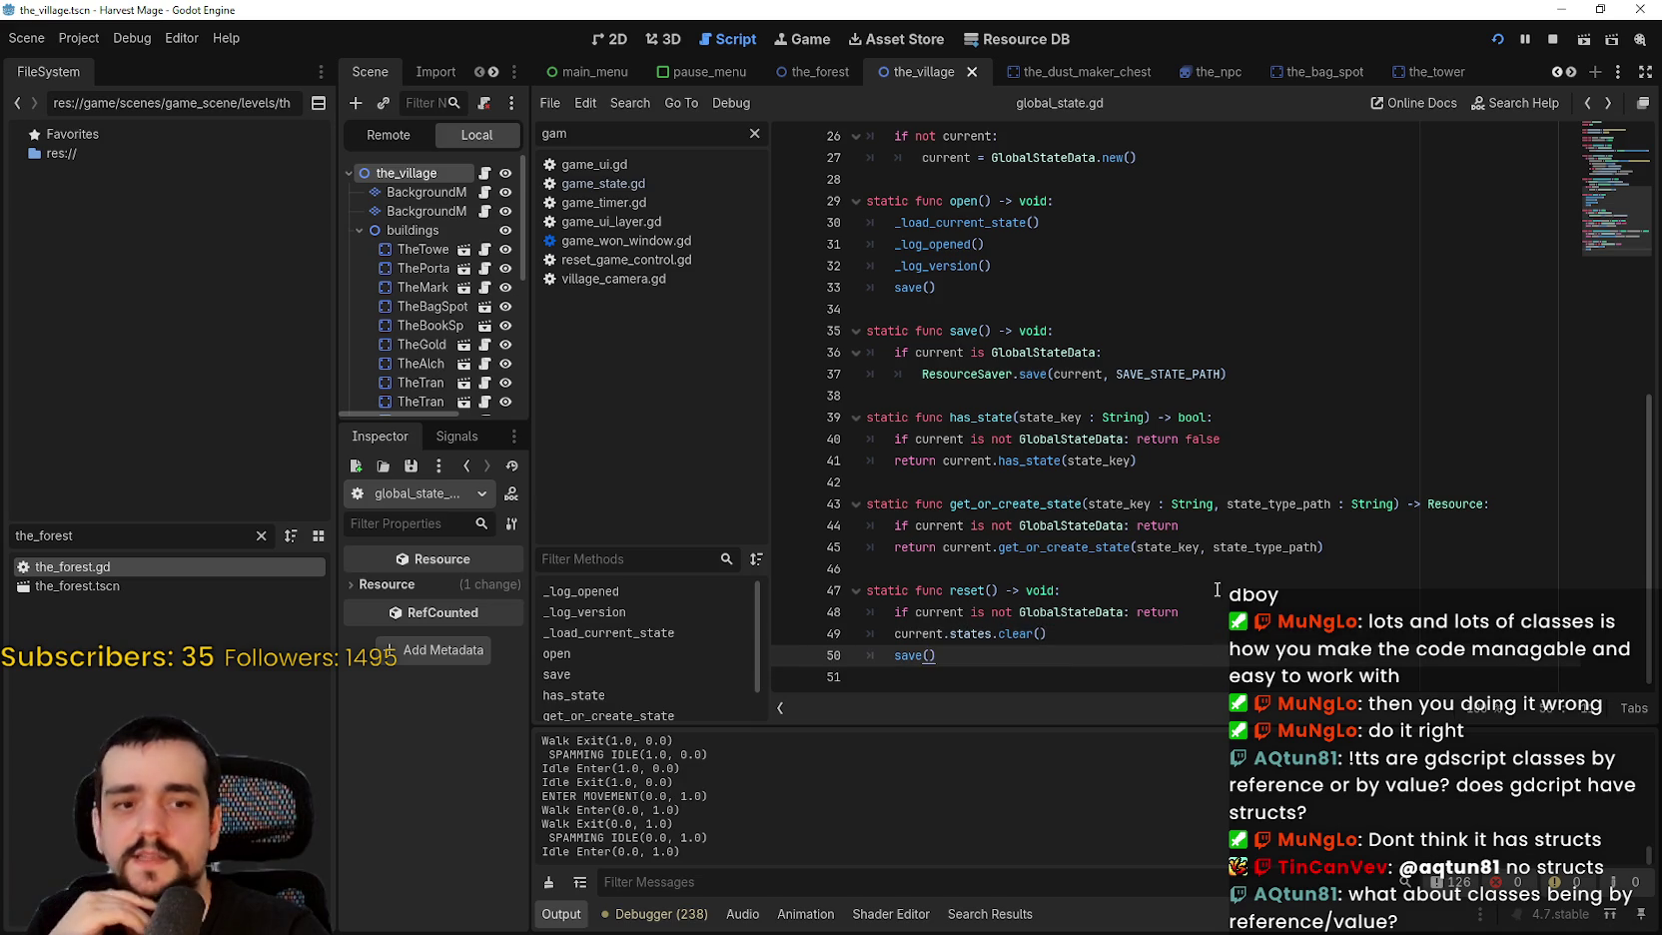
scroll(1217, 590, up, 8)
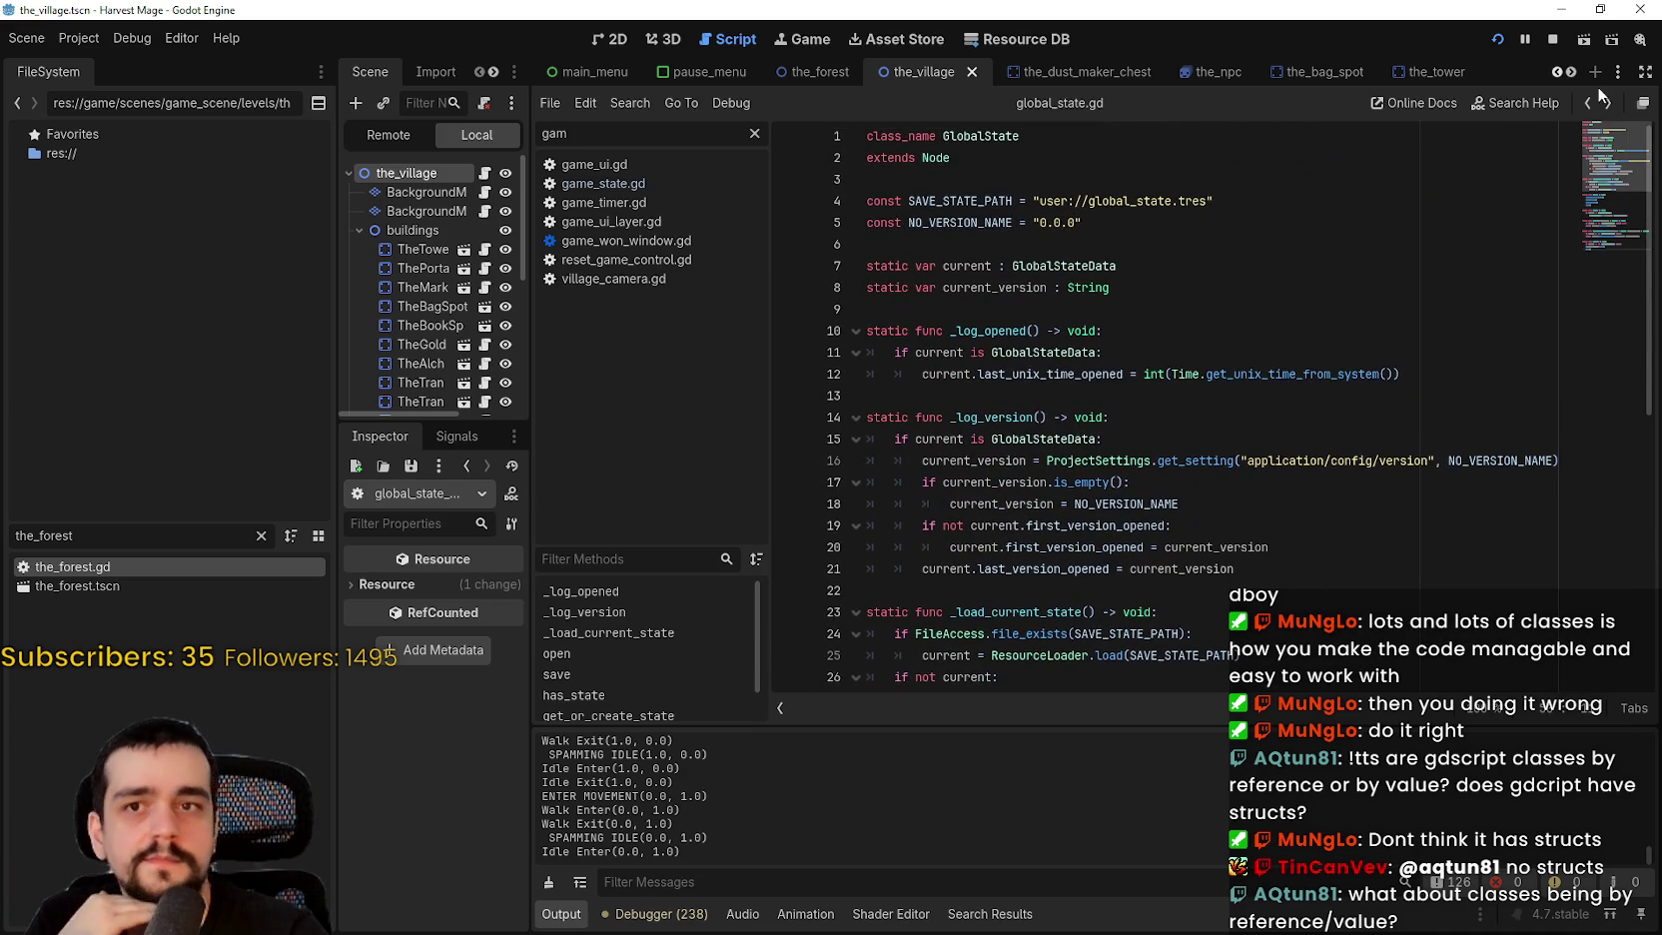
Step: Step back through viewed scripts to game_state.gd's level-path functions
click(1585, 95)
click(1585, 95)
click(1584, 95)
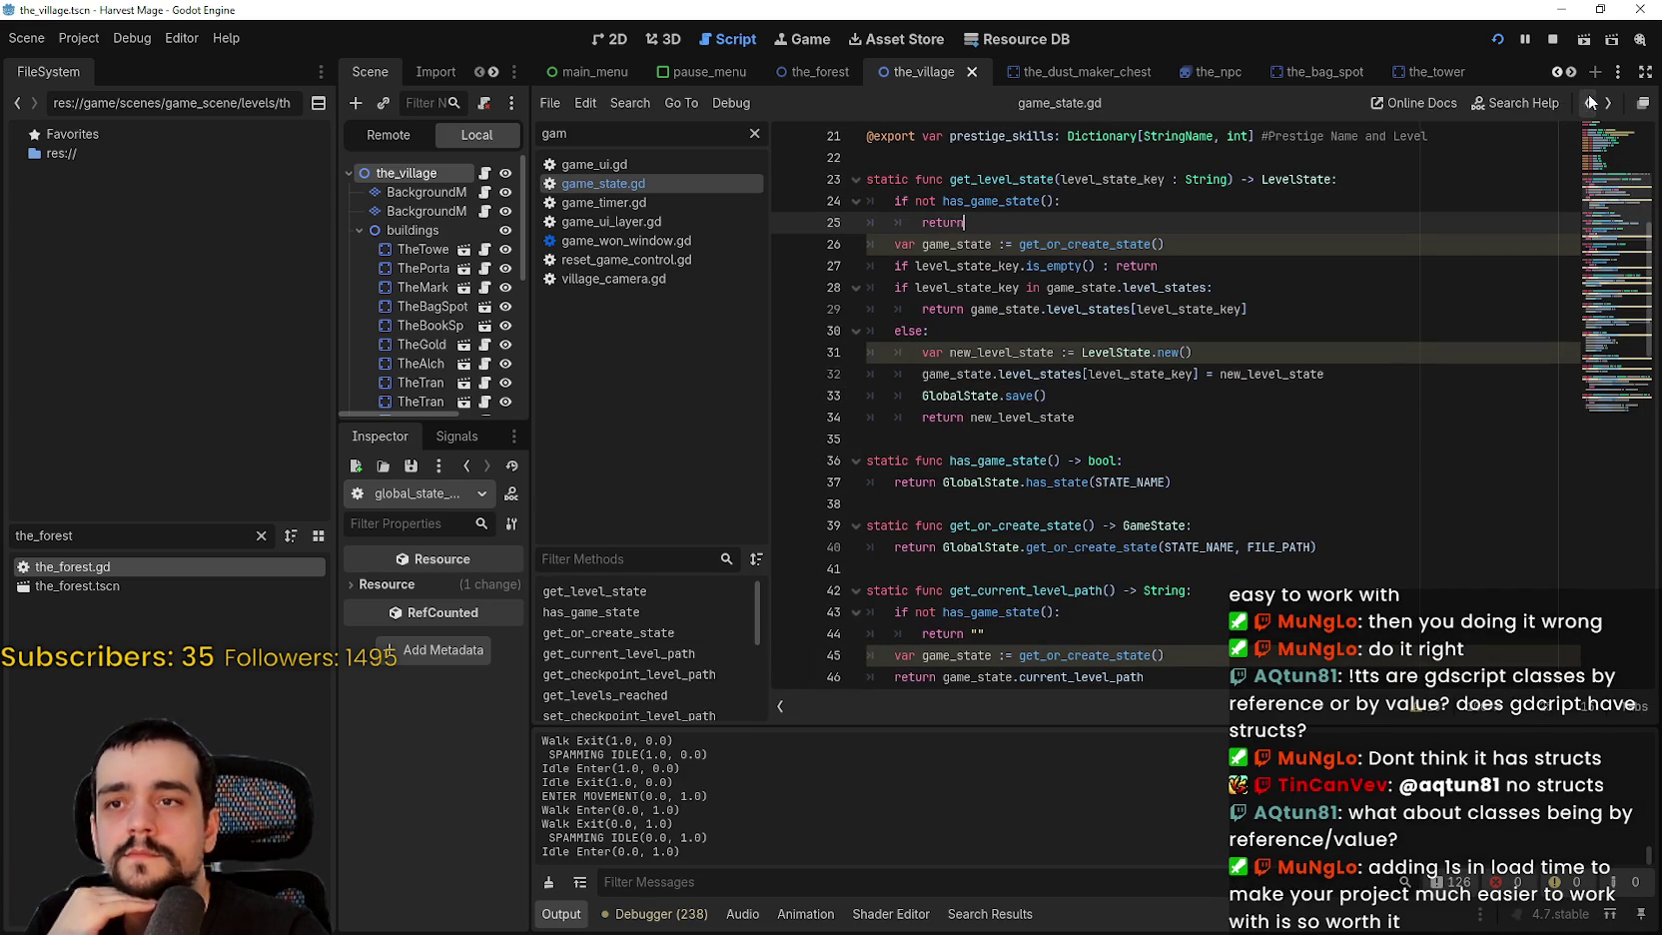
click(1587, 94)
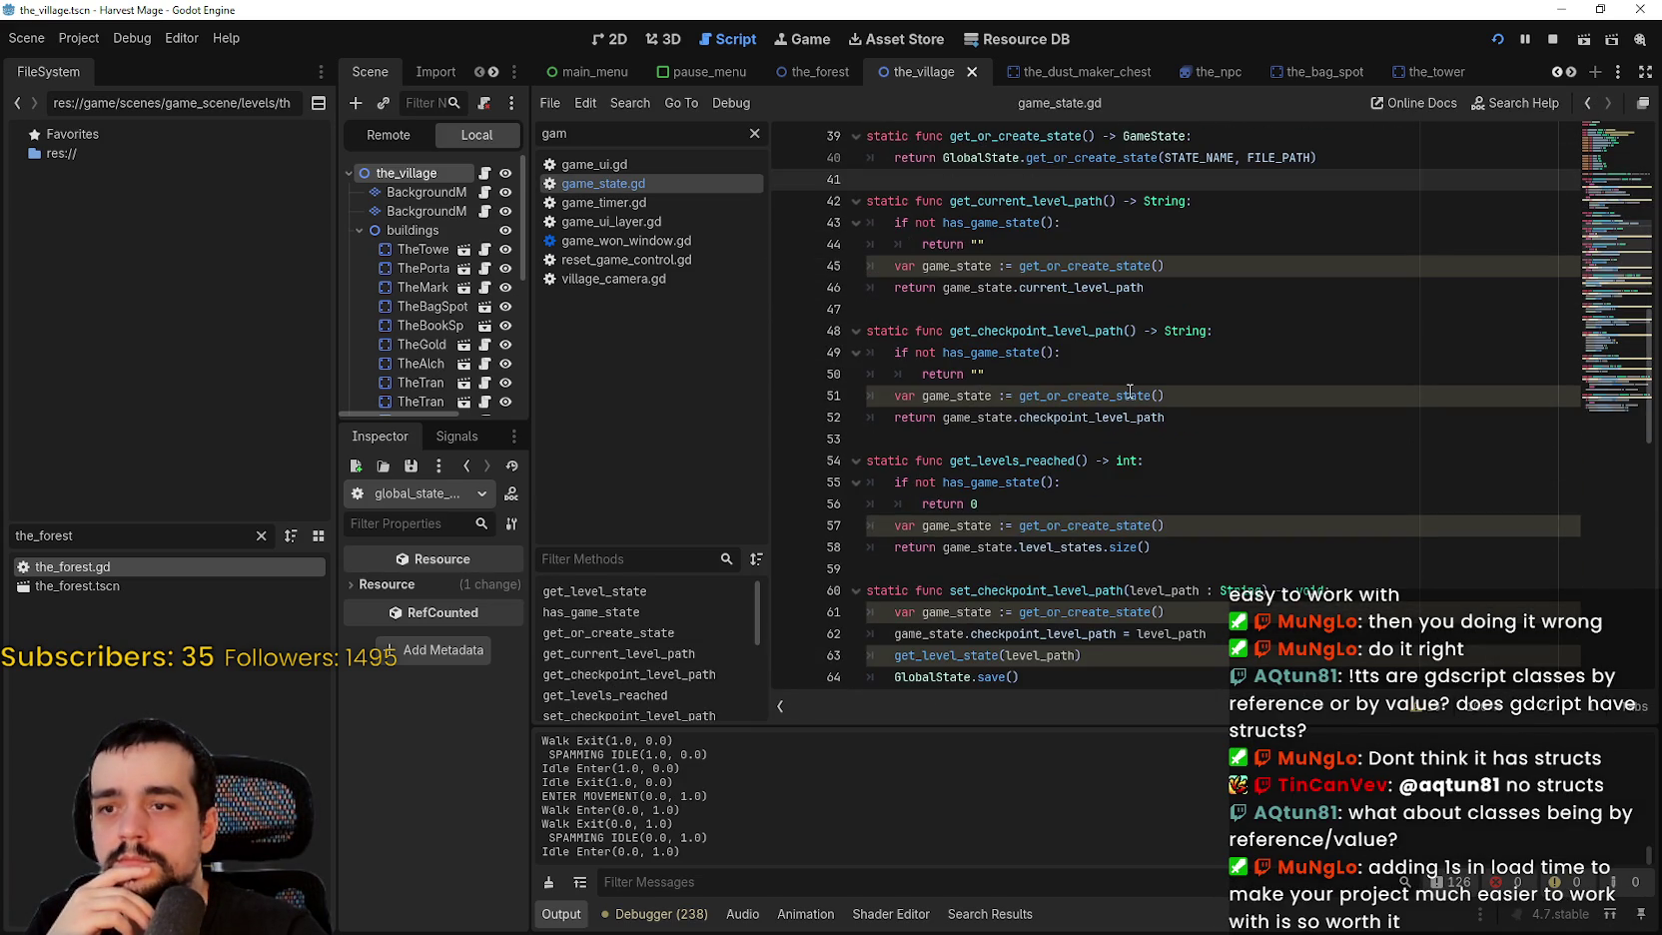
click(1152, 353)
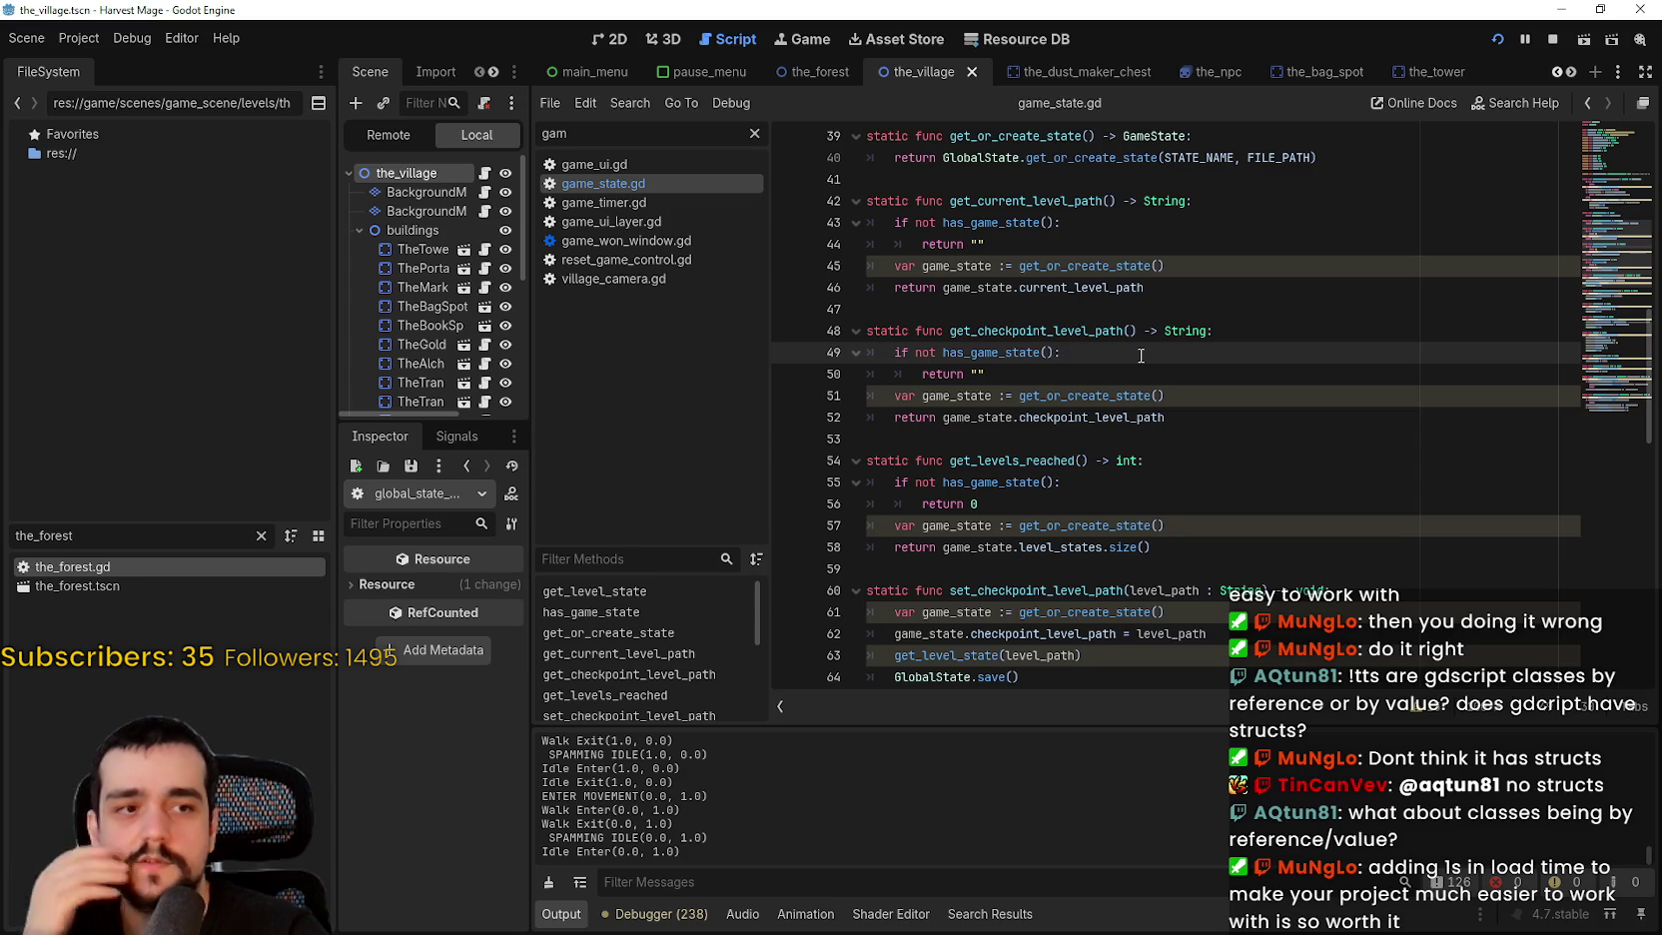
Step: Read through the start_game, continue_game and reset functions
scroll(1141, 356, down, 2)
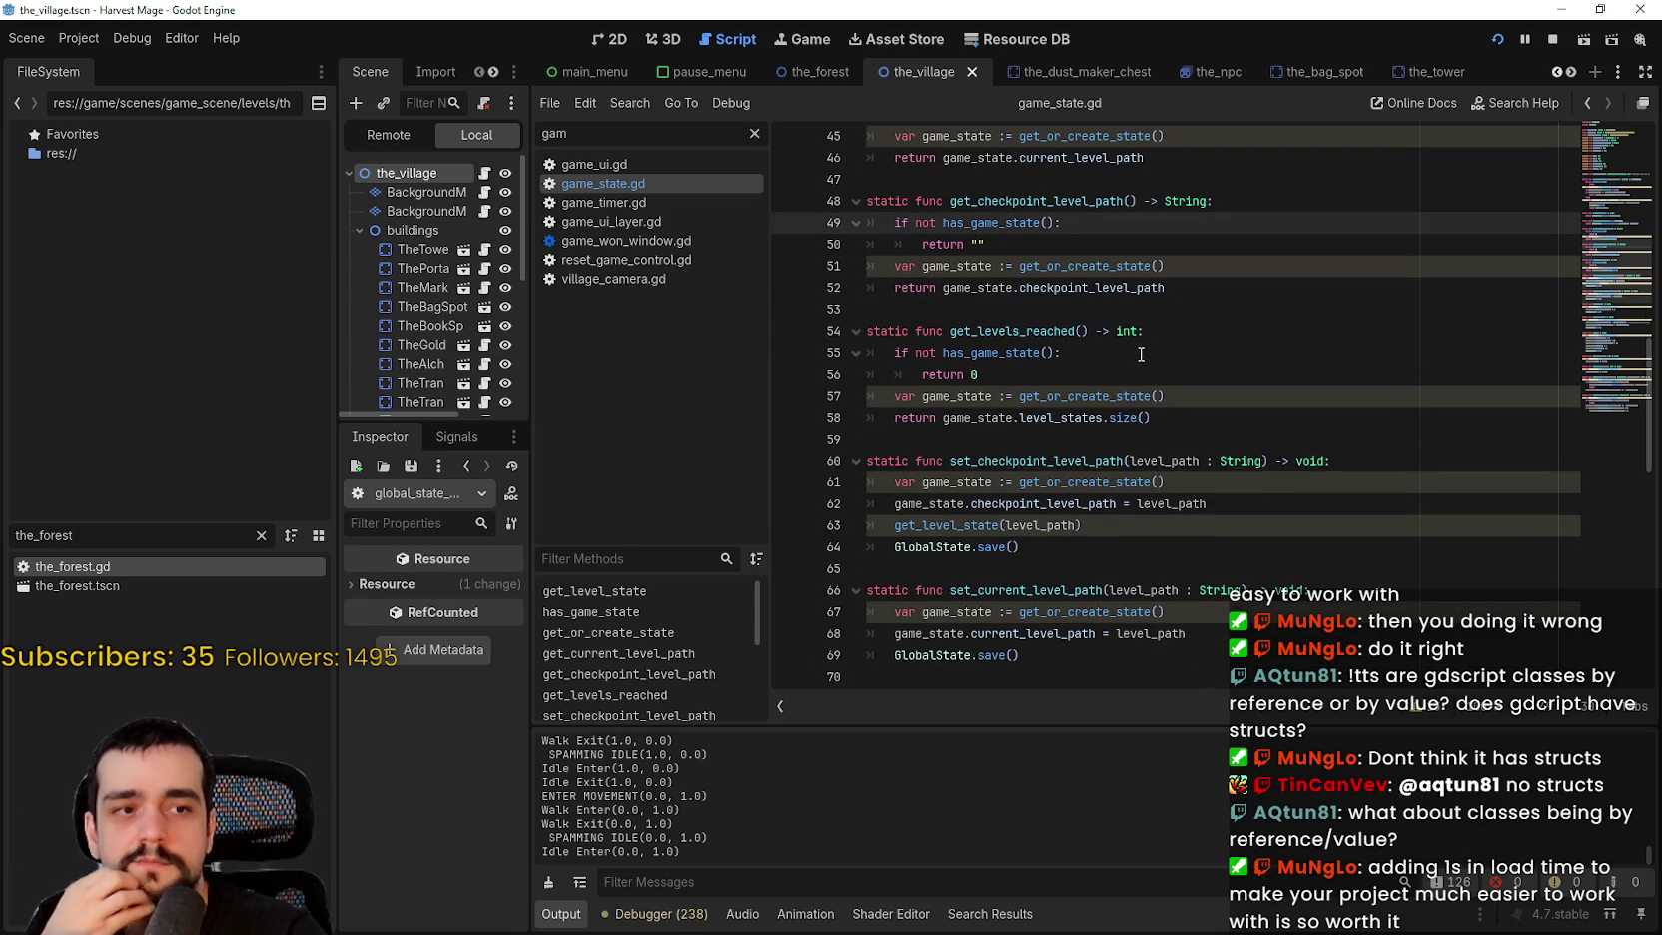
scroll(1141, 354, down, 6)
click(1137, 393)
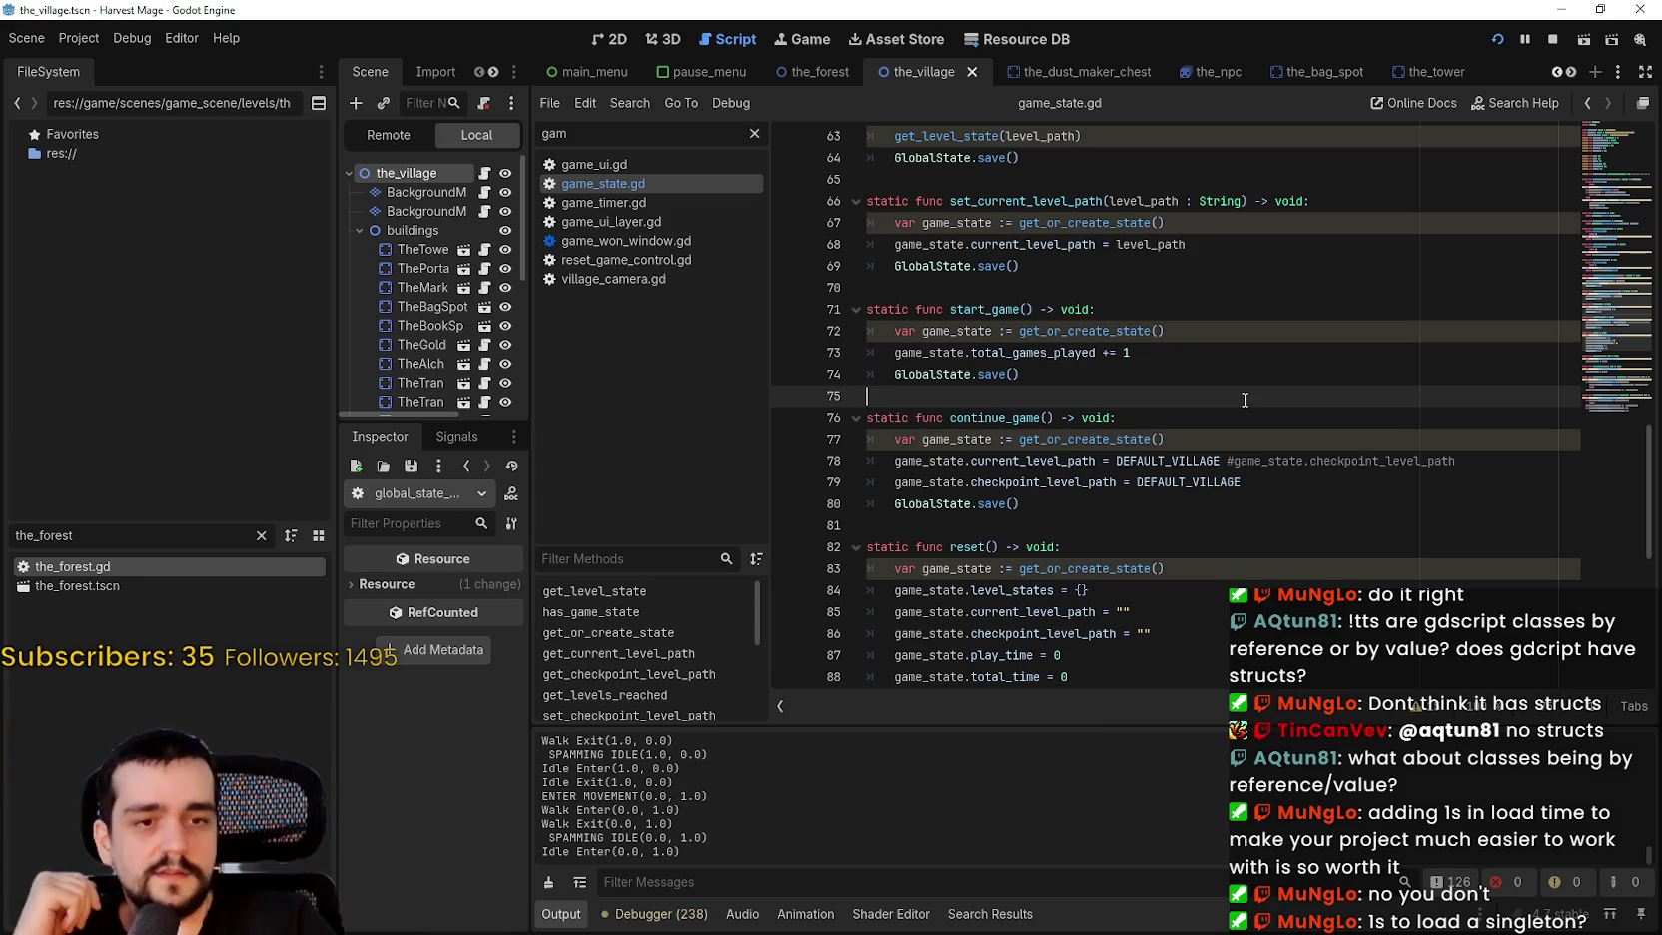
click(1194, 526)
scroll(1195, 525, down, 4)
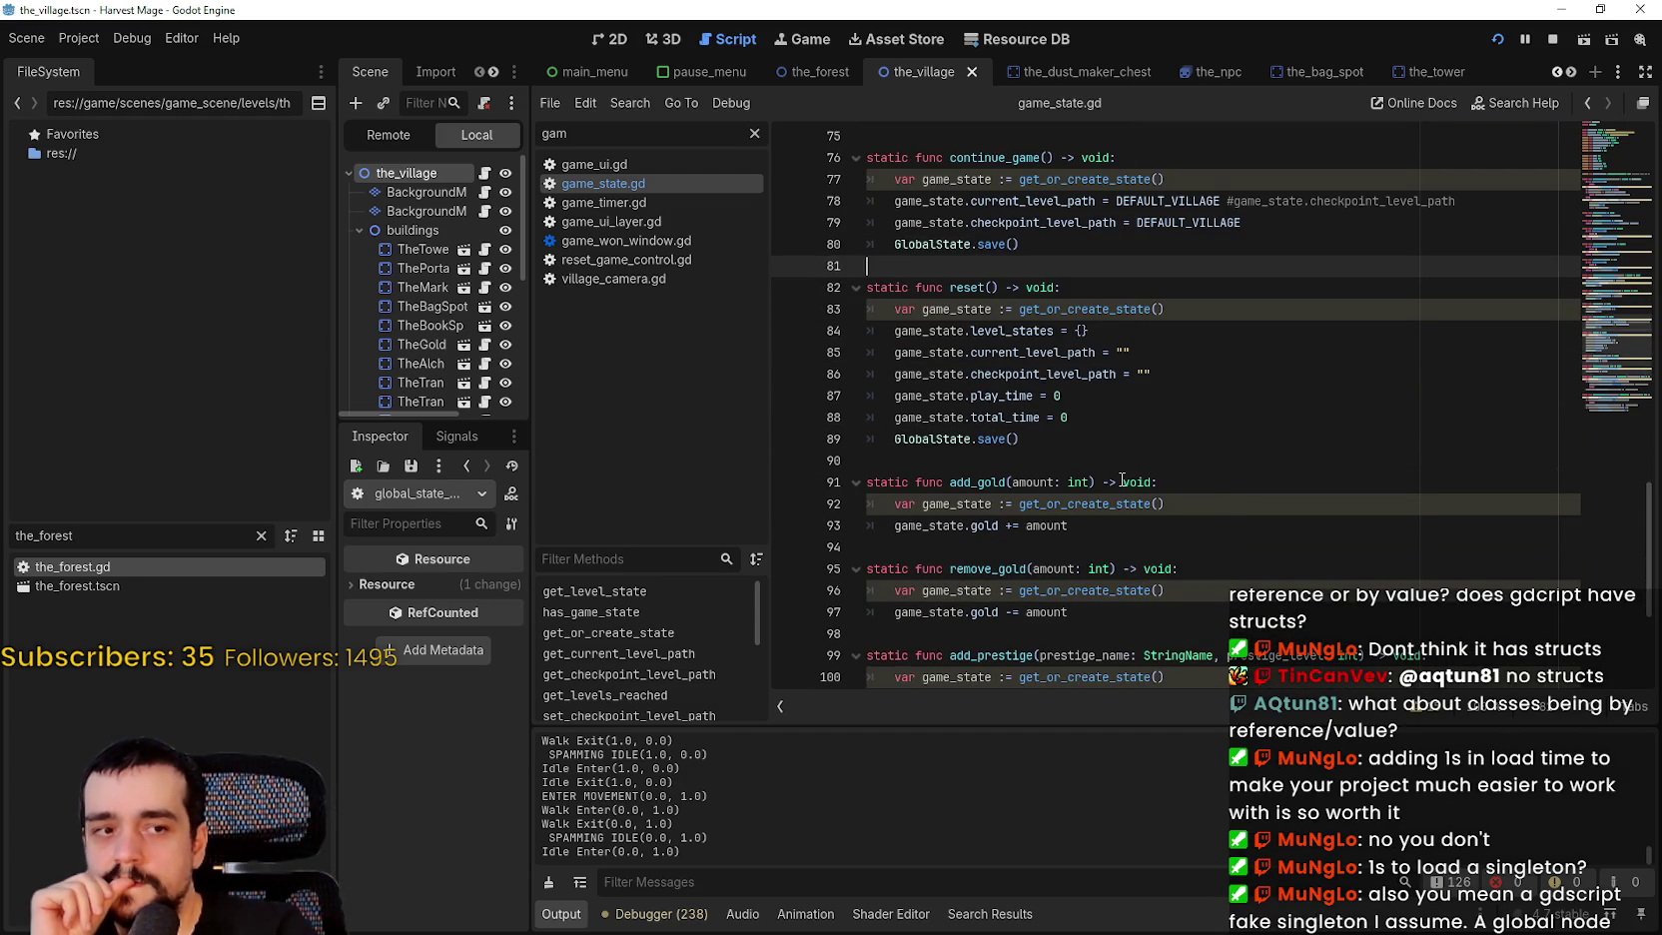
scroll(1121, 479, up, 2)
click(1190, 587)
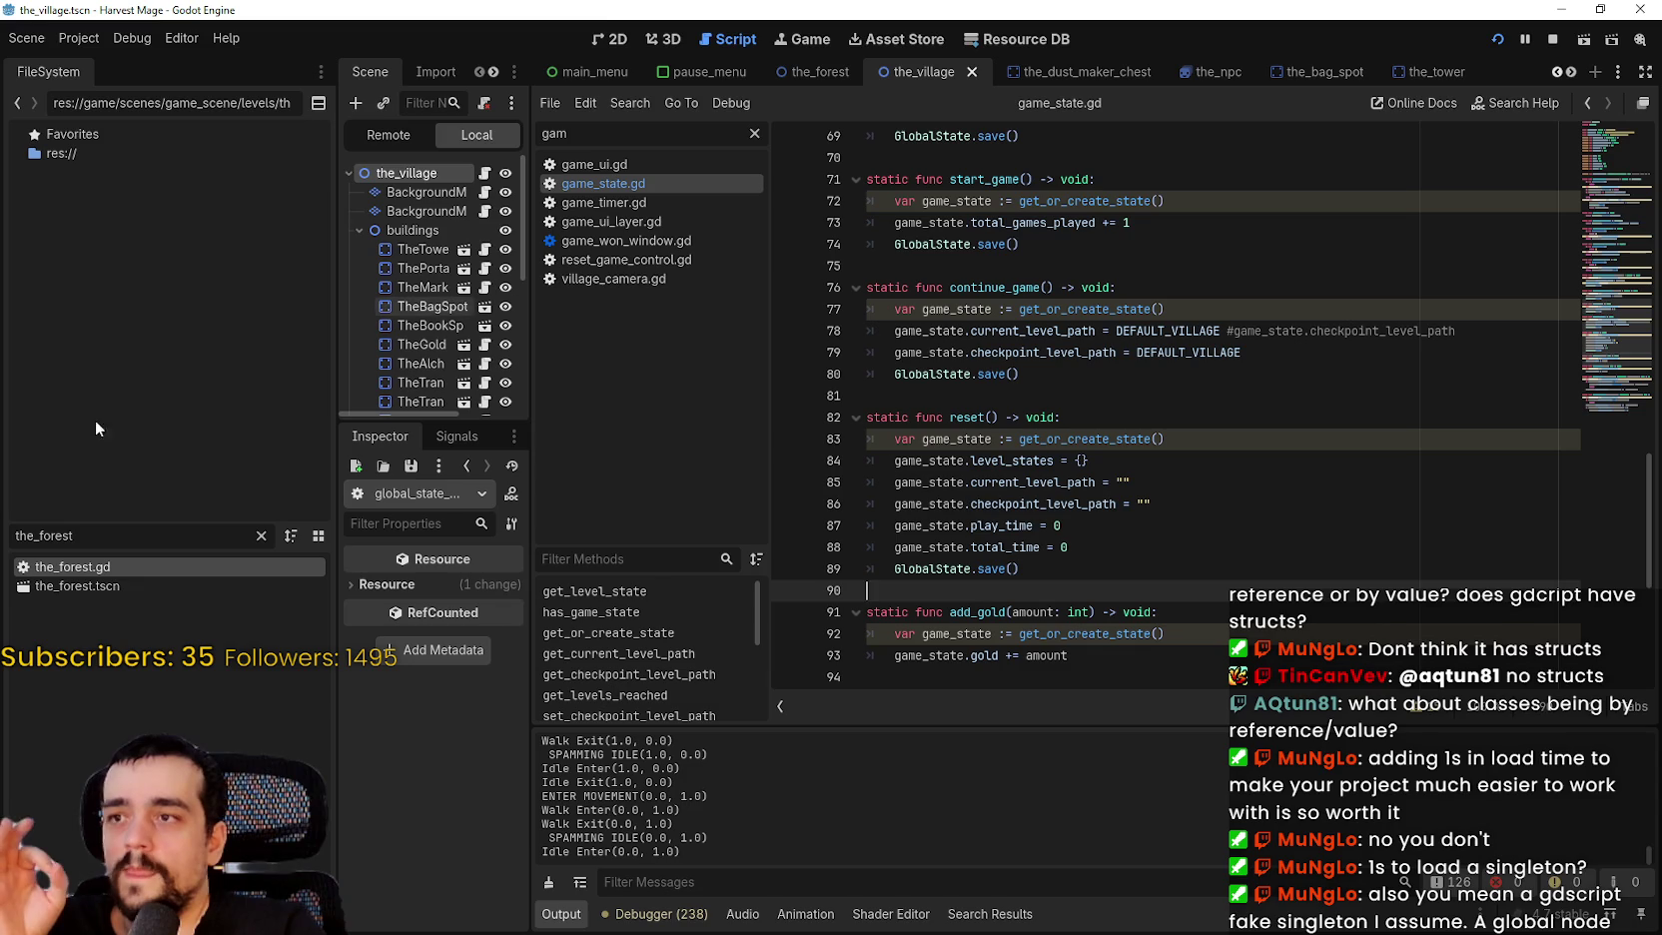
double_click(93, 536)
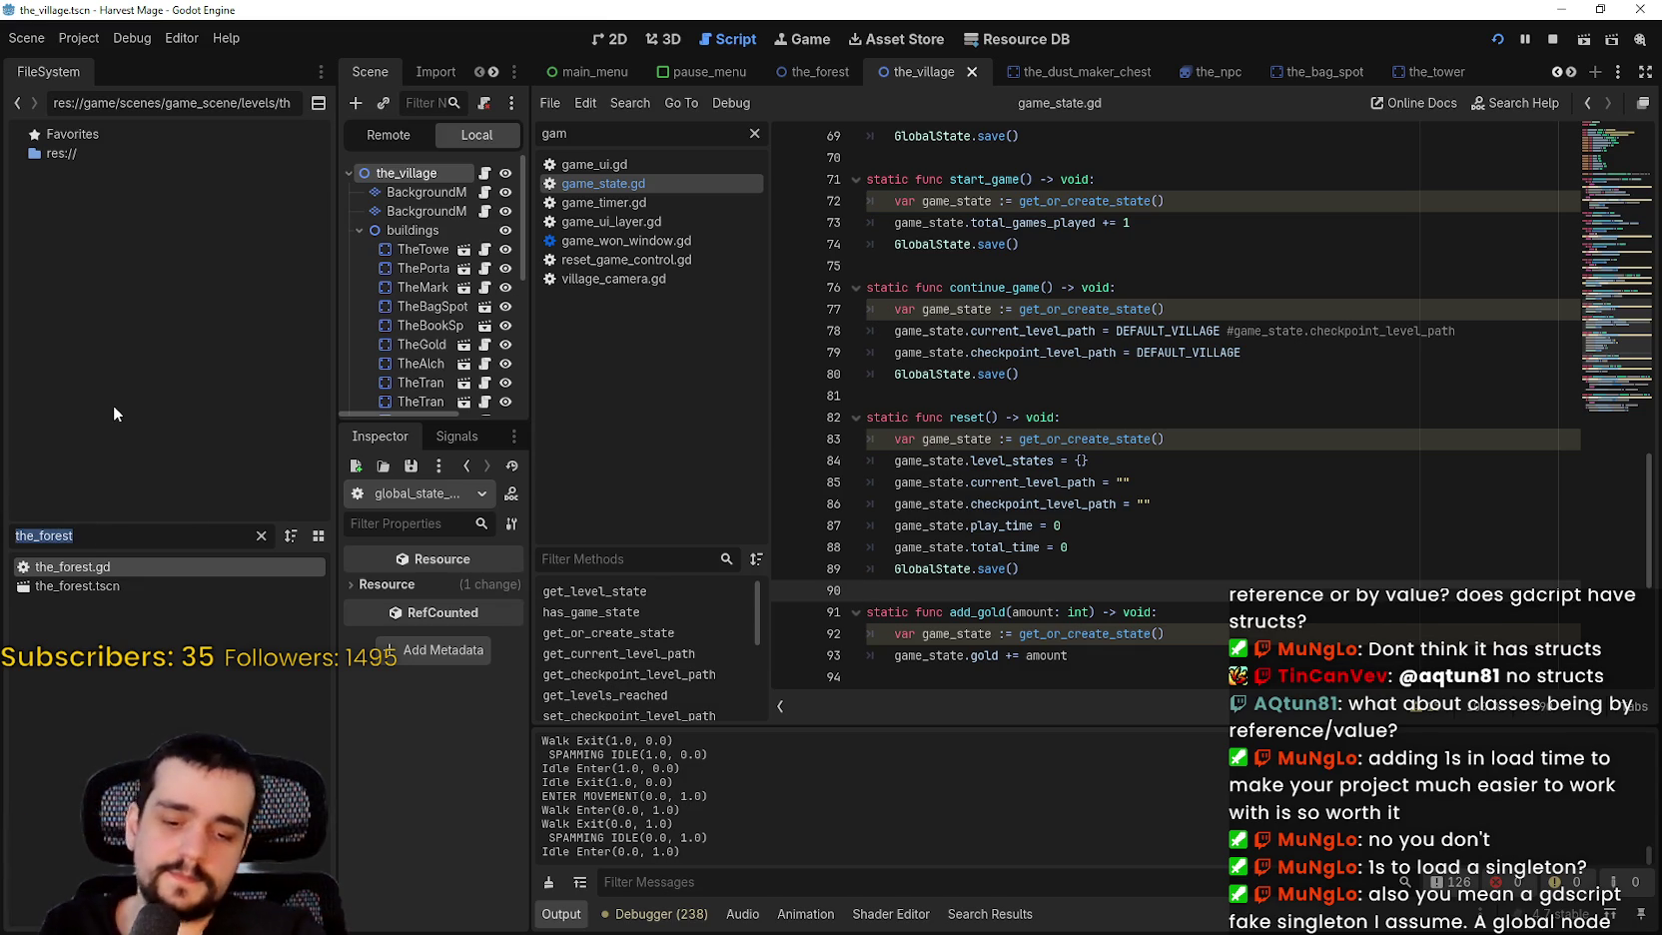
Step: Filter FileSystem by 'opening' and inspect Project Settings' Autoload list, including SceneLoader
text(opening)
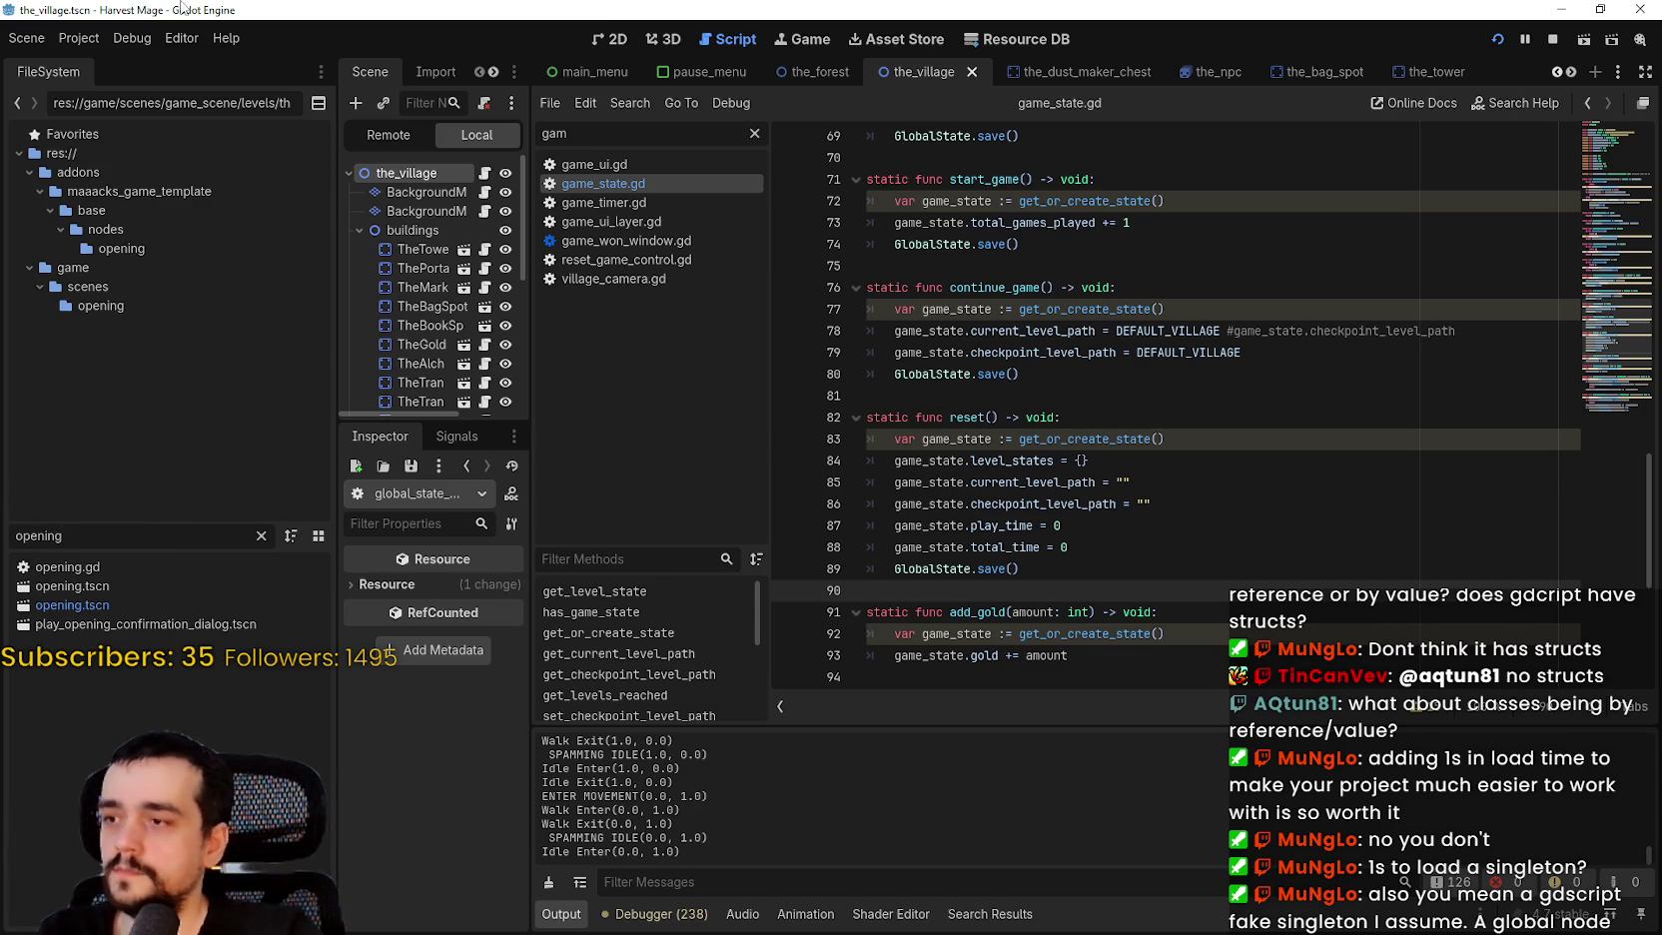
click(98, 42)
click(109, 71)
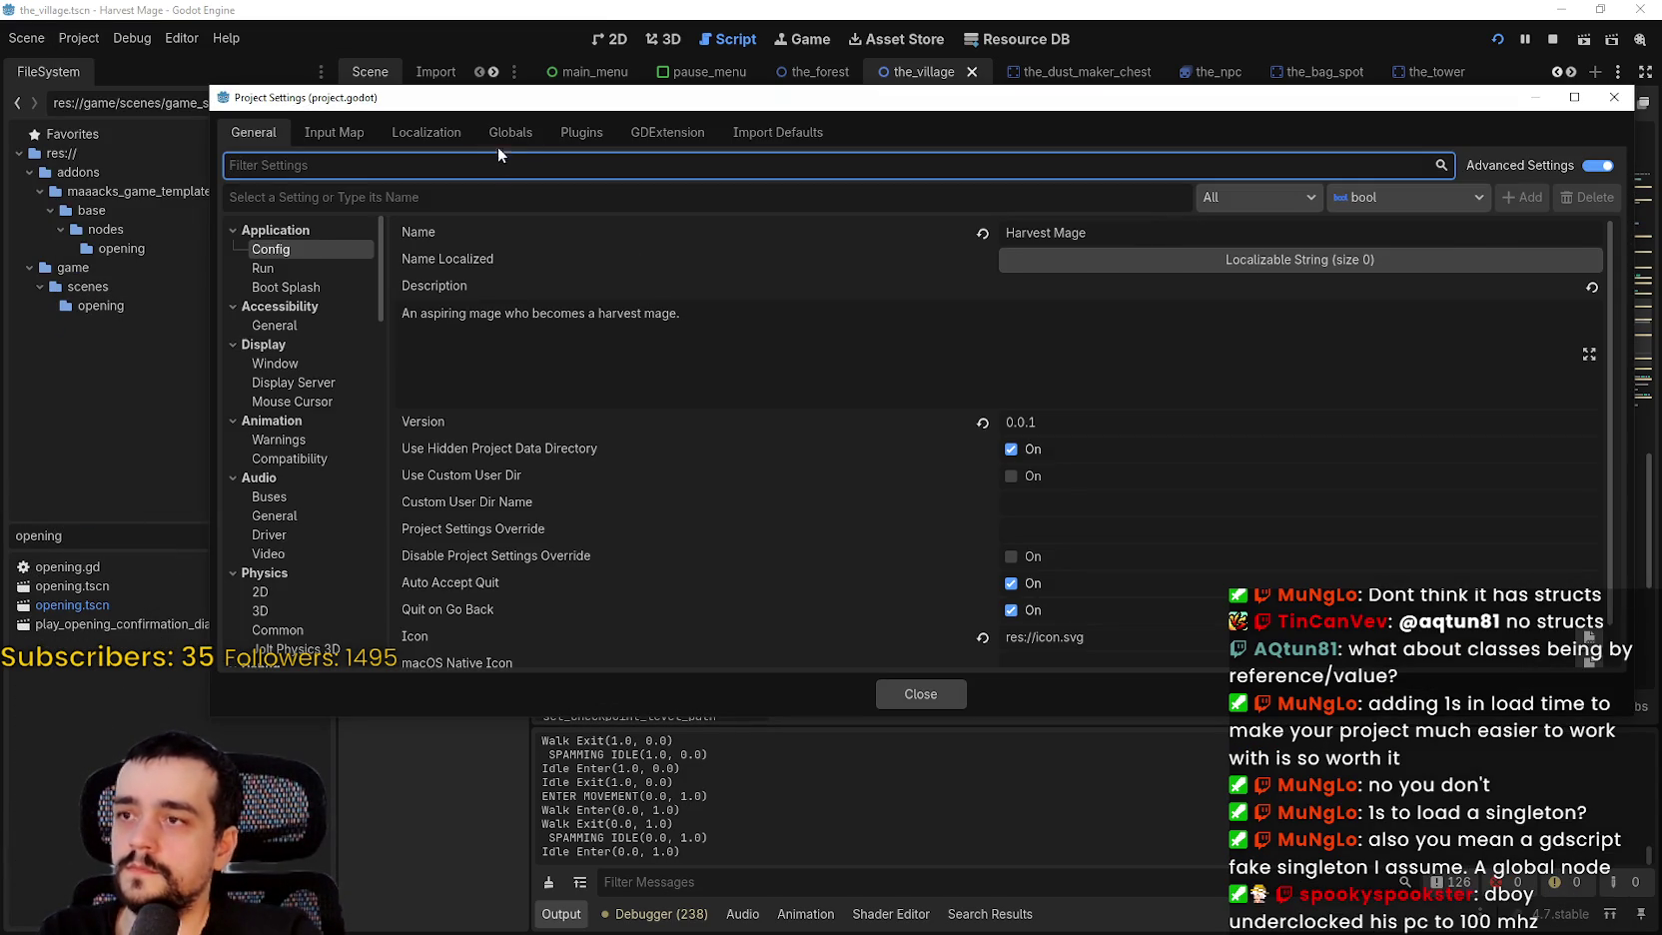
click(505, 136)
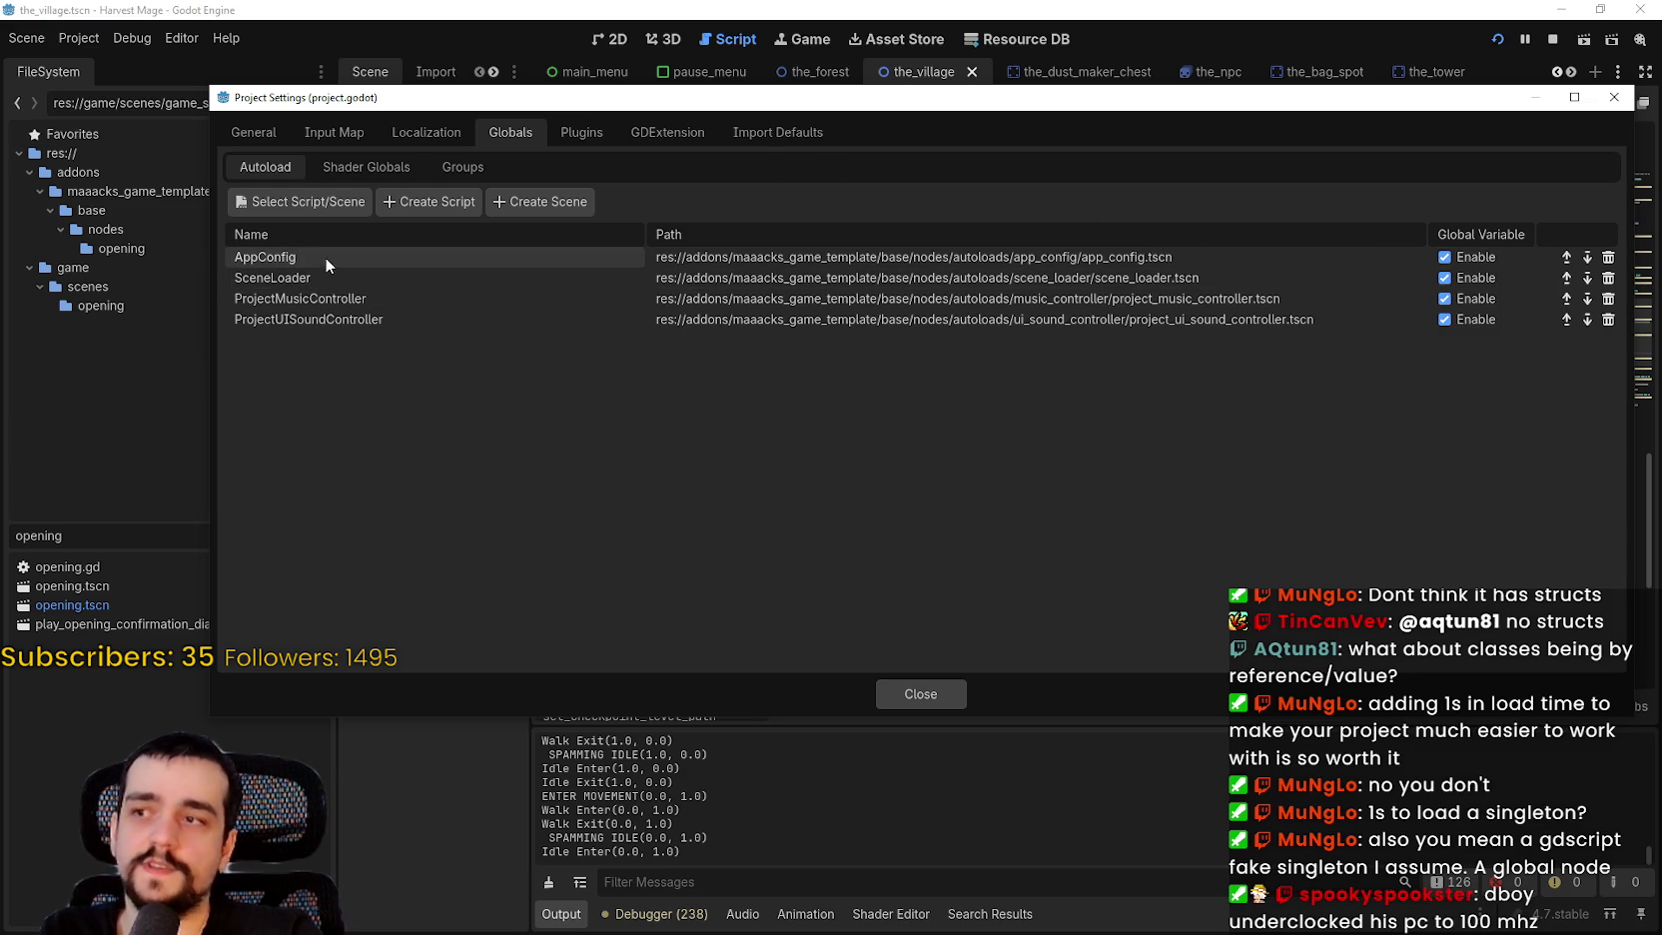
click(367, 276)
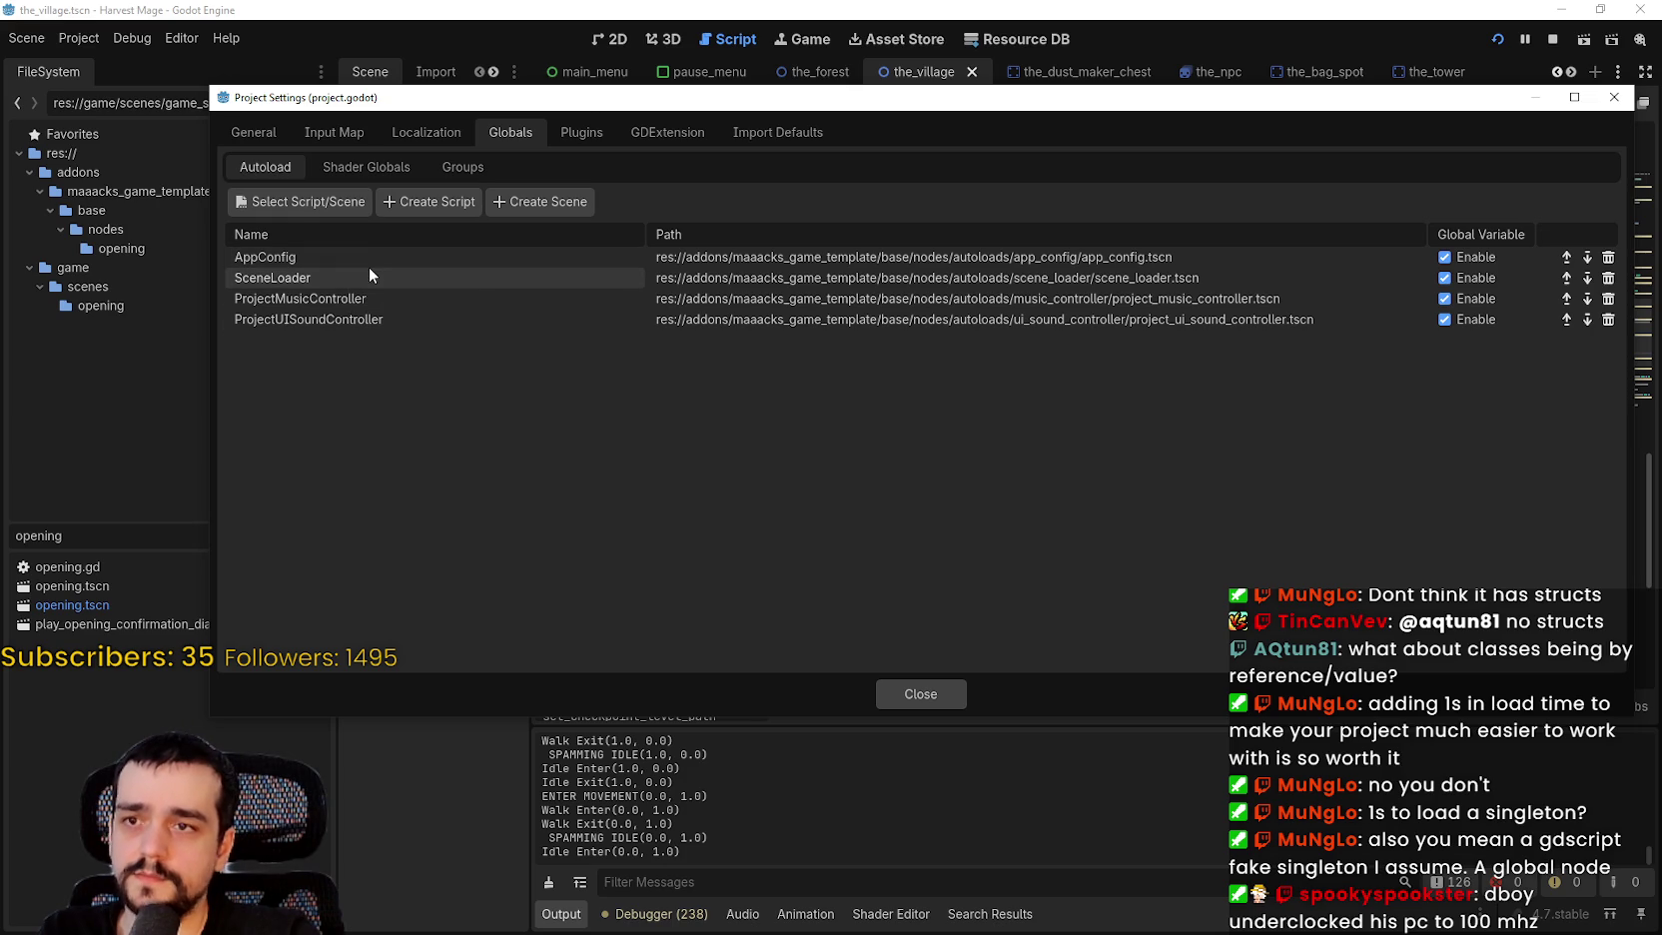
click(919, 697)
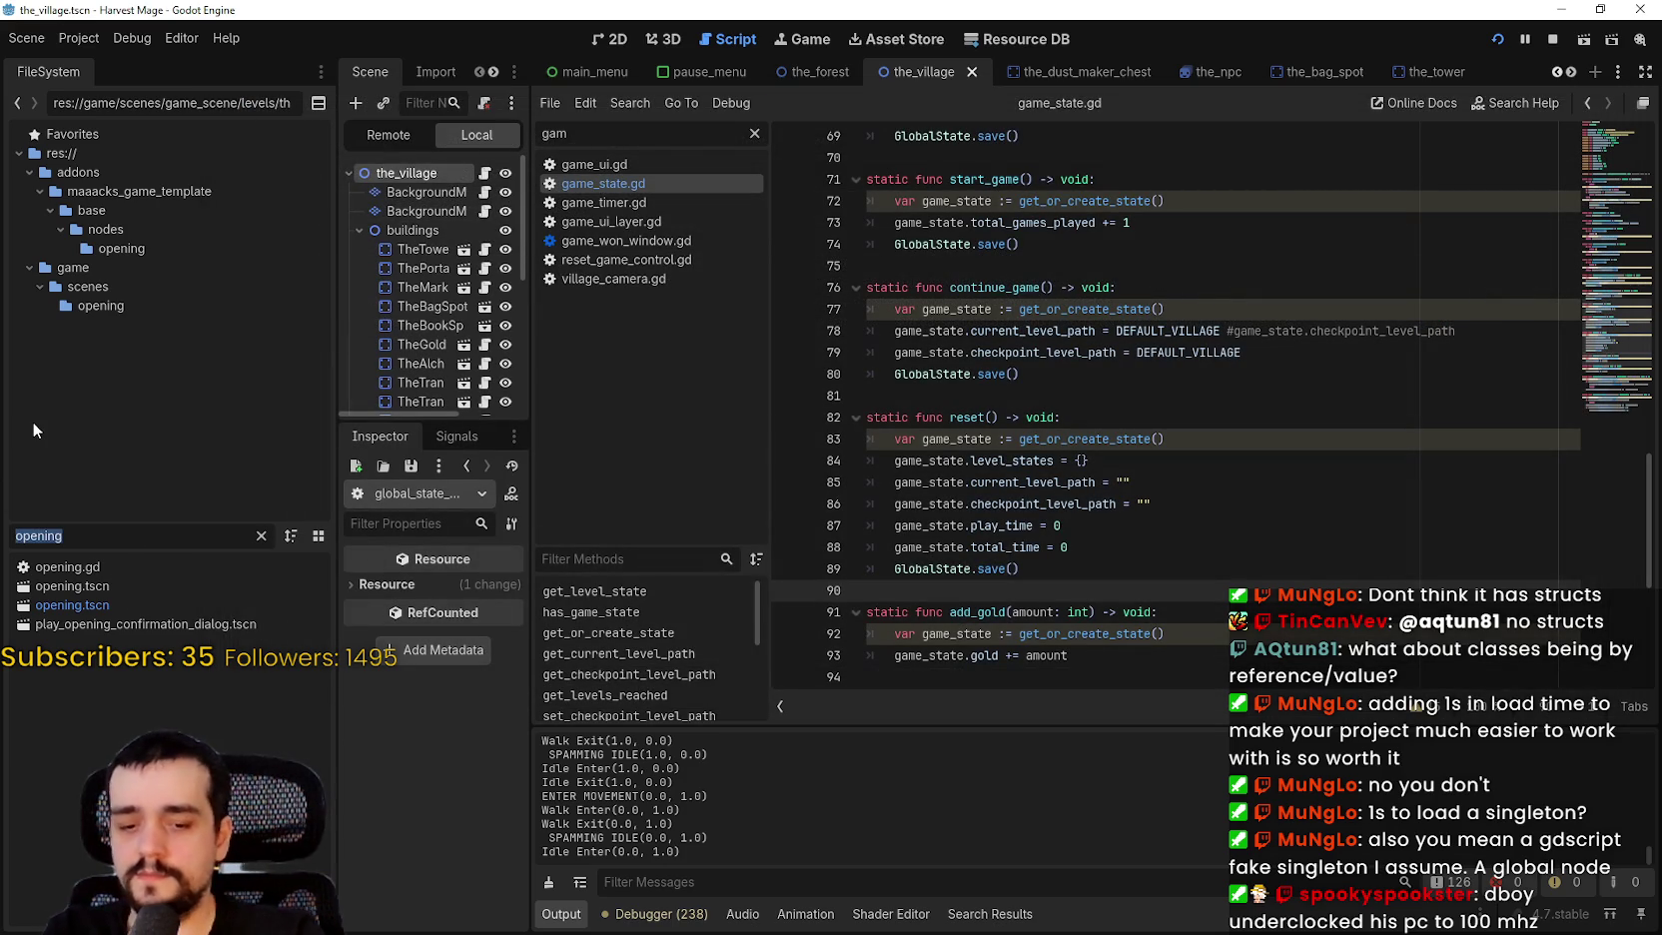
Step: Open app_config.gd from the 'app_co' filter and look up the GlobalState definition
text(app)
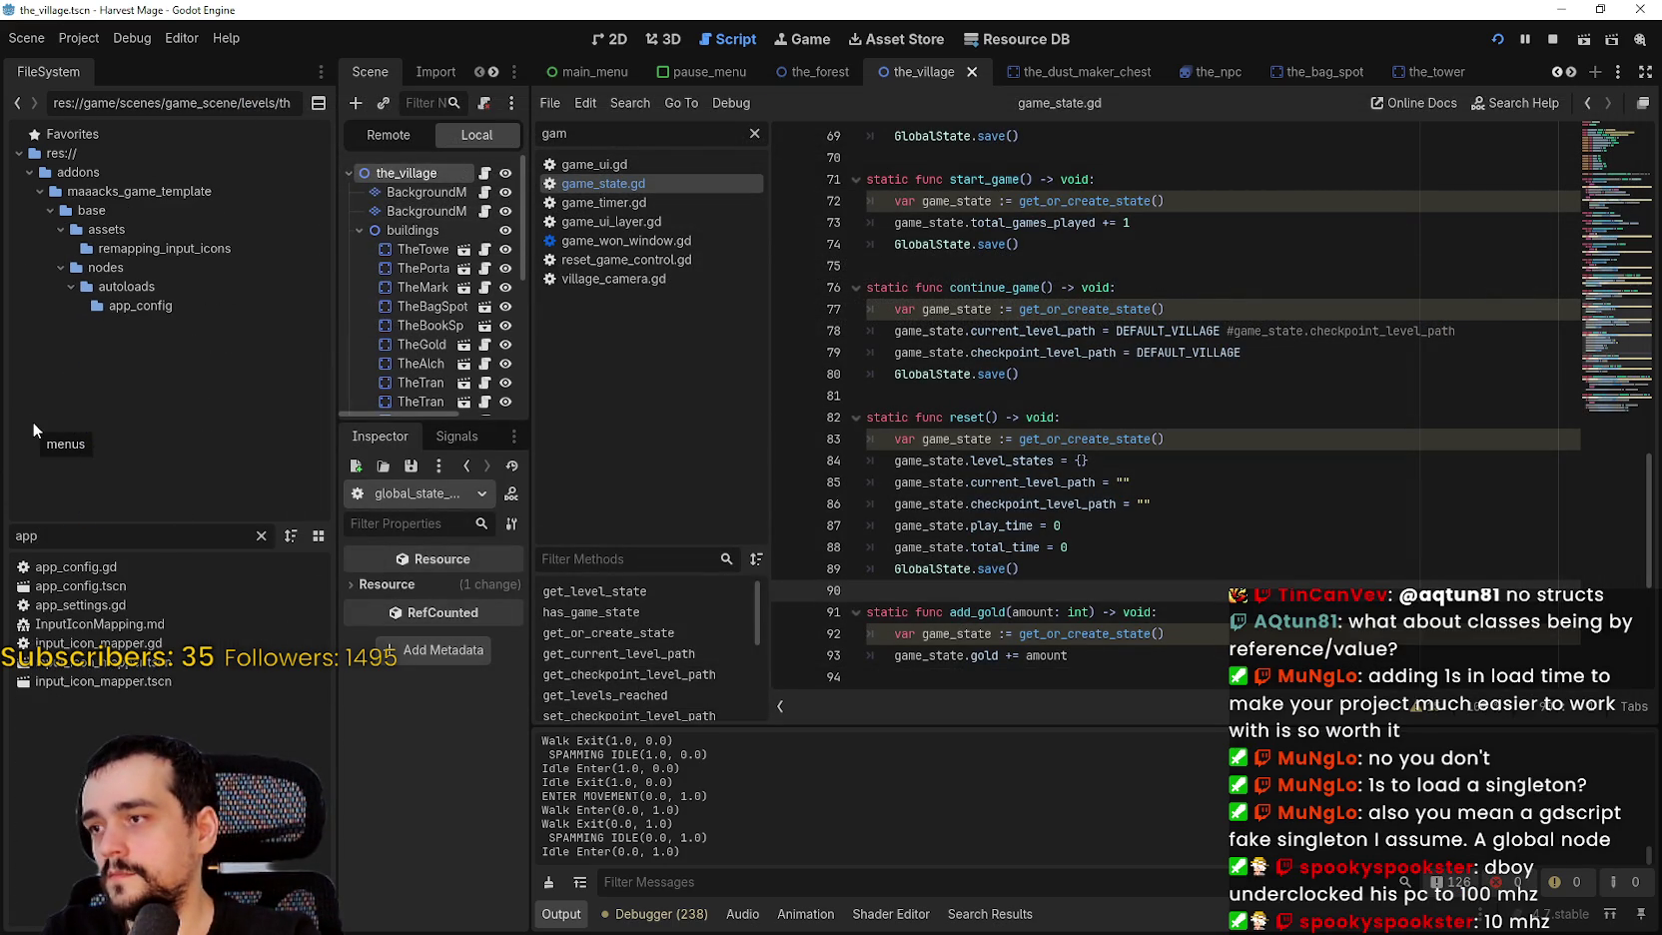
text(_co)
double_click(100, 567)
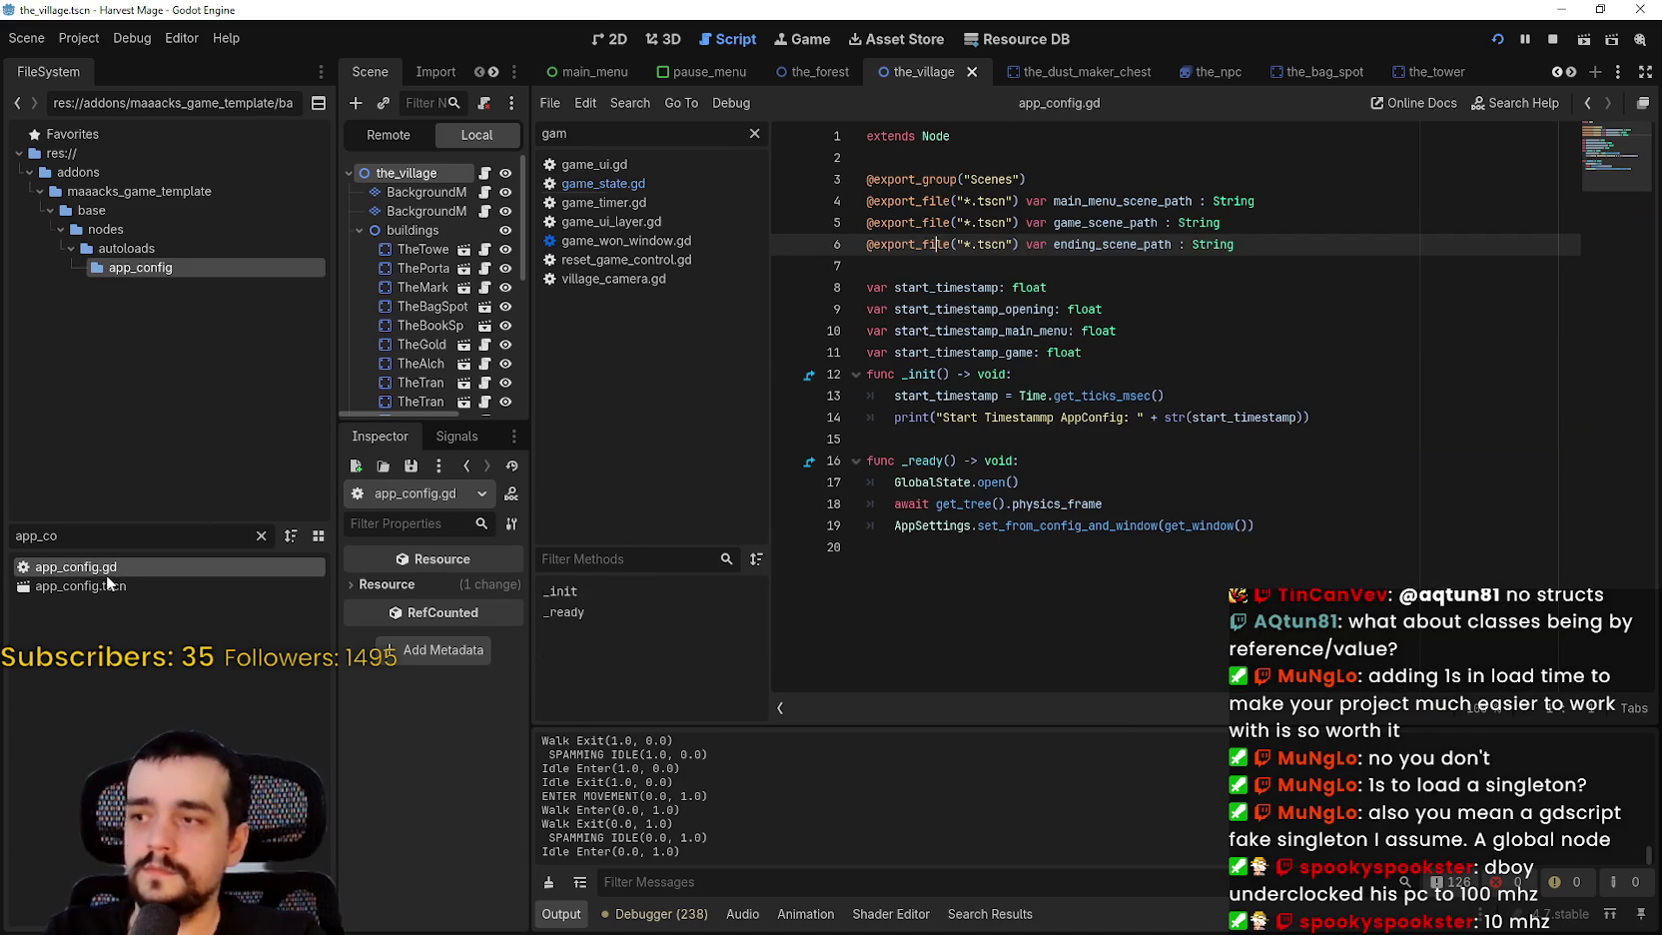
drag(1009, 201, 1222, 481)
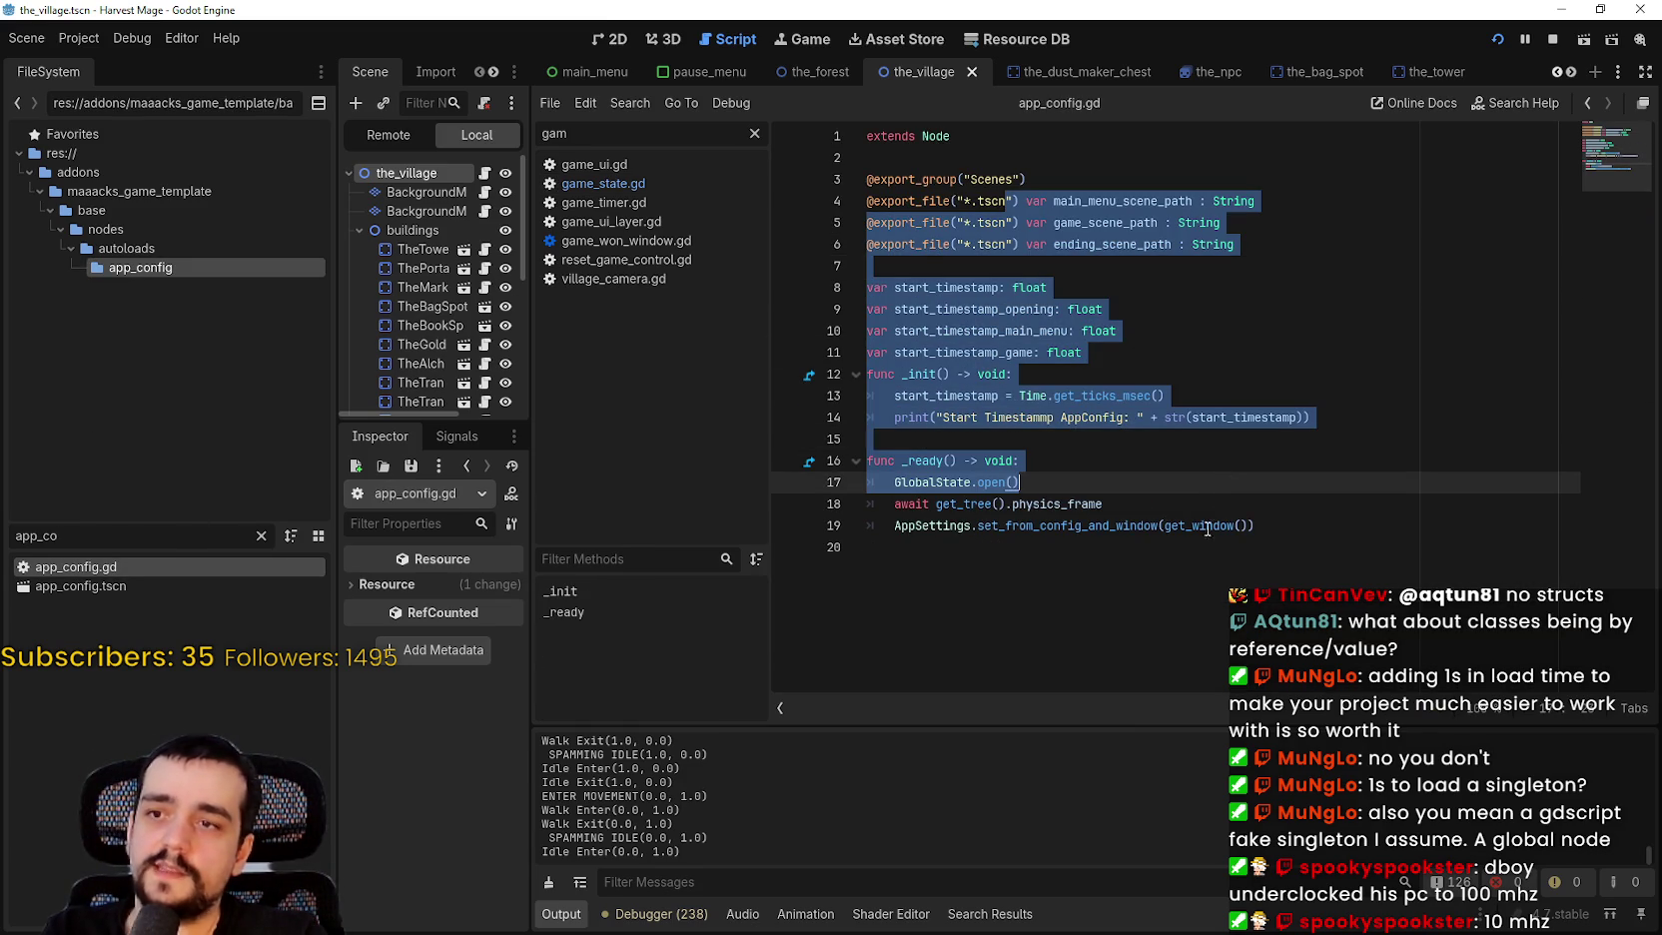
click(1142, 485)
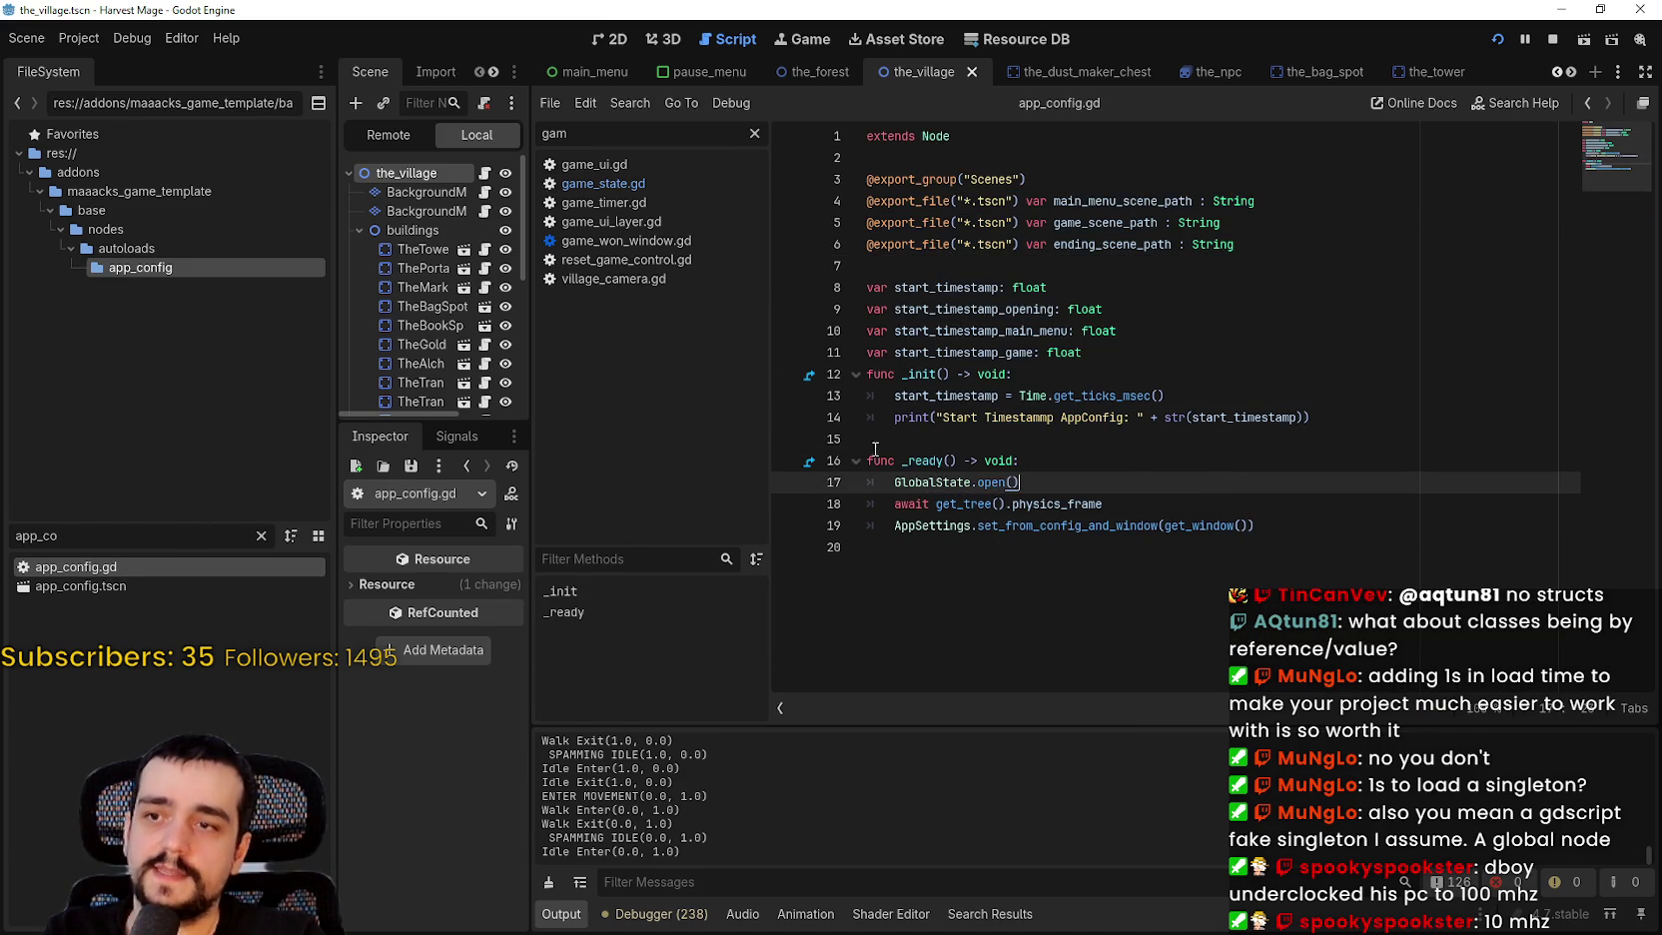
double_click(900, 482)
right_click(917, 483)
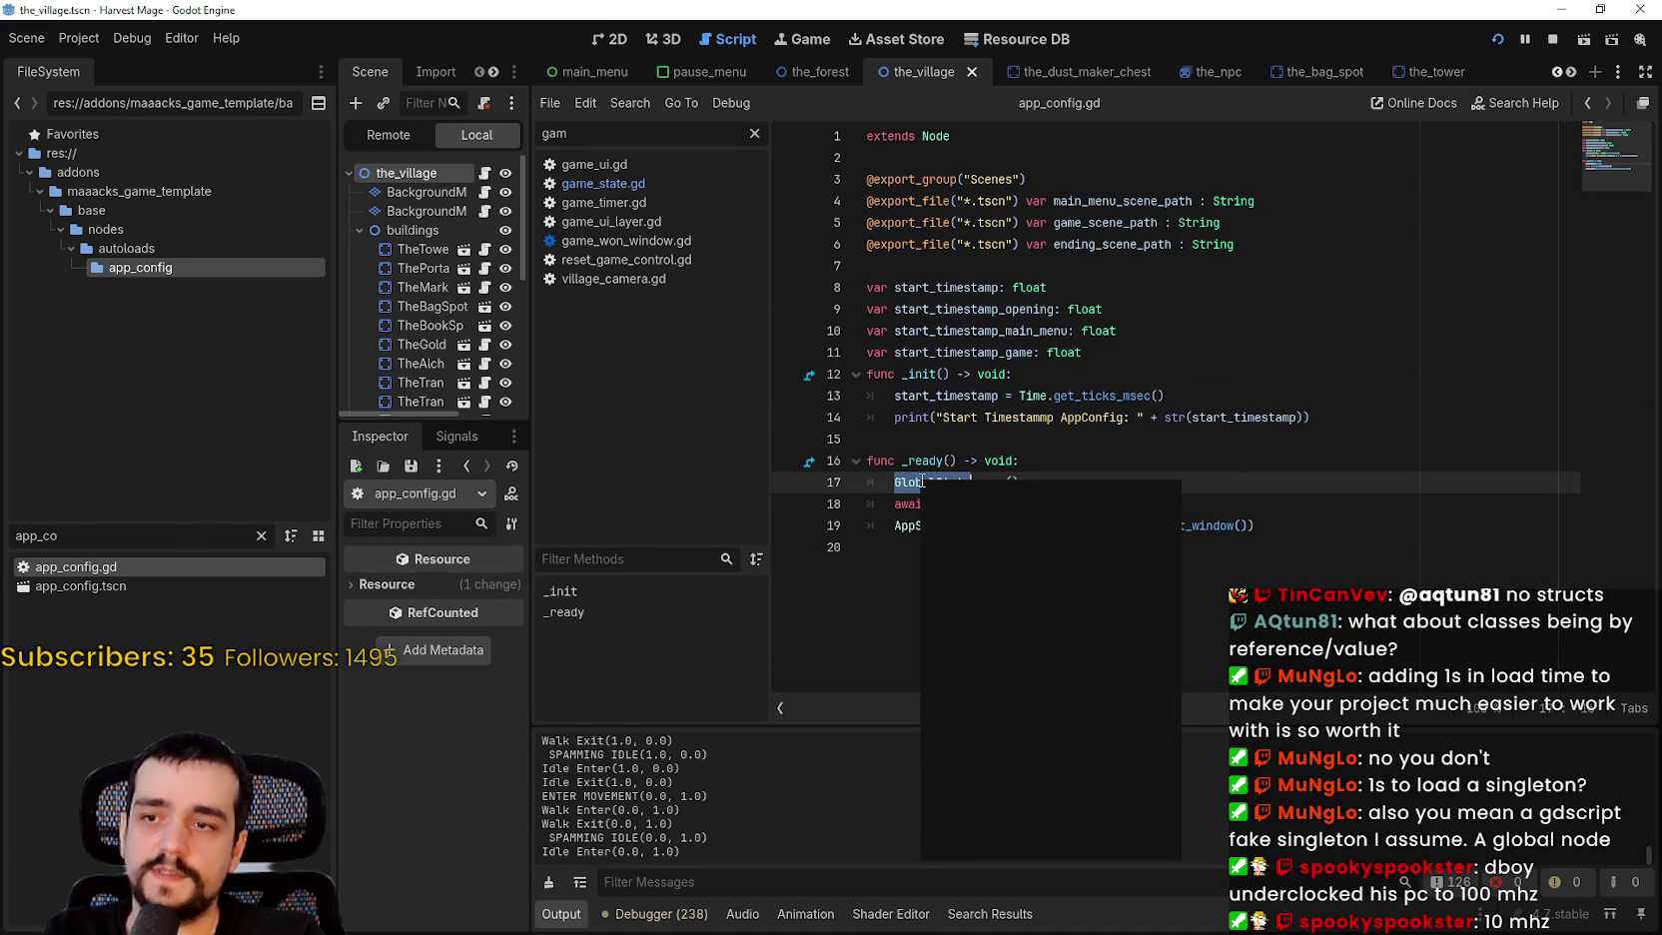
click(1022, 849)
Step: Look up GlobalStateData from global_state.gd, then step back through script history
mouse_move(1010, 181)
mouse_down()
mouse_move(1099, 689)
mouse_move(1152, 482)
mouse_up()
scroll(1151, 482, up, 2)
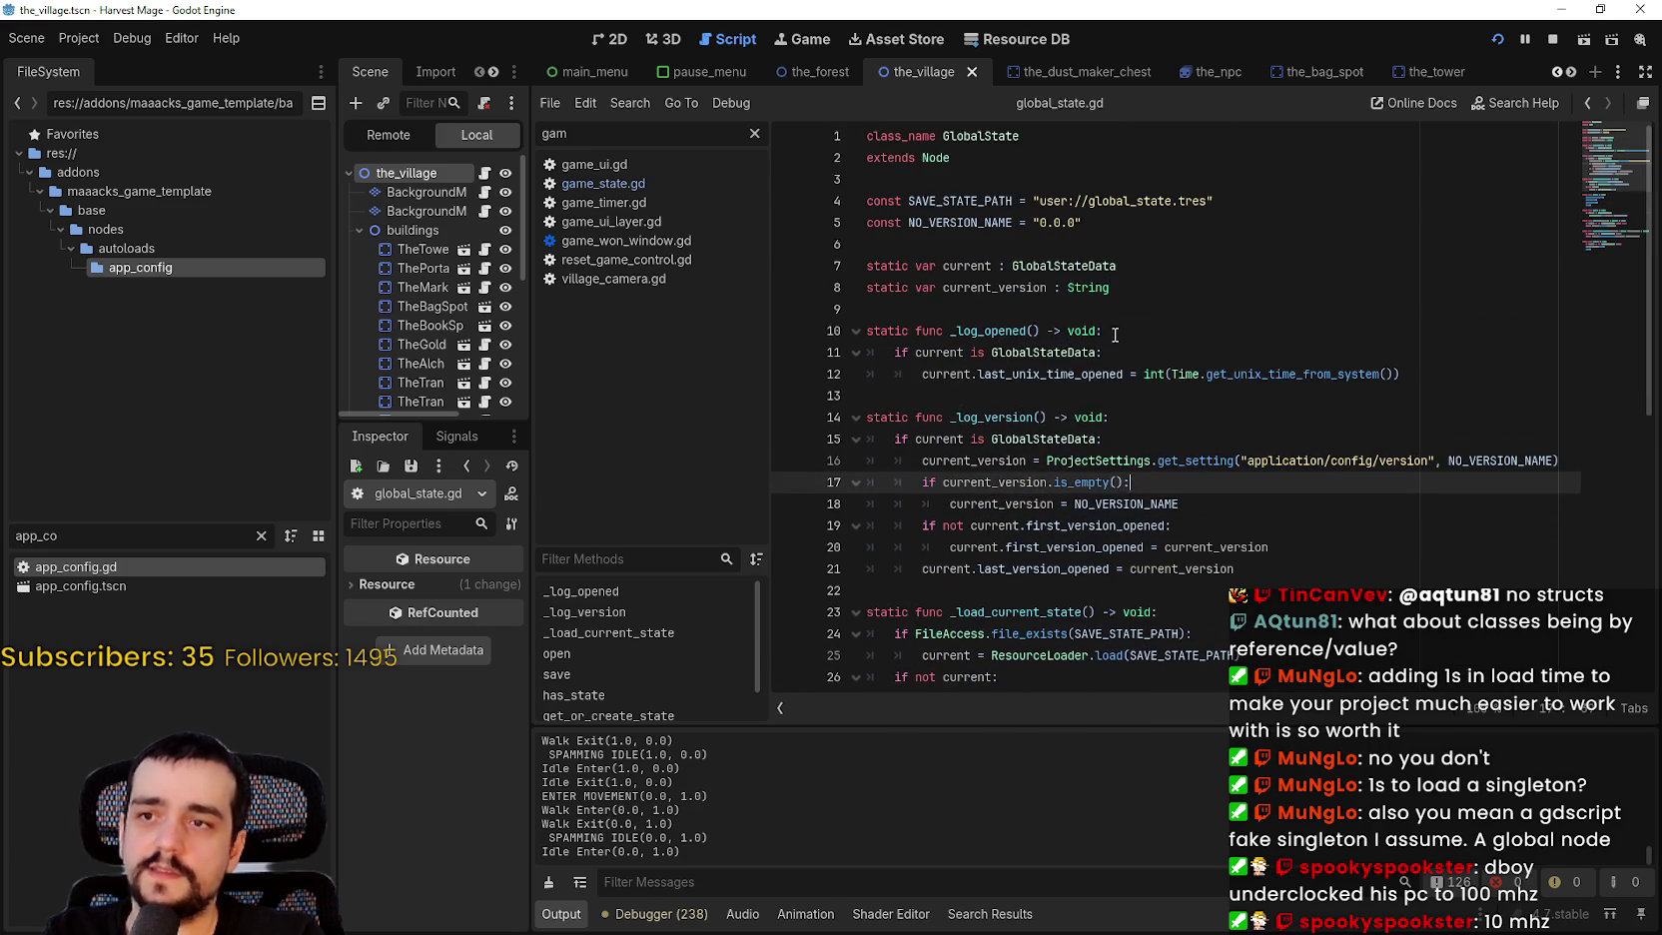
right_click(1041, 266)
click(1131, 536)
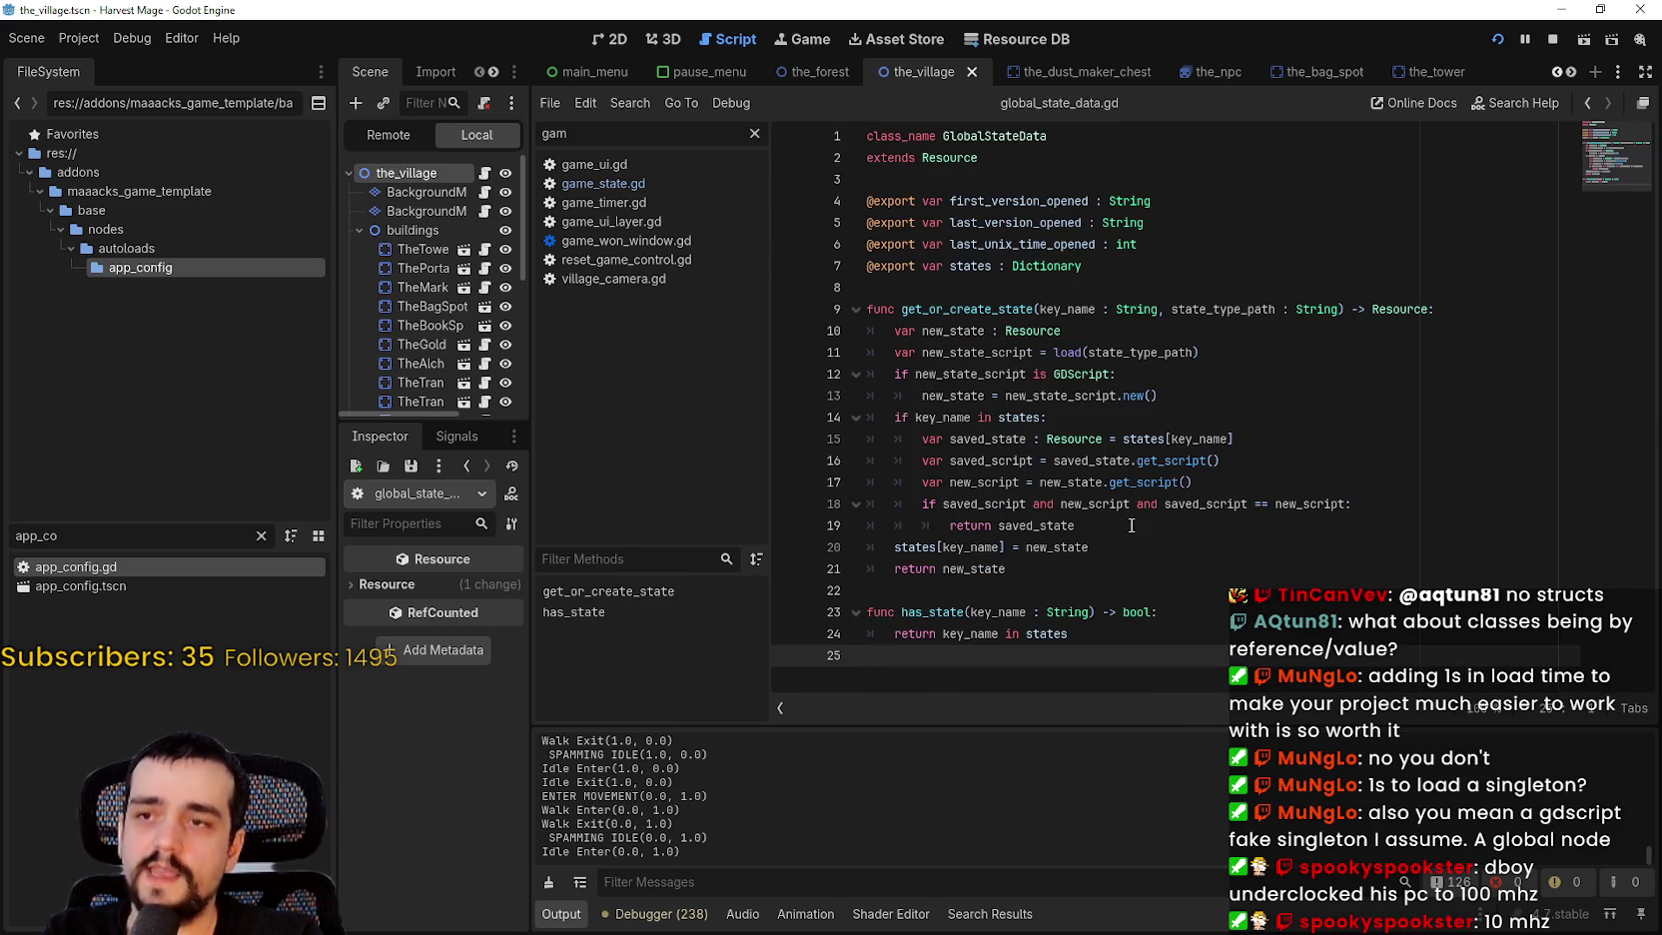
click(1586, 103)
click(1178, 482)
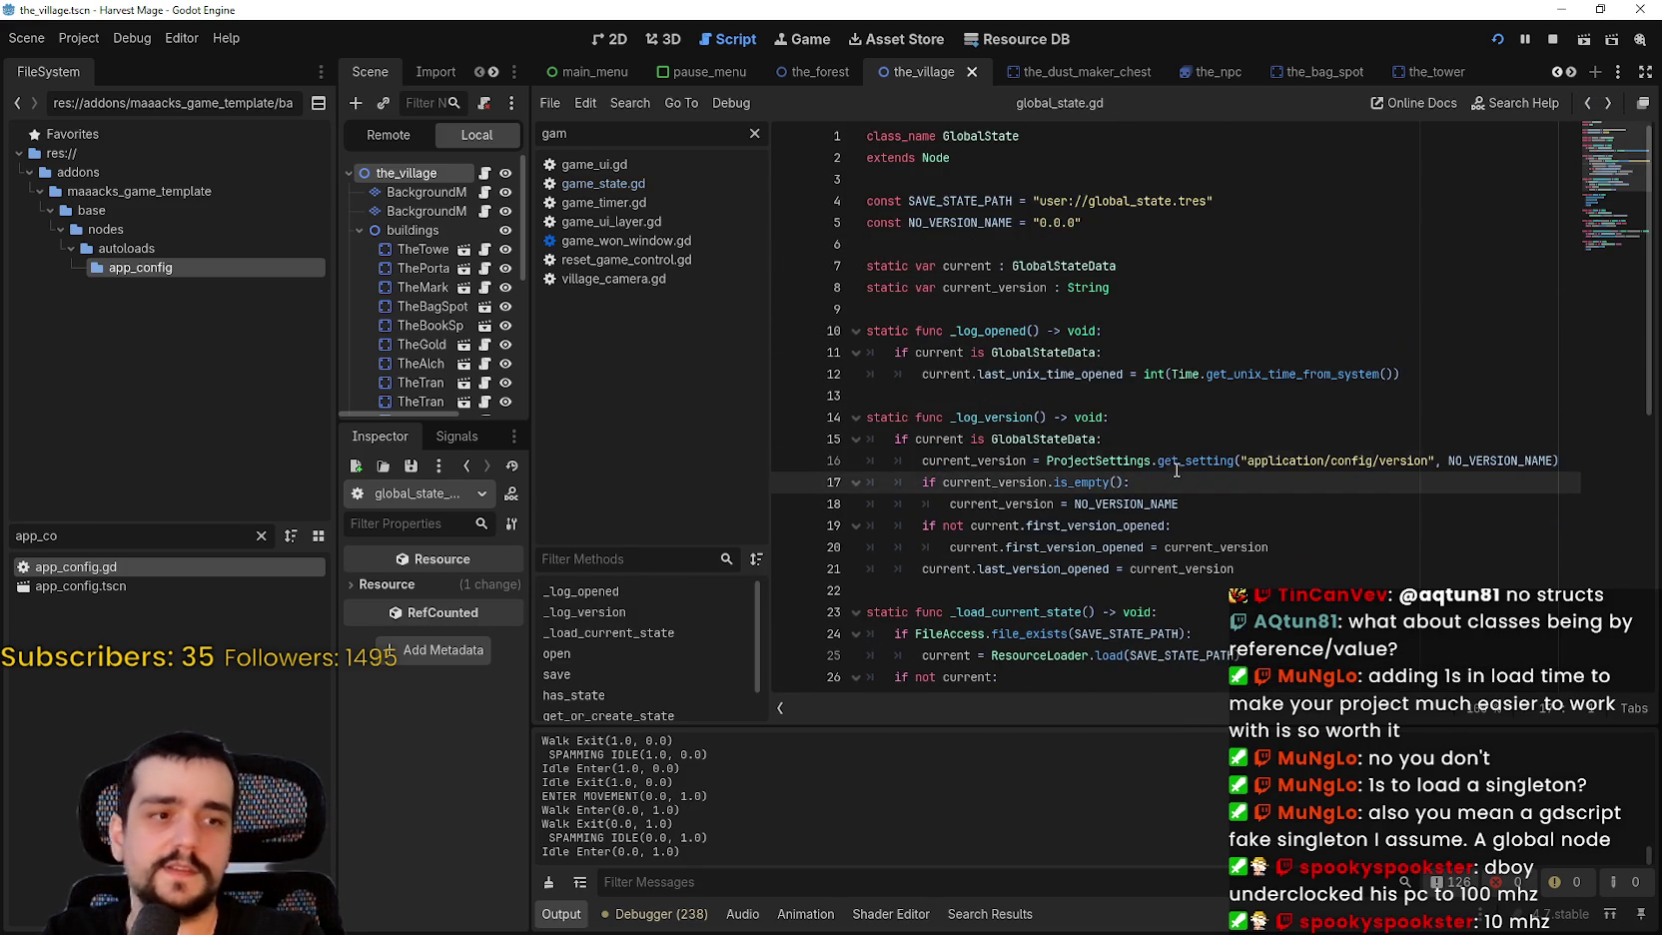
click(1177, 468)
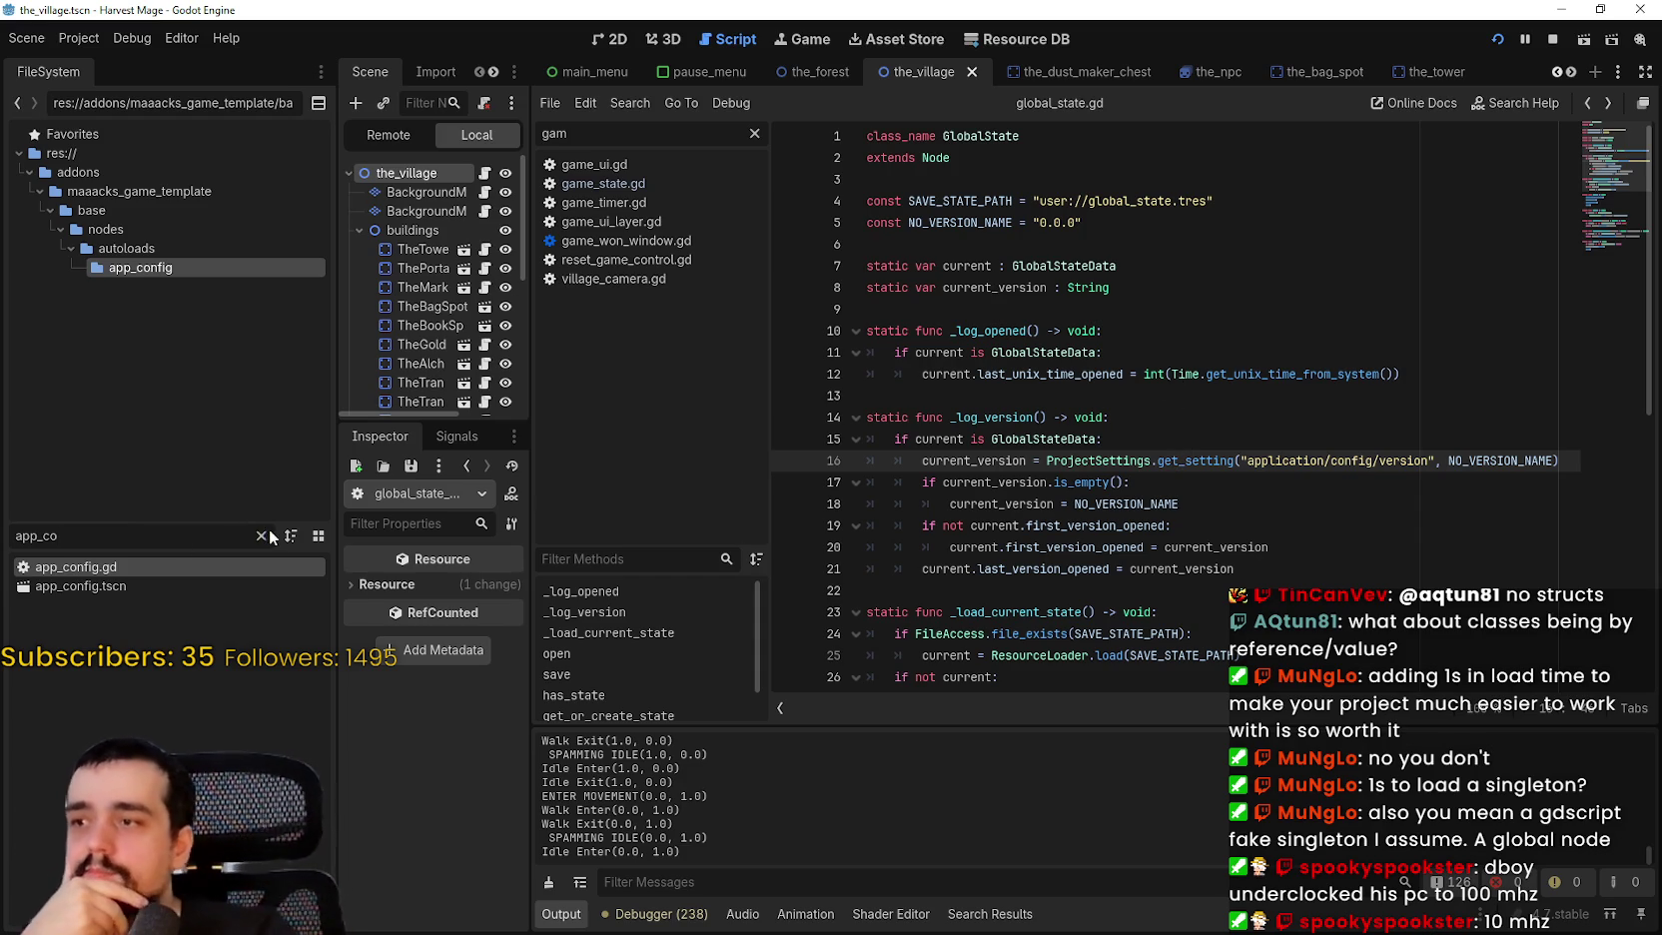
Step: Clear the 'app_co' filter, reopen app_config.gd, then minimize the editor to reveal the game
click(260, 535)
double_click(194, 589)
click(1168, 340)
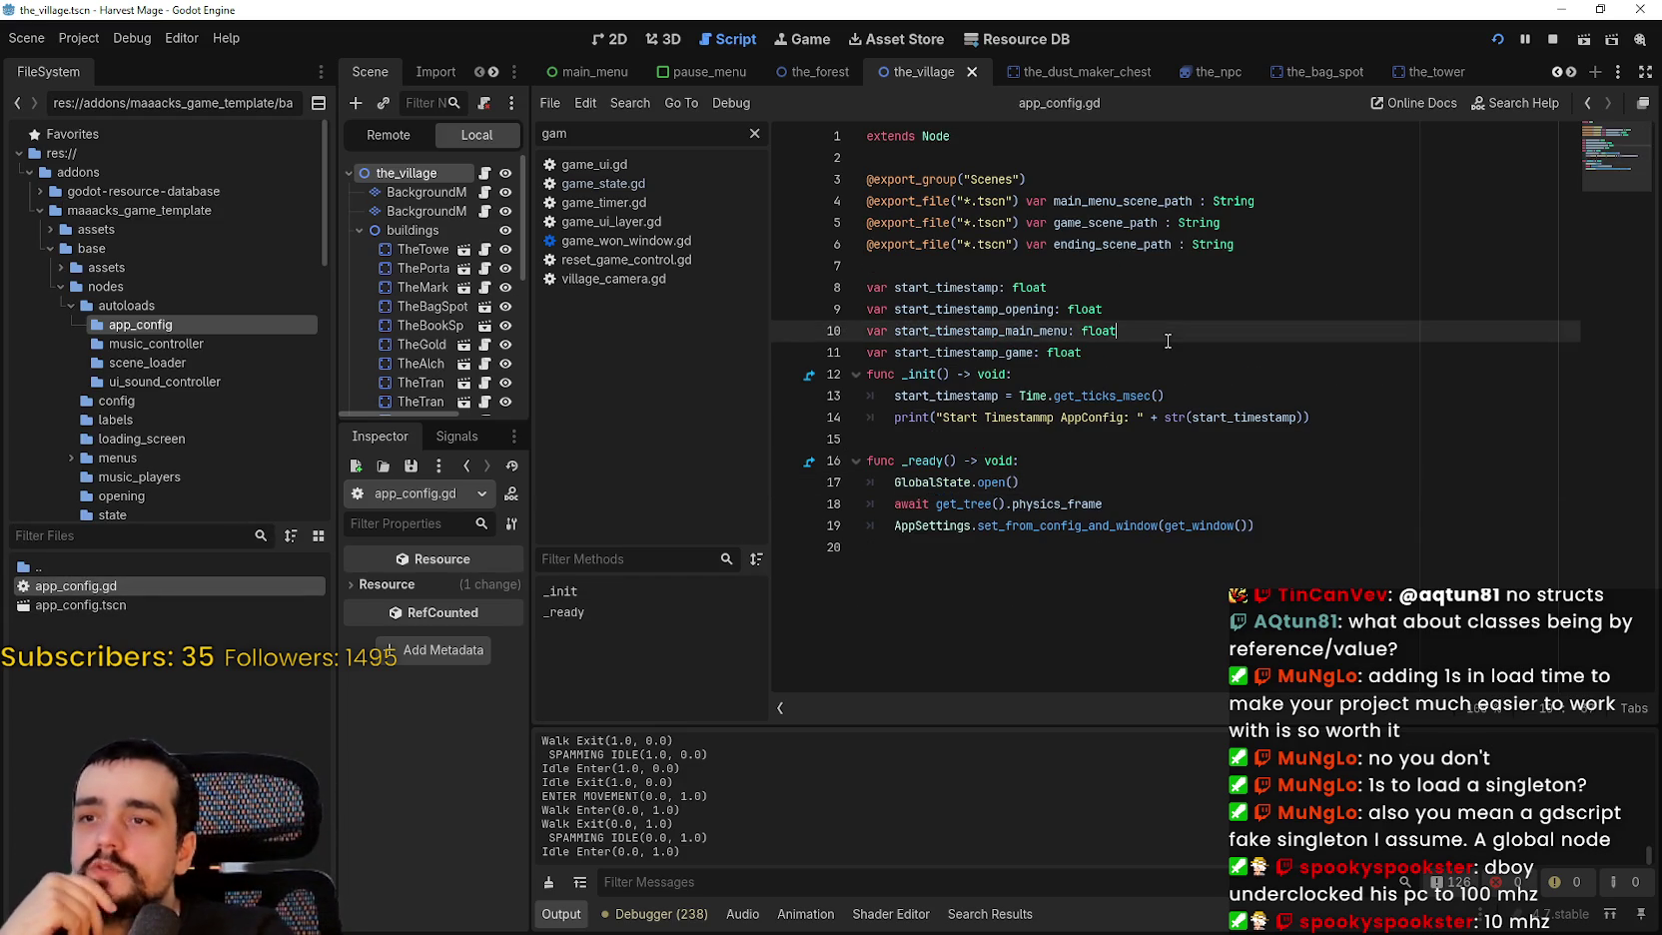
click(1182, 487)
click(1295, 577)
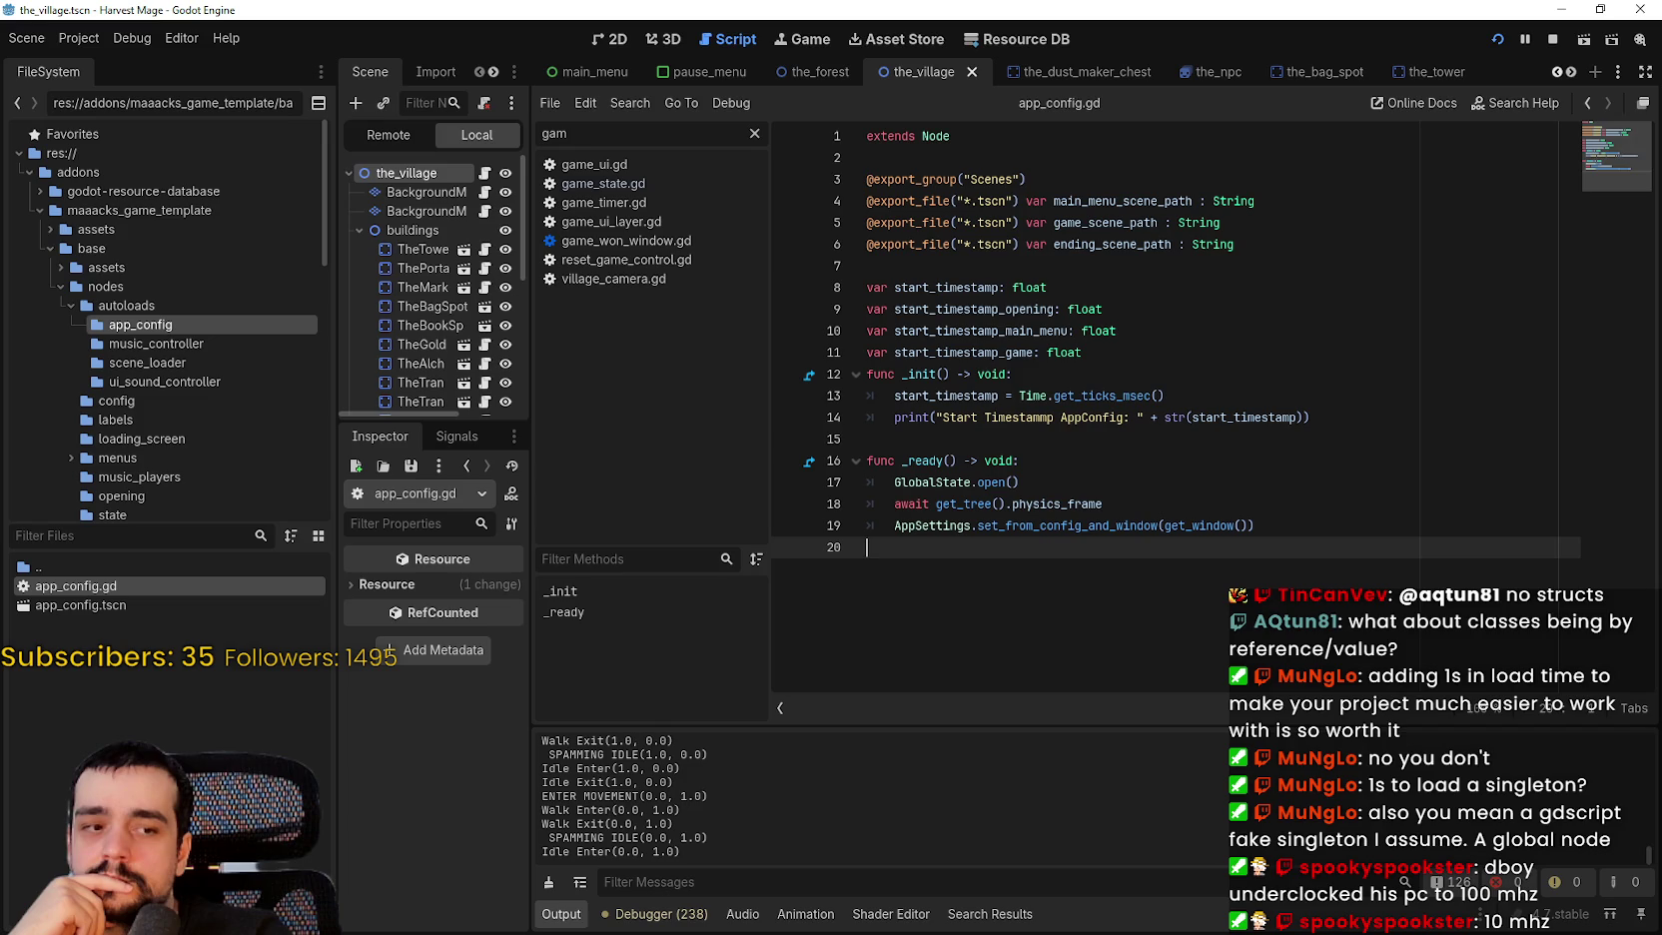
click(1579, 14)
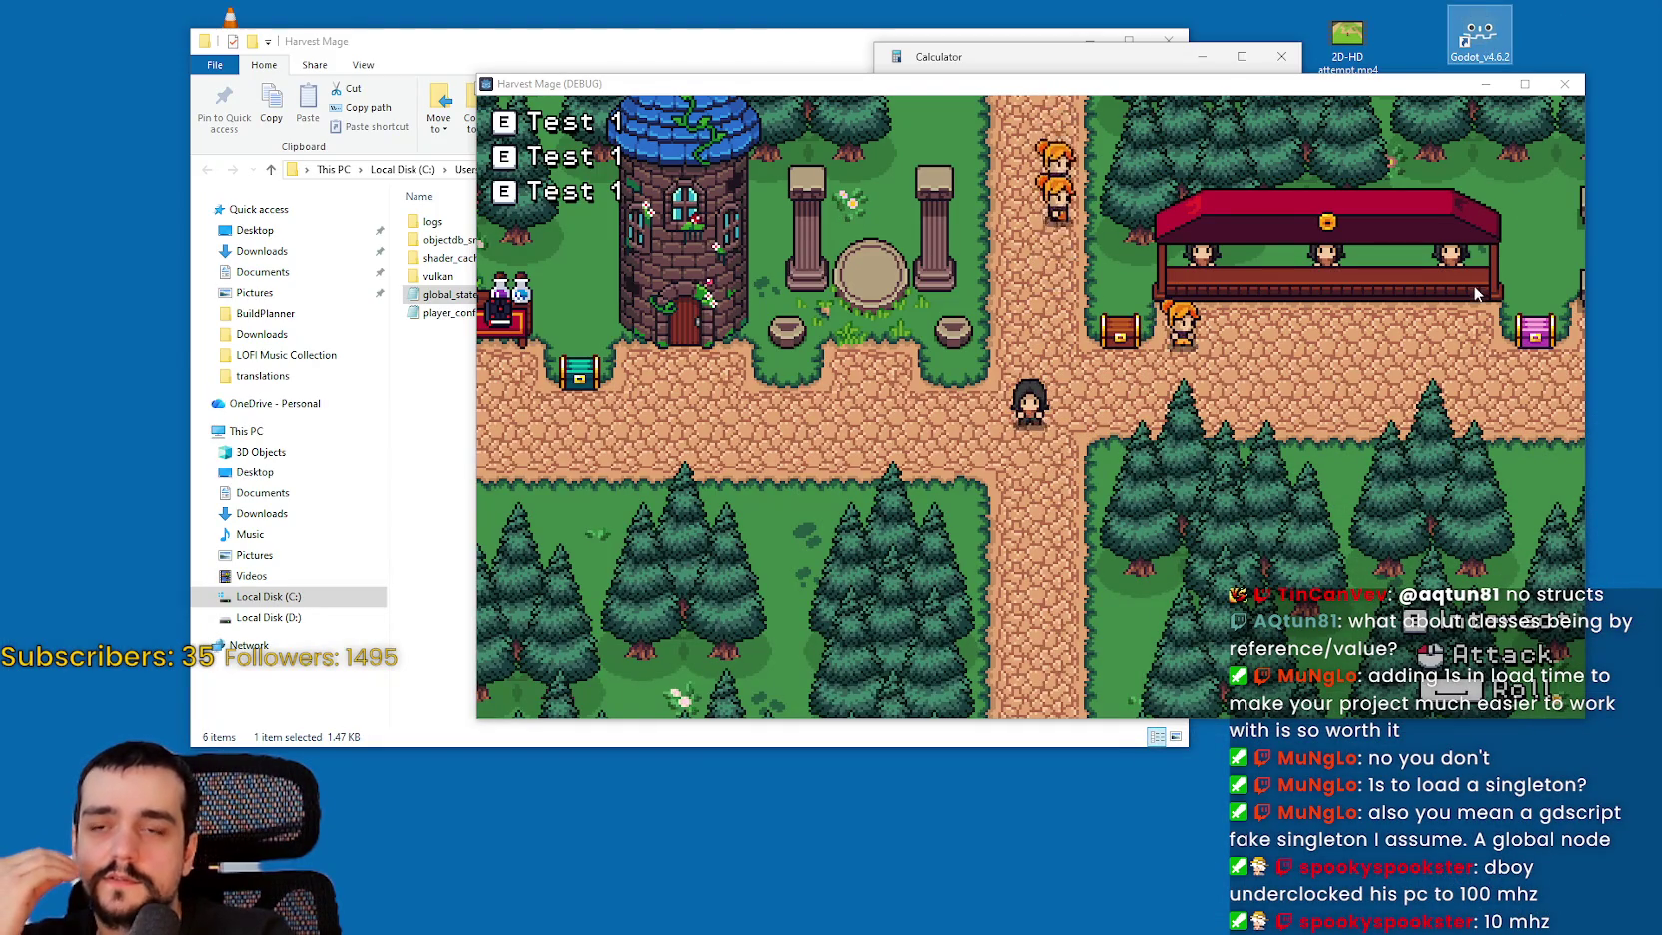
Step: Close the Calculator window over the village and switch to the other Godot editor
click(1243, 62)
click(1279, 60)
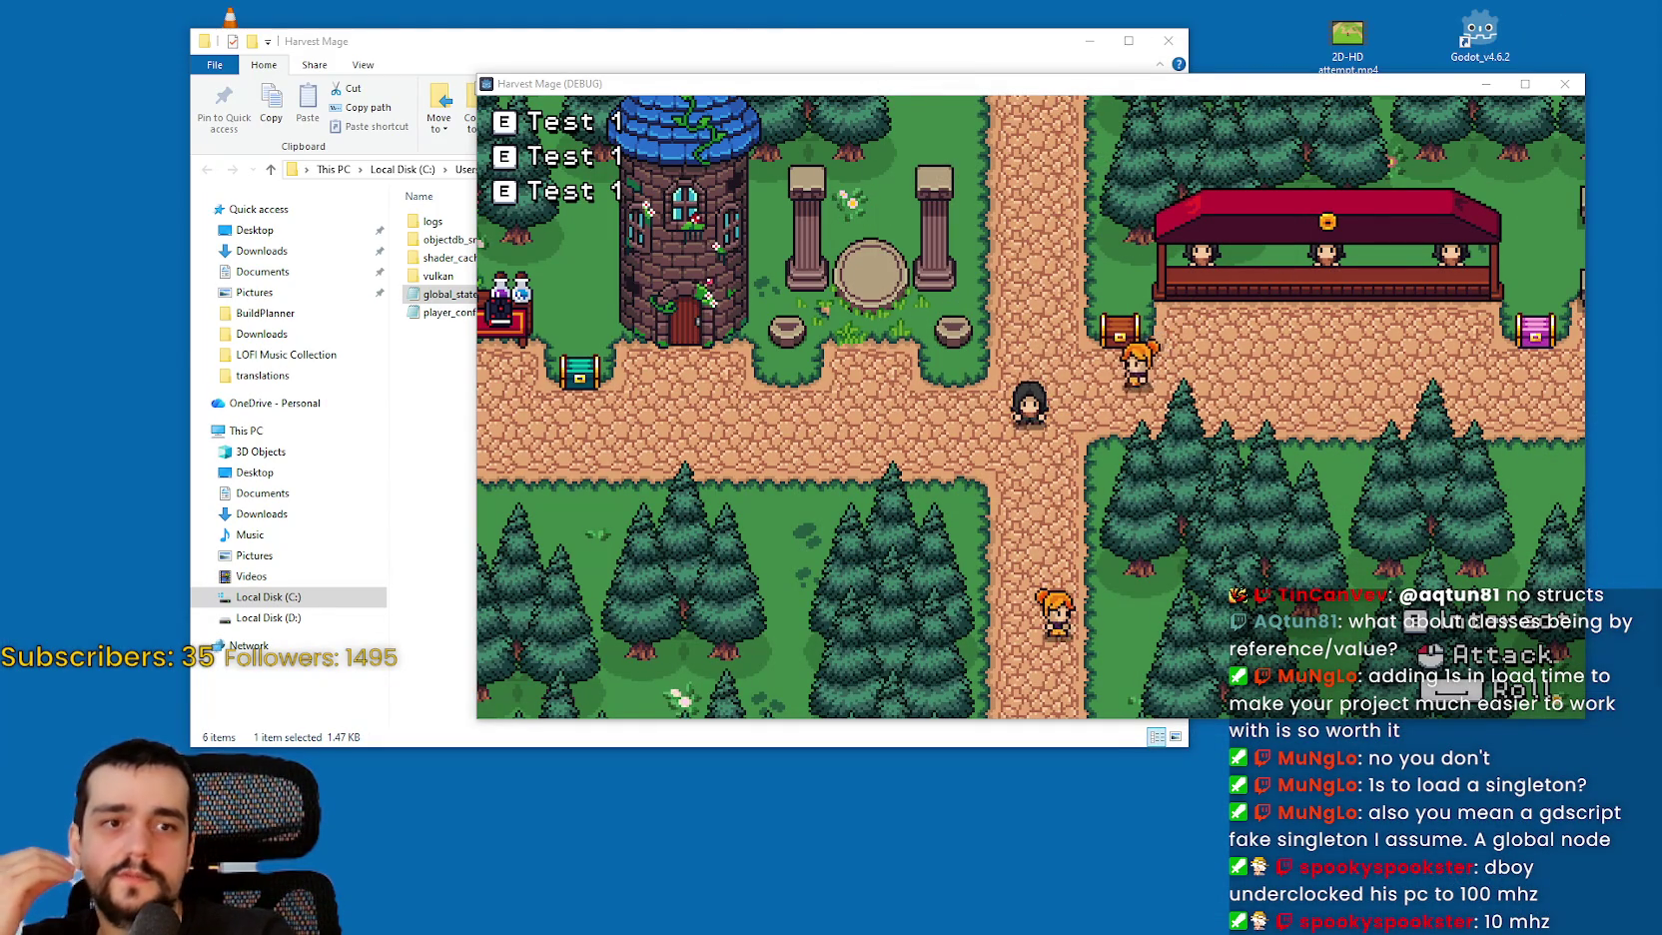
key(alt+Tab)
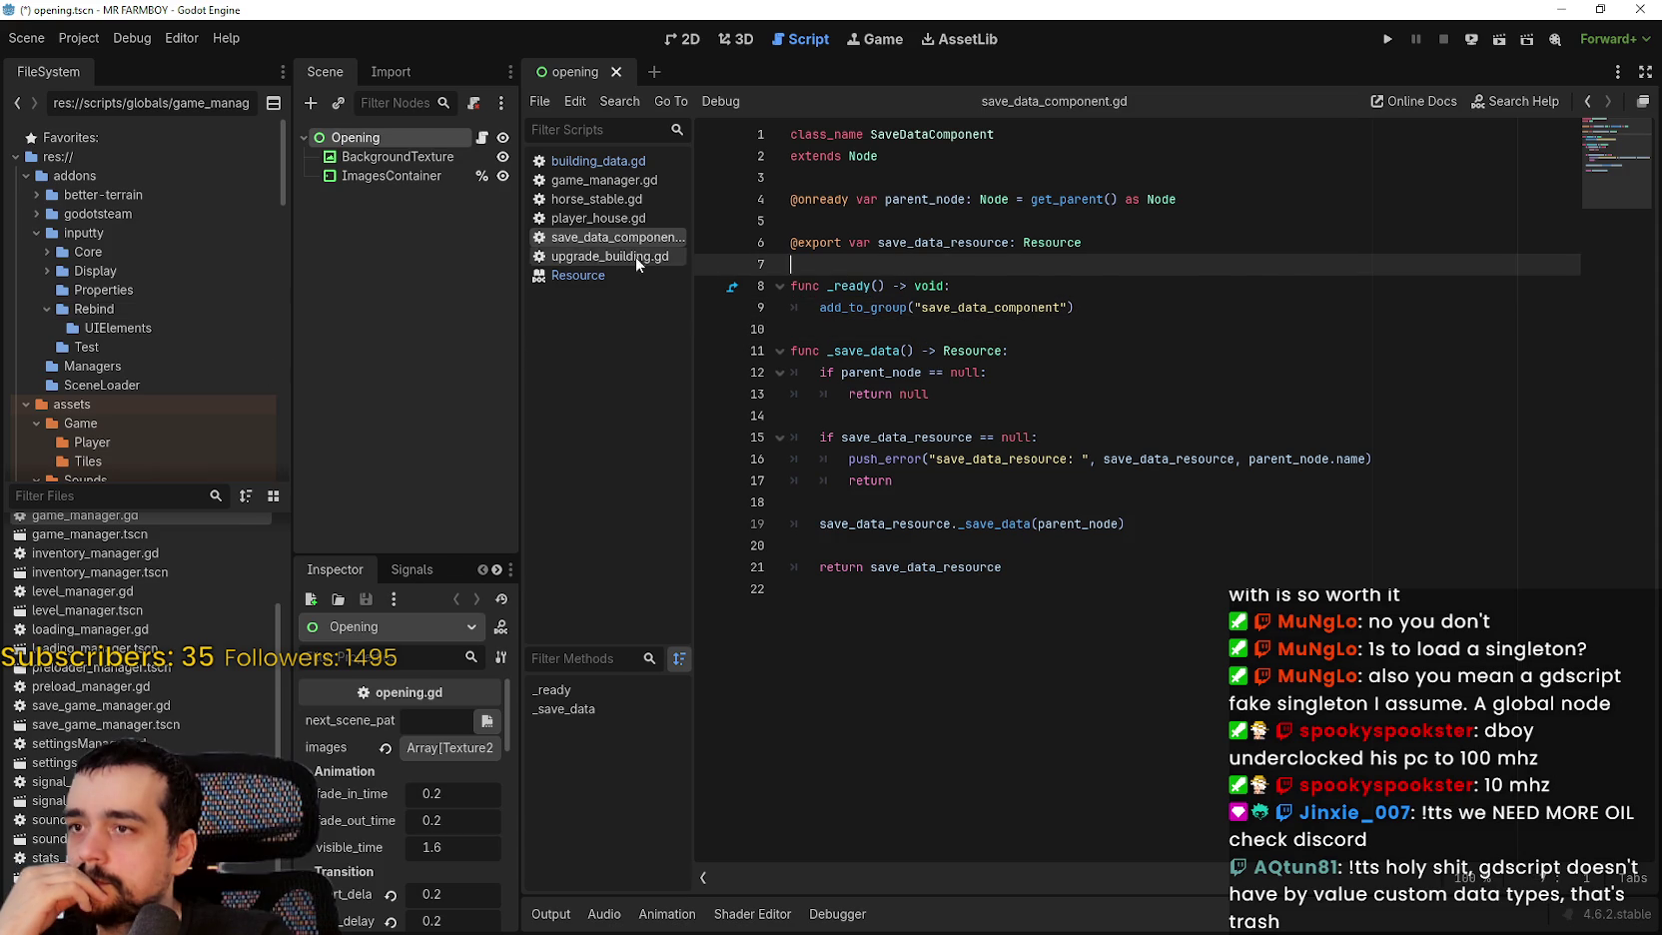
Step: Filter the FileSystem for 'main' and open the main_menu.tscn scene
click(605, 161)
click(95, 495)
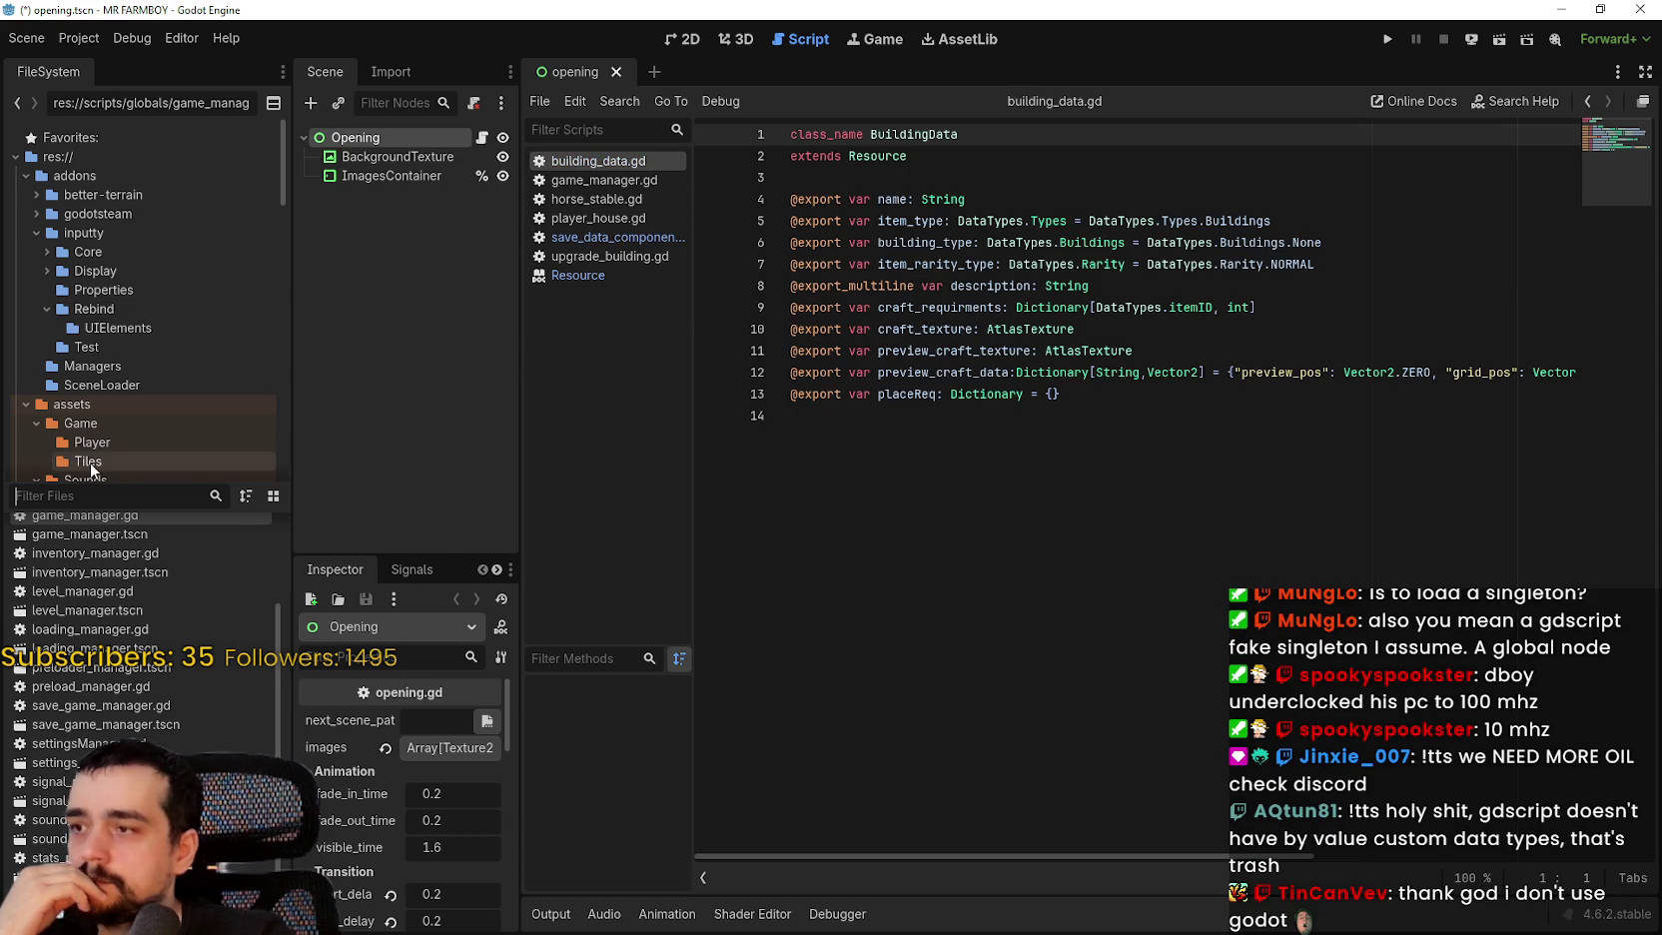
text(main)
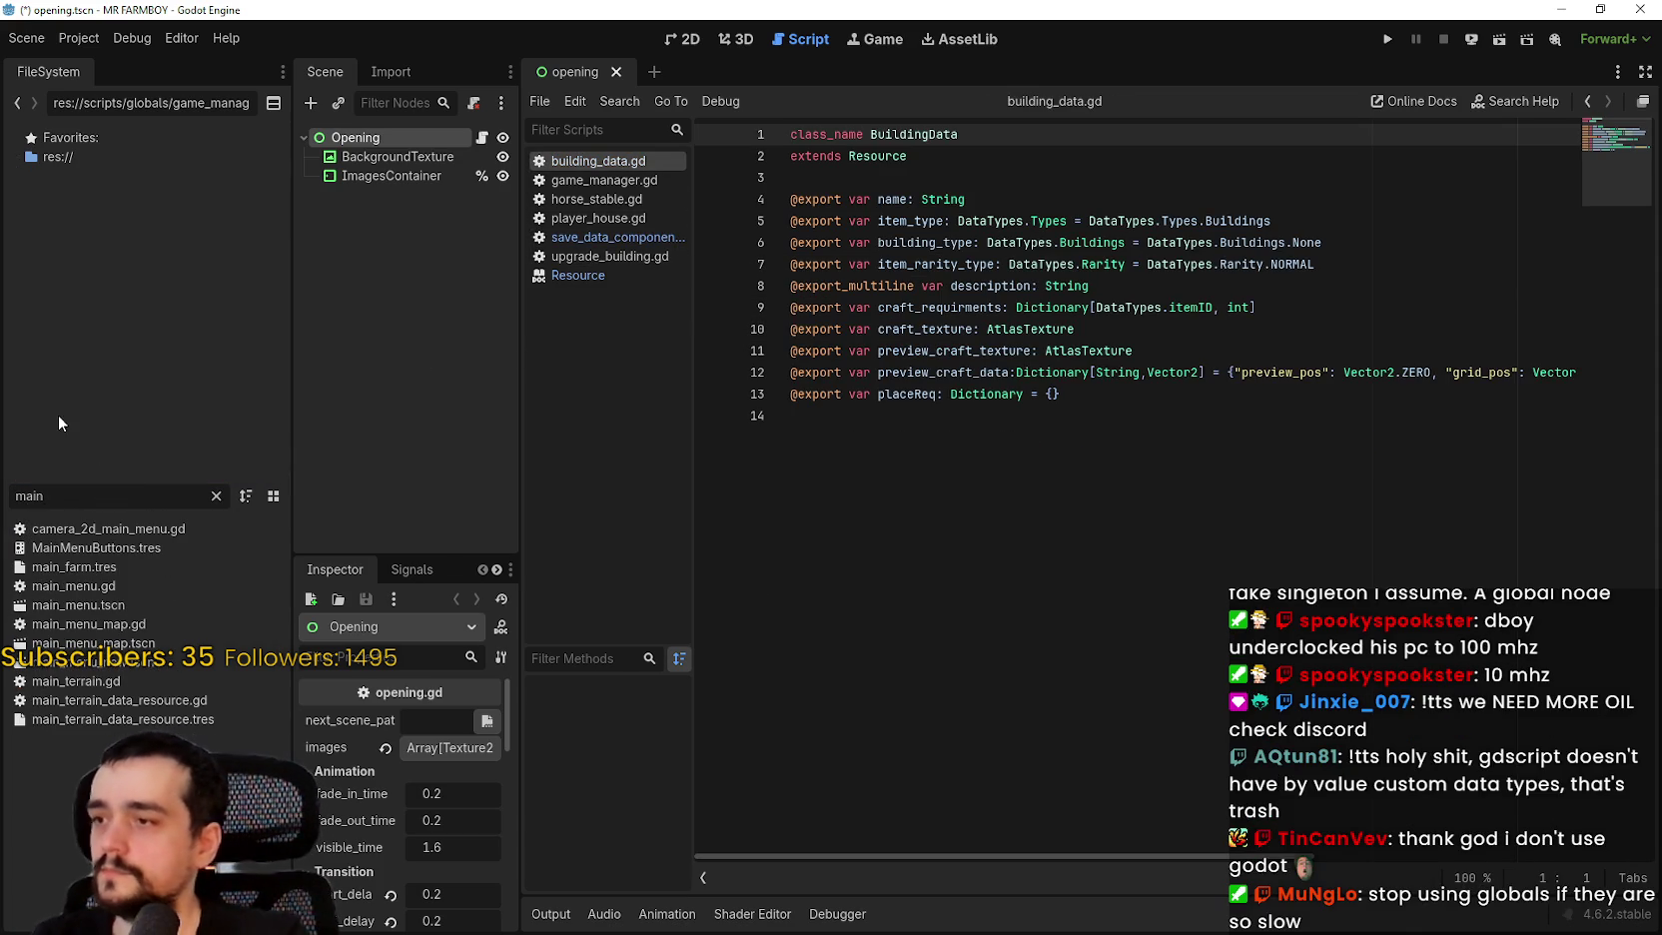
click(149, 604)
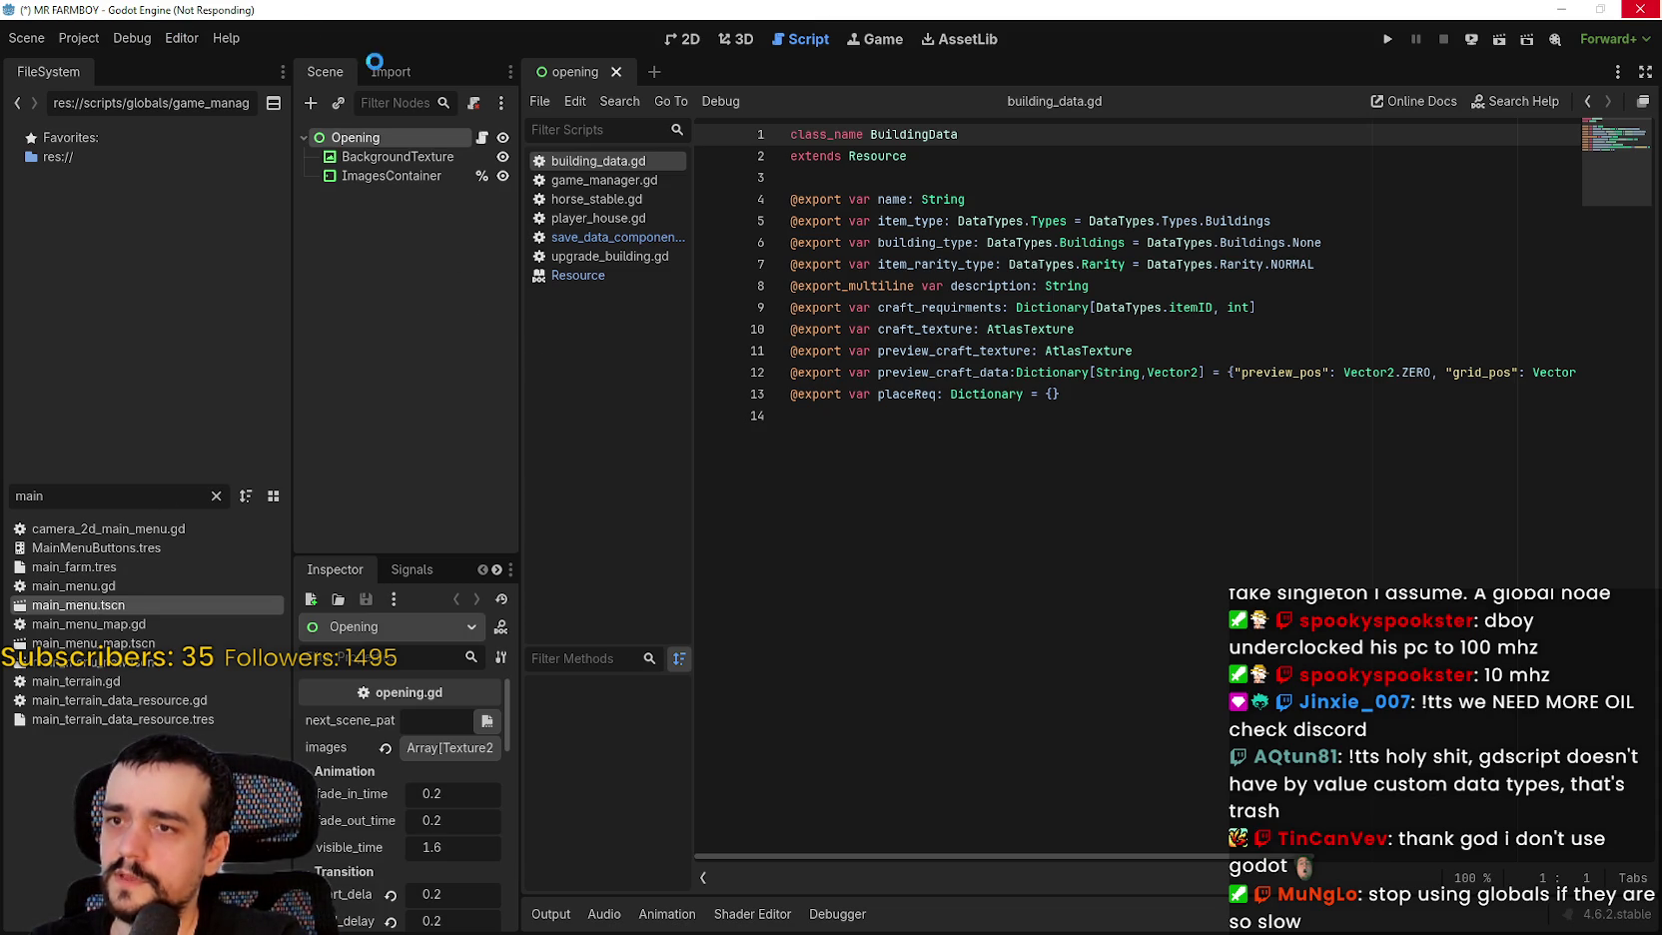
click(132, 38)
Step: Open the LoadManagers node's load_managers.gd script and inspect its exported manager declarations
click(791, 579)
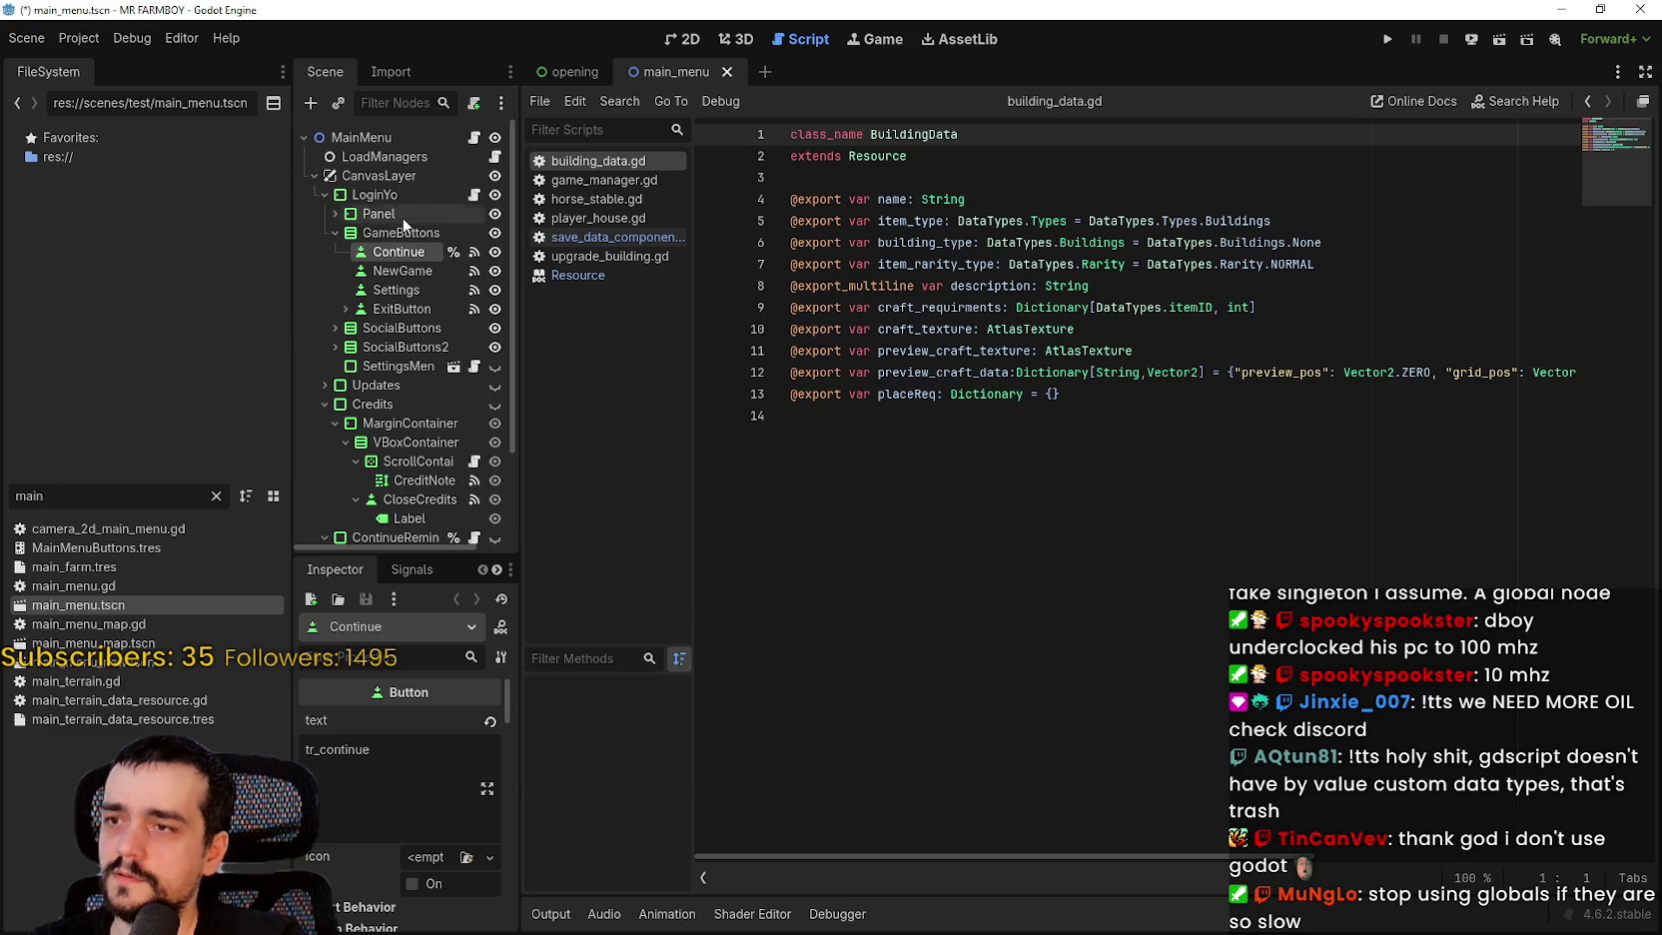
click(399, 162)
click(496, 156)
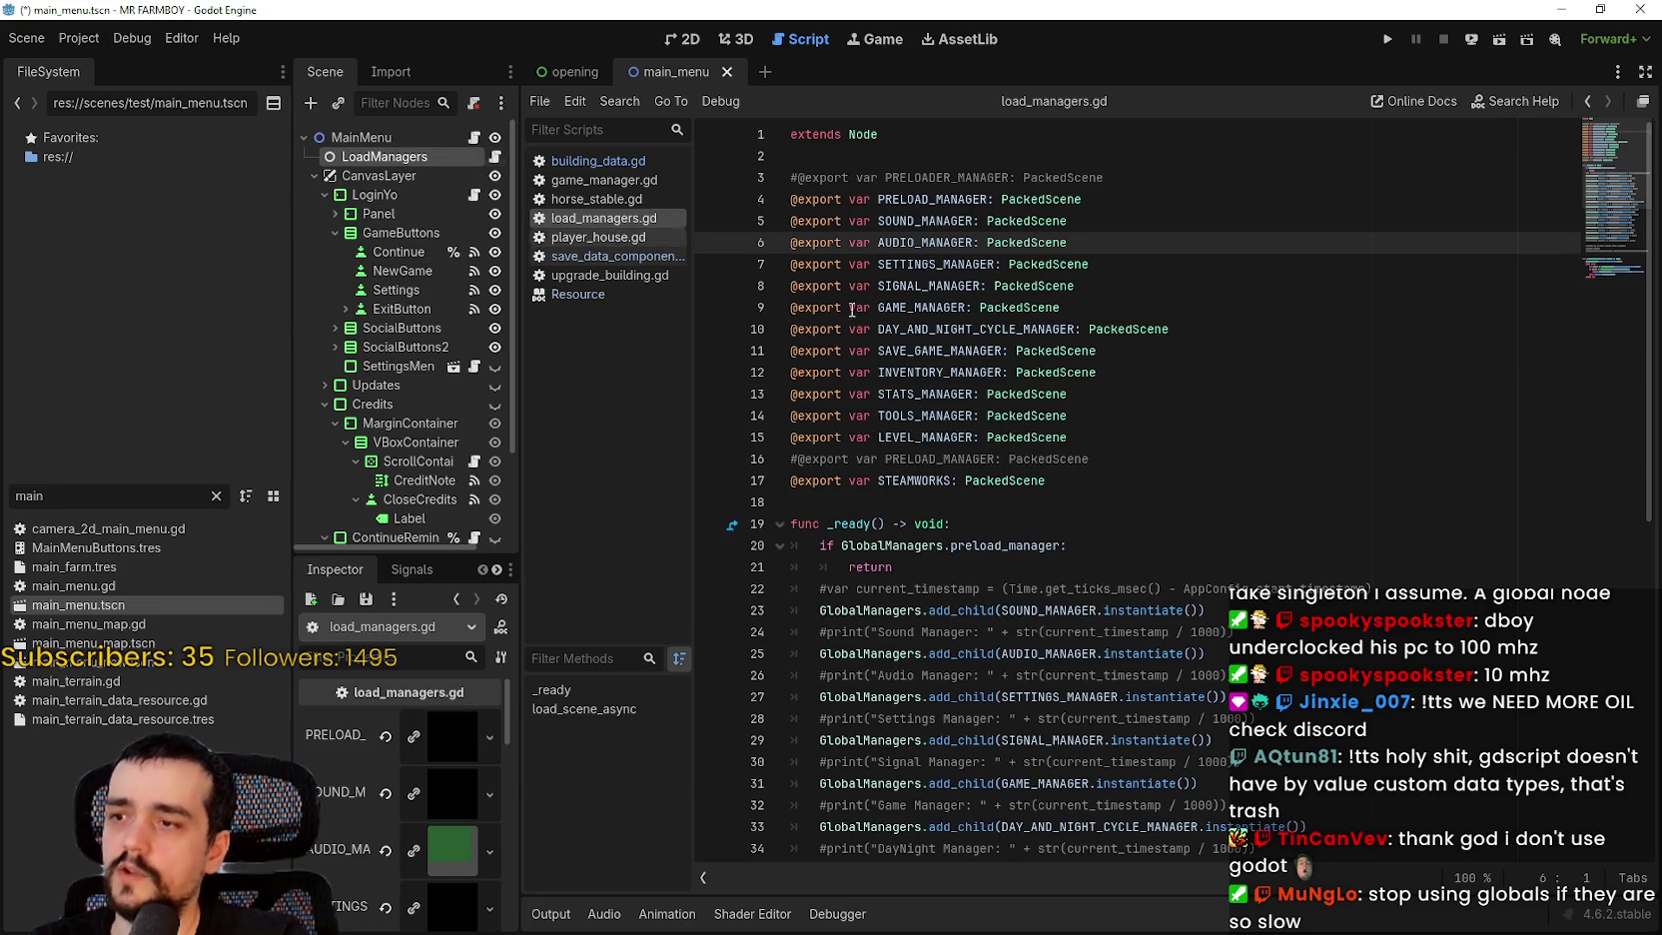
click(1225, 418)
drag(1019, 188, 1148, 459)
double_click(1156, 484)
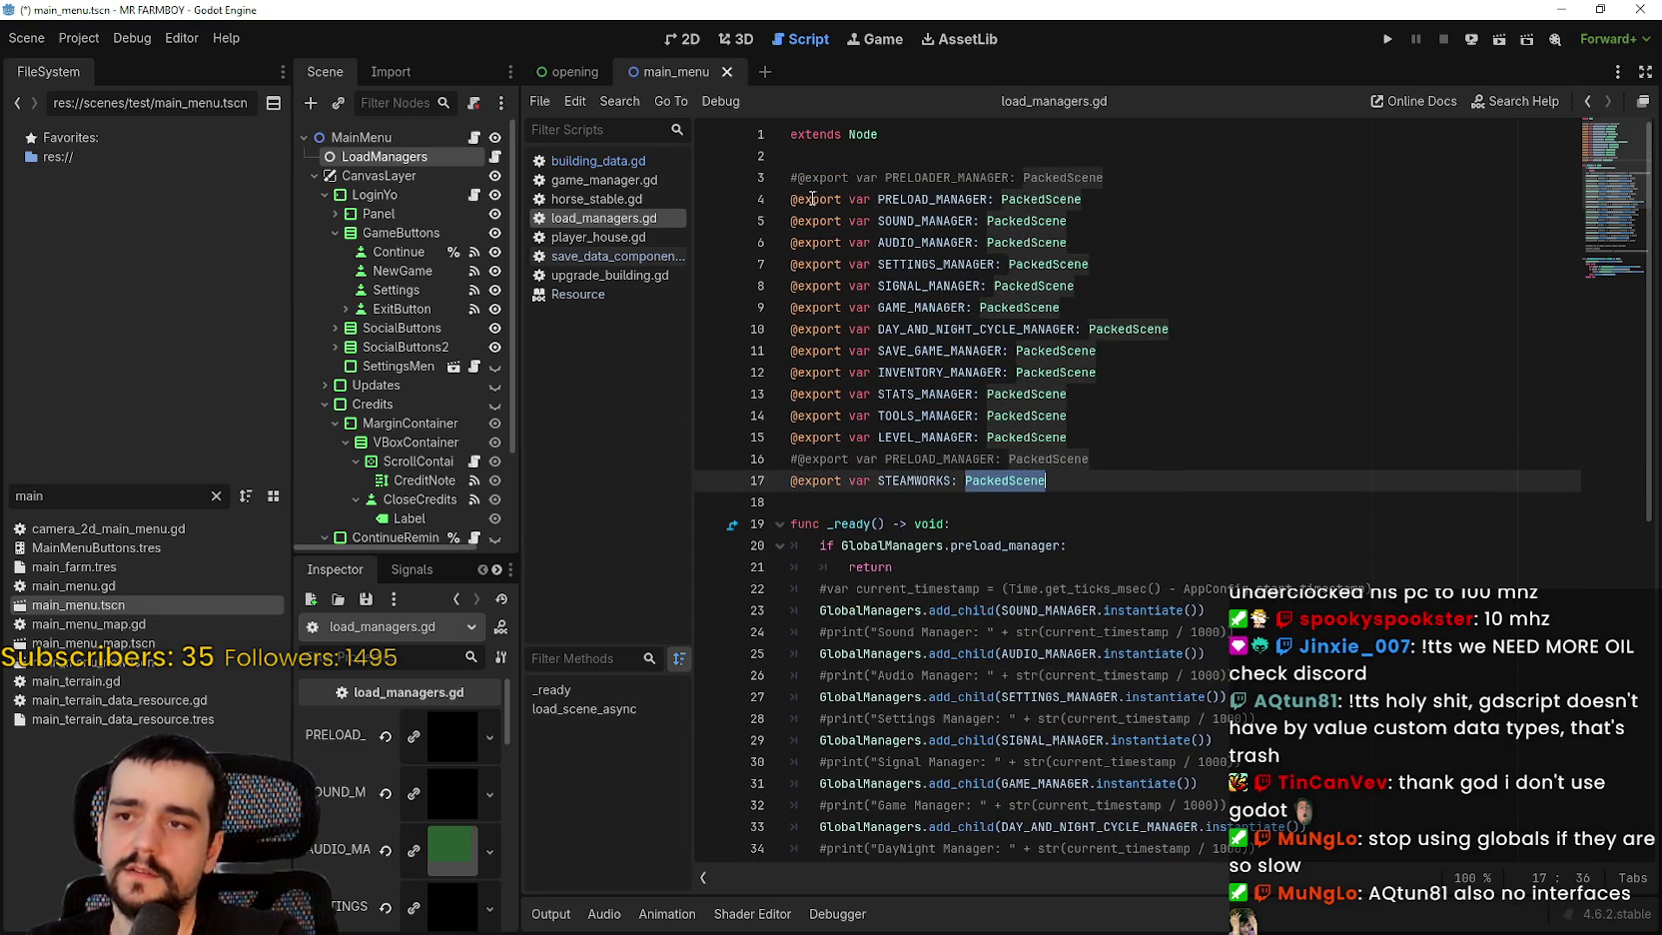
mouse_move(793, 198)
mouse_down()
mouse_move(998, 222)
mouse_move(1149, 200)
mouse_up()
click(1189, 243)
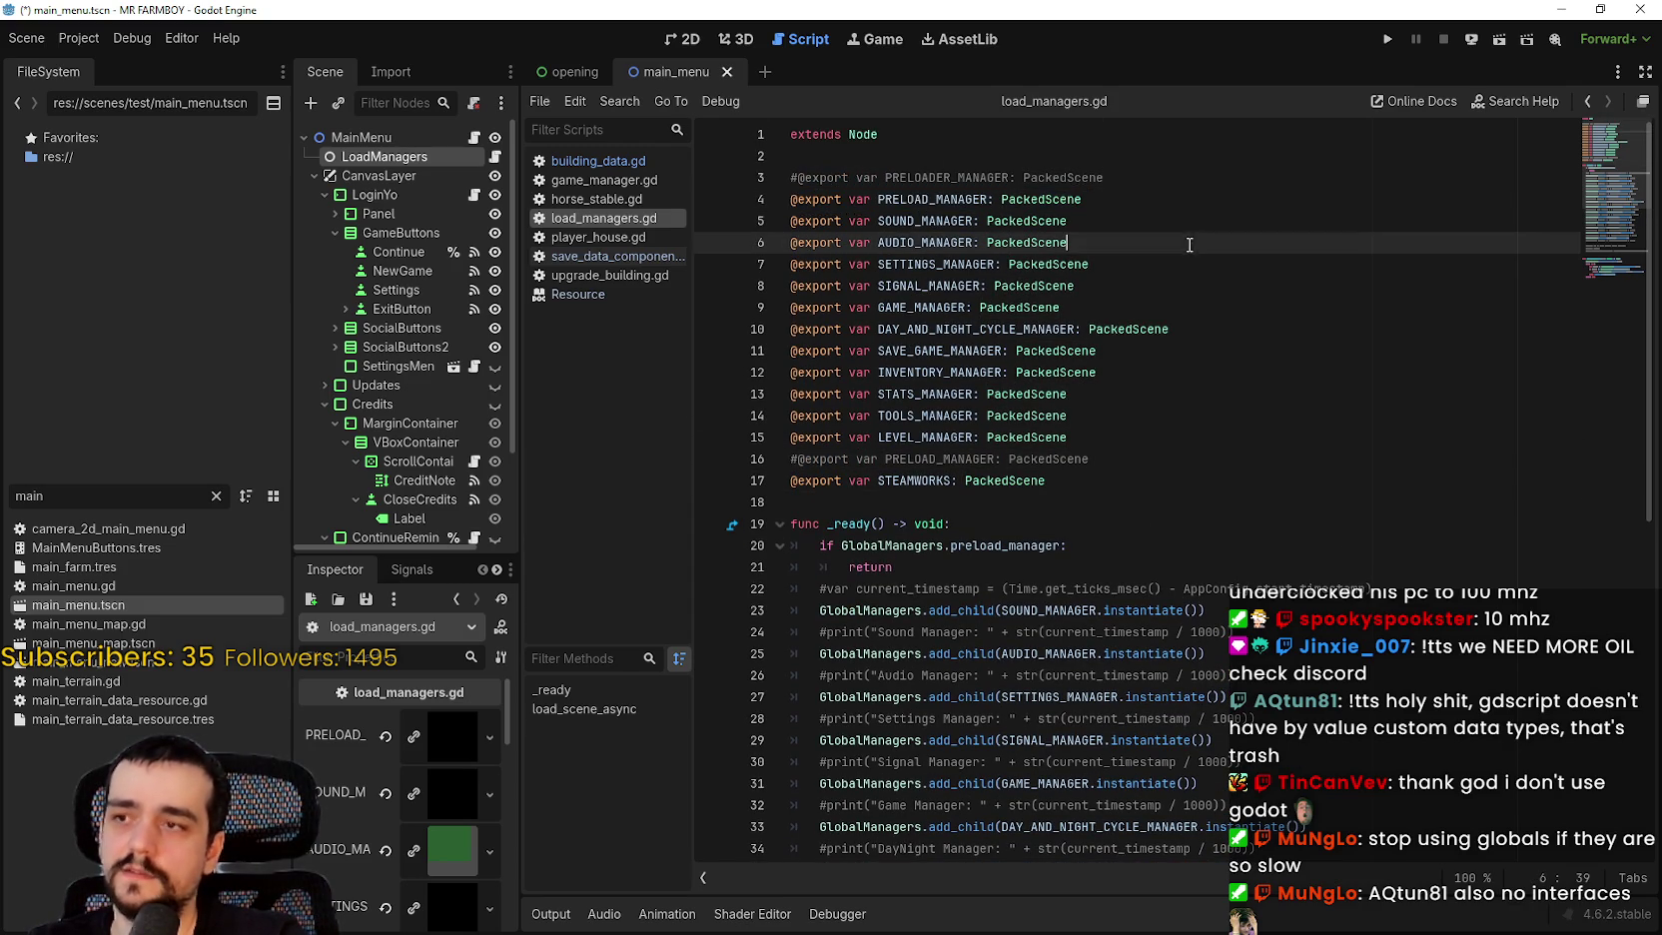
Step: Clear the 'main' filter and look up GlobalManagers to open global_managers.gd
click(220, 498)
drag(1159, 190, 791, 198)
click(1047, 469)
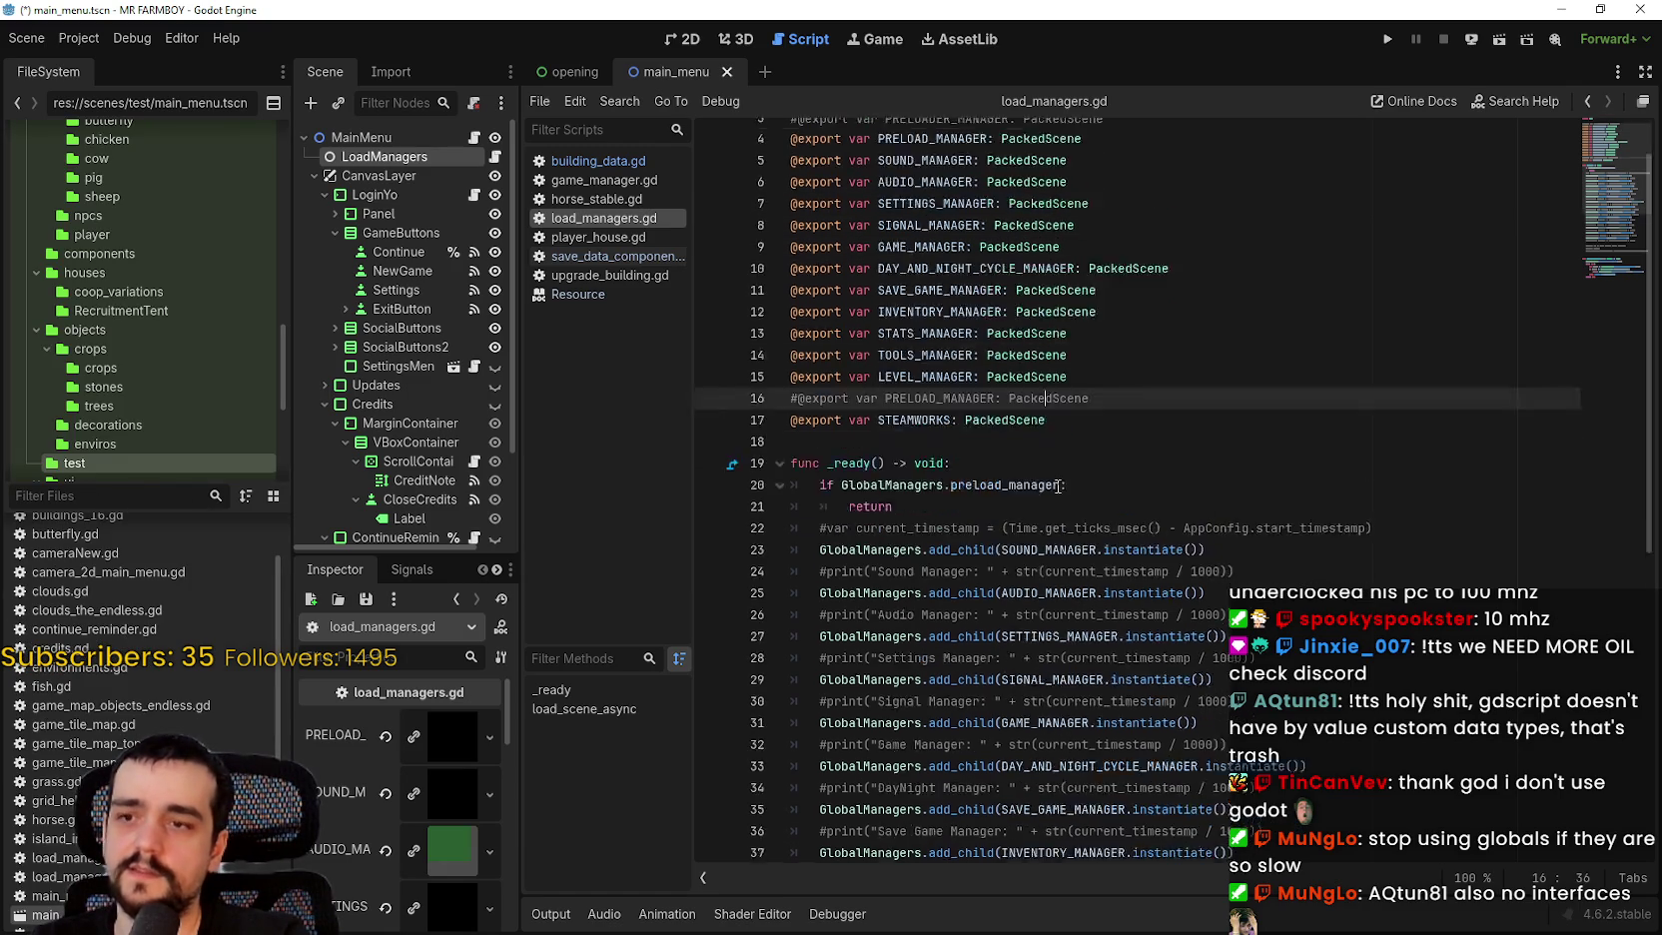
scroll(1058, 455, down, 6)
right_click(854, 335)
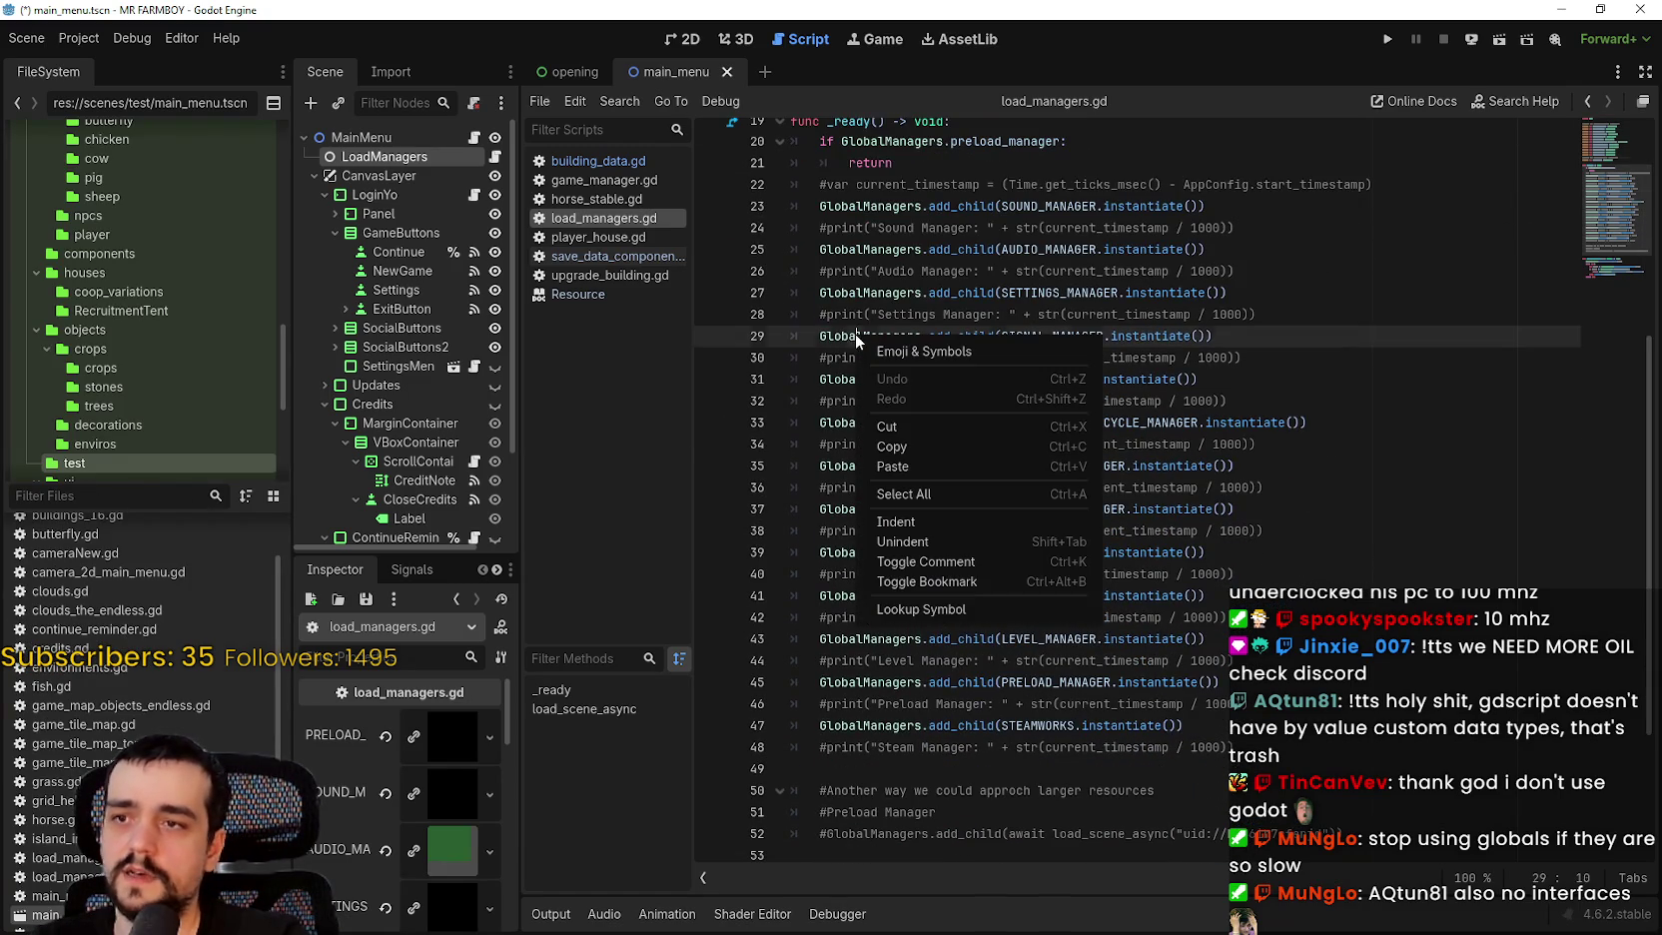
click(949, 611)
mouse_move(936, 190)
mouse_down()
mouse_move(1082, 544)
mouse_move(1081, 515)
mouse_up()
click(1055, 490)
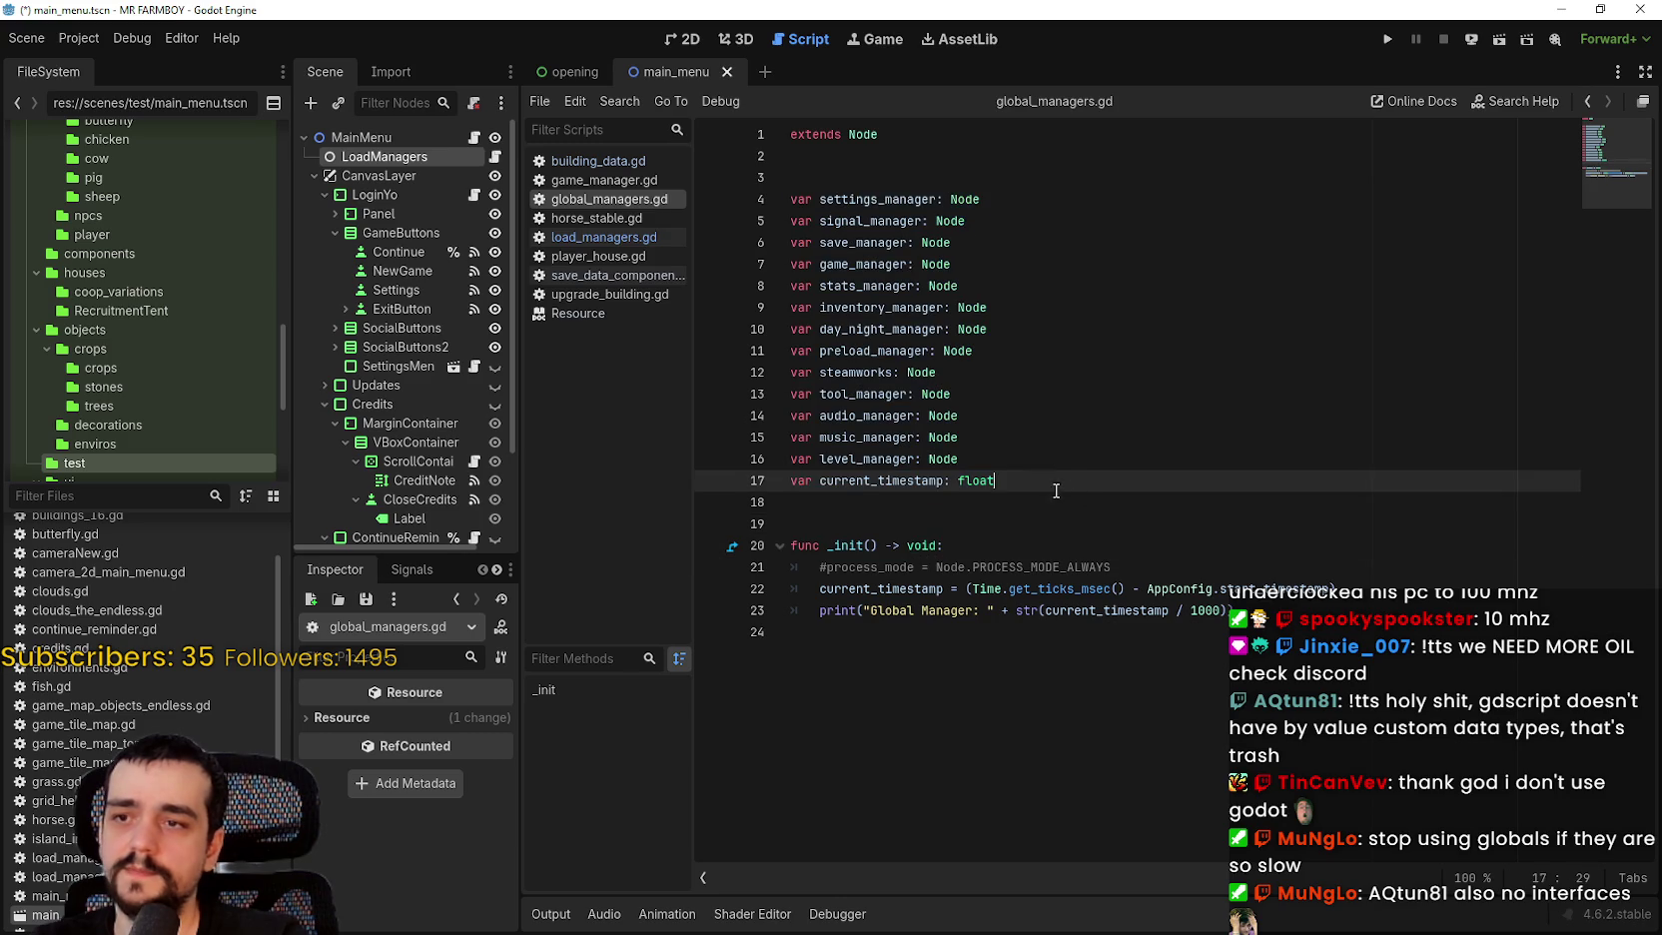
Step: Change settings_manager's type on line 4 from Node to SettingsManager via autocomplete
double_click(961, 200)
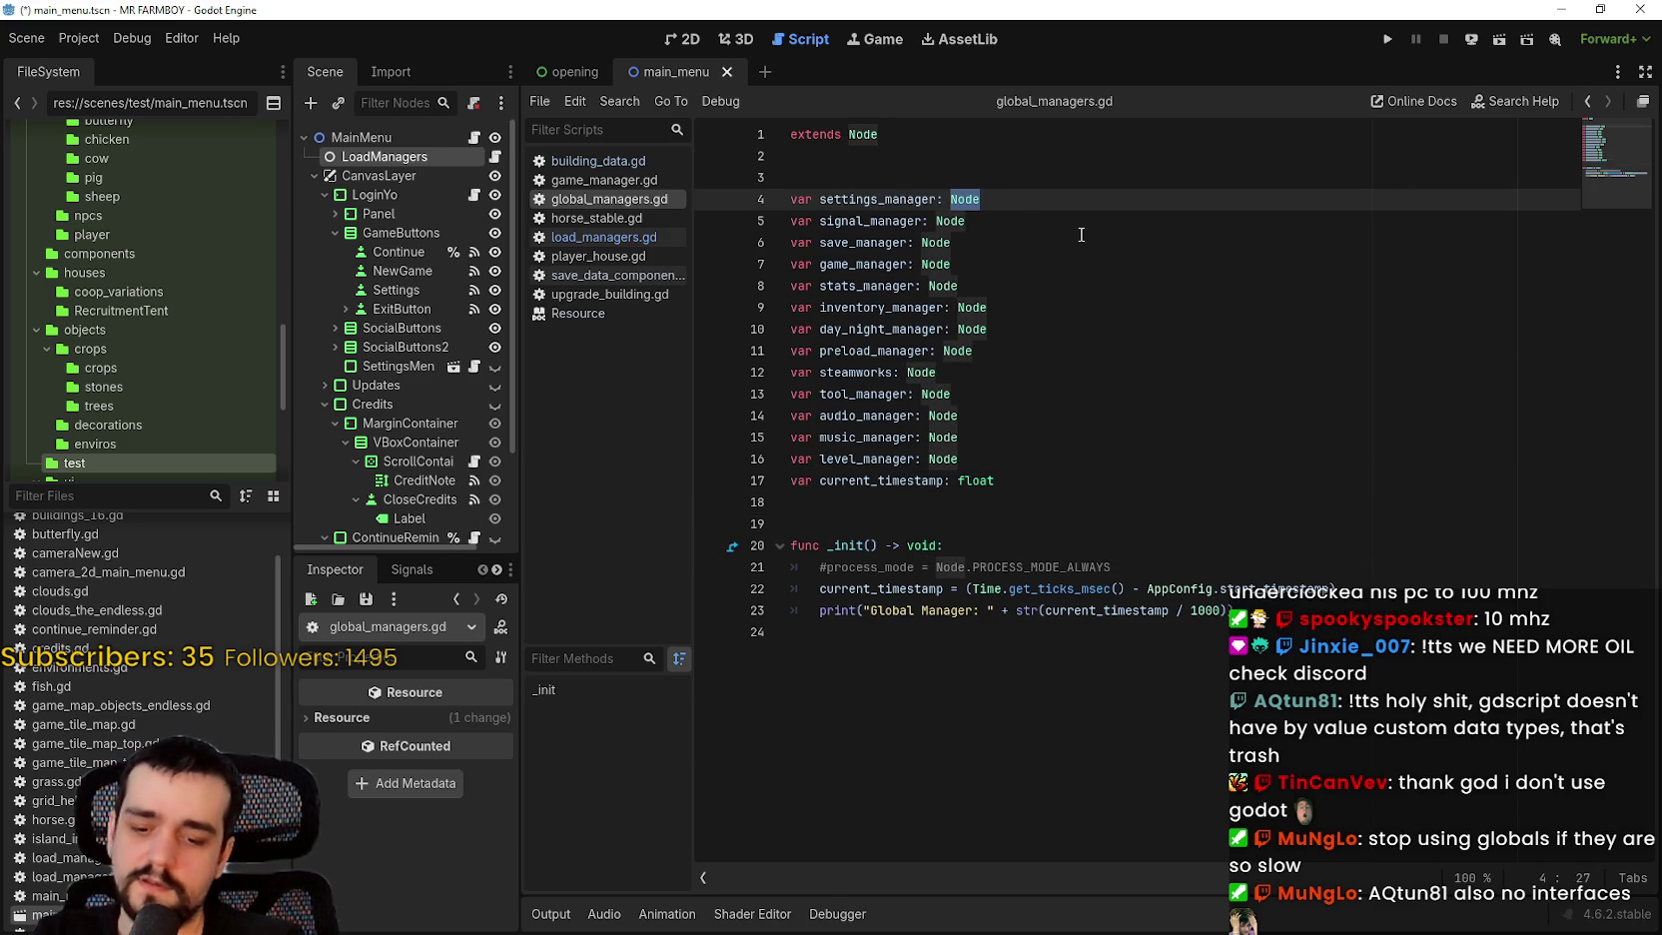
text(s)
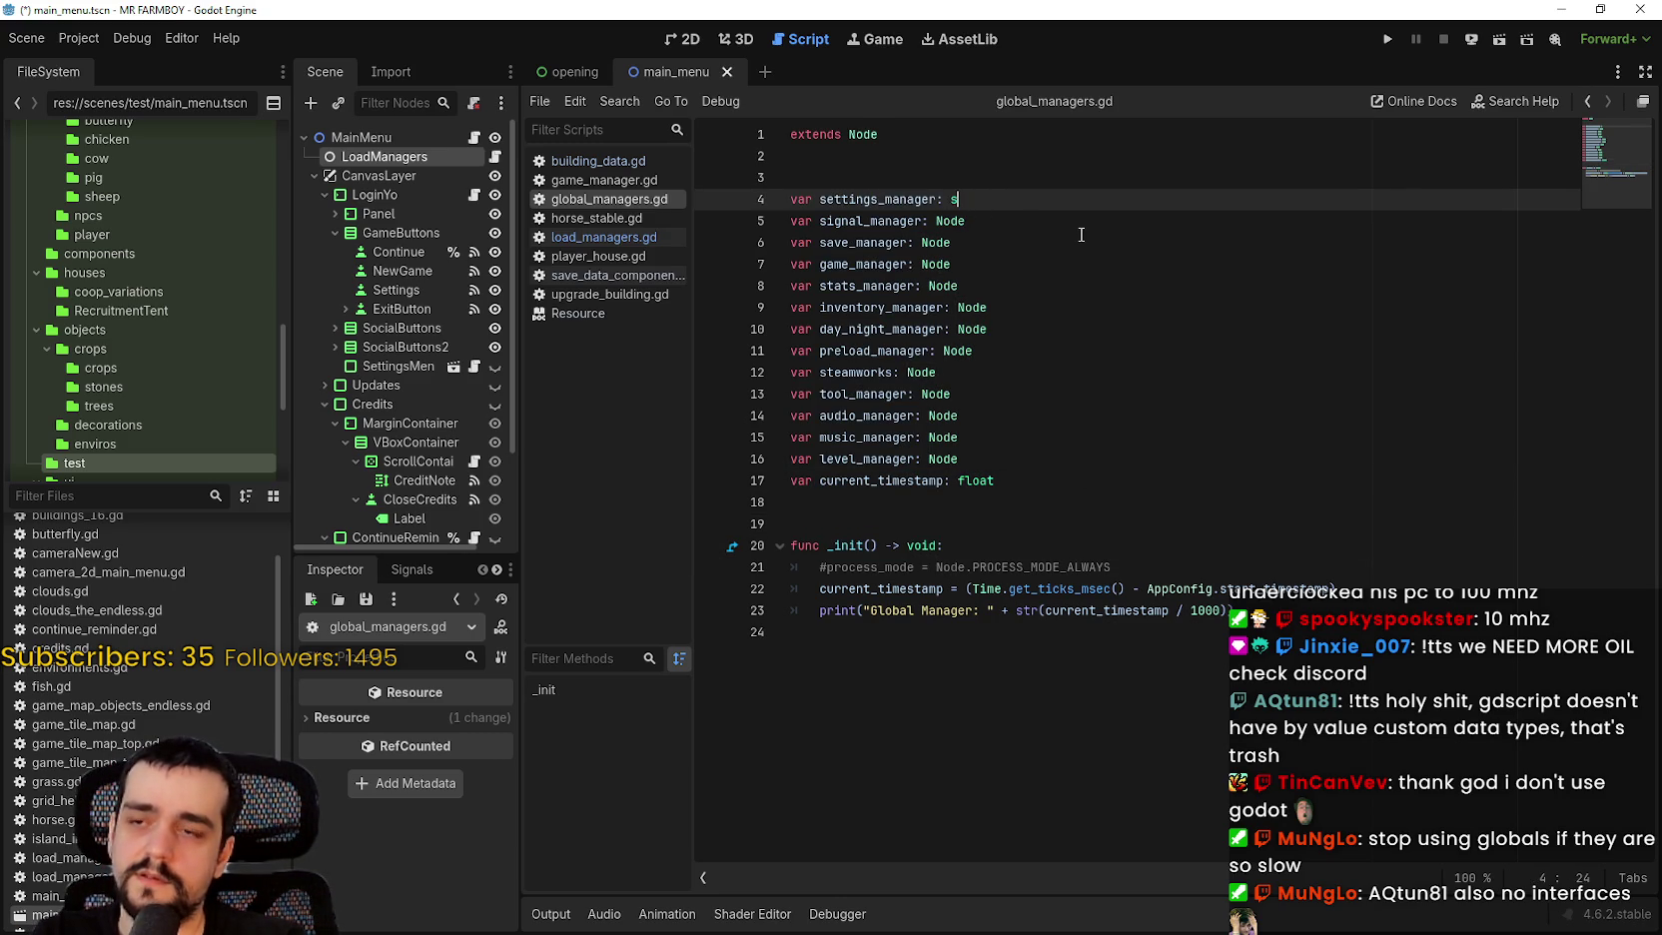
text(etting)
key(Return)
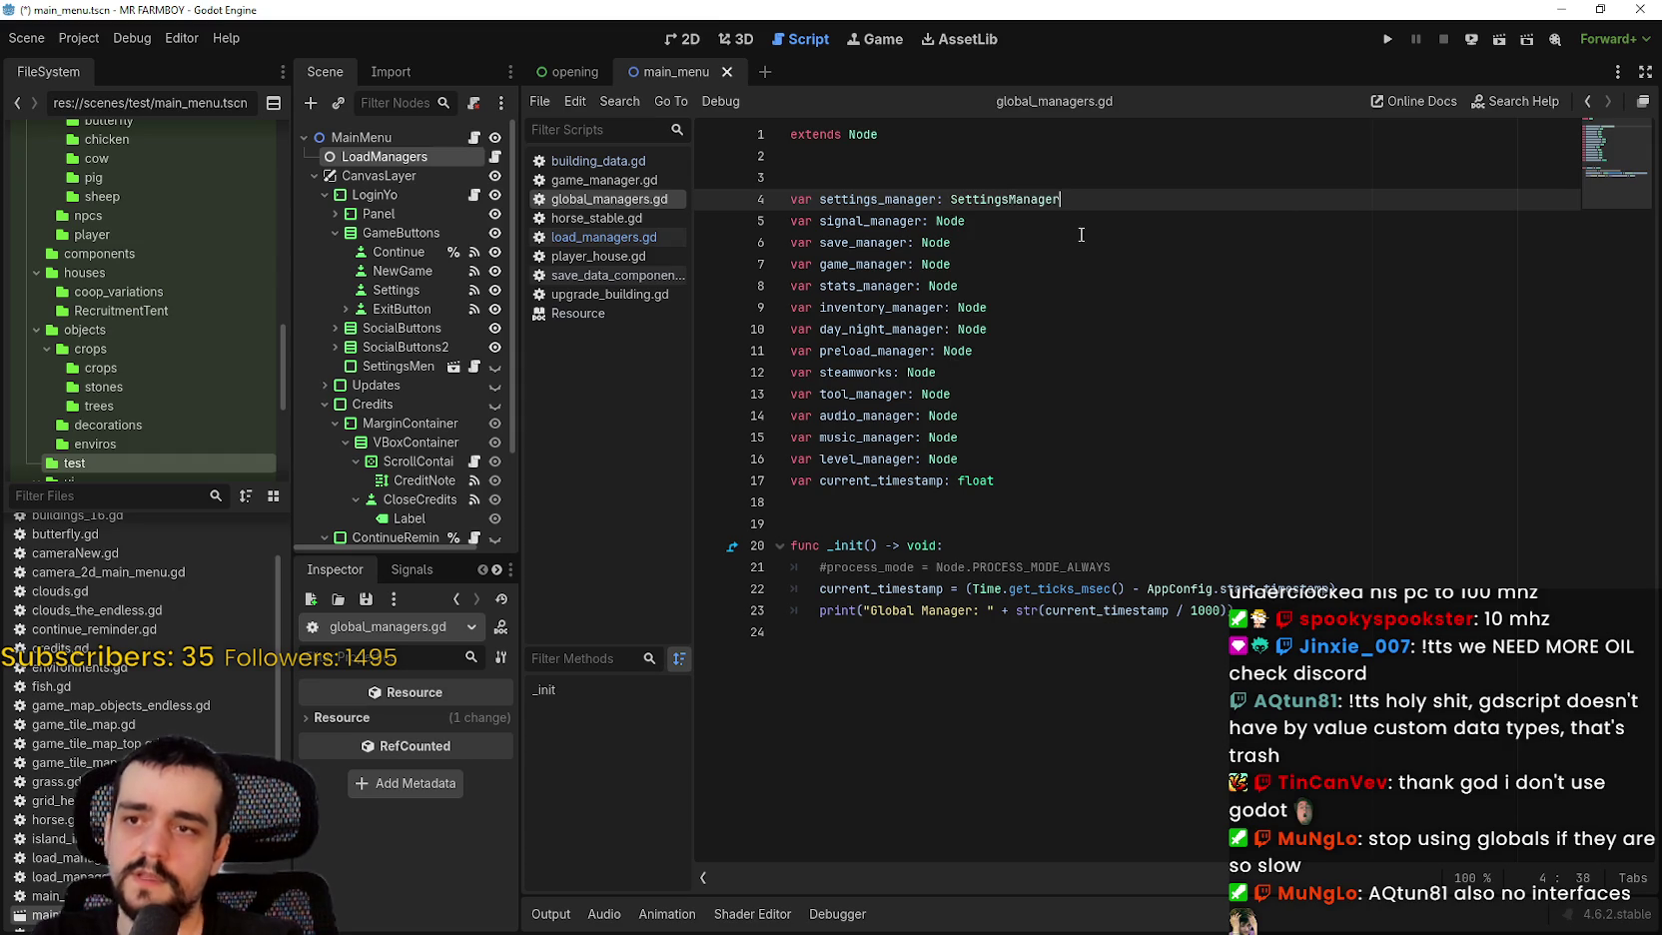
double_click(1057, 199)
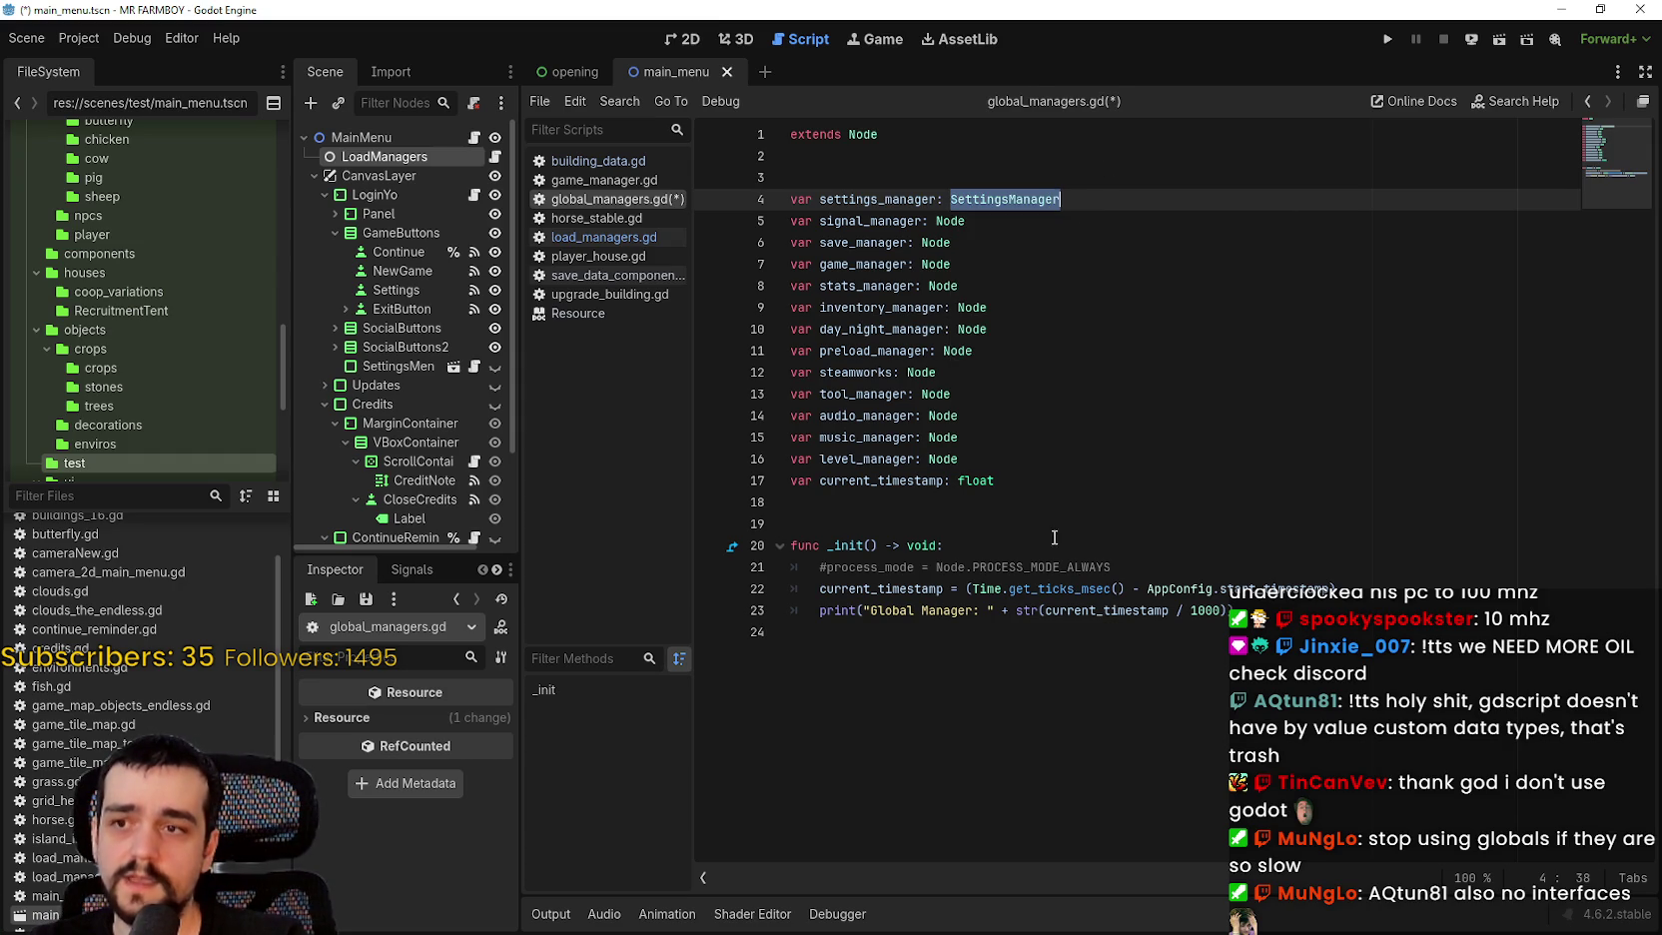
mouse_move(1060, 498)
mouse_down()
mouse_move(928, 437)
mouse_move(1050, 360)
mouse_move(756, 195)
mouse_up()
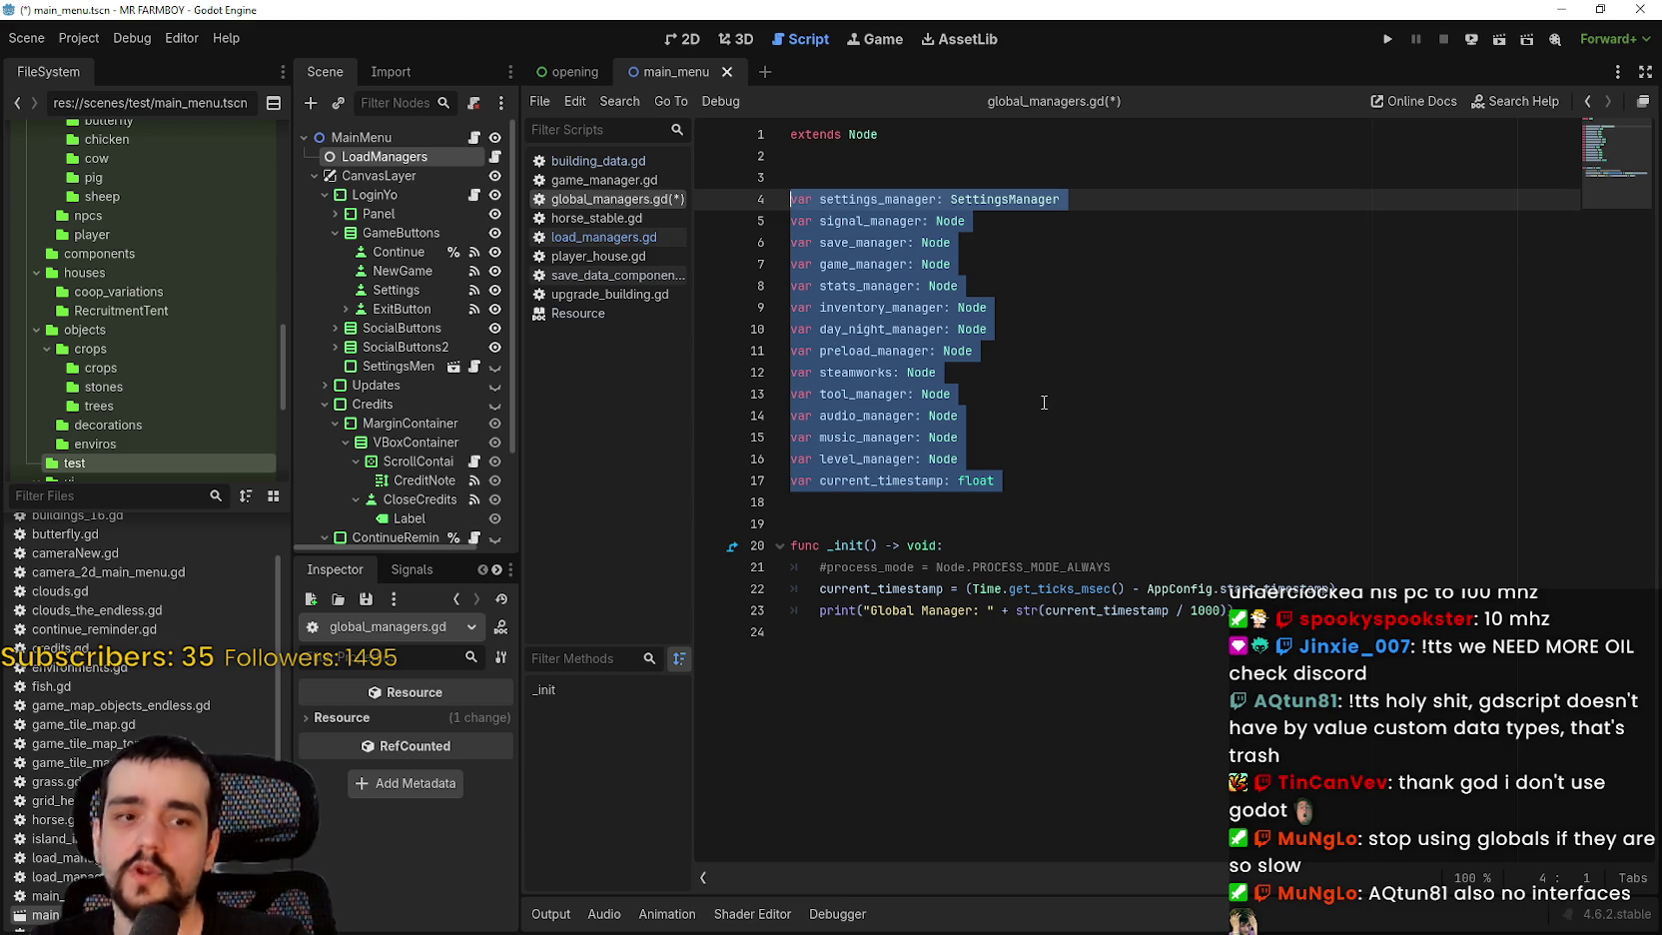
double_click(1023, 199)
mouse_move(1008, 211)
mouse_down()
mouse_move(959, 263)
mouse_move(950, 222)
mouse_move(986, 309)
mouse_move(983, 382)
mouse_move(1012, 498)
mouse_up()
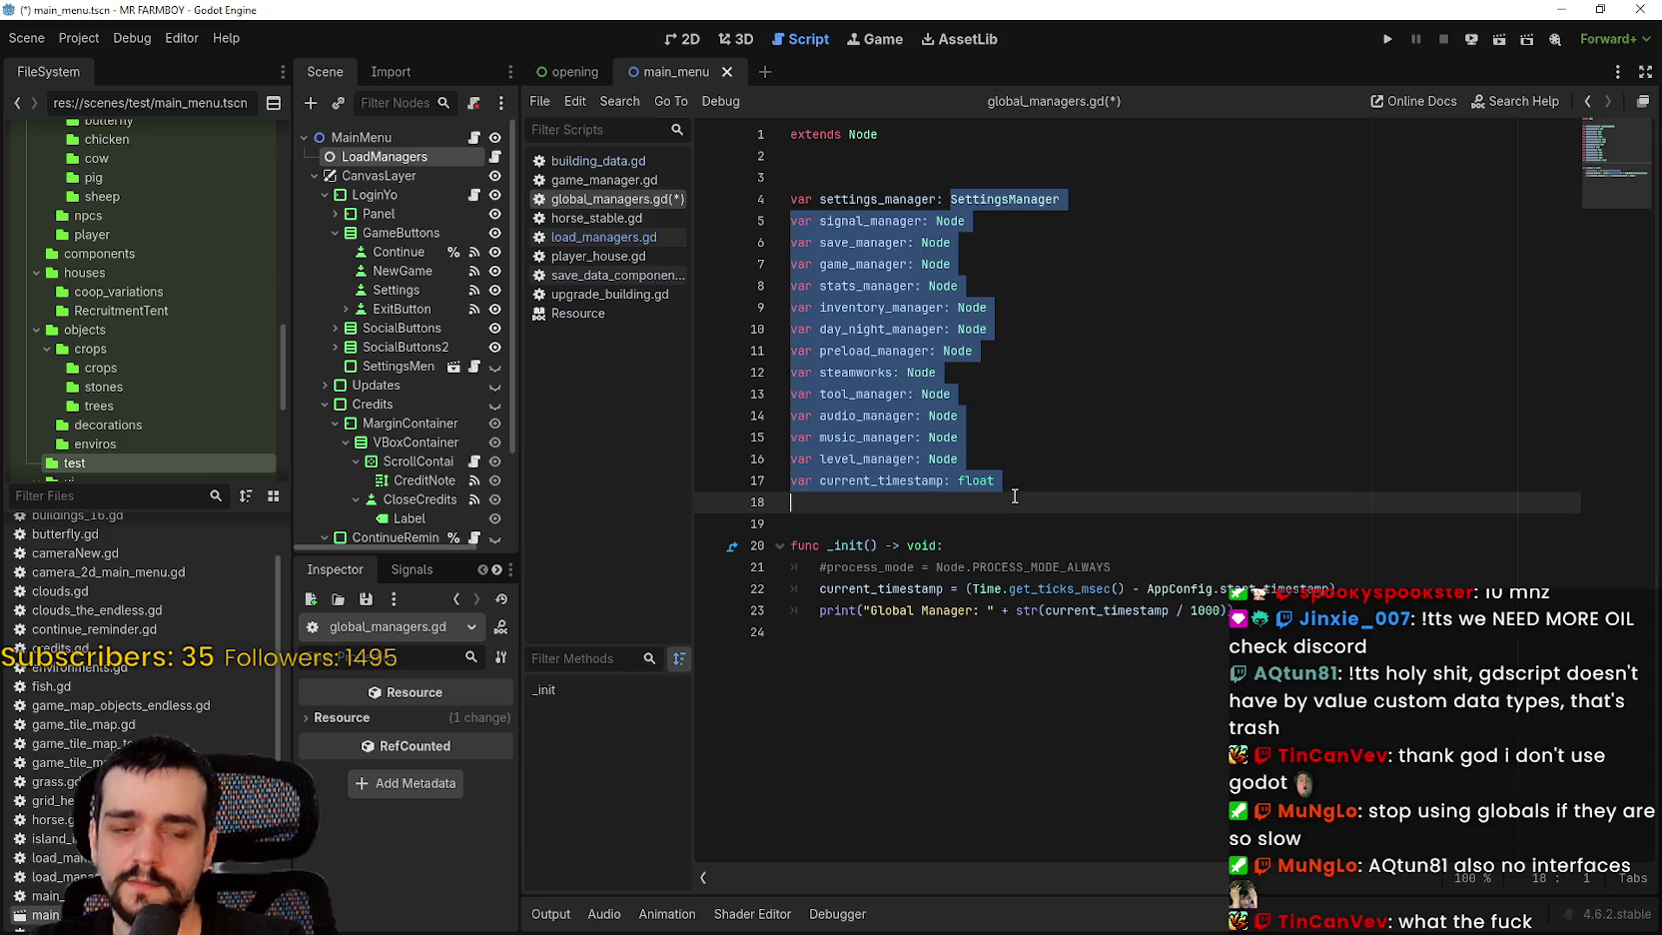
click(1015, 496)
click(1076, 242)
Step: Undo settings_manager back to Node, then open Project > Project Settings
key(ctrl+z)
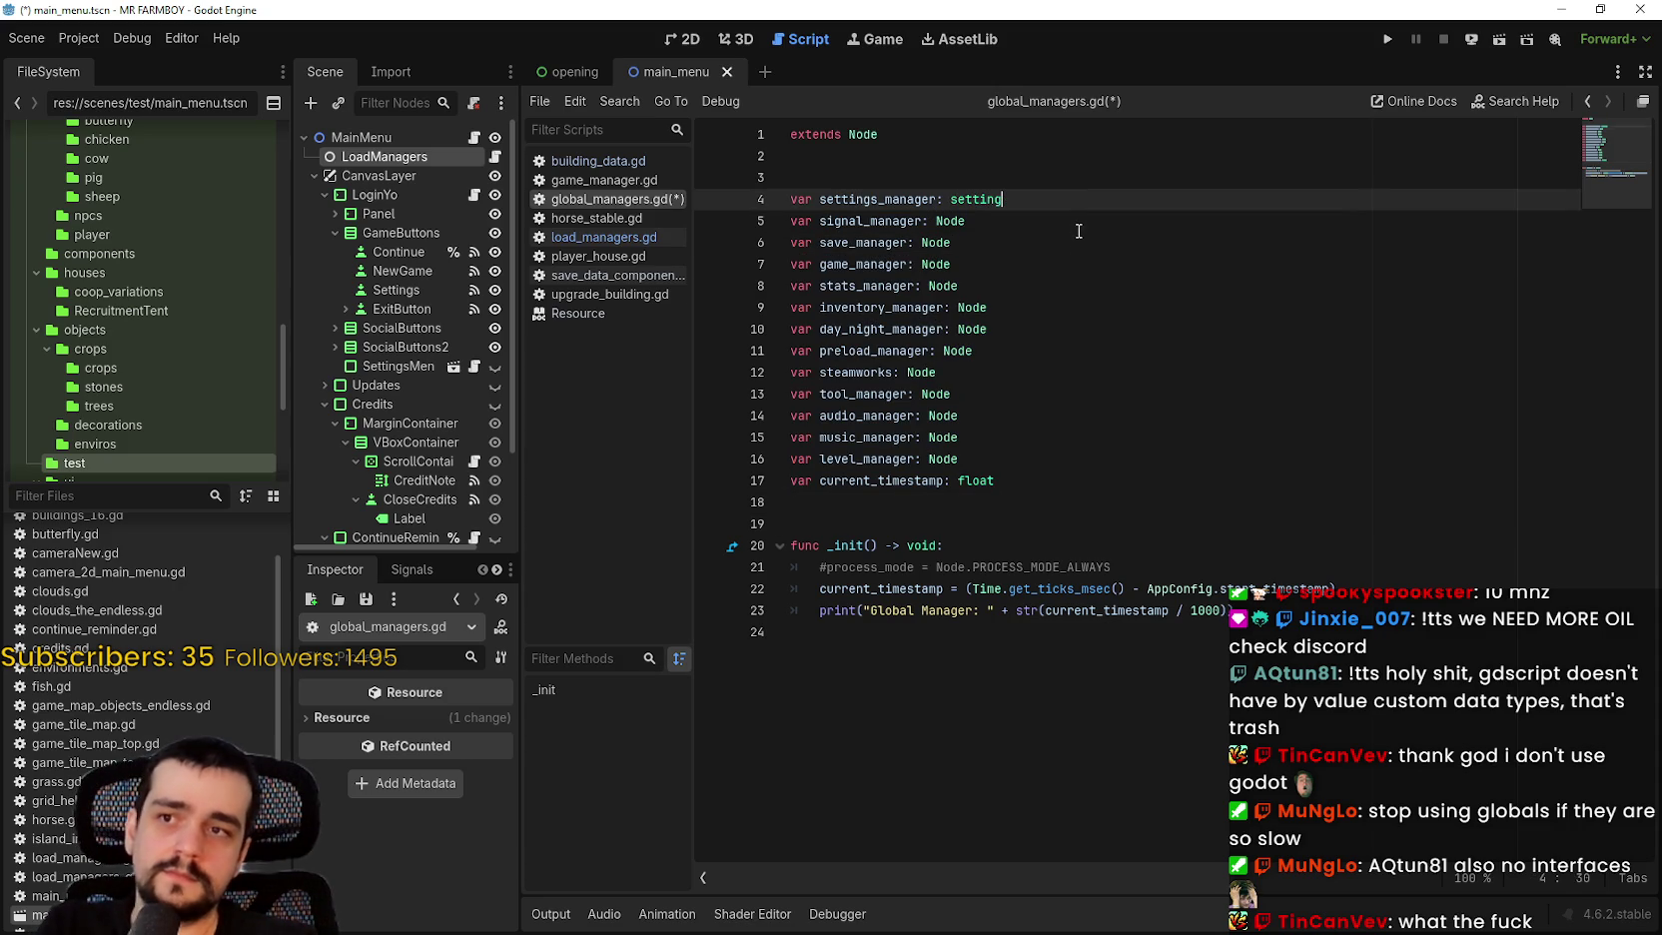
key(ctrl+z)
key(ctrl+z)
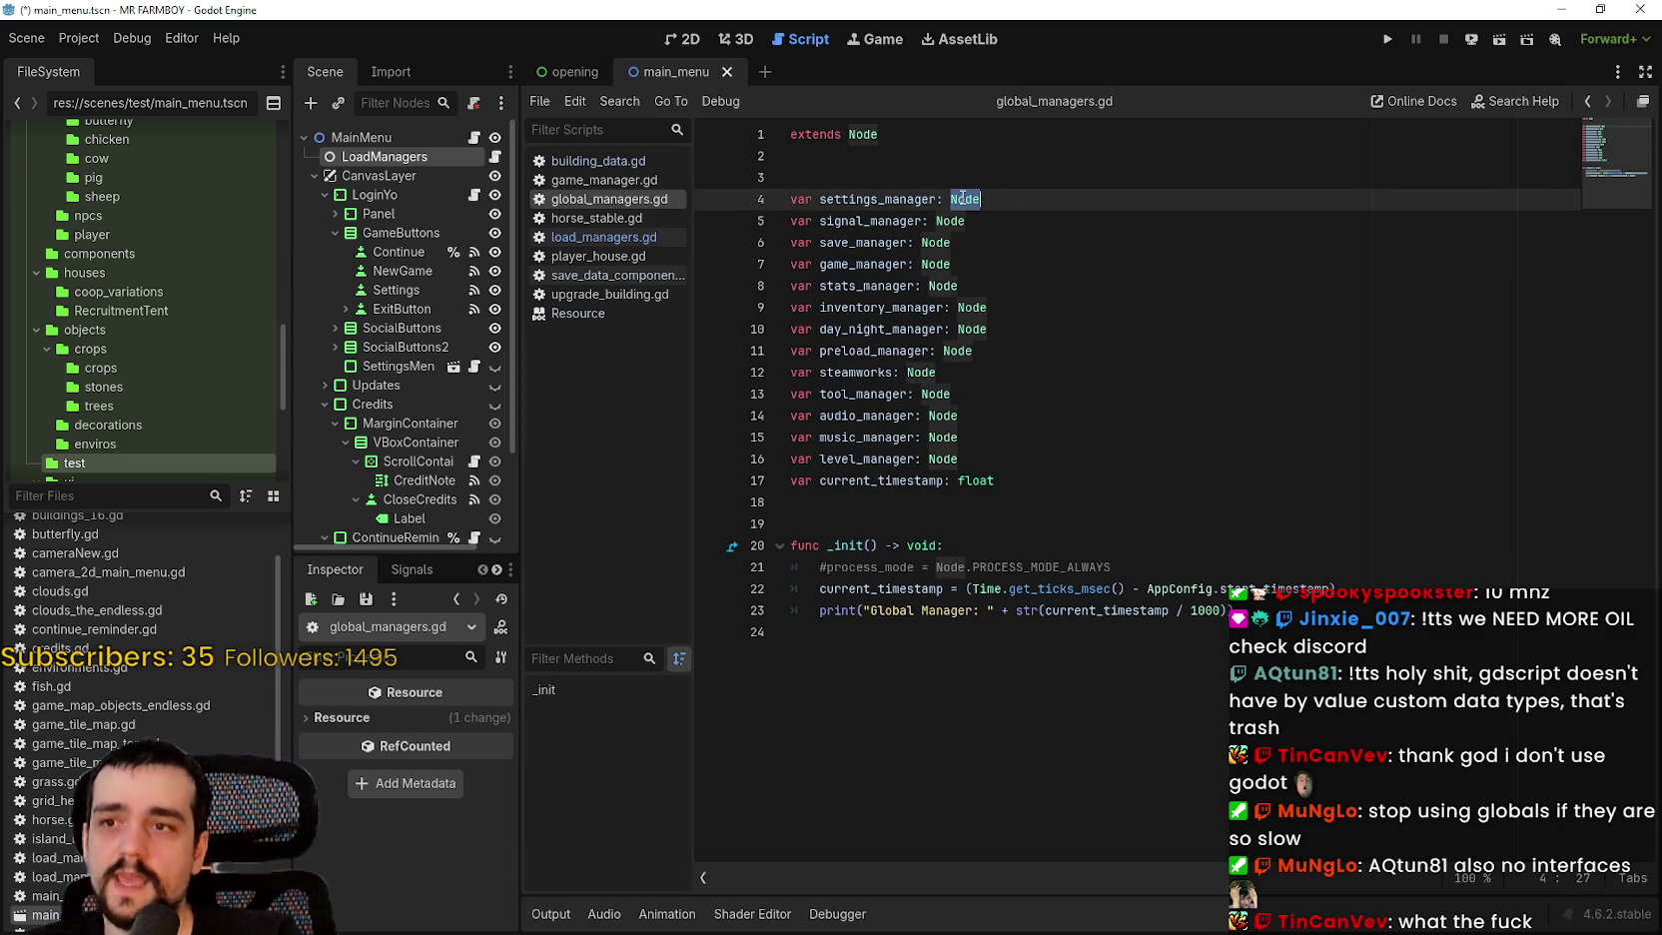
drag(979, 199, 782, 196)
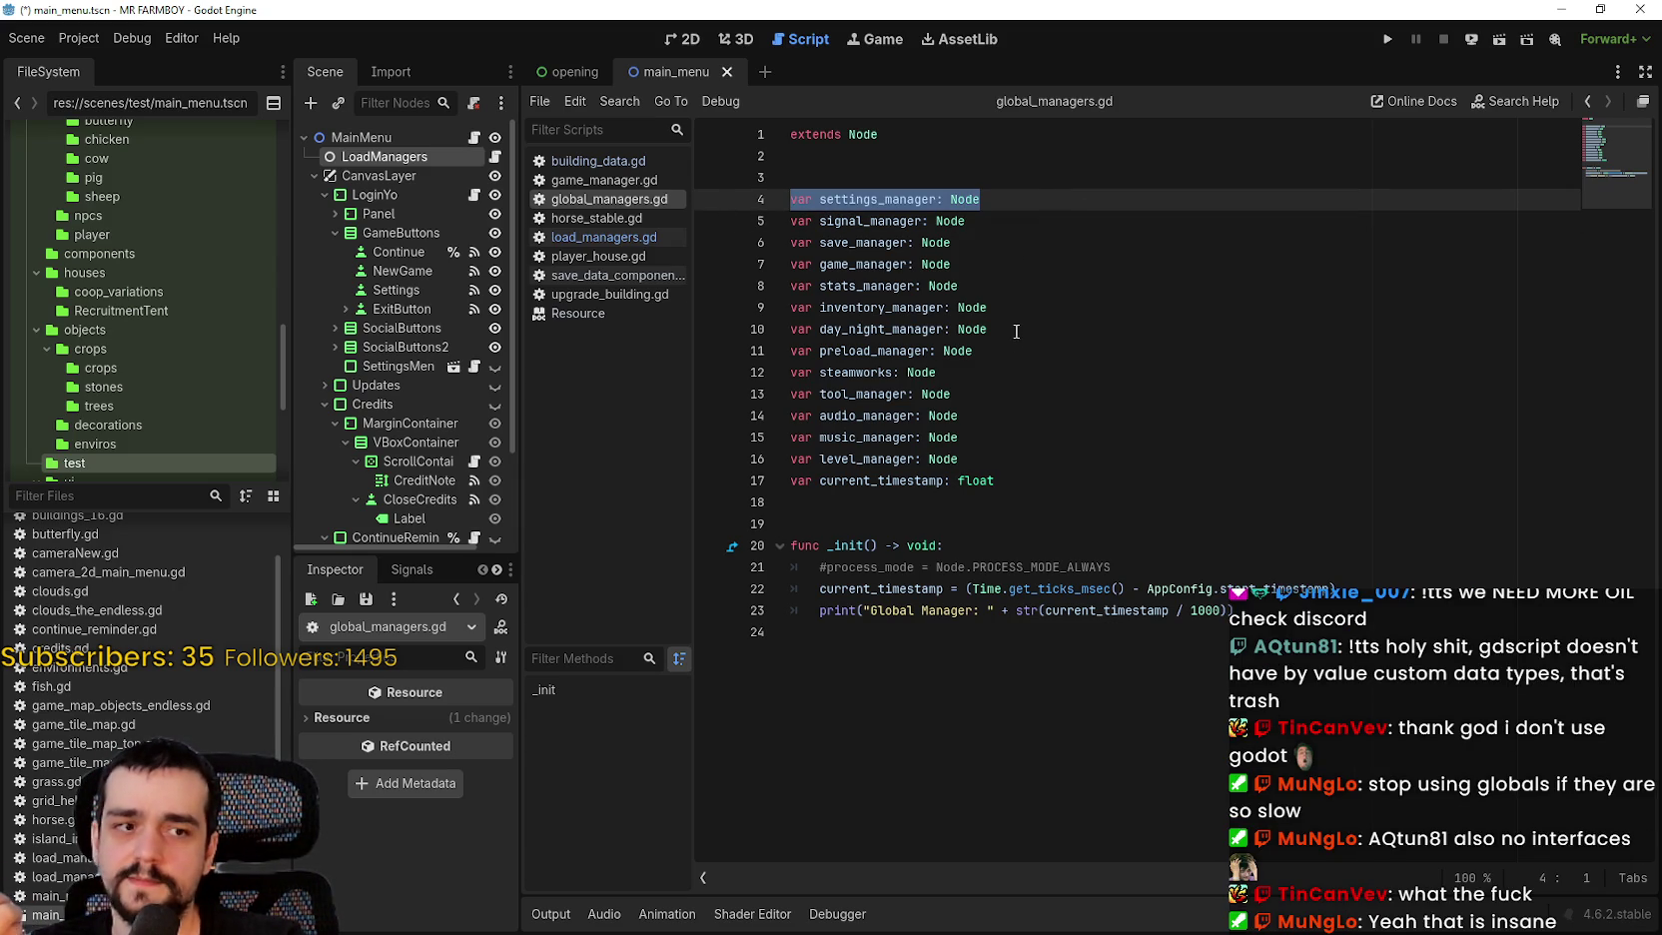
drag(998, 476, 761, 180)
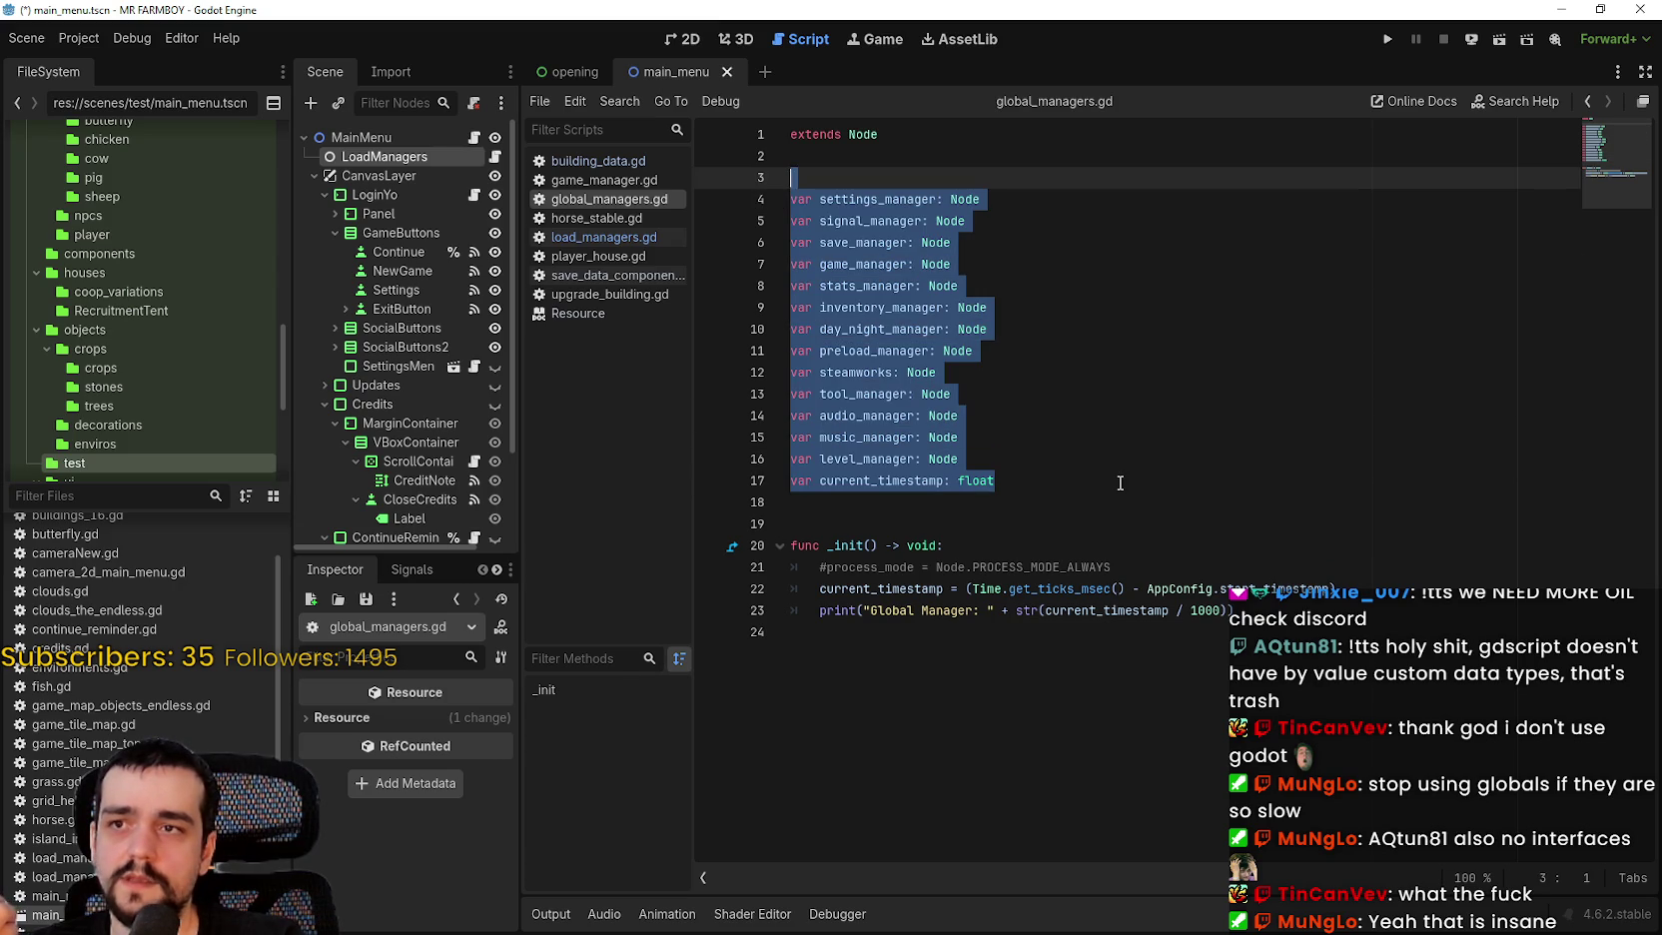
click(79, 38)
click(115, 66)
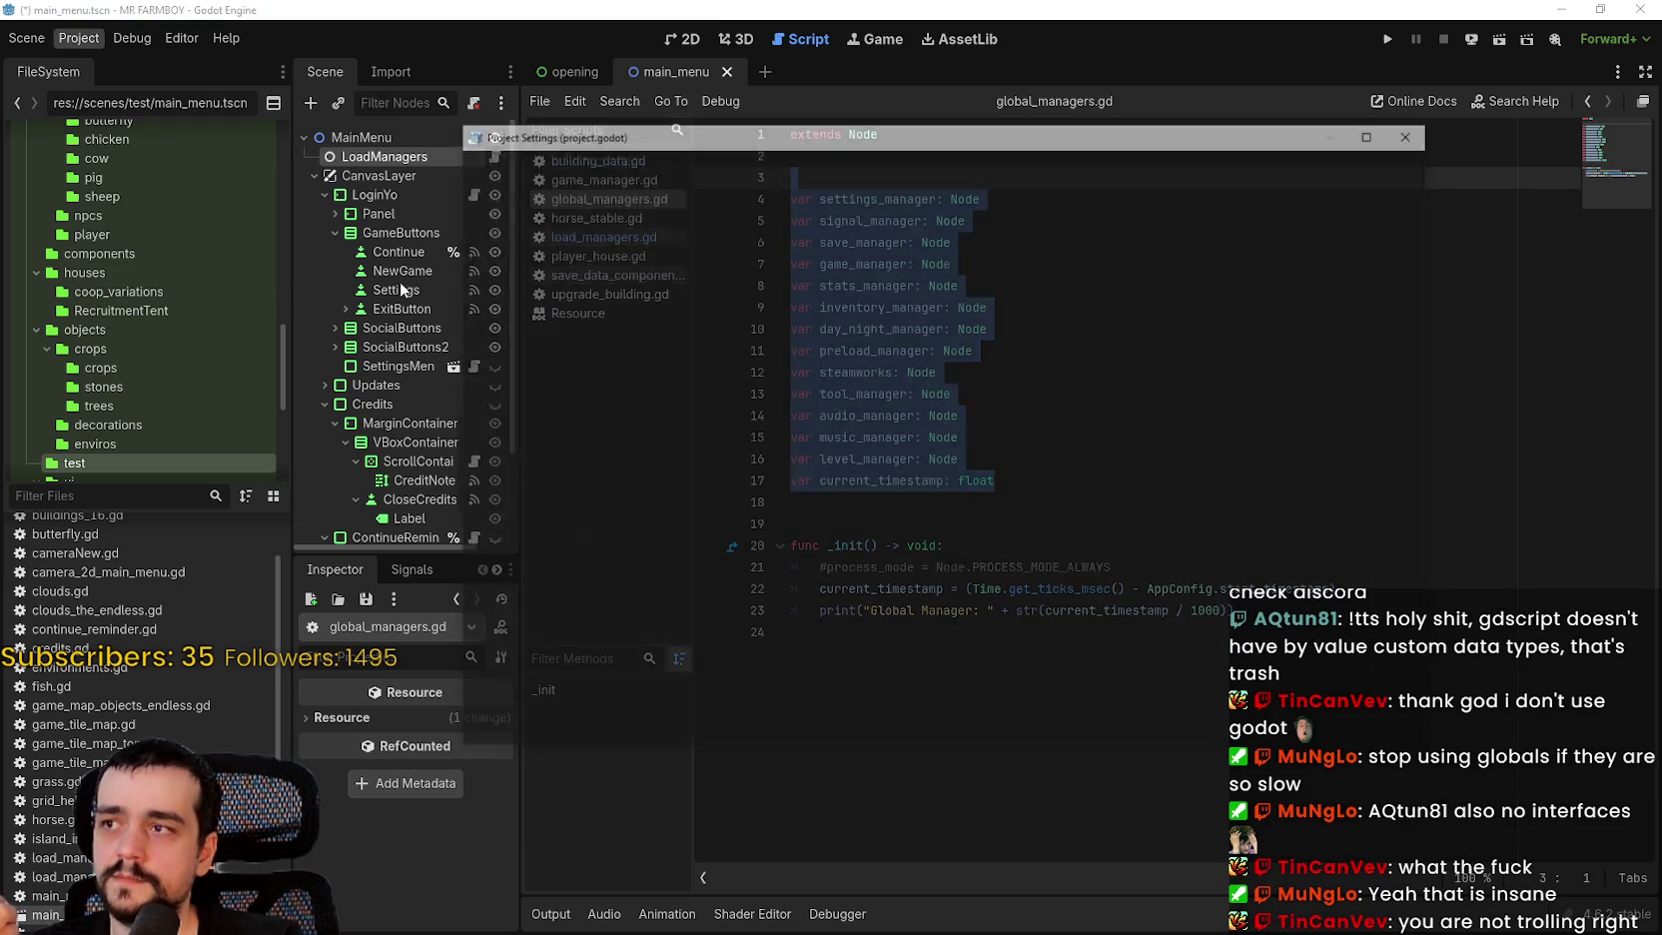
Step: Check the Autoload list (AppConfig, Inputty, BetterTerrain, GlobalManagers, SceneLoader), then close Project Settings
mouse_move(623, 131)
mouse_down()
mouse_move(279, 86)
mouse_move(286, 27)
mouse_up()
click(411, 121)
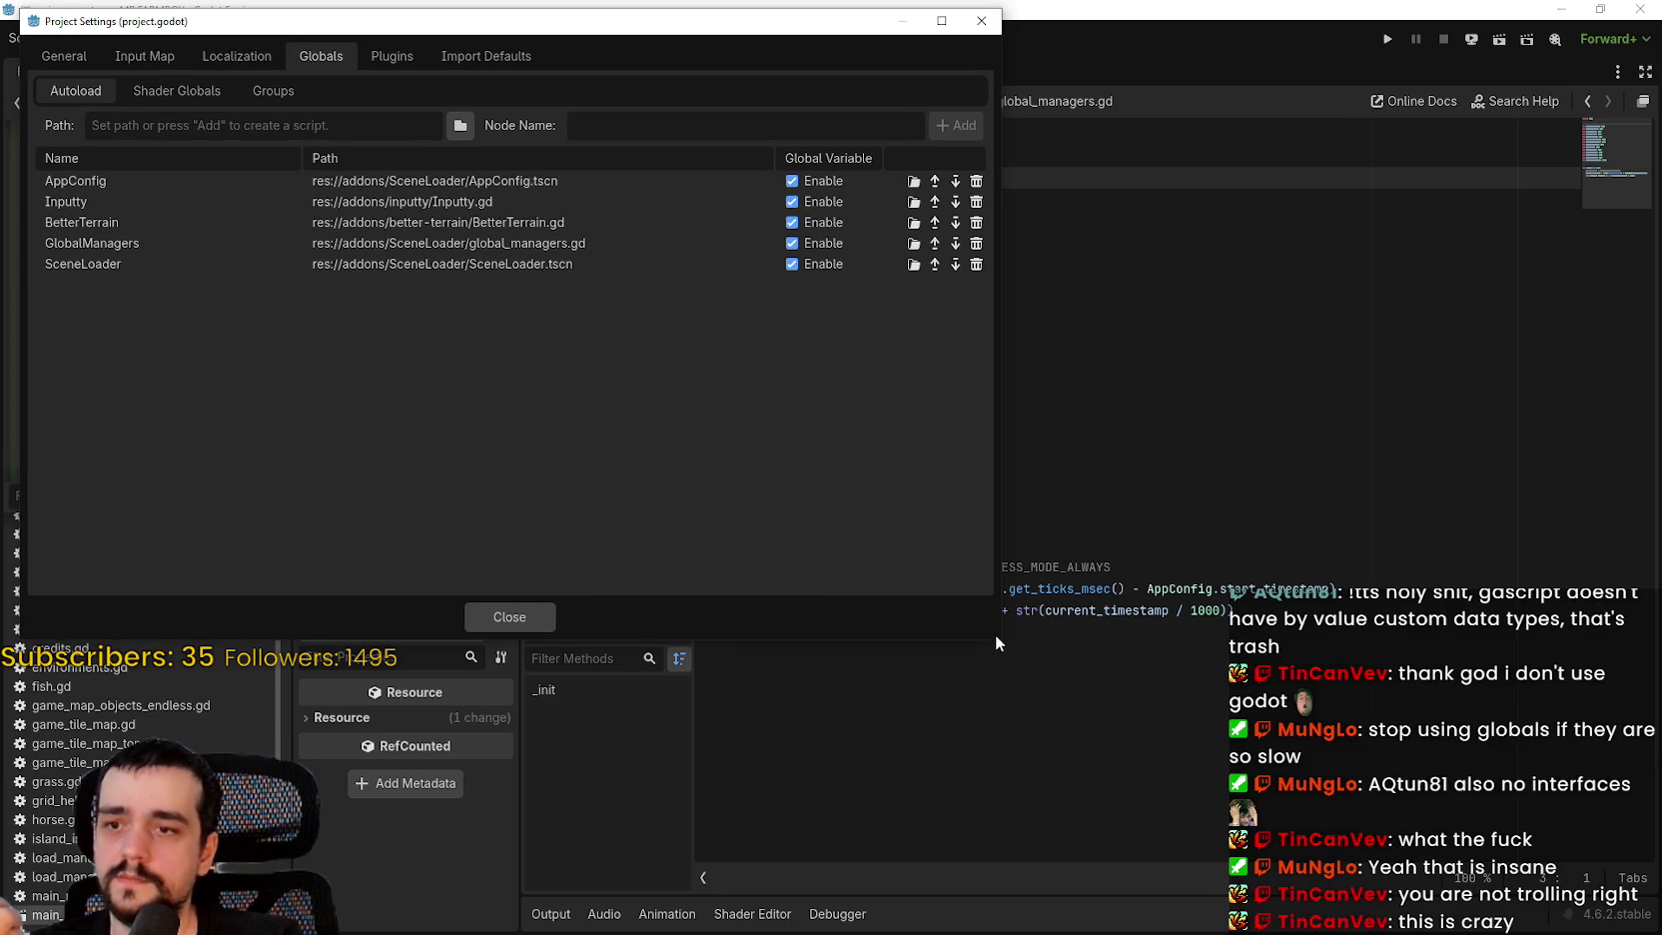
mouse_move(995, 646)
mouse_down()
mouse_move(835, 593)
mouse_move(728, 526)
mouse_up()
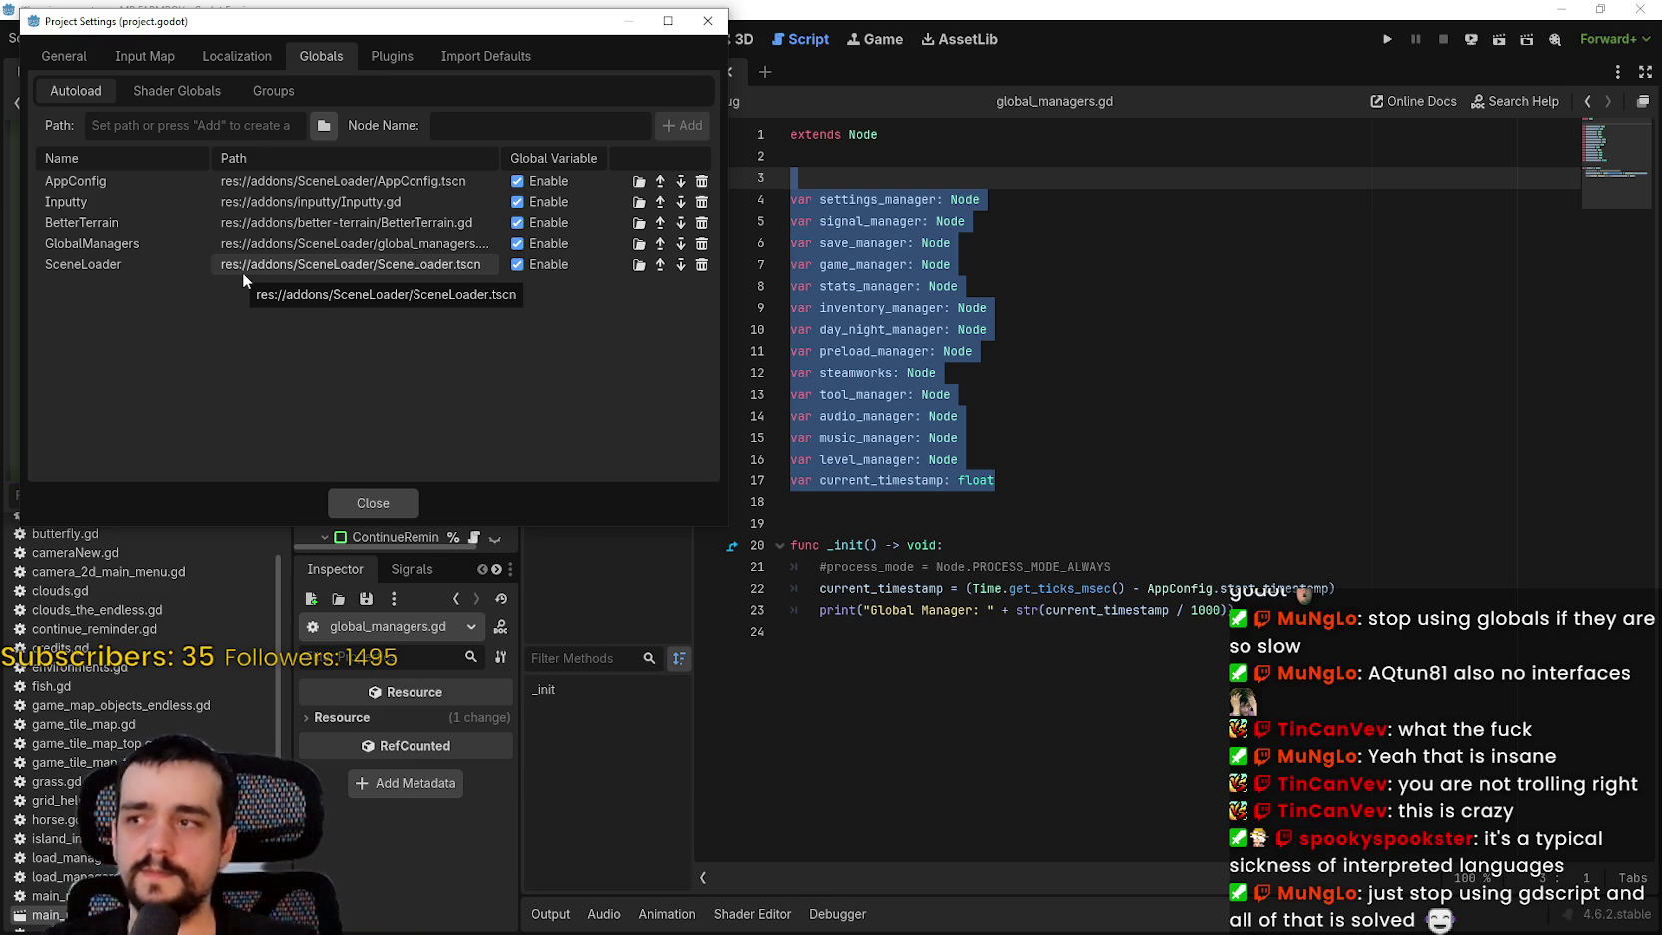
click(706, 20)
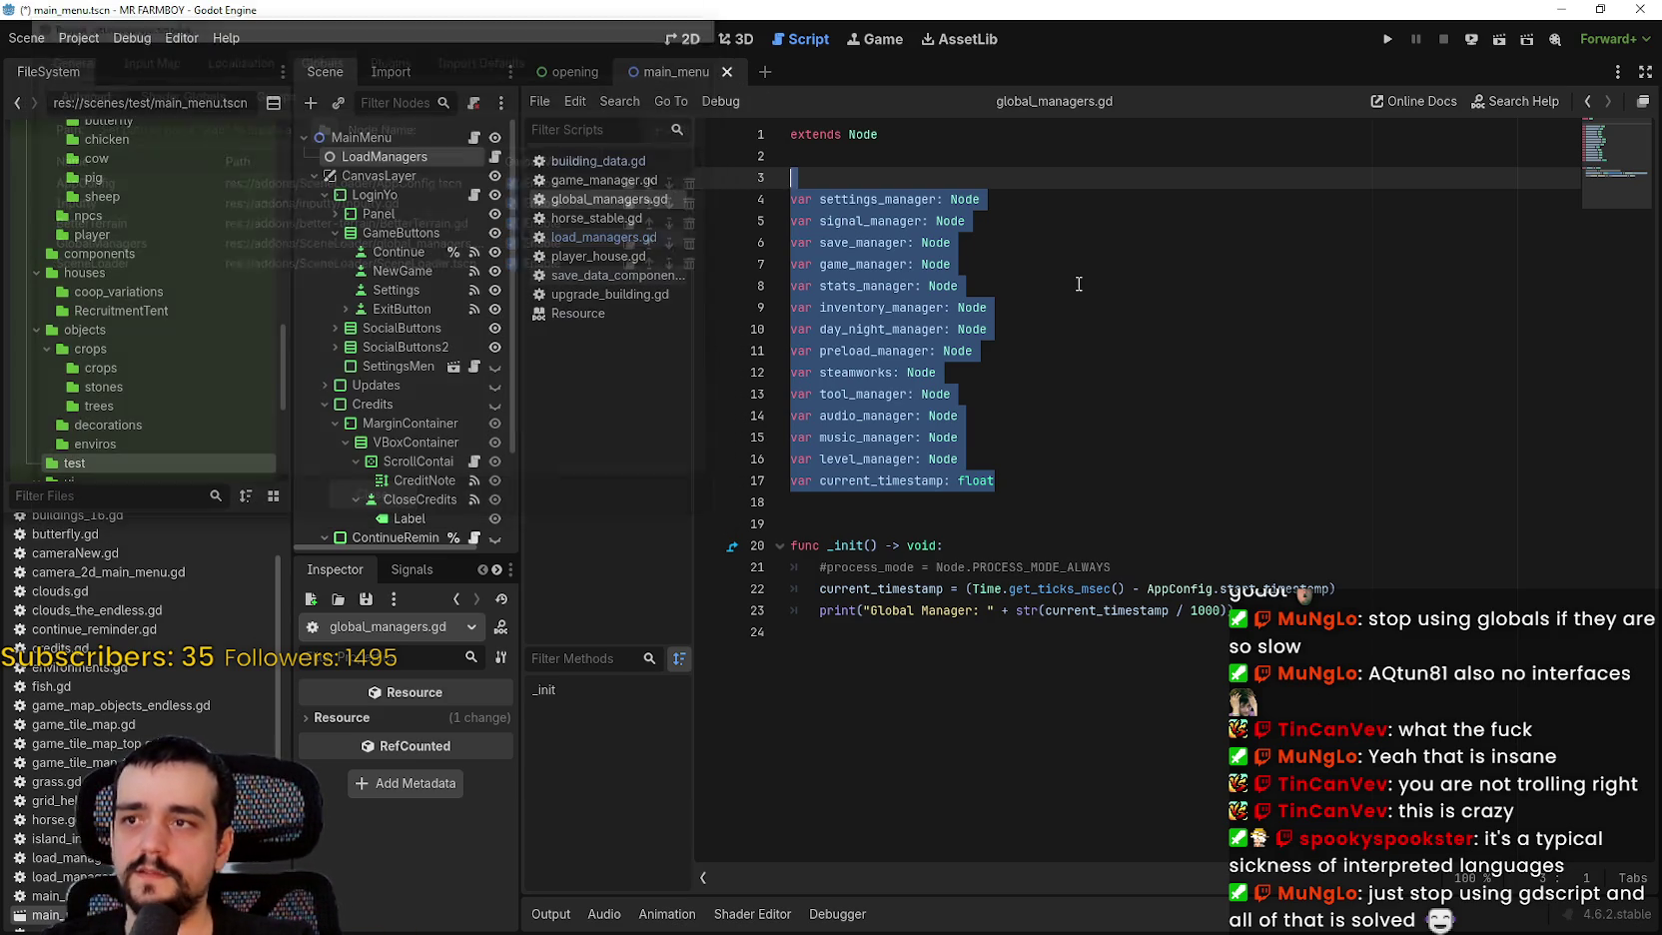
Step: Retype game_manager on line 7 as GameManager and jump to game_manager.gd
click(1078, 283)
click(961, 240)
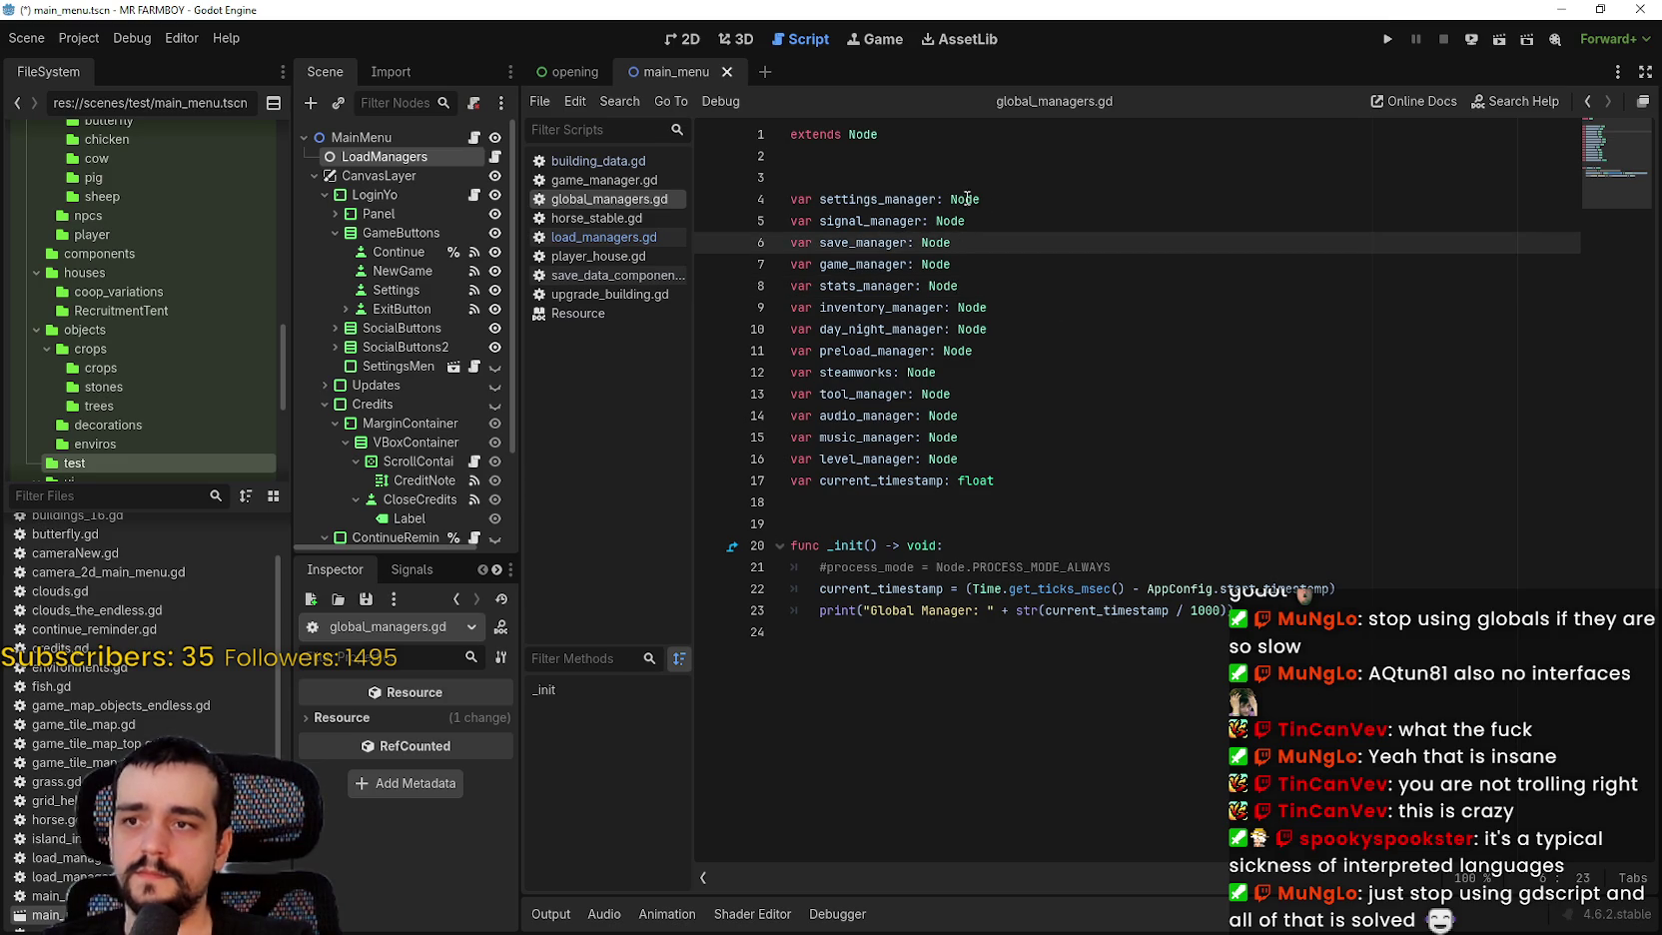
click(939, 265)
double_click(952, 263)
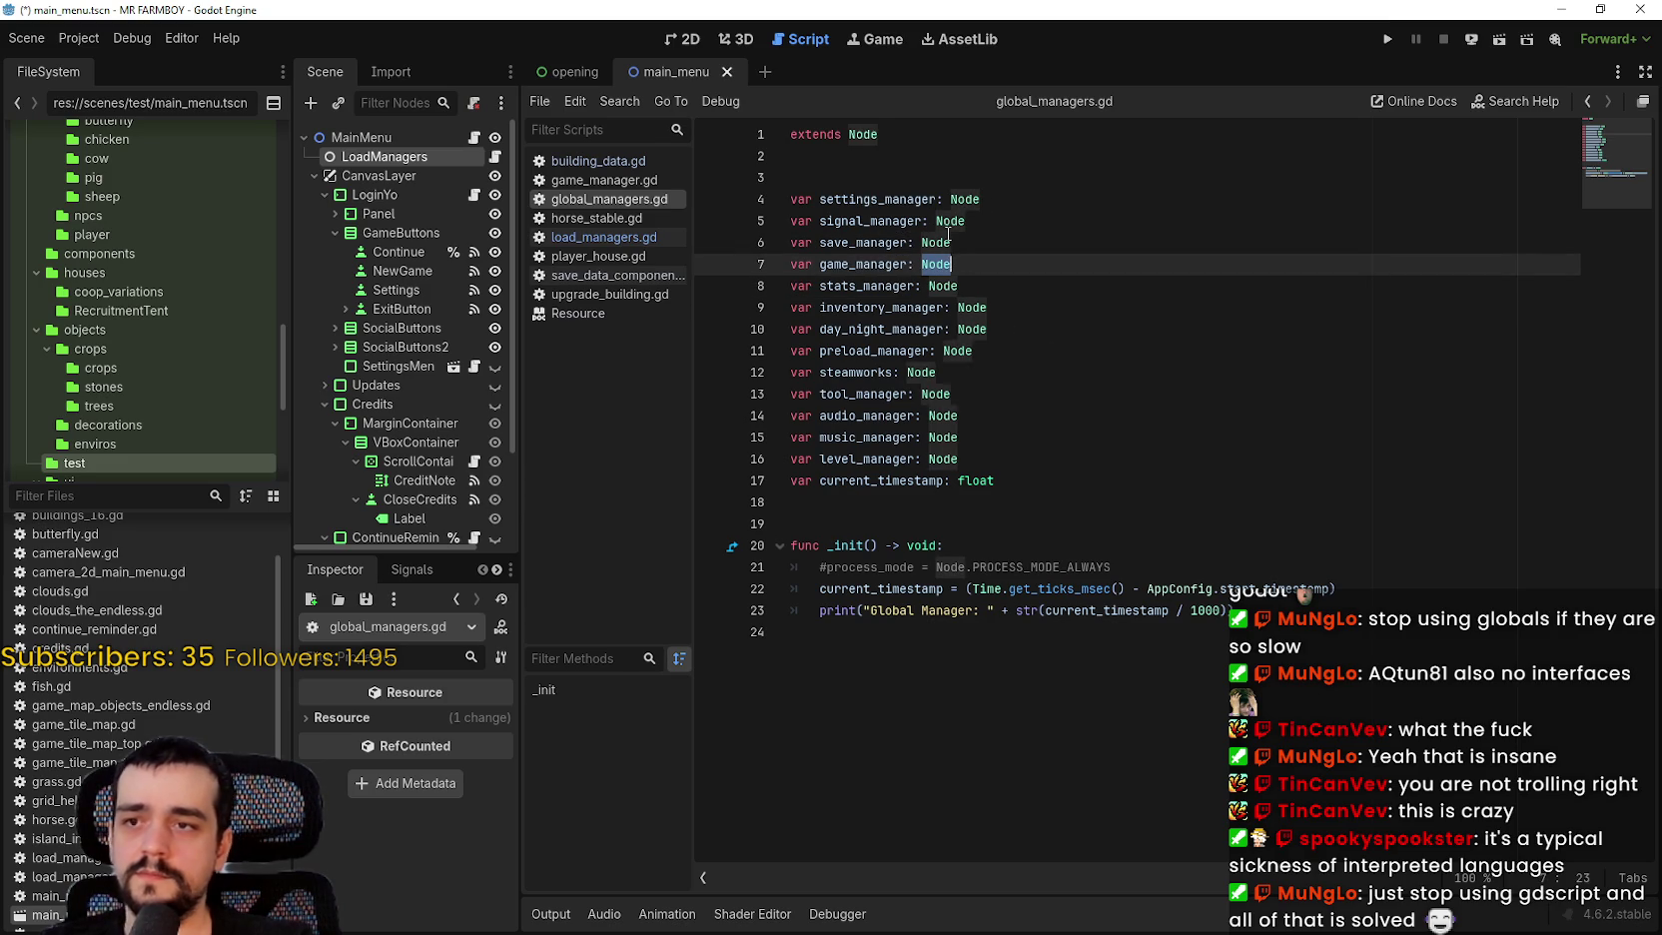
text(Game)
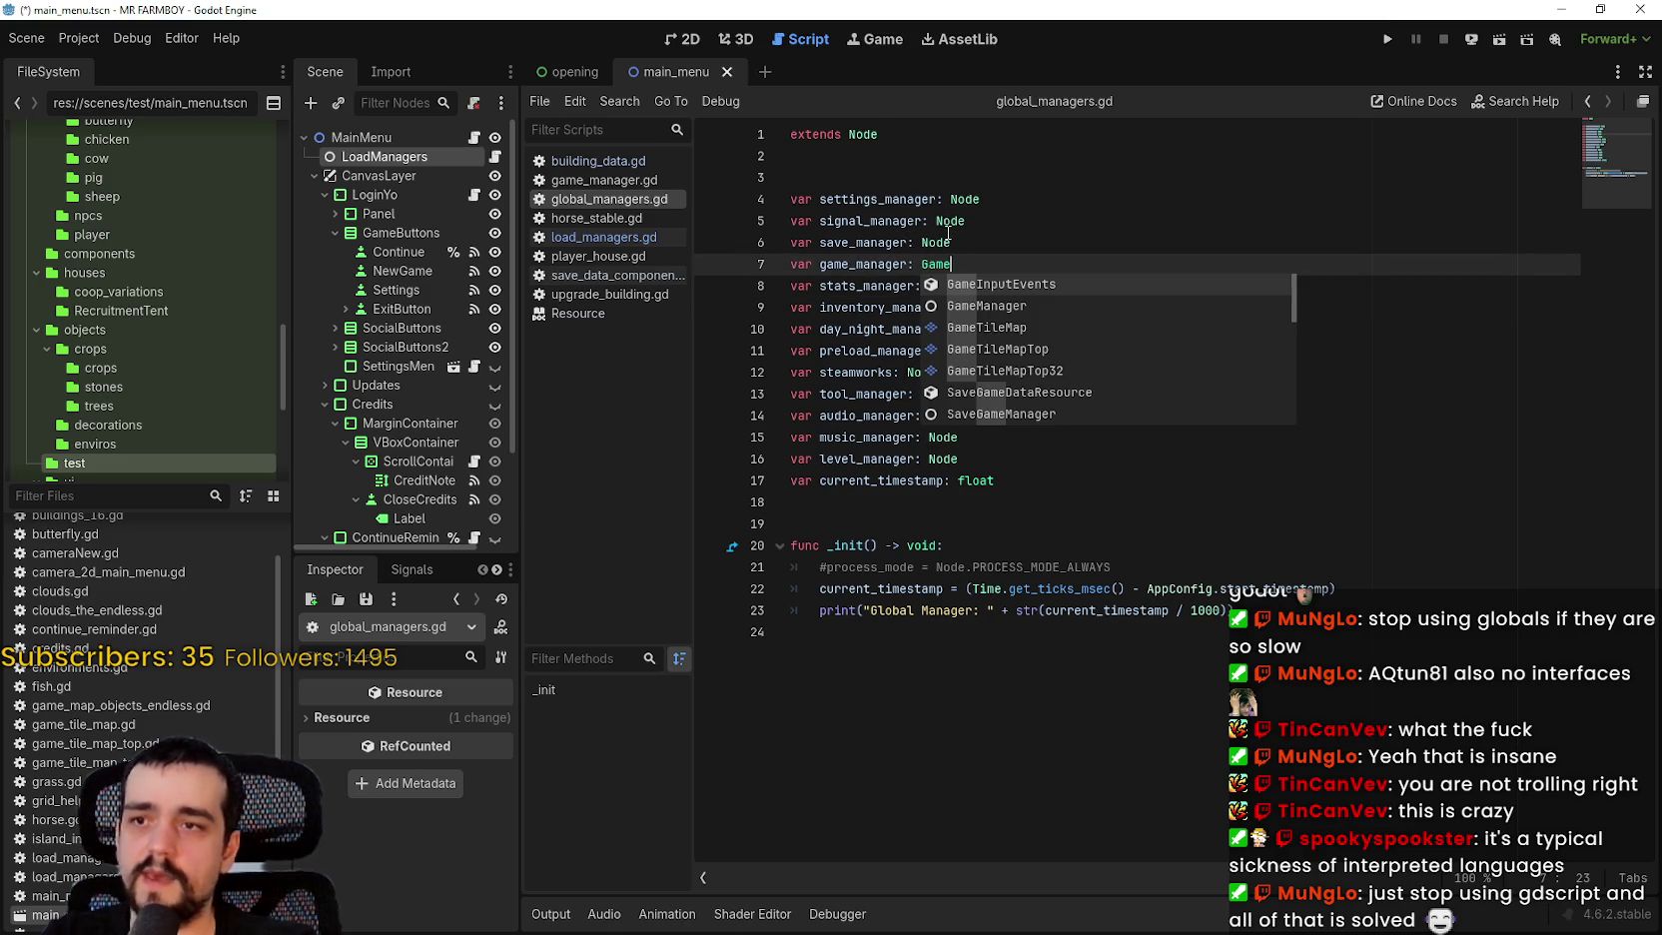
text(M)
key(Return)
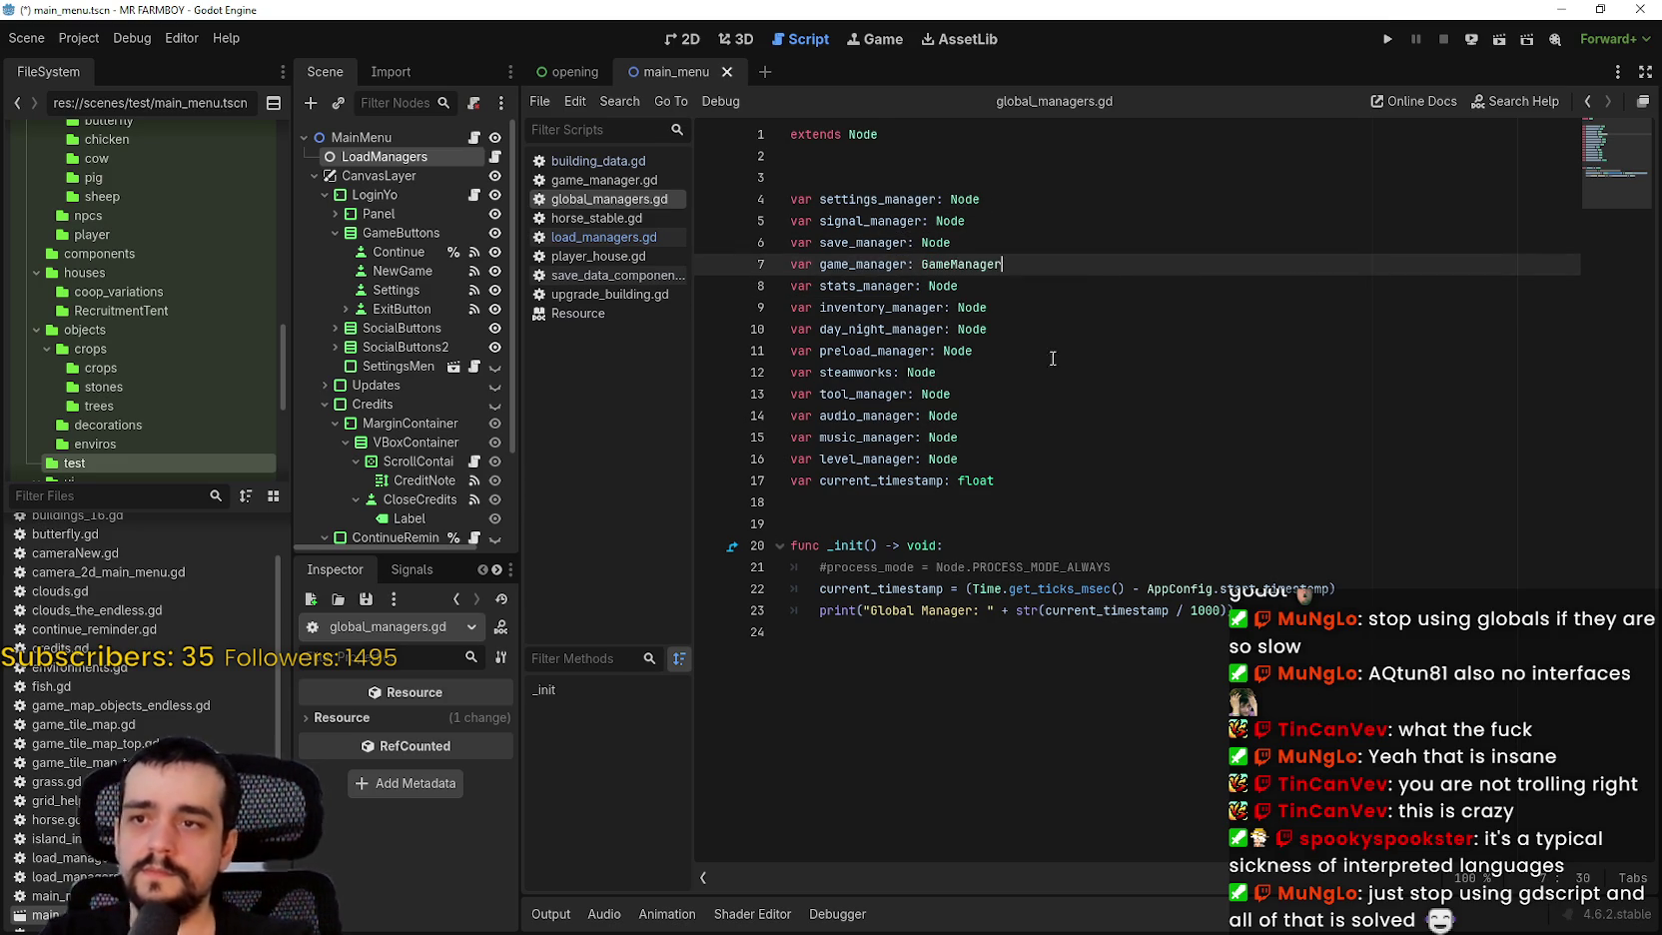
right_click(985, 272)
key(Escape)
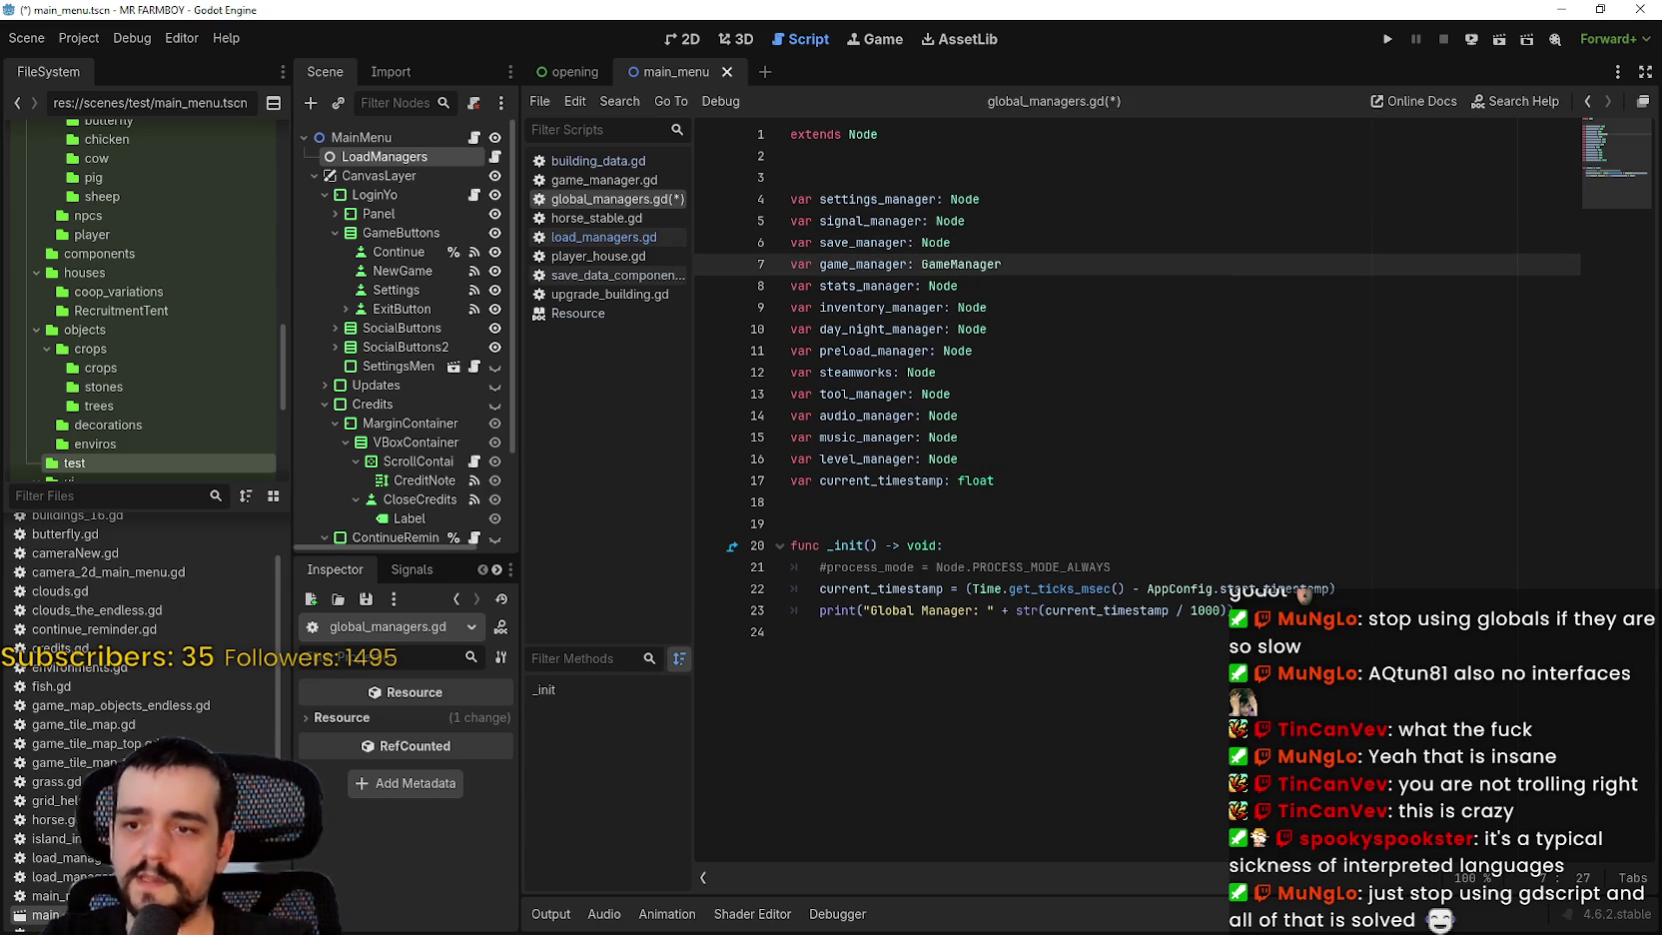
ctrl+click(996, 262)
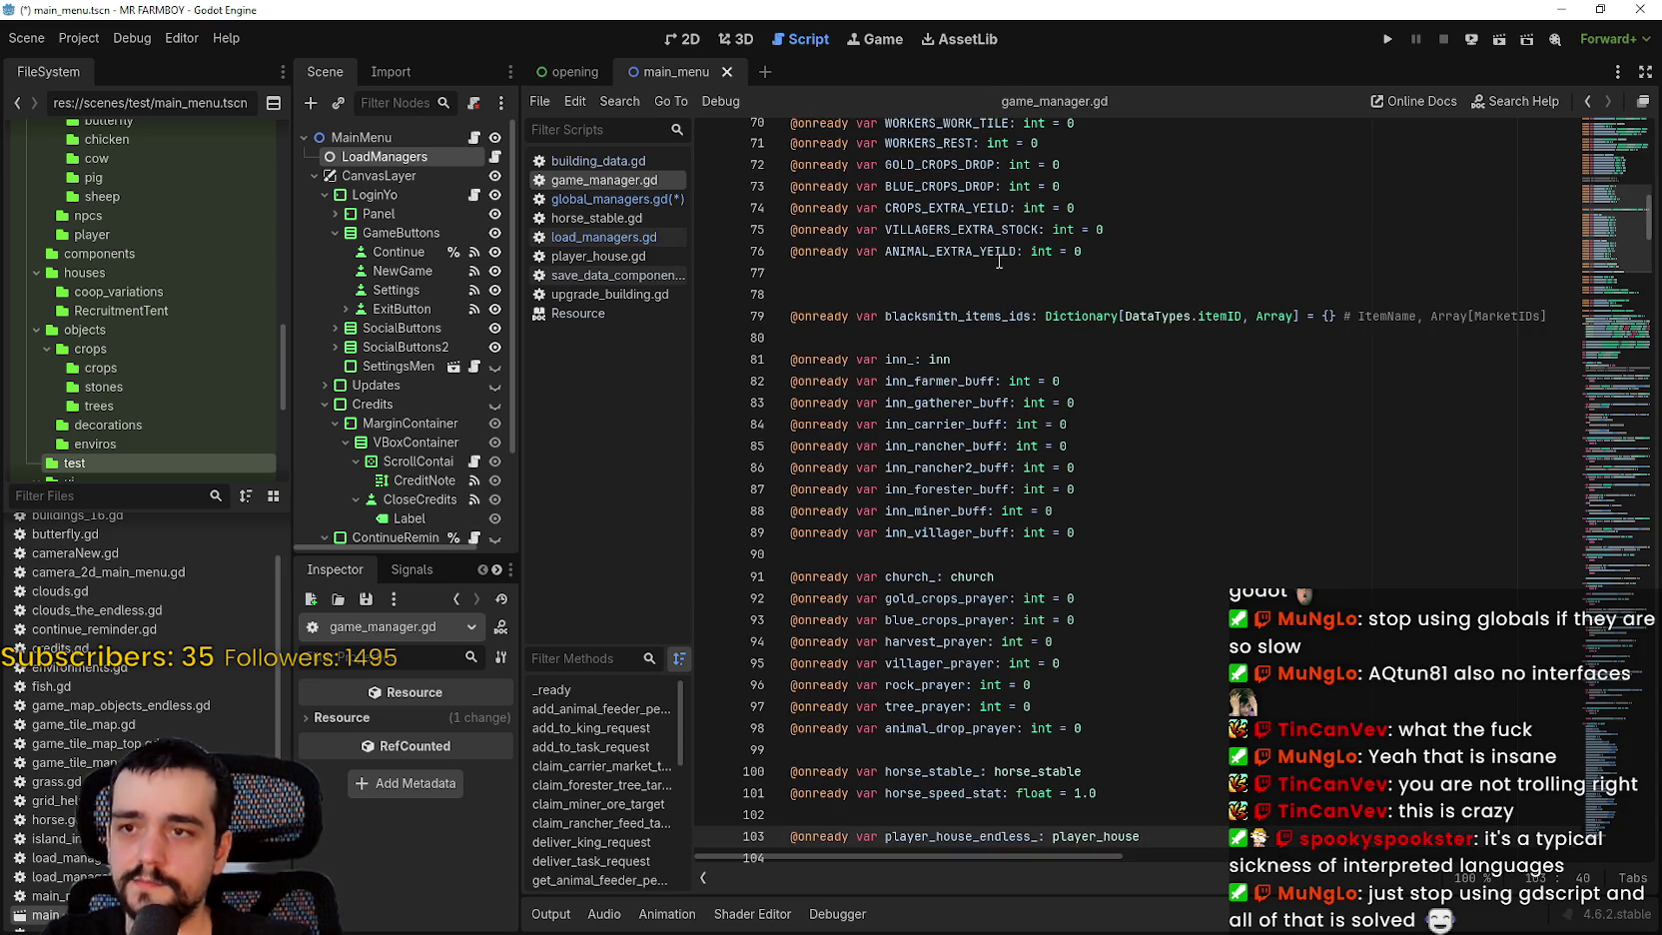
Step: Look up the vegetable_shop type on line 11 of game_manager.gd to open vegetable_shop_new.gd
scroll(1619, 215, up, 15)
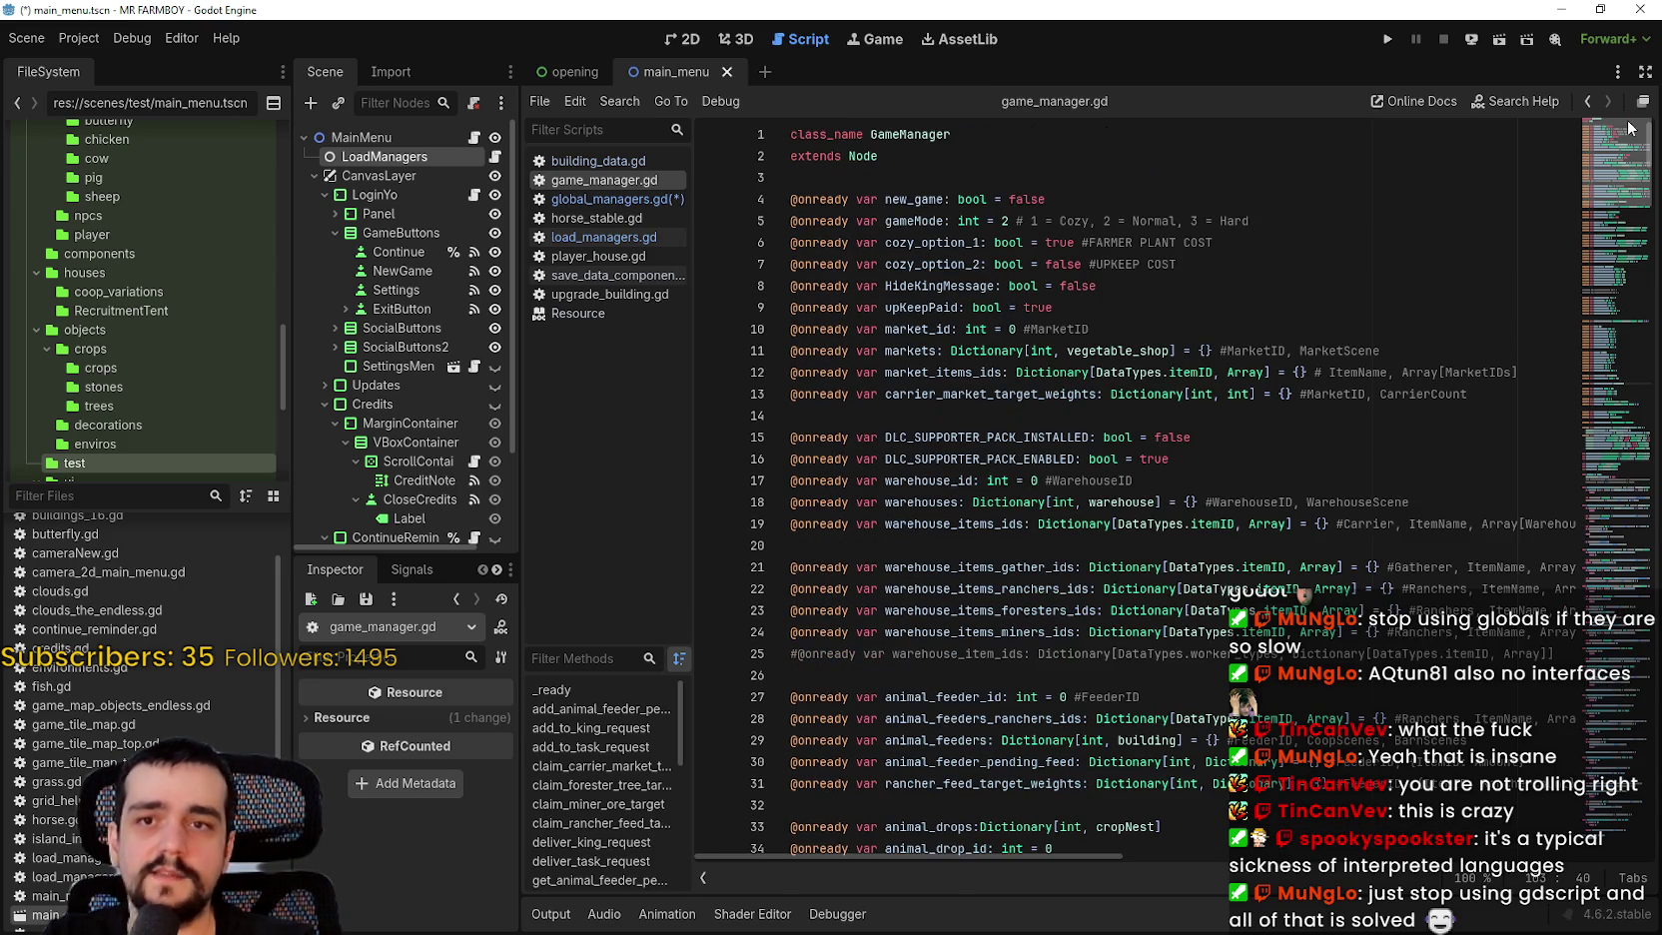
drag(1074, 199, 773, 183)
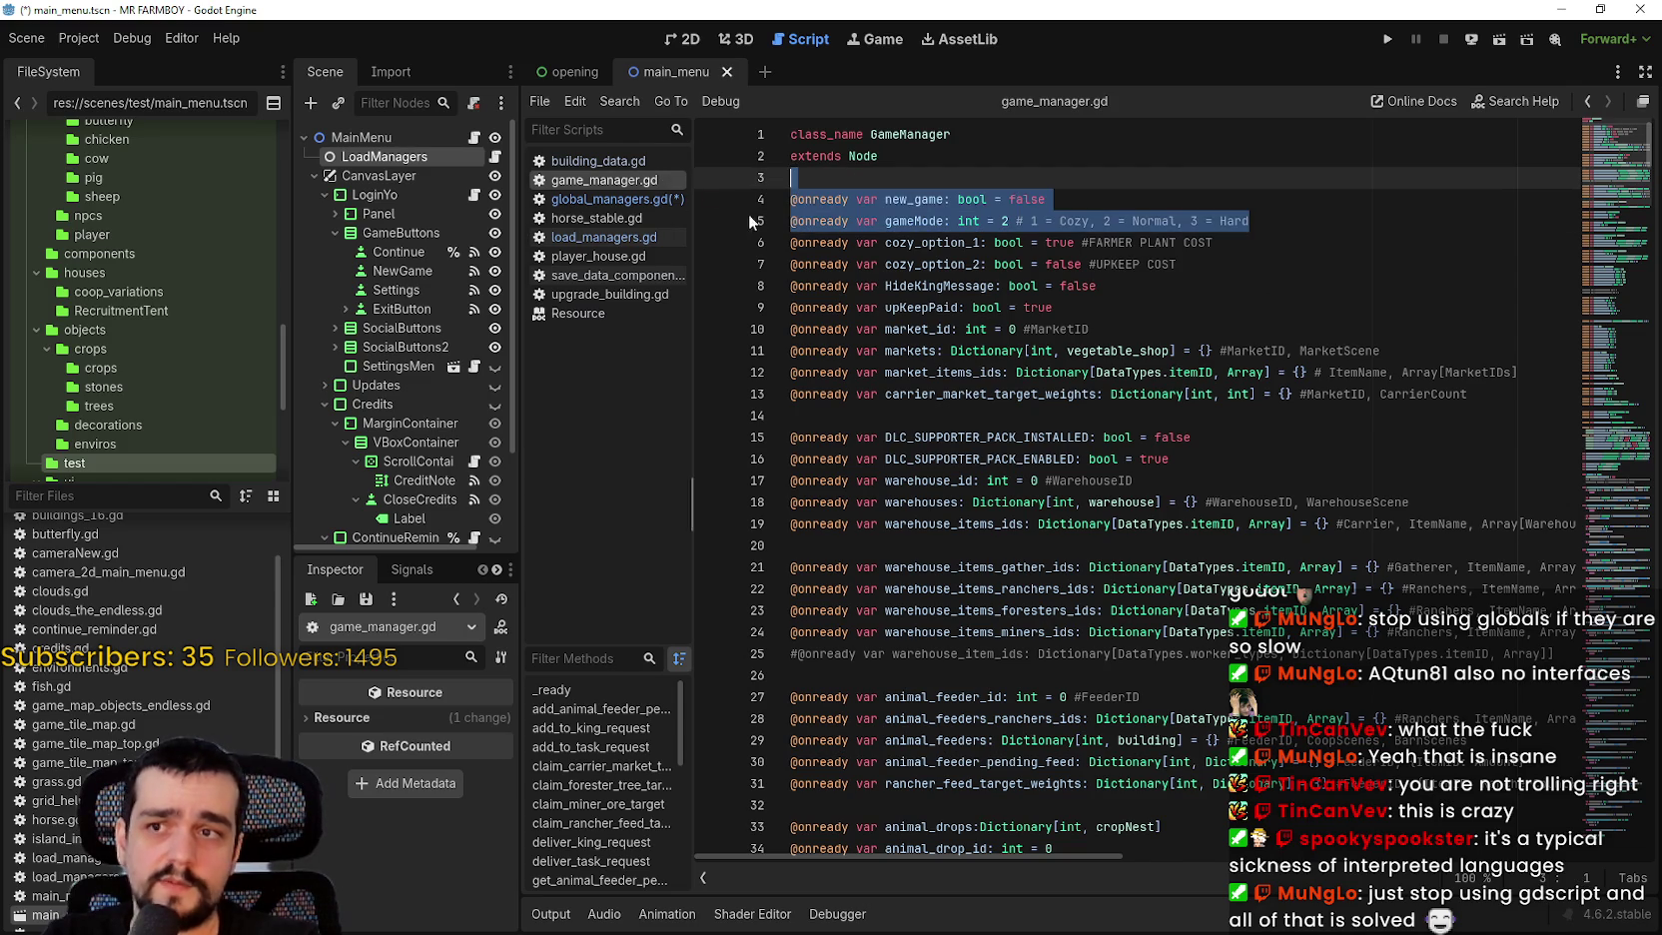
drag(1315, 303, 790, 221)
click(1112, 335)
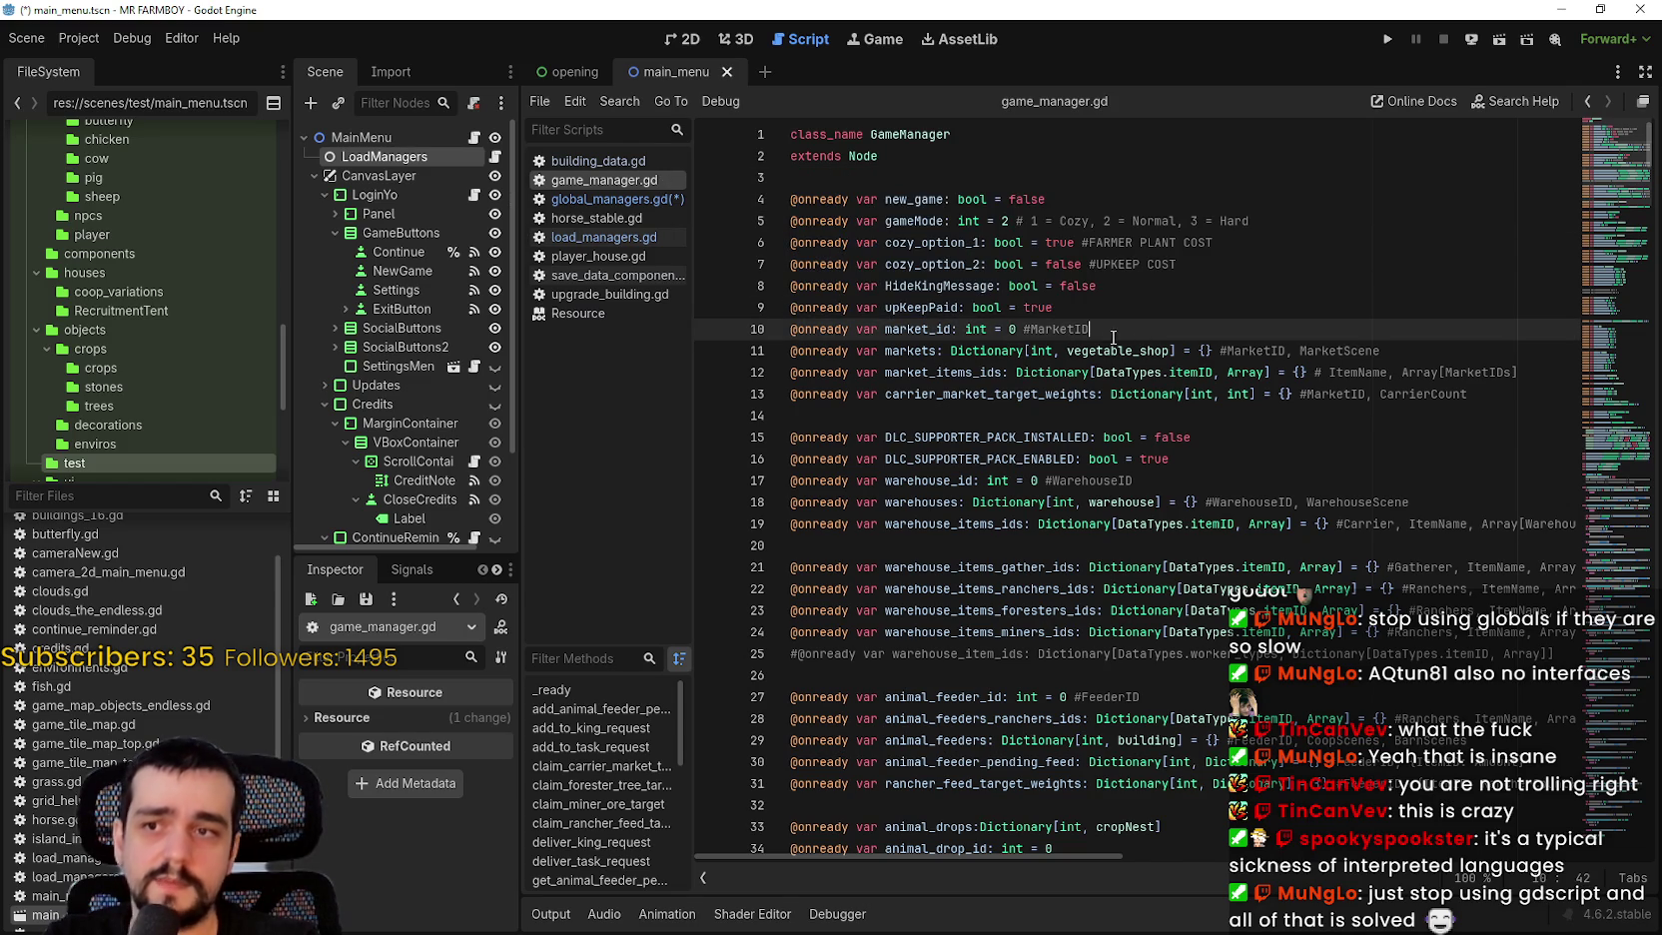
click(1090, 357)
double_click(1108, 357)
drag(1109, 356, 954, 356)
click(1139, 356)
double_click(1128, 352)
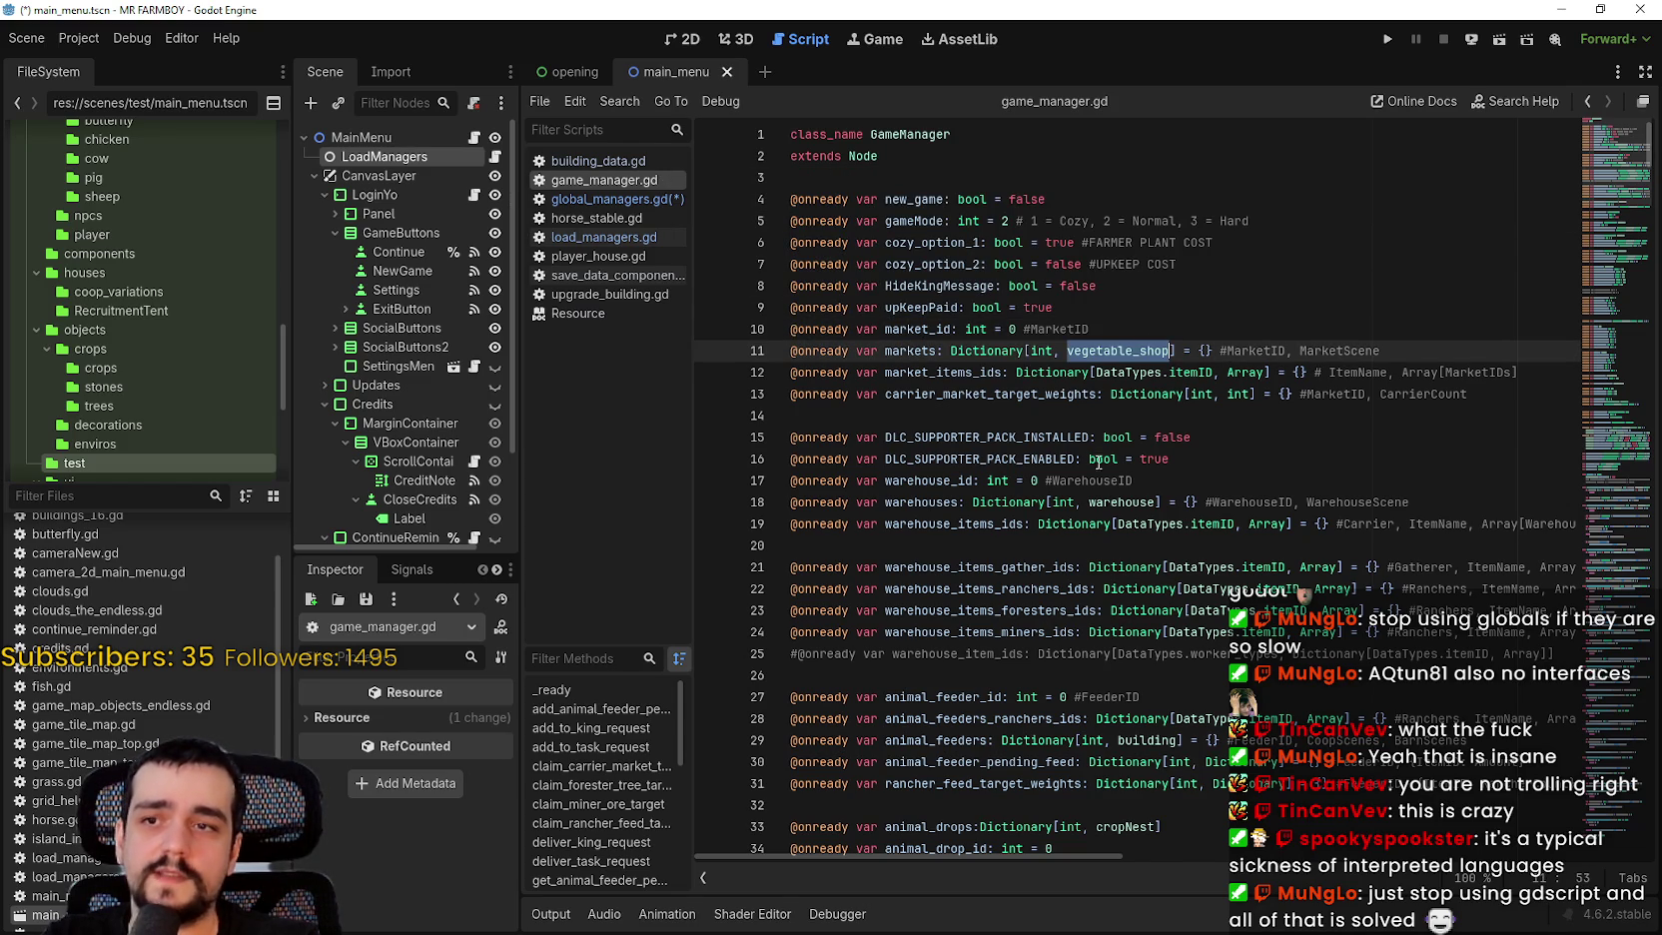
right_click(1114, 367)
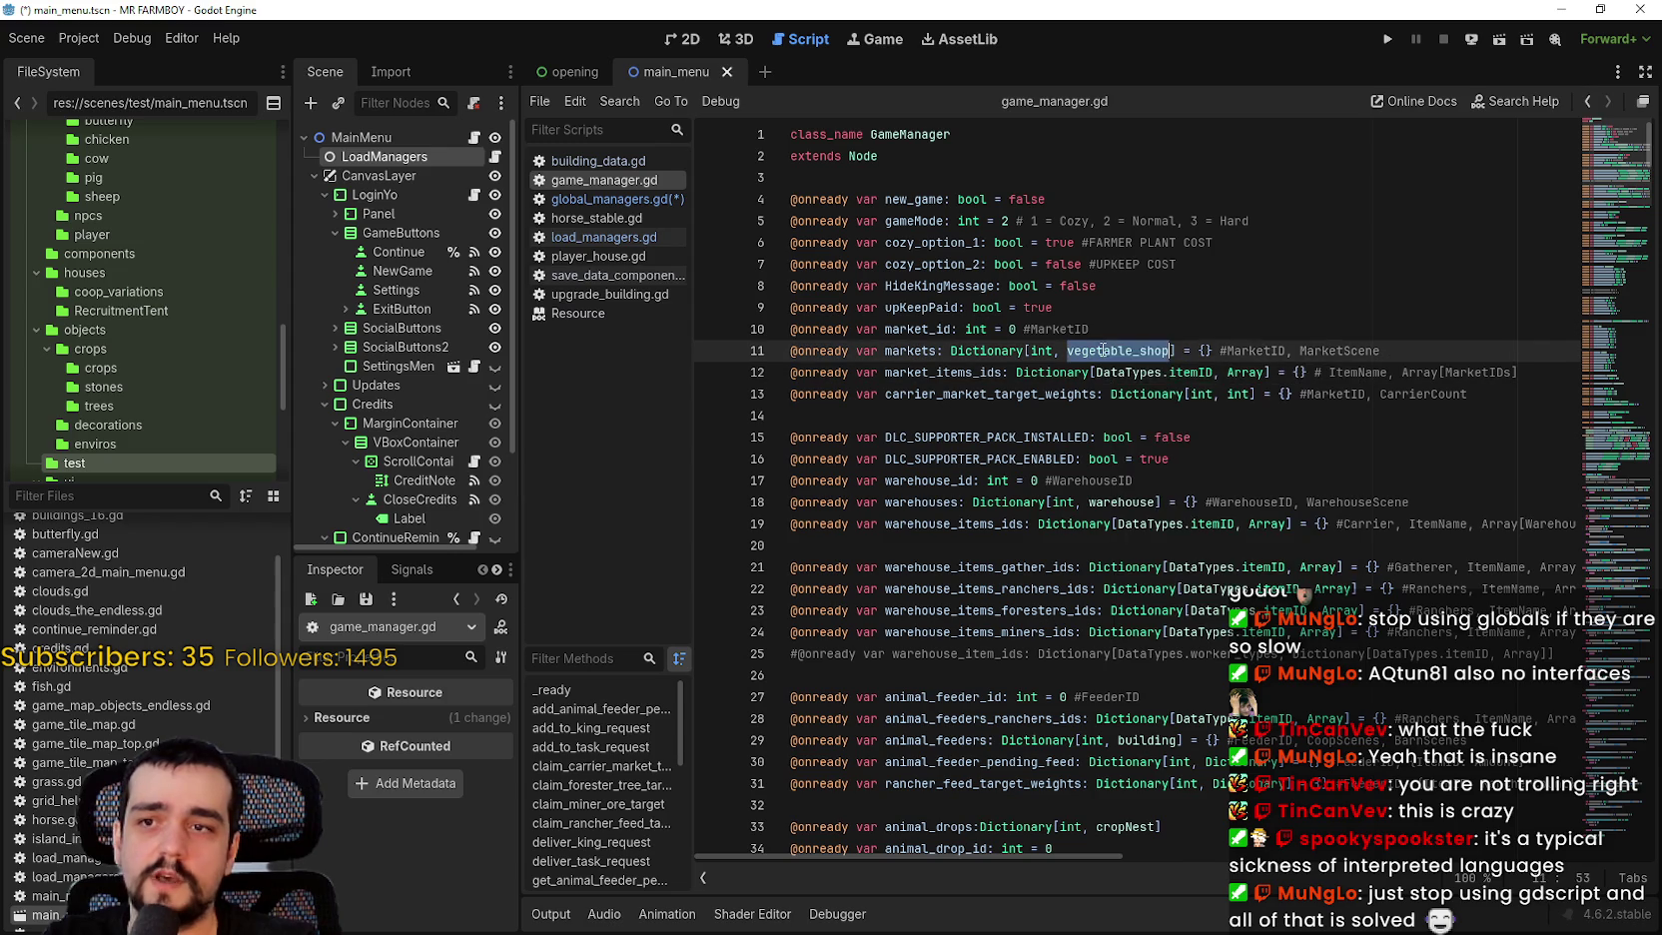
right_click(1111, 356)
click(1171, 711)
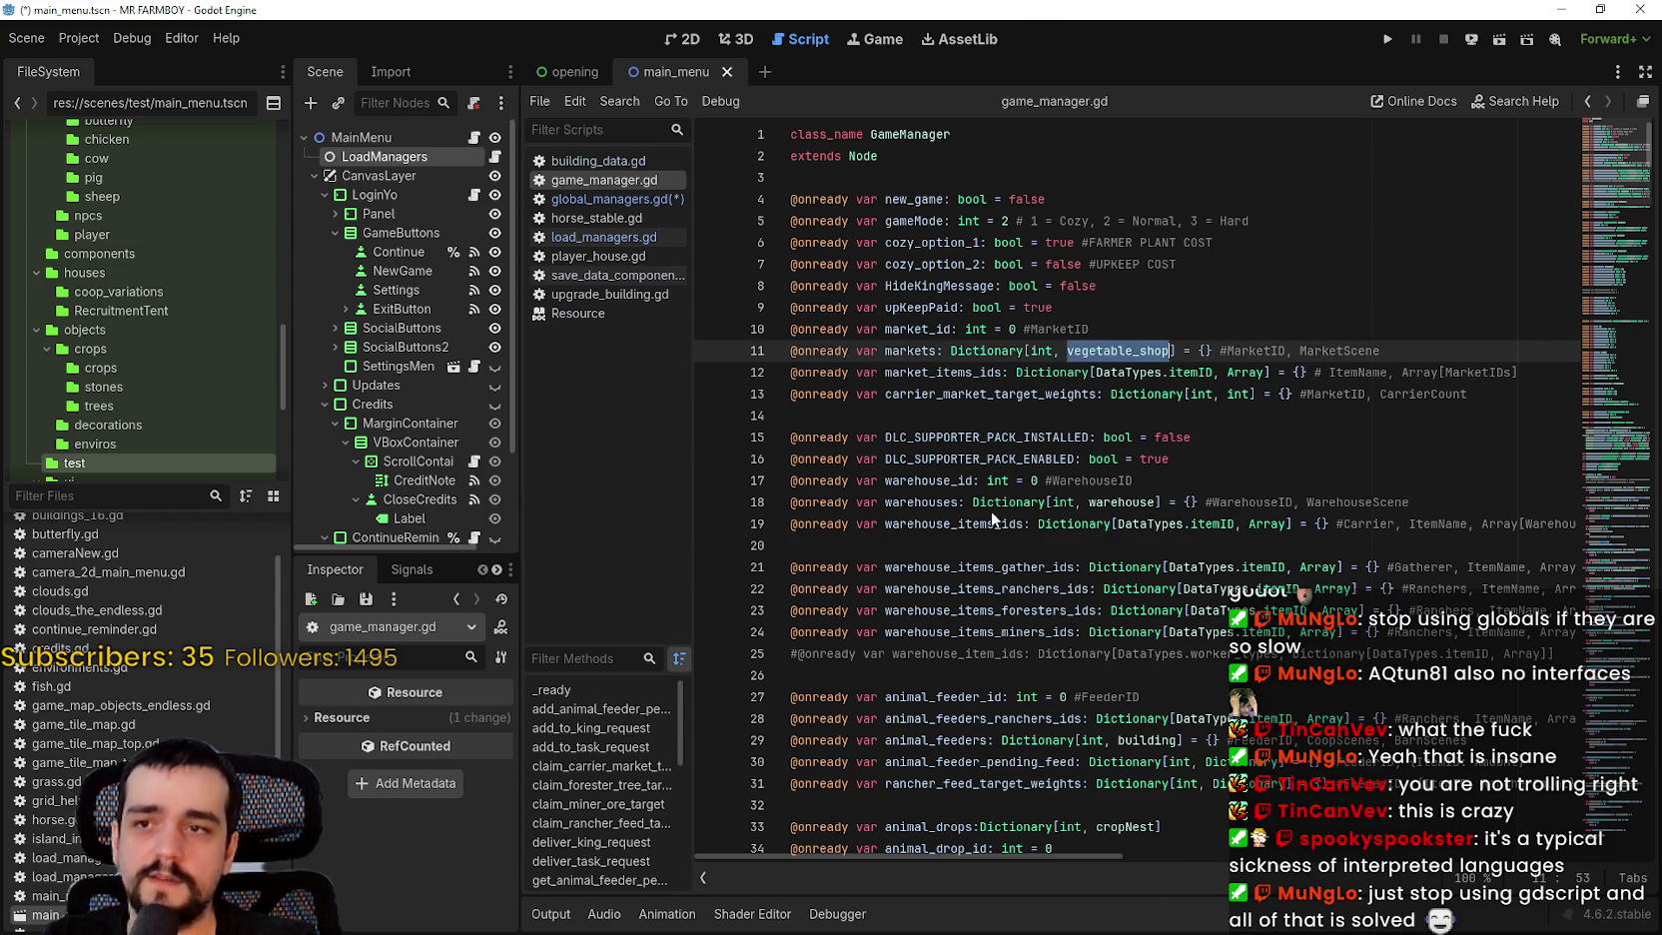
drag(927, 131, 1013, 392)
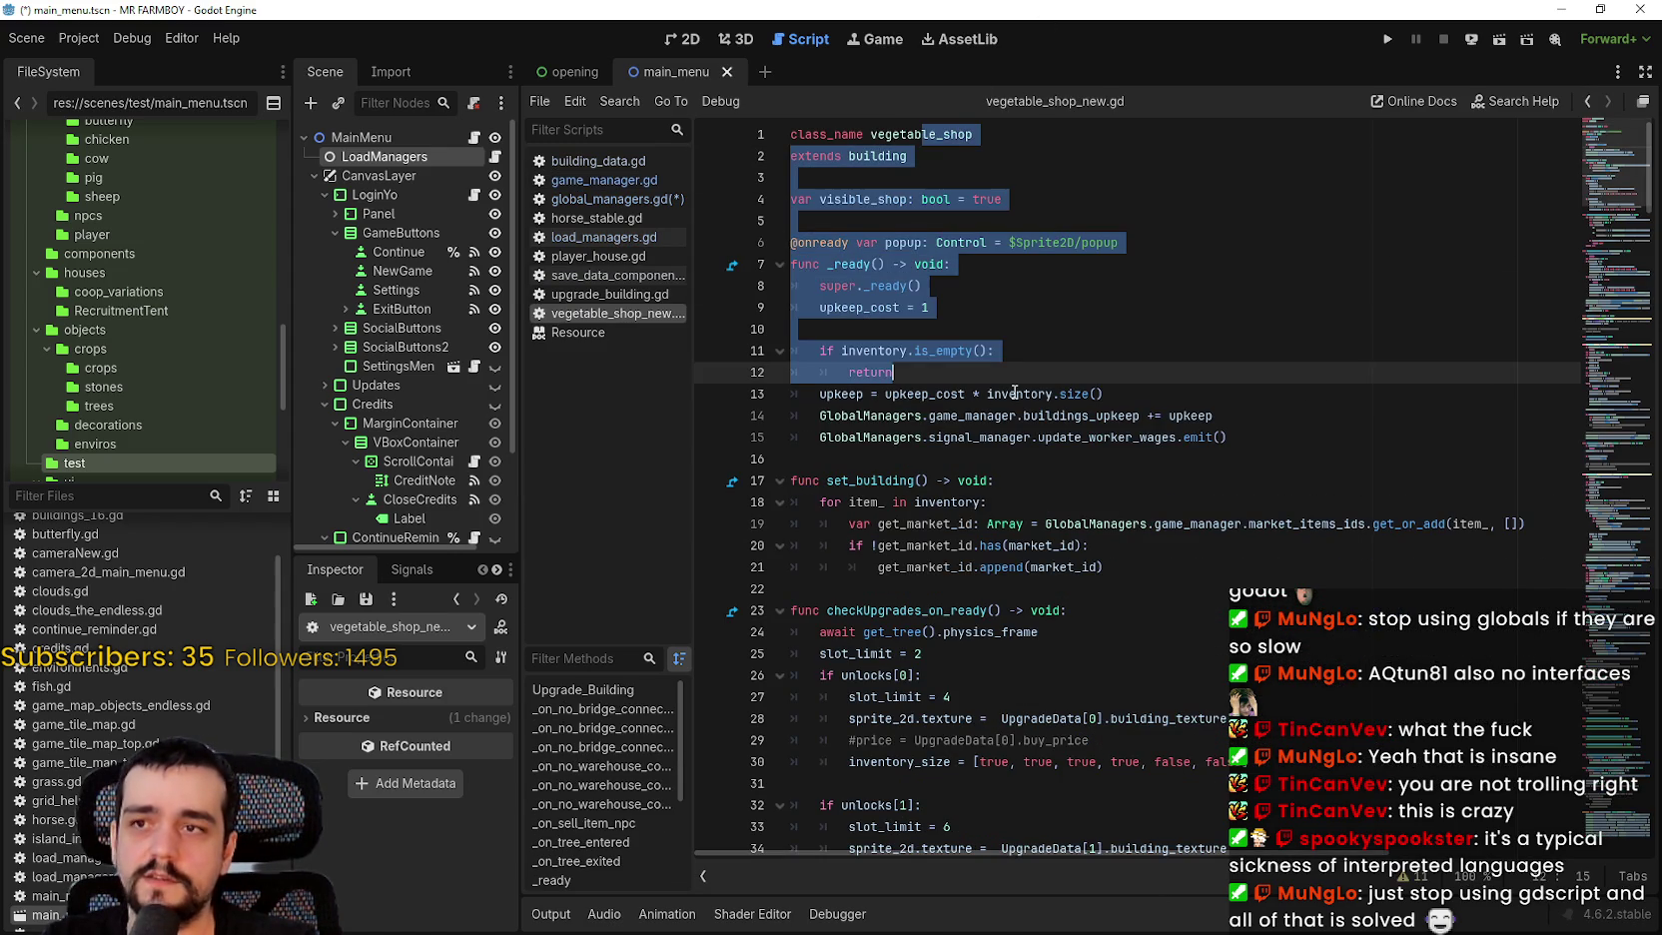
click(1036, 205)
shift+click(872, 181)
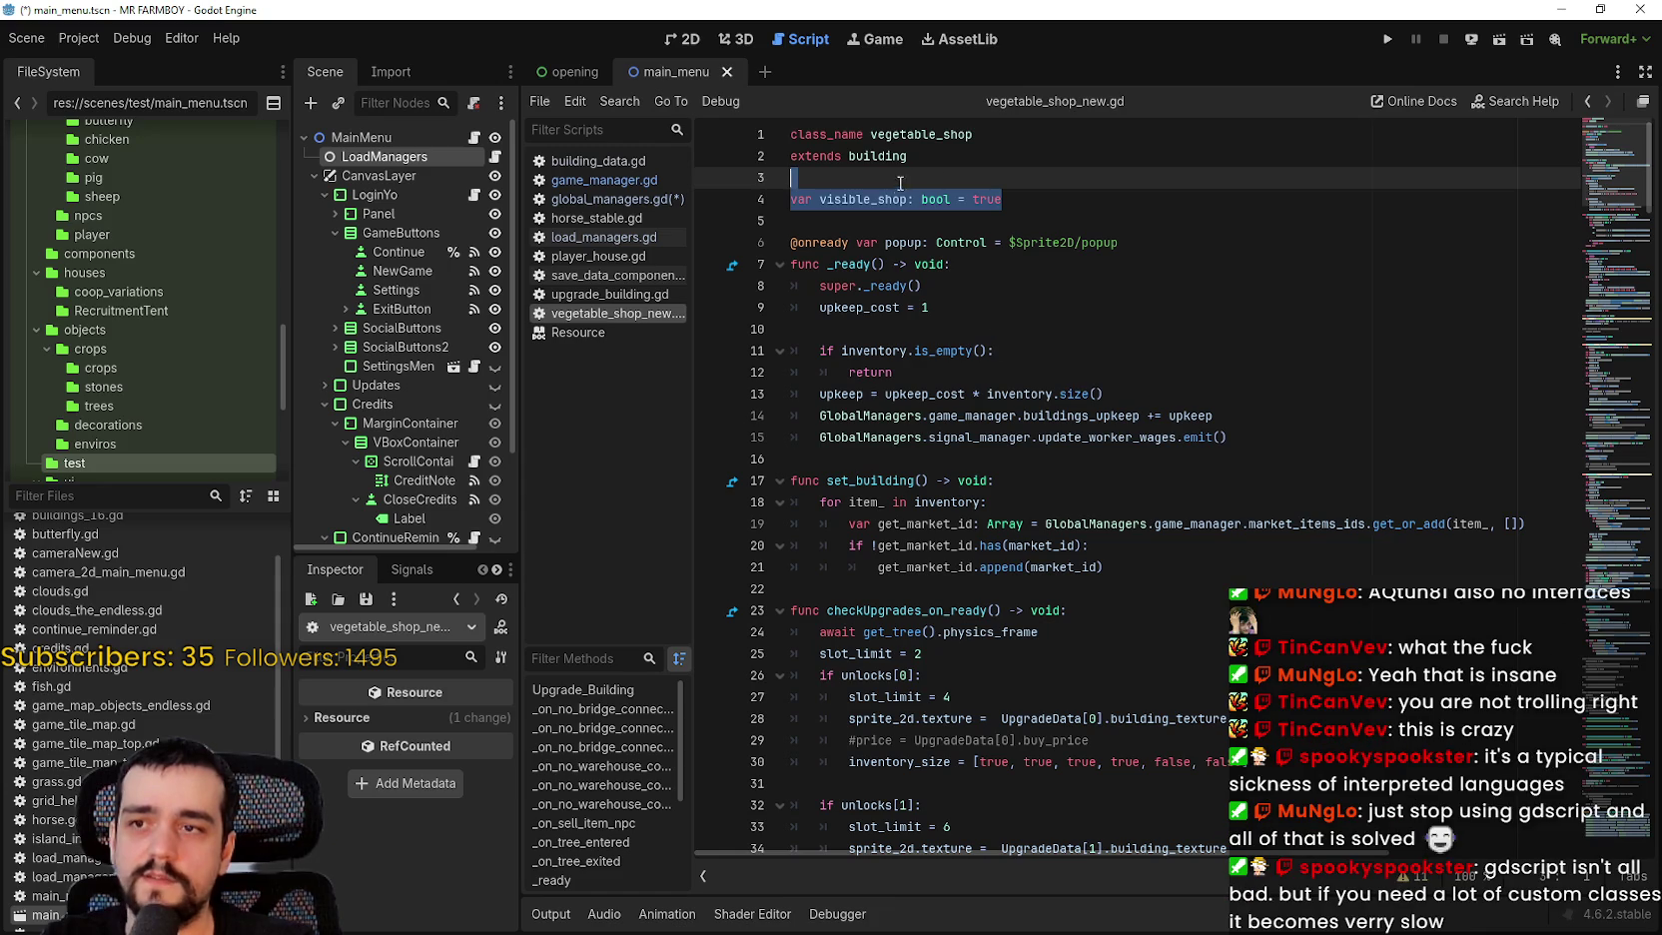
click(1066, 432)
mouse_move(799, 242)
mouse_down()
mouse_move(959, 265)
mouse_move(1138, 241)
mouse_up()
click(965, 243)
double_click(904, 243)
shift+click(1172, 243)
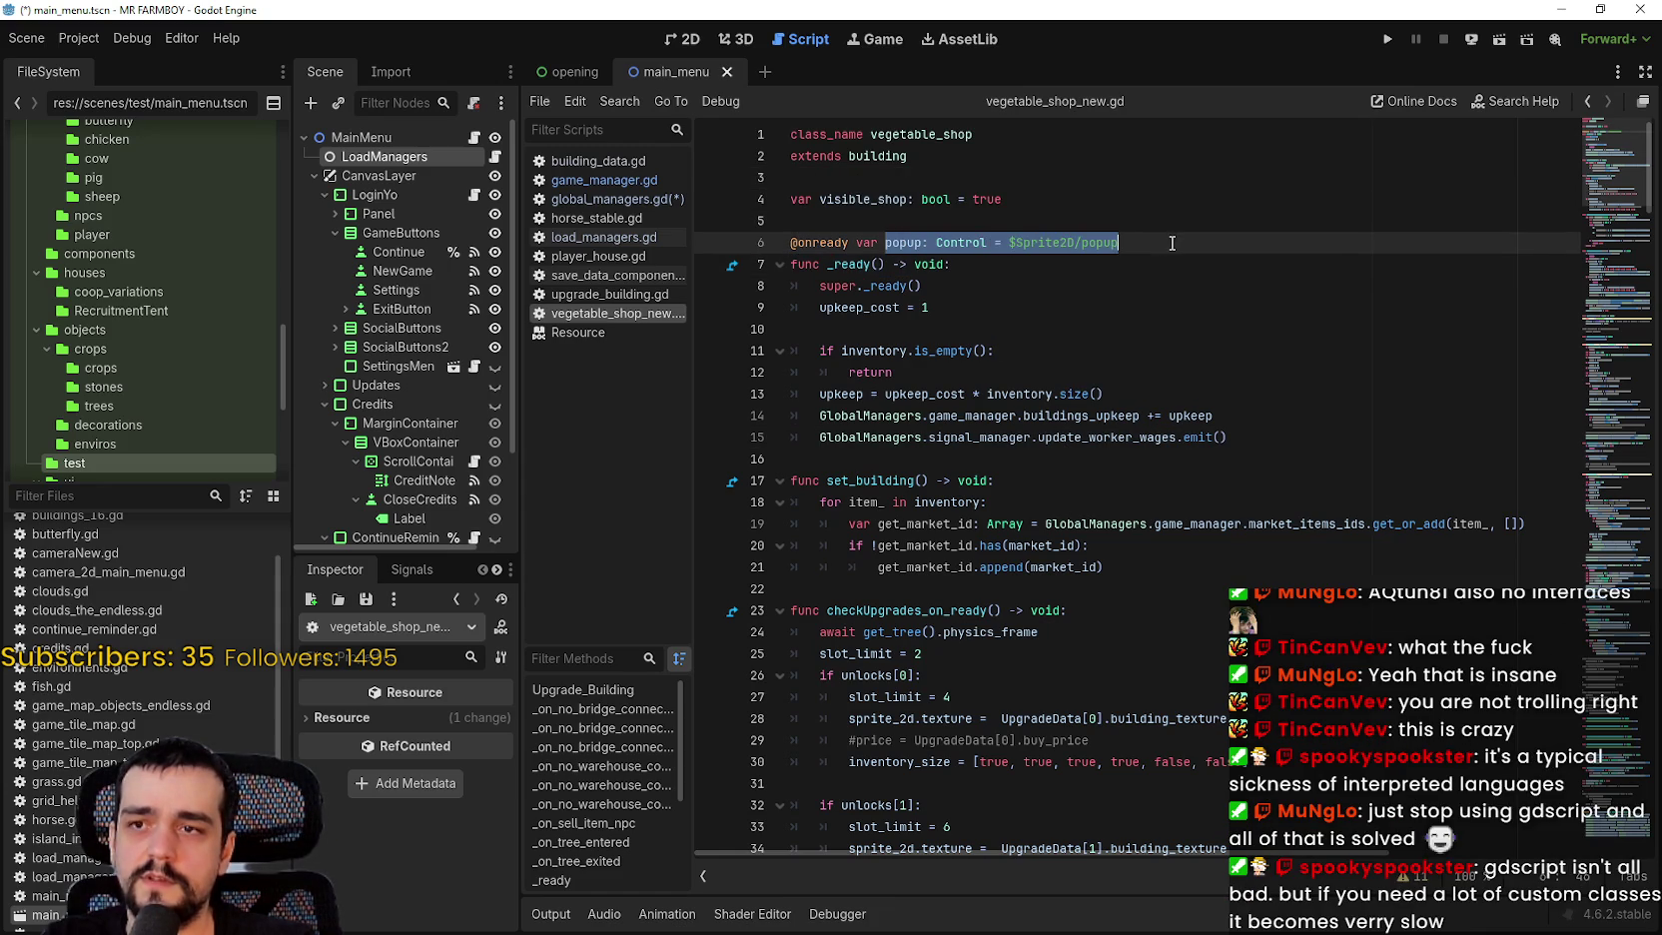
click(1055, 458)
scroll(1040, 475, down, 8)
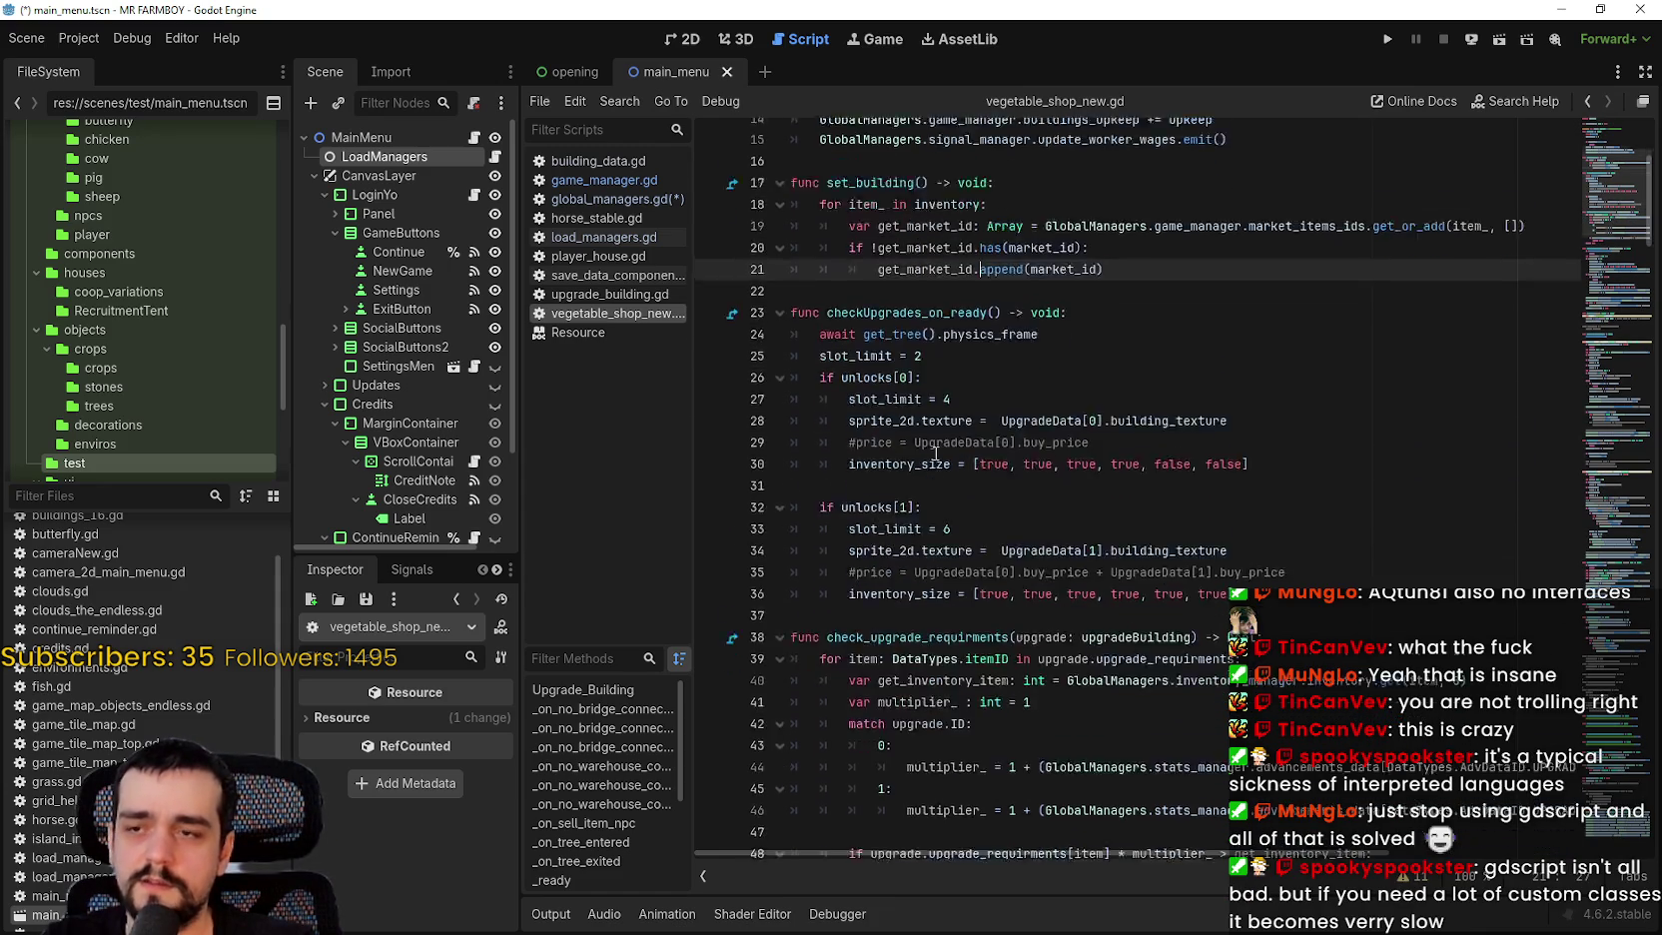
scroll(954, 399, down, 3)
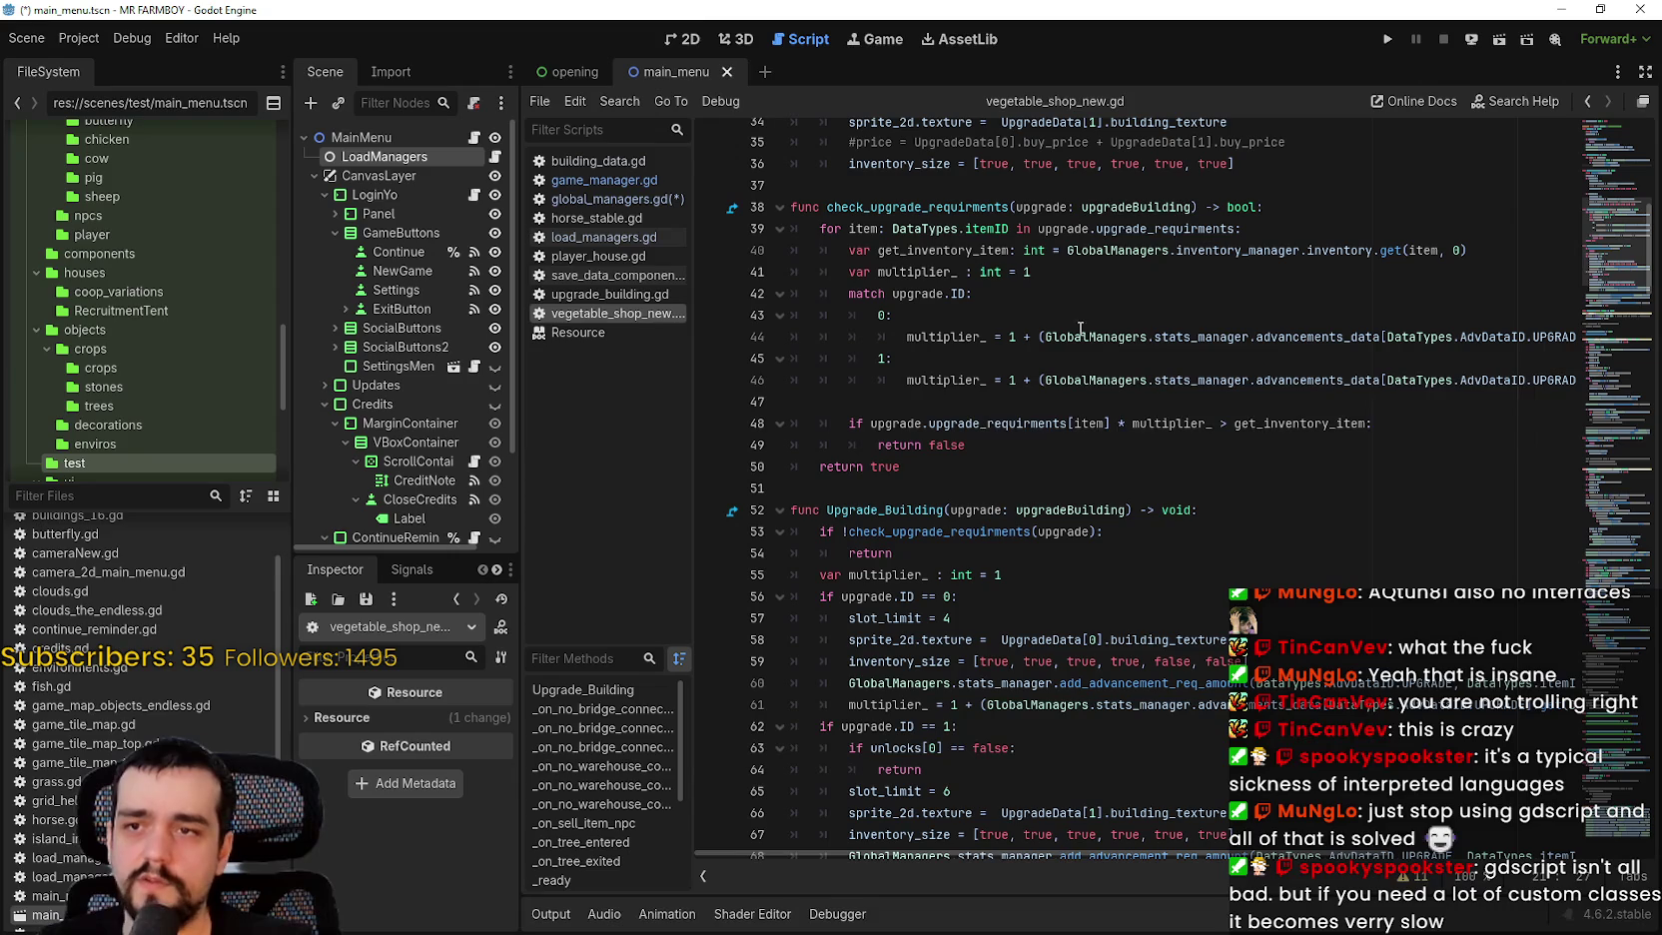
click(1145, 206)
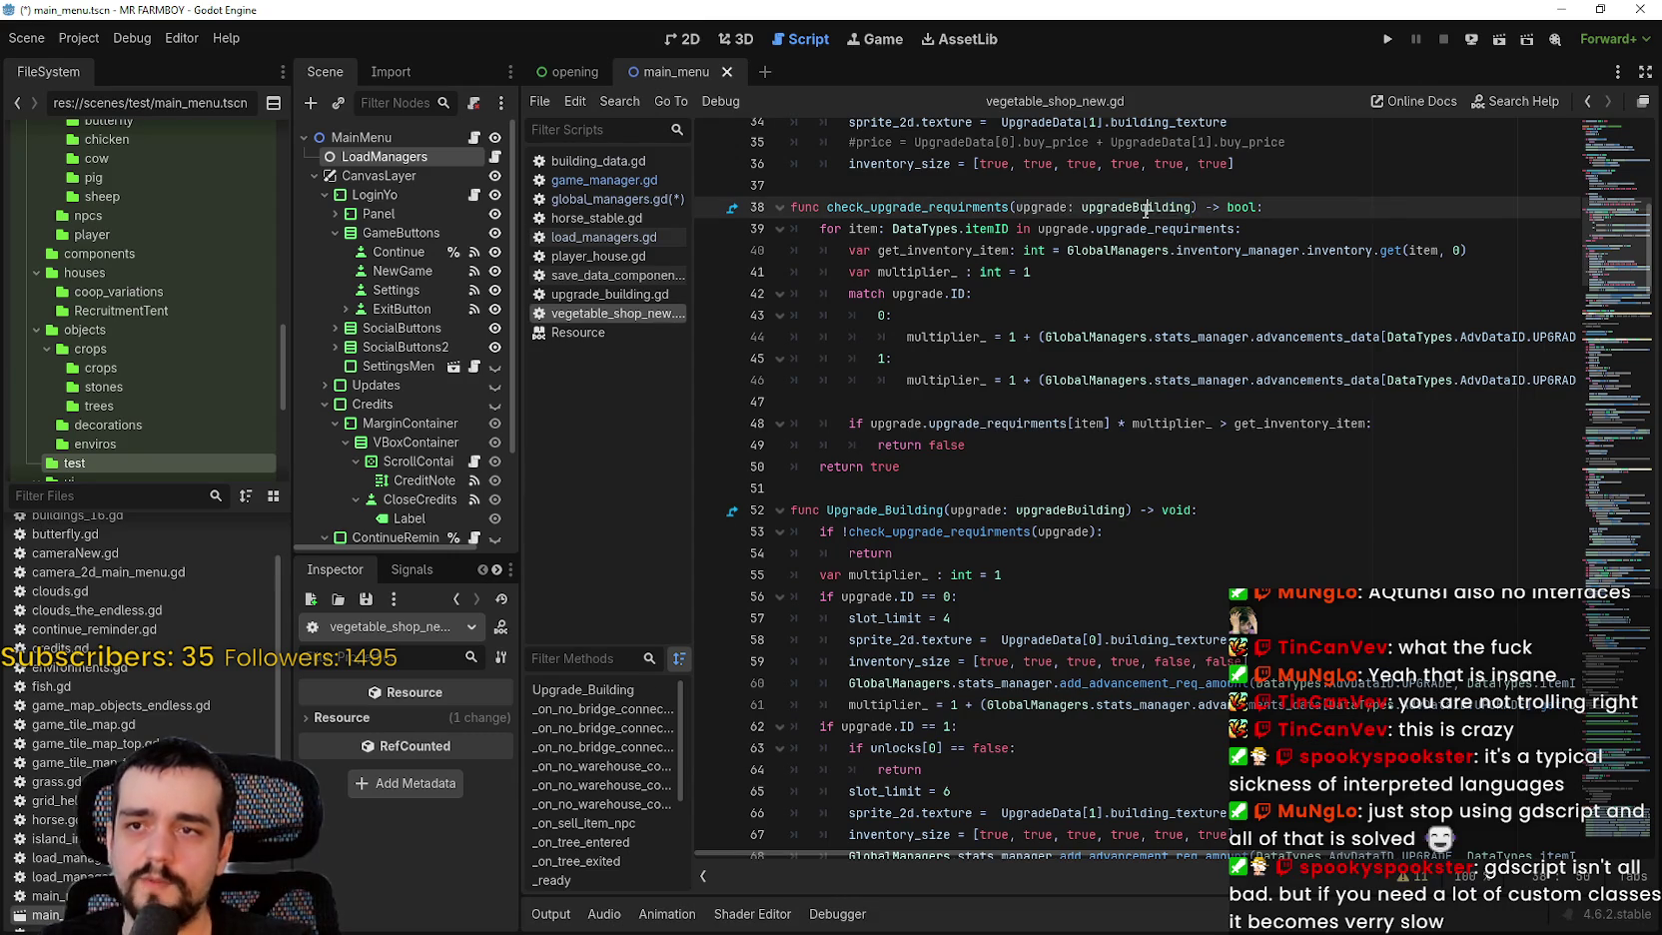
right_click(1146, 208)
click(1230, 507)
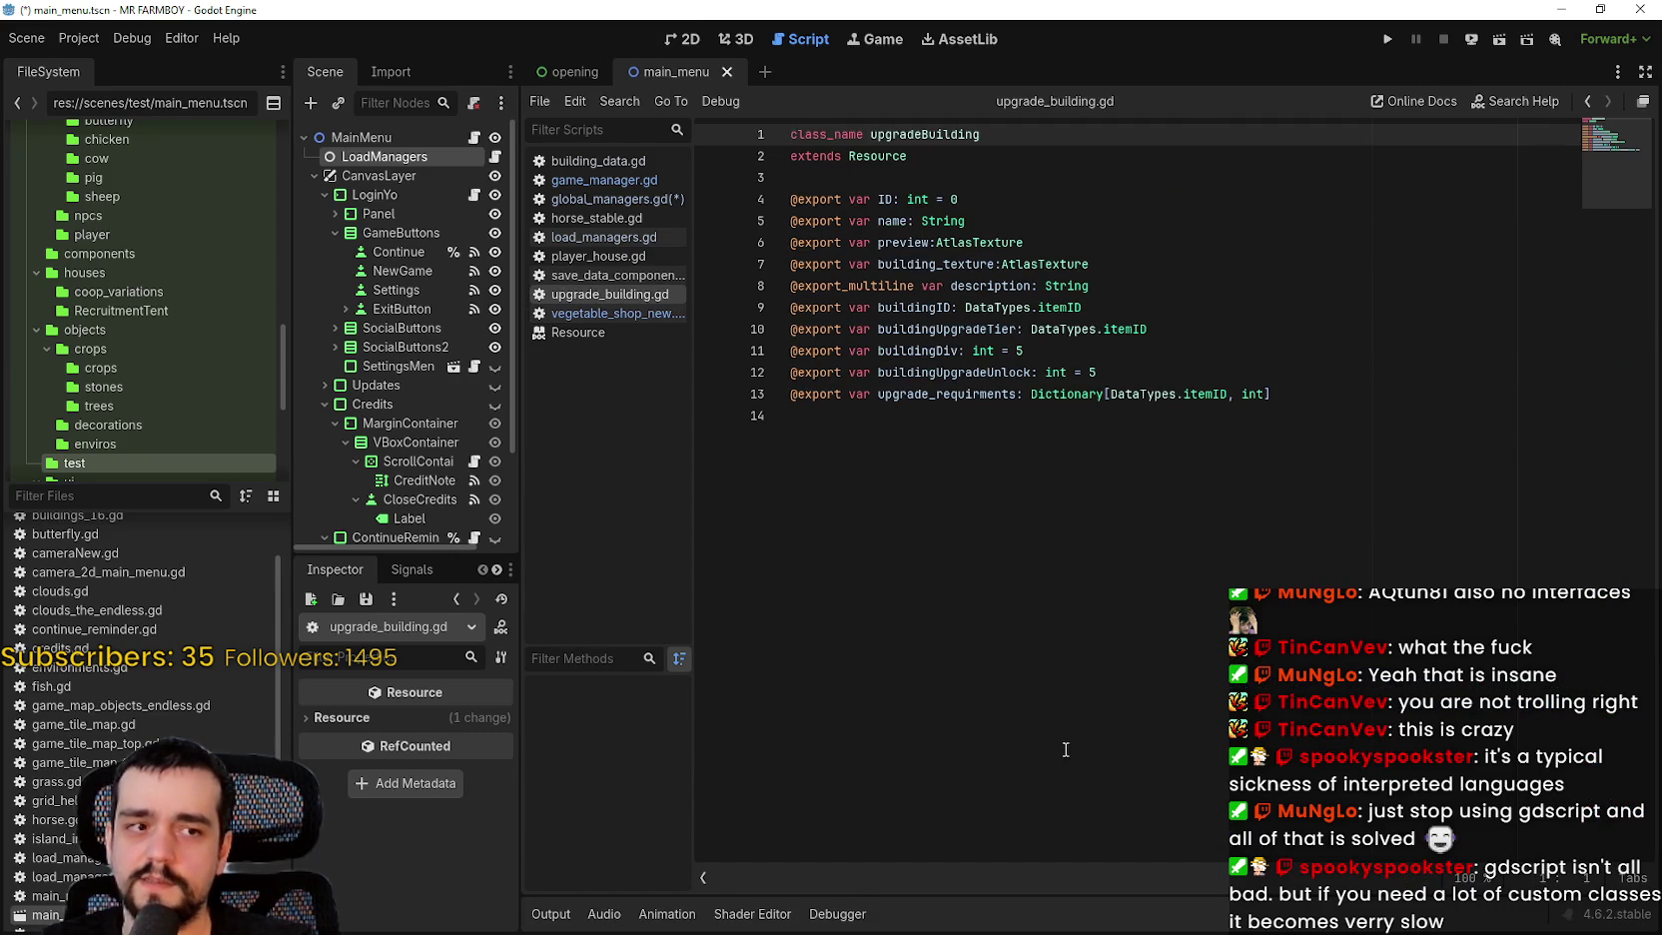
mouse_move(1345, 500)
mouse_down()
mouse_move(799, 285)
mouse_move(794, 134)
mouse_up()
click(1027, 517)
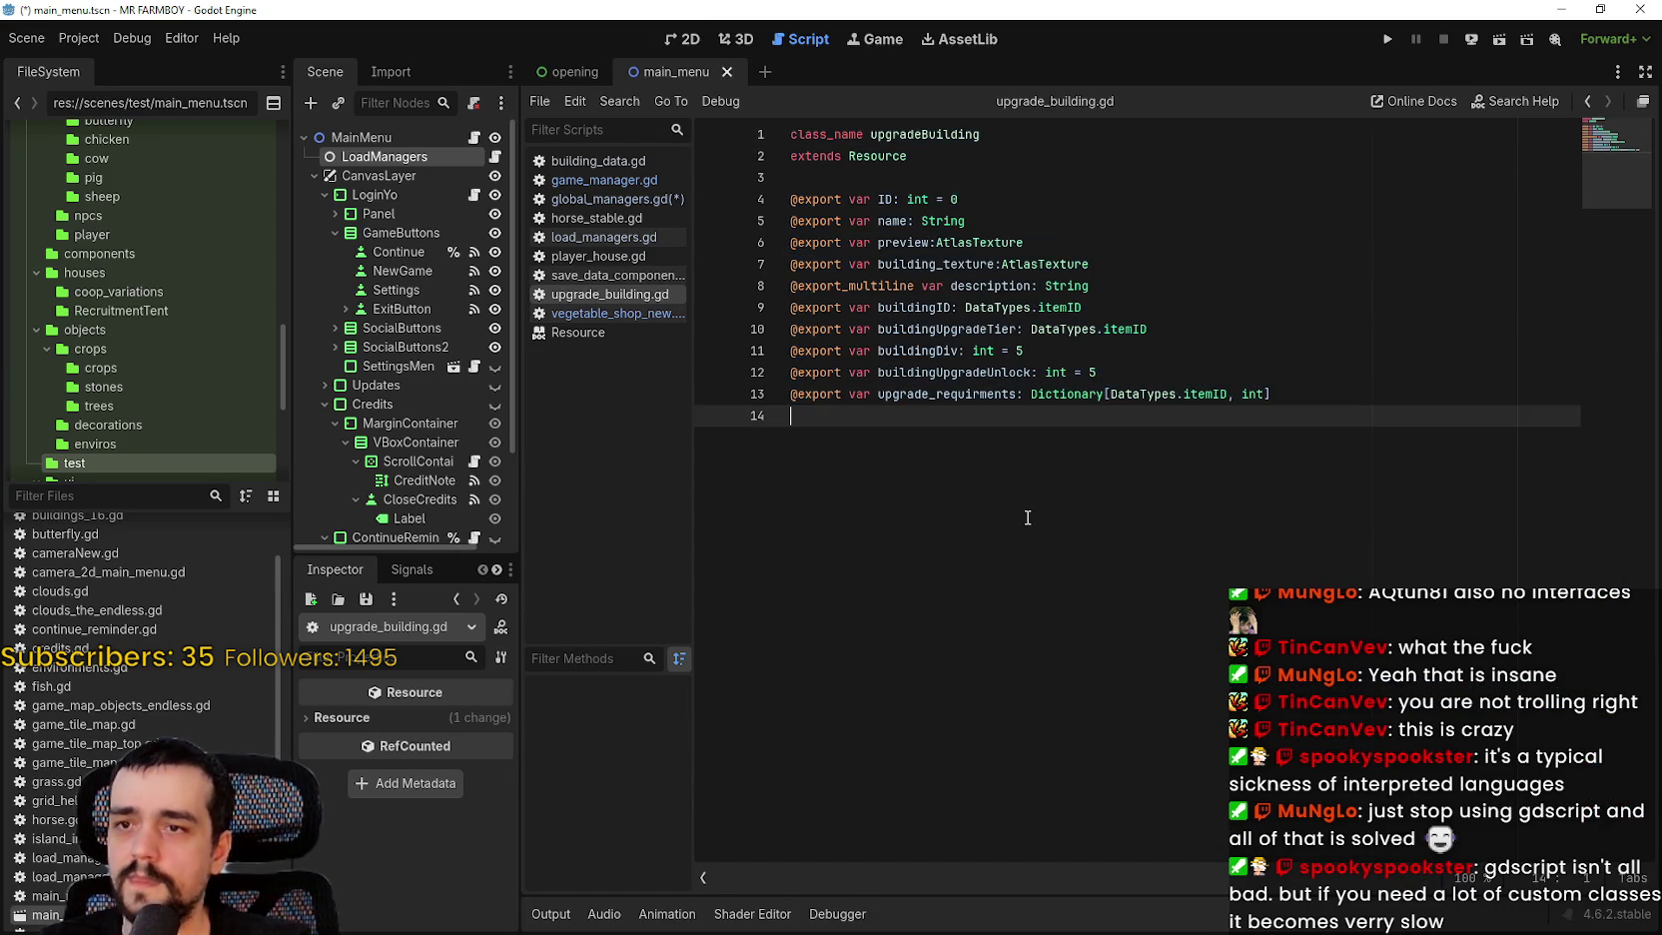
drag(944, 199, 1266, 356)
double_click(1066, 241)
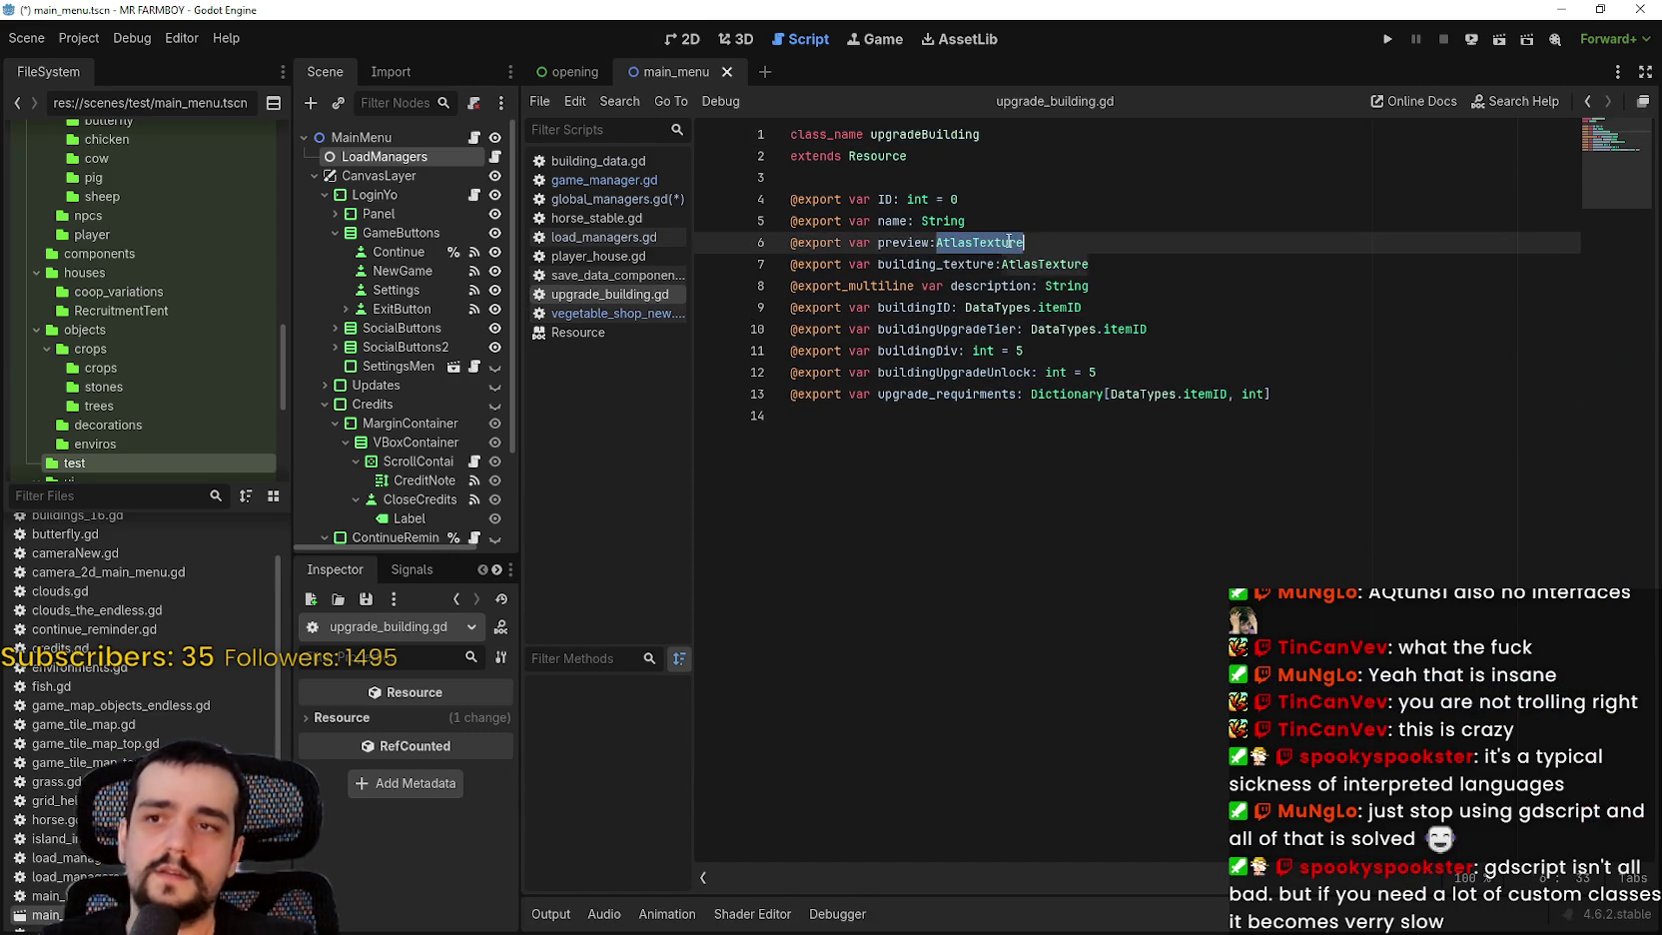
click(1584, 101)
click(1585, 104)
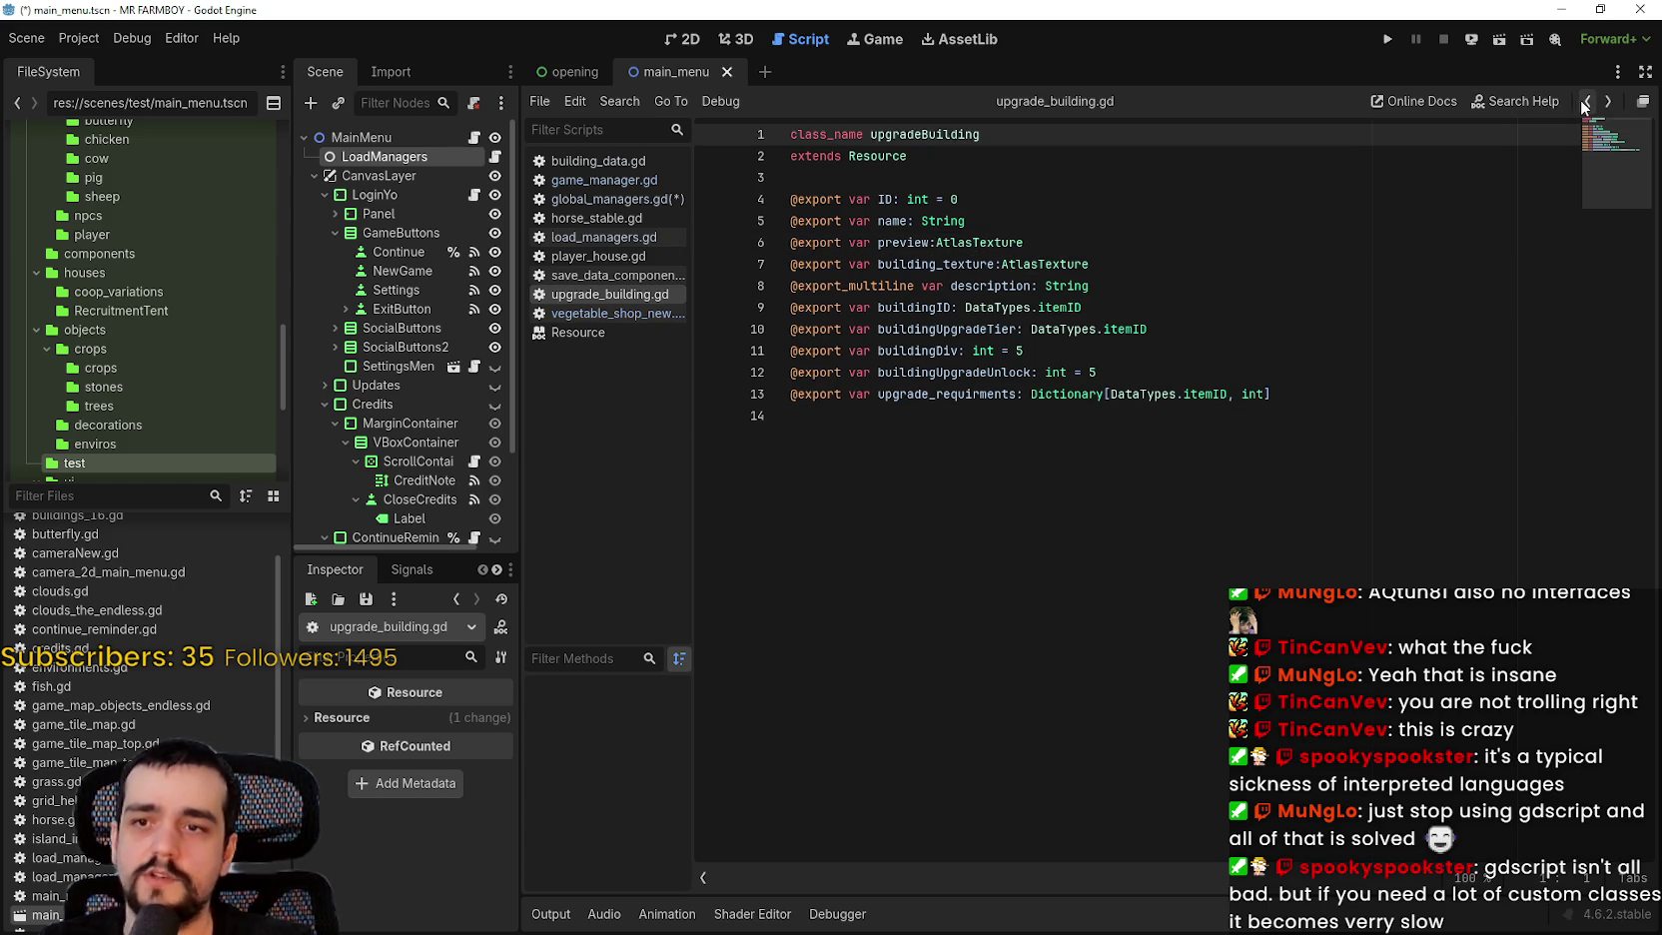
click(1585, 103)
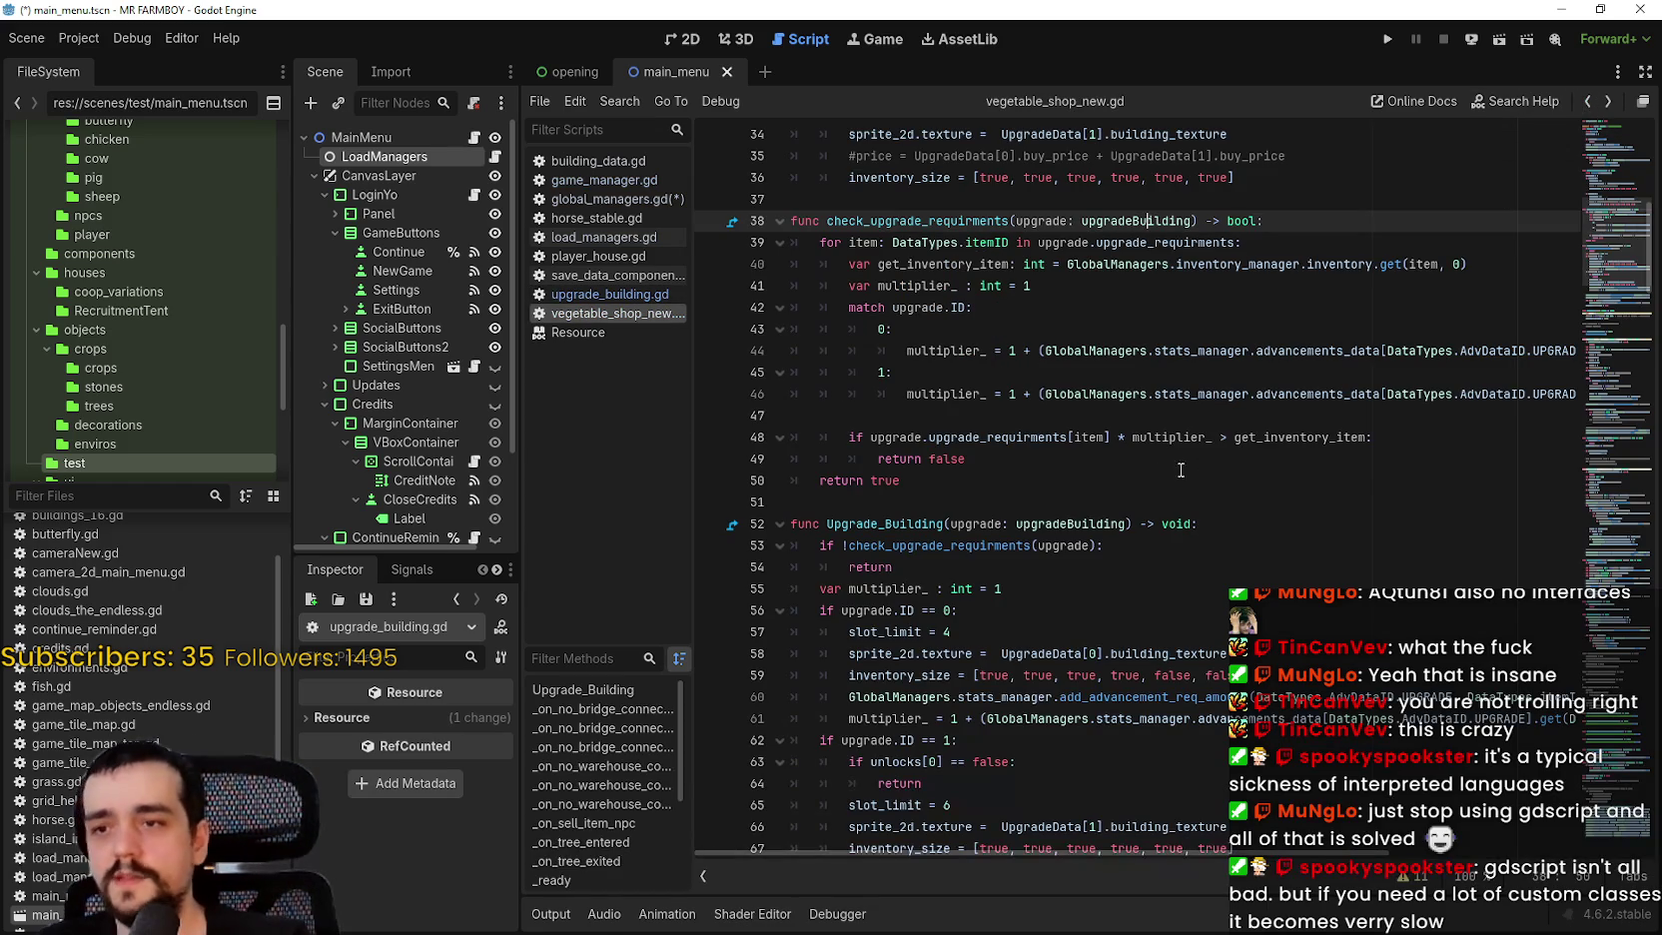
click(966, 309)
scroll(967, 287, down, 4)
mouse_move(959, 242)
mouse_down()
mouse_move(1008, 276)
mouse_move(1039, 389)
mouse_move(1021, 179)
mouse_move(1026, 221)
mouse_move(1134, 281)
mouse_up()
scroll(1040, 388, down, 7)
scroll(1029, 340, down, 5)
scroll(1031, 307, down, 2)
scroll(1021, 180, down, 1)
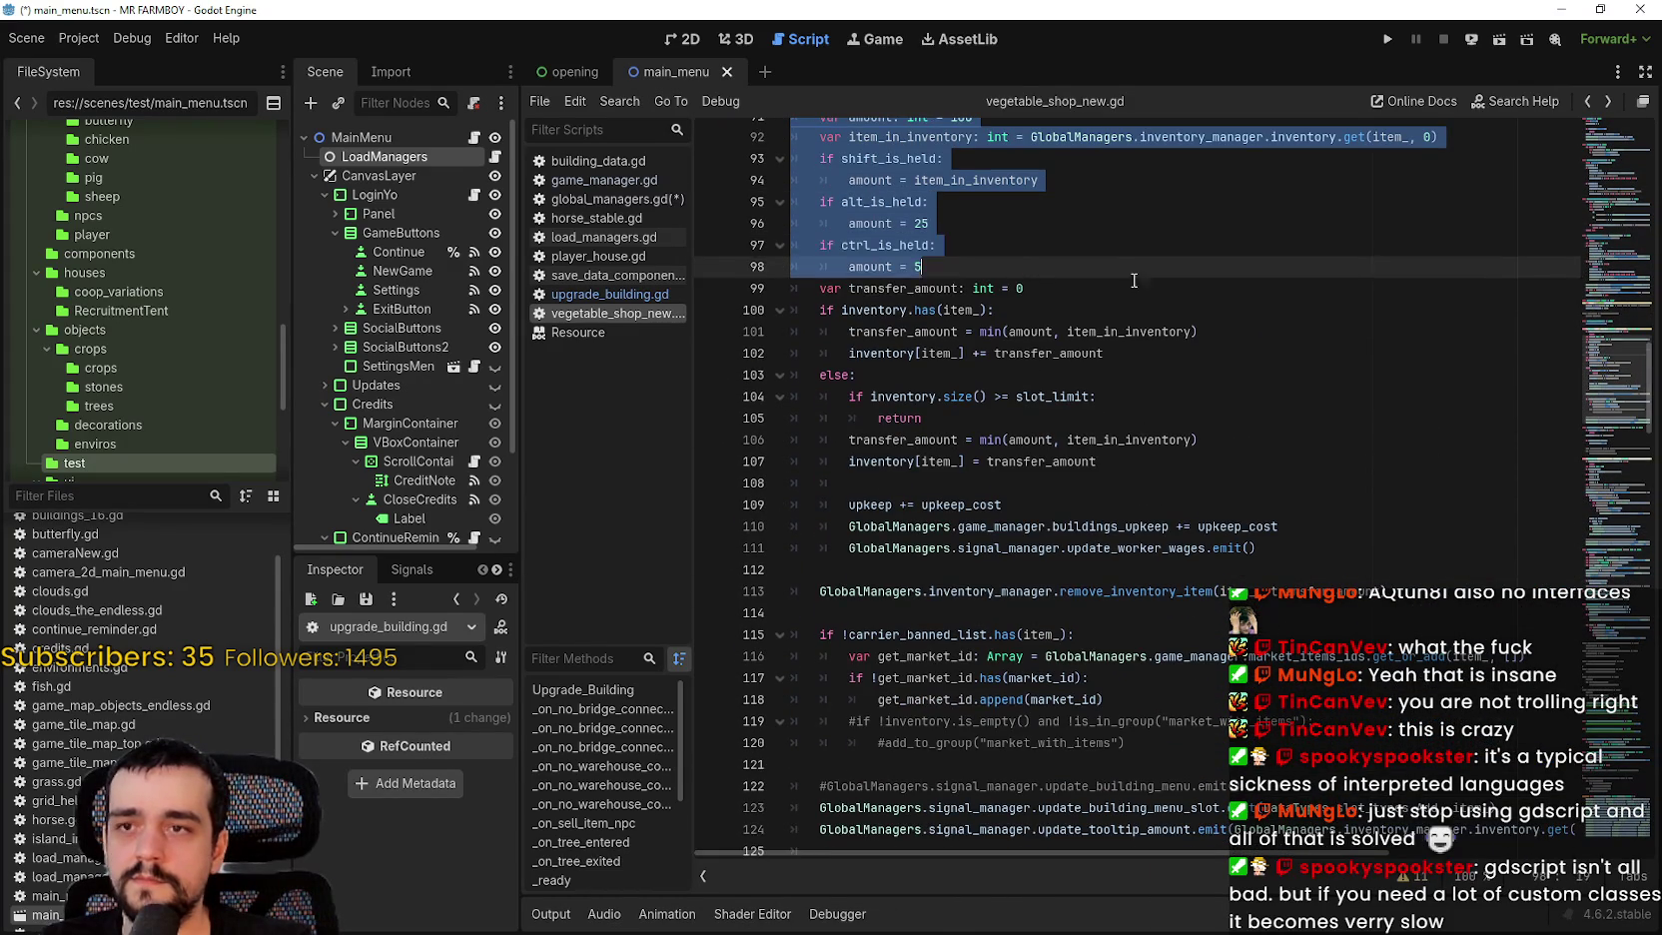
scroll(1121, 261, up, 4)
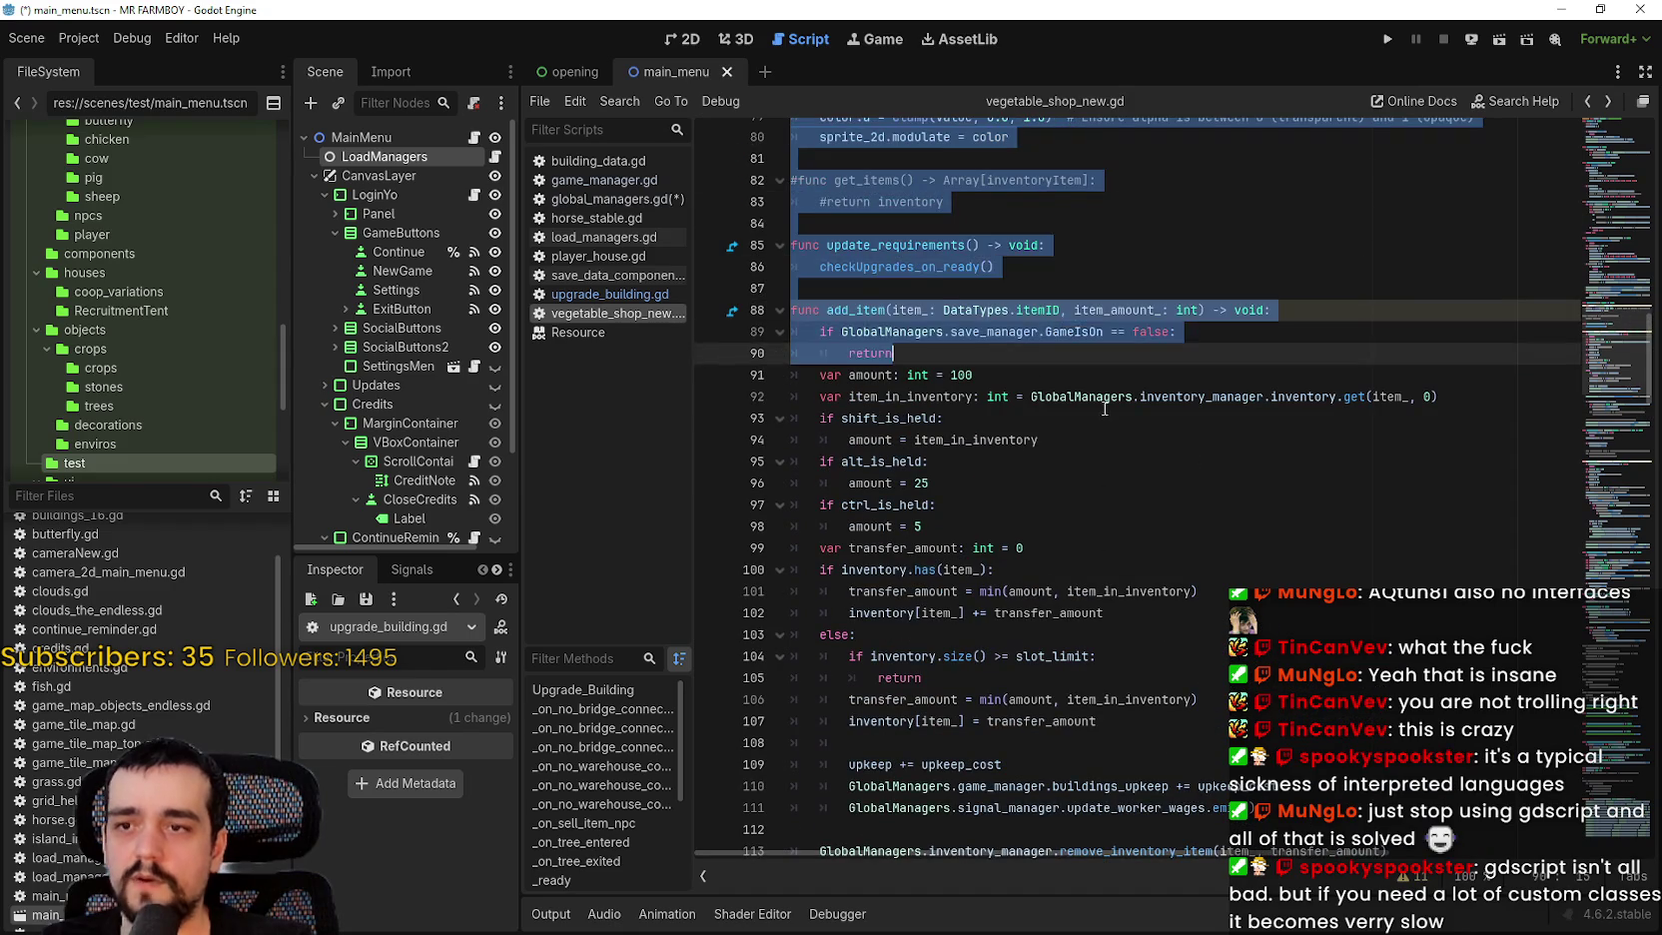
double_click(1123, 397)
drag(1154, 387, 1192, 393)
click(1193, 395)
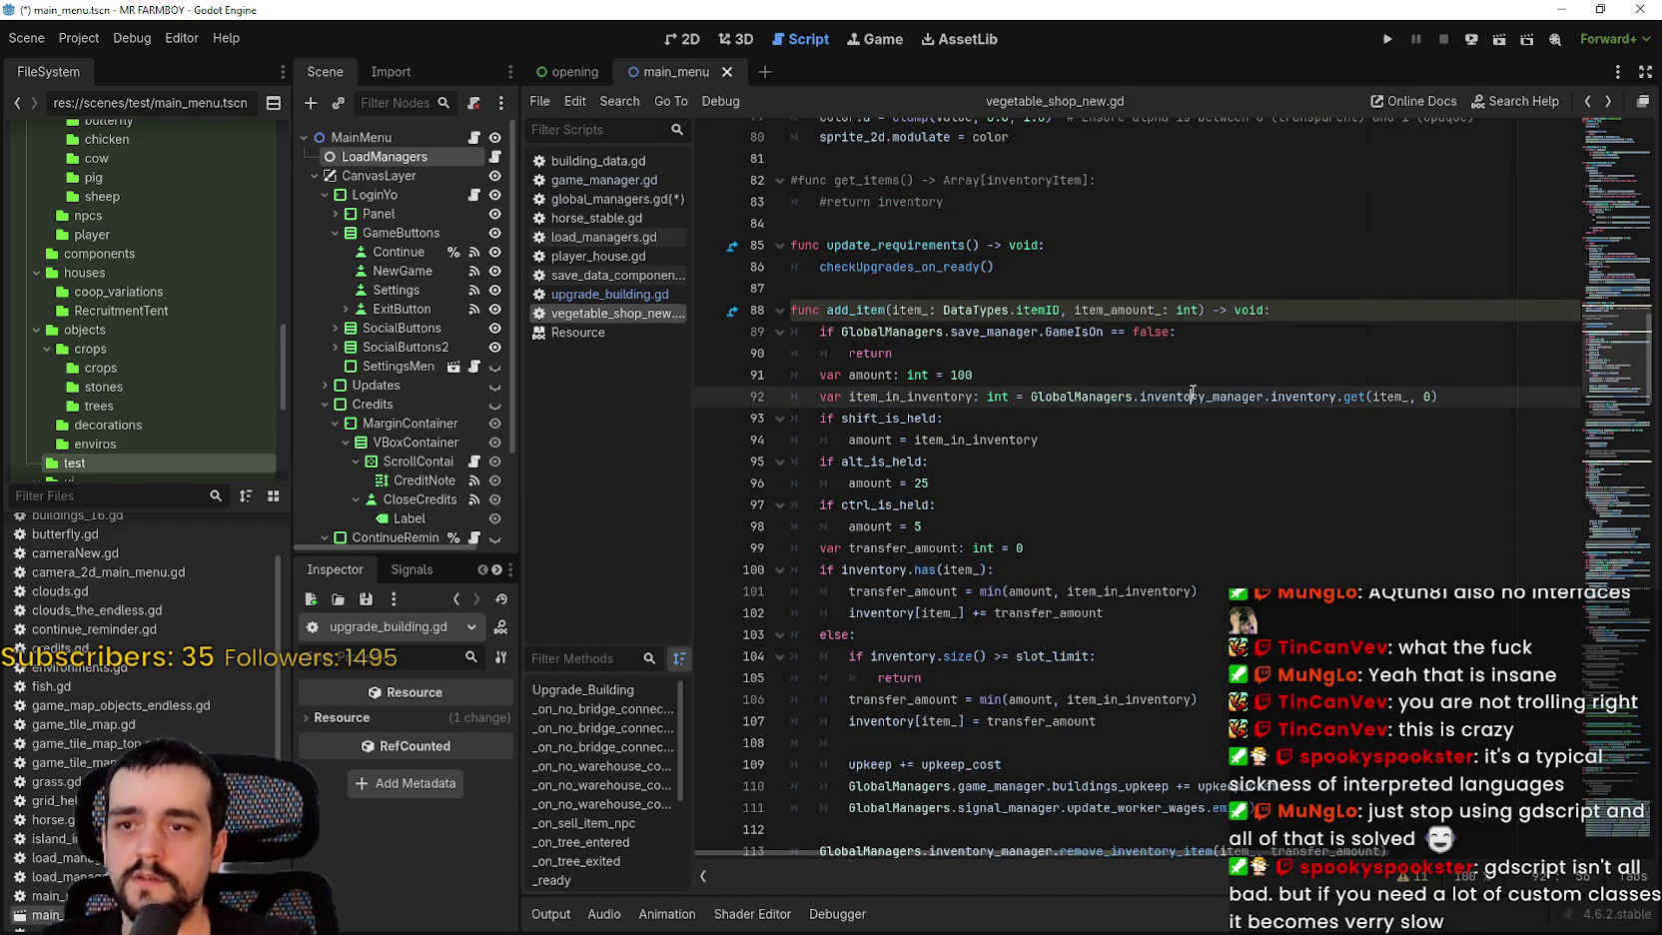
double_click(1189, 395)
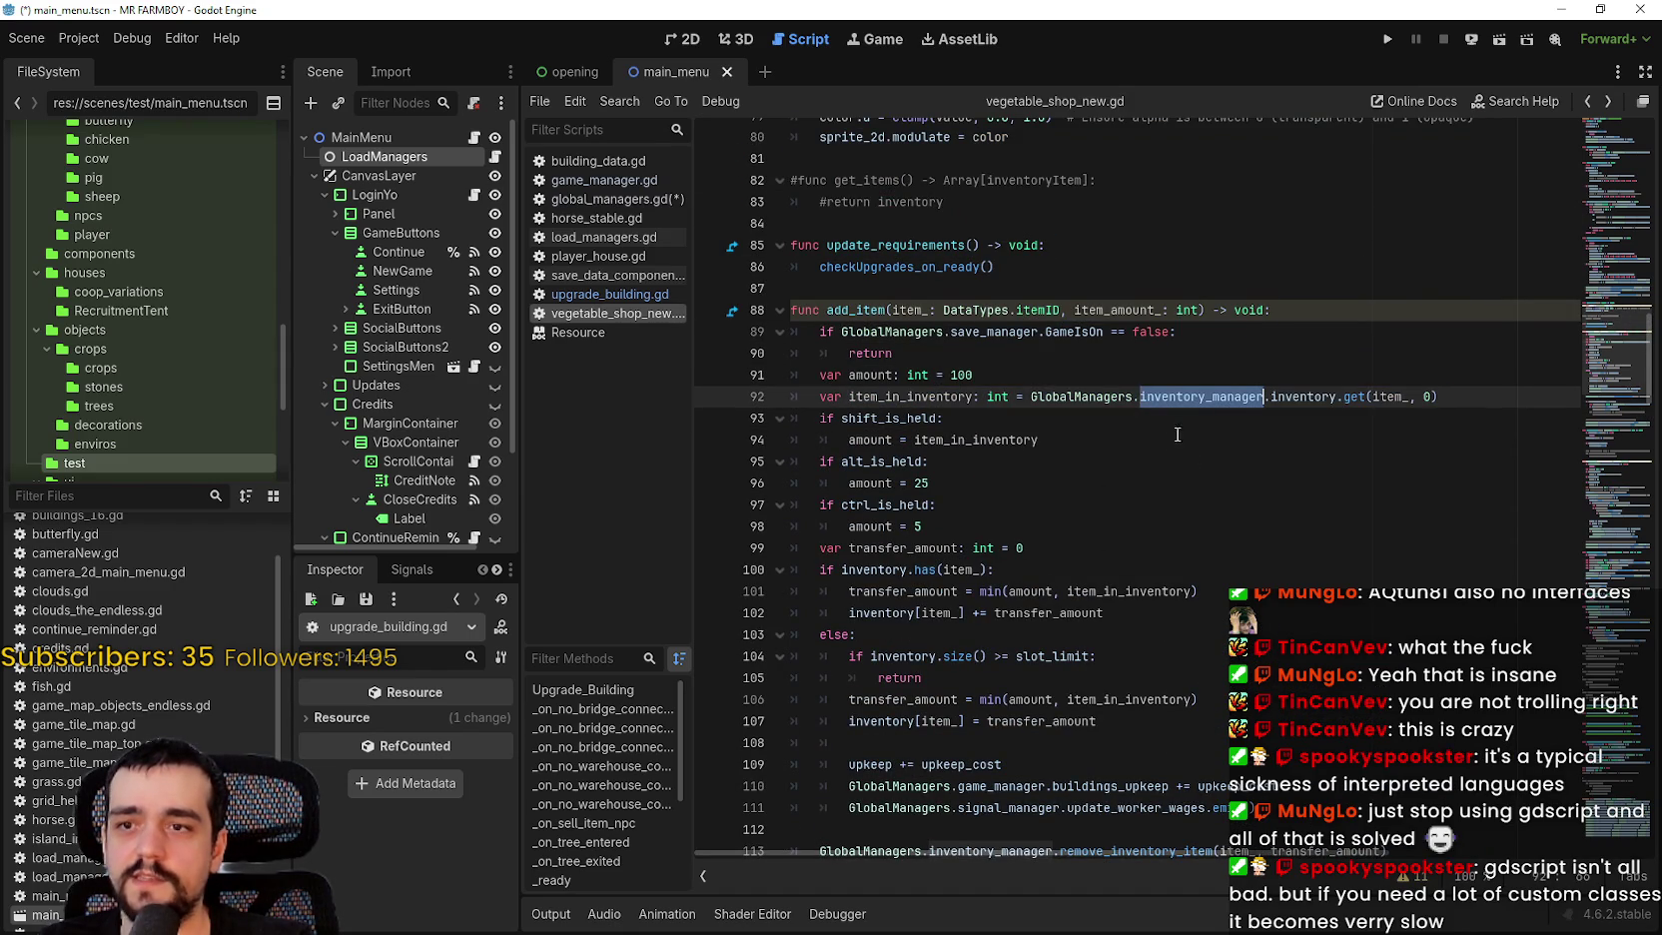
scroll(1177, 435, down, 5)
mouse_move(1178, 435)
mouse_down()
mouse_move(1113, 438)
mouse_move(1118, 372)
mouse_up()
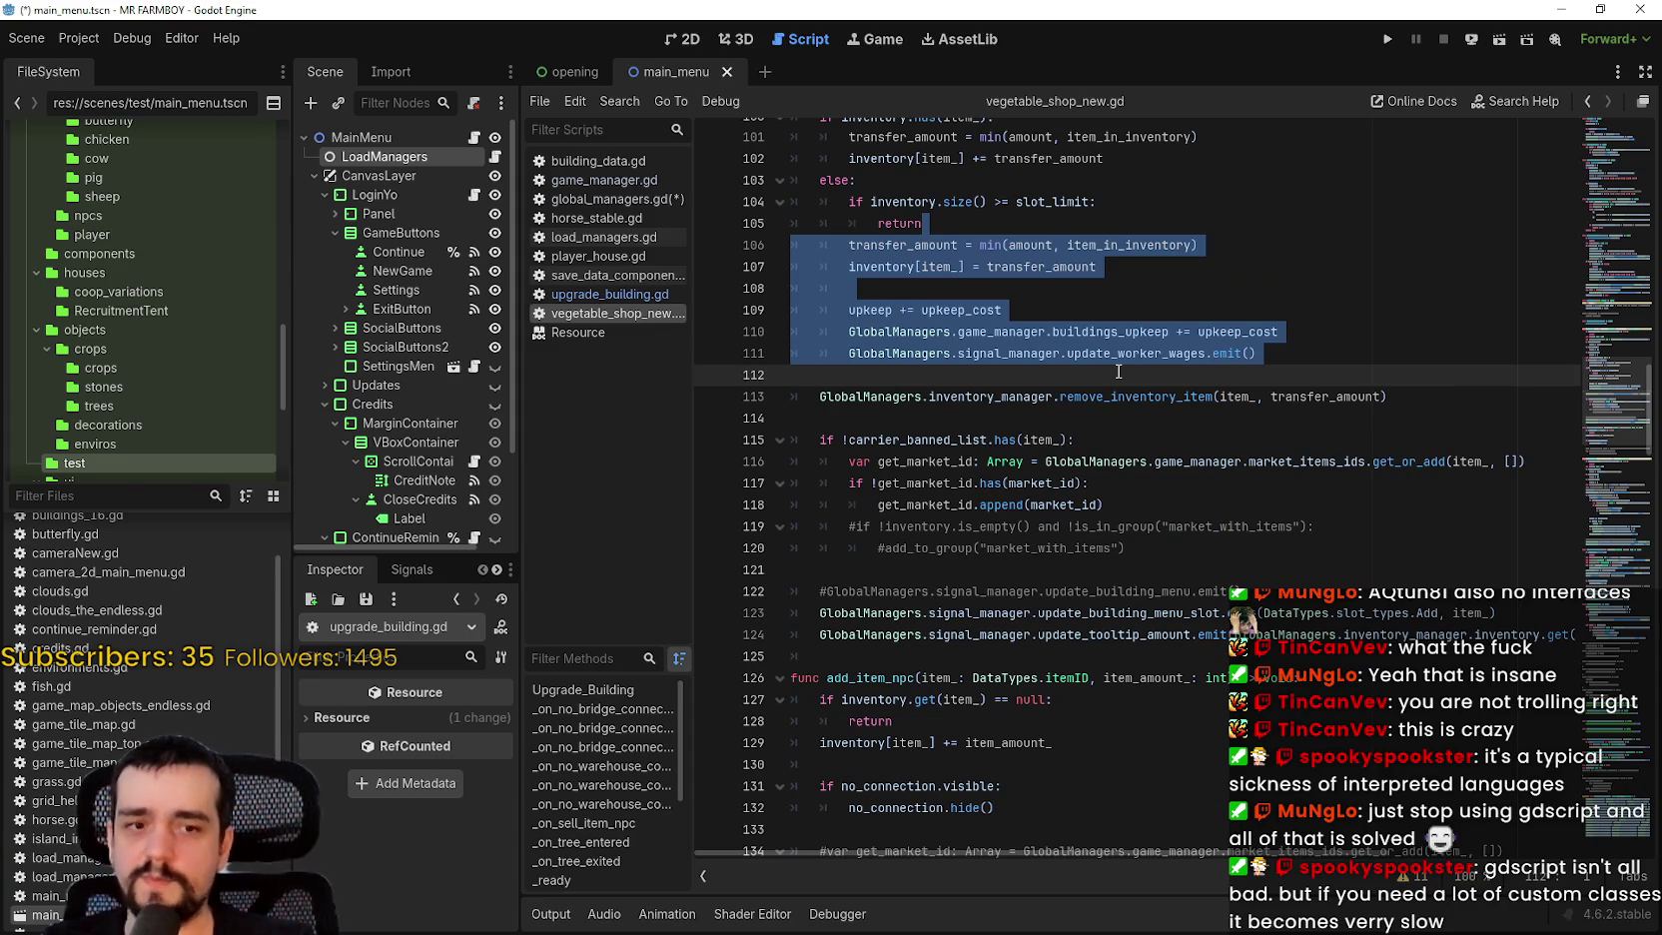
scroll(1118, 371, down, 1)
click(1119, 371)
double_click(1197, 397)
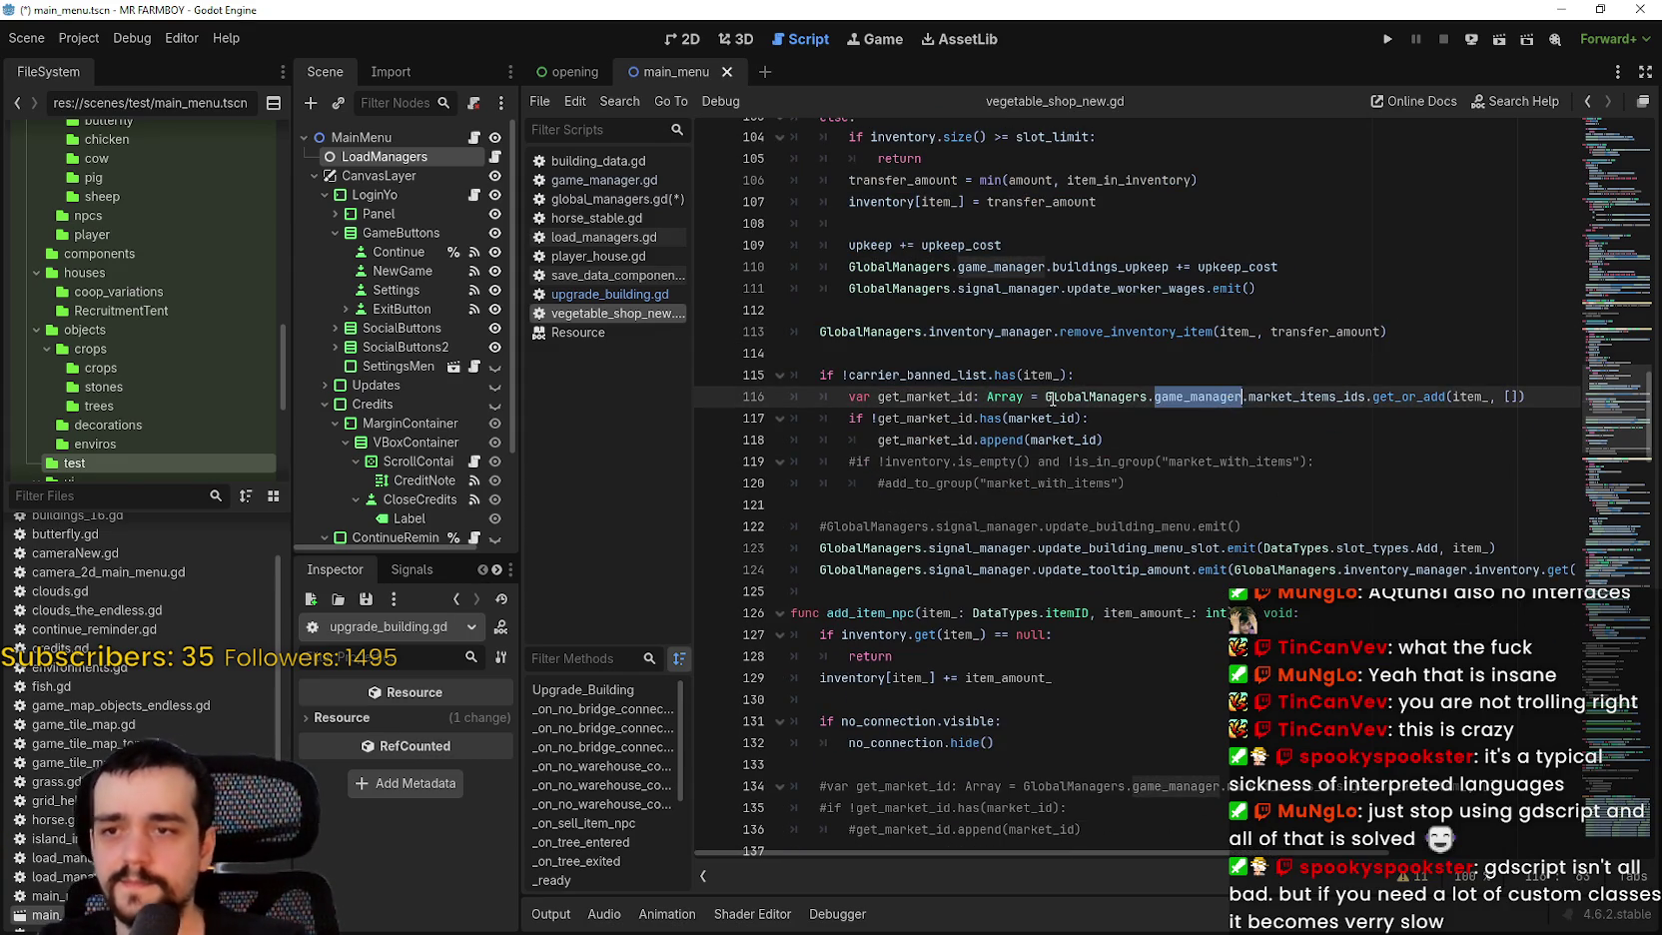
click(1050, 398)
scroll(1158, 464, down, 4)
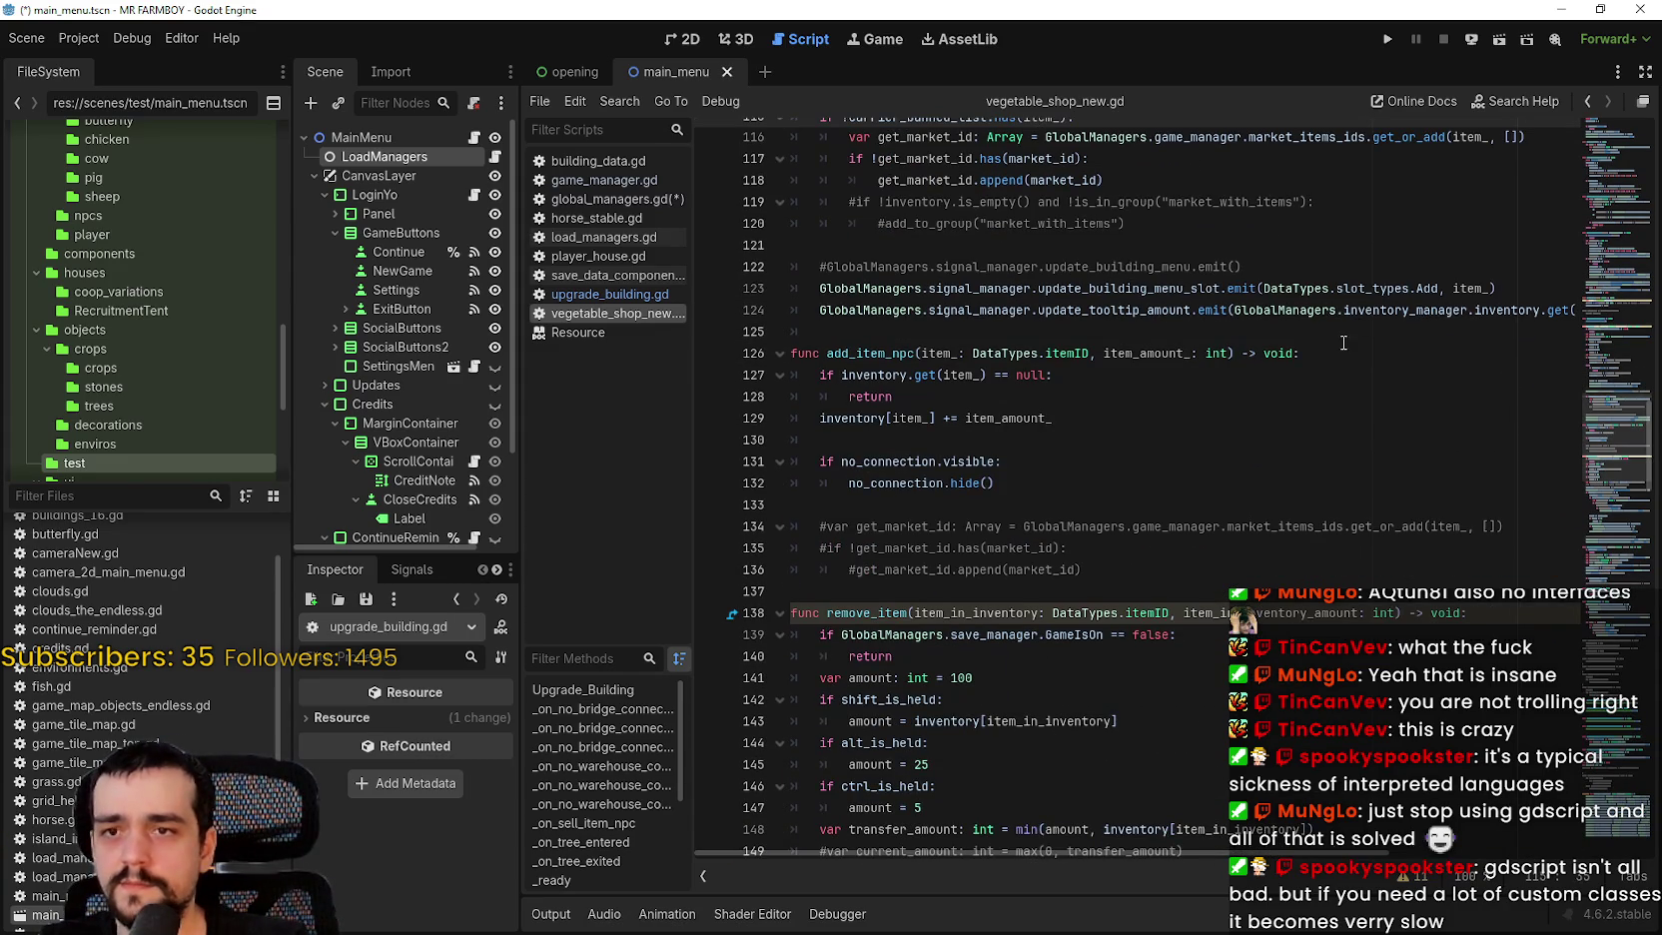
double_click(1315, 310)
scroll(1010, 381, down, 2)
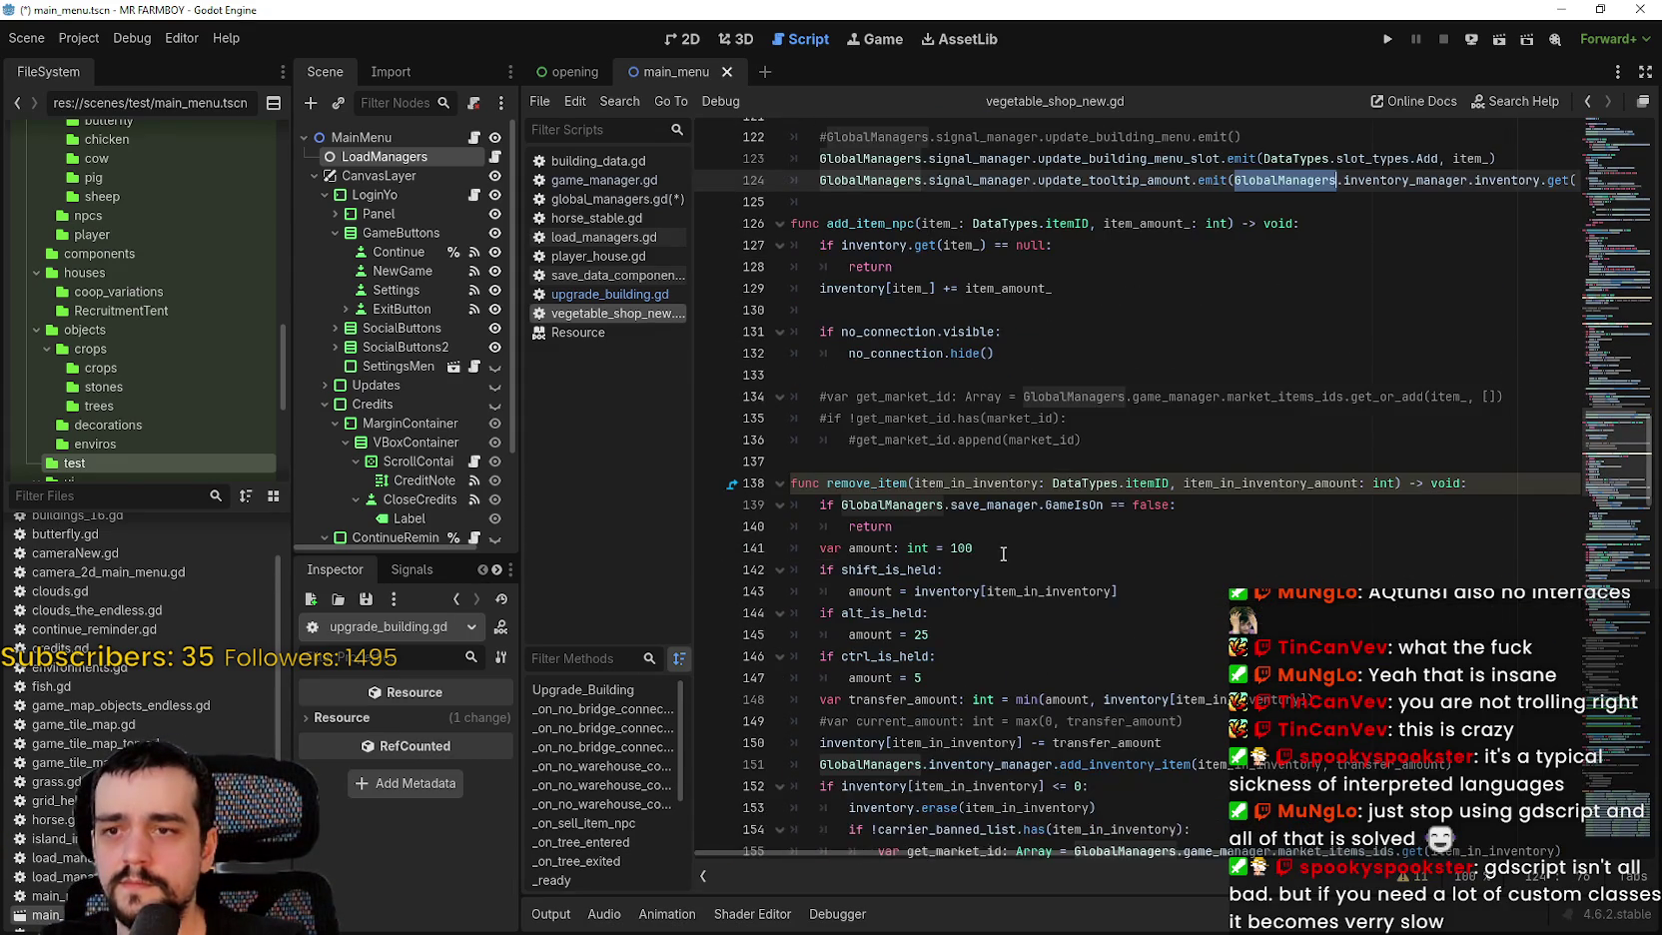
click(1002, 561)
scroll(1003, 553, down, 1)
scroll(1041, 501, down, 3)
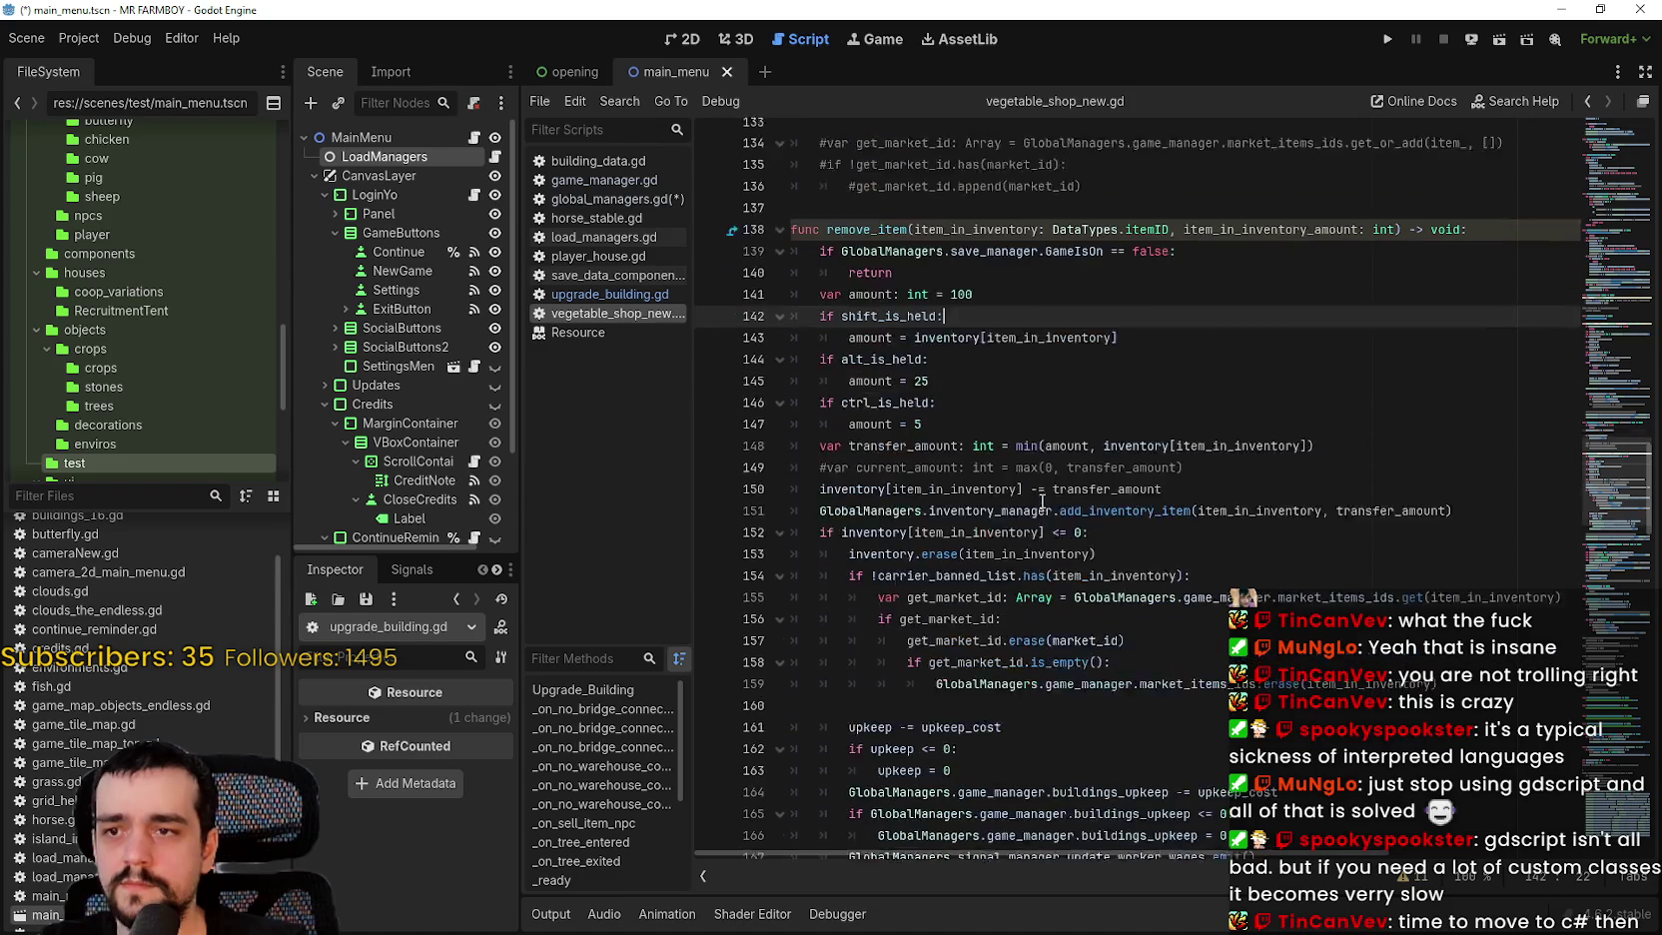
scroll(1042, 501, down, 1)
click(1041, 501)
scroll(1099, 470, down, 3)
mouse_move(1131, 434)
mouse_down()
mouse_move(1152, 522)
mouse_move(1248, 647)
mouse_move(1253, 833)
mouse_up()
scroll(1137, 459, down, 12)
scroll(1152, 521, down, 16)
scroll(1253, 661, down, 12)
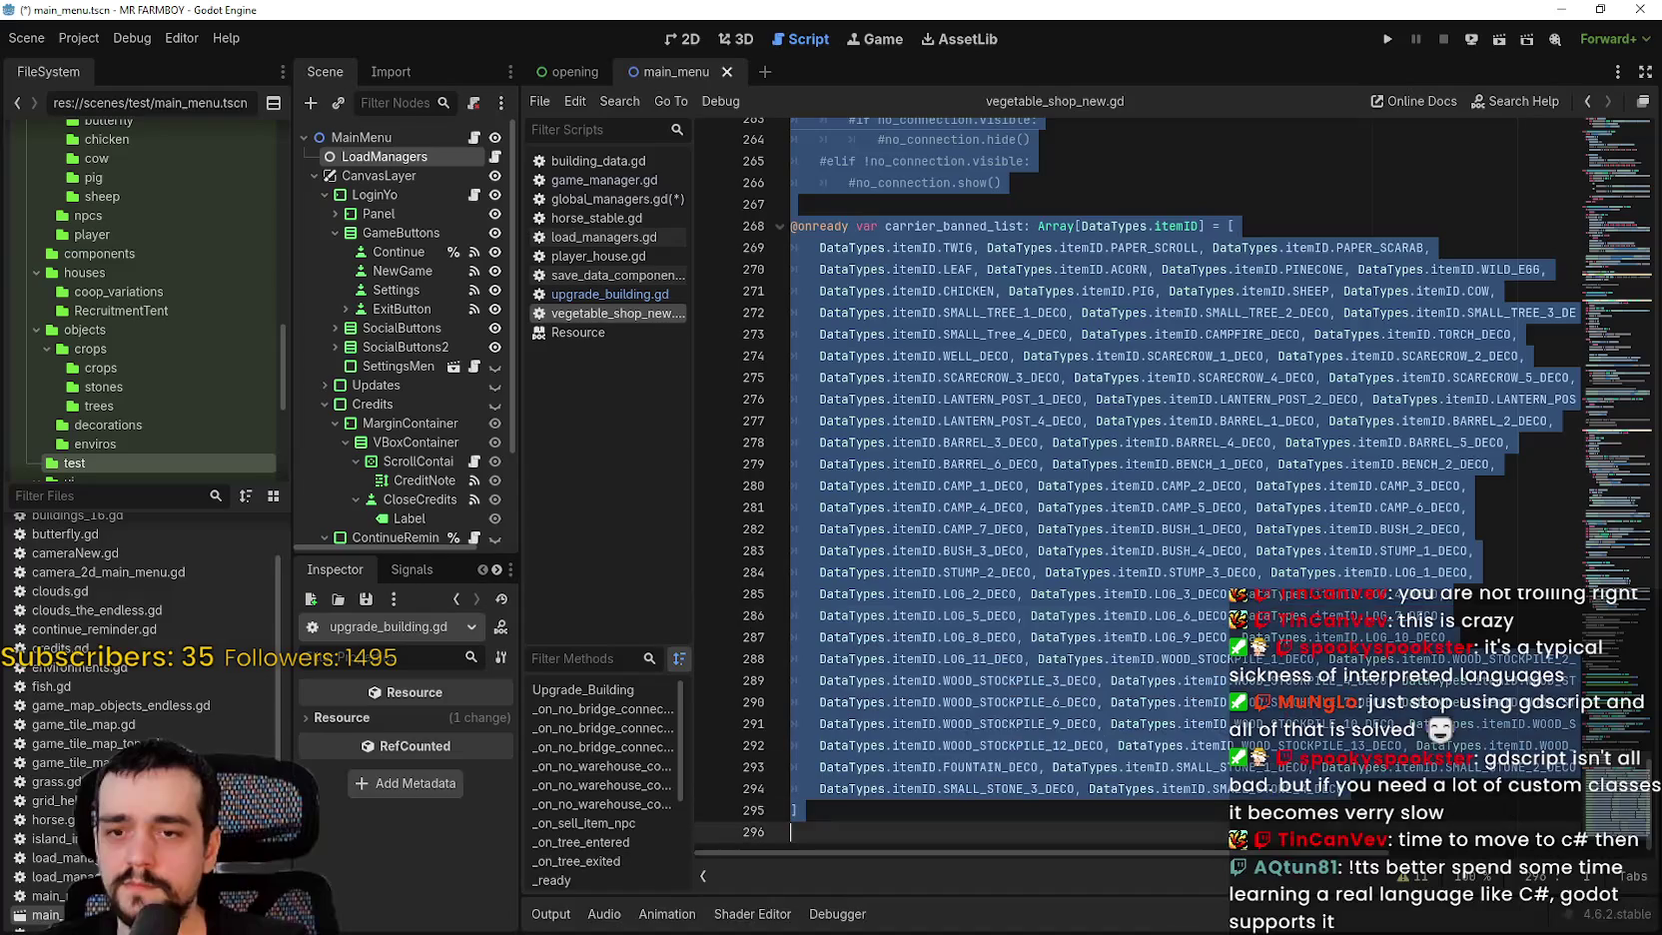
click(614, 199)
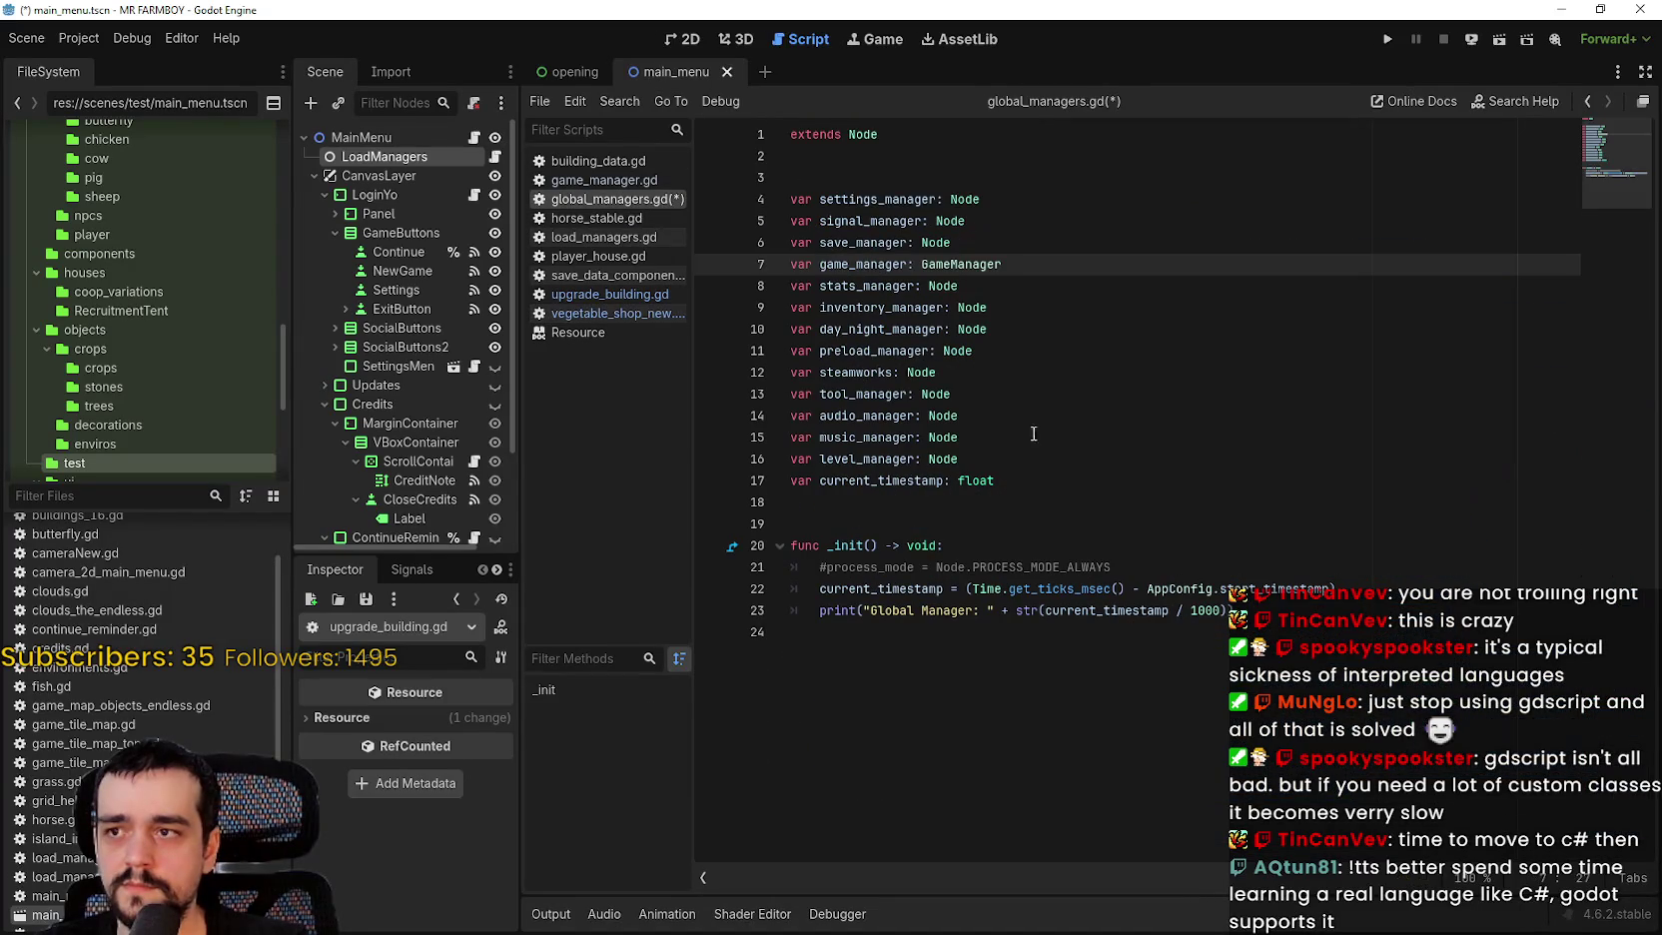
Step: Look up GameManager on line 7 to open game_manager.gd at its markets declarations
double_click(997, 264)
right_click(1002, 264)
click(1066, 626)
drag(1135, 350, 1135, 367)
click(1136, 366)
double_click(1108, 350)
click(1130, 351)
mouse_move(1016, 373)
mouse_down()
mouse_move(1238, 375)
mouse_move(1024, 439)
mouse_move(1168, 461)
mouse_move(1139, 365)
mouse_up()
Step: Read game_manager.gd's variables, including warehouse, DataTypes and cropNest, down to line 48
scroll(1139, 364, down, 2)
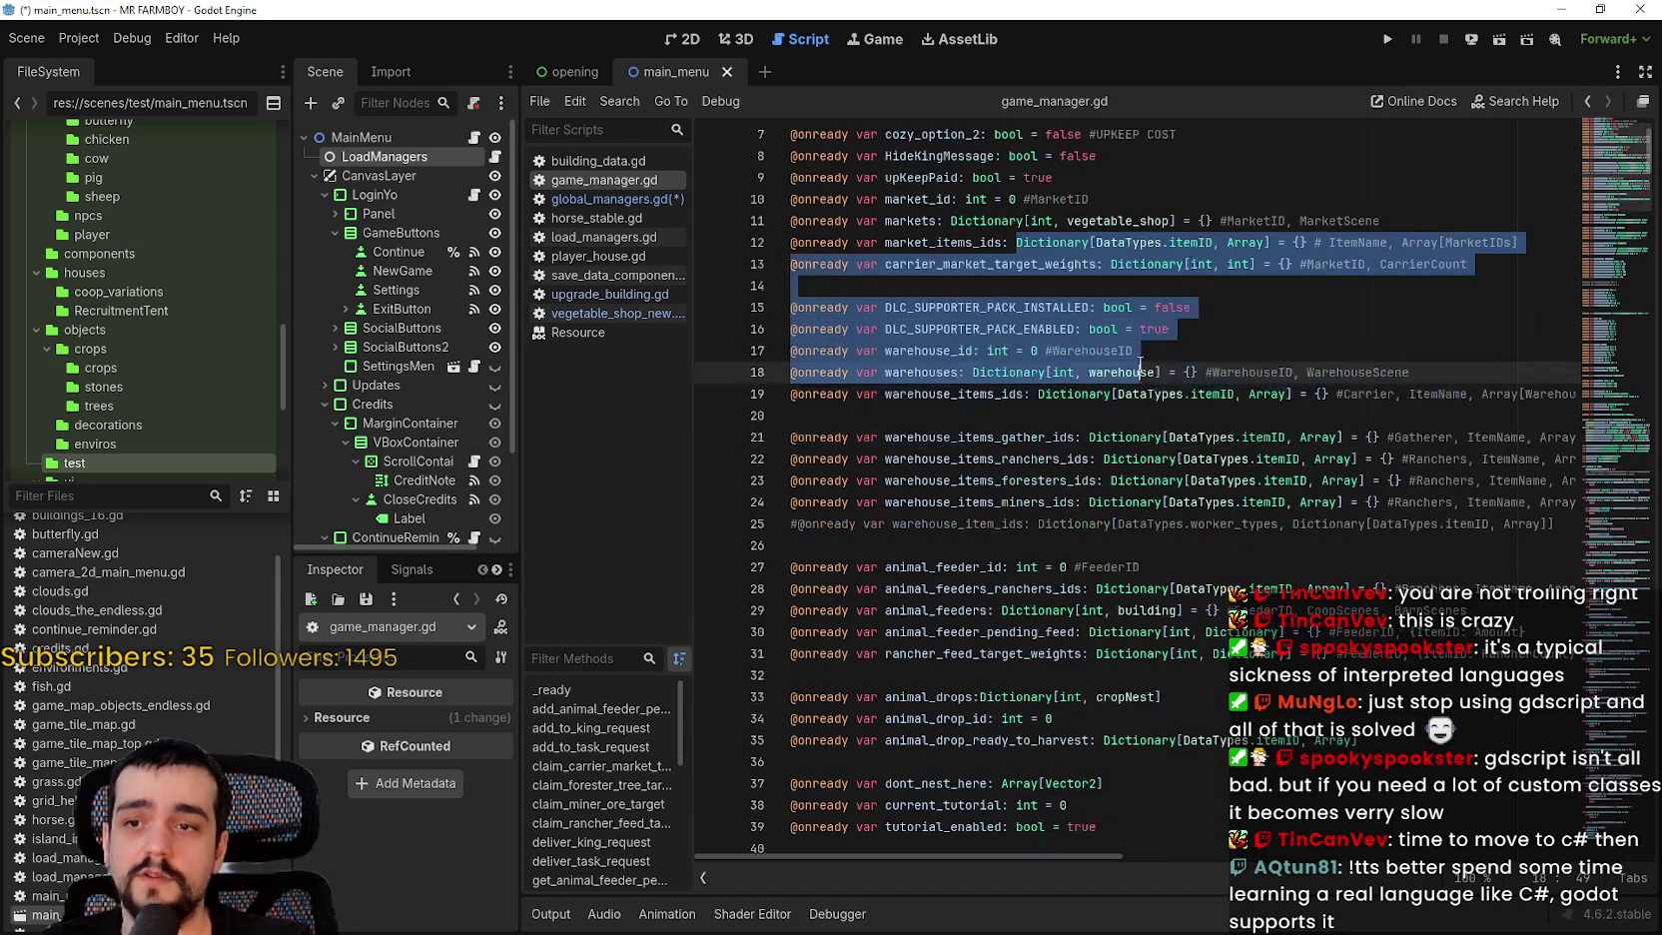
double_click(1139, 369)
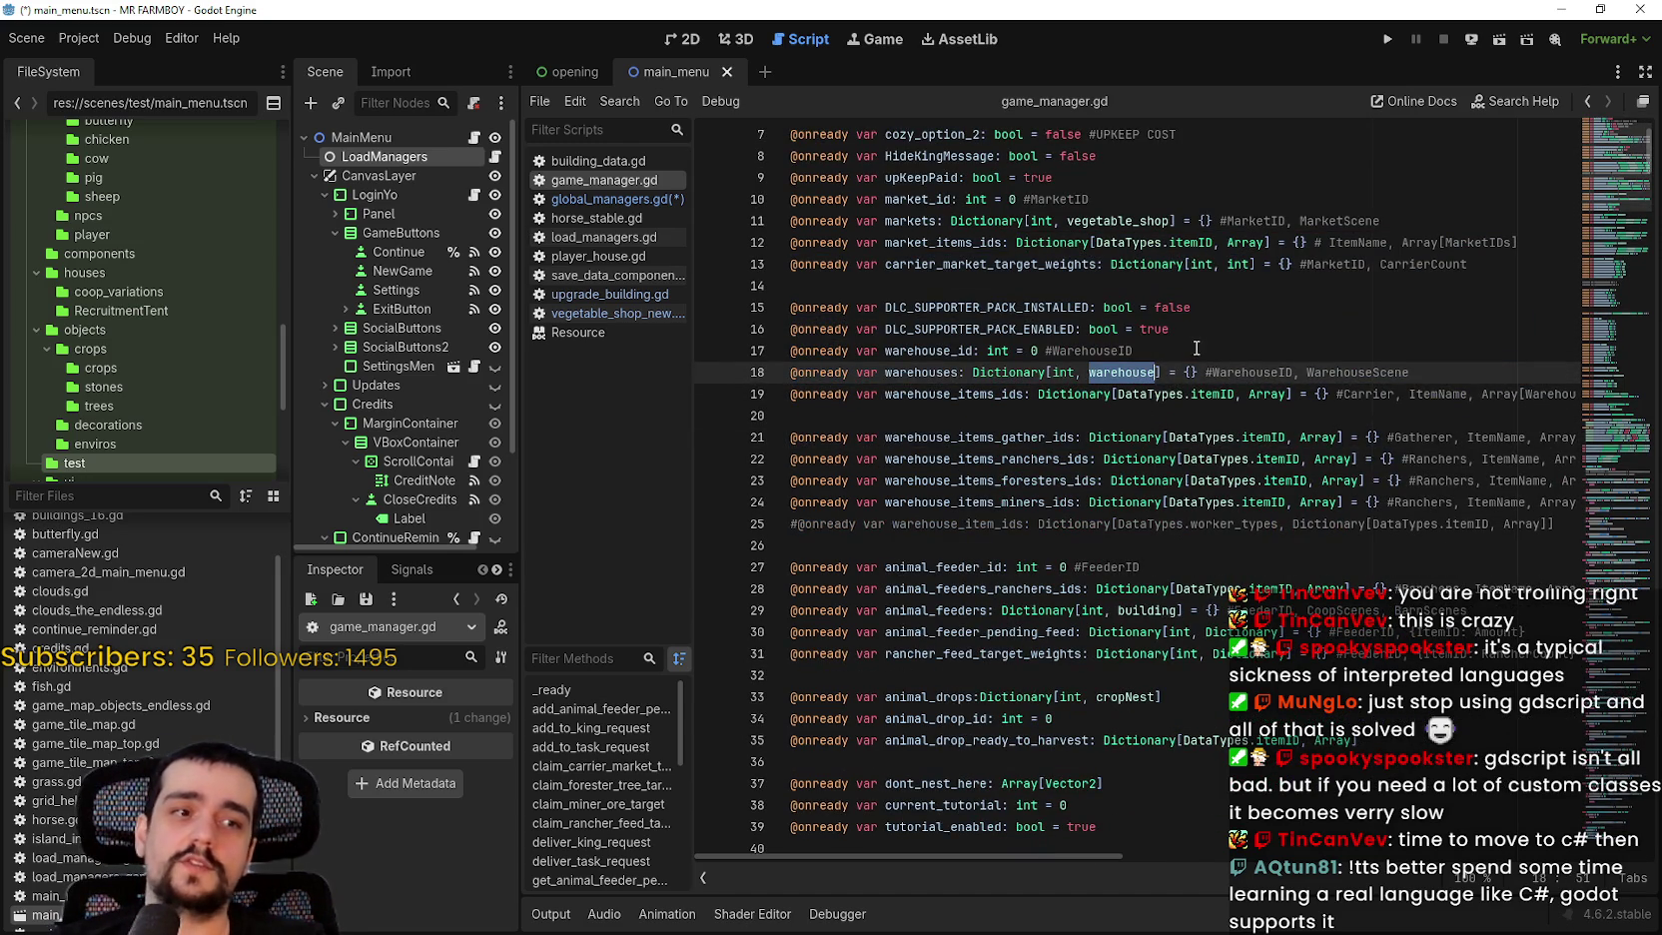
scroll(1192, 325, down, 1)
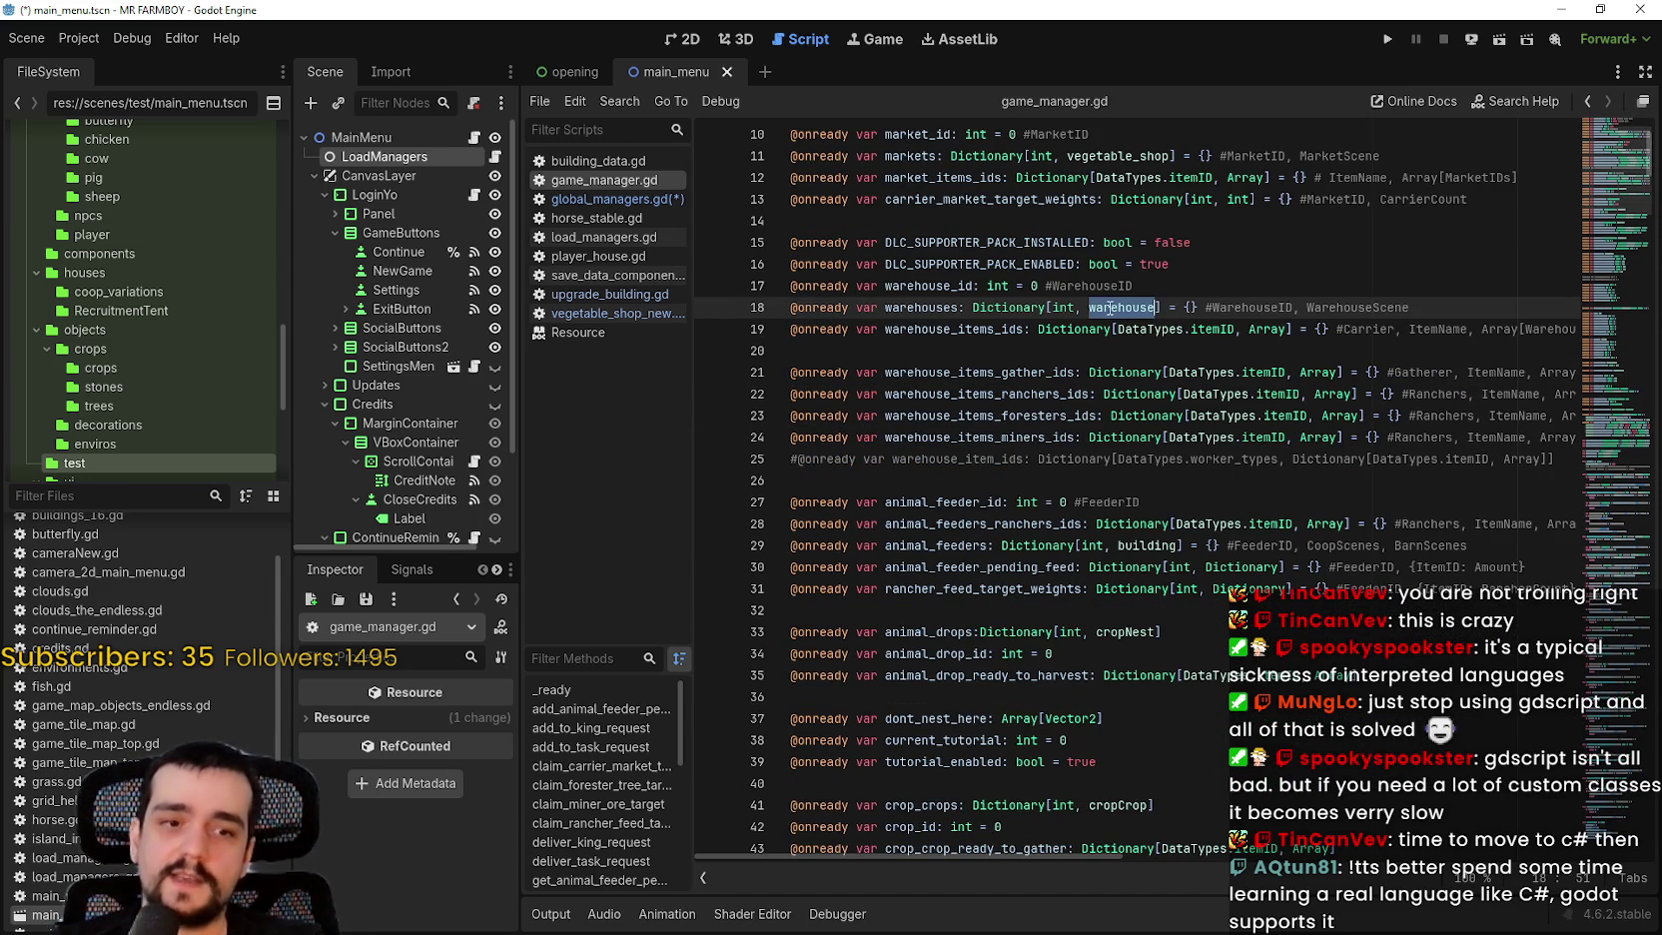
click(1149, 374)
scroll(1148, 370, down, 3)
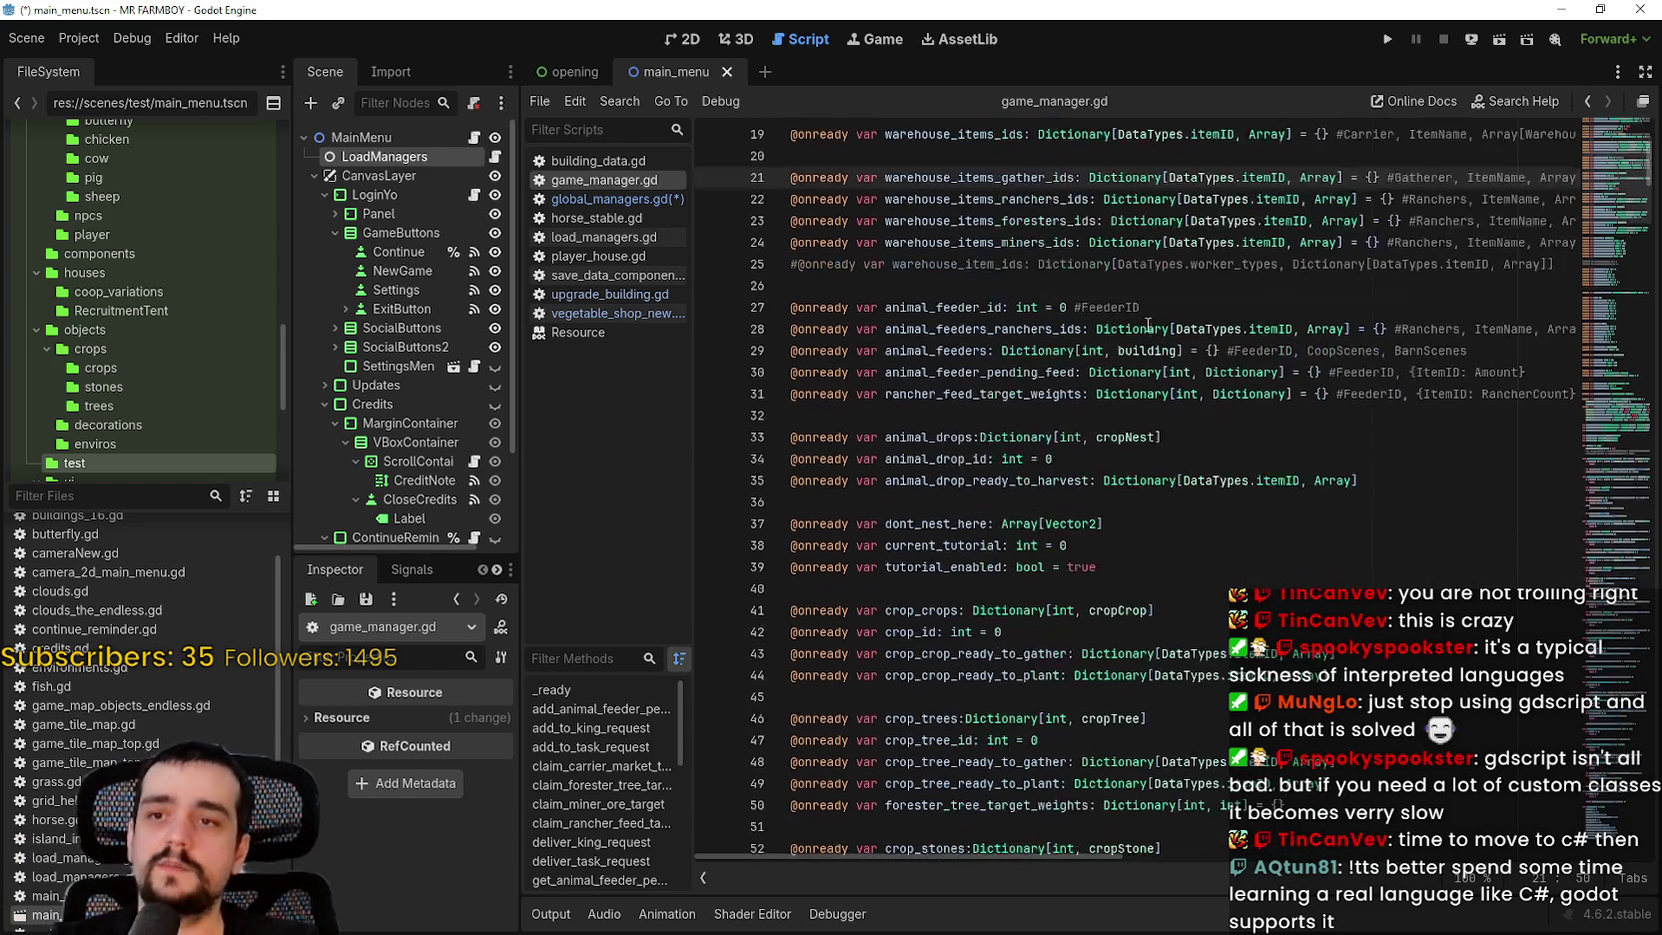
double_click(1174, 332)
scroll(1169, 329, down, 3)
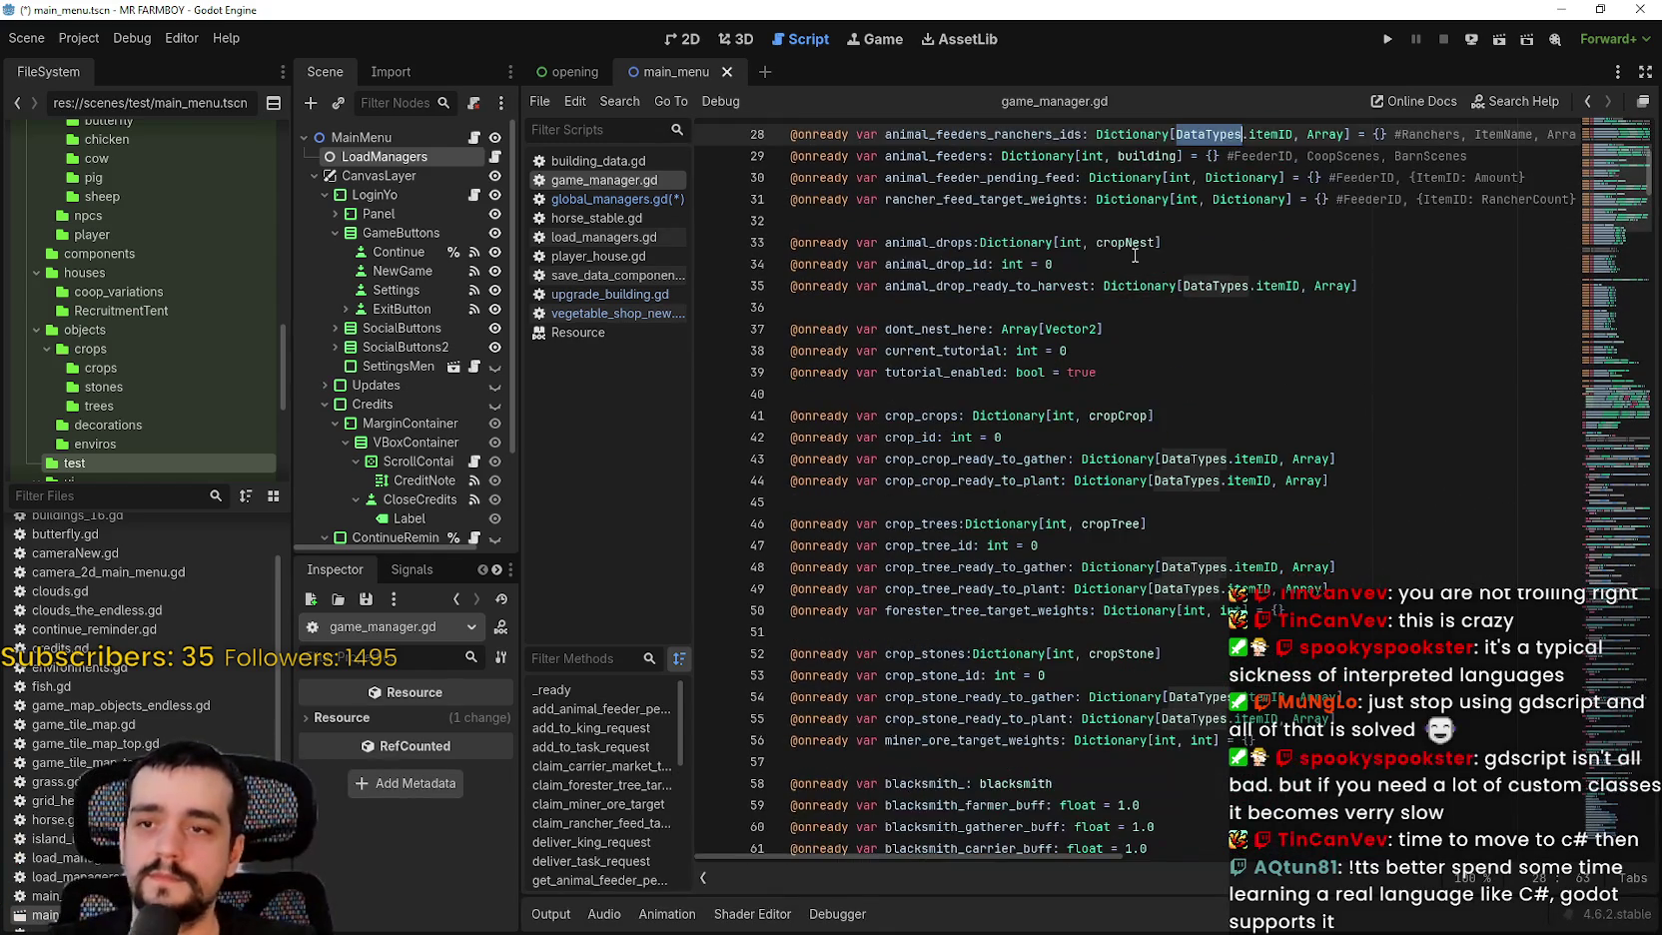
double_click(1135, 244)
triple_click(1139, 243)
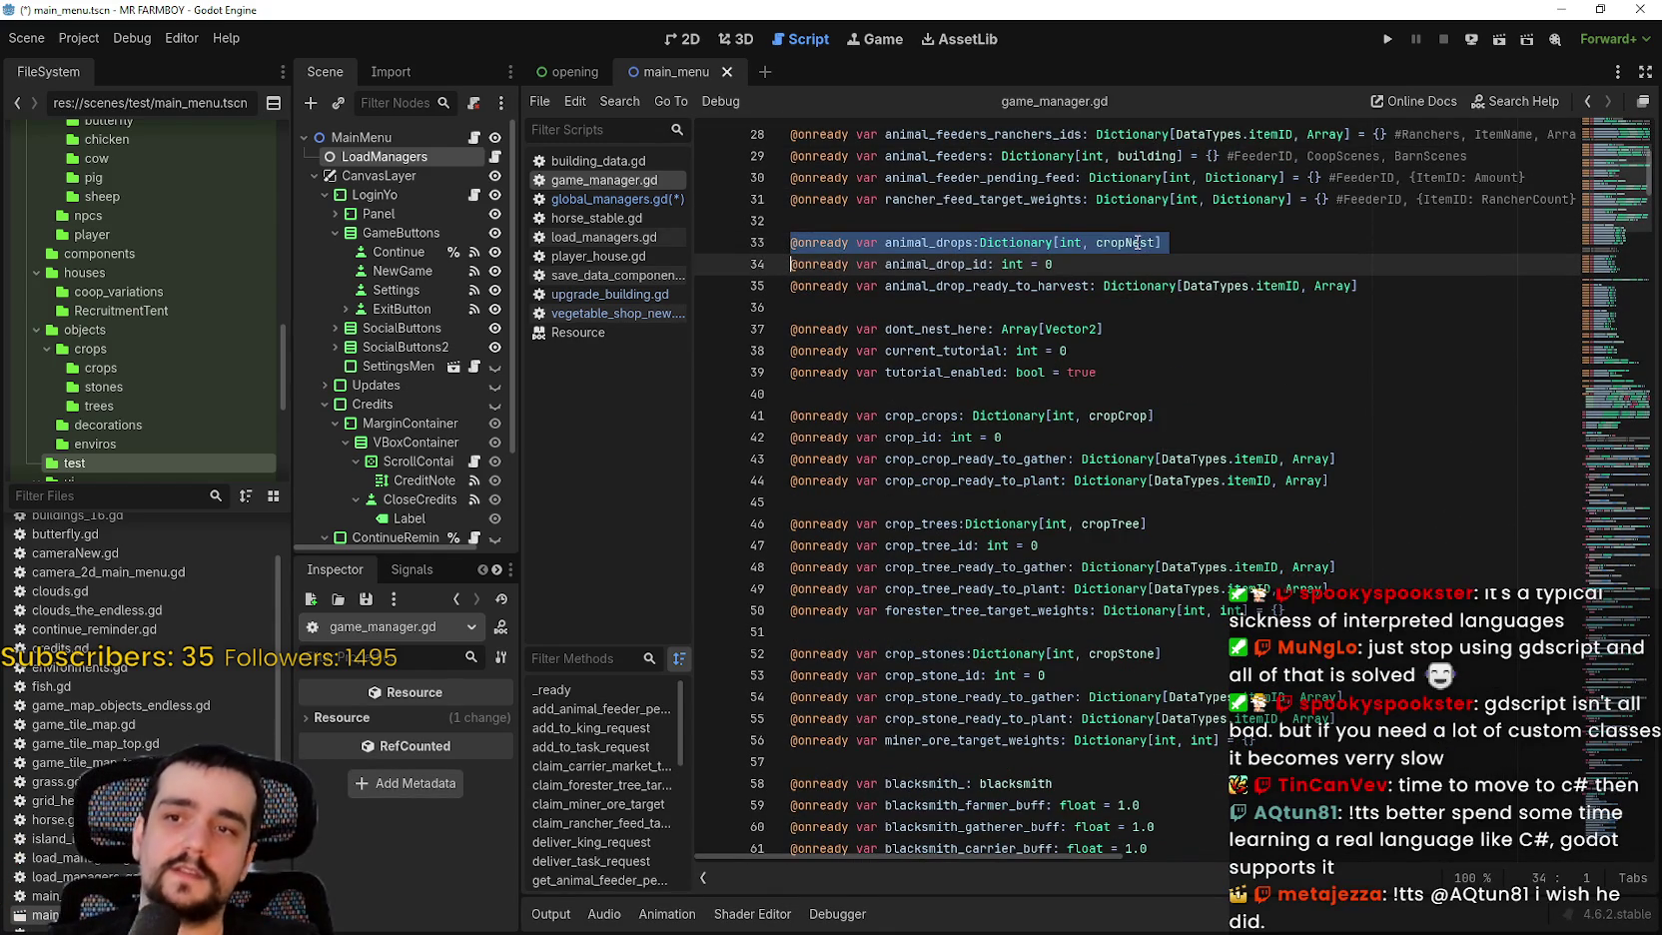
right_click(1136, 242)
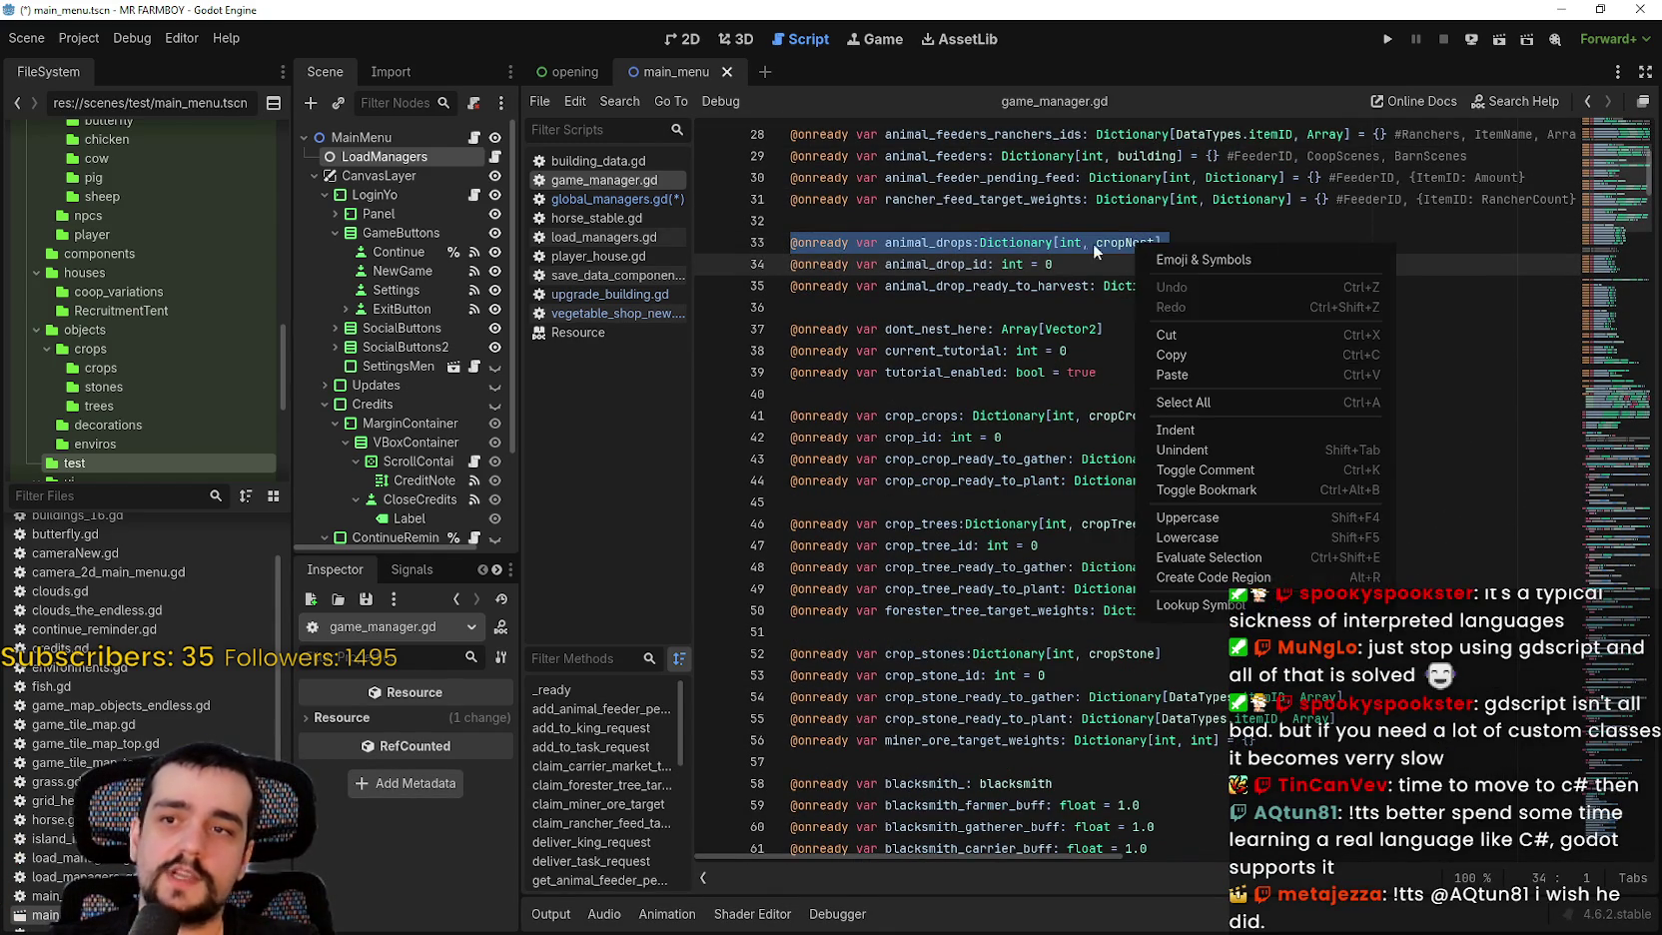
click(1079, 282)
scroll(1099, 380, down, 3)
click(1083, 373)
Step: Scroll further through game_manager.gd past the king requests to the horse stable request code
scroll(1176, 418, down, 1)
scroll(1176, 418, down, 20)
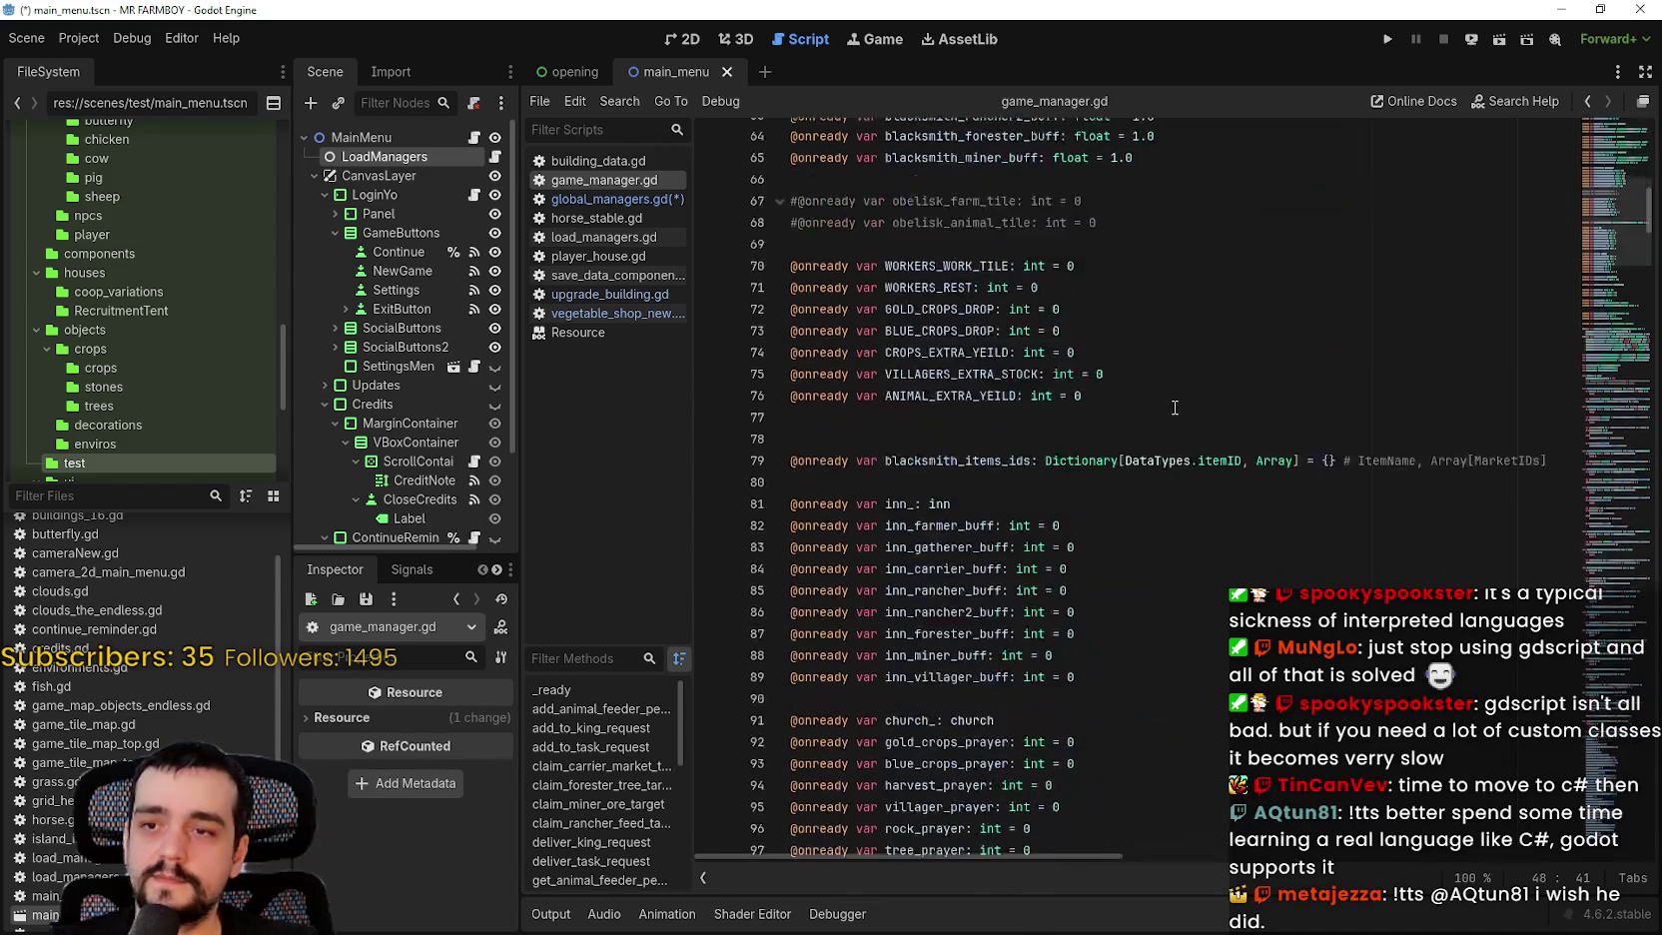
scroll(1168, 395, down, 9)
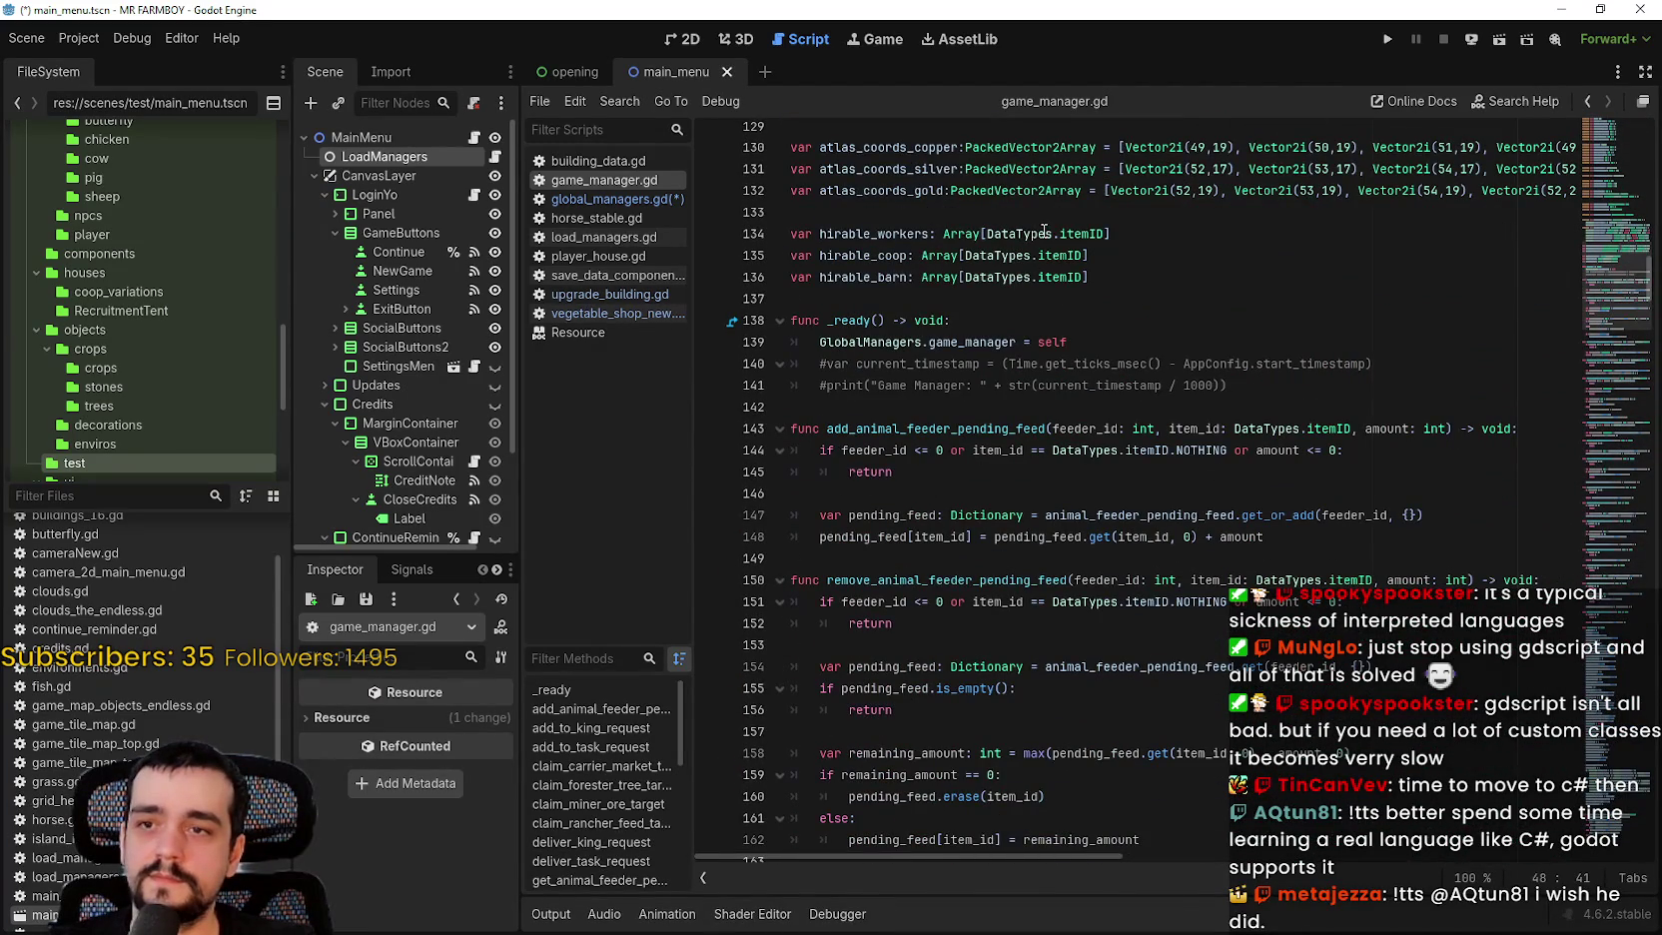
scroll(1043, 233, down, 12)
mouse_move(1166, 429)
mouse_down()
mouse_move(1173, 479)
mouse_move(1170, 428)
mouse_move(1246, 526)
mouse_move(1229, 545)
mouse_move(1241, 485)
mouse_up()
scroll(1238, 483, down, 9)
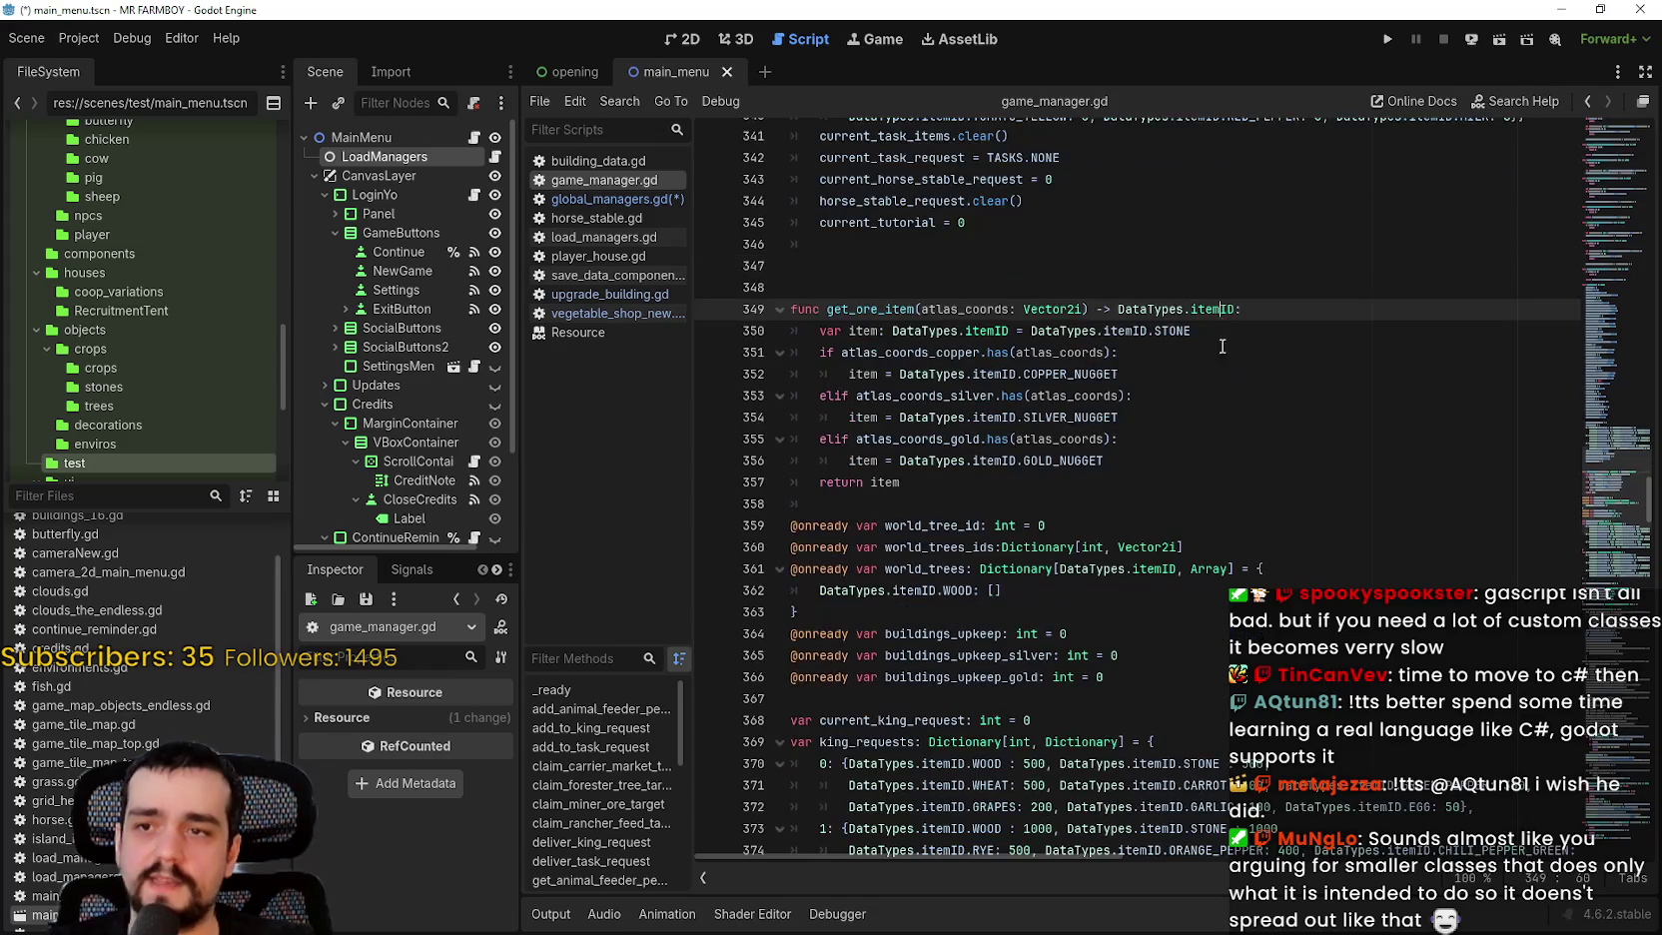
click(1184, 481)
scroll(1181, 470, down, 3)
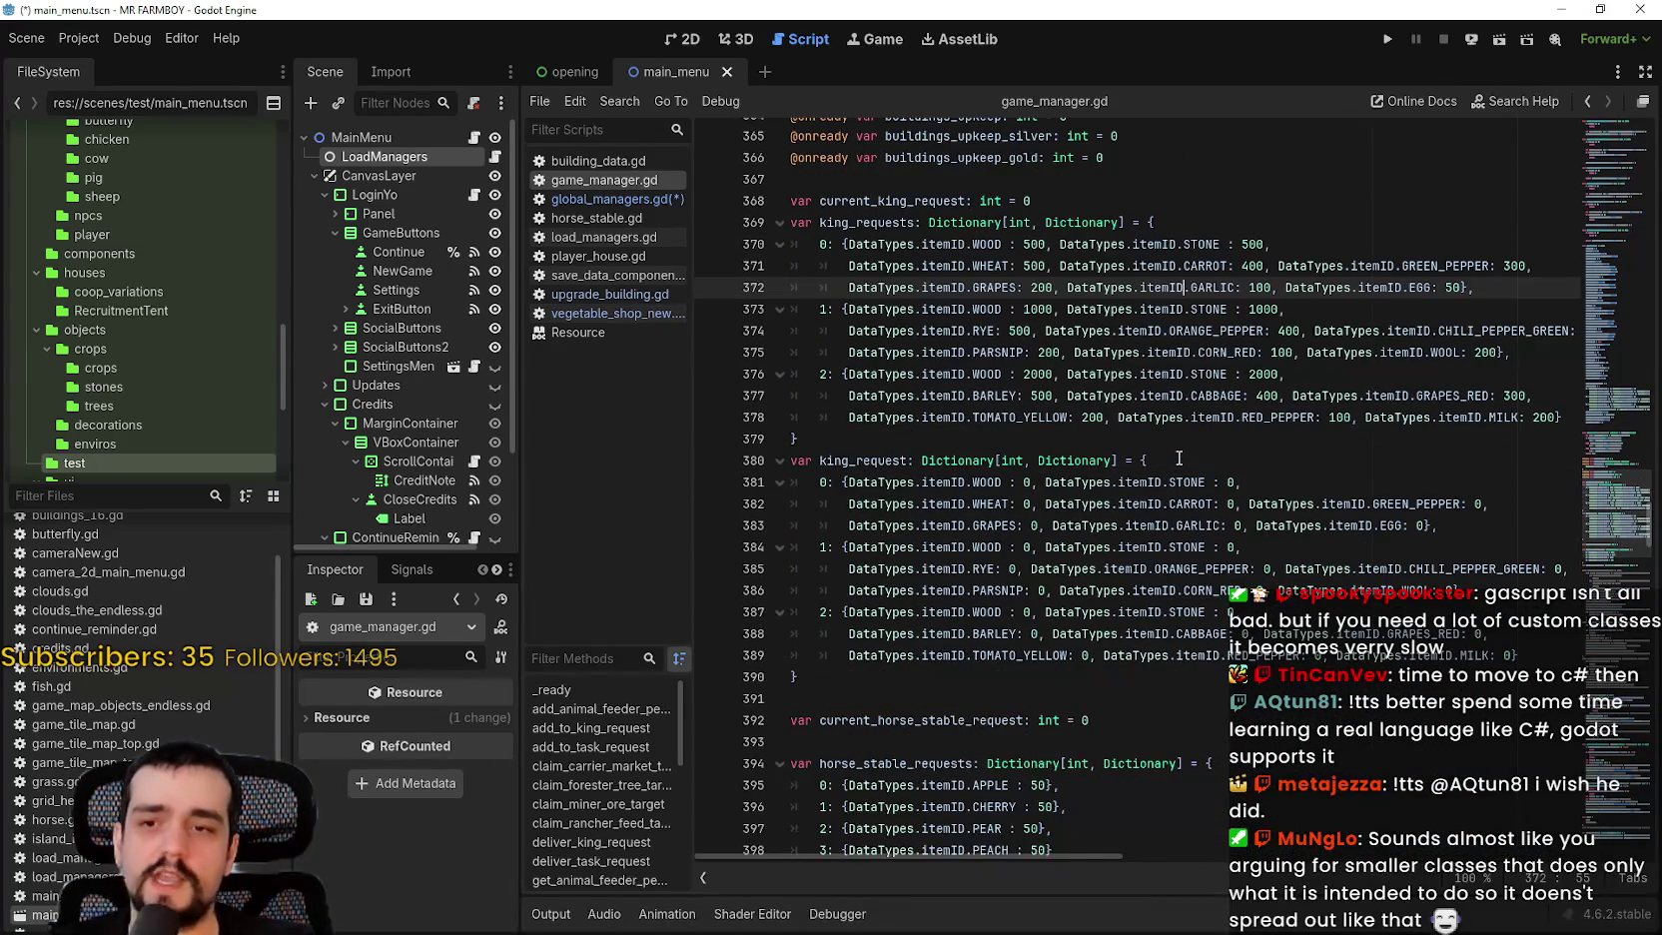
scroll(1178, 457, down, 4)
click(1182, 453)
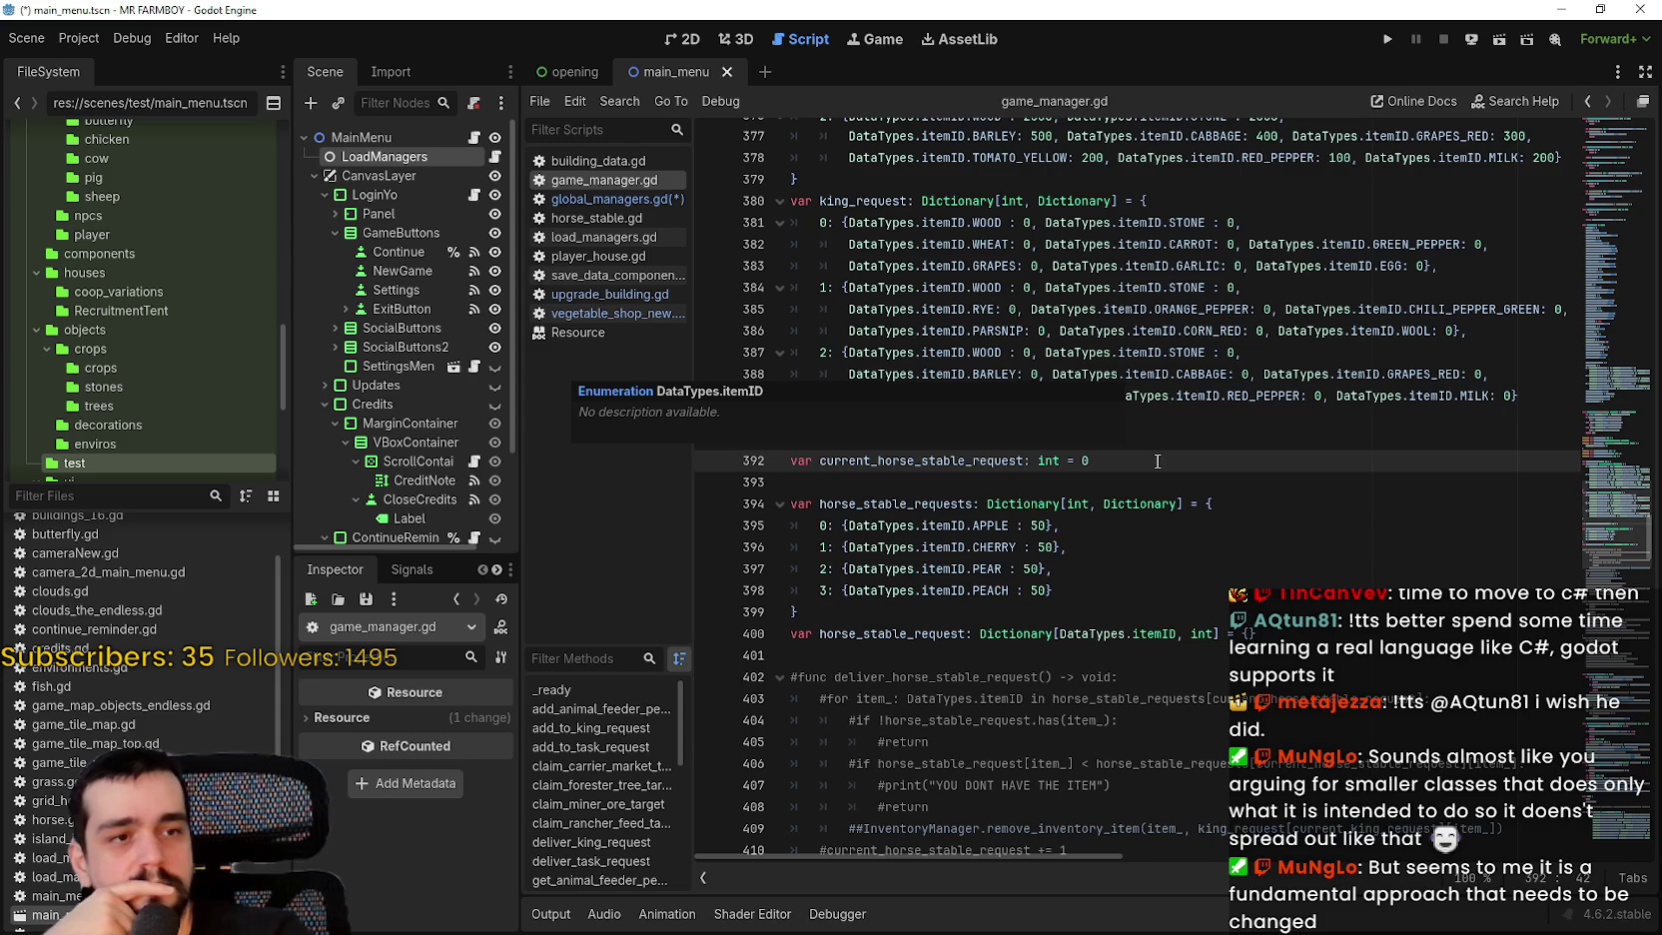
scroll(1092, 384, down, 3)
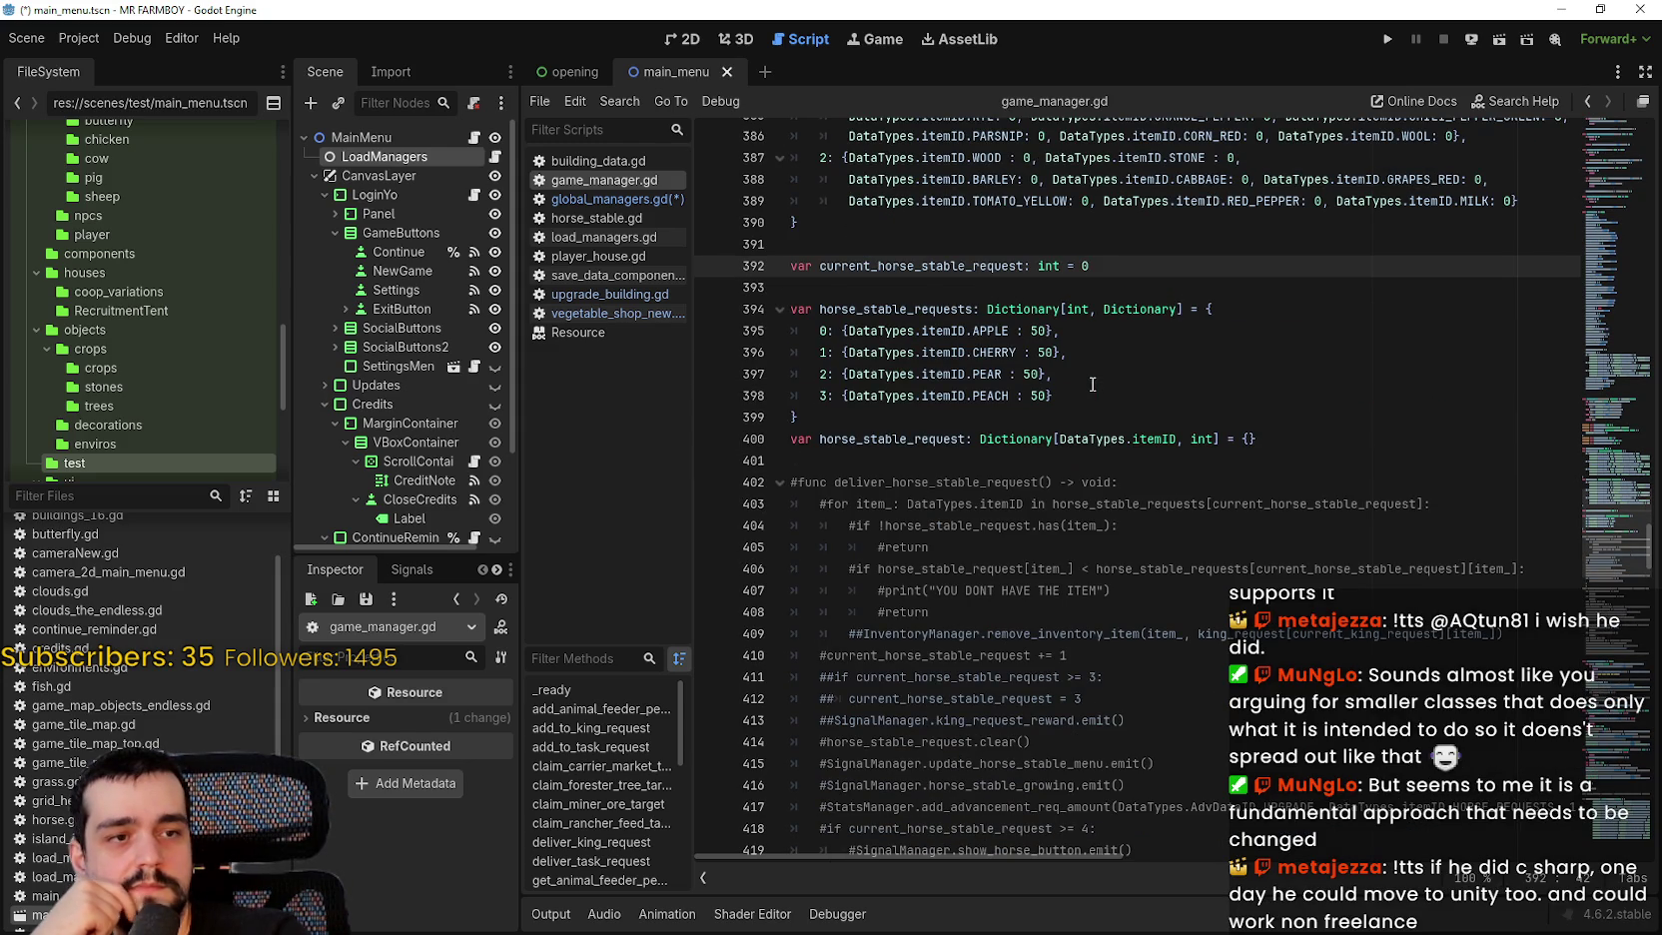
scroll(1053, 443, down, 4)
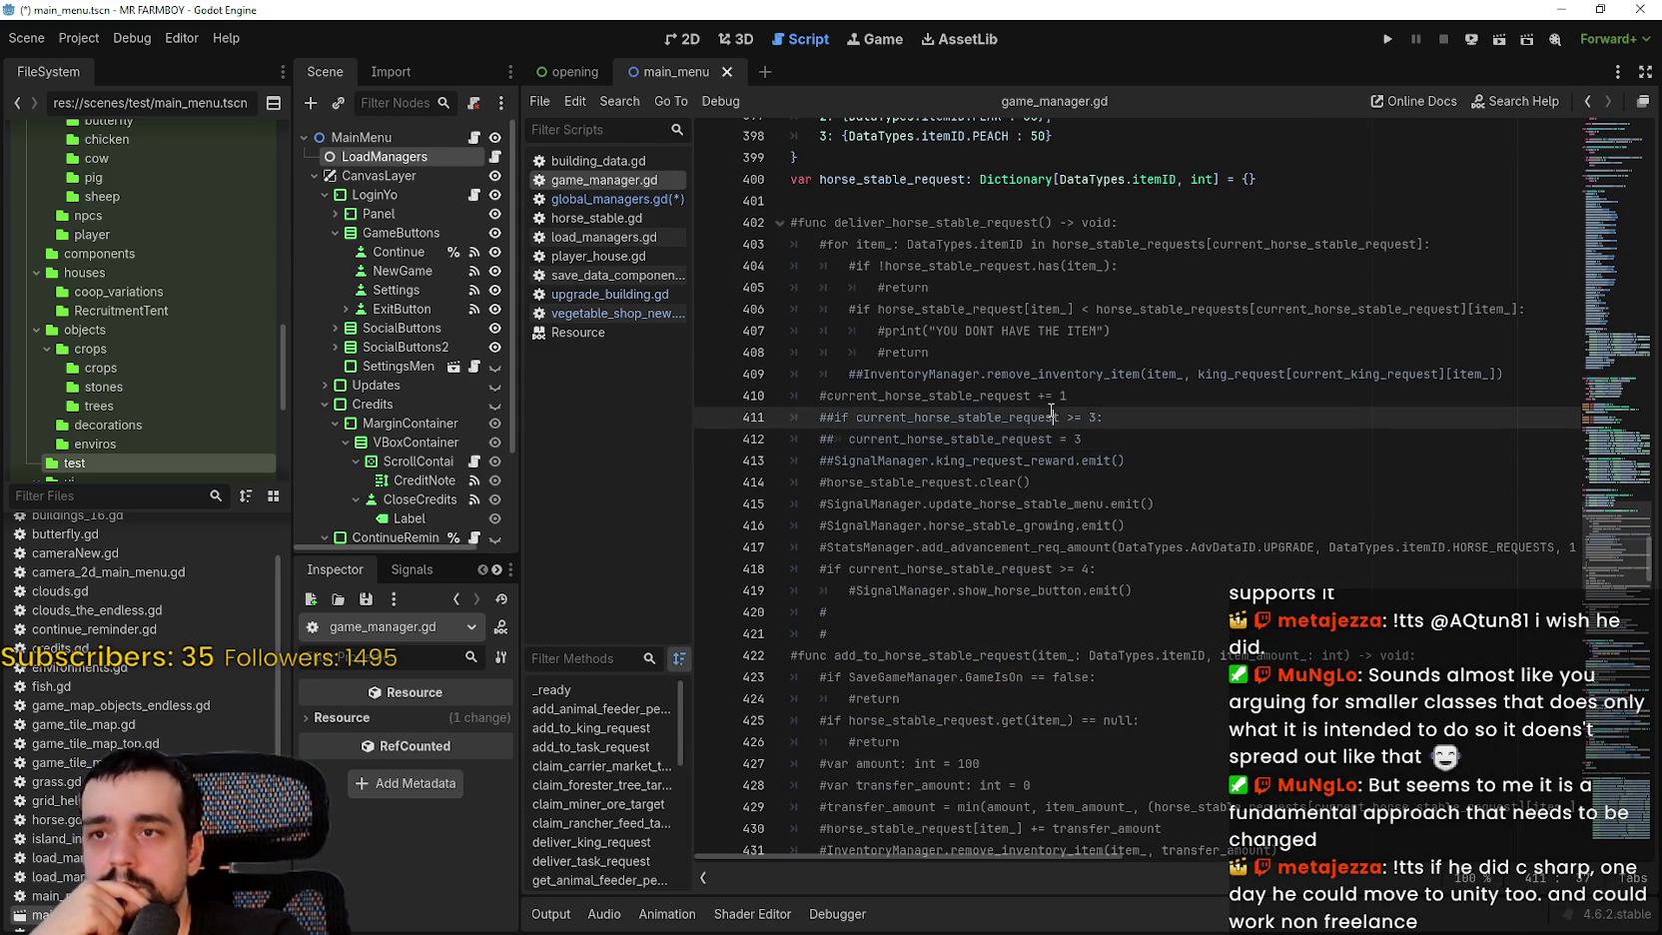
scroll(1053, 411, down, 5)
scroll(1054, 411, up, 6)
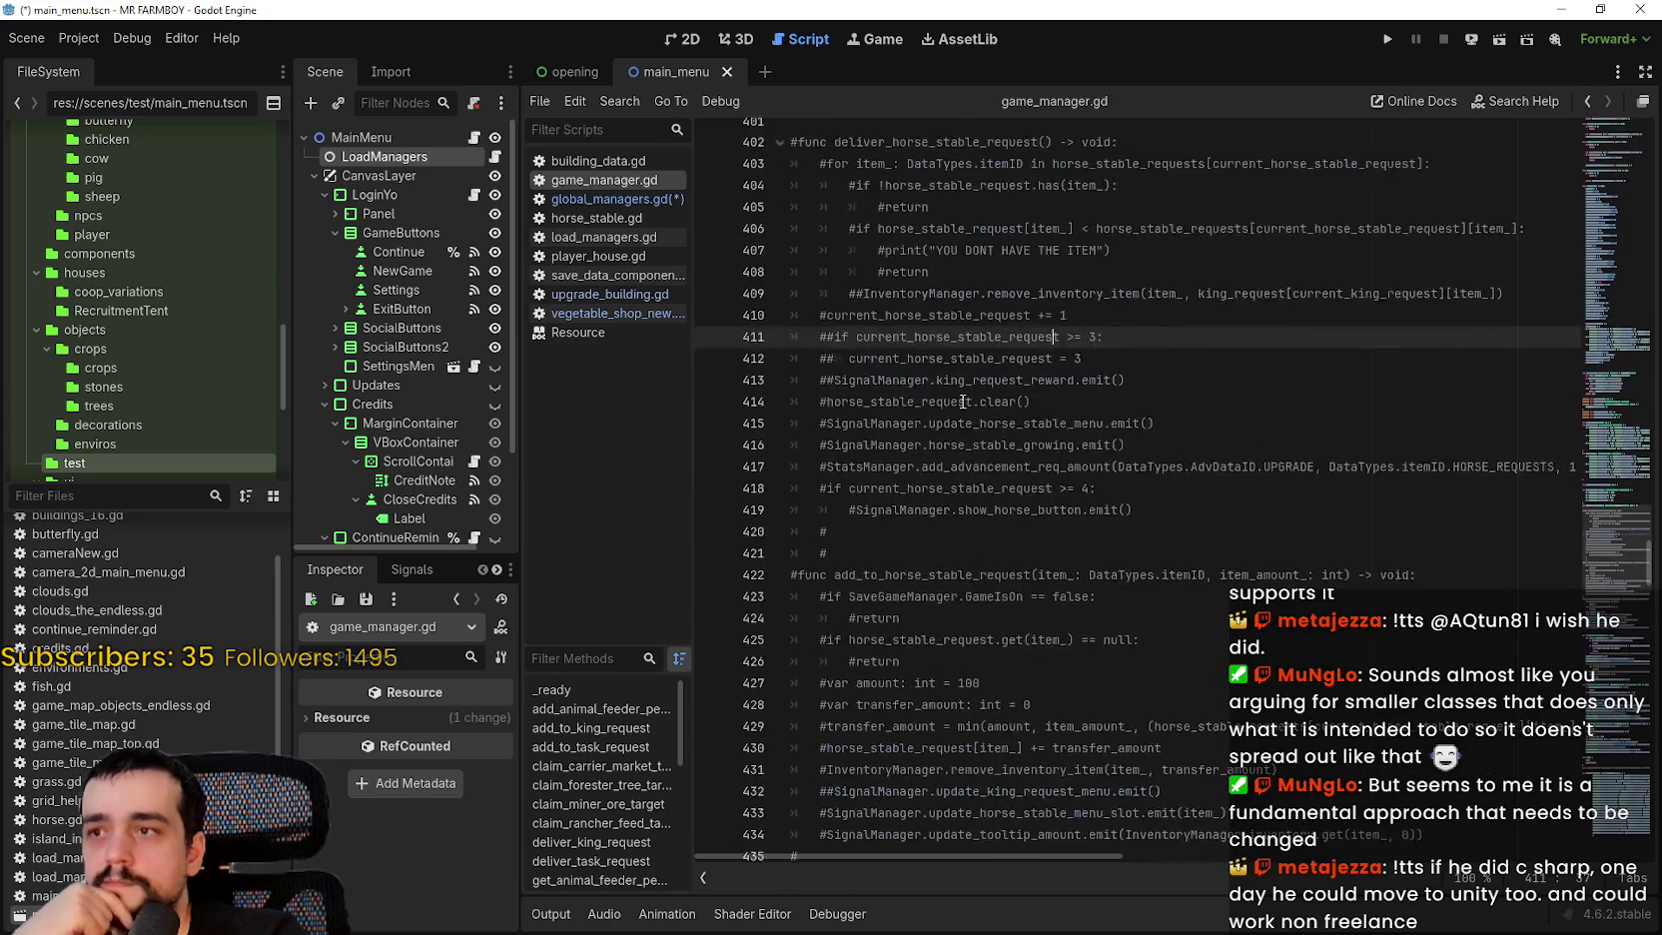
click(637, 199)
Step: Change line 7's GameManager type back to Node, save, and close the MR FARMBOY window
key(BackSpace)
key(BackSpace)
key(BackSpace)
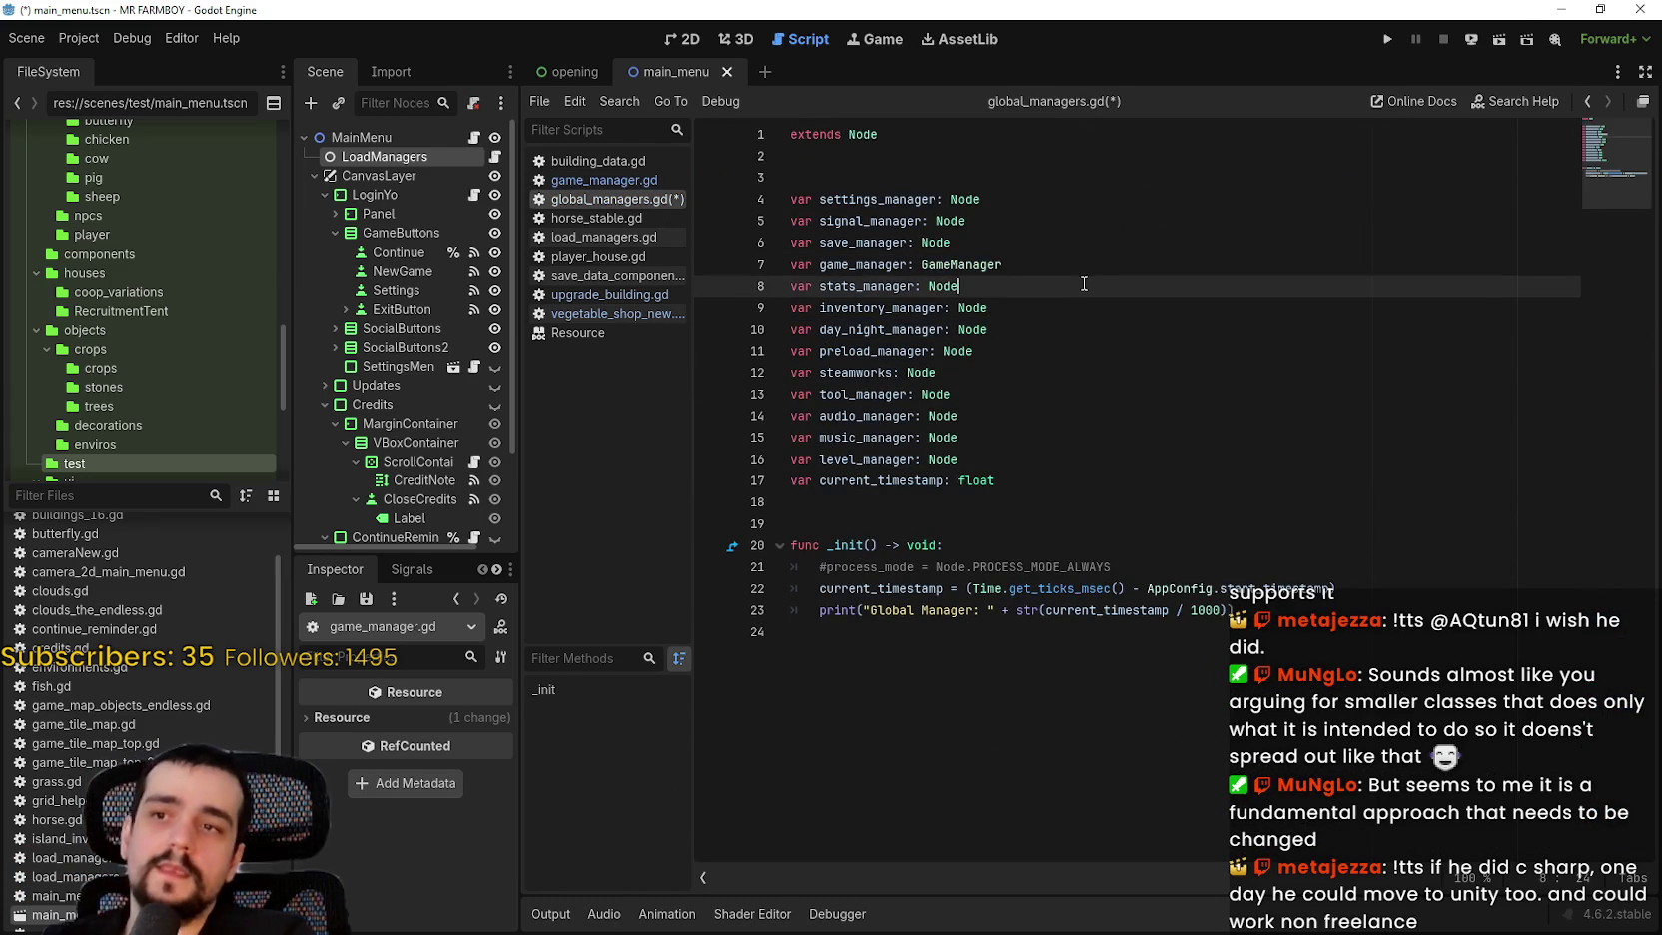
key(BackSpace)
key(BackSpace)
key(BackSpace)
text(Node)
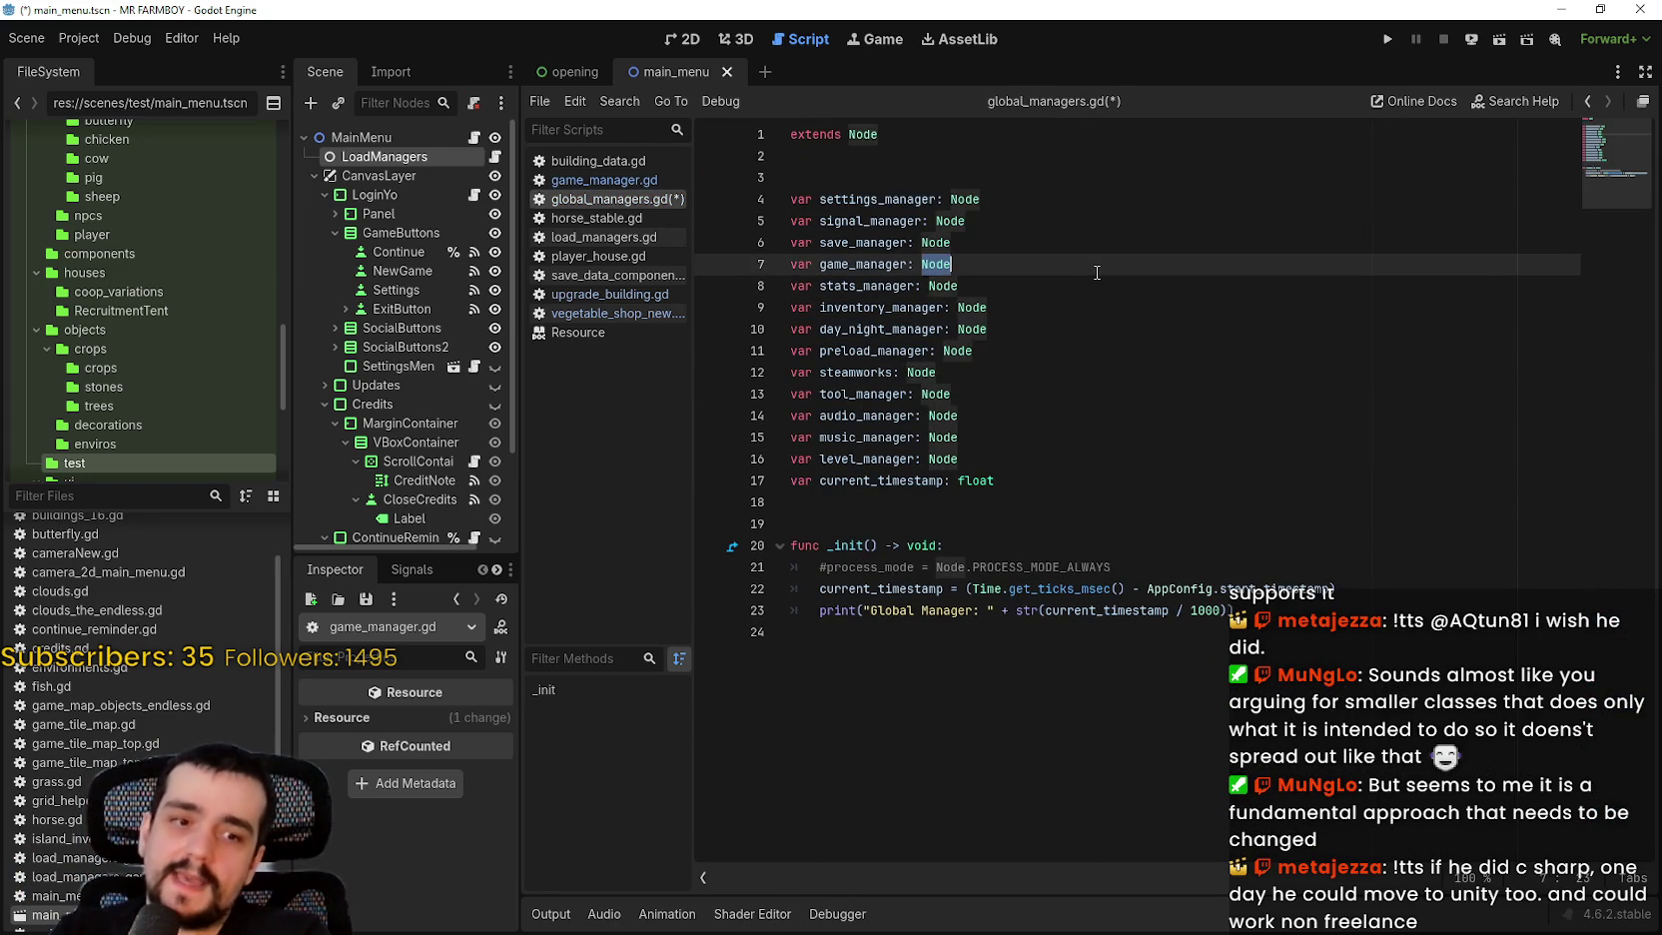
key(ctrl+s)
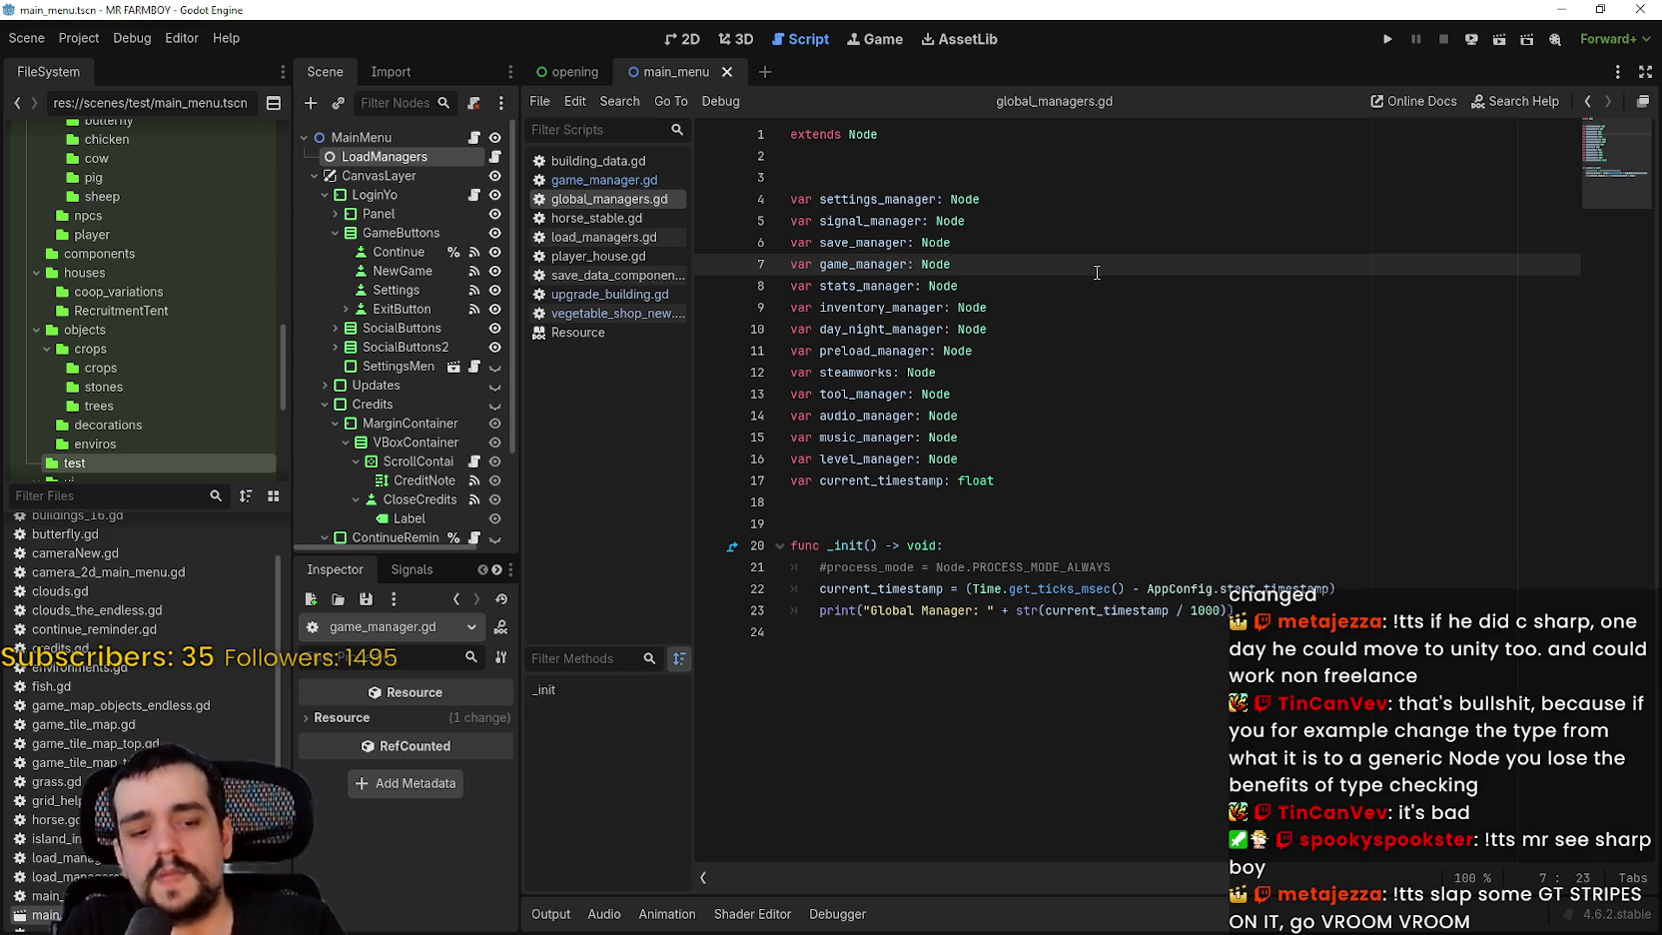
click(1655, 10)
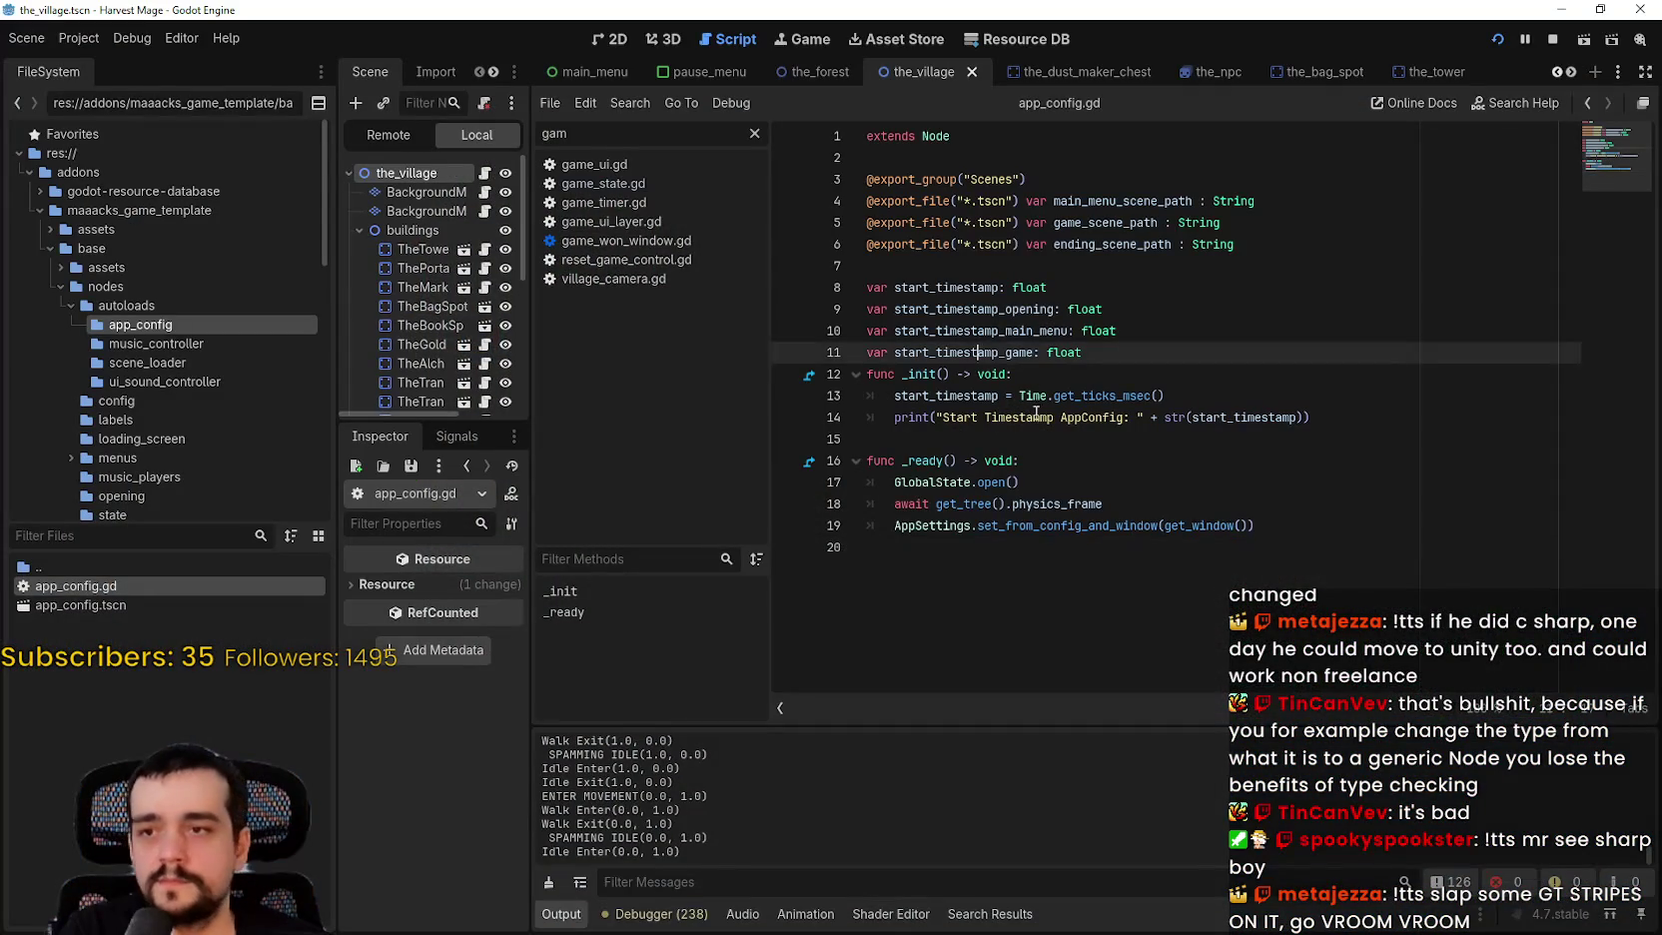
Step: Look up AppSettings on line 19 of app_config.gd to open app_settings.gd
click(1045, 439)
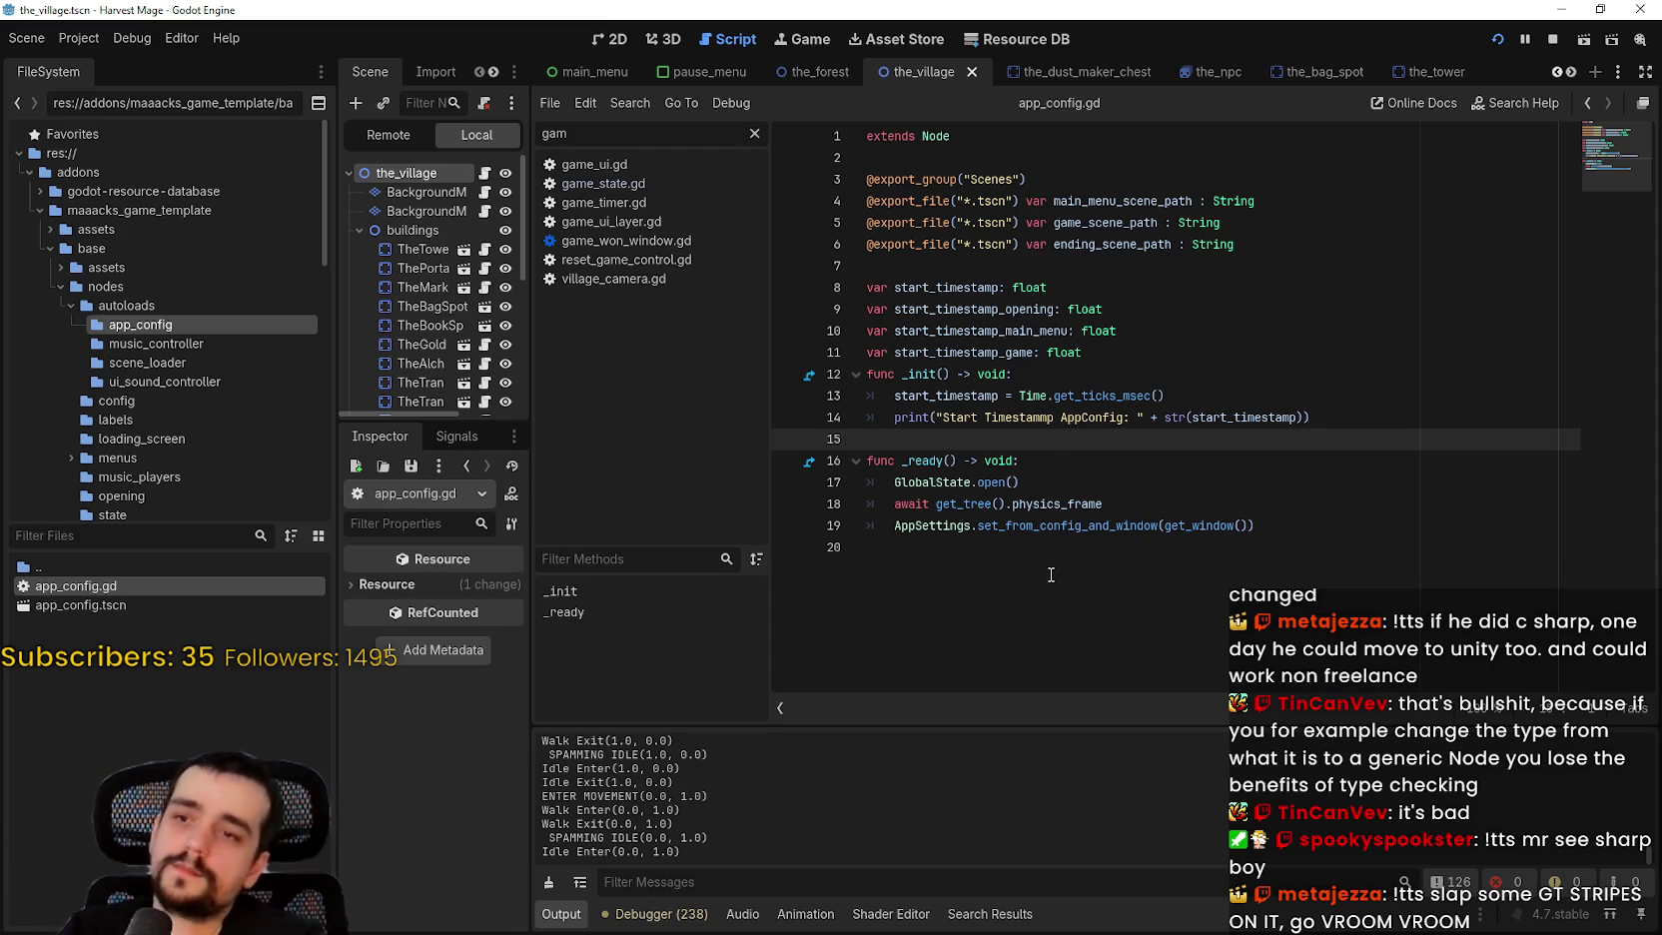
click(991, 554)
right_click(965, 534)
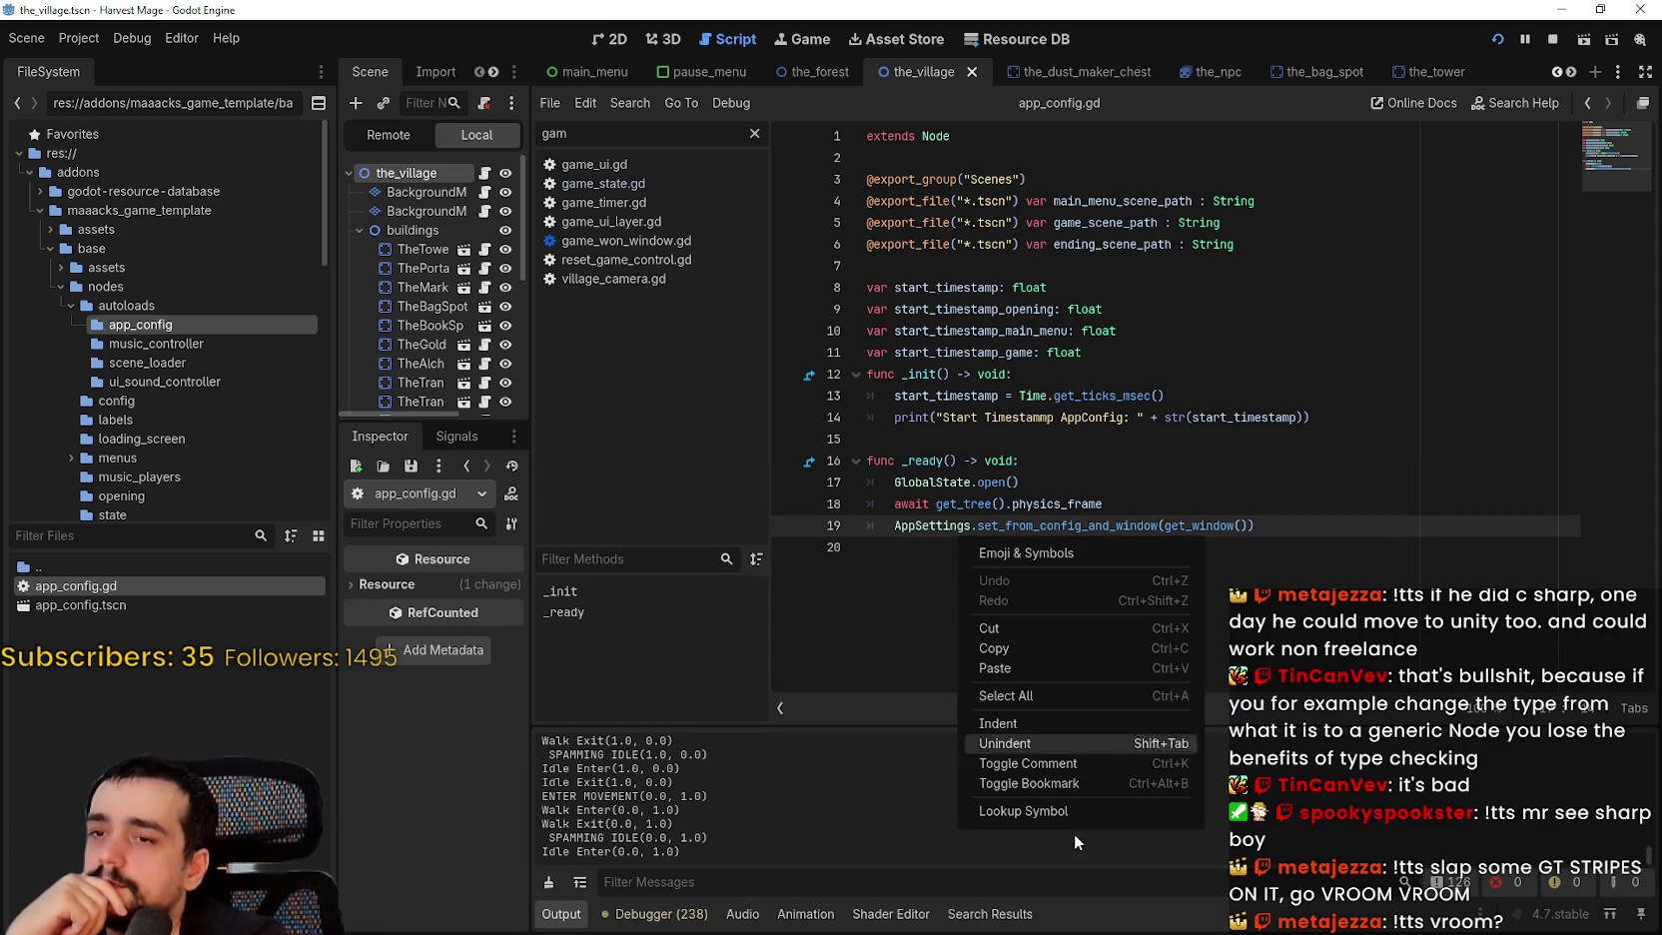
click(1052, 814)
scroll(1076, 369, up, 5)
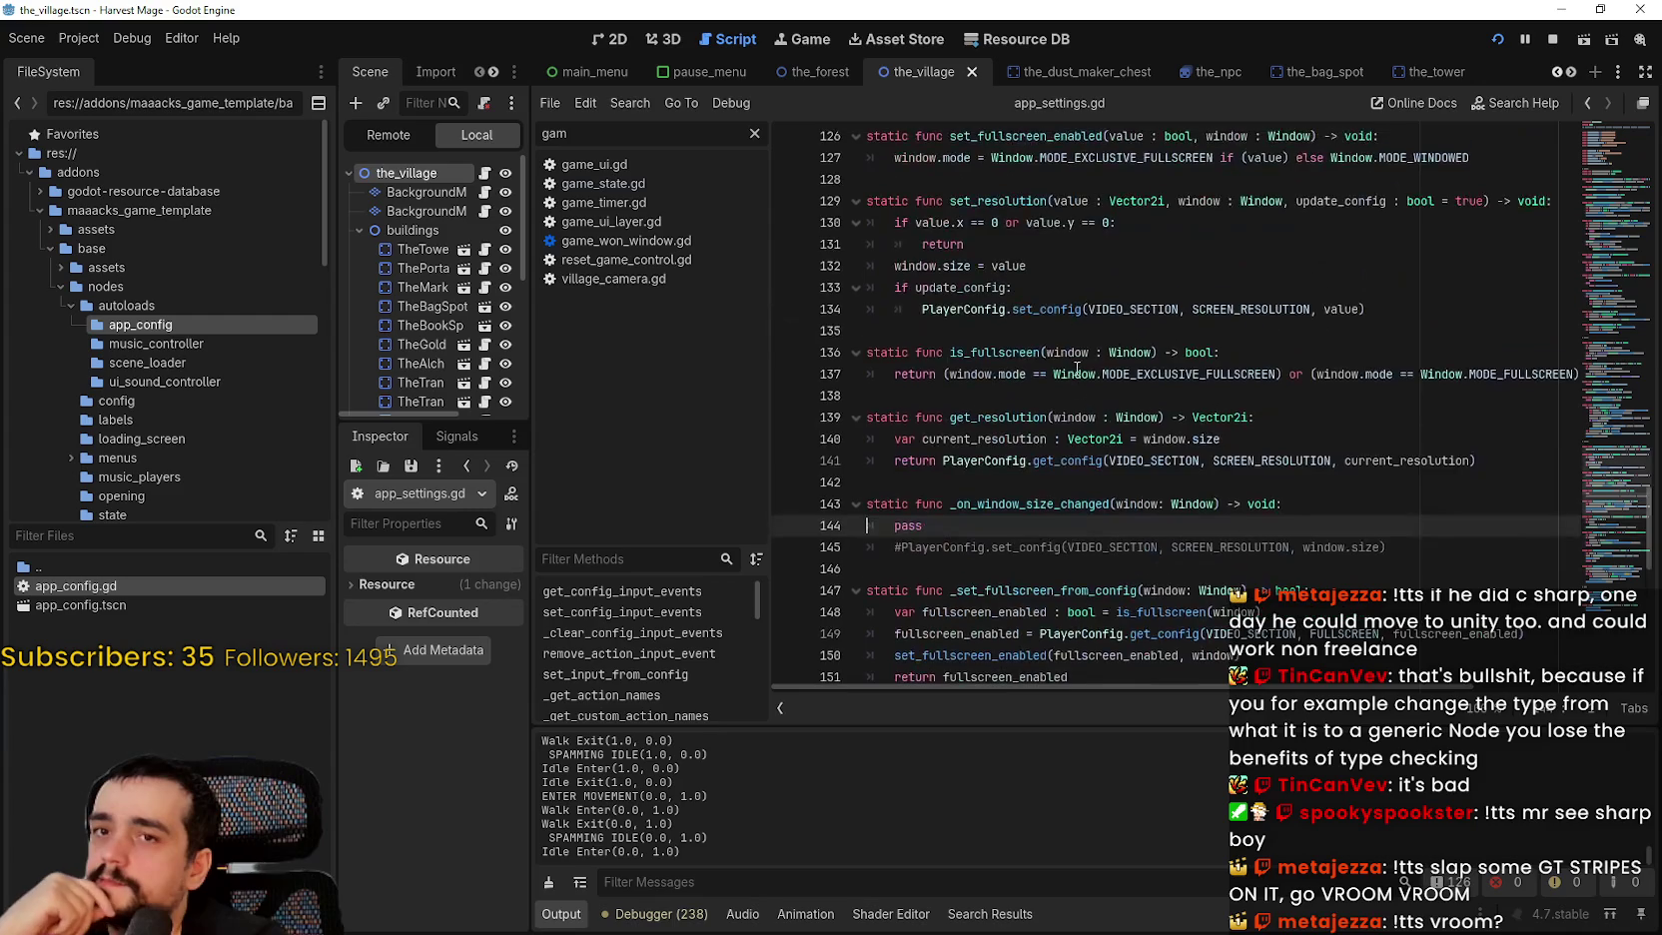
Step: Scroll down through app_settings.gd to just past the get_vsync function
drag(1601, 531, 1594, 49)
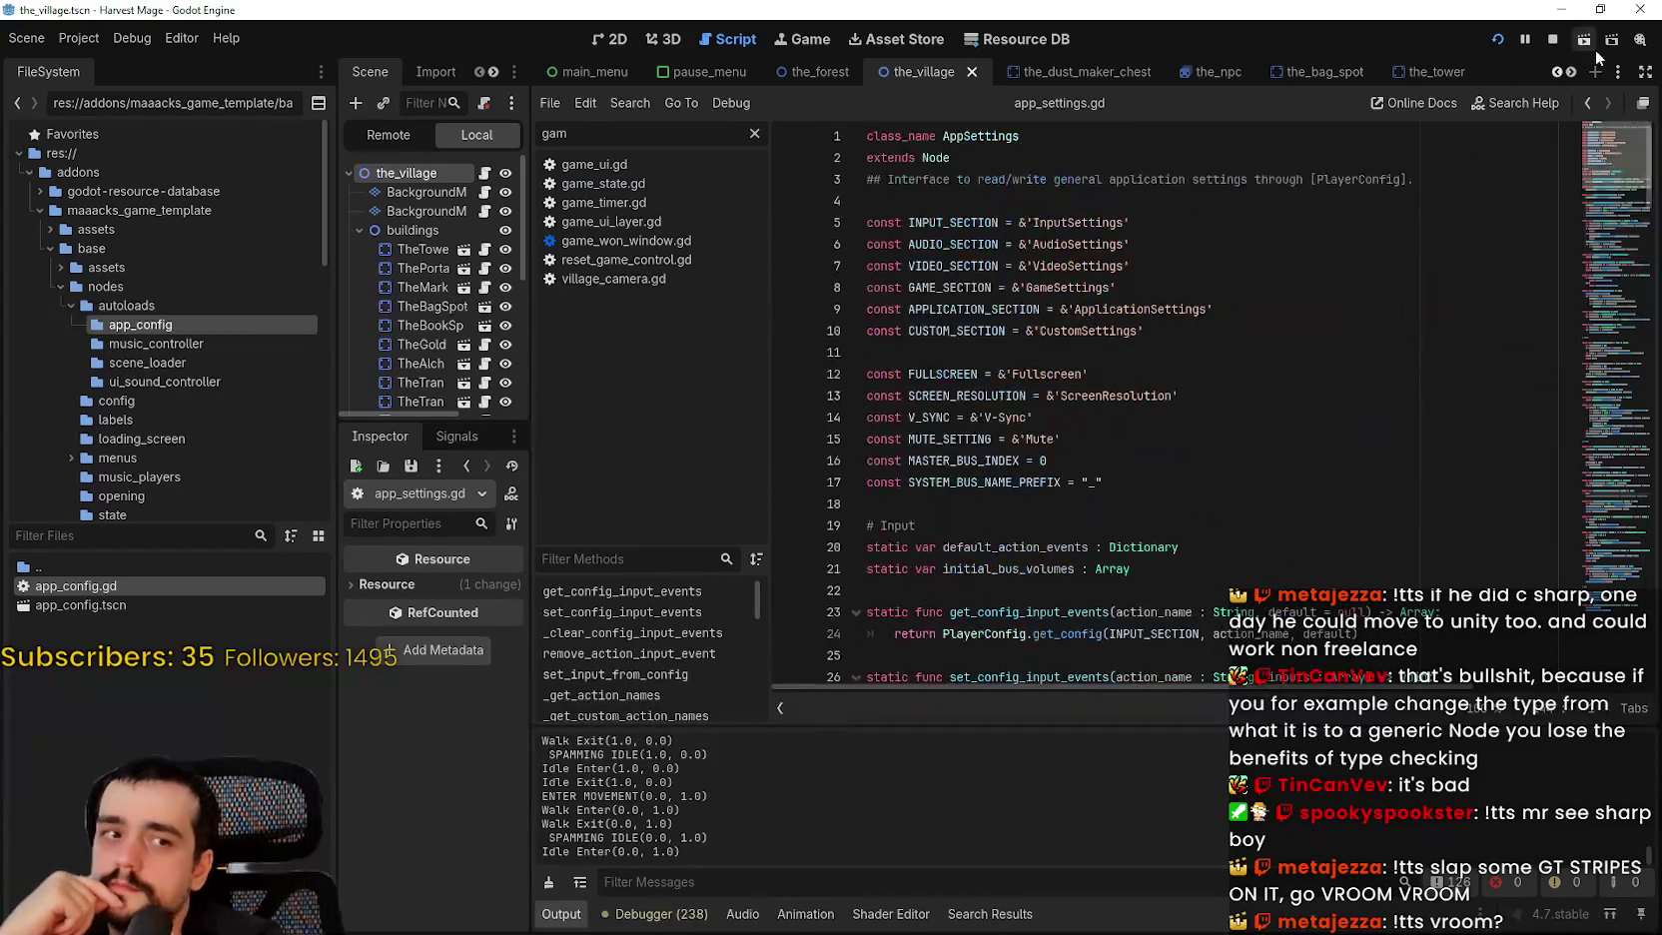
click(1248, 202)
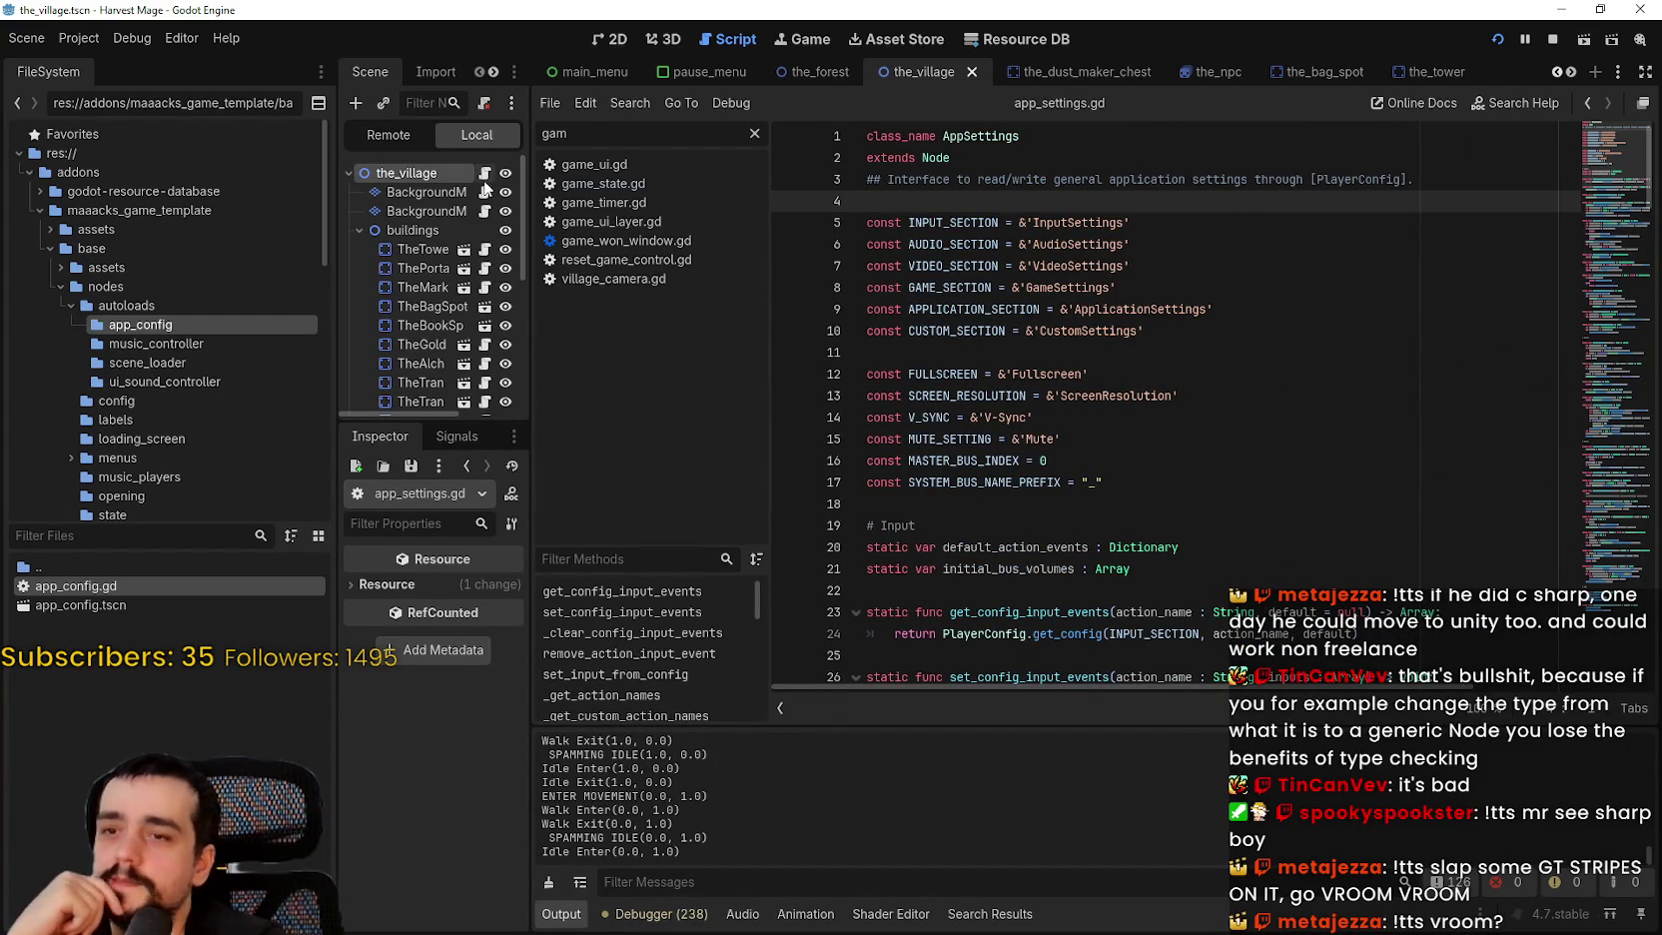
scroll(1028, 299, down, 12)
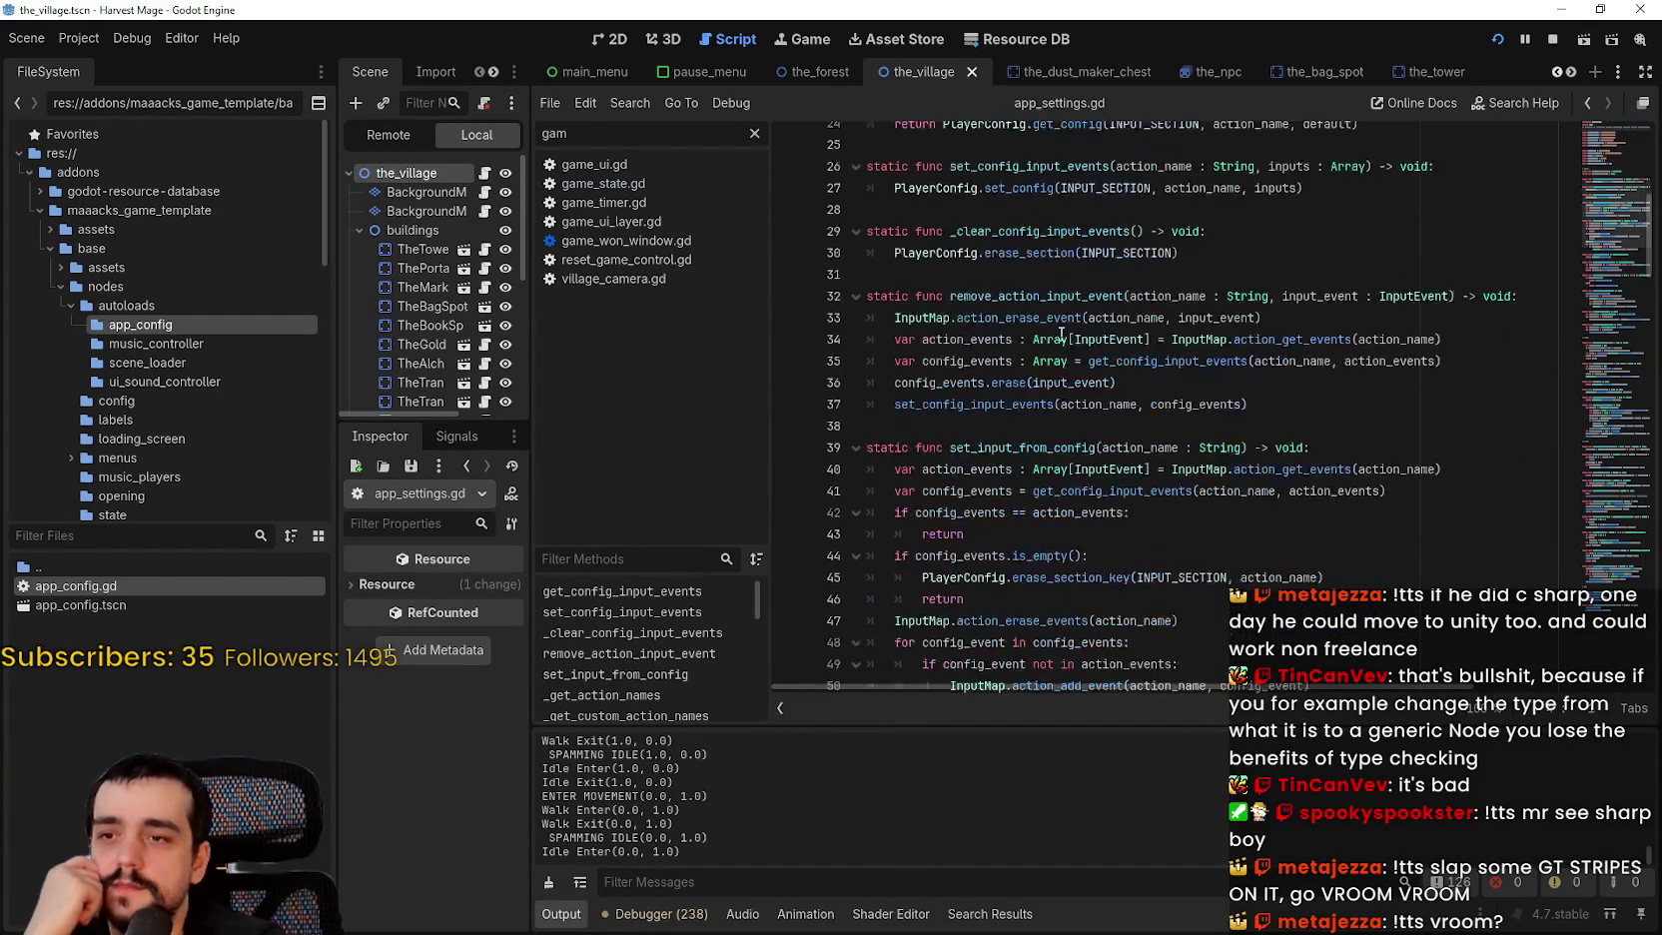
scroll(1052, 347, down, 10)
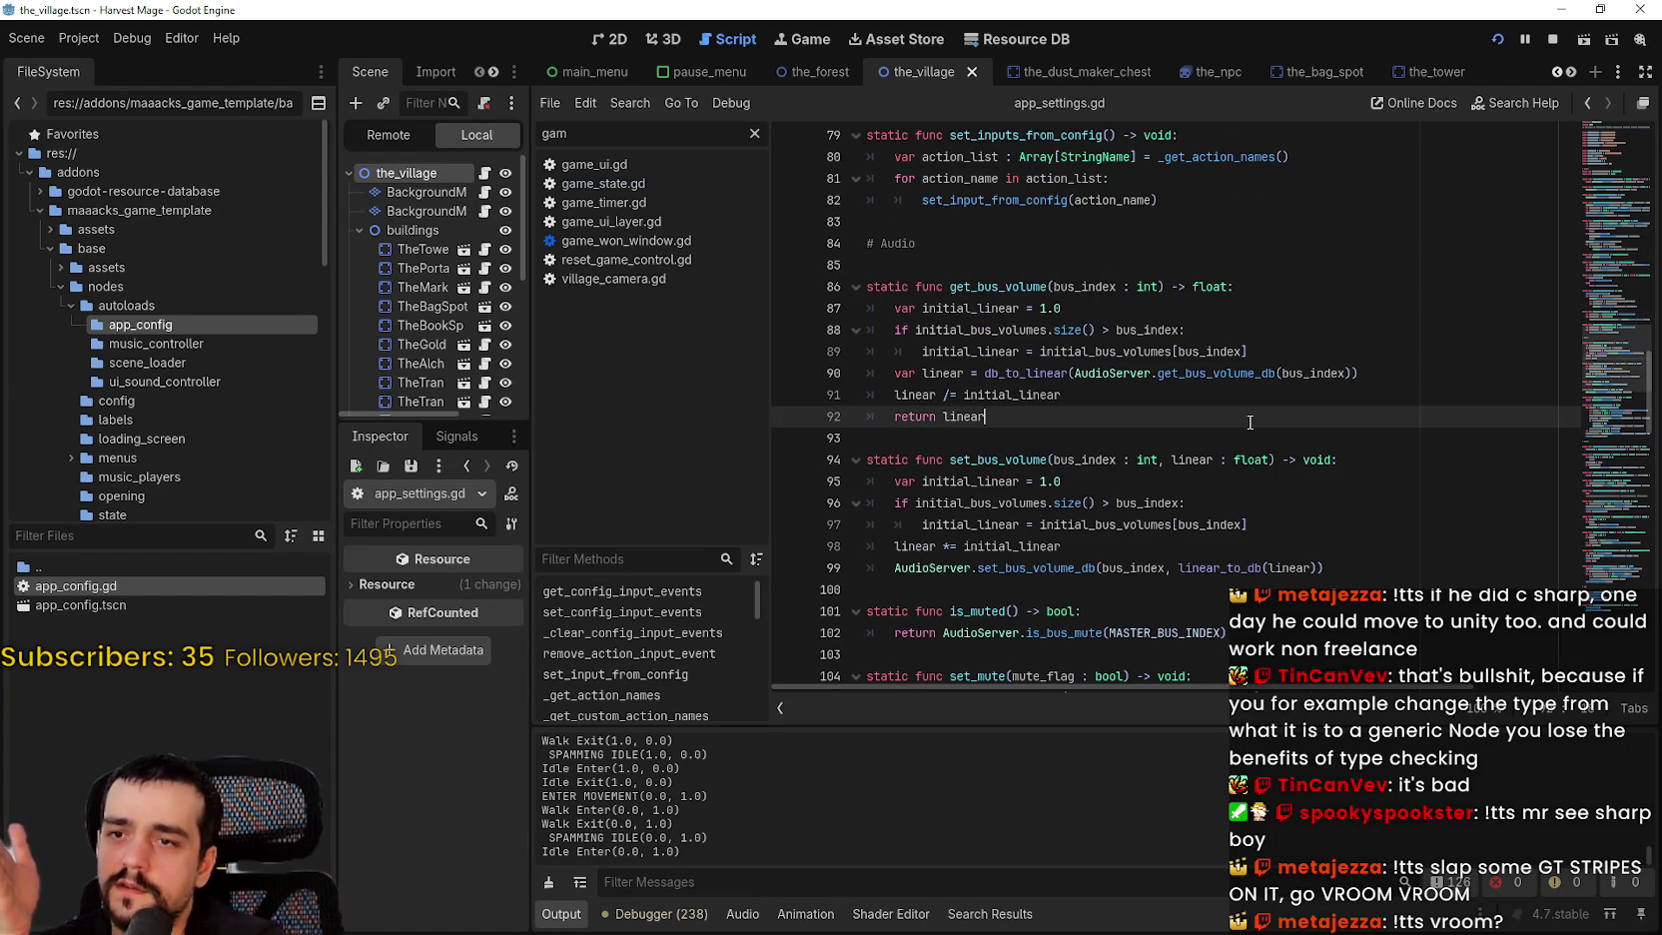
scroll(1248, 419, down, 8)
scroll(1242, 417, down, 4)
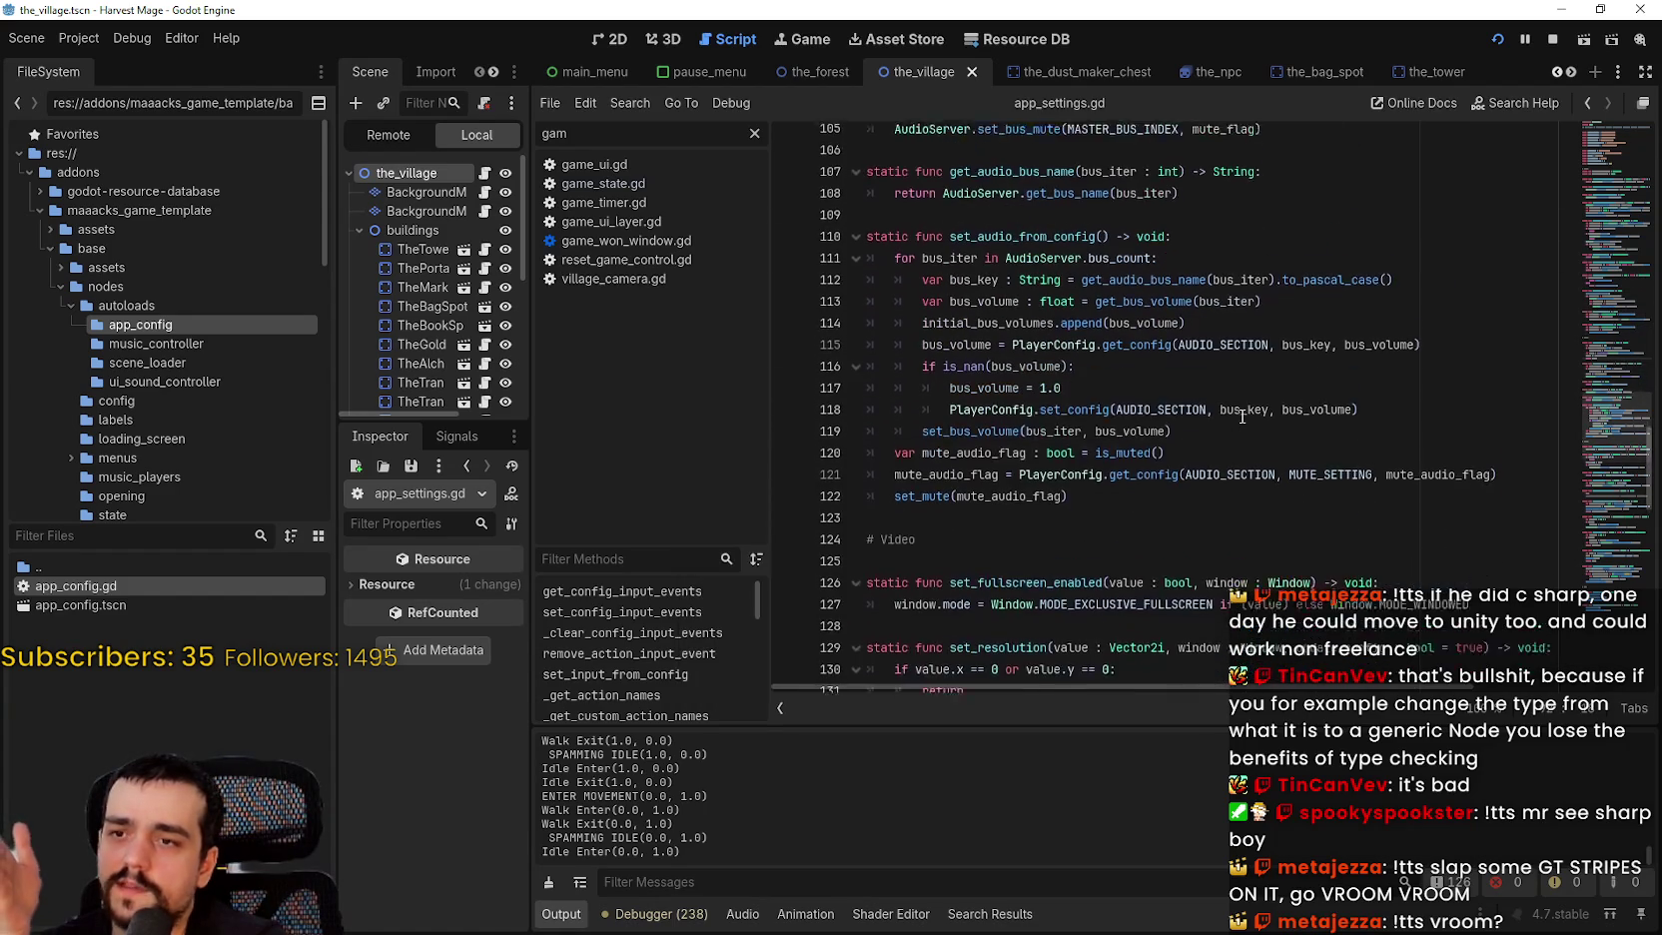
click(1144, 347)
scroll(1128, 344, down, 10)
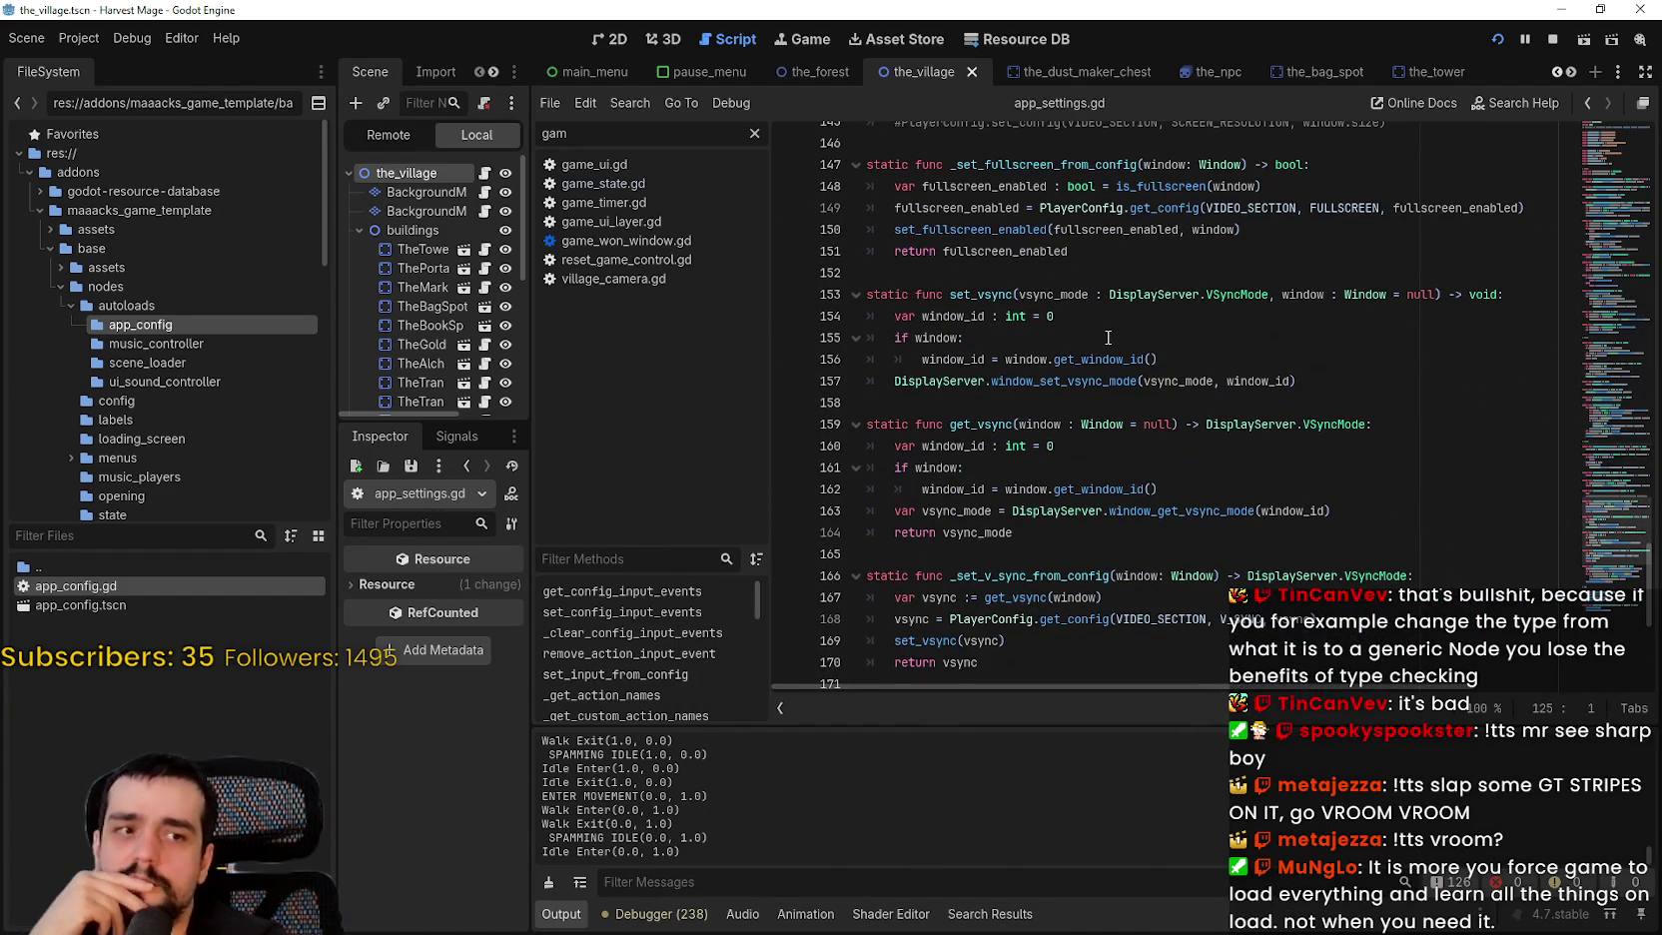
scroll(1108, 338, down, 3)
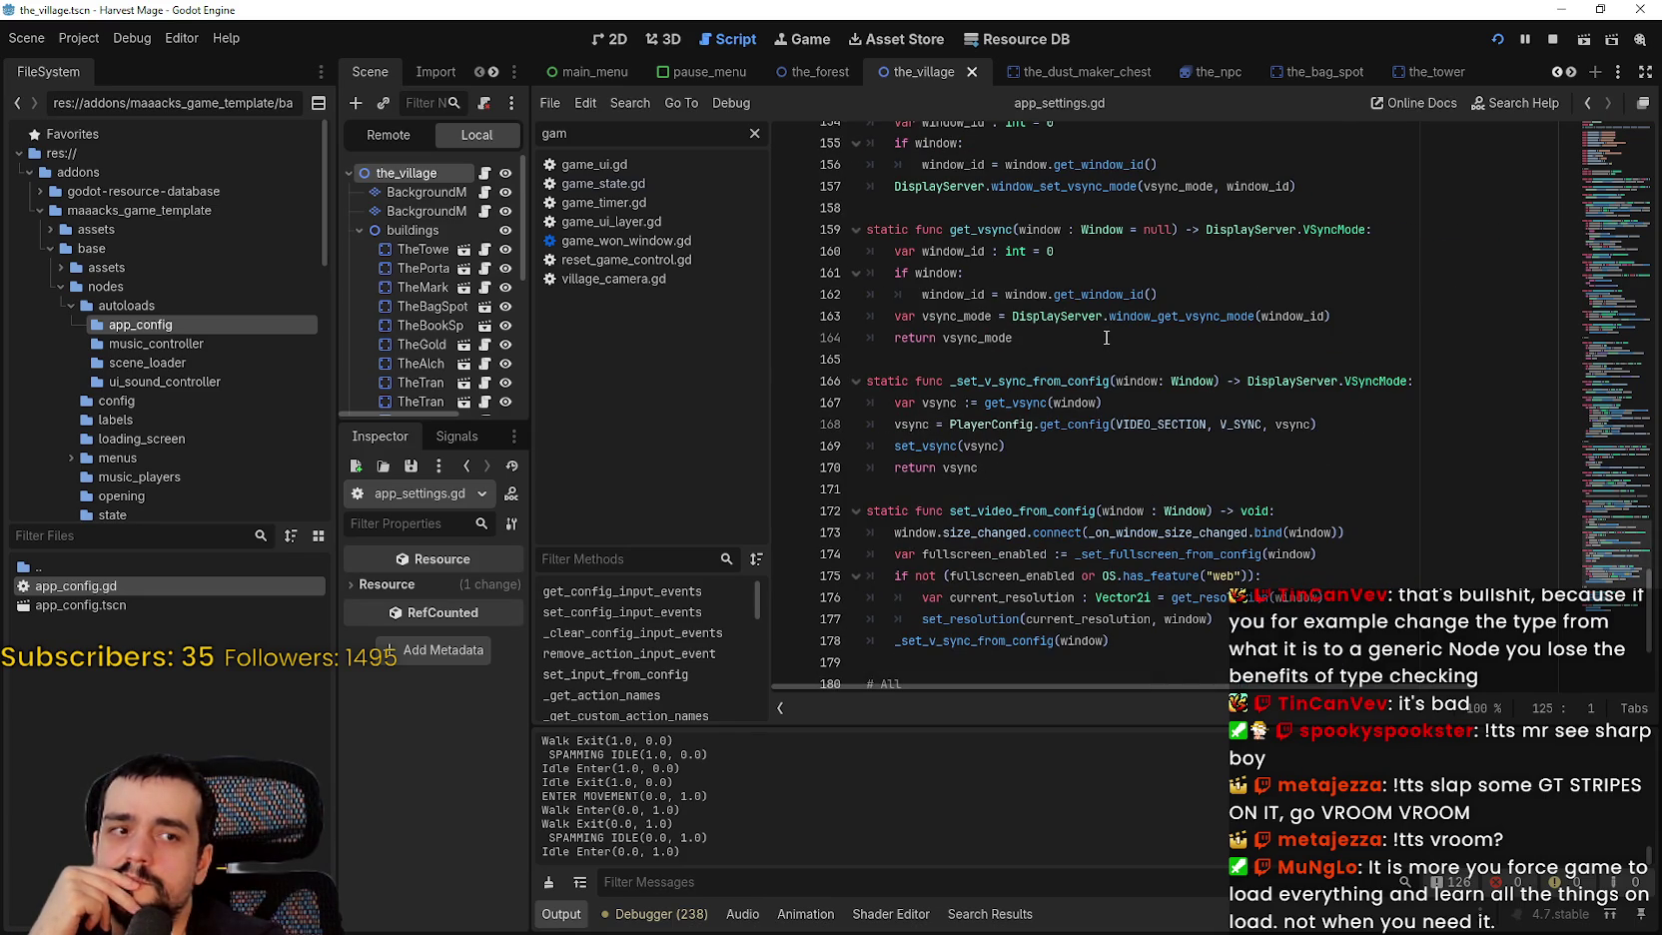
click(1102, 360)
scroll(1102, 362, down, 3)
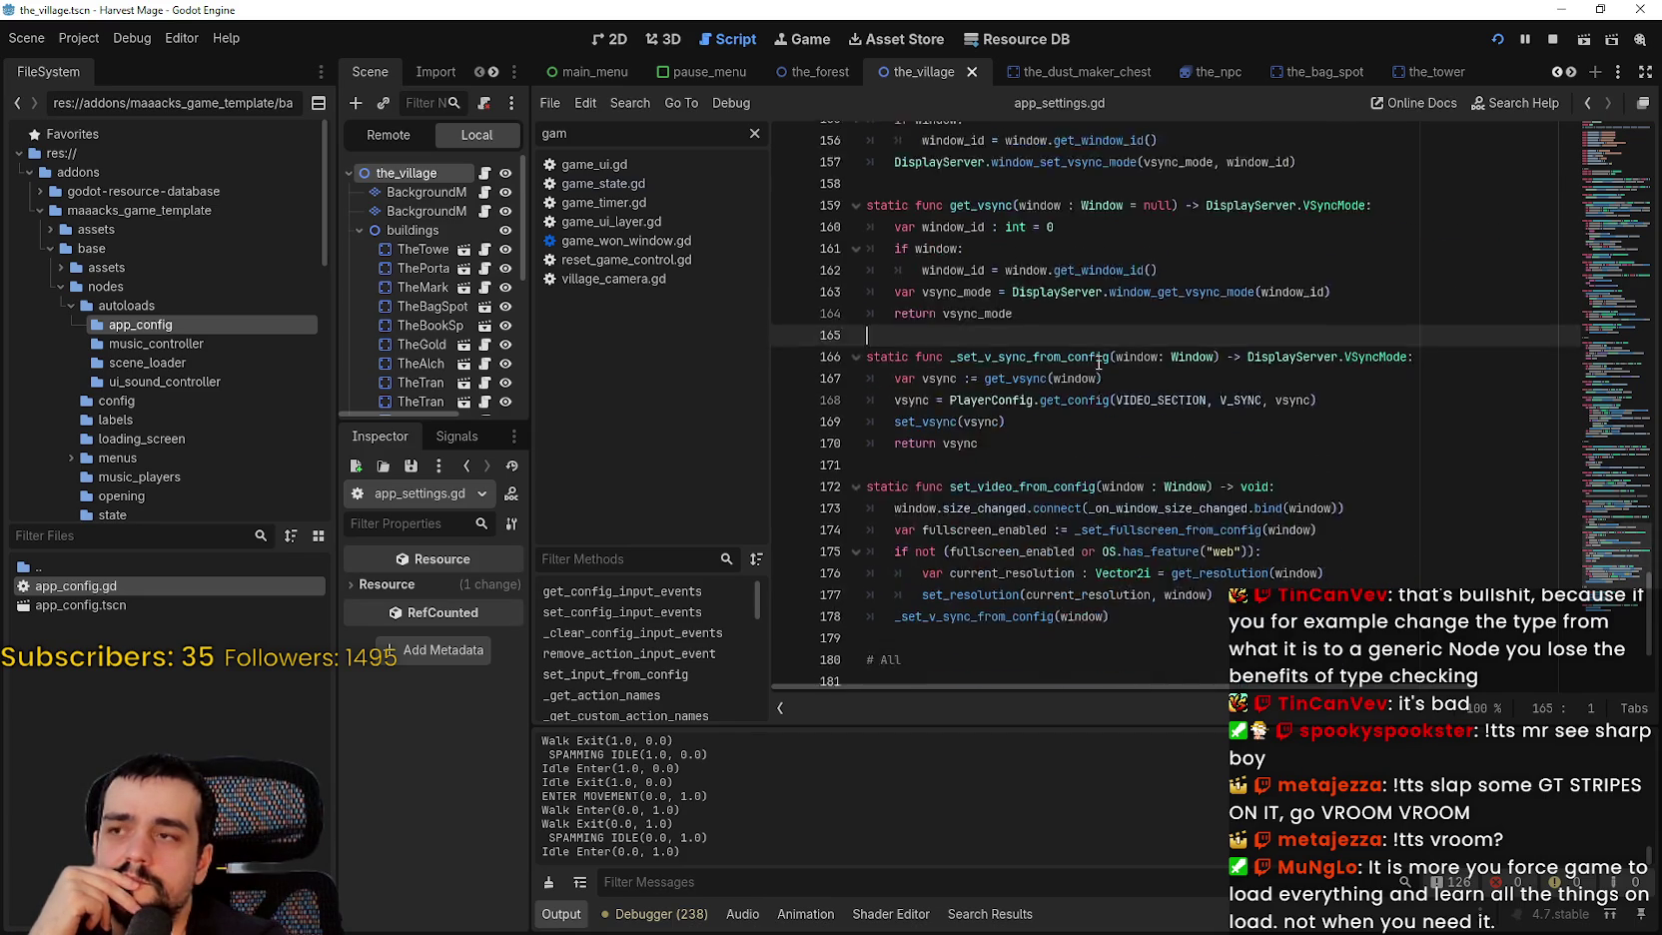
Step: Review _set_v_sync_from_config and set_video_from_config, then scroll back up the script
click(964, 282)
click(963, 291)
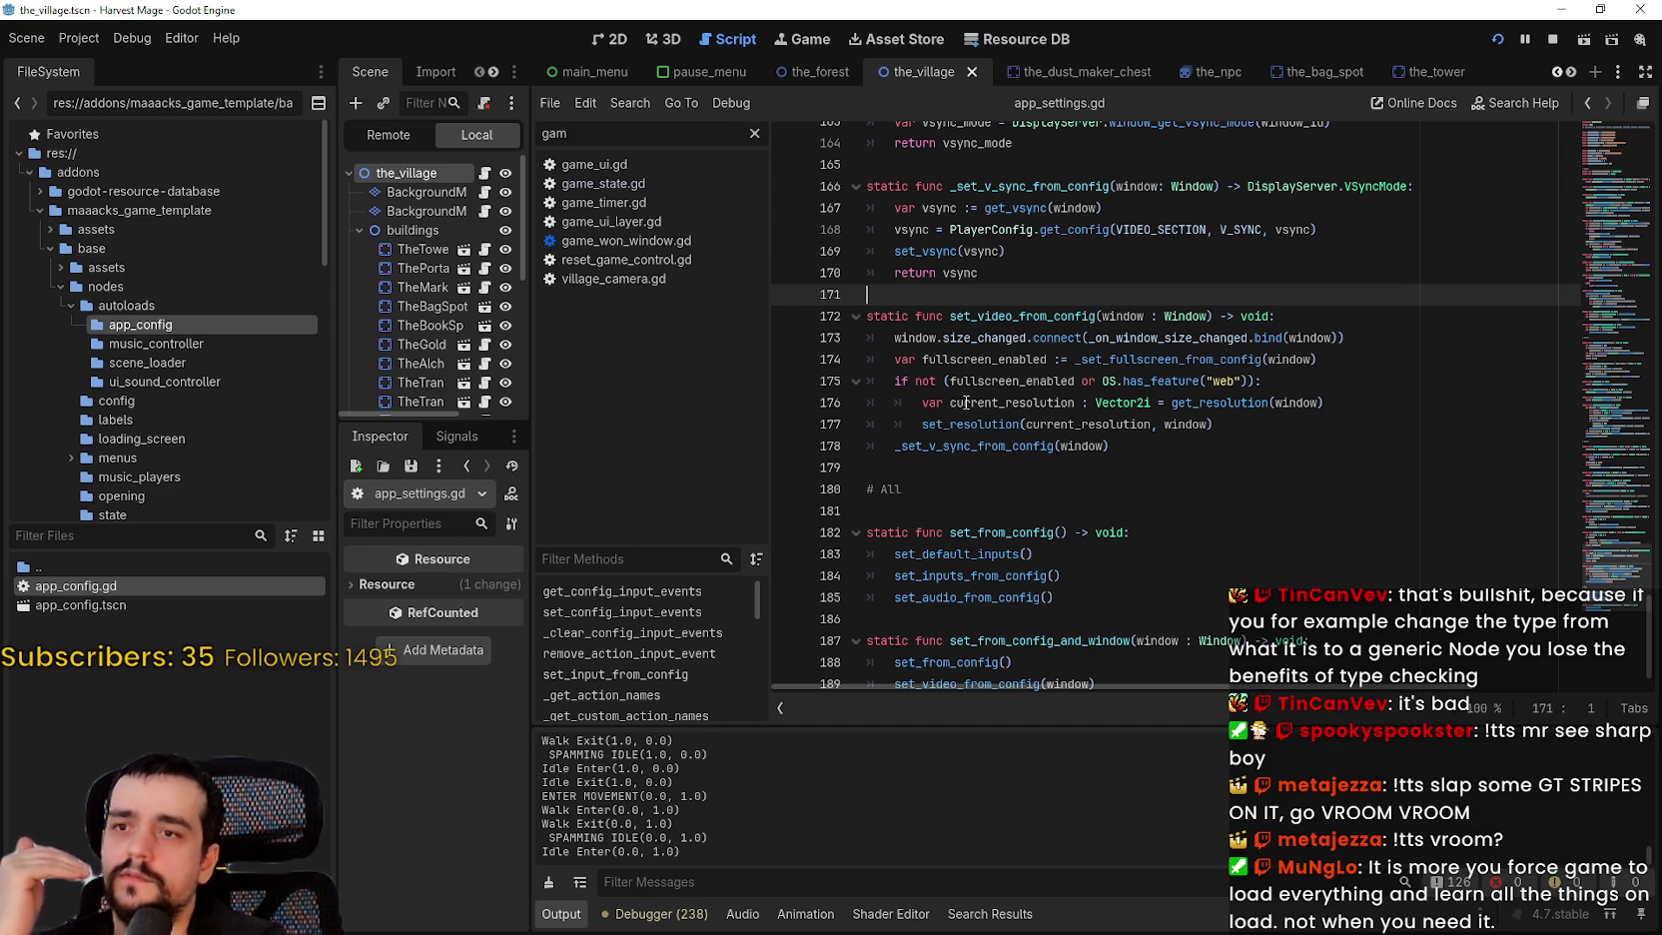
click(1029, 510)
click(1019, 468)
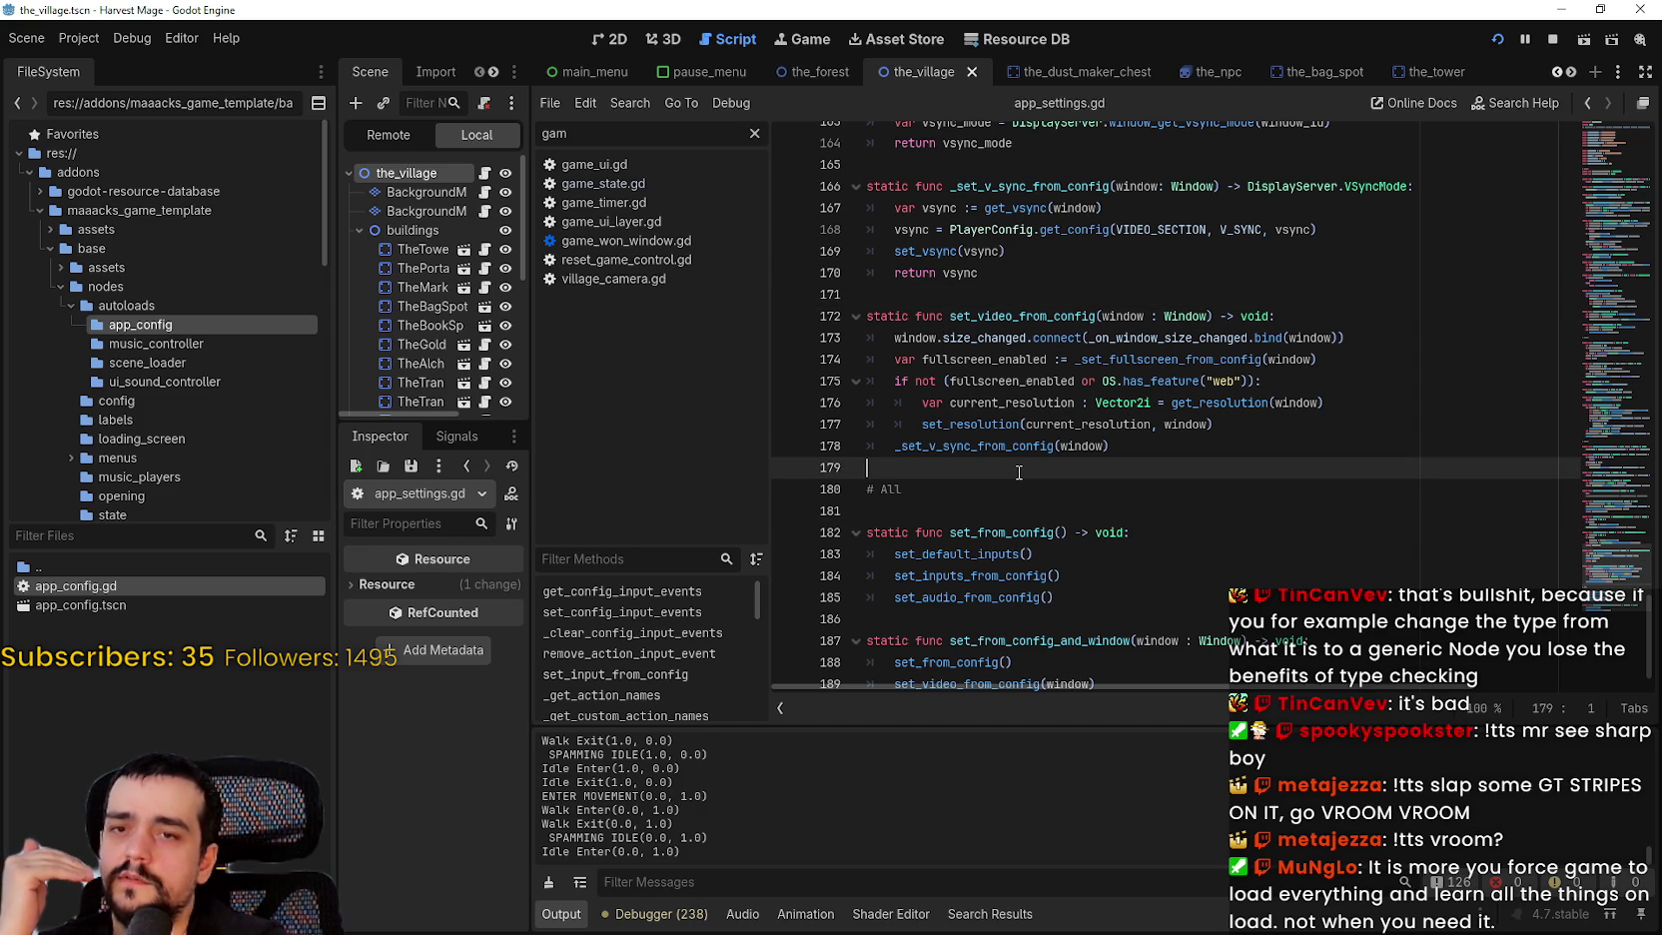
scroll(1018, 468, up, 7)
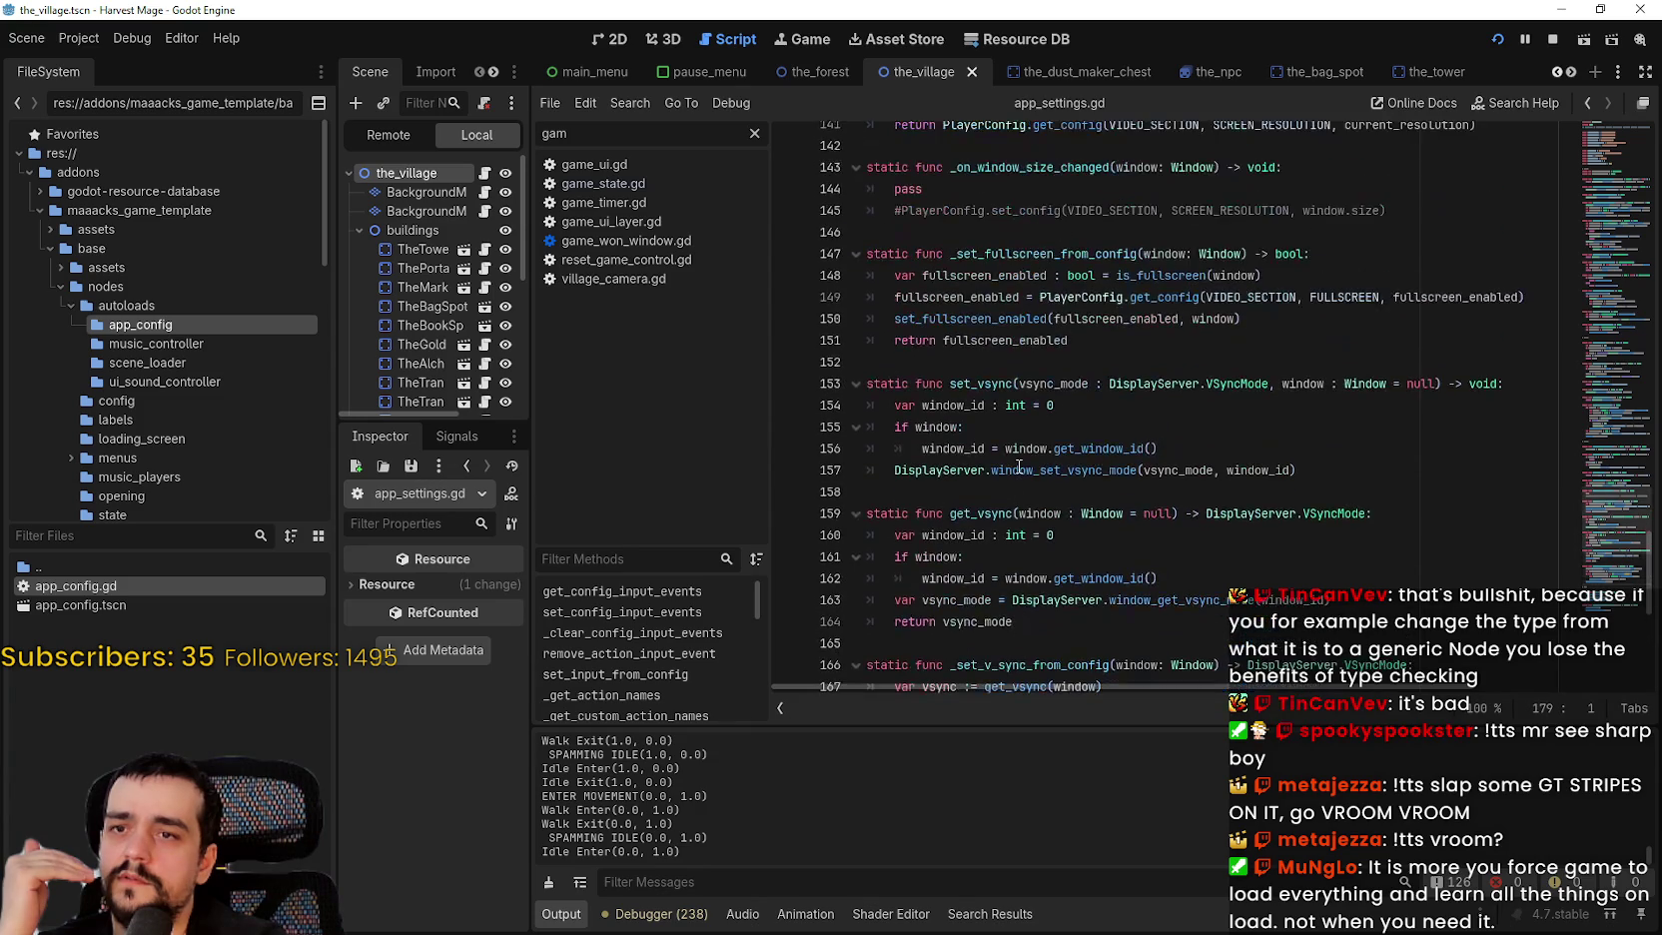
scroll(1019, 468, down, 8)
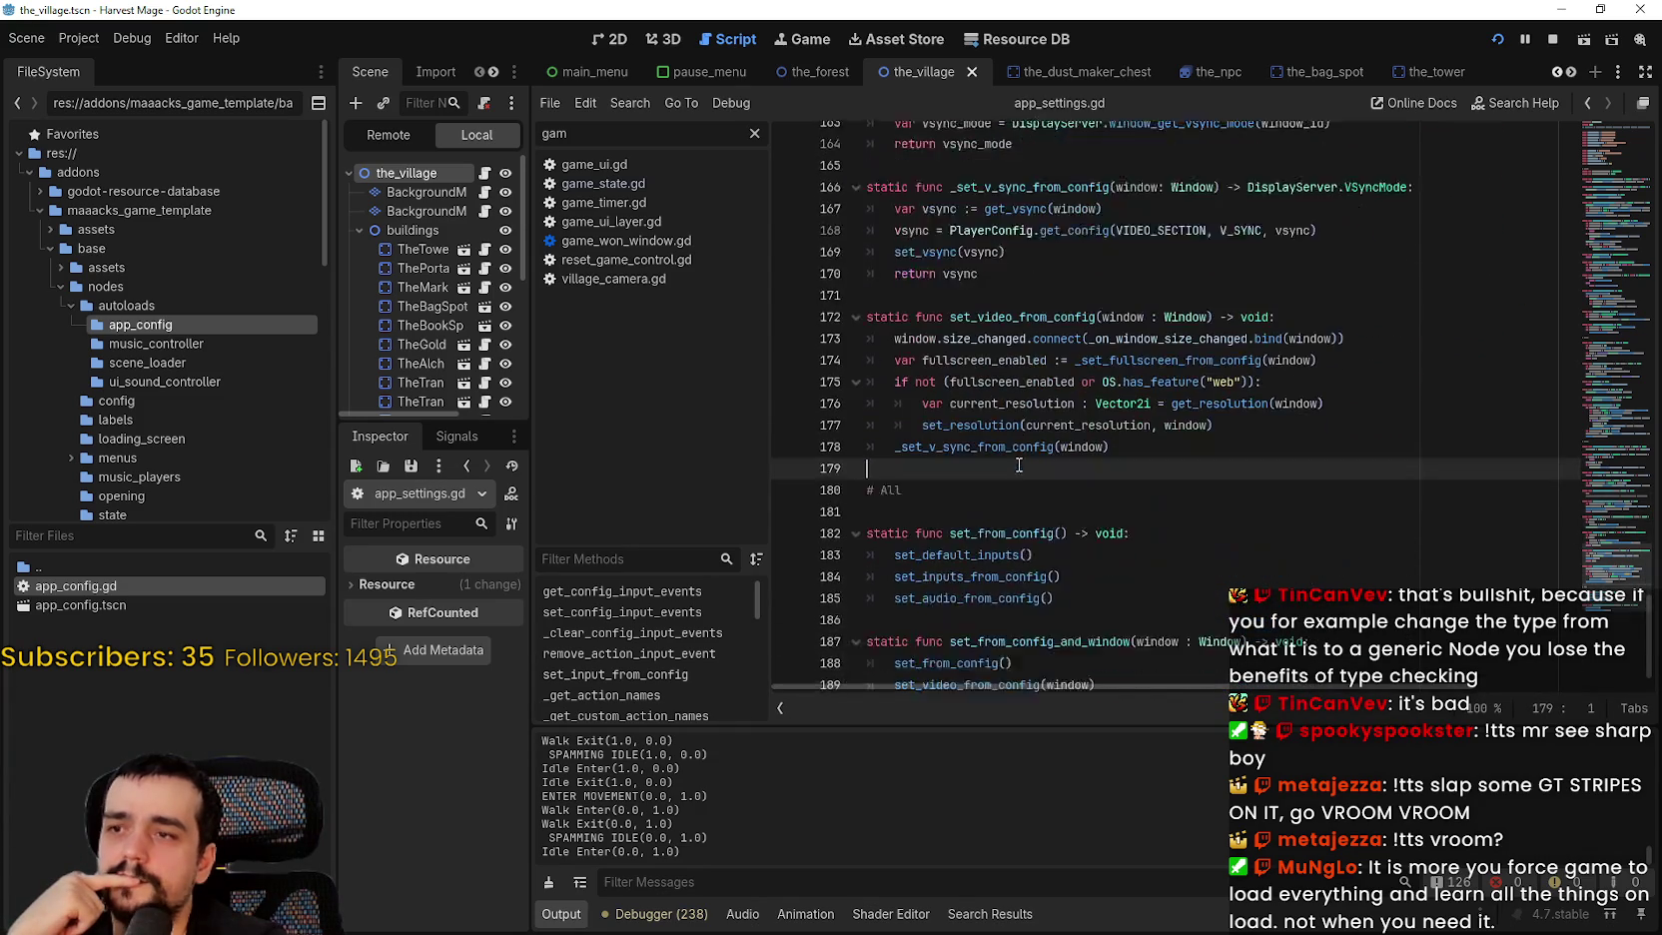
drag(974, 589, 978, 578)
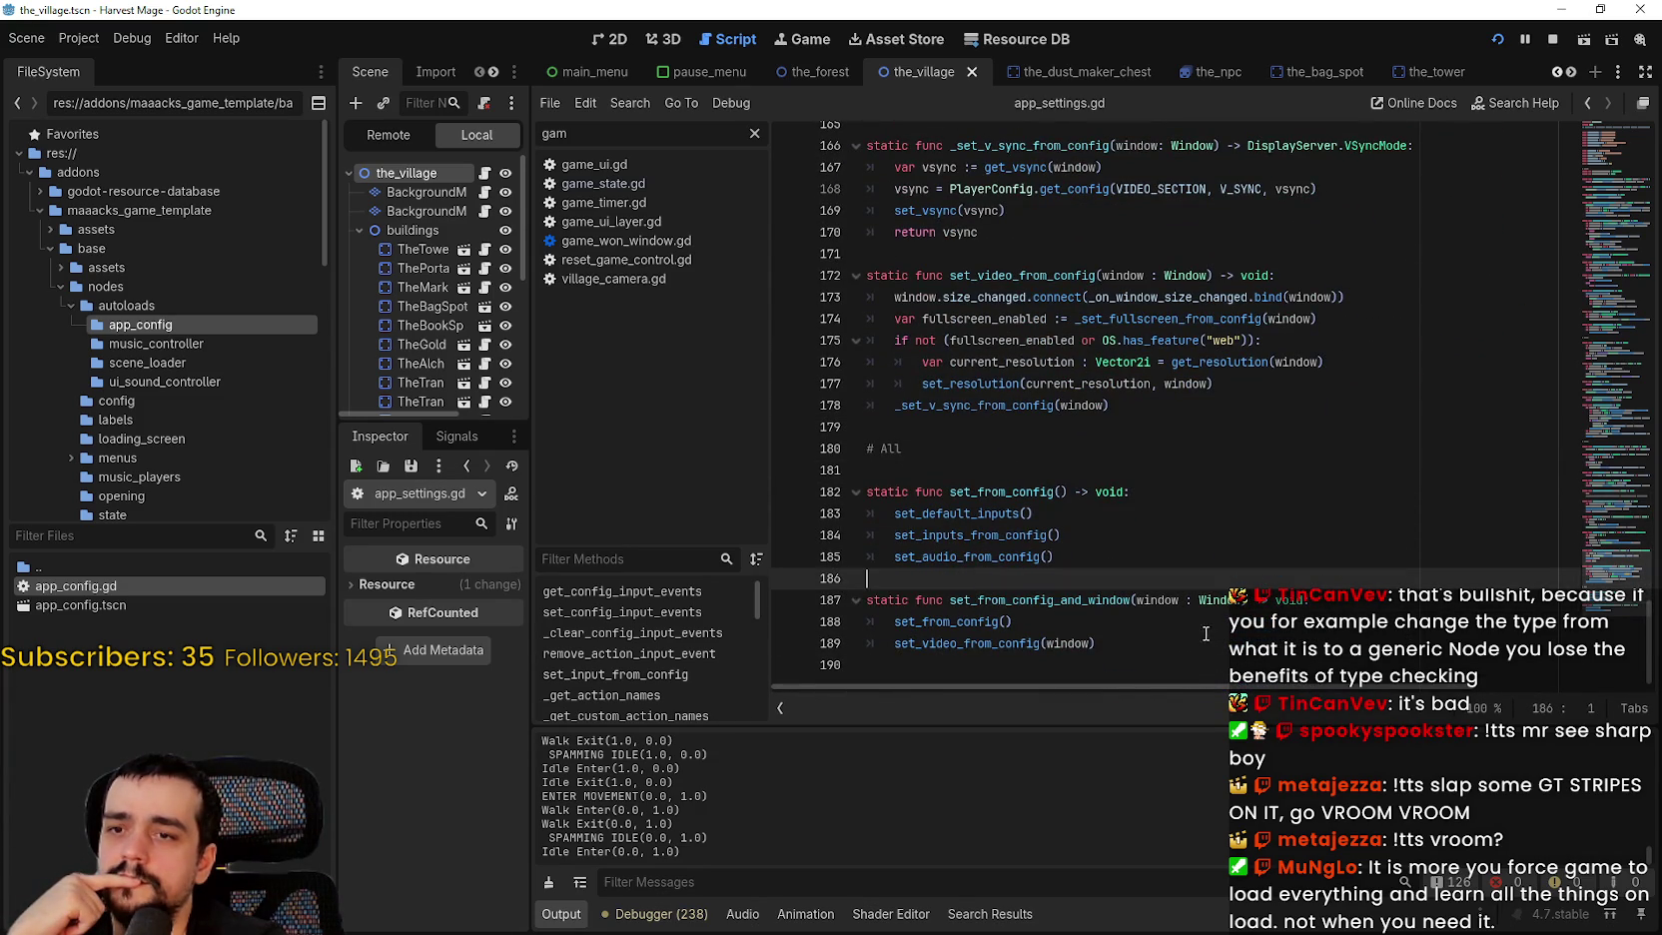
scroll(1211, 600, up, 6)
scroll(1212, 600, up, 4)
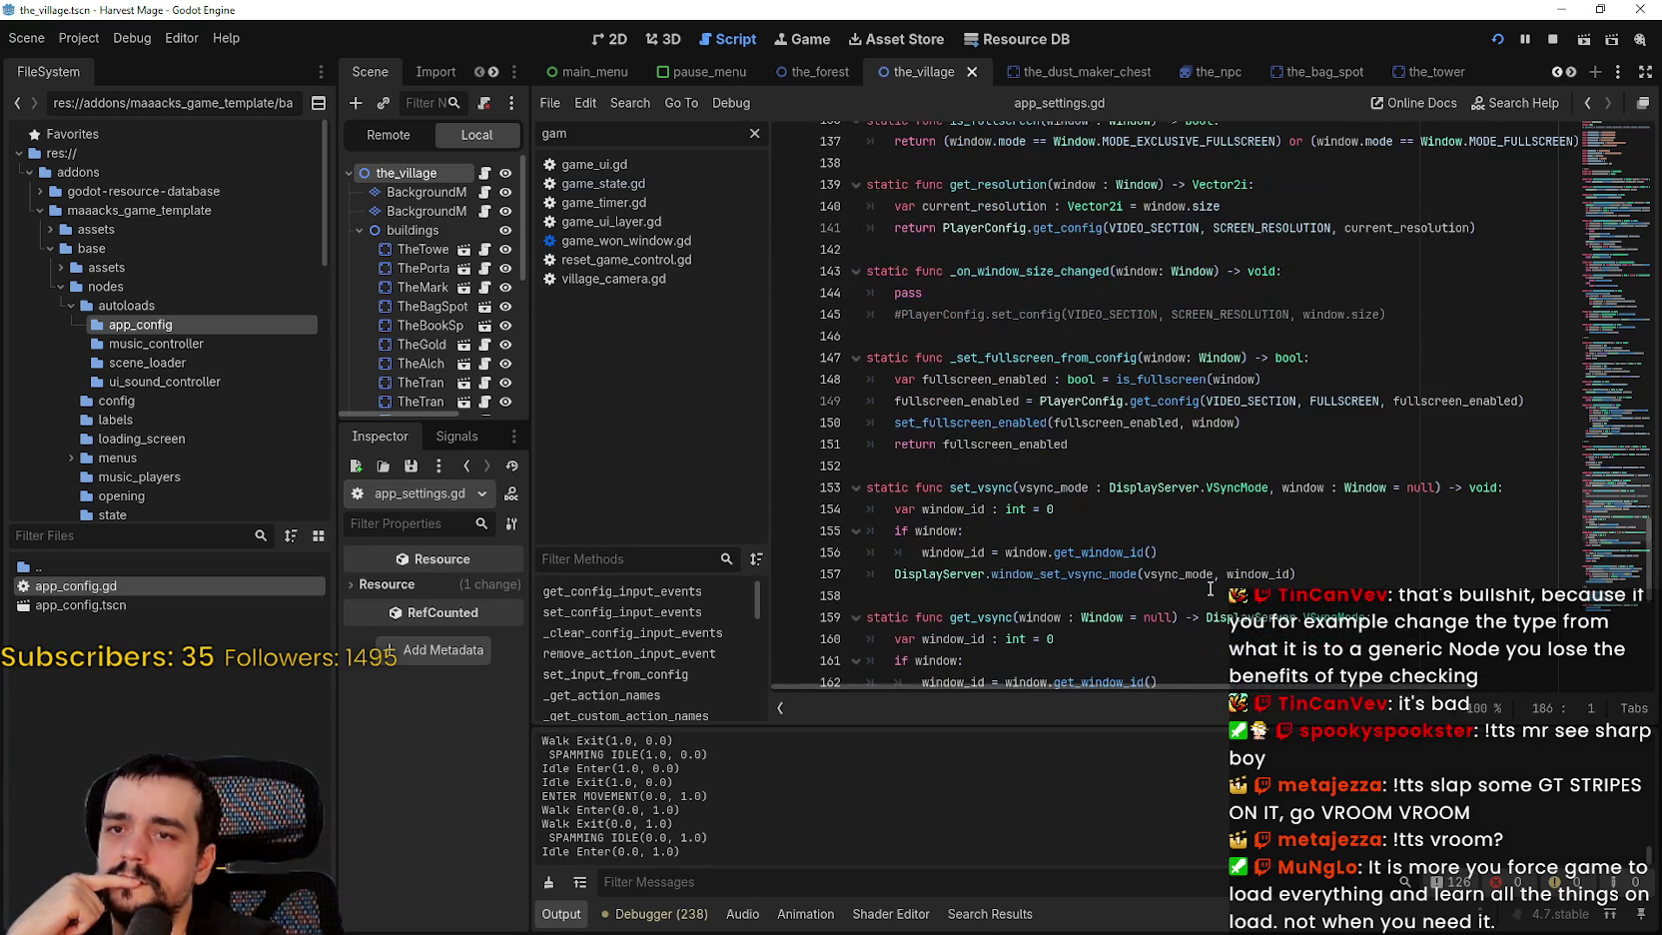
scroll(1208, 587, up, 2)
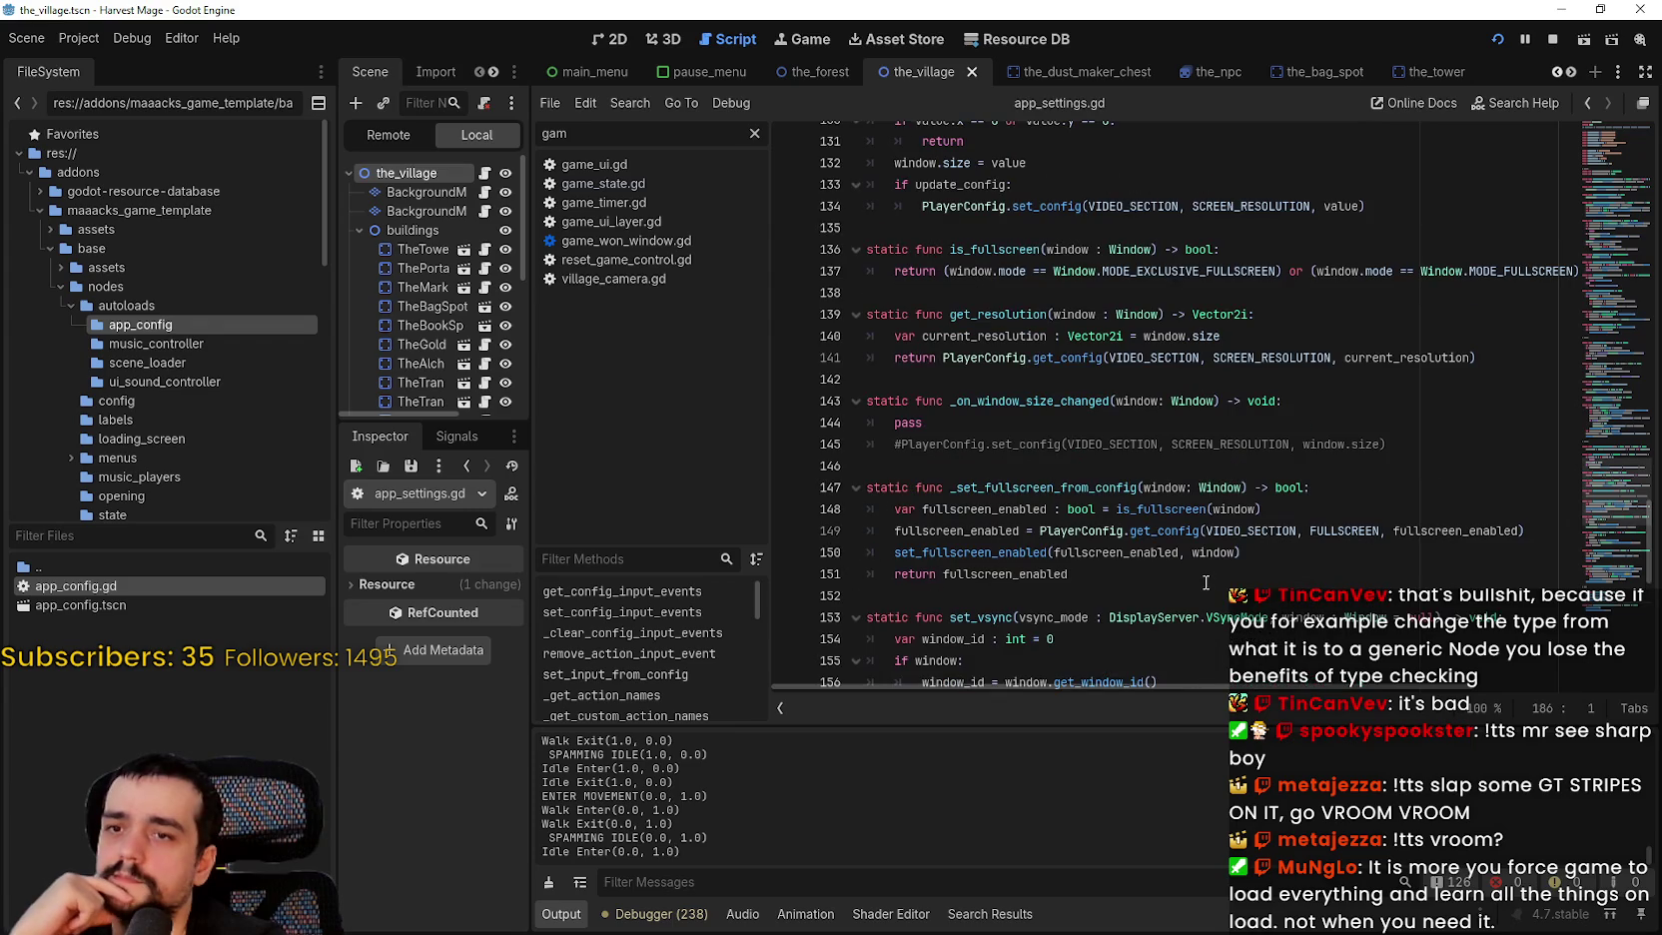
scroll(1201, 576, up, 8)
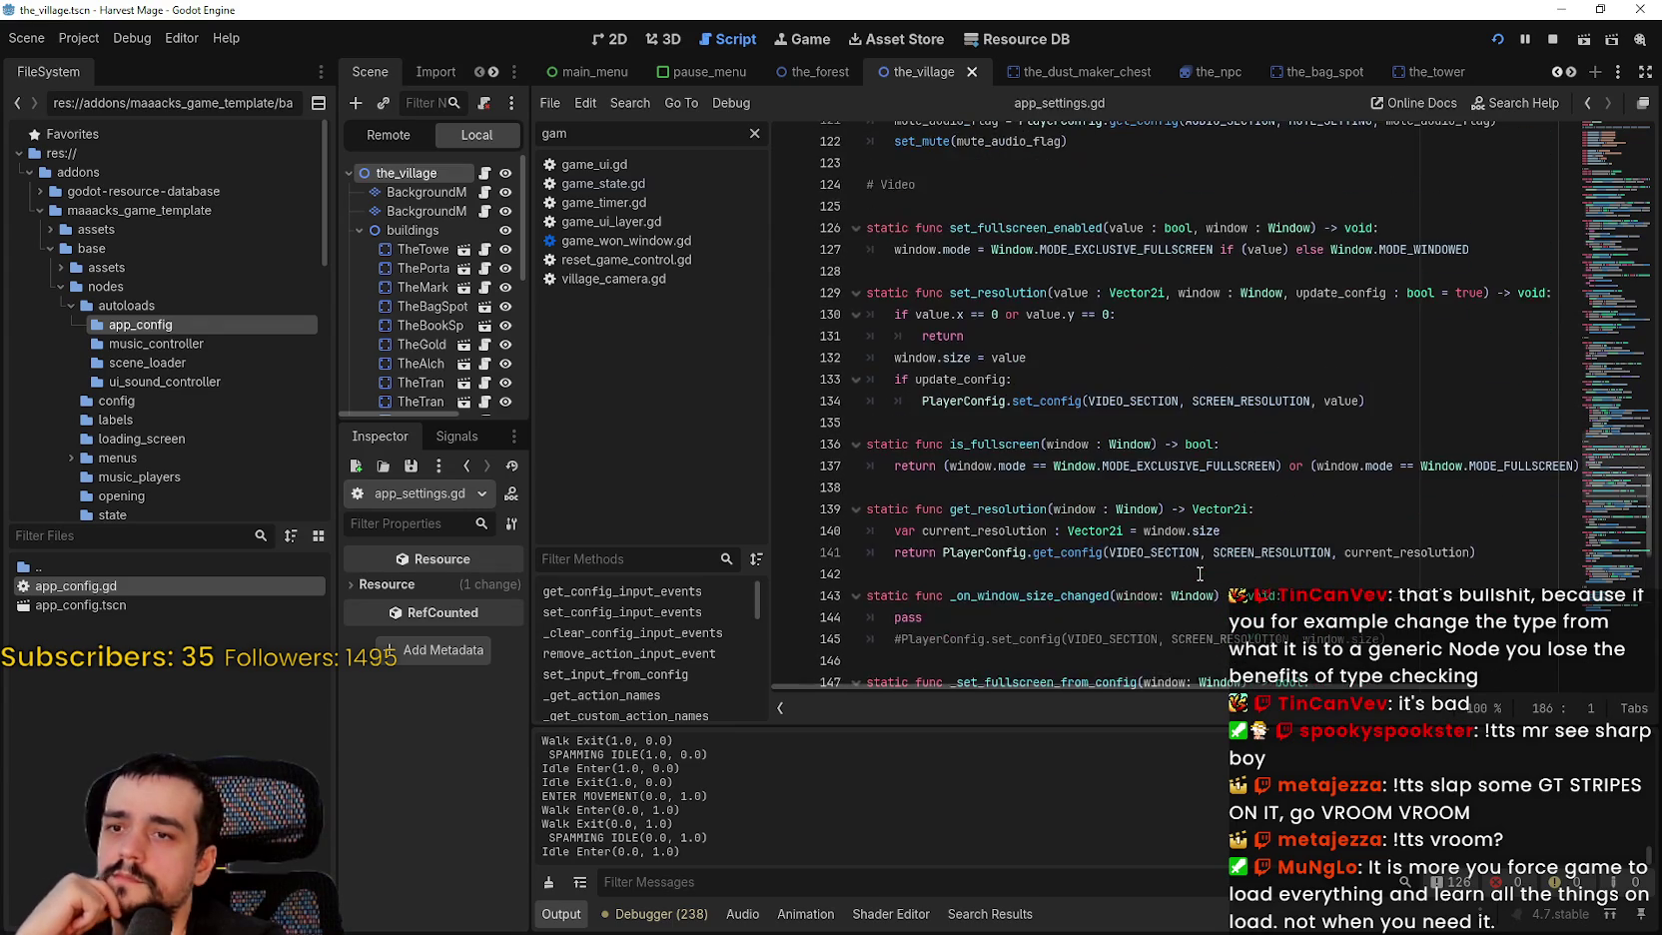
scroll(1194, 567, up, 7)
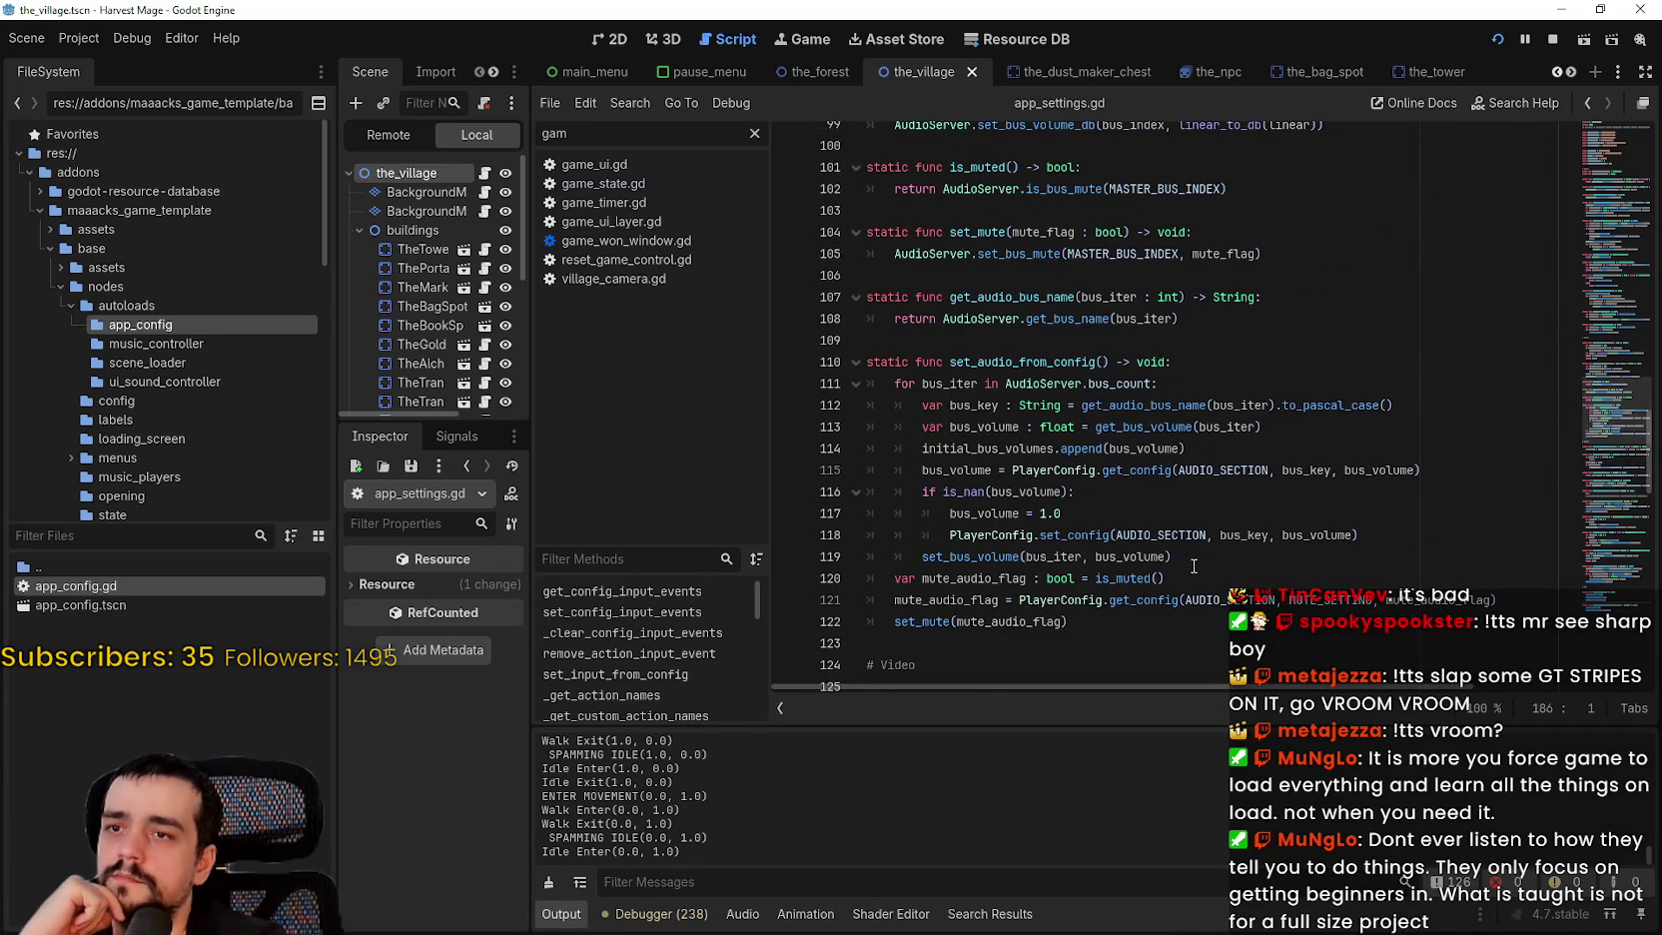
scroll(1190, 564, up, 3)
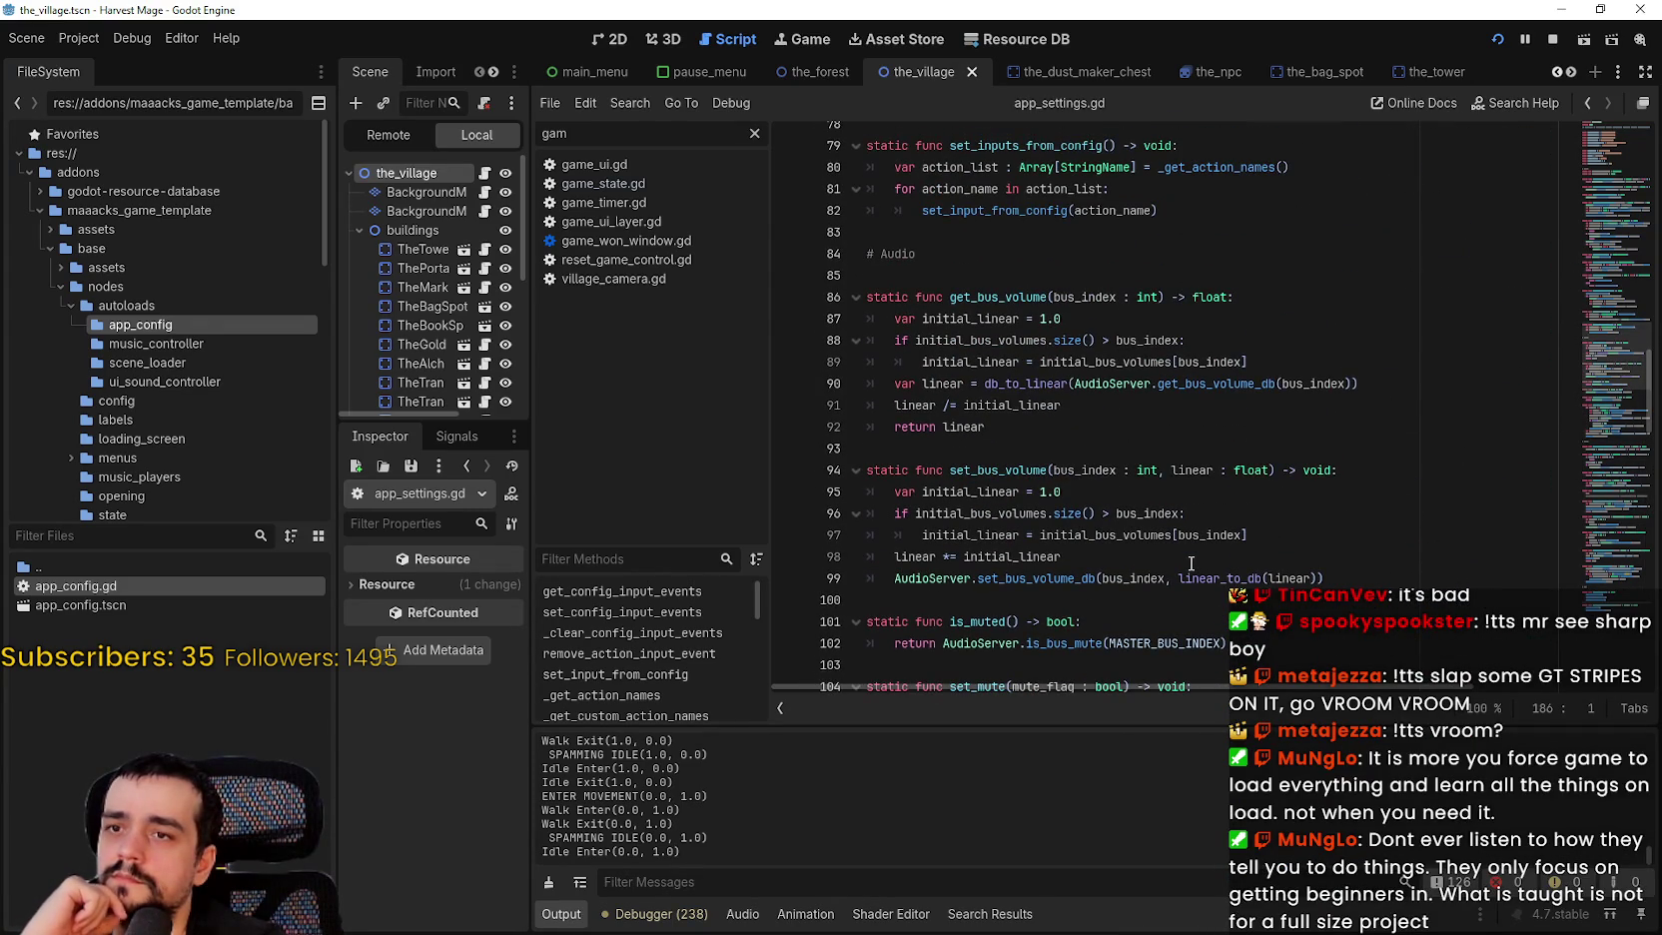
scroll(1189, 561, up, 6)
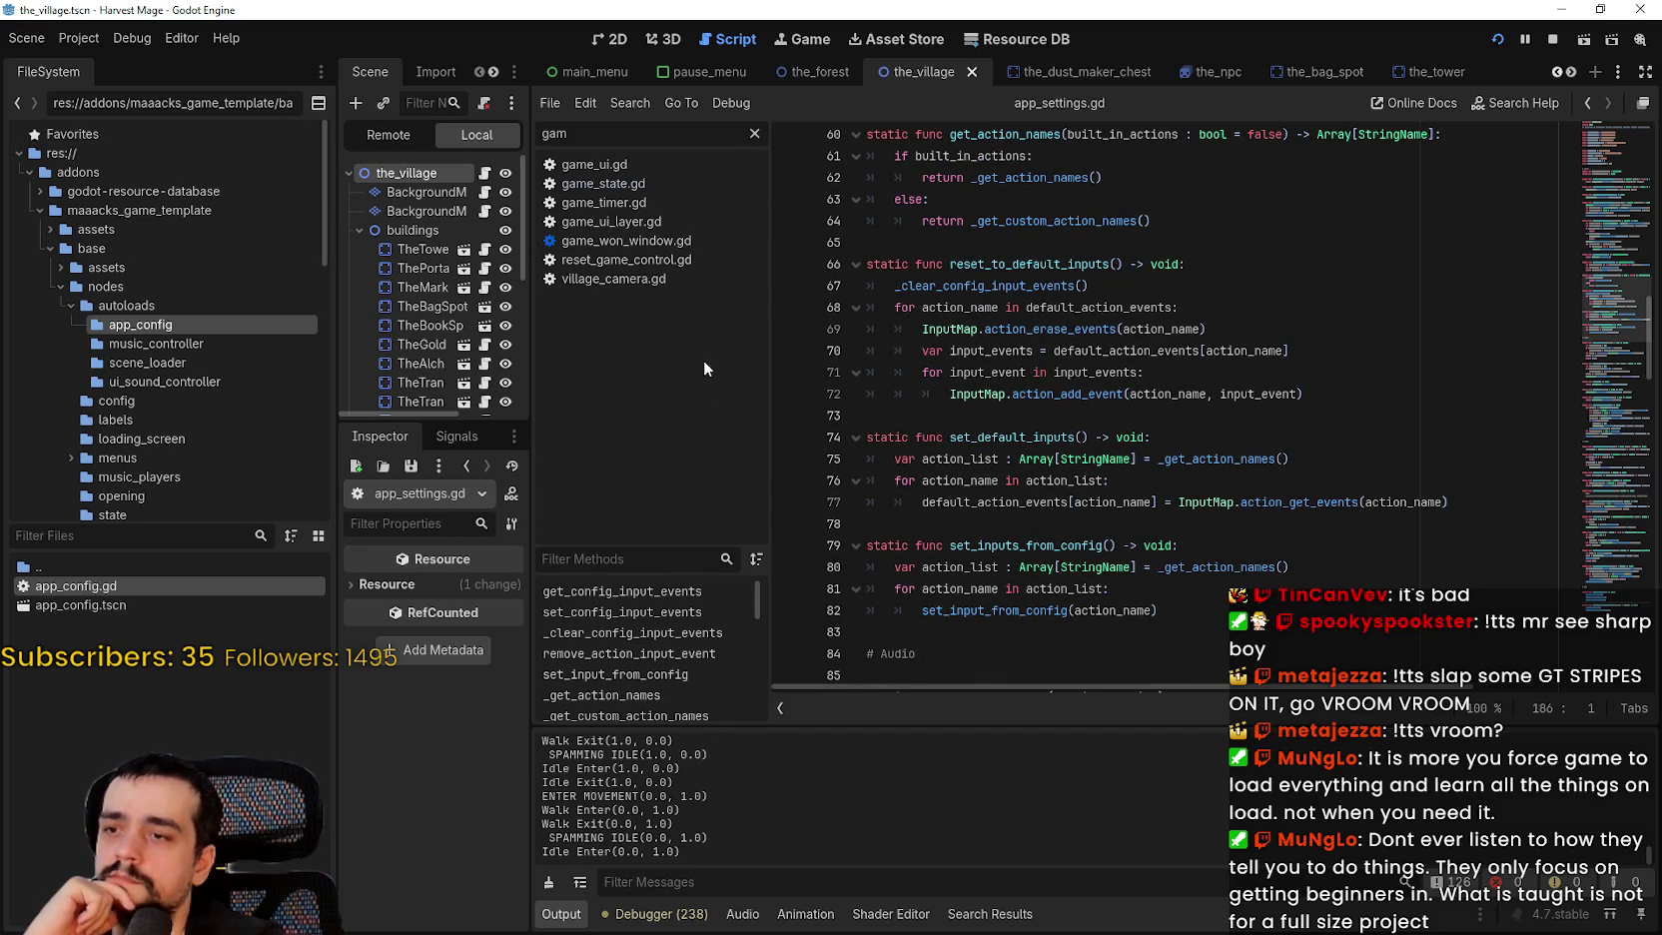
Step: Switch the script editor to game_state.gd from the script list
click(655, 179)
click(659, 165)
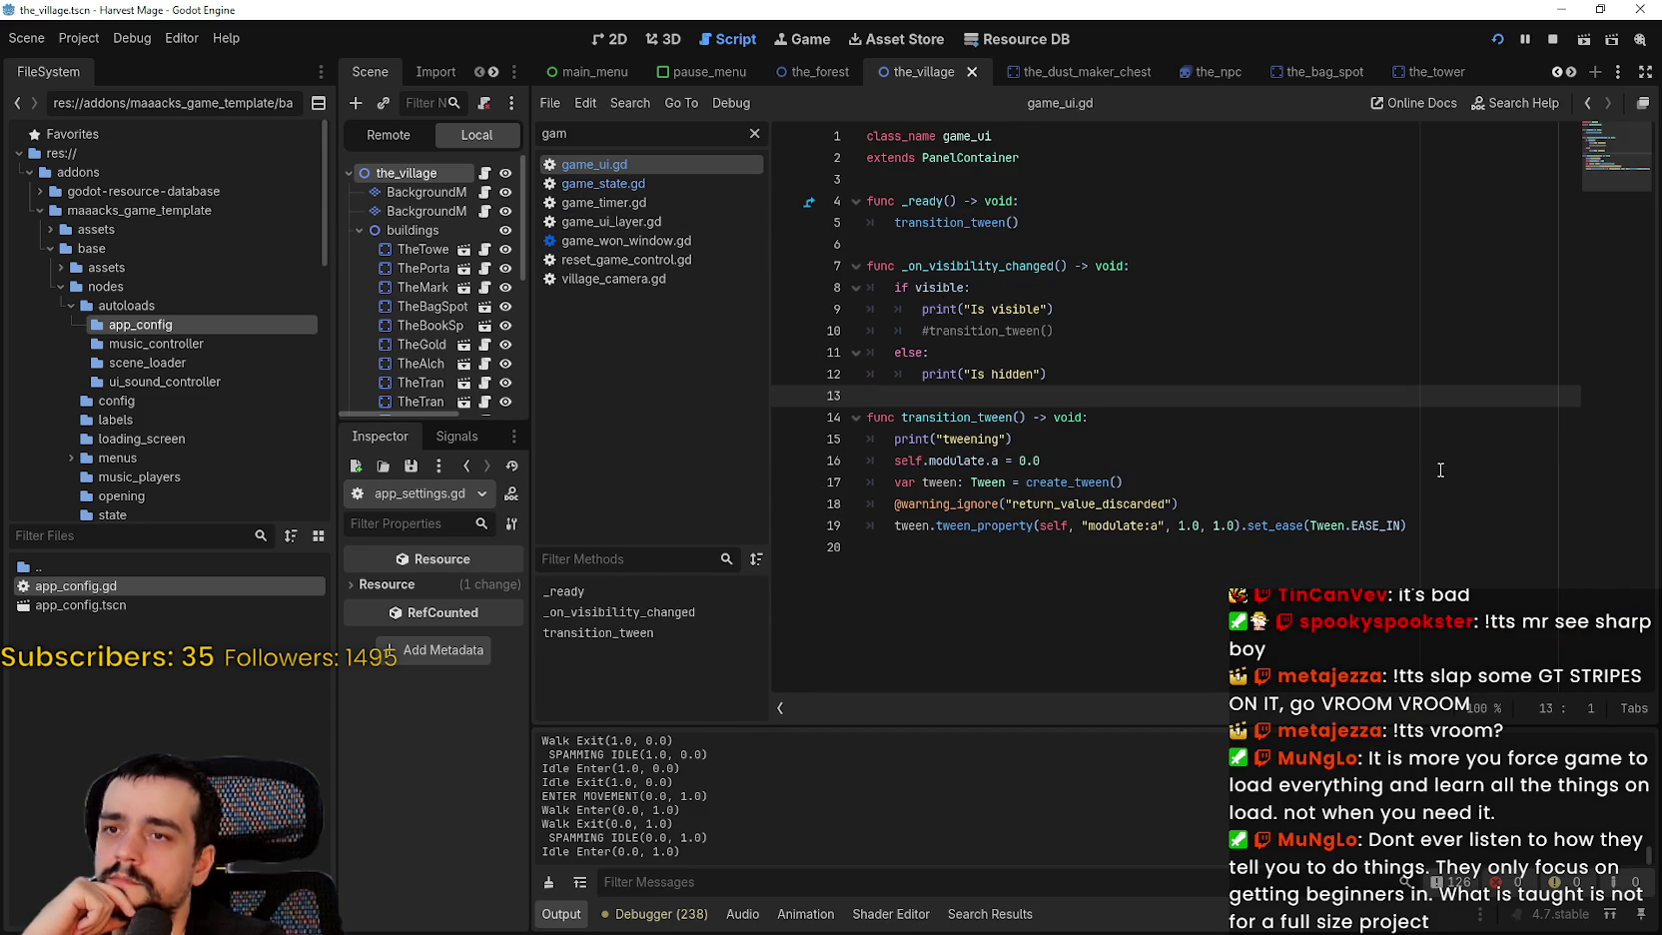
click(603, 183)
scroll(1156, 454, down, 2)
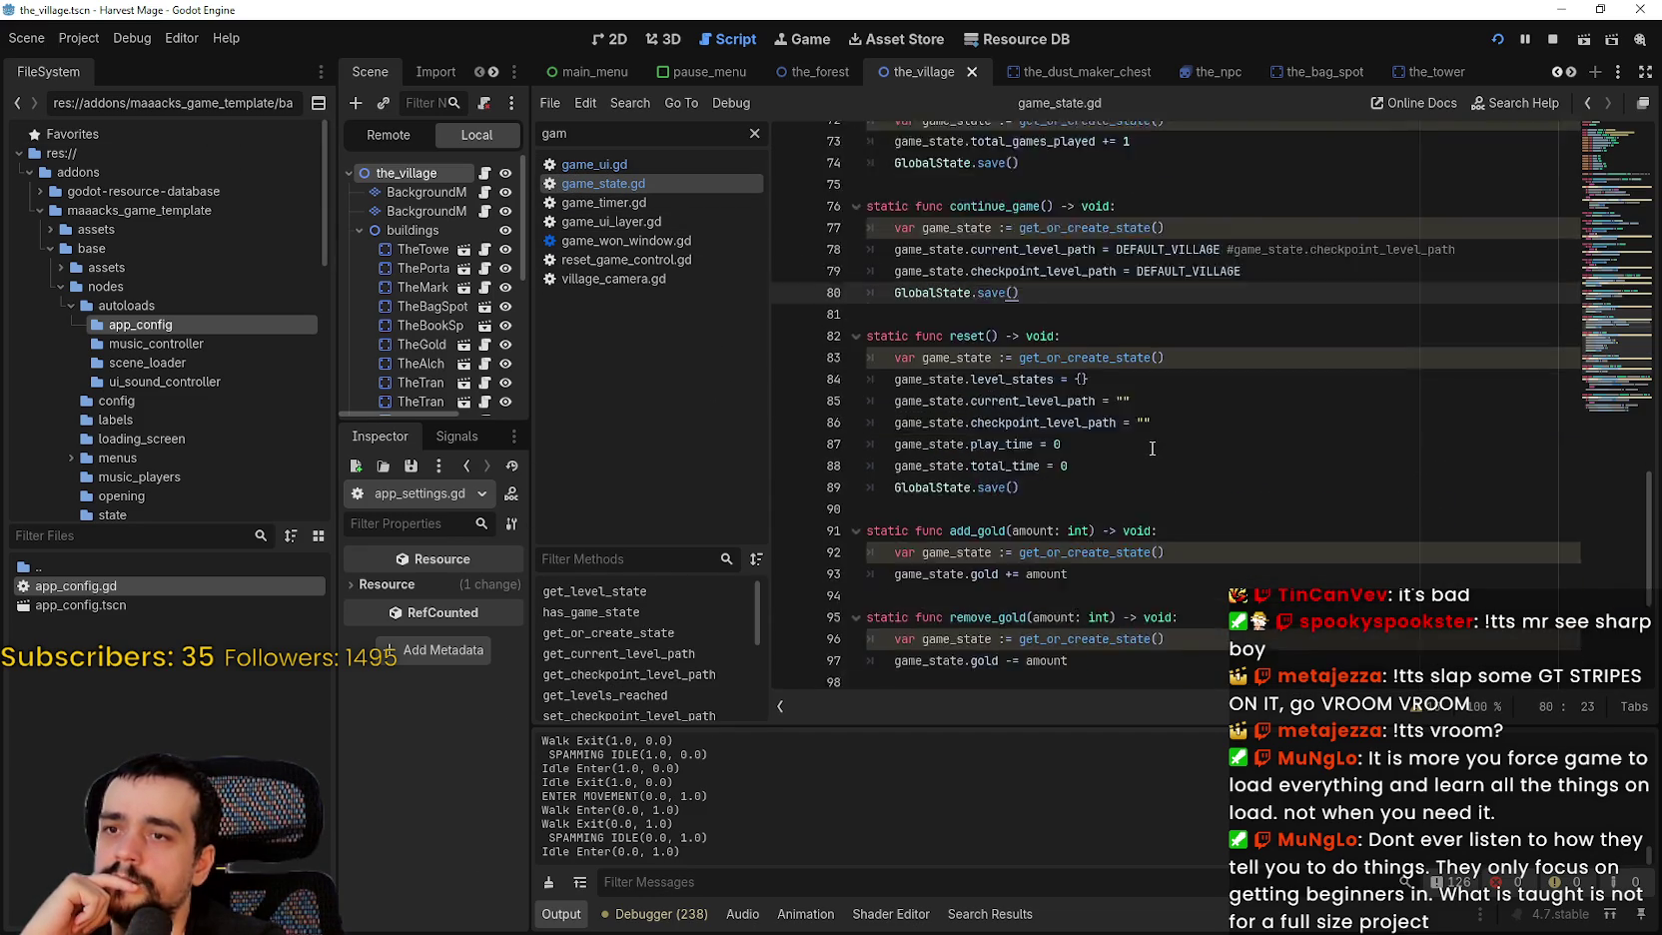
scroll(1152, 448, down, 5)
click(1155, 439)
scroll(1156, 449, down, 1)
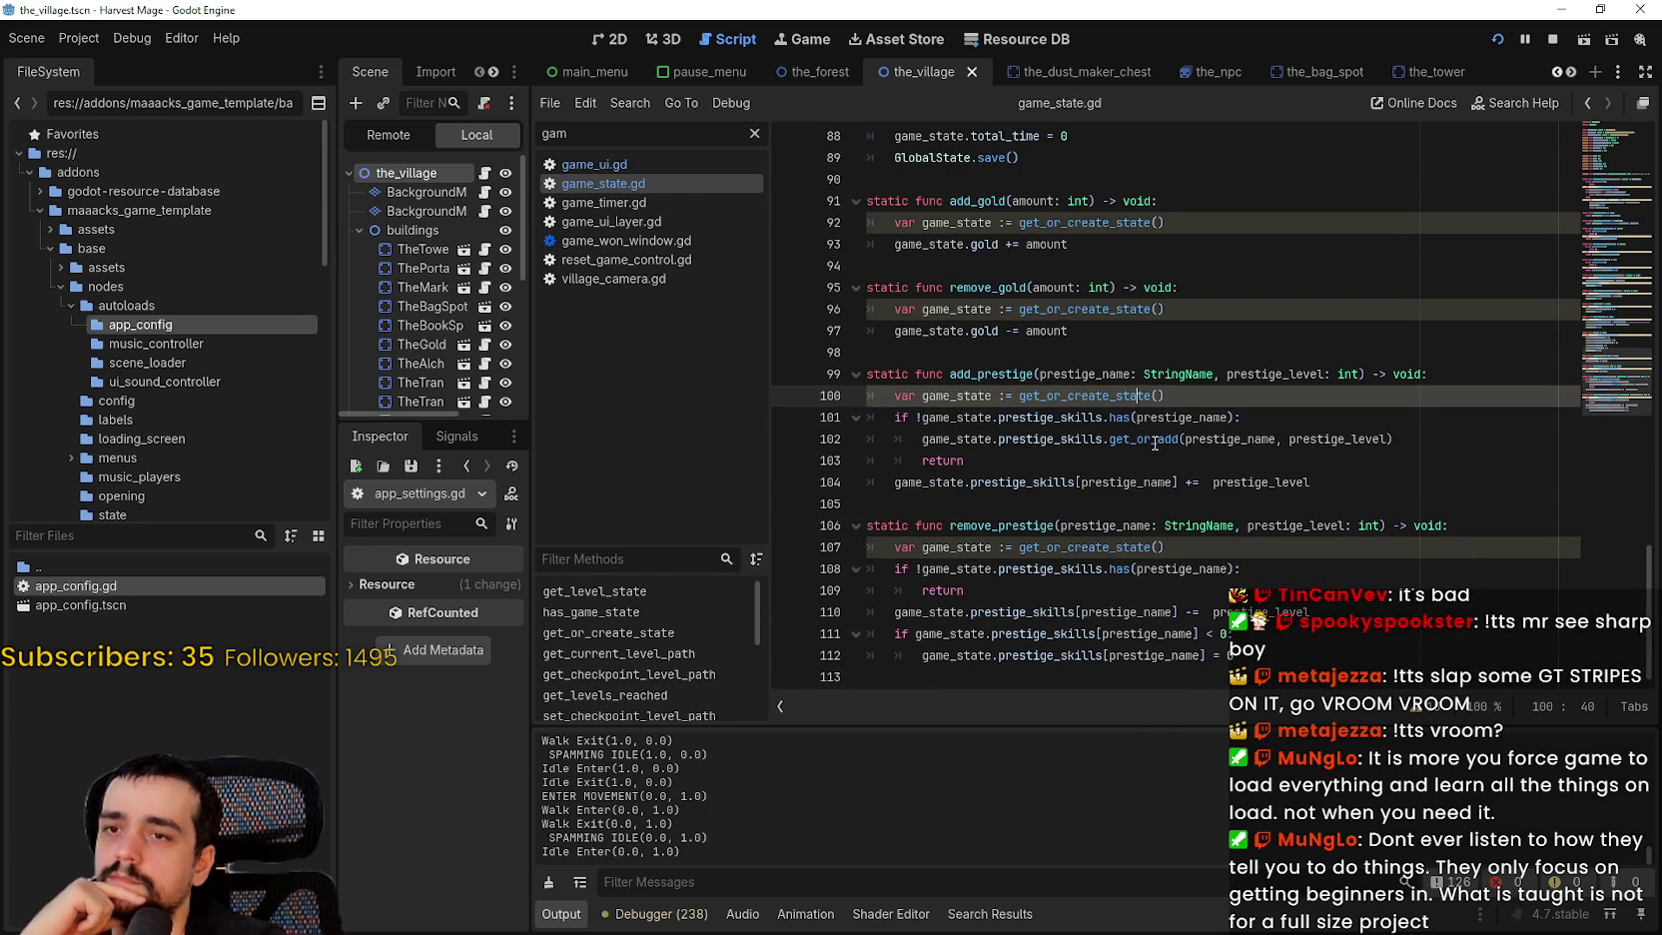
click(1087, 580)
scroll(1094, 578, up, 9)
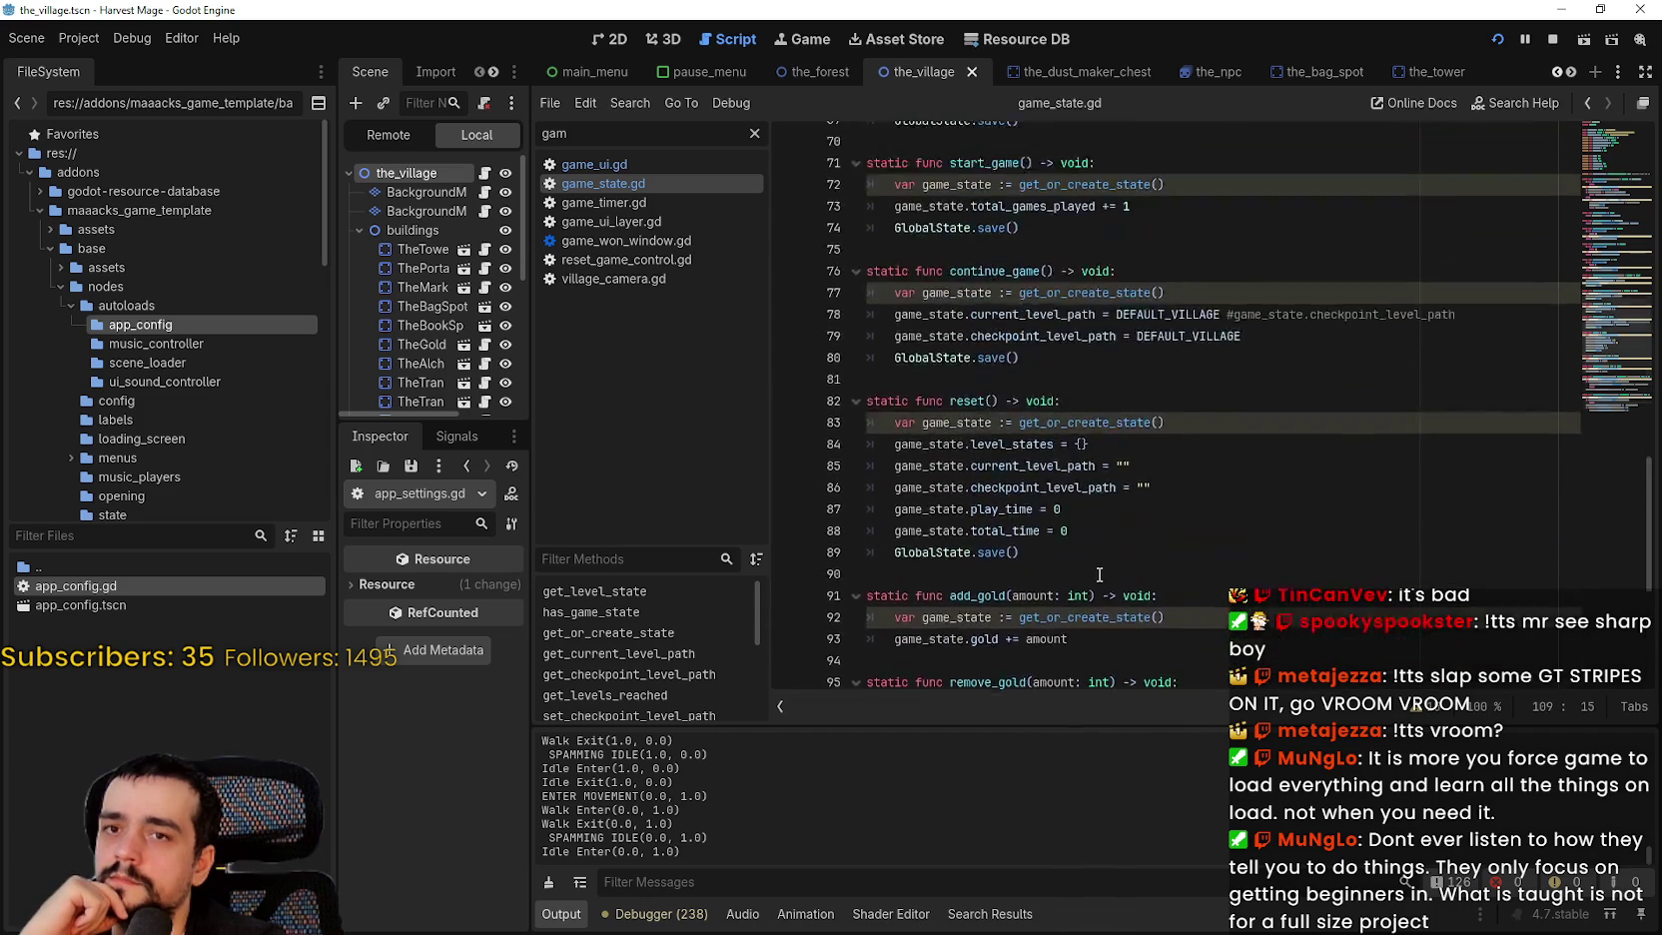
scroll(1098, 575, up, 13)
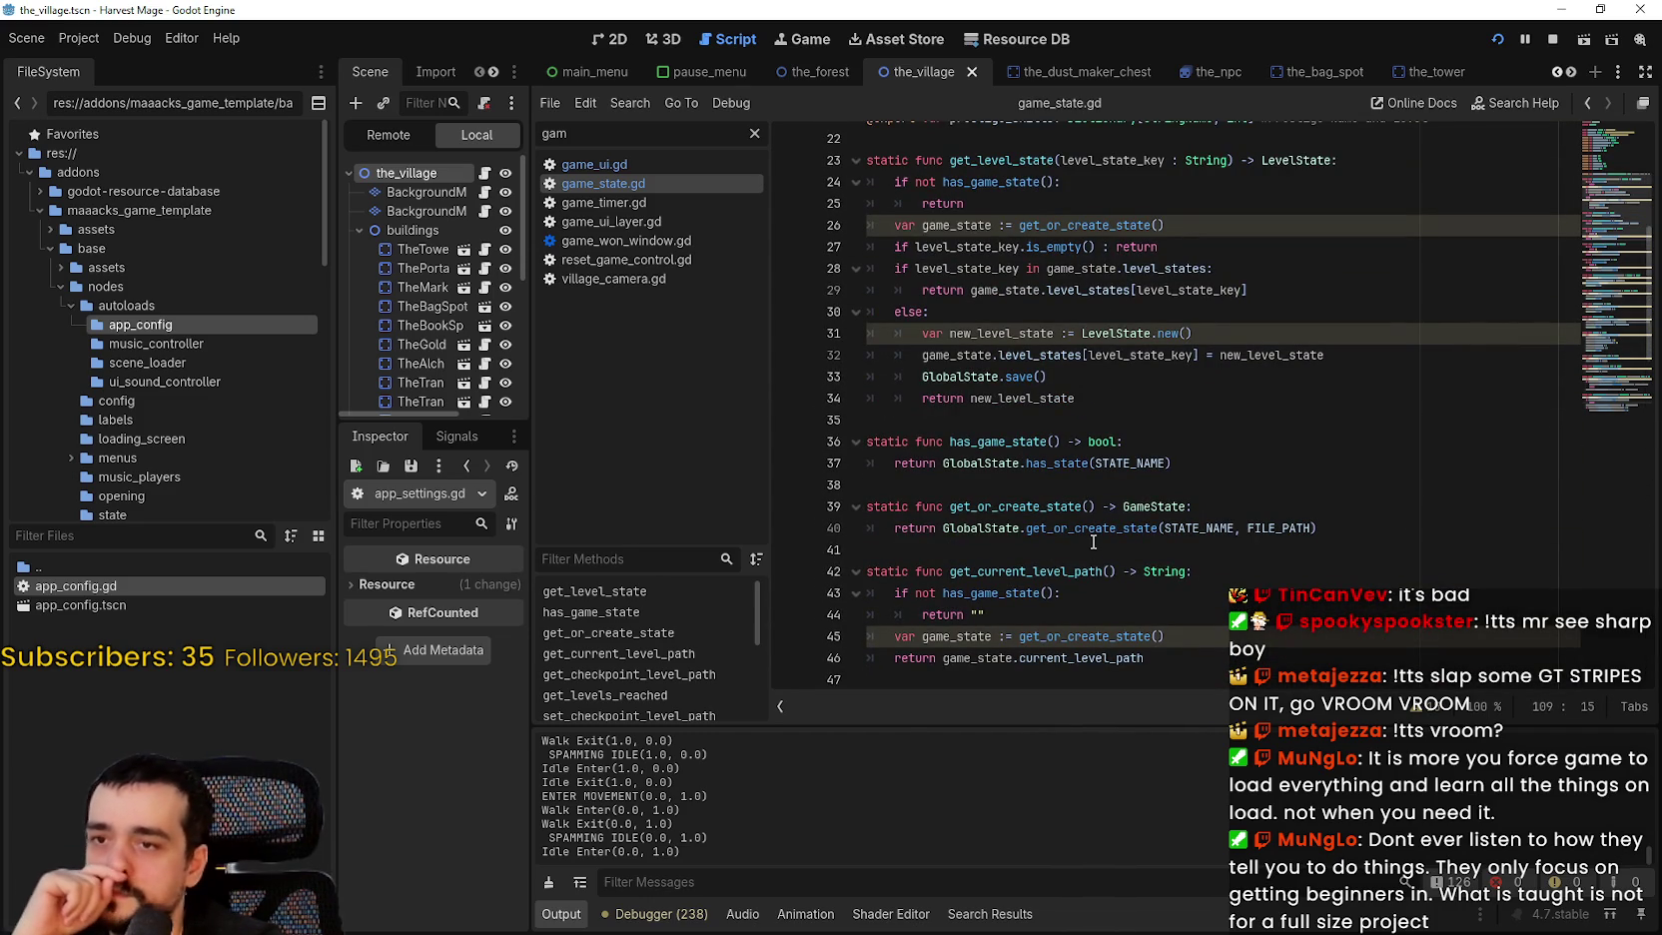
click(1146, 507)
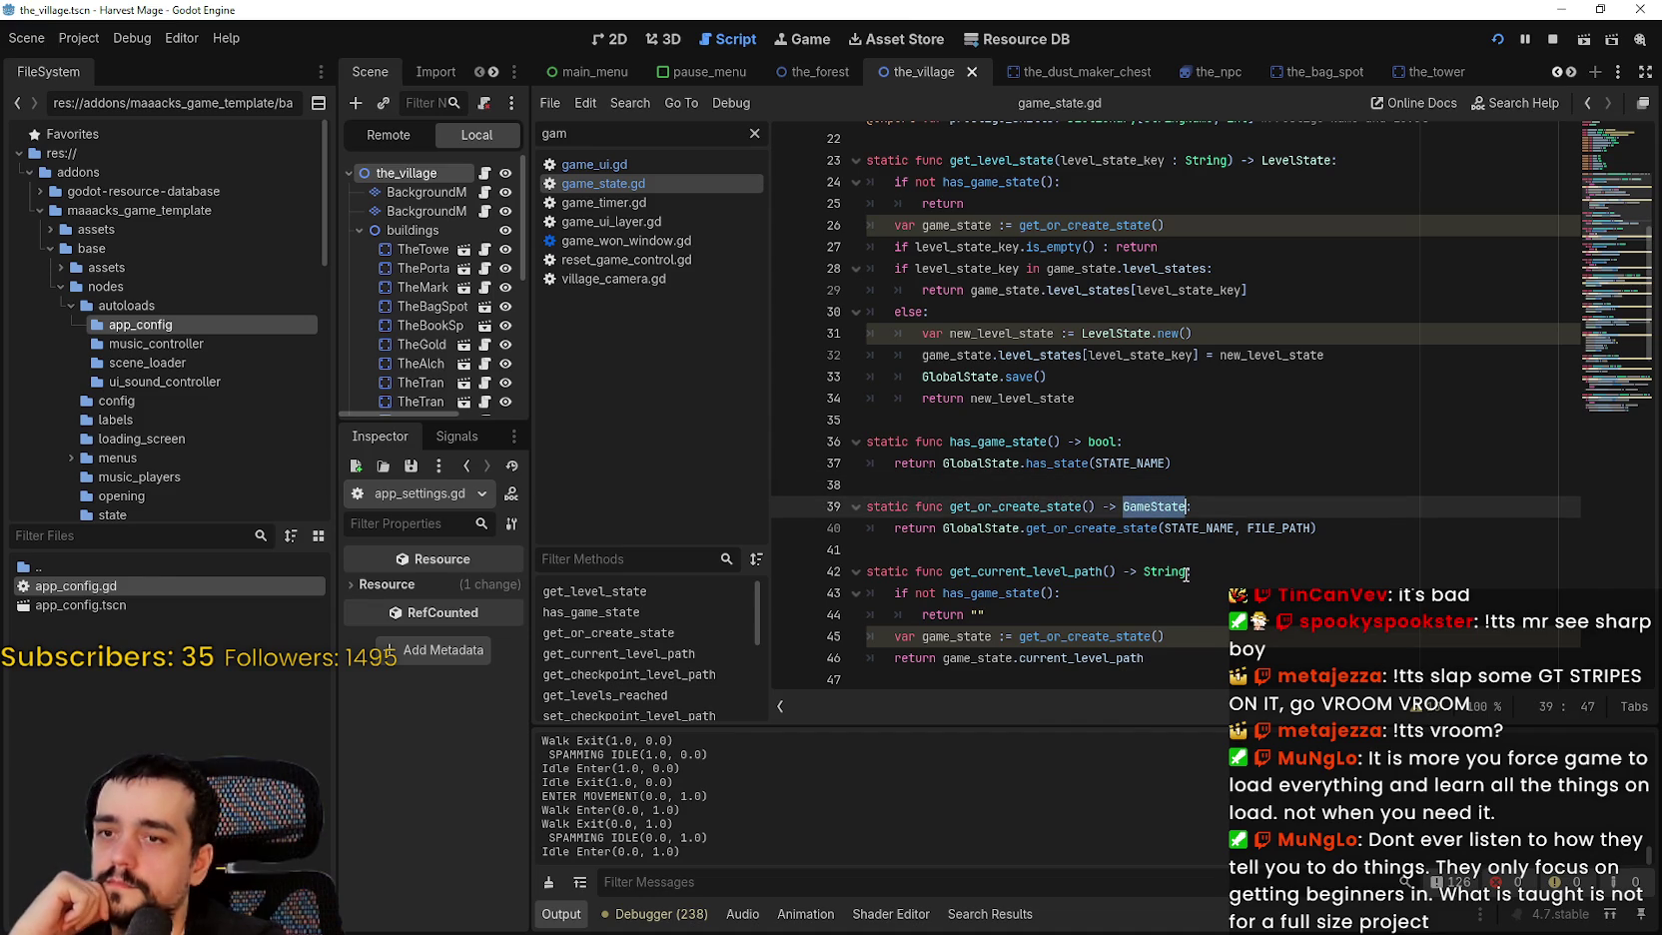
scroll(1159, 492, down, 2)
click(1156, 375)
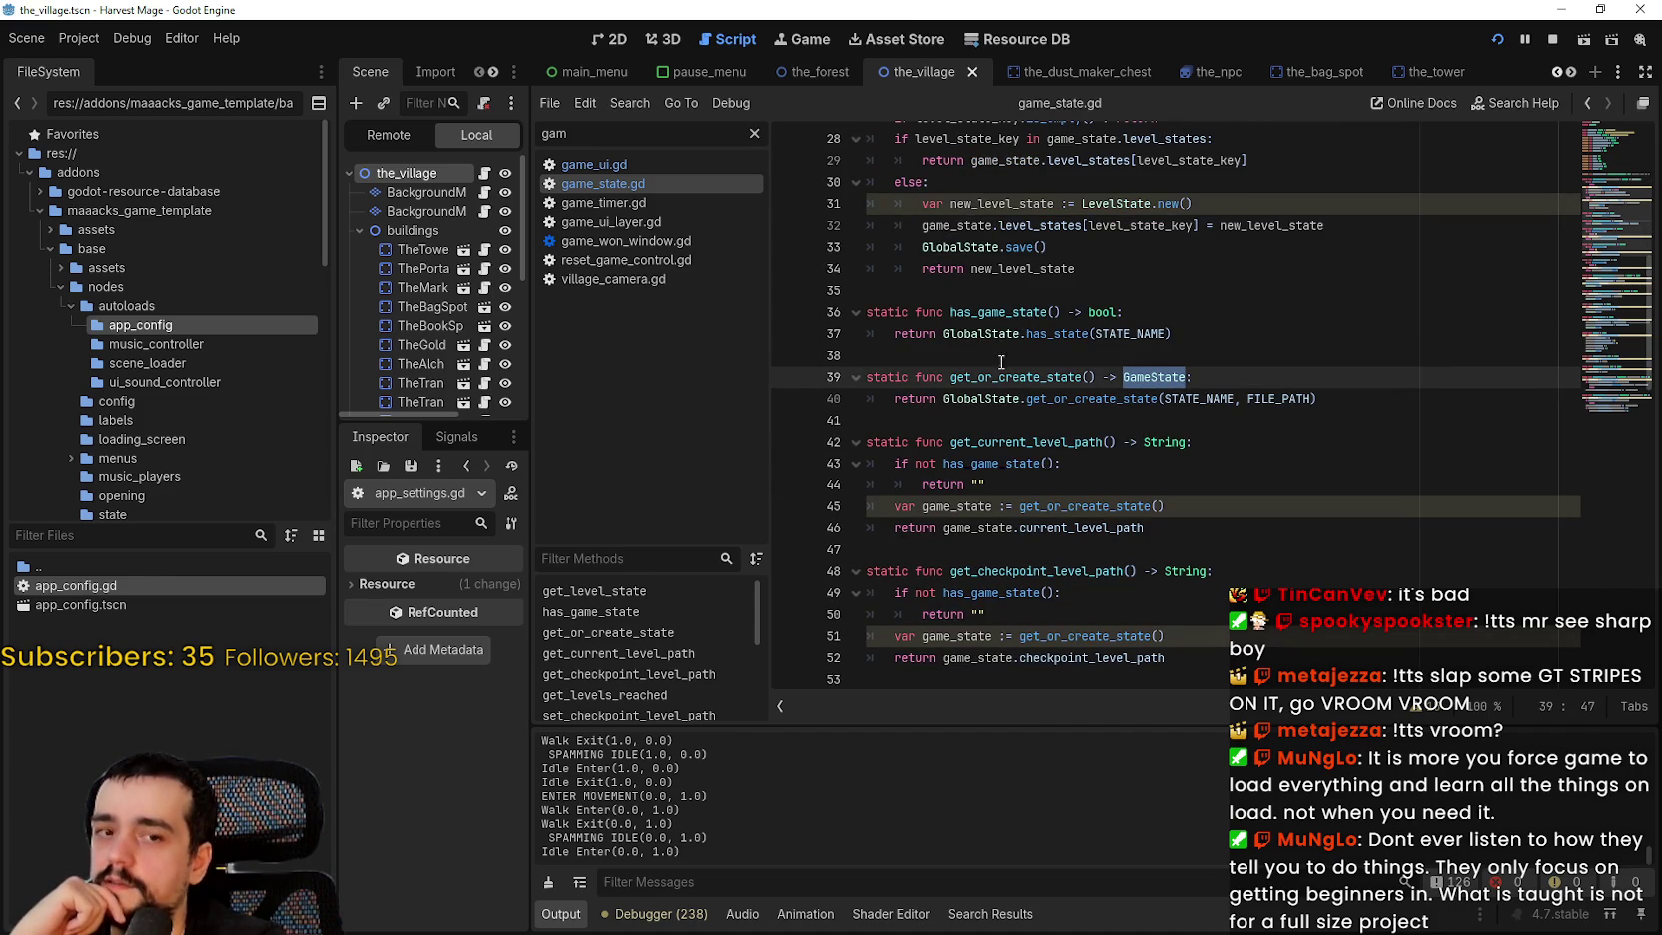
mouse_move(951, 376)
mouse_down()
mouse_move(1158, 390)
mouse_move(1173, 425)
mouse_up()
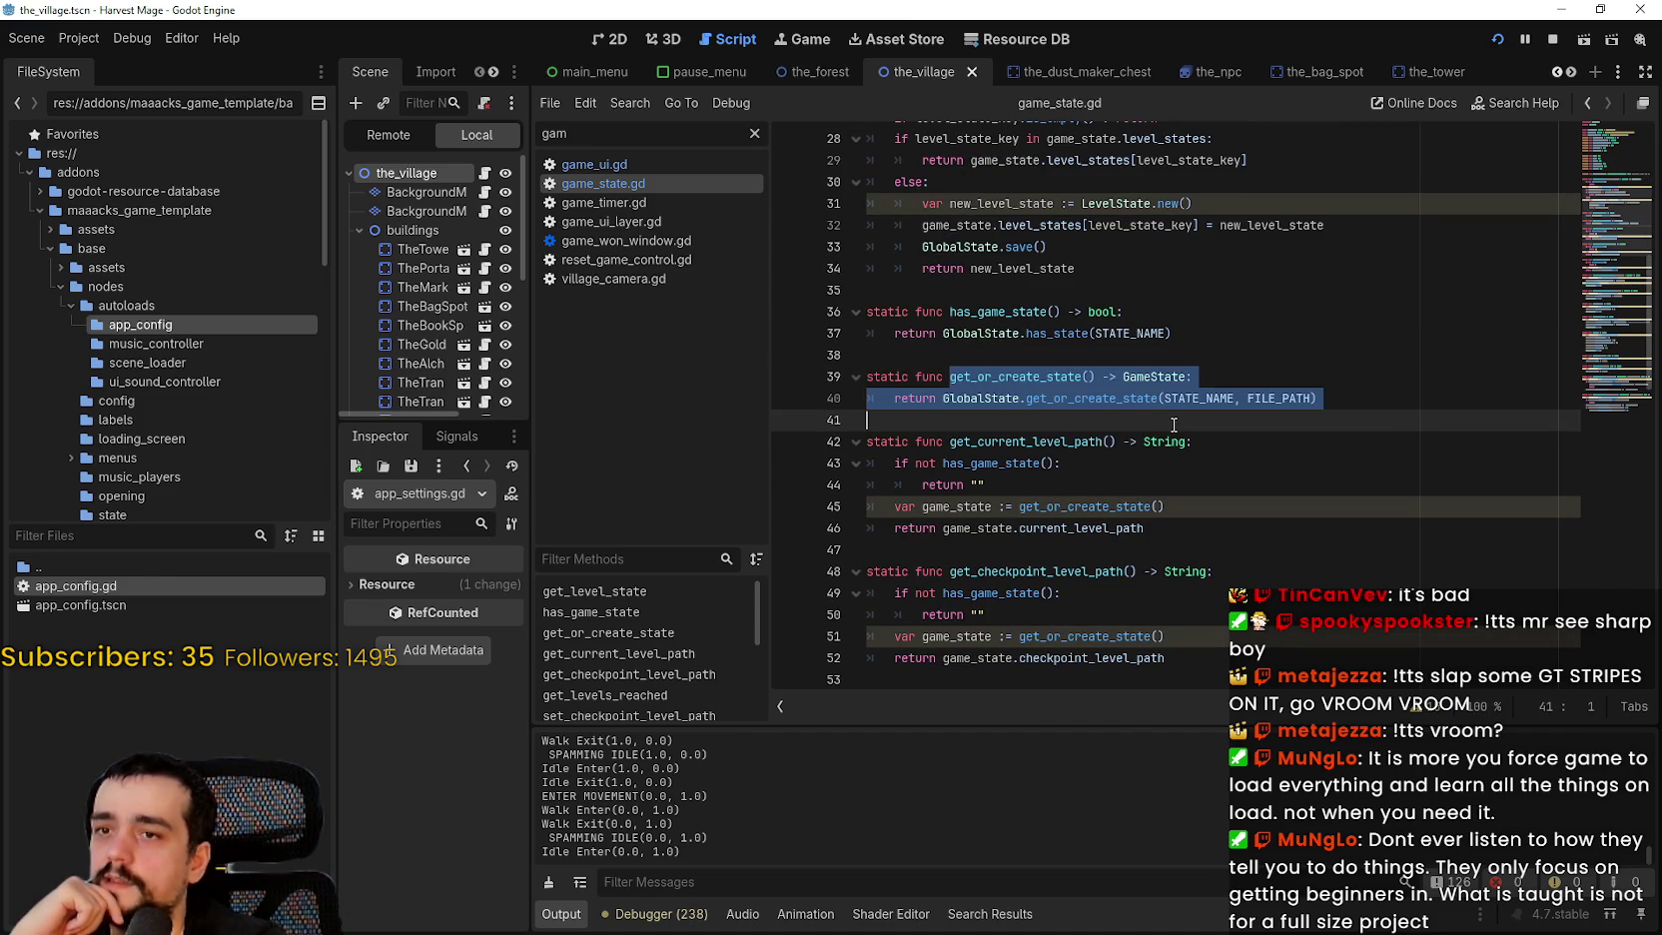
click(1172, 438)
double_click(967, 398)
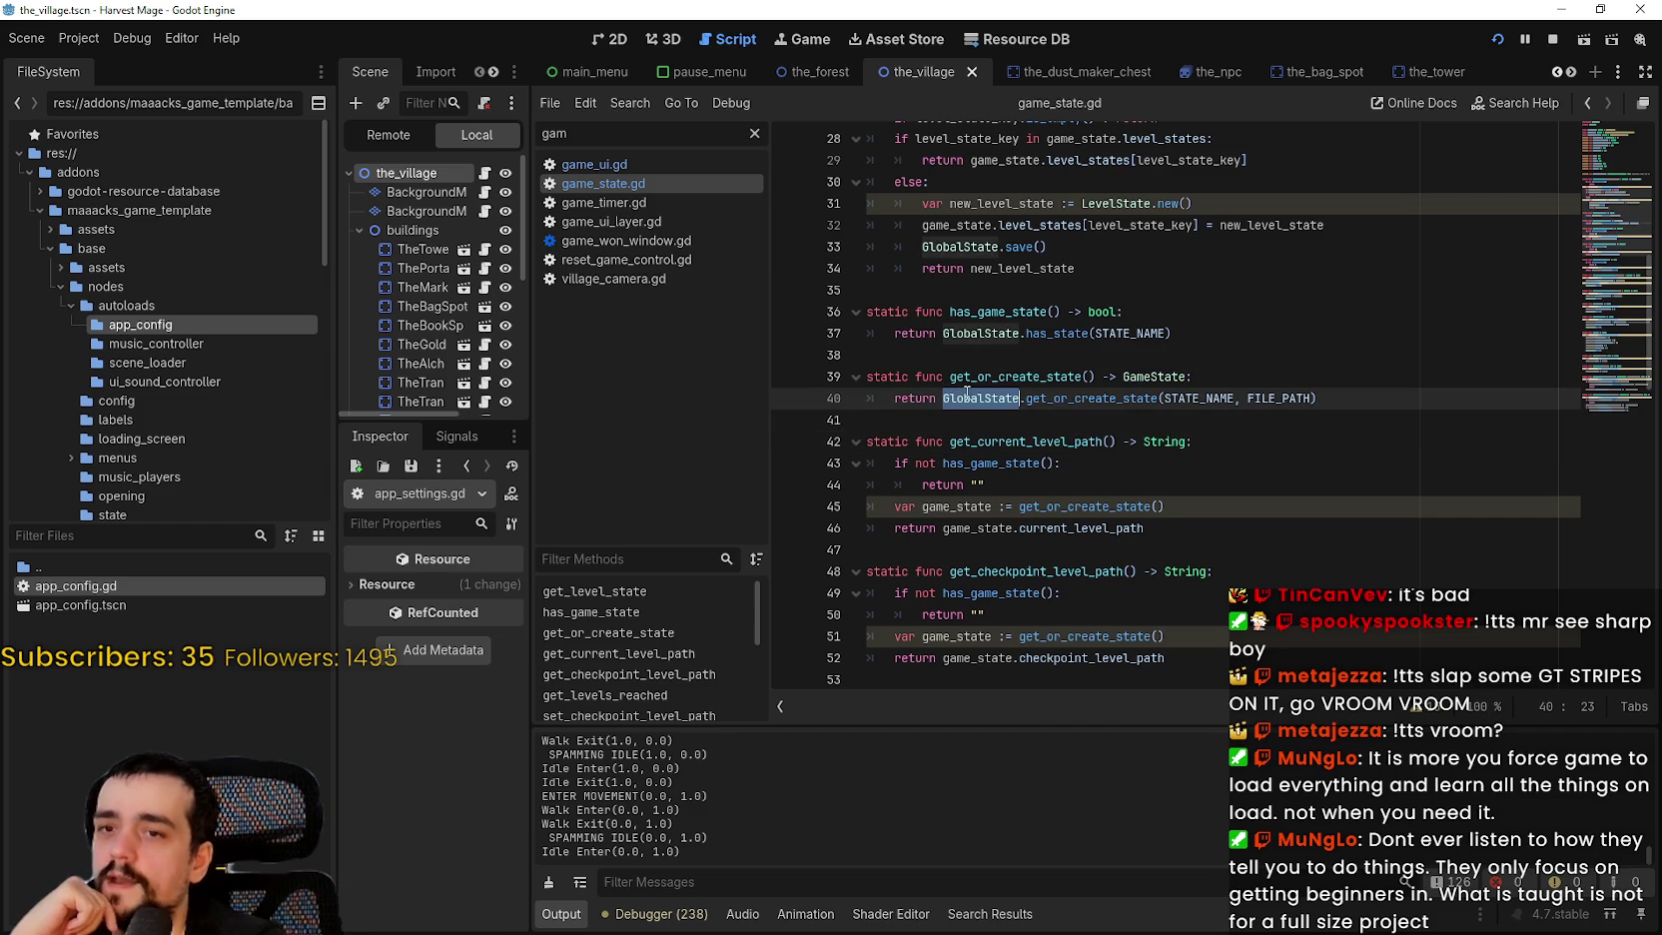
double_click(1152, 375)
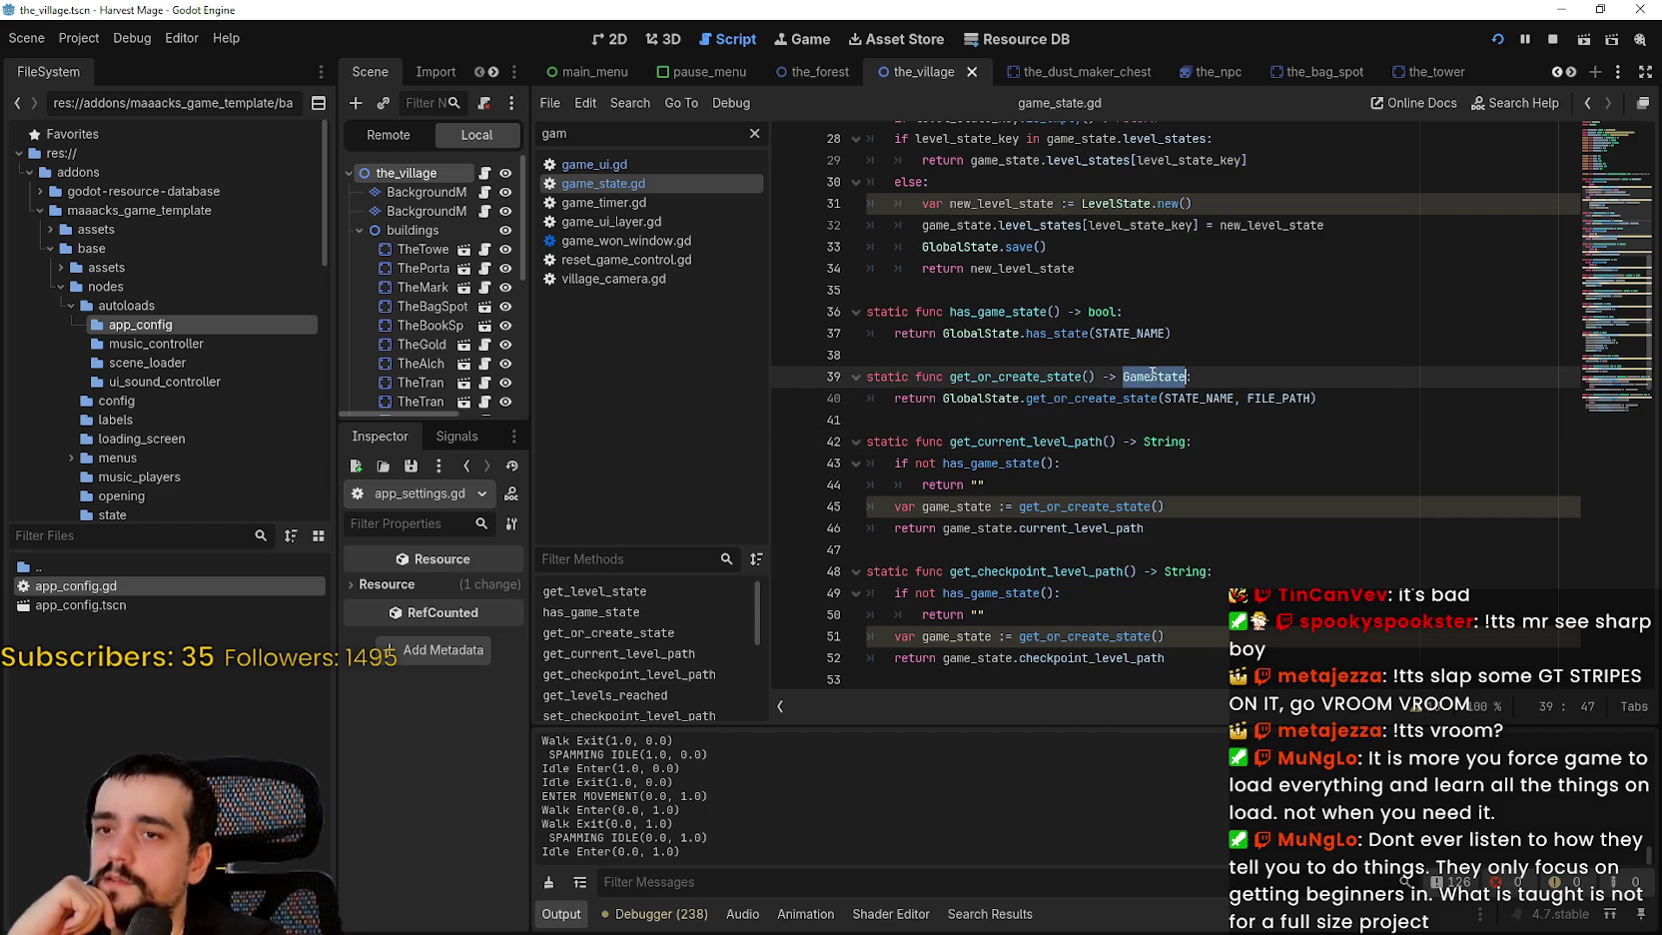
double_click(982, 400)
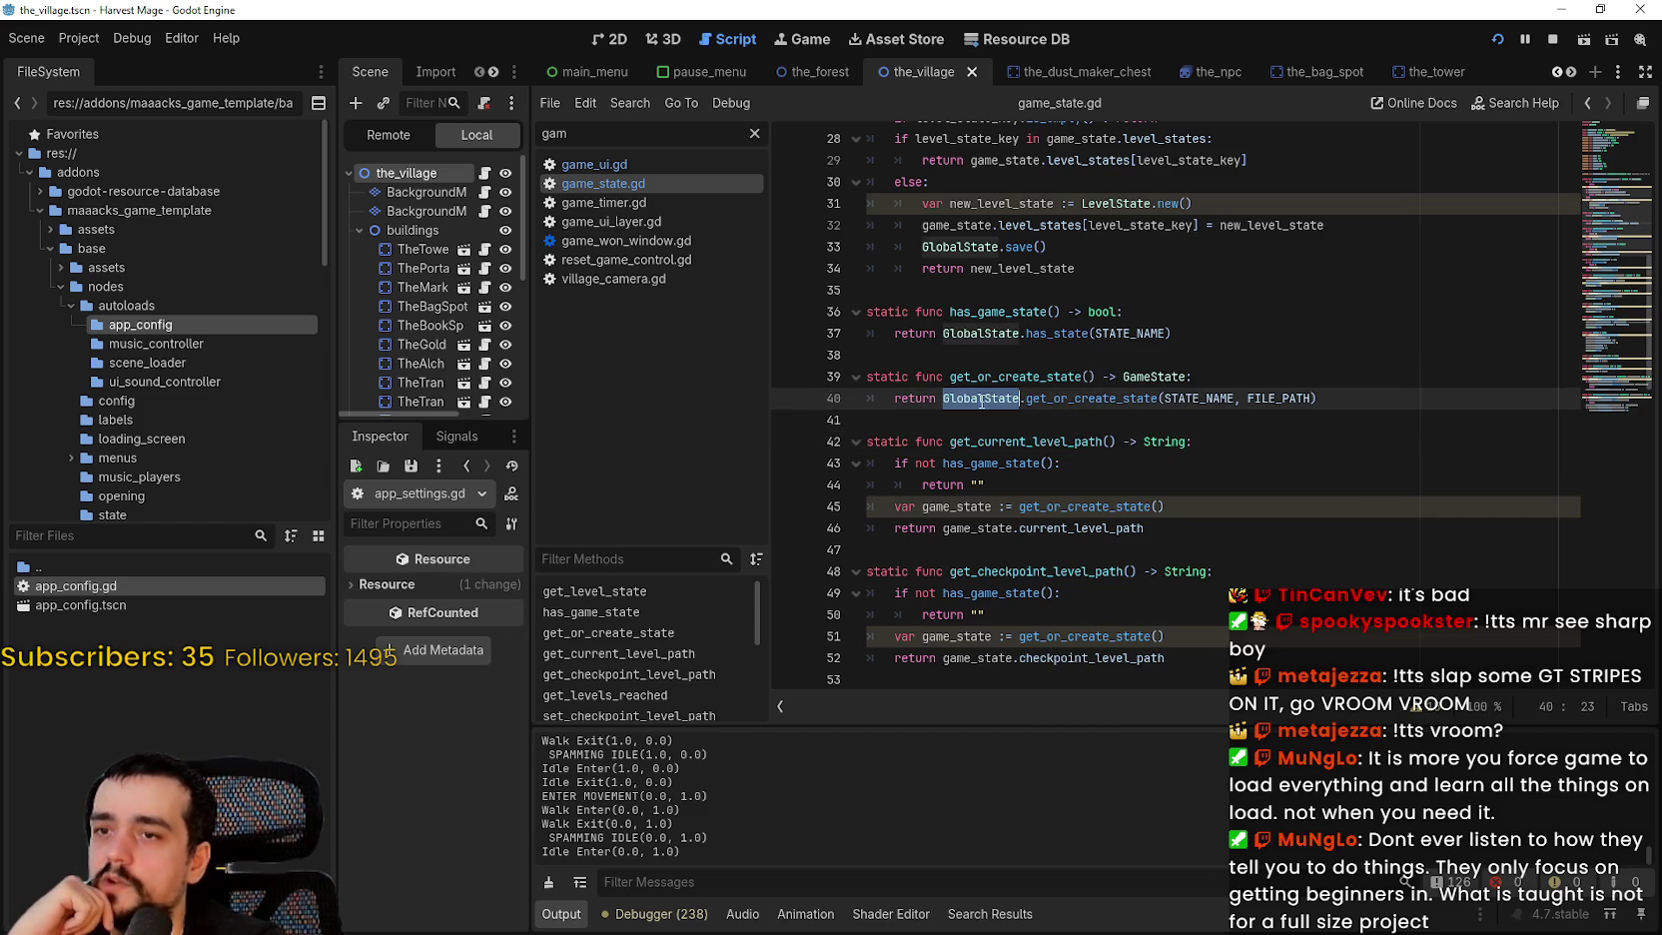
right_click(1153, 375)
click(1216, 650)
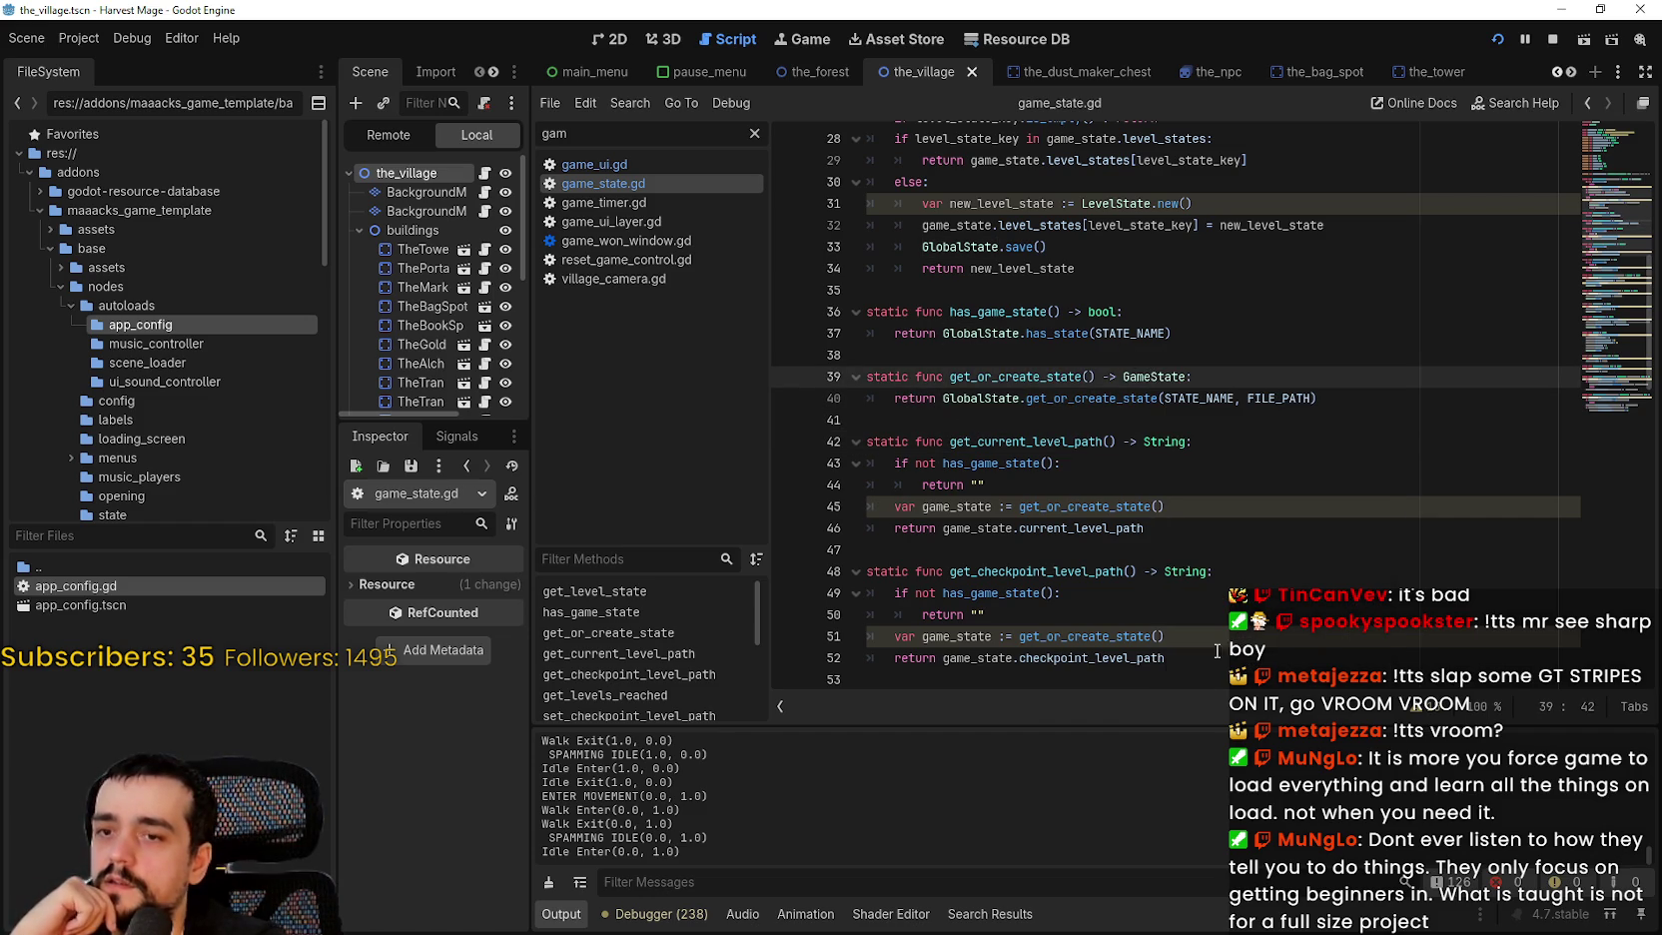
click(1588, 104)
click(1285, 303)
click(1284, 319)
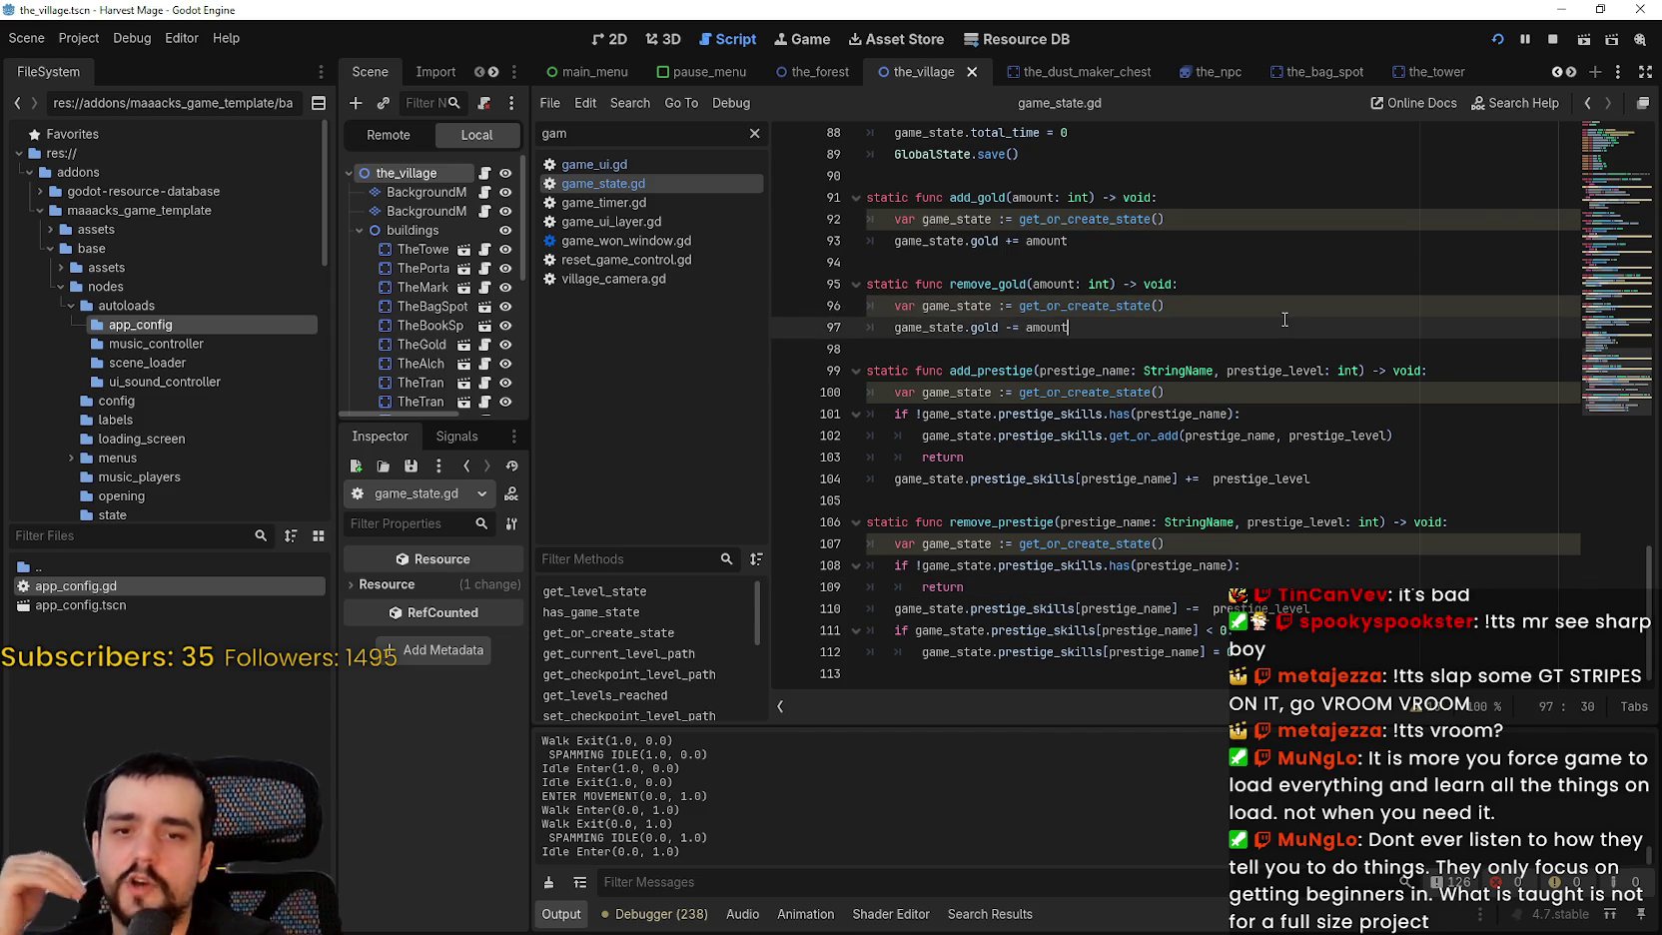
scroll(1161, 400, up, 6)
click(1161, 376)
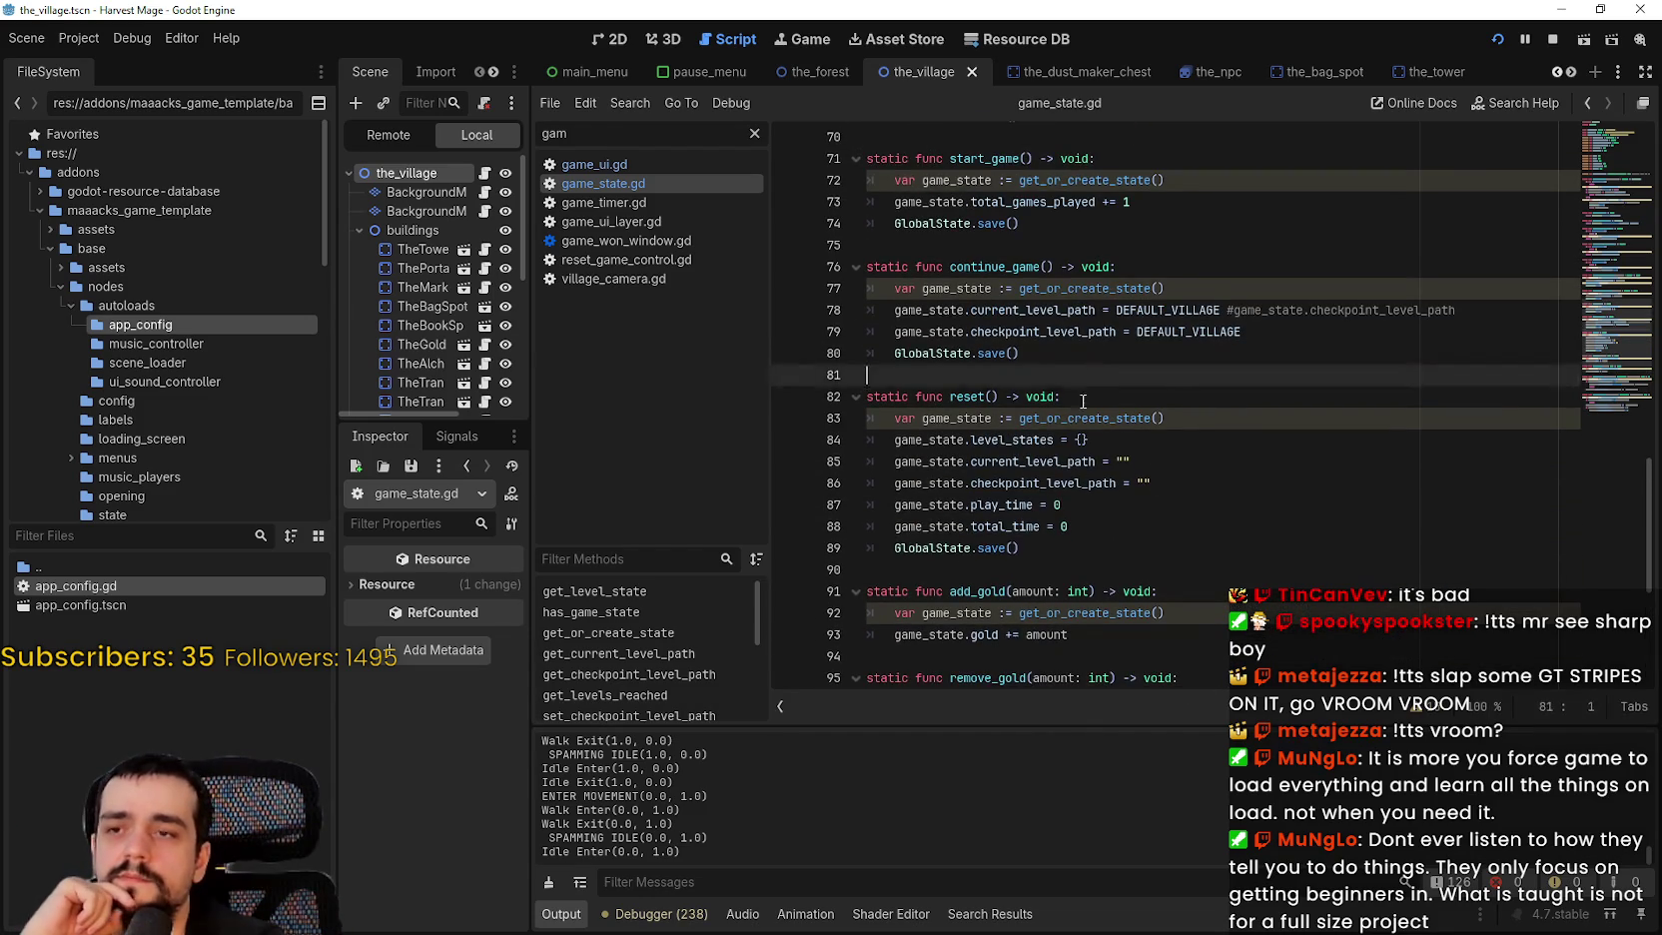
scroll(1162, 483, up, 4)
scroll(1161, 483, up, 2)
click(626, 202)
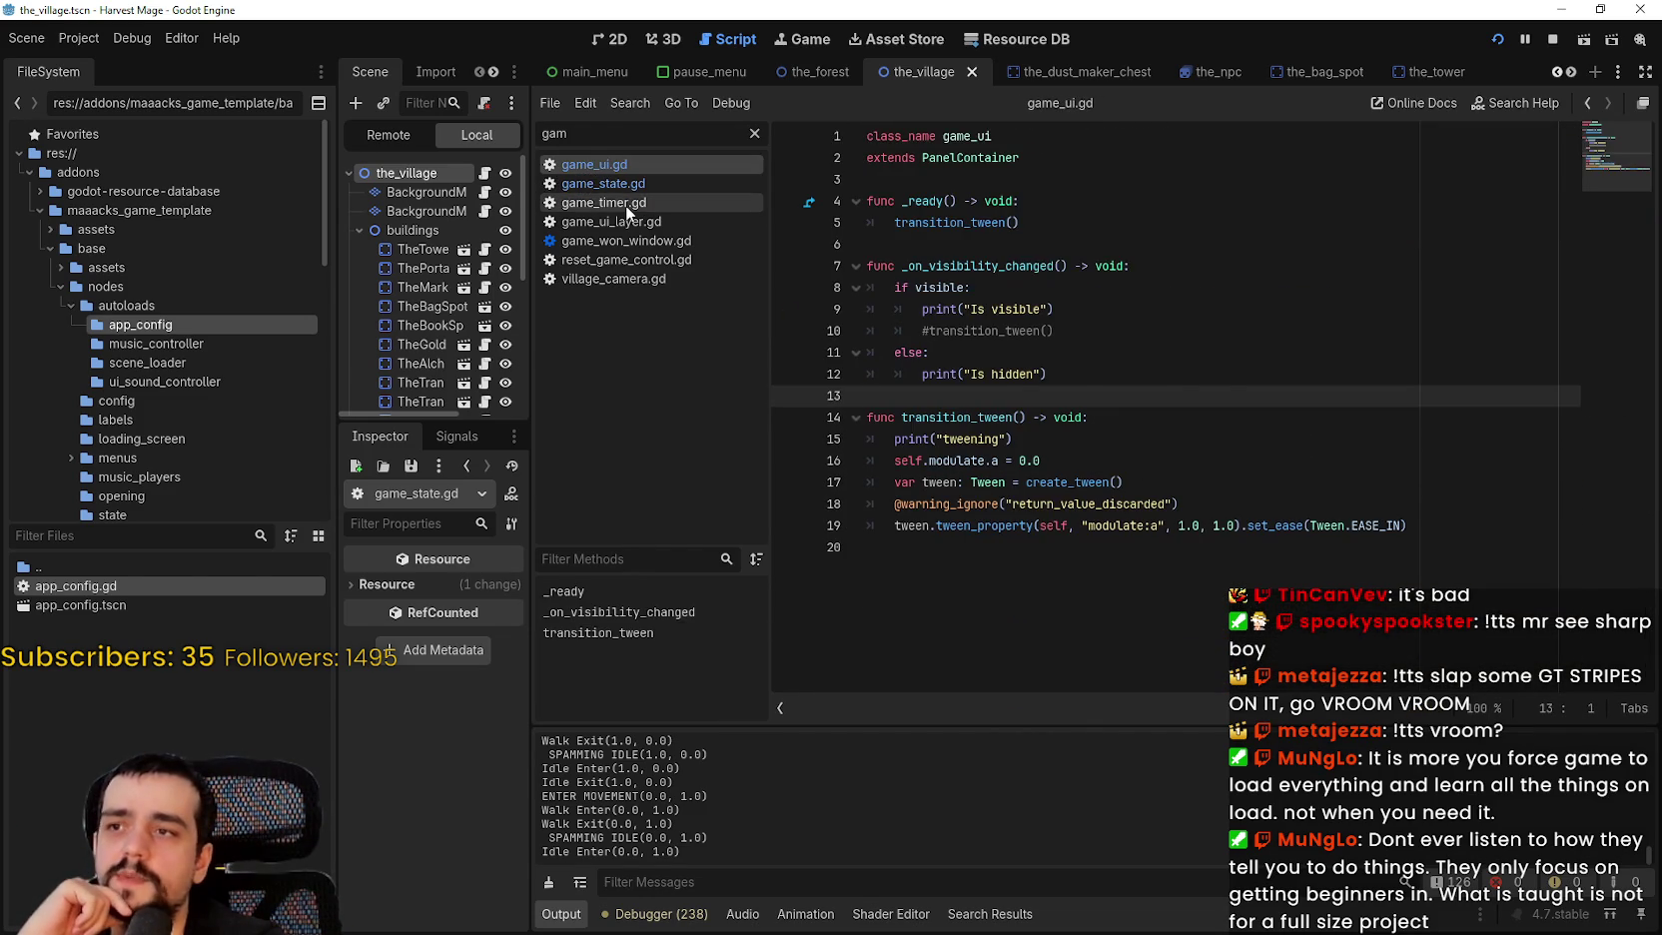
click(609, 184)
scroll(1237, 511, up, 2)
scroll(1237, 510, up, 5)
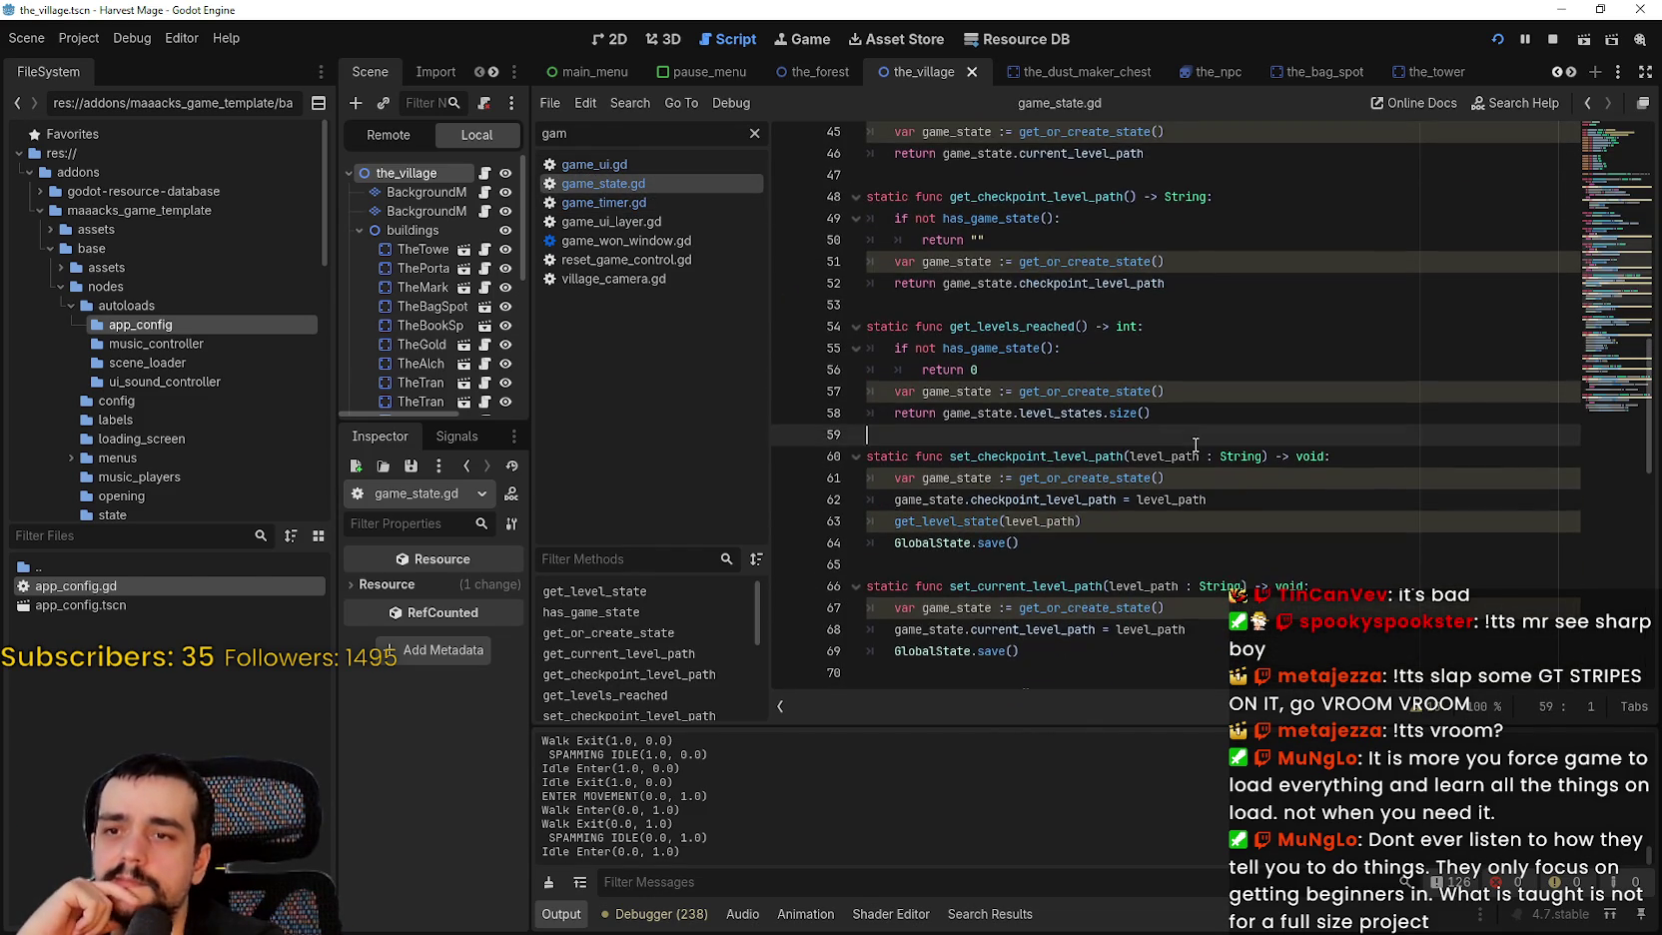
click(79, 38)
click(101, 65)
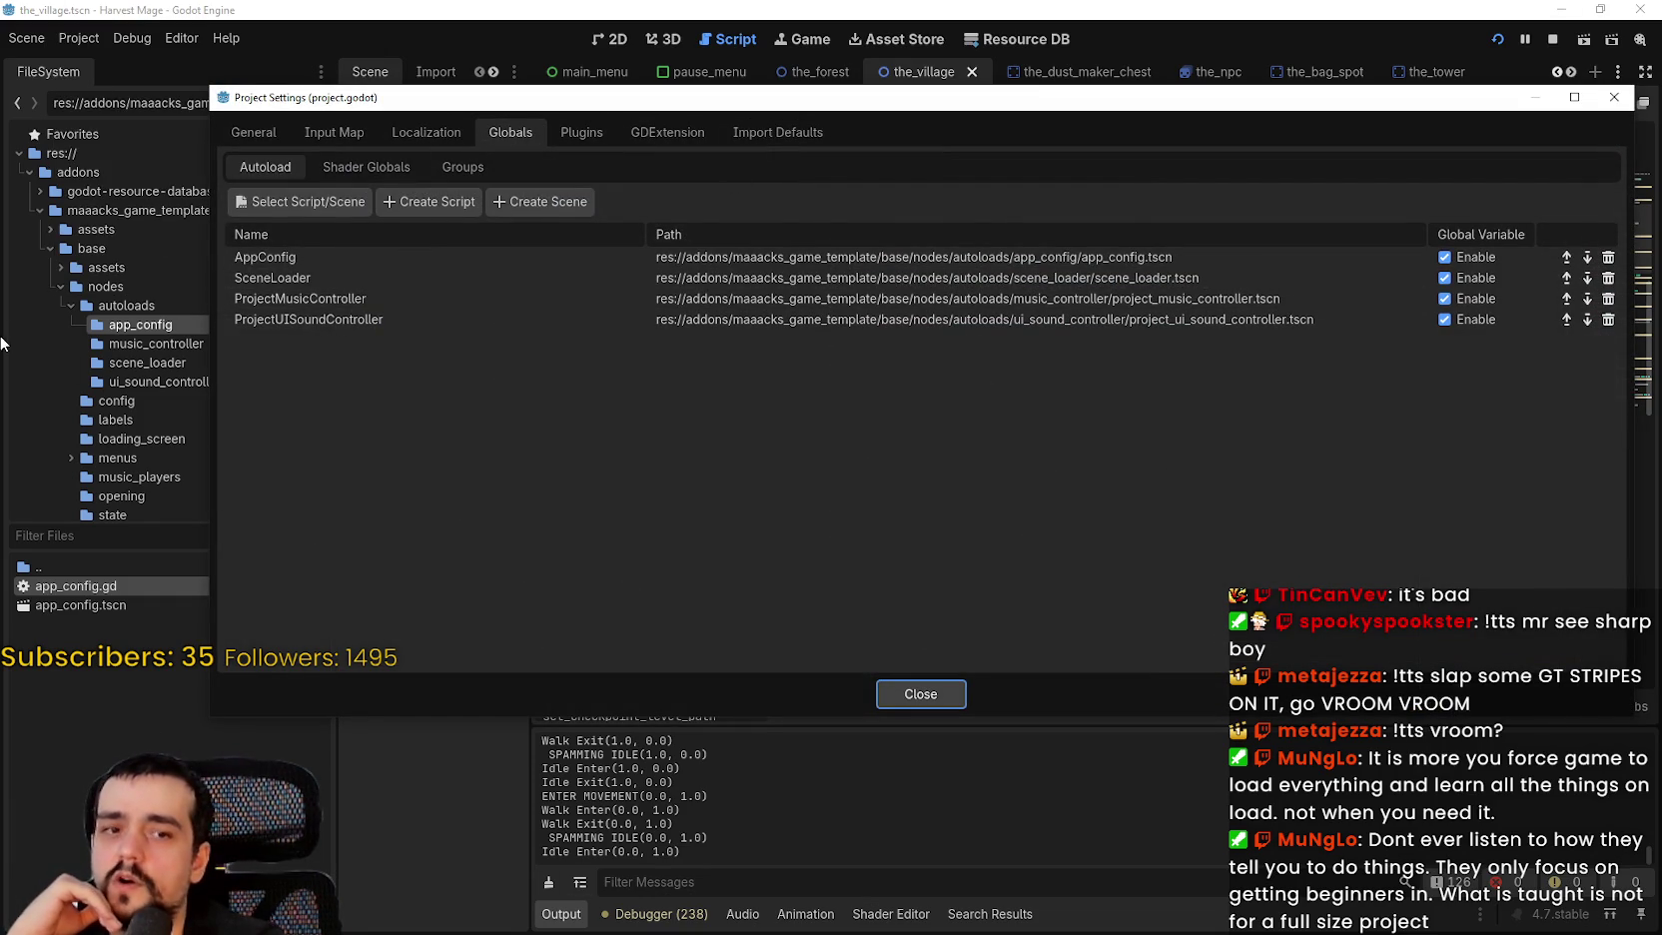
Step: Close Project Settings and stop the running Harvest Mage game
click(945, 691)
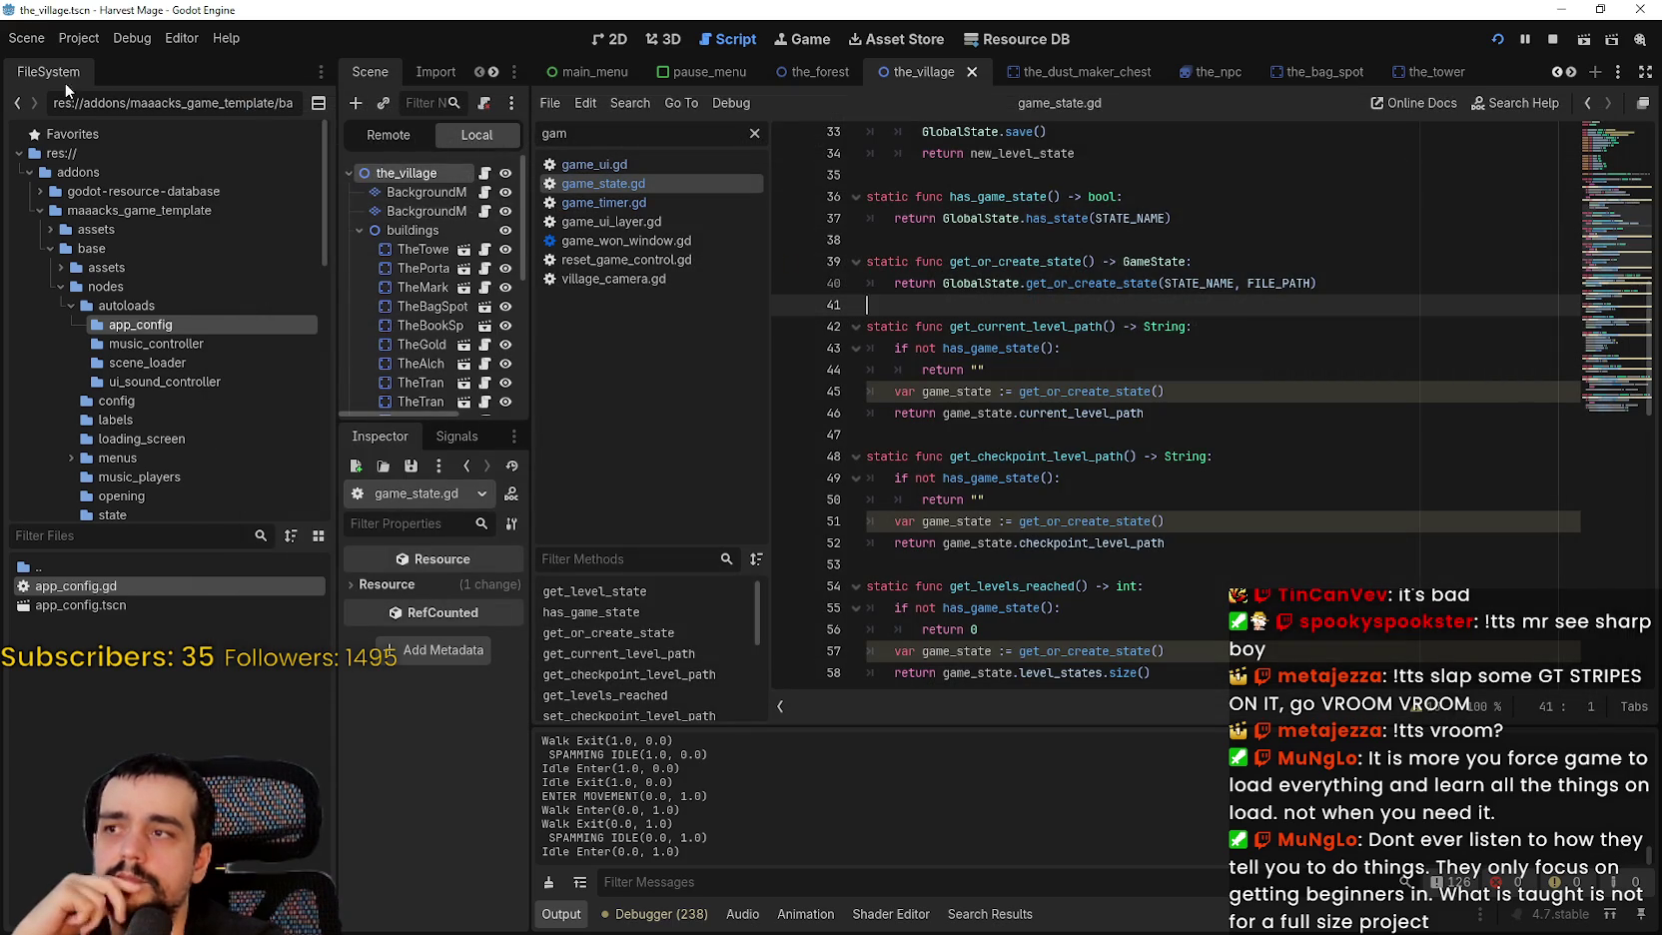
click(79, 38)
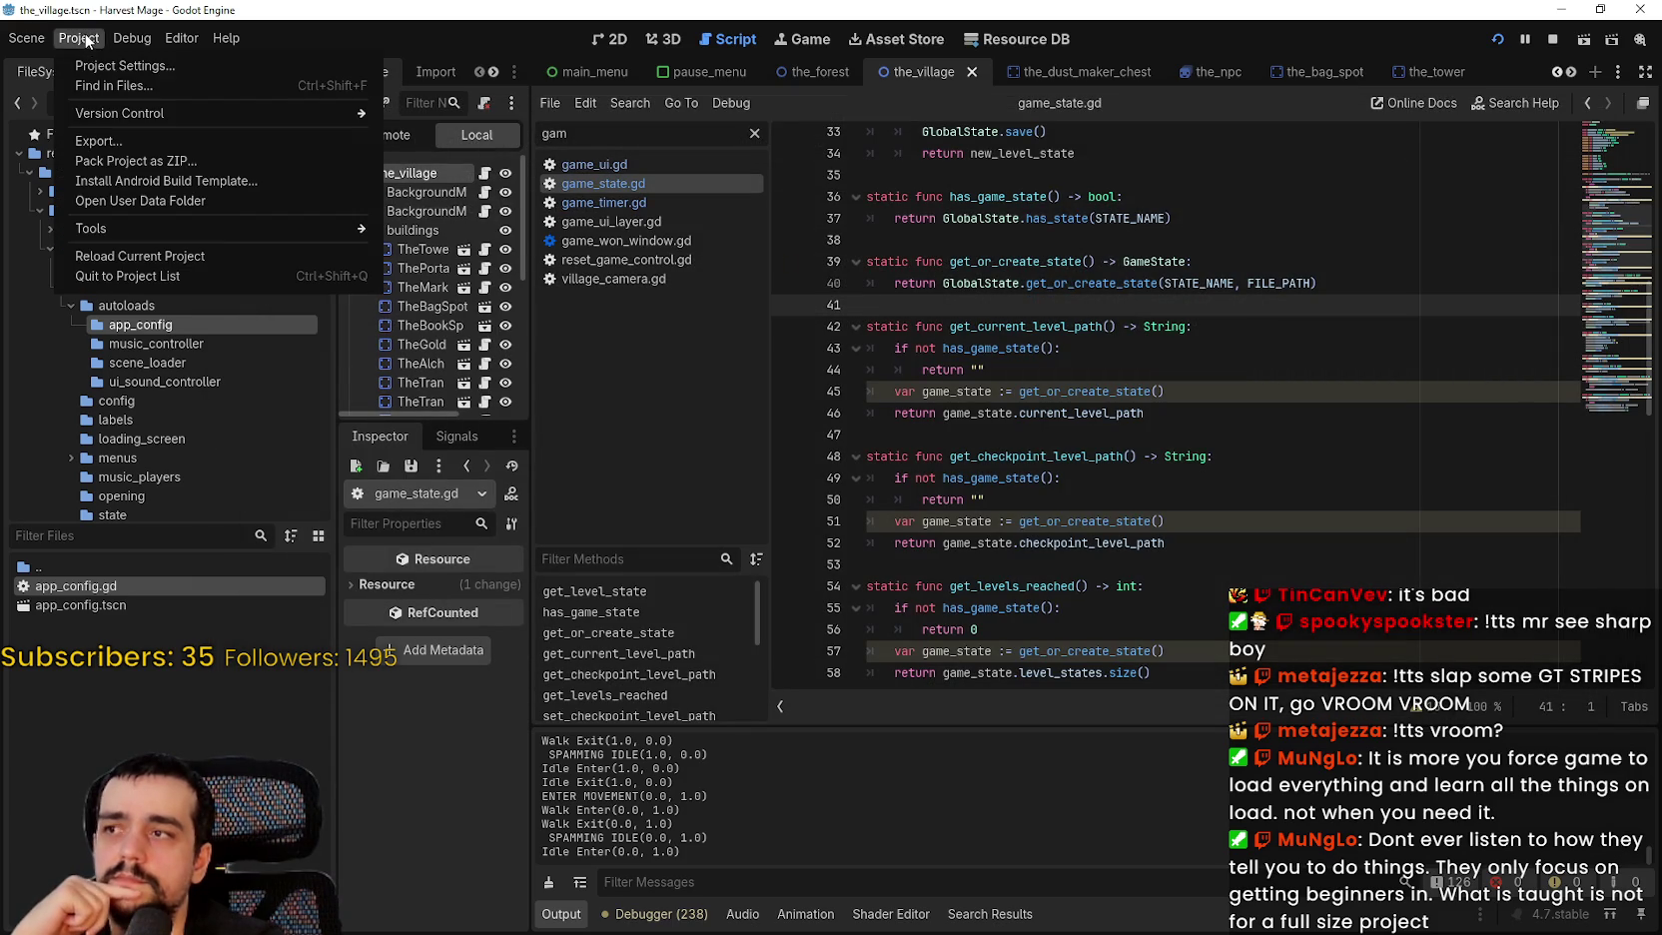
click(1546, 39)
click(1545, 38)
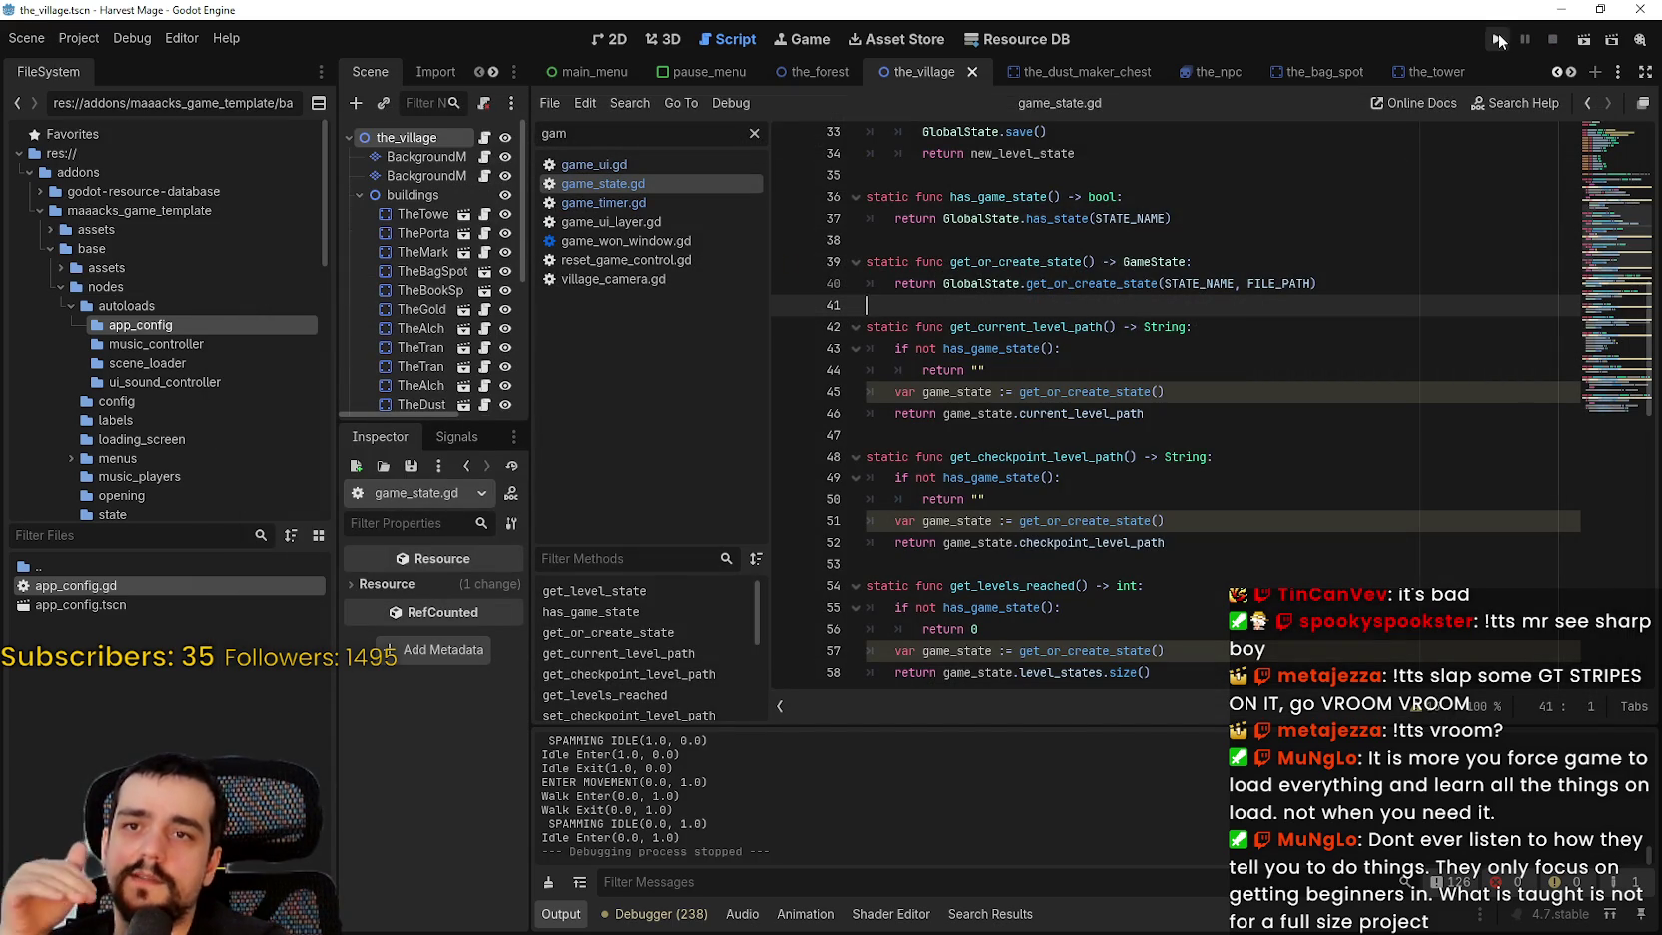
Step: Run Harvest Mage, view its Options screen, go Back, and continue the saved game
click(1500, 40)
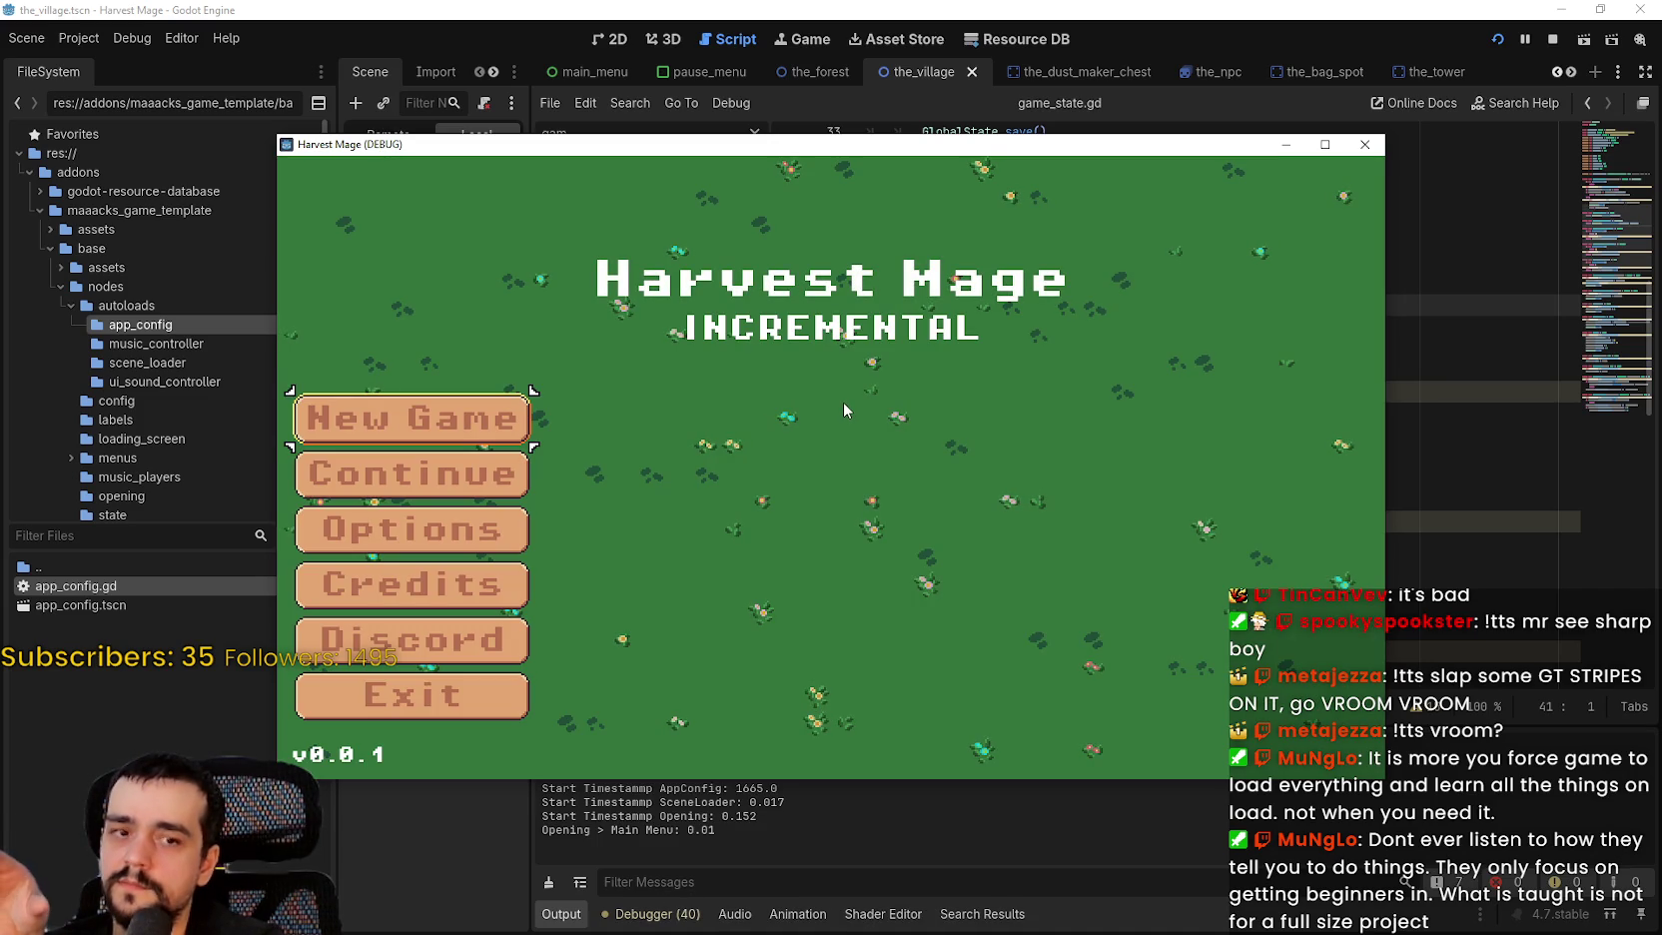
click(436, 533)
click(348, 749)
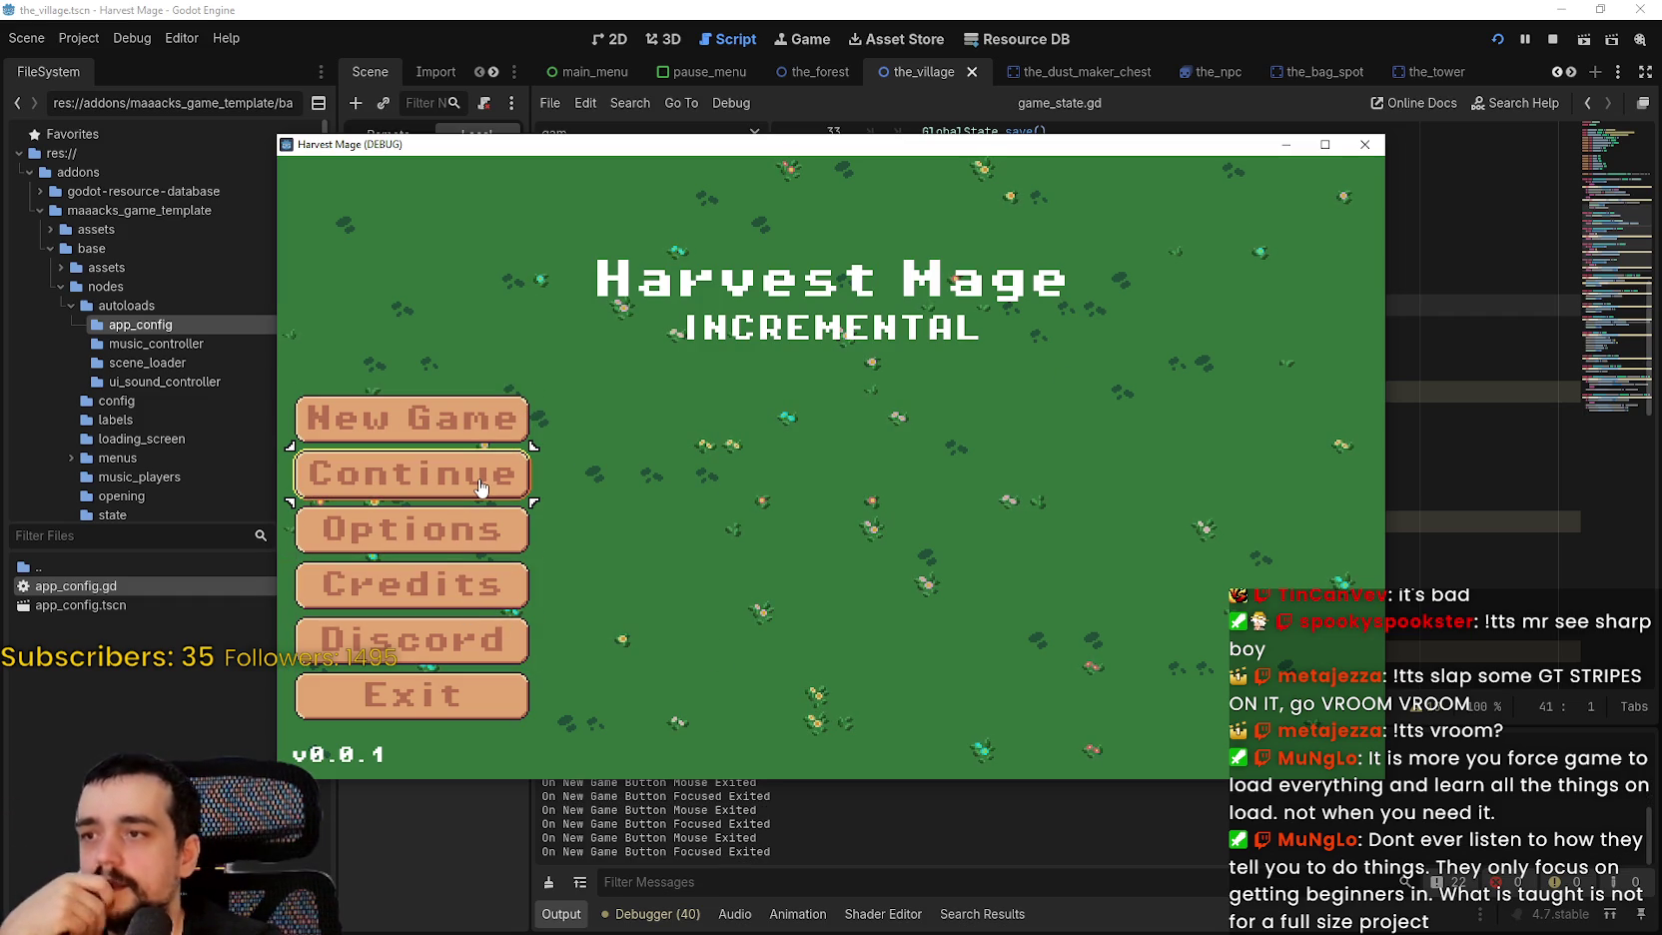
key(Down)
key(Down)
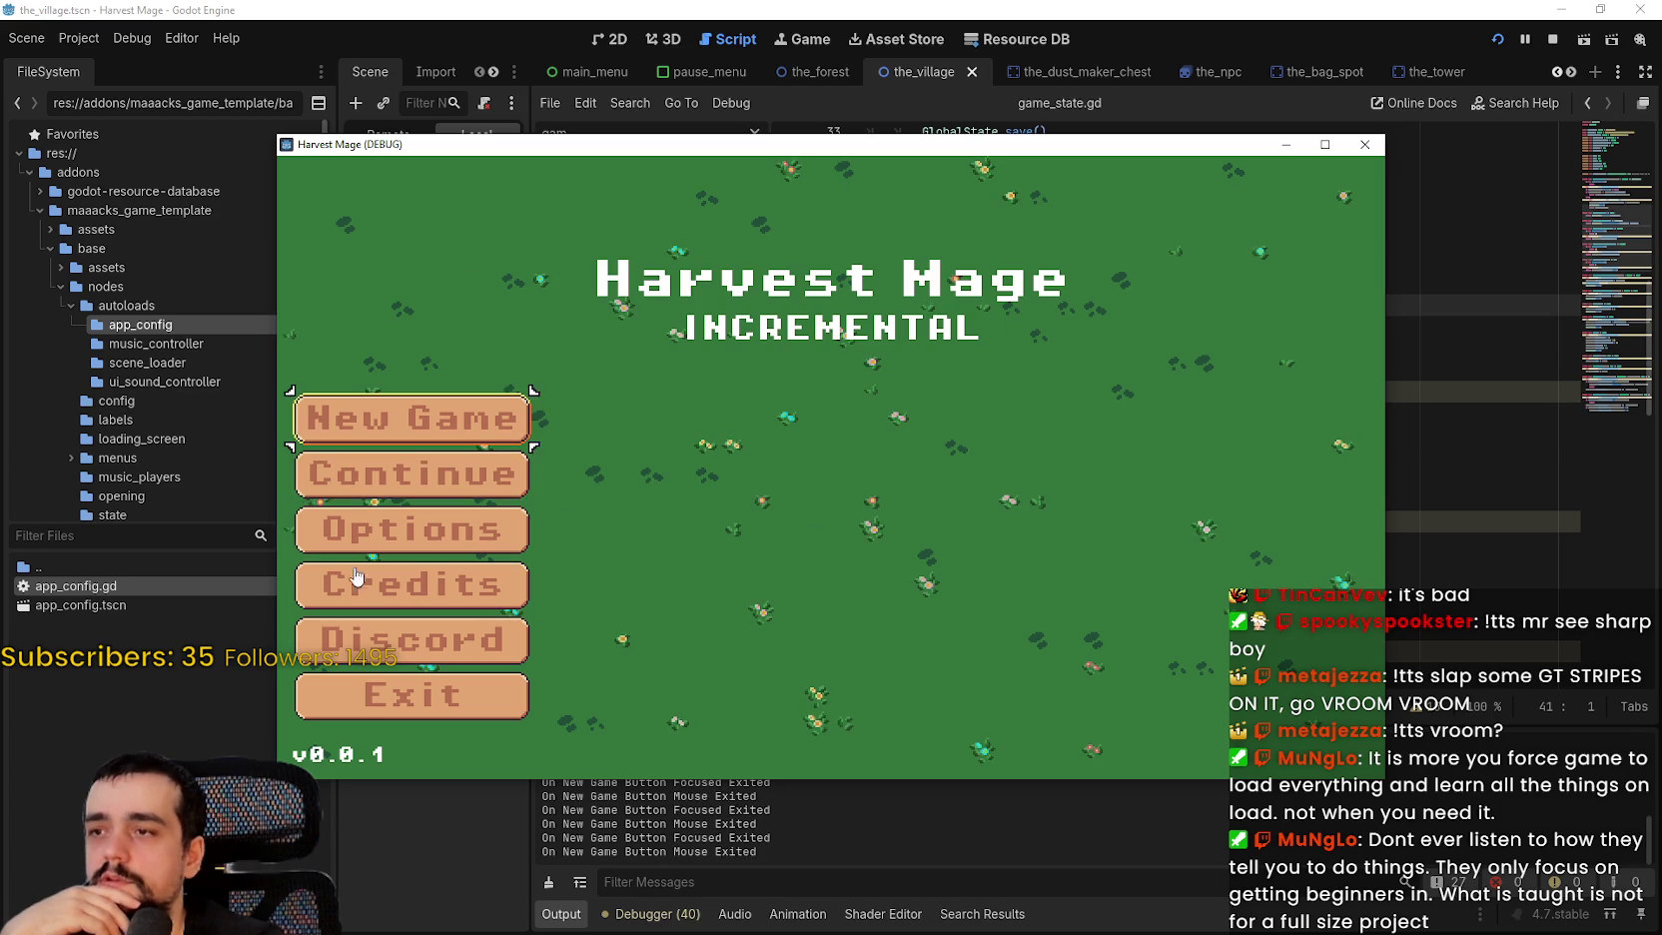
click(424, 483)
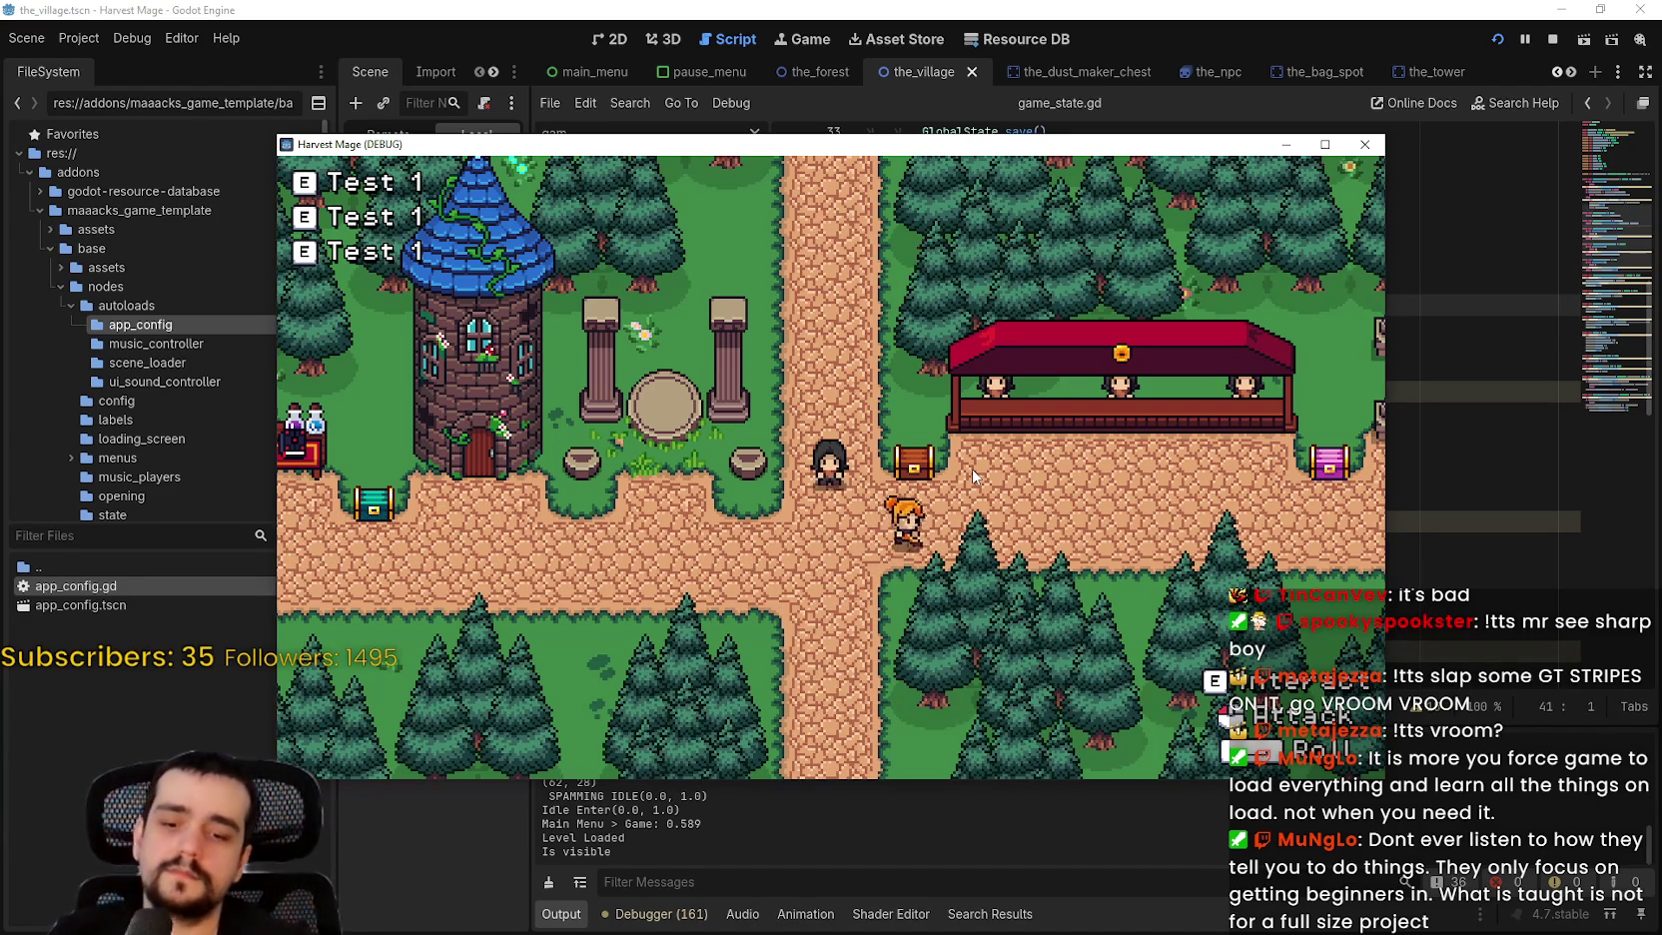
Step: Walk the mage around the chest with the arrow keys
key(Down)
key(Right)
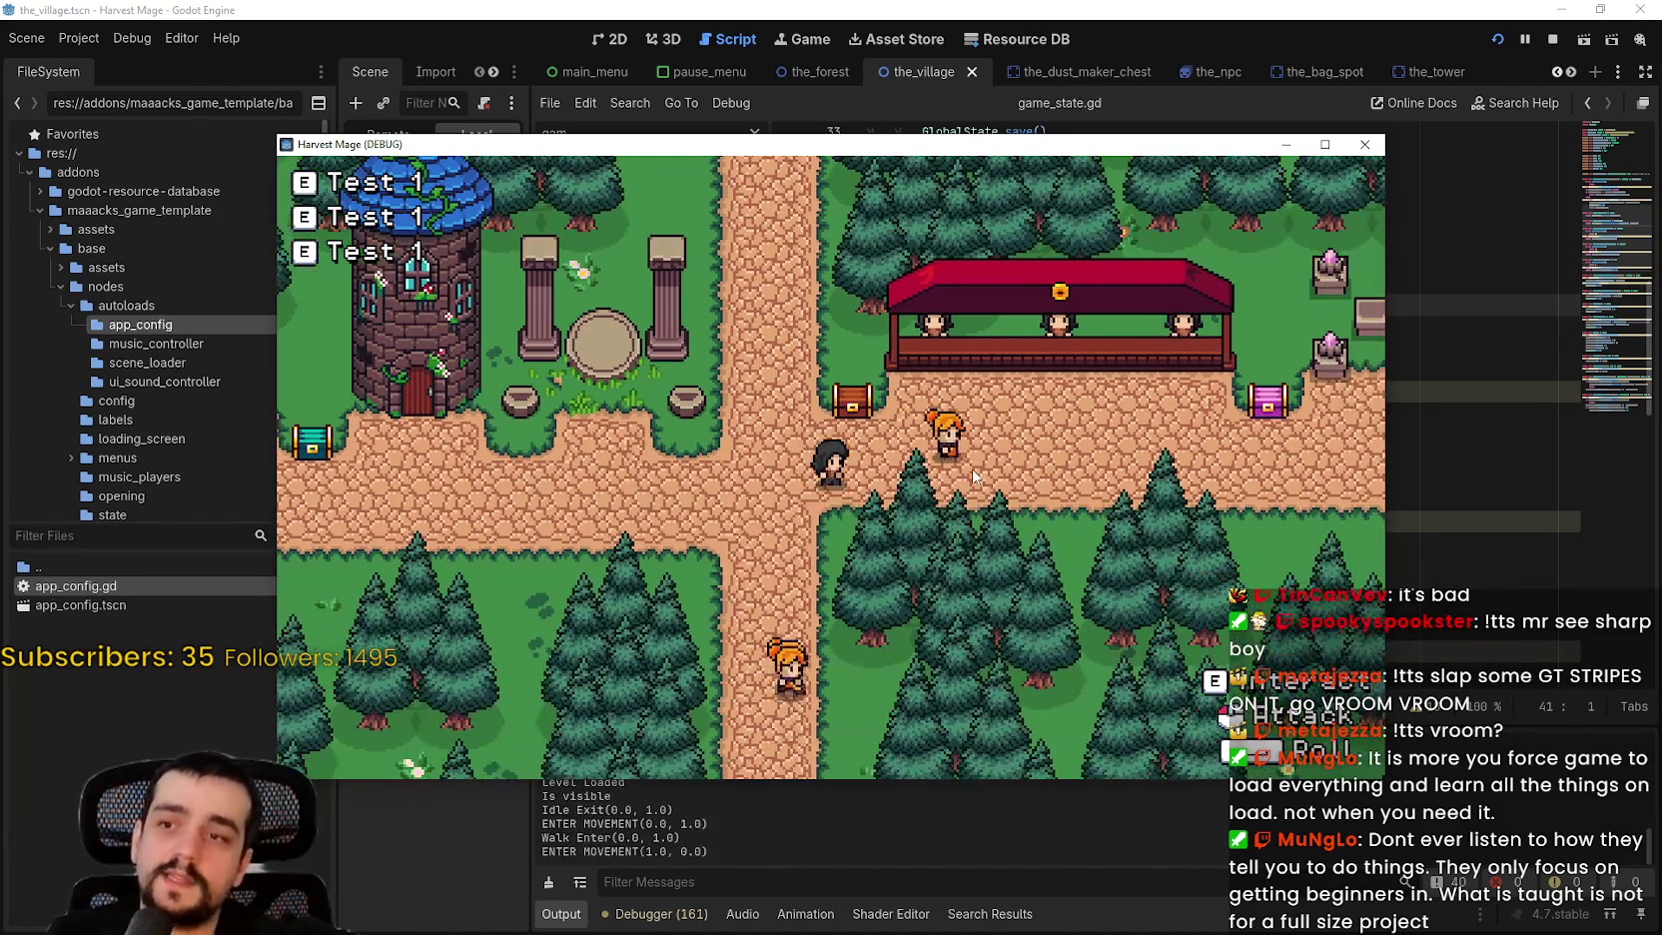
key(Left)
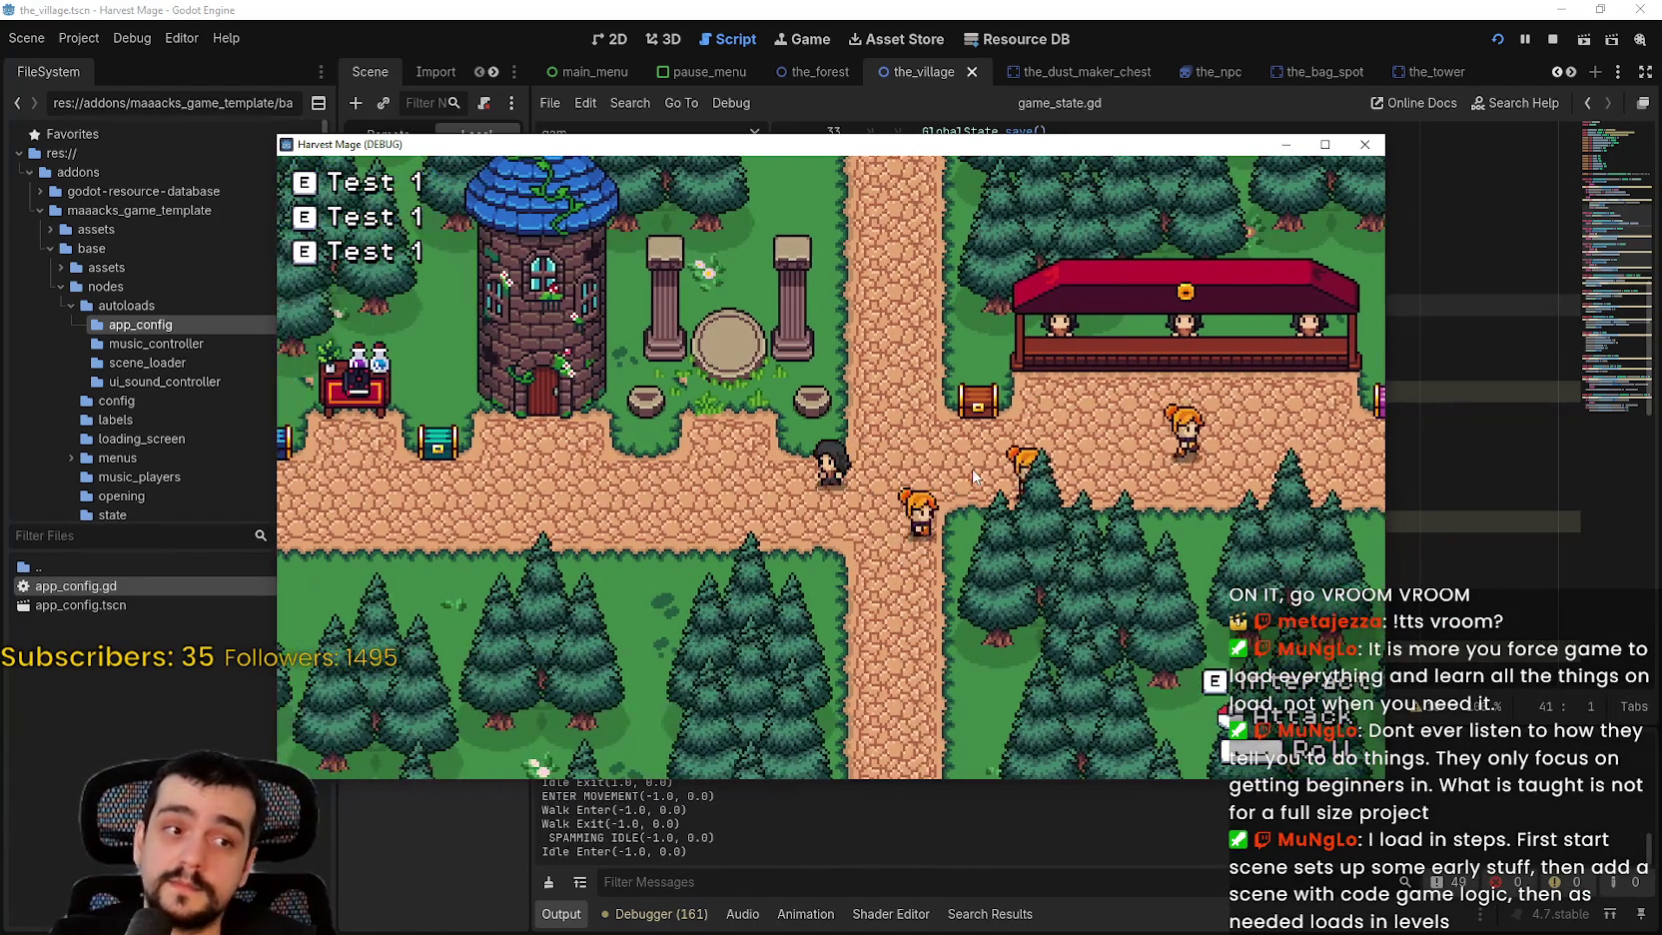
key(Right)
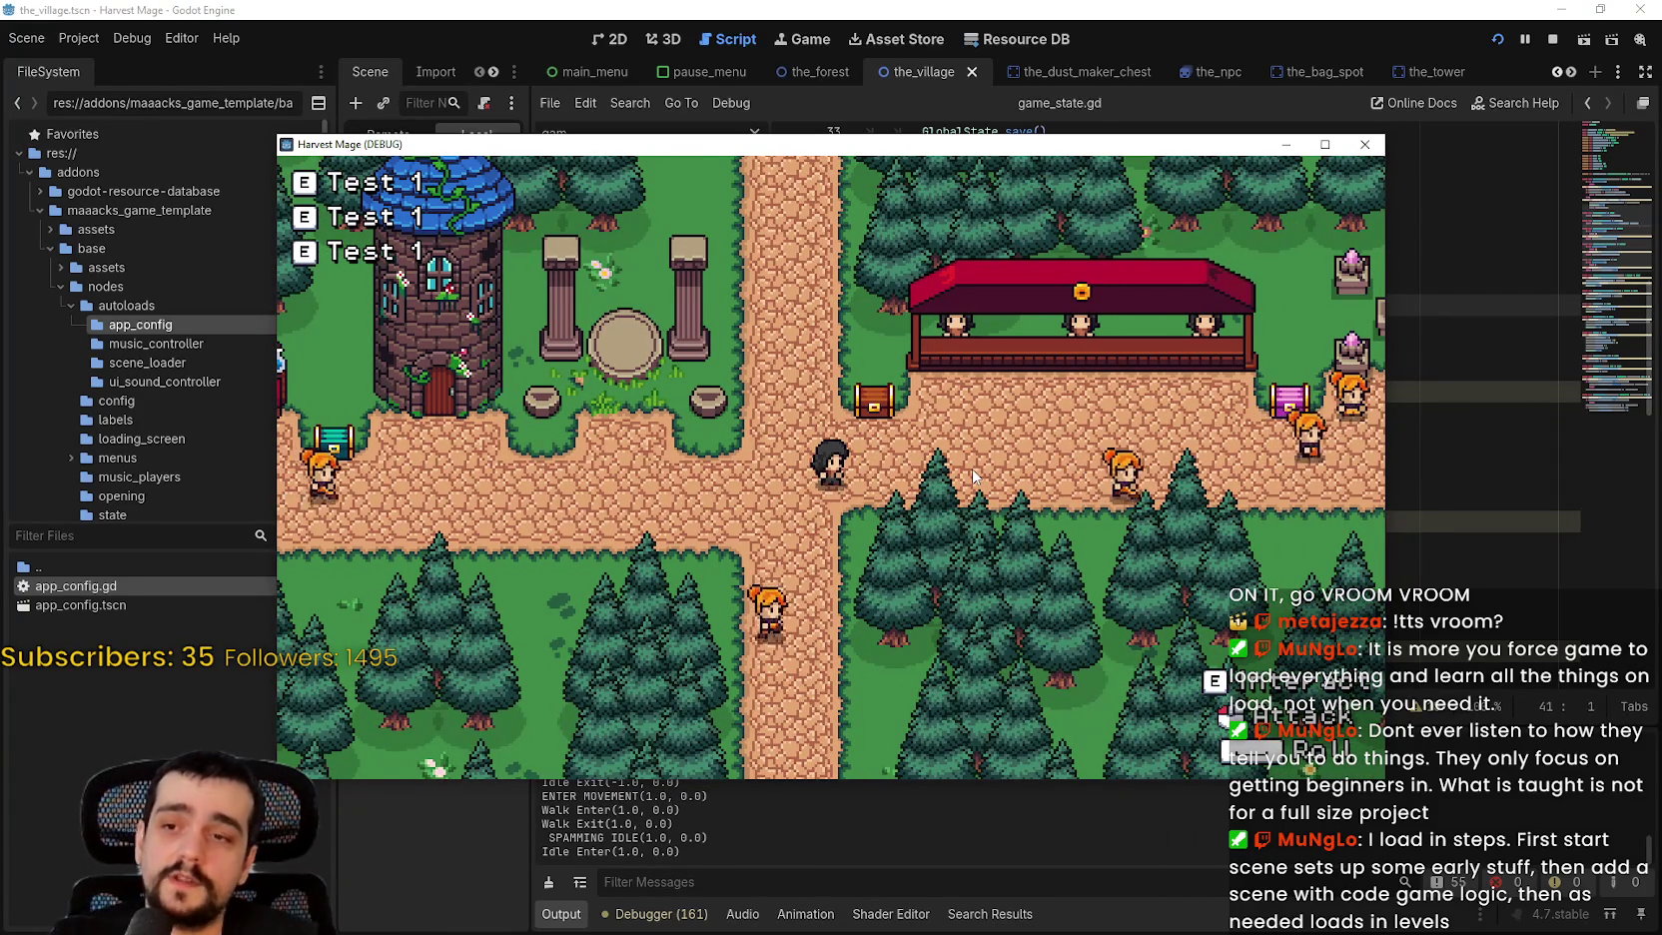
key(Up)
key(Left)
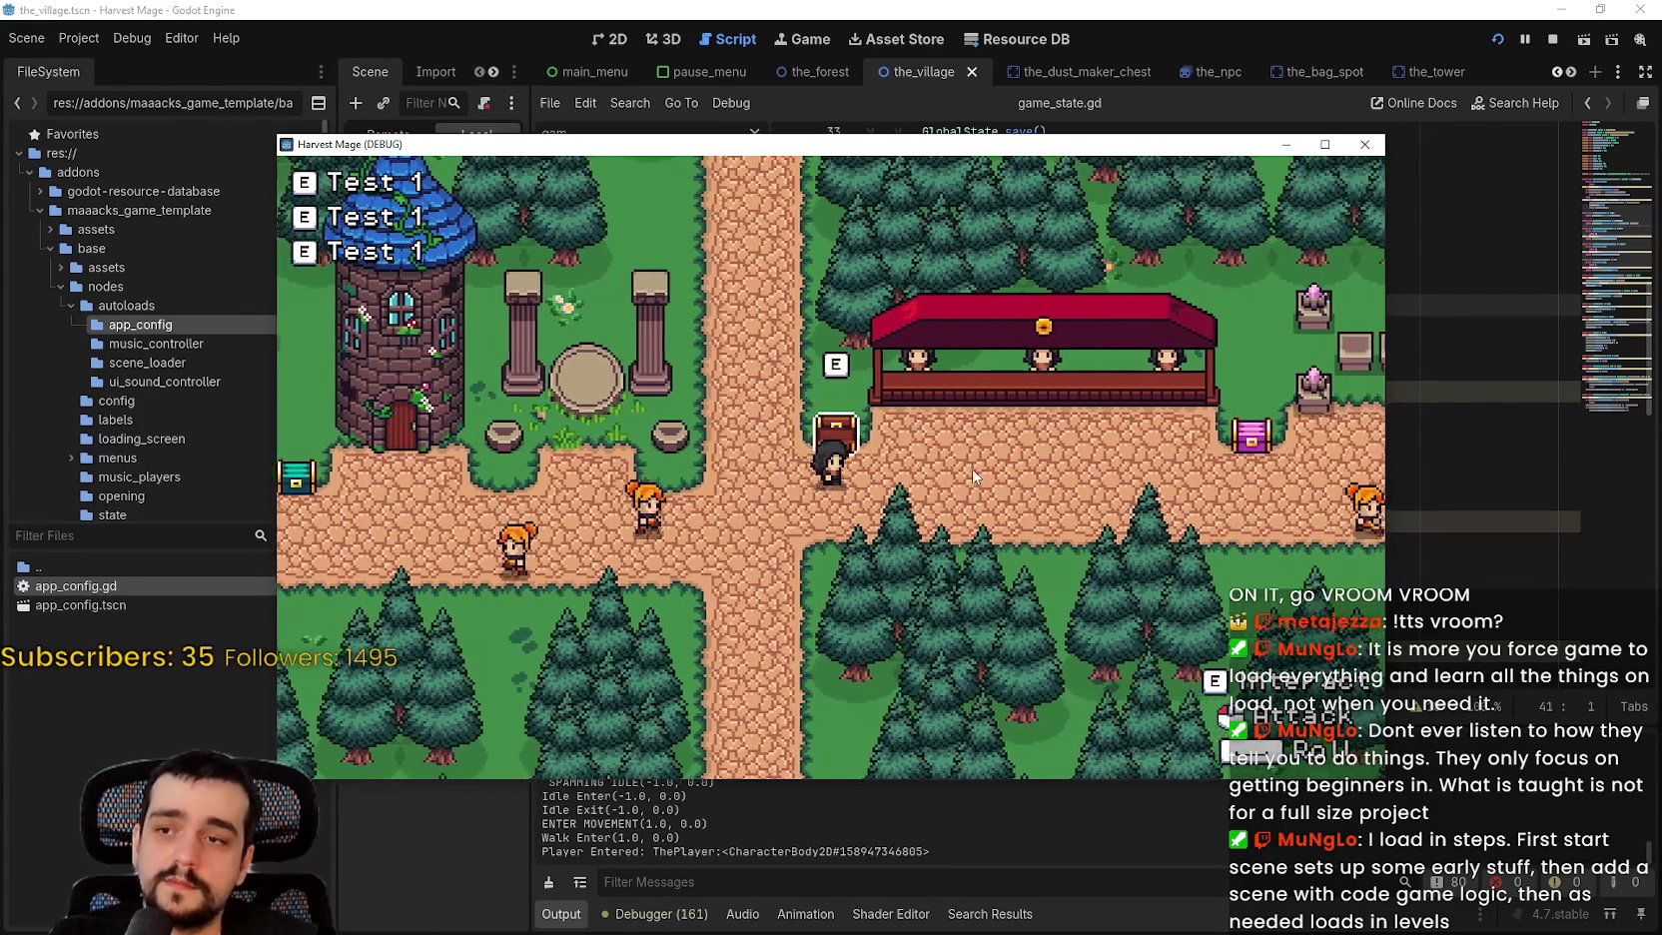
key(Right)
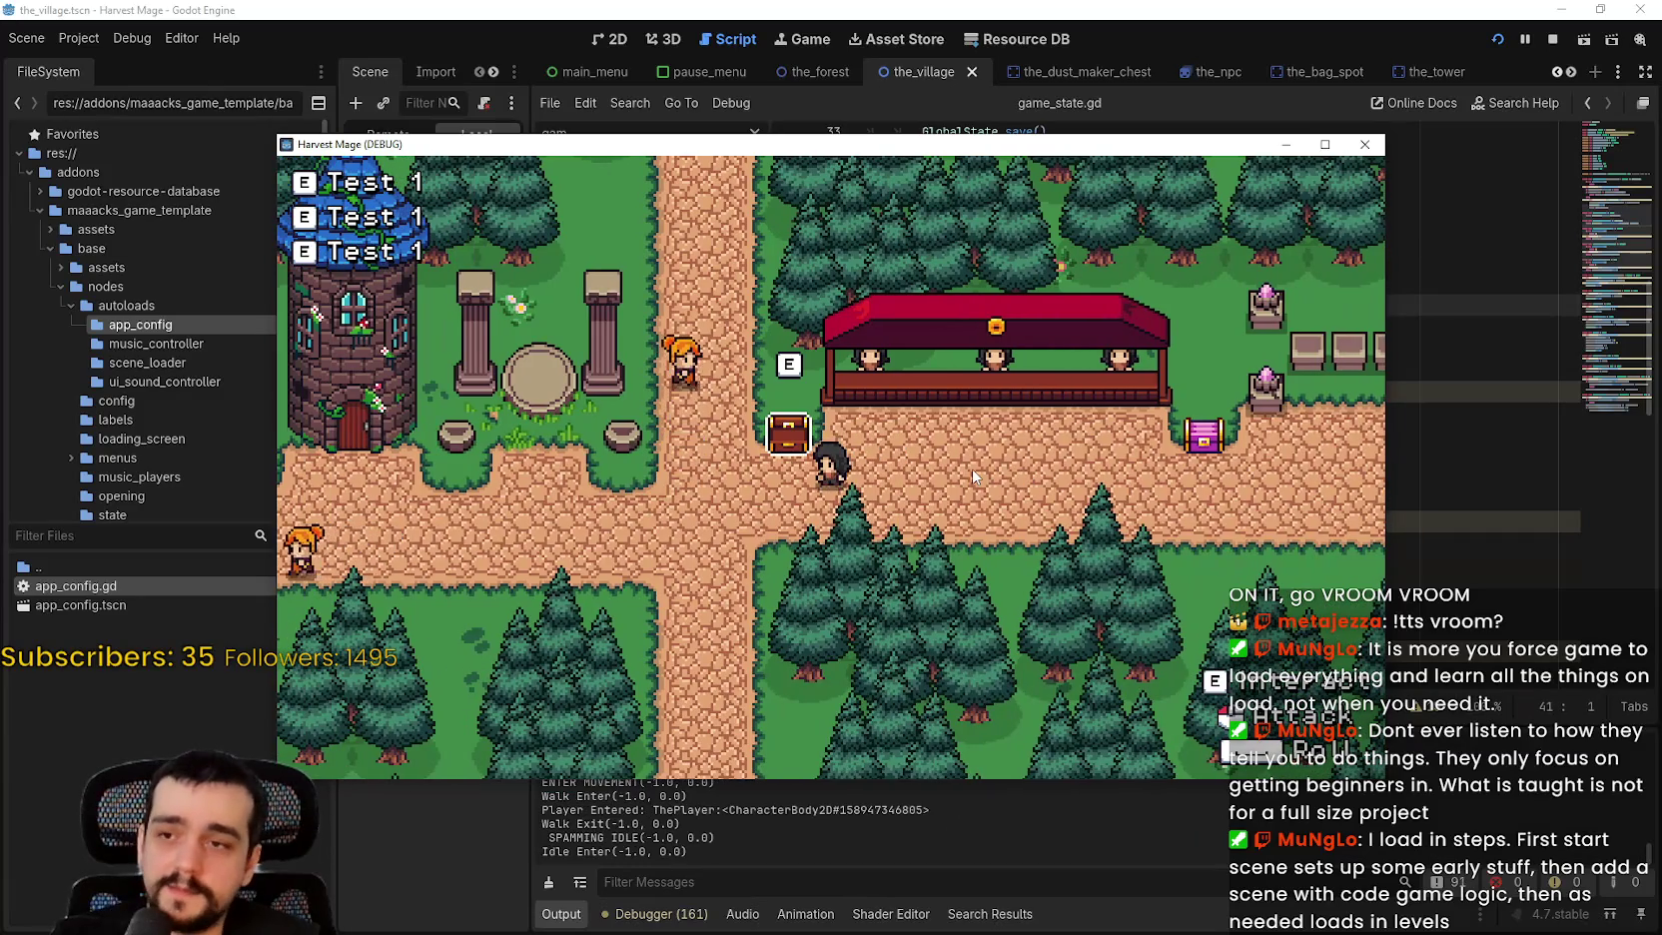
key(Down)
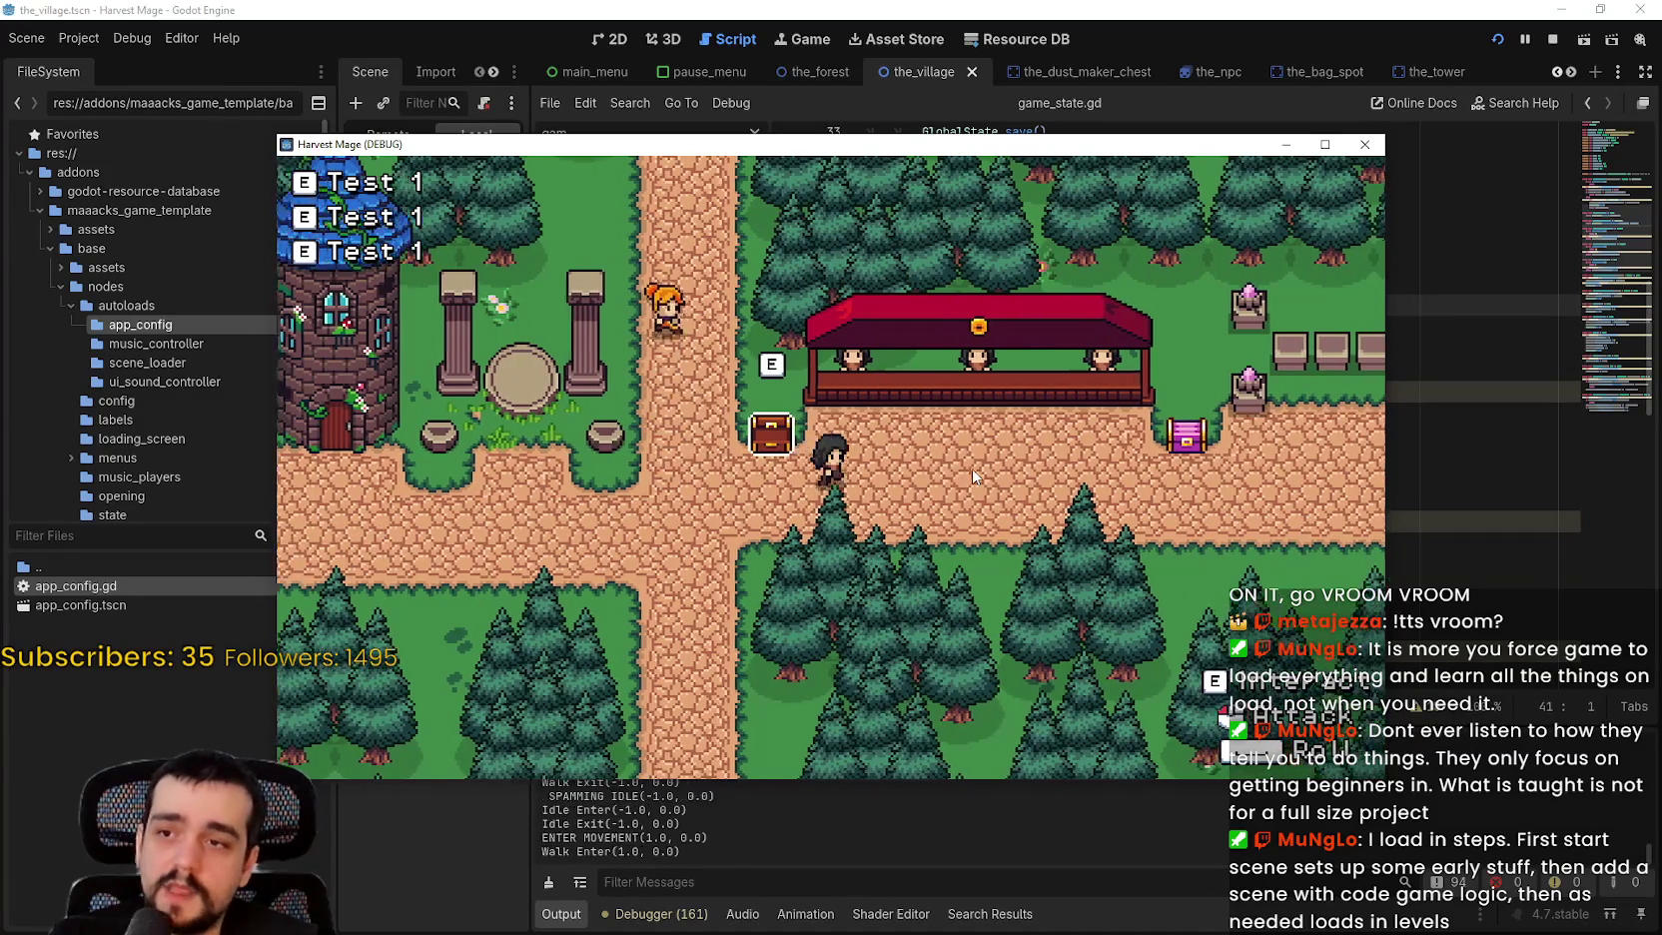
key(Left)
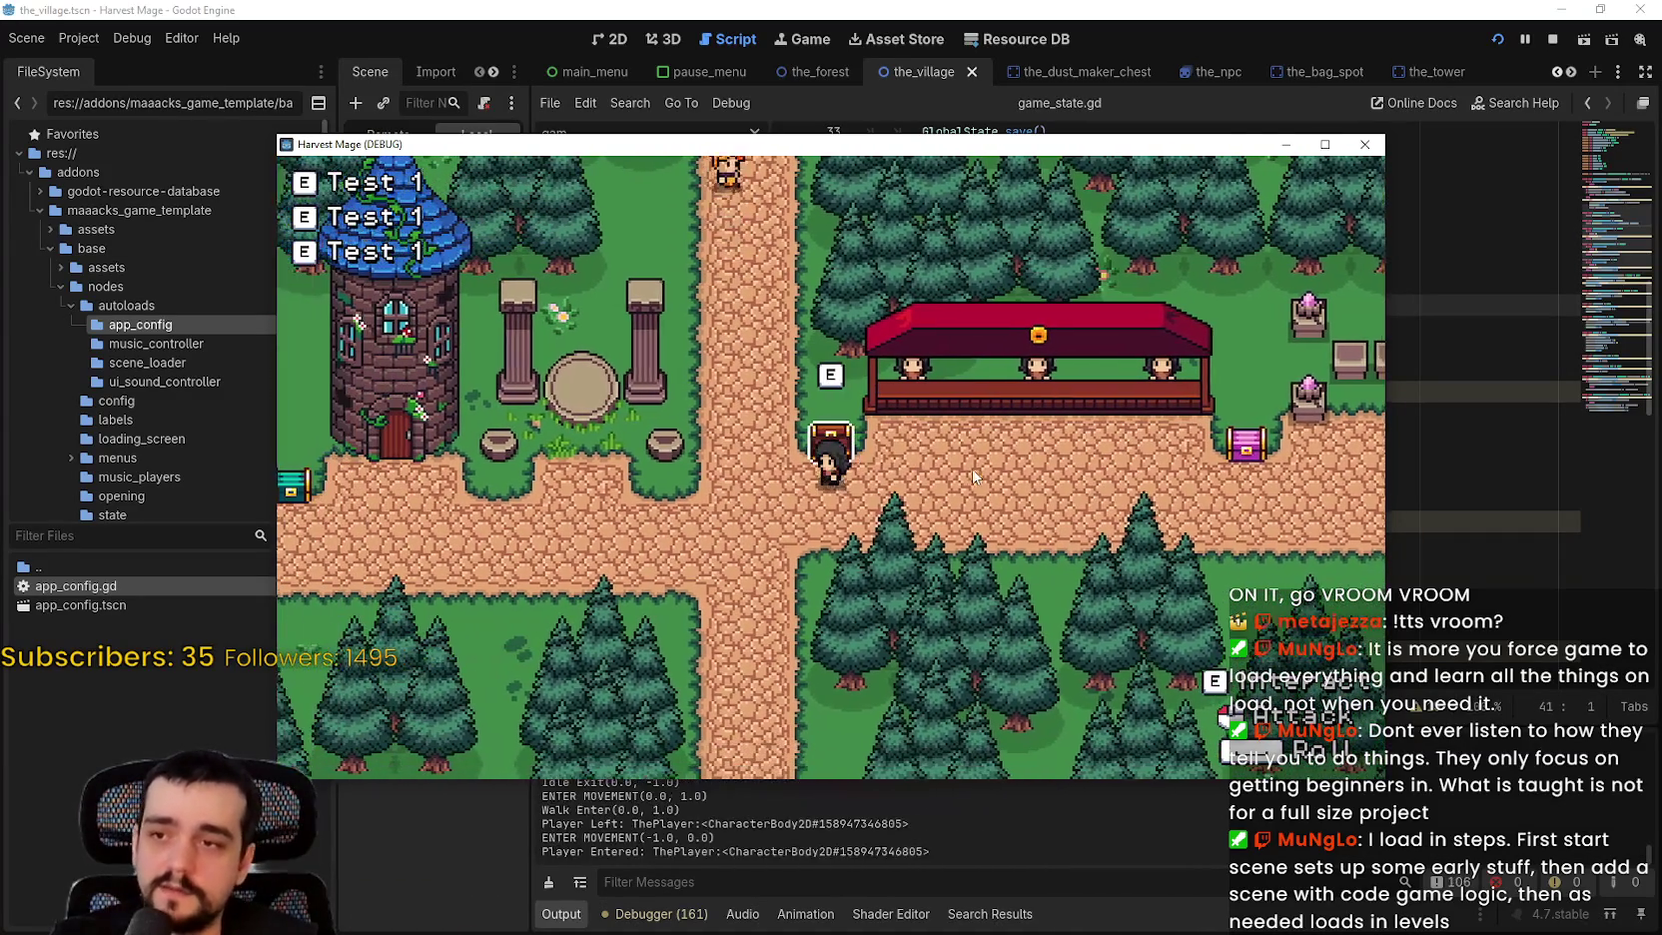
key(Down)
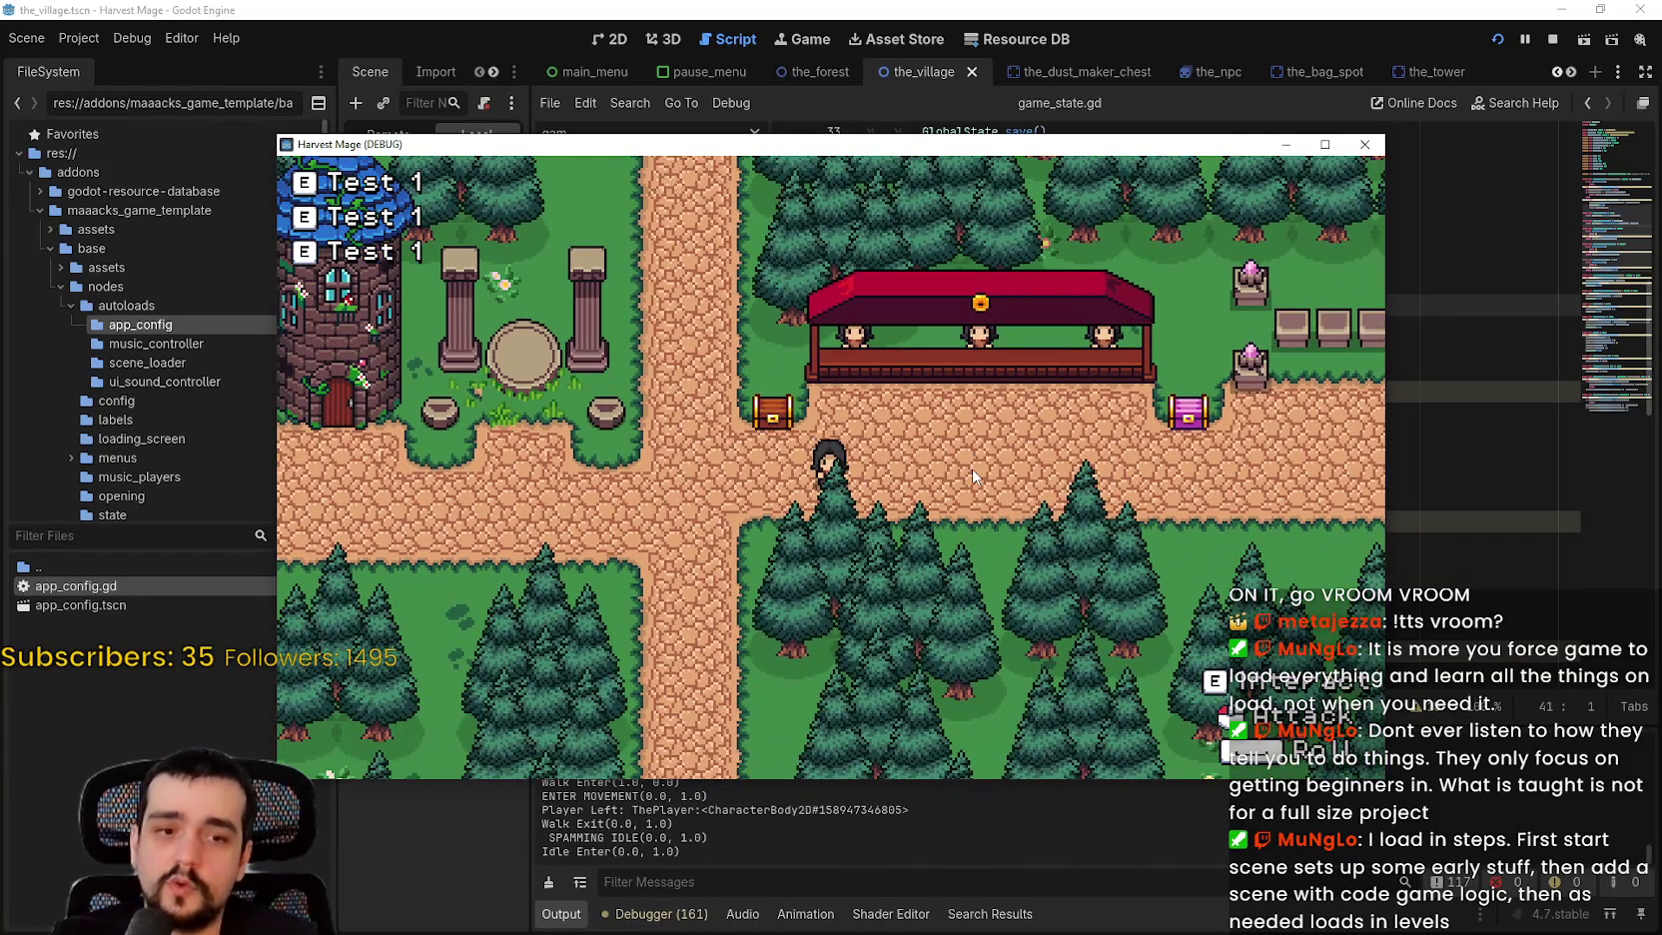
key(Left)
key(Up)
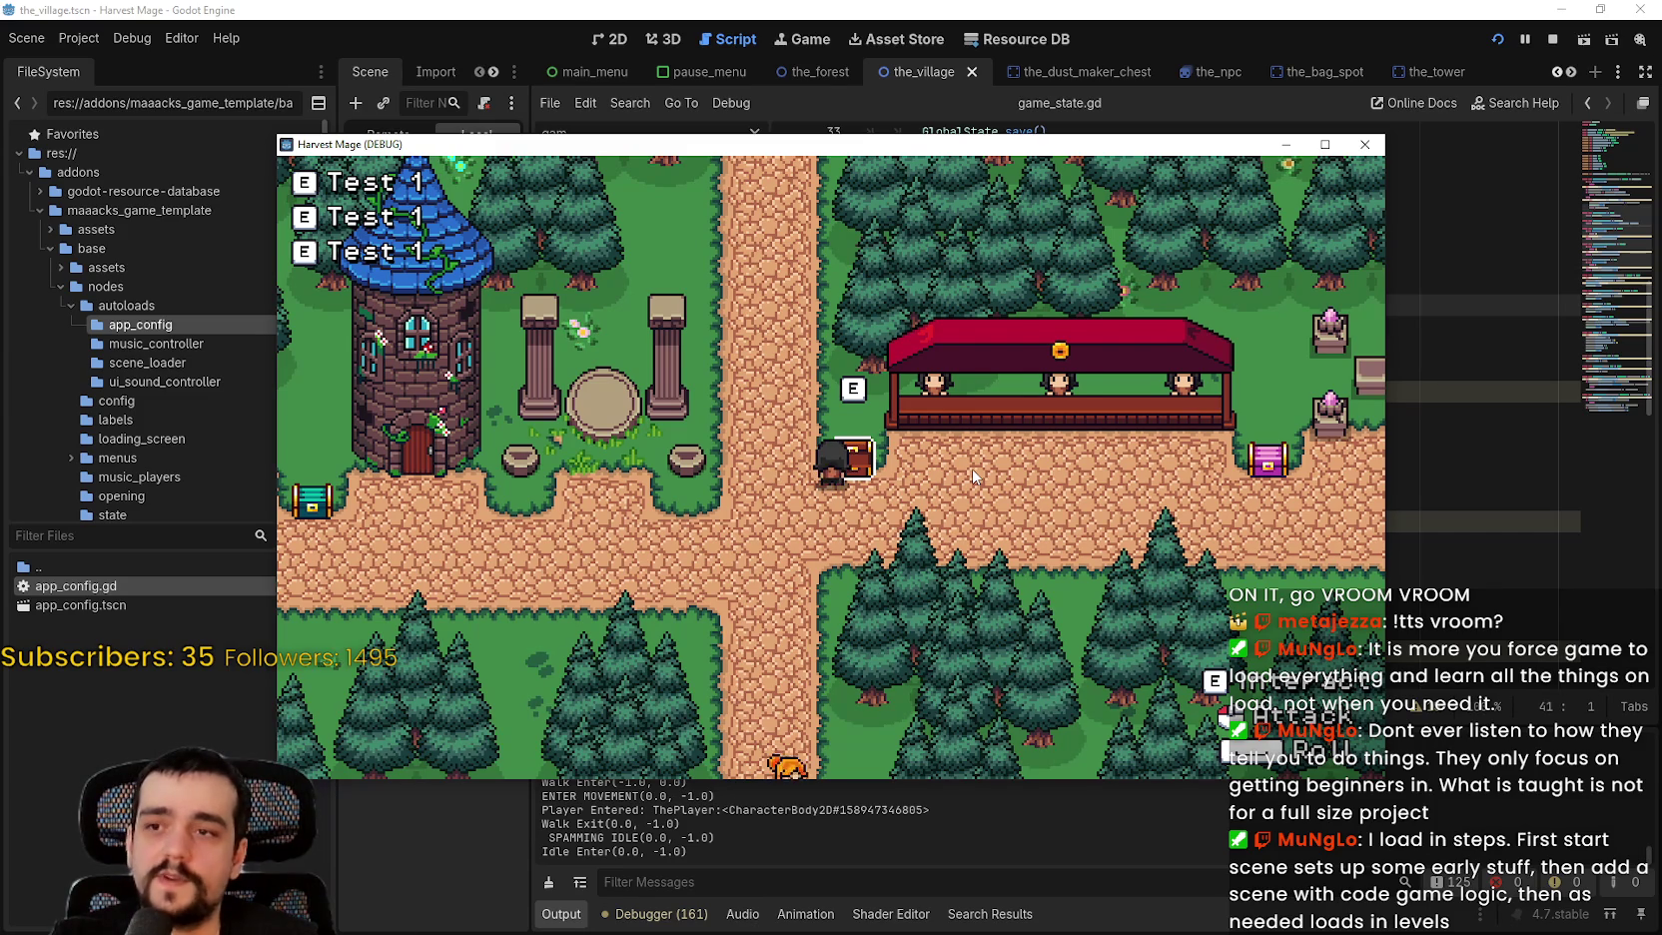
Step: Walk right, jump with Space, then walk left and down toward the tower
key(Right)
key(Down)
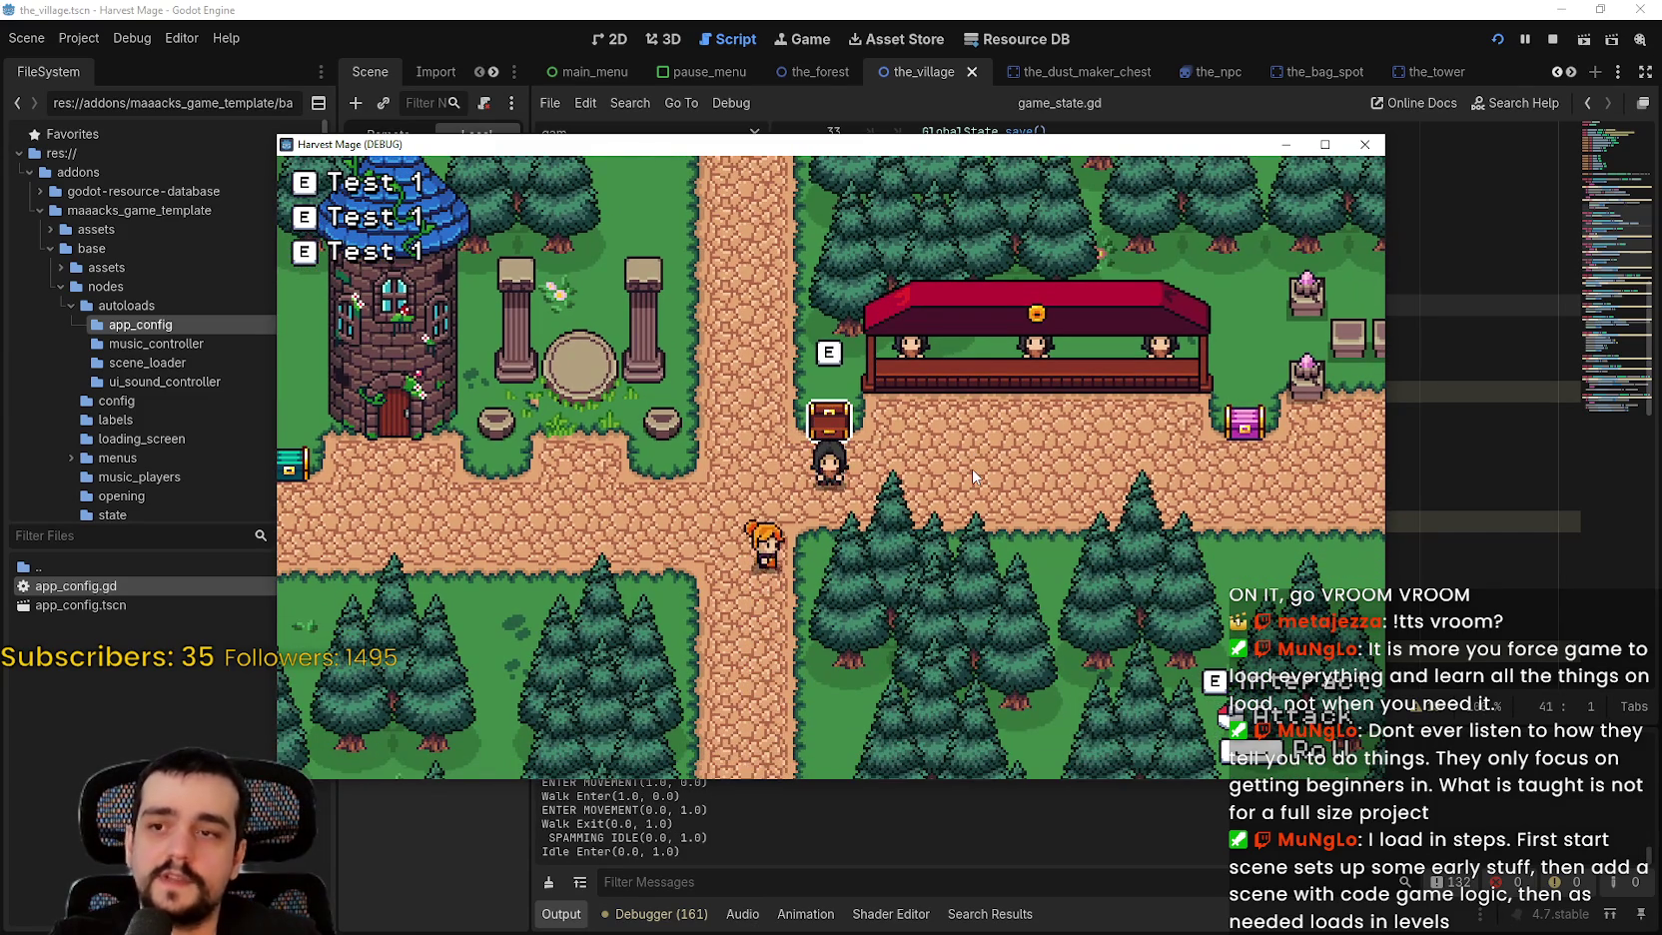
key(Right)
key(space)
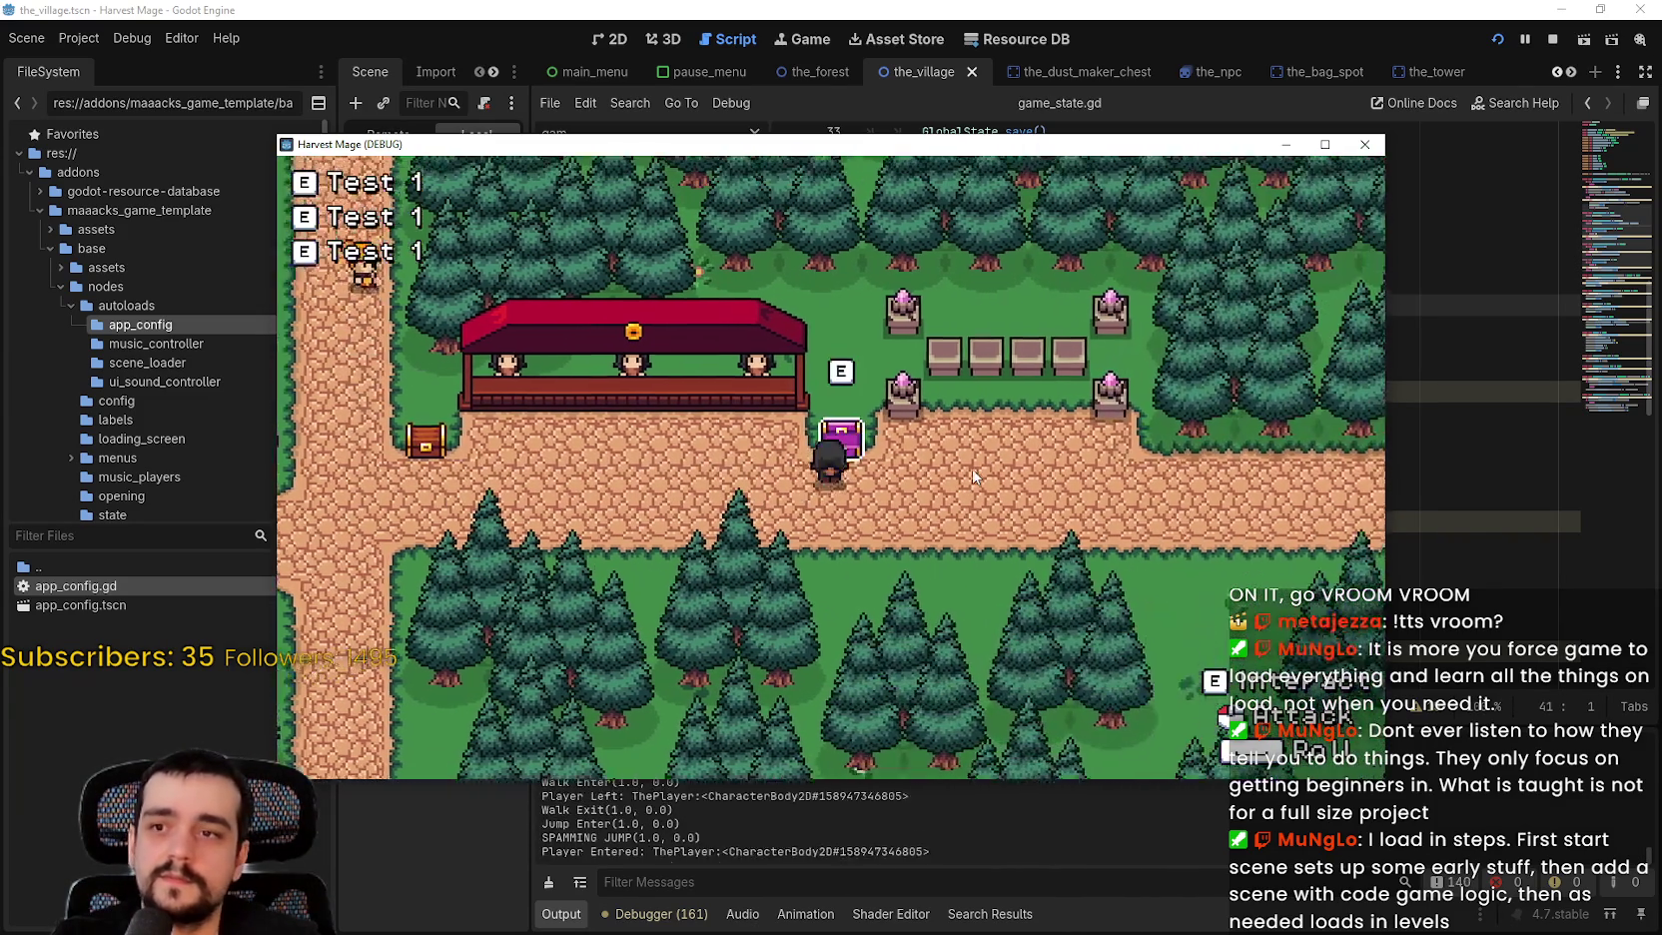
key(Left)
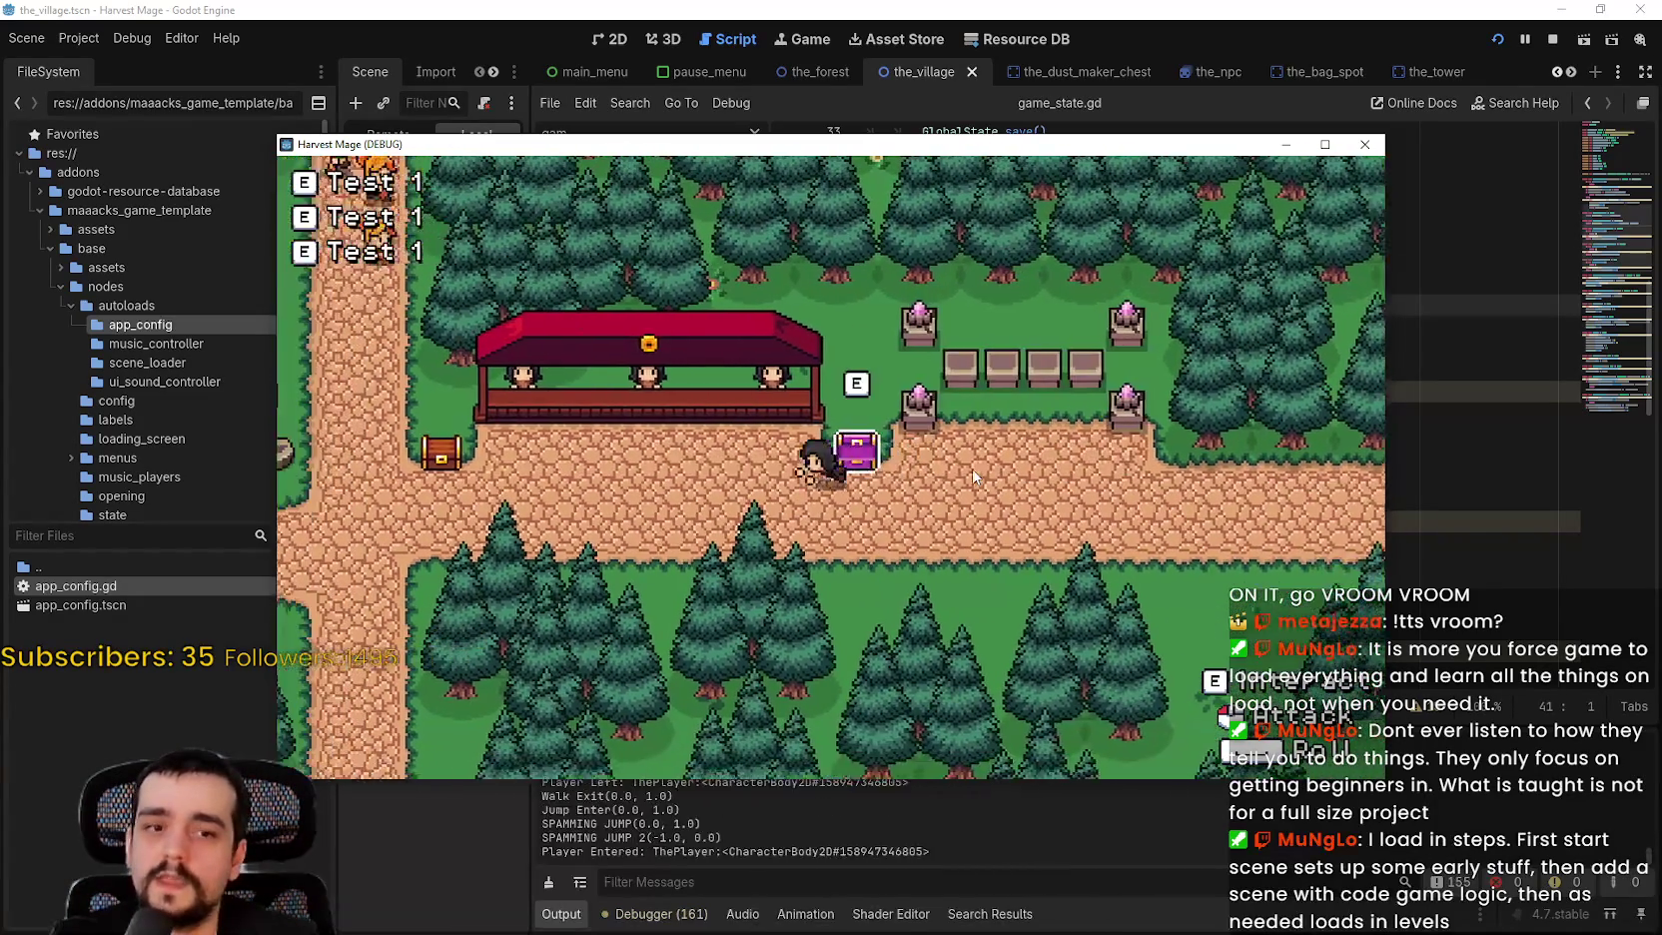
key(Down)
key(Left)
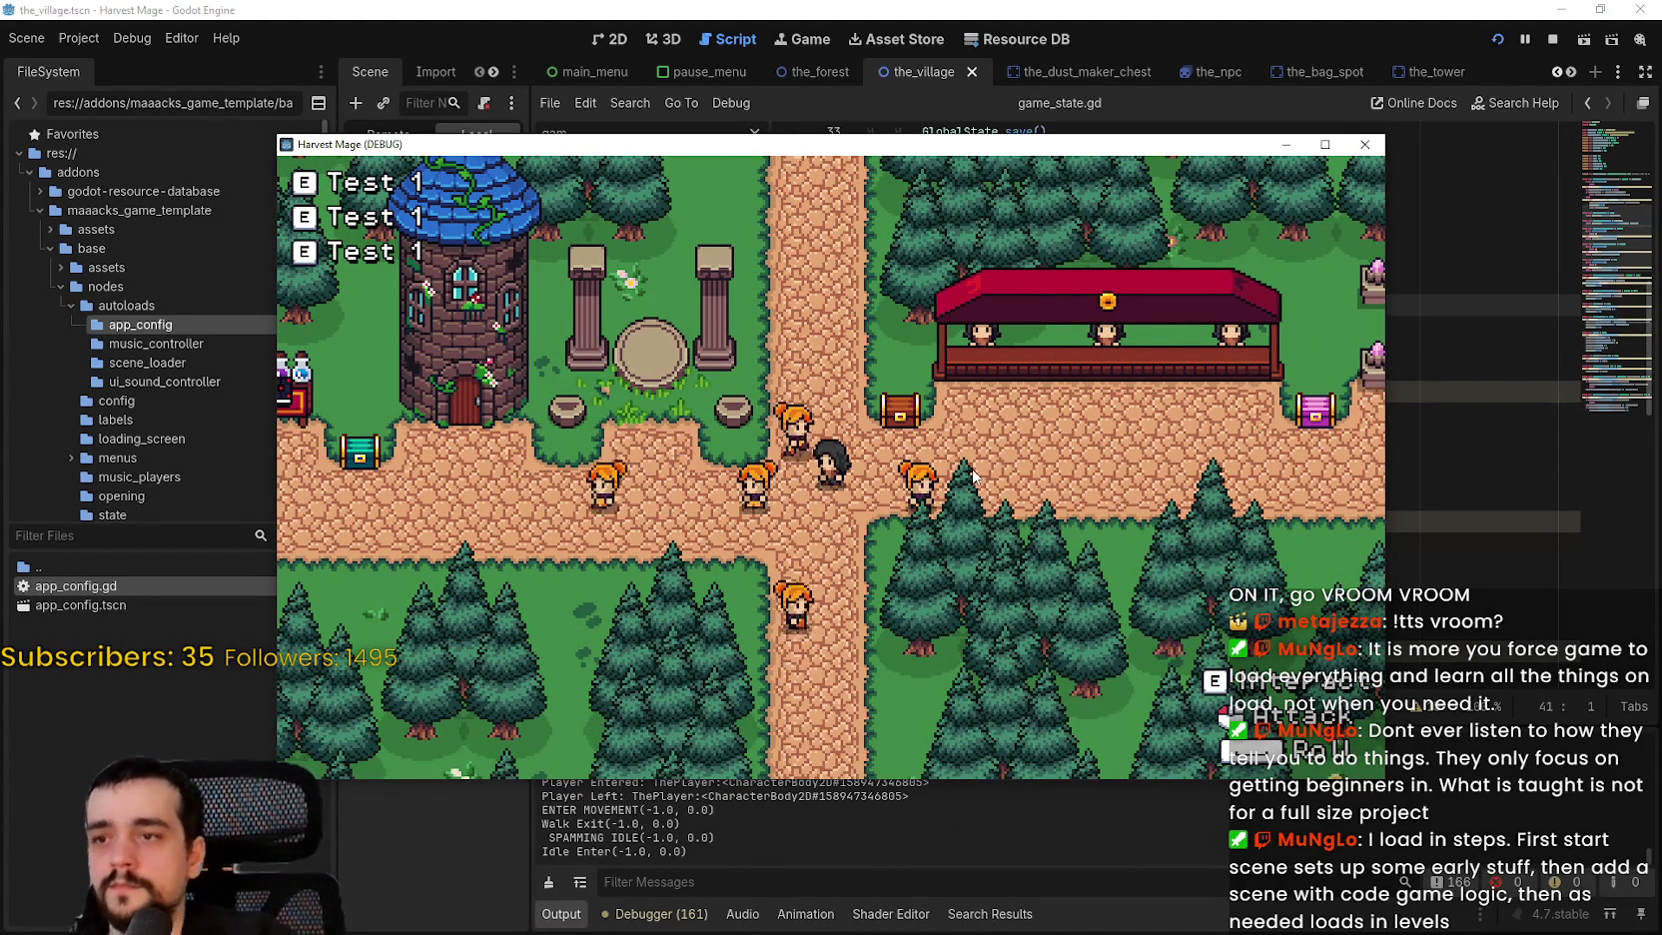
key(Right)
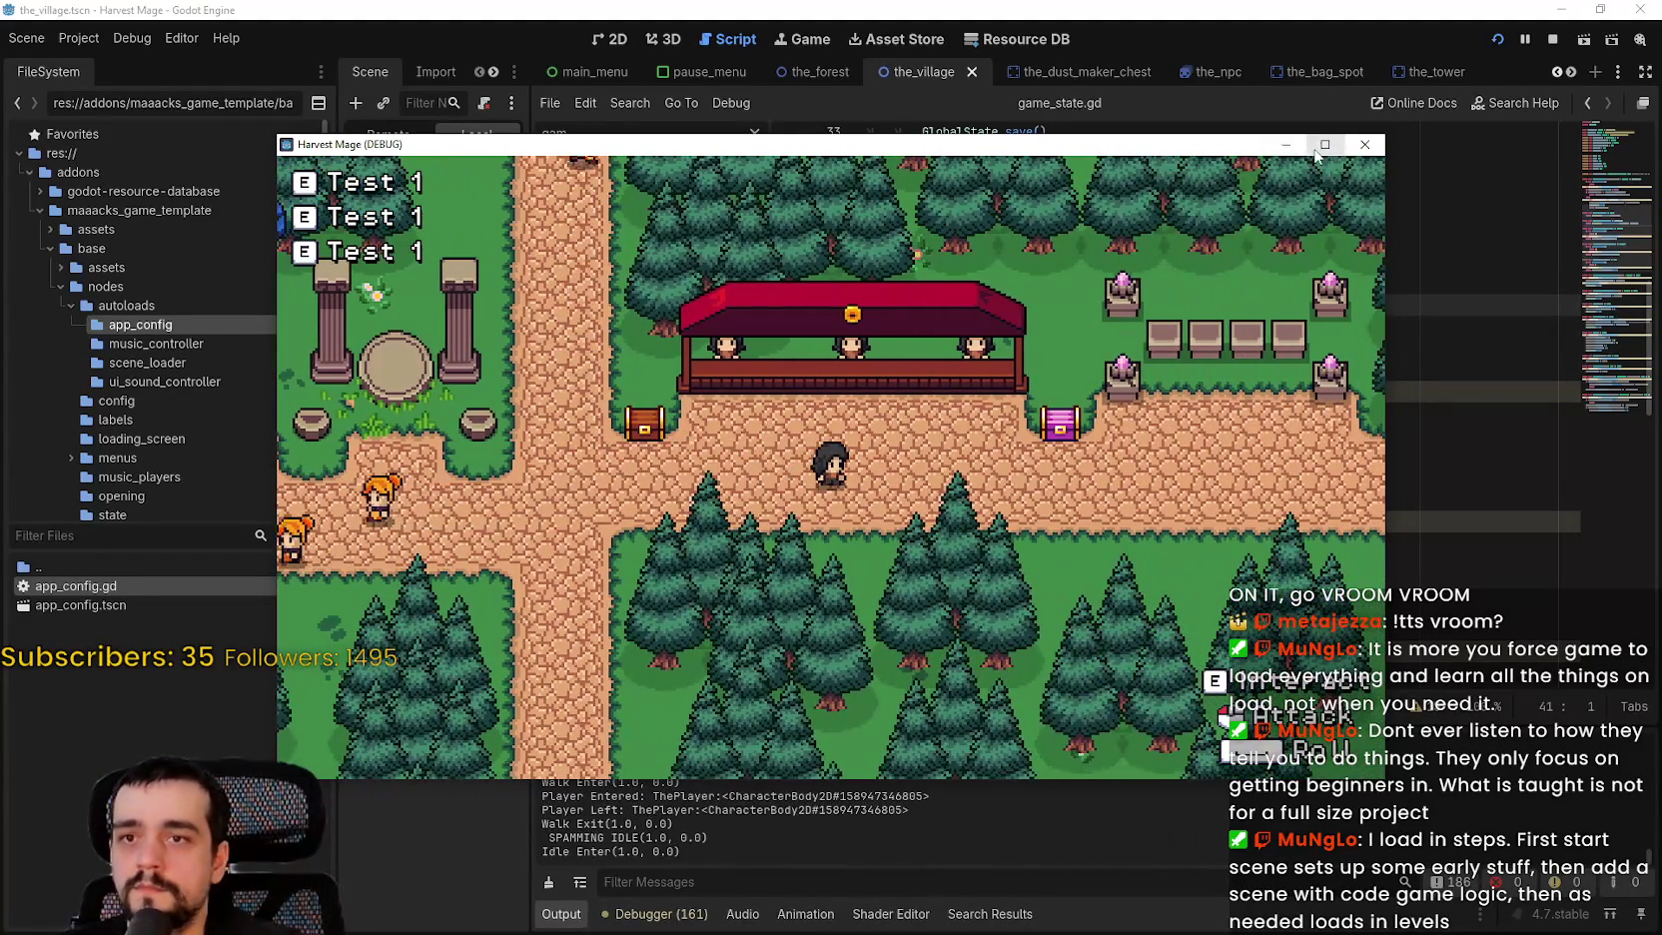
Step: Maximize the game window and walk the mage along the path toward the tower
click(1317, 151)
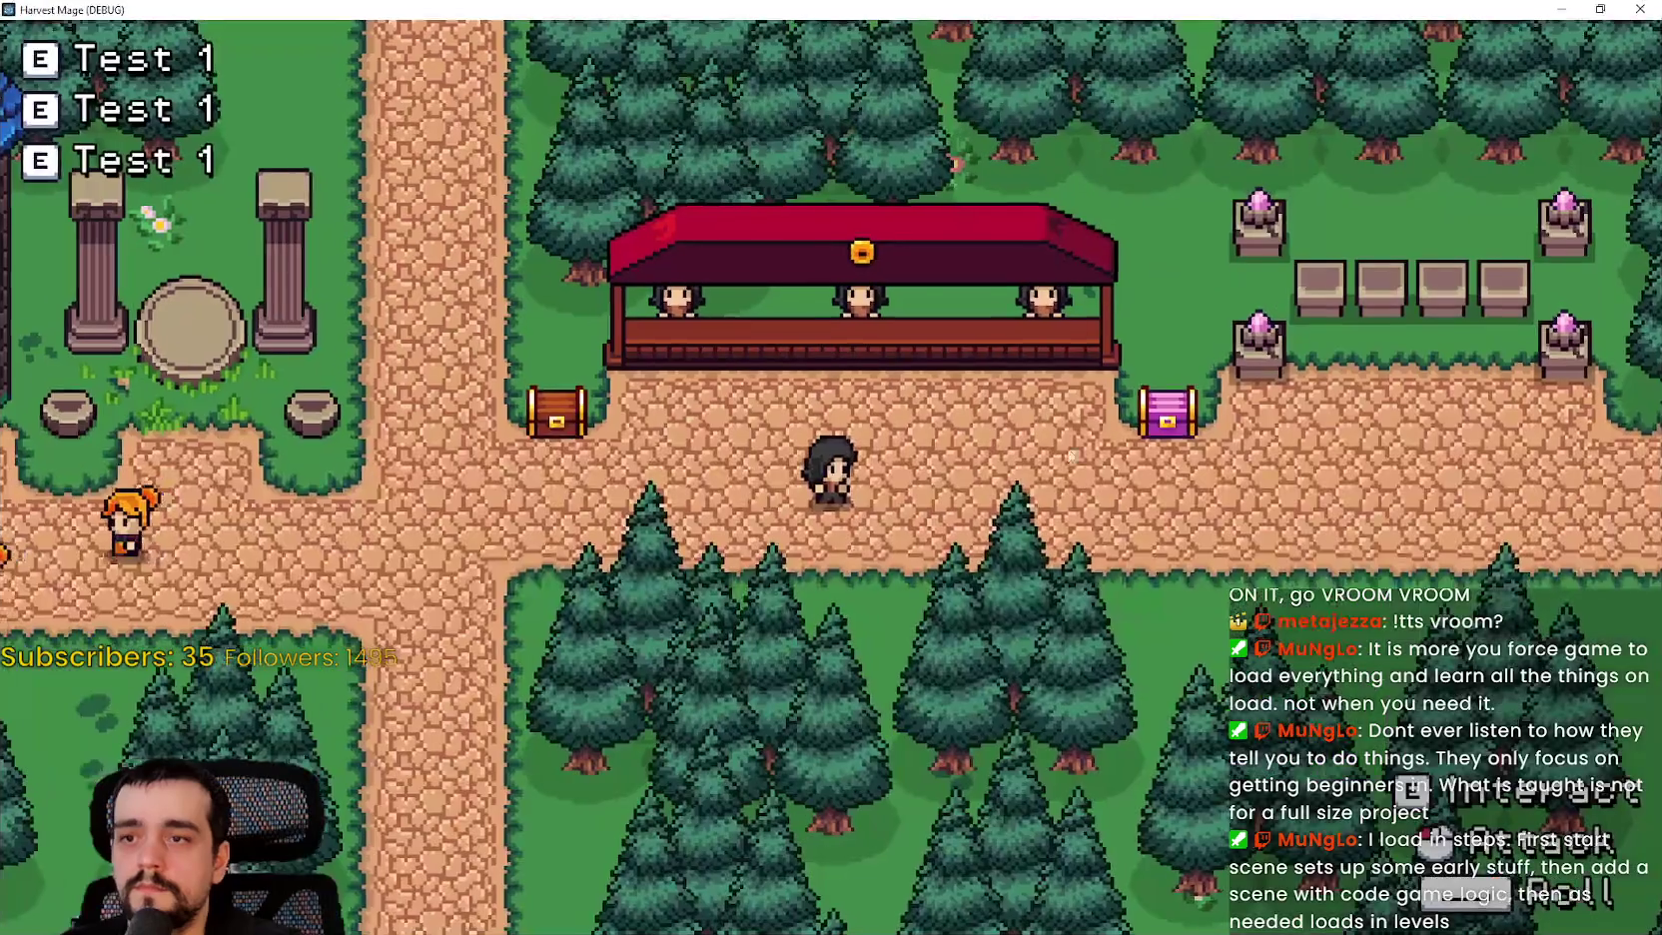
key(Left)
key(Up)
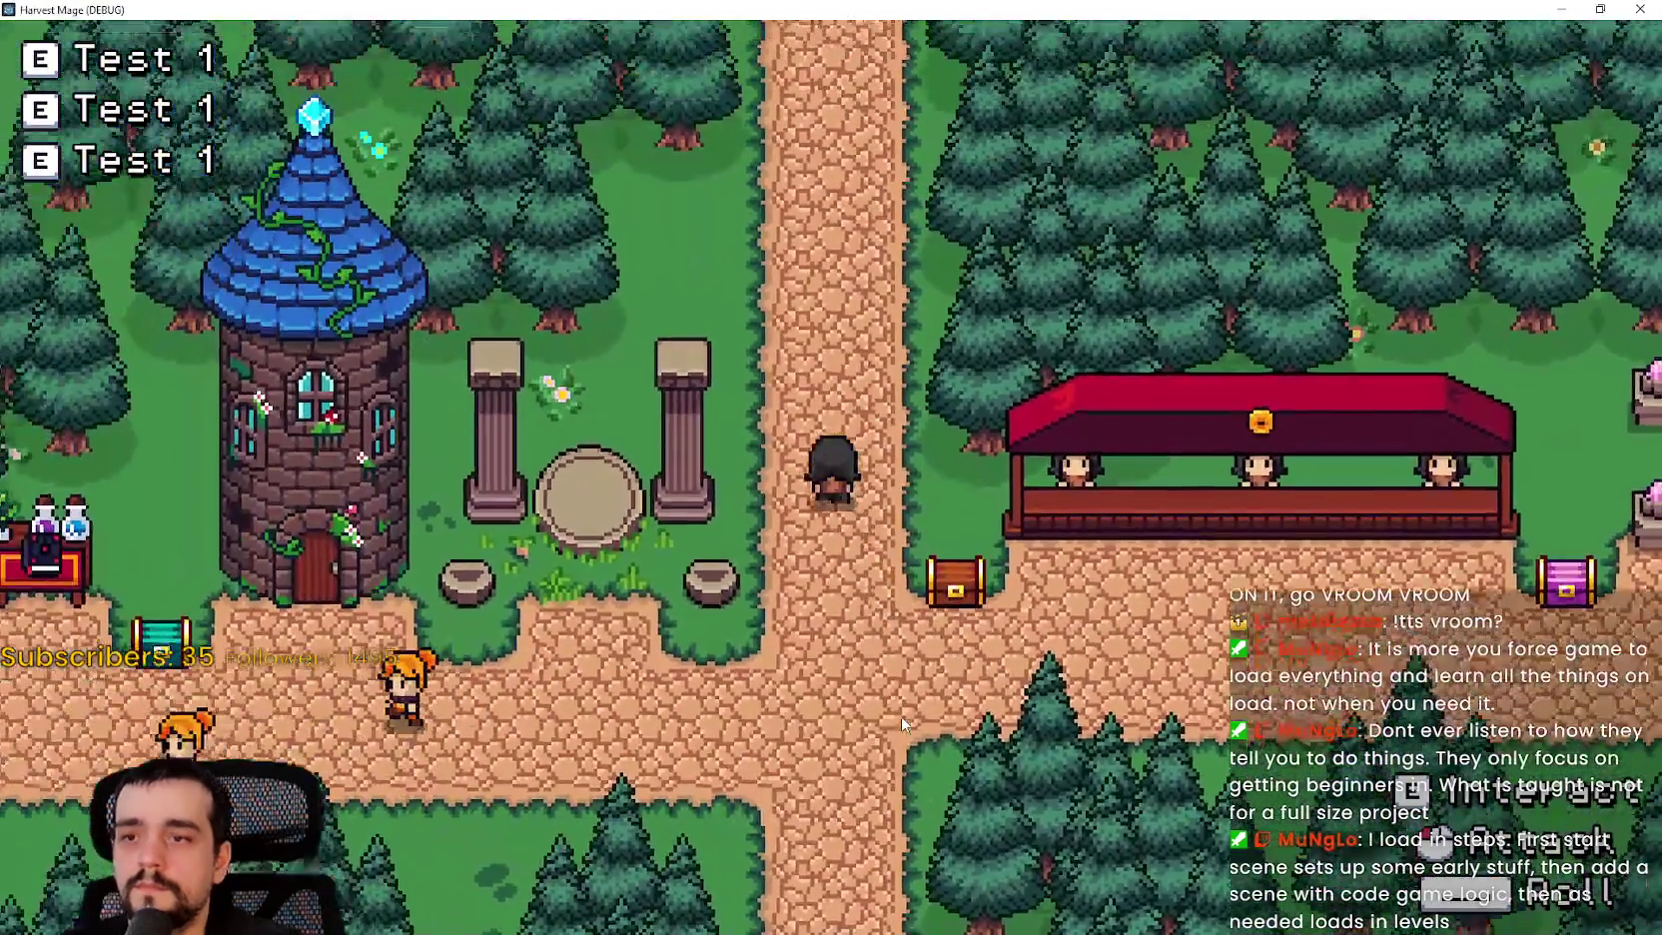
key(Down)
key(Left)
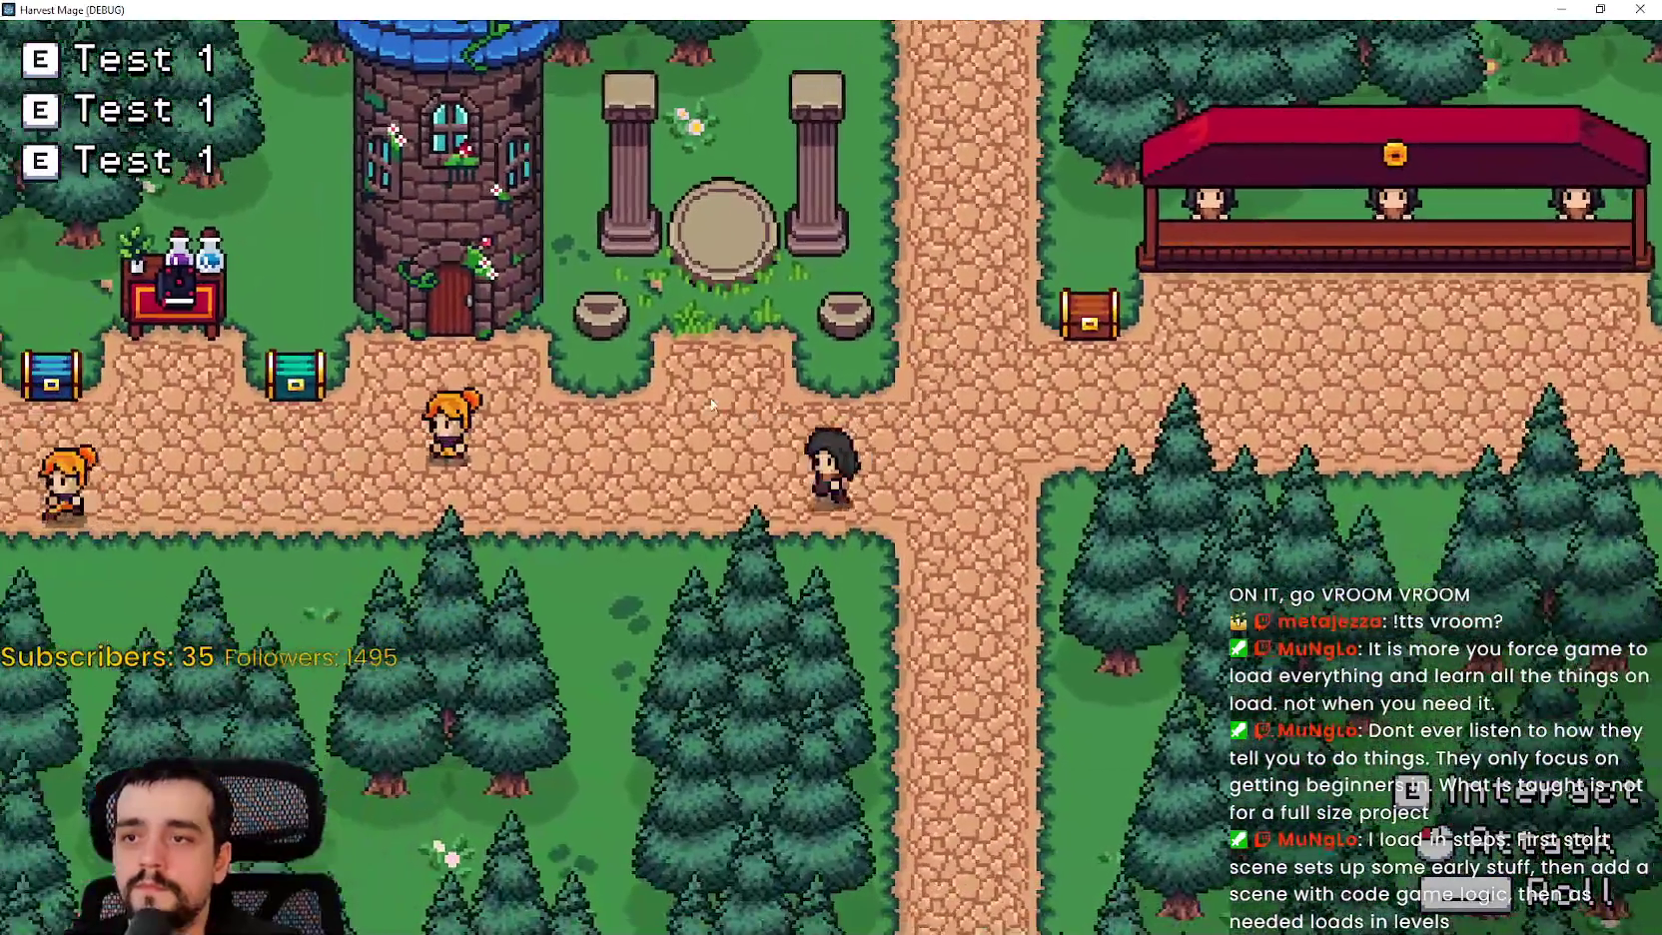
key(Left)
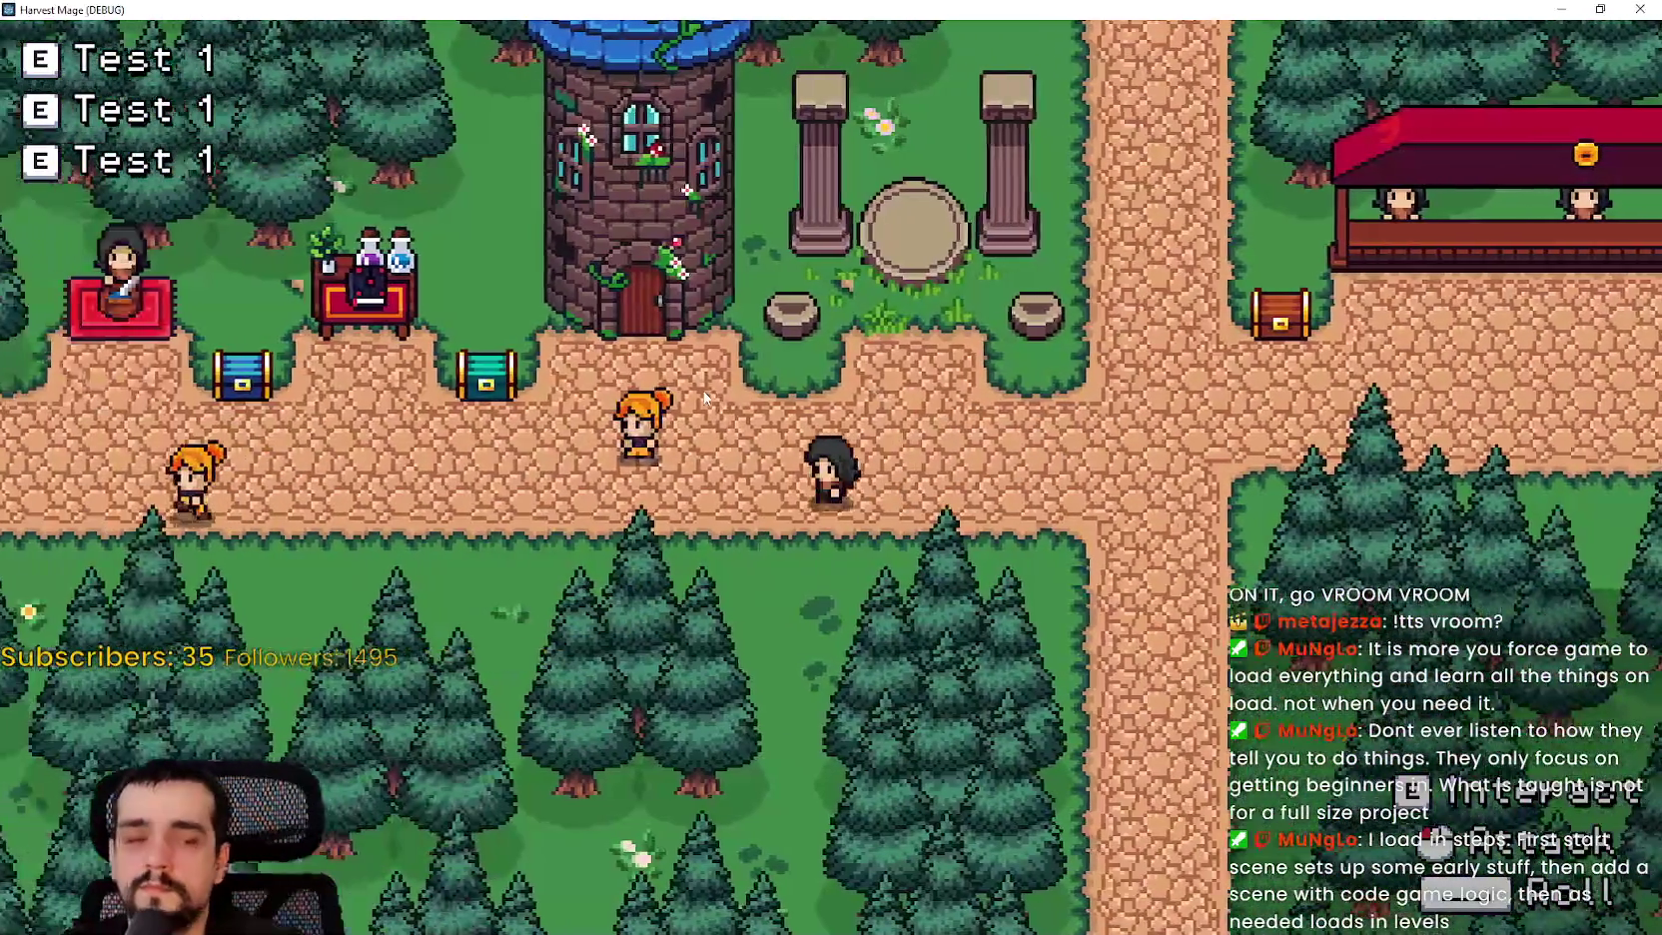
key(Up)
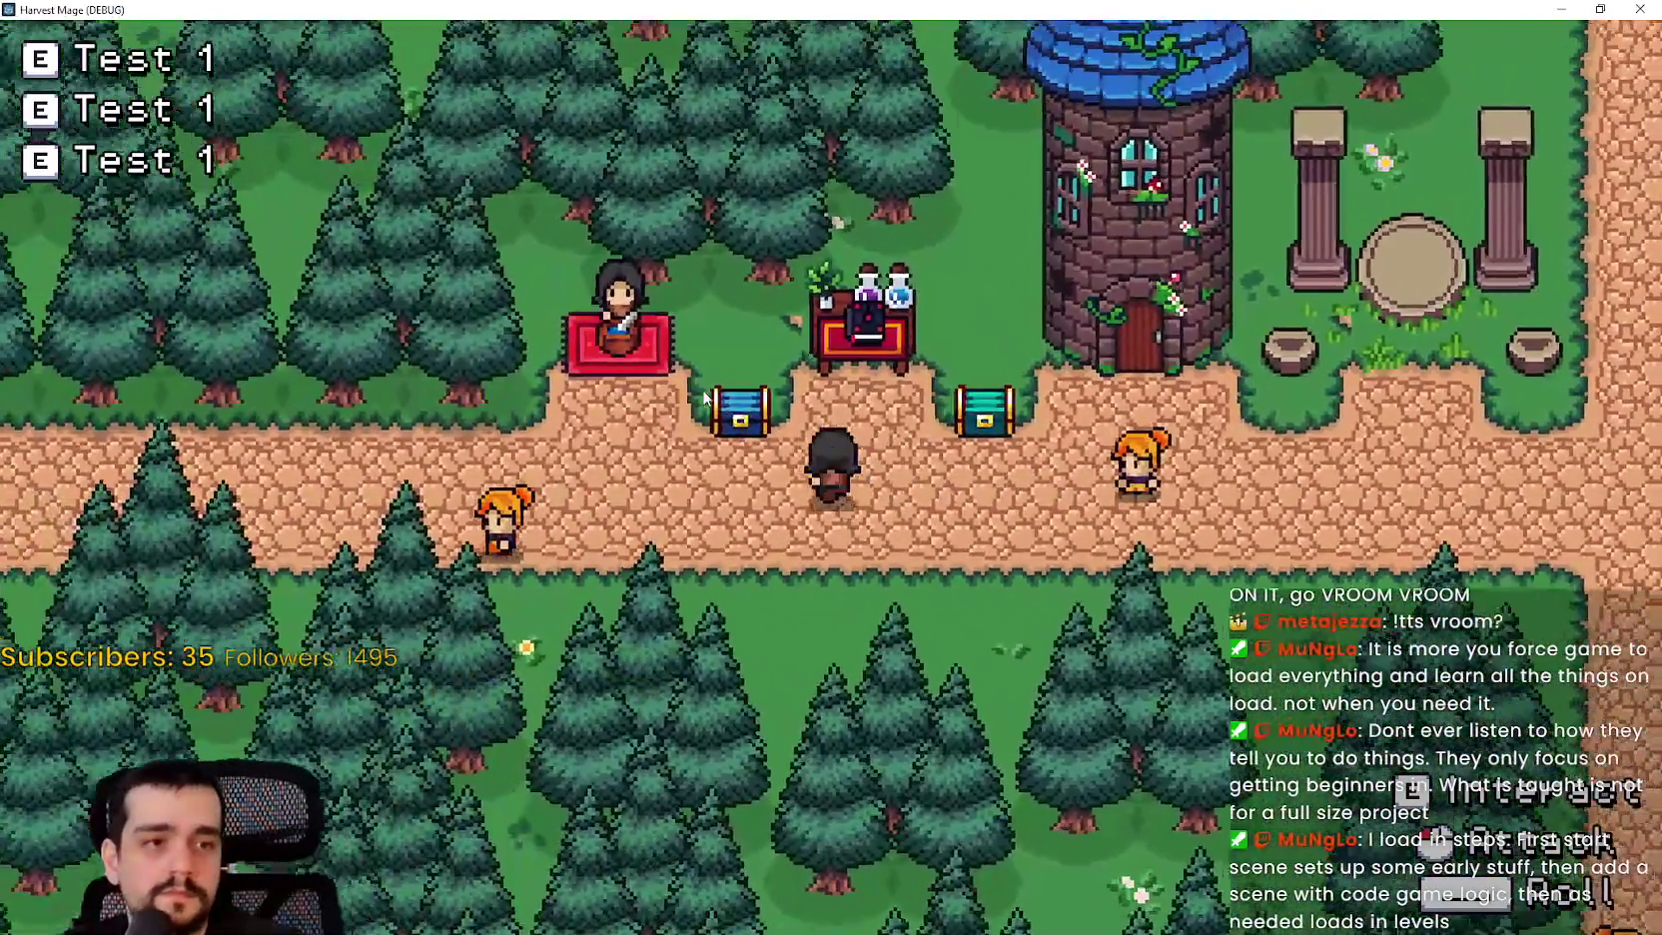
key(Left)
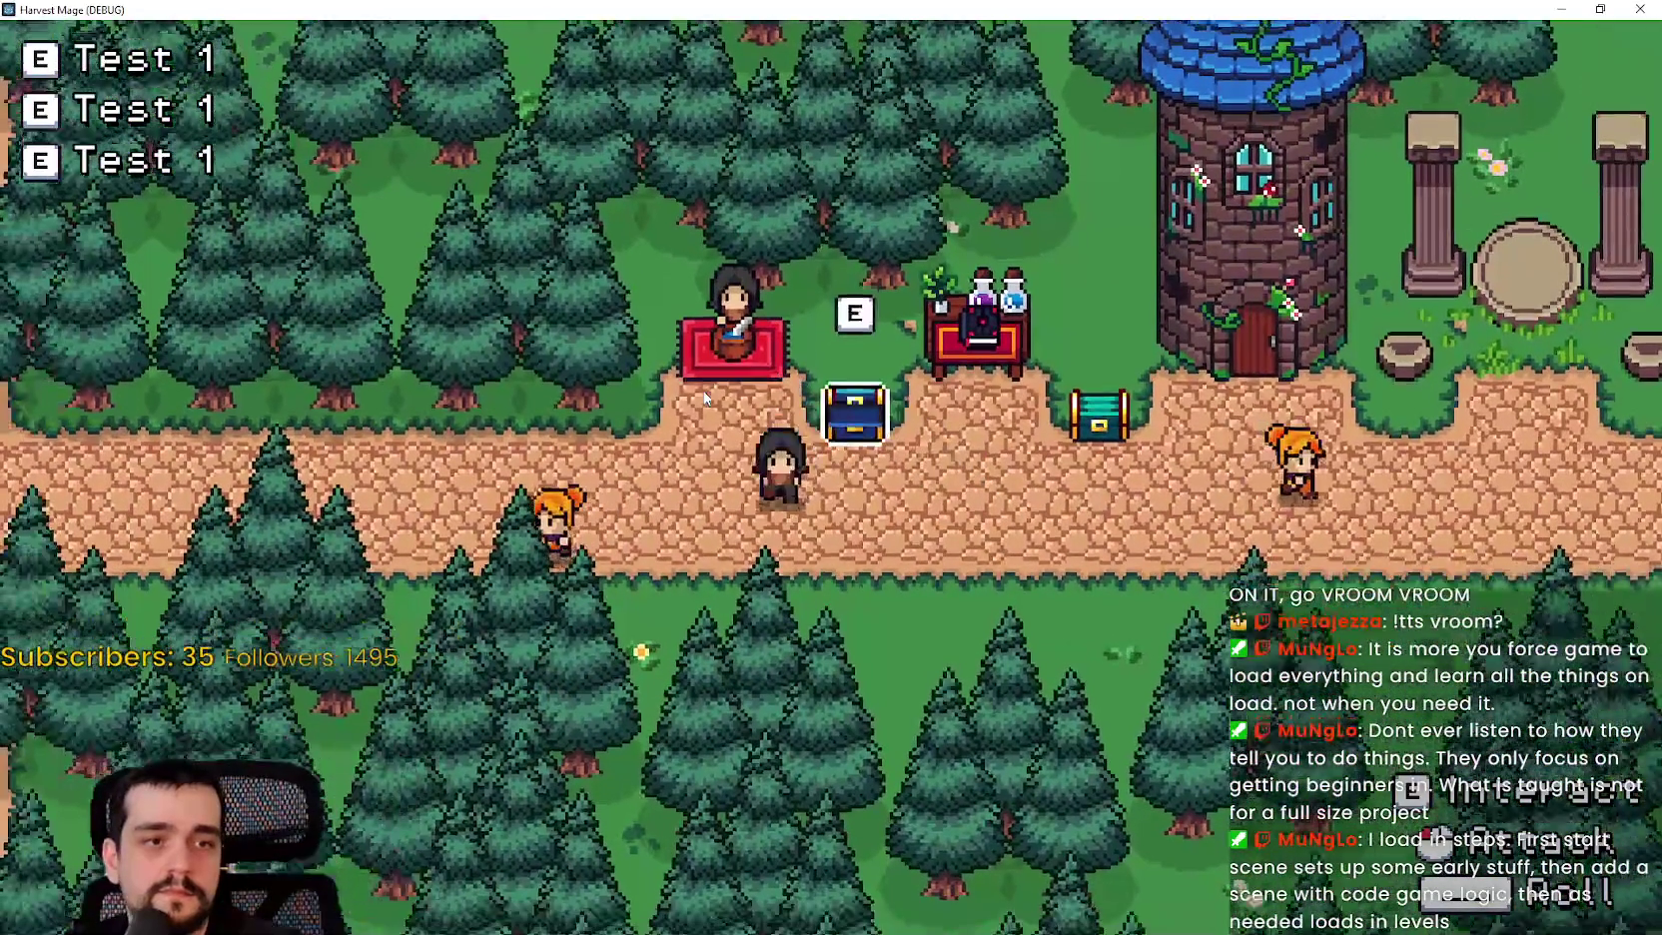
key(Right)
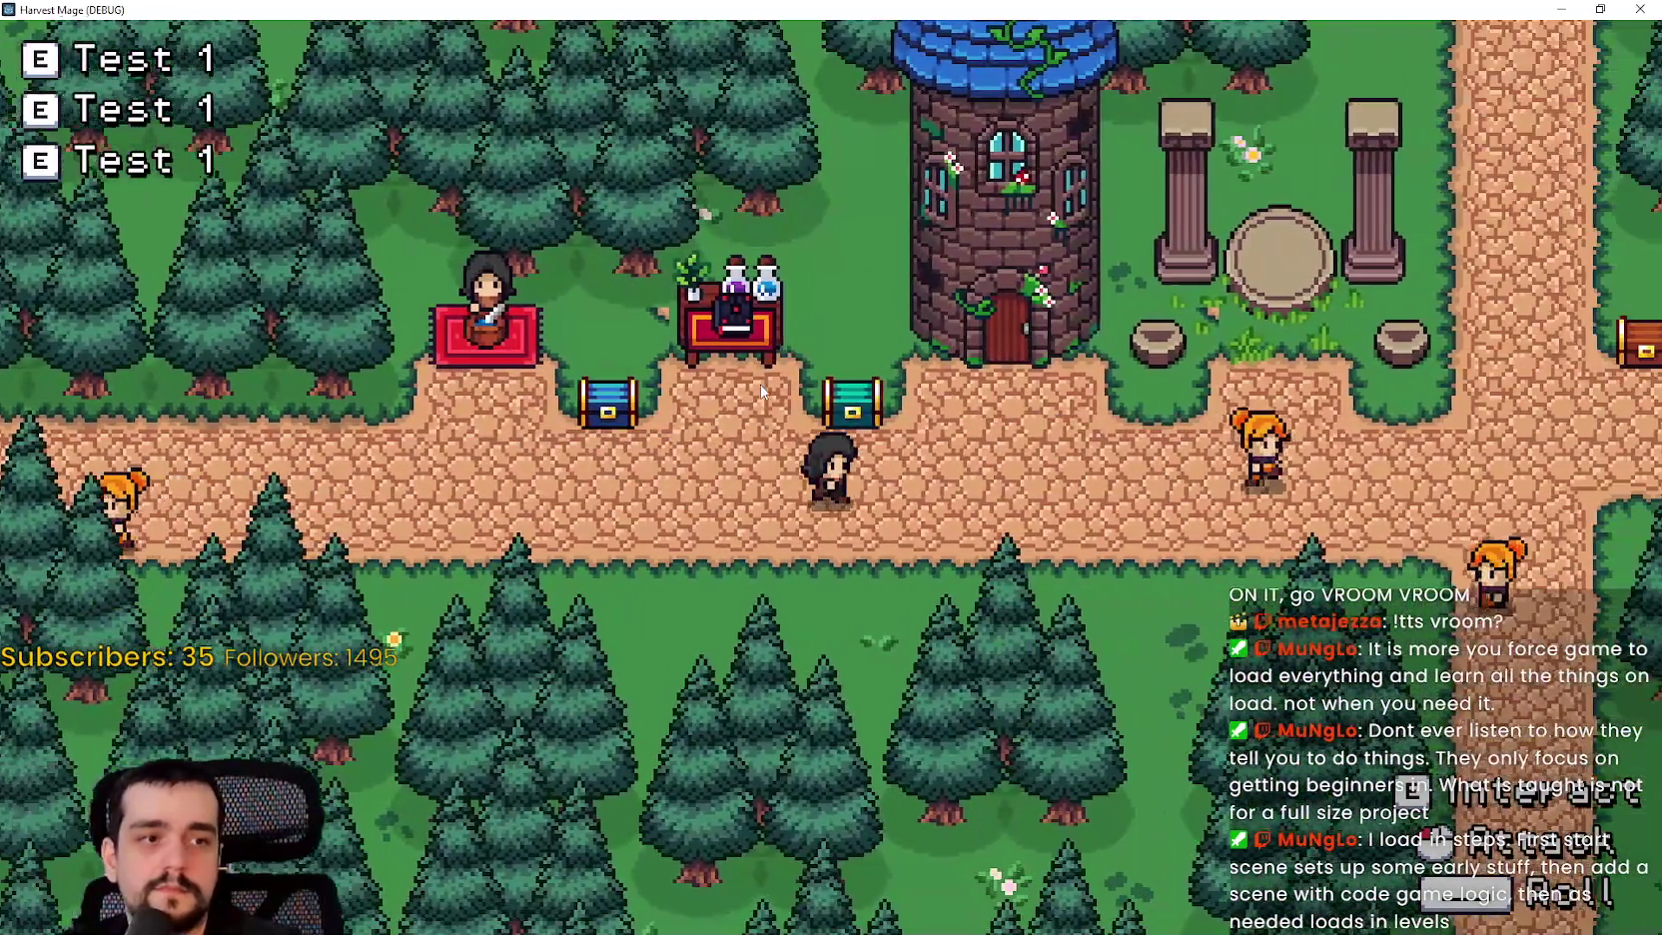
key(Right)
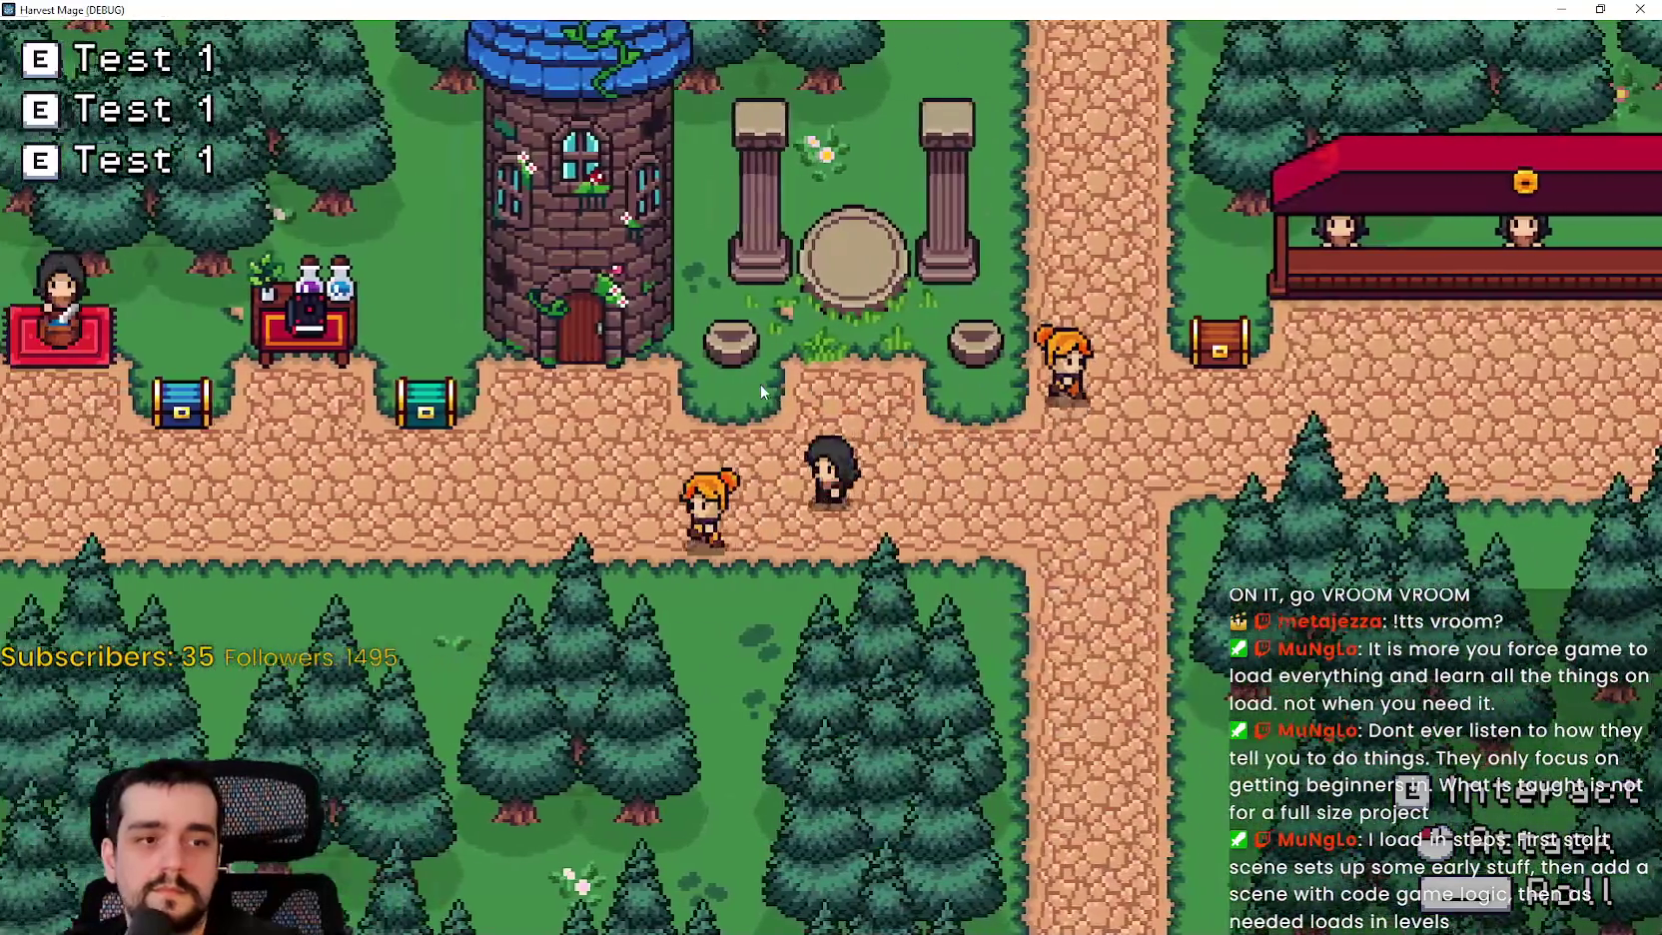
key(Left)
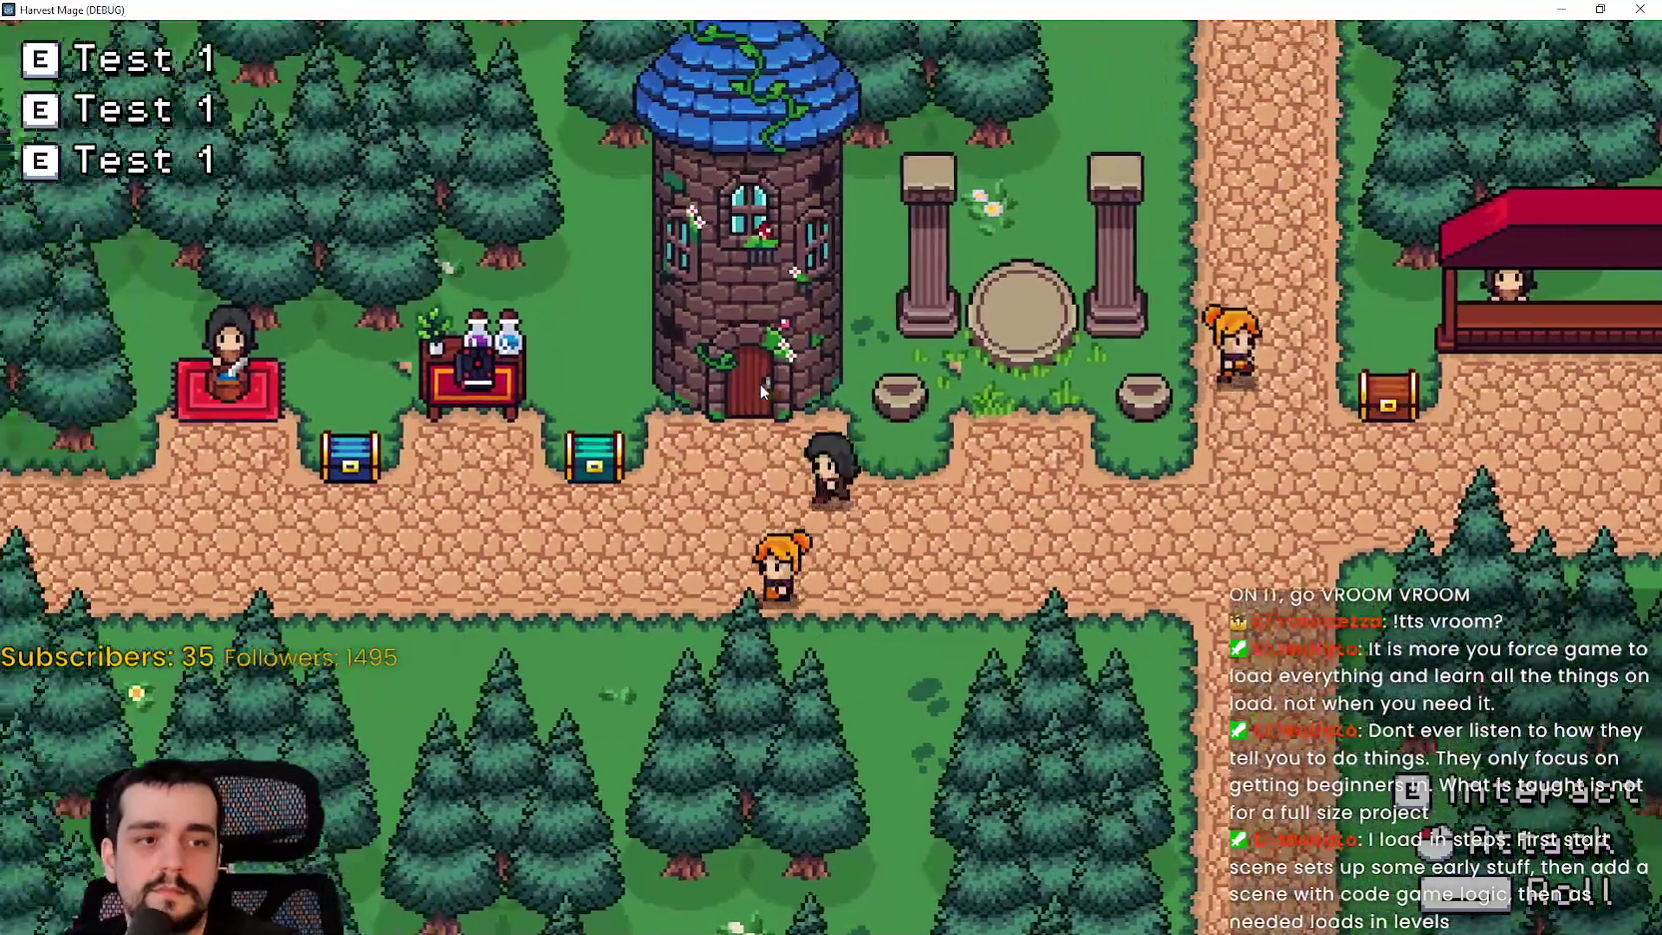
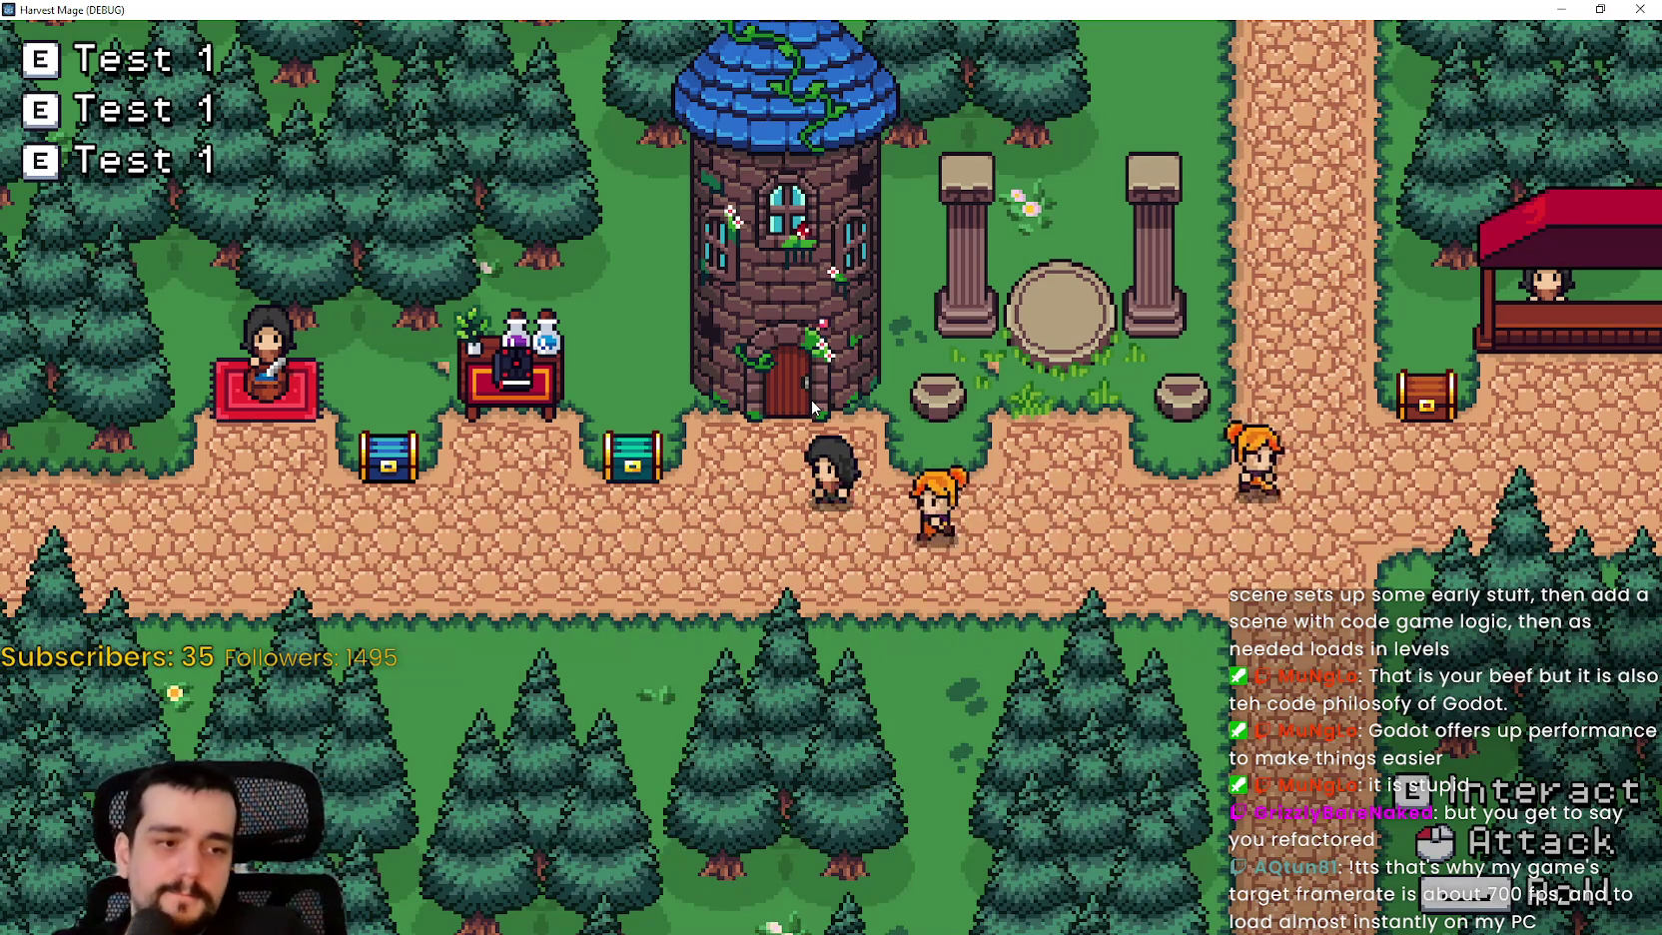
Step: Walk the player east from the blue-roofed tower, adjusting west and south along the path
key(d)
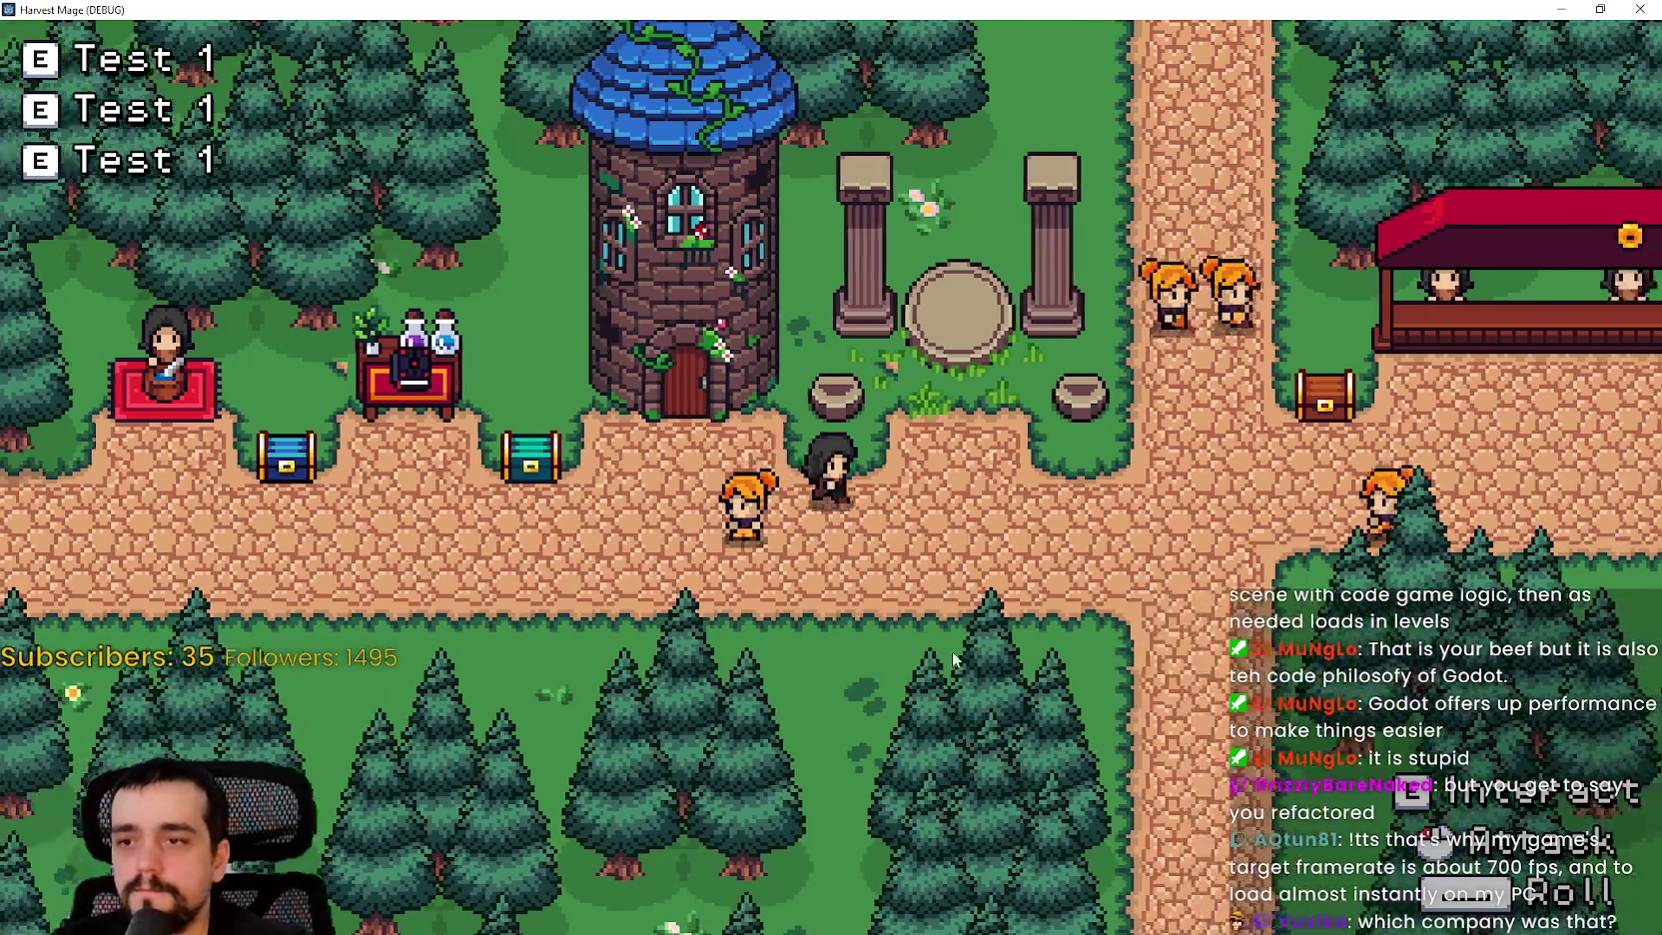
key(a)
key(s)
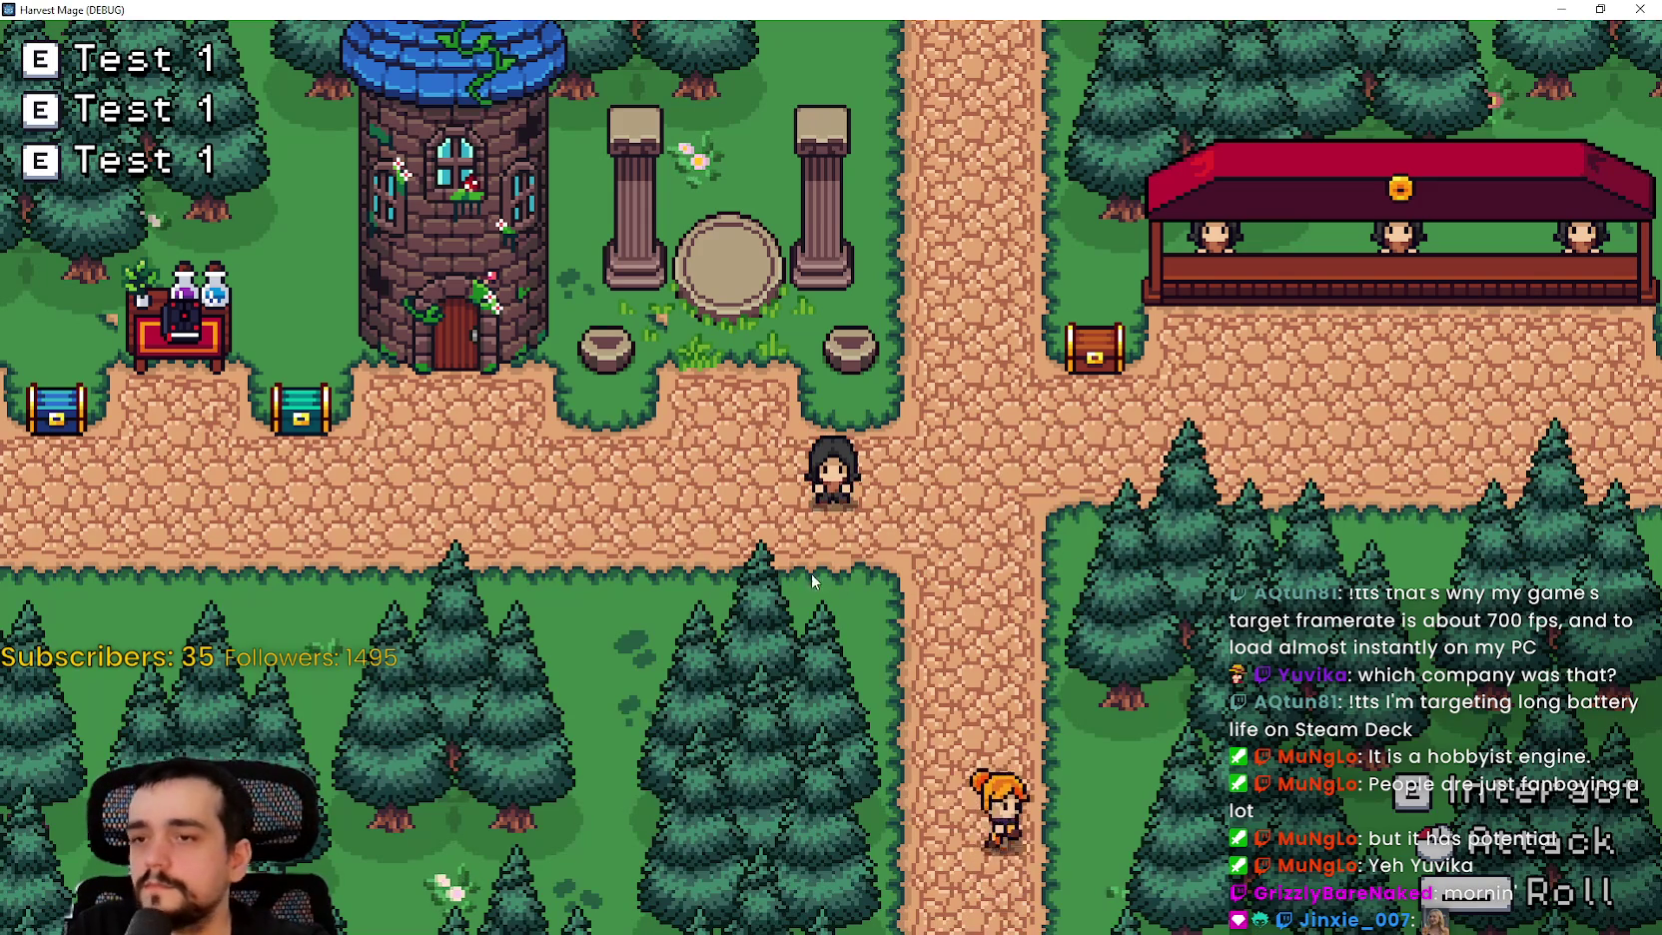
Step: Walk the player east along the path, roll east, and reach the red market stall
key(d)
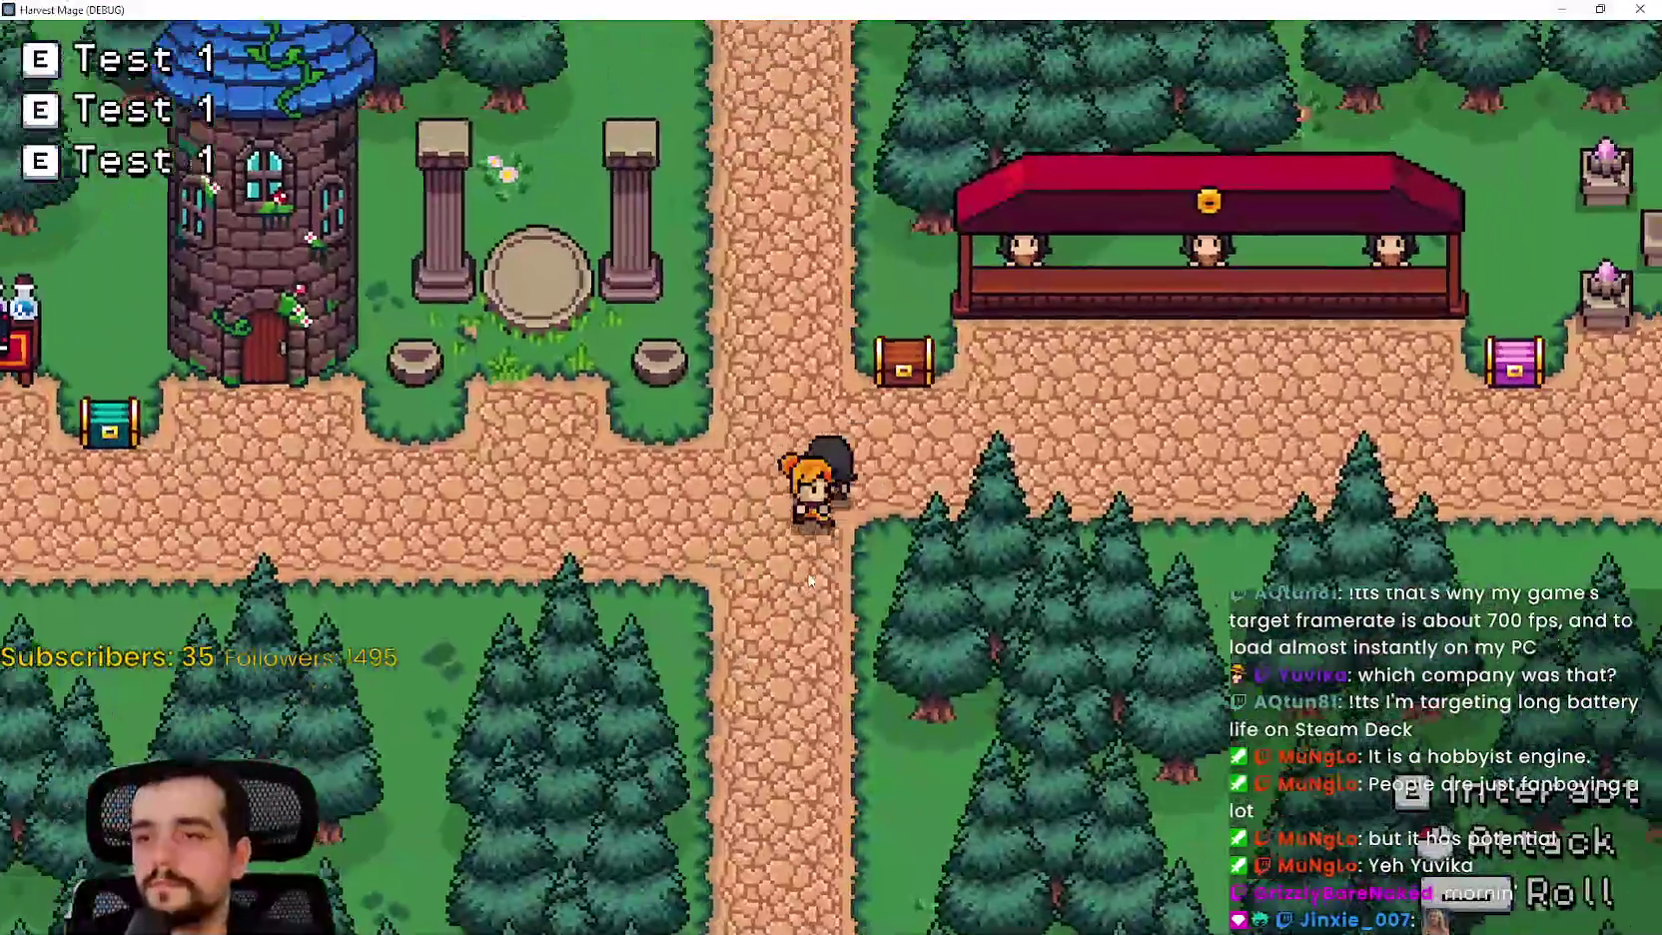
key(d)
key(a)
key(d)
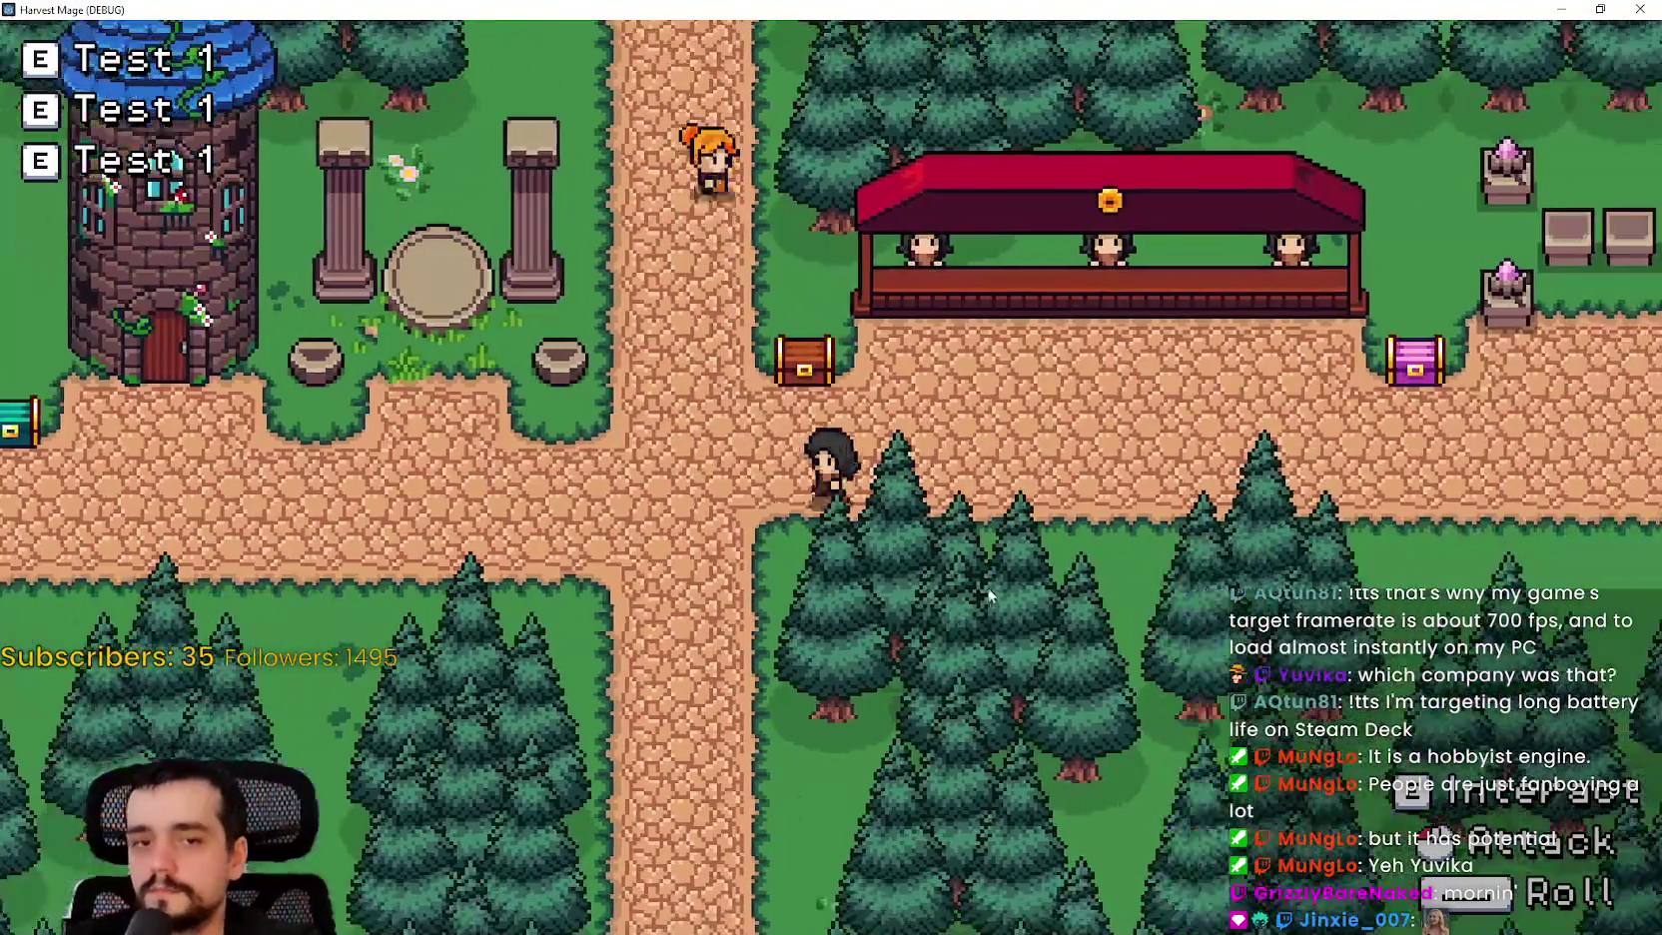
key(a)
key(d)
key(w)
key(a)
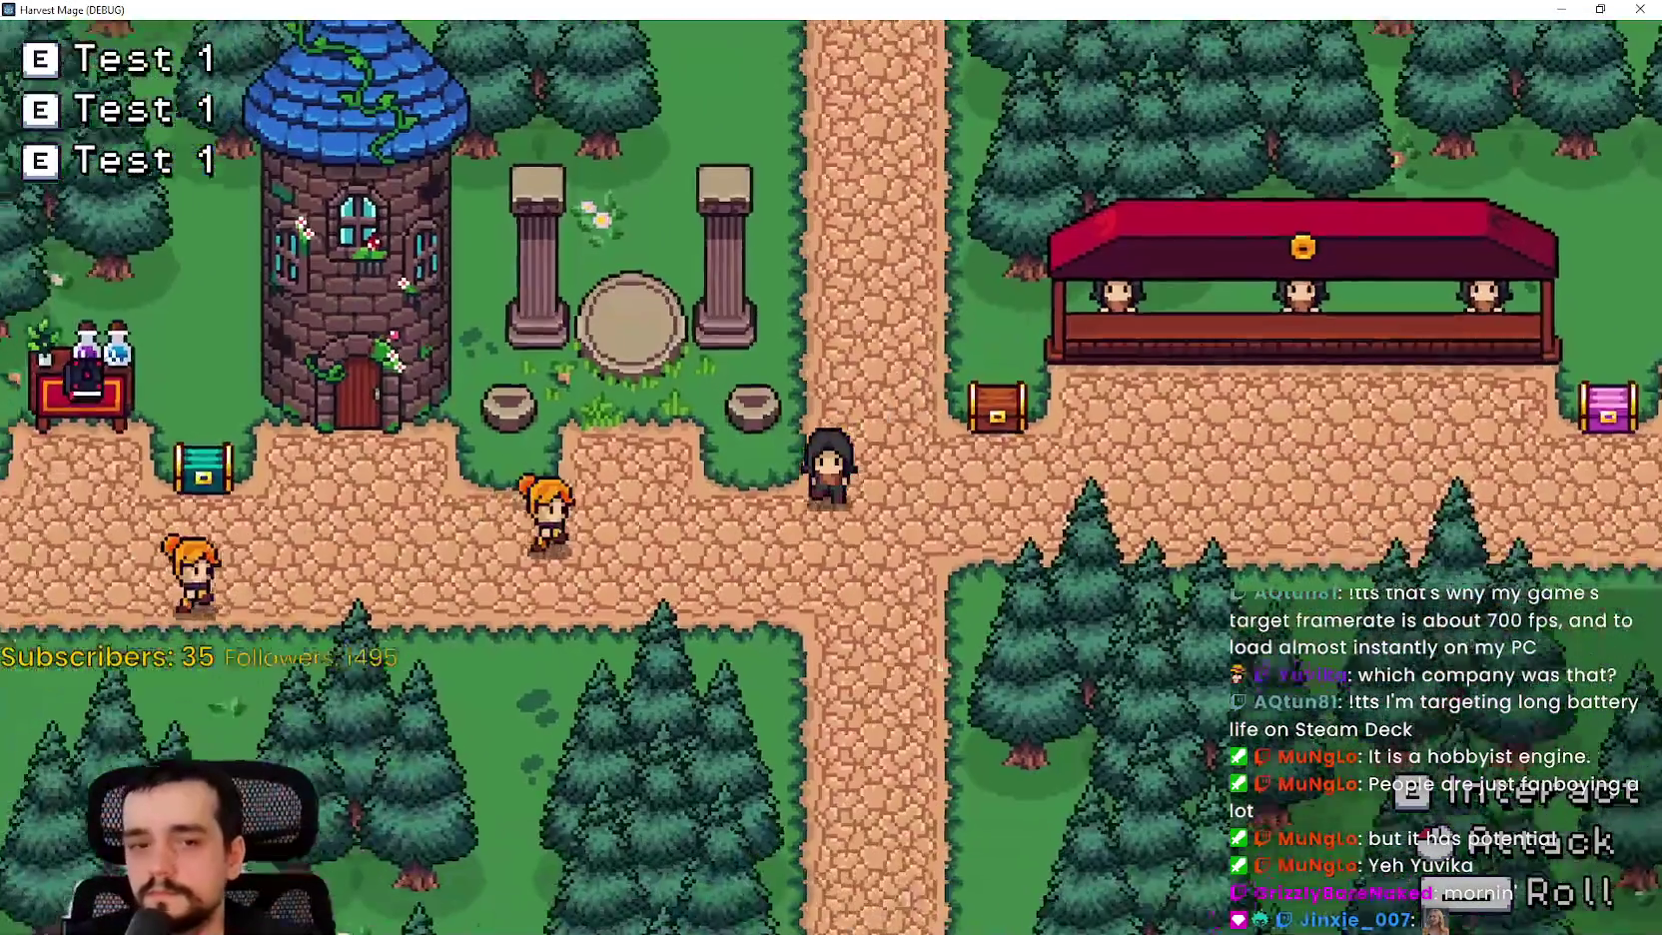
key(a)
key(s)
key(d)
key(space)
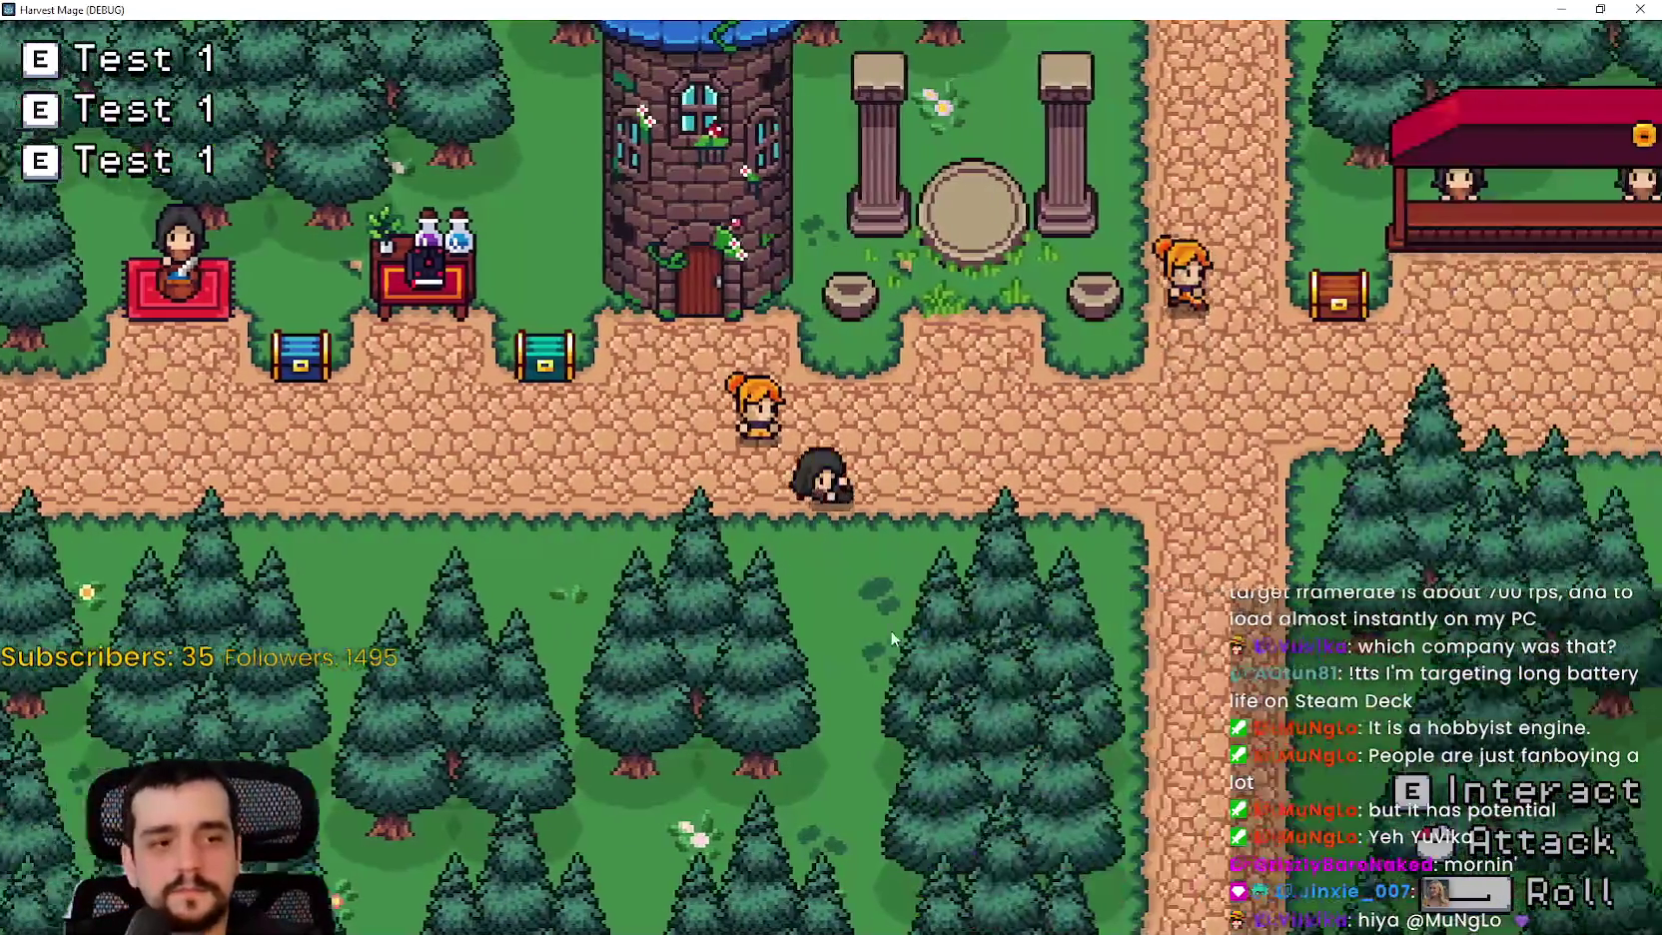
key(d)
key(w)
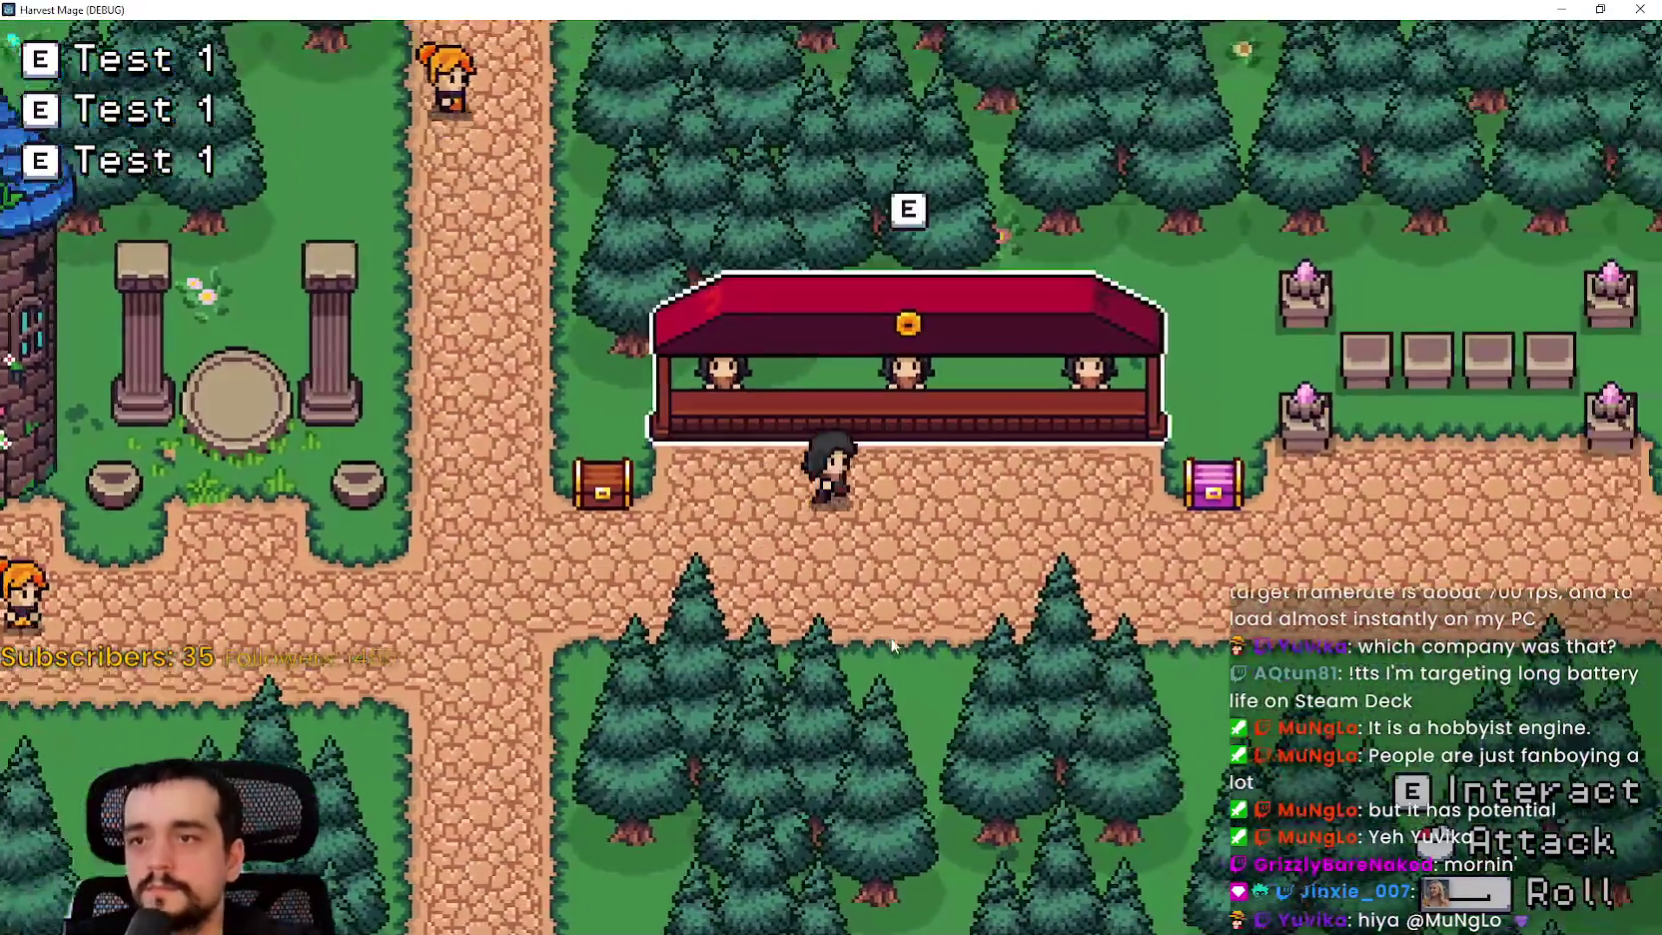
Step: Move around the pink chest and in front of the stall, then head back west
key(d)
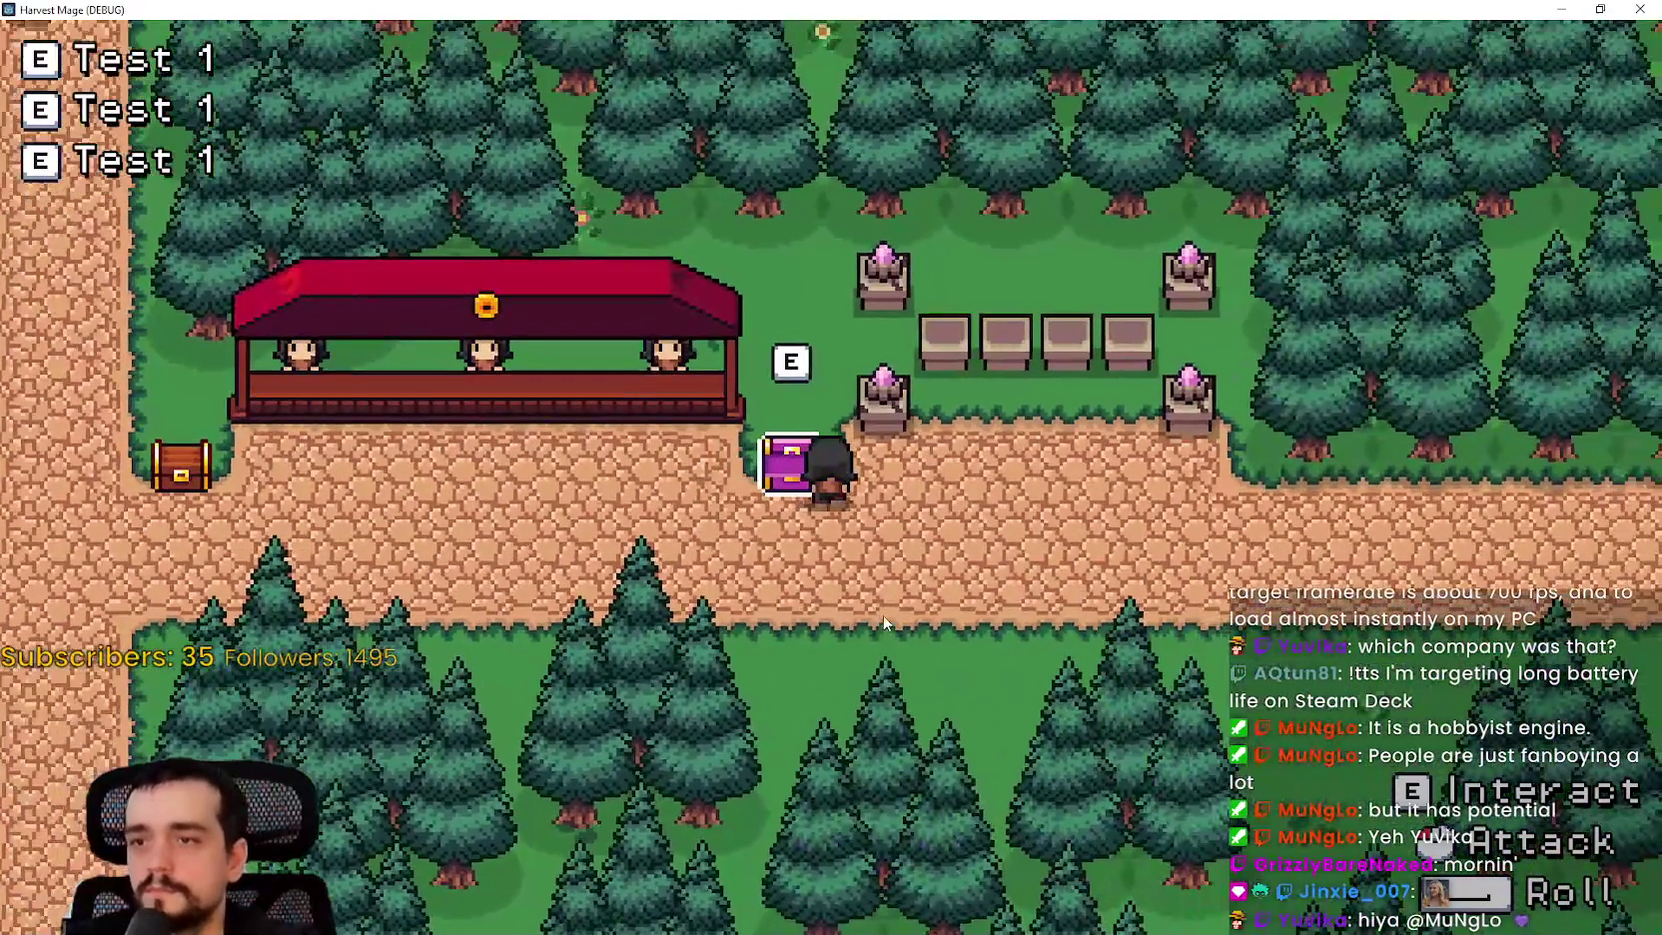
key(a)
key(w)
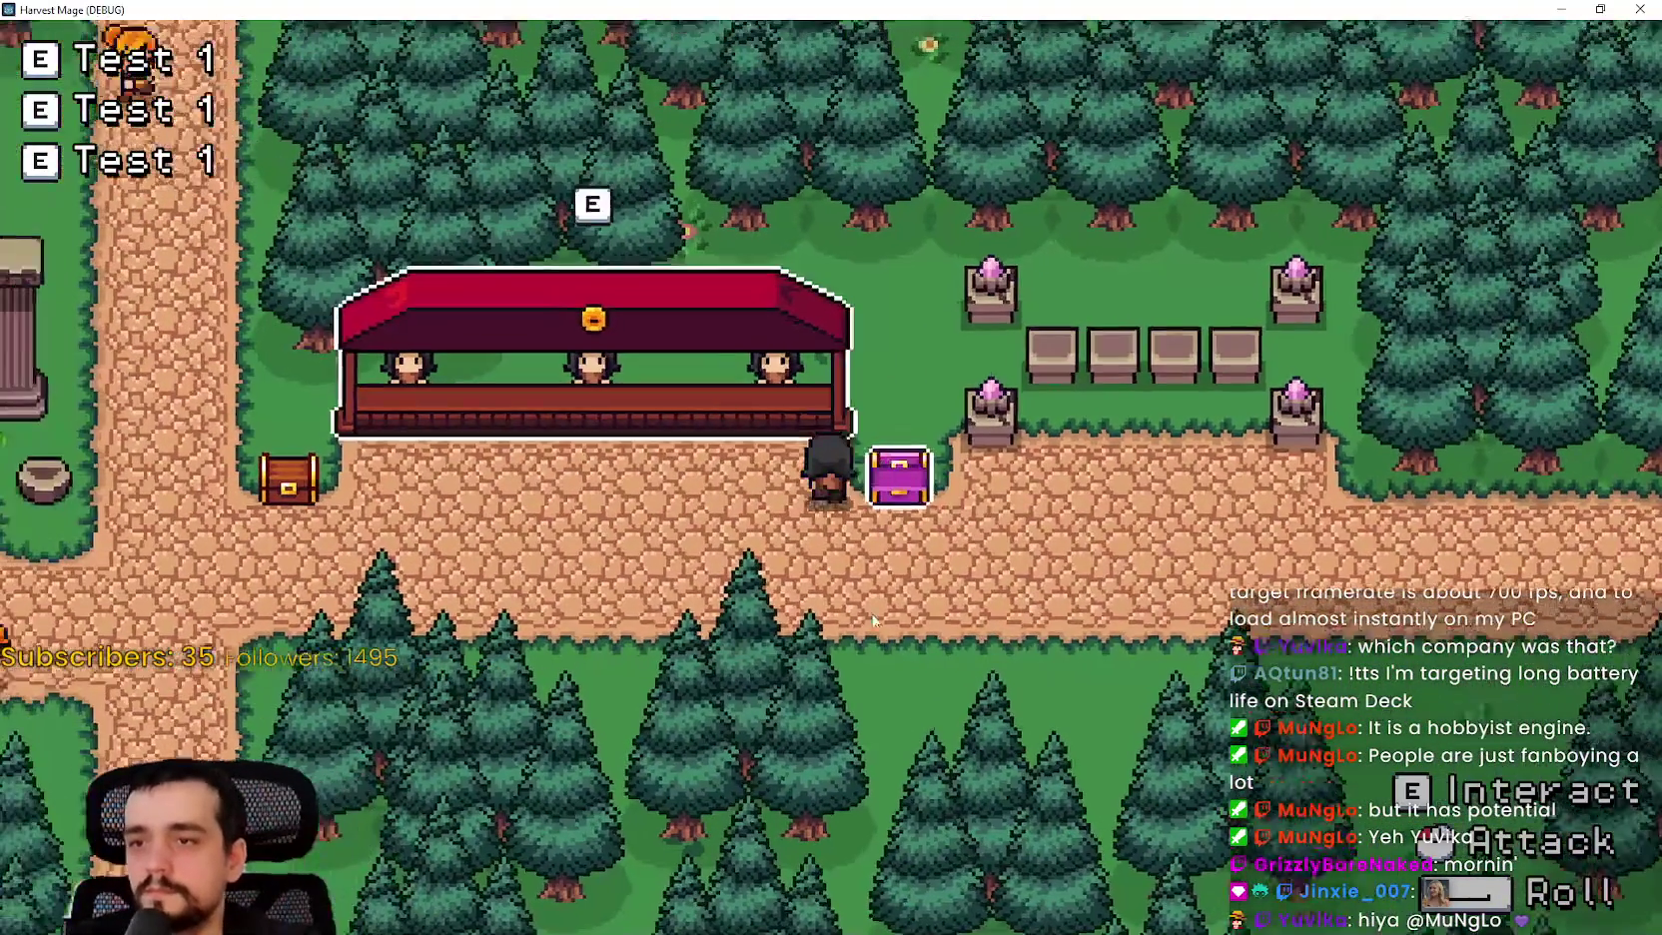
key(d)
key(s)
key(a)
key(w)
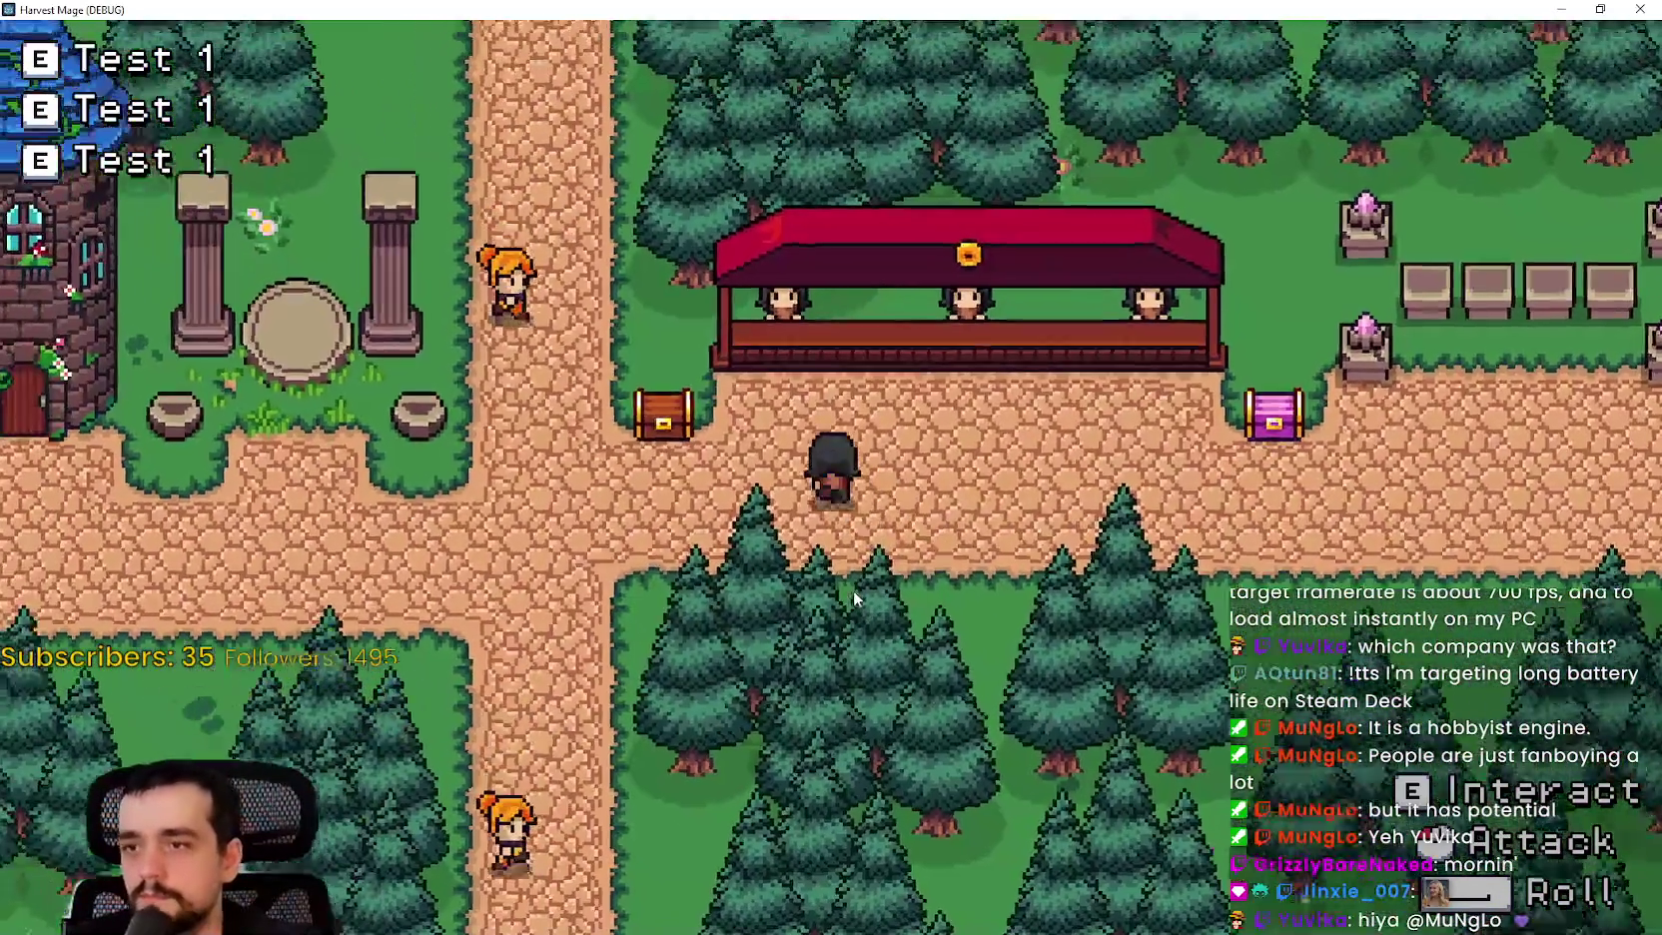
key(a)
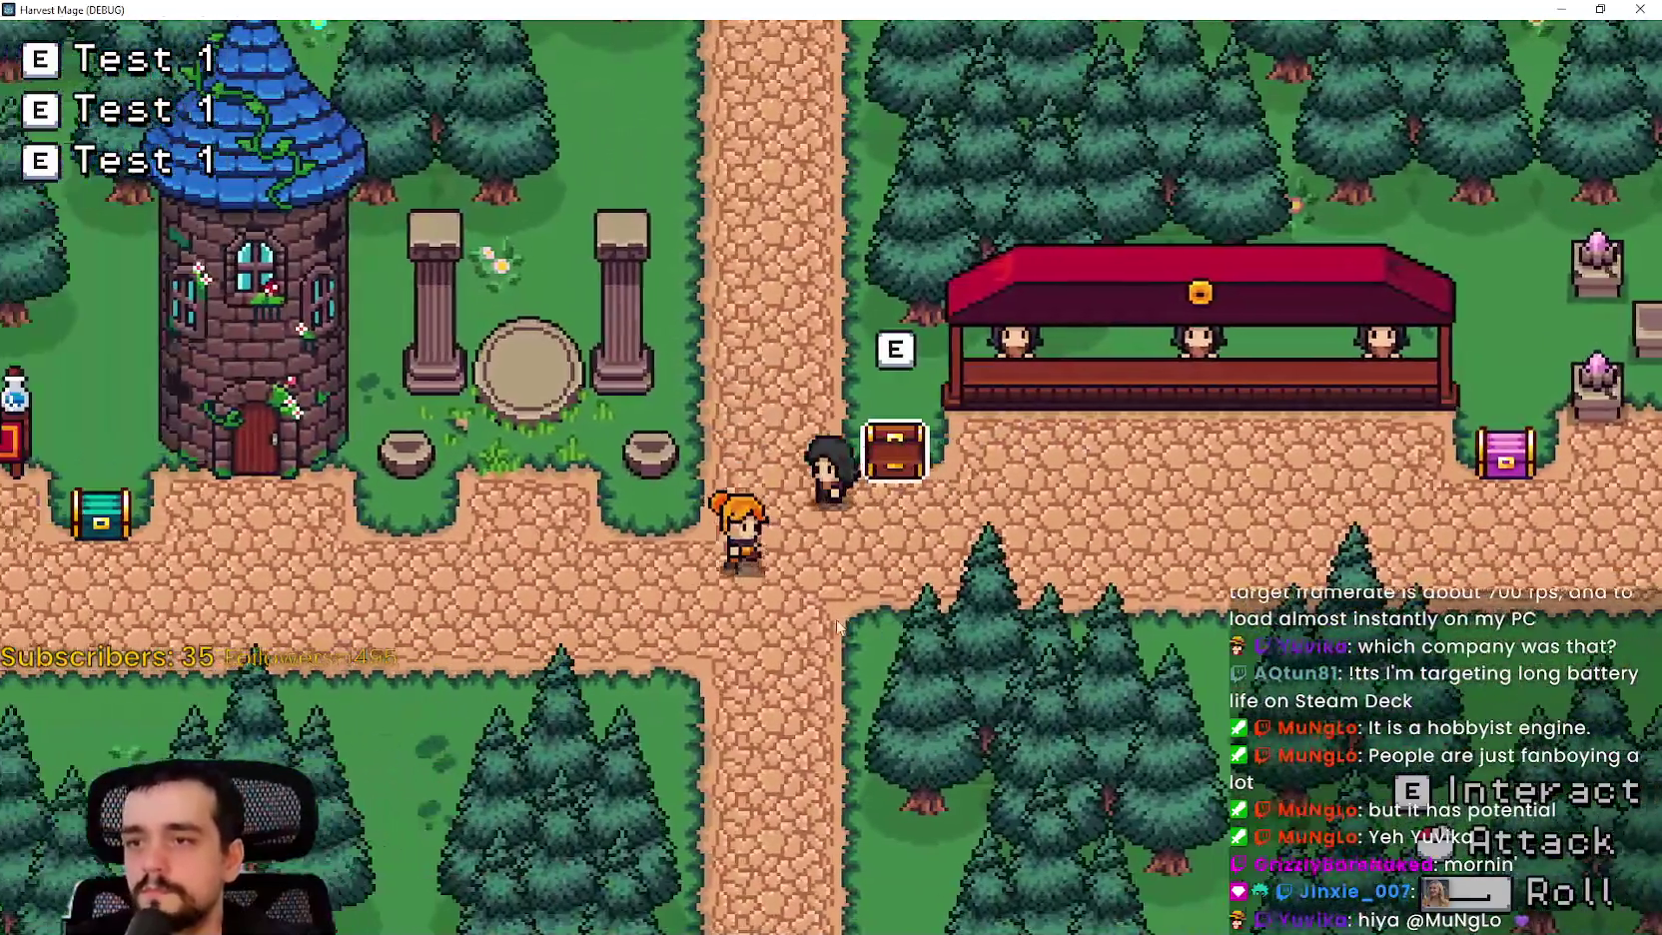
key(s)
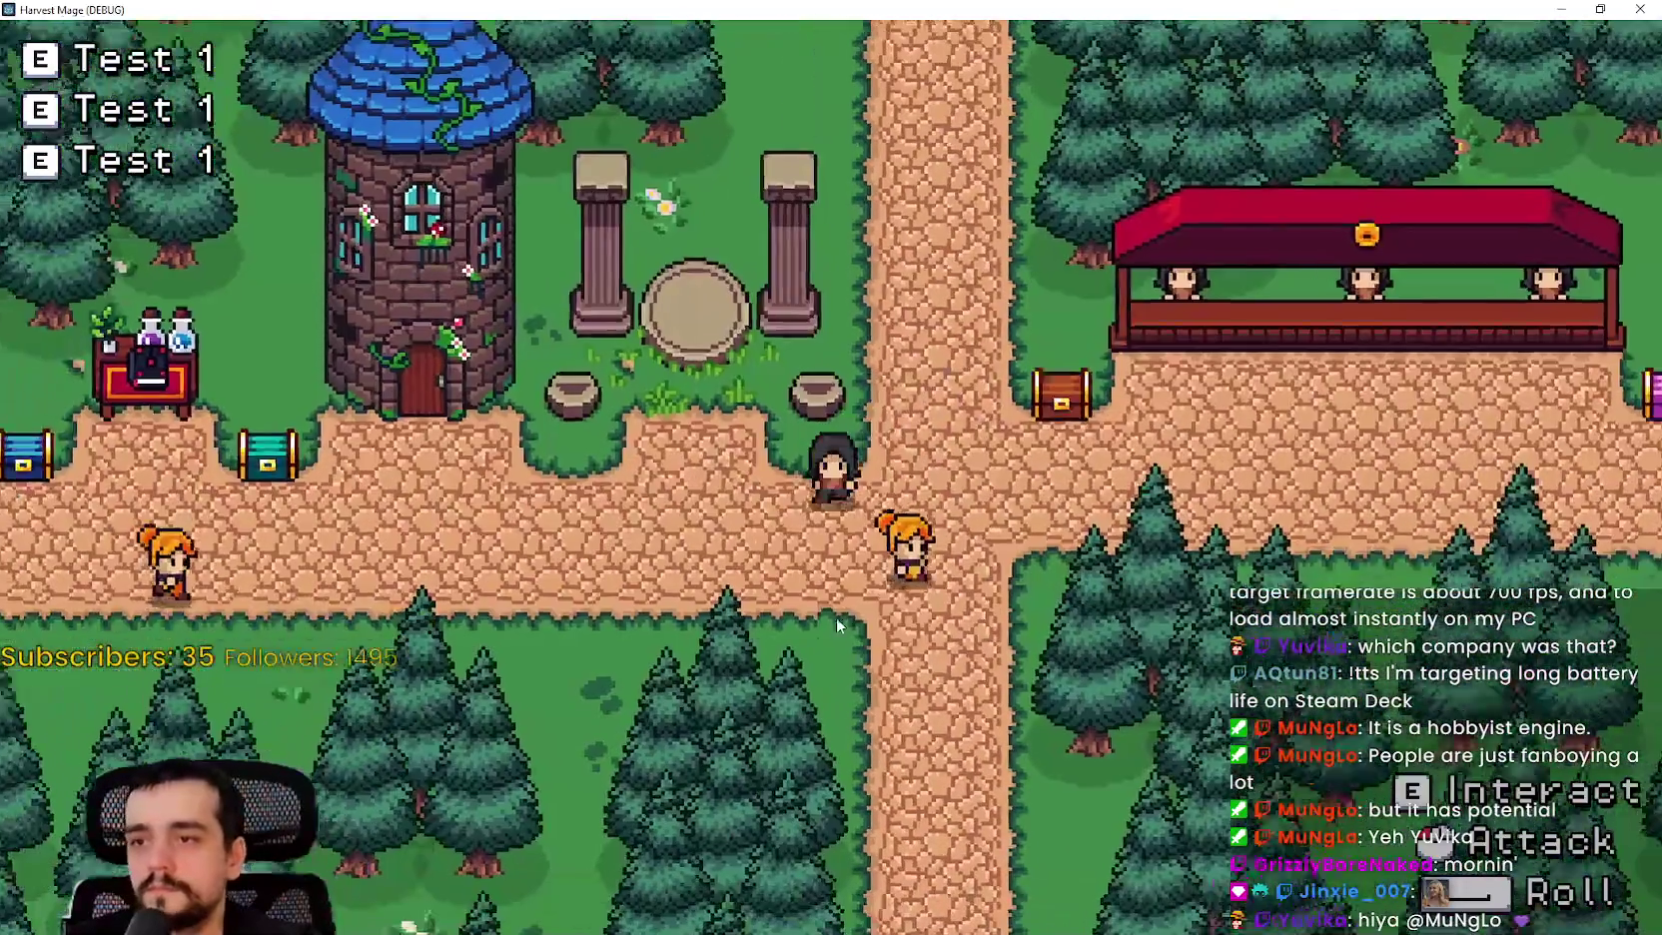
Step: Wander south into a forest clearing and return to the village crossroads
key(s)
key(s)
key(d)
key(d)
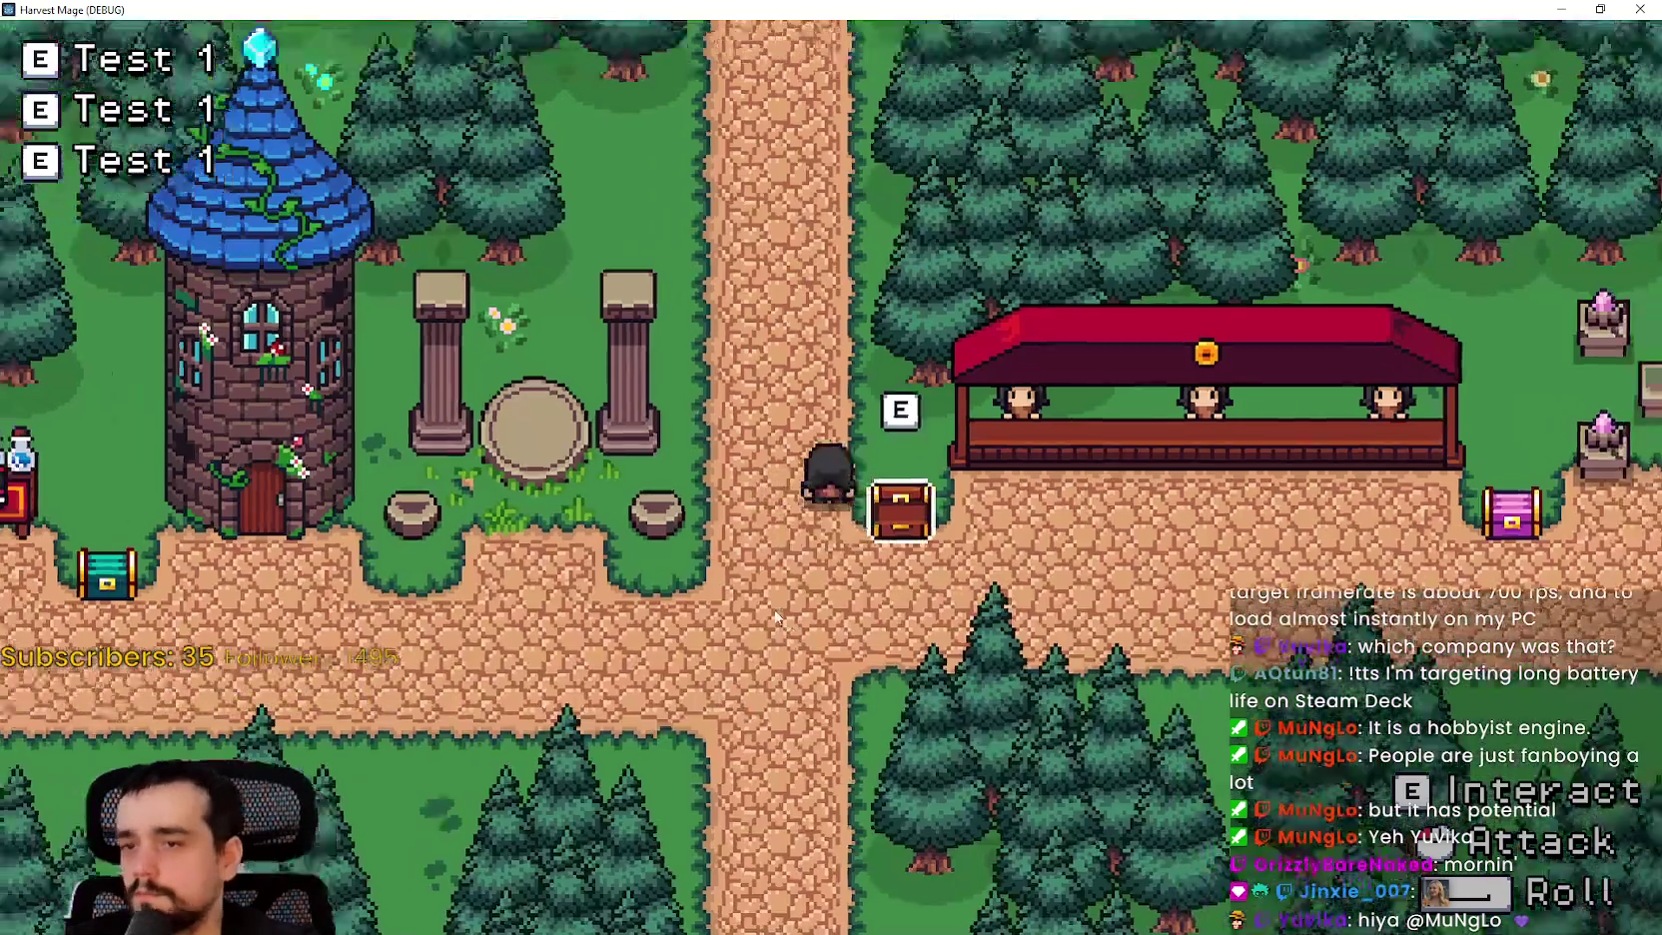
key(w)
key(s)
key(a)
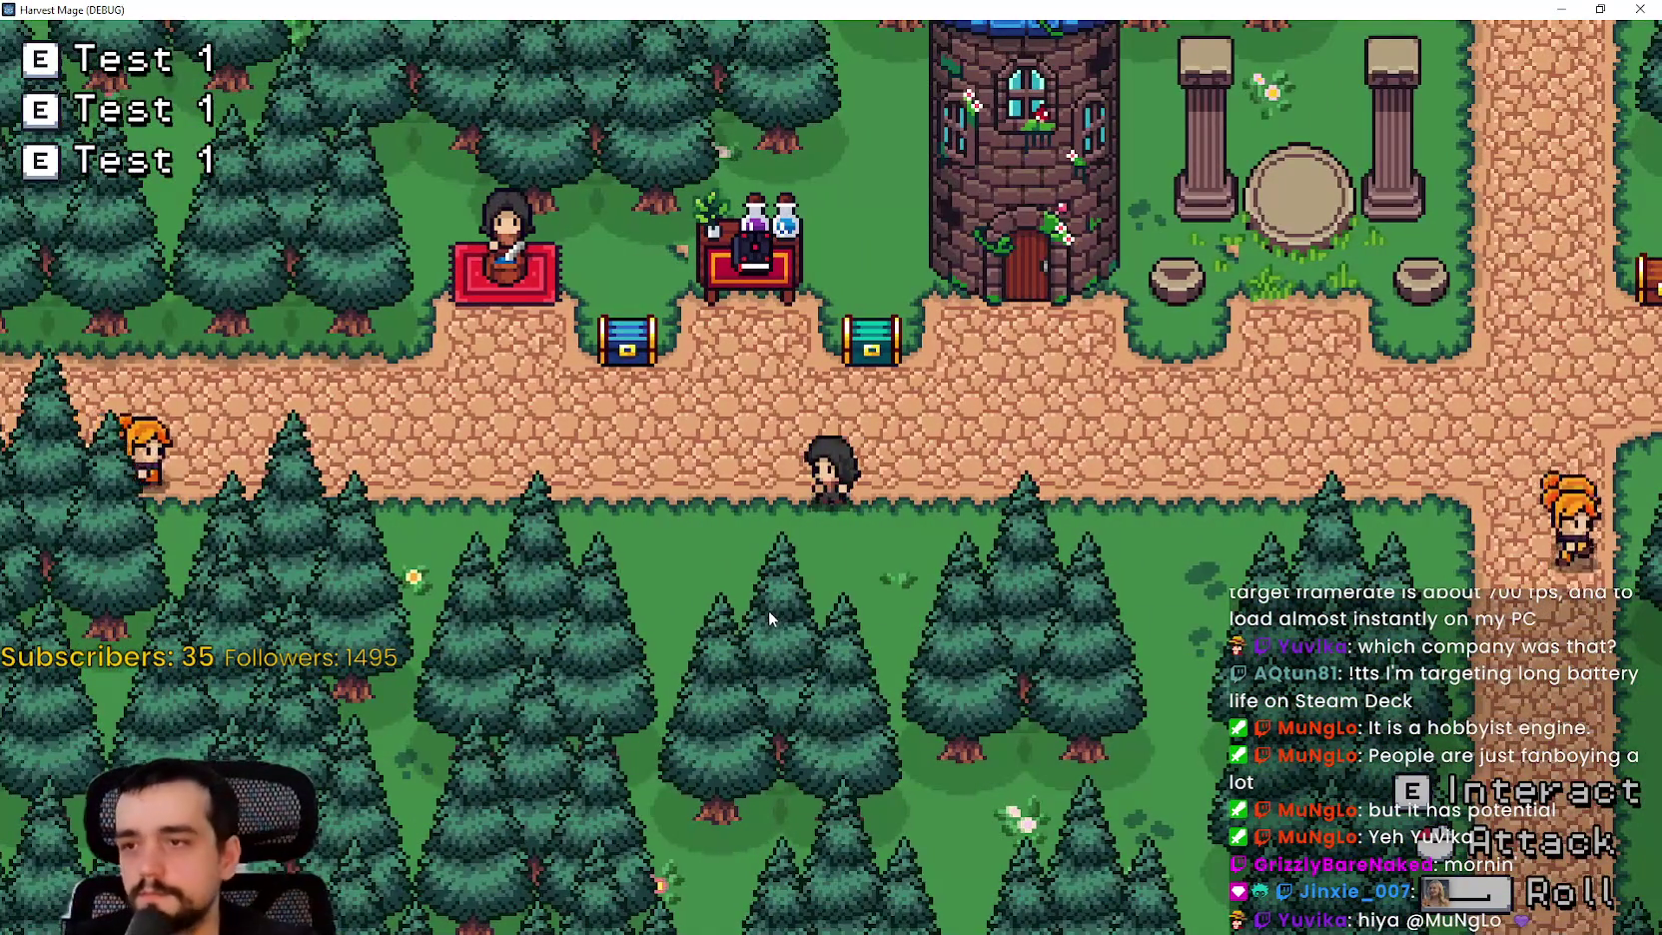
Step: Pace along the village path, then leave the game for a blank new browser tab
key(d)
key(a)
key(a)
key(d)
key(d)
key(w)
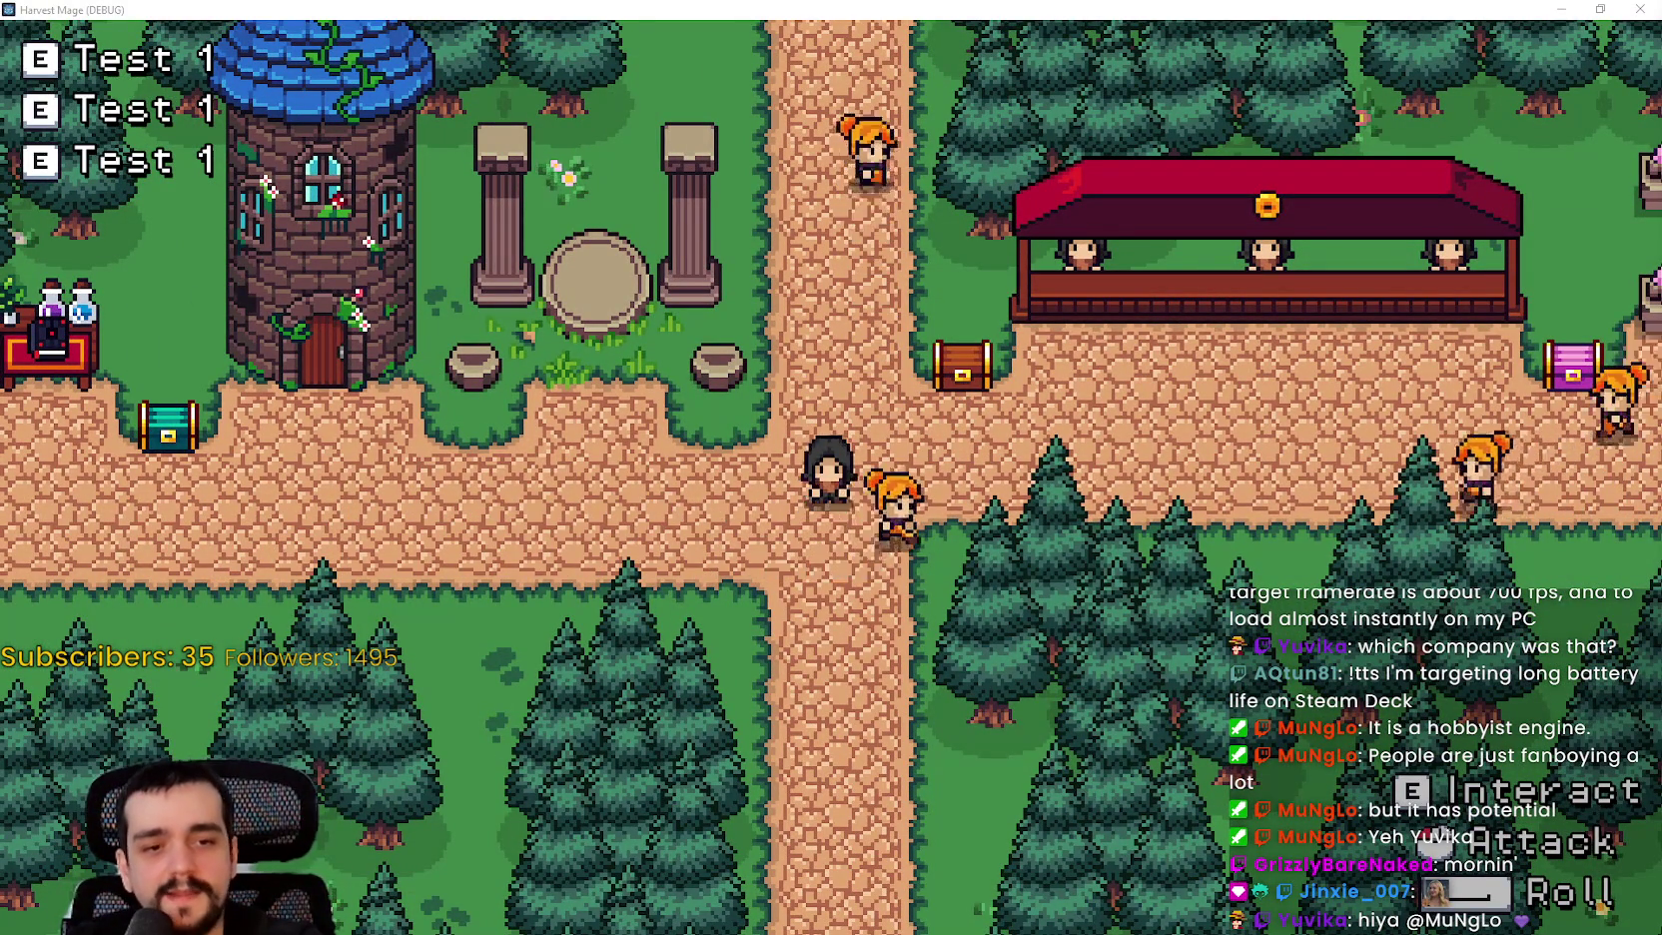
key(alt+Tab)
click(1494, 20)
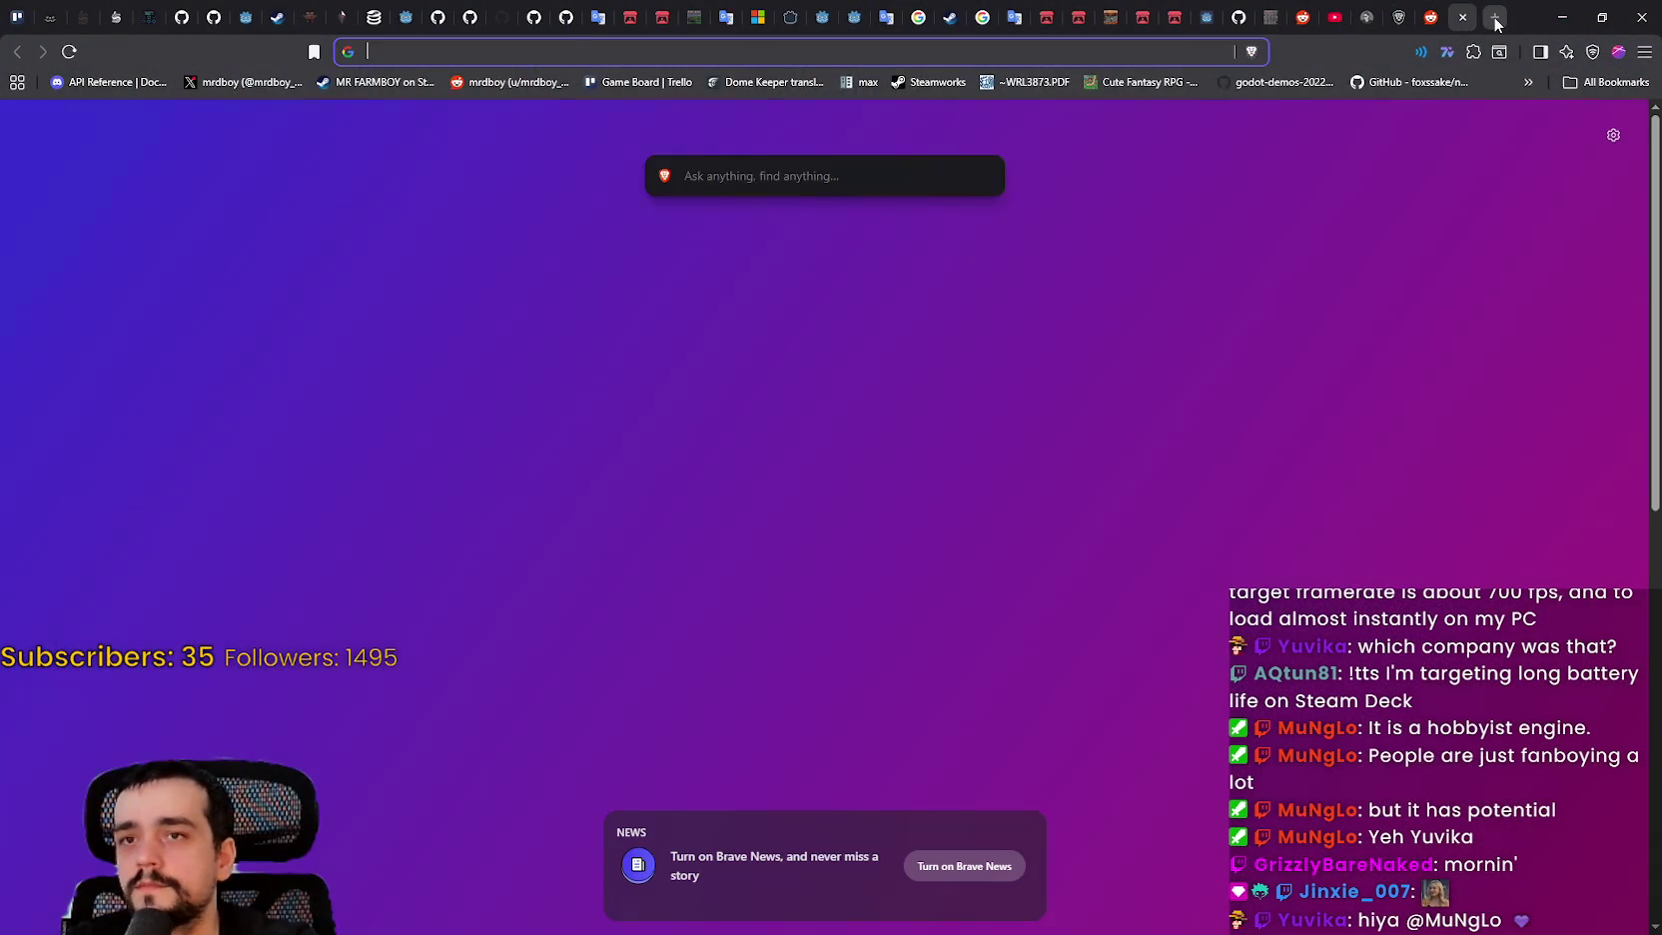
Step: Load Godot Shaders via 'godotsh' and browse its homepage's Trending shaders grid
text(godotsha)
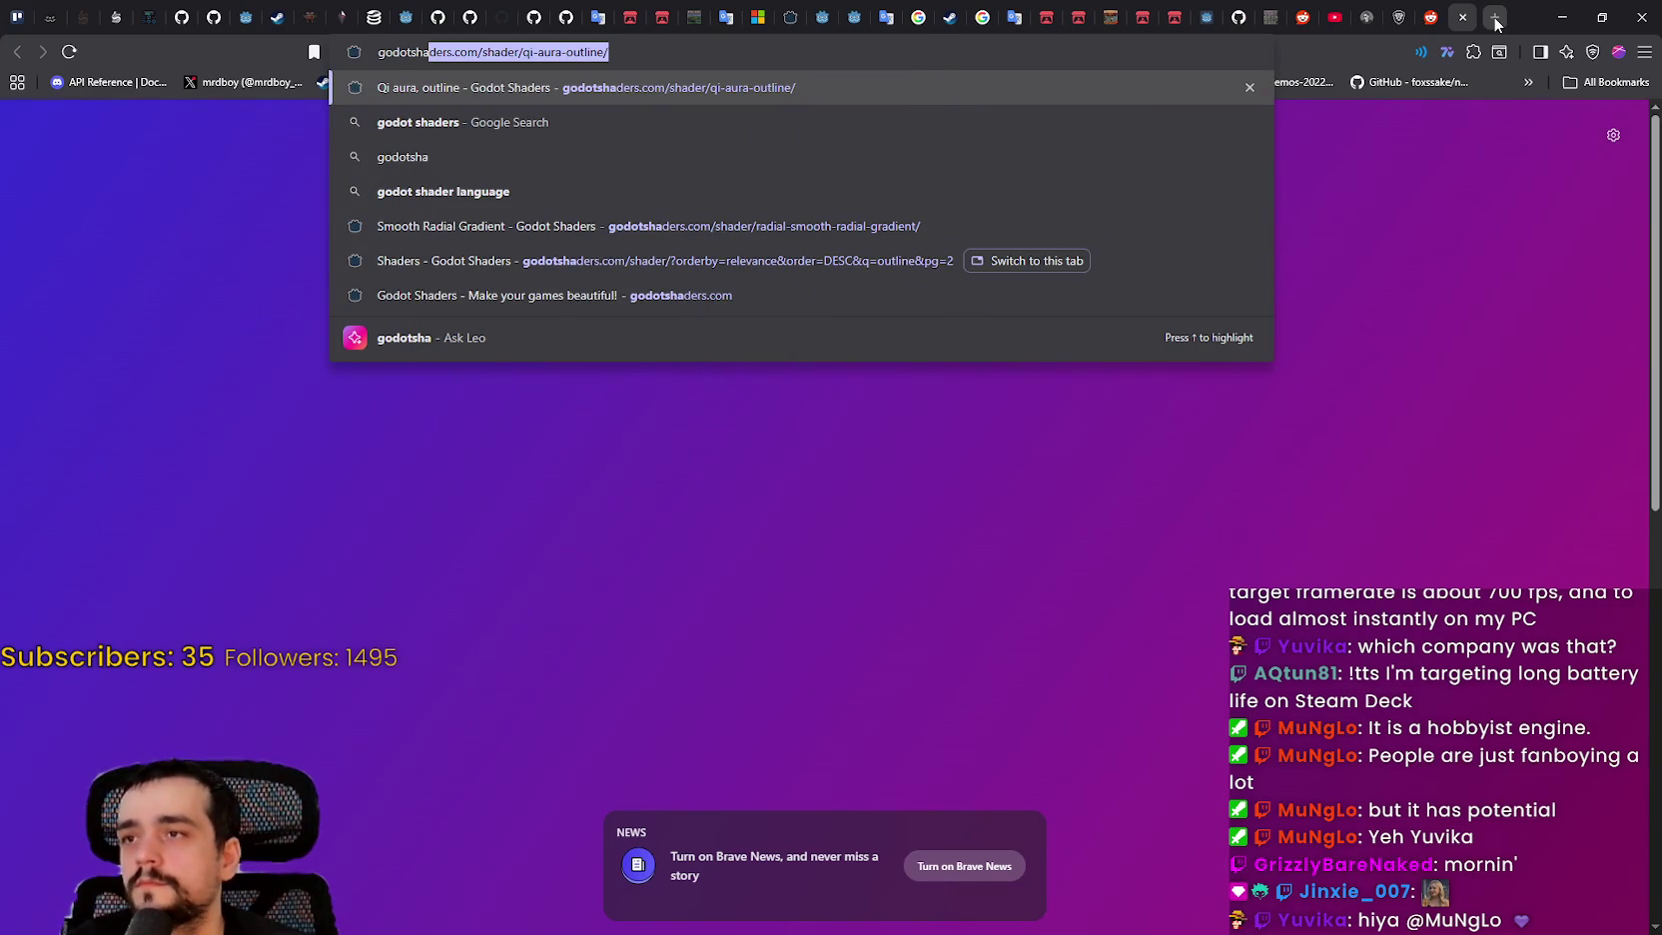
key(Return)
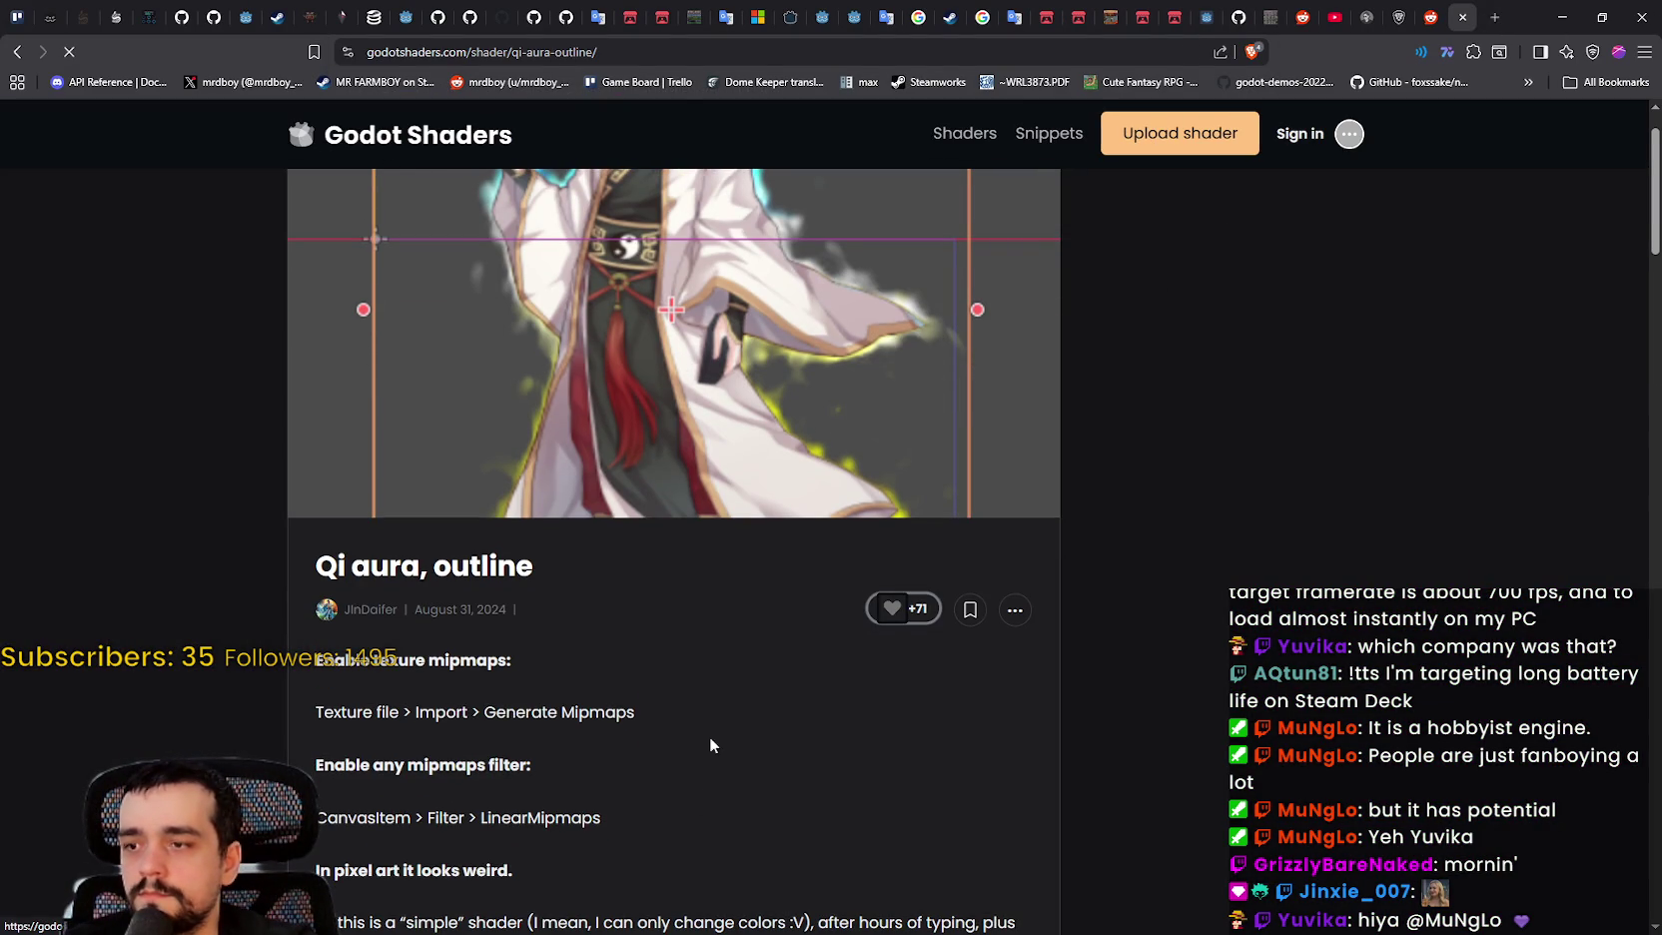
click(456, 137)
scroll(889, 508, down, 4)
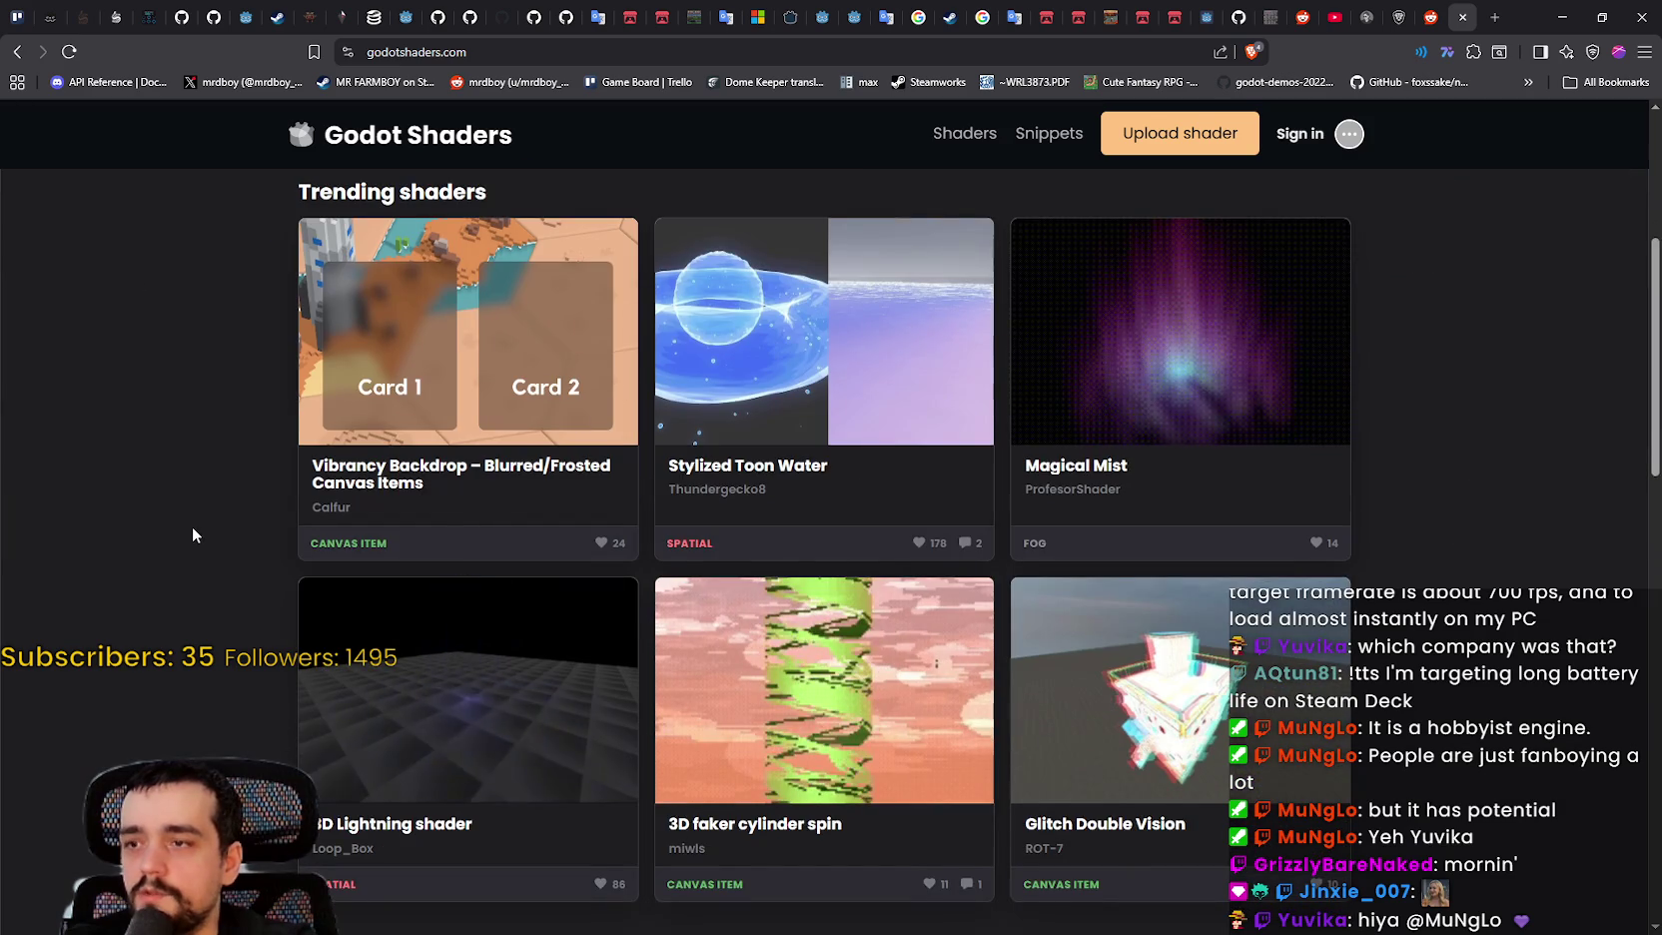
scroll(191, 526, down, 2)
scroll(190, 525, up, 4)
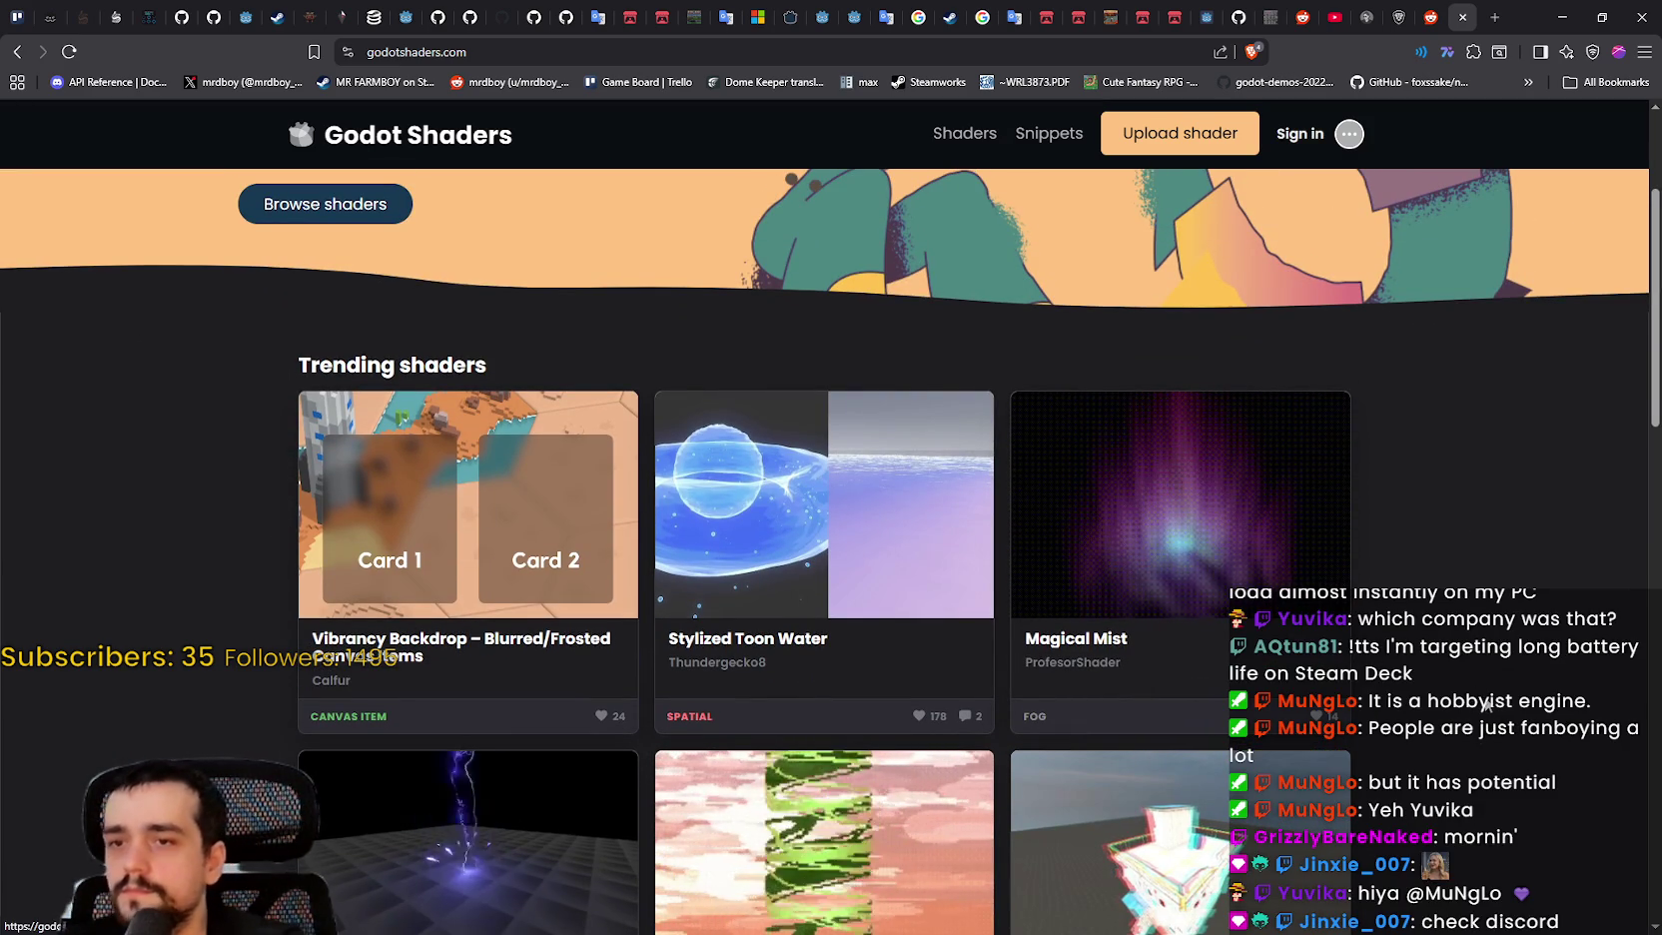
scroll(1486, 704, down, 3)
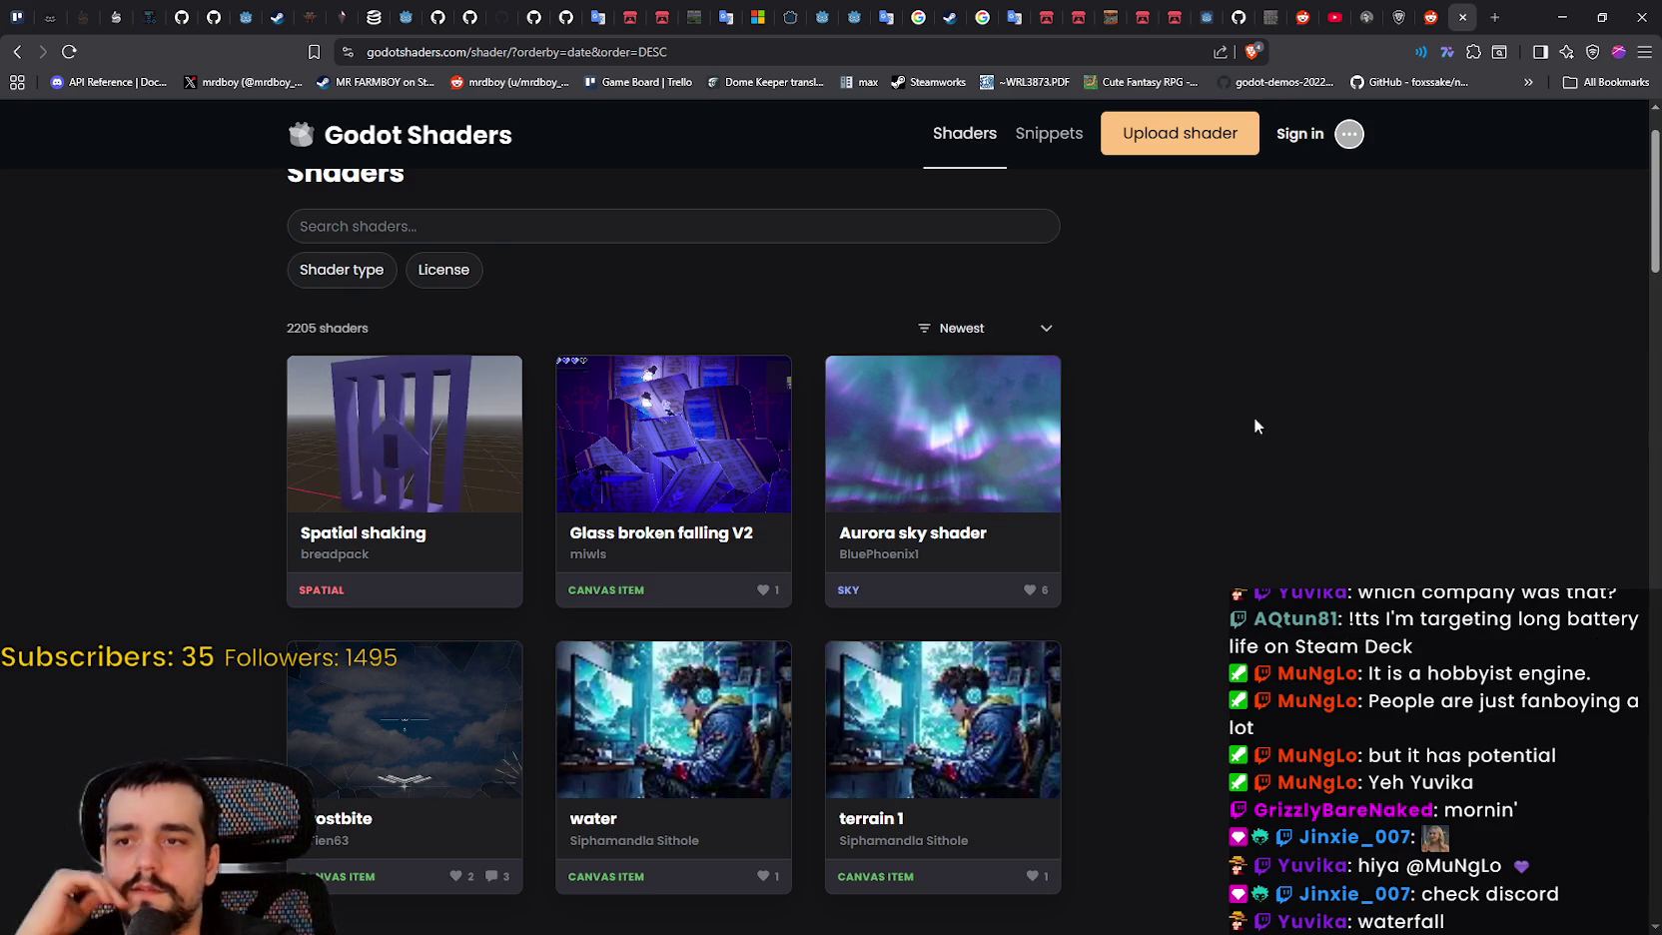
scroll(1137, 617, down, 3)
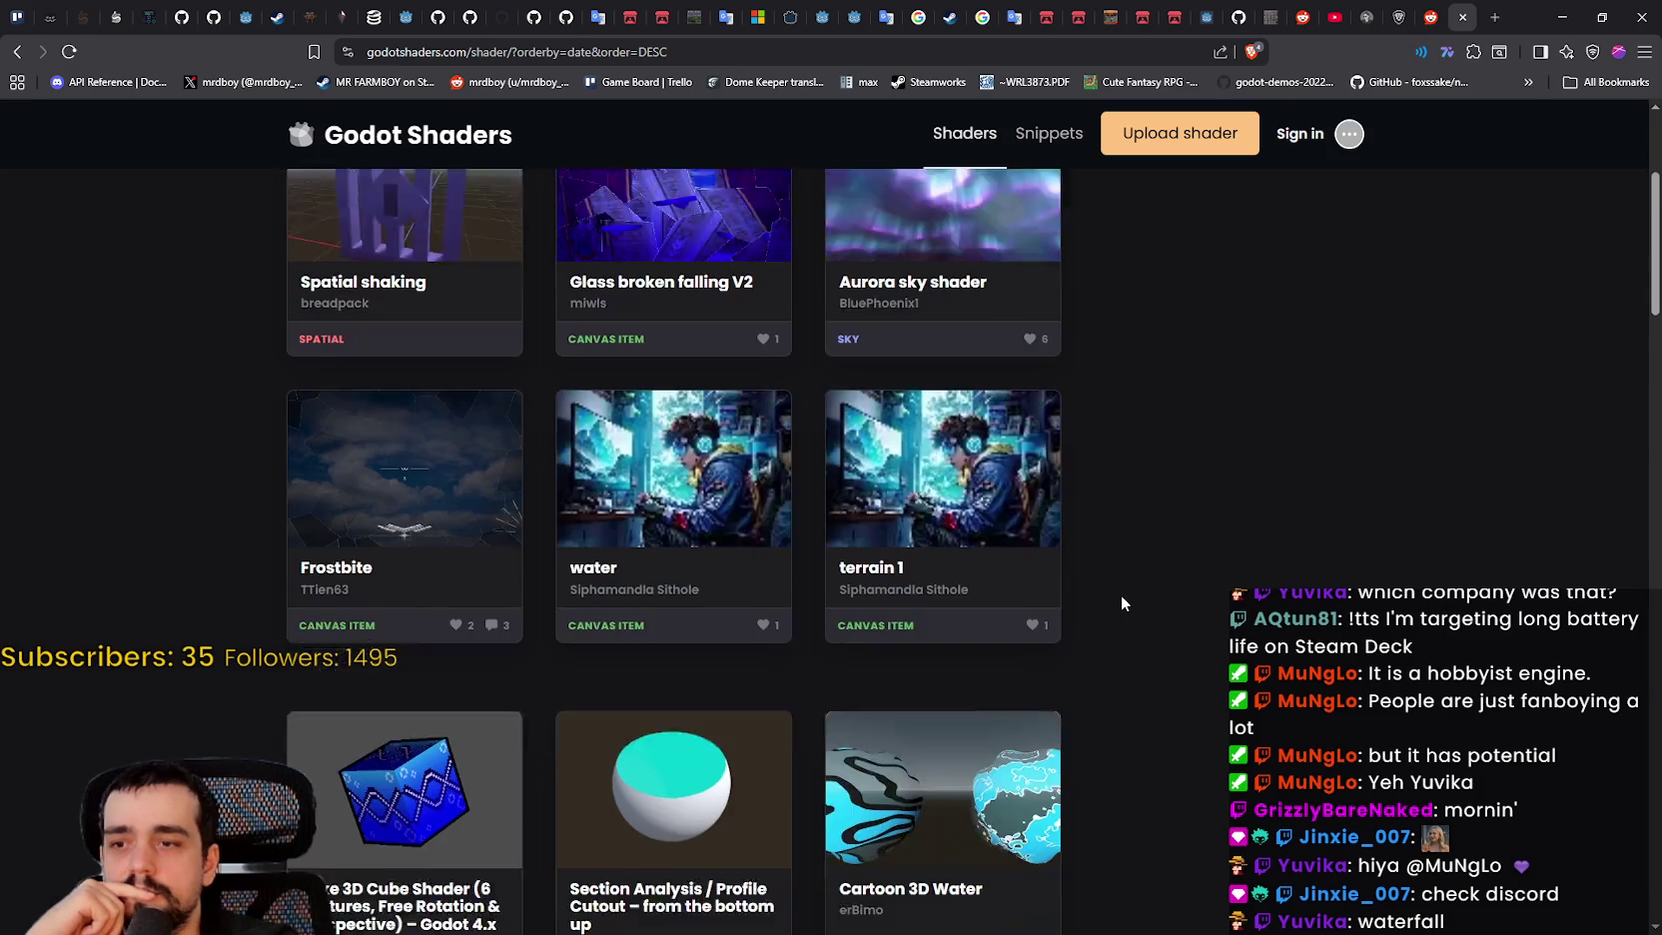
scroll(1116, 590, up, 2)
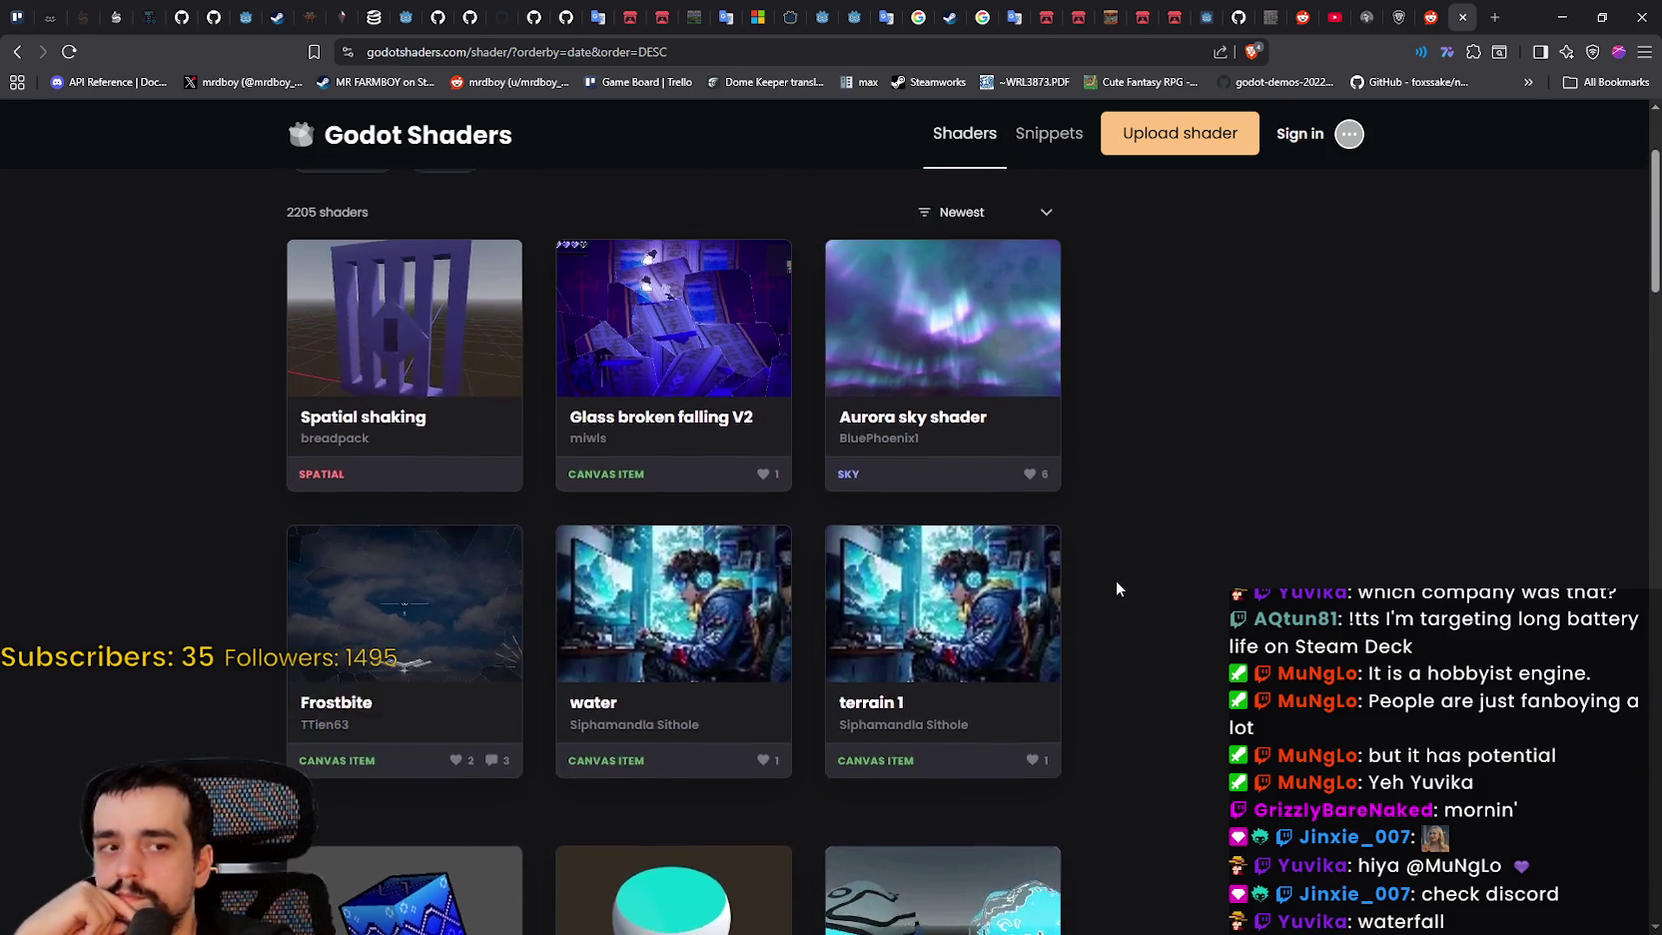
scroll(1116, 587, up, 2)
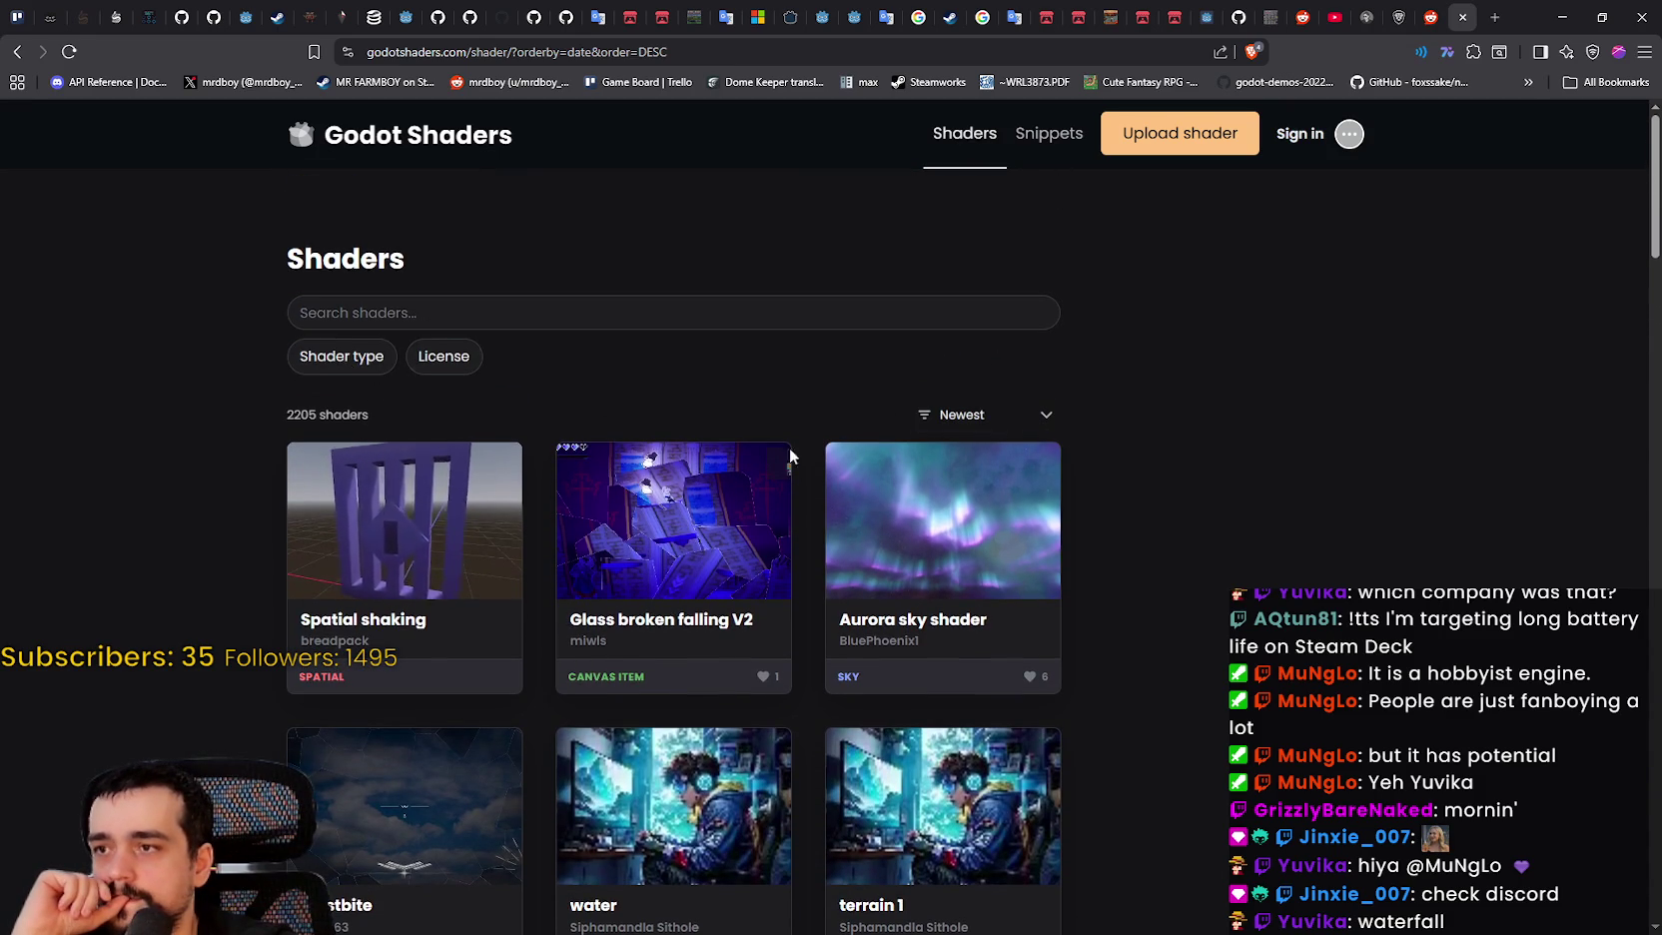
scroll(964, 539, down, 2)
scroll(964, 539, down, 3)
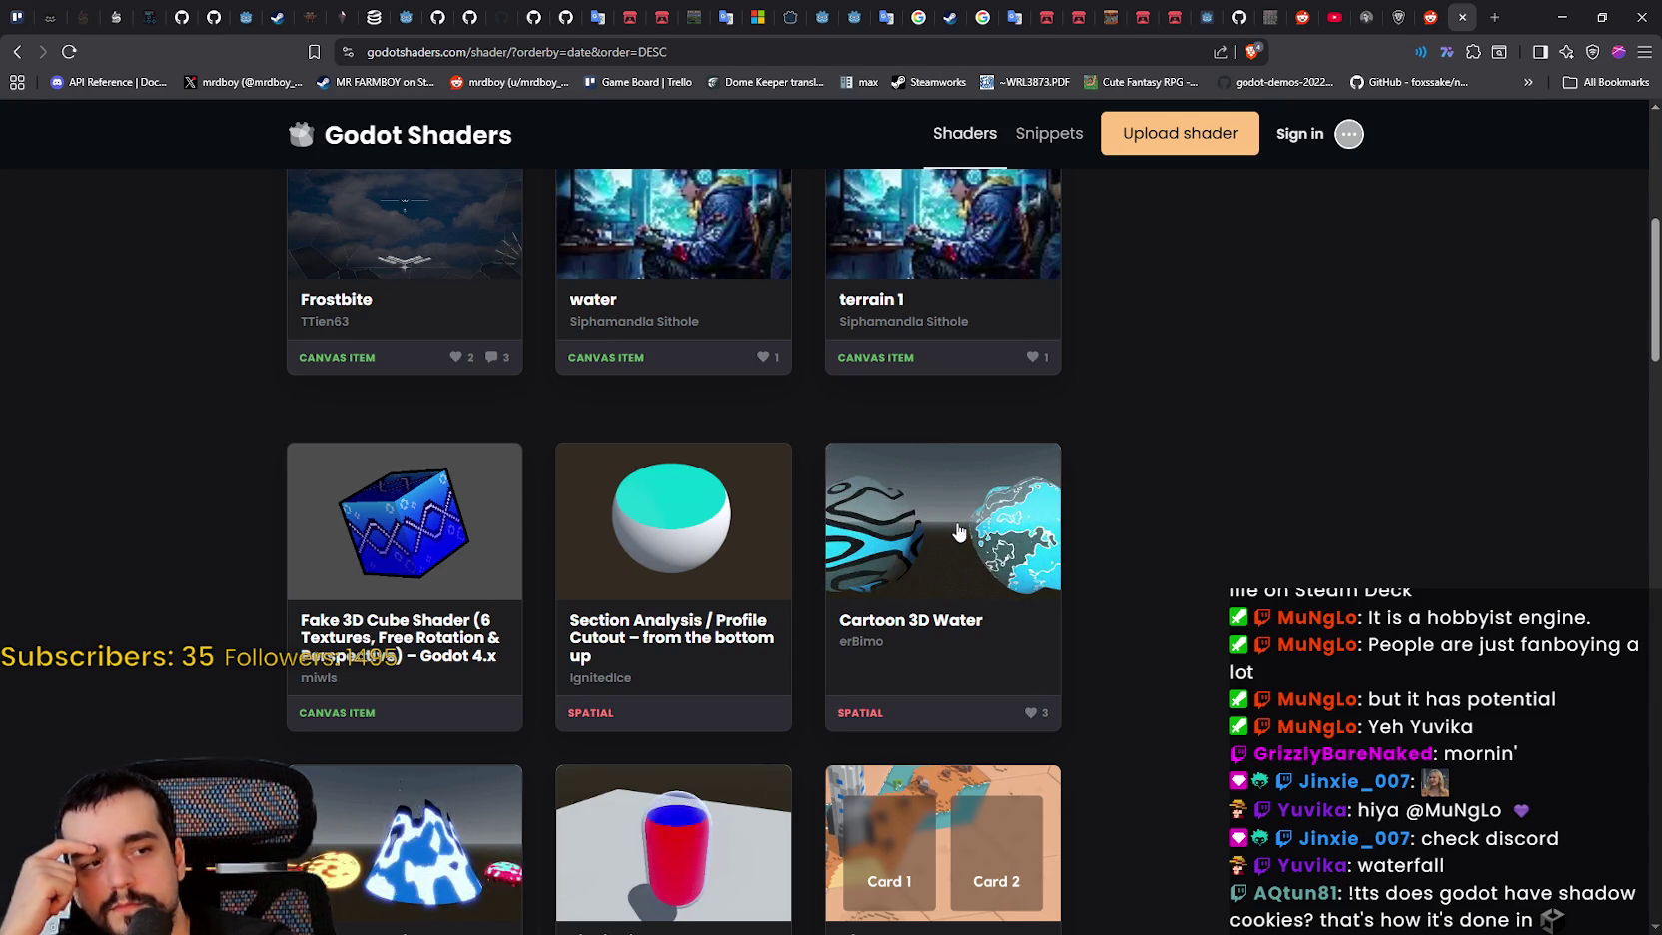
scroll(958, 532, down, 1)
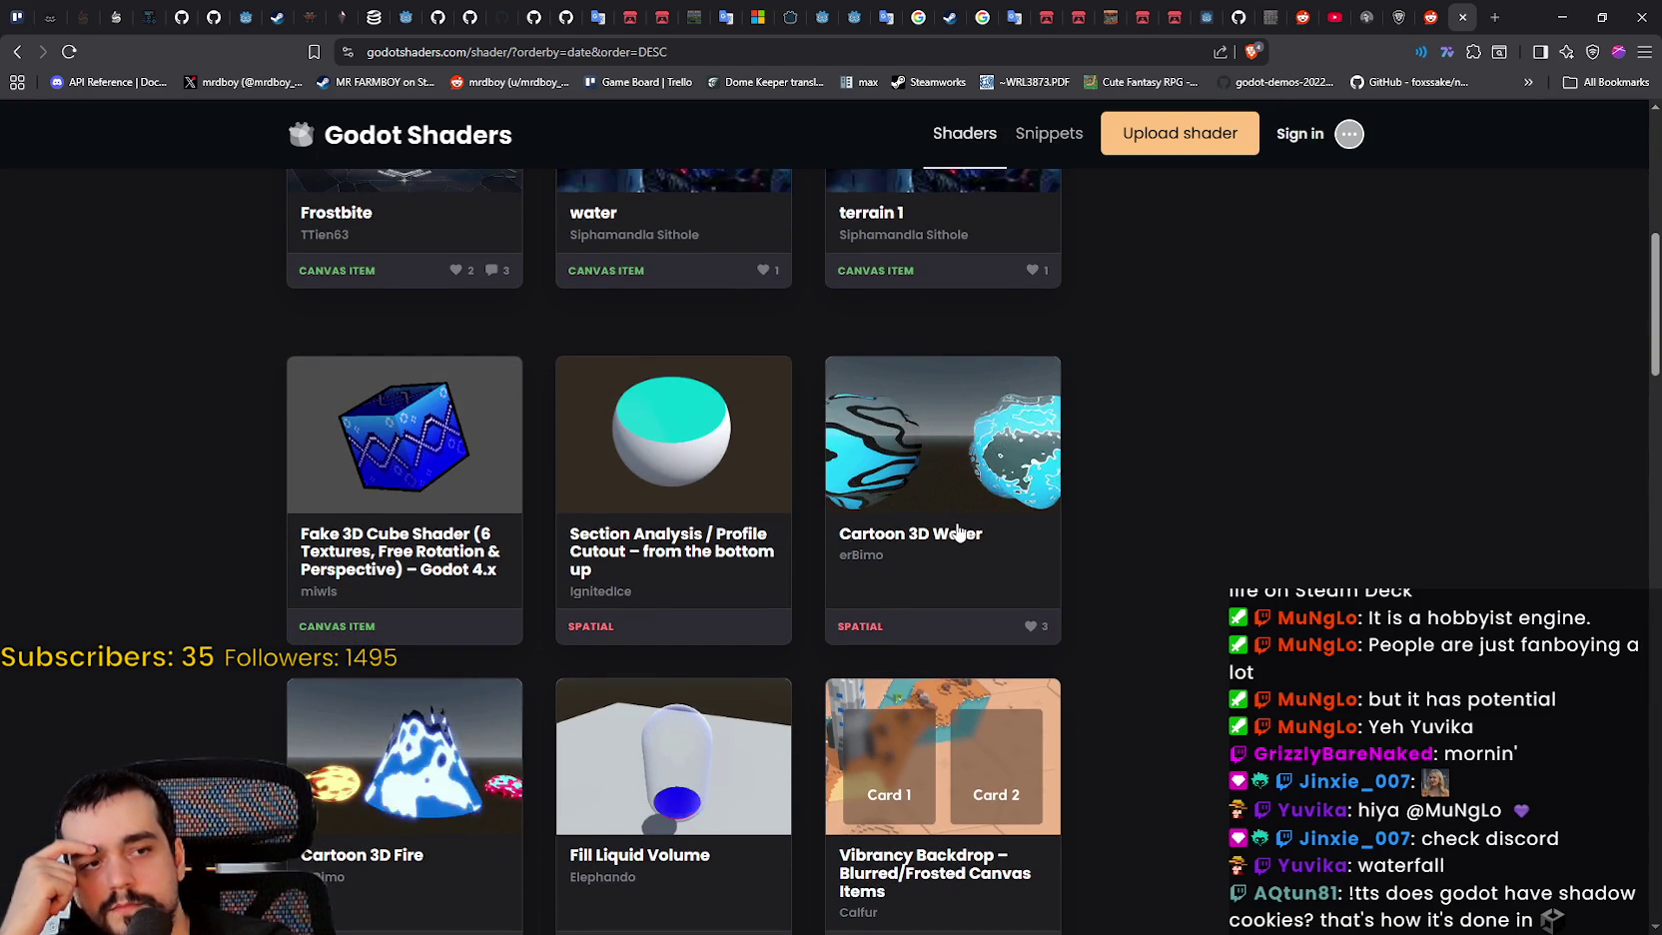
scroll(957, 532, up, 2)
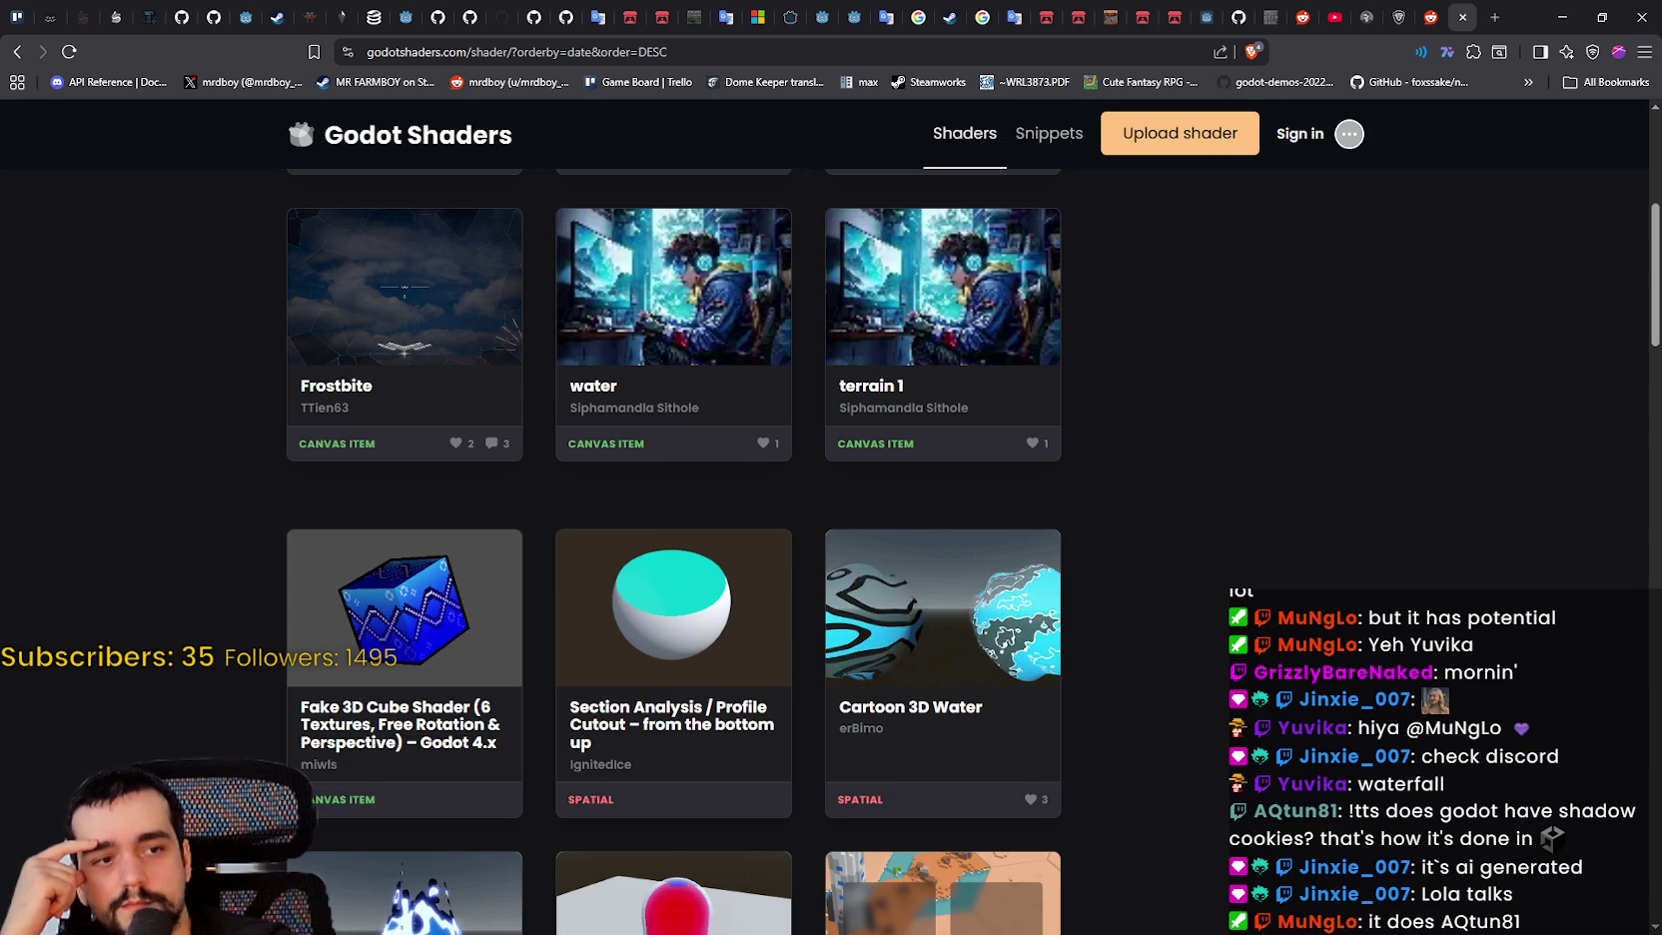
key(alt+Tab)
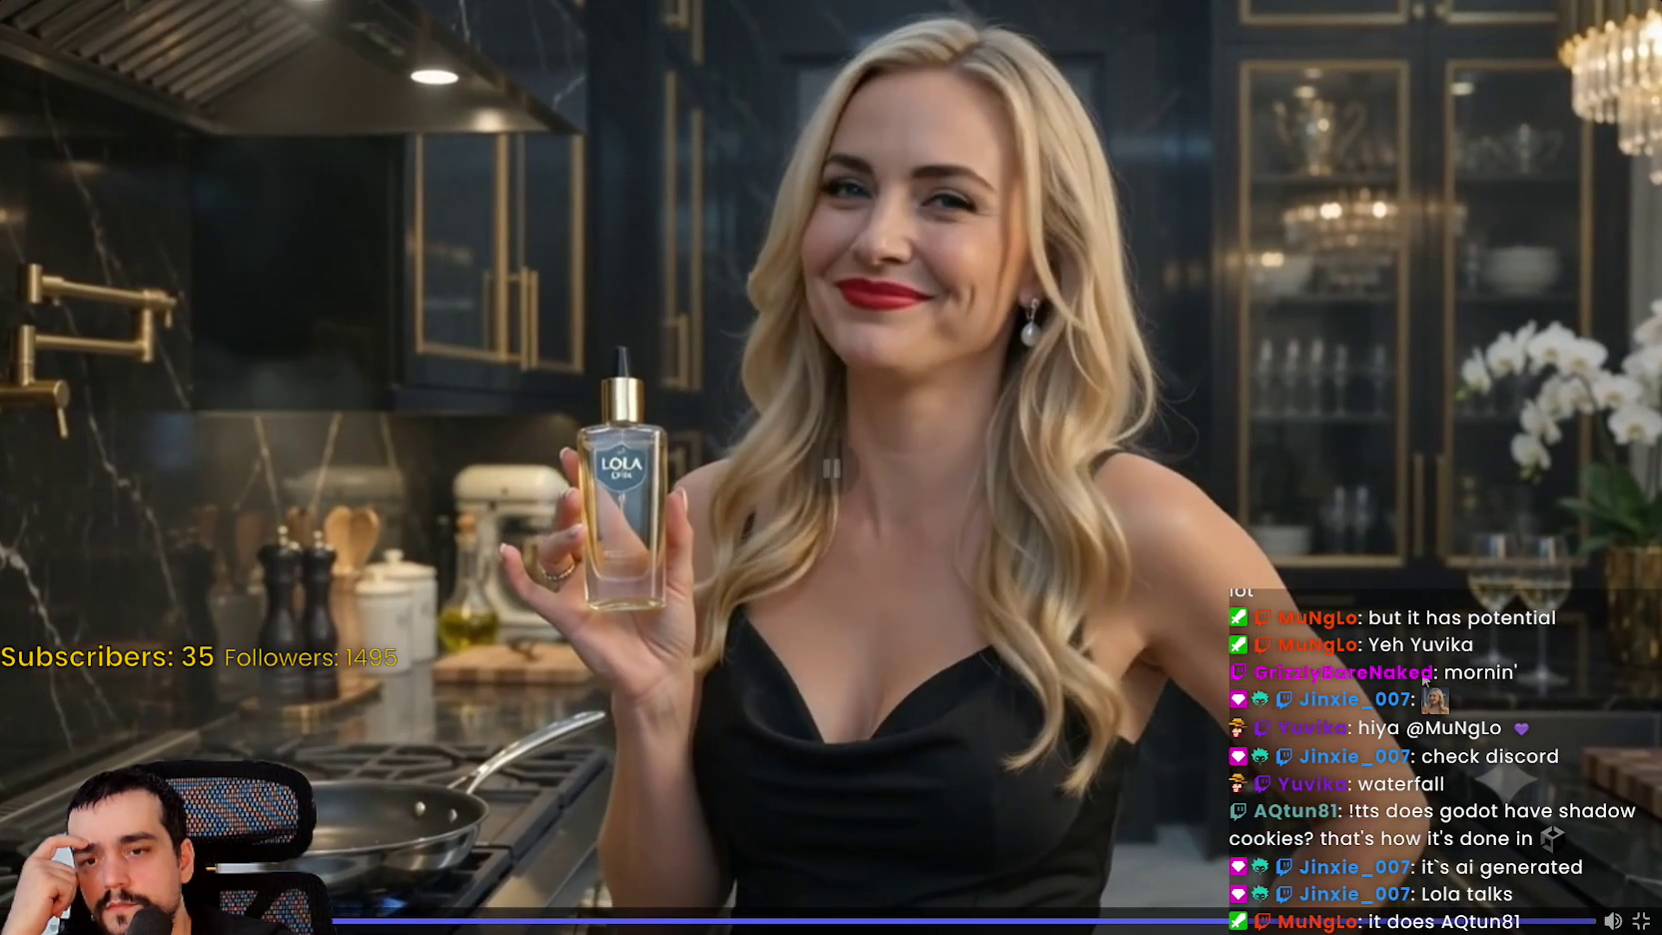
click(1641, 919)
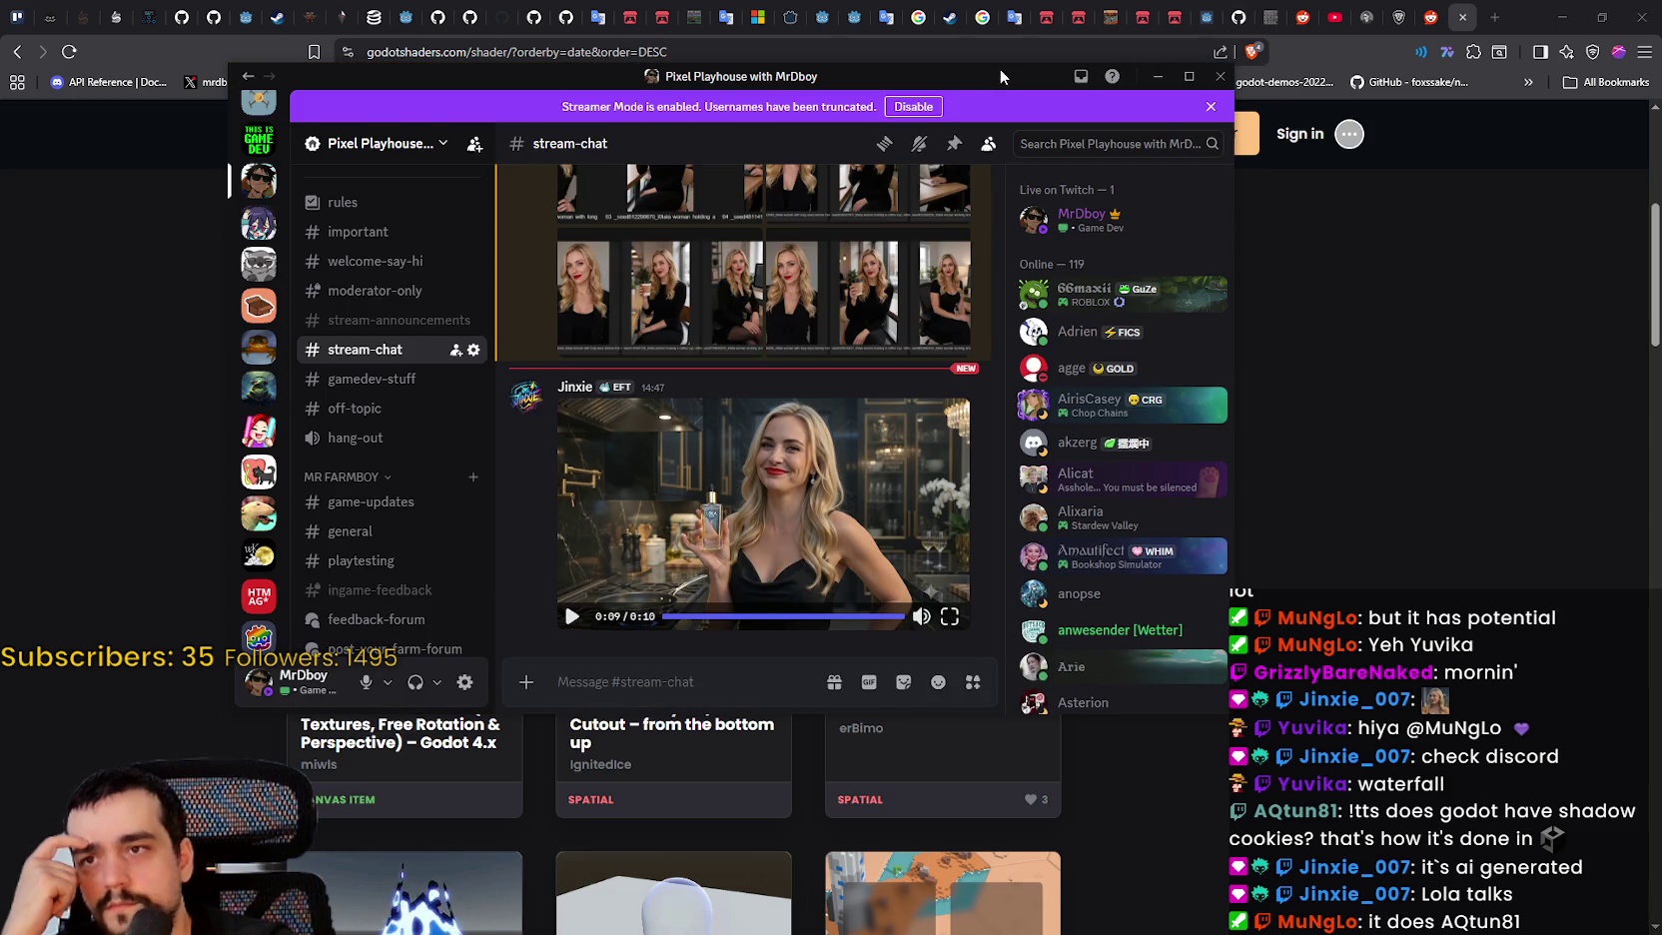
click(1220, 76)
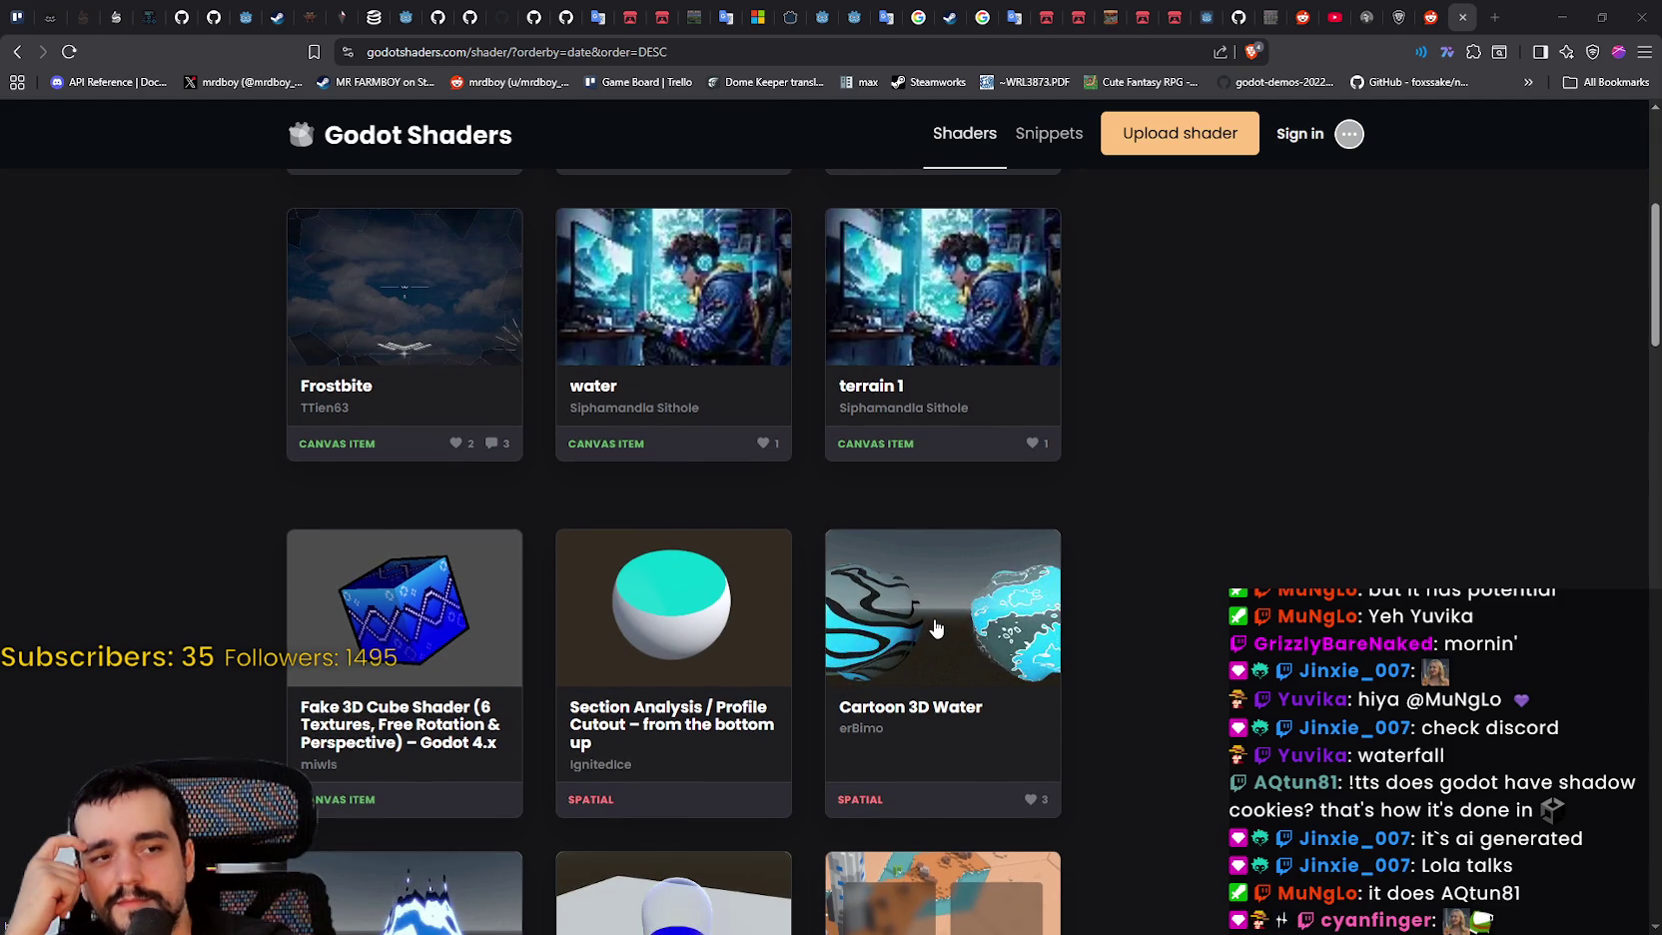
Step: Scroll to the bottom of the newest-shaders grid and go to catalogue page 2
scroll(936, 627, up, 1)
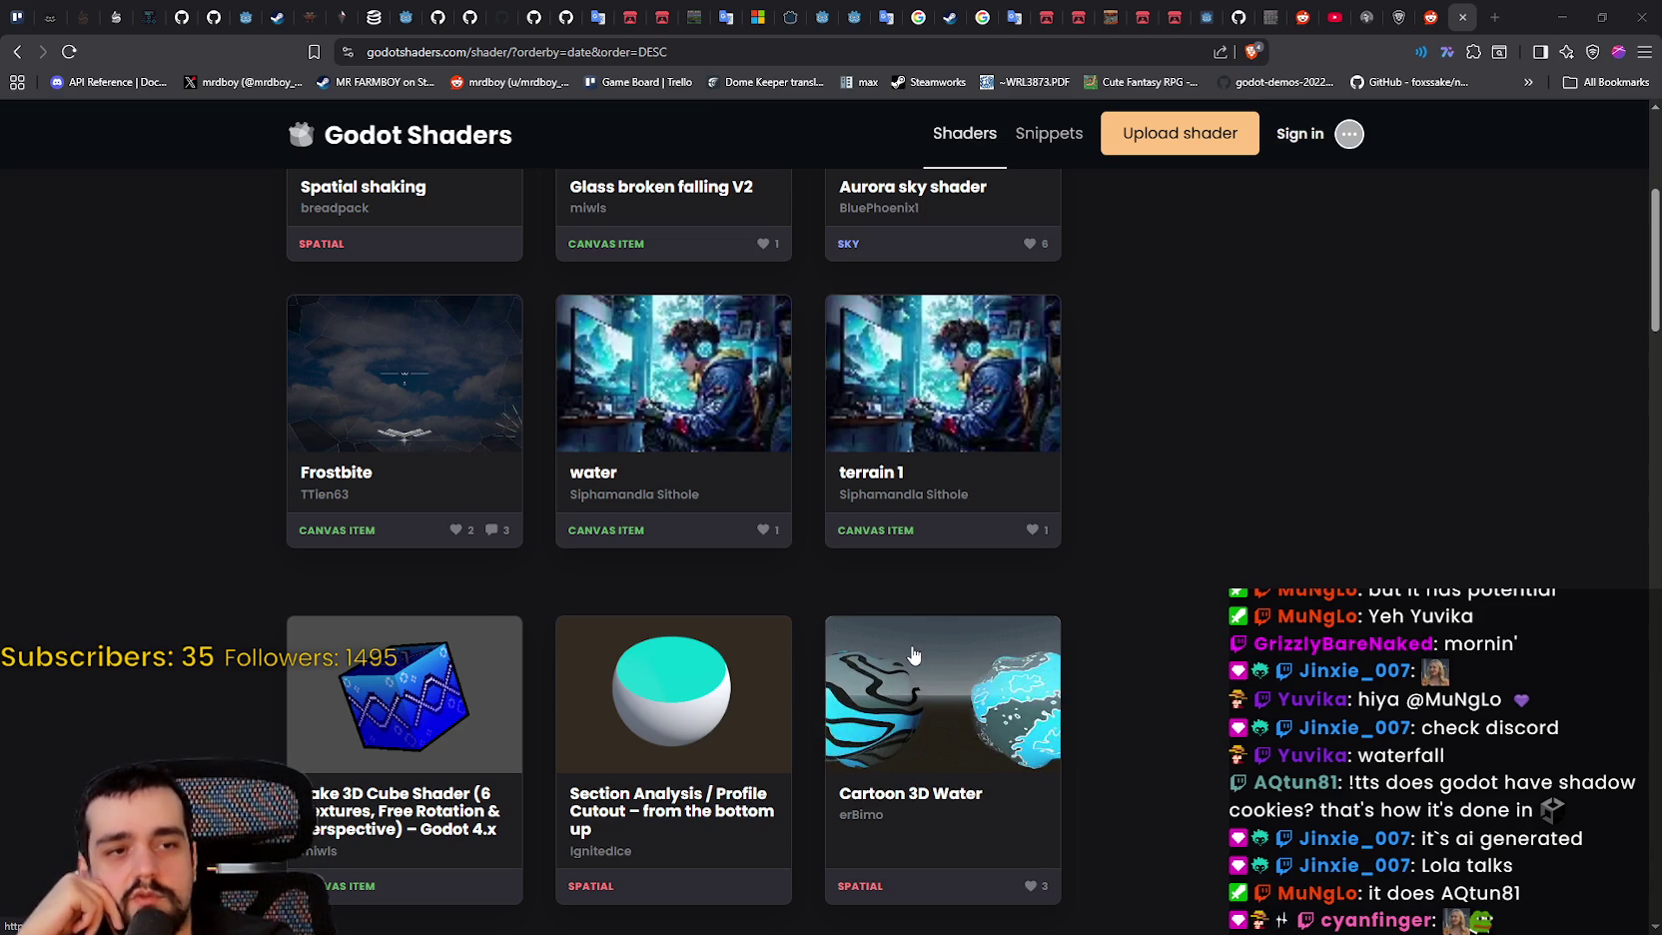
scroll(845, 707, up, 3)
scroll(1077, 701, down, 2)
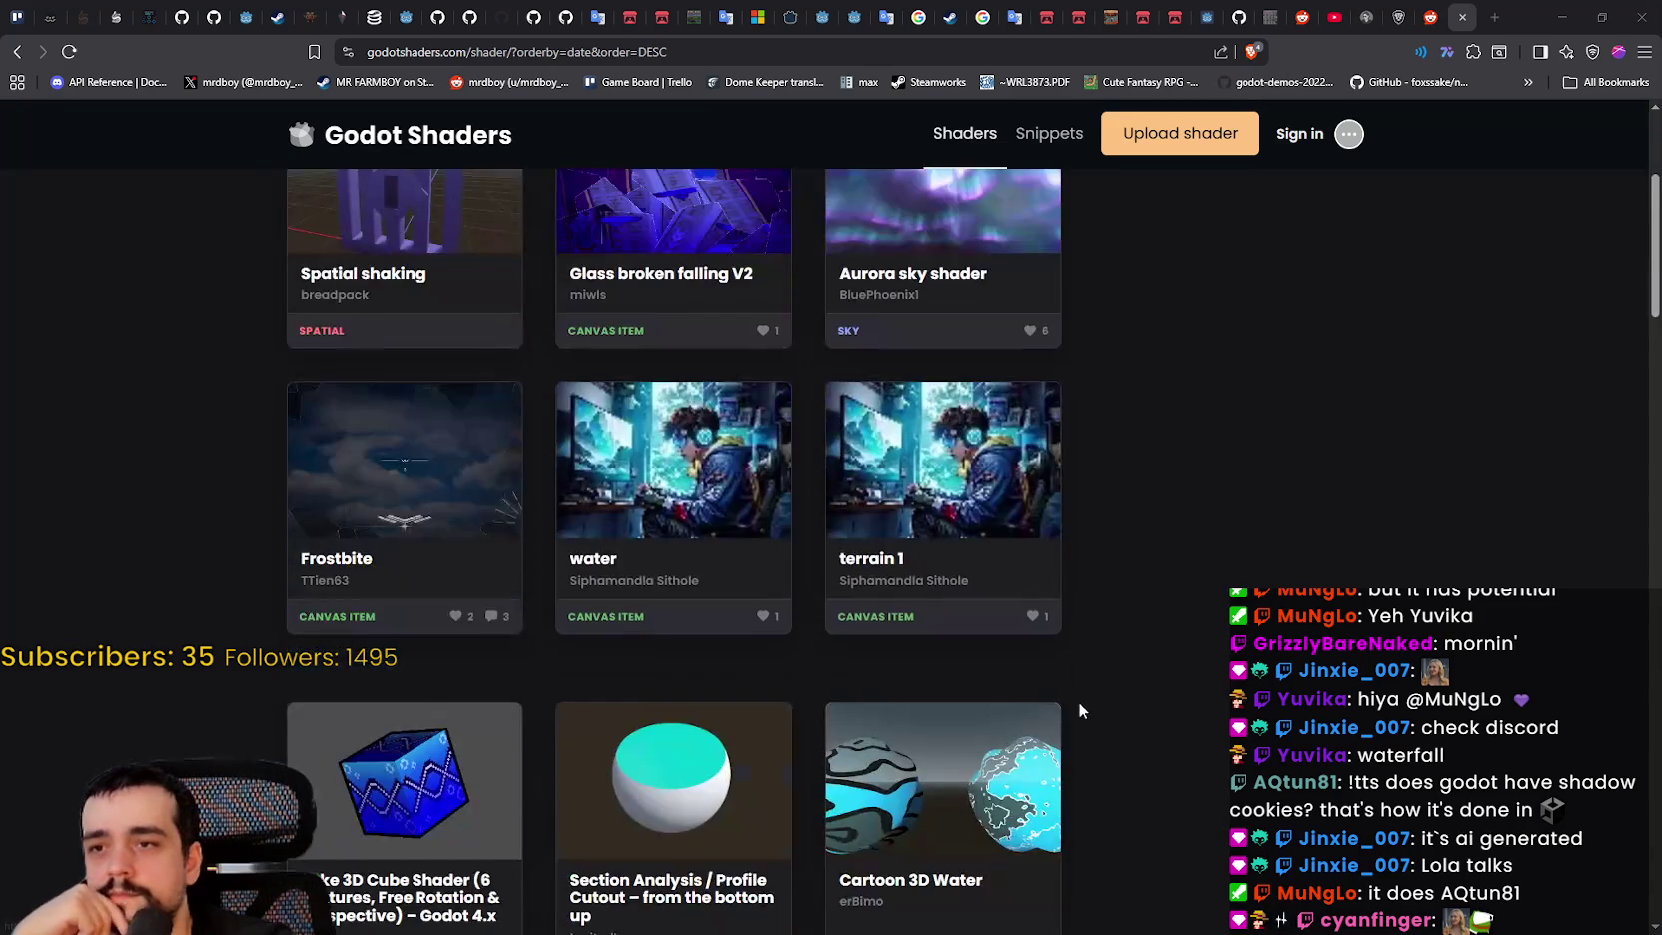
scroll(1023, 723, down, 3)
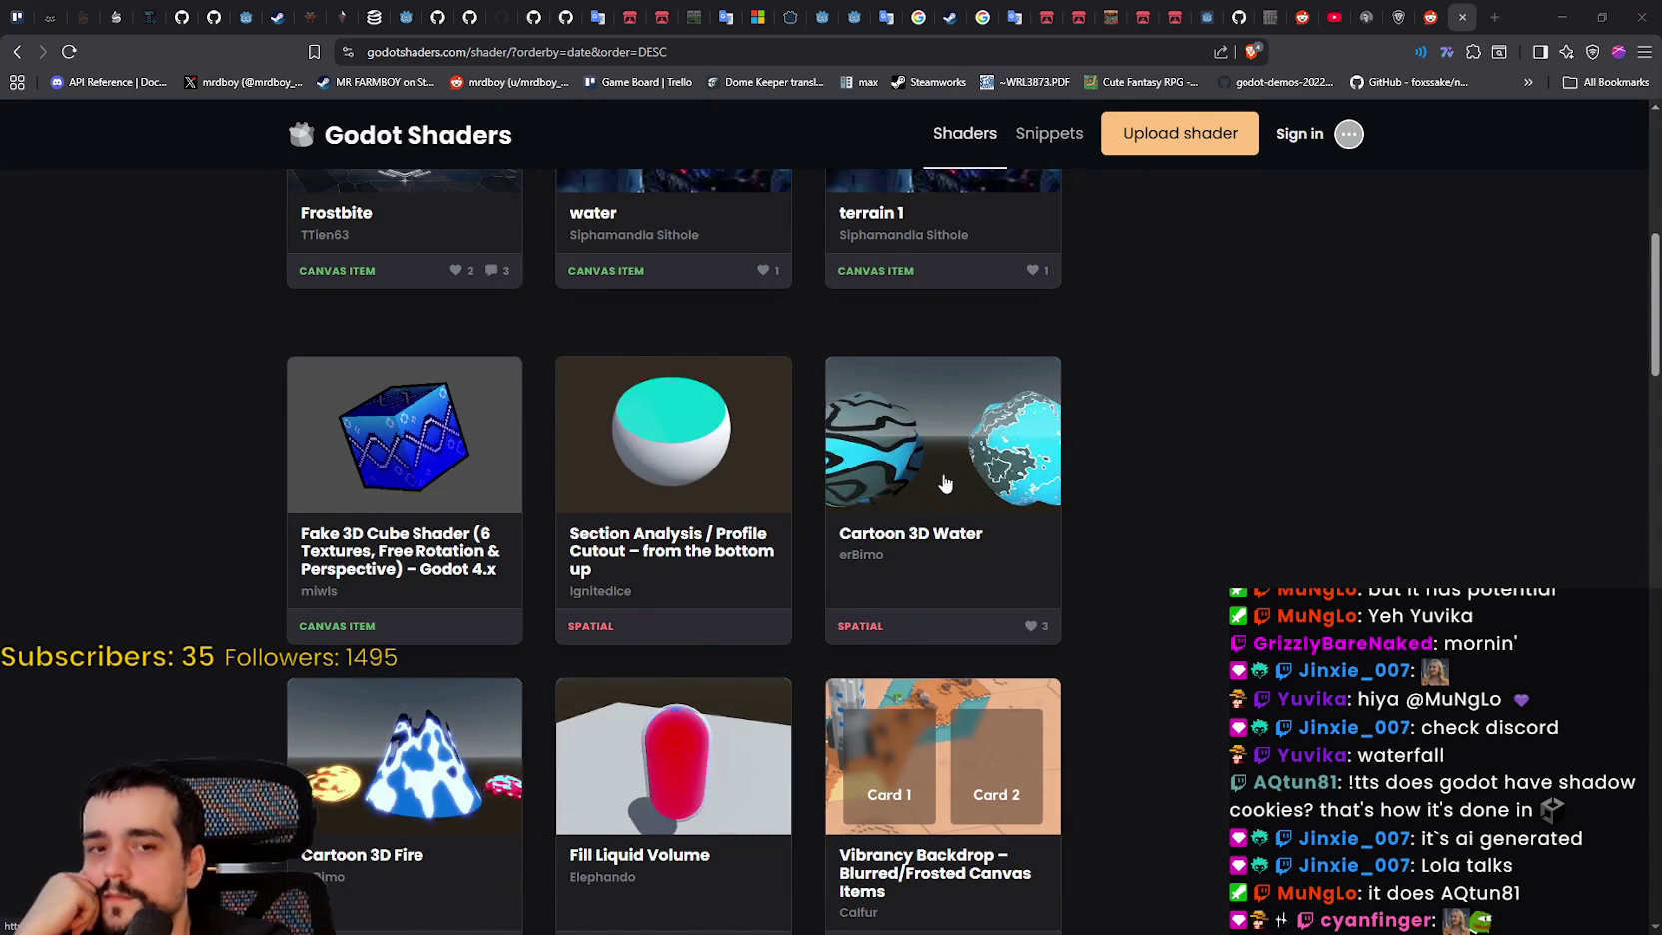
scroll(909, 477, down, 1)
scroll(909, 478, down, 2)
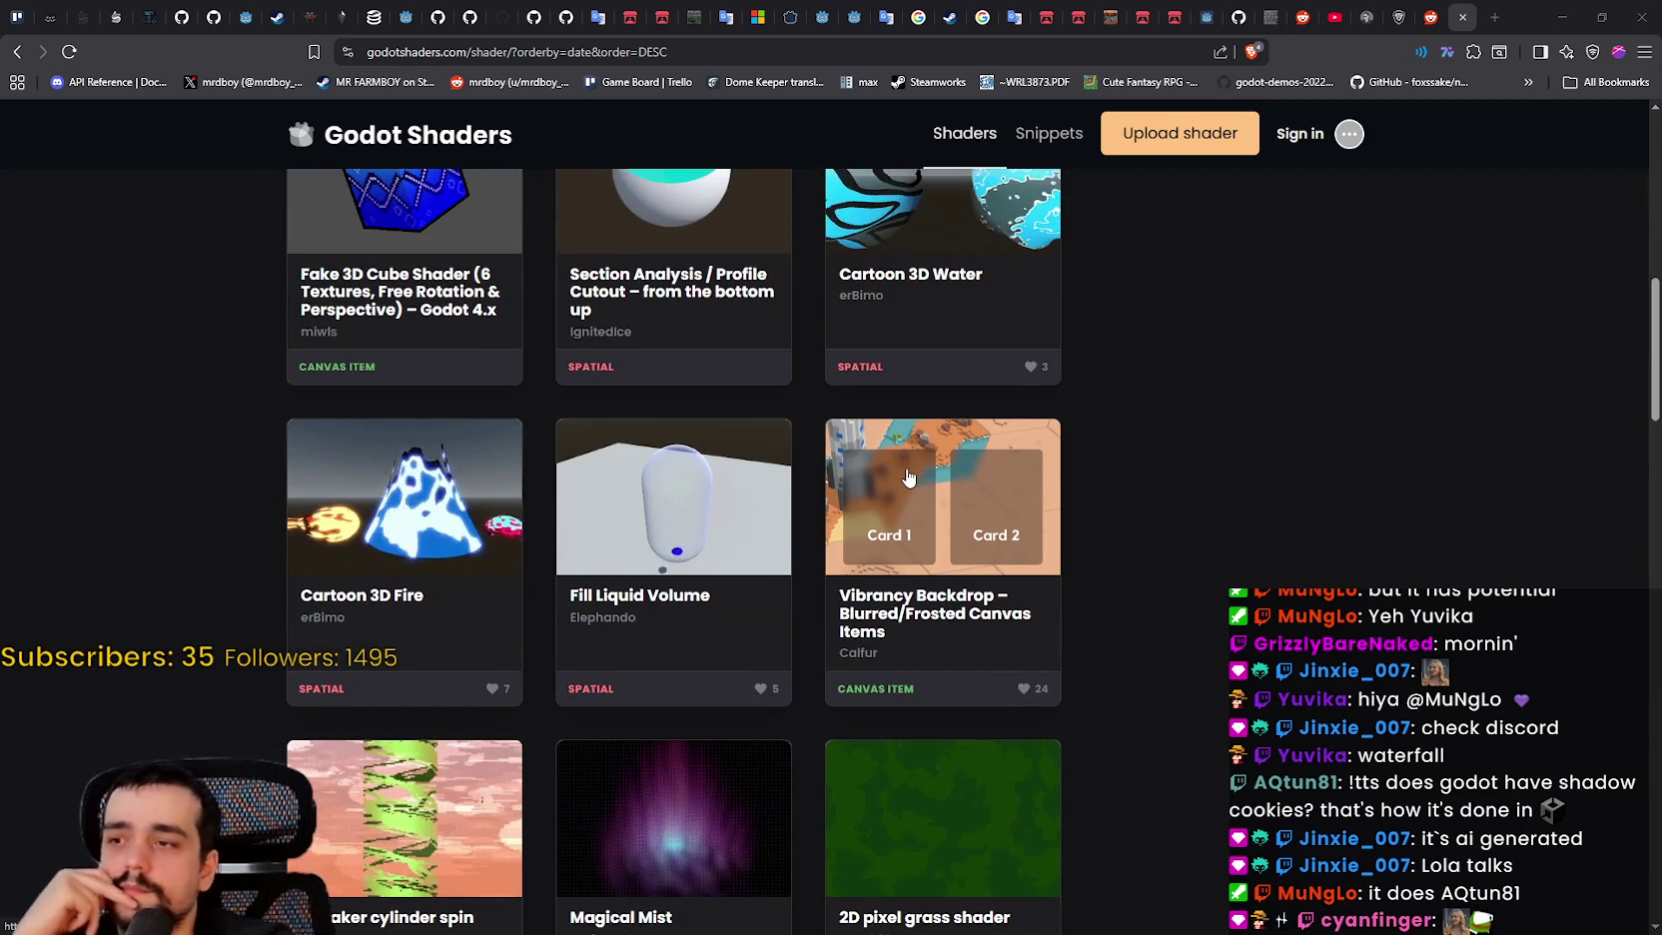
scroll(903, 474, down, 3)
scroll(1126, 644, down, 3)
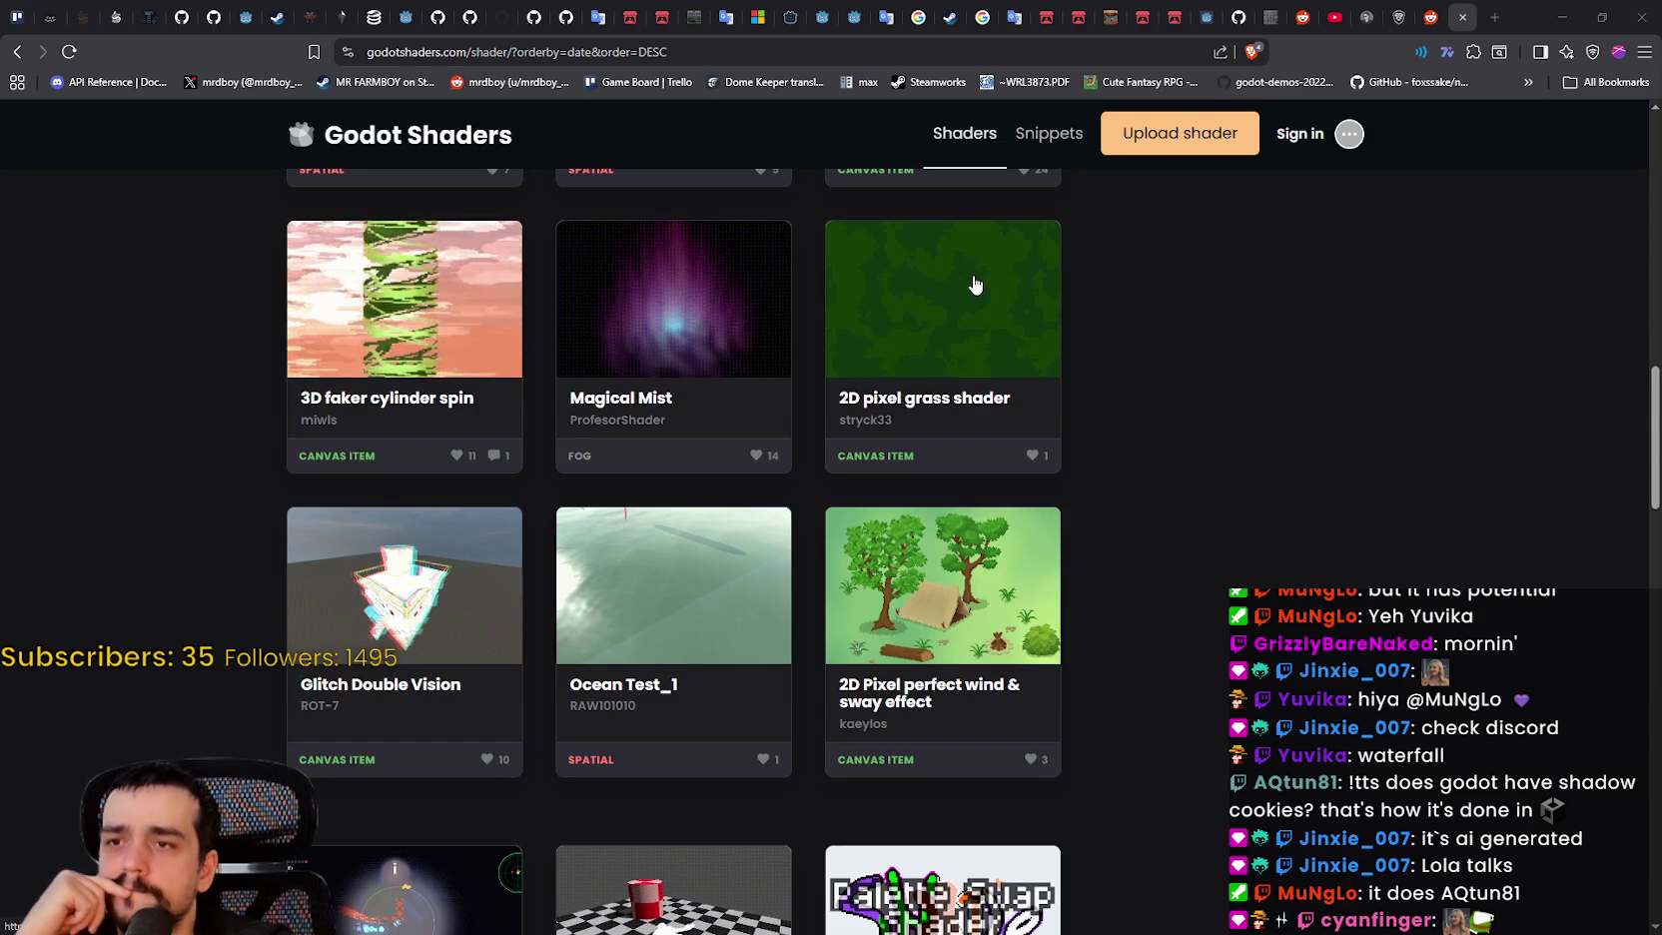
scroll(319, 679, down, 3)
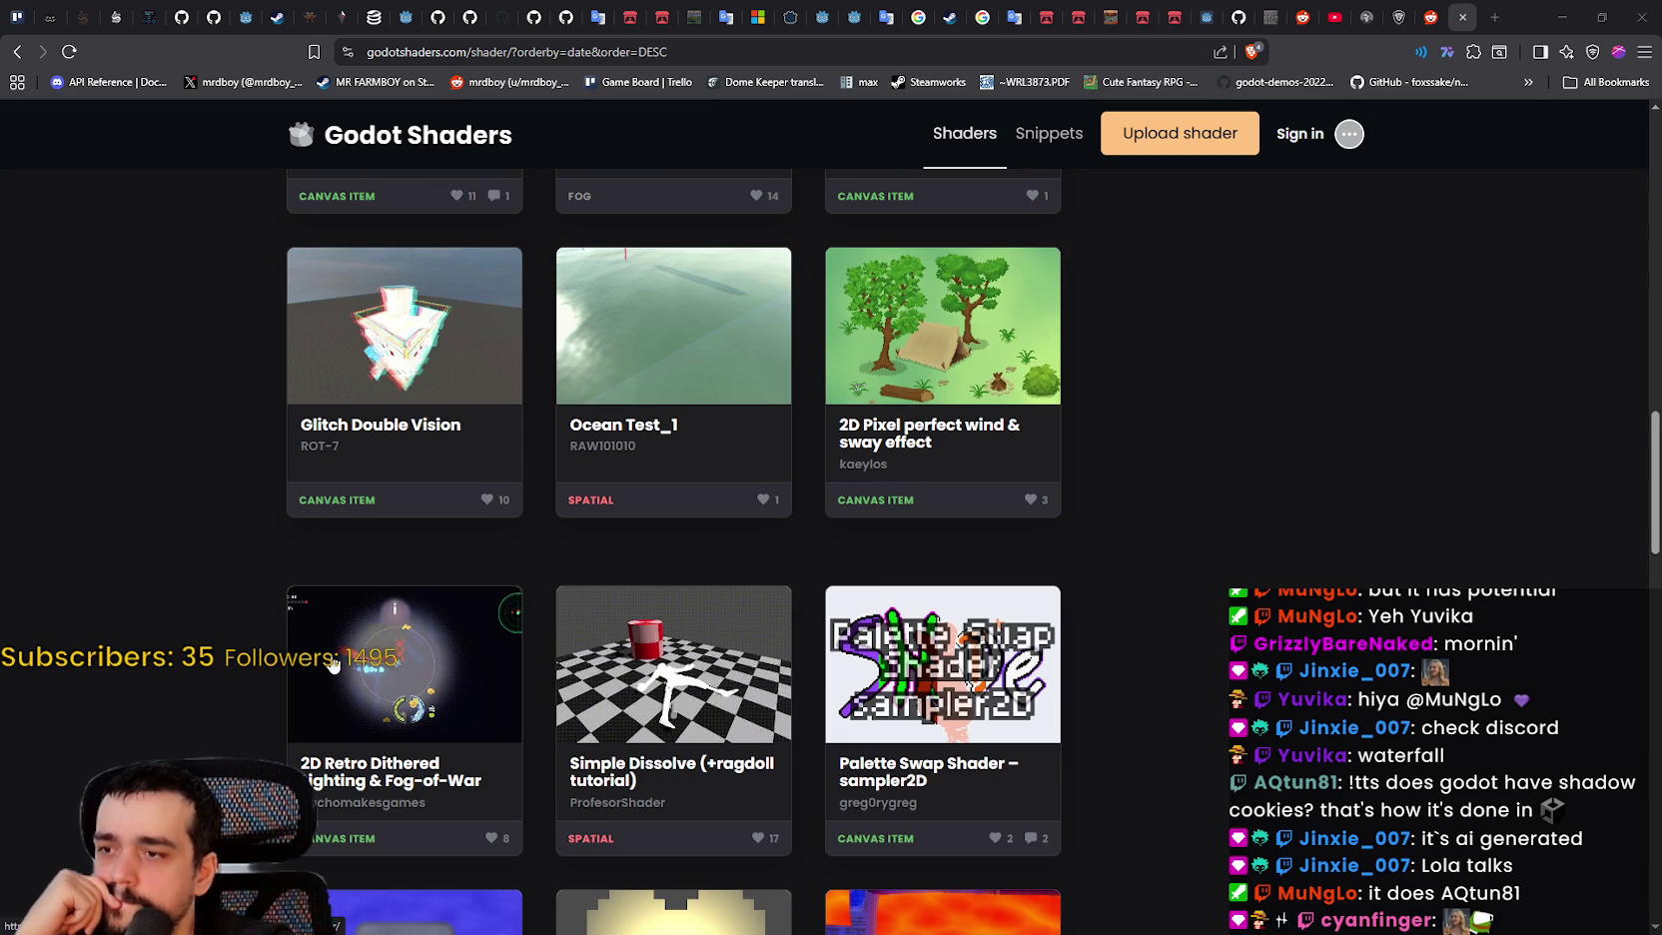
scroll(333, 665, down, 3)
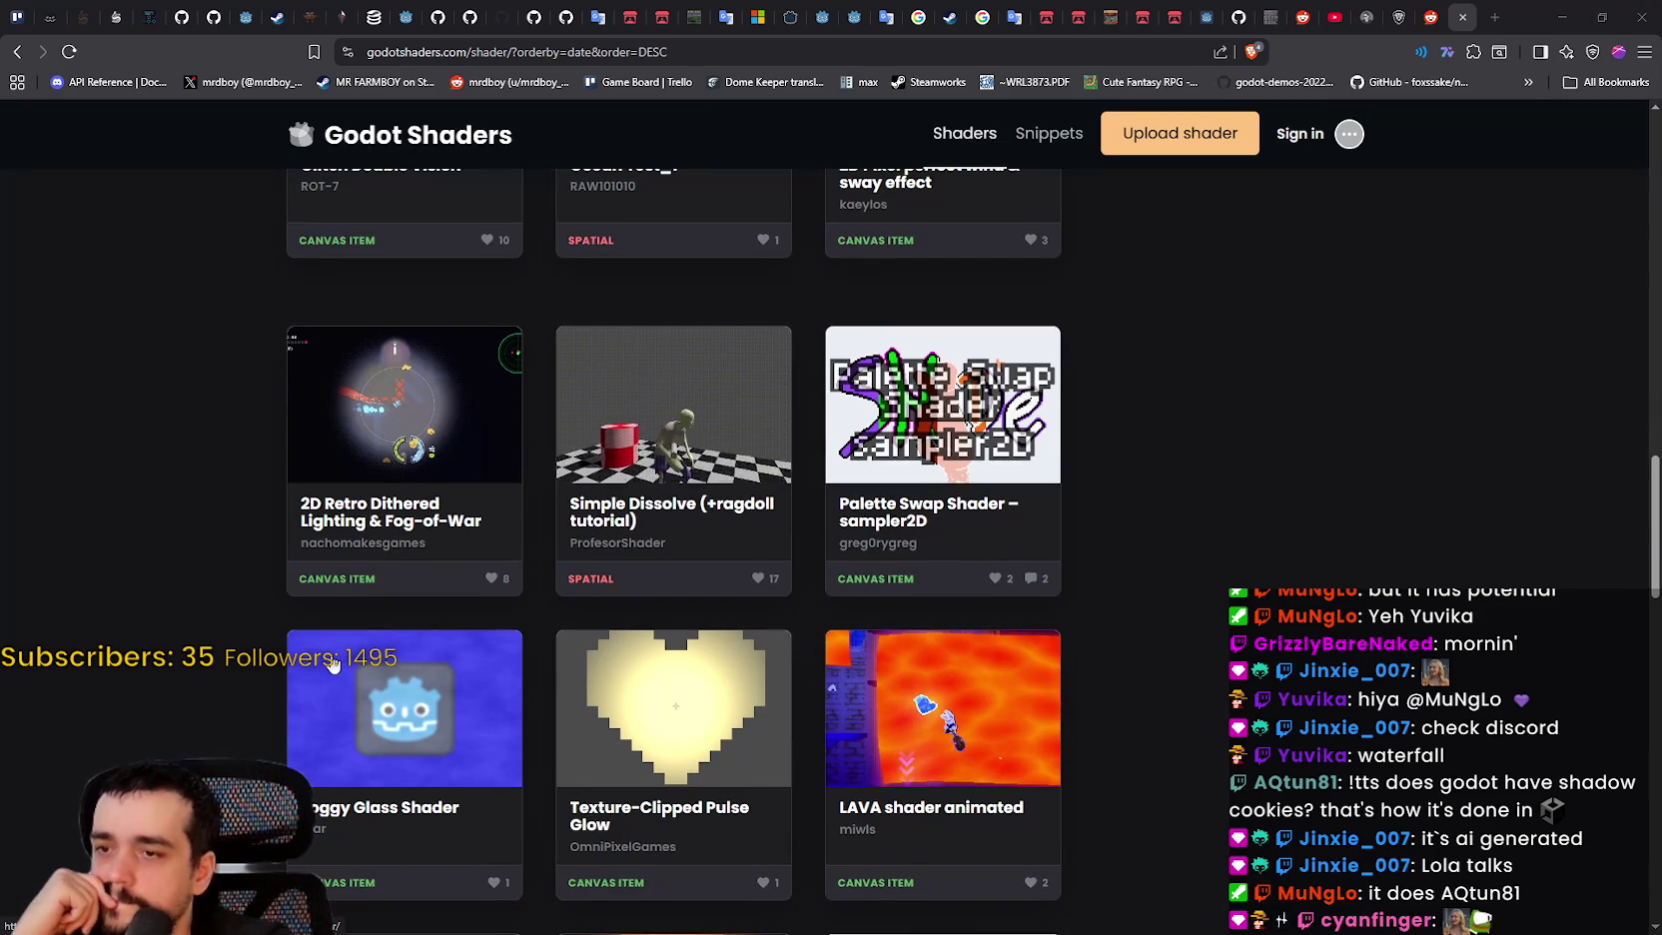
scroll(334, 654, down, 1)
scroll(333, 651, down, 5)
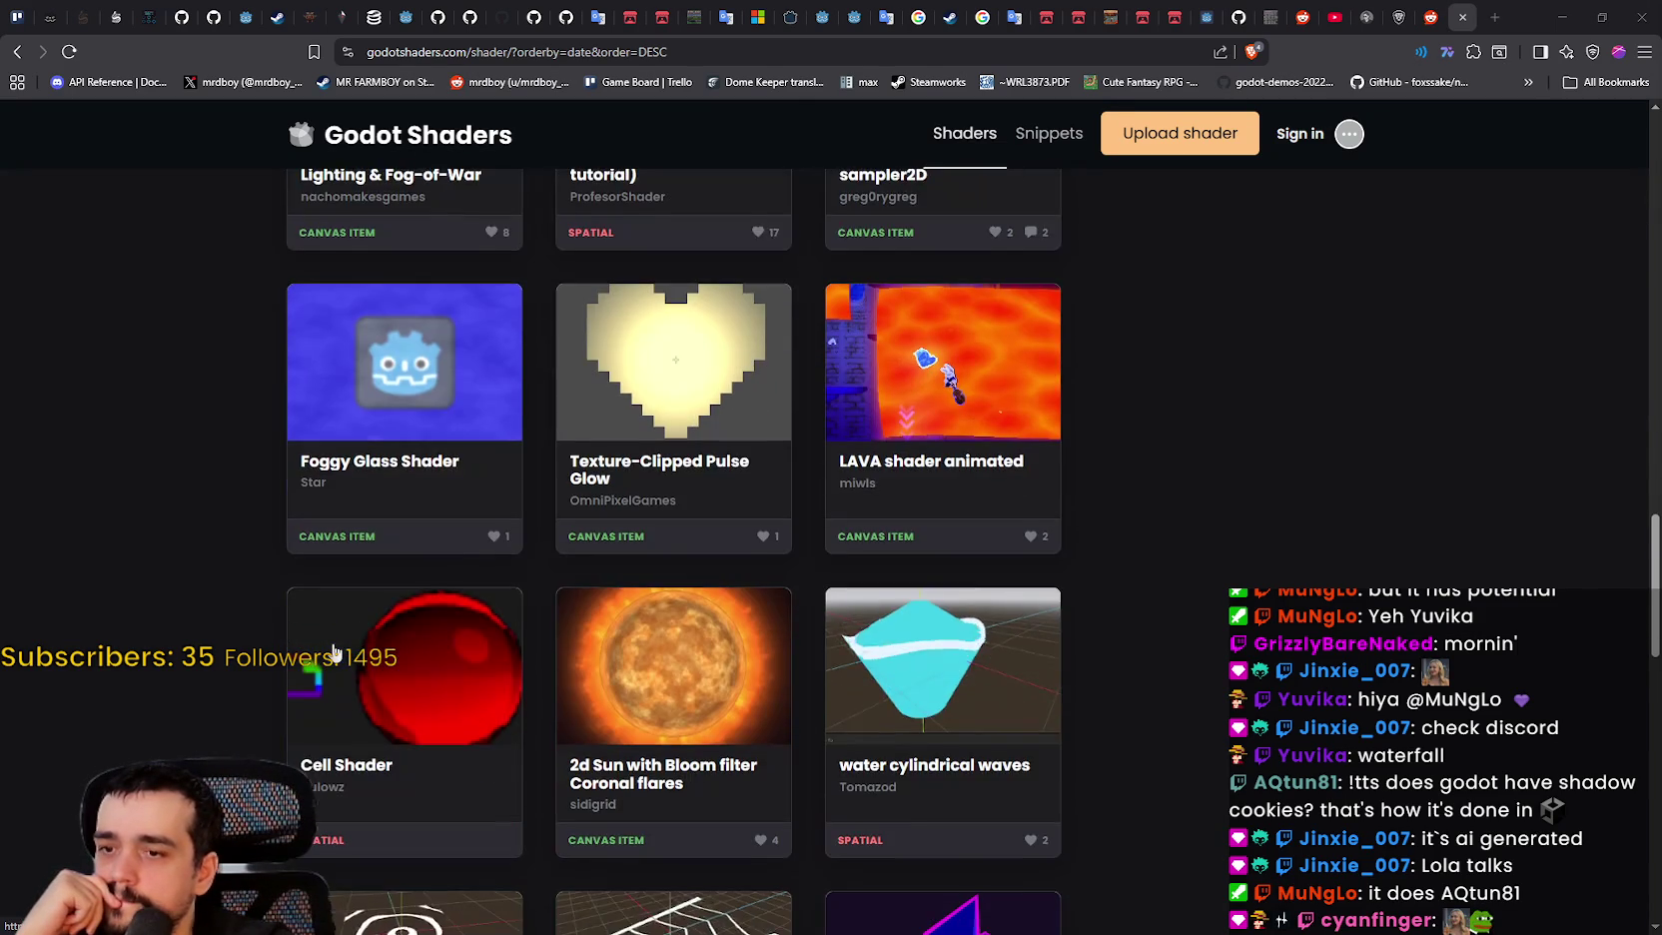
scroll(334, 651, down, 3)
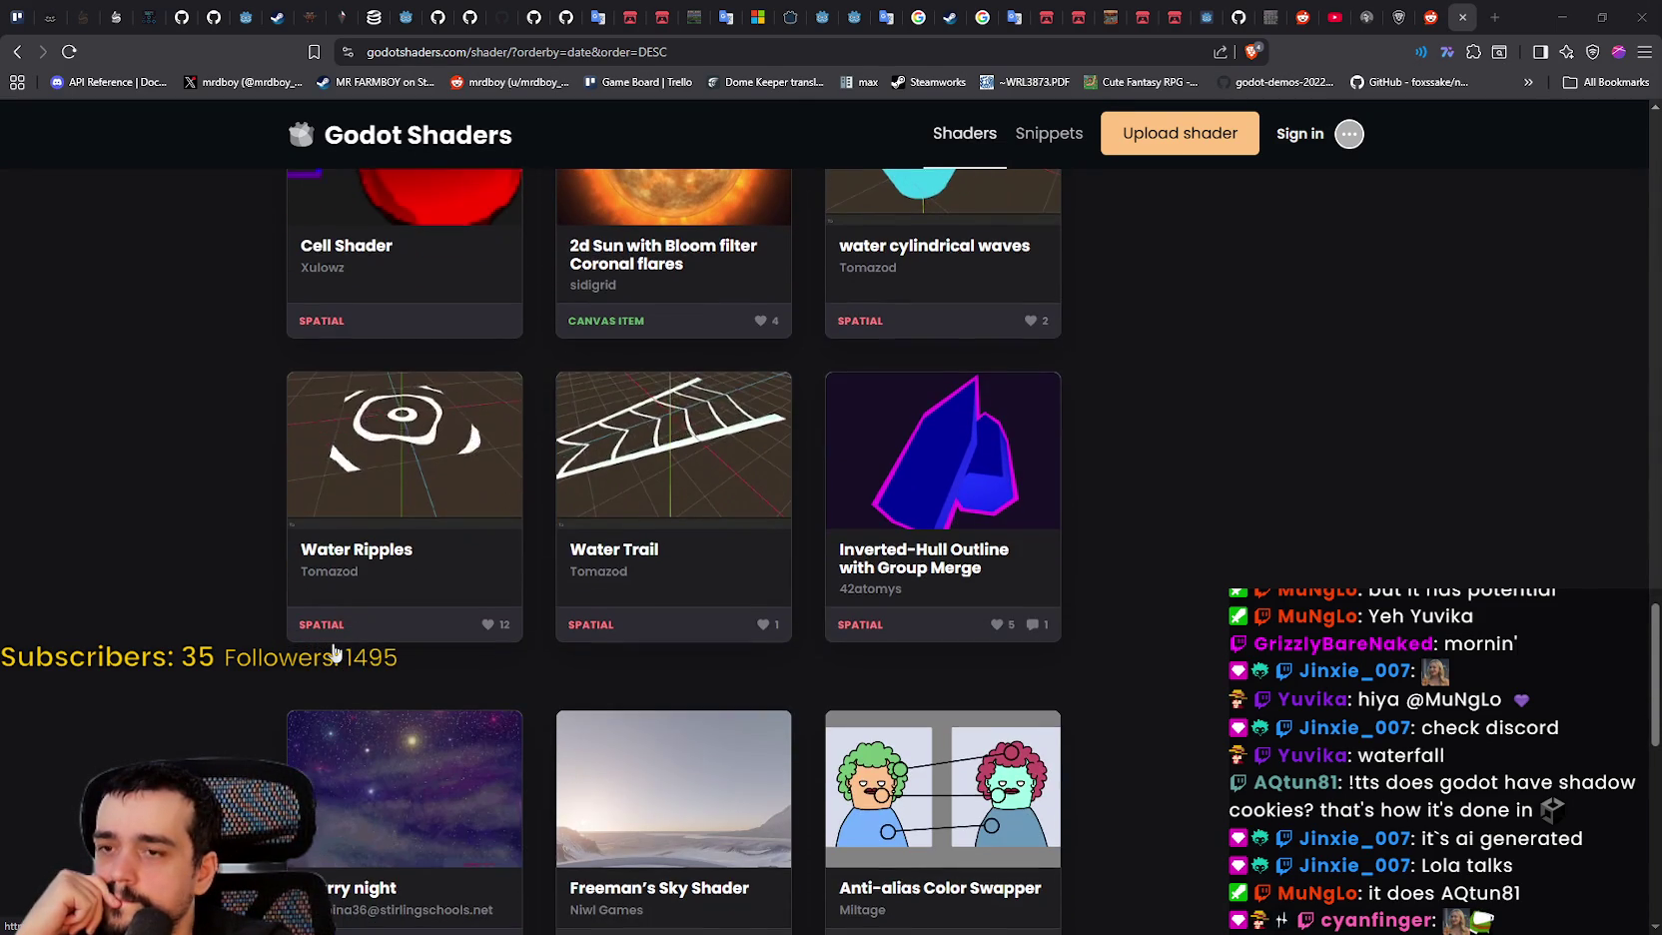
scroll(335, 653, down, 2)
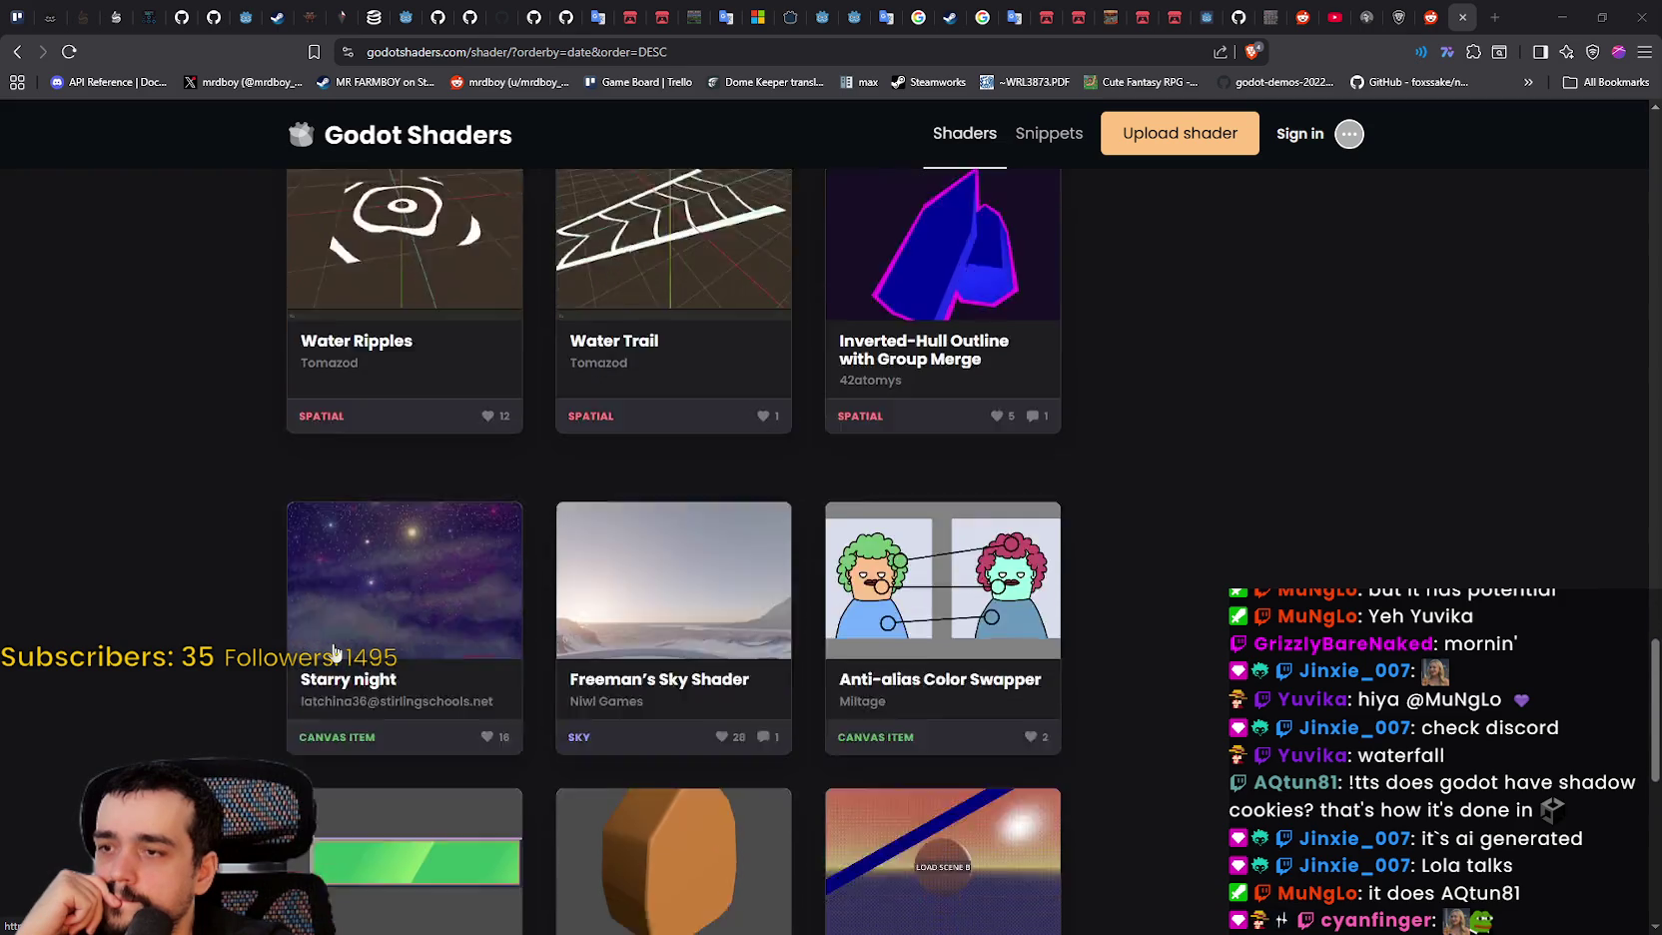
scroll(335, 652, down, 5)
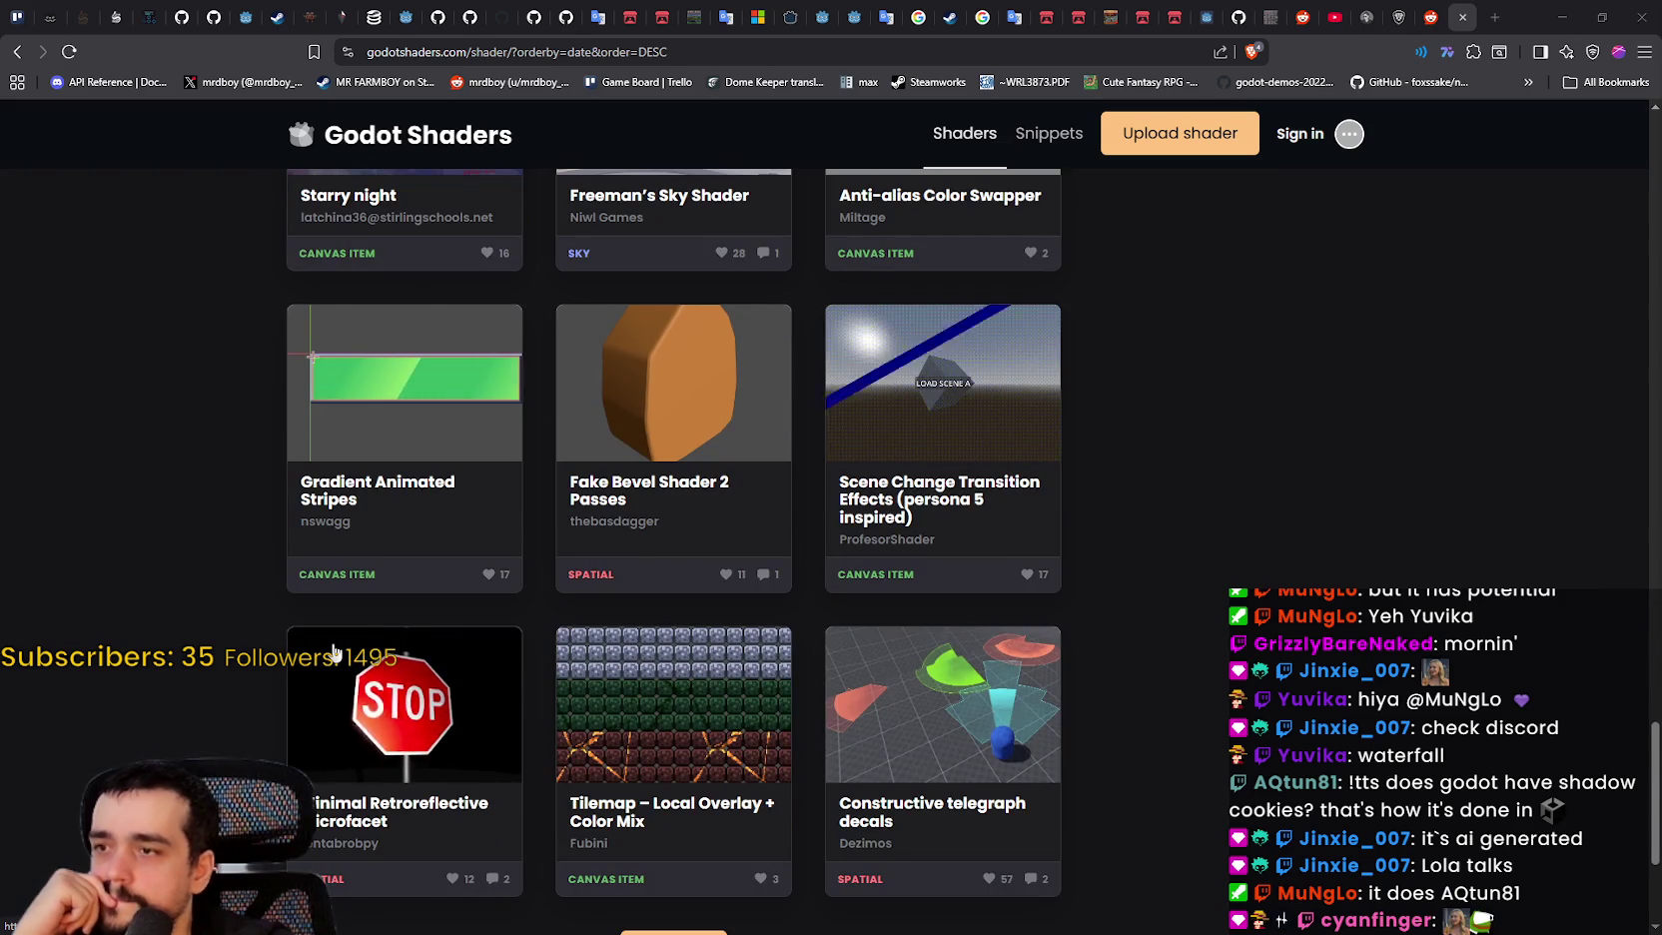
scroll(528, 814, down, 2)
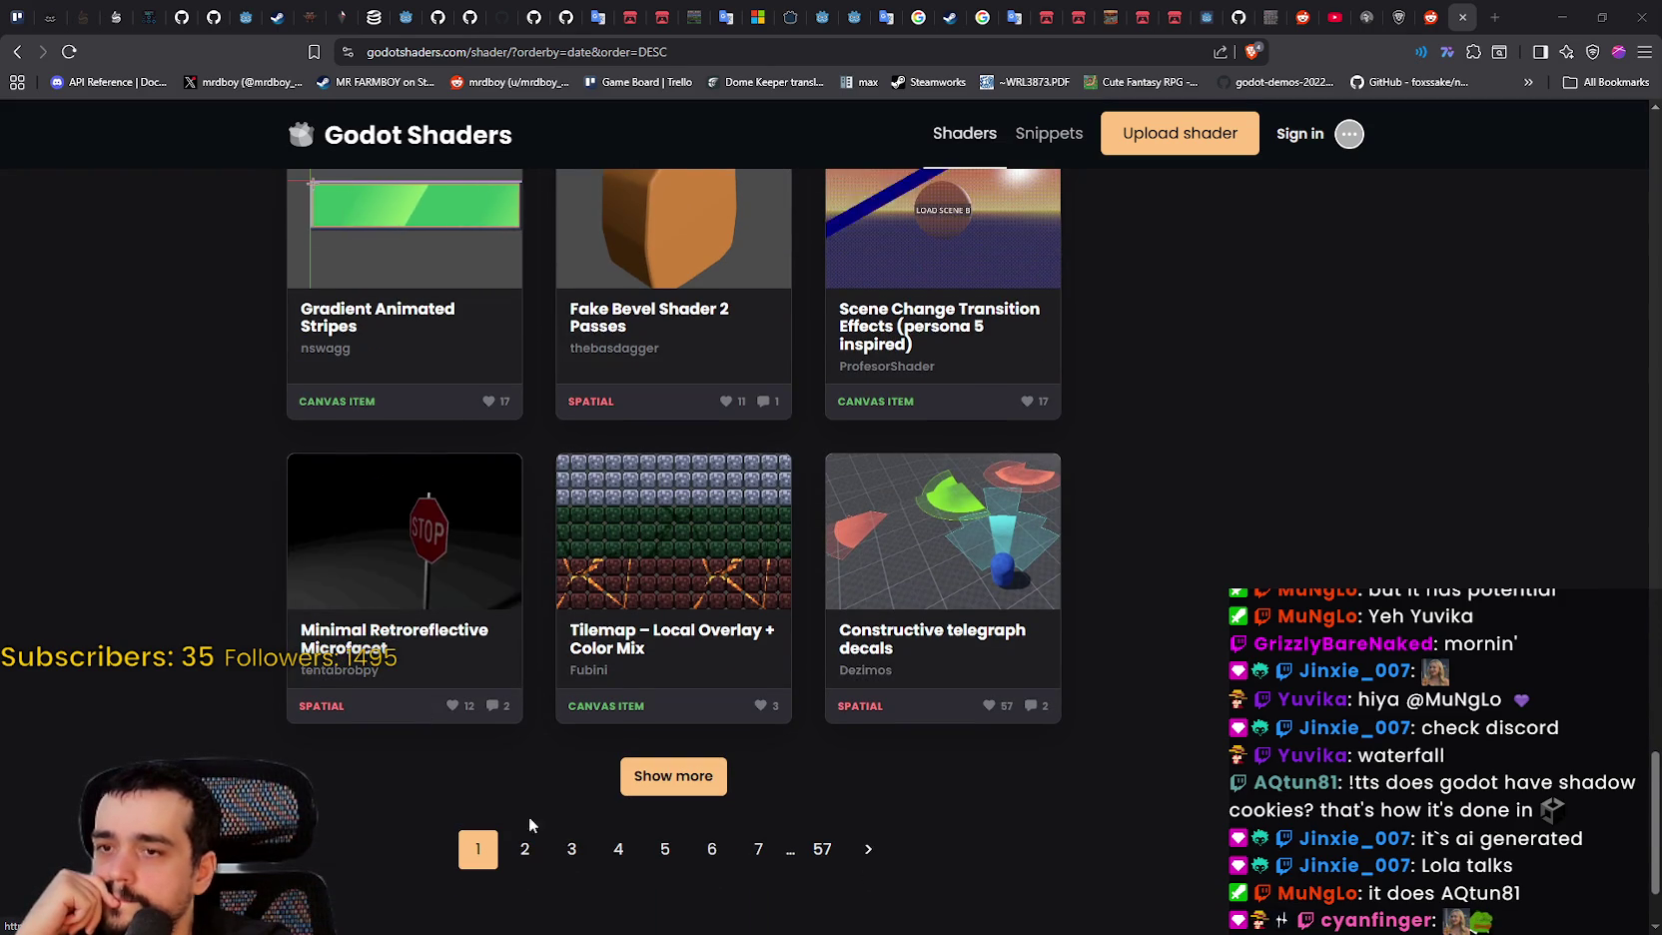
click(524, 849)
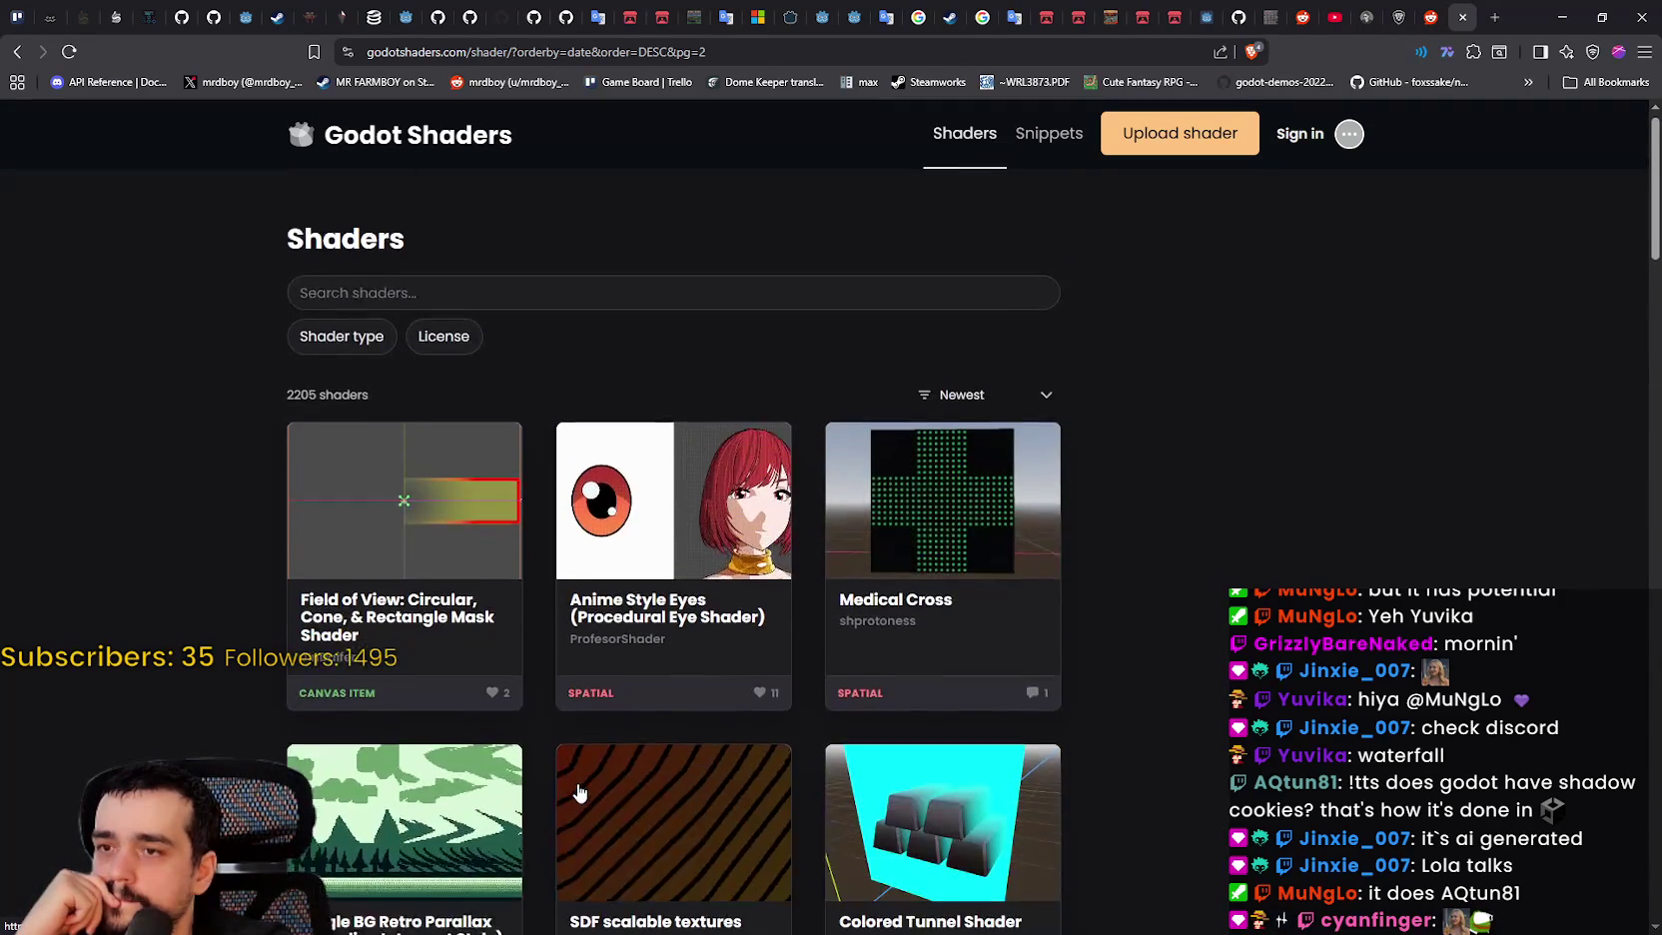
scroll(579, 791, down, 5)
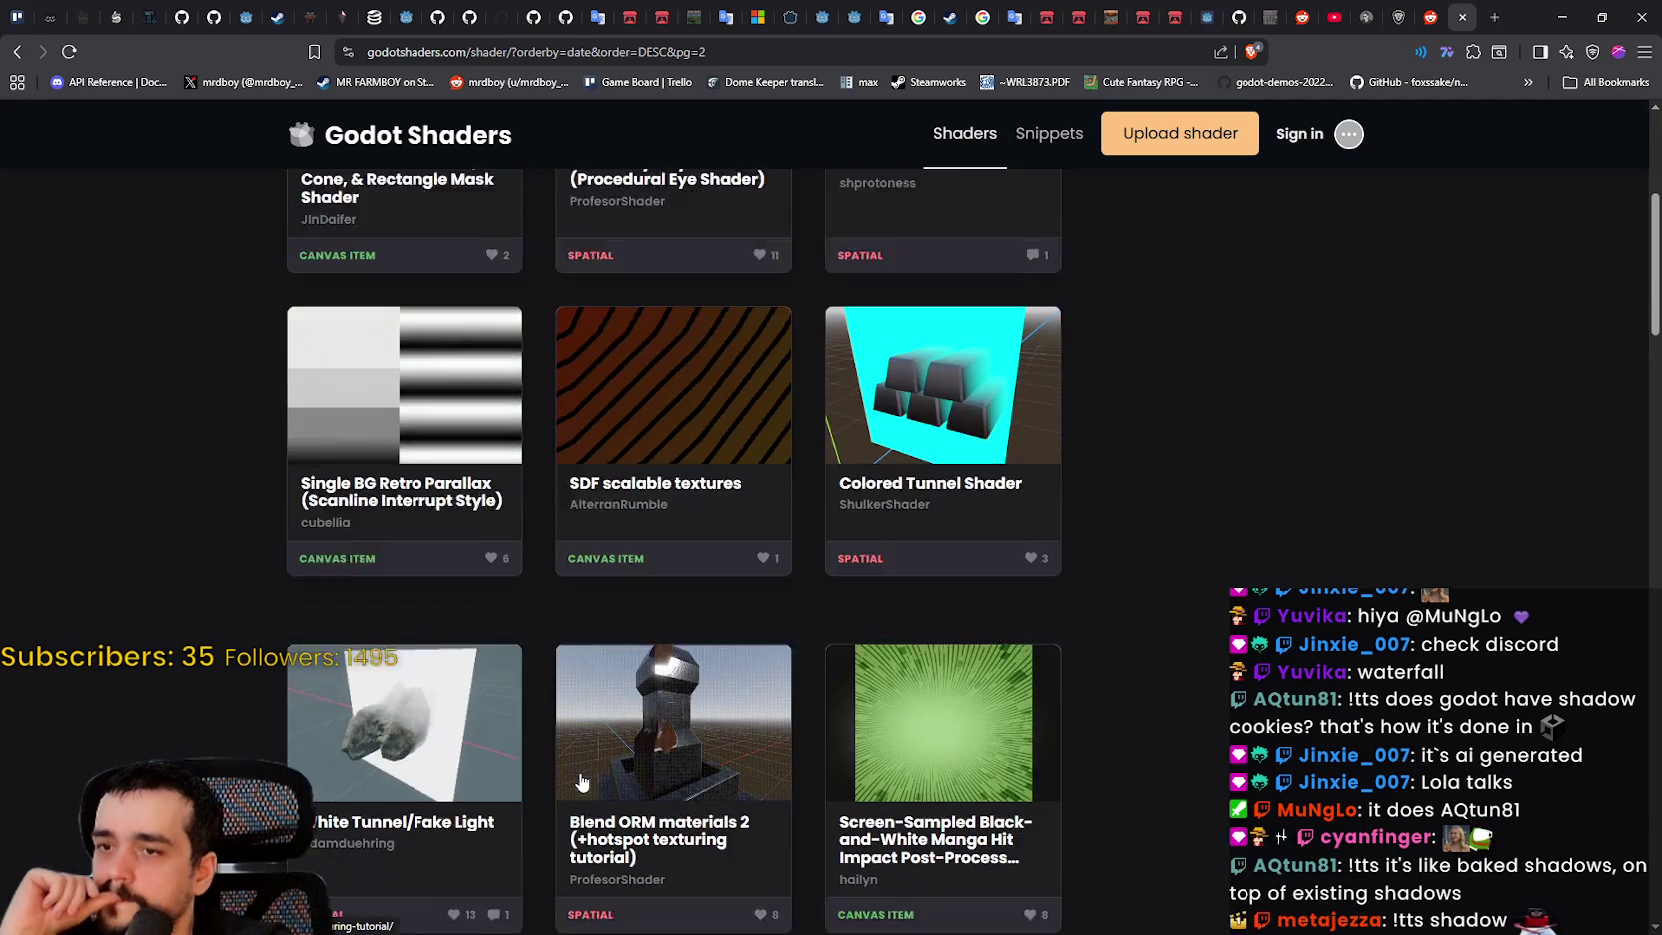
scroll(630, 693, up, 5)
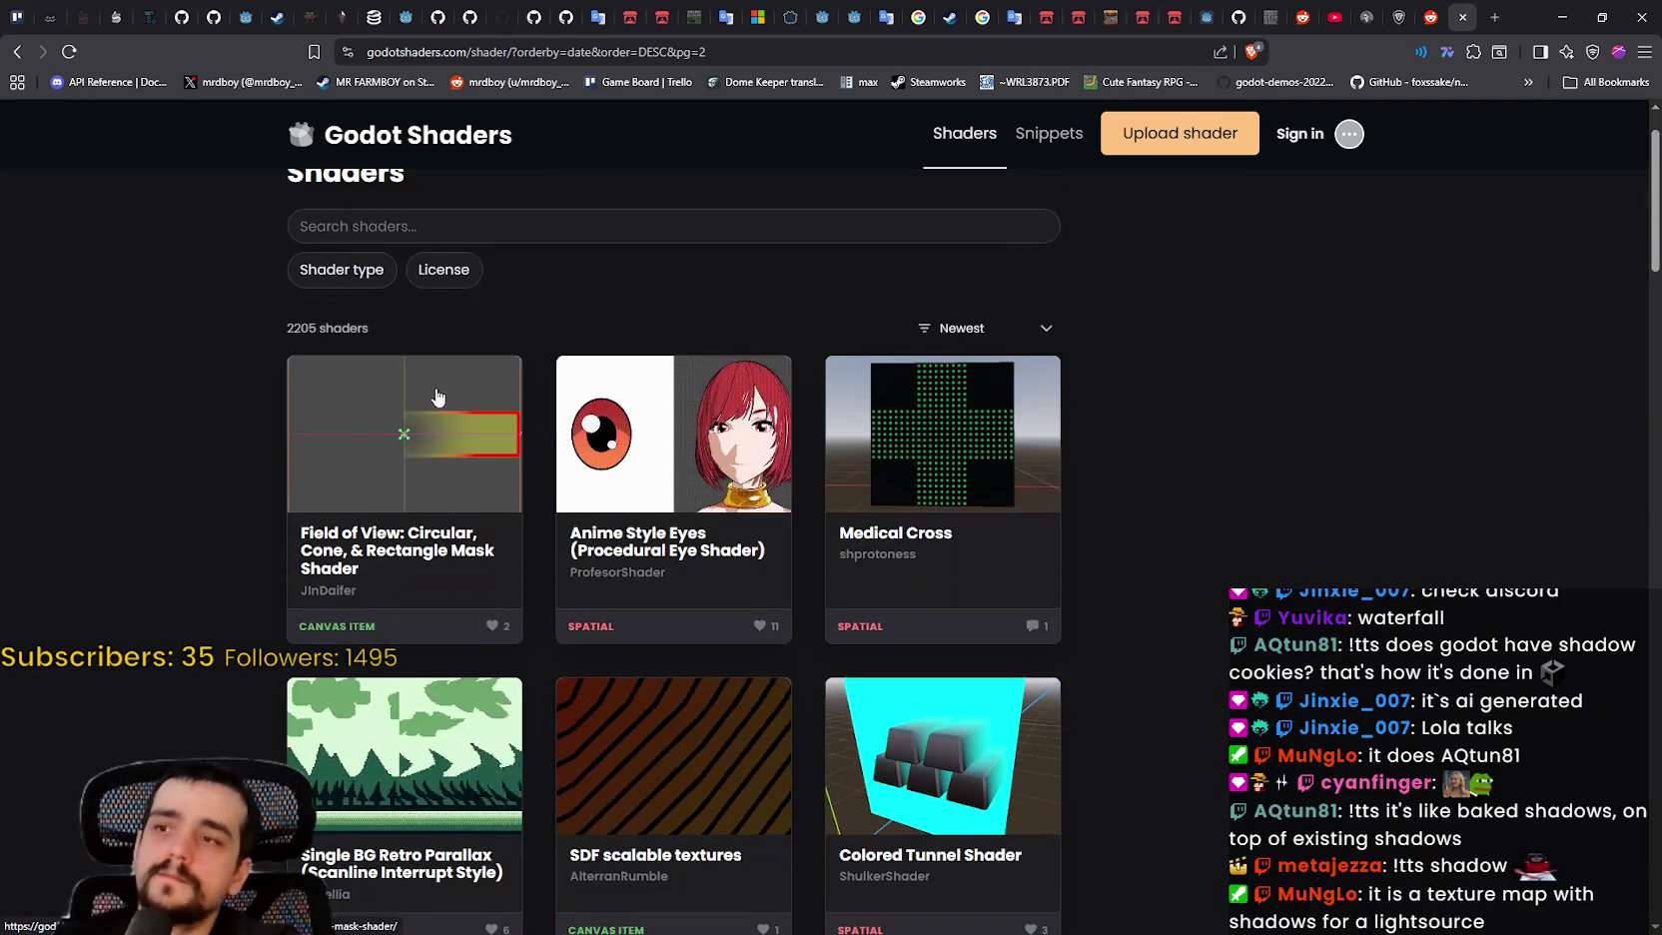
Step: Search the shaders for 'cloud' and scroll through the matching results
text(cloud)
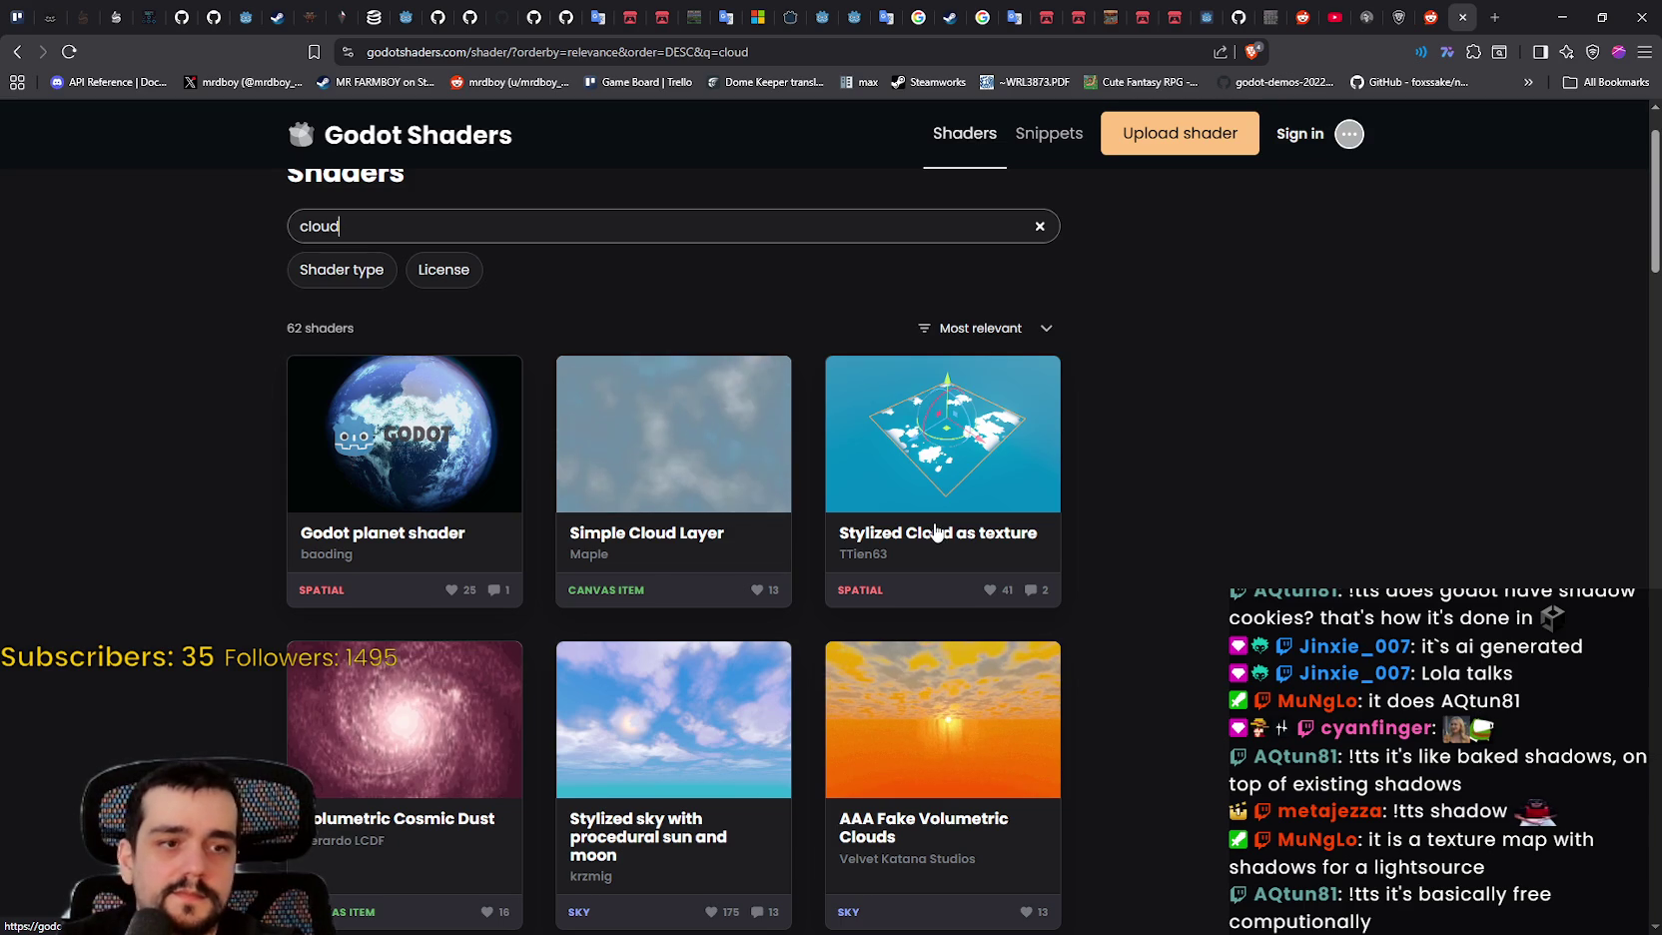
scroll(667, 482, down, 3)
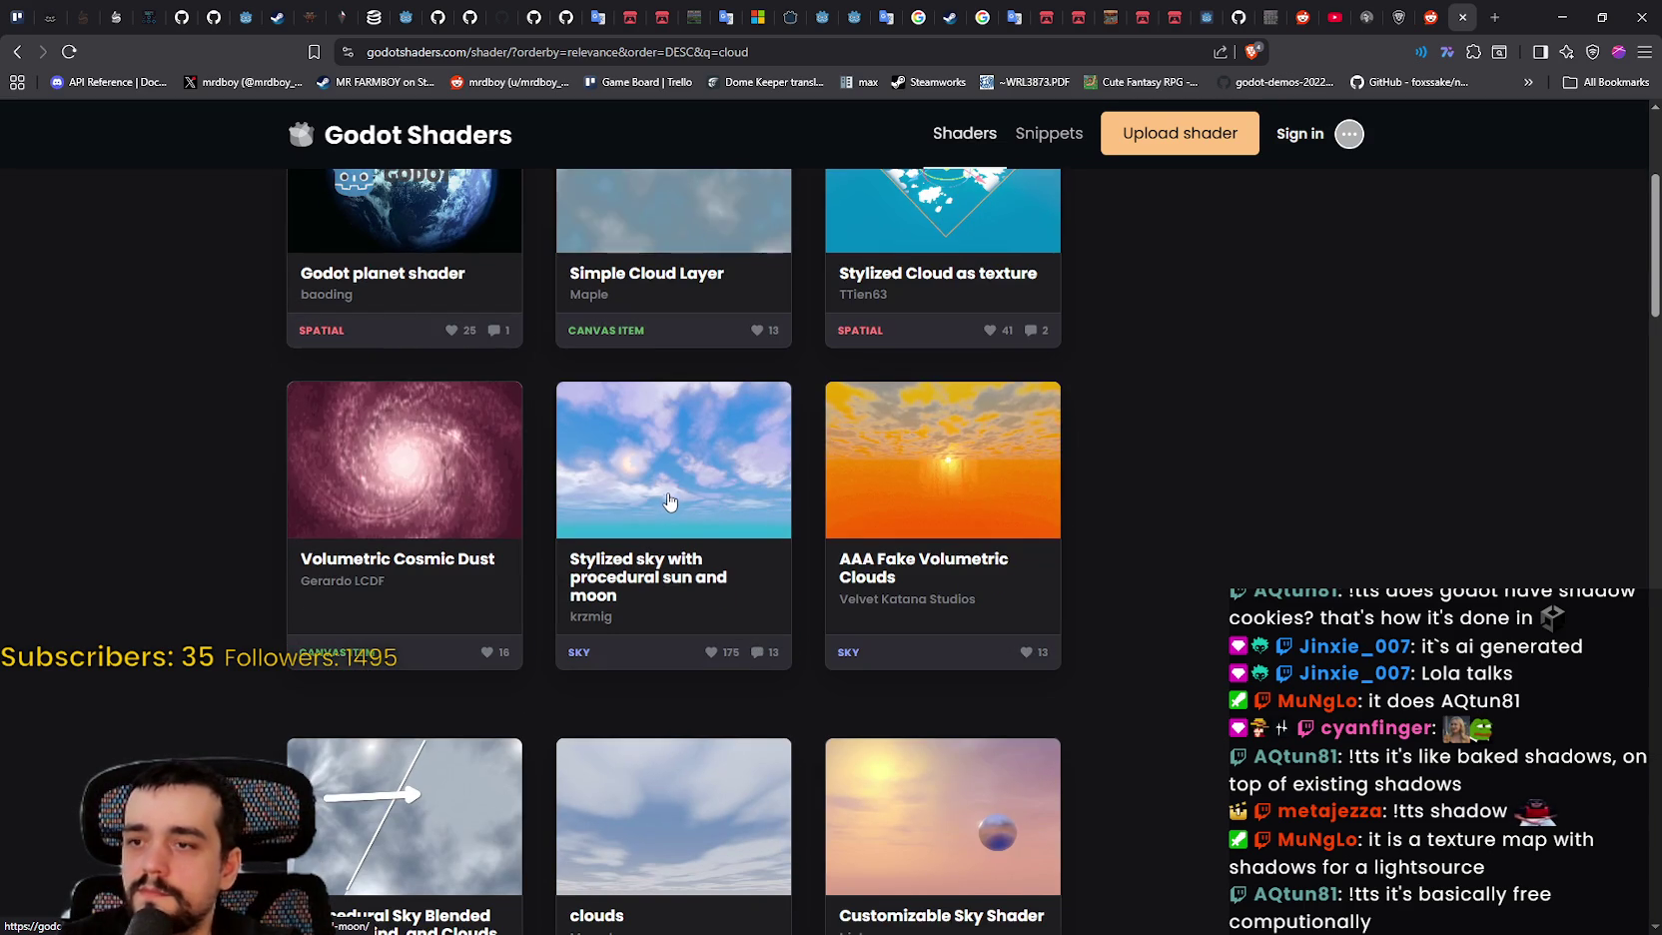
scroll(667, 495, down, 10)
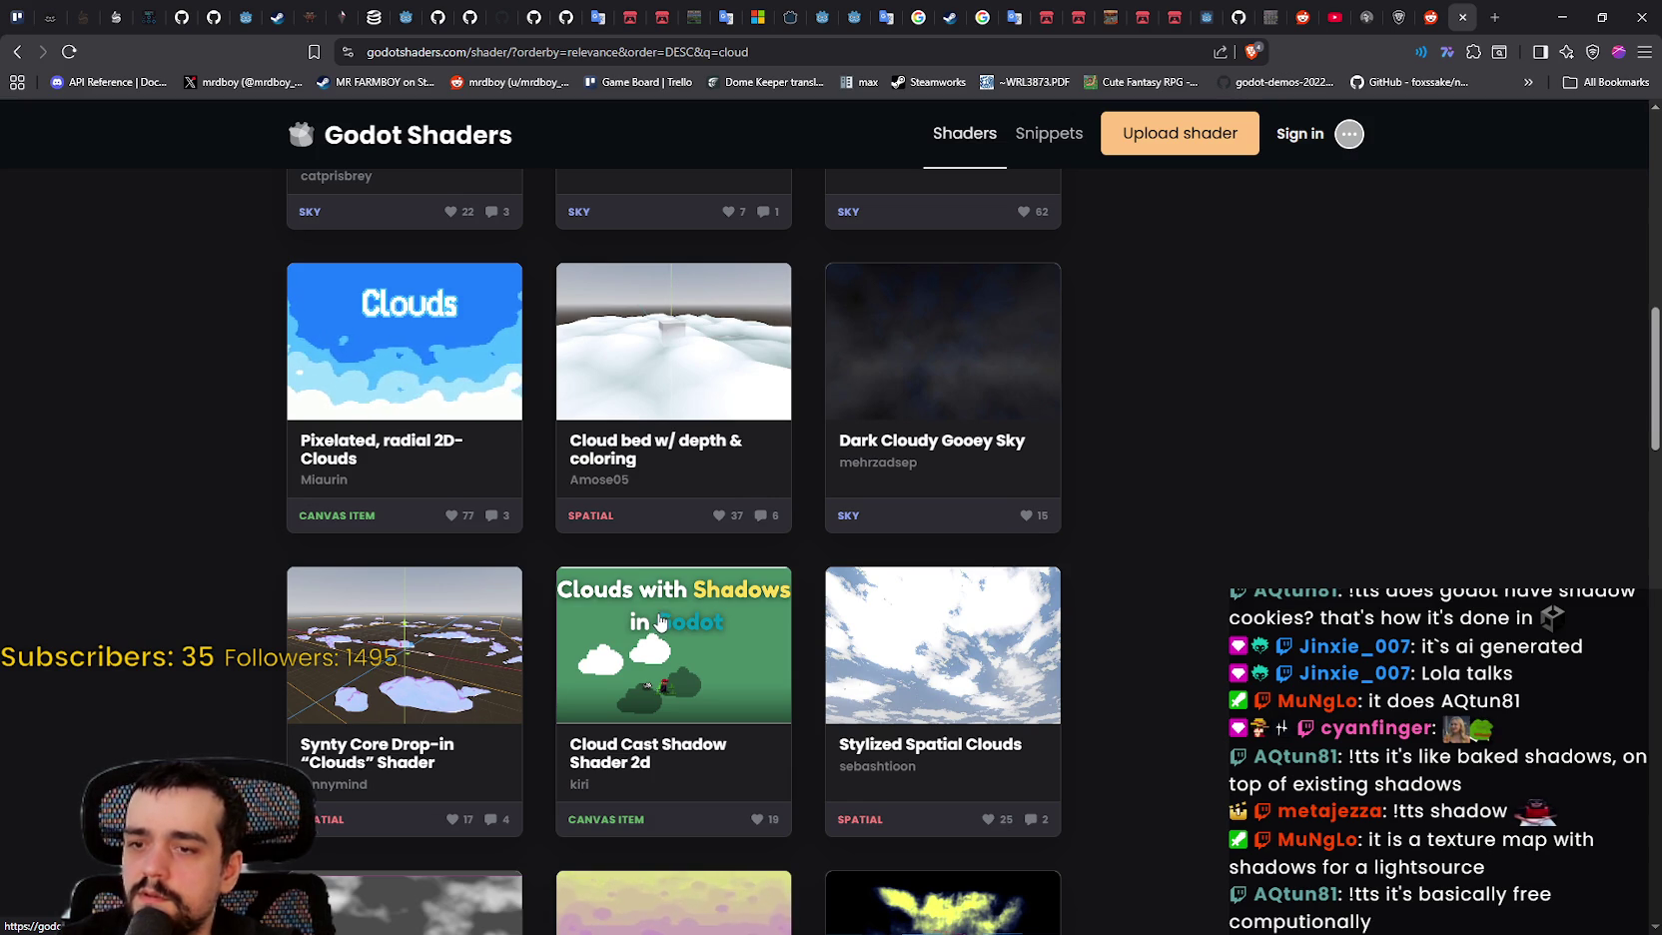
scroll(659, 622, down, 3)
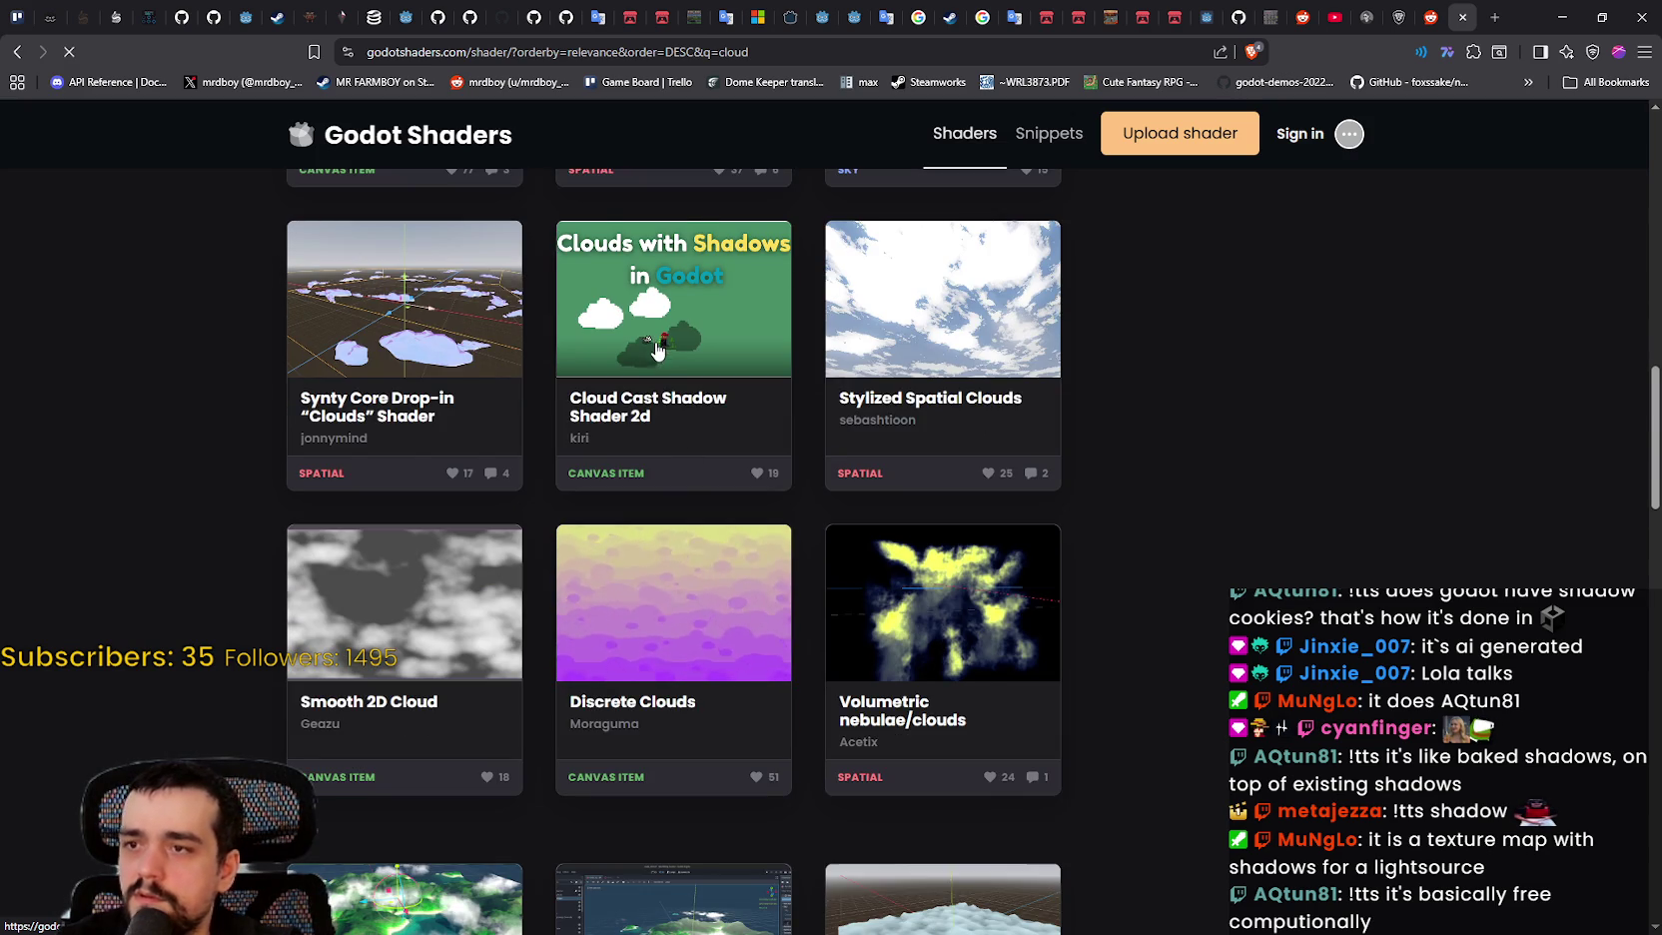
Step: Open the Cloud Cast Shadow Shader 2d page and look over its code and Live Preview
click(656, 350)
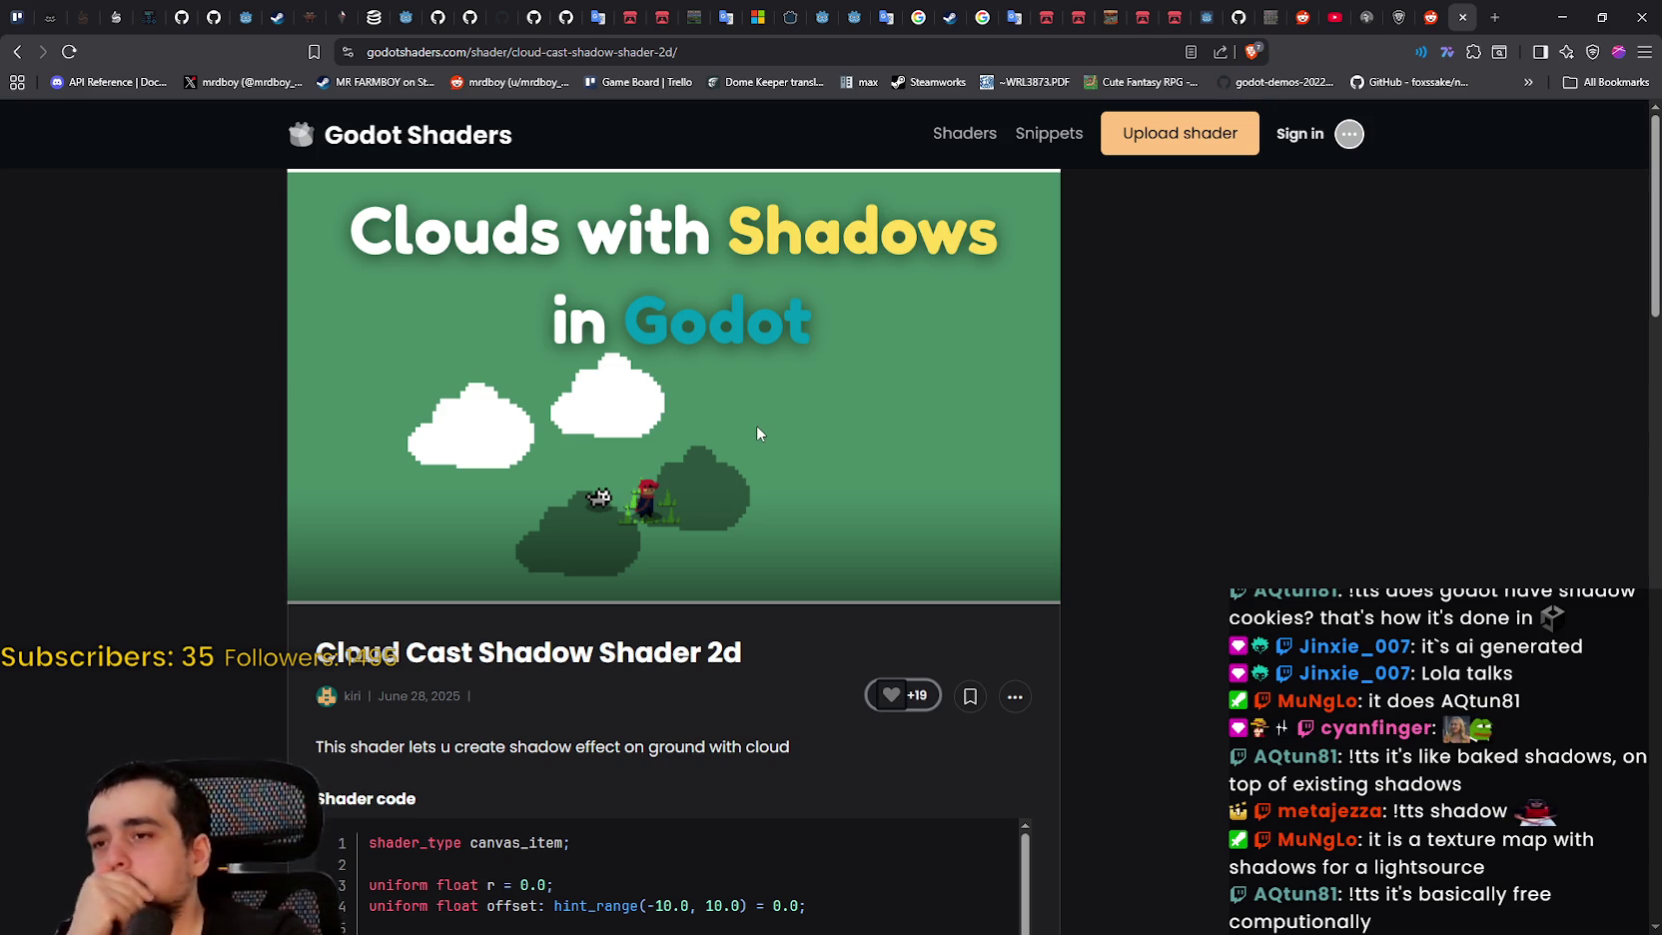
scroll(757, 431, down, 3)
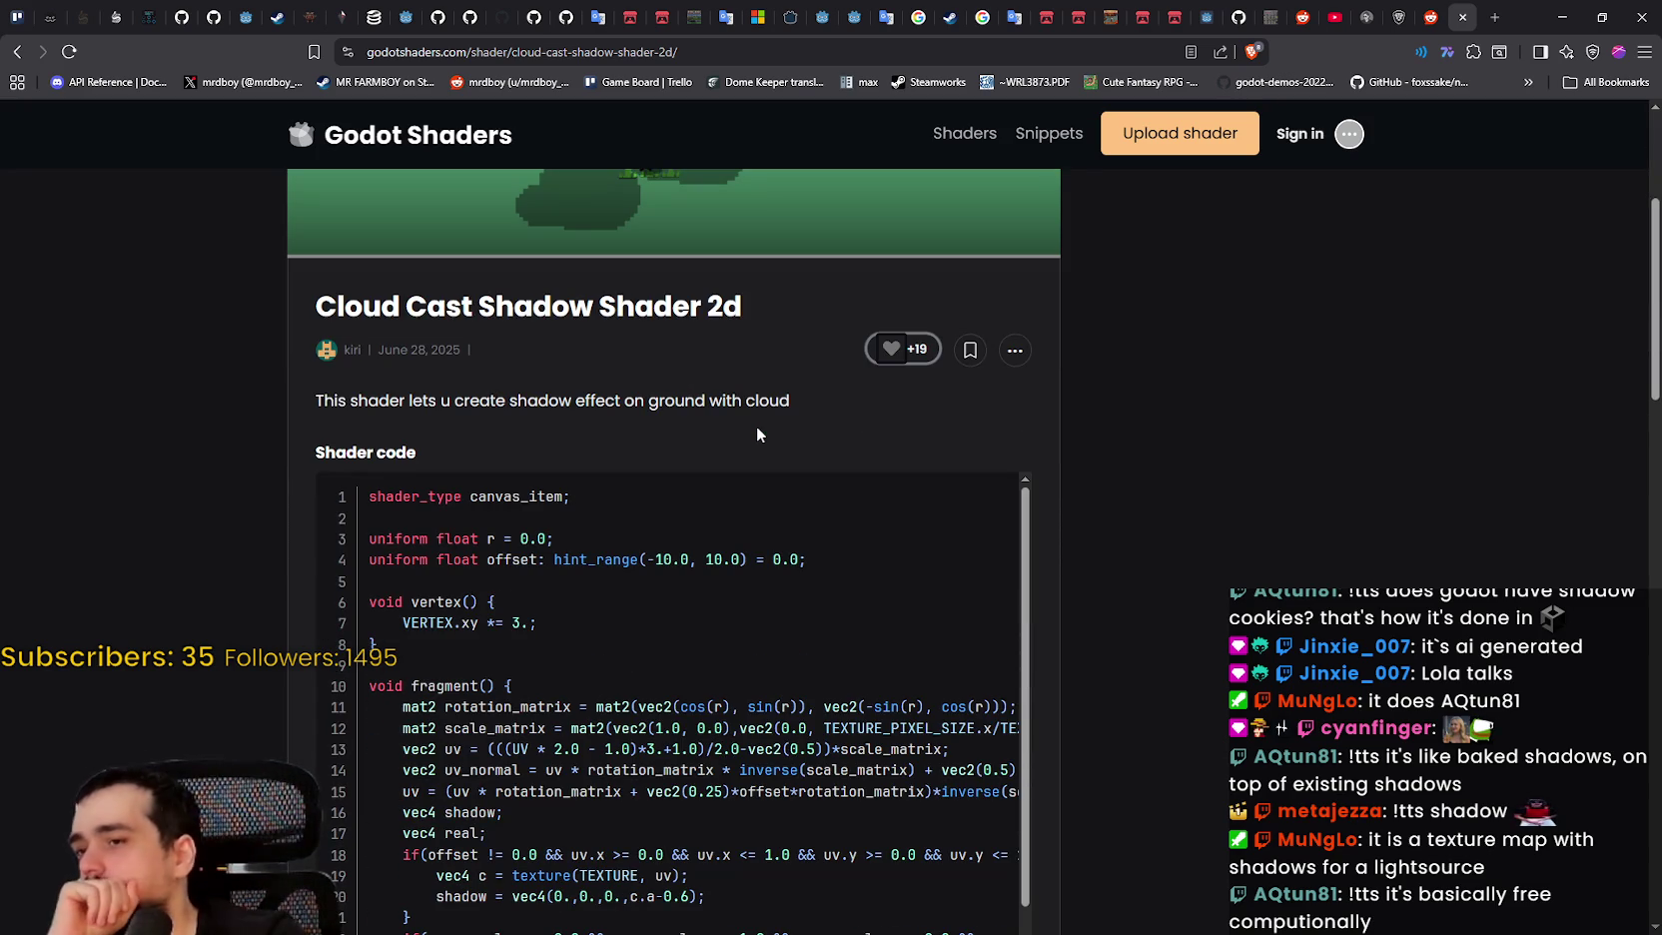
scroll(741, 430, down, 5)
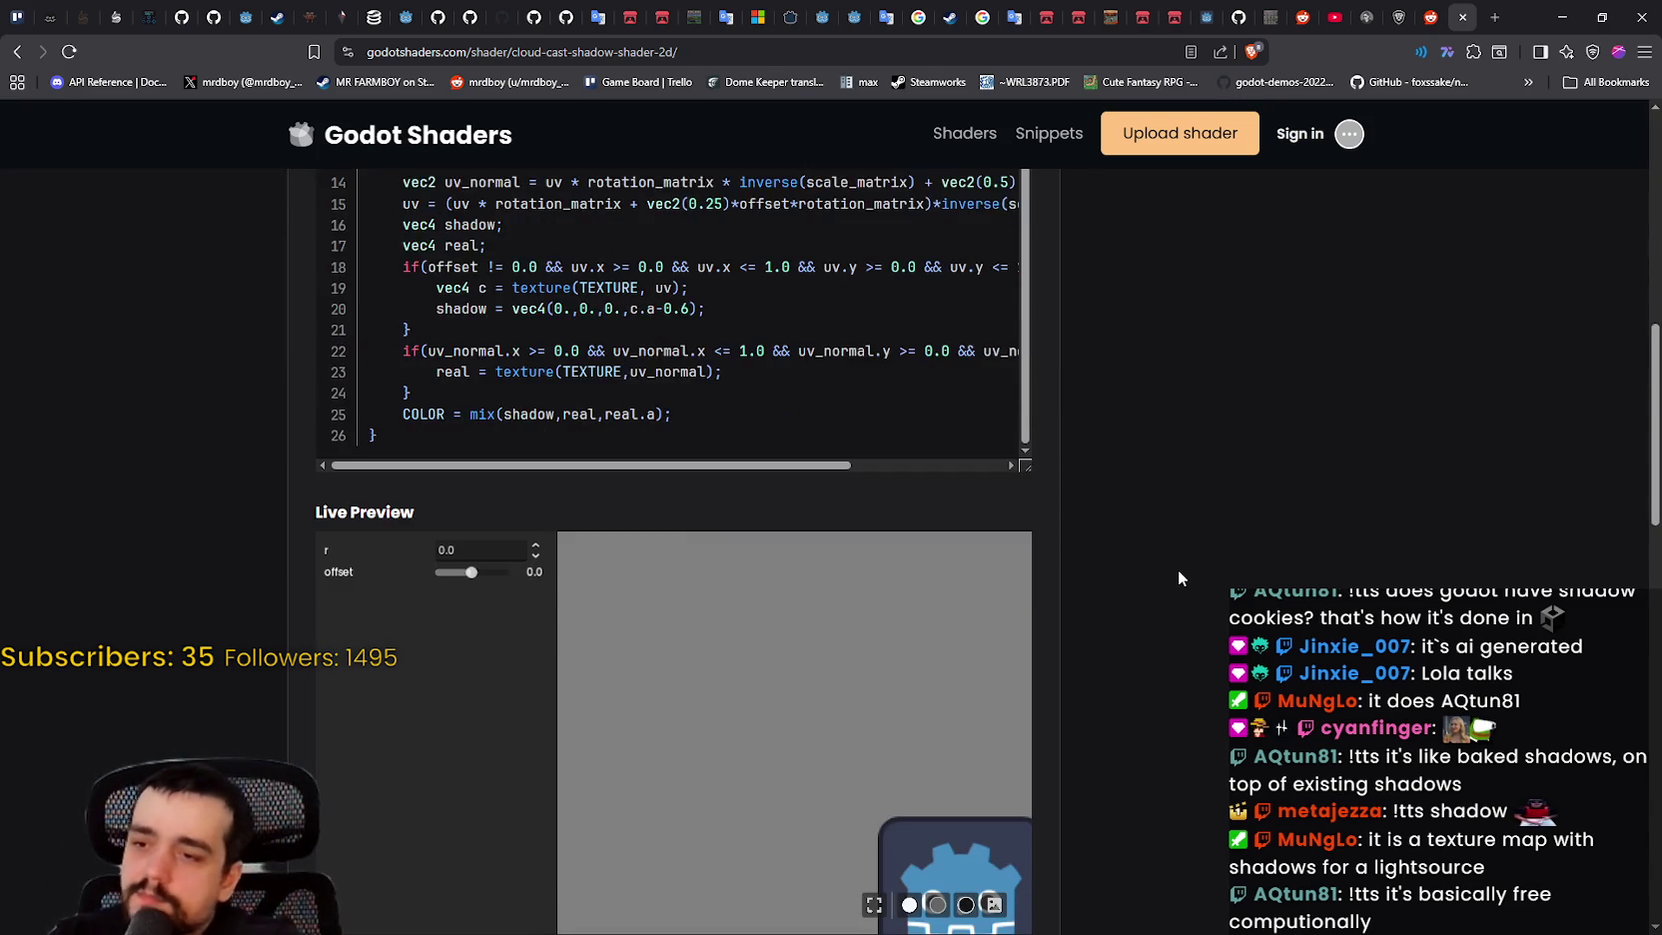
scroll(1174, 571, down, 2)
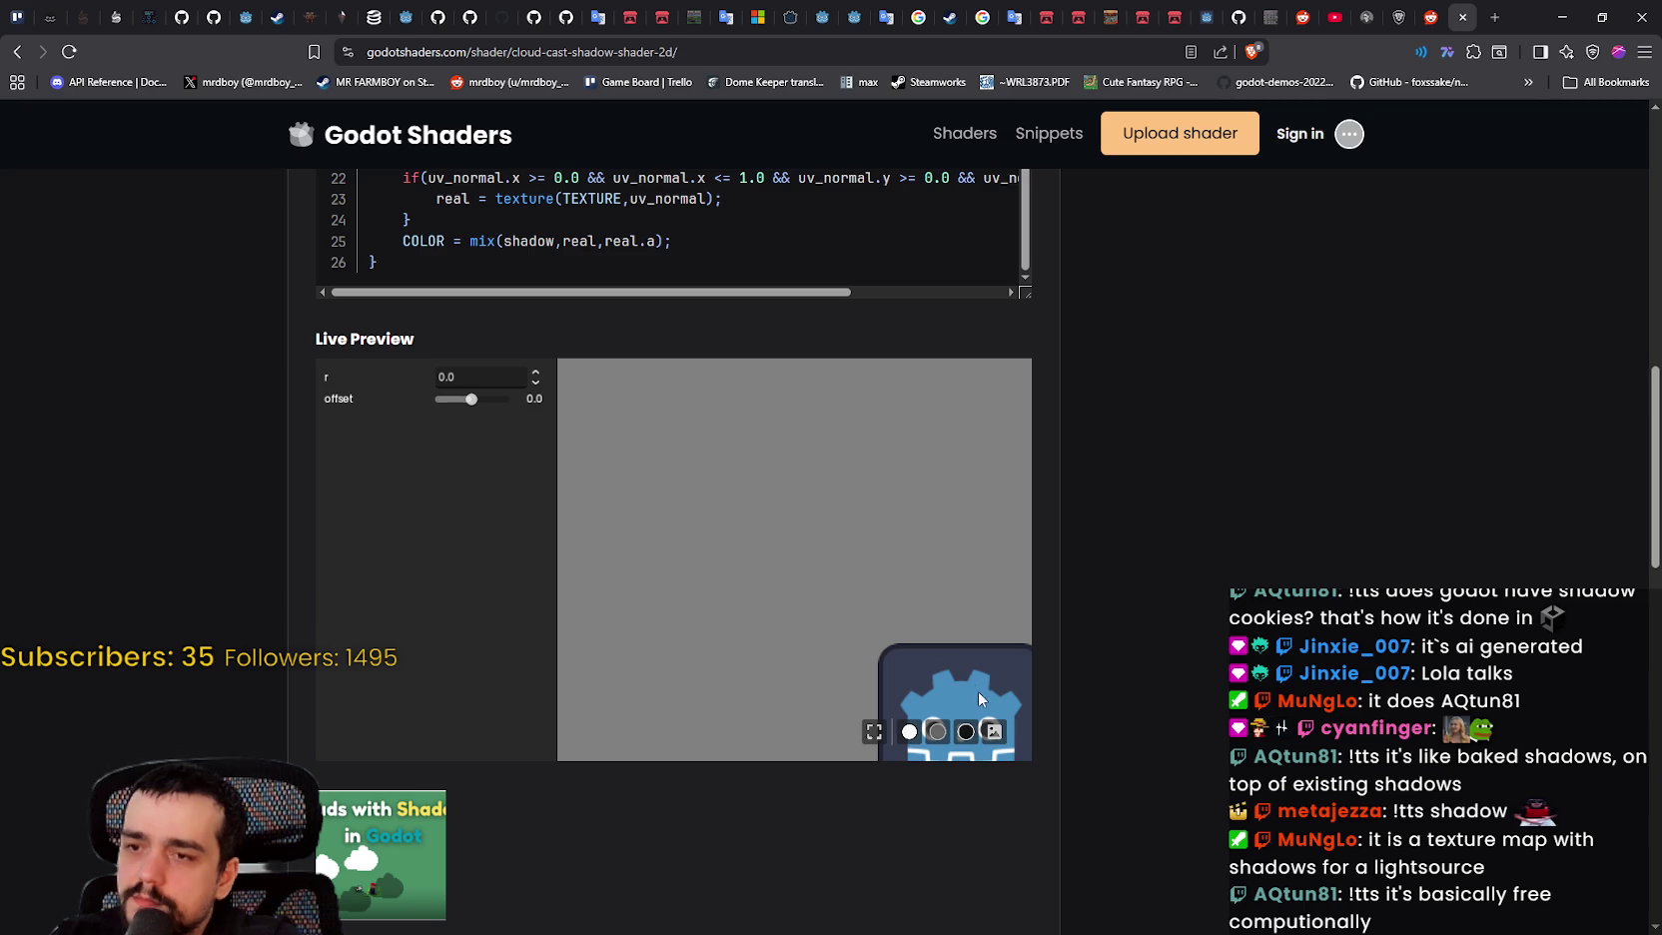
scroll(1153, 629, up, 10)
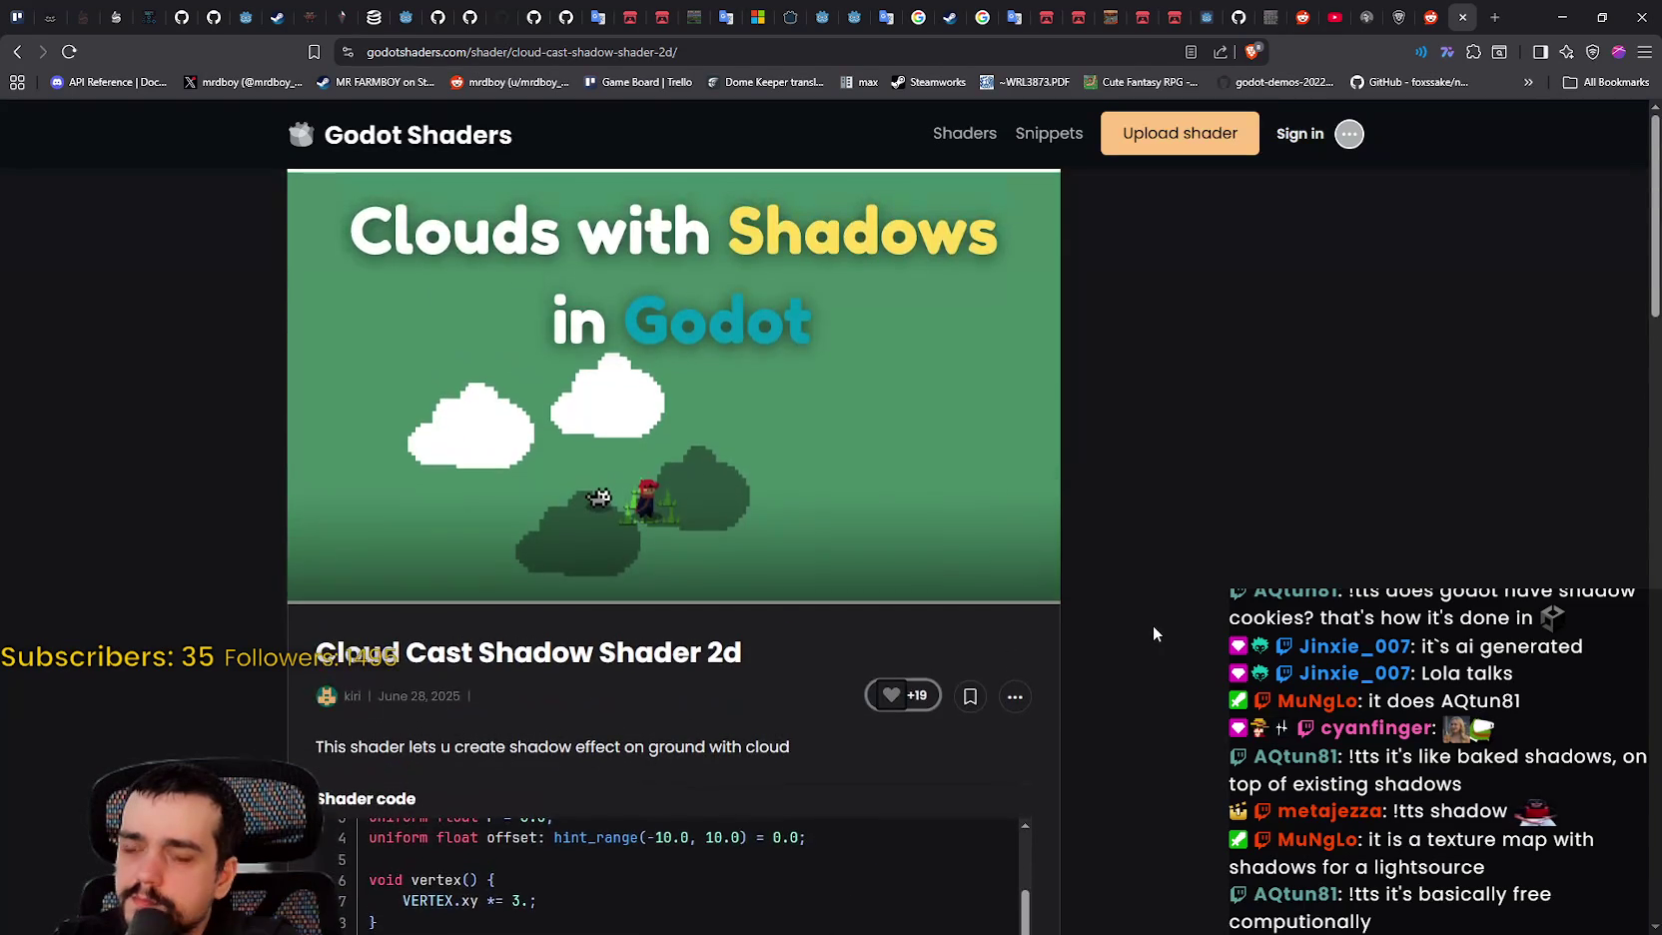
Step: Go back to the cloud search results and scroll down the list
click(14, 56)
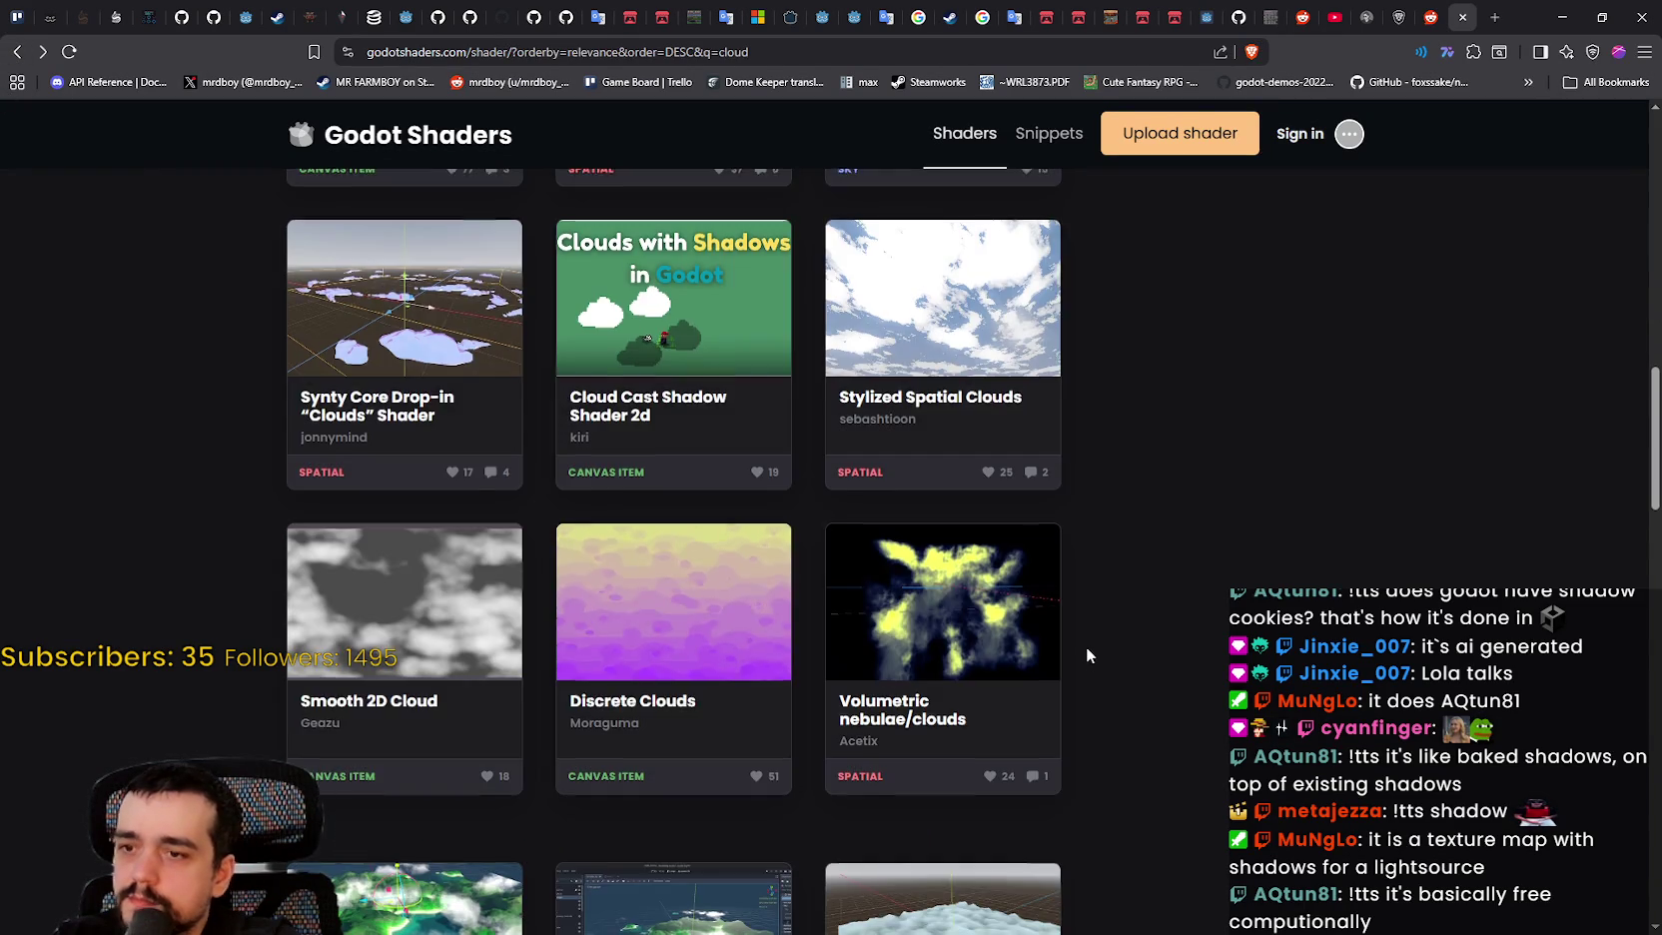
scroll(1085, 646, down, 3)
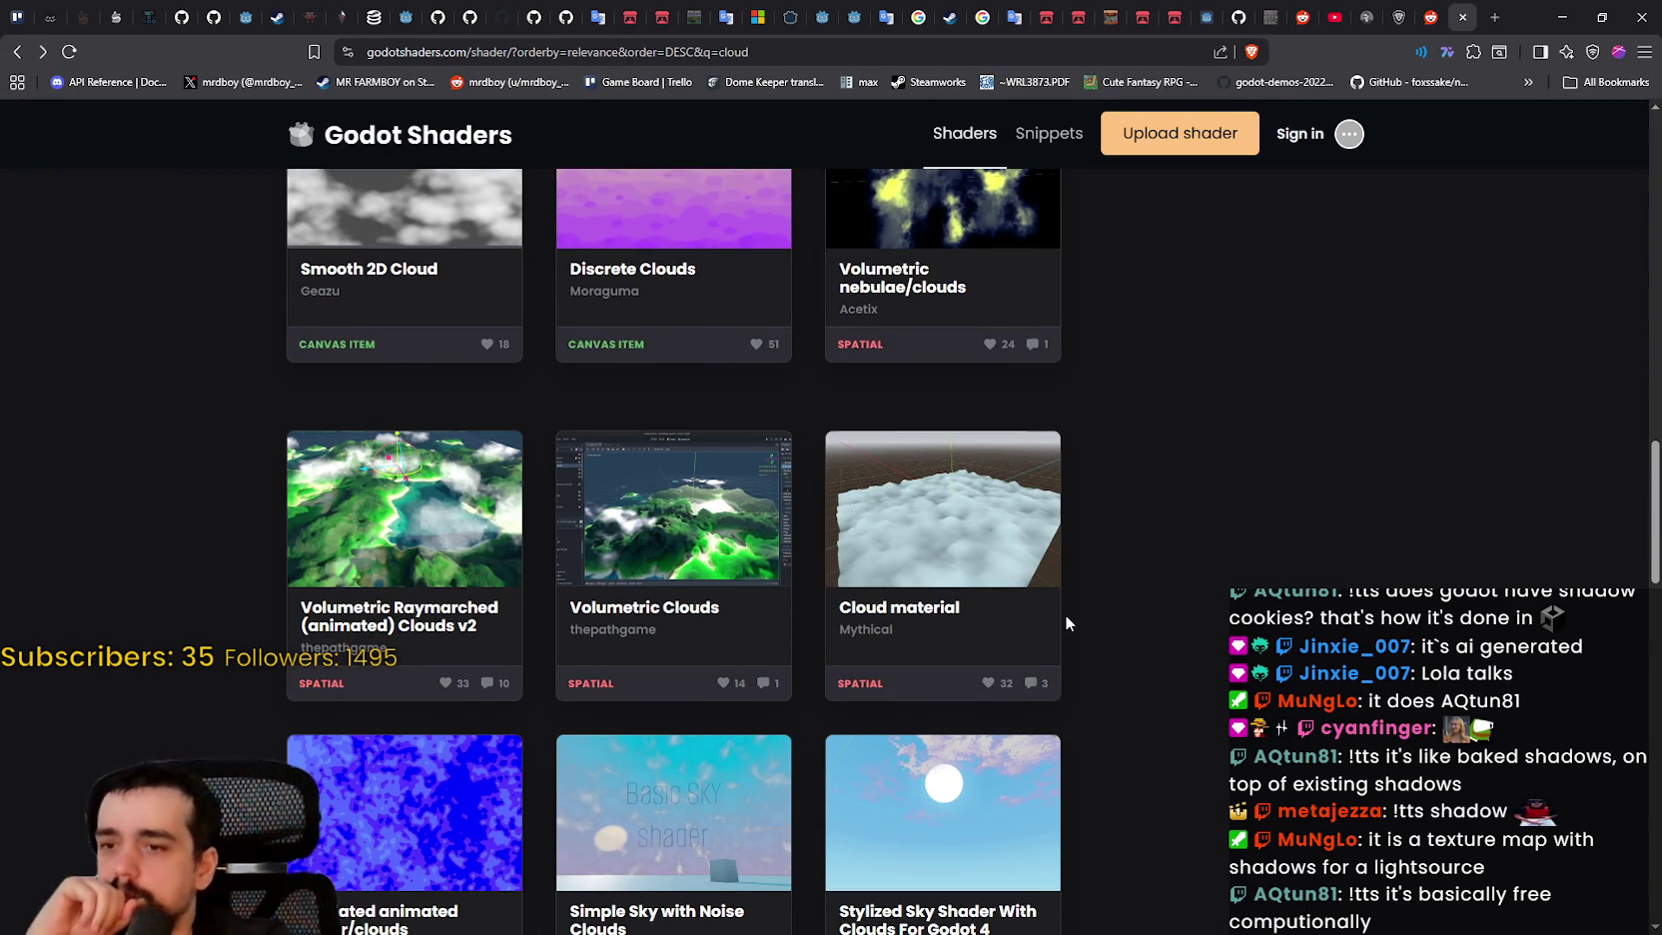
scroll(1063, 614, down, 3)
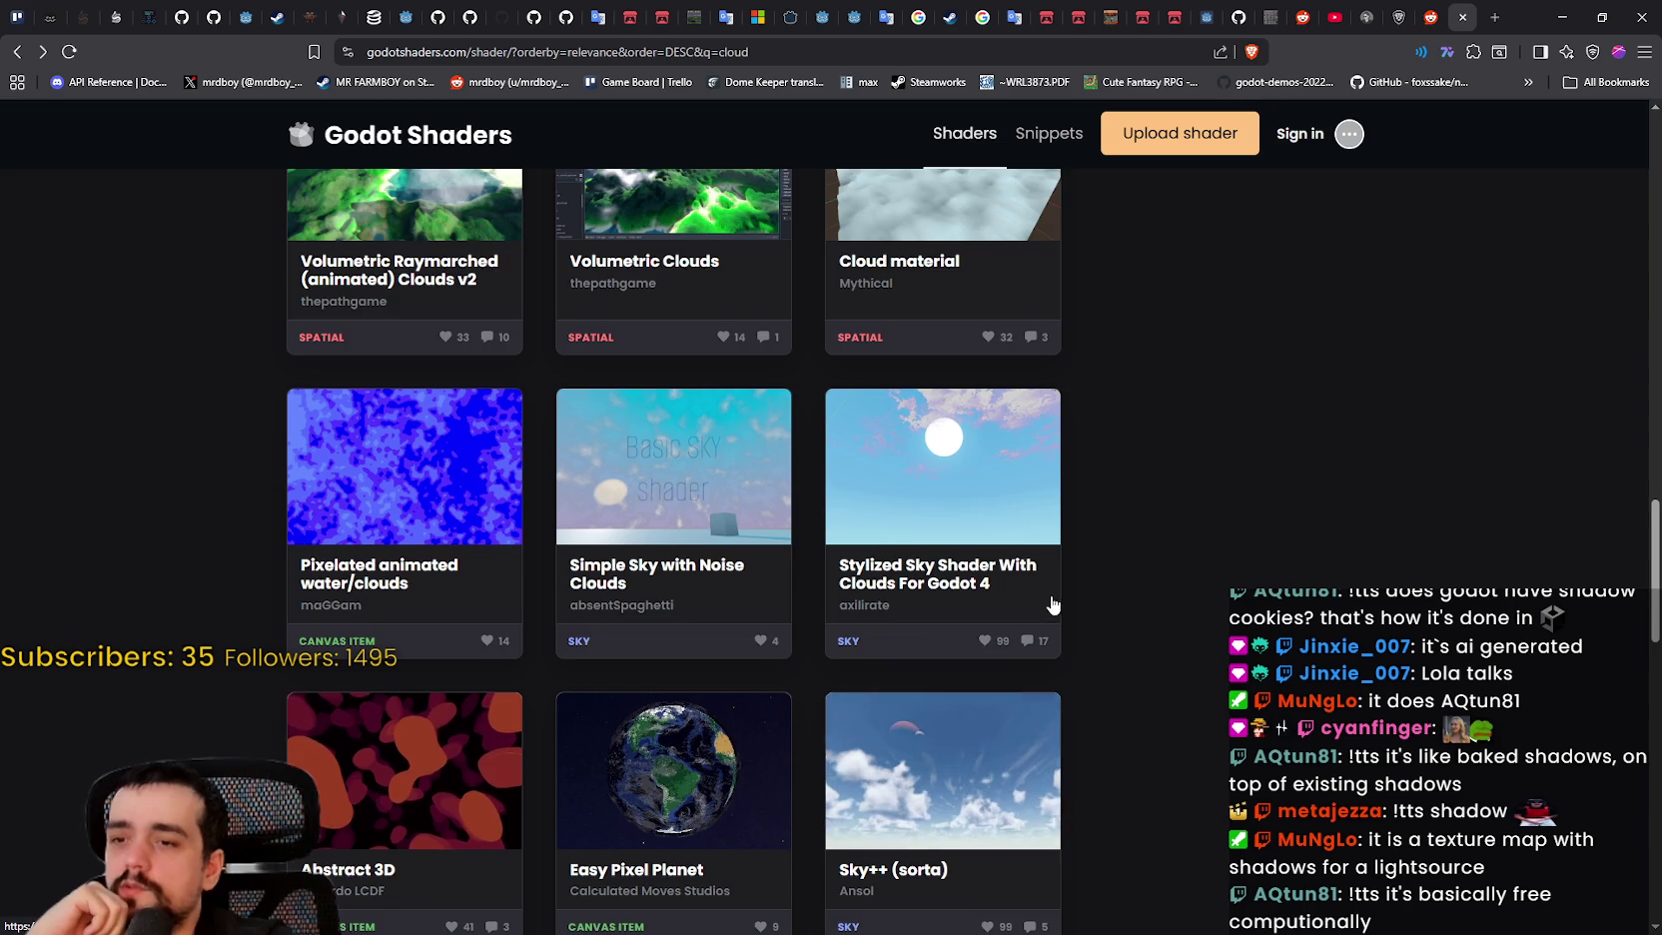
scroll(1052, 604, down, 2)
scroll(1043, 600, down, 2)
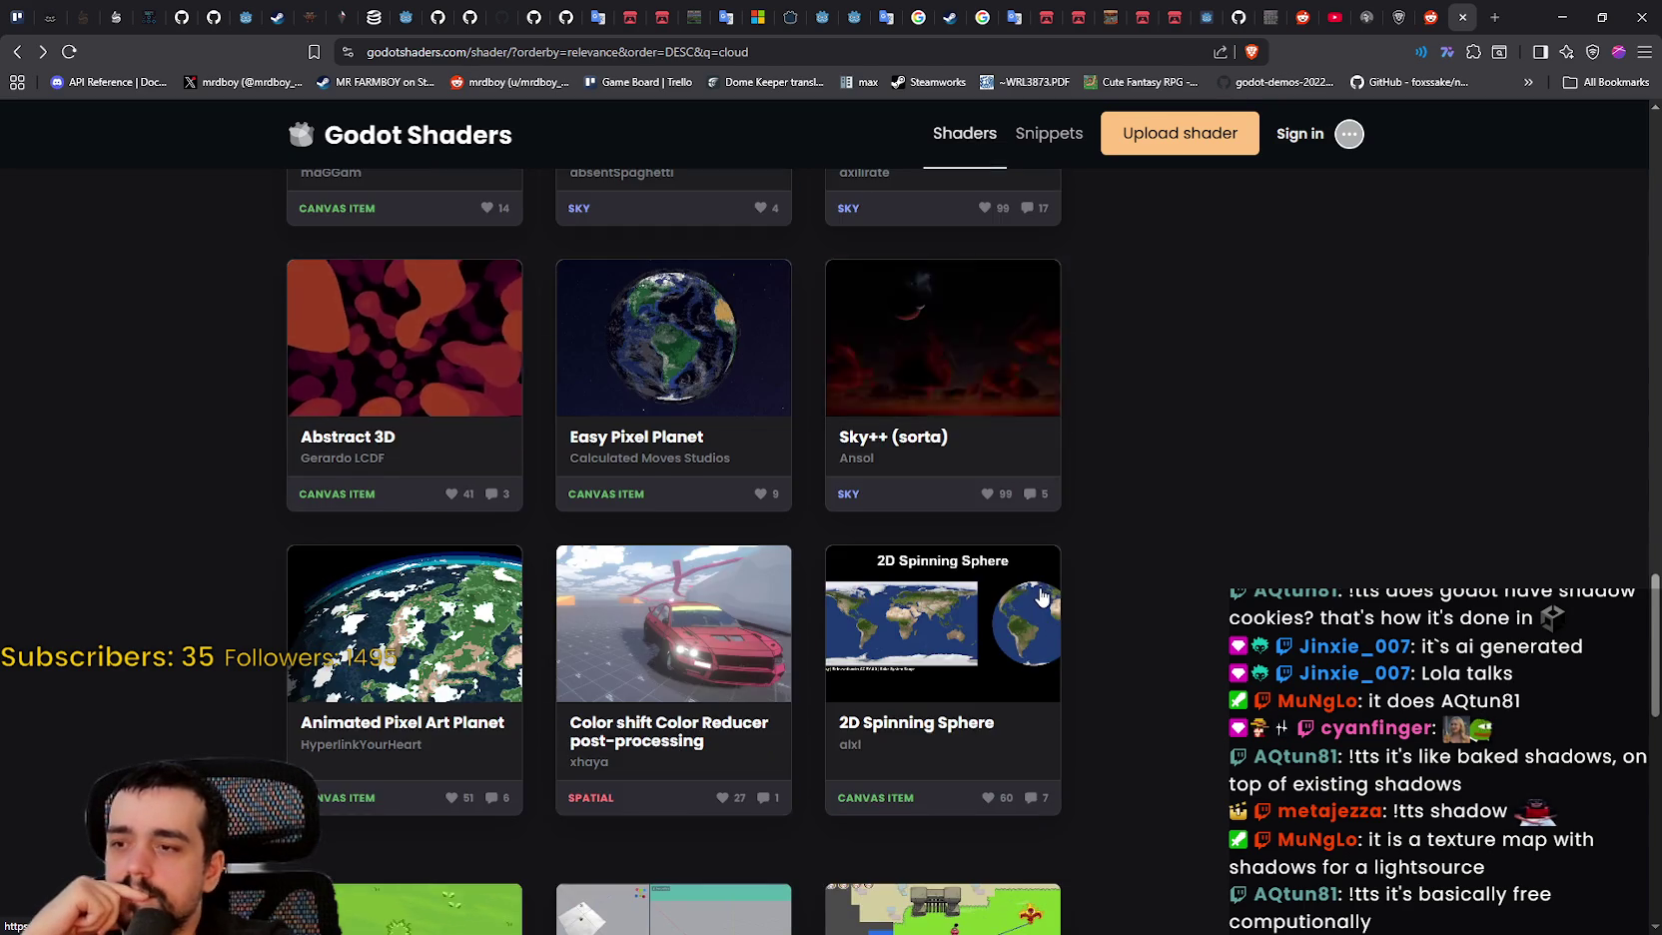
scroll(1044, 589, down, 2)
scroll(1042, 571, down, 2)
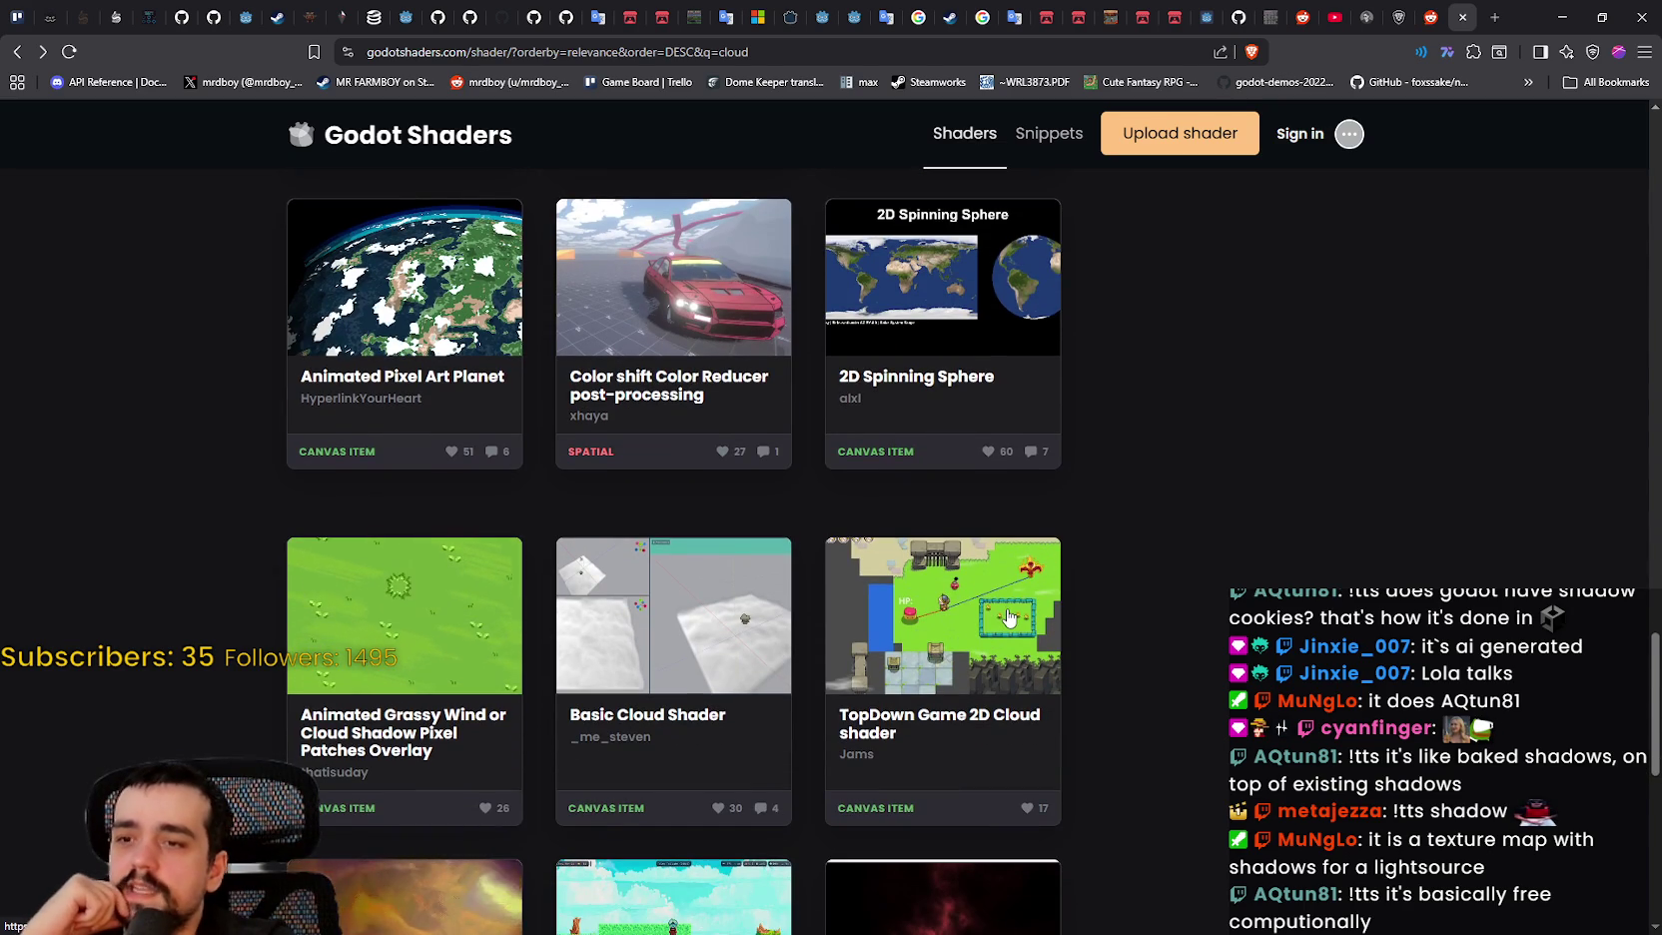
Step: Open the TopDown Game 2D Cloud shader and scroll through its fog noise code
click(904, 639)
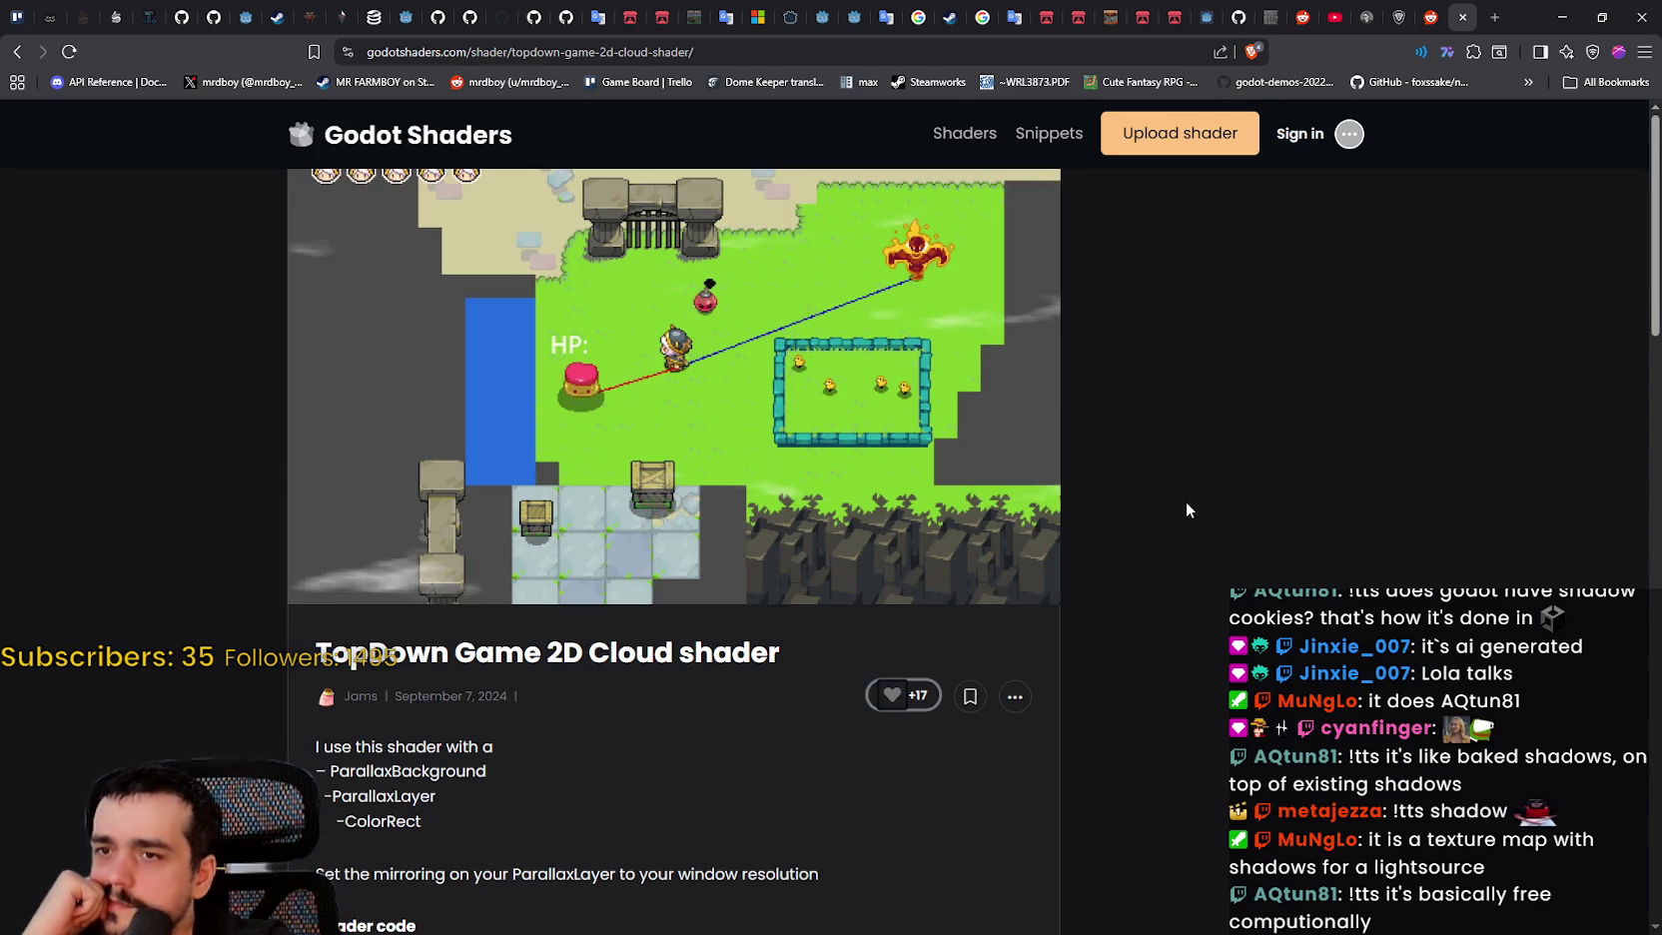
scroll(1174, 501, down, 3)
scroll(1167, 497, down, 3)
scroll(1166, 495, up, 1)
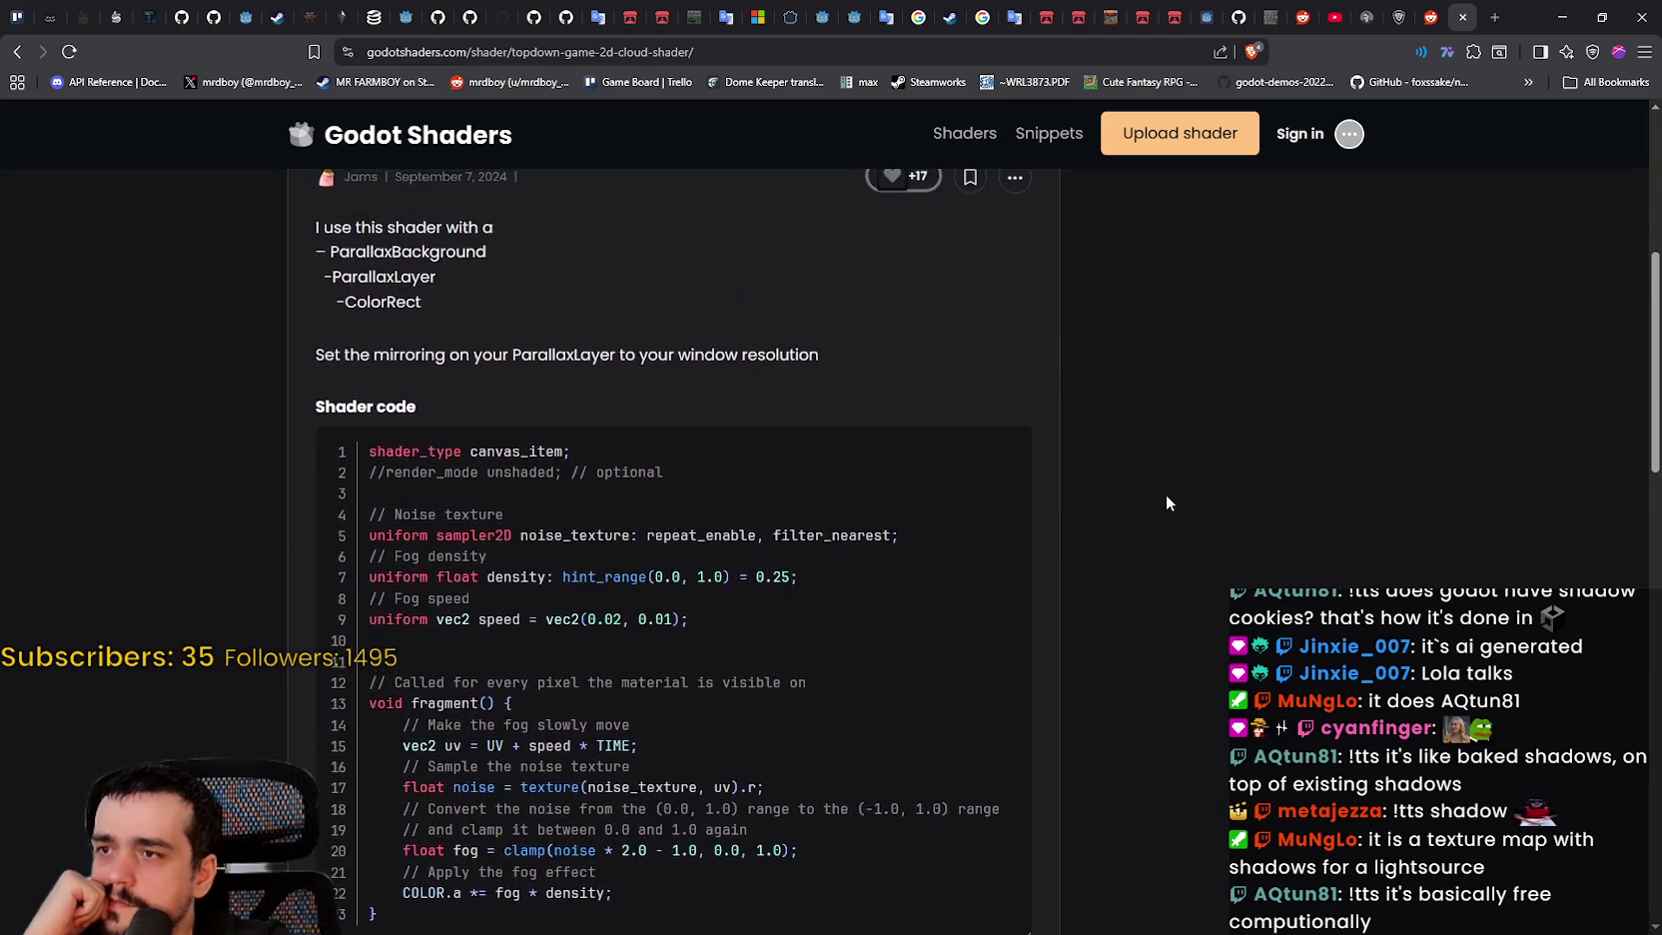
scroll(1165, 494, down, 5)
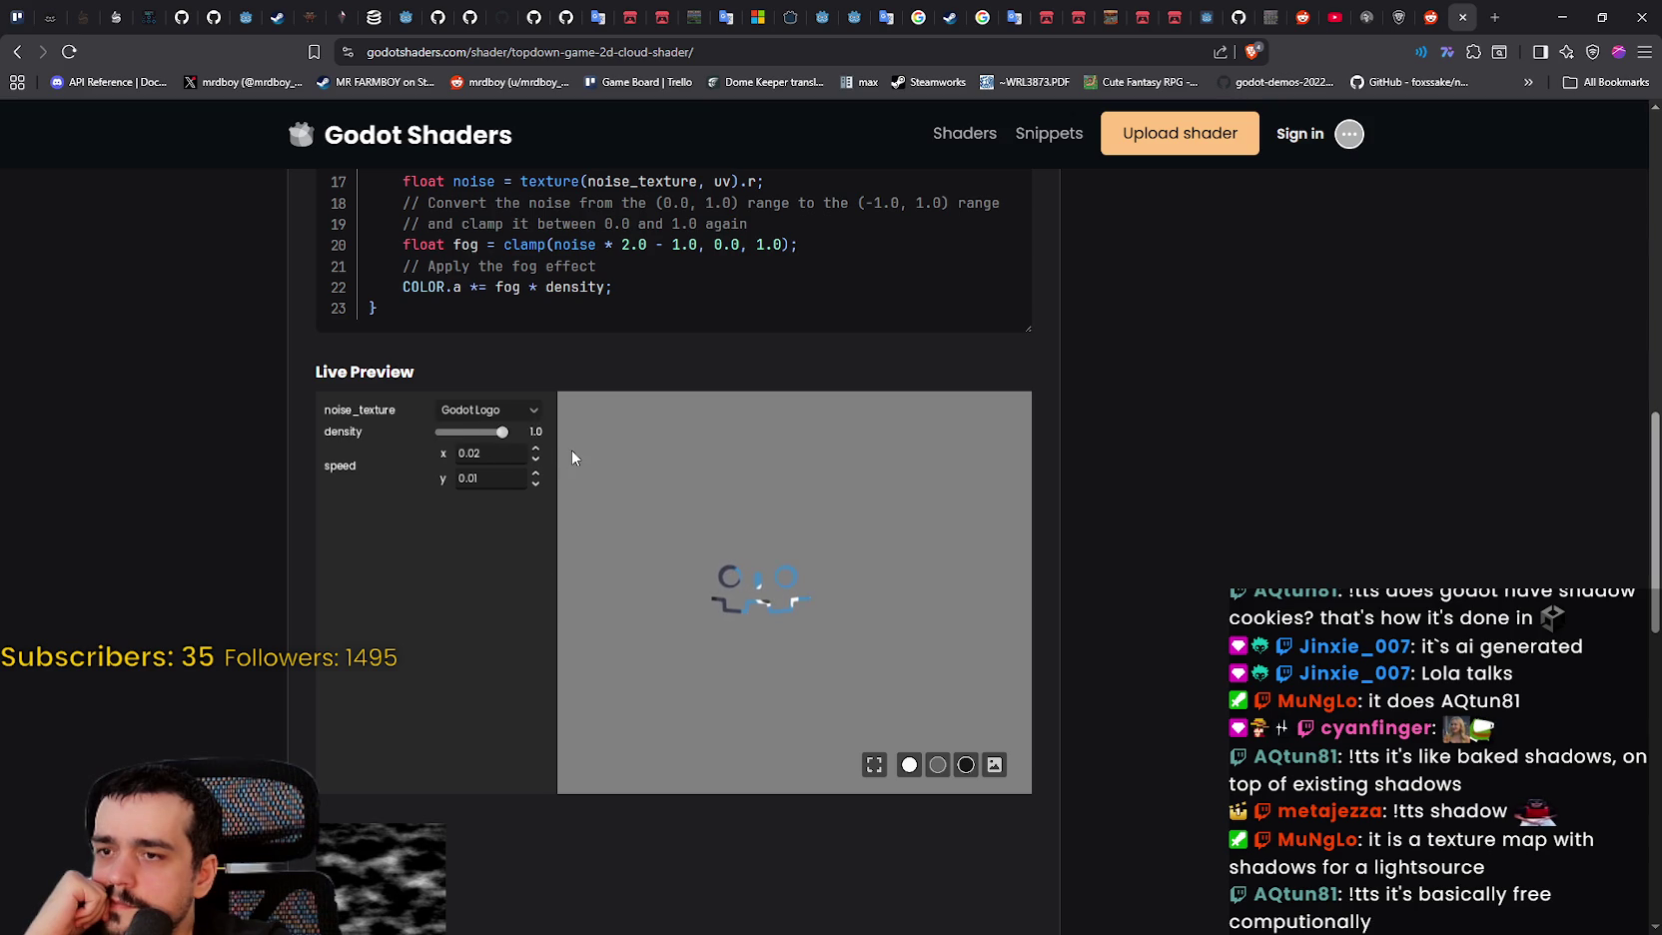
Step: Sweep preview density between 0.0 and 1.0 and try the Noise, Checker and B/W Gradient textures
drag(502, 432, 341, 457)
drag(502, 431, 336, 476)
drag(440, 431, 520, 420)
click(519, 413)
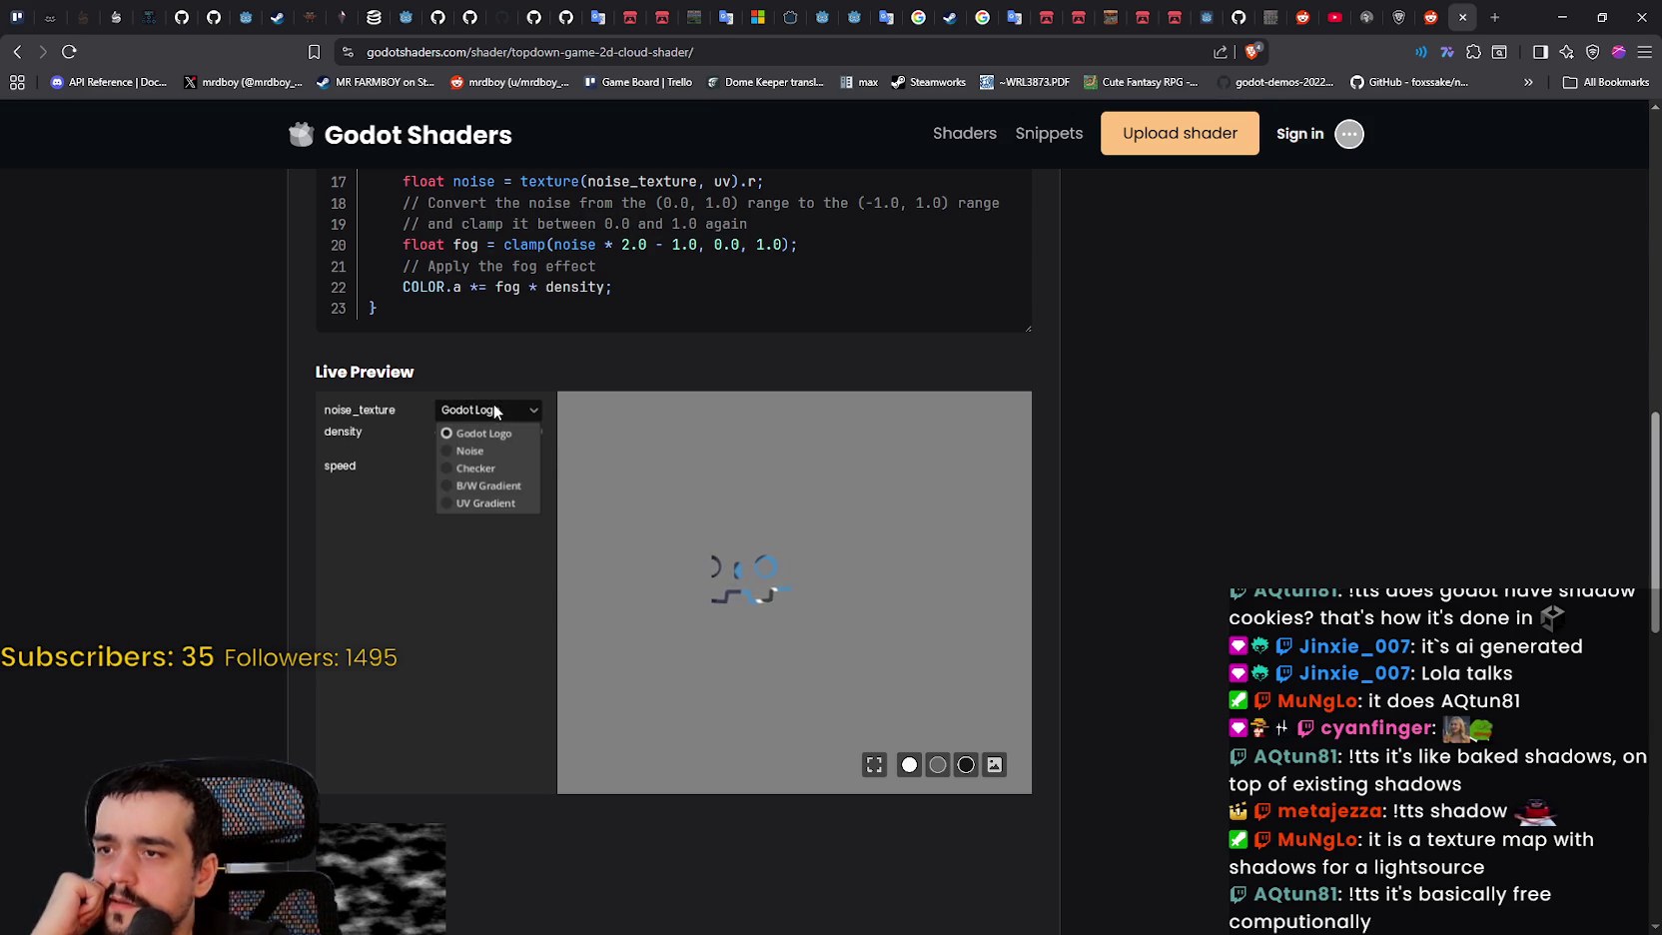
click(491, 452)
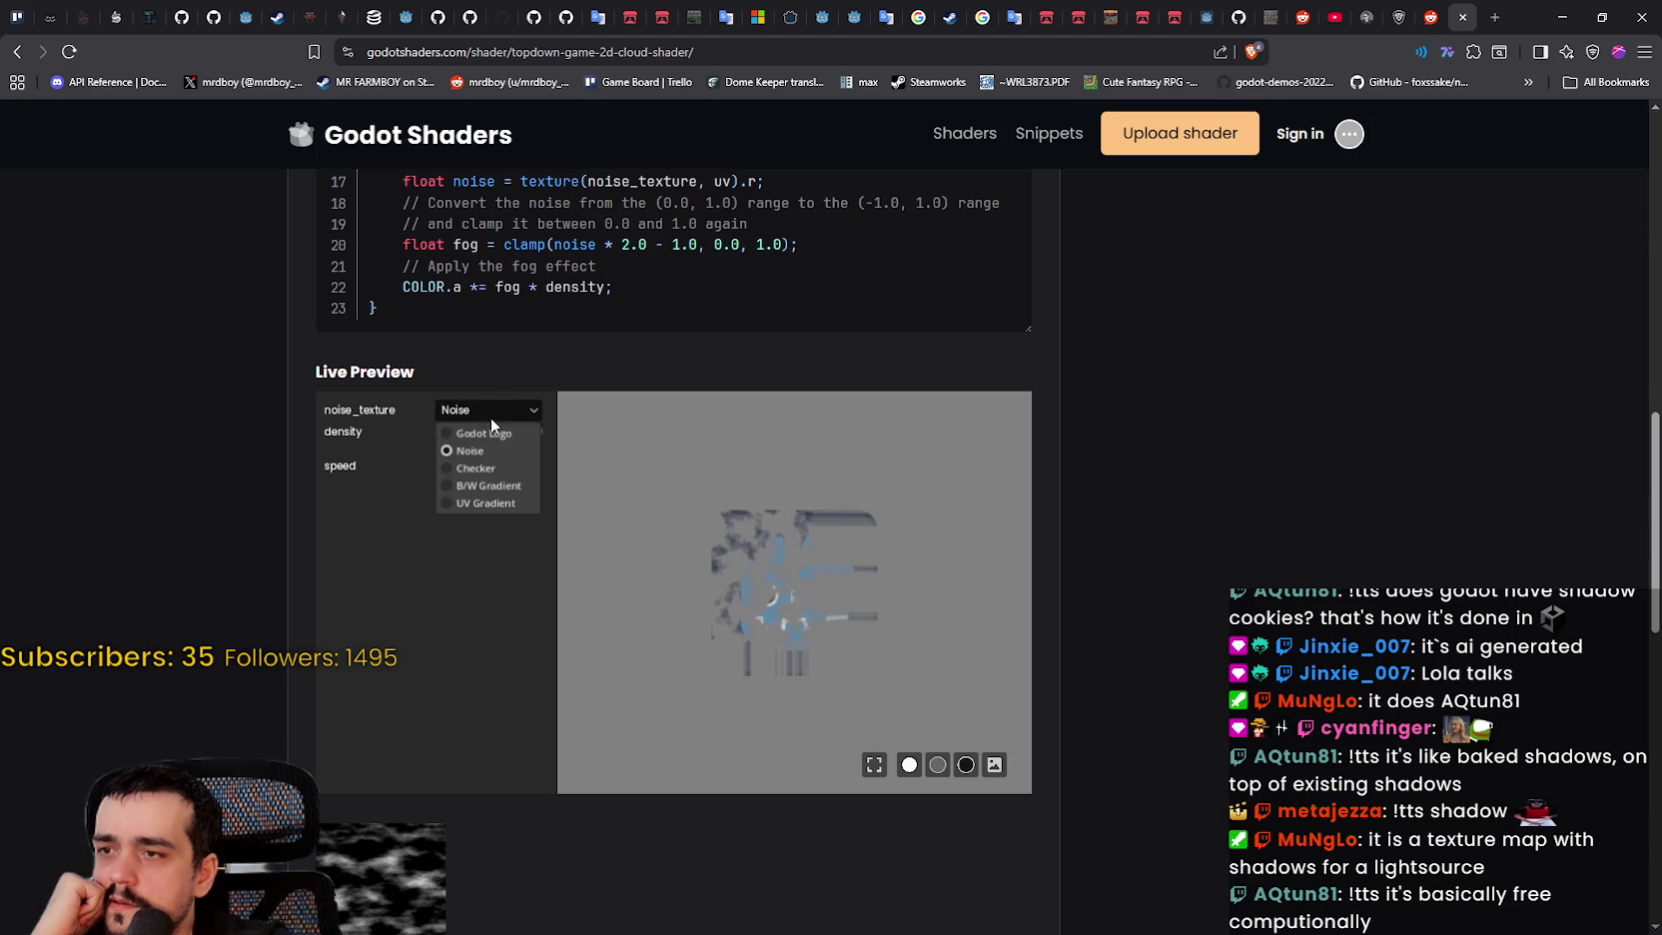
click(482, 466)
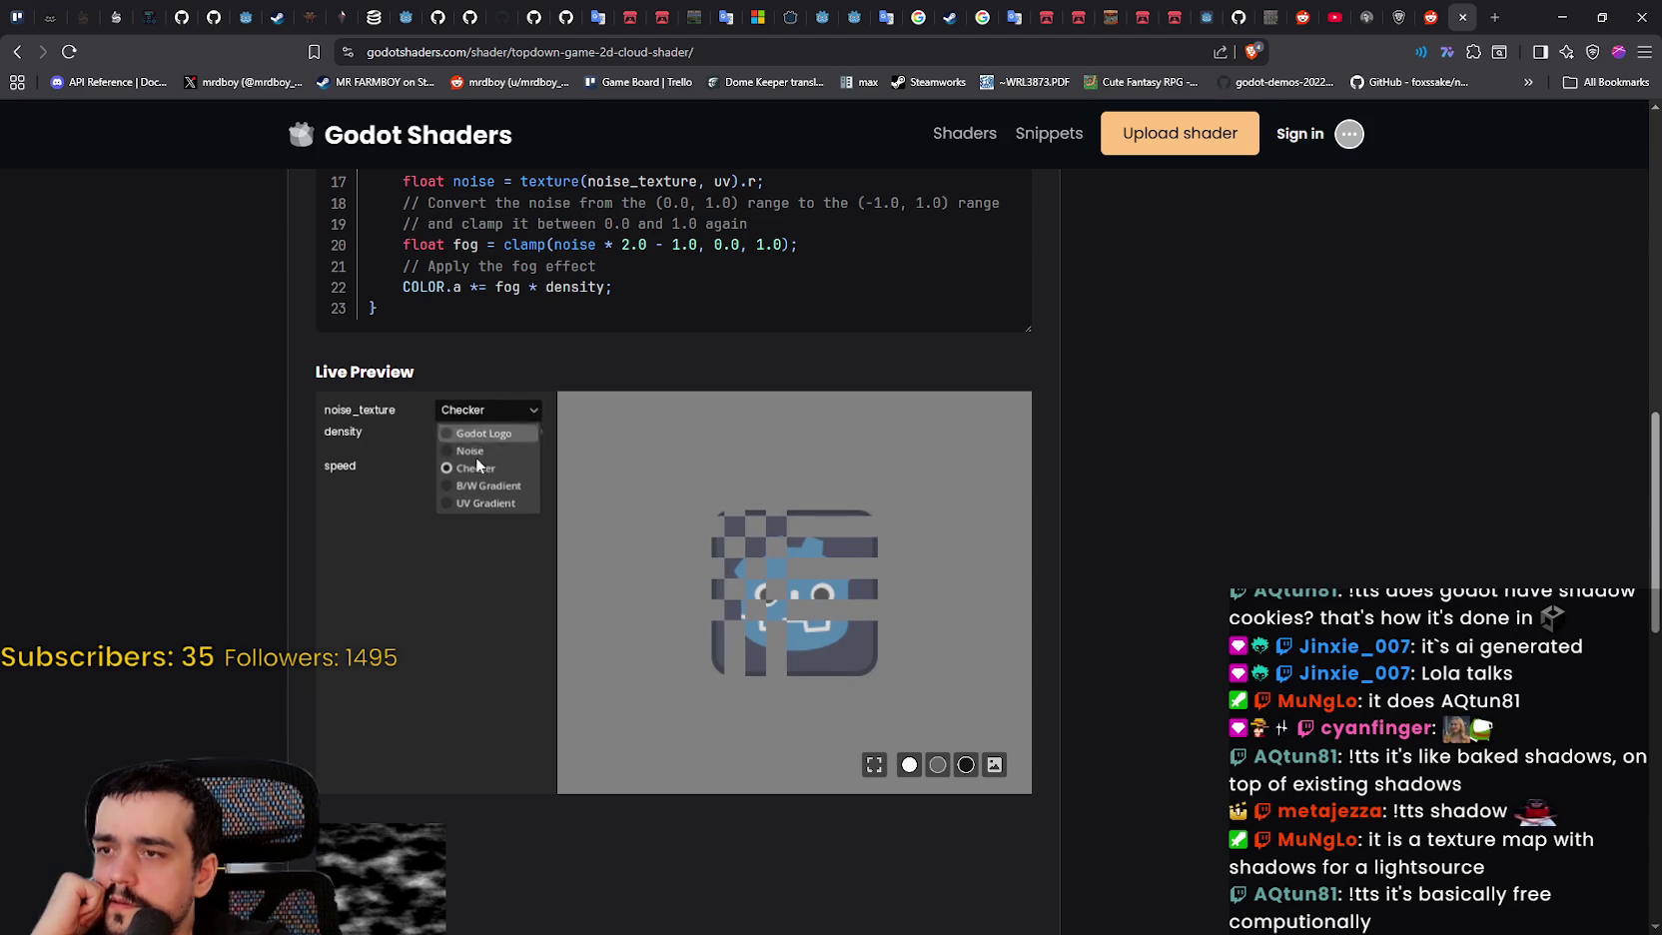
click(479, 486)
mouse_move(475, 439)
mouse_down()
mouse_move(486, 433)
mouse_move(452, 434)
mouse_move(469, 433)
mouse_up()
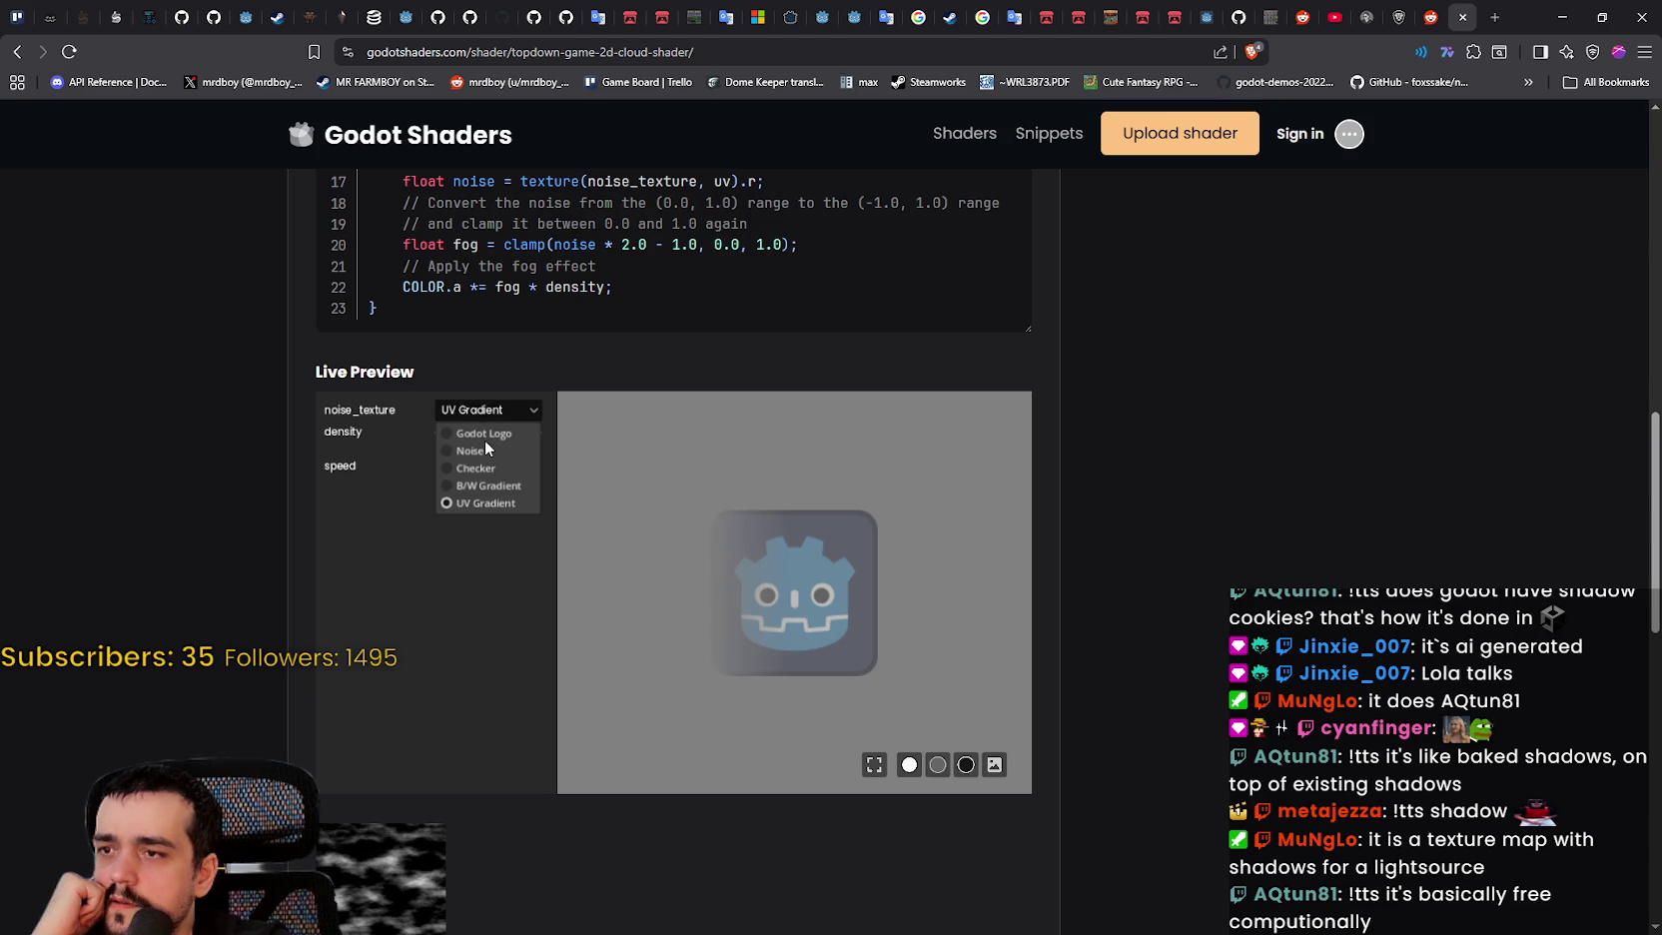
Step: Settle the preview on the Noise texture at density 1.0, then return to the page top
click(484, 436)
click(491, 413)
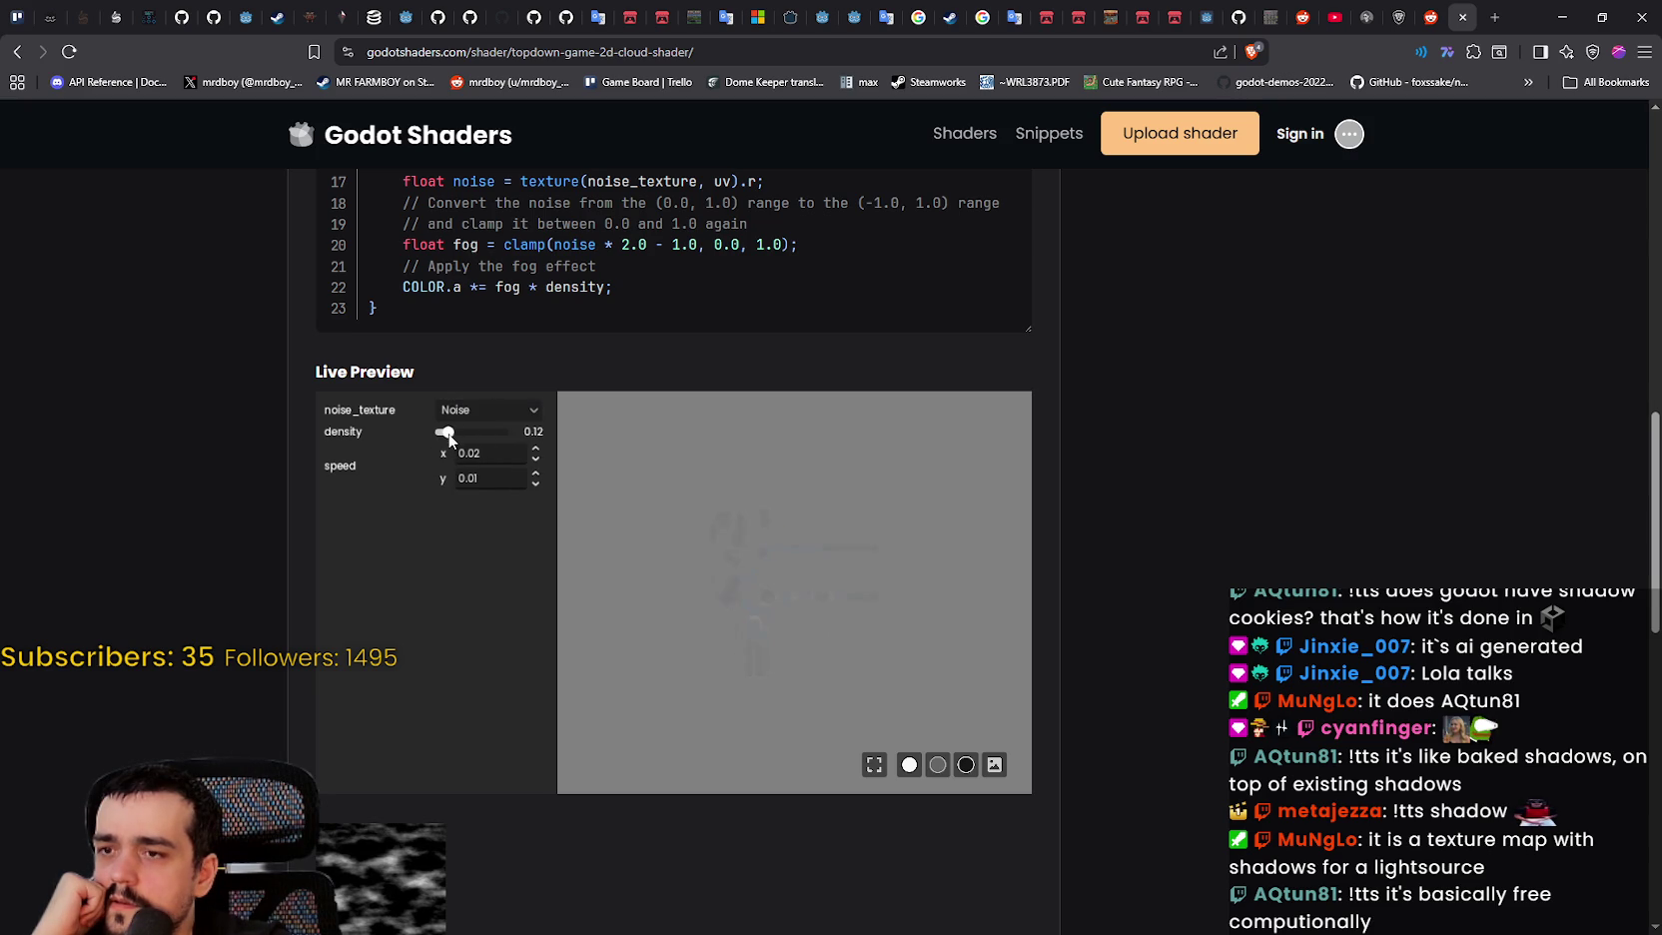
mouse_move(501, 432)
mouse_down()
mouse_move(380, 444)
mouse_move(623, 459)
mouse_up()
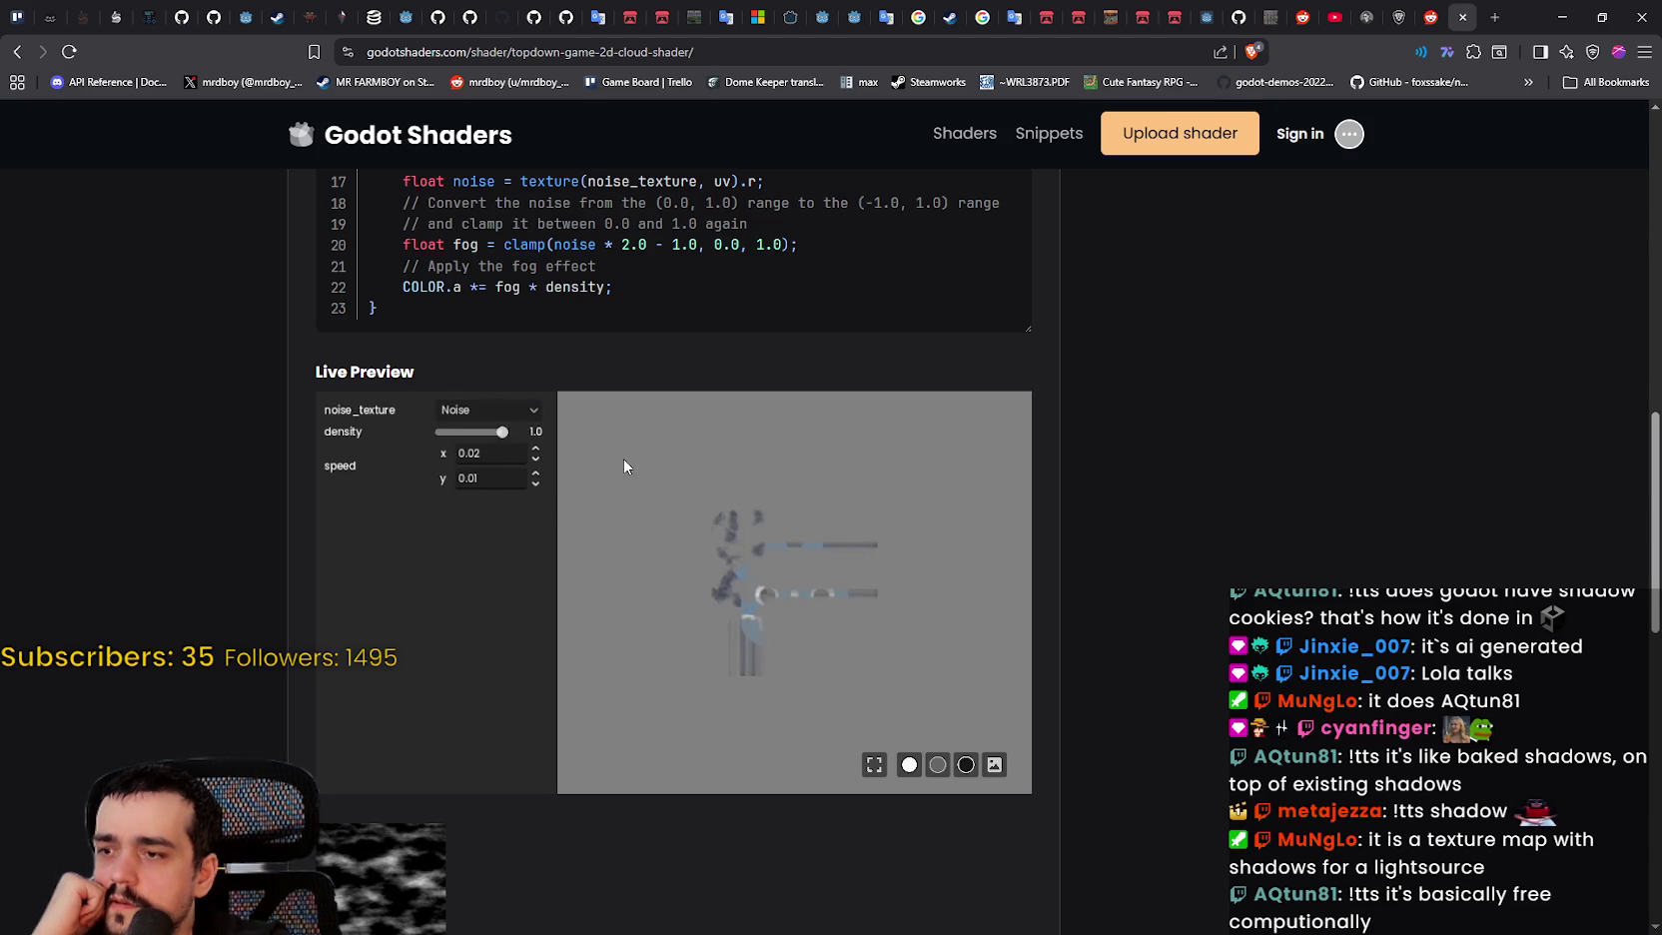
scroll(1147, 705, down, 4)
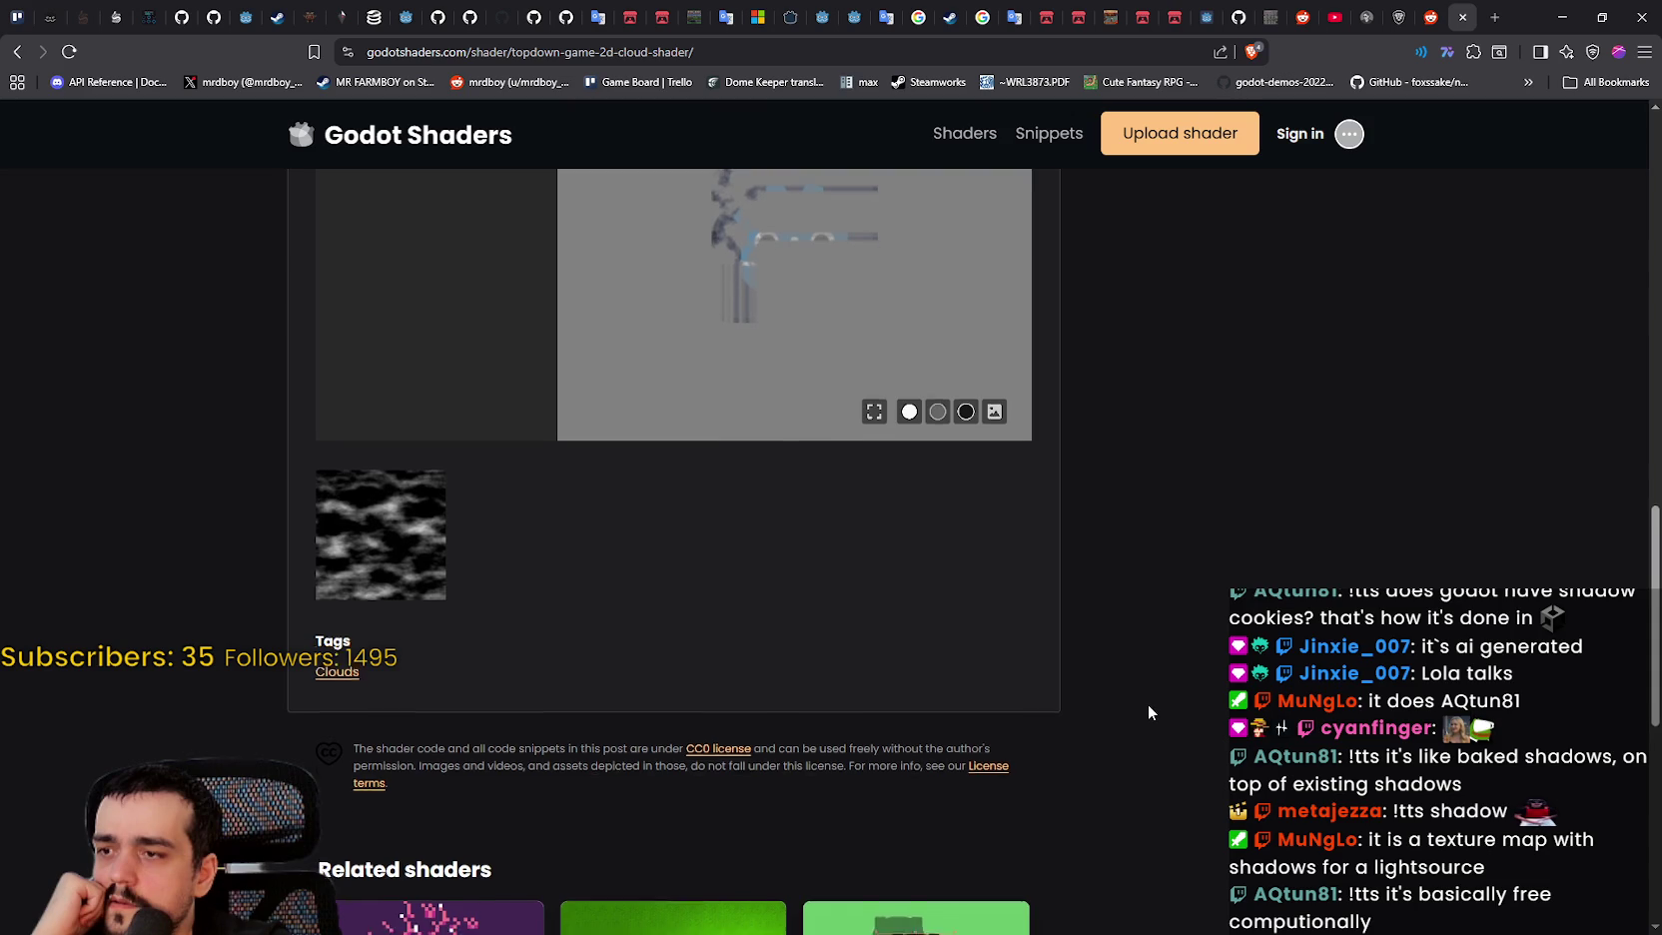
scroll(1148, 703, up, 2)
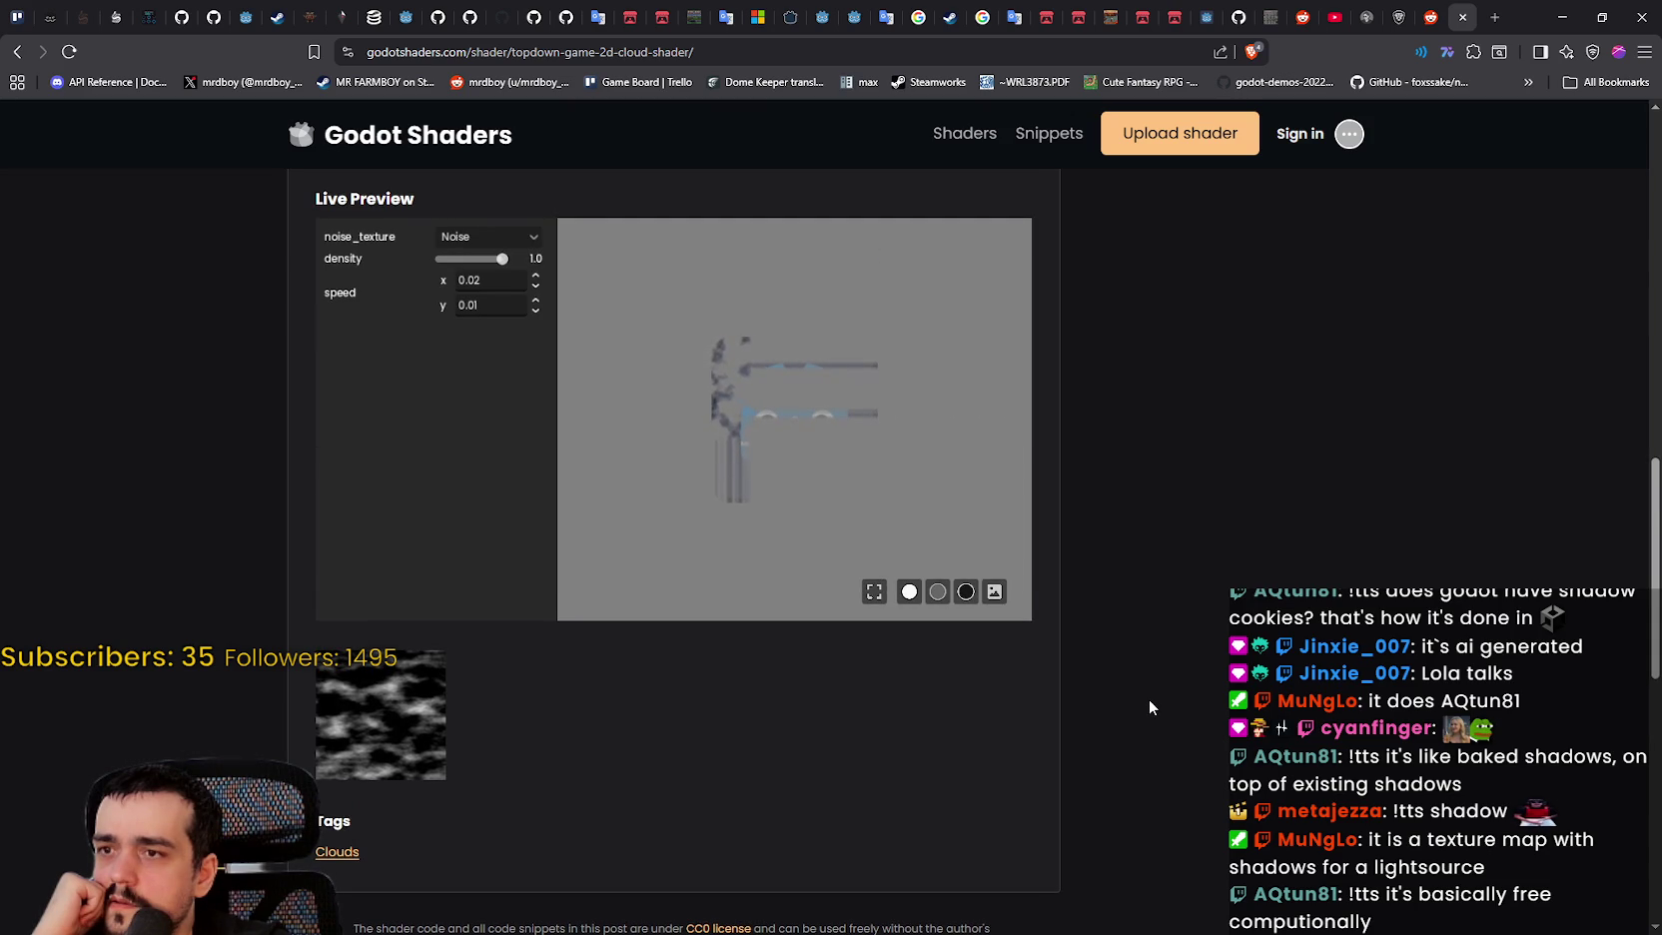
scroll(1146, 678, up, 5)
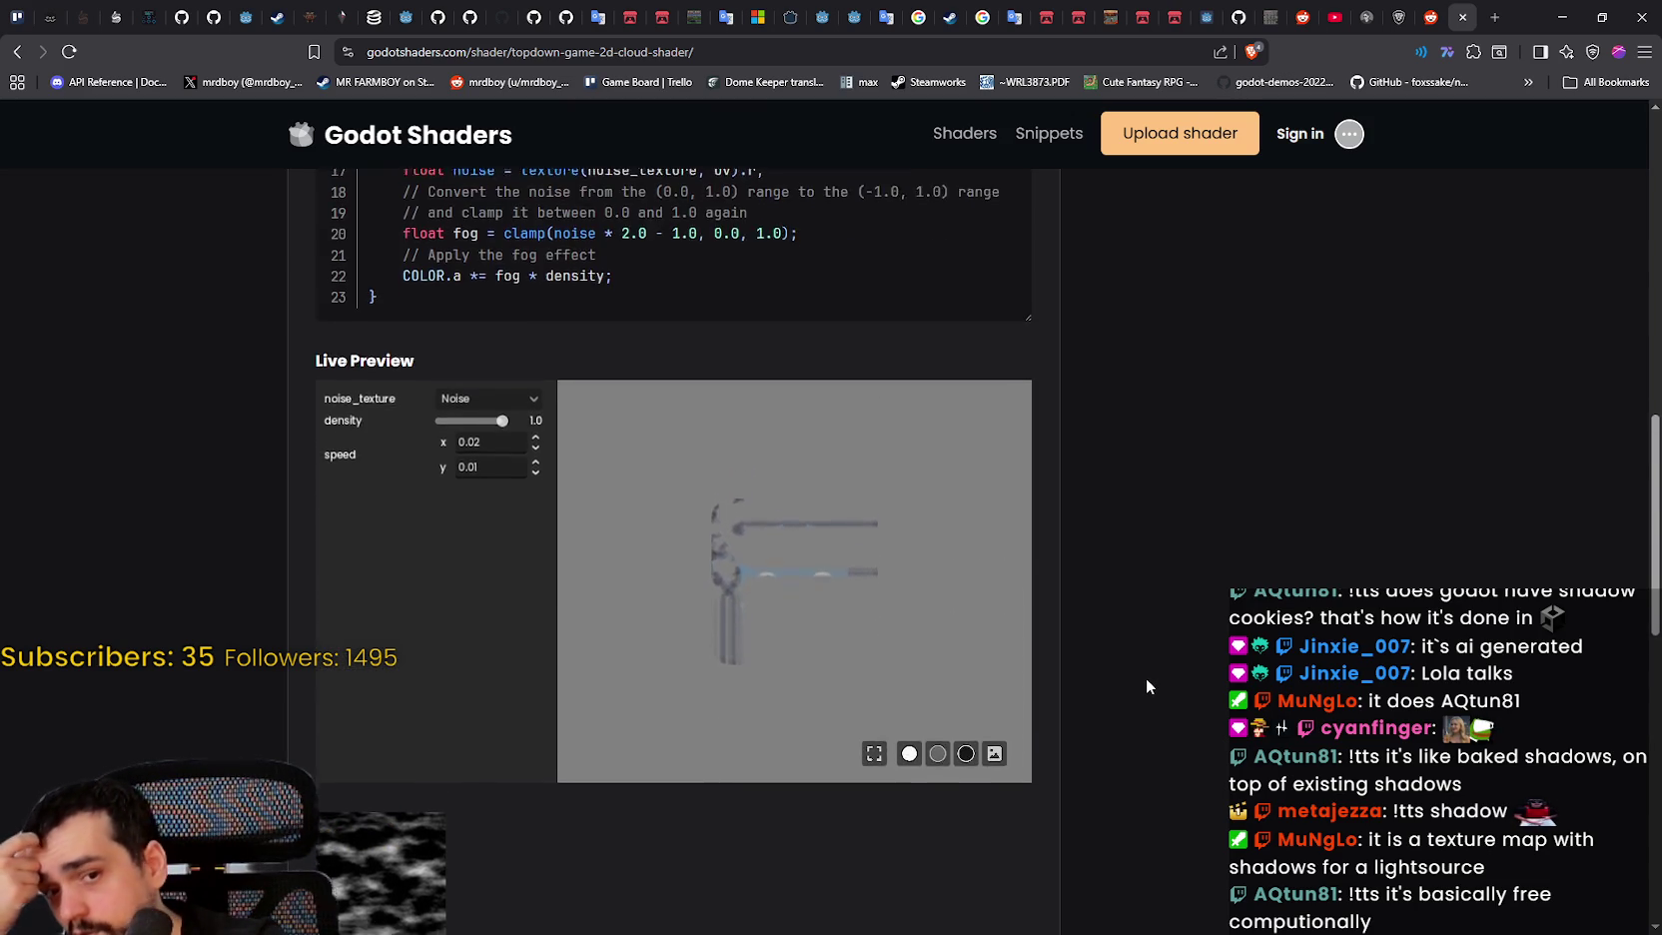
scroll(1145, 674, up, 8)
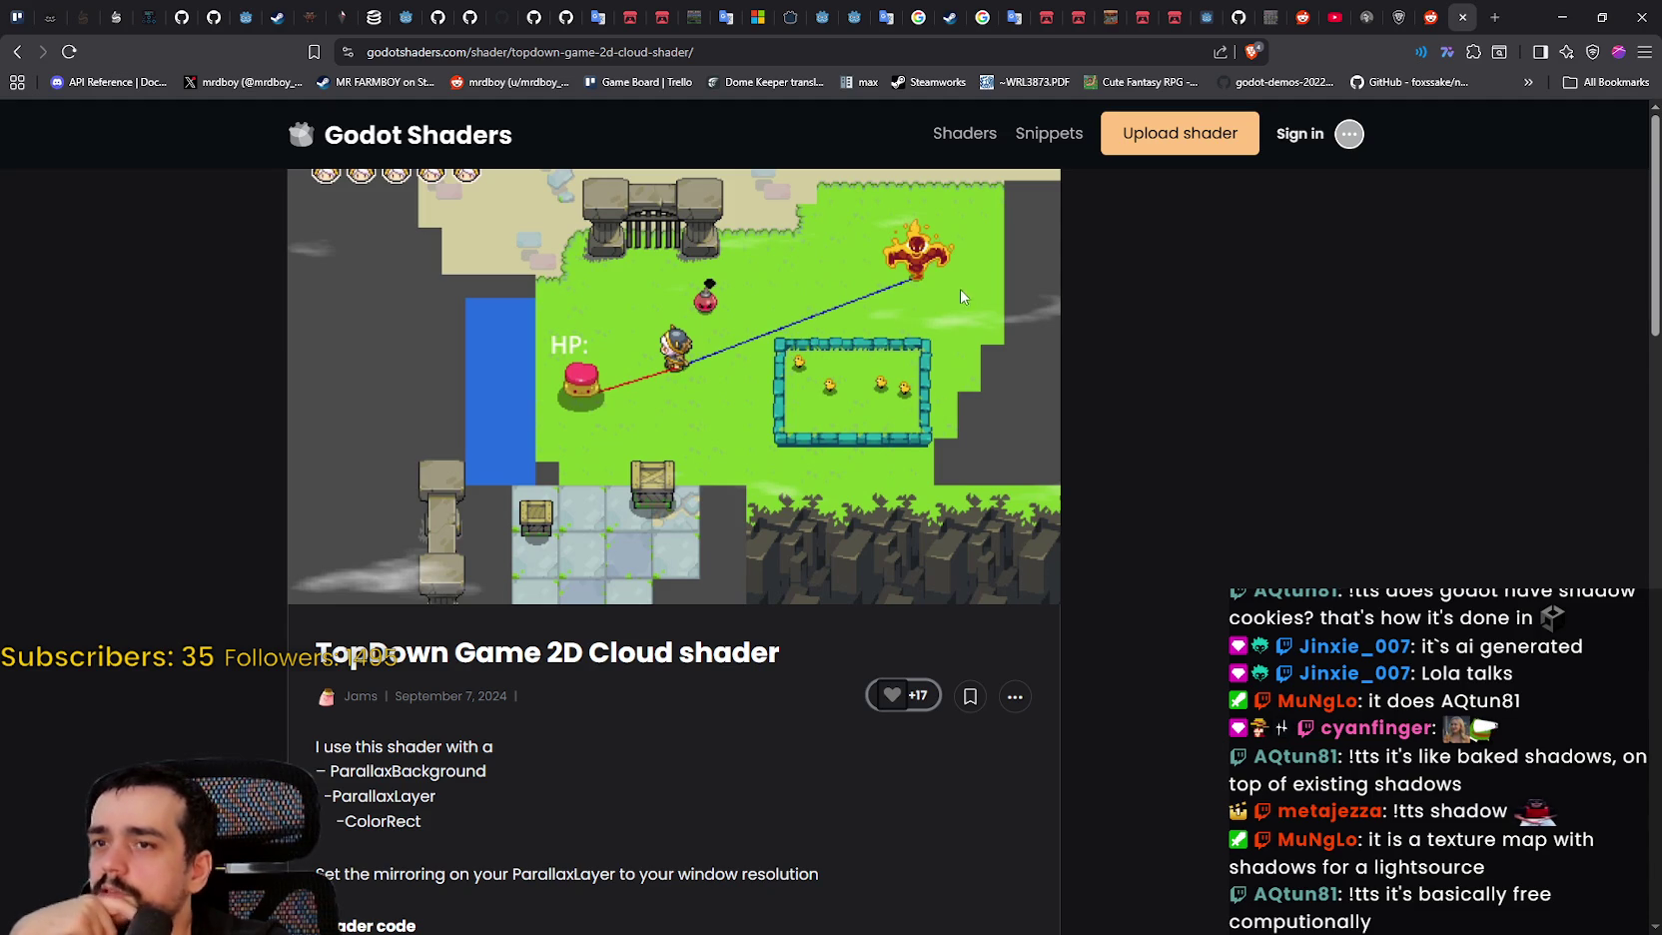
Step: Go back to the cloud search results and scroll through them
click(12, 47)
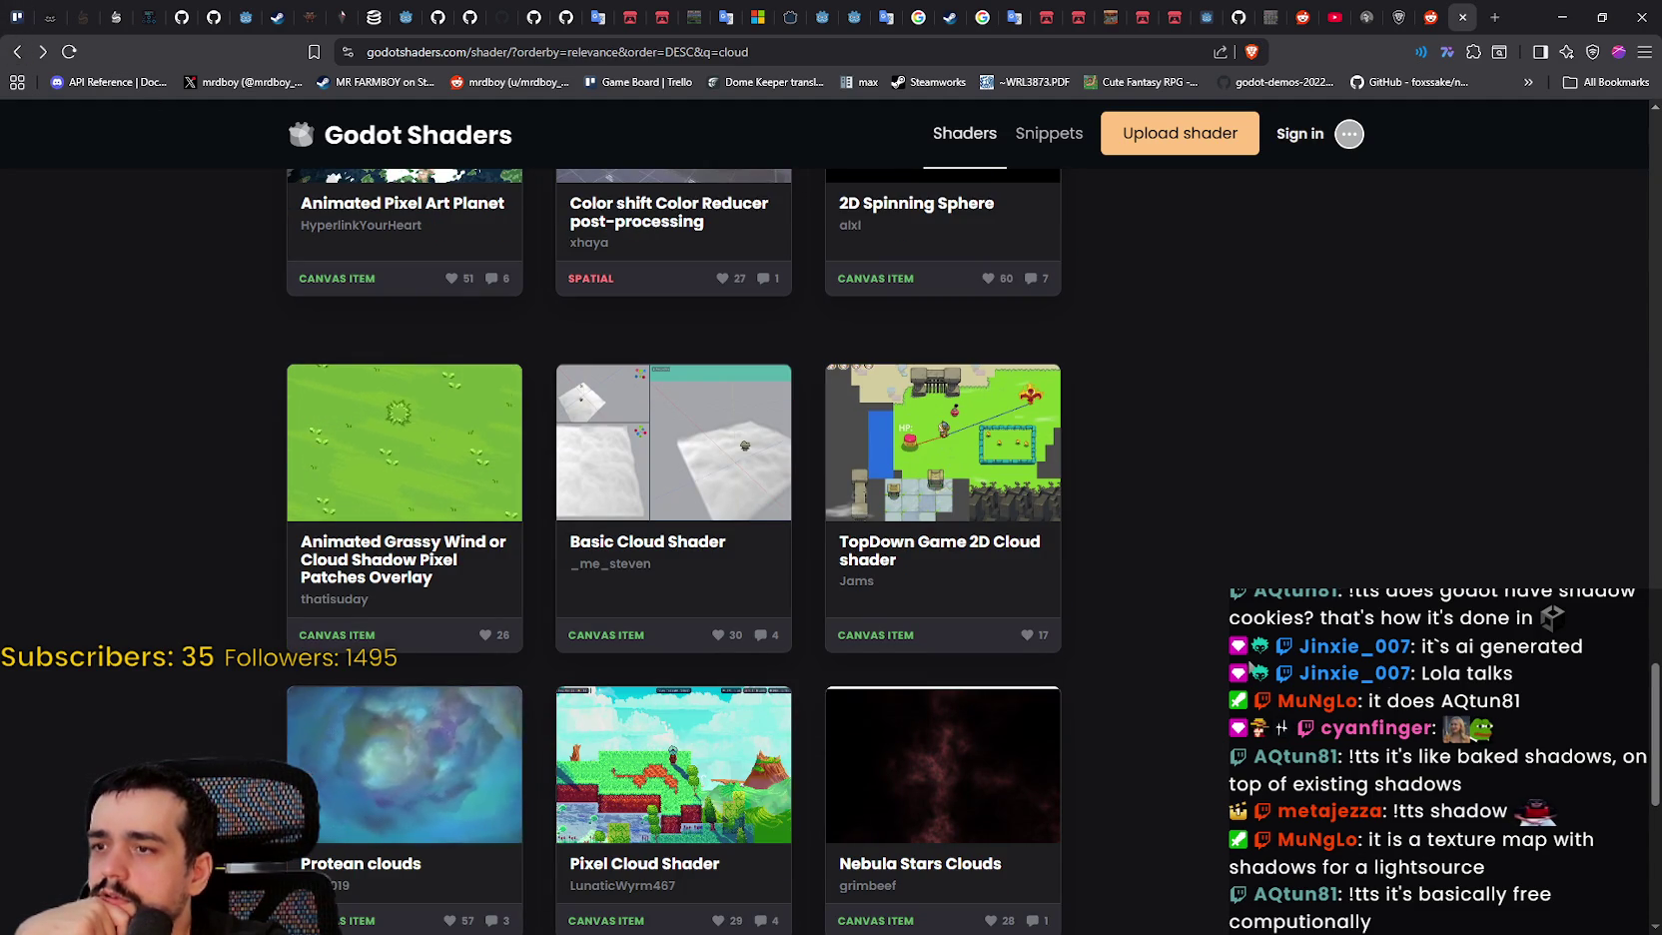
scroll(1250, 667, down, 1)
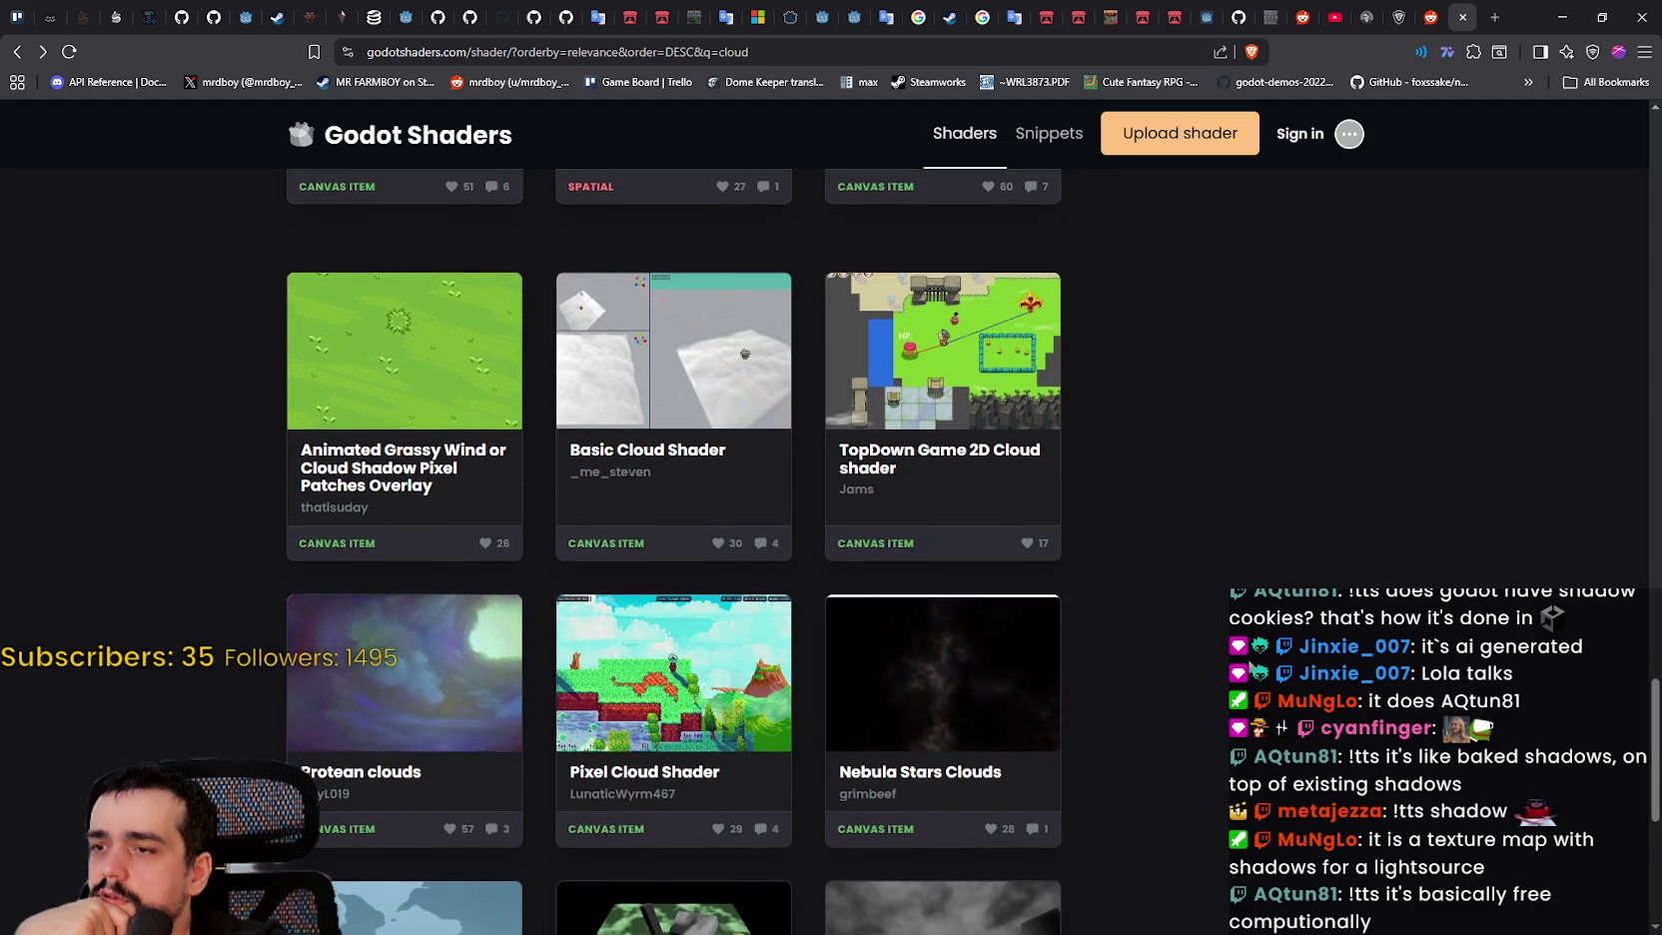
scroll(1250, 667, down, 2)
scroll(1250, 667, down, 1)
scroll(1250, 667, up, 3)
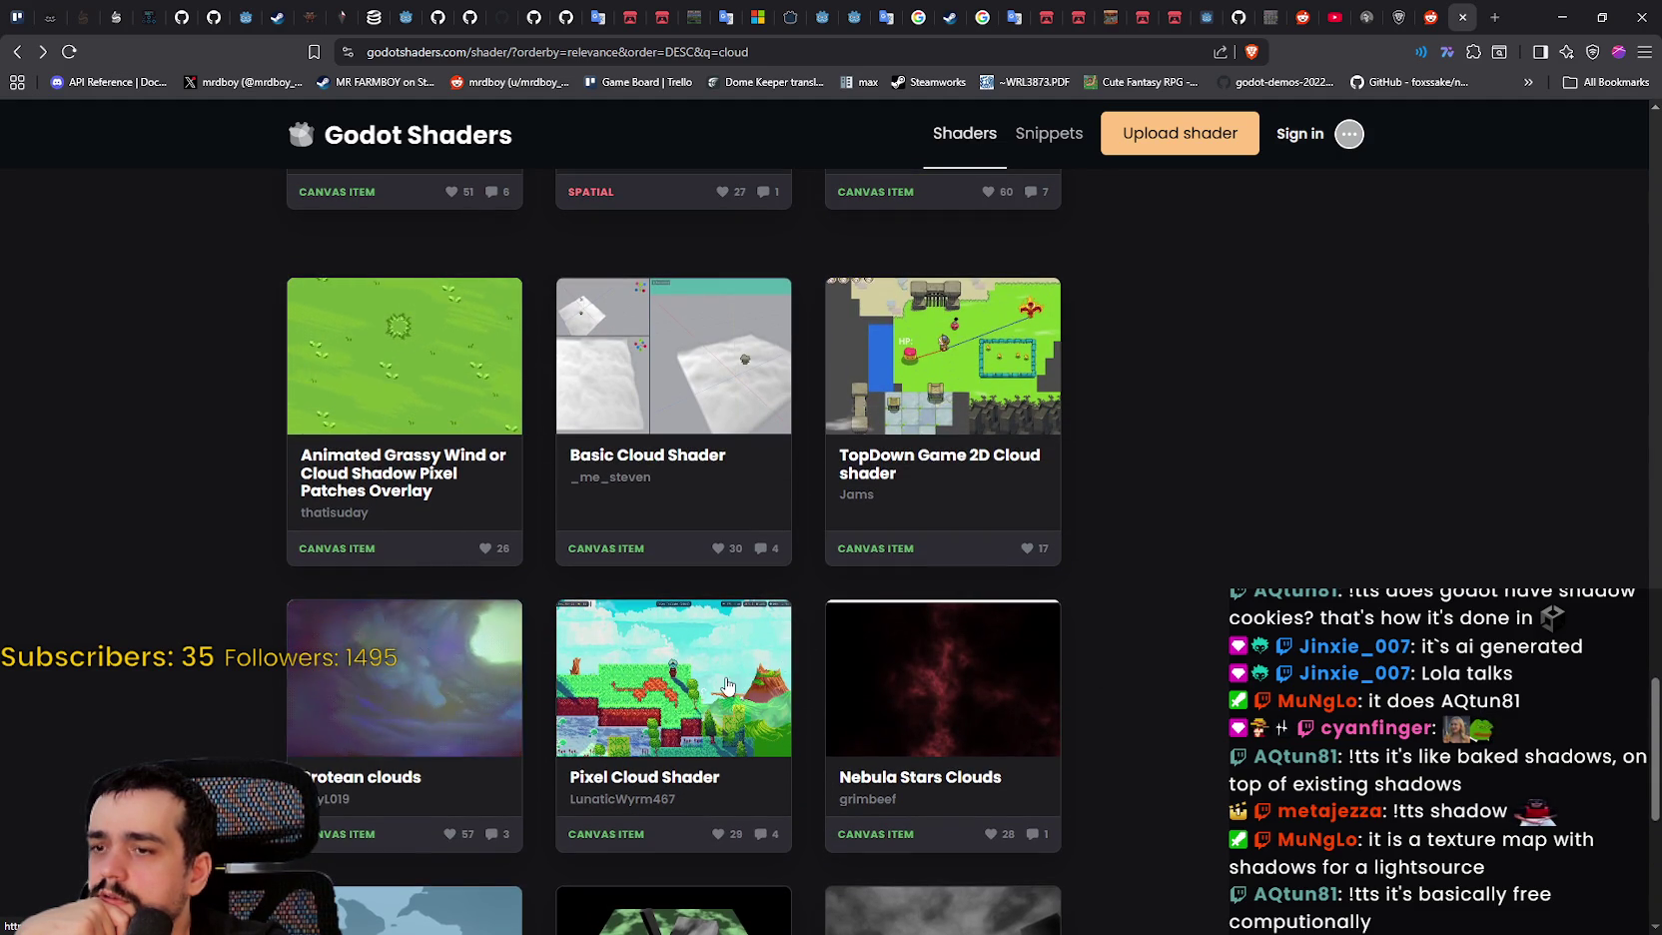
Step: Open the Pixel Cloud Shader page and start its embedded art-style demo video
click(725, 681)
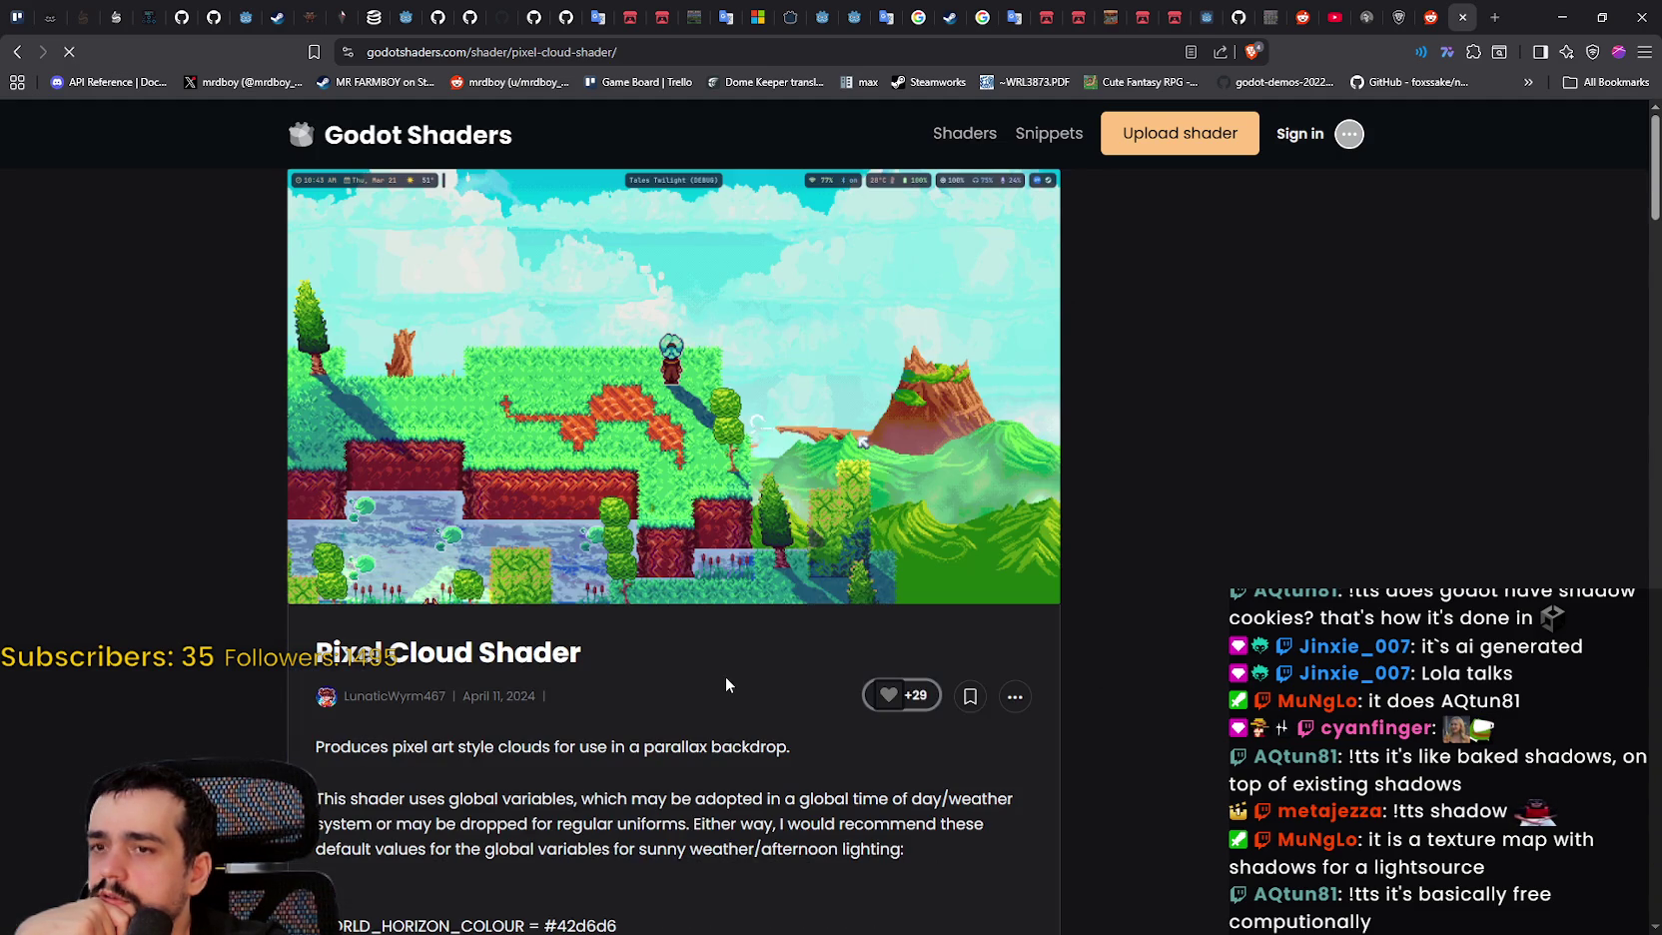
scroll(619, 539, down, 4)
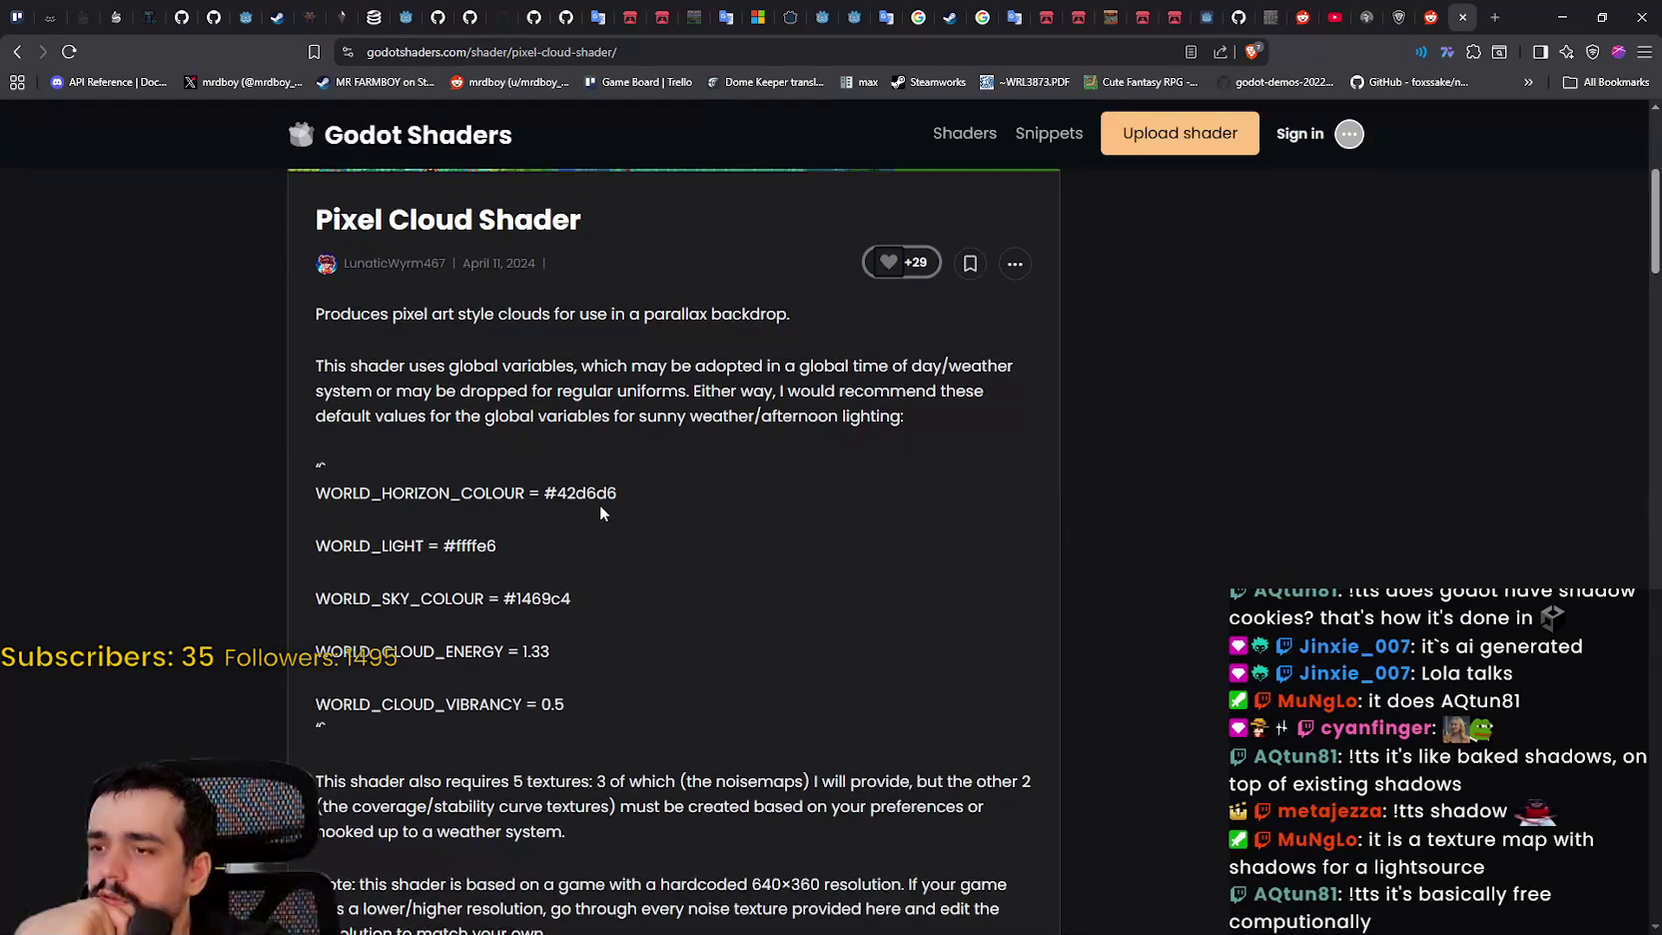
scroll(601, 505, down, 3)
scroll(601, 505, down, 15)
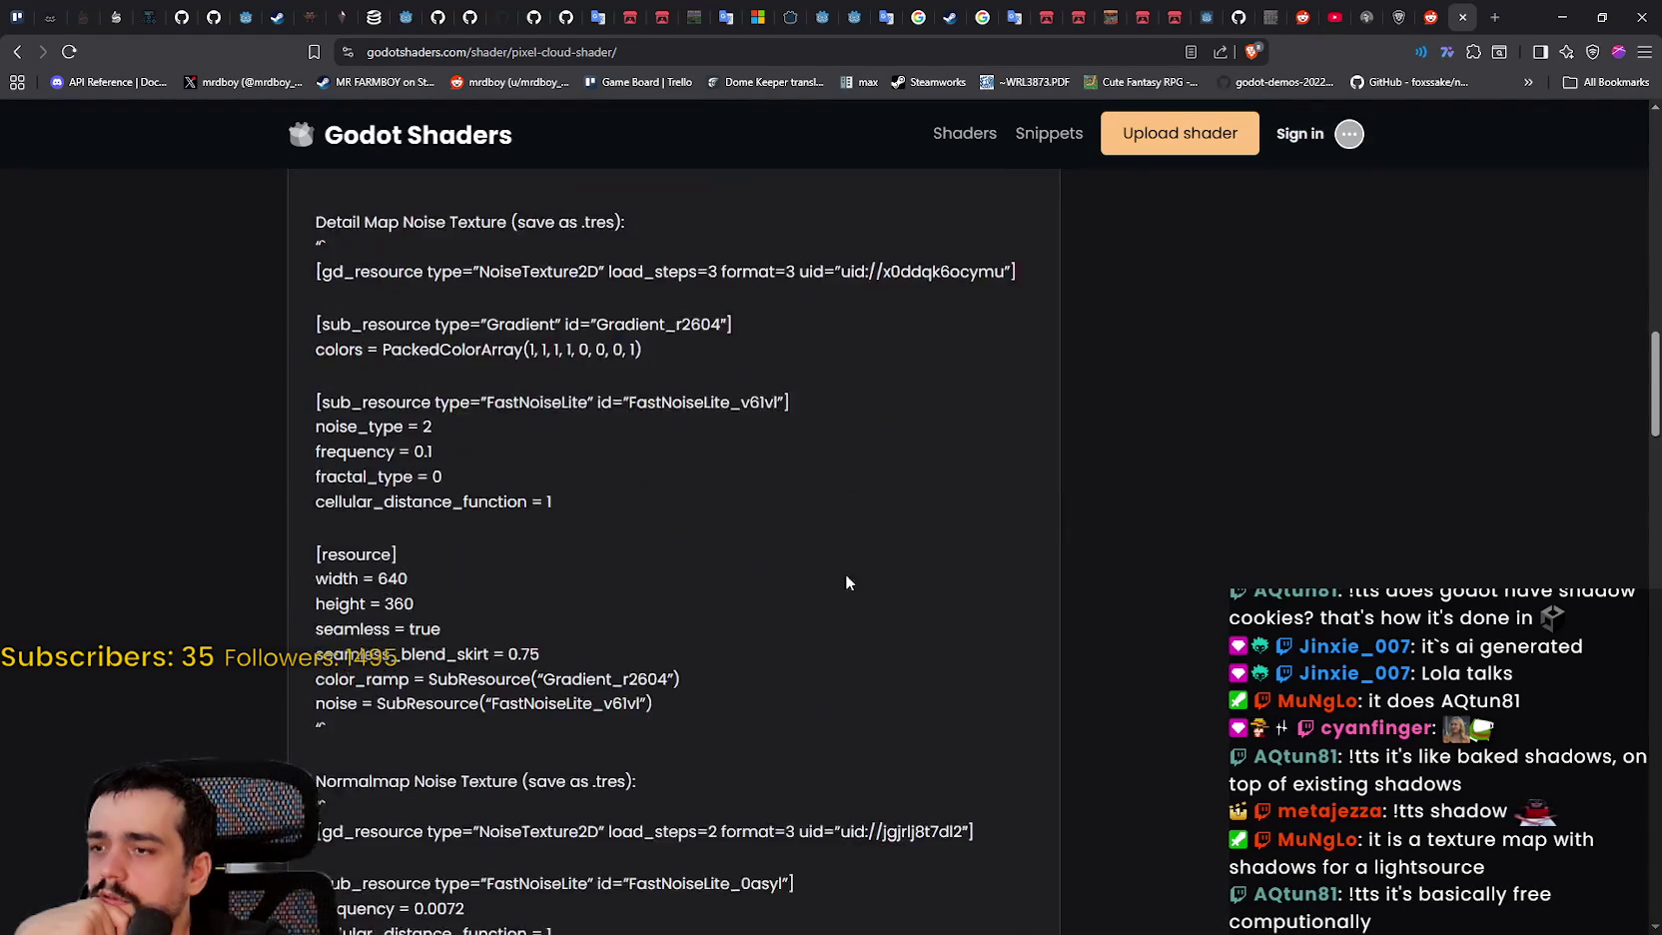
scroll(974, 616, down, 8)
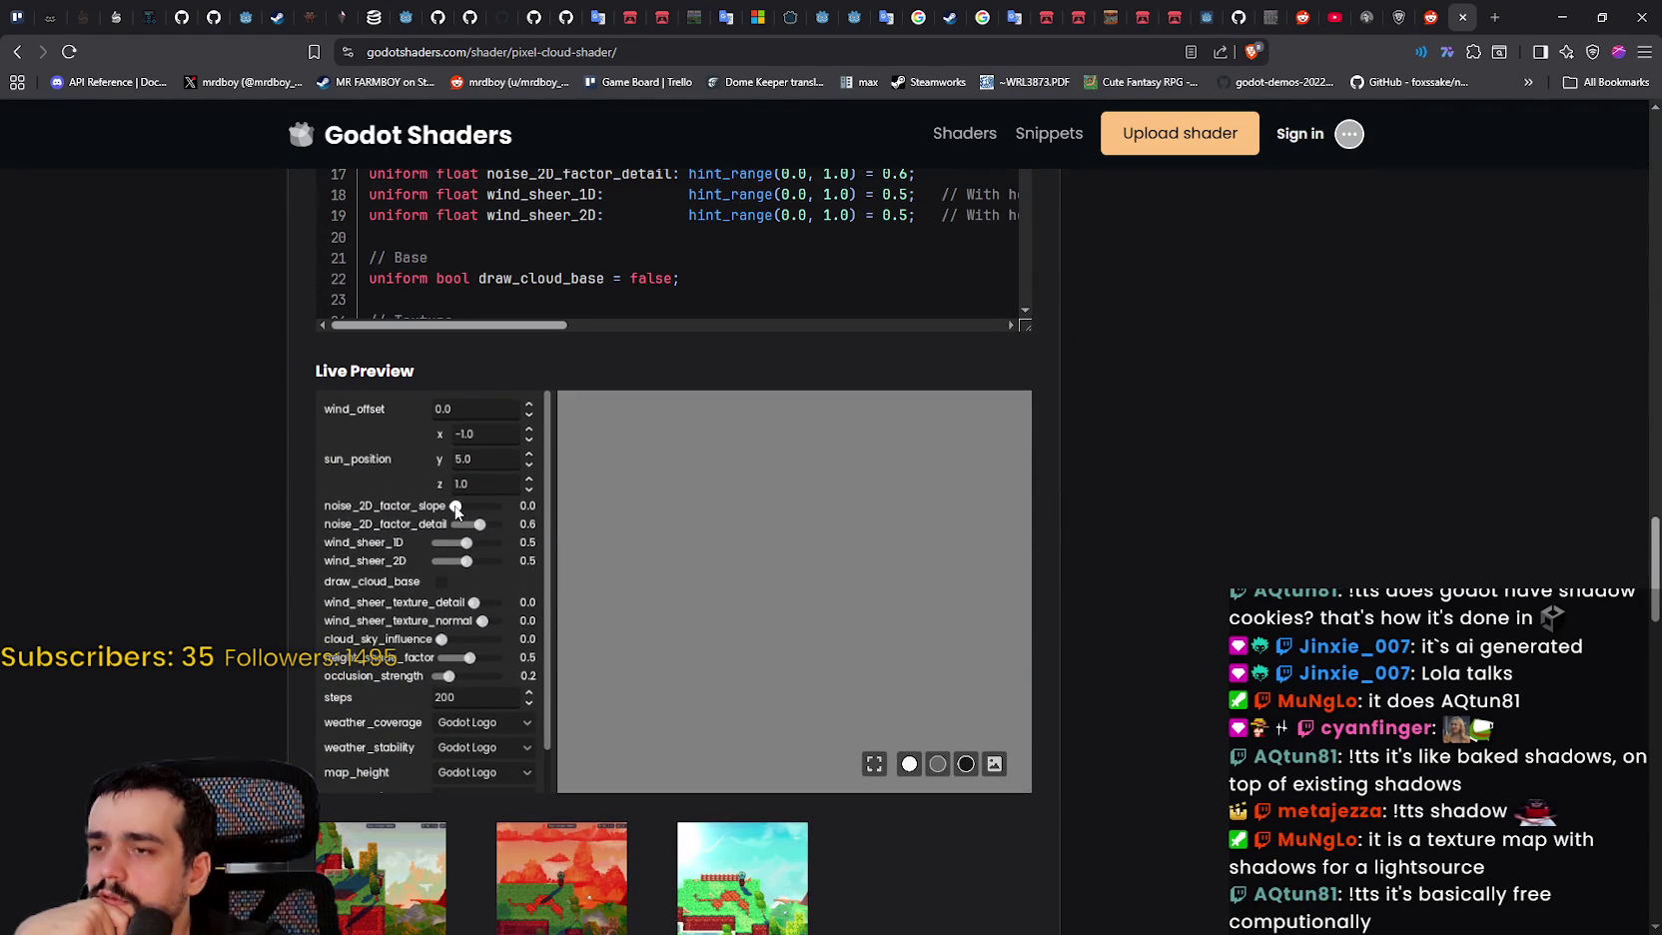
scroll(488, 672, down, 3)
scroll(689, 682, down, 3)
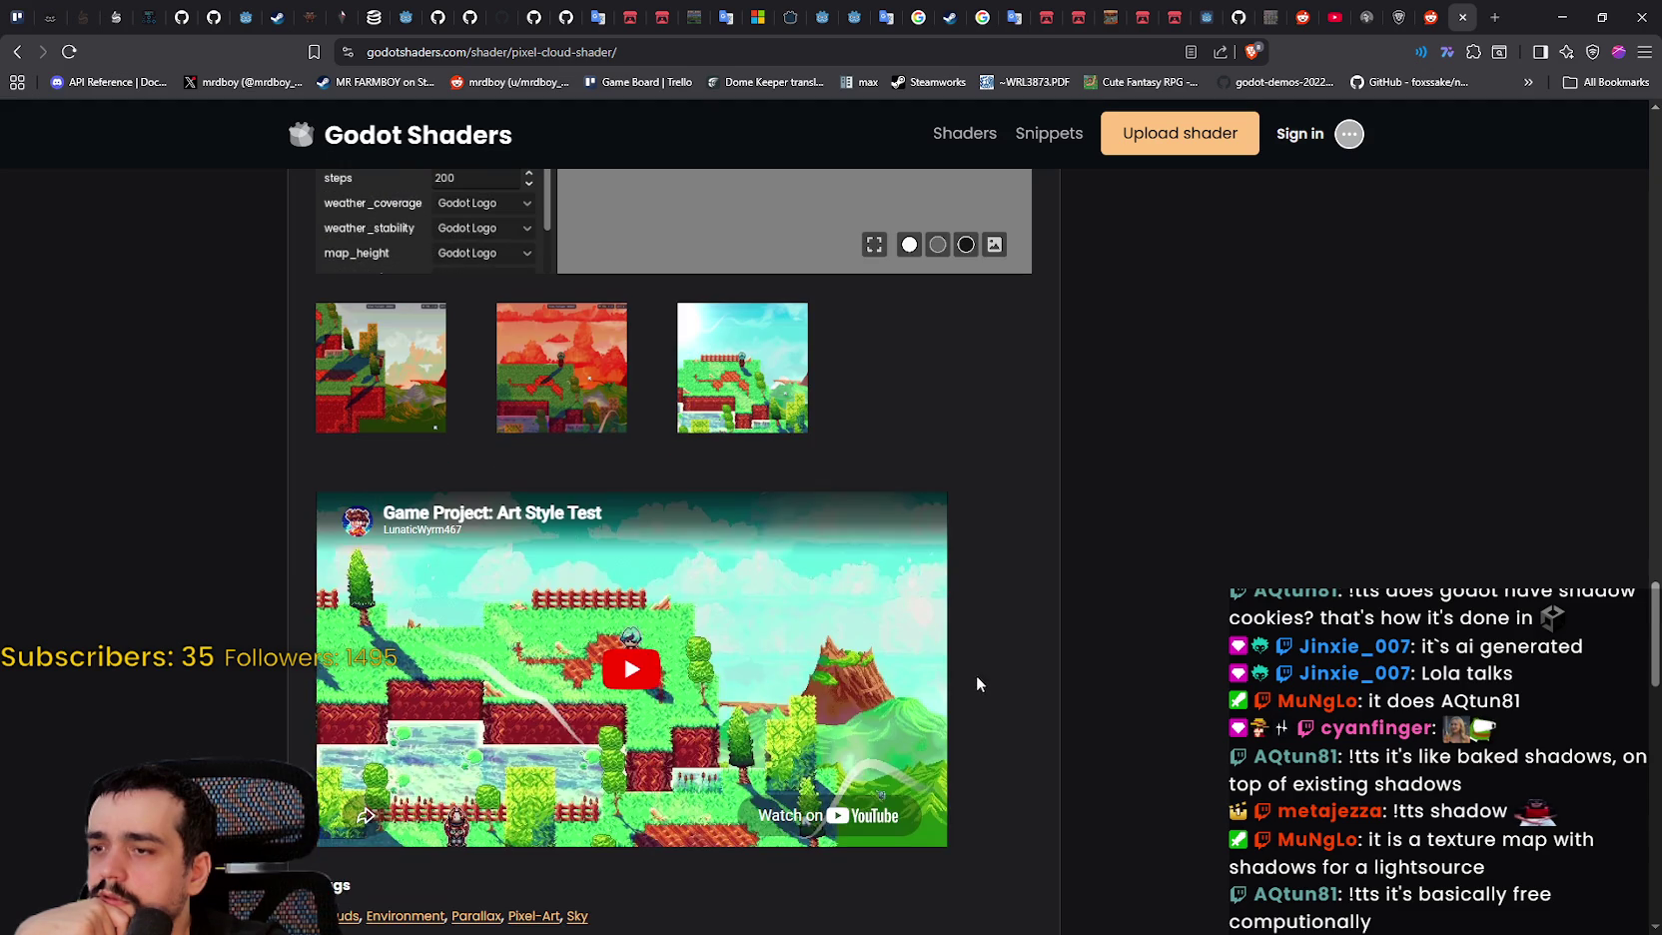
click(732, 707)
Step: Watch the demo video full screen, skipping ahead to about 0:28 and 0:48, then exit
click(892, 786)
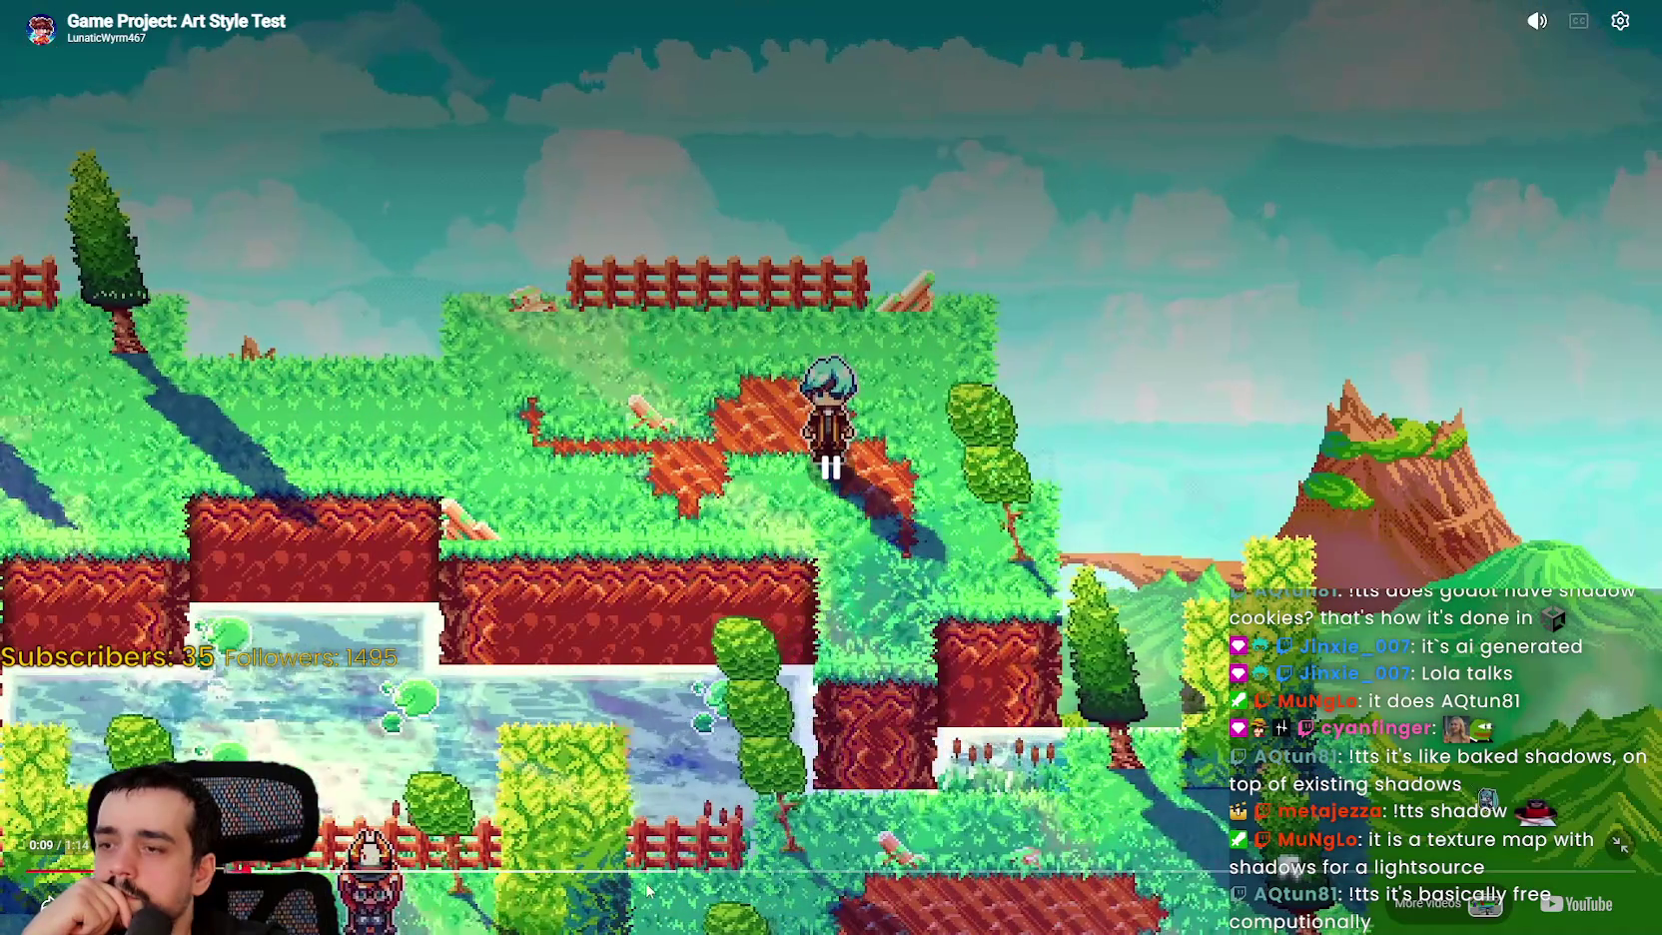
click(651, 868)
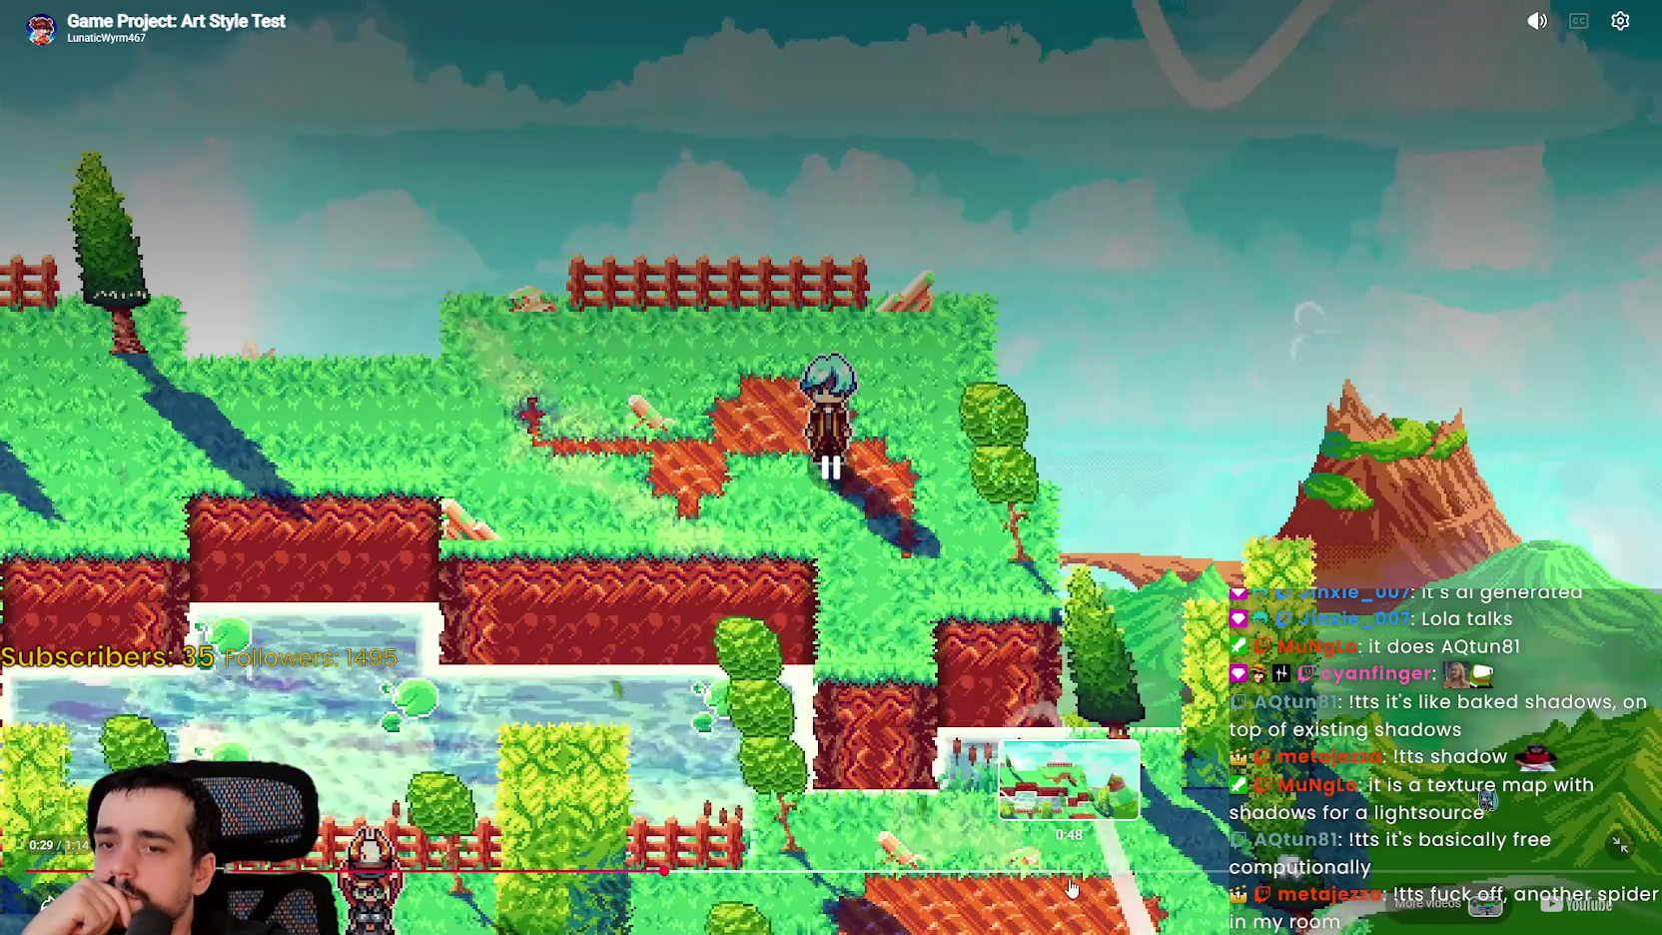
click(1070, 872)
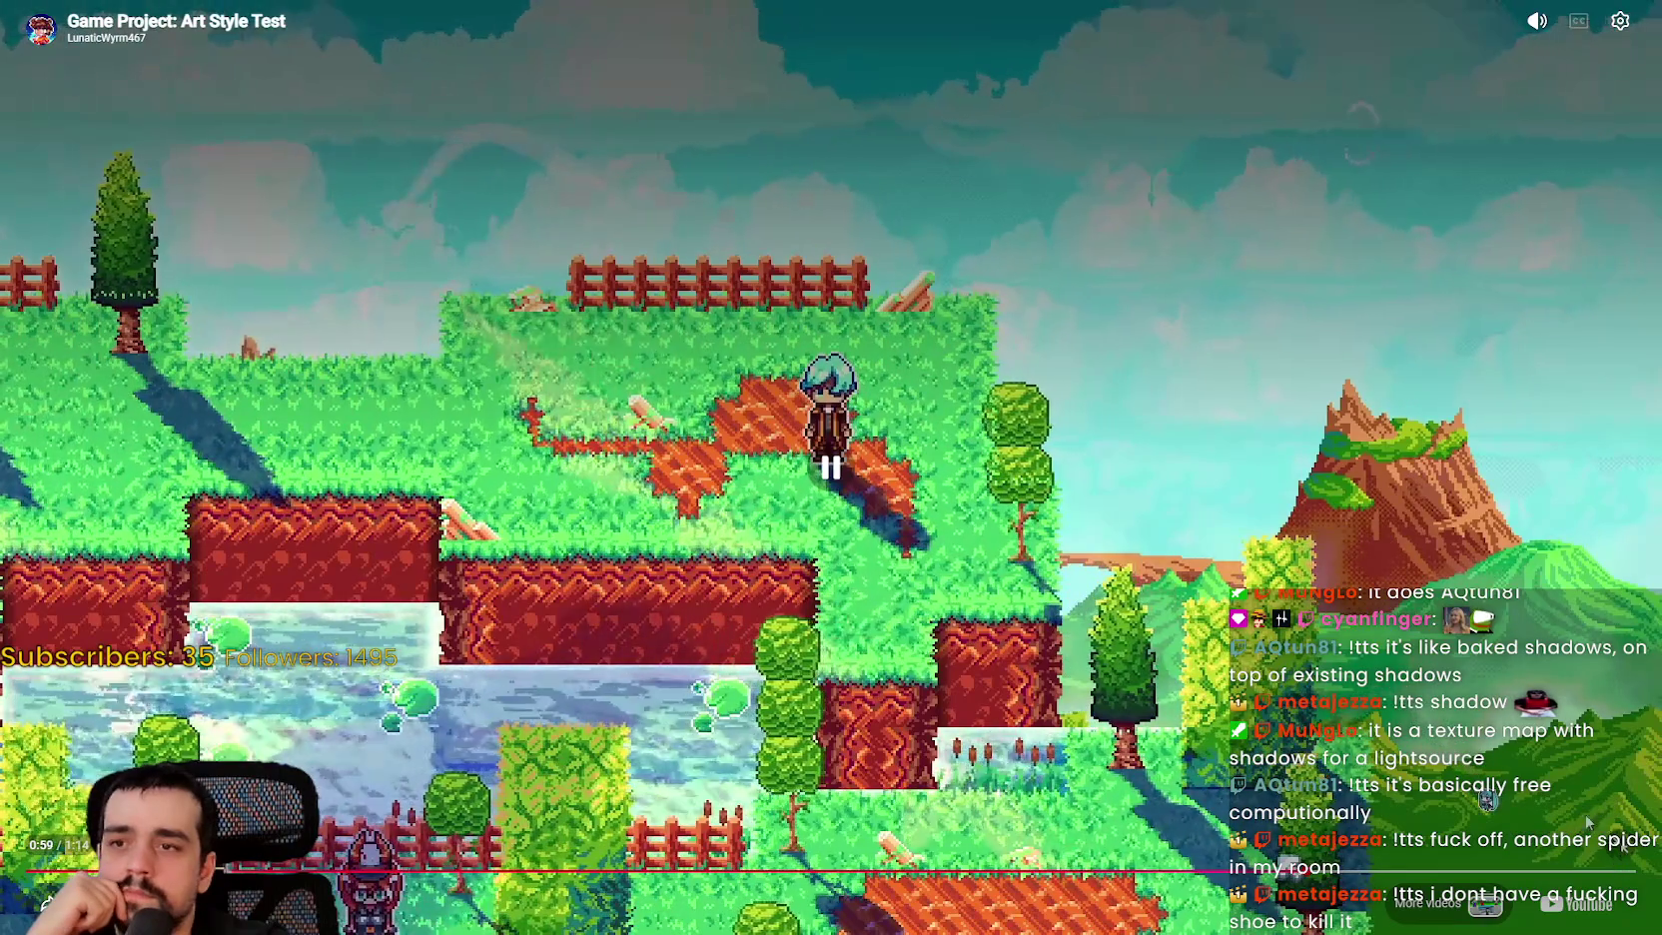
key(Escape)
Step: Enlarge the example screenshots, step to the blue-sky one, and close the gallery
scroll(1045, 636, down, 3)
scroll(409, 381, up, 3)
click(408, 381)
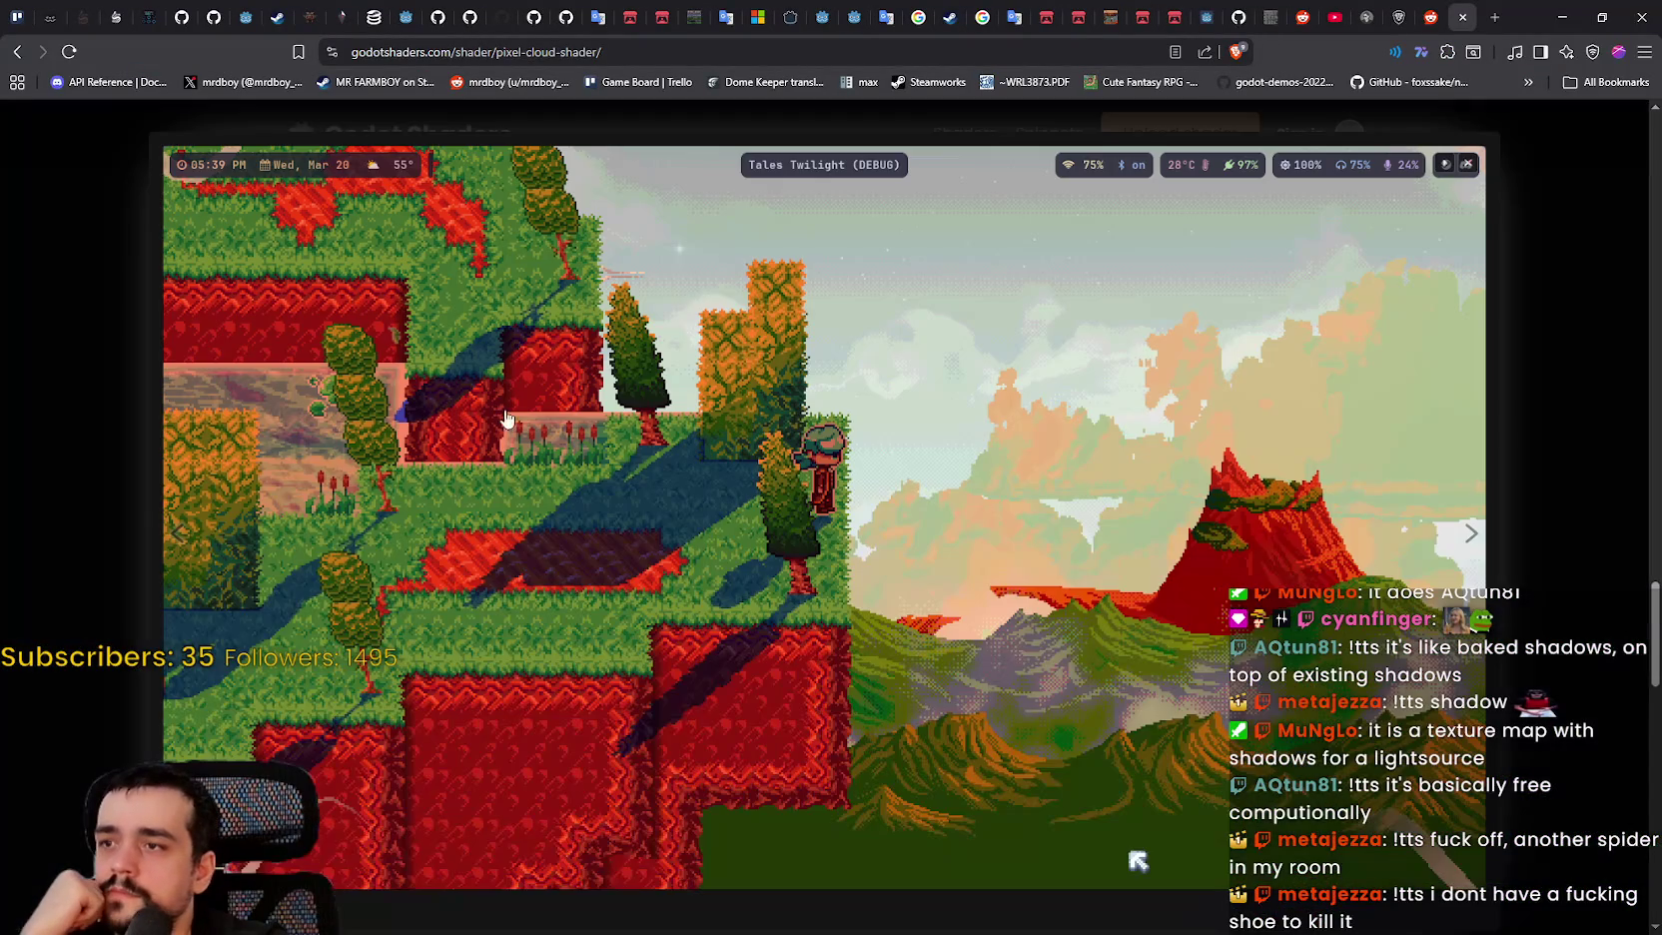
click(1482, 538)
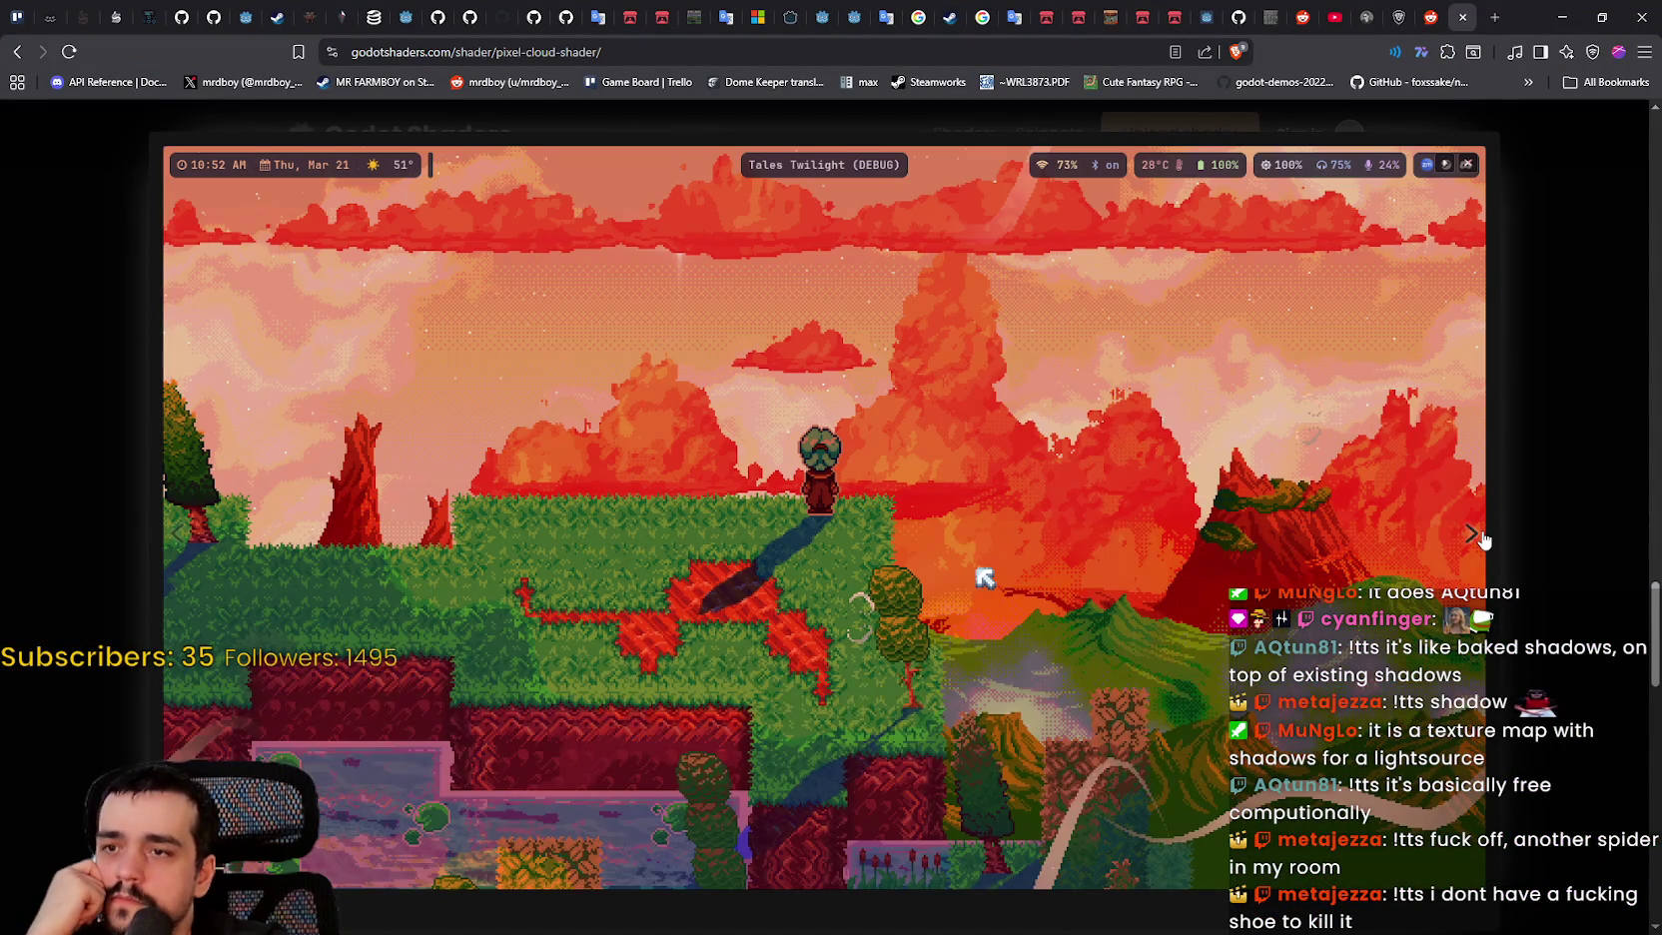
click(1481, 538)
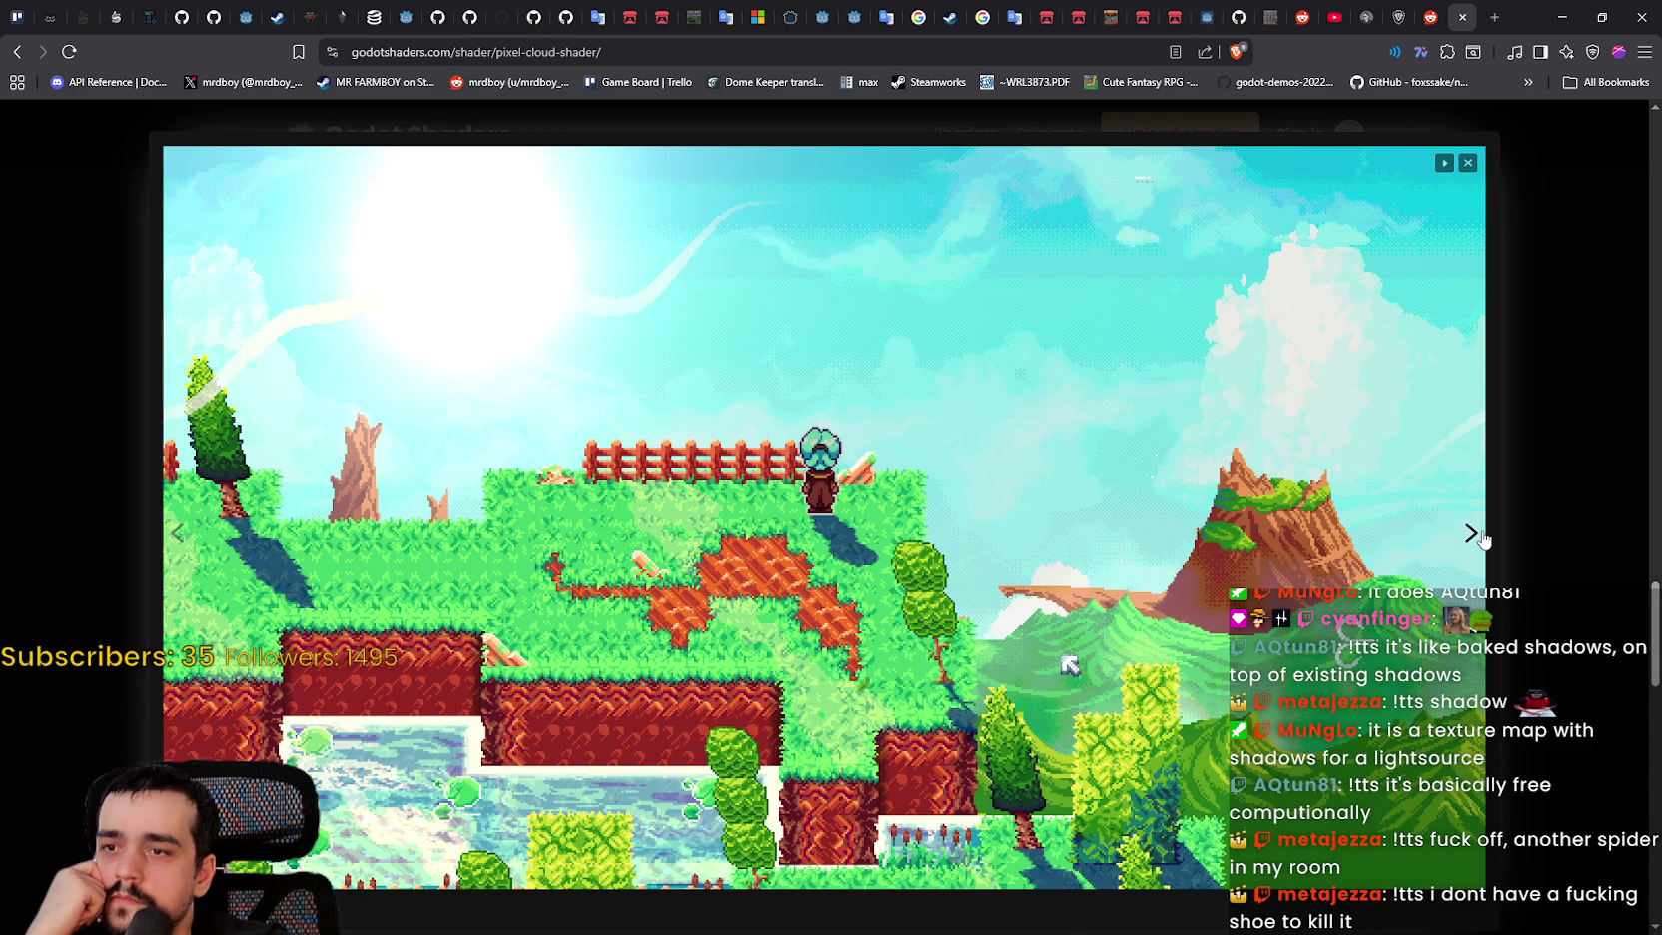
click(1538, 460)
scroll(1032, 450, up, 5)
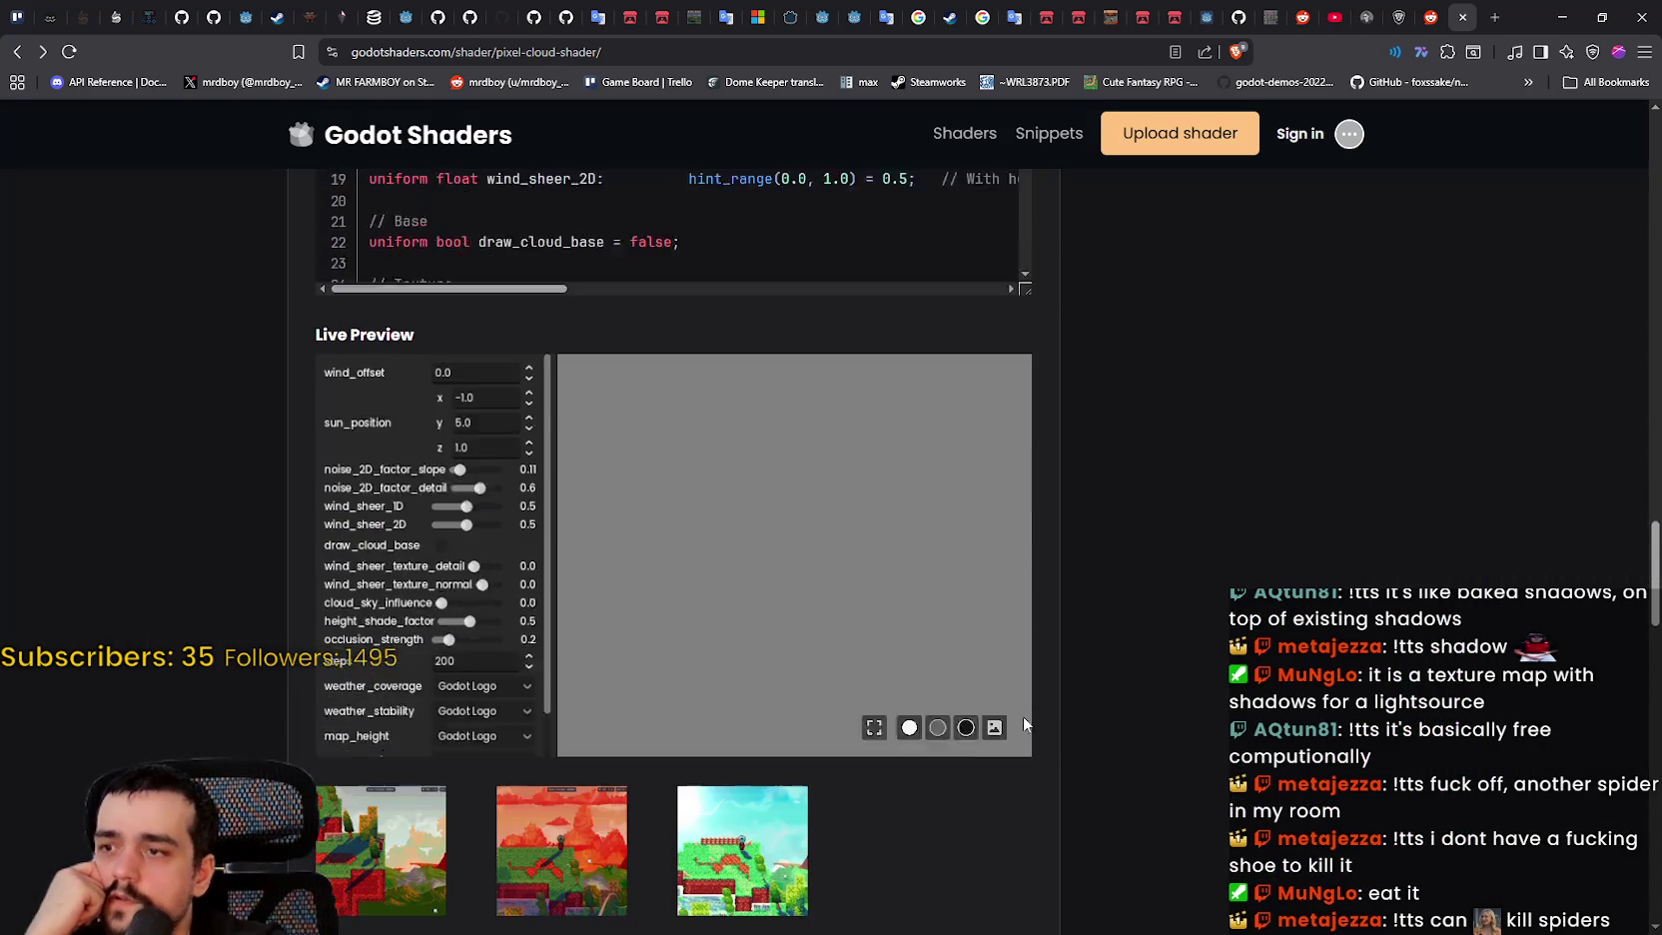
Step: Browse the Pixel Cloud Shader page, checking the weather_coverage texture choices without changing them
scroll(785, 593, down, 1)
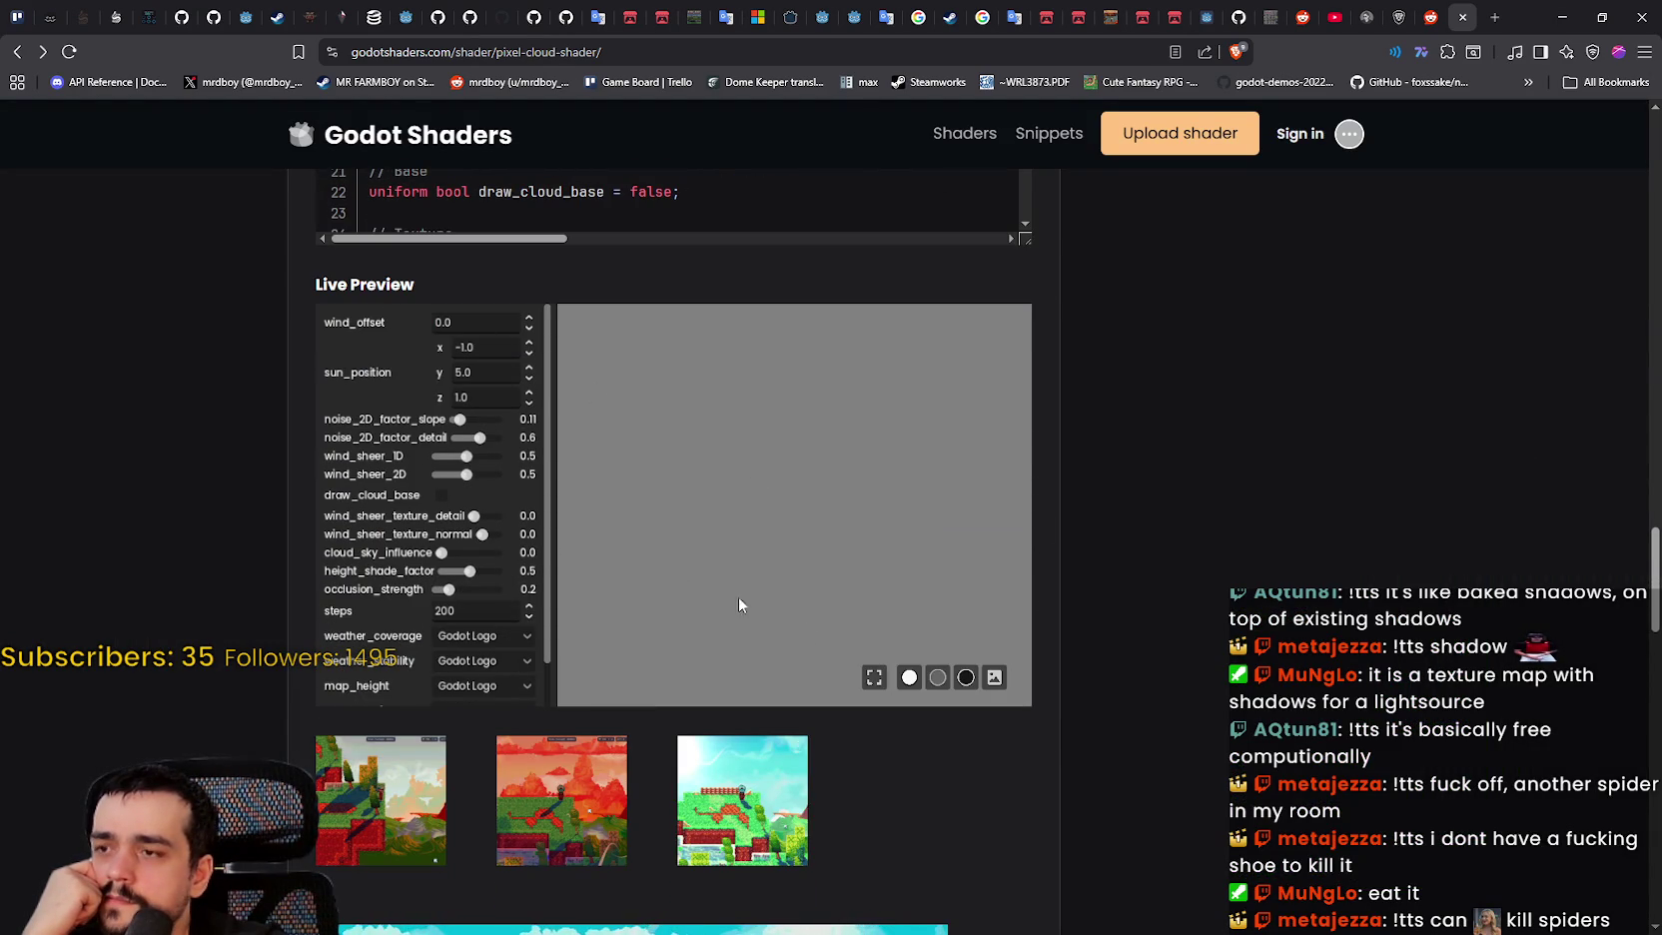
scroll(436, 551, down, 1)
click(485, 587)
click(483, 585)
scroll(728, 565, up, 10)
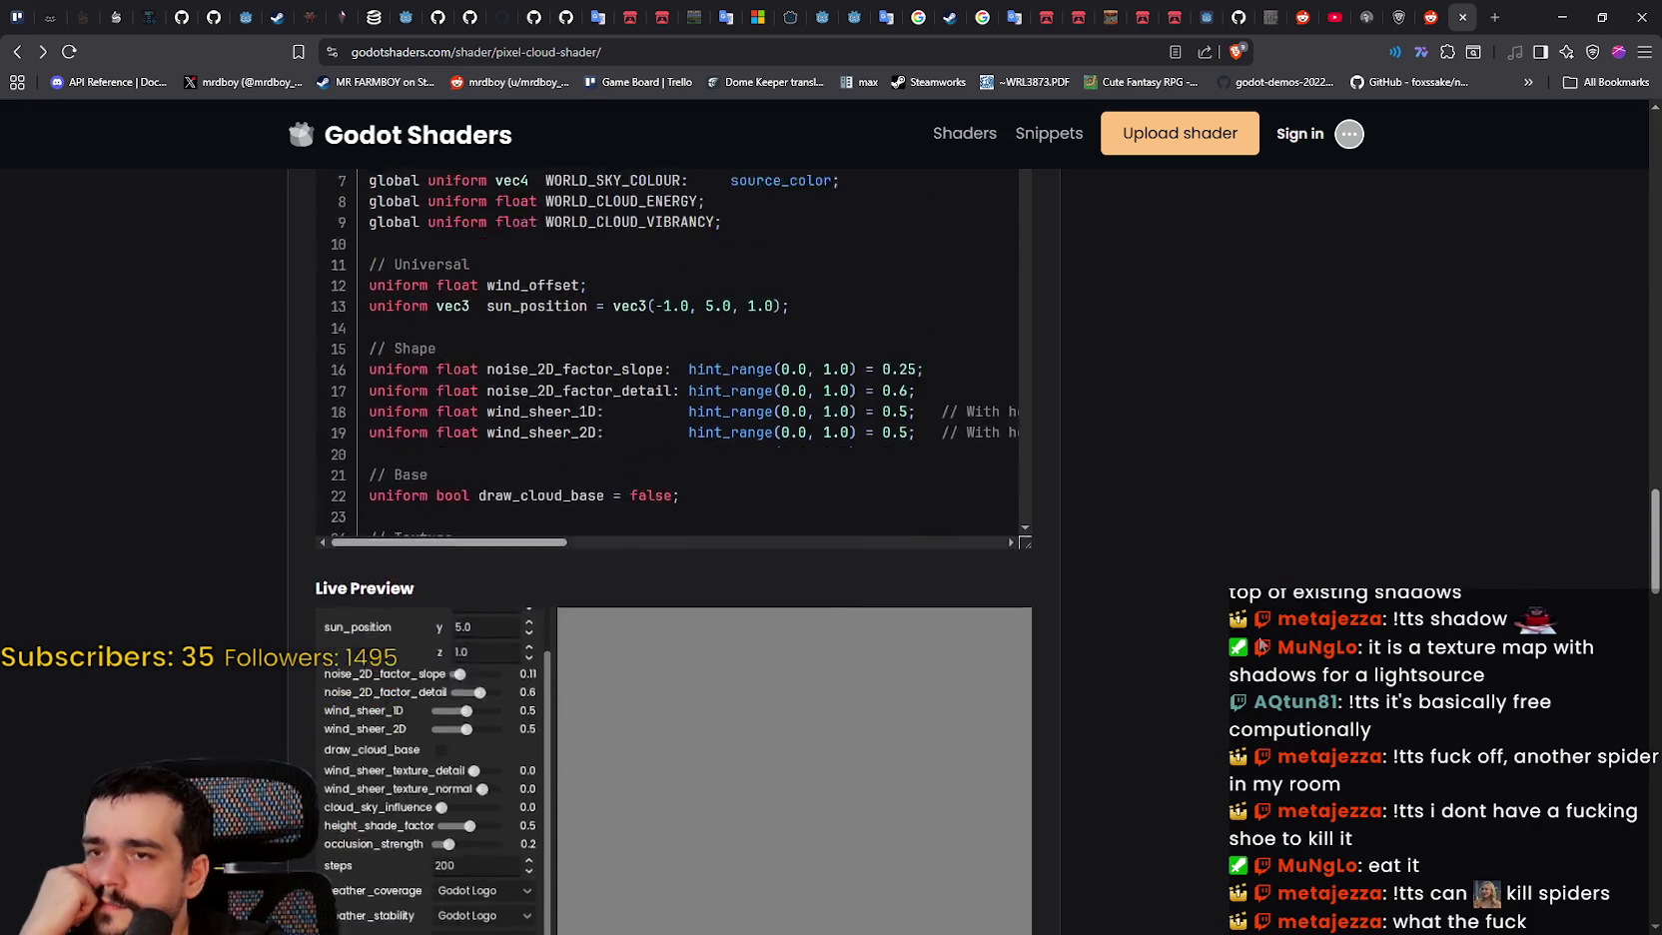
scroll(1045, 448, down, 1)
scroll(1024, 449, down, 3)
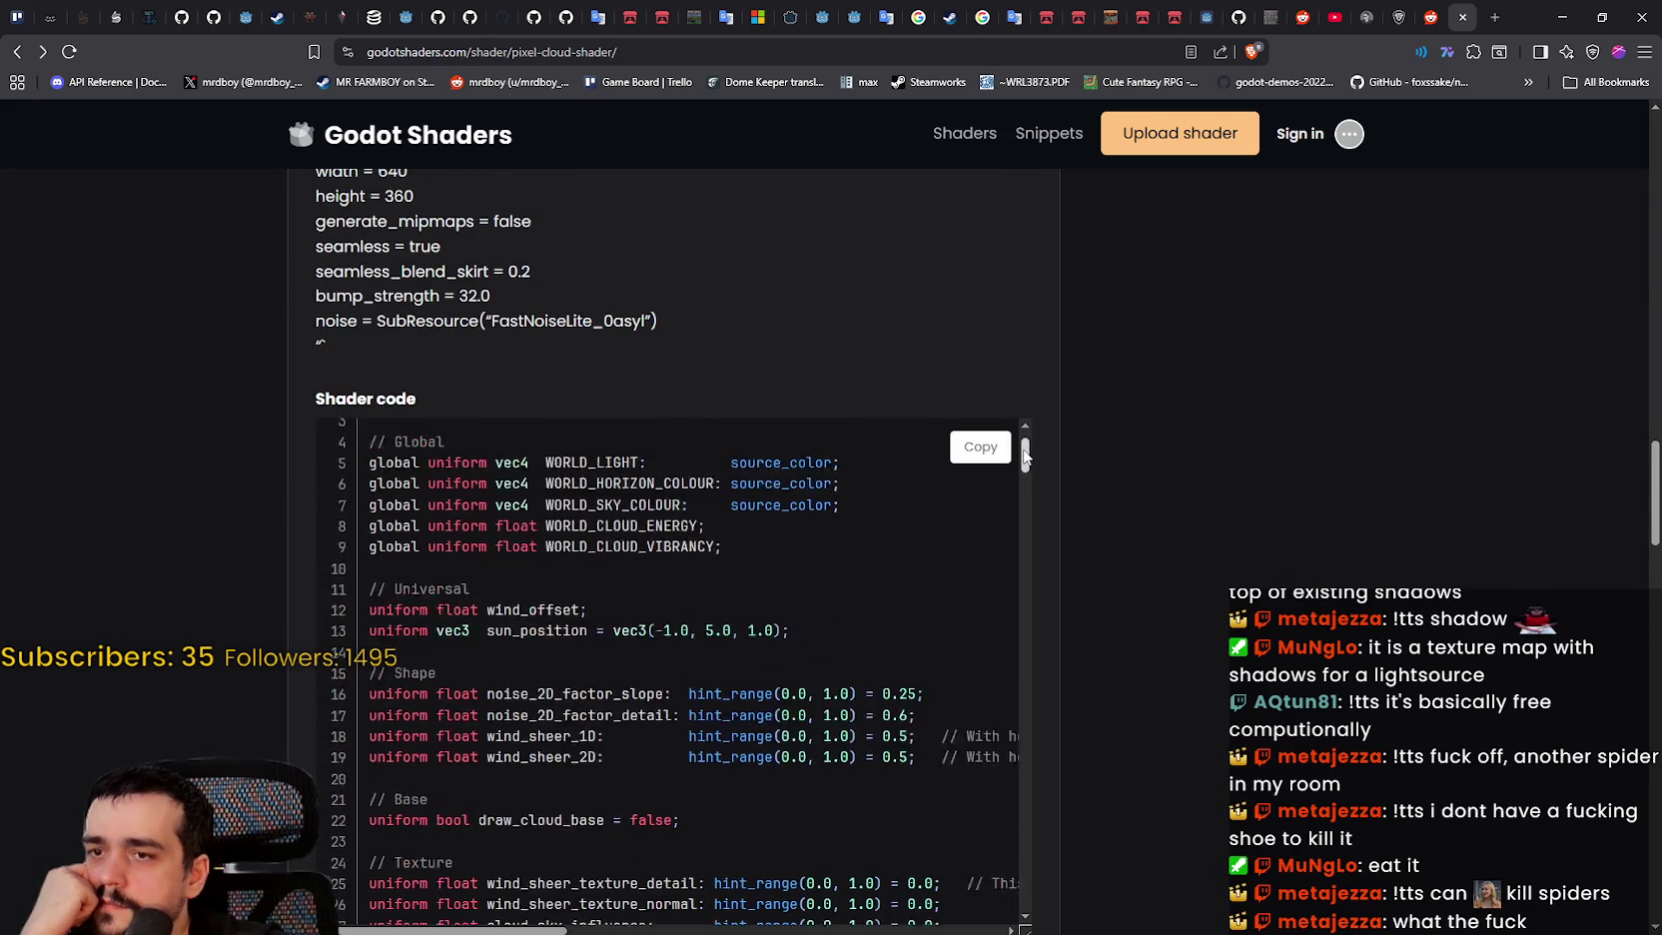
scroll(1024, 448, up, 3)
scroll(1177, 533, up, 12)
scroll(1238, 720, up, 3)
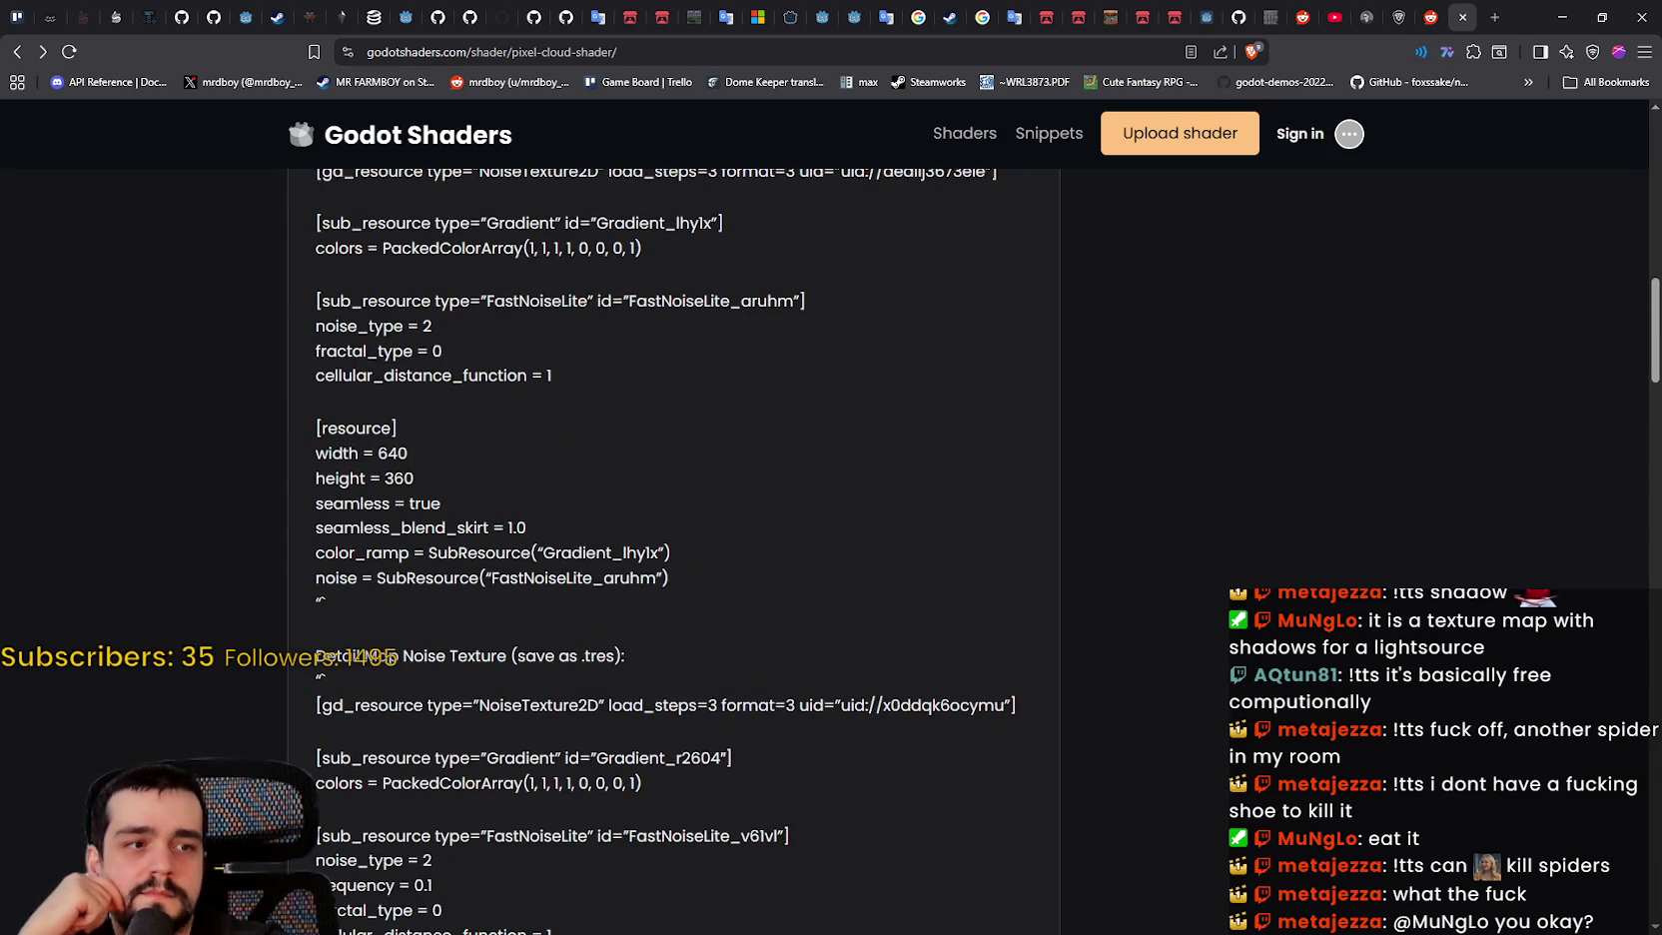
scroll(1023, 519, up, 7)
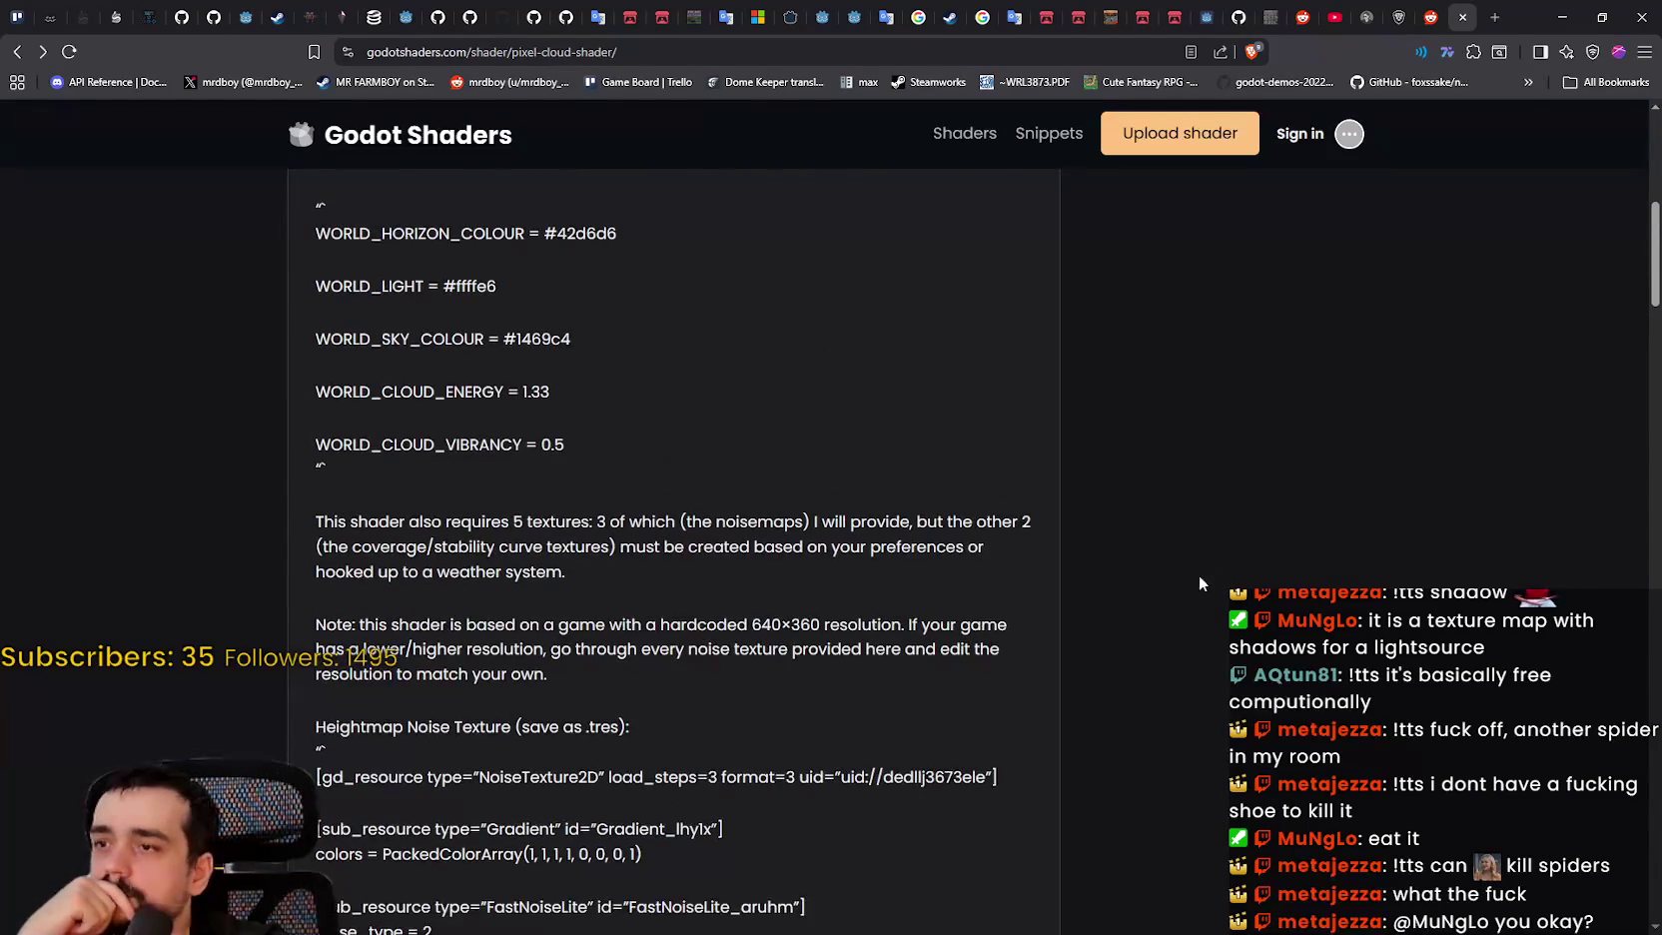
Step: Highlight the requirements: 5 textures, weather-system hookup and the hardcoded resolution note
double_click(535, 521)
drag(534, 521, 481, 523)
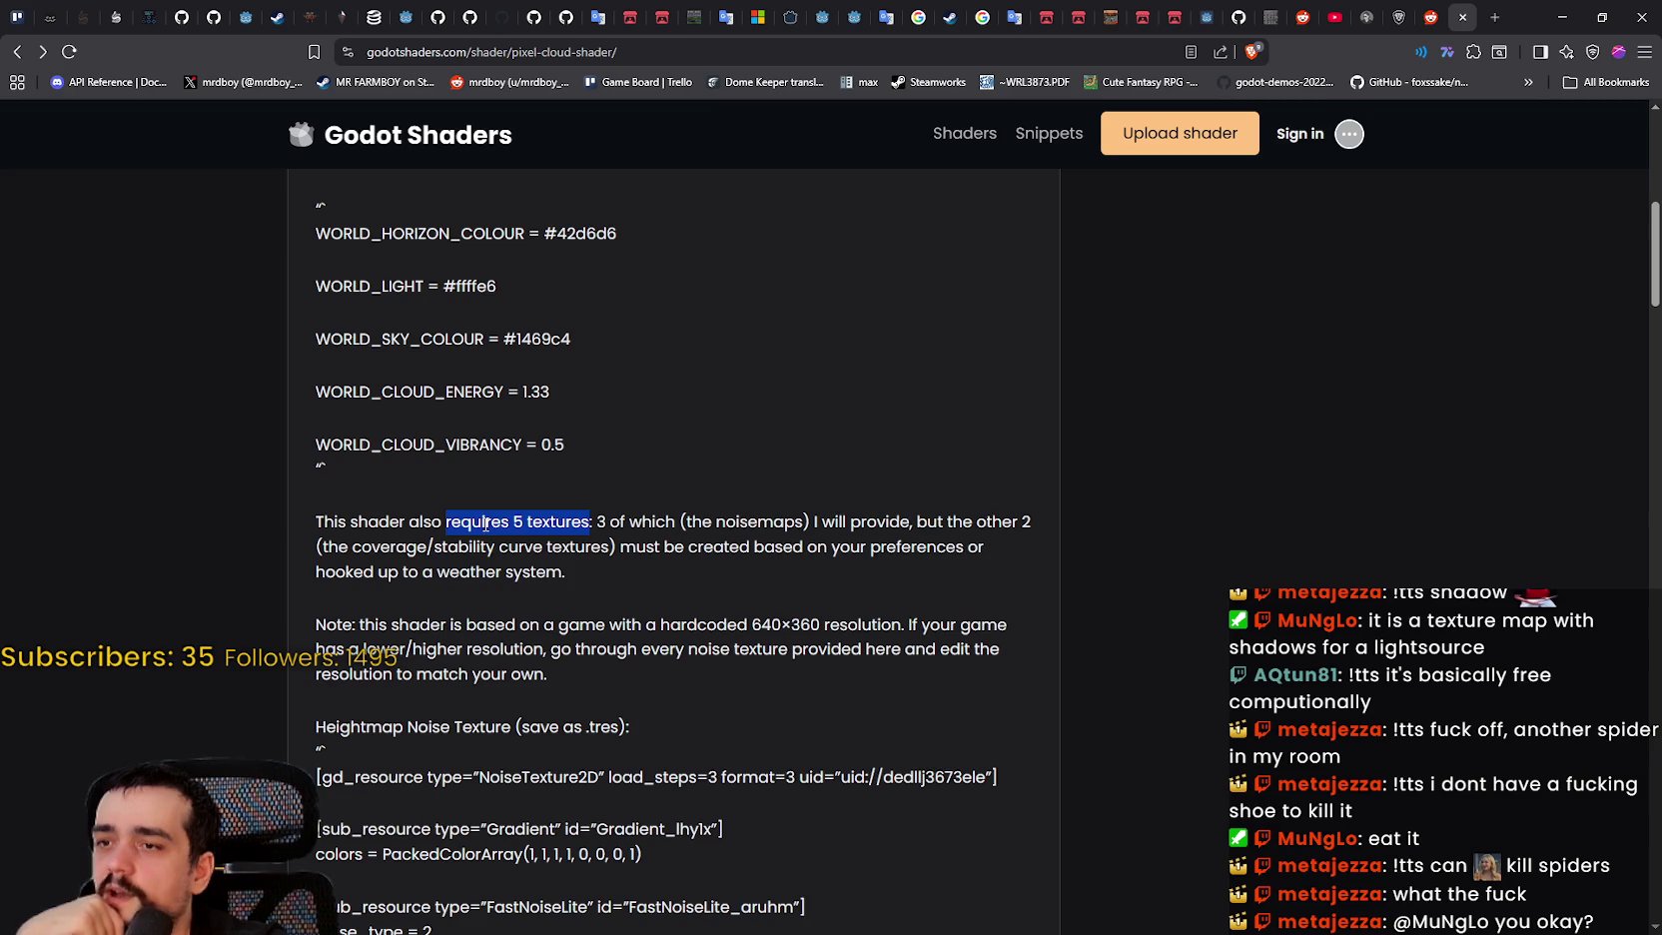
double_click(649, 521)
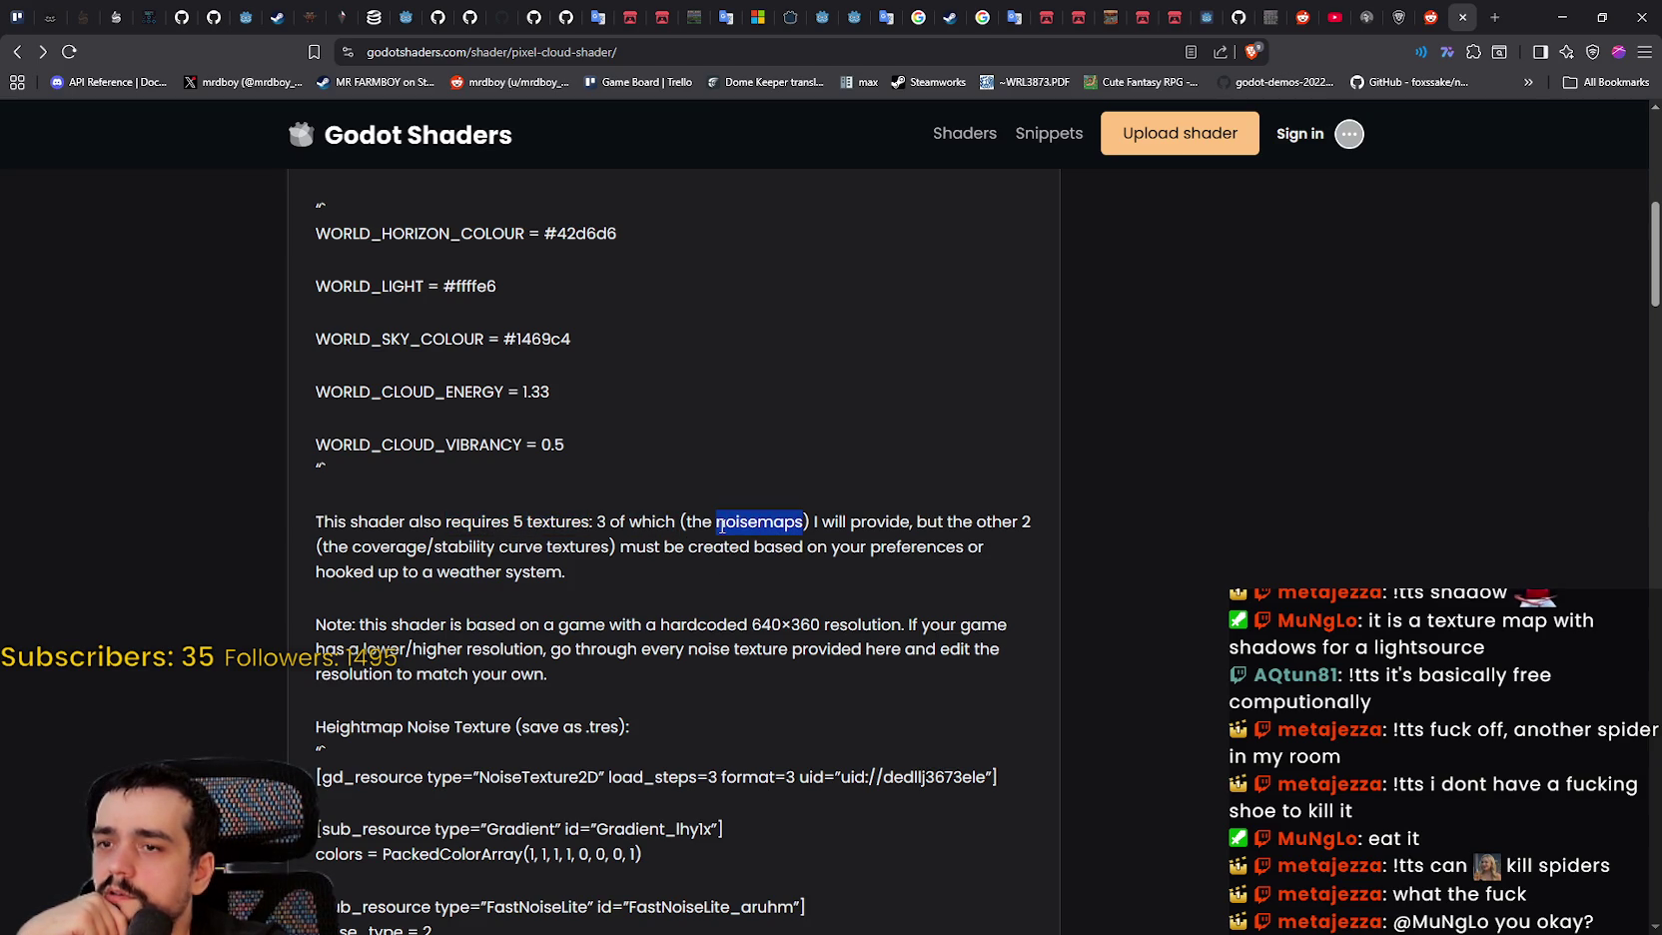
double_click(464, 544)
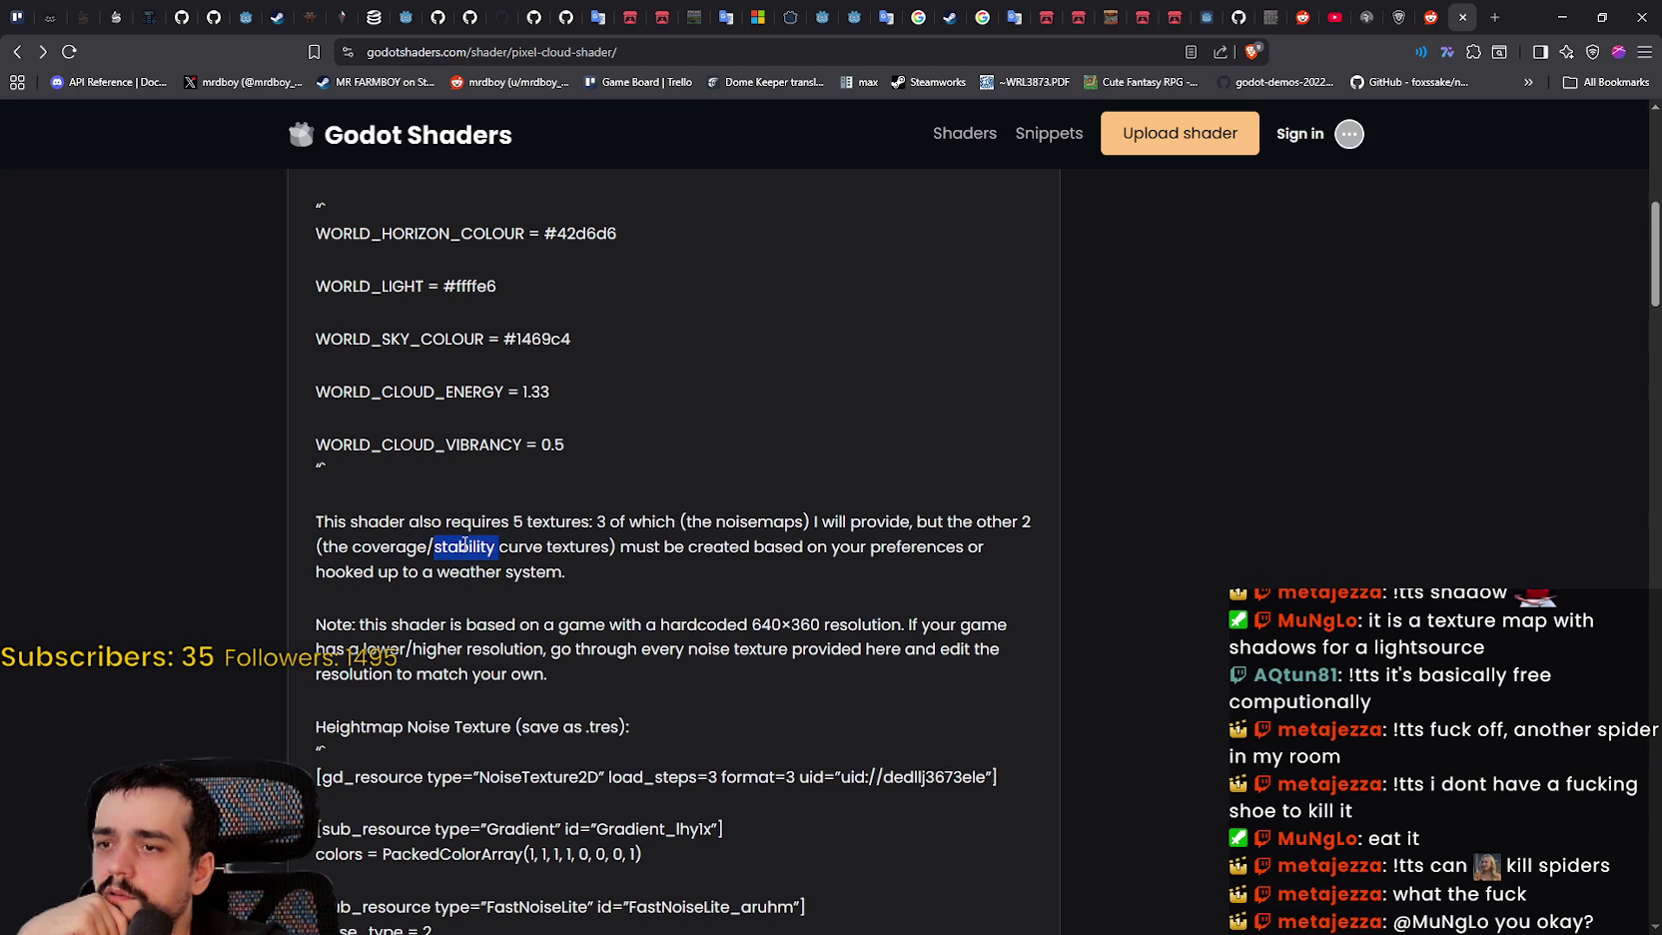
double_click(539, 572)
mouse_move(540, 572)
mouse_down()
mouse_move(317, 547)
mouse_move(347, 579)
mouse_up()
double_click(440, 629)
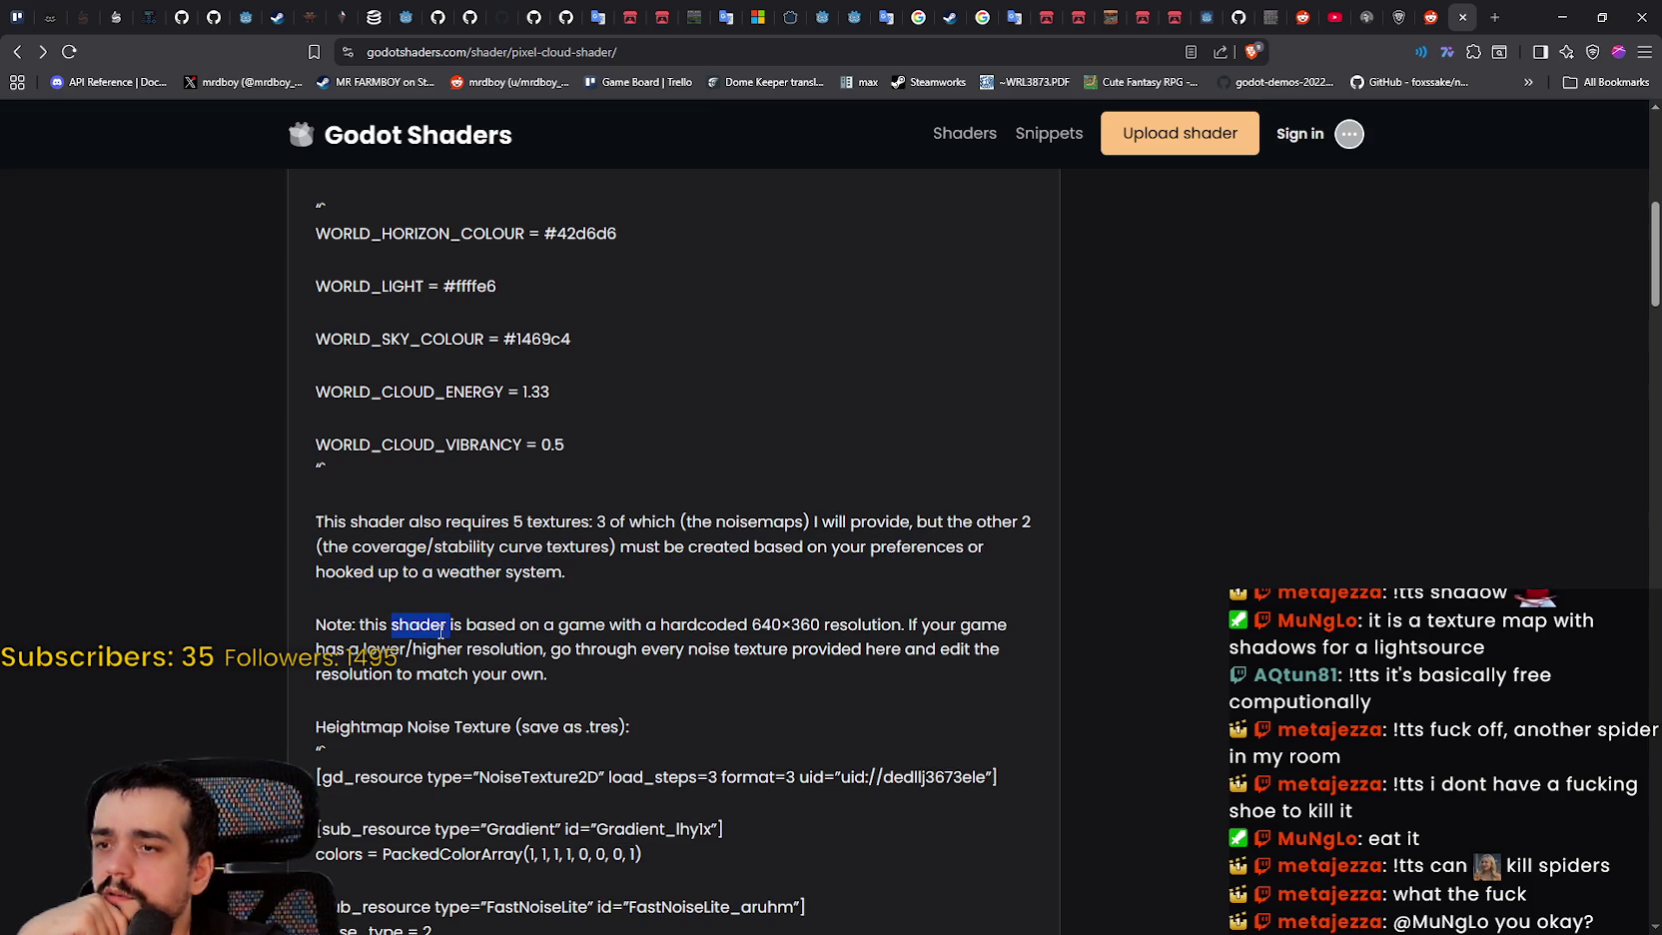
drag(440, 629, 637, 627)
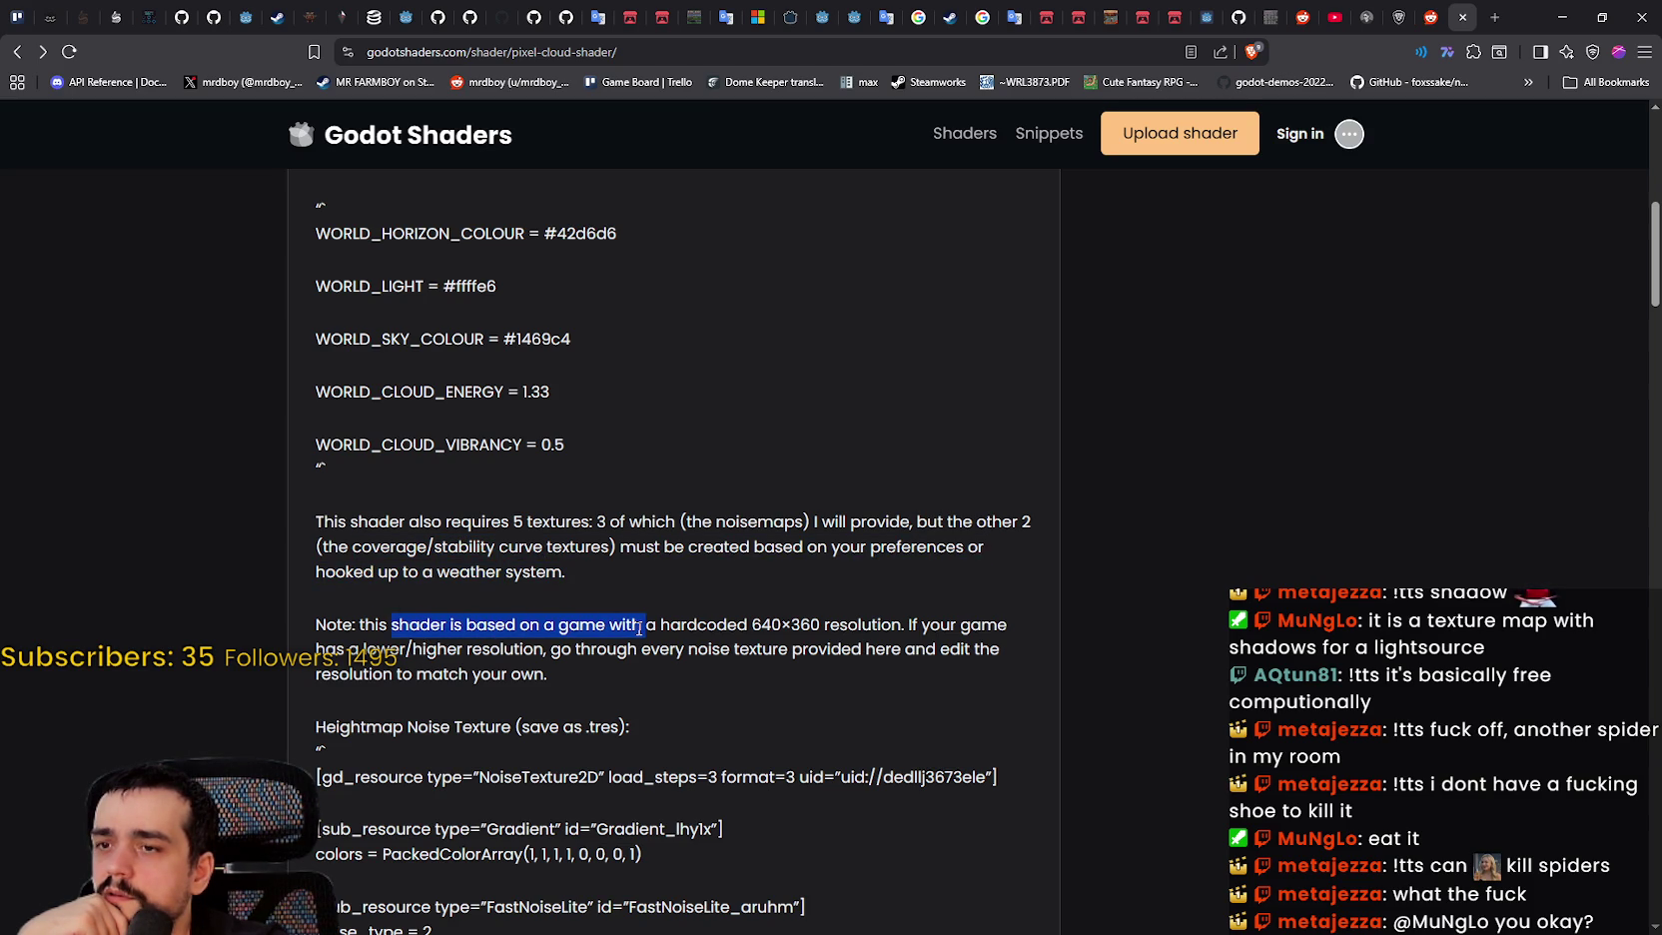
drag(639, 629, 638, 686)
scroll(883, 656, up, 5)
scroll(1071, 787, down, 7)
scroll(1032, 758, down, 18)
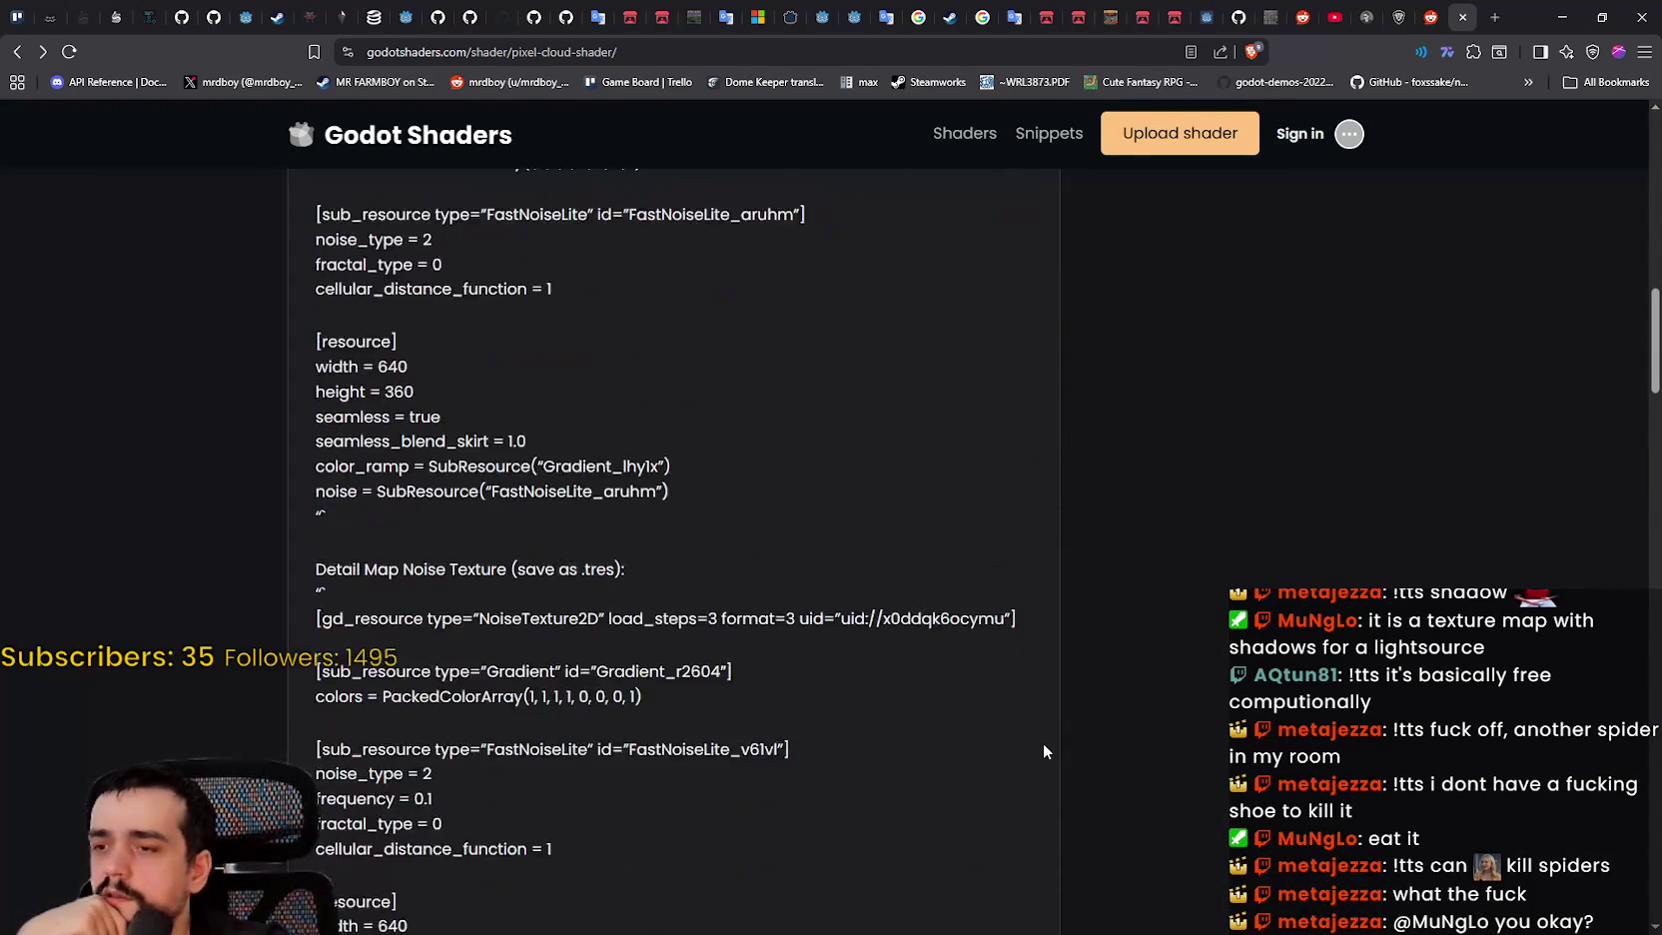
Step: Copy the cloud shader code and switch to the running Harvest Mage game window
mouse_move(579, 502)
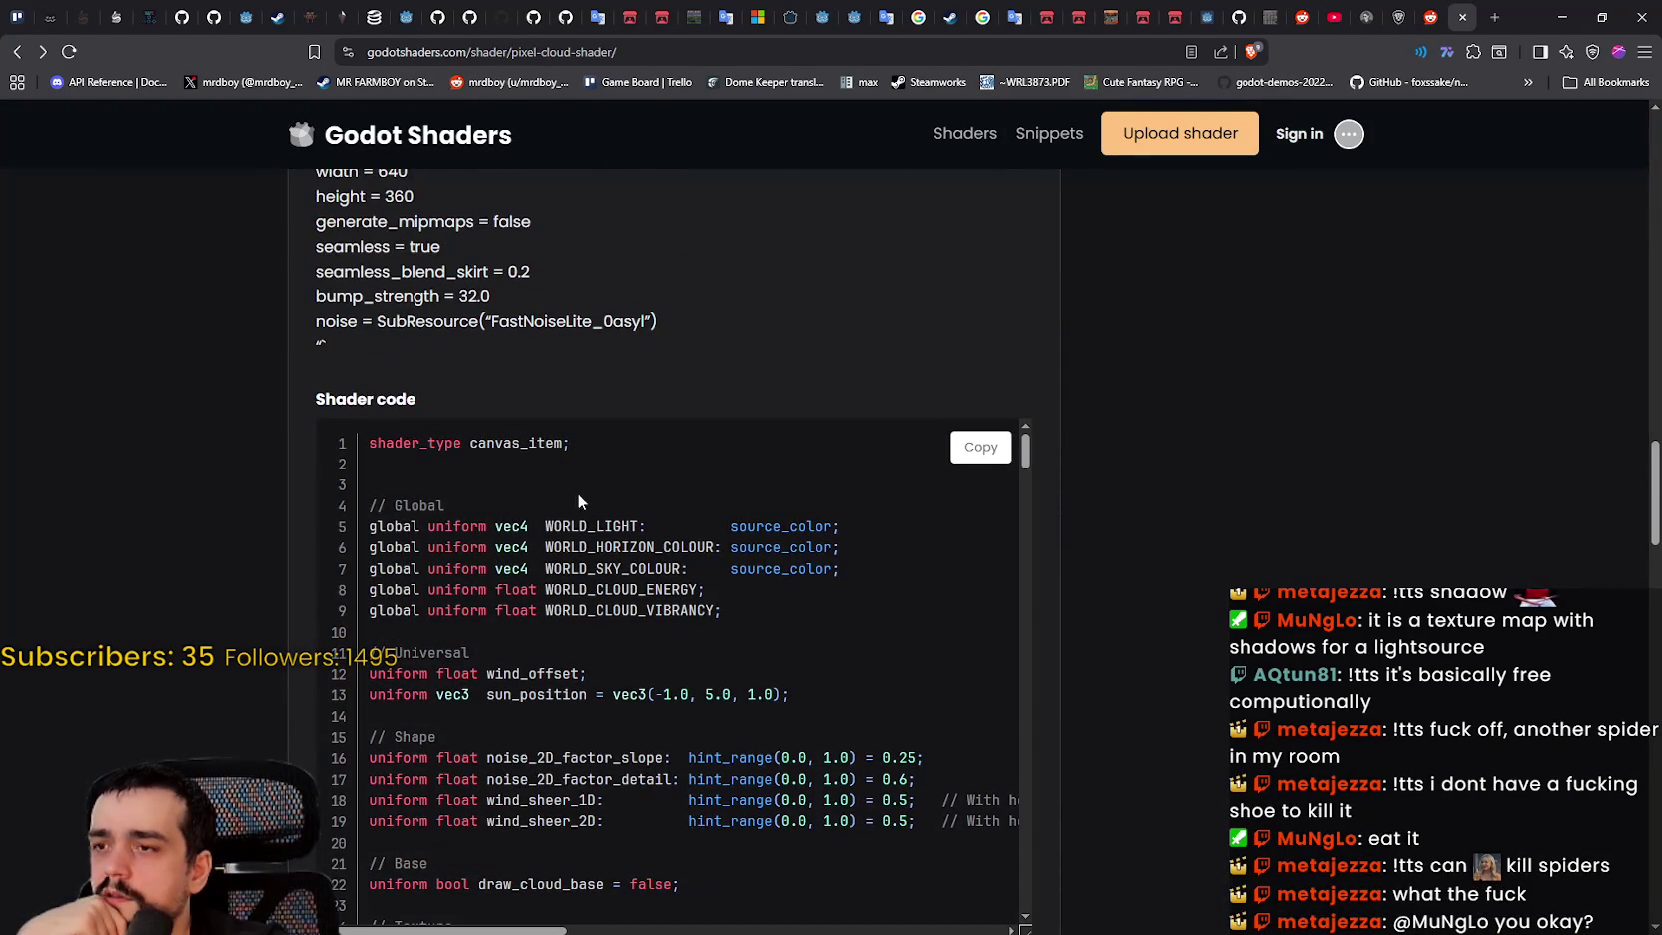
click(979, 448)
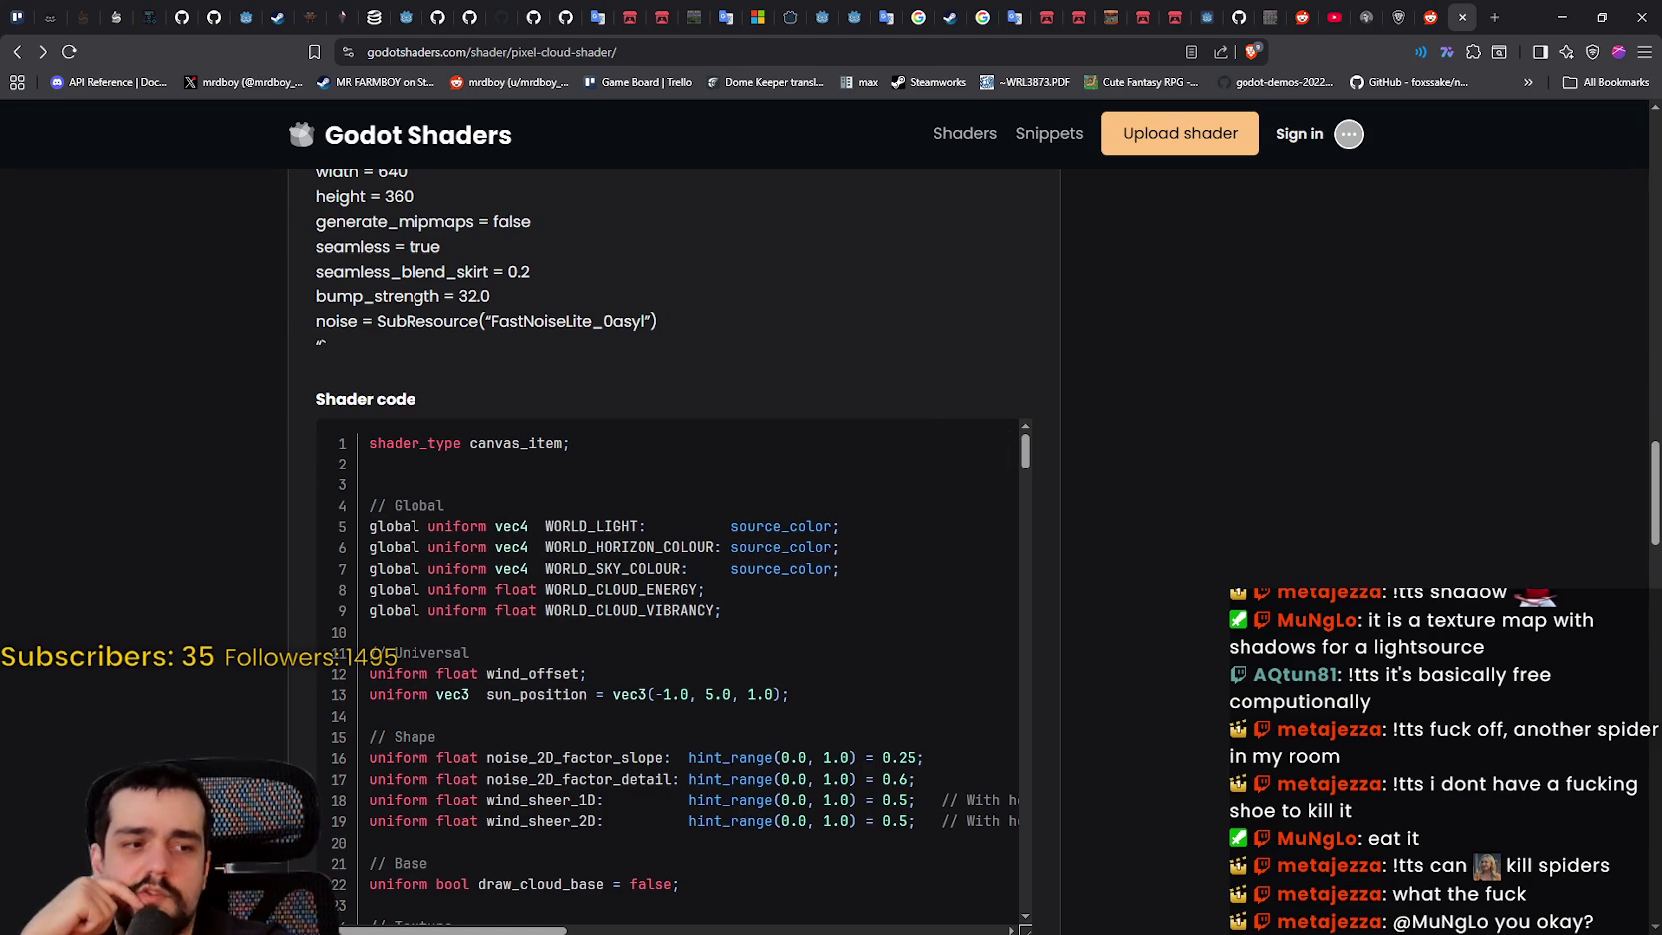
key(alt+Tab)
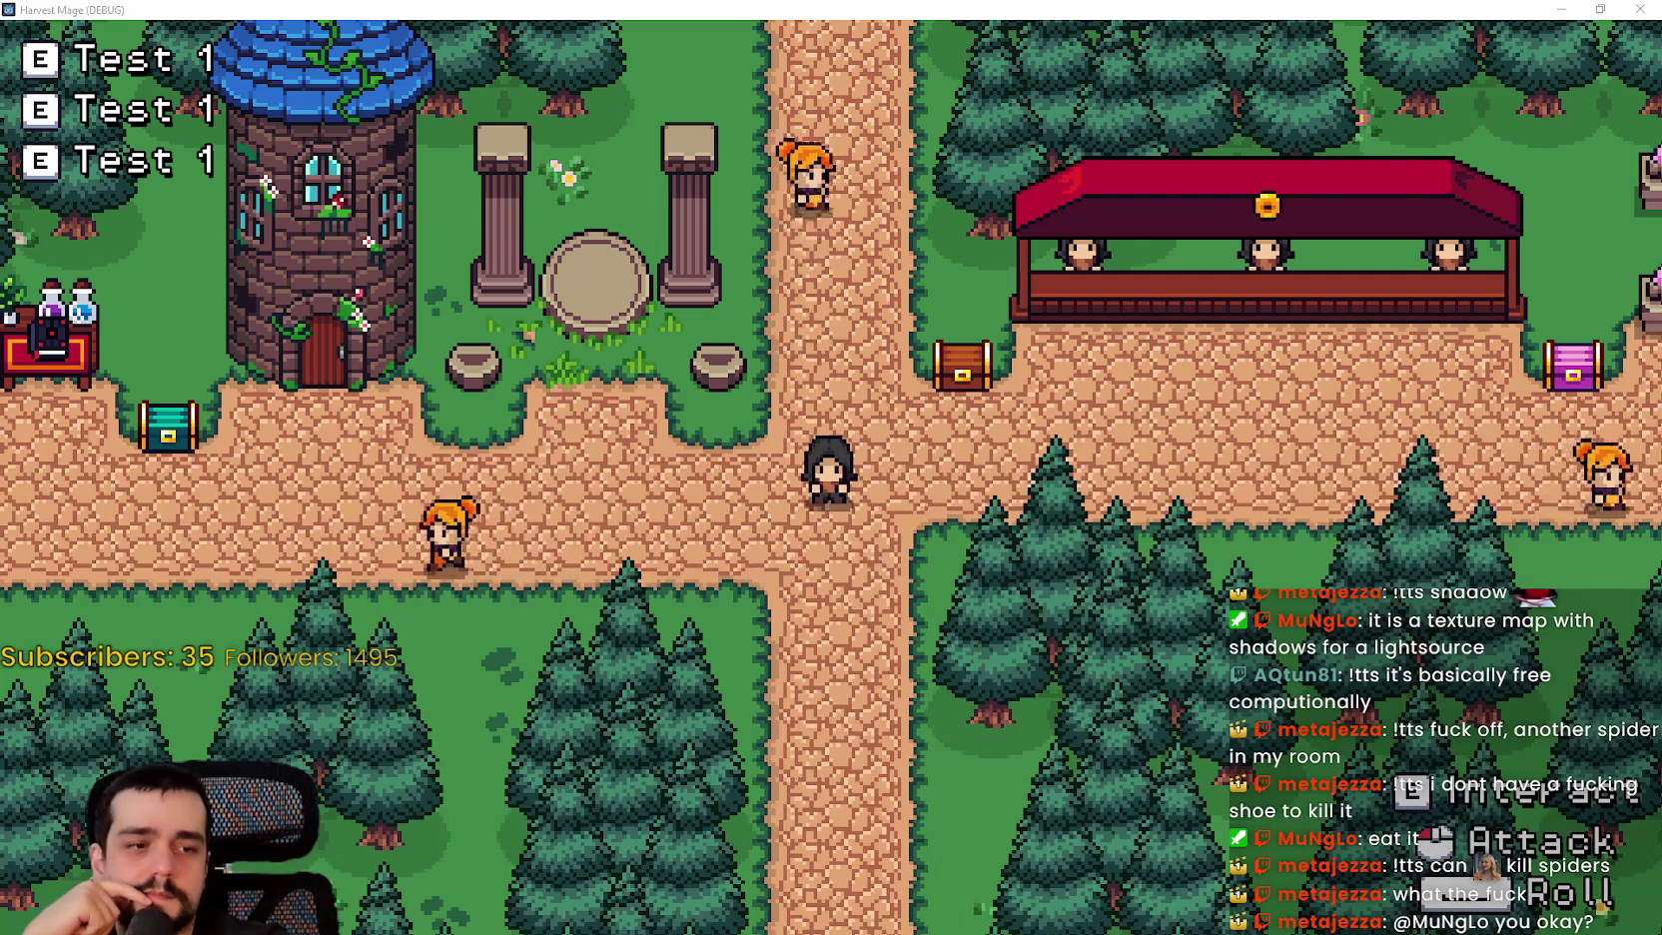
key(alt+Tab)
Step: Stop the running game, switch to the 2D view, widen the scene tree and collapse buildings and npcs
click(1066, 175)
scroll(1065, 175, up, 3)
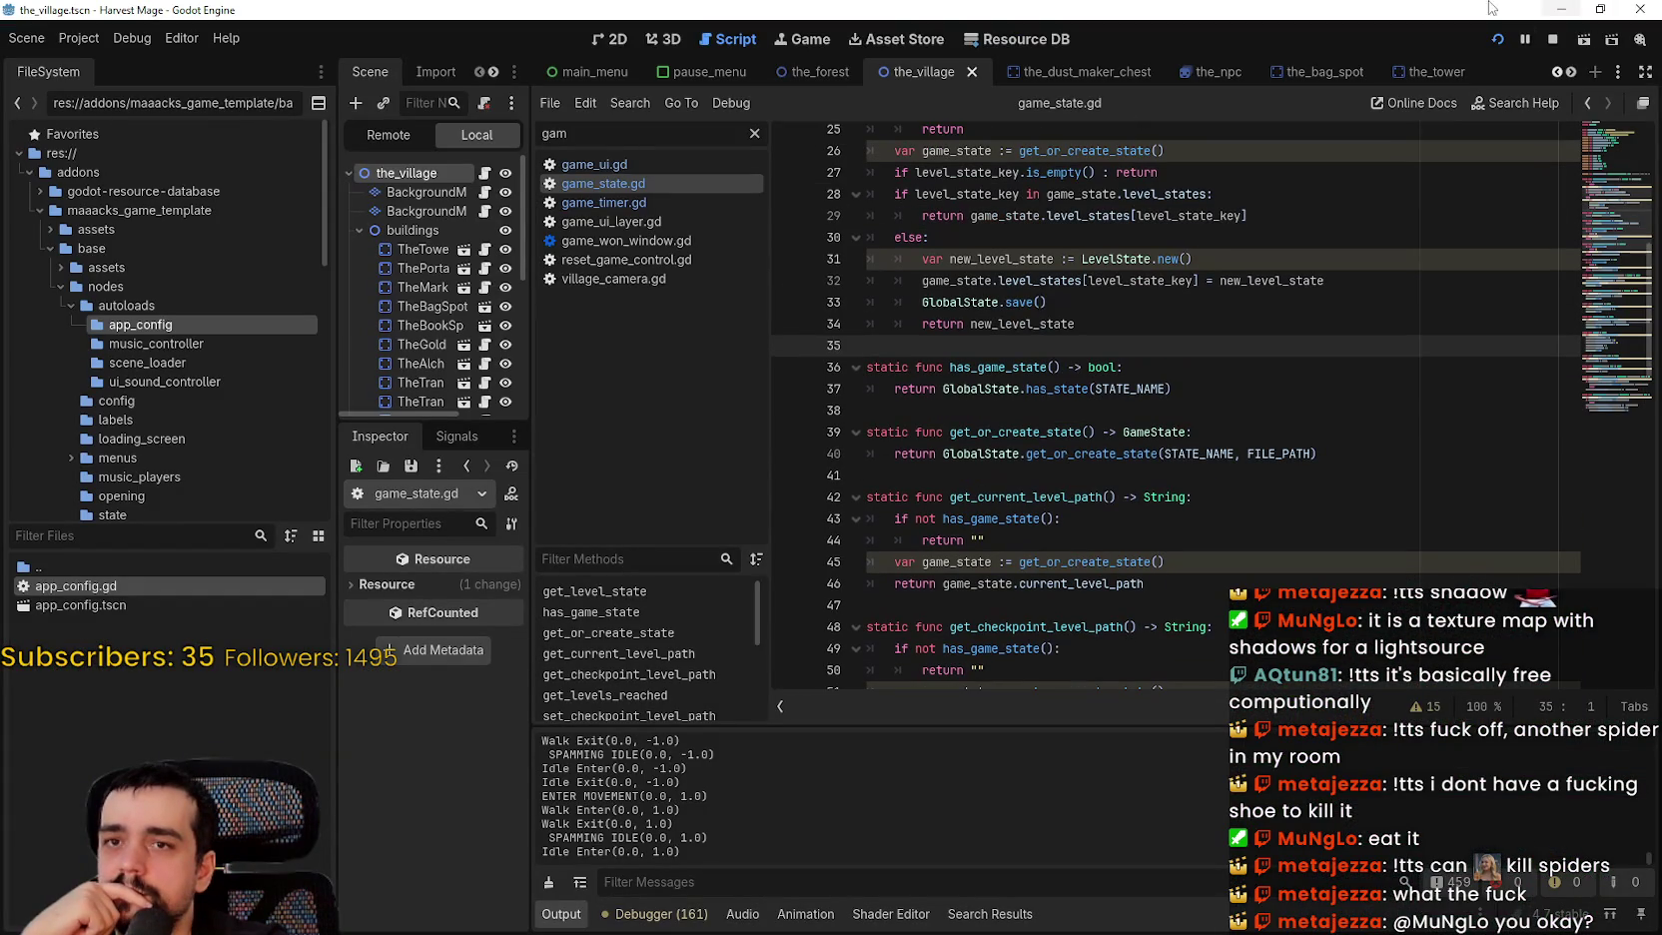
click(1550, 42)
click(612, 41)
scroll(649, 240, up, 4)
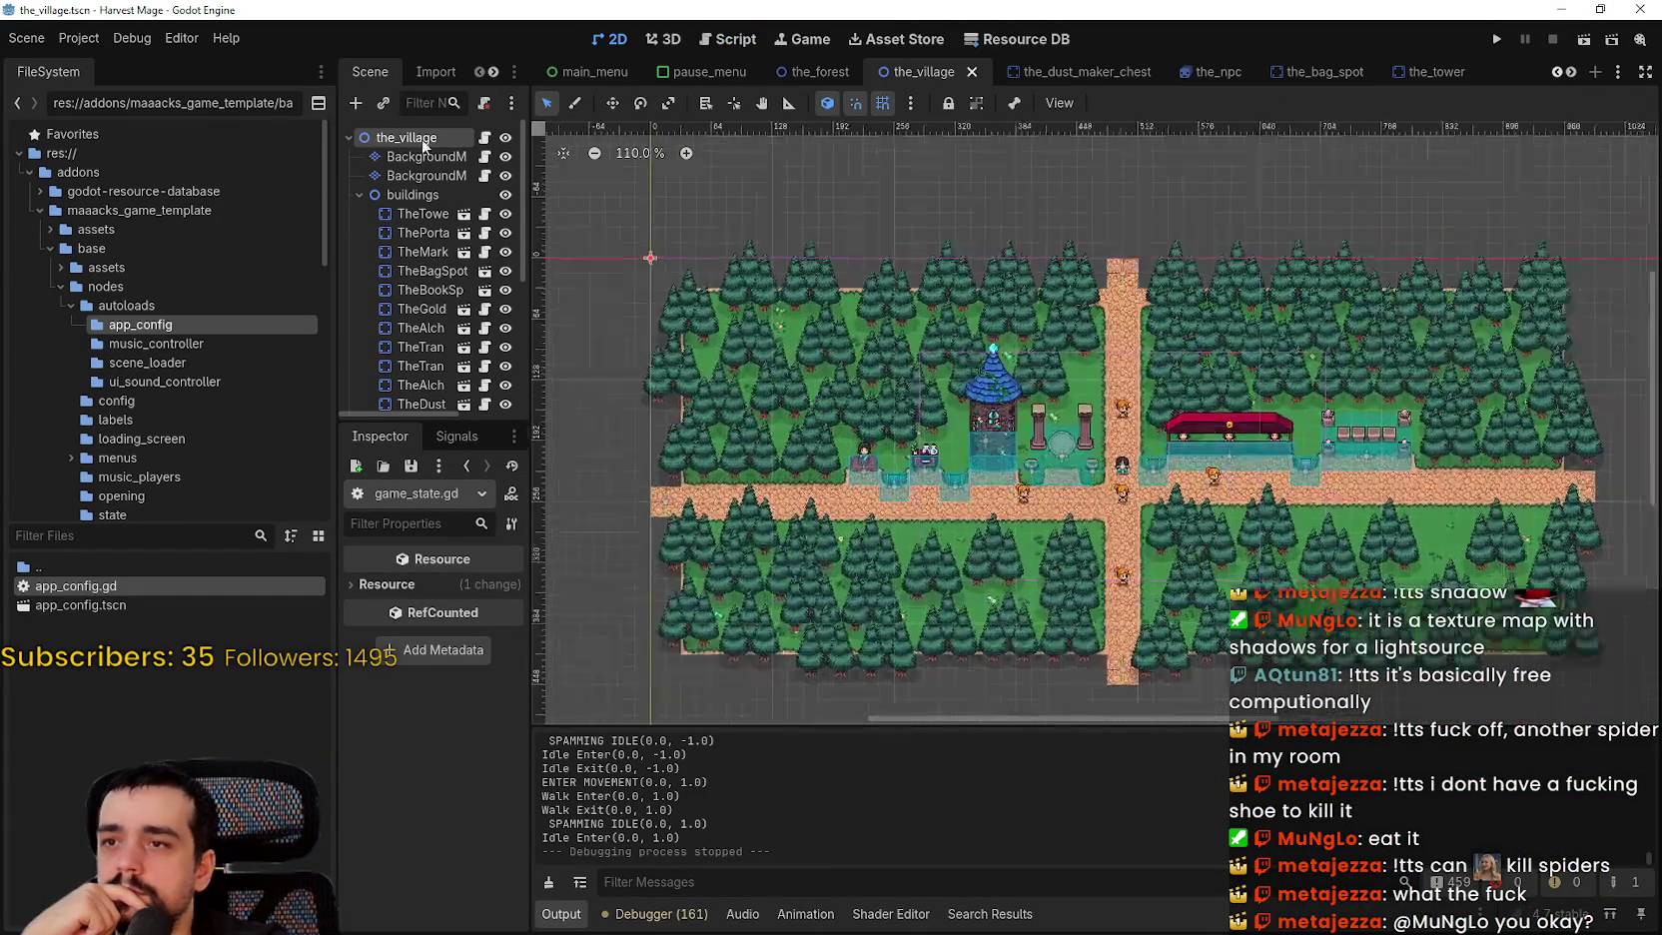
drag(526, 234, 623, 235)
click(359, 195)
click(359, 213)
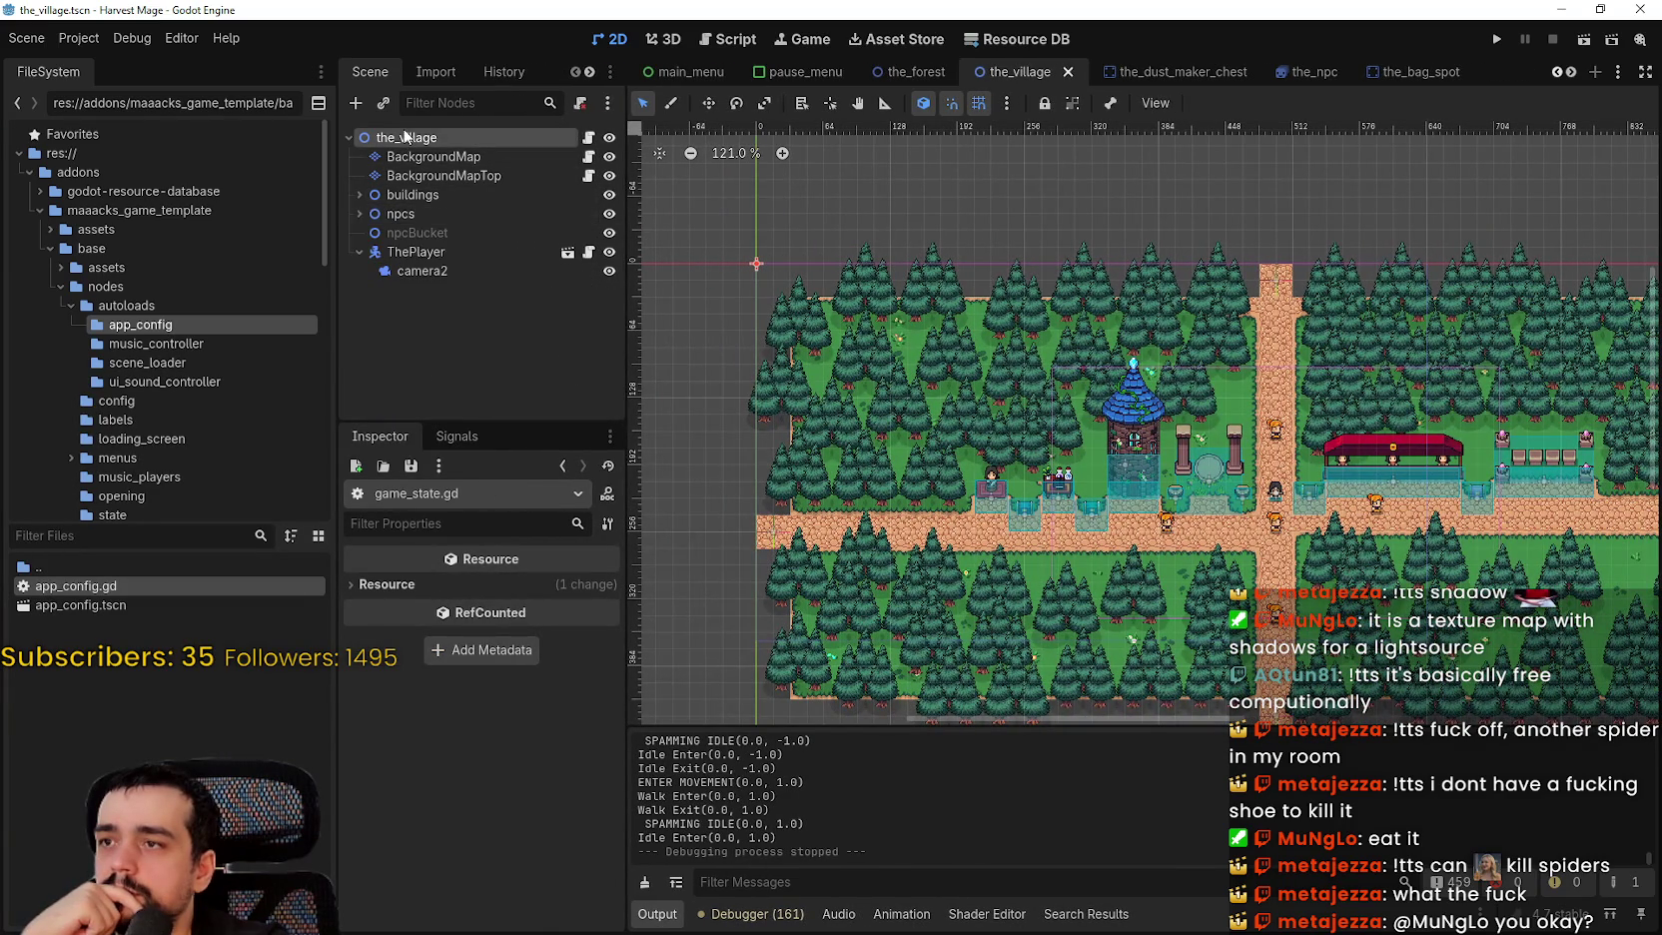
Step: Add a TextureRect child to the_village, move it to the top and rename it Clouds
right_click(405, 137)
click(508, 176)
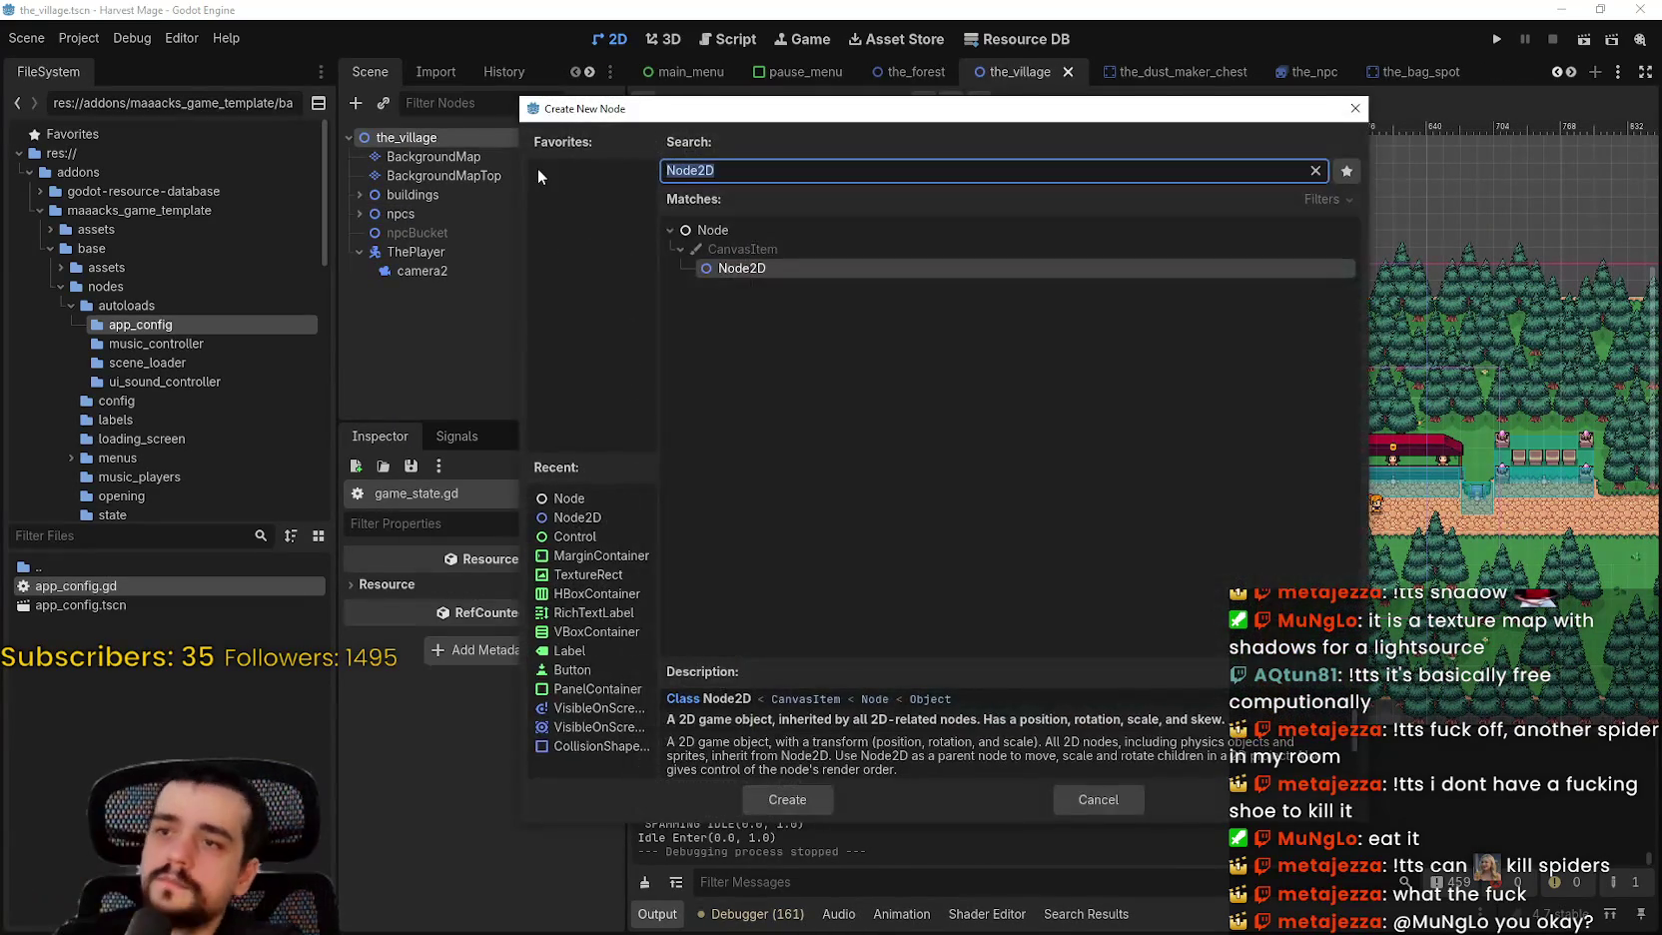
text(texture)
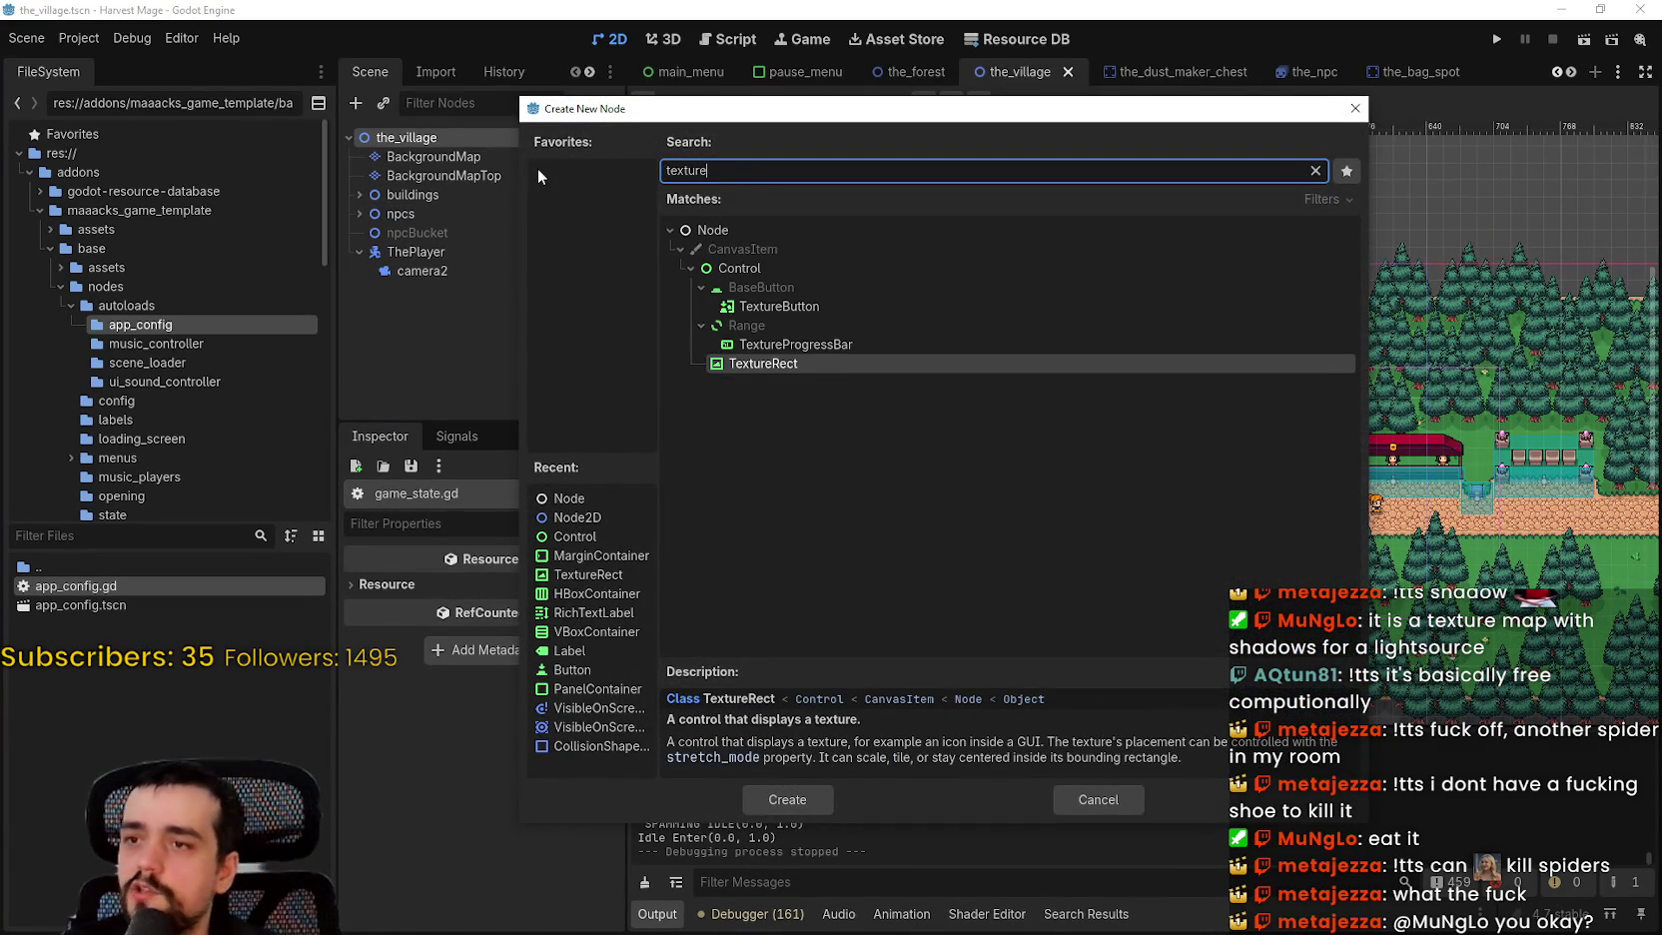
key(Return)
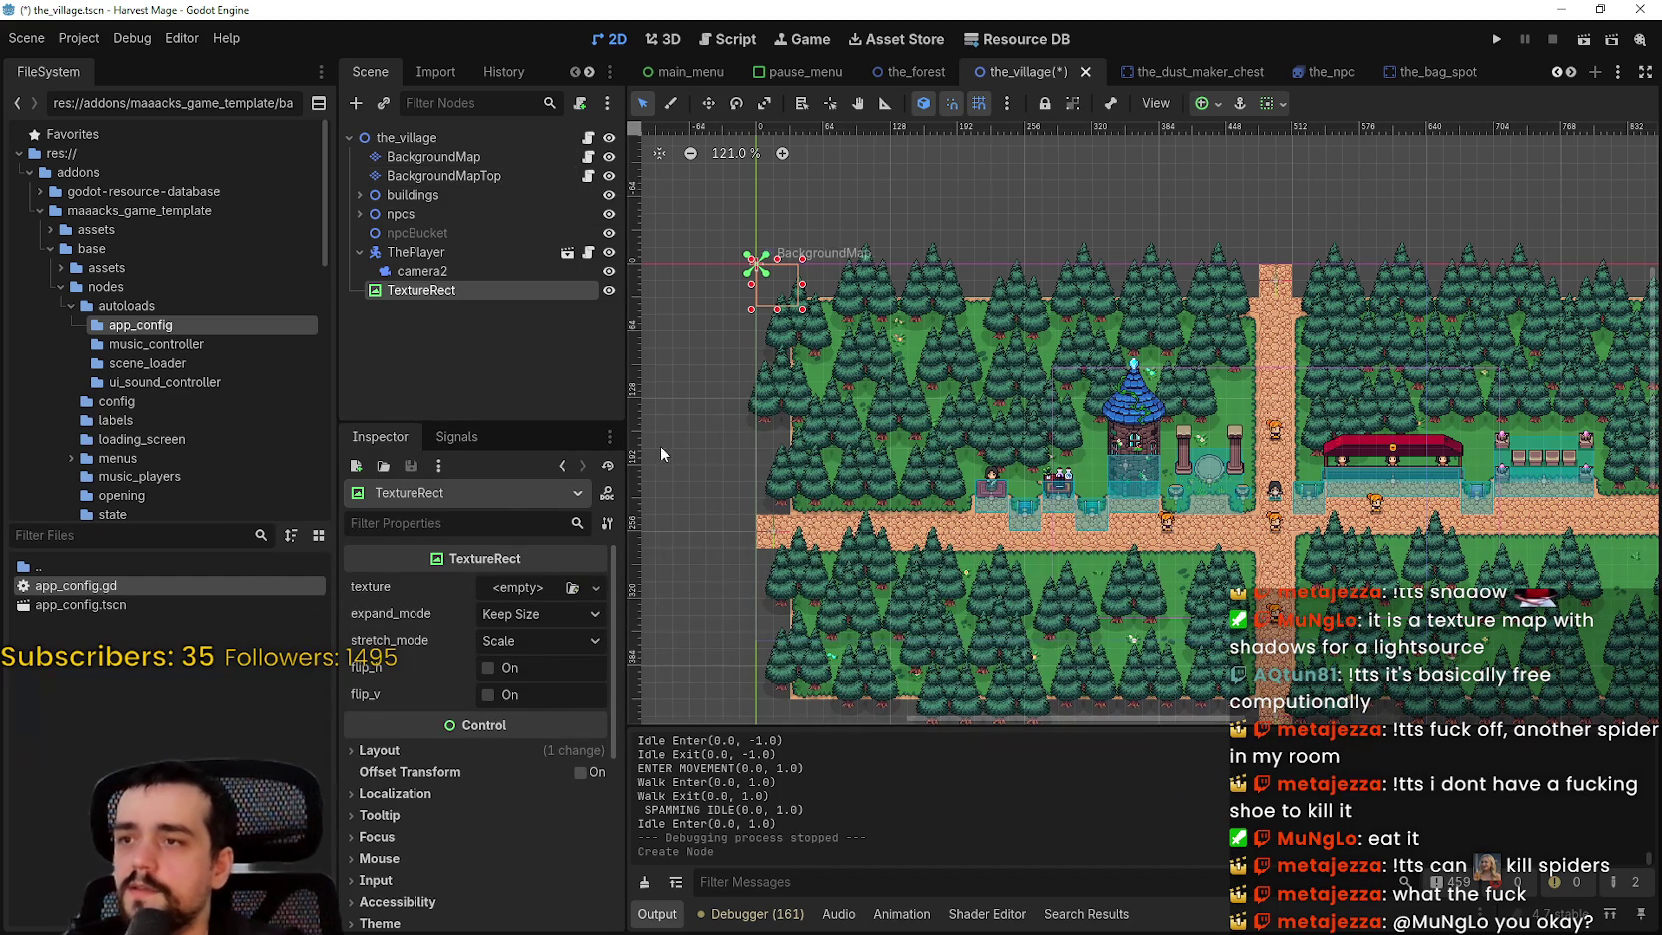
drag(424, 167, 428, 151)
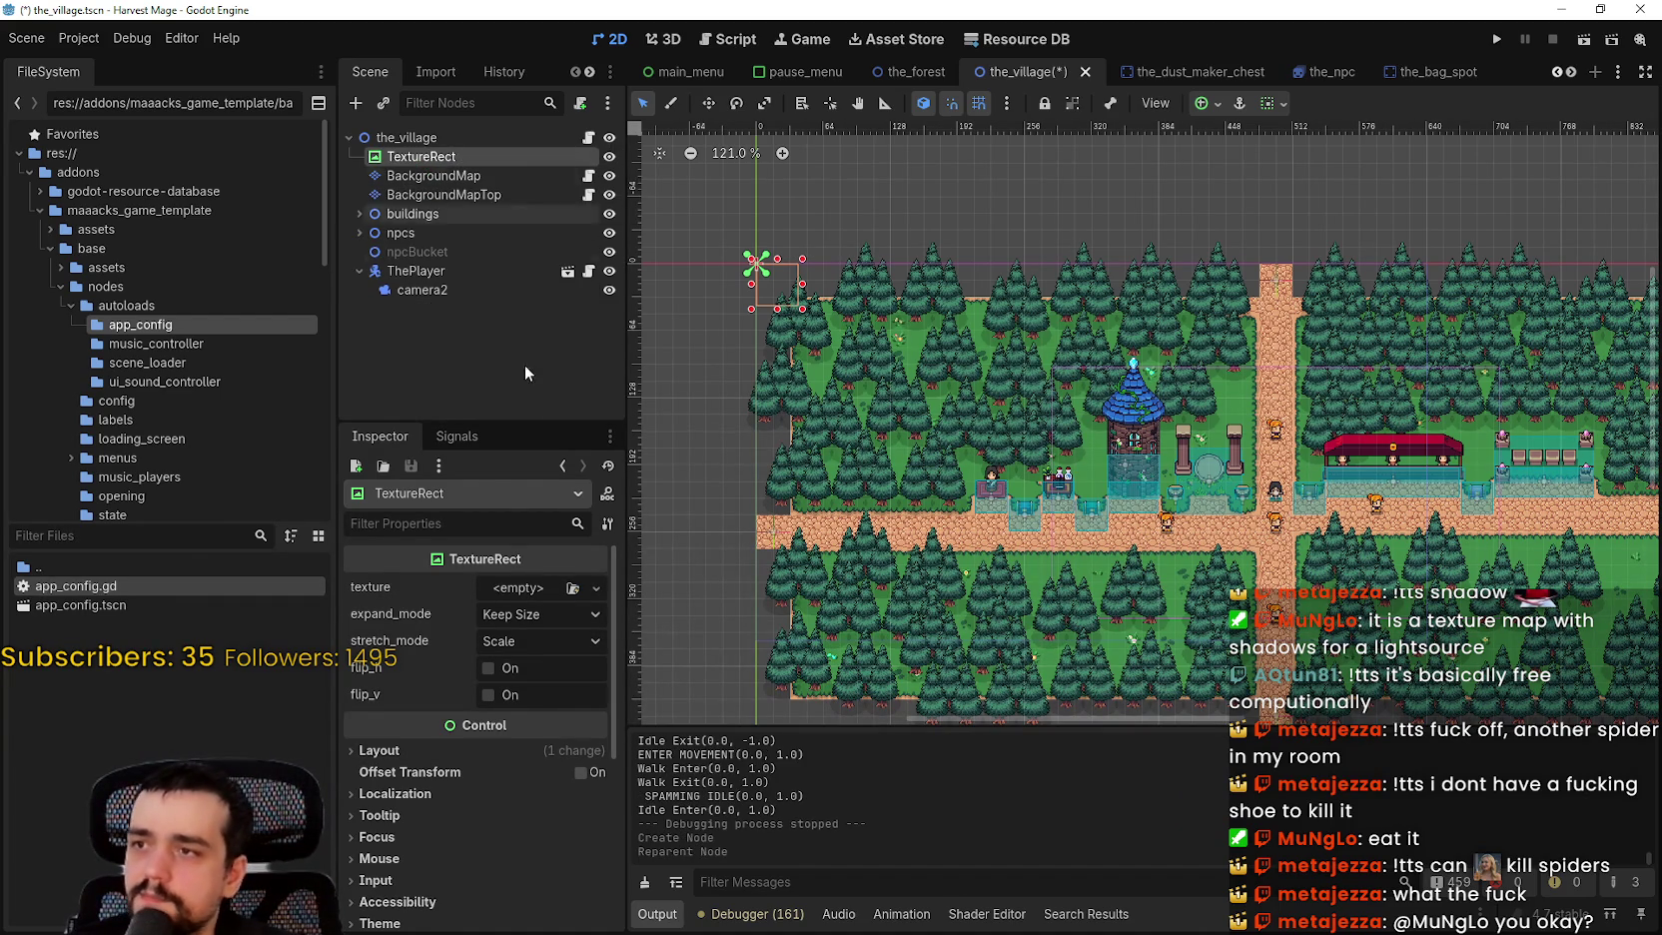
double_click(462, 152)
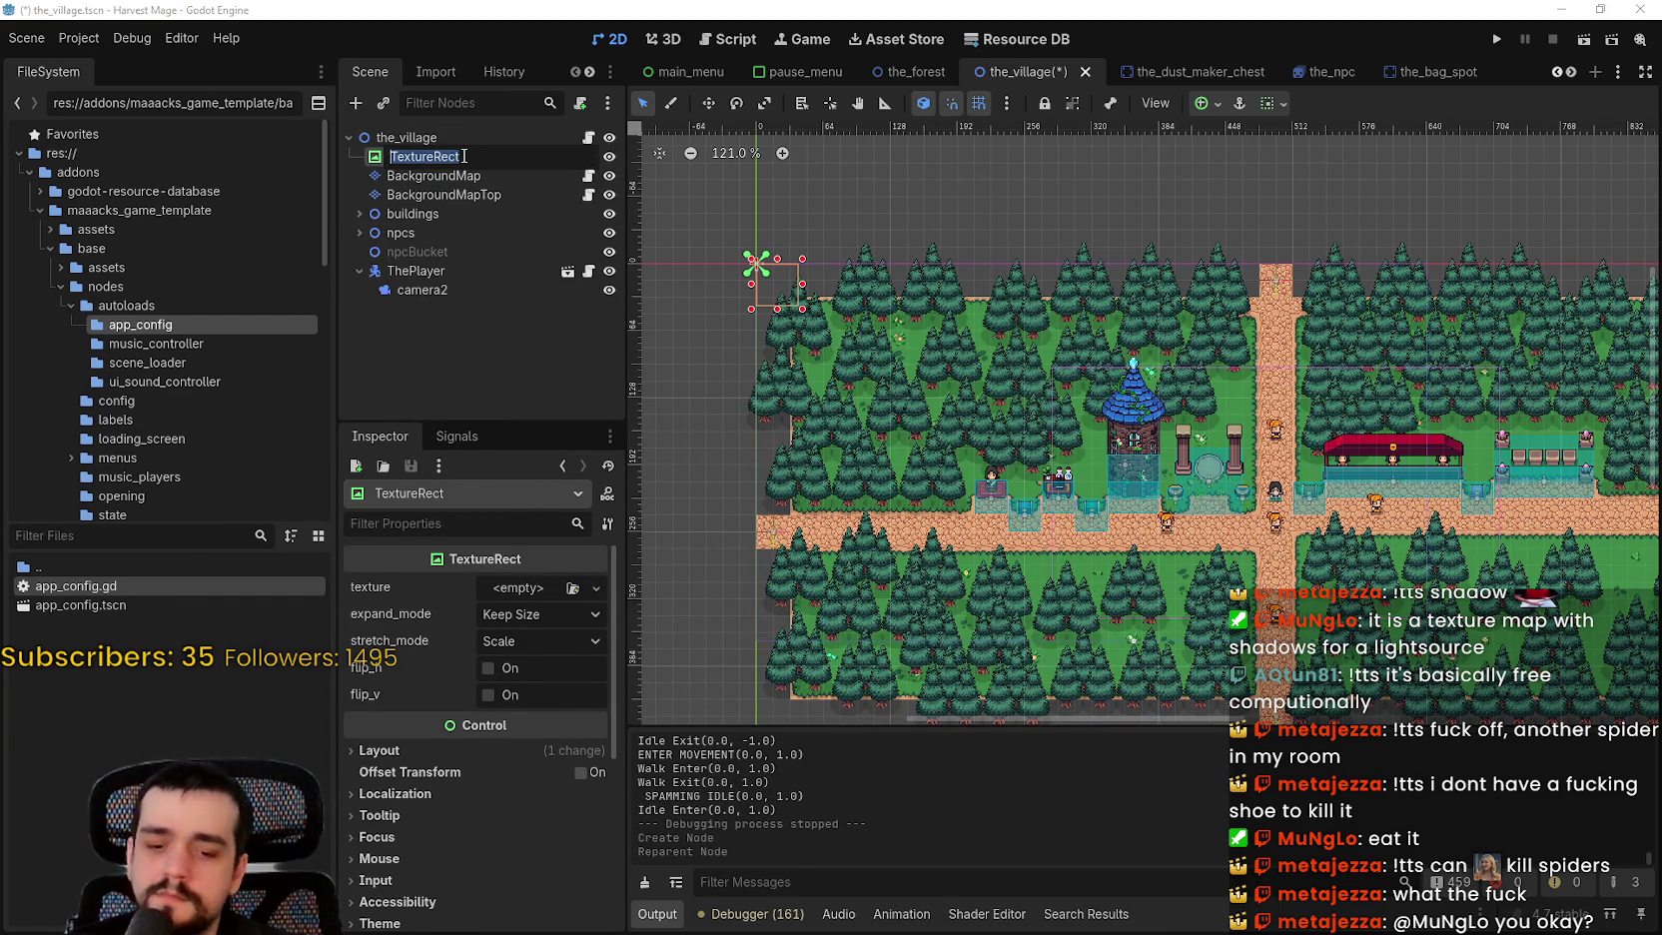
text(Clouds)
key(Return)
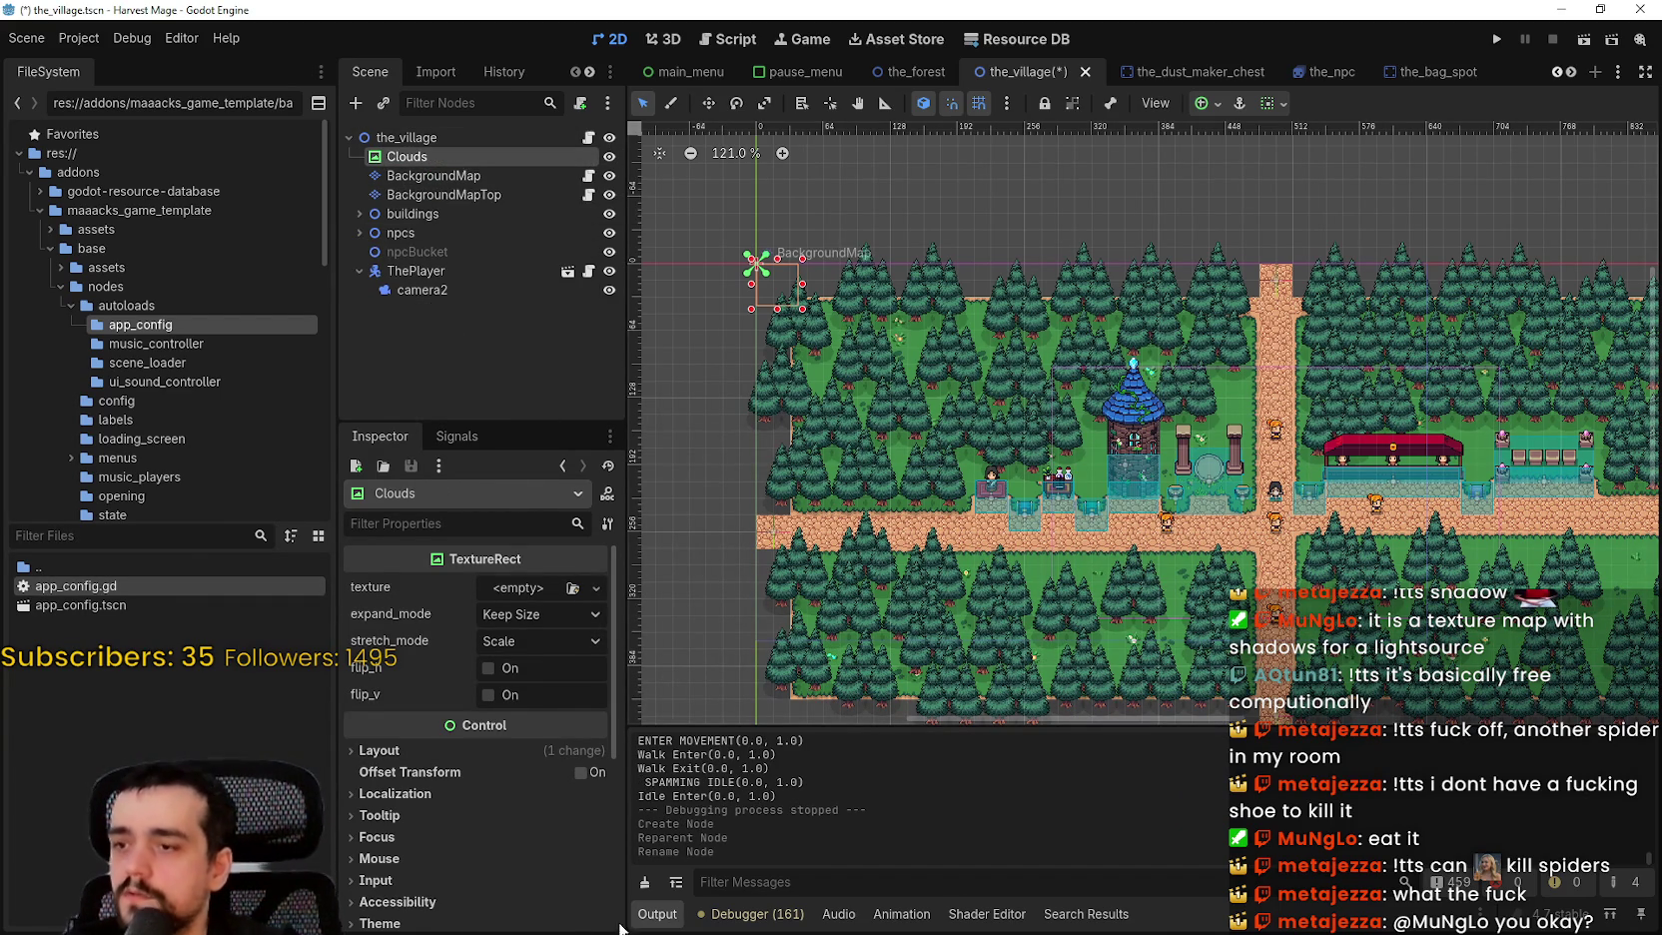
scroll(484, 869, down, 5)
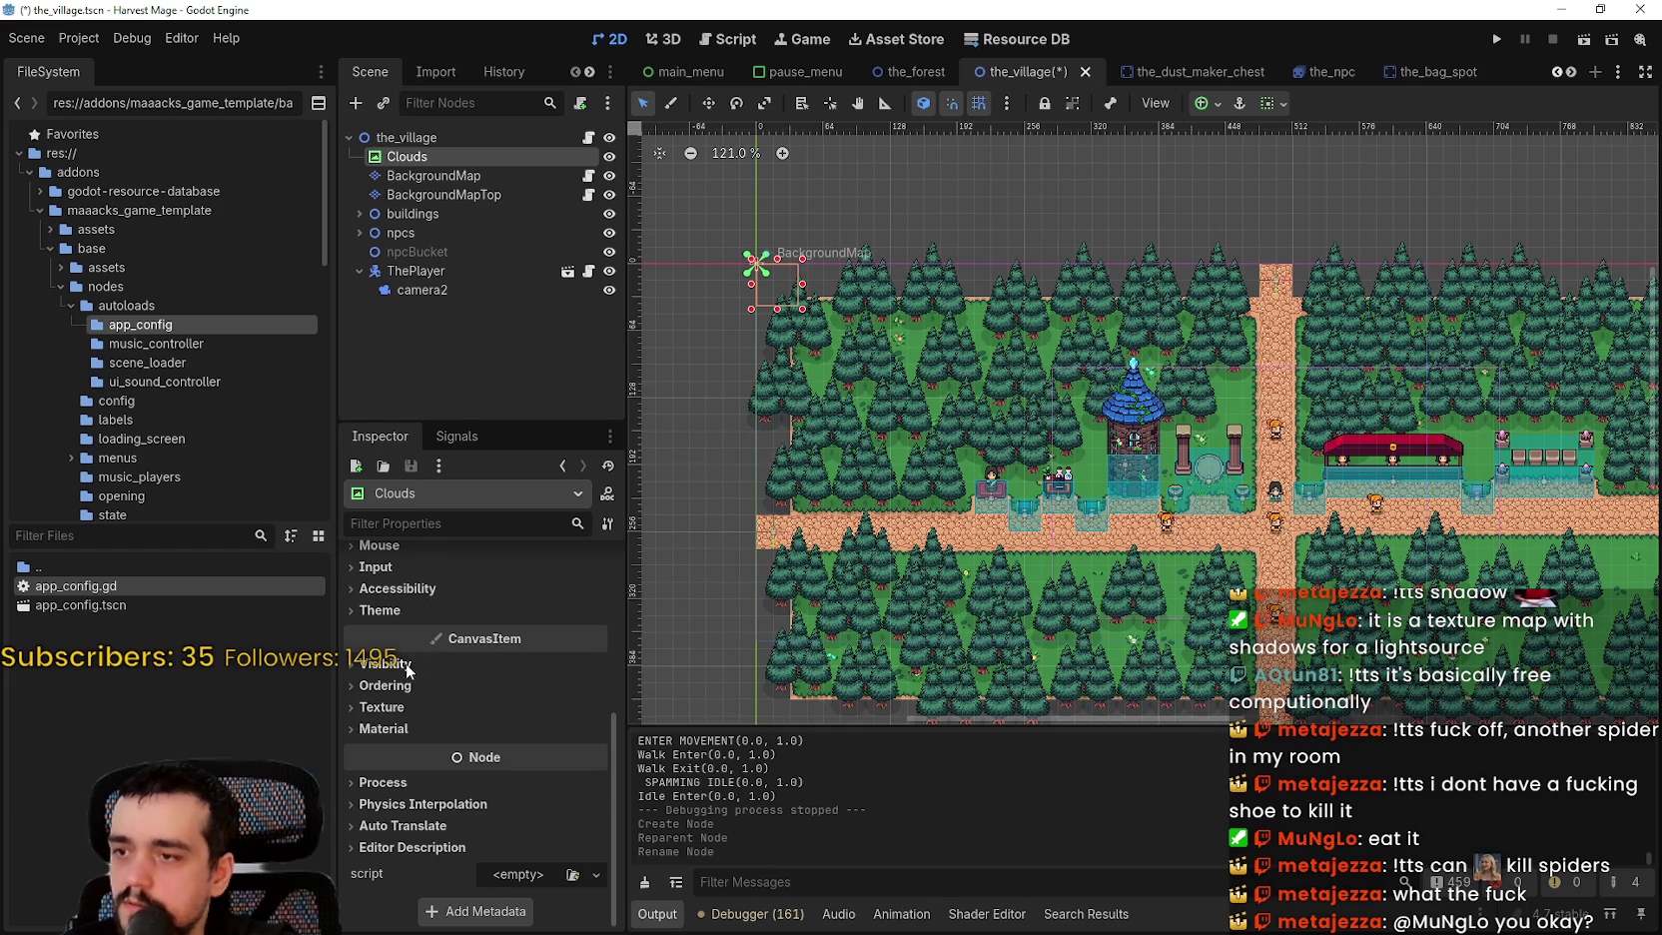
Step: Give Clouds a new ShaderMaterial whose shader is a newly created clouds.gdshader
click(405, 728)
click(536, 757)
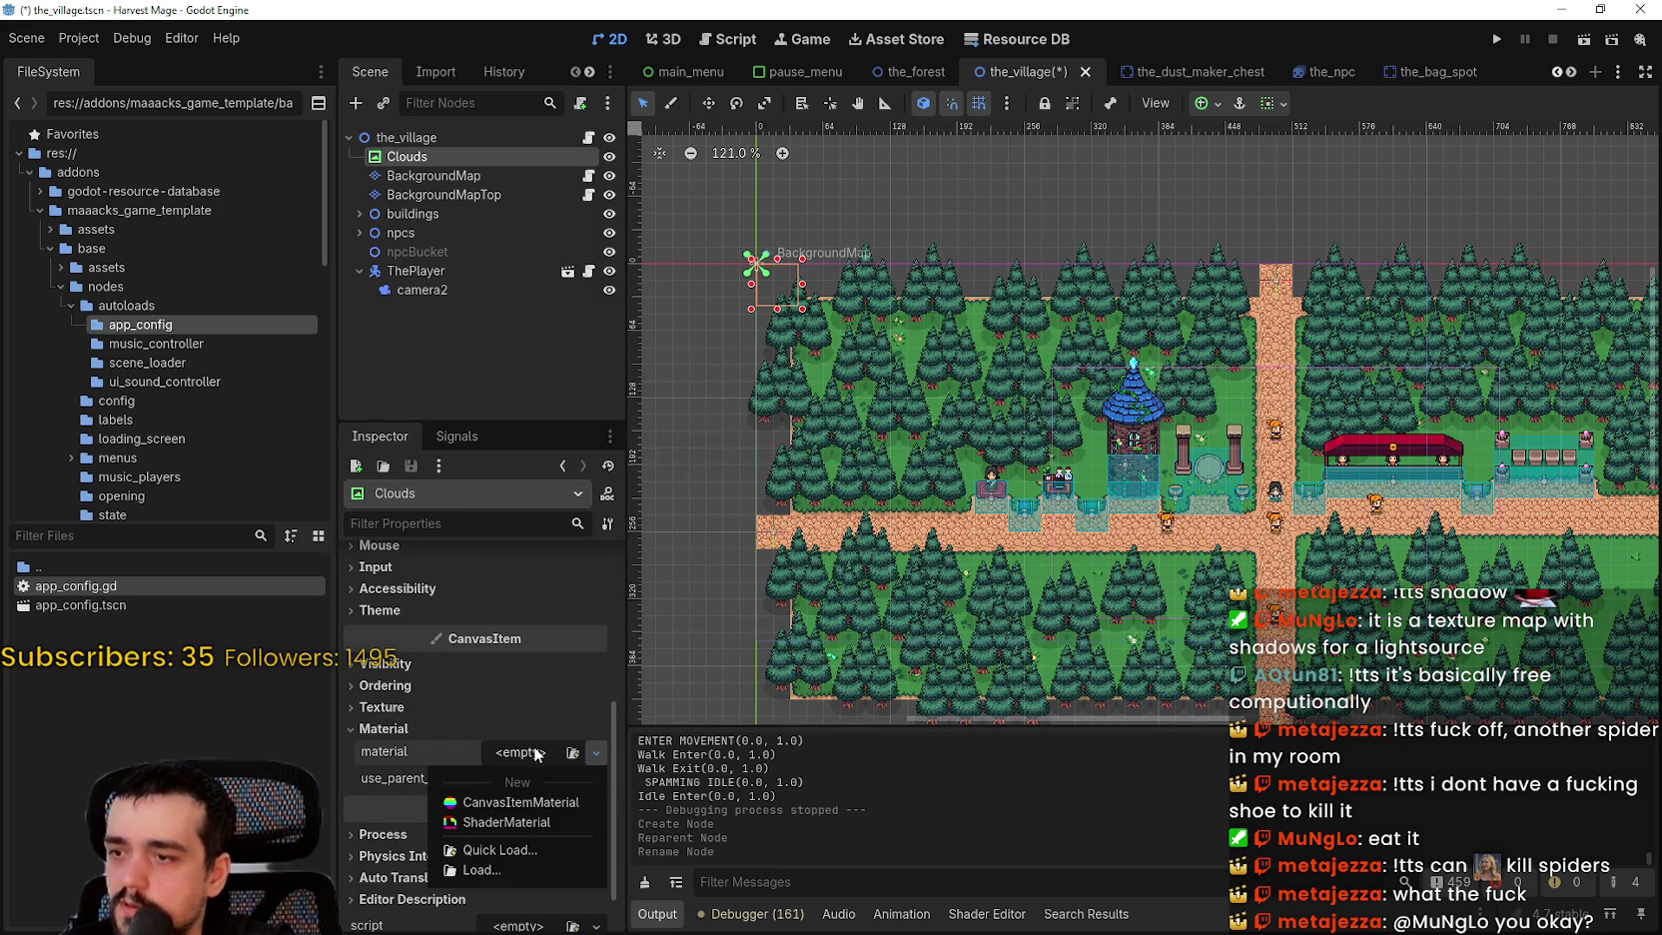
click(535, 825)
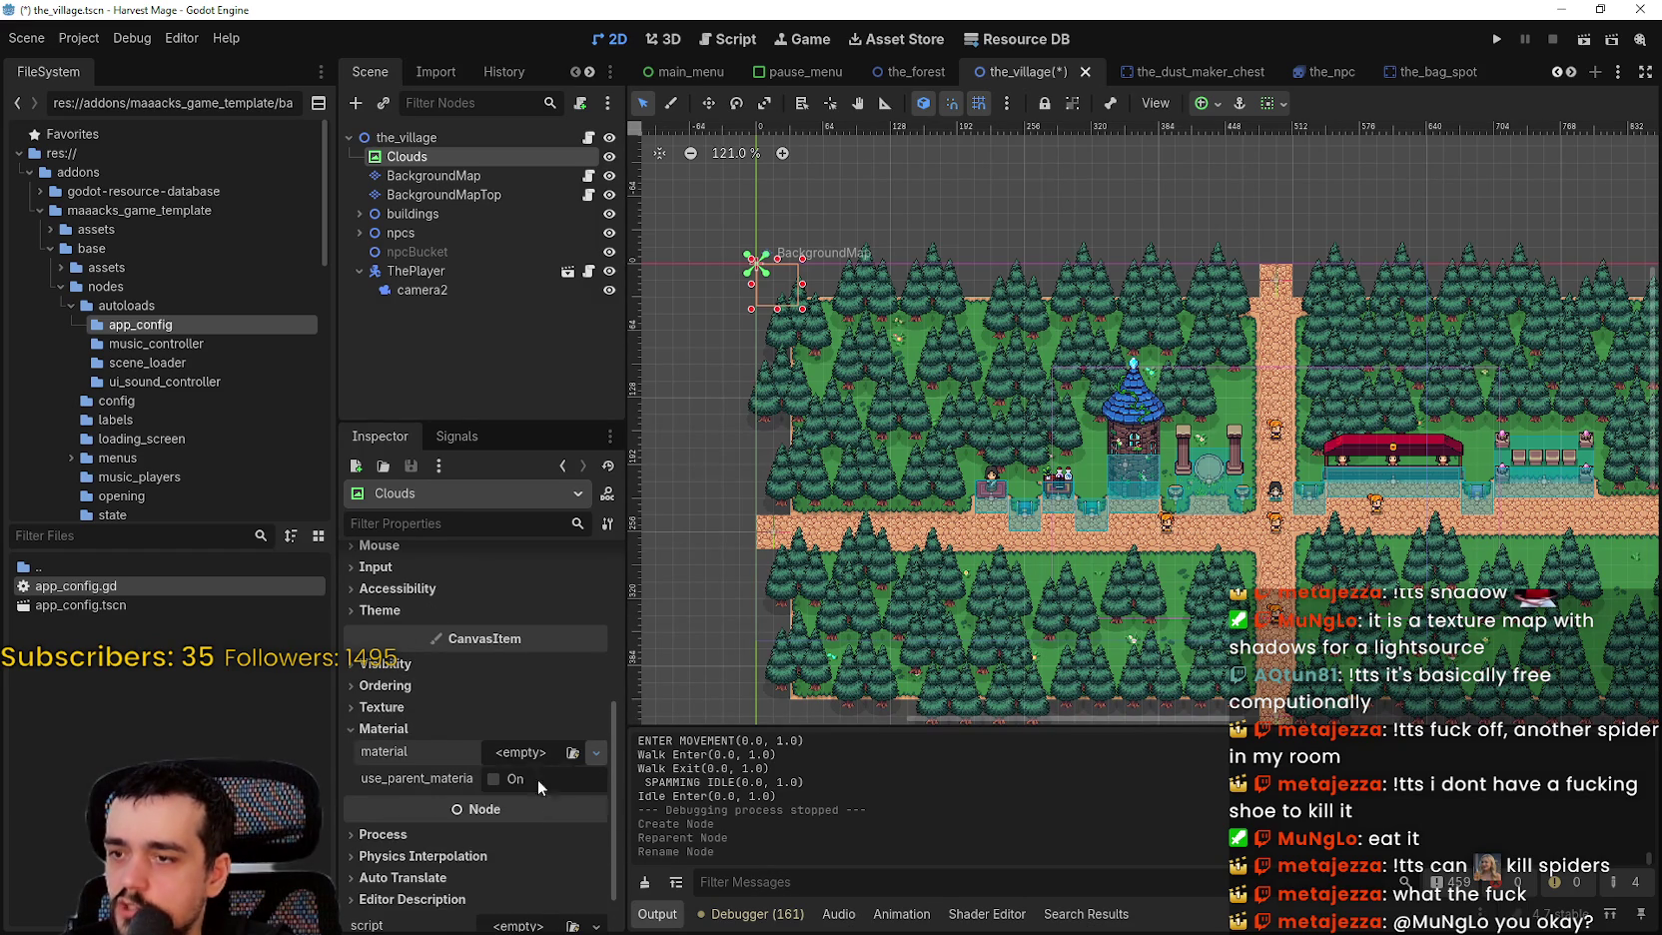
click(539, 755)
scroll(540, 766, down, 4)
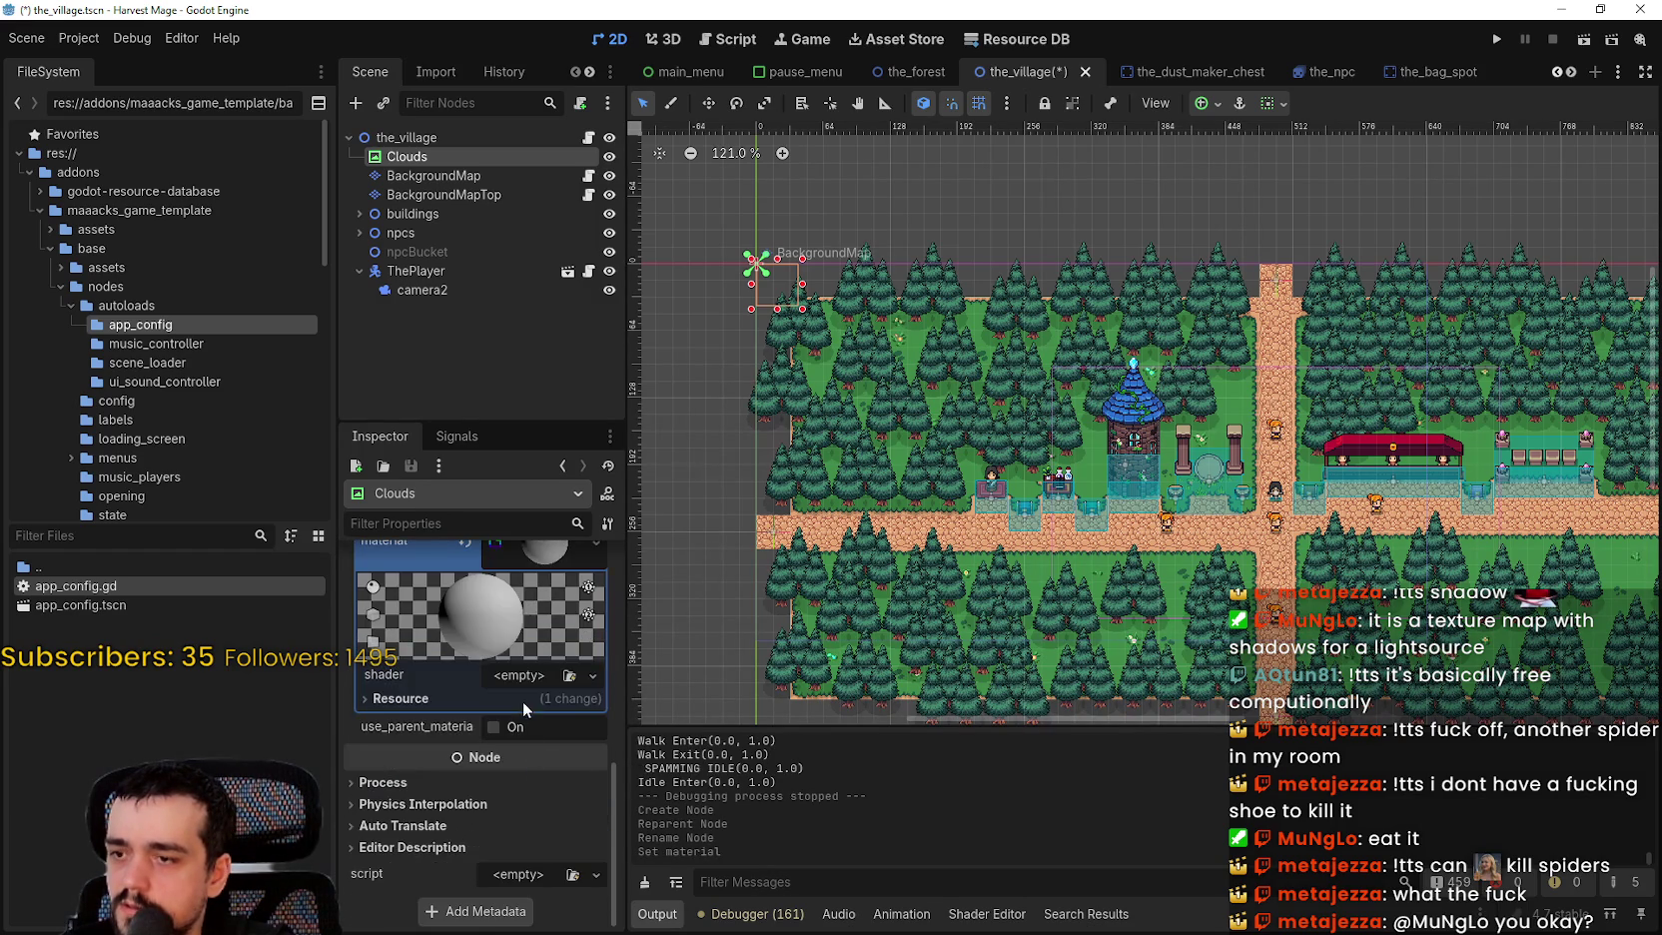
click(520, 675)
click(532, 706)
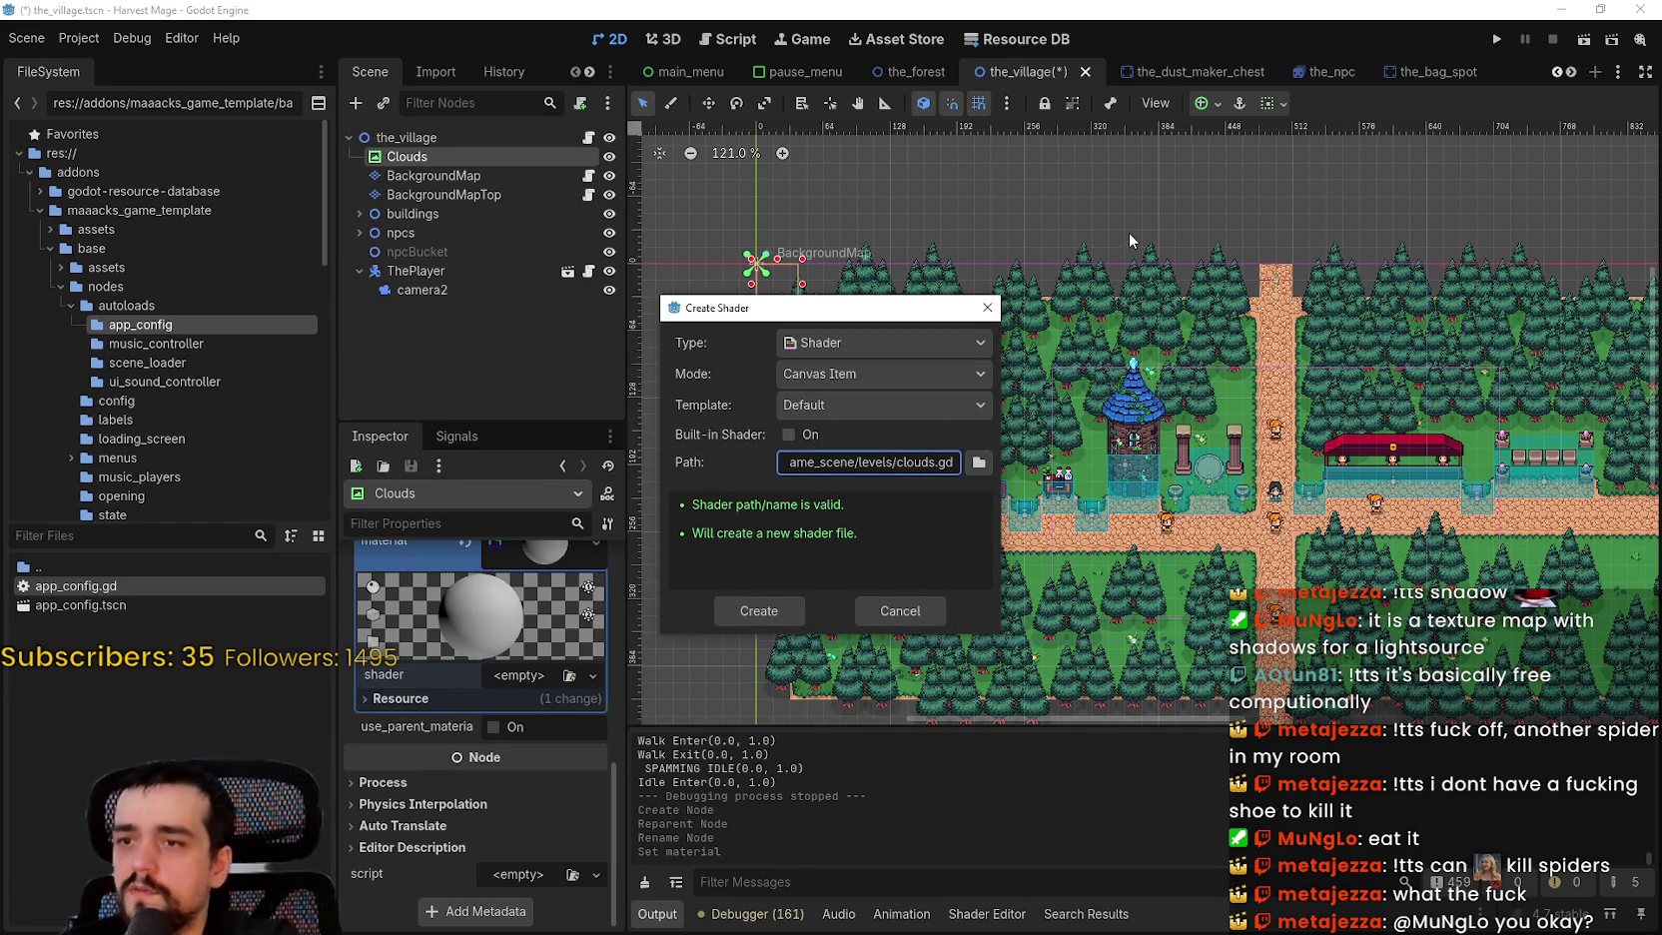
click(759, 611)
Step: Enlarge the shader editor and select the template shader code
drag(1015, 631, 1015, 157)
click(1091, 549)
key(shift+Up)
key(shift+Up)
key(shift+Up)
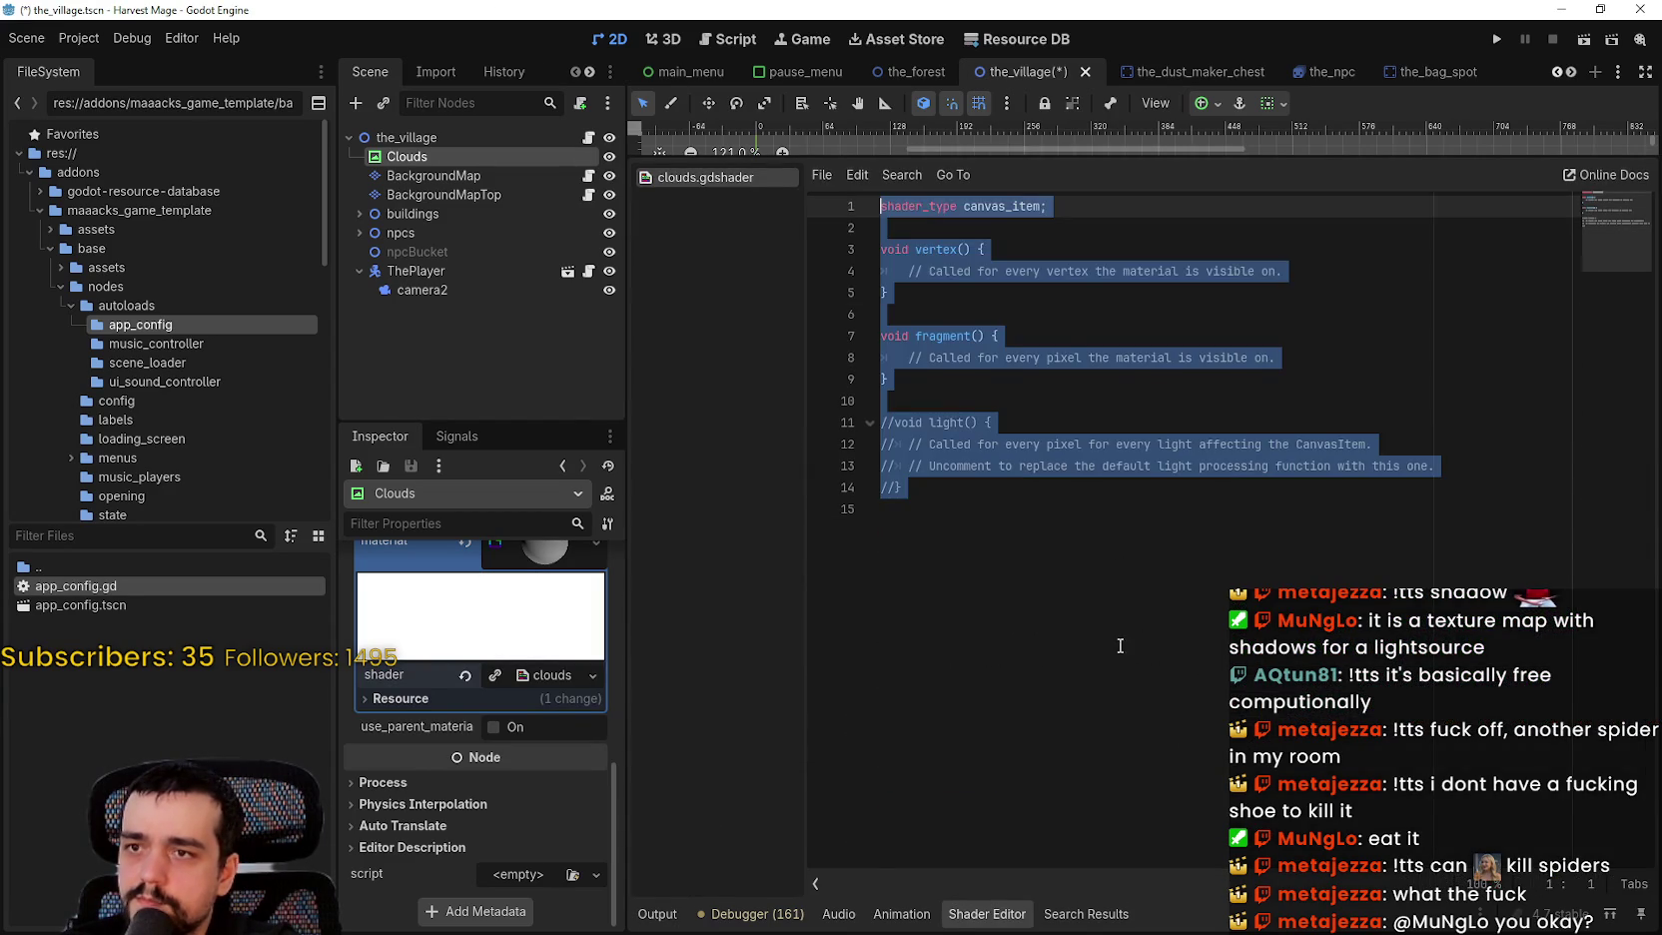
Step: Paste the copied cloud shader over the template, inspect the line 5 global uniform error, and save
key(ctrl+v)
scroll(1114, 618, up, 10)
click(1196, 879)
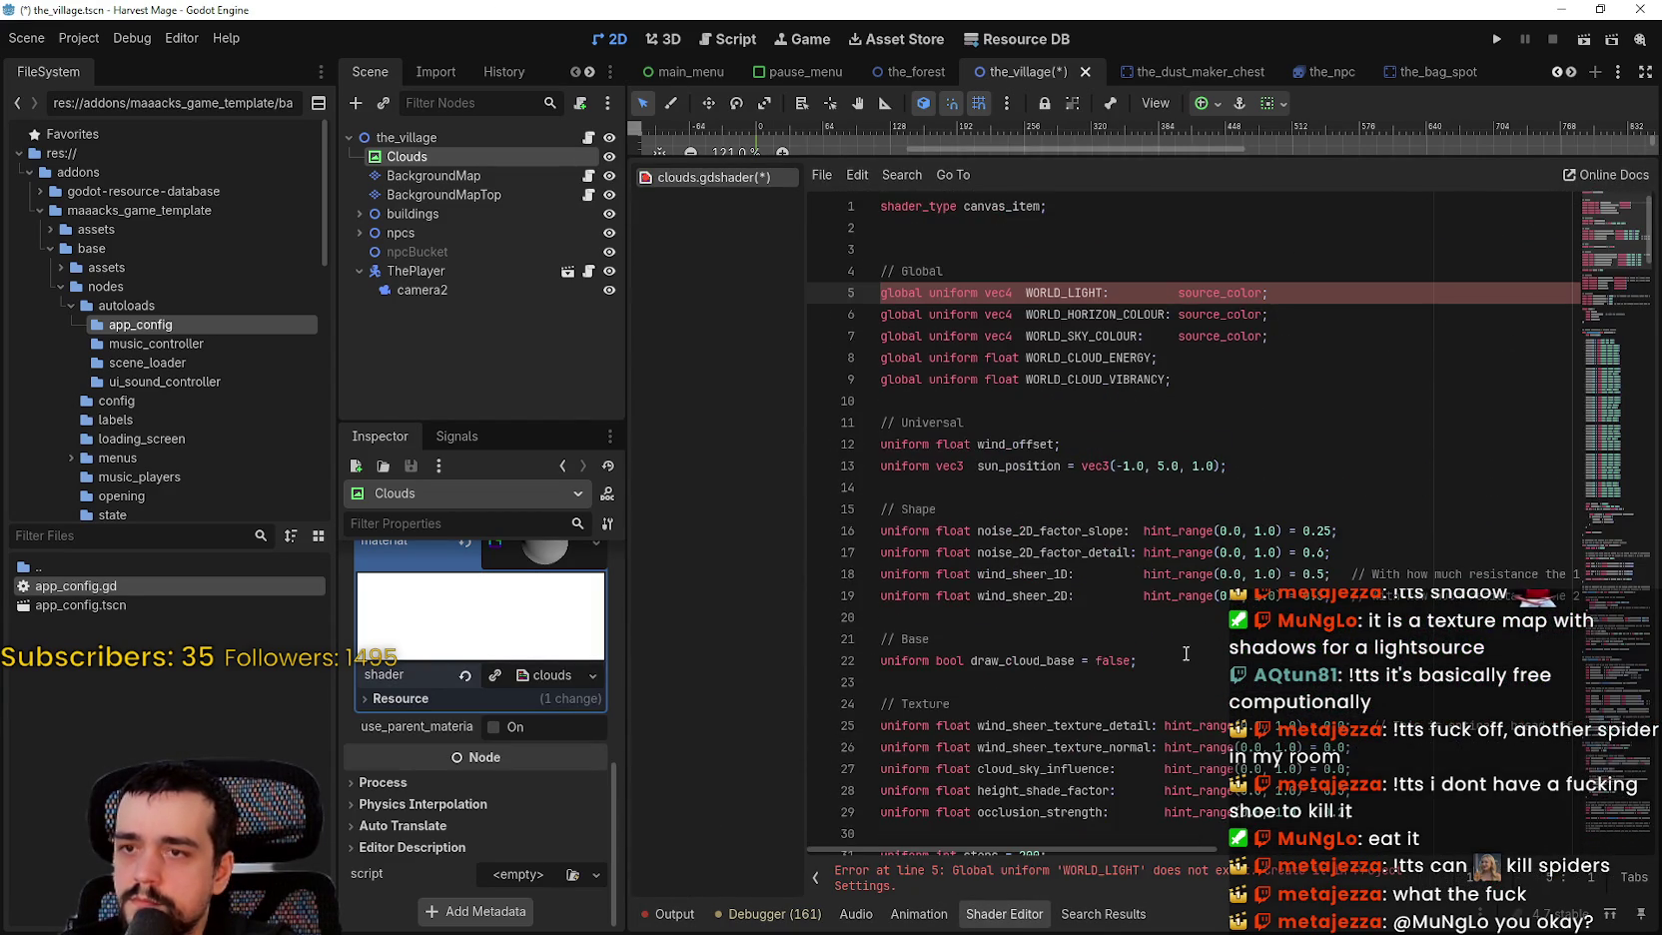
click(1187, 425)
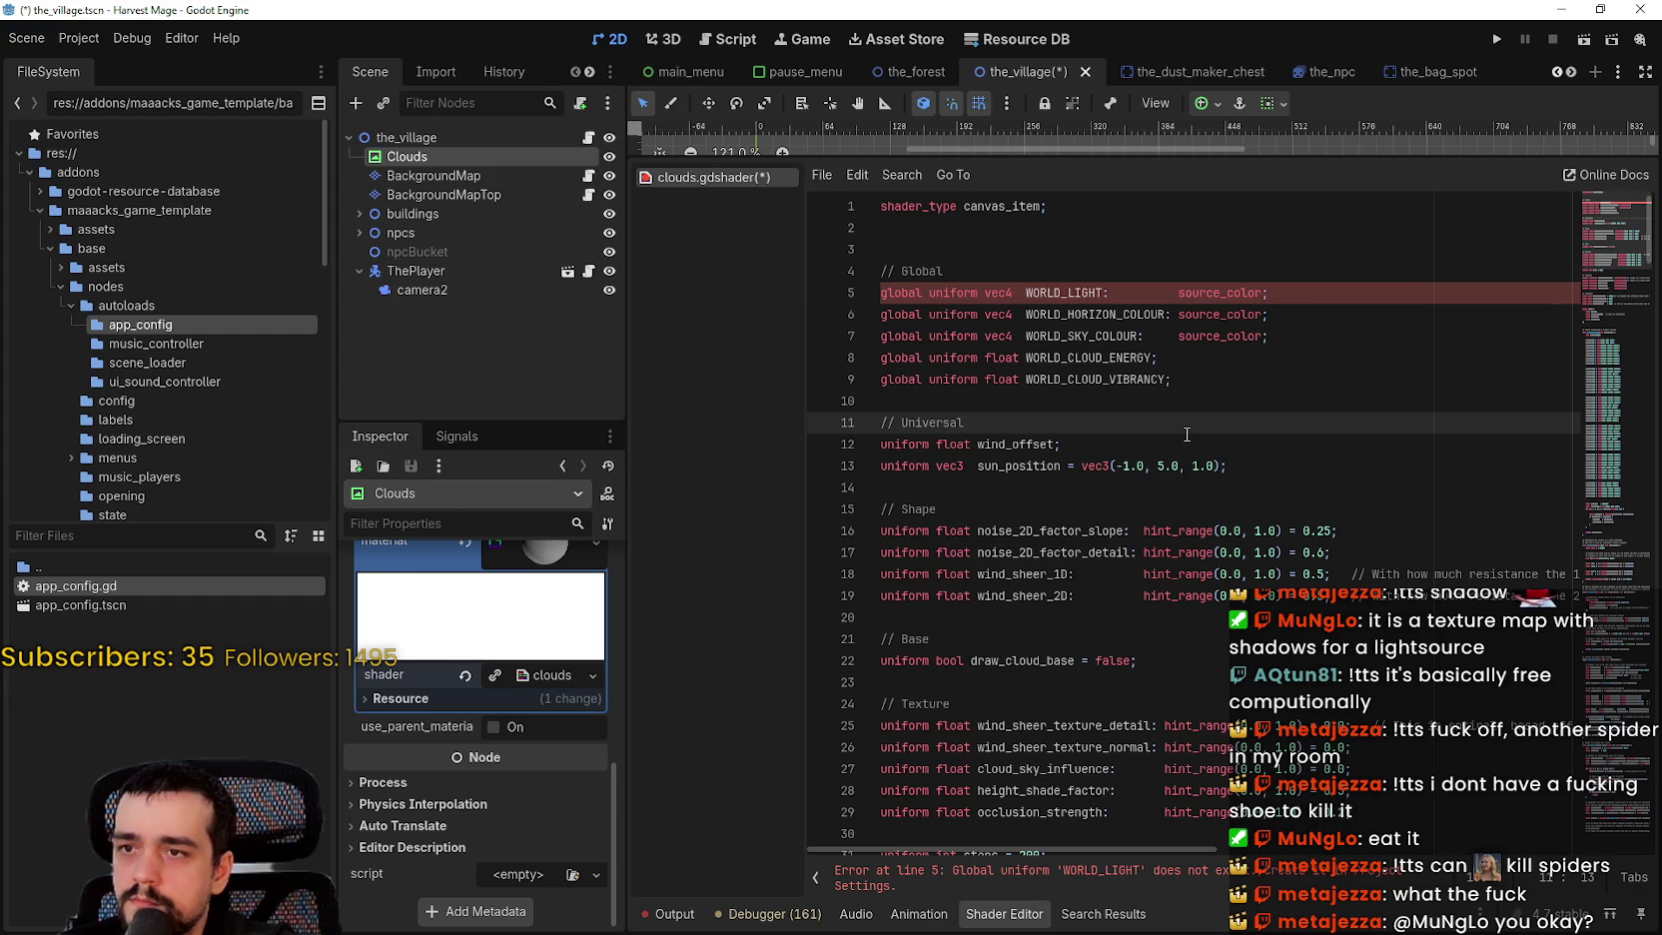
click(1180, 410)
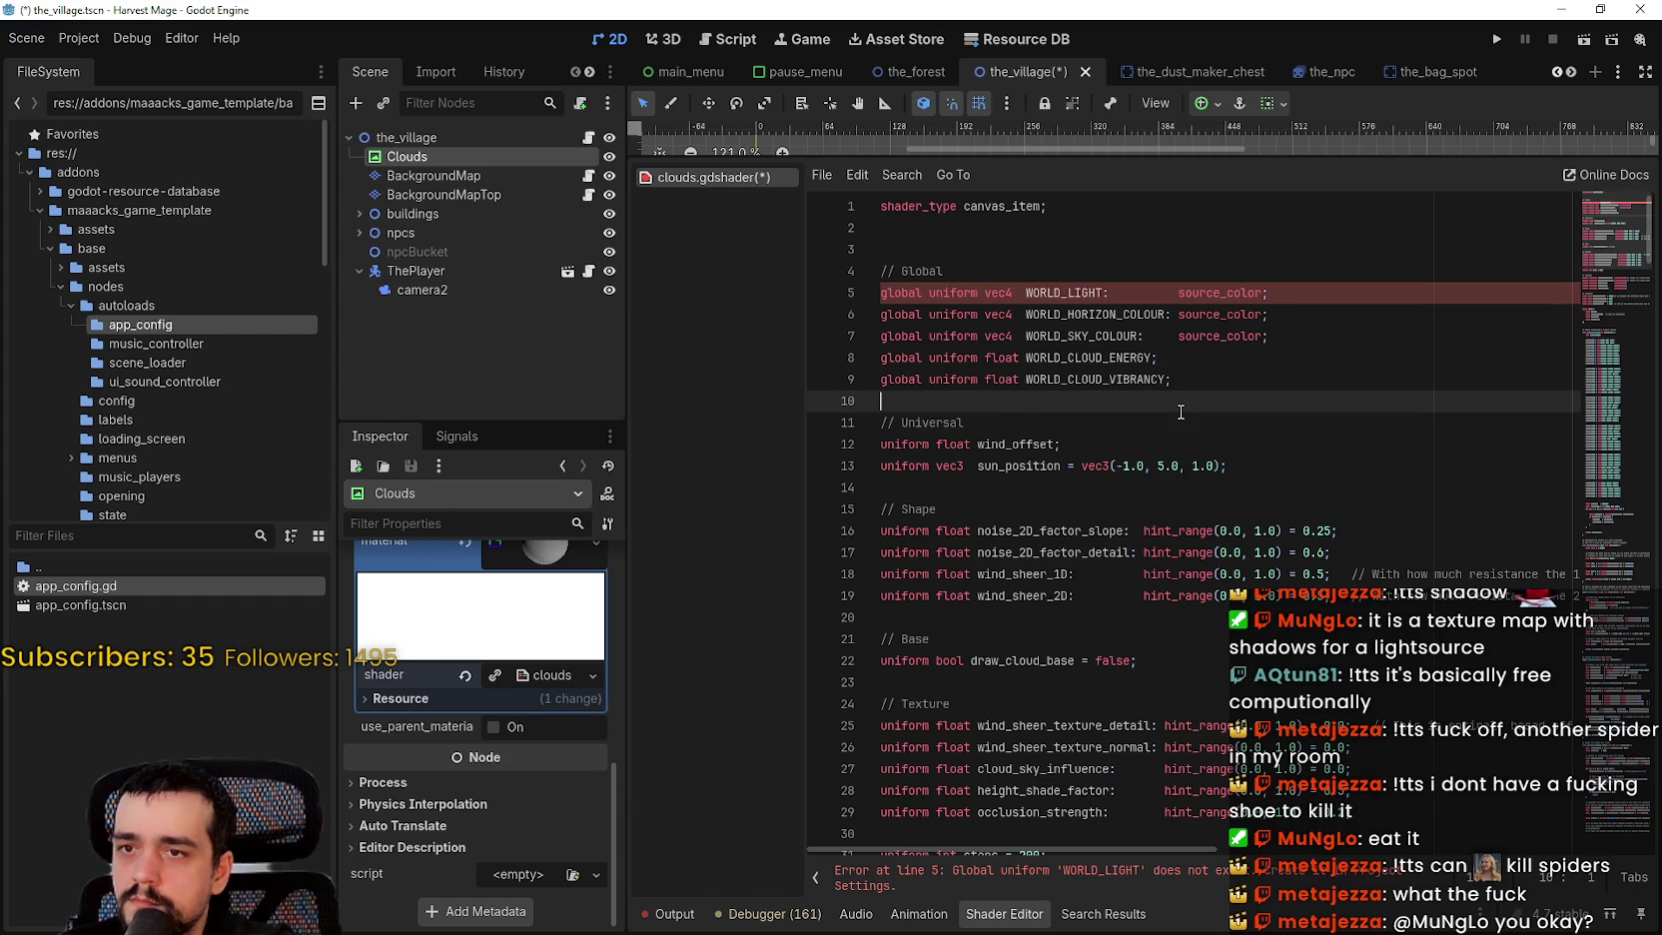
key(ctrl+s)
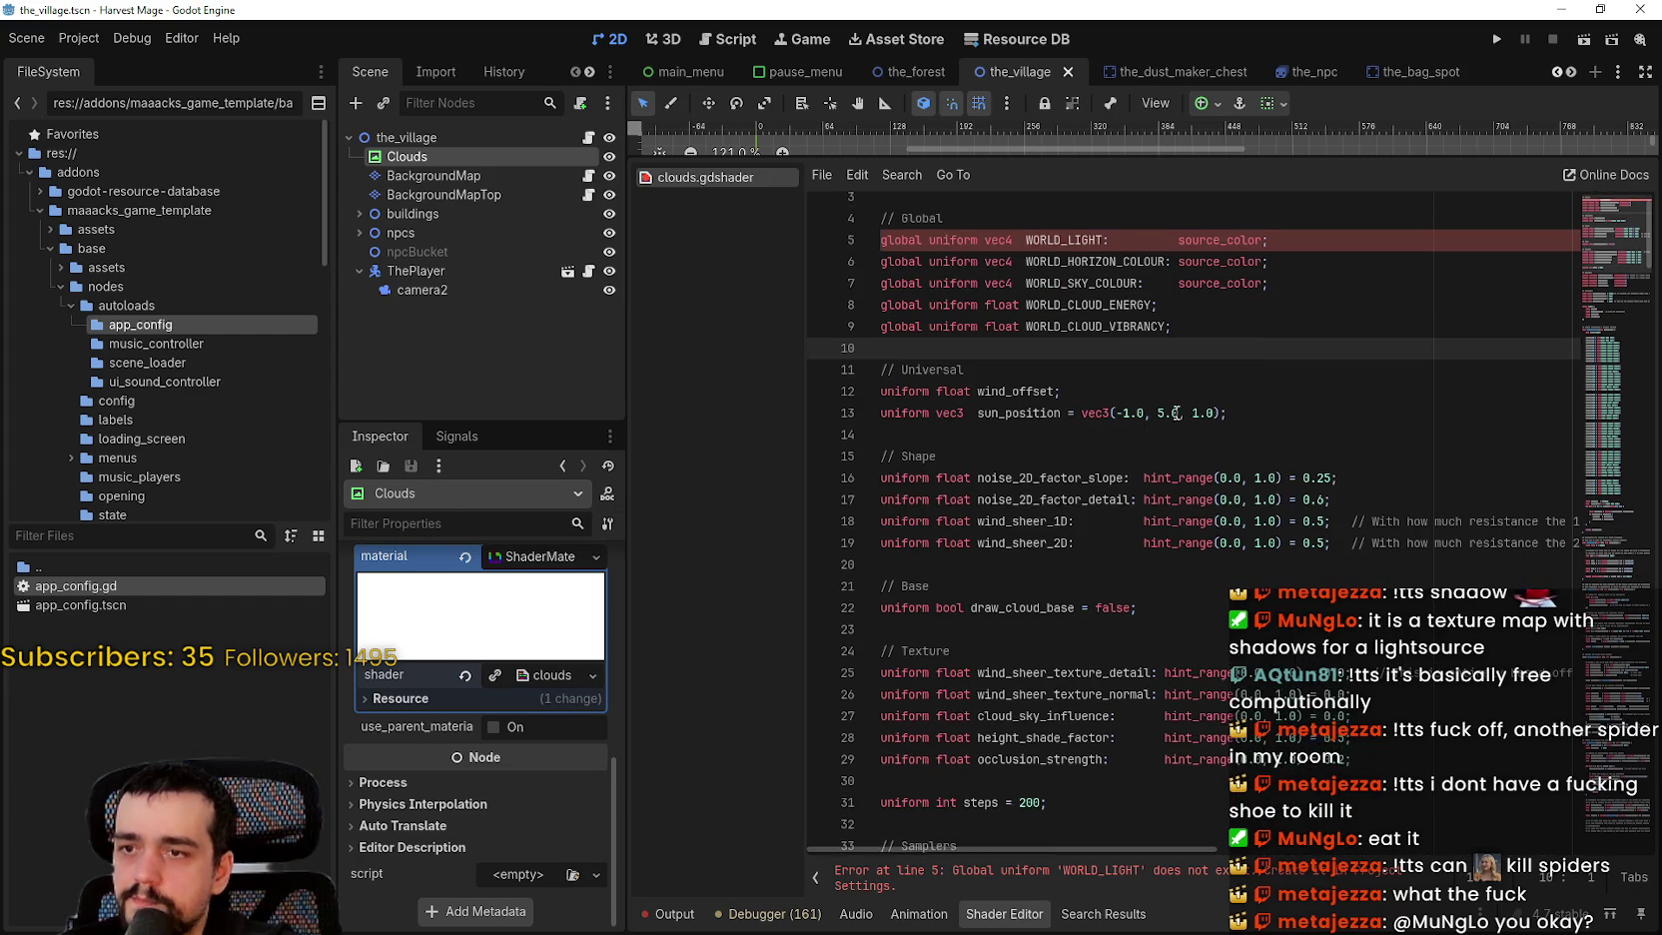
click(1168, 450)
mouse_move(1608, 228)
mouse_down()
mouse_move(1590, 799)
mouse_move(1593, 194)
mouse_up()
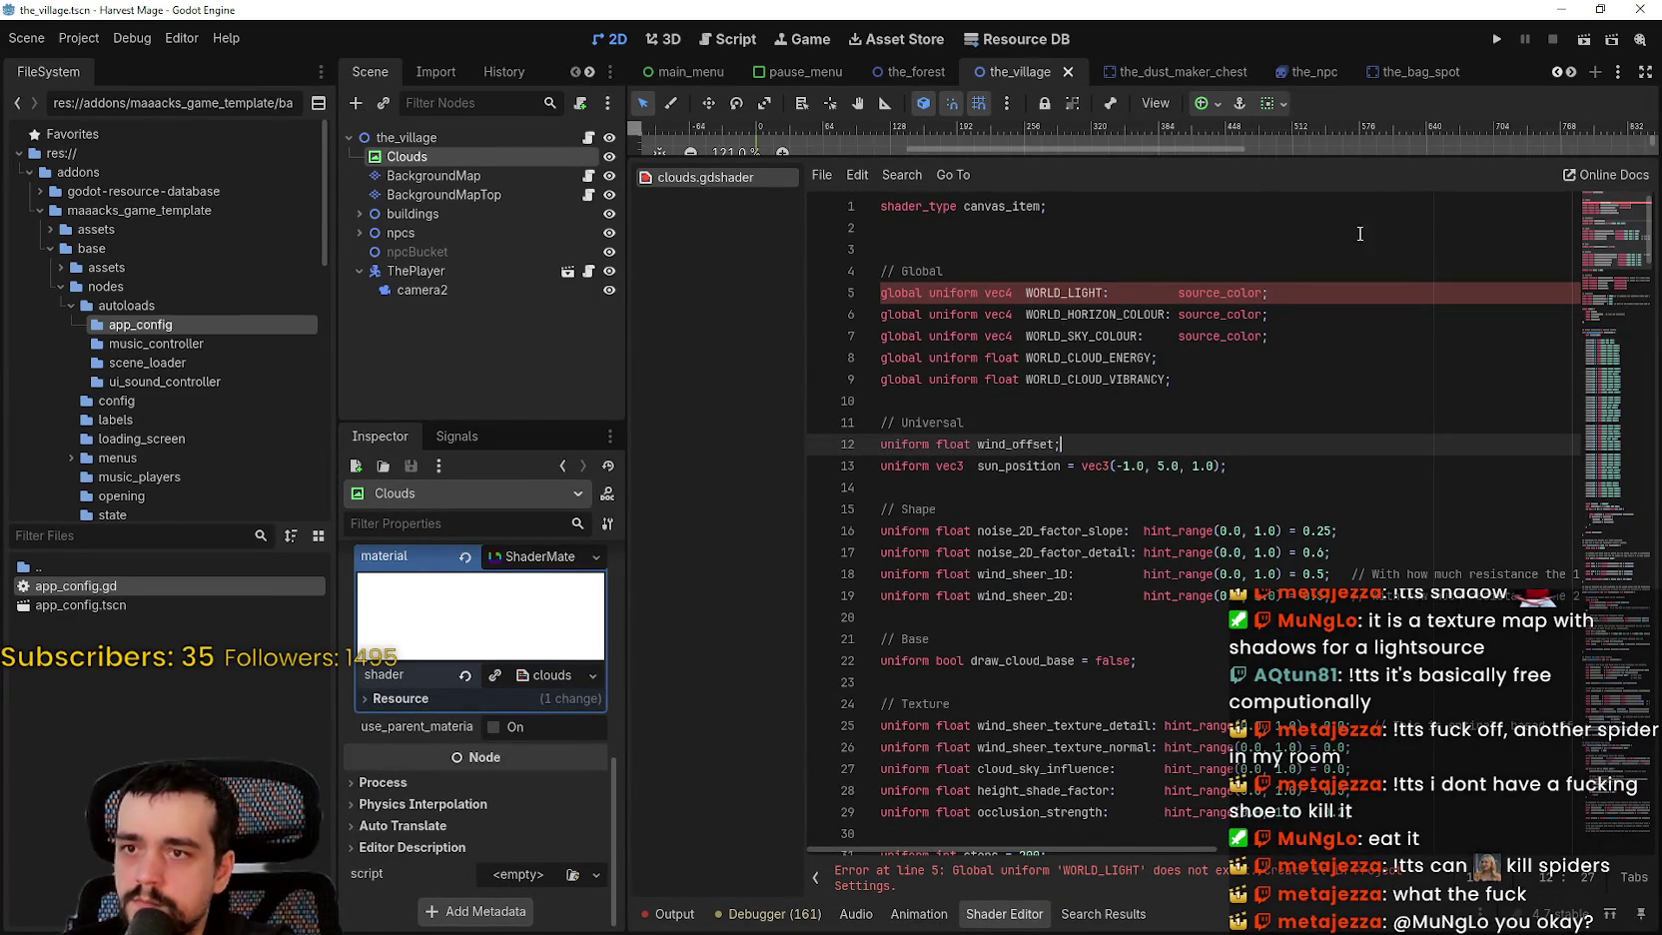
Step: Delete then restore the WORLD_LIGHT uniform line with Ctrl+Z, and save clouds.gdshader
click(887, 292)
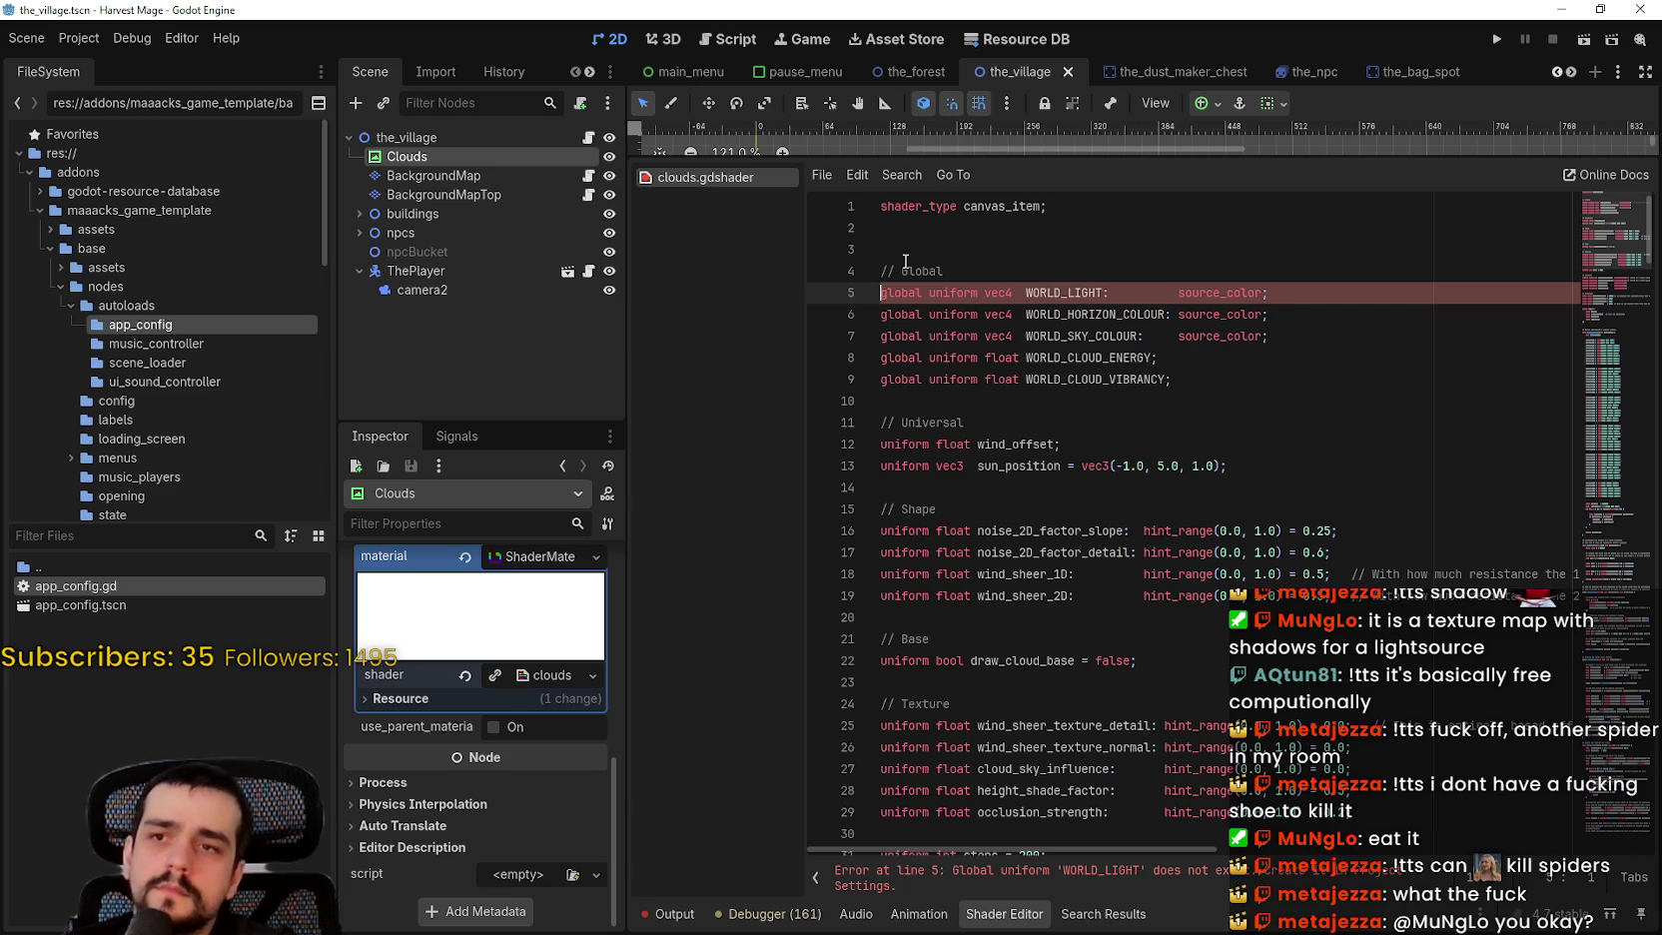
key(BackSpace)
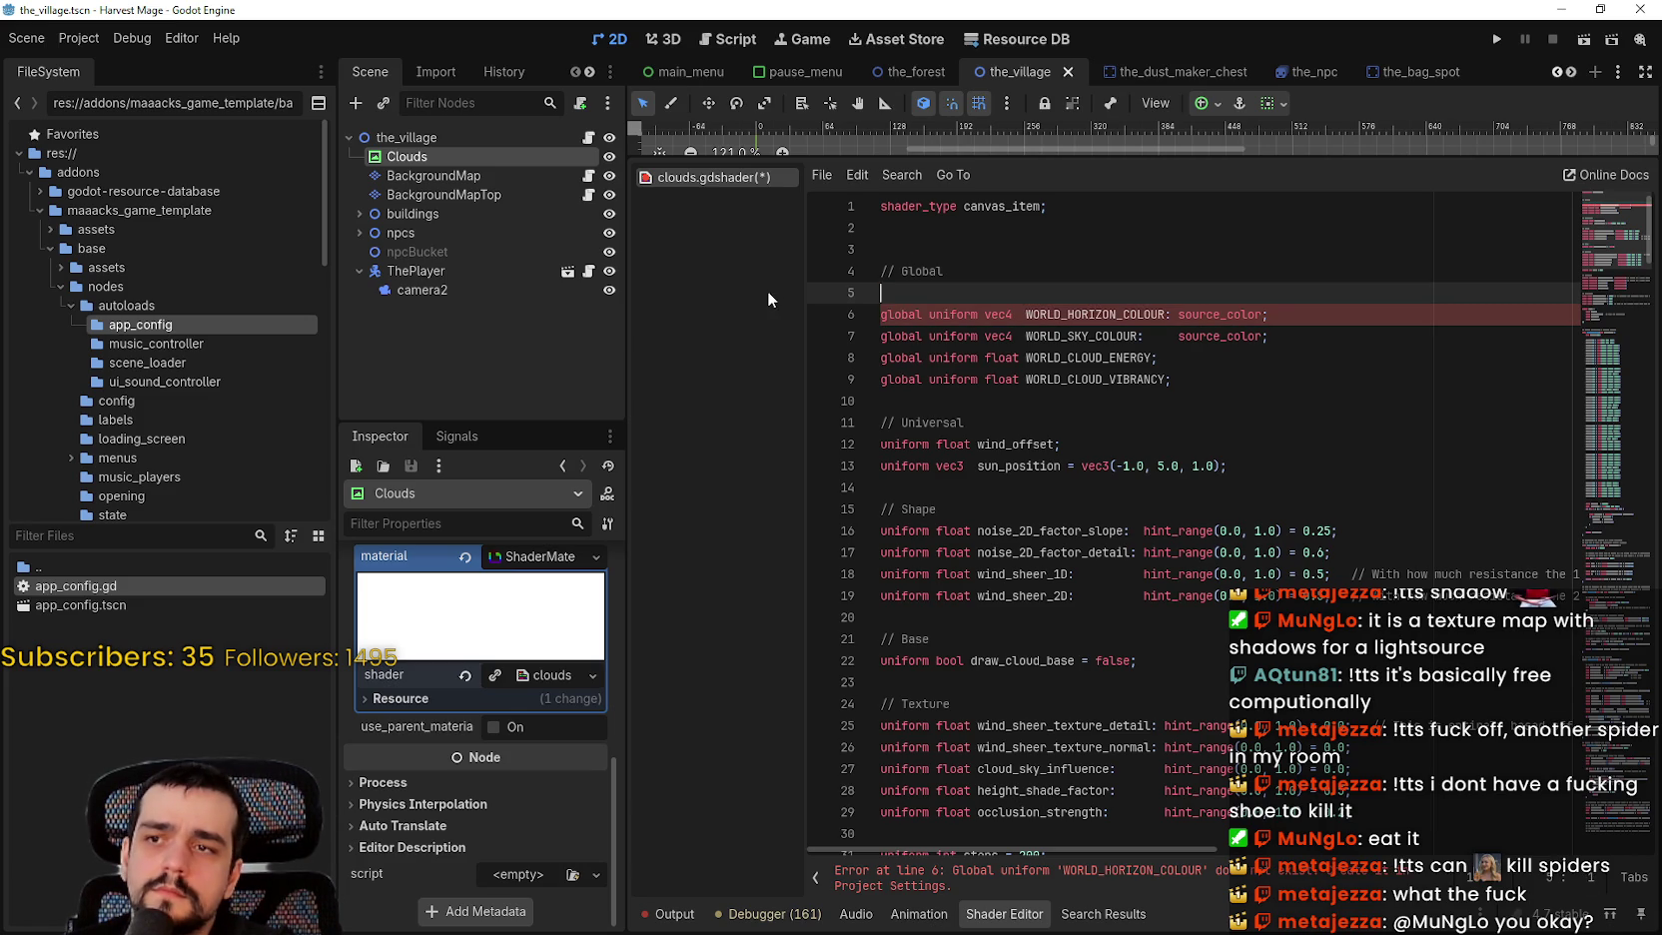
key(ctrl+z)
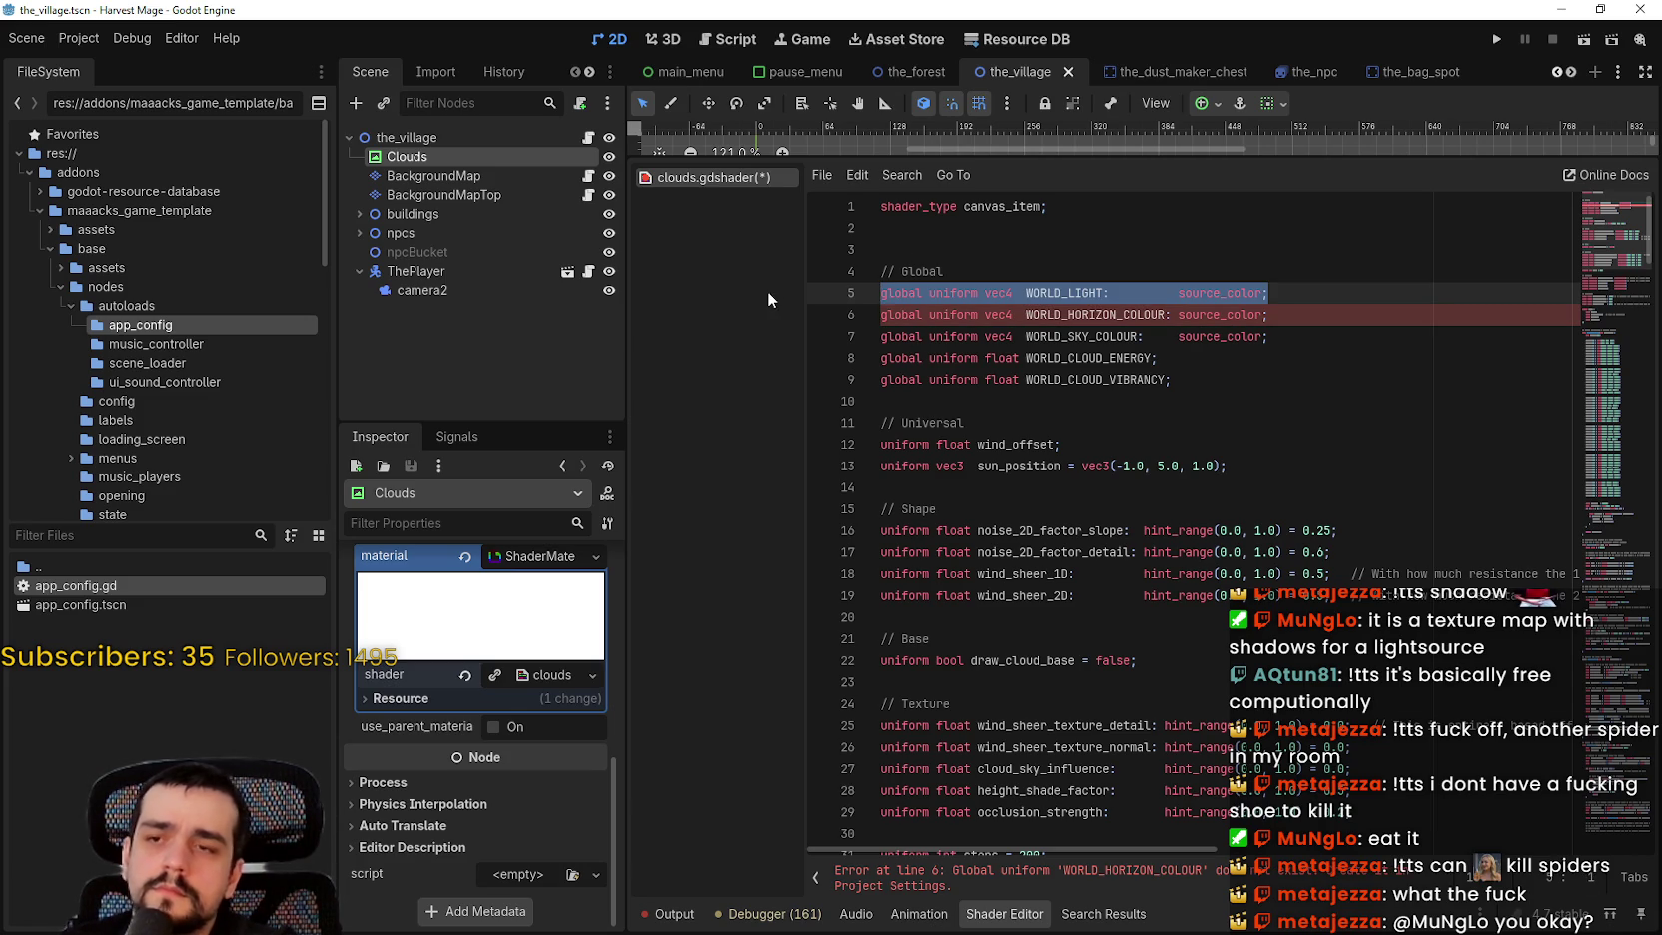
drag(883, 401, 1158, 358)
drag(1037, 282, 1034, 275)
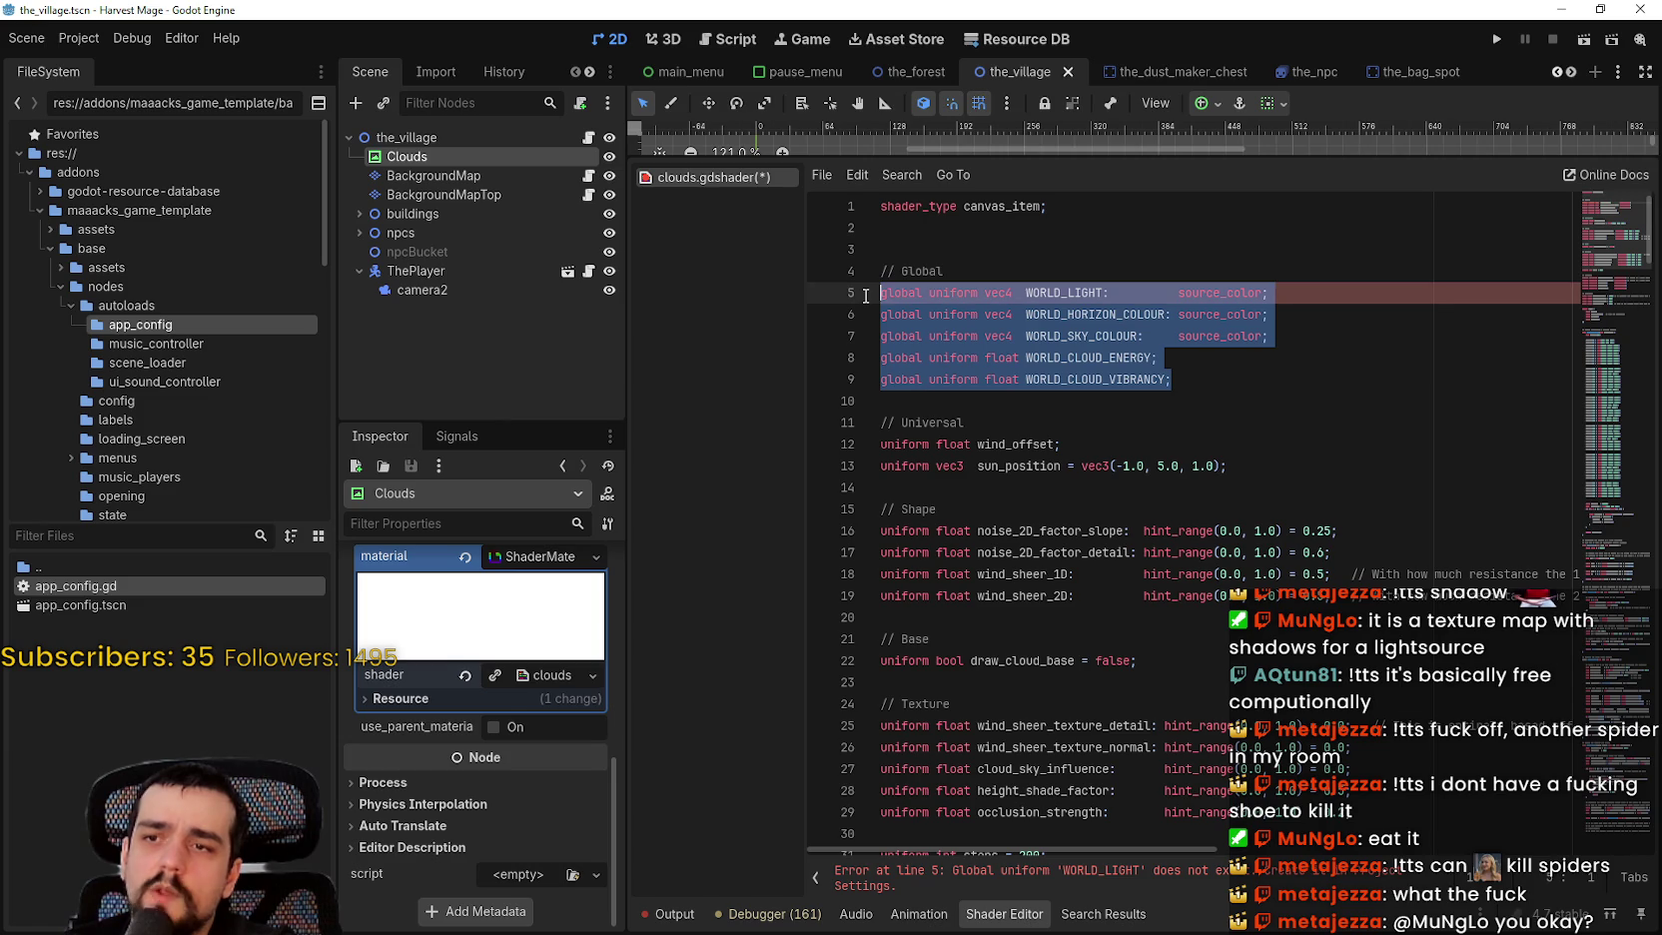
click(1268, 336)
click(1042, 248)
key(ctrl+s)
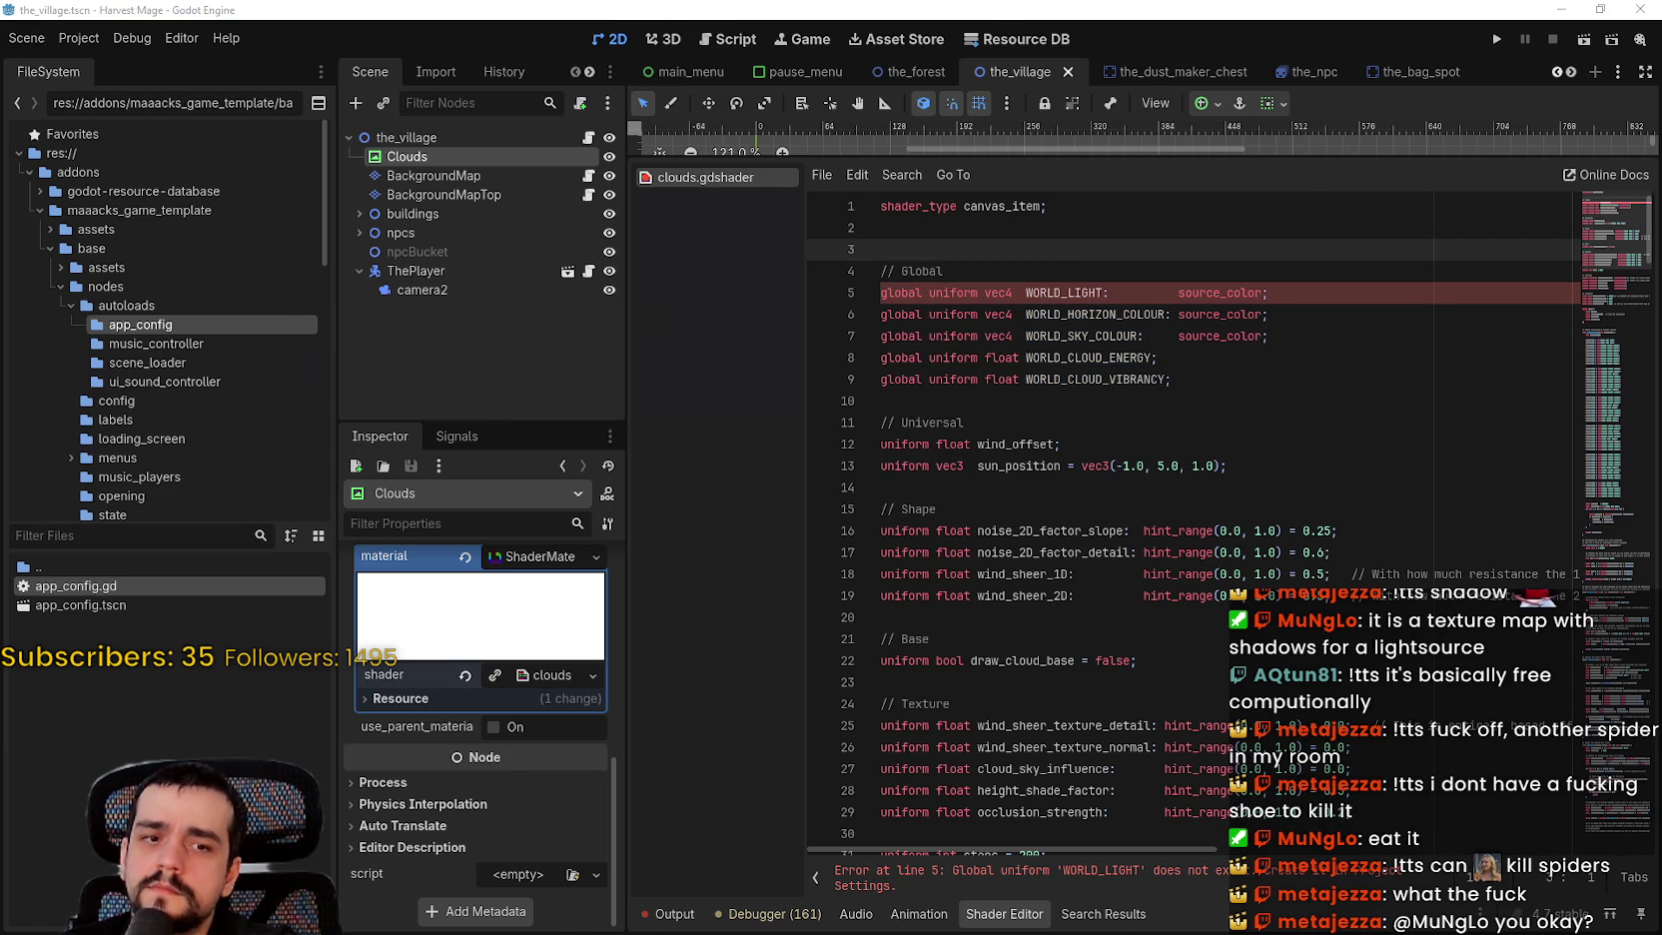
scroll(693, 483, up, 5)
Step: Highlight the note that global variables may be dropped for regular uniforms, then return to Godot
scroll(699, 479, up, 5)
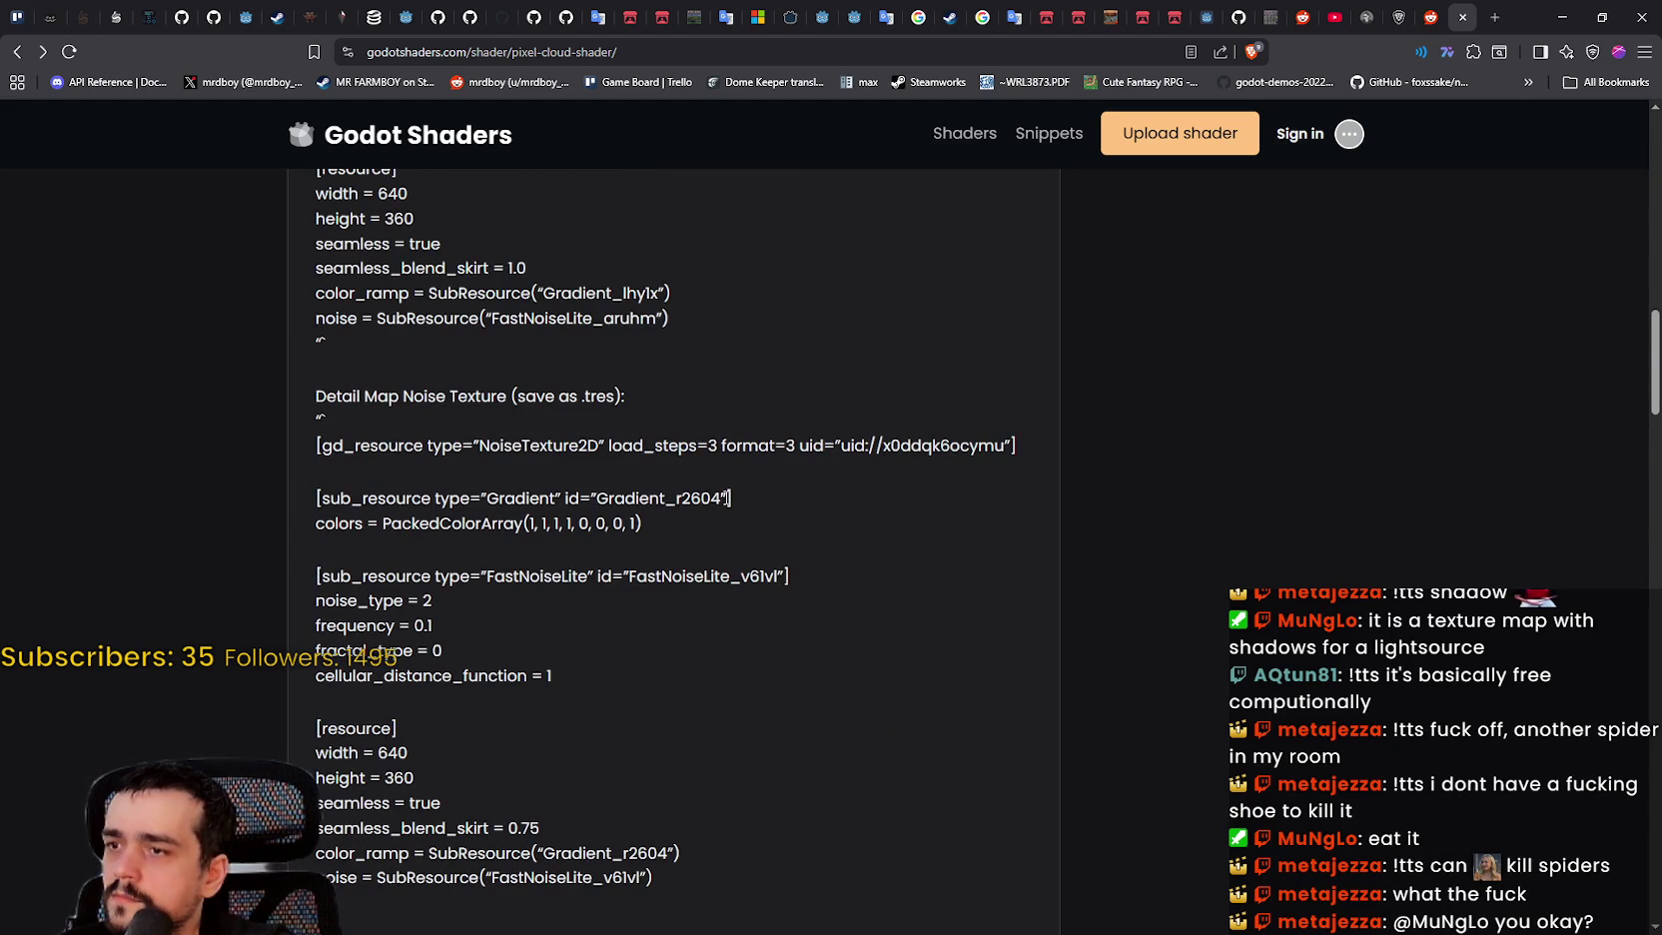
scroll(728, 496, up, 9)
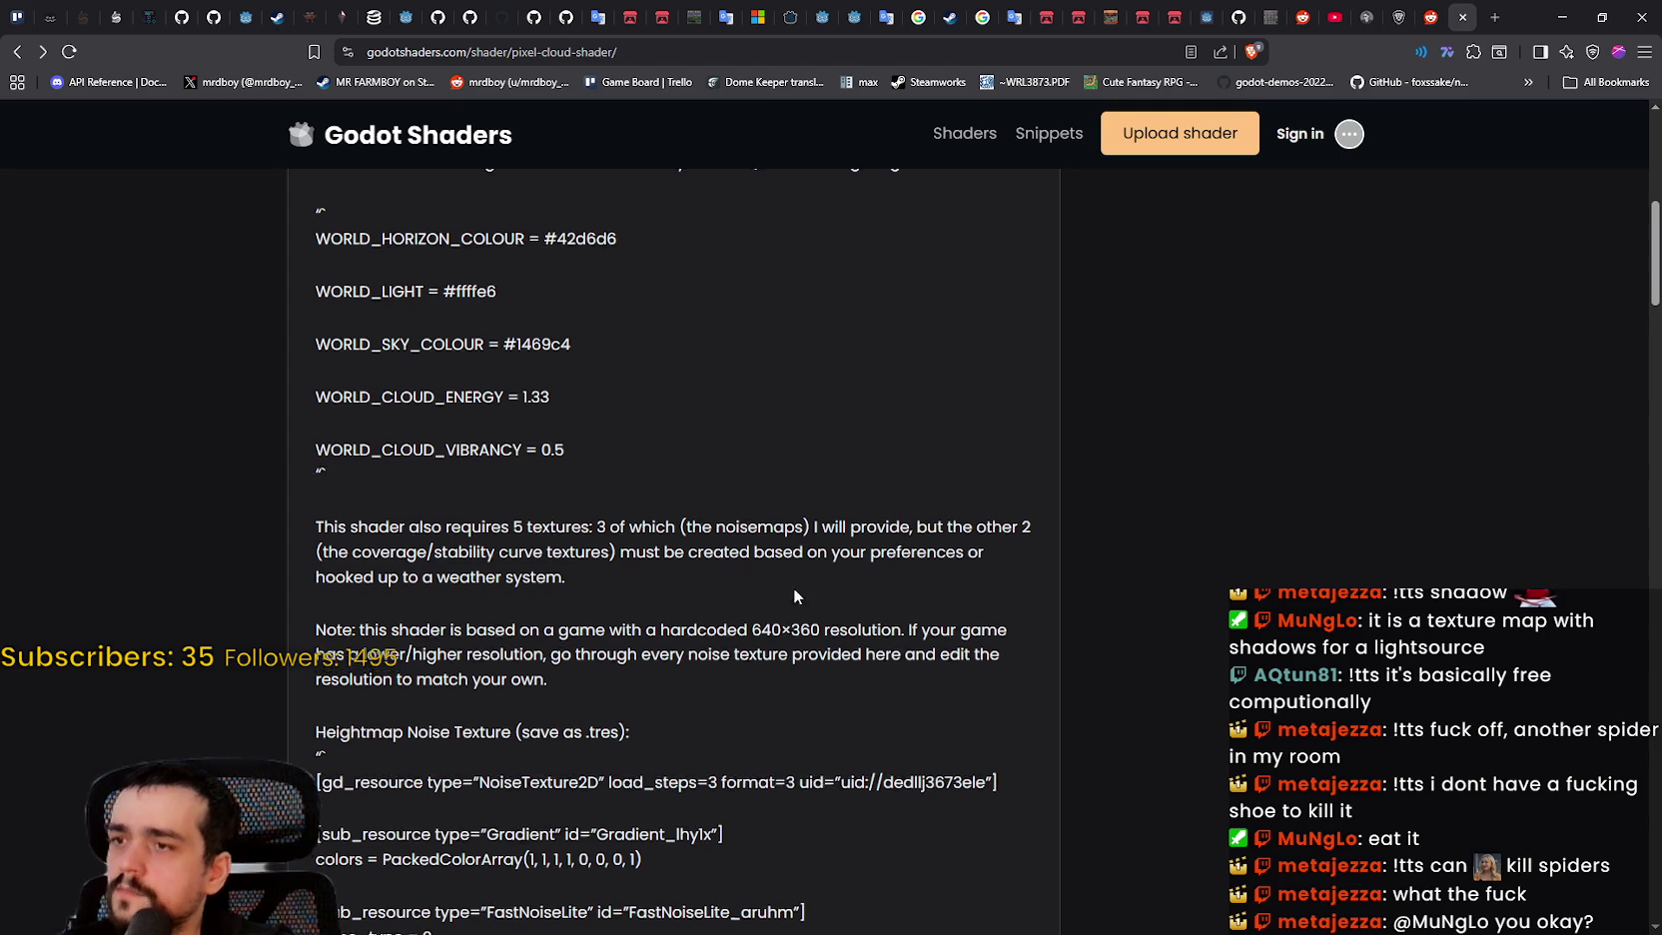
scroll(793, 588, up, 3)
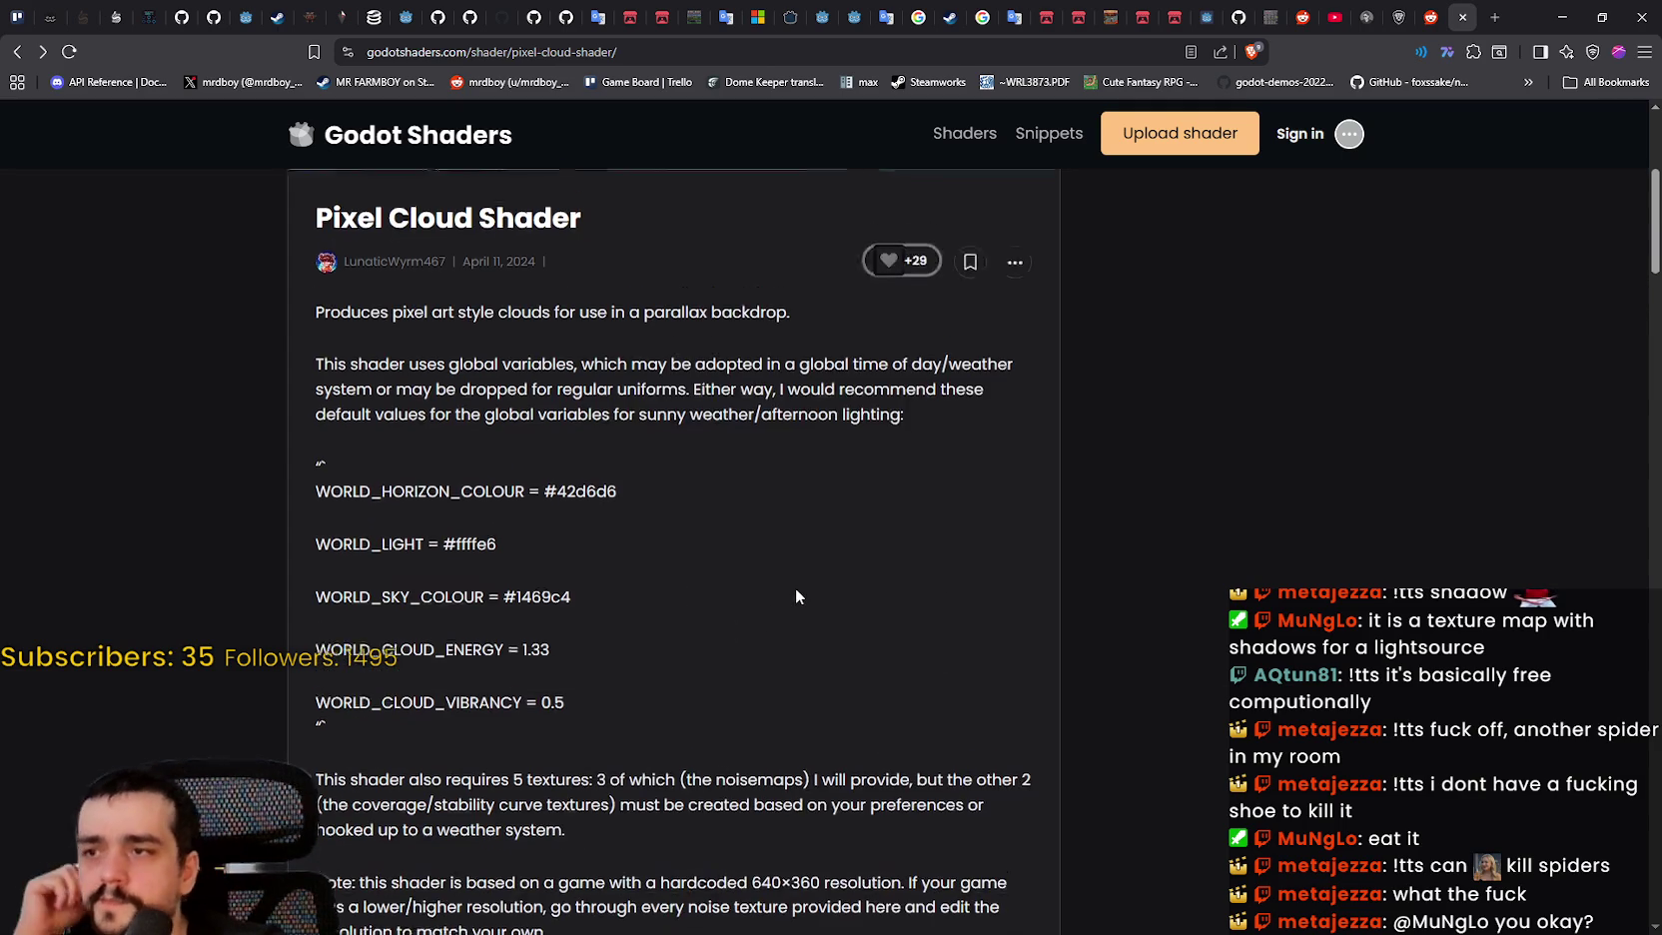
double_click(548, 371)
mouse_move(523, 368)
mouse_down()
mouse_move(479, 367)
mouse_move(889, 394)
mouse_move(867, 369)
mouse_move(977, 361)
mouse_up()
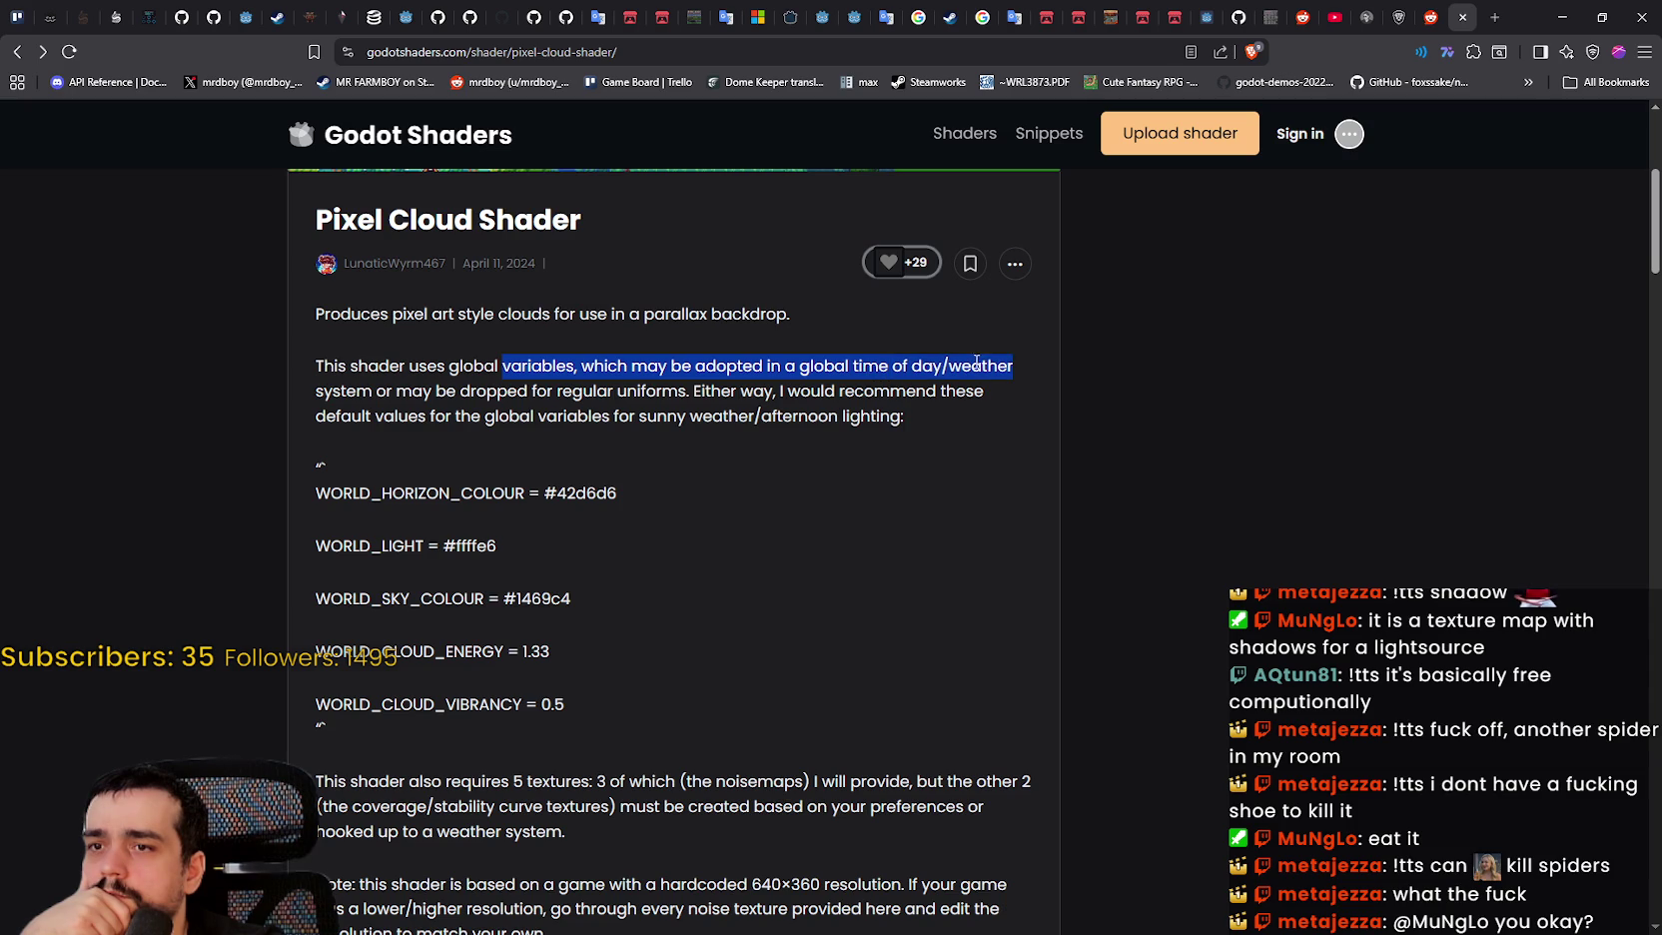
double_click(425, 389)
drag(425, 389, 650, 382)
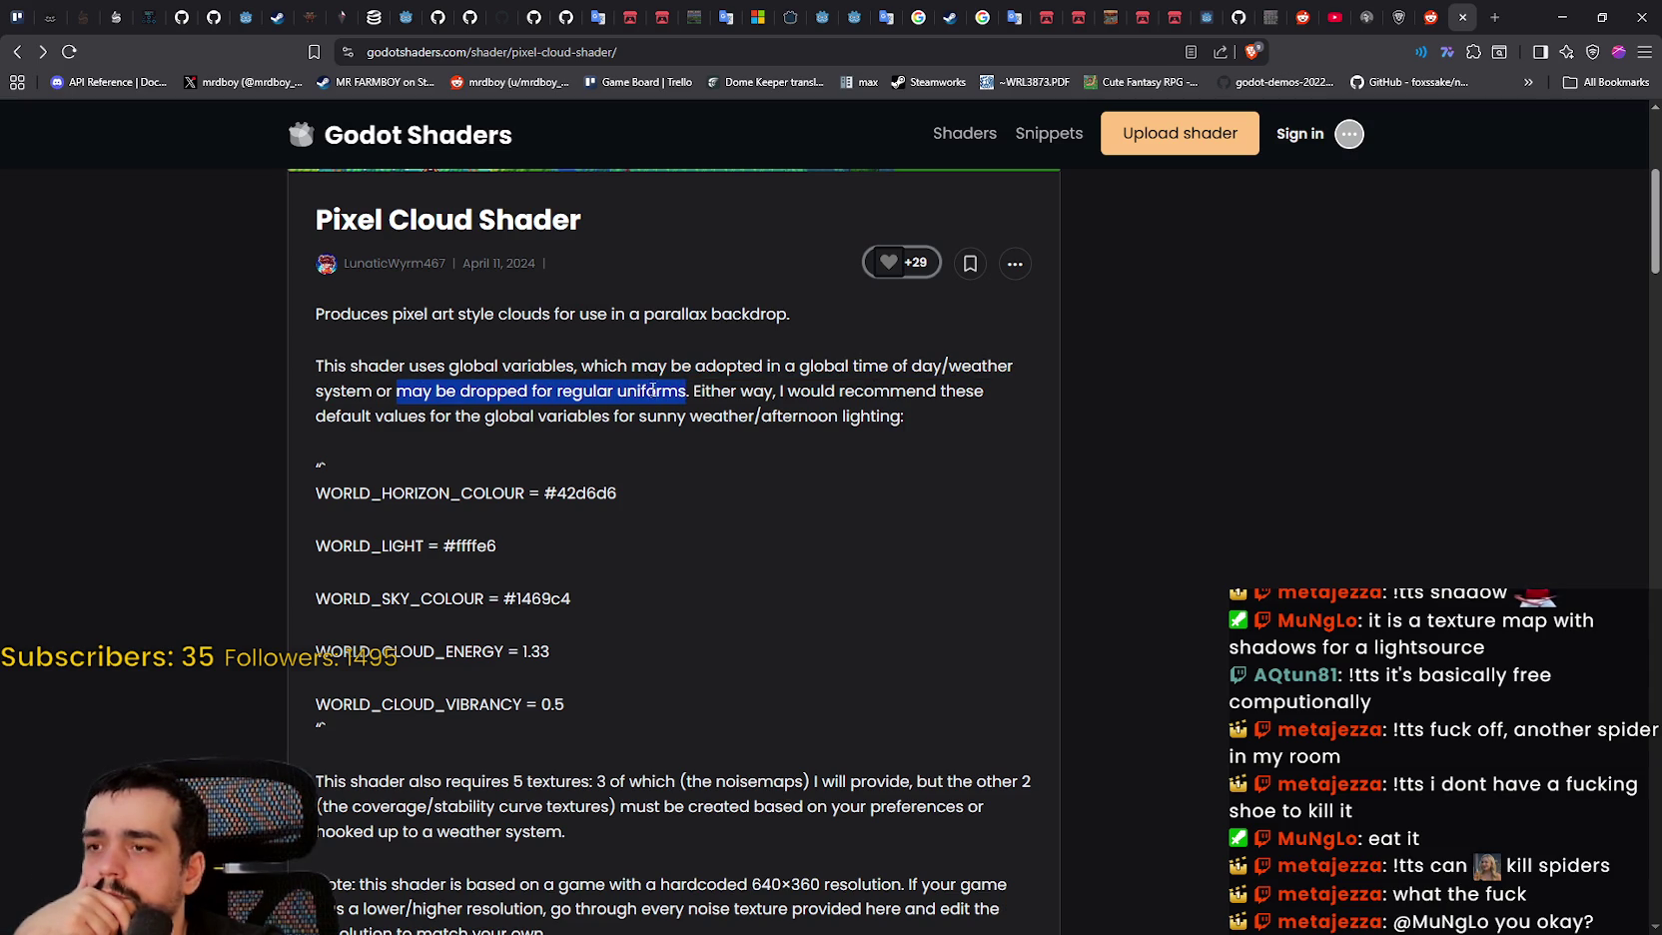
scroll(769, 612, down, 1)
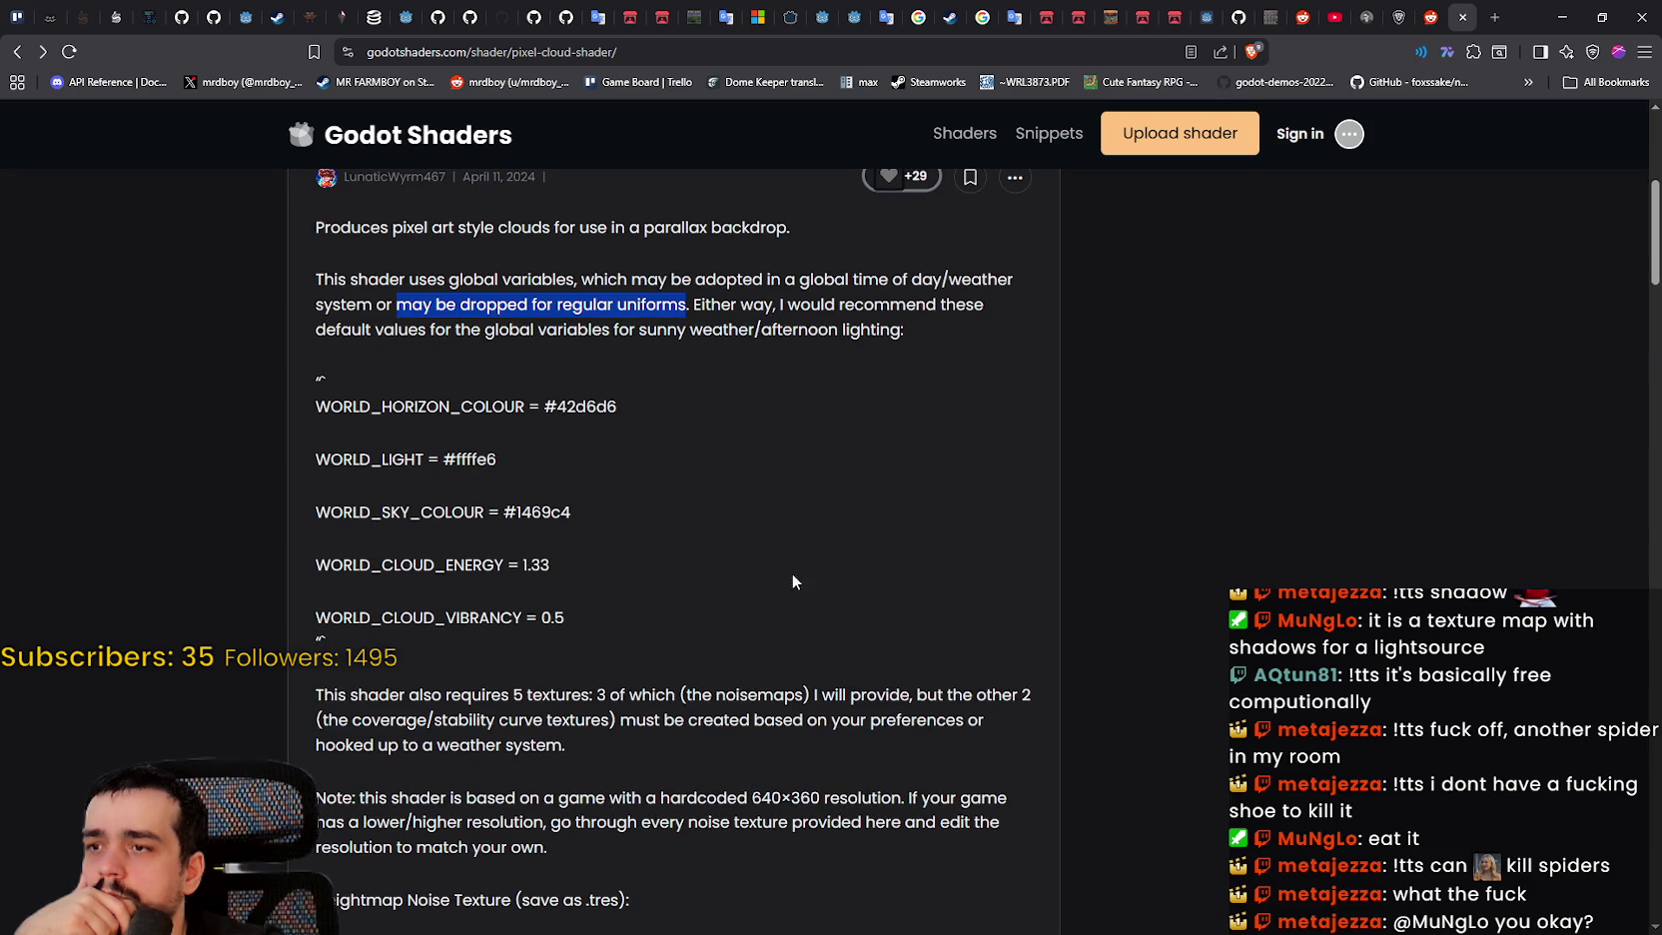
click(1563, 17)
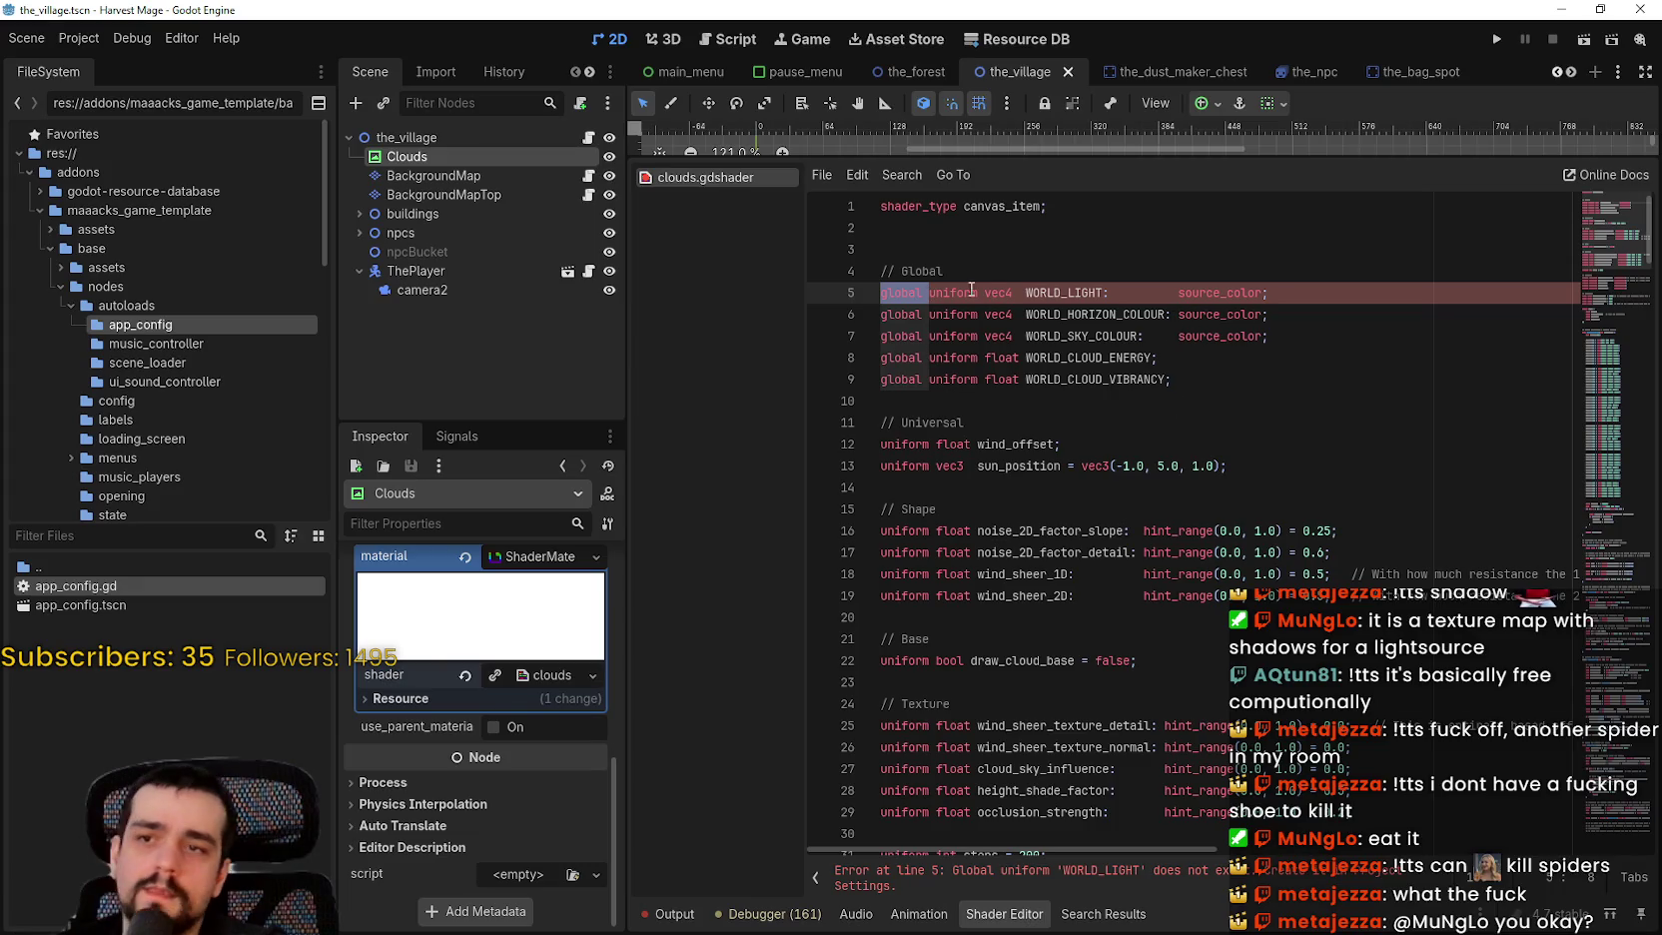
Step: Remove the global keyword from the WORLD_LIGHT and WORLD_HORIZON_COLOUR uniforms on lines 5–6
click(1063, 292)
double_click(1138, 314)
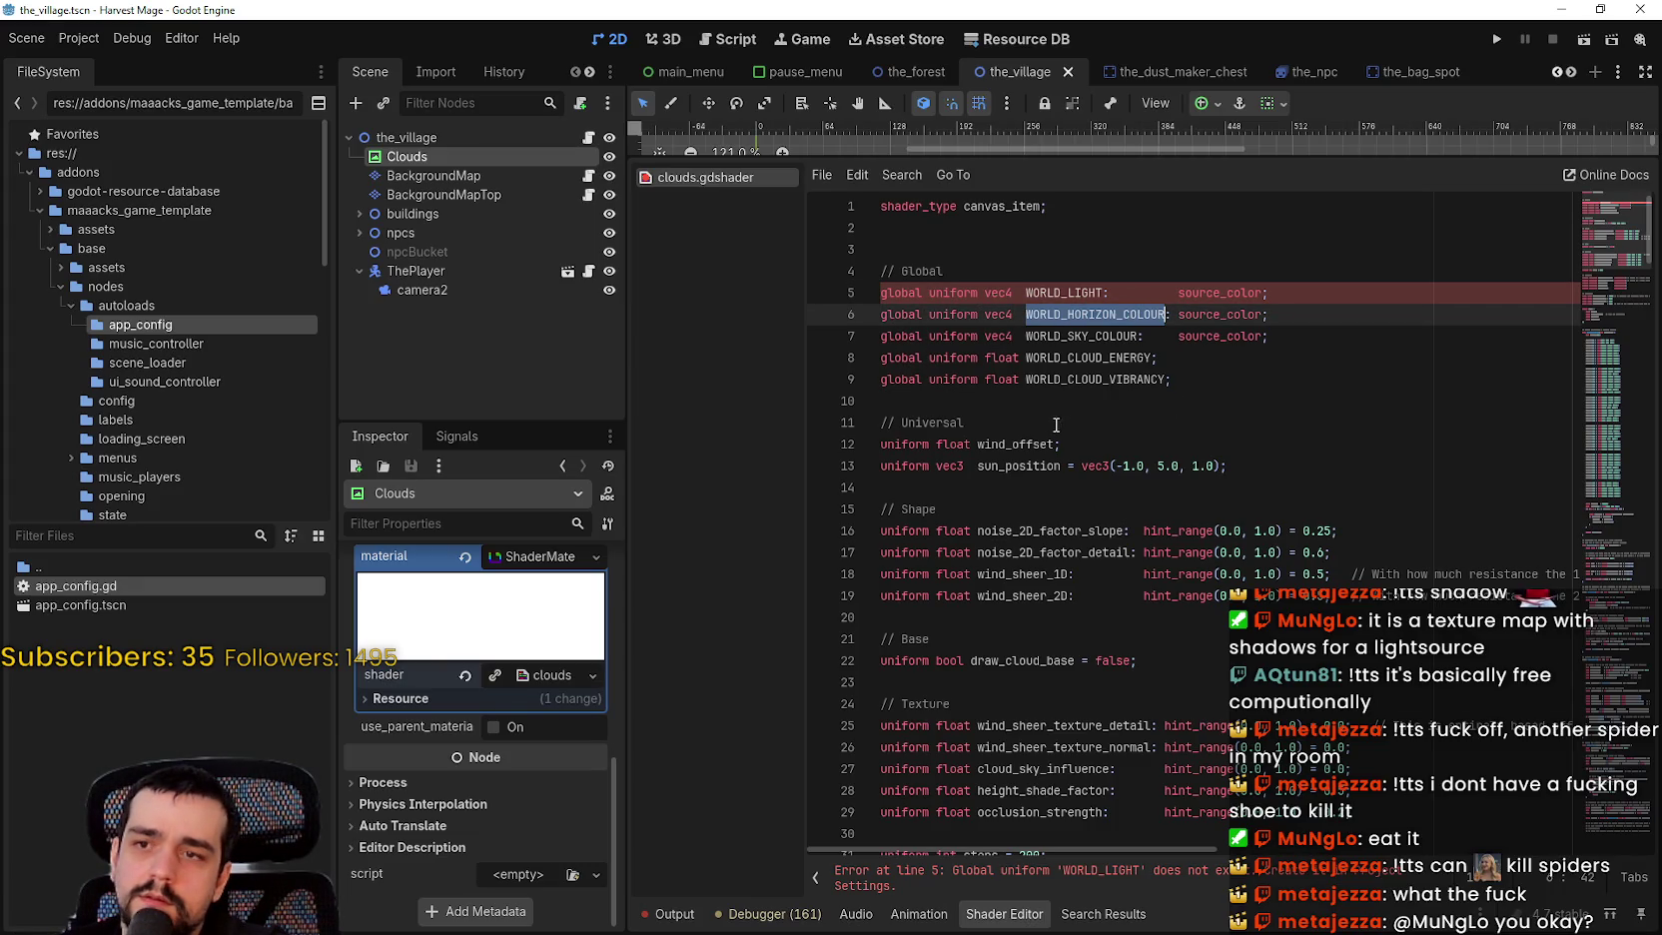
double_click(1088, 358)
key(End)
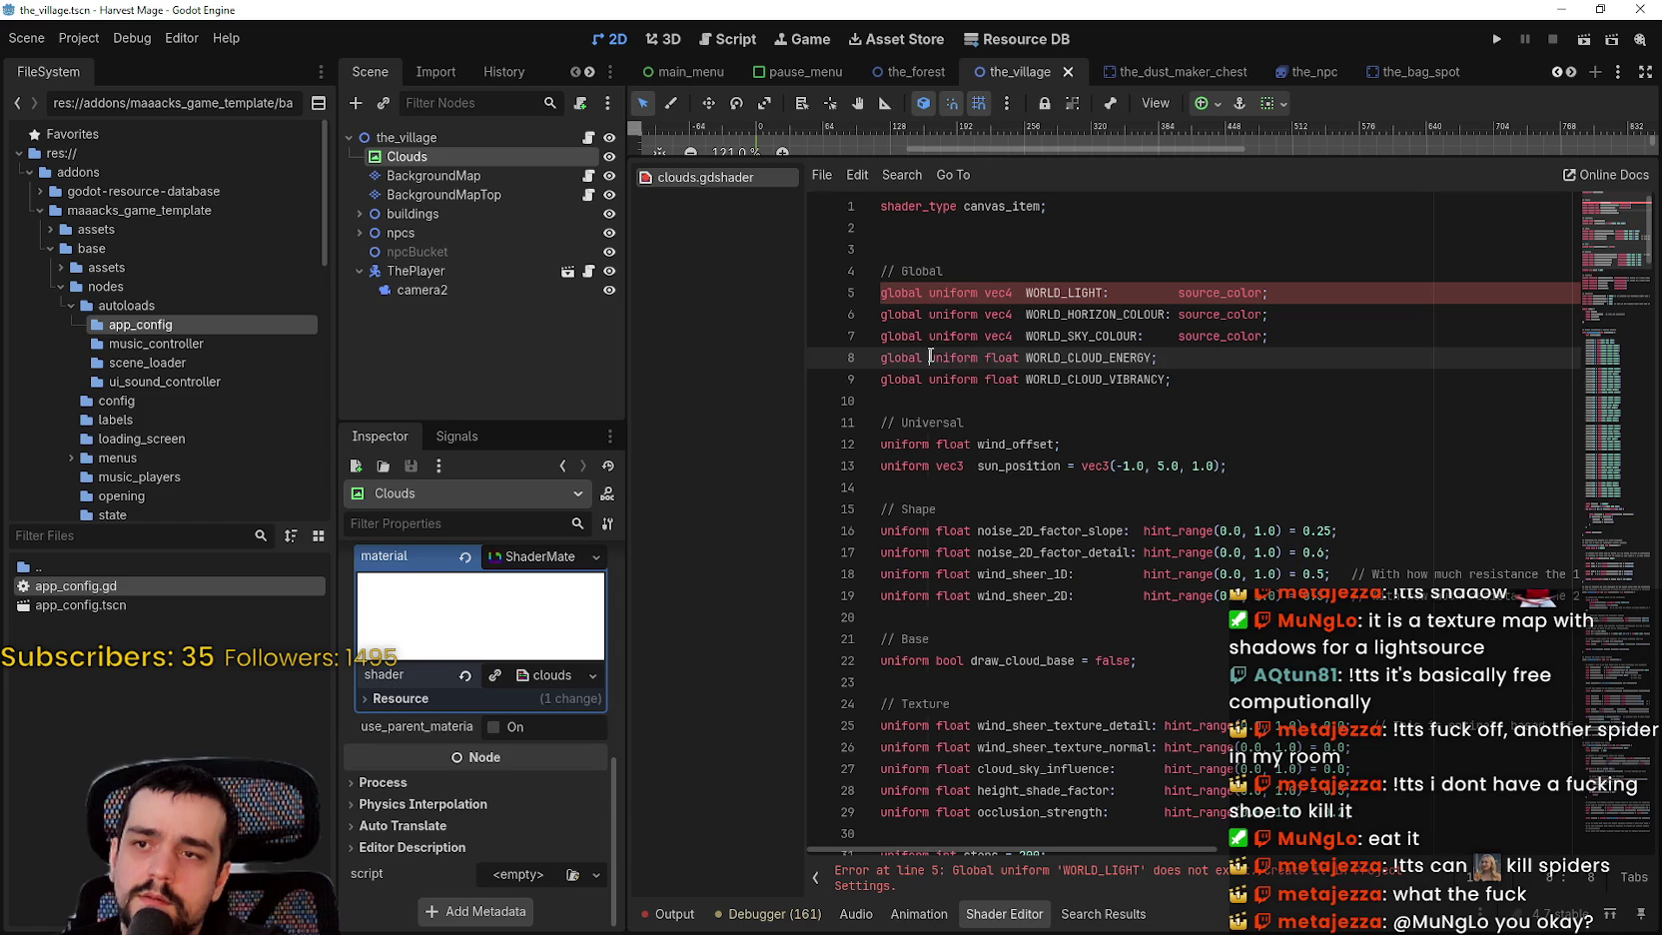
click(926, 294)
key(ctrl+shift+Left)
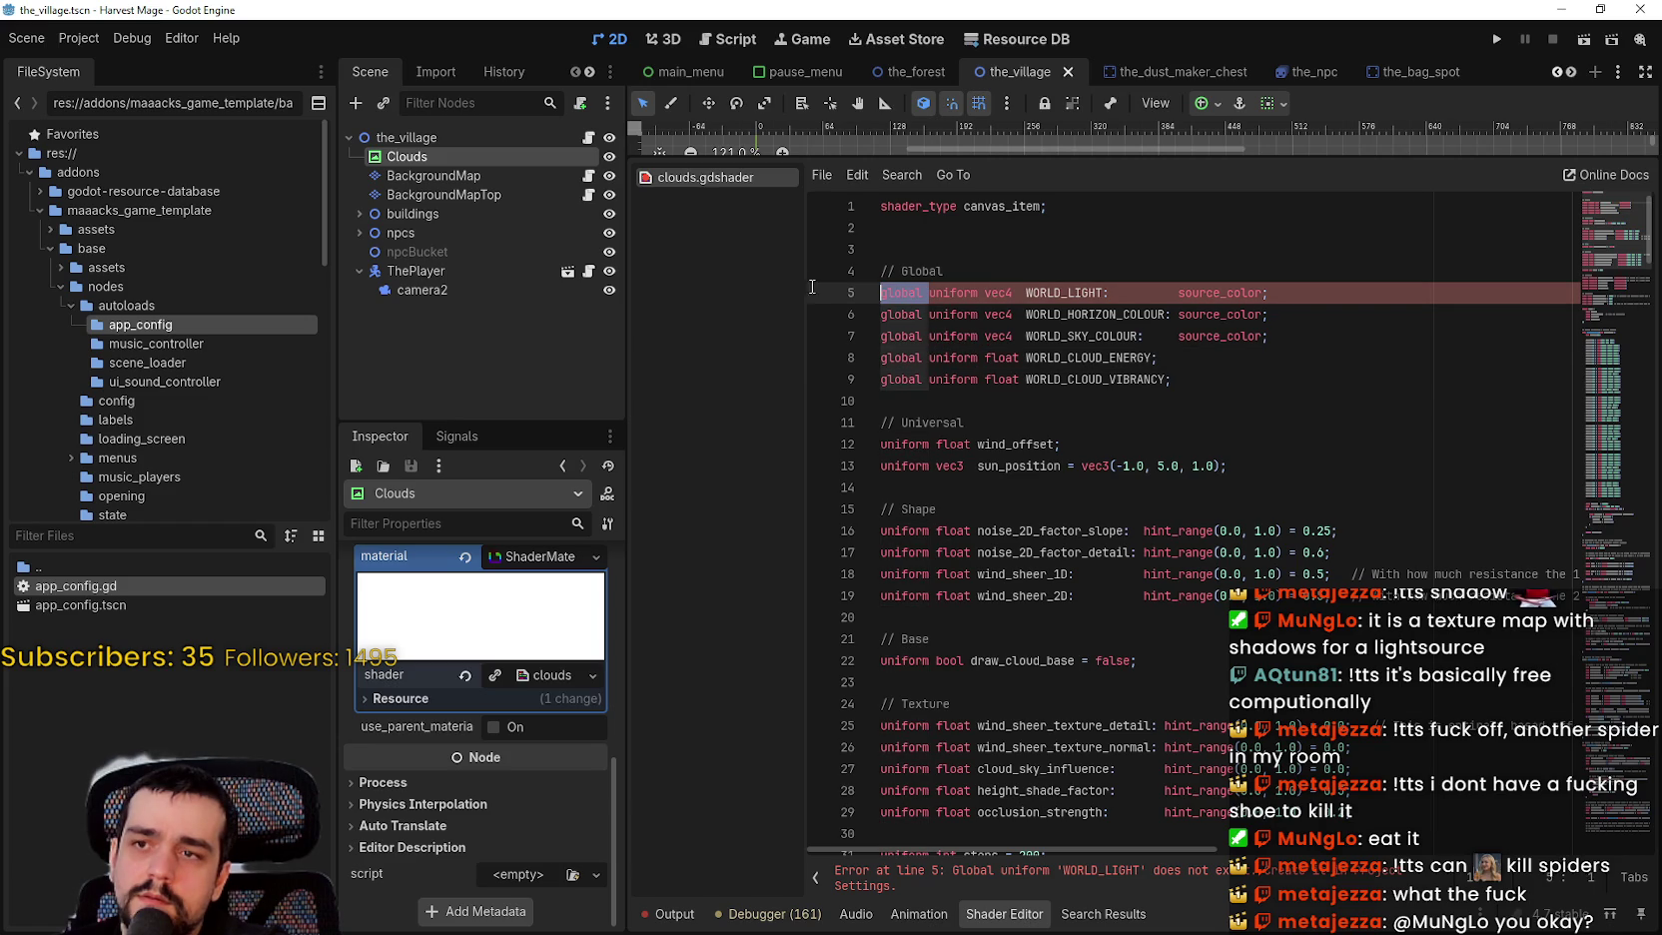
key(BackSpace)
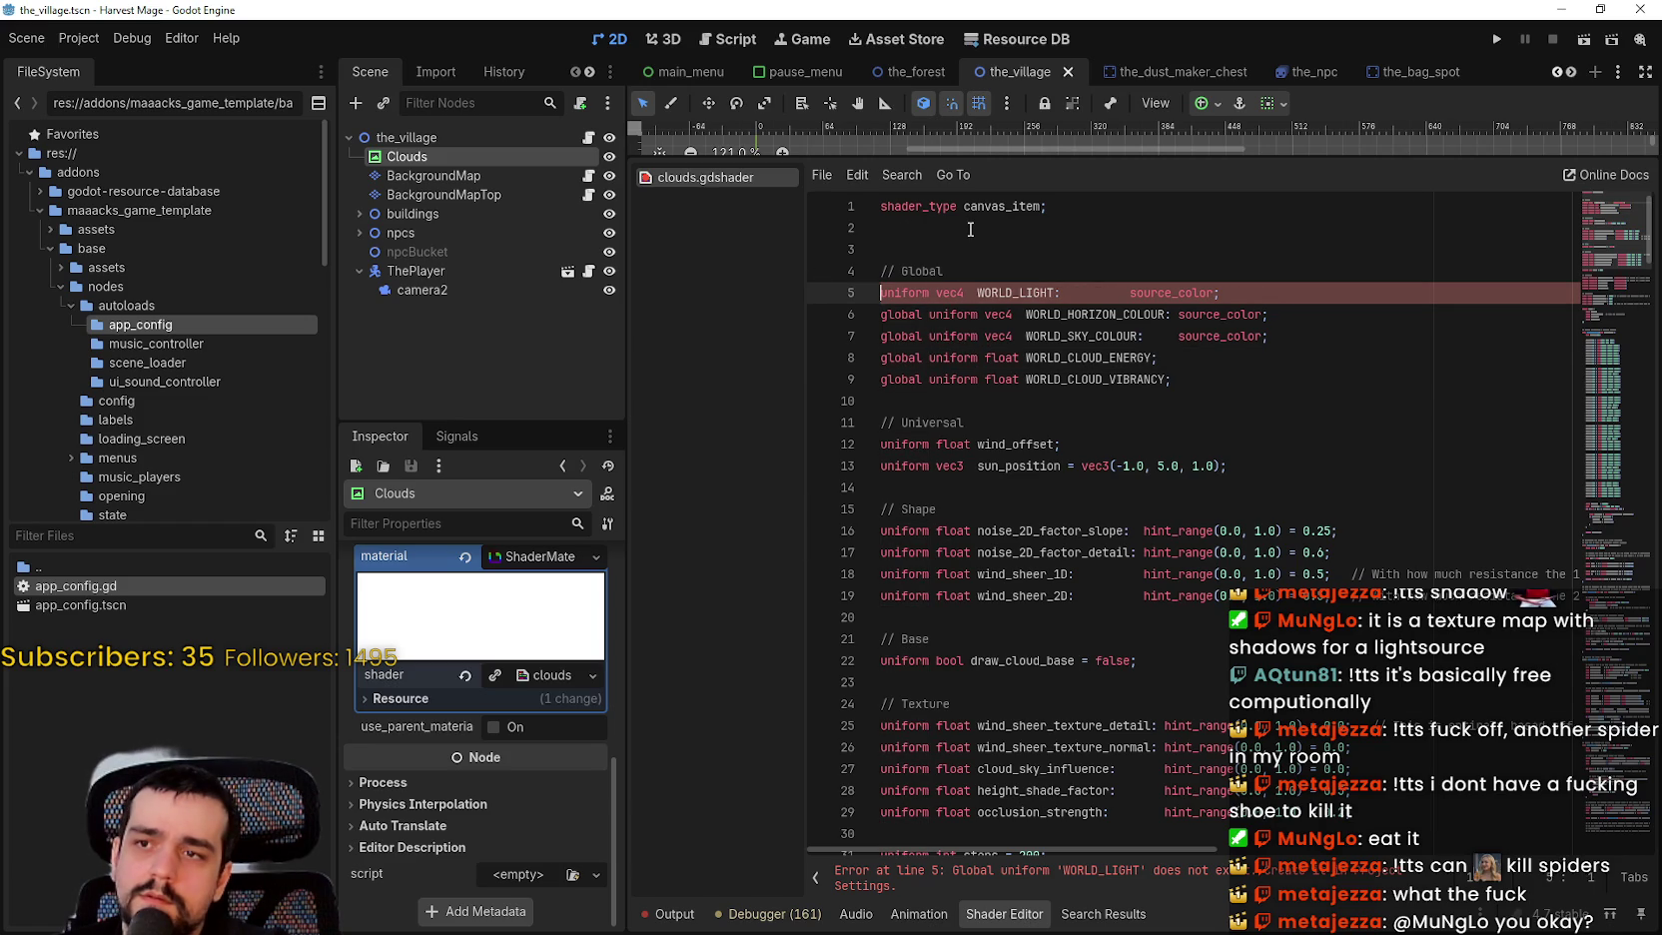
click(975, 332)
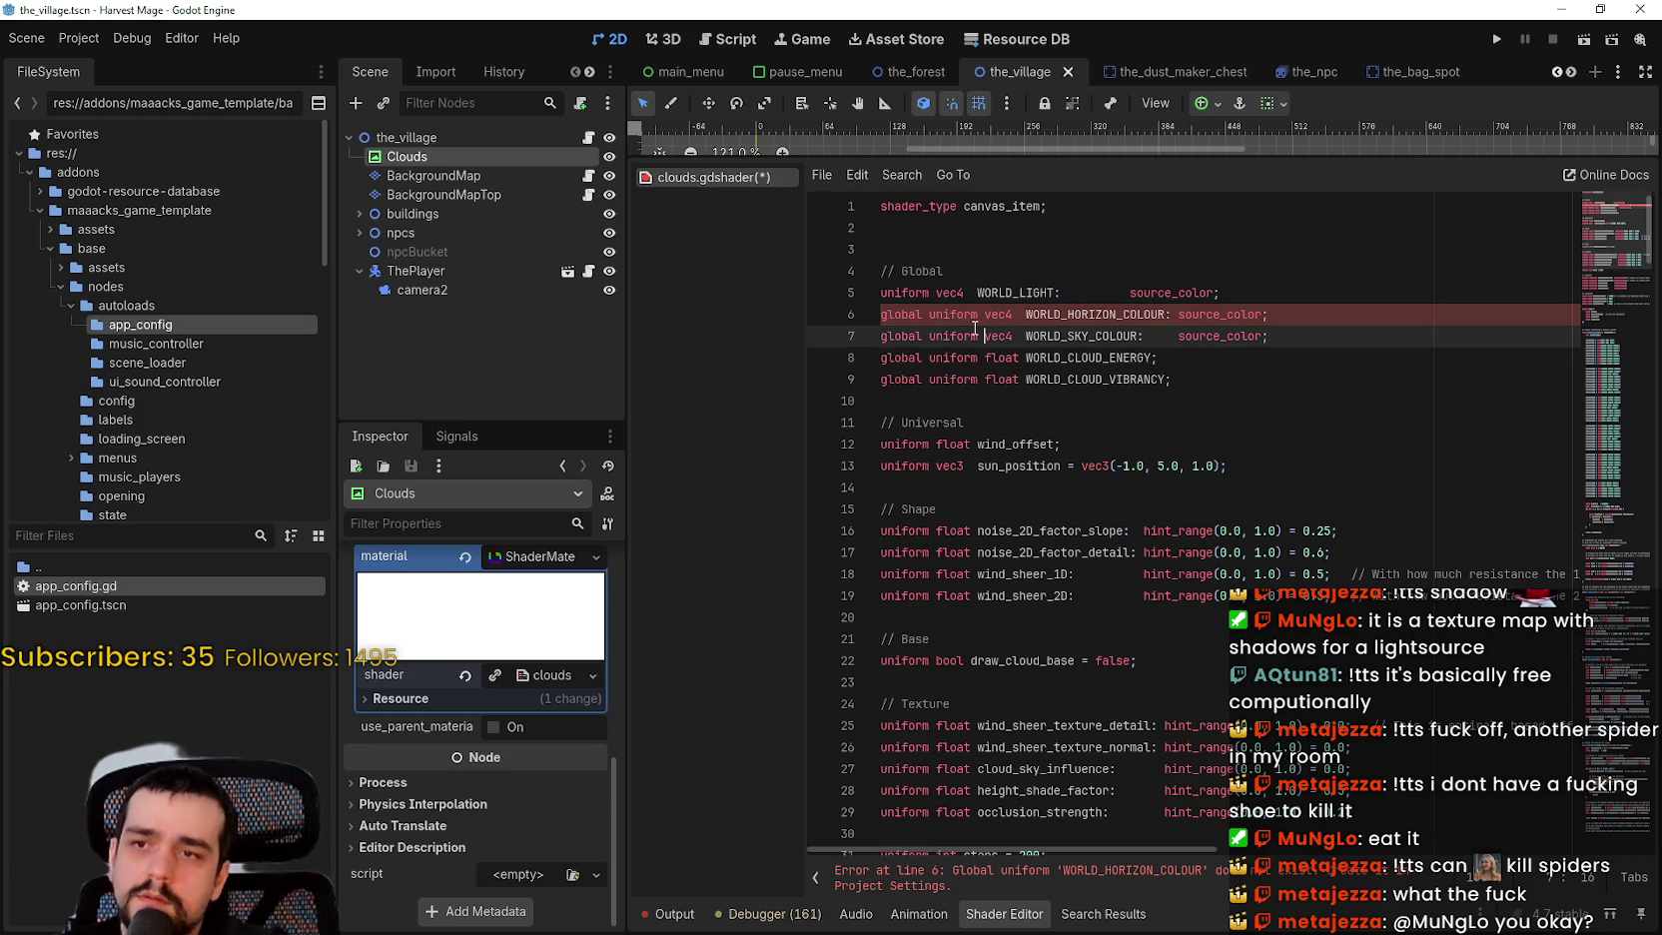
click(939, 314)
key(ctrl+shift+Left)
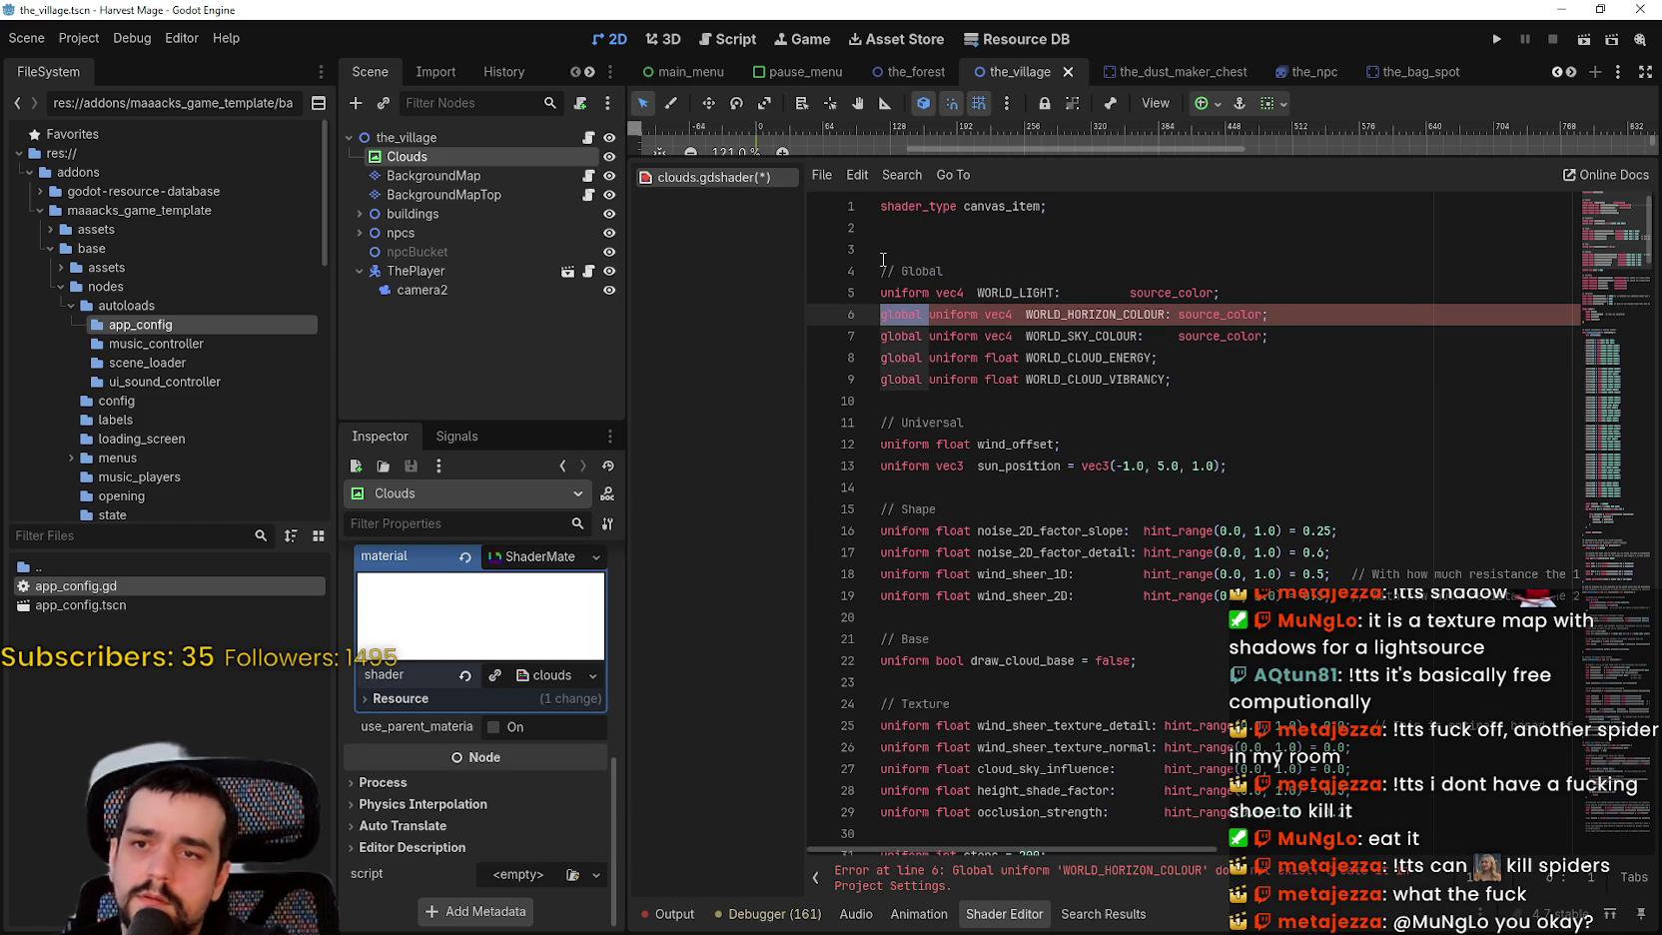
key(BackSpace)
Step: Strip global from the sky colour, cloud energy and cloud vibrancy lines, then save the shader
click(920, 337)
key(ctrl+shift+Left)
key(BackSpace)
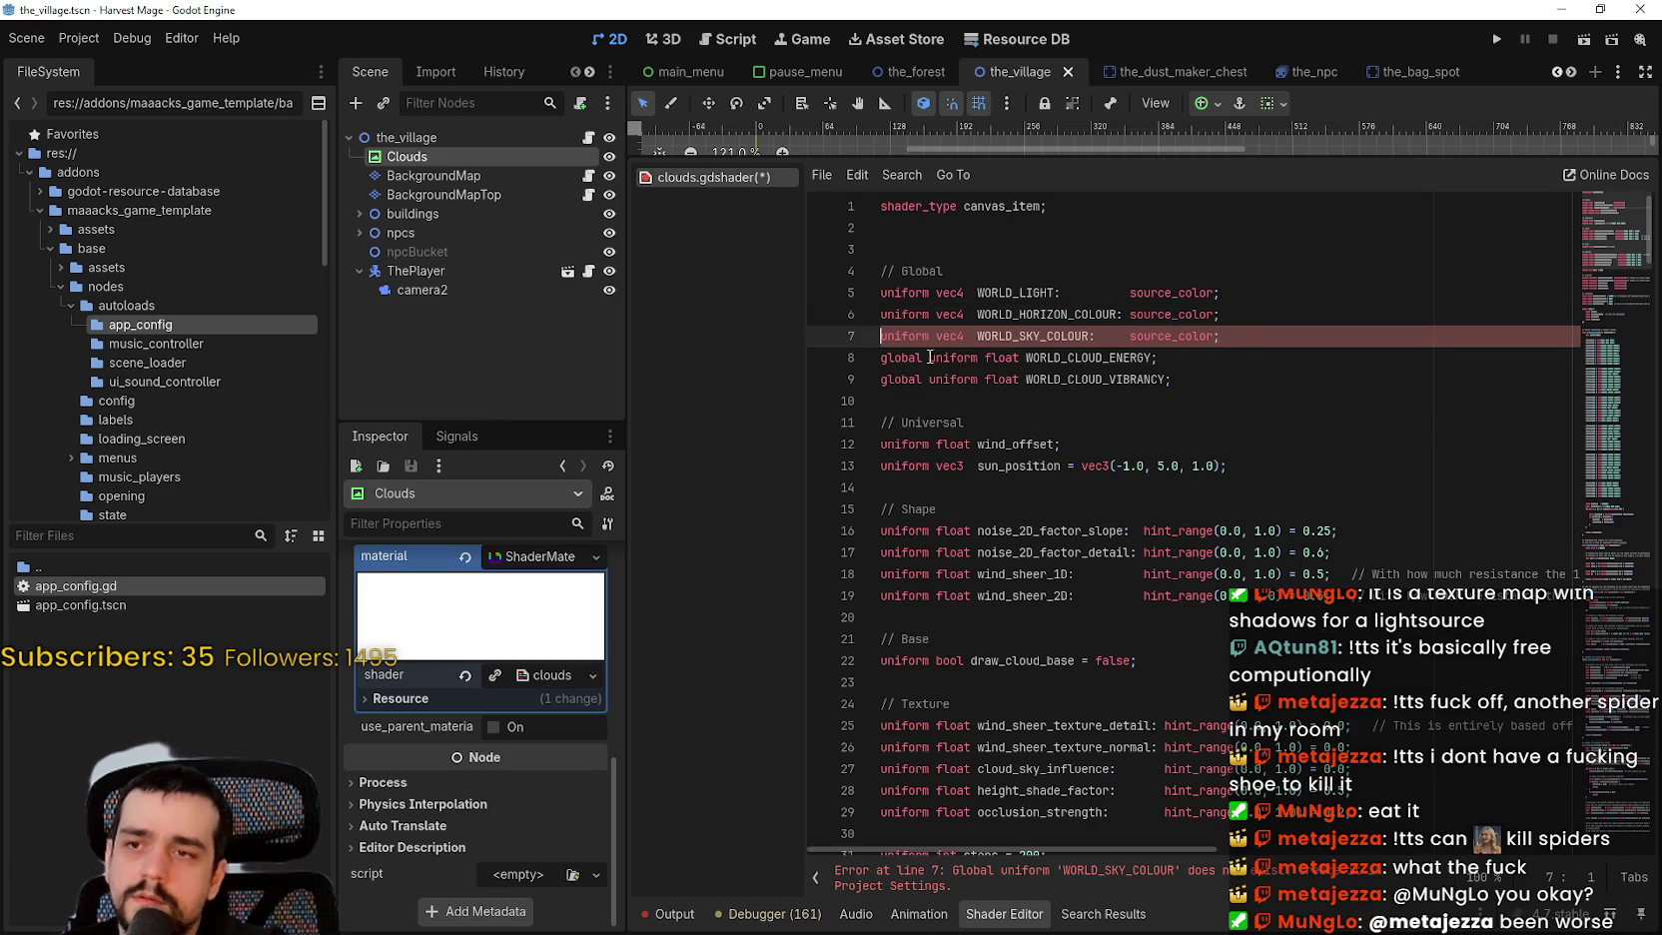
double_click(904, 356)
key(BackSpace)
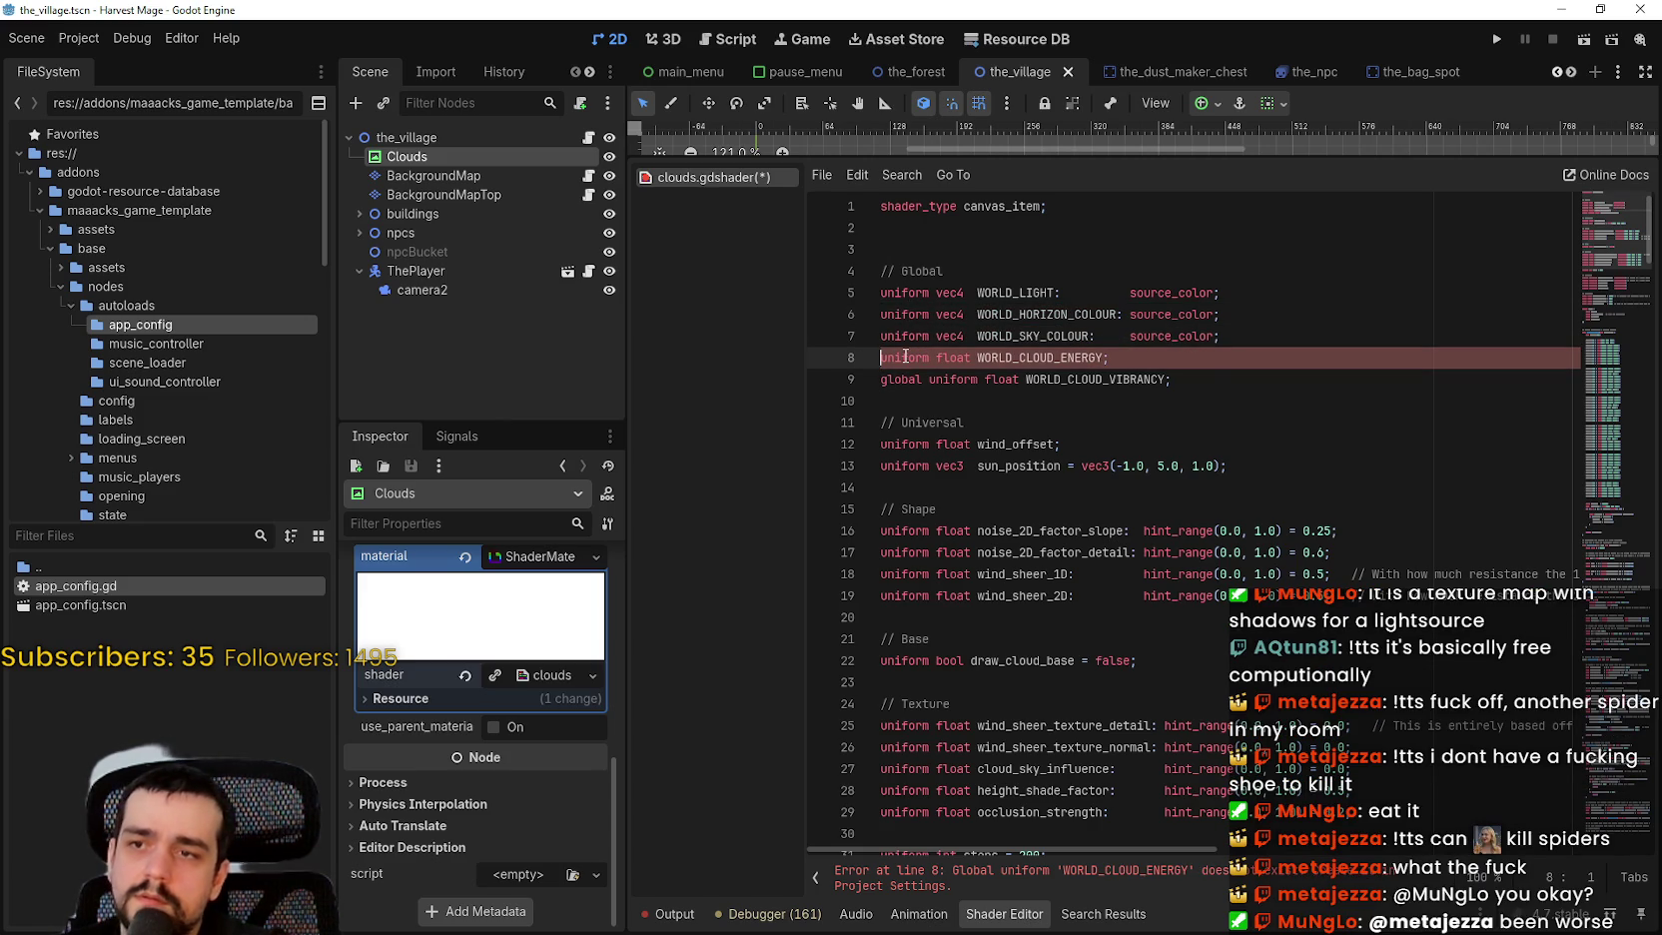
double_click(903, 378)
key(BackSpace)
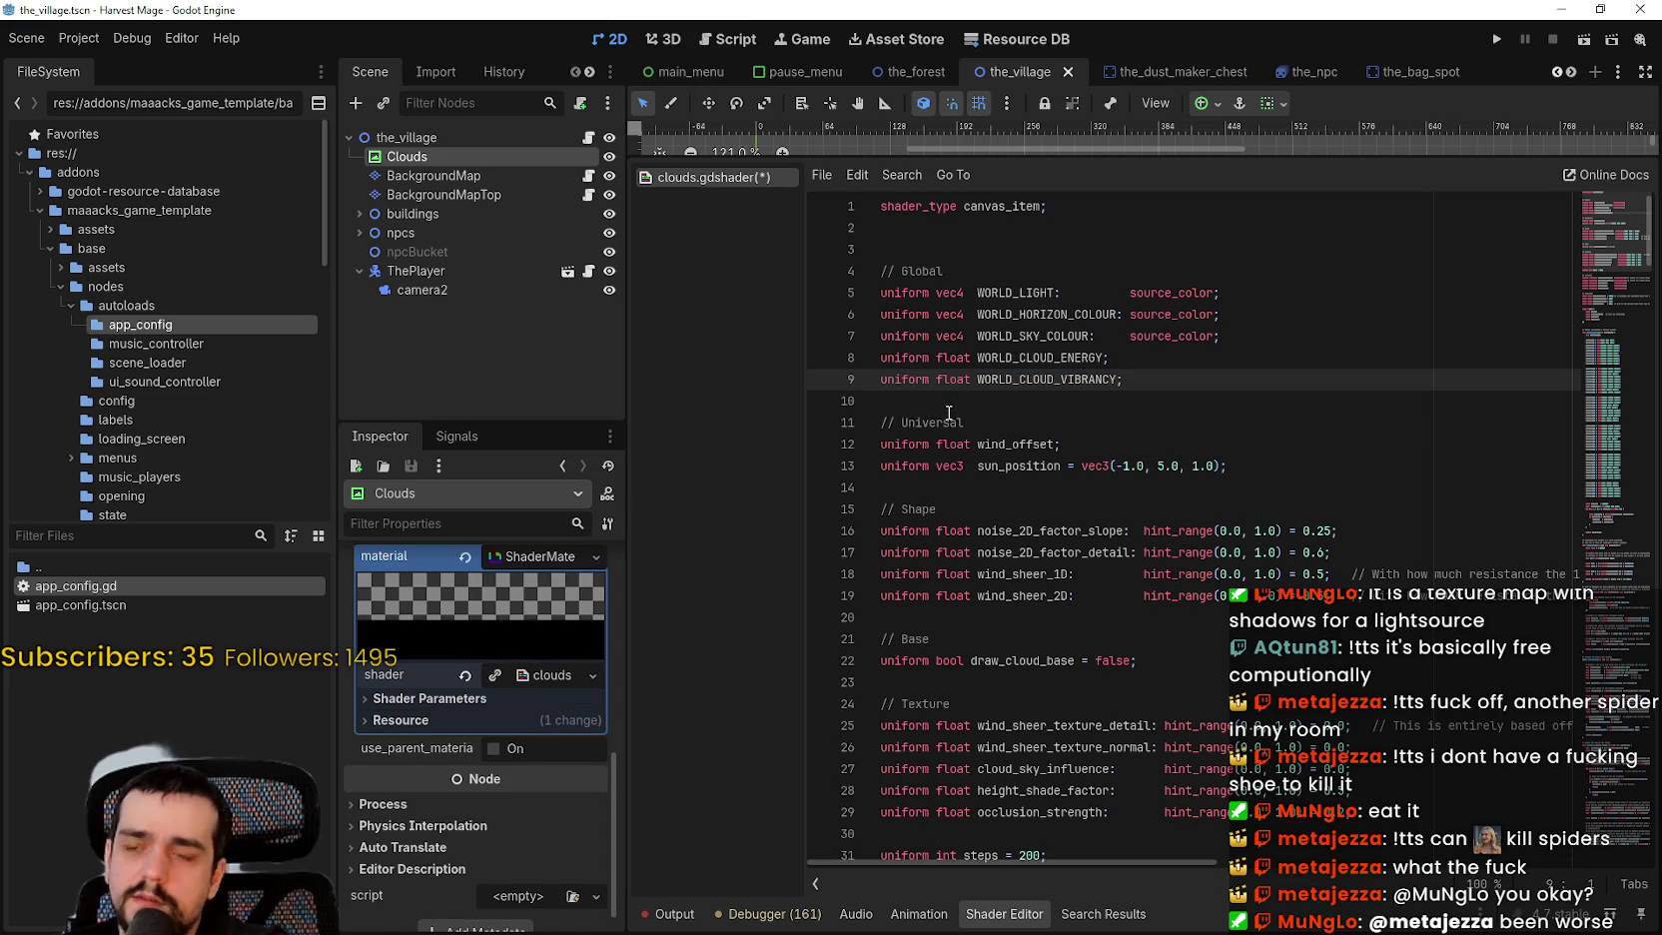
click(948, 416)
key(ctrl+s)
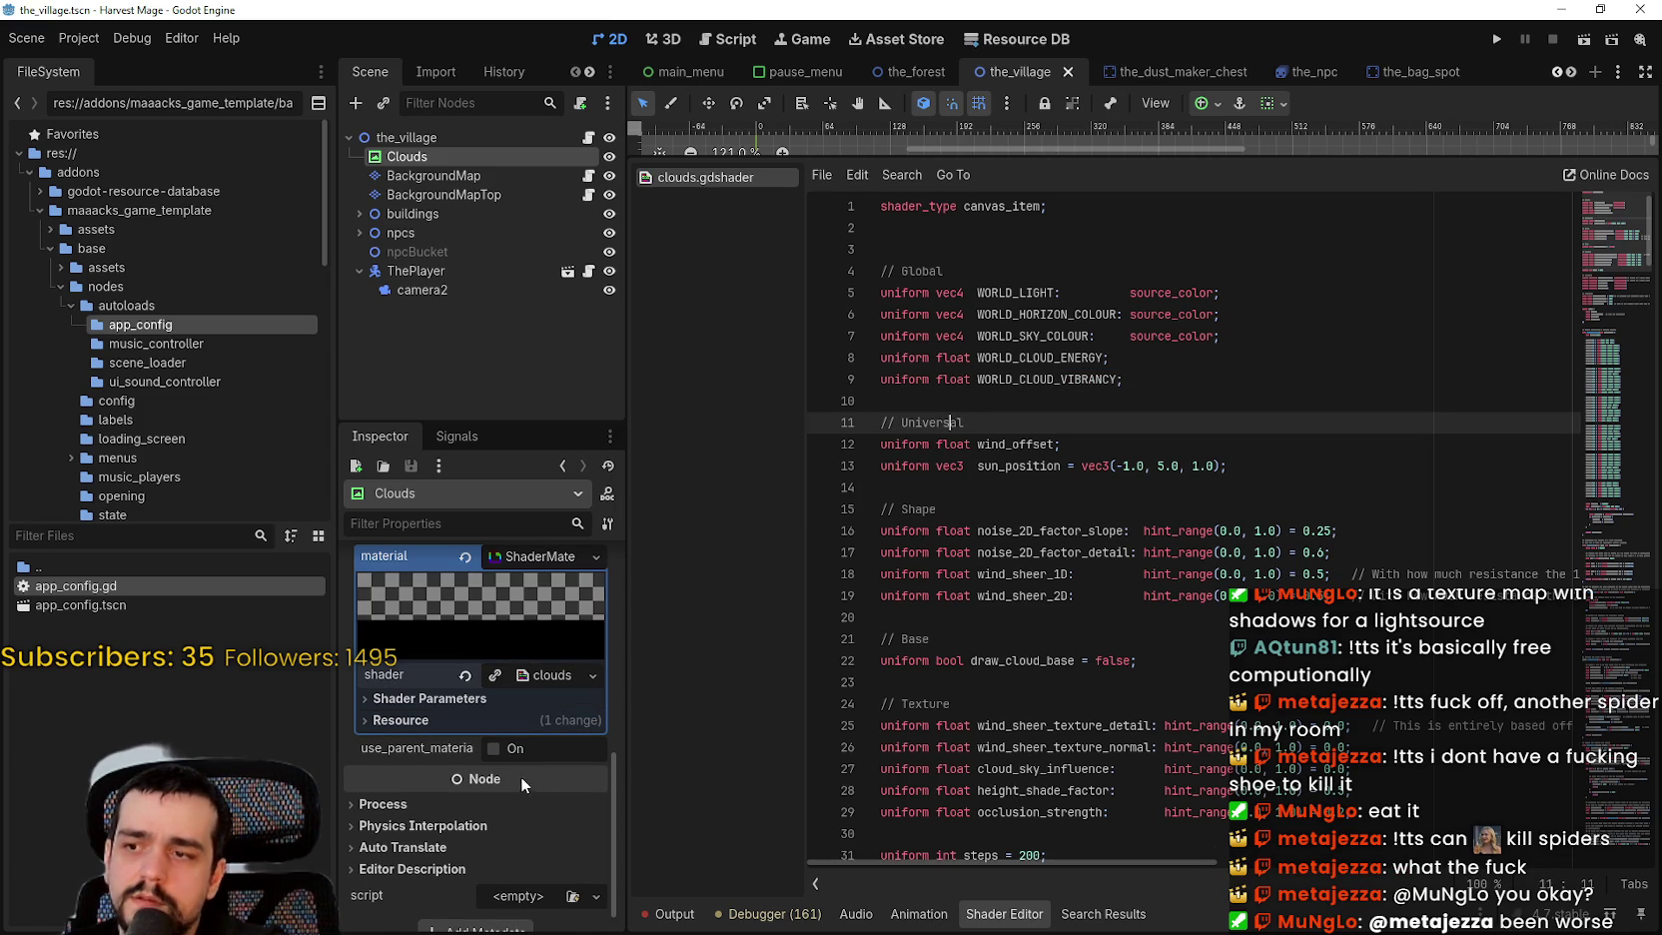
Step: Set the Clouds shader colours: WORLD_LIGHT turquoise 42d6d6, cream horizon and blue sky
click(428, 705)
scroll(499, 839, down, 2)
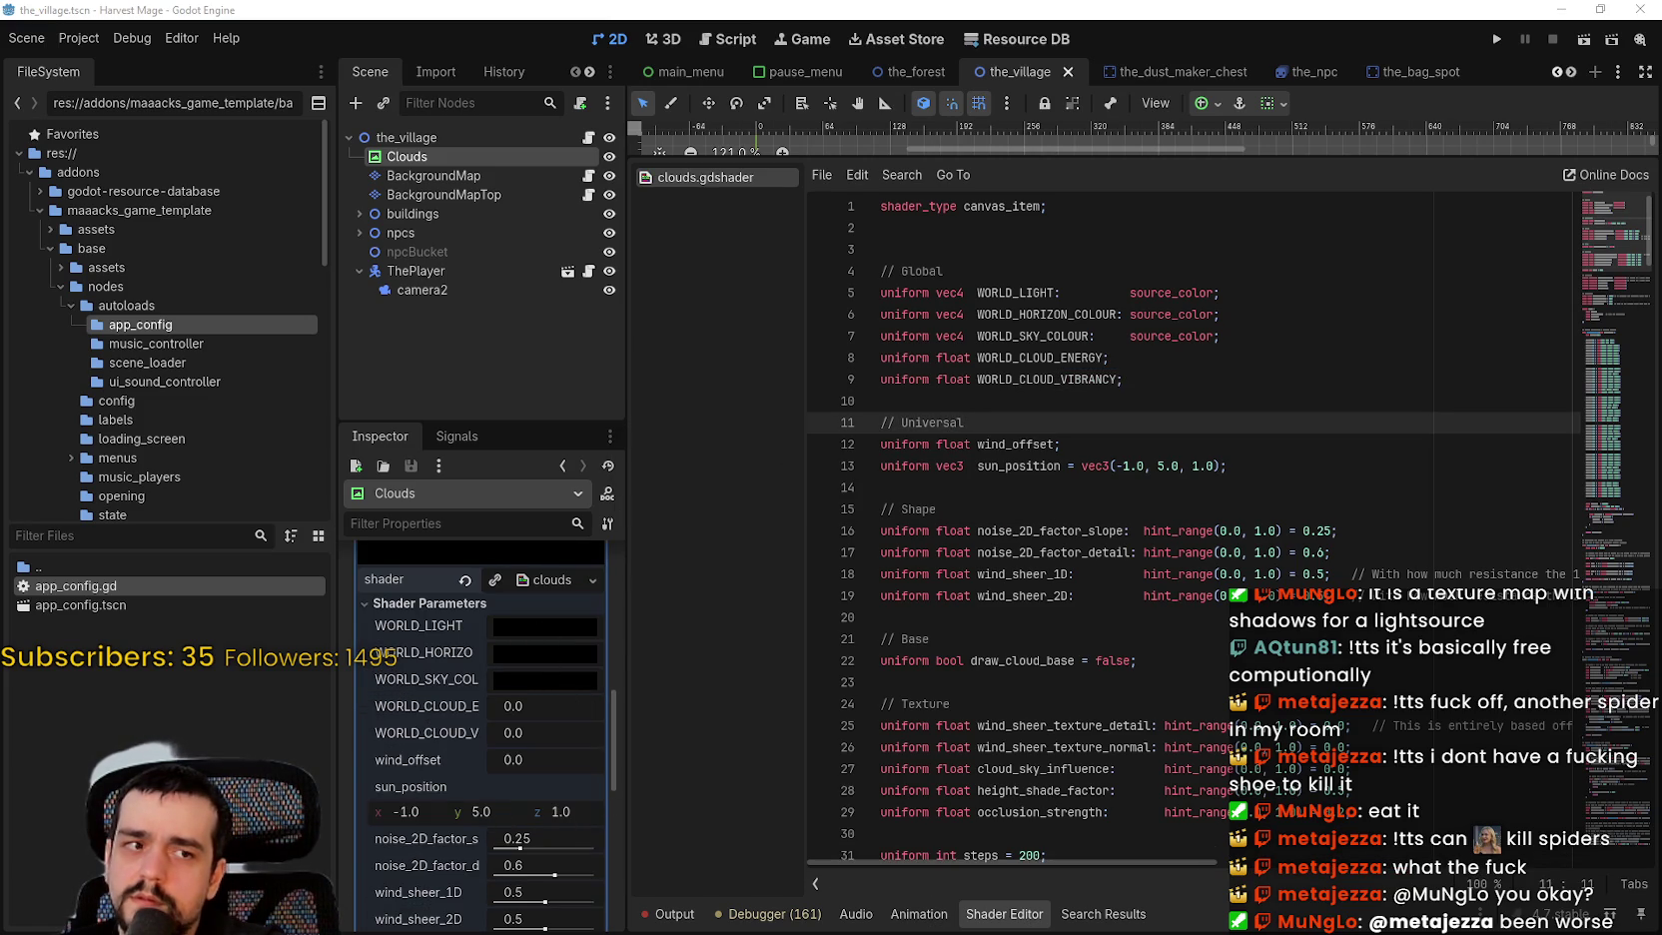
click(544, 626)
text(42d6d6)
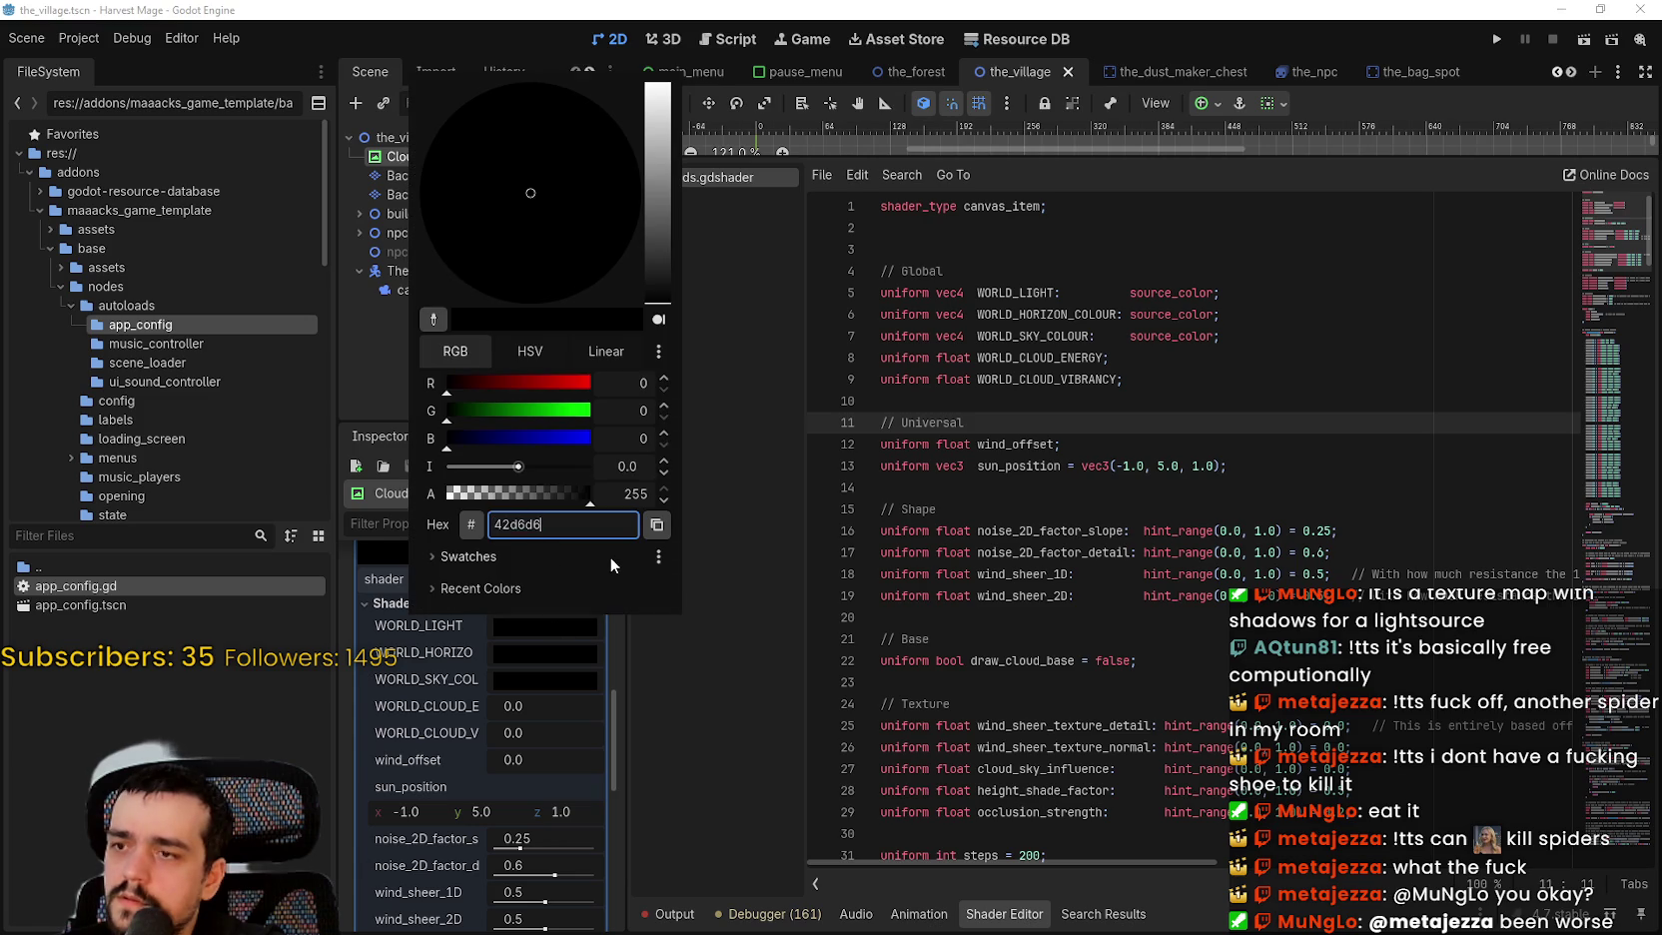
key(Return)
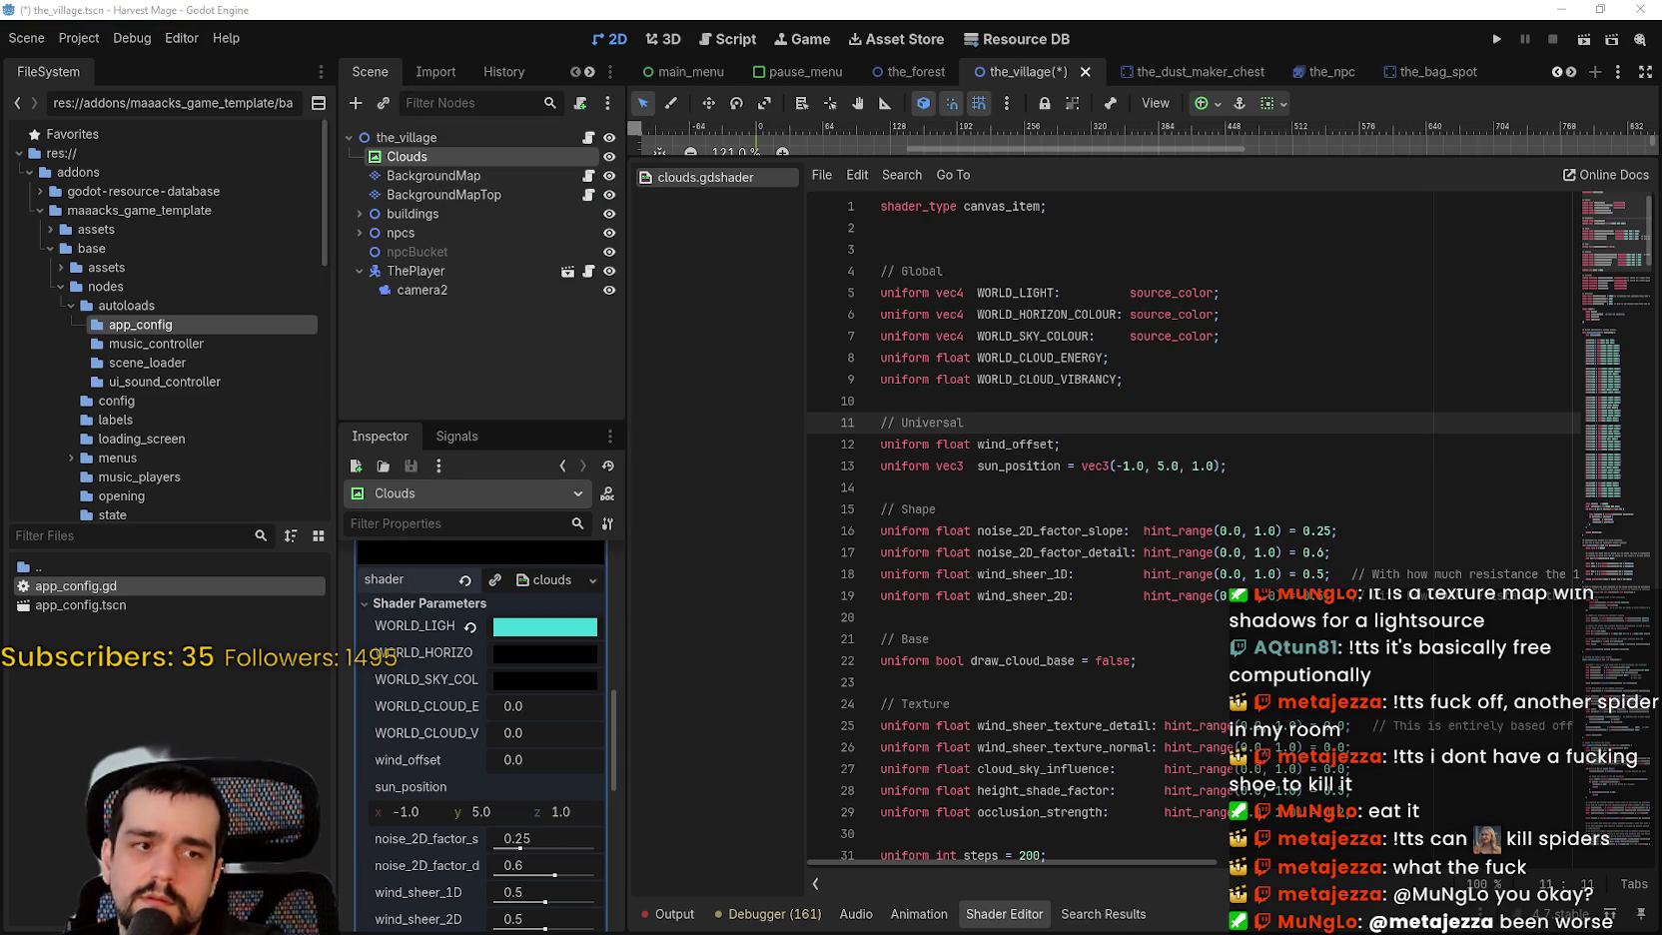
click(544, 653)
key(ctrl+v)
key(Return)
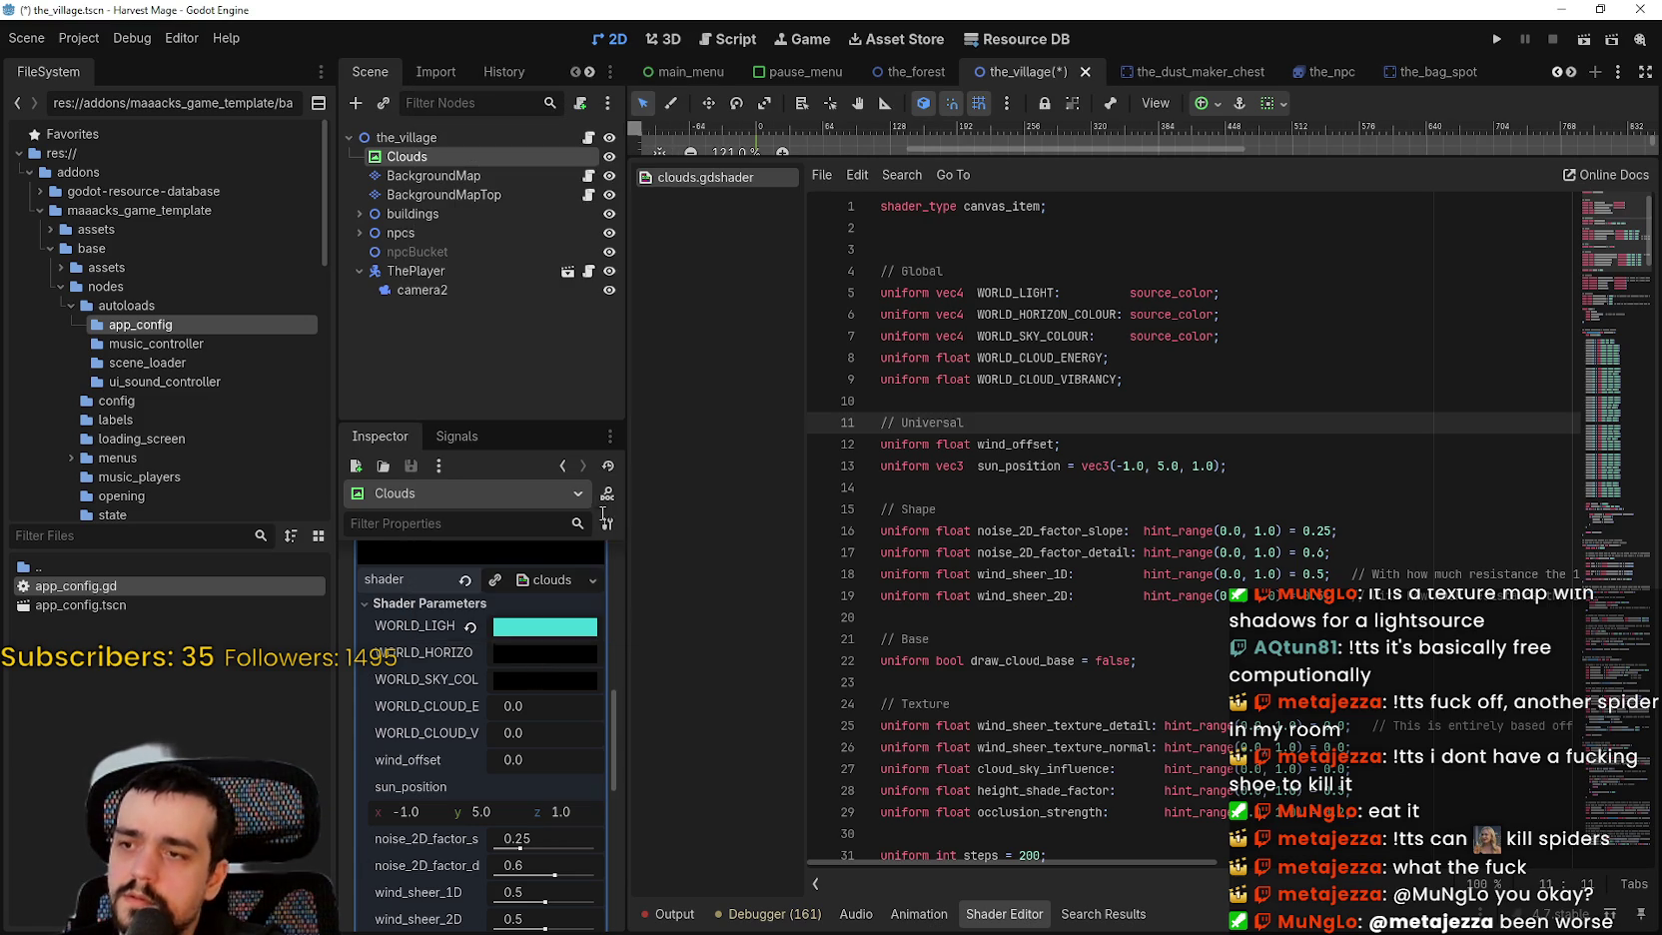
click(561, 683)
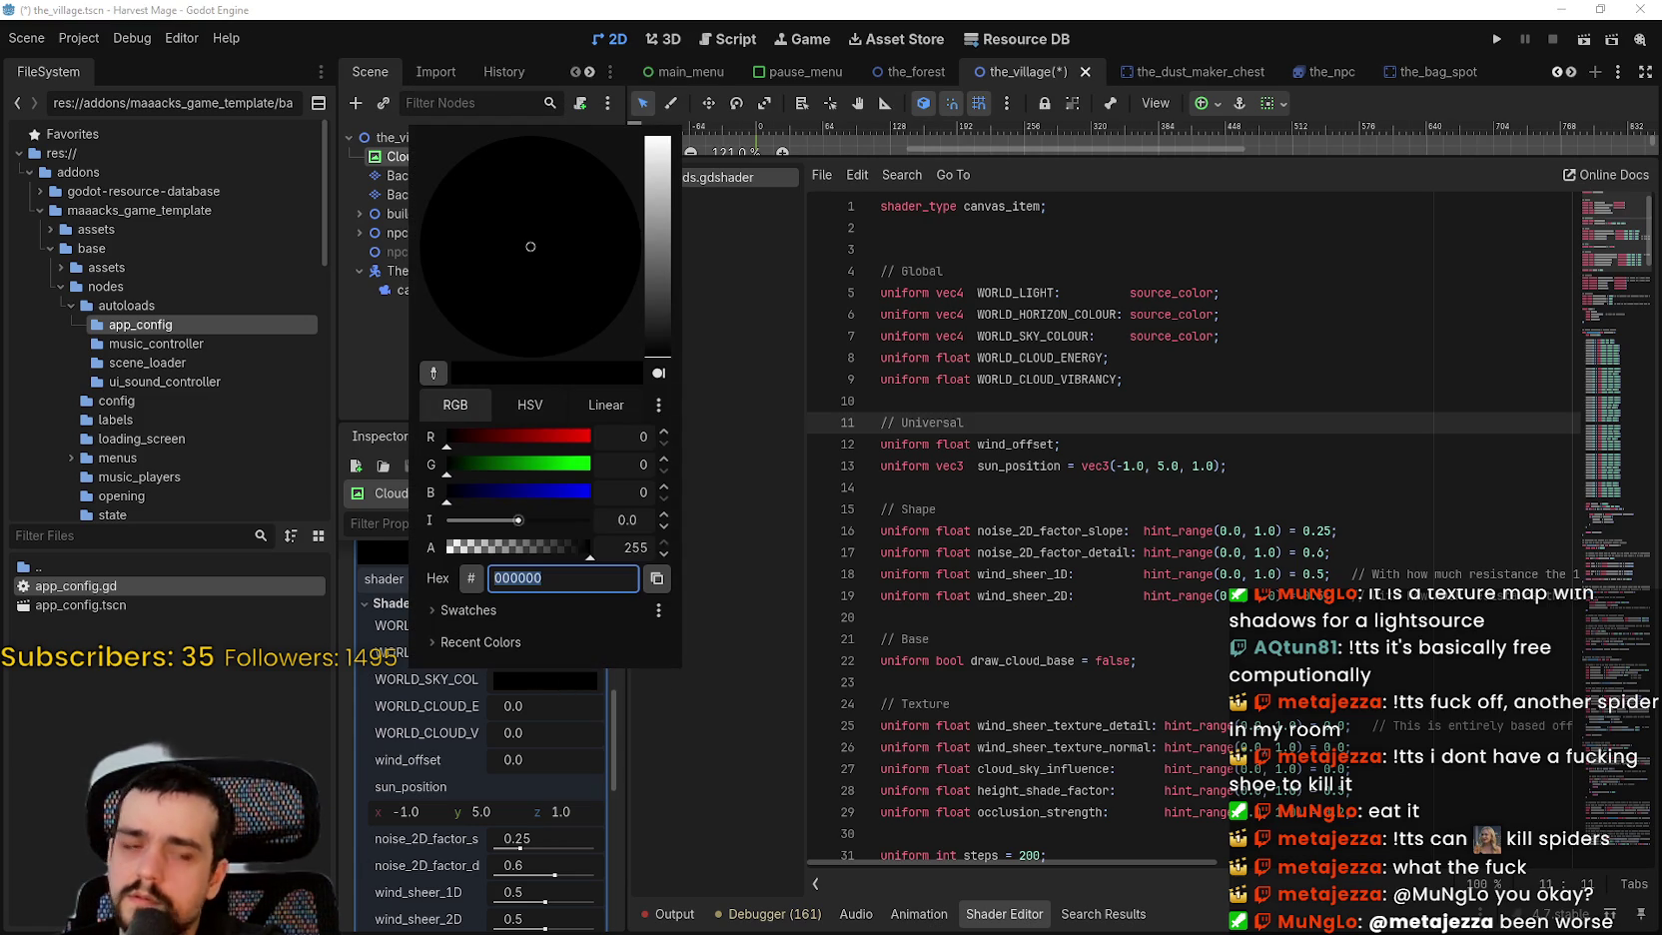
key(Escape)
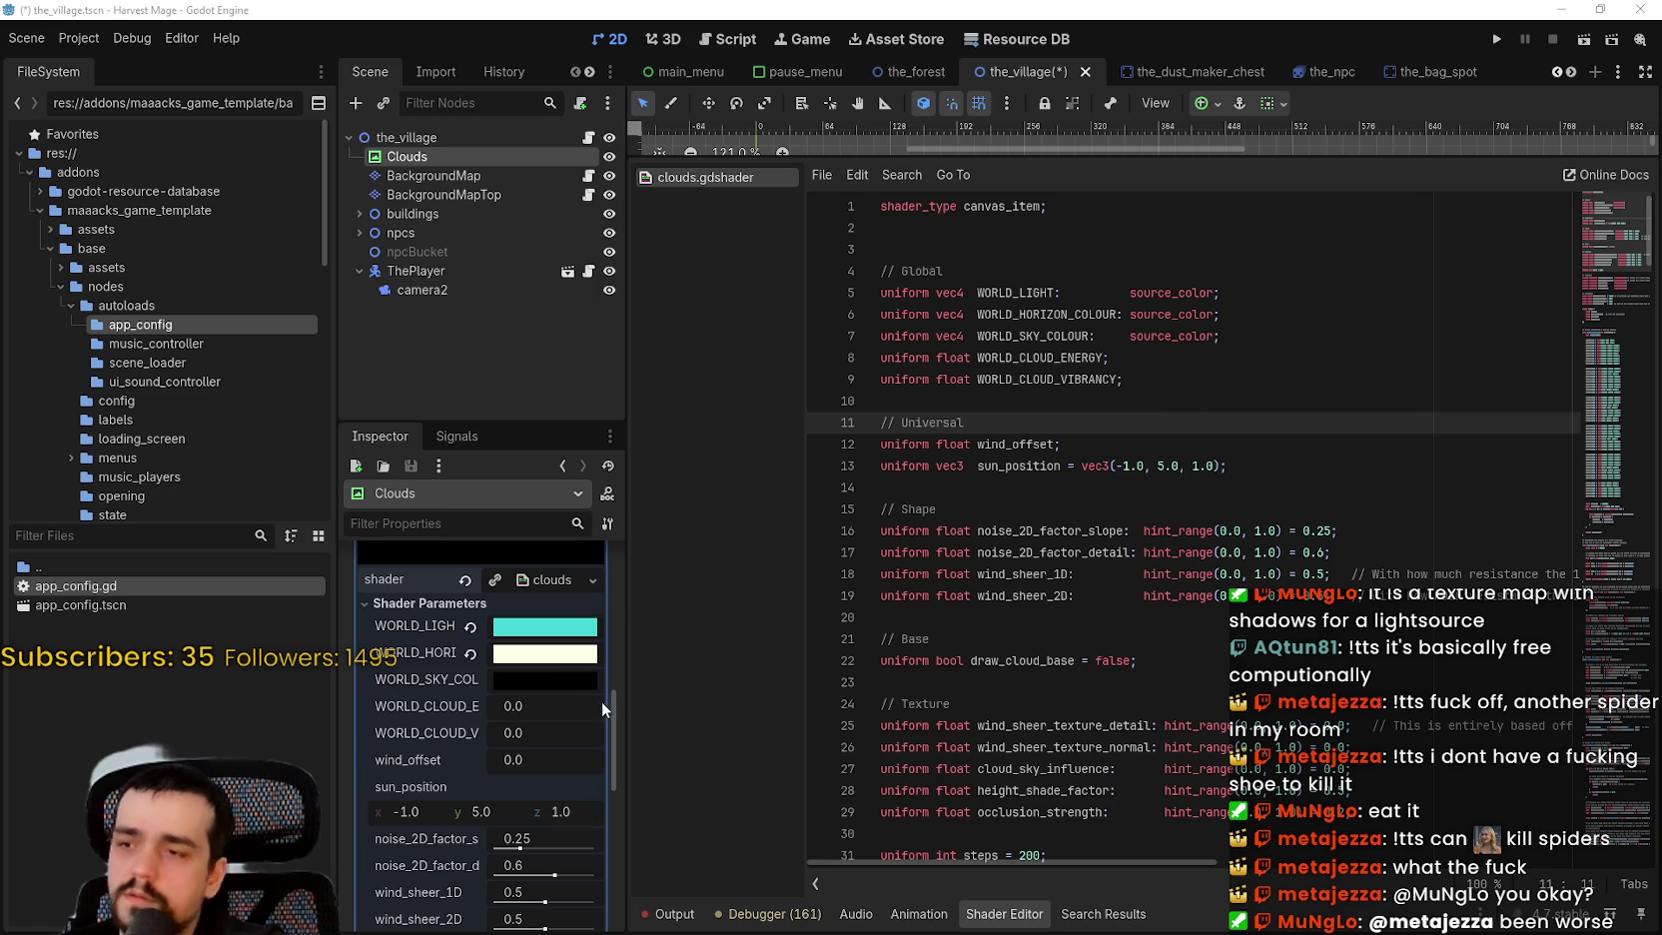
click(558, 676)
key(ctrl+v)
key(Return)
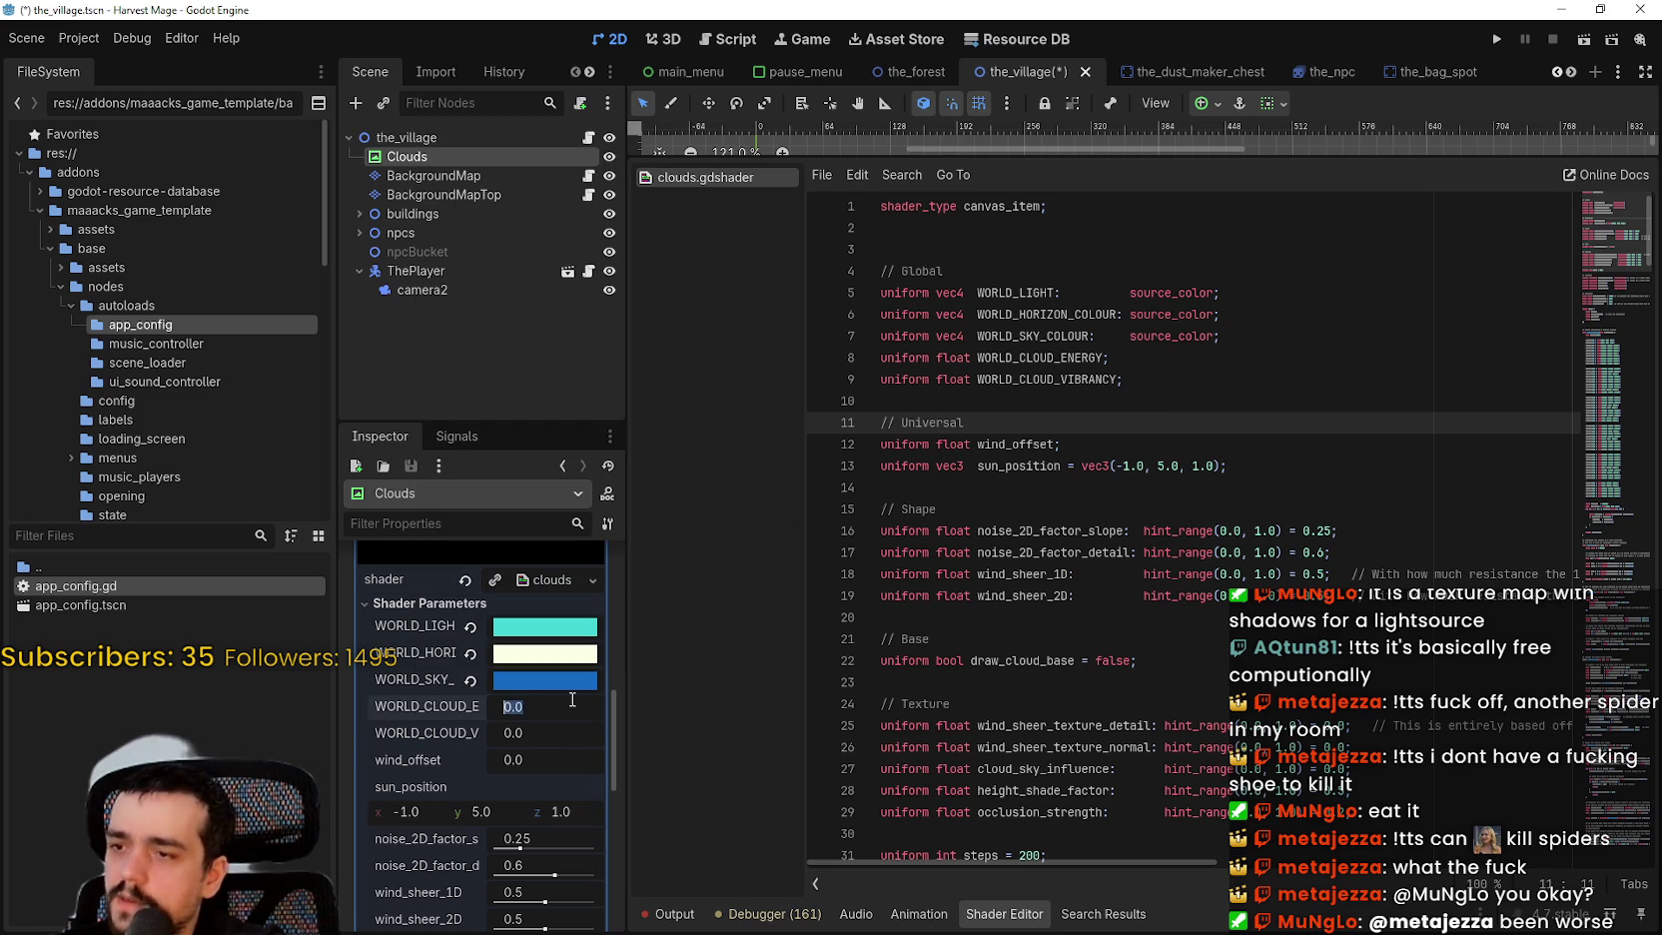
Step: Set WORLD_CLOUD_ENERGY to 1.33 and WORLD_CLOUD_VIBRANCY to 0.5, then widen the left docks
click(572, 699)
text(1)
key(Return)
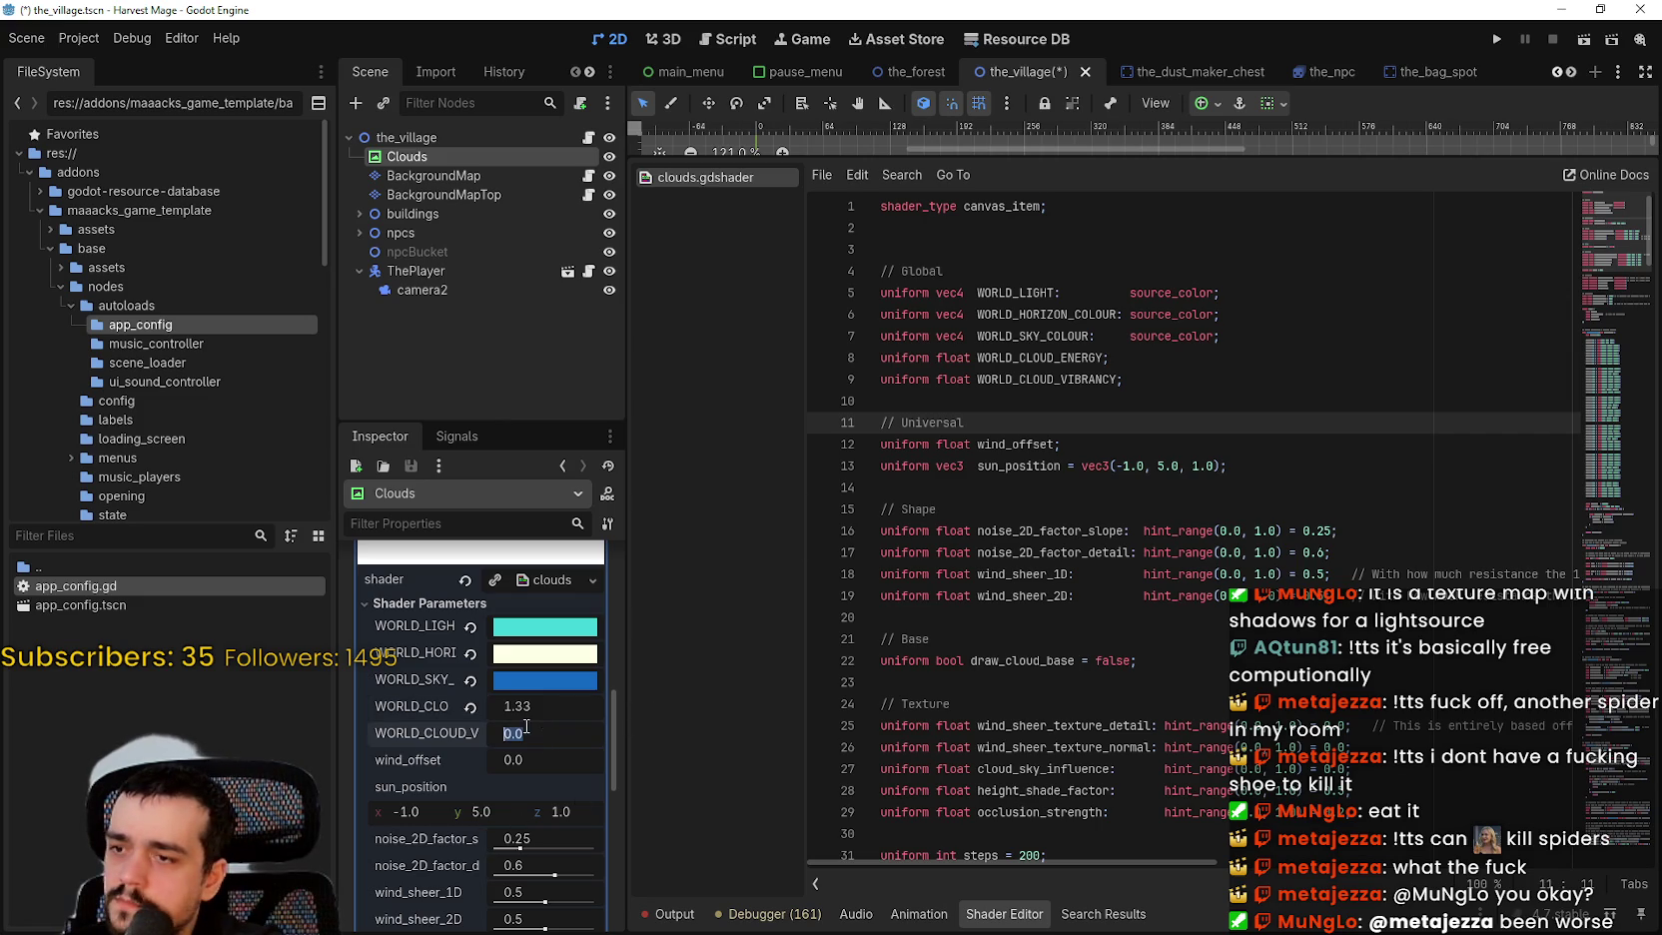
key(Tab)
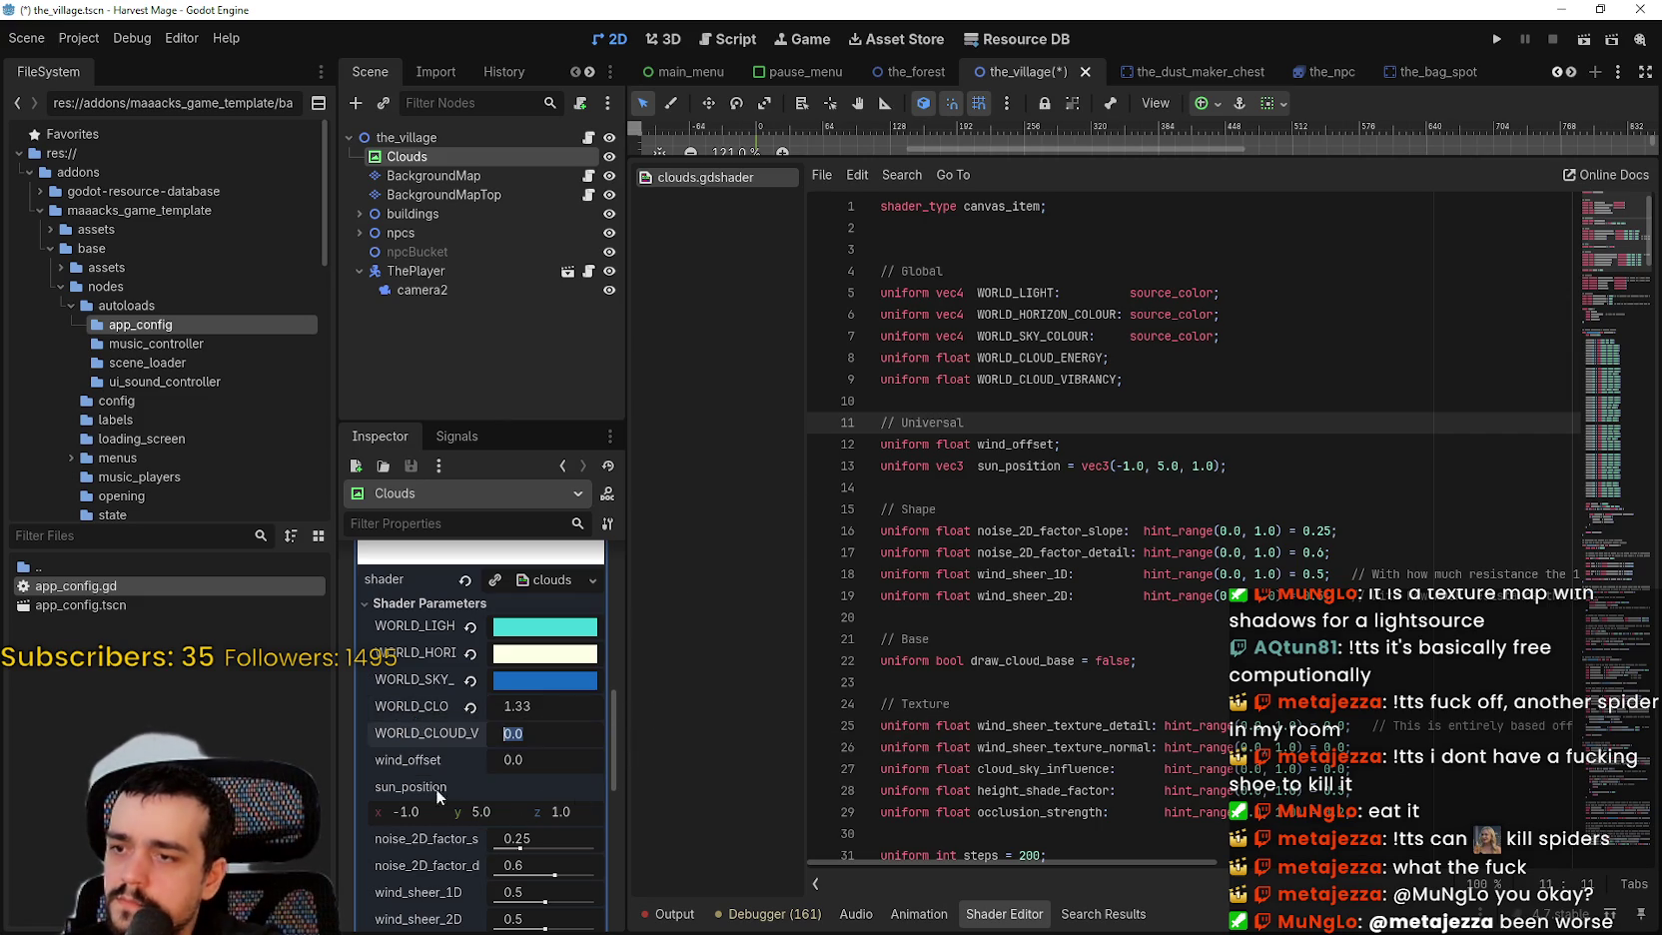
text(0)
key(Return)
scroll(531, 780, down, 3)
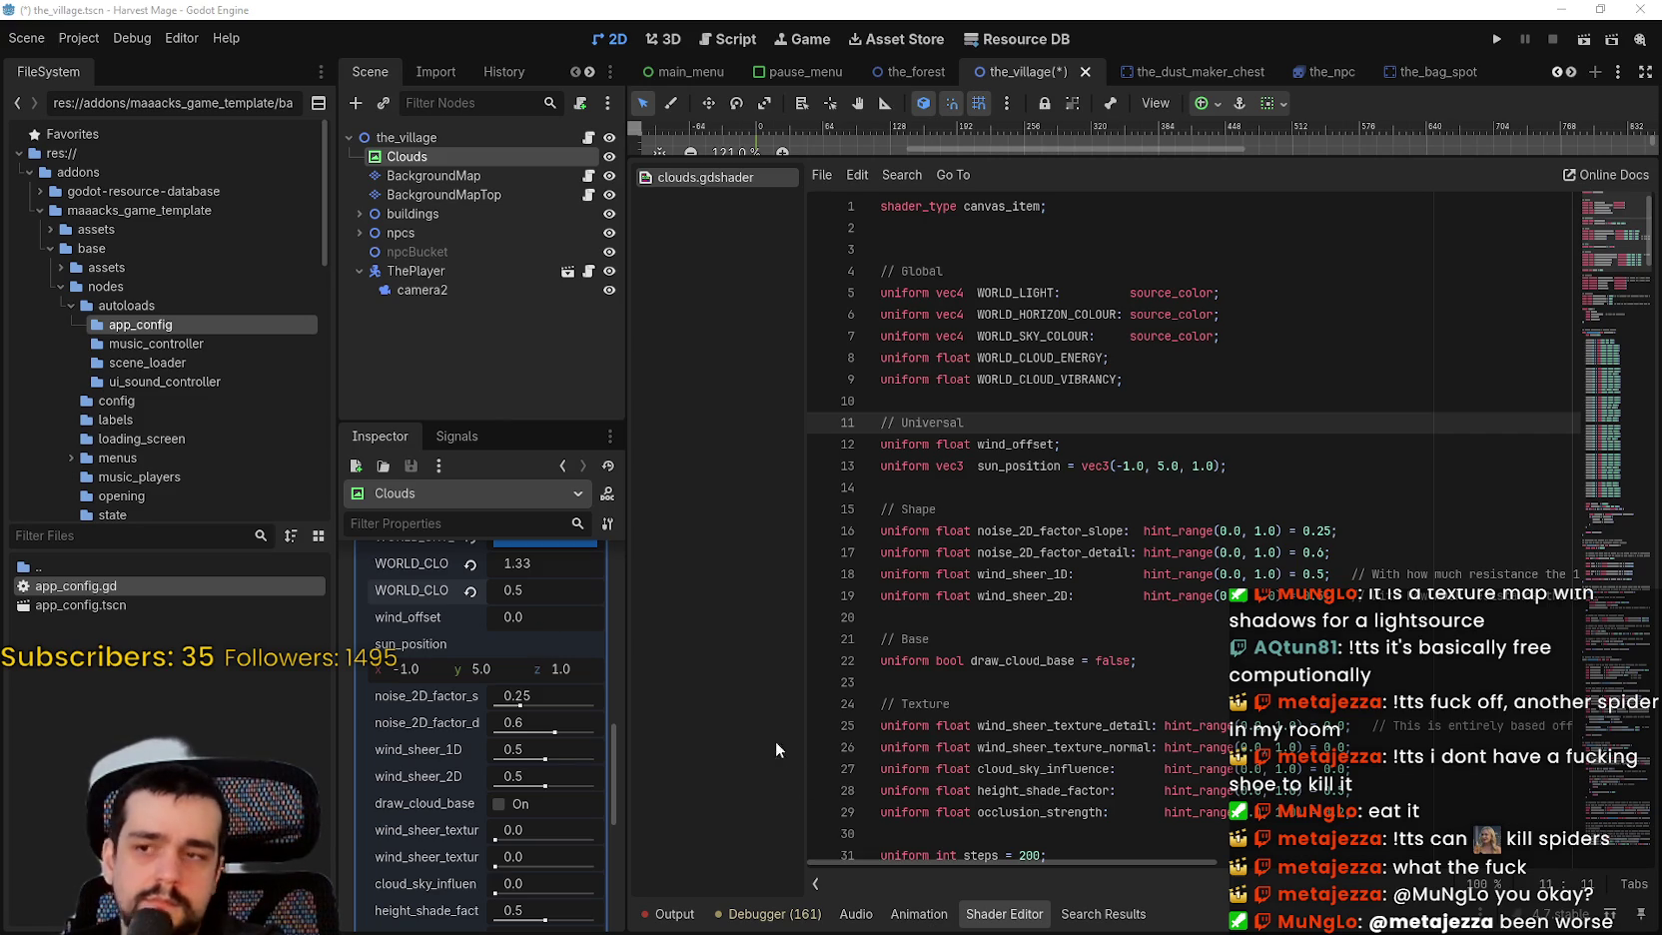
drag(629, 706, 866, 699)
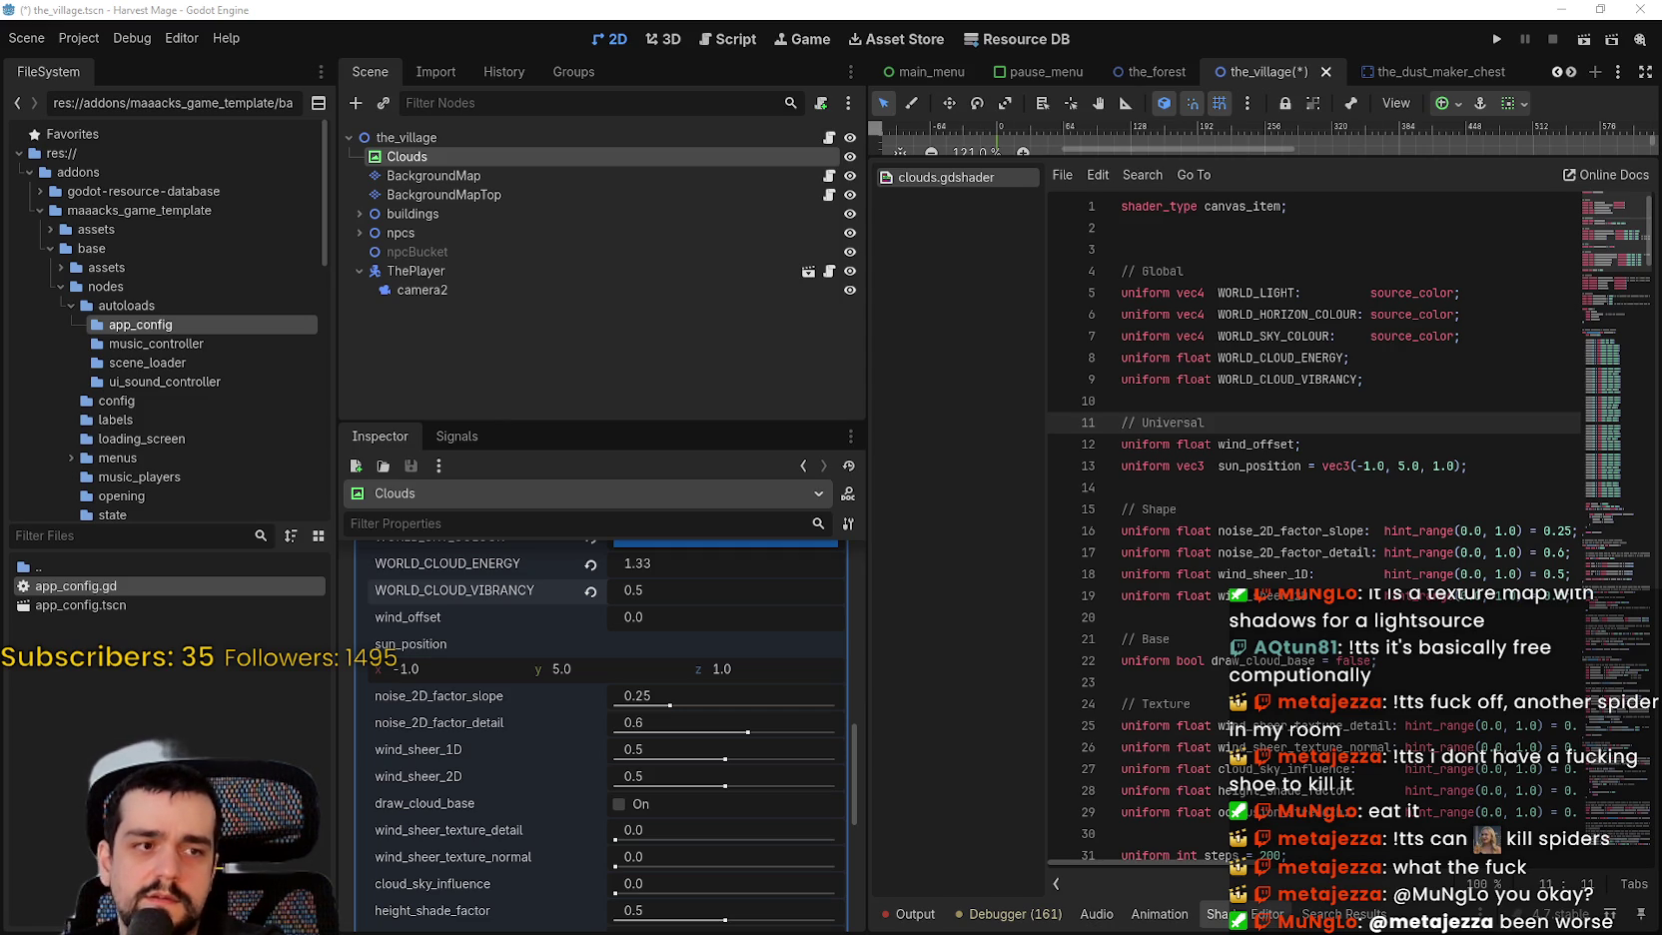
Step: Save the_village scene
scroll(423, 789, up, 2)
scroll(571, 826, down, 5)
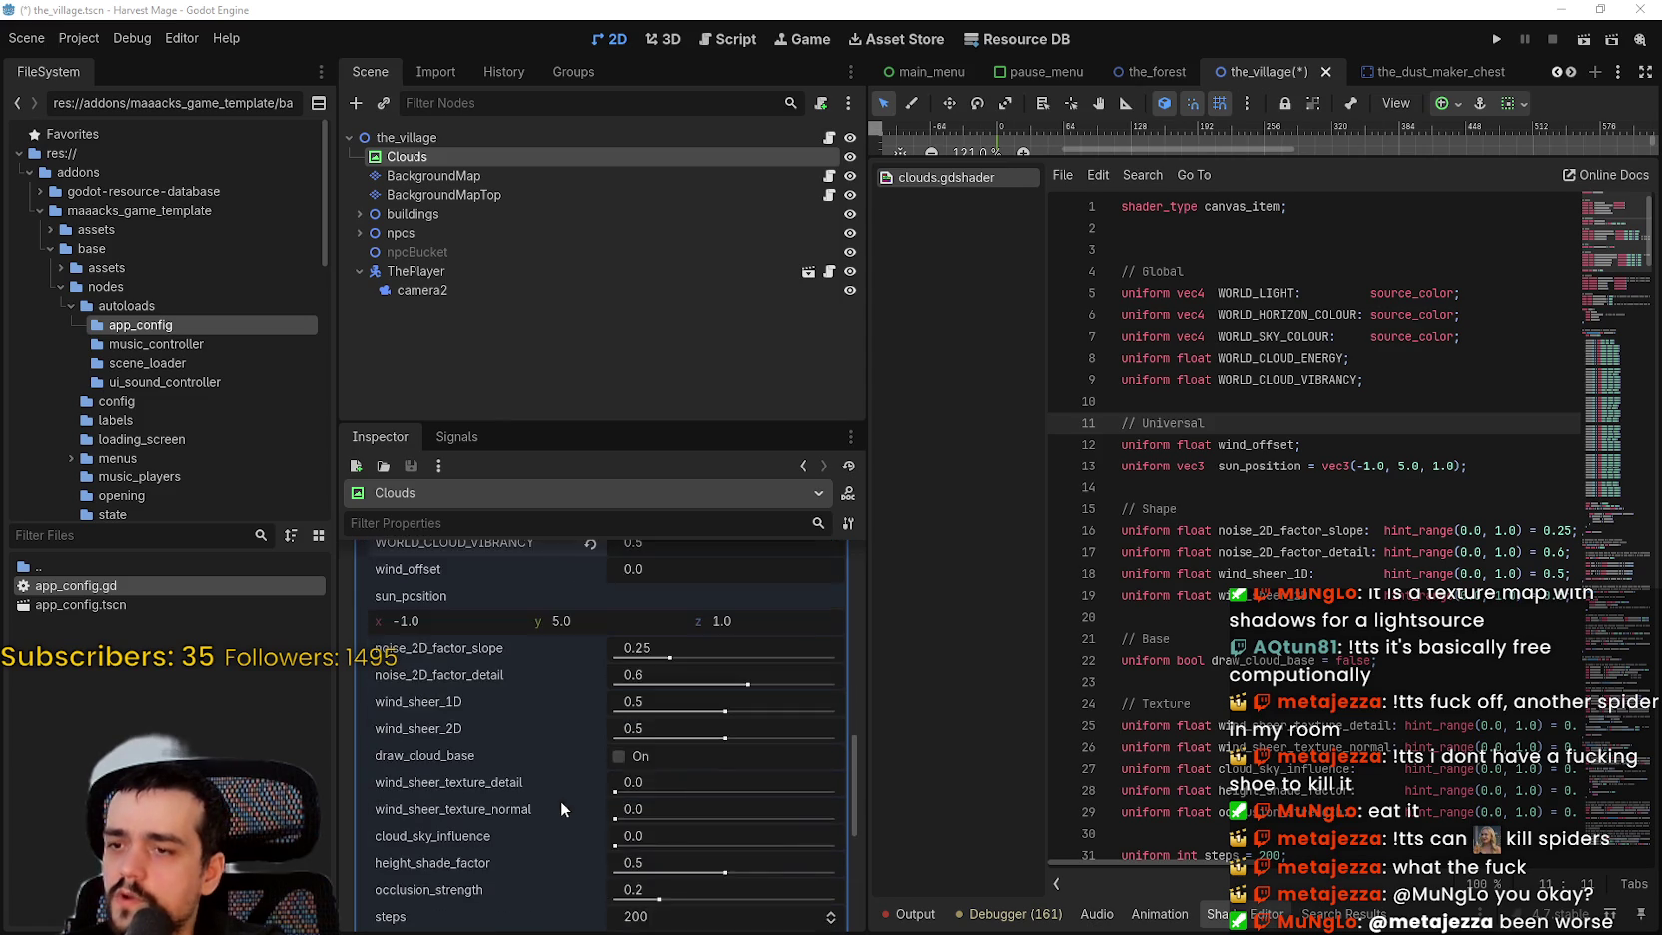
scroll(548, 779, up, 5)
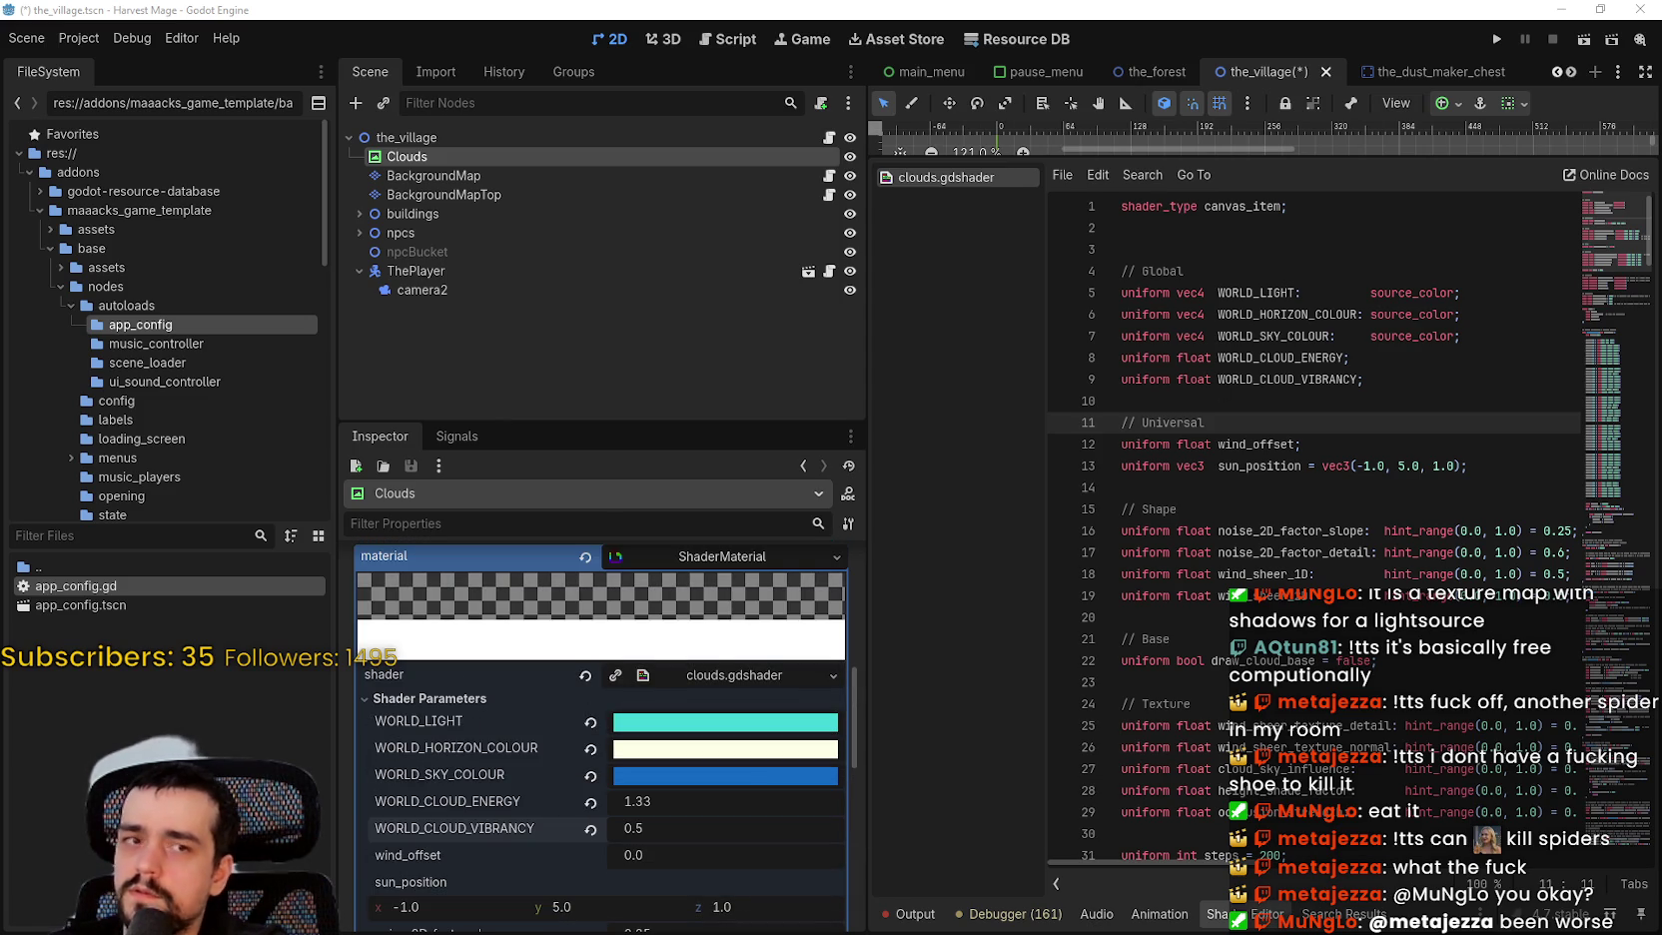
key(Up)
key(ctrl+s)
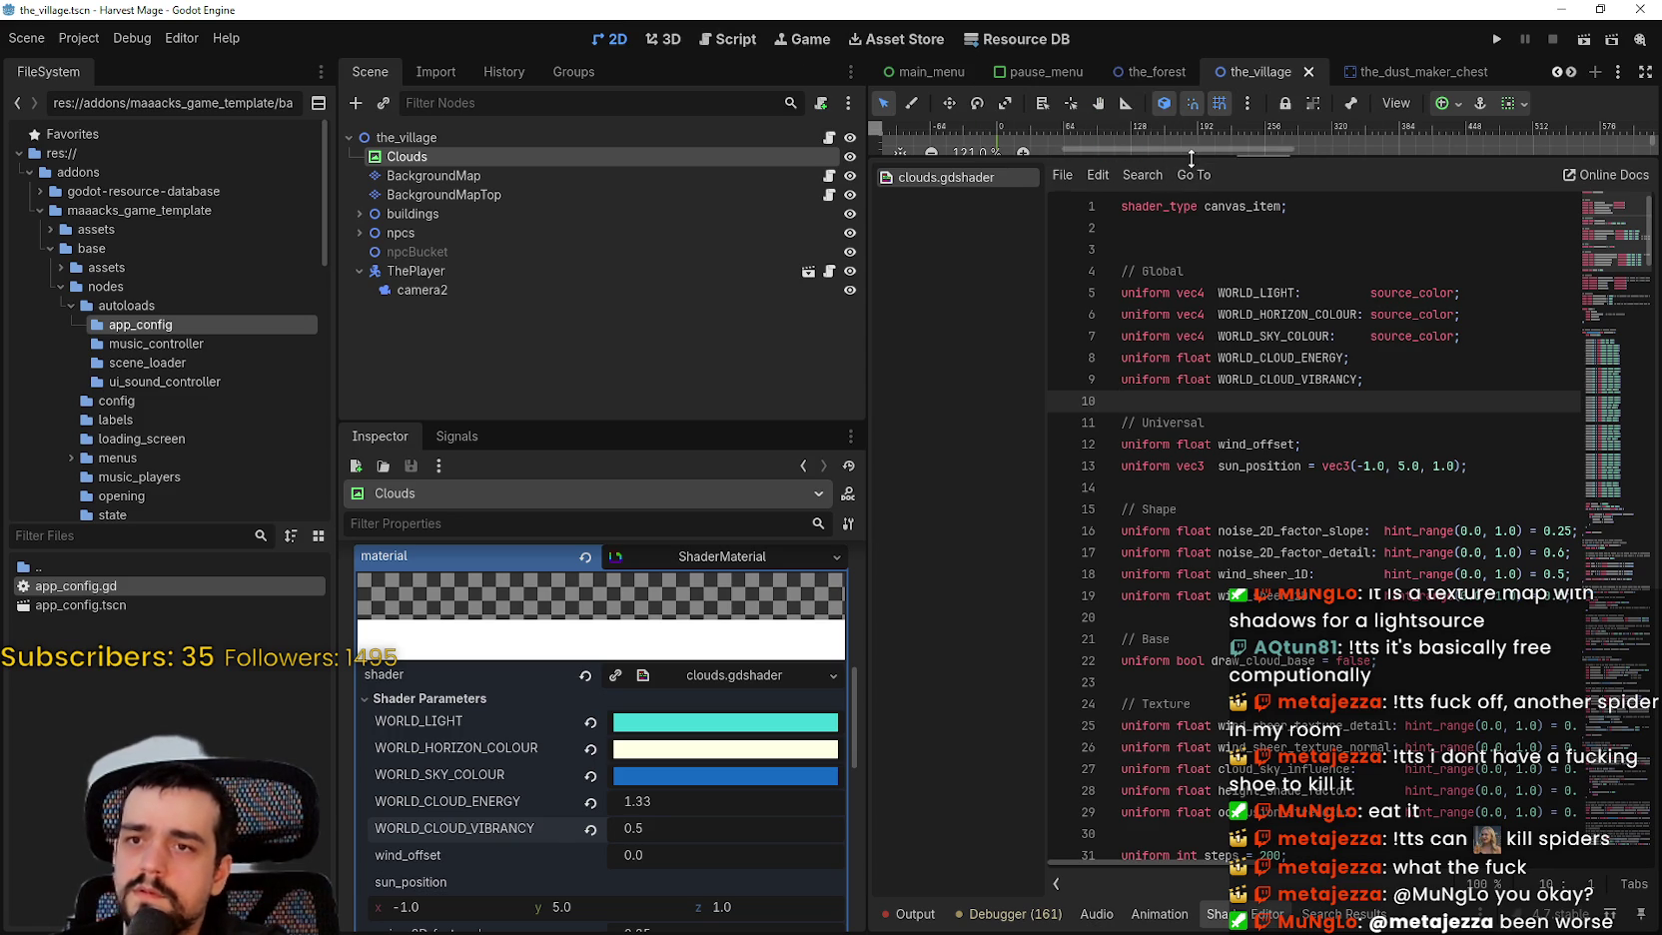
Step: Reveal the village map above the shader code and pan to its top edge
key(shift+F12)
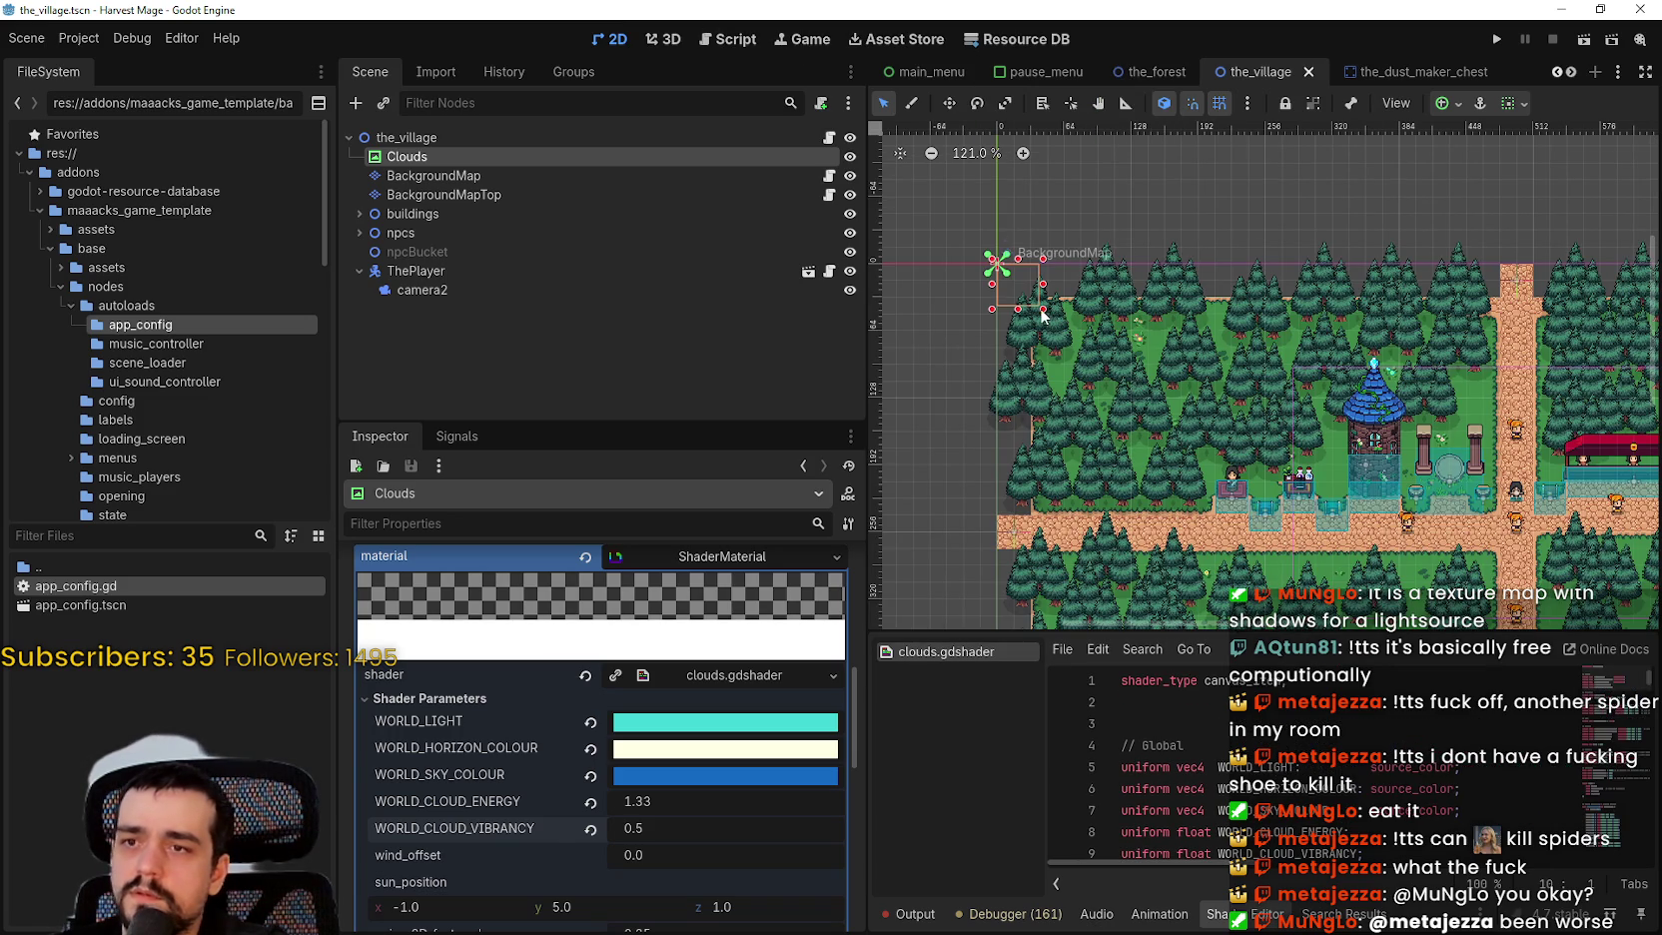
mouse_move(1045, 313)
mouse_down()
mouse_move(998, 265)
mouse_move(1116, 376)
mouse_move(1120, 404)
mouse_move(1573, 514)
mouse_move(1590, 479)
mouse_up()
scroll(968, 227, down, 5)
scroll(969, 228, down, 1)
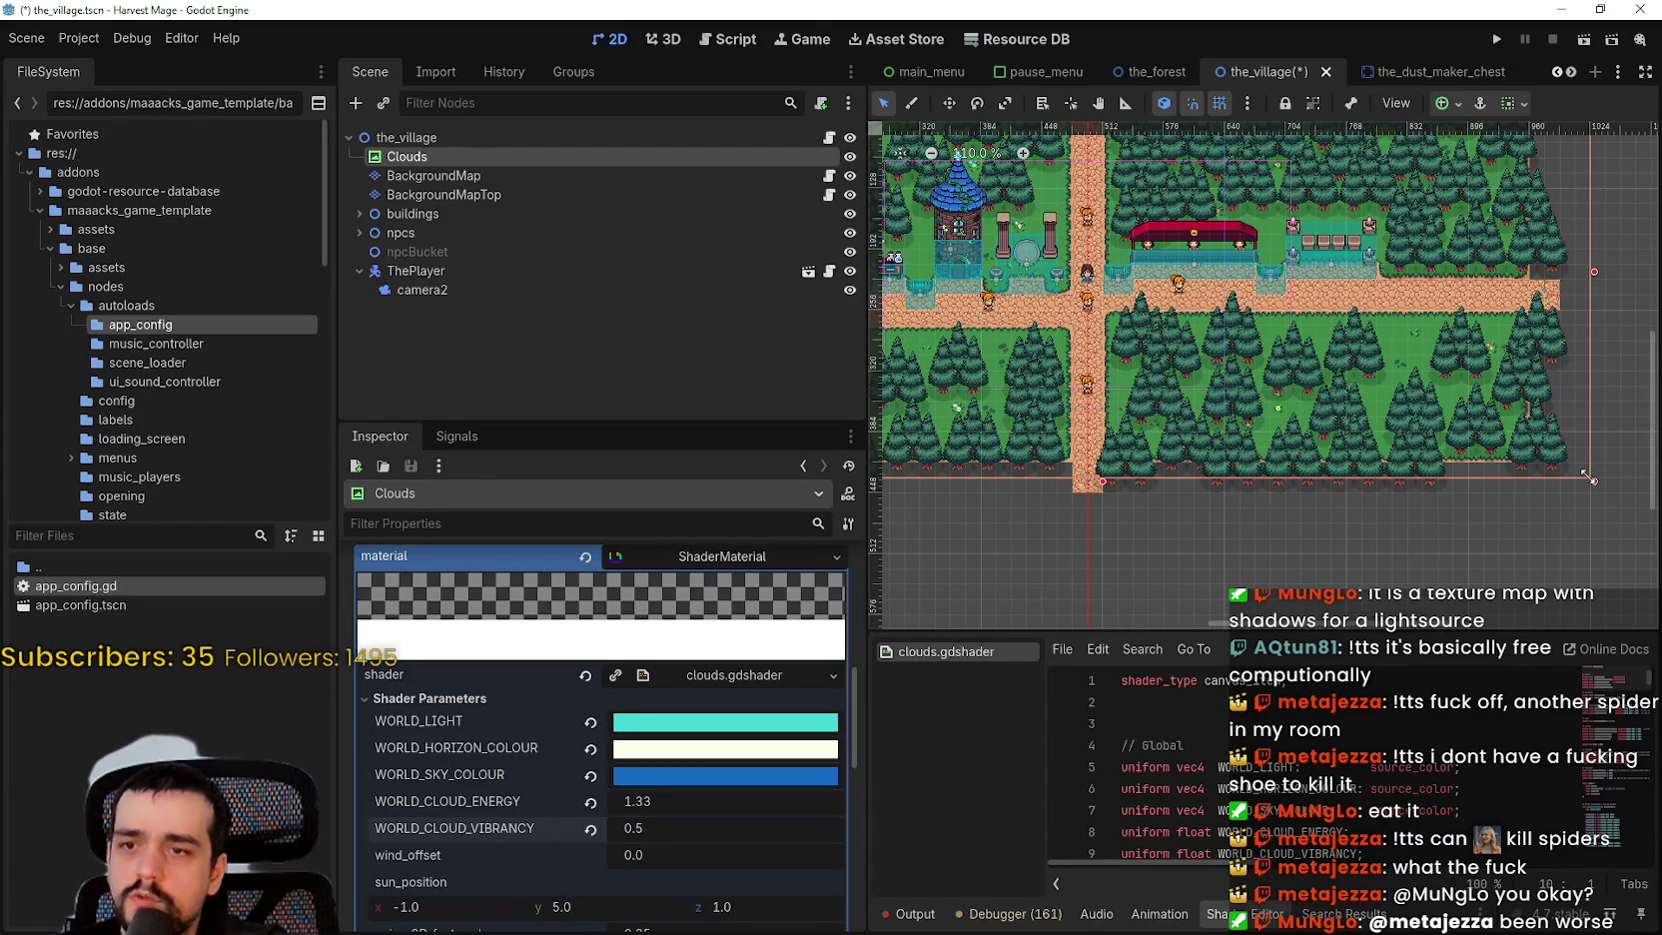
mouse_move(1308, 325)
mouse_down()
mouse_move(1228, 439)
mouse_move(1210, 266)
mouse_up()
scroll(1206, 455, down, 2)
scroll(1563, 376, up, 5)
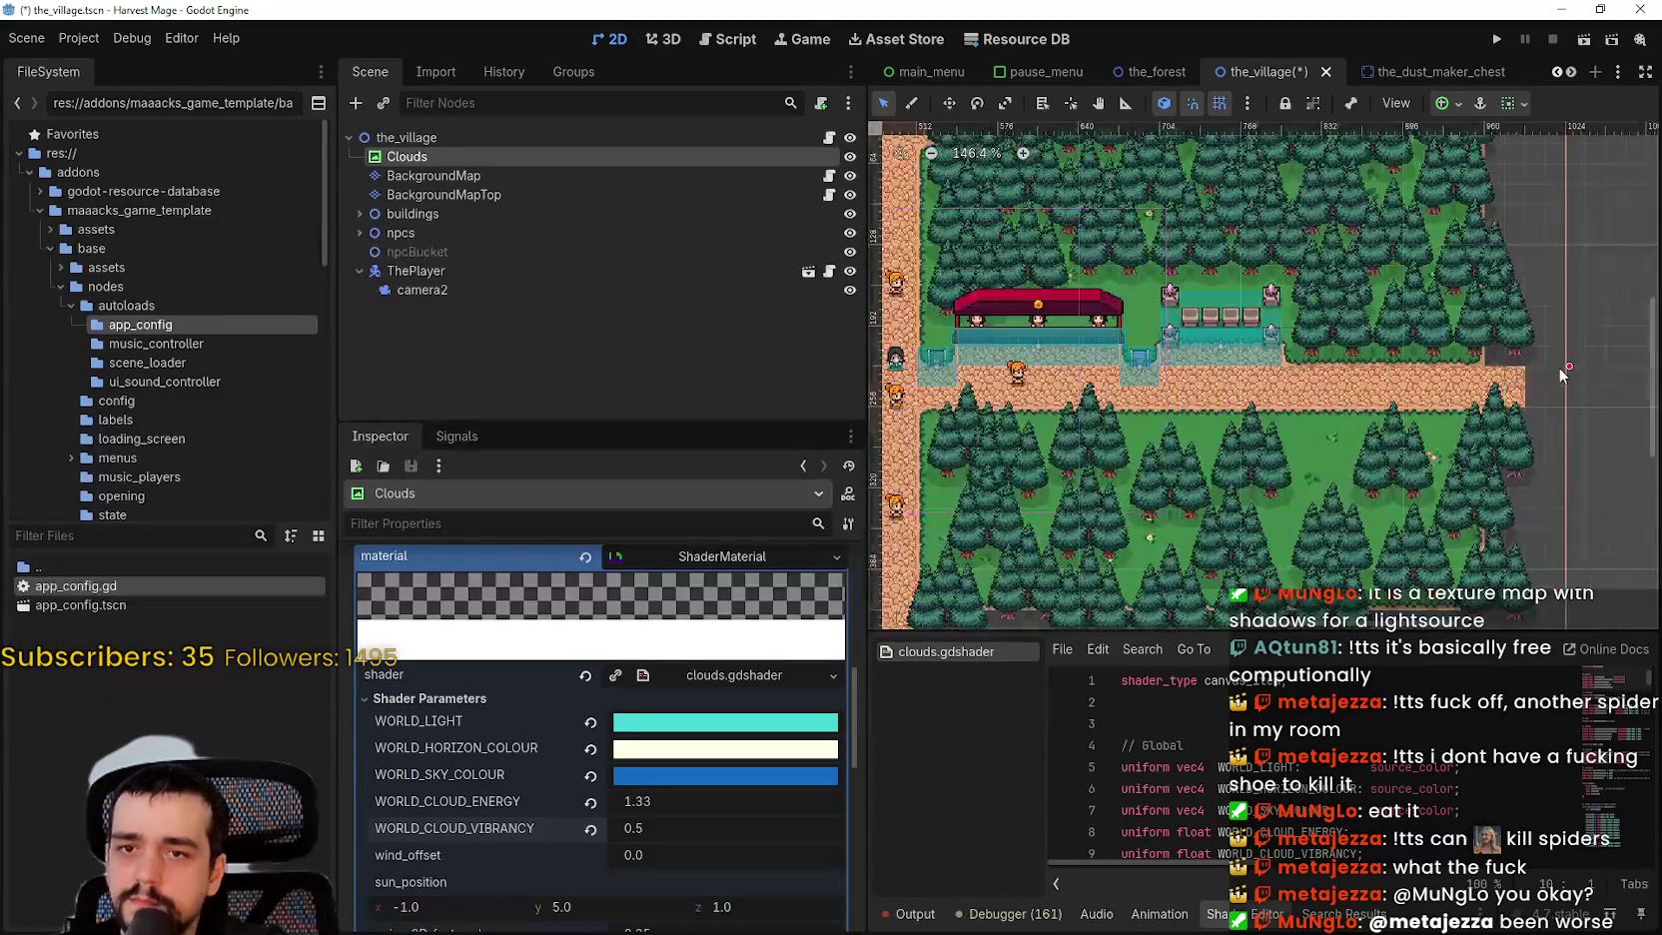
scroll(1076, 337, left, 10)
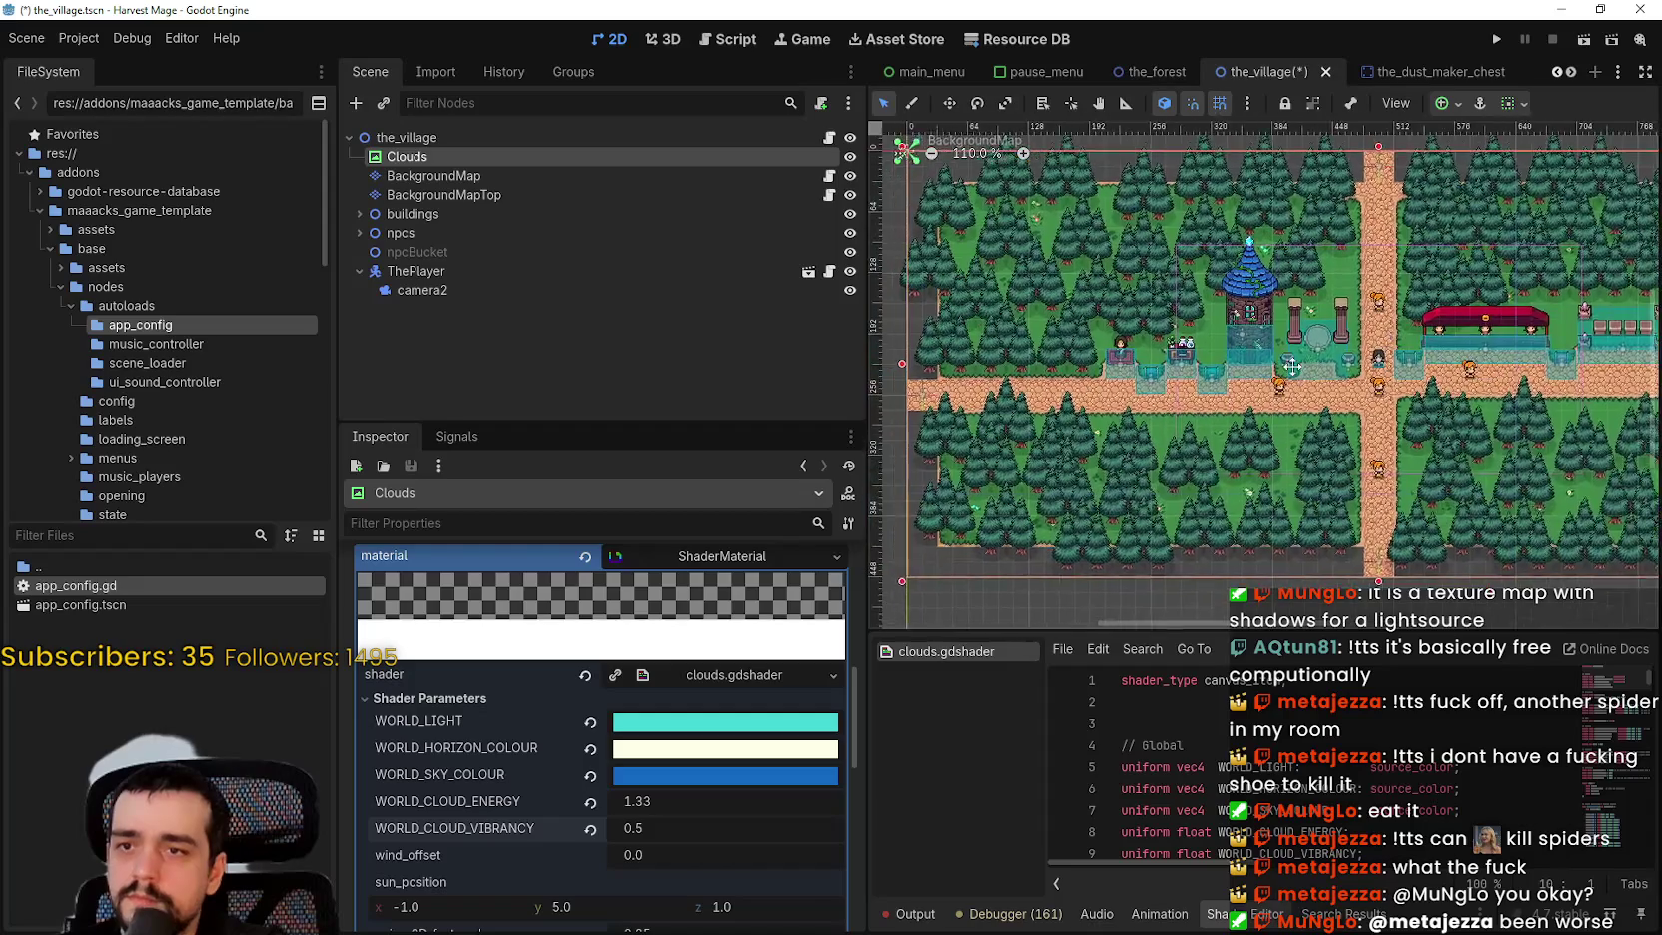
scroll(1076, 337, up, 3)
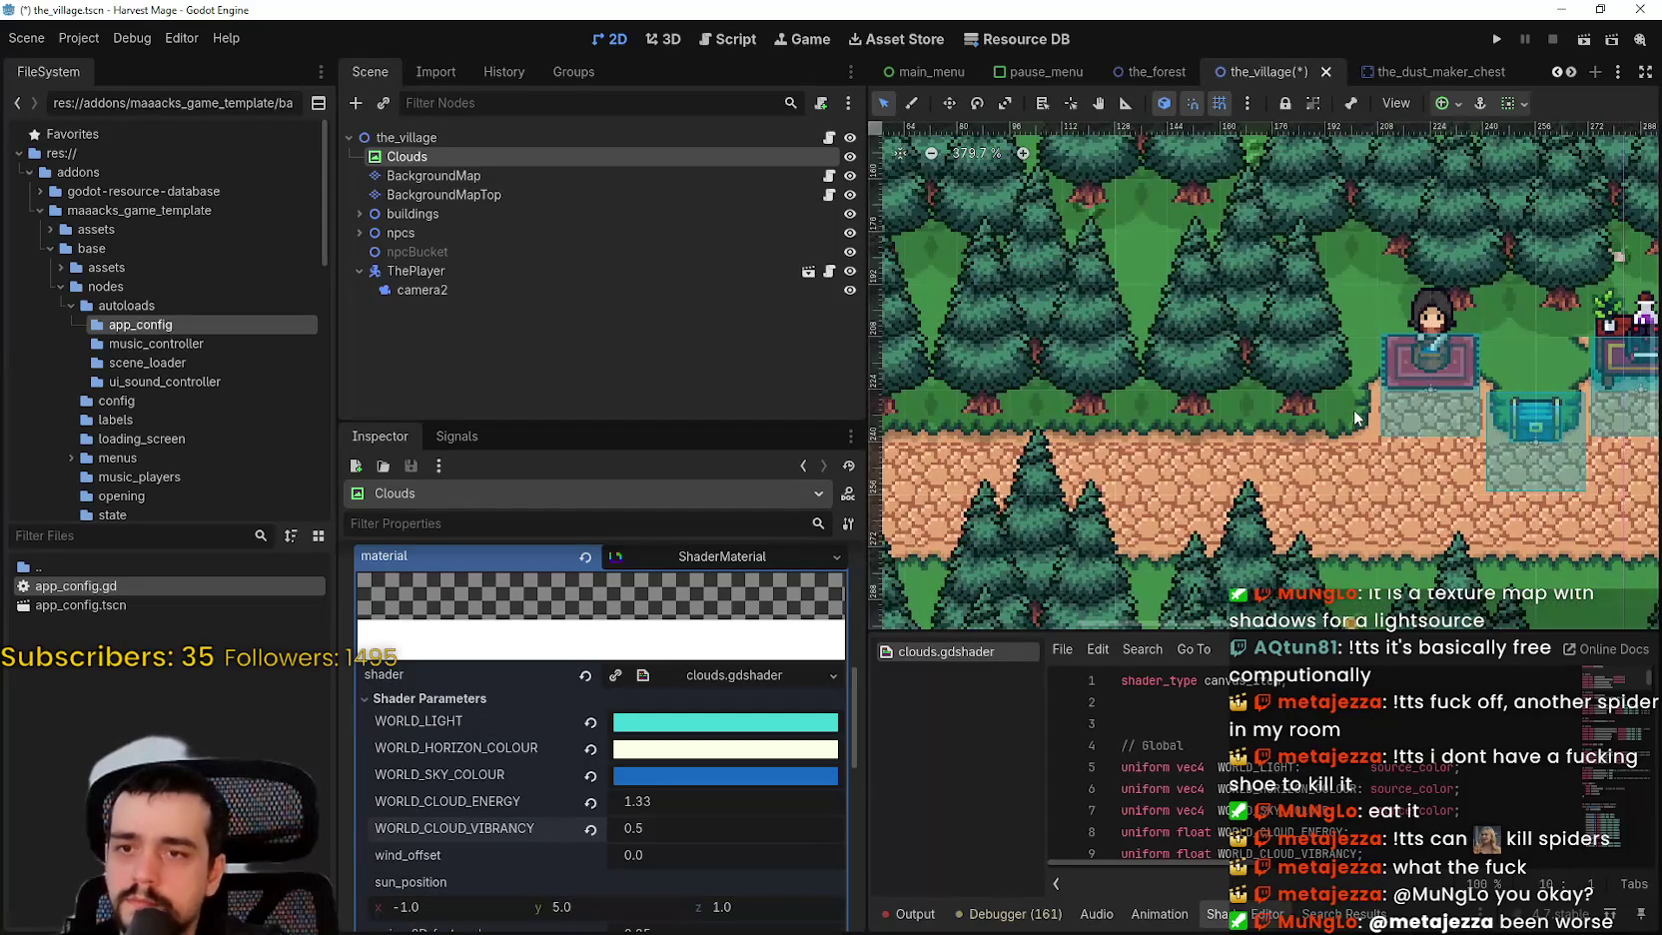
scroll(1316, 302, up, 1)
scroll(1316, 302, down, 3)
scroll(1138, 402, up, 1)
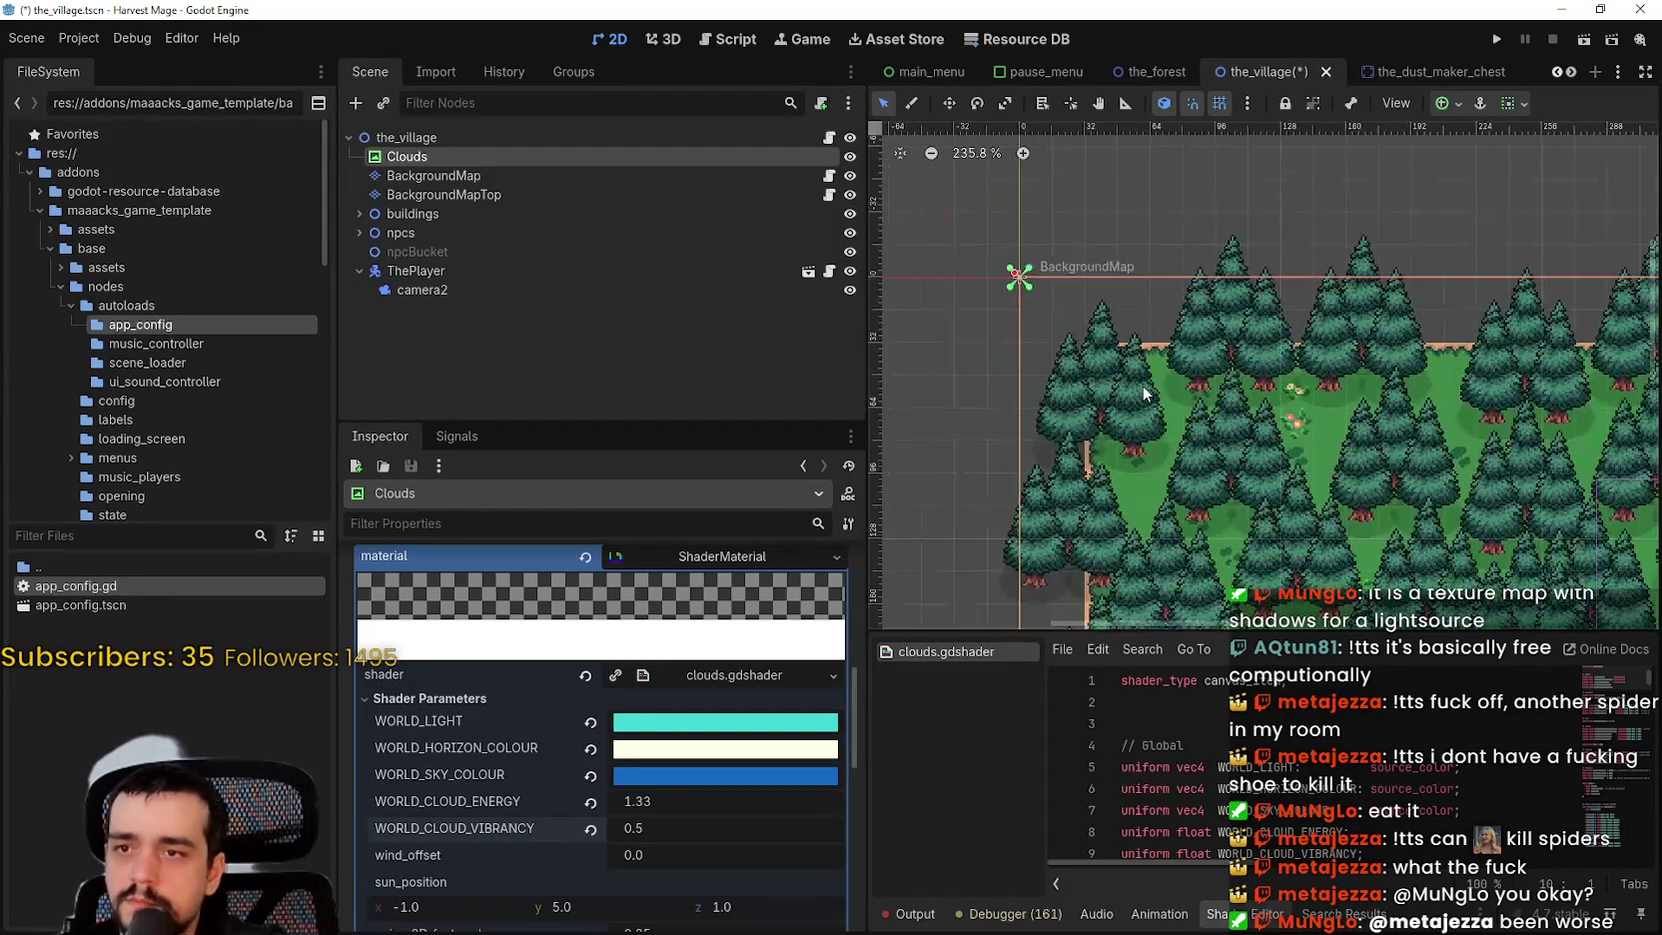
scroll(1348, 414, right, 5)
scroll(1348, 415, up, 1)
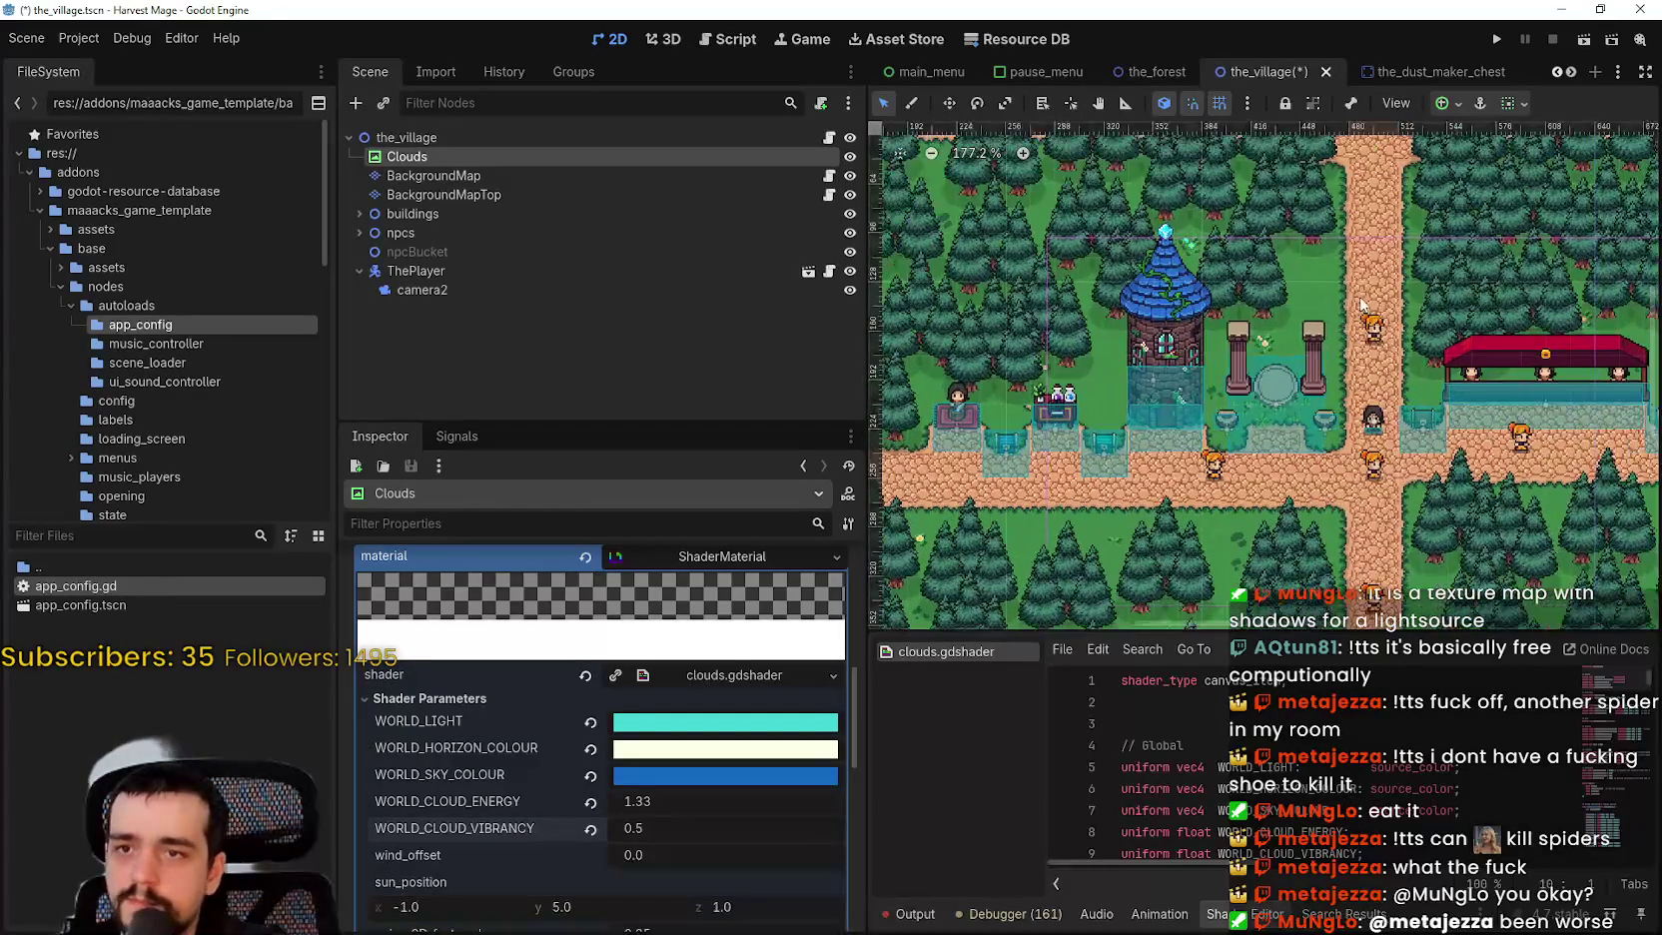
scroll(461, 743, down, 1)
scroll(461, 743, down, 4)
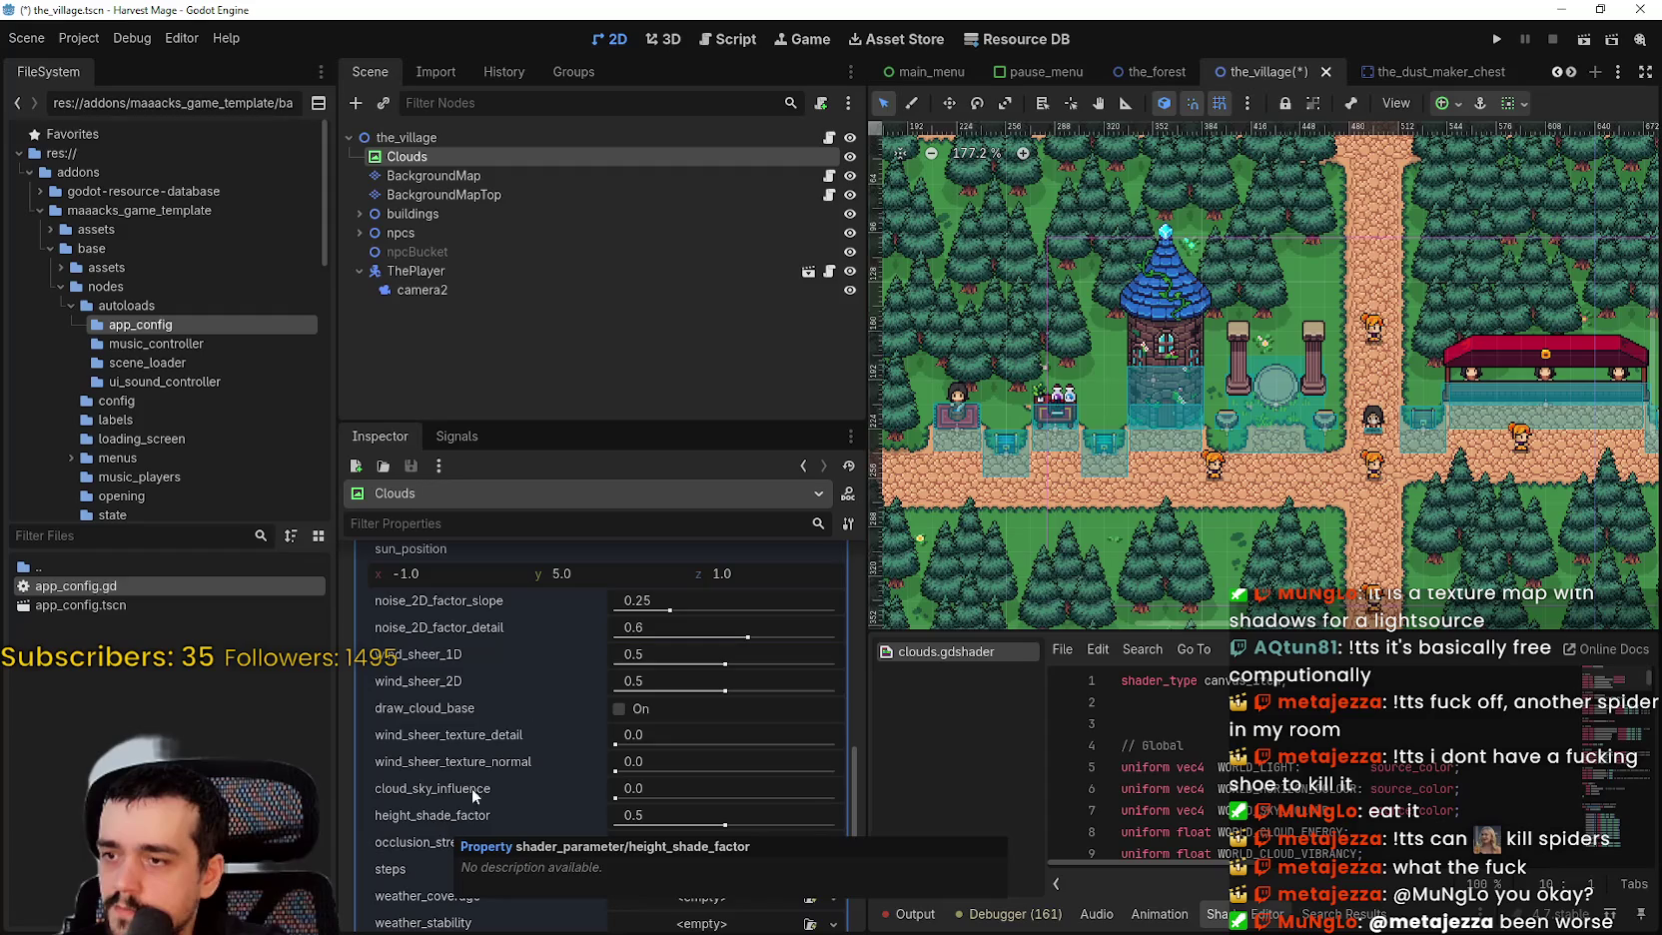
Step: Switch draw_cloud_base on, view the road crossing, then switch it back off
click(639, 709)
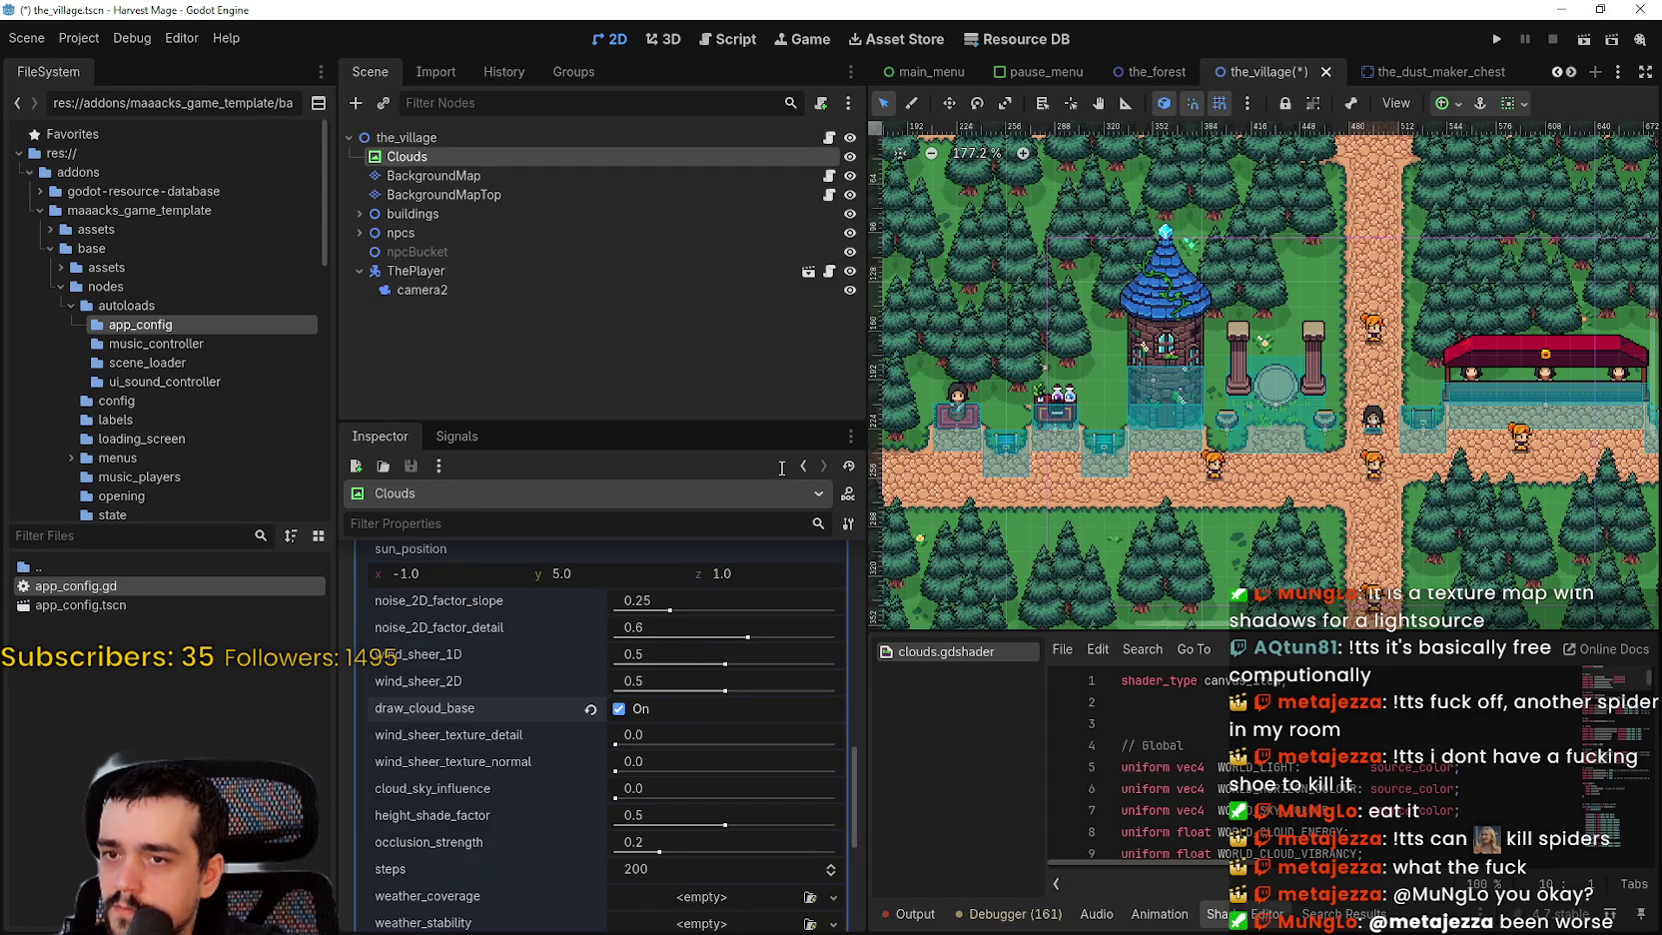
scroll(1248, 380, down, 2)
drag(1340, 499, 962, 143)
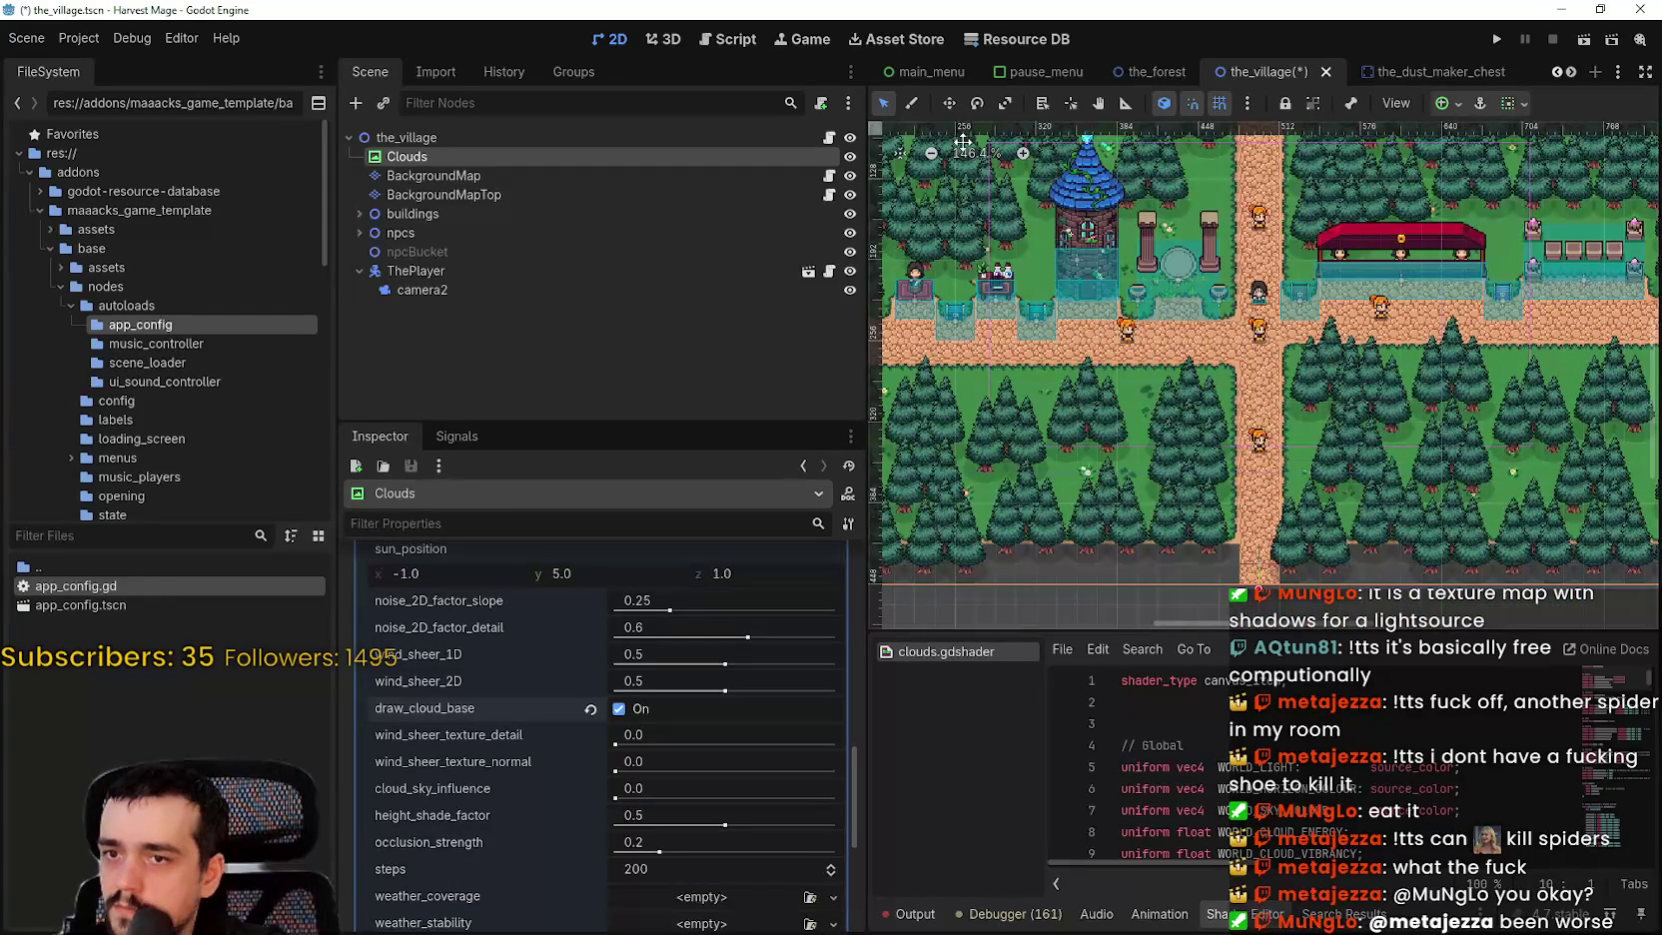
scroll(962, 143, up, 1)
click(637, 708)
Step: Save, then move Clouds out of ThePlayer to be the_village's last child, and select it
key(ctrl+s)
click(359, 269)
mouse_move(397, 228)
mouse_down()
mouse_move(405, 278)
mouse_move(429, 300)
mouse_move(430, 247)
mouse_move(379, 287)
mouse_up()
click(360, 270)
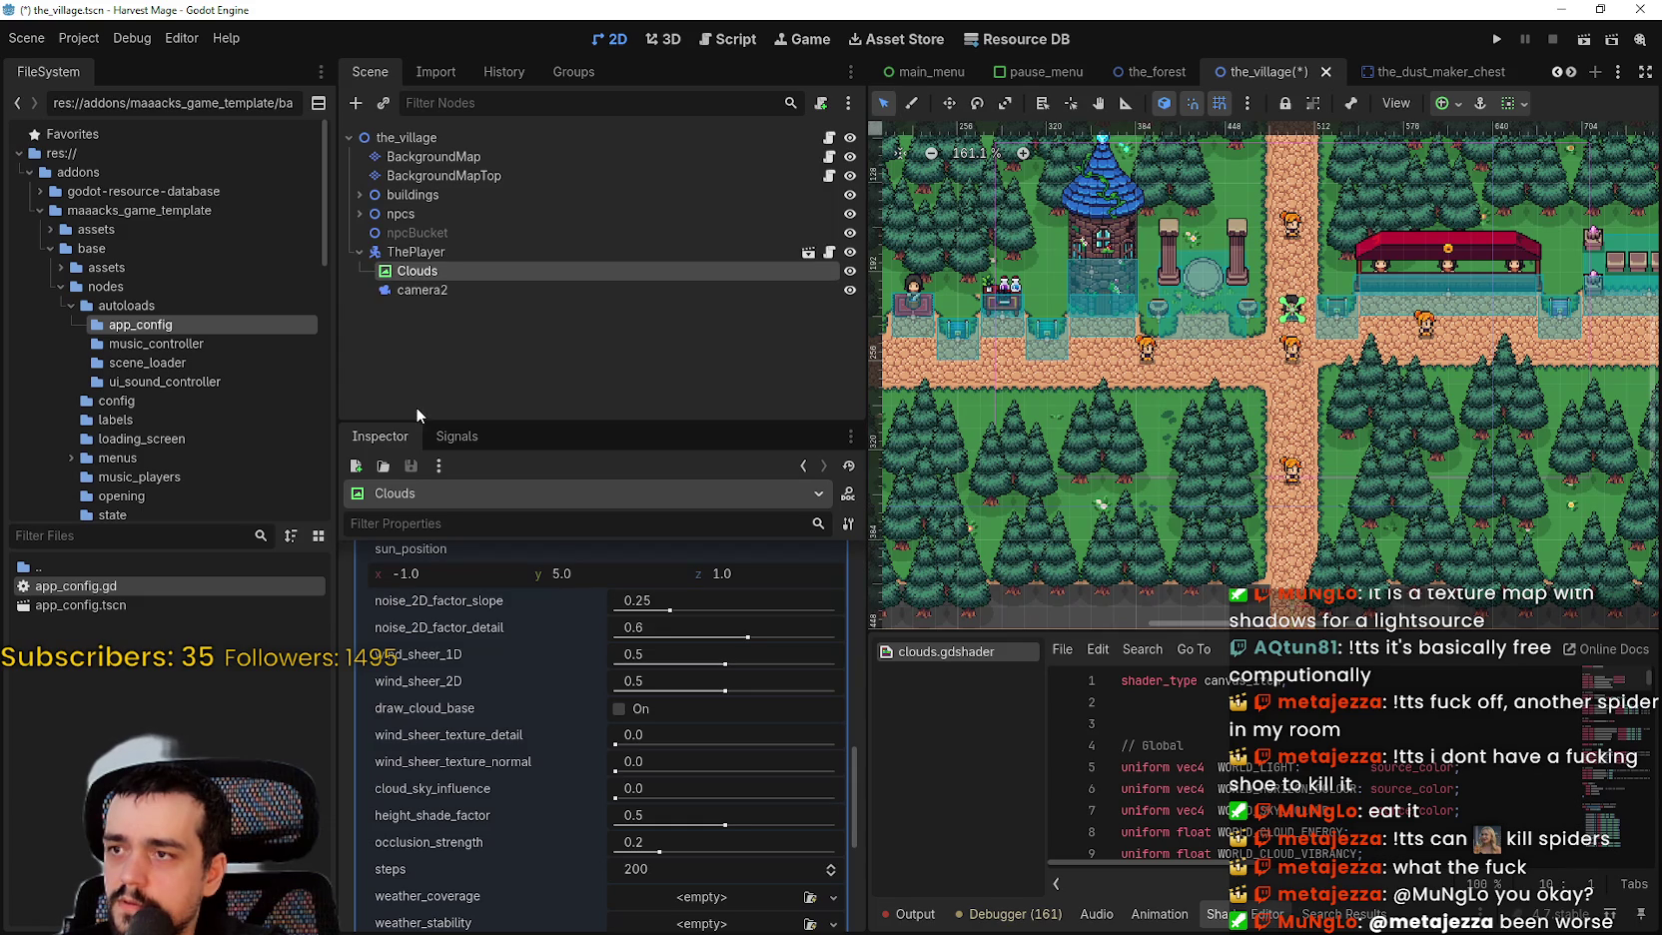
click(359, 252)
mouse_move(395, 271)
mouse_down()
mouse_move(404, 247)
mouse_move(379, 285)
mouse_move(399, 250)
mouse_move(384, 274)
mouse_move(559, 177)
mouse_move(514, 249)
mouse_move(879, 219)
mouse_move(500, 225)
mouse_move(394, 287)
mouse_move(393, 272)
mouse_move(389, 294)
mouse_move(387, 181)
mouse_move(384, 284)
mouse_move(351, 342)
mouse_move(381, 276)
mouse_move(390, 292)
mouse_up()
click(359, 270)
click(356, 268)
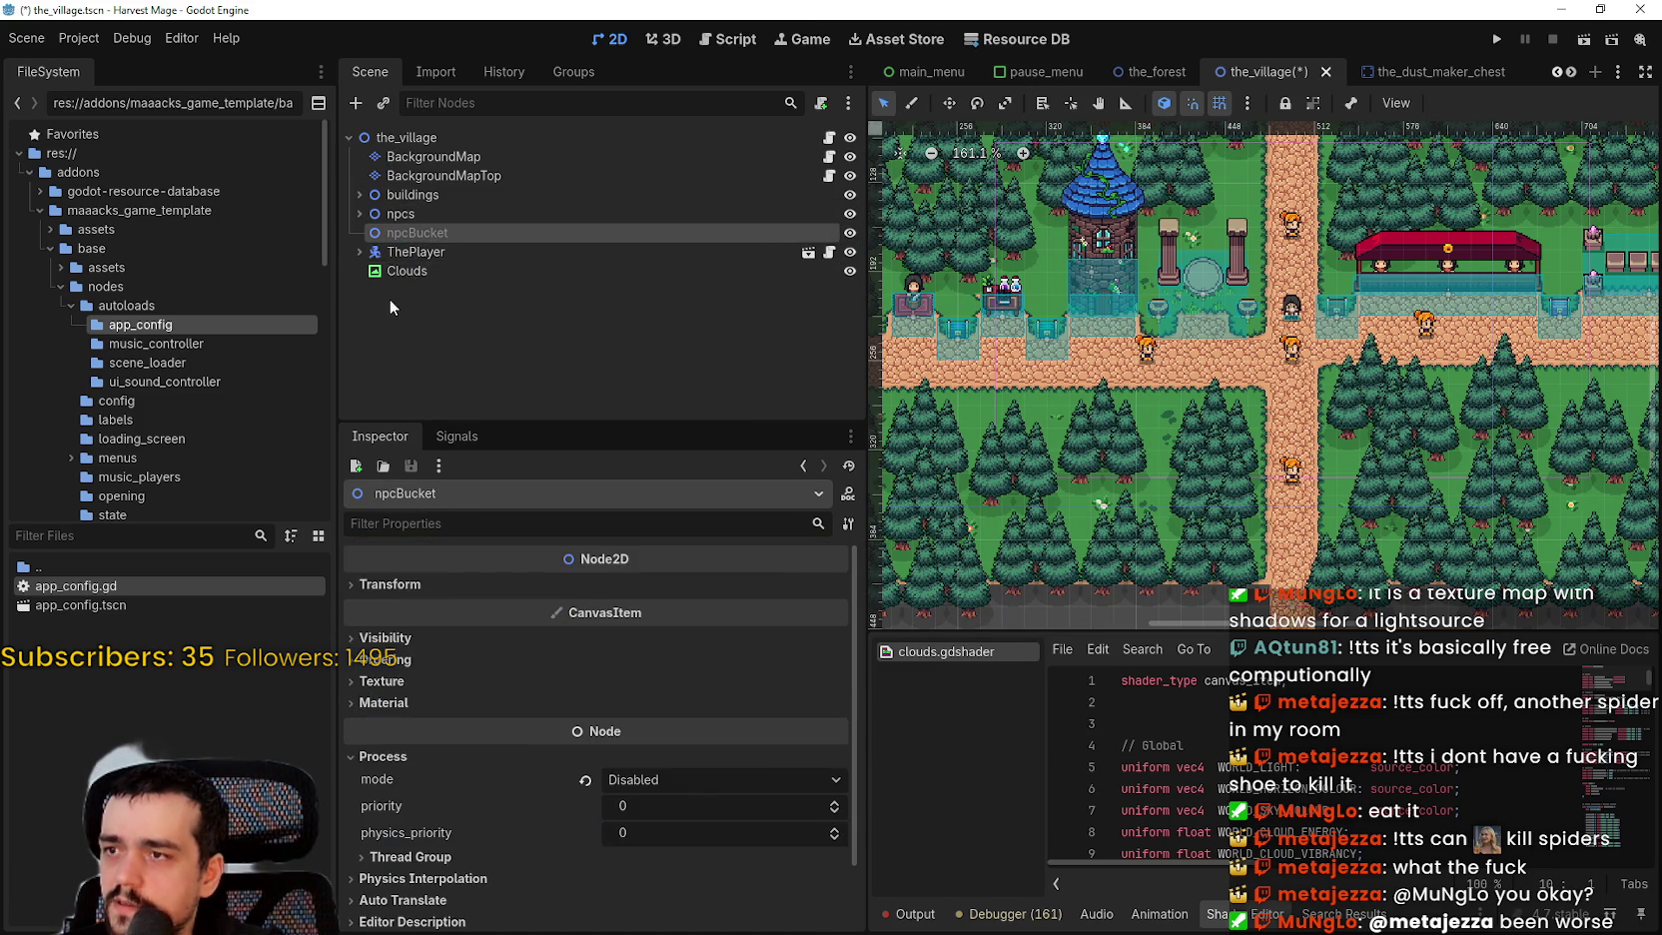
click(374, 269)
scroll(1049, 345, down, 3)
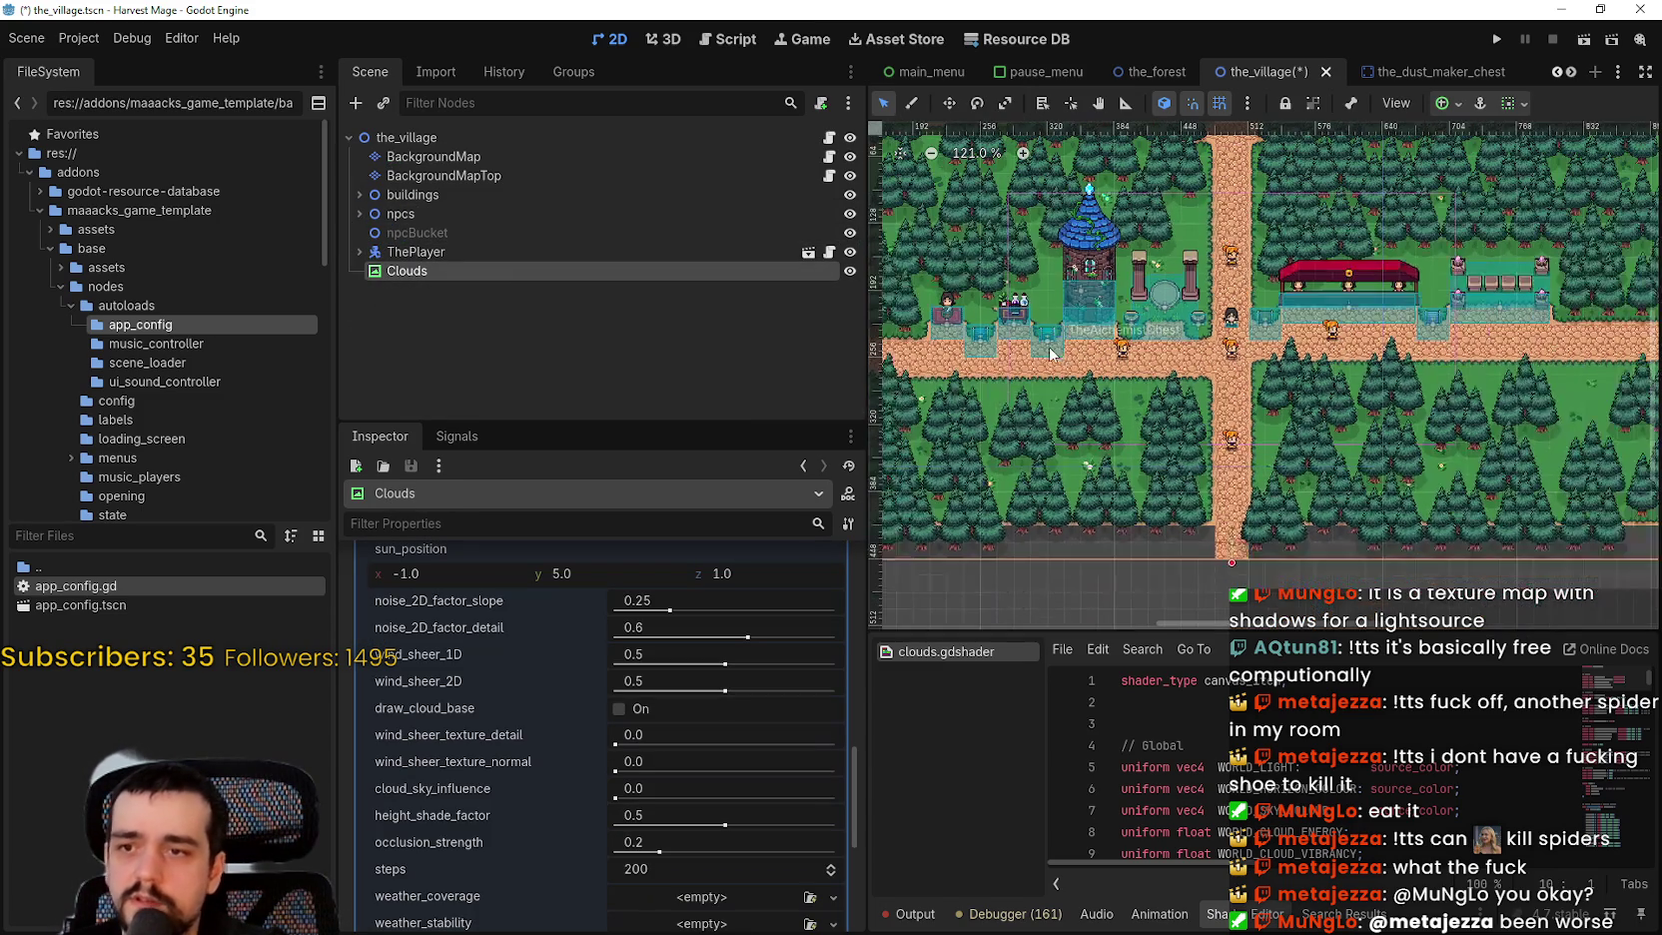
Step: Save the scene and look at the texture choices for map_height and map_detail without assigning any
scroll(1117, 464, down, 2)
key(ctrl+s)
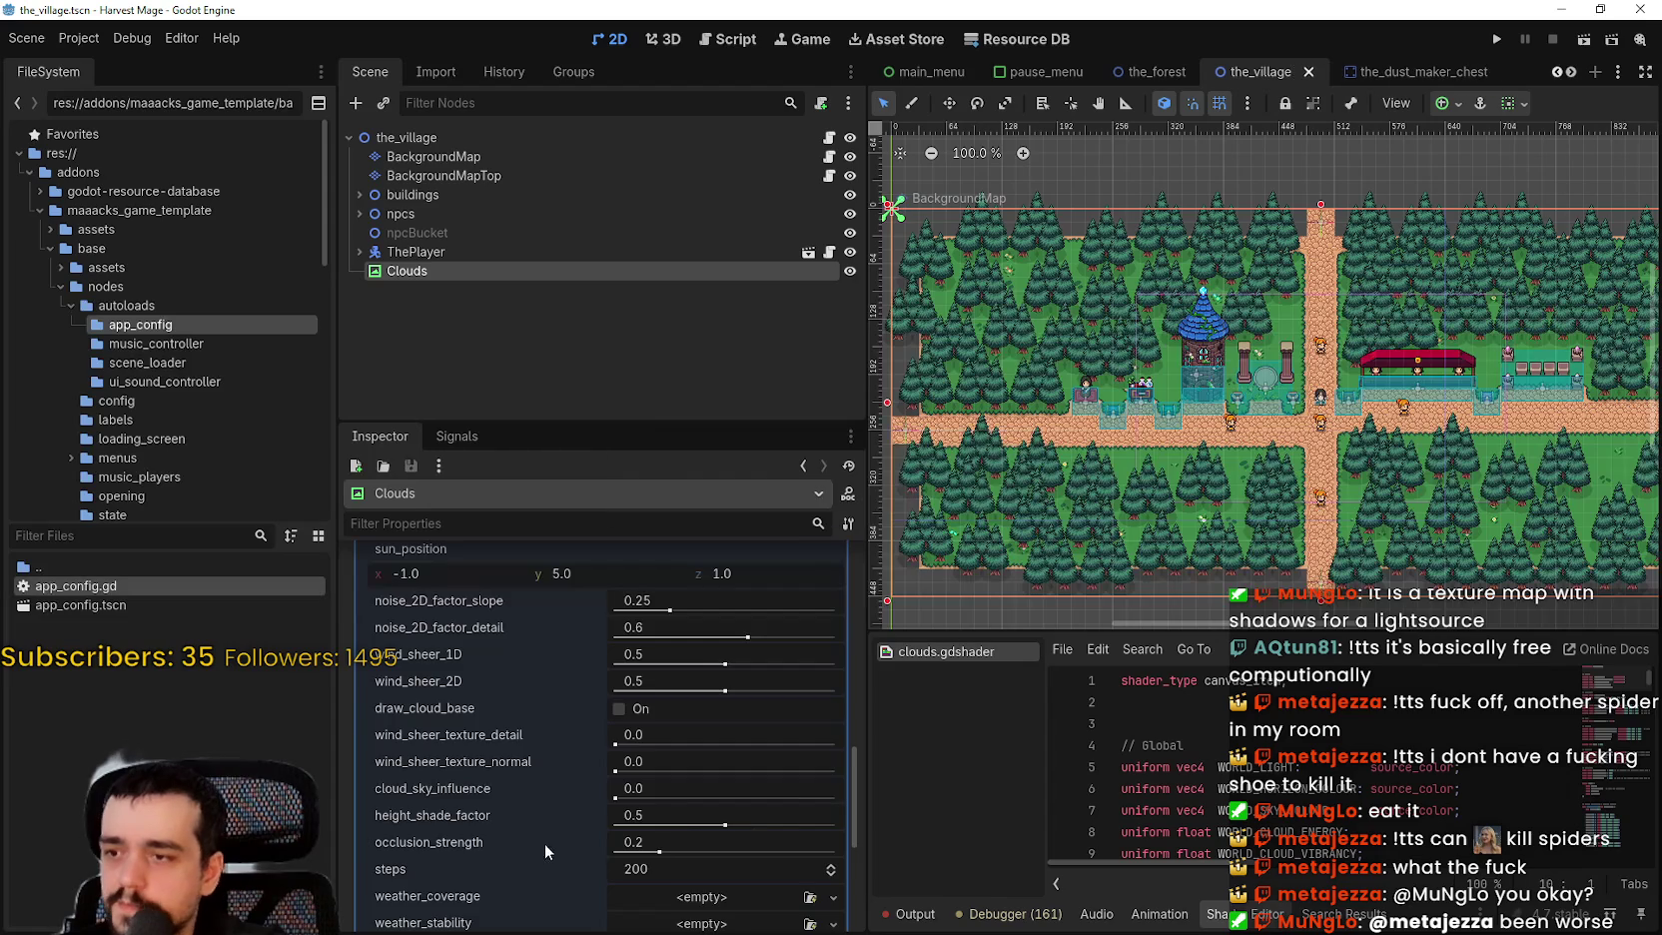
scroll(544, 843, down, 3)
scroll(460, 795, down, 2)
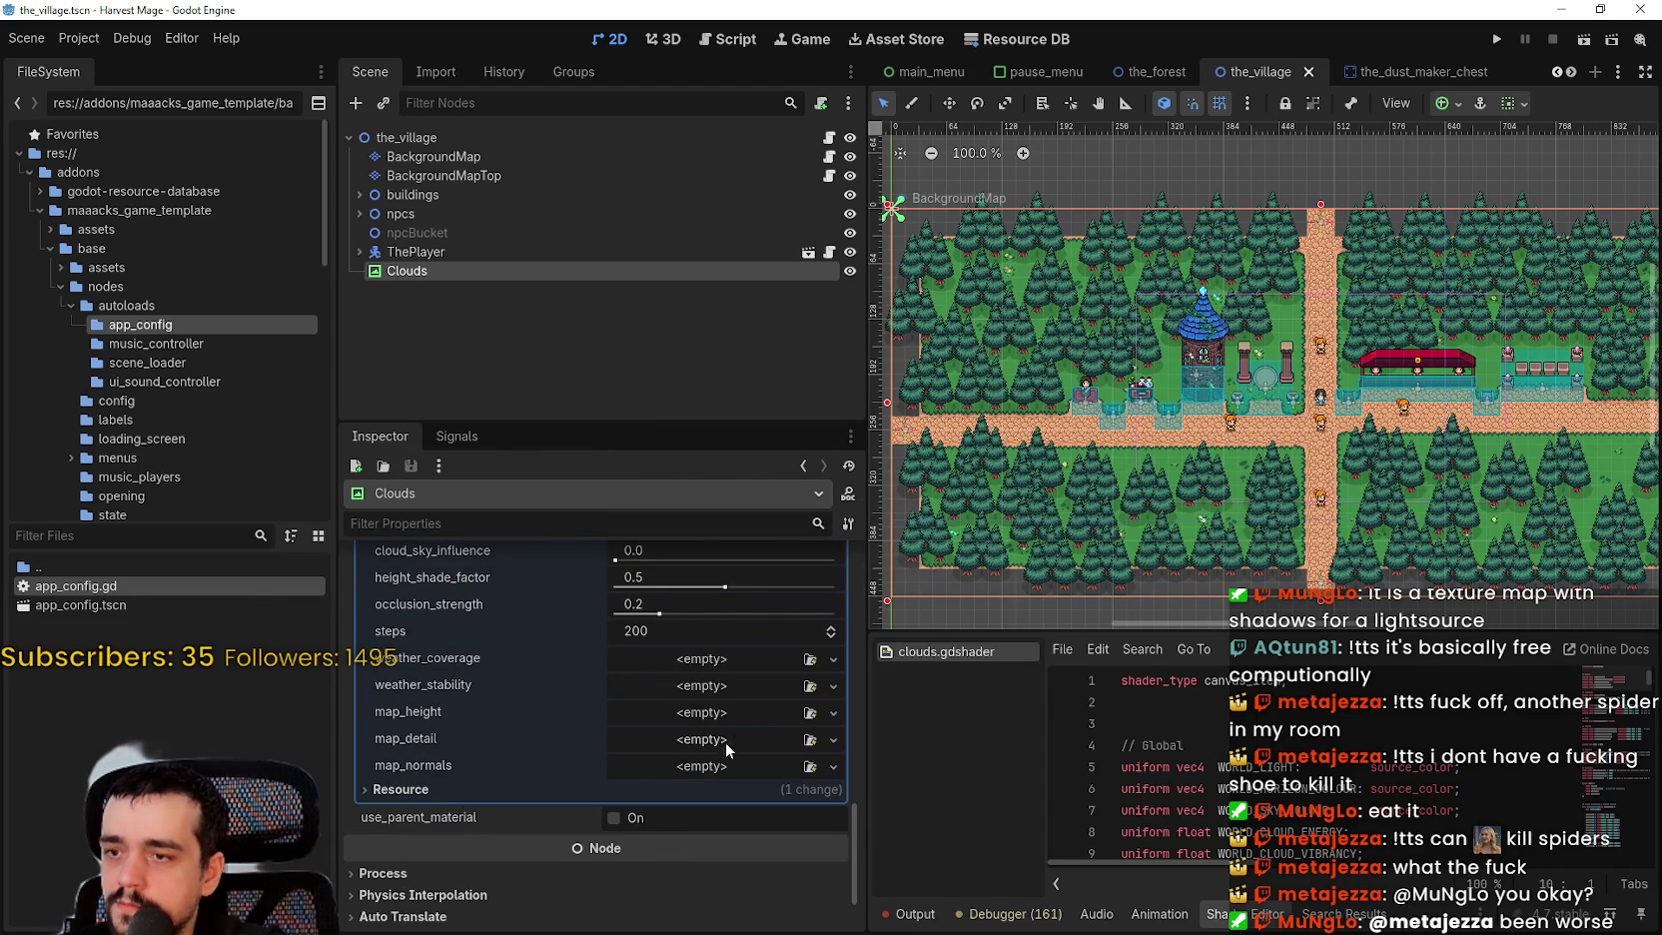
click(729, 713)
click(860, 727)
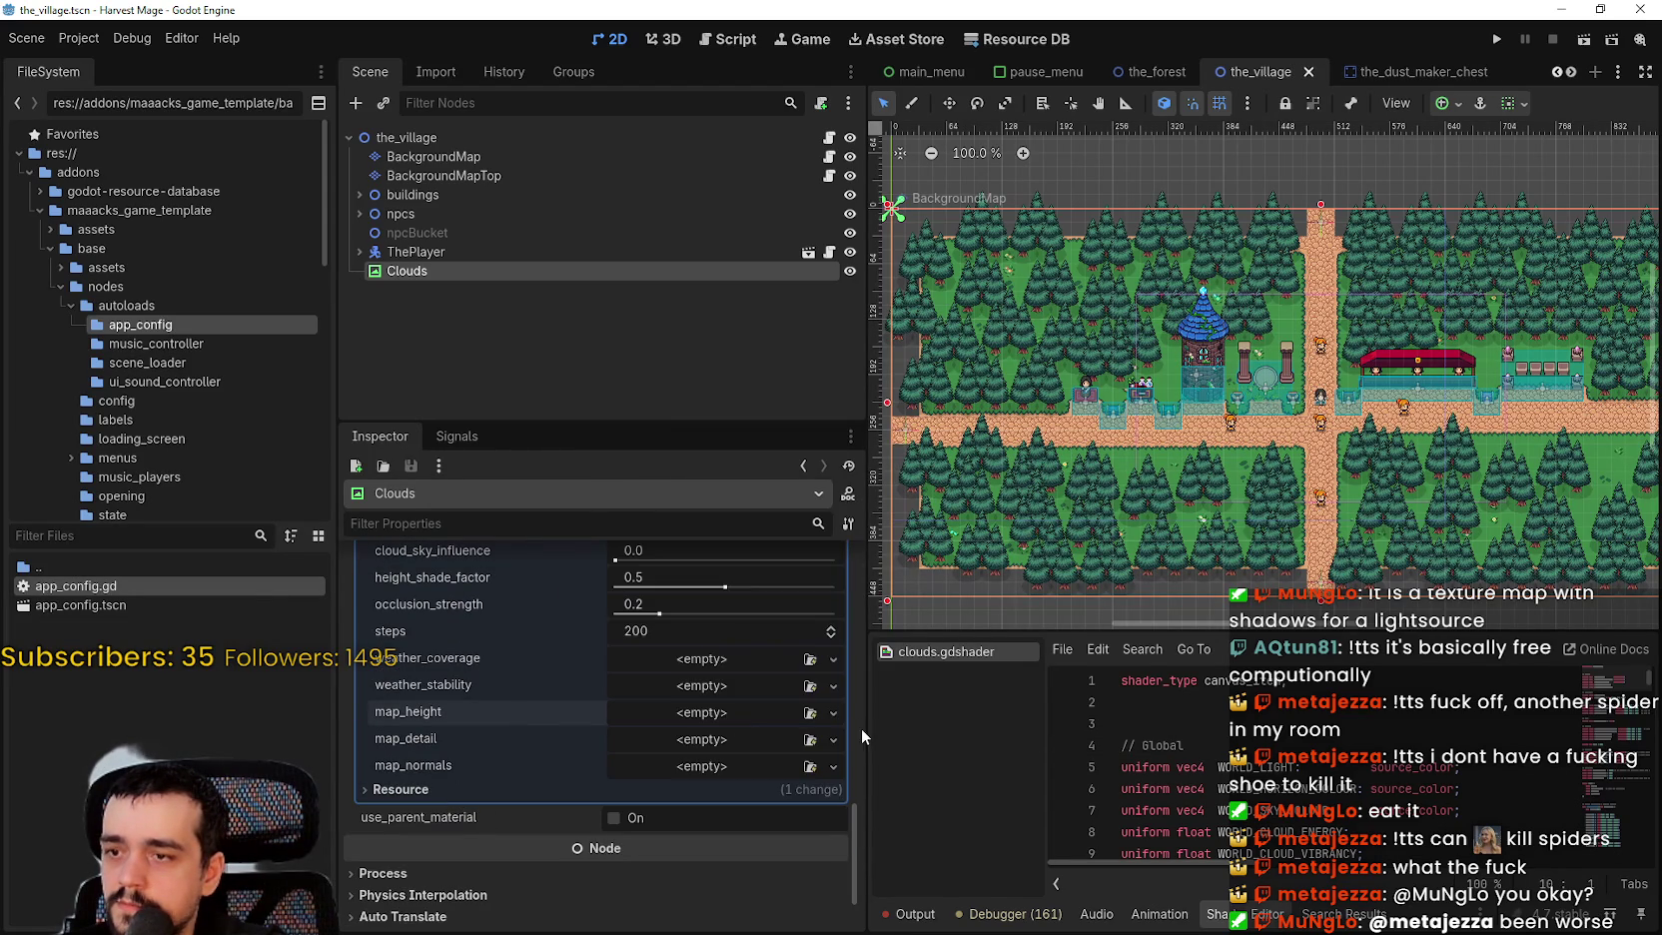
click(733, 750)
click(485, 743)
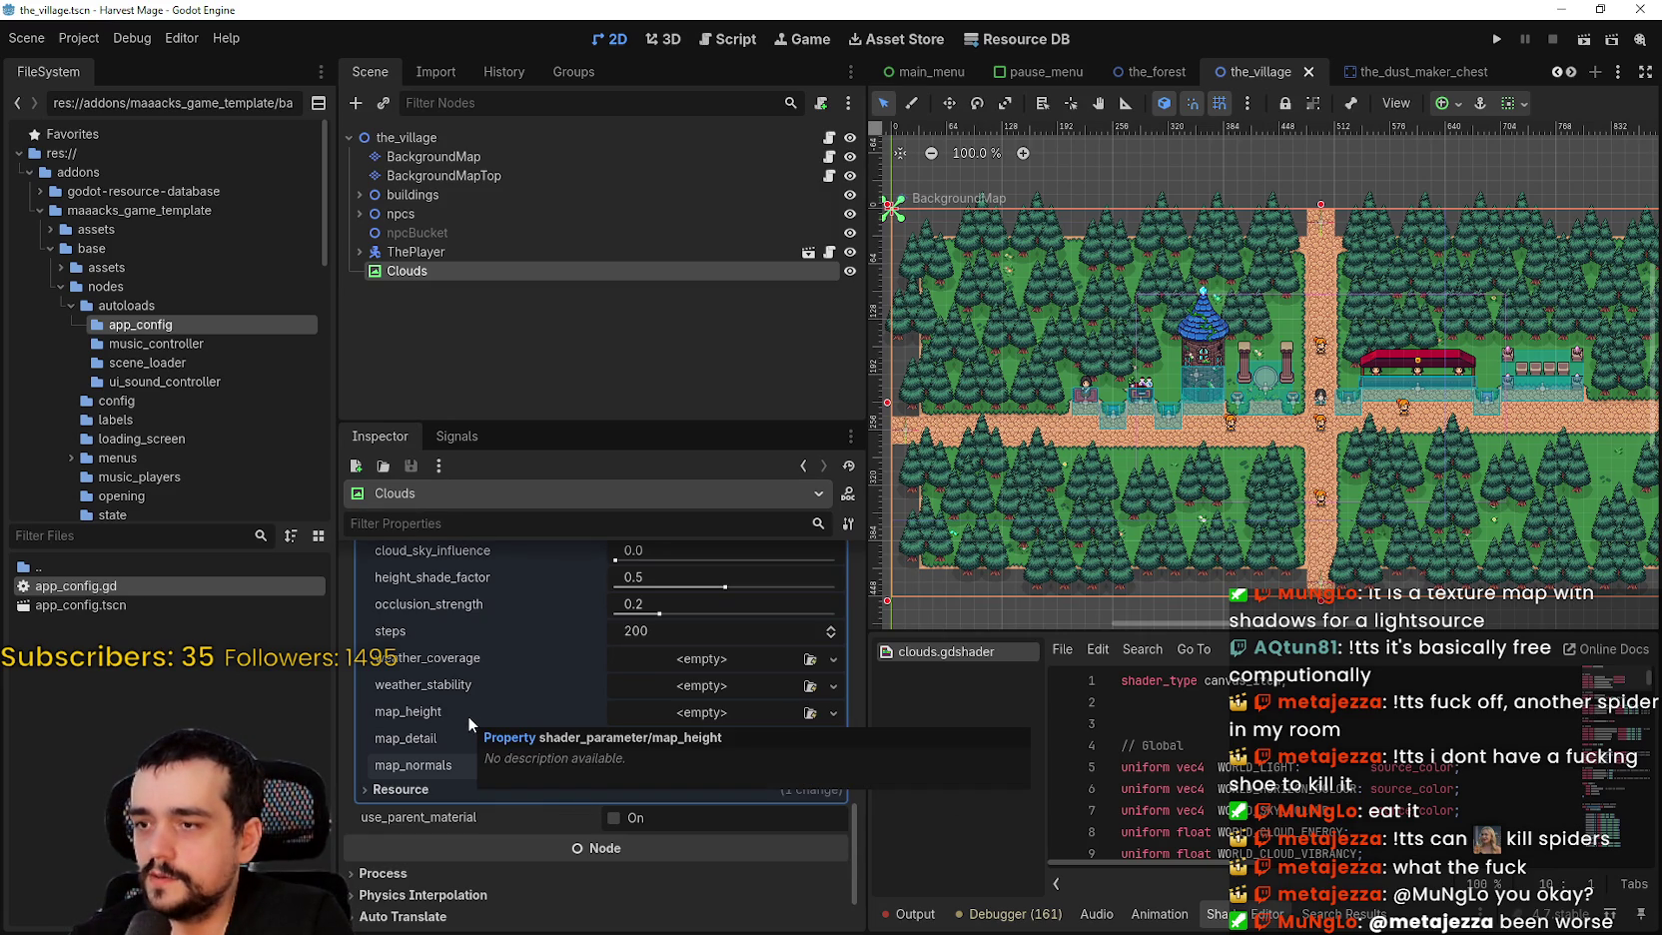
Step: Assign a new NoiseTexture2D to map_height and expand its 512×512 settings
click(724, 717)
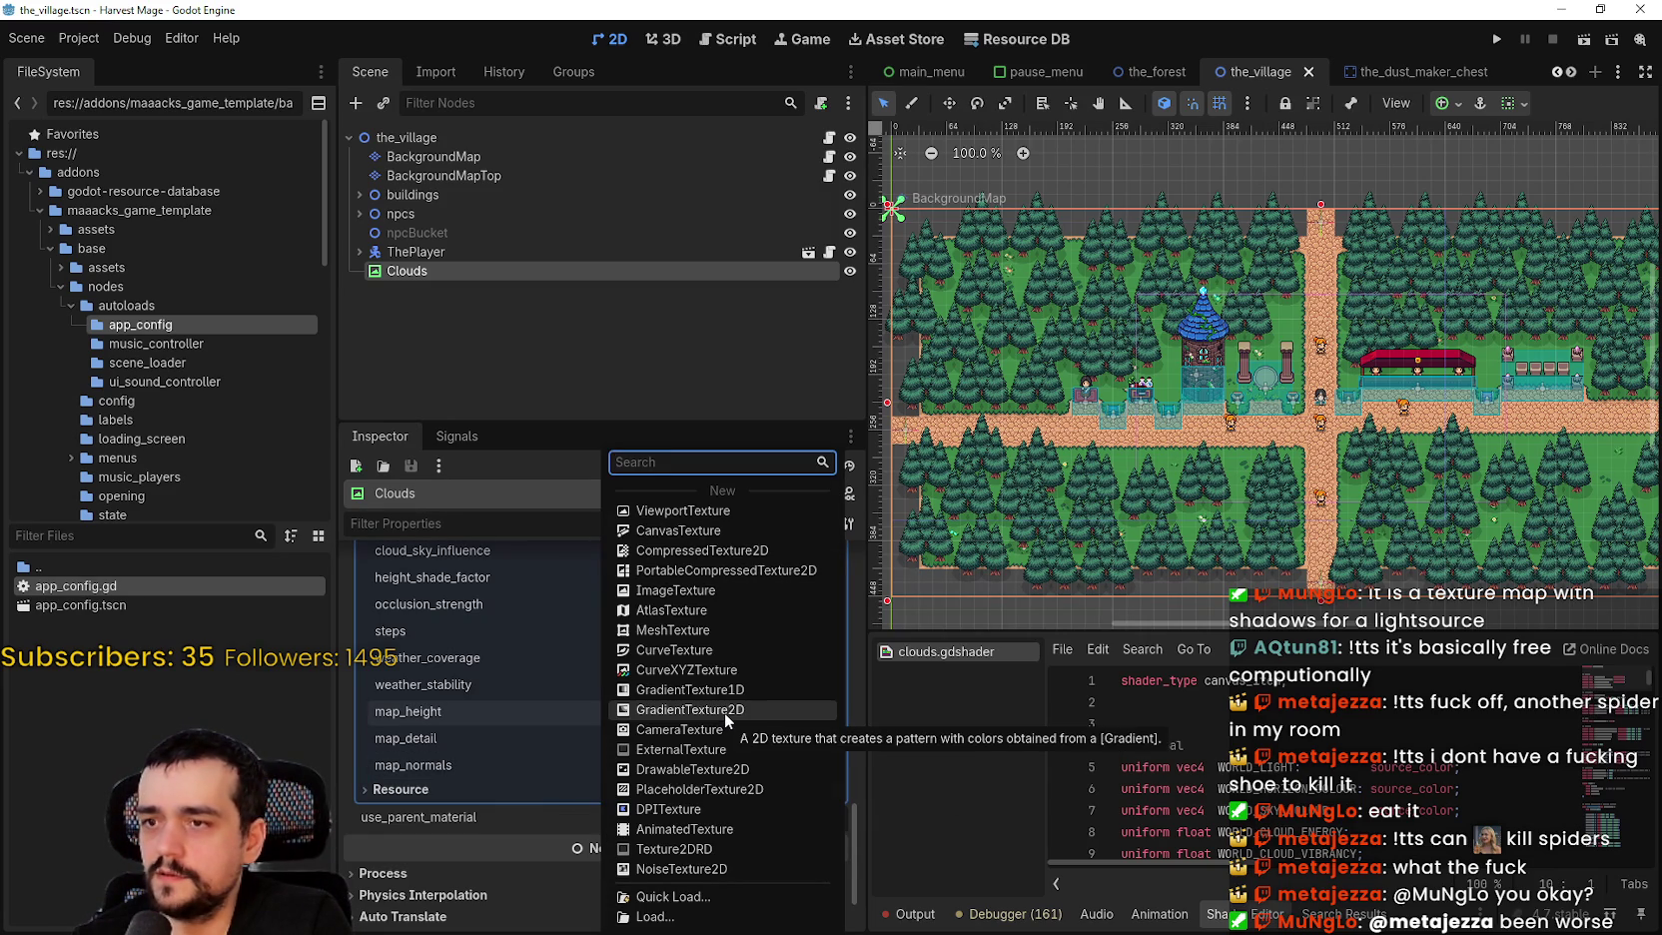
click(597, 716)
click(829, 711)
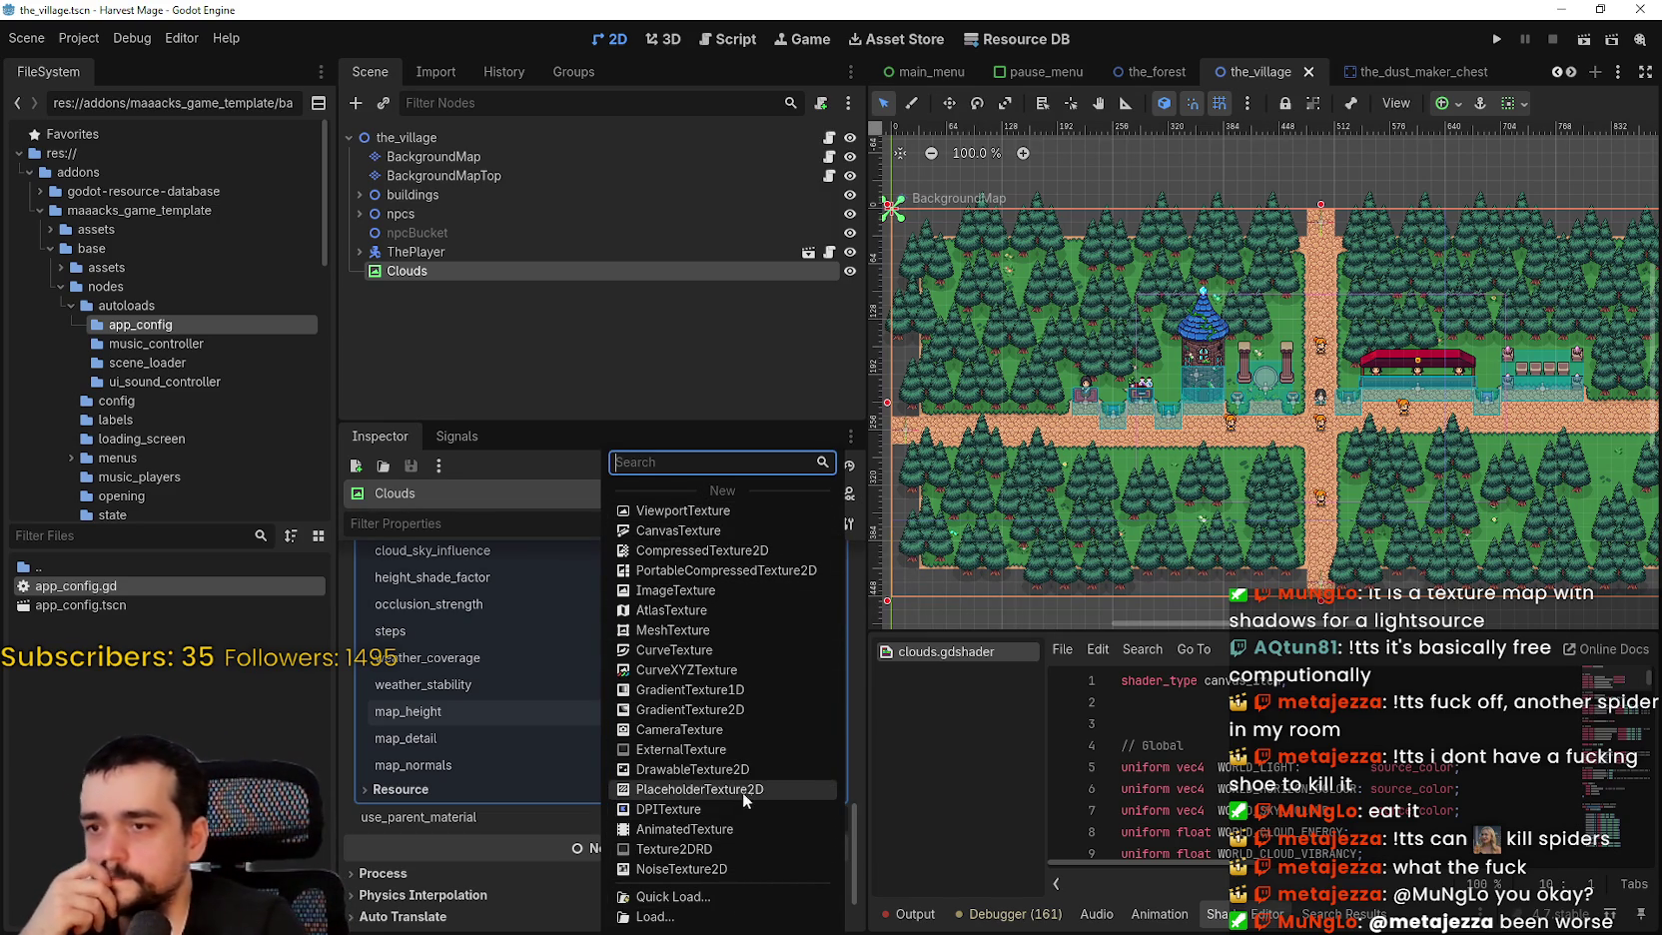
key(Escape)
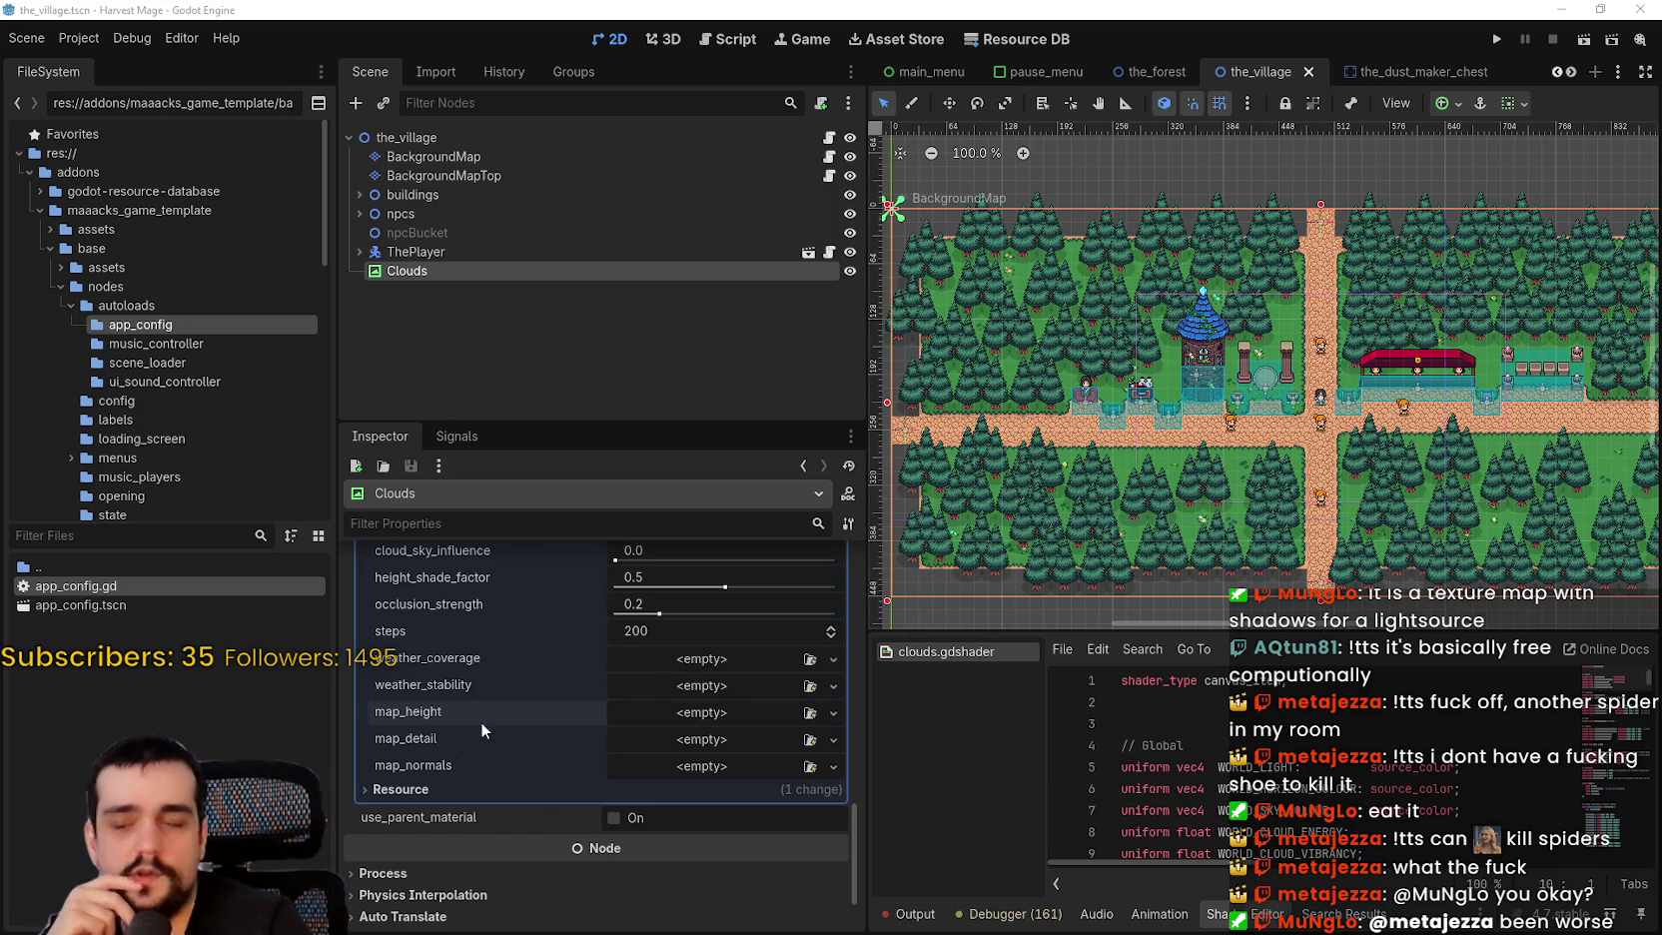
click(704, 712)
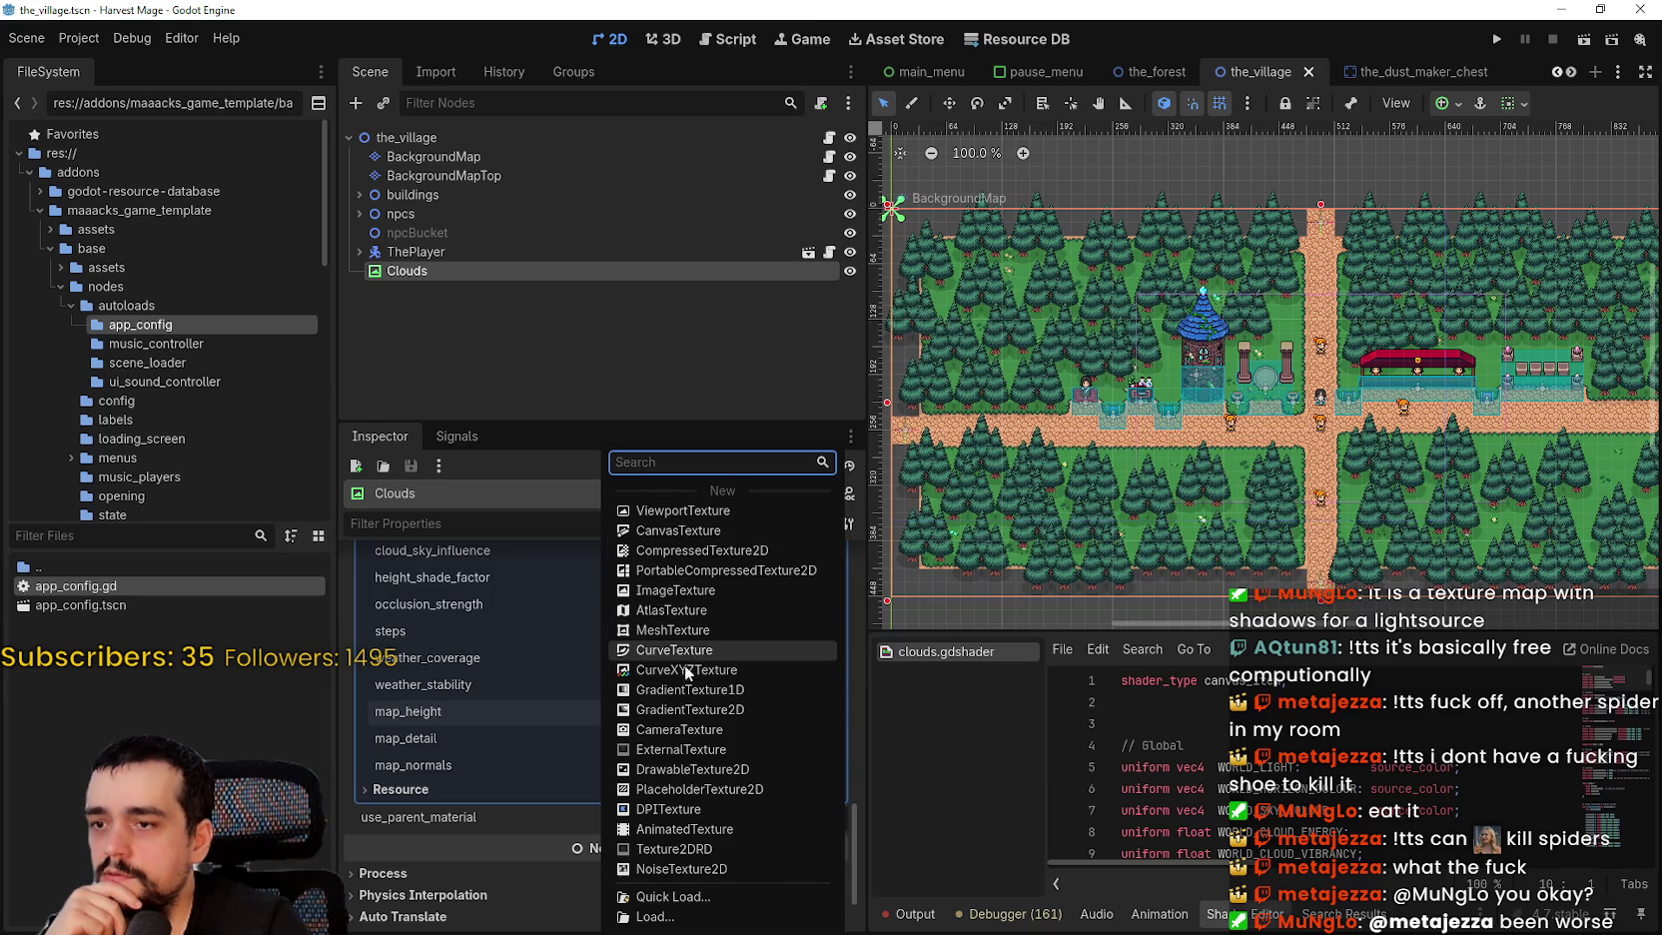
click(669, 865)
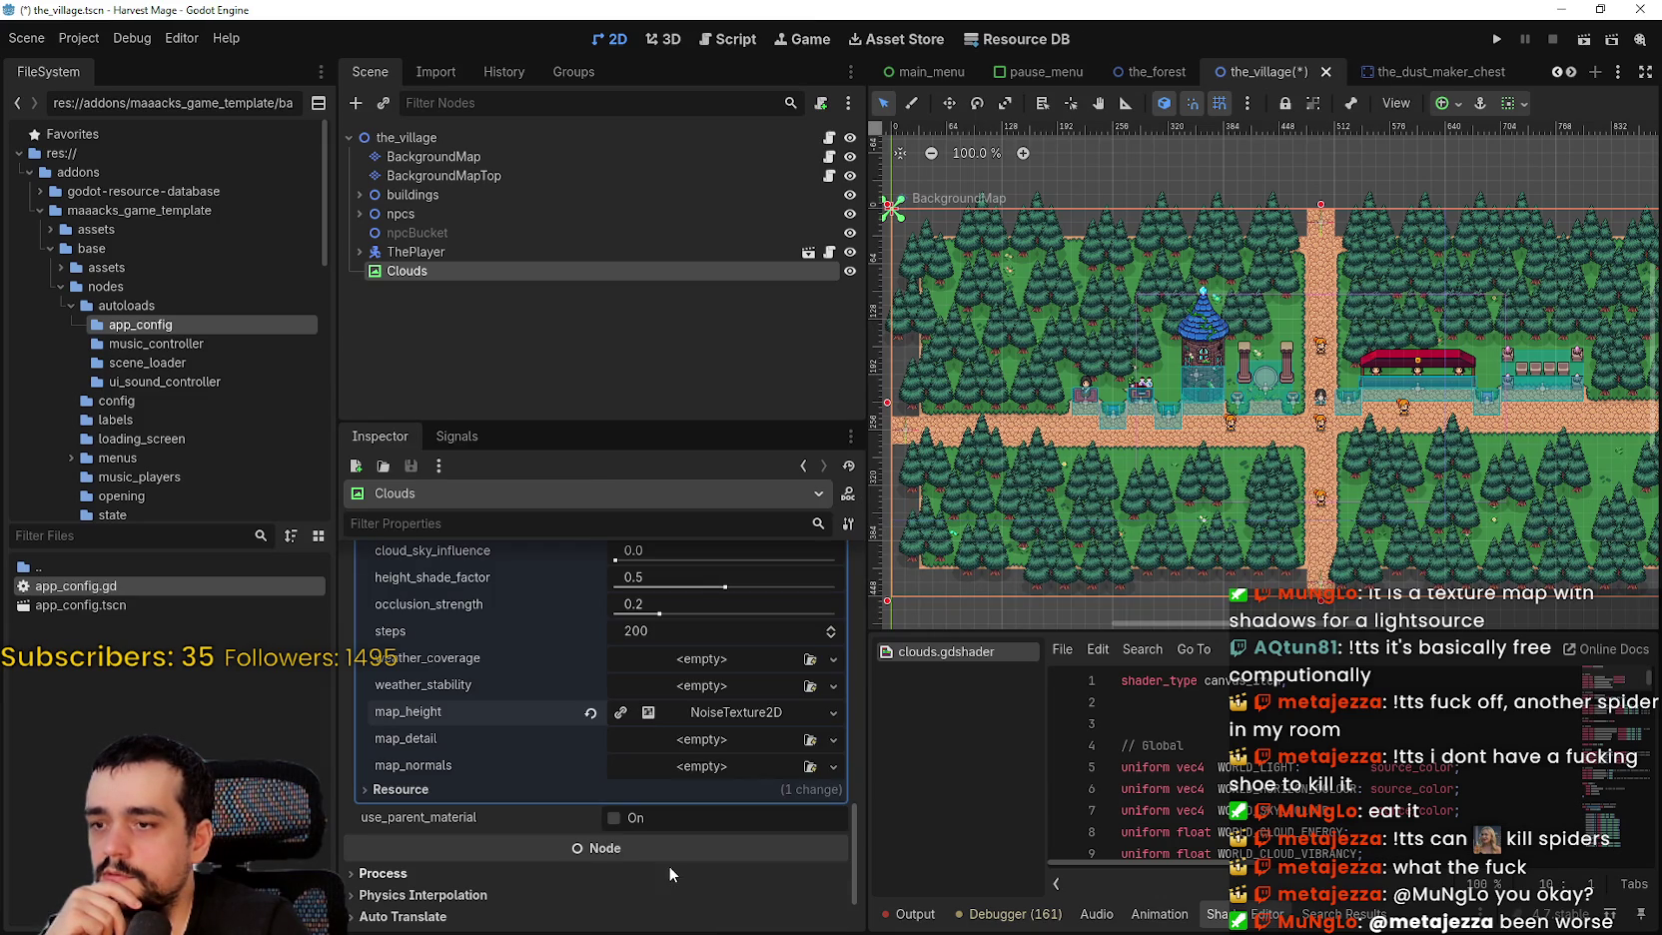
click(691, 713)
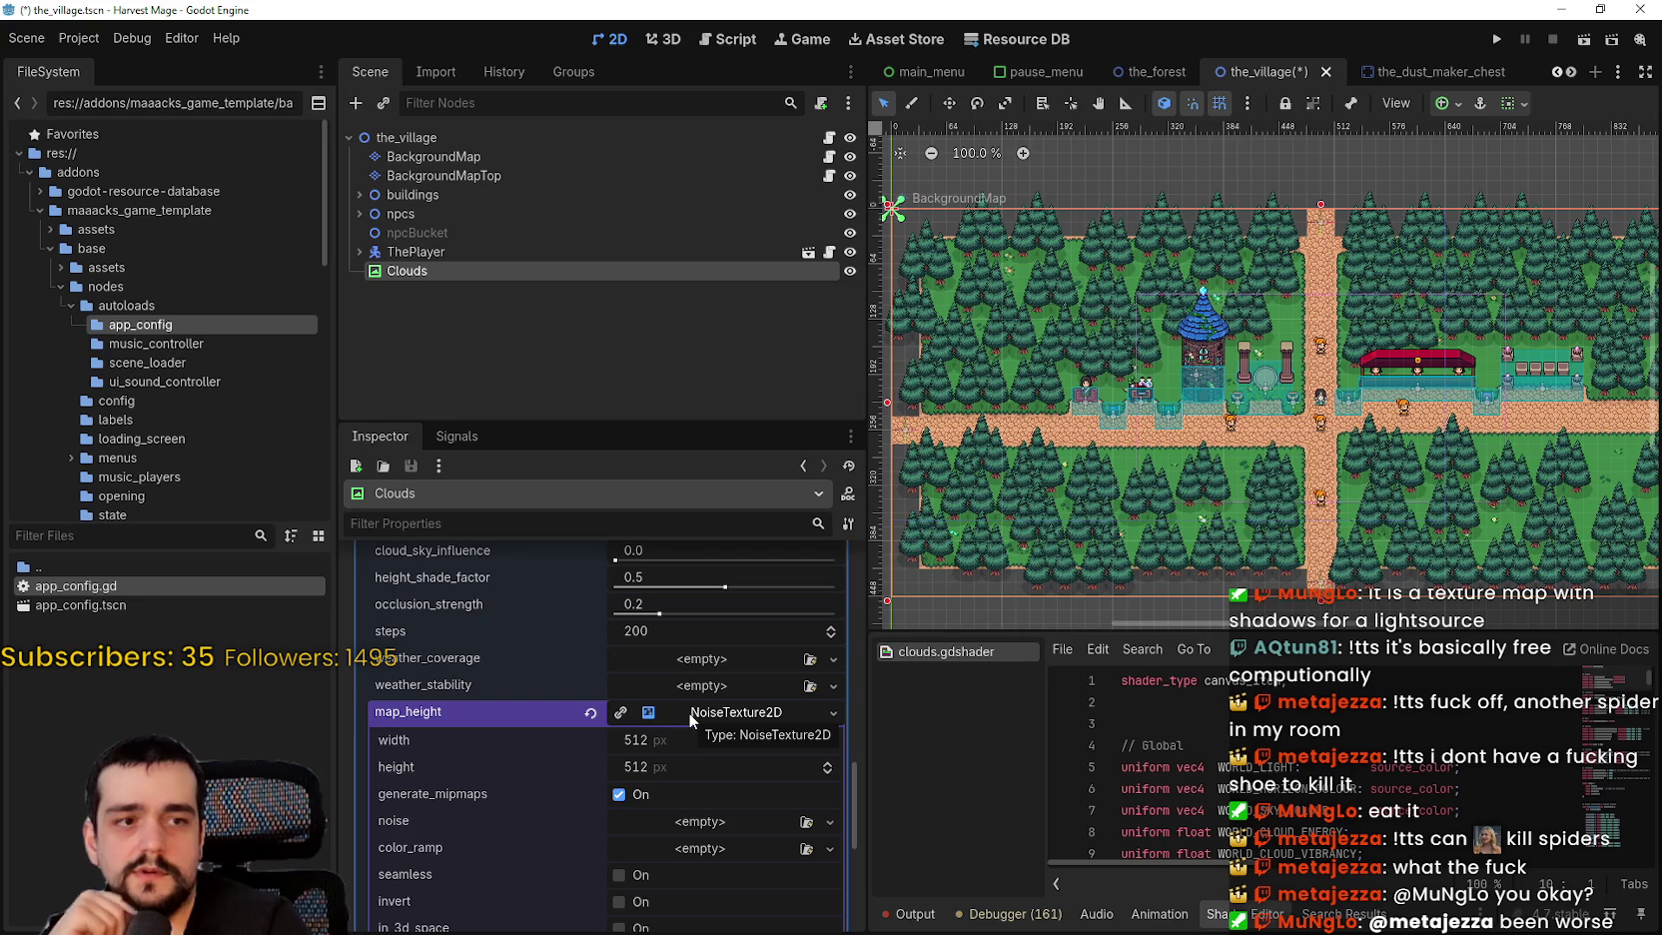
right_click(701, 717)
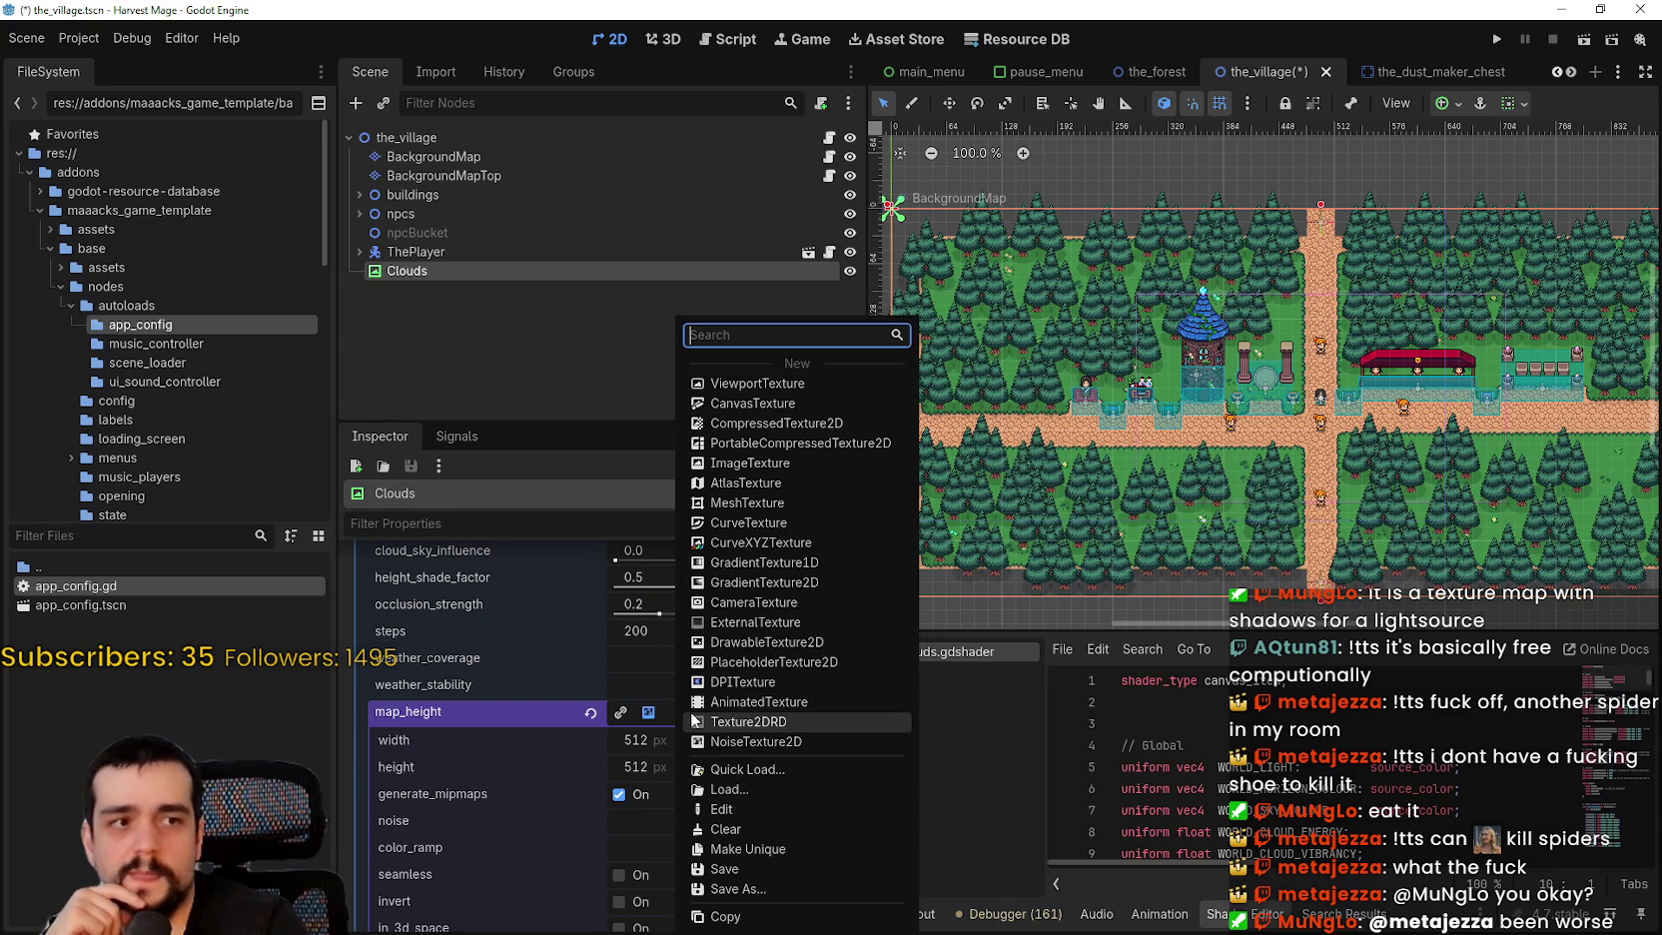
Step: Create a new 'weather' folder inside game/resources in the save dialog
click(764, 885)
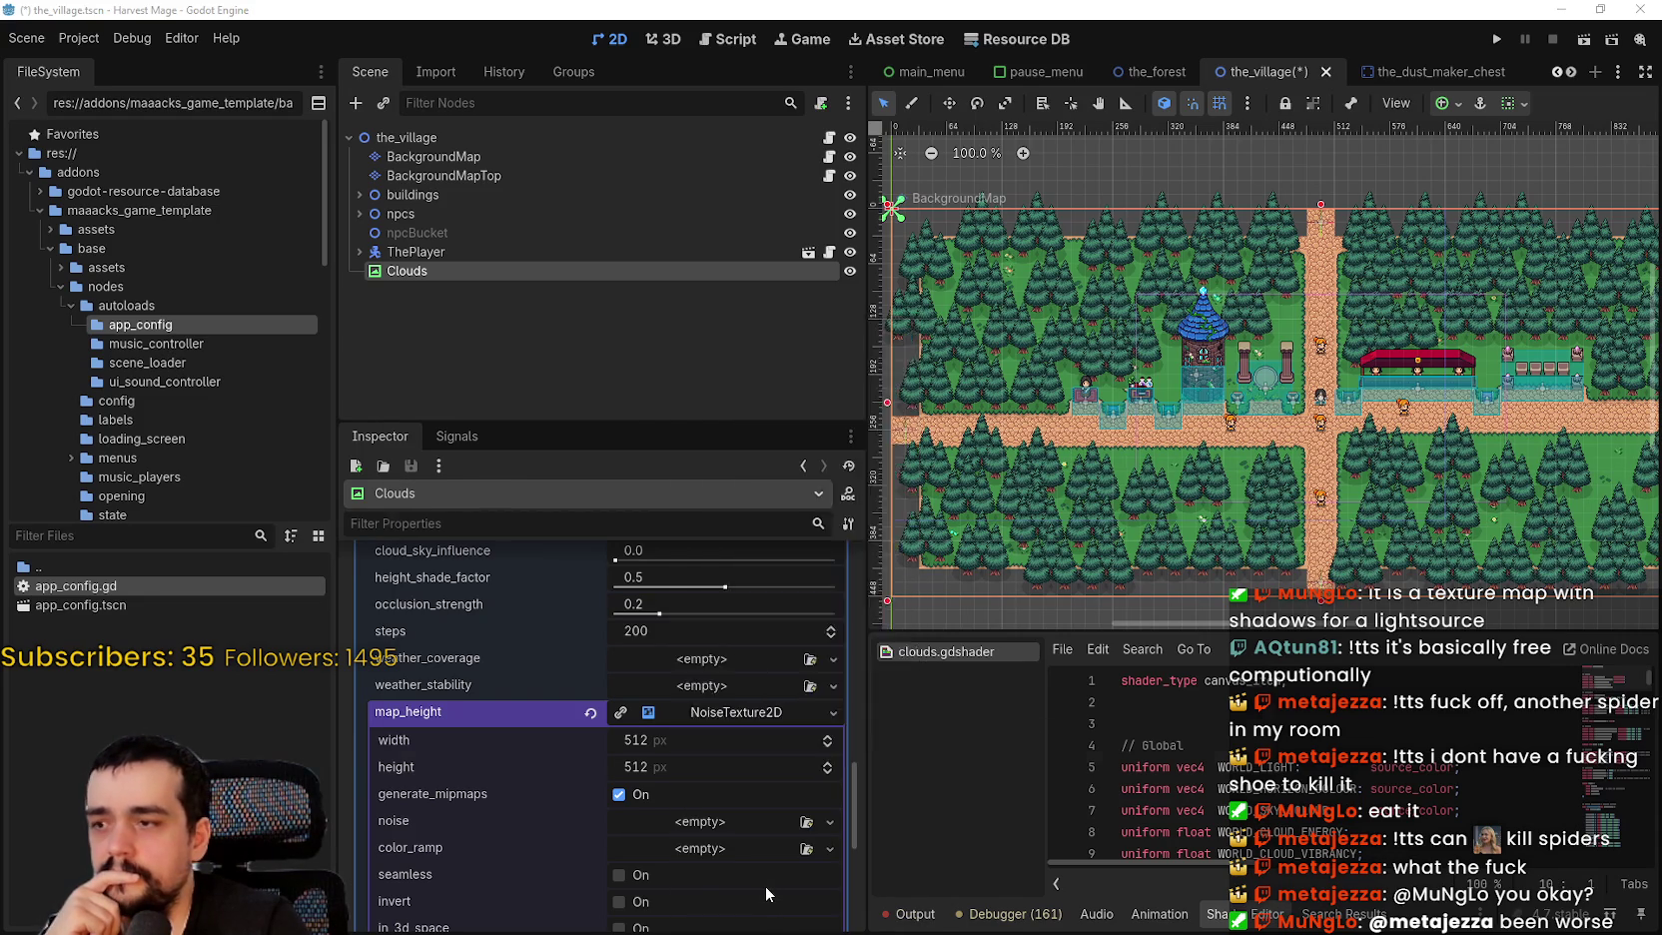
double_click(651, 268)
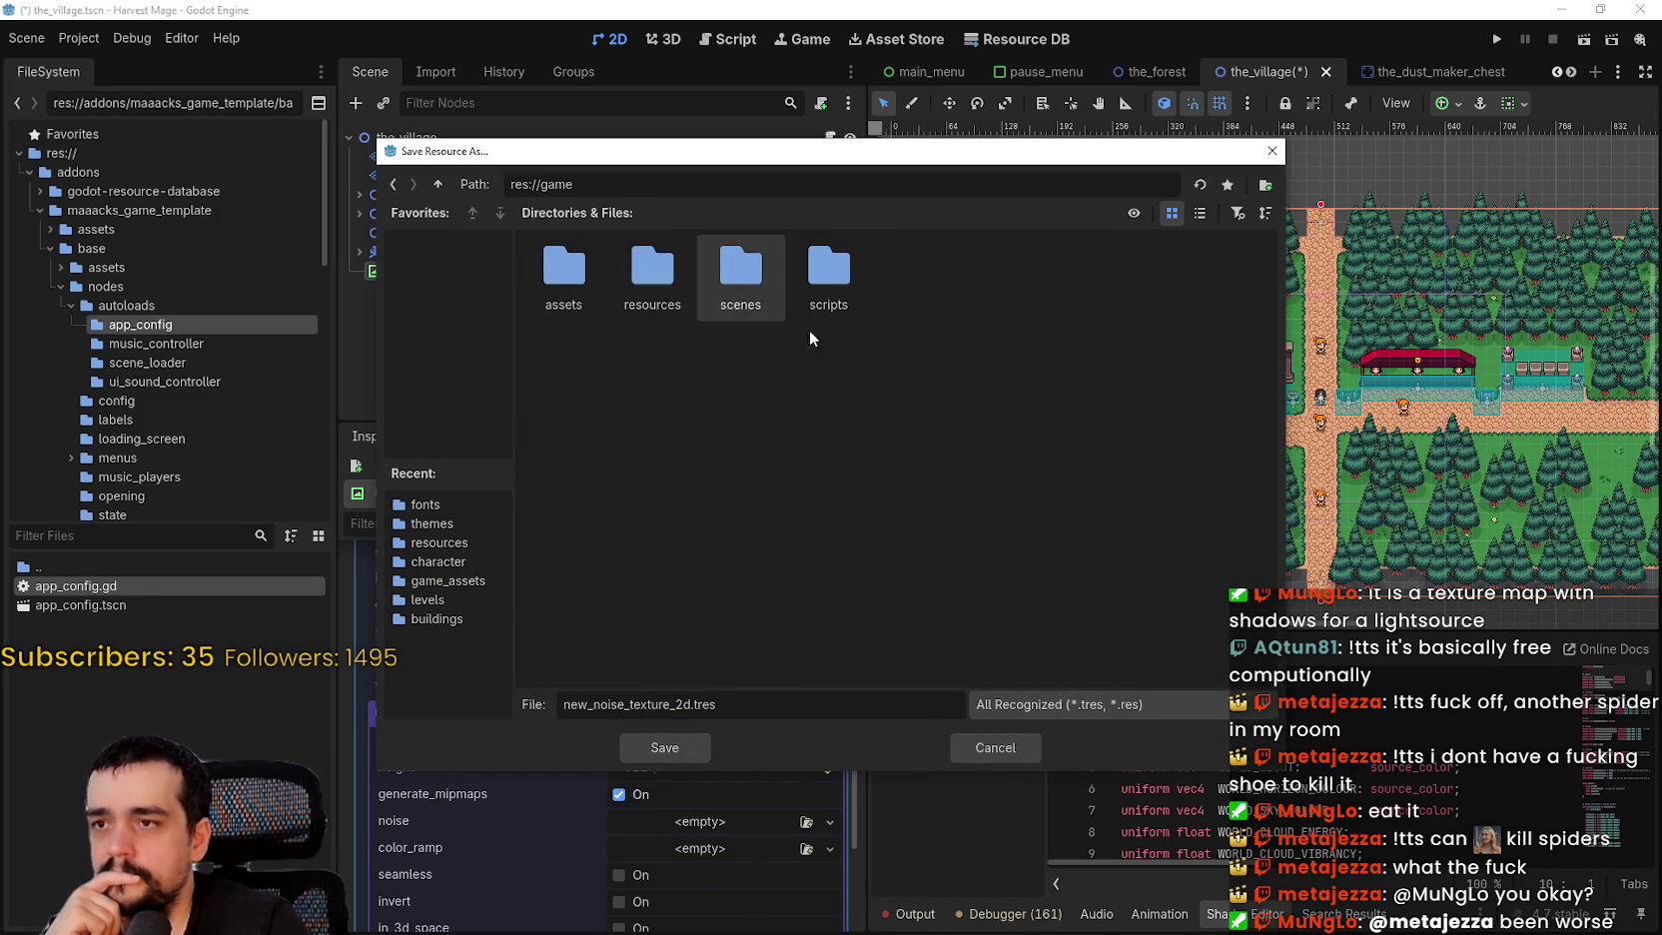
double_click(652, 268)
right_click(728, 374)
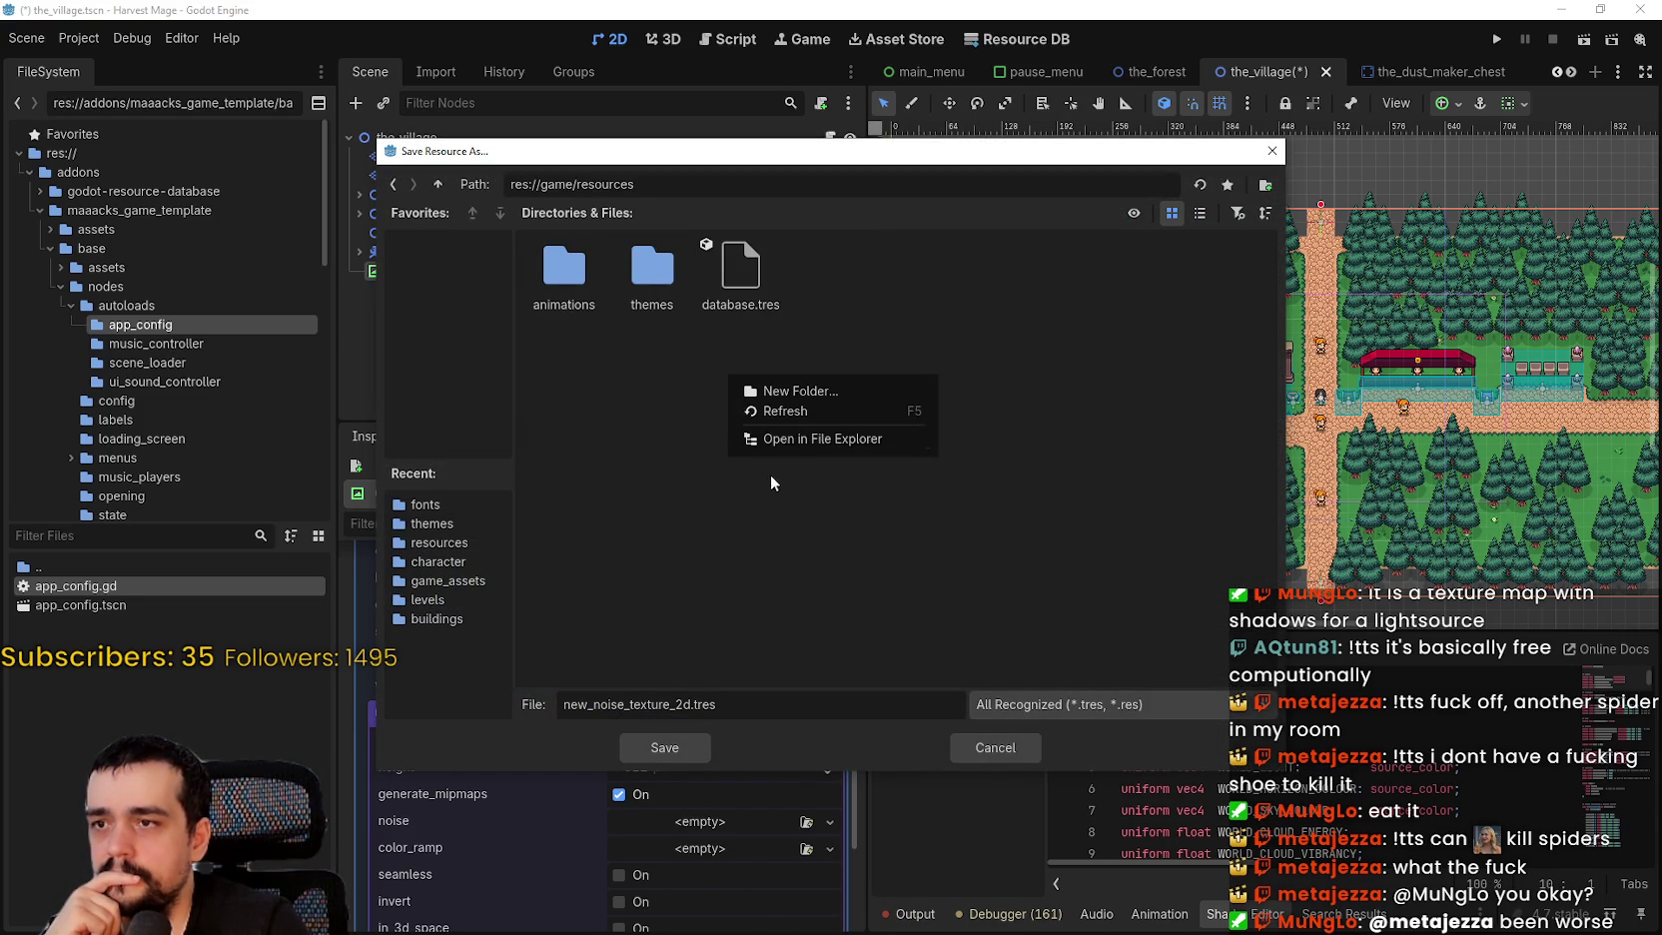
click(810, 391)
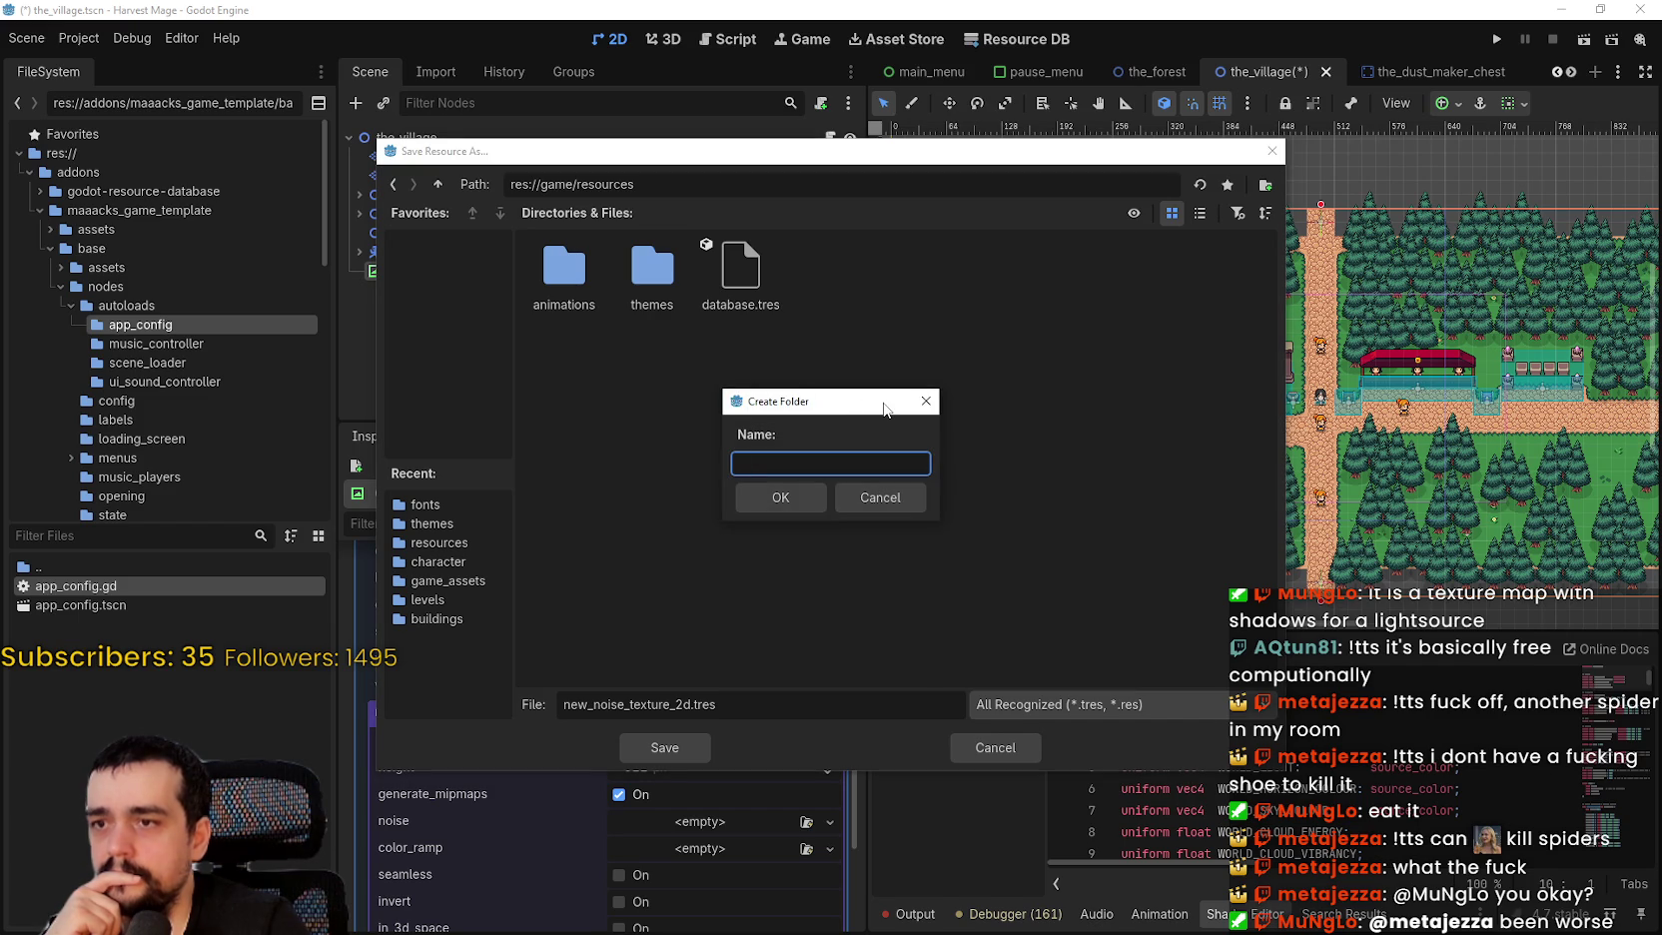
text(weather)
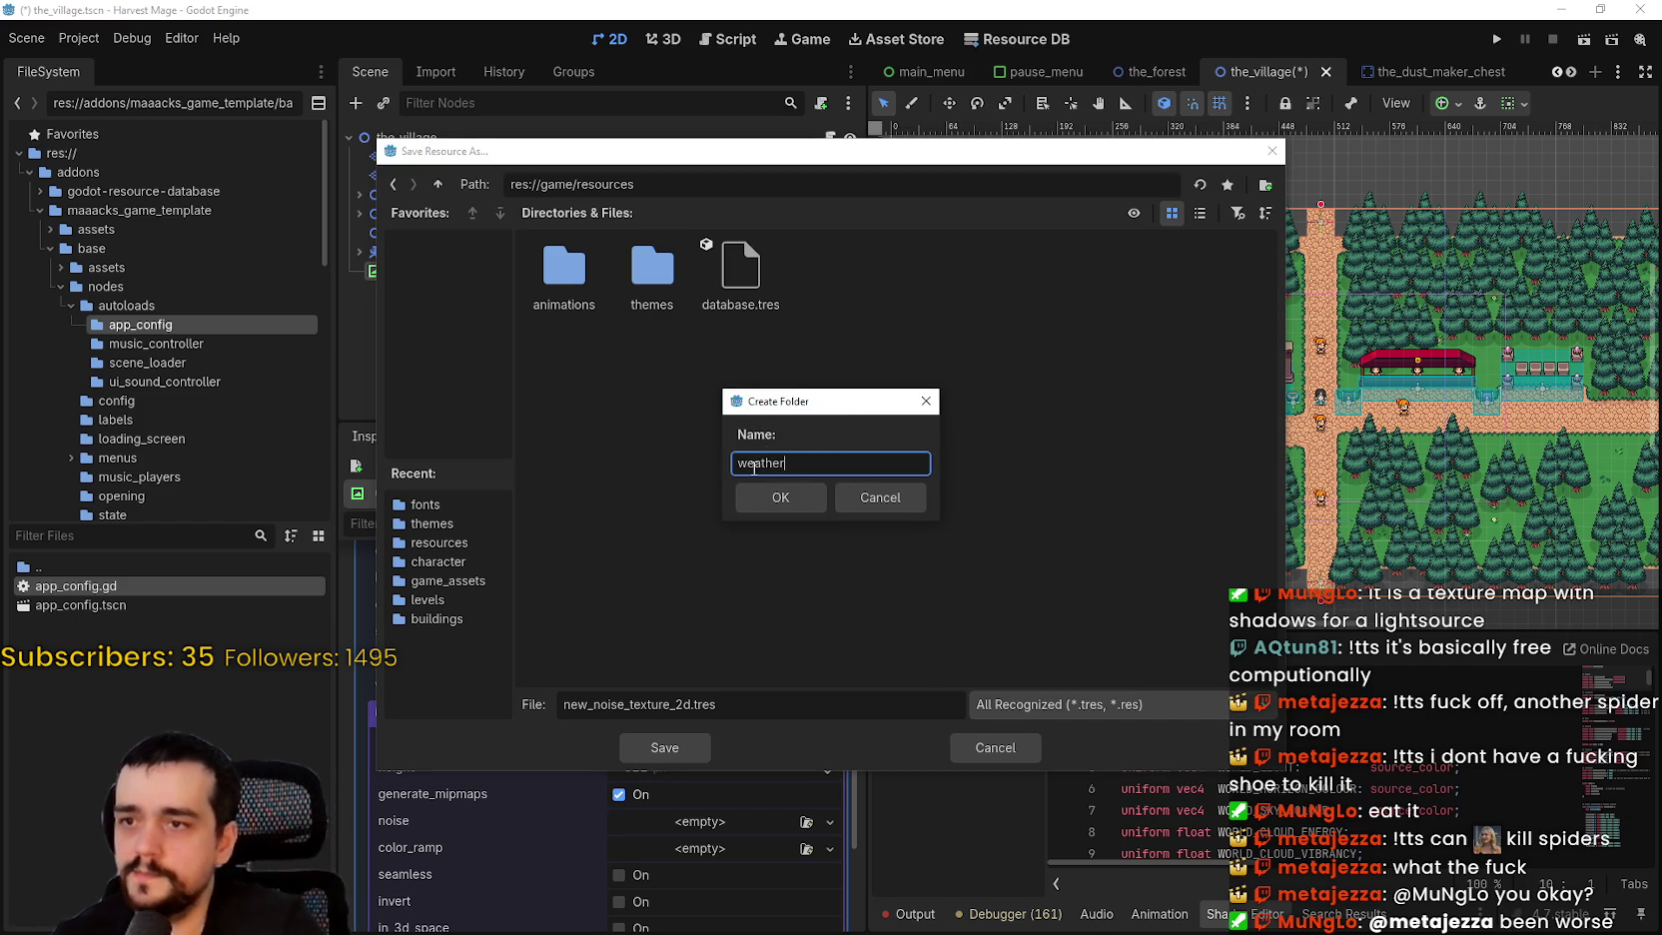
click(780, 492)
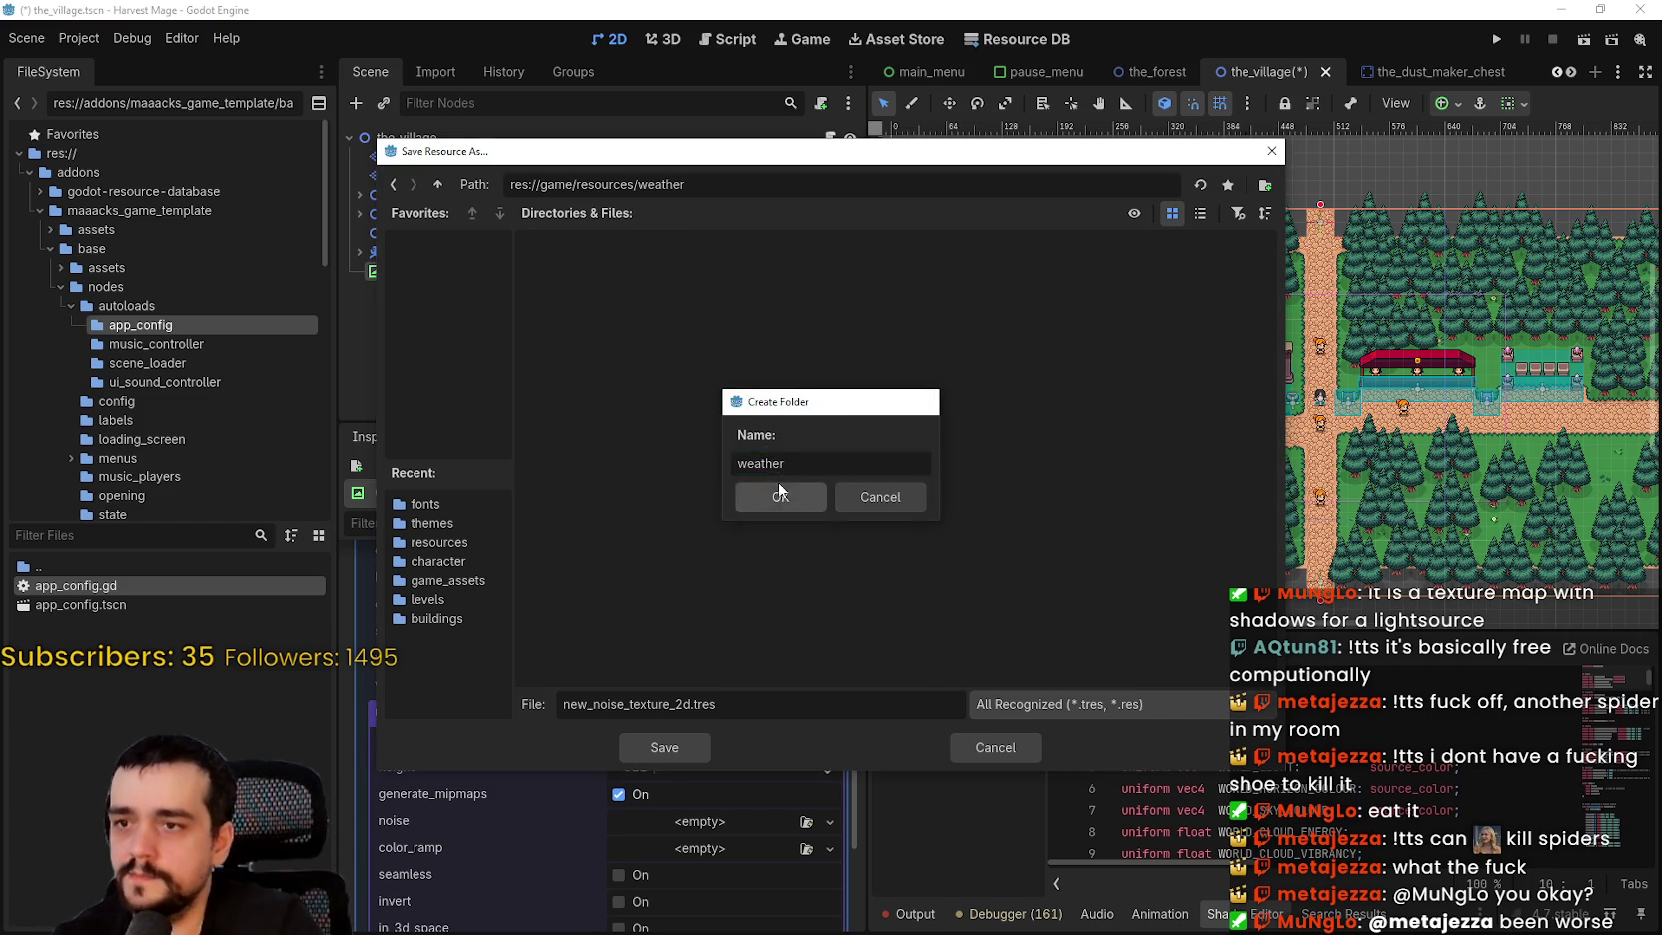
Step: Save the texture there as heightmap_noise_texture.tres
double_click(692, 706)
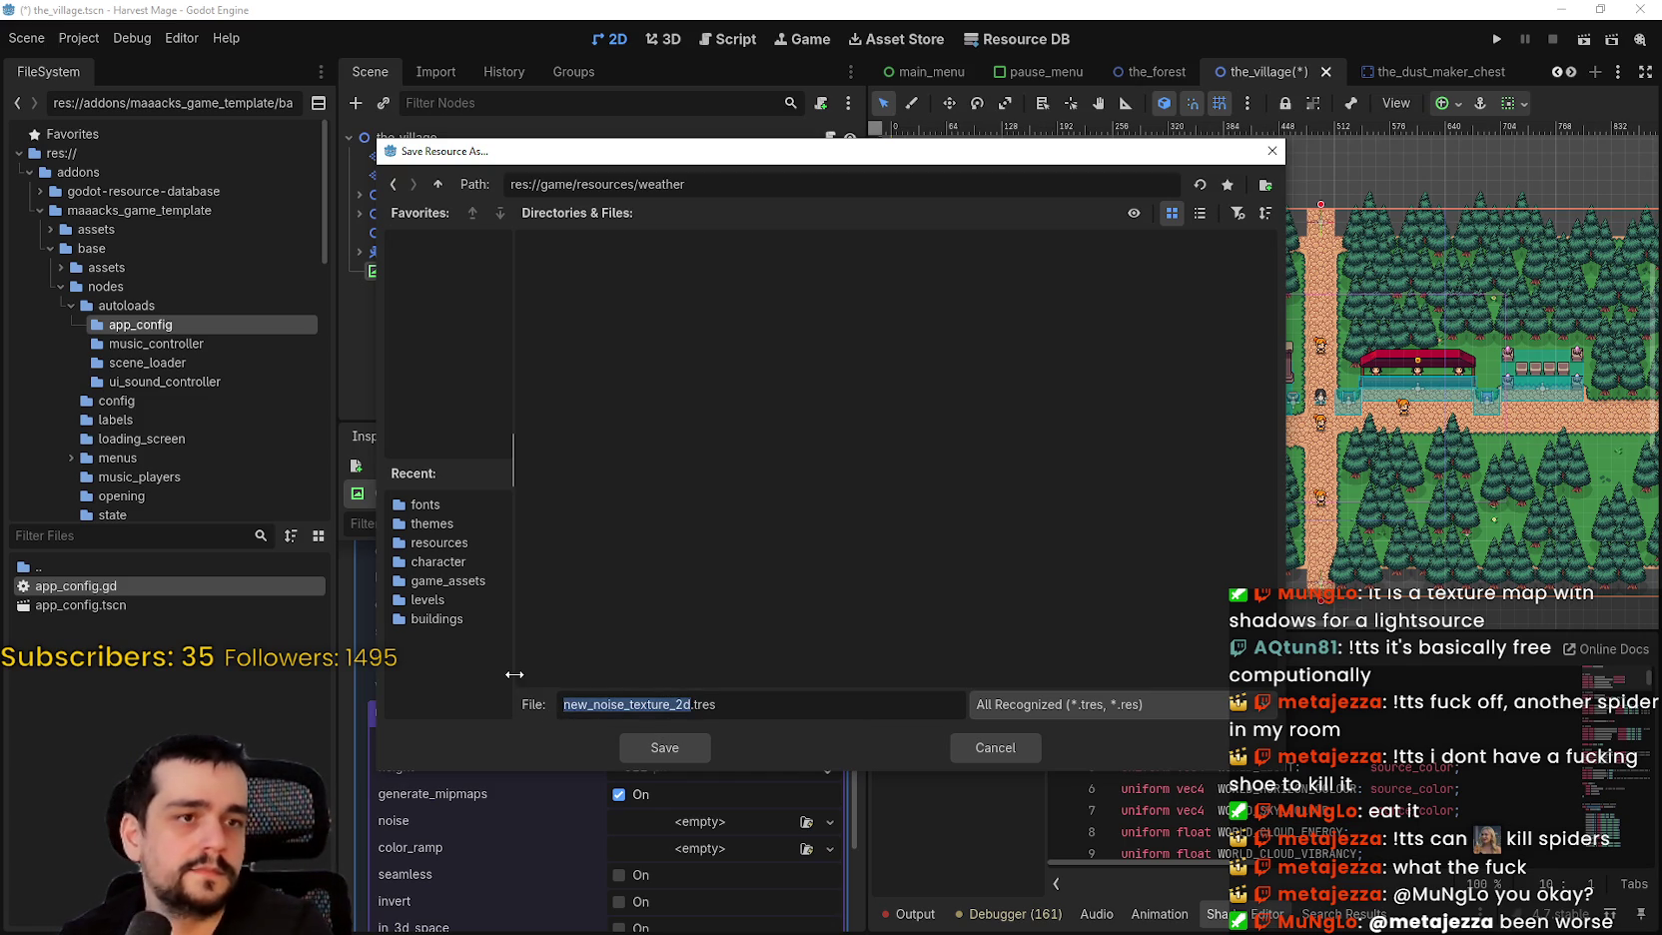
text(heightmap N)
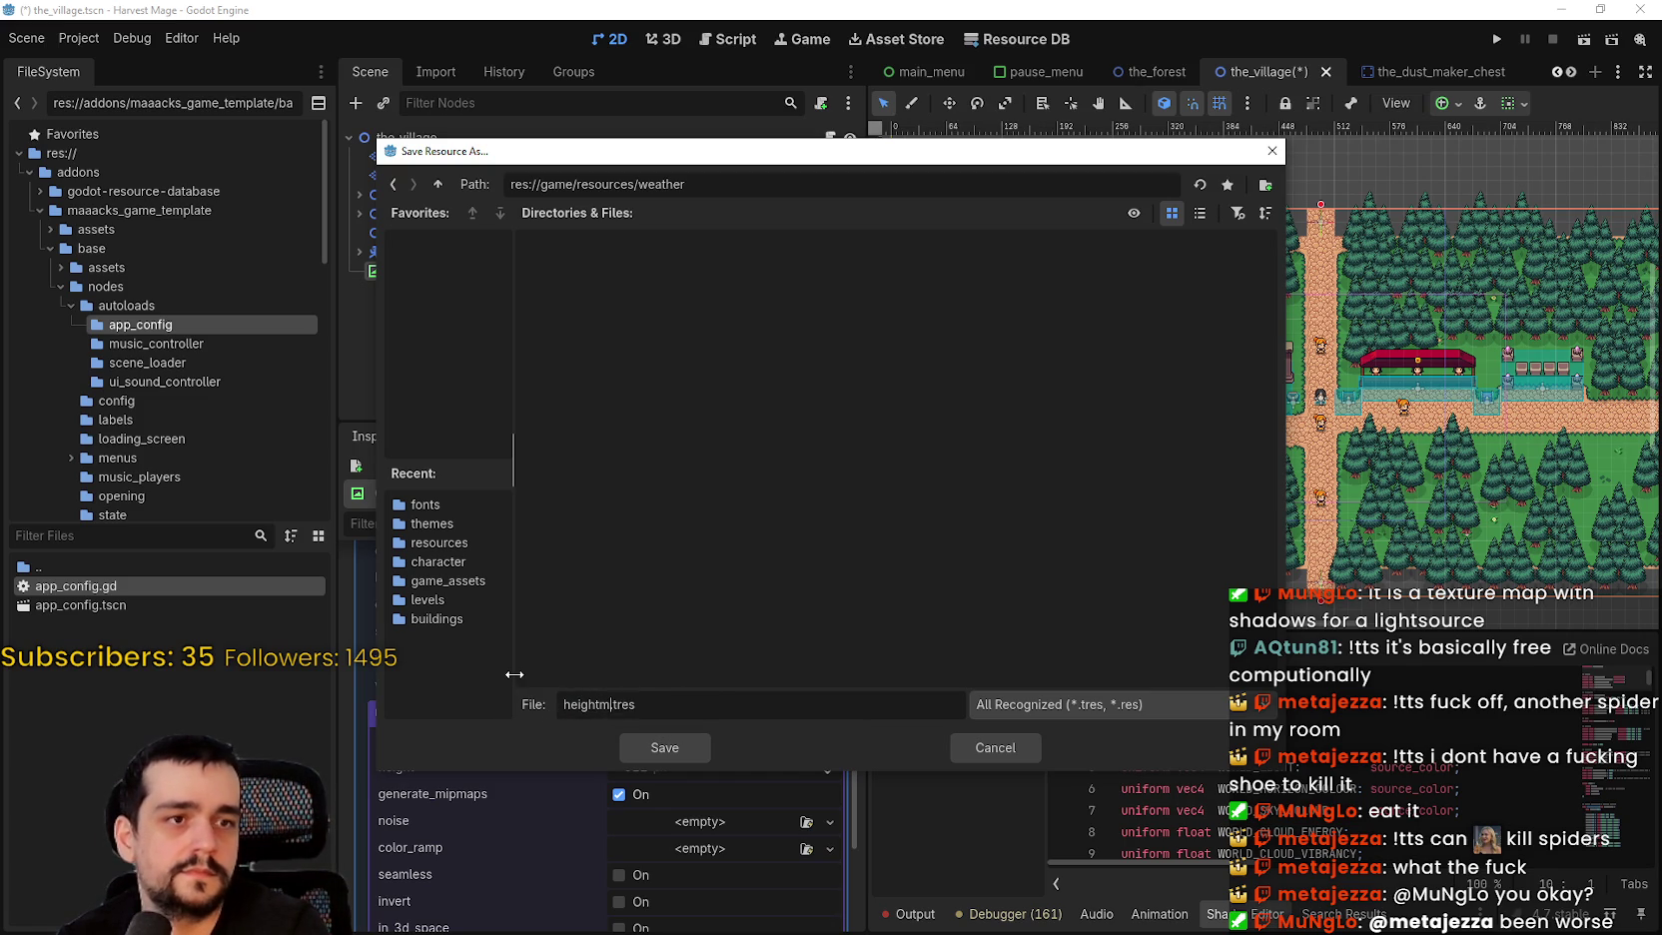
key(BackSpace)
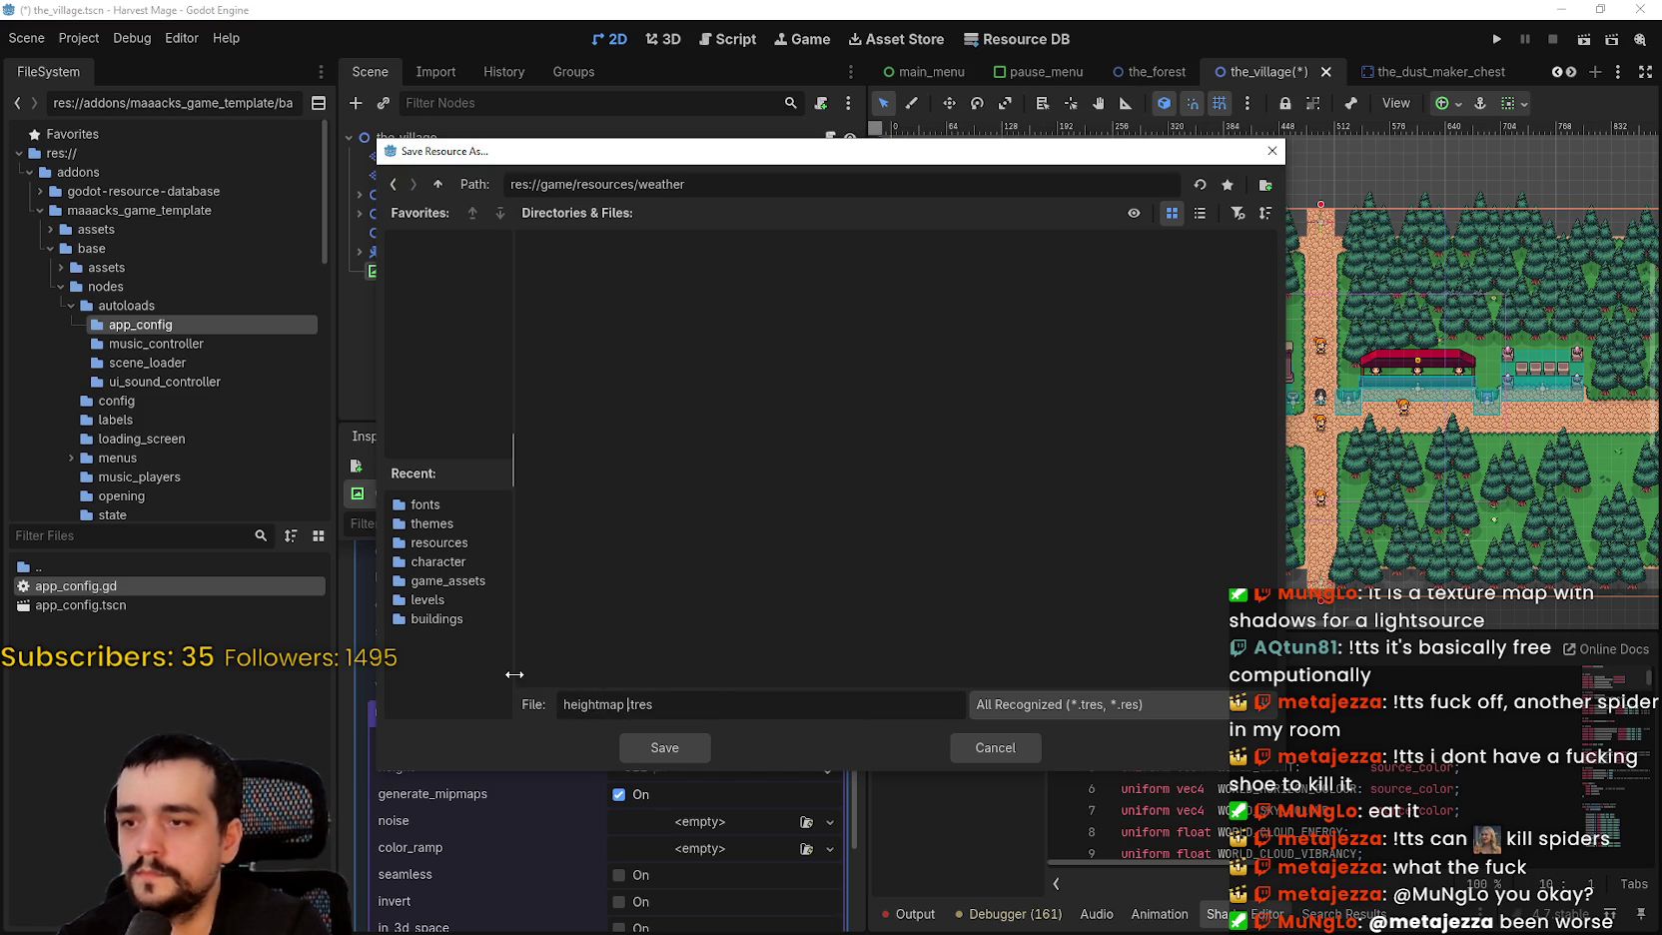
text(_noise_textu)
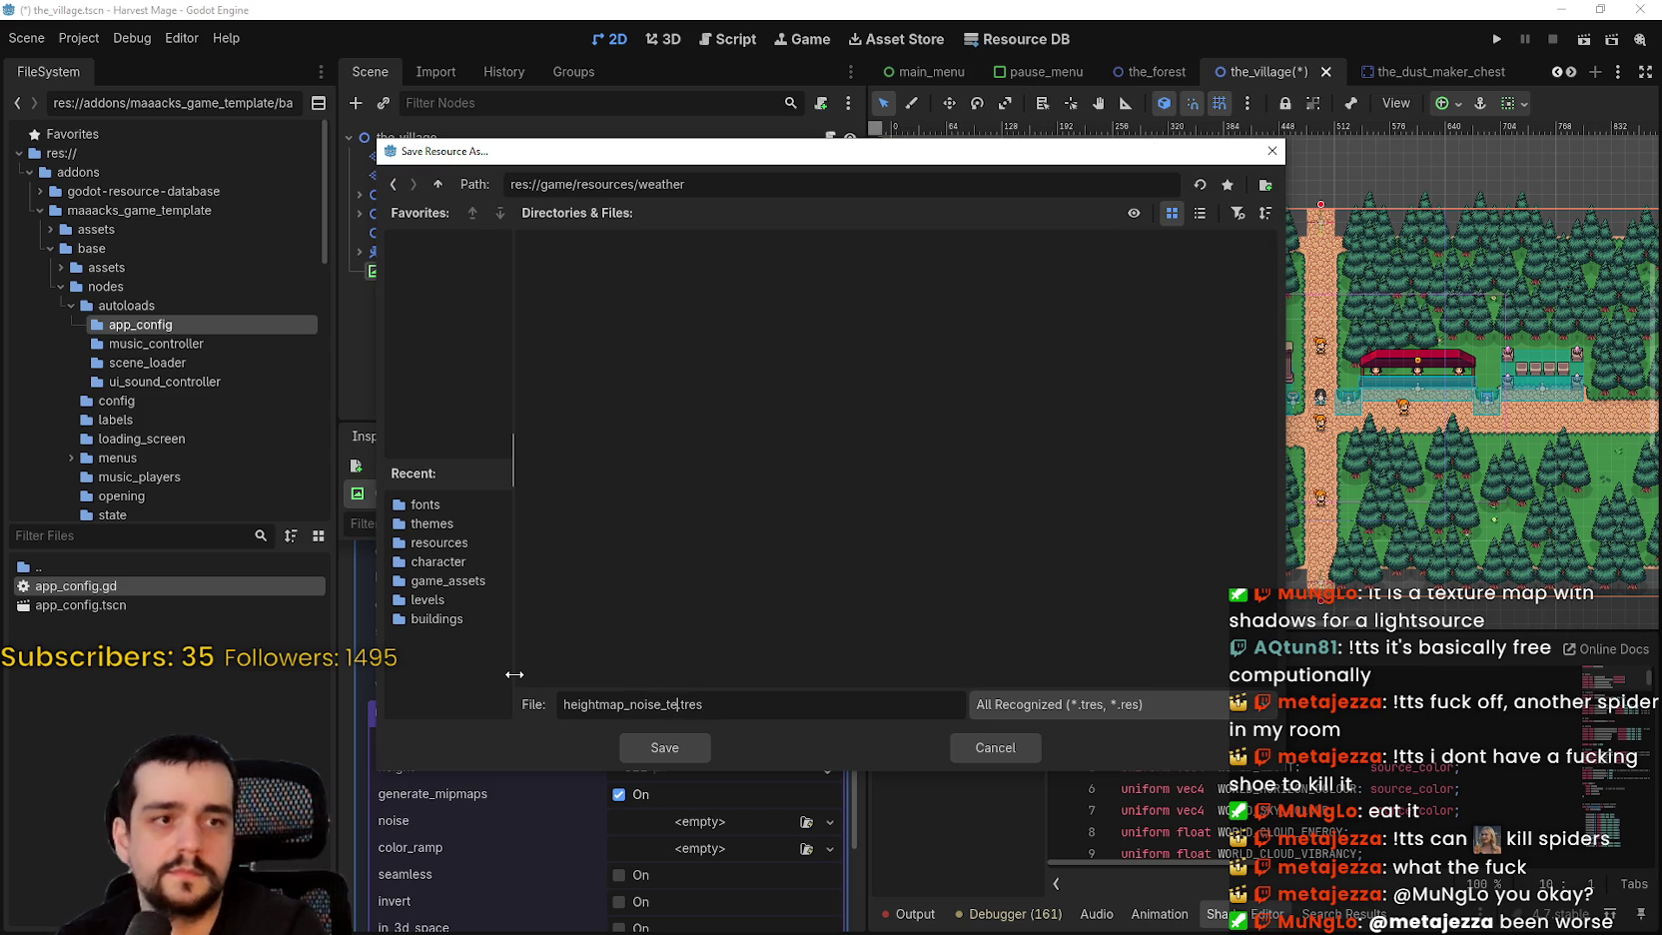
text(re)
key(Return)
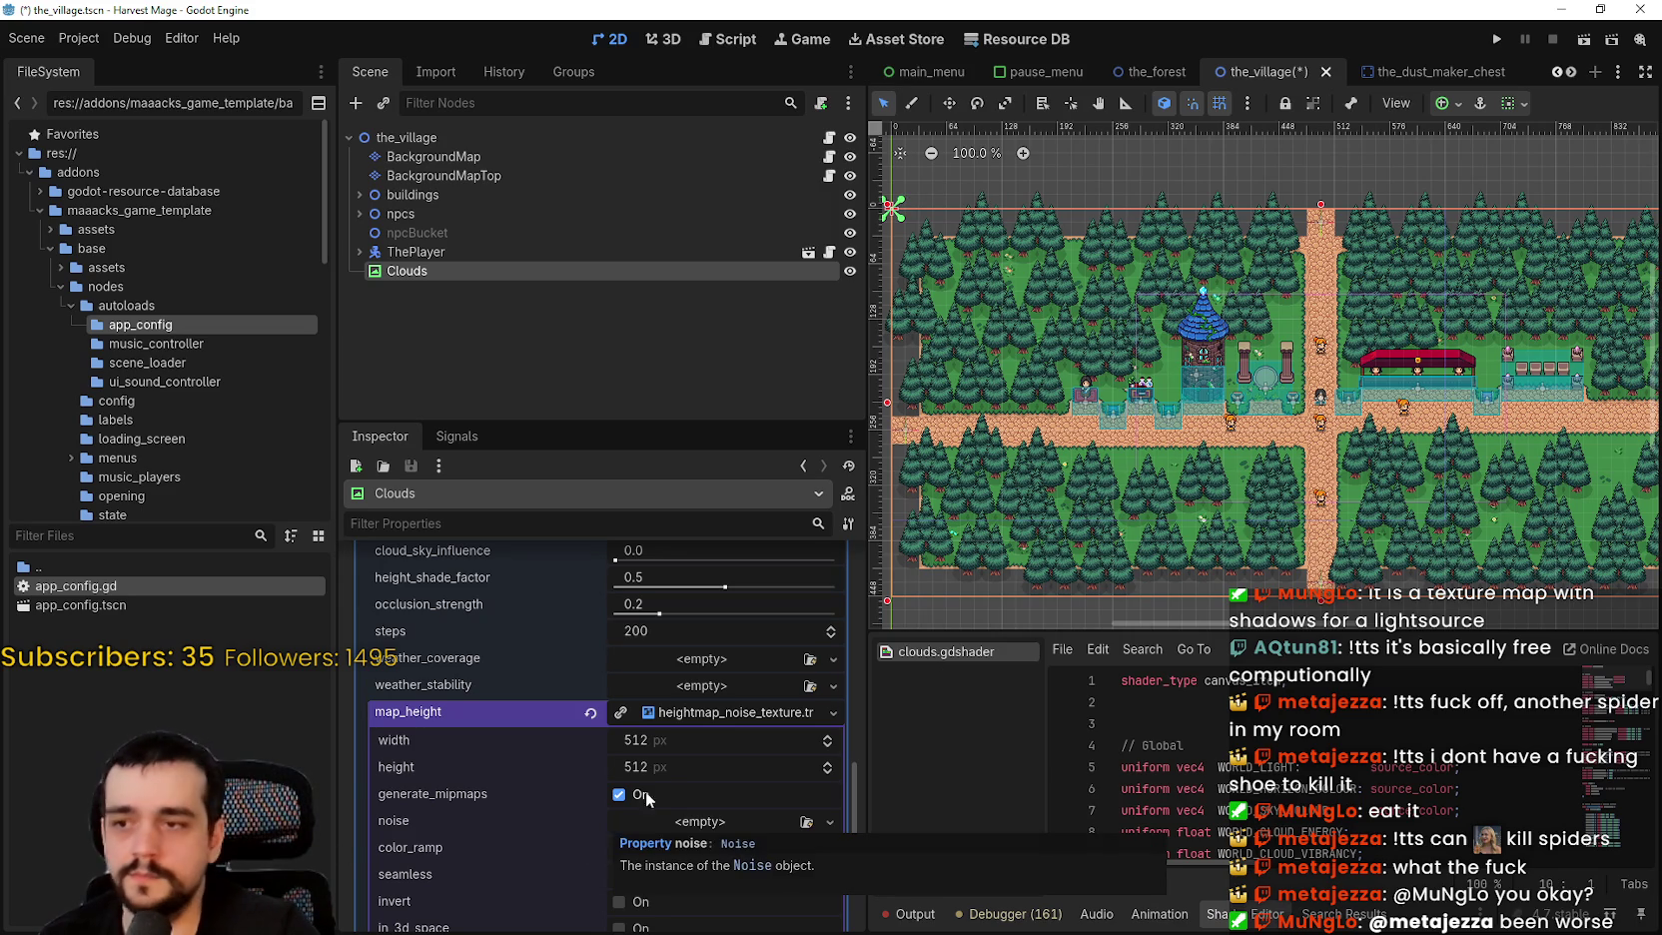
Step: Collapse the addon folders in FileSystem and show heightmap_noise_texture.tres in game/resources/weather
scroll(1095, 380, down, 4)
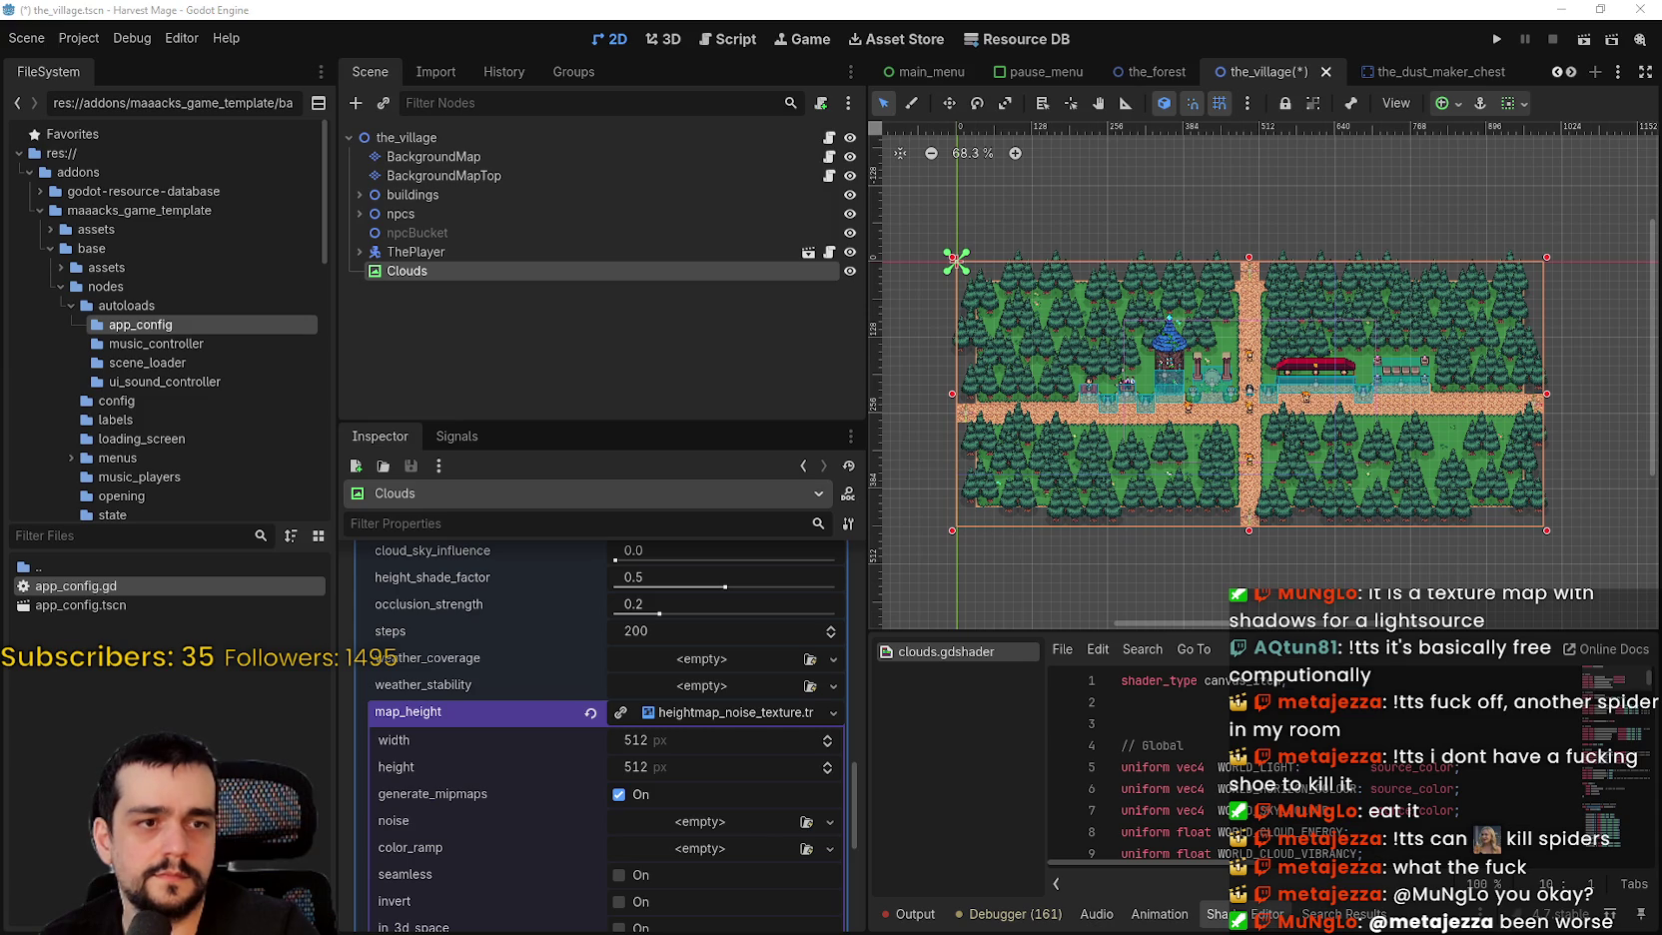
click(685, 714)
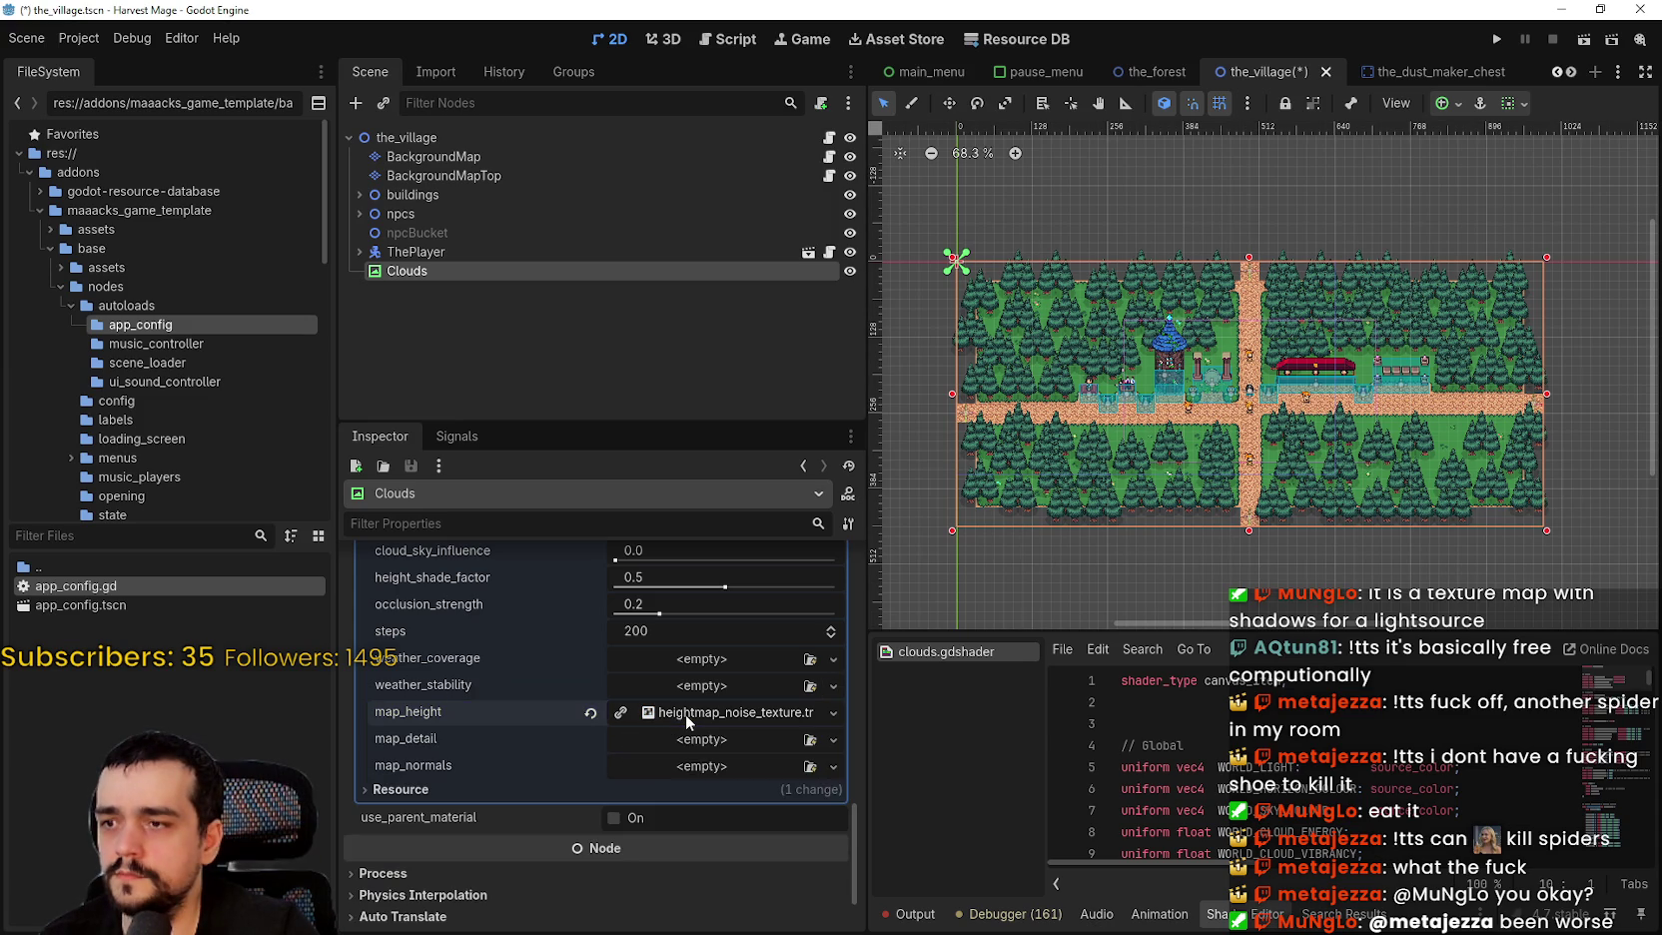
click(682, 715)
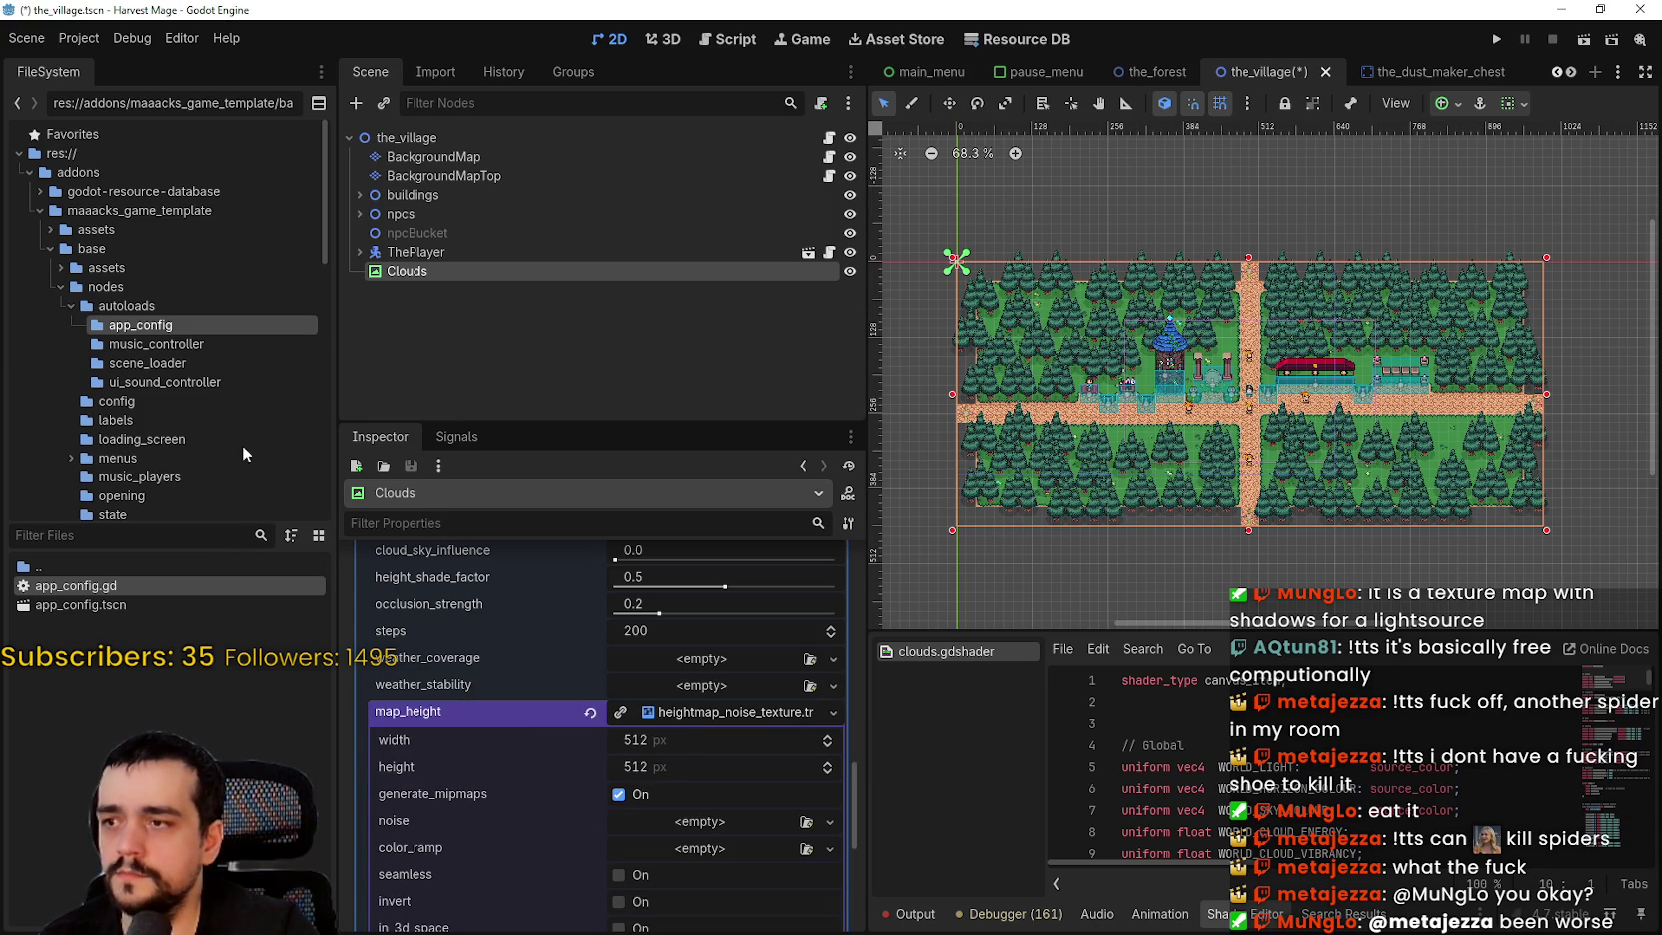
click(60, 287)
click(50, 248)
click(40, 209)
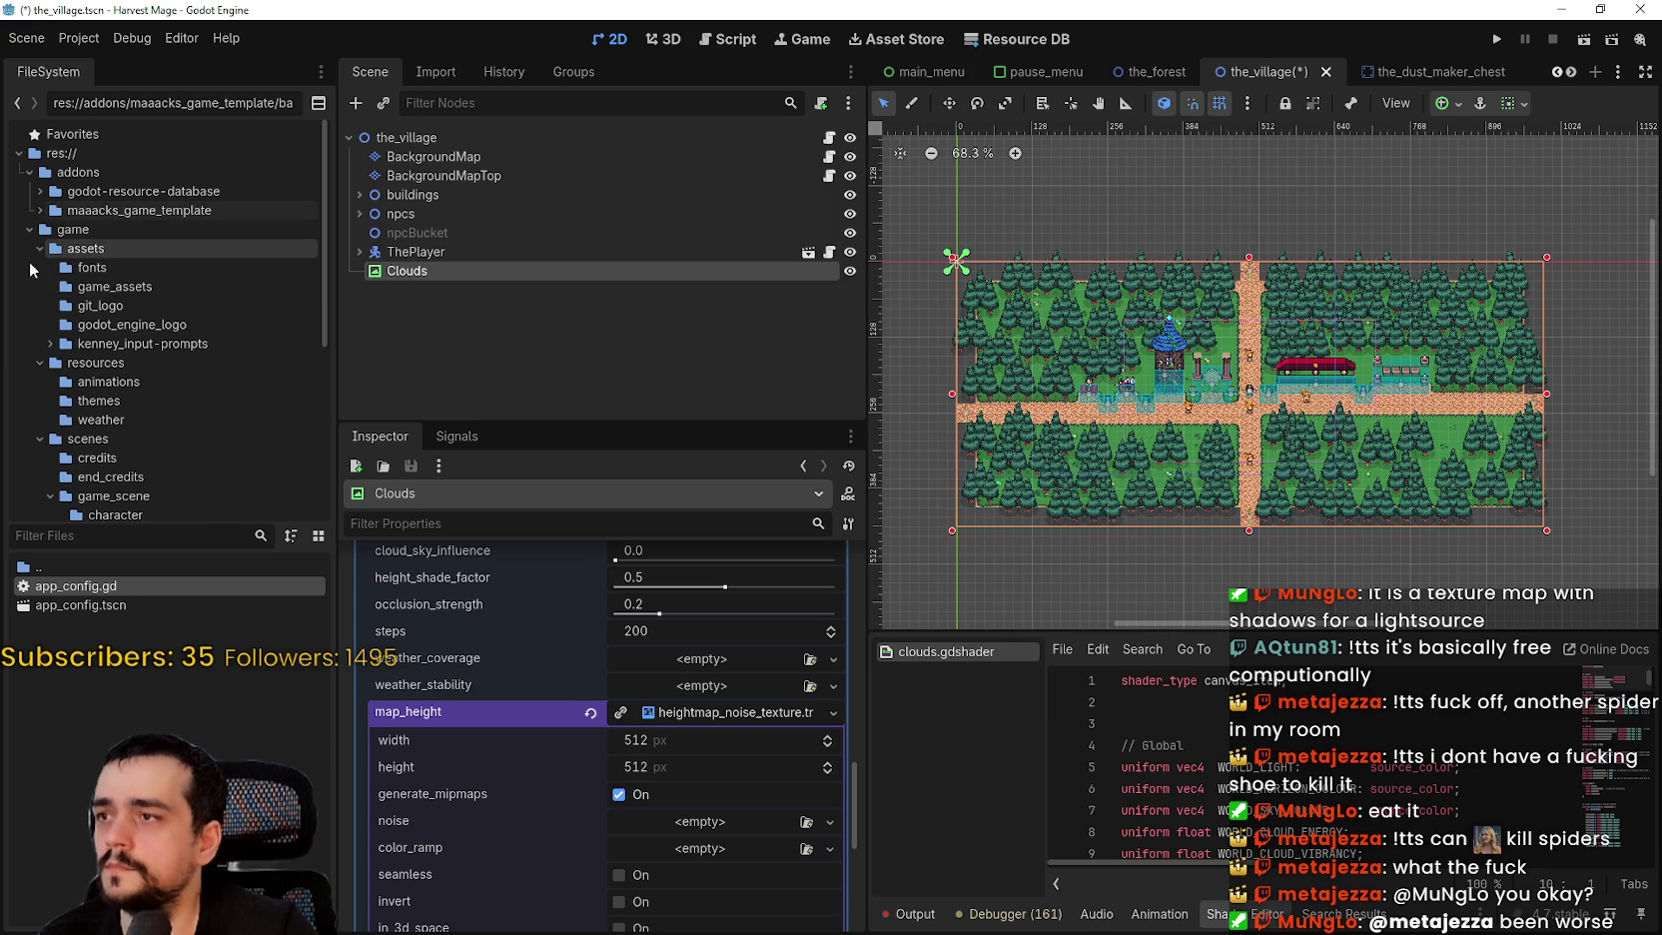
click(92, 421)
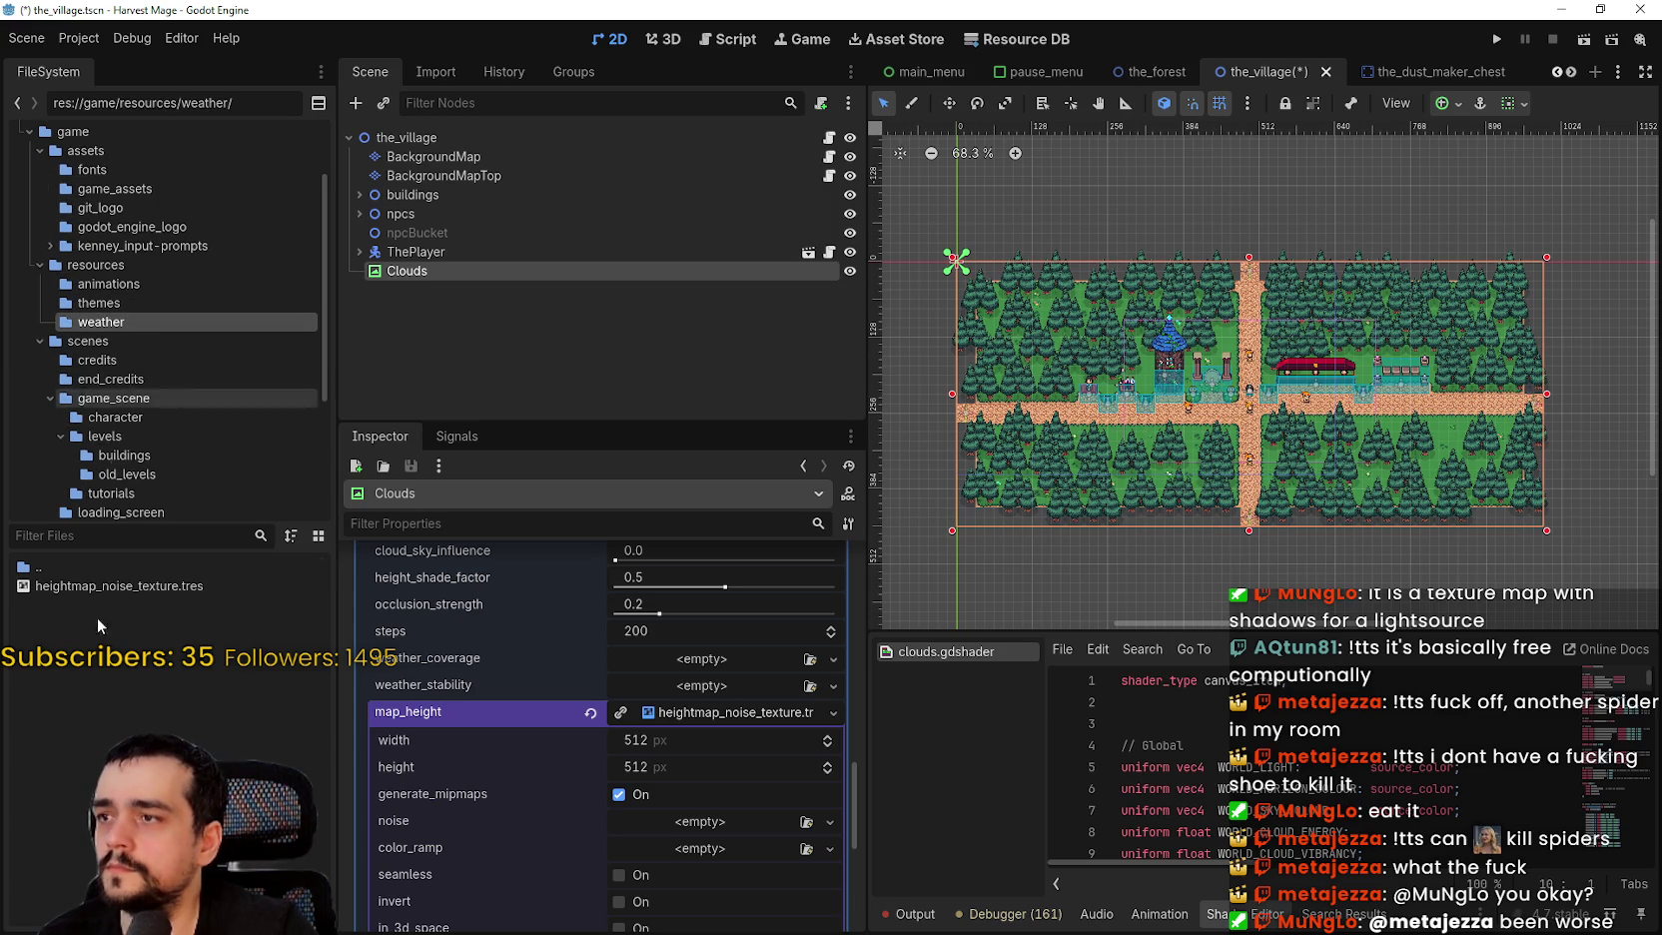
right_click(121, 587)
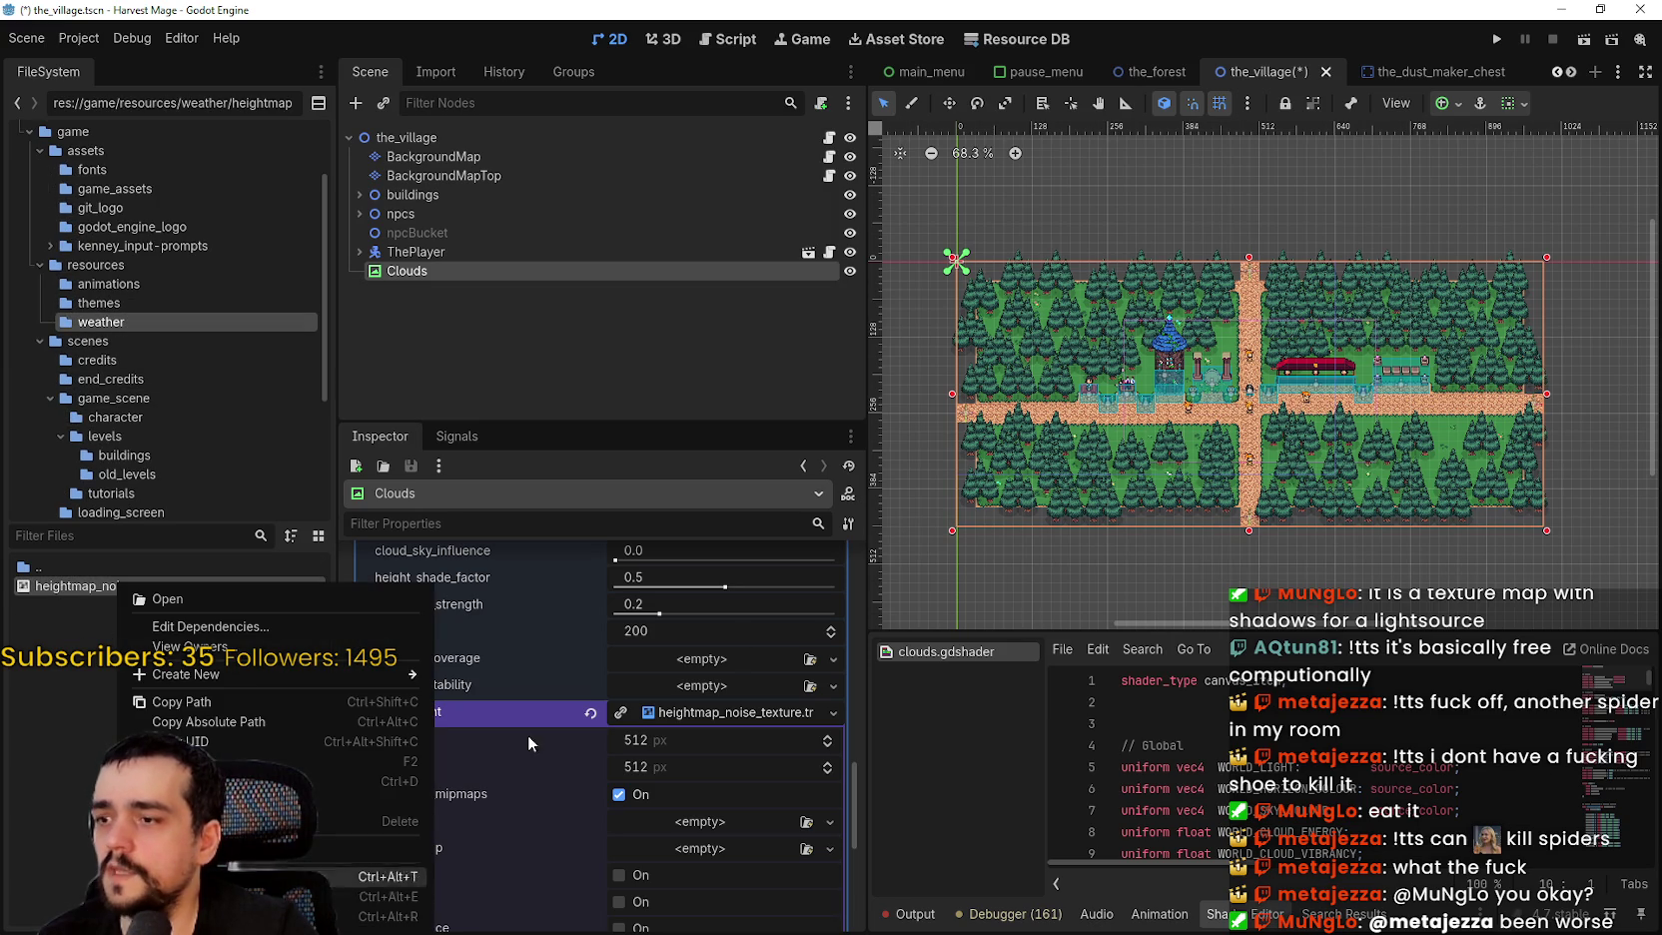
Step: Clear the Clouds shader's map_height parameter back to empty
click(857, 777)
mouse_move(856, 775)
mouse_down()
mouse_move(877, 579)
mouse_move(883, 674)
mouse_up()
scroll(709, 734, up, 3)
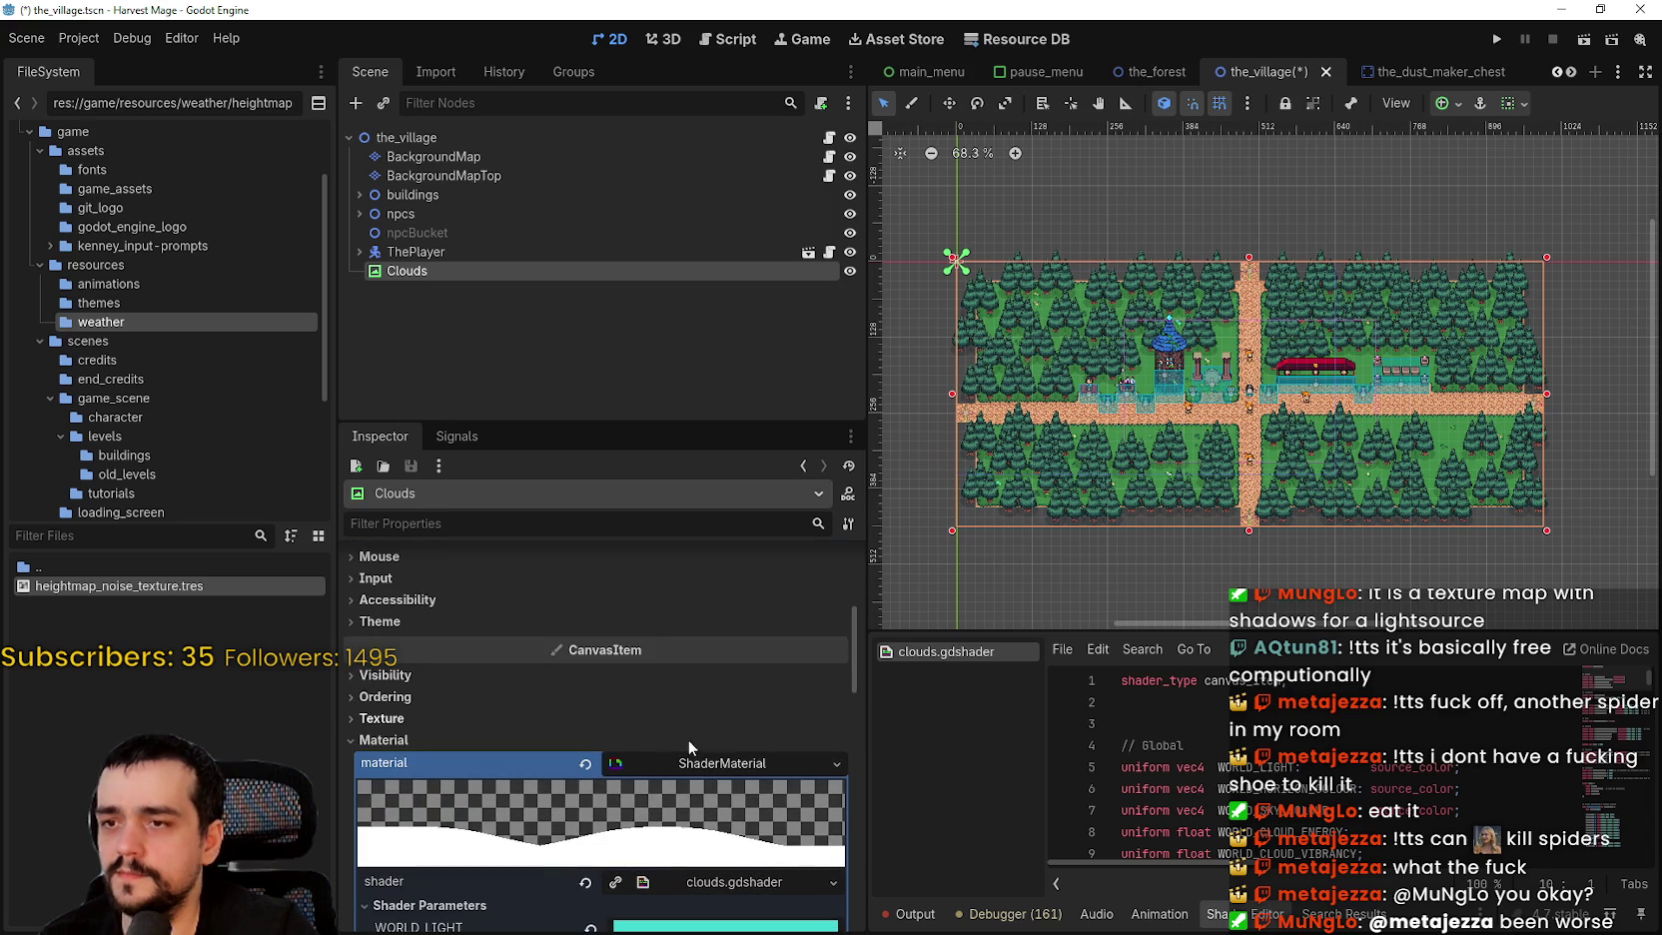
scroll(704, 788, down, 2)
click(695, 750)
click(693, 743)
scroll(685, 795, down, 5)
click(689, 775)
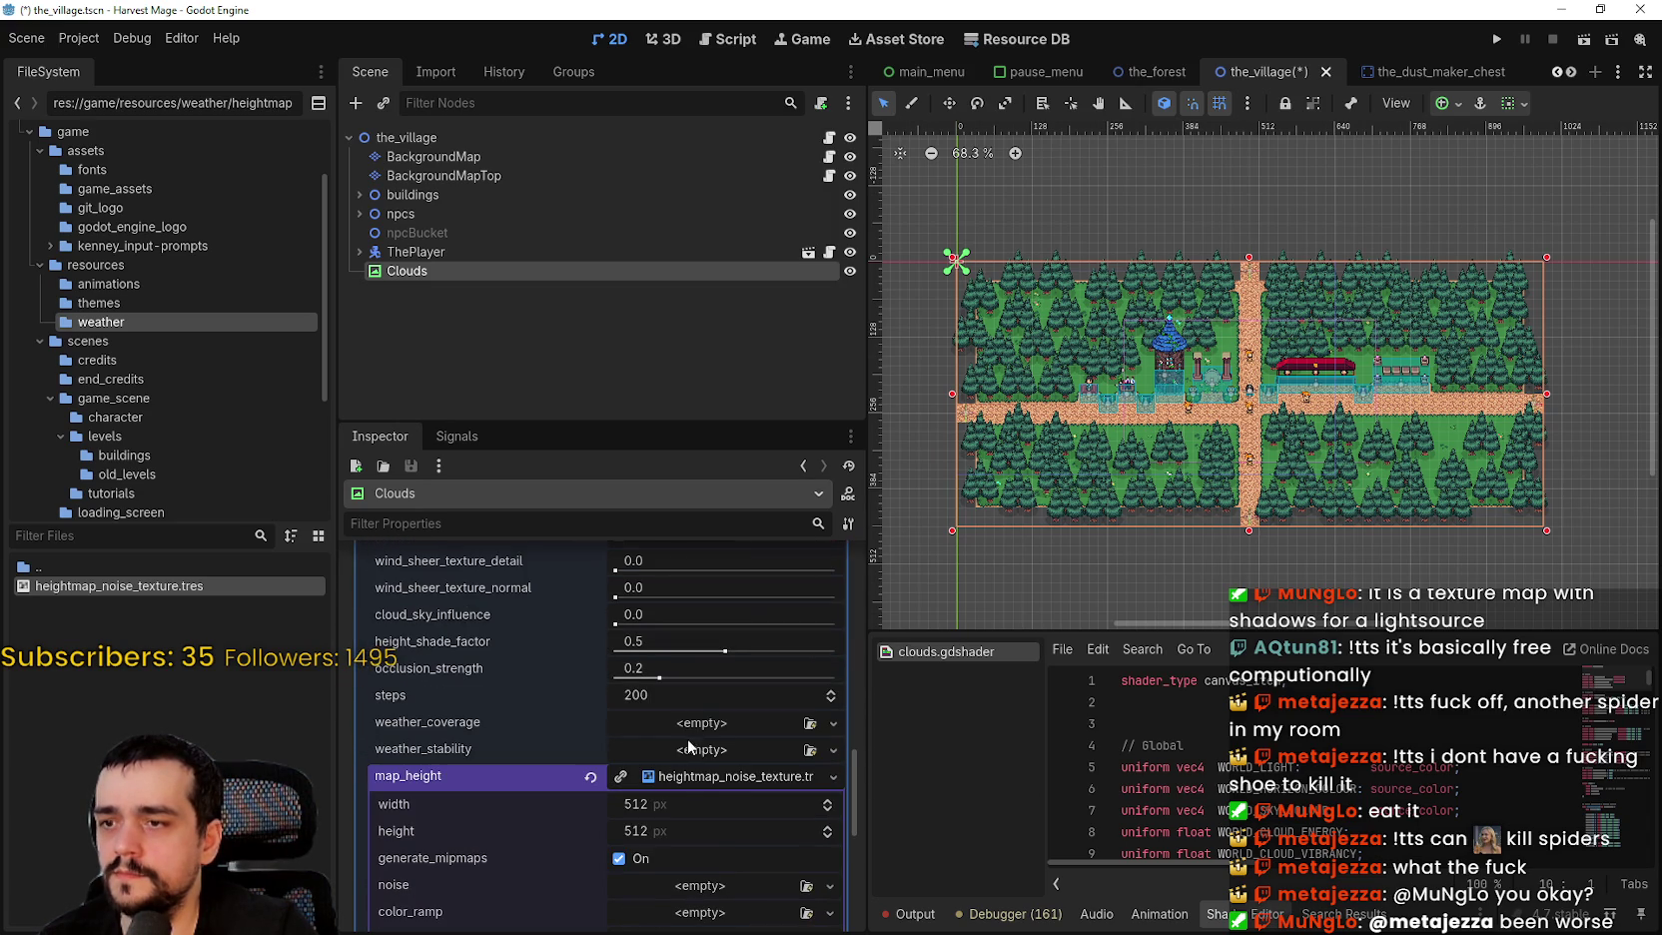
click(639, 778)
click(592, 778)
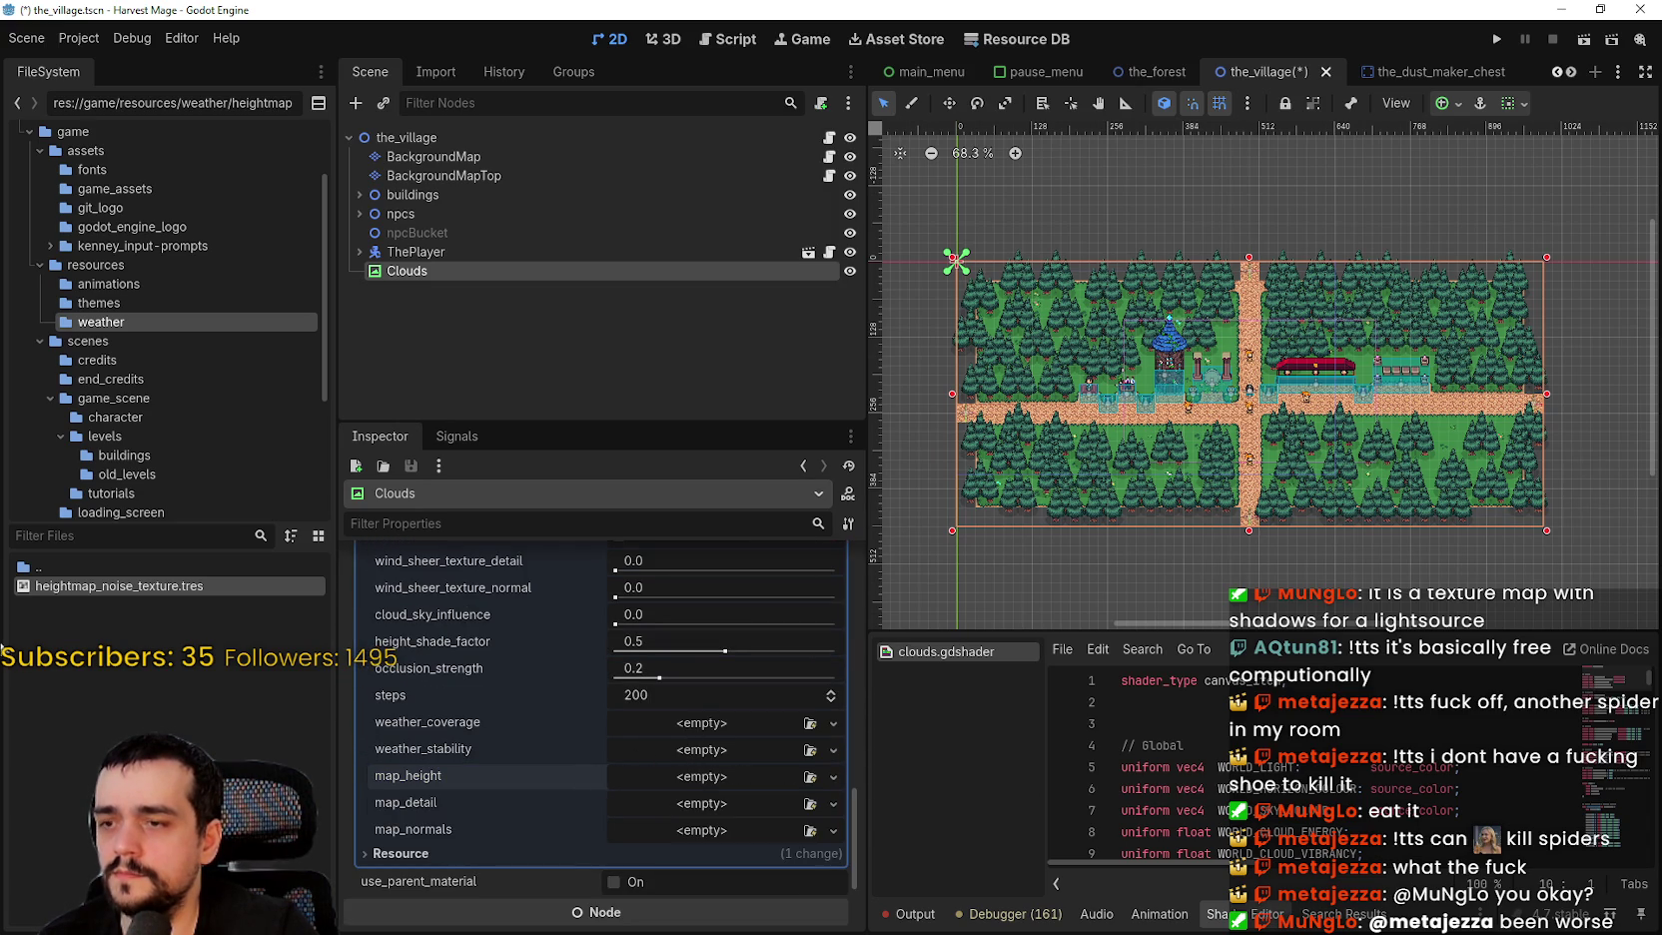
right_click(68, 583)
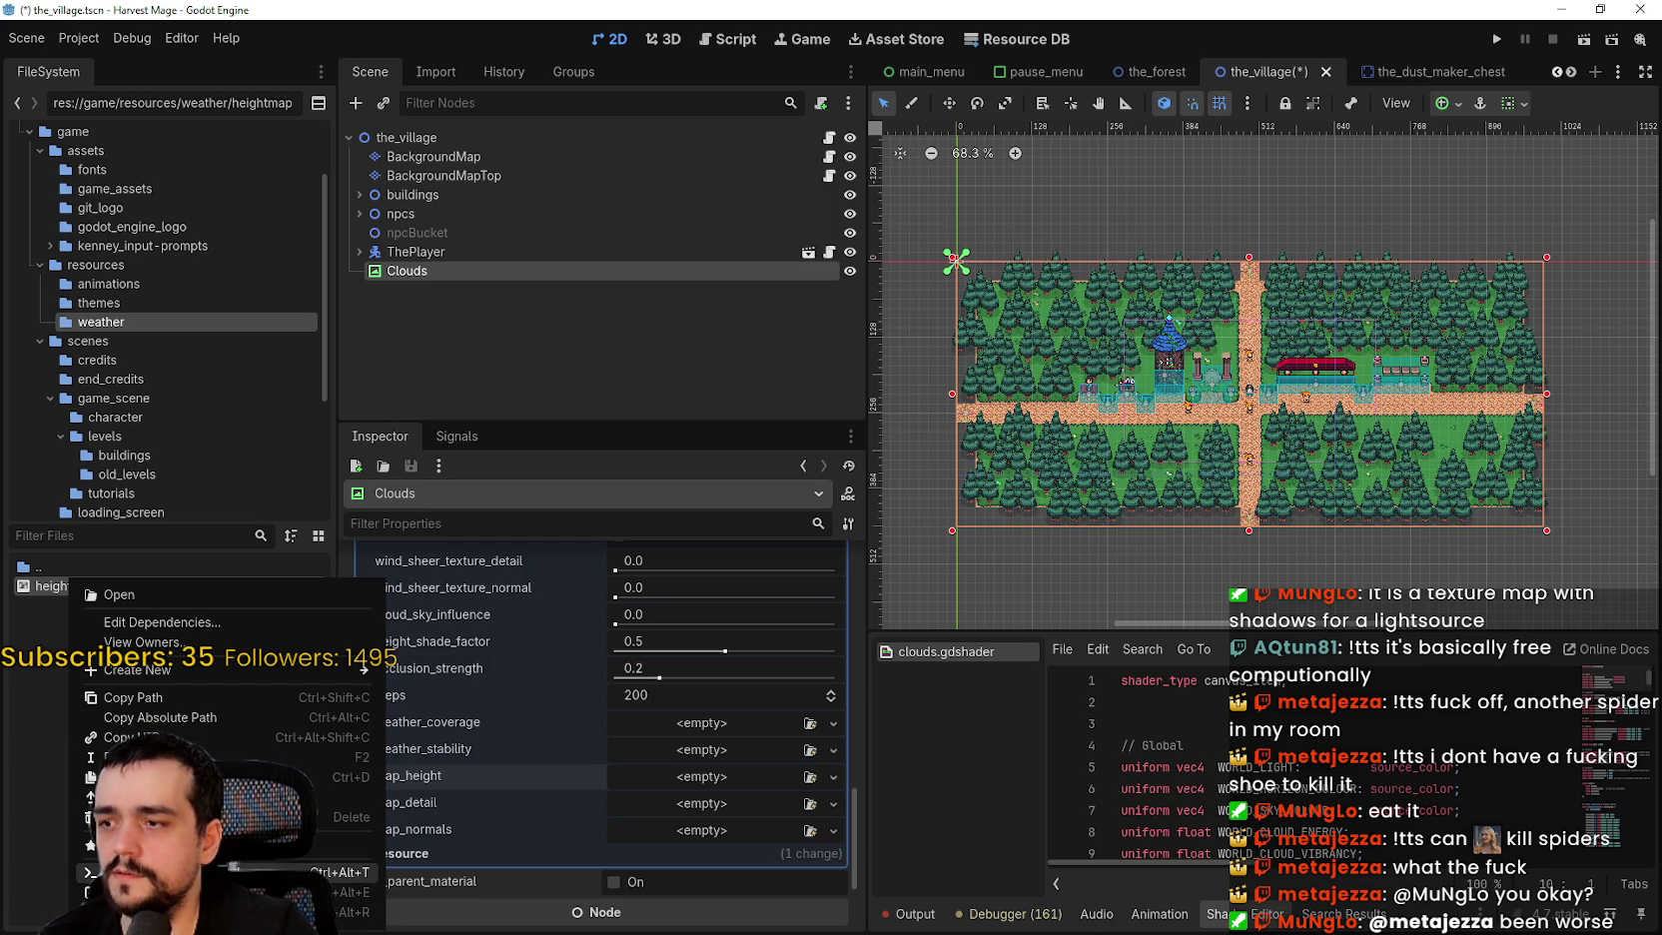
key(Escape)
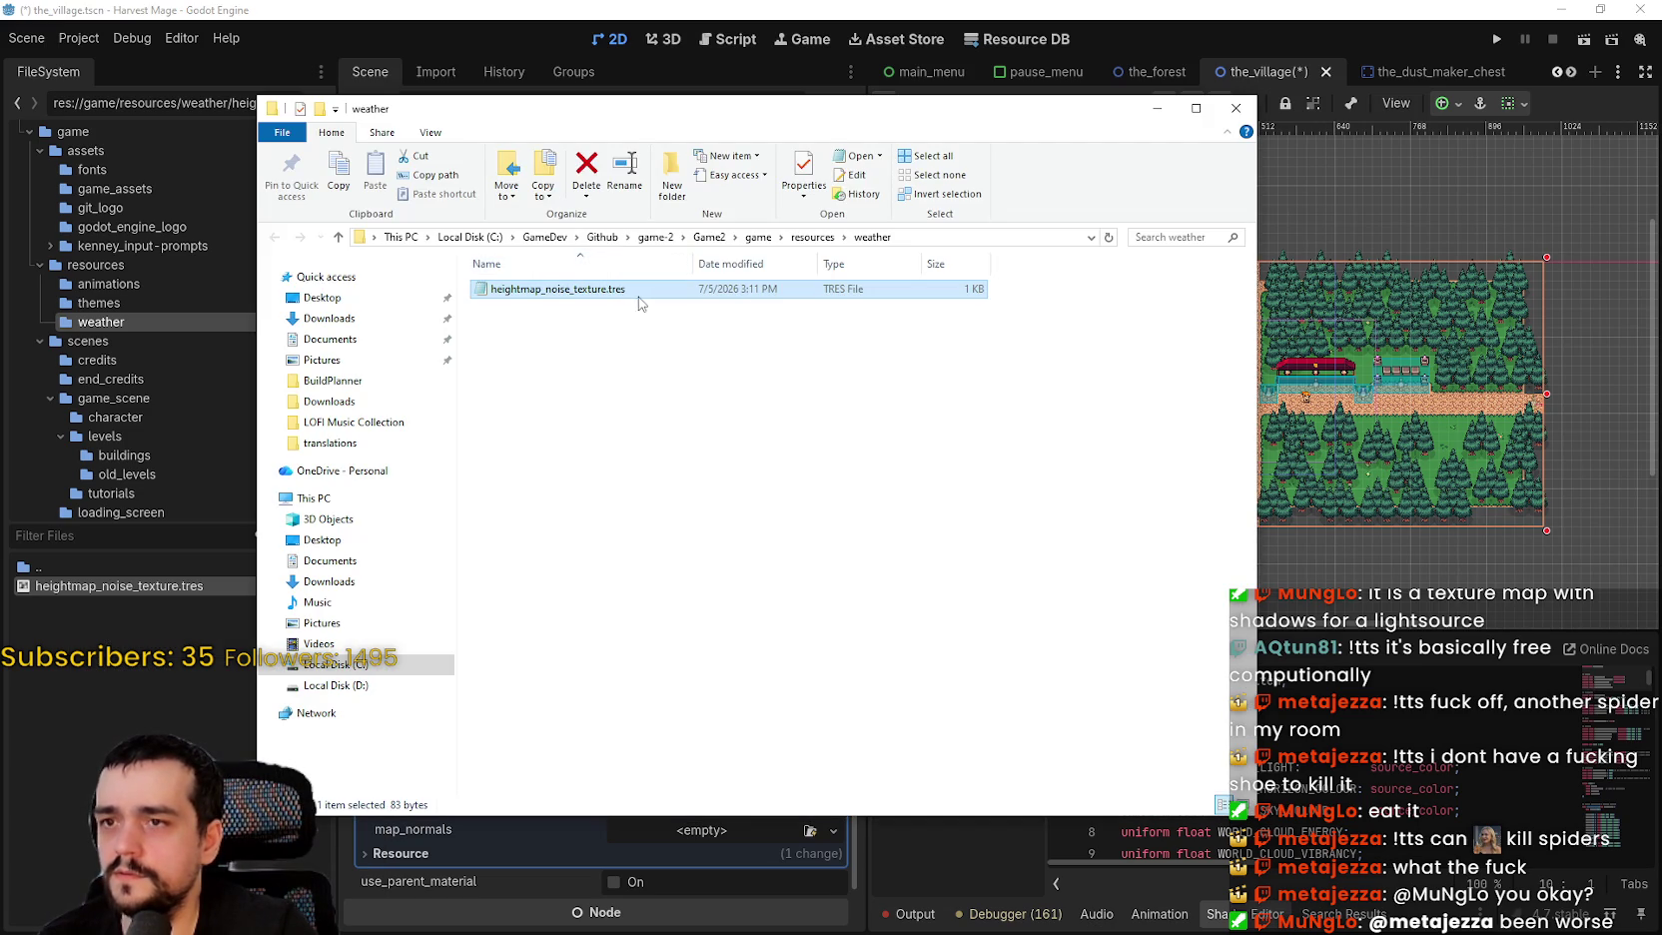
Step: Open heightmap_noise_texture.tres from the weather folder in Notepad
right_click(640, 302)
click(689, 317)
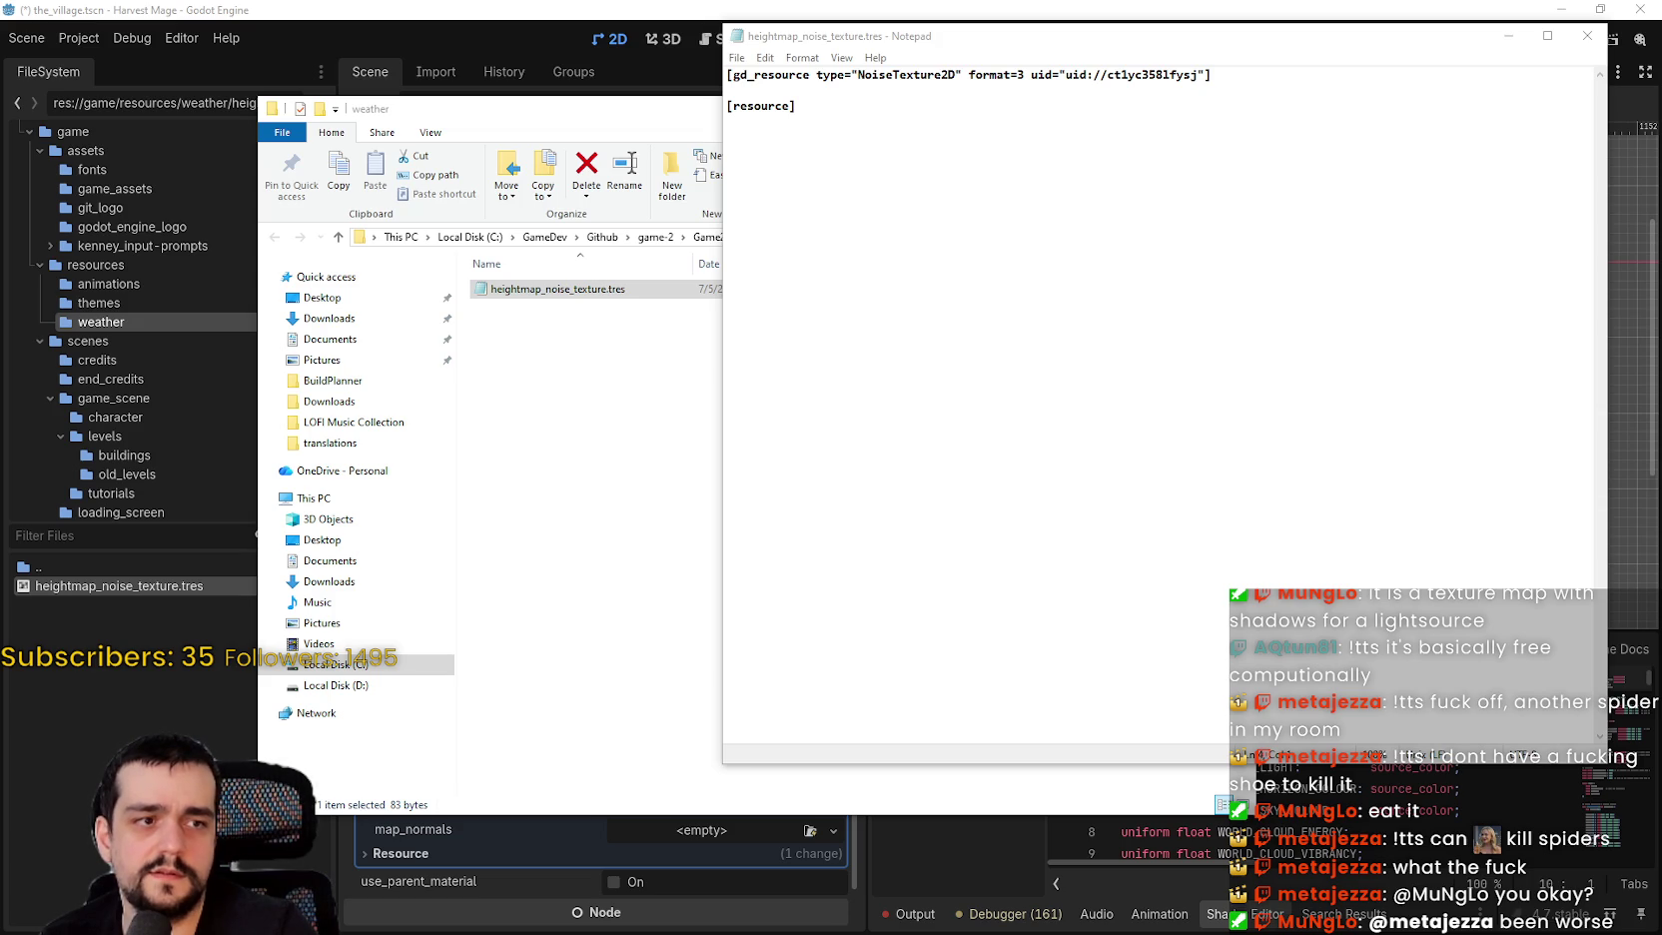
Step: Back in Godot, drag heightmap_noise_texture.tres from FileSystem onto the map_height slot
click(104, 715)
mouse_move(138, 585)
mouse_down()
mouse_move(689, 859)
mouse_move(714, 811)
mouse_move(674, 847)
mouse_move(699, 778)
mouse_up()
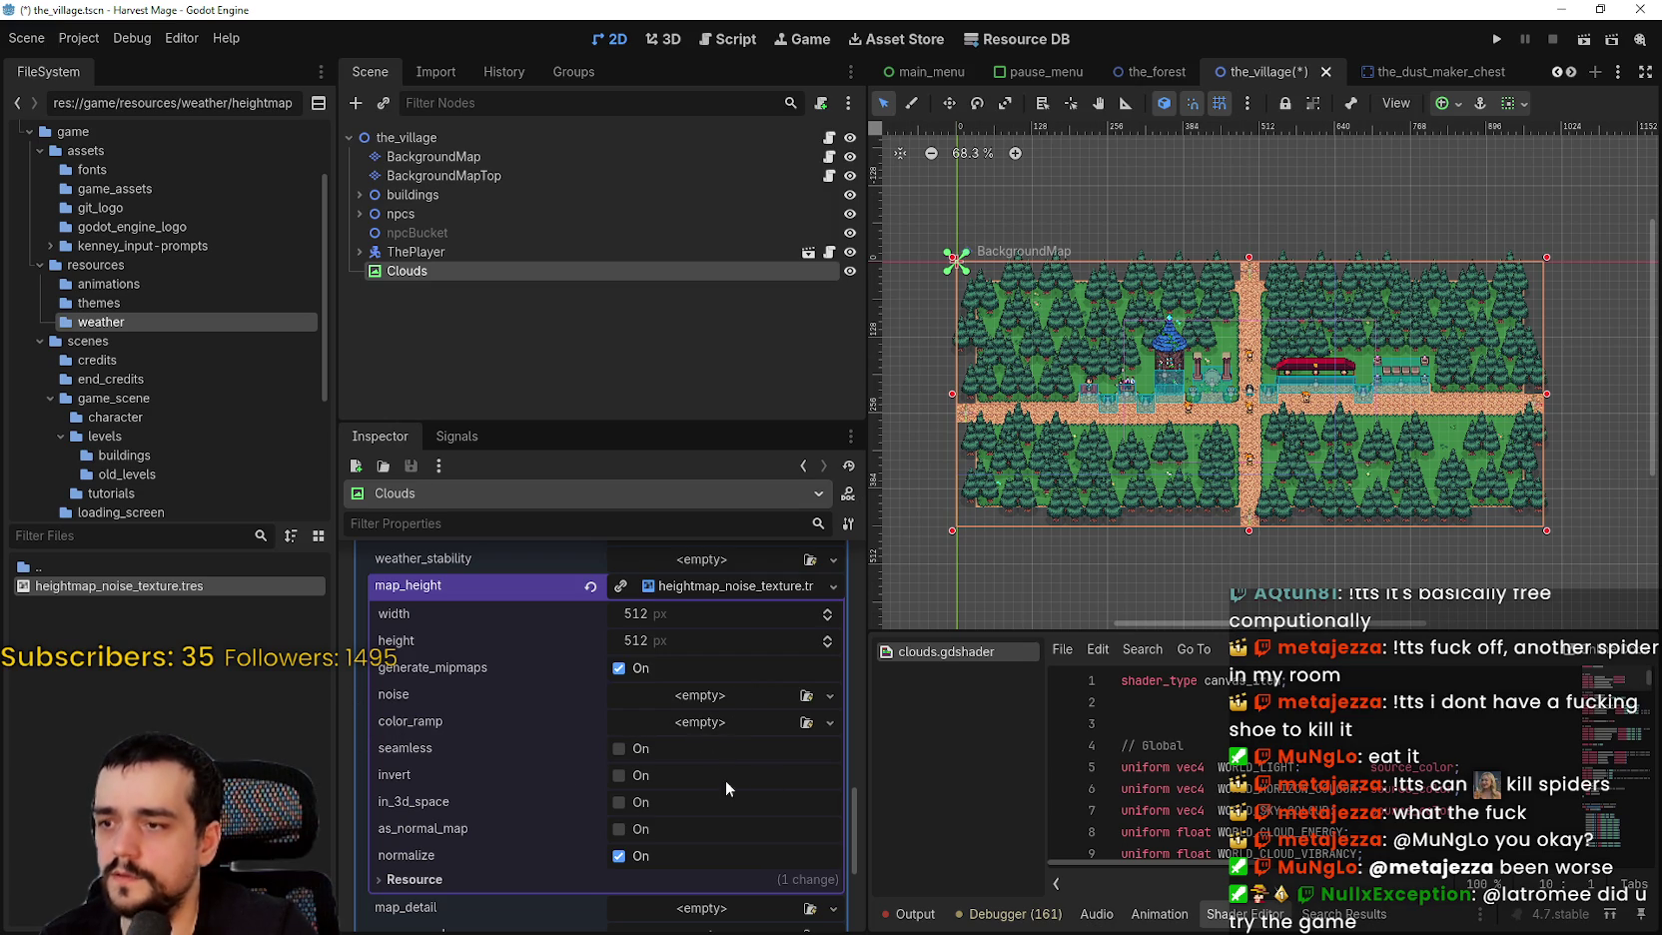
Step: Give the heightmap texture's noise slot a new FastNoiseLite
click(702, 698)
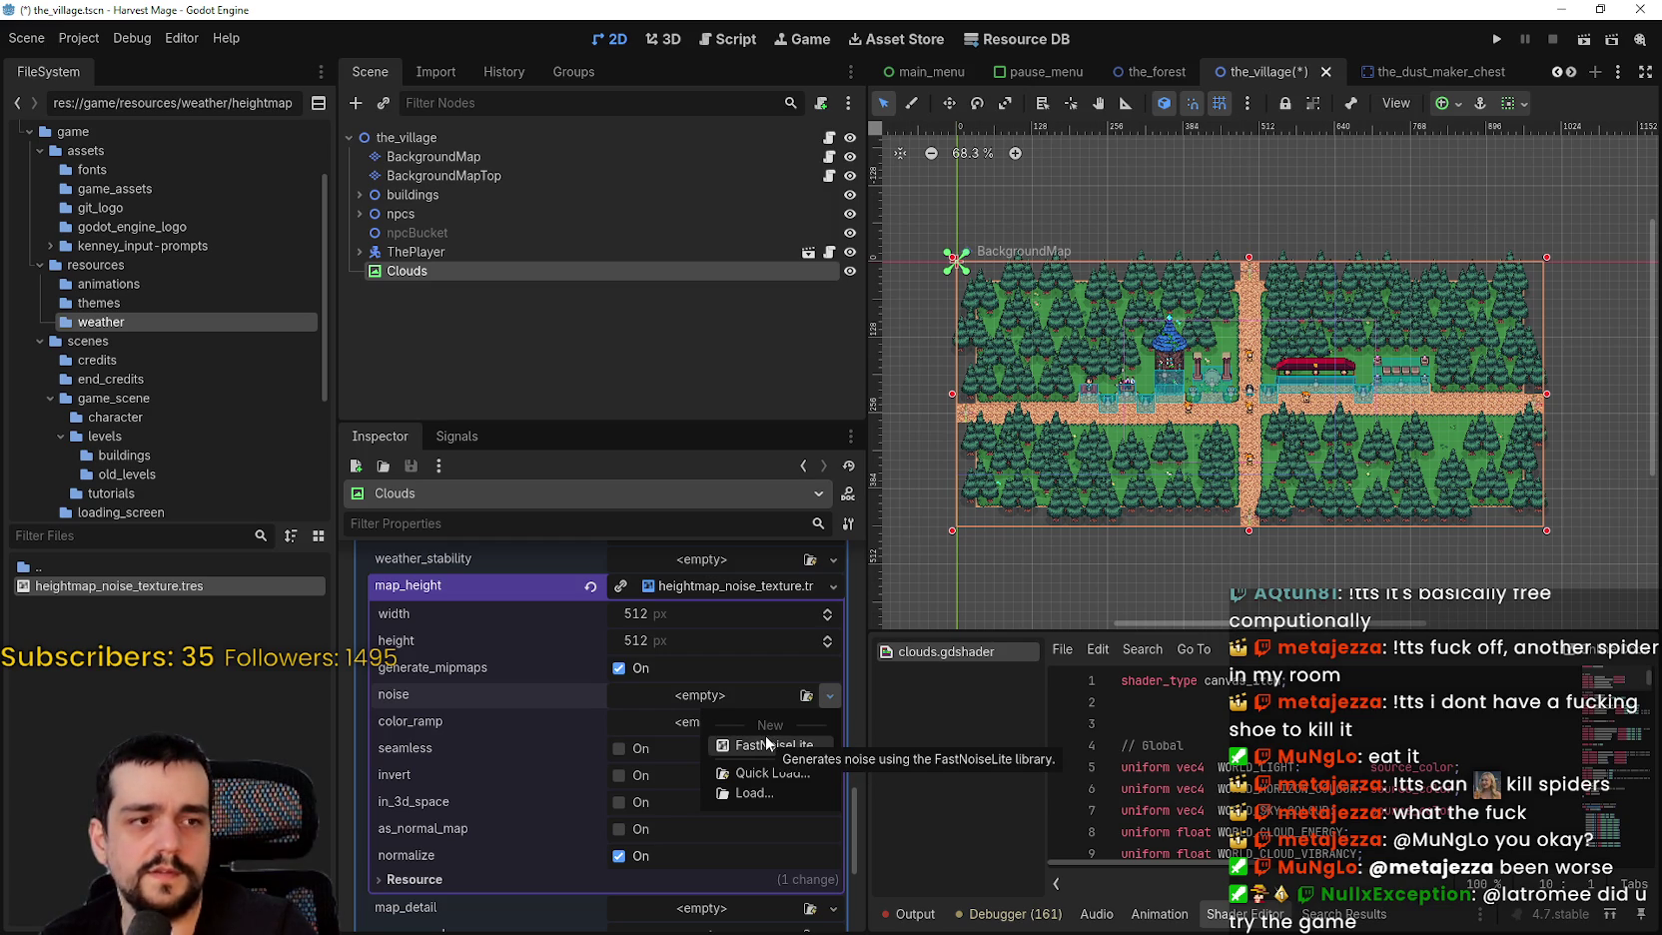
click(621, 732)
click(675, 725)
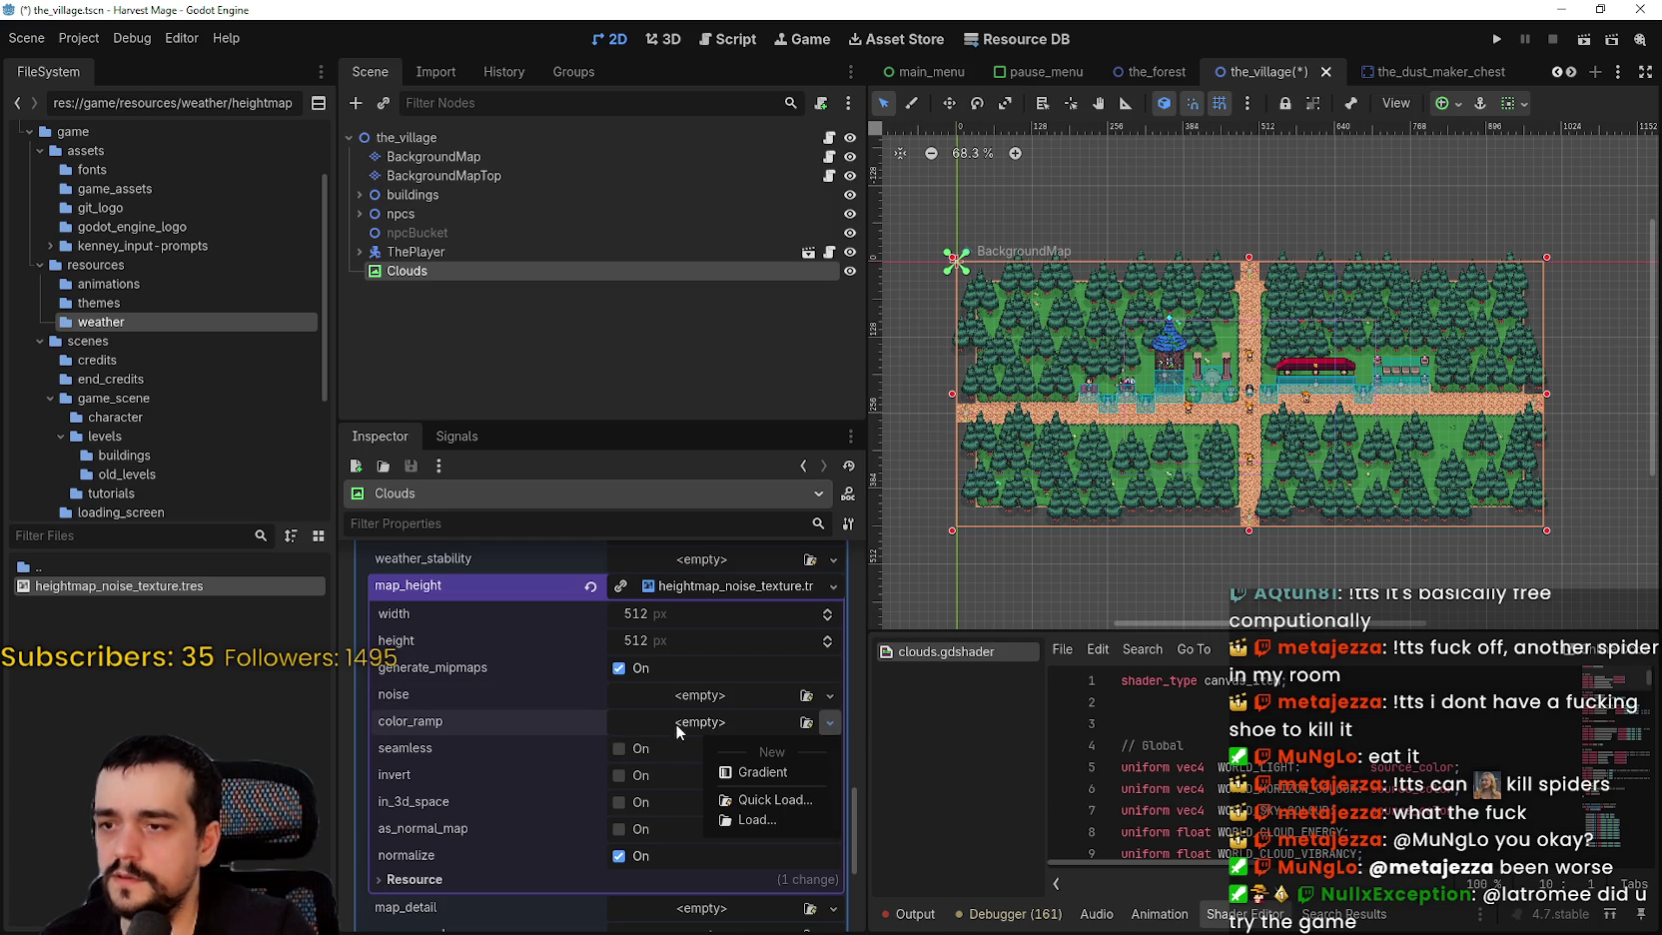
click(699, 697)
click(704, 698)
click(744, 744)
scroll(699, 719, down, 4)
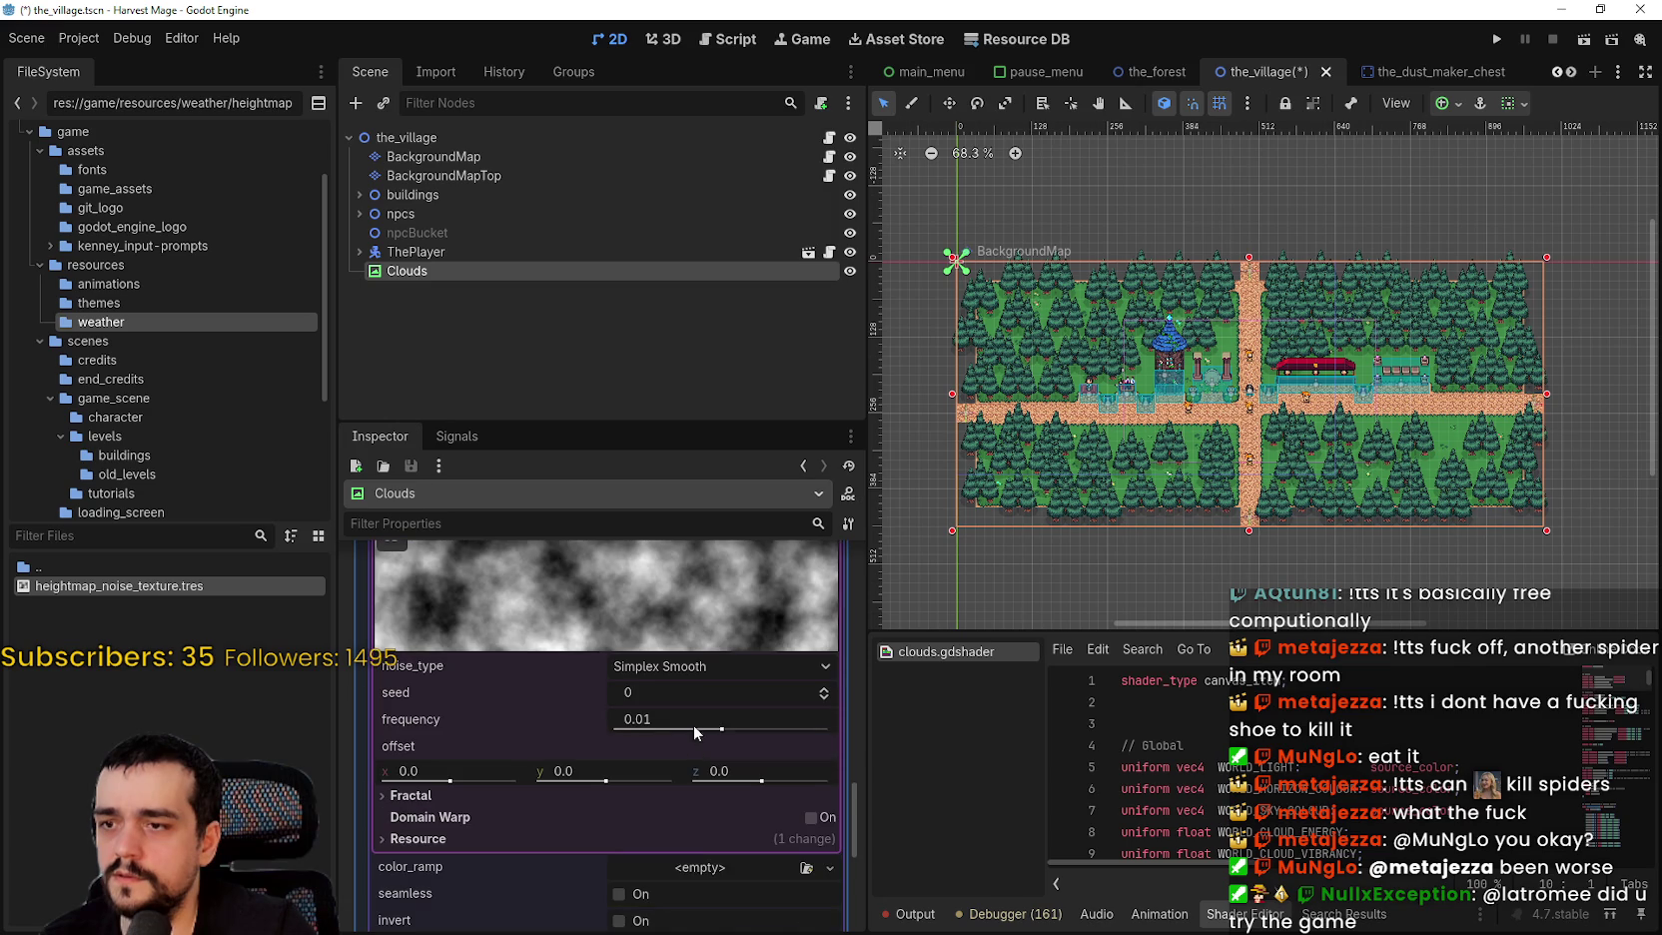
Step: Try Simplex and Simplex Smooth, then set the noise type to Cellular
click(688, 666)
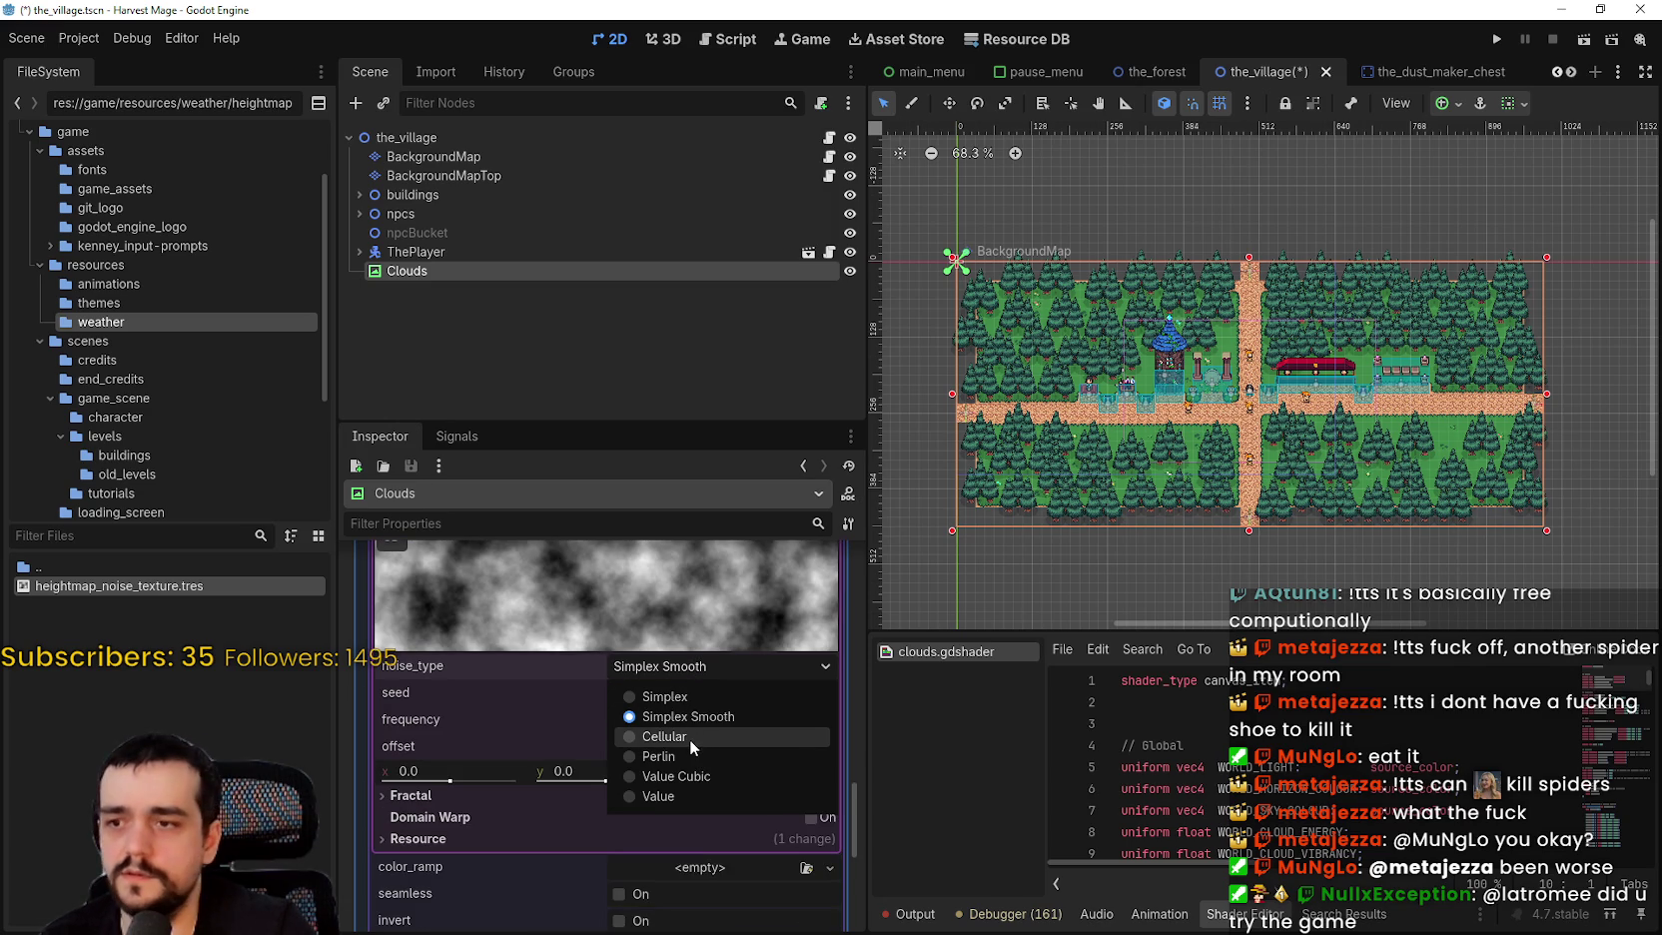
click(633, 693)
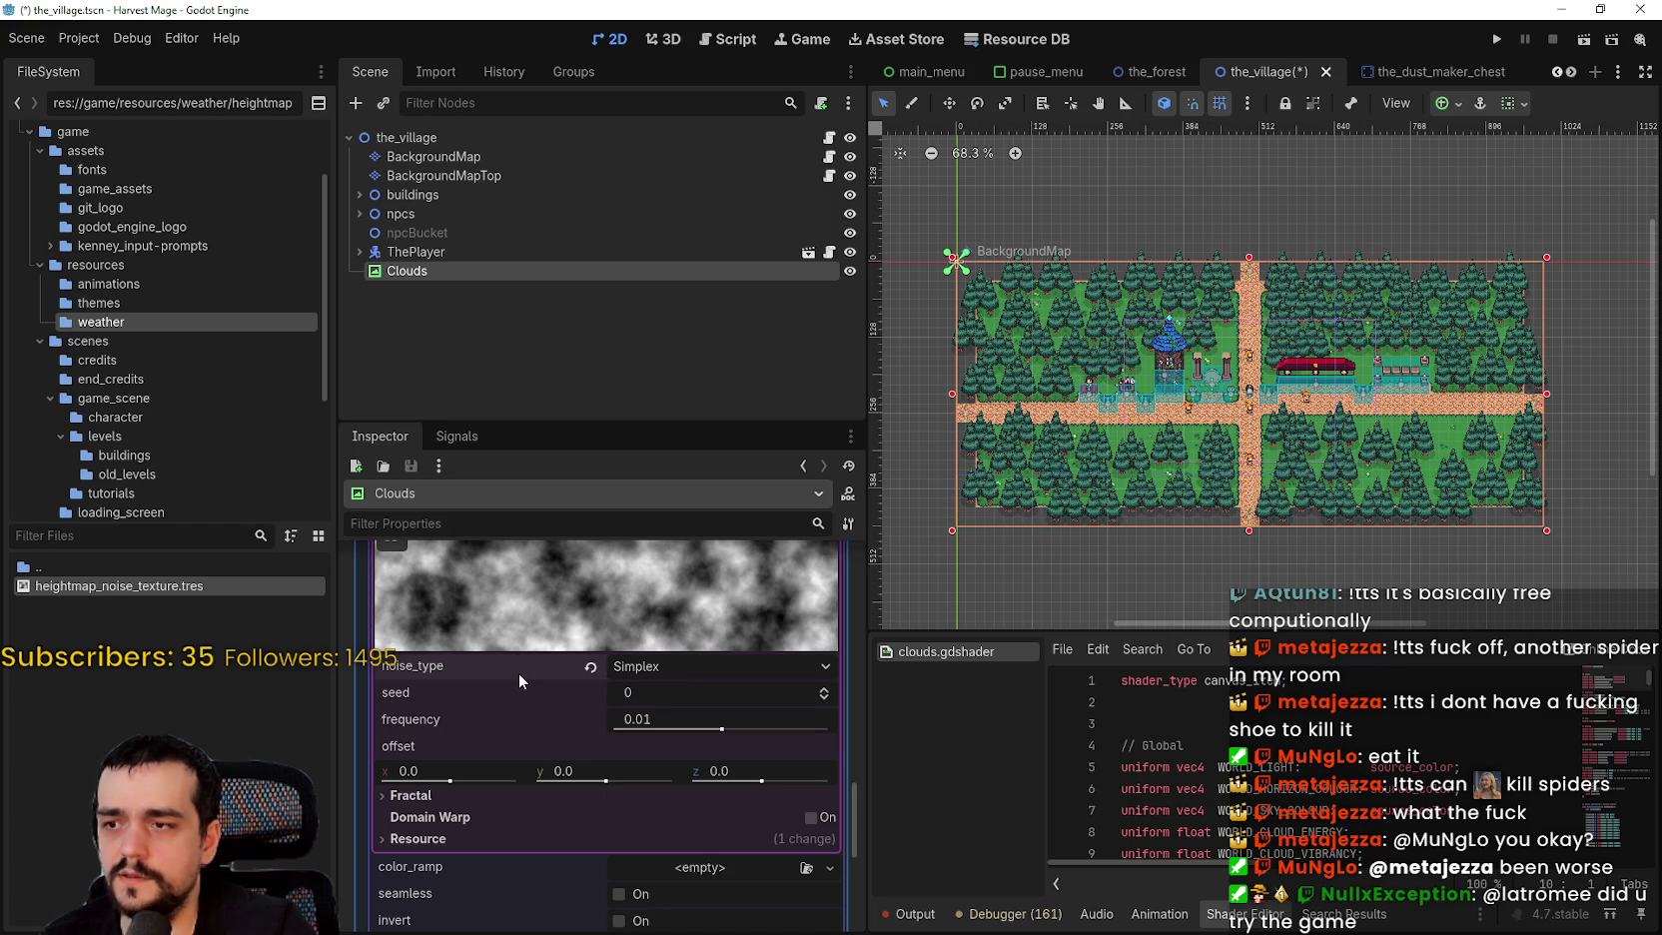
mouse_move(518, 672)
click(702, 669)
click(685, 717)
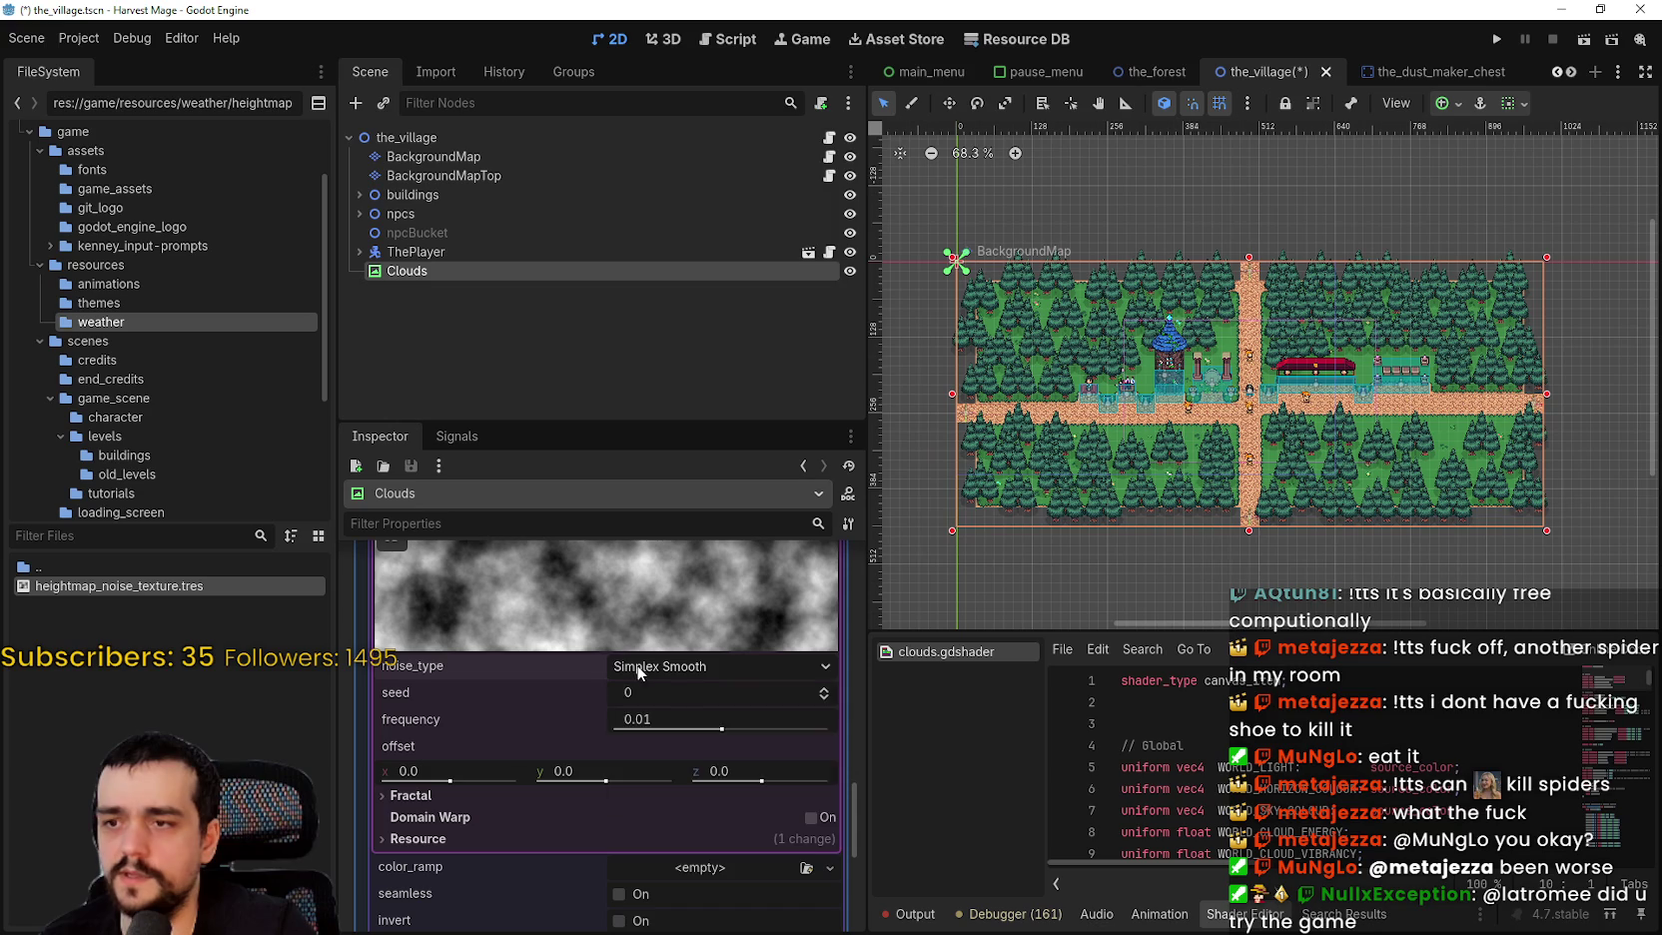
click(683, 672)
click(683, 732)
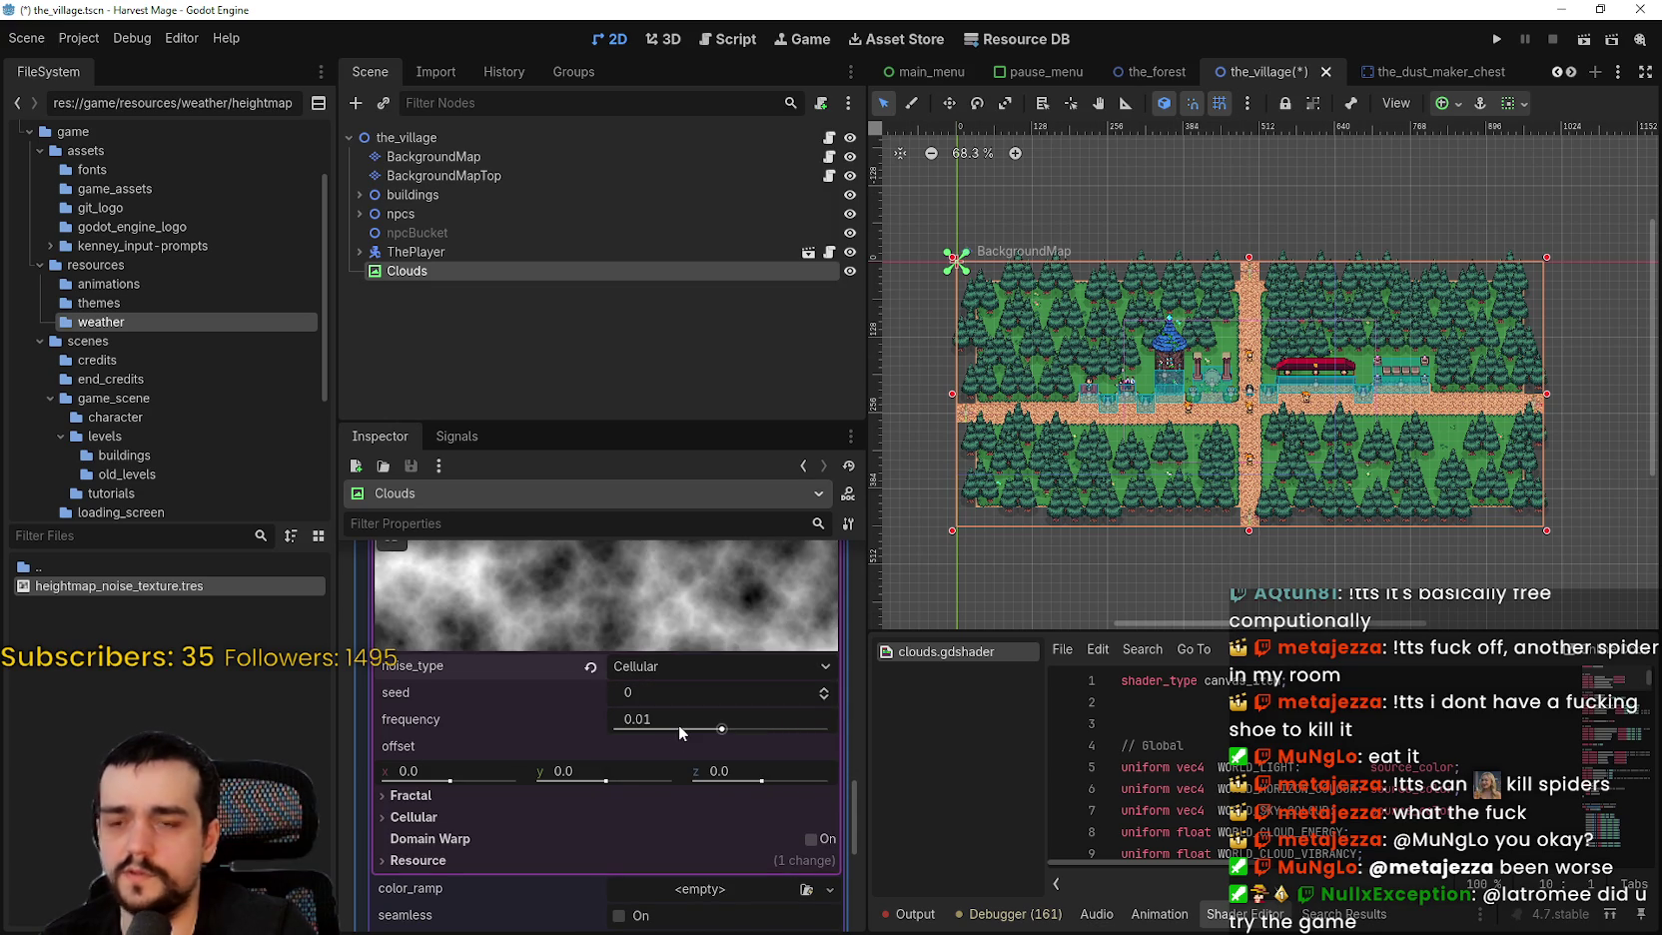
scroll(676, 721, down, 1)
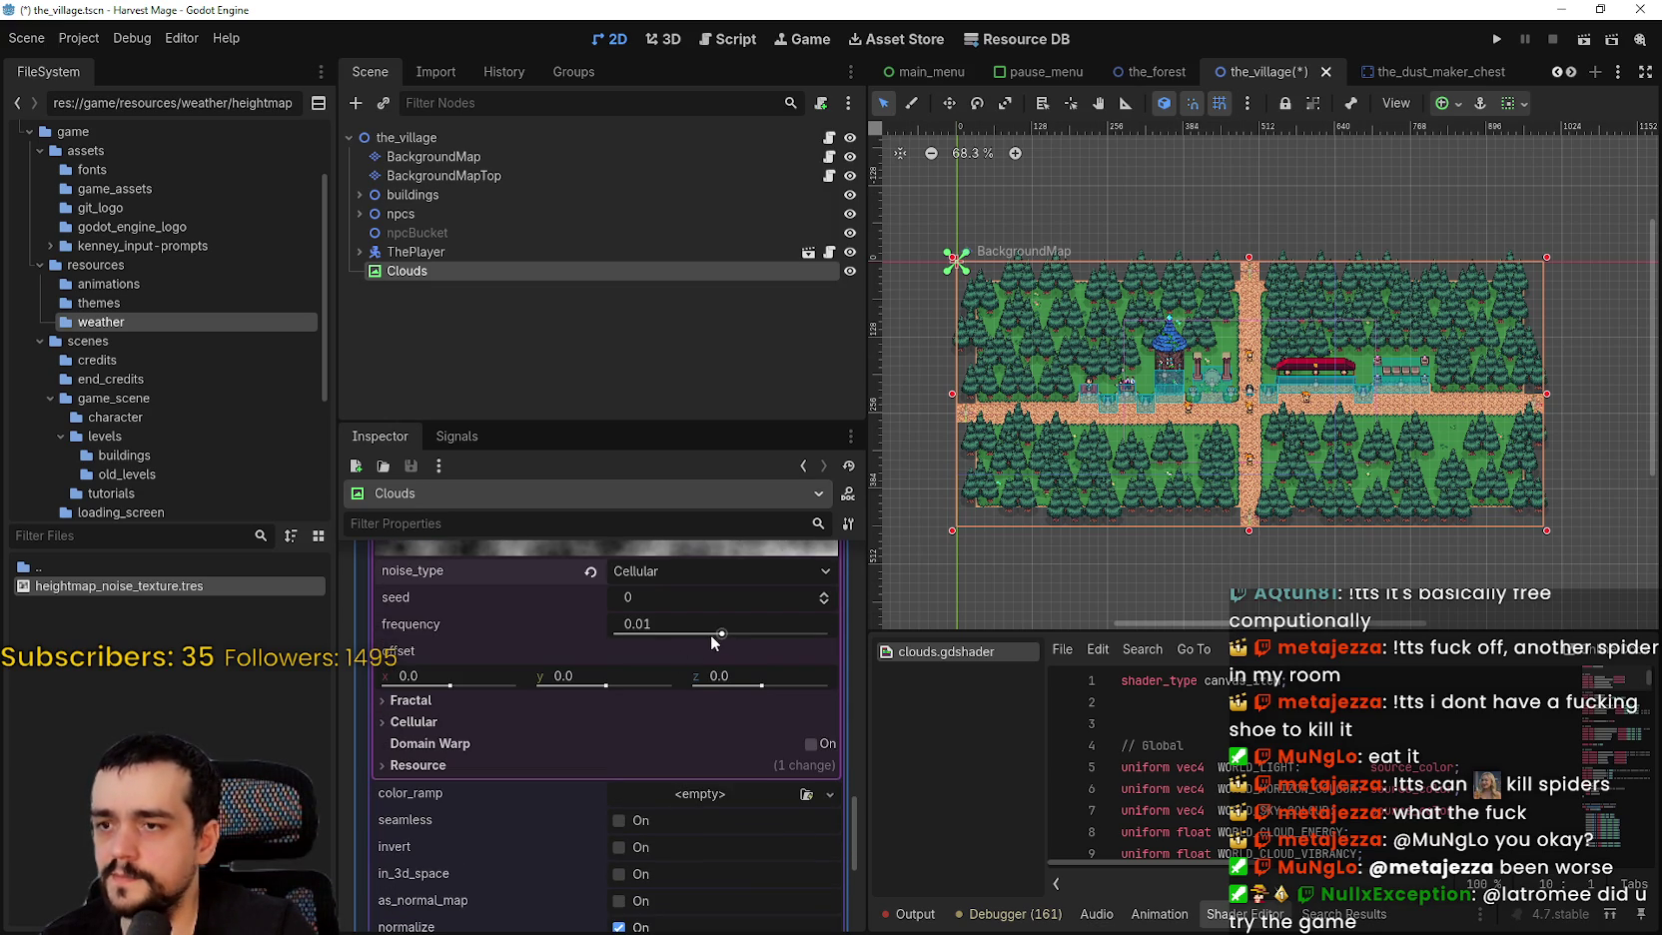
scroll(734, 769, down, 2)
scroll(663, 786, up, 1)
Step: Set the noise's fractal type to None
click(431, 650)
click(677, 676)
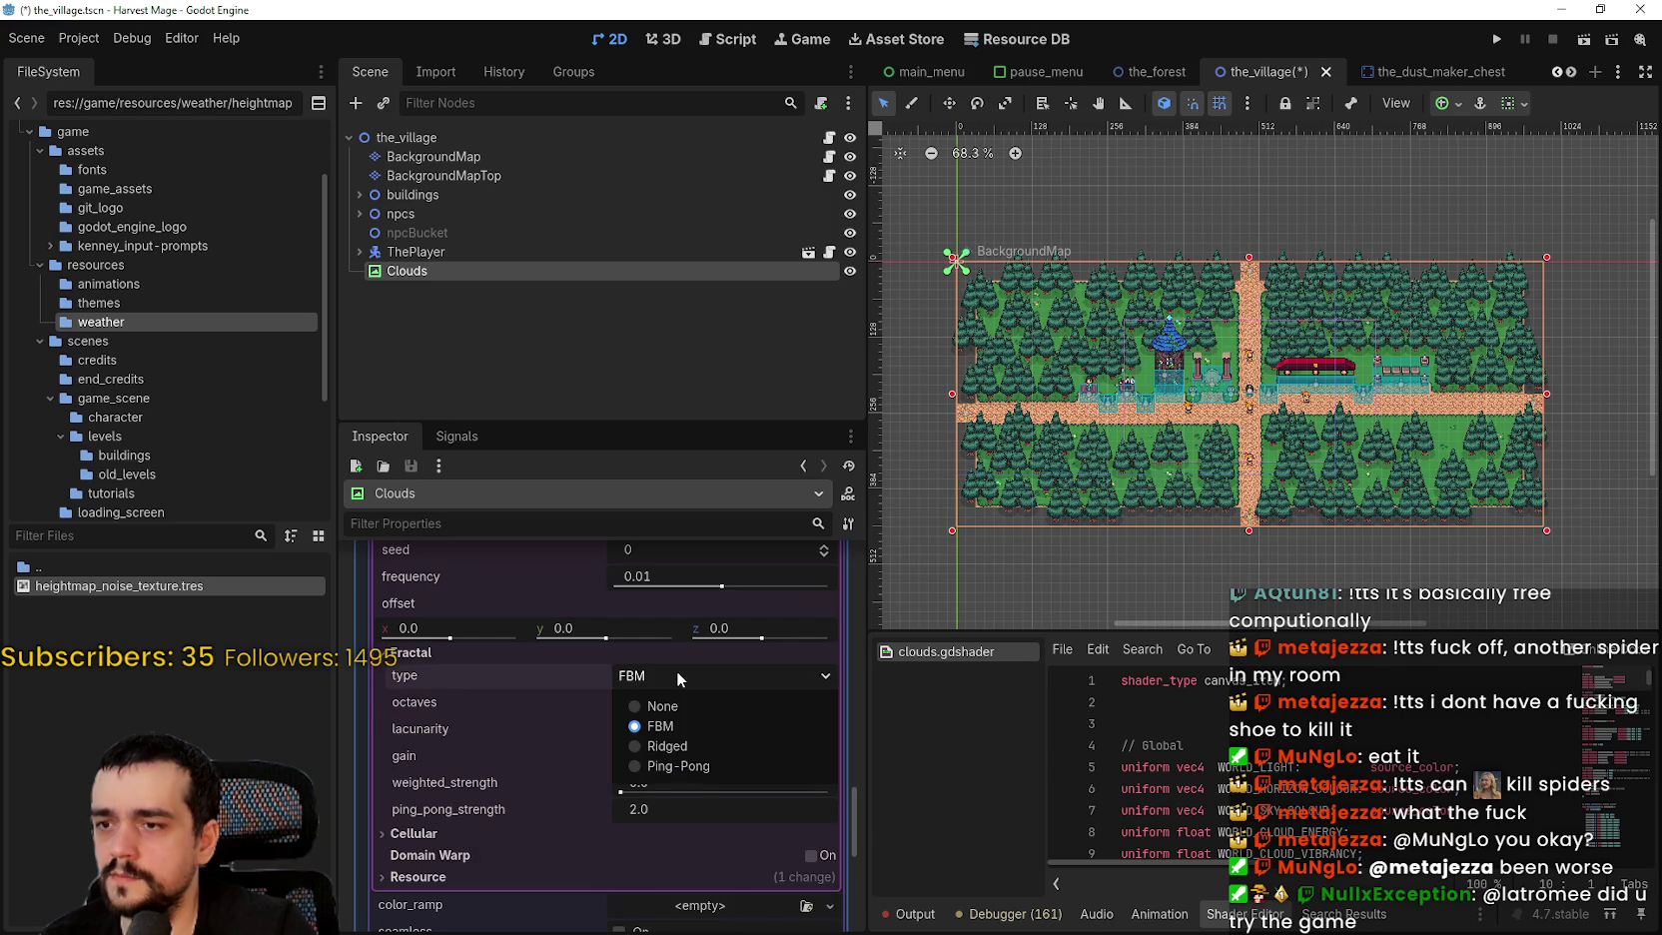
click(671, 706)
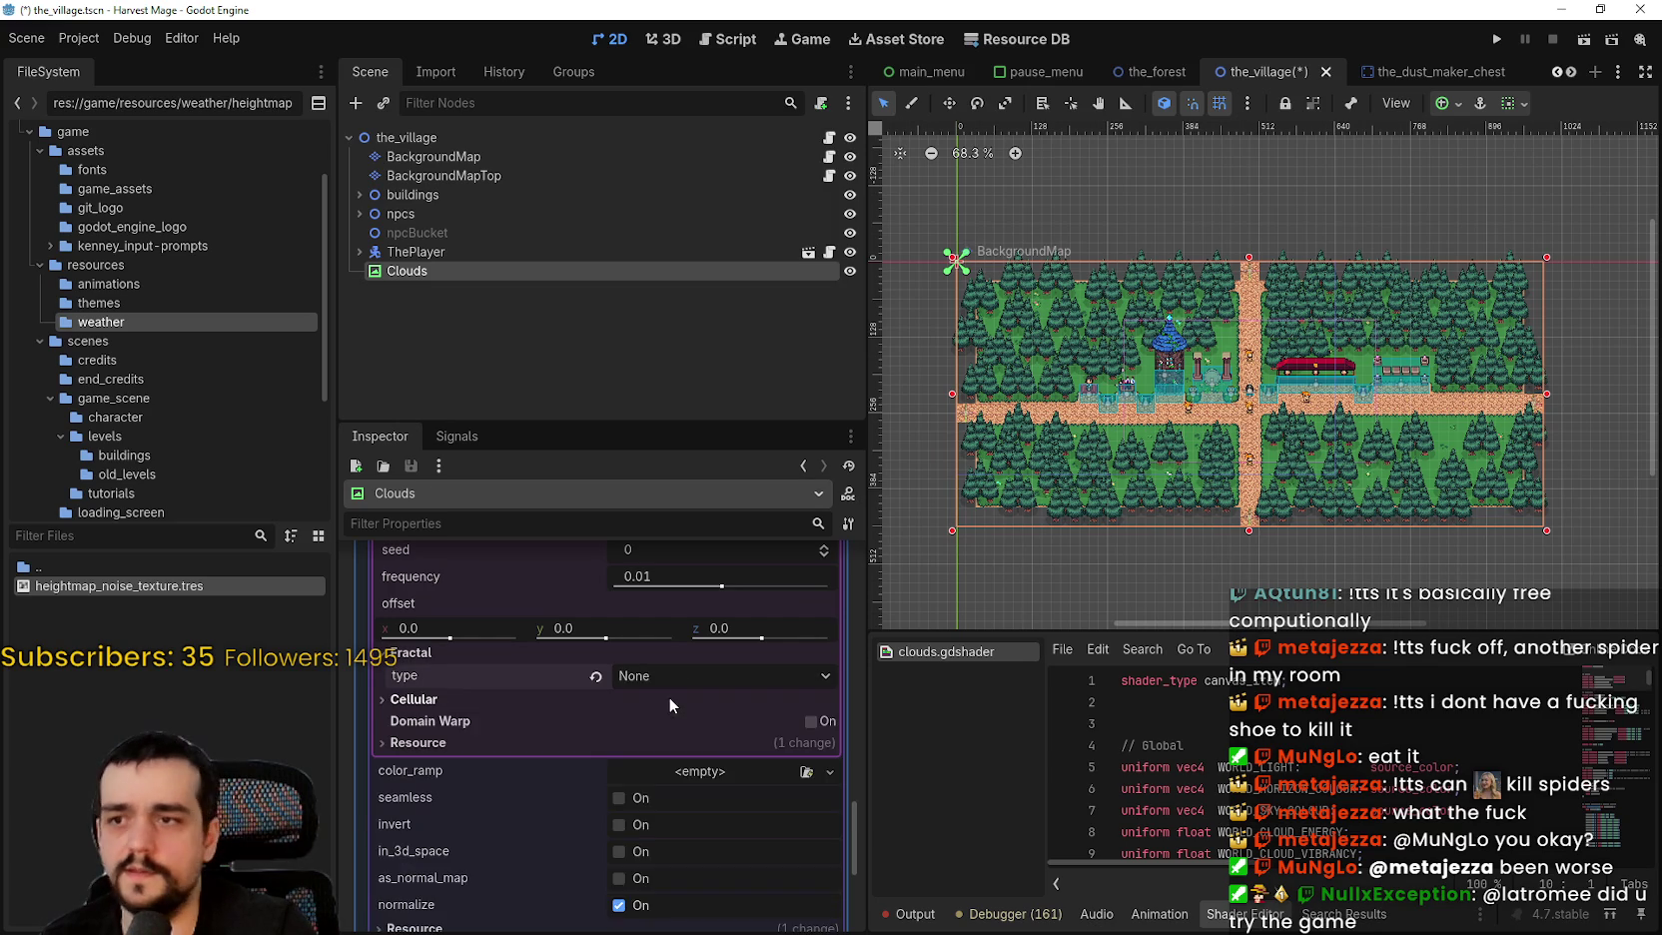
scroll(698, 737, up, 5)
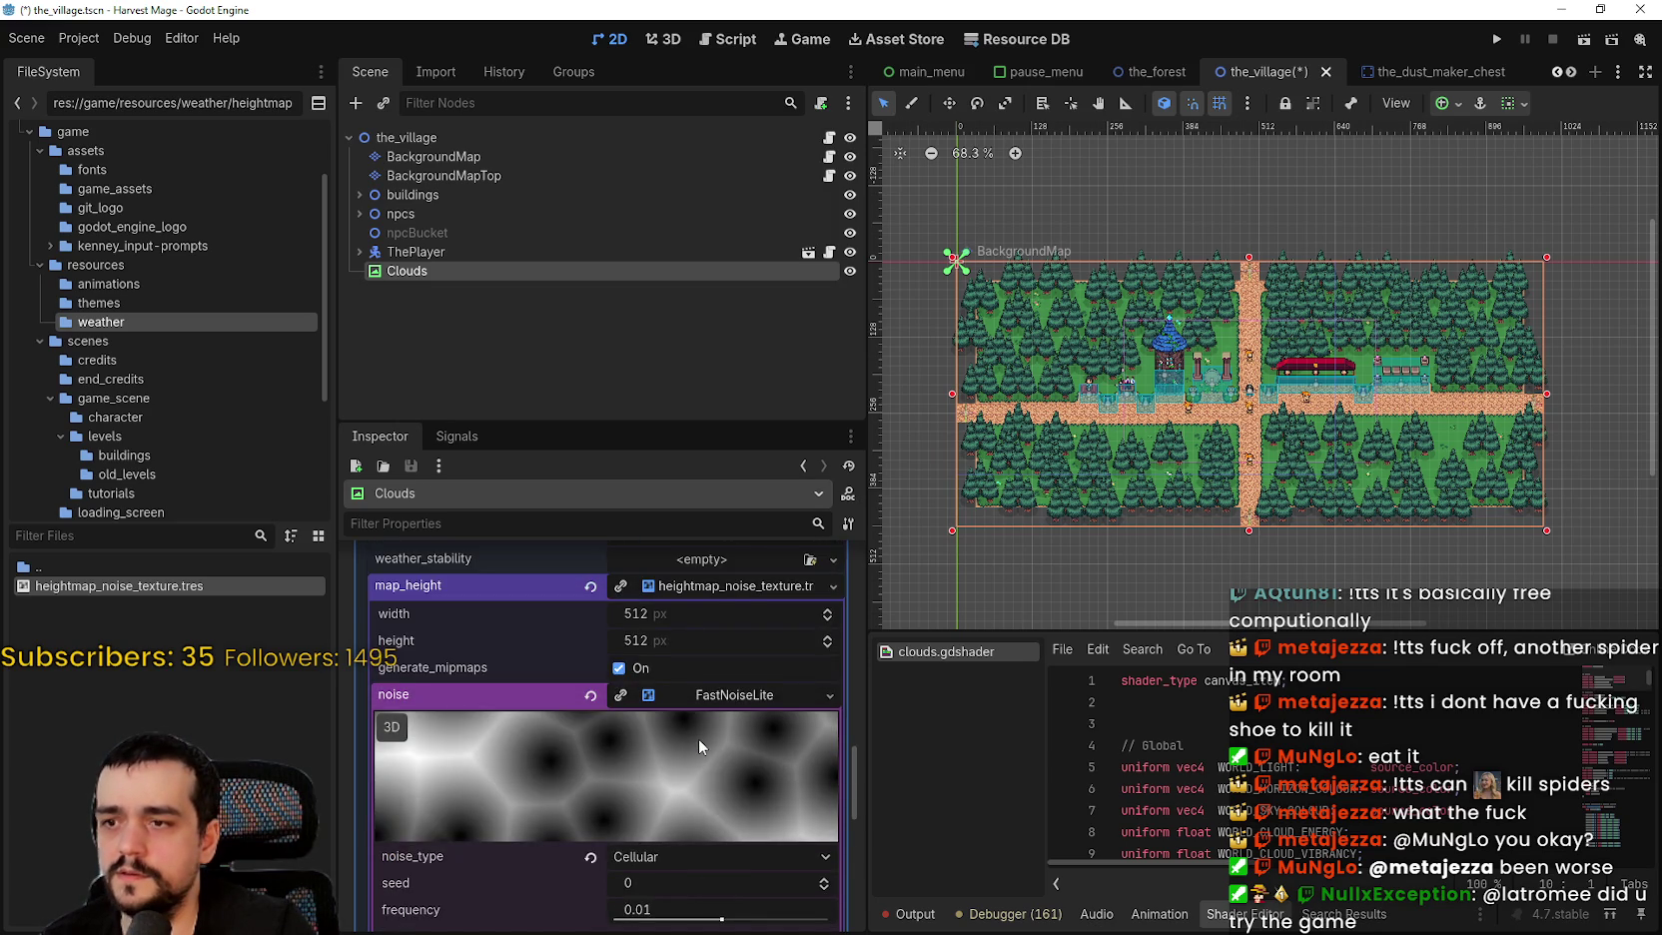
scroll(698, 737, down, 5)
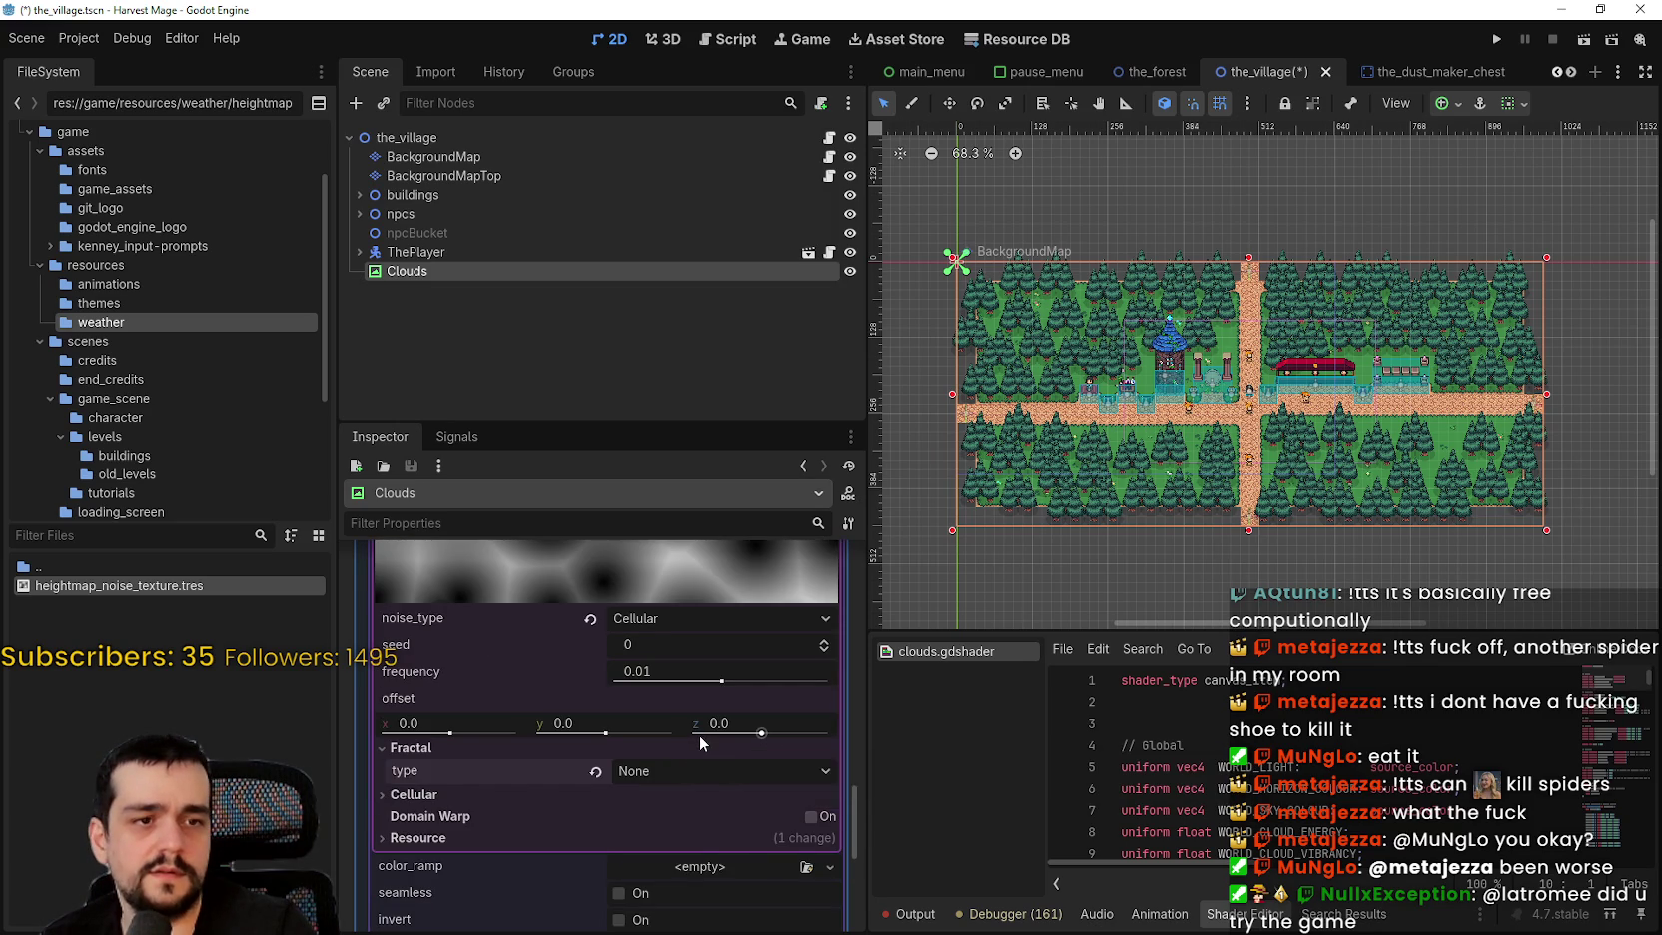
scroll(698, 732, down, 1)
Step: Set the Cellular distance function to Euclidean Squared
click(498, 747)
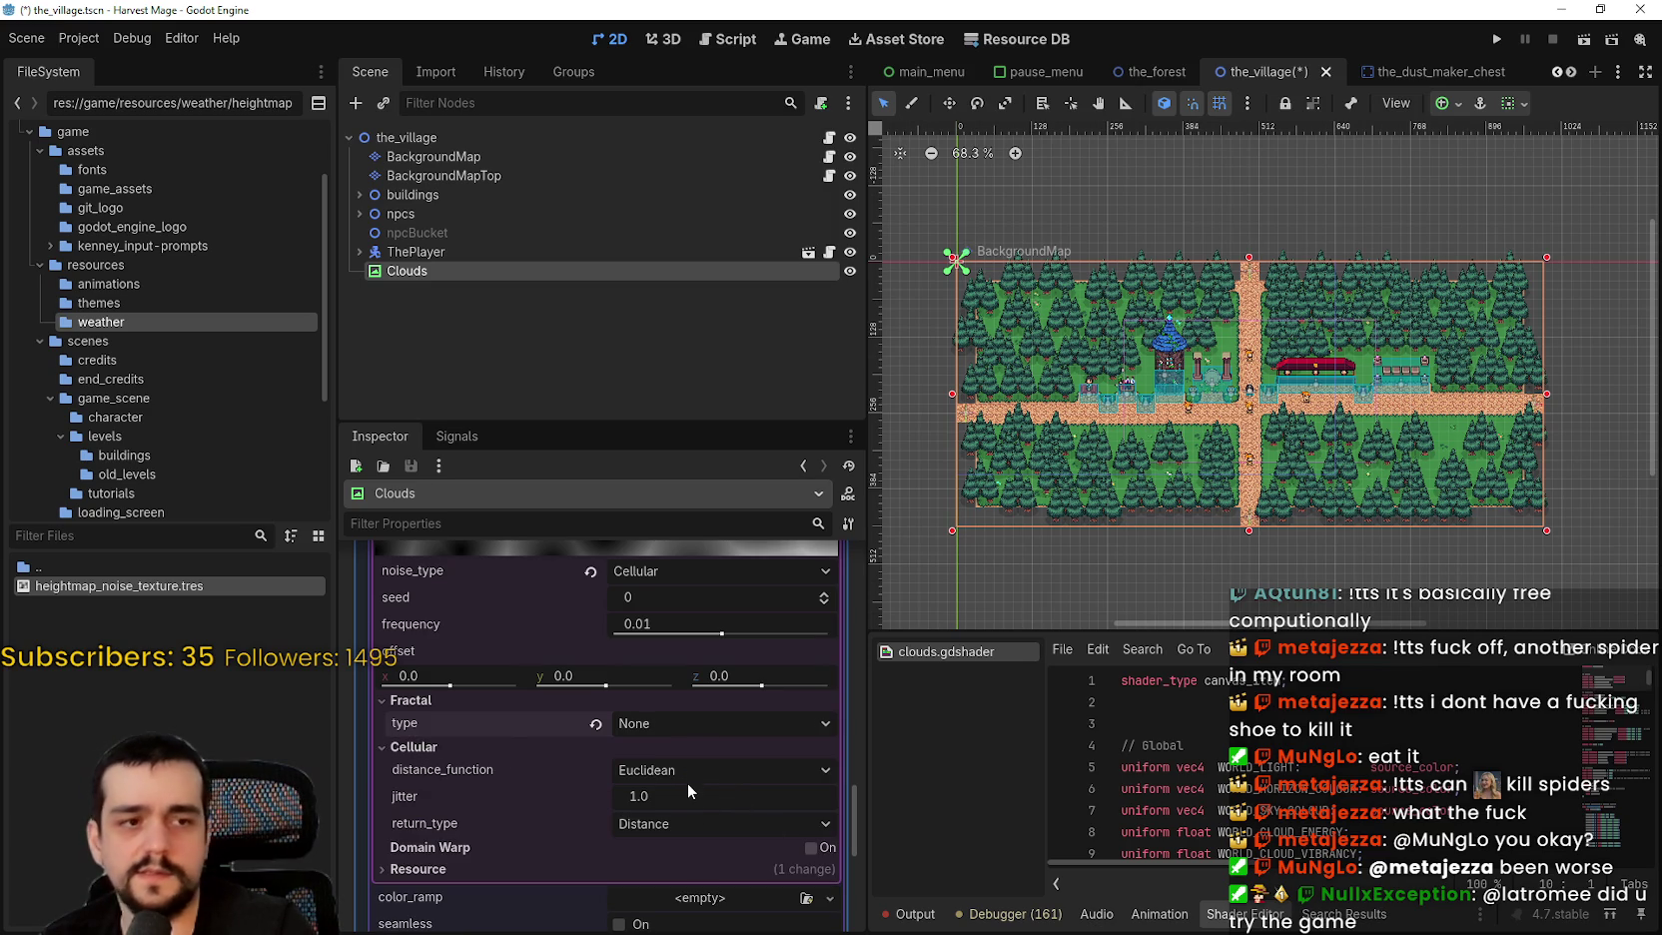
click(686, 774)
click(441, 763)
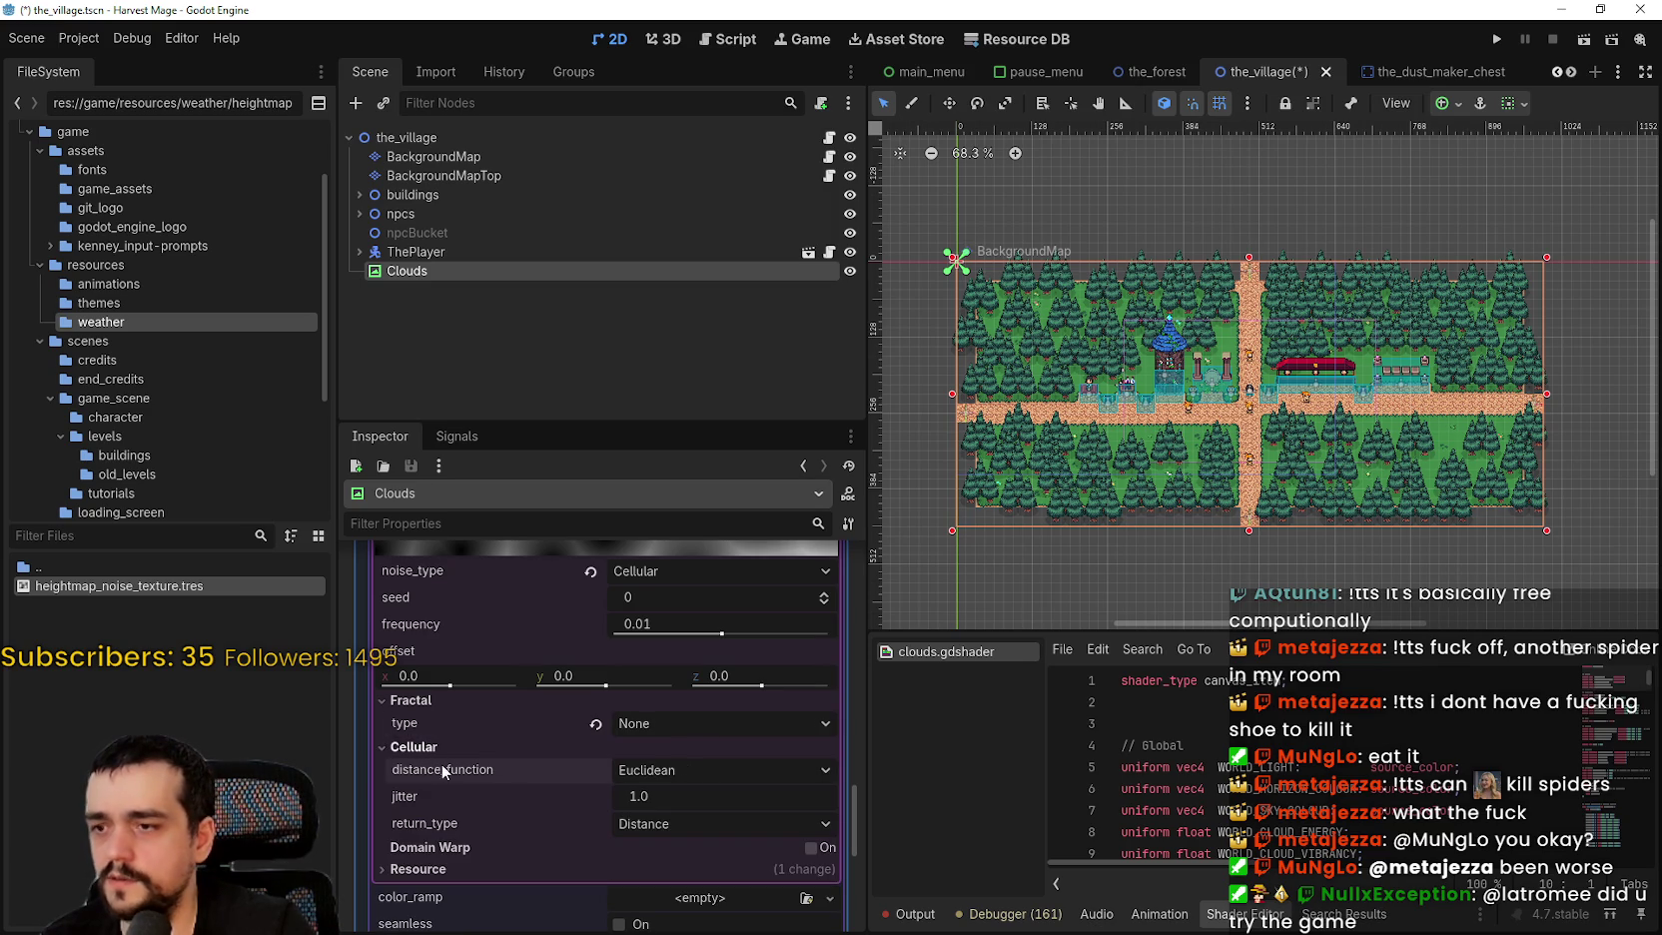
mouse_move(447, 771)
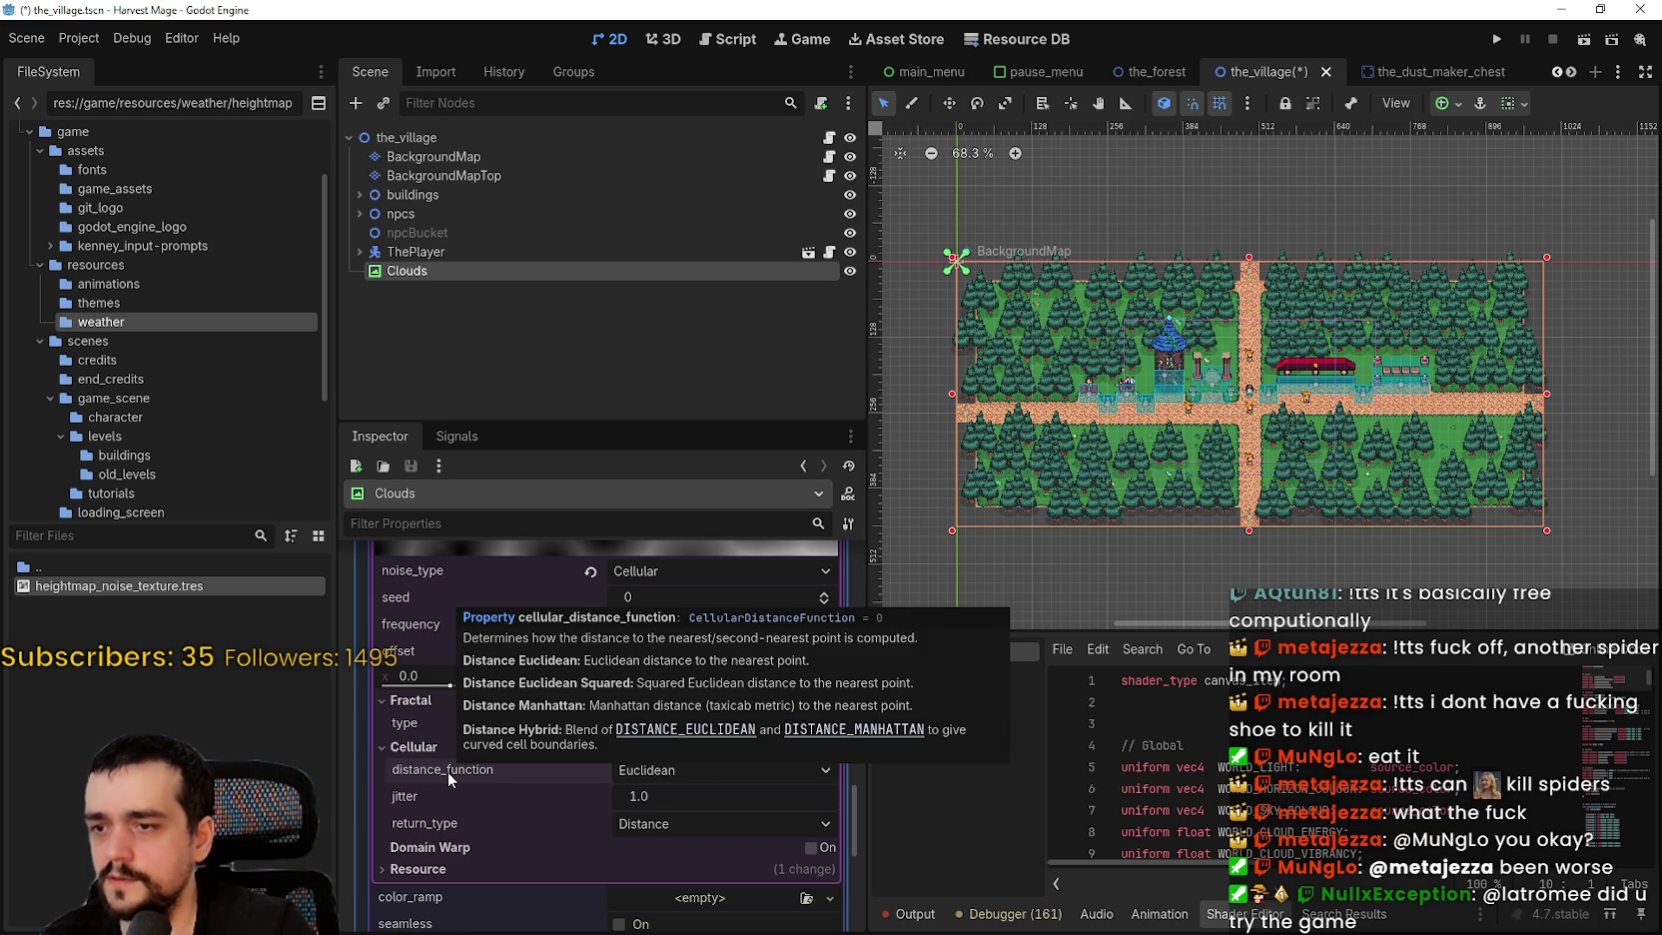
click(614, 769)
click(659, 817)
scroll(650, 796, up, 3)
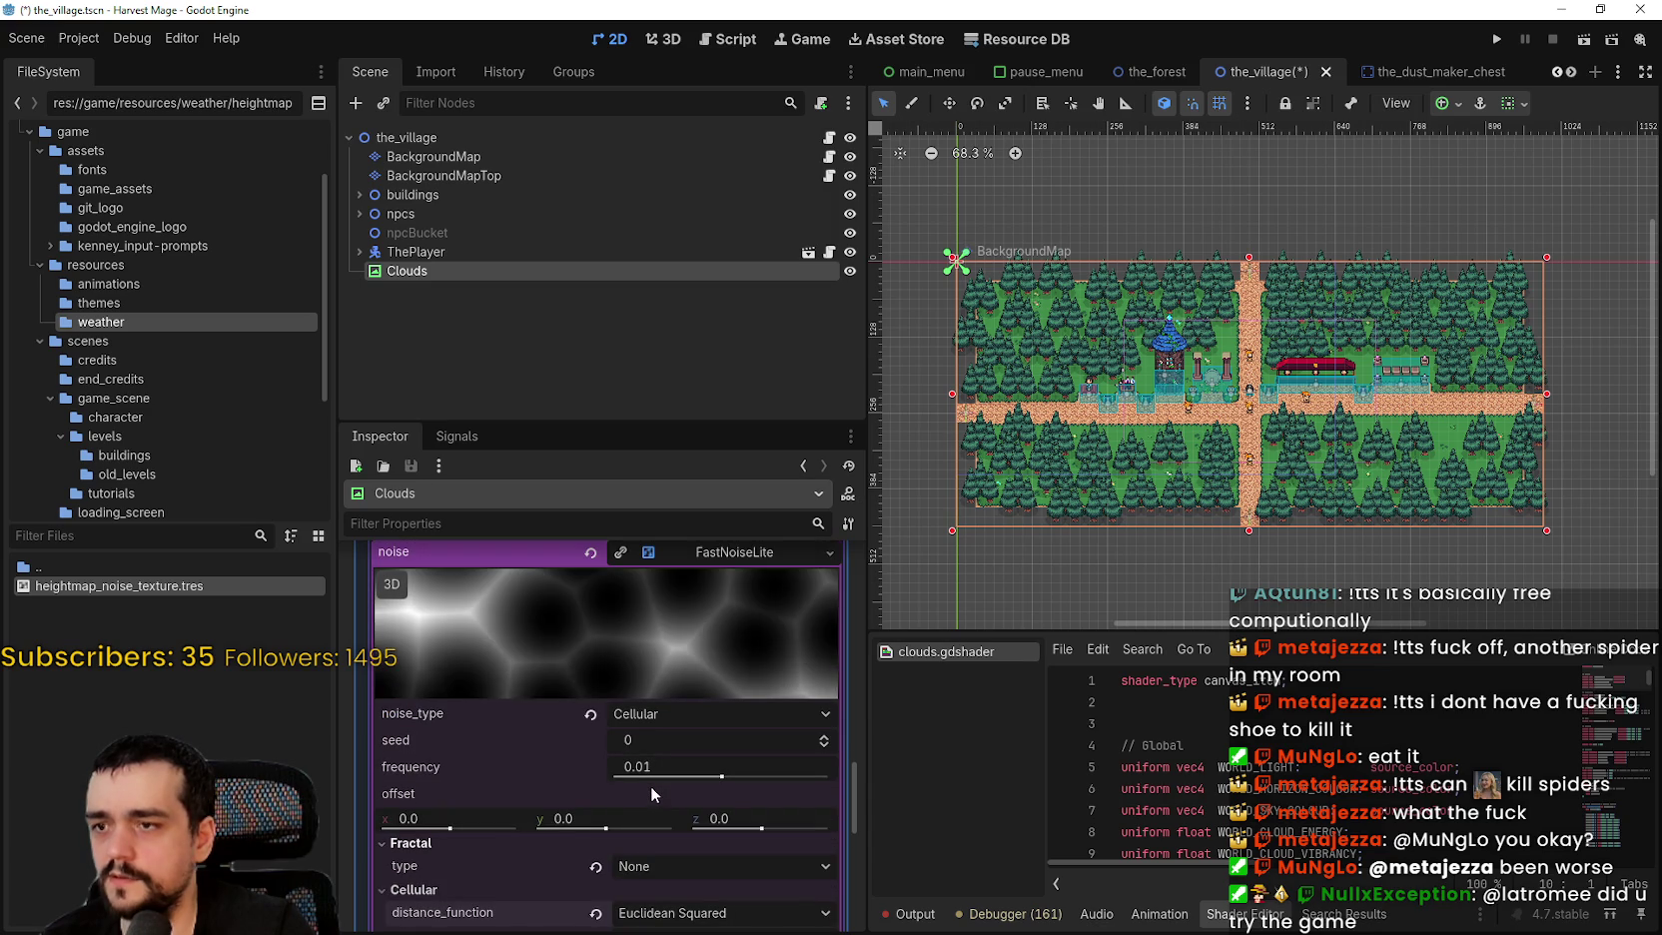
scroll(650, 776, down, 6)
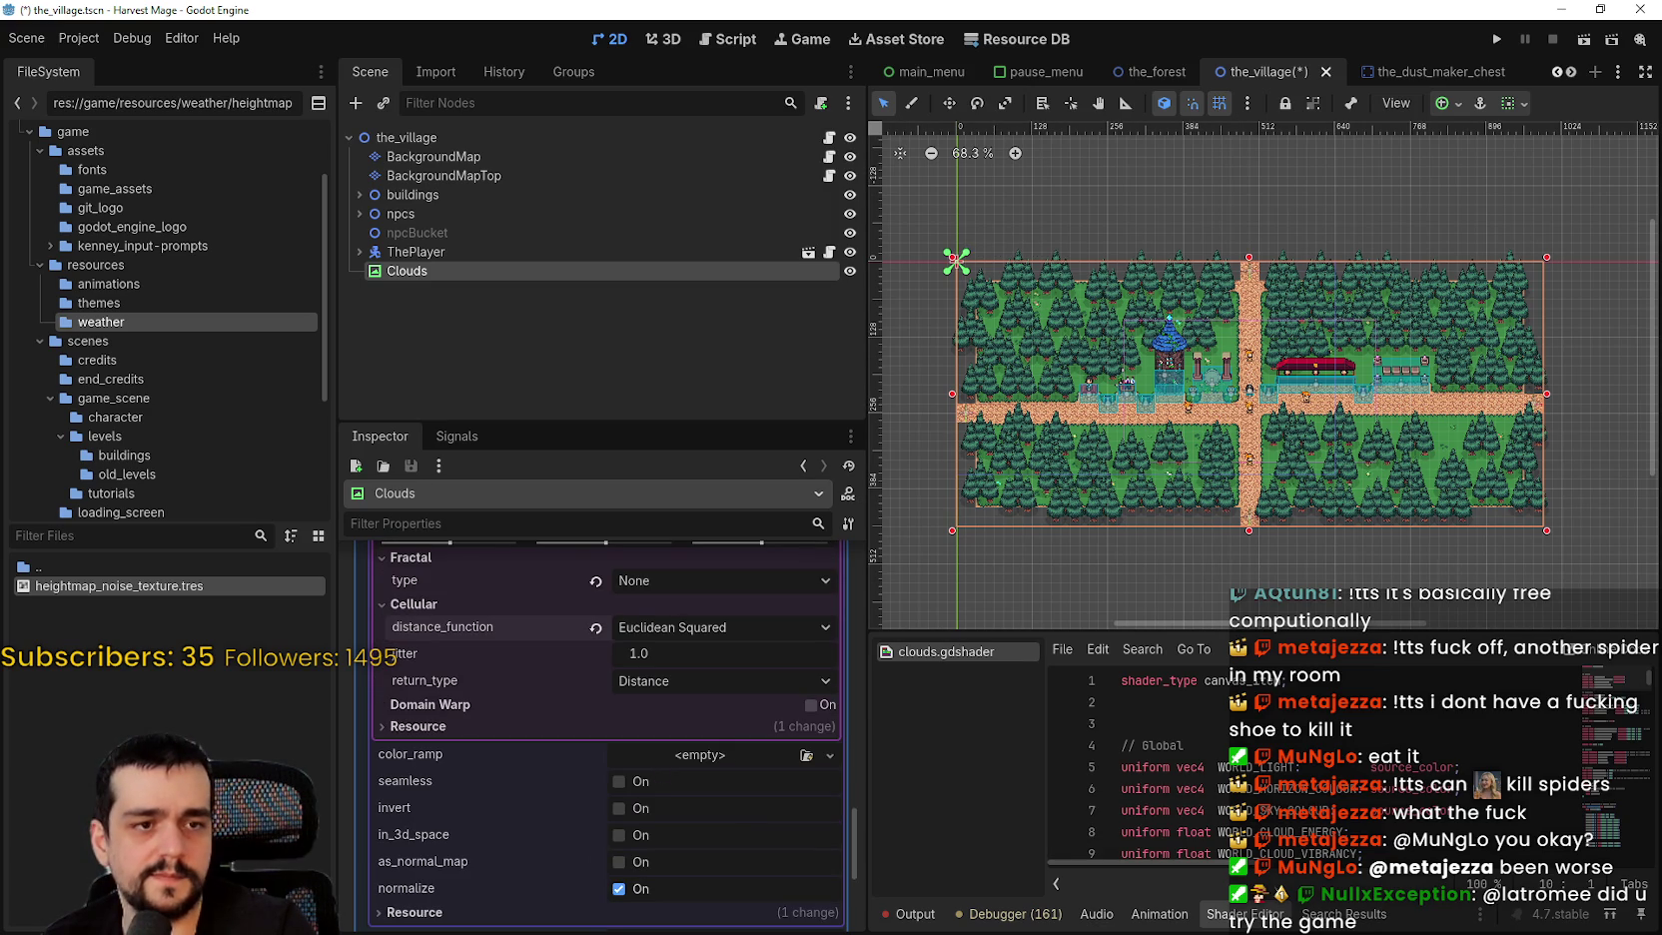
scroll(721, 810, up, 15)
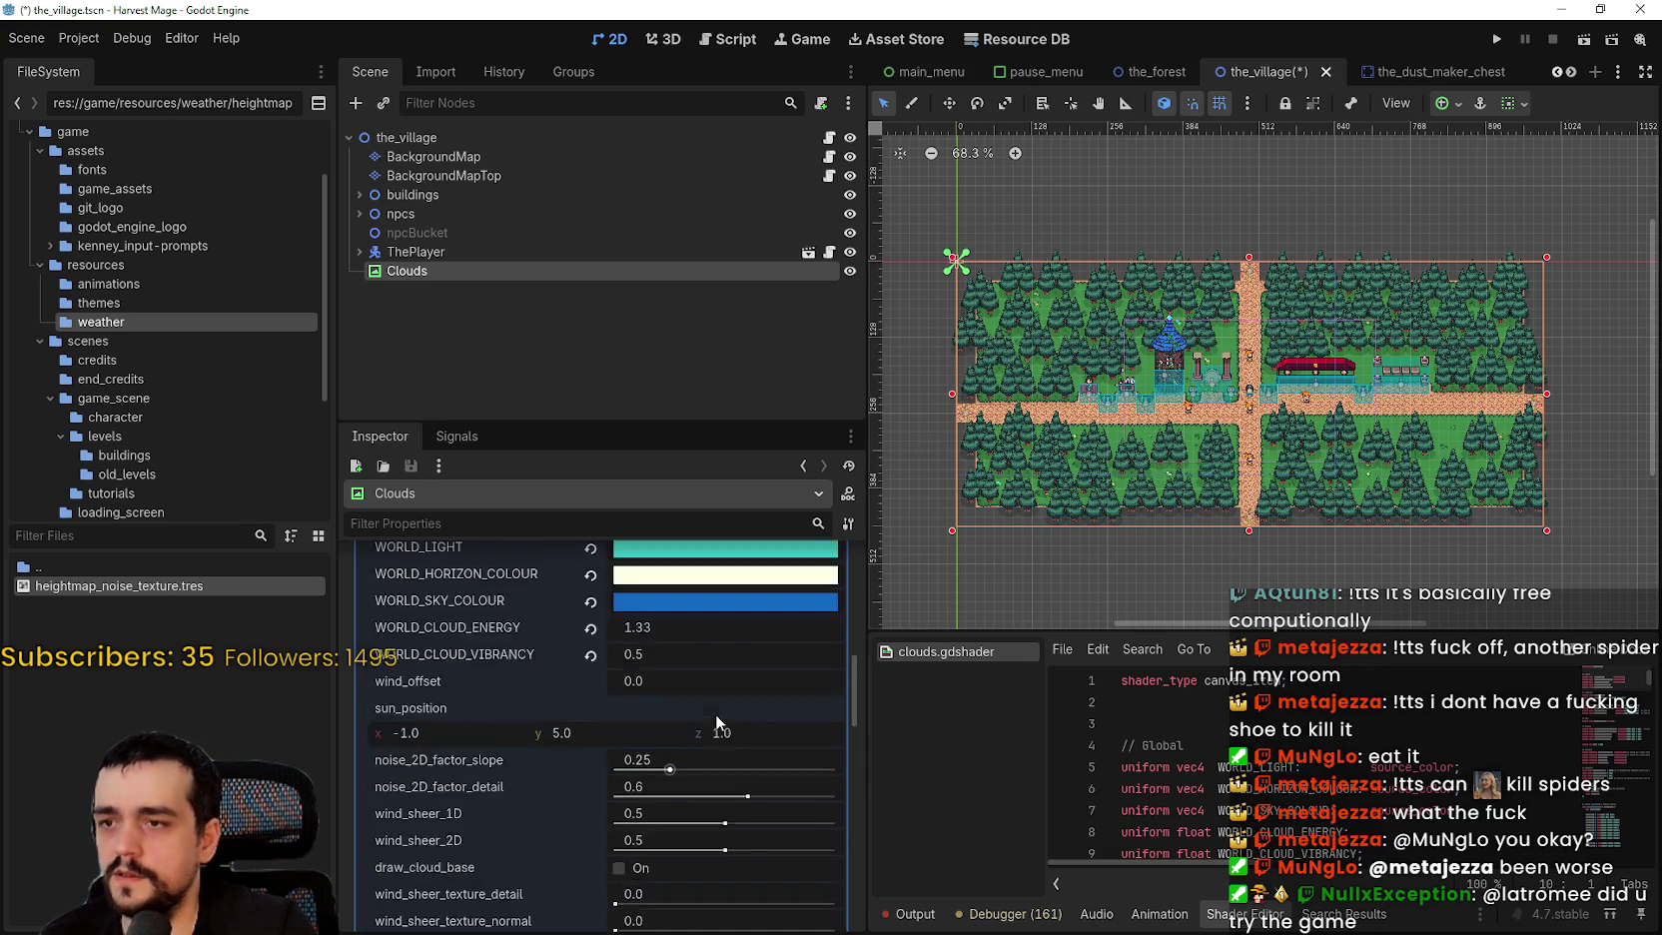
scroll(701, 679, up, 6)
scroll(699, 678, down, 10)
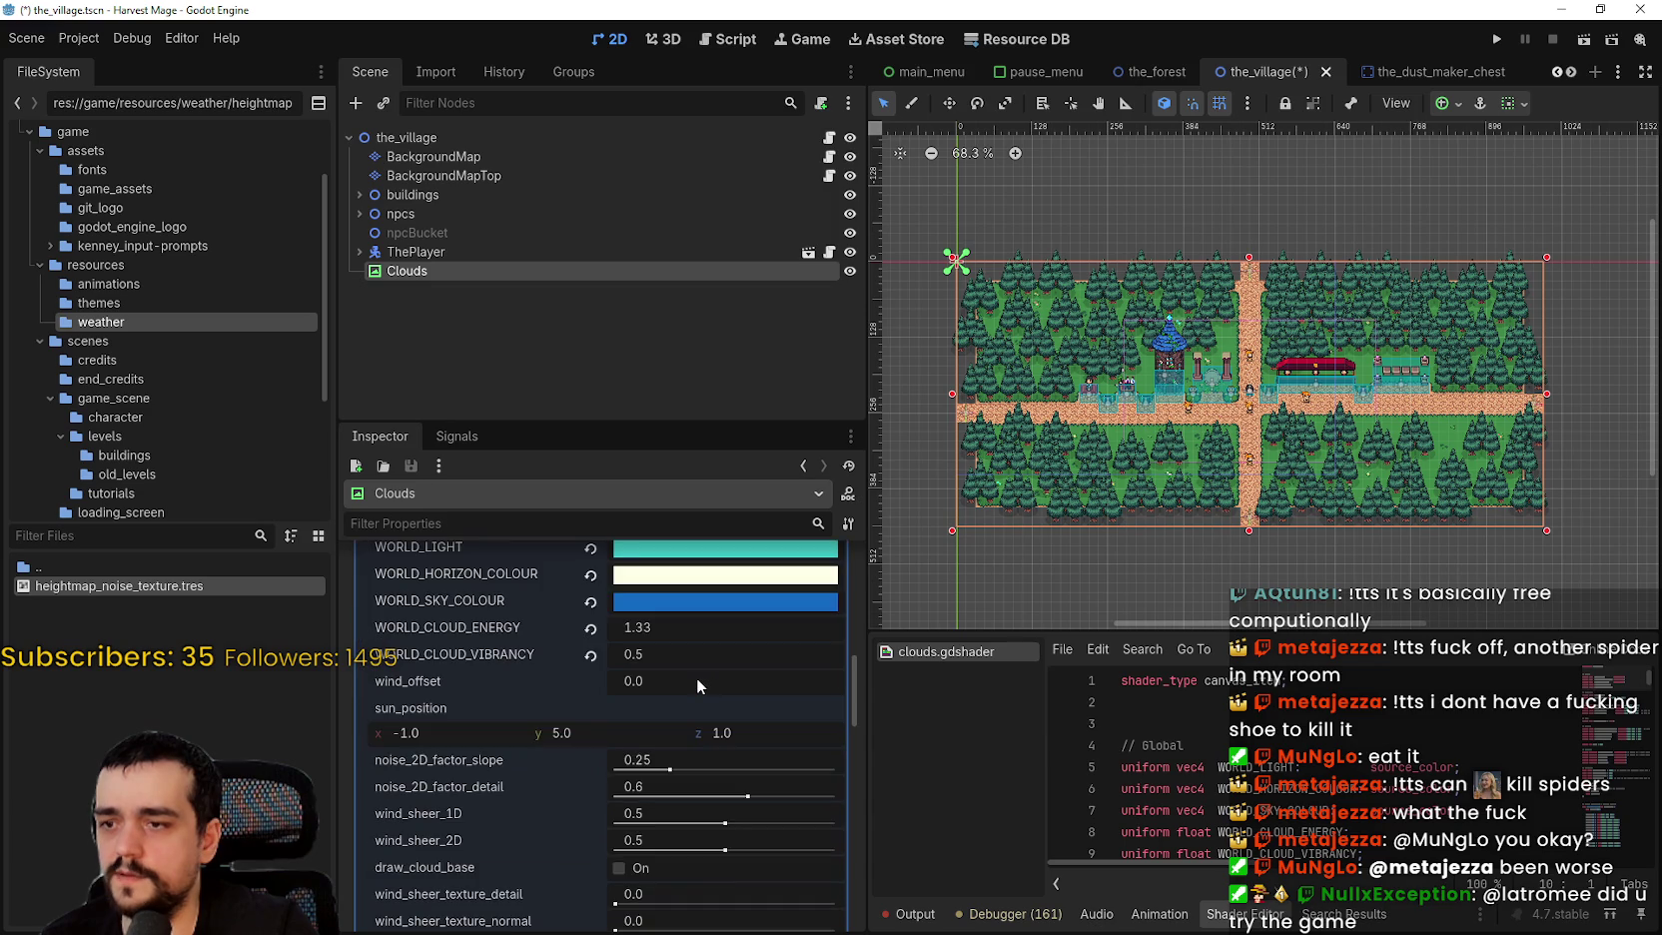
scroll(696, 678, down, 3)
click(761, 769)
Step: Resize the noise texture to 640 wide by 360 high
click(710, 719)
text(340)
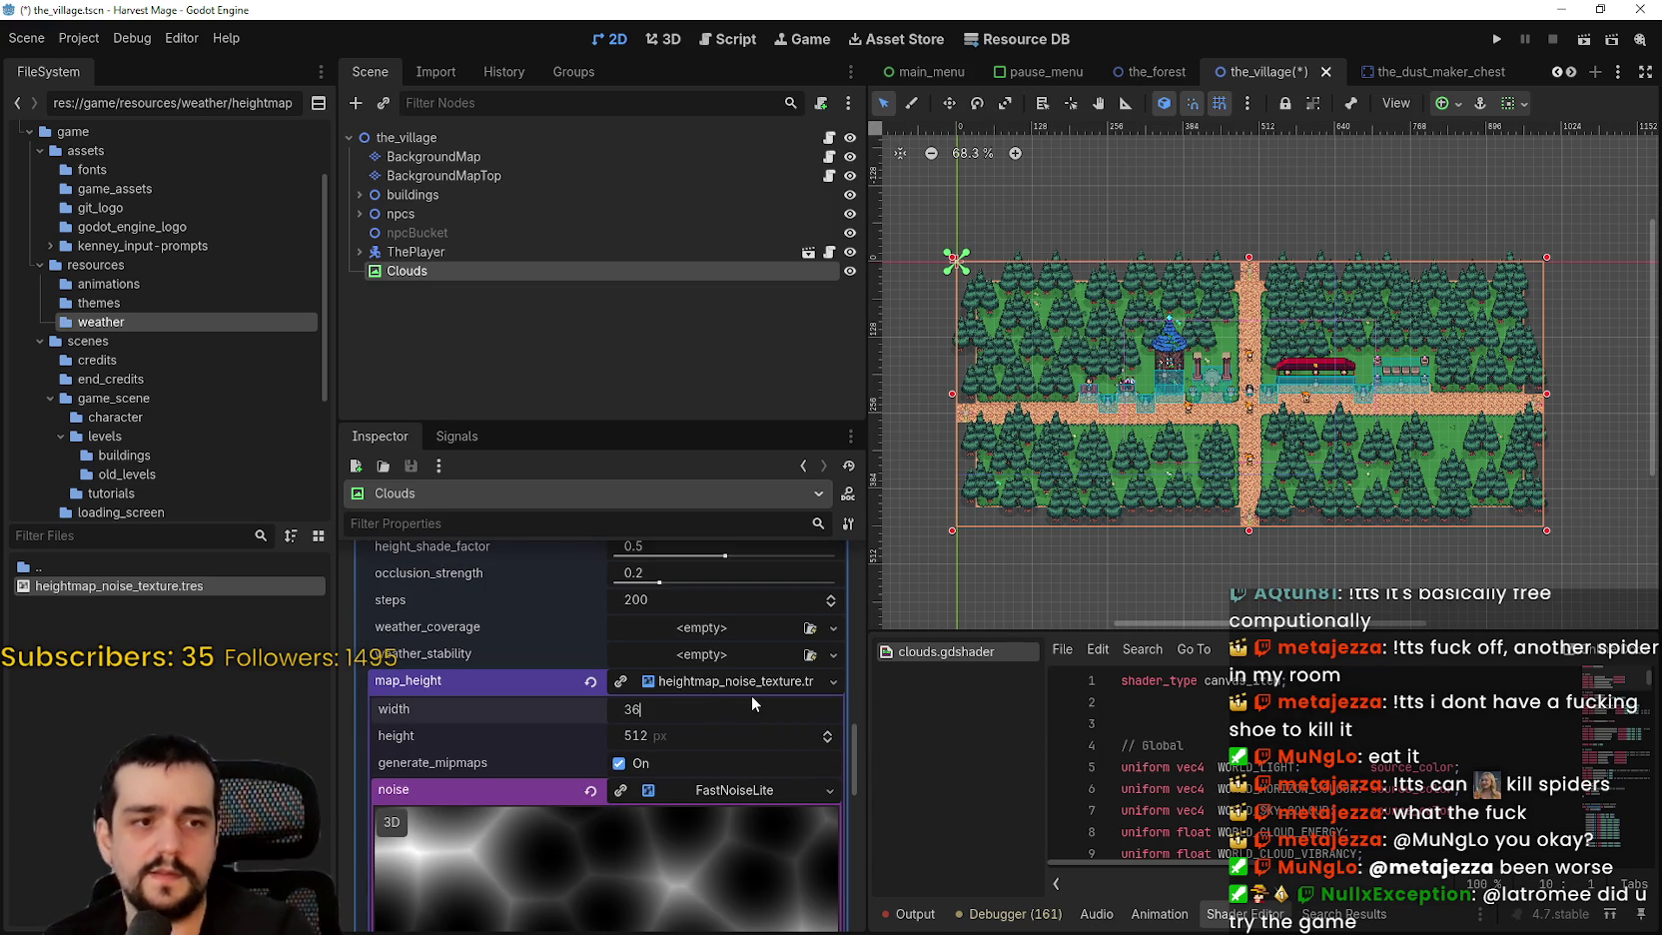
key(BackSpace)
key(BackSpace)
key(BackSpace)
text(640)
key(Return)
key(Tab)
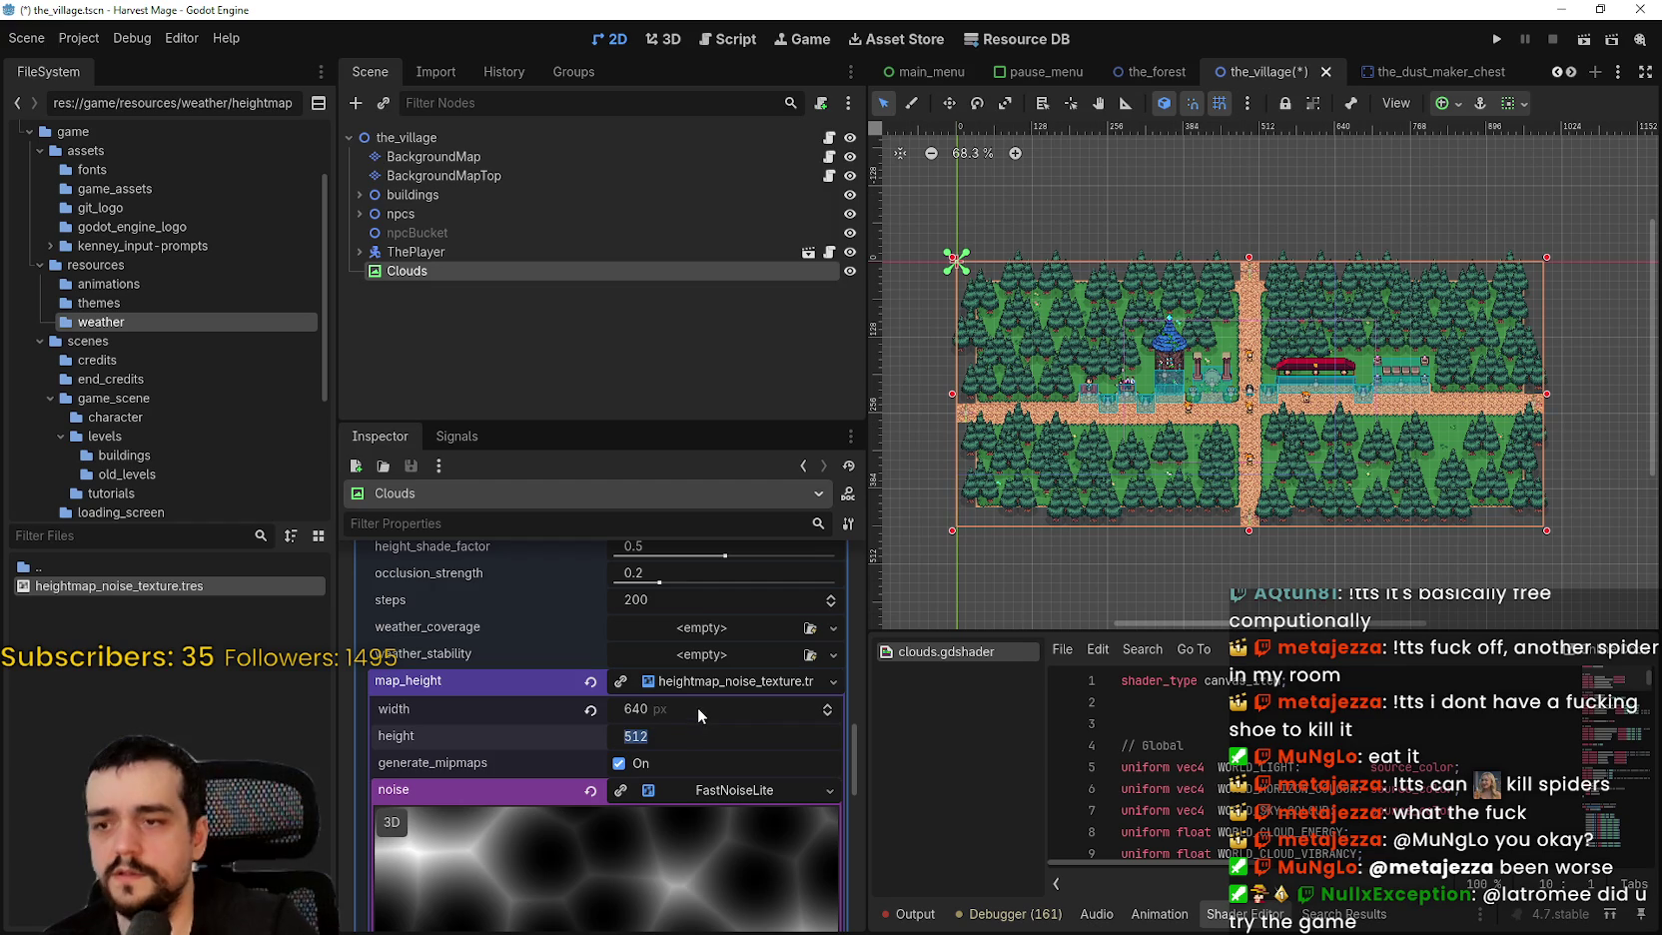
text(3)
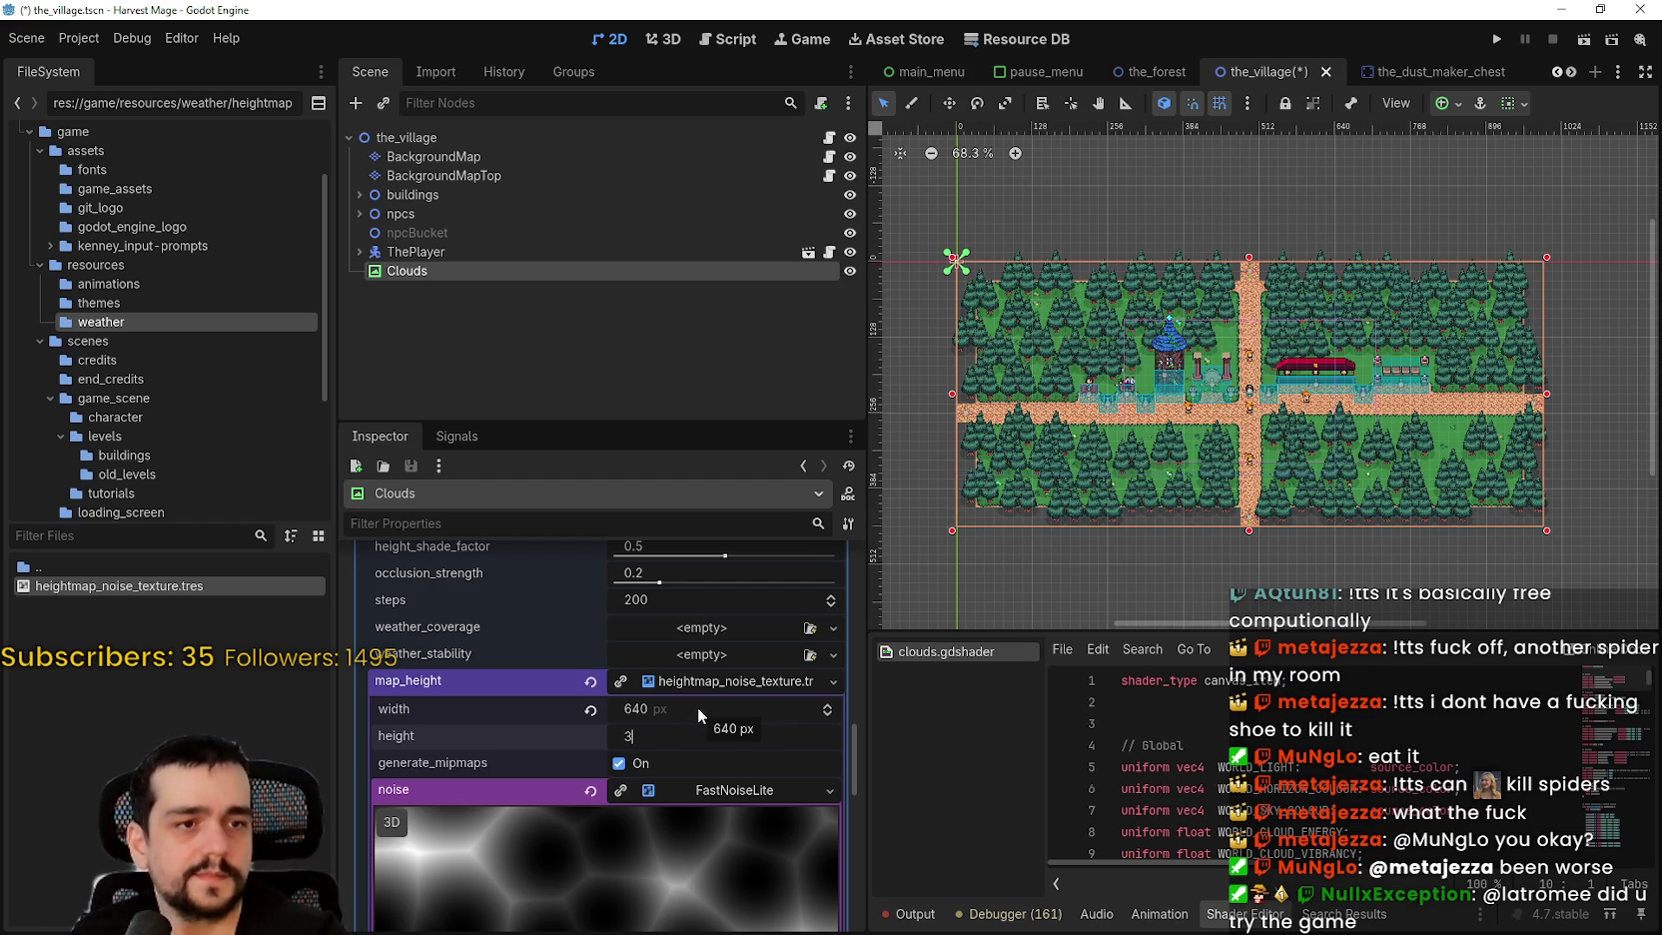
text(60)
key(Return)
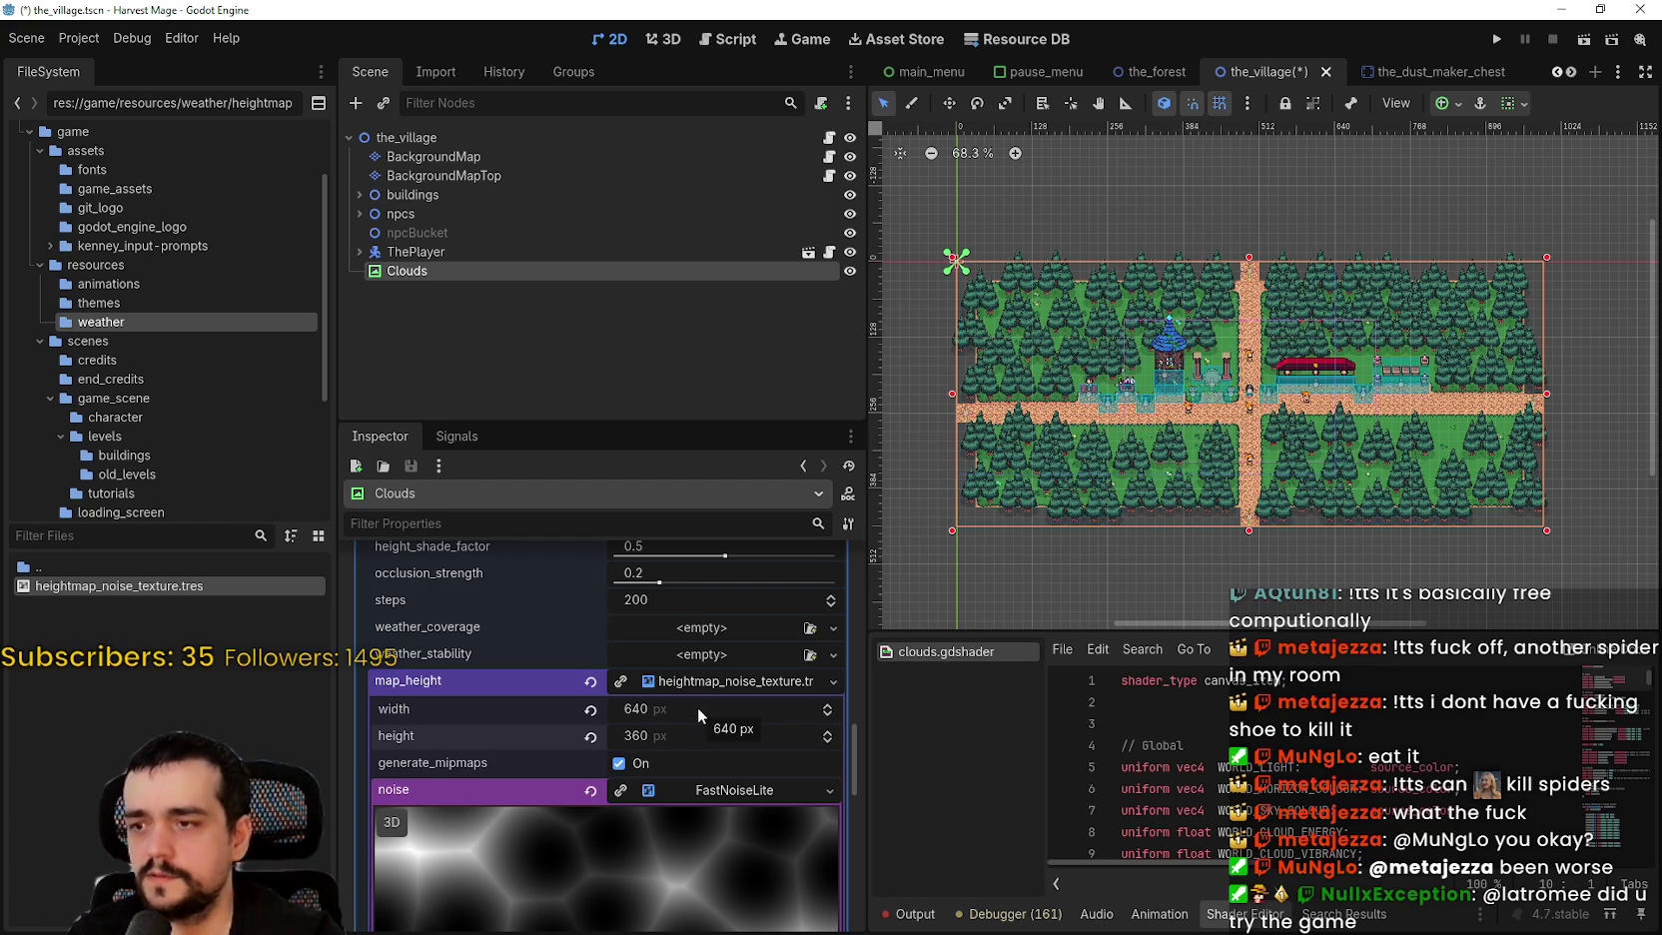
Step: Make the texture seamless with seamless_blend_skirt raised to 1.0
click(747, 793)
scroll(691, 868, down, 2)
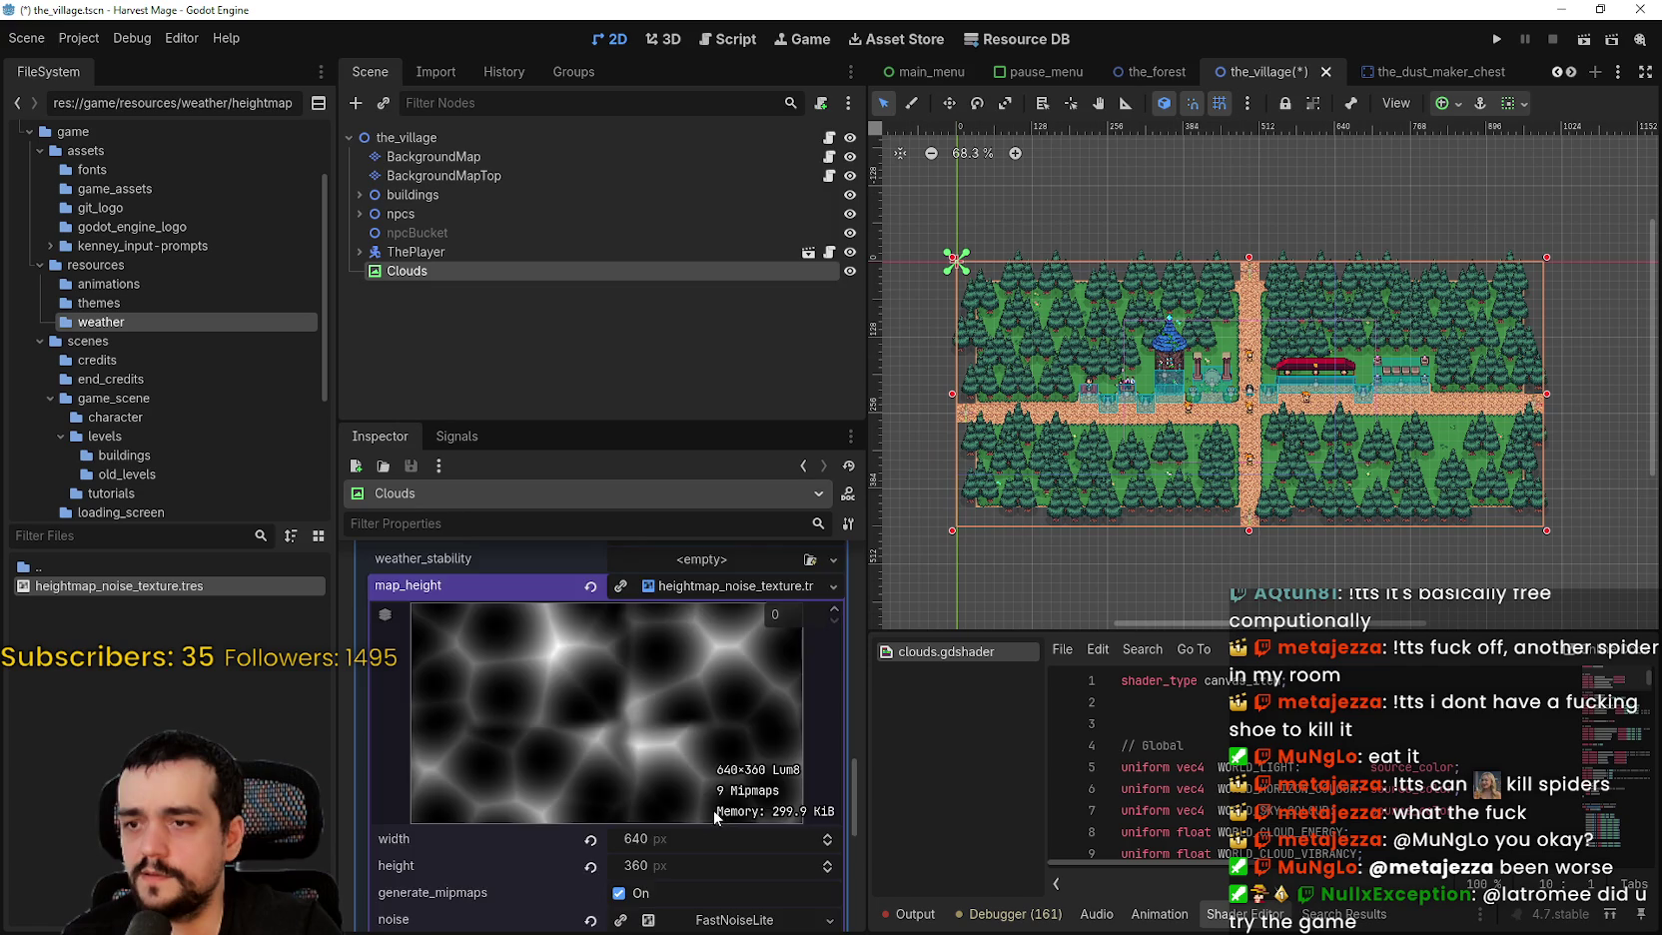
scroll(744, 855, down, 3)
scroll(731, 831, down, 3)
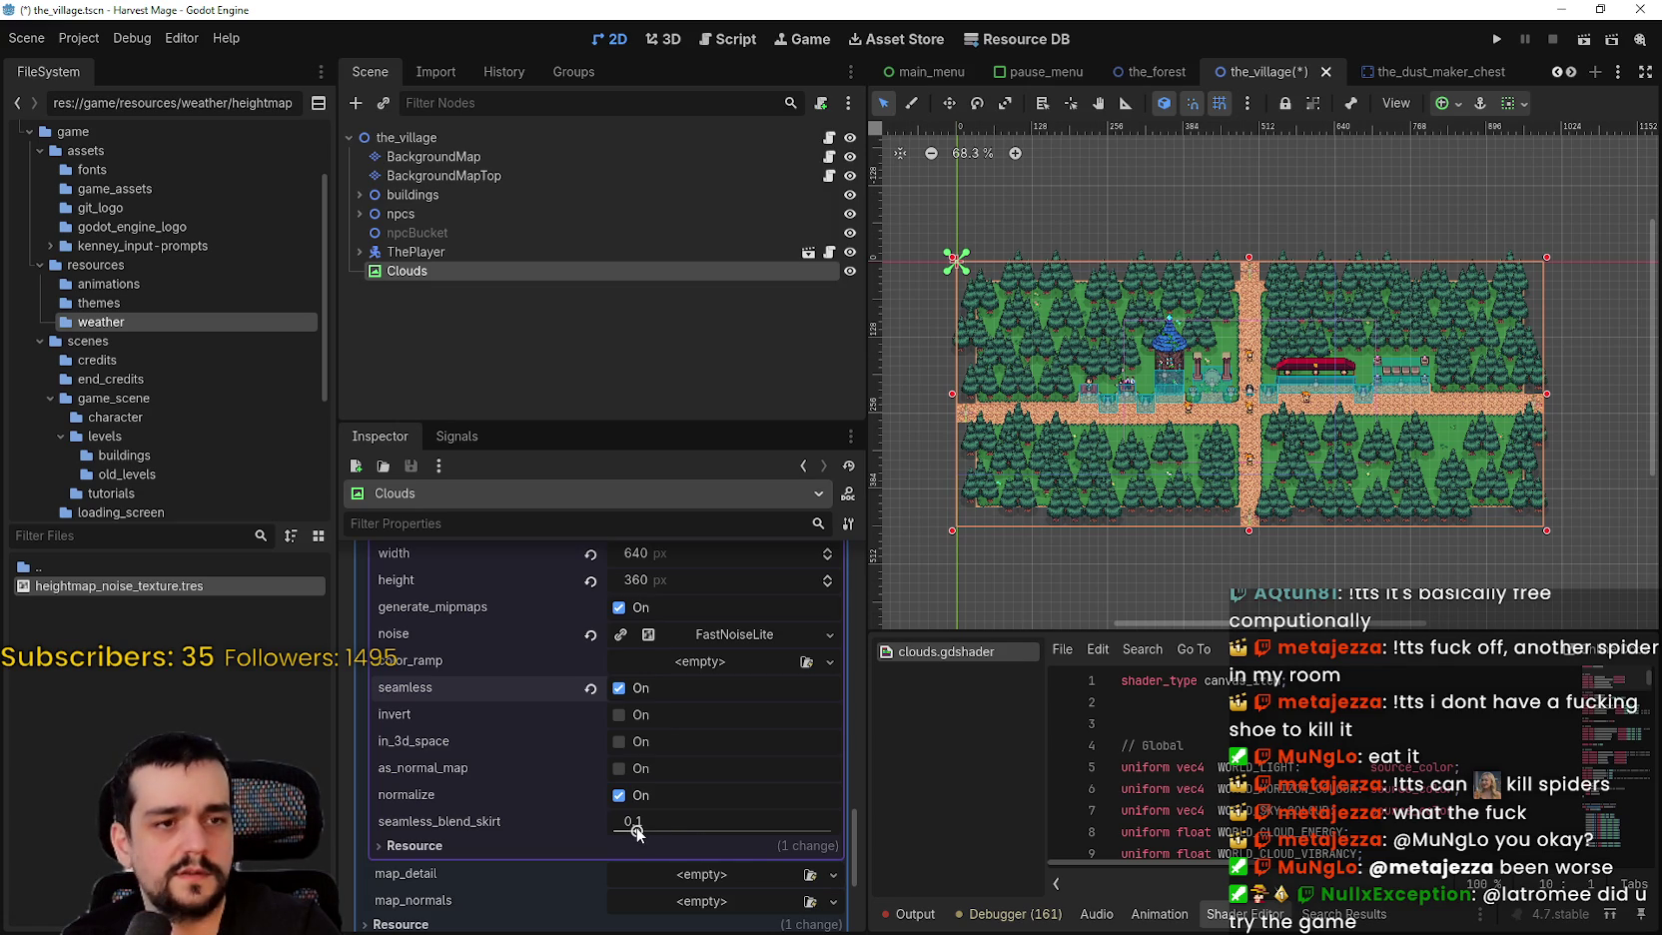
drag(636, 832, 888, 846)
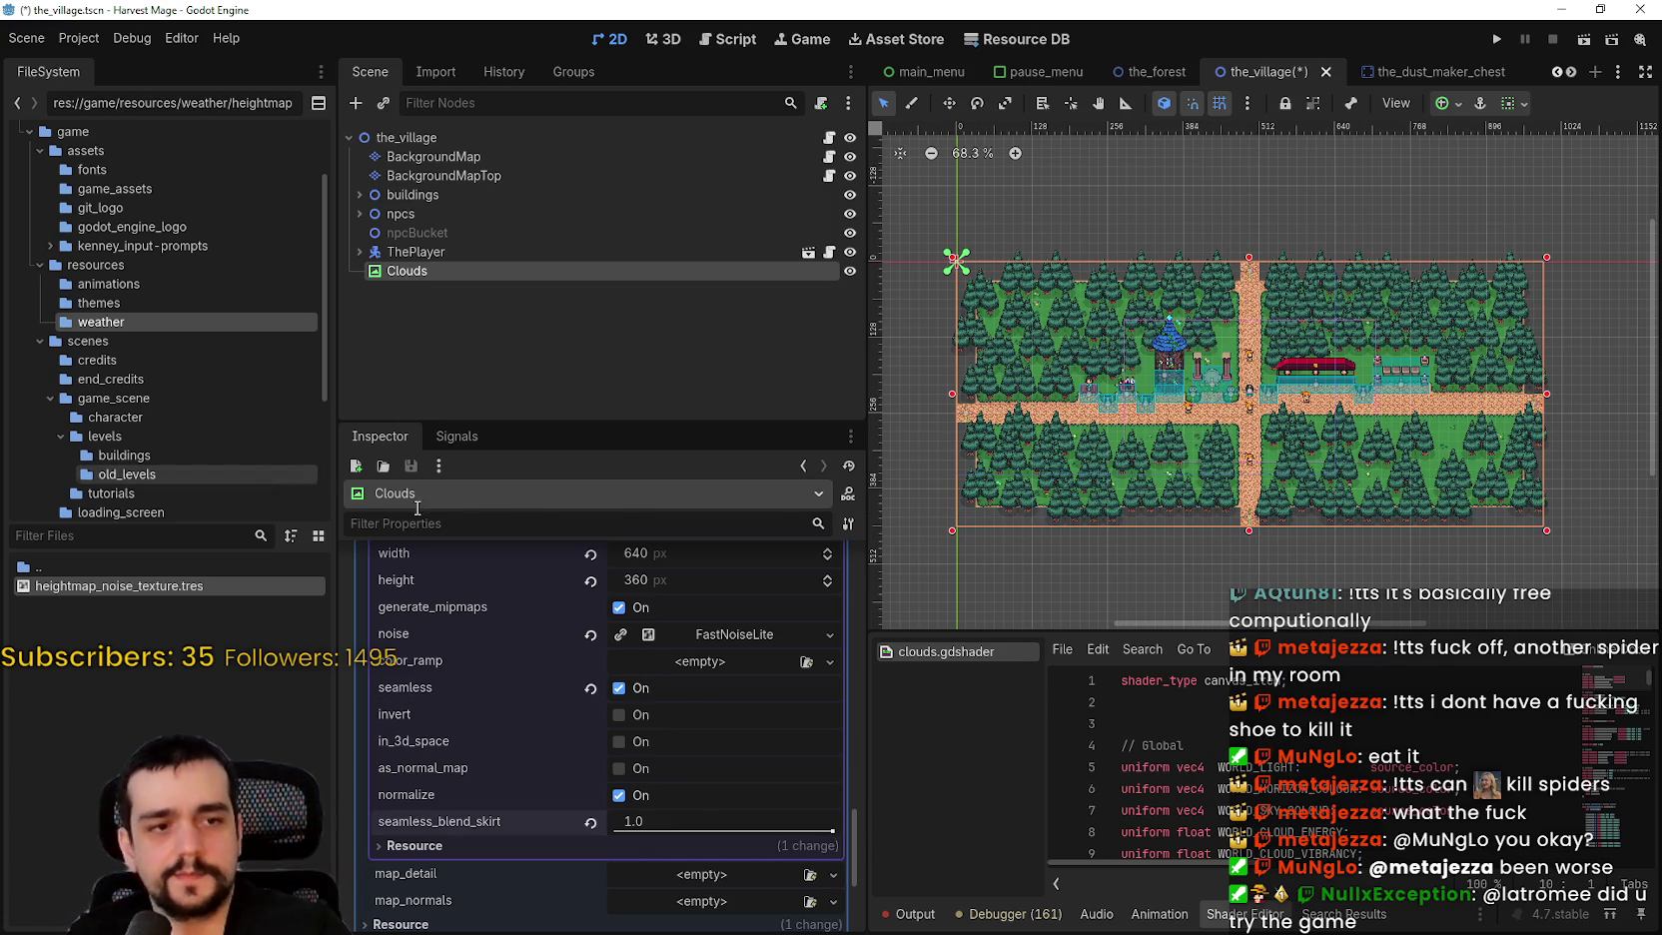
Step: Assign a new Gradient to color_ramp, undoing an accidental extra colour stop
scroll(785, 799, up, 1)
click(829, 709)
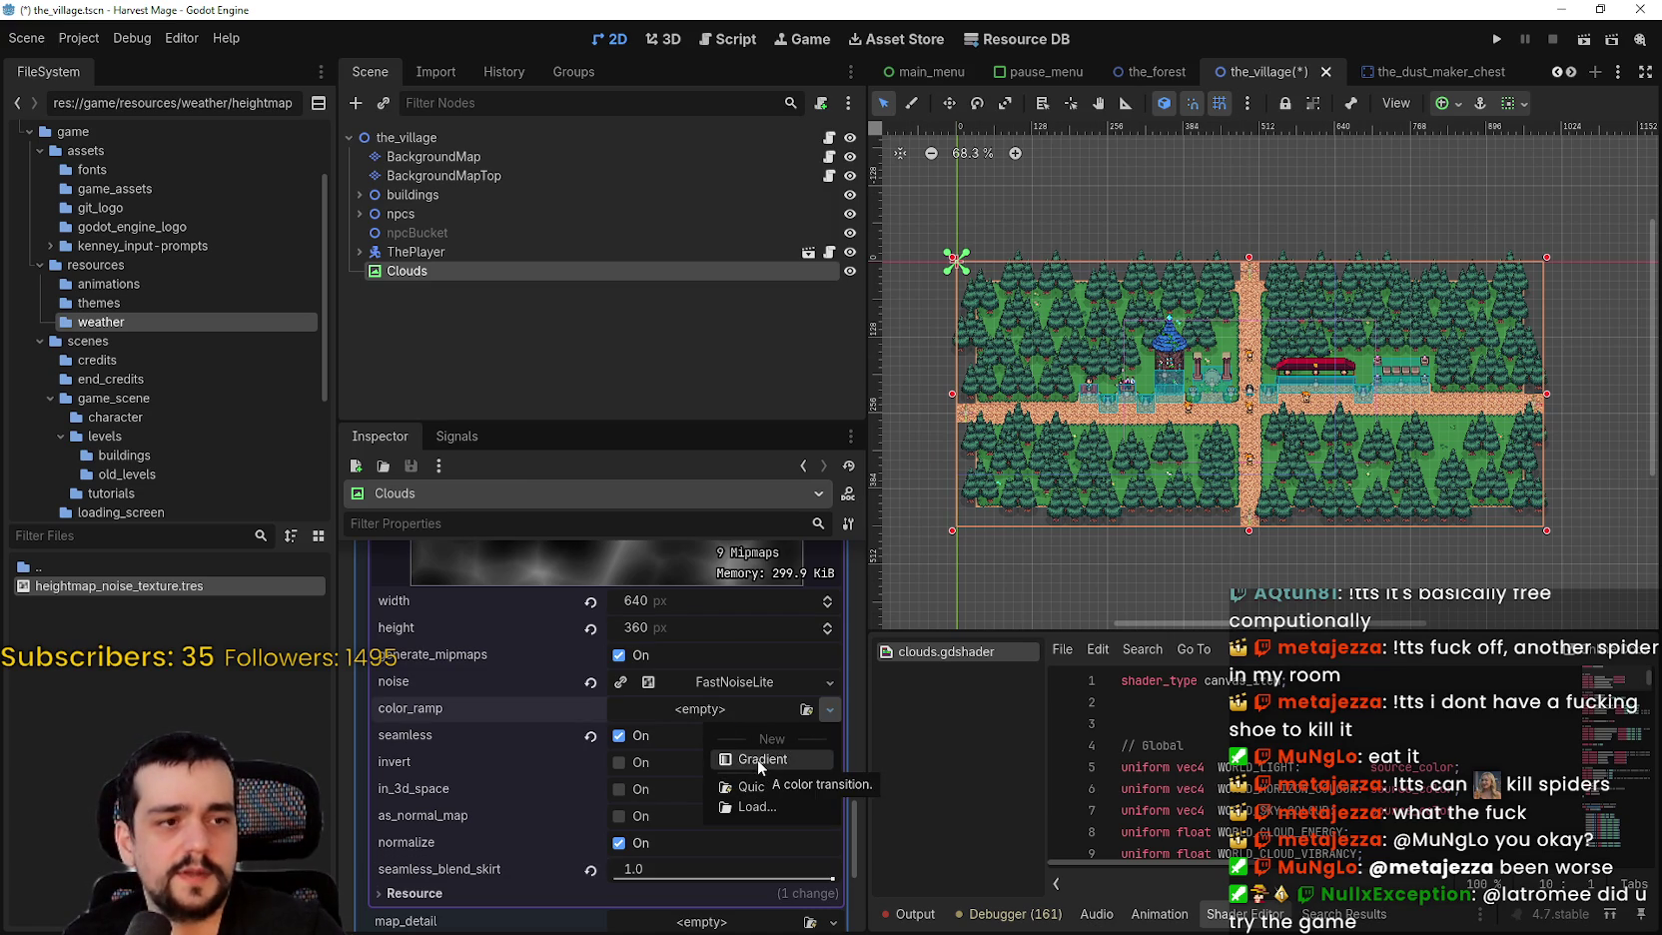
click(757, 759)
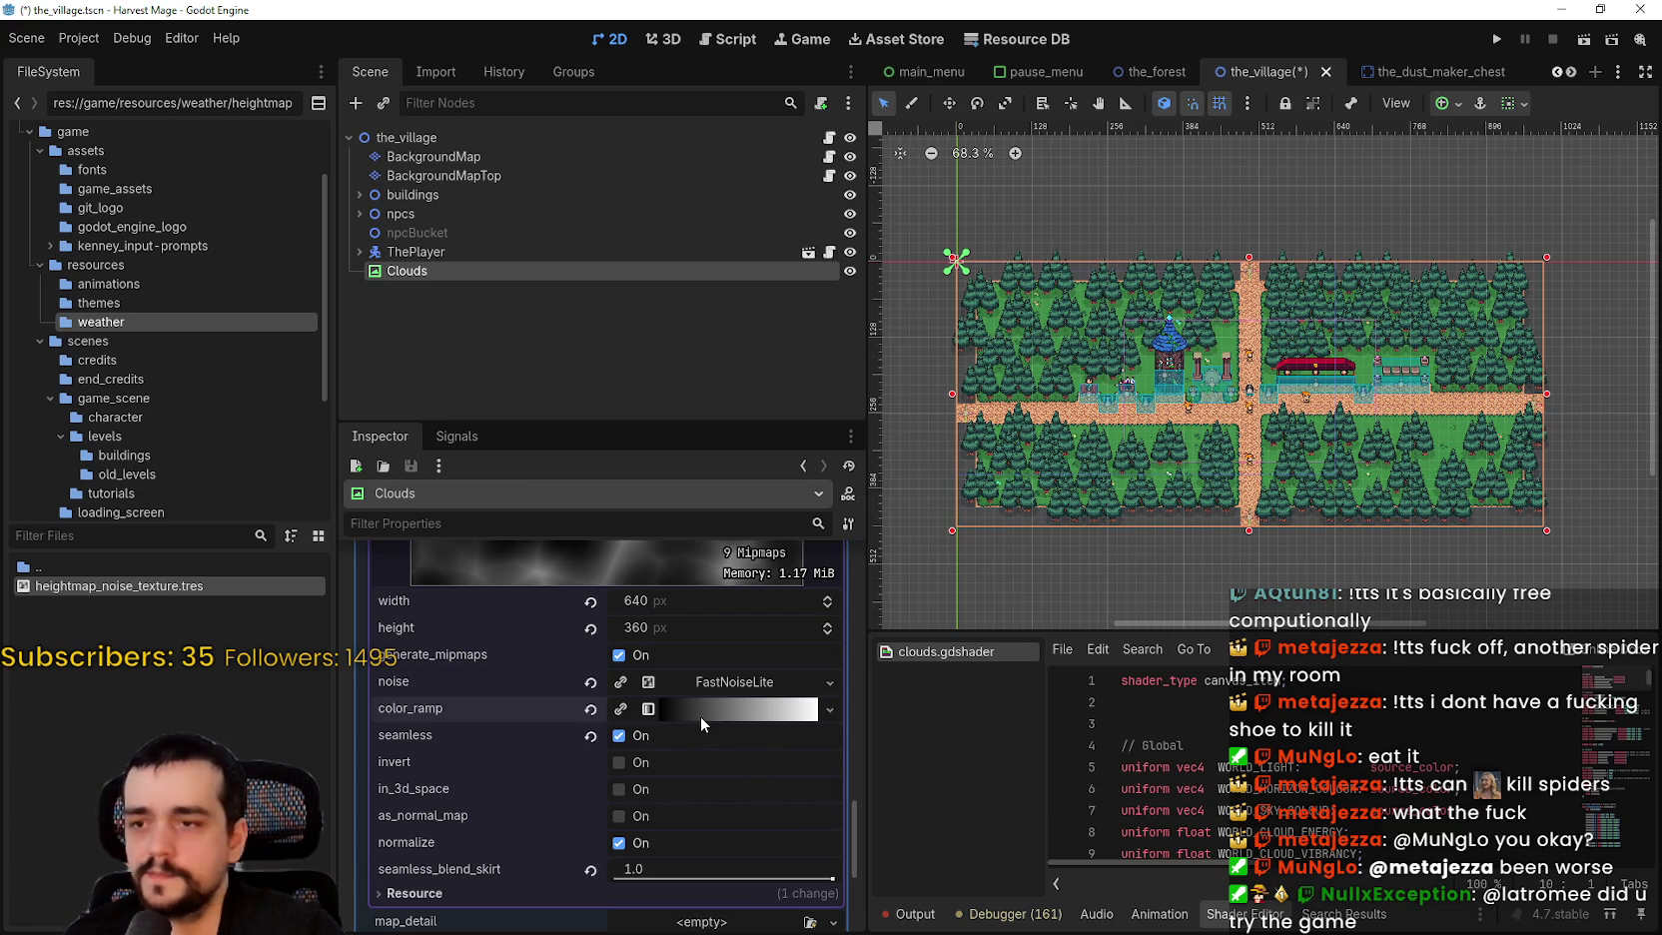
click(702, 714)
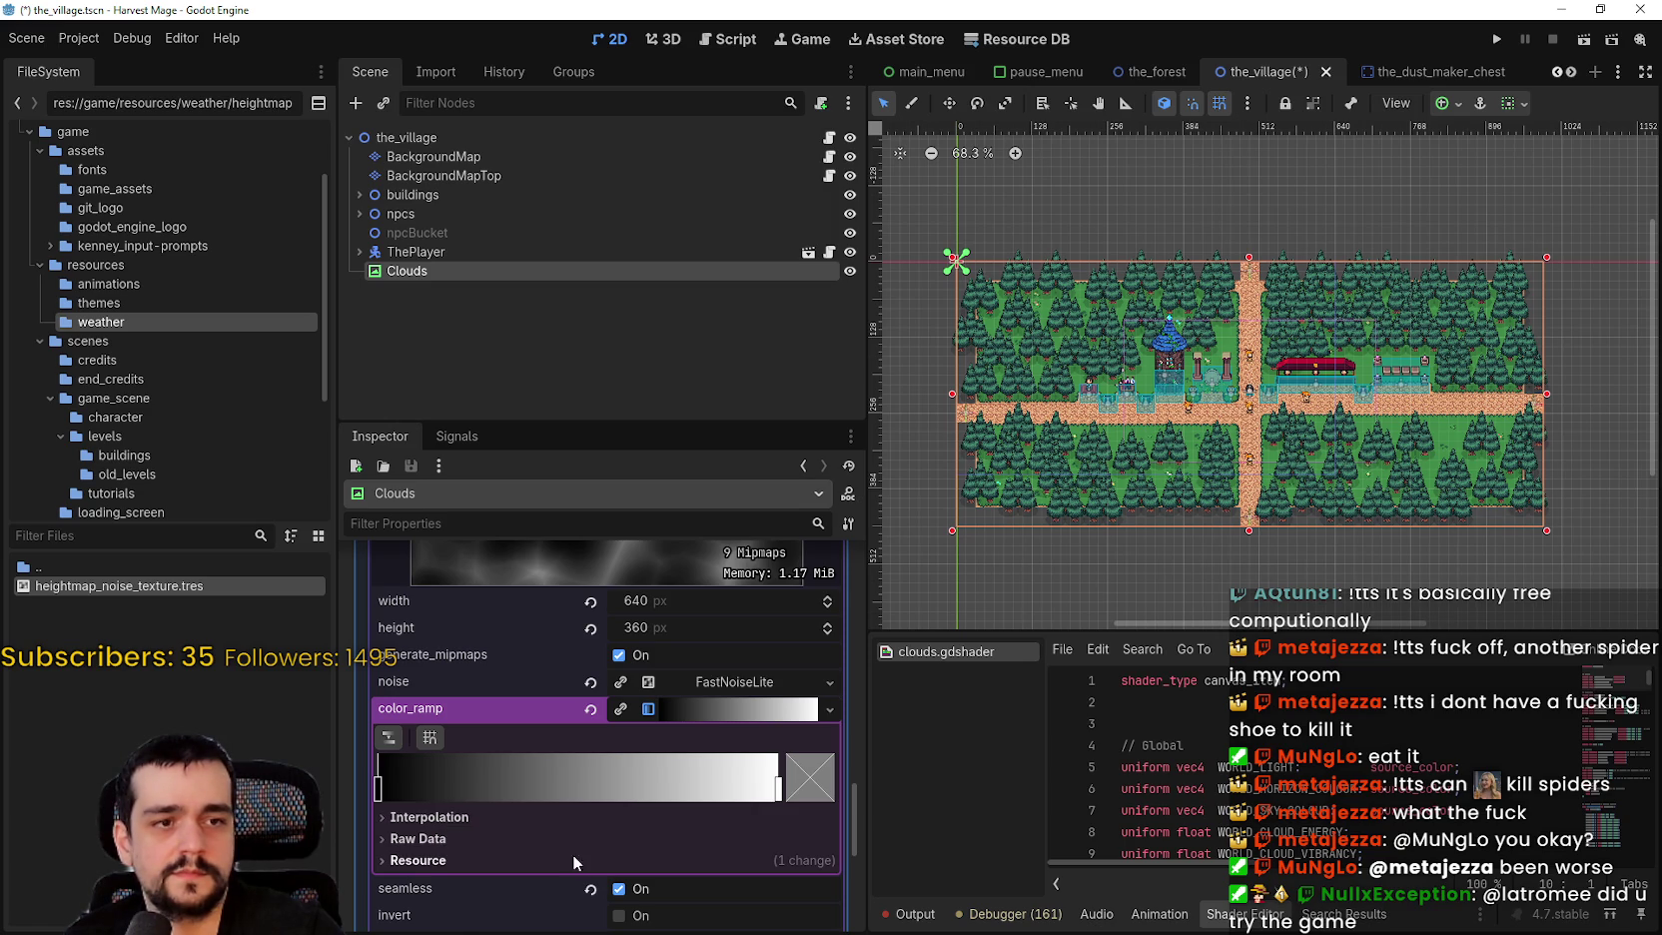
scroll(568, 835, down, 3)
scroll(704, 829, down, 2)
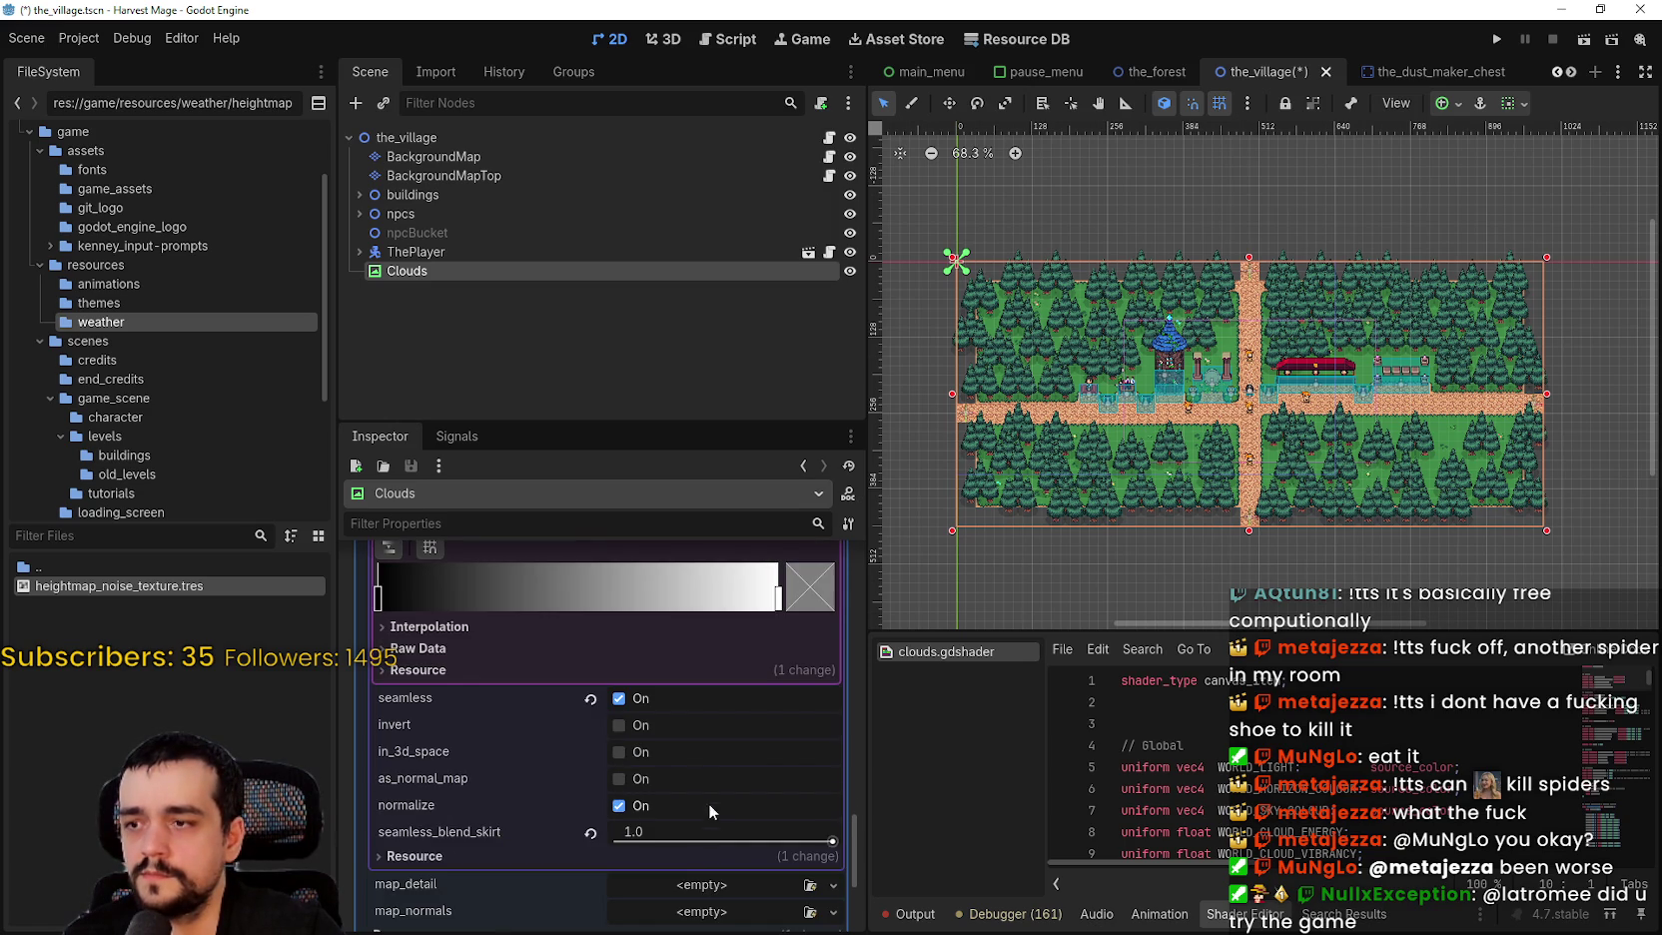
scroll(614, 709, up, 4)
drag(441, 730, 895, 744)
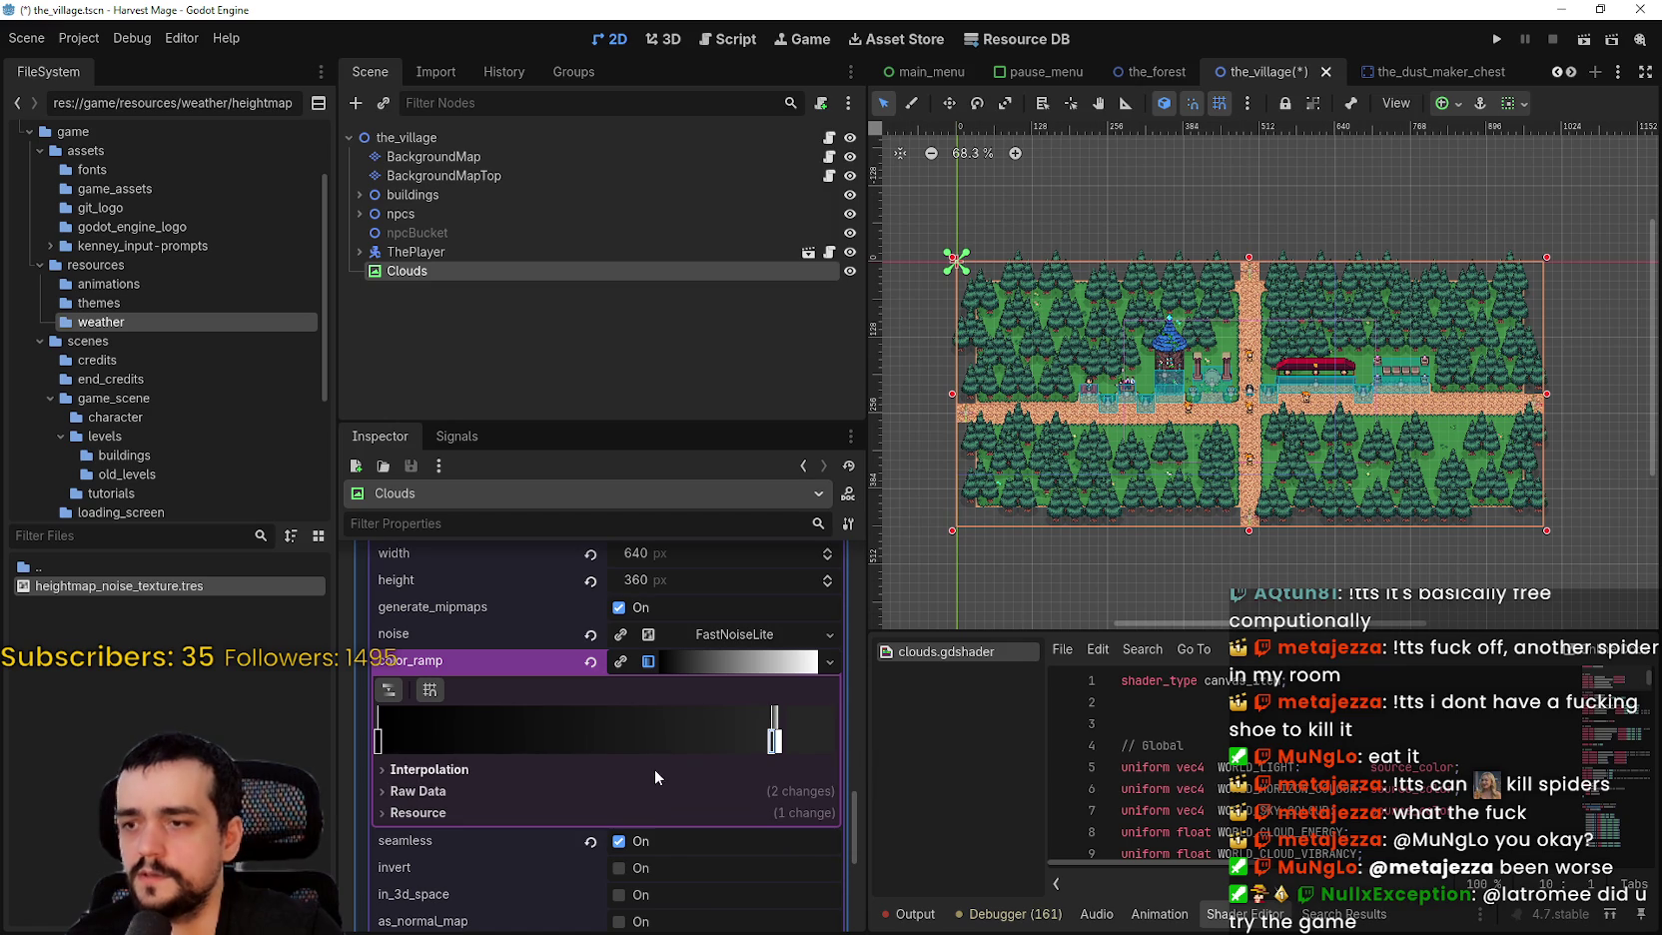
key(ctrl+z)
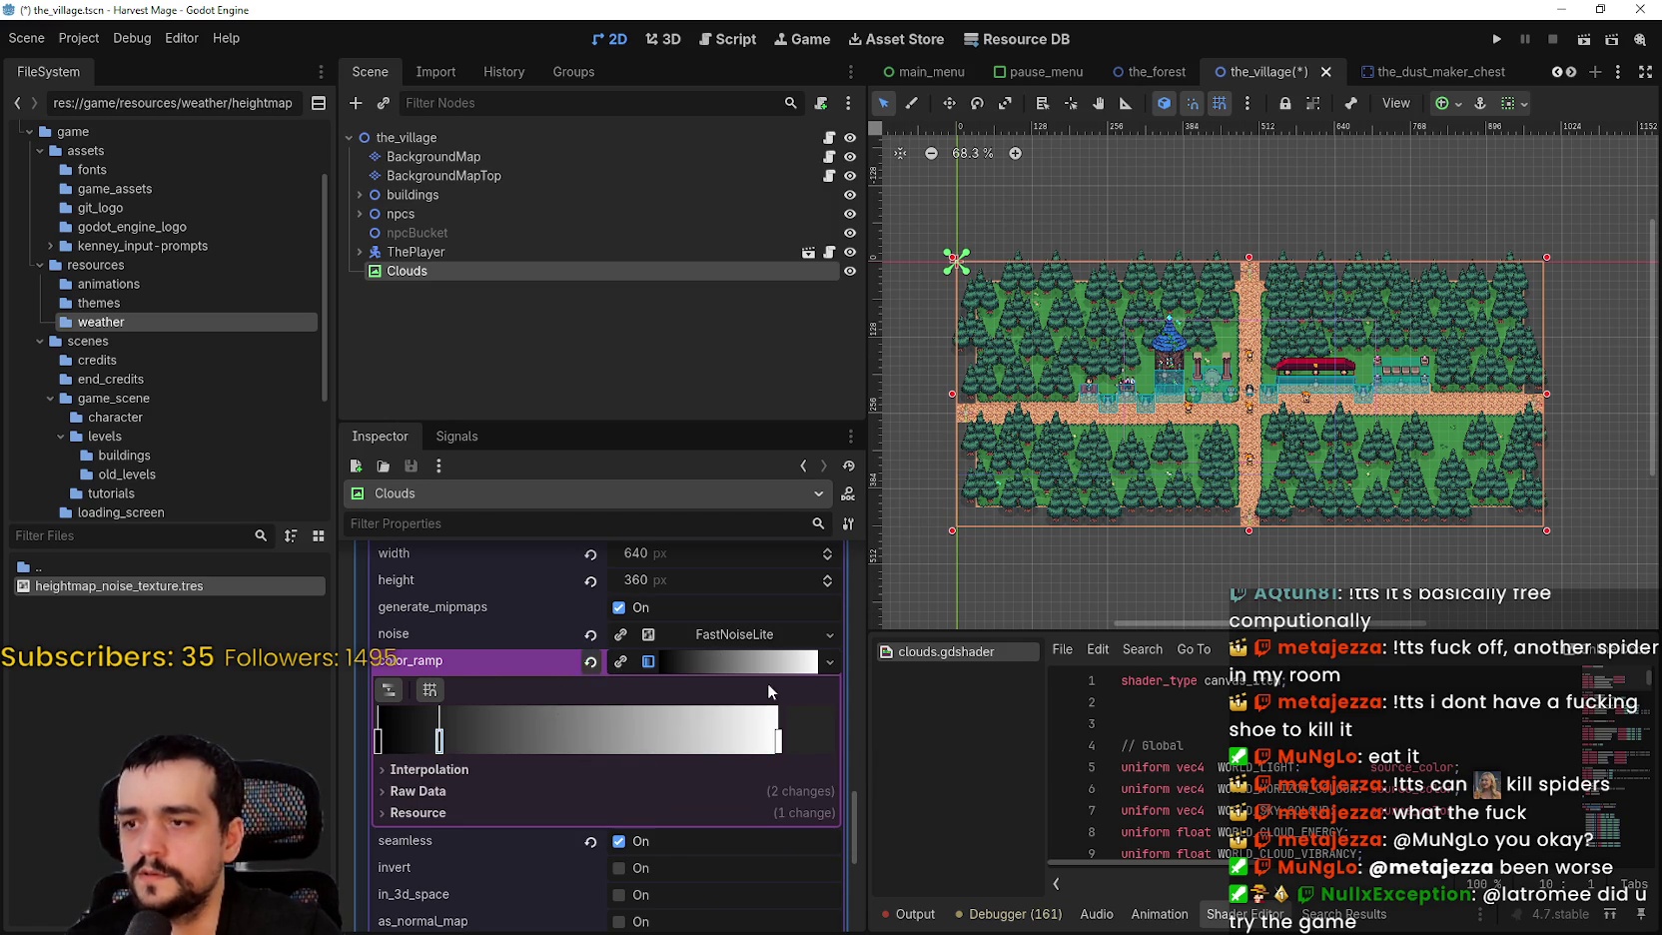
Step: Clear color_ramp and replace it with a fresh default Gradient
click(828, 661)
click(689, 658)
click(689, 659)
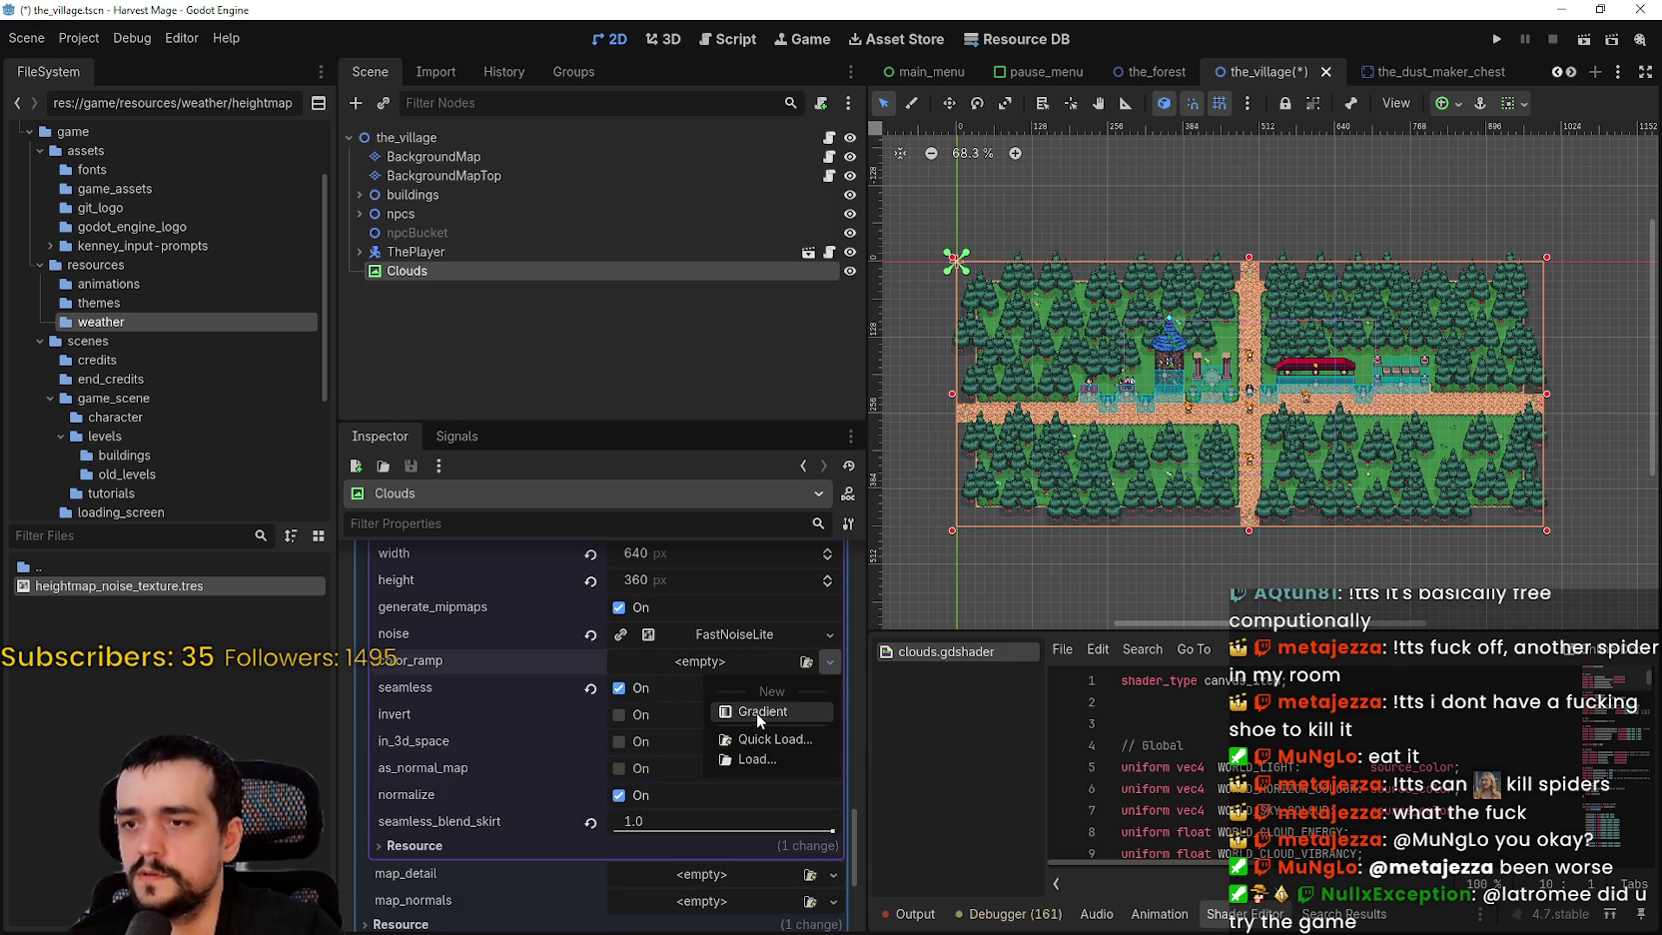
click(755, 711)
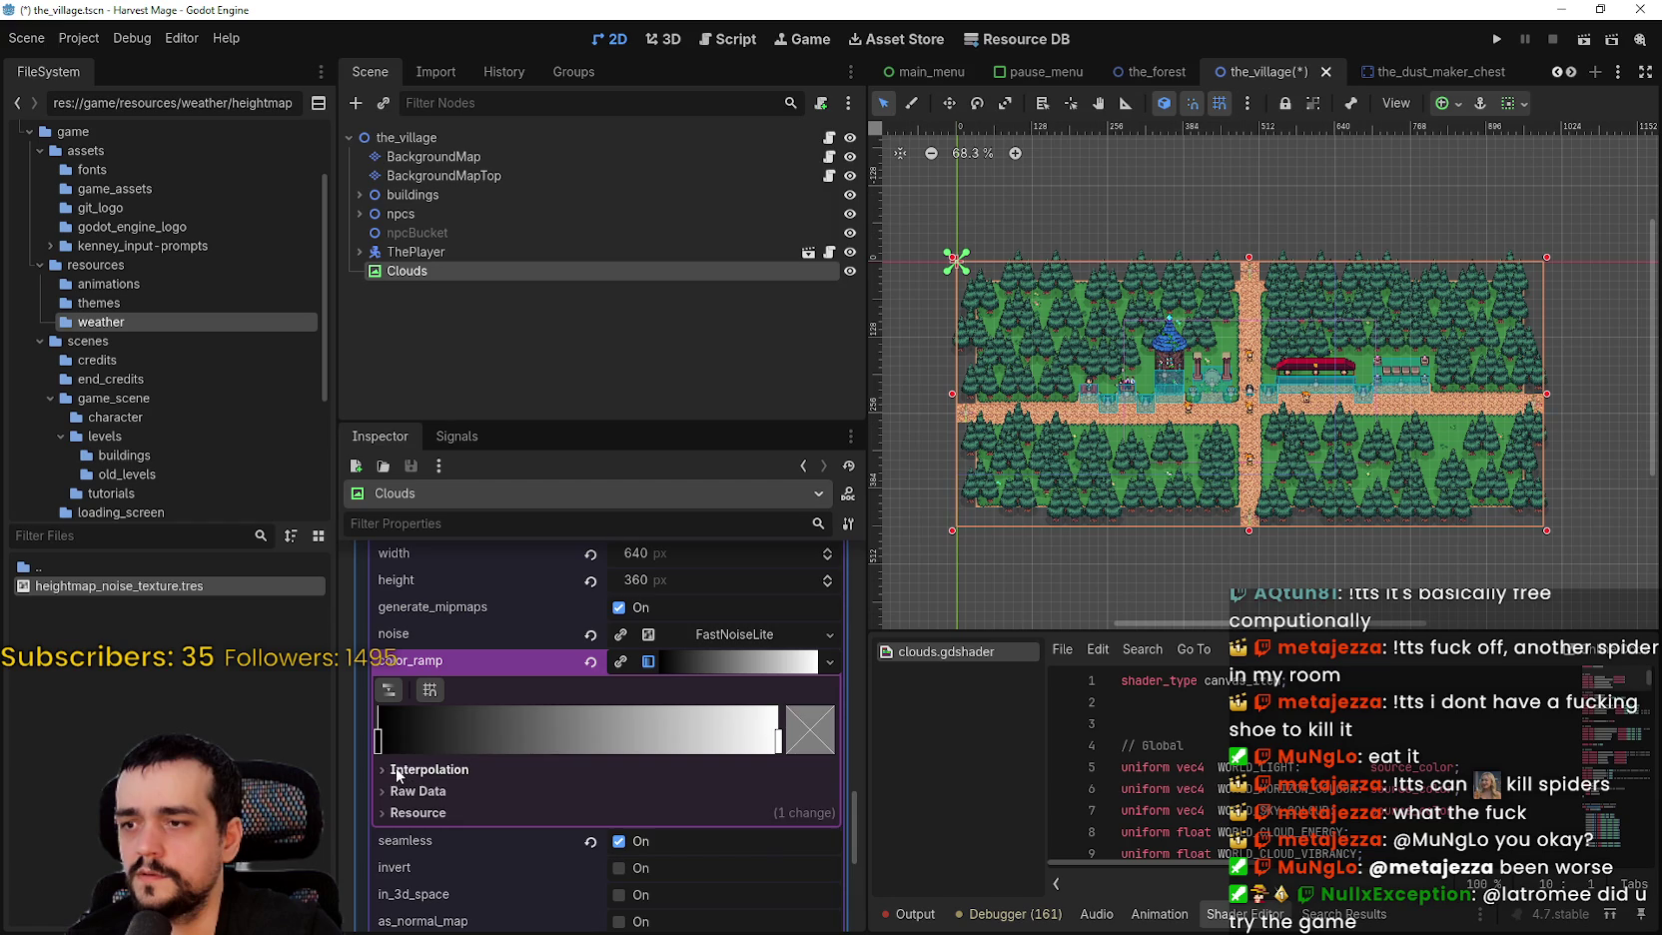
Step: Expand Interpolation and Raw Data to check offsets 0.0 and 1.0 and the black and white colors
click(427, 769)
scroll(442, 778, down, 2)
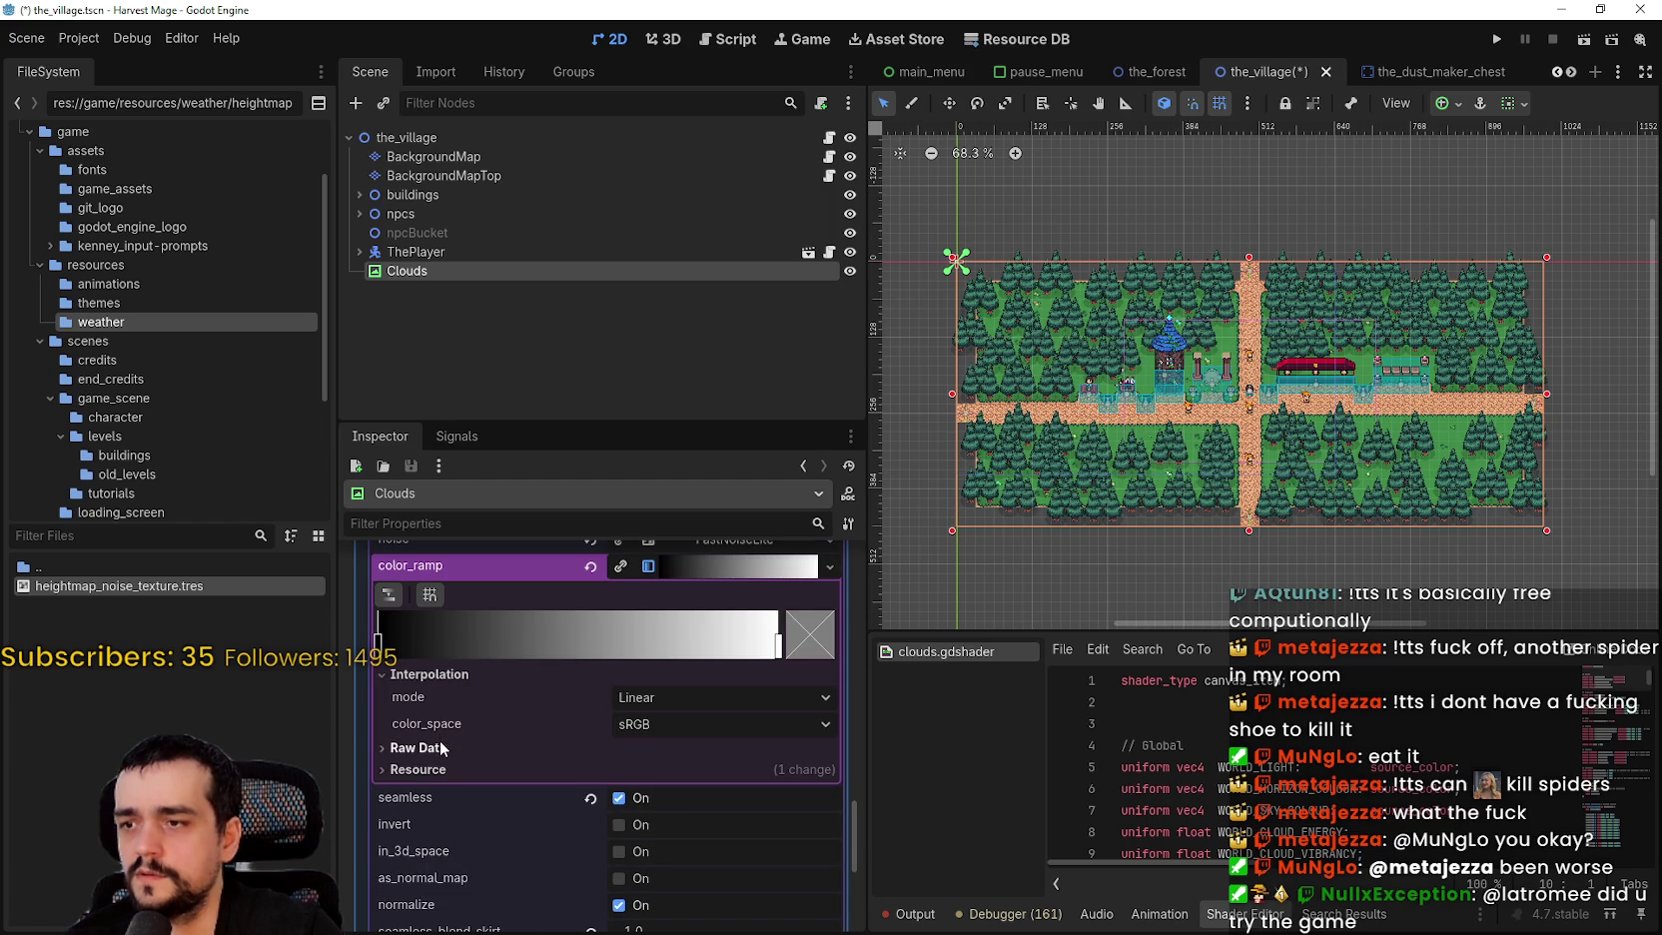
click(439, 747)
click(442, 825)
scroll(473, 826, down, 2)
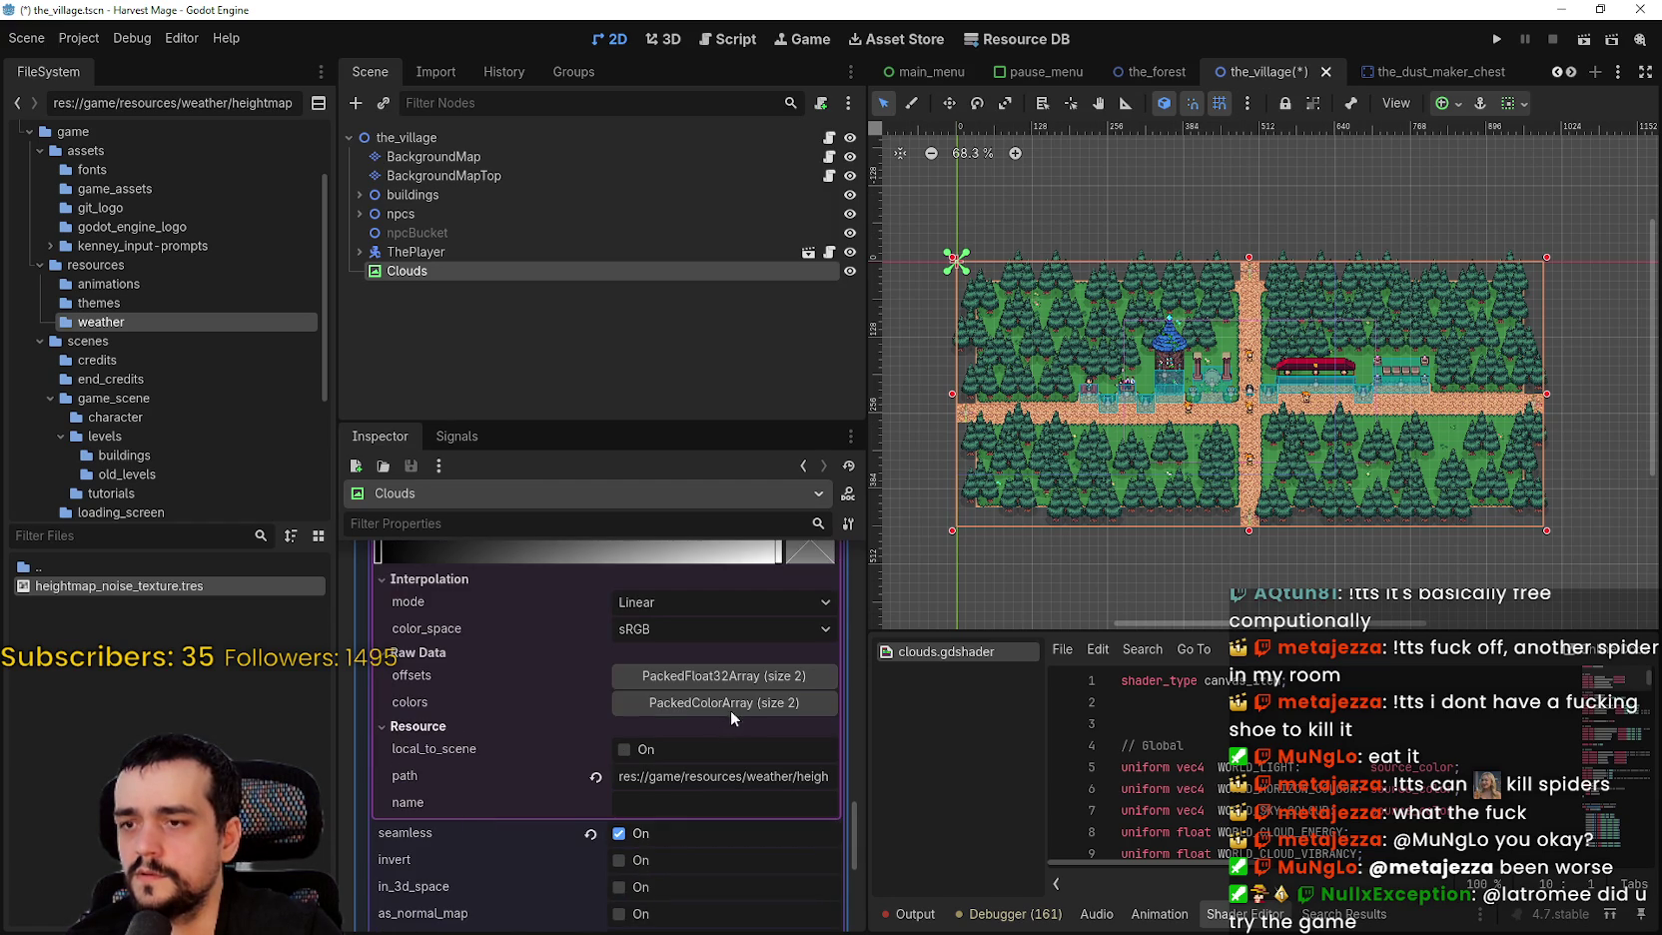
click(727, 707)
click(722, 676)
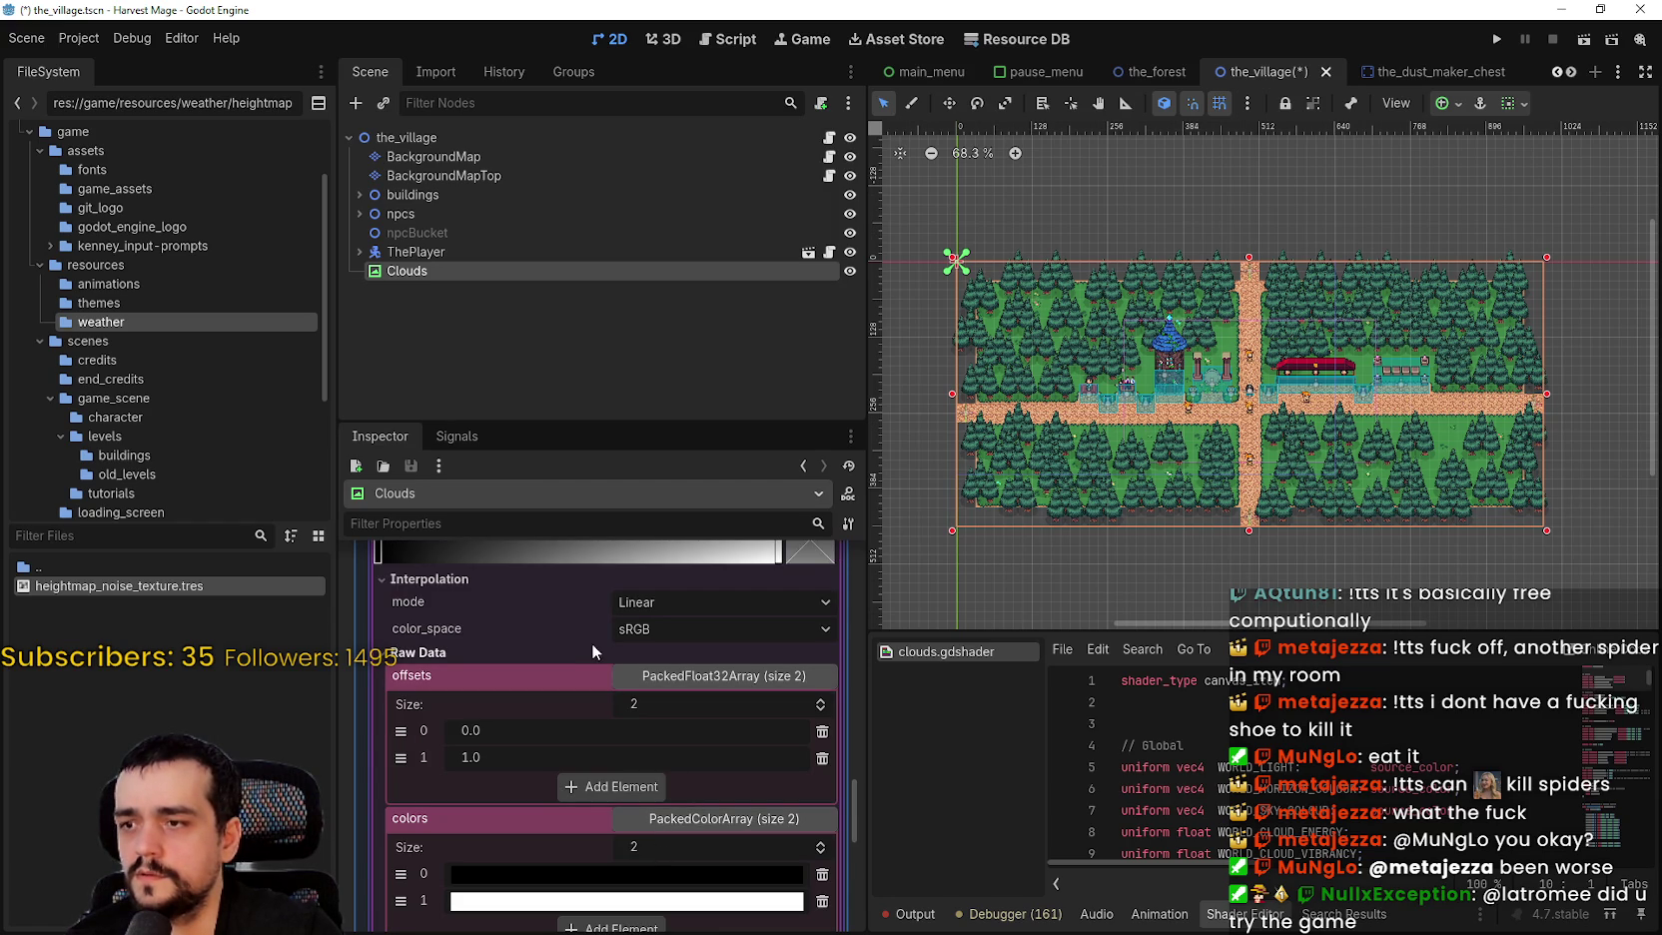
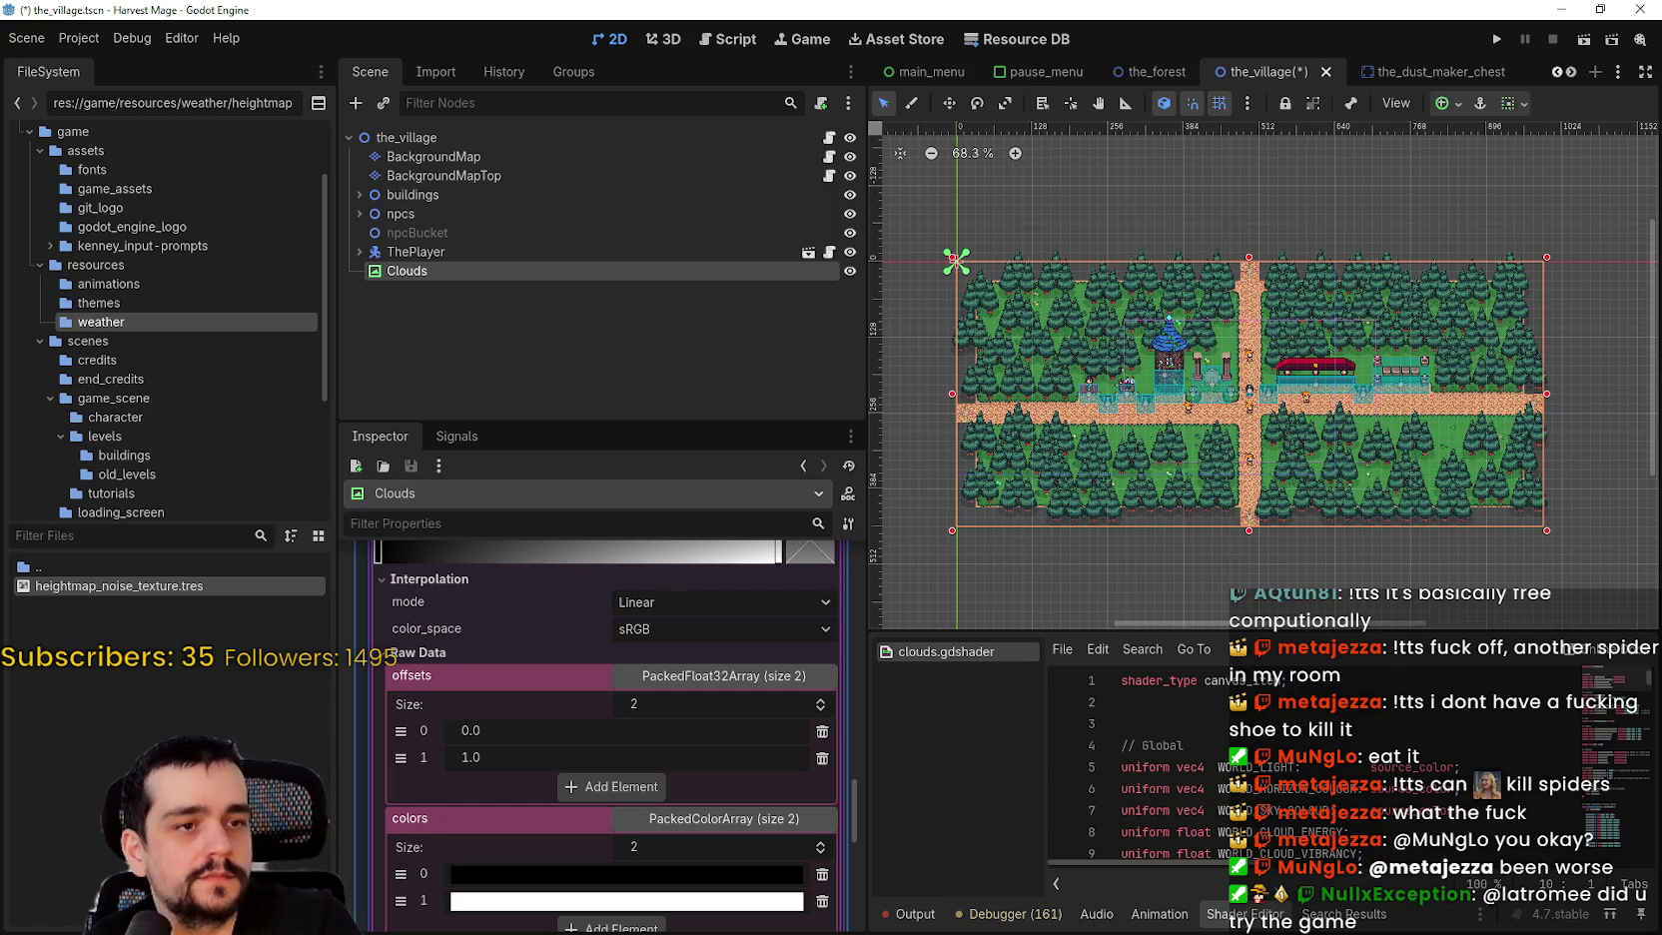
Step: Review the map_height noise texture settings, save the_village scene, and fold the colour ramp details
scroll(681, 672, down, 5)
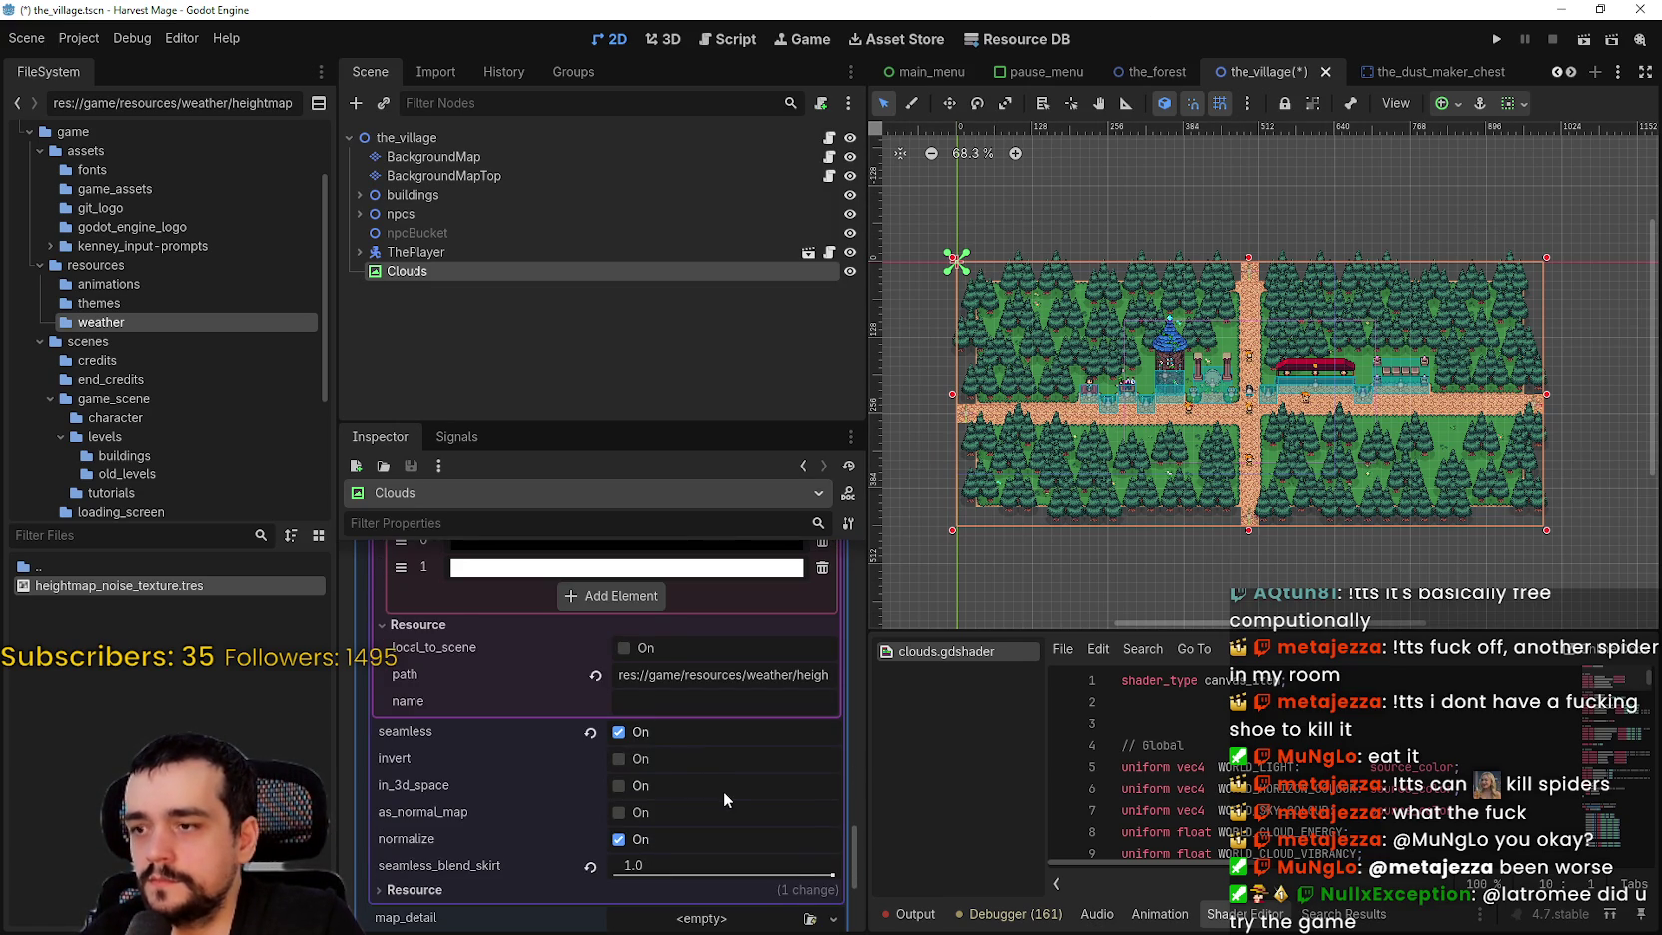
scroll(723, 792, down, 1)
scroll(721, 787, down, 1)
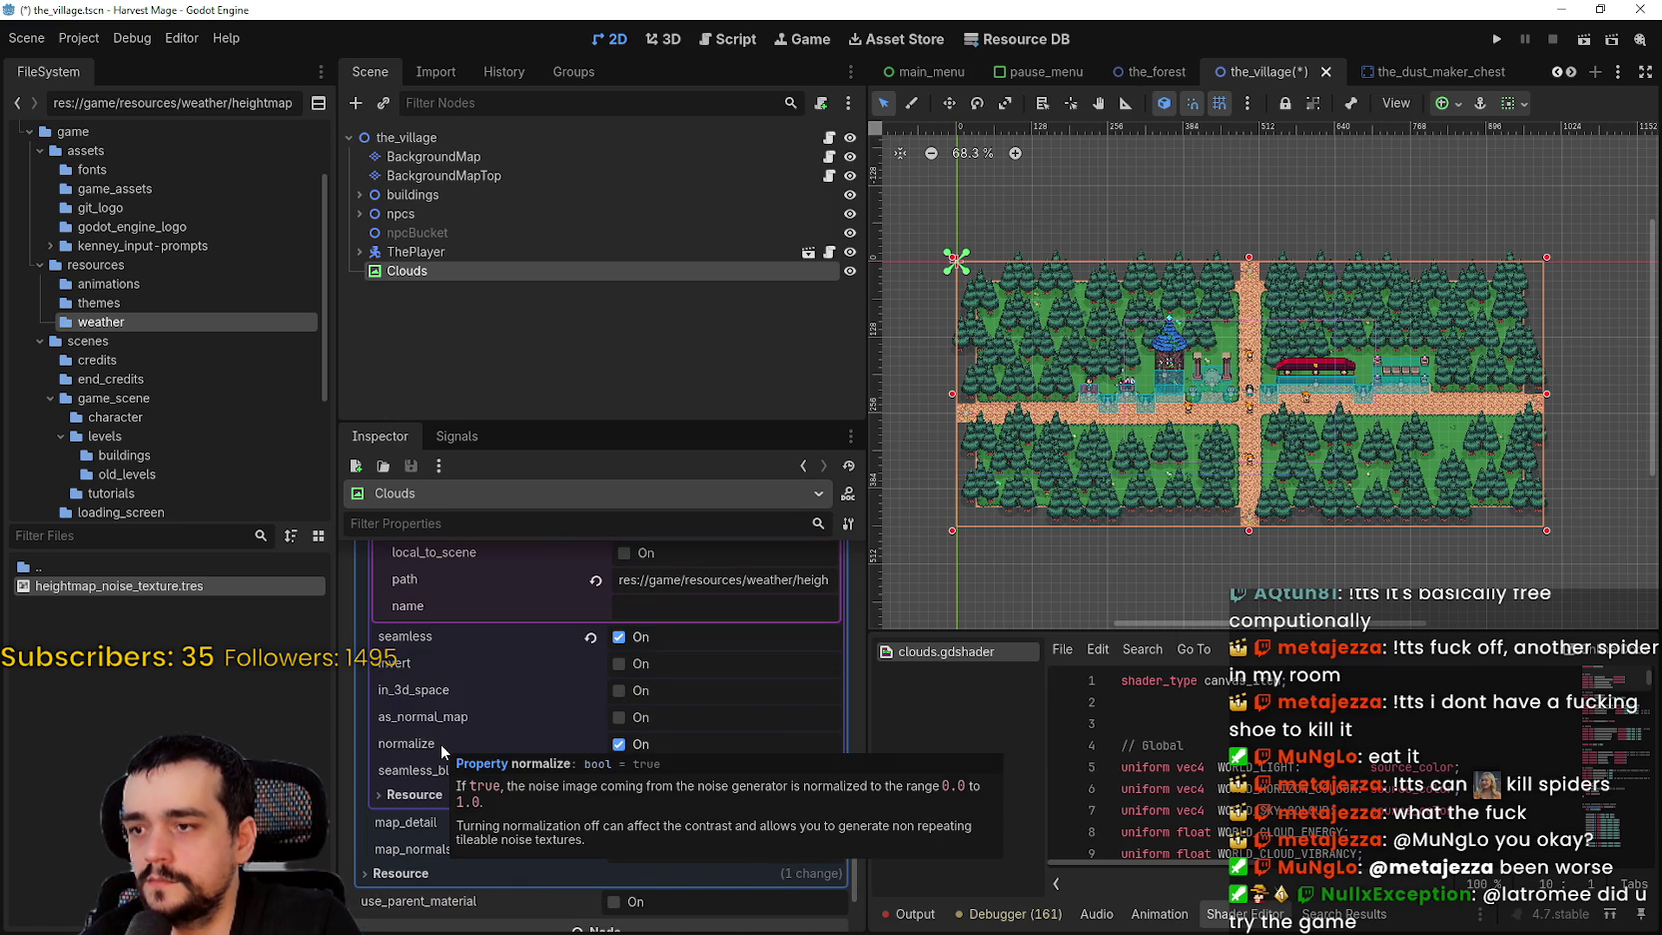
scroll(527, 753, down, 3)
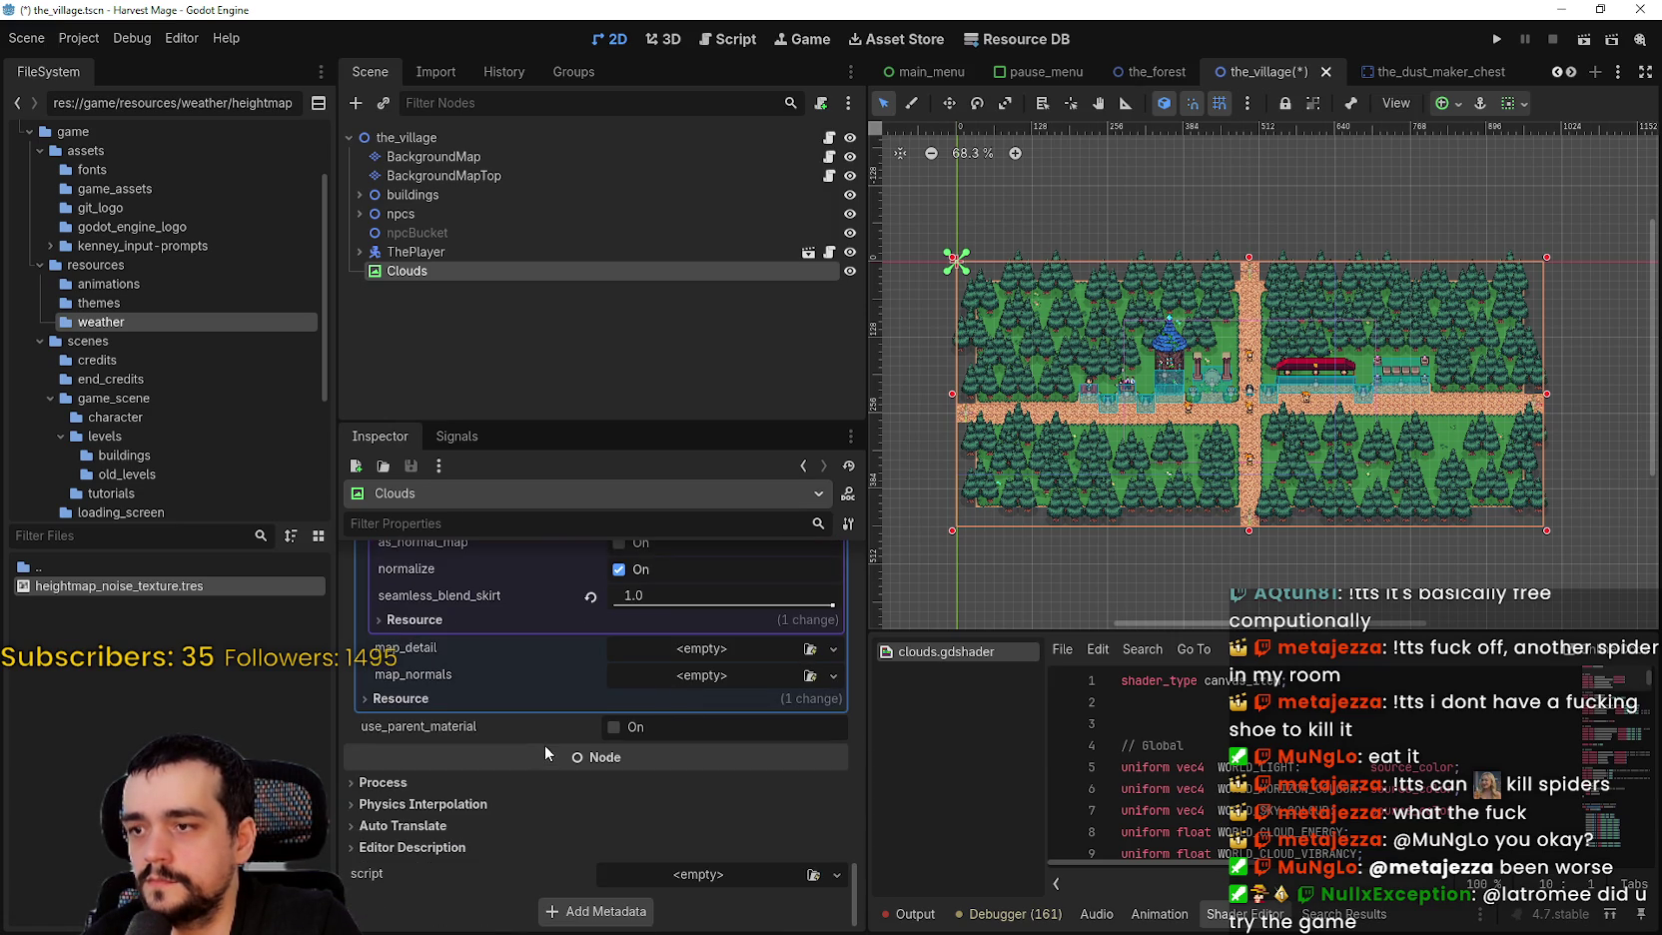
scroll(610, 801, up, 6)
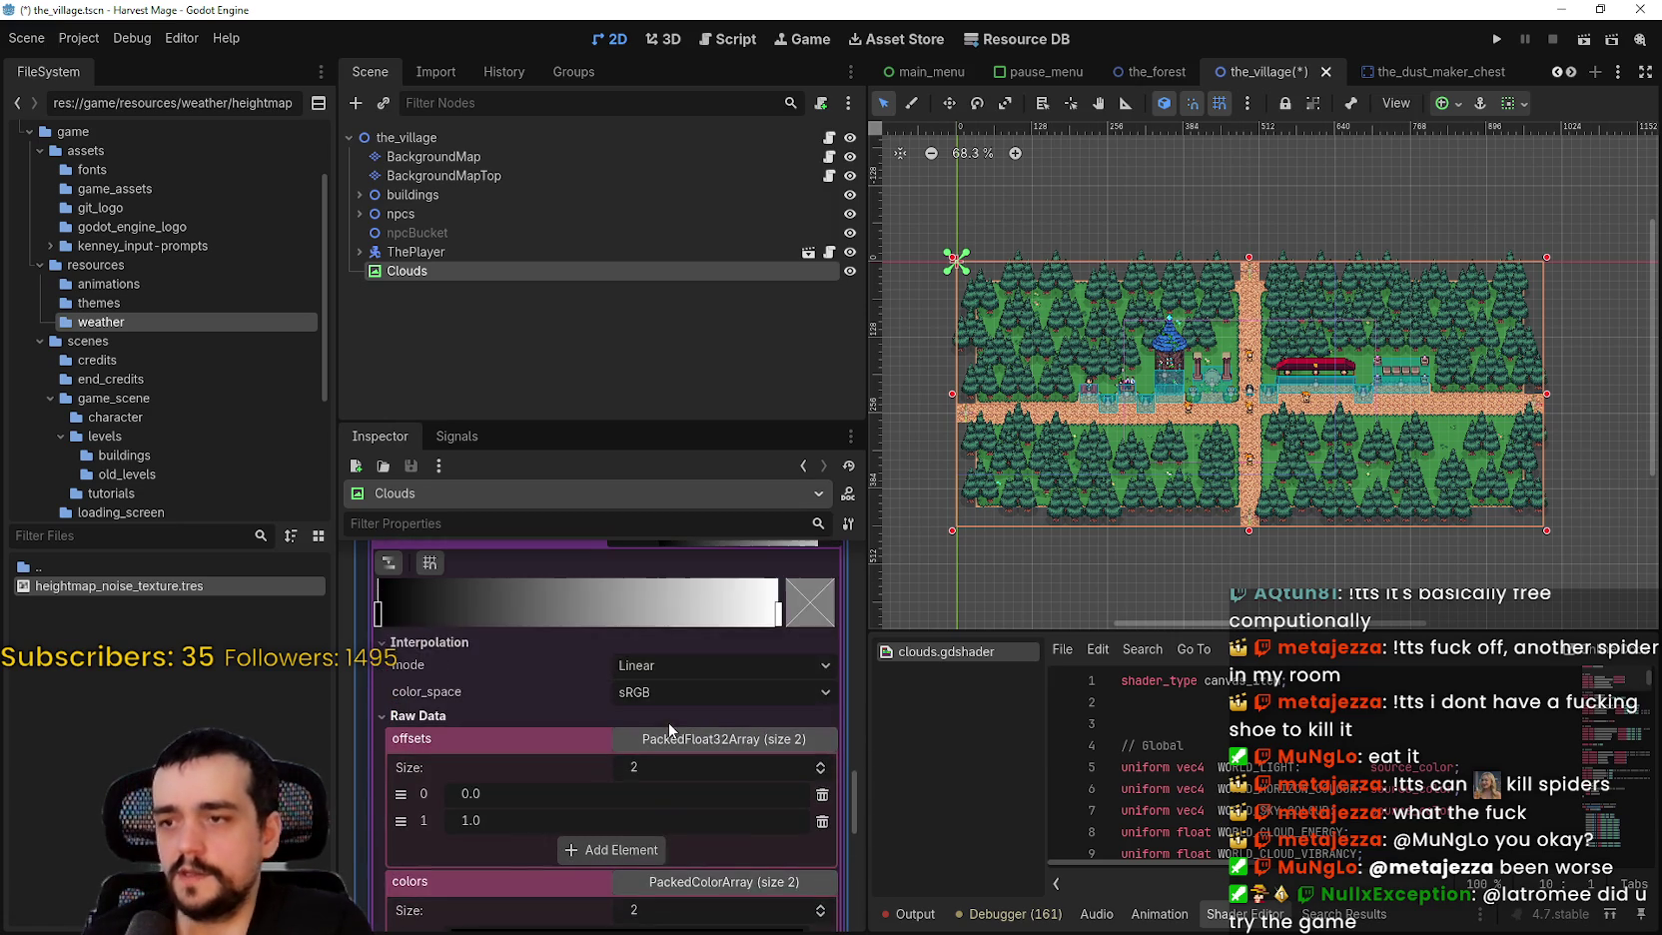
key(ctrl+s)
click(683, 742)
click(687, 768)
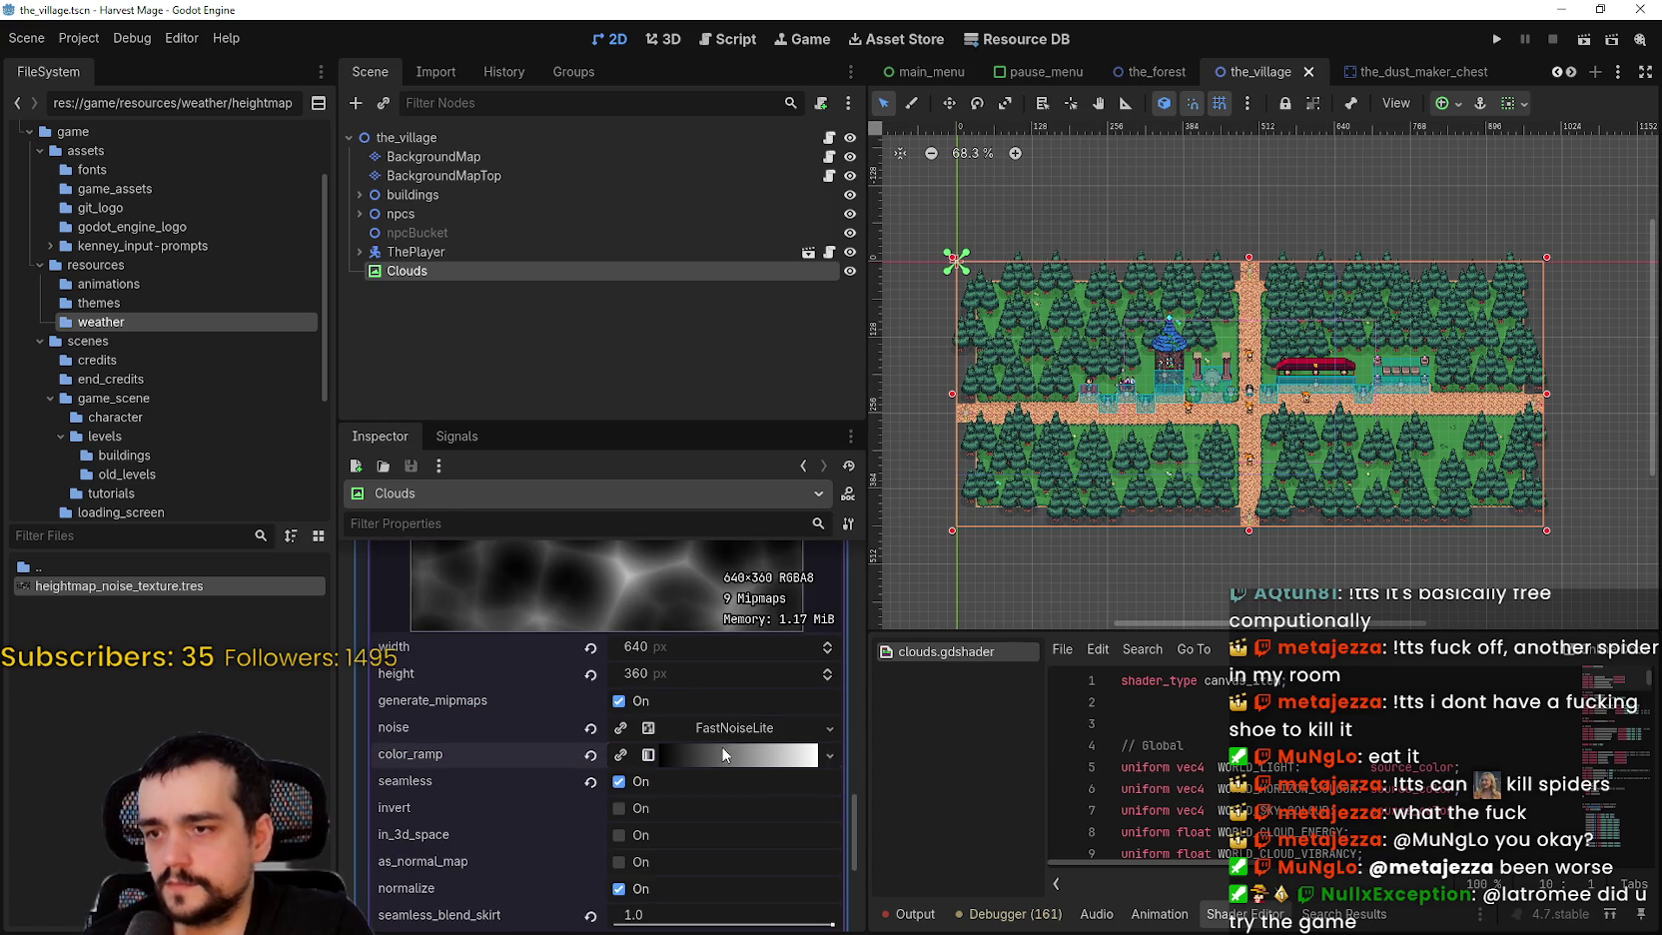
scroll(1012, 247, up, 4)
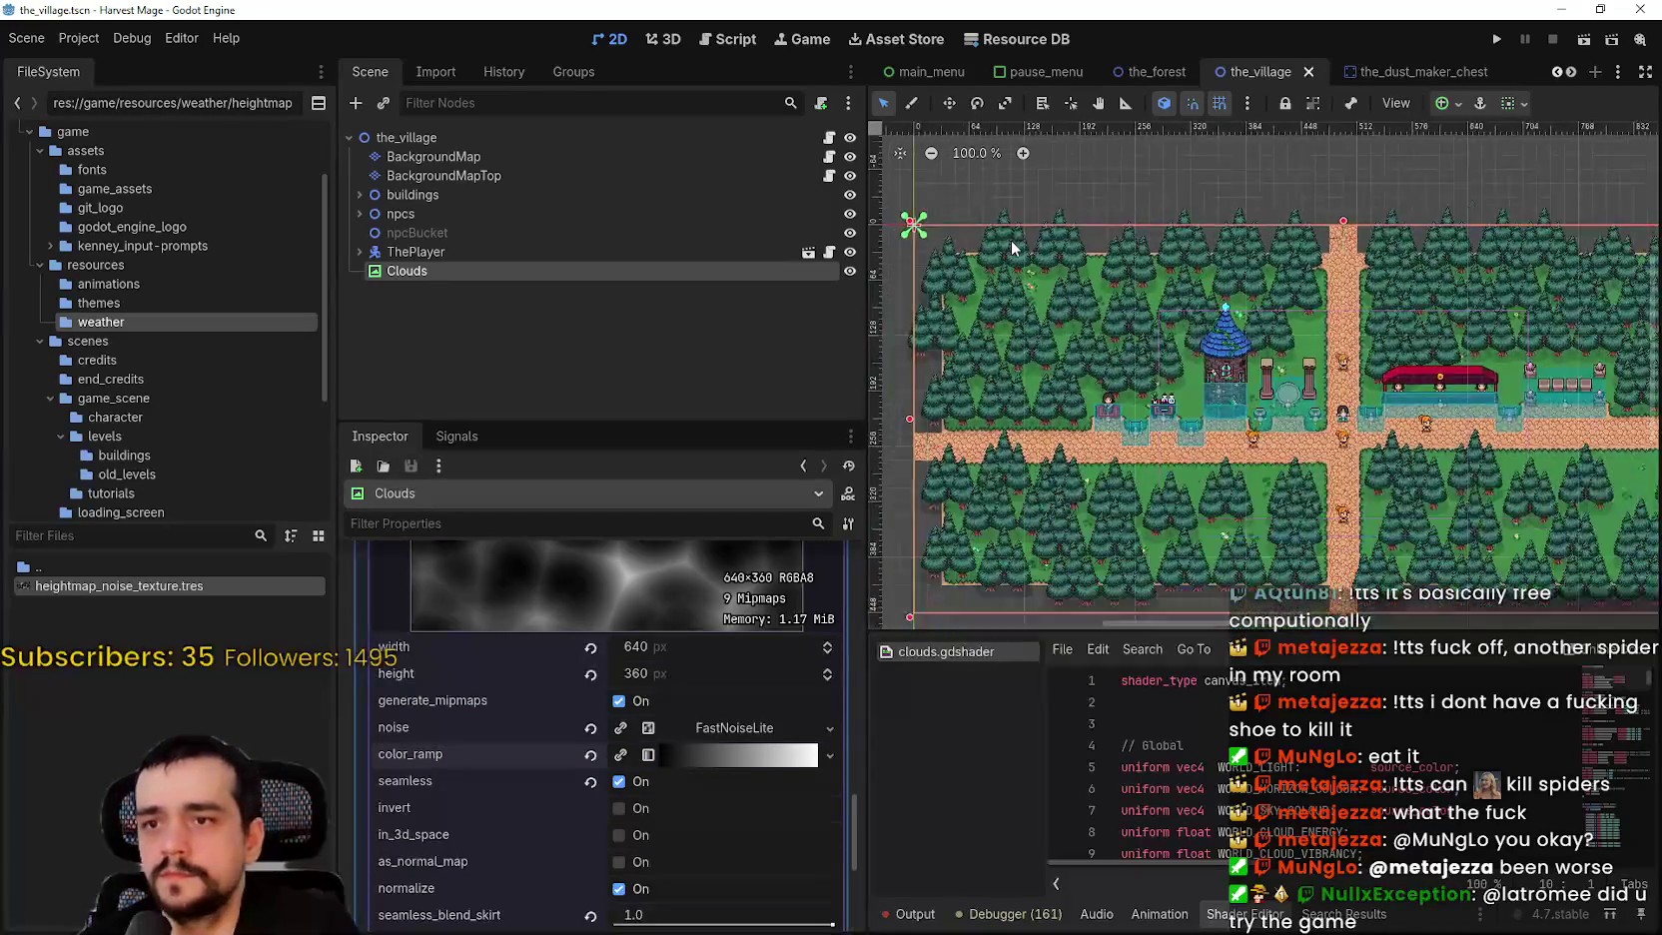
scroll(1012, 248, down, 4)
scroll(757, 762, up, 5)
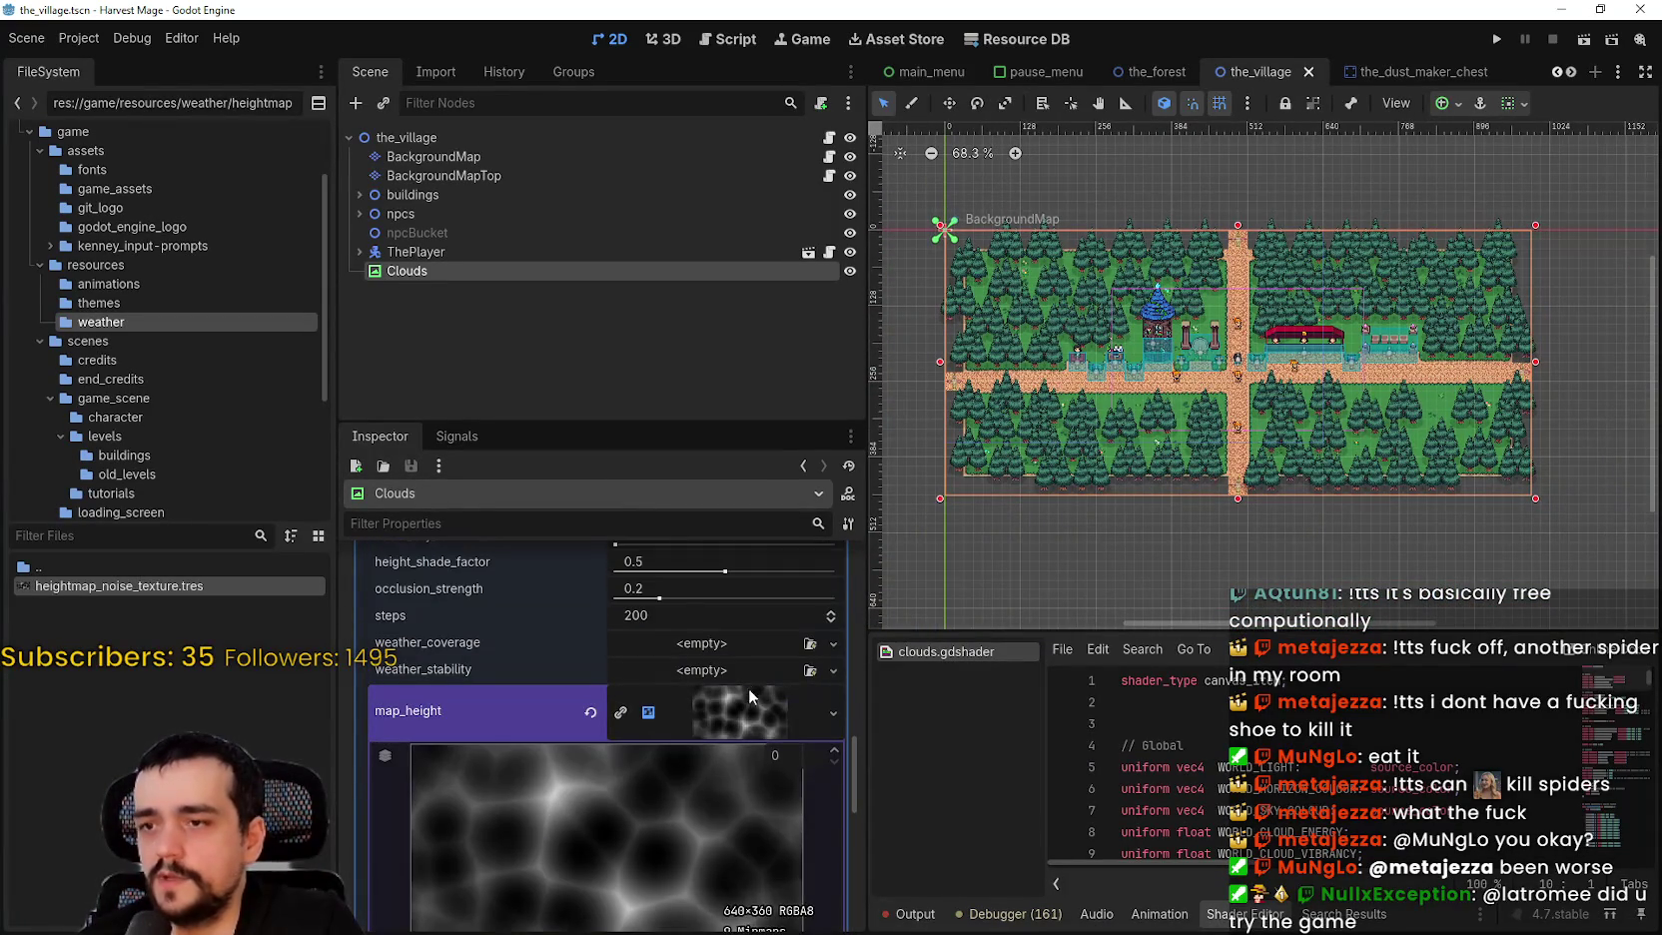
click(749, 689)
scroll(779, 853, up, 3)
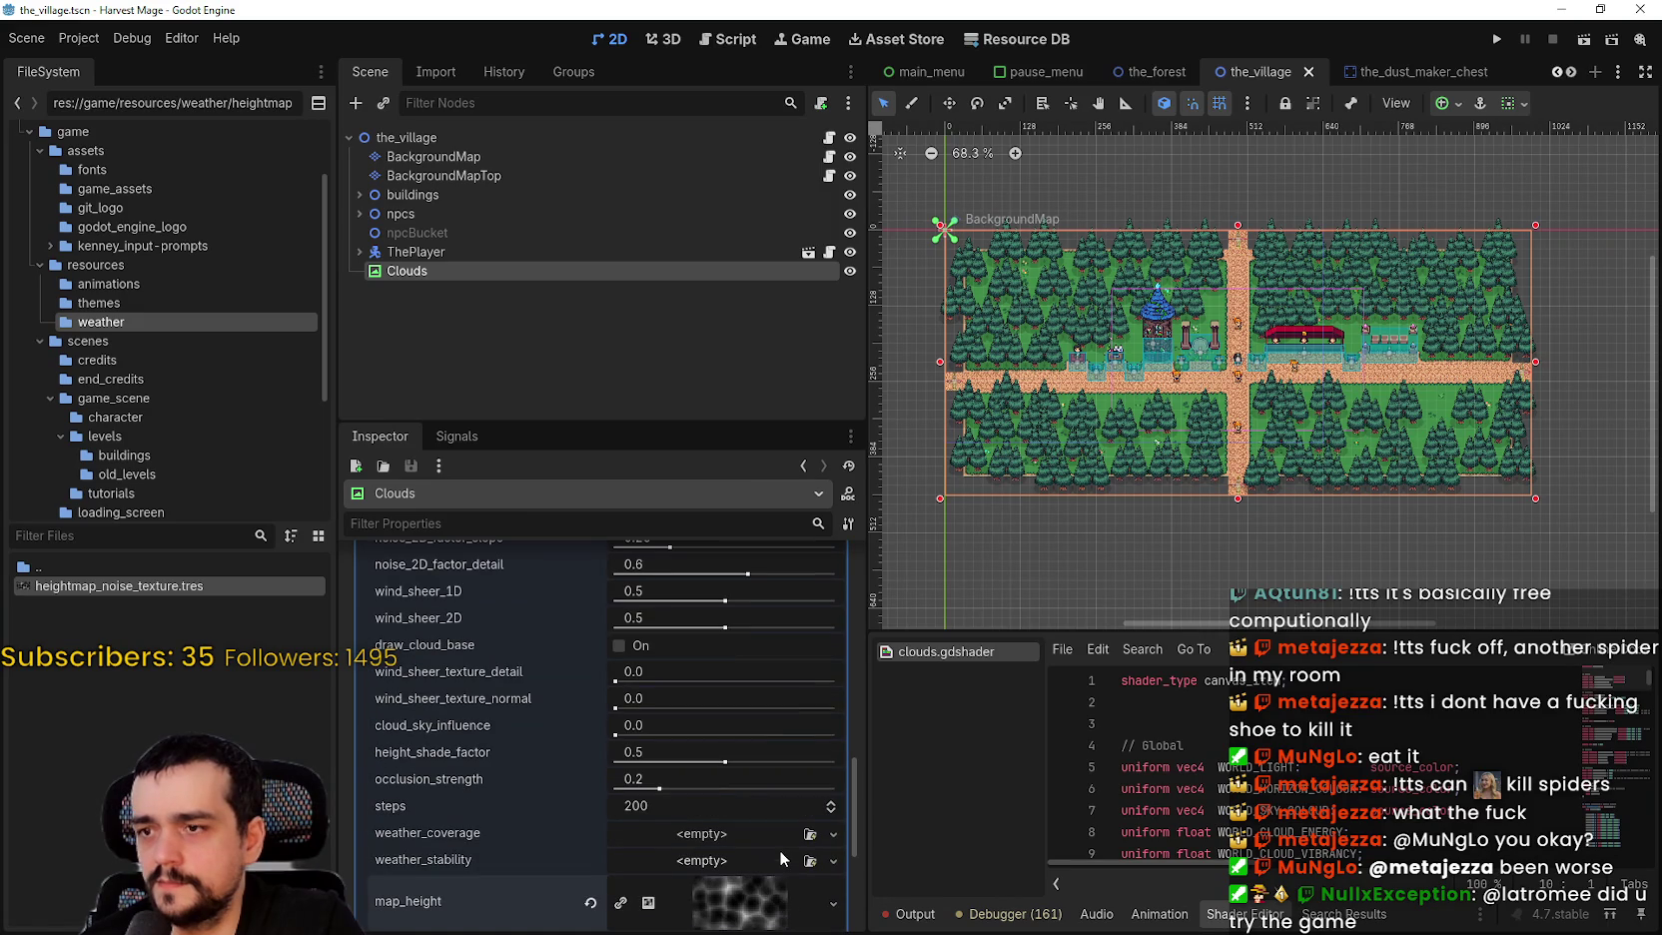
click(620, 646)
click(635, 654)
key(ctrl+s)
scroll(993, 316, down, 2)
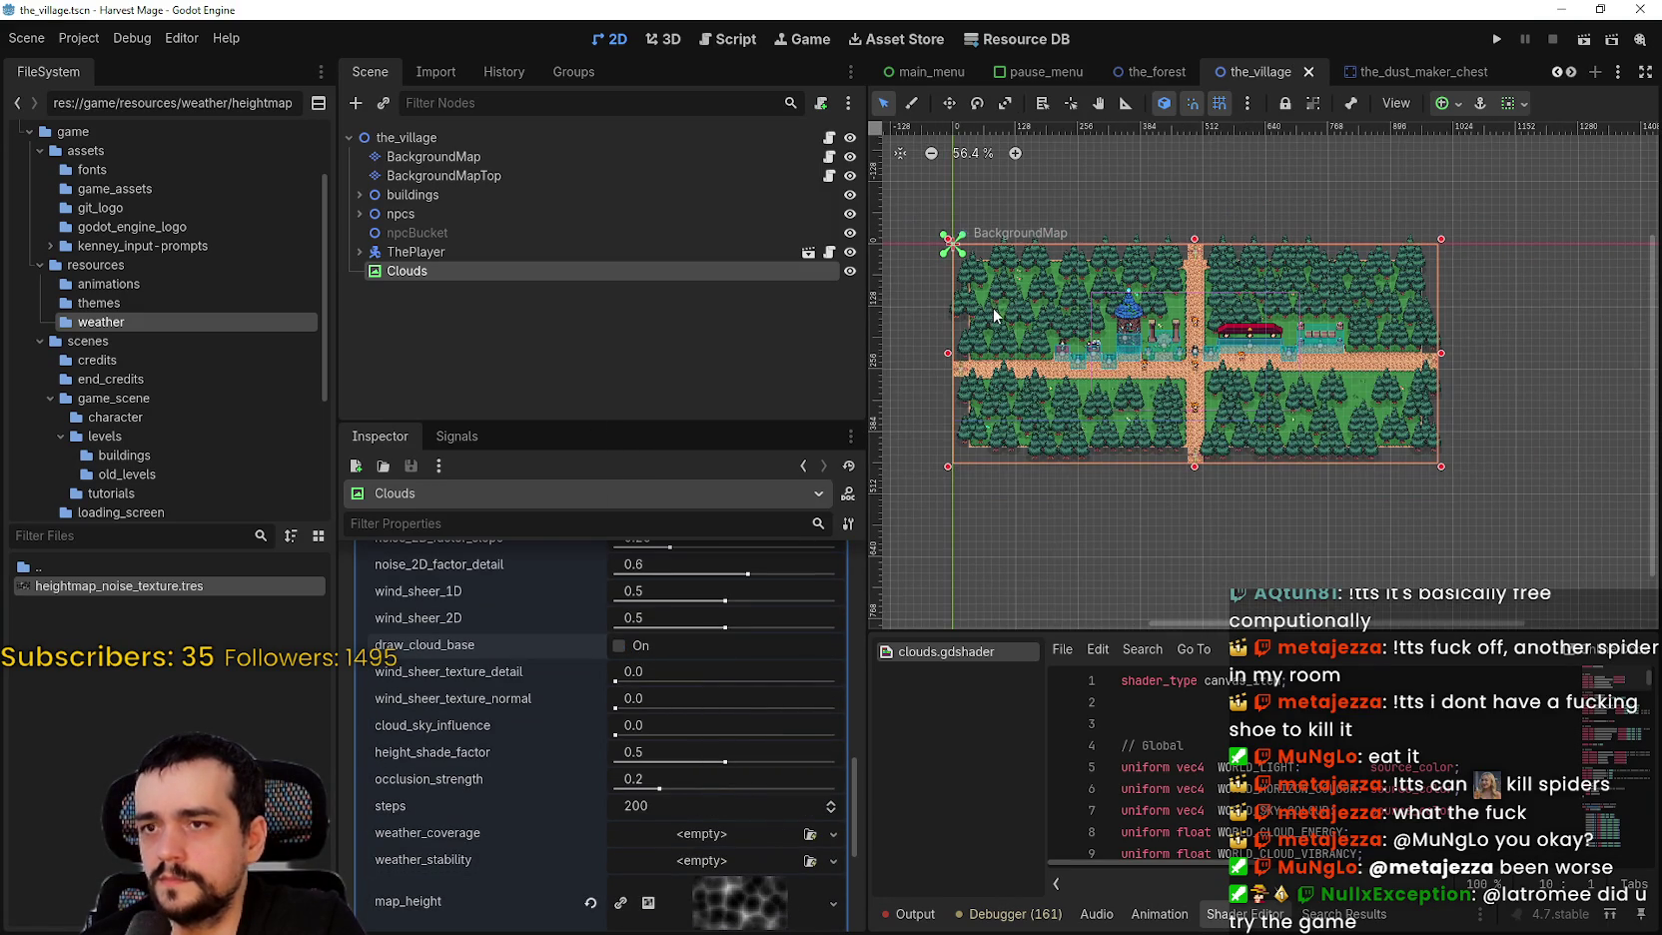
click(949, 103)
drag(1046, 368, 1437, 388)
scroll(1149, 329, up, 12)
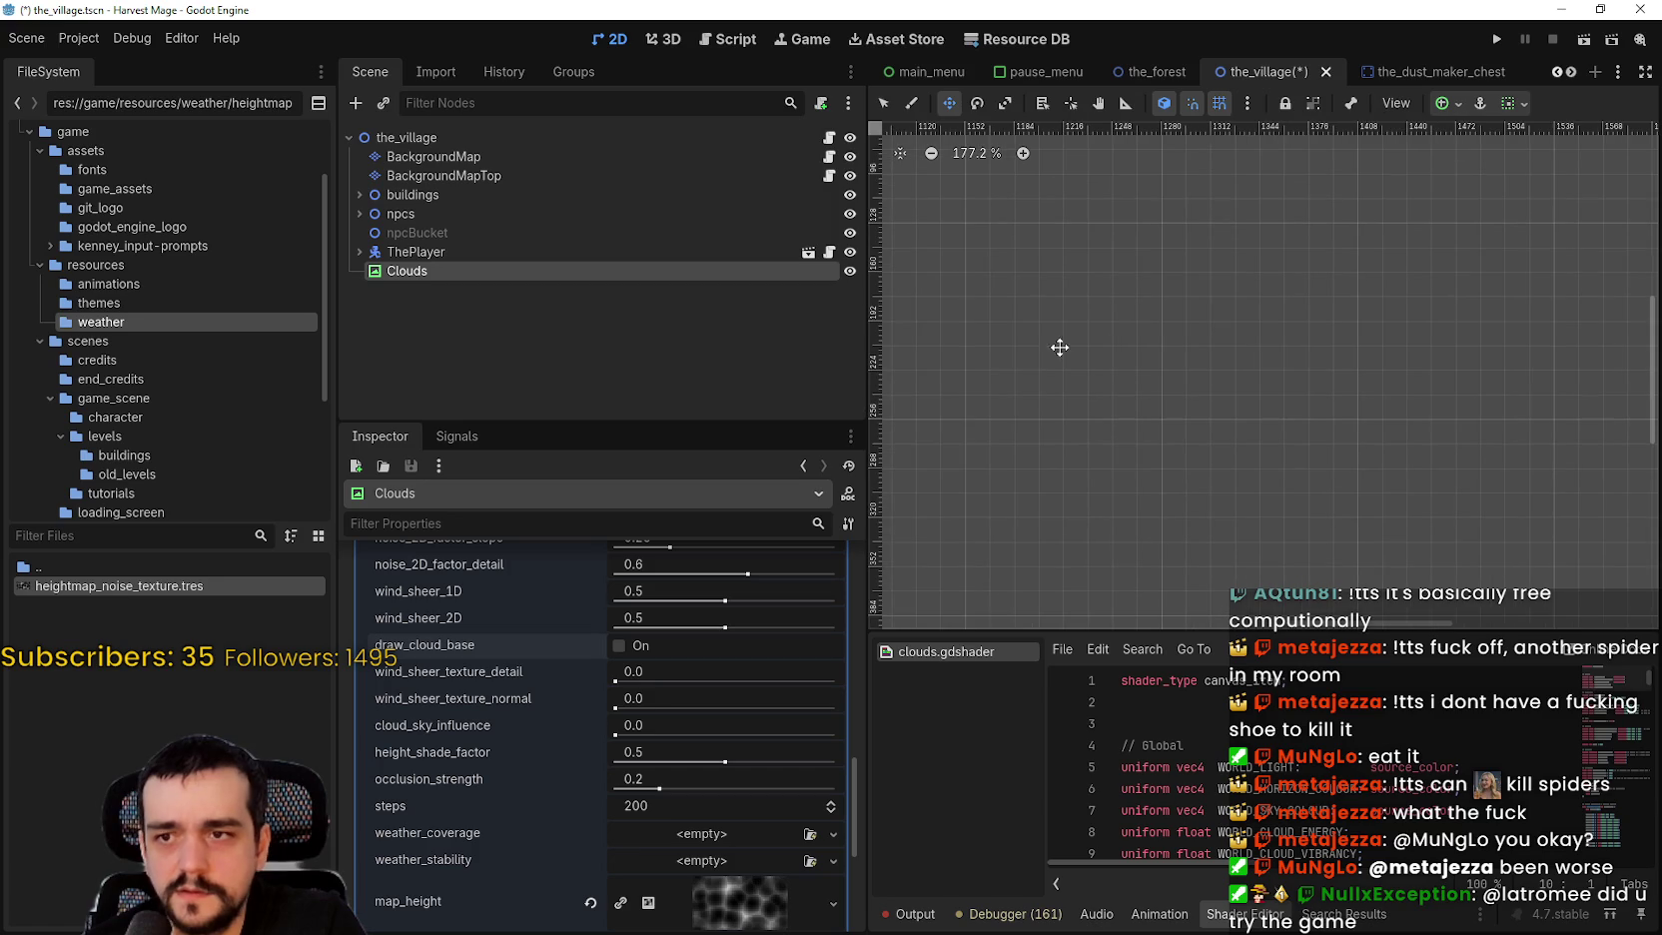
scroll(992, 349, down, 8)
key(ctrl+s)
scroll(1005, 284, up, 9)
key(ctrl+s)
scroll(721, 799, up, 5)
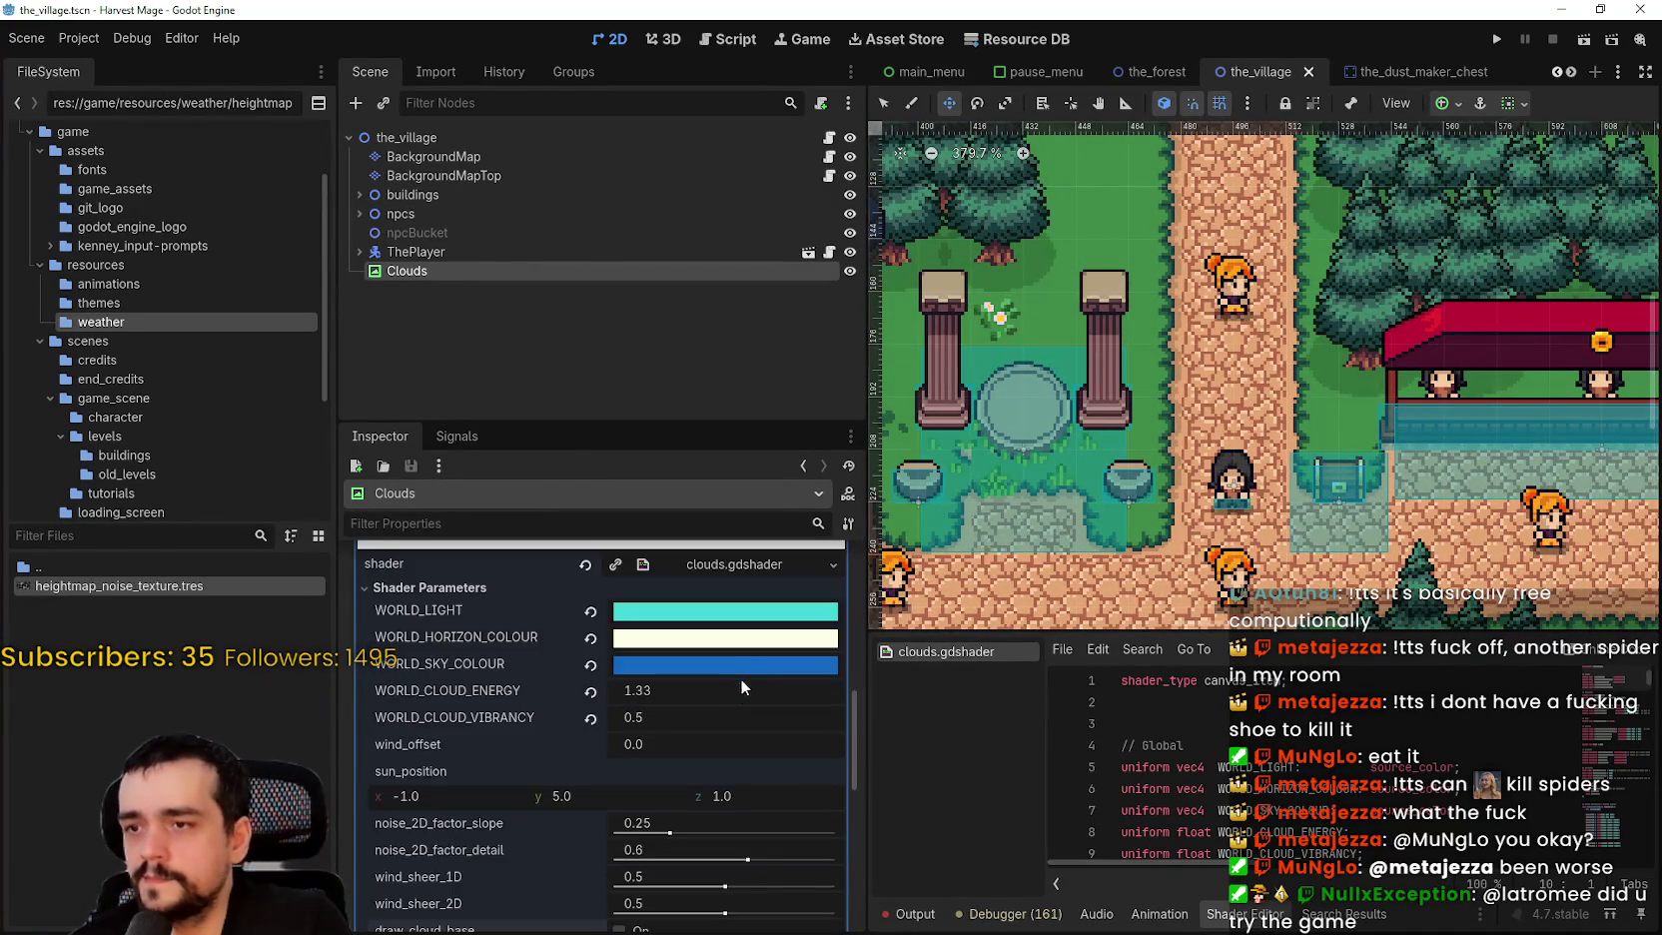
scroll(744, 719, up, 1)
scroll(721, 838, up, 1)
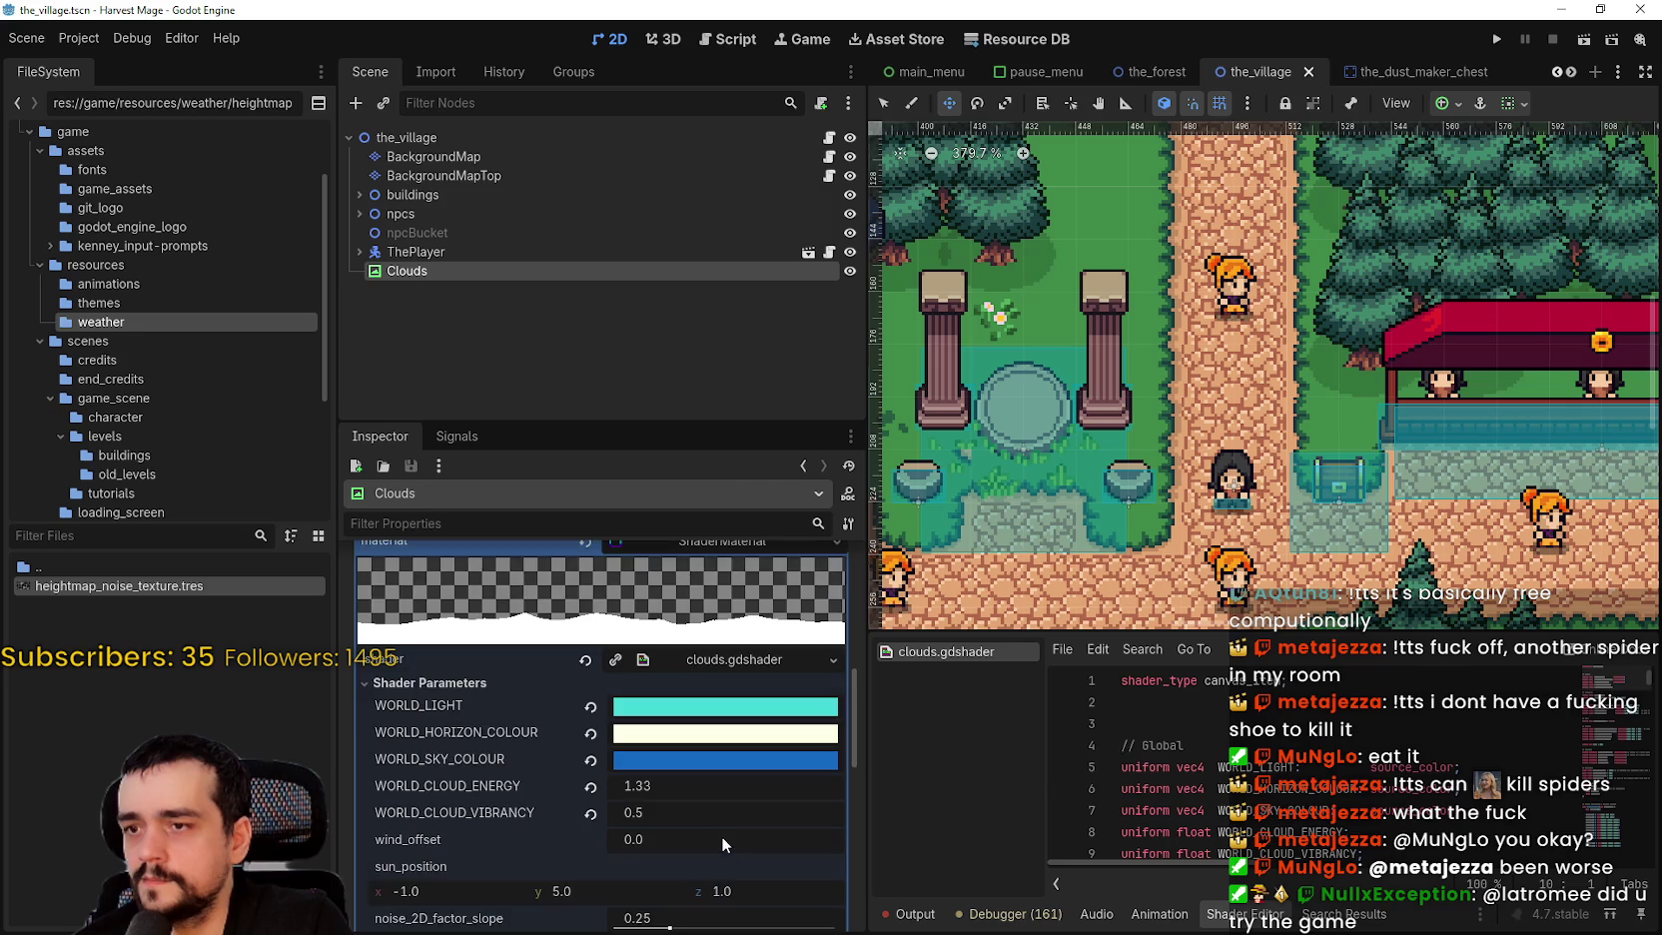
scroll(721, 838, up, 1)
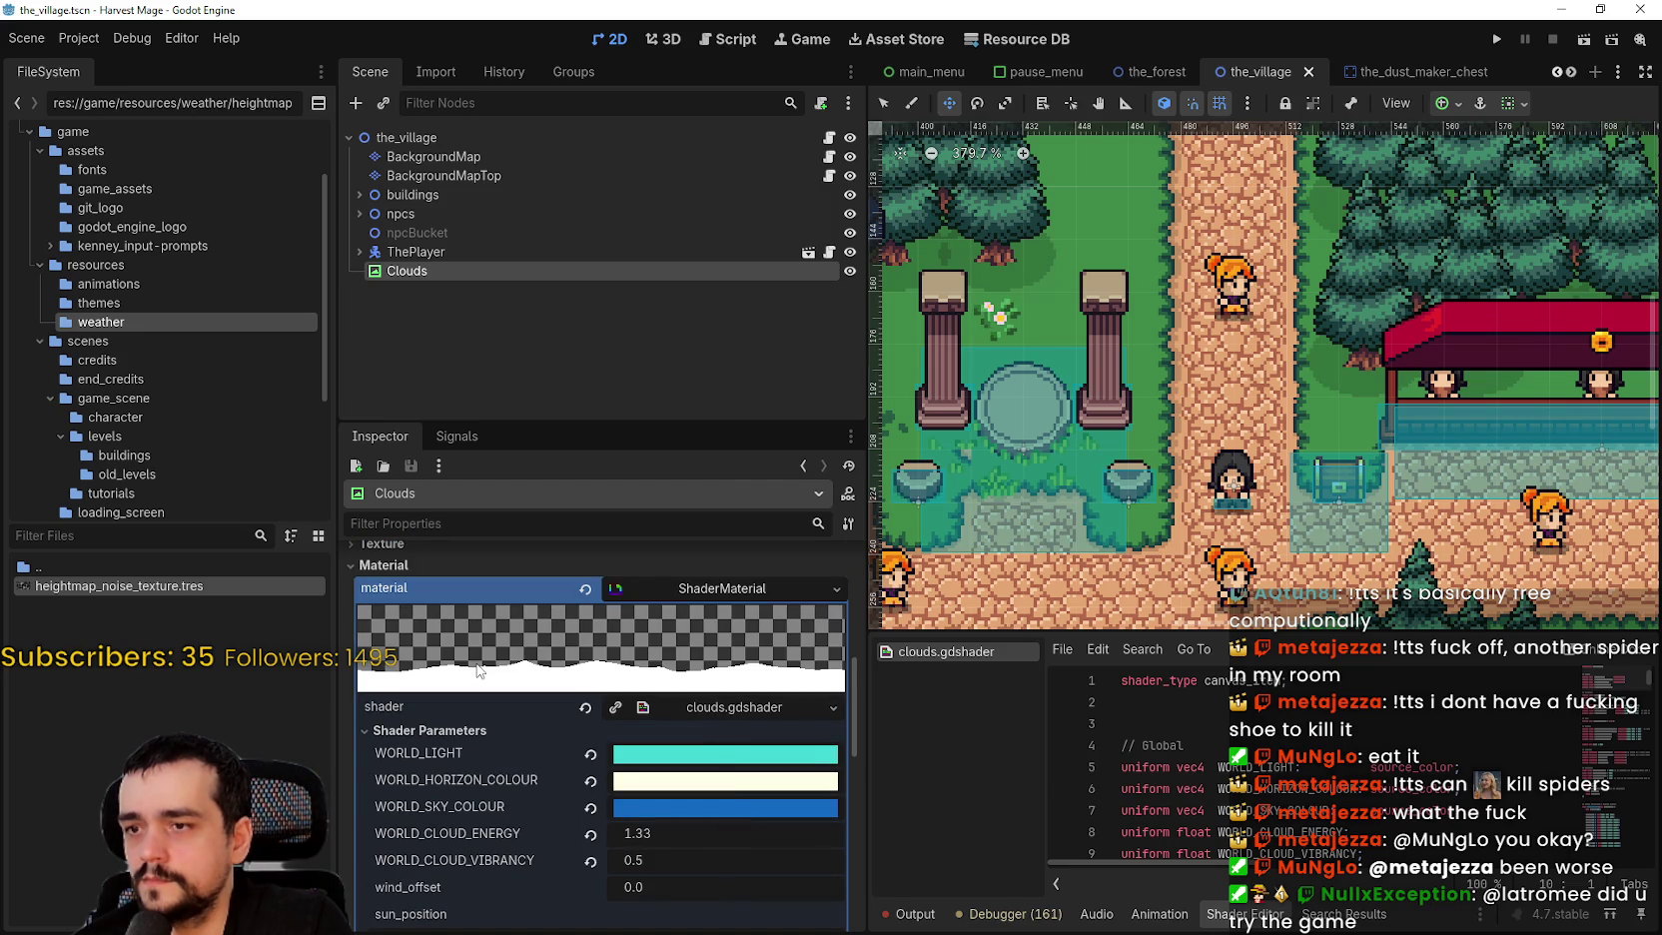
scroll(1126, 128, down, 5)
scroll(1127, 128, down, 3)
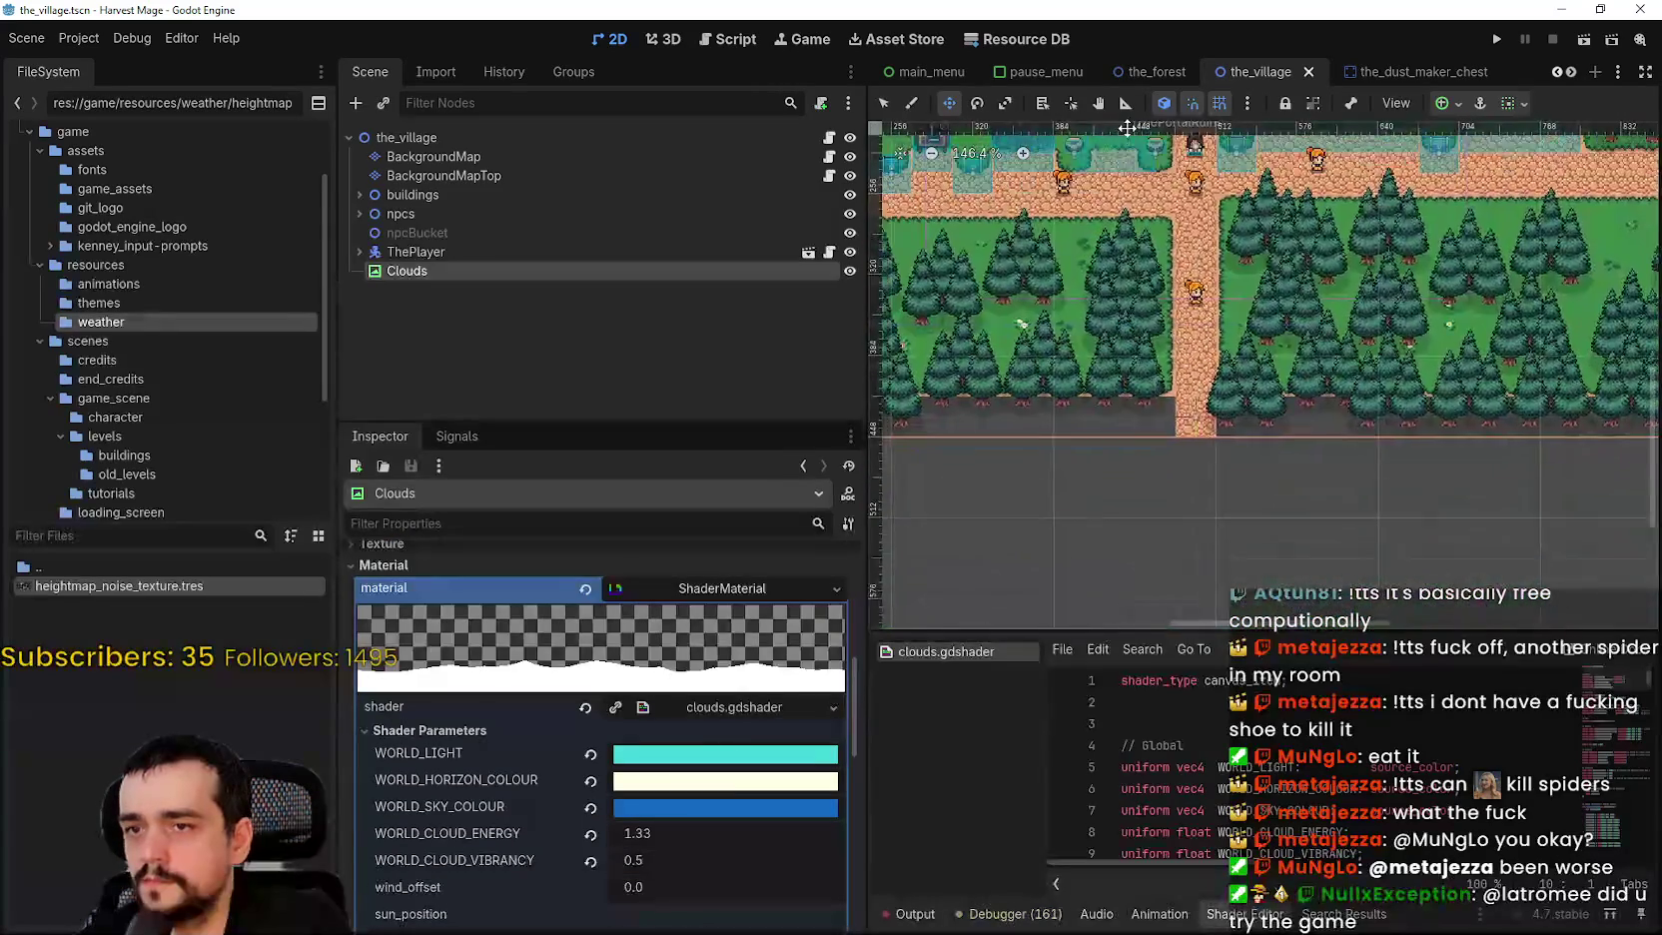
scroll(1126, 128, up, 5)
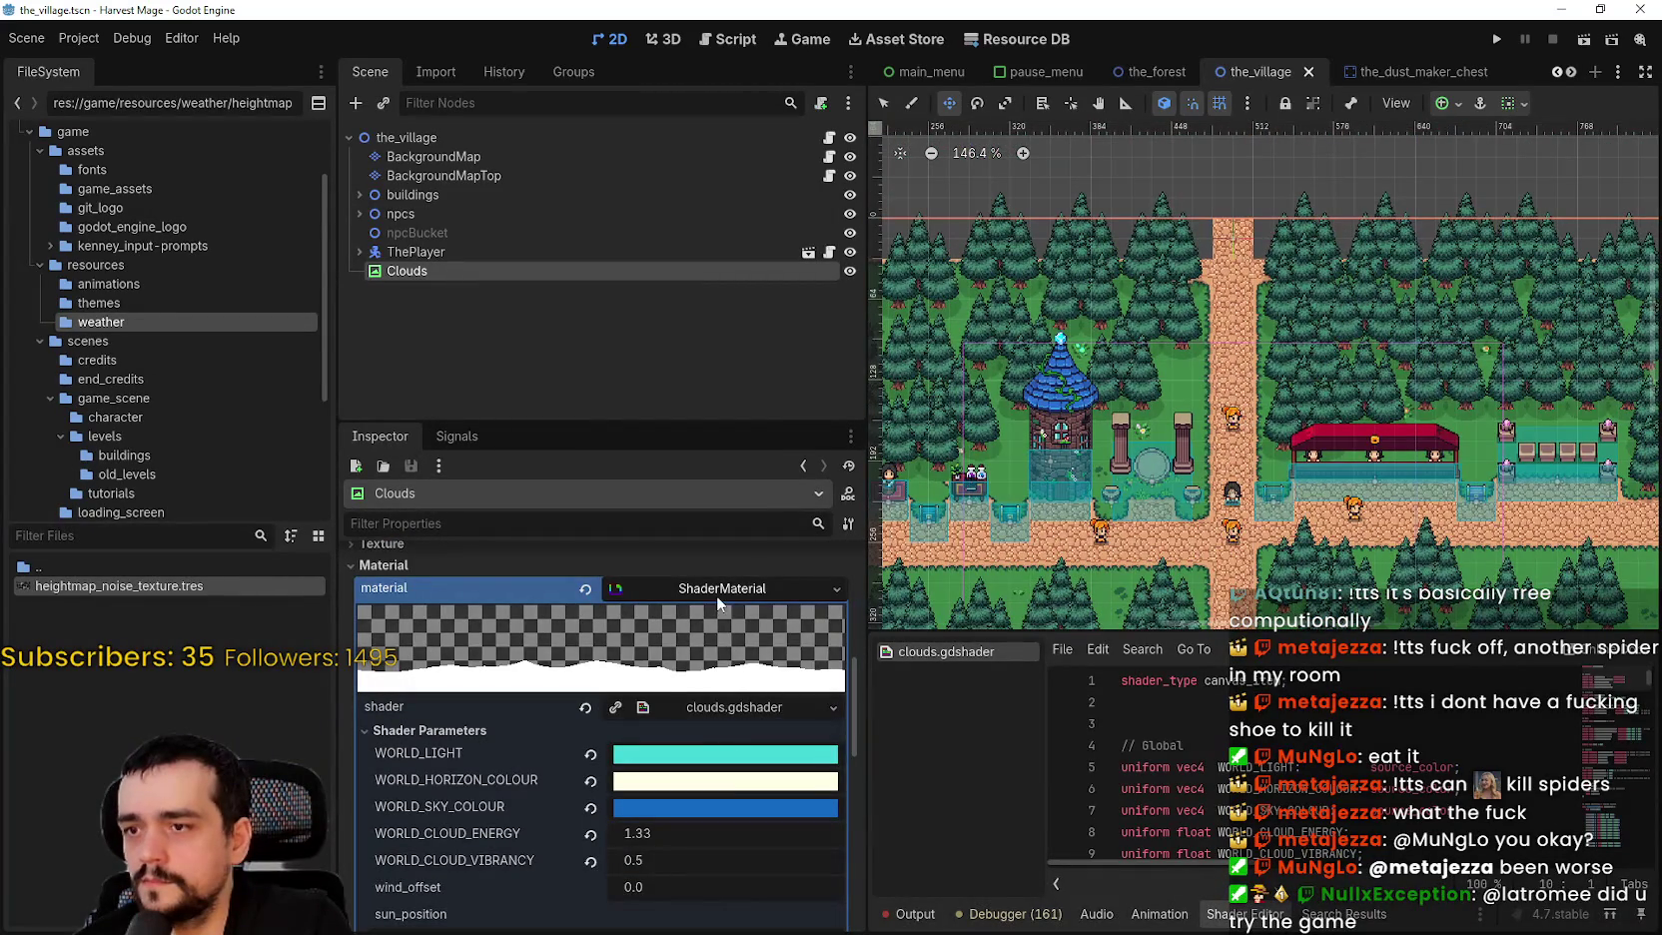
click(717, 594)
scroll(719, 609, up, 6)
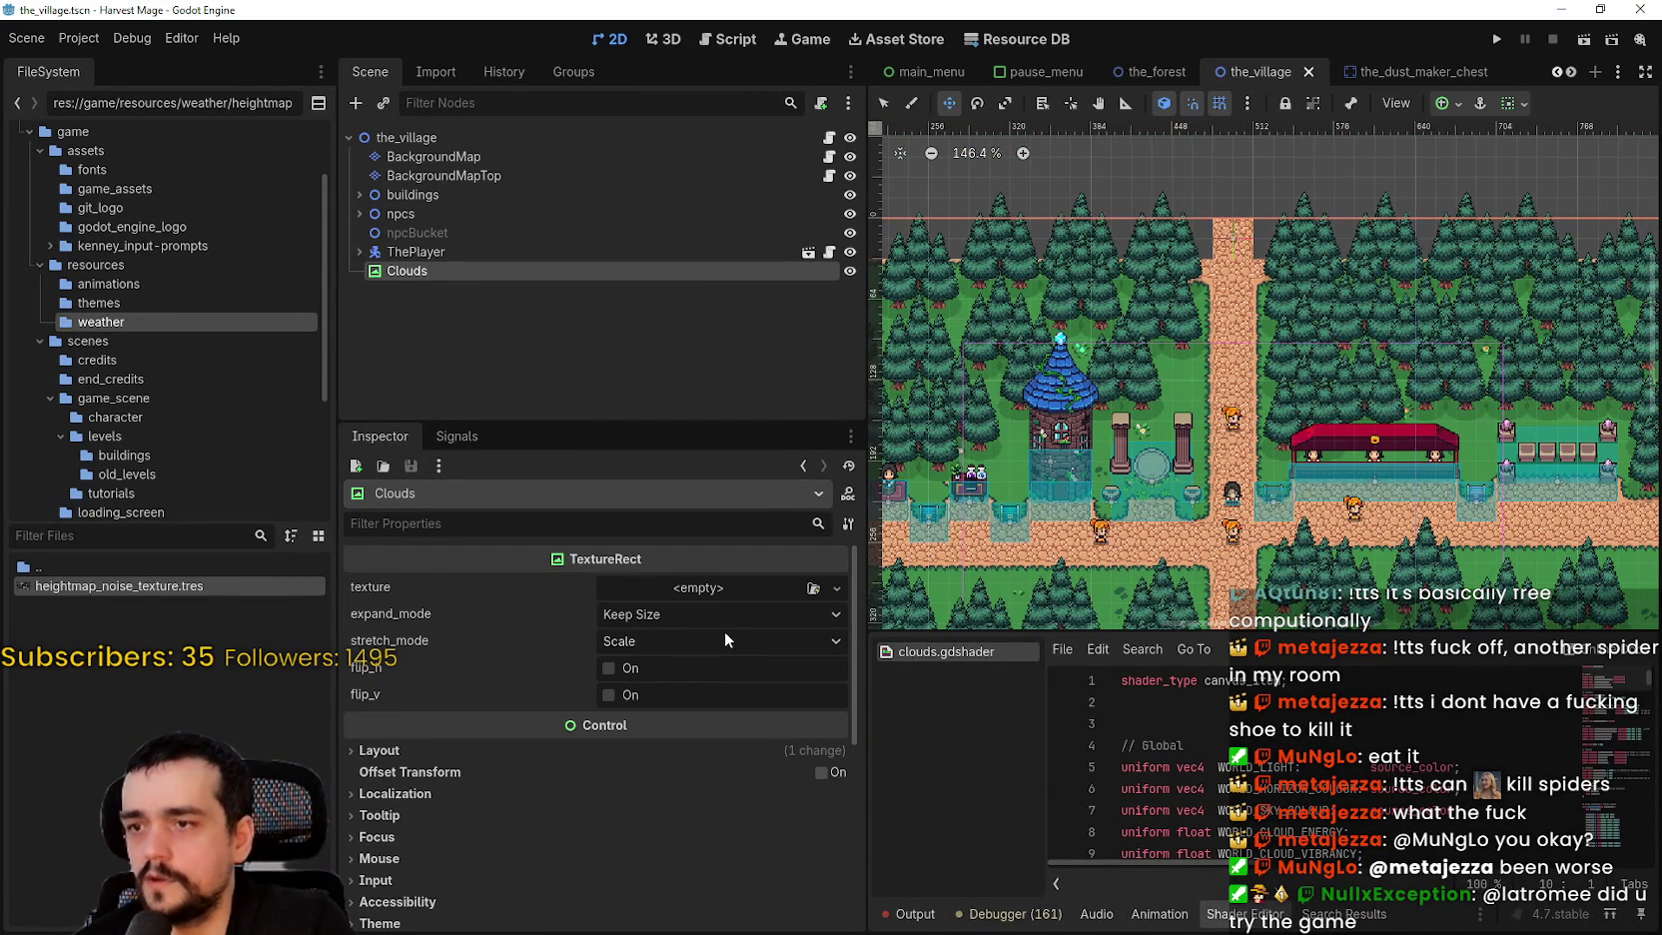
scroll(589, 739, down, 5)
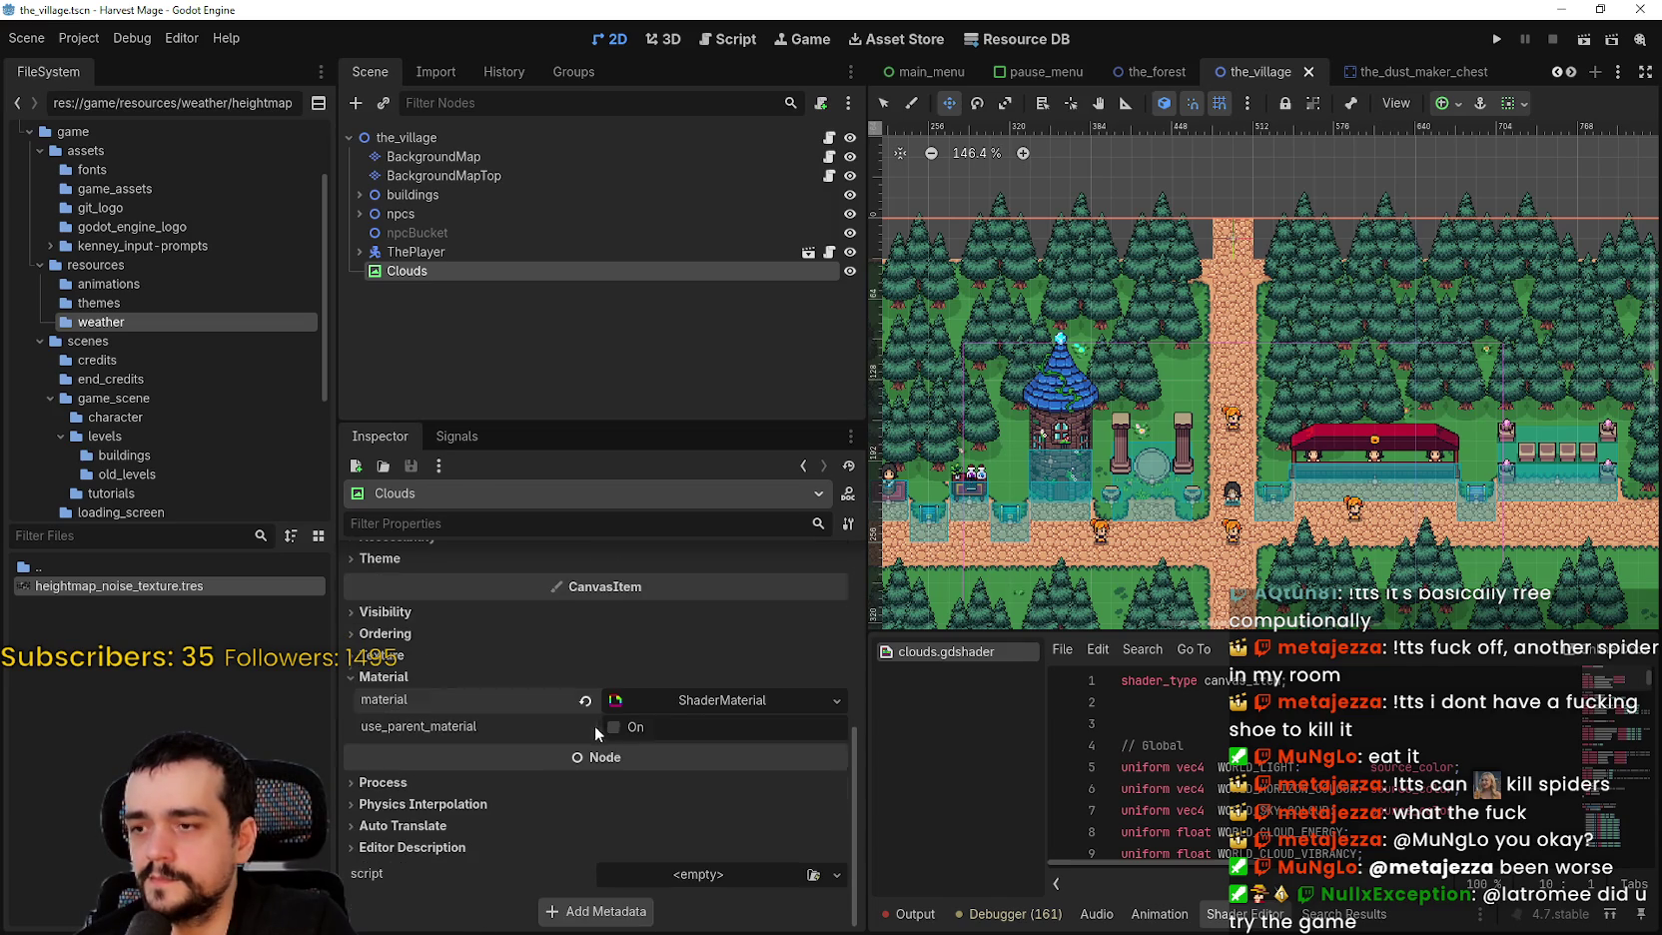
click(693, 703)
scroll(683, 696, down, 5)
scroll(678, 706, down, 8)
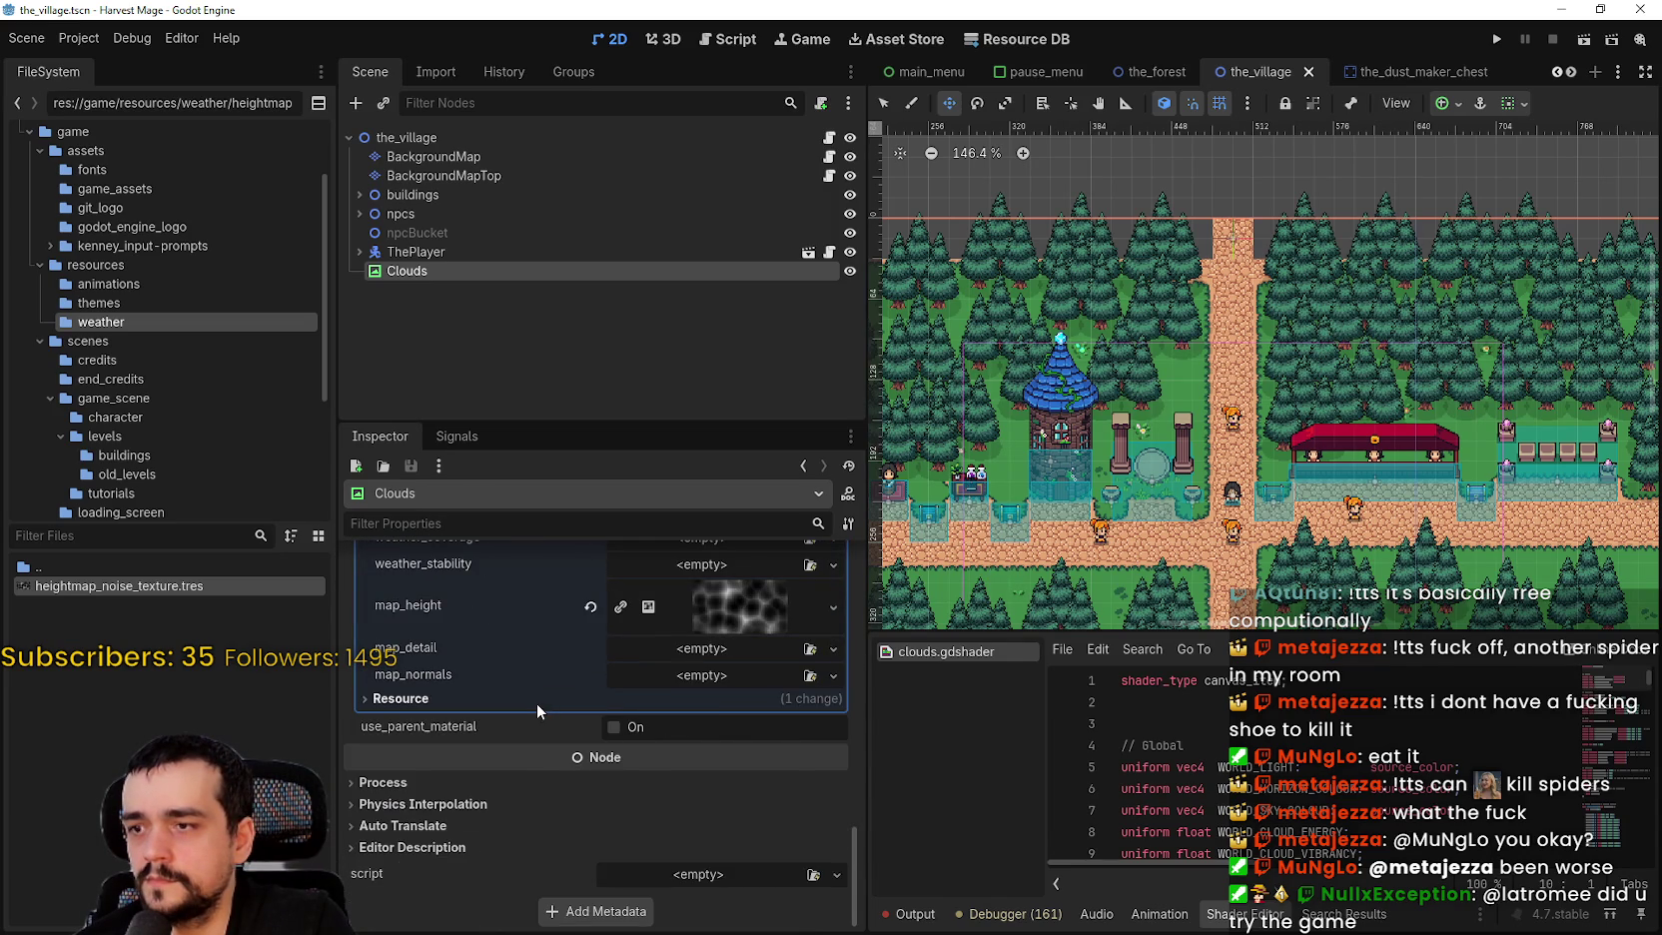
click(536, 704)
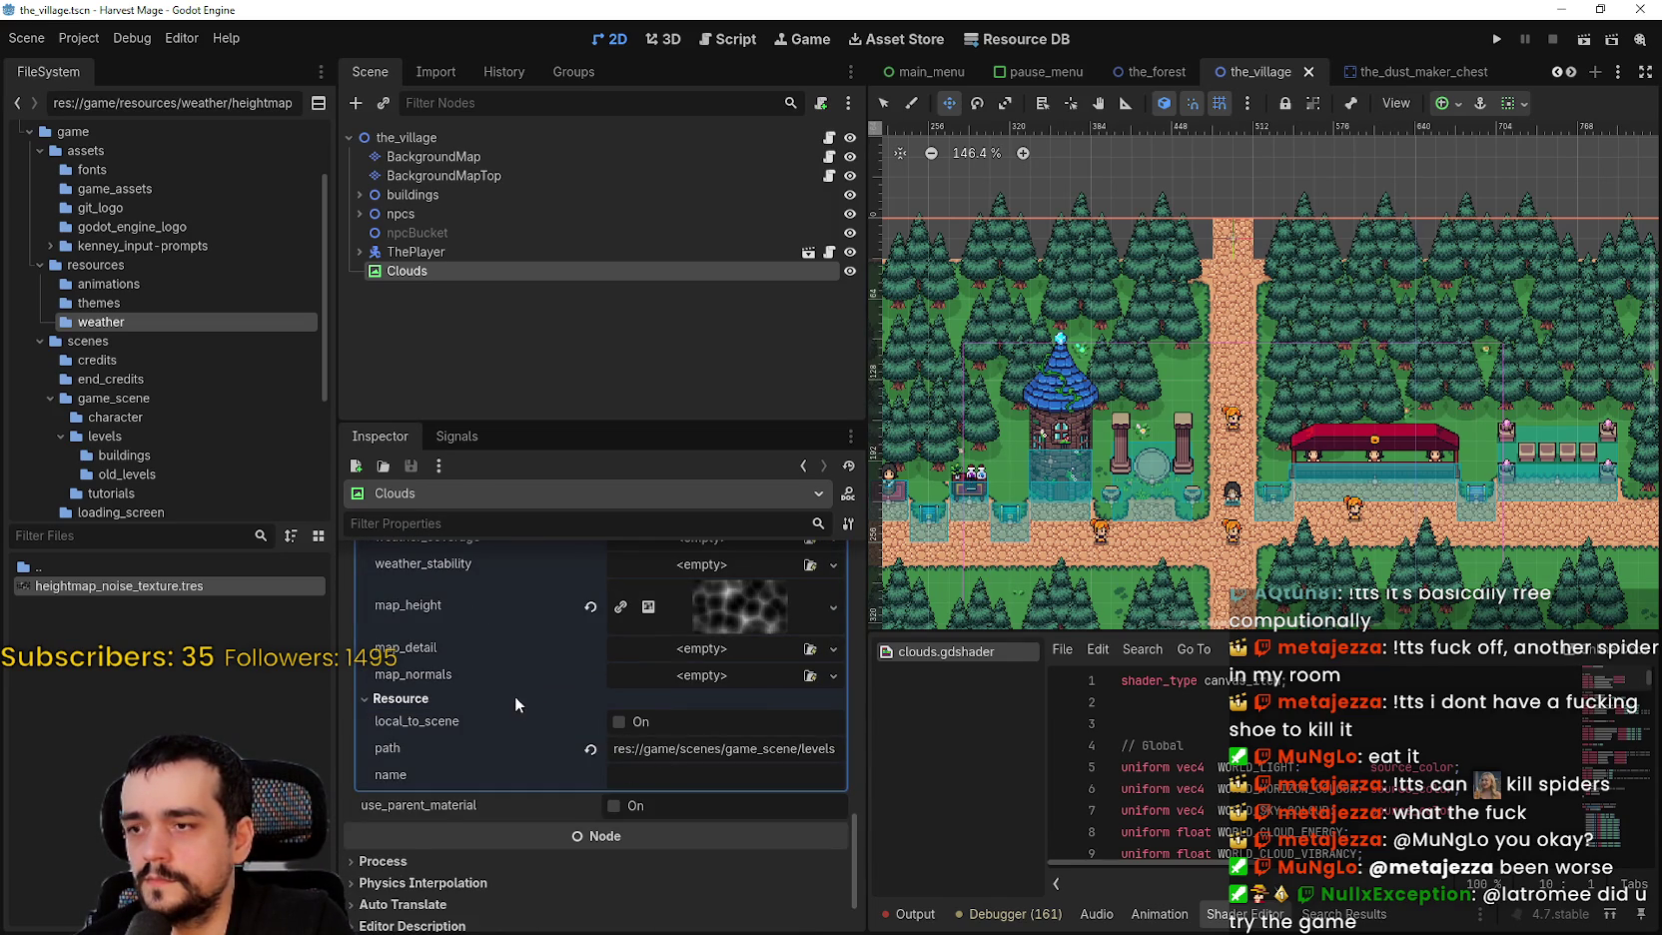
click(514, 699)
scroll(667, 789, up, 2)
scroll(667, 779, down, 1)
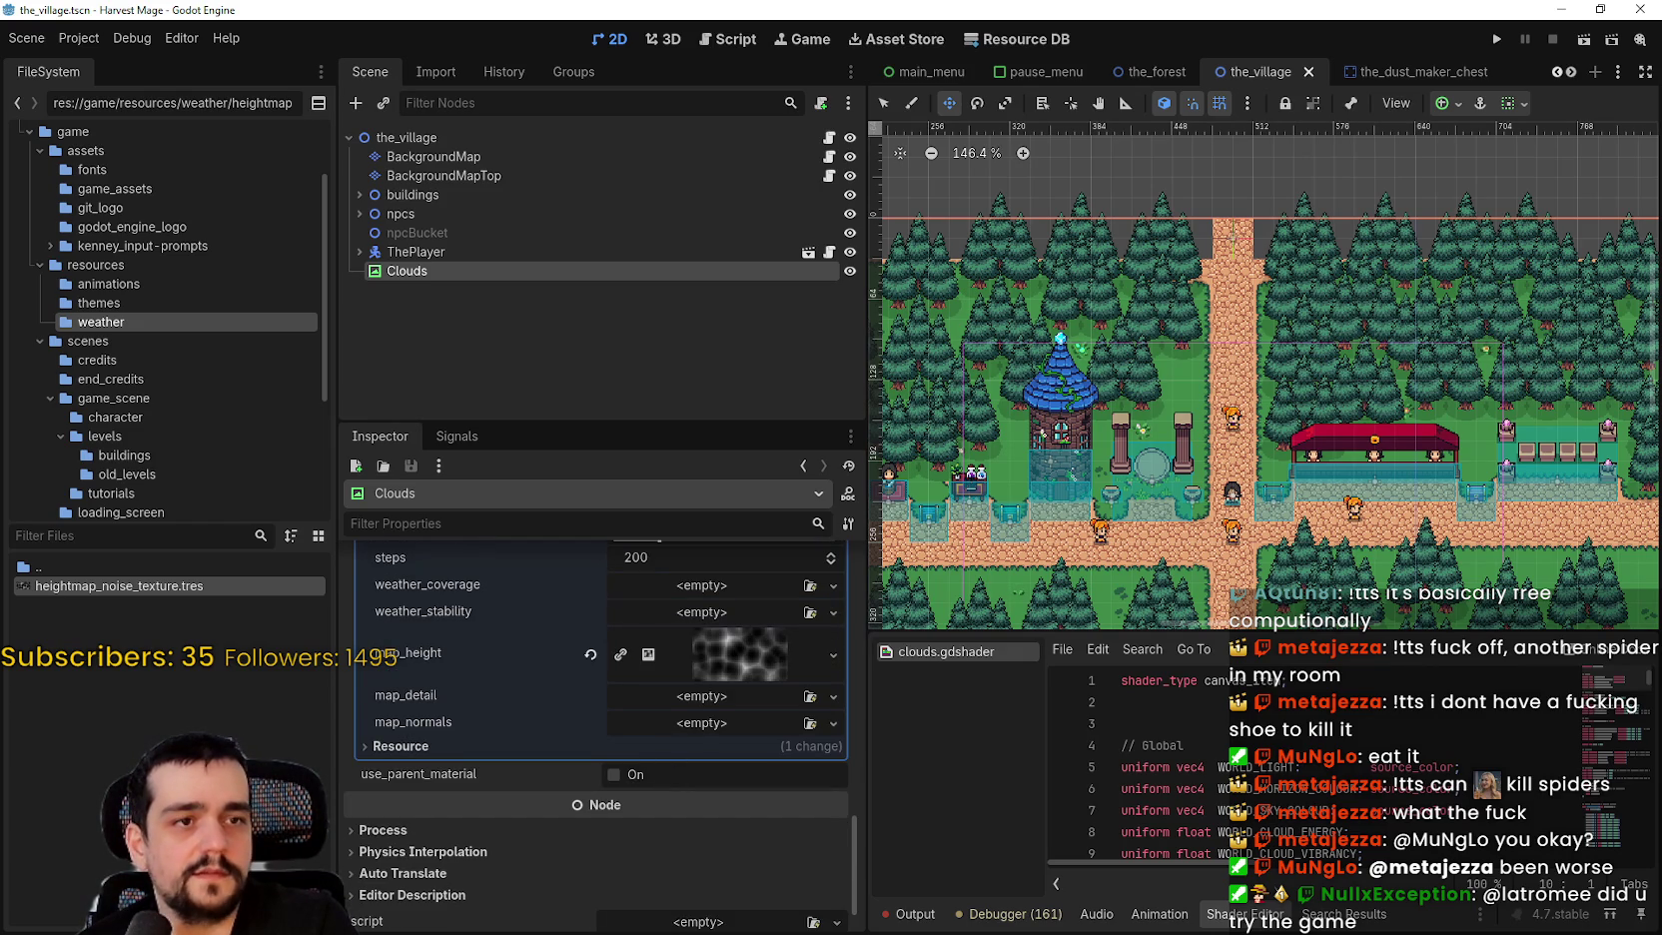
scroll(533, 784, down, 1)
scroll(670, 721, up, 2)
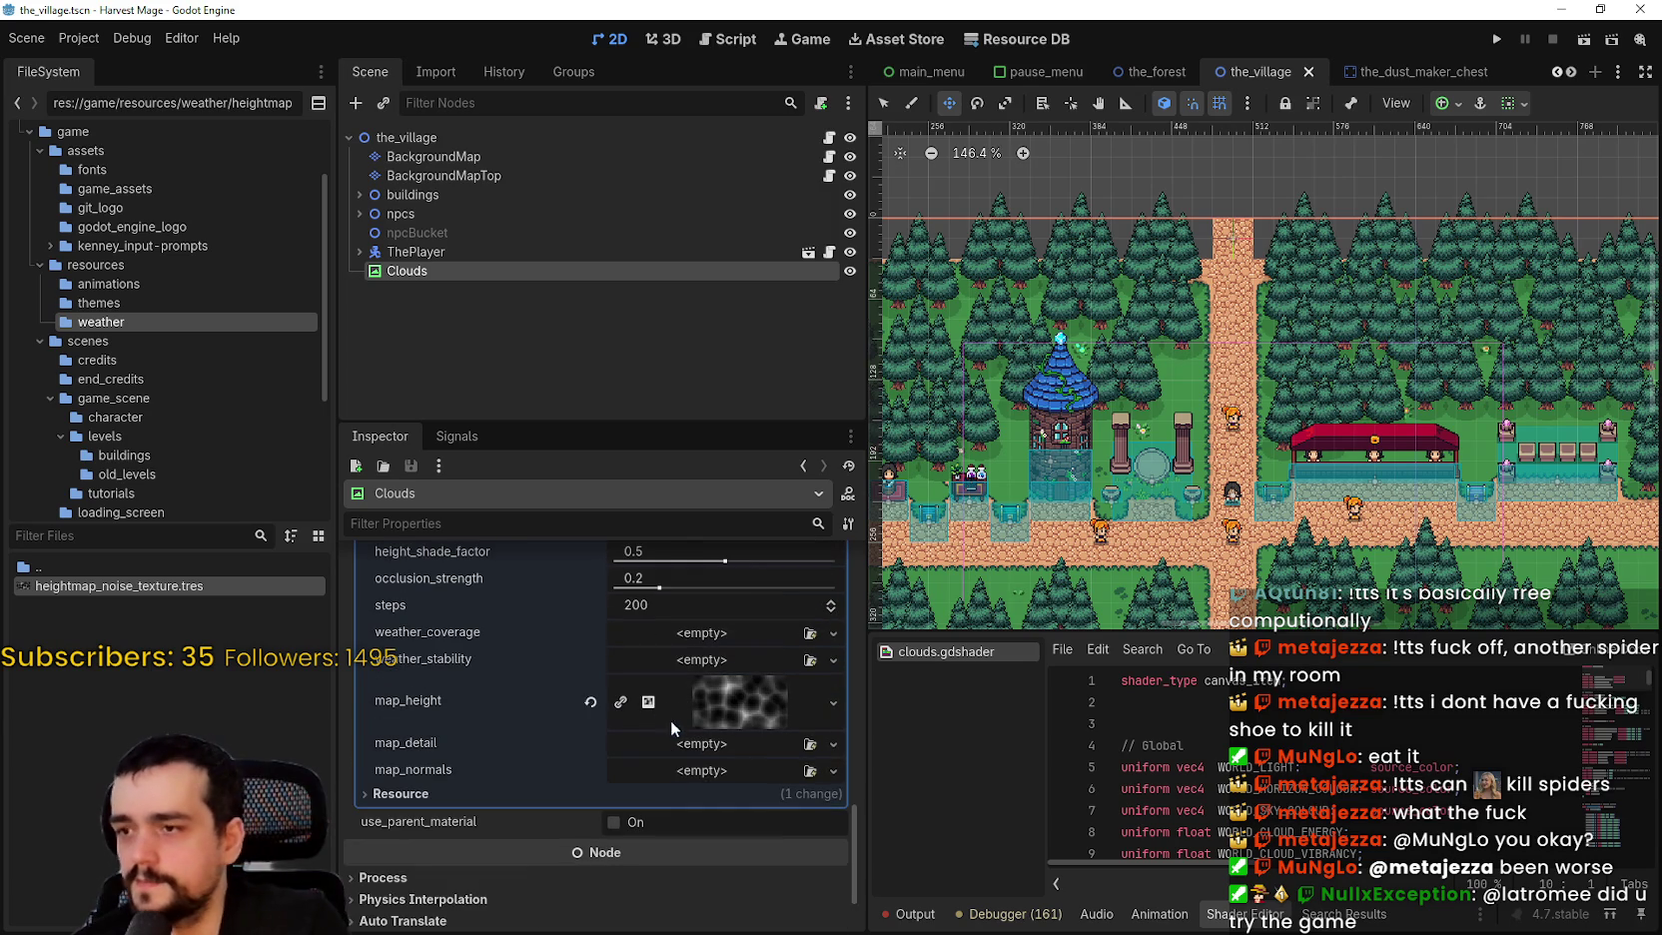
Step: Assign a new NoiseTexture2D to the Clouds shader's map_detail parameter
click(752, 744)
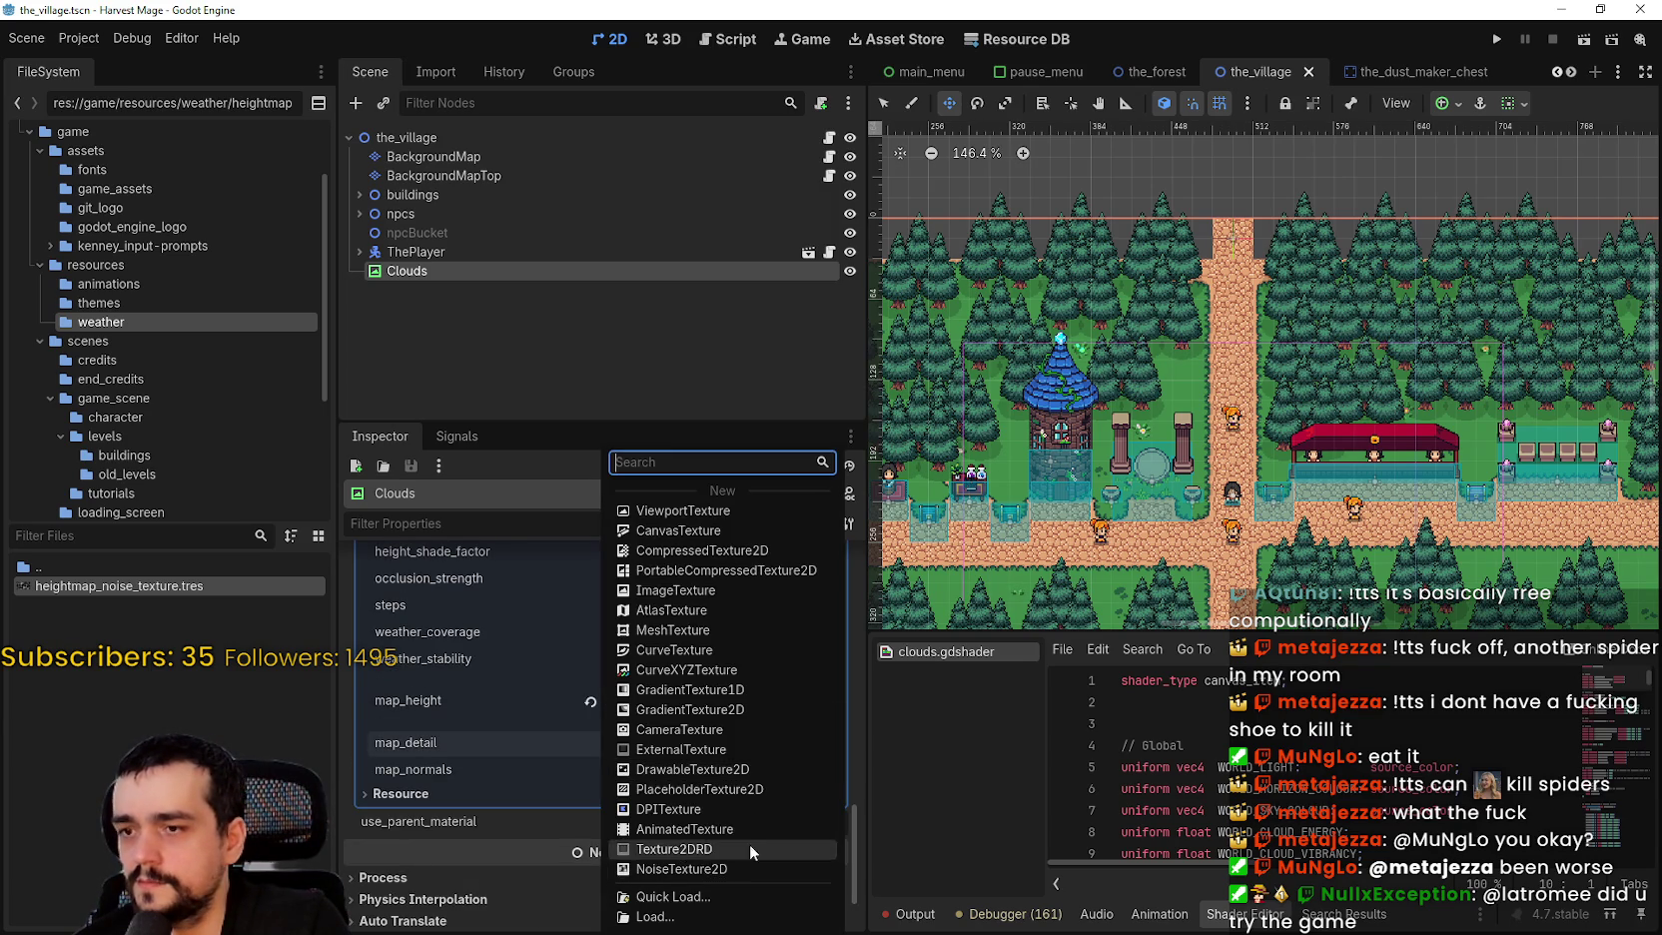
click(700, 866)
click(706, 740)
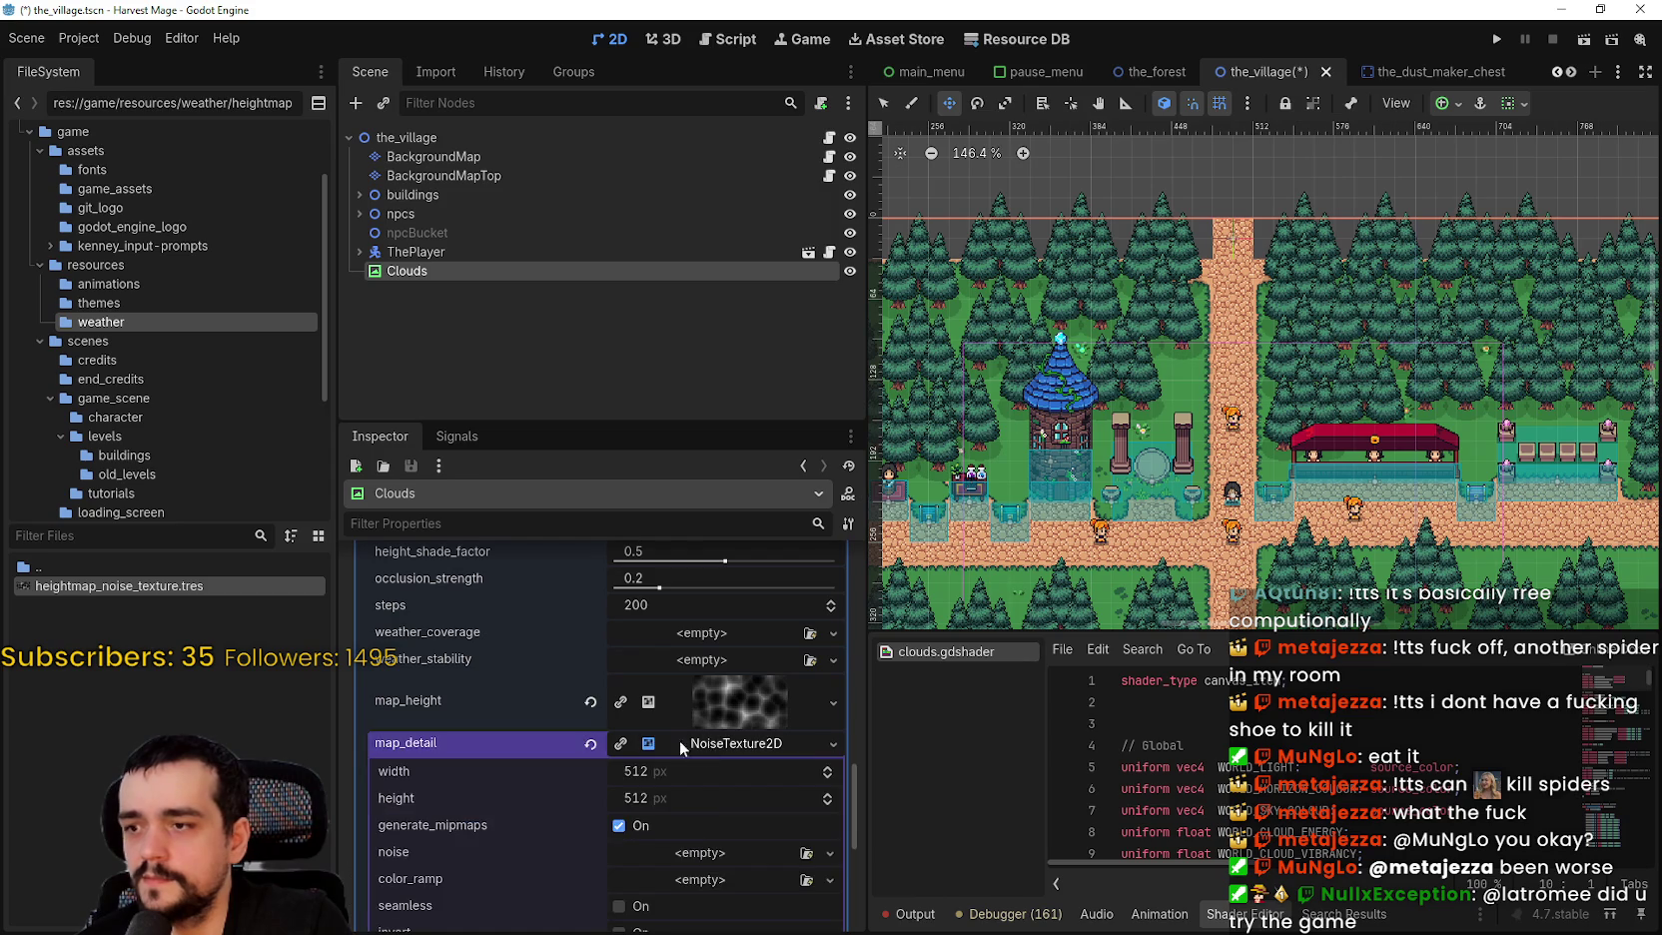
scroll(610, 743, down, 3)
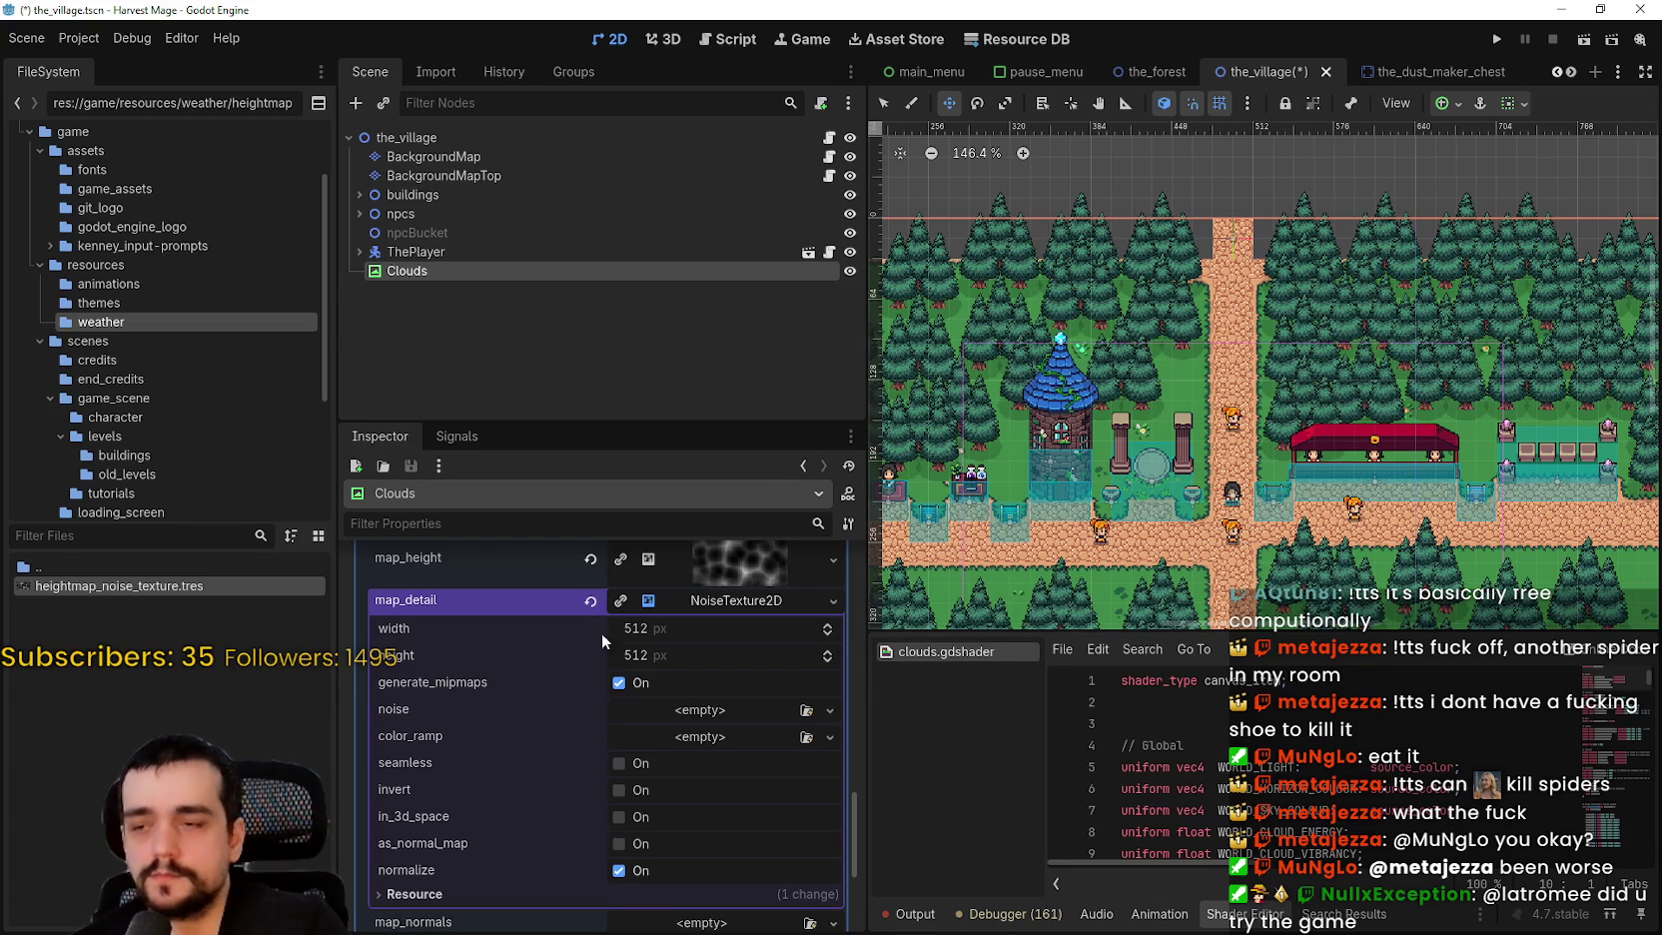
Step: Size the detail noise texture 640 × 360 and make it seamless
click(683, 628)
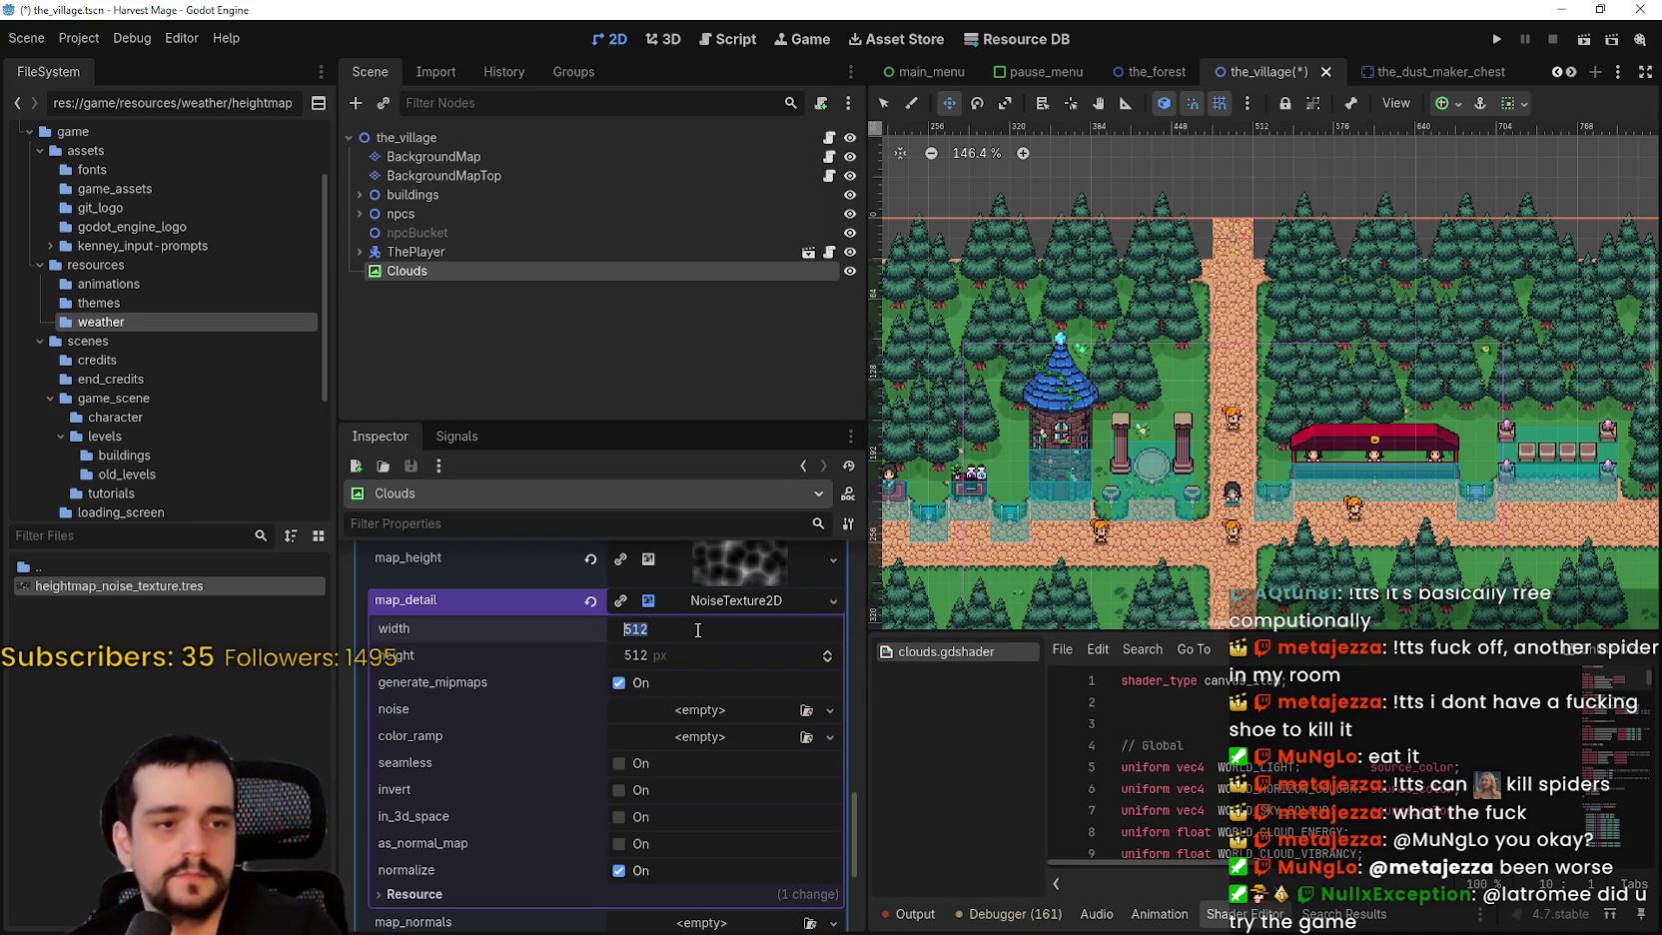
text(640)
key(Return)
click(682, 650)
text(360)
key(Return)
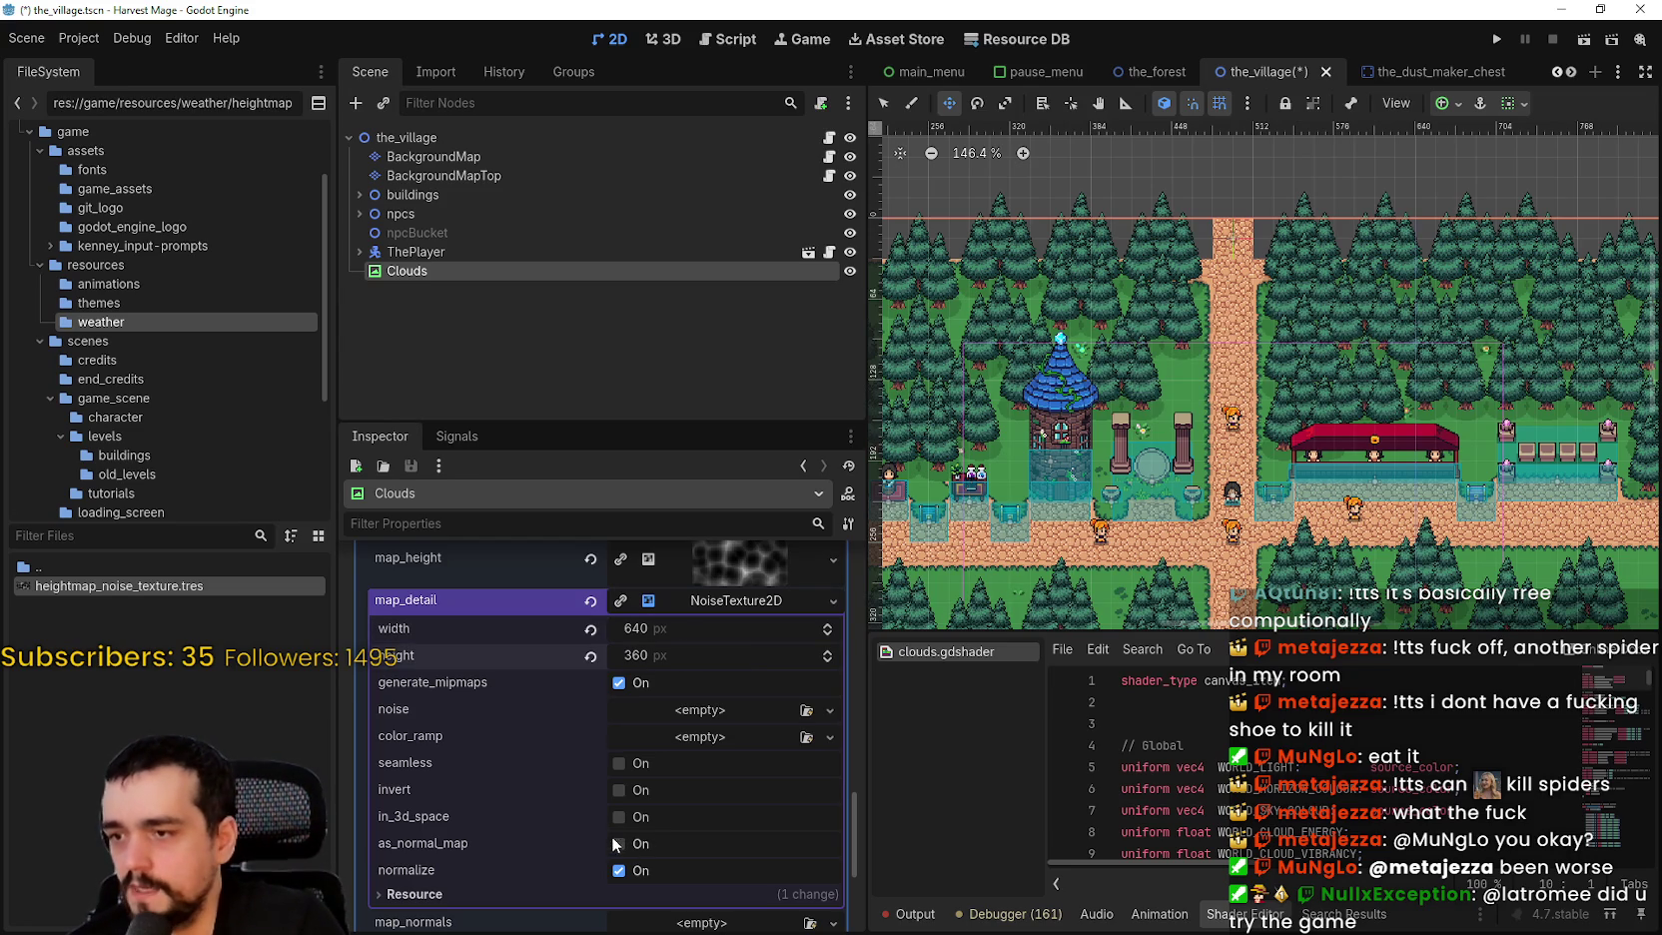
click(619, 762)
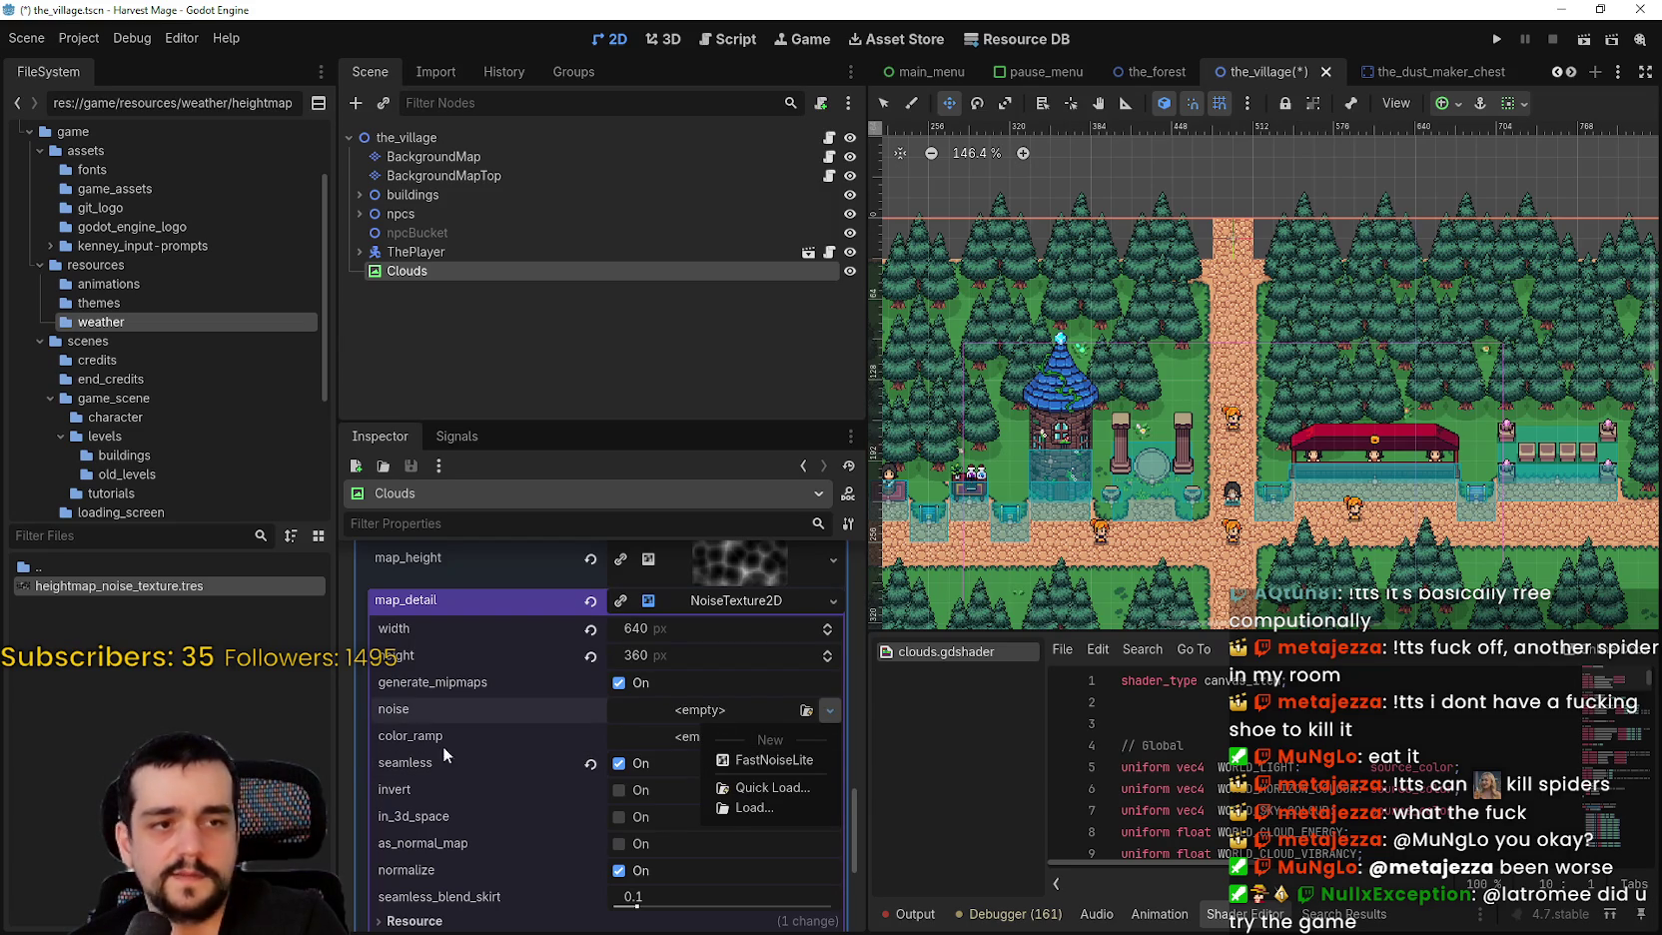
Step: Give the detail texture a new FastNoiseLite noise of type Cellular
click(768, 758)
scroll(672, 749, down, 3)
click(689, 687)
click(711, 750)
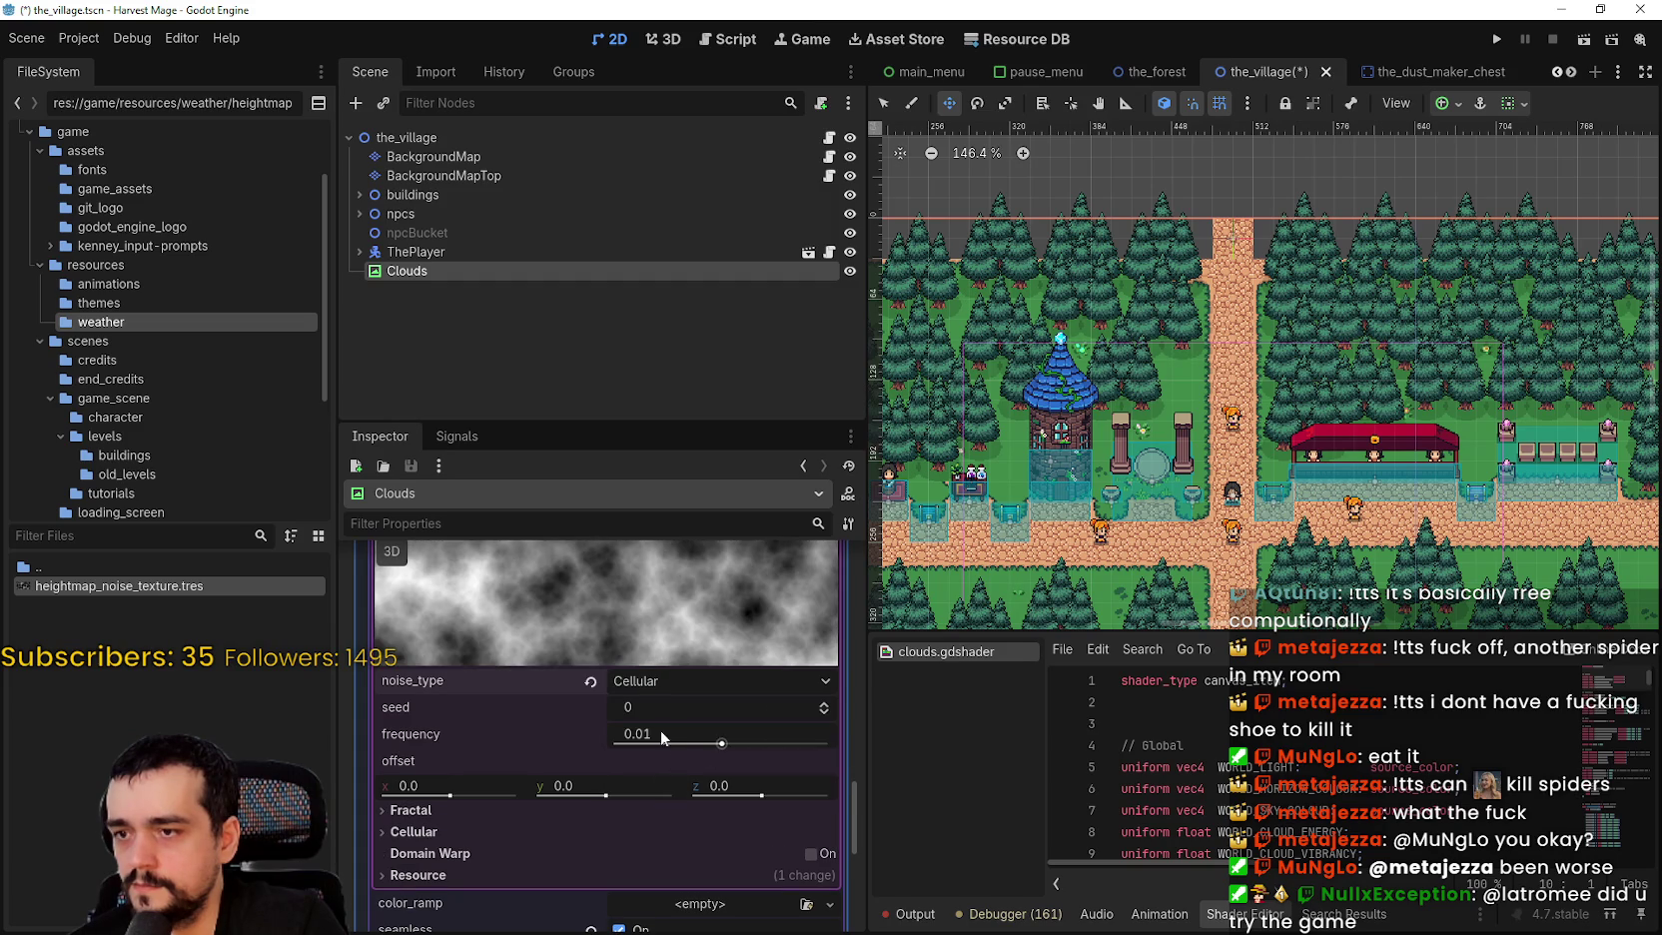
scroll(639, 739, down, 3)
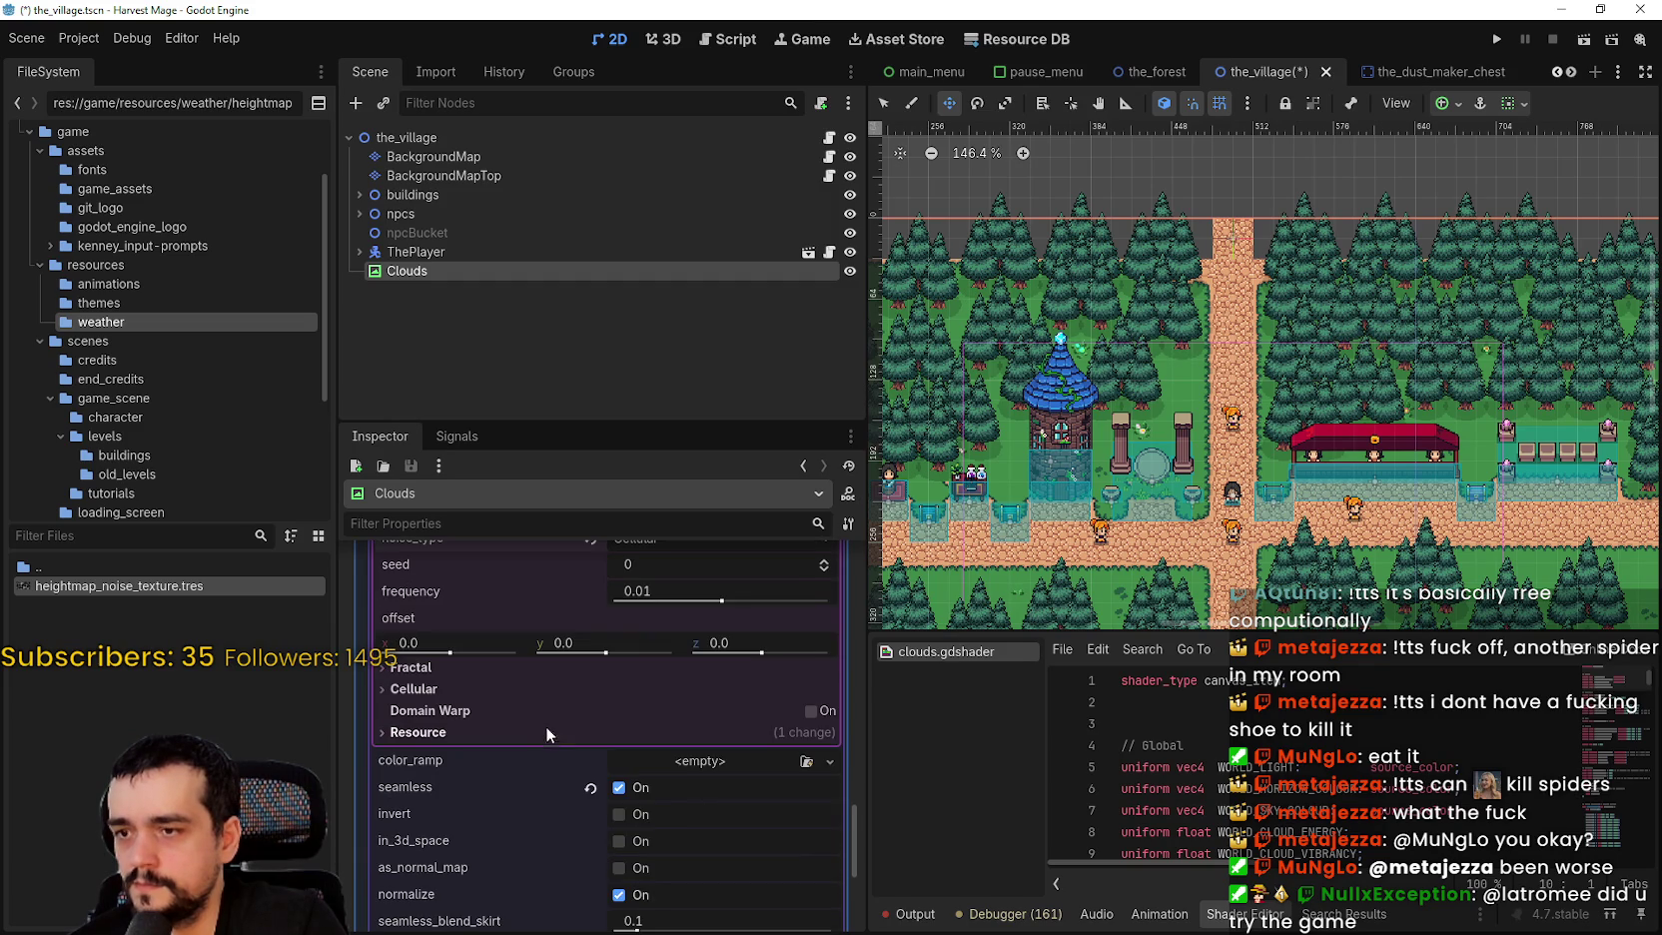
click(424, 667)
scroll(406, 812, down, 2)
click(435, 751)
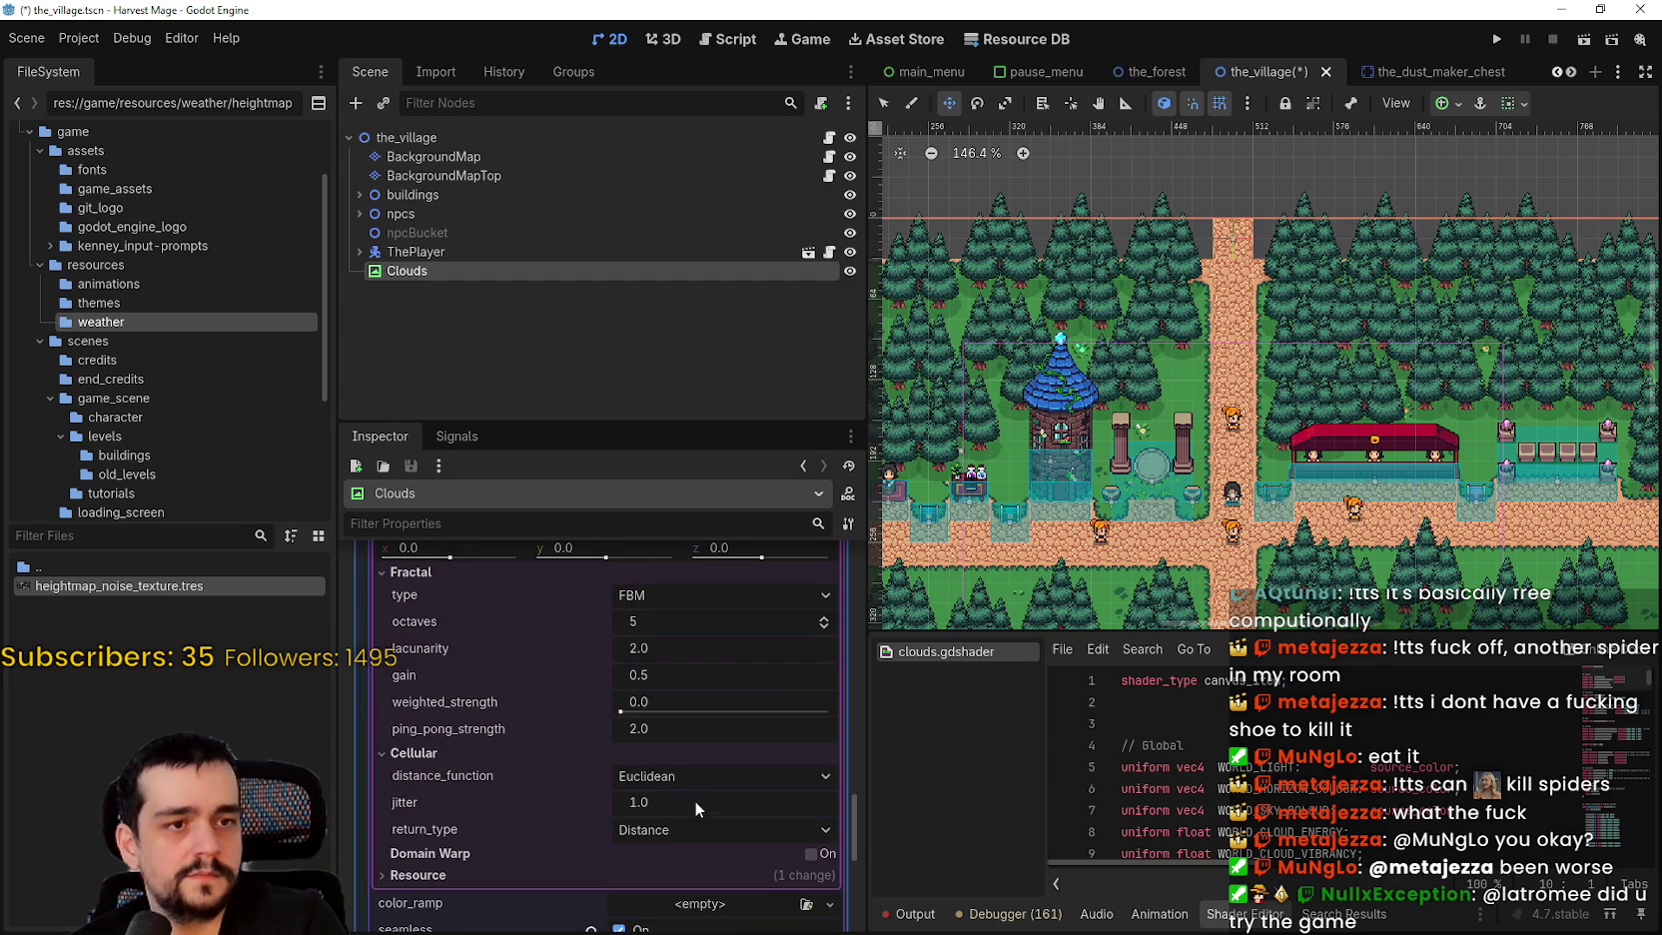
scroll(669, 763, up, 3)
scroll(662, 763, down, 2)
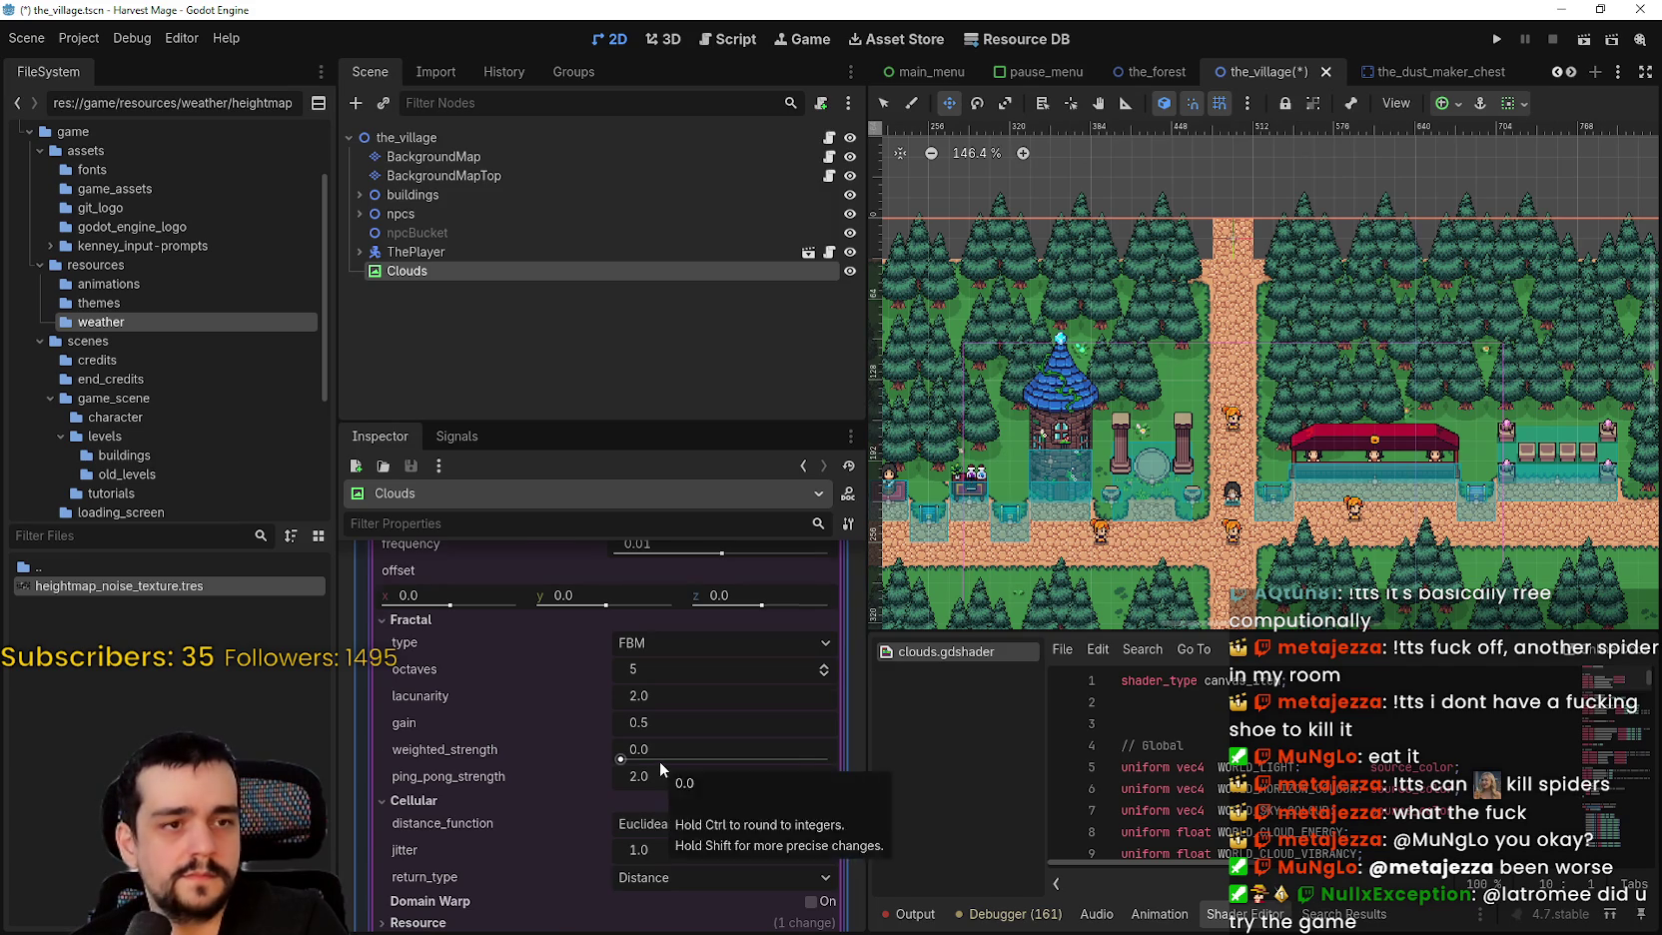
scroll(659, 759, down, 2)
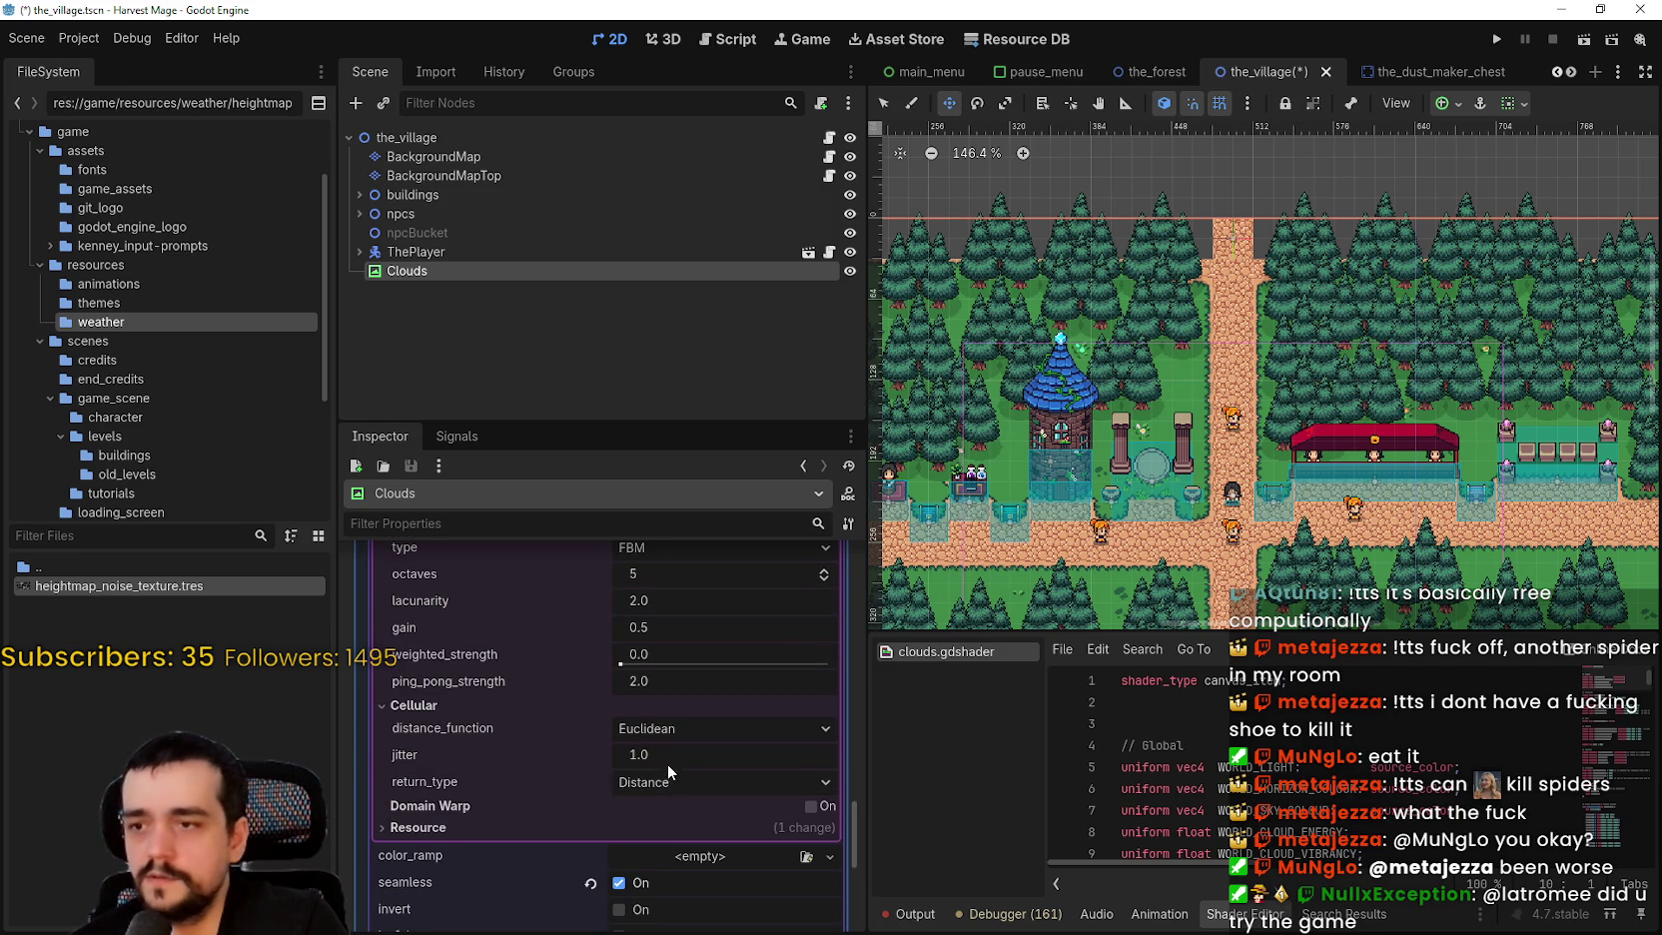
scroll(514, 796, up, 3)
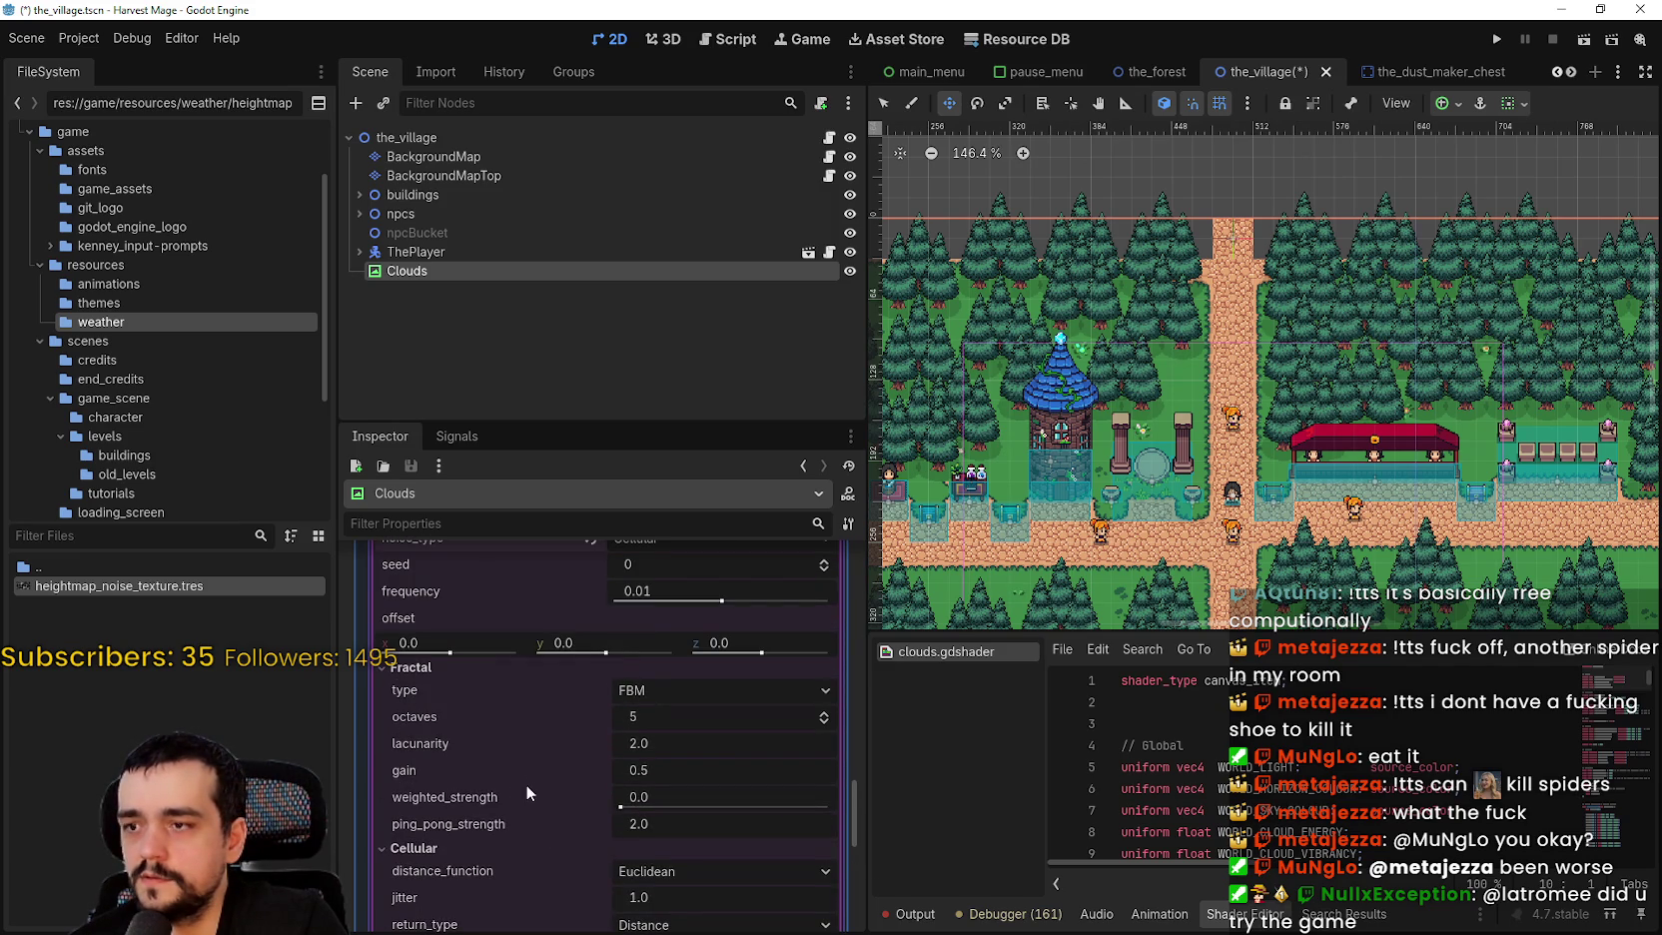
click(525, 665)
scroll(523, 693, up, 1)
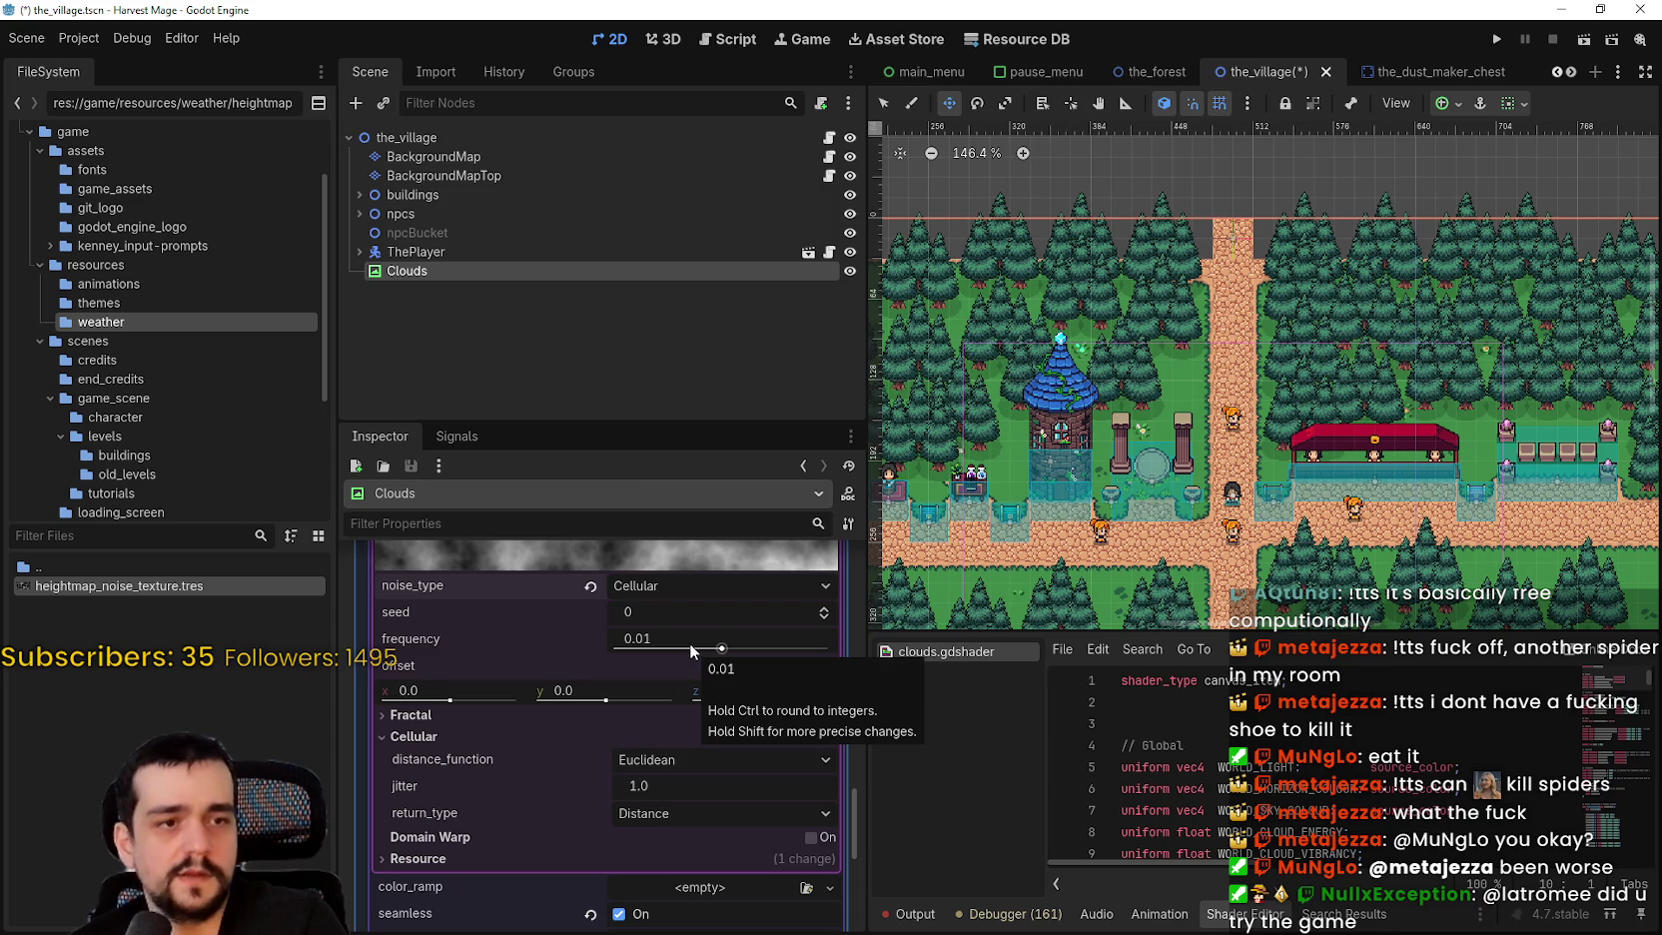
Step: Set the cellular noise frequency to 0.1 and save the scene
mouse_move(721, 650)
mouse_down()
mouse_move(689, 650)
mouse_move(828, 650)
mouse_move(734, 647)
mouse_up()
click(735, 647)
double_click(786, 648)
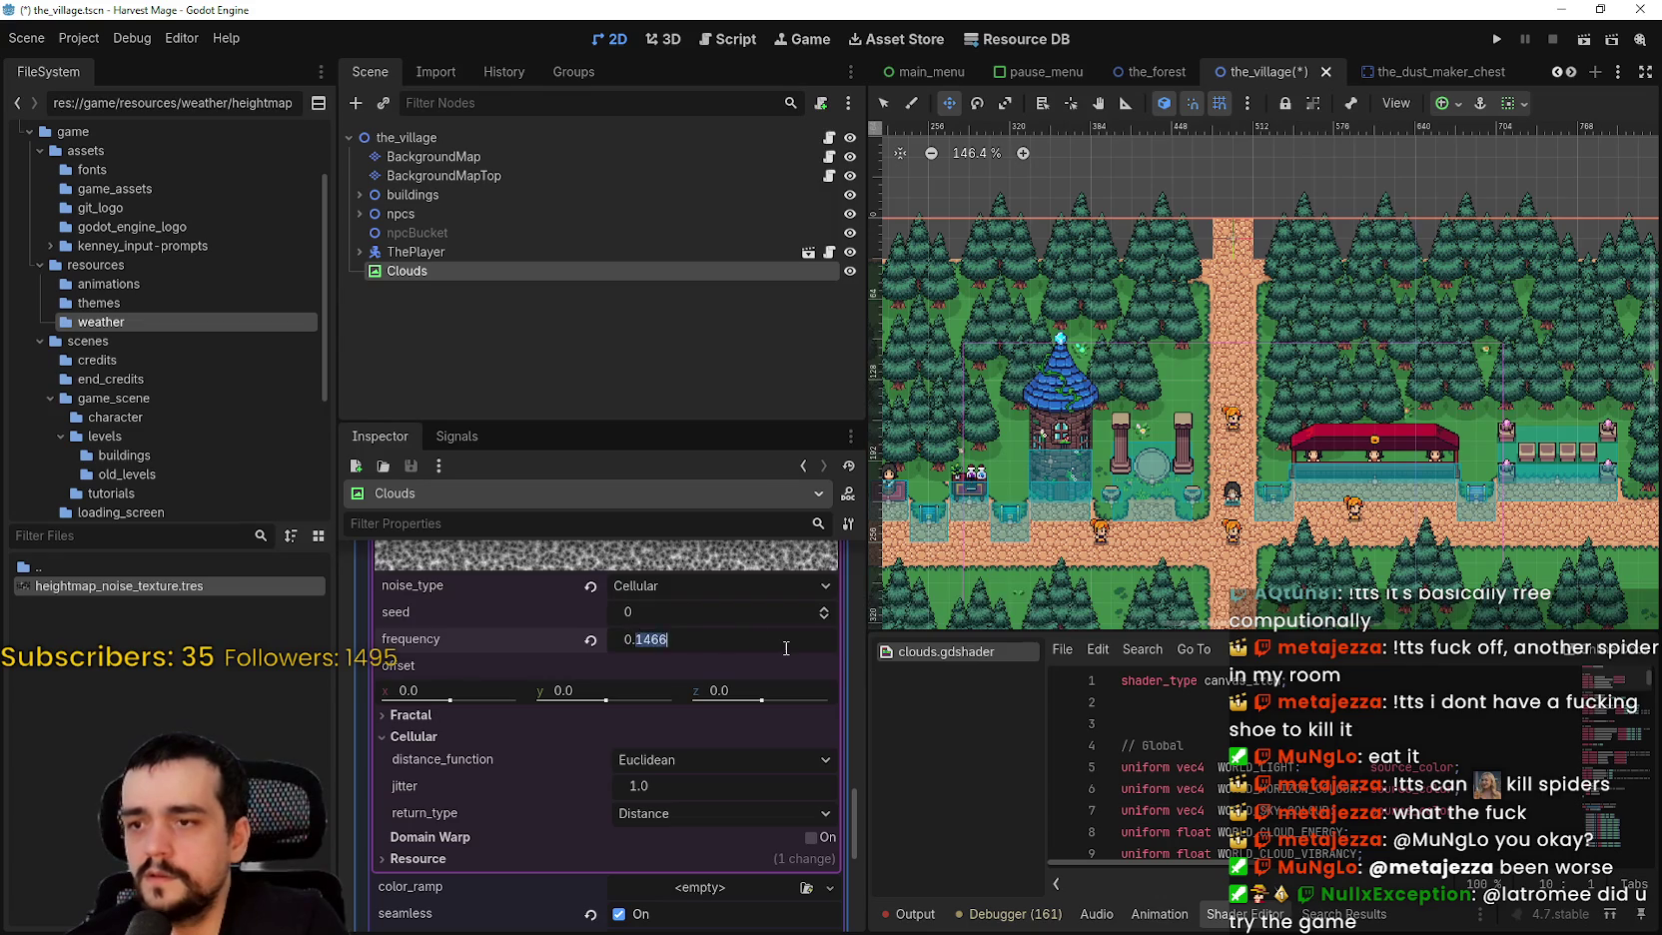
text(1)
key(Return)
key(ctrl+s)
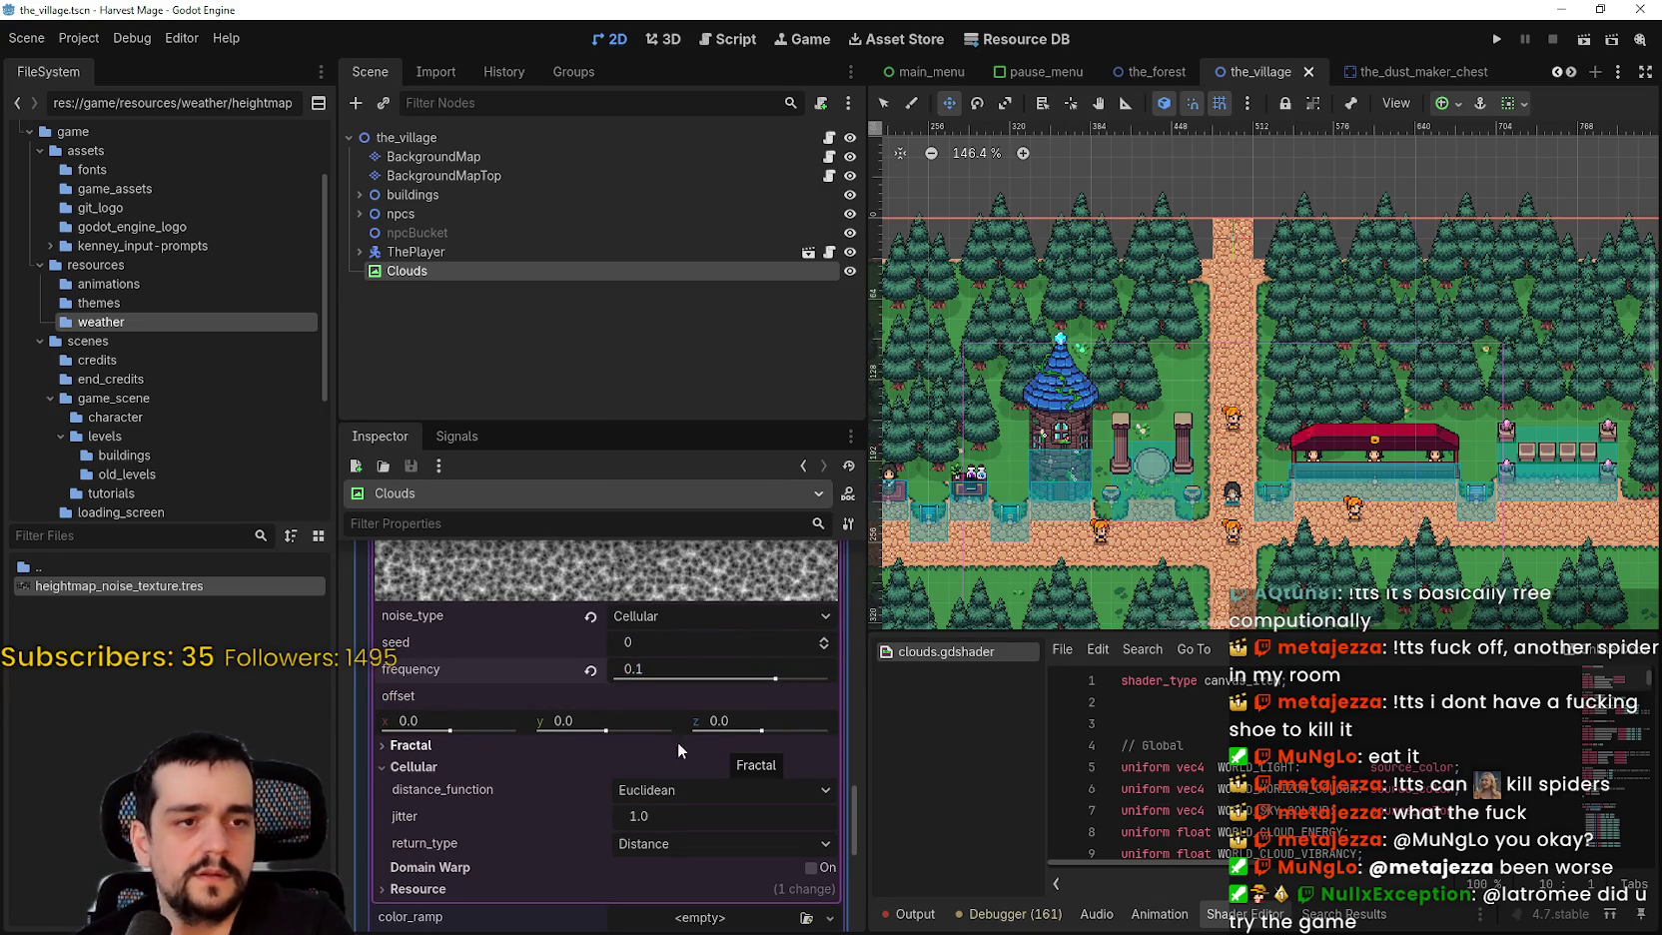
Step: Set the detail noise fractal type to None and save the scene
scroll(570, 767, down, 4)
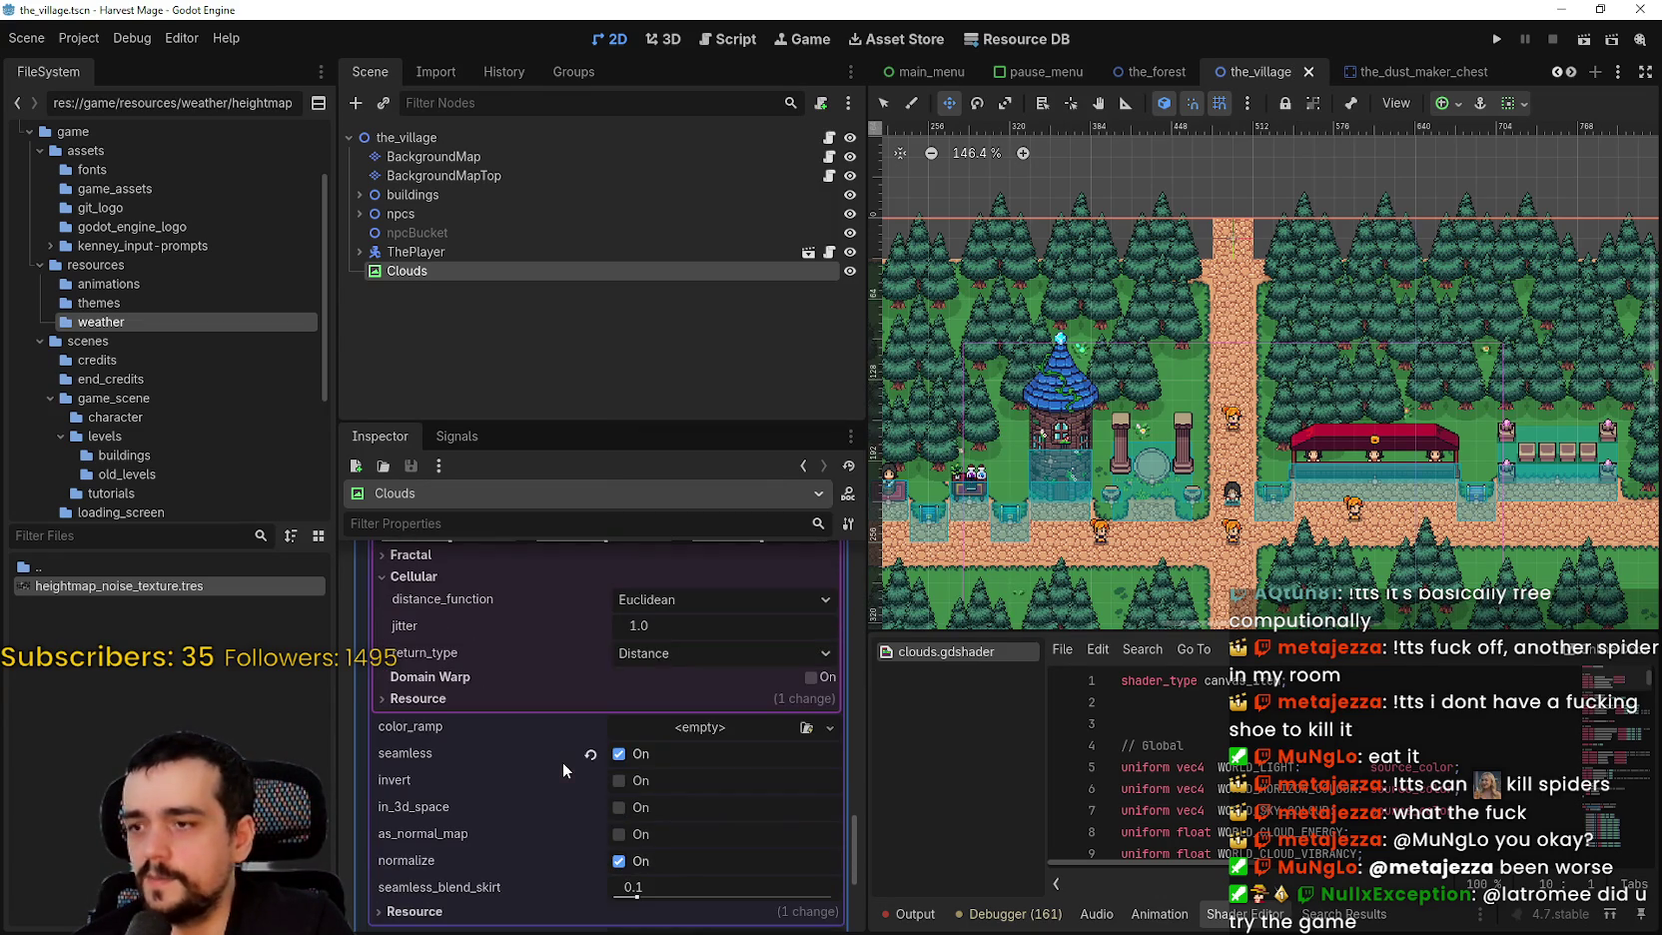
scroll(545, 749, up, 3)
click(454, 699)
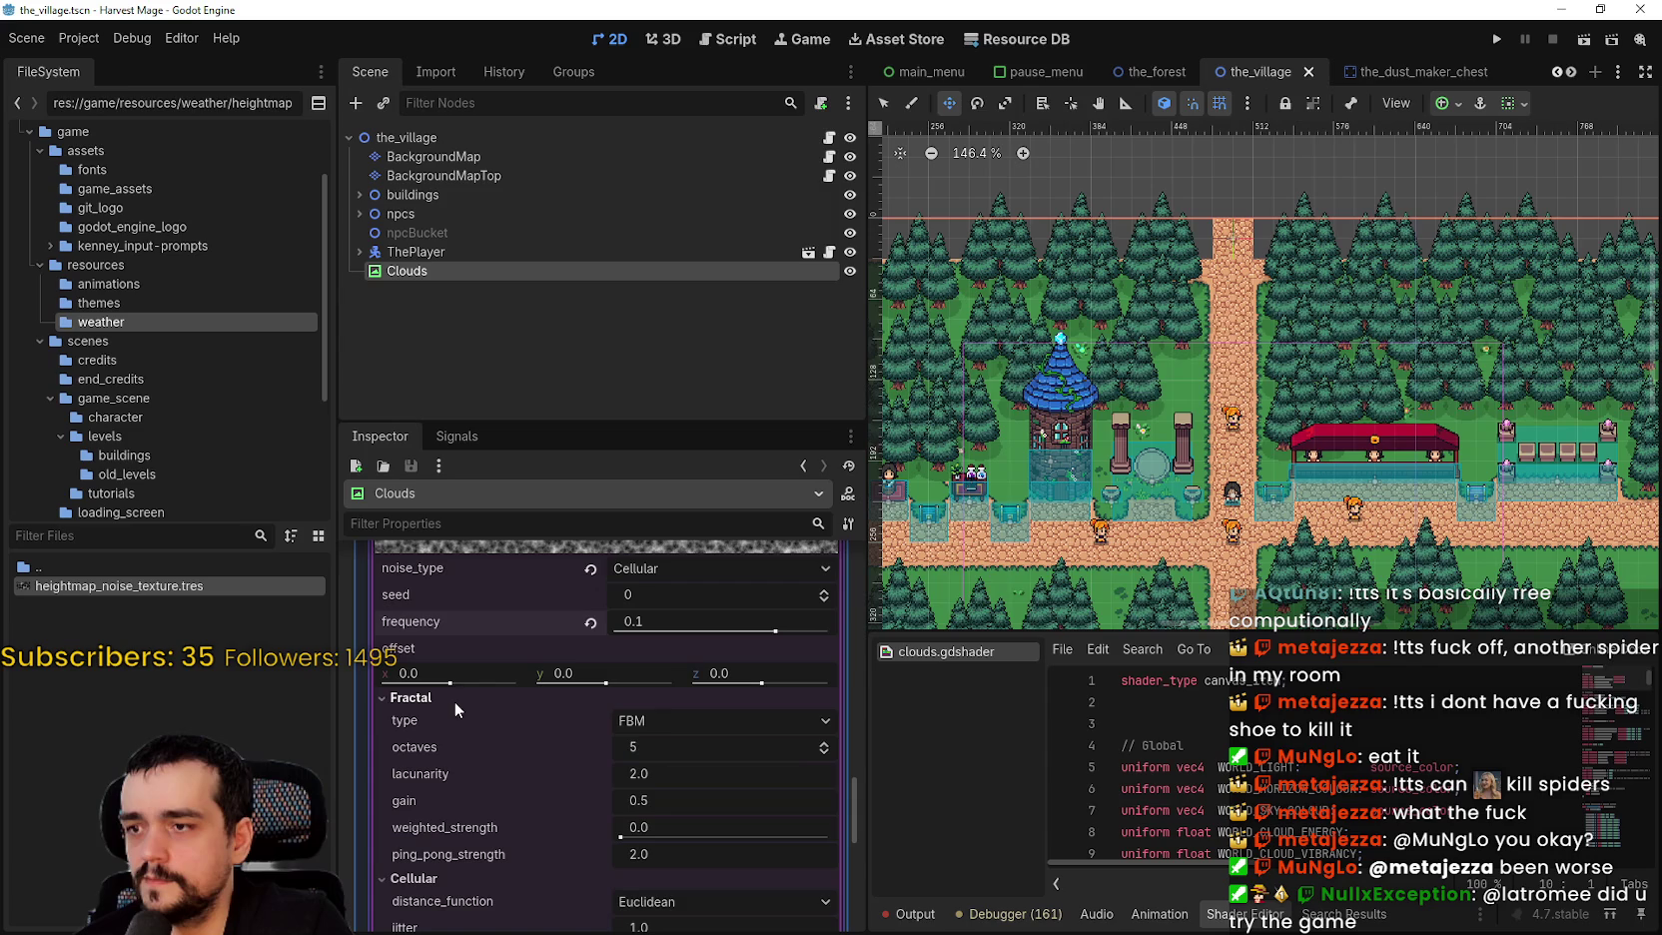
click(672, 721)
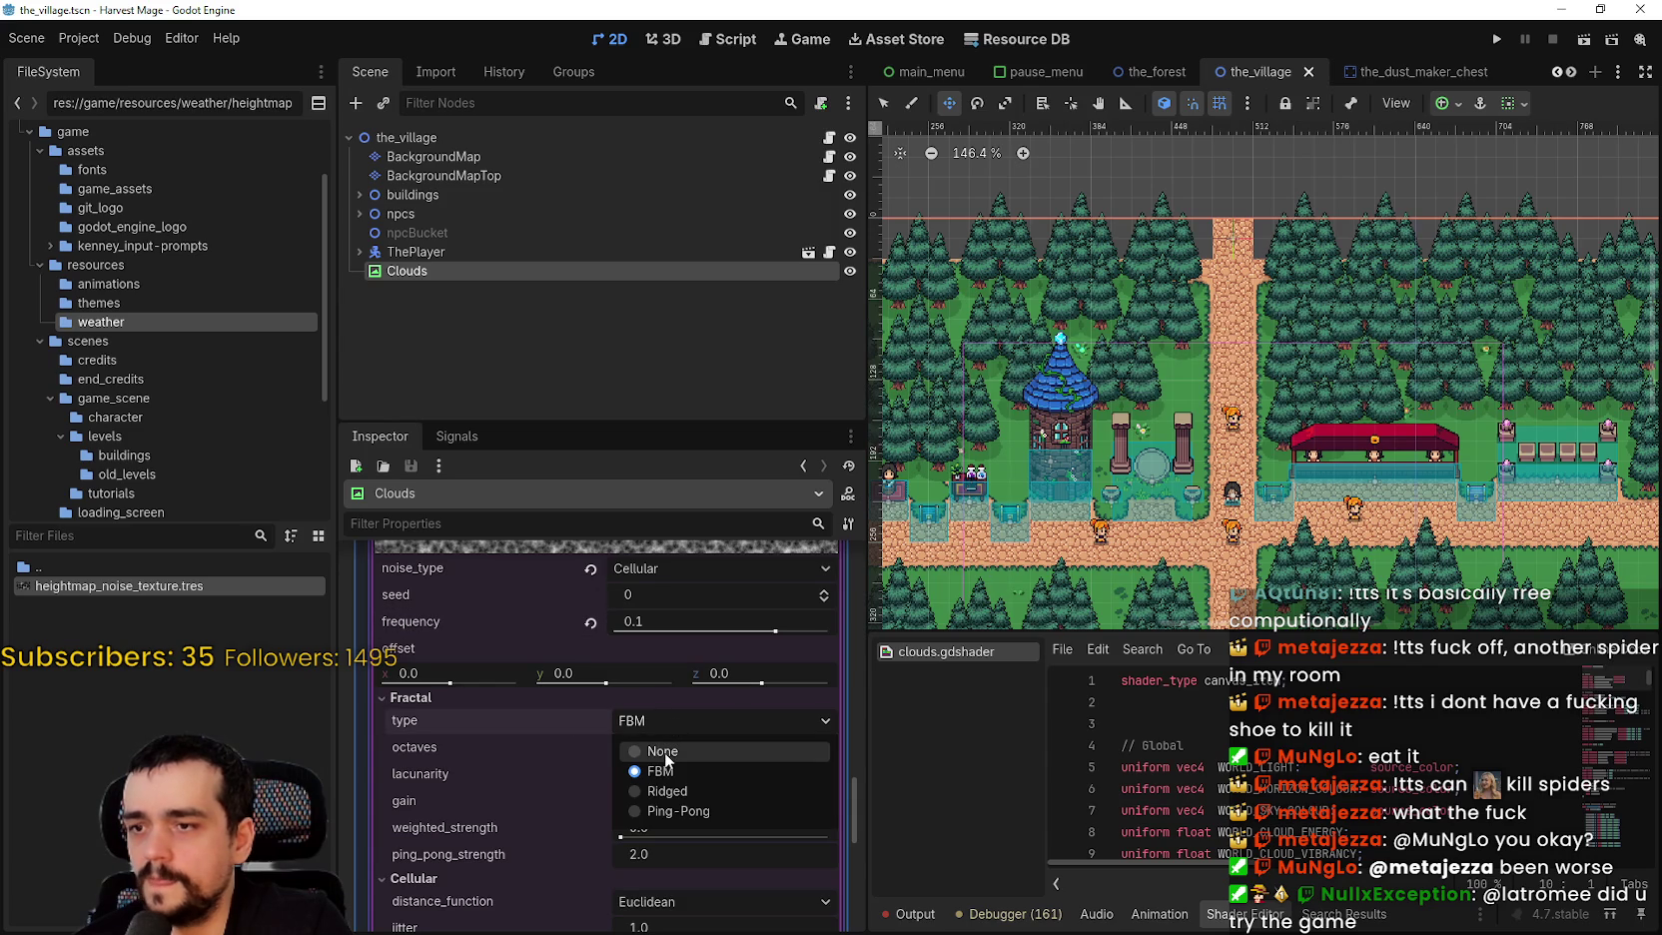
click(664, 754)
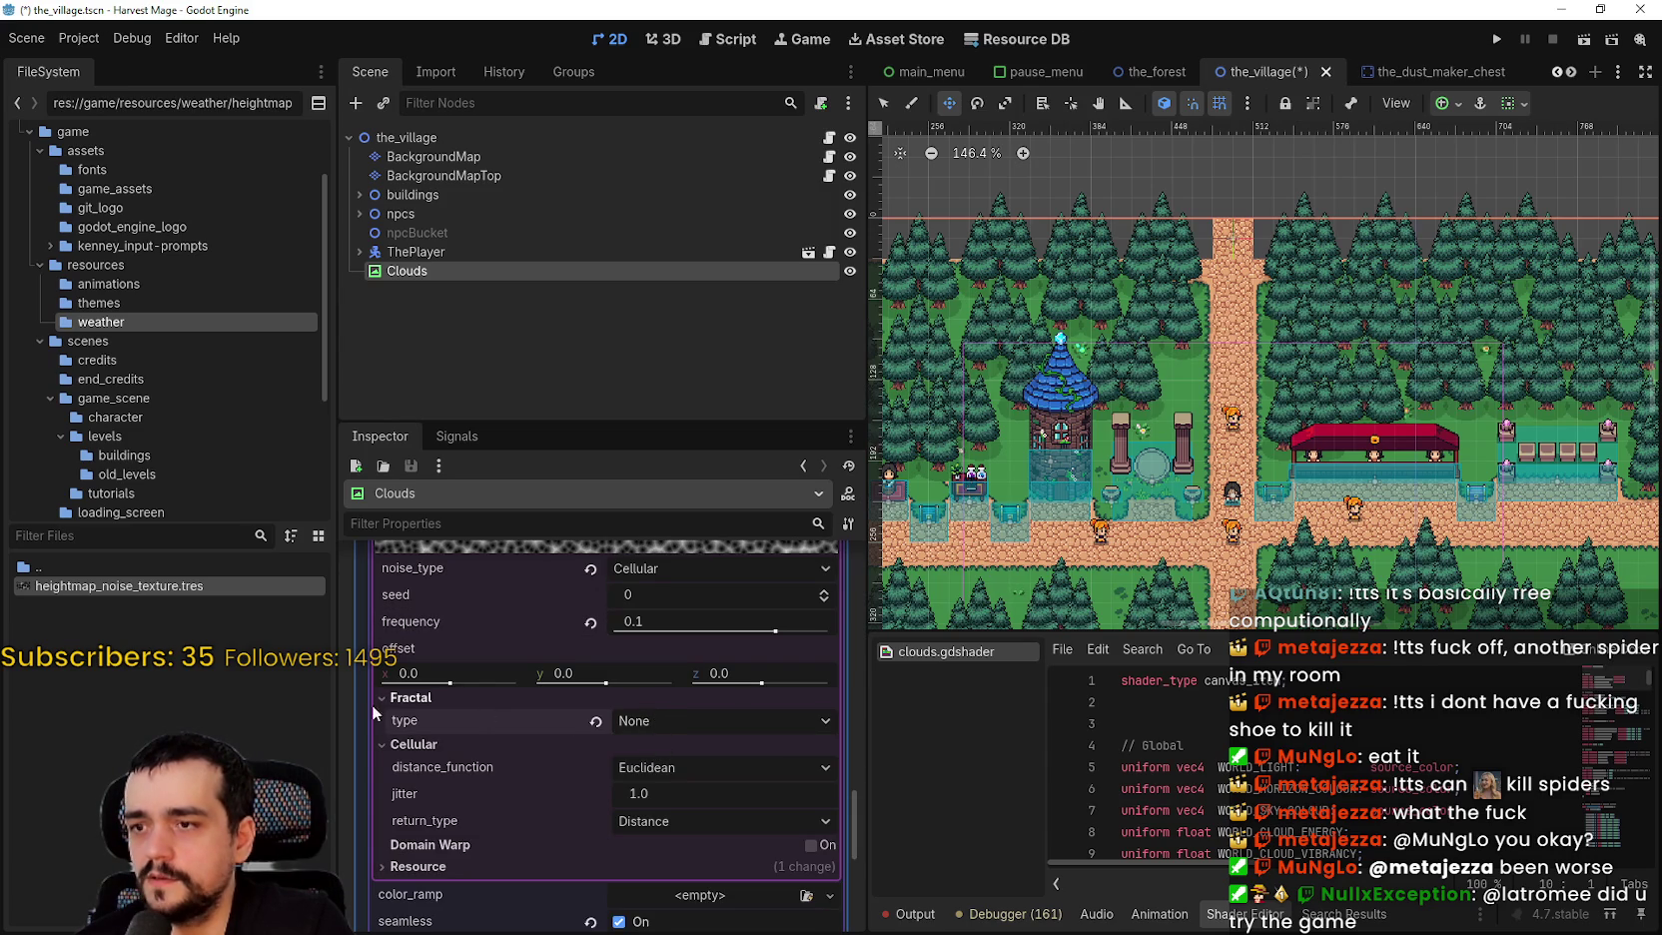
click(442, 697)
key(ctrl+s)
Step: Look over the cellular distance function options, leaving it on Euclidean for now
scroll(480, 751, down, 2)
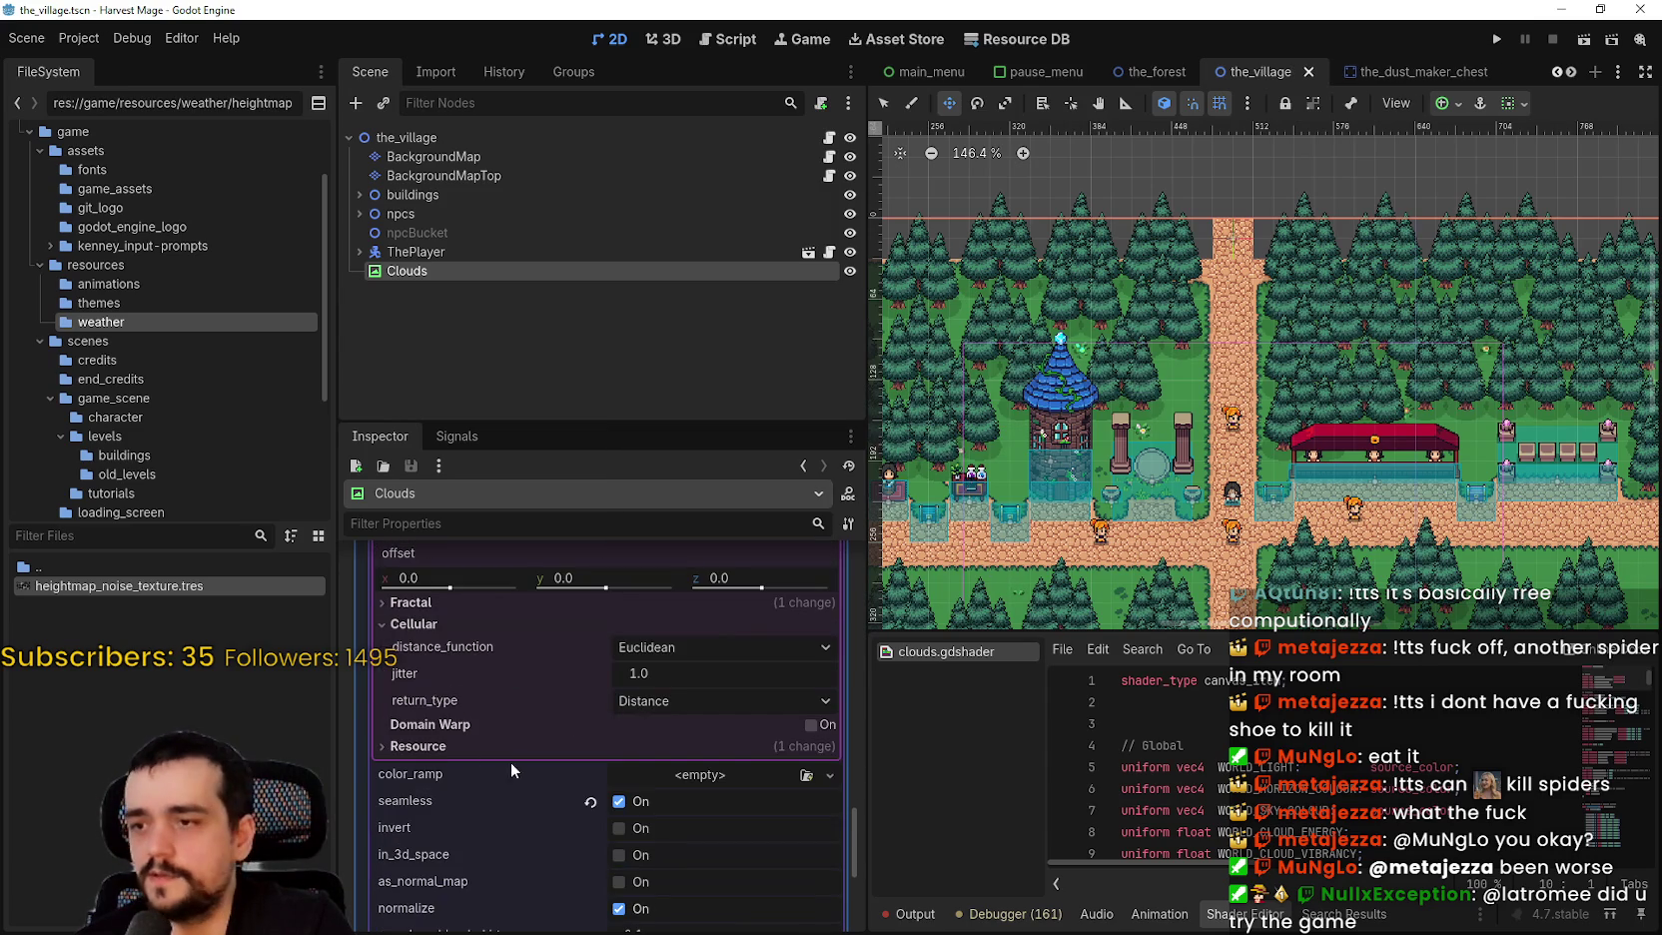
scroll(447, 751, down, 3)
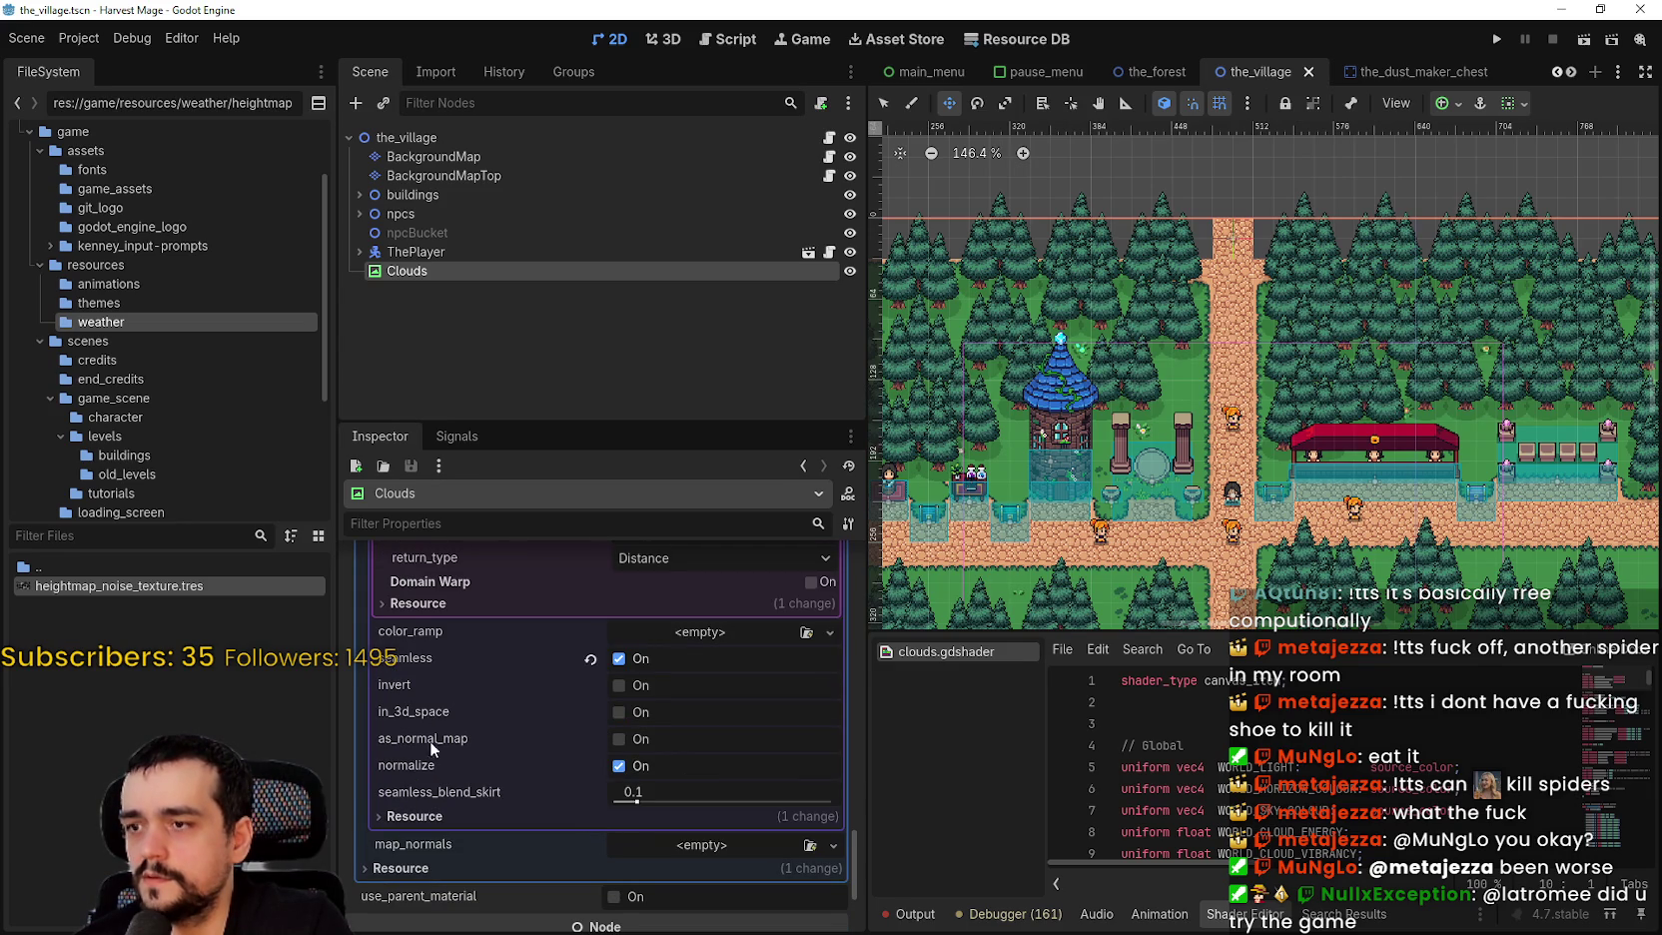
scroll(434, 795, up, 4)
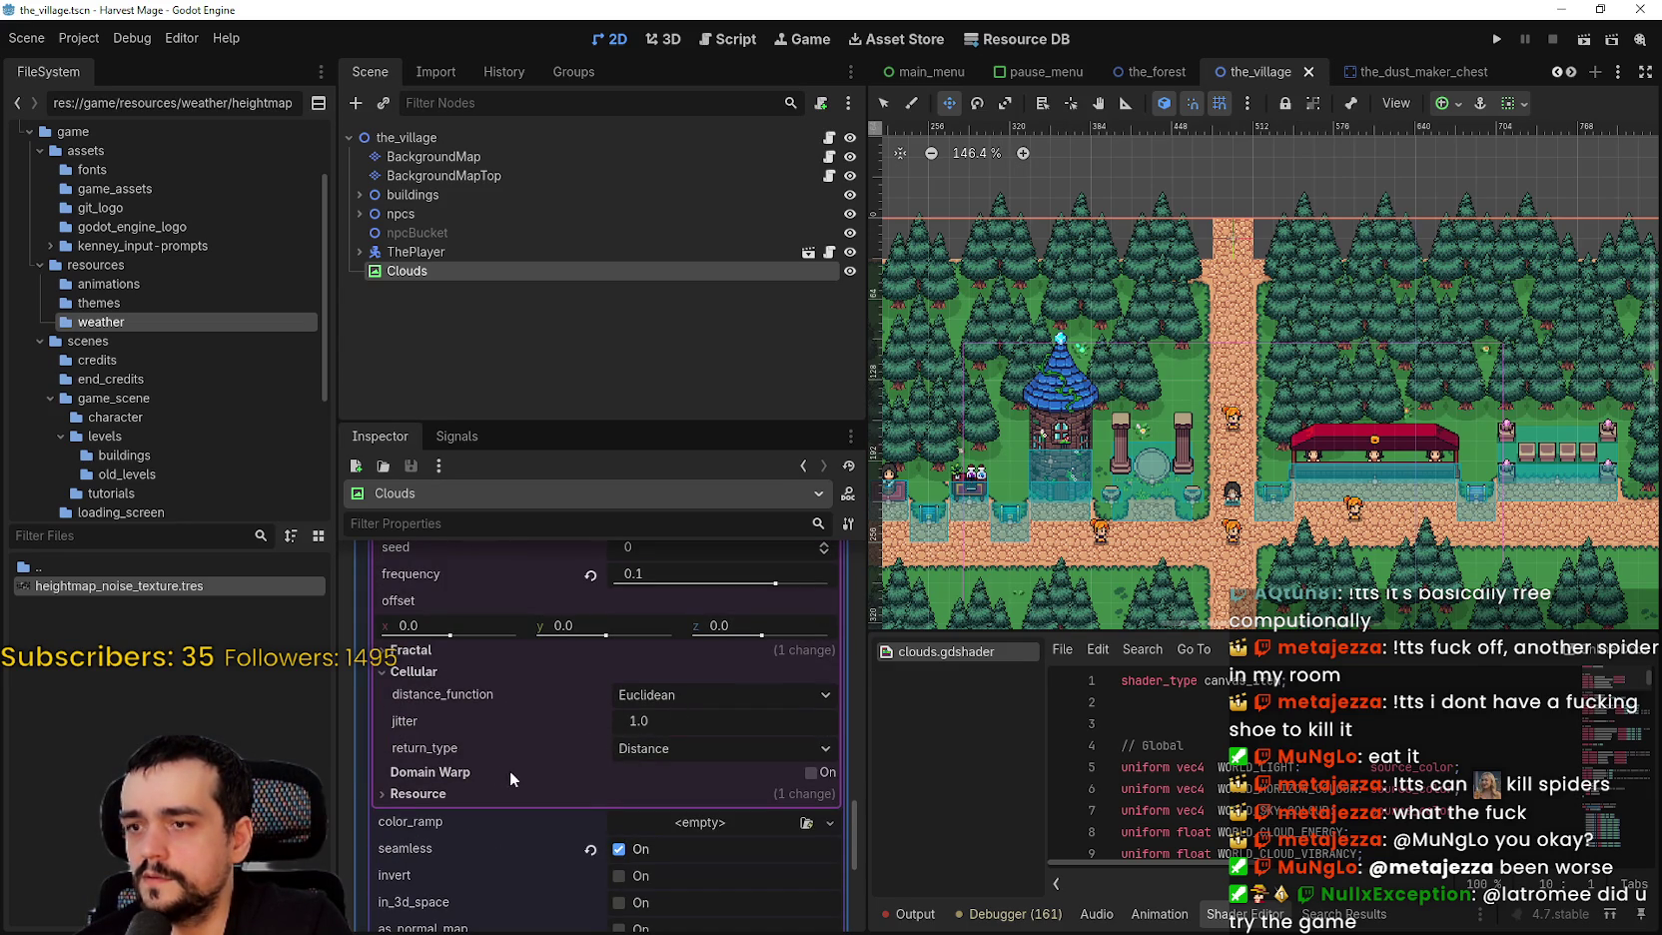
click(662, 696)
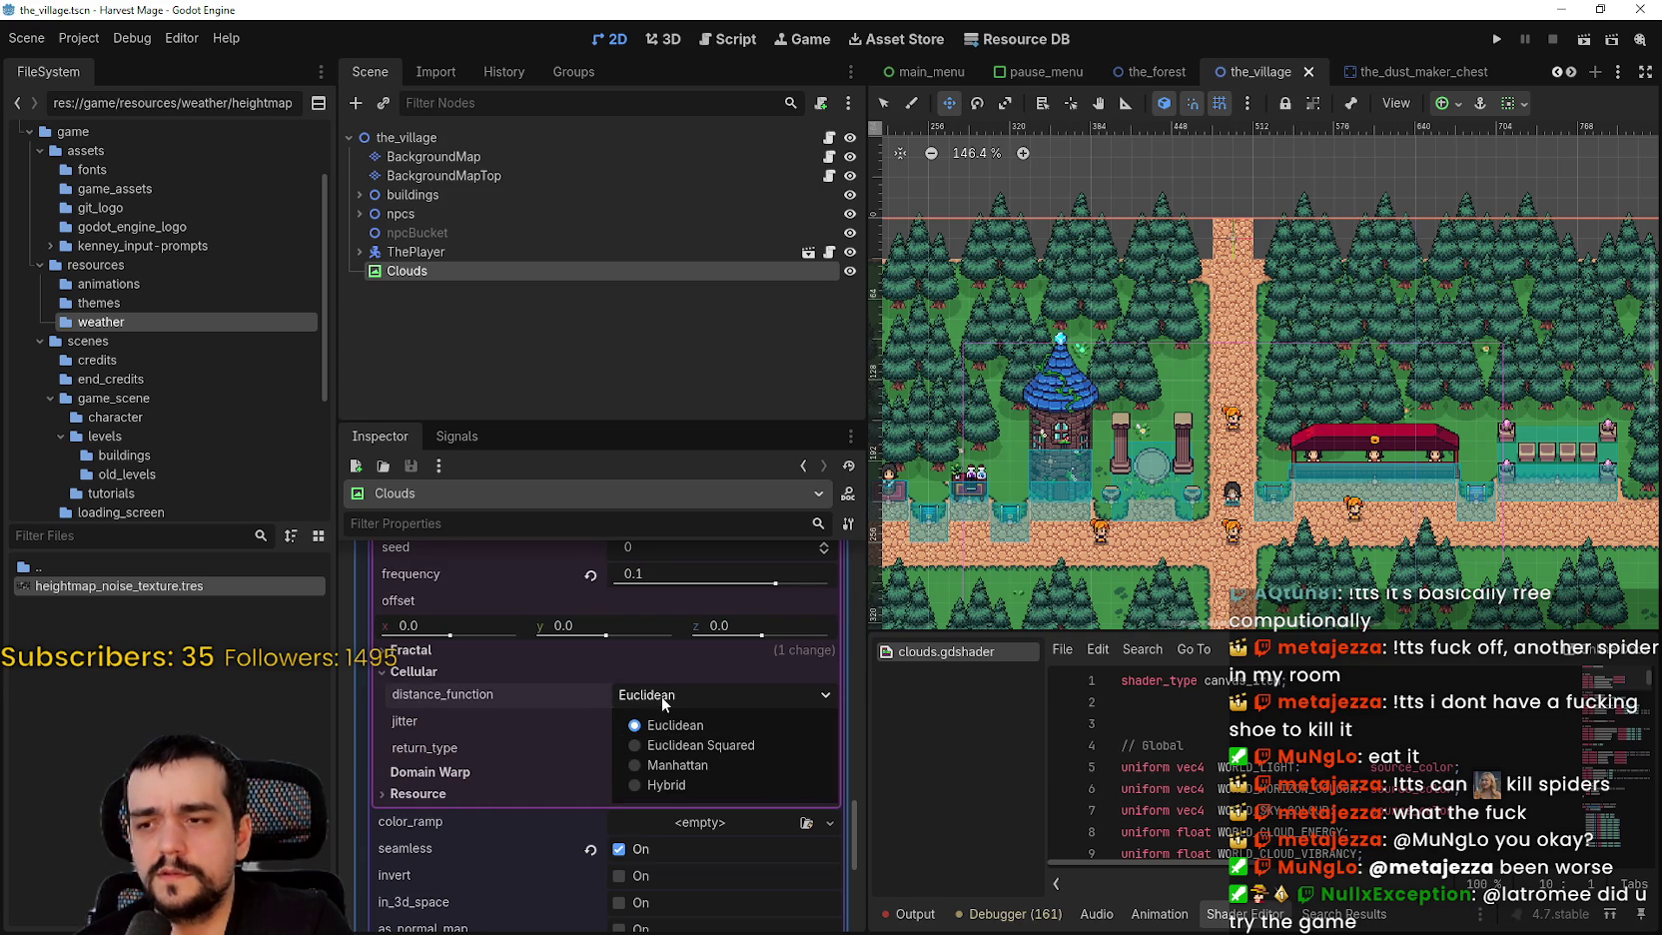
click(661, 695)
scroll(493, 763, up, 1)
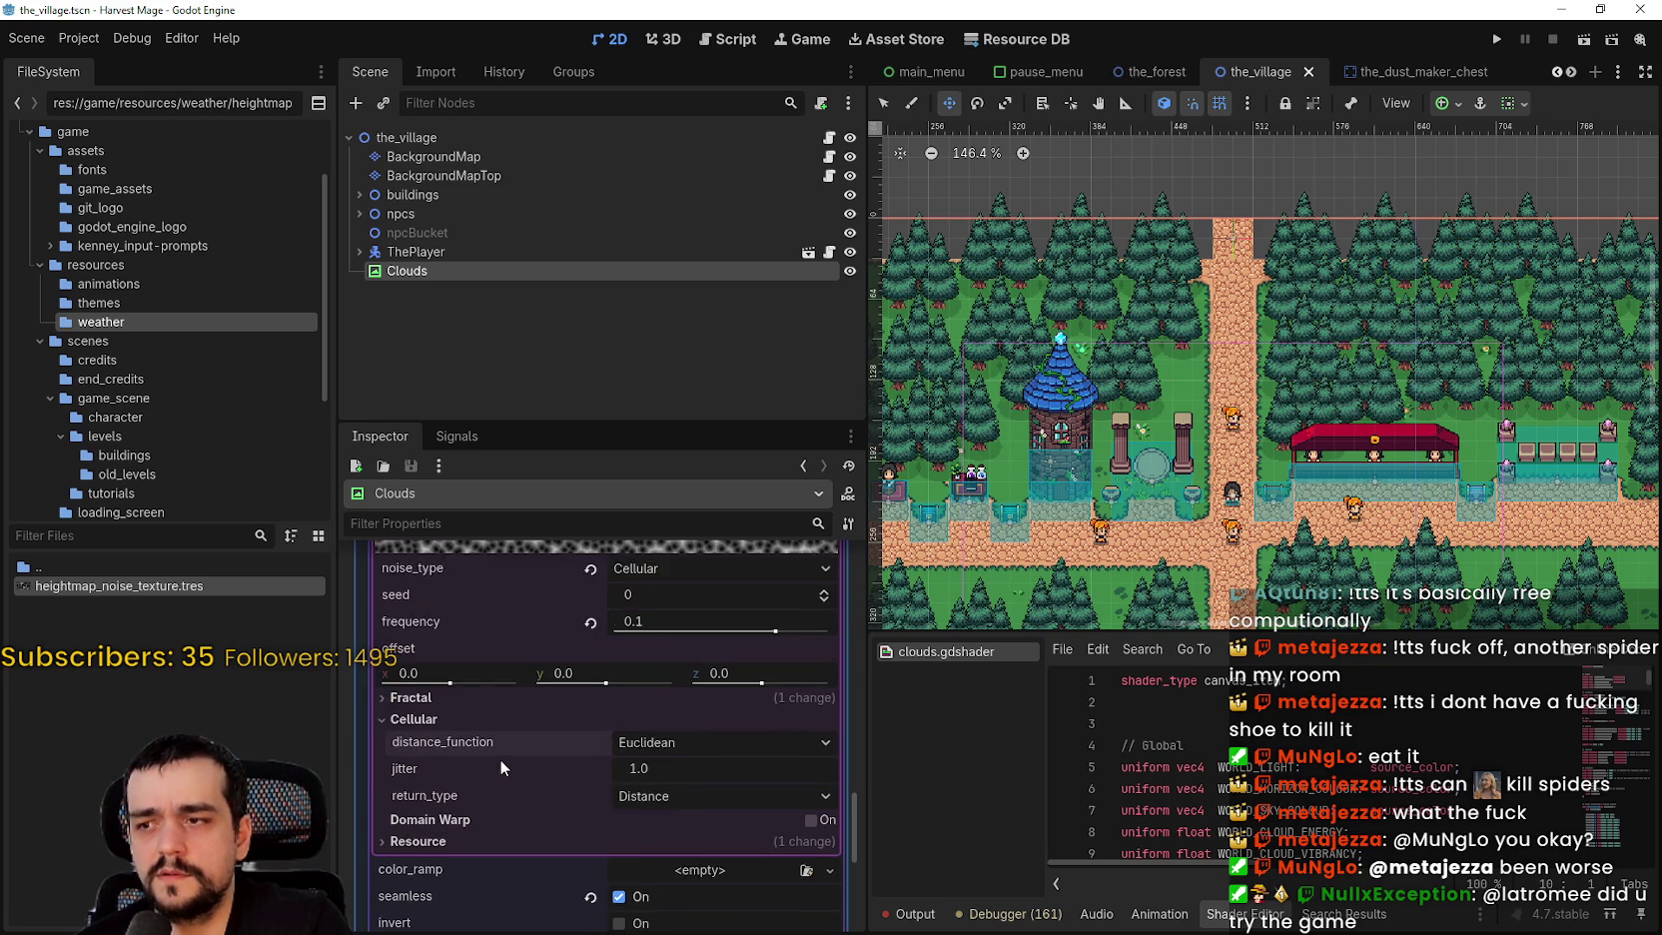
scroll(489, 761, up, 1)
click(461, 765)
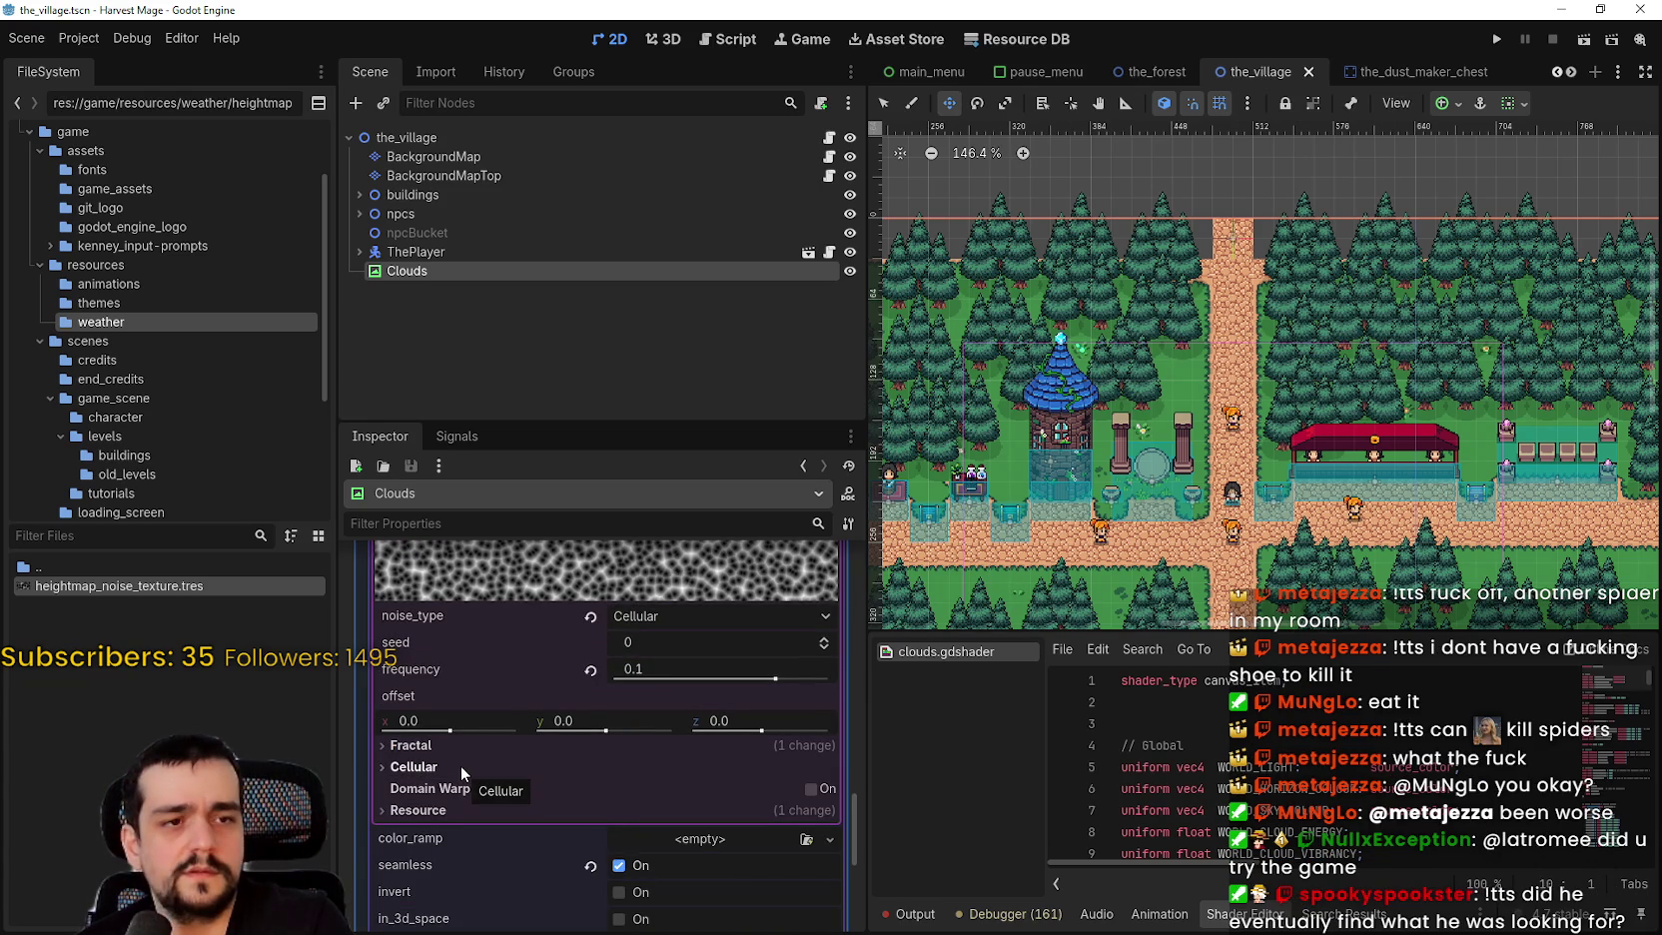
click(462, 764)
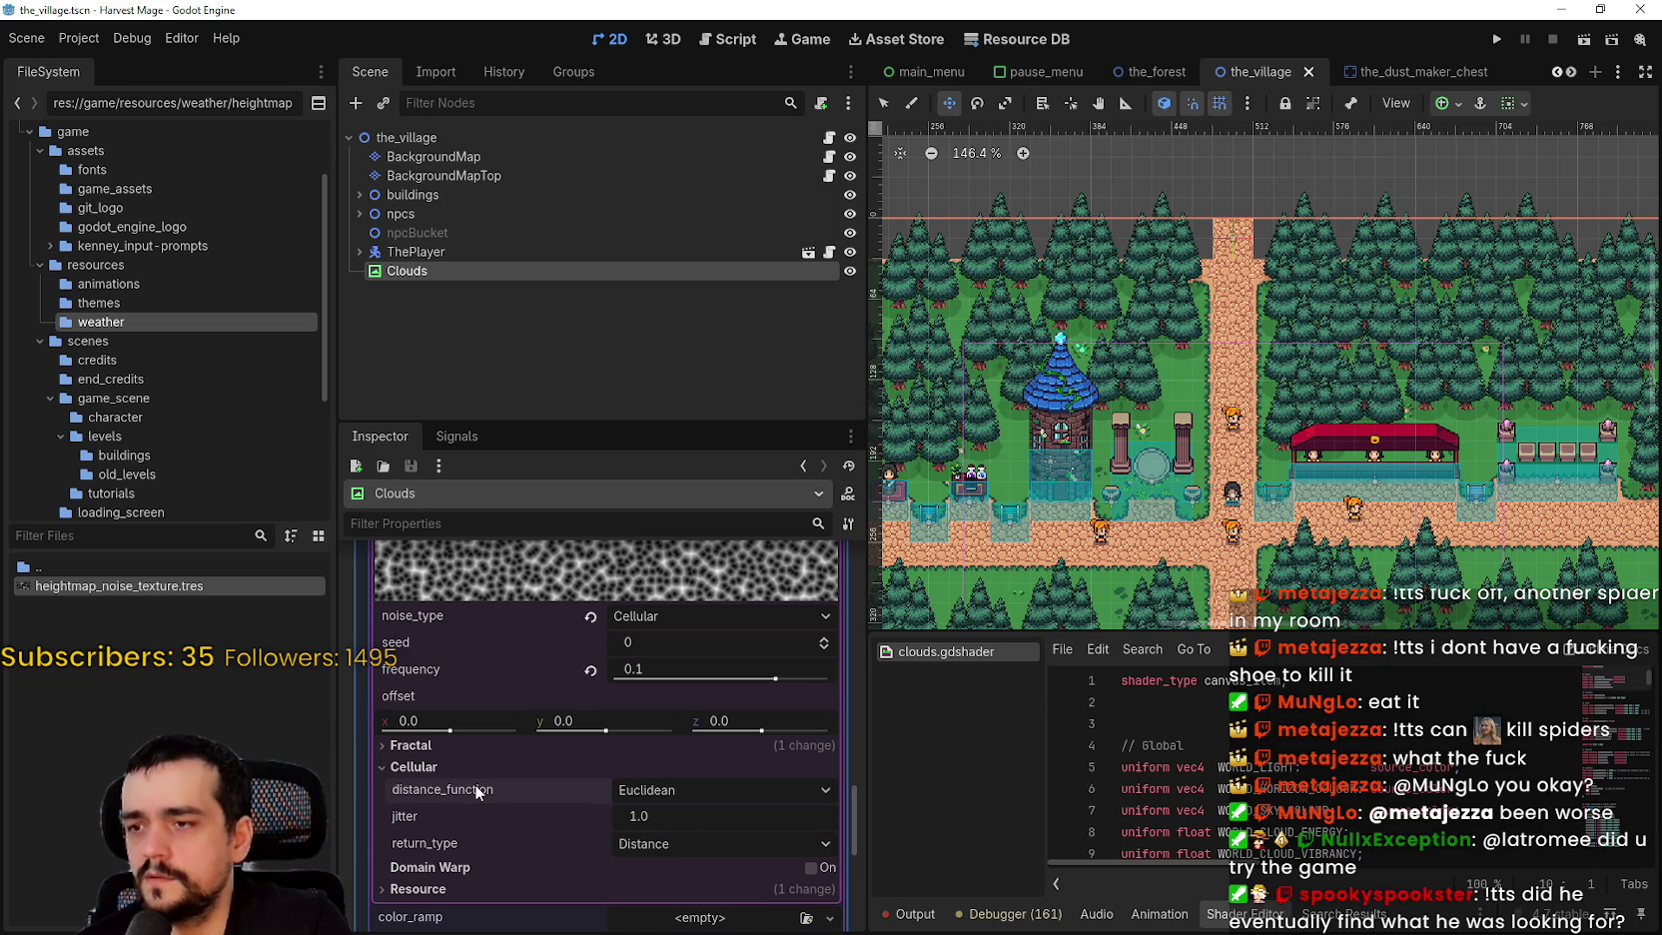
Step: Switch the cellular distance function to Euclidean Squared and save the scene
mouse_move(476, 792)
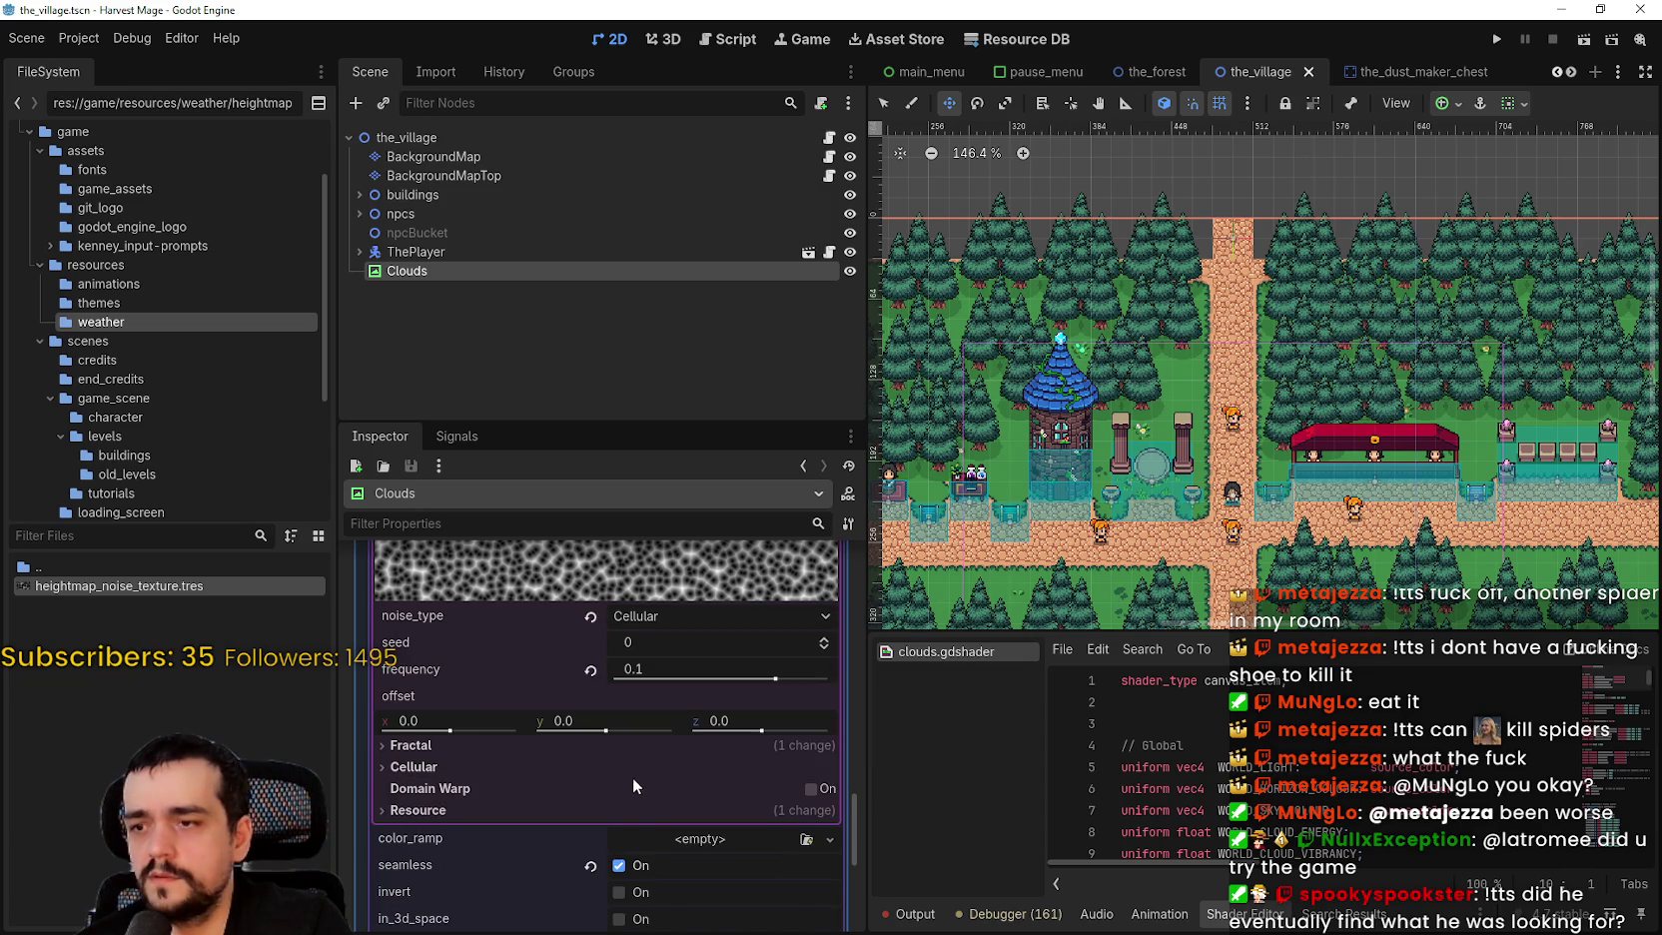
click(662, 790)
click(672, 834)
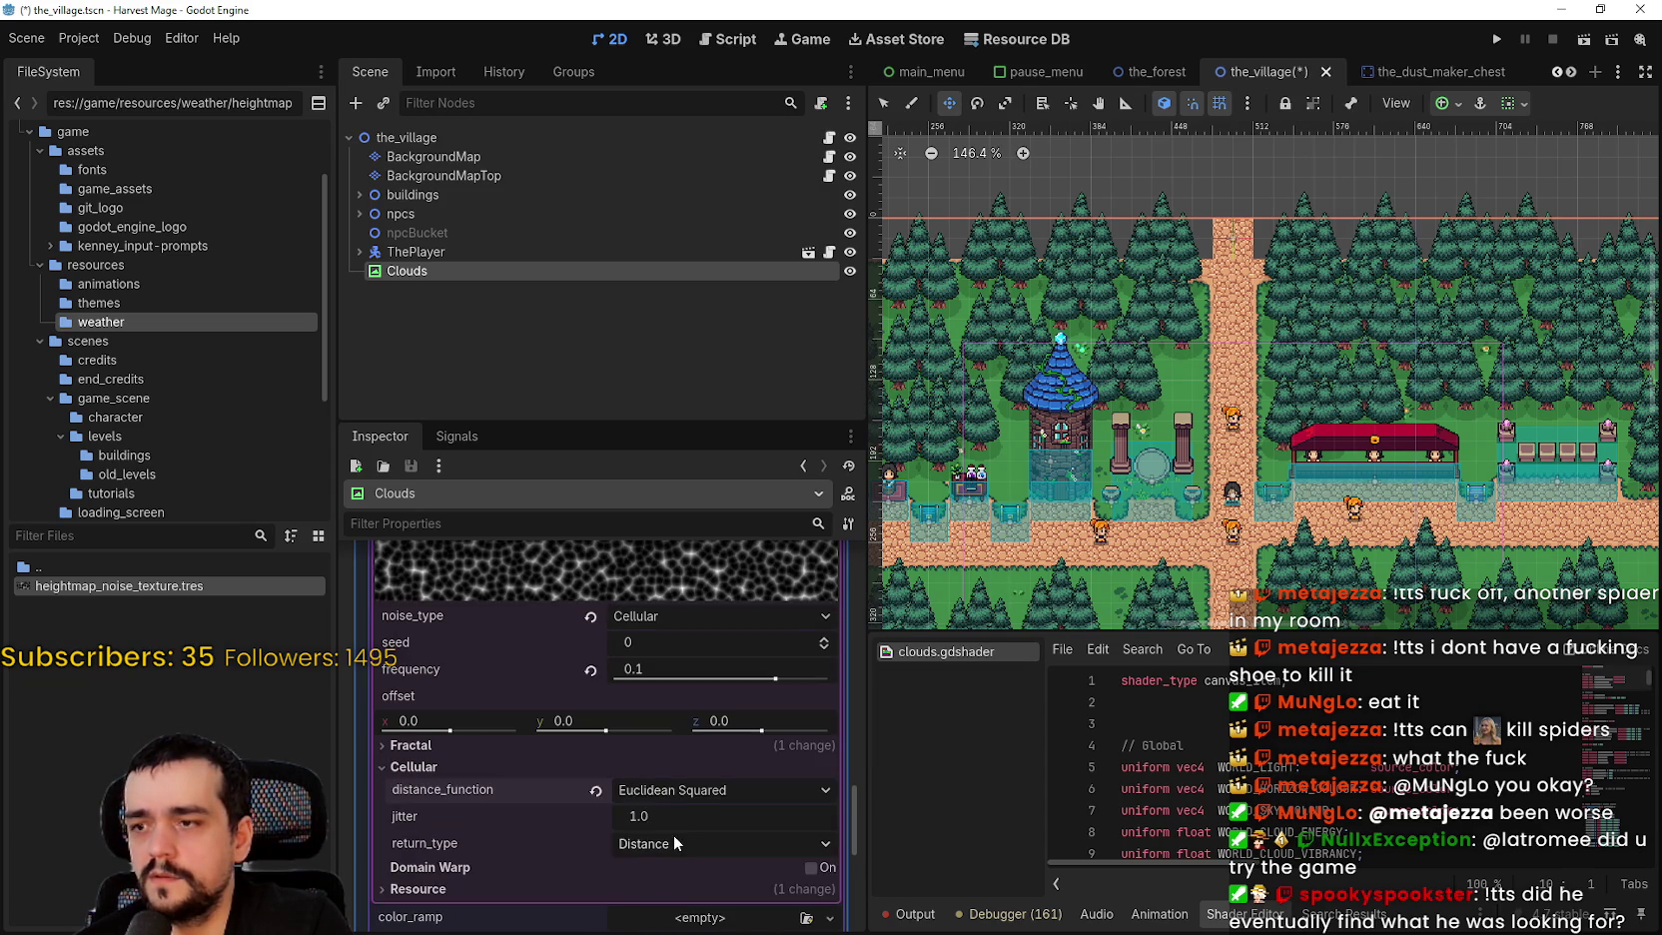
scroll(670, 795, up, 3)
key(ctrl+s)
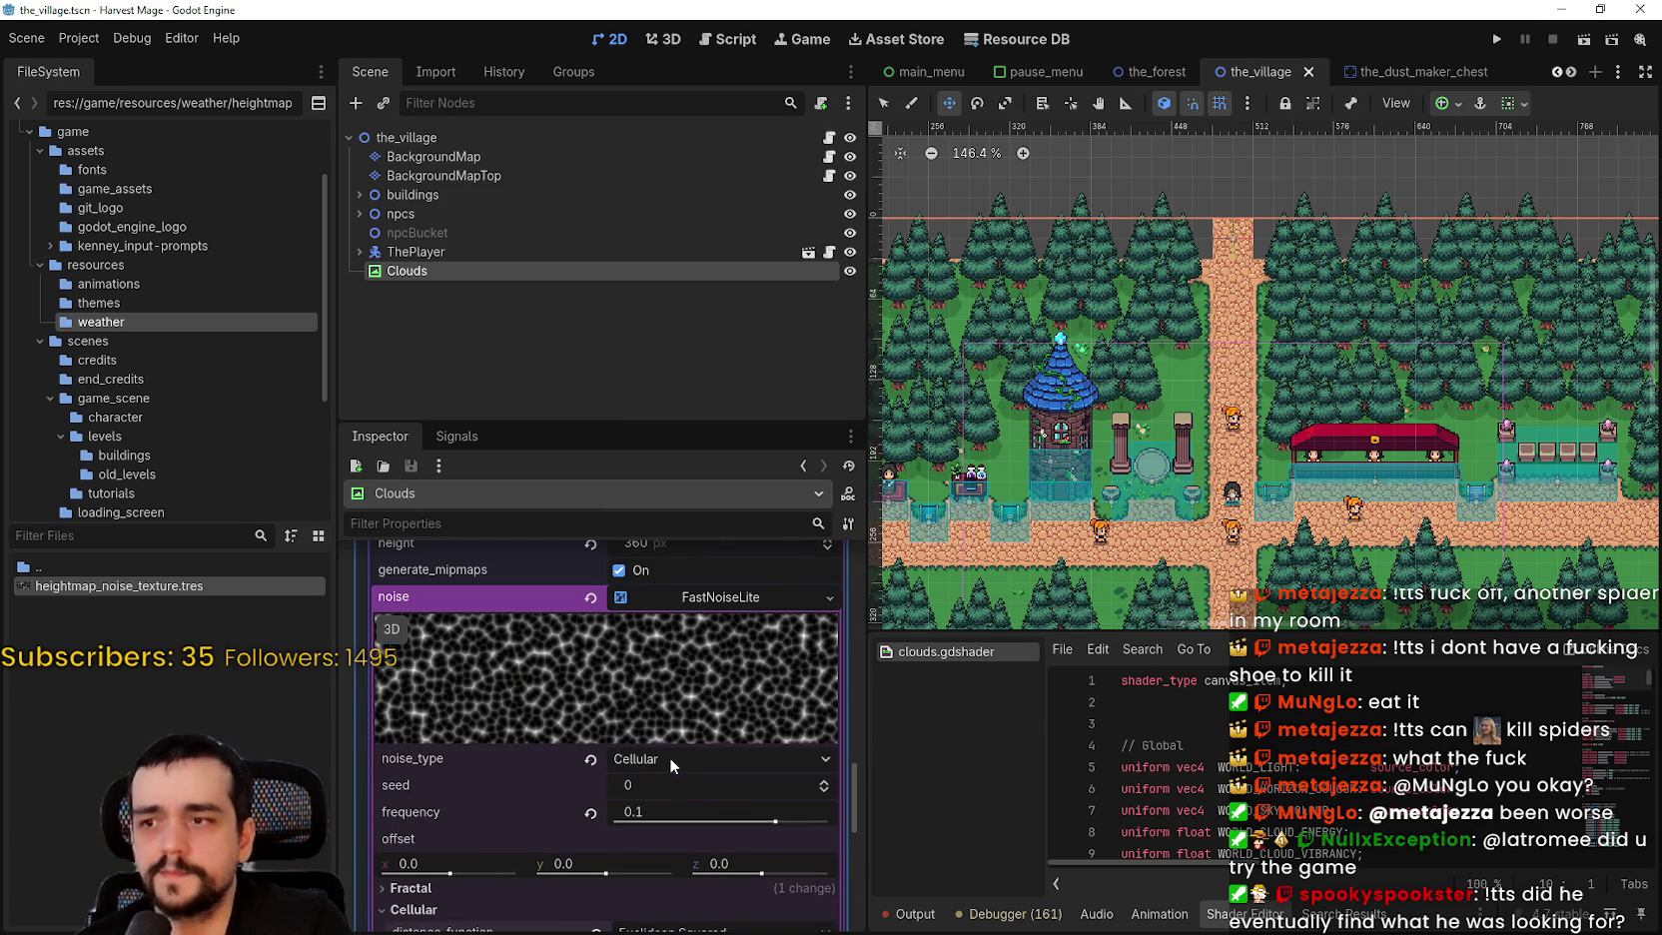
scroll(669, 757, up, 3)
click(711, 785)
Step: Set the detail texture's seamless blend skirt to 0.75 and save the scene
scroll(560, 815, down, 2)
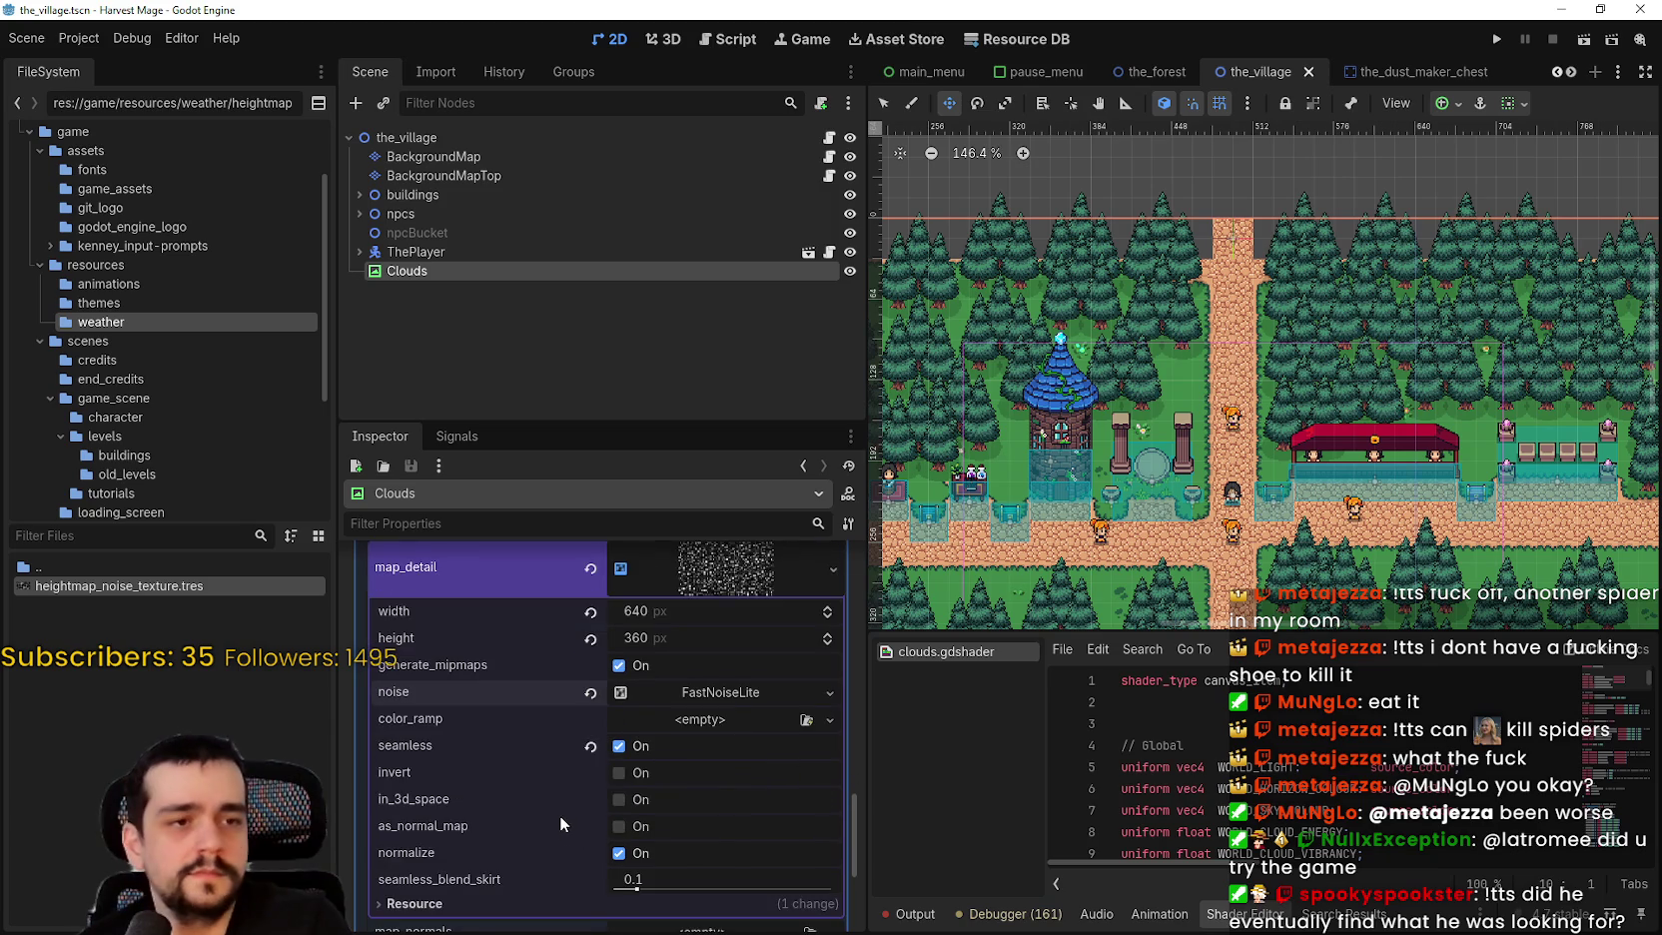
scroll(565, 785, down, 2)
scroll(565, 783, down, 1)
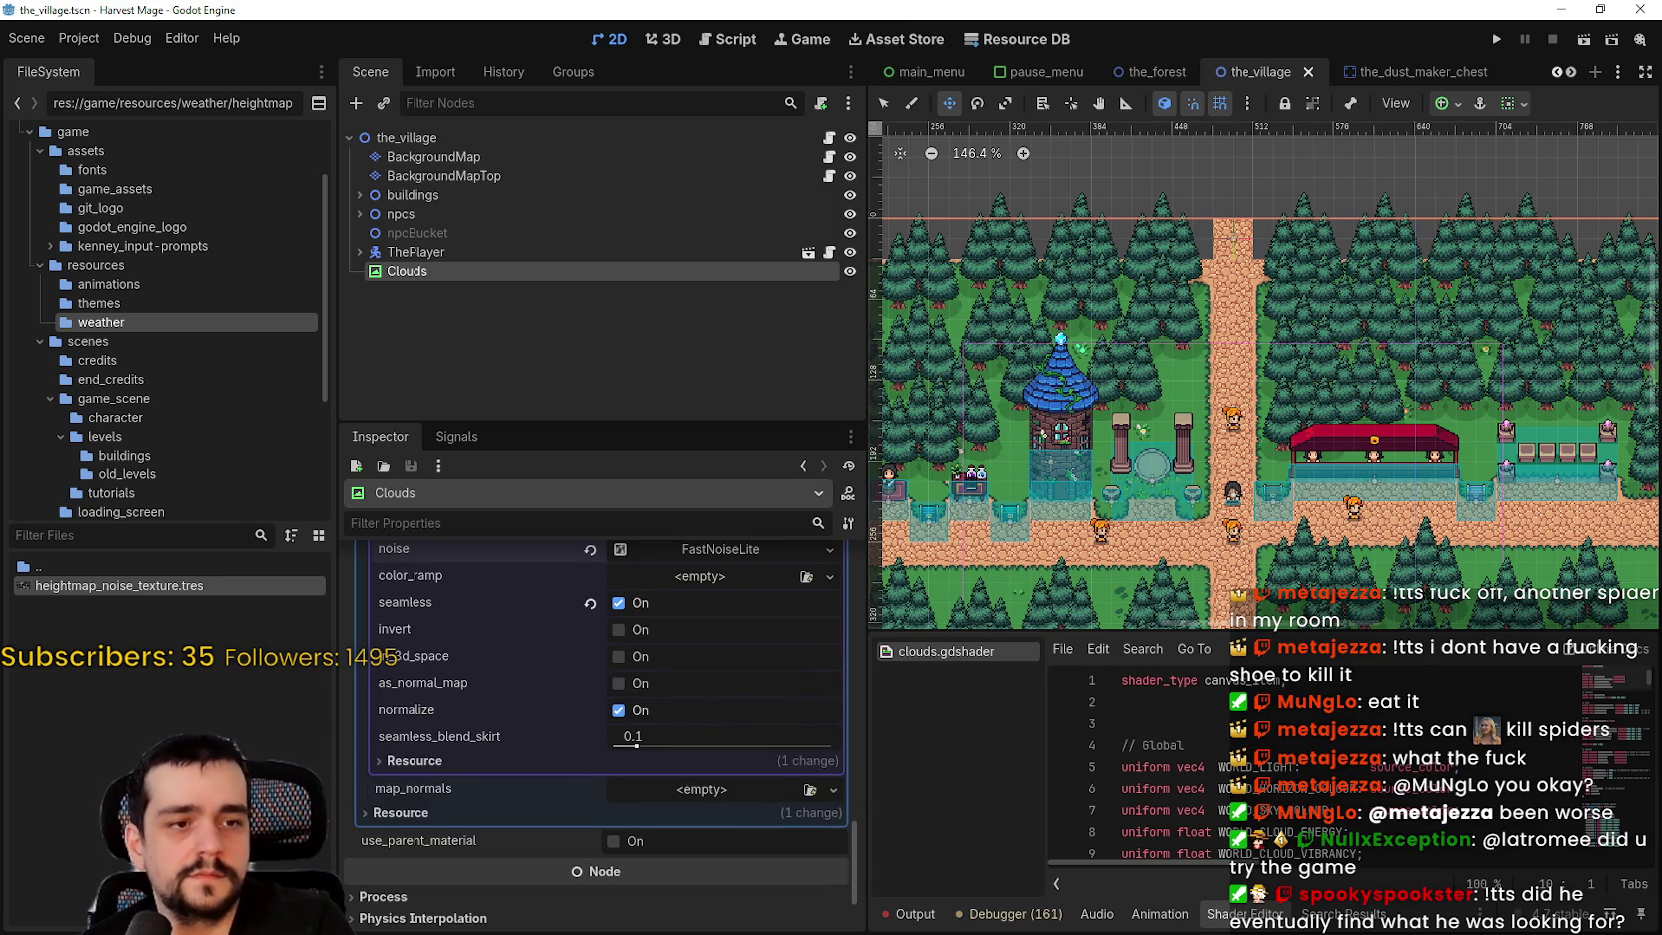
click(666, 735)
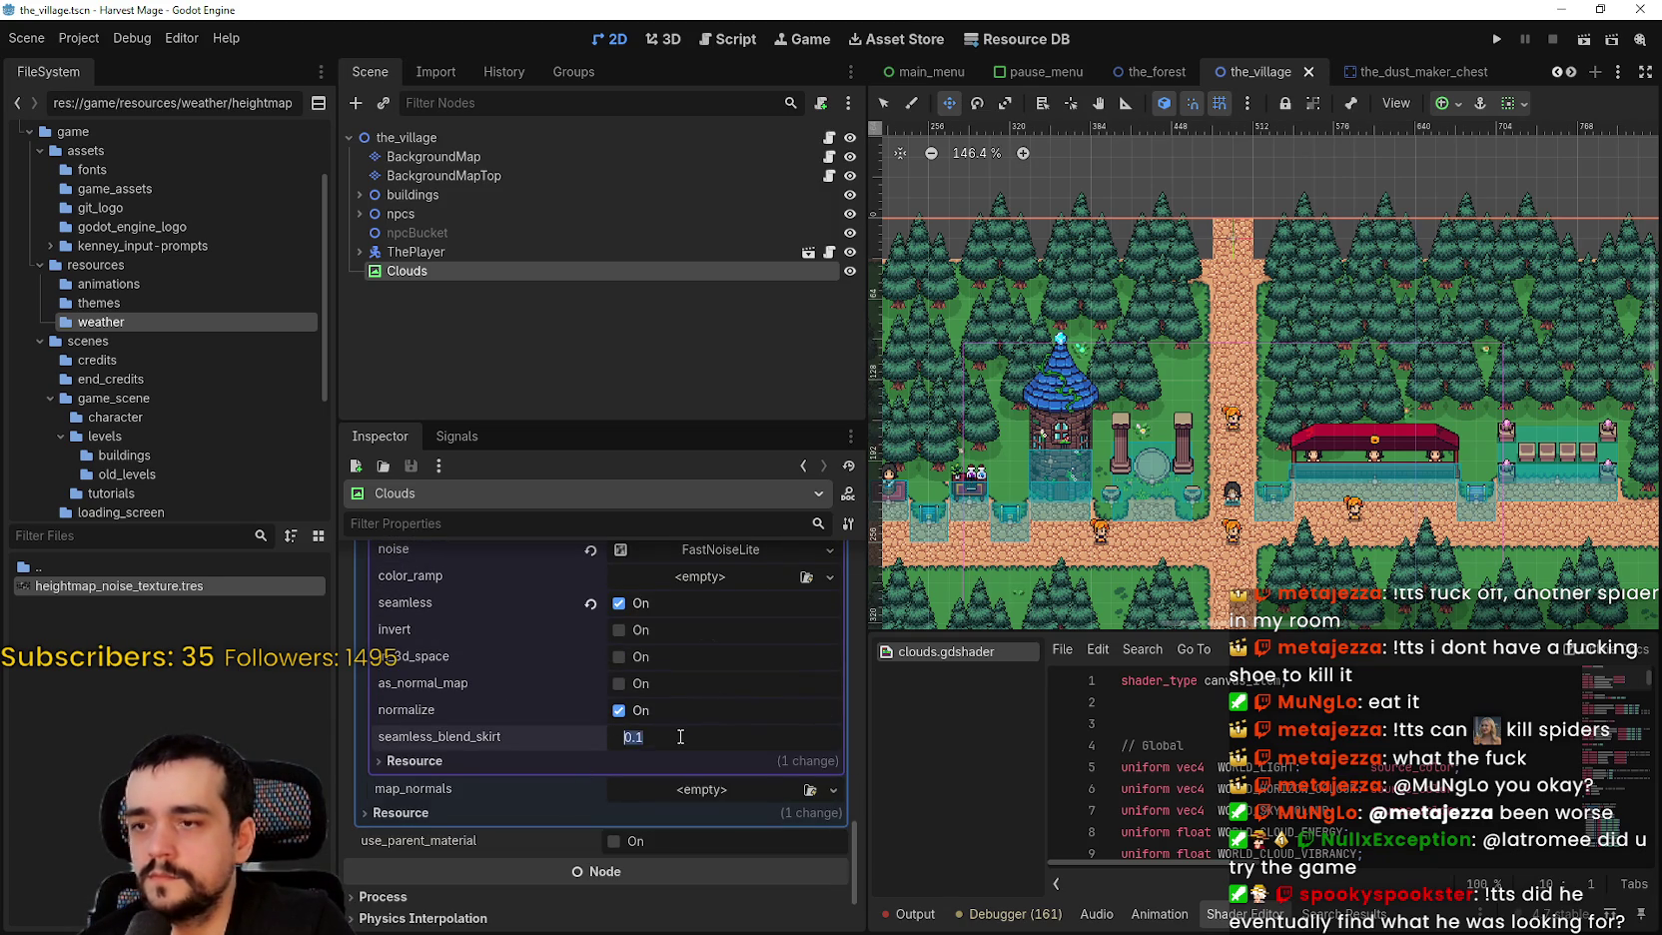
text(0.75)
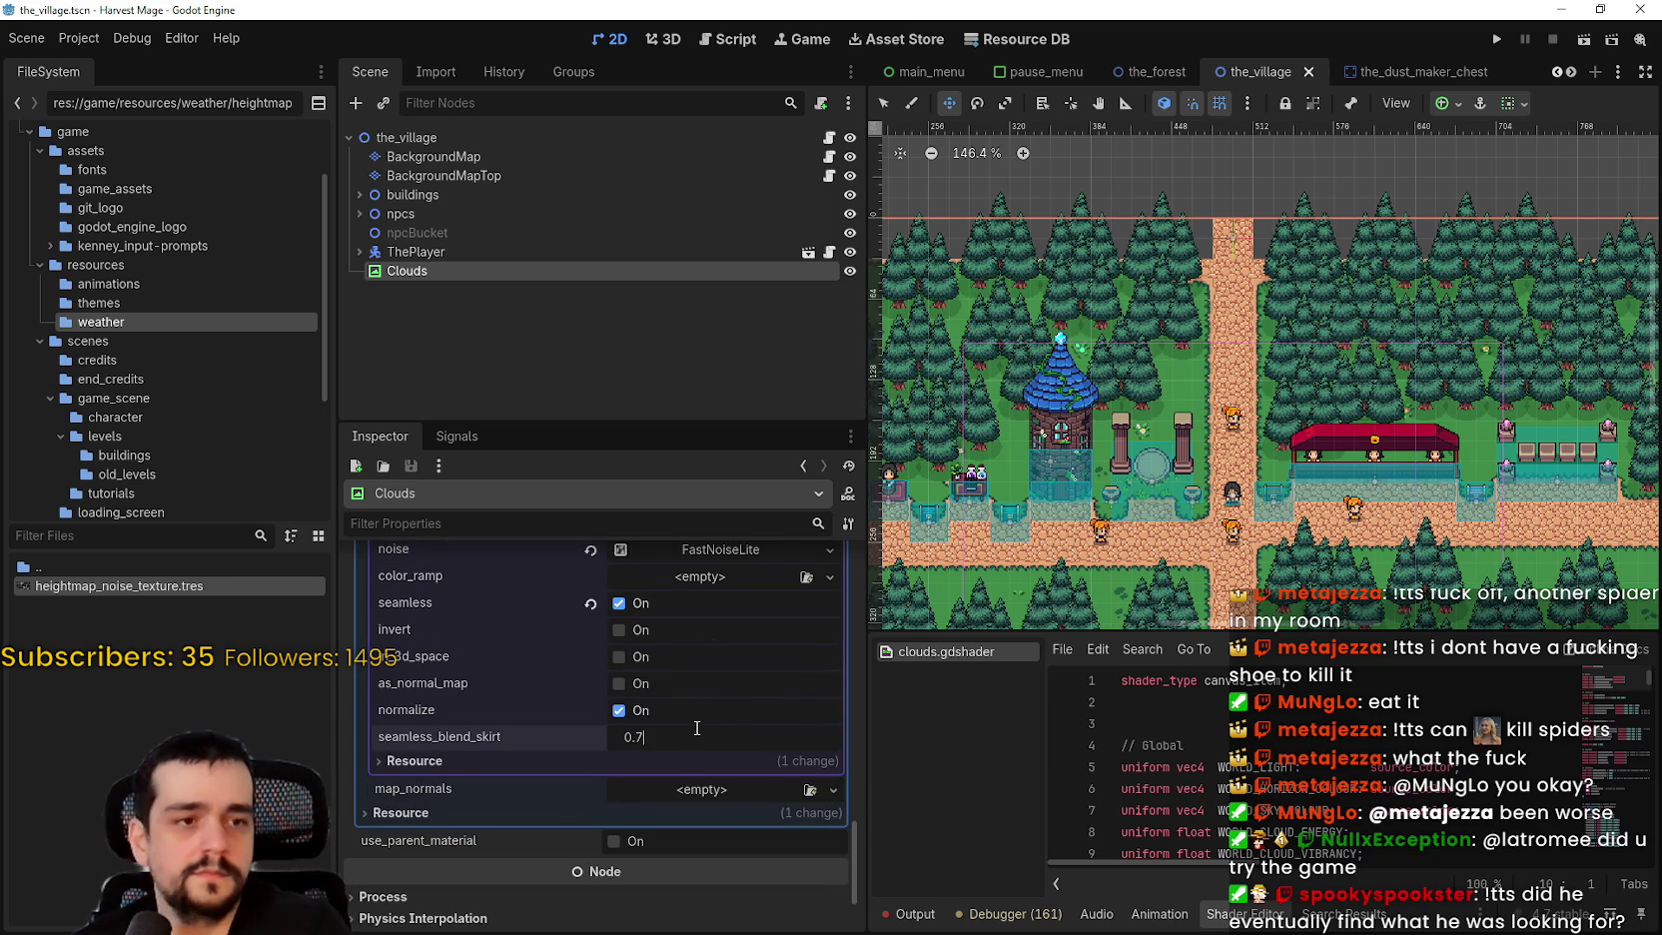
key(Return)
key(ctrl+s)
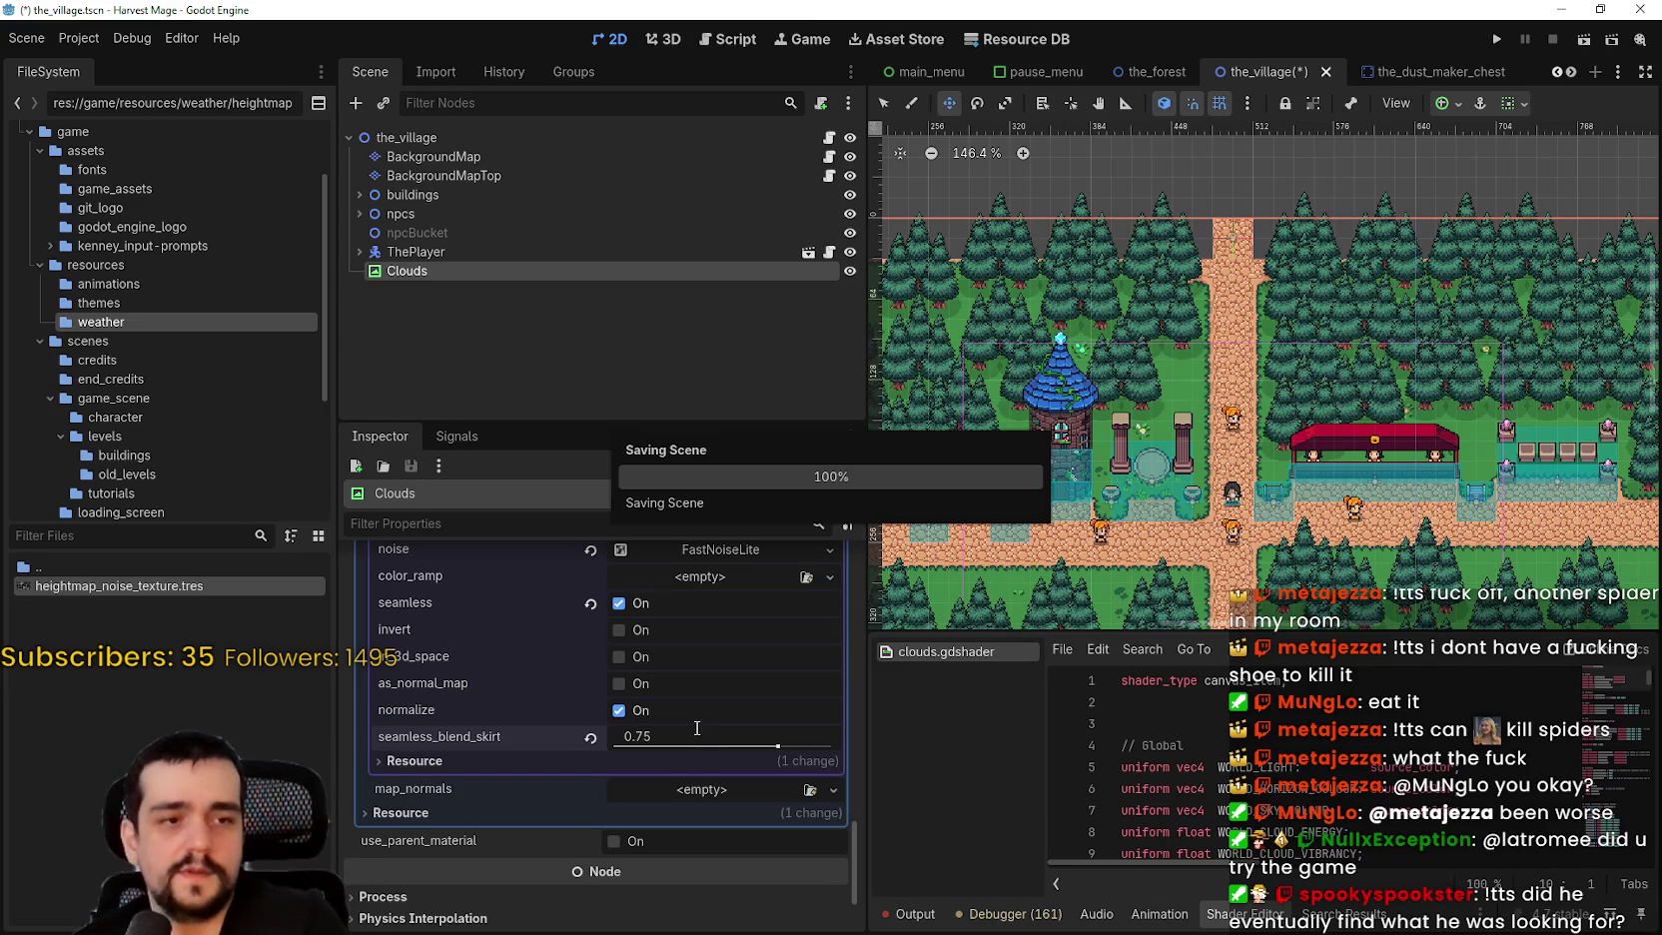
Step: Give map_detail a new black-to-white gradient color ramp and save the scene
scroll(672, 710, down, 1)
scroll(674, 701, up, 2)
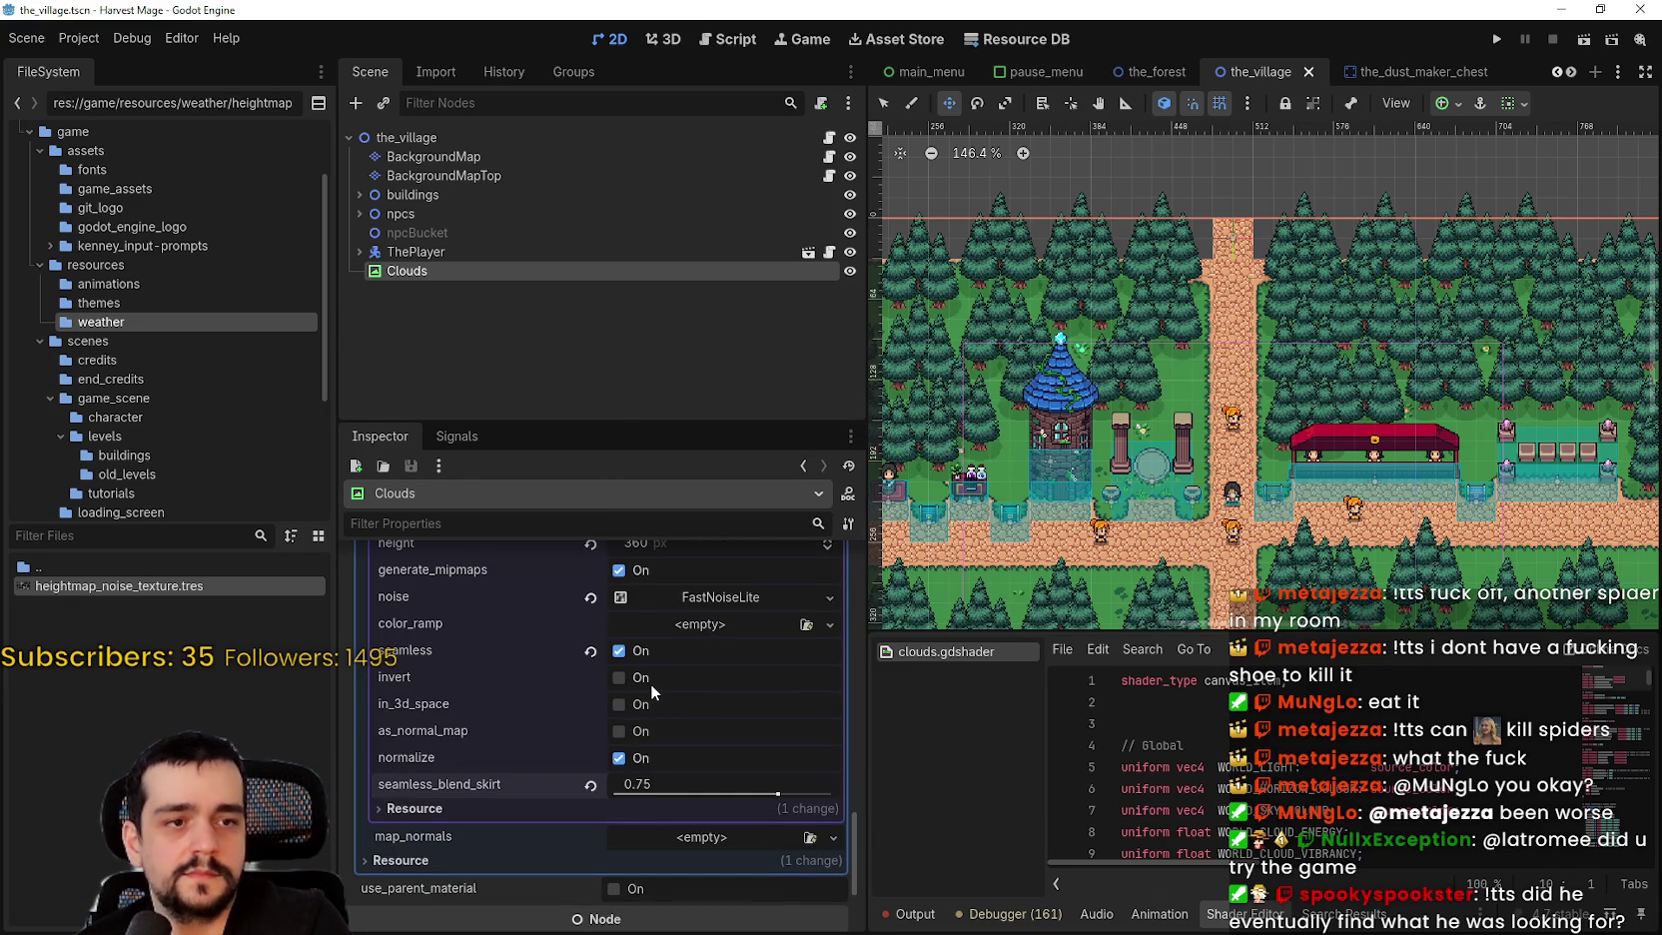
scroll(653, 684, up, 3)
click(829, 766)
click(769, 816)
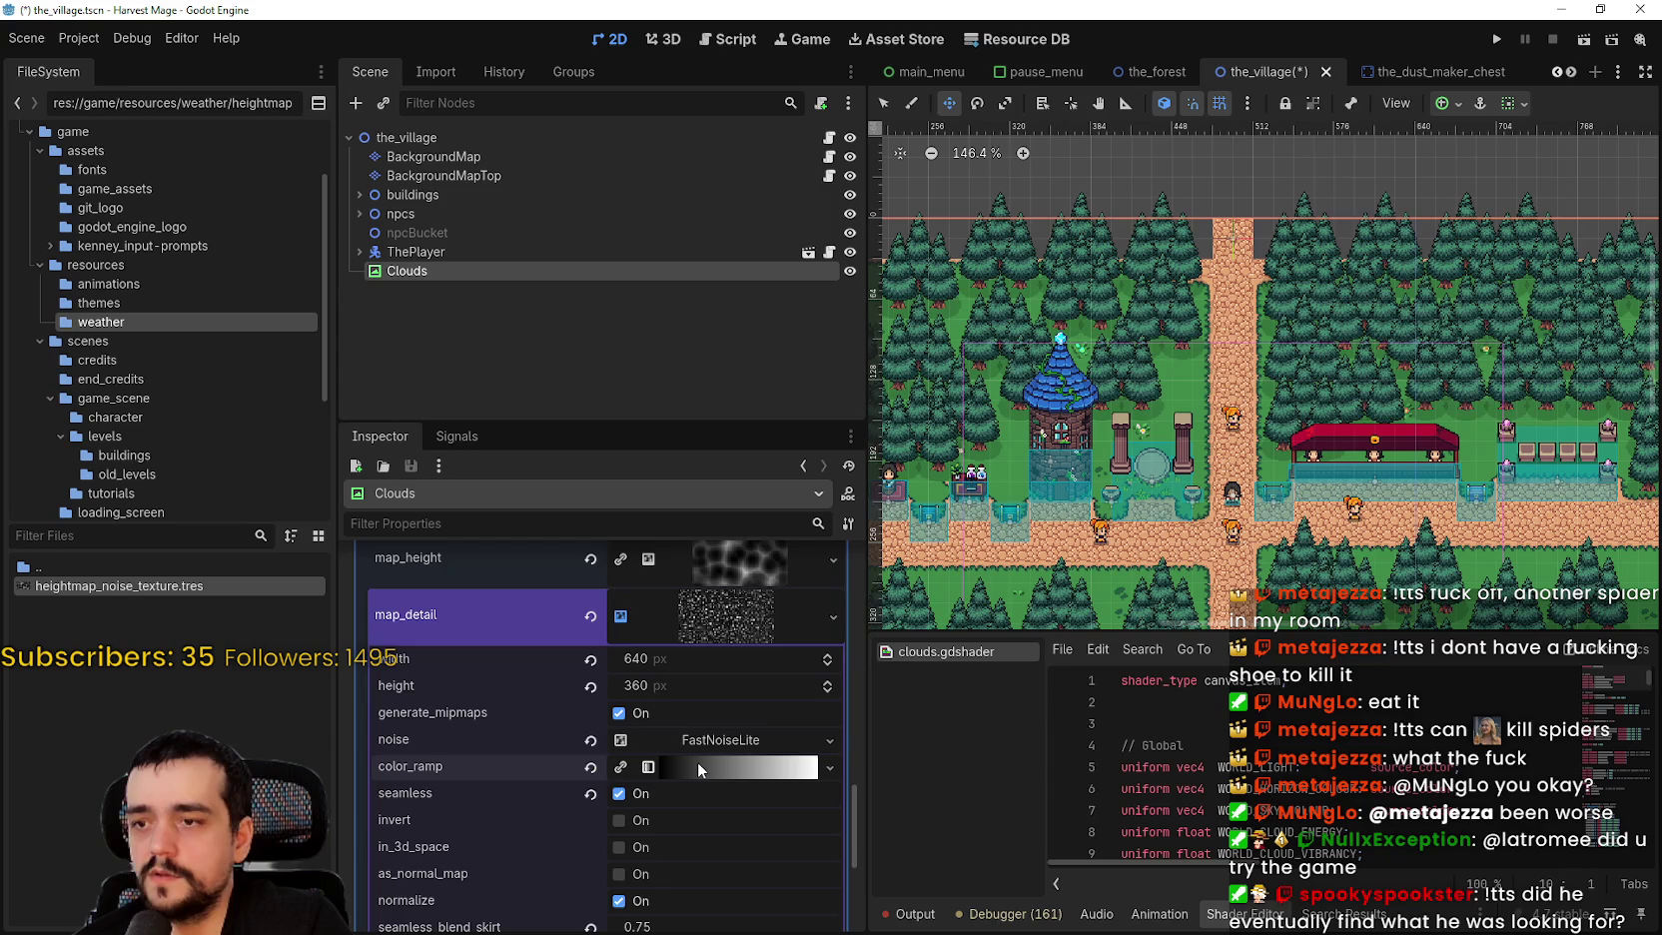
scroll(698, 761, down, 3)
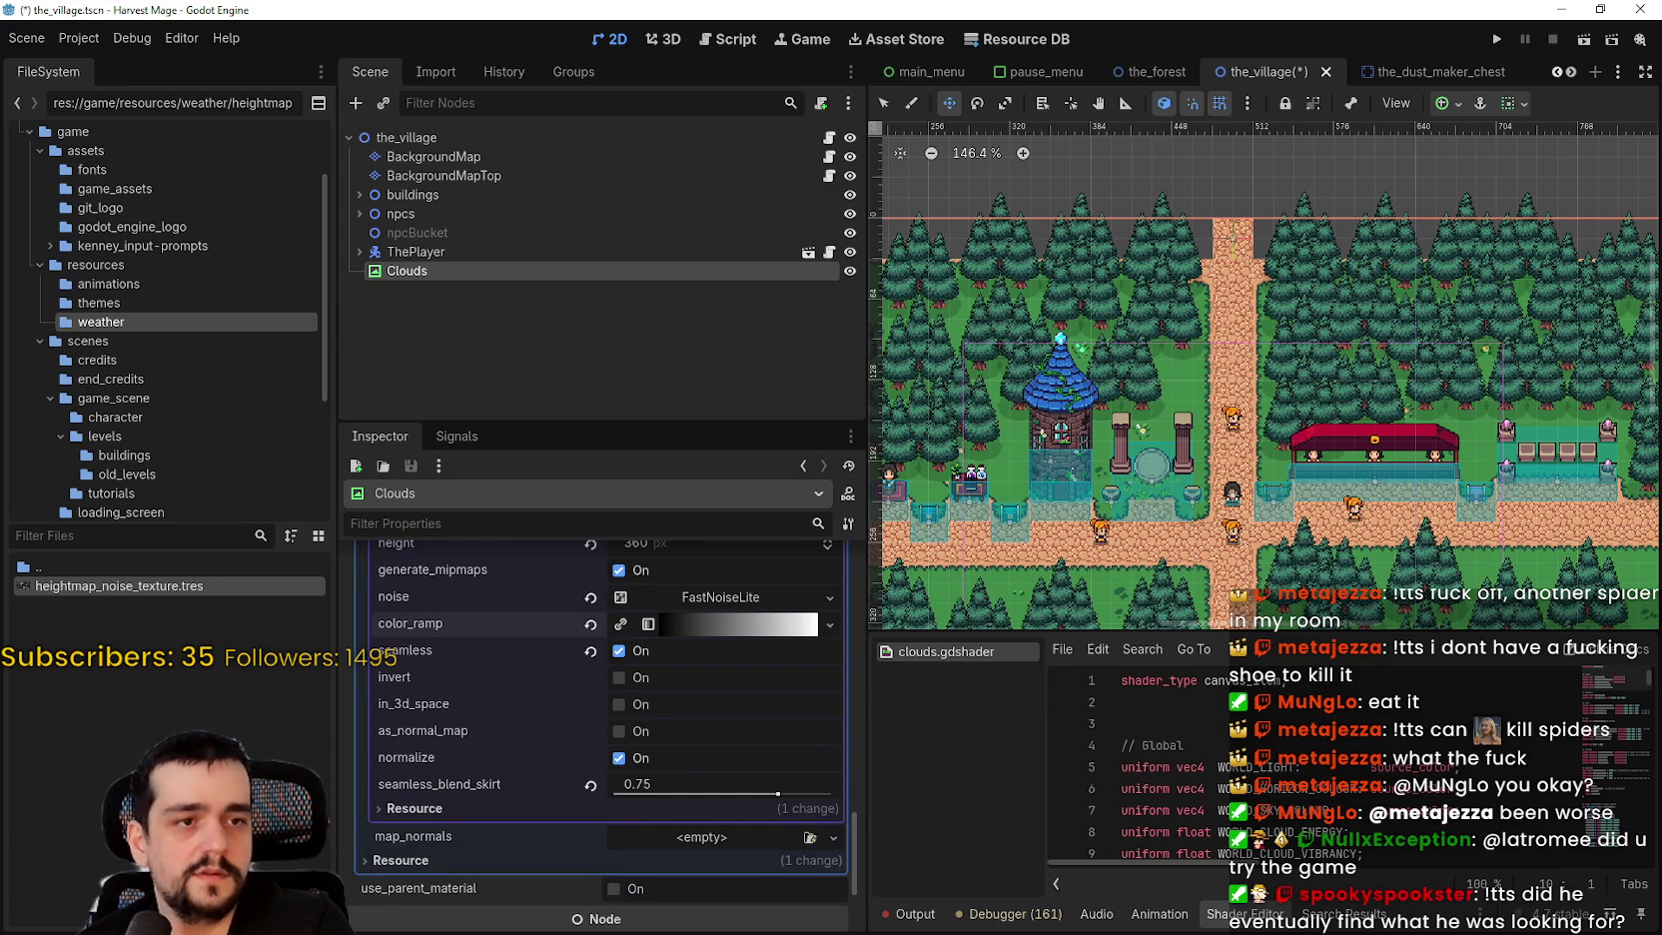
scroll(759, 775, up, 3)
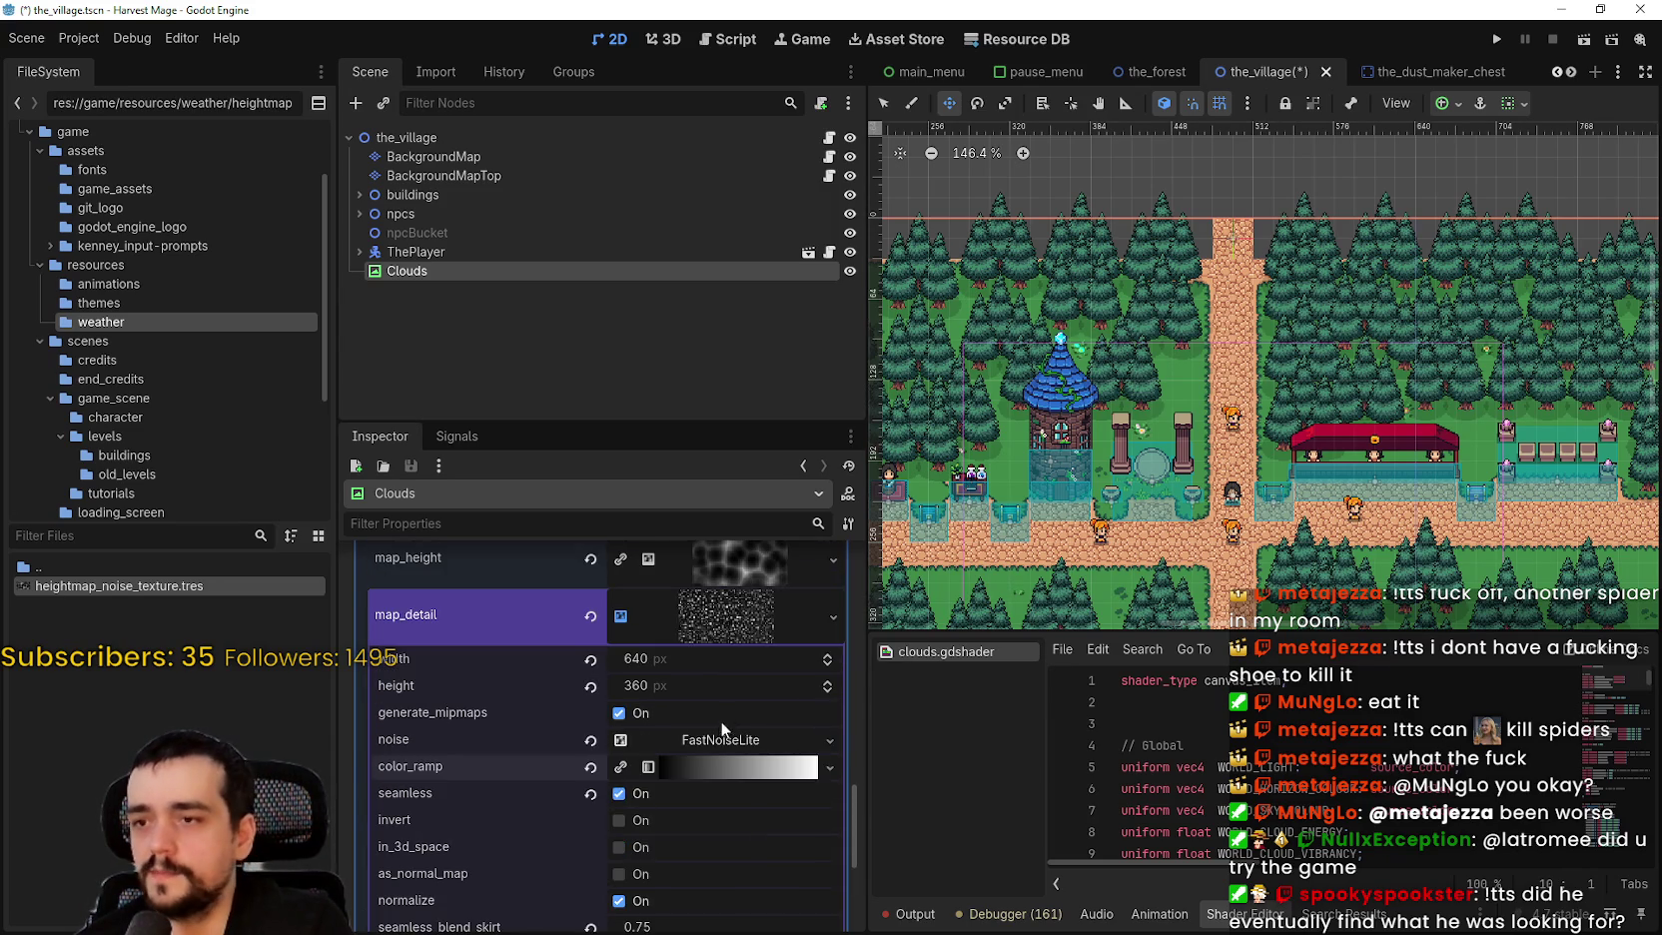
click(713, 628)
key(ctrl+s)
scroll(717, 696, up, 2)
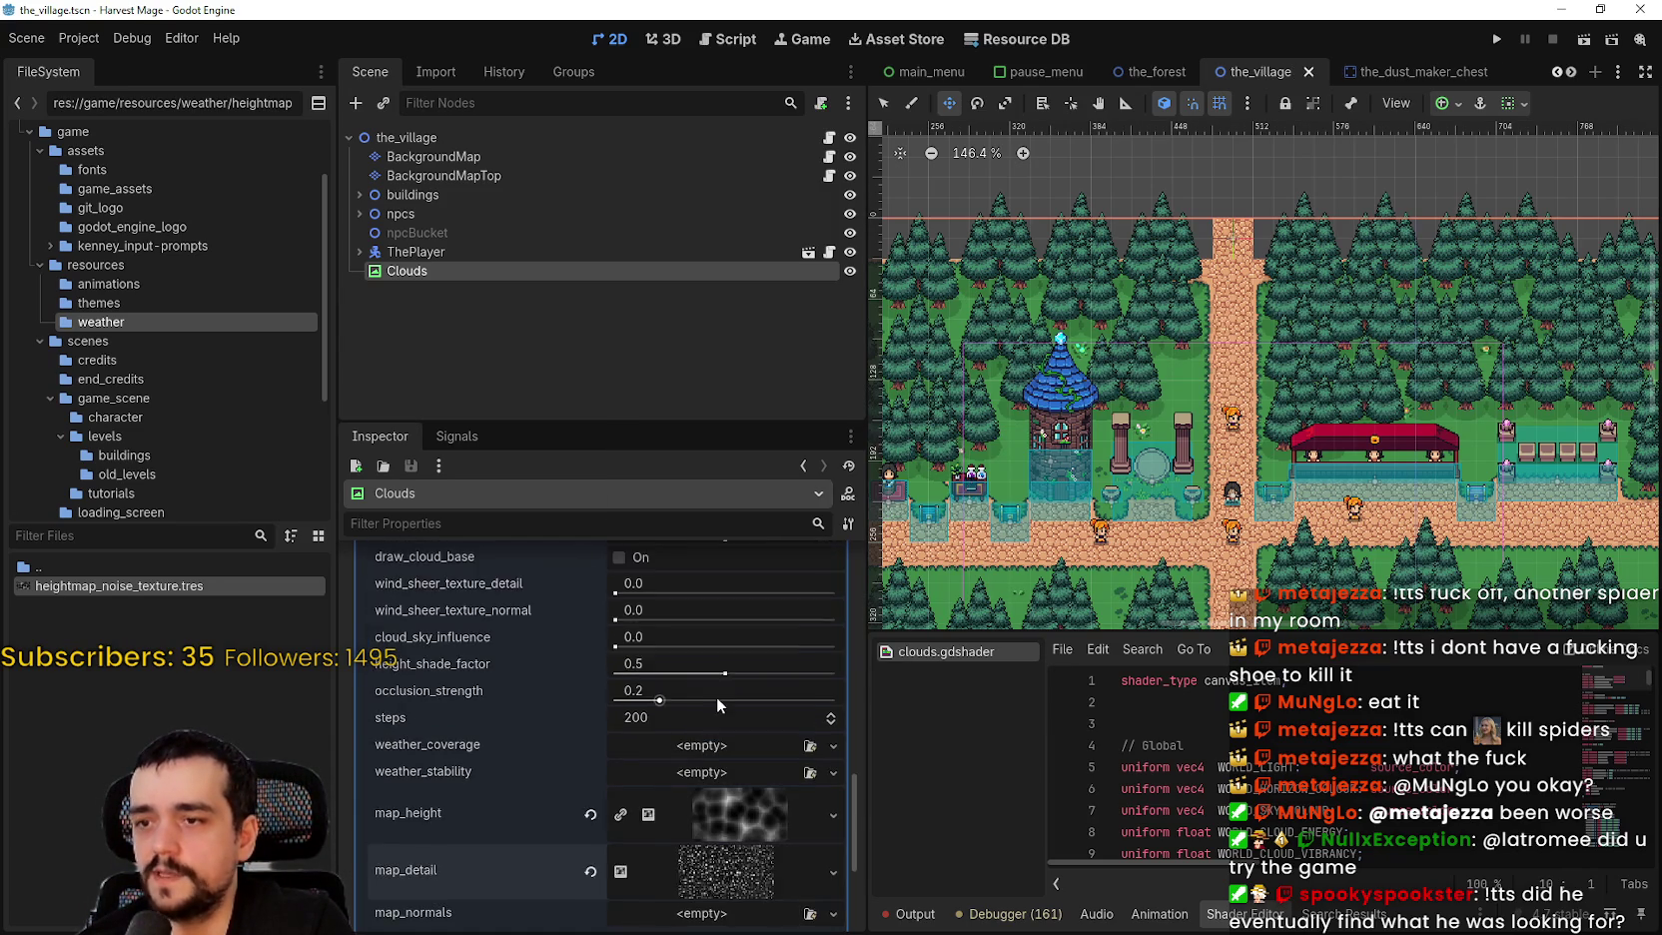
scroll(717, 695, down, 5)
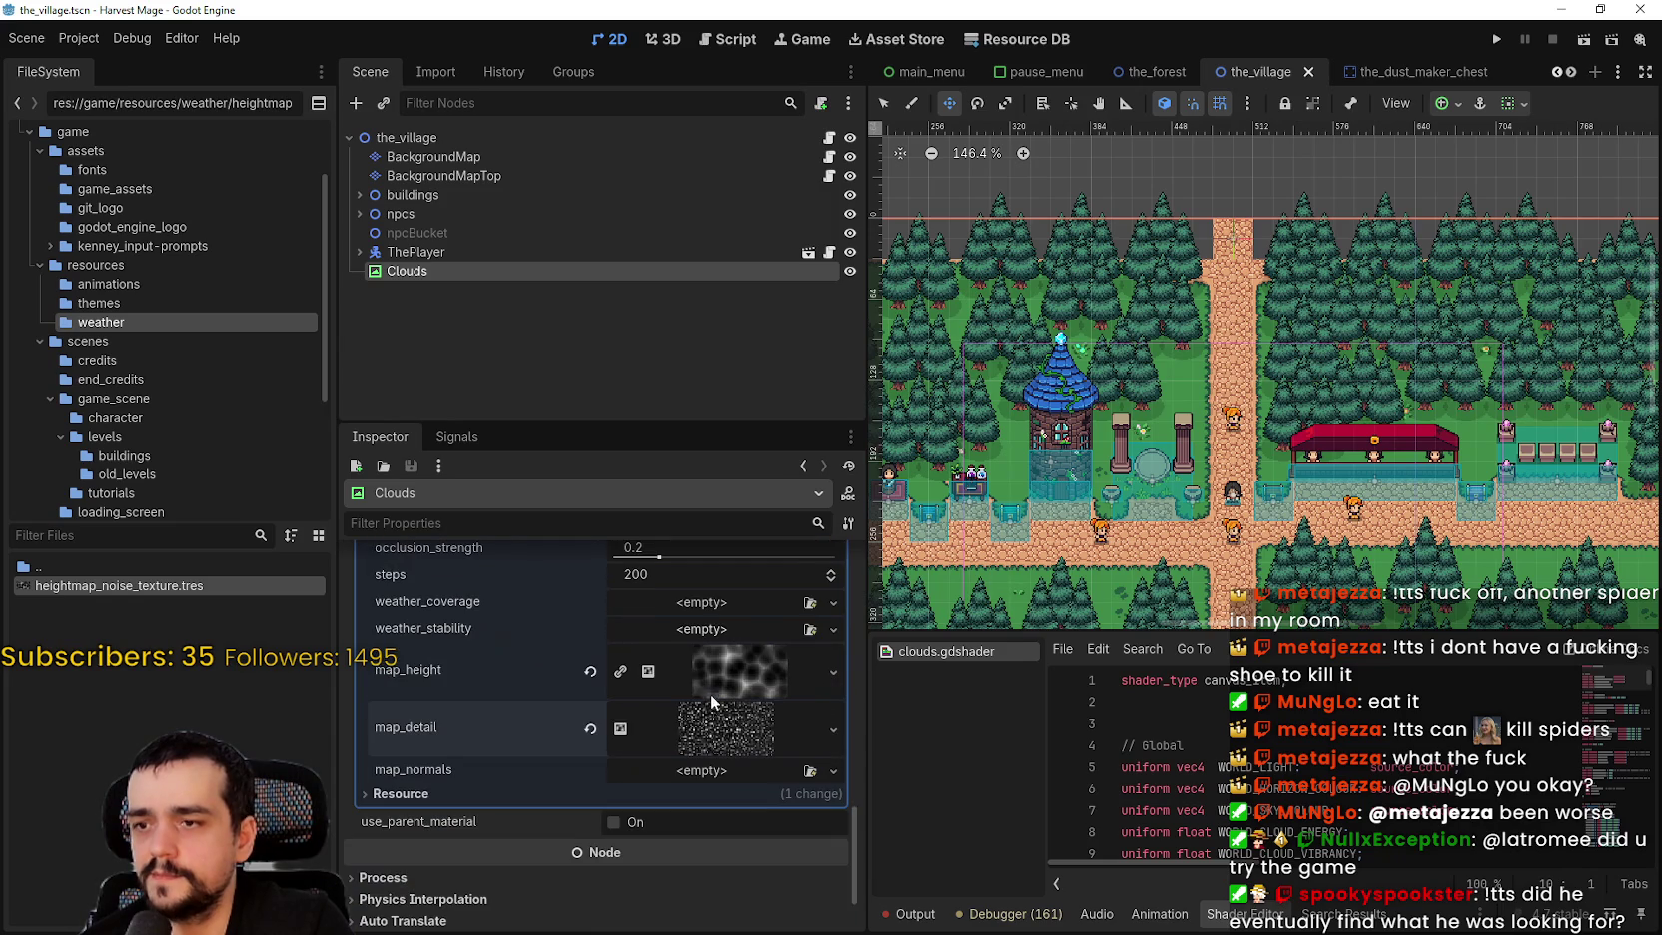
Step: Save the map_detail texture as normalmap_noise_texture.tres in the weather folder
click(678, 711)
right_click(679, 713)
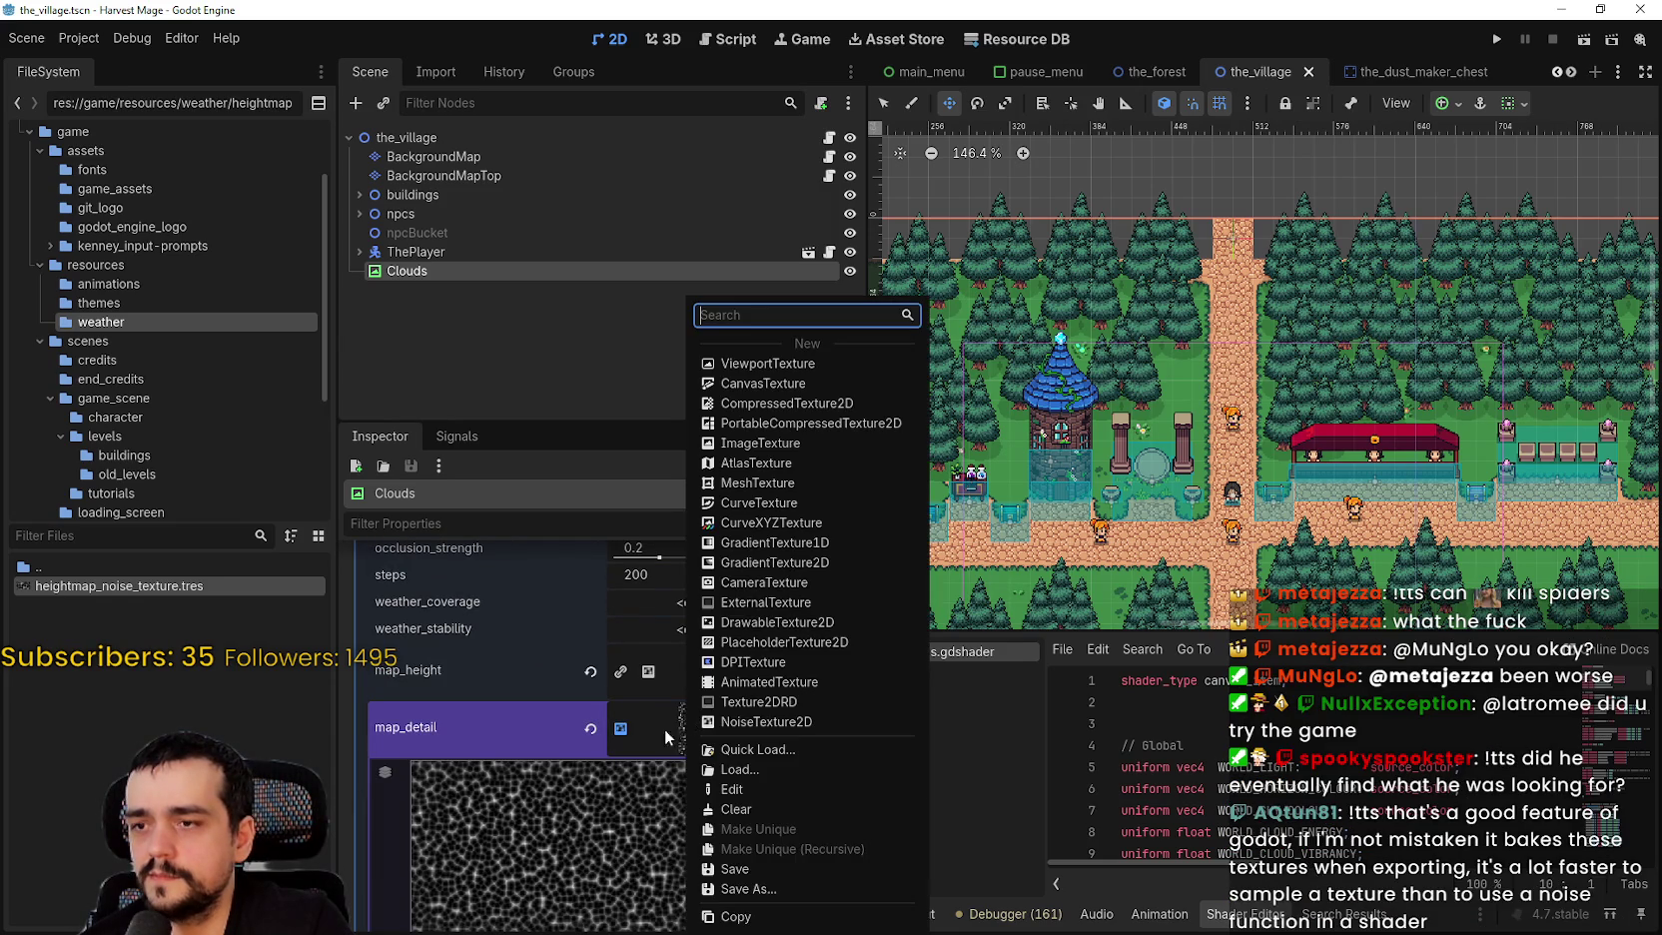
click(795, 888)
click(564, 269)
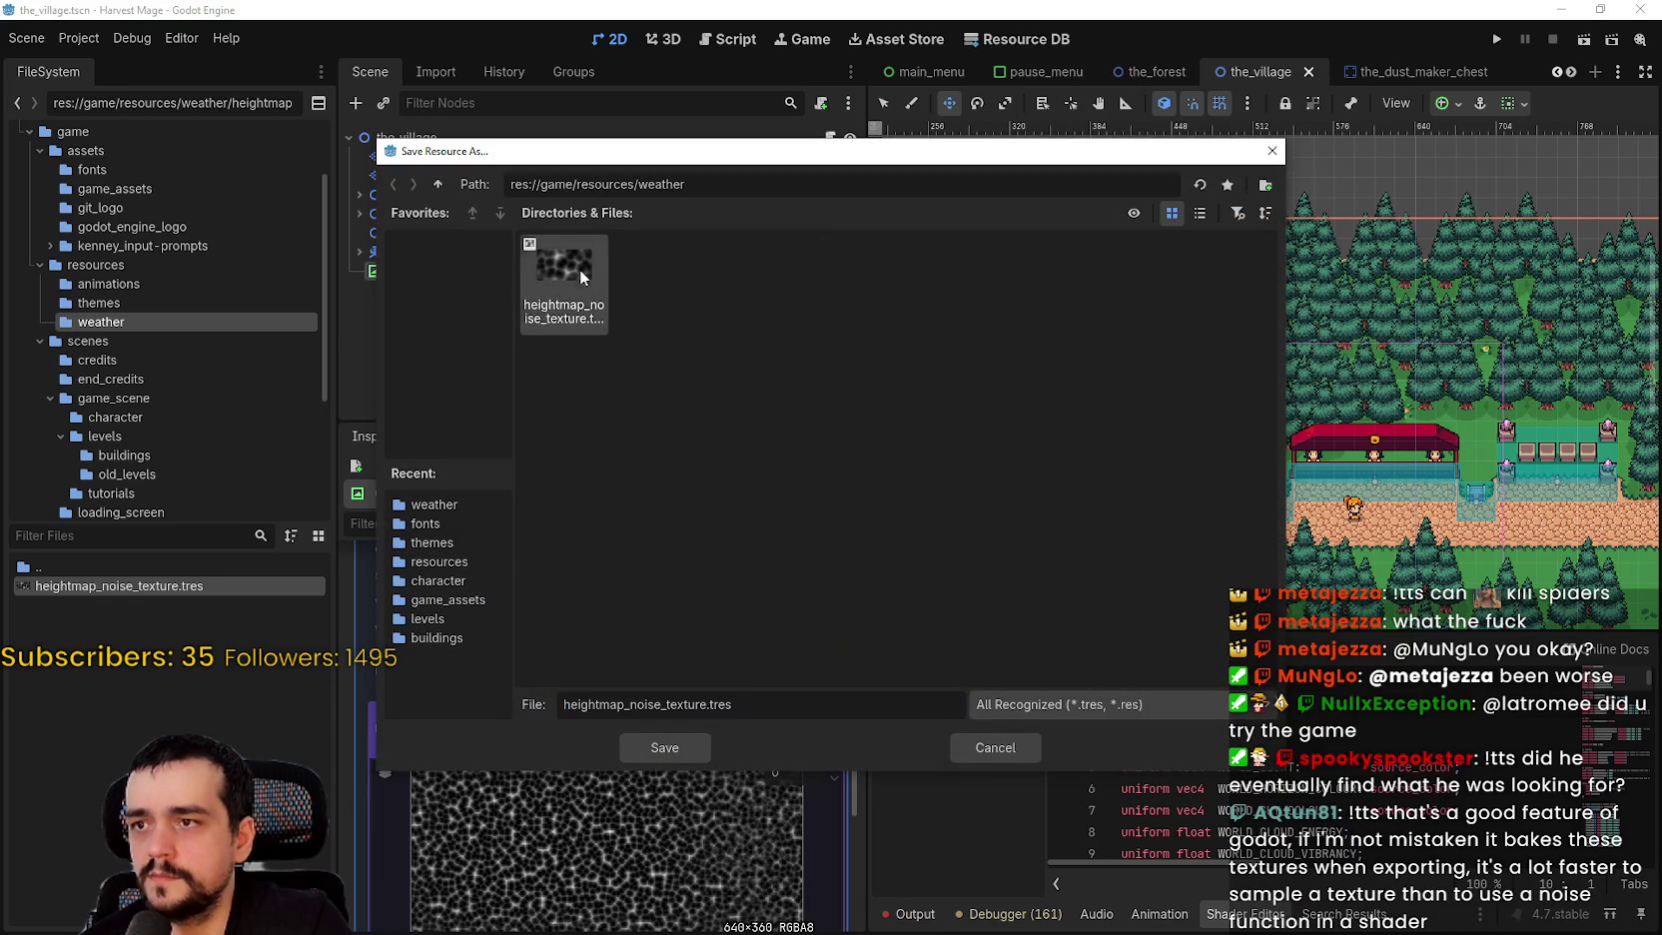
double_click(624, 705)
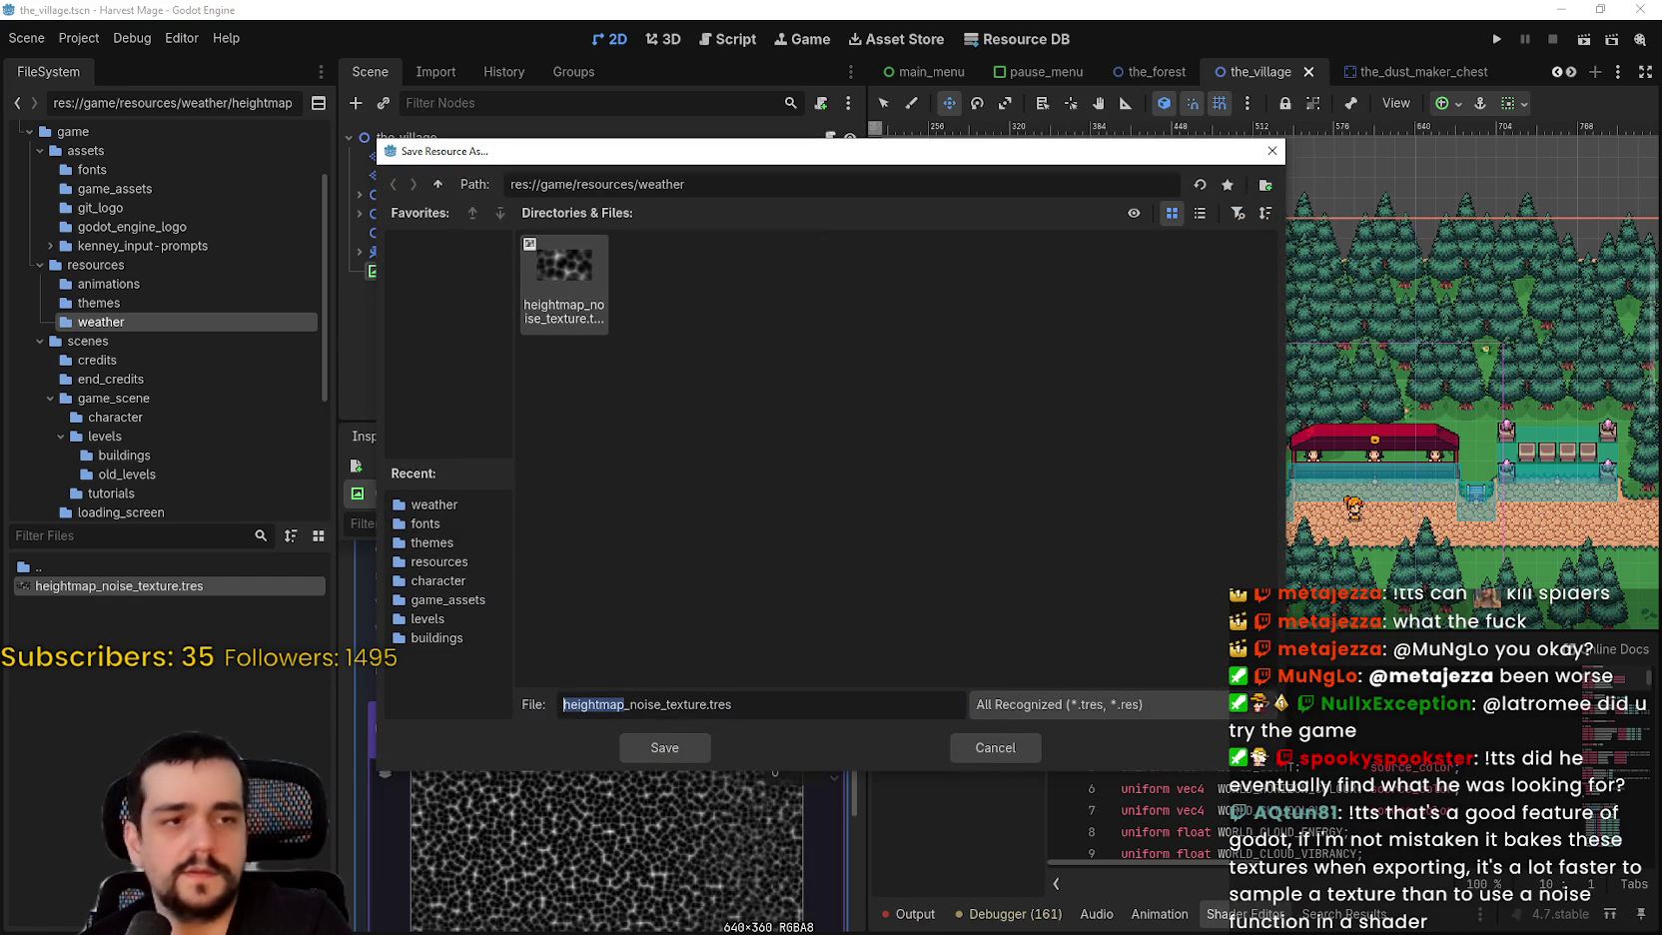
text(normalmap)
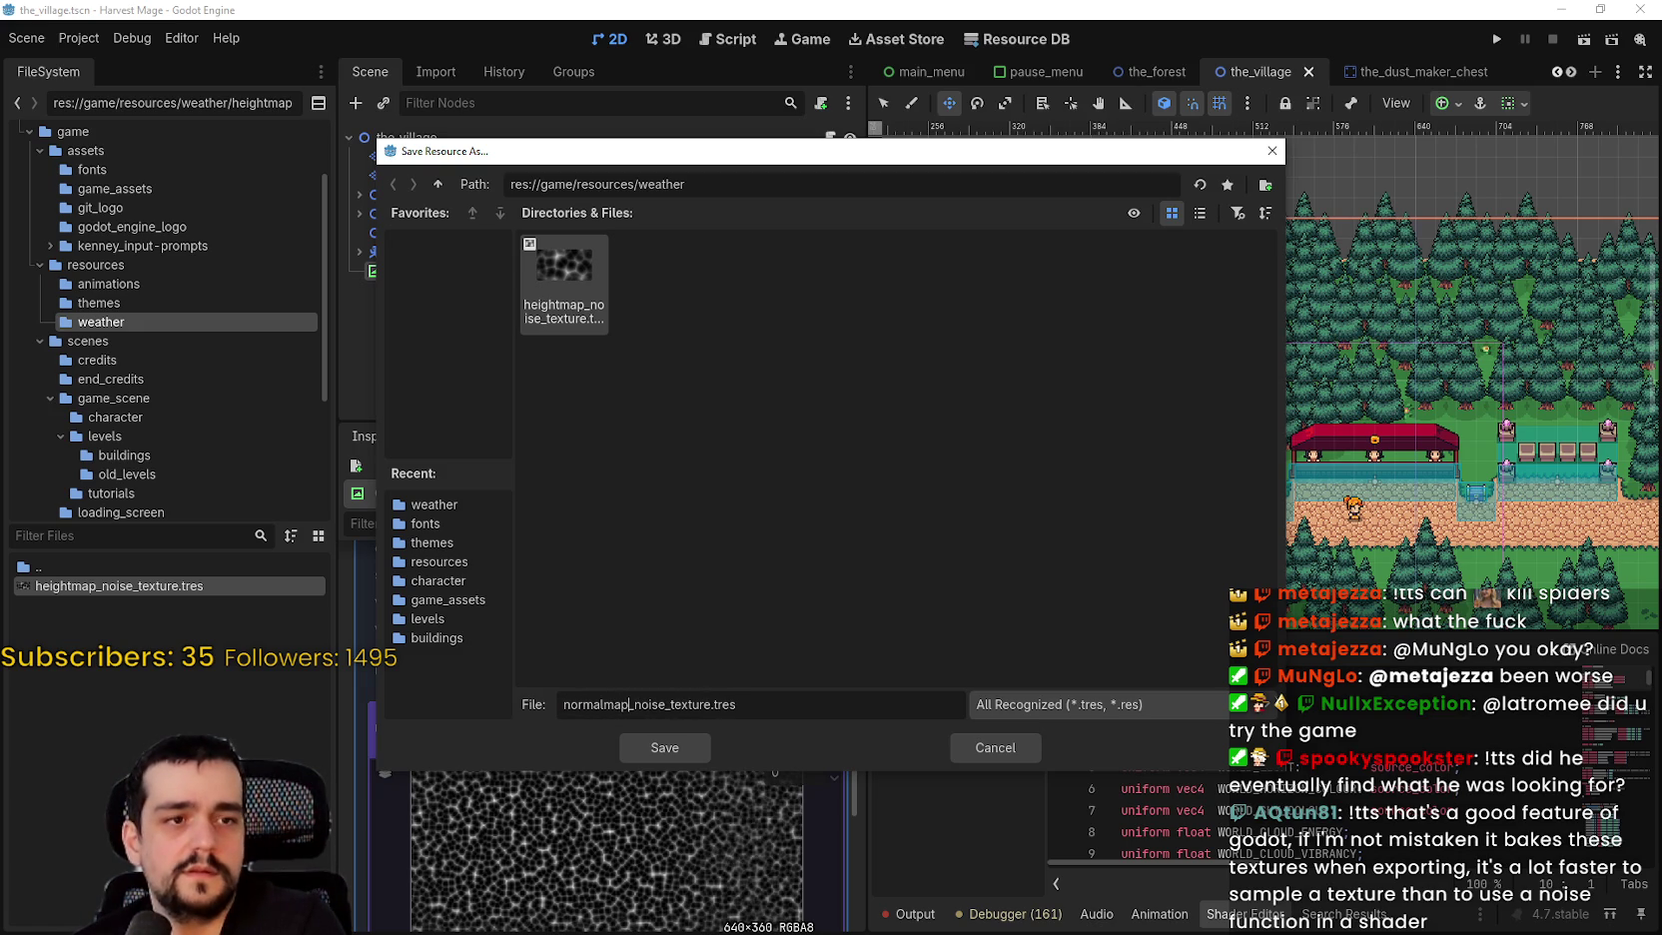
key(Return)
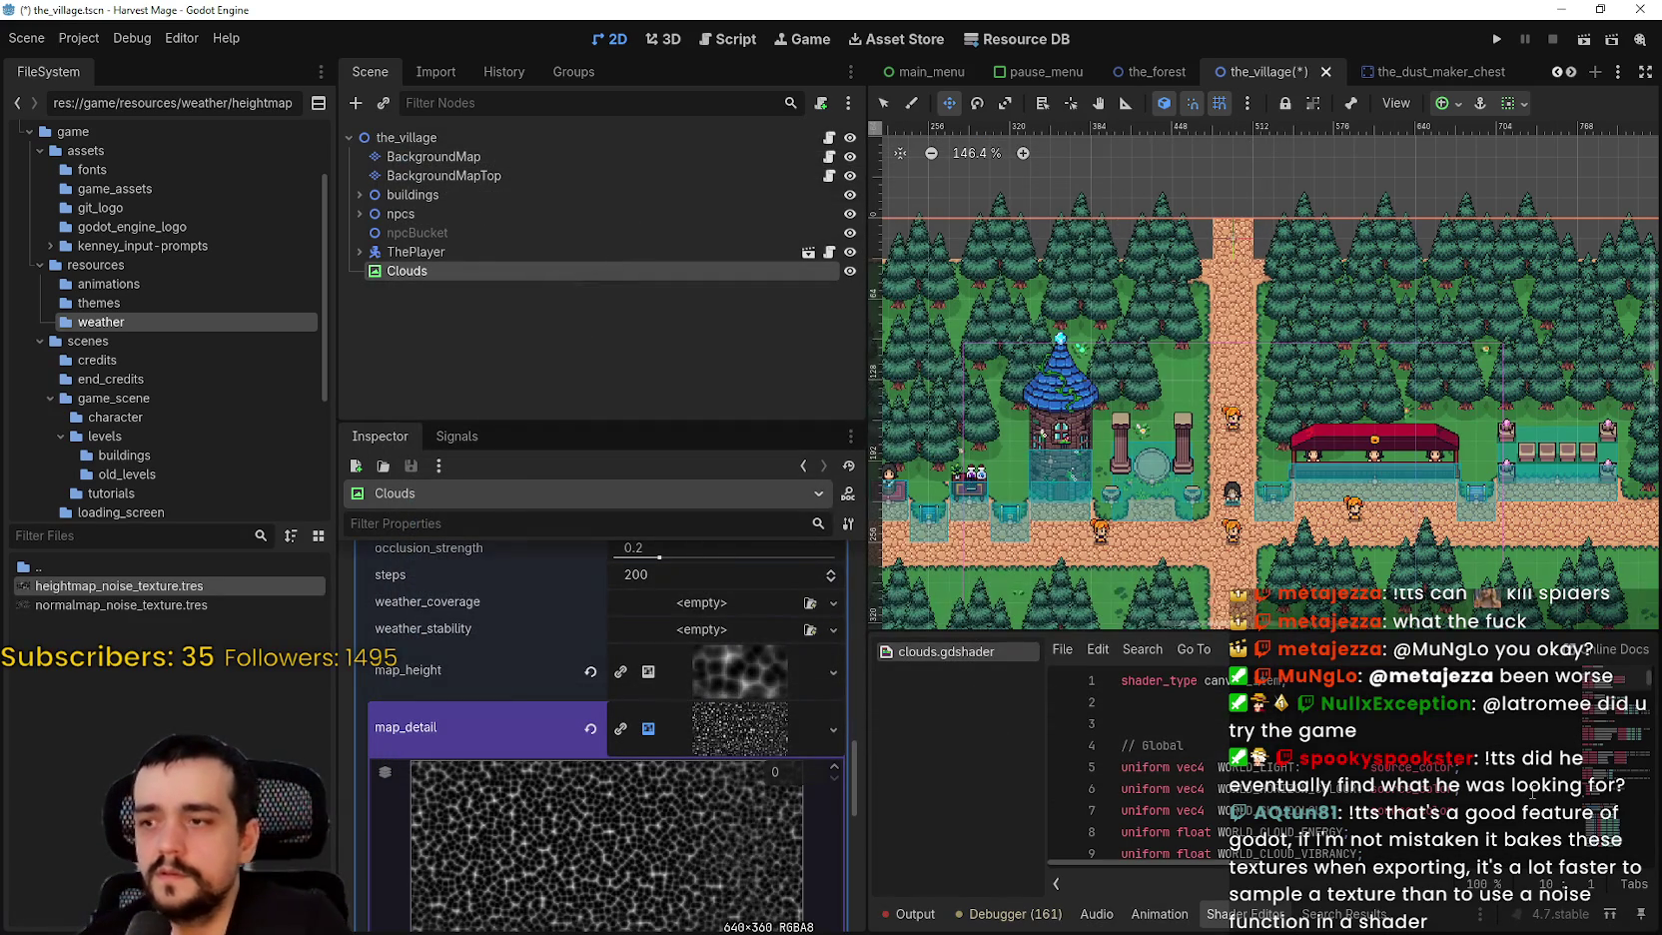
Step: Collapse the map_detail texture, save the scene, and bring up map_normals' texture choices
click(732, 749)
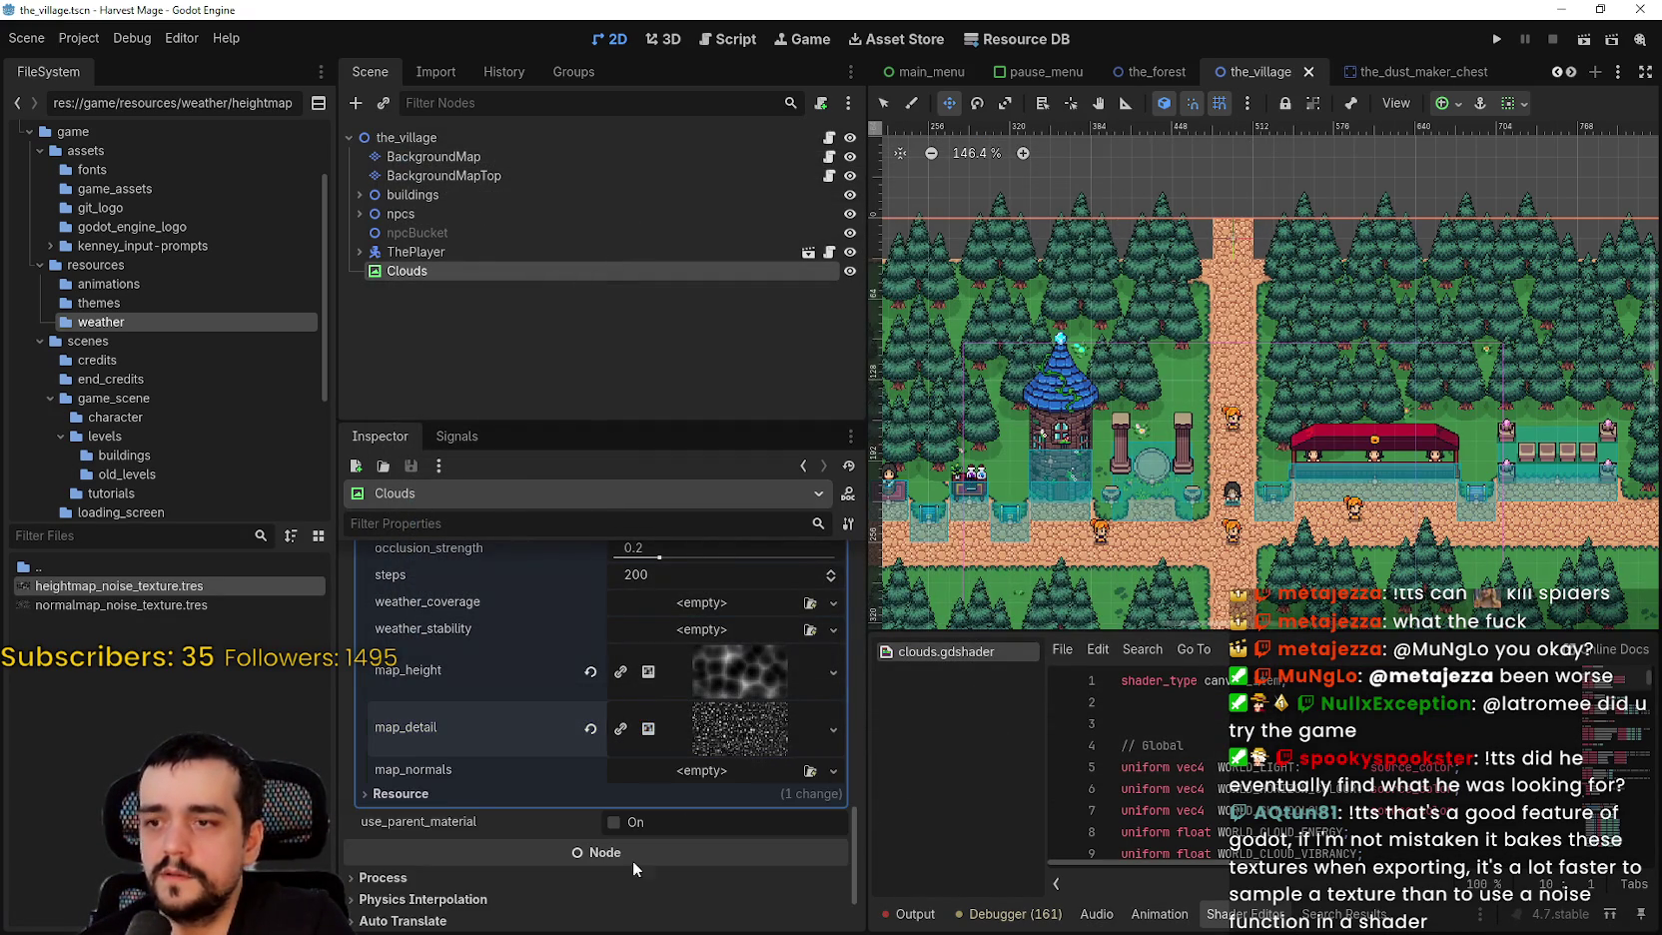
click(727, 746)
scroll(700, 828, down, 3)
key(ctrl+s)
click(773, 826)
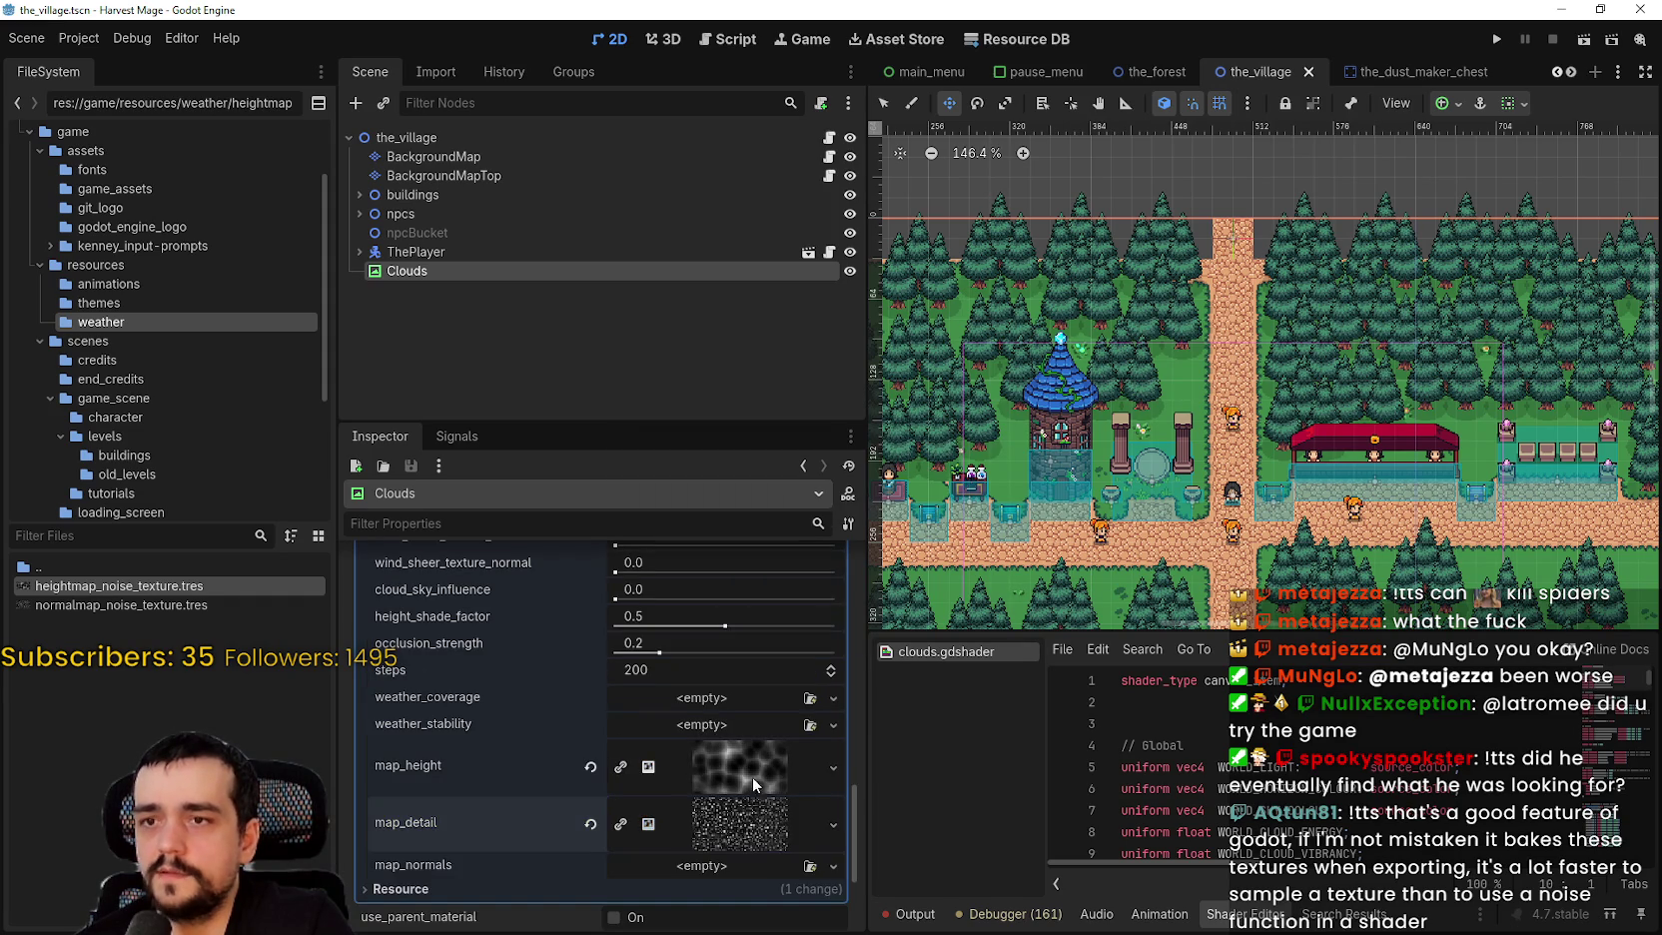
key(ctrl+s)
scroll(748, 762, down, 4)
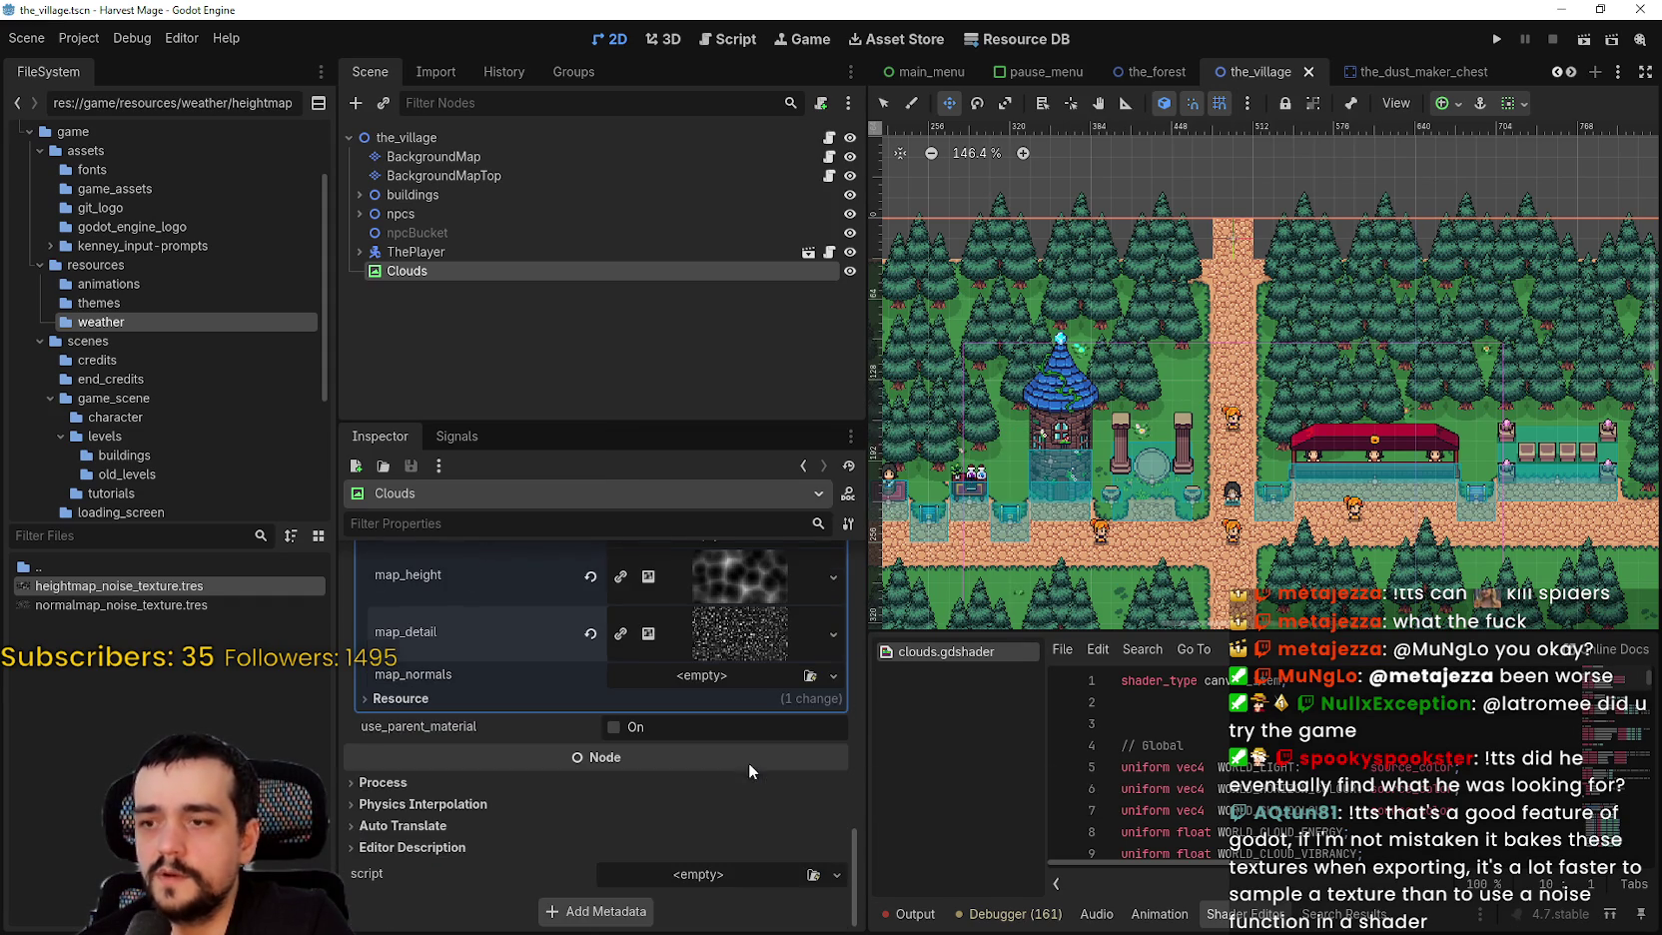
click(681, 676)
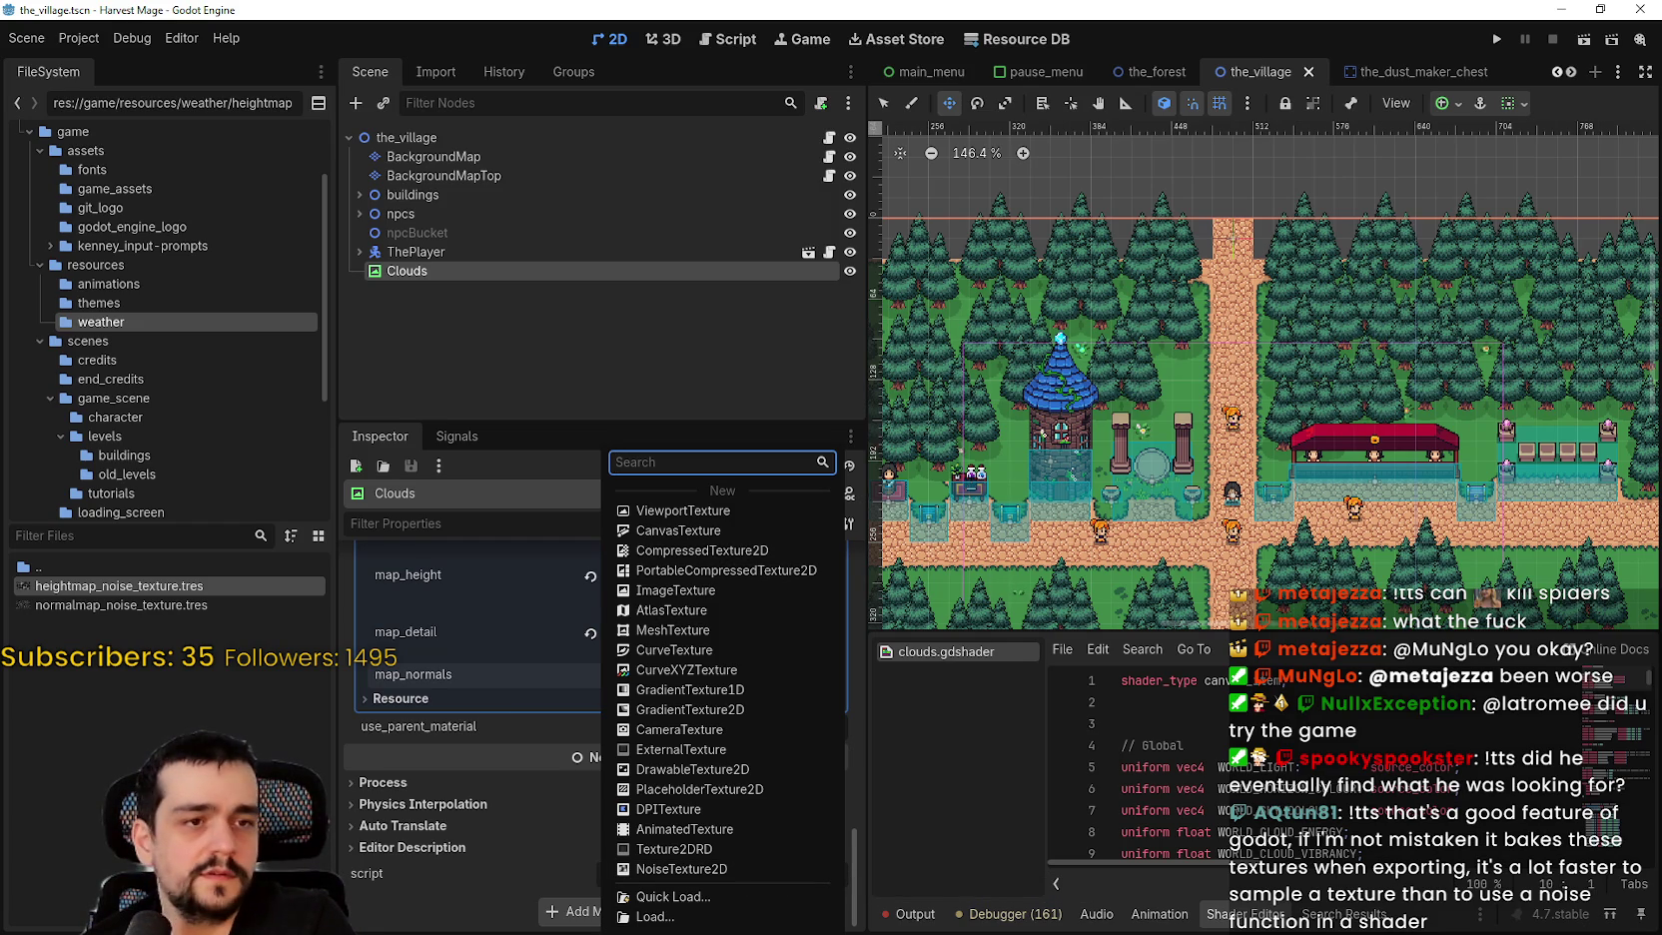
Step: Give map_normals a new NoiseTexture2D sized 640 × 360
click(724, 872)
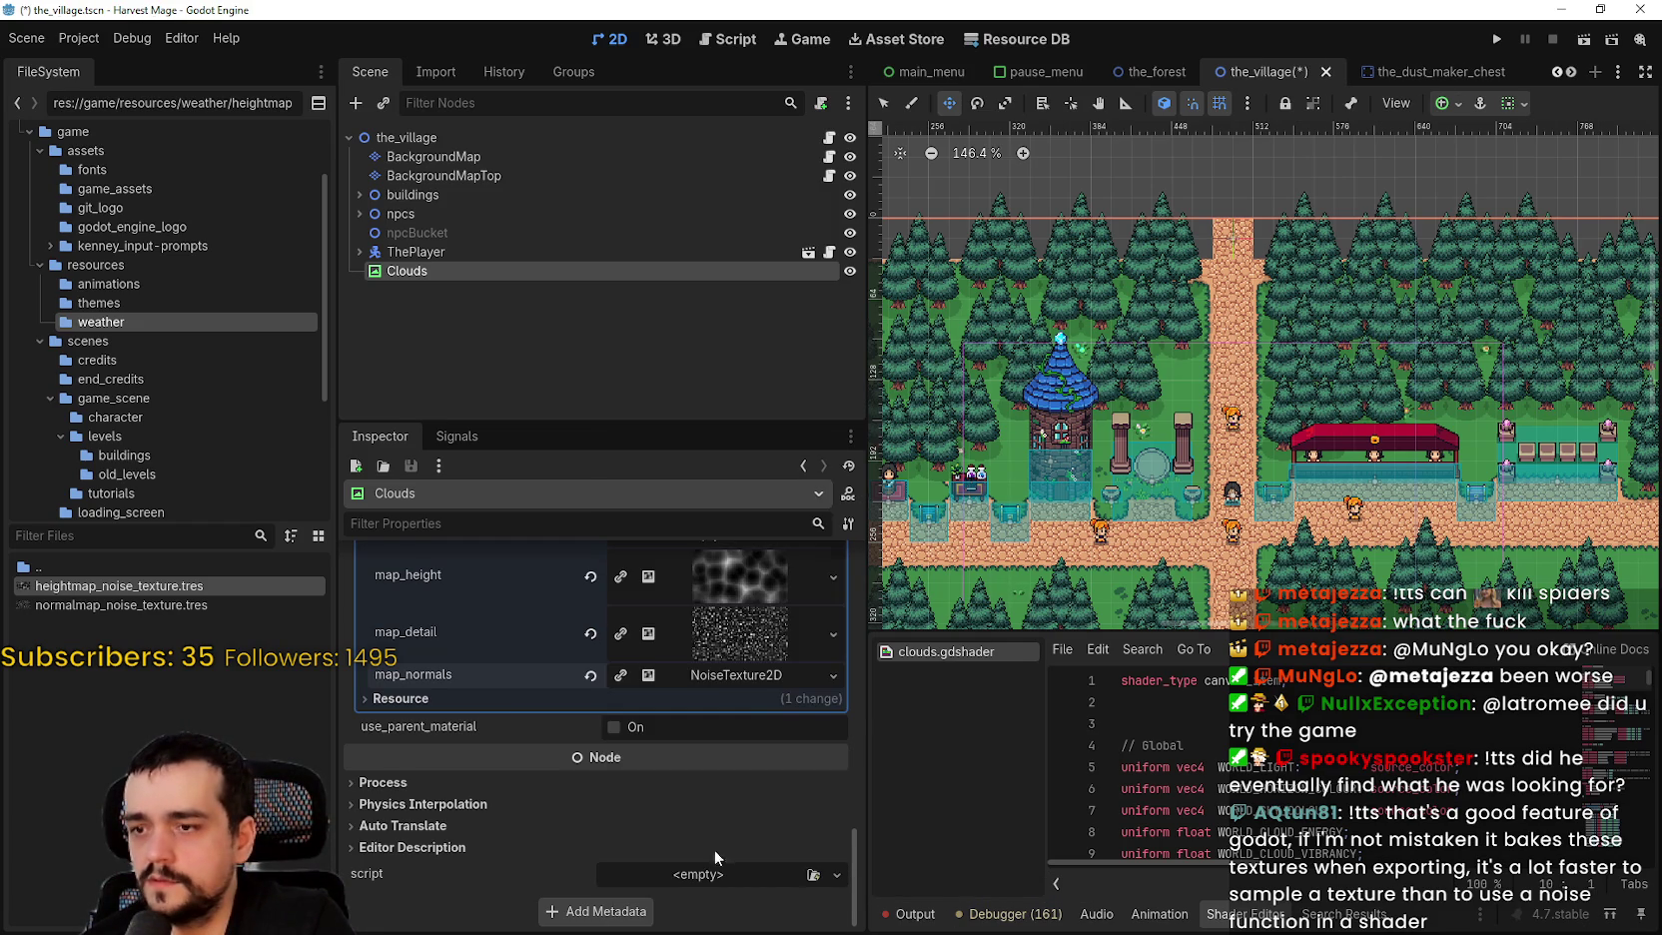
click(739, 689)
click(688, 702)
text(7)
text(40)
key(Return)
click(749, 727)
text(360)
key(Return)
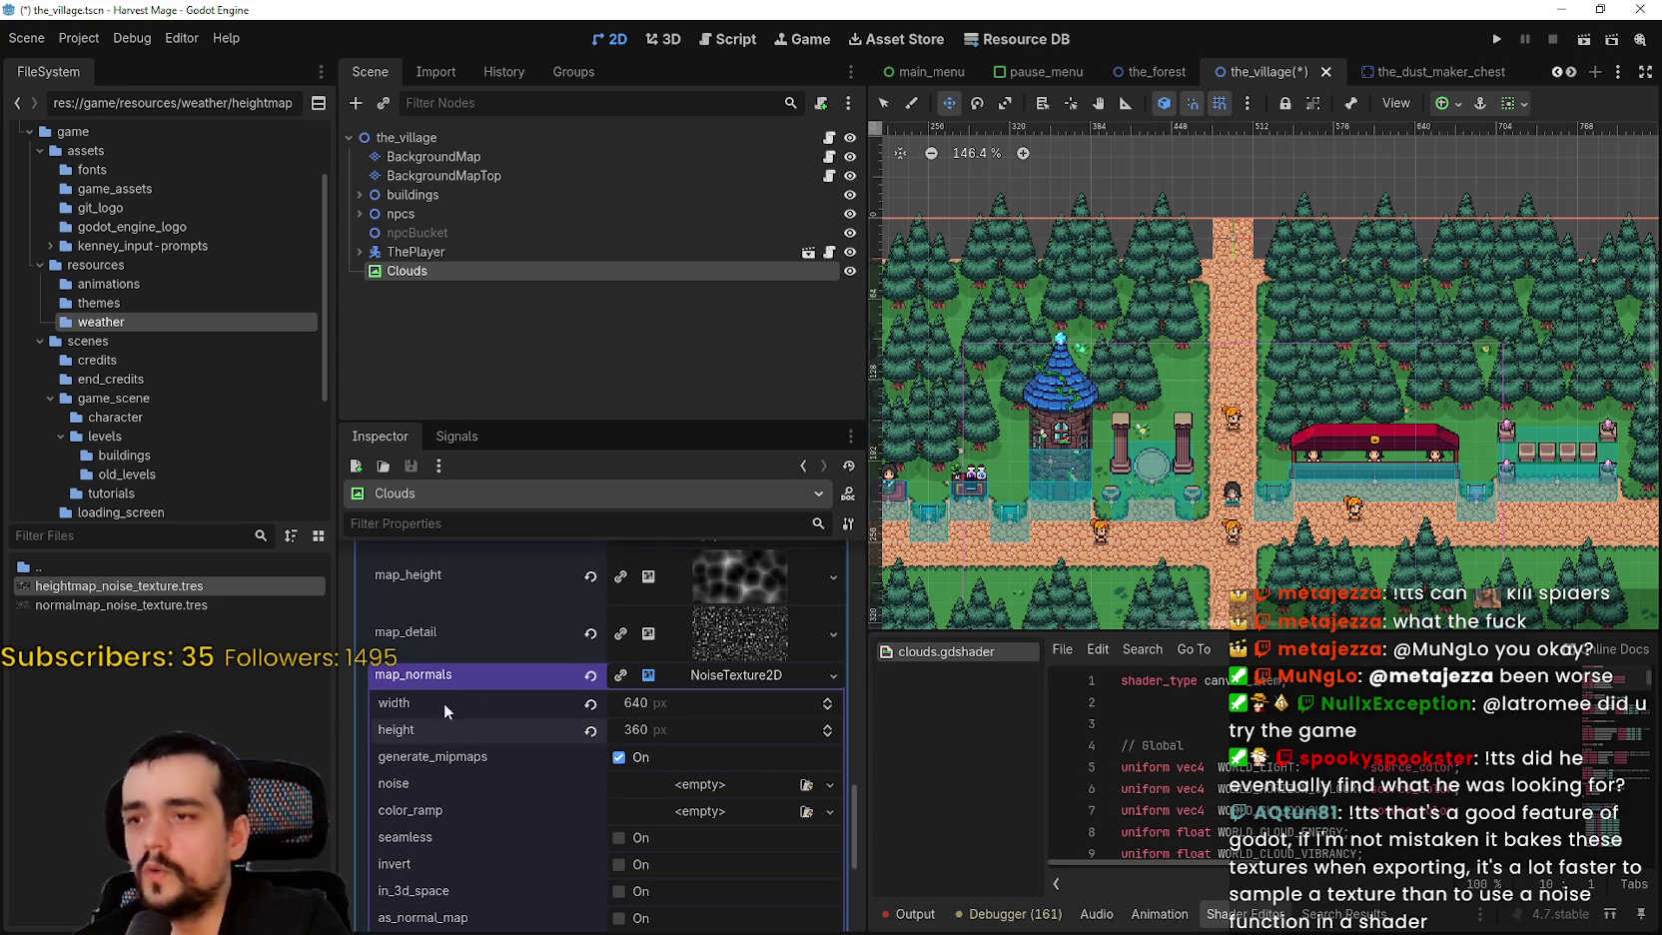
Step: Turn off generate_mipmaps on the map_detail and map_height textures, saving the scene
click(449, 631)
scroll(599, 854, down, 3)
scroll(603, 848, down, 2)
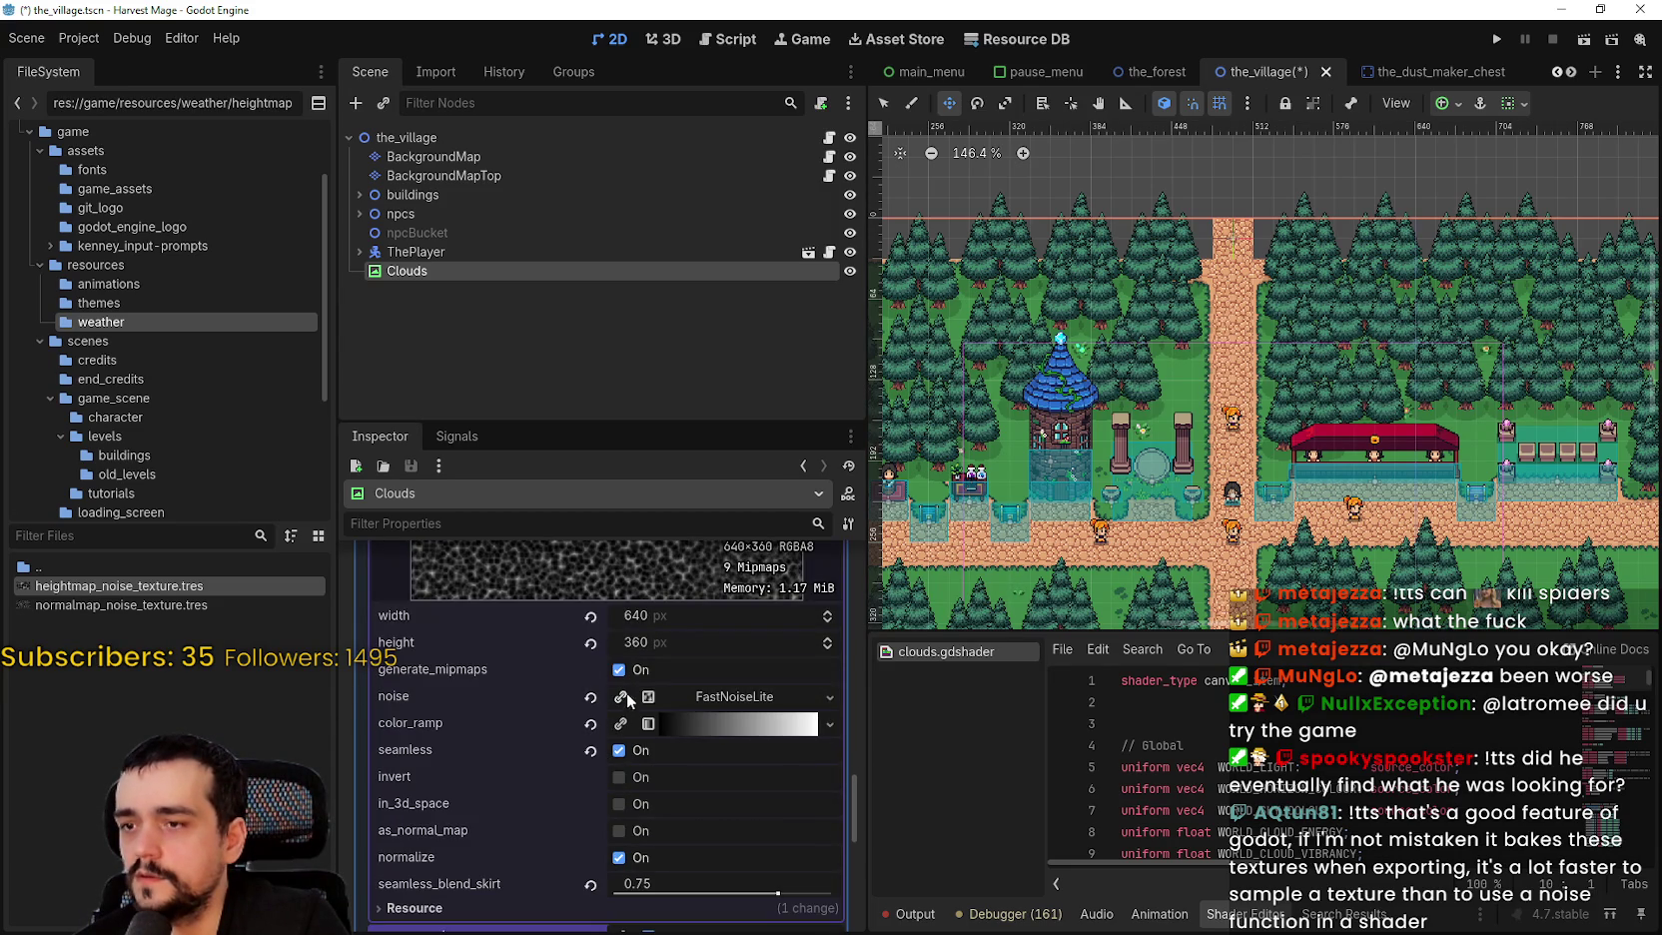
click(626, 677)
scroll(669, 747, up, 3)
key(ctrl+s)
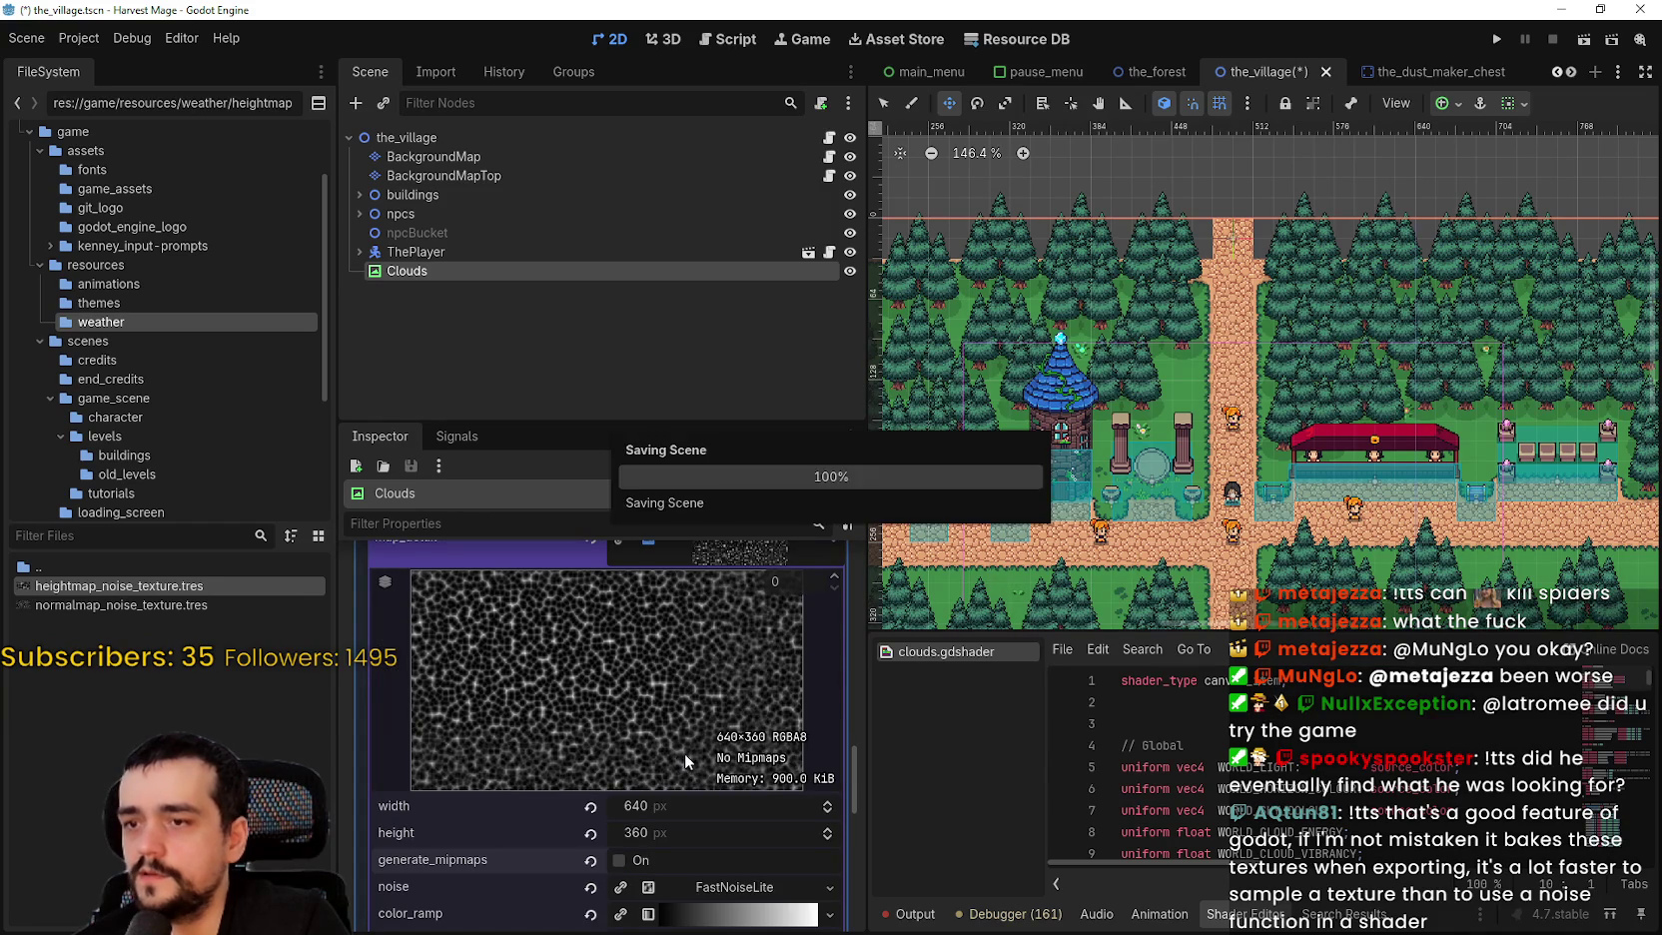
click(721, 643)
click(744, 577)
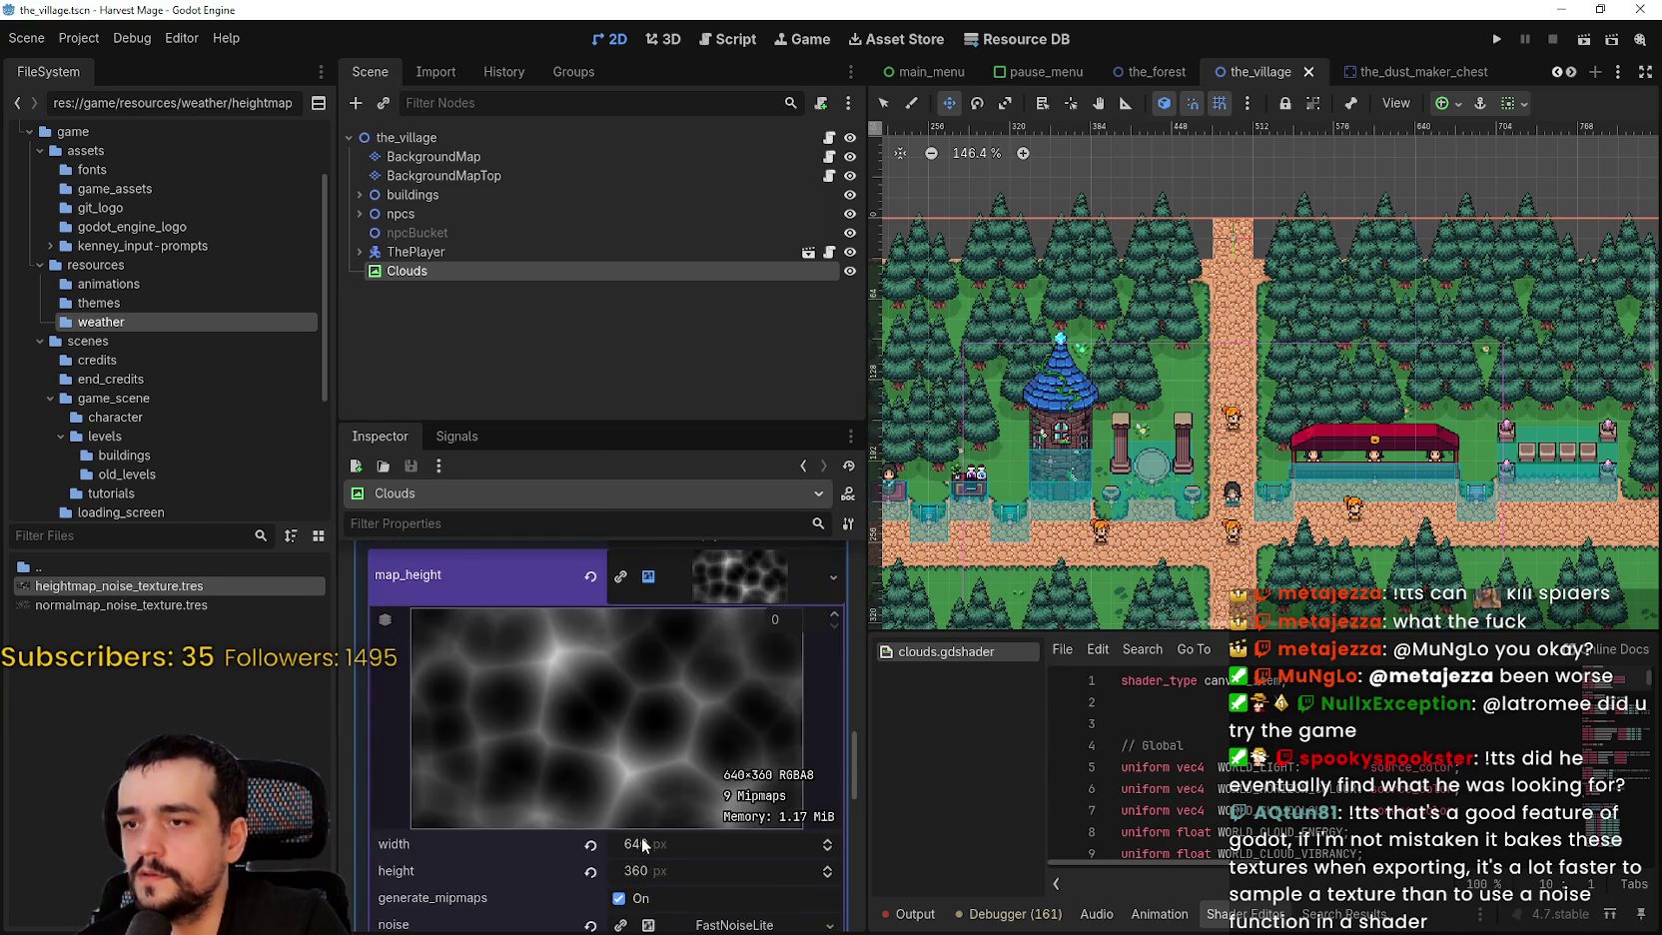
scroll(649, 744, down, 2)
click(644, 805)
key(ctrl+s)
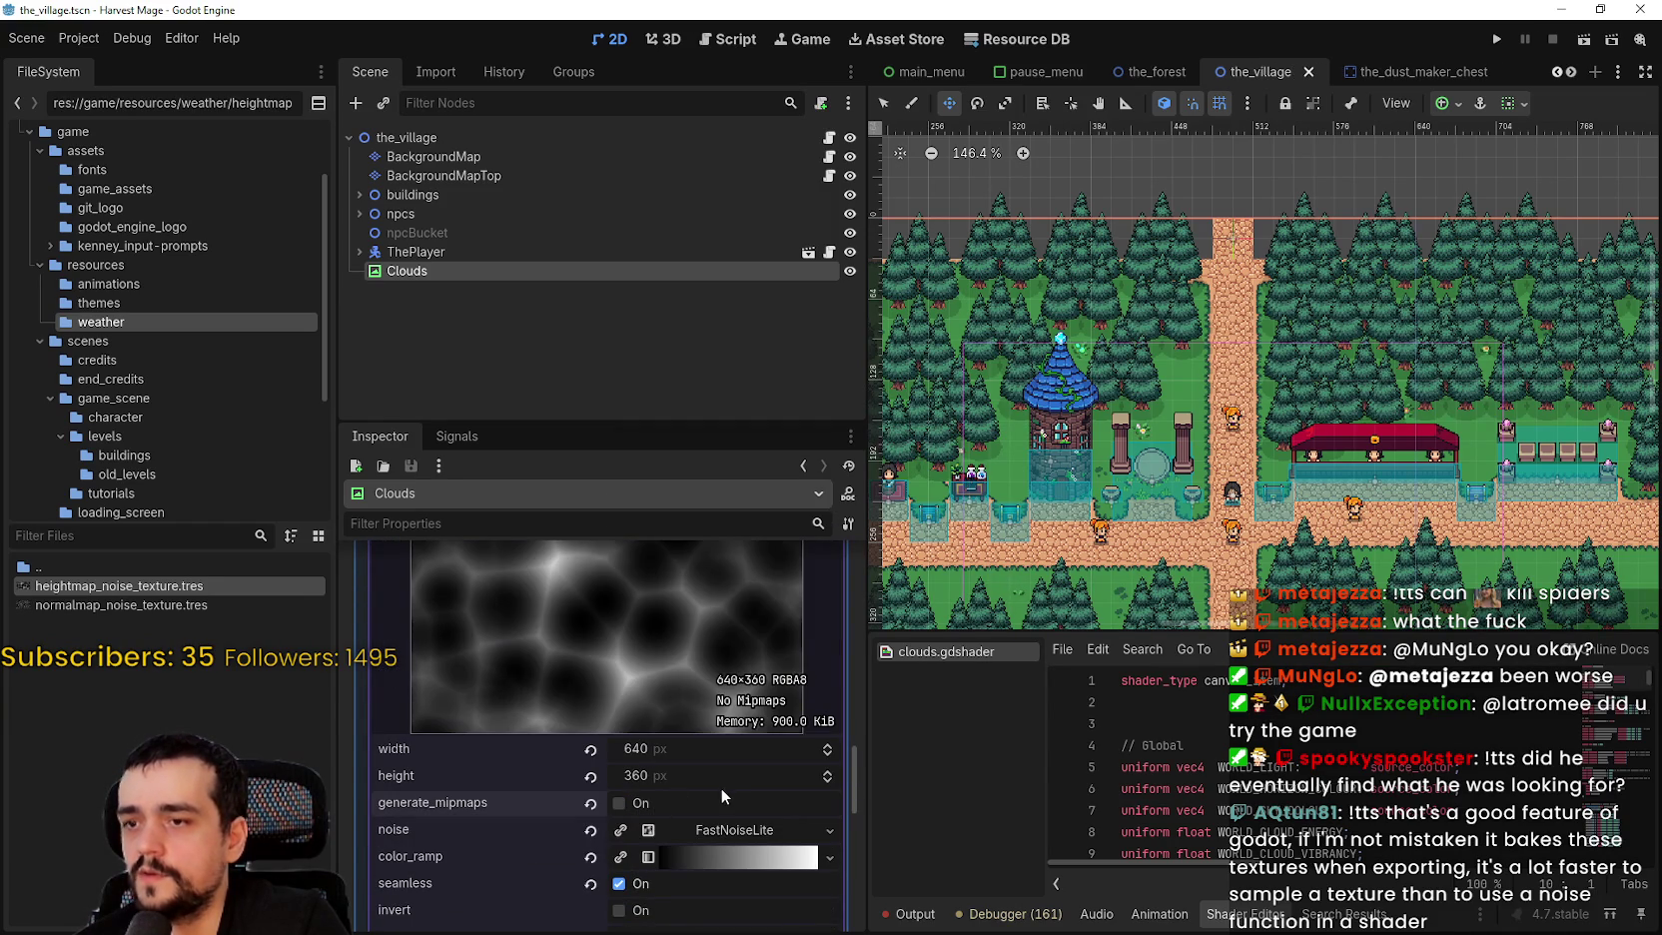
click(721, 704)
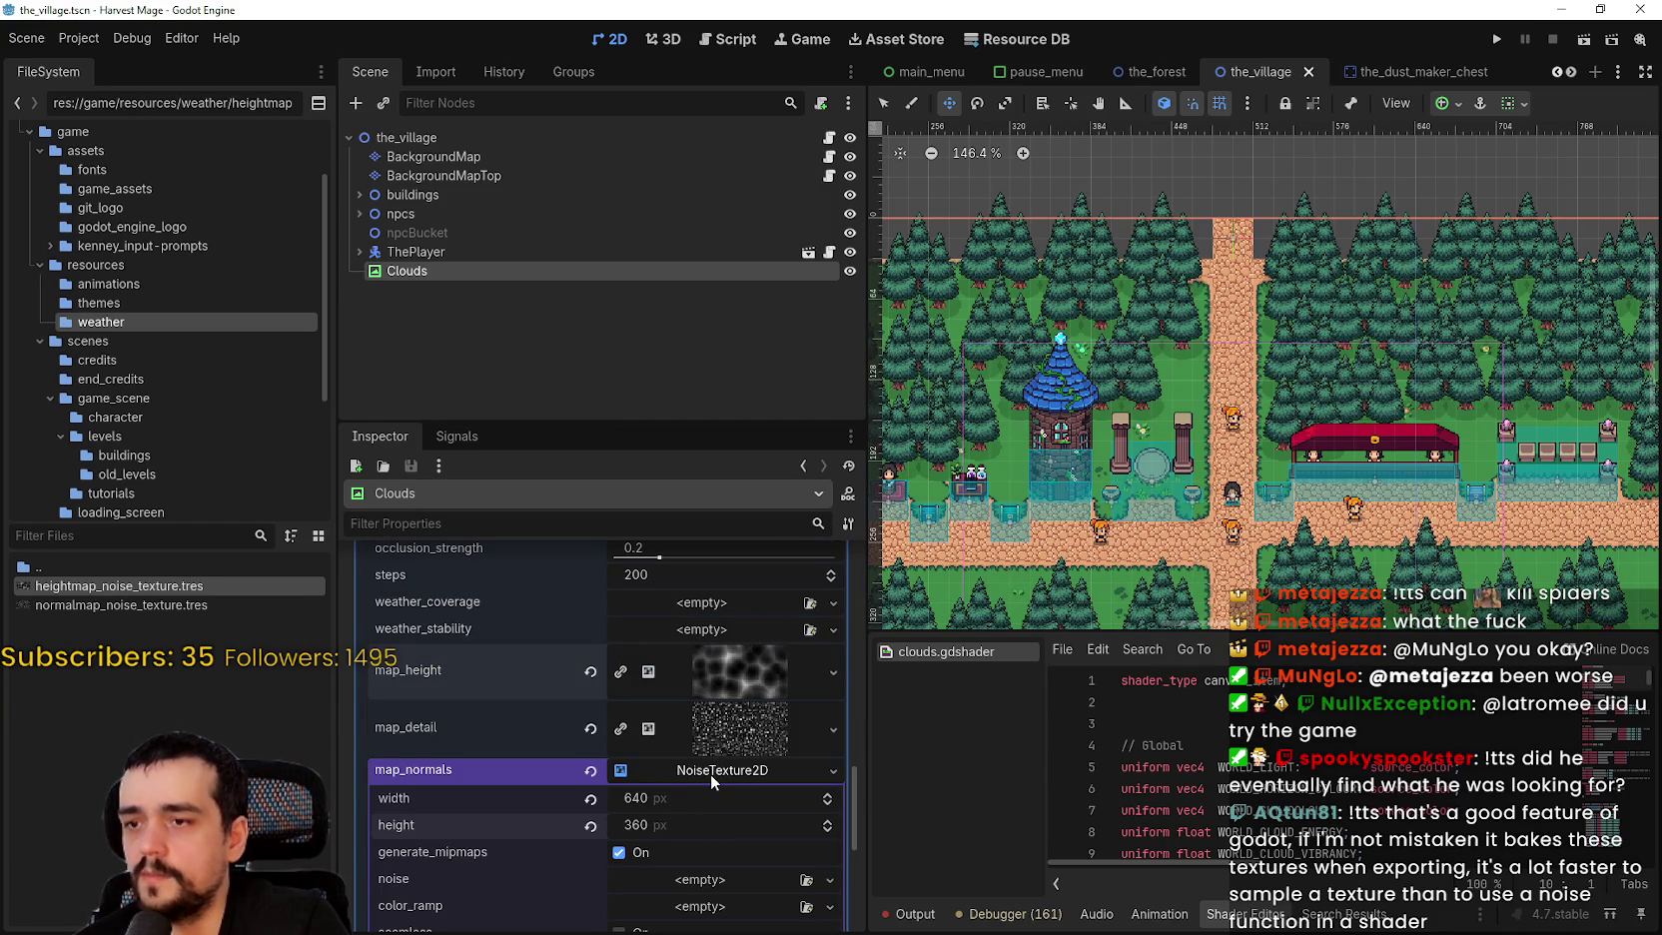
scroll(704, 778, down, 3)
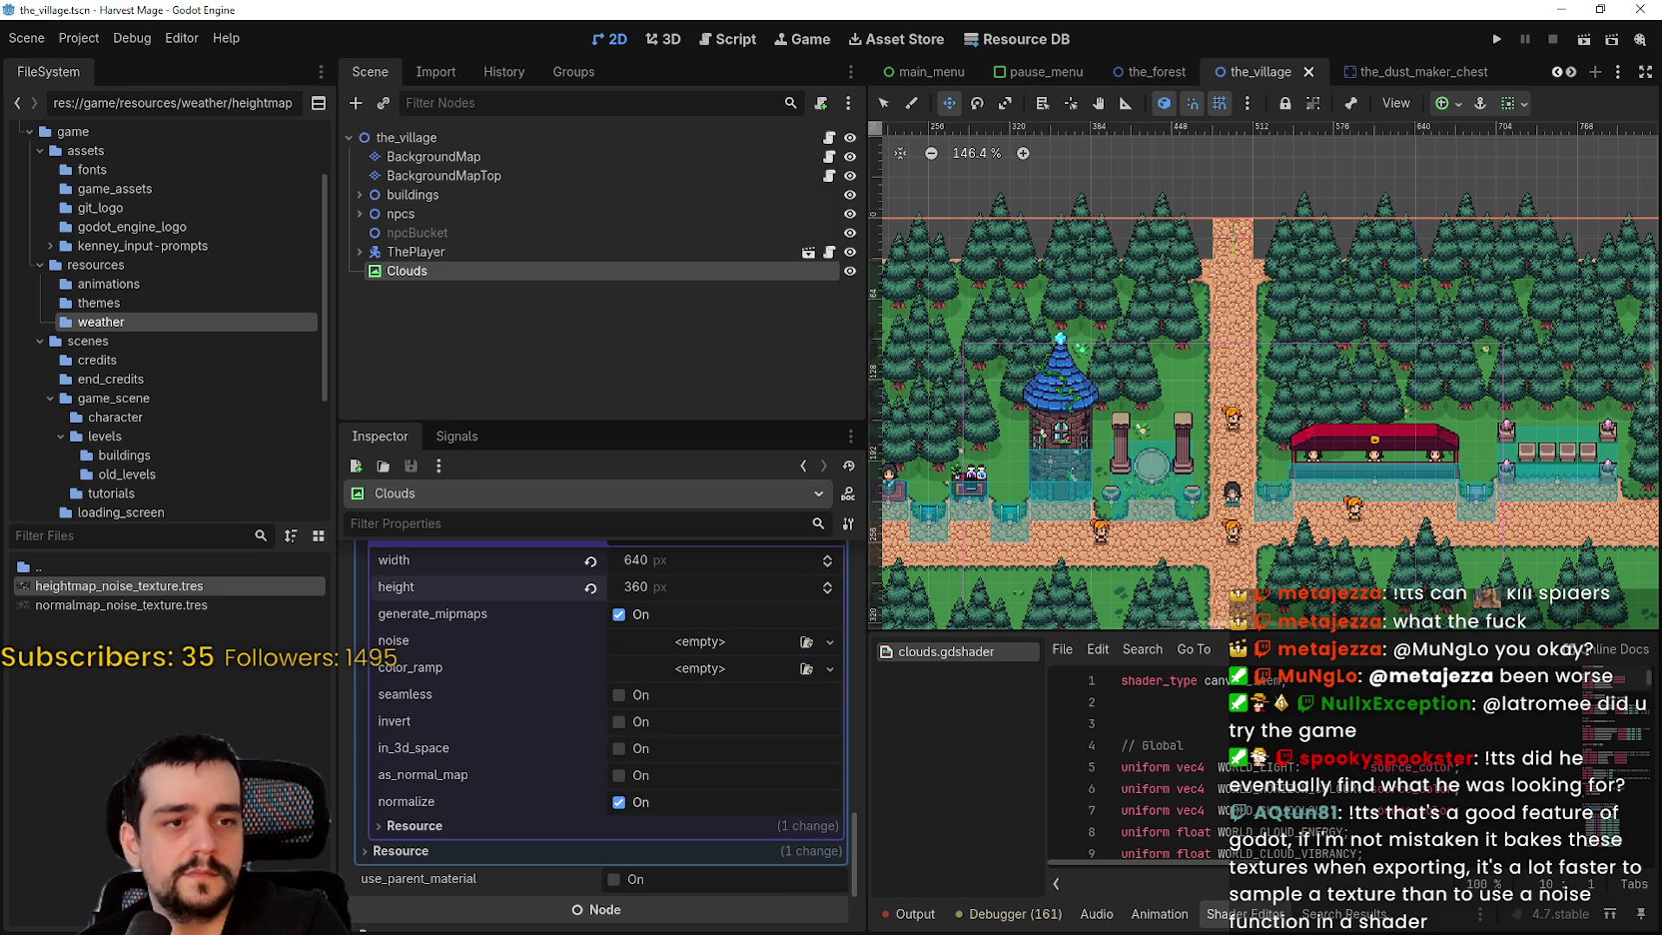
Step: Make the map_normals texture seamless with a 0.2 blend skirt
scroll(591, 763, down, 1)
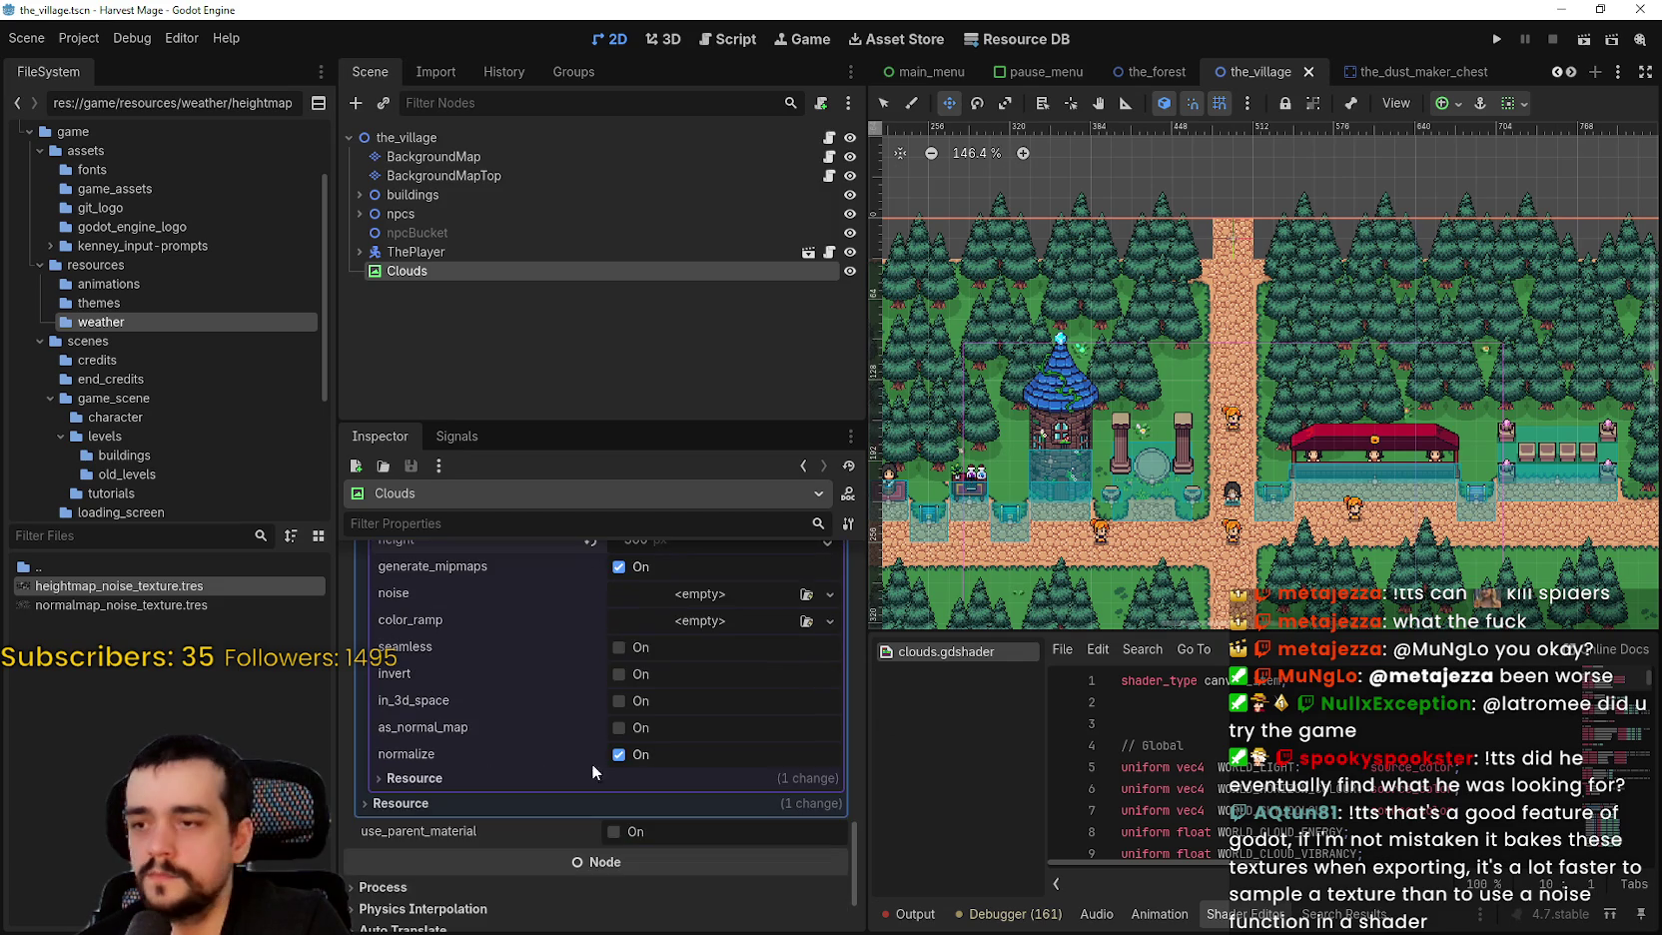
click(637, 649)
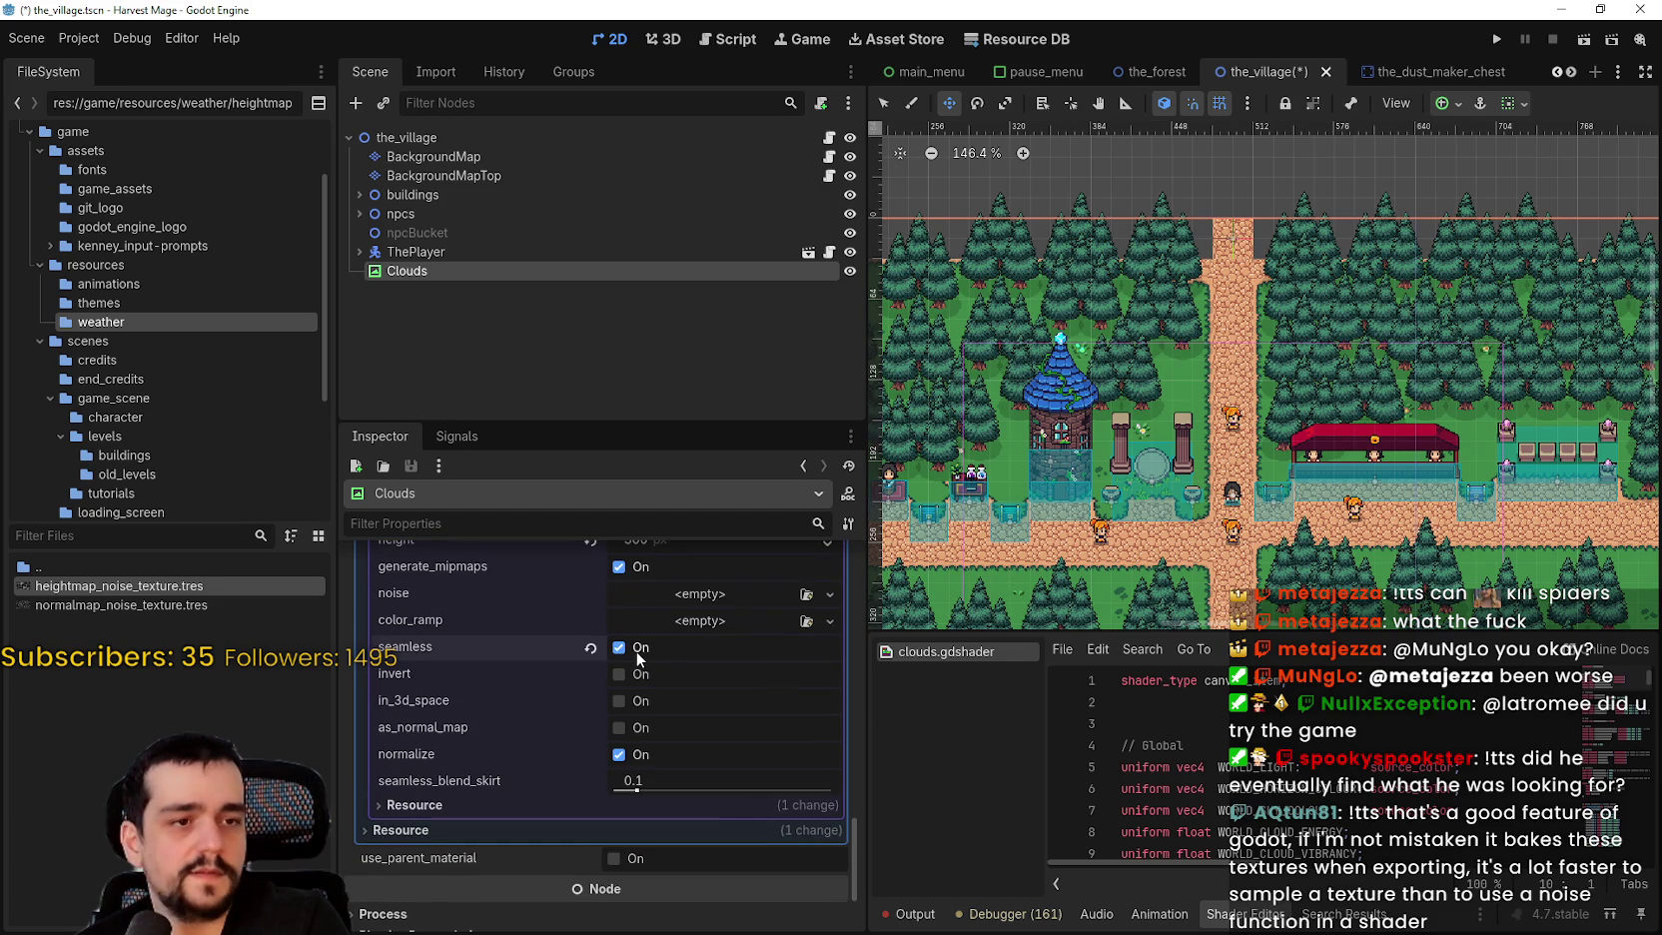
click(671, 781)
text(0.2)
key(Return)
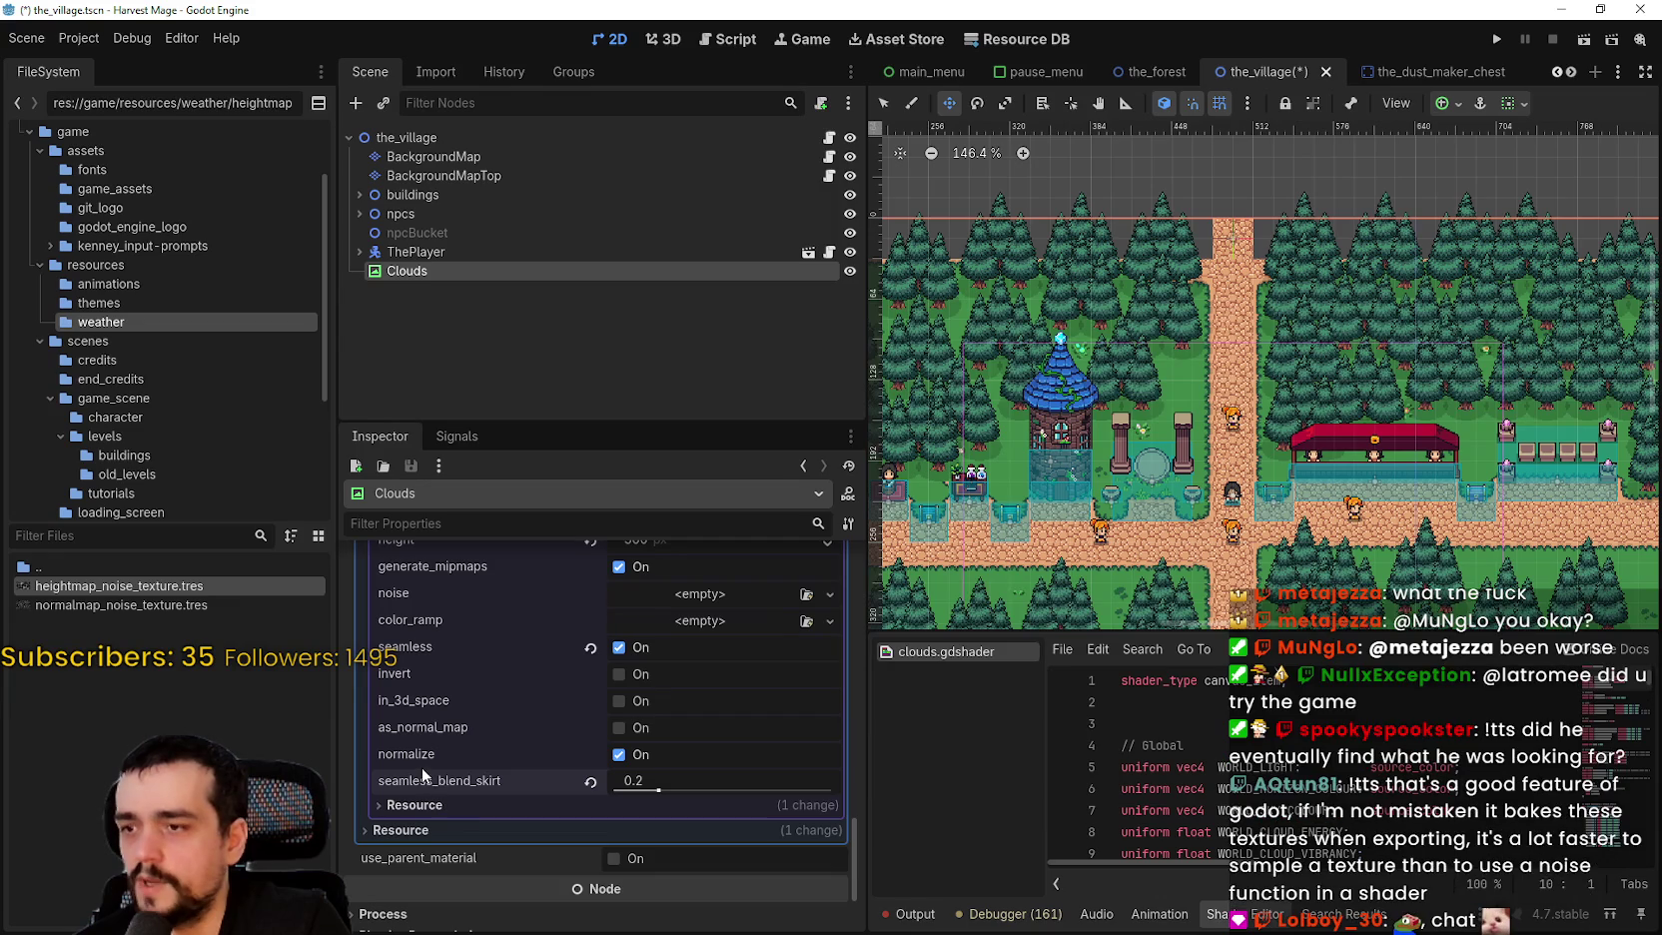
Step: Give the map_normals texture a new FastNoiseLite noise source
scroll(567, 641, up, 1)
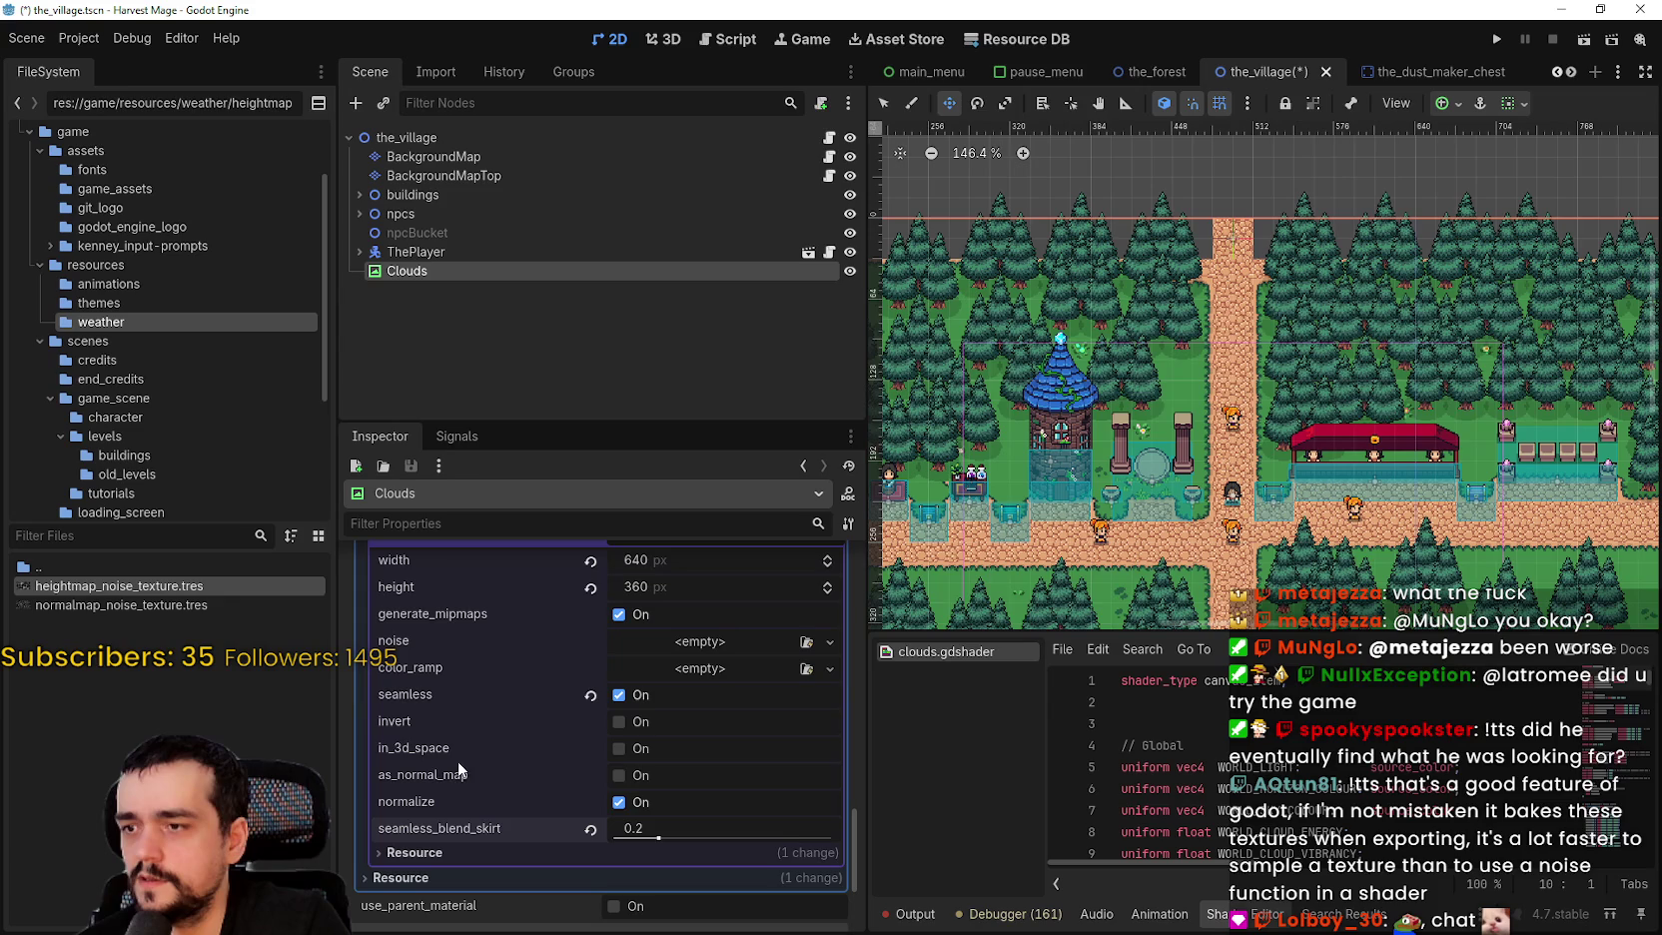
scroll(436, 717, up, 3)
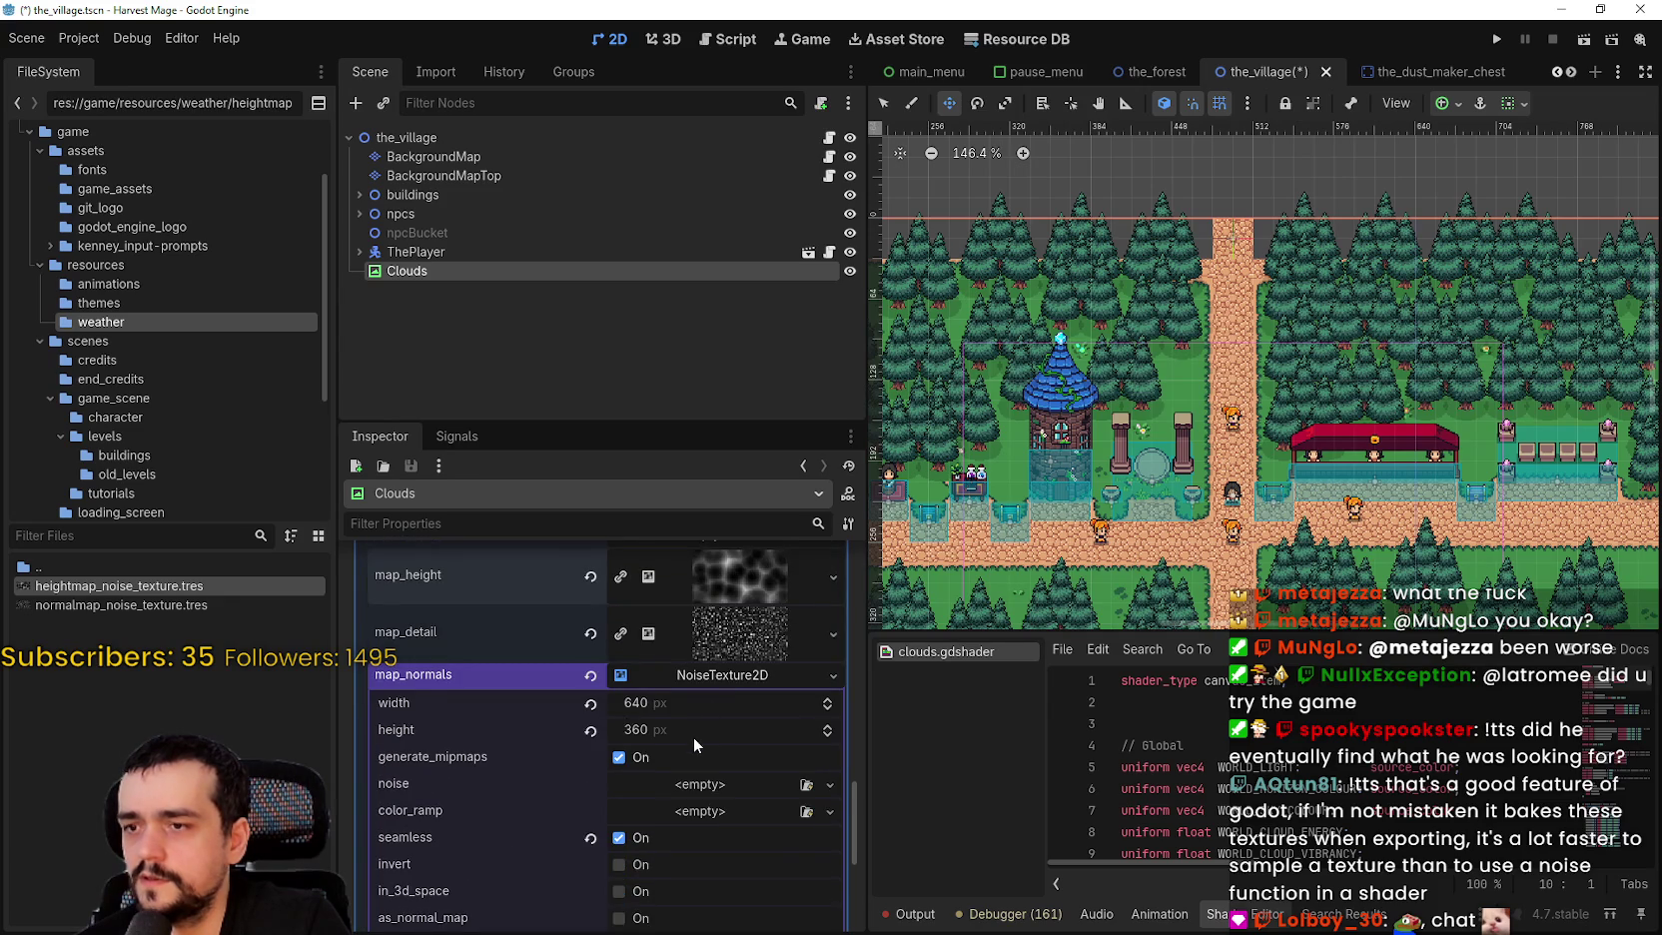
scroll(693, 736, down, 2)
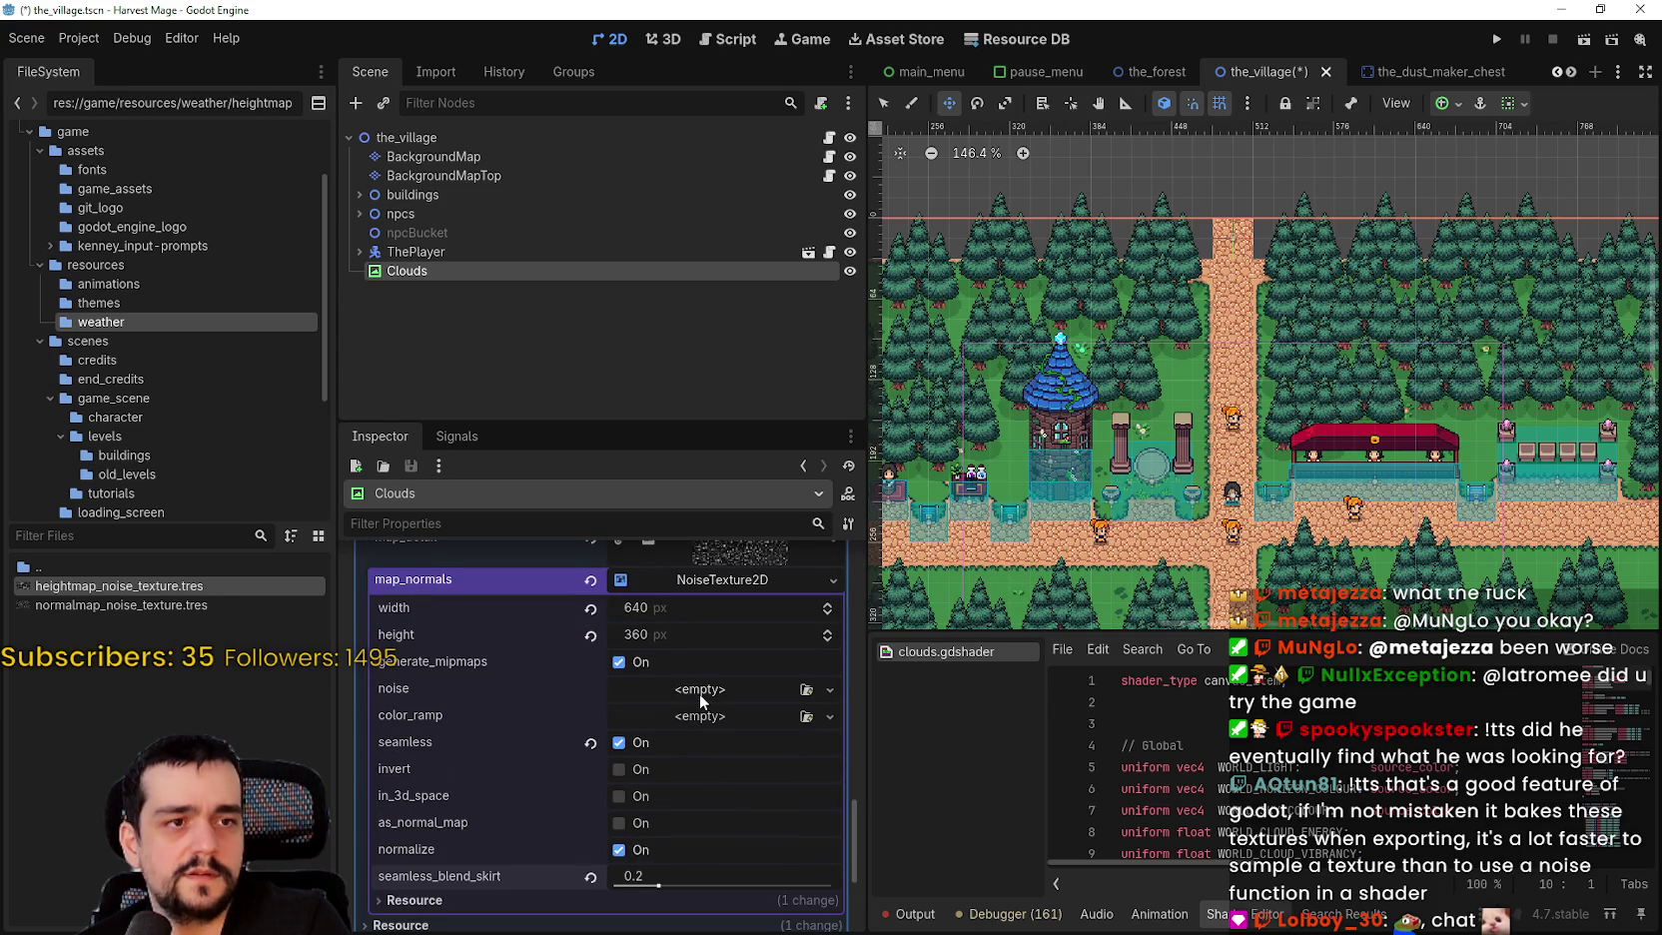
click(698, 693)
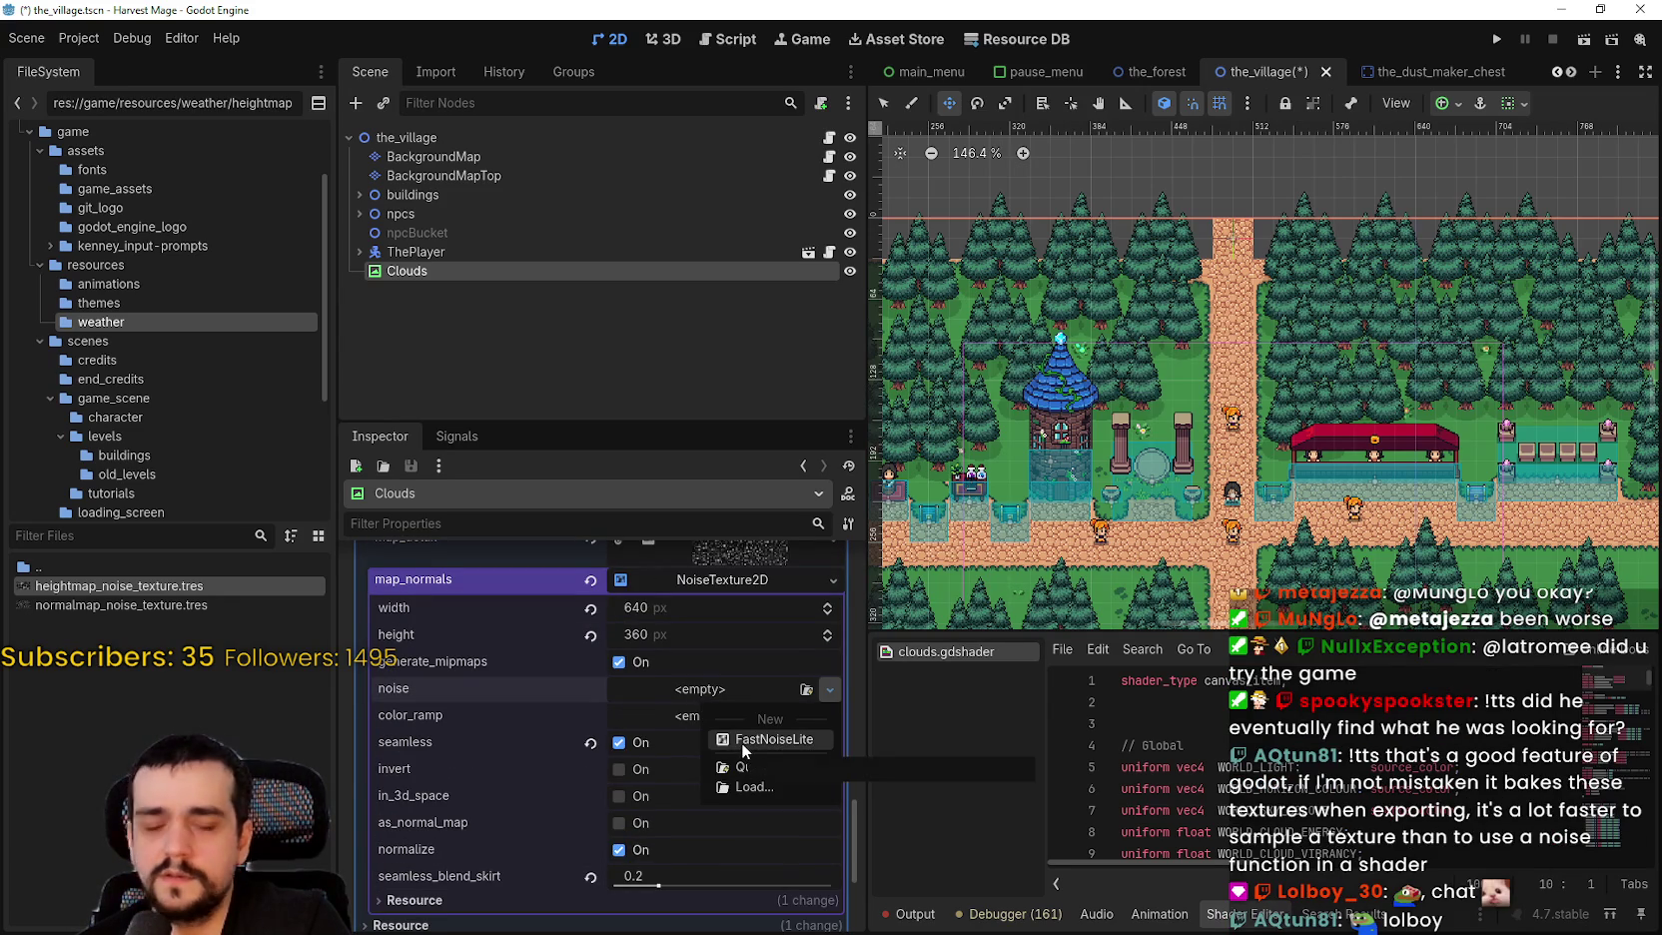
click(773, 739)
click(690, 697)
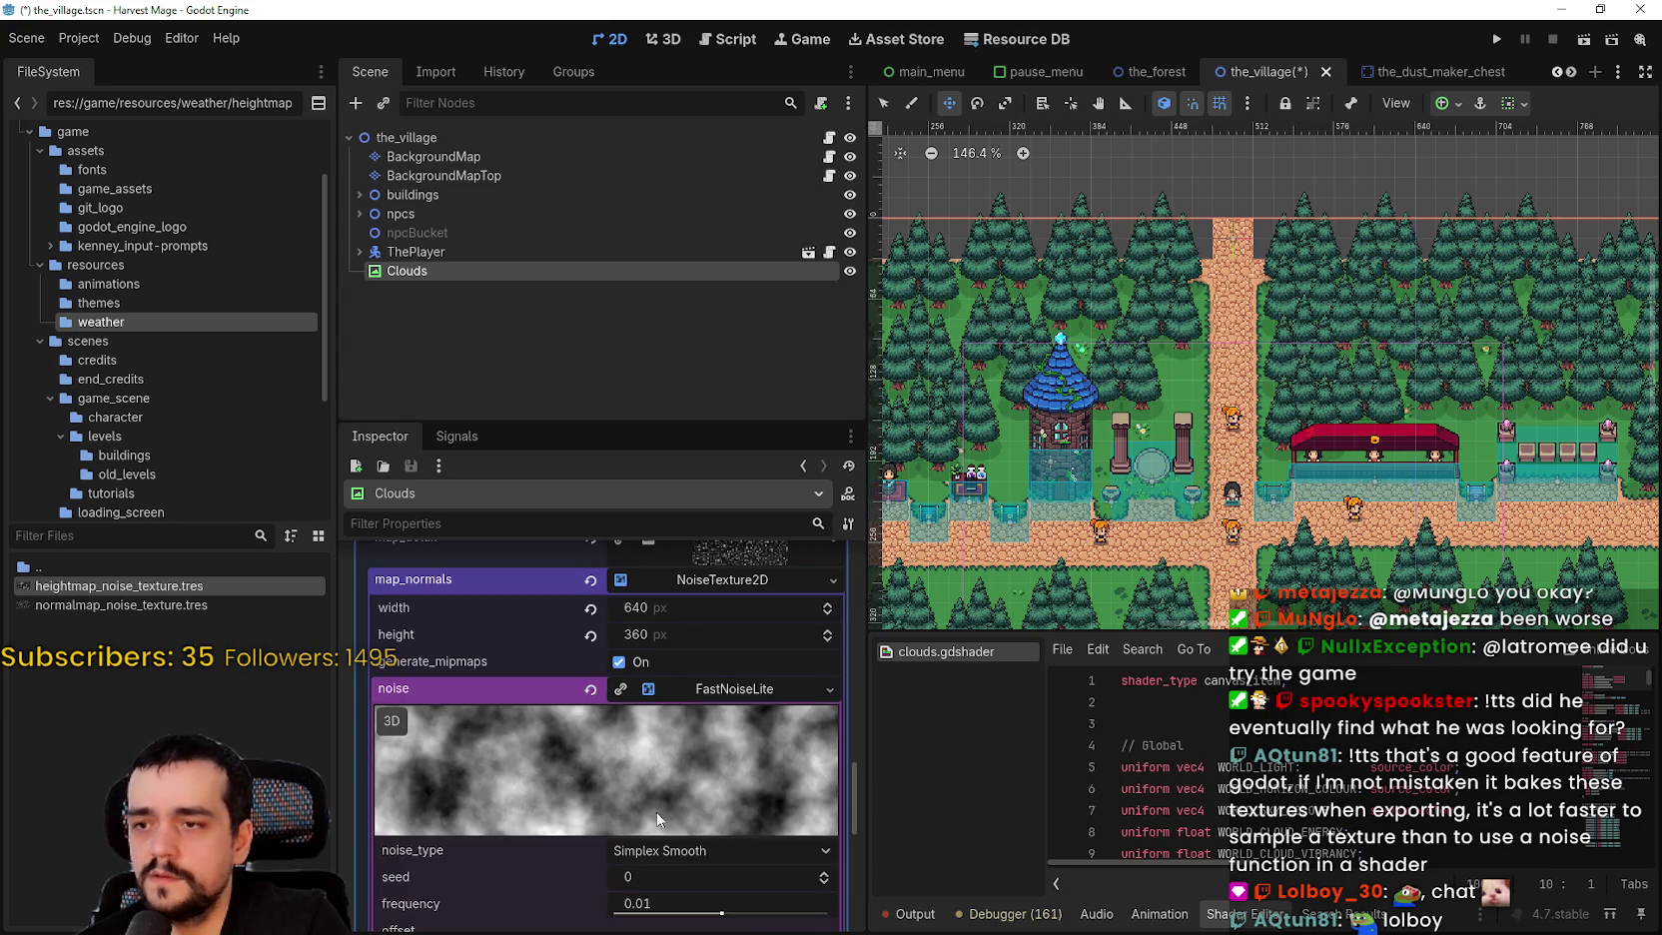
scroll(659, 709, down, 3)
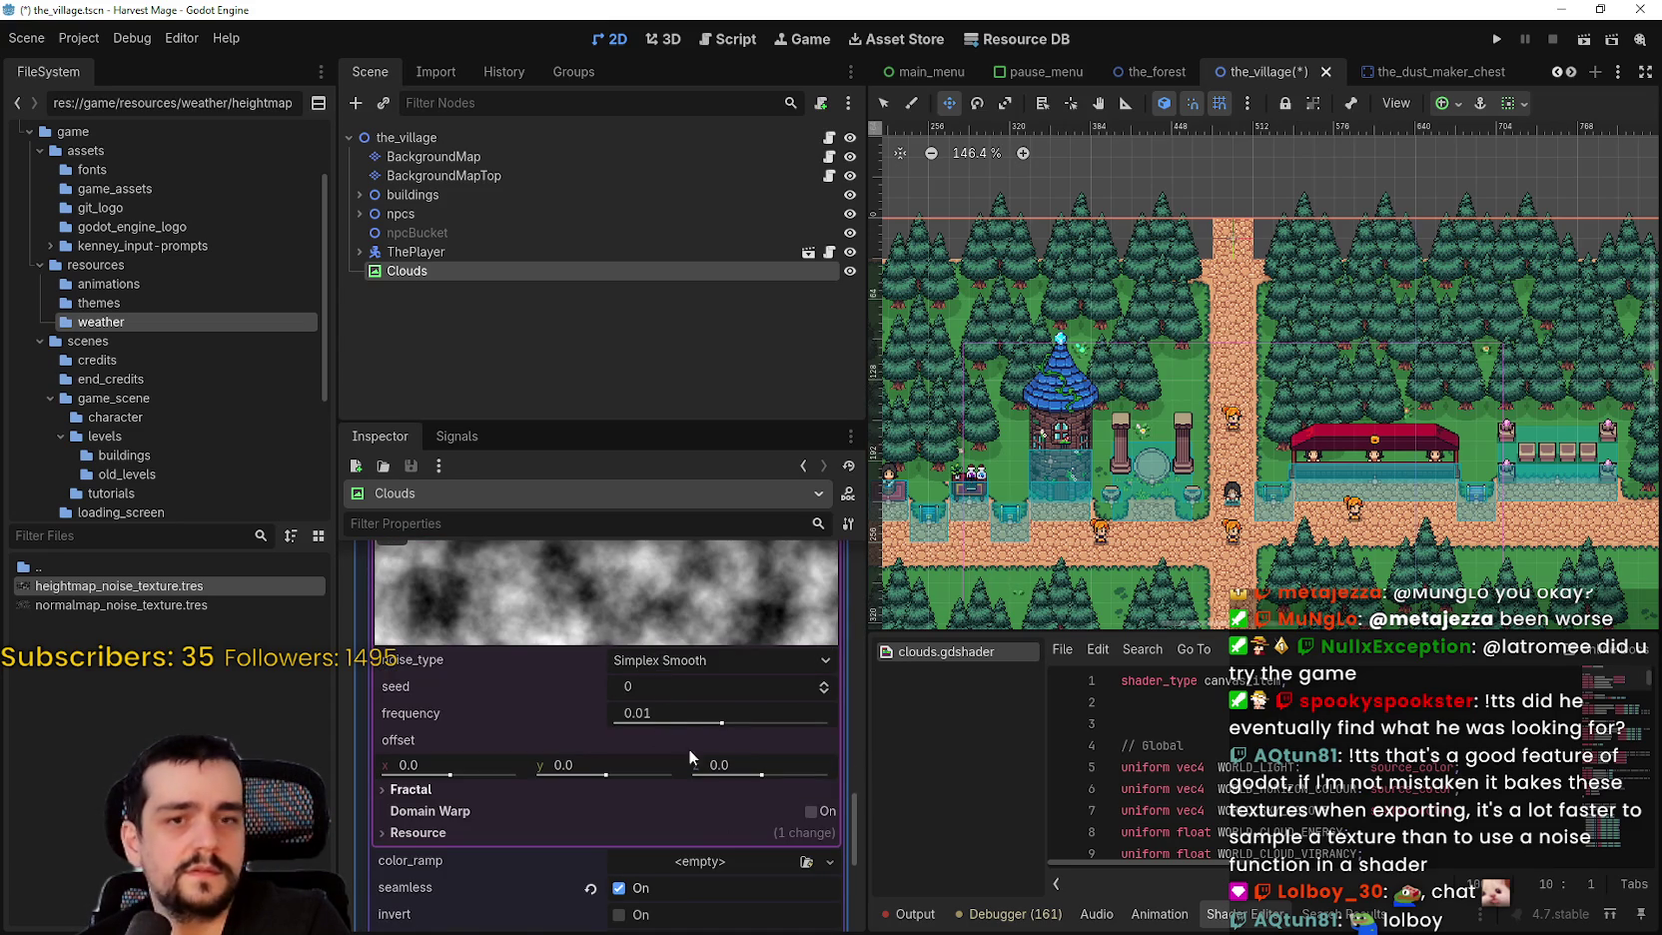
click(656, 712)
click(656, 712)
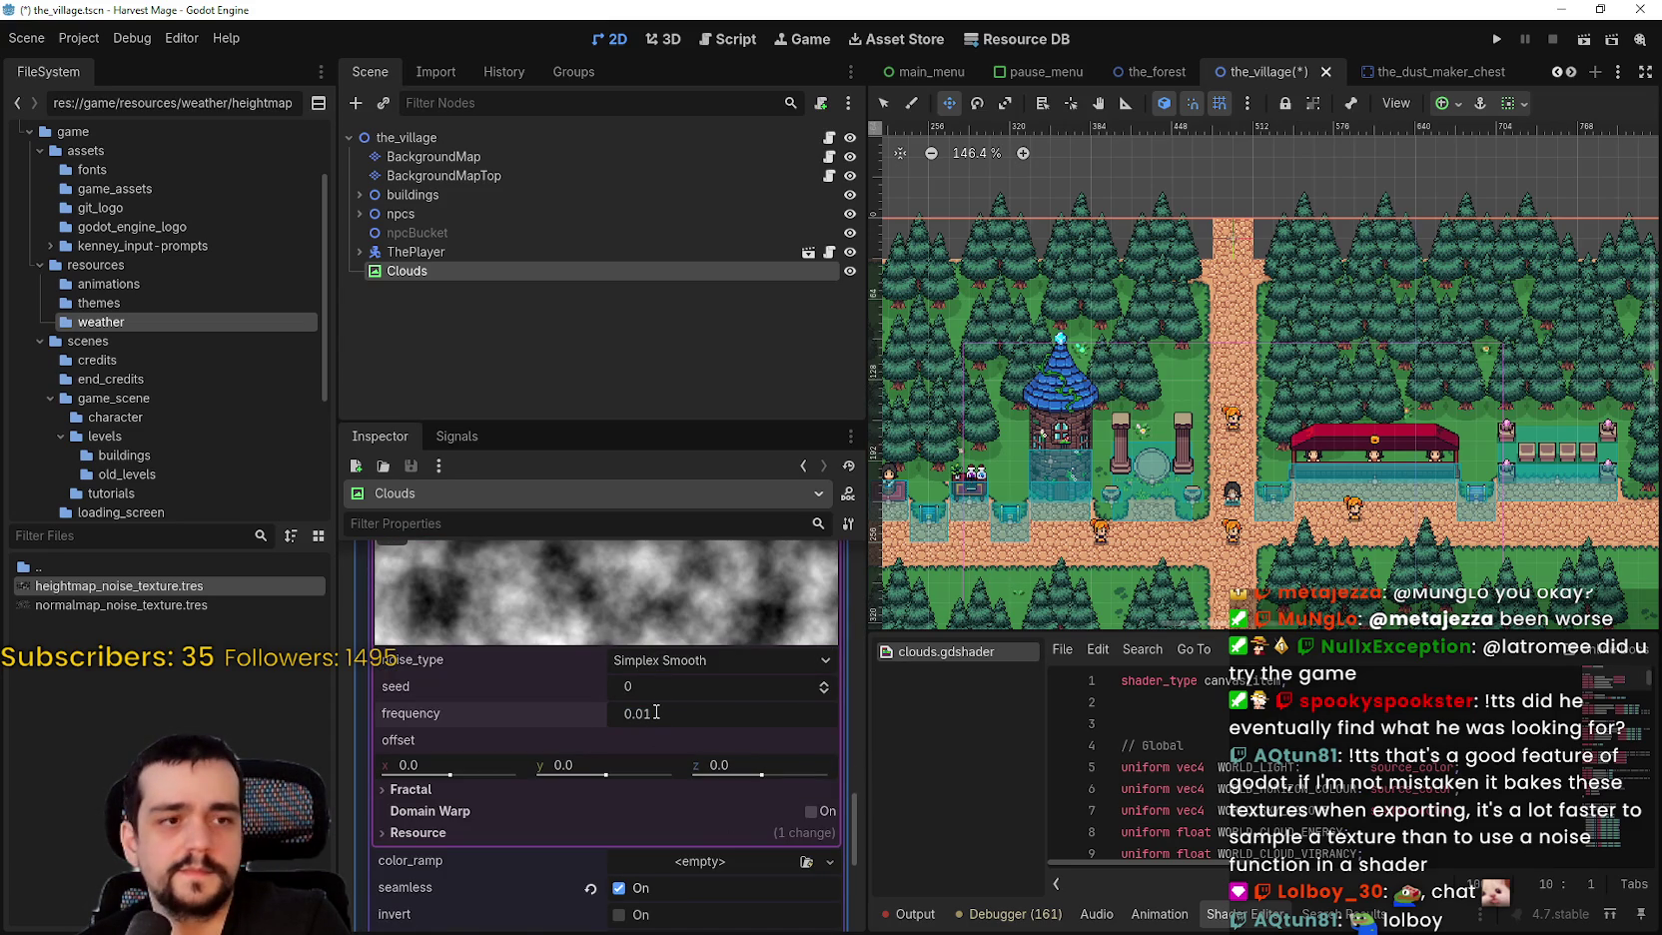
key(BackSpace)
text(072)
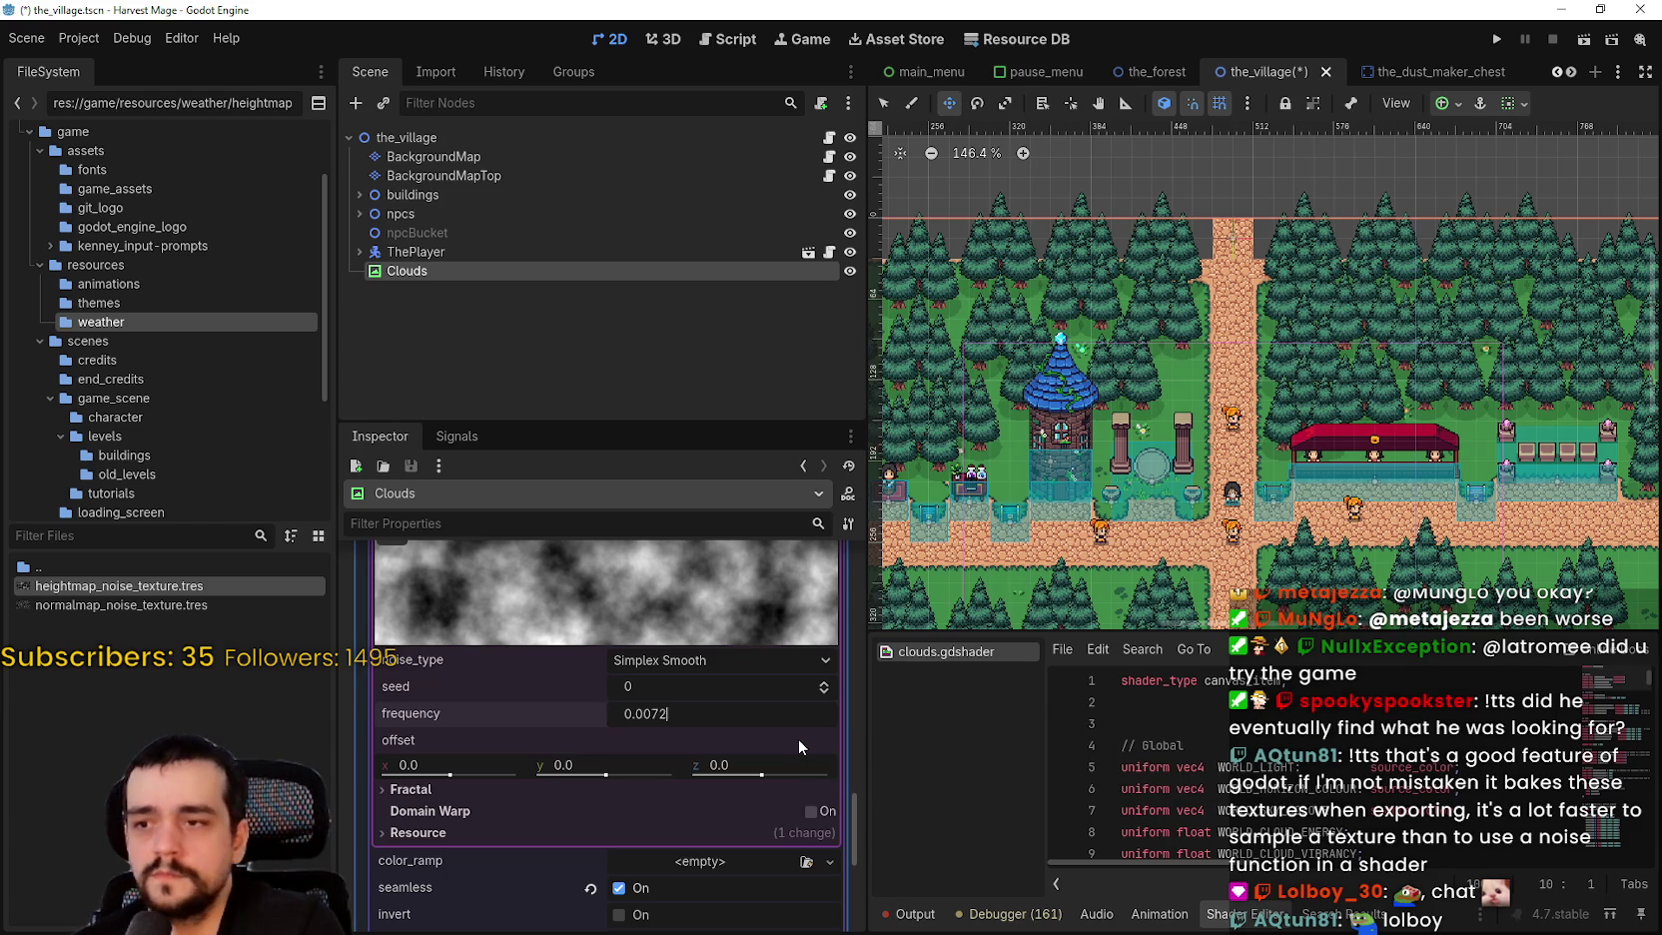
key(Return)
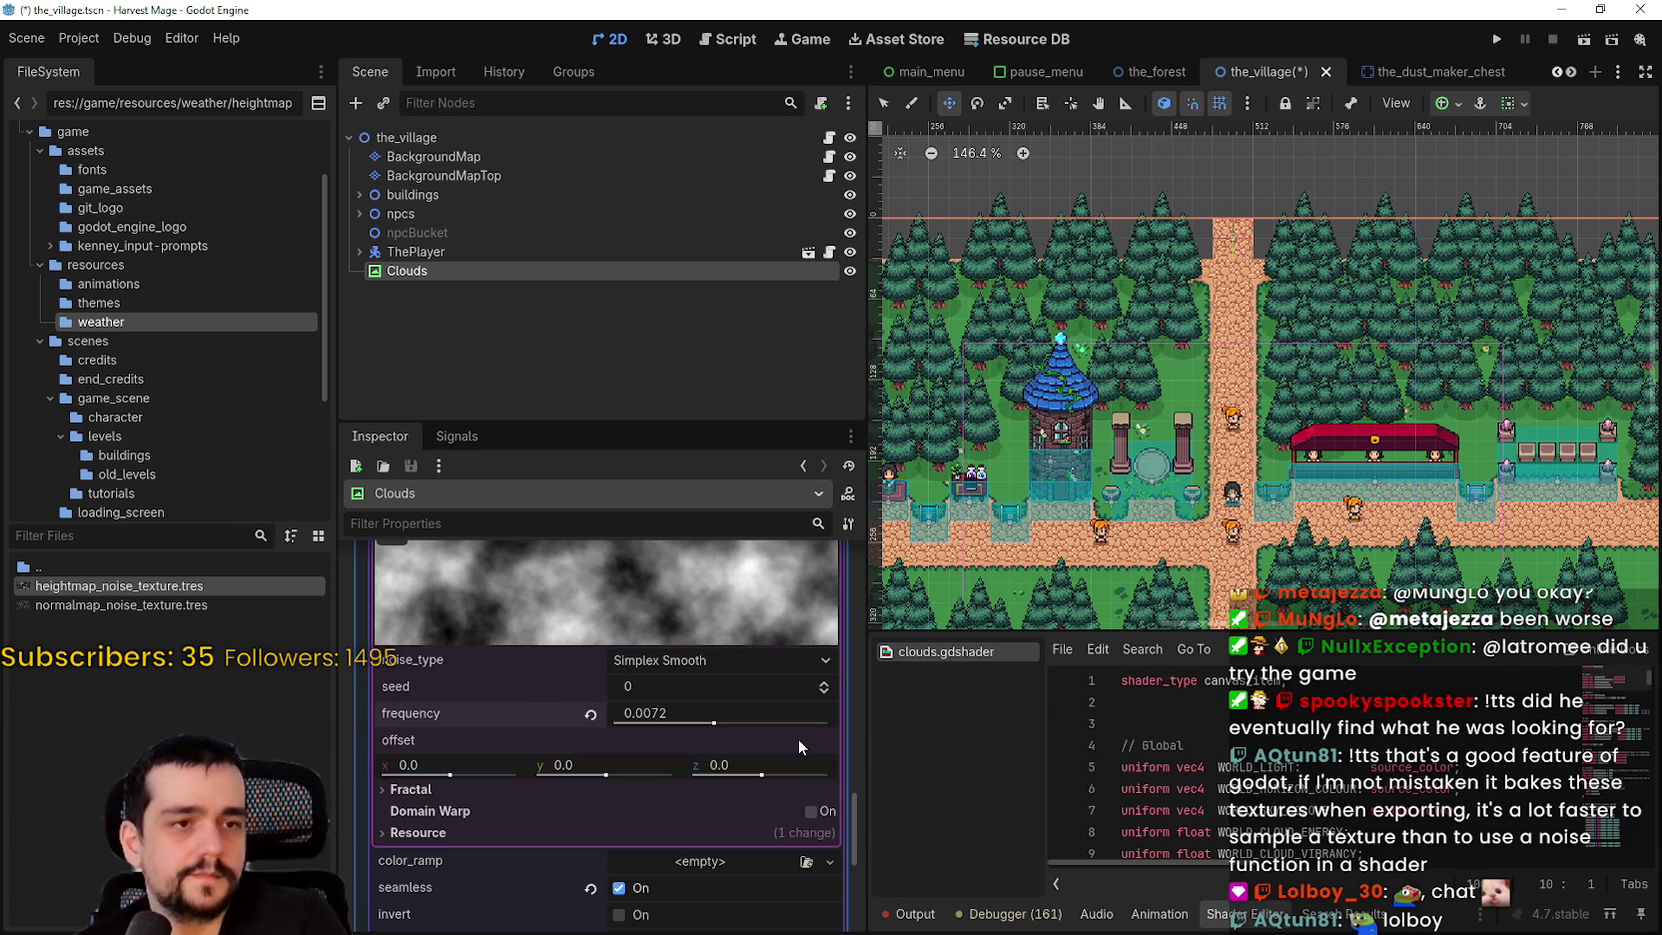
scroll(449, 737, down, 2)
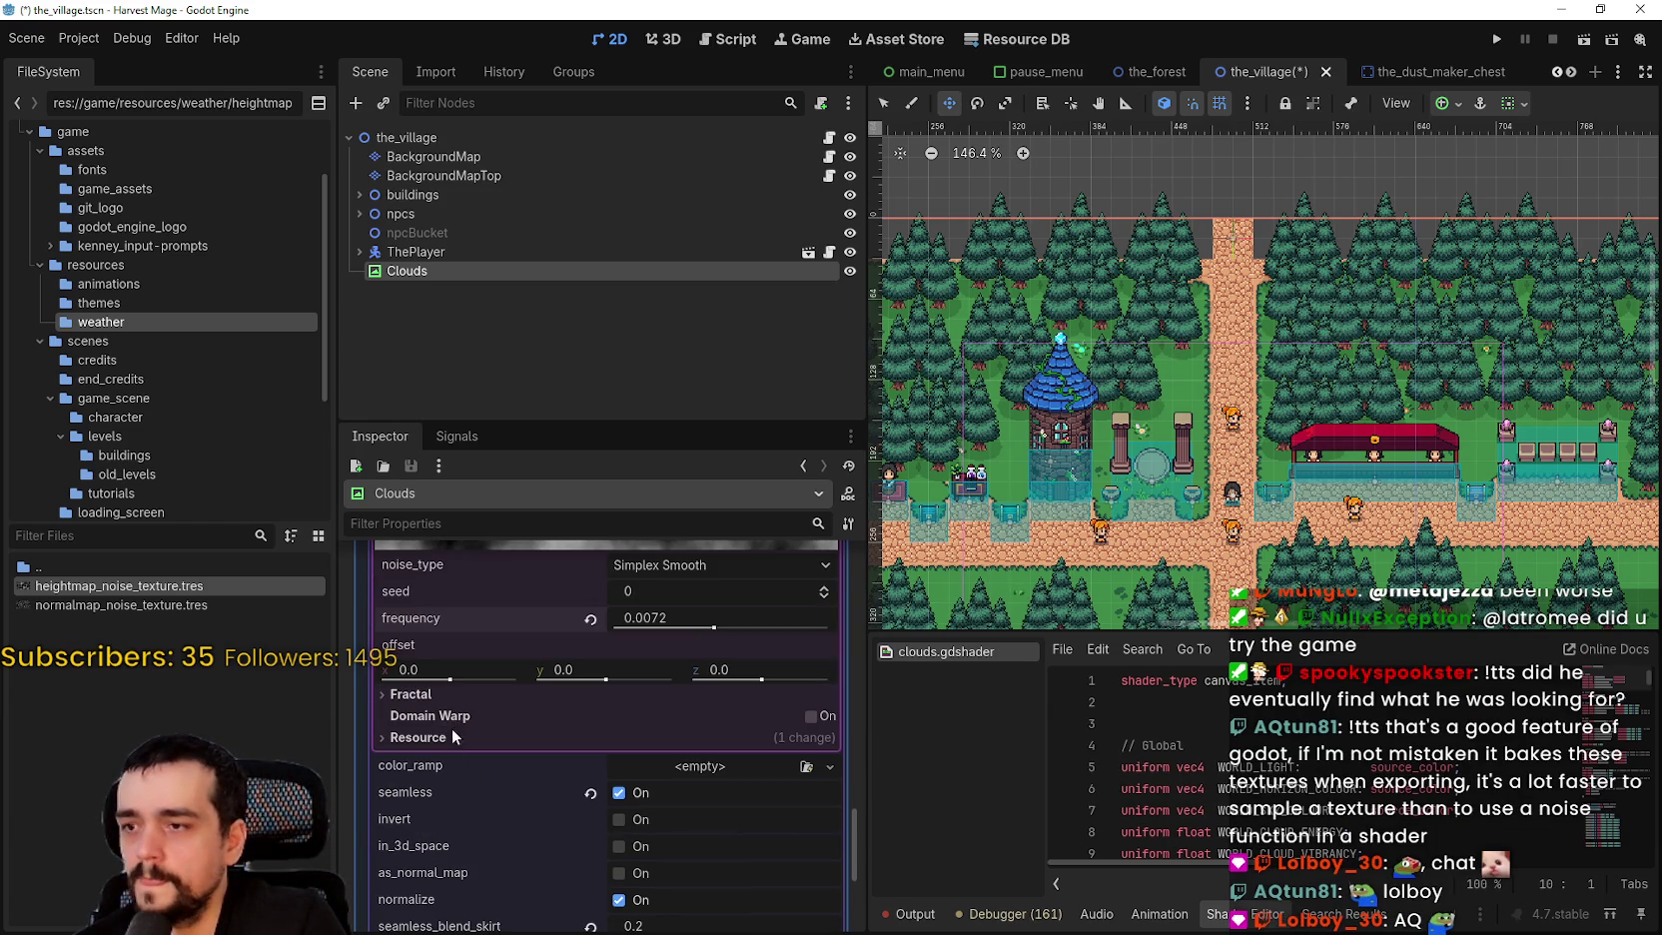
click(414, 694)
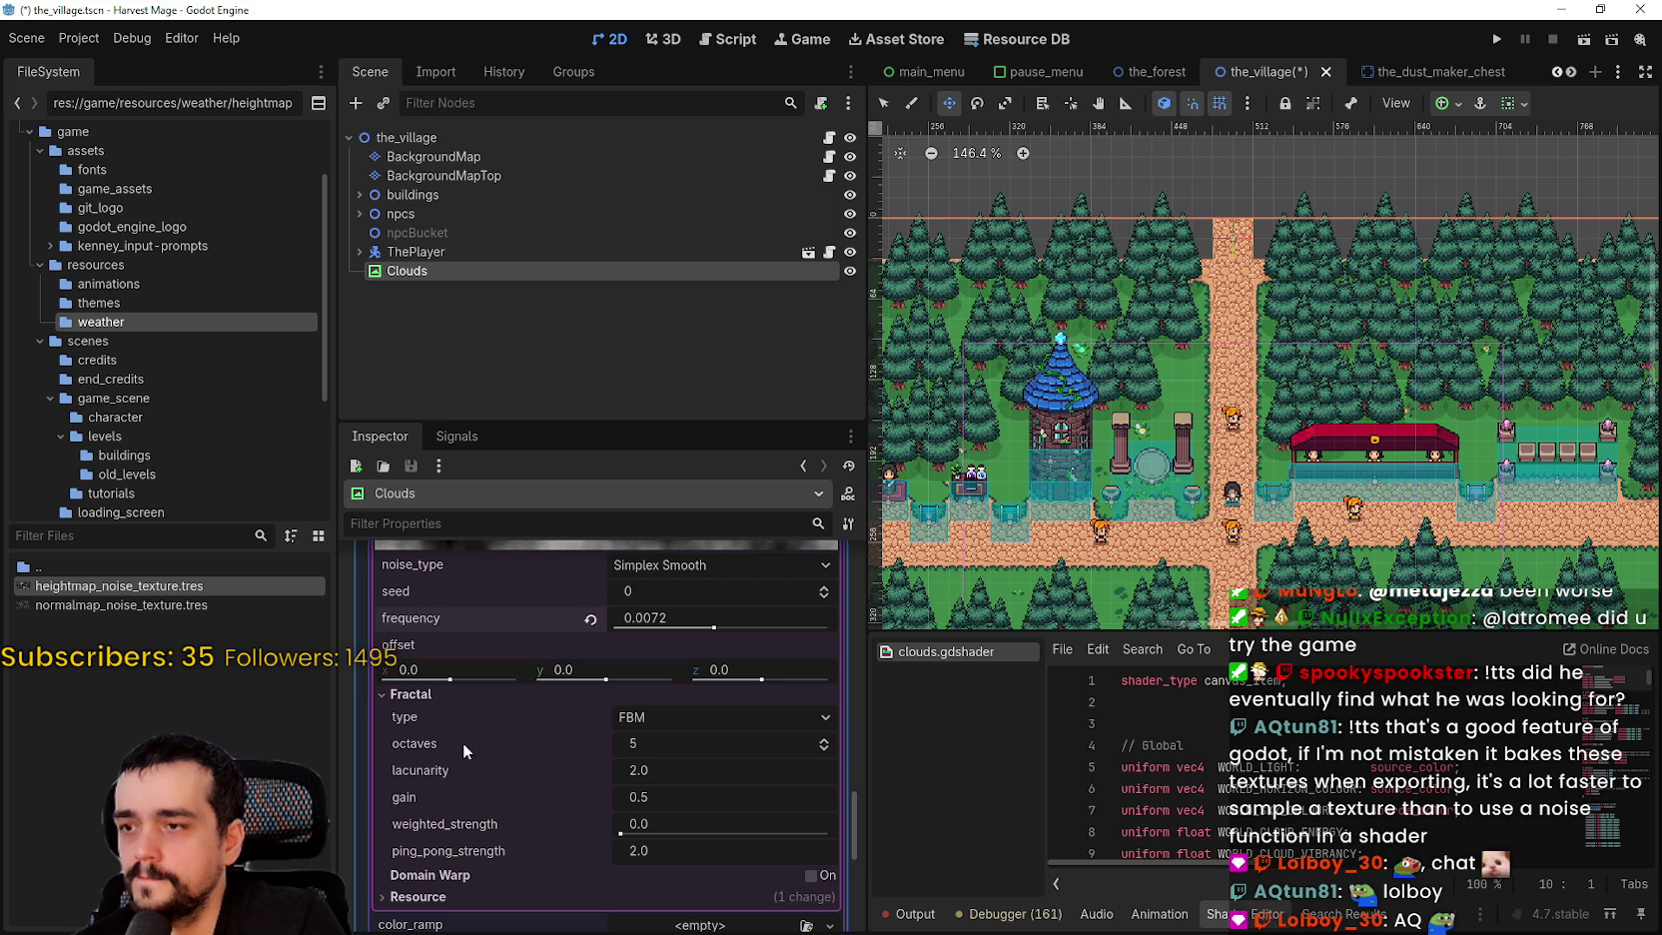
click(411, 696)
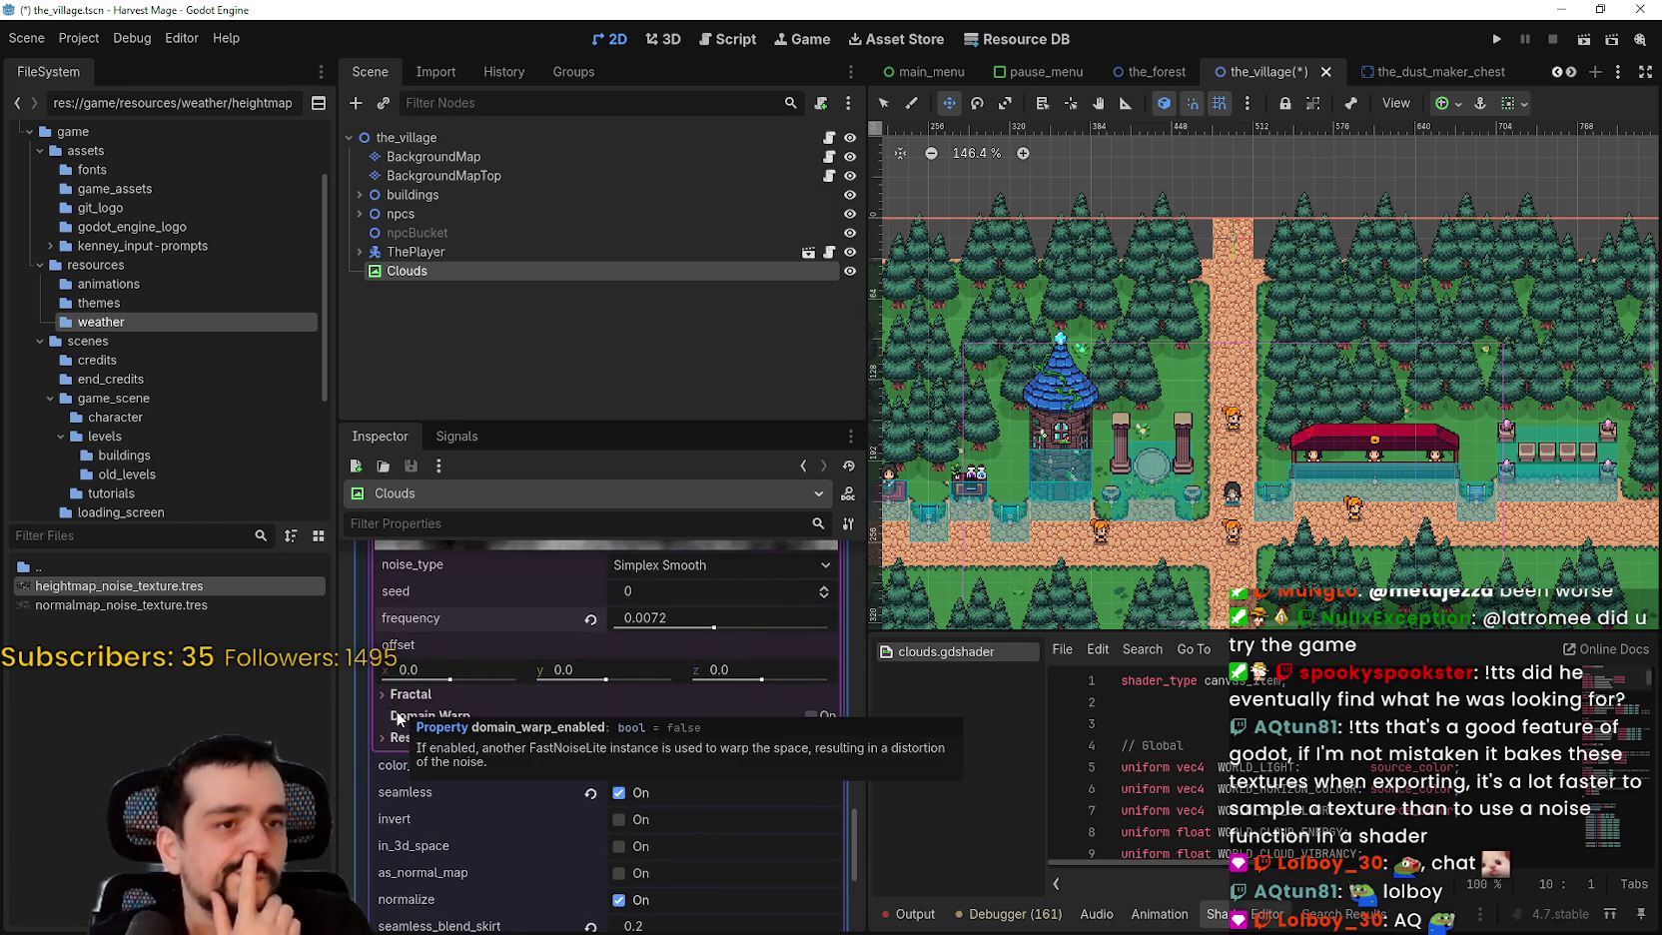
mouse_move(497, 737)
scroll(431, 724, up, 2)
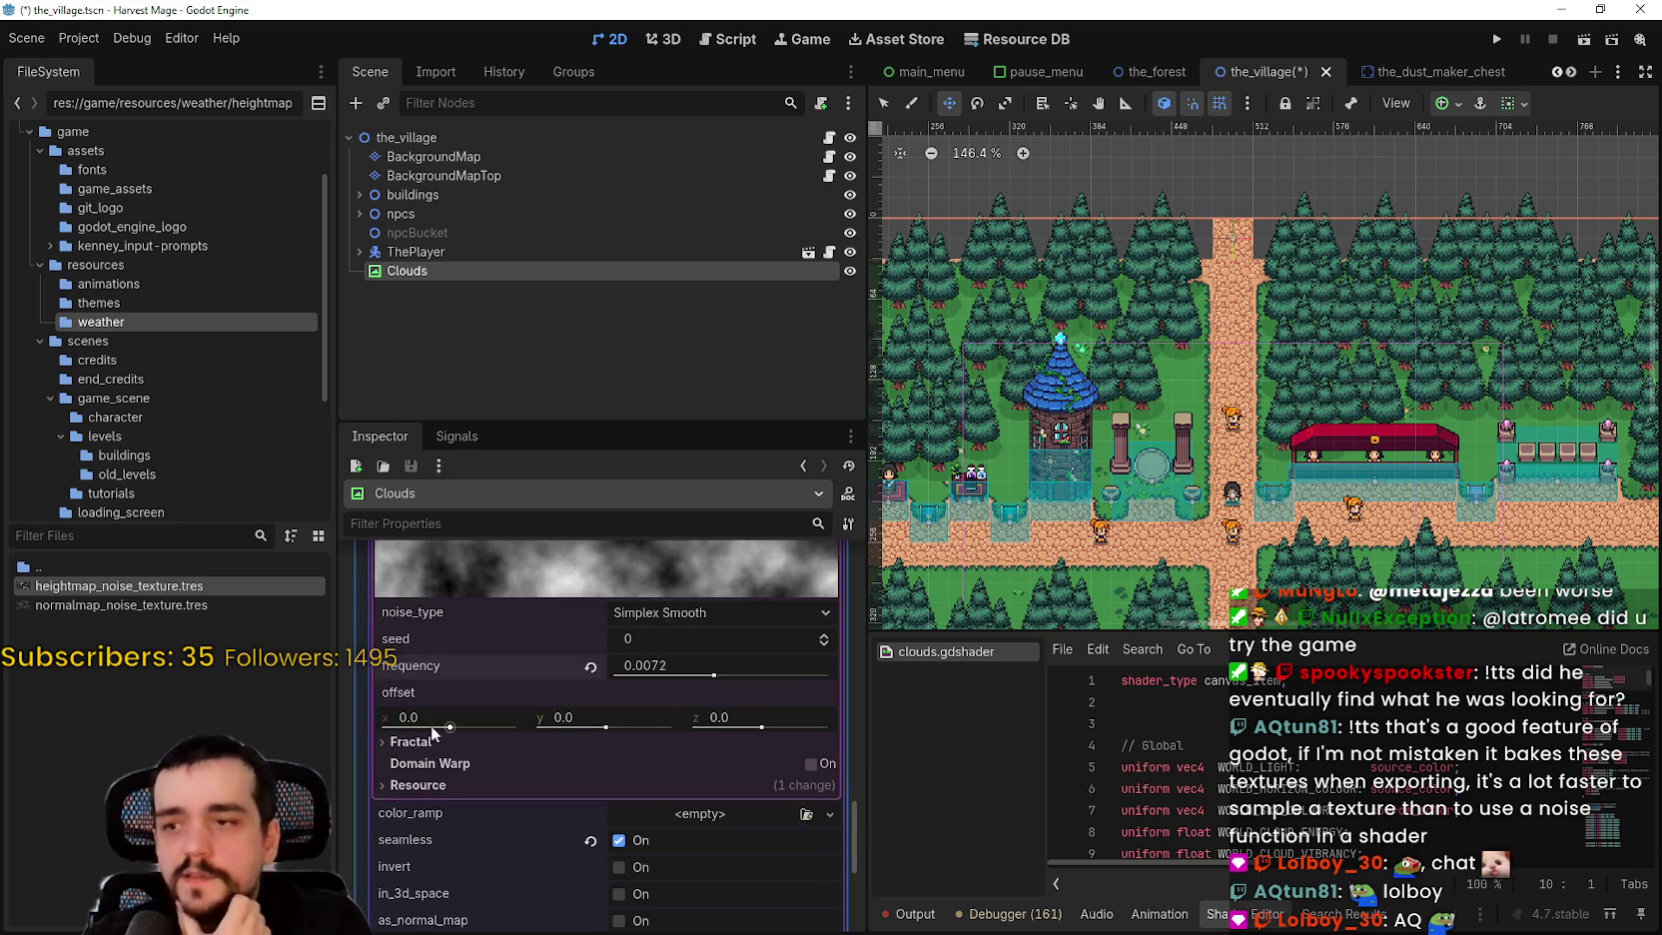
scroll(449, 714, up, 4)
click(709, 691)
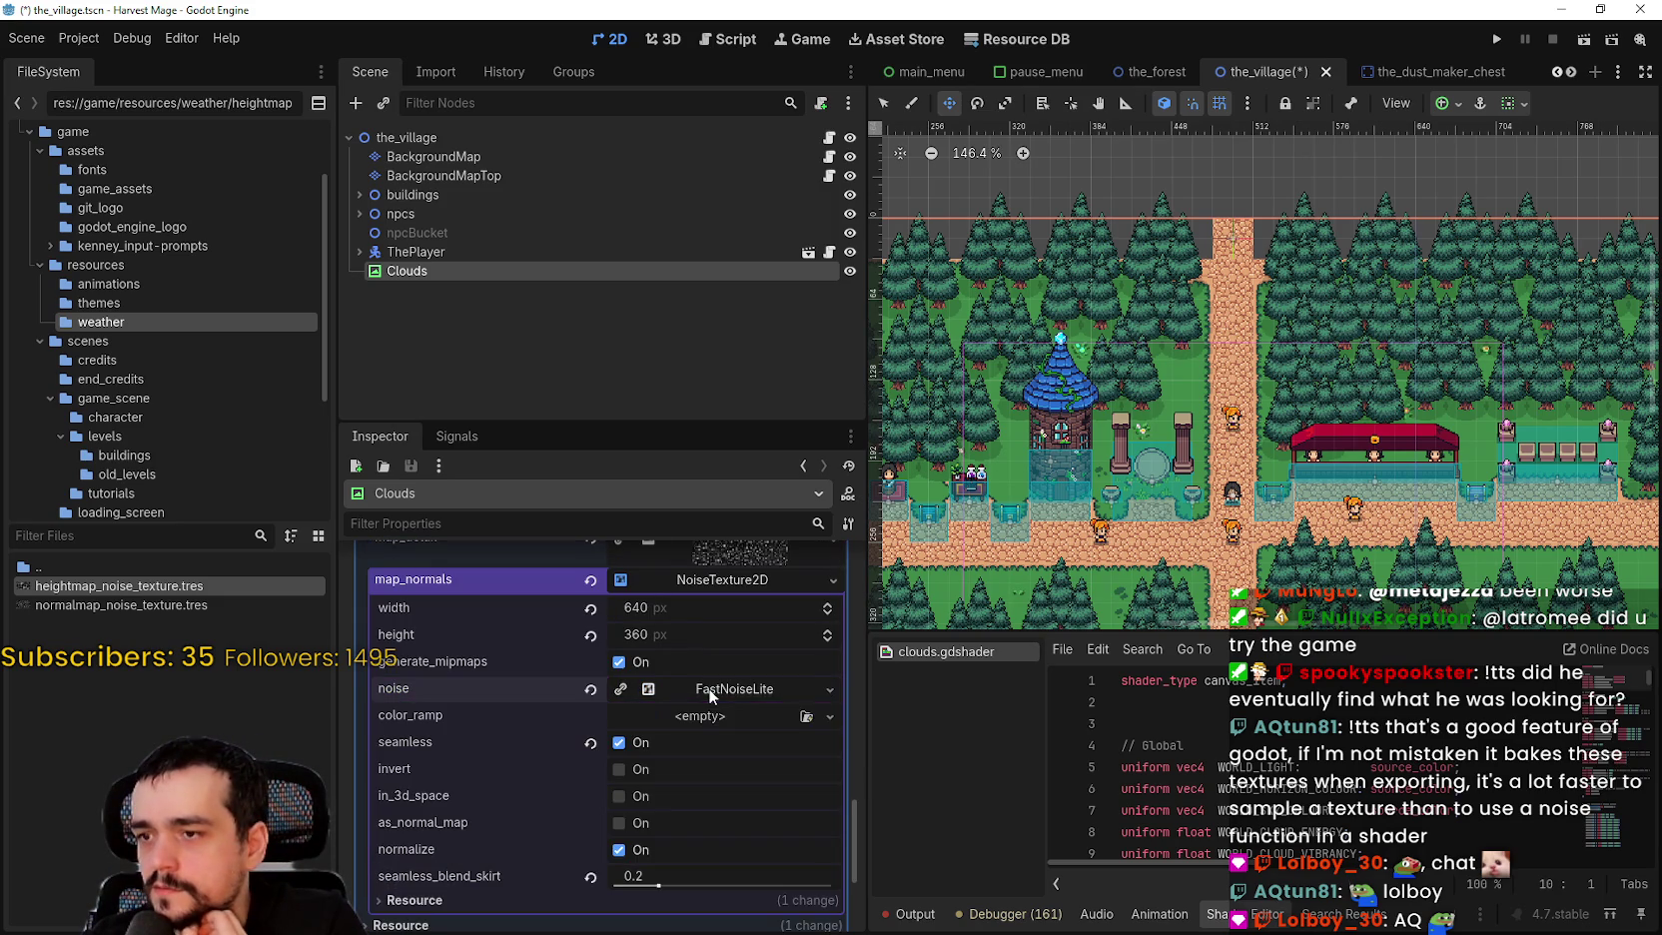
click(707, 719)
click(710, 684)
click(711, 684)
scroll(570, 739, down, 3)
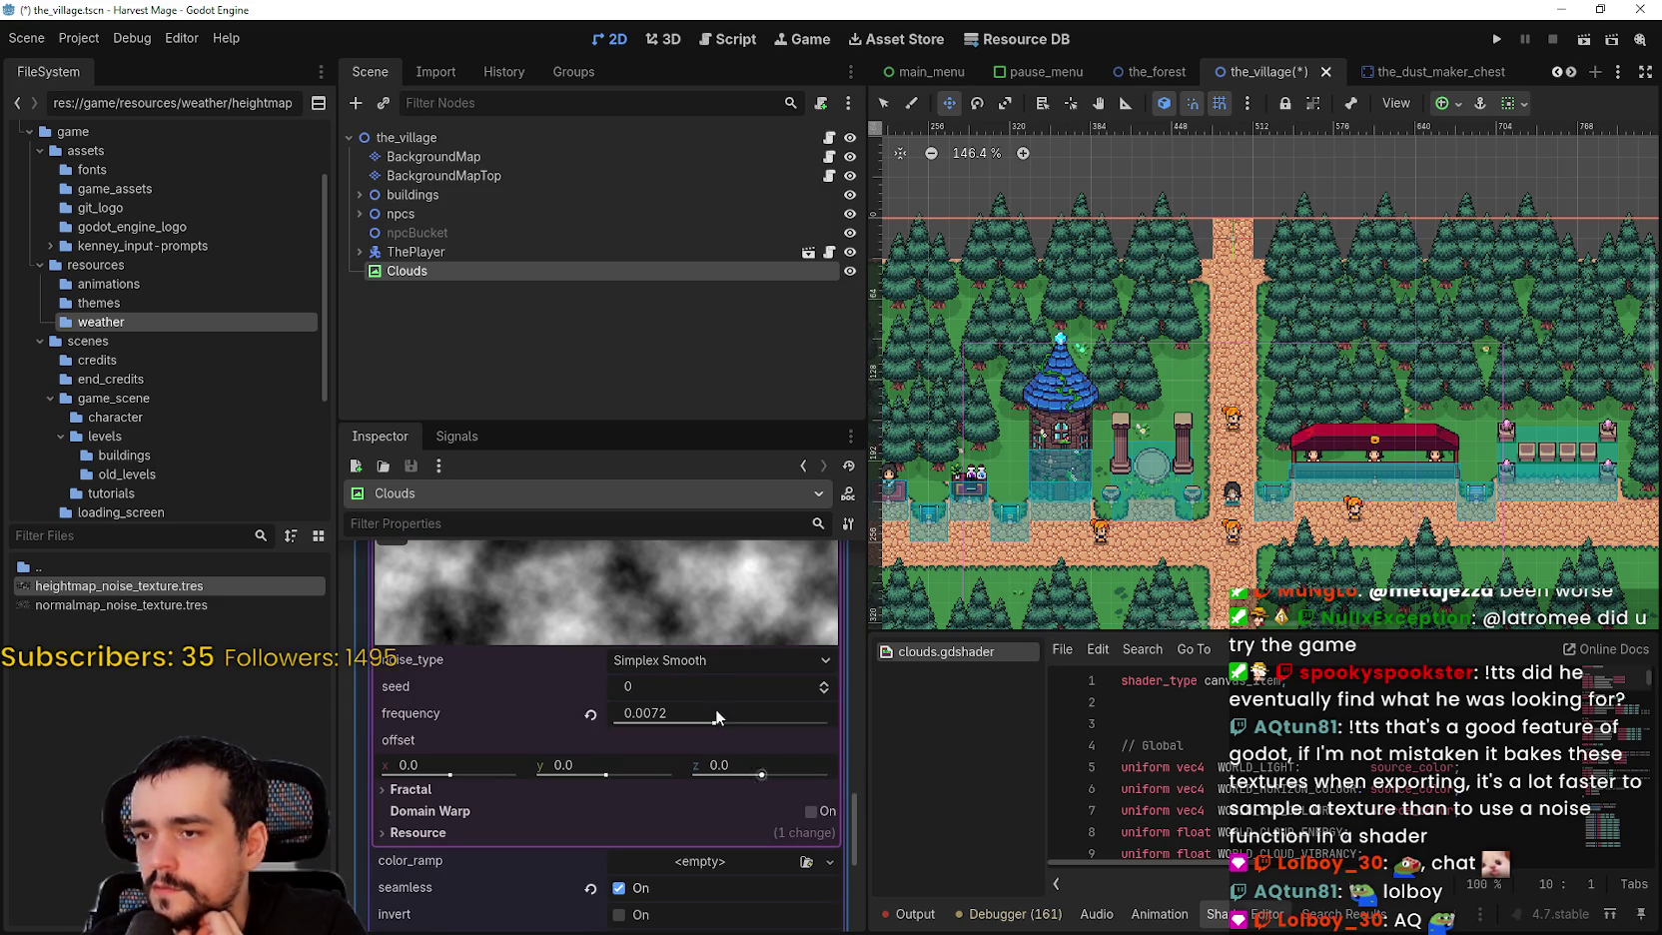
click(711, 660)
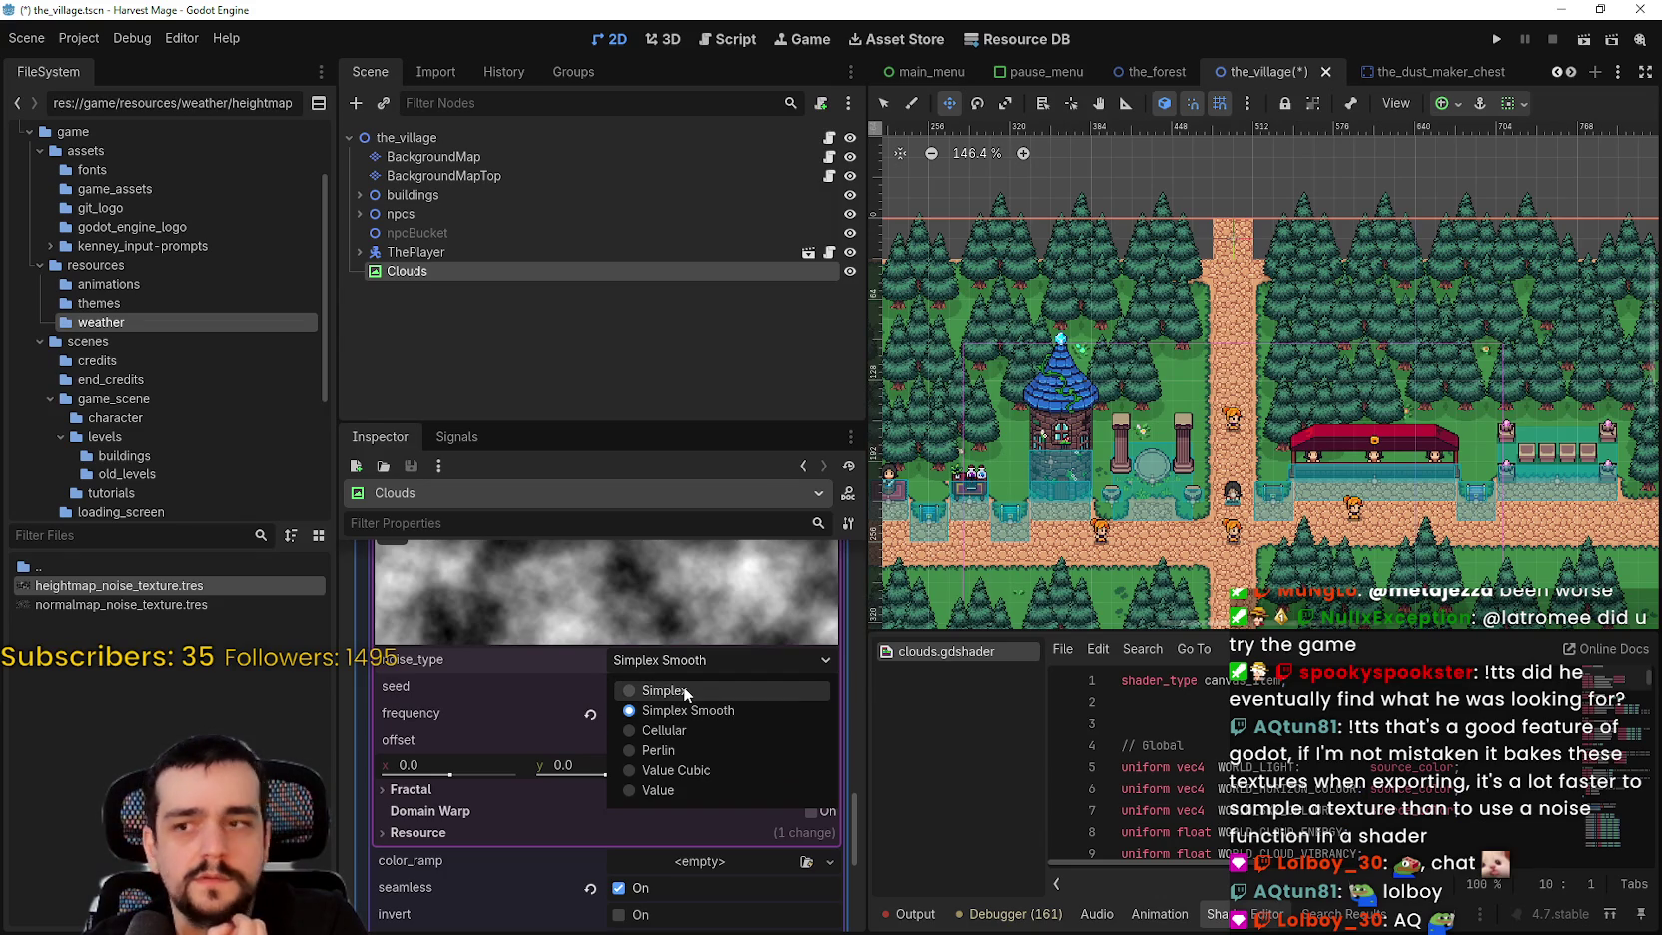
click(695, 711)
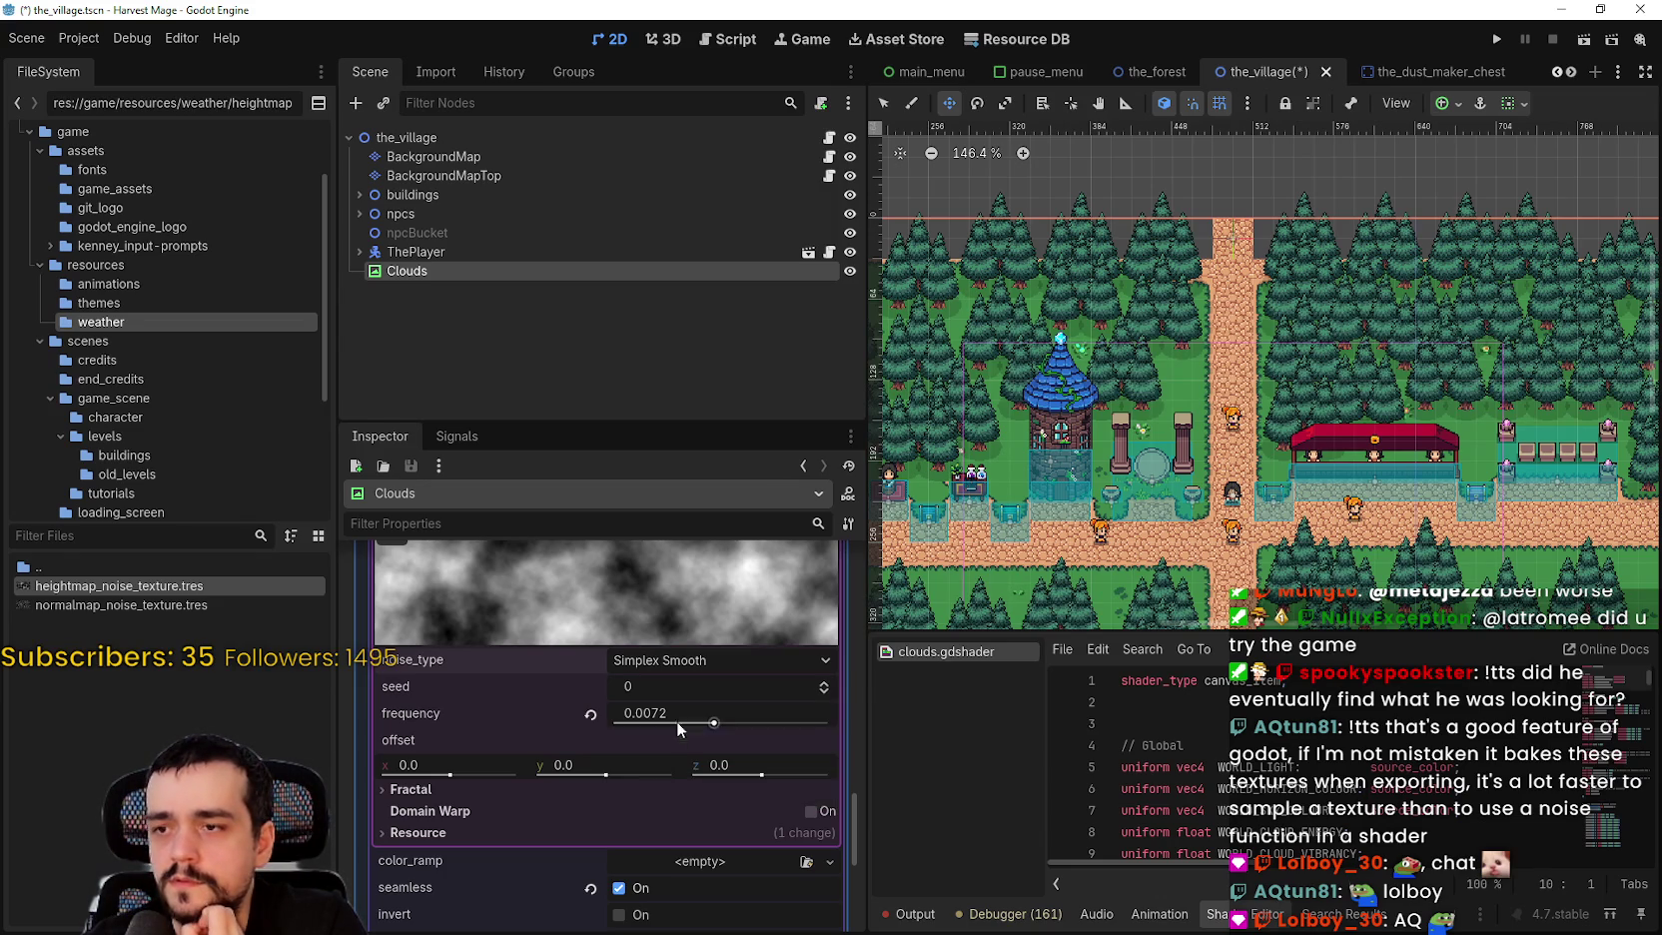
click(679, 663)
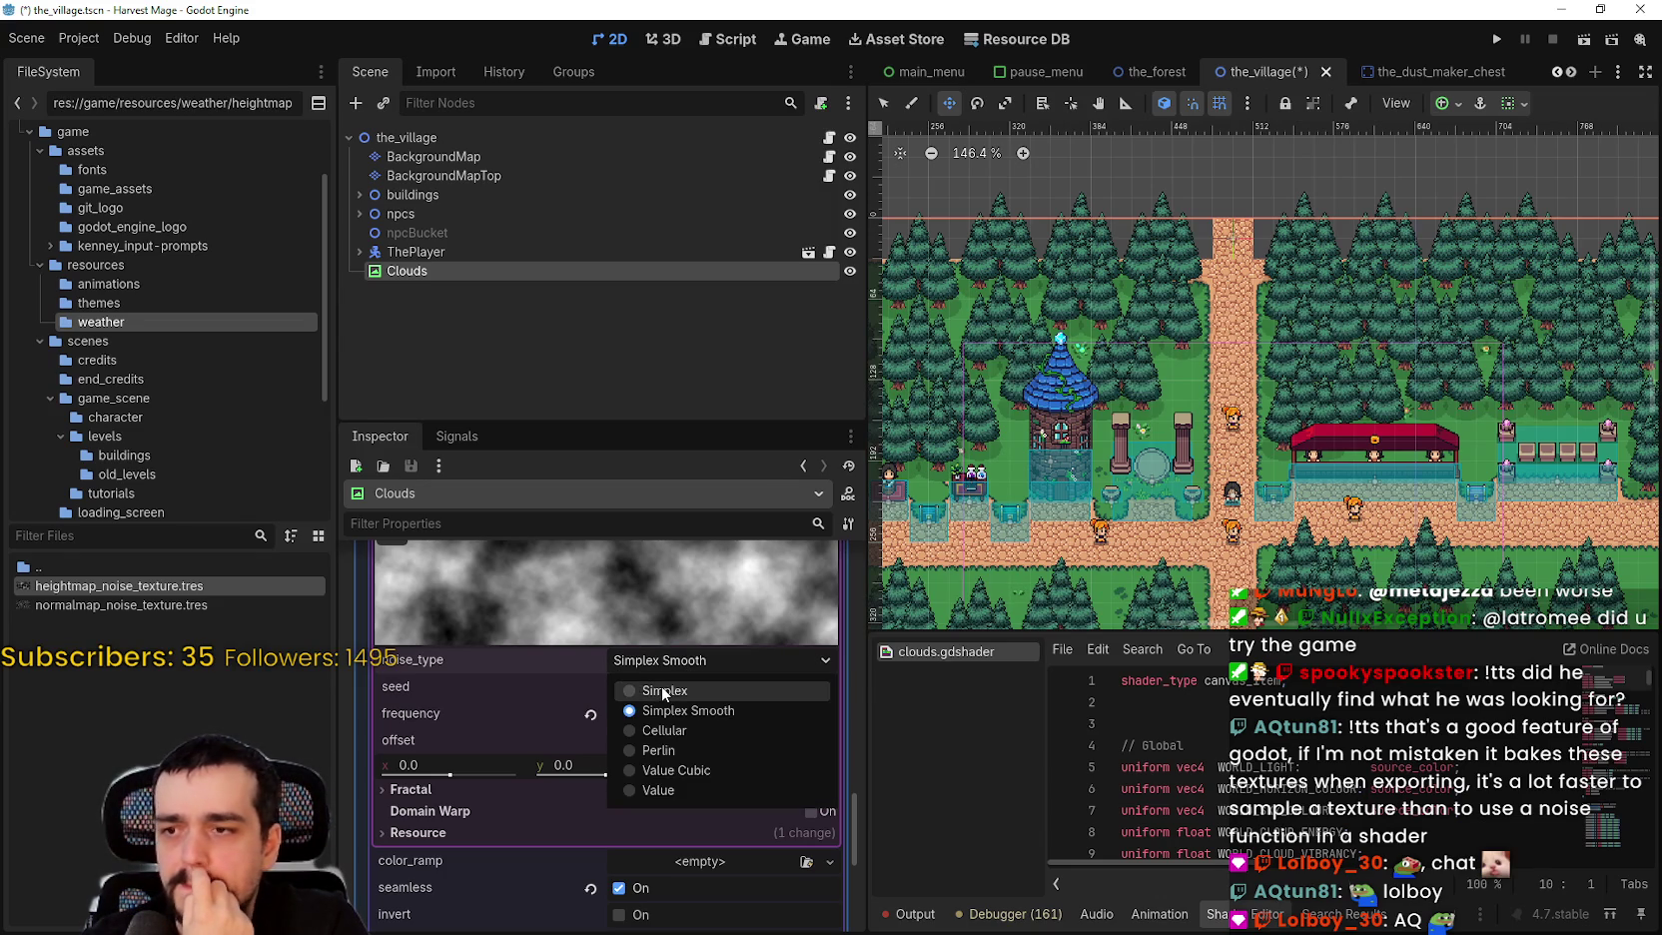
click(654, 687)
click(595, 658)
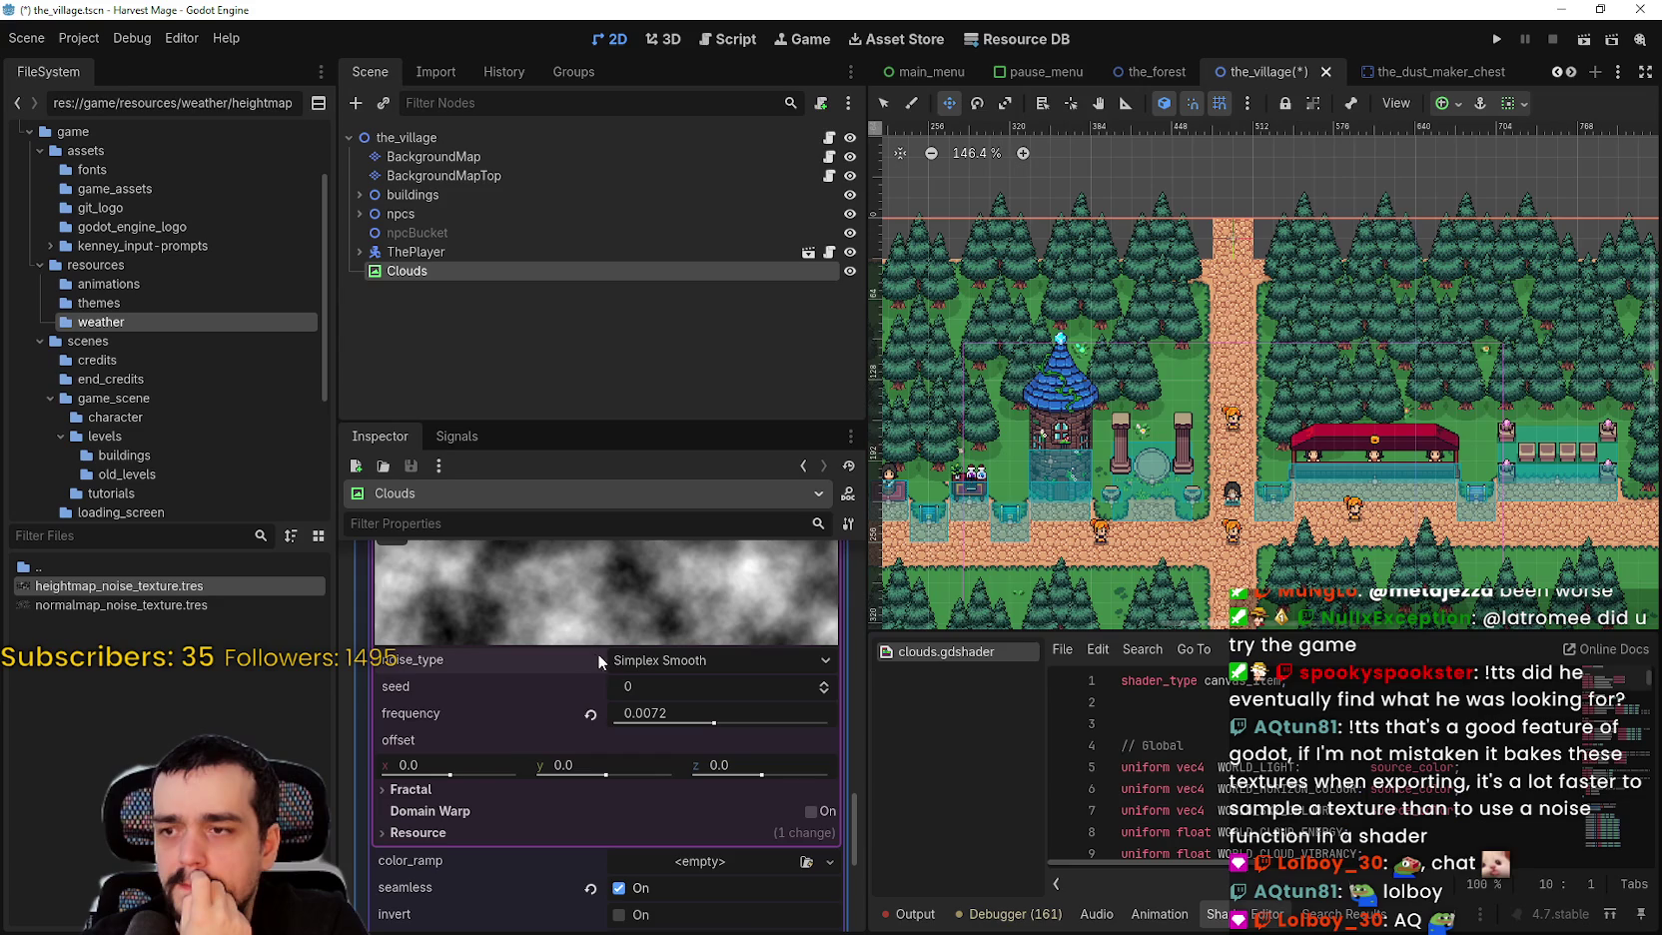
scroll(521, 776, down, 2)
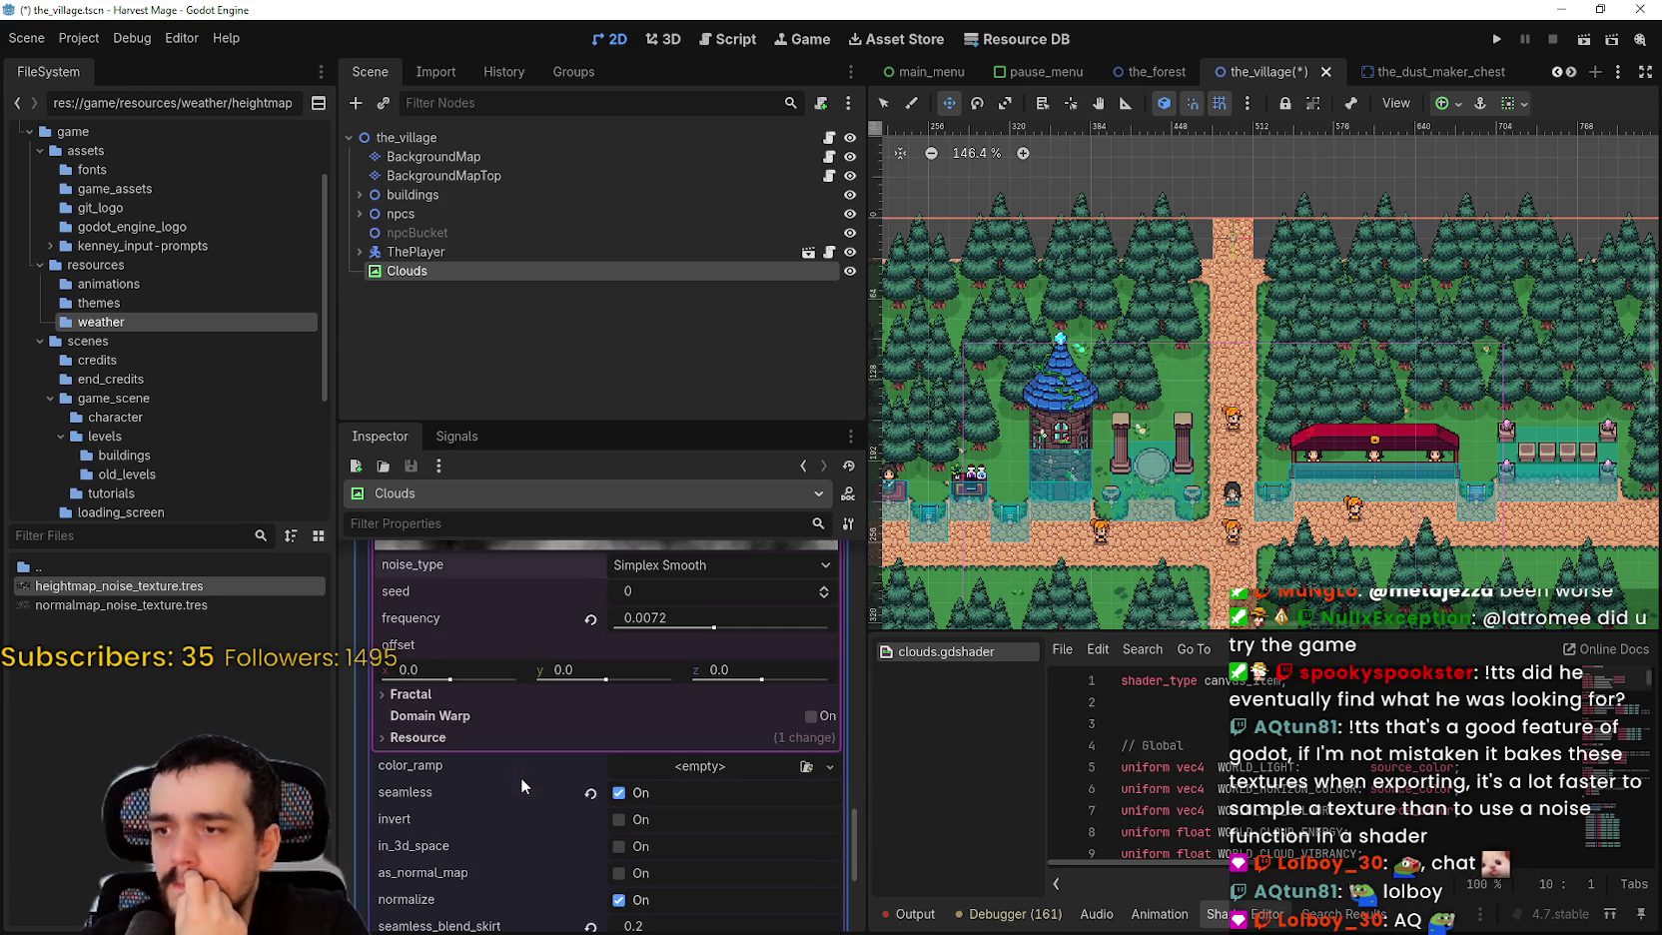
click(467, 696)
scroll(503, 781, down, 1)
scroll(484, 828, down, 1)
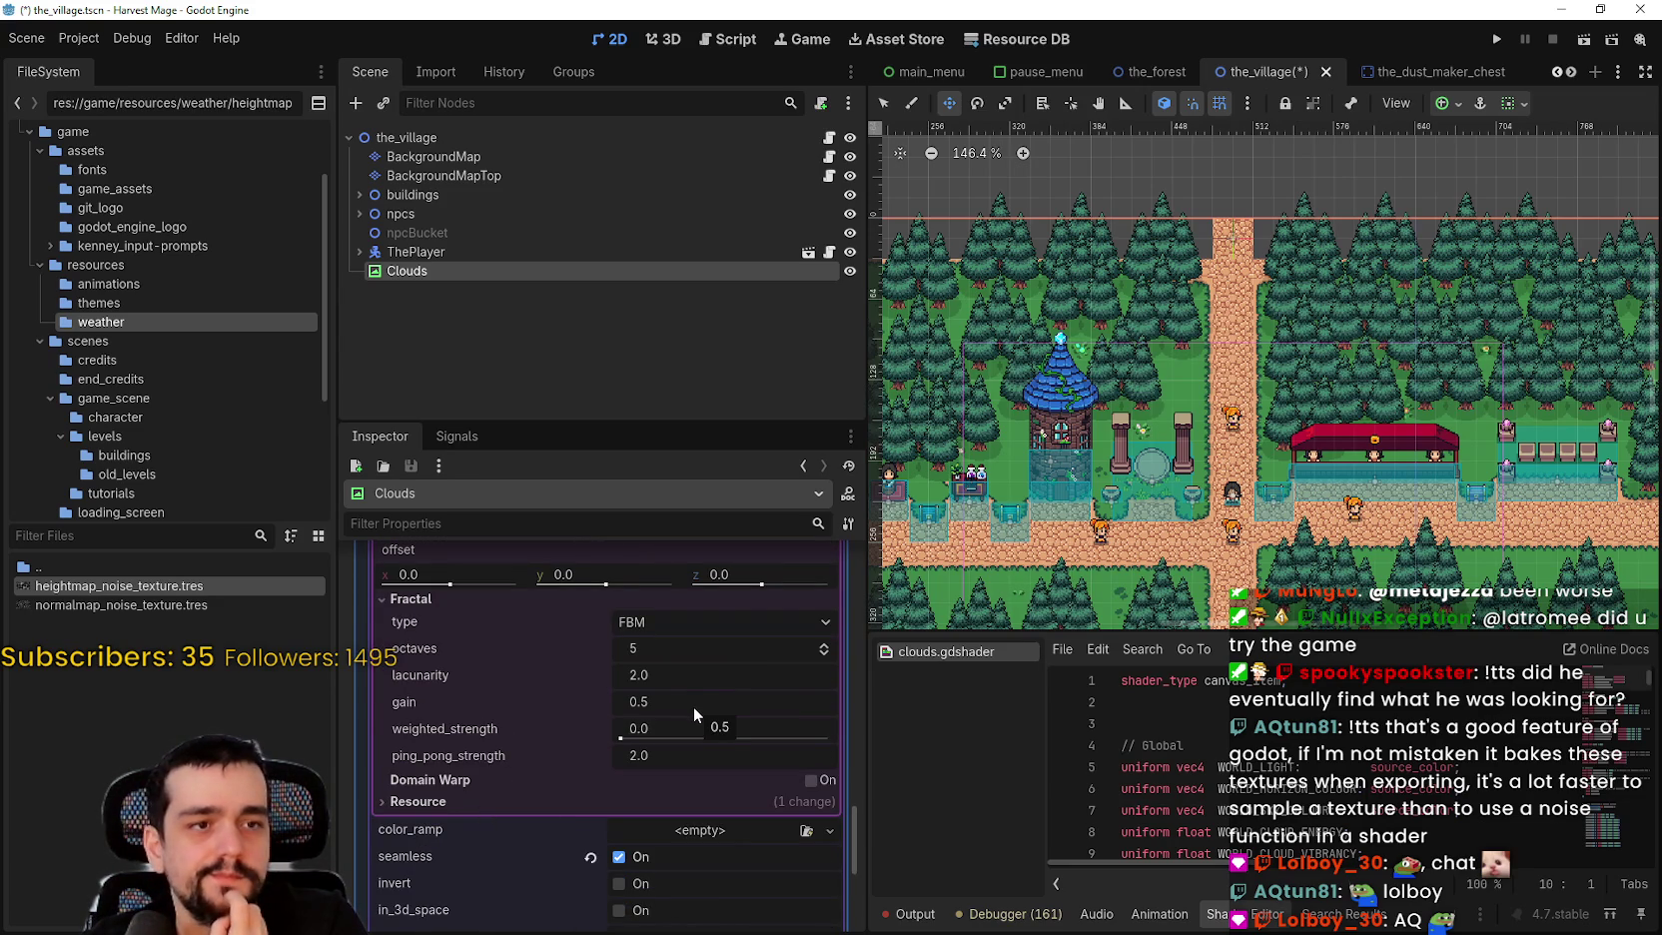
scroll(695, 695, up, 5)
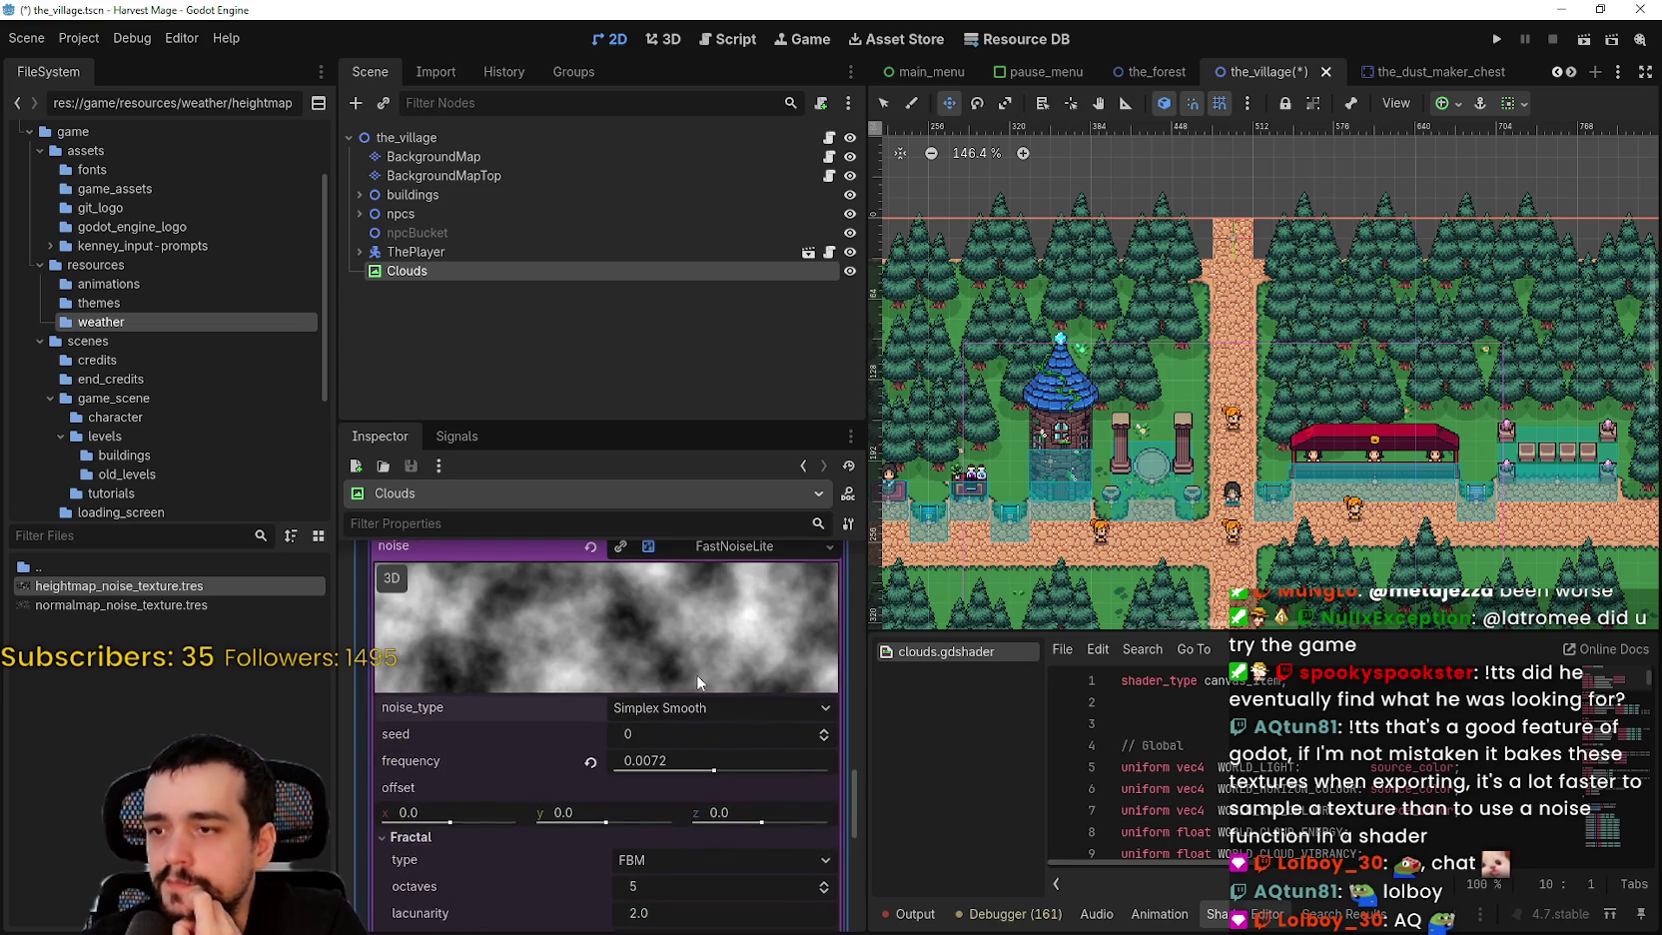
scroll(696, 674, up, 3)
click(704, 689)
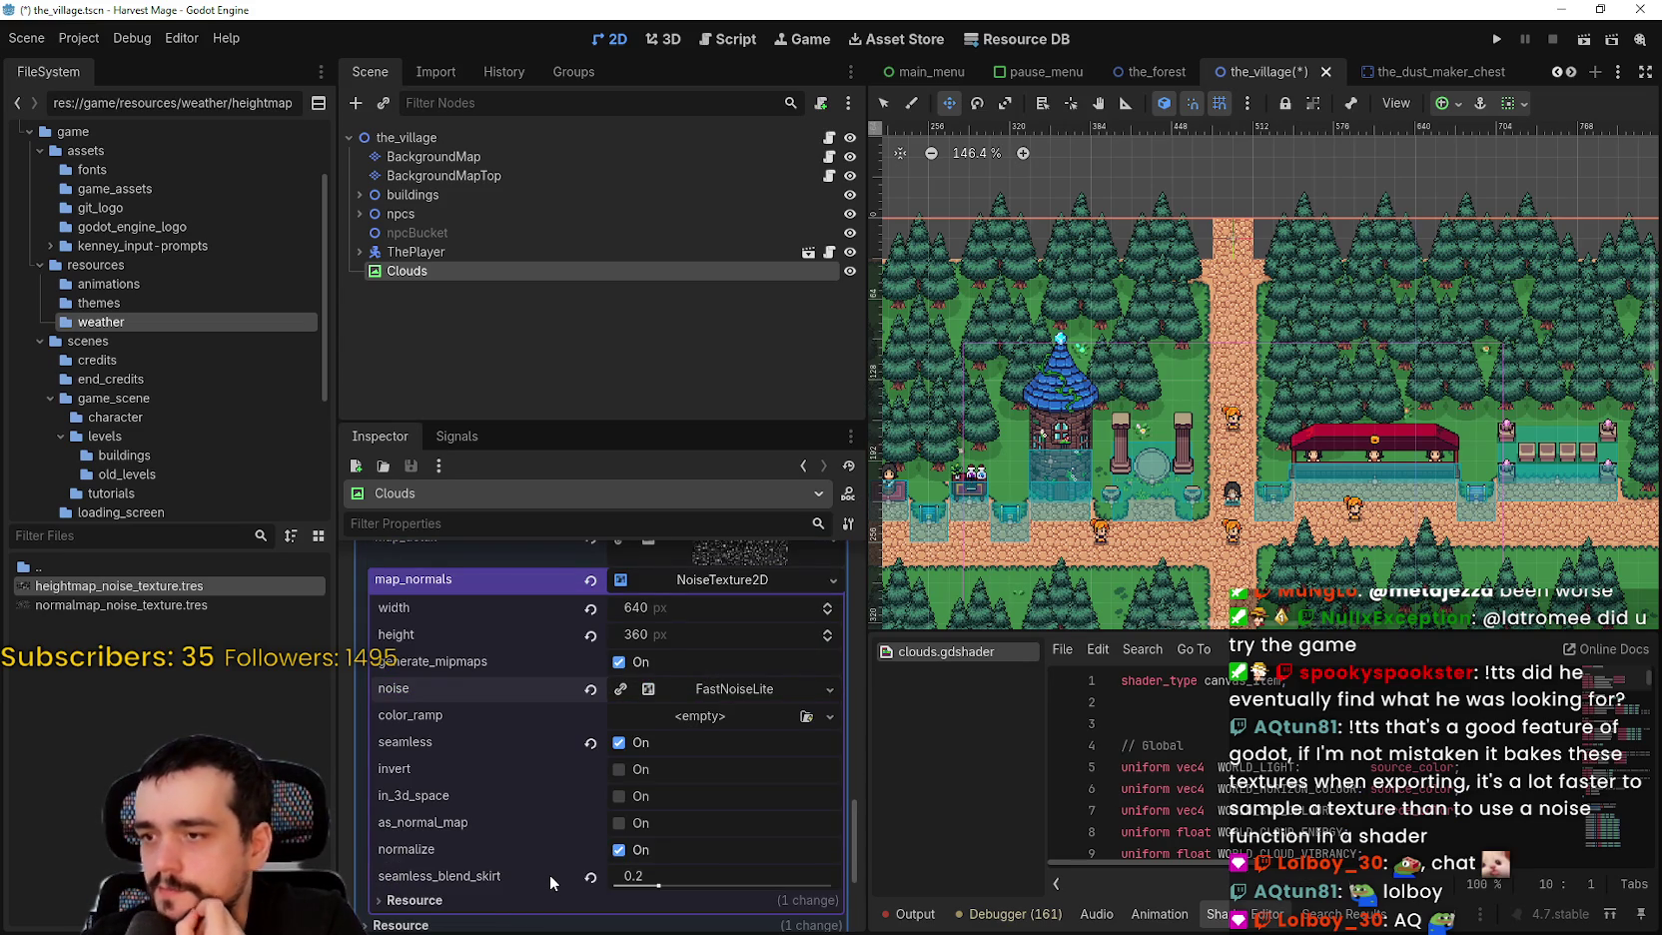
click(707, 689)
scroll(627, 826, down, 5)
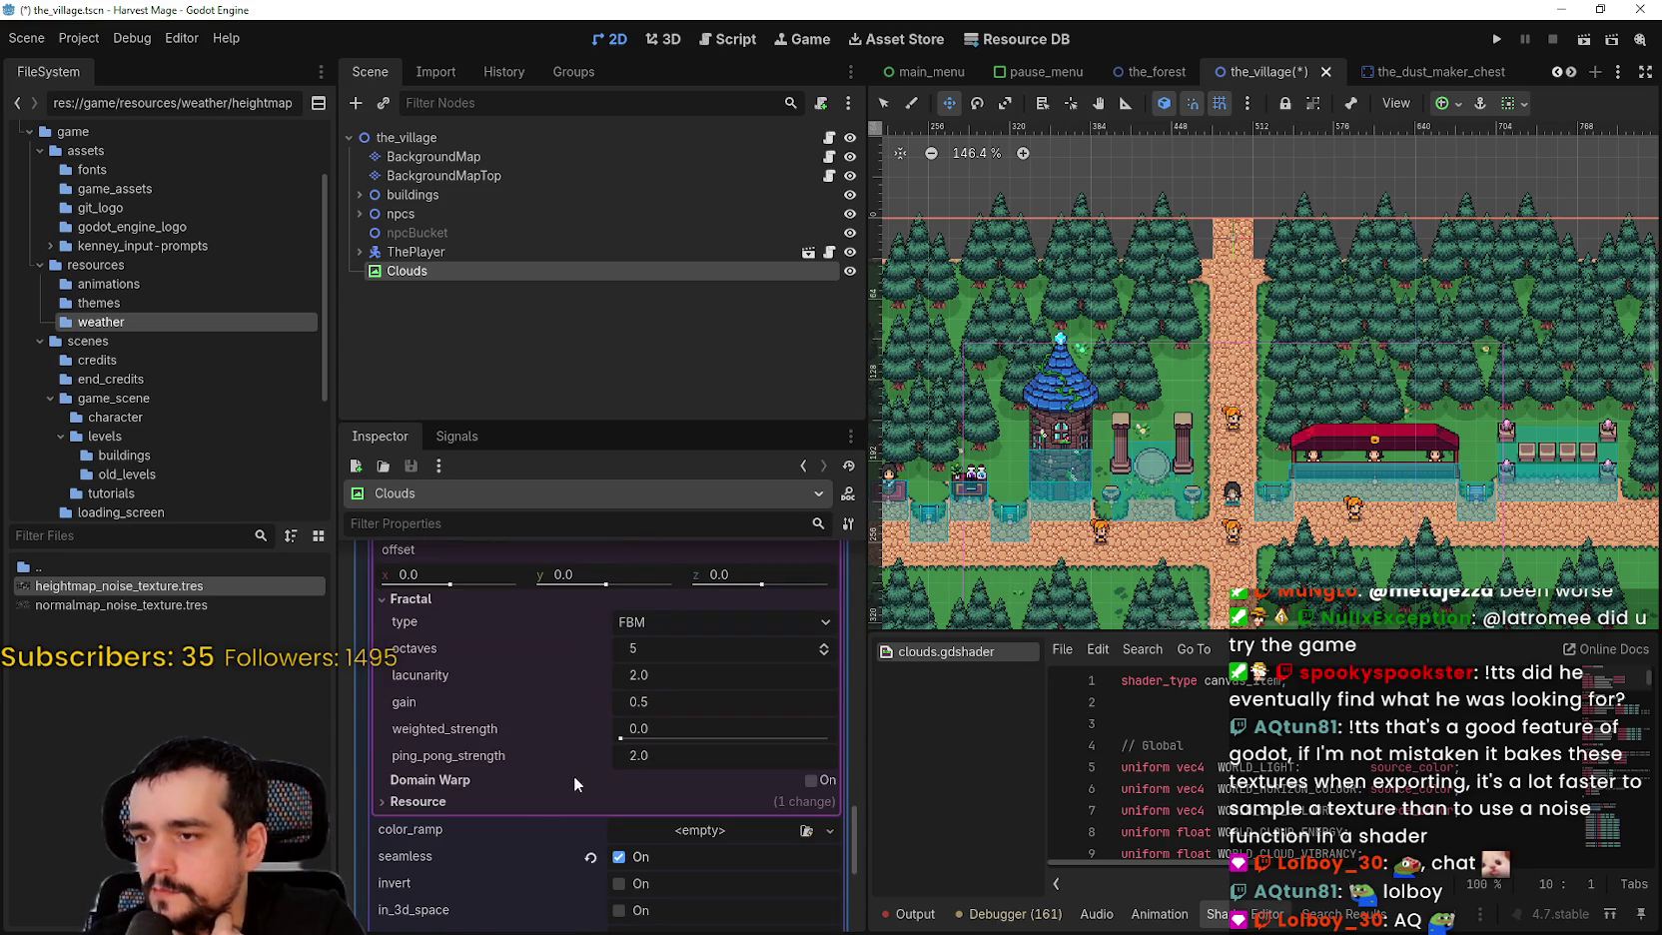
scroll(490, 773, down, 3)
click(699, 687)
click(752, 744)
click(695, 717)
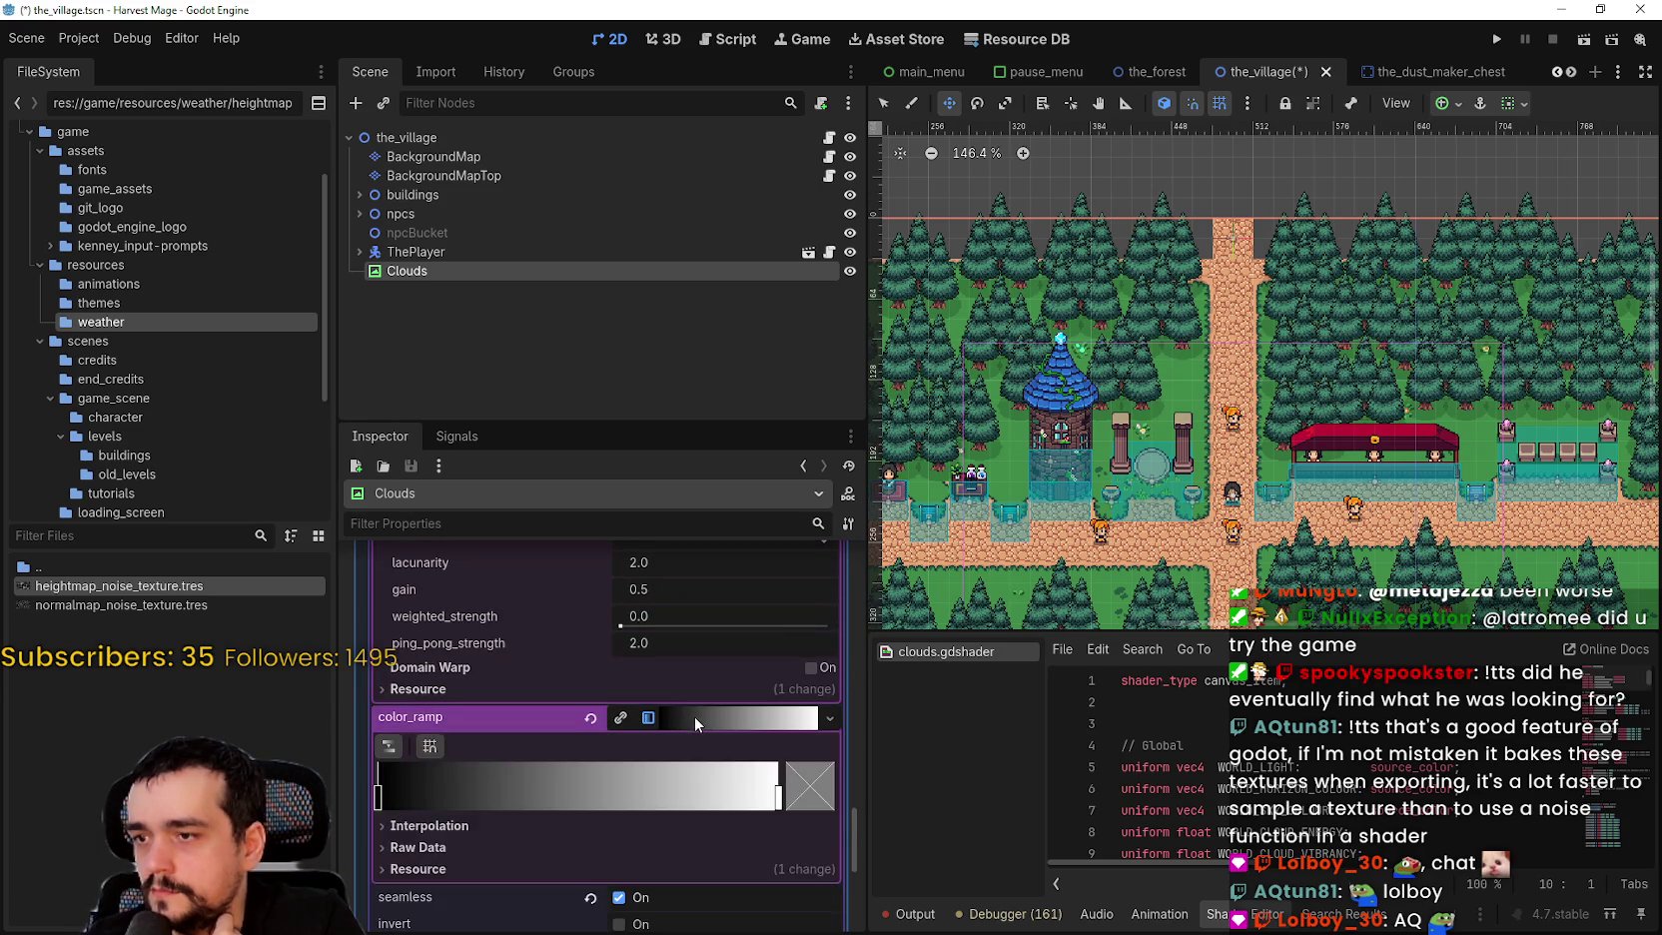
scroll(695, 717, down, 3)
scroll(639, 717, up, 1)
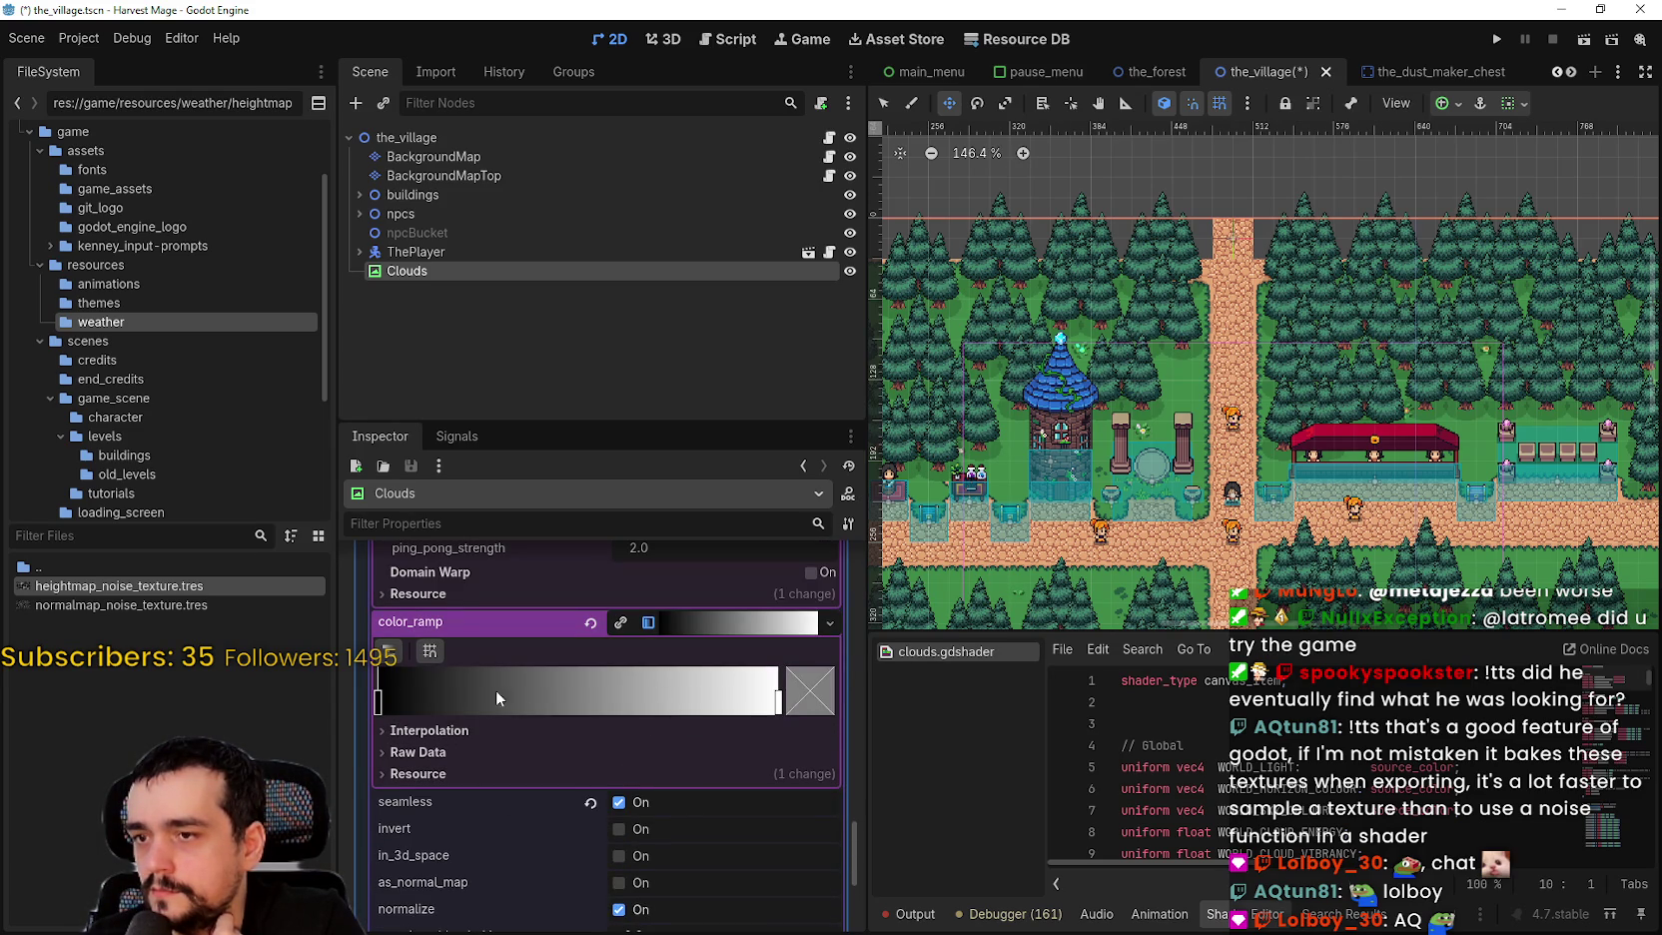
scroll(665, 681, up, 2)
click(590, 717)
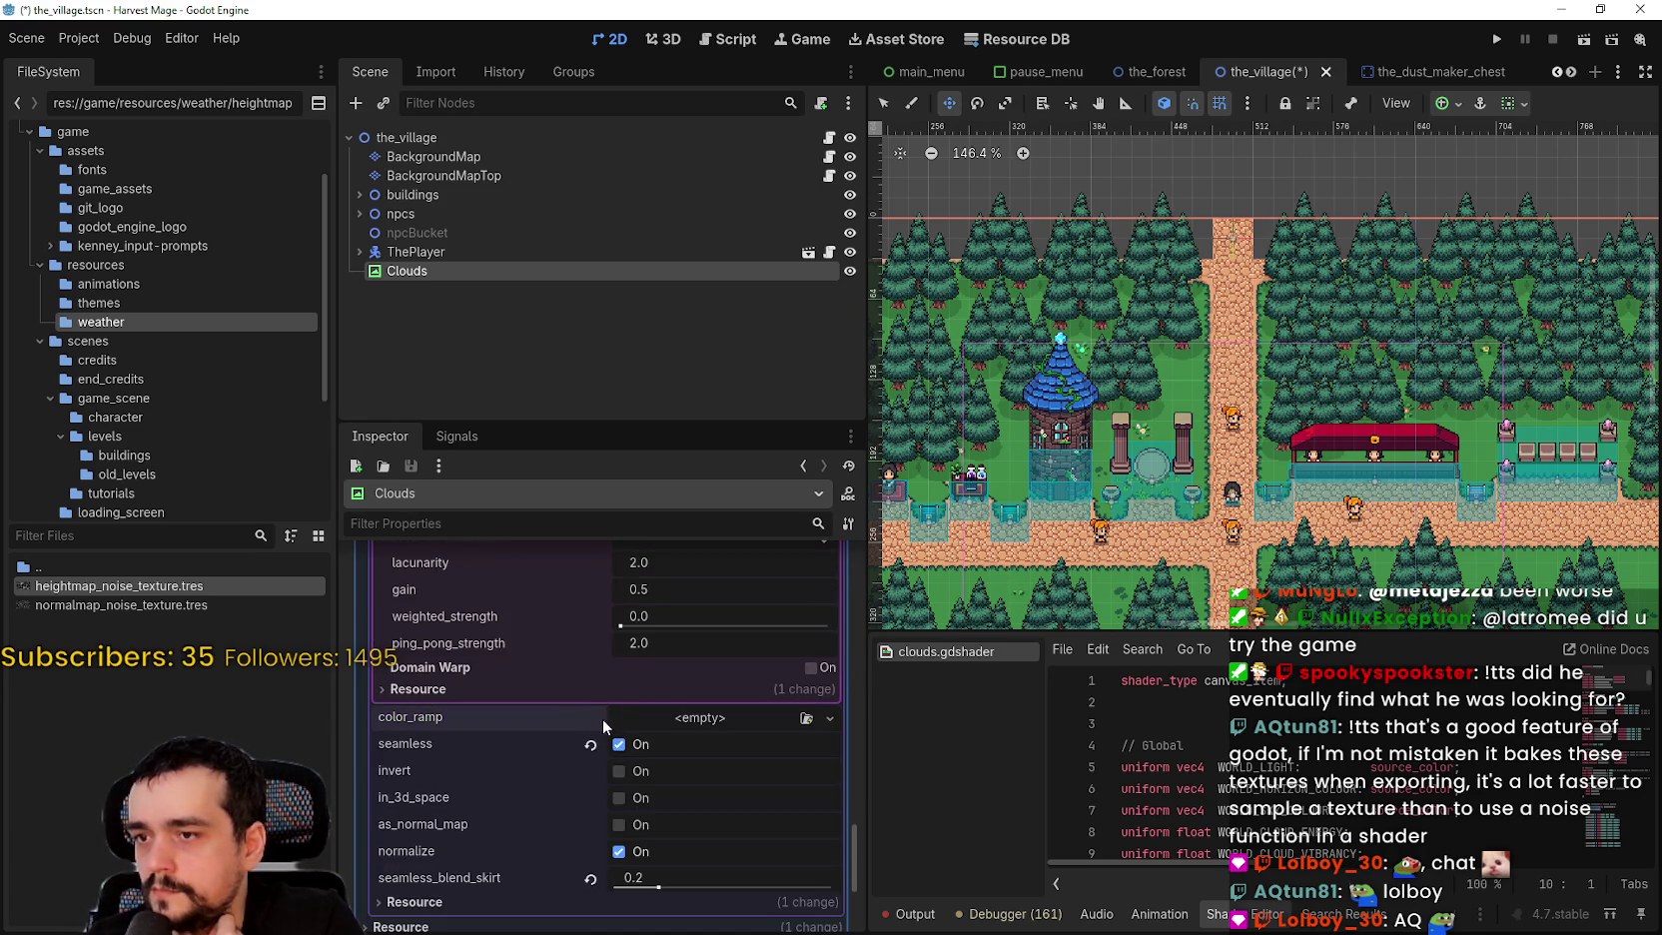
scroll(614, 747, up, 10)
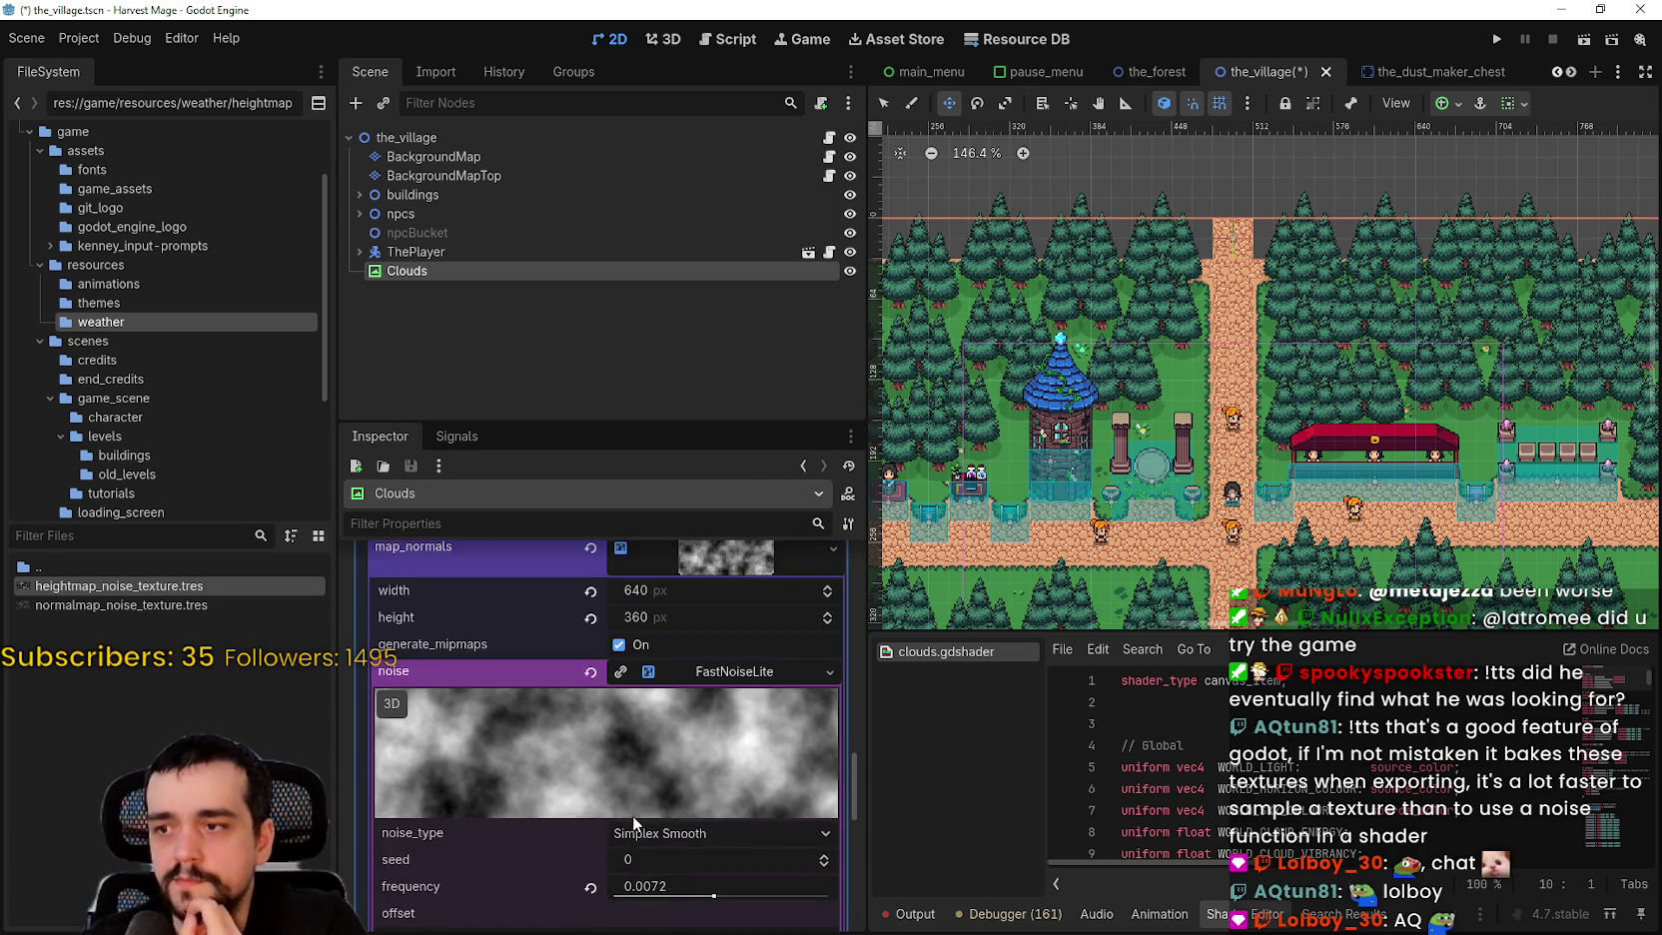
click(701, 766)
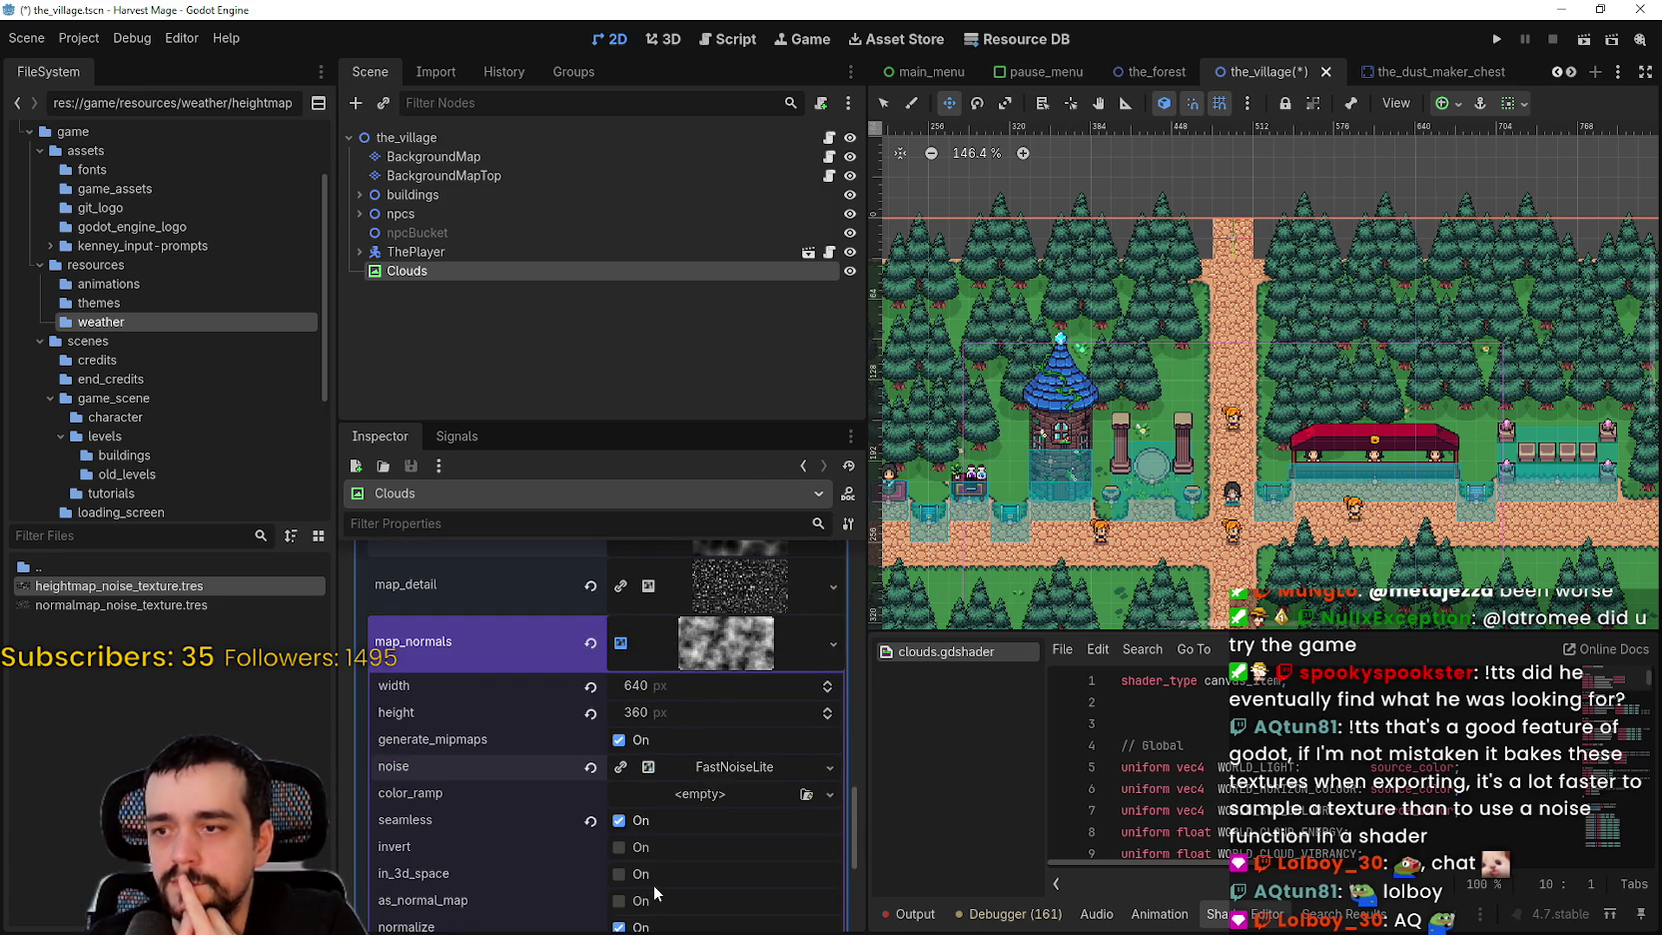
scroll(644, 844, down, 2)
scroll(699, 794, up, 1)
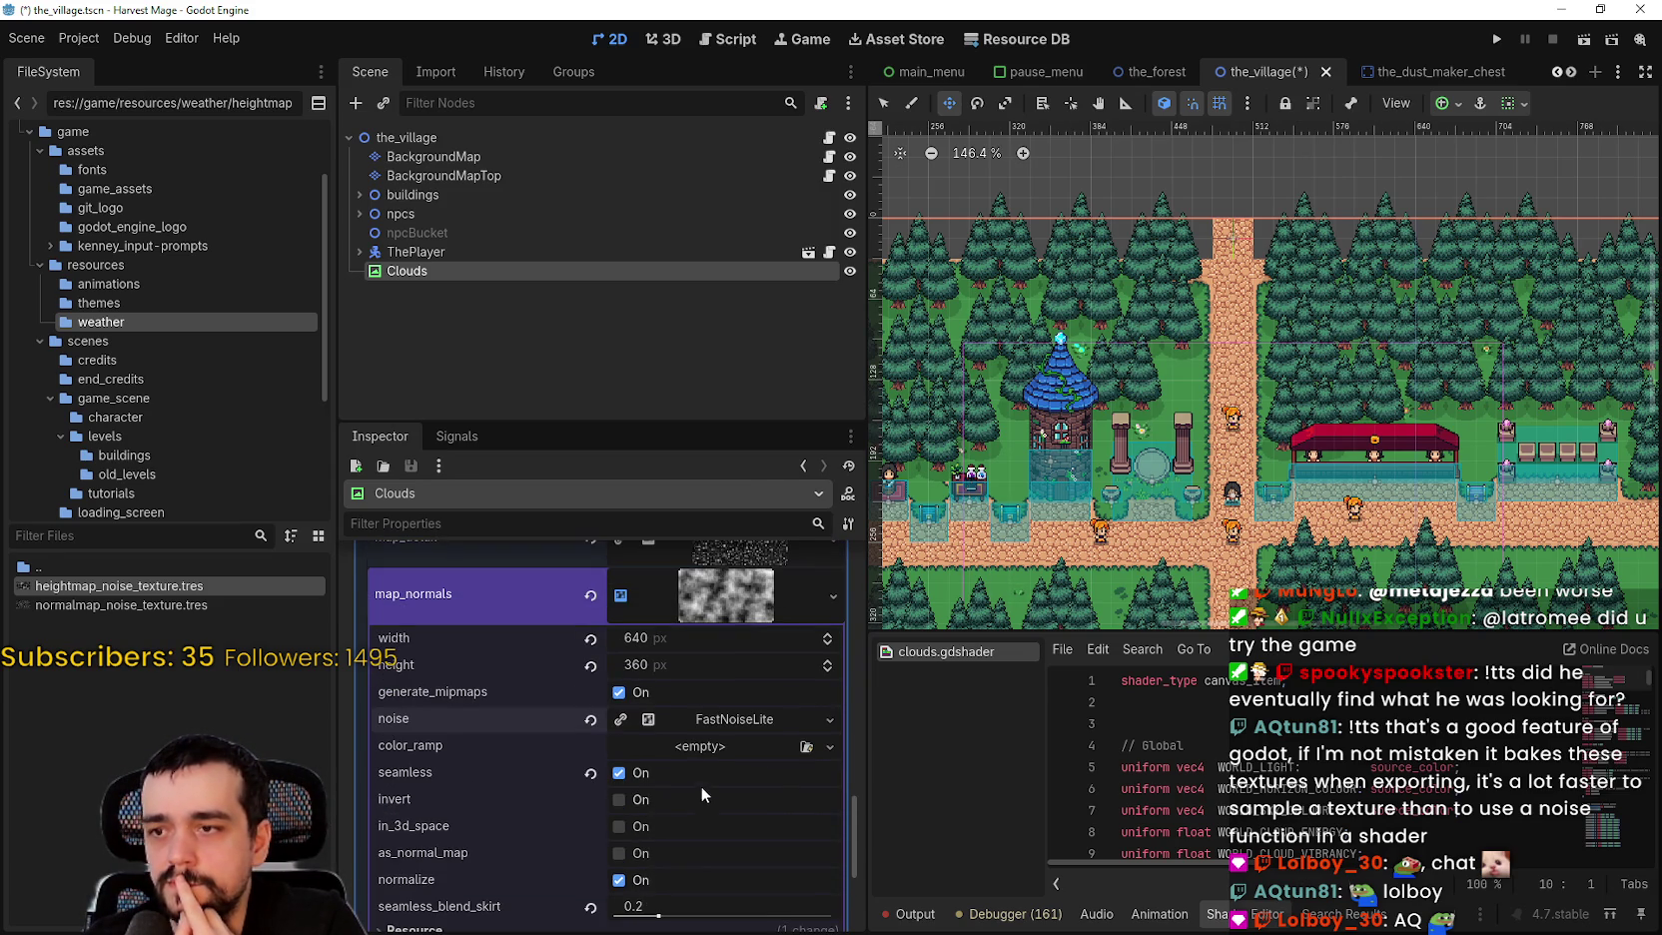
click(718, 727)
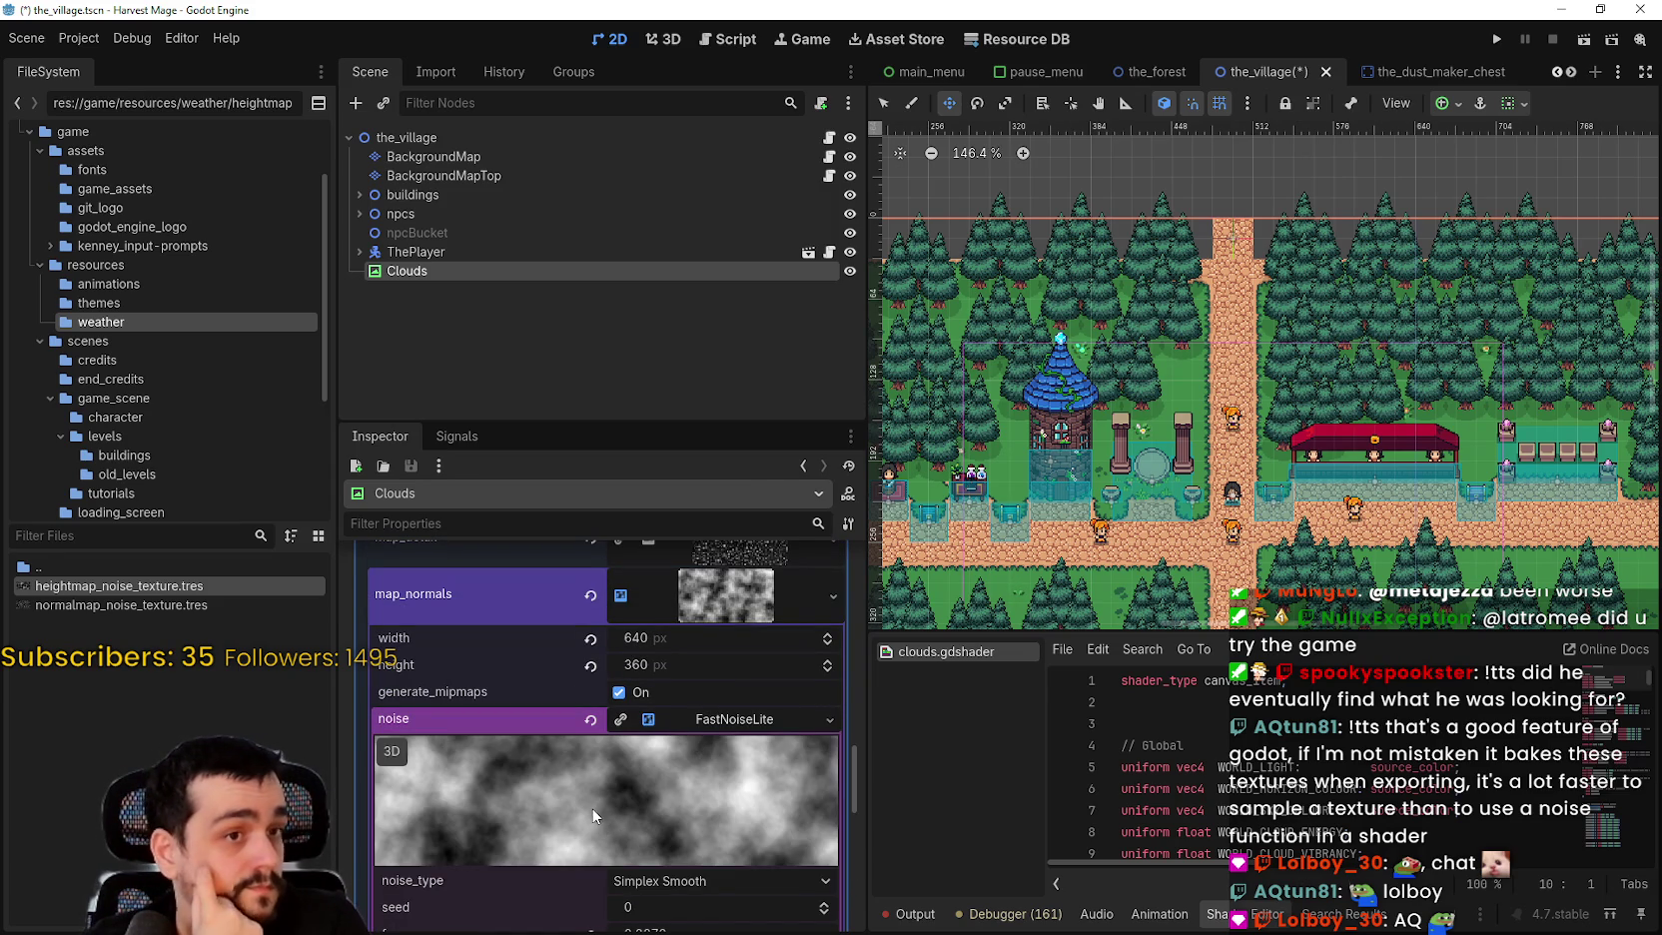
scroll(596, 808, down, 5)
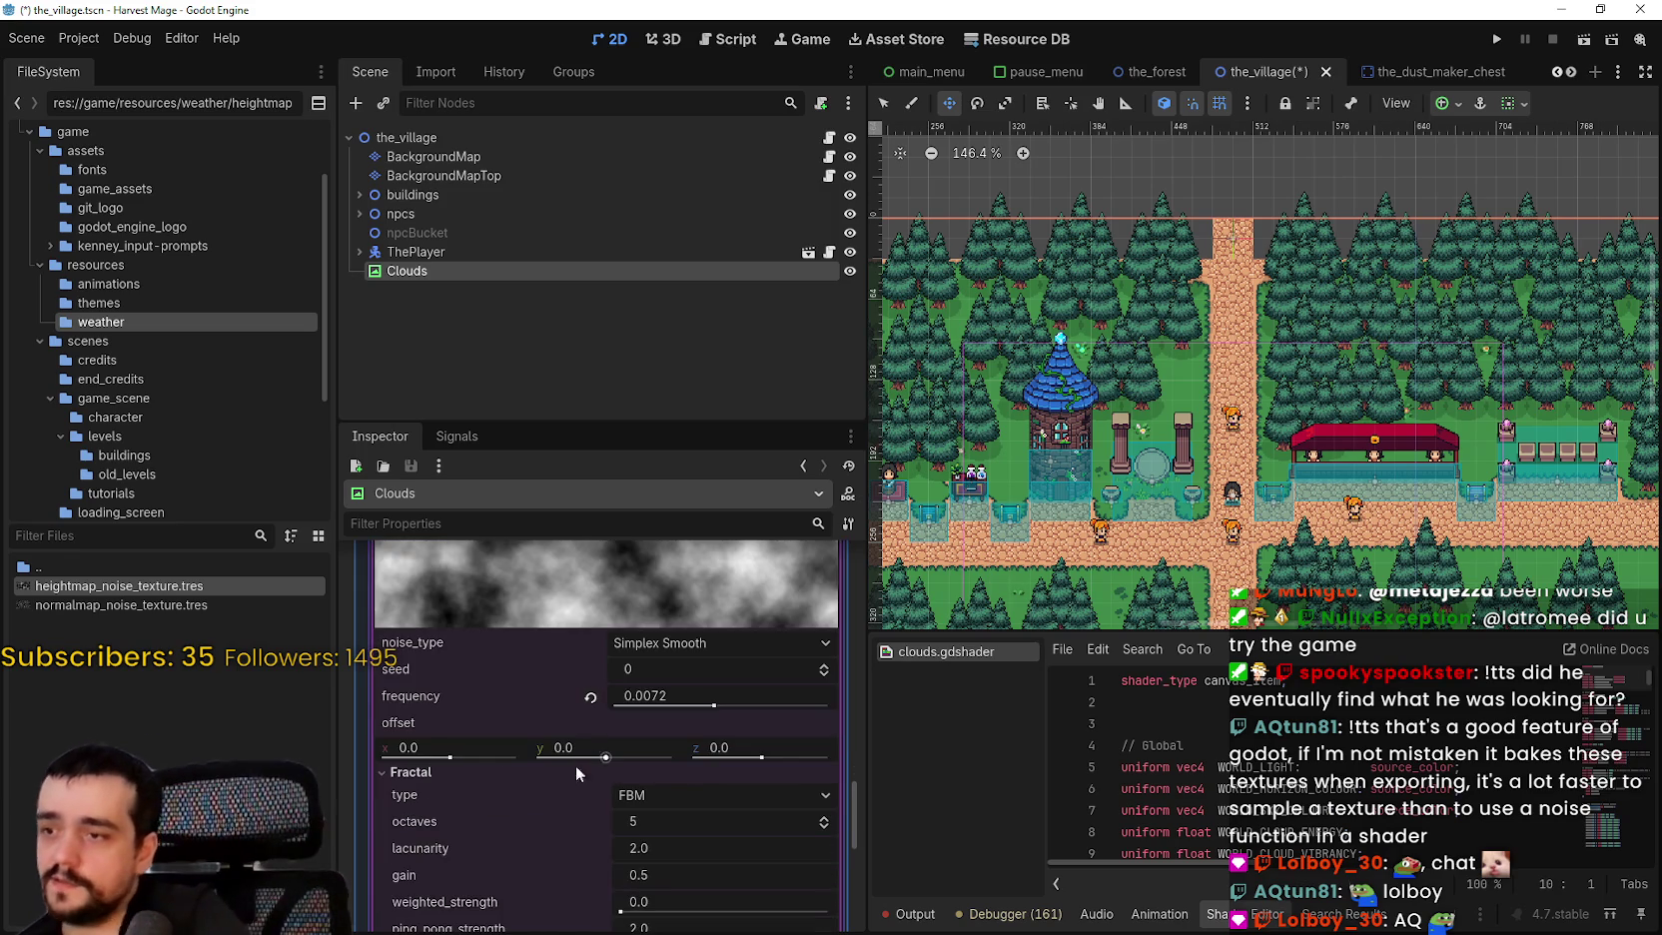
scroll(436, 731, down, 2)
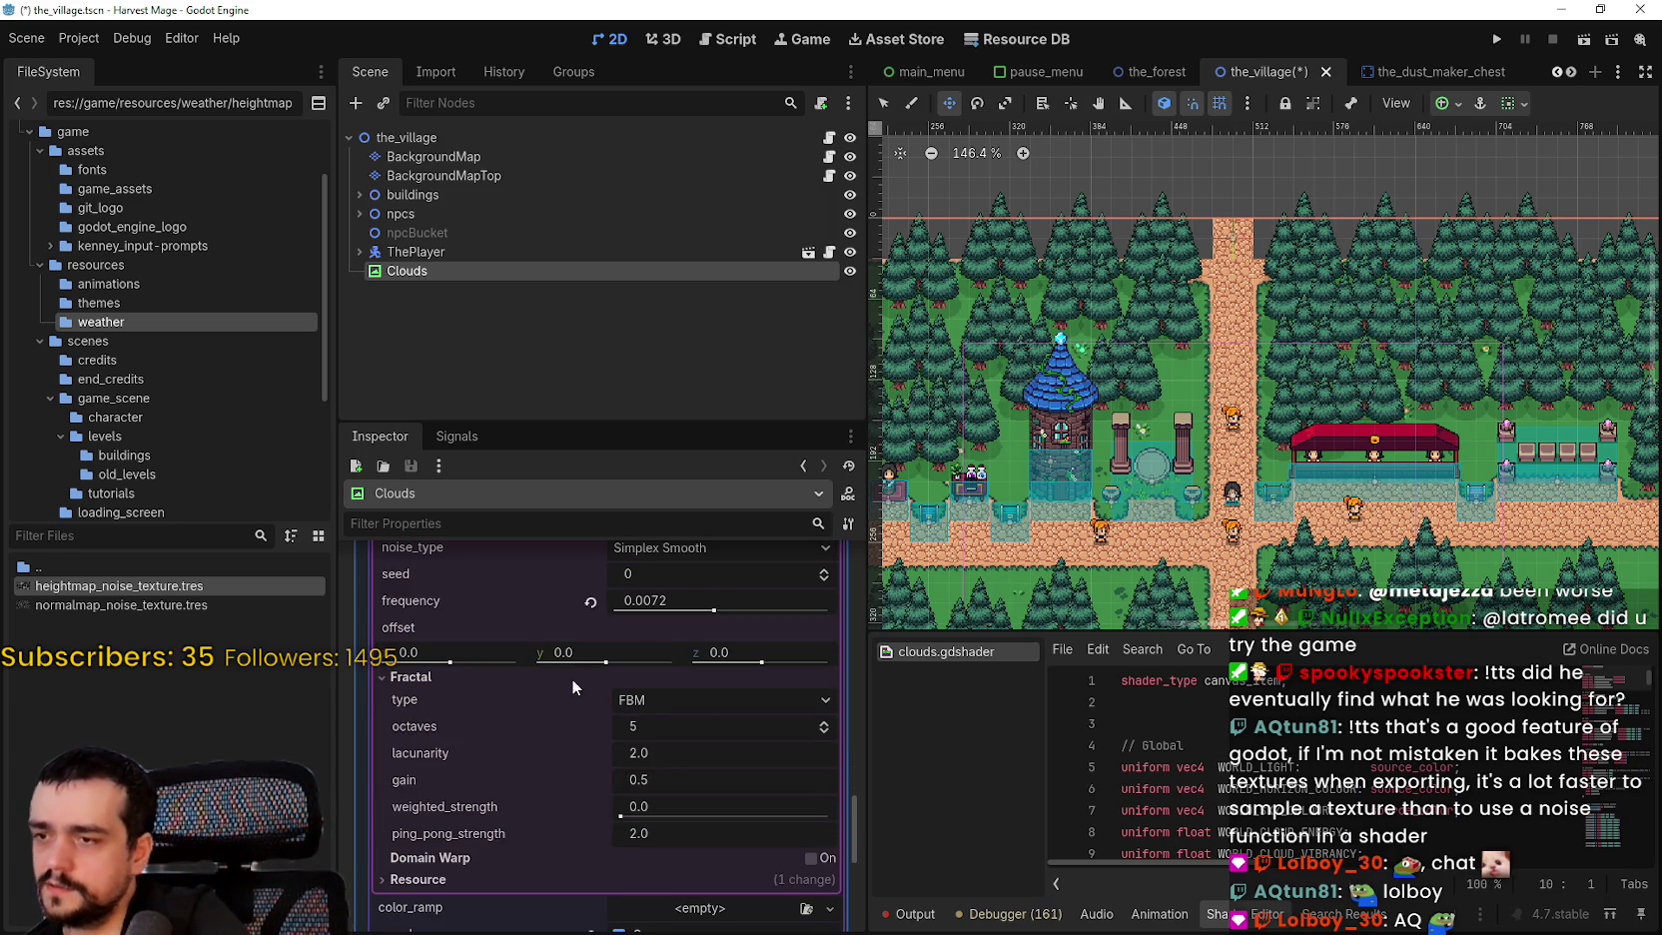
click(701, 548)
Step: Make the noise Cellular with Euclidean Squared distance and a Distance2Sub return type
click(692, 619)
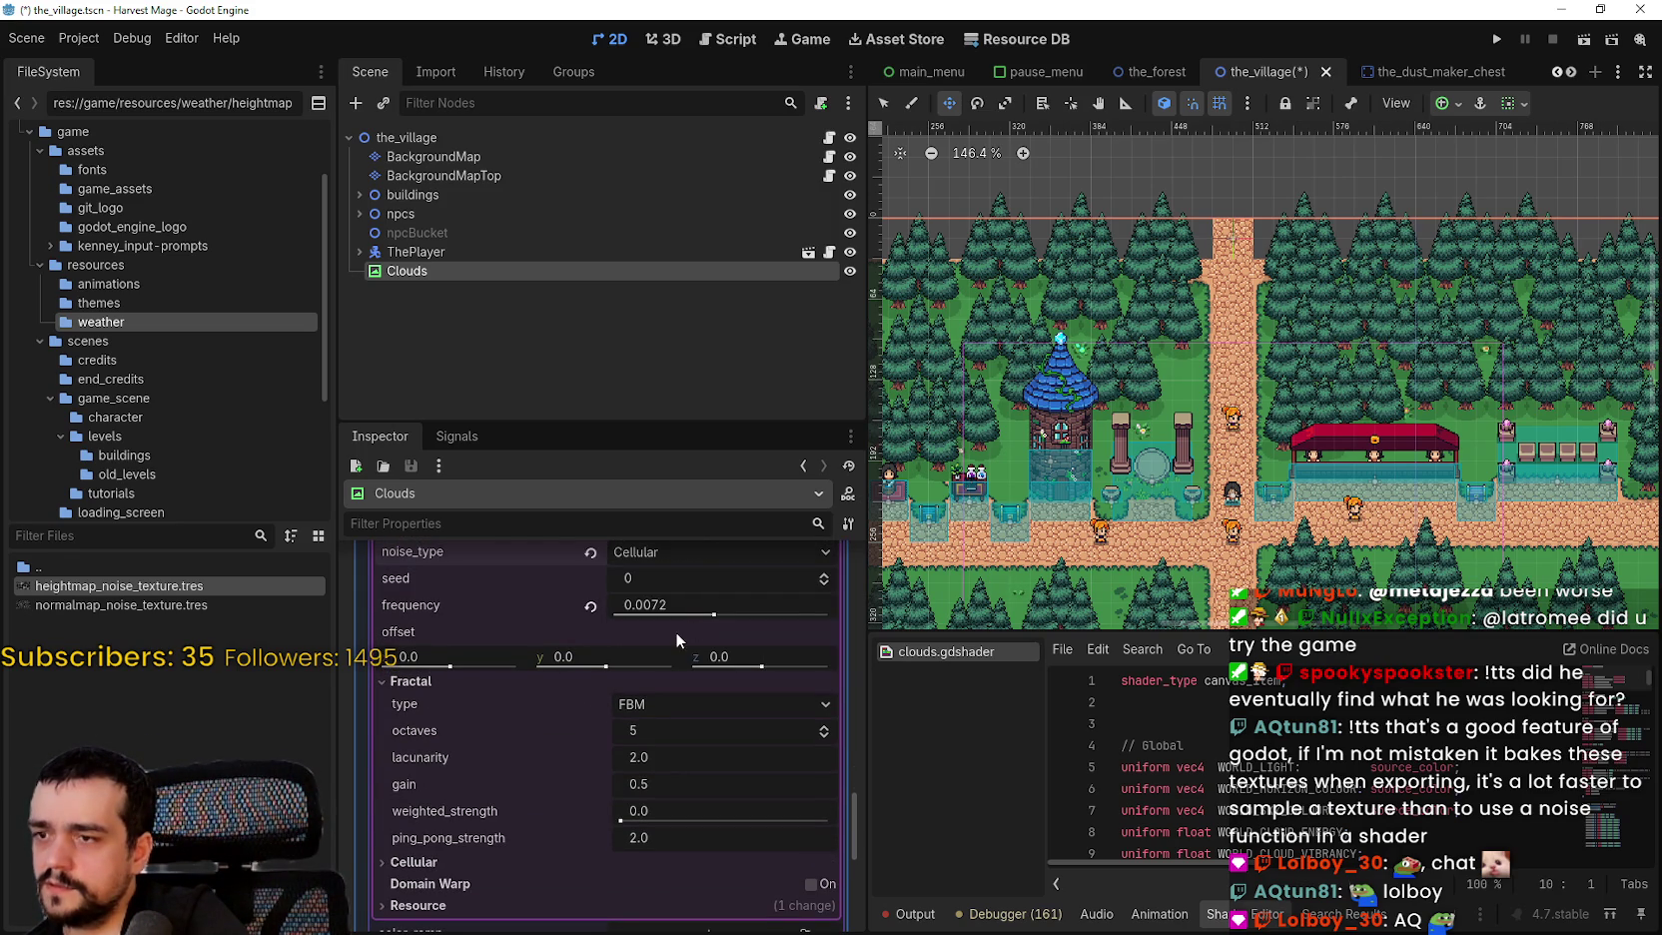
scroll(506, 741, down, 2)
click(502, 761)
scroll(559, 757, down, 1)
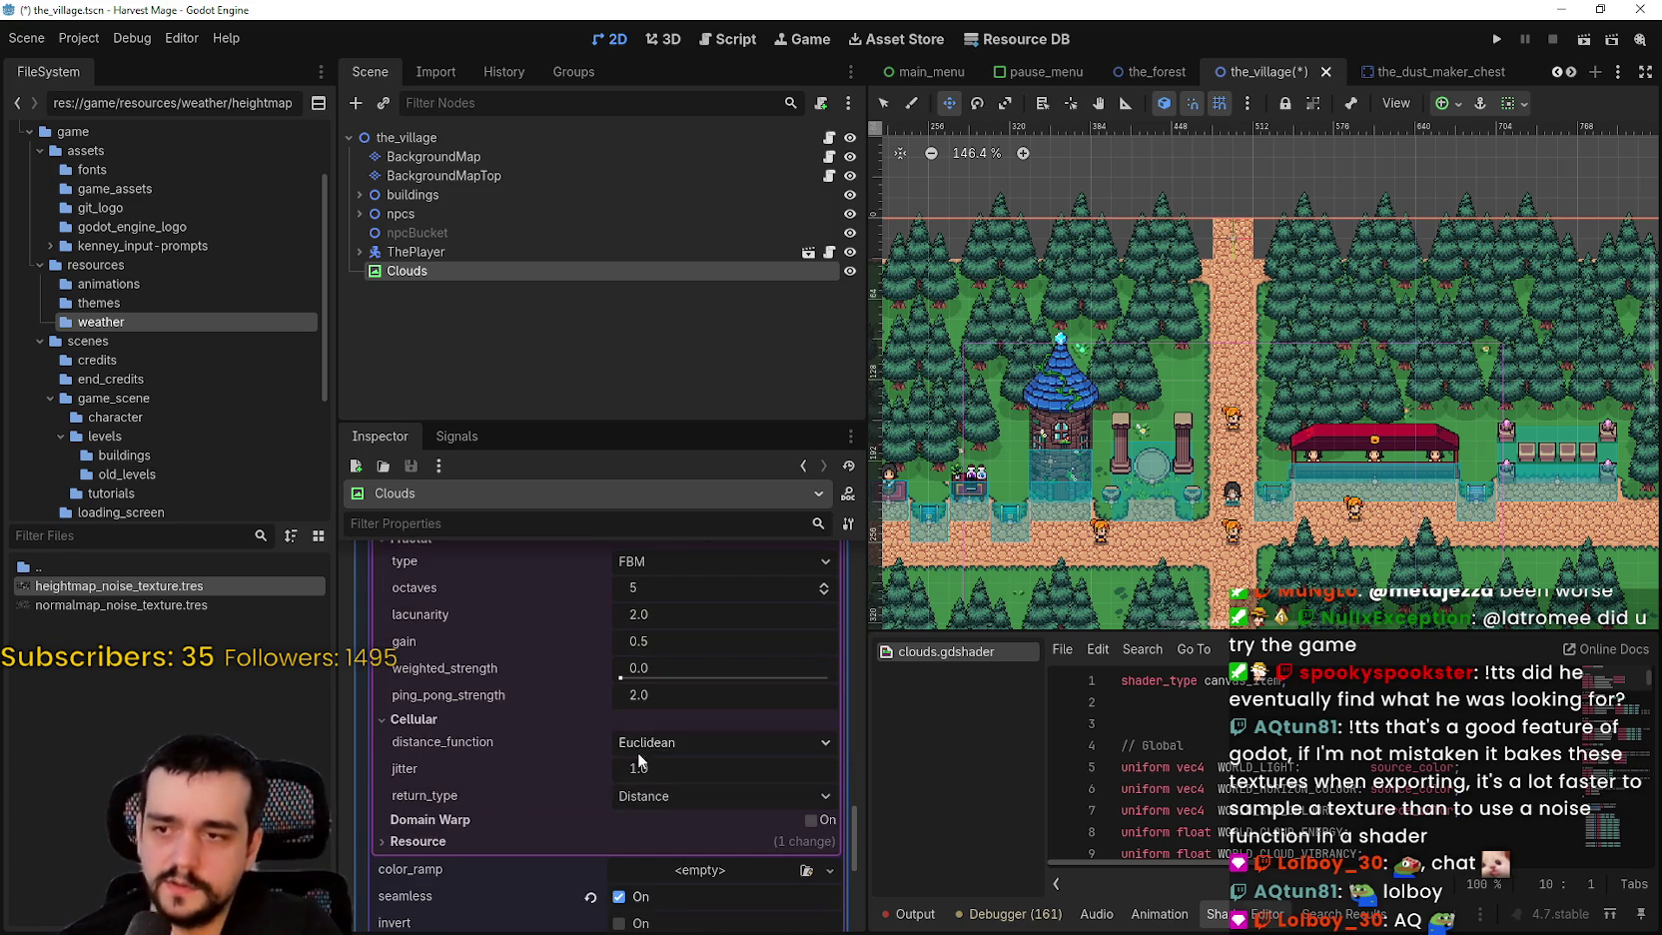
click(639, 750)
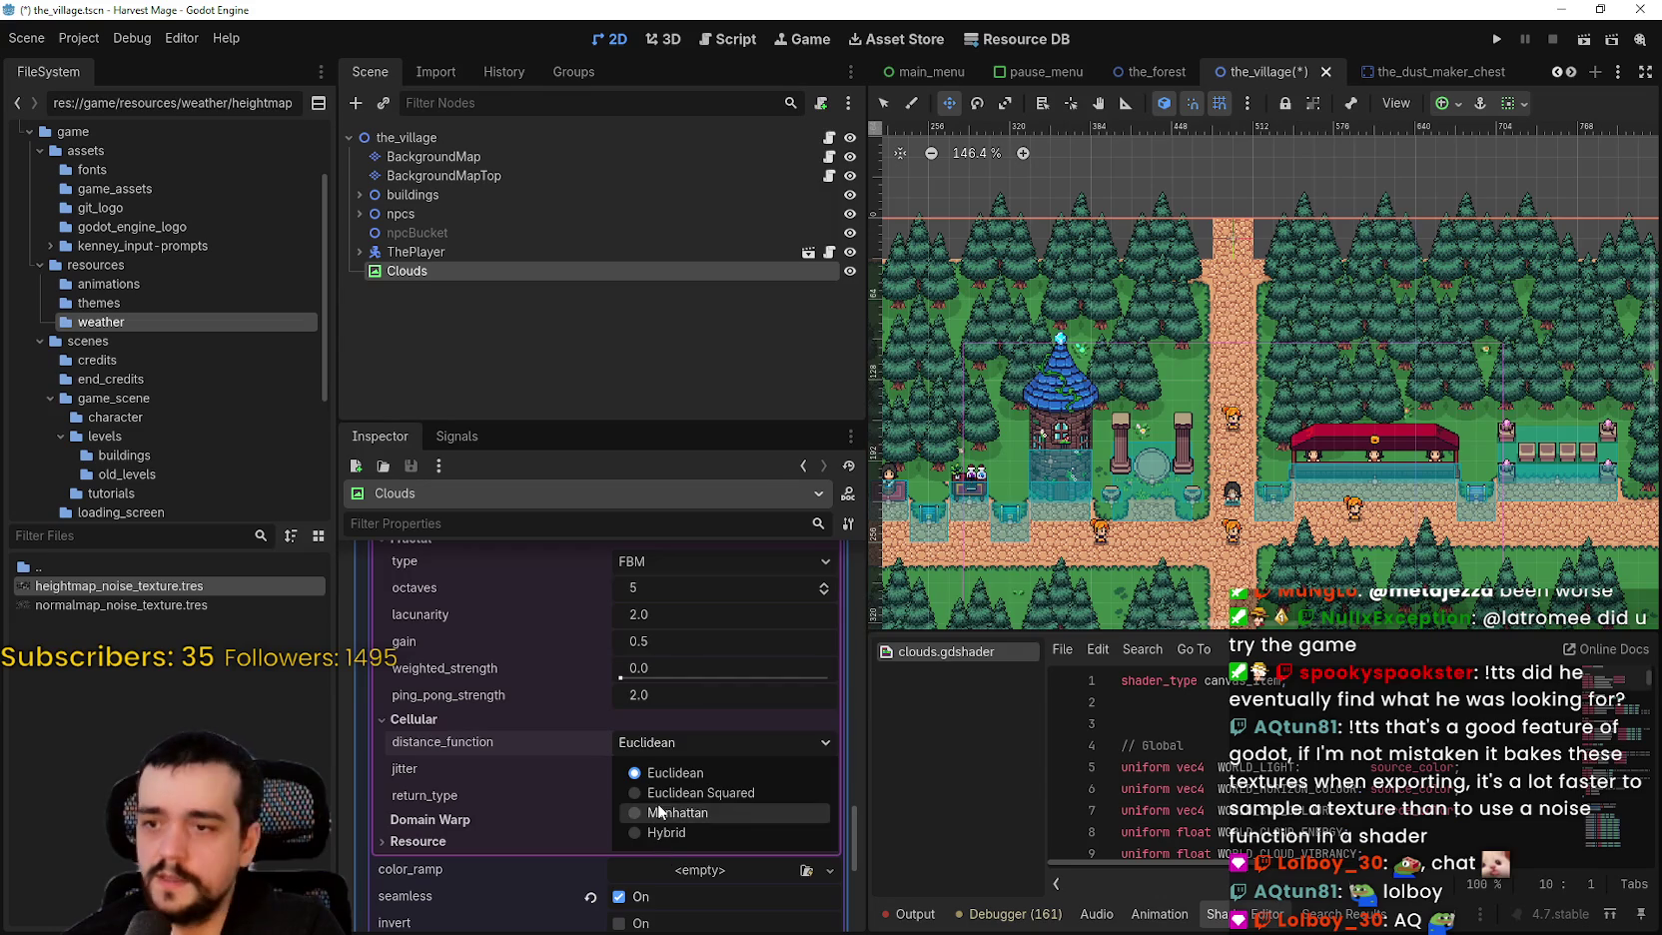
click(675, 786)
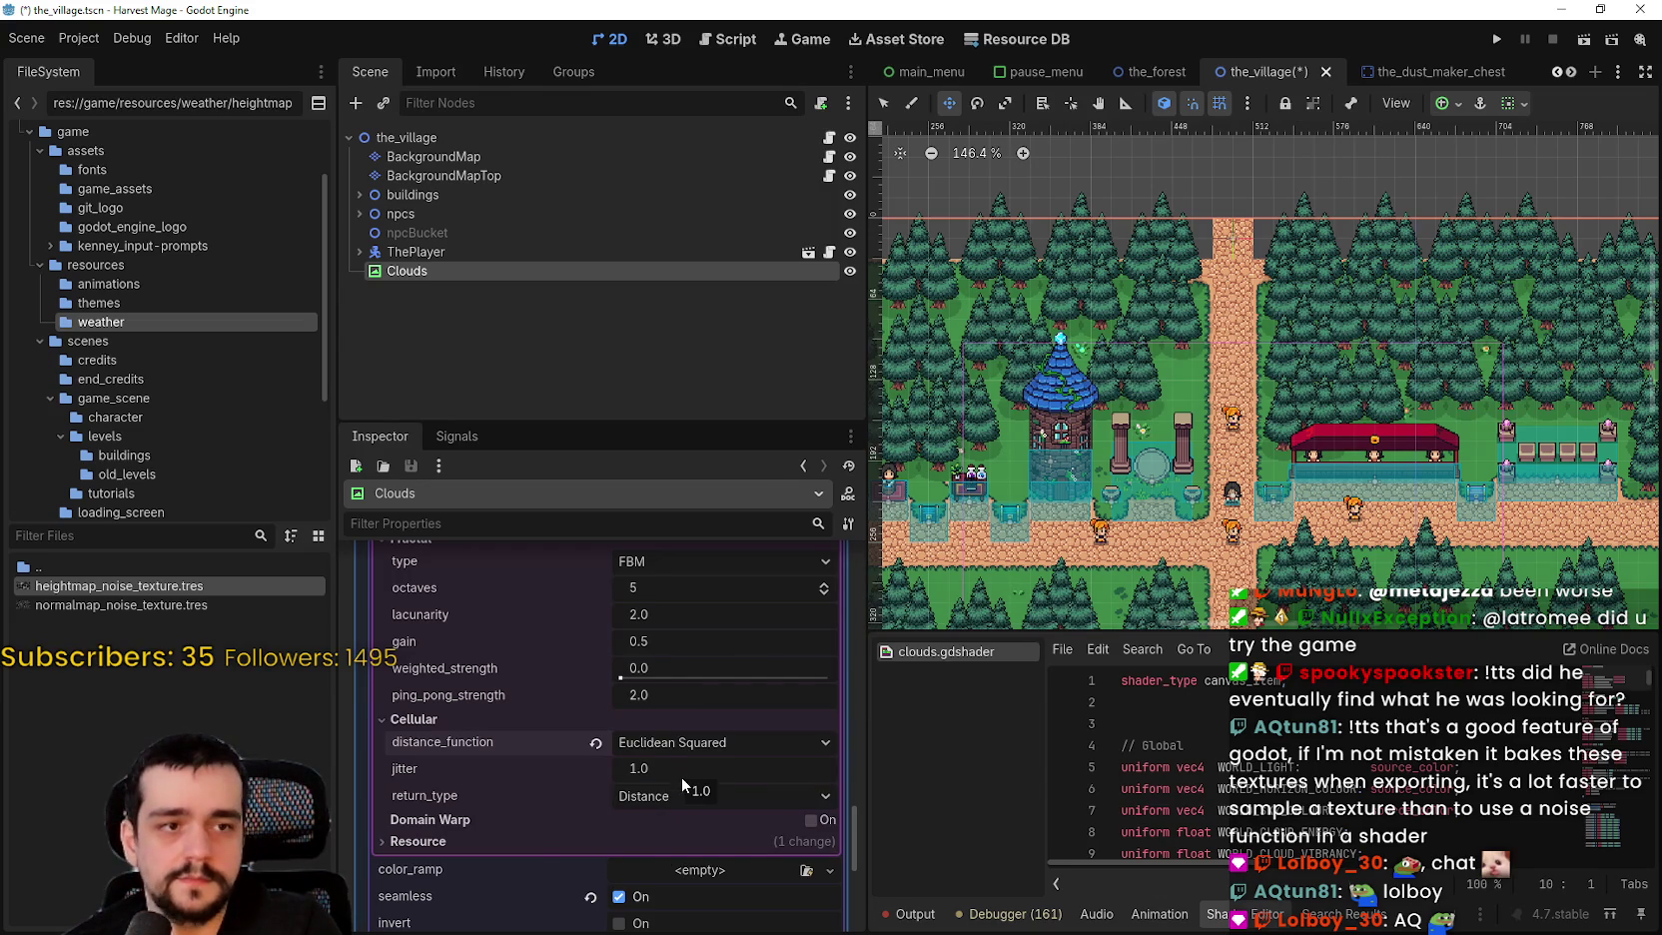
click(673, 796)
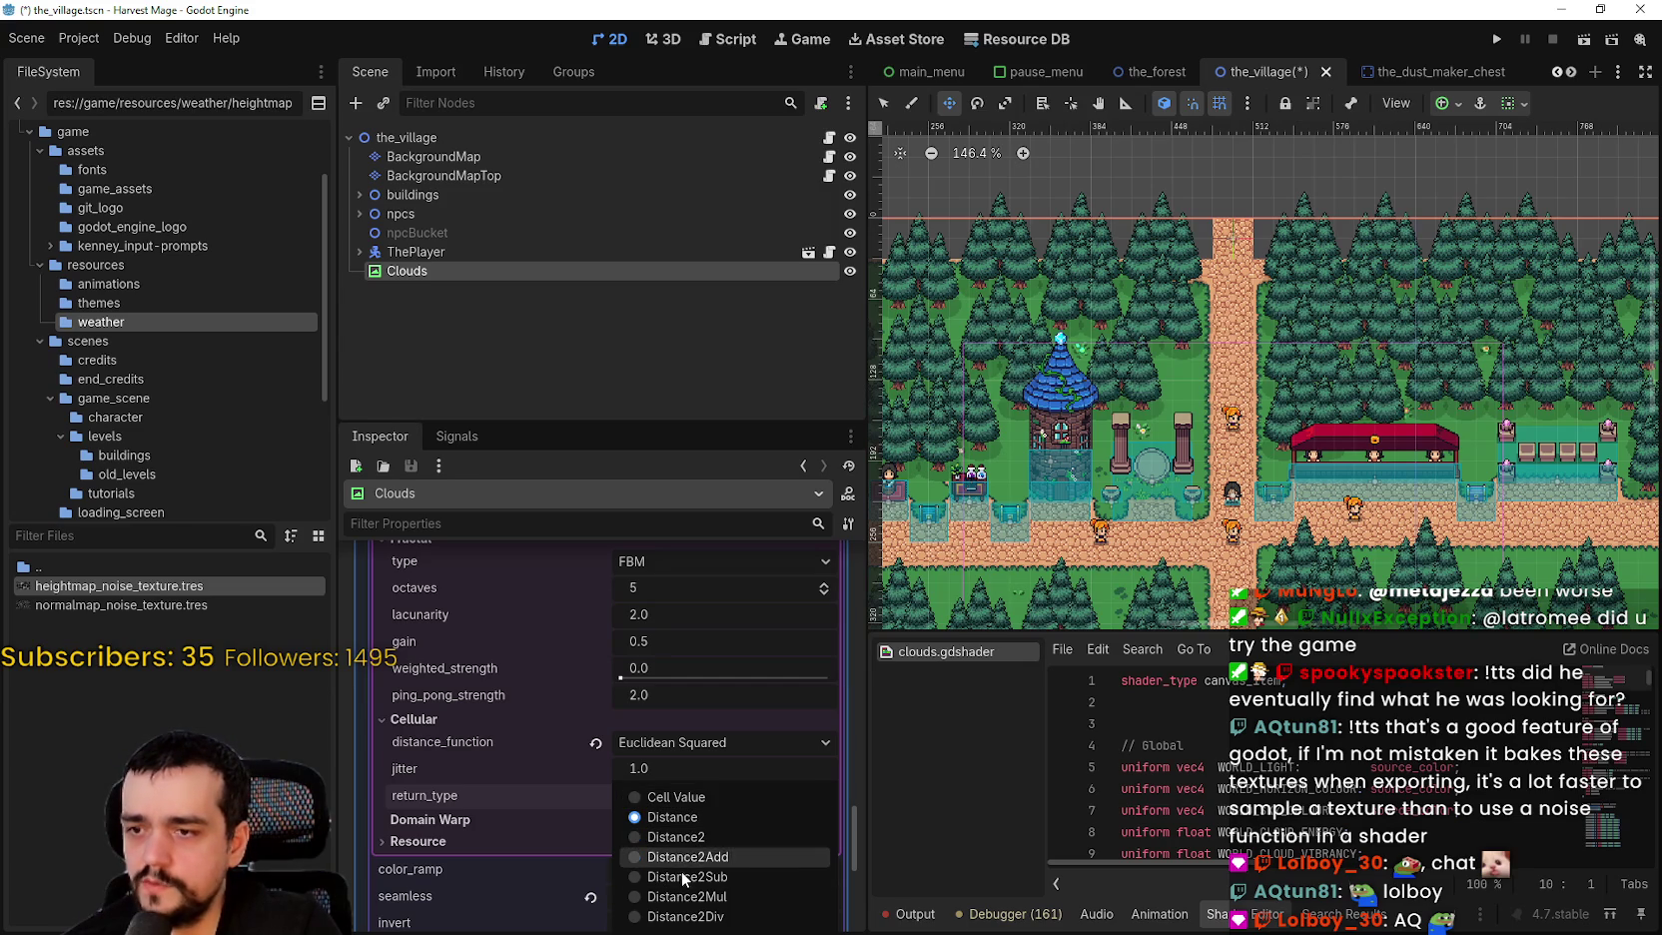
click(684, 875)
Step: Collapse the noise and map_detail foldouts so the map texture slots are listed
scroll(504, 806, up, 6)
scroll(514, 800, down, 3)
scroll(709, 837, up, 3)
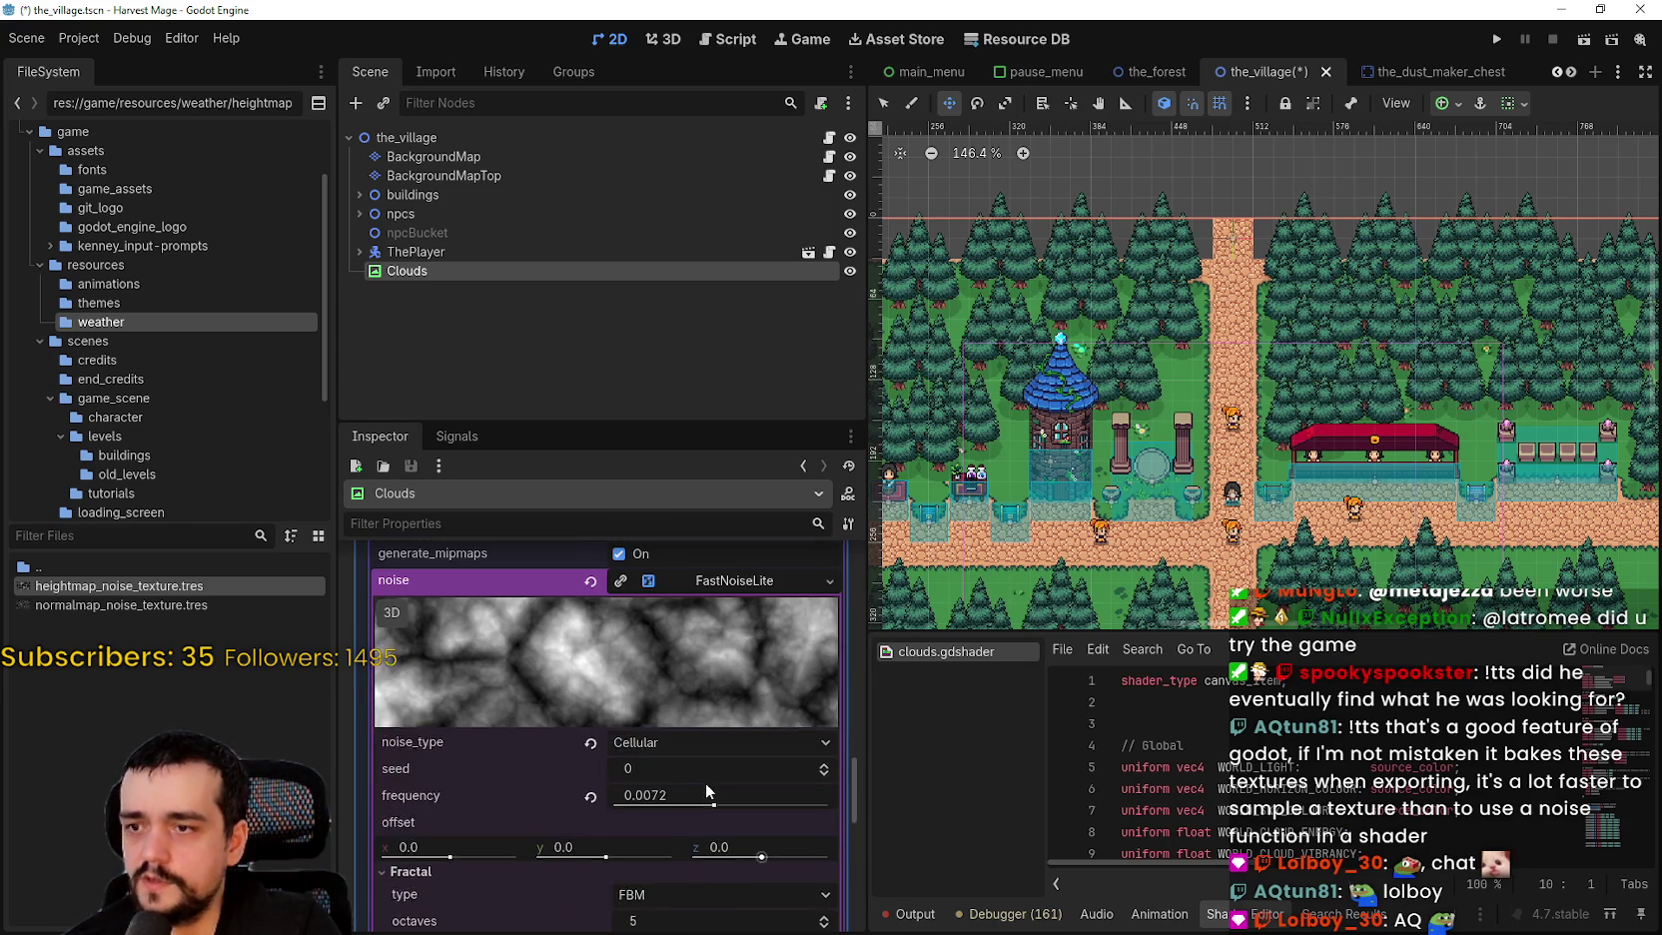
click(724, 631)
scroll(717, 727, up, 3)
click(711, 722)
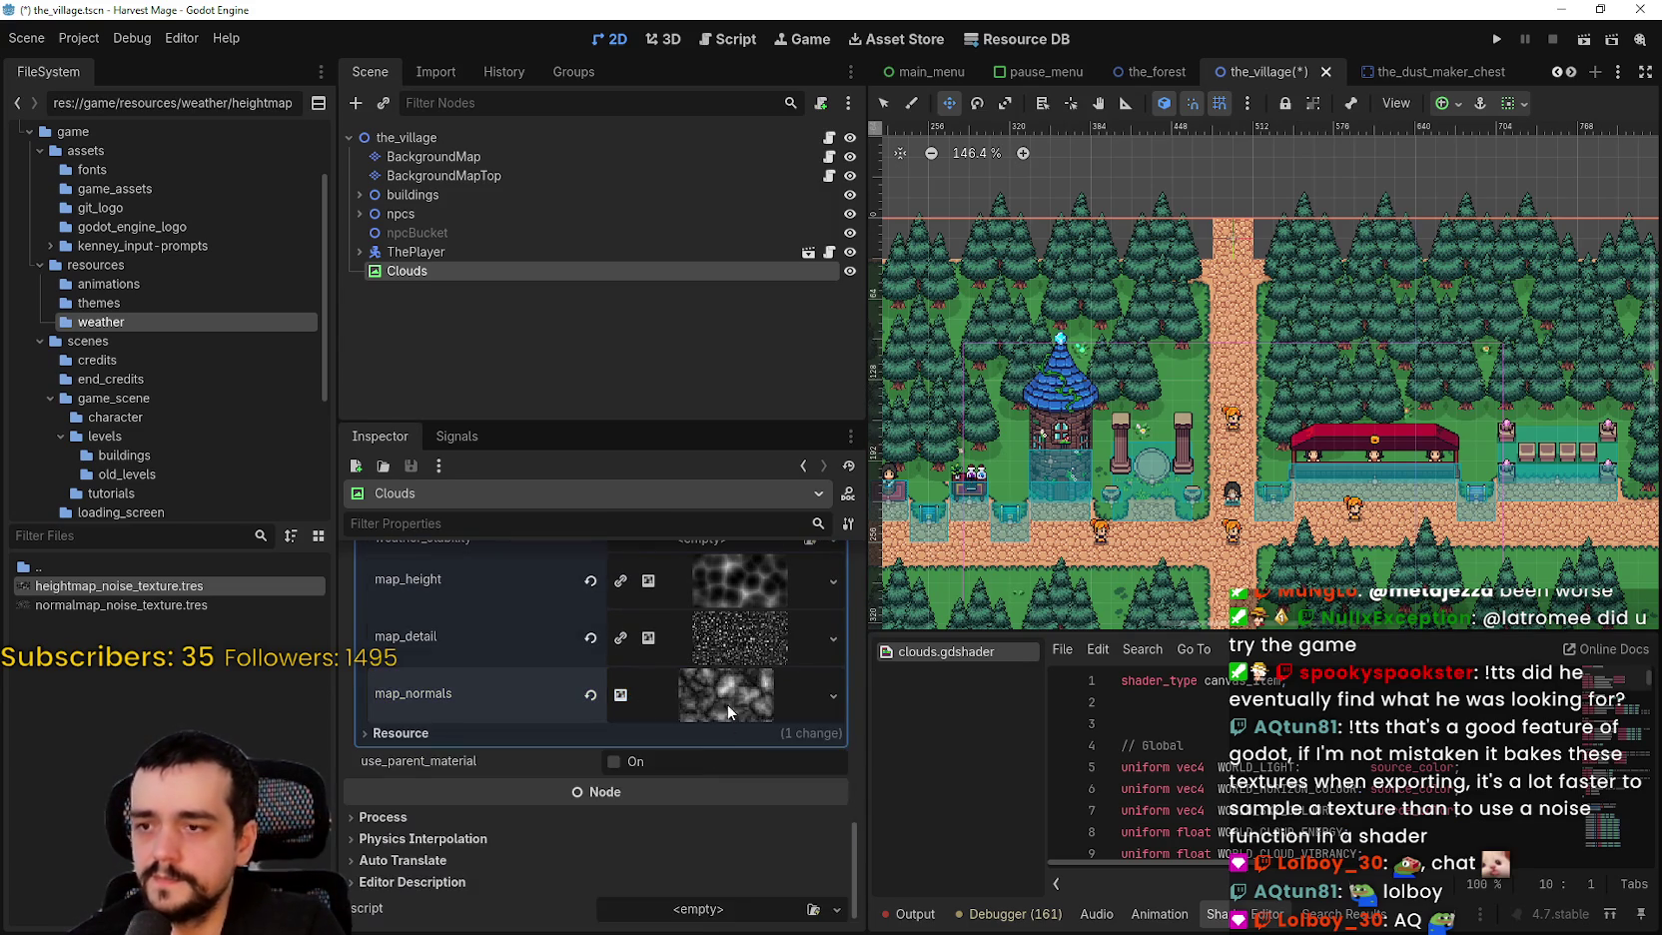
Step: Save the map_normals texture as normalmap_real_noise_texture.tres in res://game/resources/weather
right_click(717, 699)
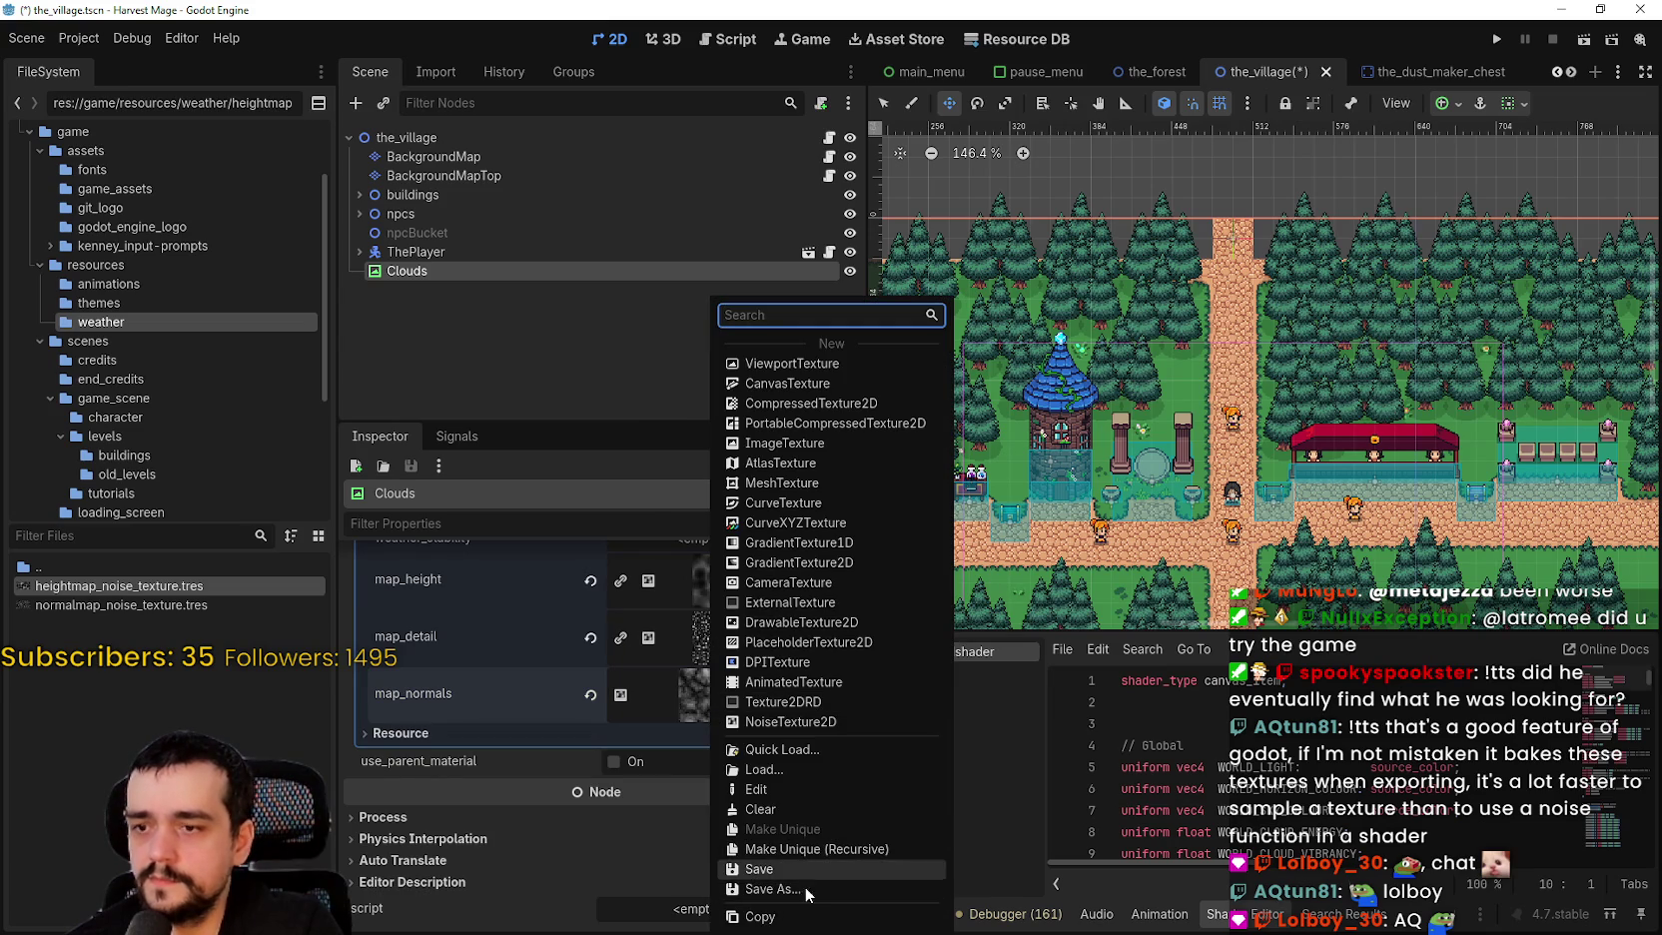
click(803, 885)
text(normal_noise_texture)
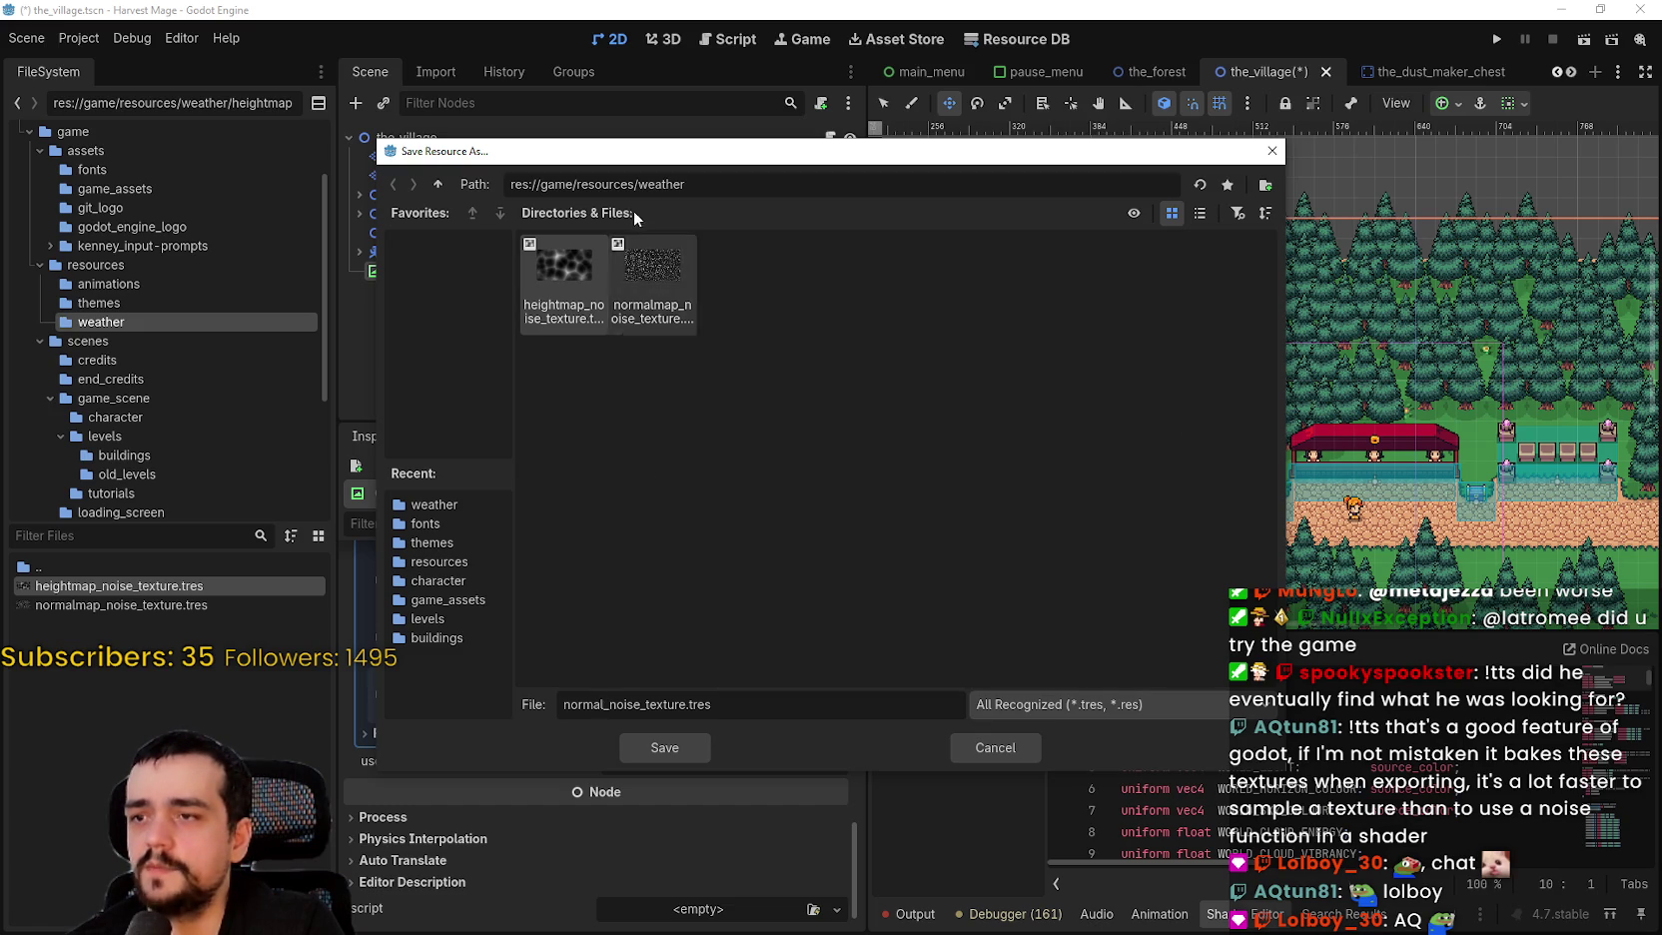
mouse_move(622, 163)
mouse_down()
mouse_move(1038, 31)
mouse_move(967, 92)
mouse_move(546, 224)
mouse_up()
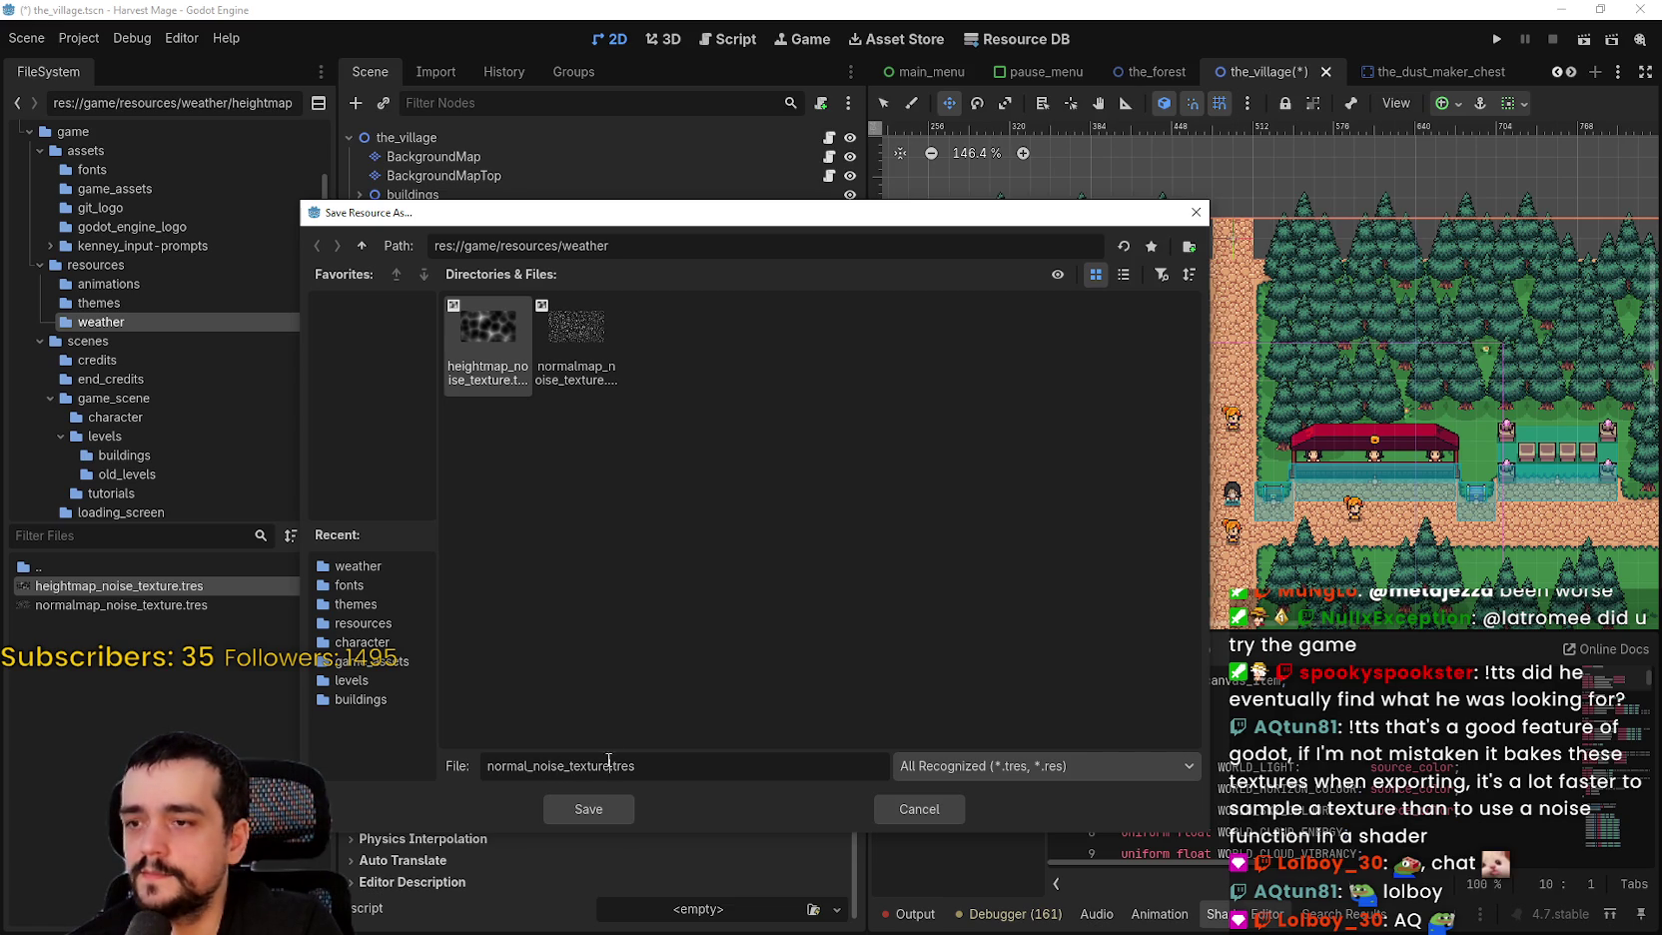
click(591, 339)
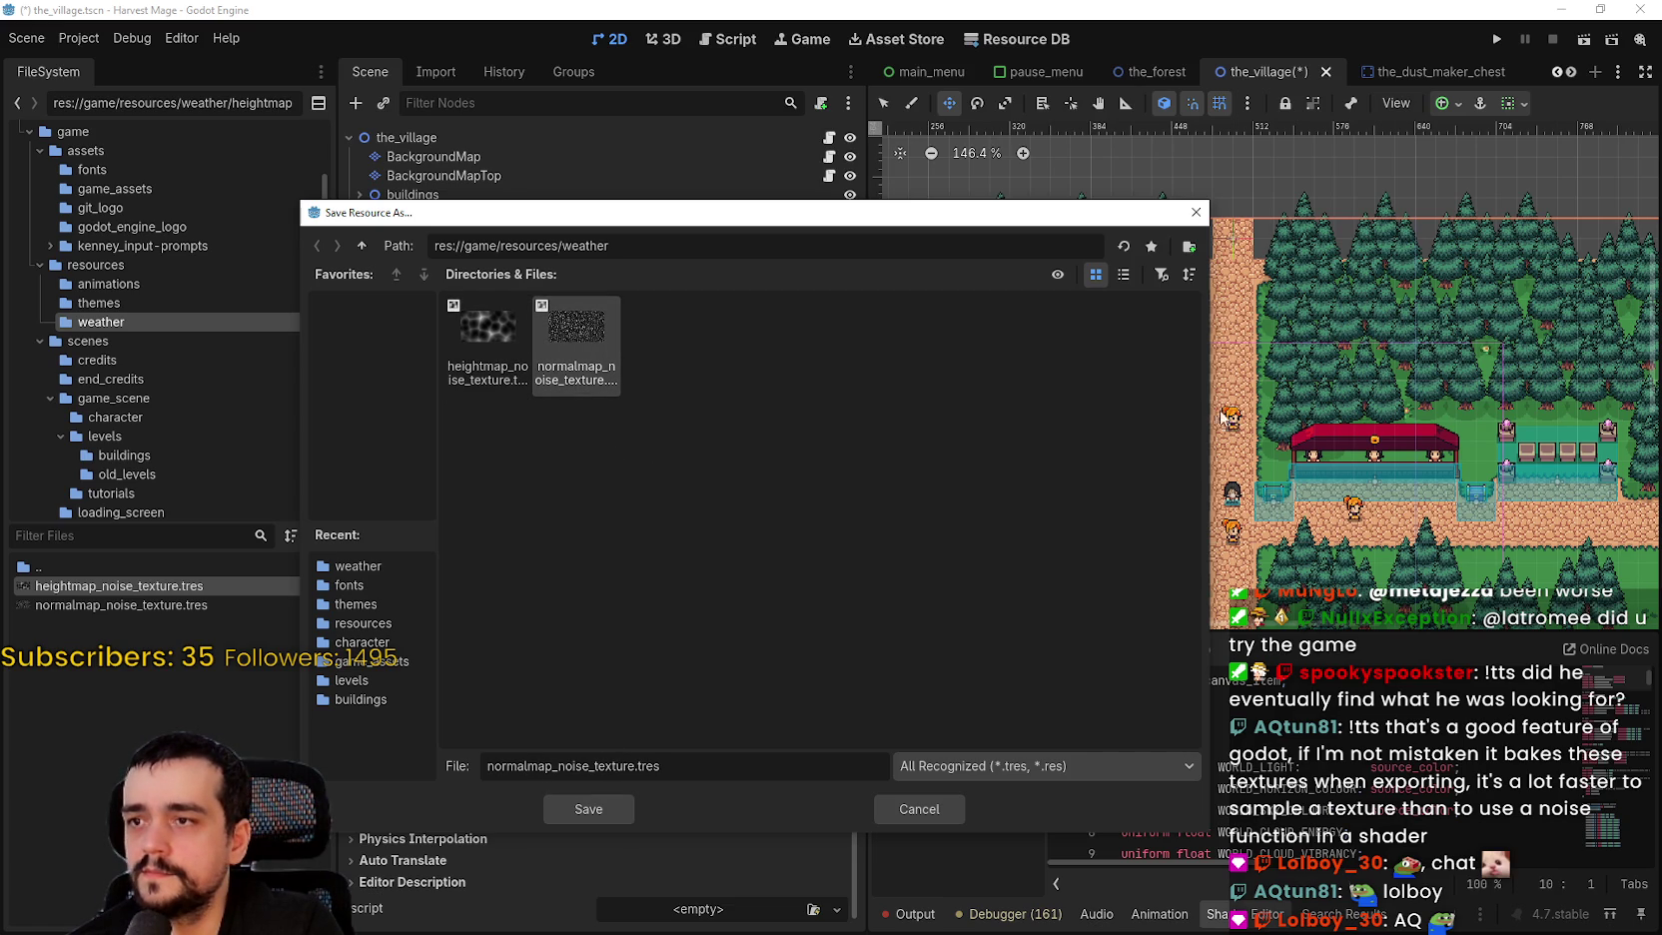
click(1123, 274)
right_click(495, 323)
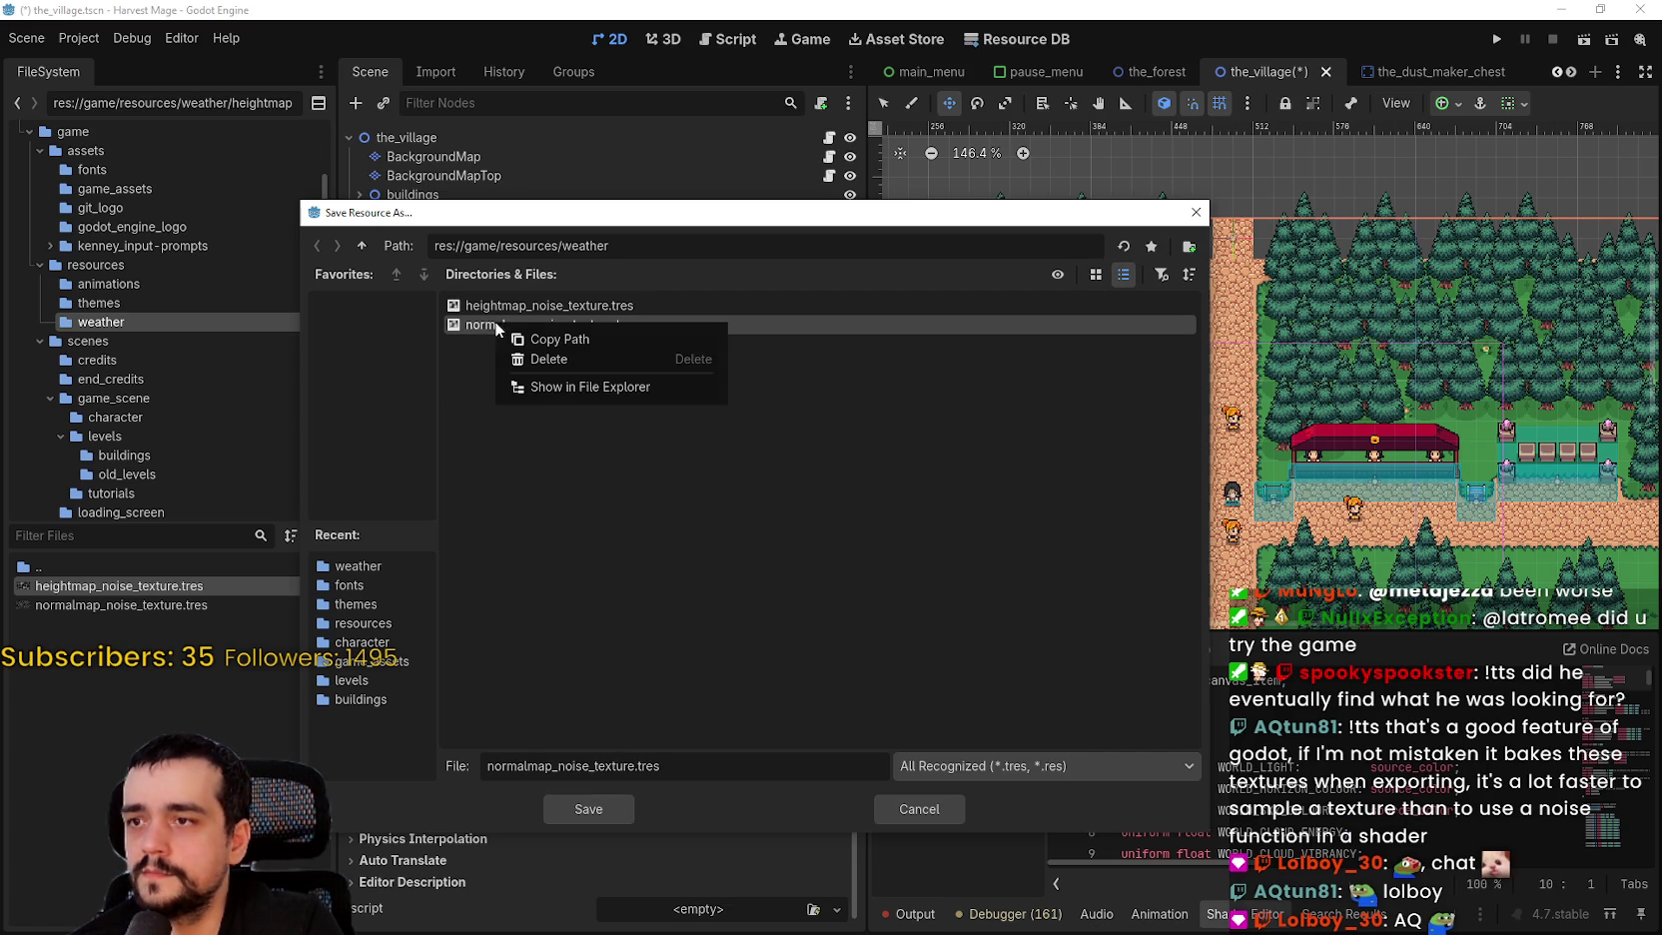
click(1099, 278)
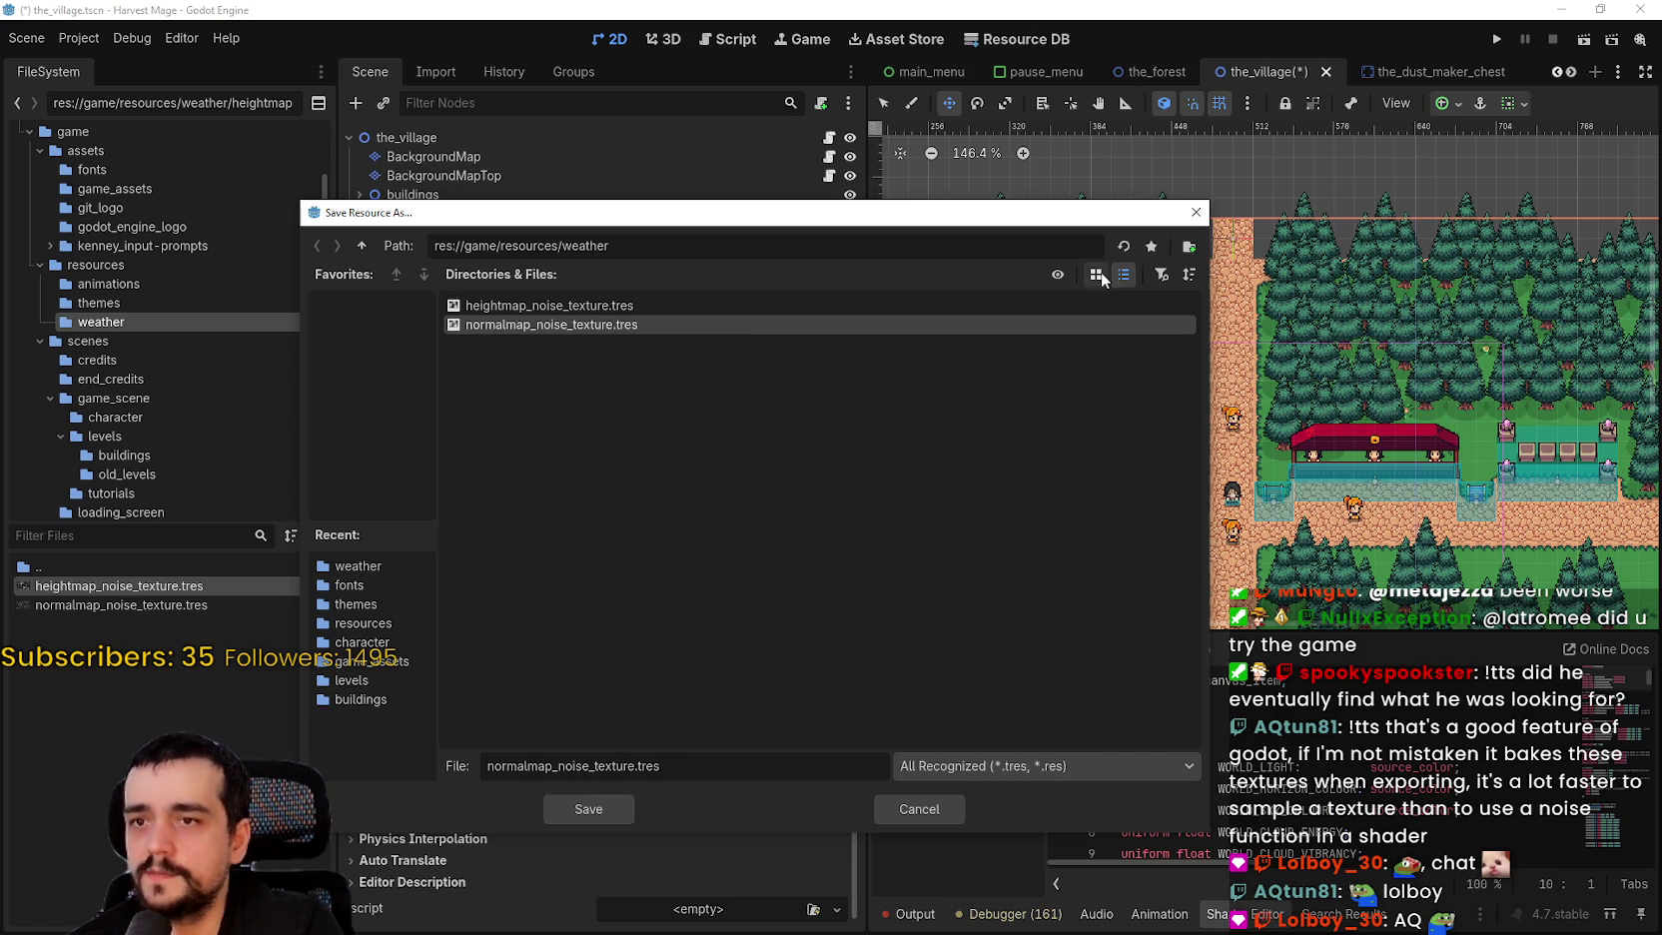
click(1097, 275)
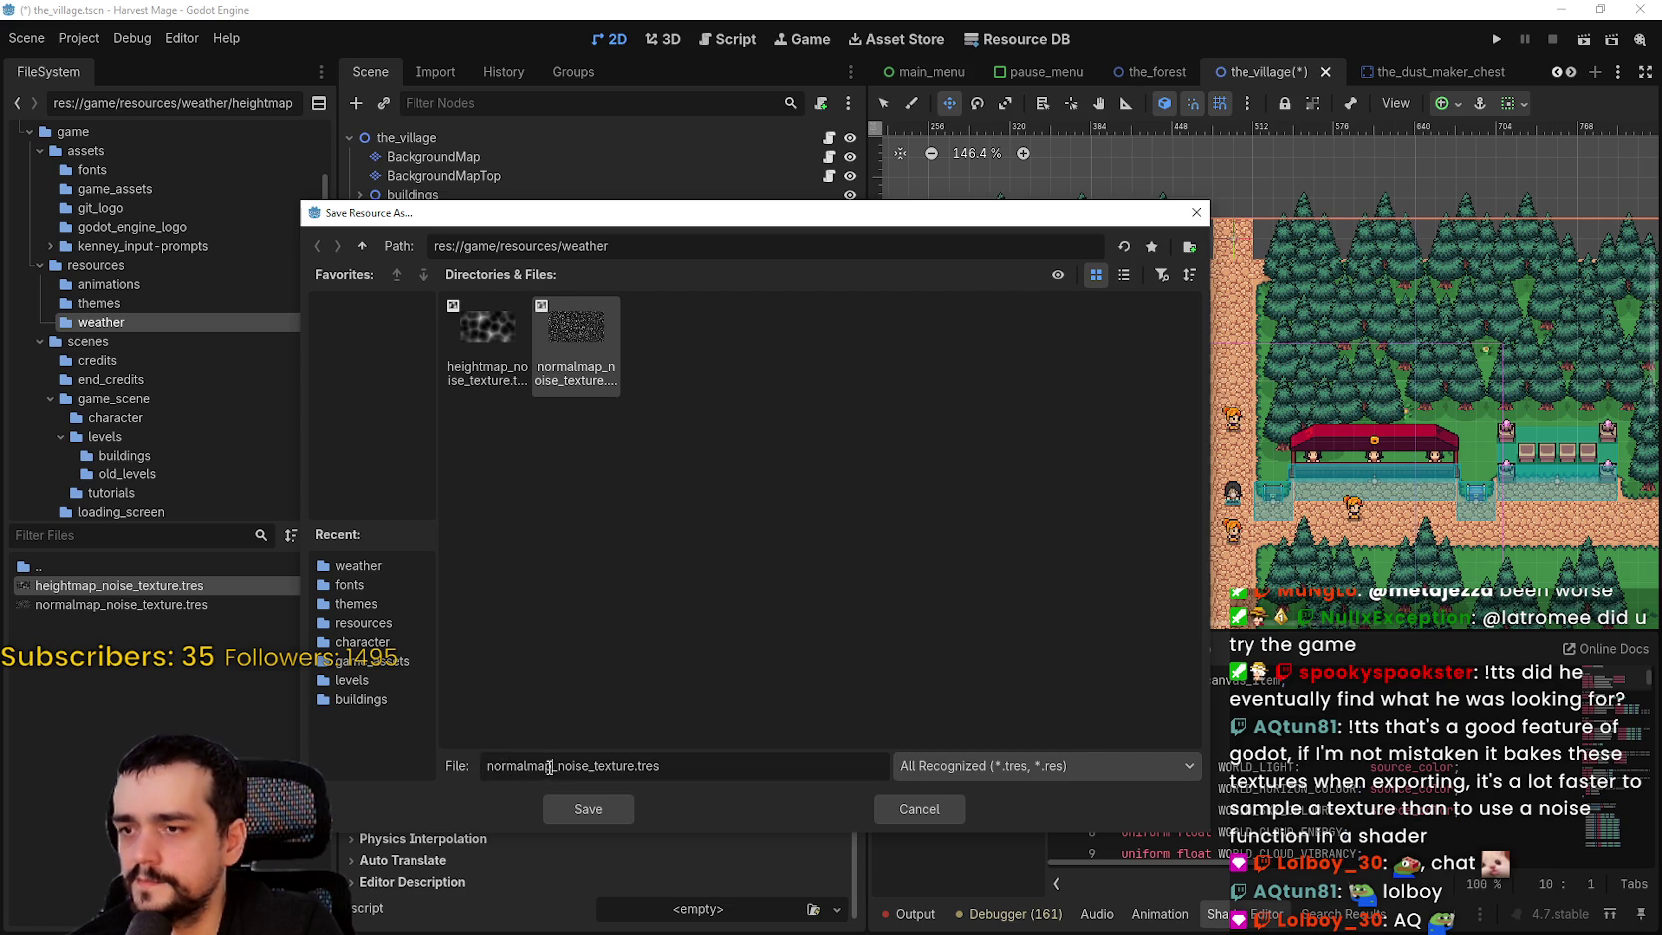
text(_real)
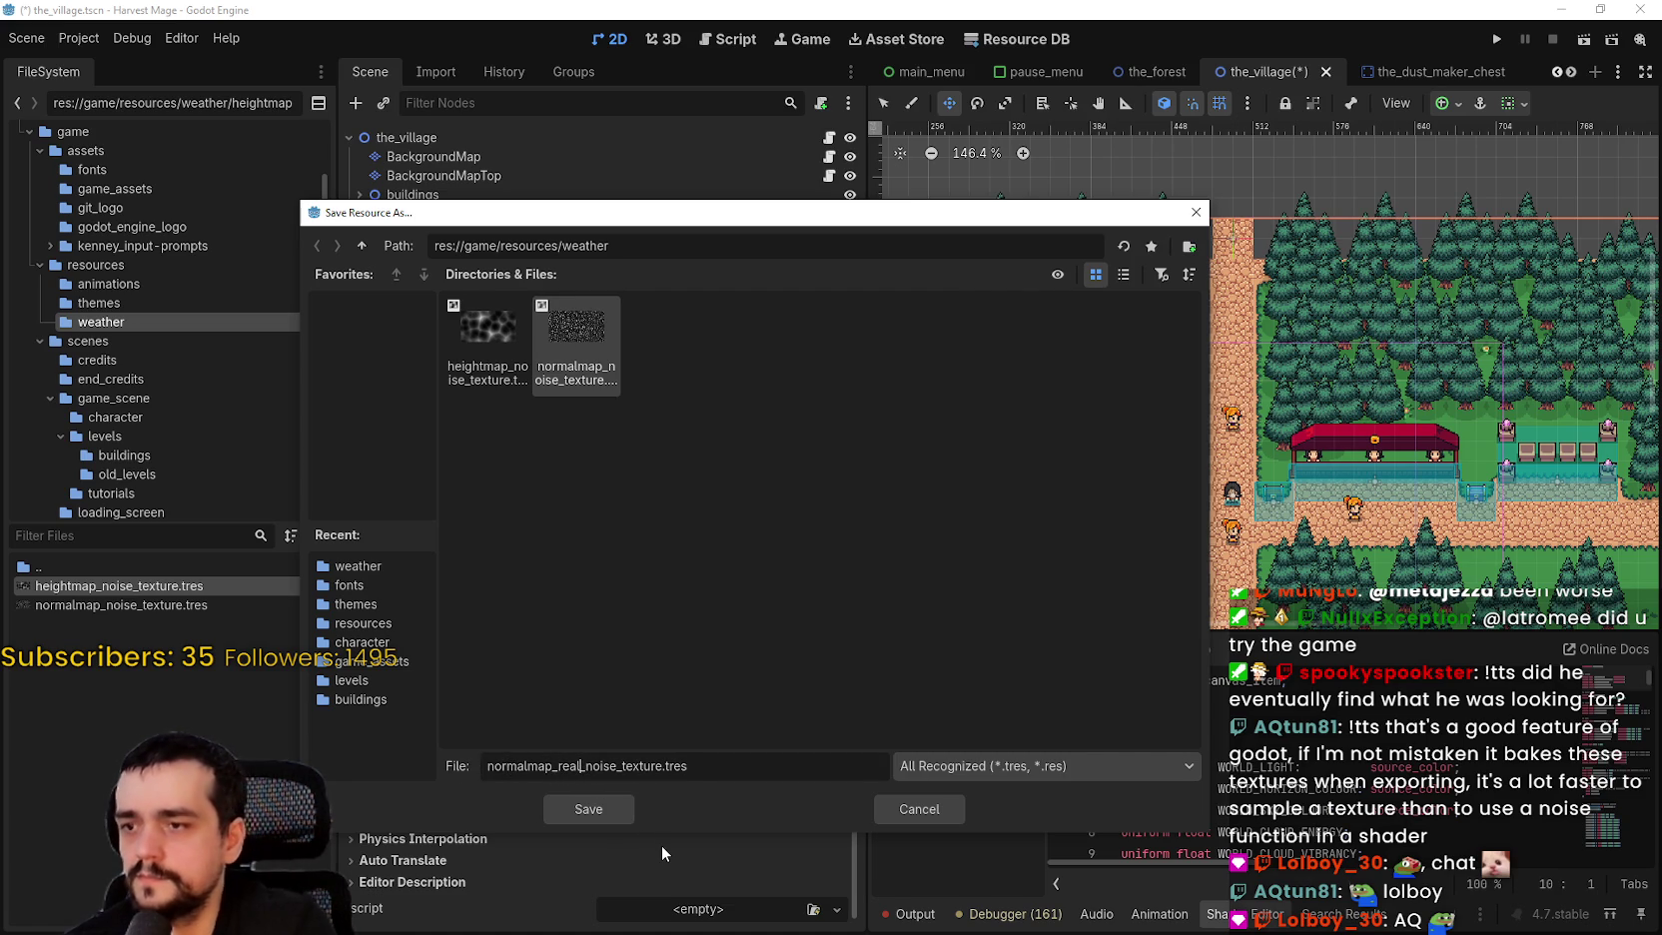
click(597, 820)
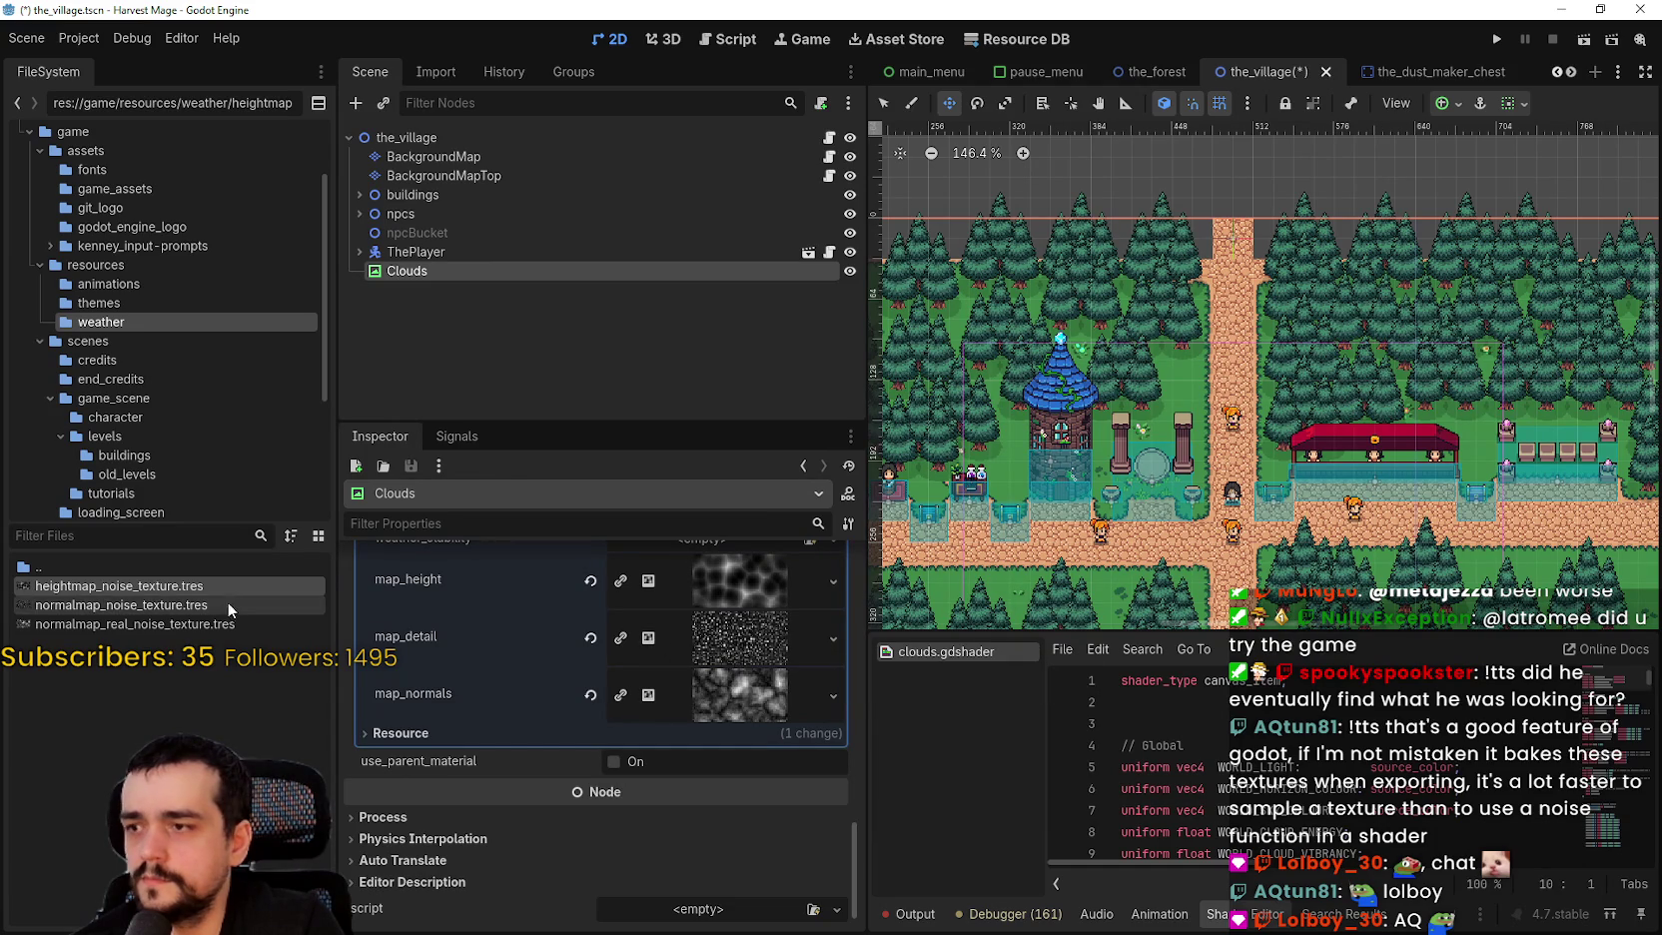
click(112, 605)
Step: Rename normalmap_noise_texture.tres to detailedmap_noise_texture.tres in the FileSystem dock
right_click(114, 611)
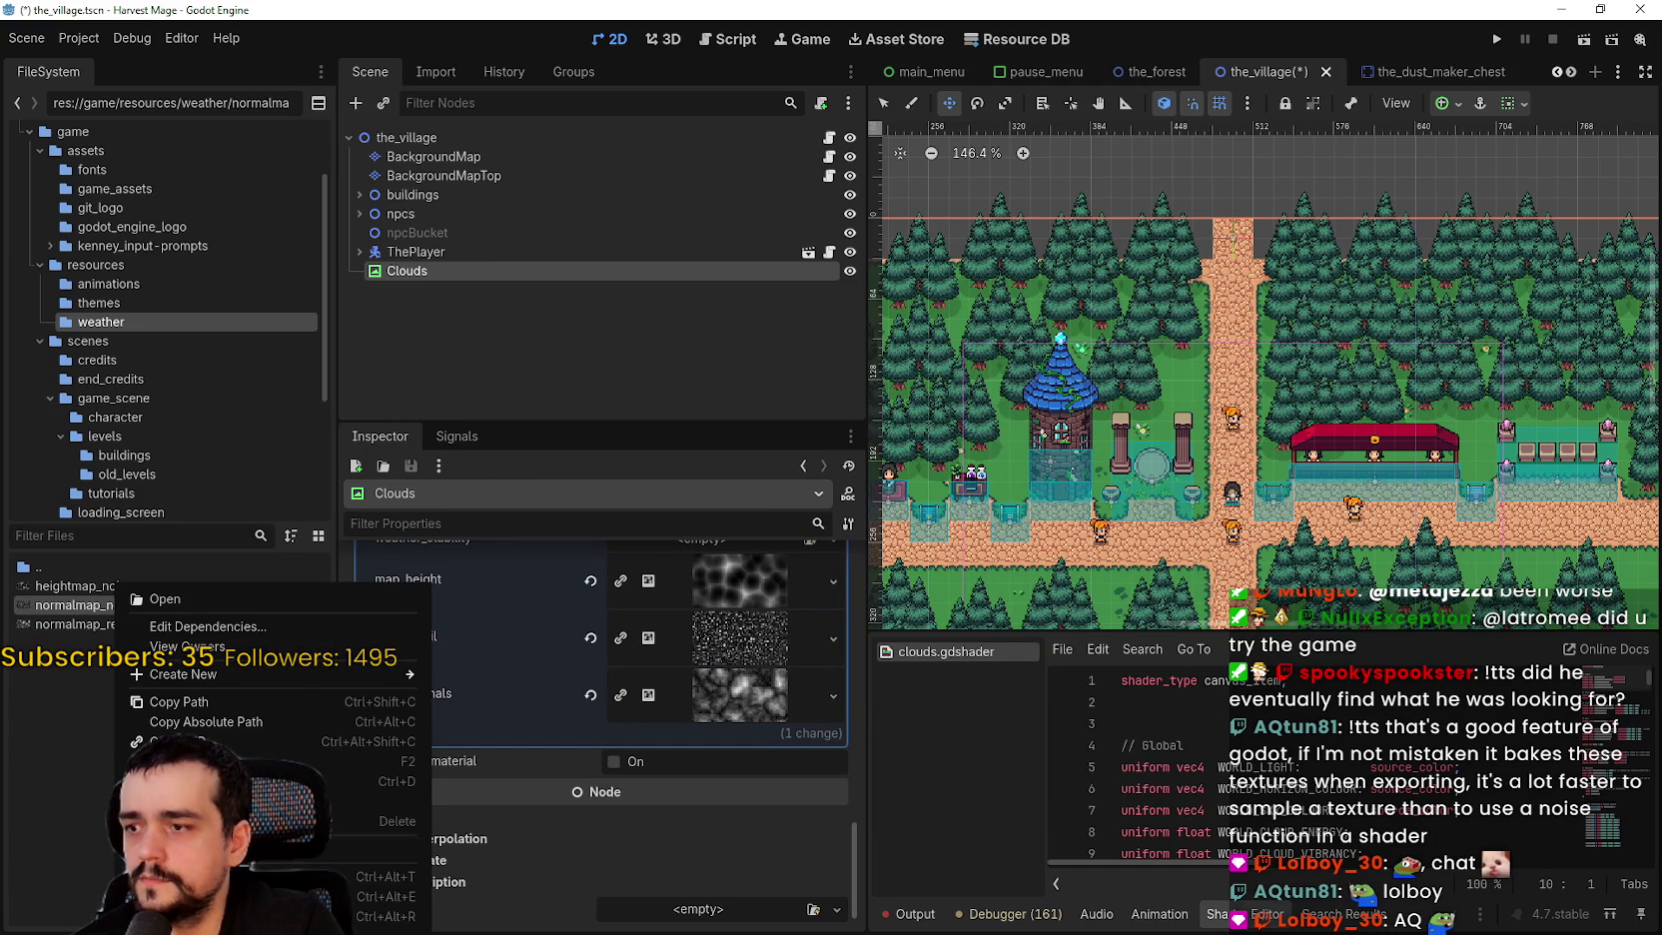
click(146, 762)
double_click(83, 604)
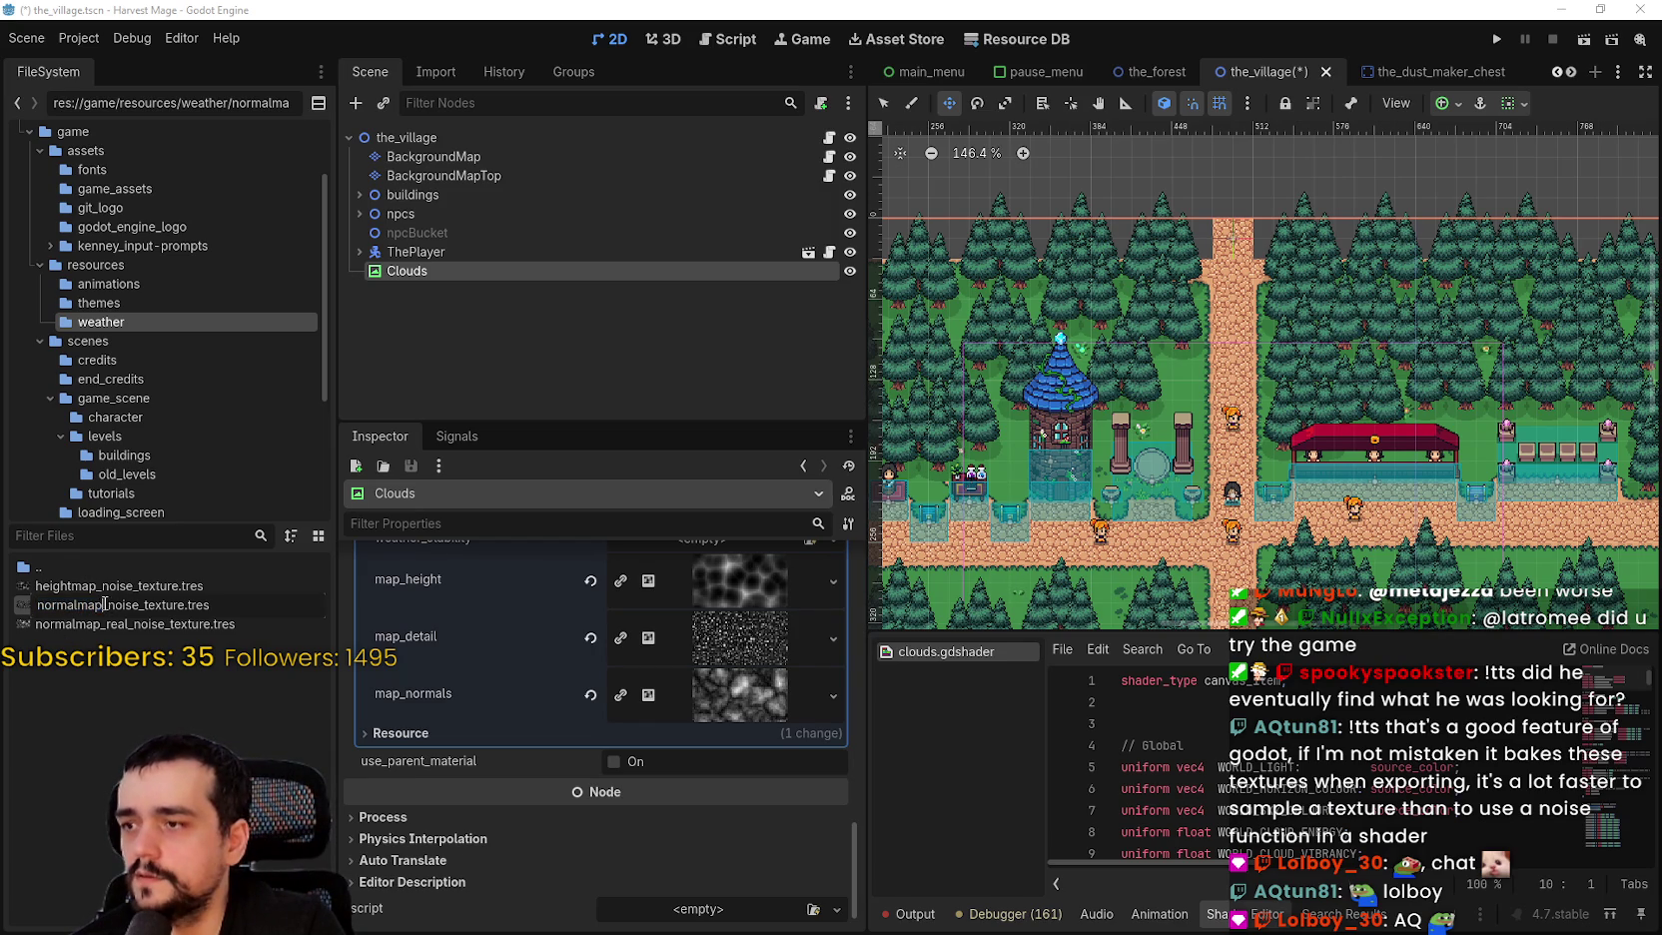
text(deta)
key(BackSpace)
key(BackSpace)
key(BackSpace)
text(normalmap)
key(Return)
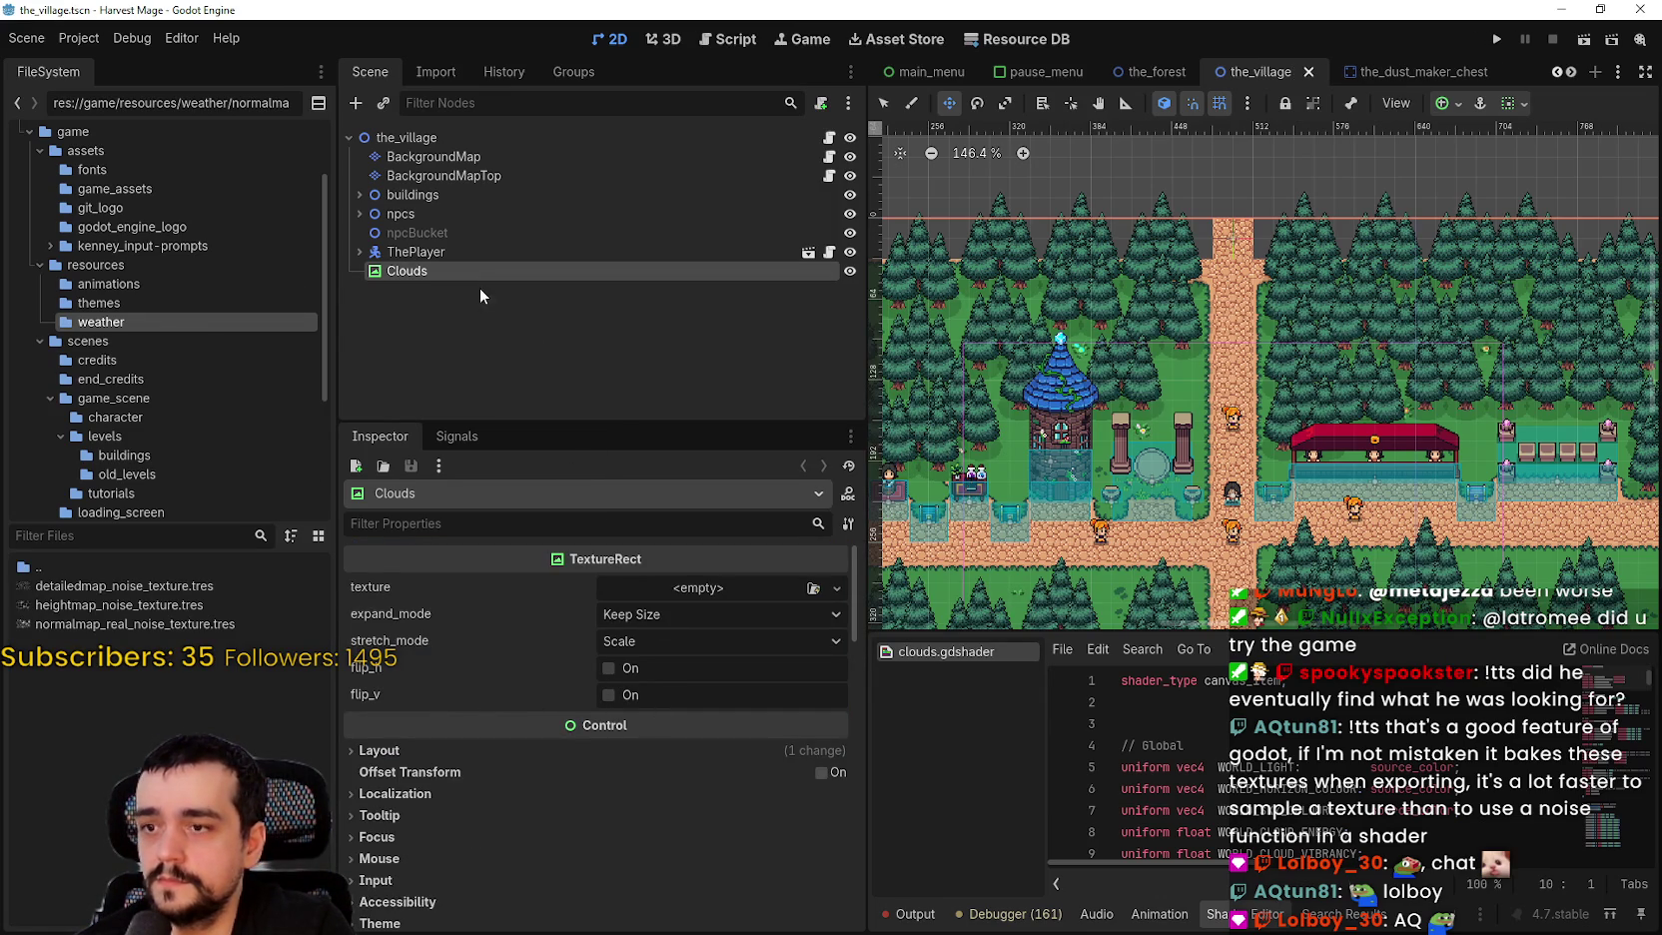
Step: Save the village scene and run the project to test the clouds
scroll(568, 717, down, 10)
scroll(615, 750, down, 12)
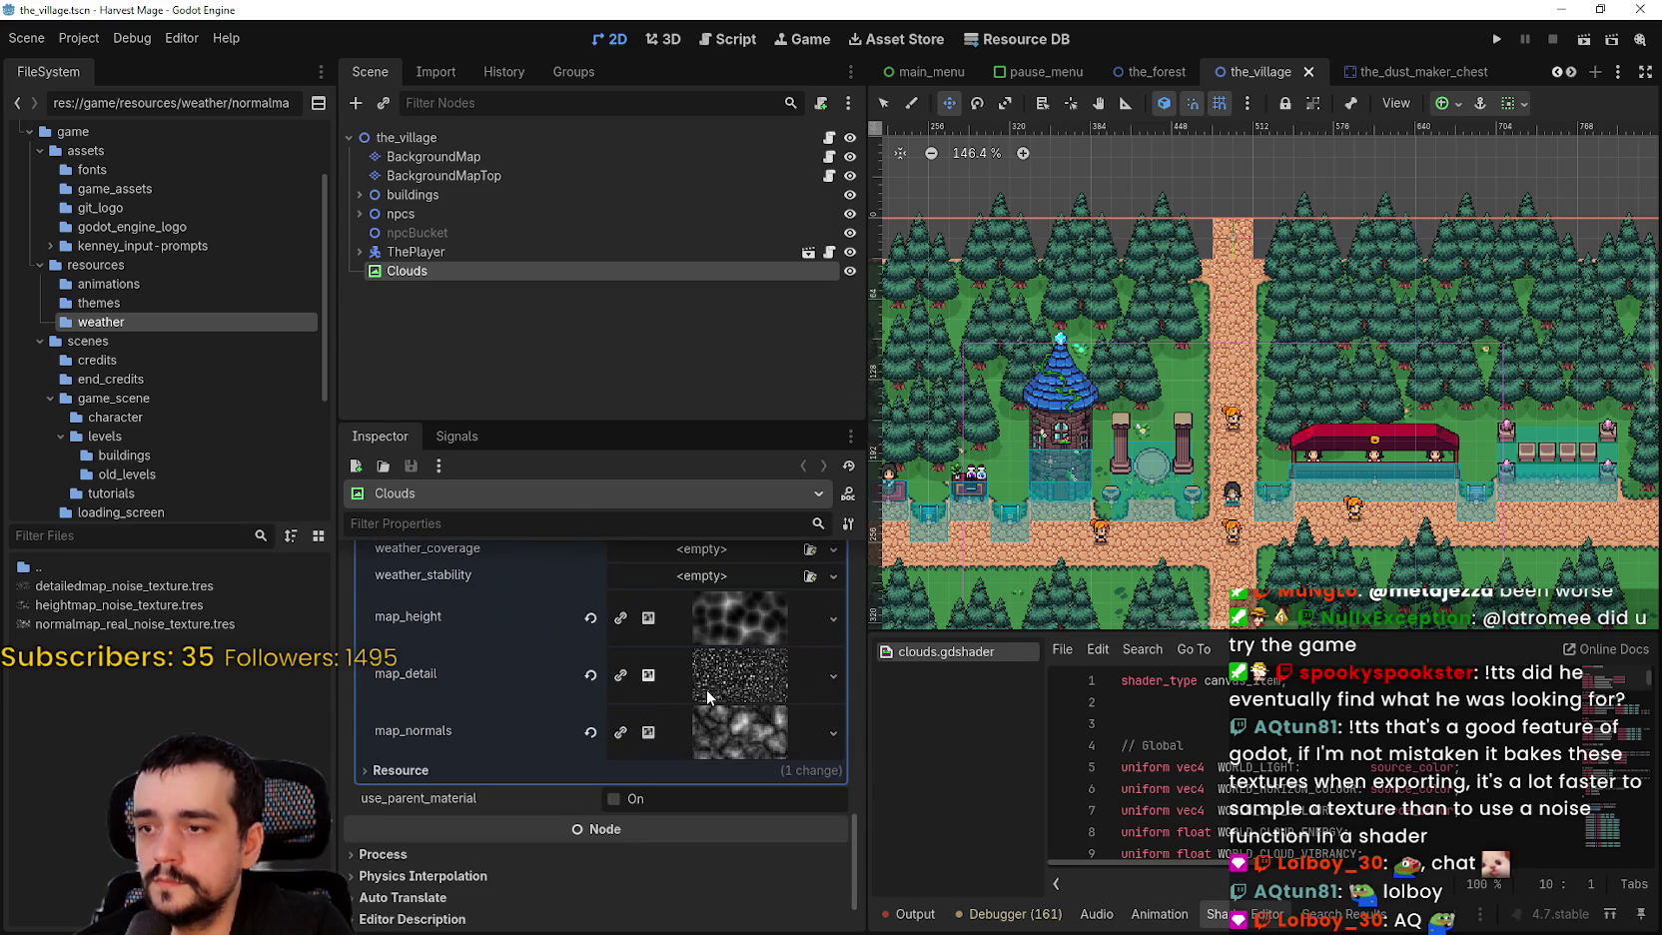
key(ctrl+s)
scroll(702, 684, down, 2)
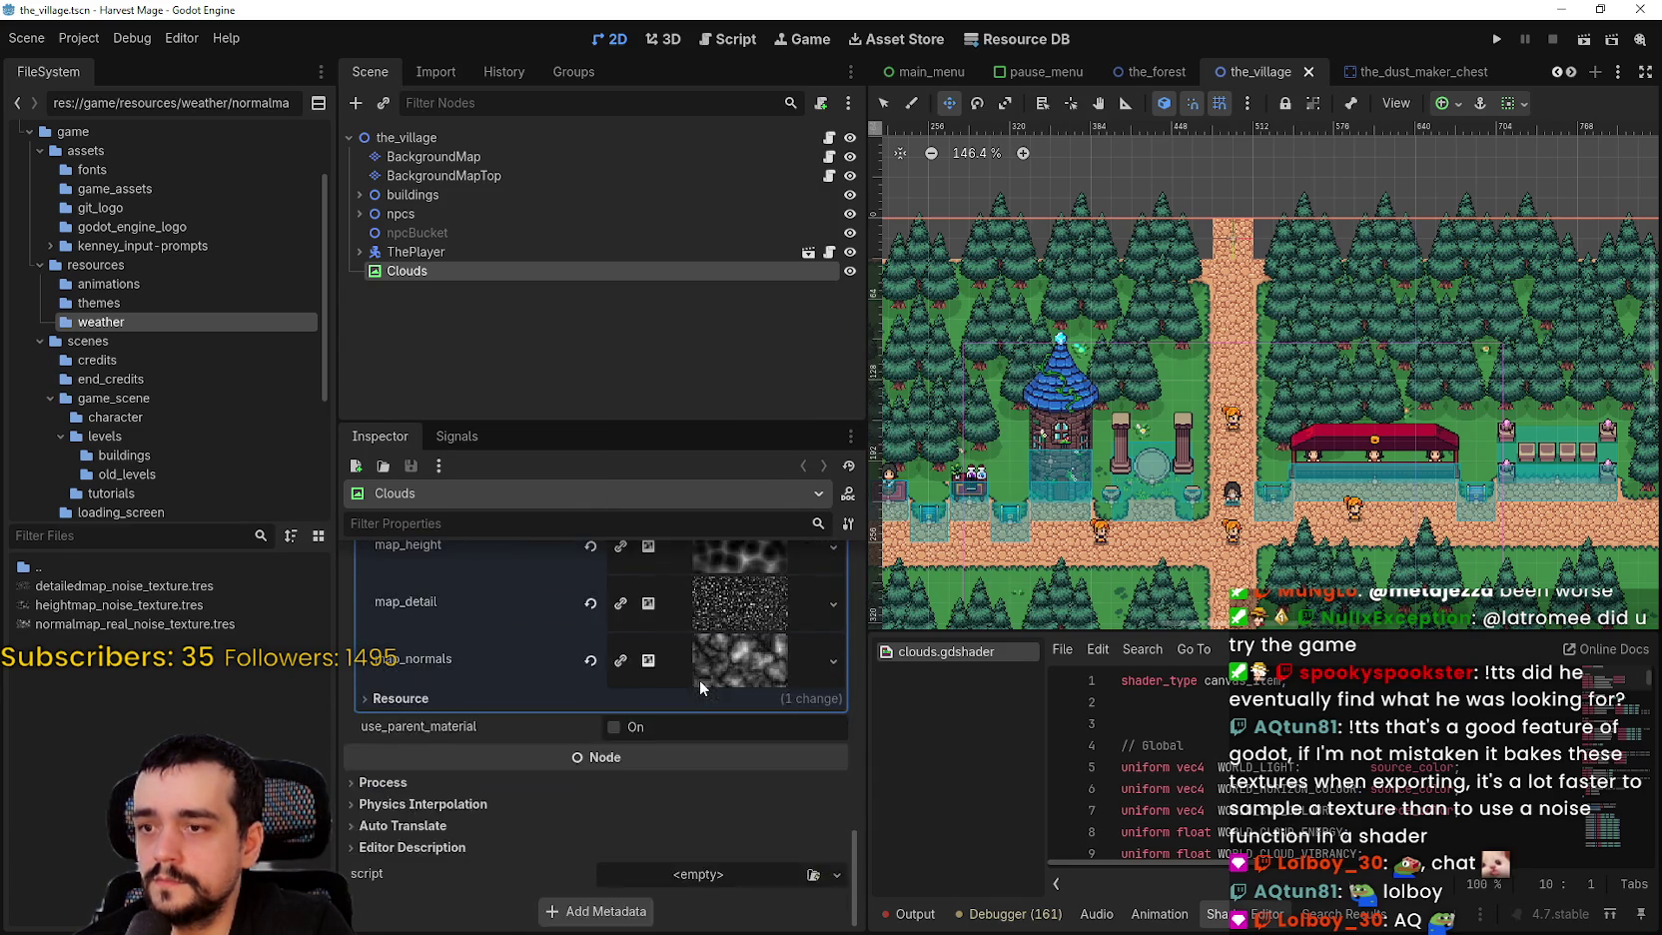
scroll(699, 684, up, 4)
click(1496, 38)
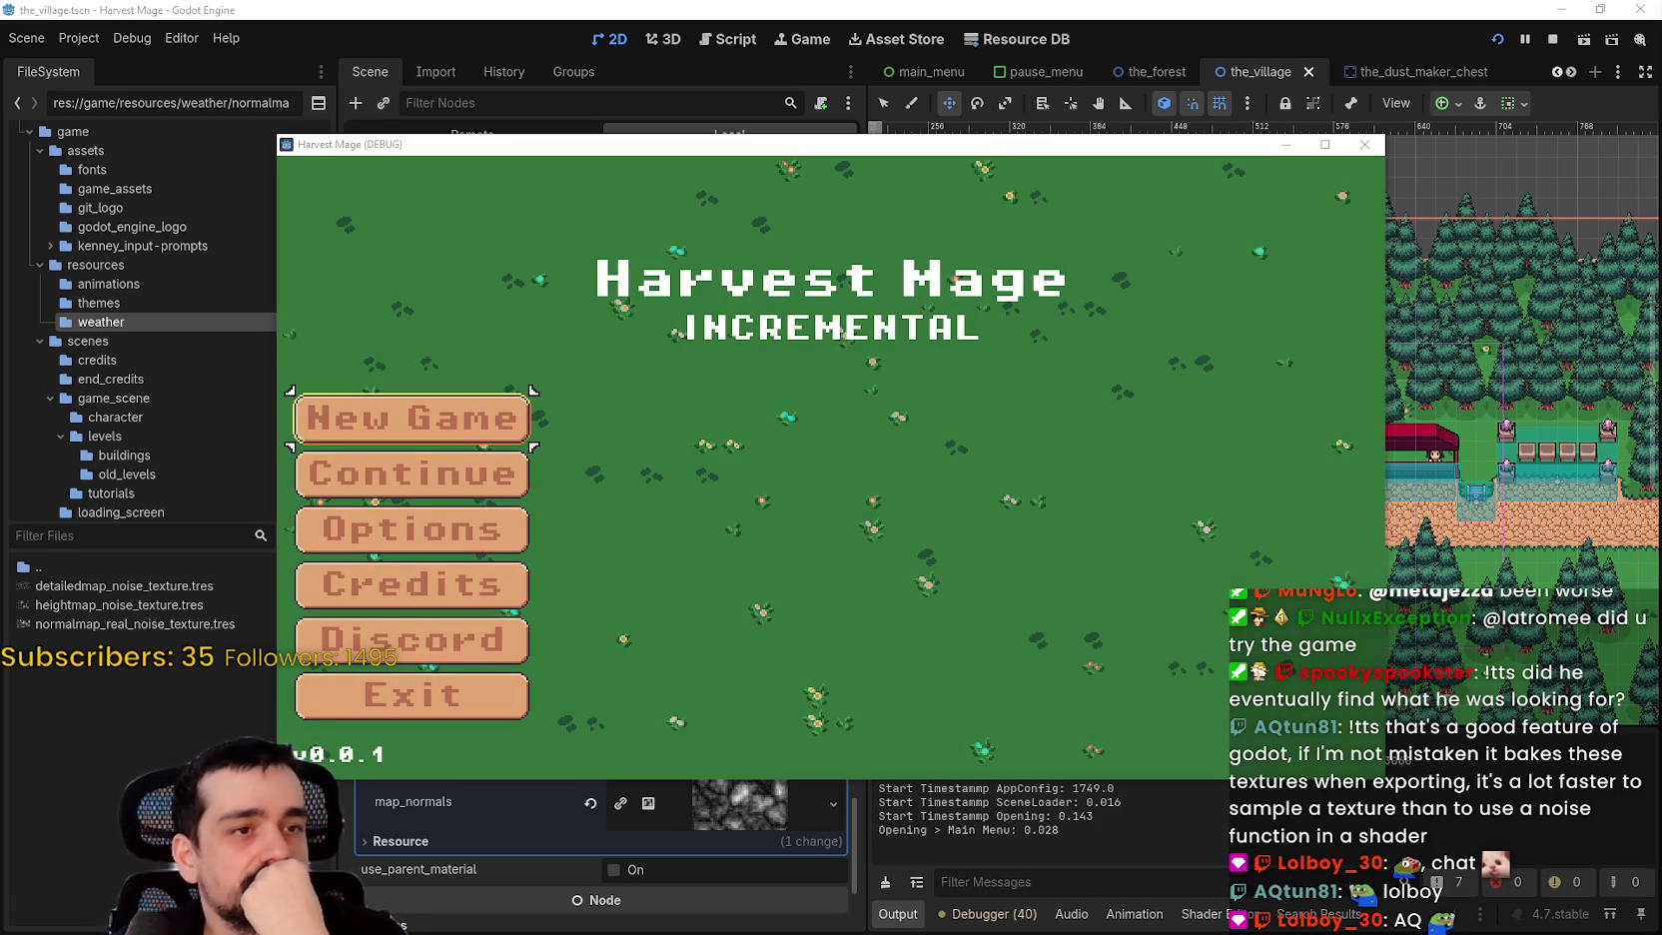
Step: Start a new game and walk the player left along the path and north into the forest
click(411, 418)
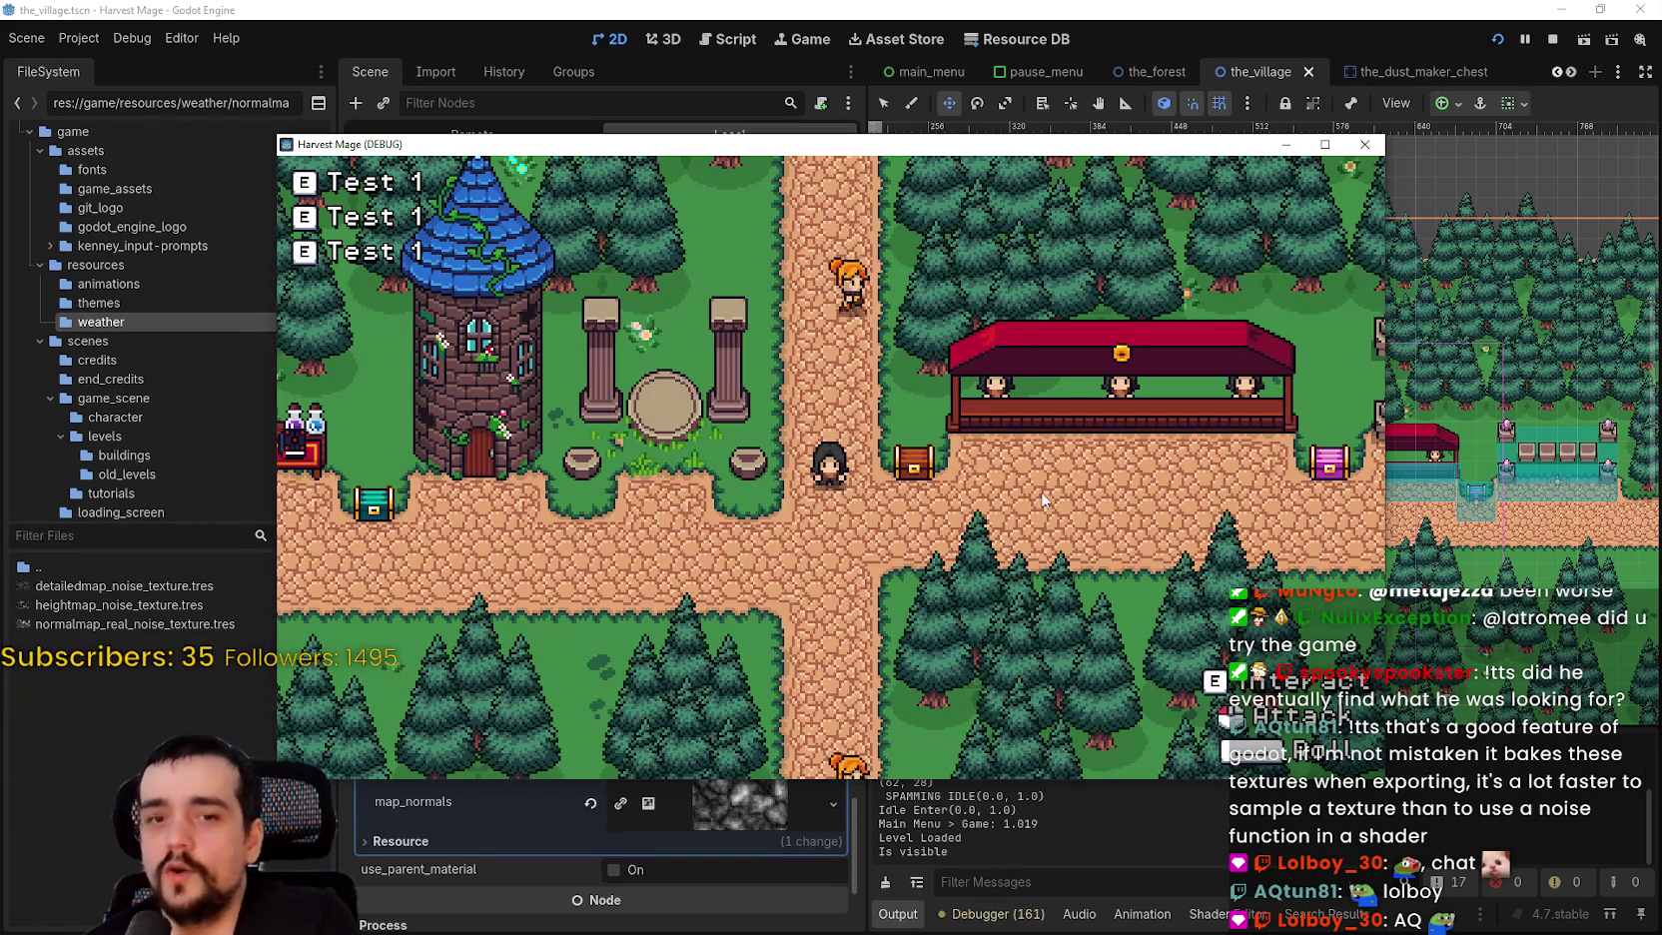
key(a)
key(s)
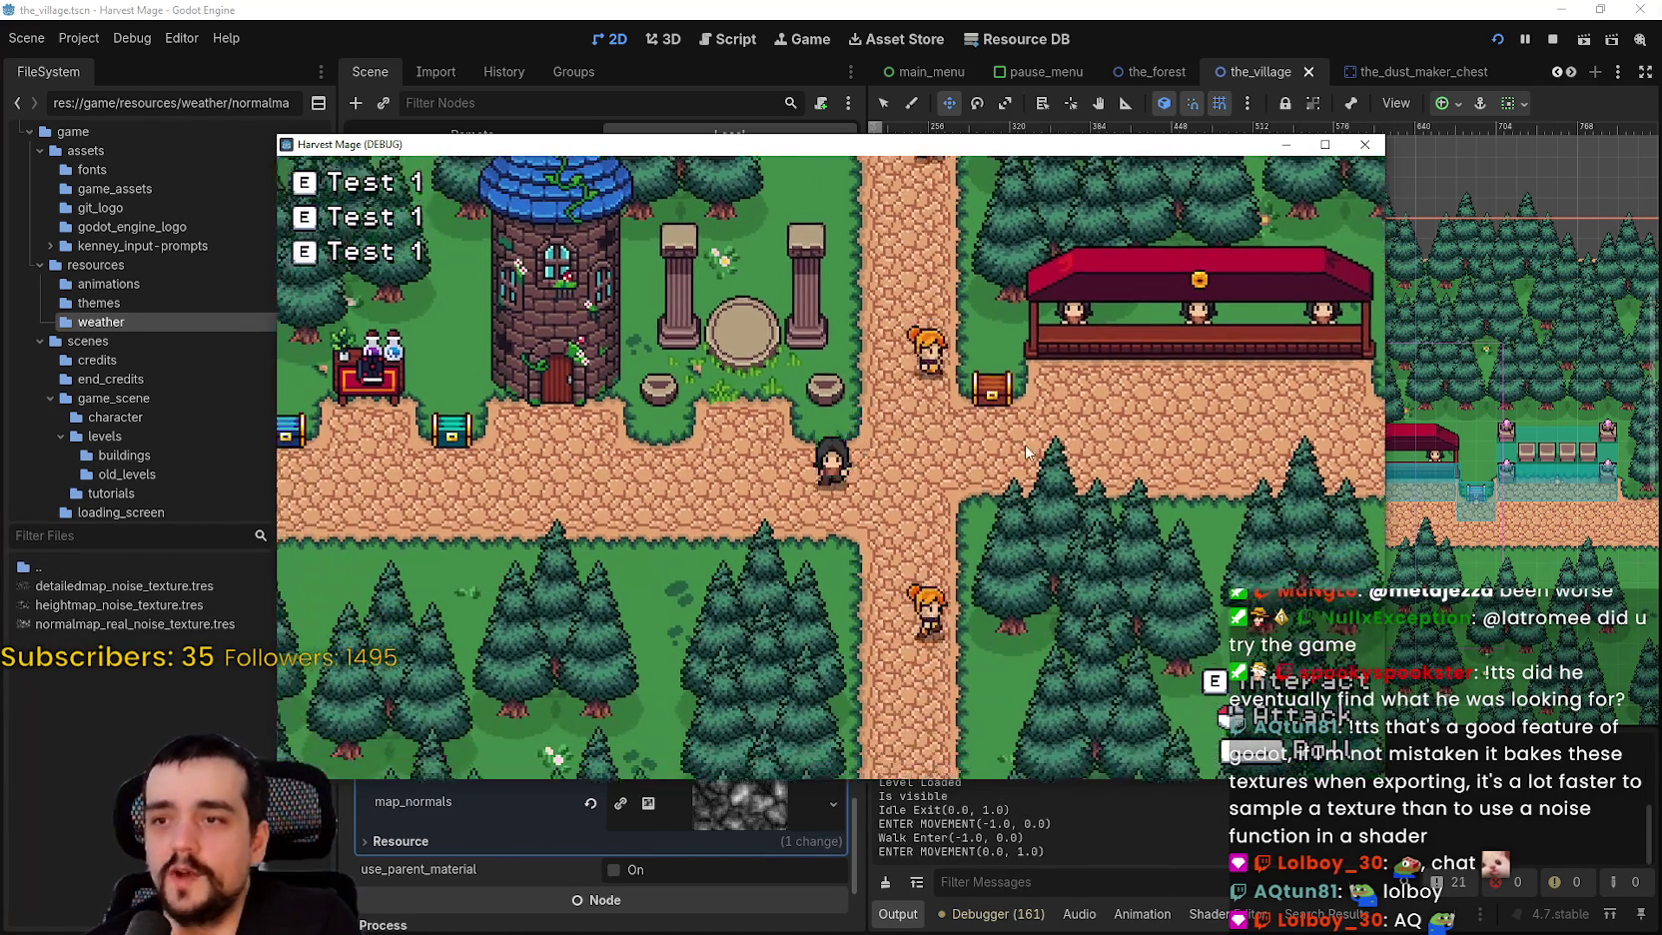
key(a)
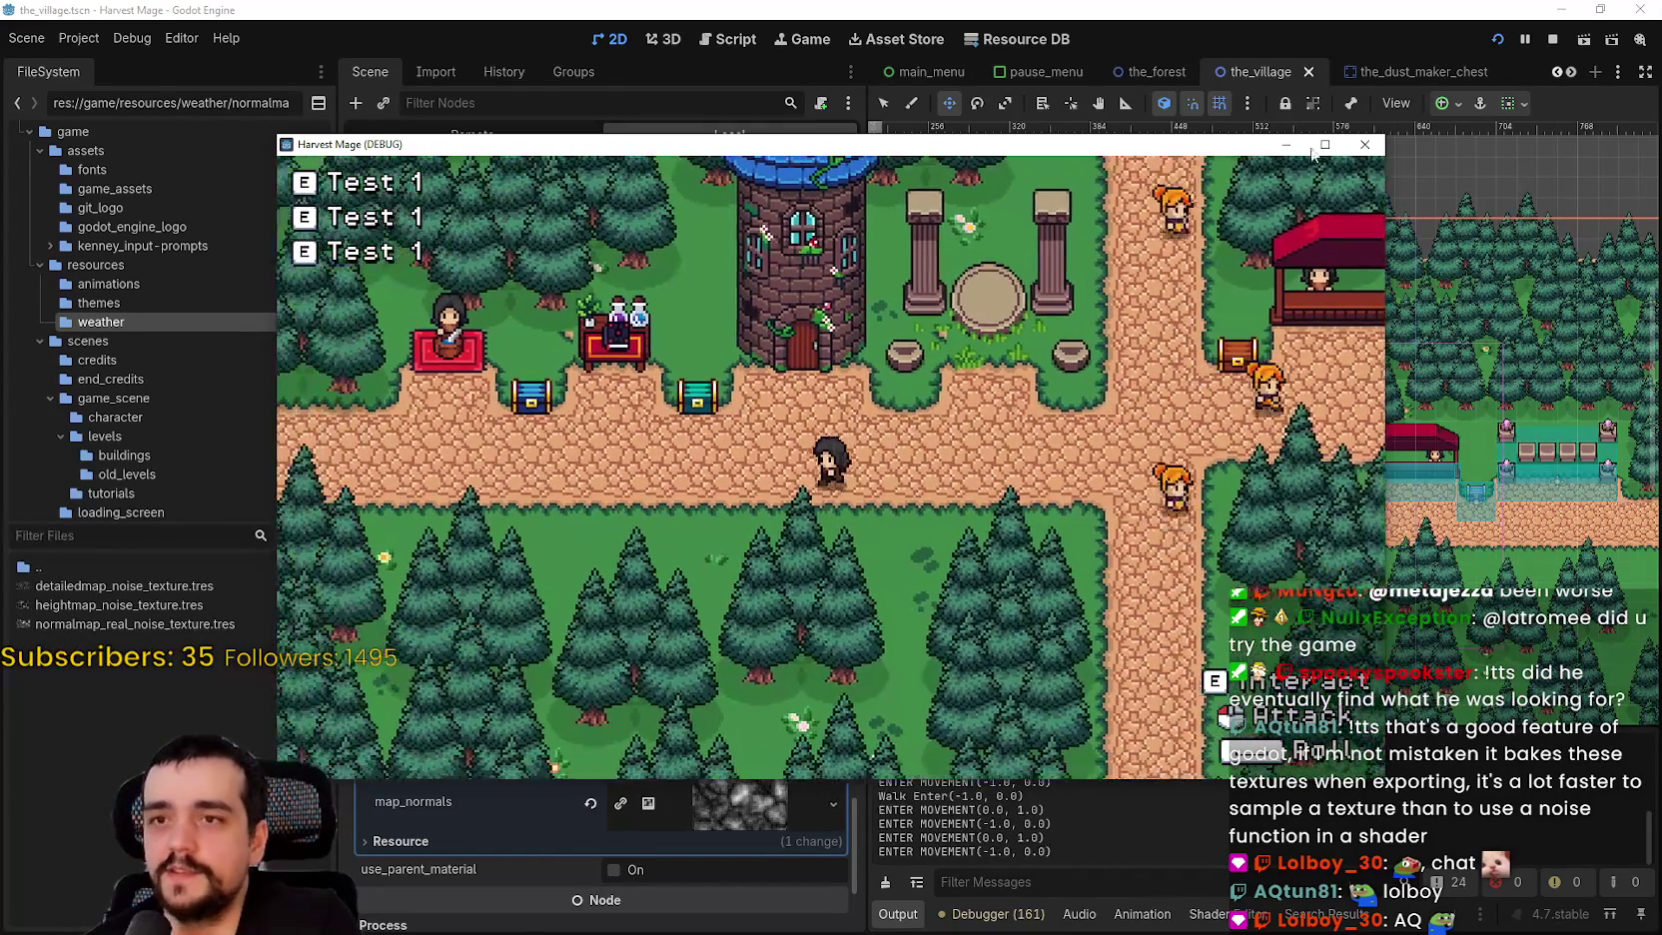
key(super+Up)
key(a)
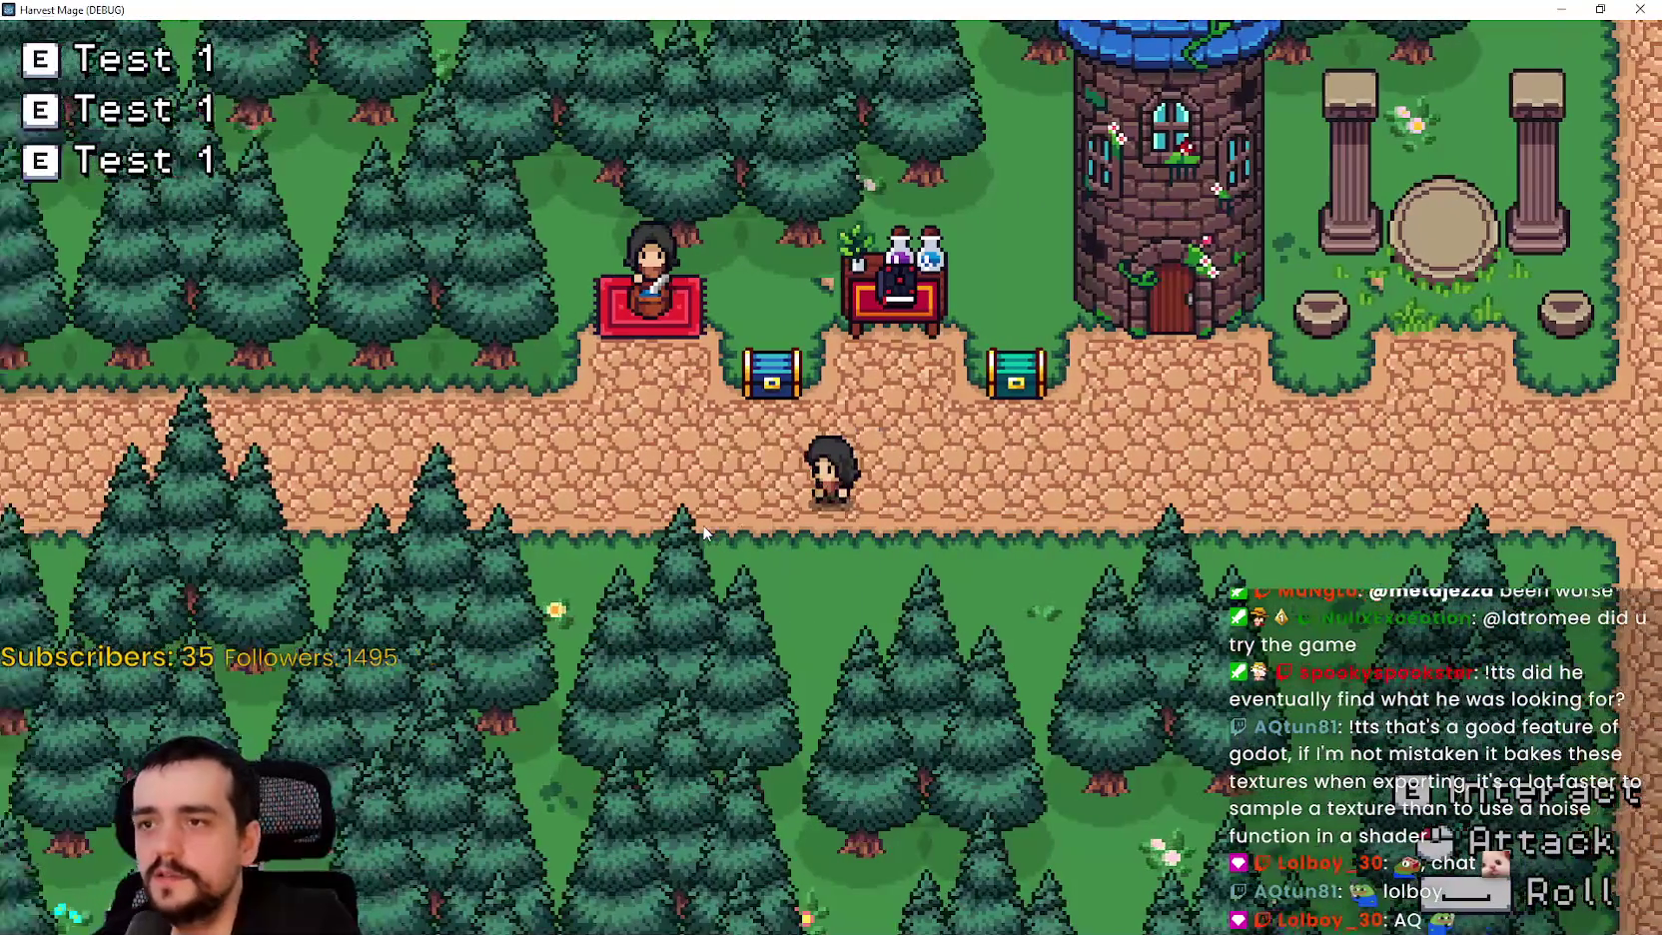
key(a)
key(a)
key(w)
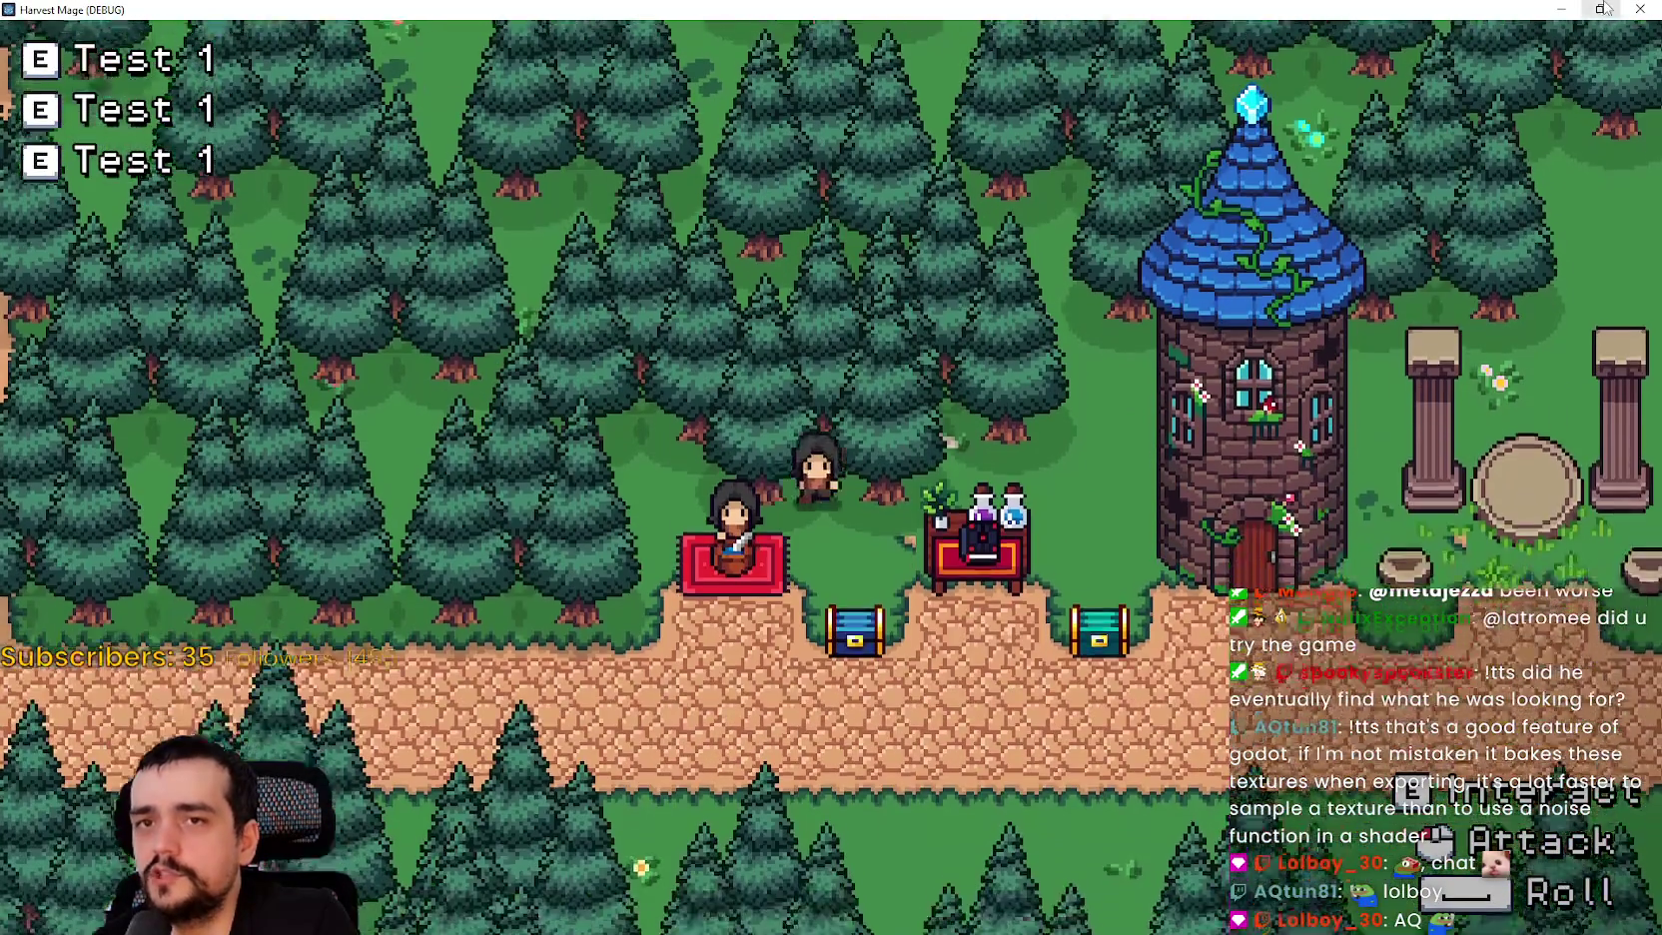
Step: Restore the game window to a smaller size and stop the running game
click(1601, 8)
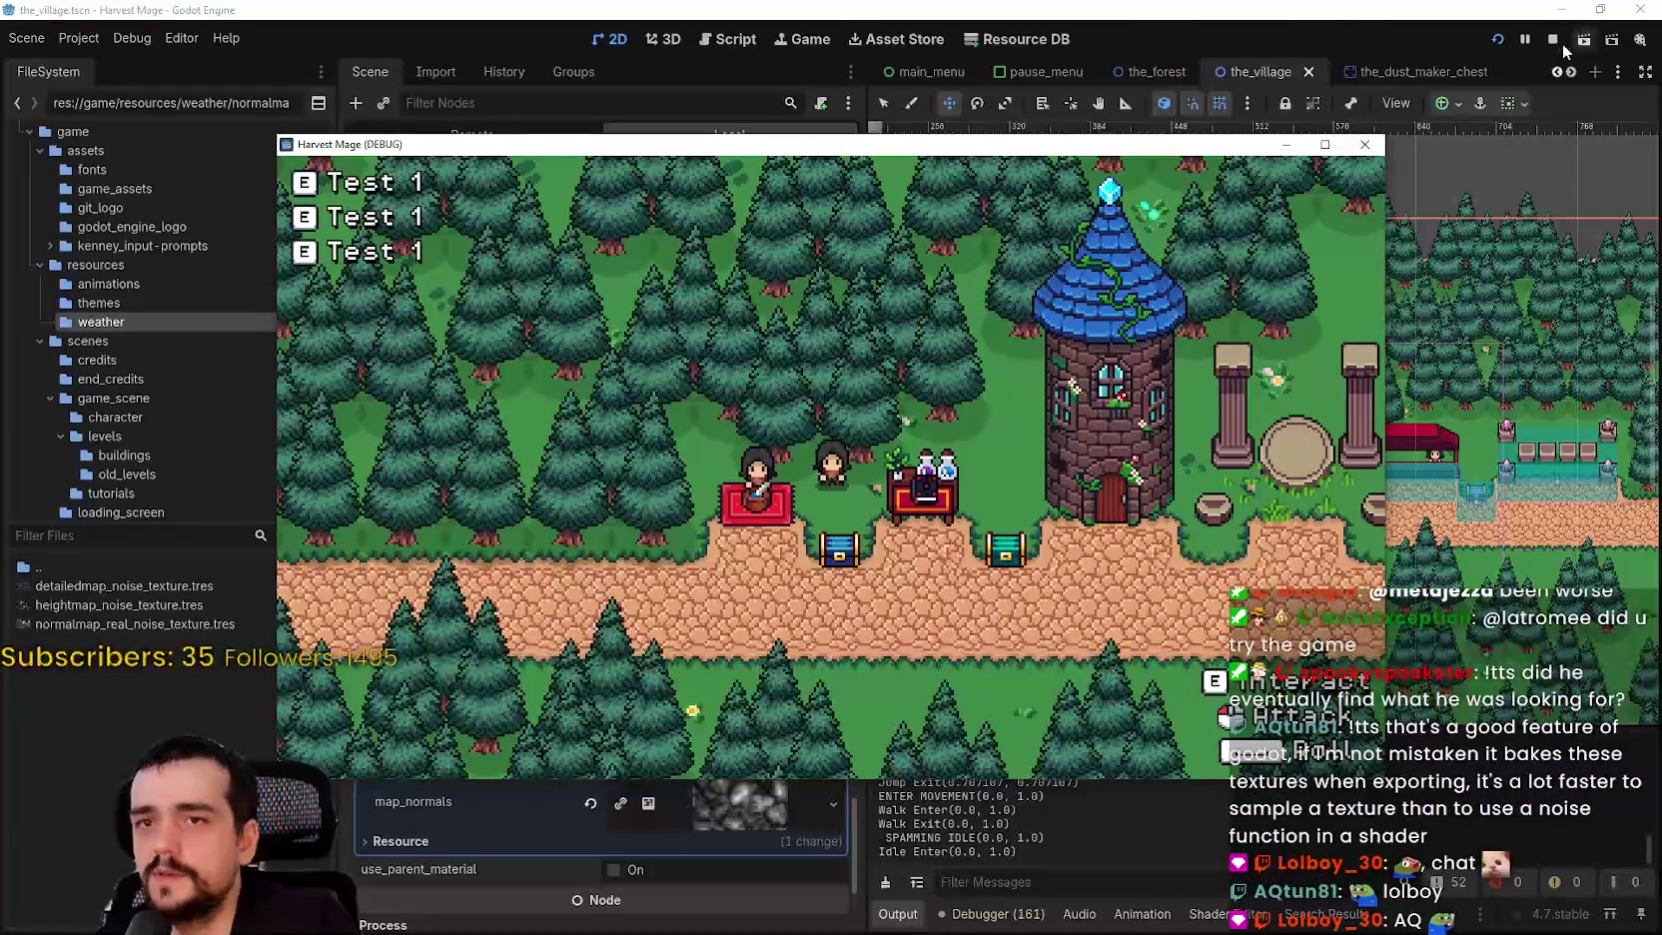
click(1553, 39)
scroll(764, 697, up, 10)
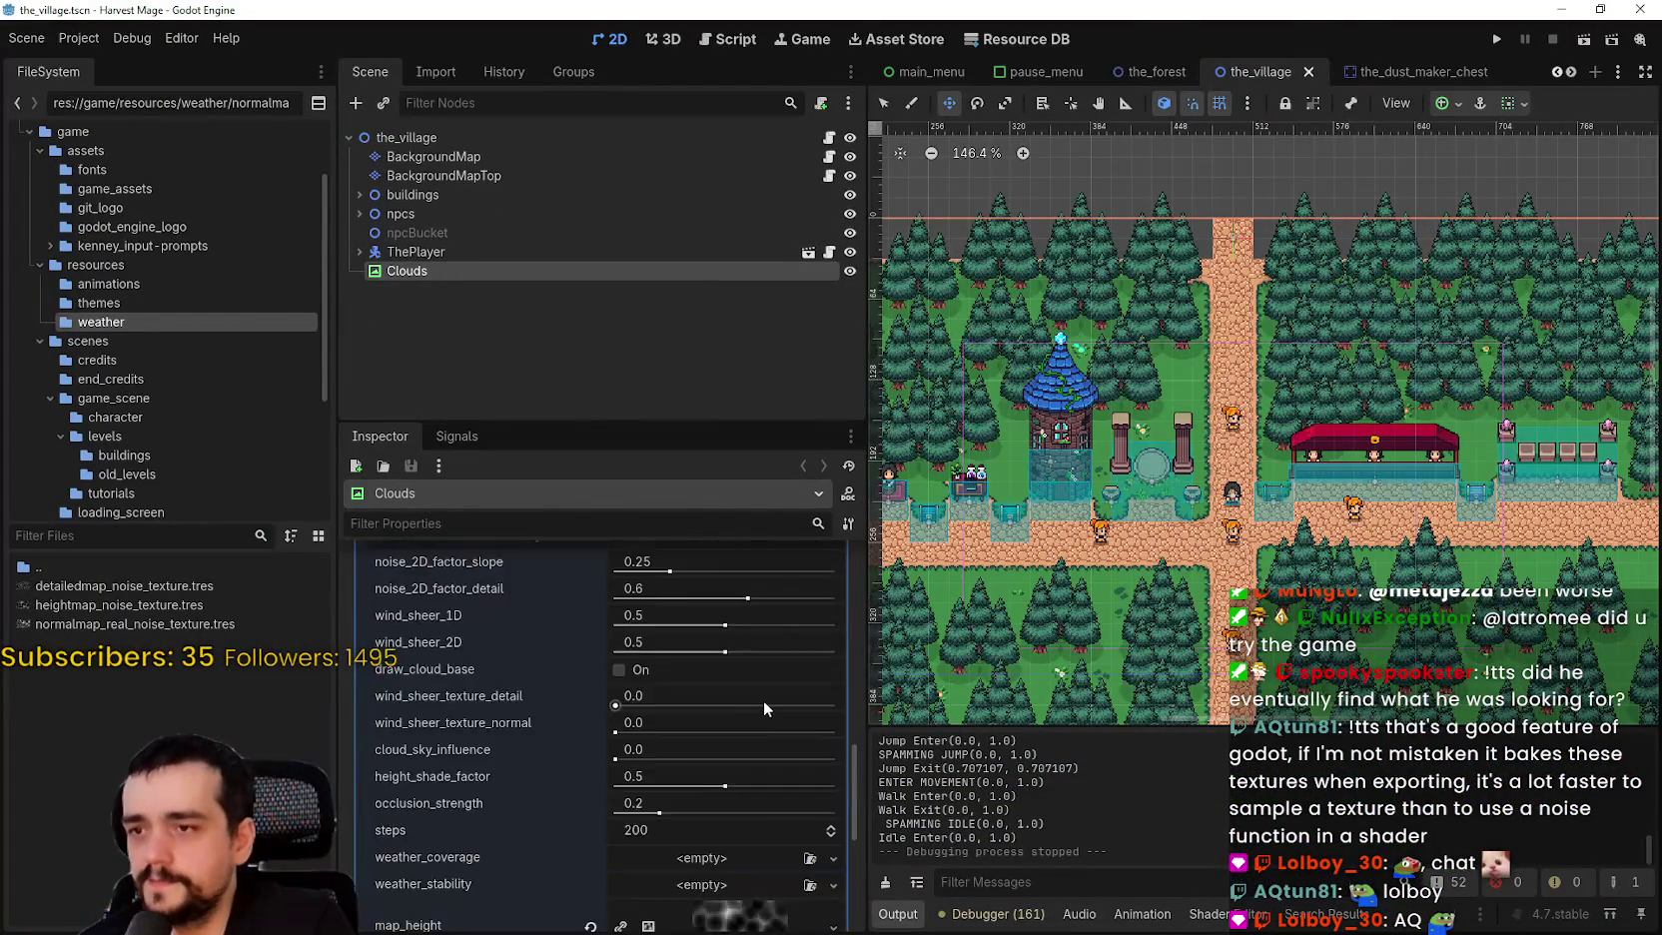
Step: Raise the Clouds shader's wind_offset to preview the cloud drift
scroll(714, 800, up, 2)
scroll(714, 782, down, 1)
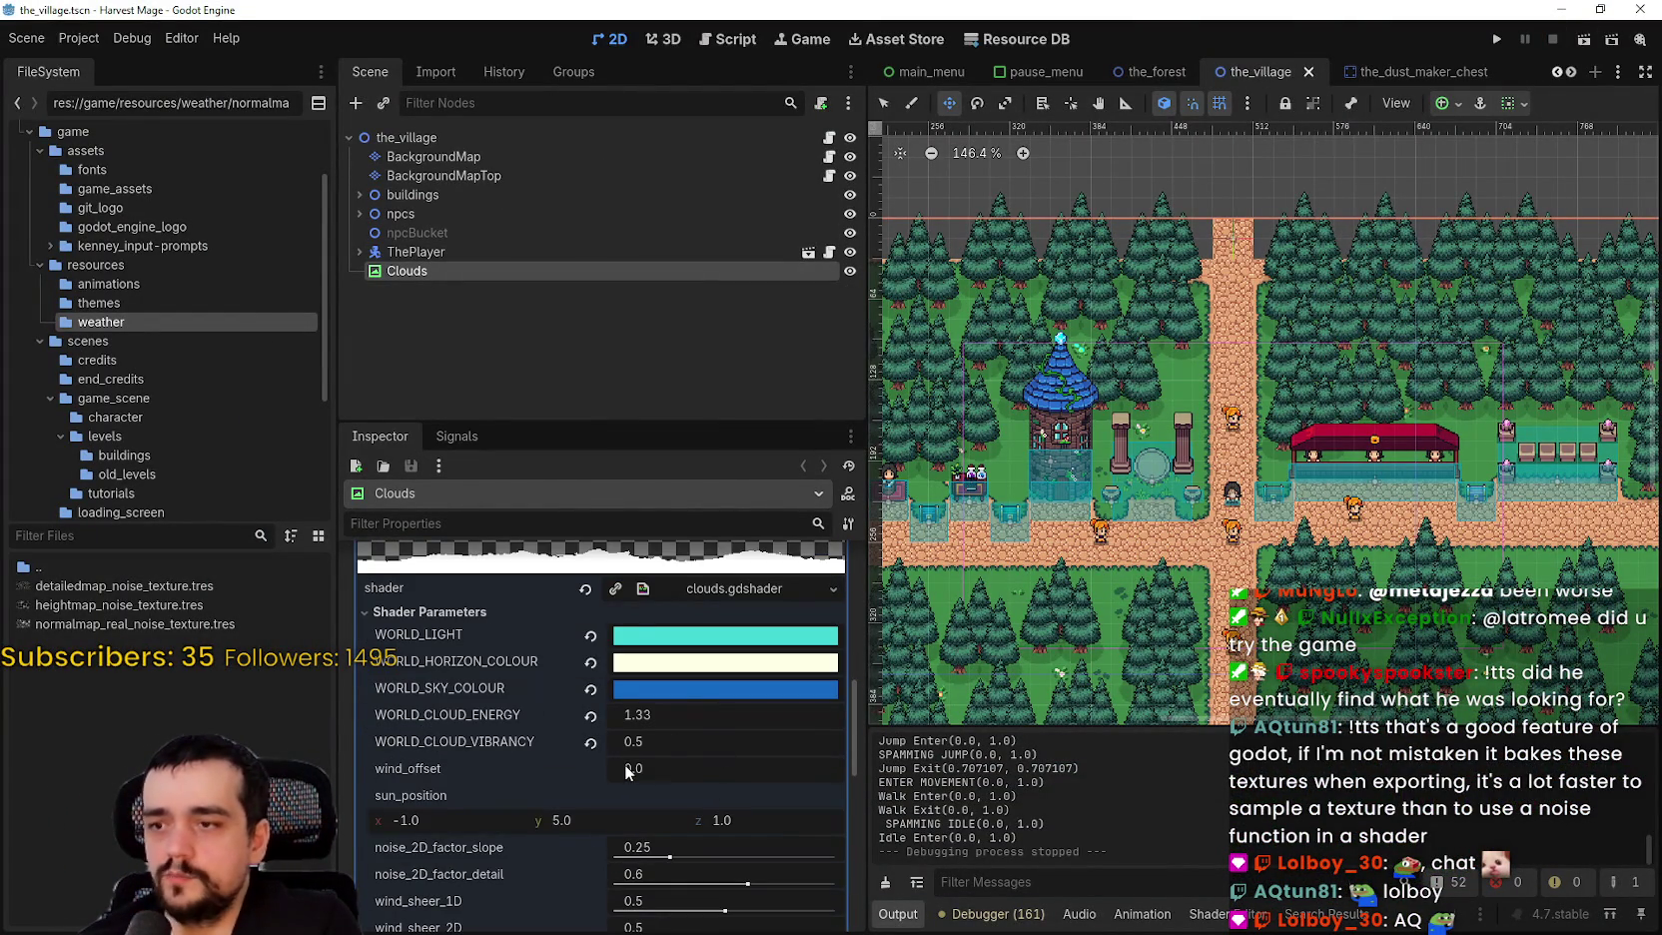
drag(641, 772, 667, 773)
scroll(598, 592, up, 5)
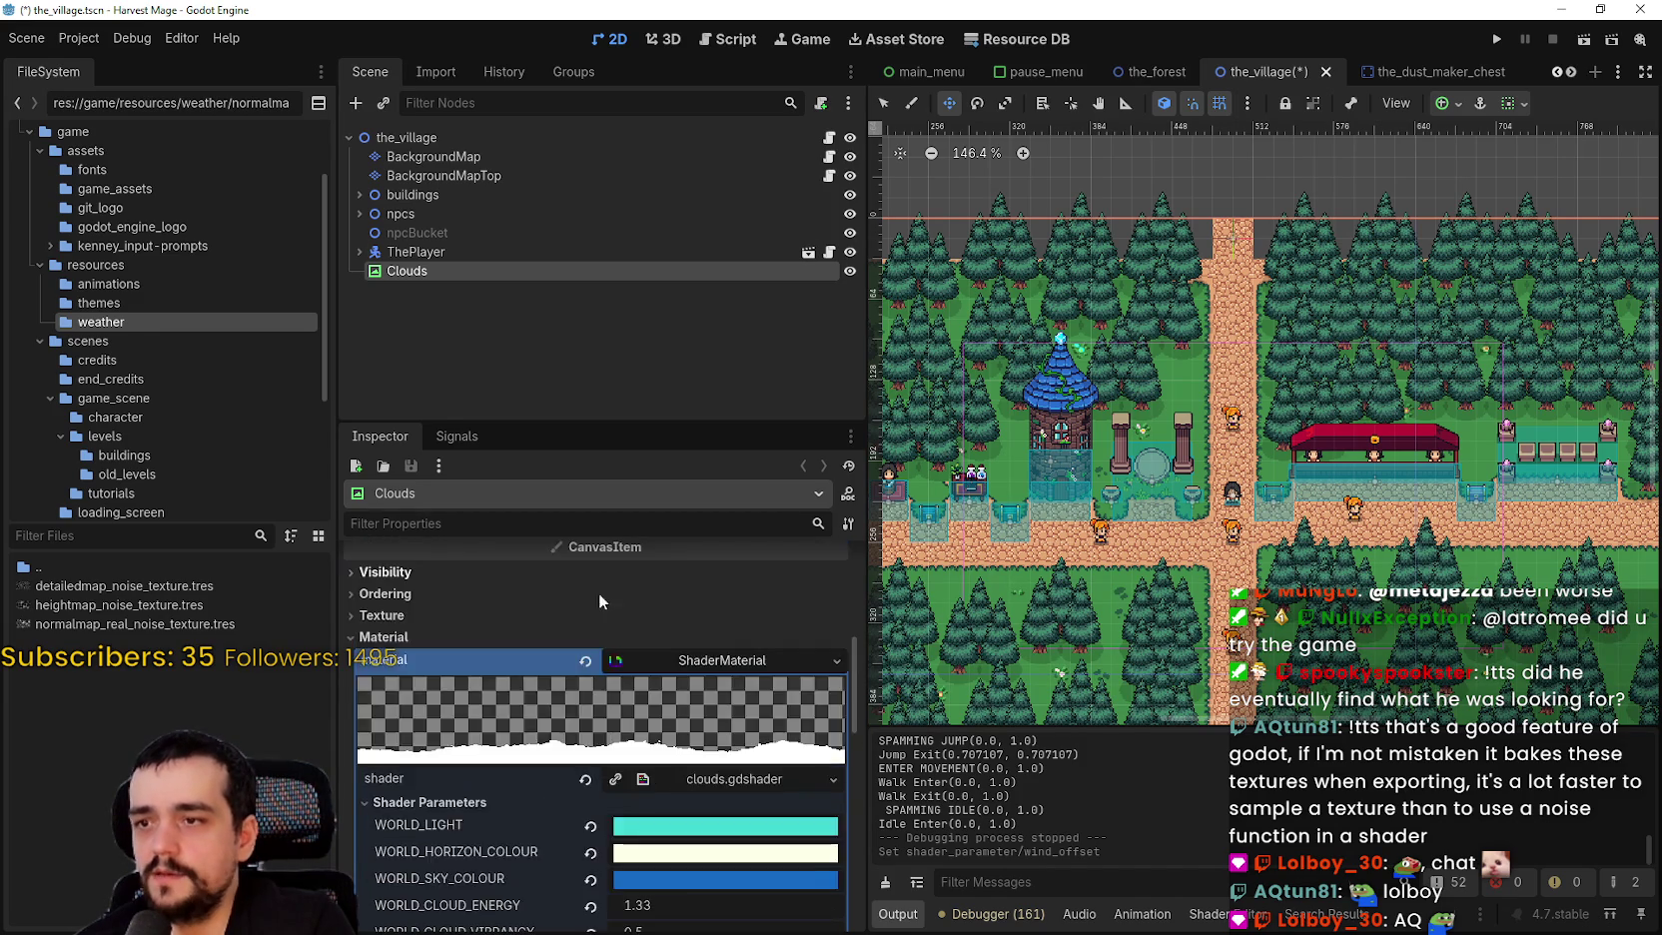
scroll(1113, 530, down, 5)
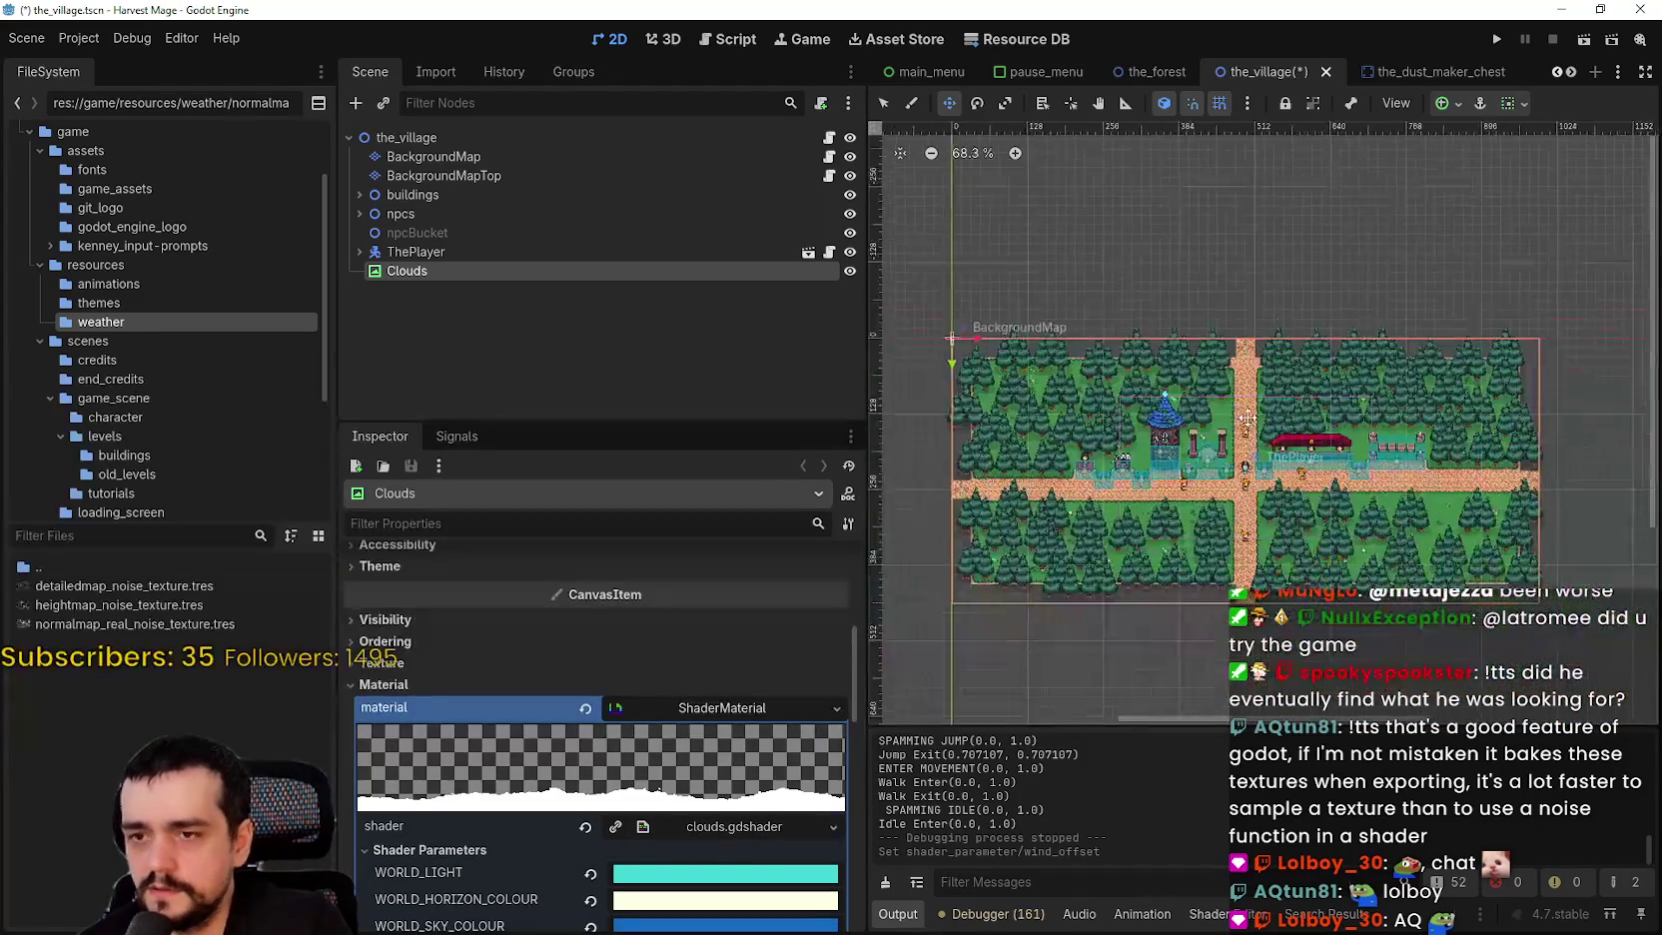
scroll(1113, 530, up, 3)
scroll(1130, 480, up, 3)
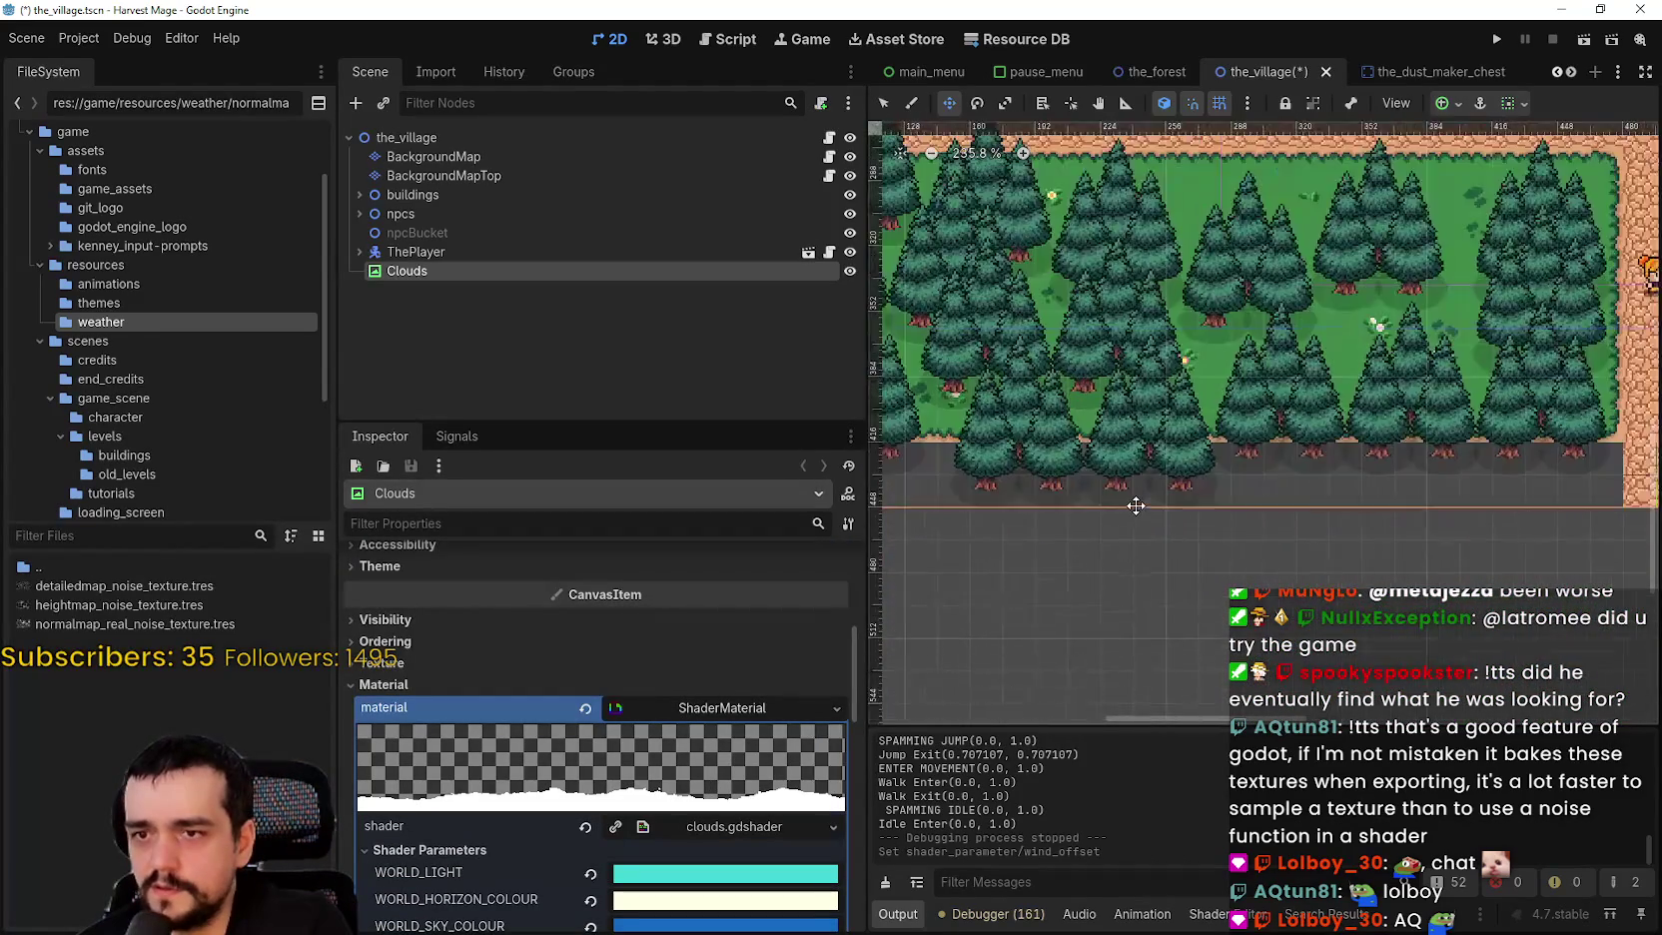
scroll(1128, 508, down, 2)
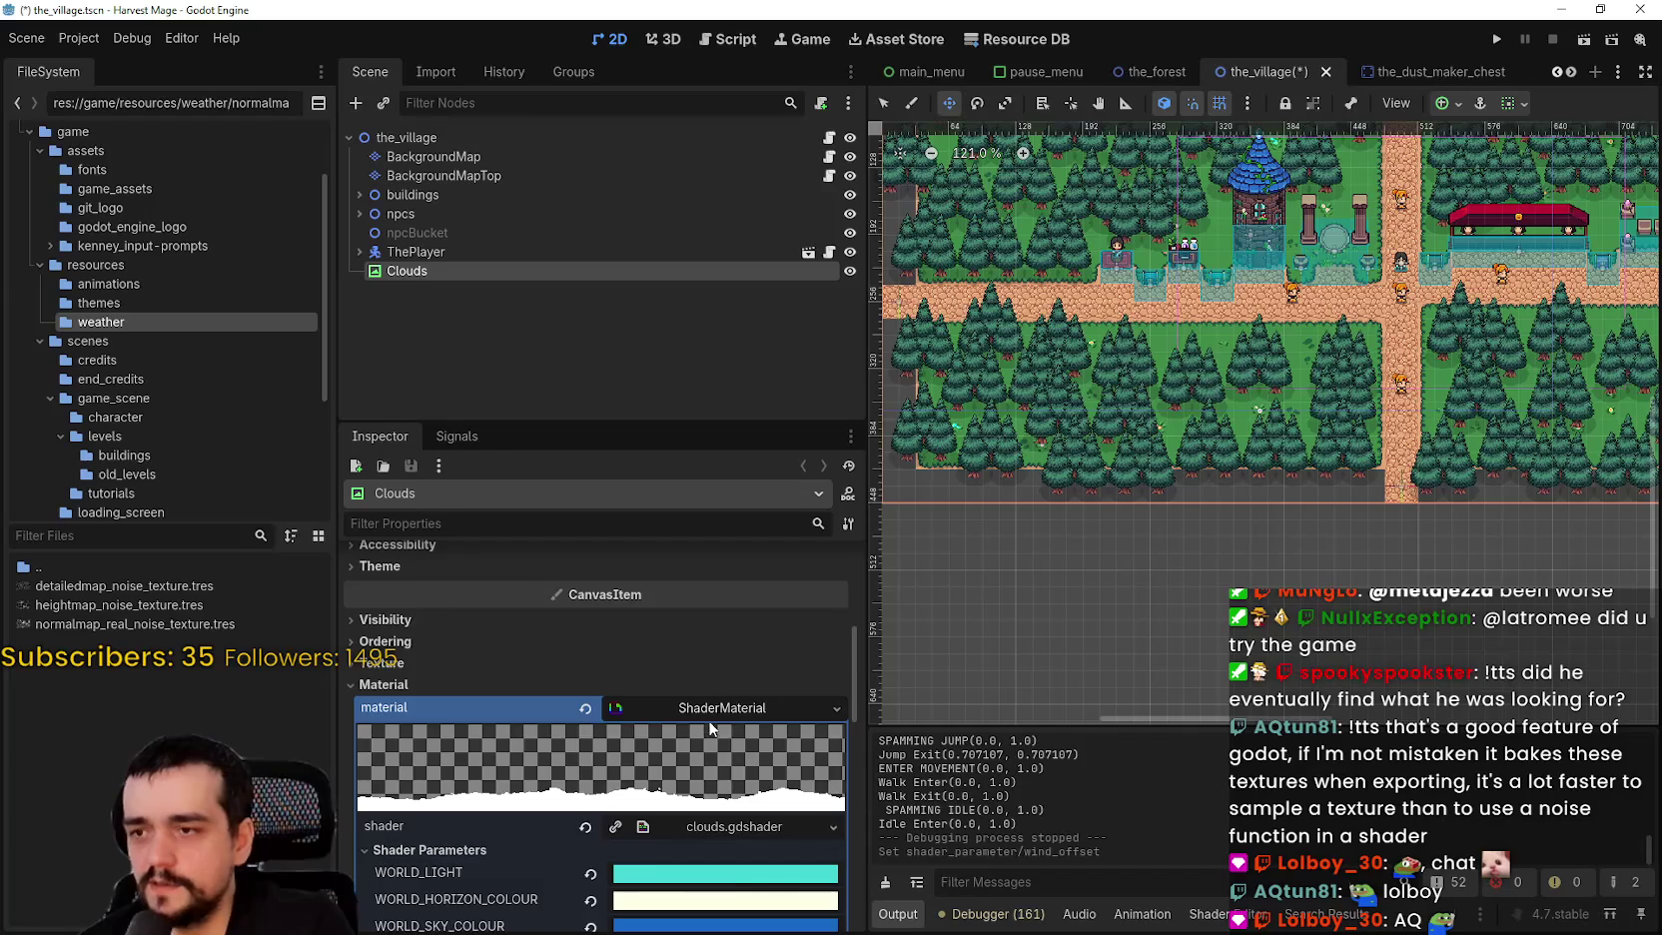
scroll(632, 799, up, 3)
scroll(633, 796, down, 6)
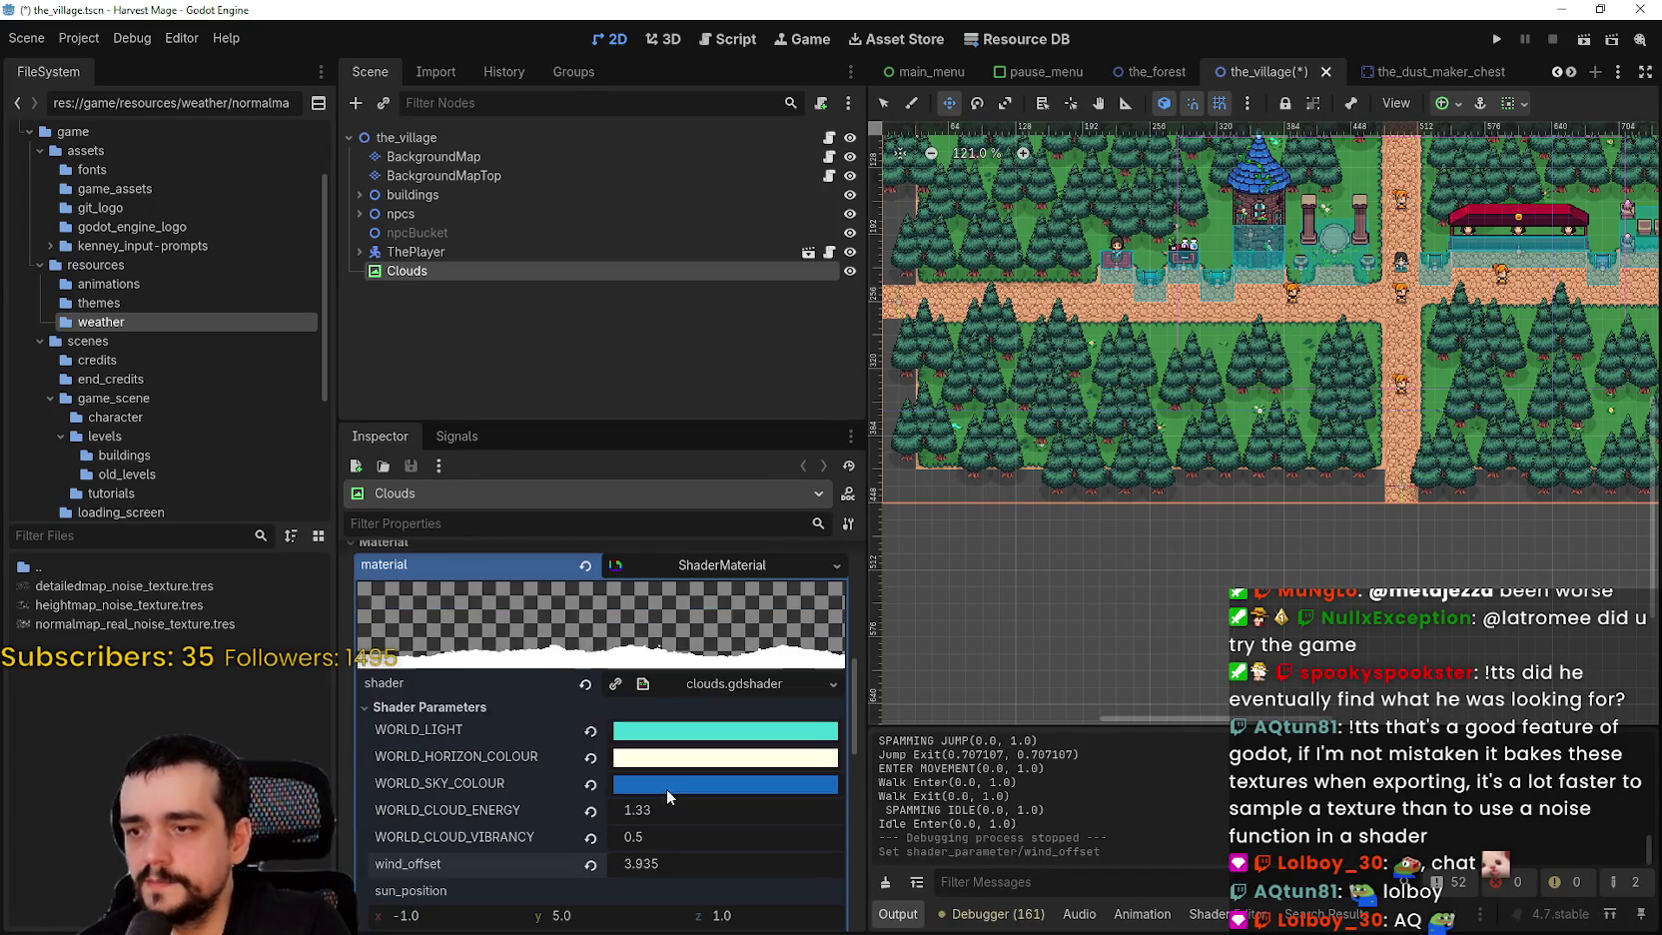
Step: Reset wind_offset to 0.0 and bring up the pixel cloud shader page on godotshaders.com
click(594, 816)
scroll(625, 807, down, 1)
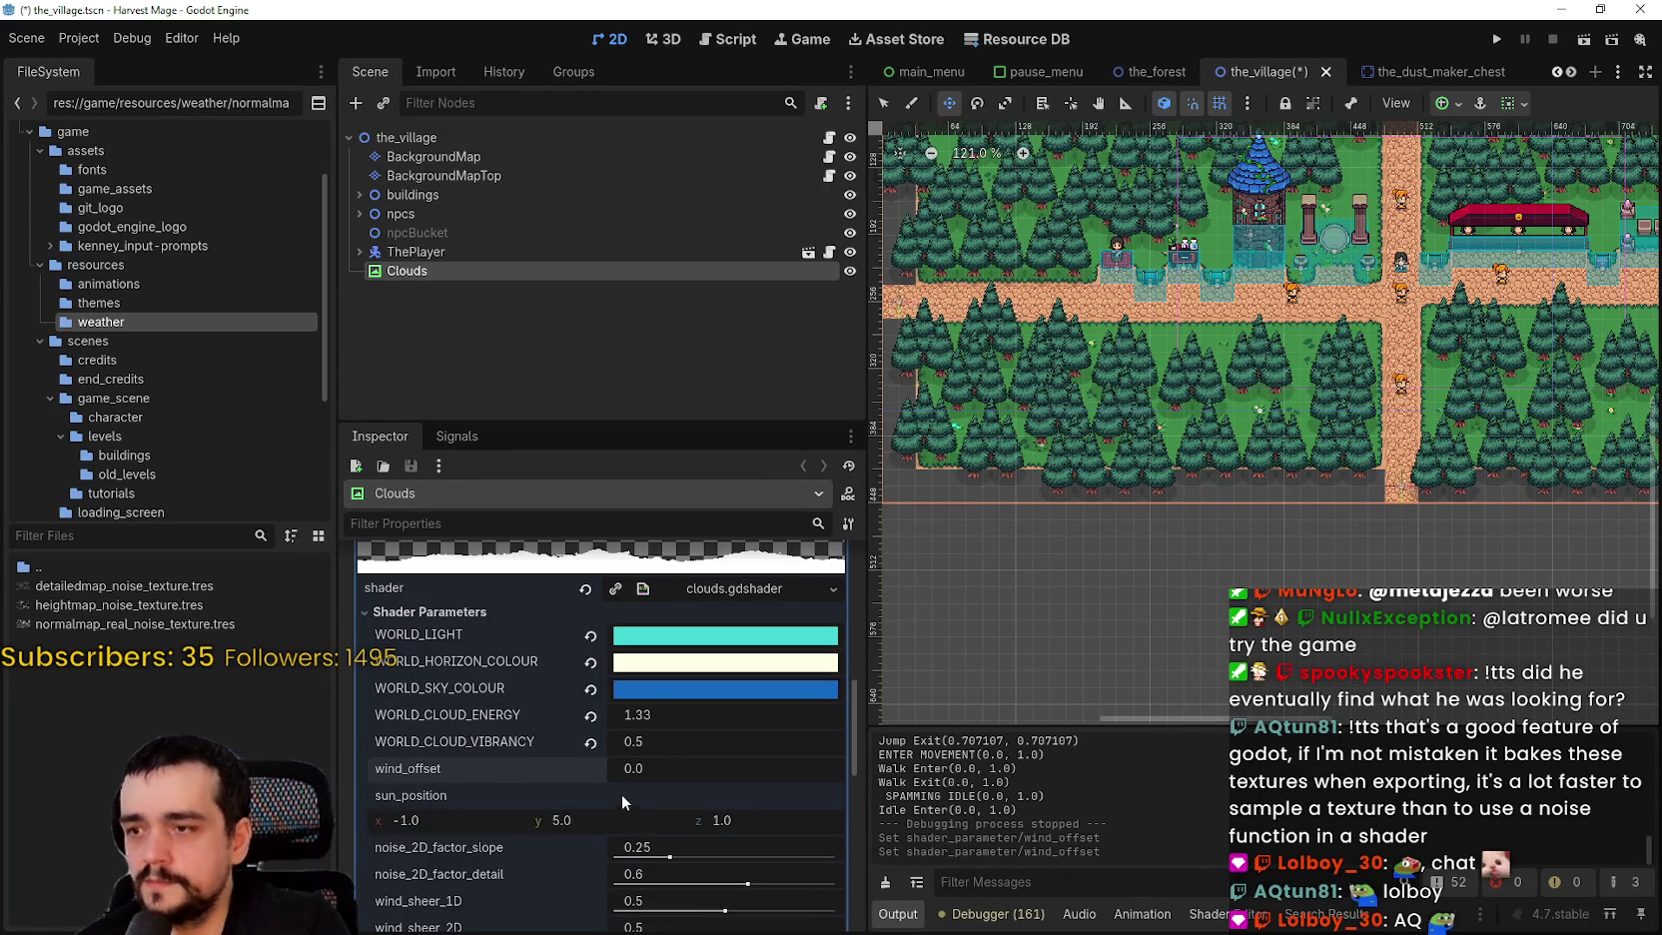
scroll(622, 799, down, 4)
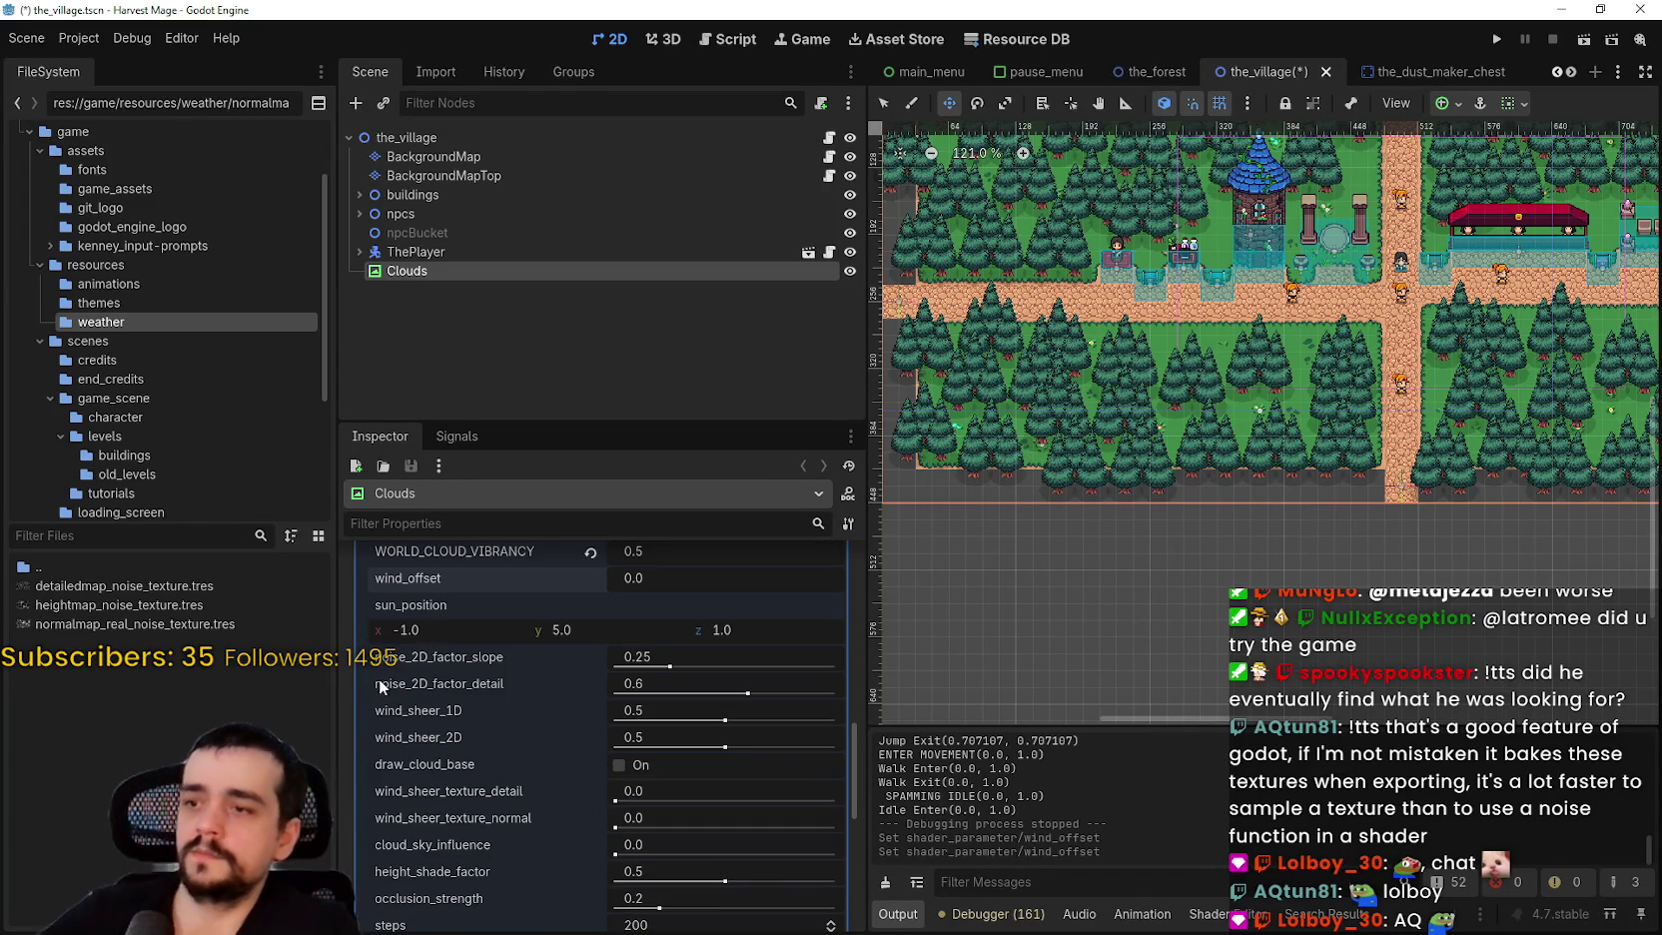
scroll(380, 678, down, 3)
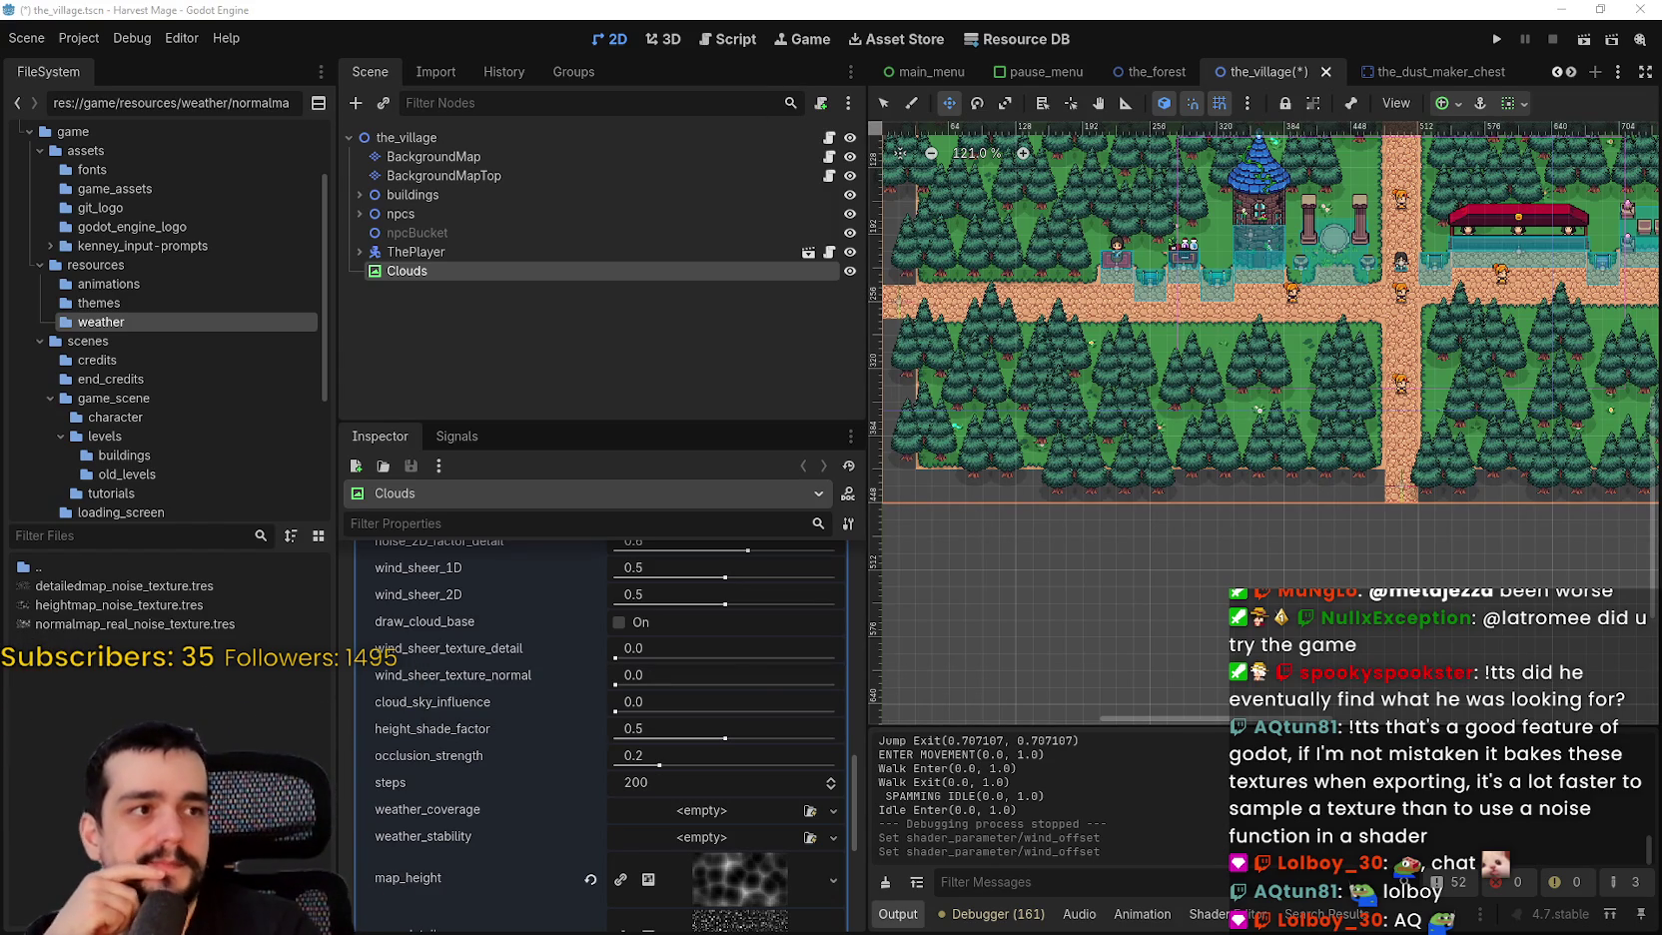
key(alt+Tab)
scroll(1050, 443, down, 10)
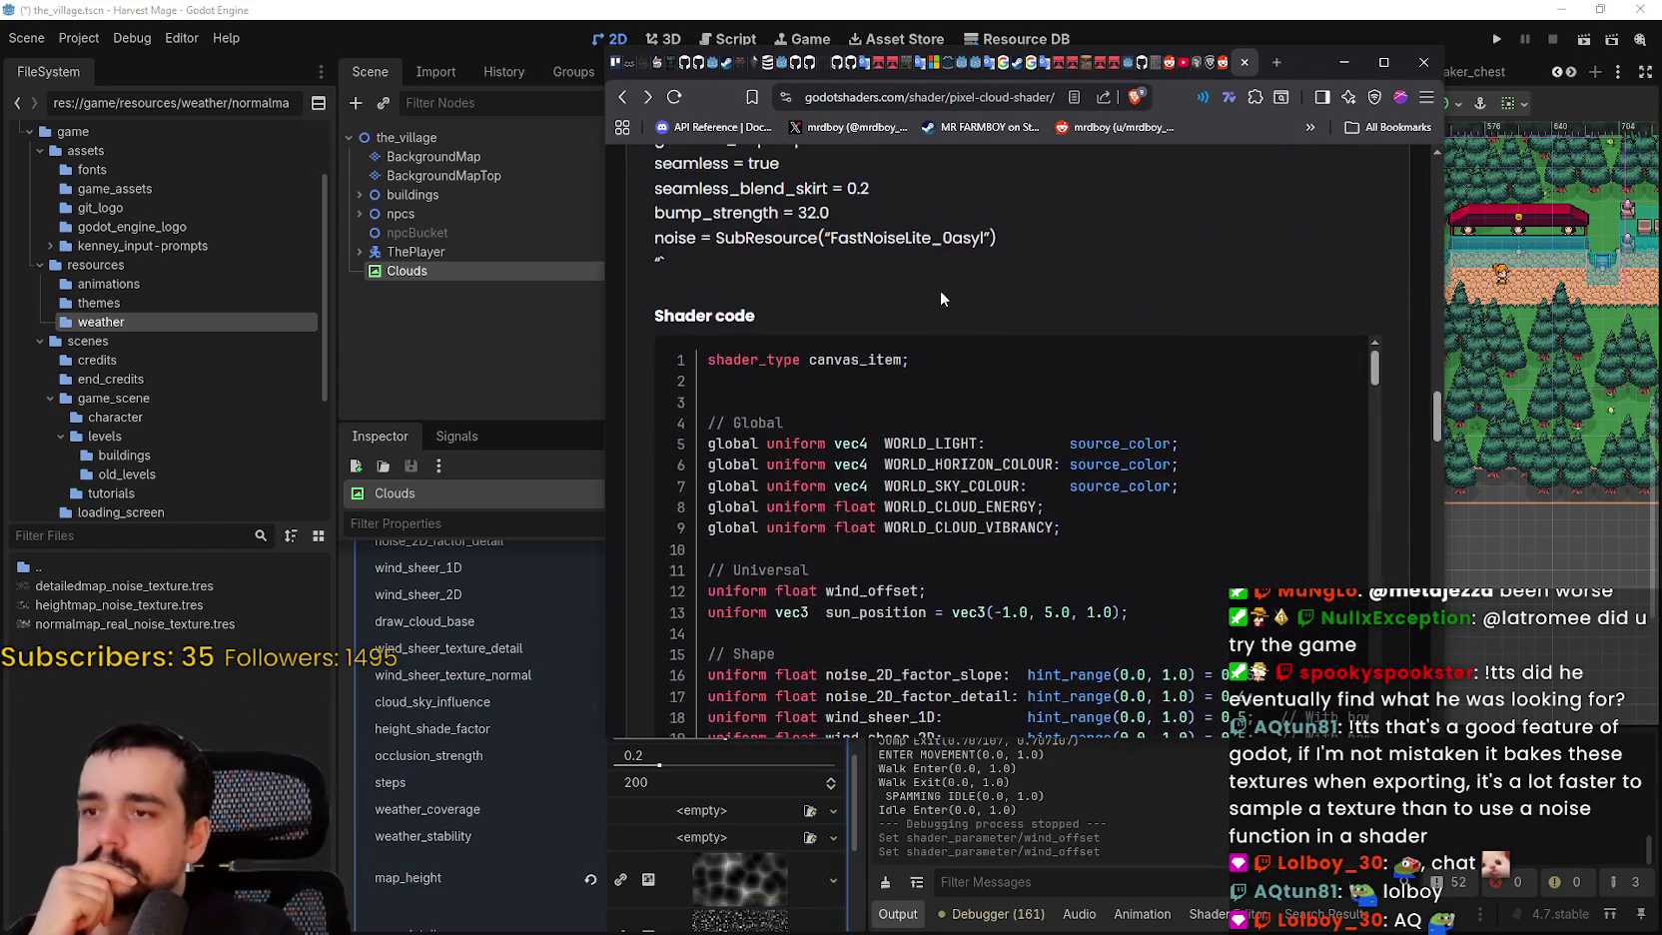
Step: Set the live preview's weather_coverage, weather_stability and map_height textures to Noise
scroll(940, 297, down, 6)
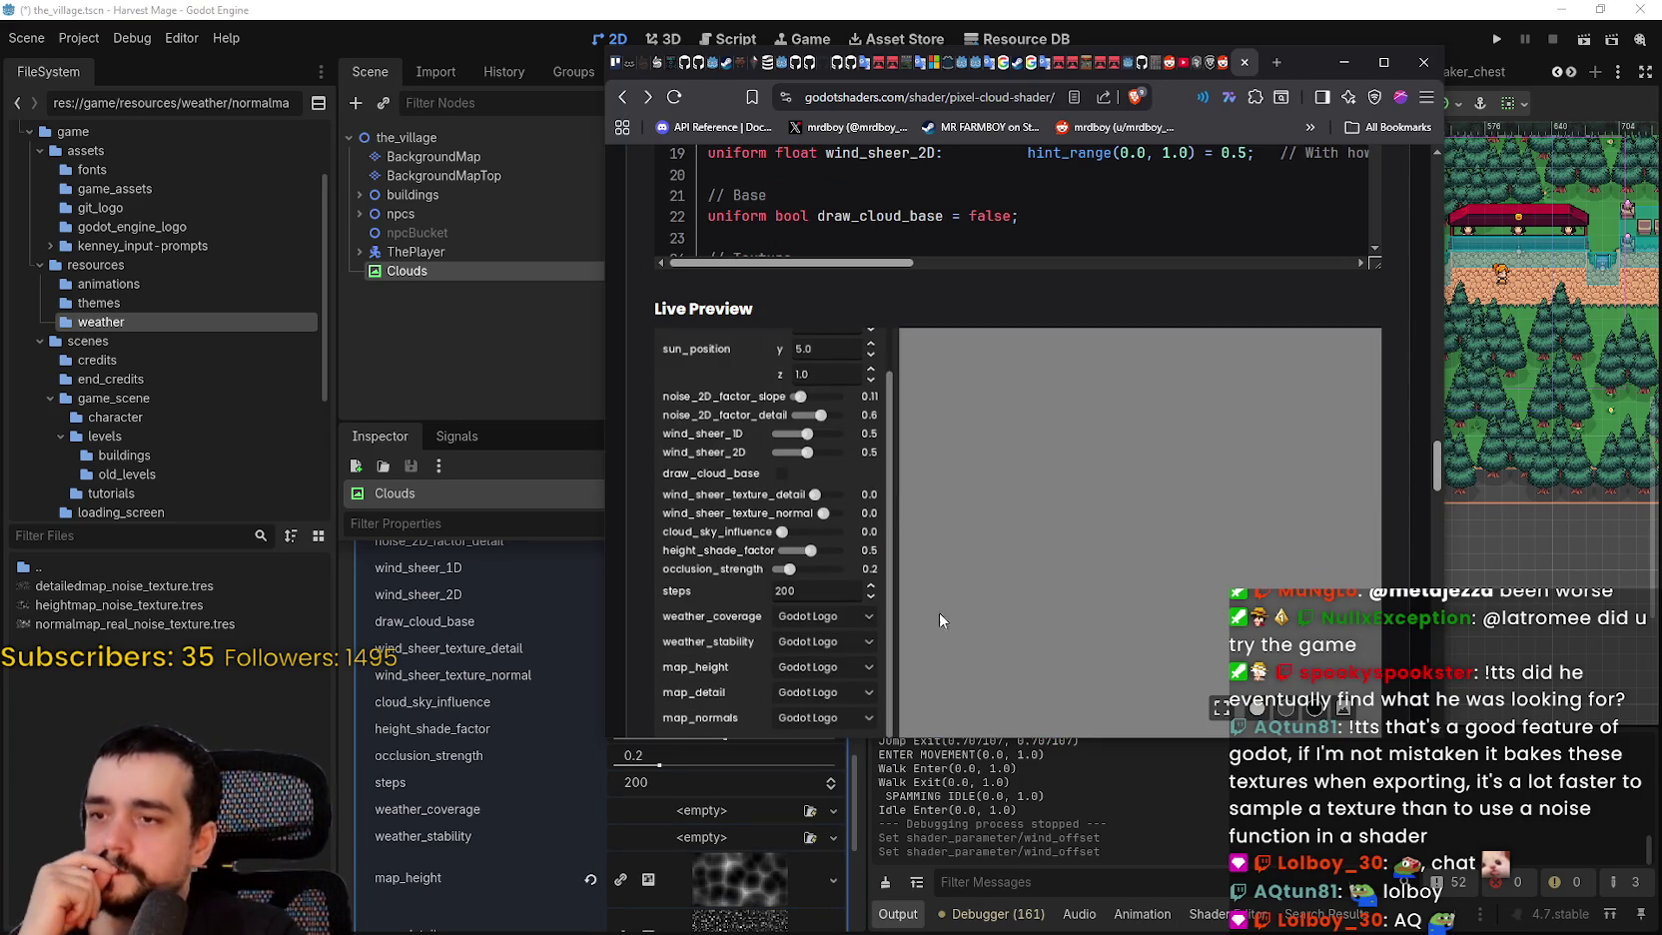
click(835, 621)
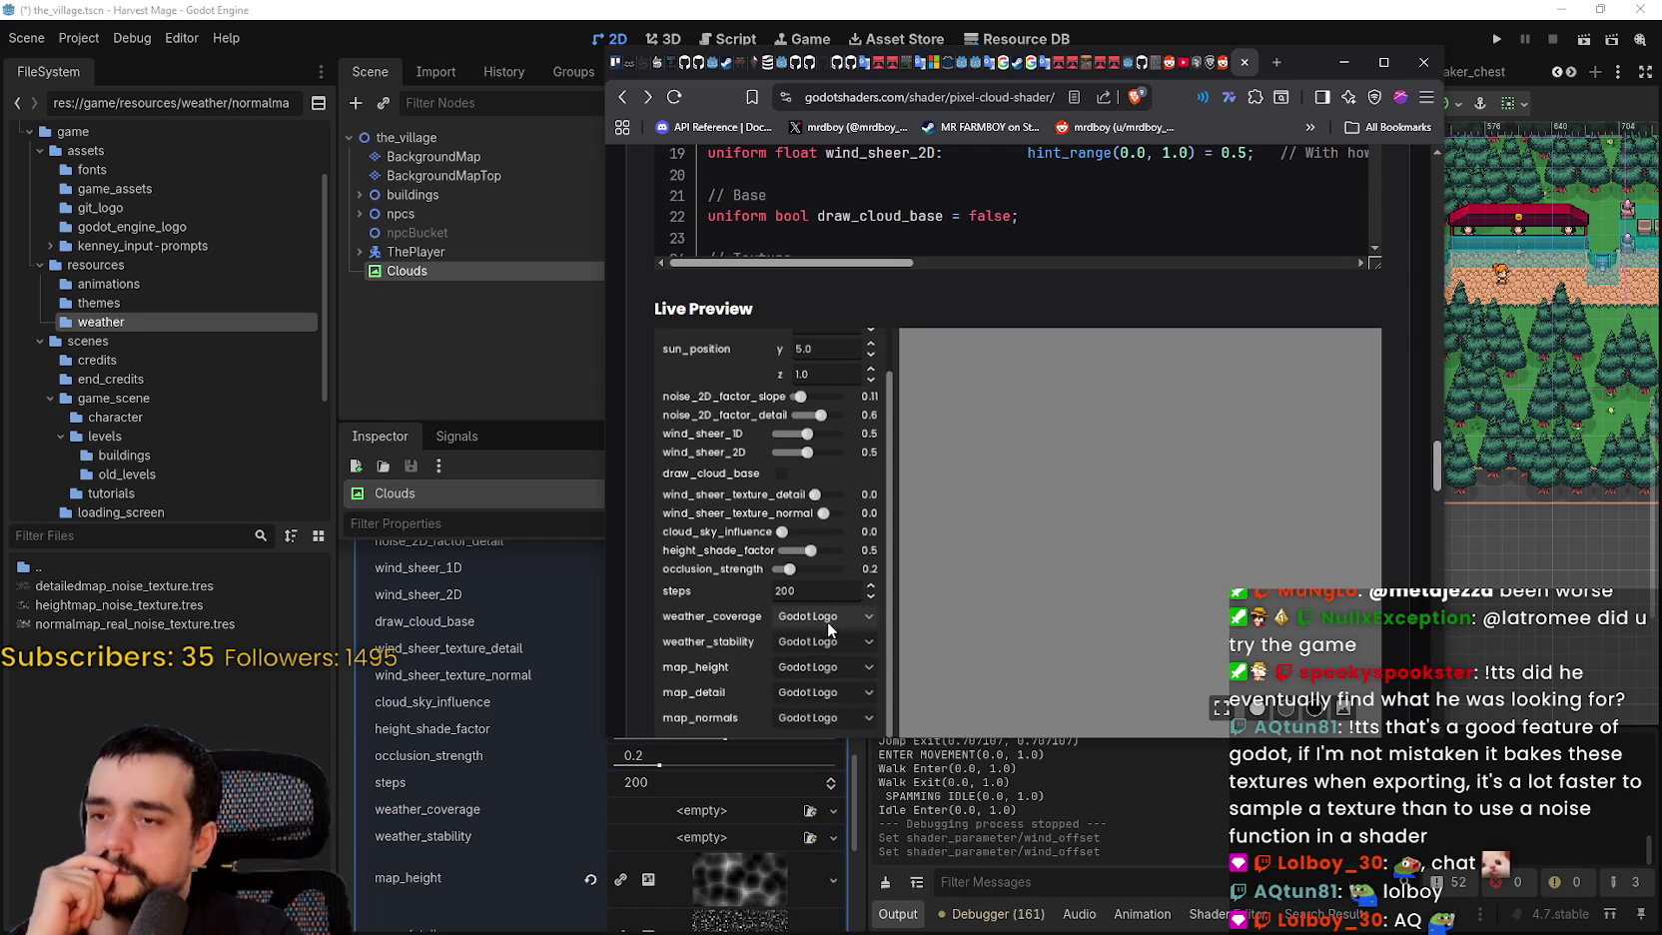
click(820, 674)
click(814, 619)
click(818, 659)
click(818, 643)
click(825, 680)
click(817, 650)
click(818, 657)
click(818, 666)
click(817, 644)
Step: Set weather_stability back to Noise, then set map_detail and map_normals to Noise as well
click(819, 646)
click(828, 675)
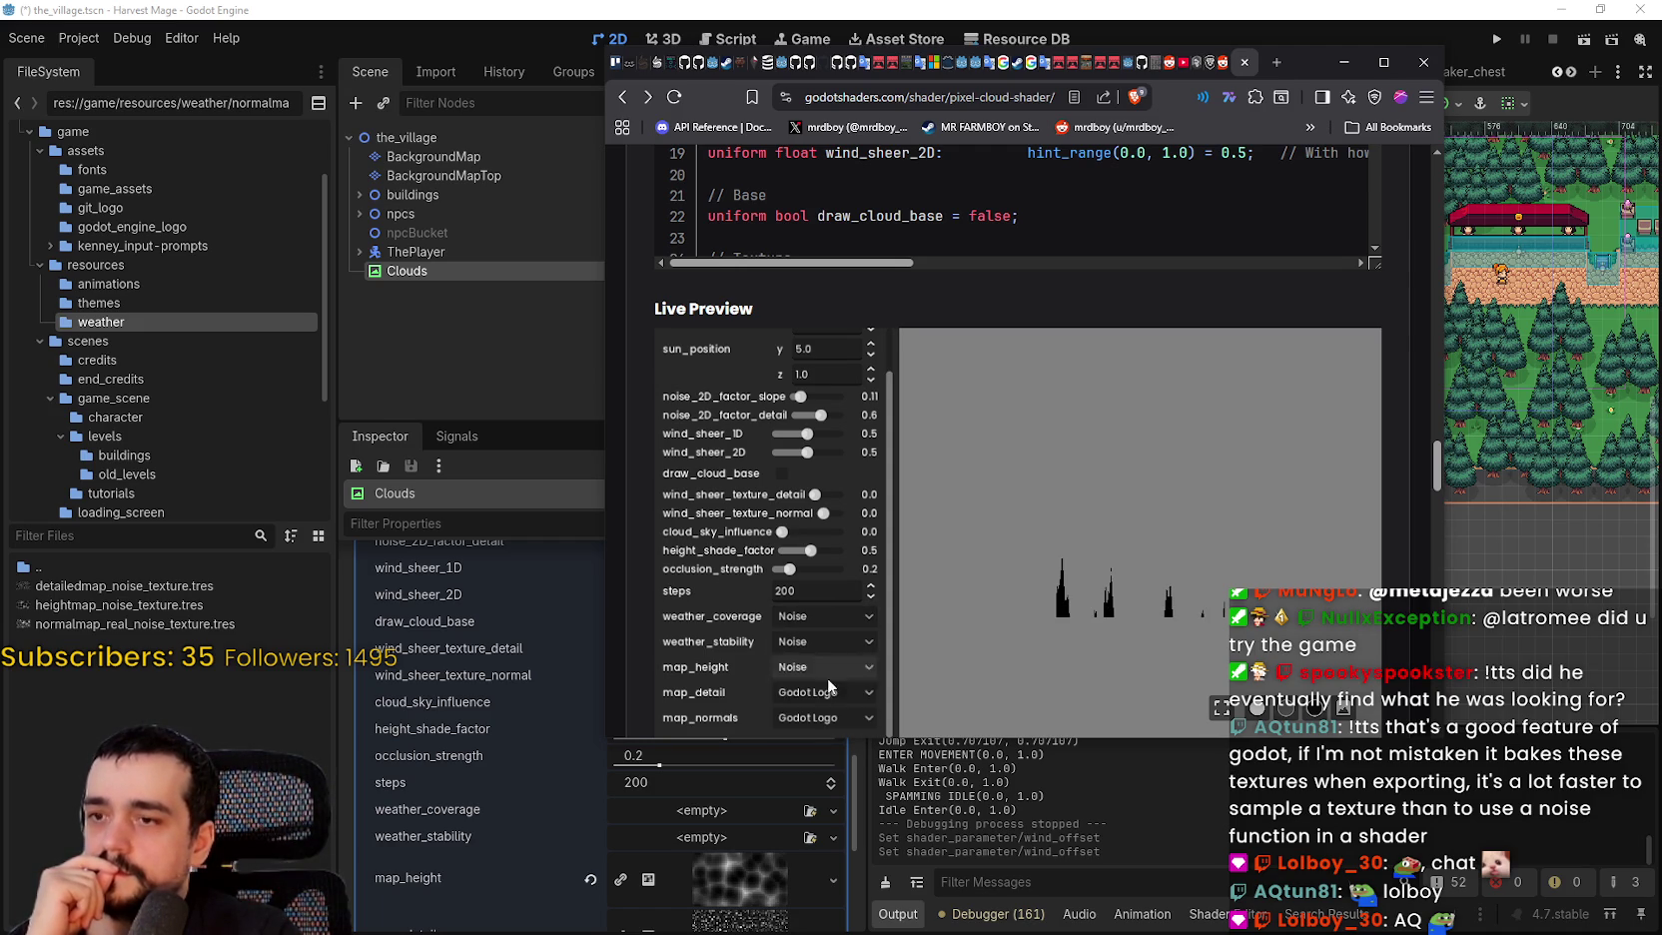
click(818, 717)
click(820, 675)
click(814, 717)
click(811, 675)
Step: Nudge noise_2D_factor_slope up to 0.17 and minimize the browser to return to Godot
scroll(834, 530, up, 1)
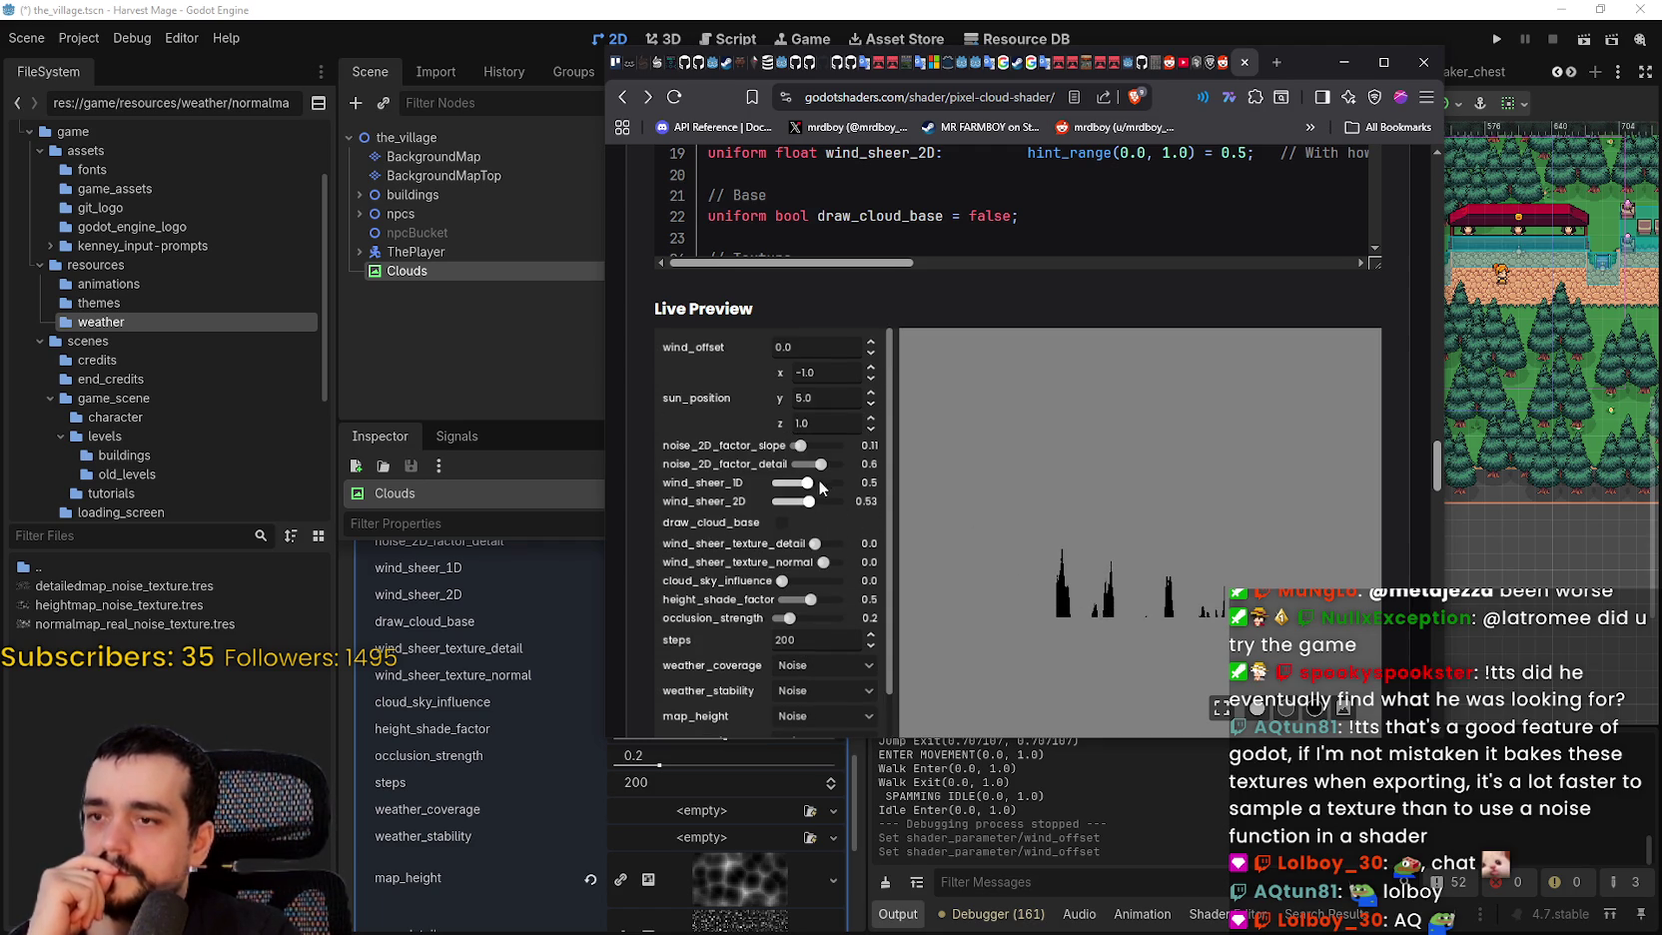
click(806, 449)
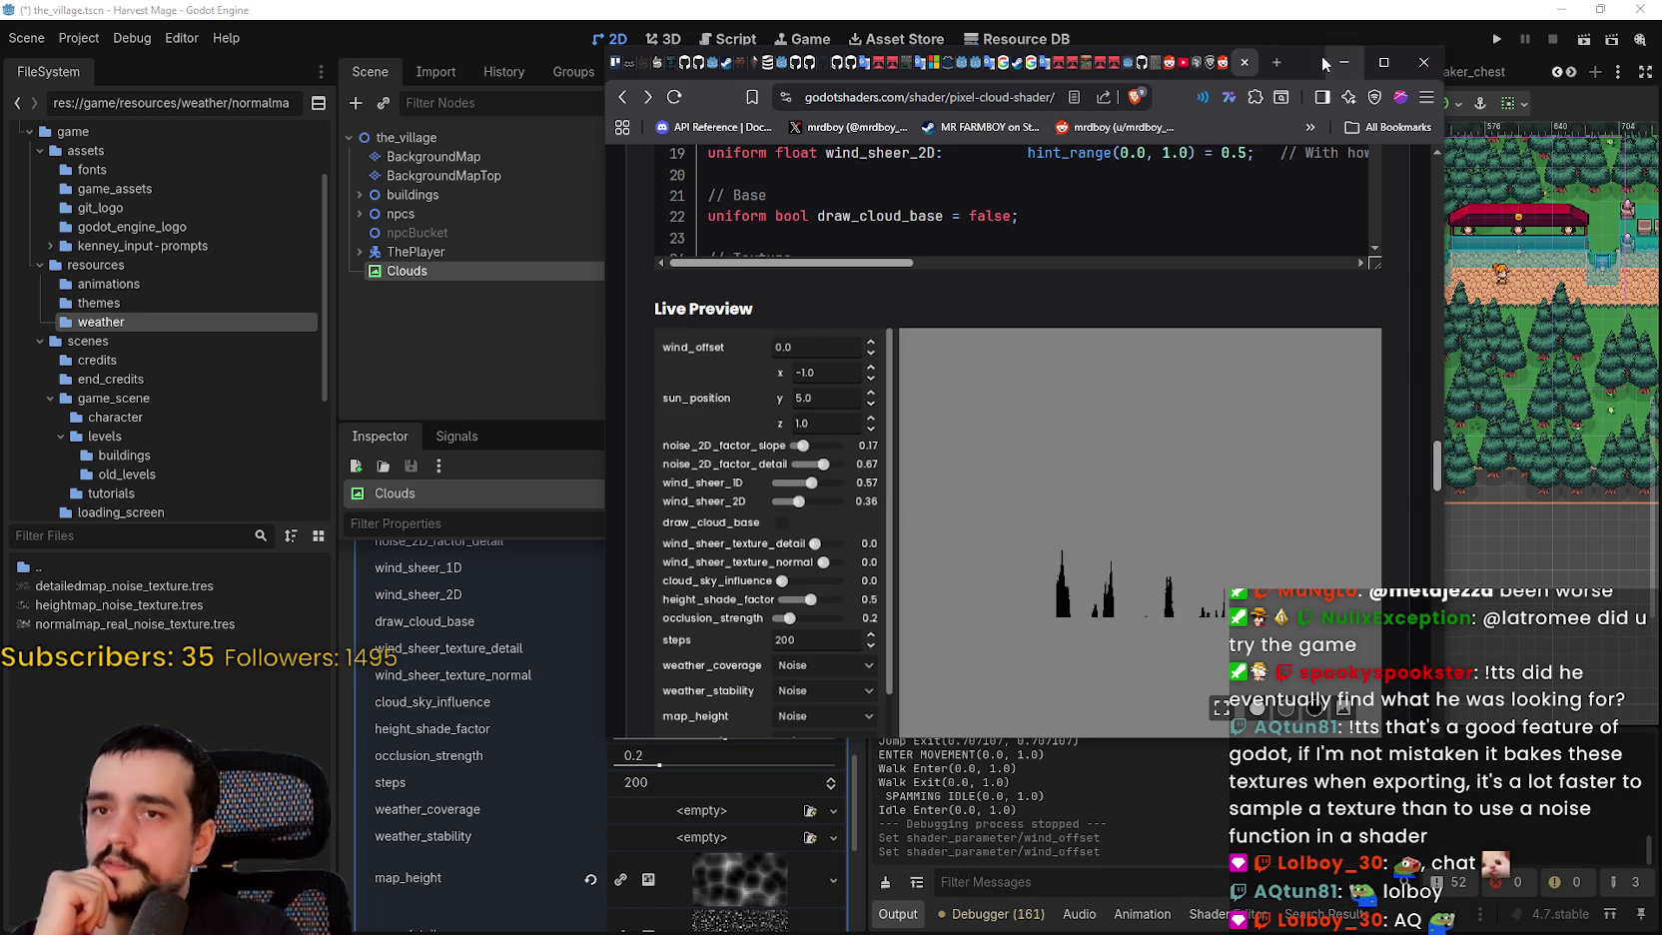
click(1384, 64)
click(1348, 106)
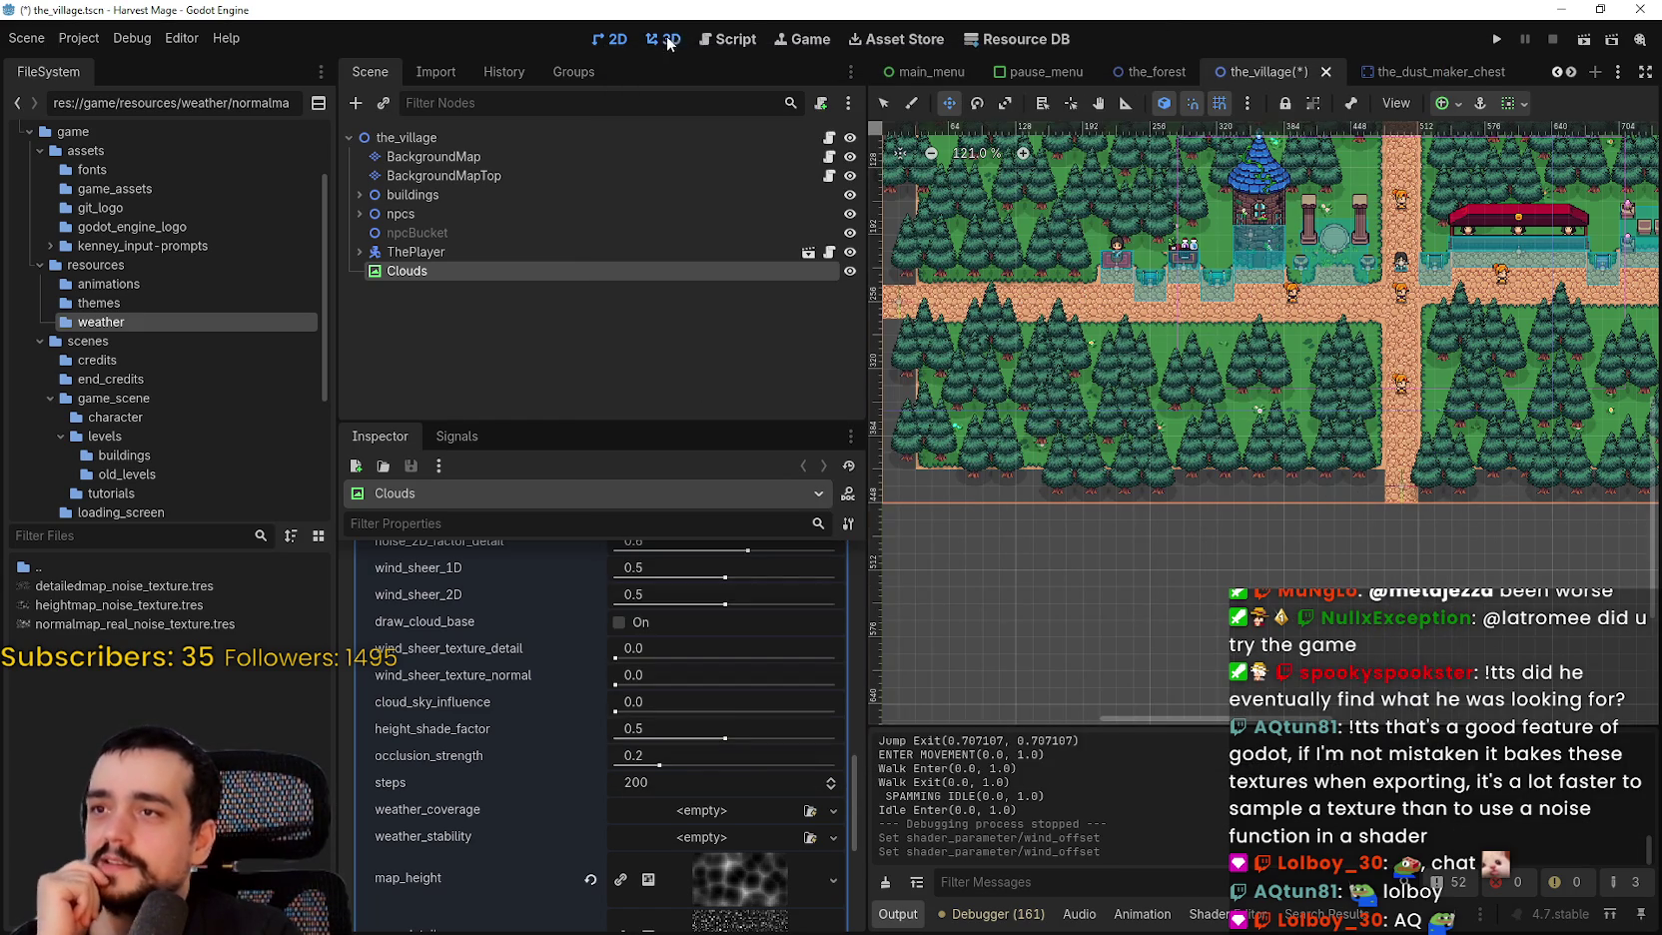
Step: Try a higher wind_sheer_texture_detail, then reset wind_sheer_texture_detail and wind_sheer_texture_normal to 0.0
click(667, 40)
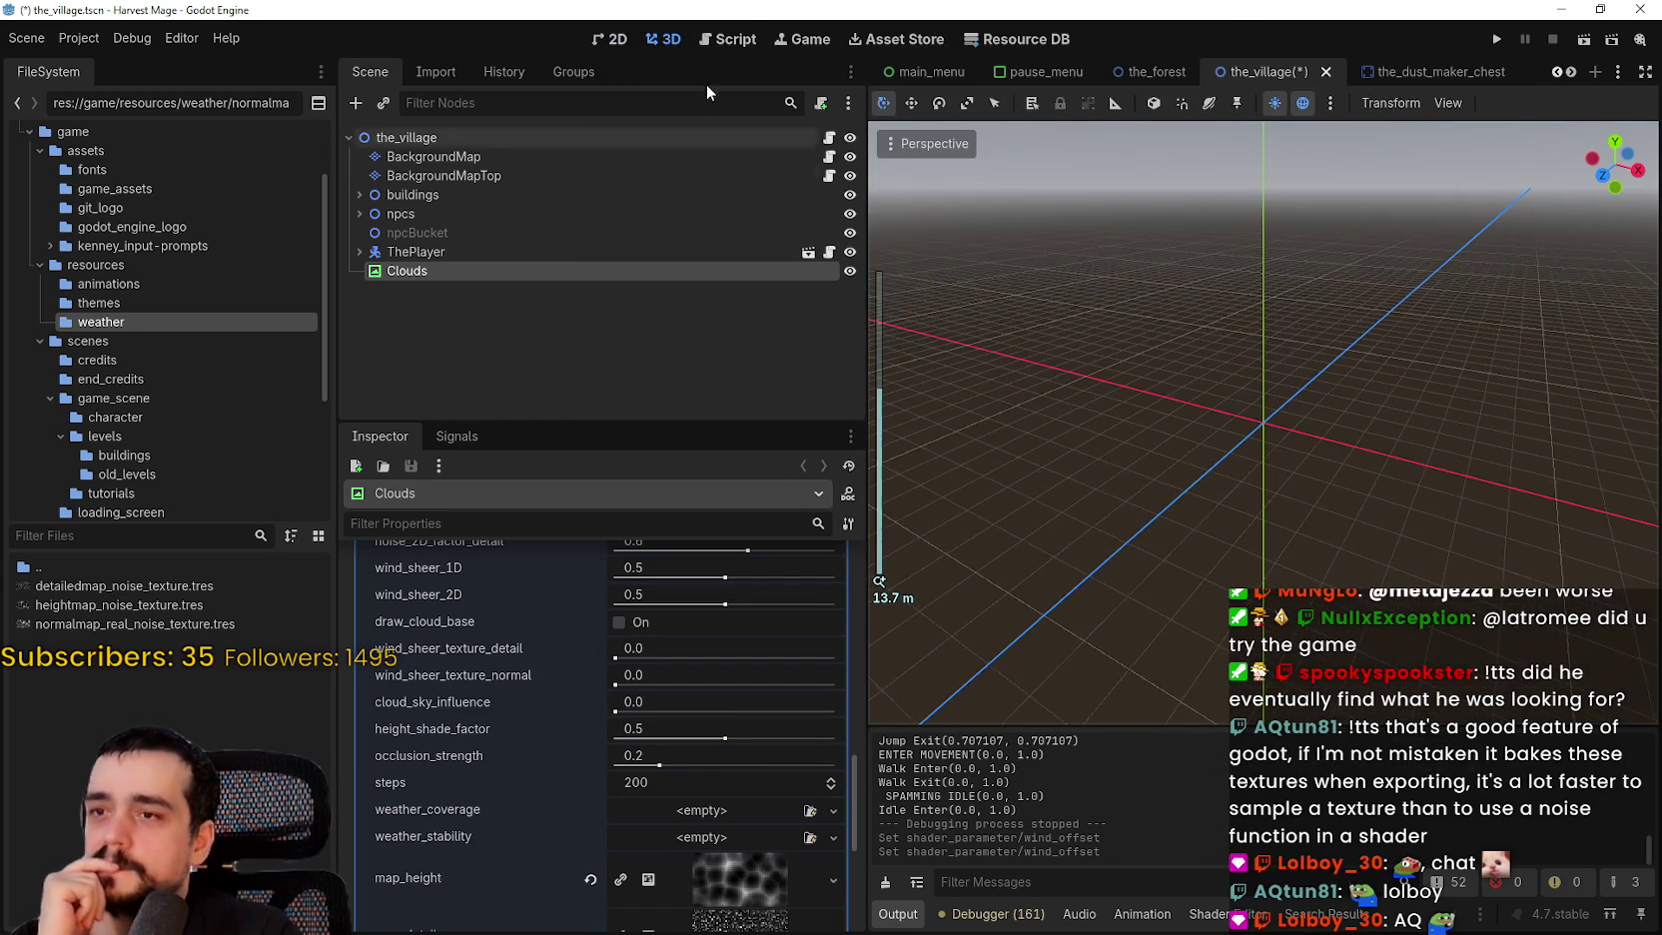
click(609, 39)
scroll(623, 840, up, 1)
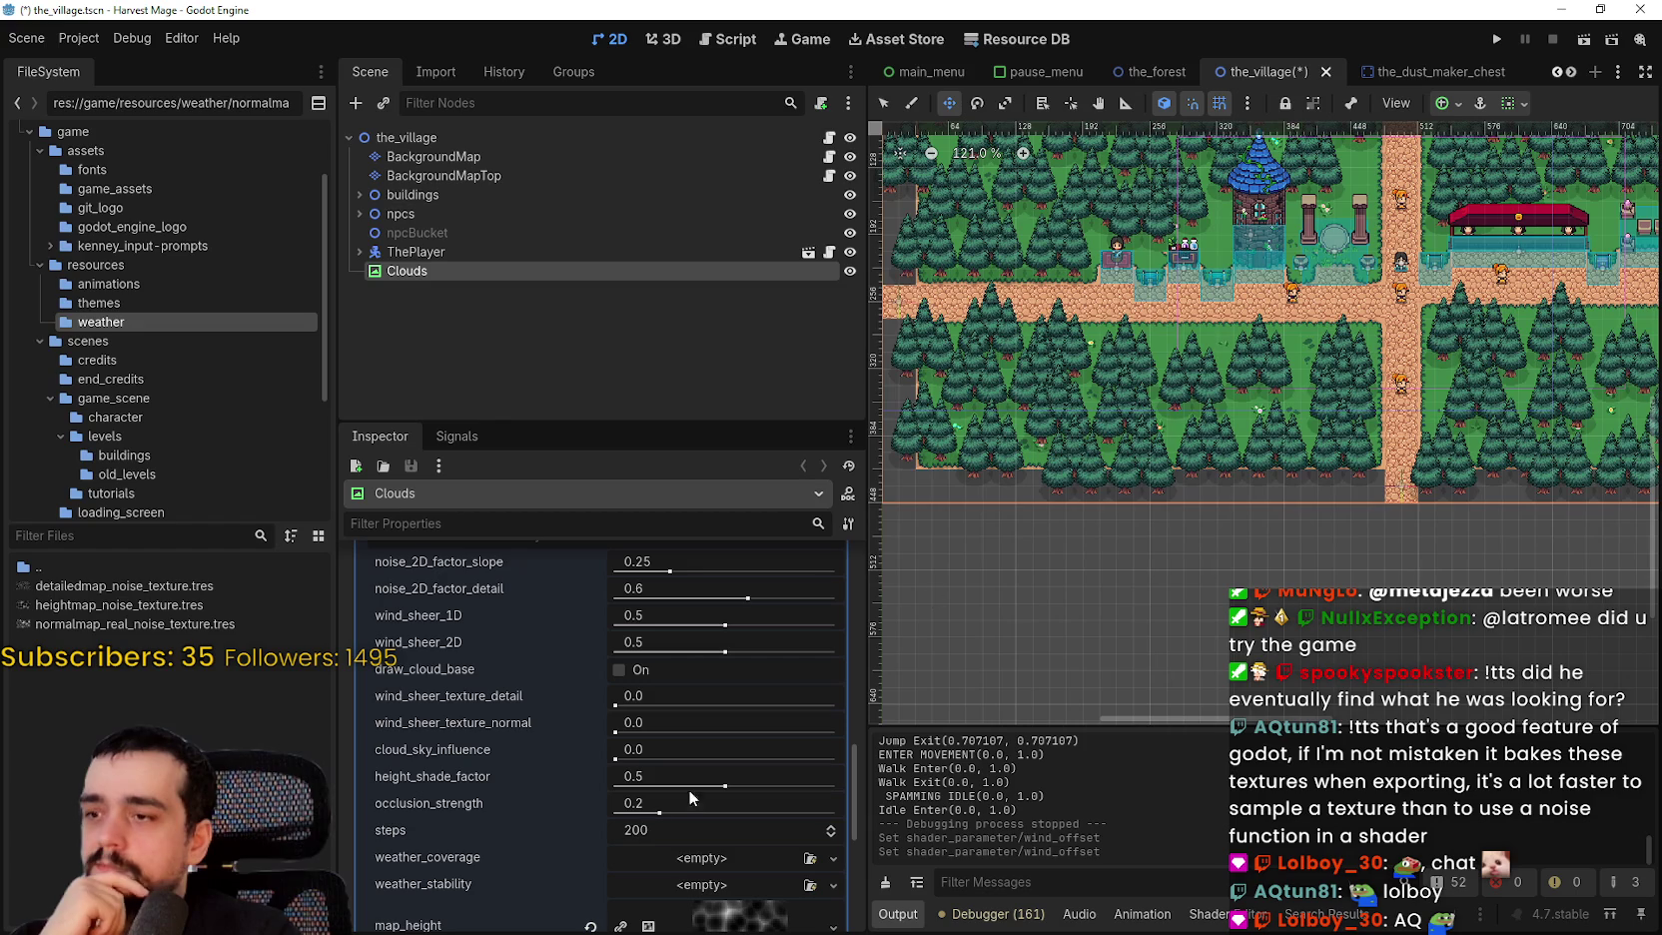
mouse_move(615, 705)
mouse_down()
mouse_move(706, 711)
mouse_move(681, 715)
mouse_move(700, 732)
mouse_up()
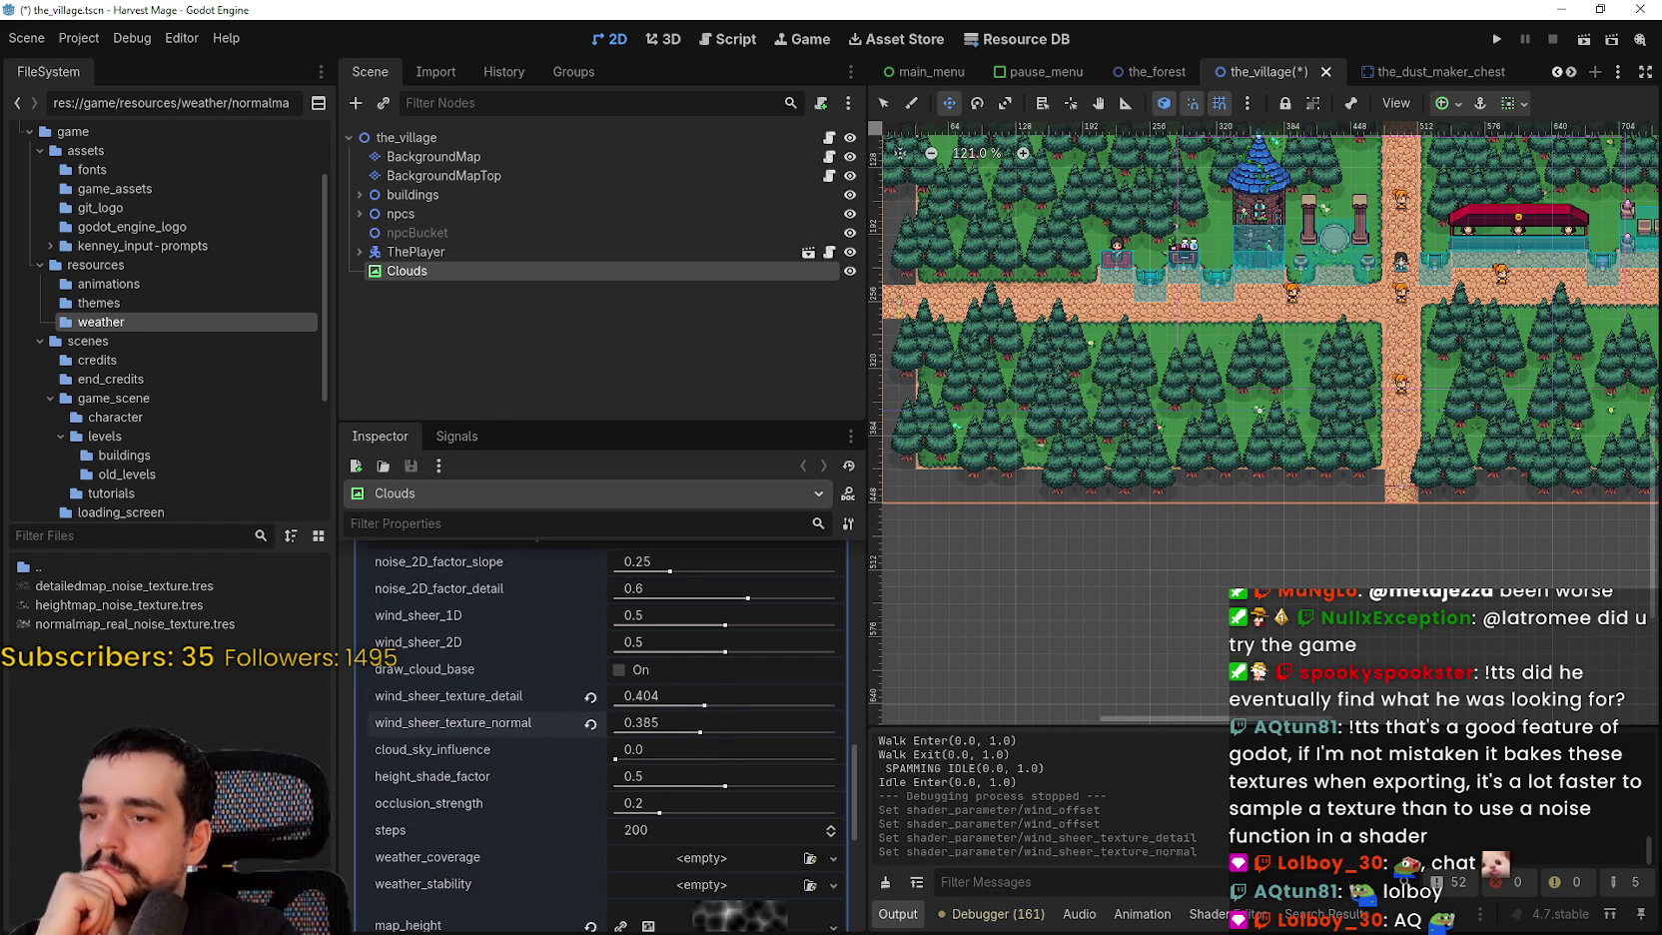
drag(1210, 334, 1256, 519)
click(591, 699)
click(592, 720)
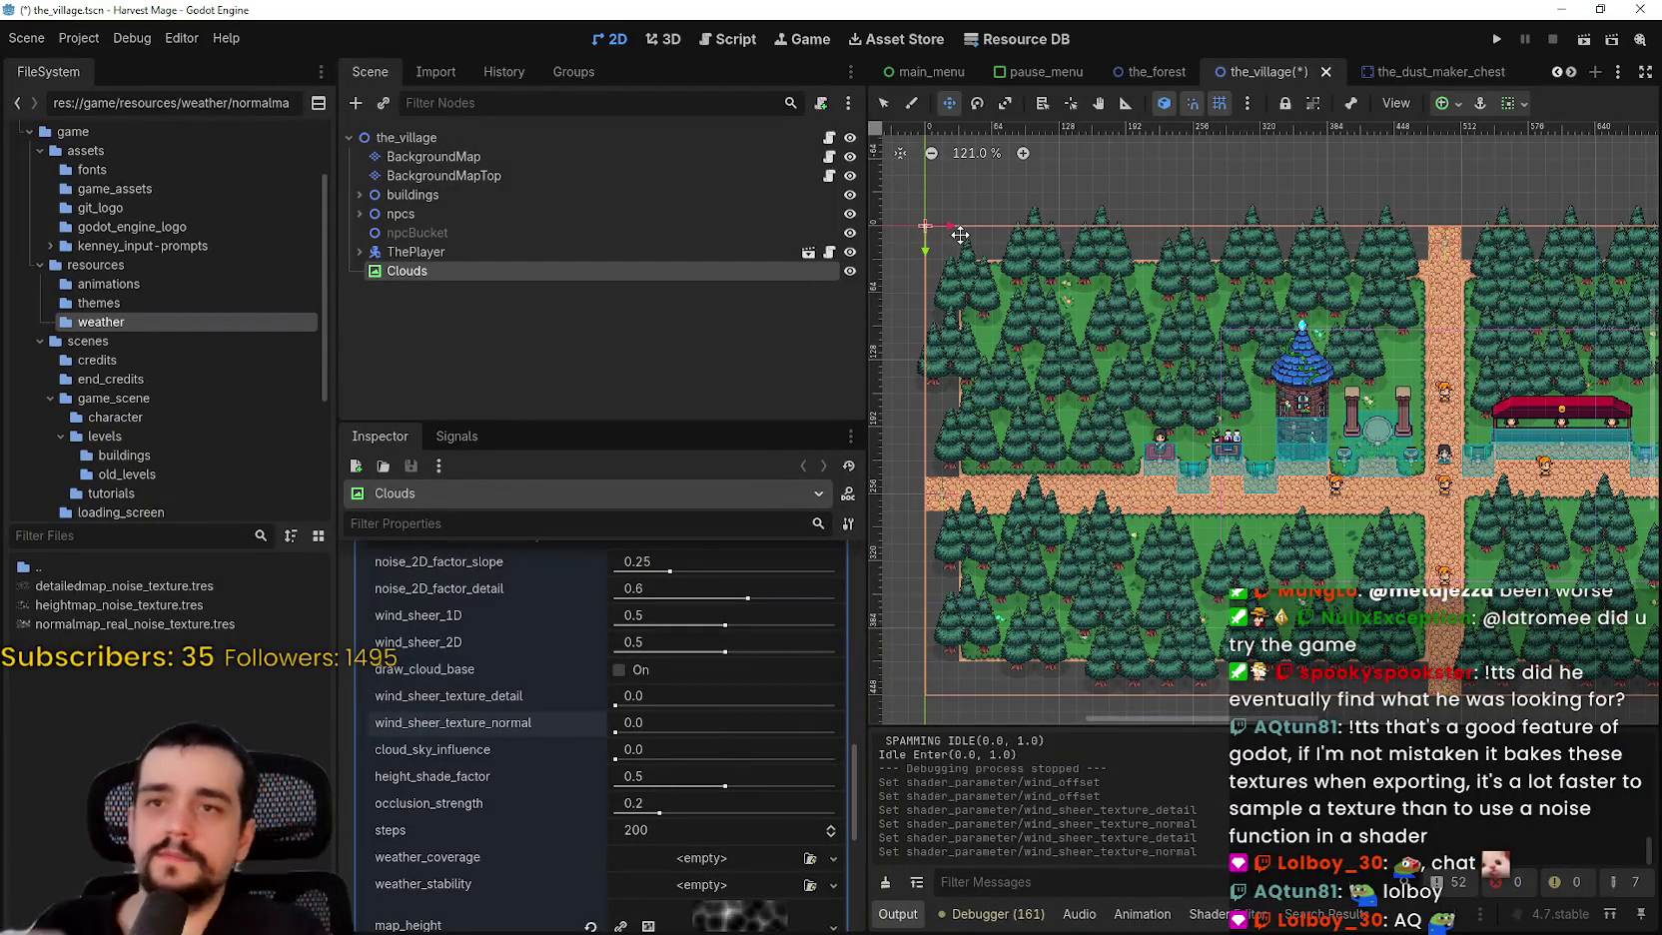
Step: Save the village scene and reload the current project
key(ctrl+s)
click(78, 38)
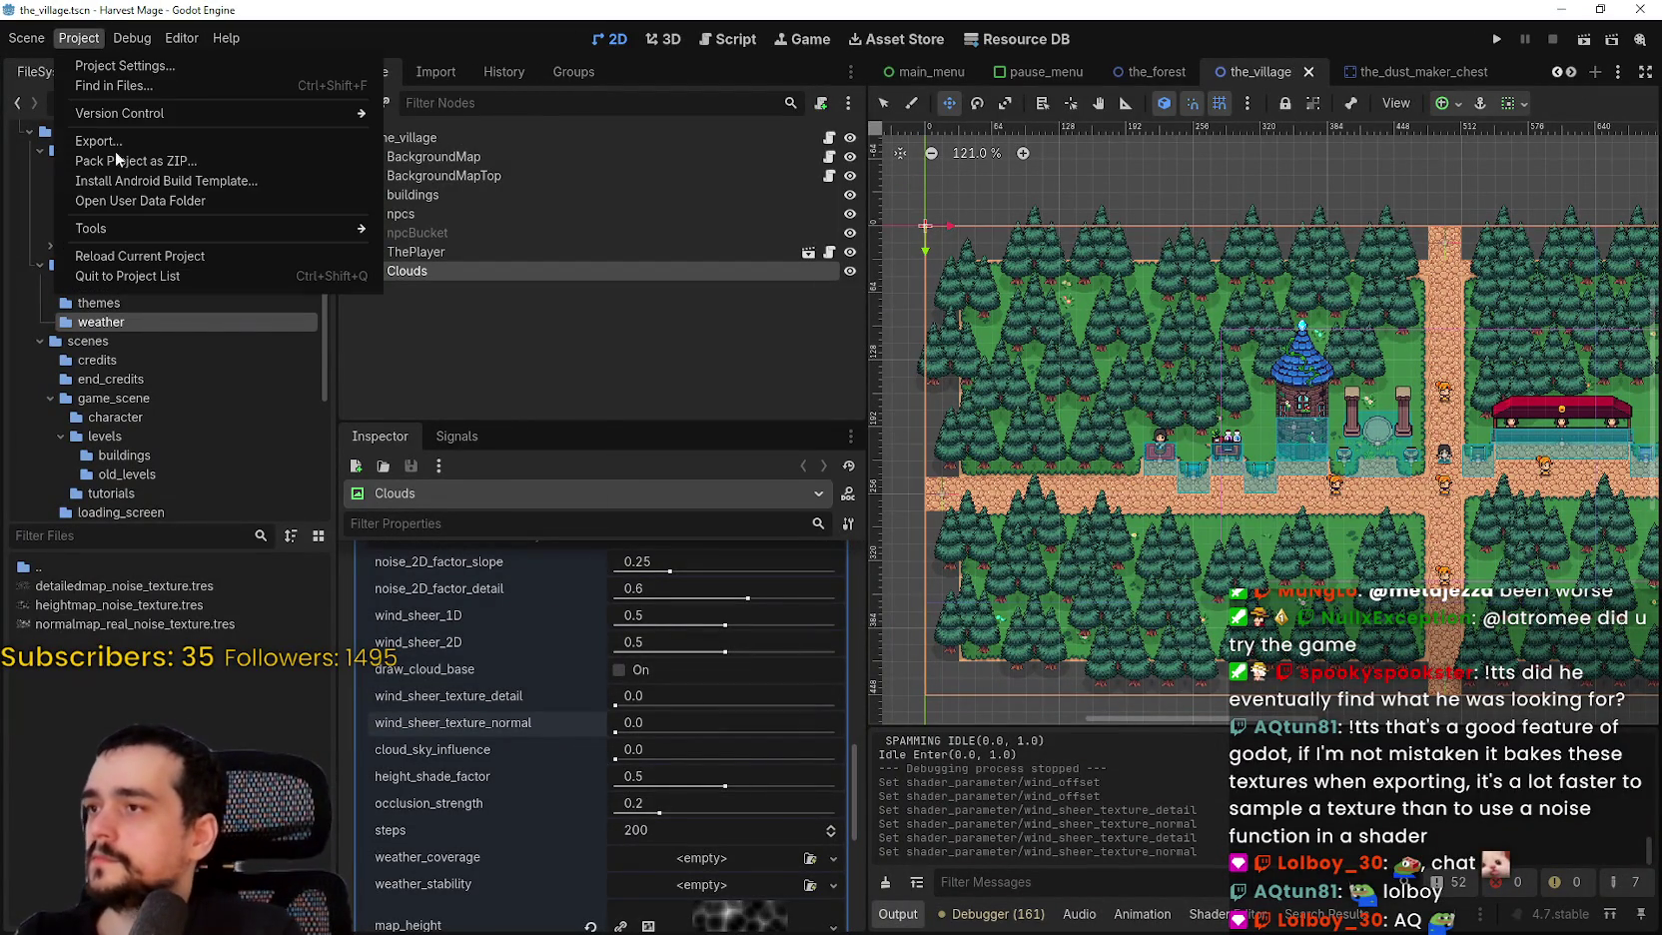
click(133, 256)
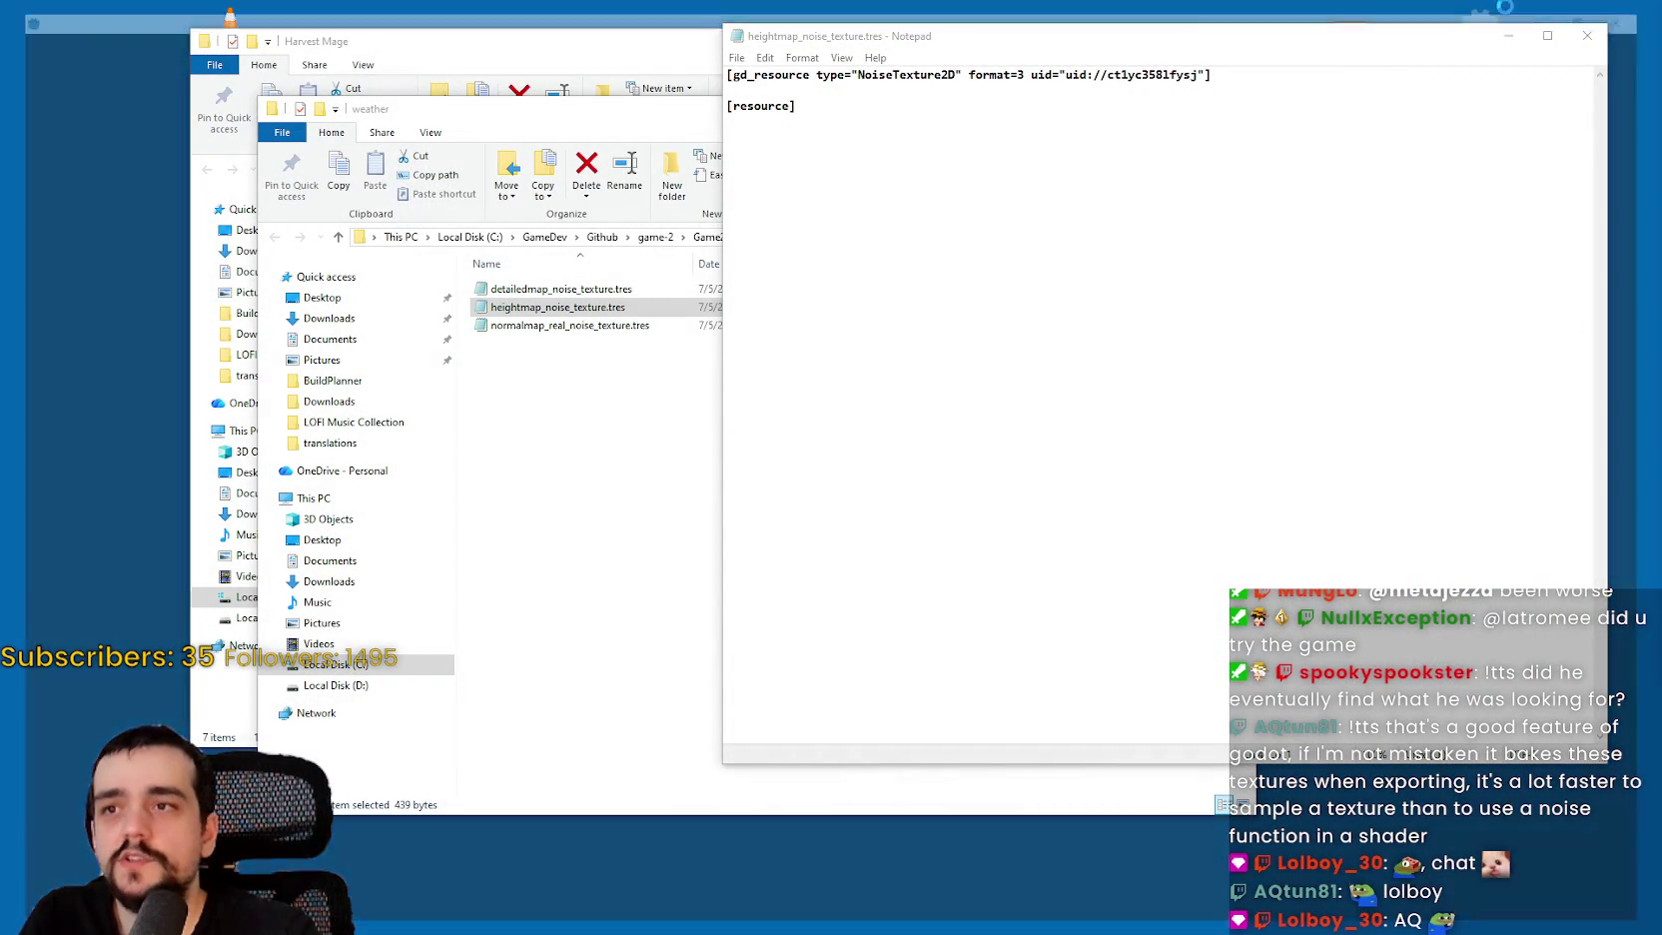
Step: Close the heightmap_noise_texture.tres Notepad window and minimize both File Explorer windows
click(1587, 36)
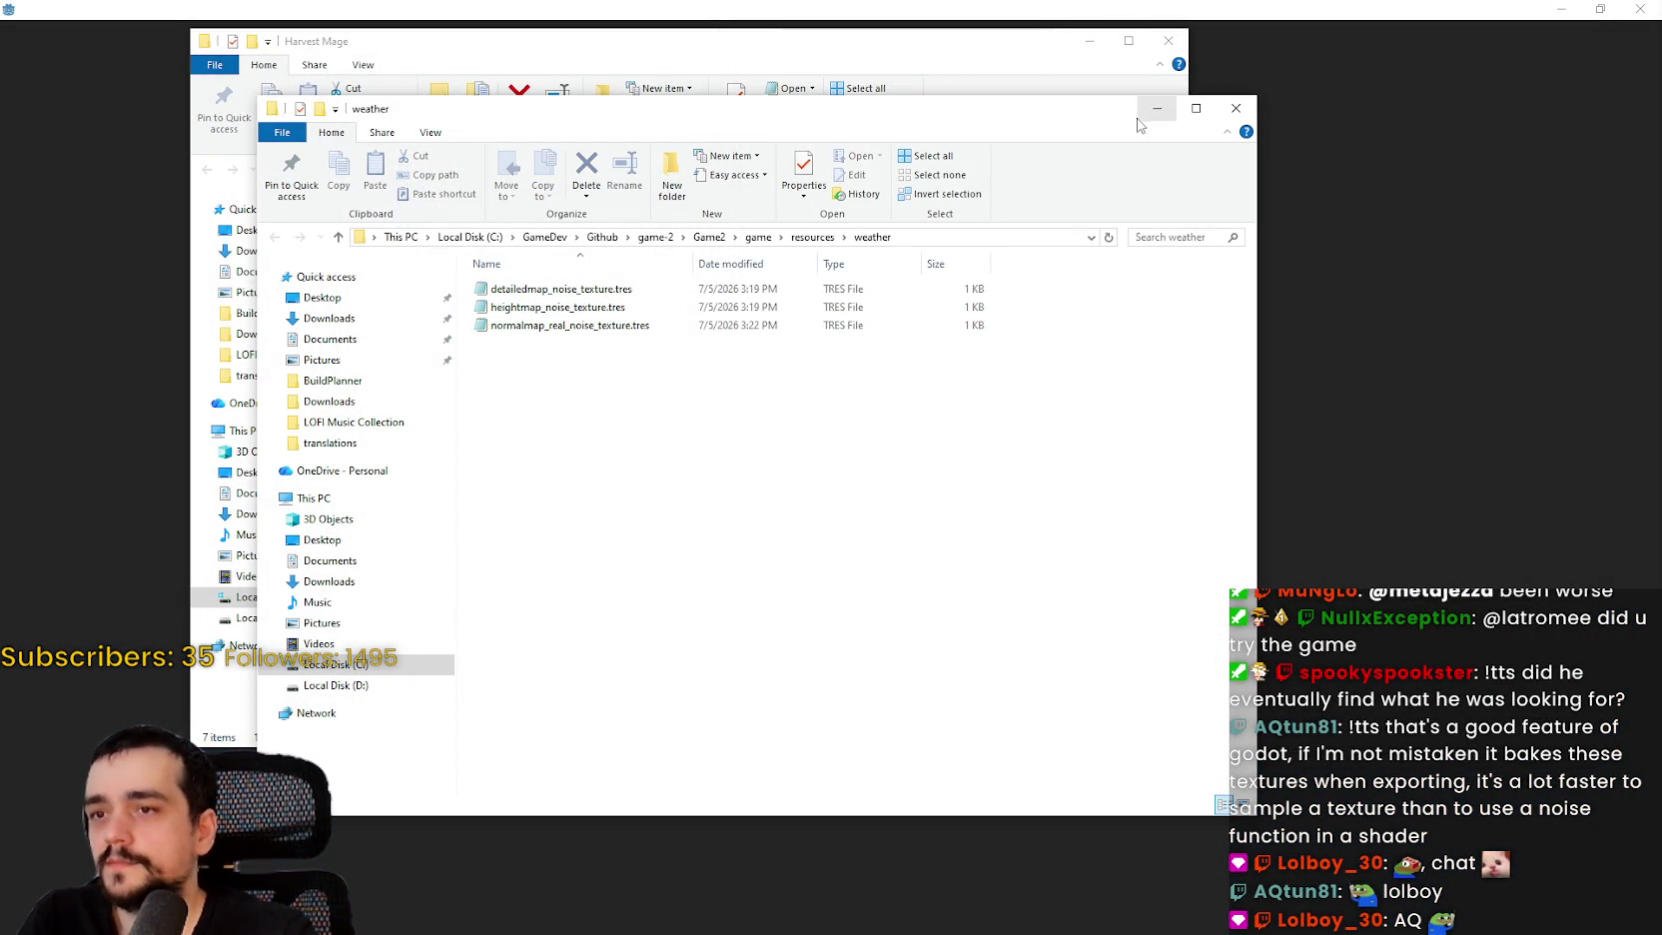
click(1156, 108)
click(1089, 41)
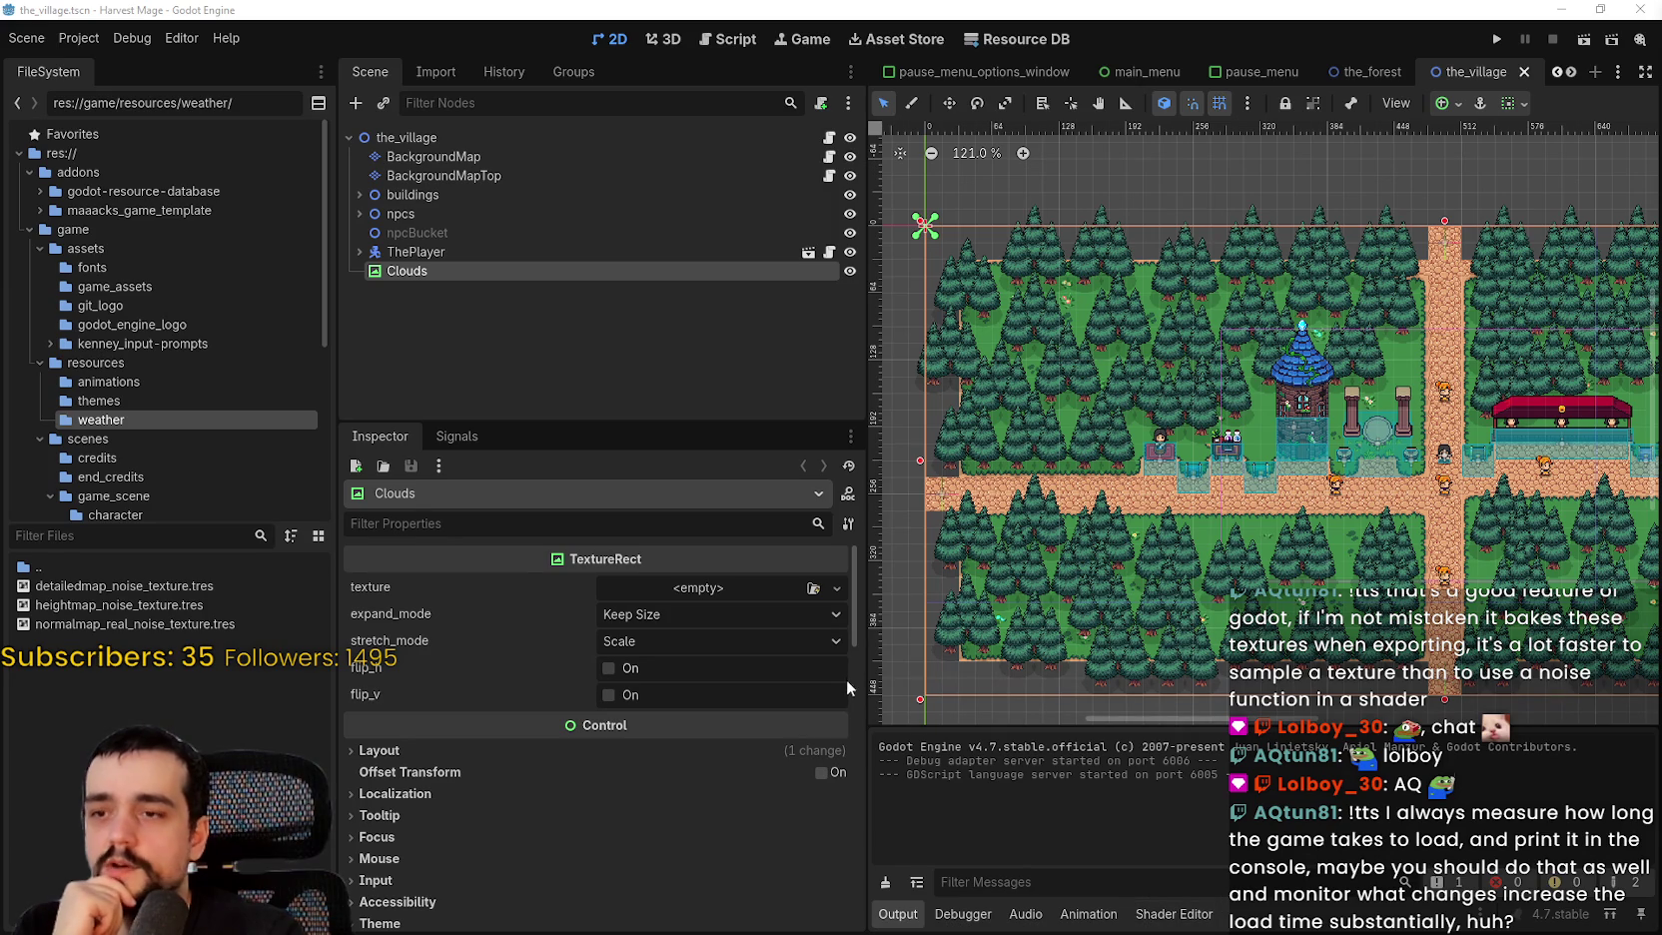
Step: Narrow the side docks, then test-run the game, continue into the village and close it
click(851, 436)
click(869, 350)
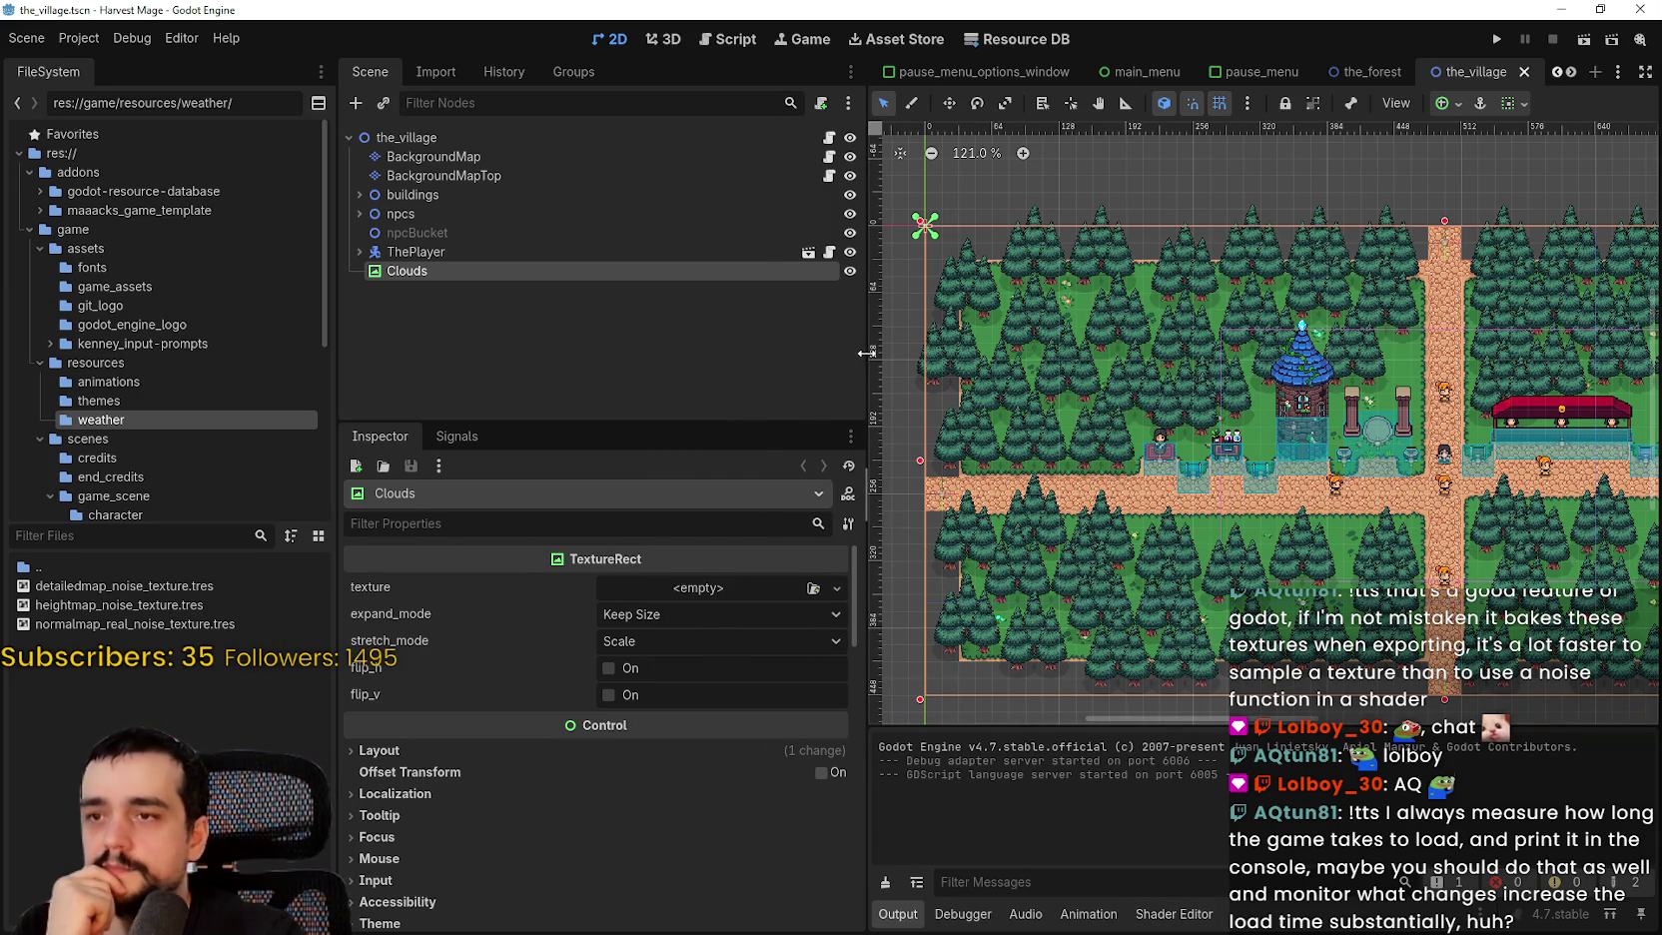
drag(864, 353, 681, 350)
key(ctrl+0)
click(1497, 41)
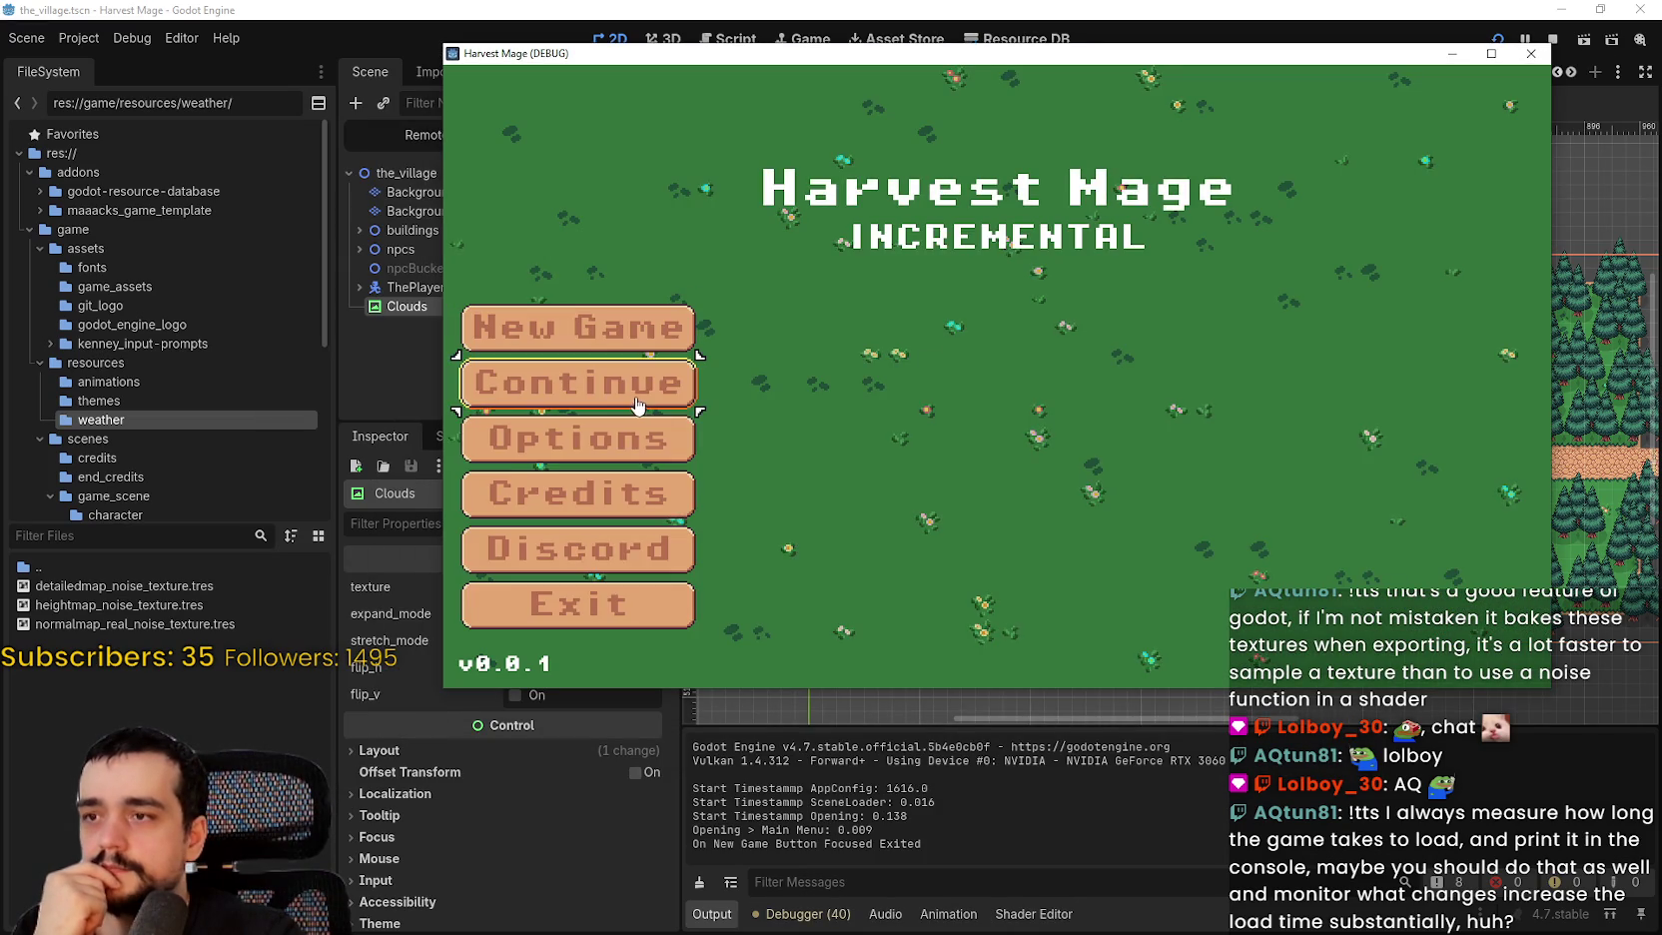
click(639, 405)
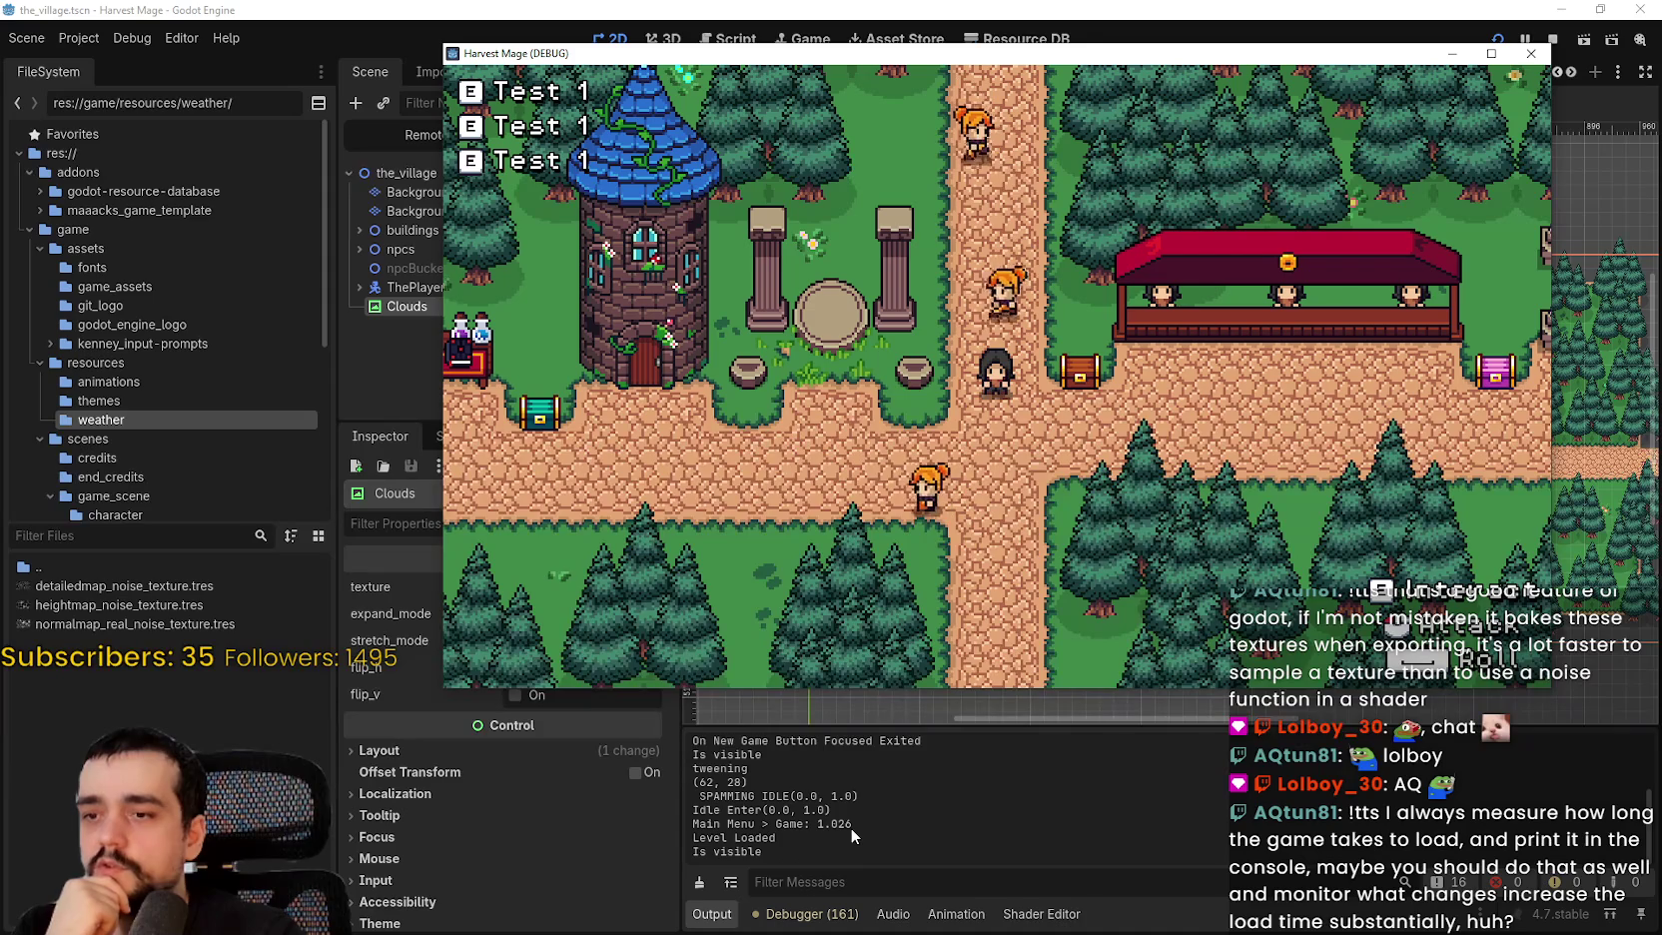
drag(1002, 68, 966, 136)
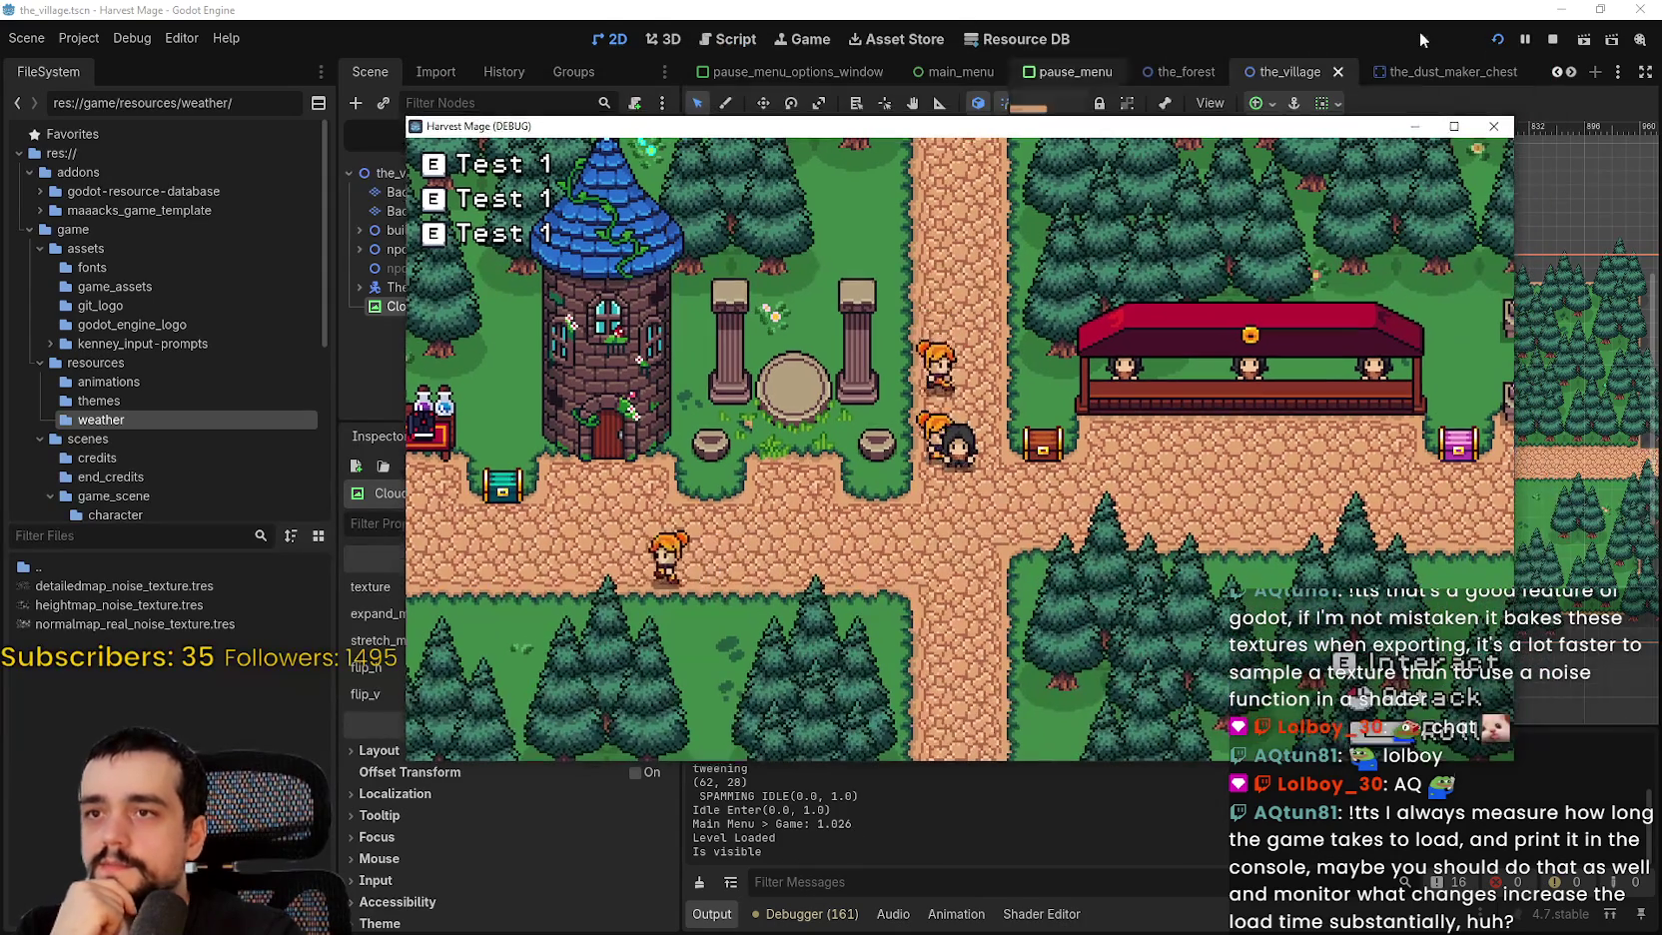
click(1551, 38)
Step: Delete the Clouds node, save the scene and test the village without clouds
right_click(428, 270)
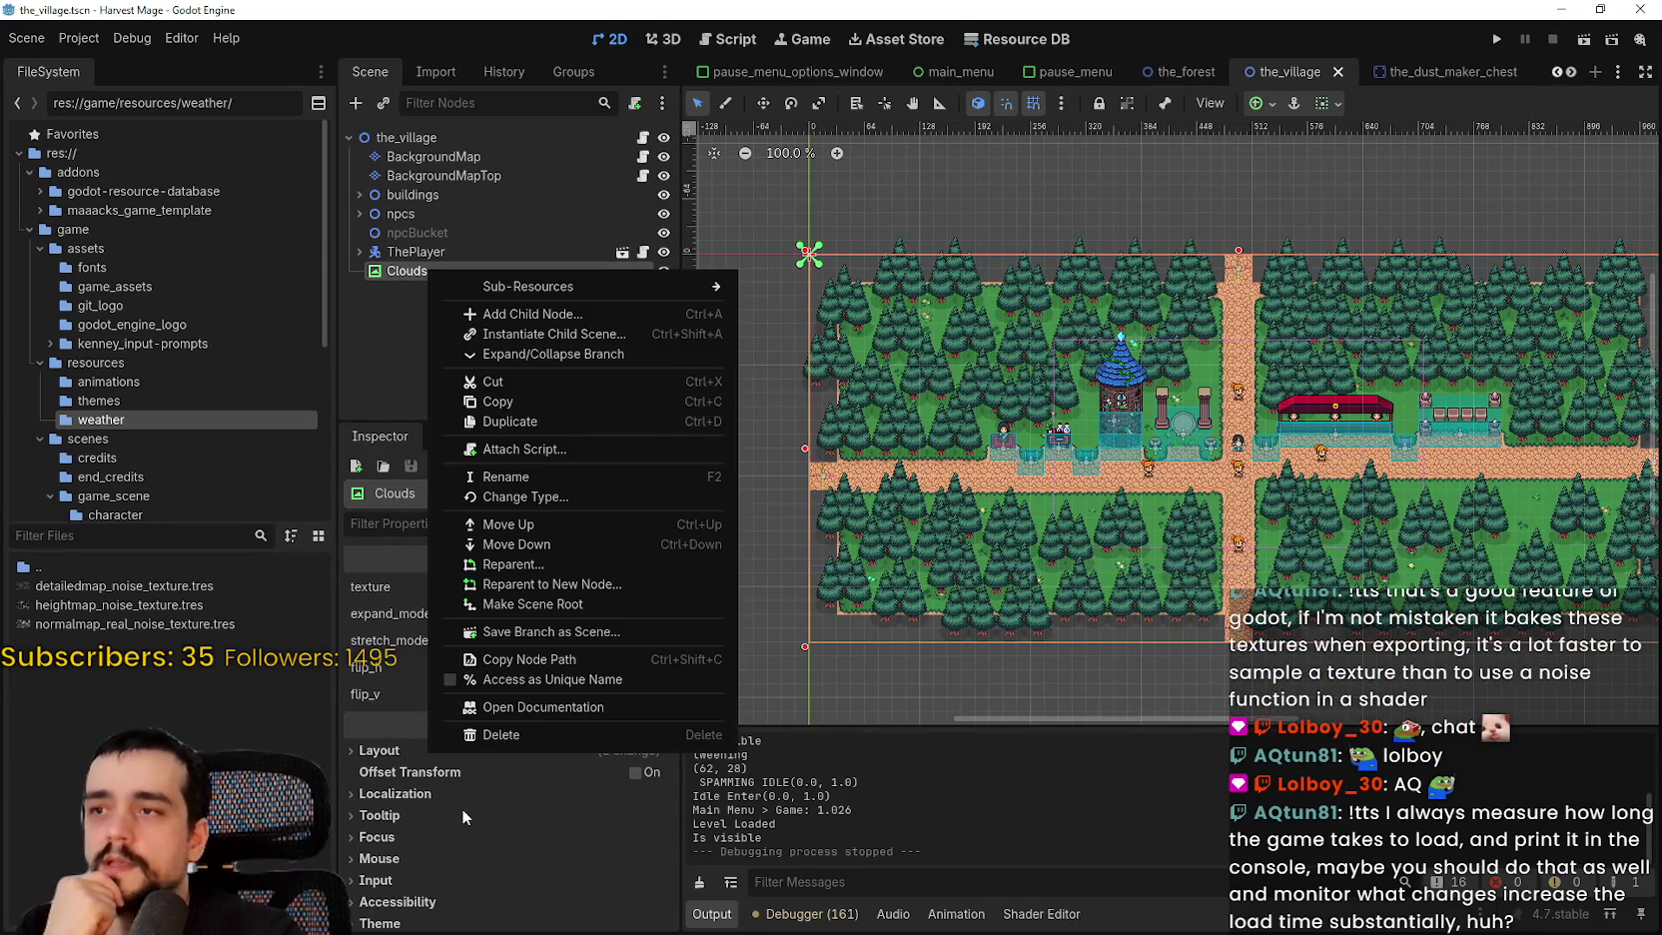
click(520, 737)
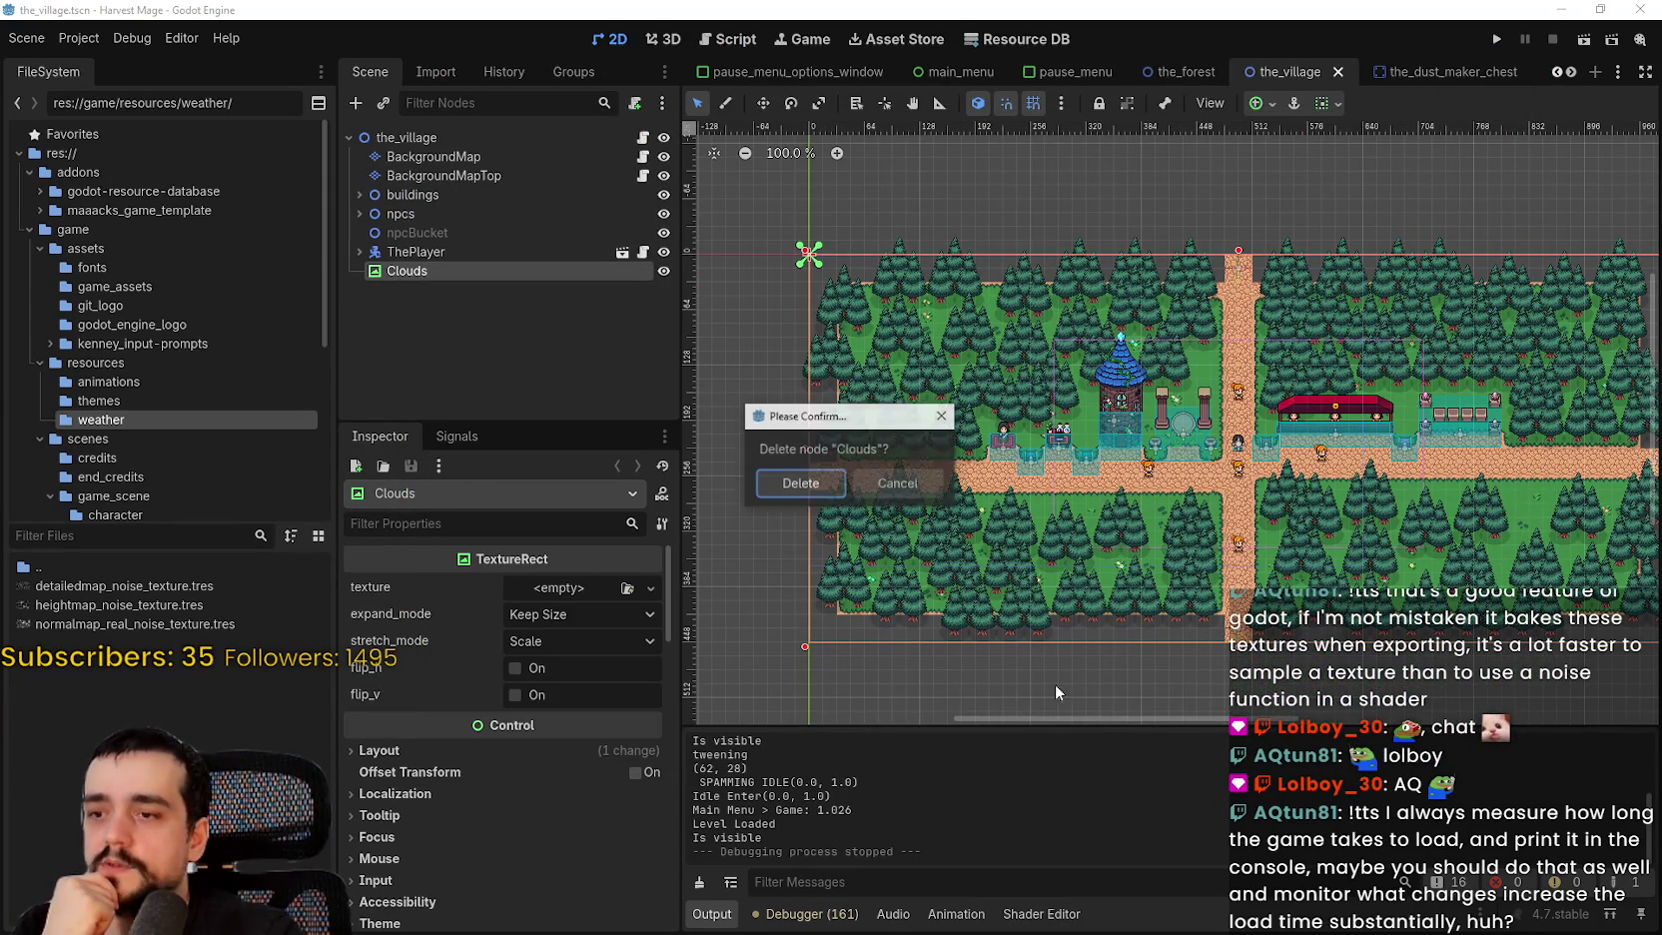
click(830, 476)
key(ctrl+s)
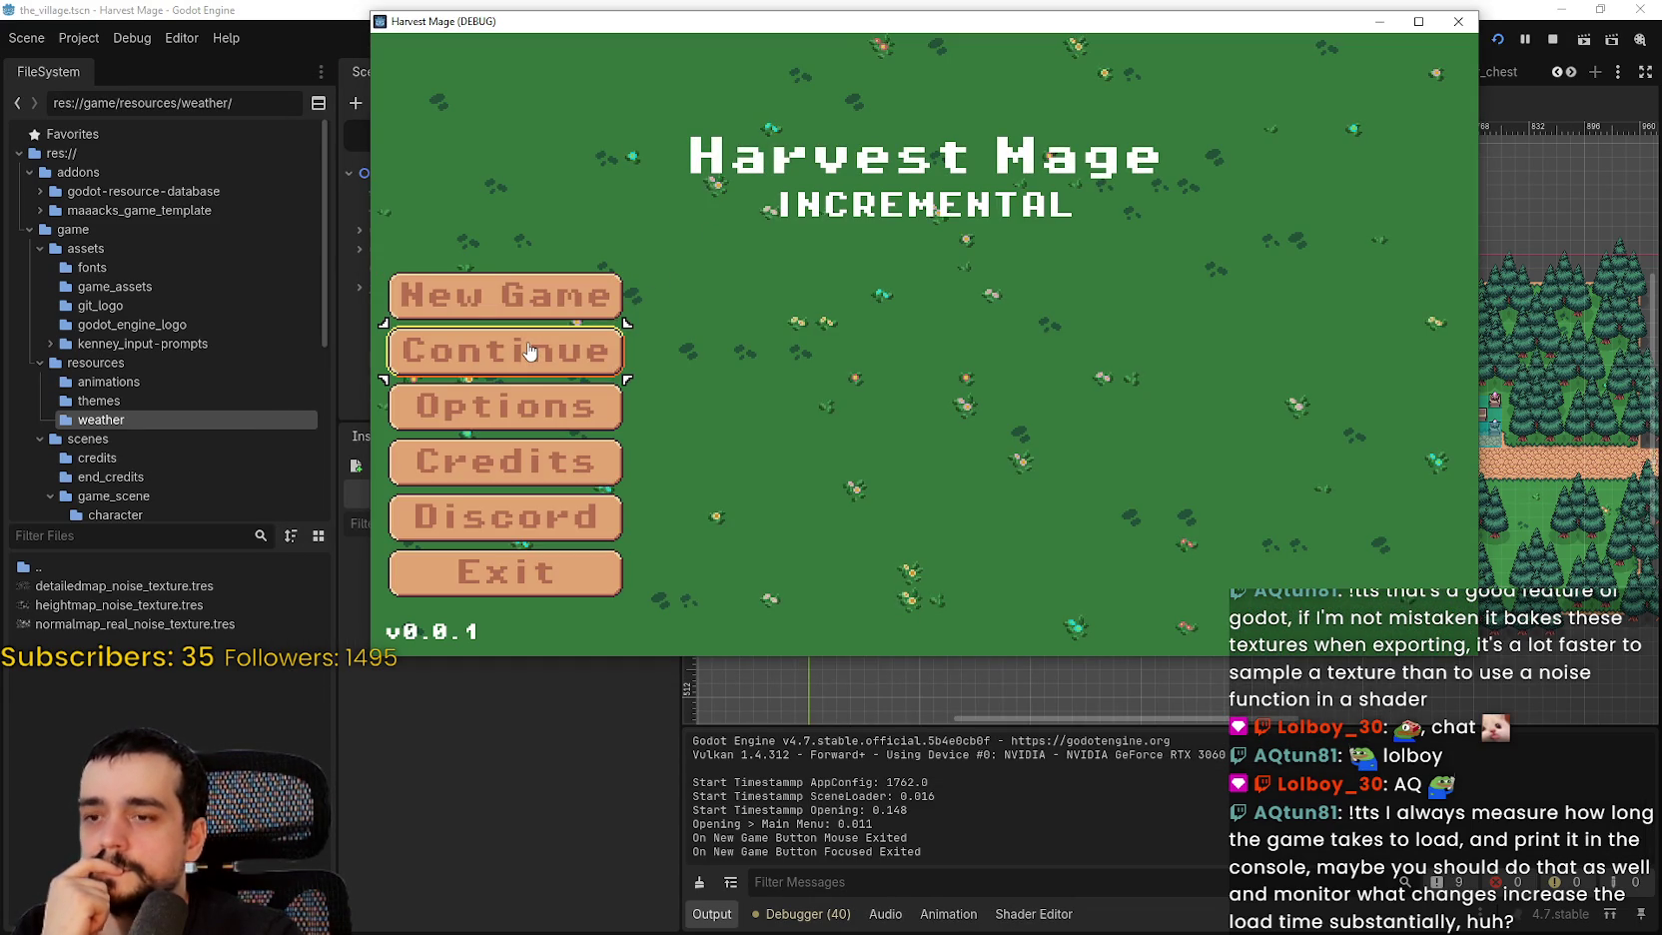
click(530, 353)
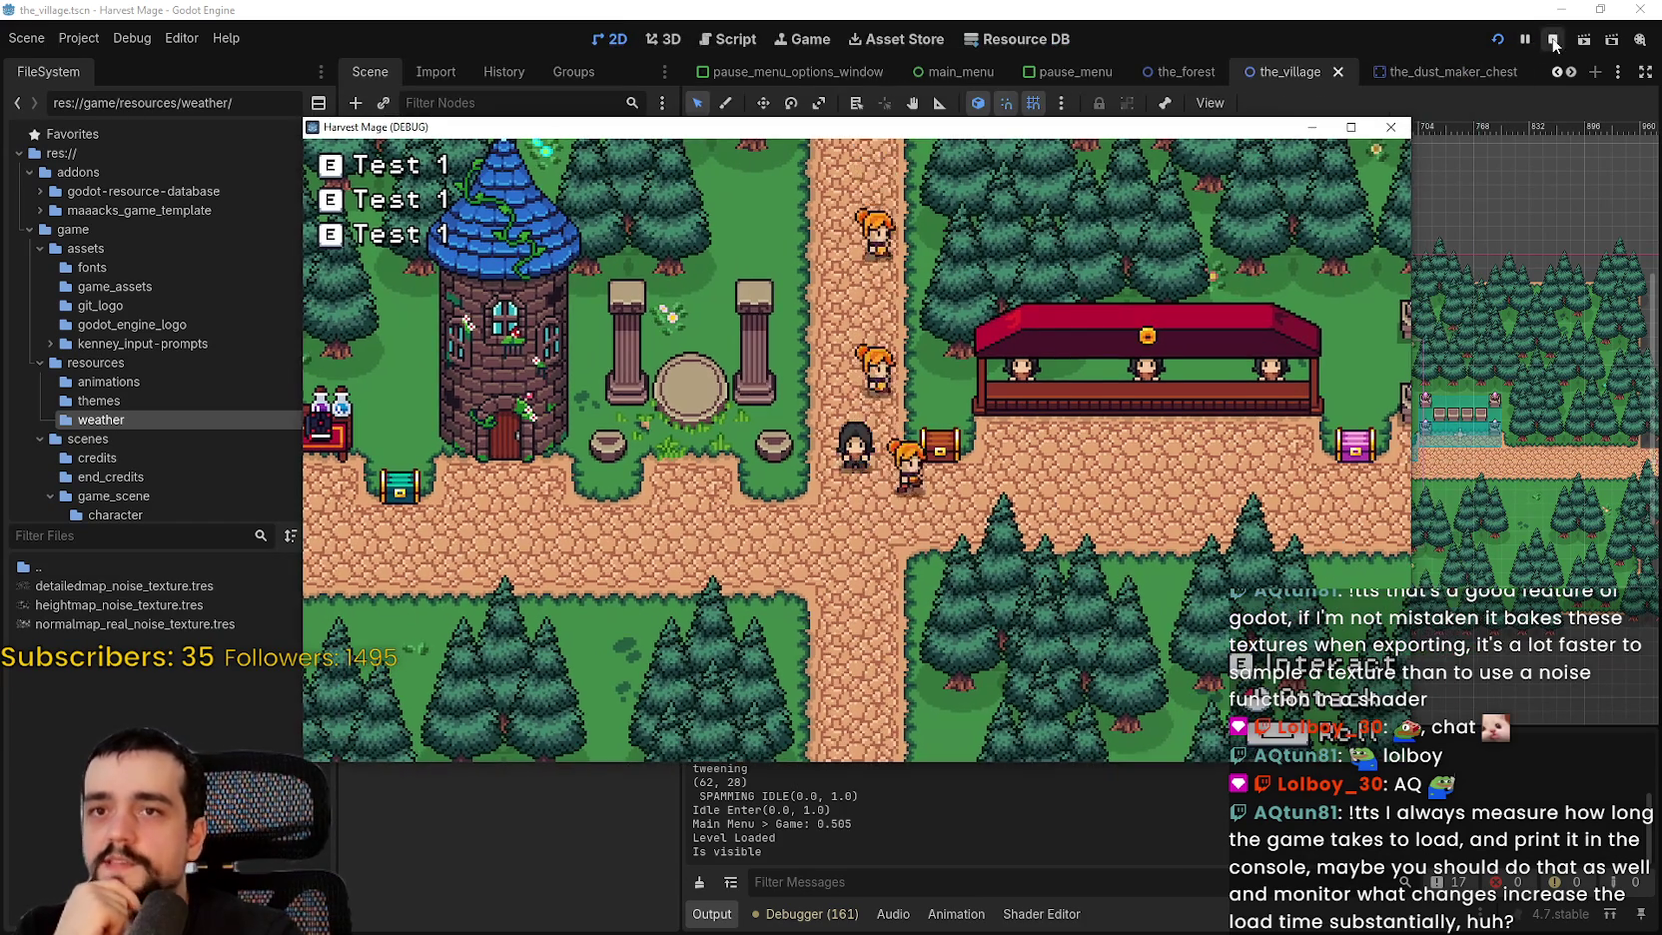
click(1553, 40)
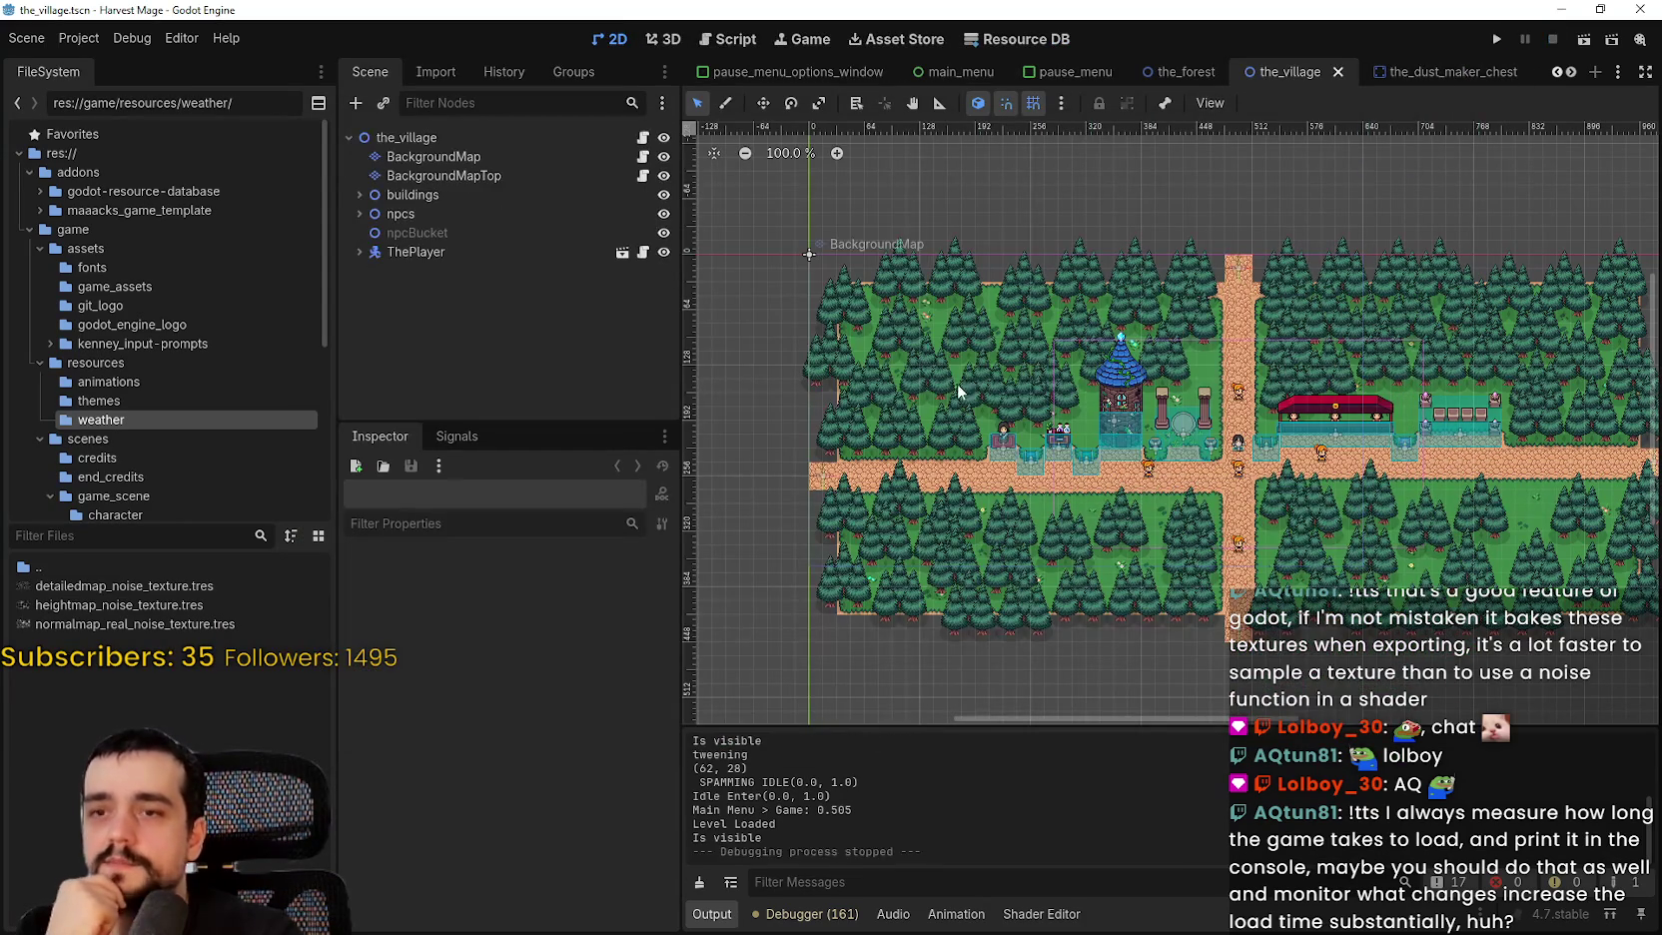
Step: Restore the deleted Clouds node, save the scene, and select Clouds
key(ctrl+z)
key(ctrl+s)
click(498, 270)
Step: Review the Clouds ShaderMaterial settings in the Inspector
scroll(559, 849, down, 5)
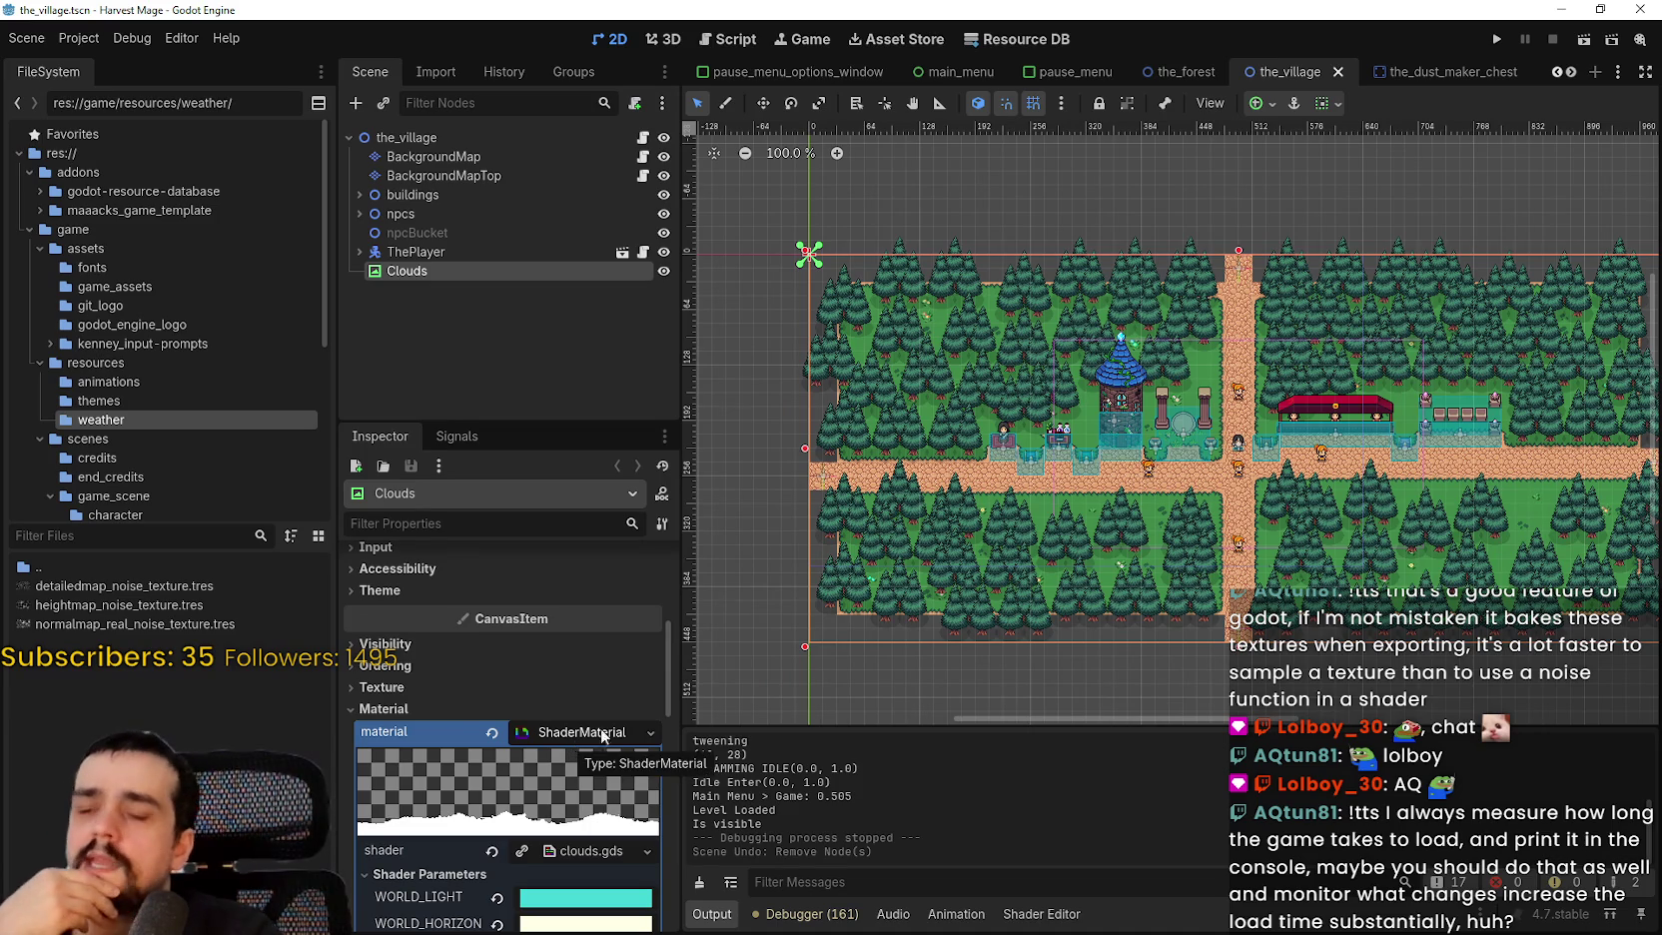
scroll(1100, 445, down, 2)
scroll(1101, 446, up, 1)
scroll(1100, 445, down, 2)
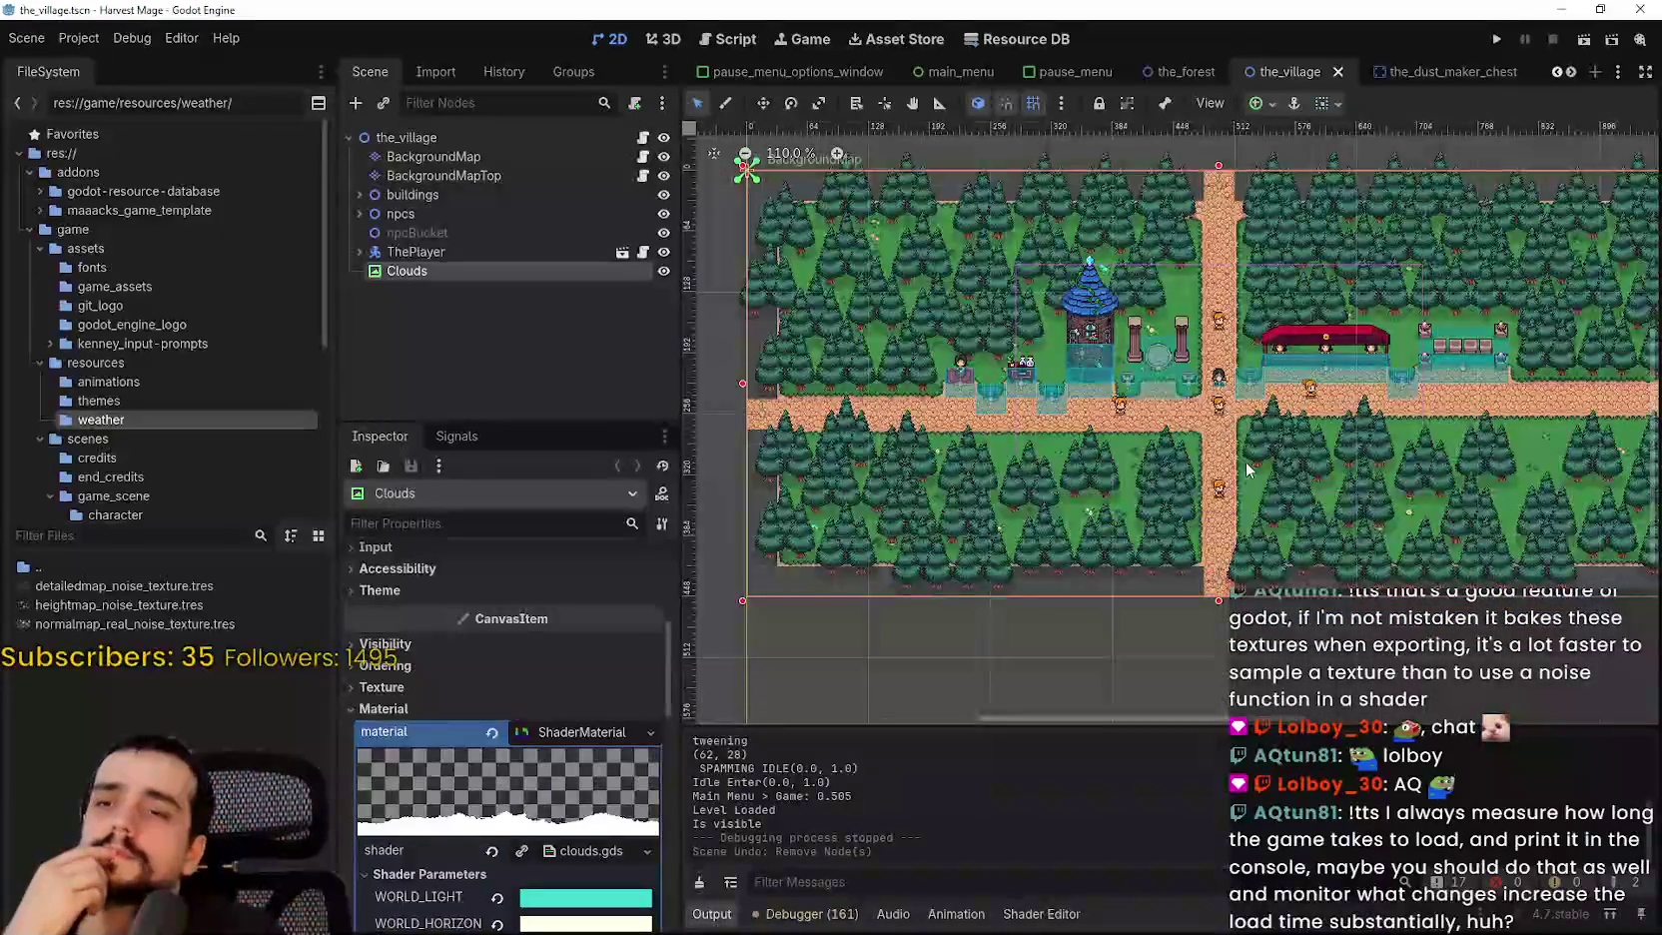
scroll(734, 412, up, 3)
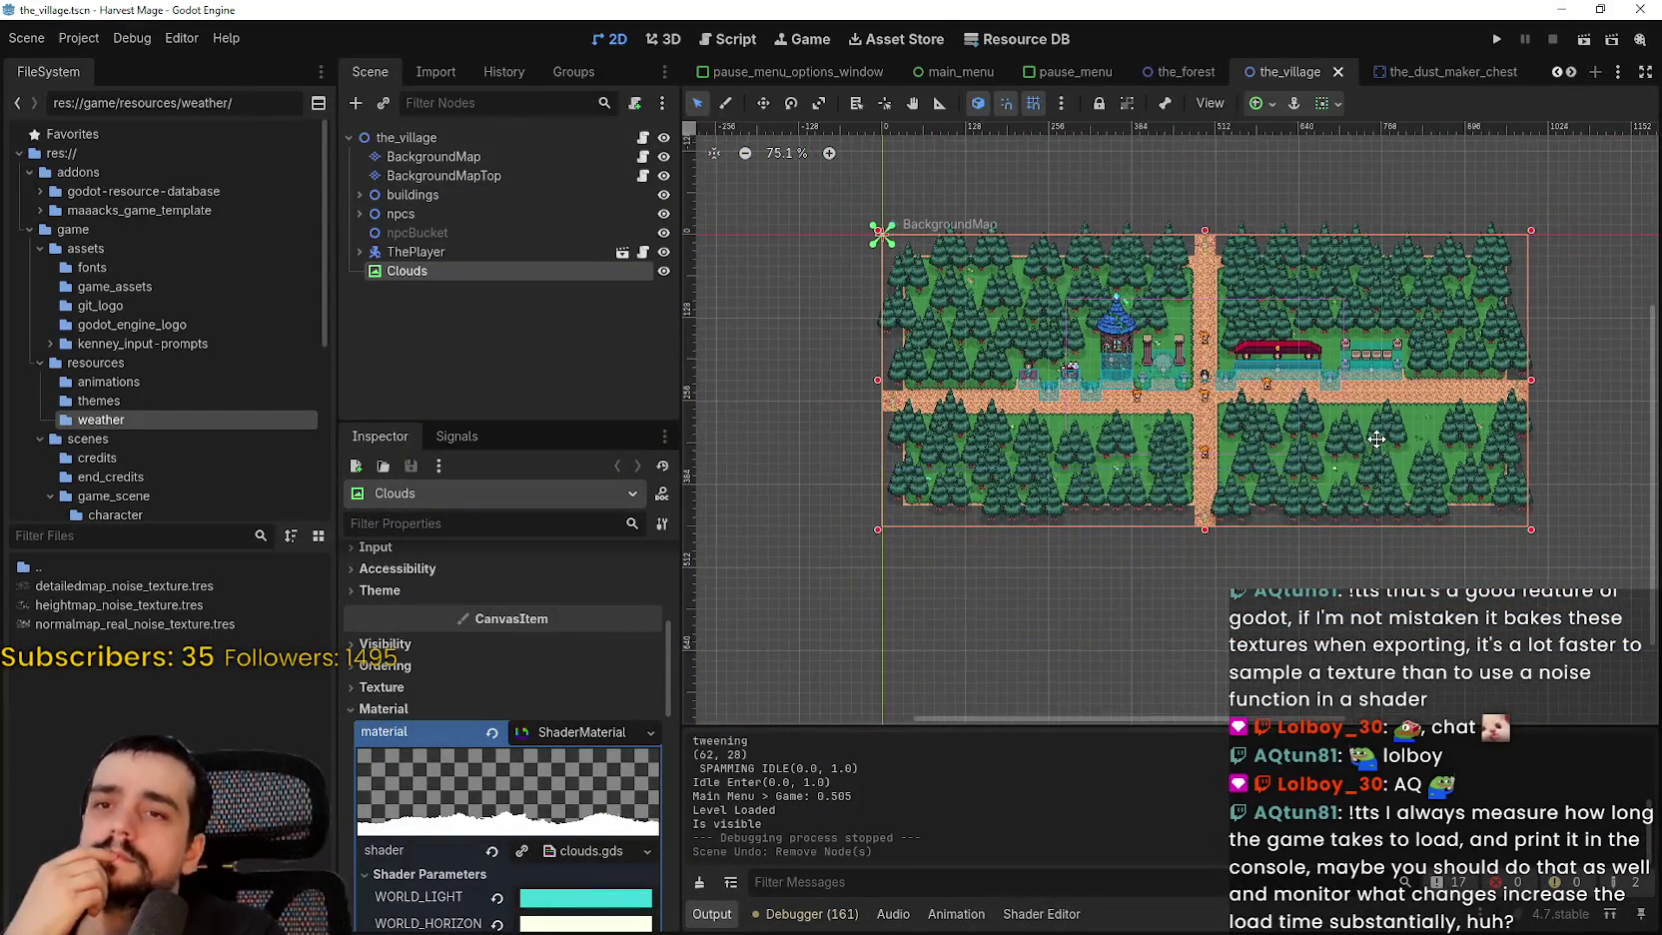
click(579, 734)
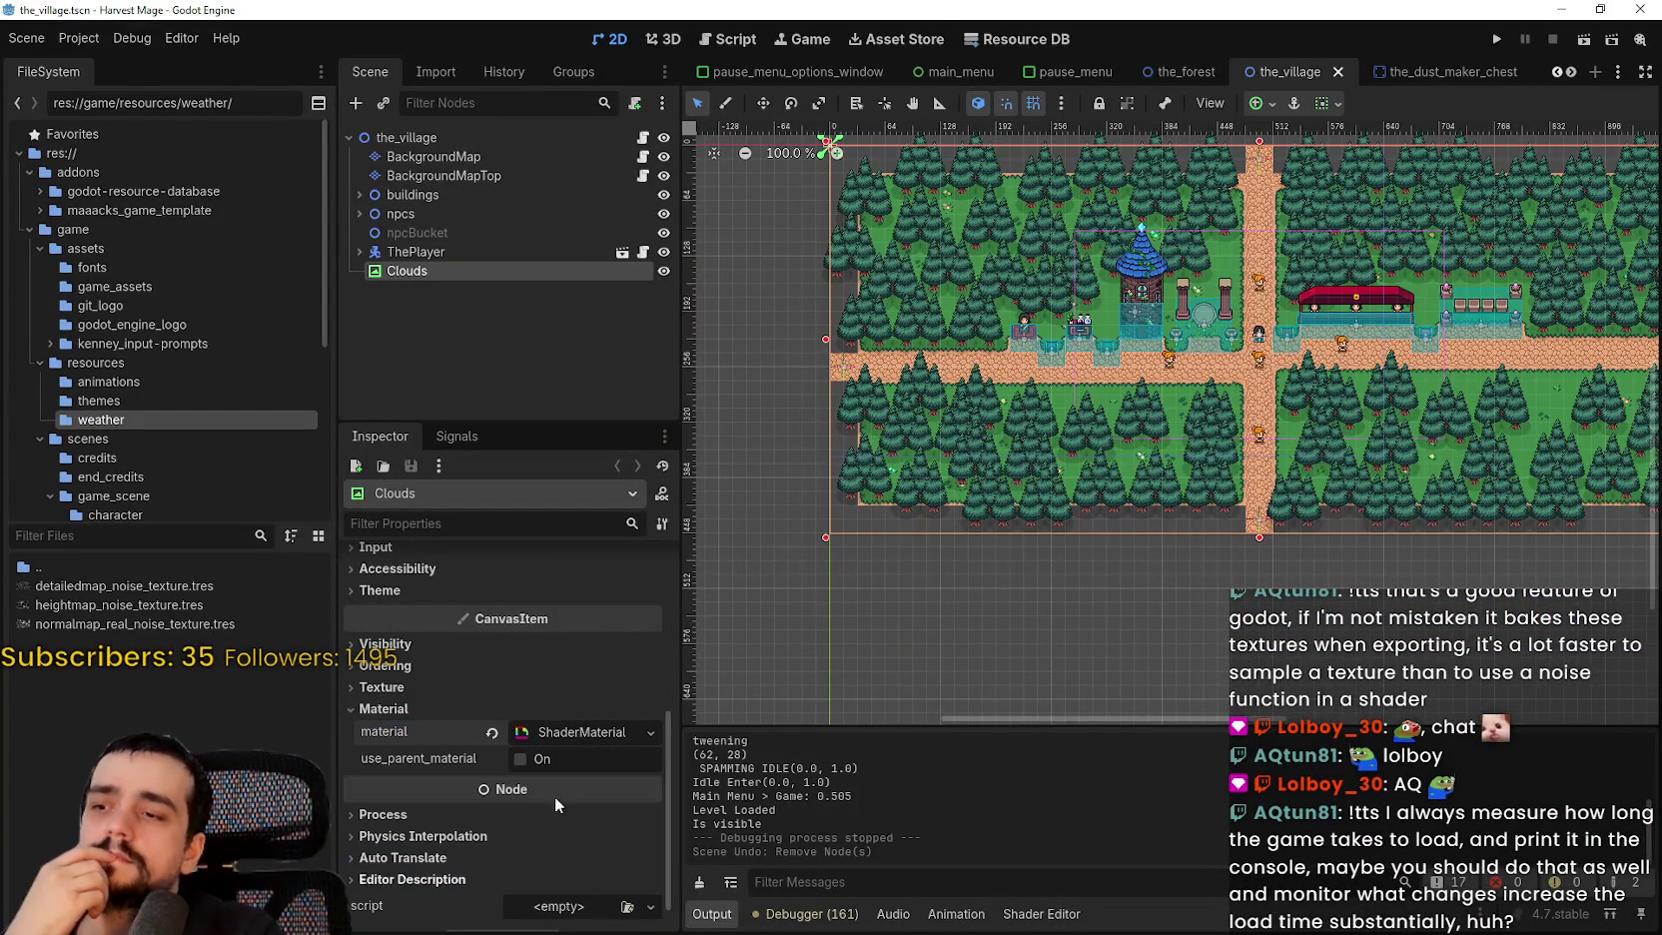
click(552, 740)
scroll(1071, 302, up, 1)
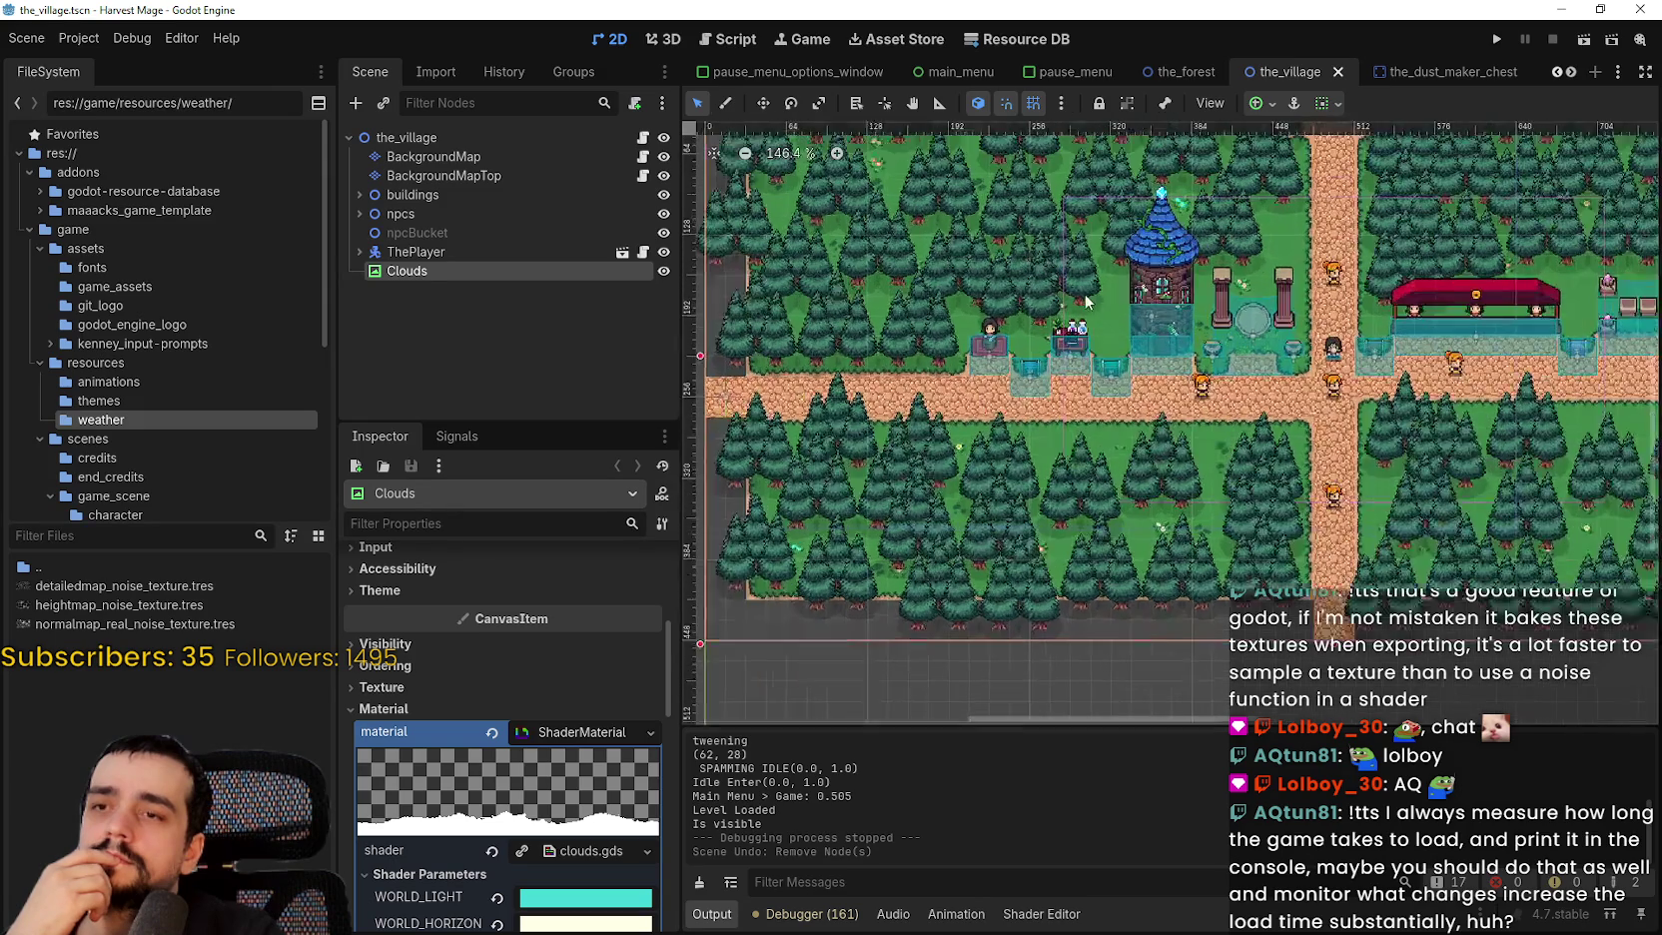
scroll(1070, 302, down, 4)
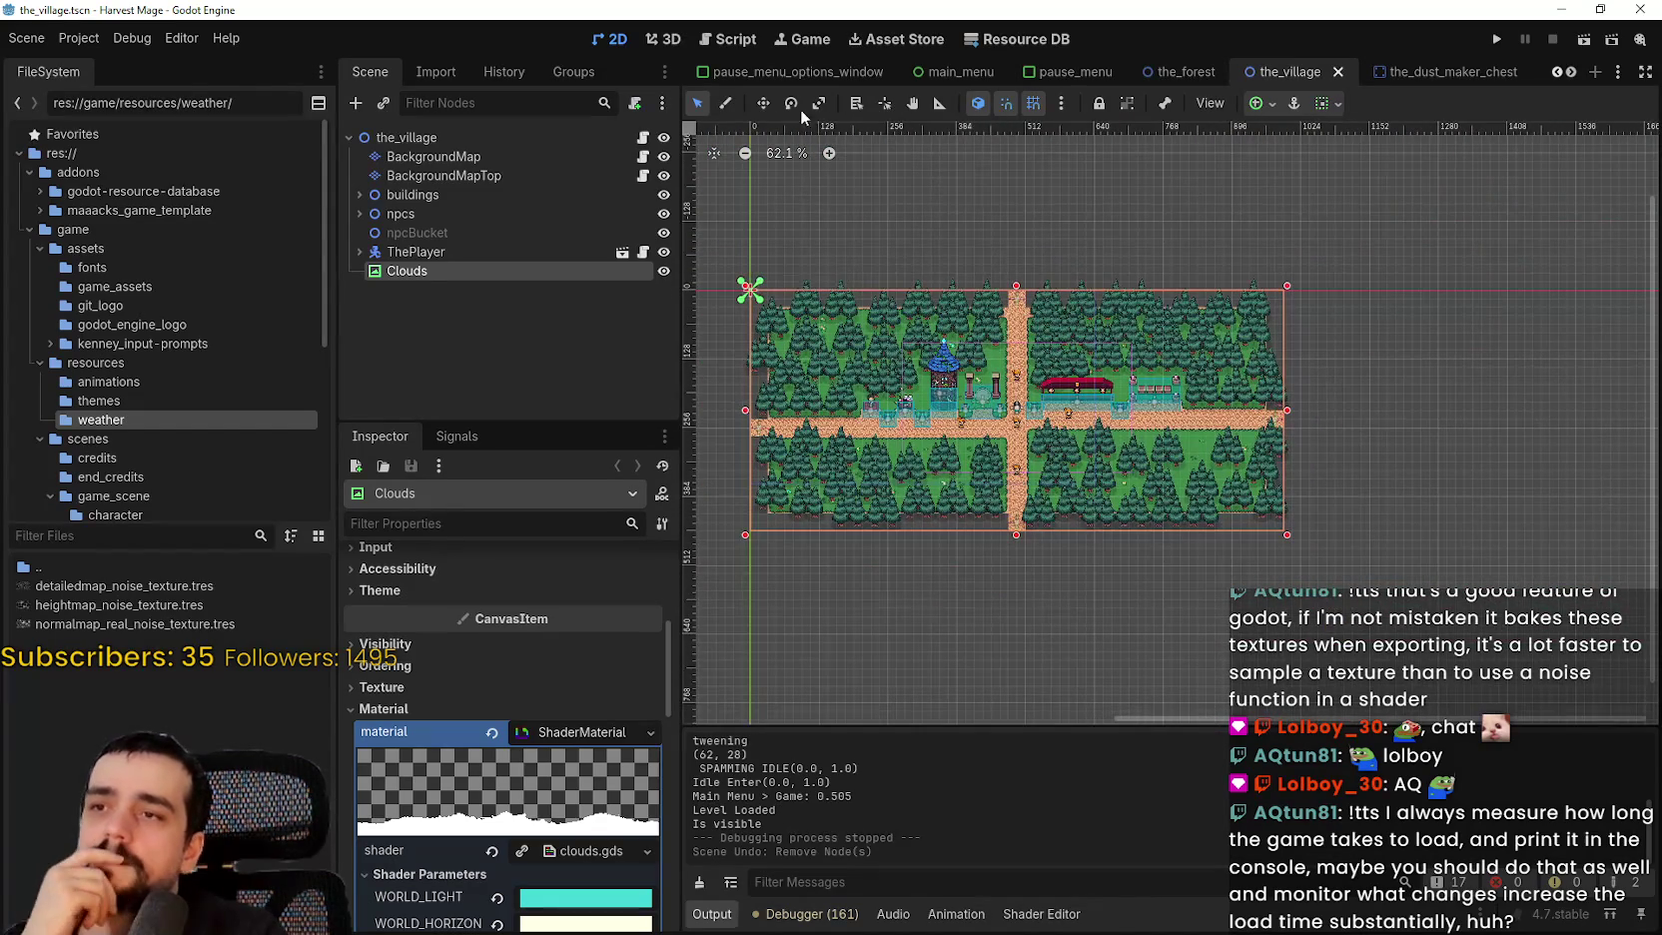
Step: Try moving Clouds with the Move tool, first to (416, -192), then to (192, -96)
click(763, 103)
drag(758, 332, 1016, 213)
scroll(1274, 335, up, 5)
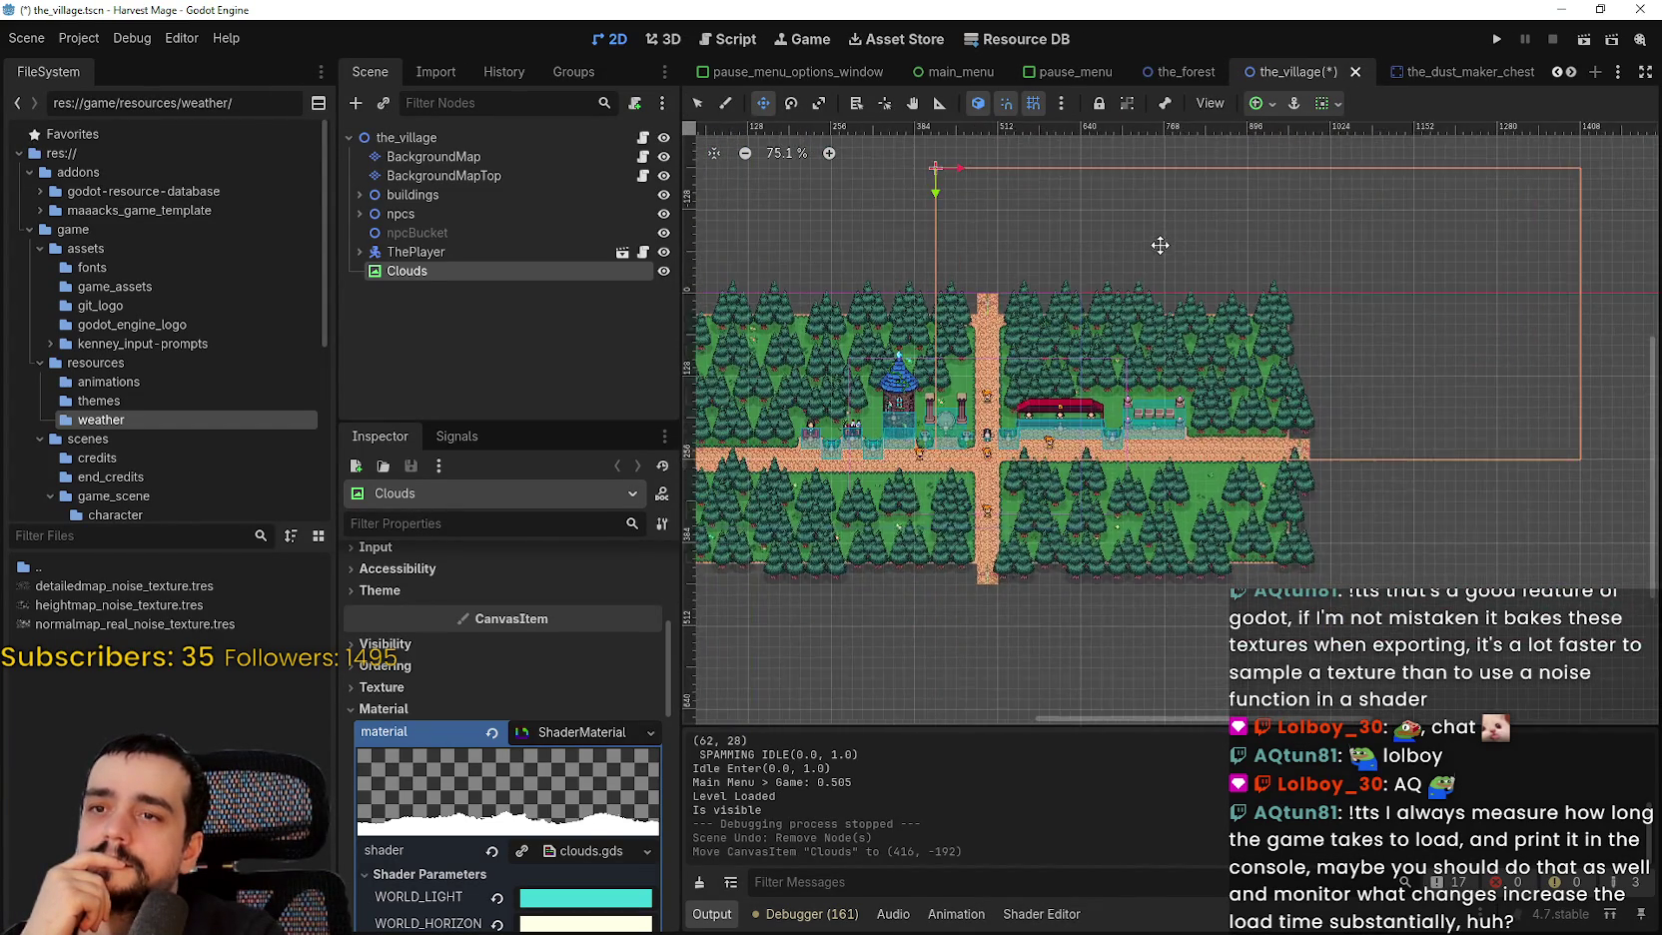
scroll(1275, 335, down, 5)
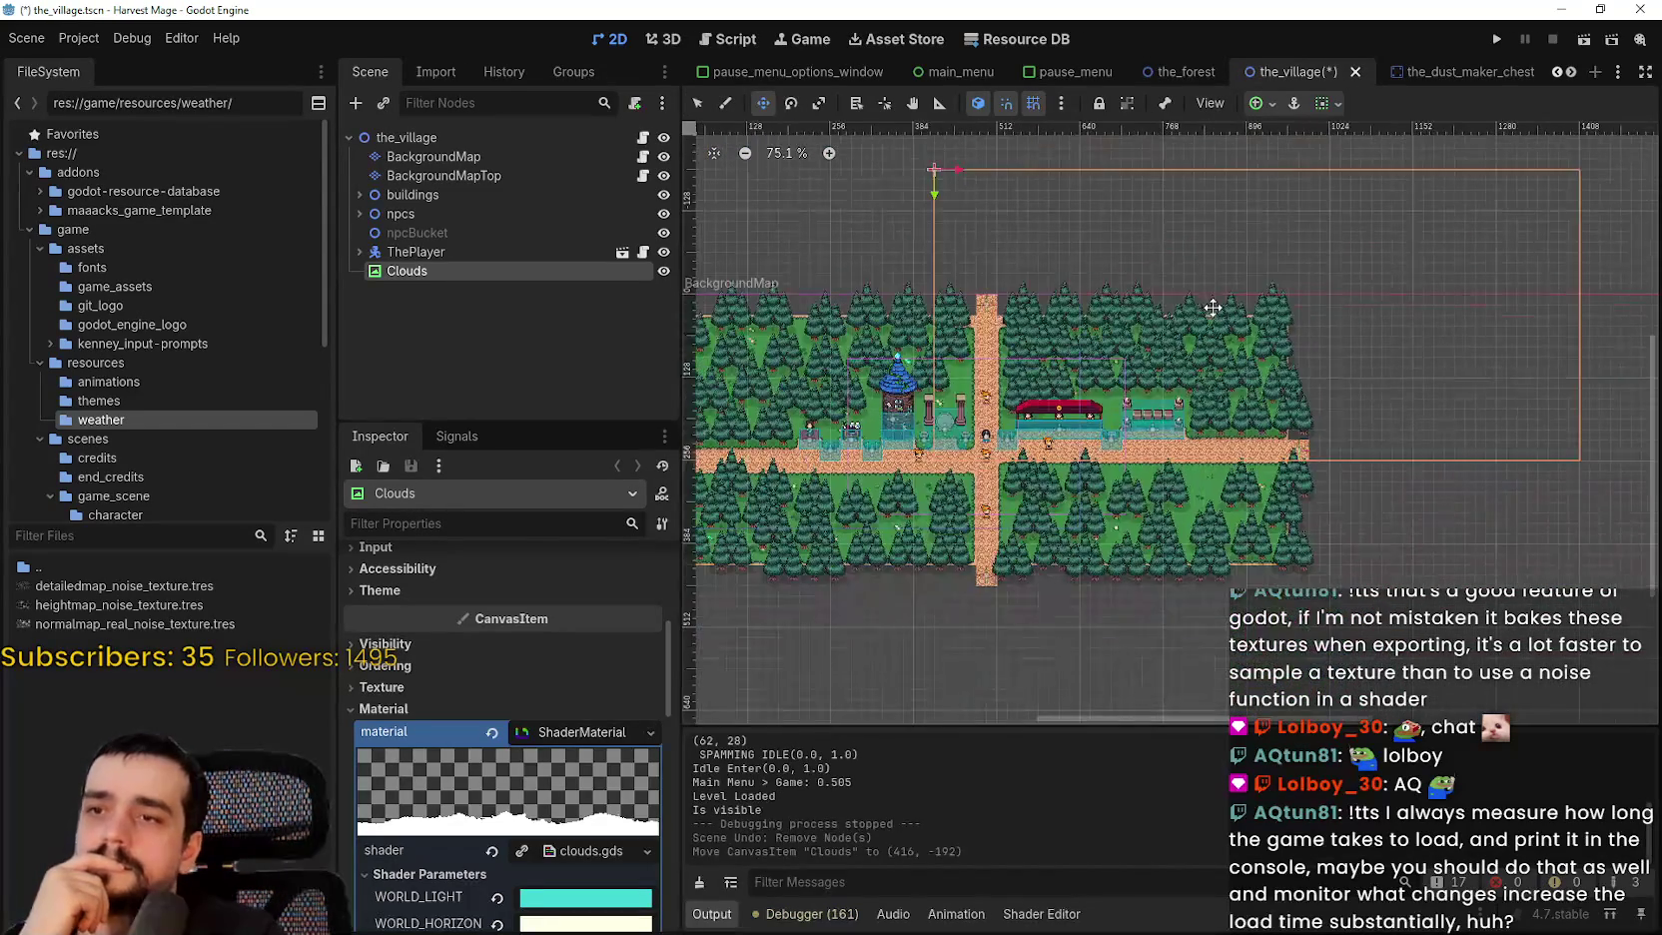
drag(1213, 305, 1046, 377)
scroll(1047, 377, down, 3)
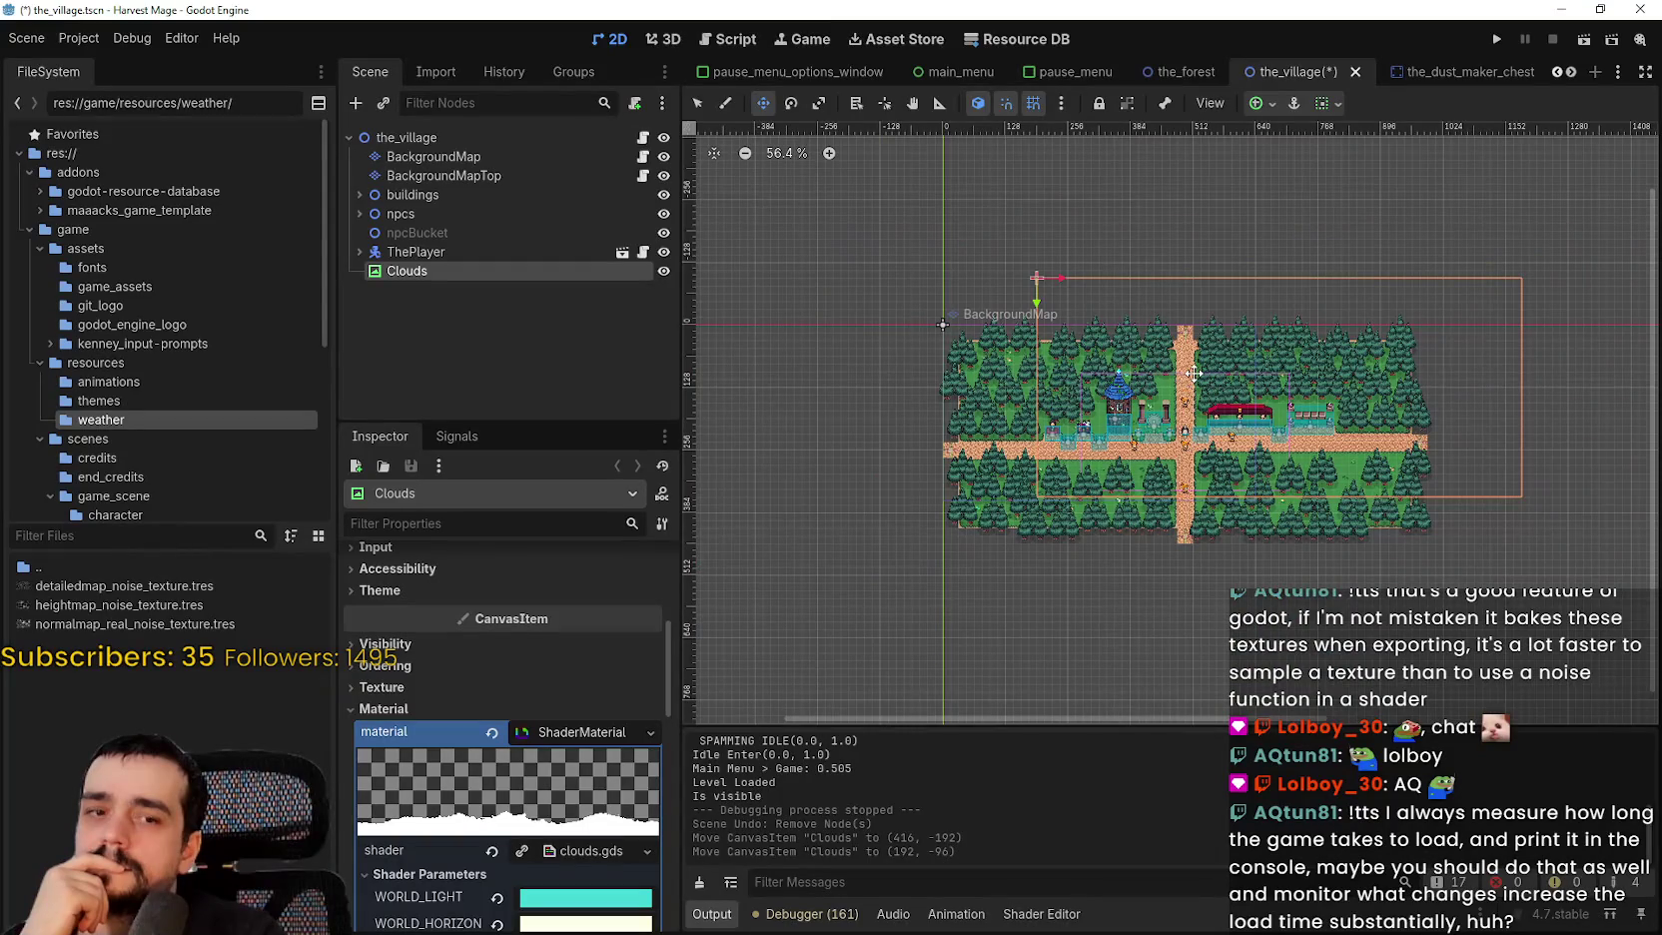
Step: Reparent Clouds under camera2, then put it back as the_village's first child
click(359, 252)
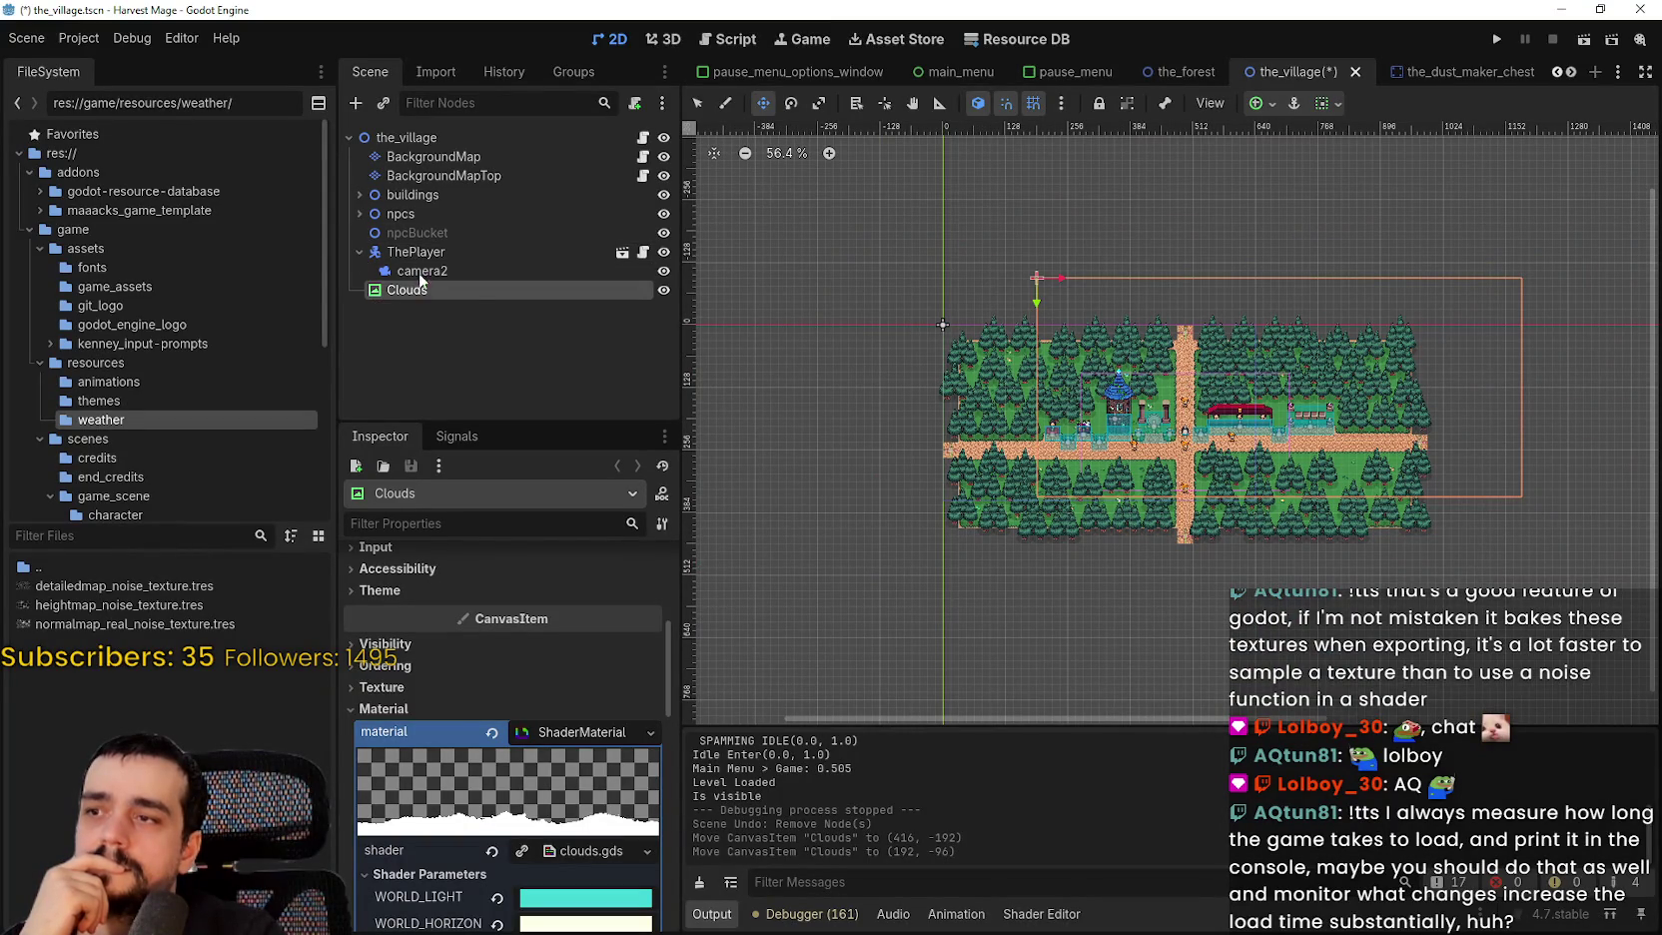
drag(420, 288, 424, 272)
scroll(1194, 395, up, 3)
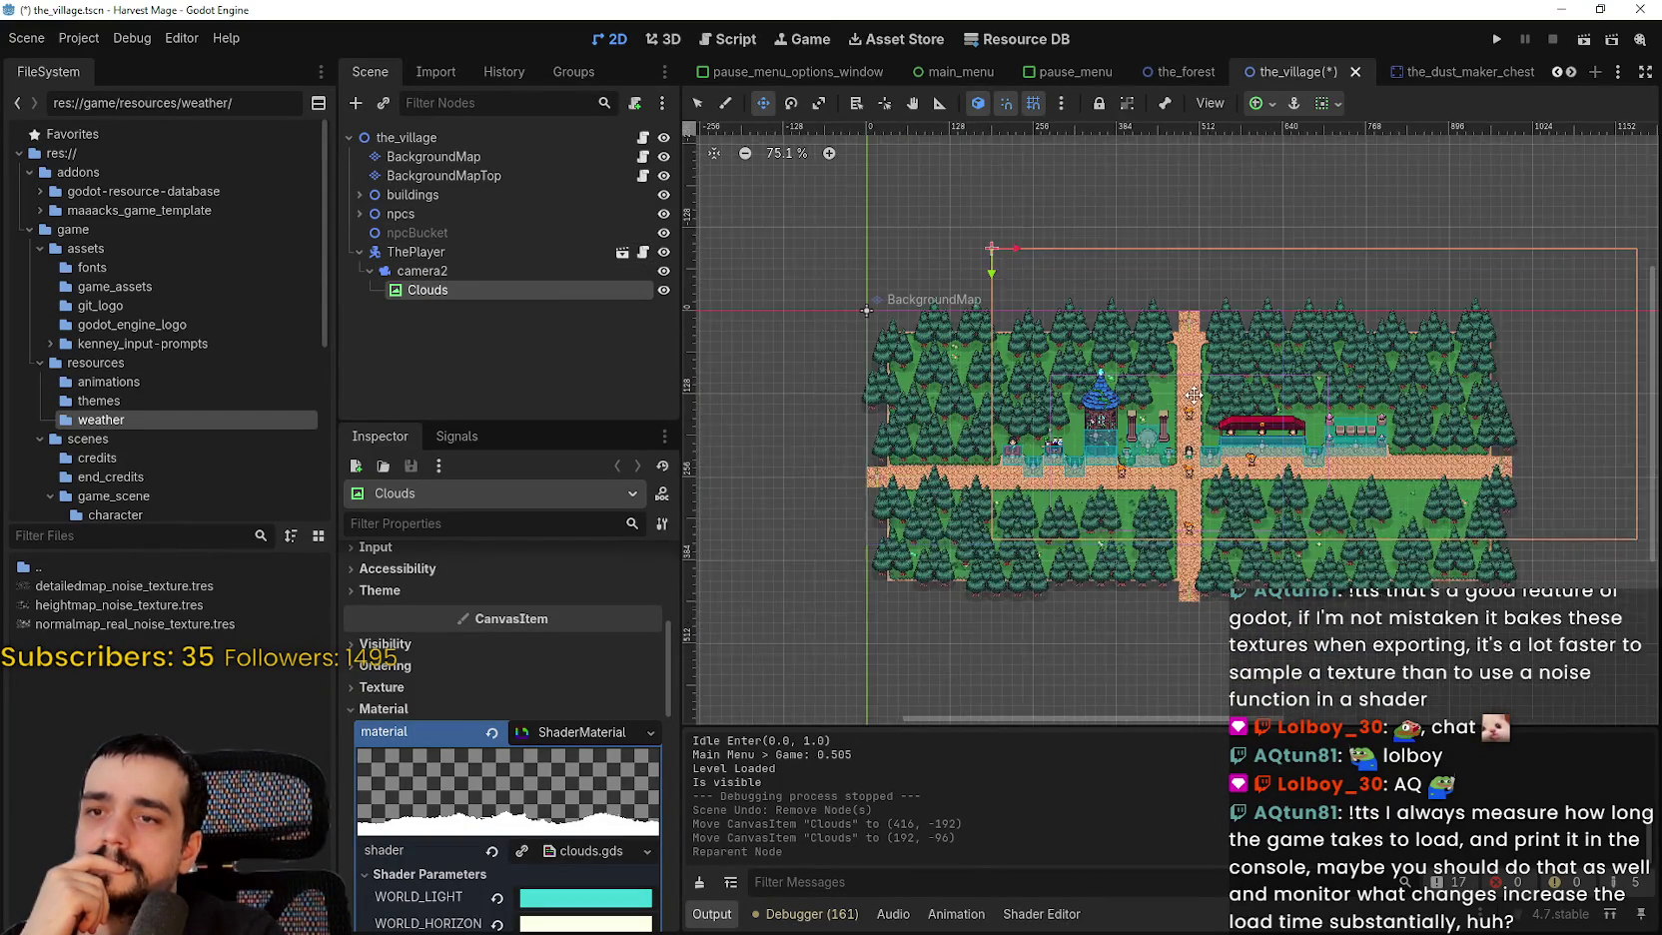
scroll(1193, 396, up, 10)
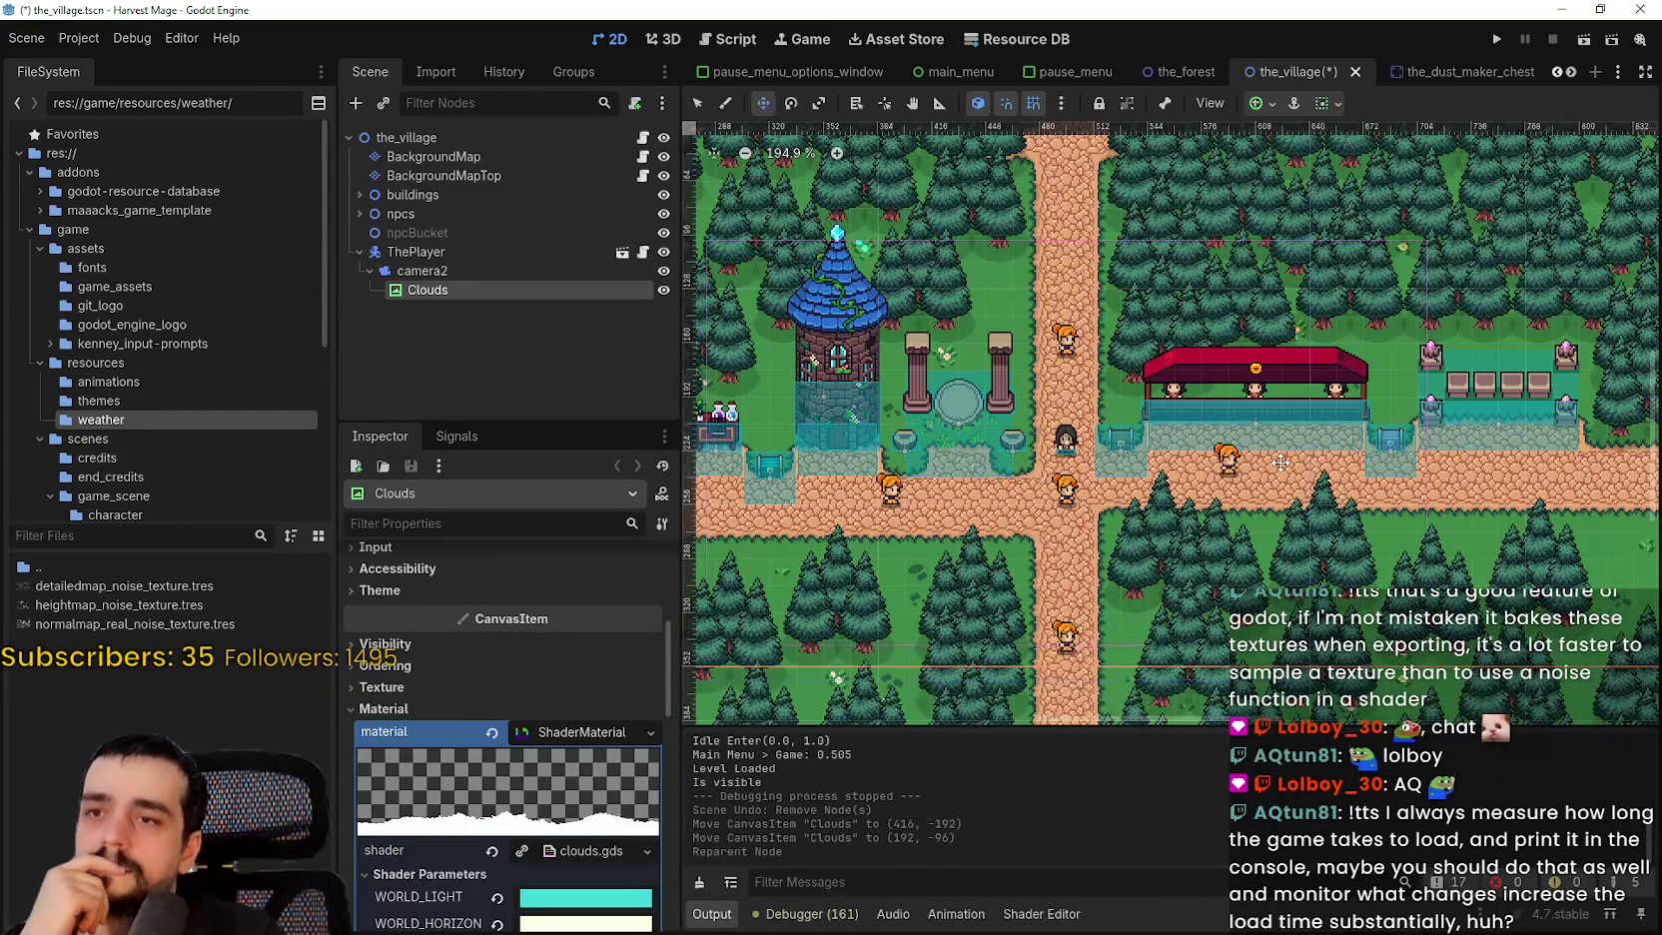
scroll(1276, 460, down, 10)
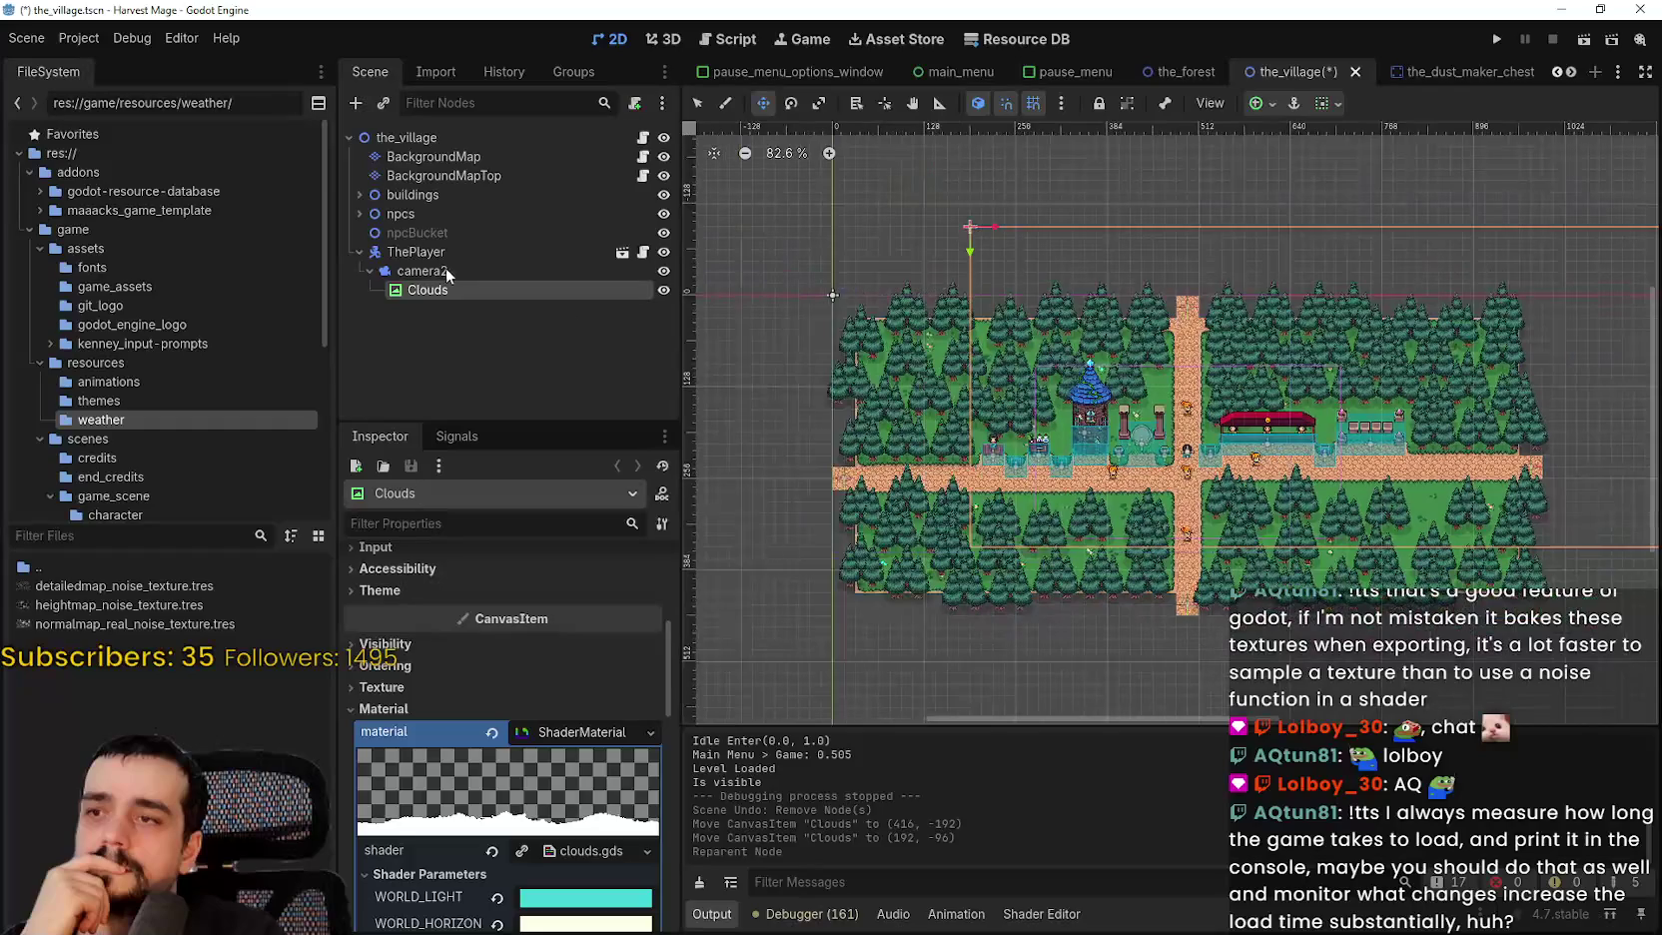
drag(457, 239, 461, 148)
Step: Move Clouds to the origin (0, 0)
drag(1139, 429, 979, 507)
scroll(980, 507, down, 2)
scroll(980, 508, up, 2)
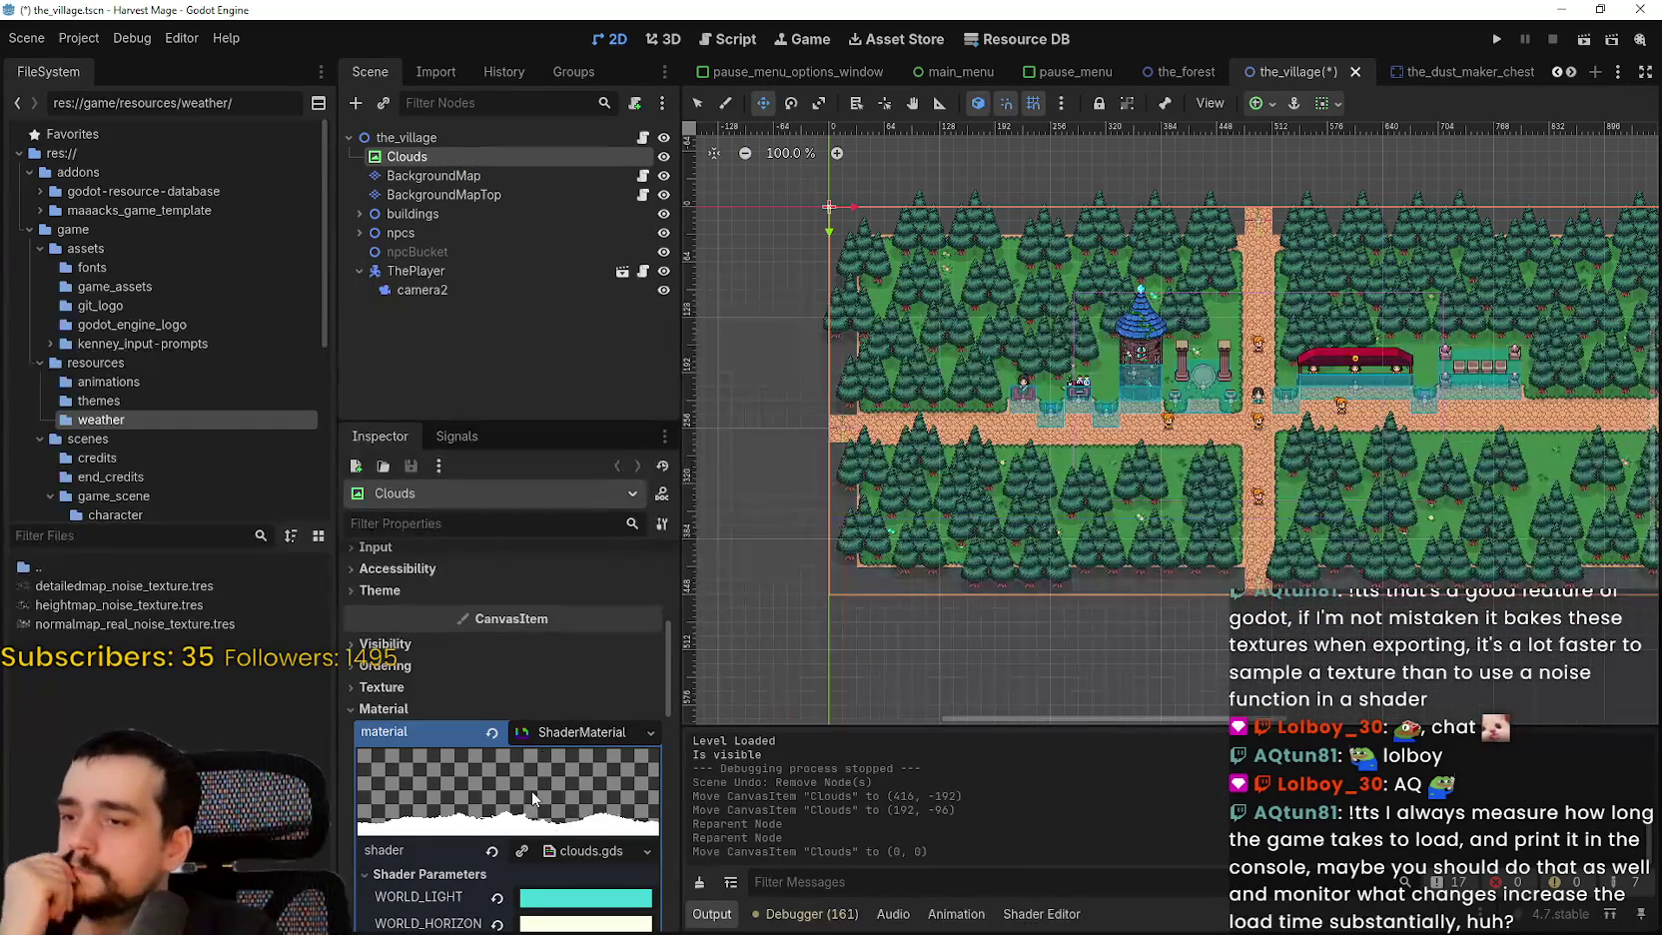
scroll(523, 848, down, 5)
scroll(540, 809, down, 5)
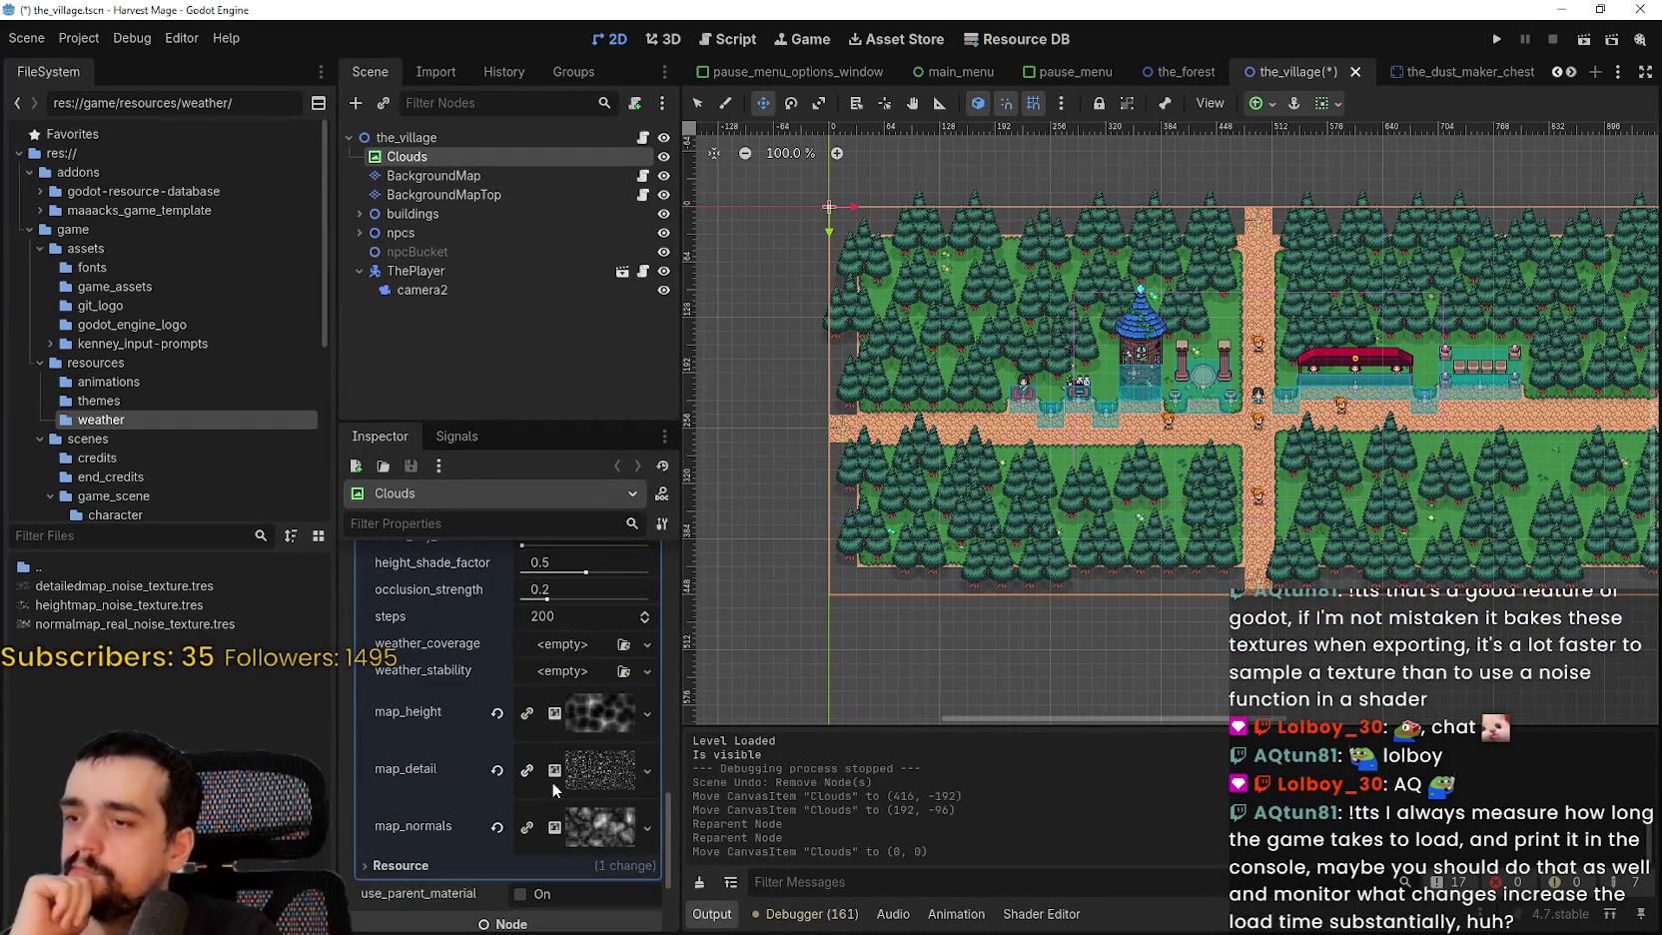
Step: Give weather_coverage a NoiseTexture2D with Cellular FastNoiseLite noise and a Gradient colour ramp
click(570, 650)
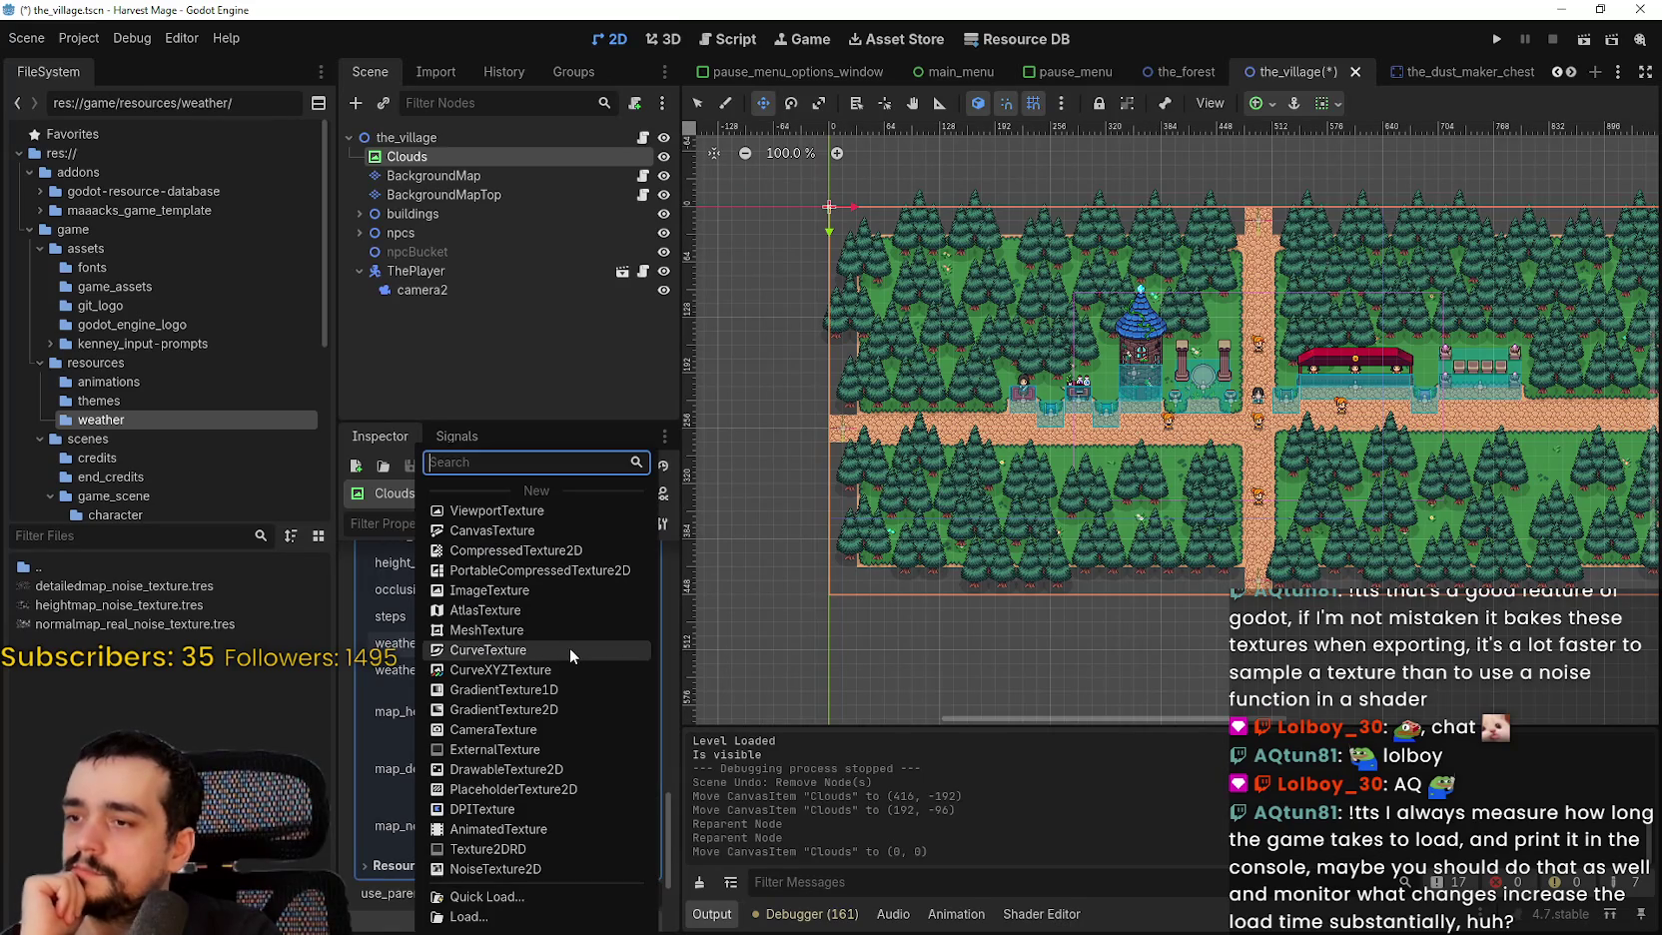
click(522, 870)
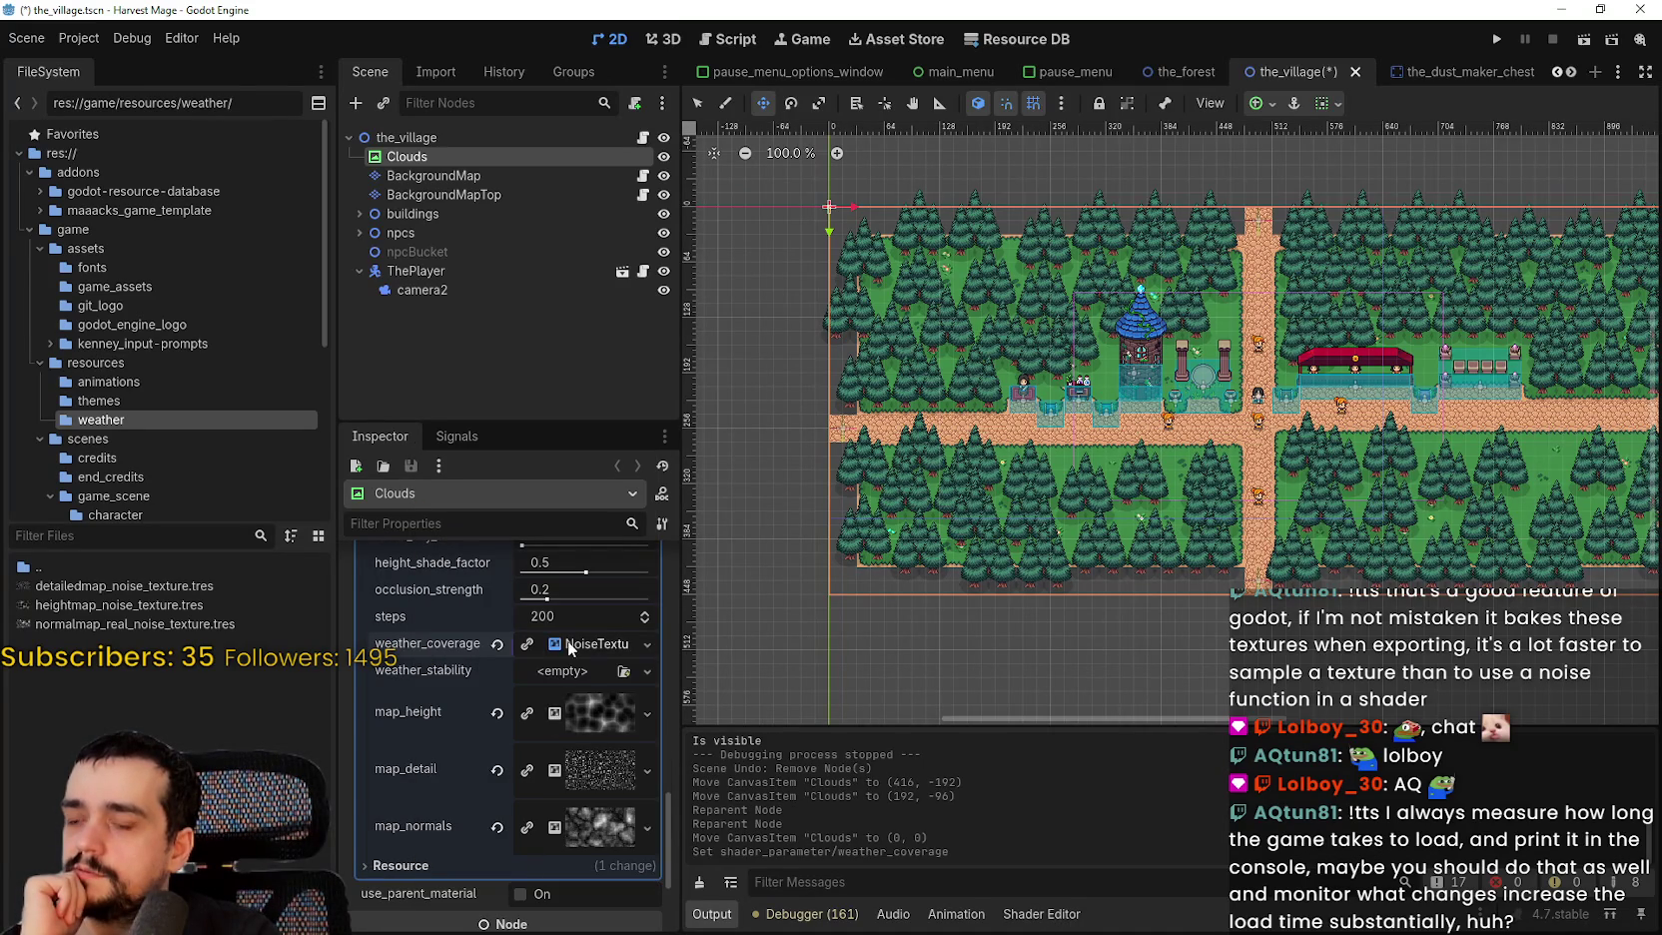
click(570, 648)
click(565, 706)
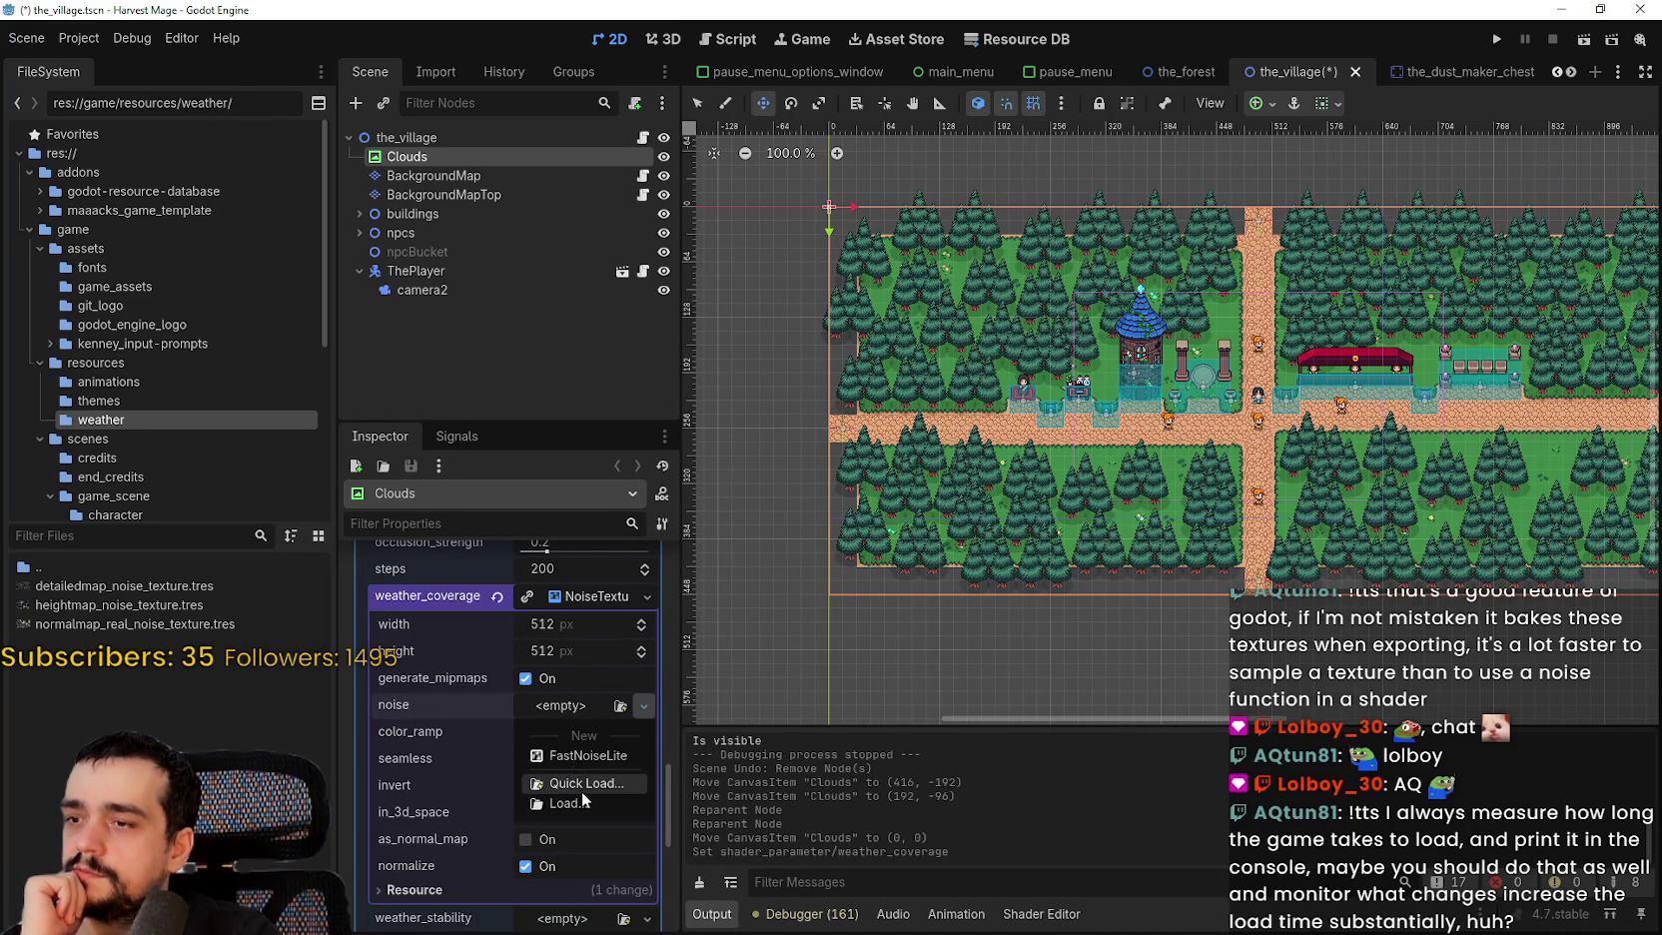
click(580, 755)
scroll(558, 831, down, 3)
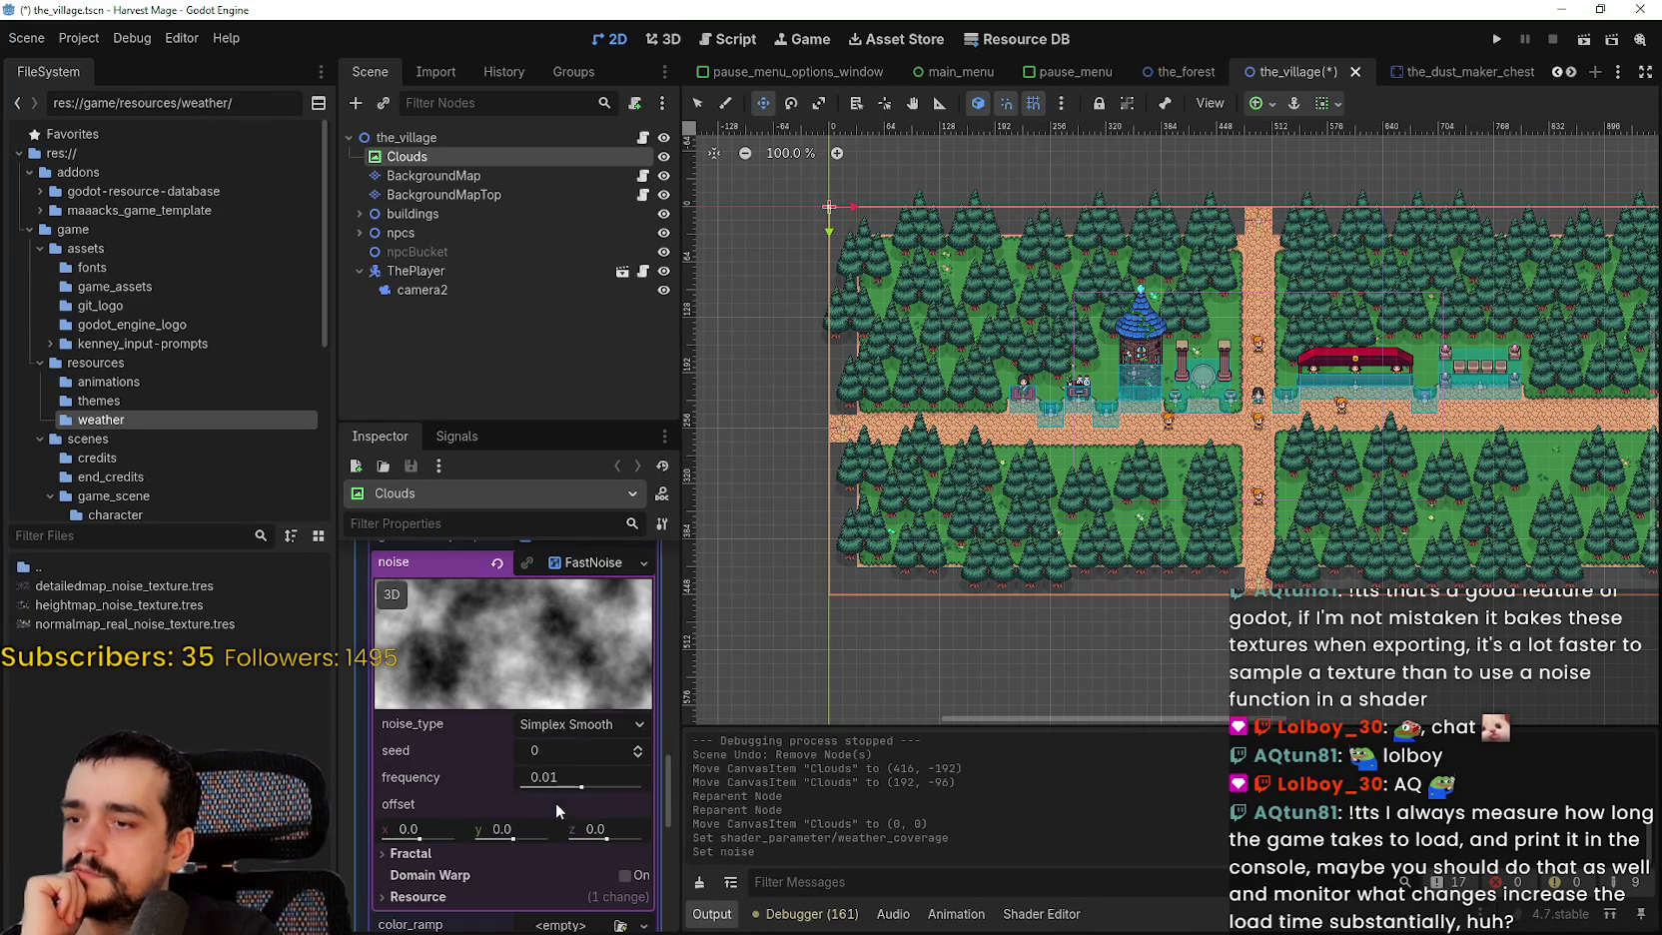
click(551, 726)
click(571, 799)
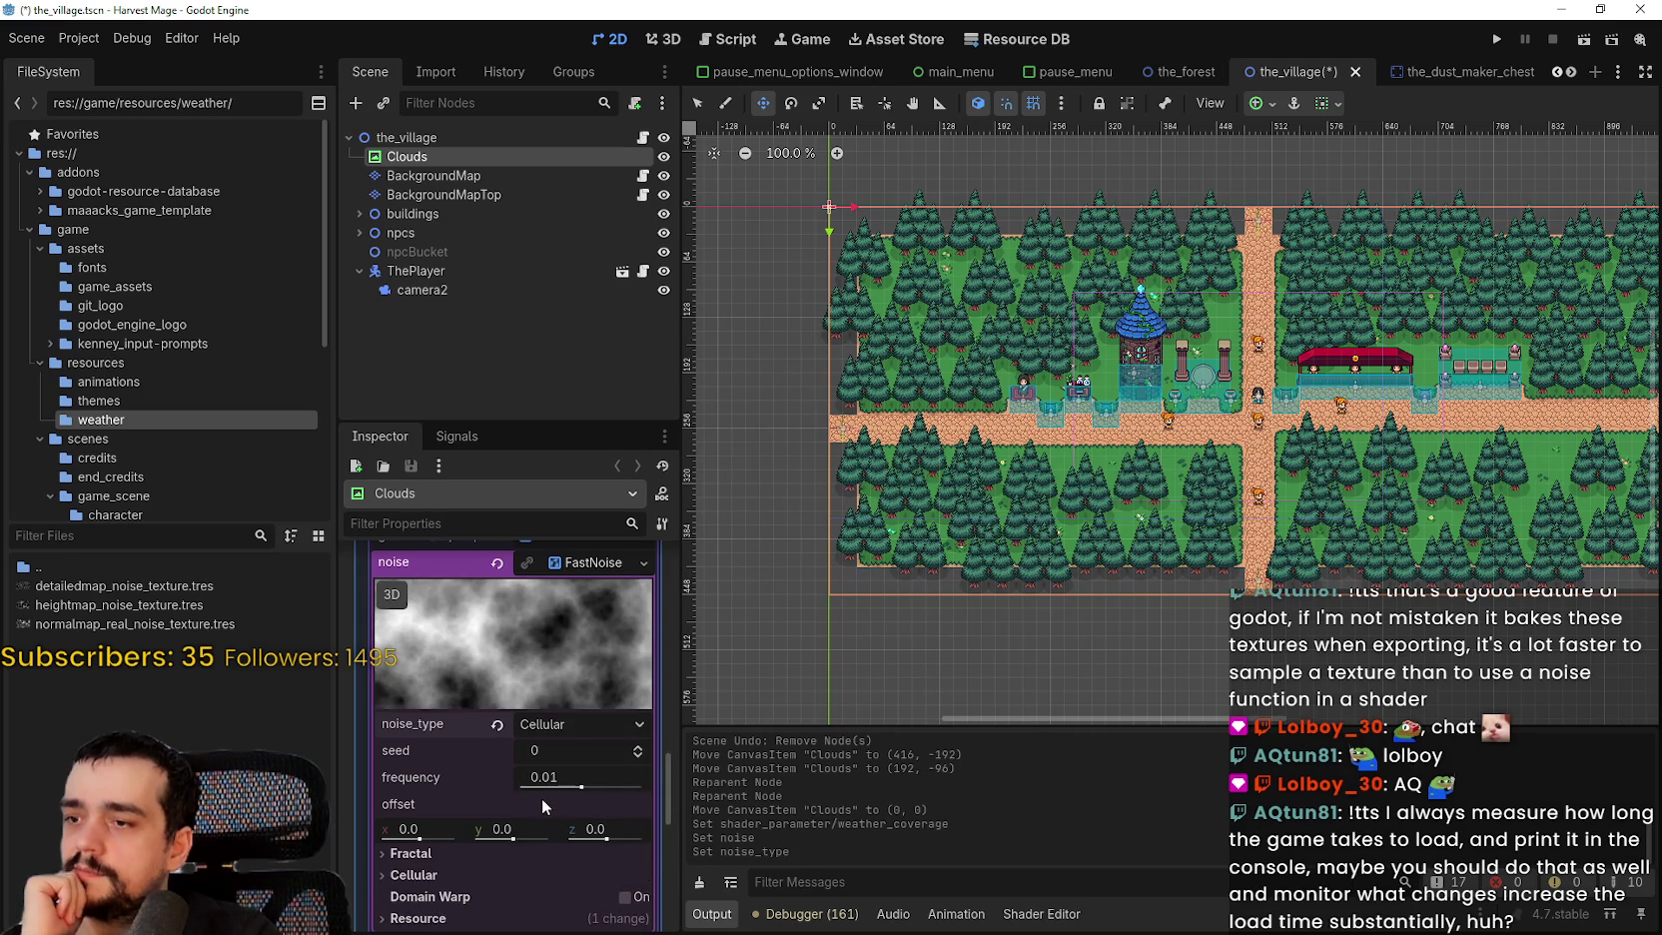
scroll(541, 799, down, 2)
scroll(591, 642, up, 3)
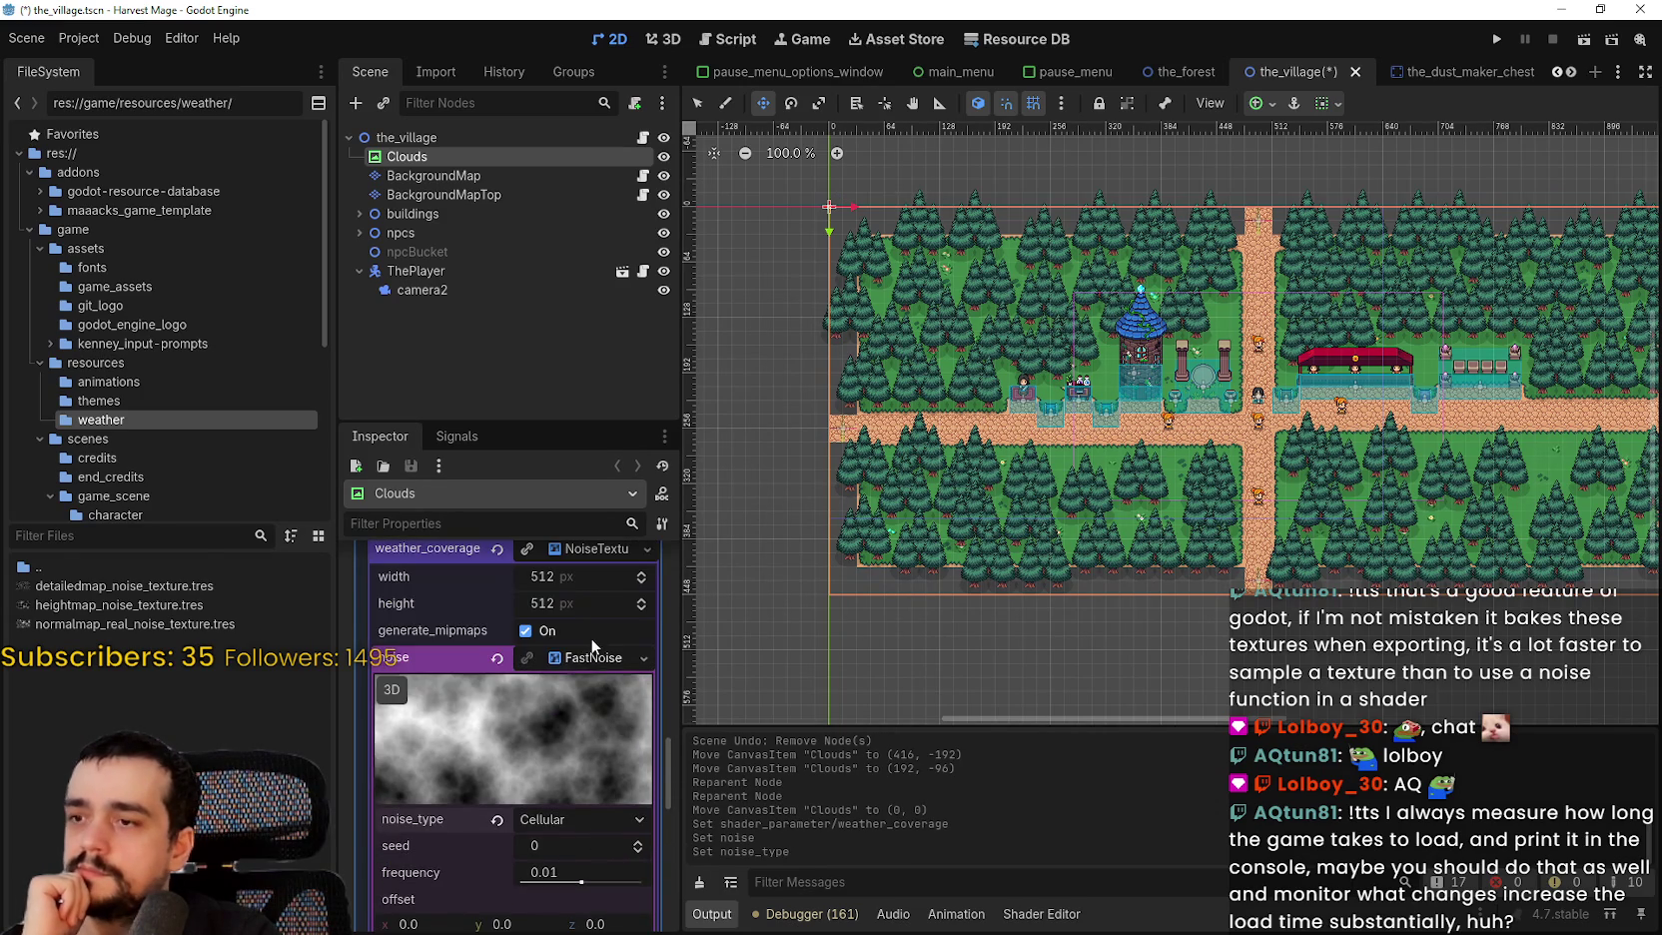
click(591, 651)
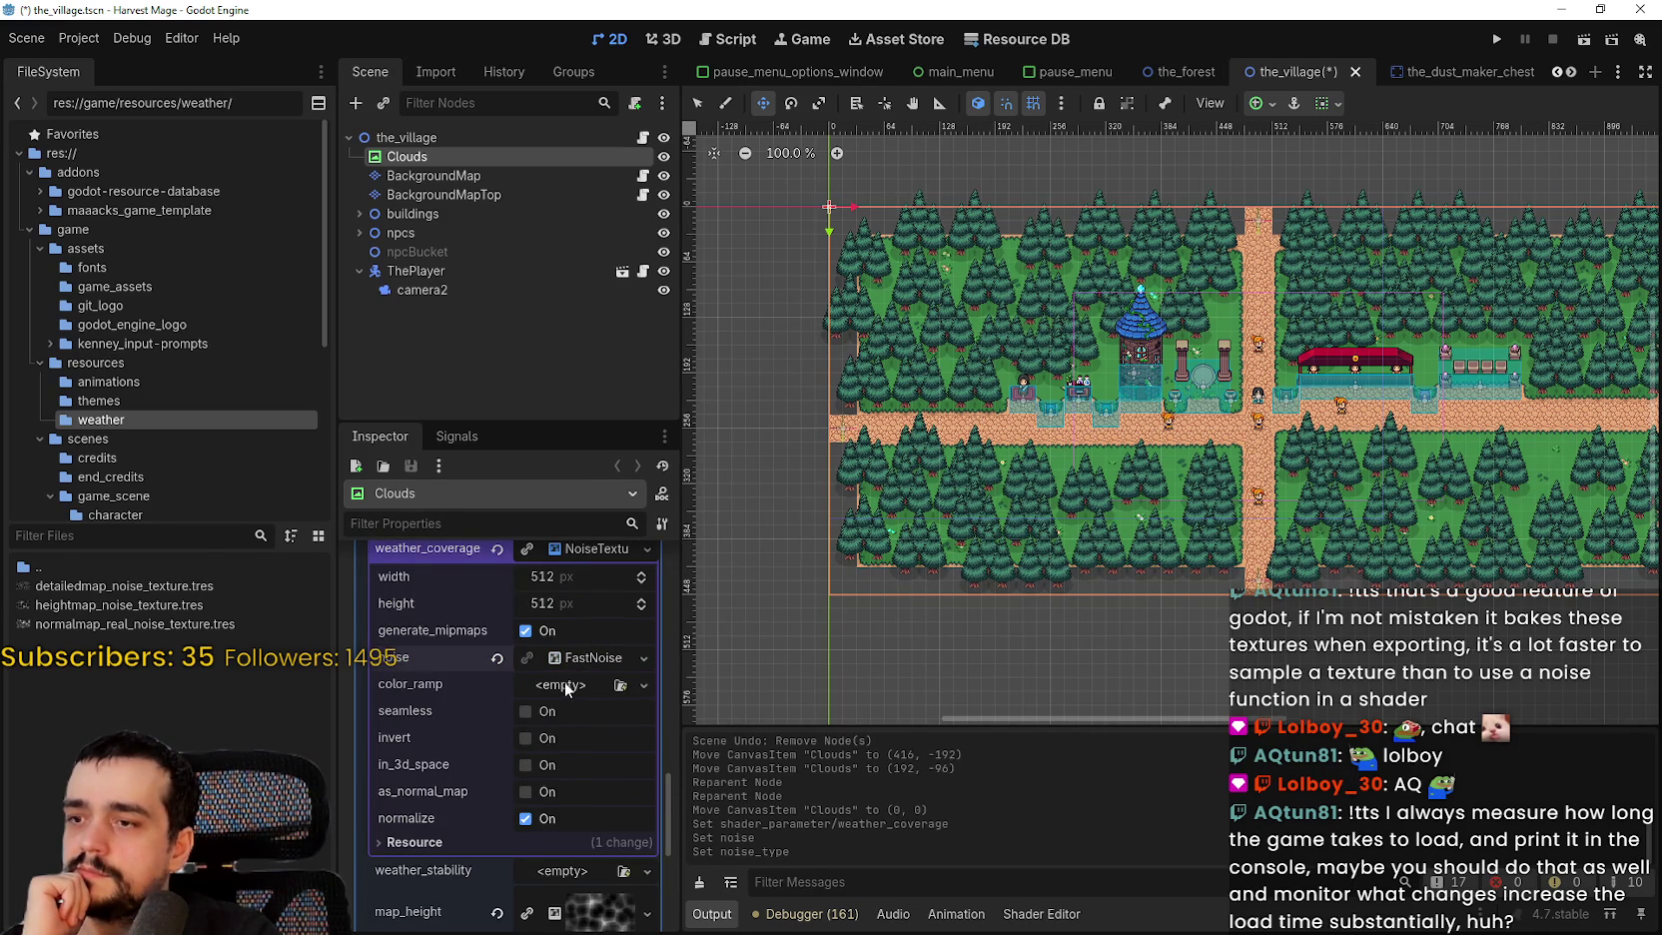
click(564, 685)
click(580, 737)
scroll(574, 663, up, 1)
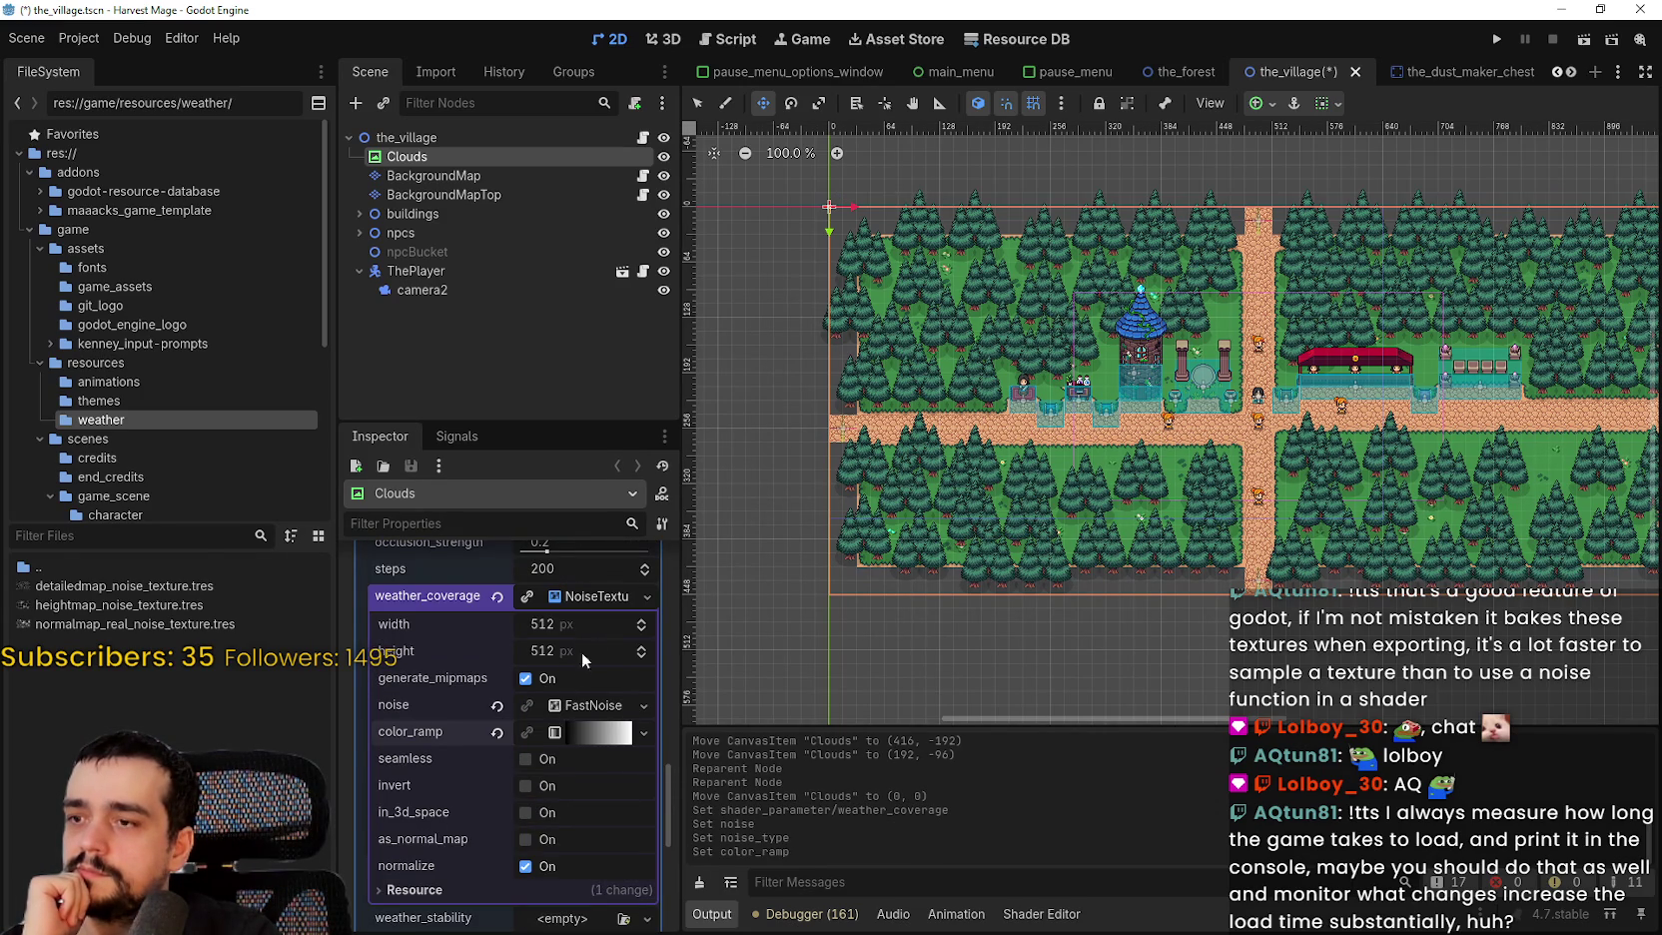
click(591, 598)
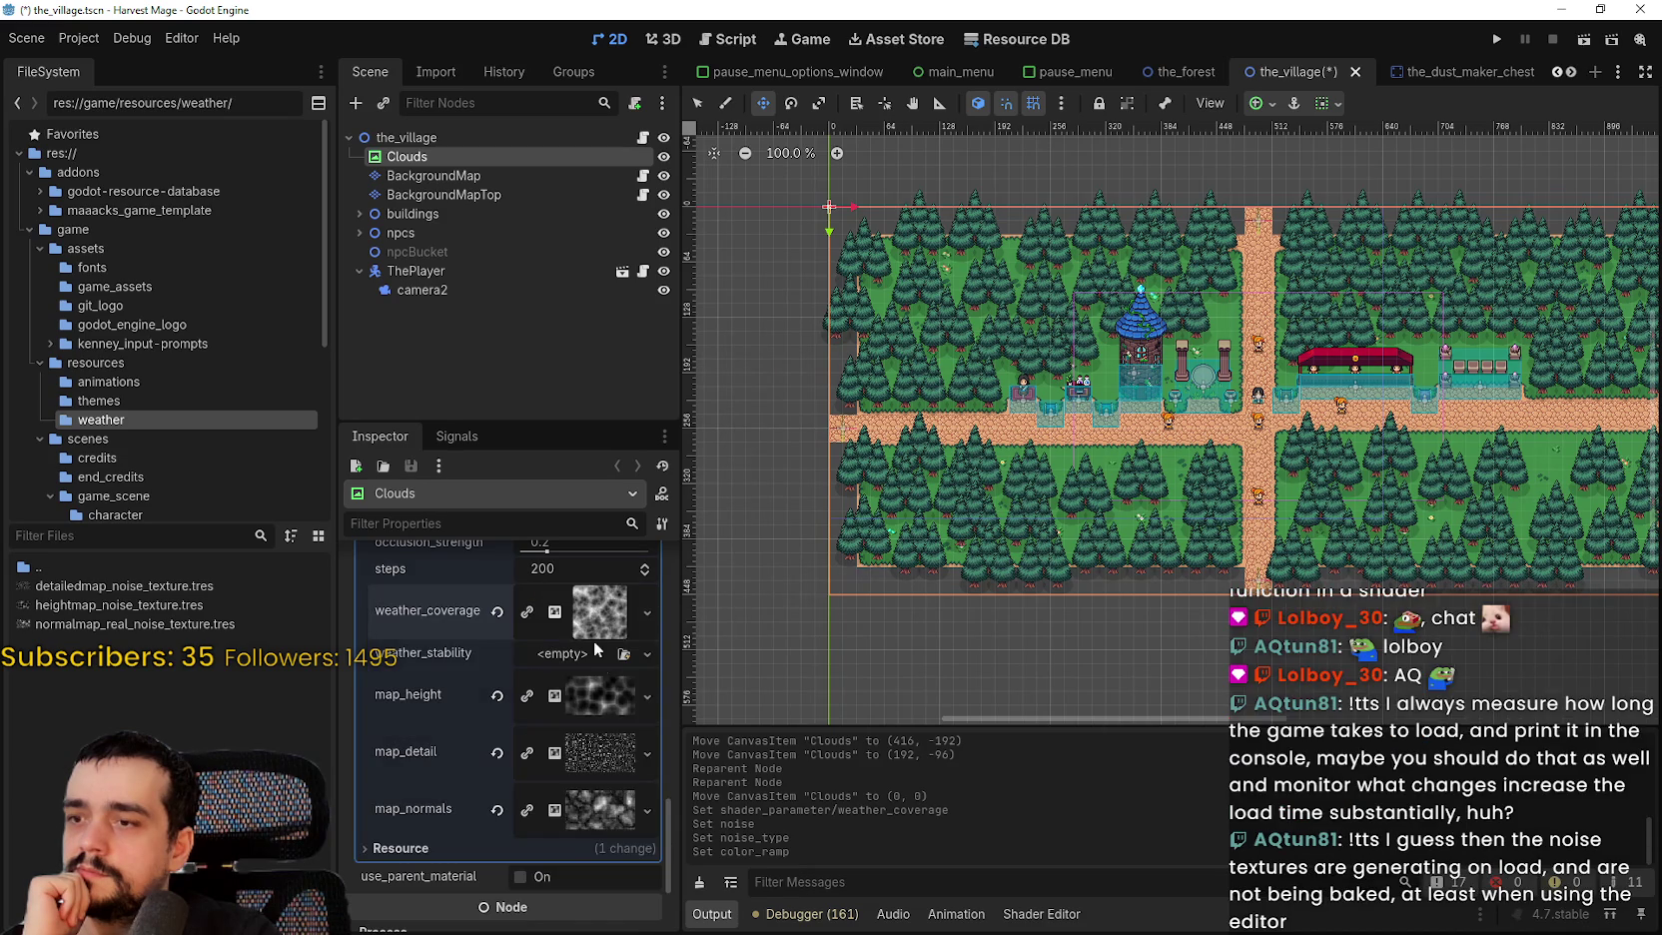
Step: Give weather_stability a seamless NoiseTexture2D with FastNoiseLite noise and a Gradient ramp, then save
click(593, 650)
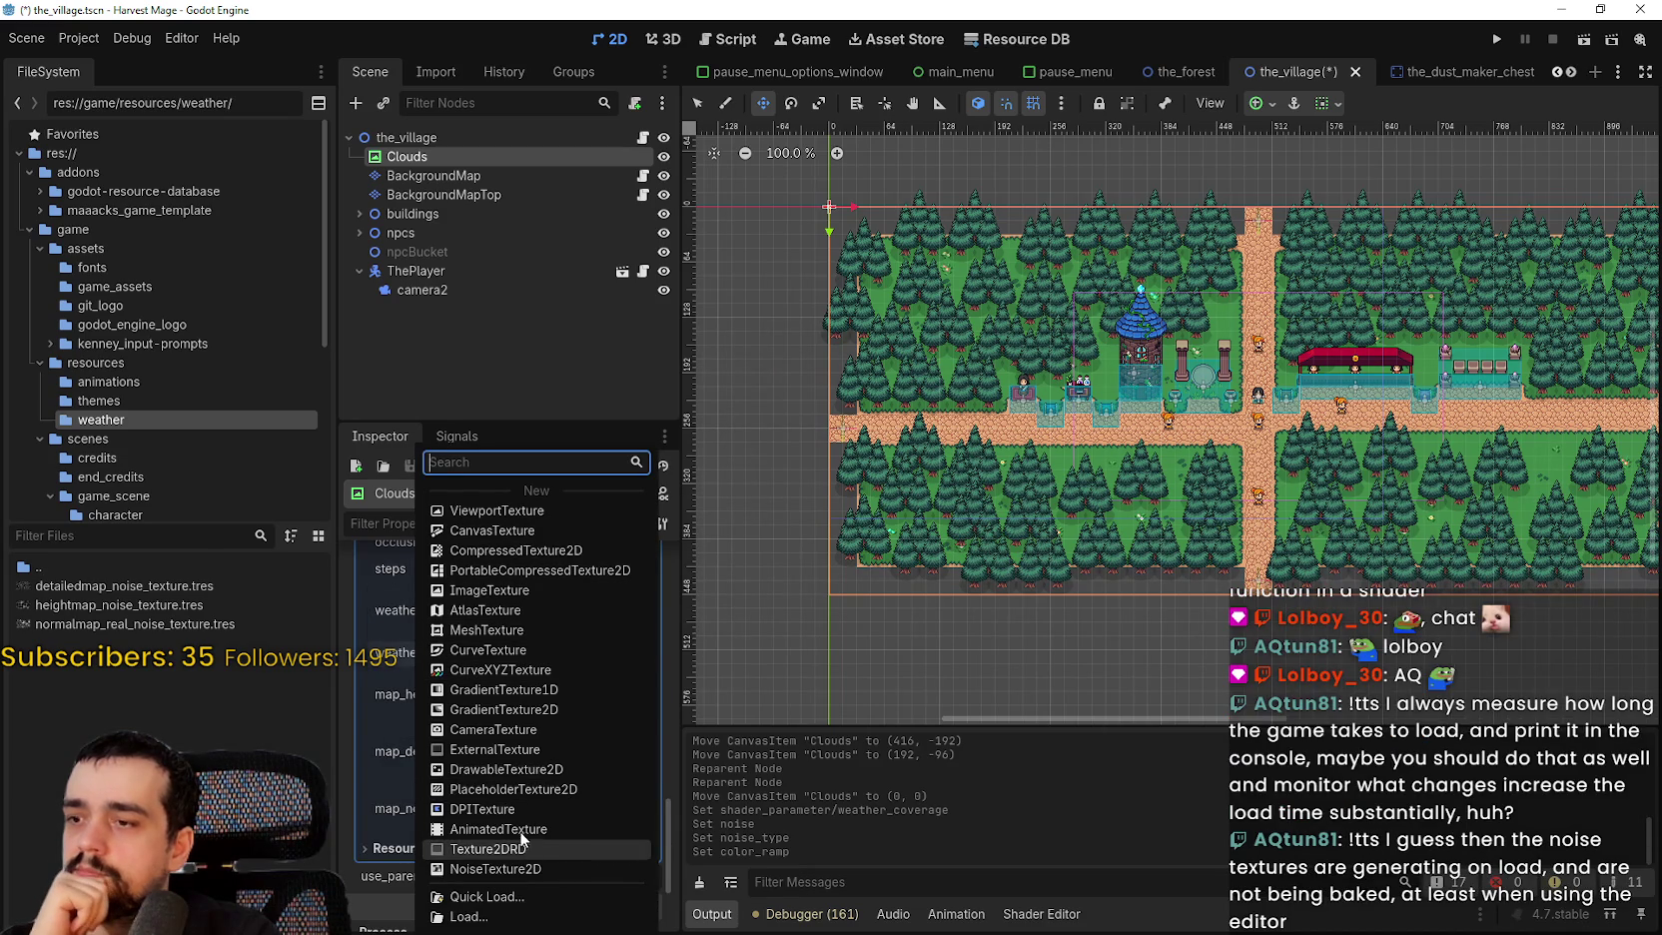
click(527, 867)
click(582, 664)
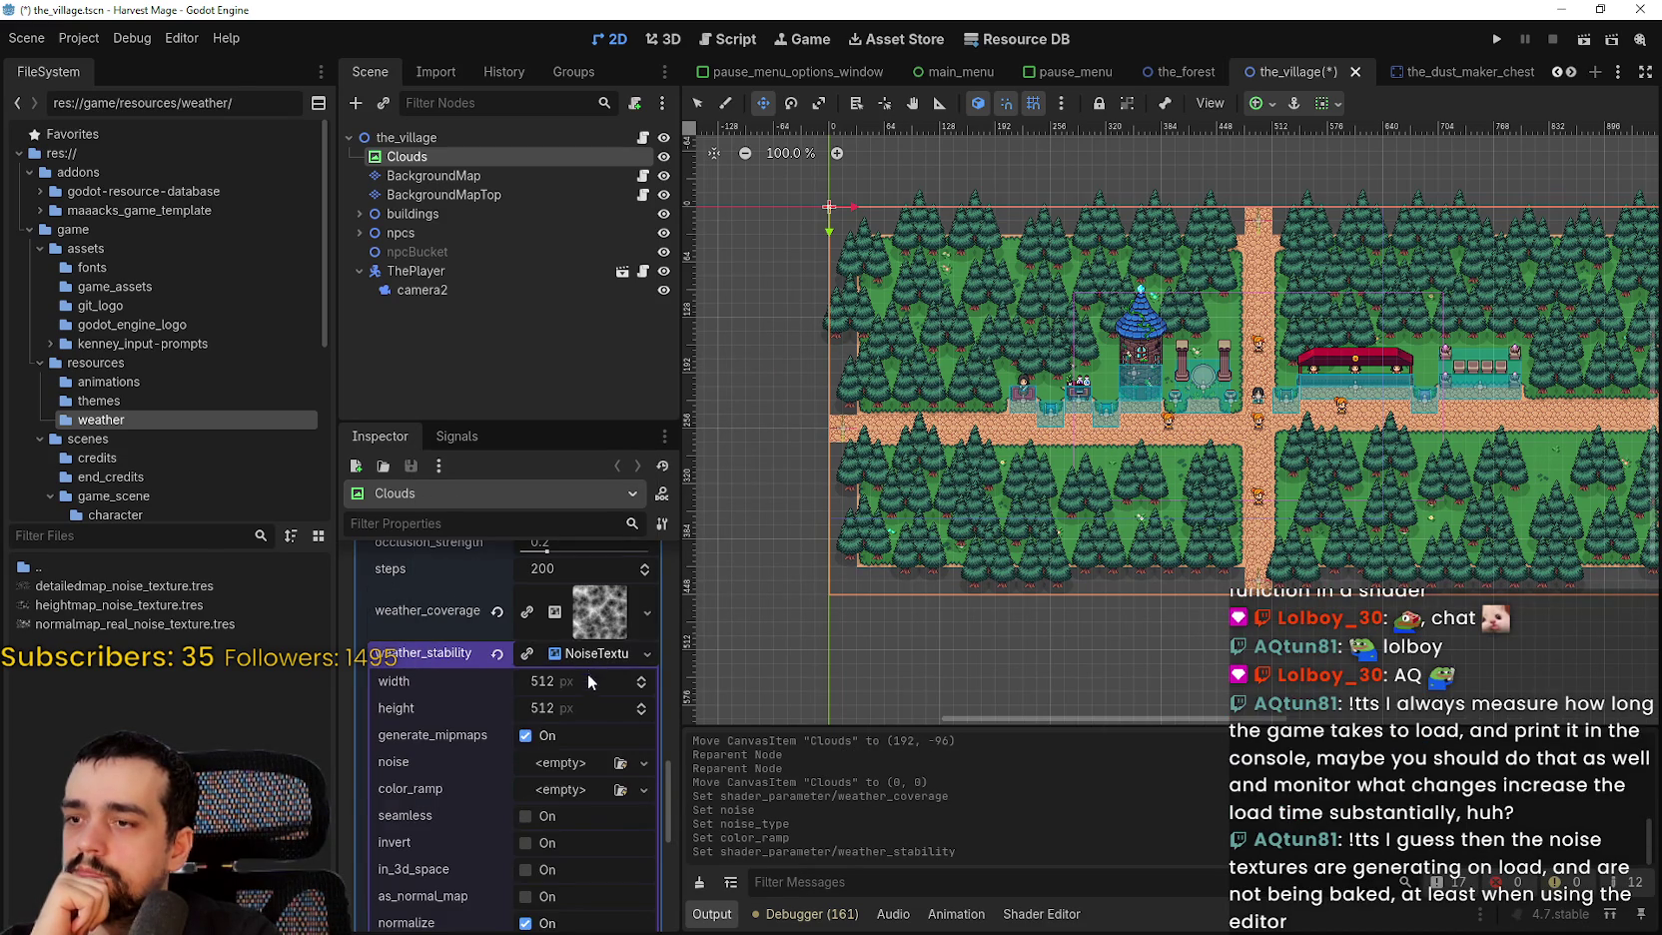
click(561, 767)
click(586, 792)
click(565, 769)
scroll(568, 795, down, 3)
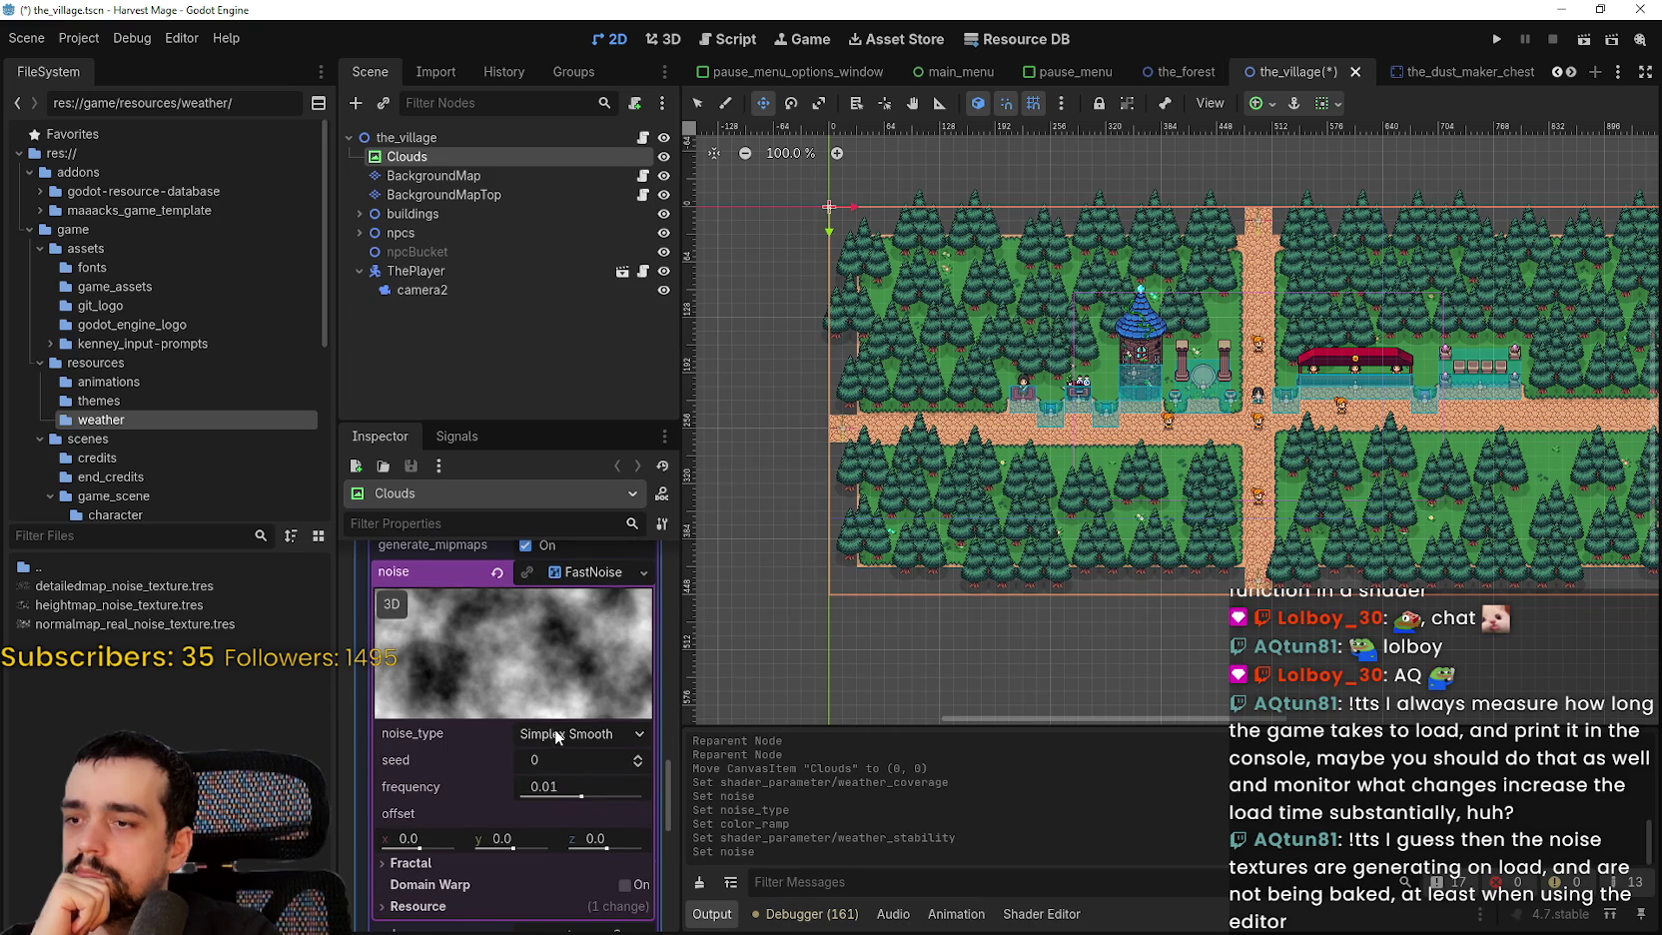
click(588, 572)
click(561, 598)
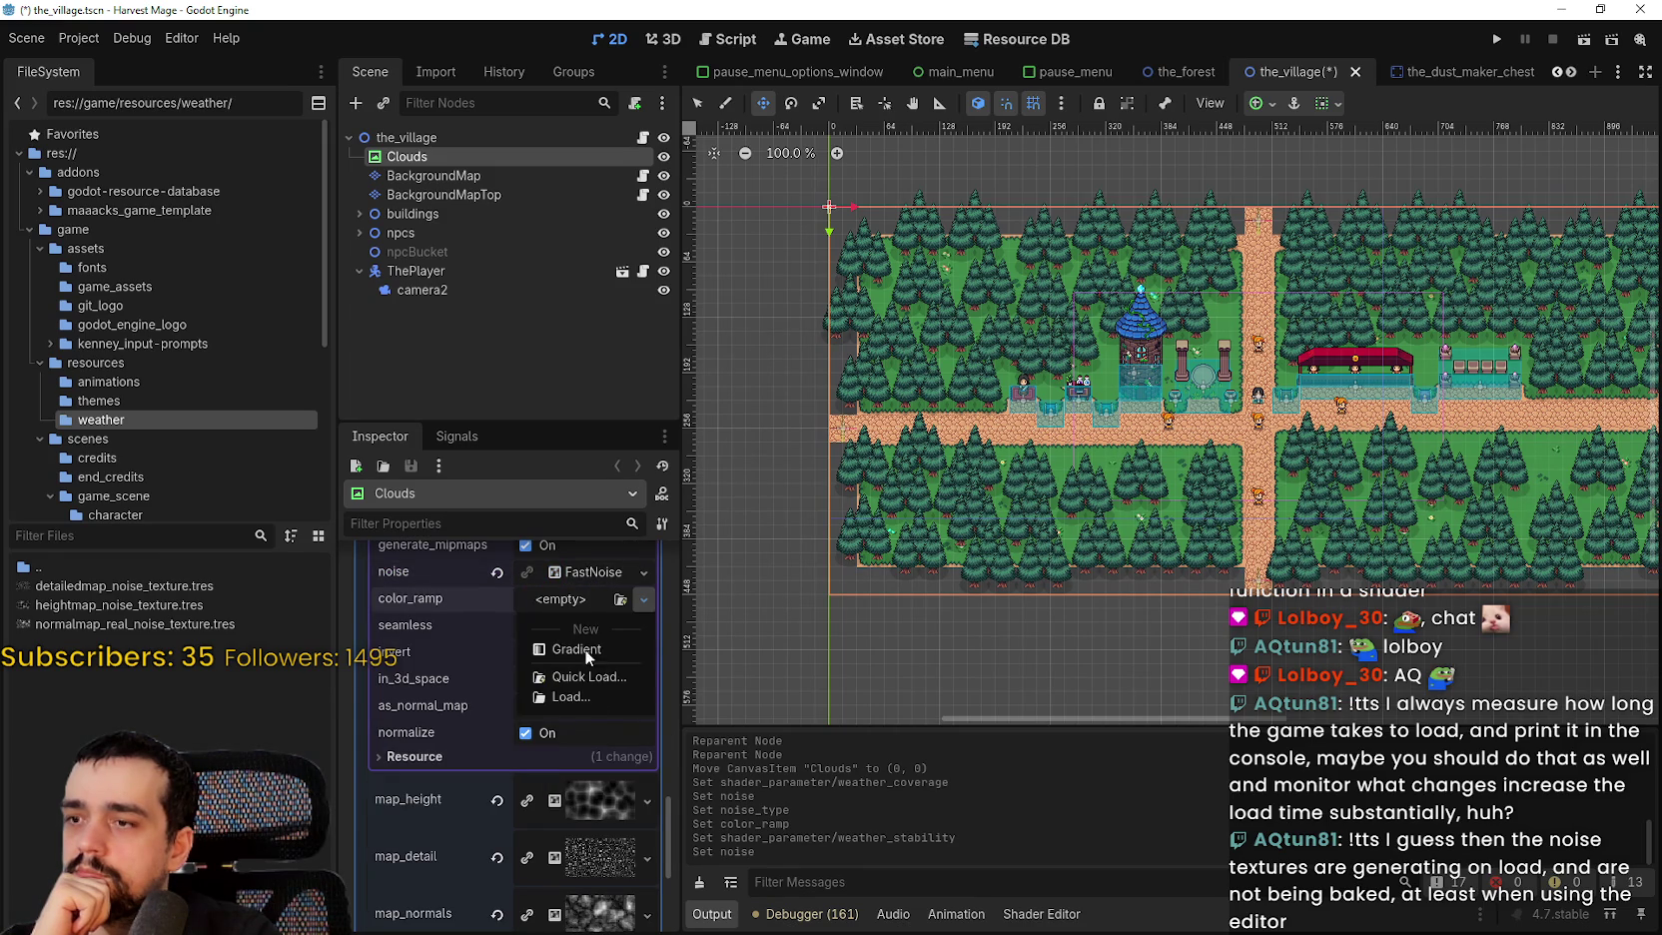
click(585, 649)
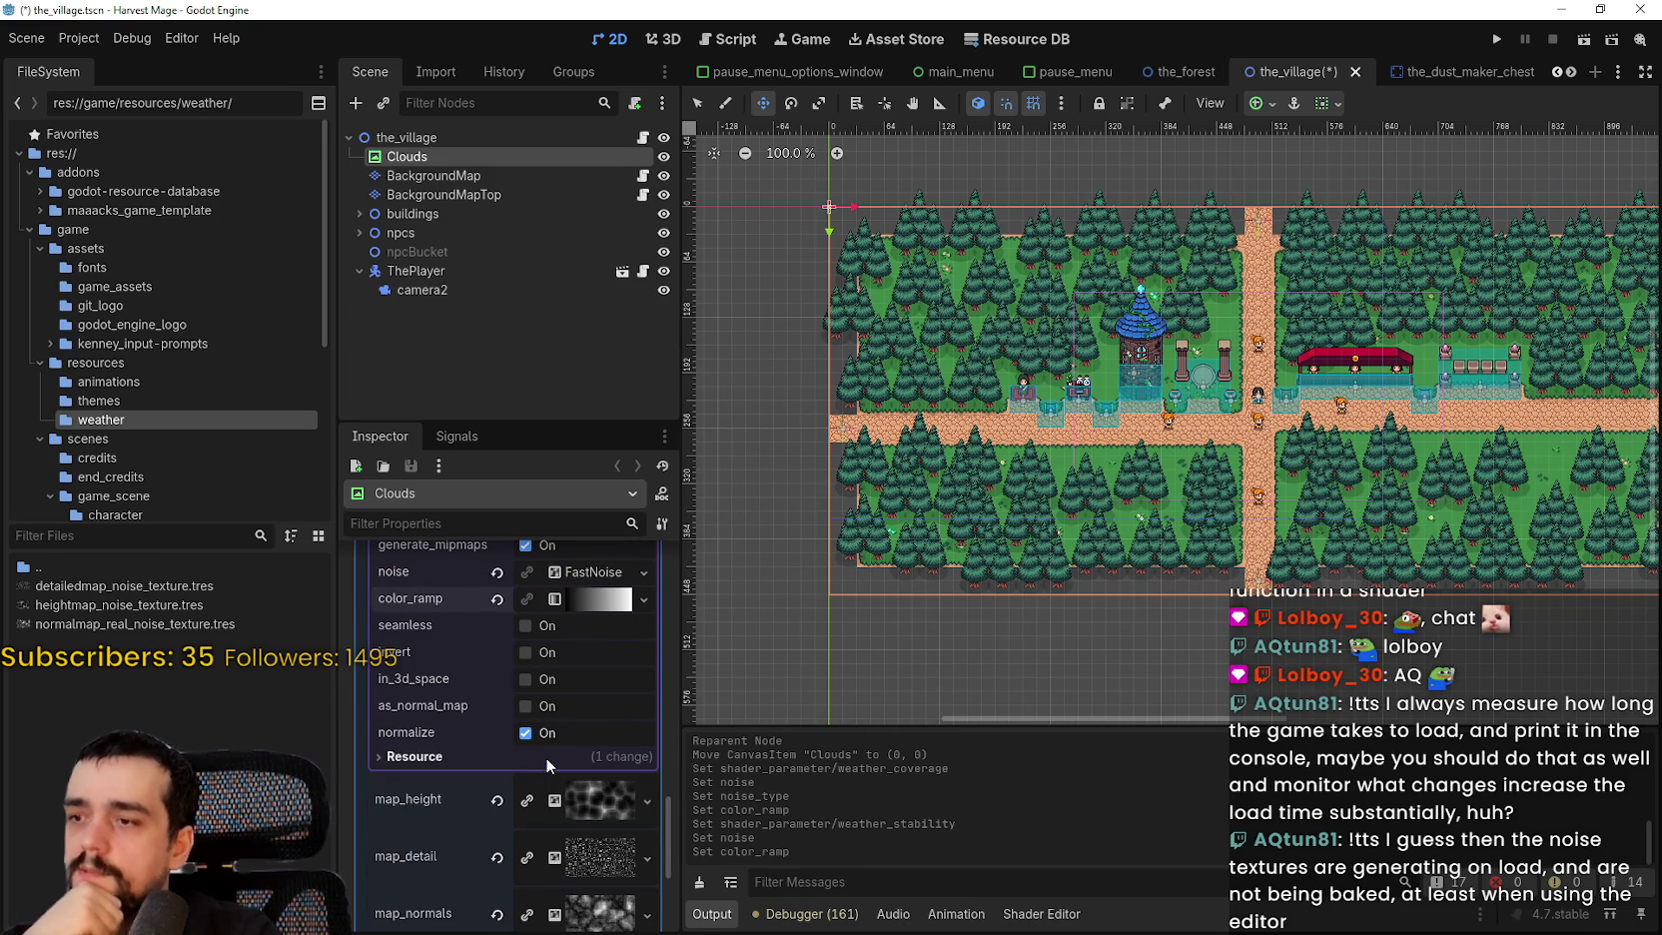
click(527, 626)
scroll(579, 659, up, 2)
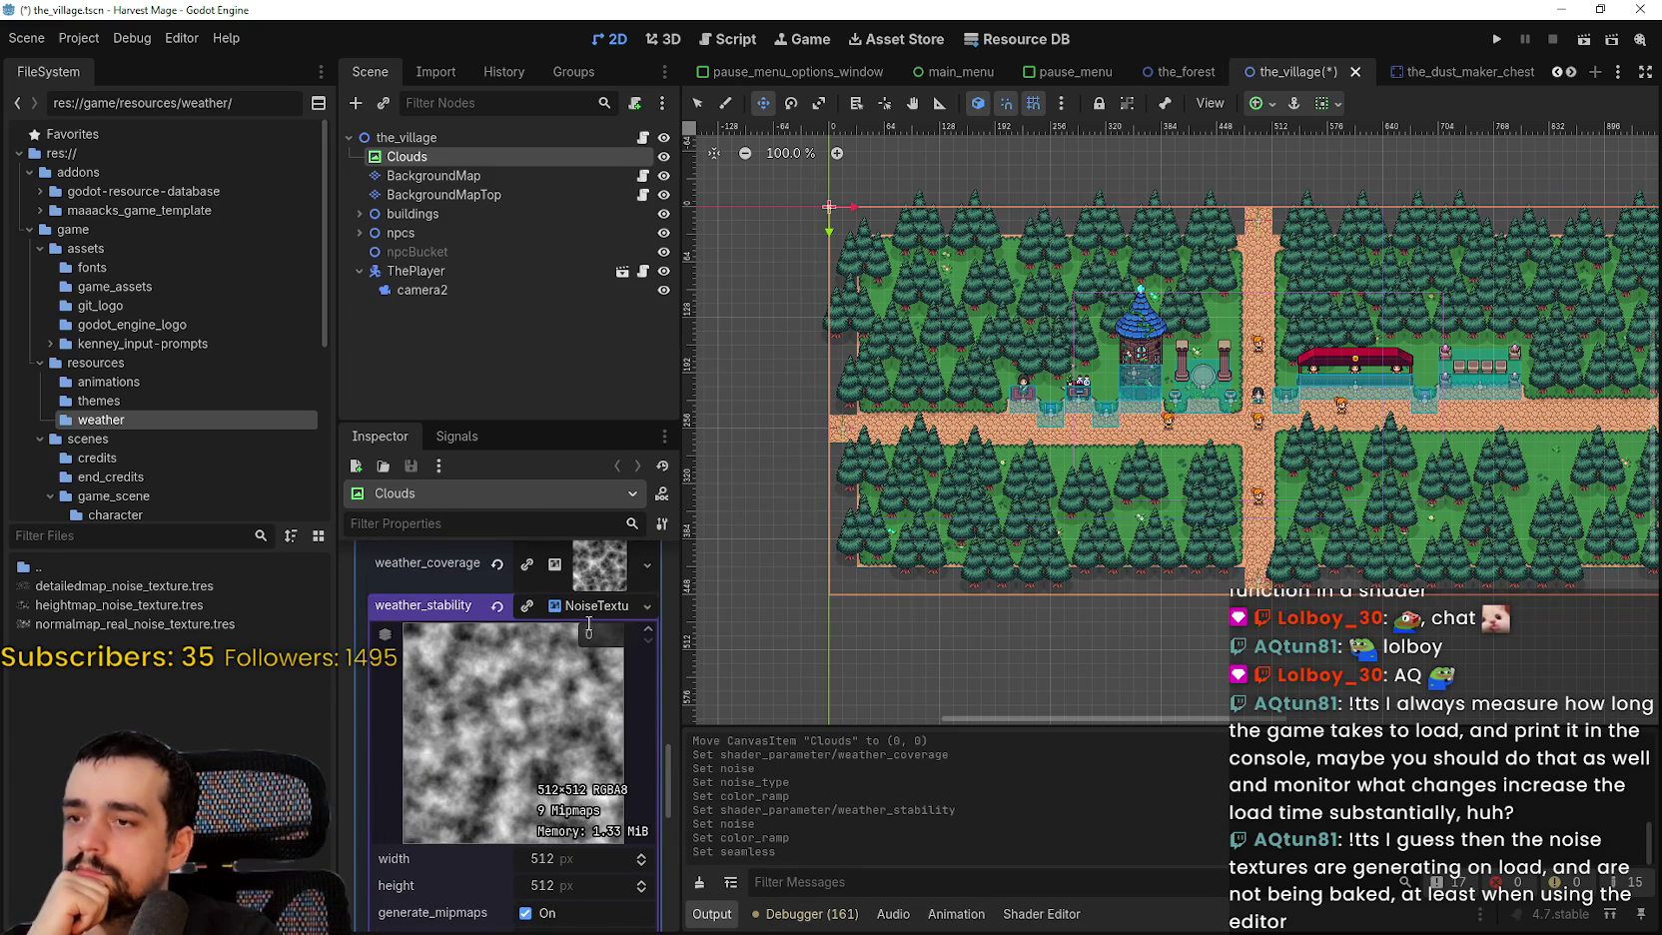
click(585, 610)
scroll(596, 640, up, 2)
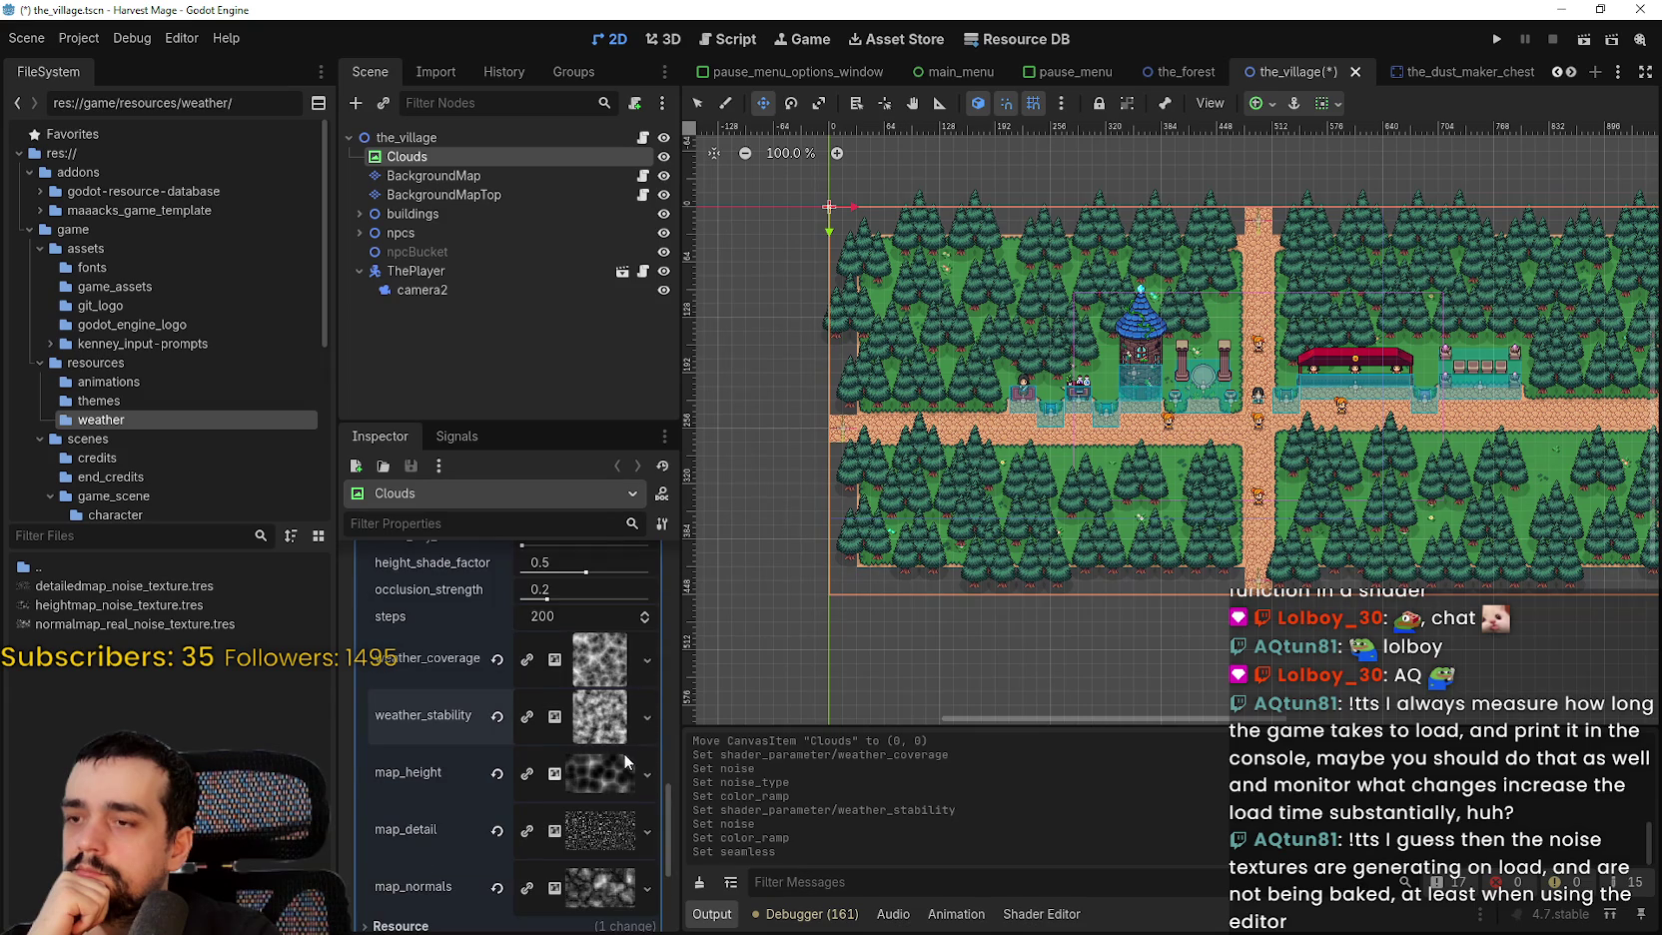
key(ctrl+s)
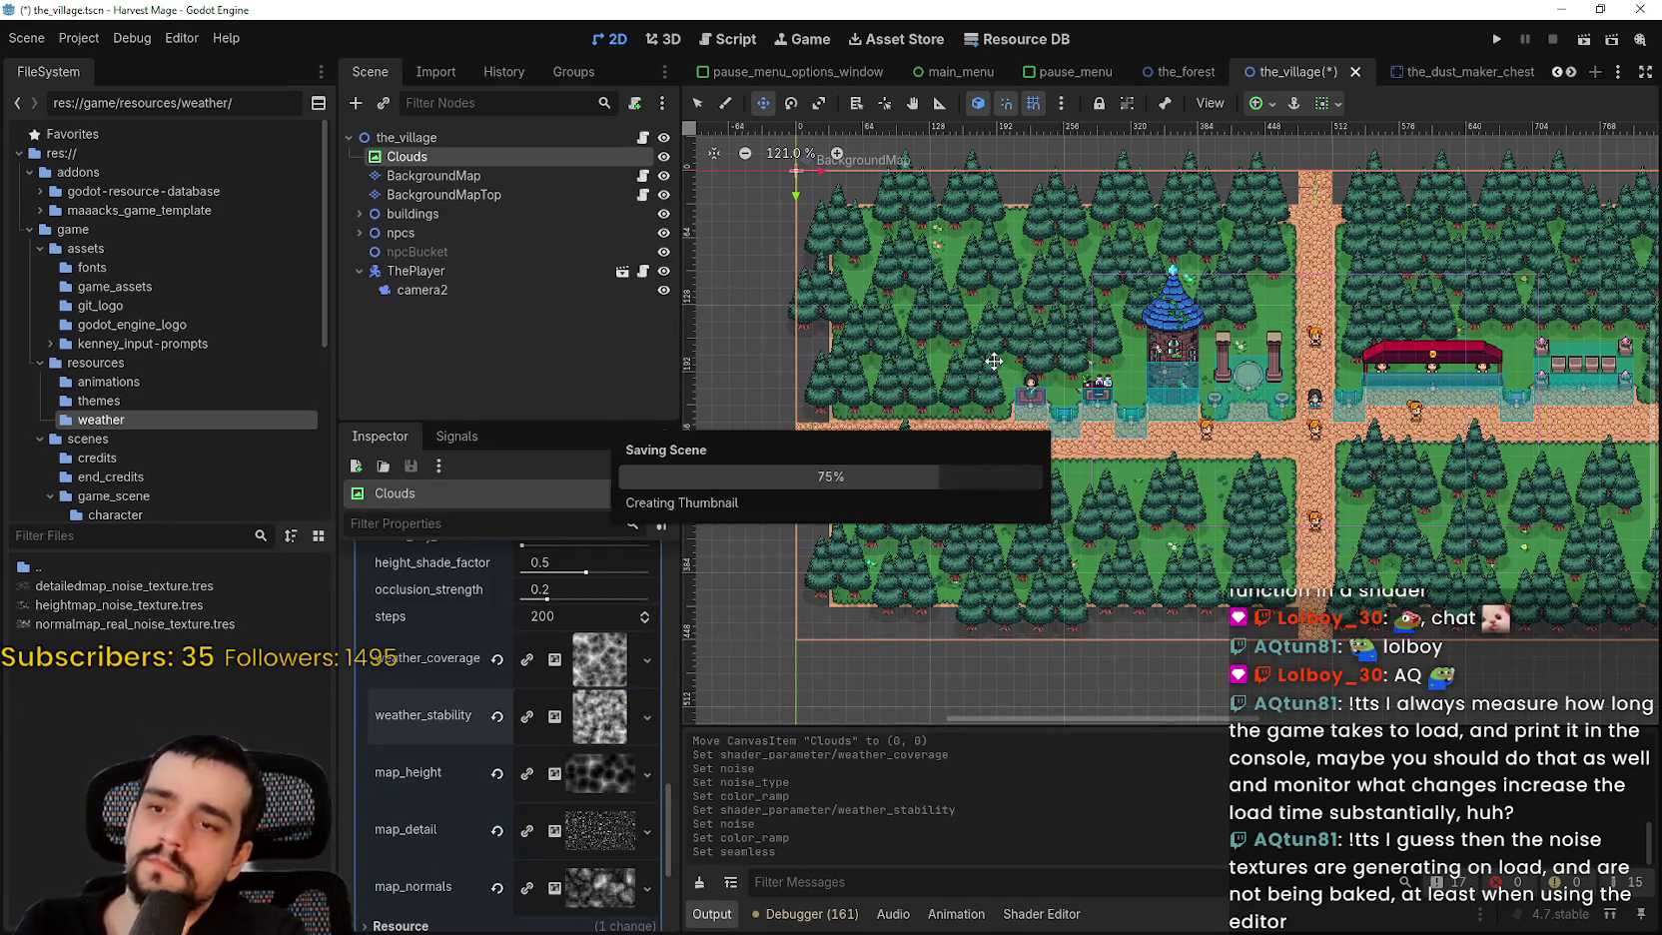
Step: Experiment with wind_sheer_texture_detail, draw_cloud_base and sun_position, then reset sun_position to default
scroll(601, 711, up, 3)
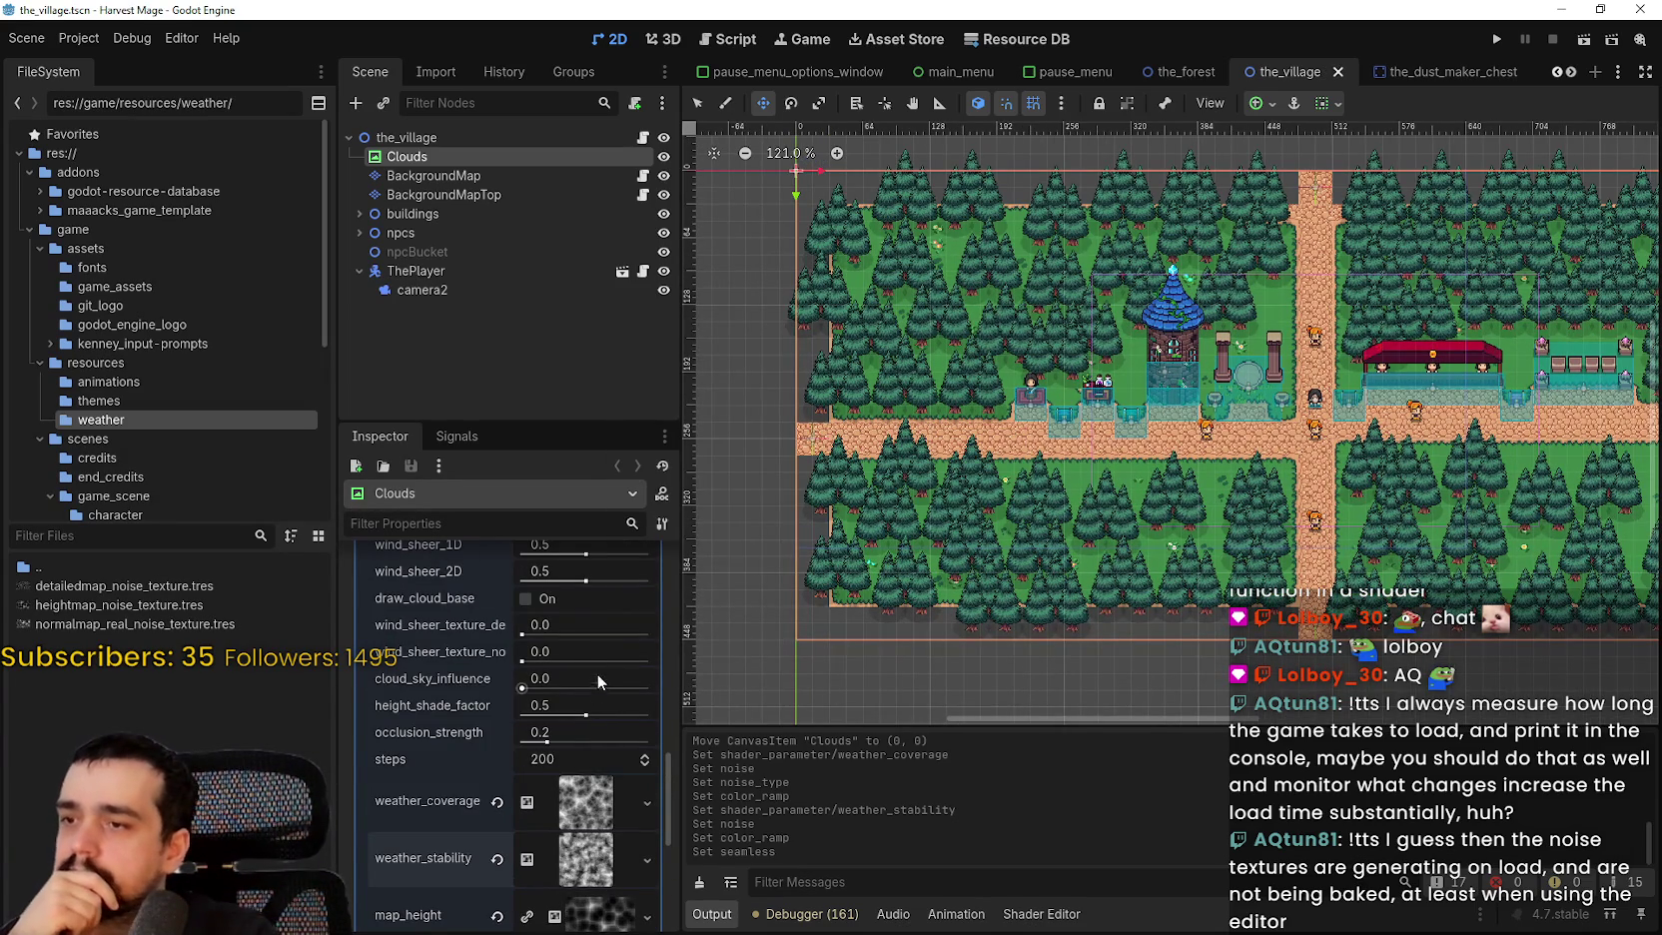
mouse_move(521, 634)
mouse_down()
mouse_move(553, 656)
mouse_move(534, 644)
mouse_up()
scroll(583, 696, down, 1)
scroll(531, 711, up, 3)
click(540, 699)
click(541, 702)
scroll(565, 735, up, 3)
drag(555, 730, 565, 736)
drag(425, 702, 511, 703)
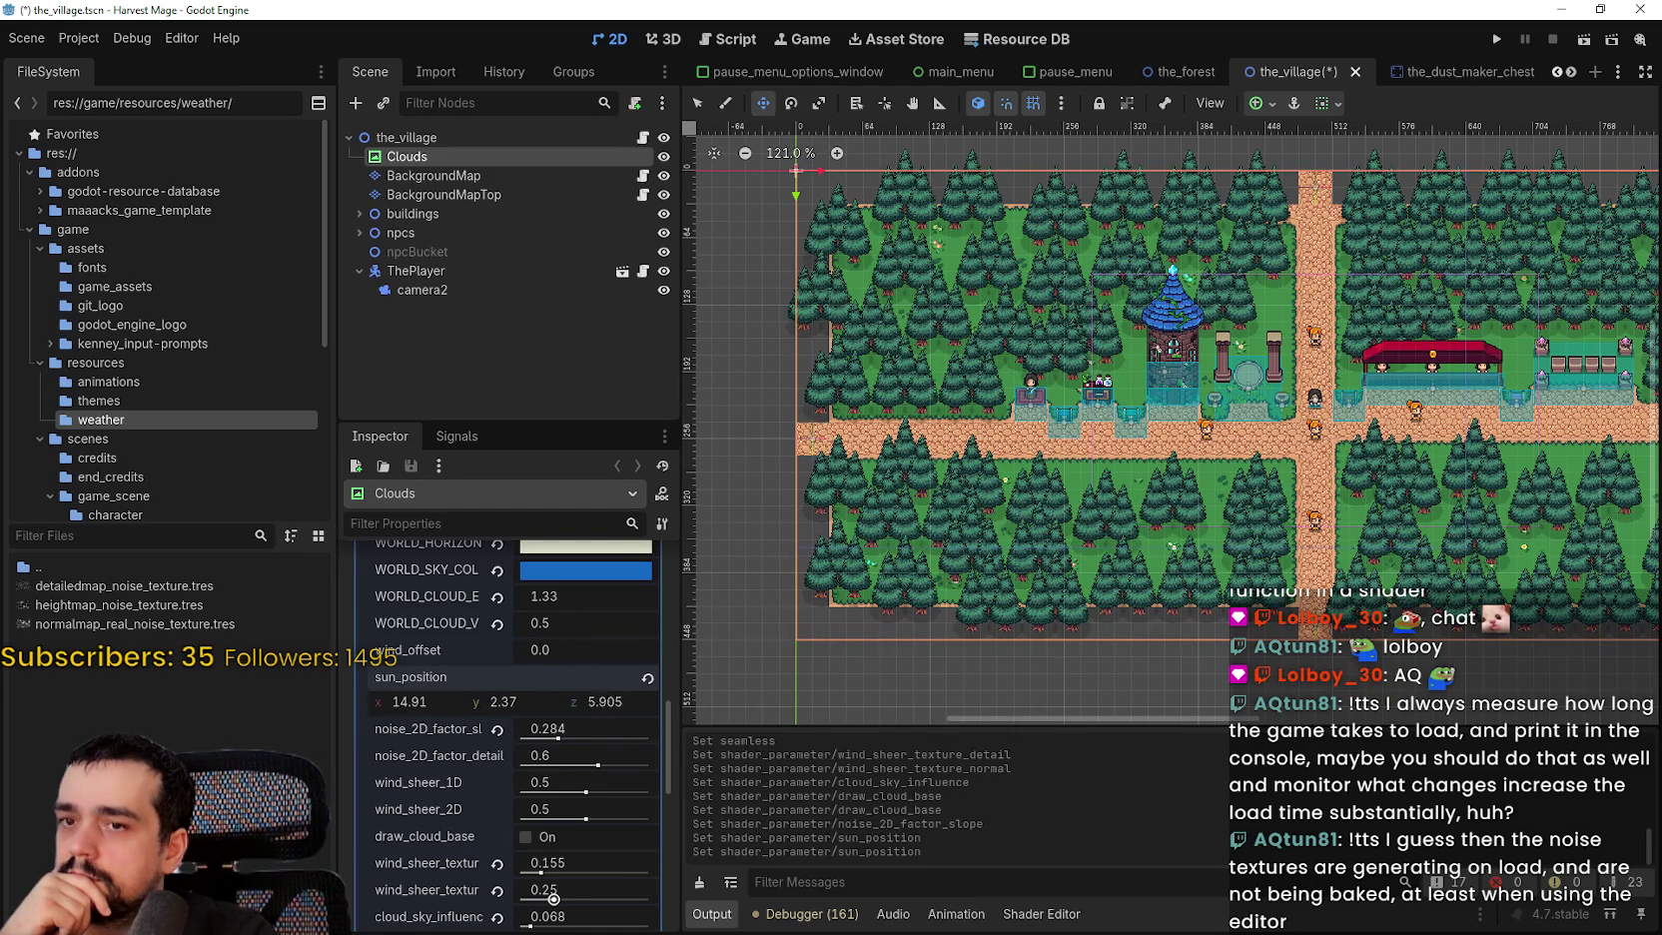
click(647, 678)
drag(520, 654, 601, 662)
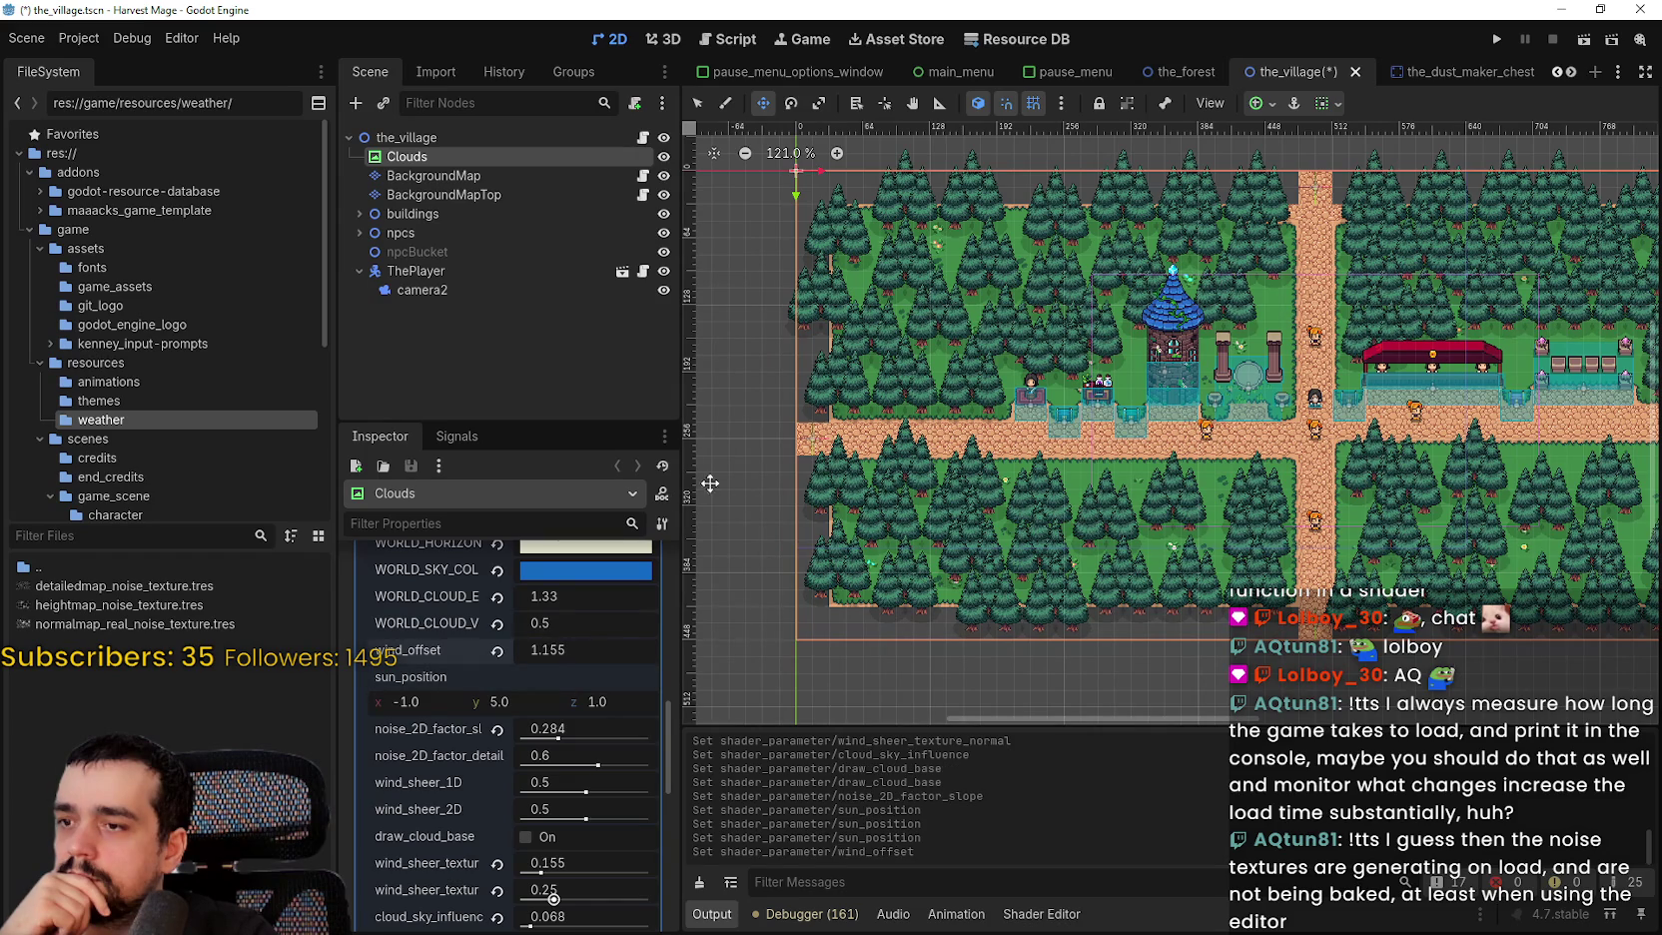
Step: Open the clouds shader code for viewing
scroll(602, 662, up, 2)
scroll(588, 651, up, 2)
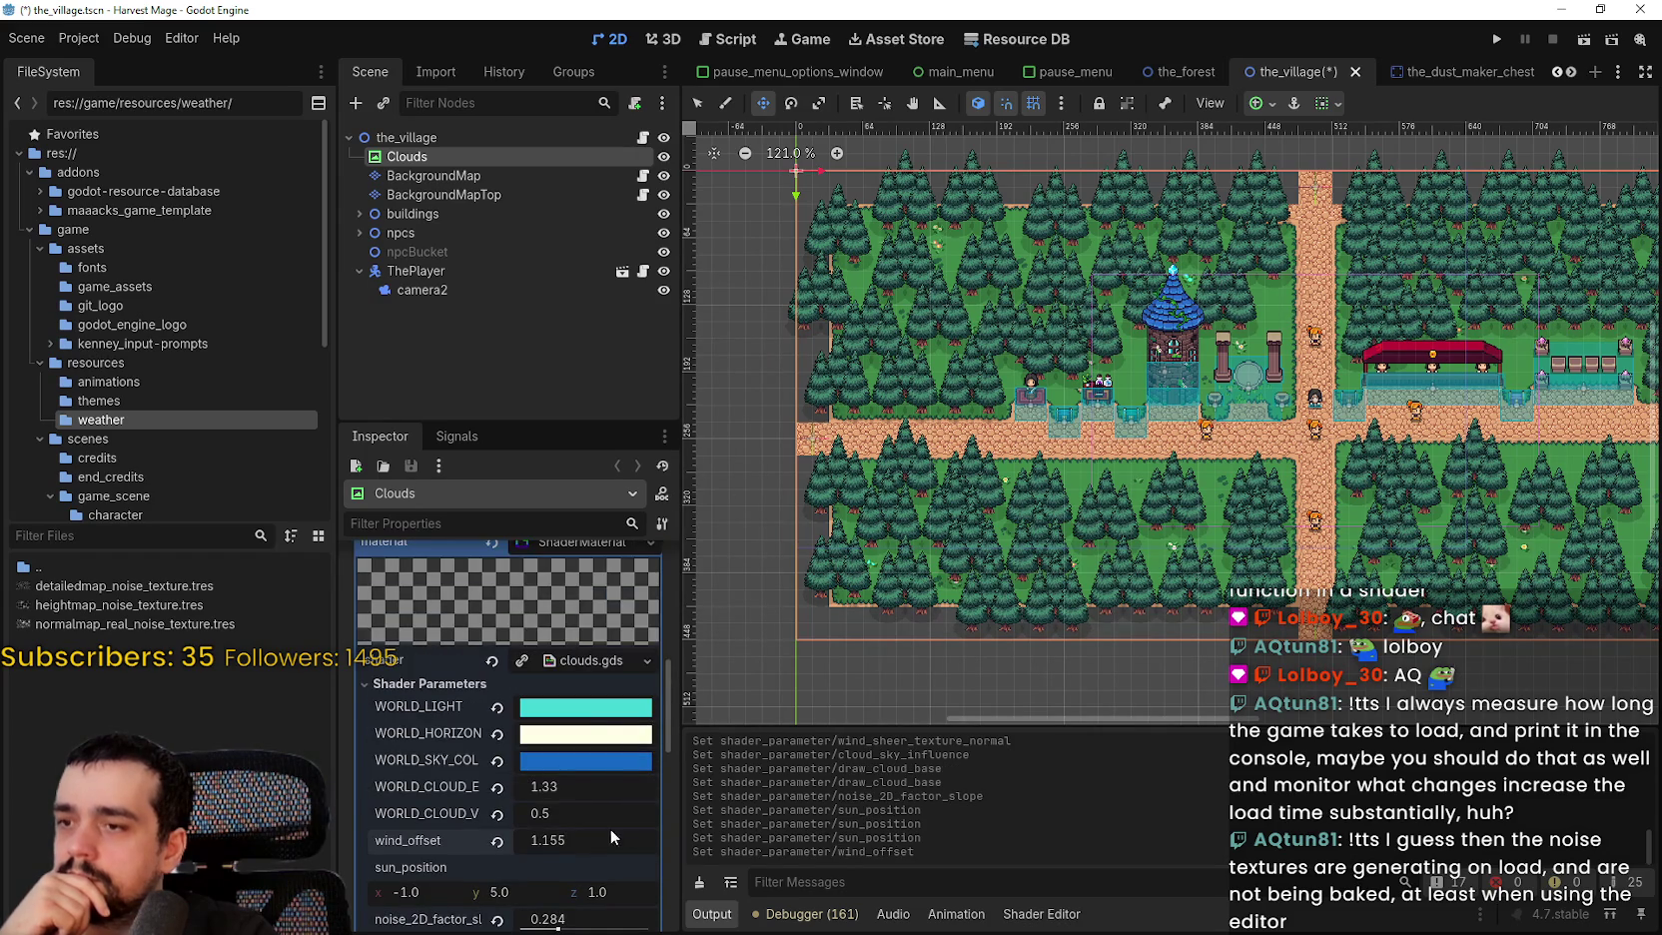
scroll(592, 764, up, 2)
click(584, 755)
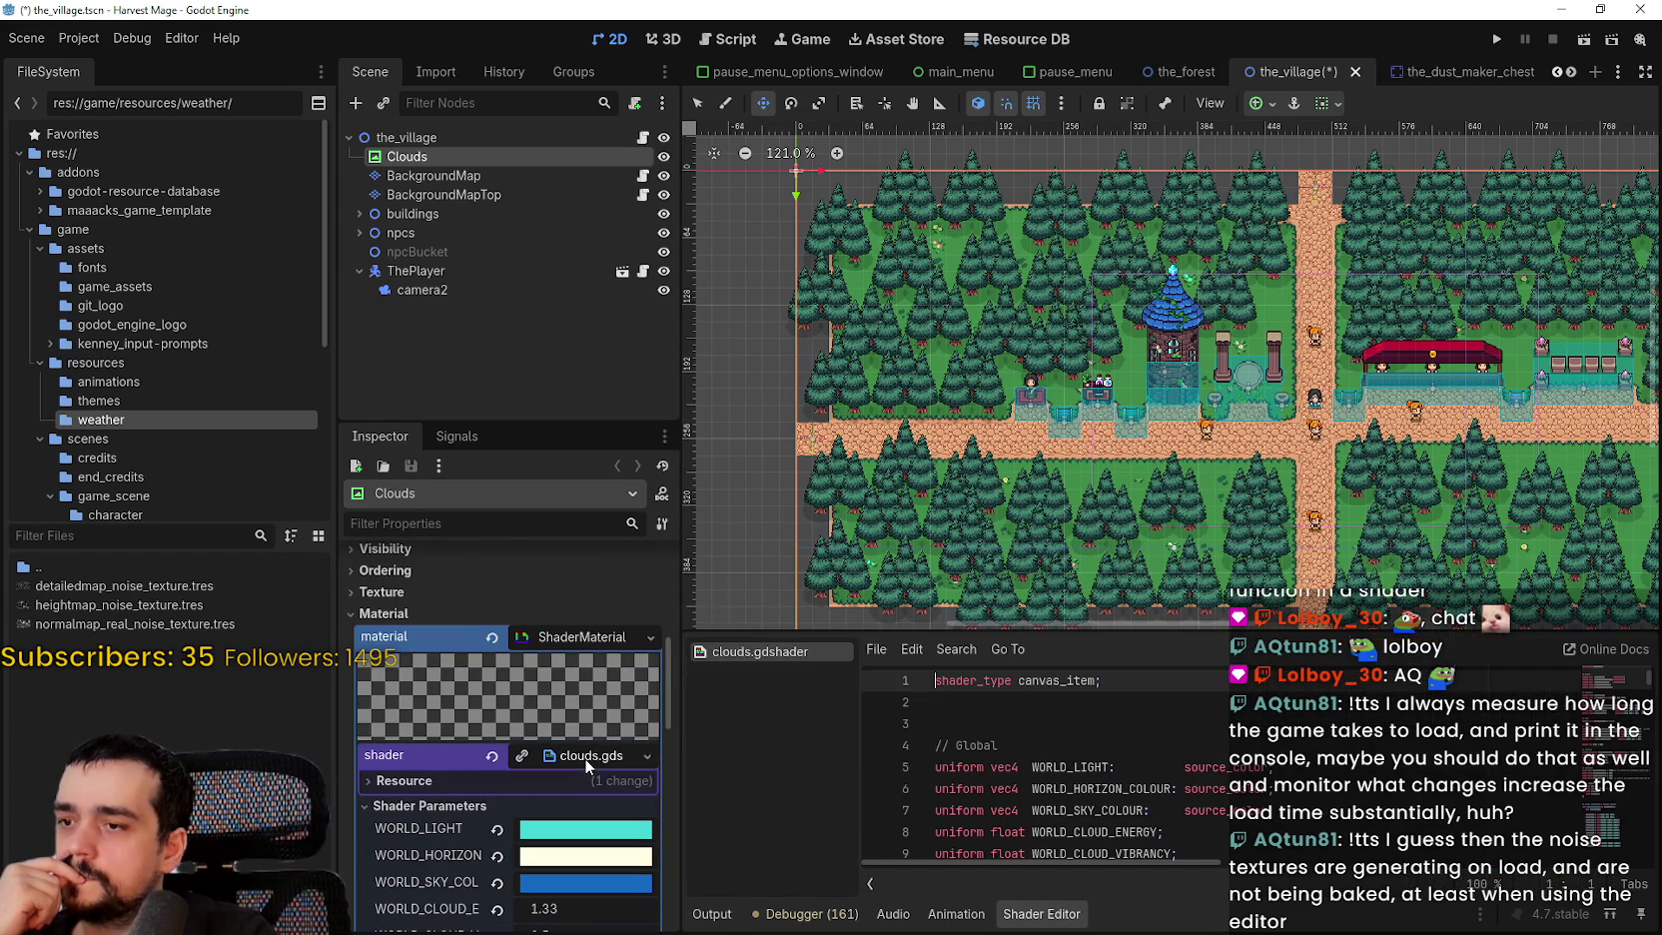
scroll(570, 815, down, 2)
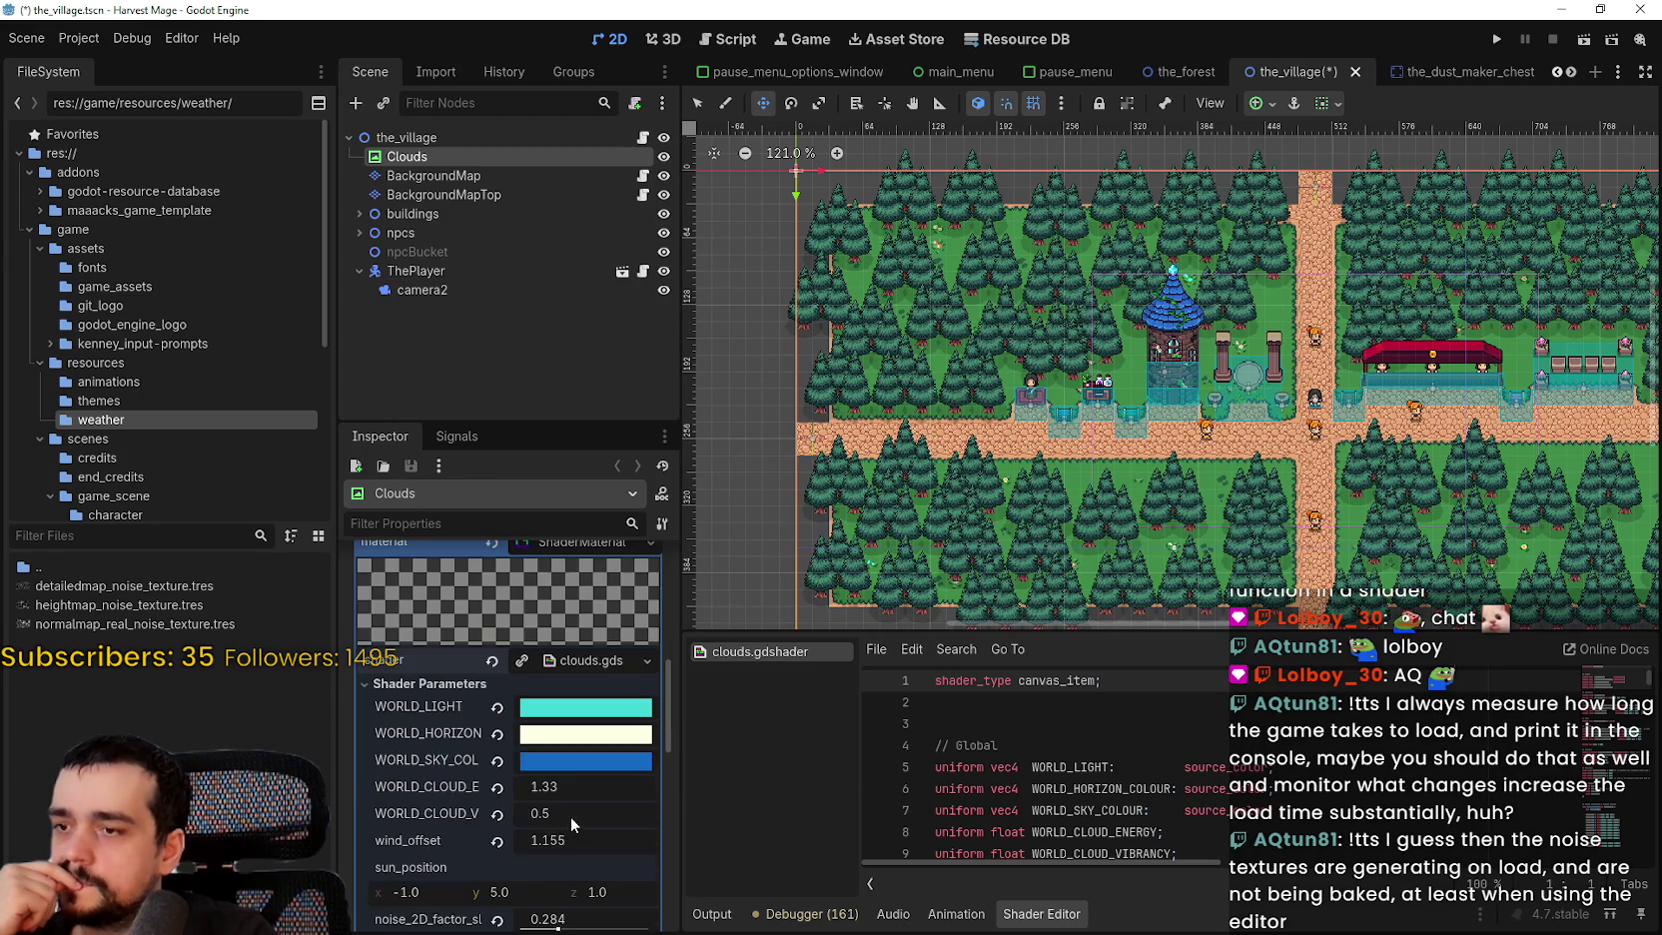
scroll(518, 841, down, 2)
Step: Revert wind_offset to 0.0, noise_2D_factor_slope to 0.25, both wind sheer values and cloud_sky_influence
click(497, 745)
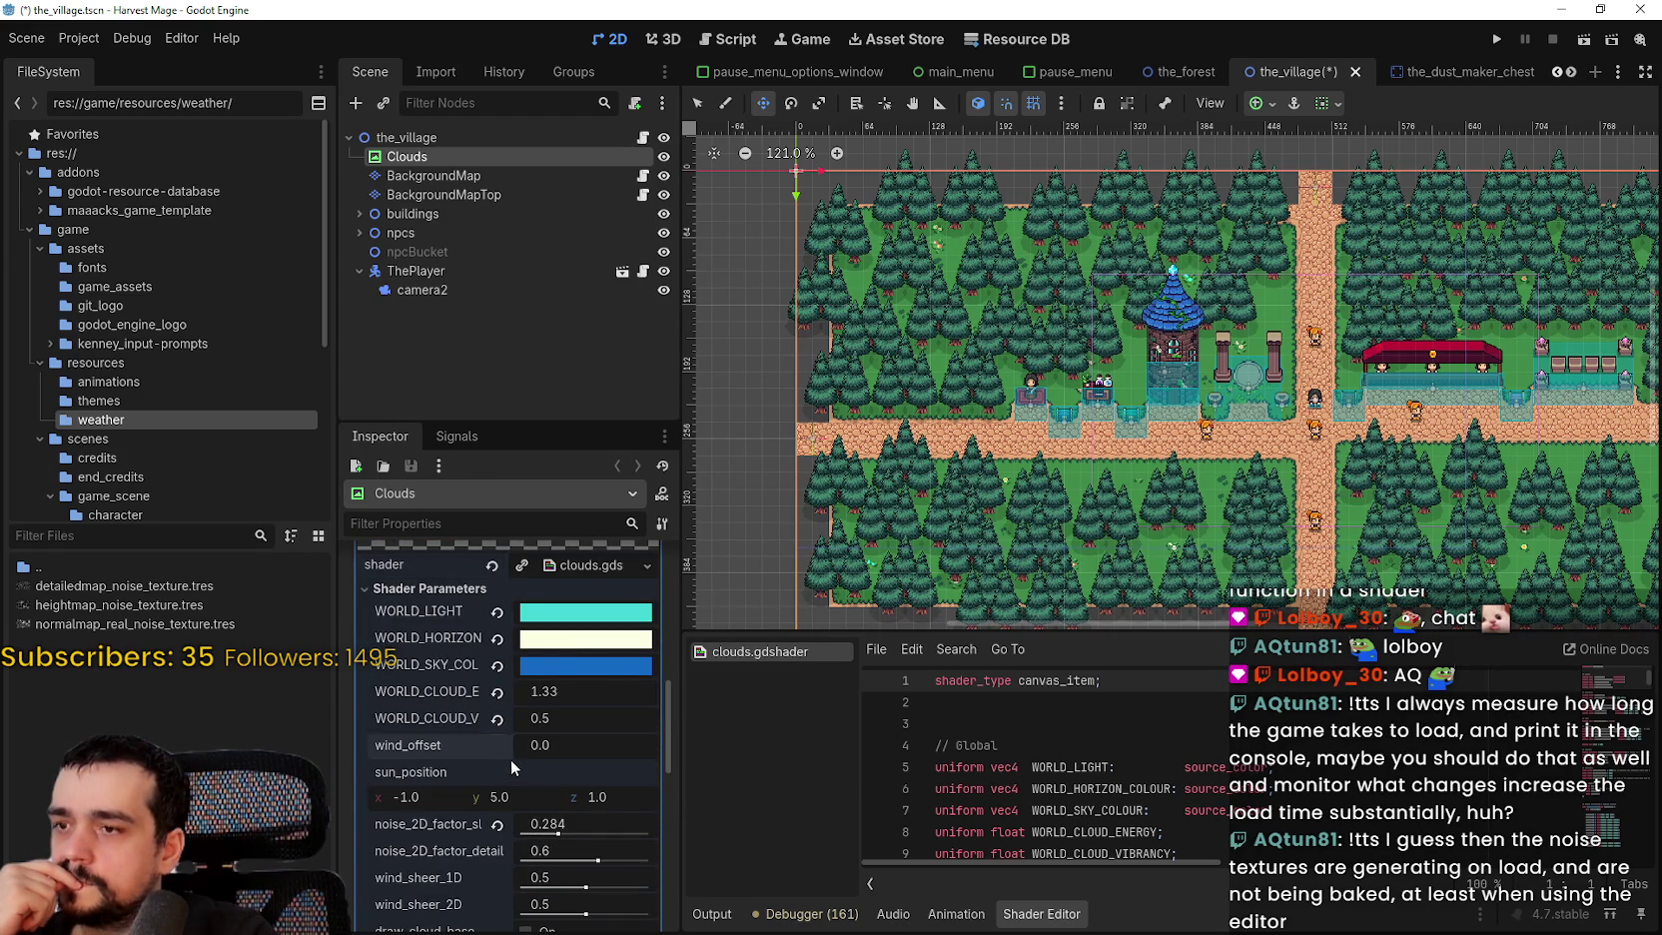
scroll(514, 763, up, 3)
scroll(524, 768, down, 5)
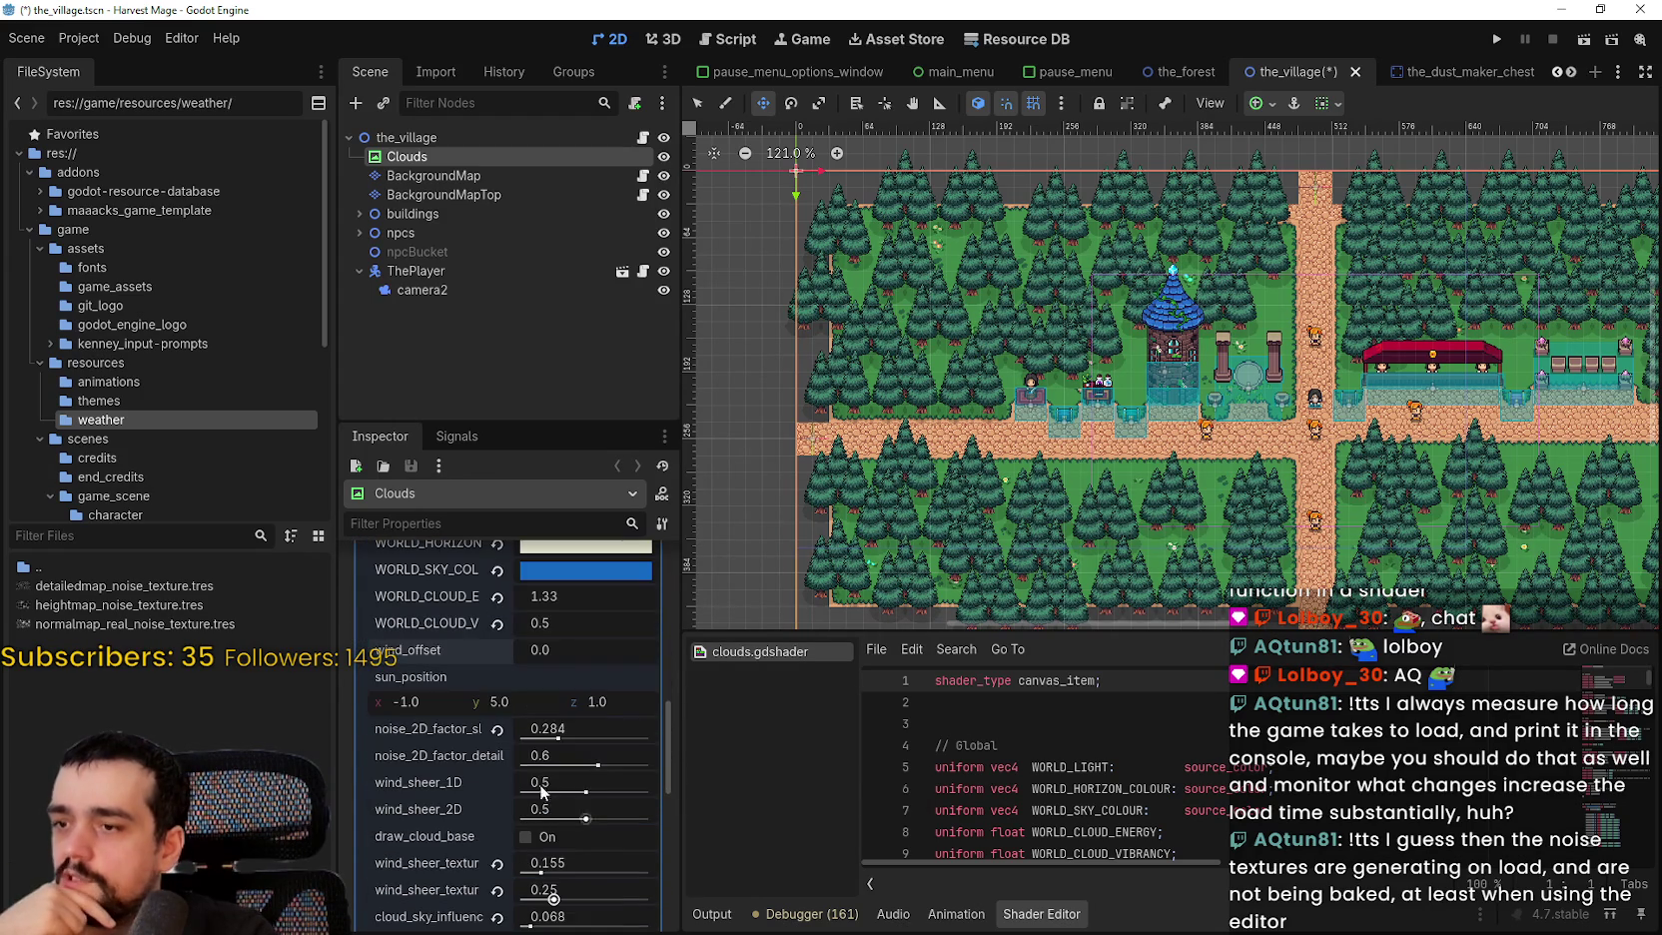
click(497, 730)
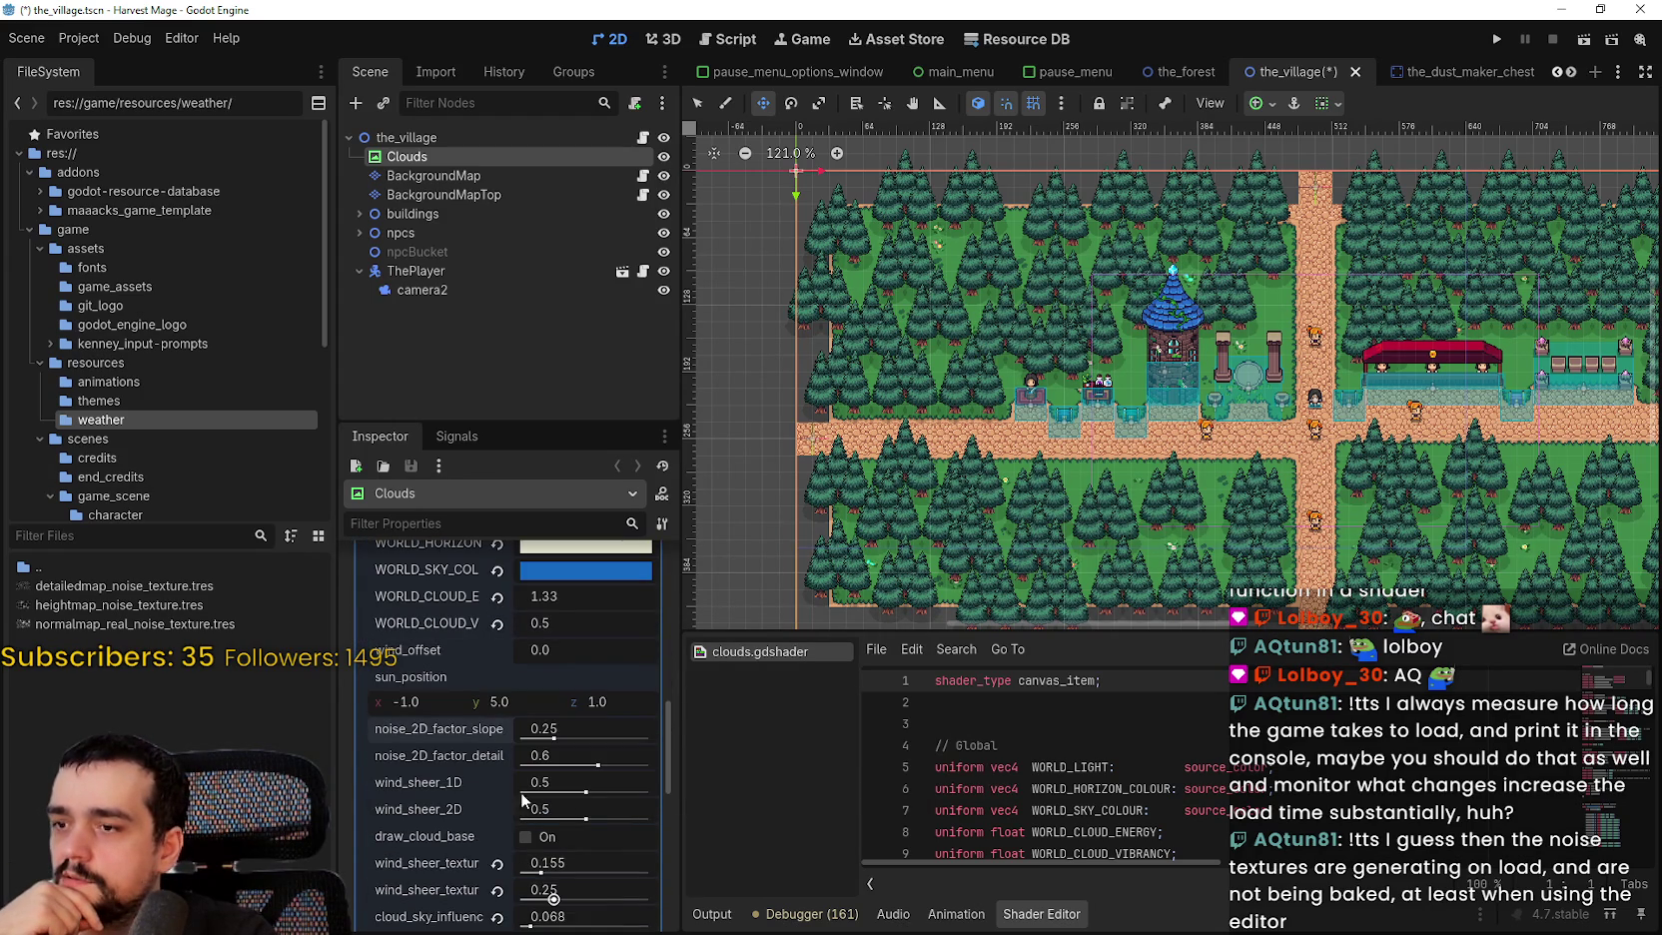
click(497, 865)
click(498, 889)
click(497, 917)
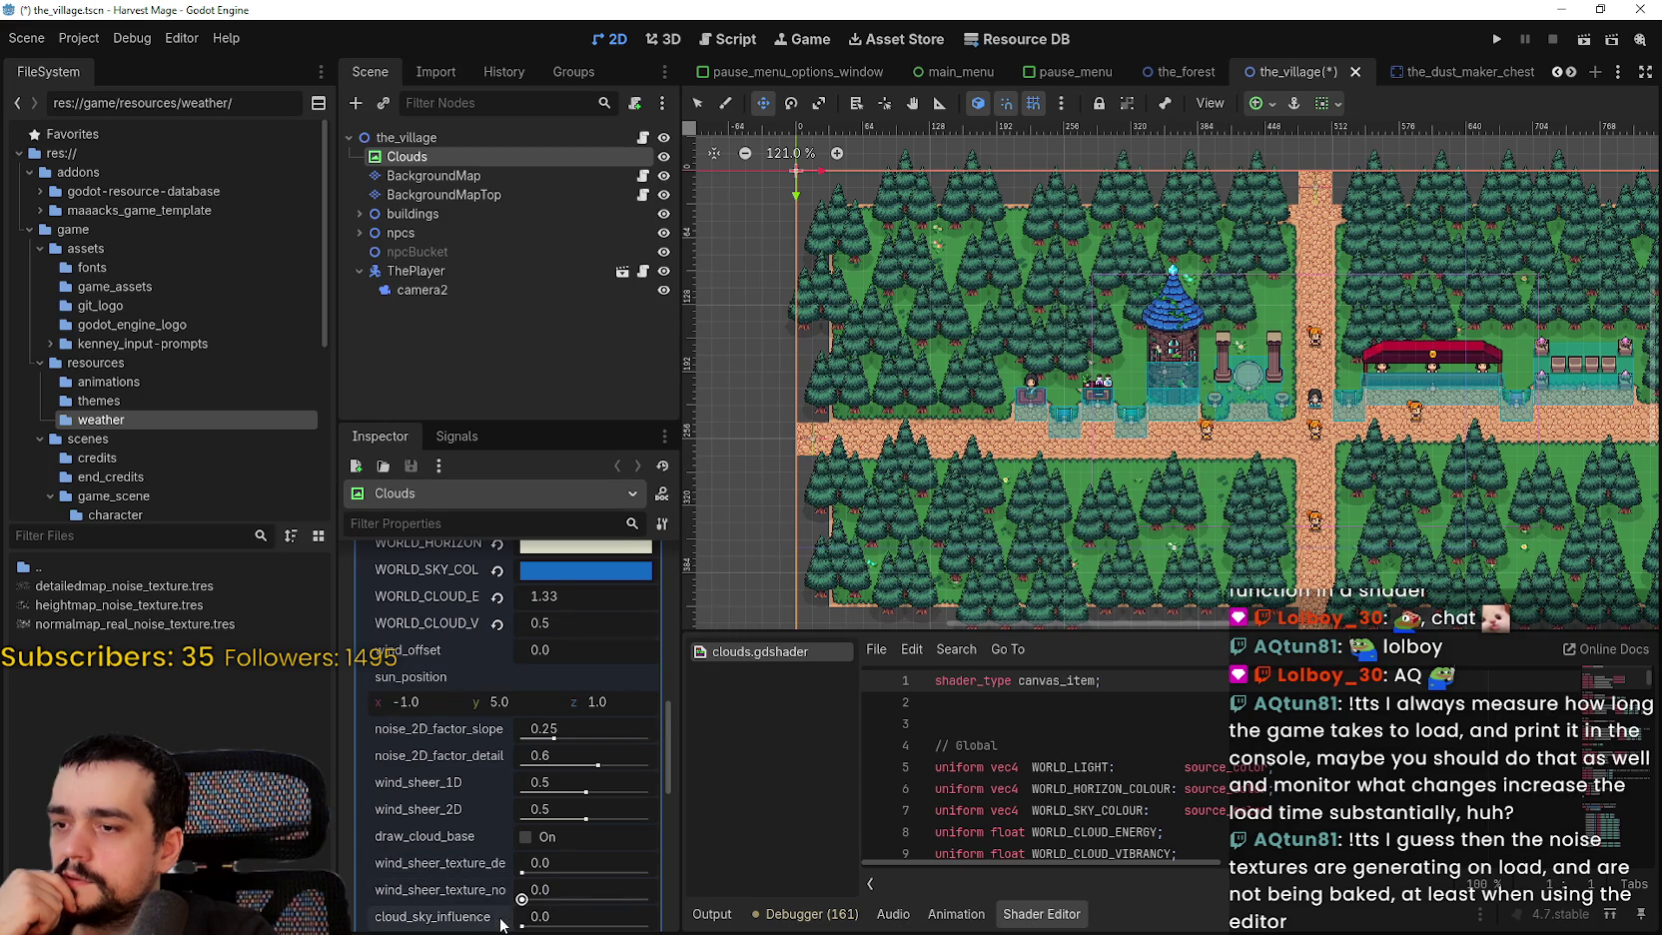
scroll(498, 914, down, 4)
scroll(499, 911, up, 10)
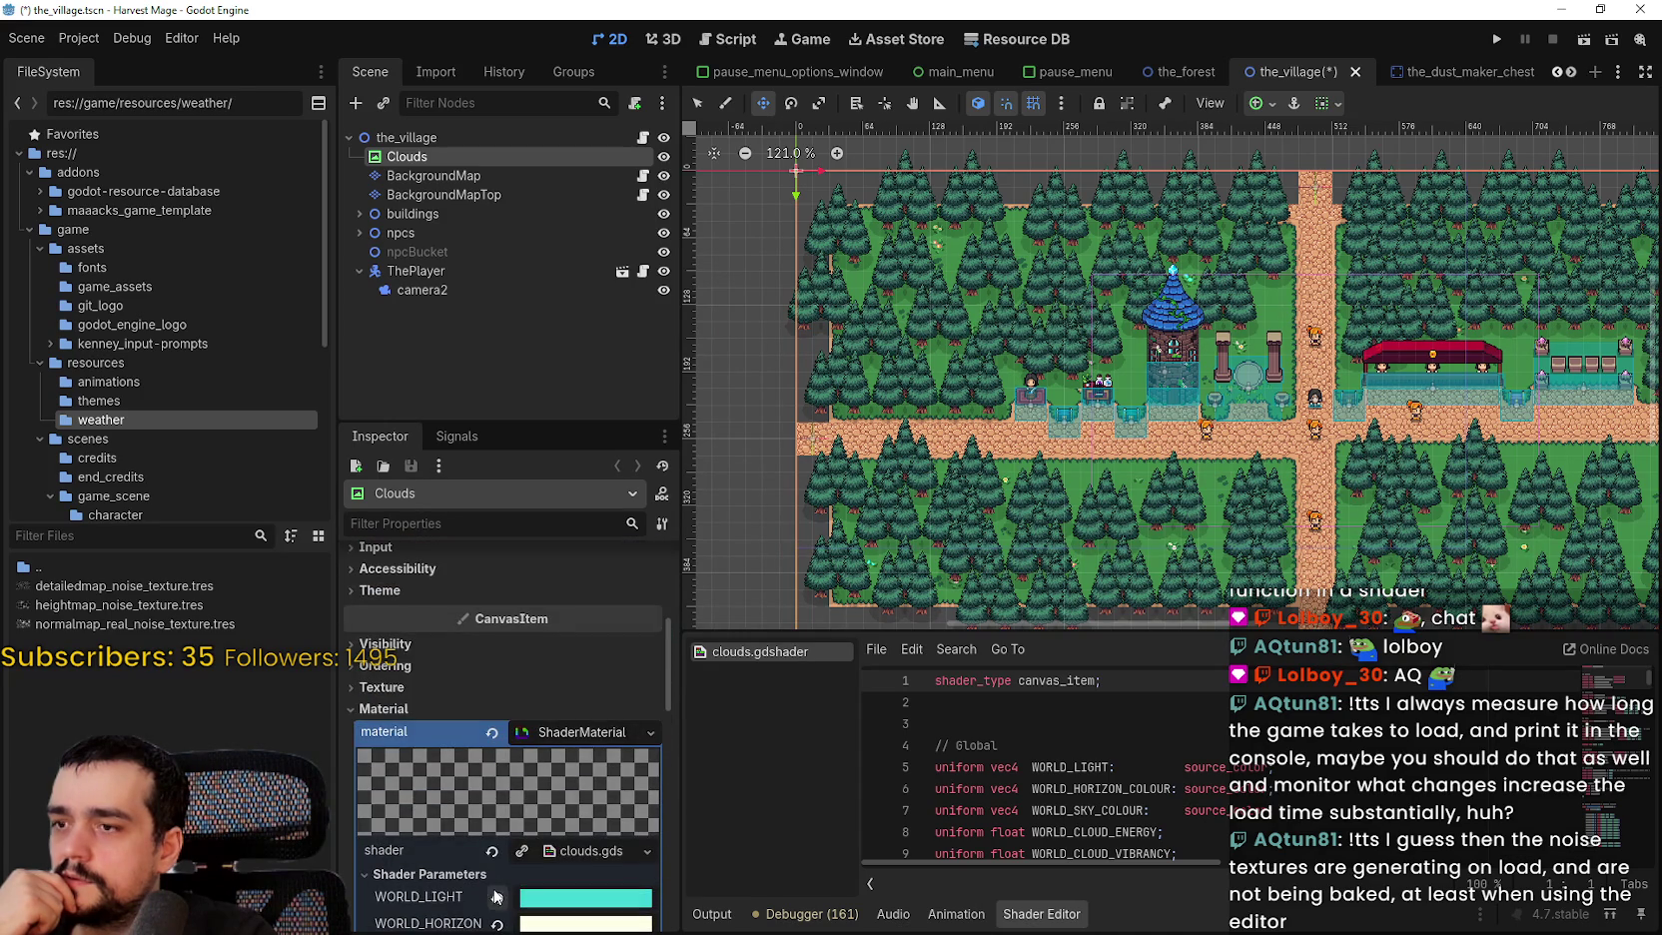
Step: Run the project, start a New Game to load the village, then close the game window
click(1497, 40)
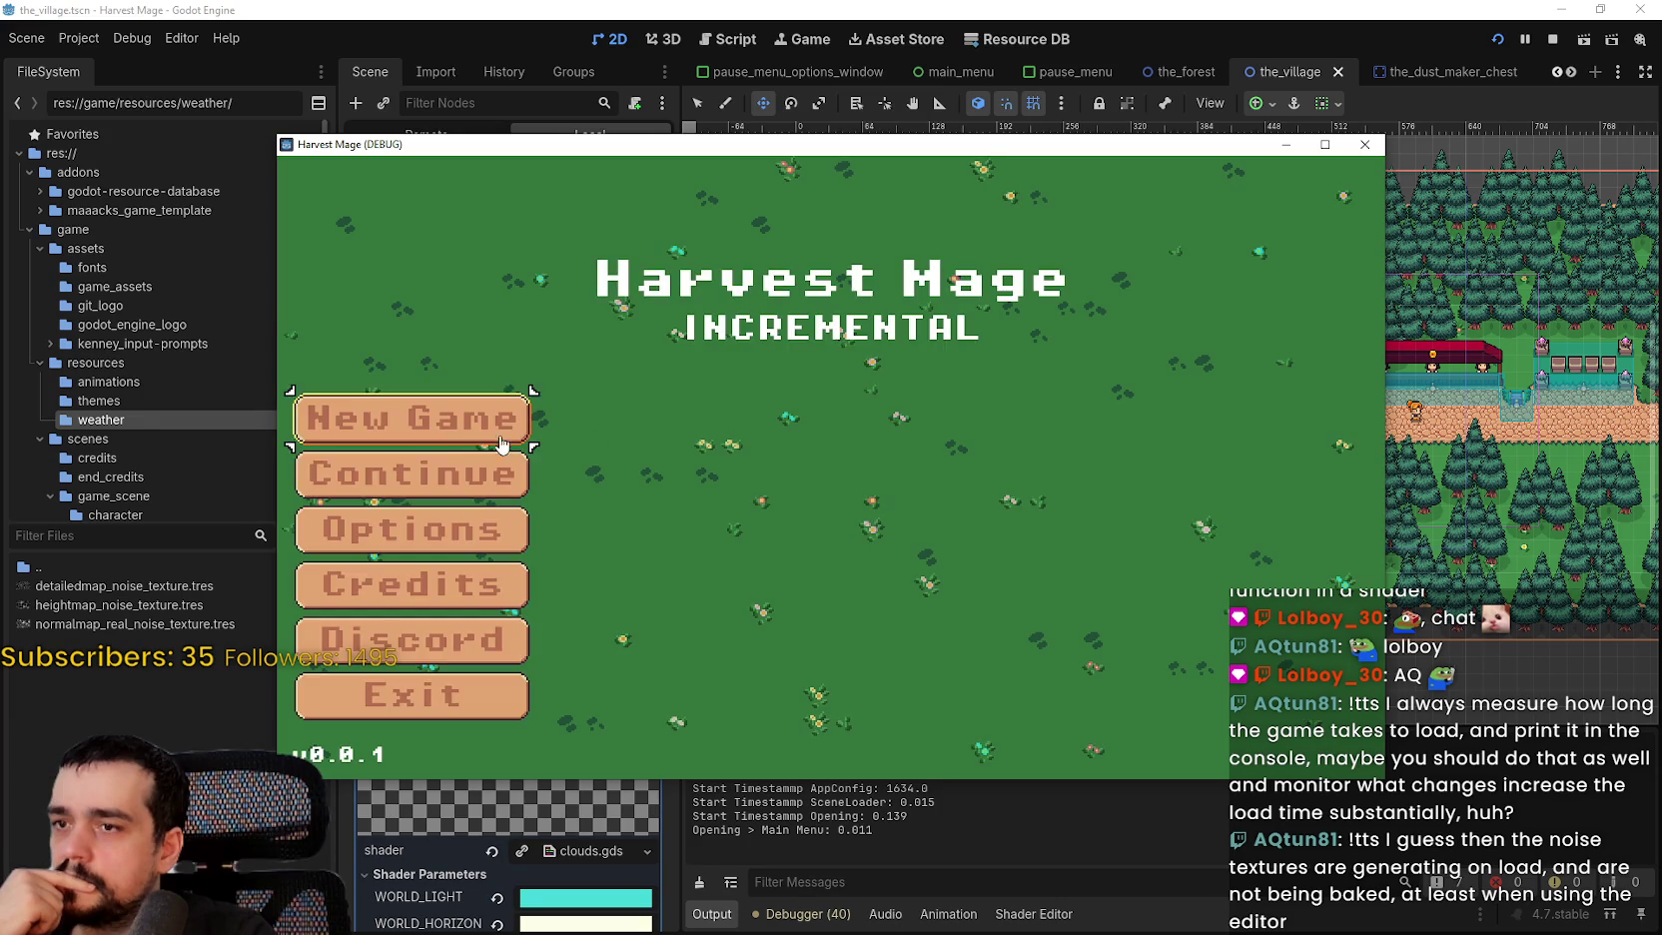
click(502, 445)
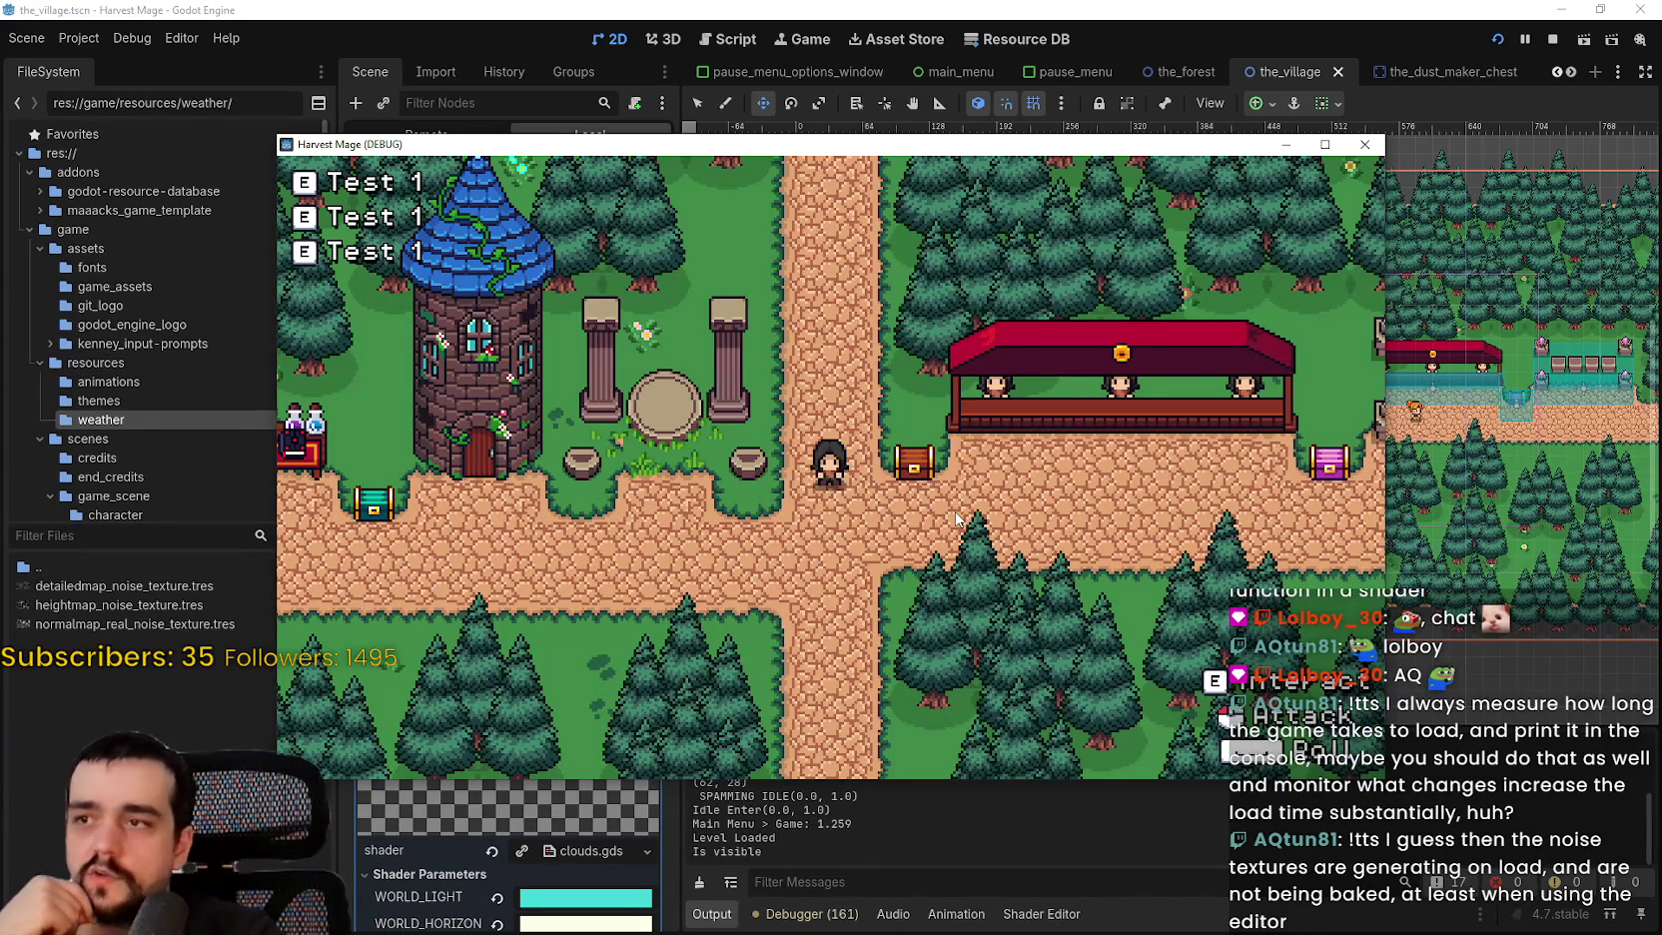
click(1324, 143)
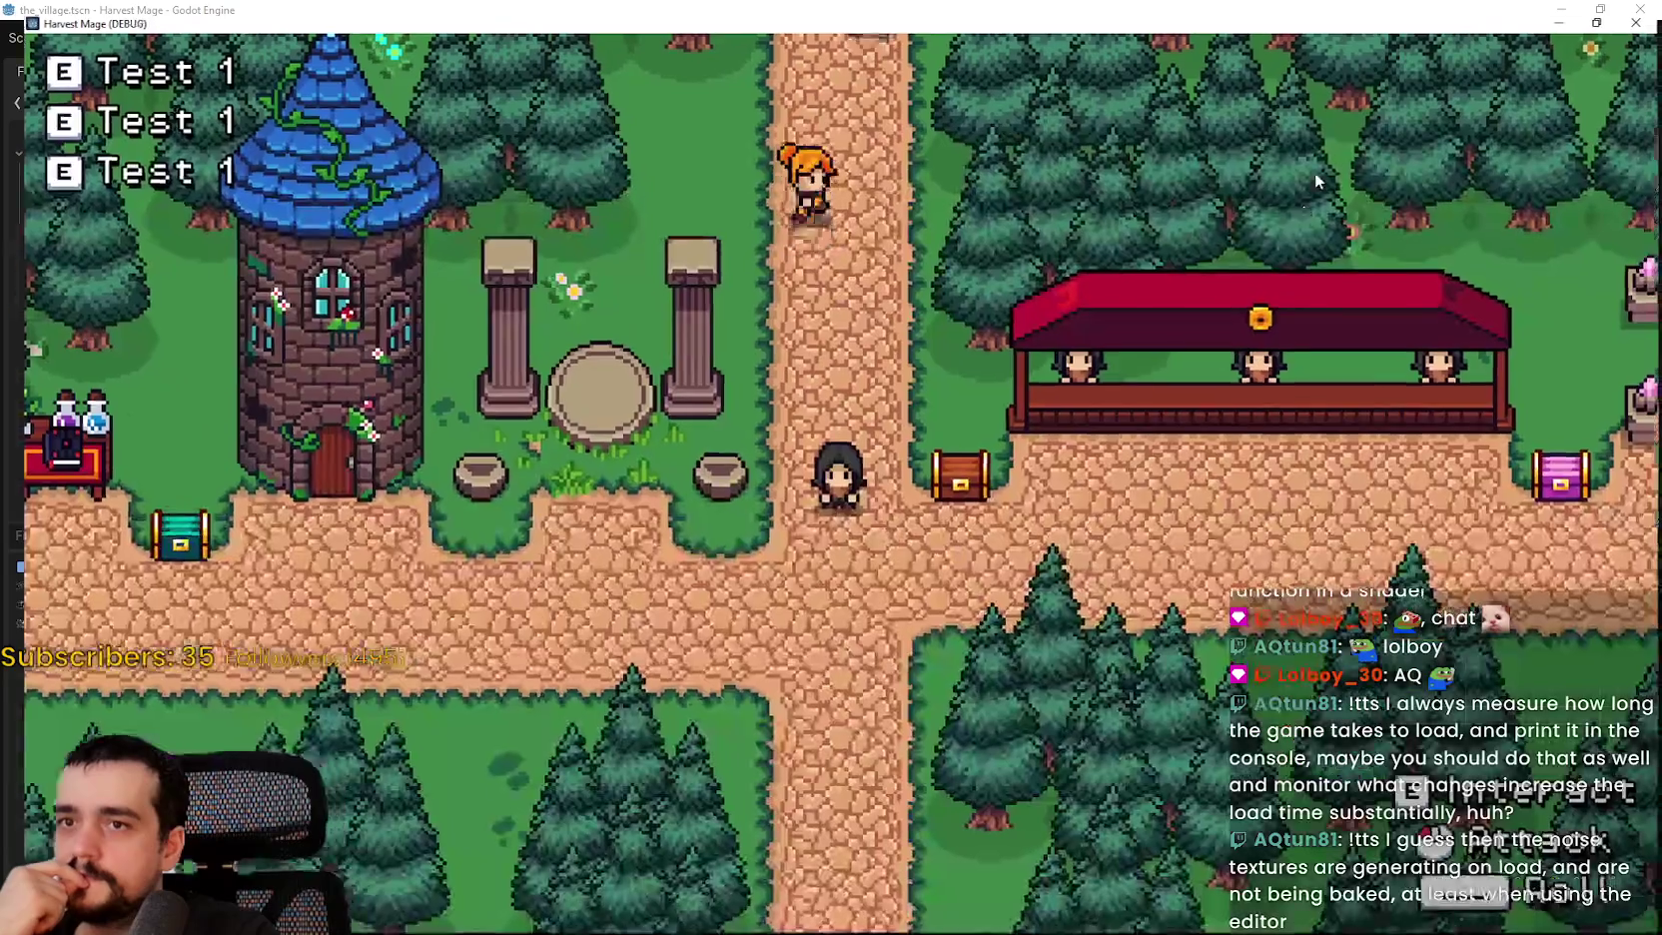
key(super+Down)
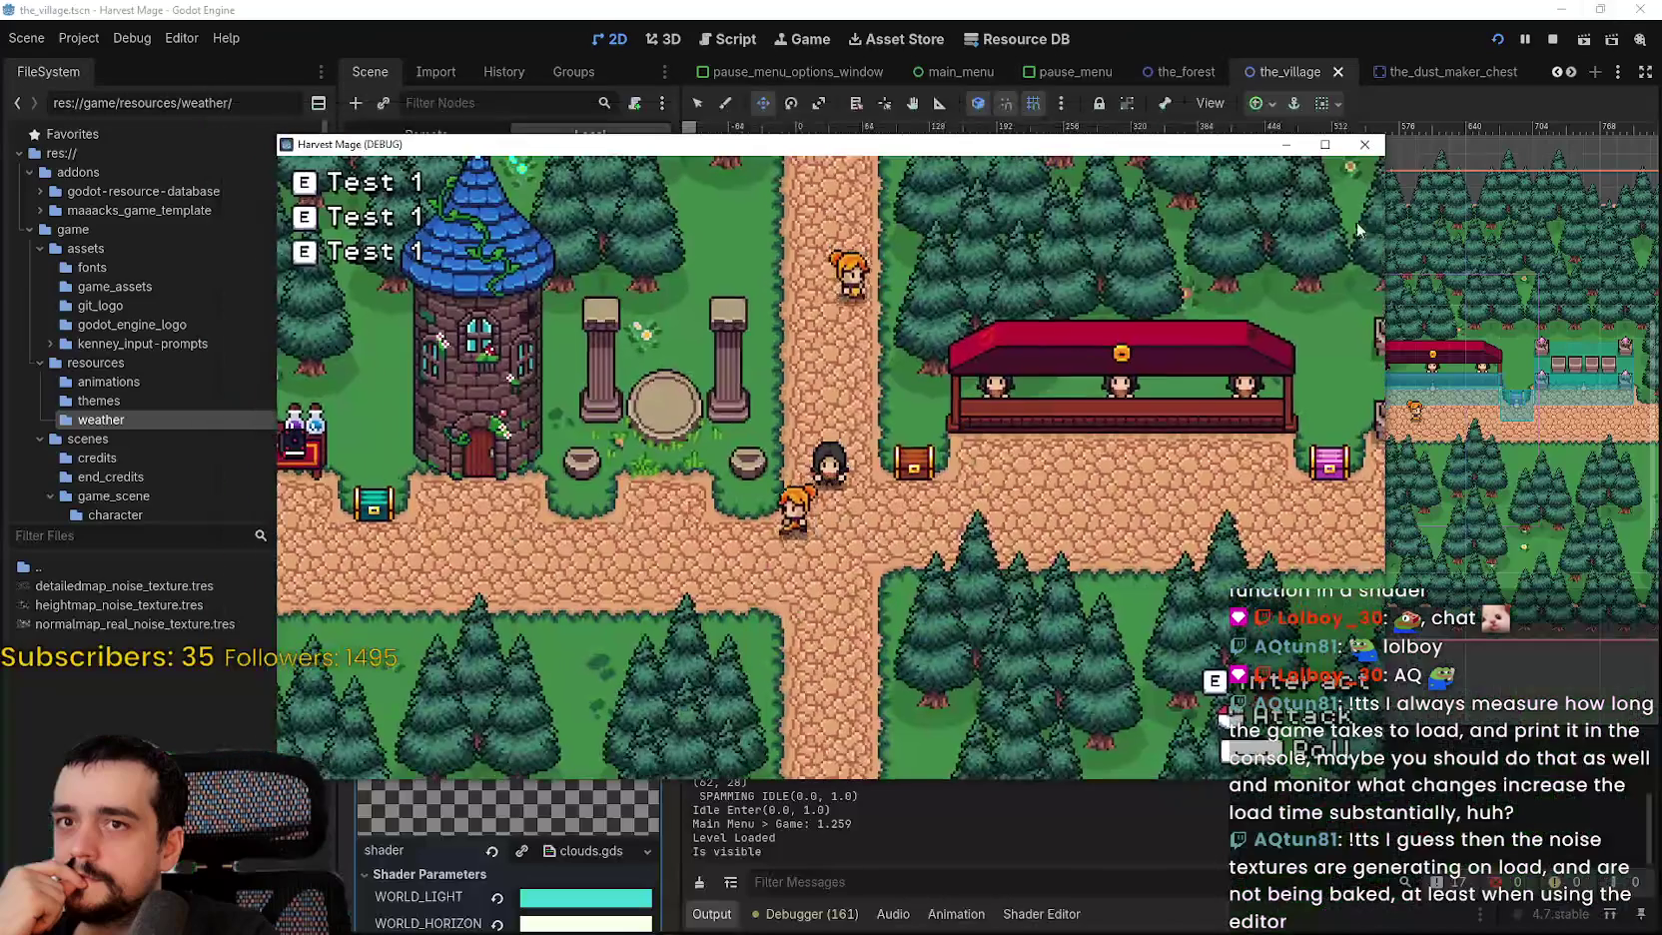
click(1364, 143)
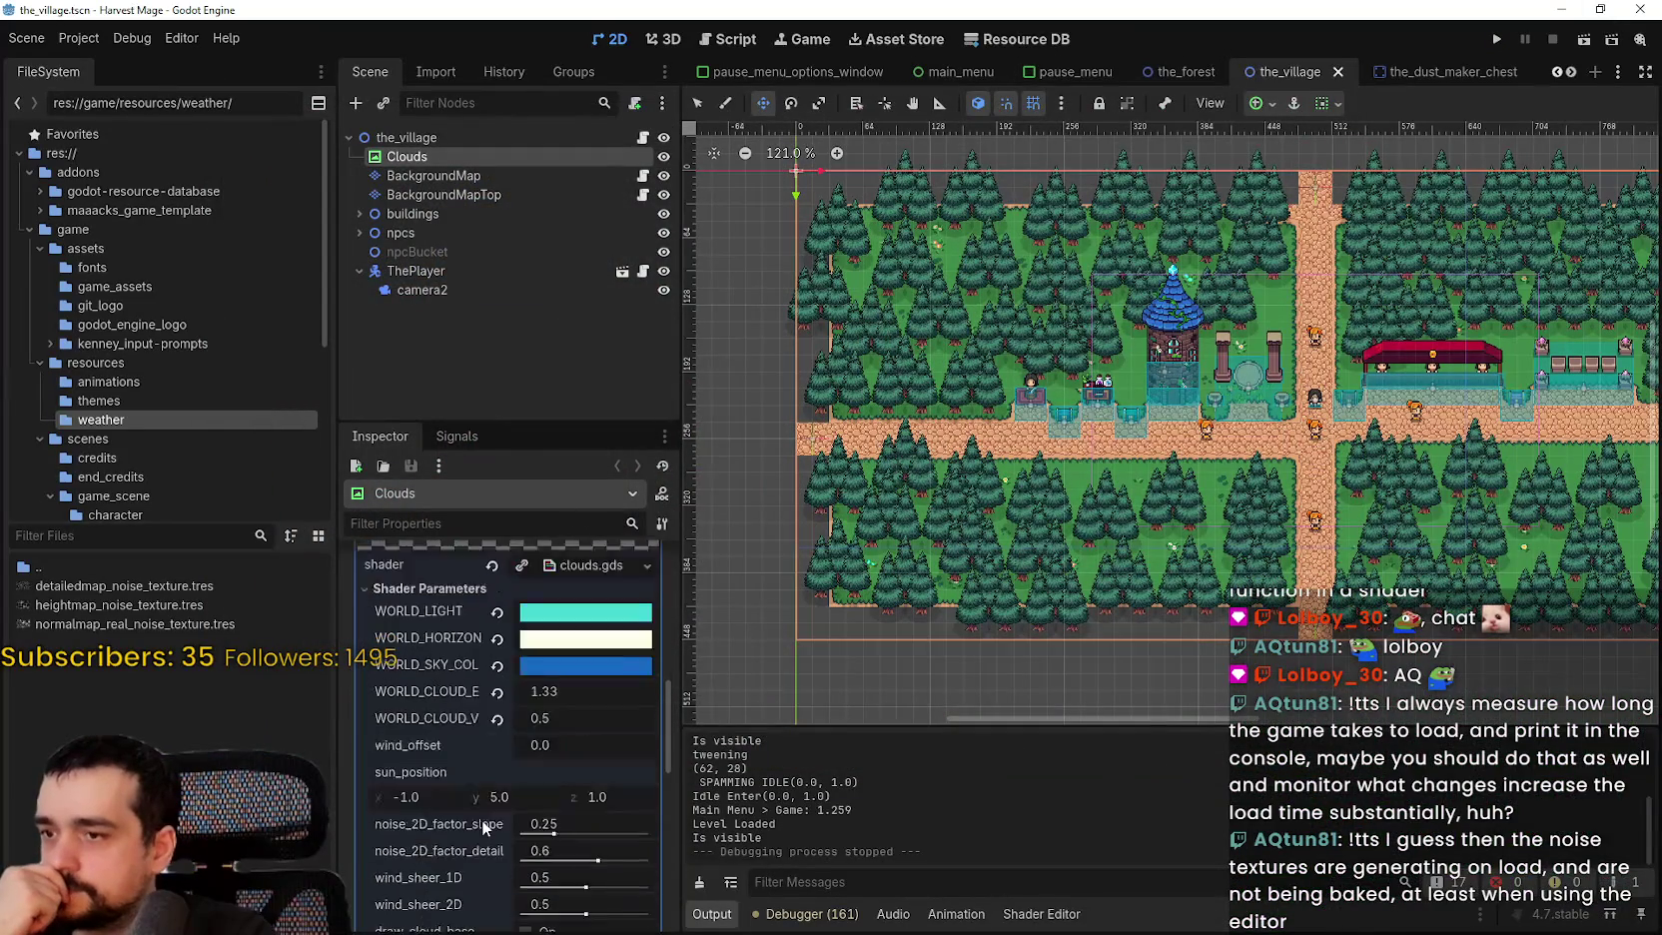
Step: Clear the weather_coverage and weather_stability textures
scroll(481, 798, down, 1)
scroll(485, 749, up, 5)
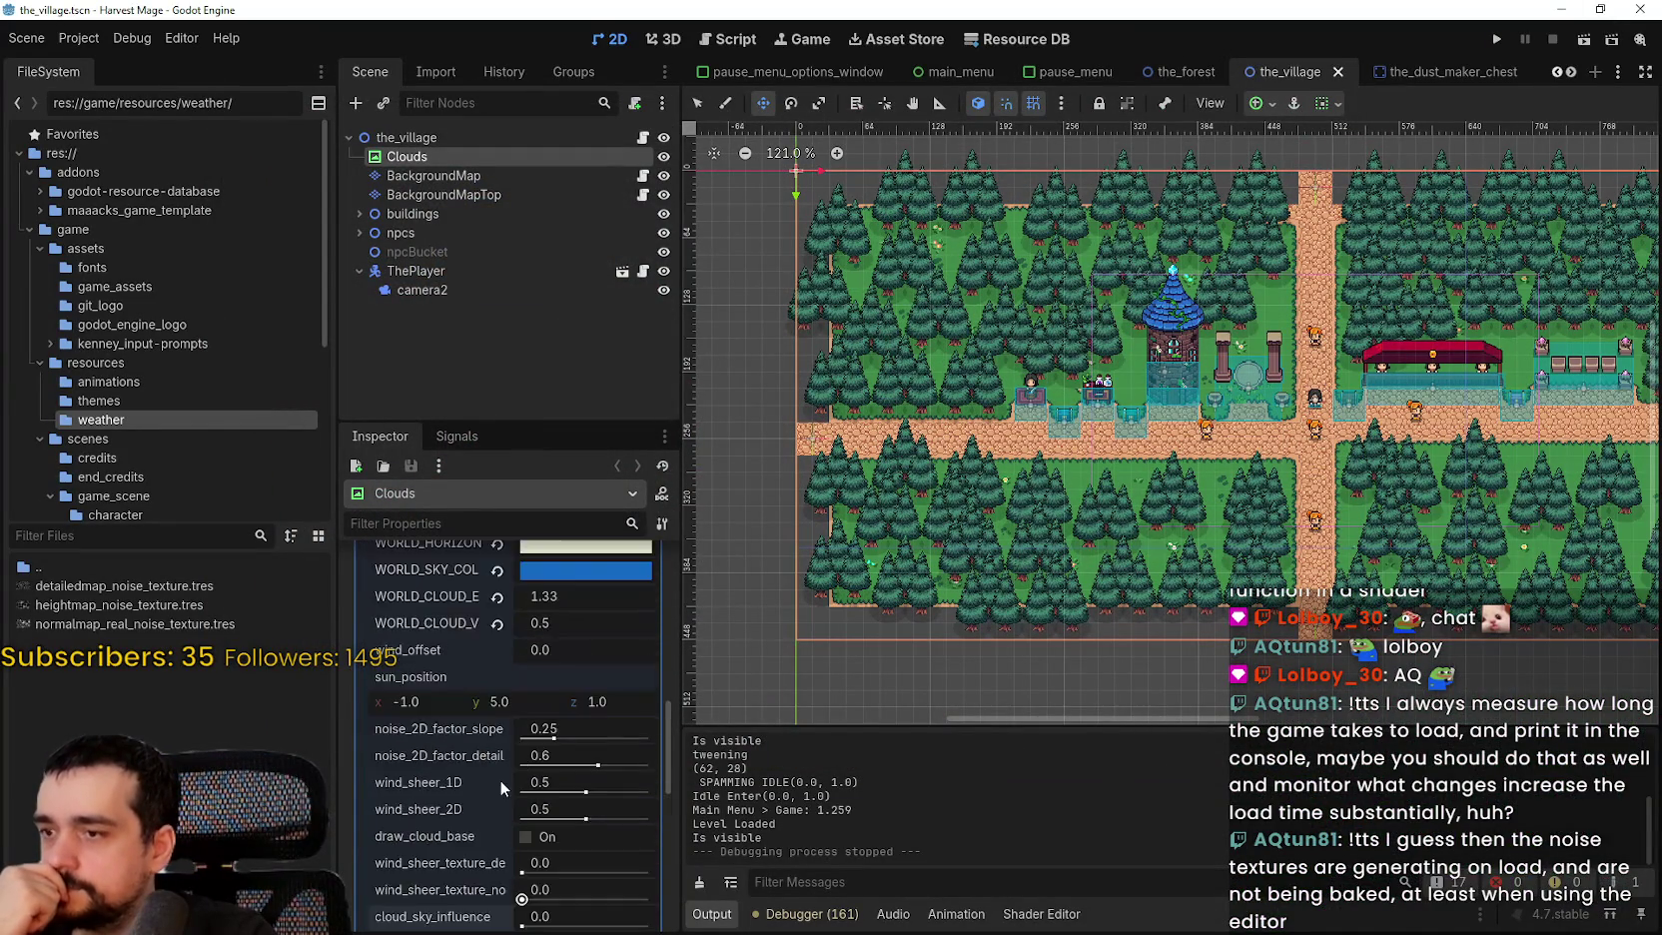
scroll(492, 762, down, 10)
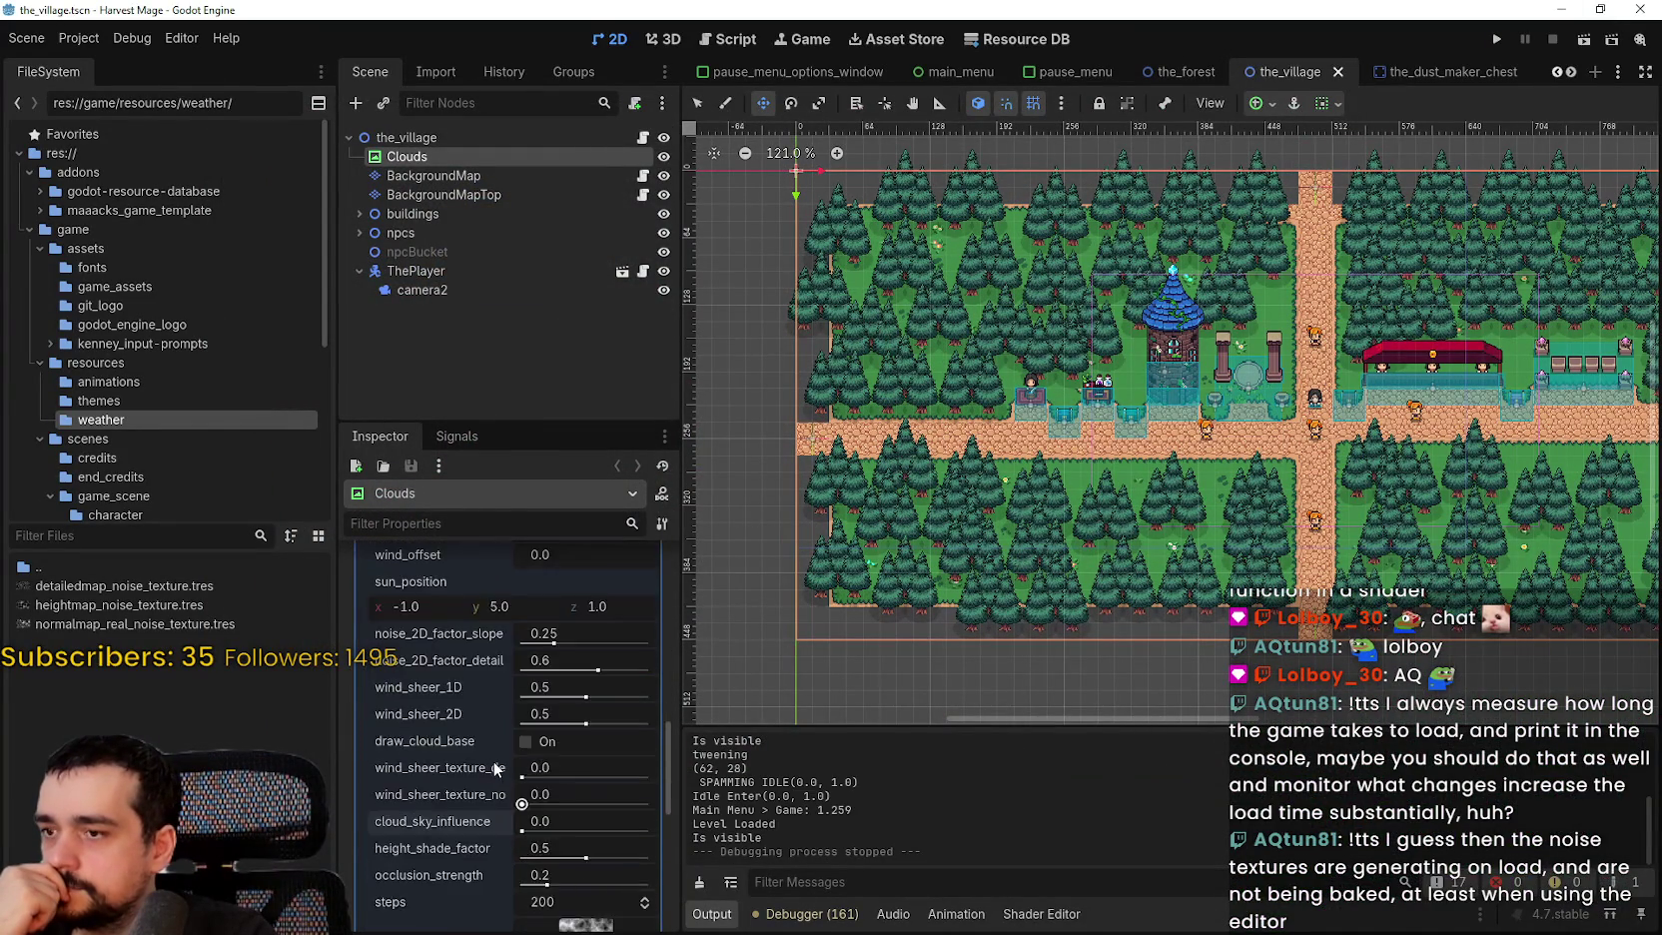
click(499, 721)
click(496, 729)
Step: Trial wind_offset, vibrancy and energy, ending at wind_offset 0.0, vibrancy 0.5, energy 1.33, then save
scroll(499, 762, up, 5)
scroll(496, 759, up, 4)
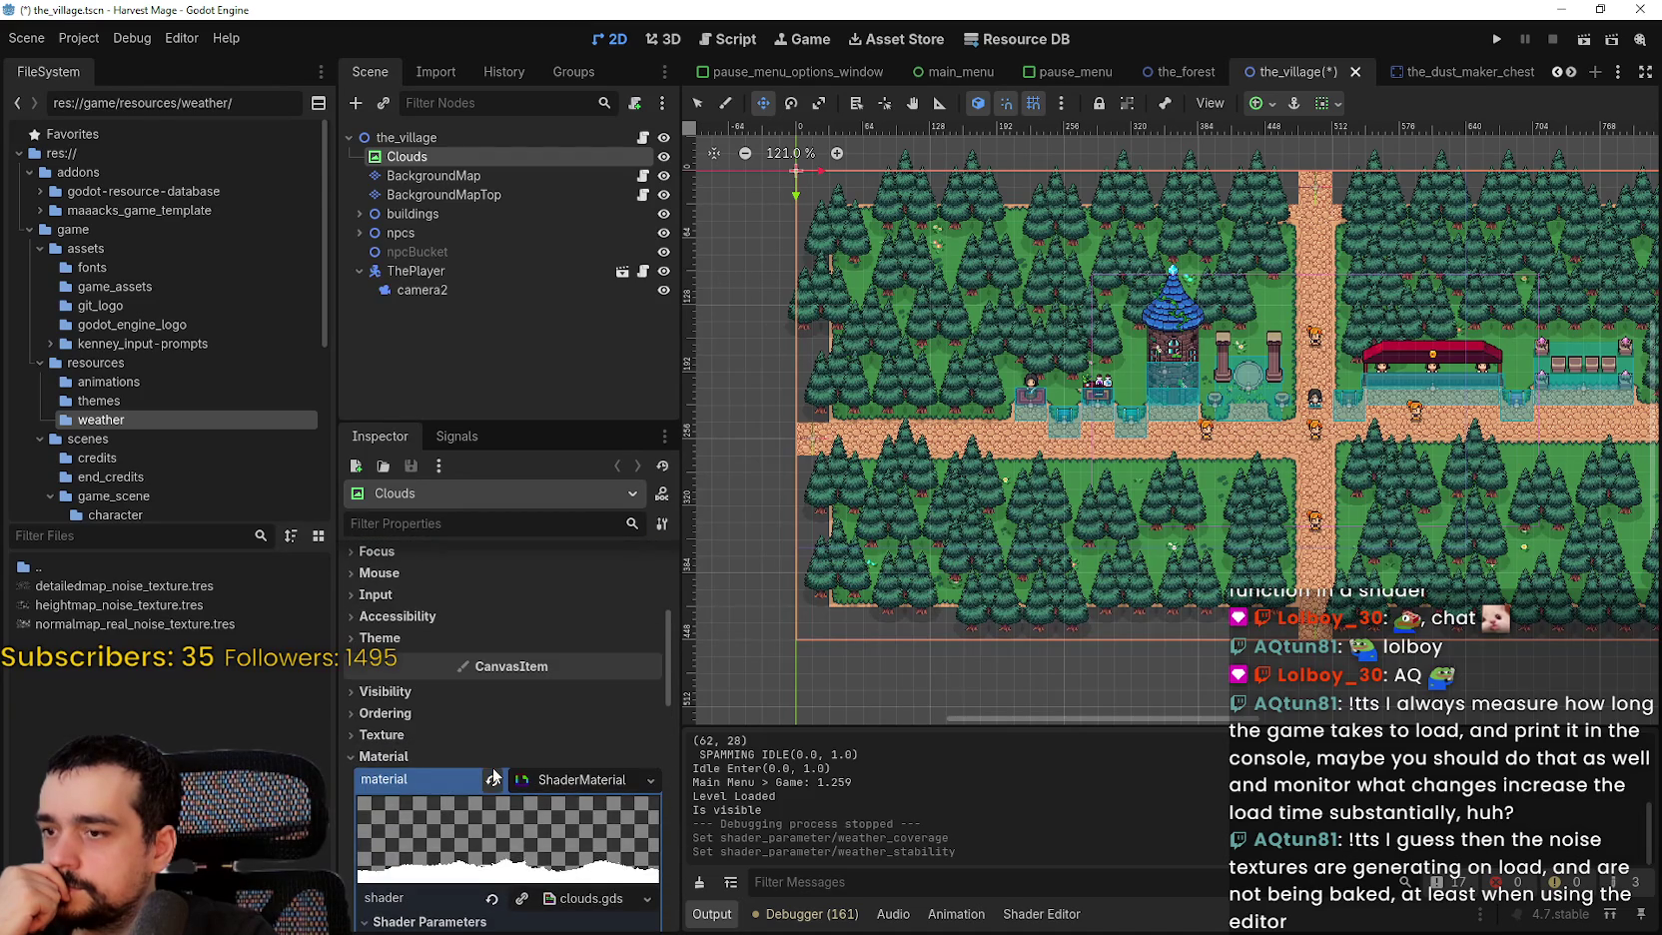
scroll(491, 870, down, 3)
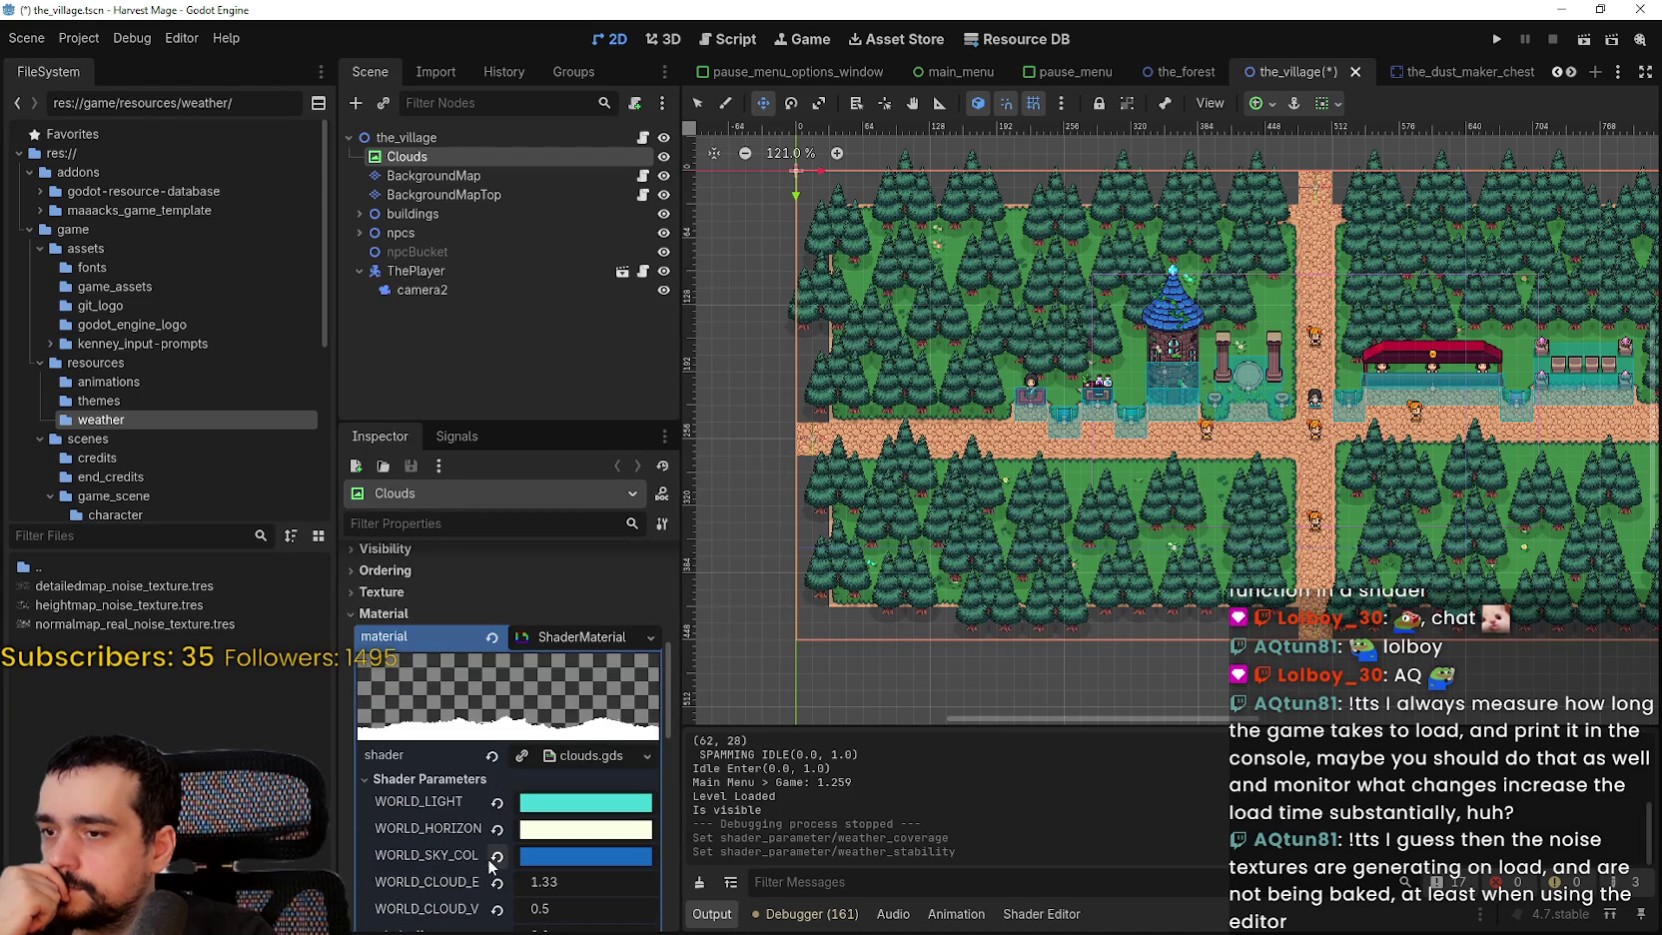
scroll(491, 857, down, 2)
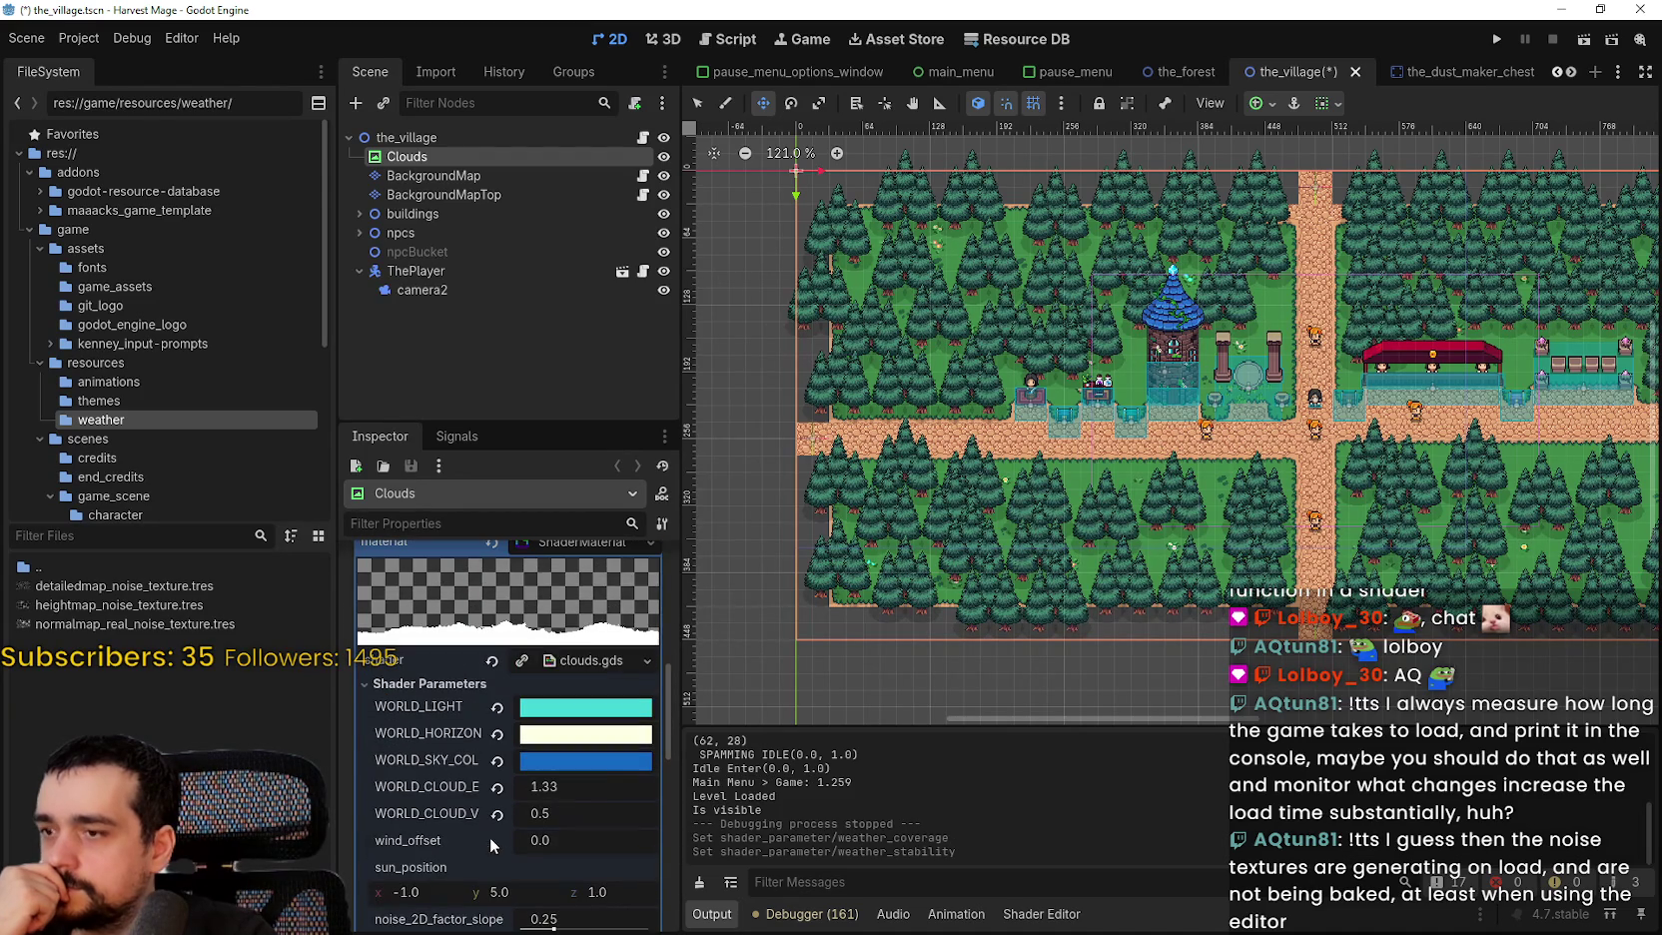
drag(523, 840, 642, 841)
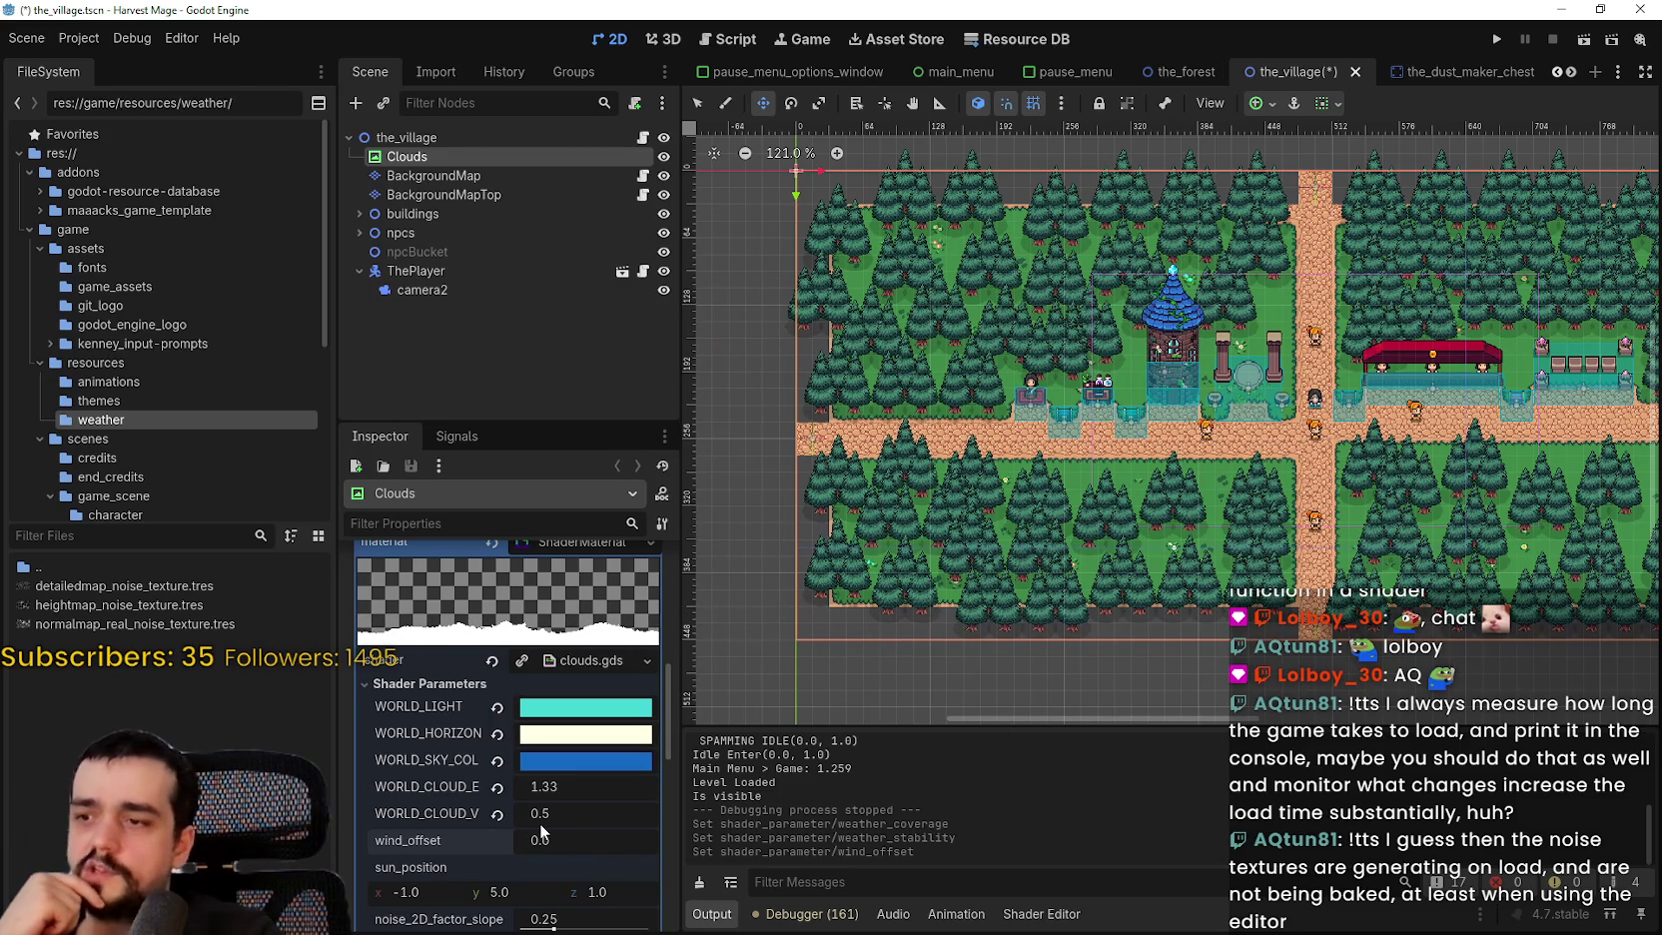
click(497, 844)
drag(549, 813, 589, 812)
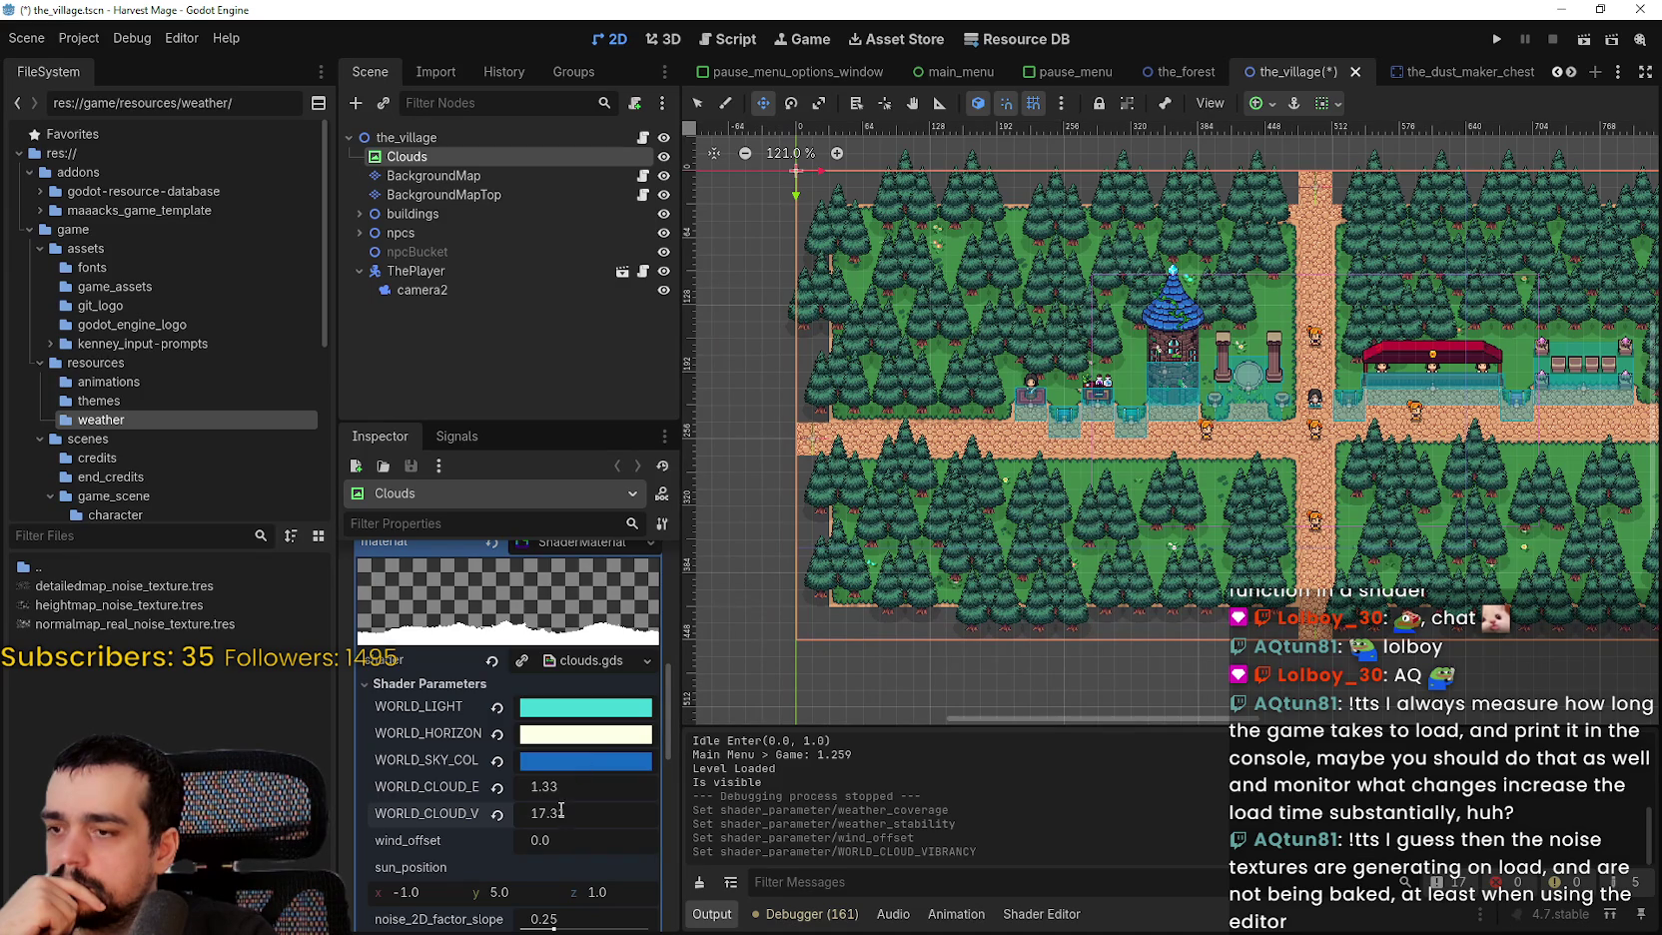
text(0.5)
key(Return)
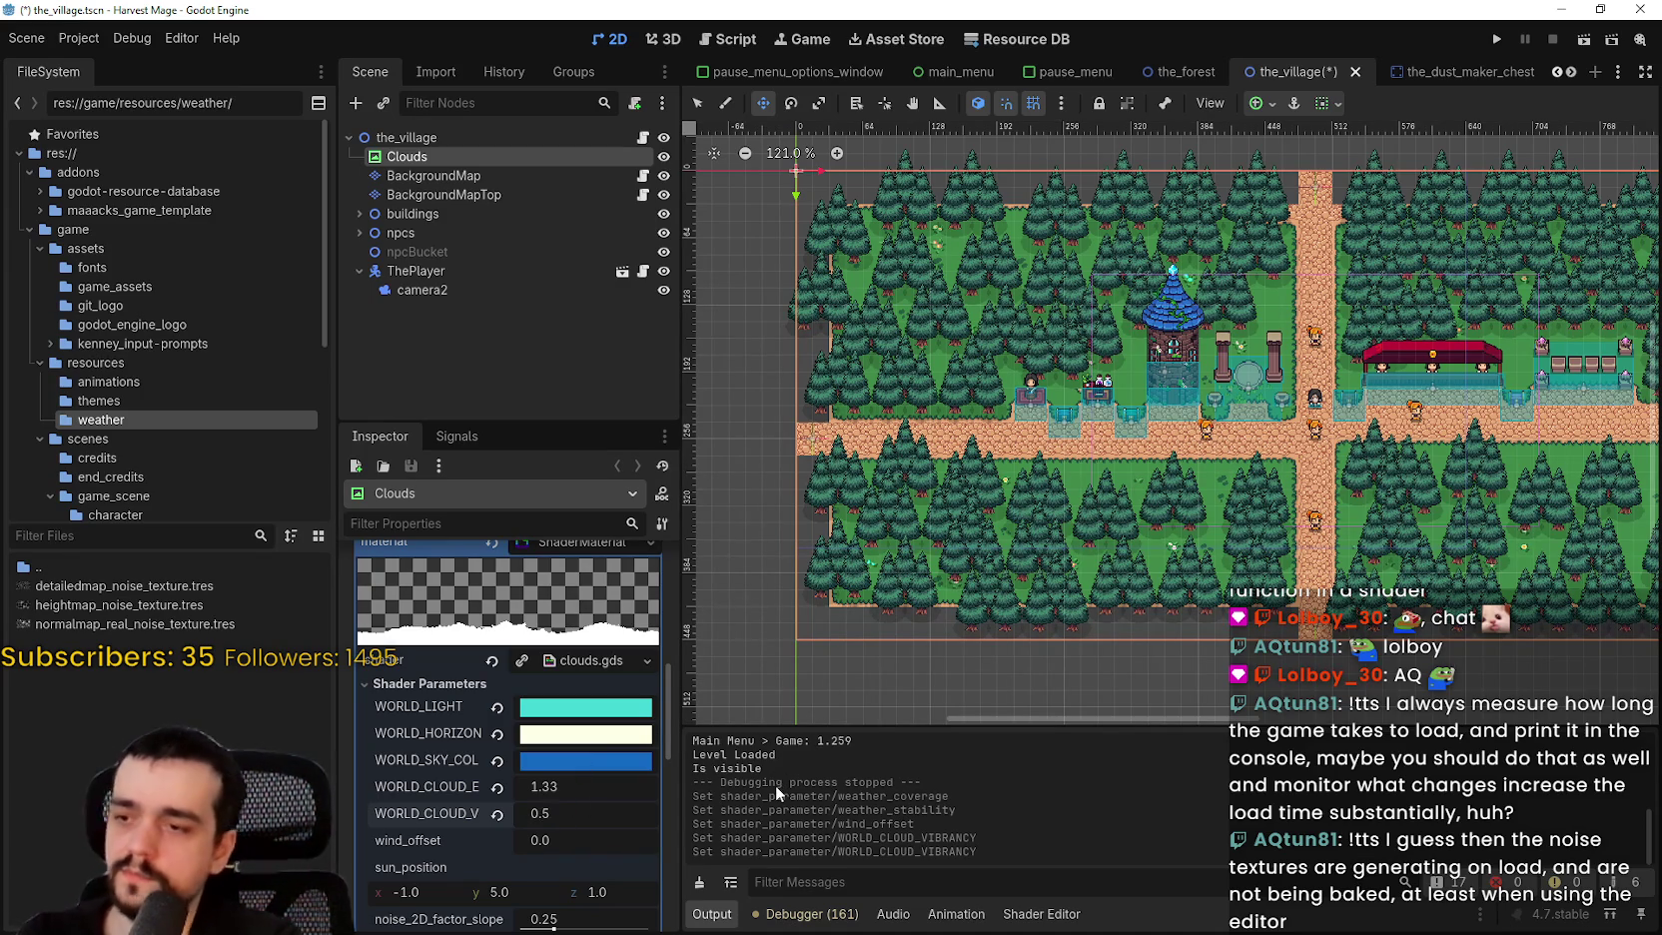
drag(528, 788, 564, 788)
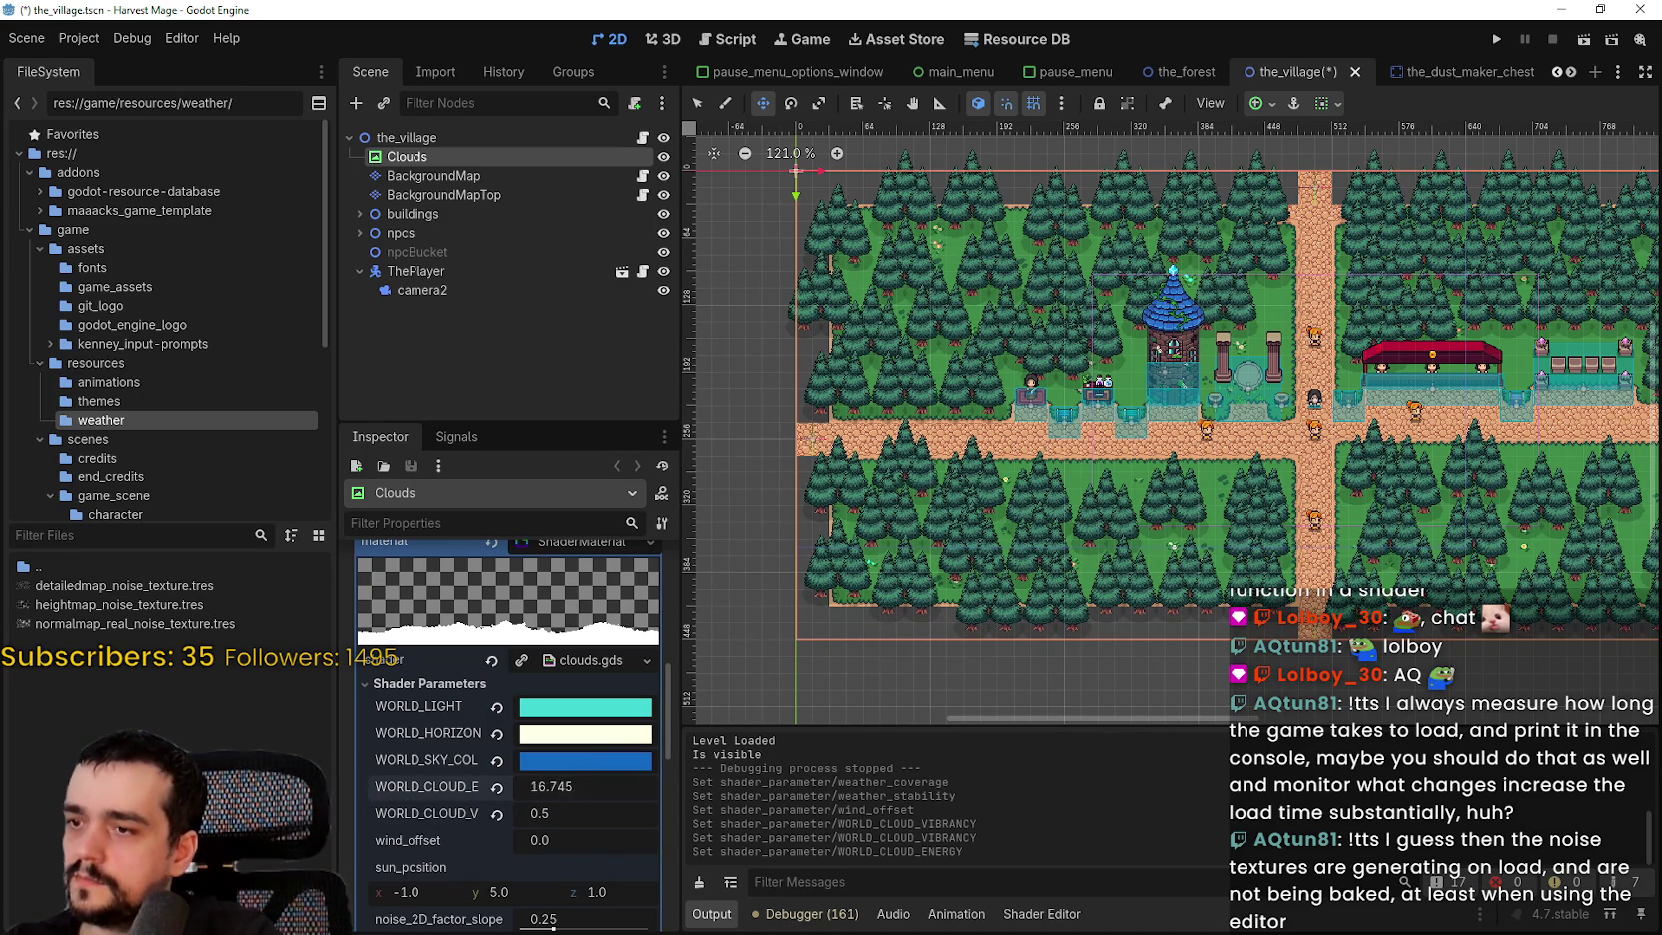
key(ctrl+z)
key(ctrl+s)
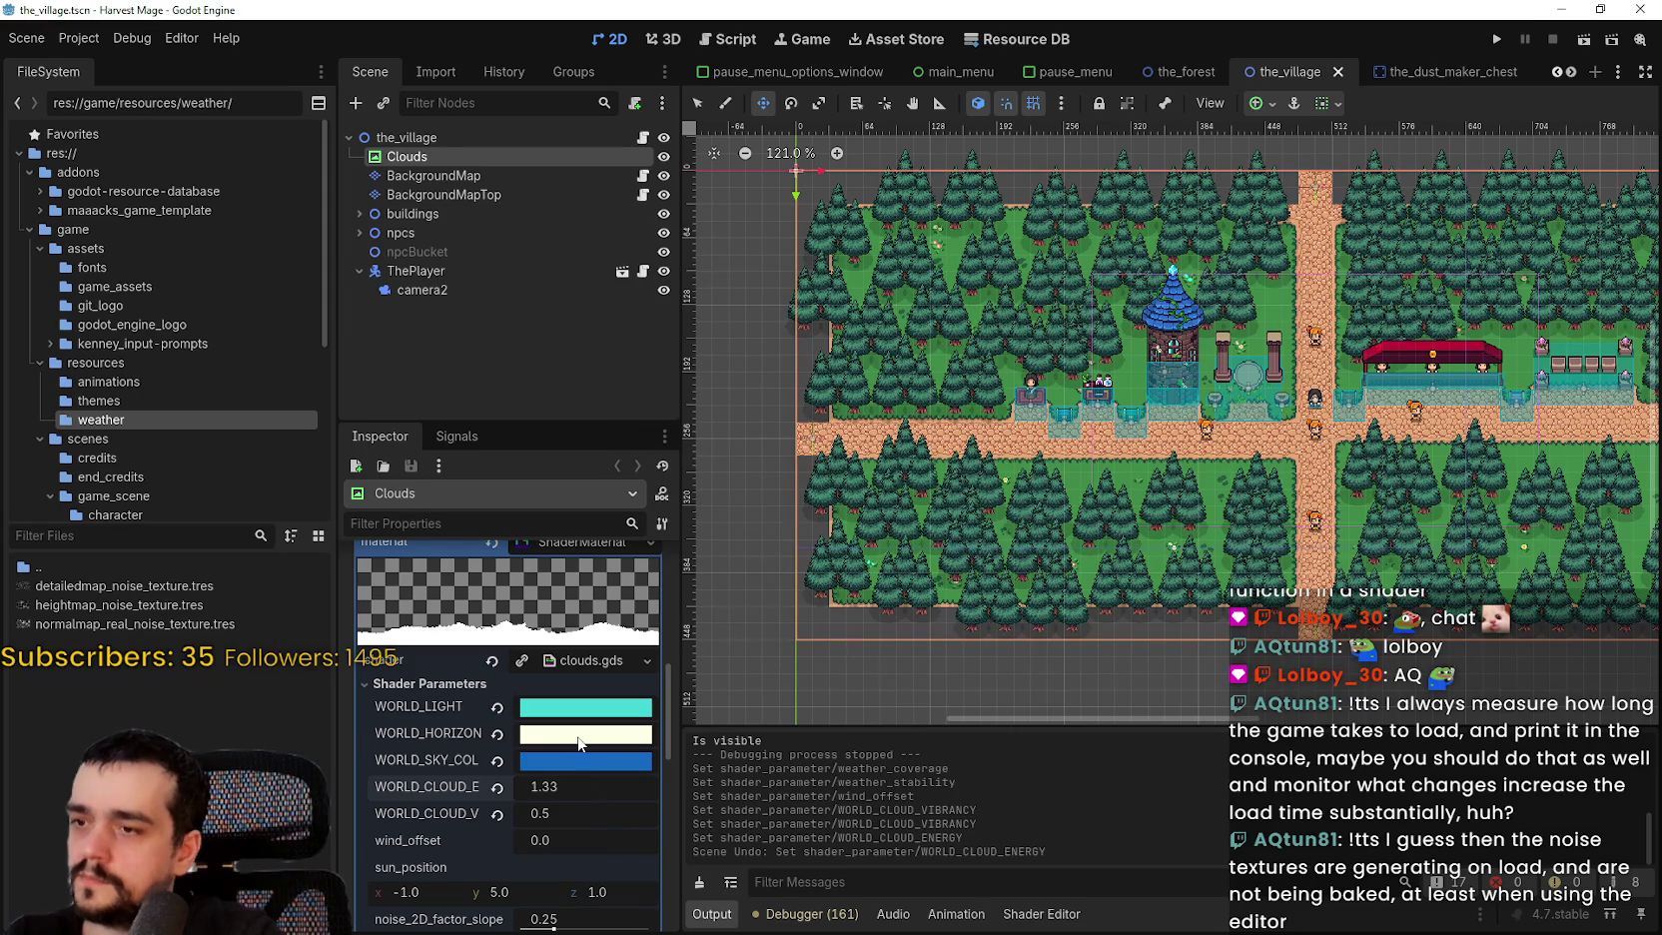
Step: Change the horizon colour to purple and save the scene
click(579, 743)
mouse_move(603, 327)
mouse_down()
mouse_move(633, 192)
mouse_move(655, 215)
mouse_up()
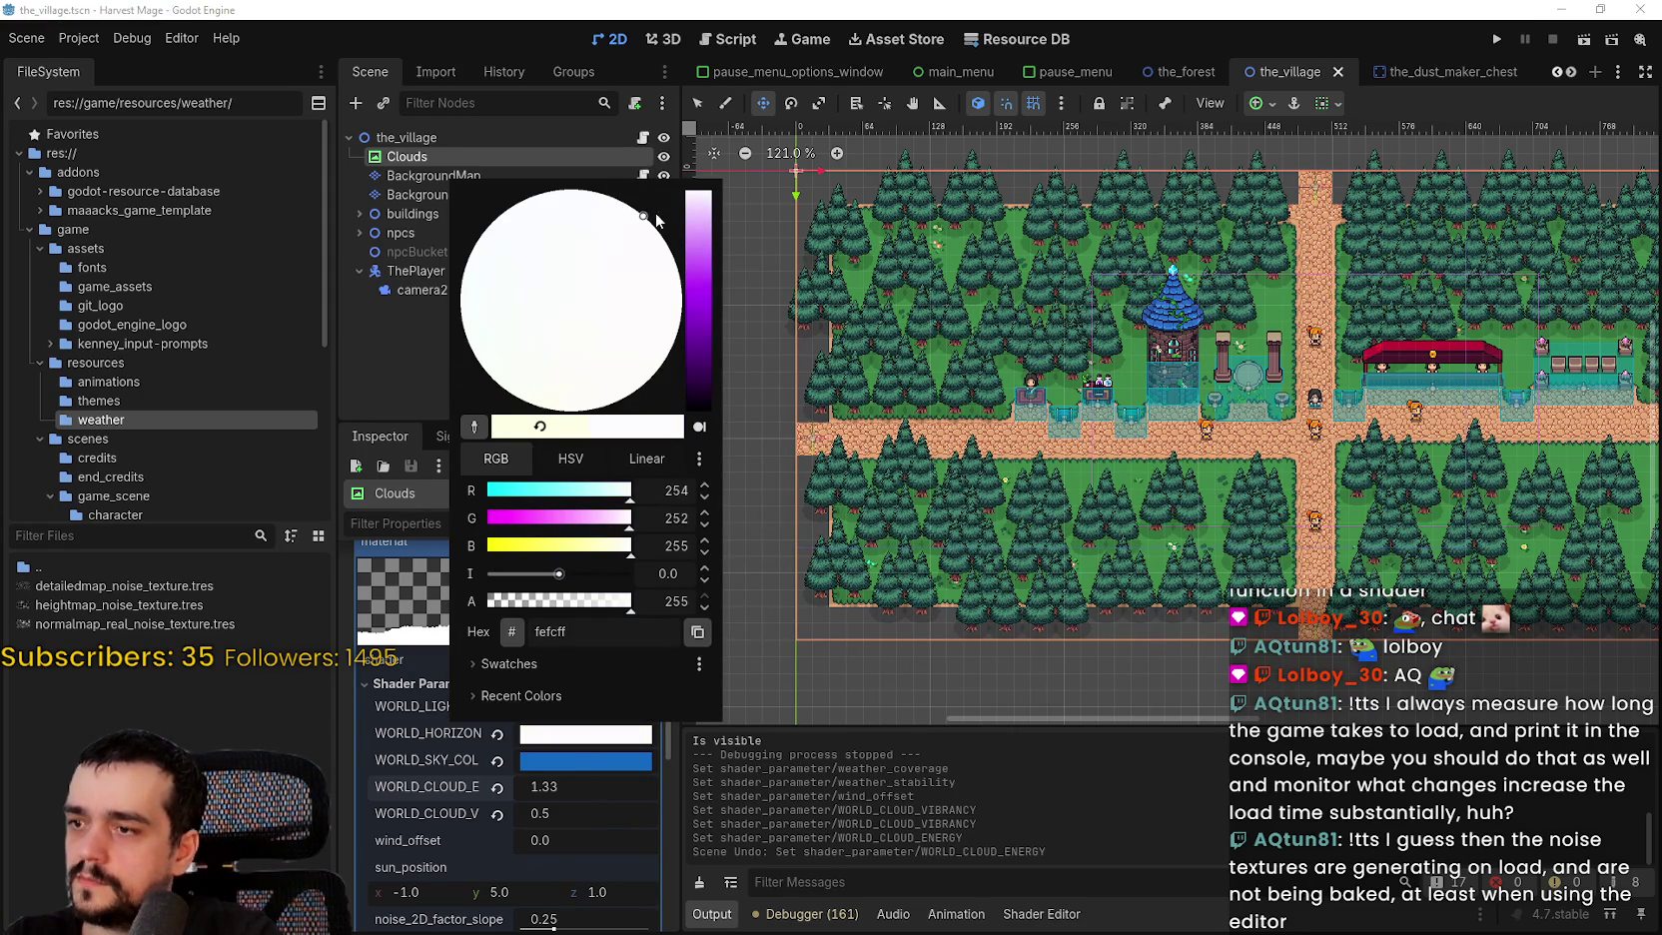
drag(705, 289, 691, 304)
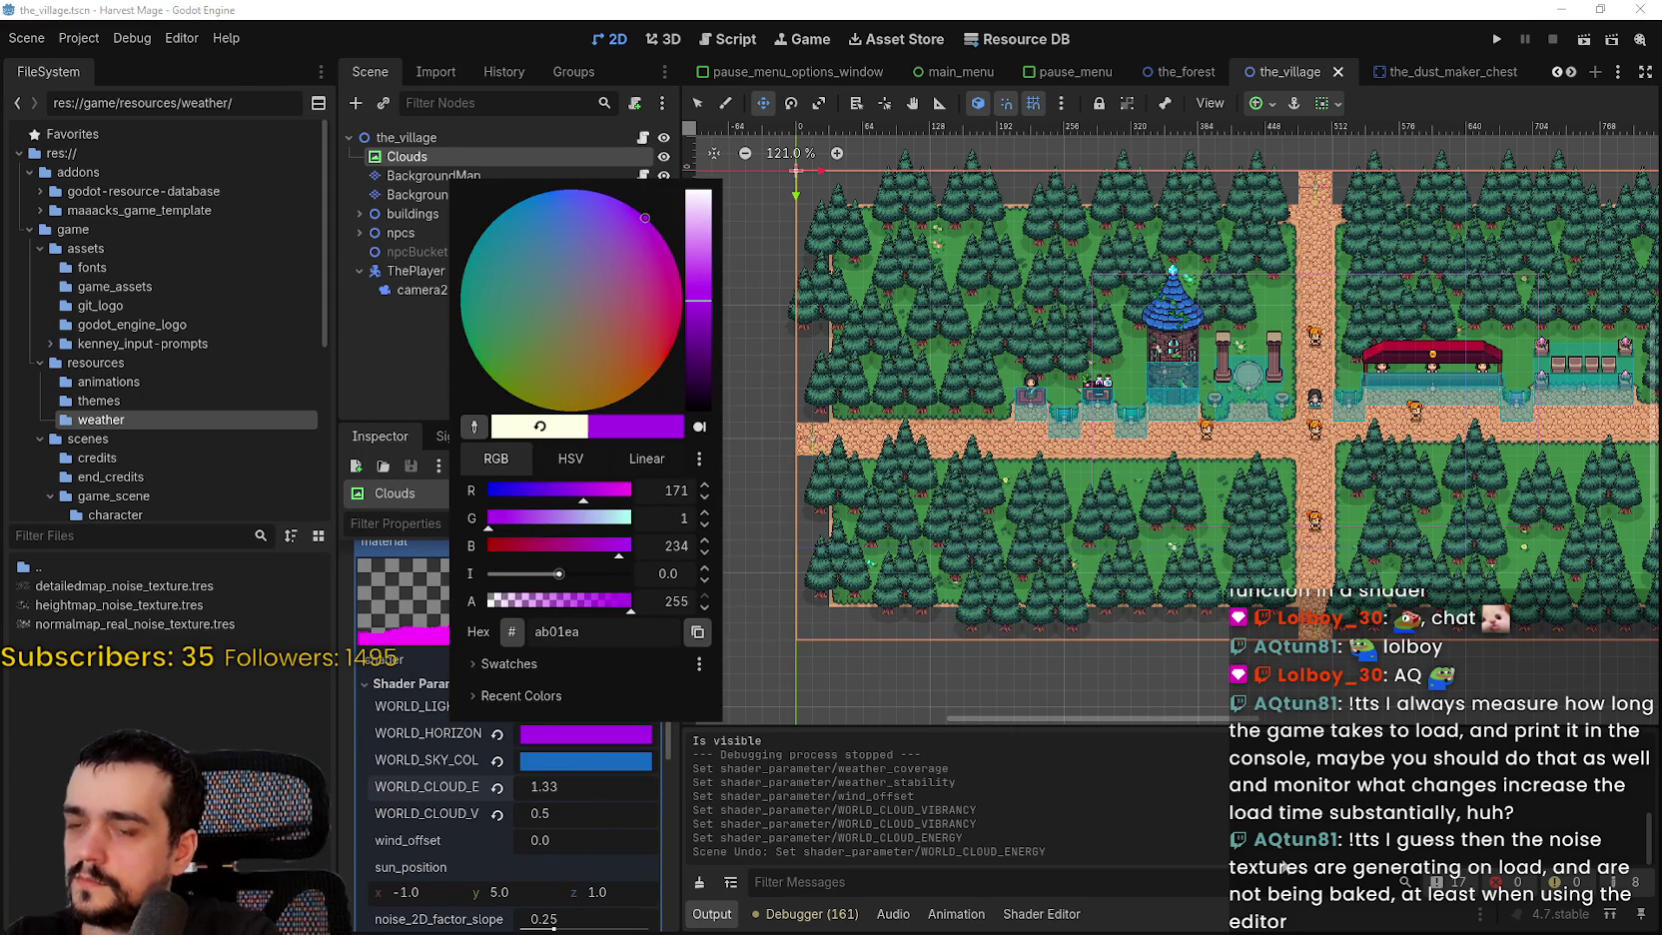
key(Escape)
key(ctrl+s)
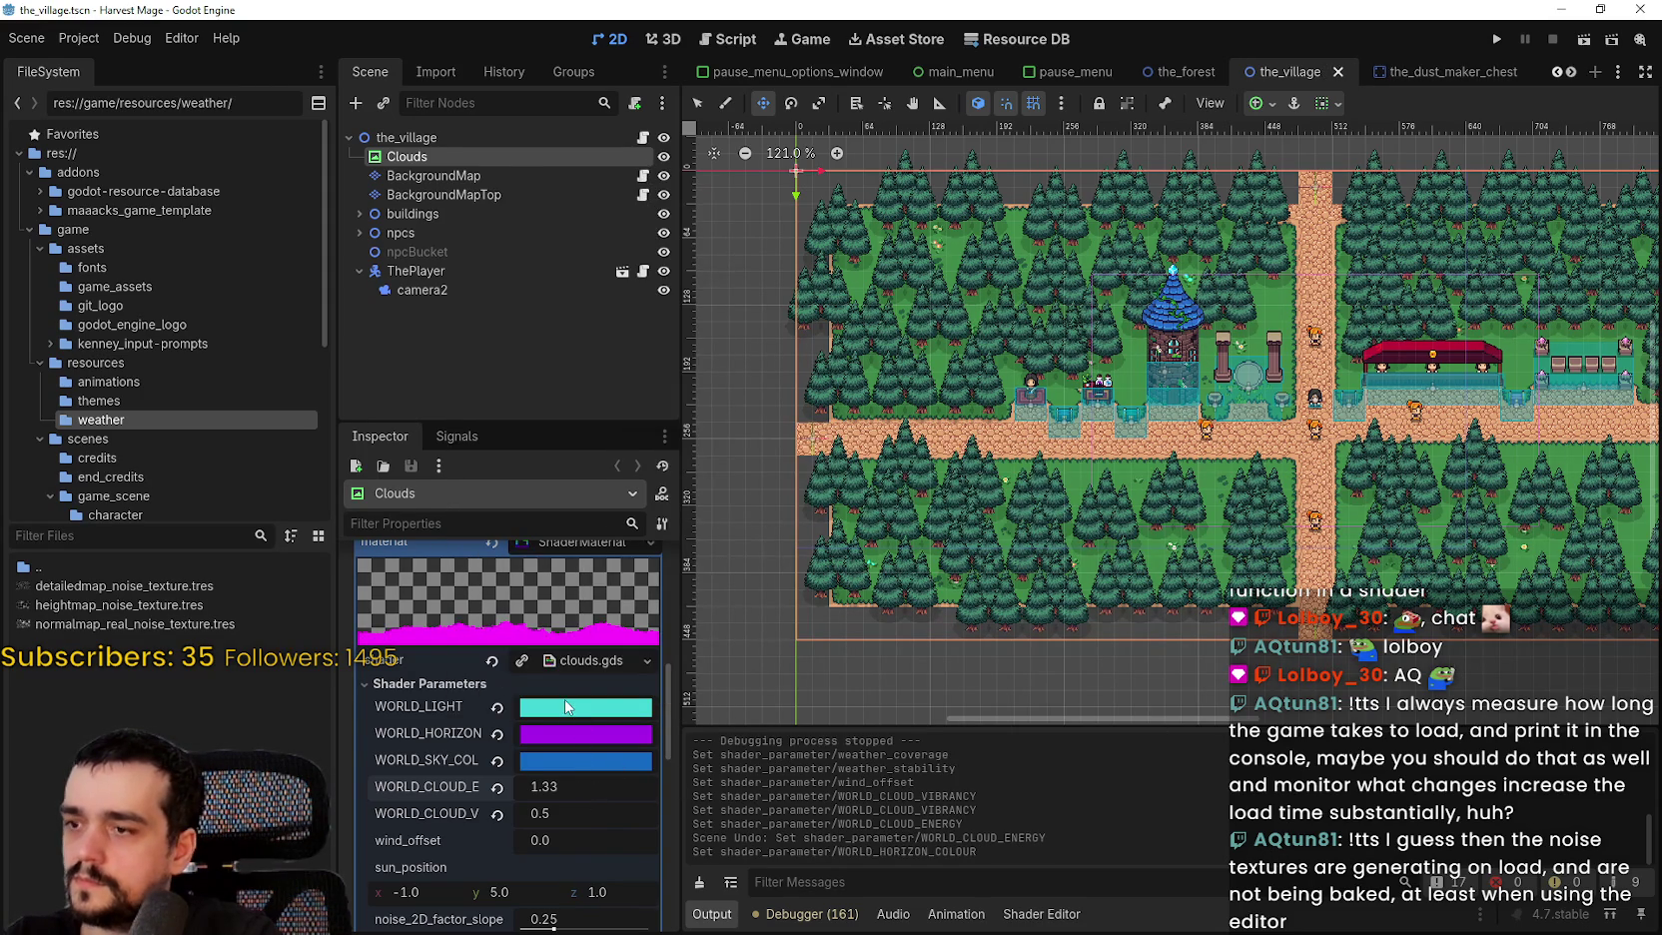
Step: Set the WORLD_LIGHT colour to a light blue
click(565, 707)
drag(575, 315, 694, 448)
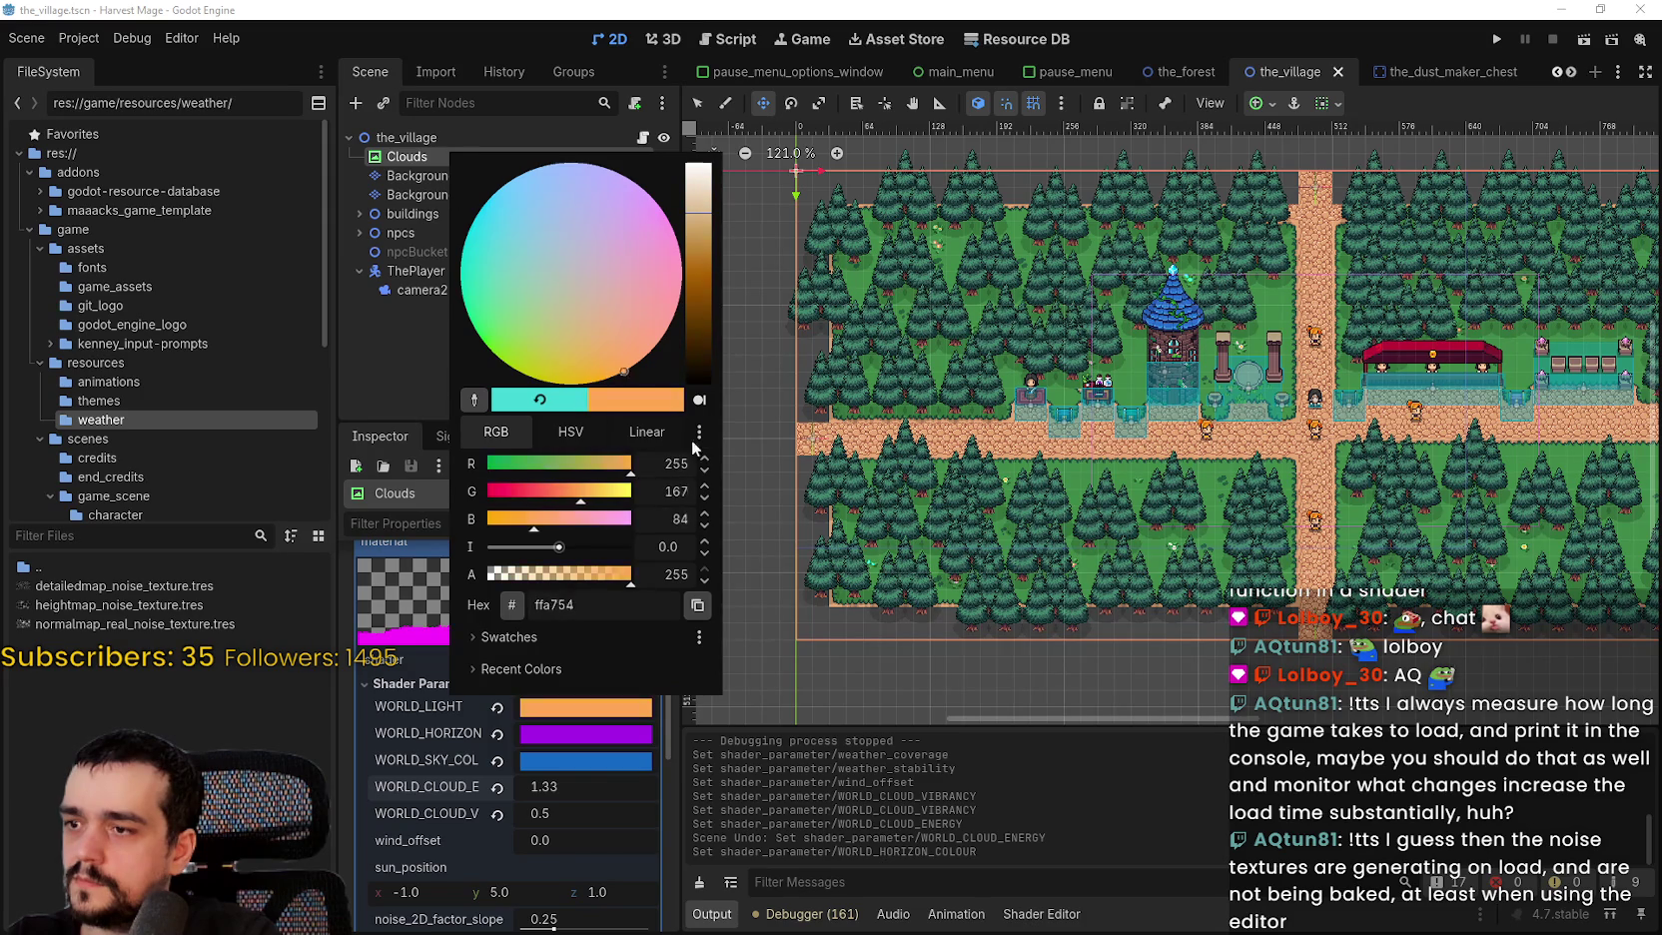
drag(694, 309, 694, 317)
drag(626, 225, 523, 234)
drag(697, 318, 697, 166)
mouse_move(626, 236)
mouse_down()
mouse_move(645, 317)
mouse_move(658, 259)
mouse_up()
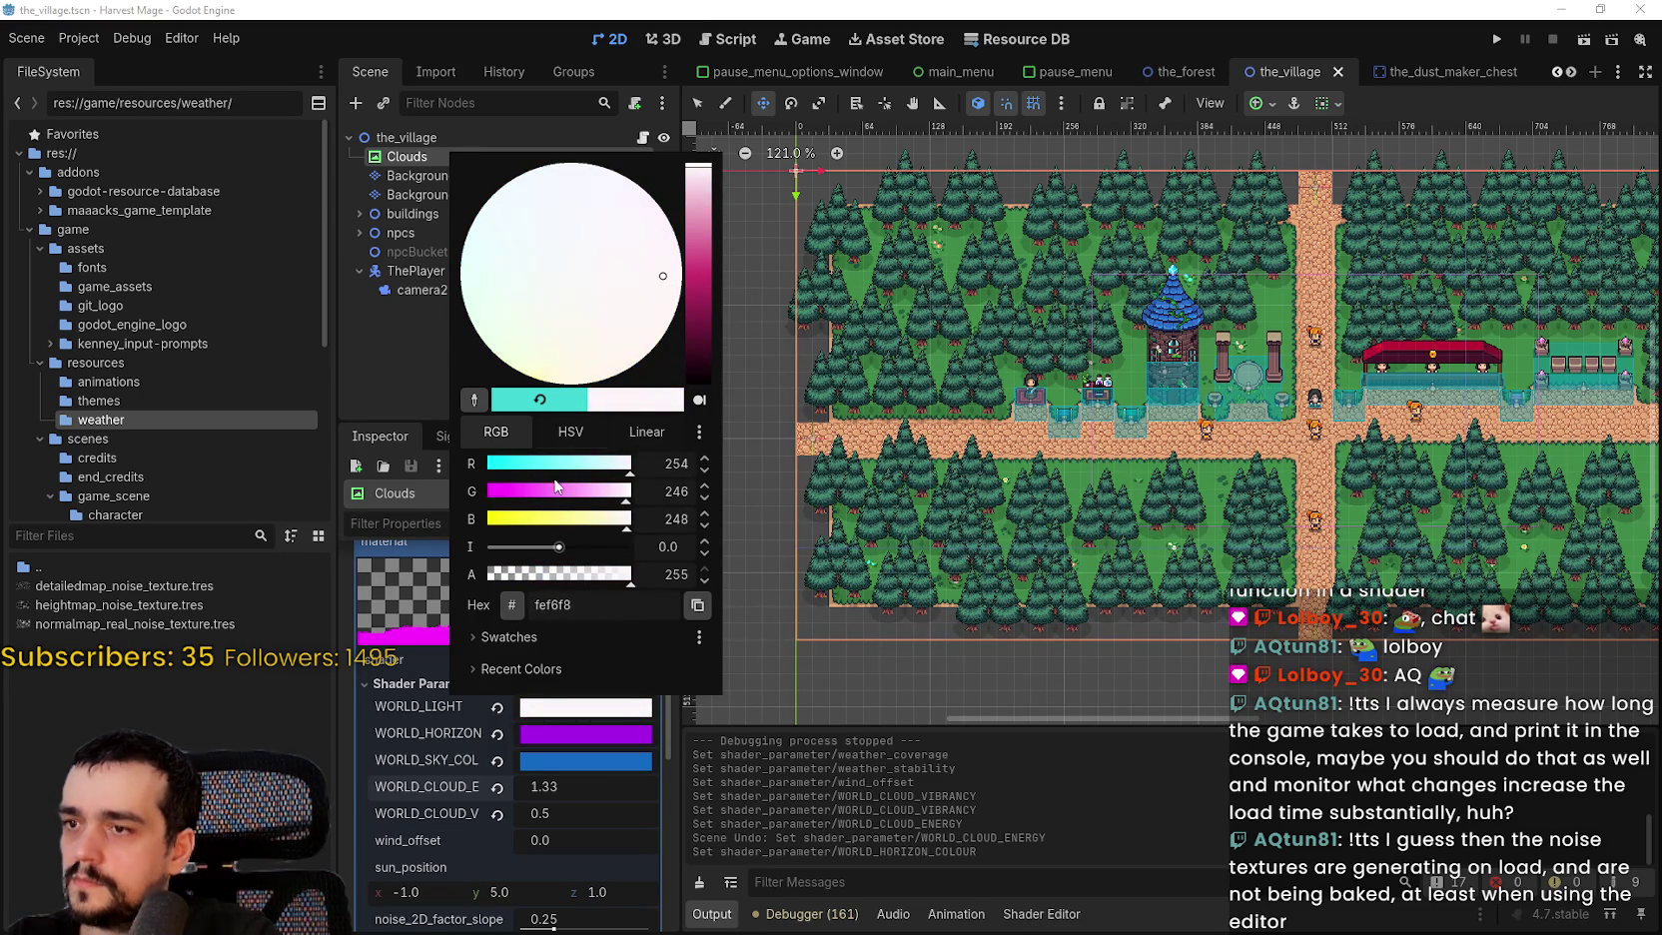
click(559, 279)
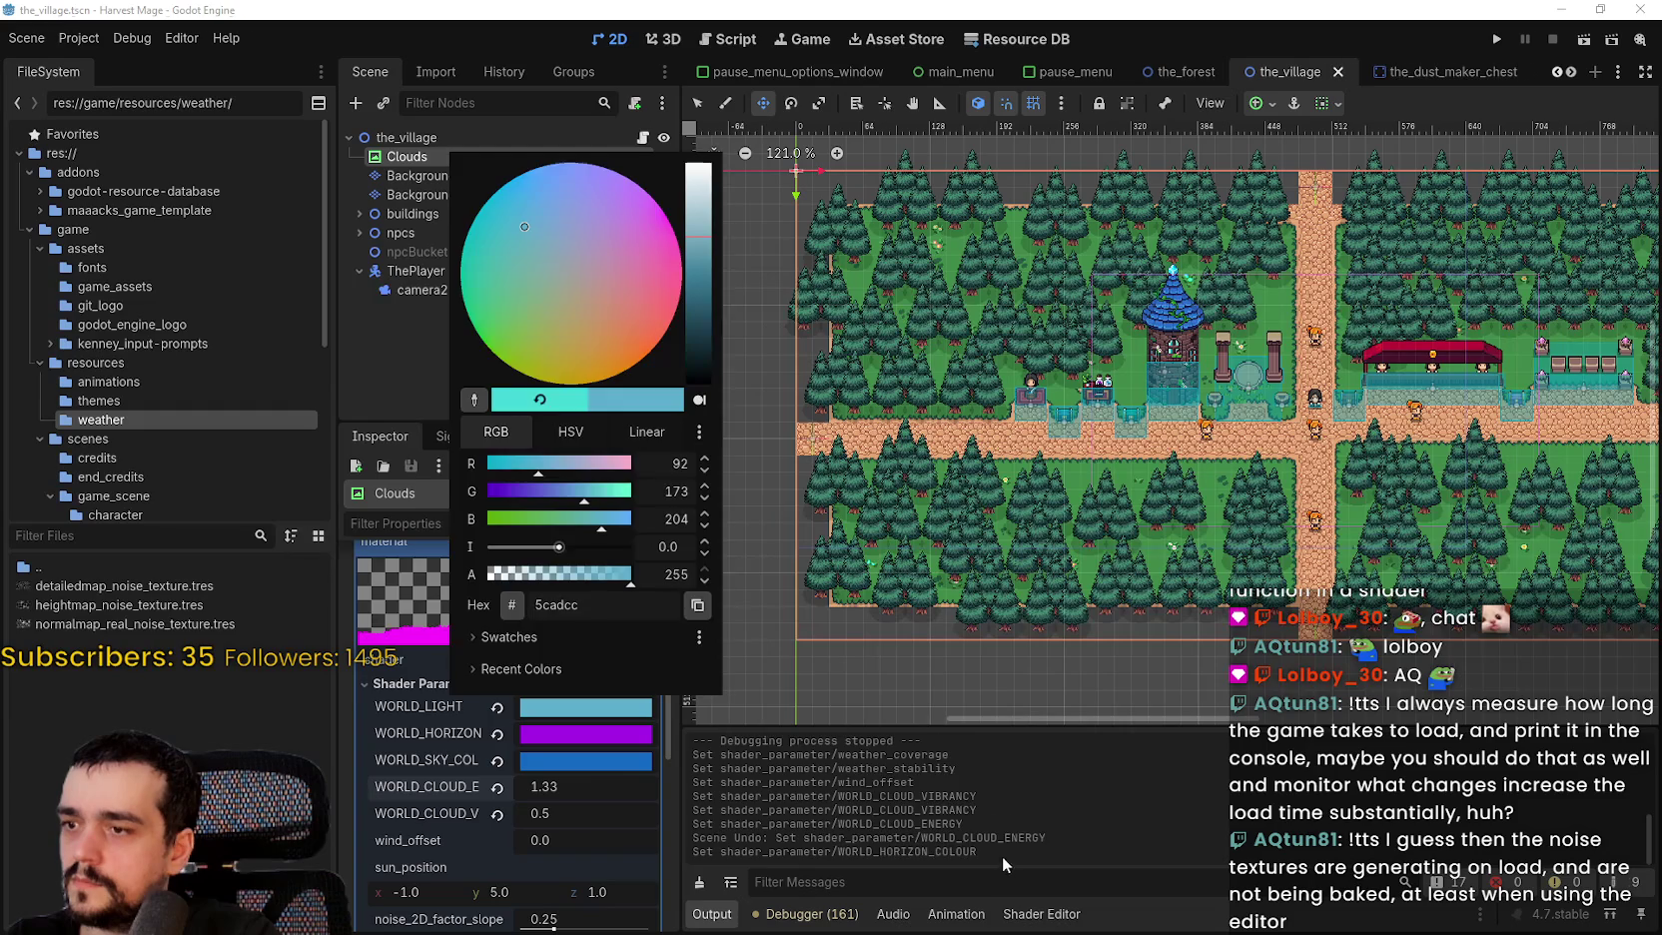
click(1002, 855)
Step: Set WORLD_SKY_COLOUR to deep purple (621897) and save the scene
click(540, 764)
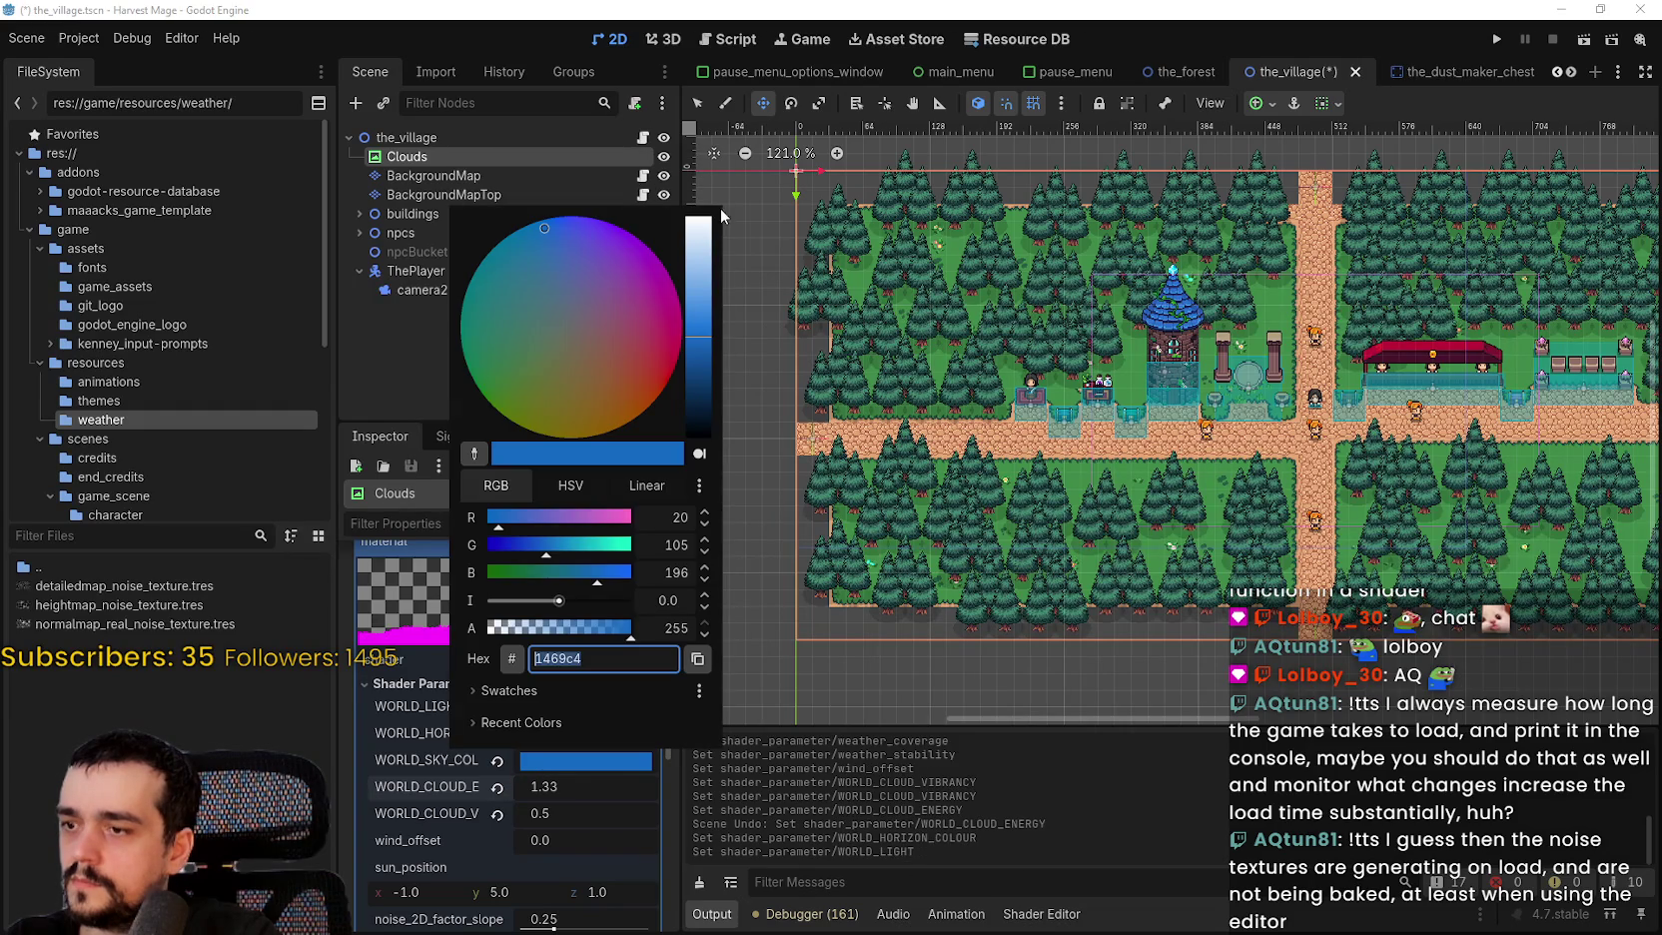
drag(634, 281, 602, 240)
drag(711, 285, 711, 221)
click(628, 279)
click(689, 329)
click(689, 345)
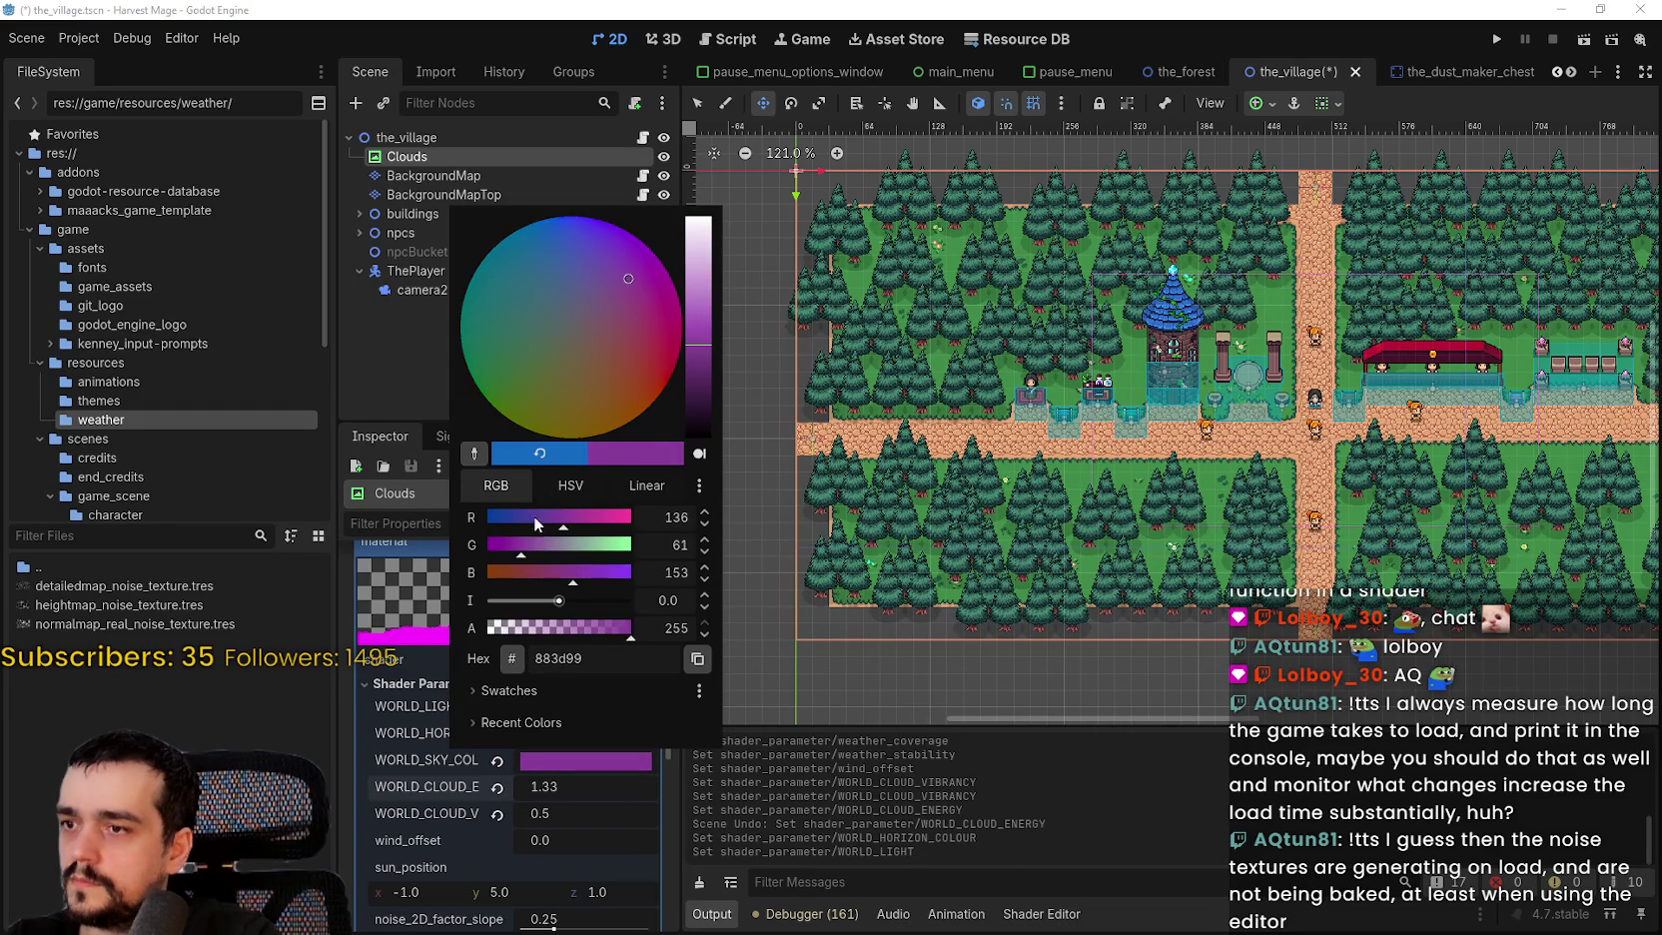
click(697, 368)
click(627, 247)
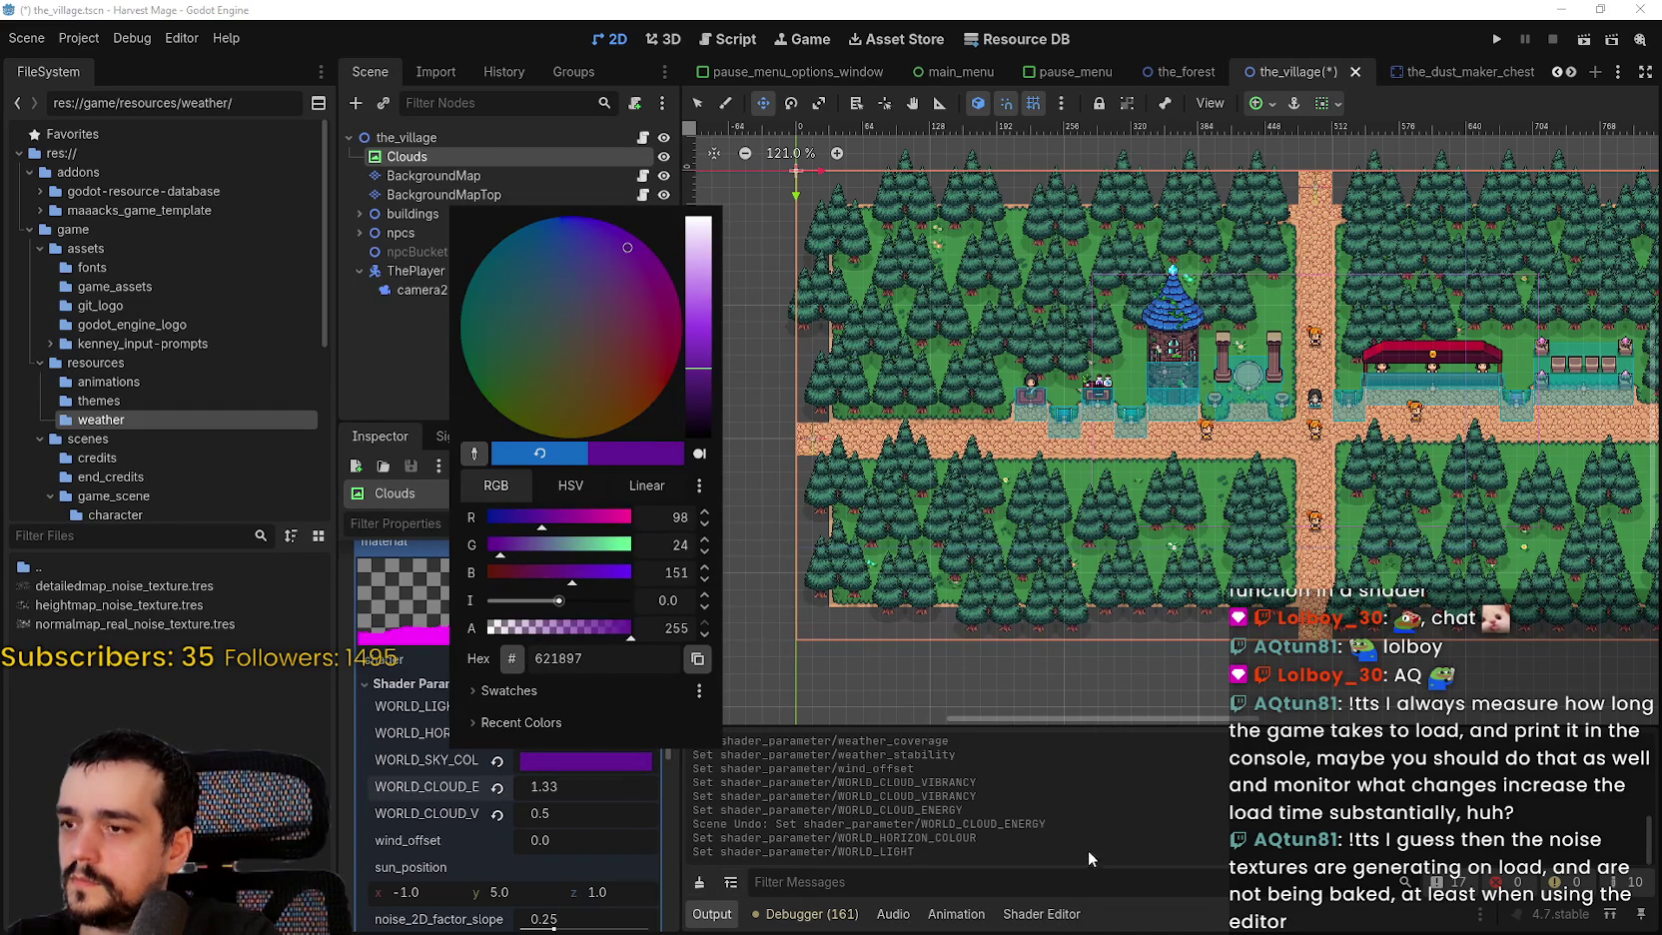
click(1088, 851)
key(ctrl+s)
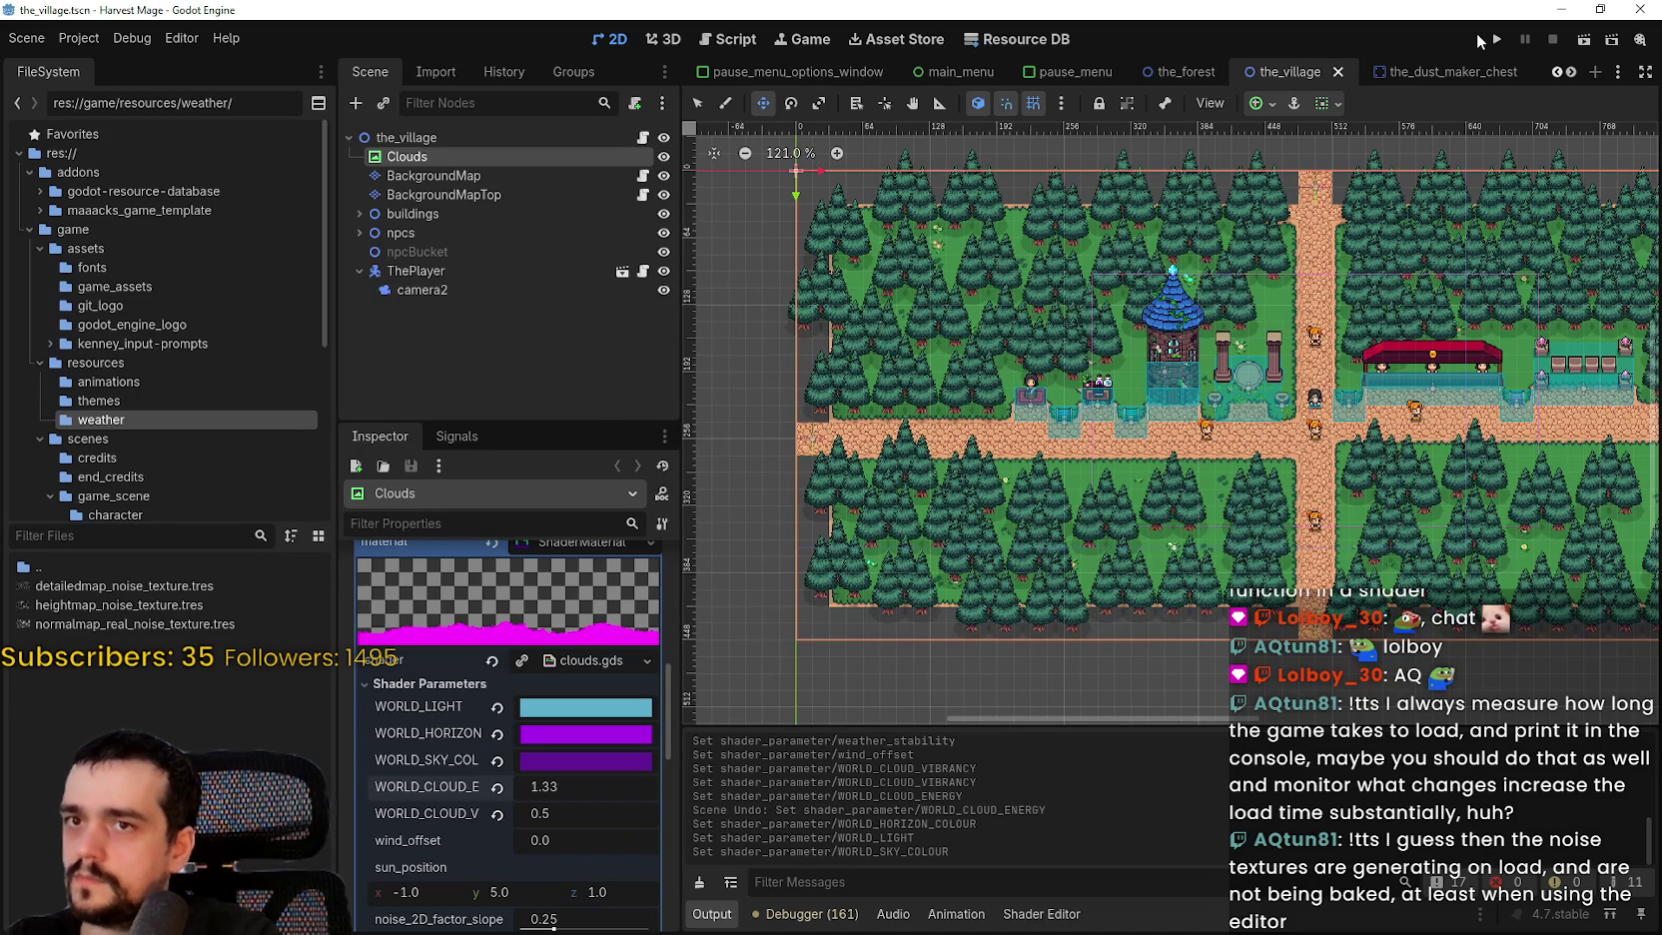
click(1494, 39)
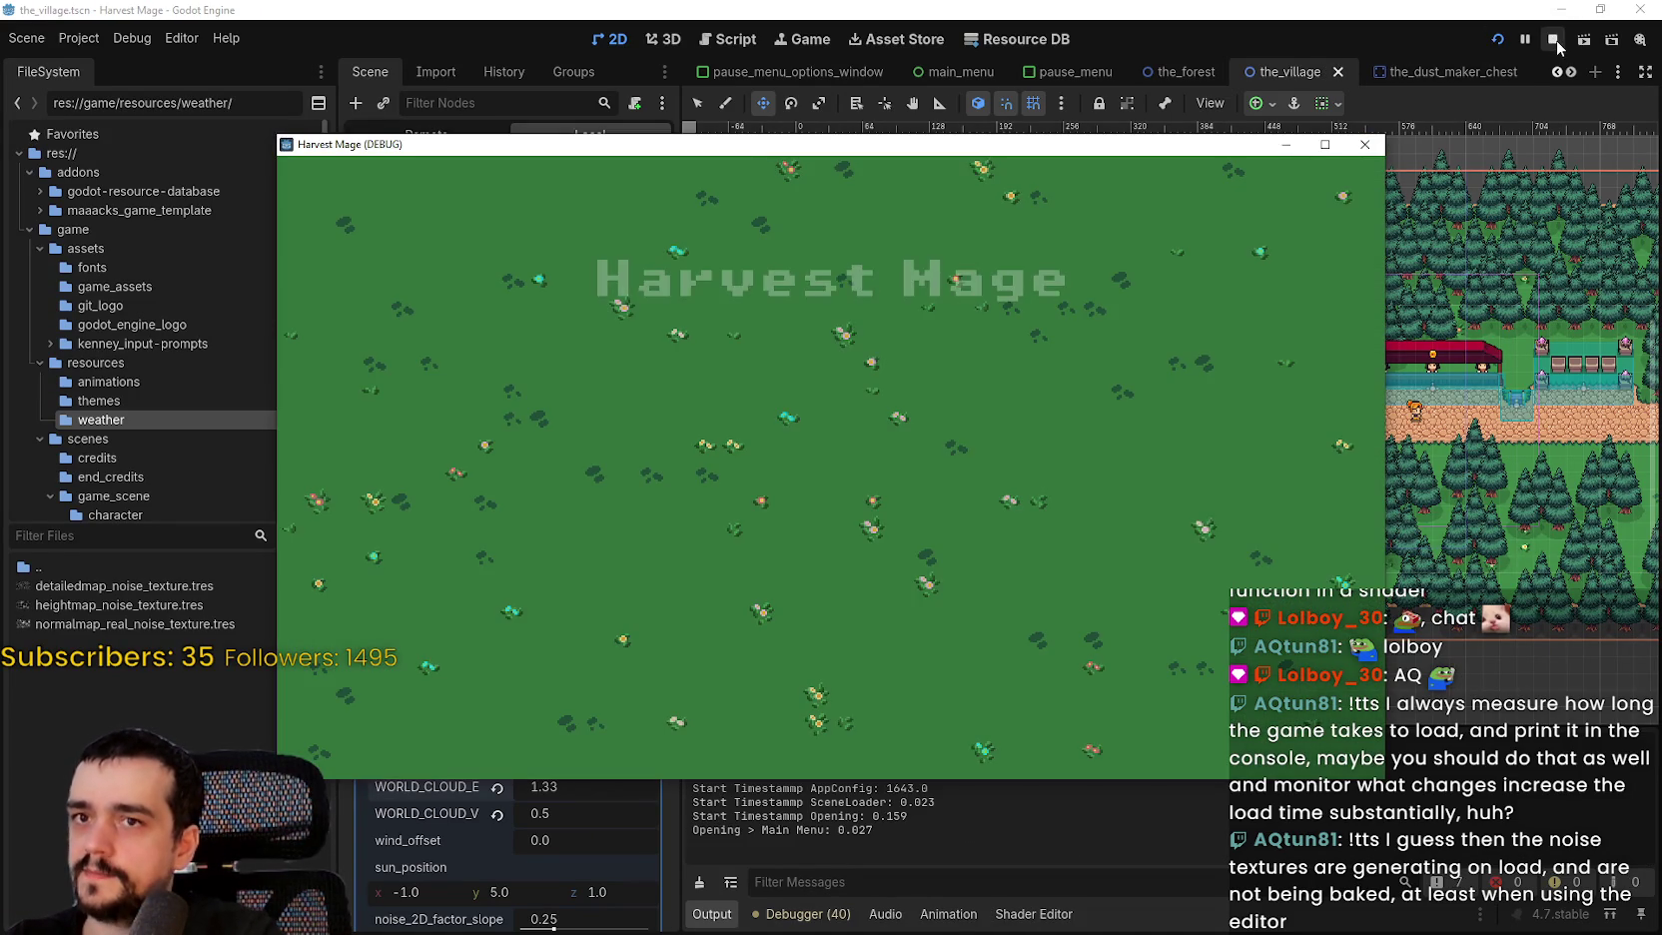
click(1553, 41)
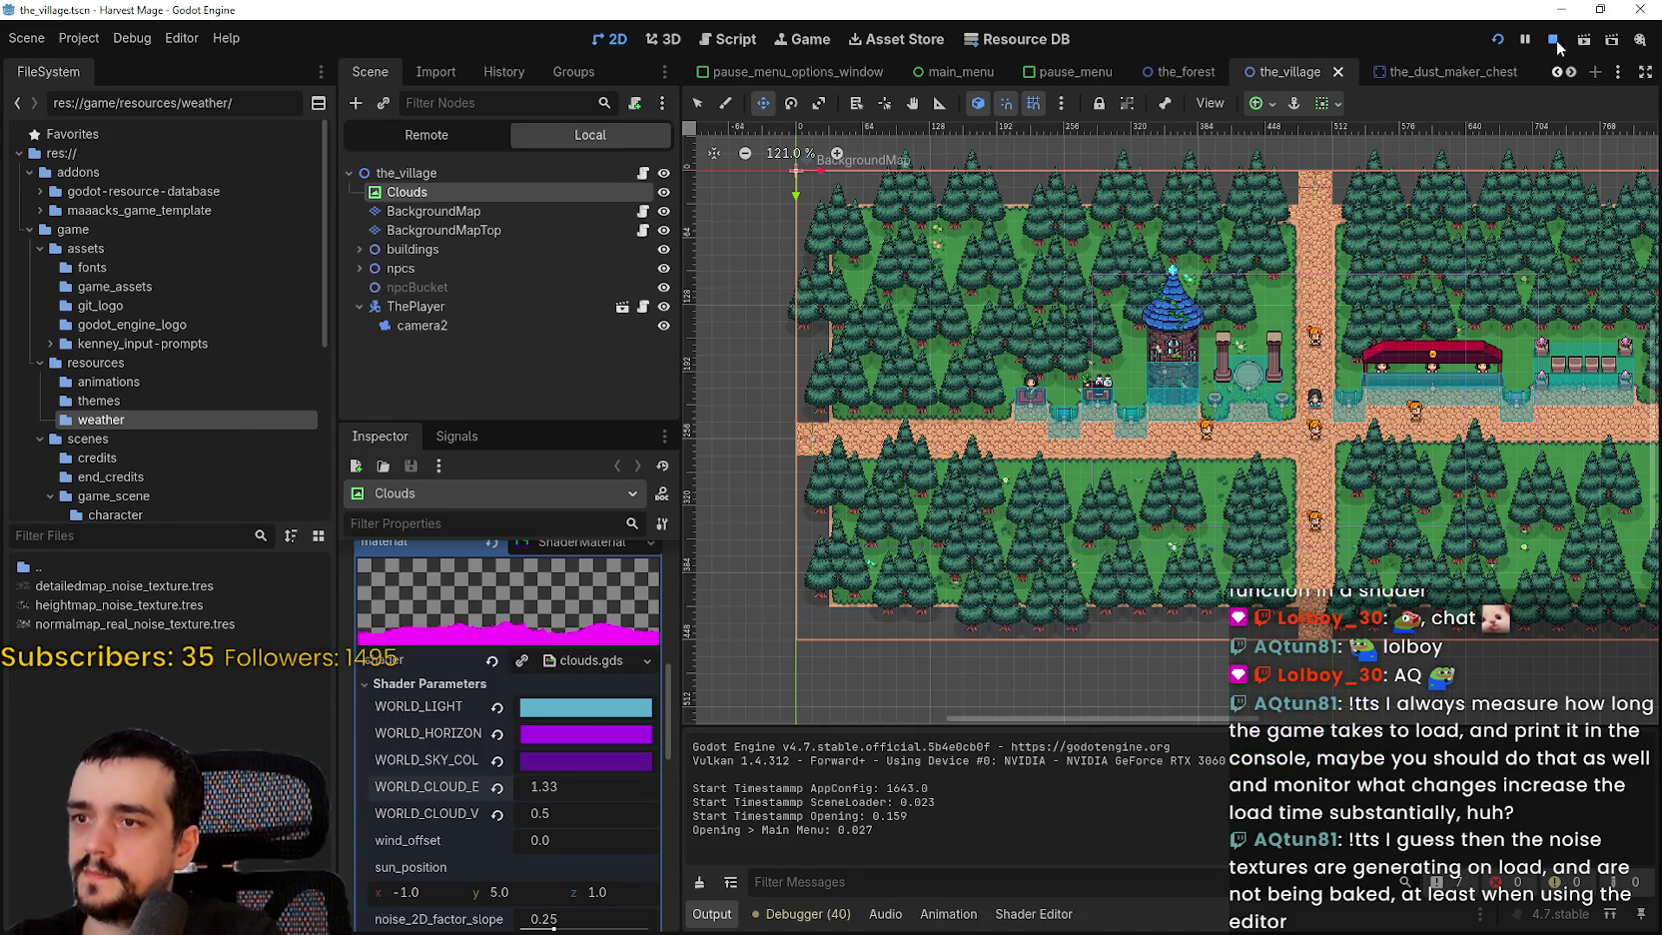
click(697, 103)
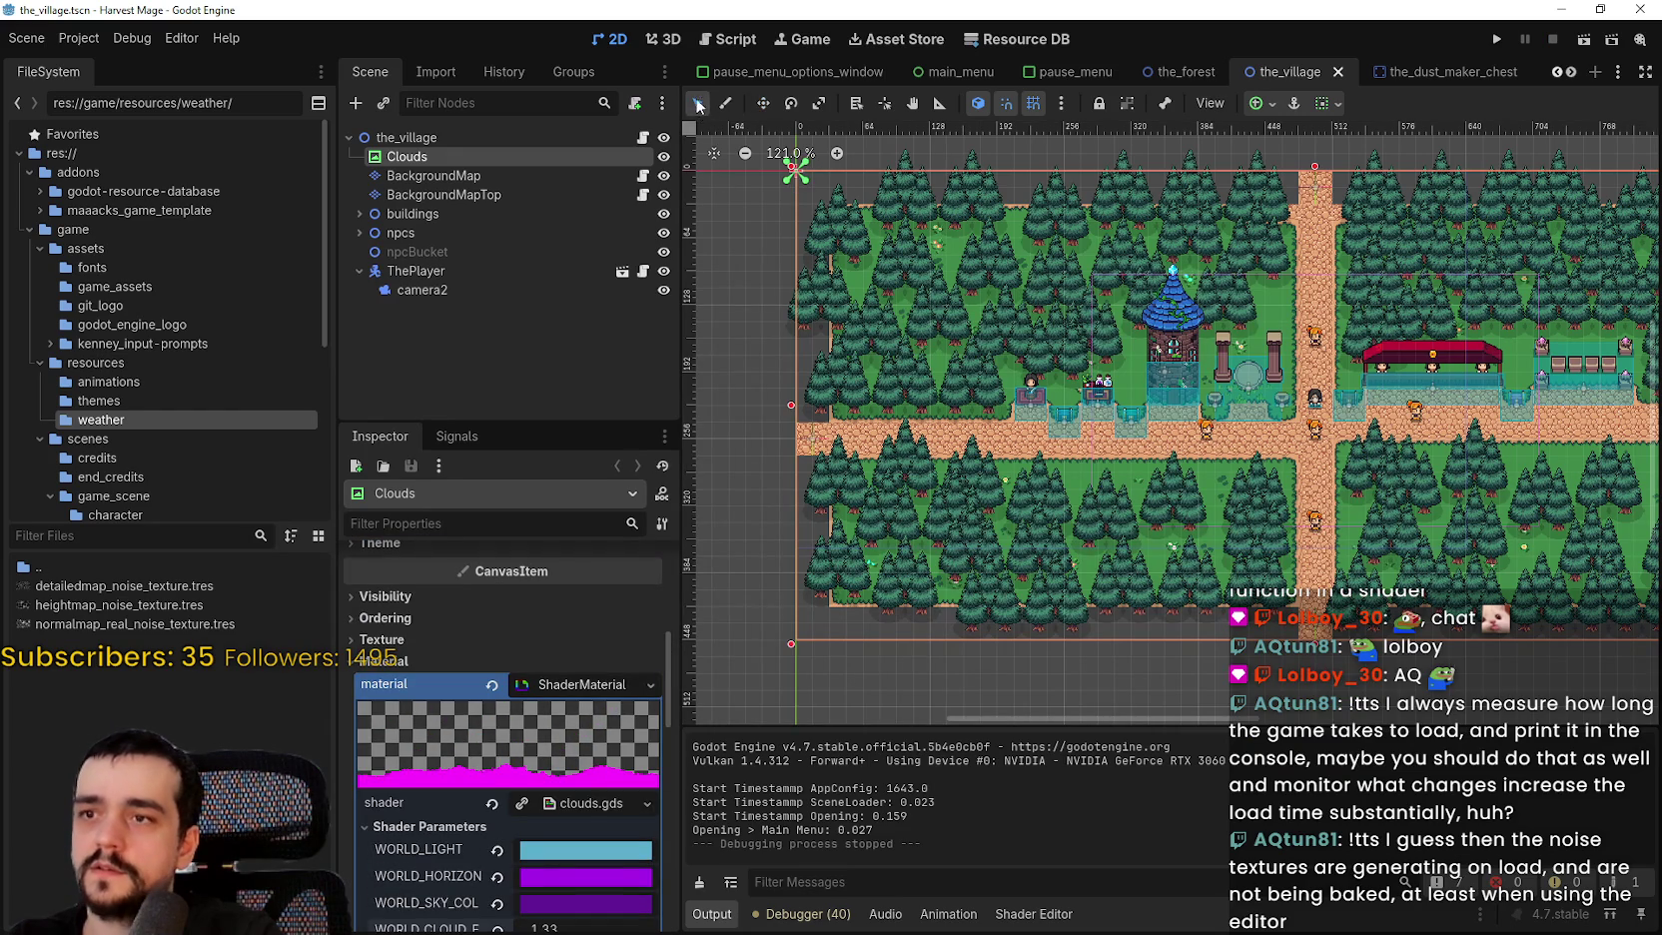
Step: Set the Clouds node's Transform size to 640 × 360 and save the village scene
scroll(849, 376, down, 2)
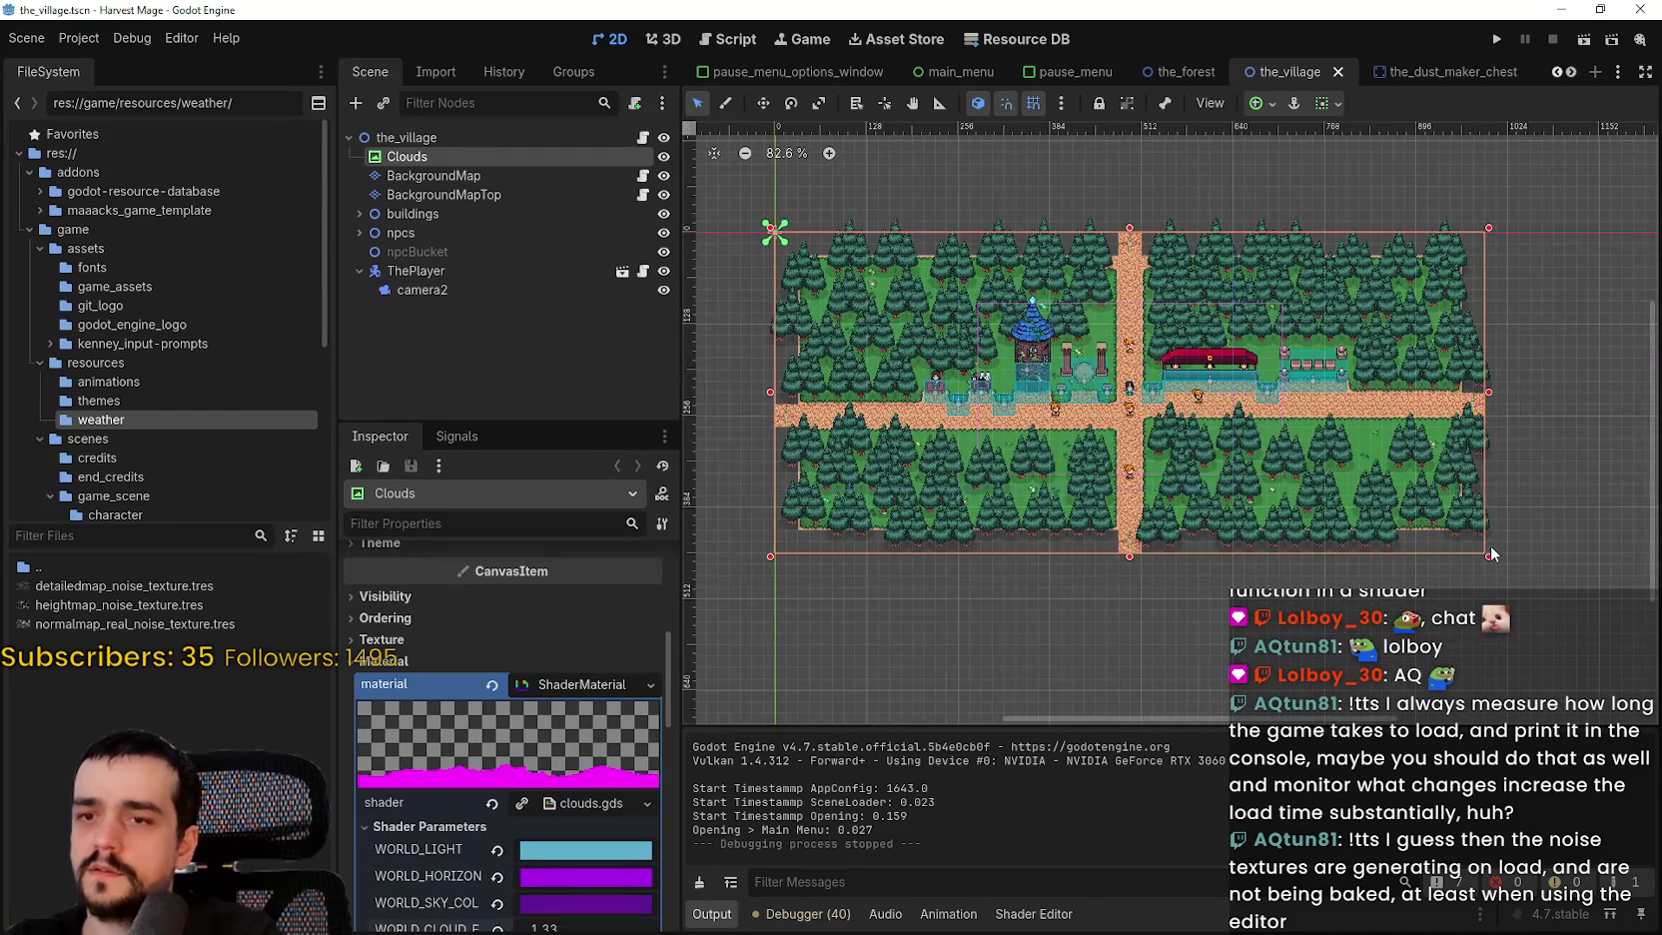
scroll(456, 691, up, 3)
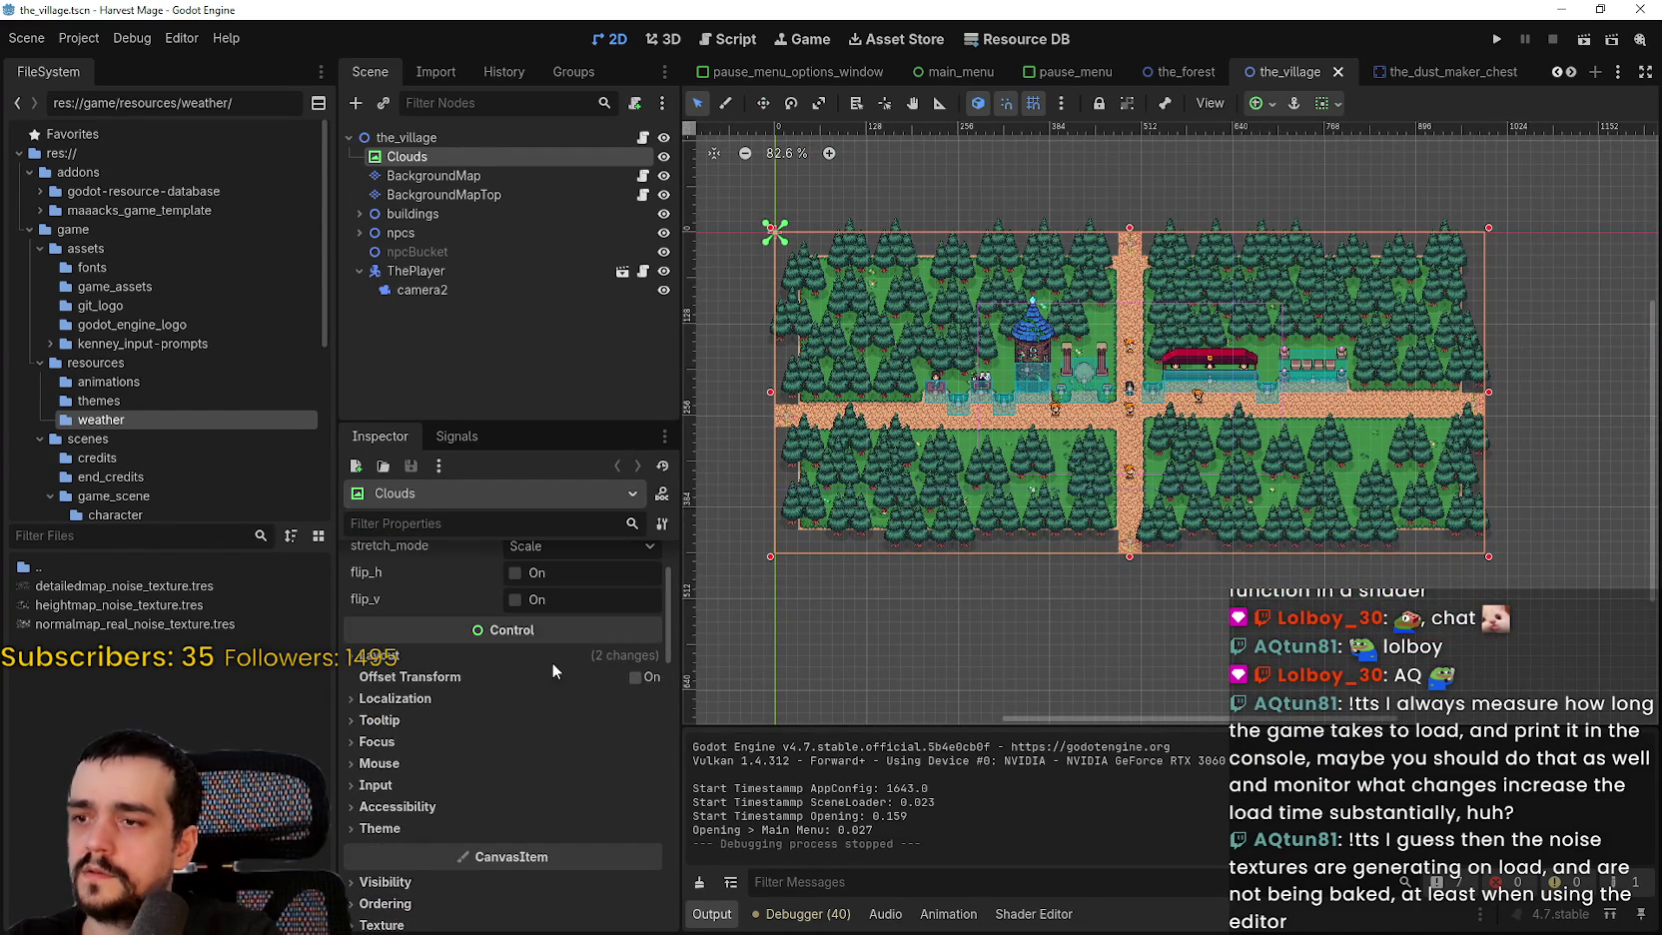
click(548, 659)
scroll(591, 788, down, 5)
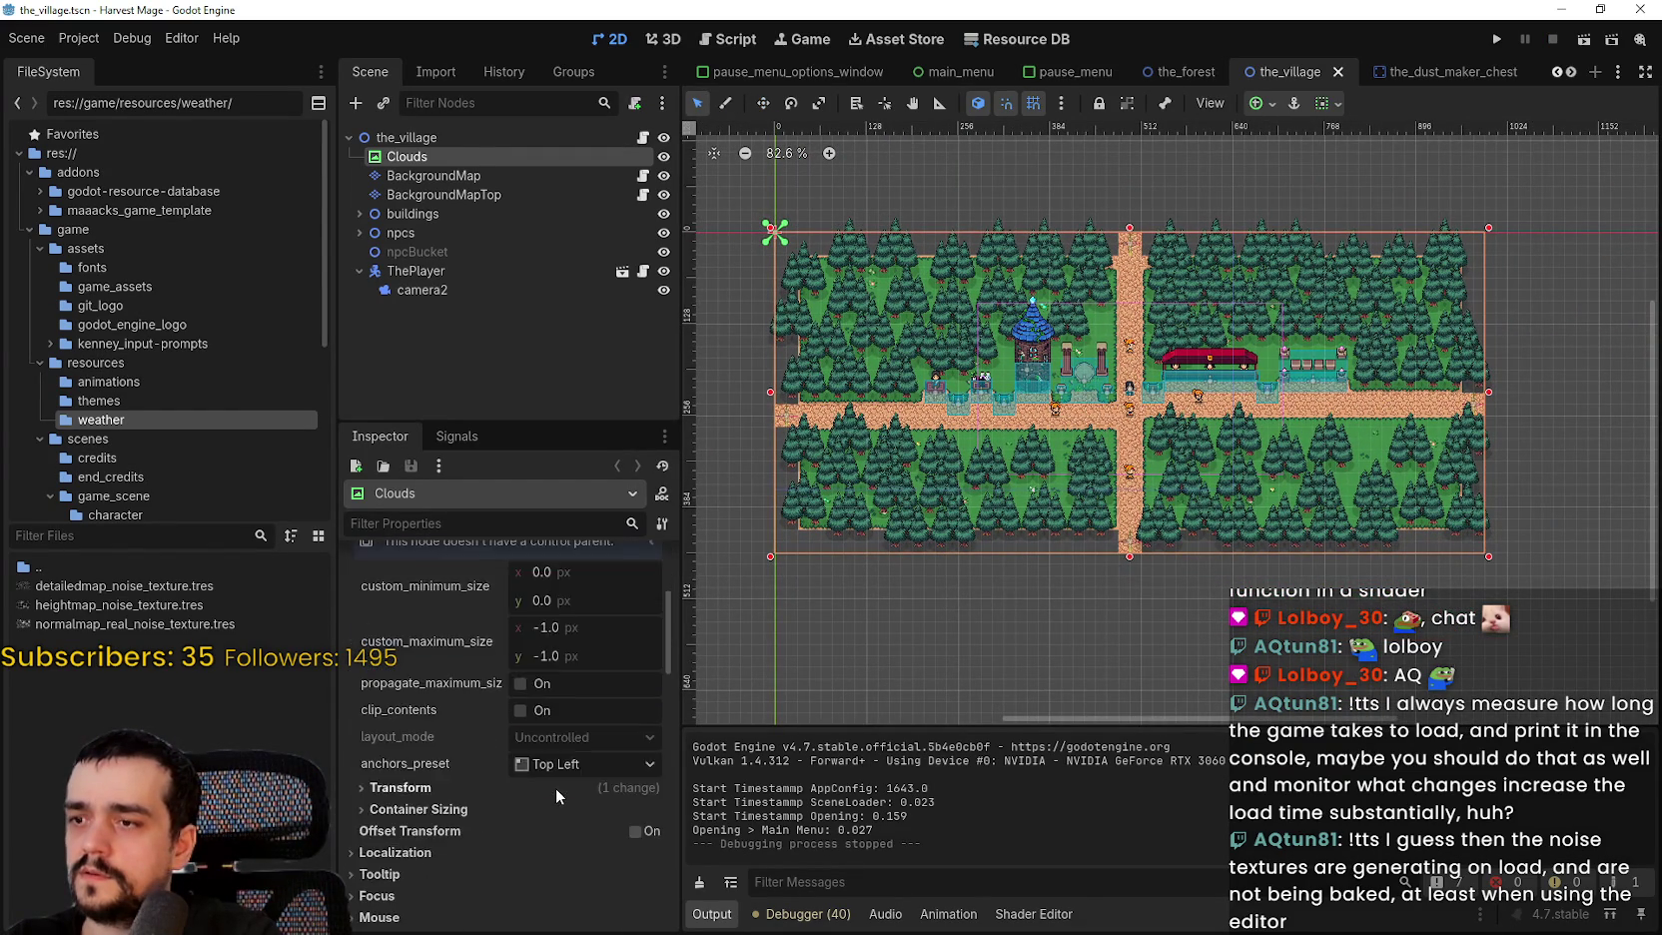
click(400, 644)
click(587, 672)
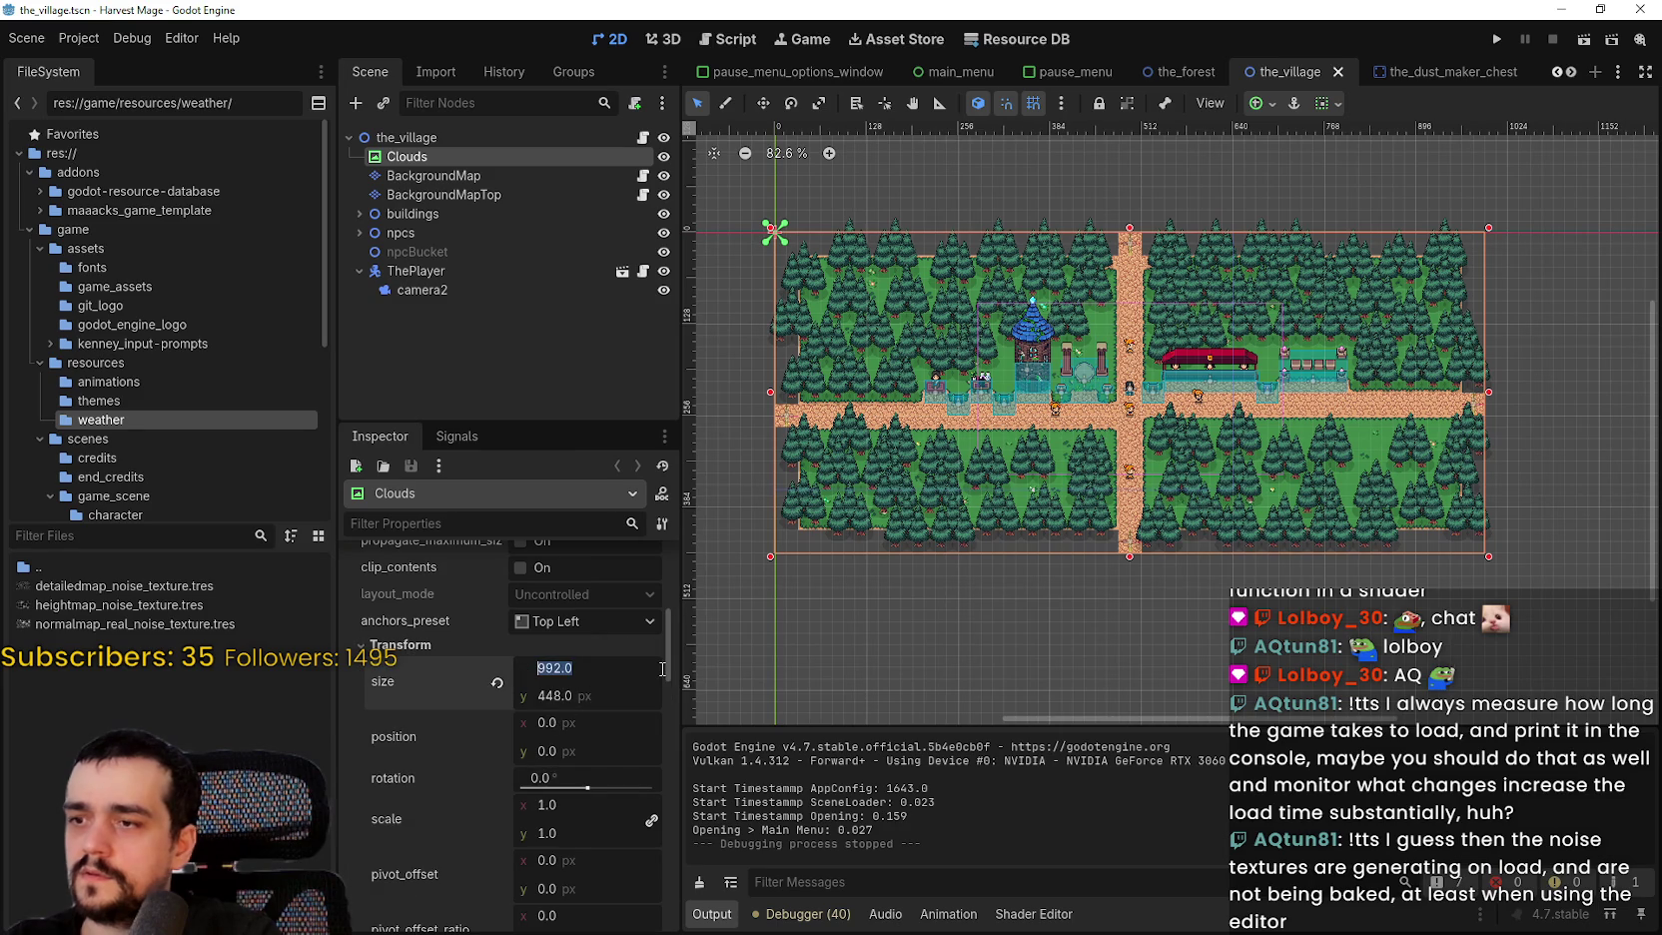
text(0)
key(Return)
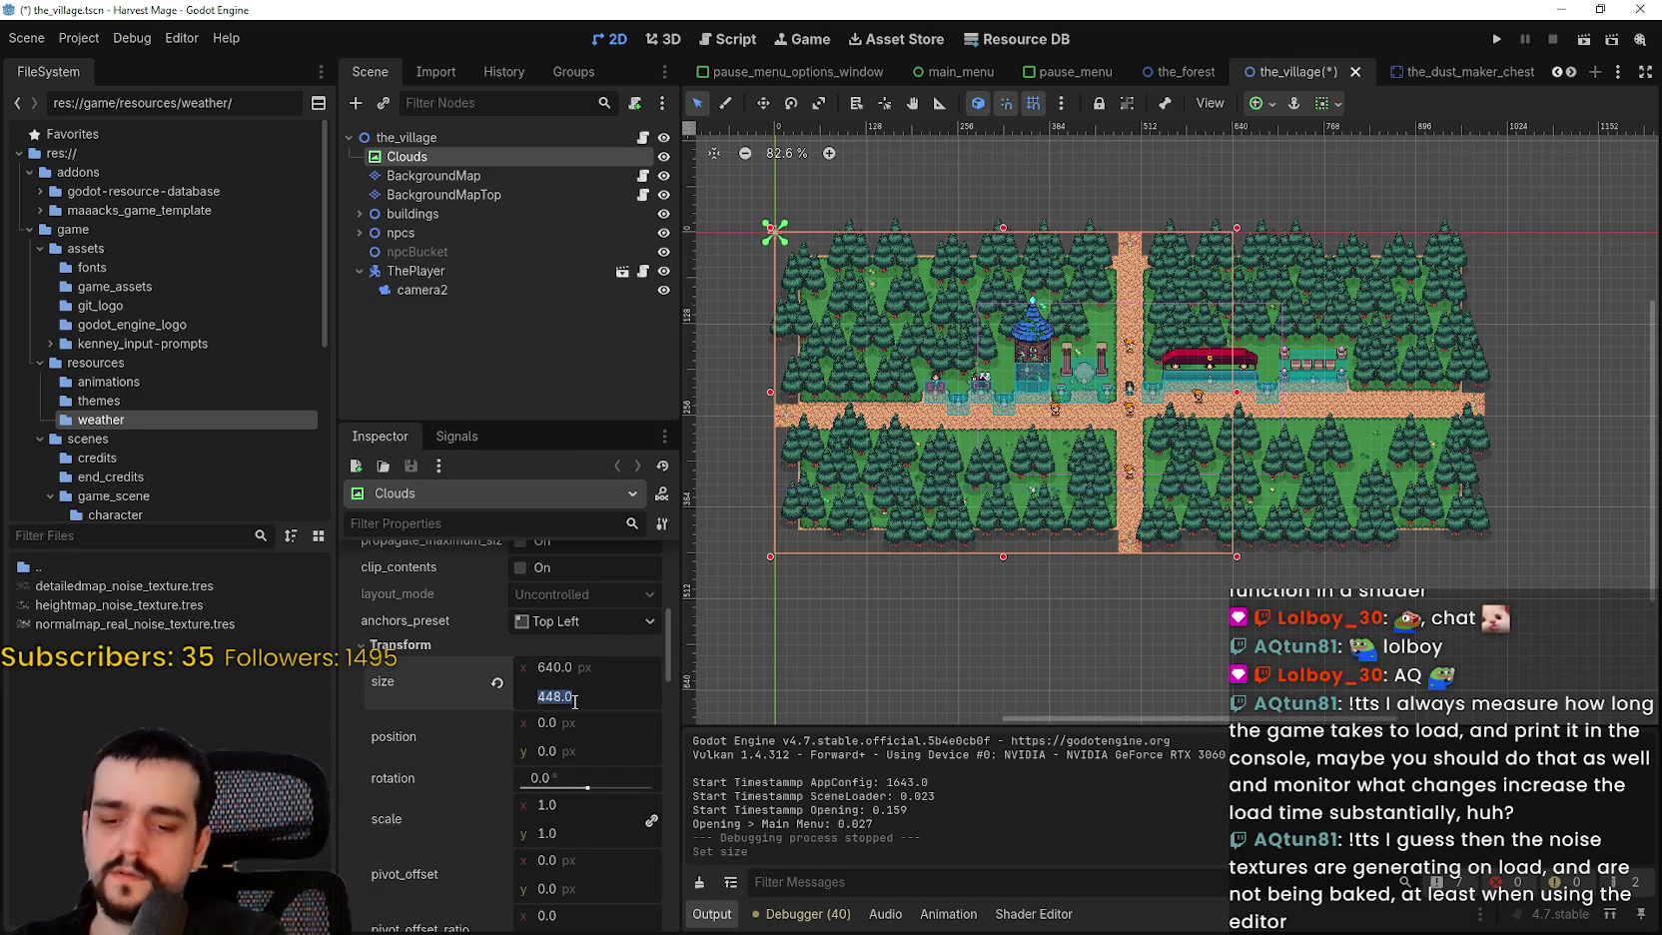
text(360)
key(Return)
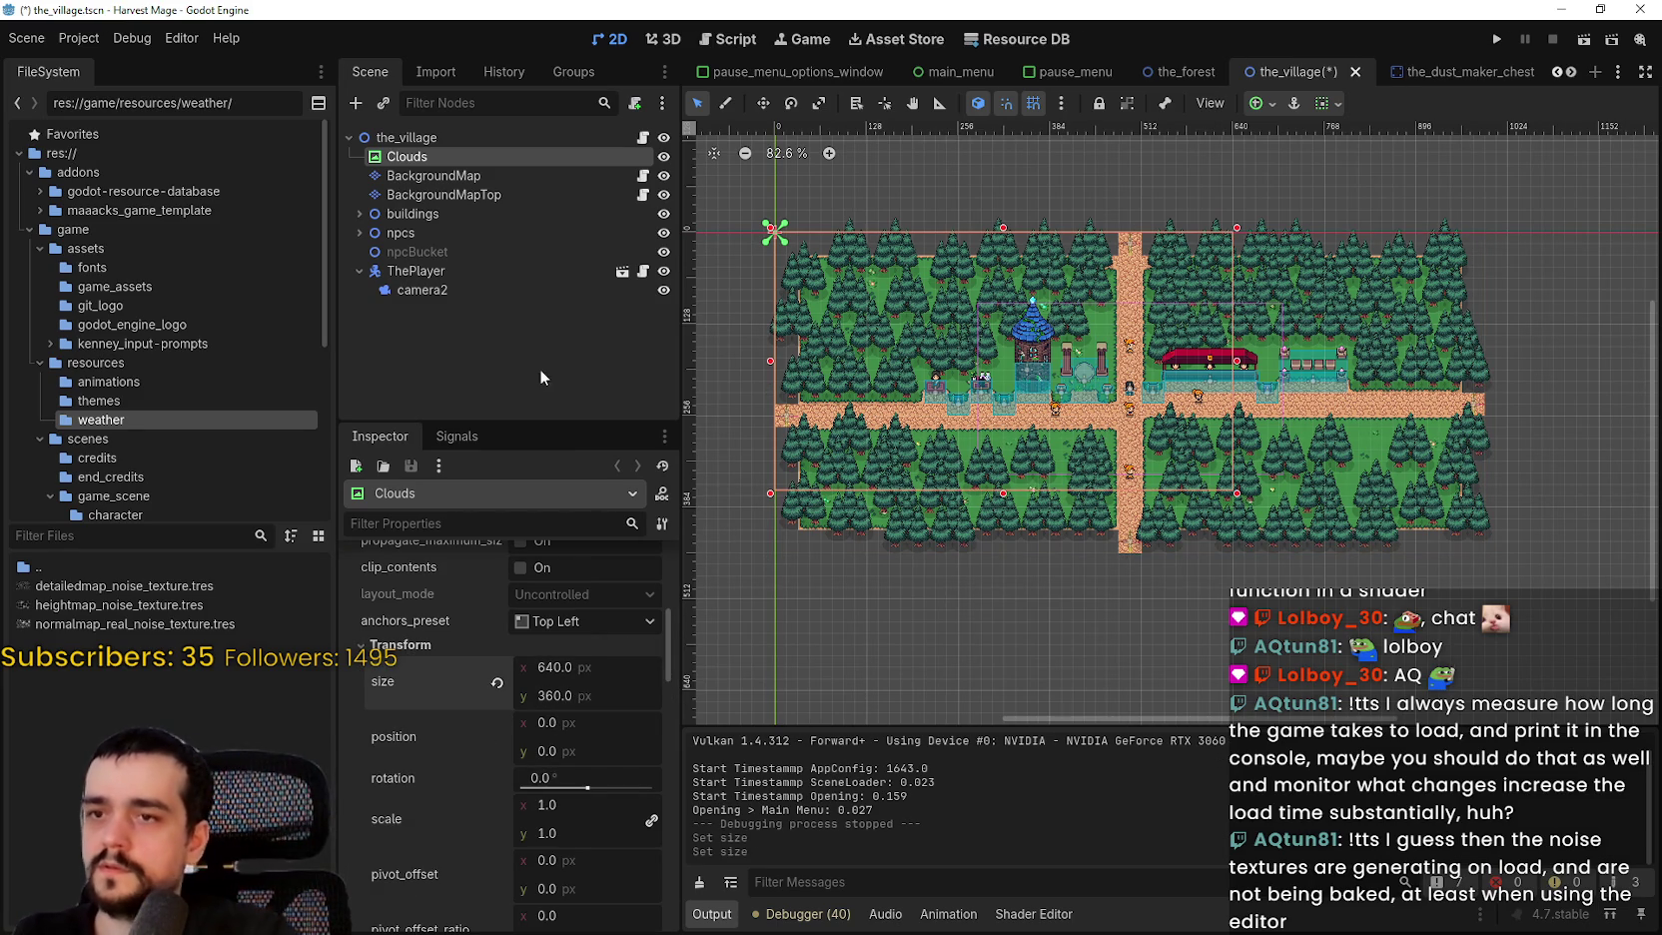
scroll(1087, 470, up, 2)
key(ctrl+s)
Step: Move Clouds to position (160, 32) over the village map and run the game to check it
scroll(950, 380, up, 2)
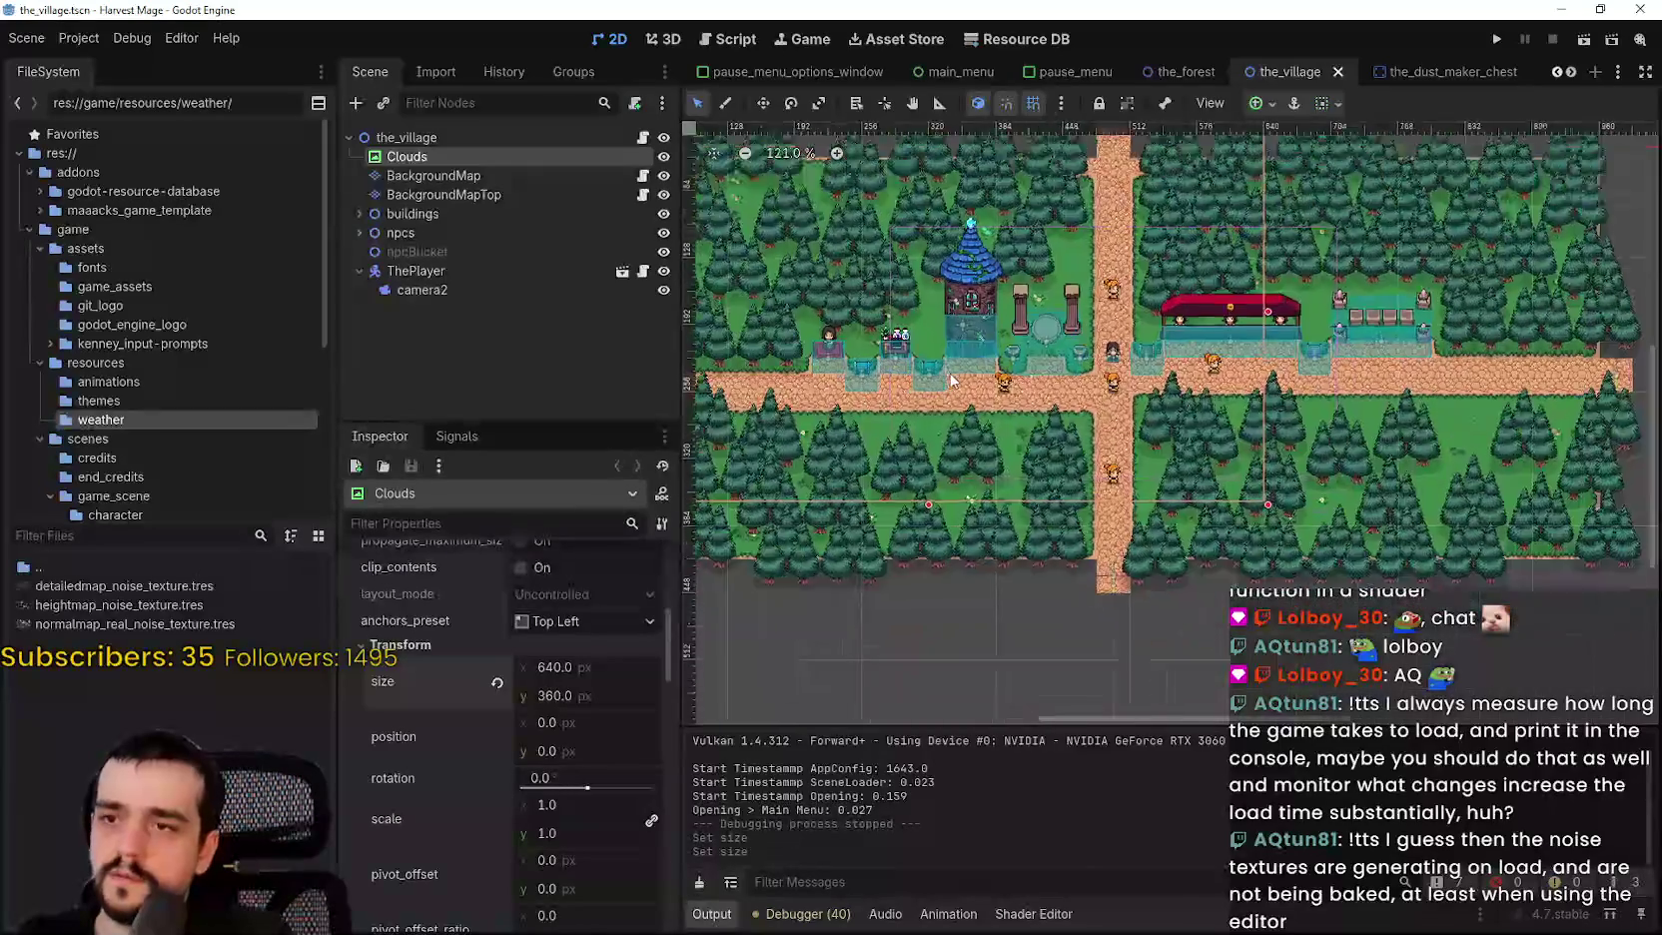
scroll(951, 379, down, 2)
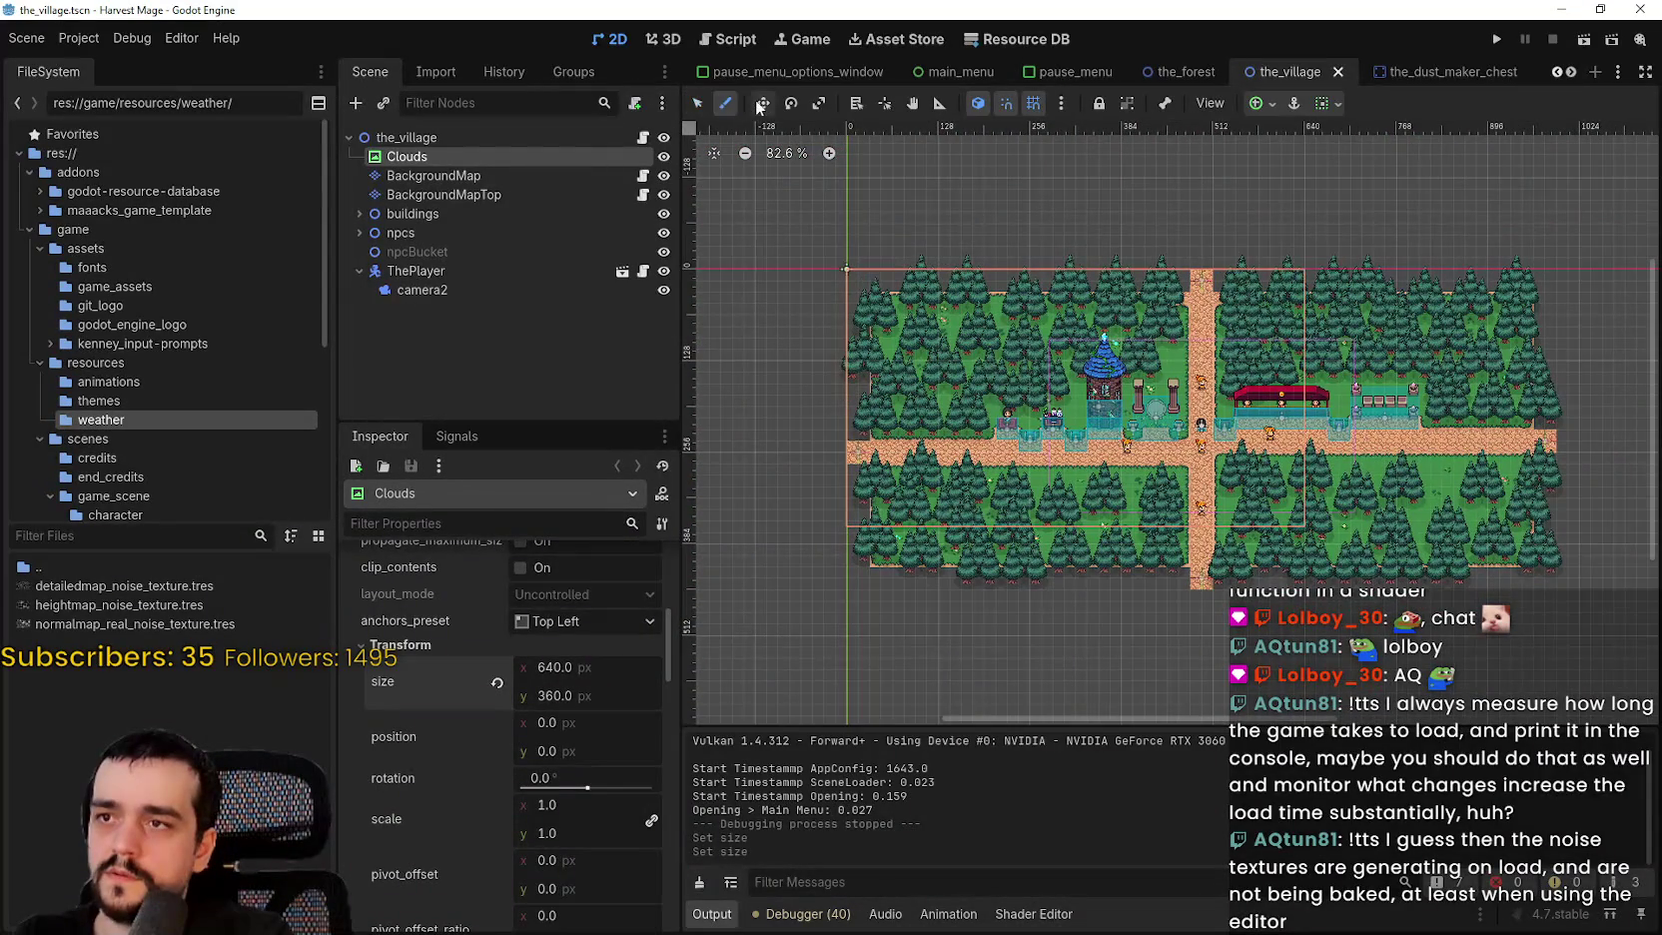
click(763, 103)
scroll(1036, 434, up, 1)
drag(945, 371, 1121, 402)
drag(1294, 442, 1280, 442)
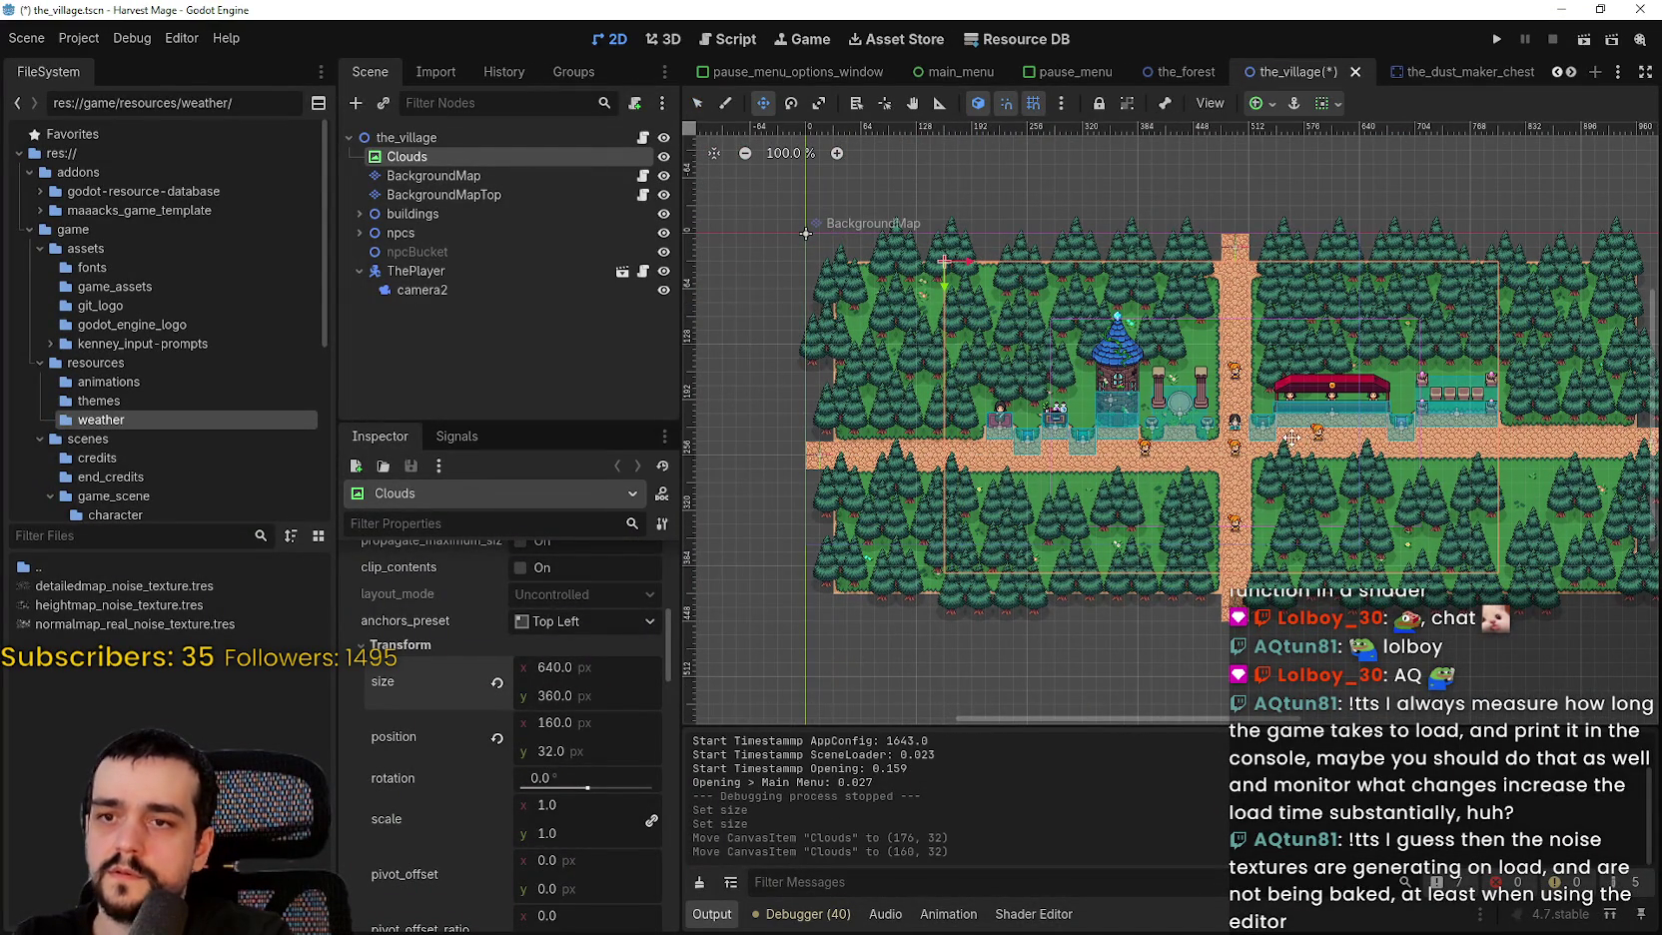
click(1494, 39)
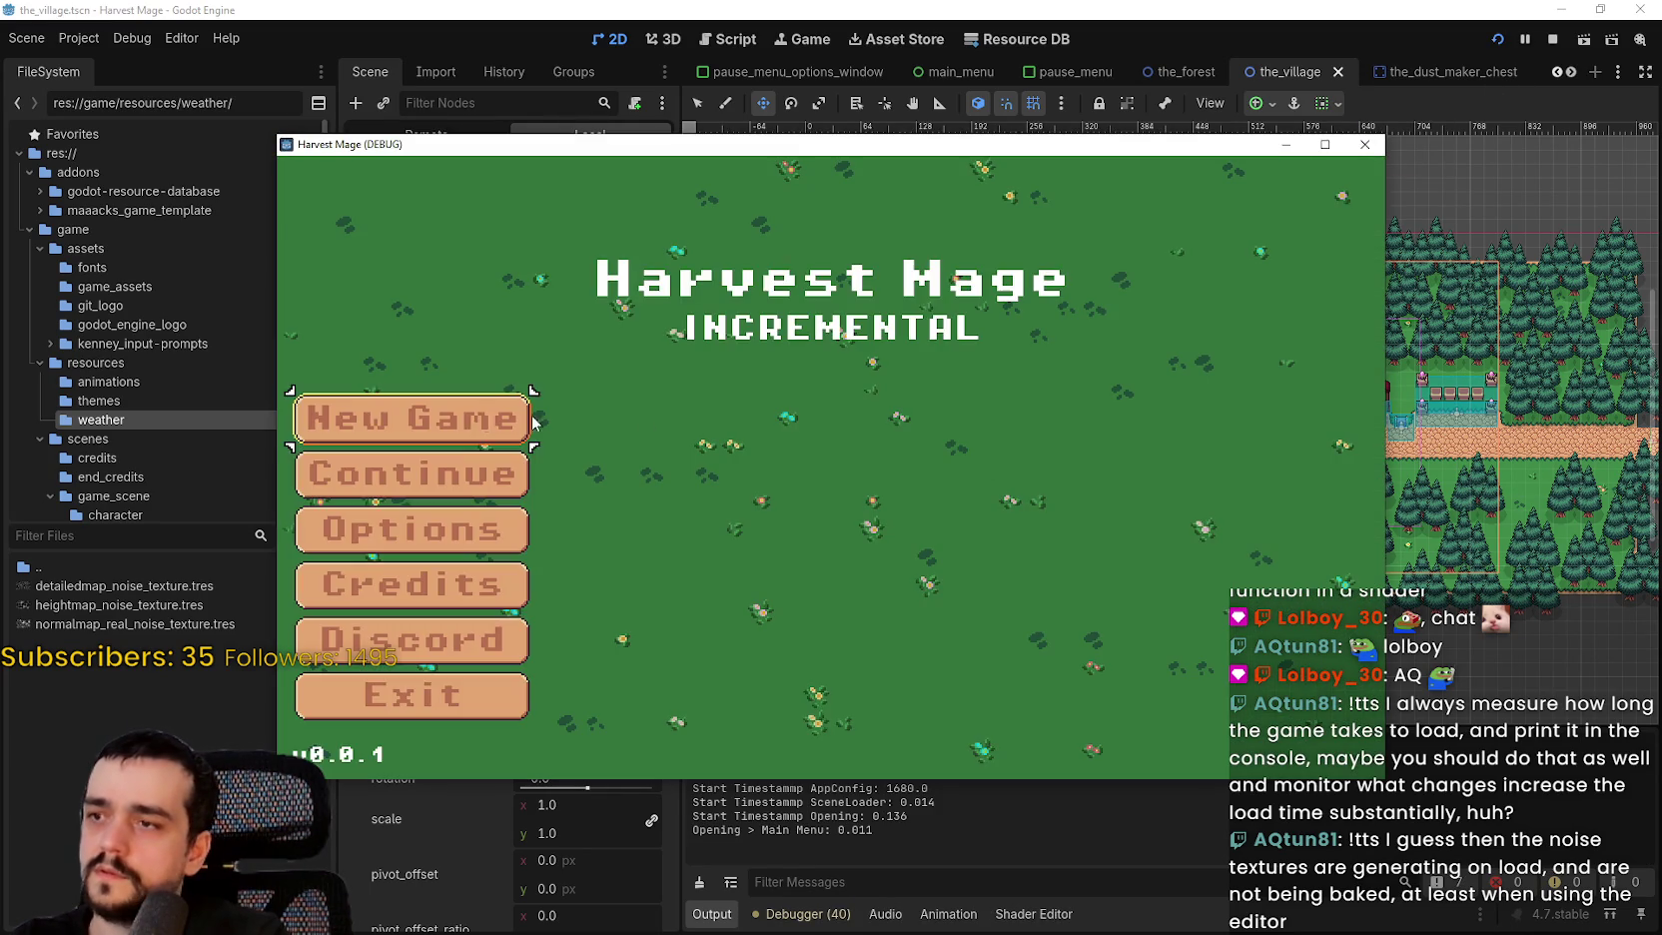
click(409, 417)
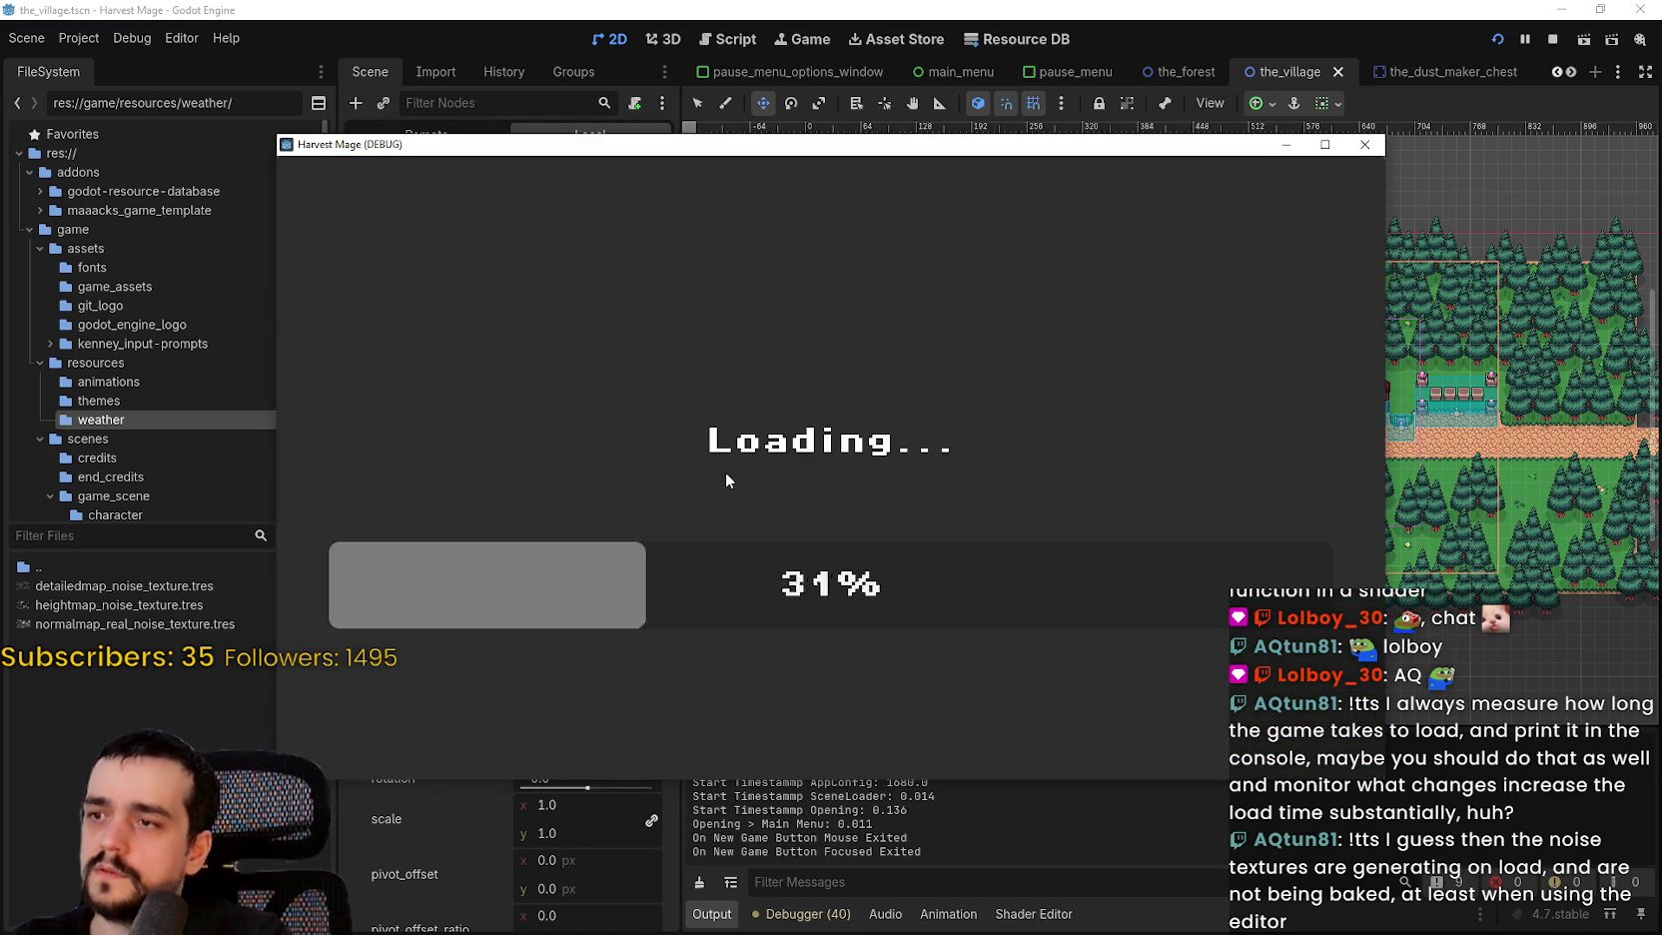
key(s)
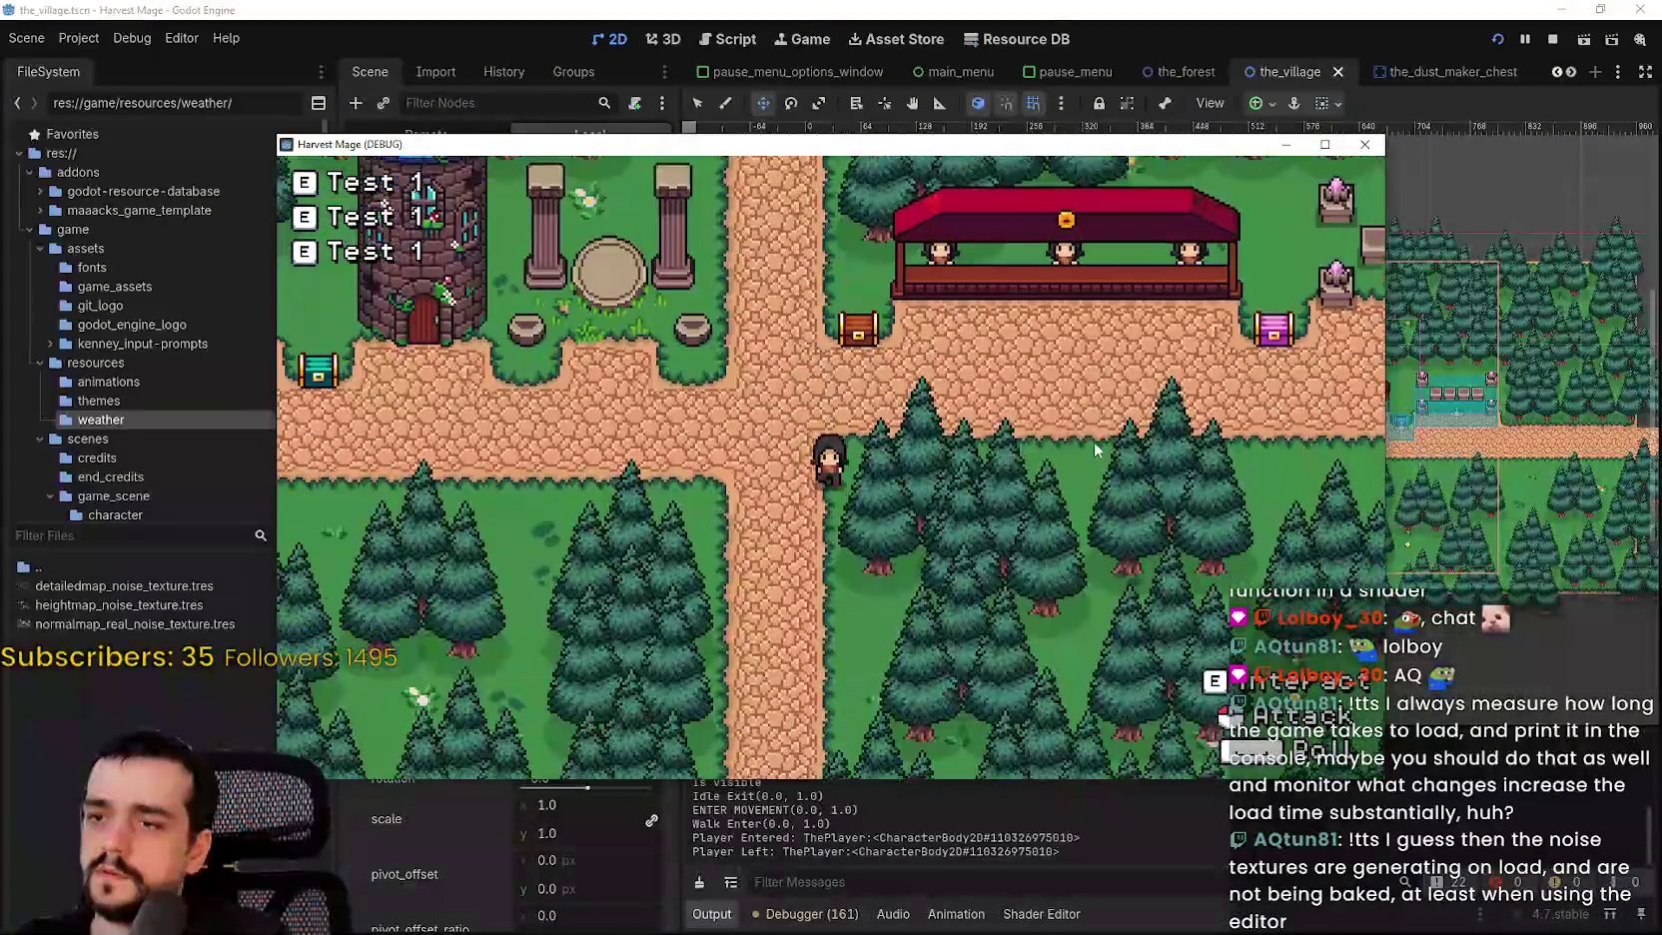
key(w)
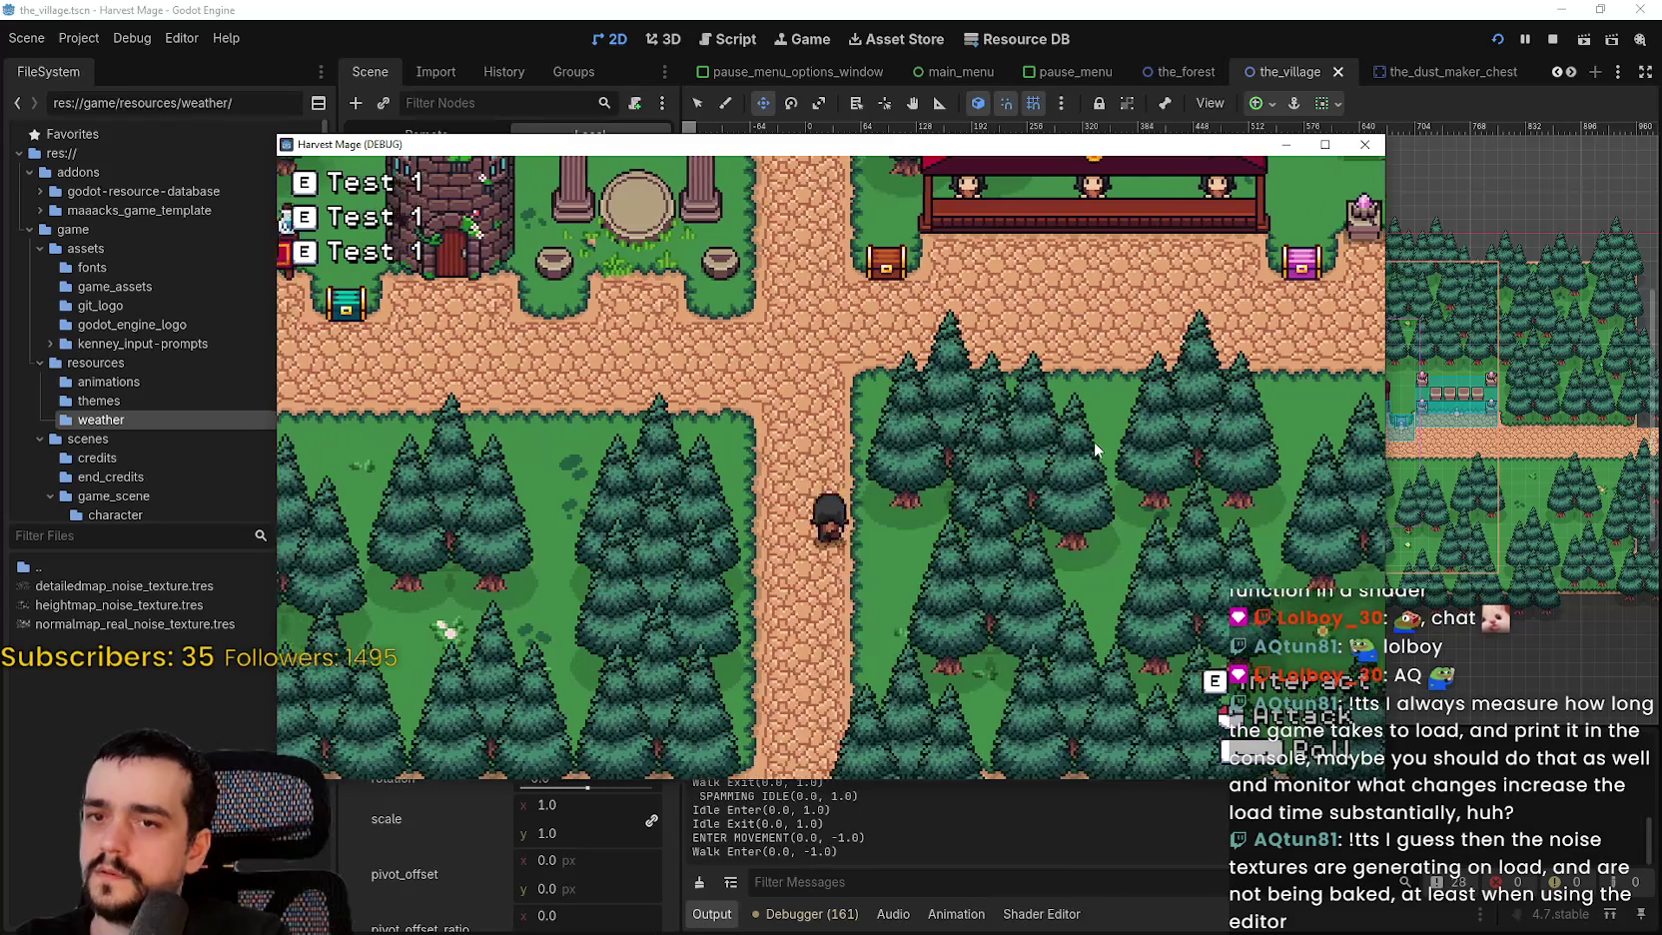
key(s)
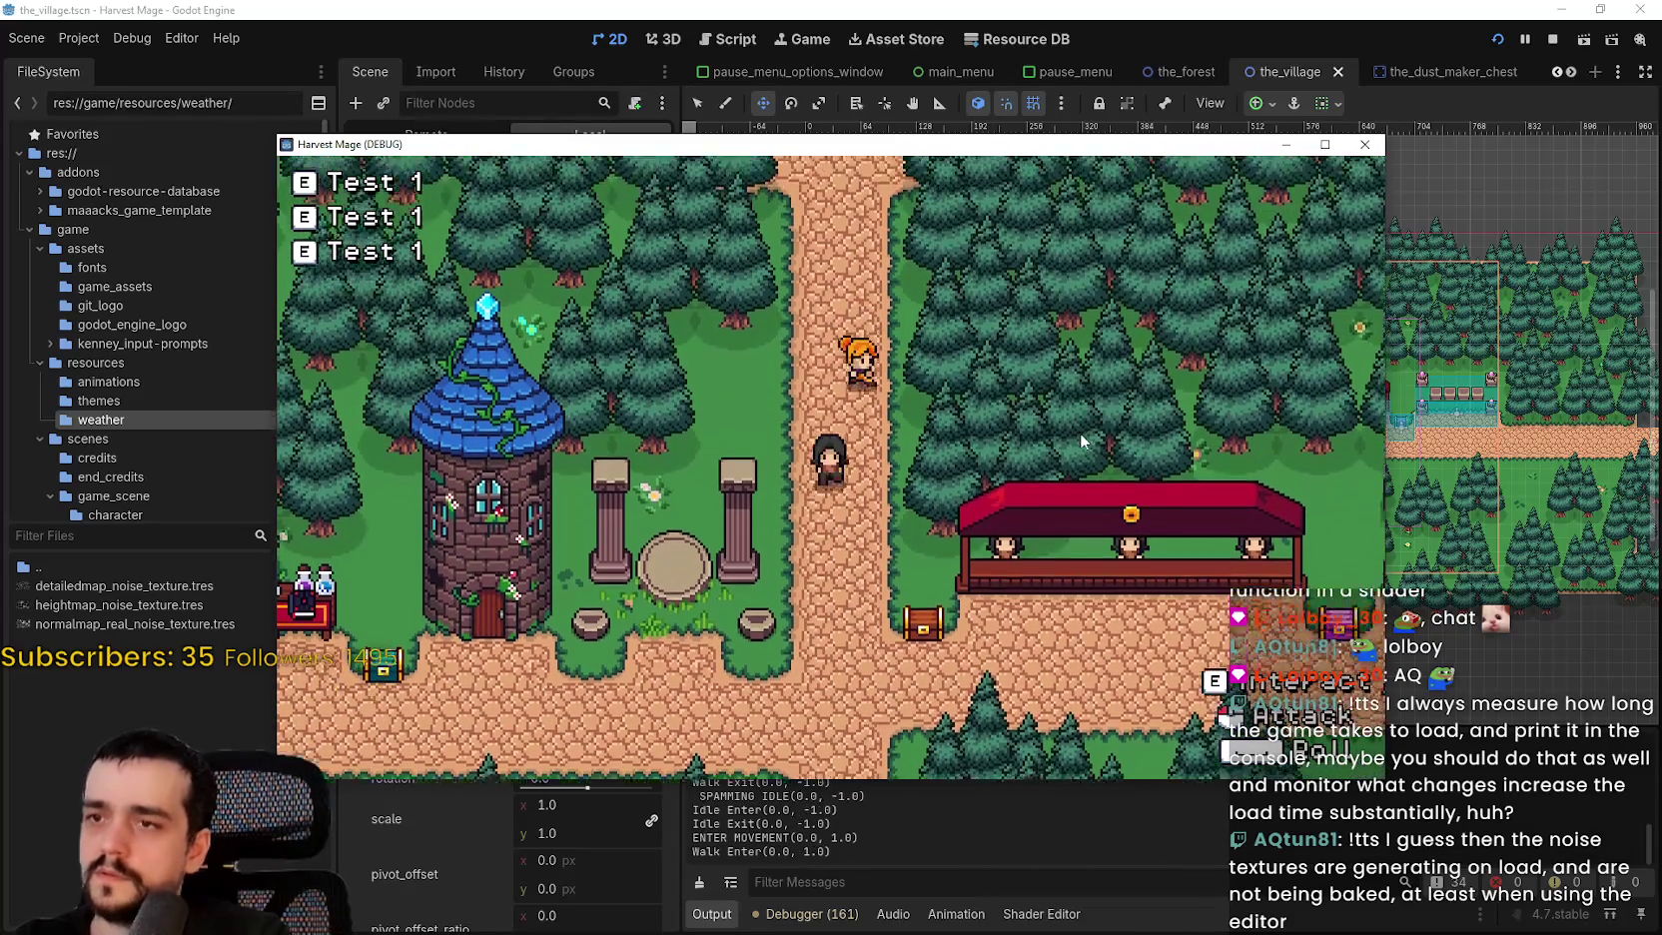
click(1551, 42)
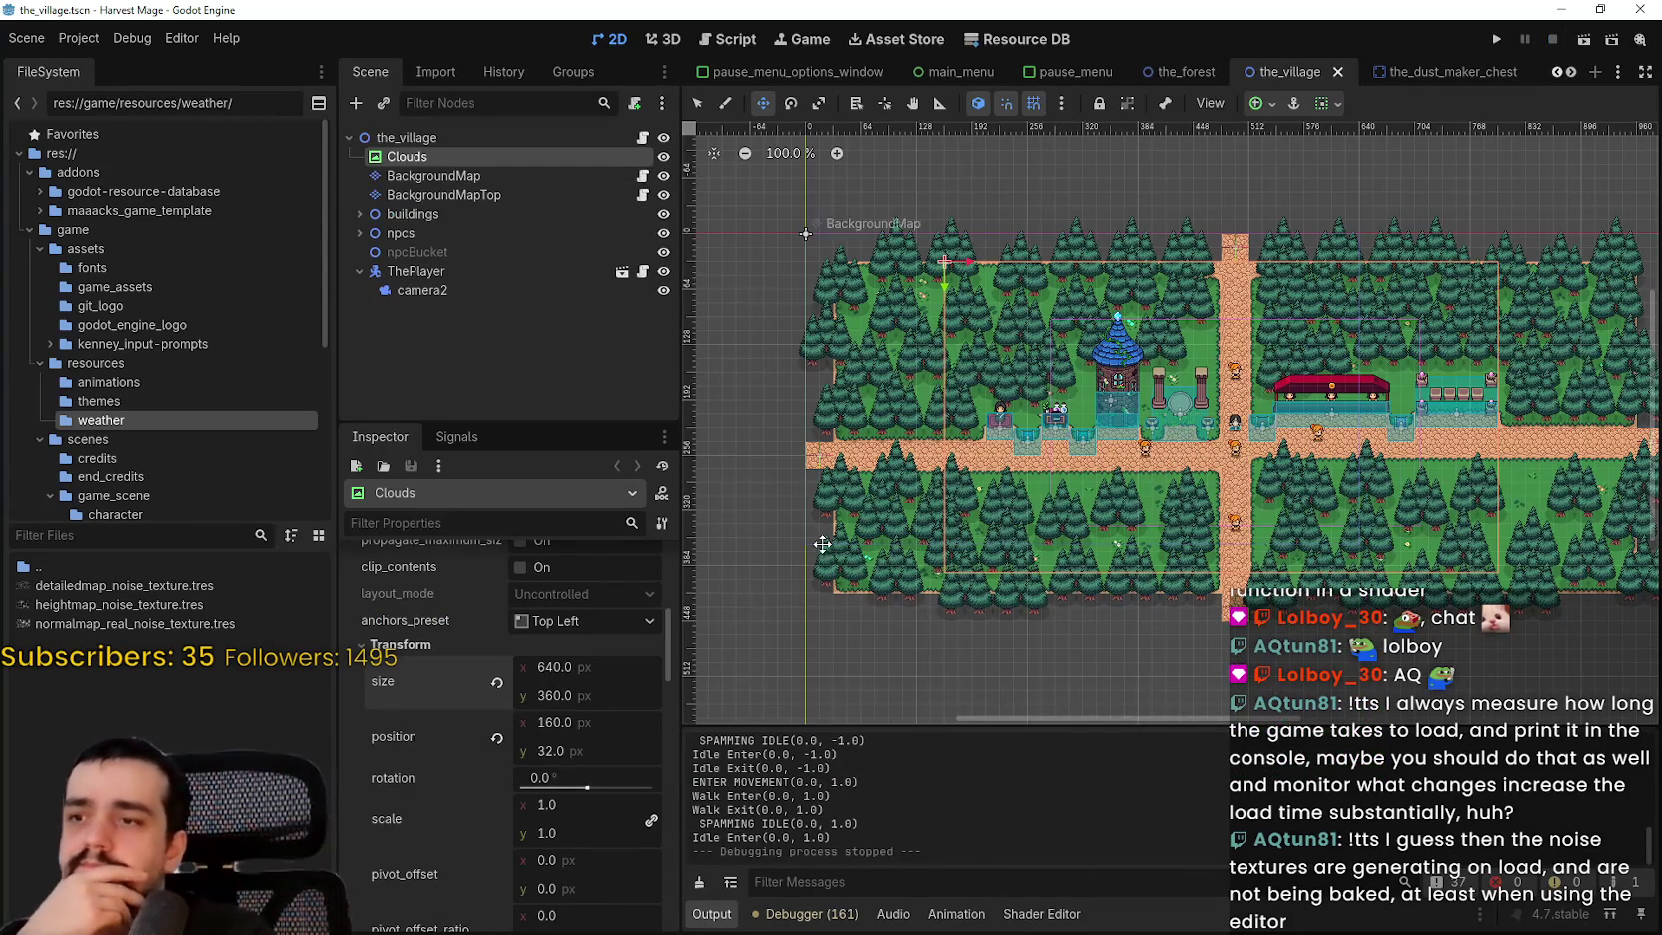
Step: Expand the Clouds material and open clouds.gdshader in the Shader Editor, scrolling through its code
scroll(607, 839, down, 10)
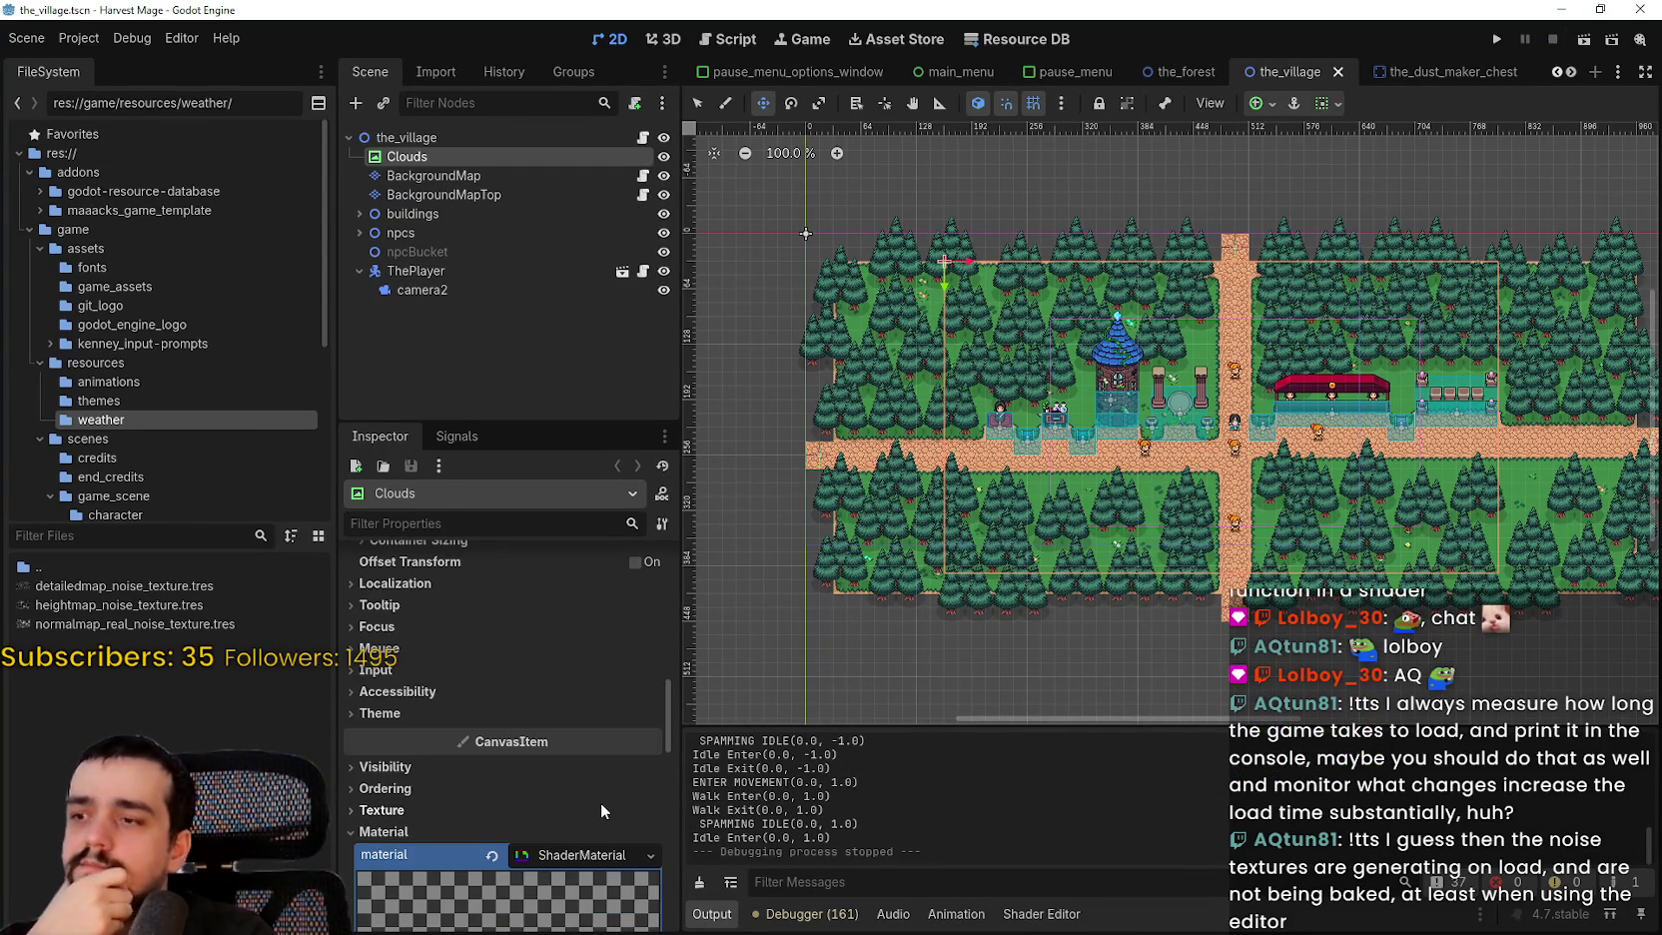
click(600, 894)
scroll(594, 808, down, 5)
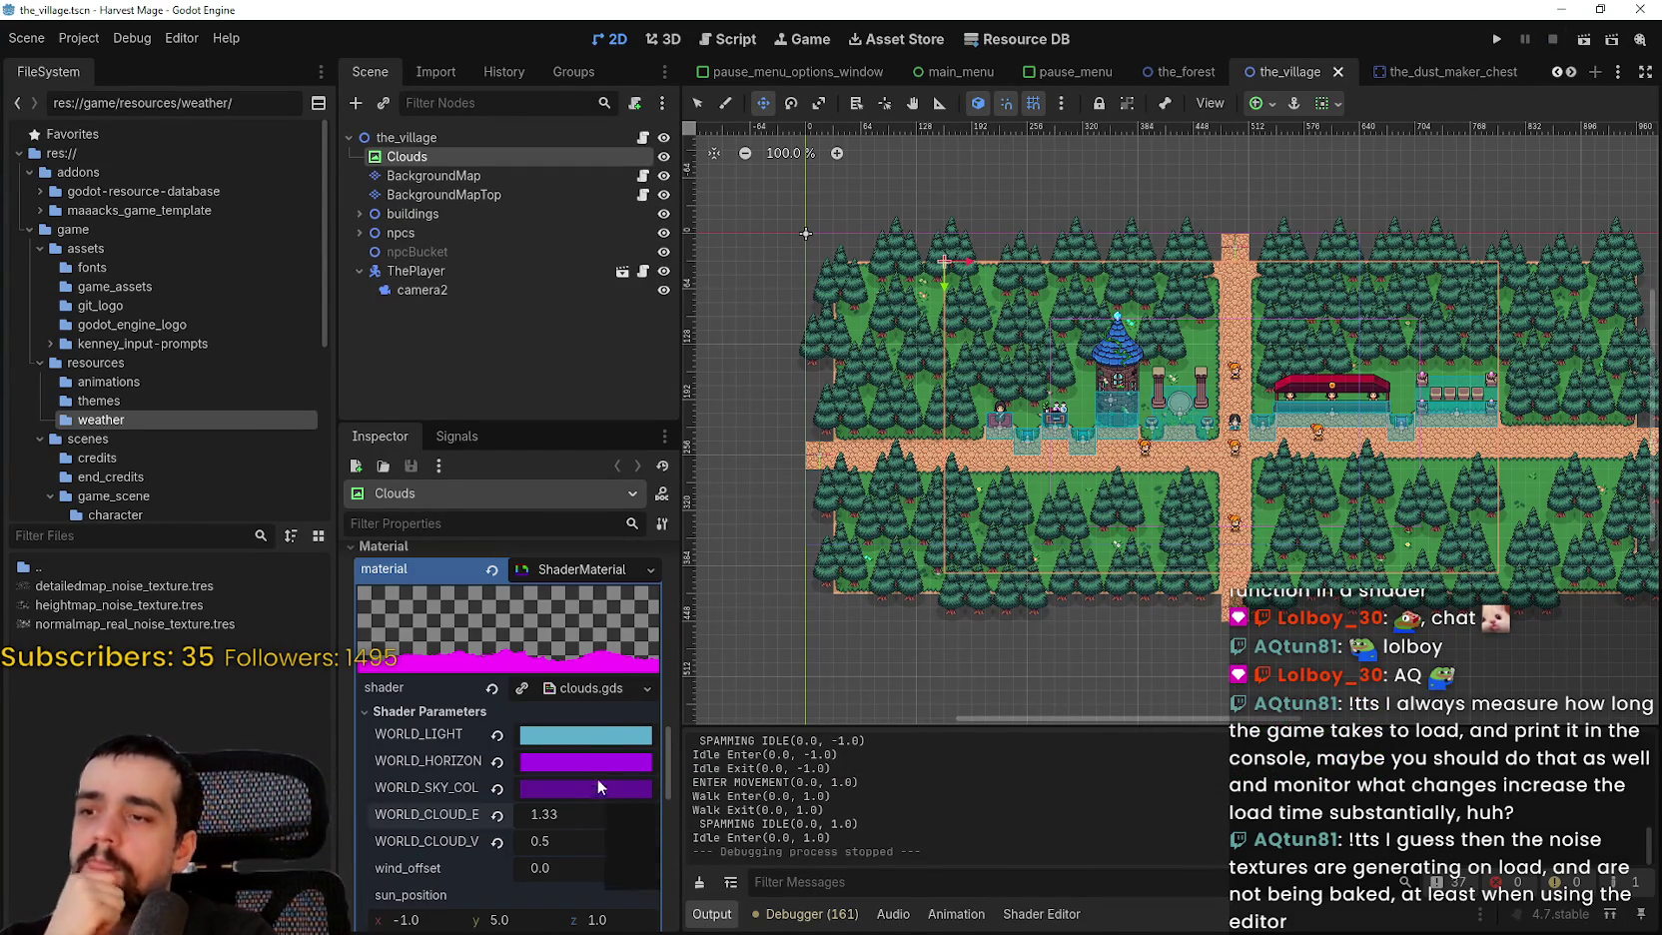
click(589, 689)
scroll(1039, 769, down, 12)
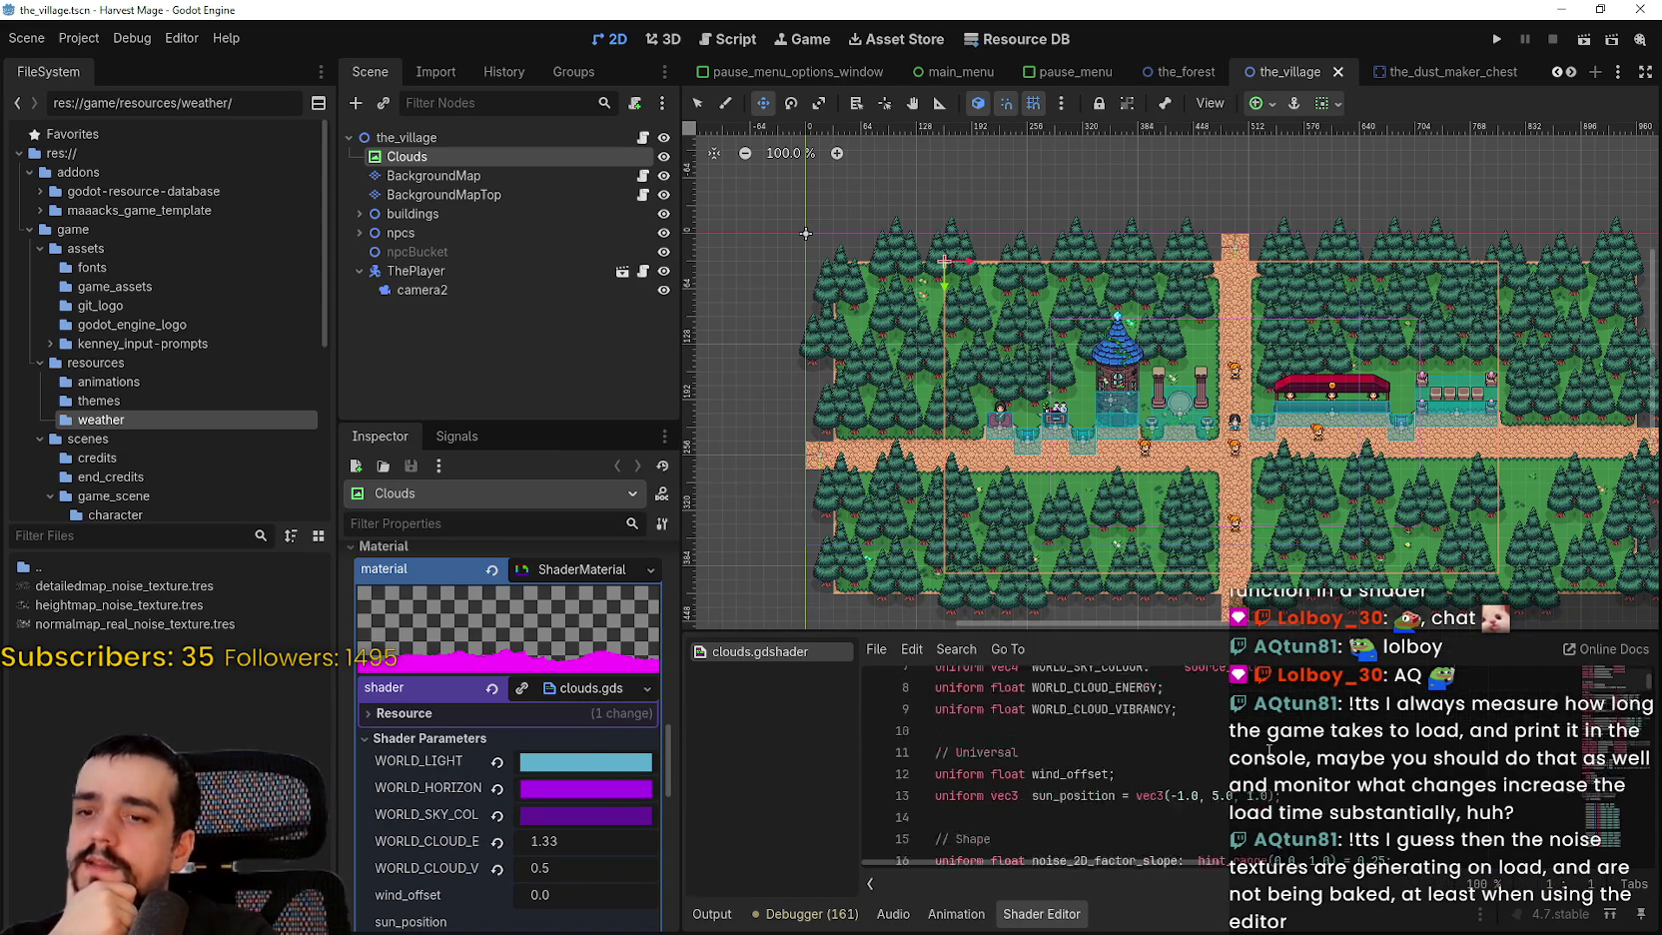
scroll(1039, 763, down, 6)
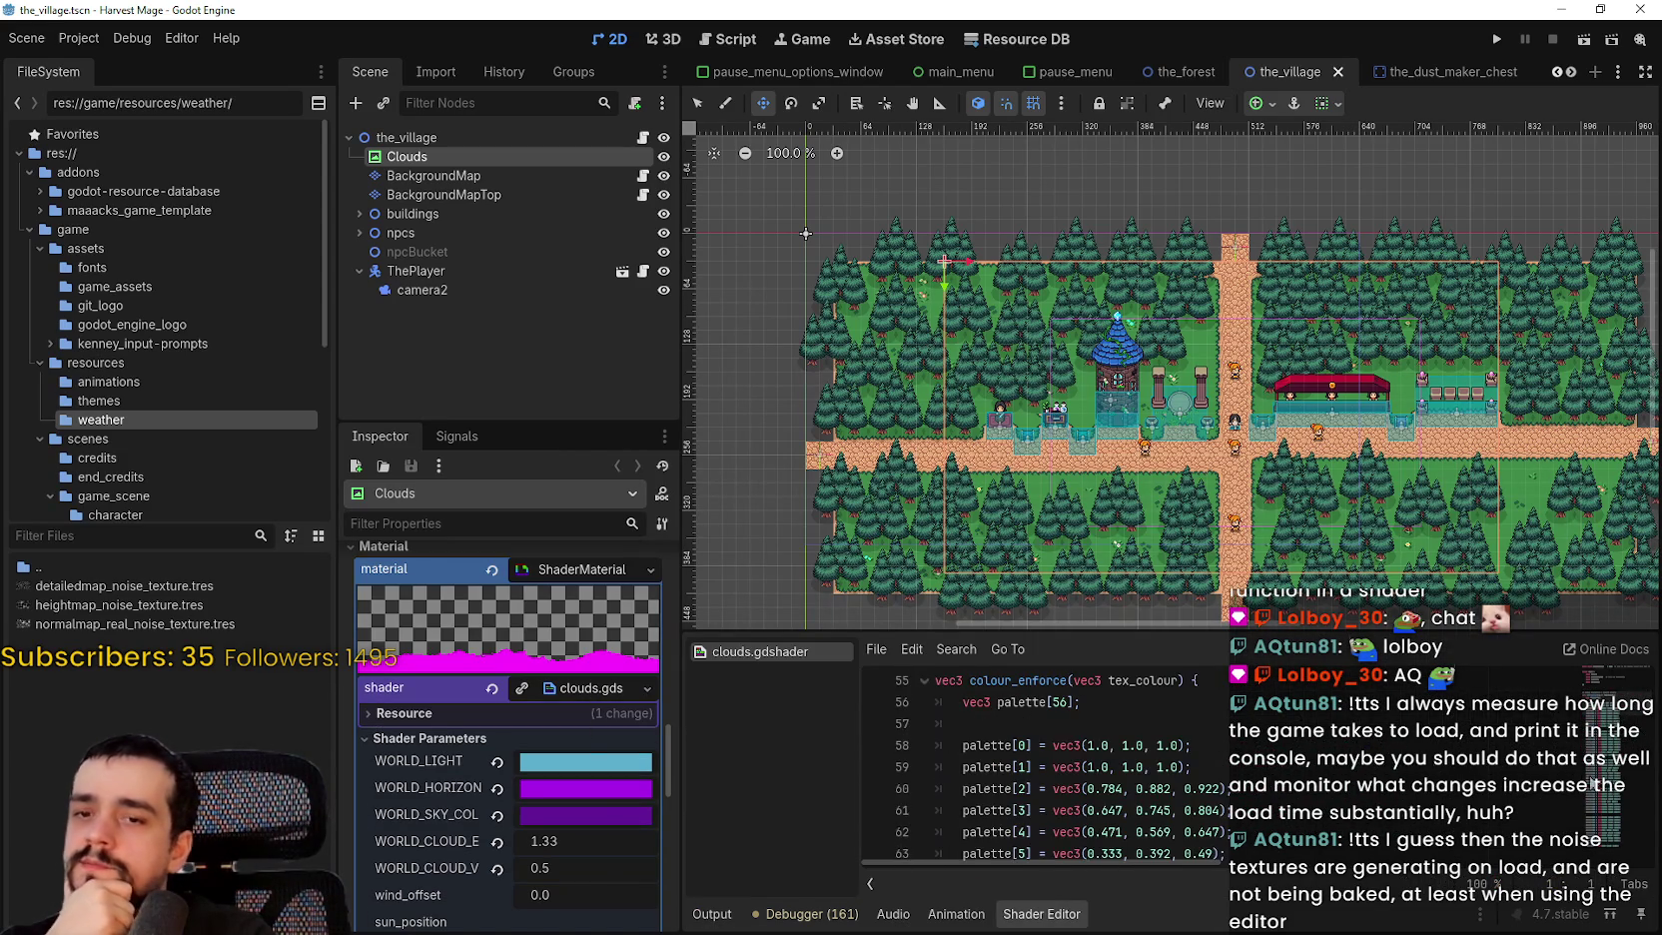
scroll(1619, 727, down, 20)
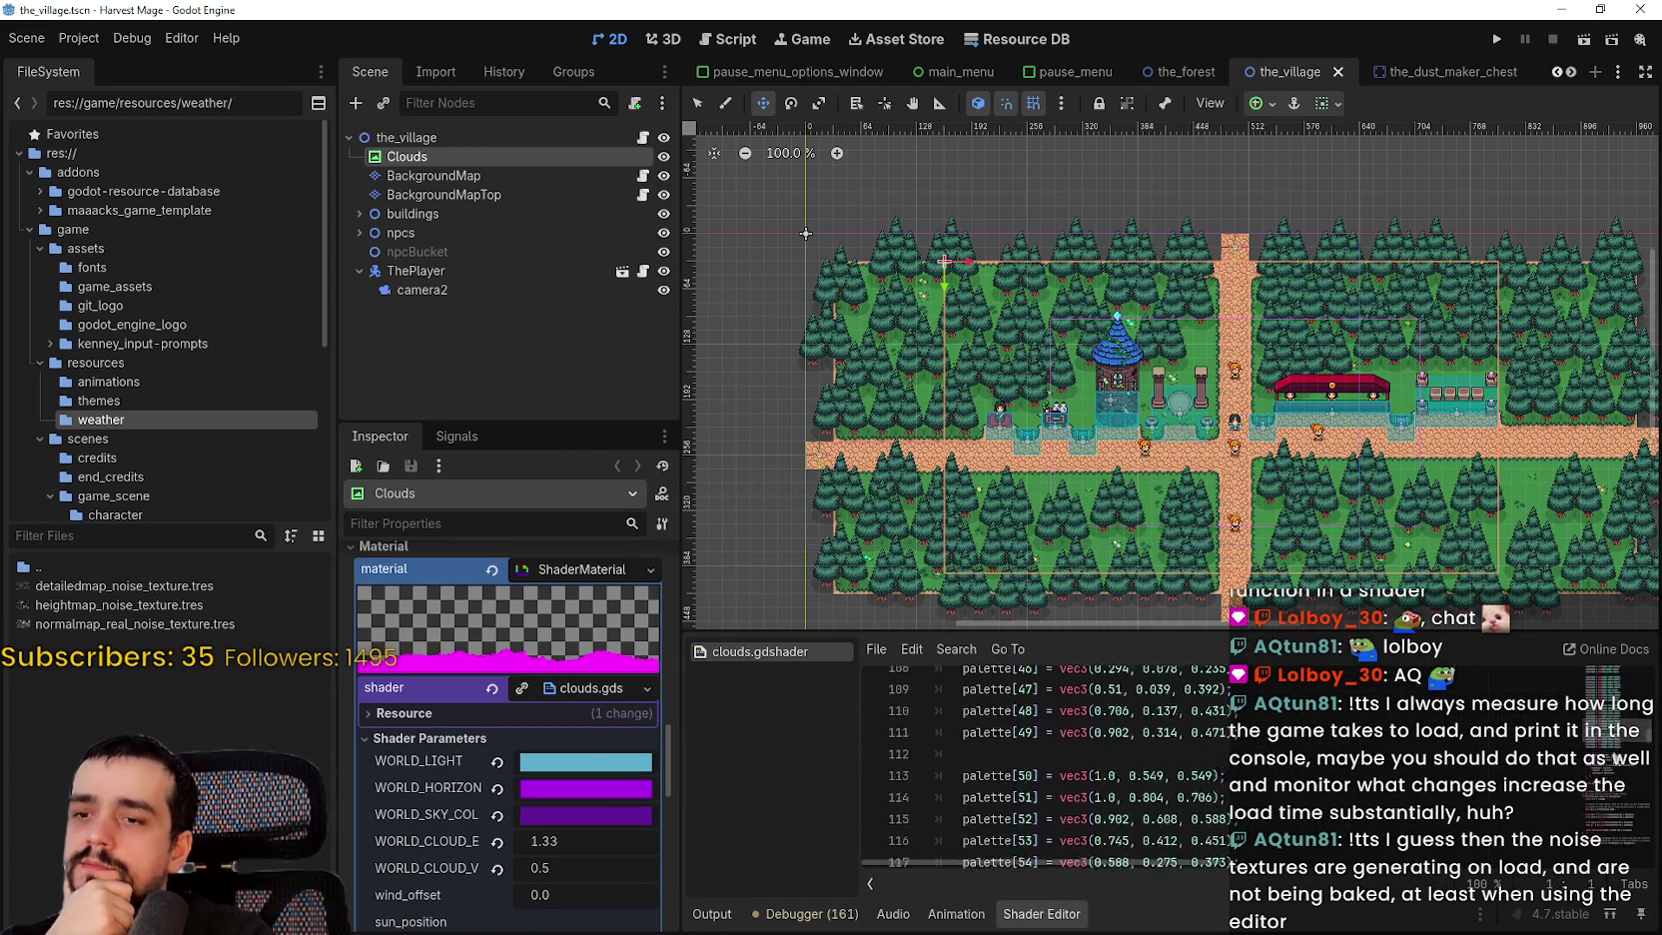
scroll(1616, 777, down, 20)
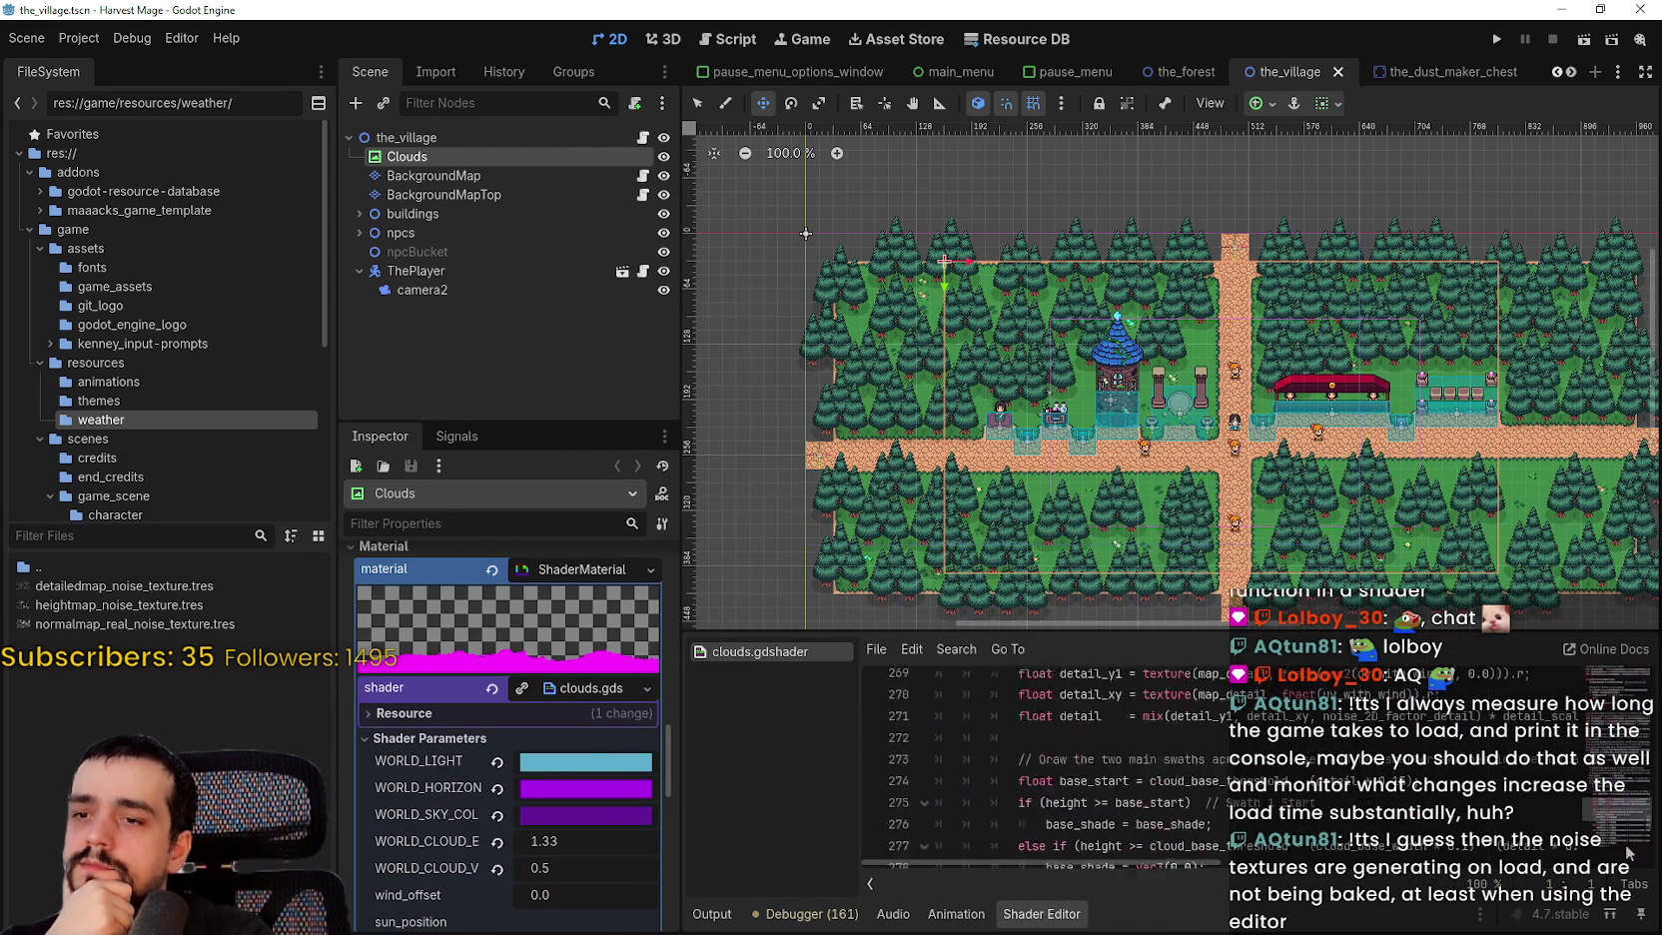
scroll(520, 799, down, 5)
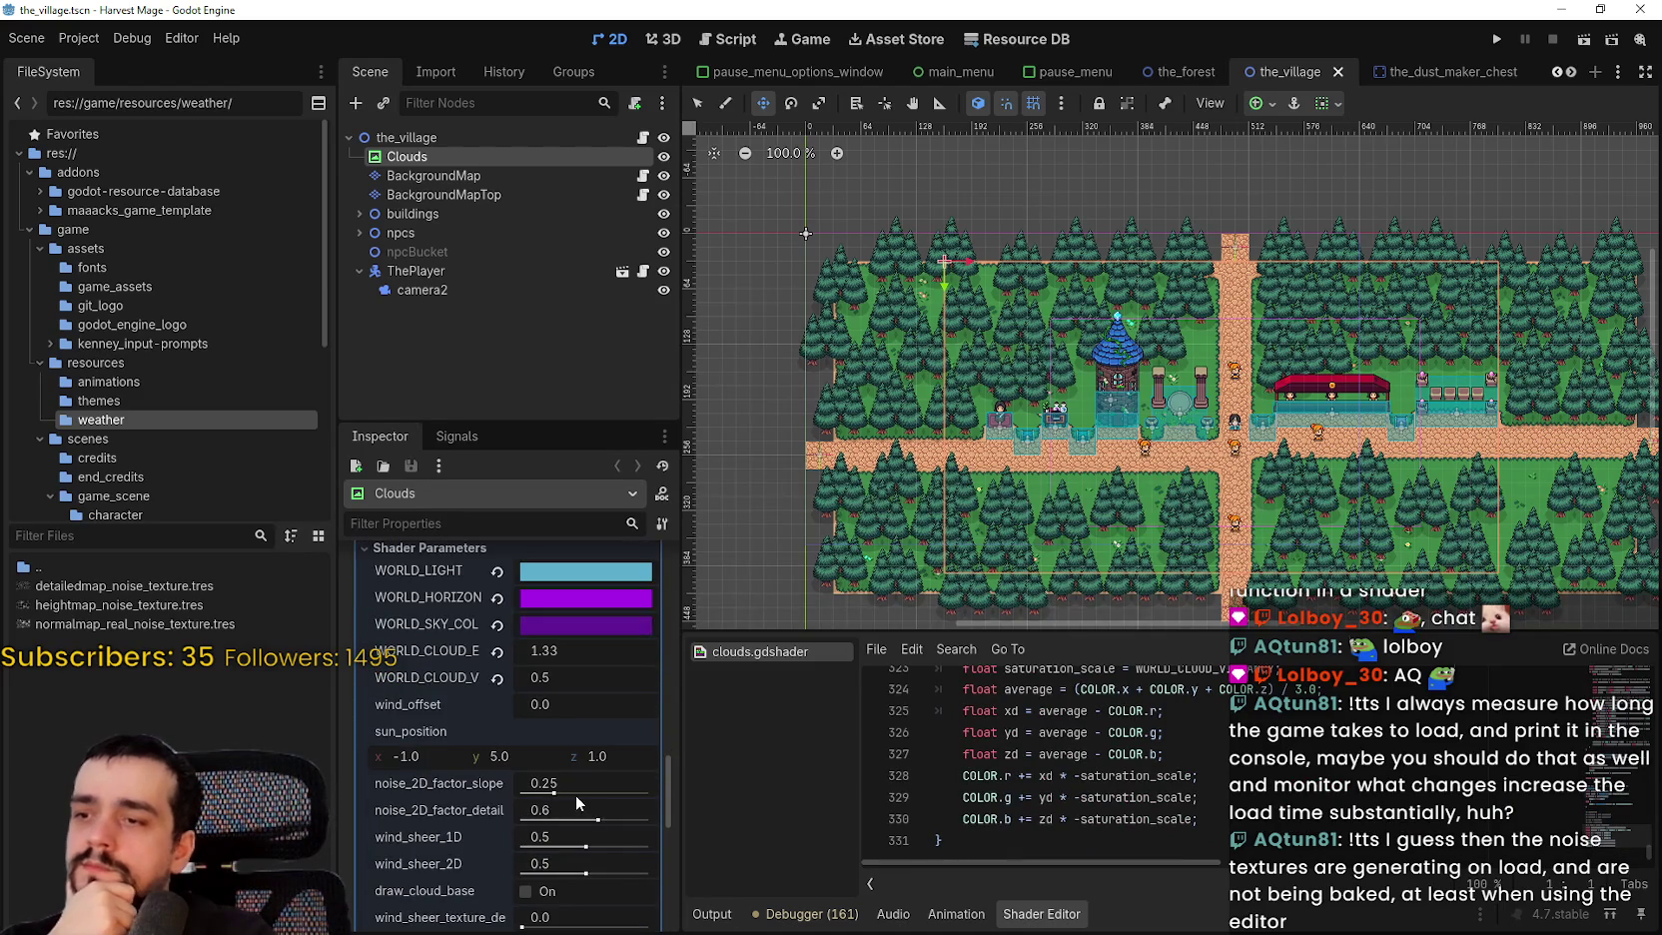
scroll(591, 814, down, 5)
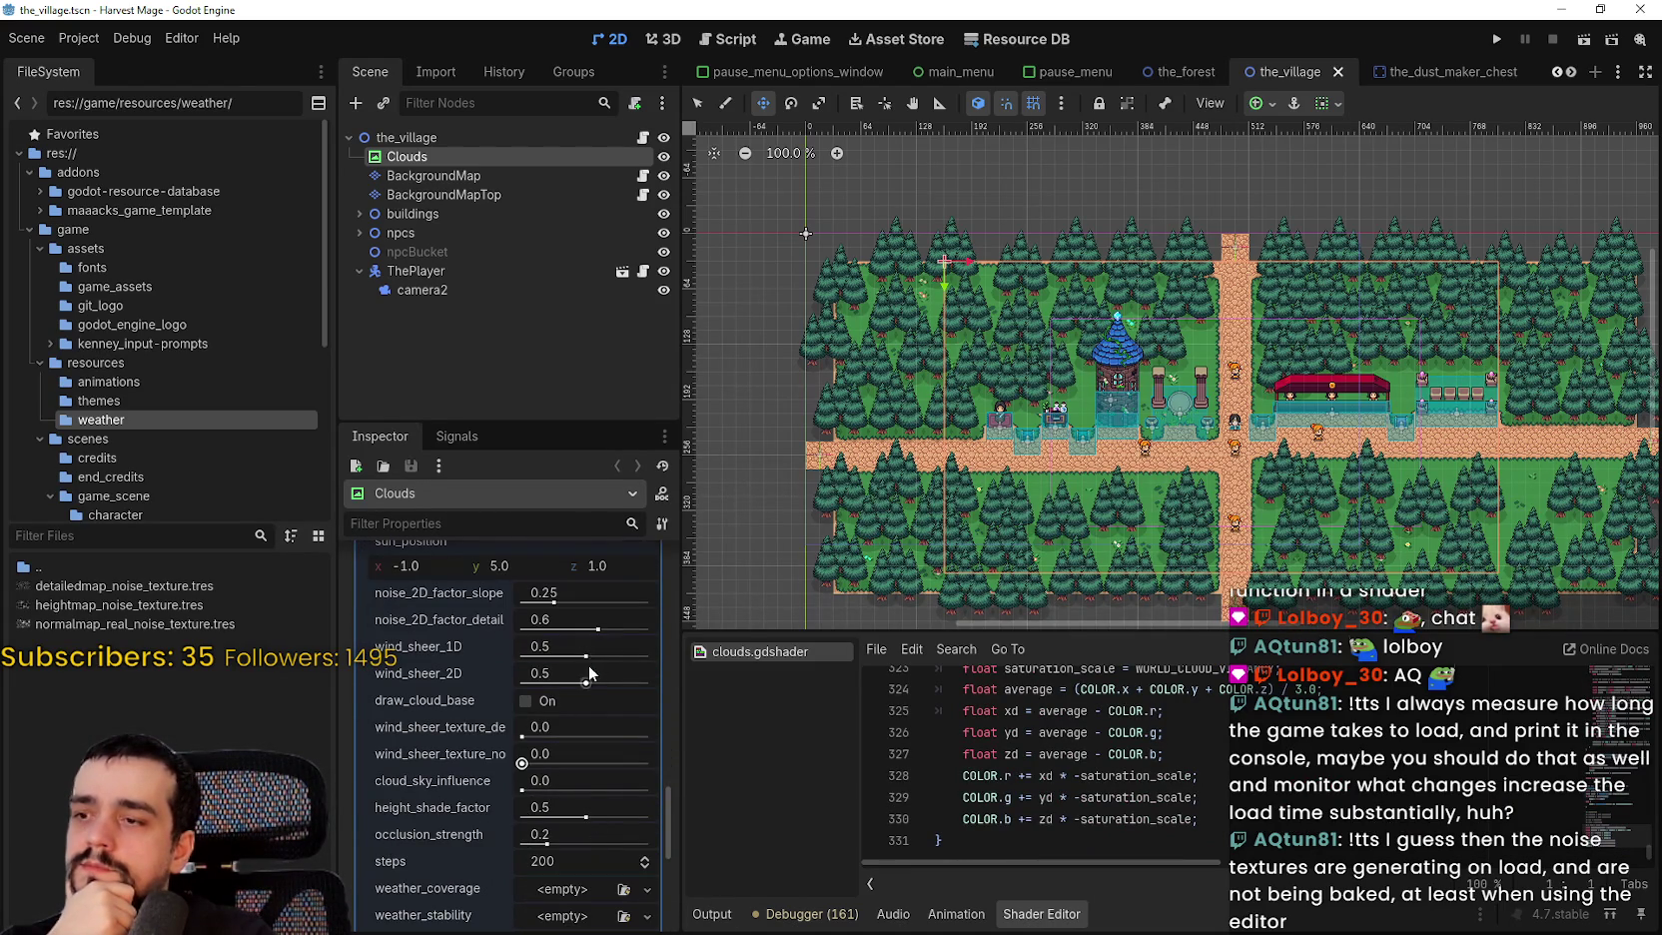
Step: Set the Clouds wind sheer to 0.642 and the wind sheer texture value to 0.5
drag(586, 683, 620, 685)
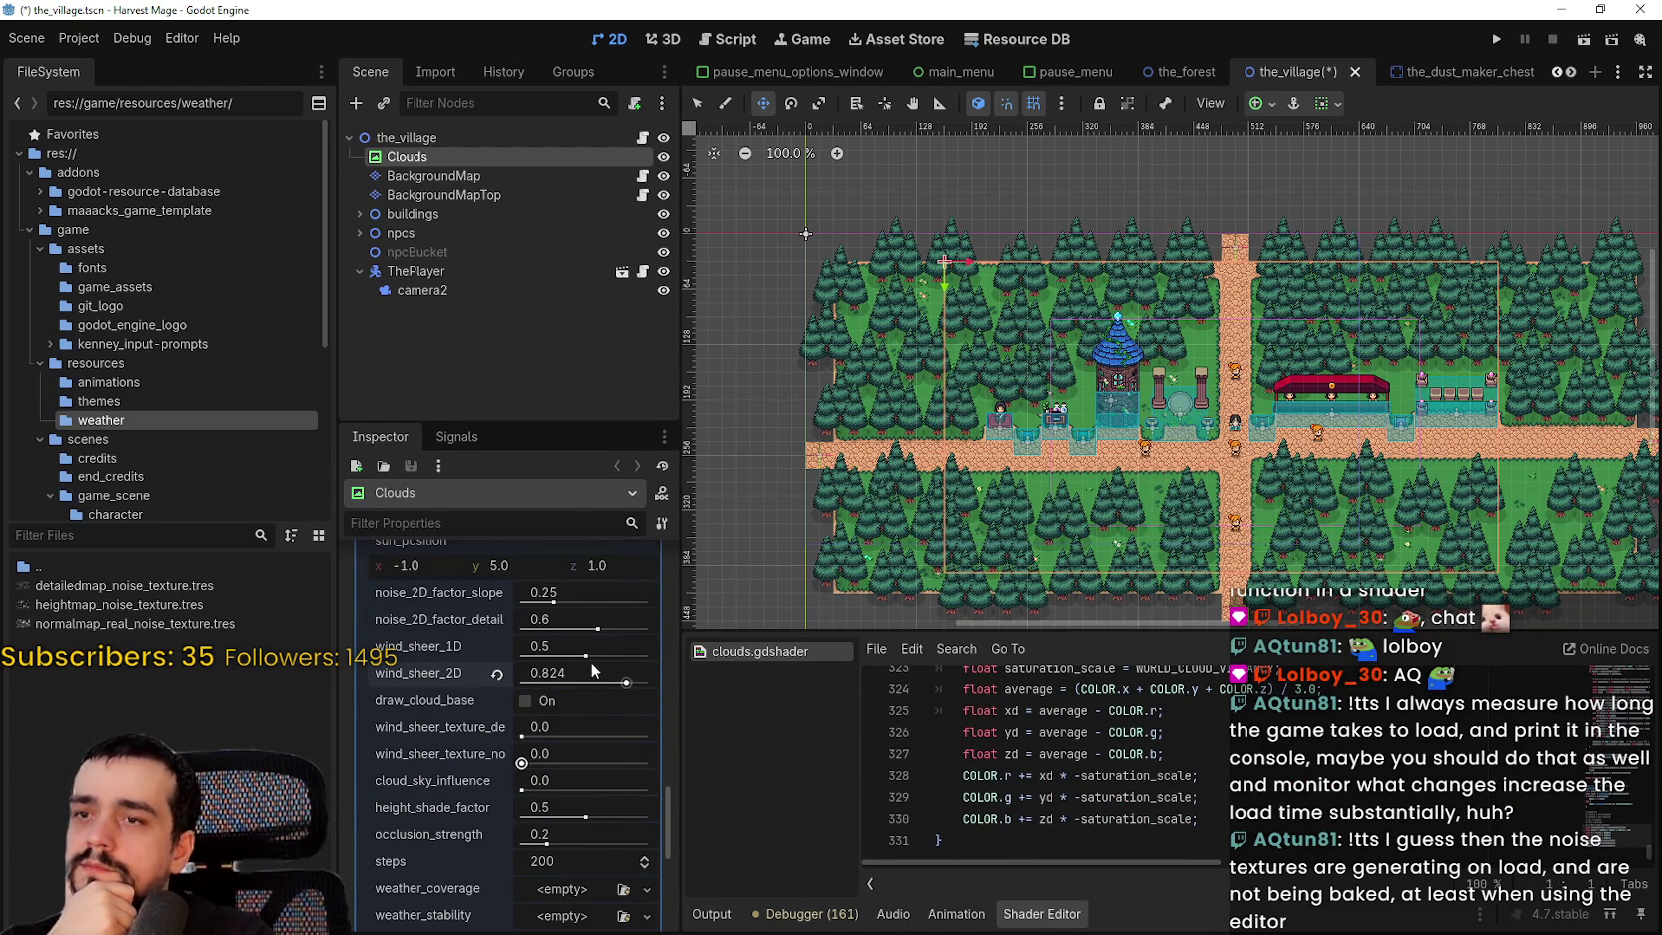
scroll(1132, 427, up, 5)
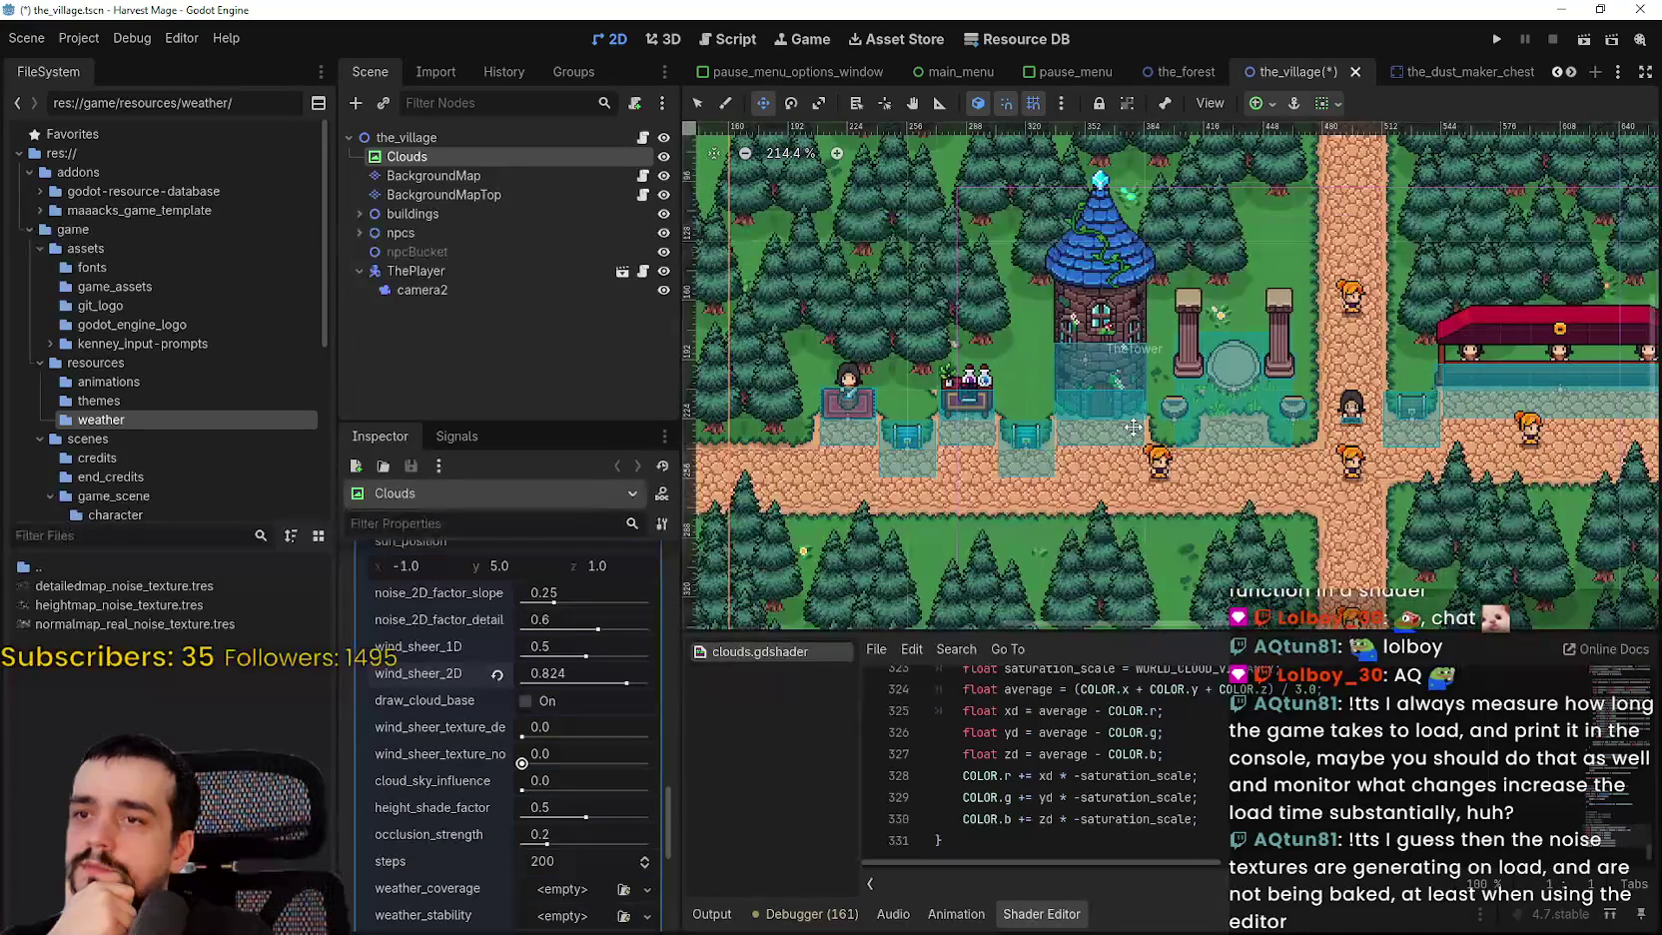
scroll(1133, 426, down, 3)
mouse_move(555, 656)
mouse_down()
mouse_move(617, 658)
mouse_move(602, 688)
mouse_up()
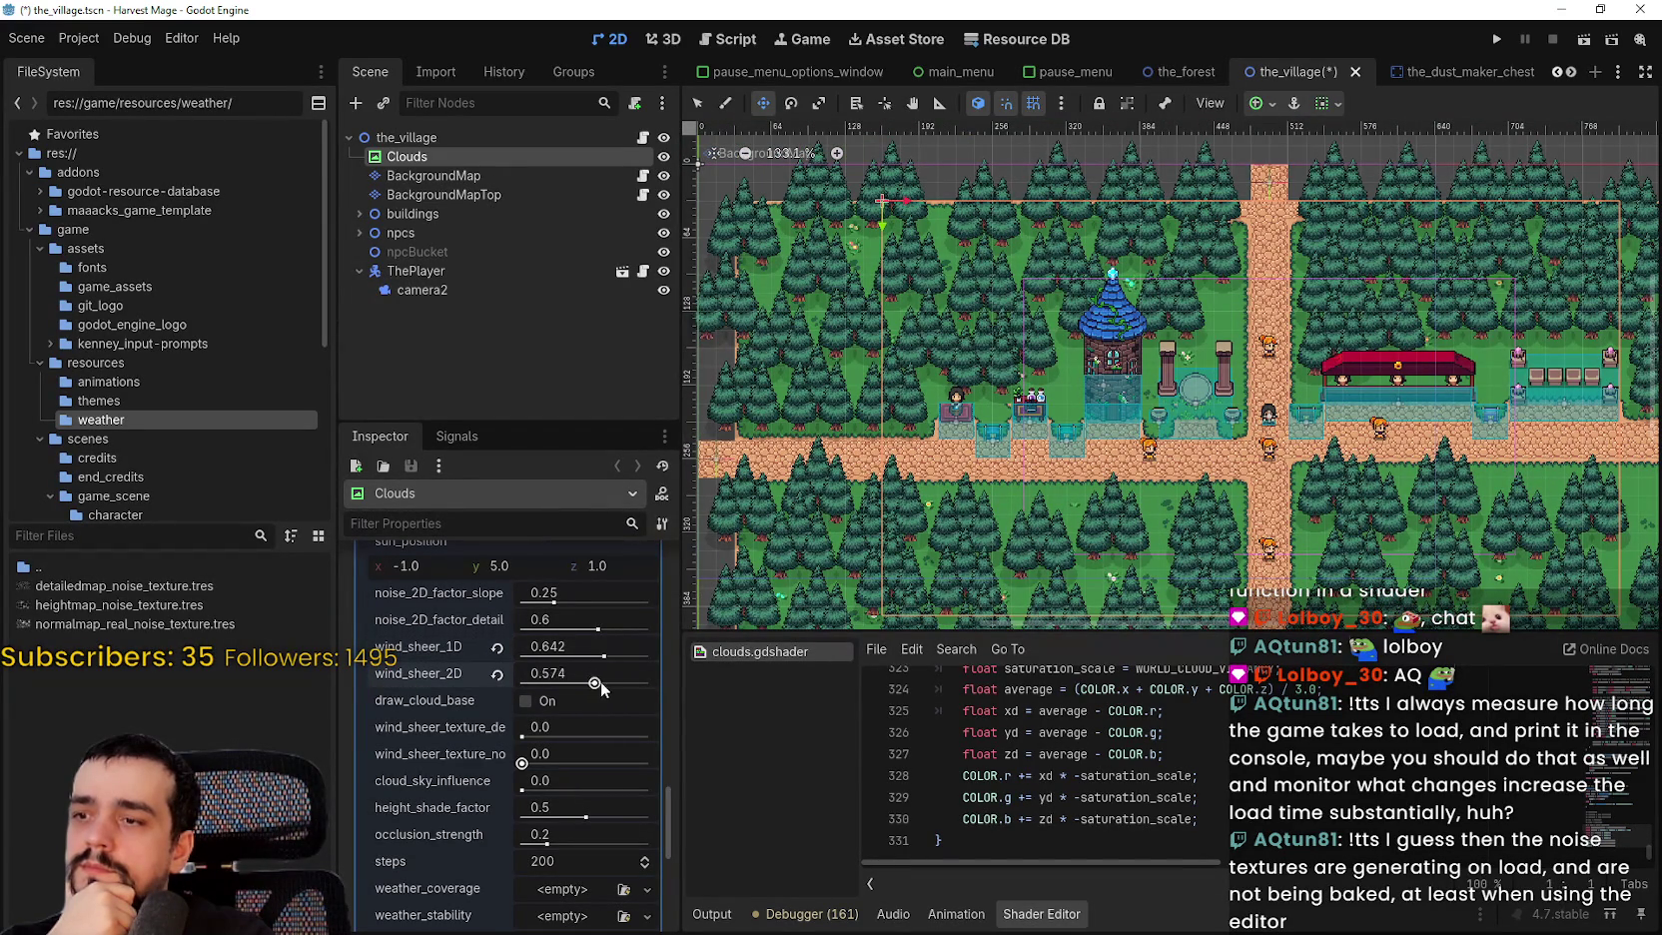
scroll(665, 784, up, 10)
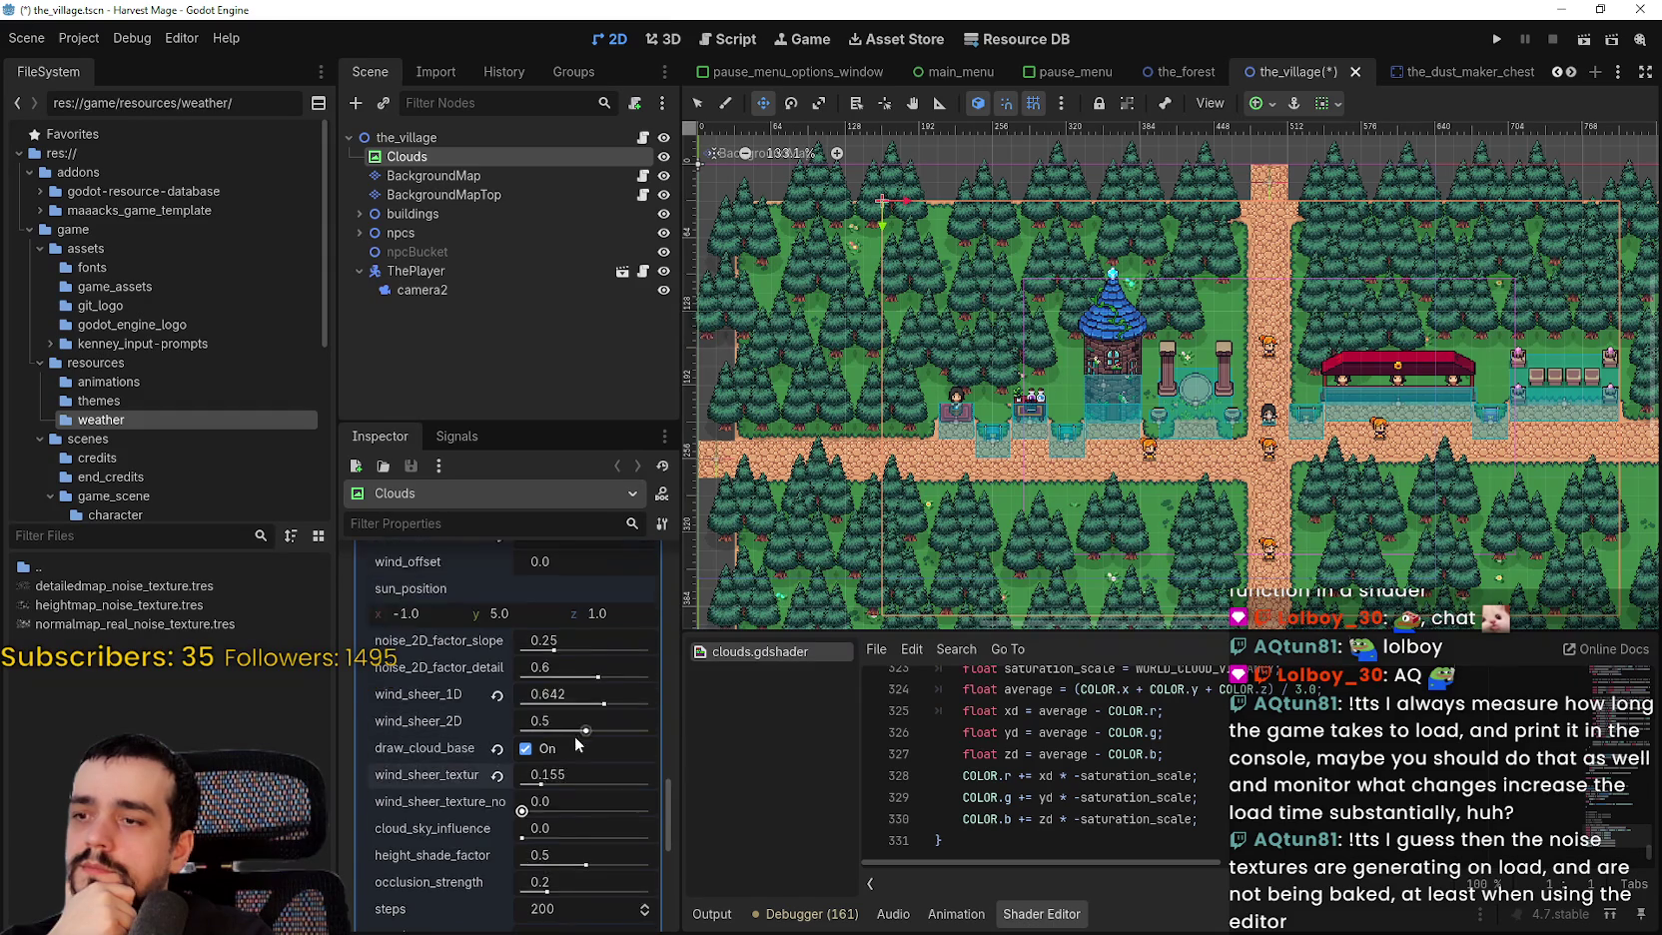
scroll(596, 776, down, 6)
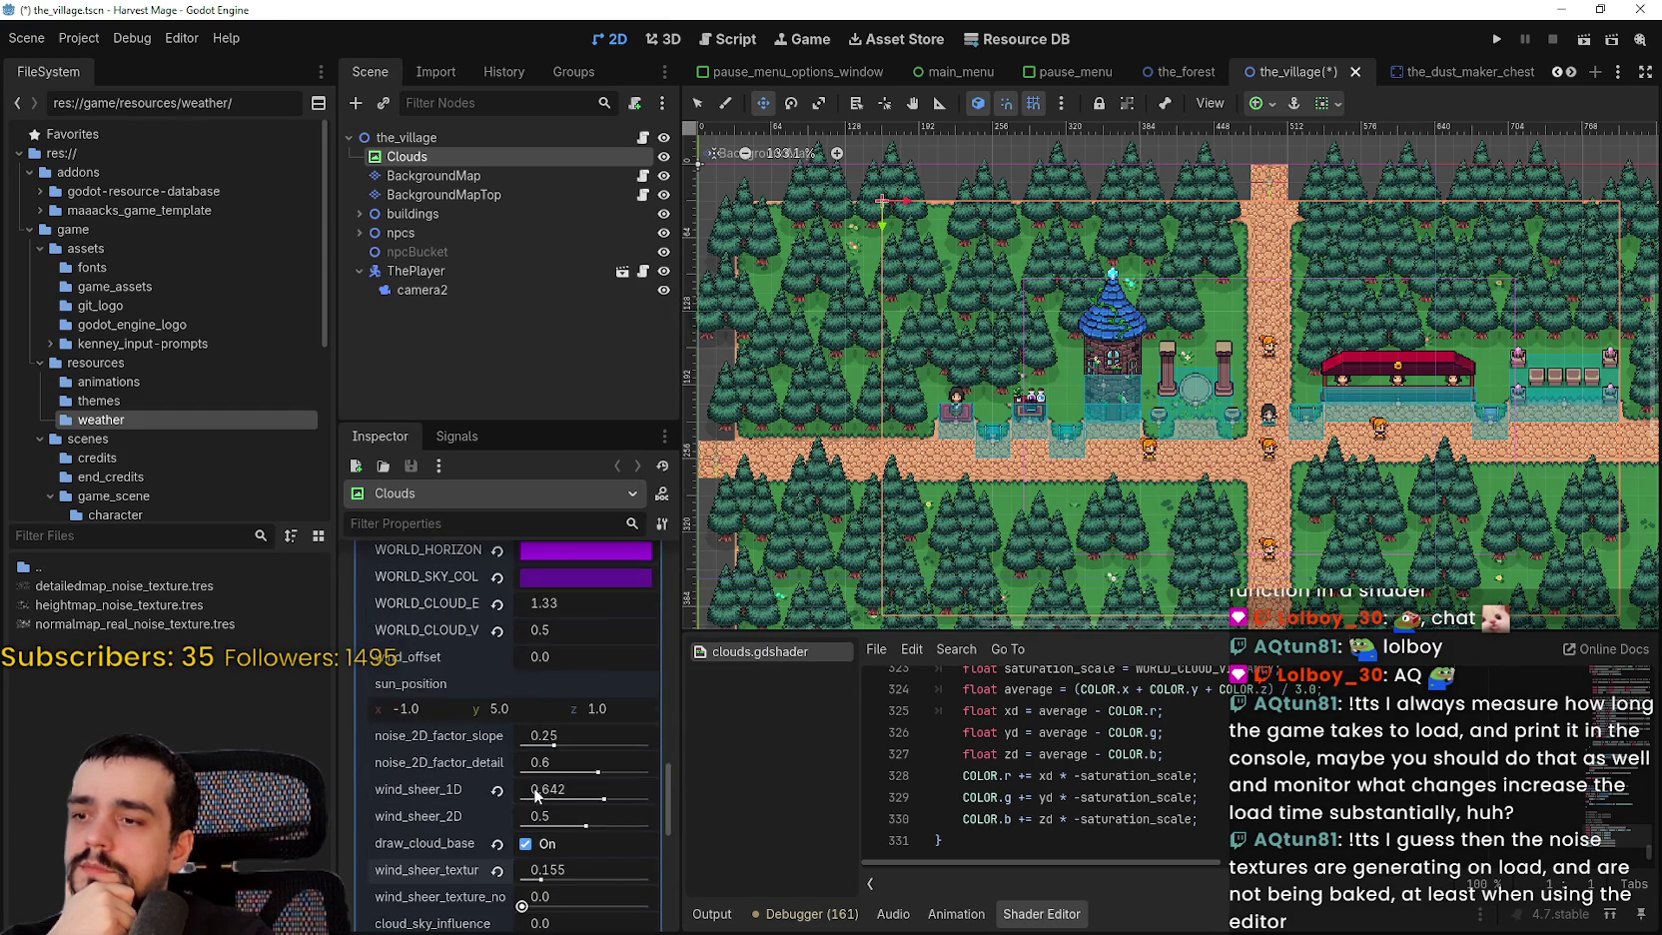
scroll(567, 834, up, 2)
Step: Set height_shade_factor to 0.81 and cloud_sky_influence to 0.291, then switch to the shader's web page
click(529, 890)
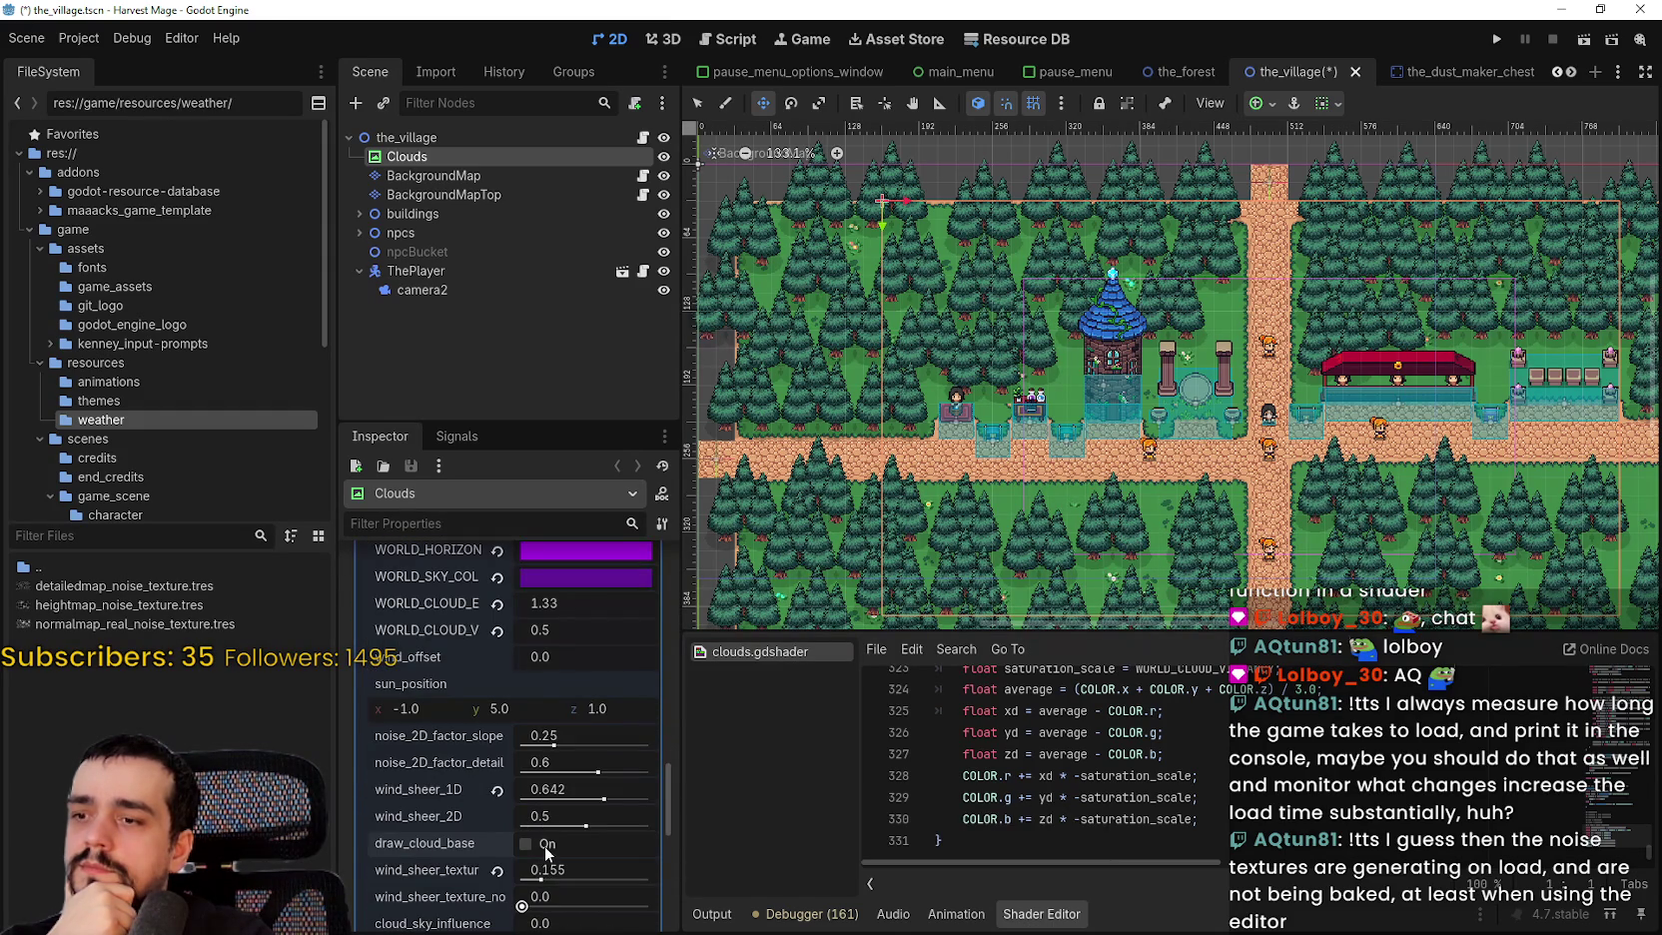
scroll(545, 852, up, 3)
scroll(545, 849, down, 6)
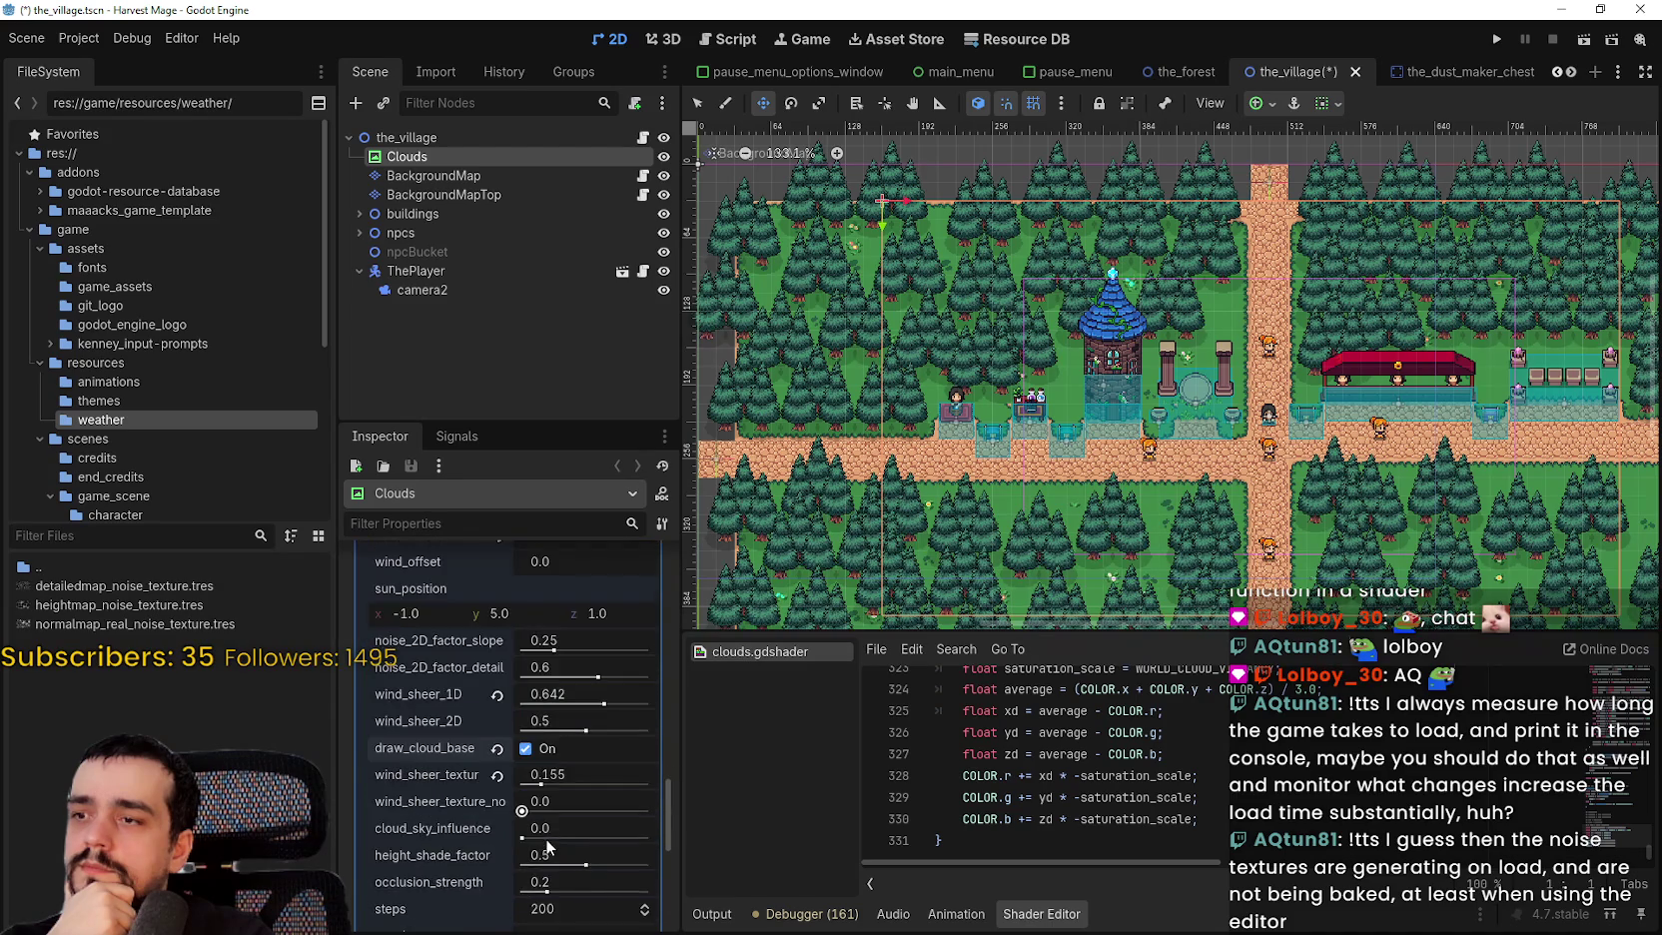
scroll(544, 777, down, 1)
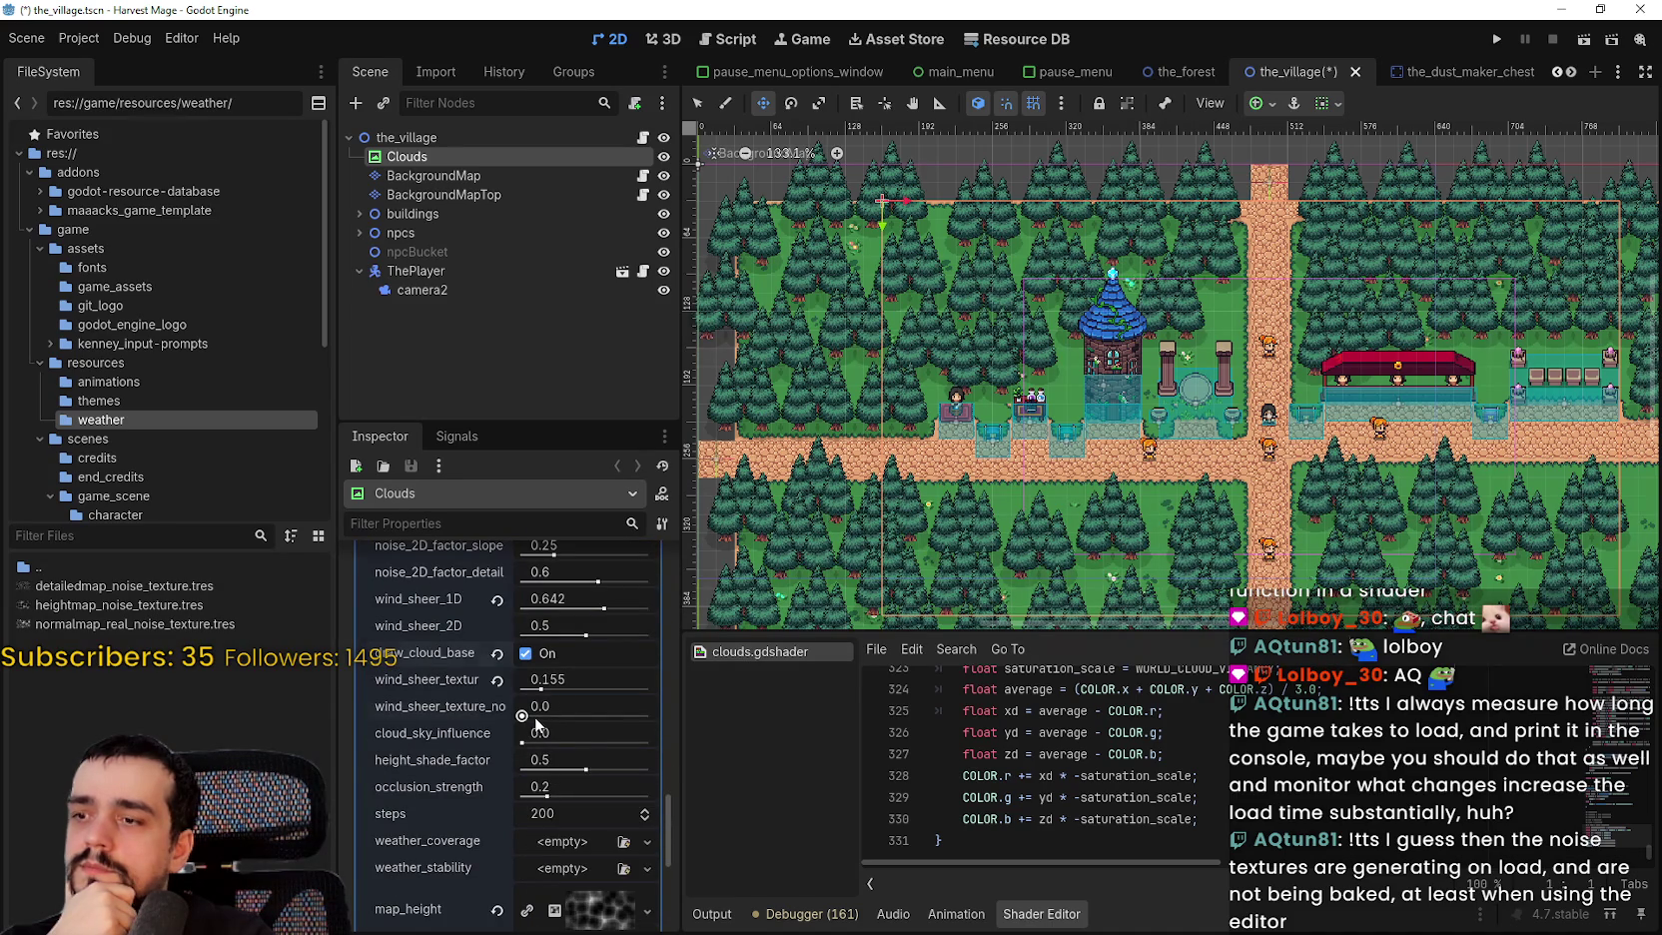
key(ctrl+z)
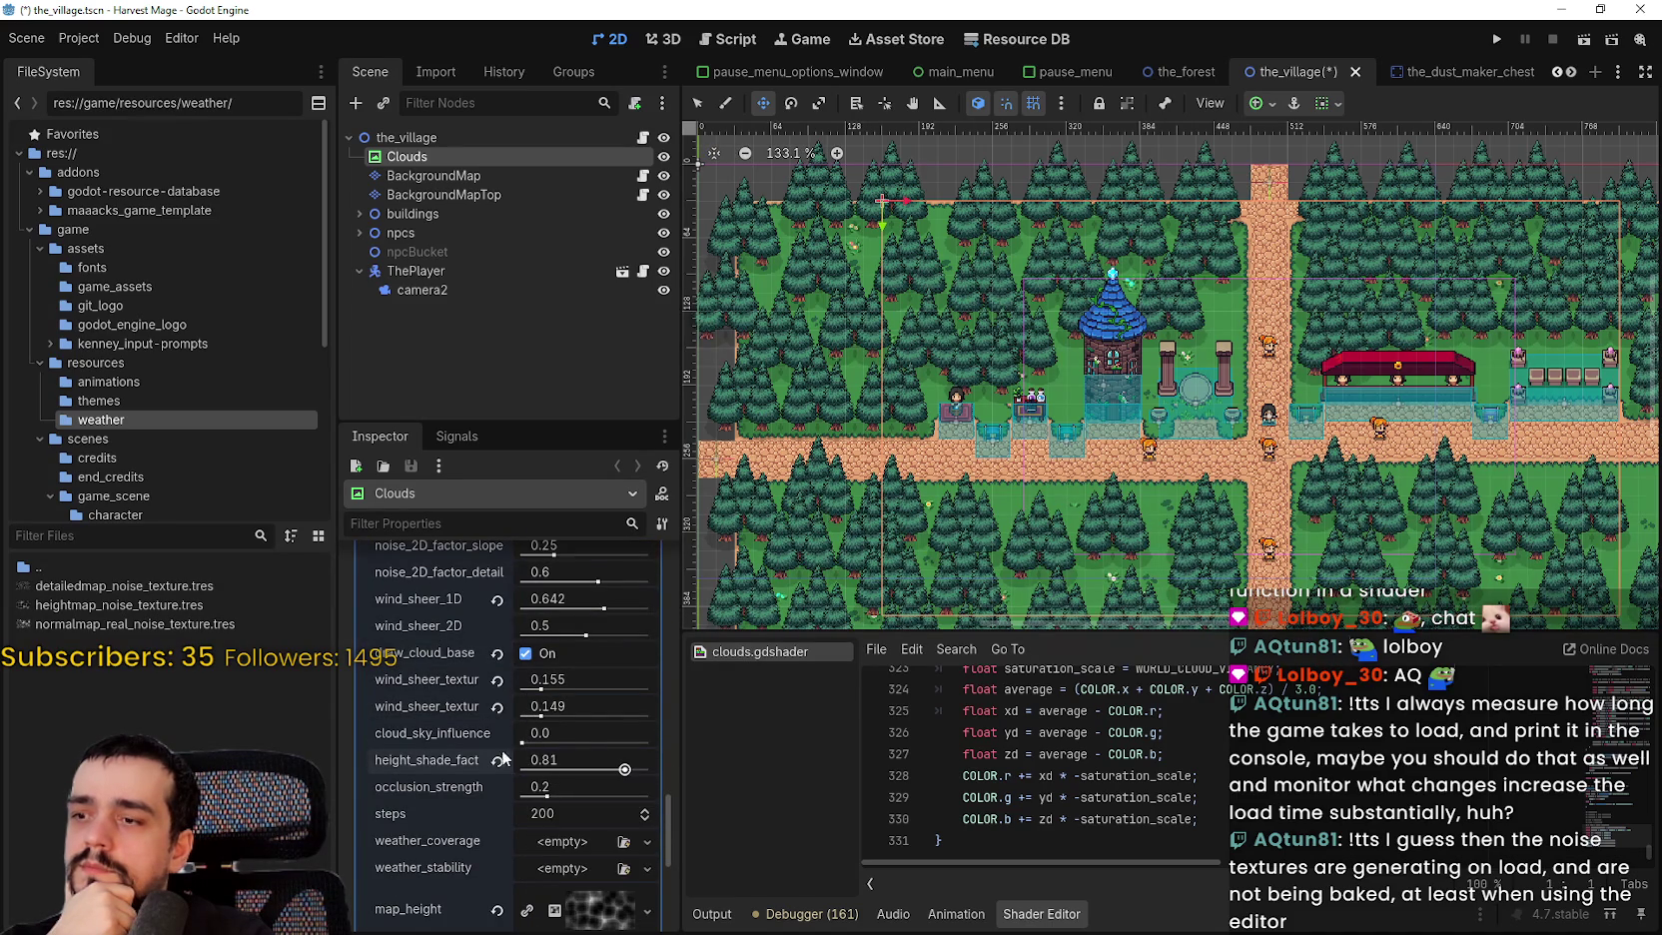
click(529, 743)
key(Escape)
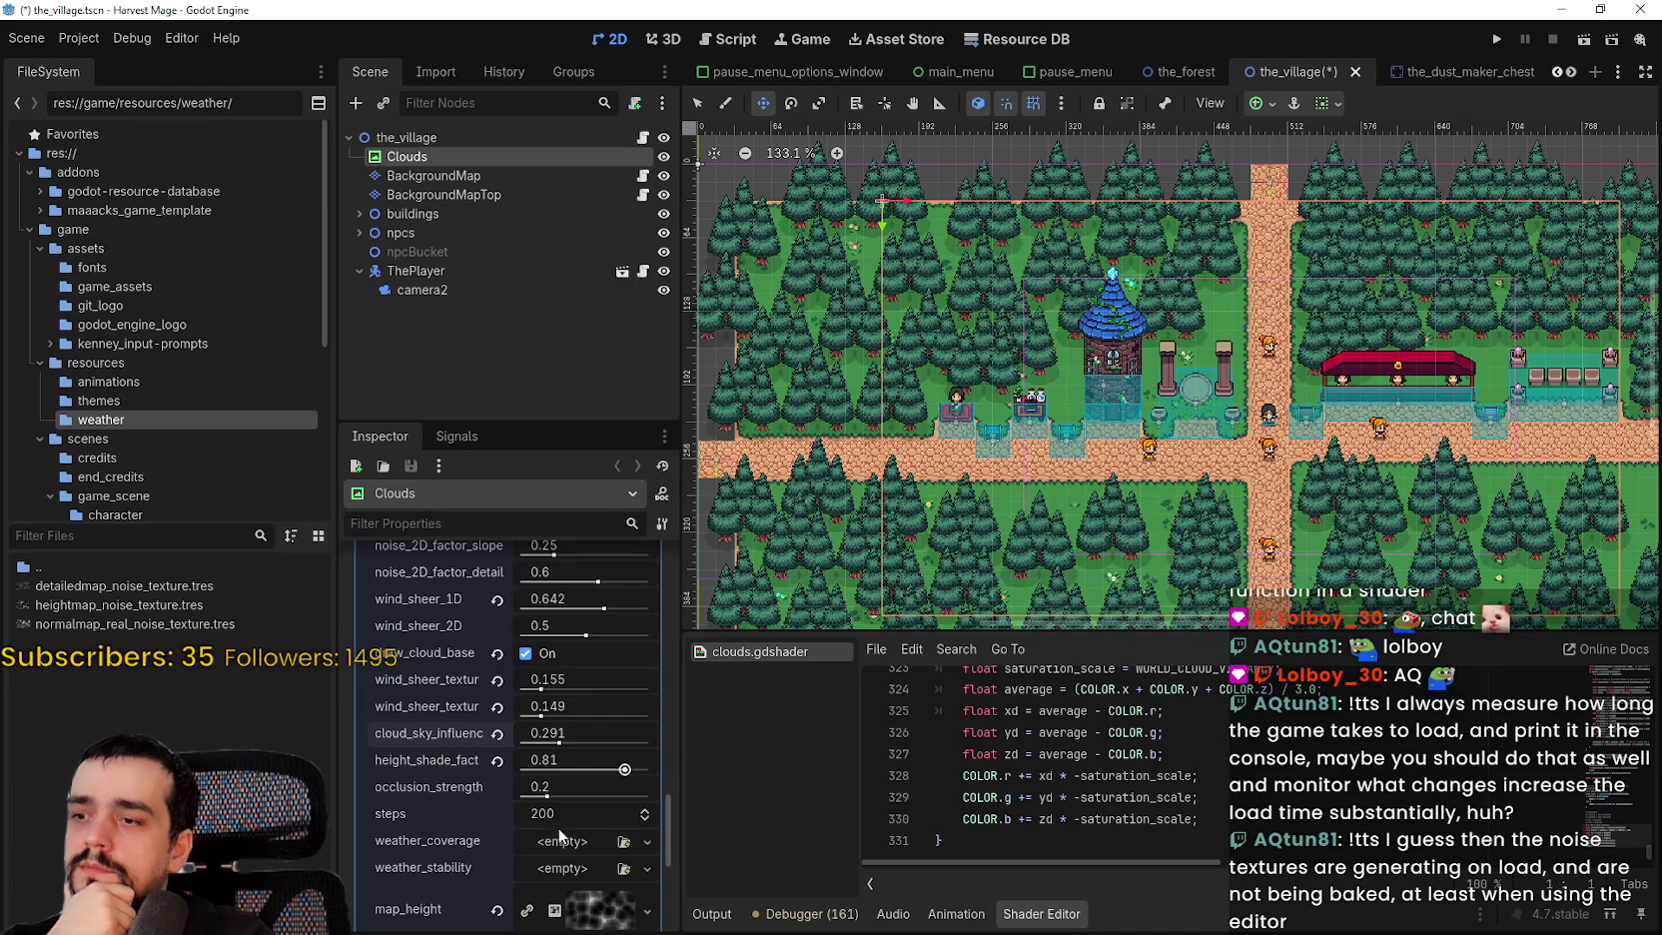
scroll(603, 804, up, 15)
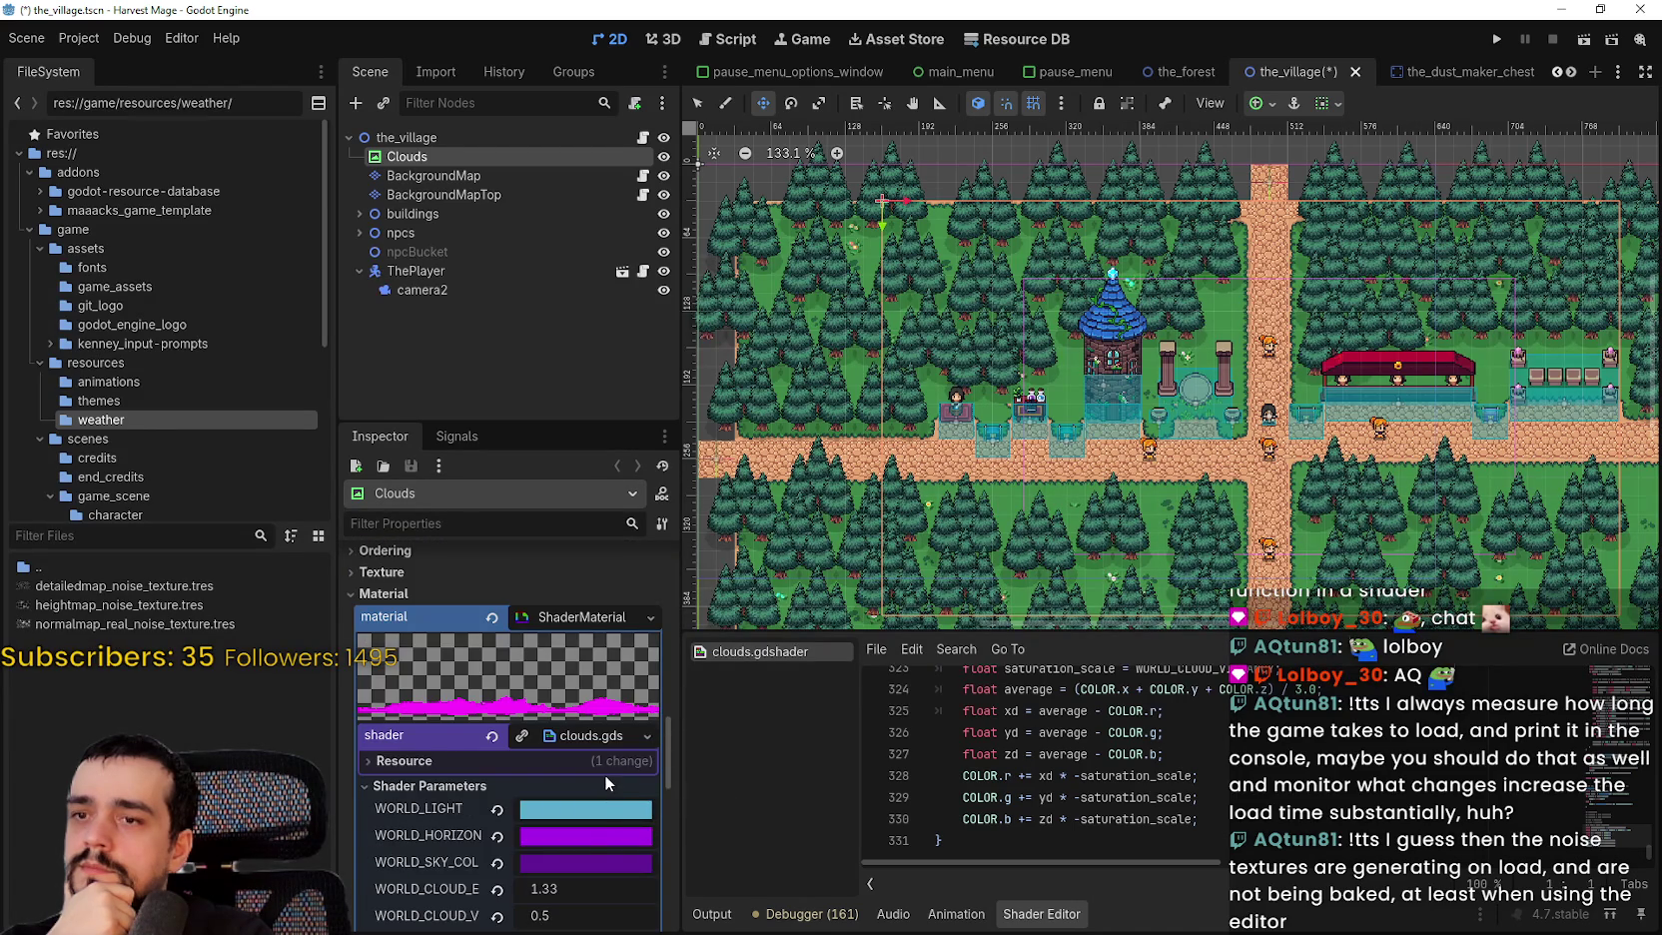
scroll(603, 774, down, 5)
scroll(603, 770, down, 7)
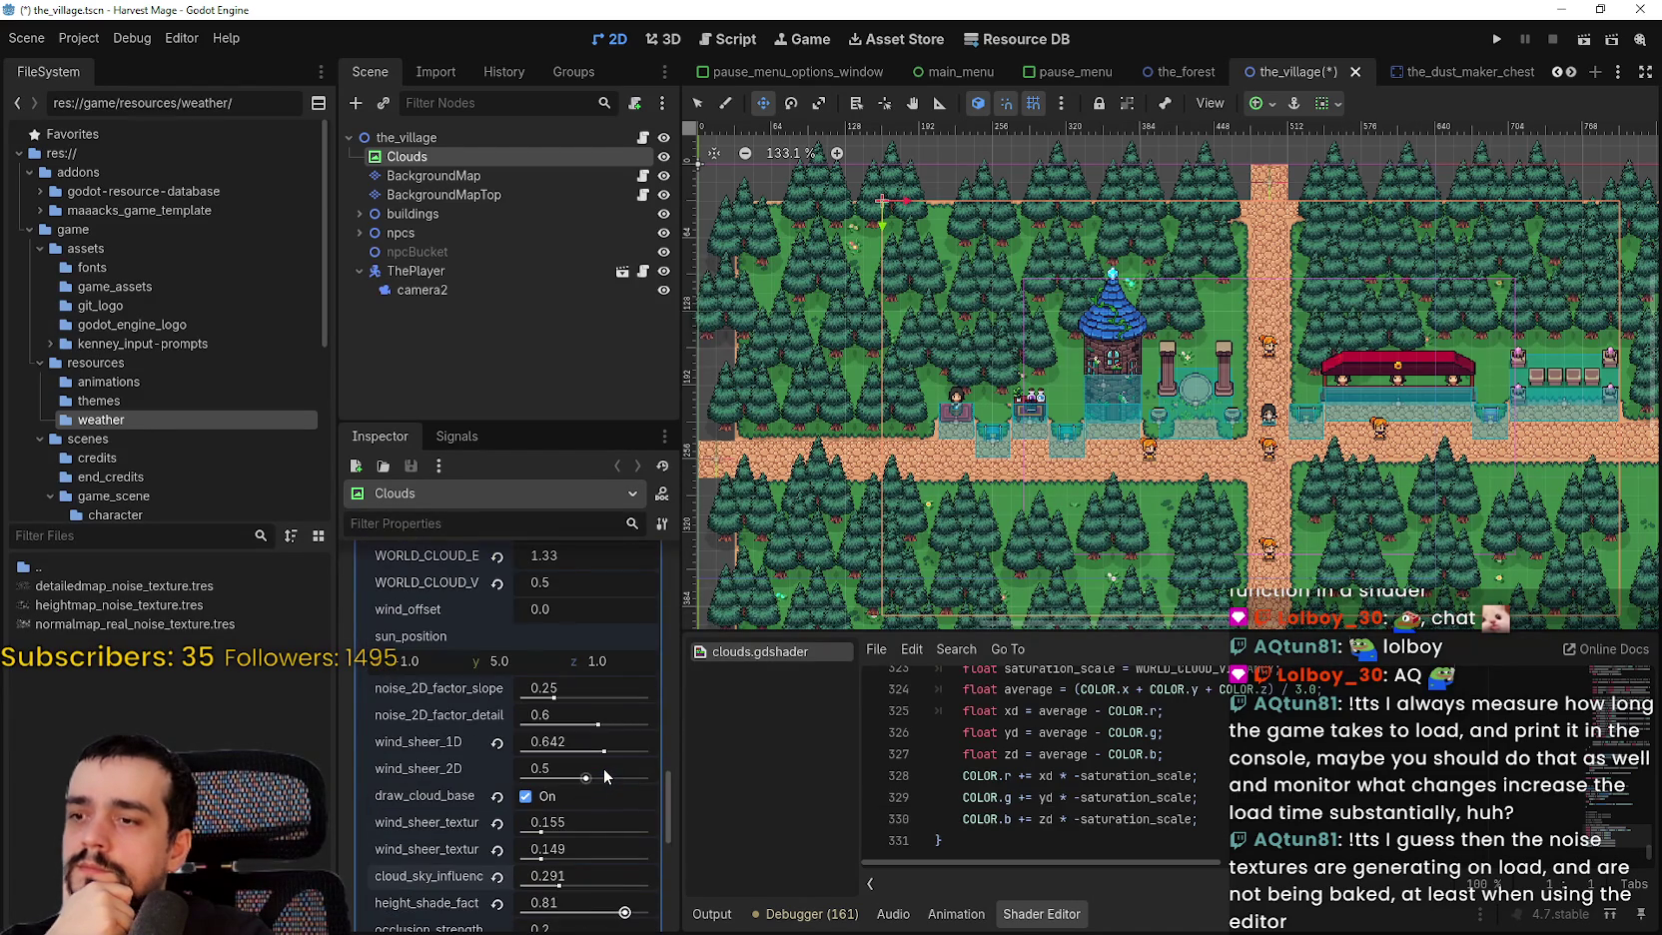
scroll(603, 769, down, 6)
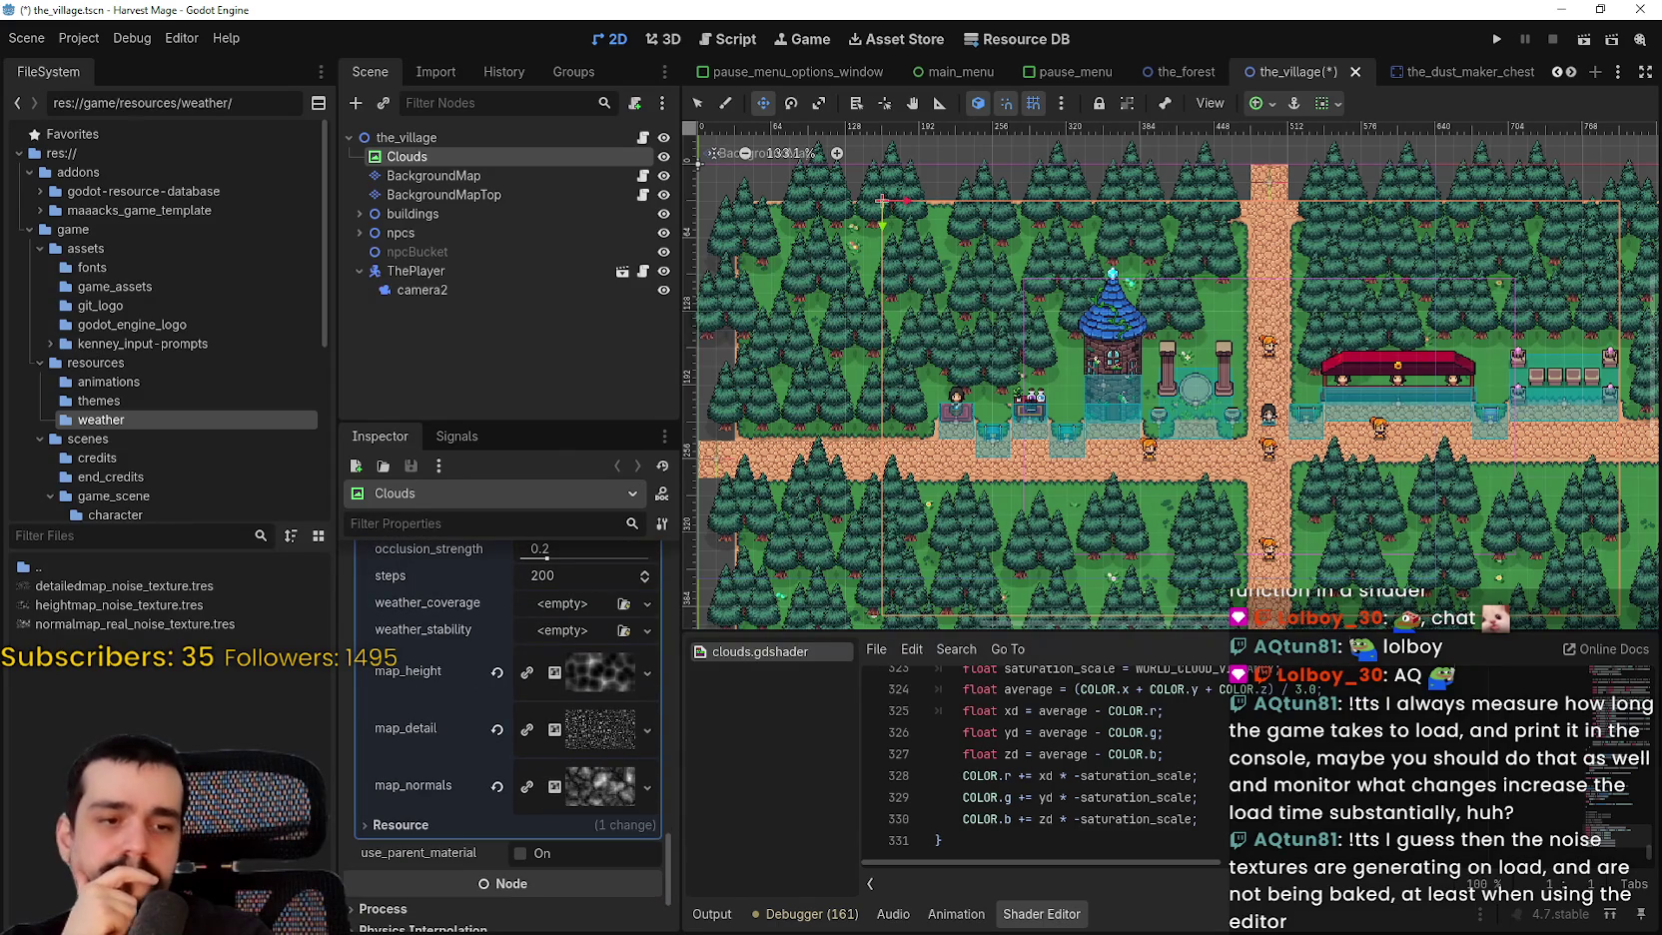
key(alt+Tab)
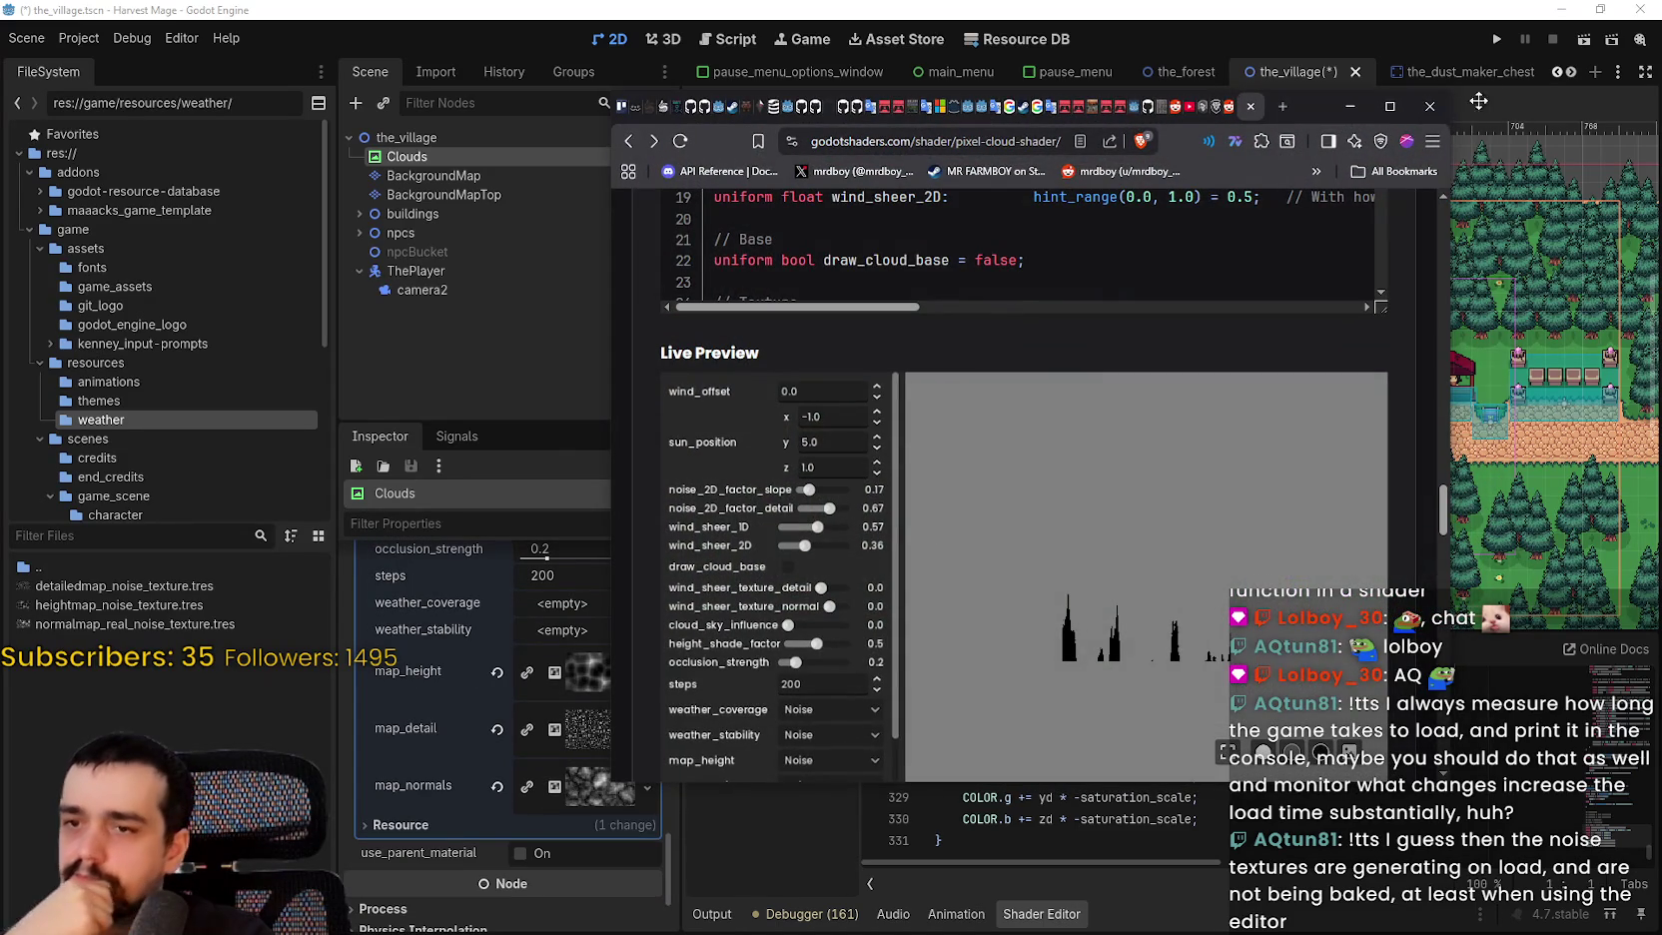
Step: Review the page's notes on the three provided noisemaps and the coverage and stability curve textures
scroll(1447, 609, down, 15)
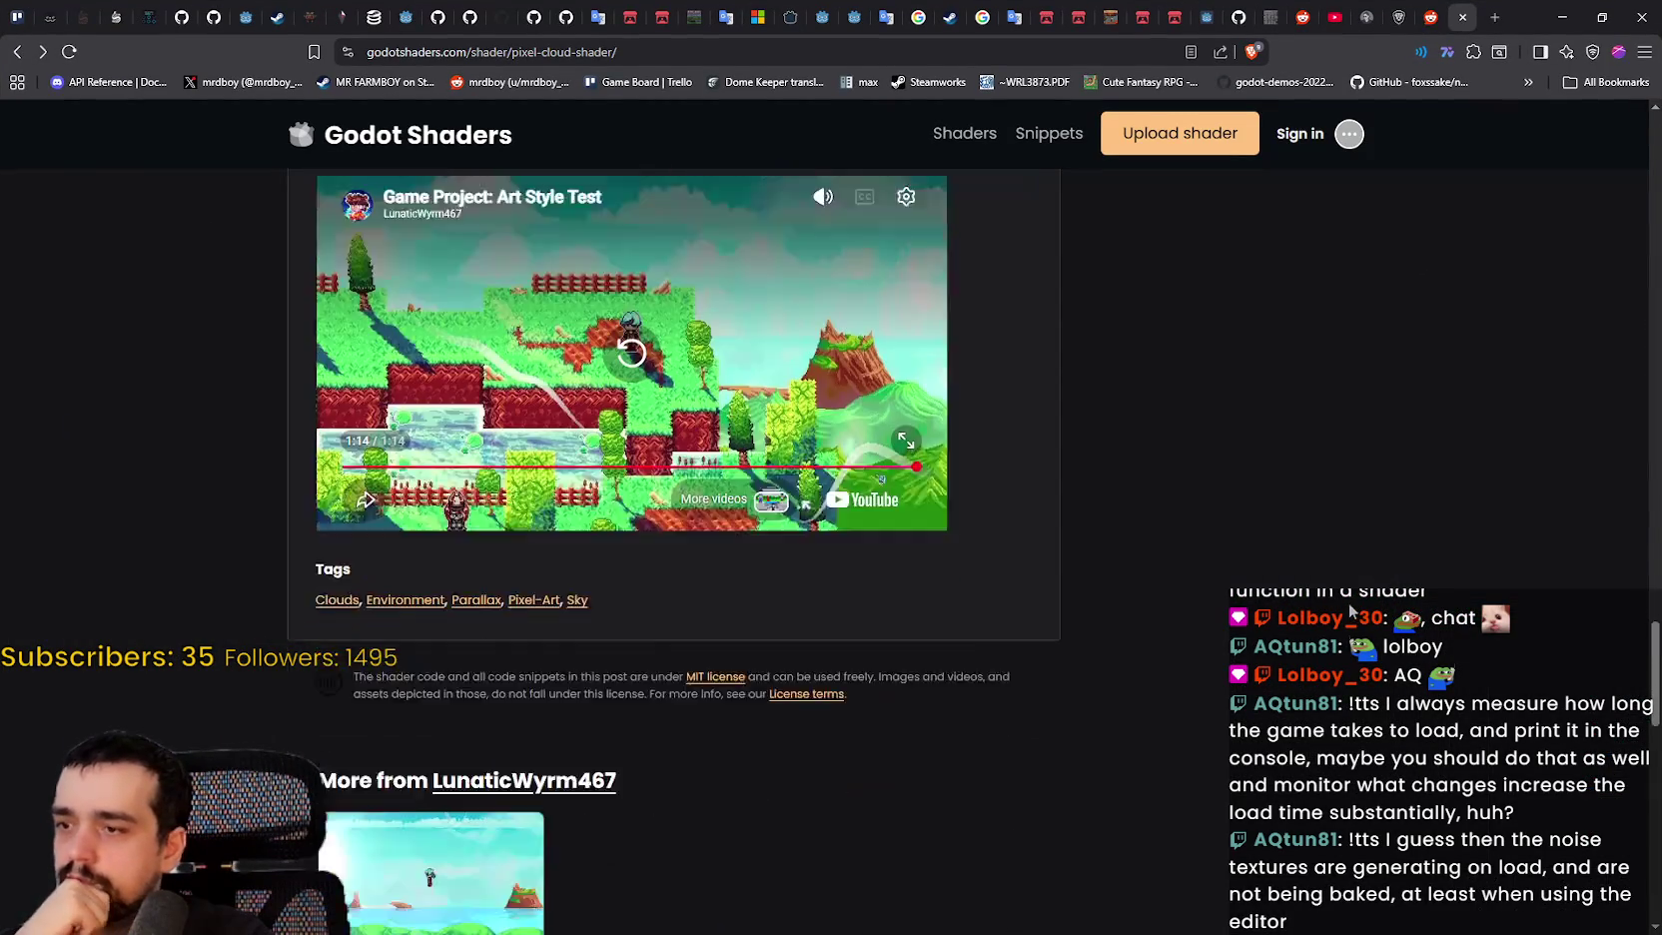
scroll(1341, 606, down, 8)
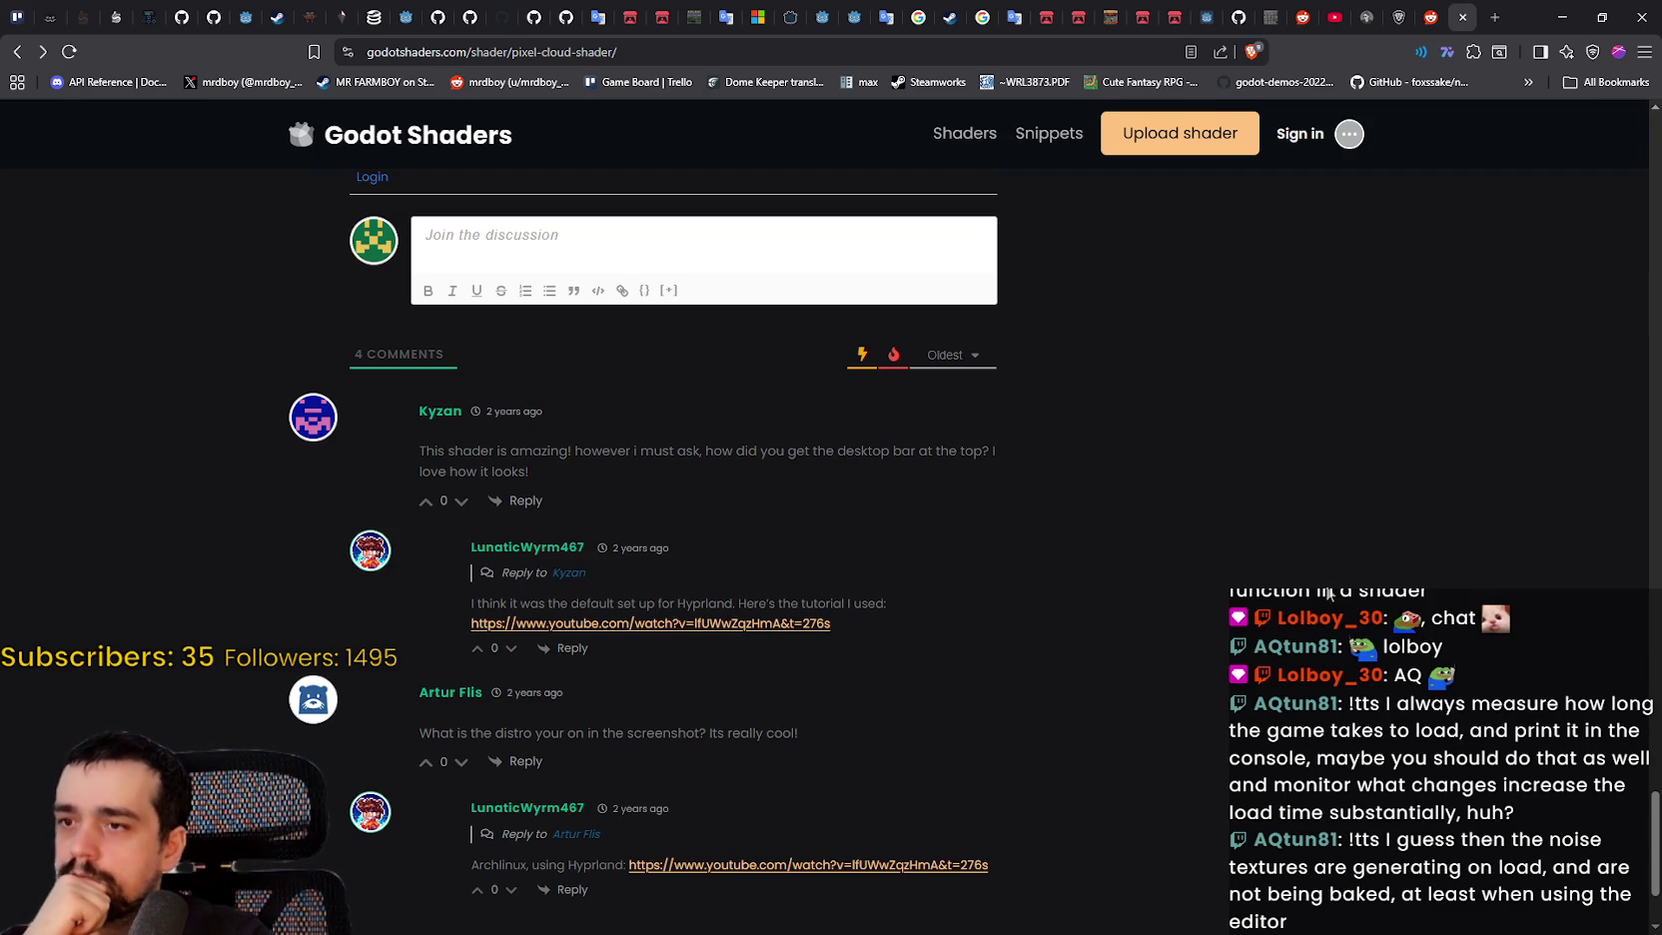
scroll(1329, 593, down, 3)
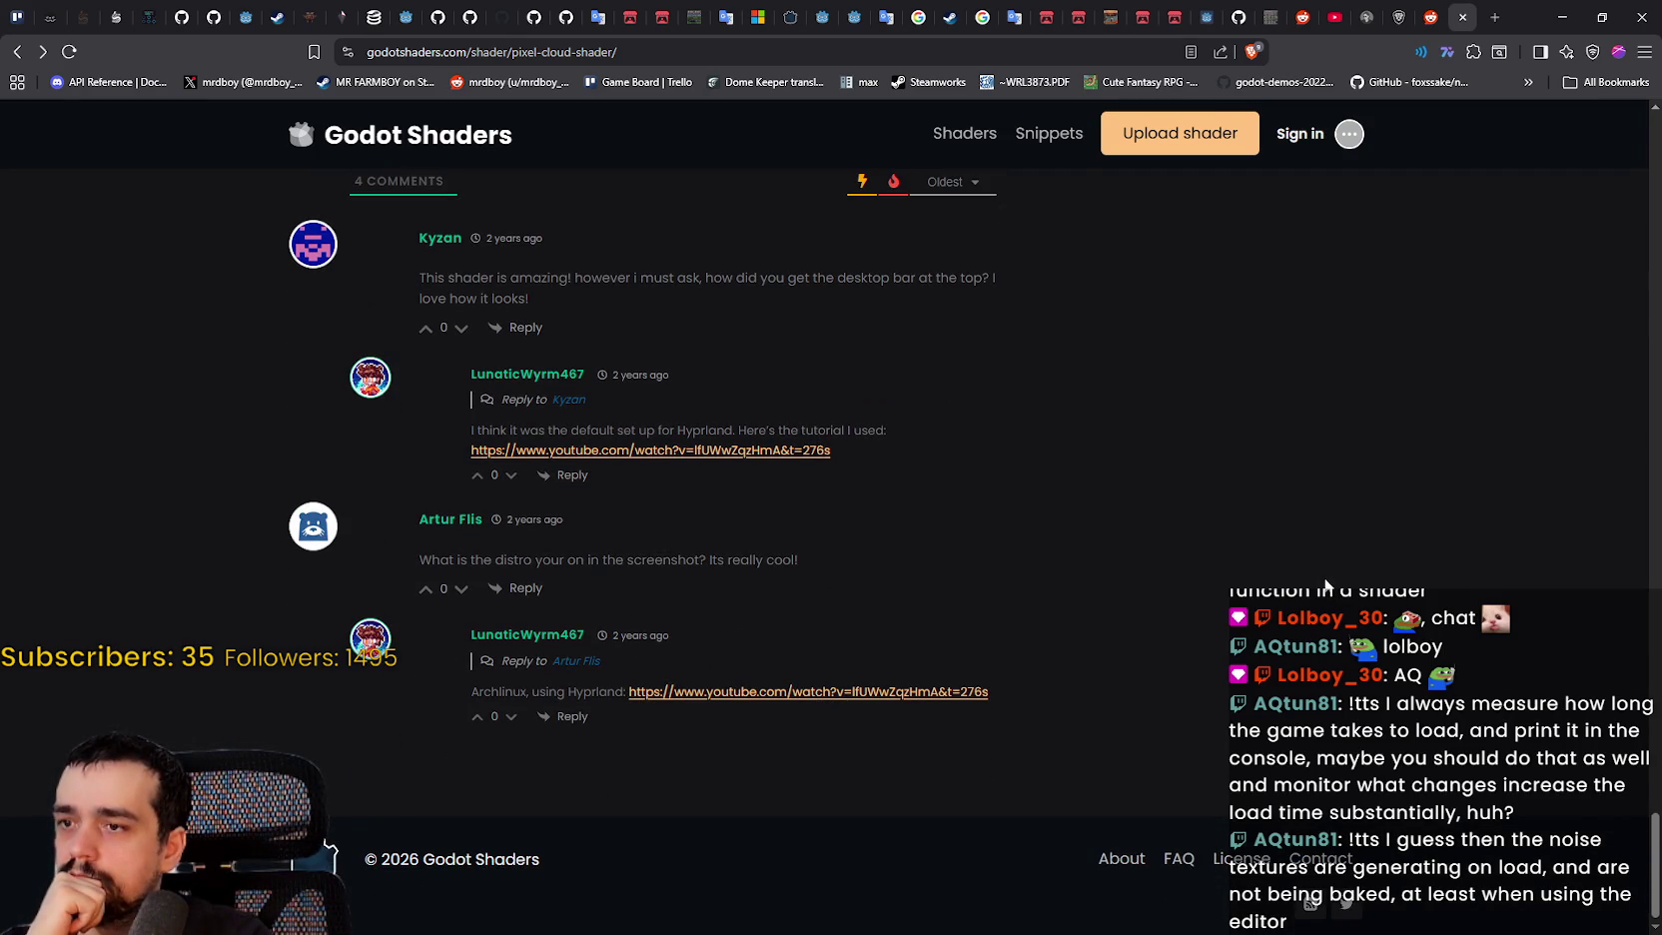
scroll(1319, 585, up, 2)
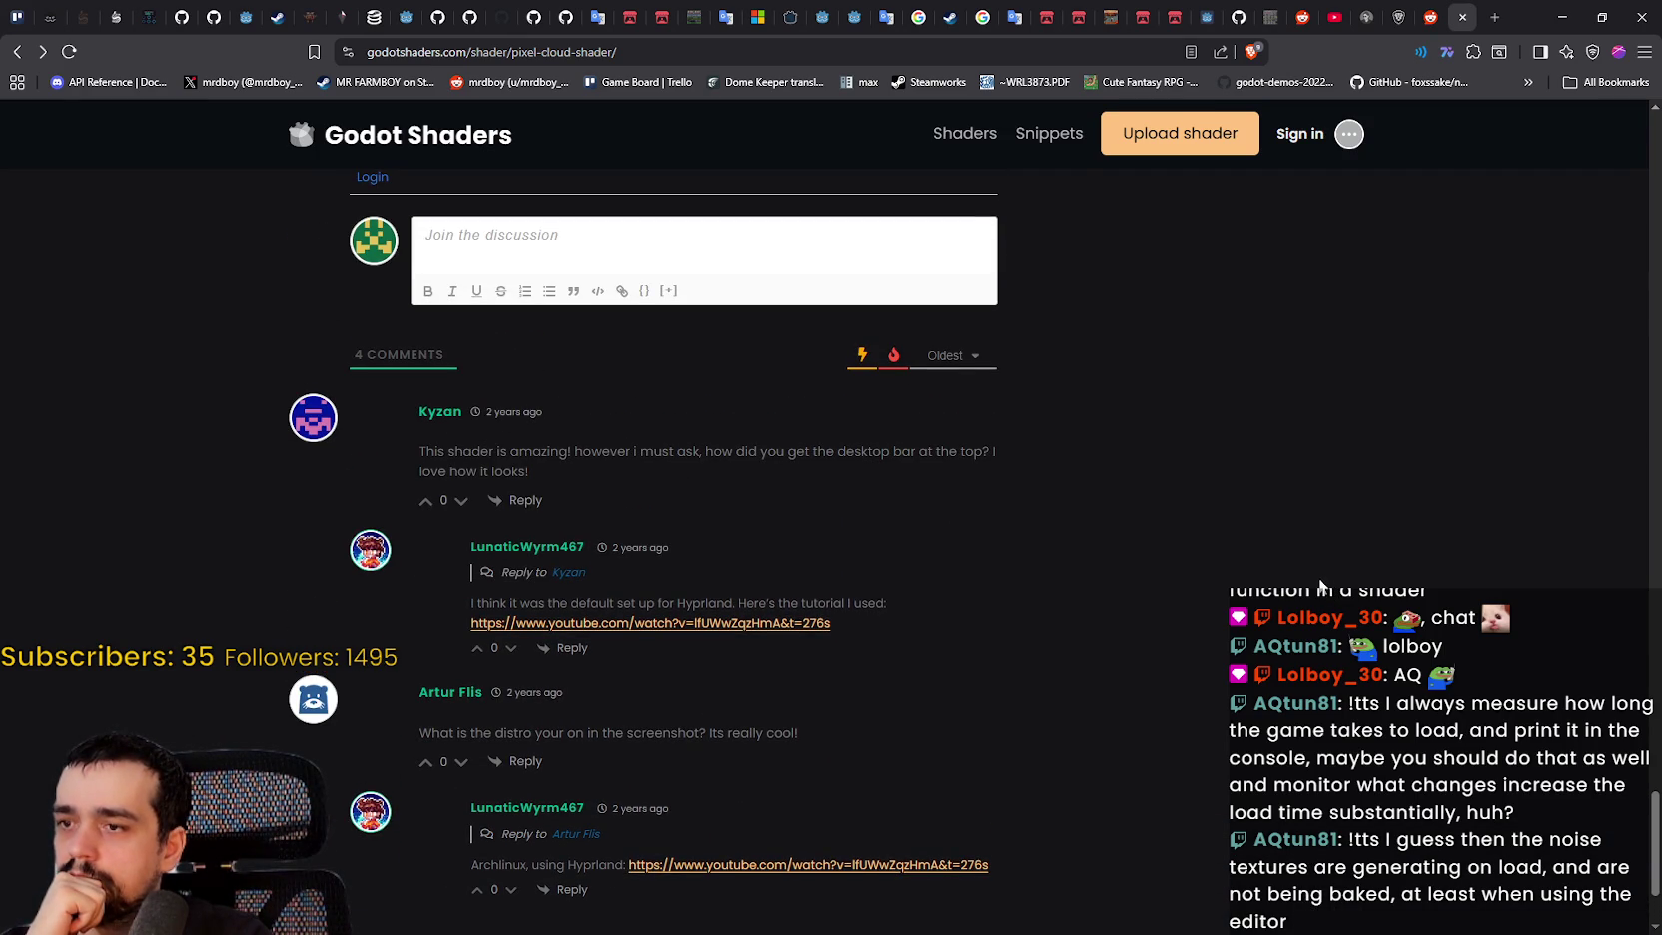
scroll(1319, 585, up, 20)
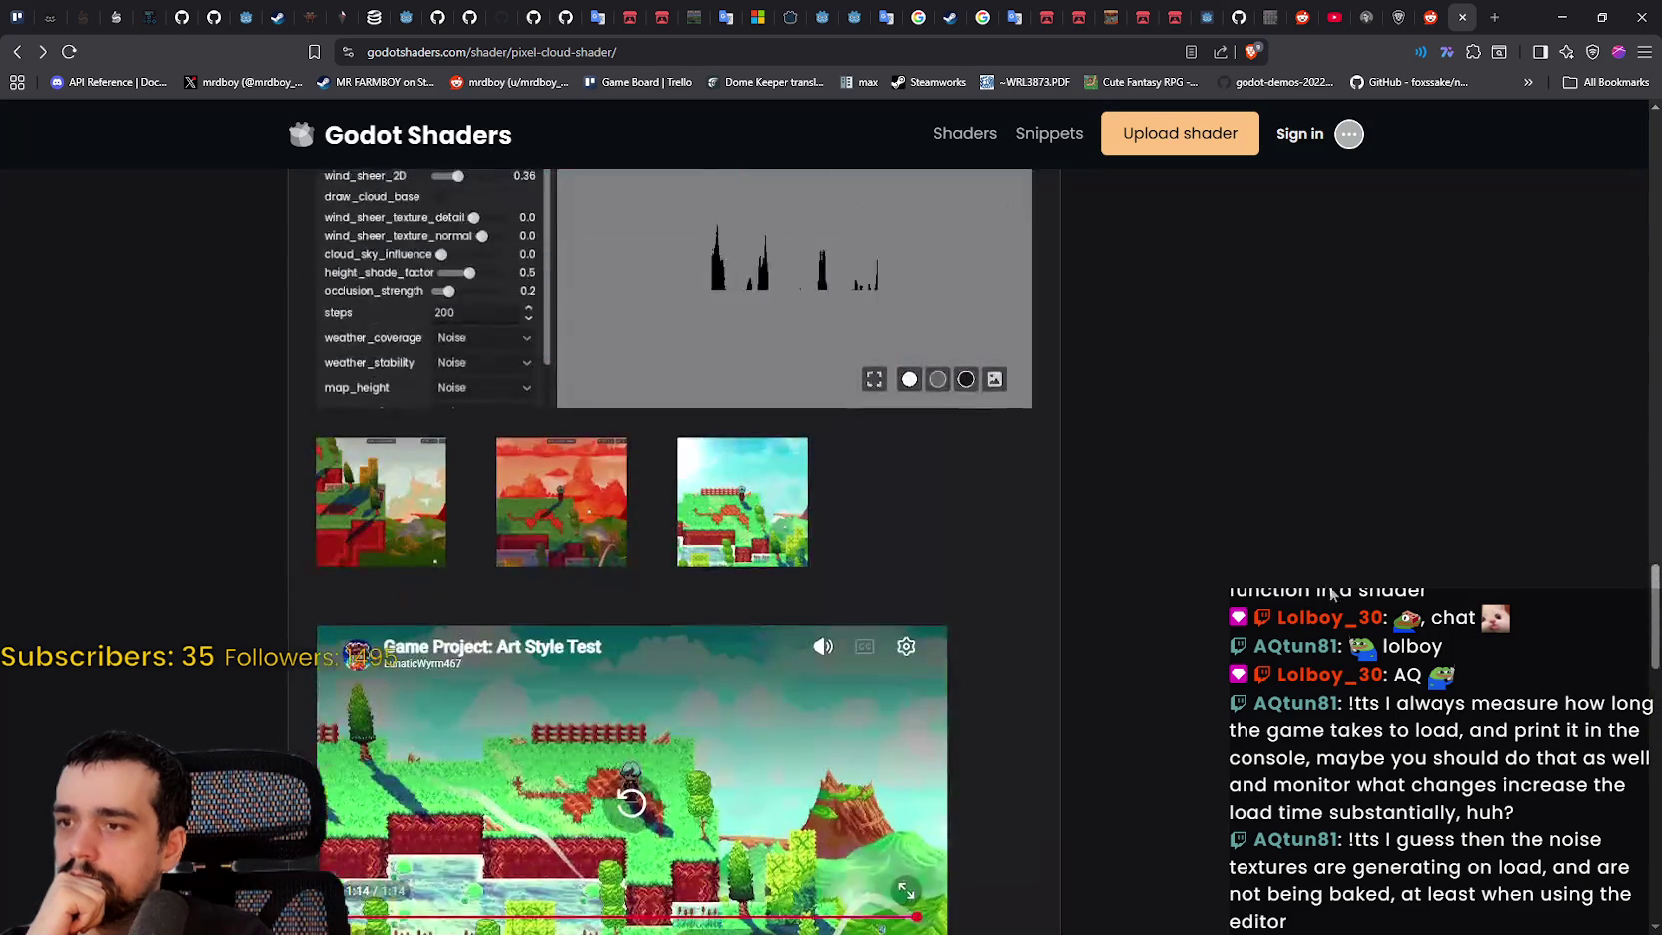
scroll(1329, 593, up, 20)
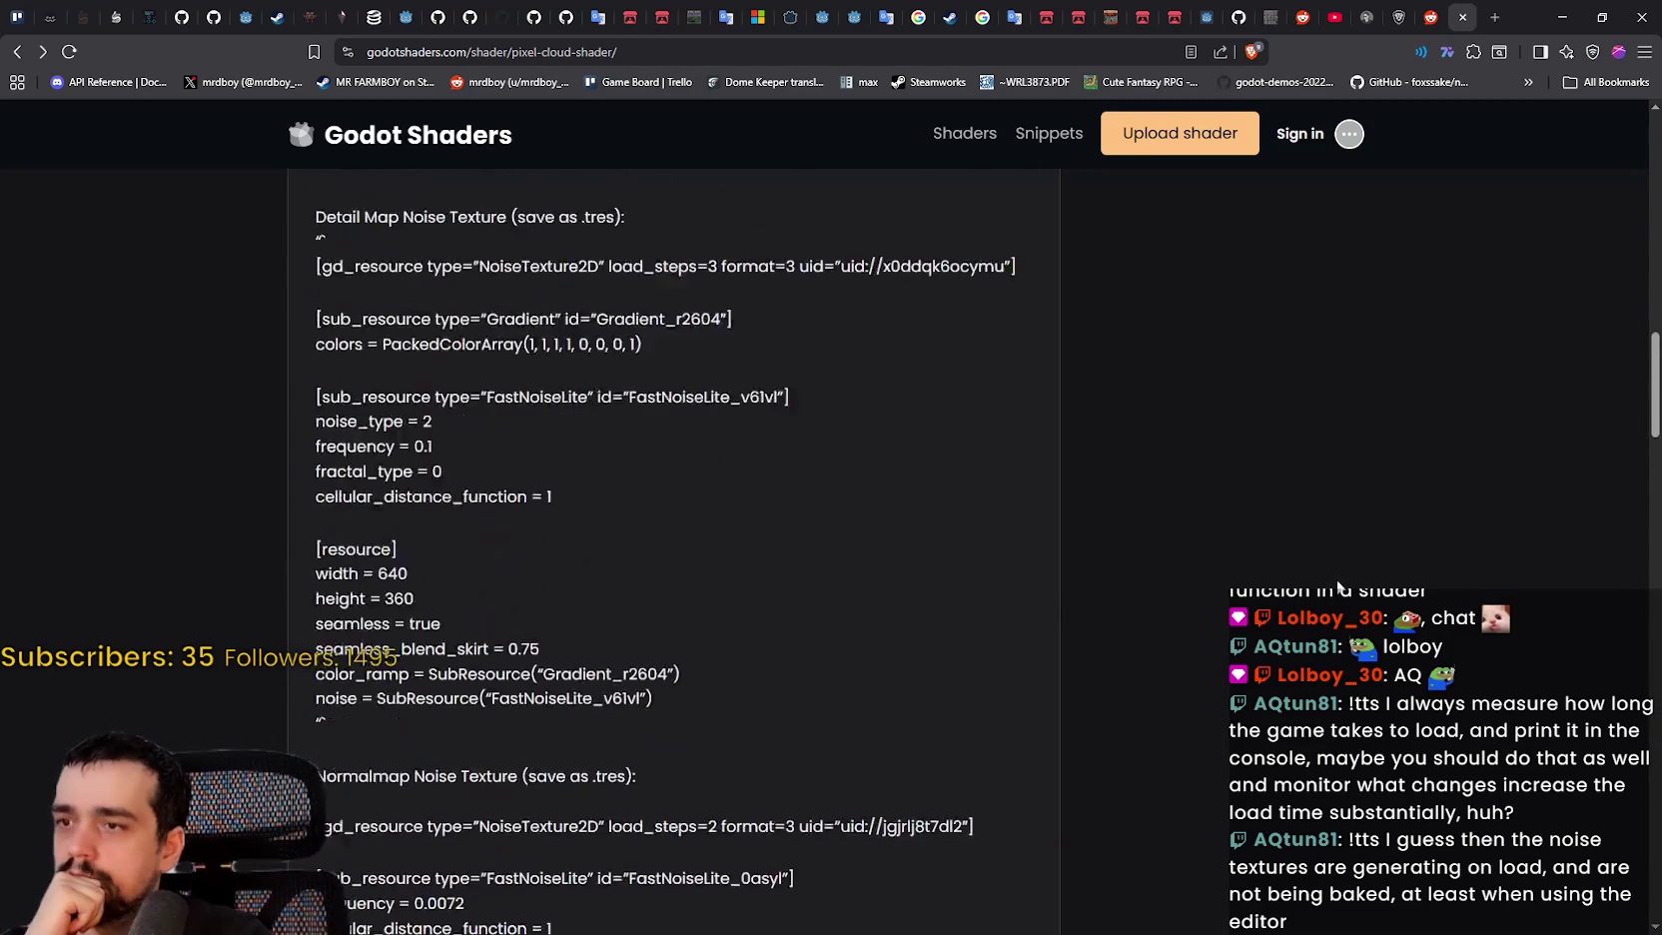
scroll(1333, 591, up, 6)
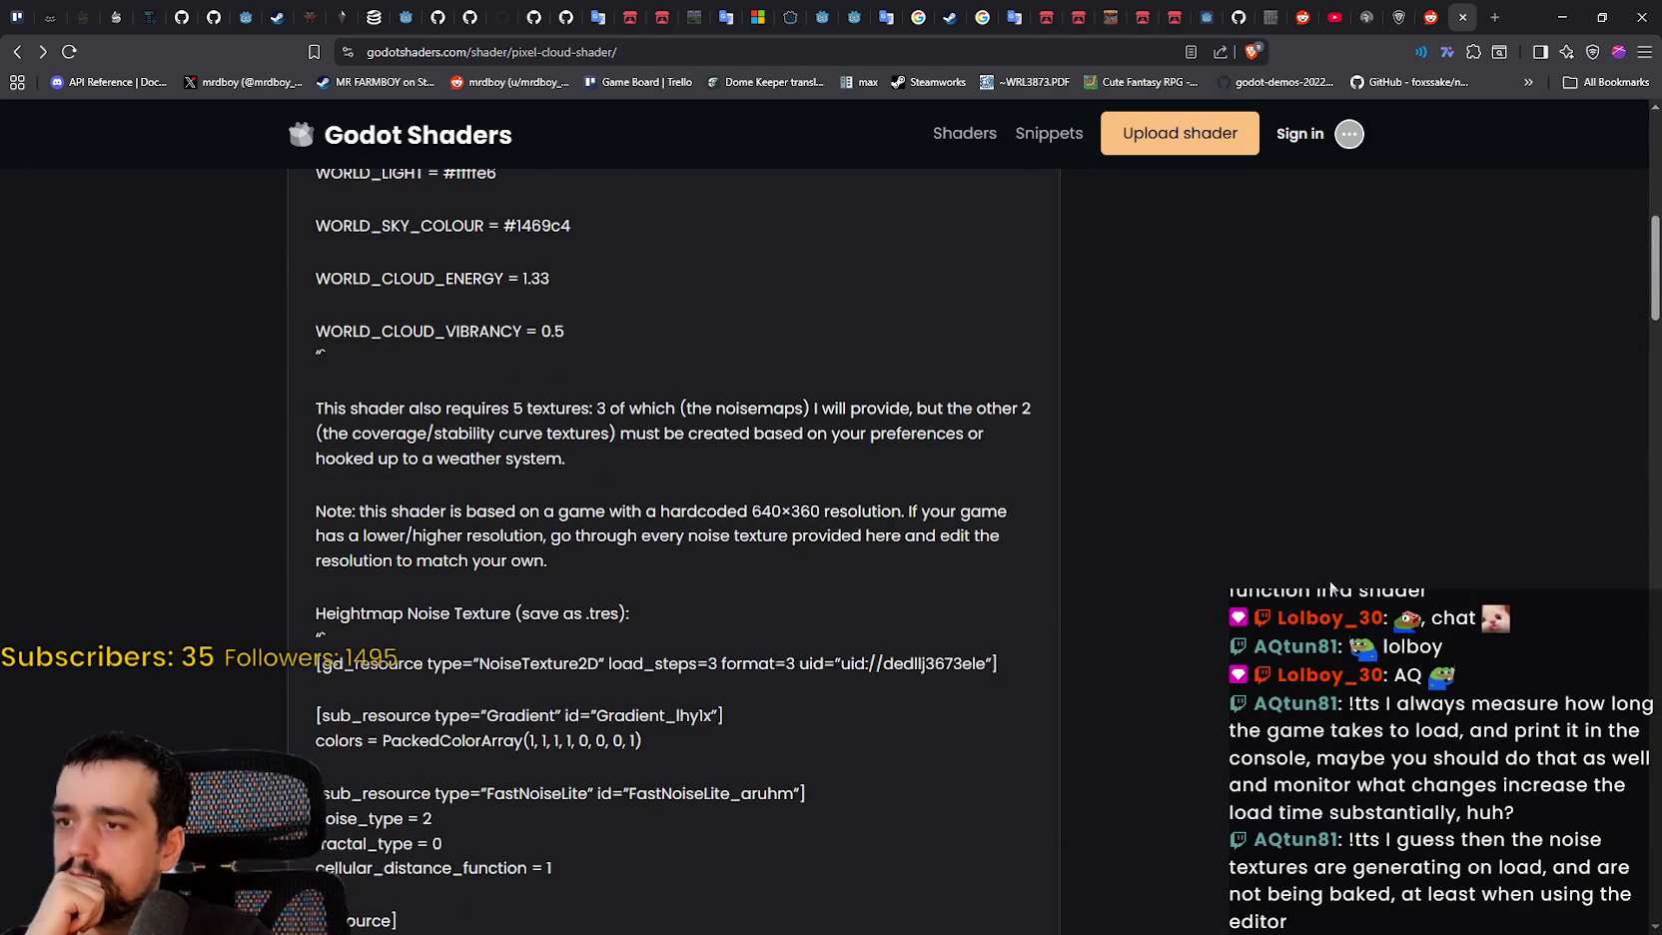
scroll(455, 476, up, 1)
drag(887, 494, 580, 497)
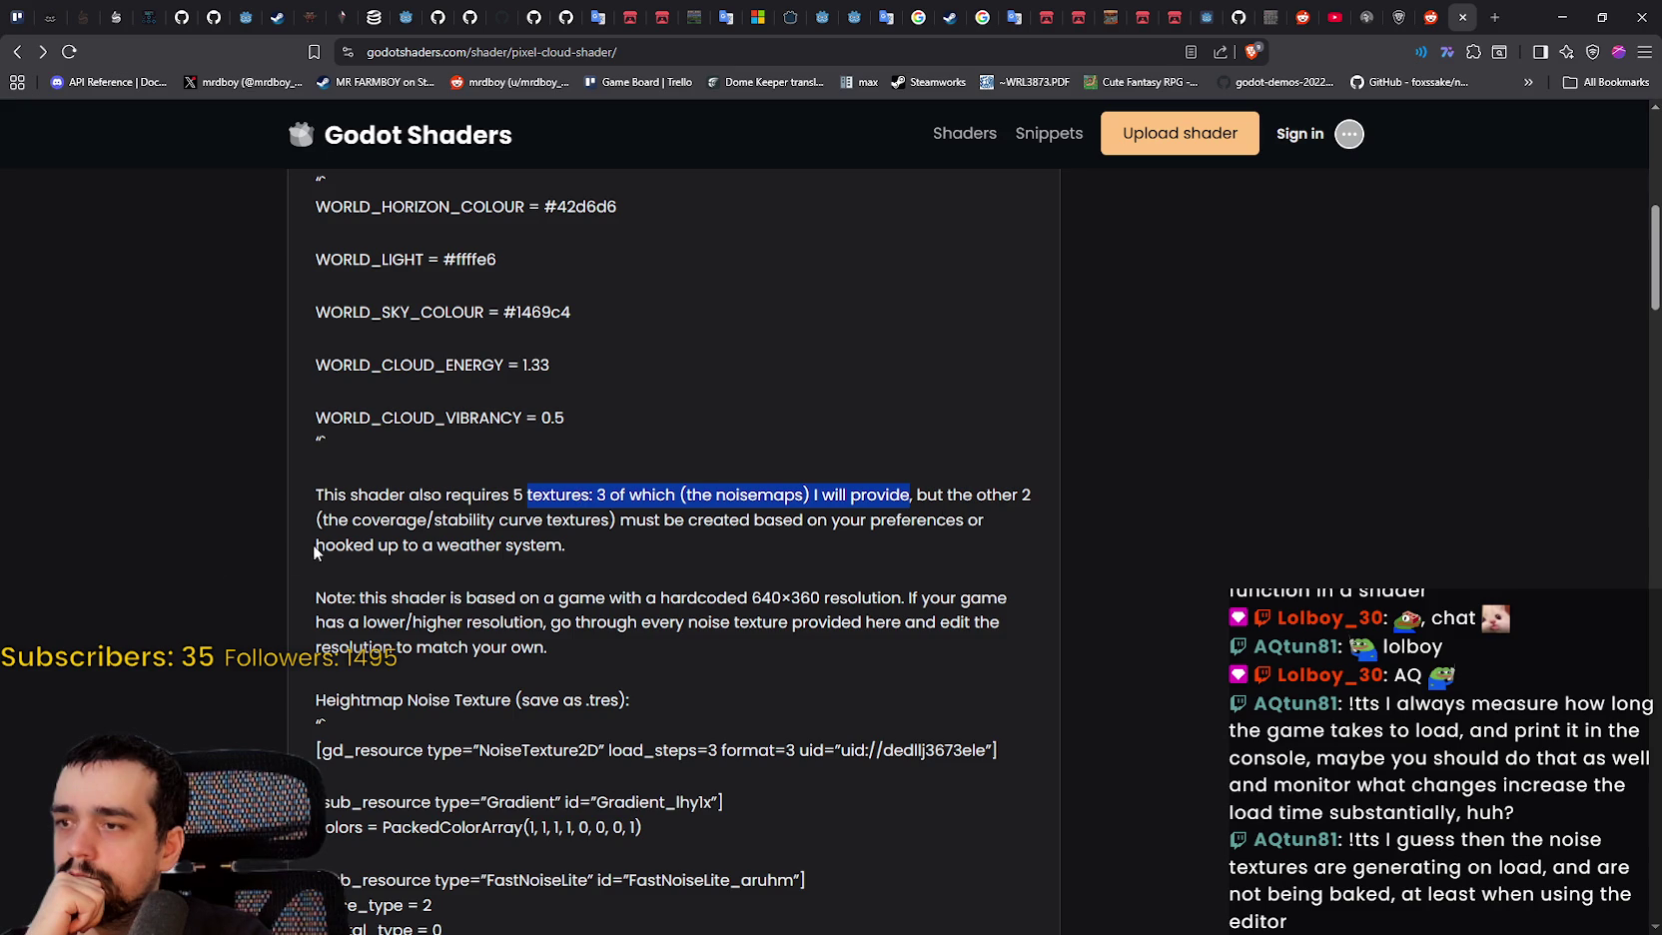
double_click(397, 517)
mouse_move(452, 523)
mouse_down()
mouse_move(607, 544)
mouse_move(597, 522)
mouse_move(963, 520)
mouse_move(921, 540)
mouse_up()
Step: Highlight the note about the 640×360 resolution and return to the Godot editor
mouse_move(390, 597)
mouse_down()
mouse_move(749, 599)
mouse_move(954, 623)
mouse_move(1024, 650)
mouse_up()
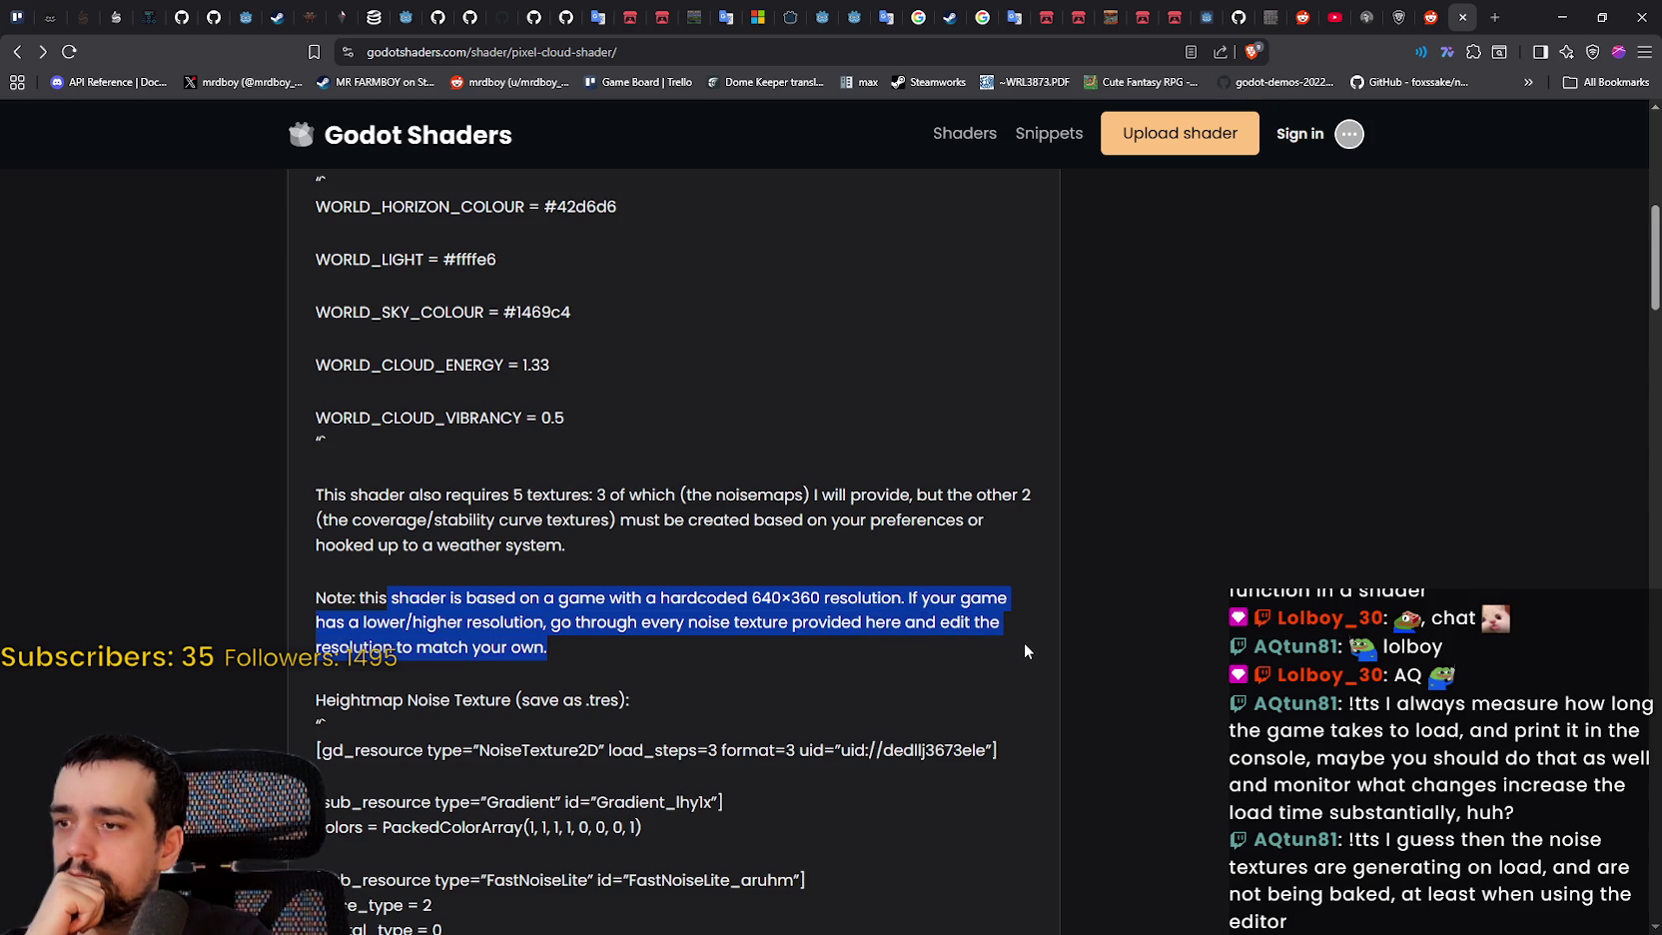
scroll(1025, 650, up, 3)
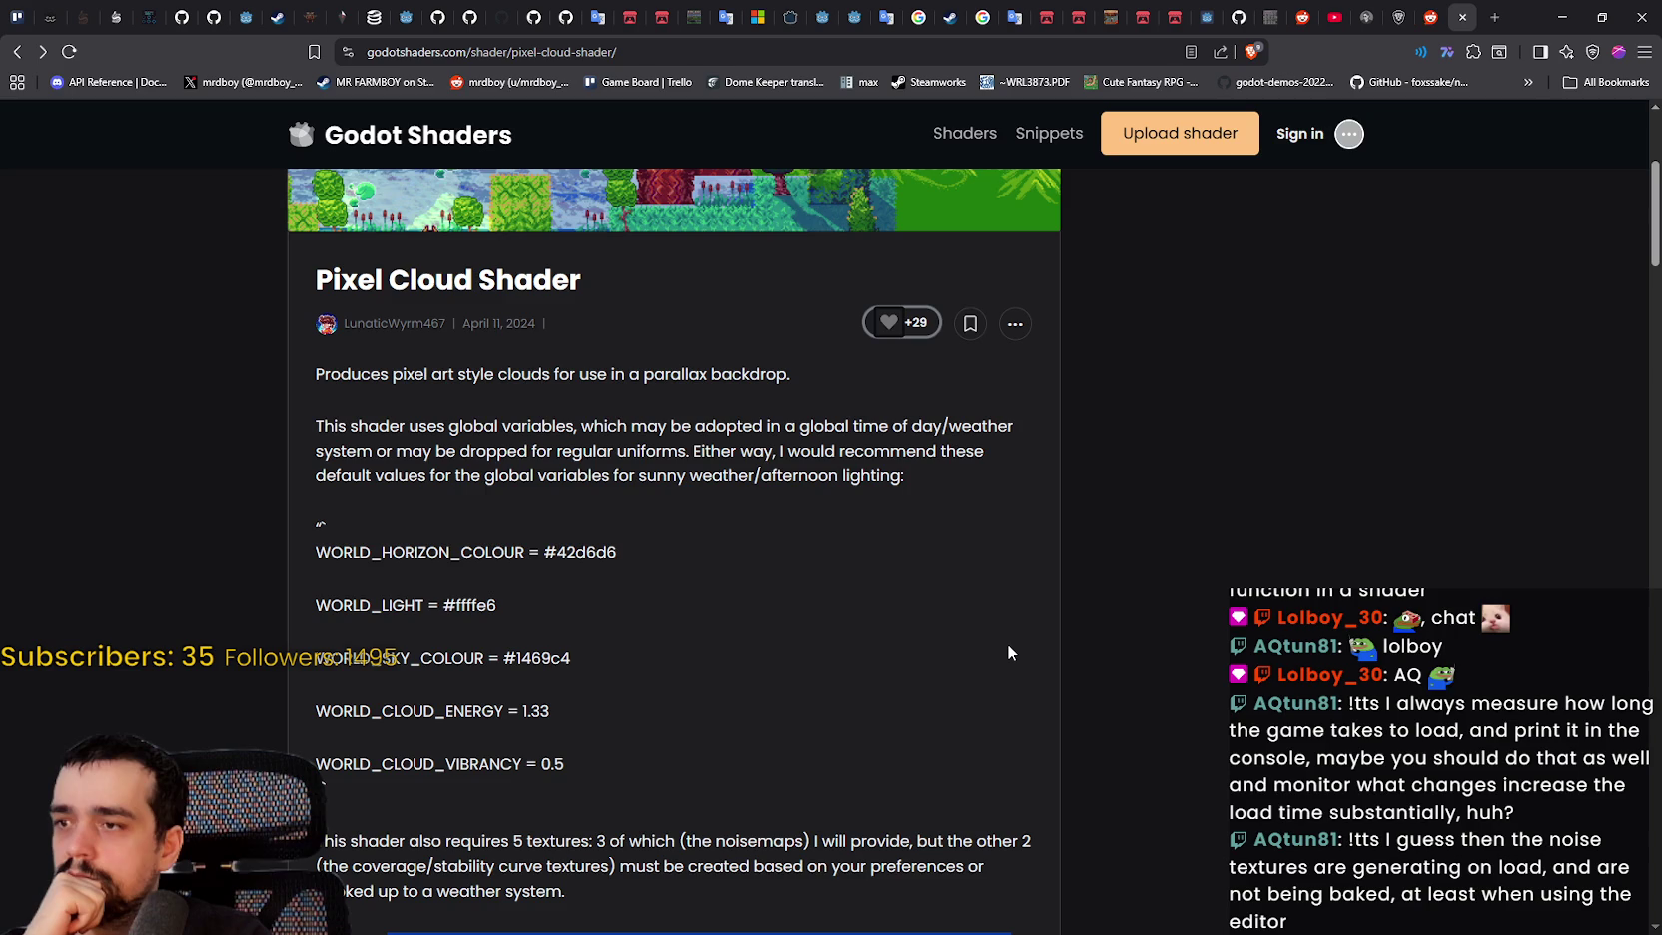
scroll(998, 646, down, 3)
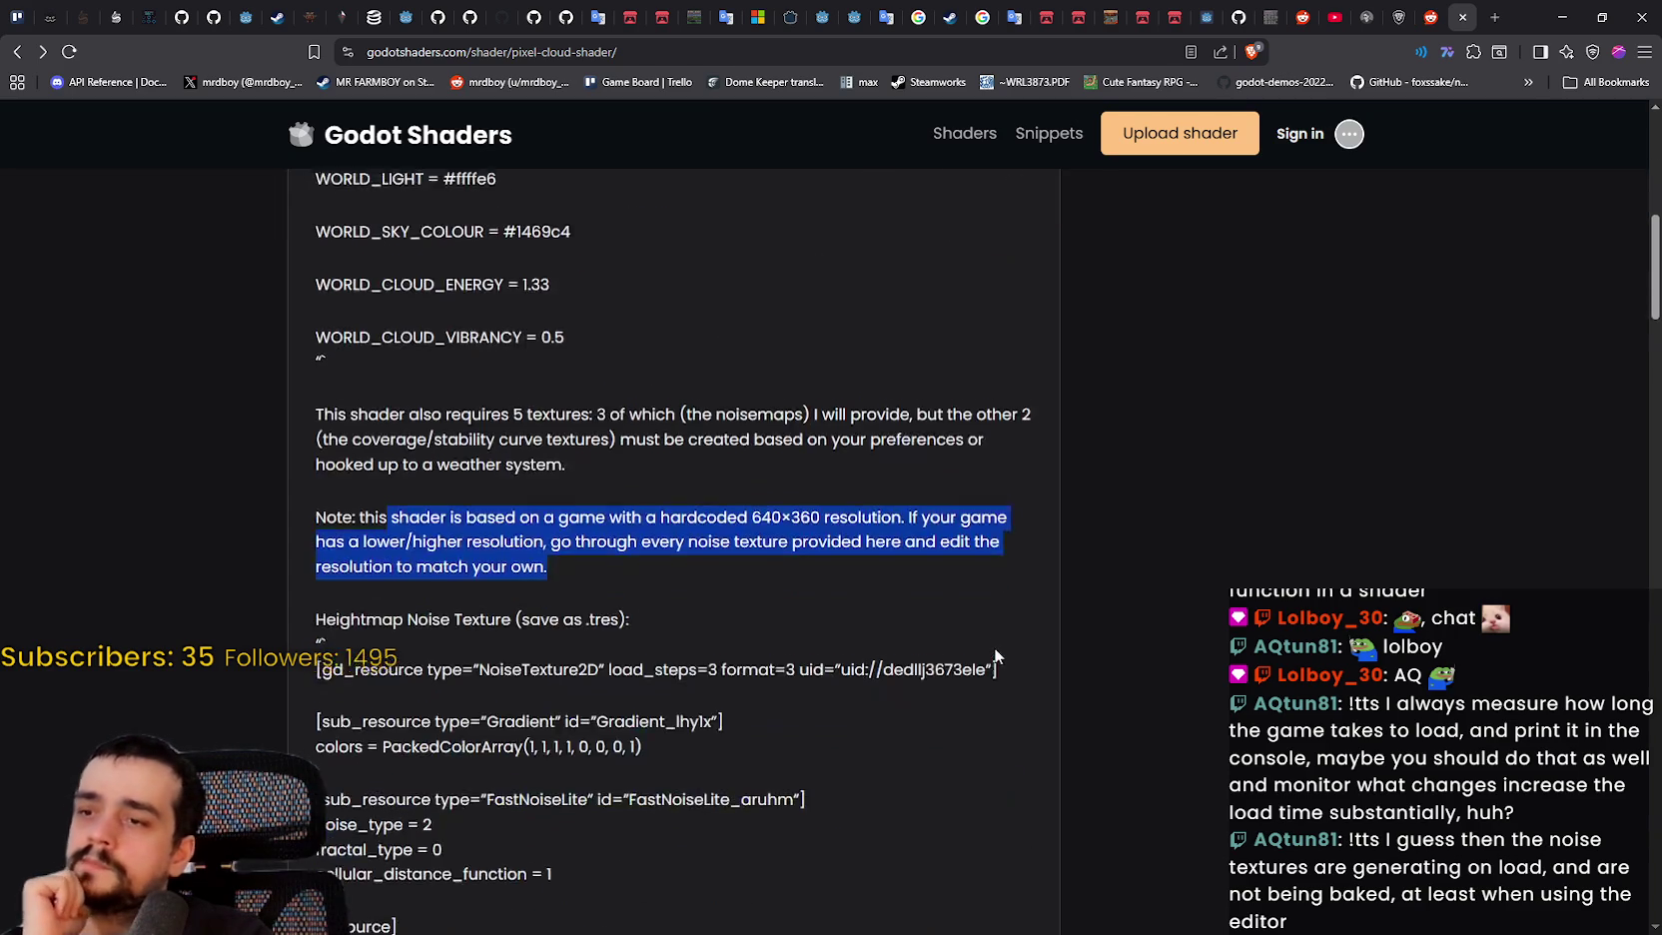
scroll(992, 649, up, 5)
scroll(1045, 685, down, 5)
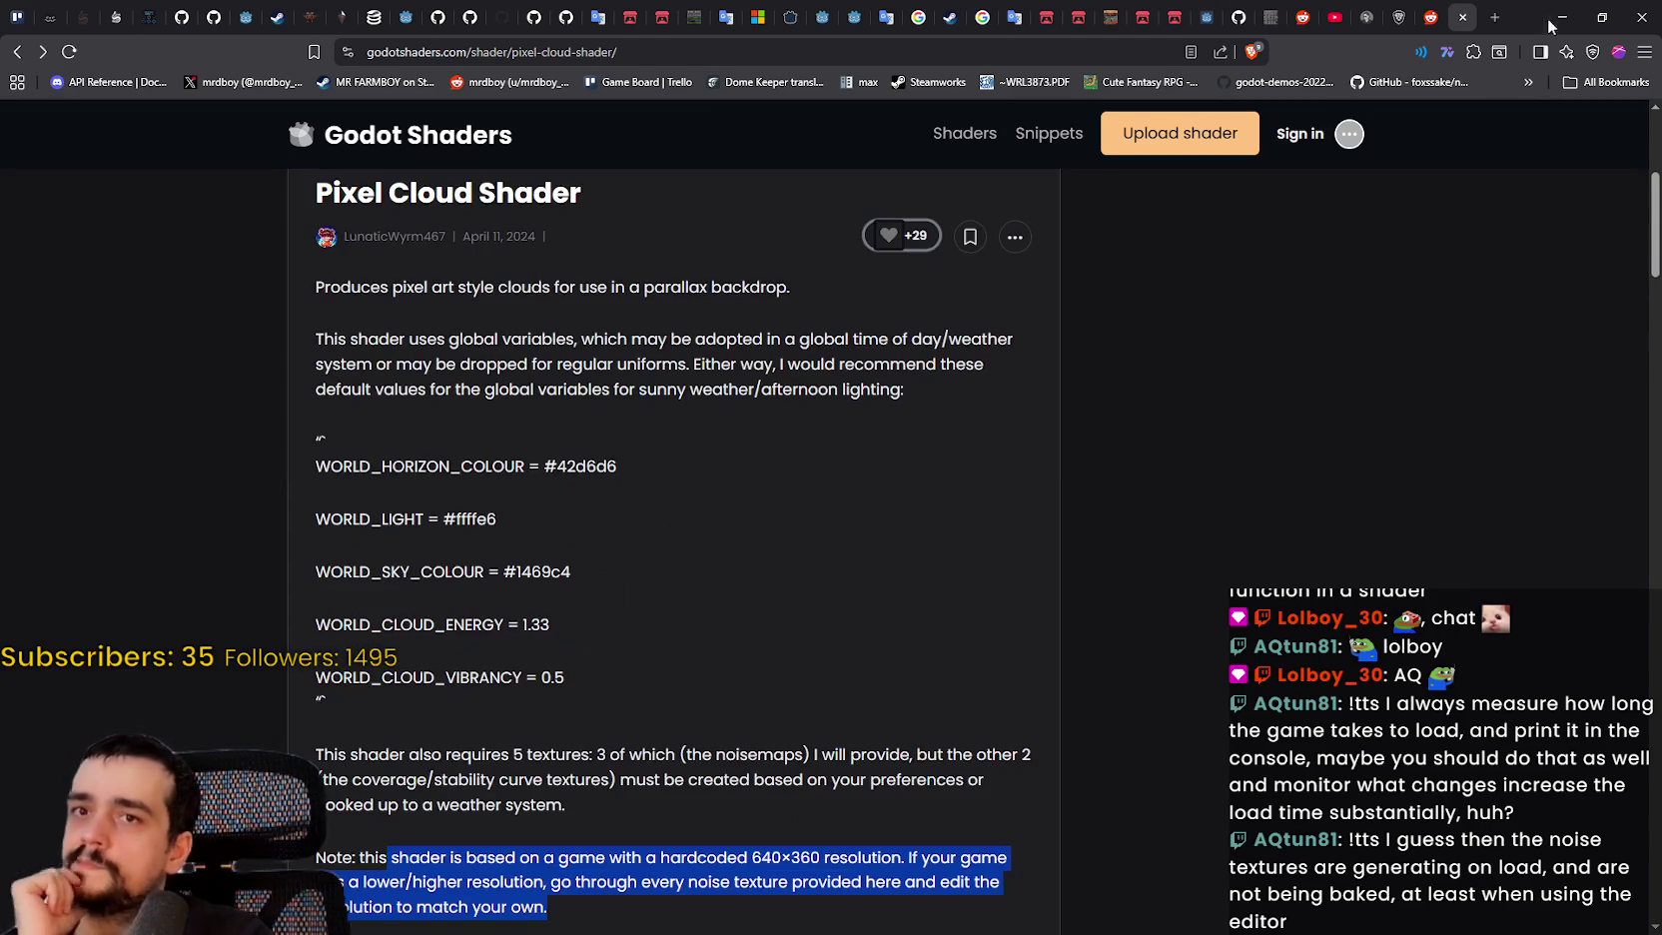
key(alt+Tab)
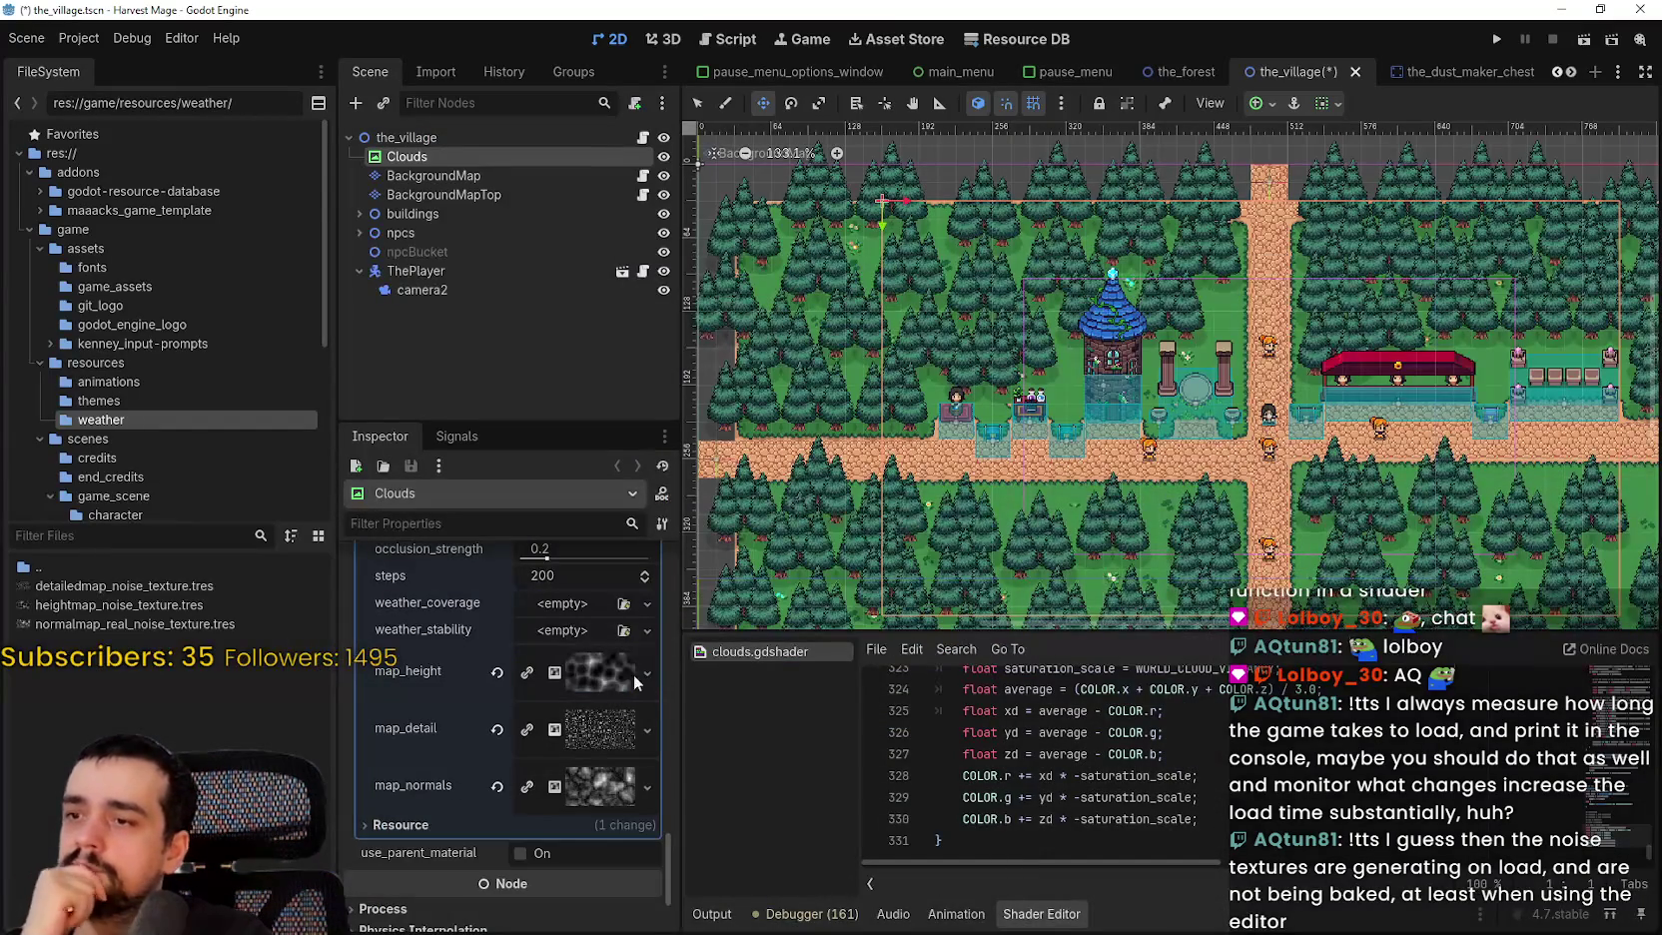
click(587, 605)
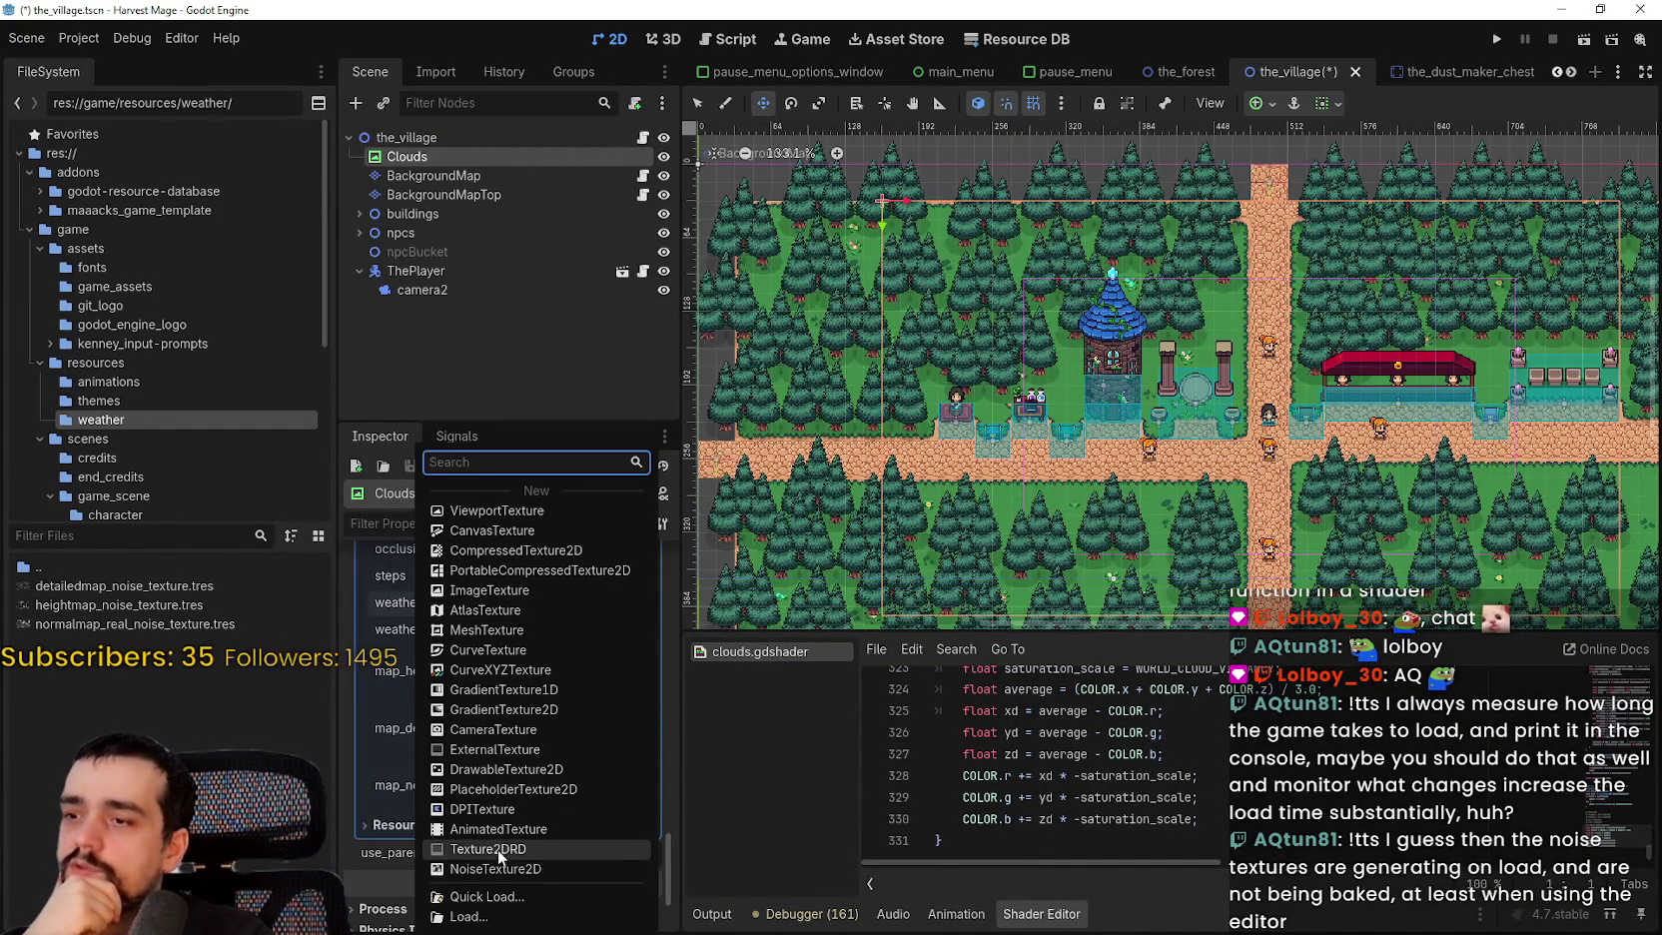
click(421, 600)
click(559, 600)
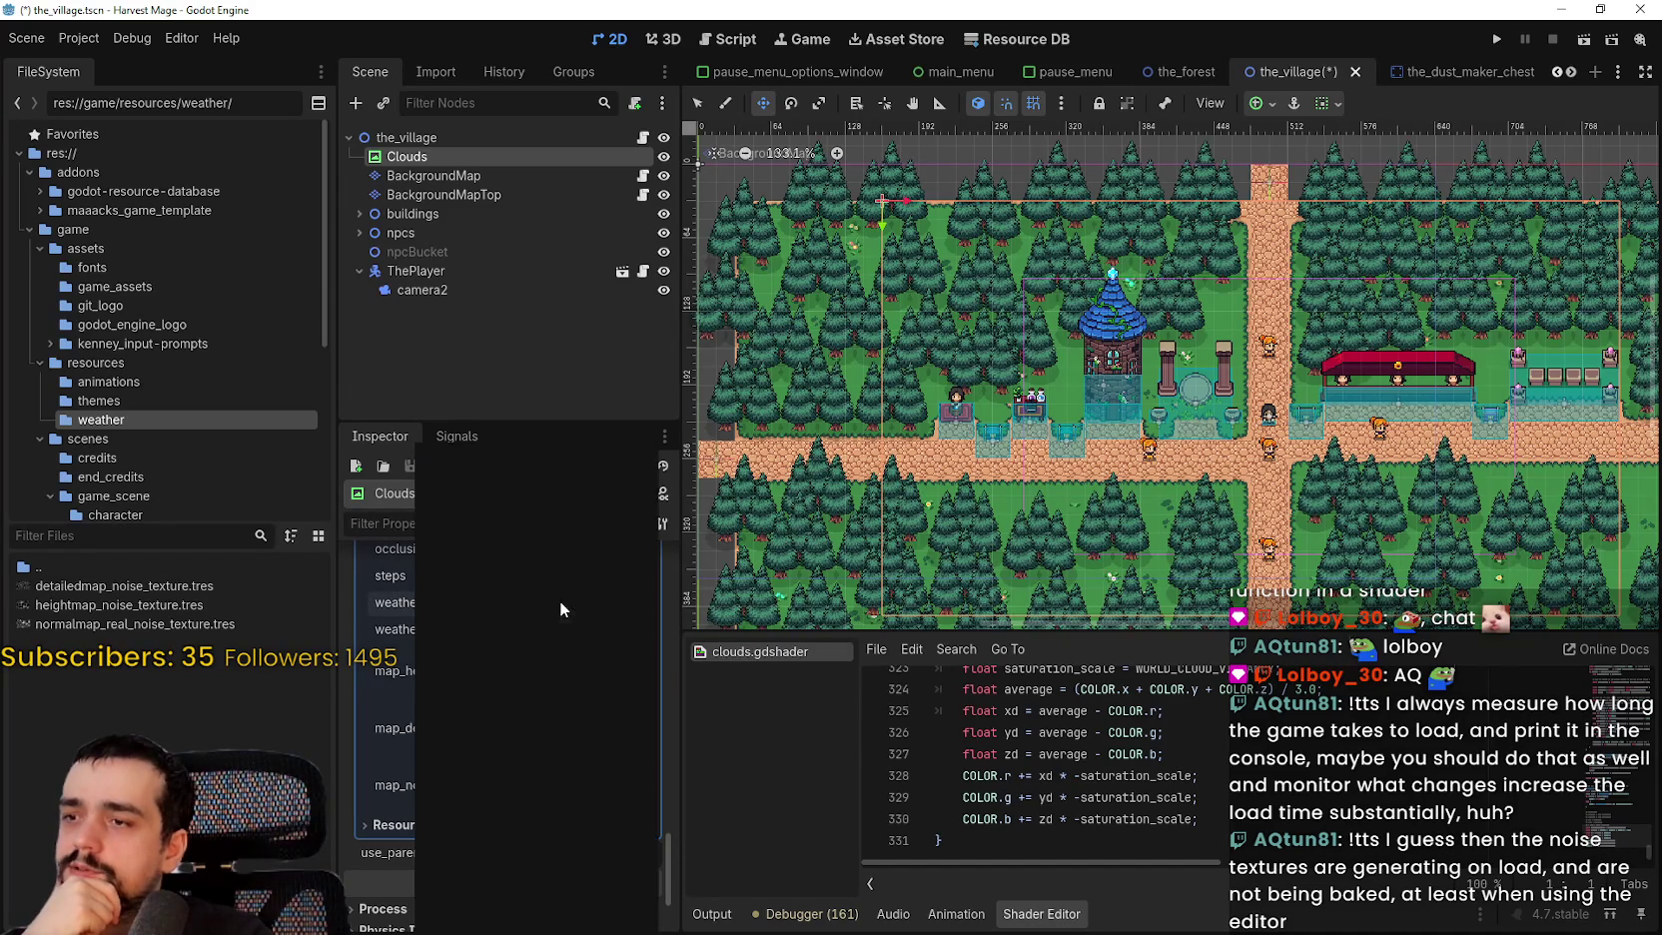
click(419, 596)
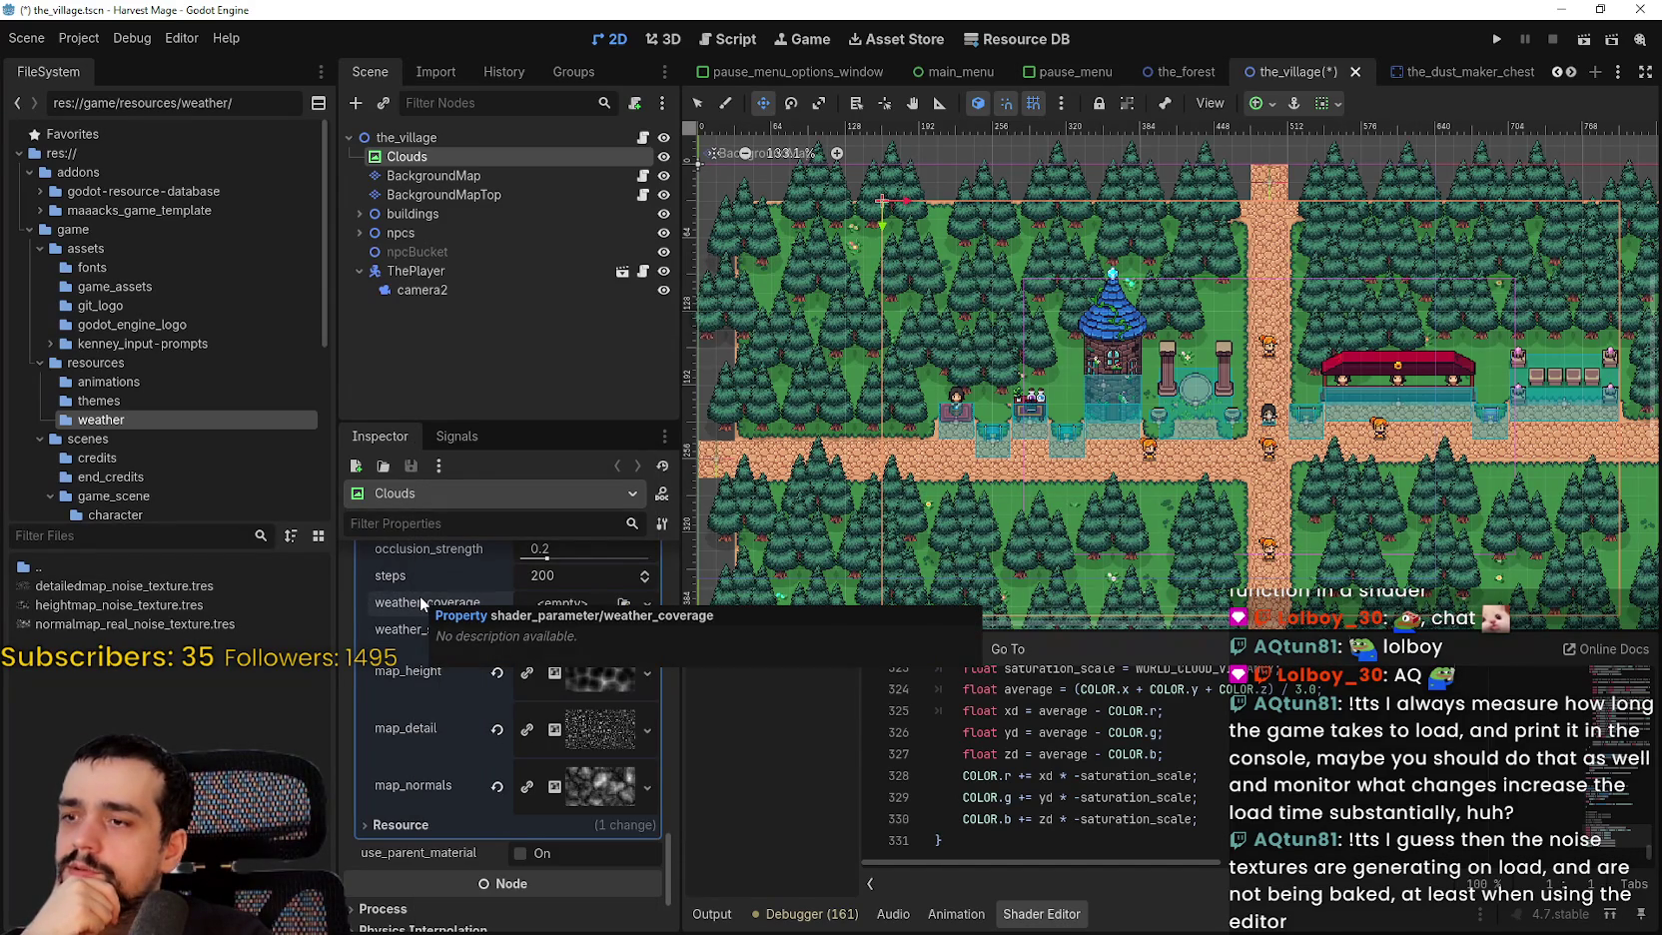
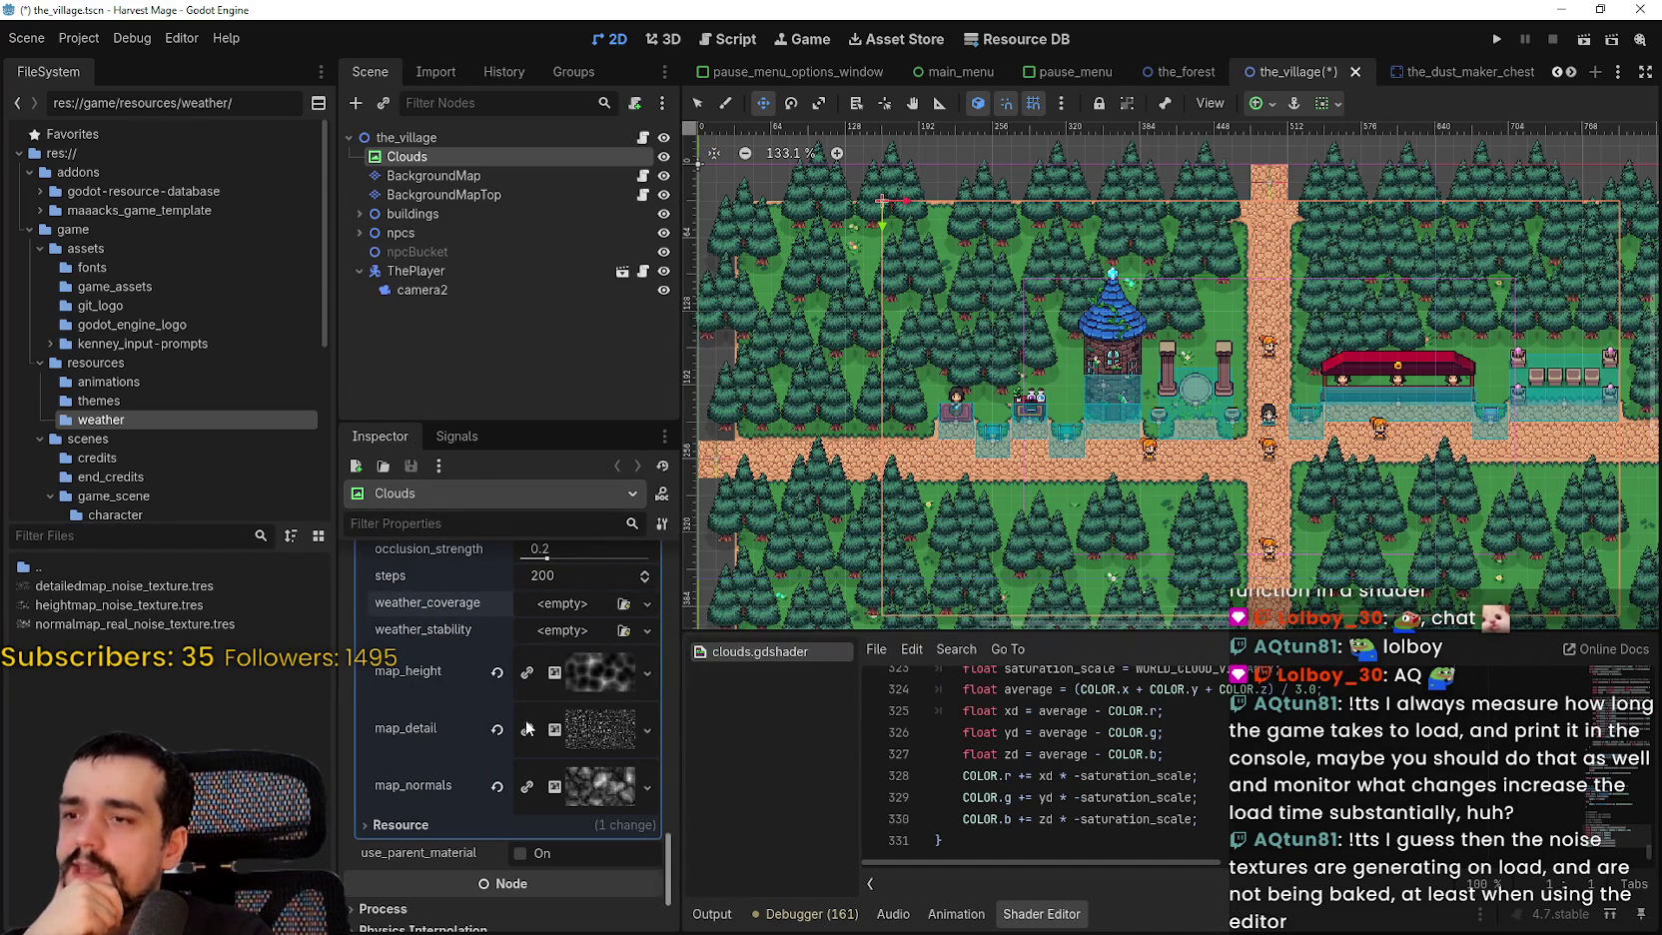
Step: Locate Git-Logo-2Color.png in the res://game/assets/git_logo folder in FileSystem
click(527, 602)
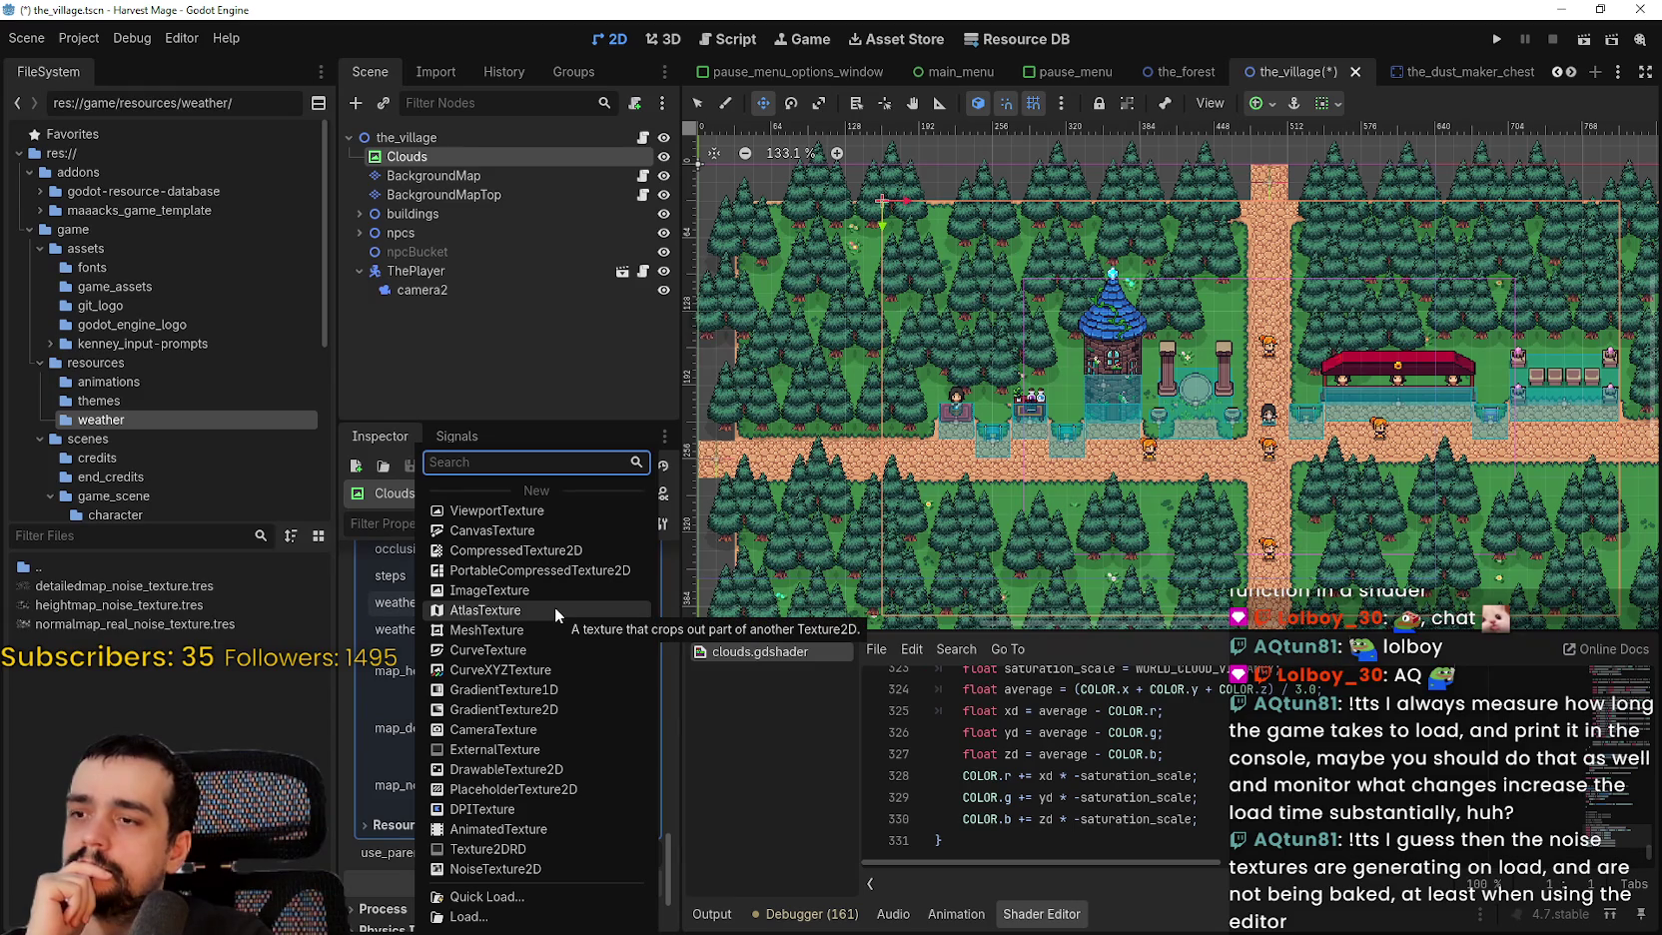
click(202, 697)
click(172, 389)
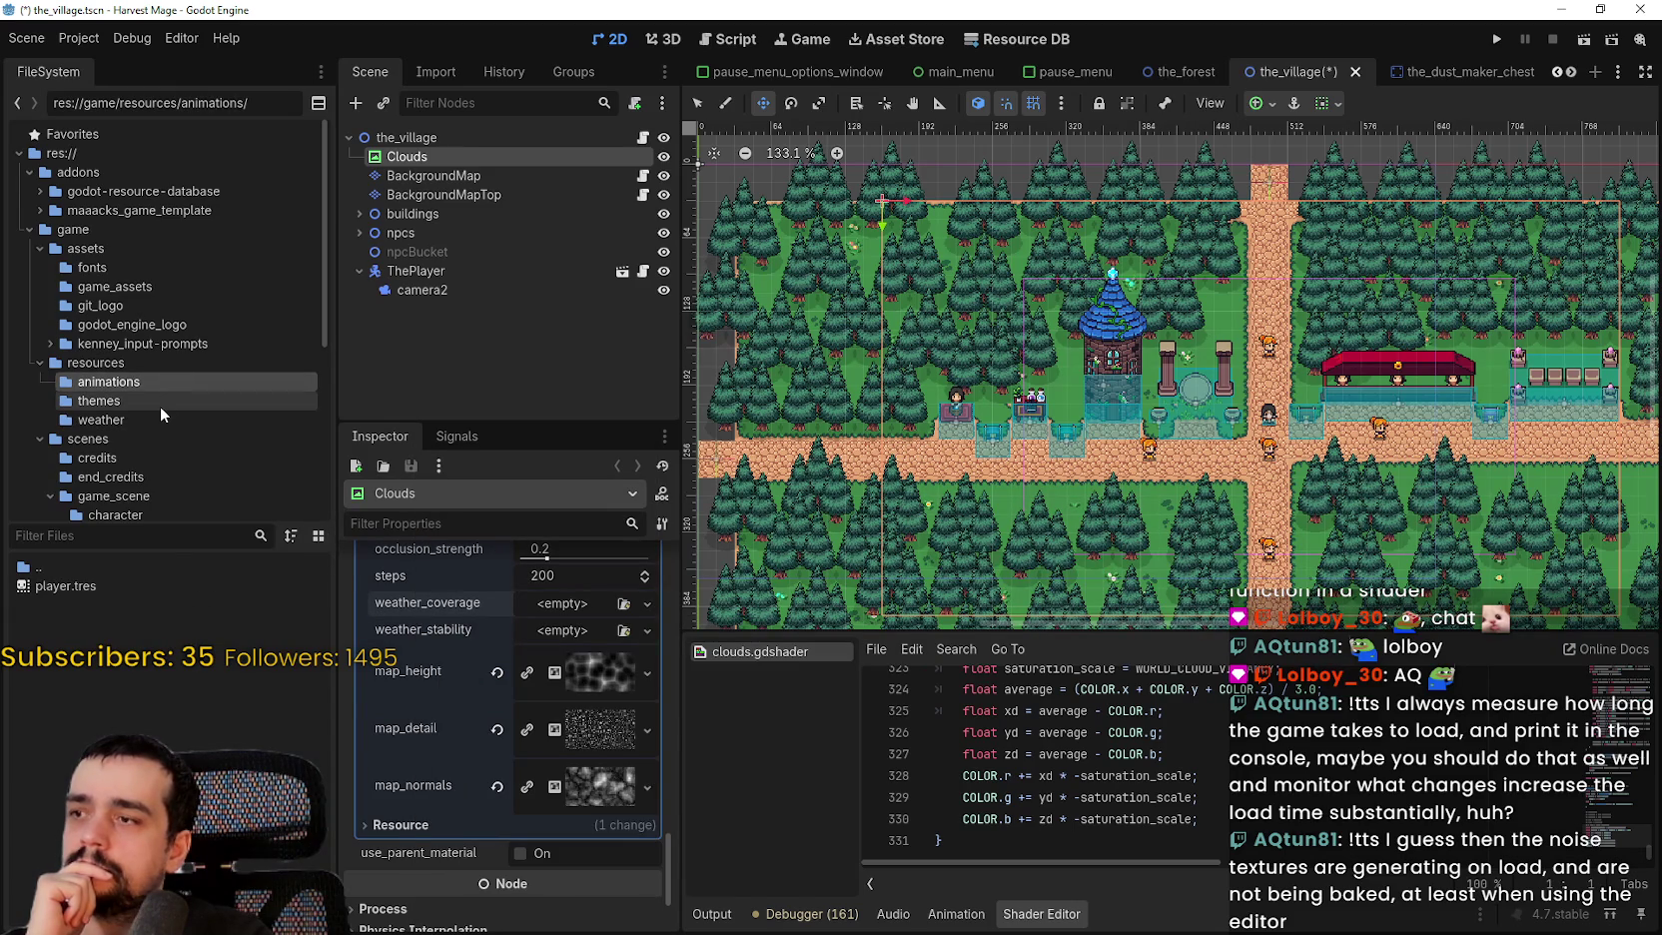
click(160, 405)
click(100, 362)
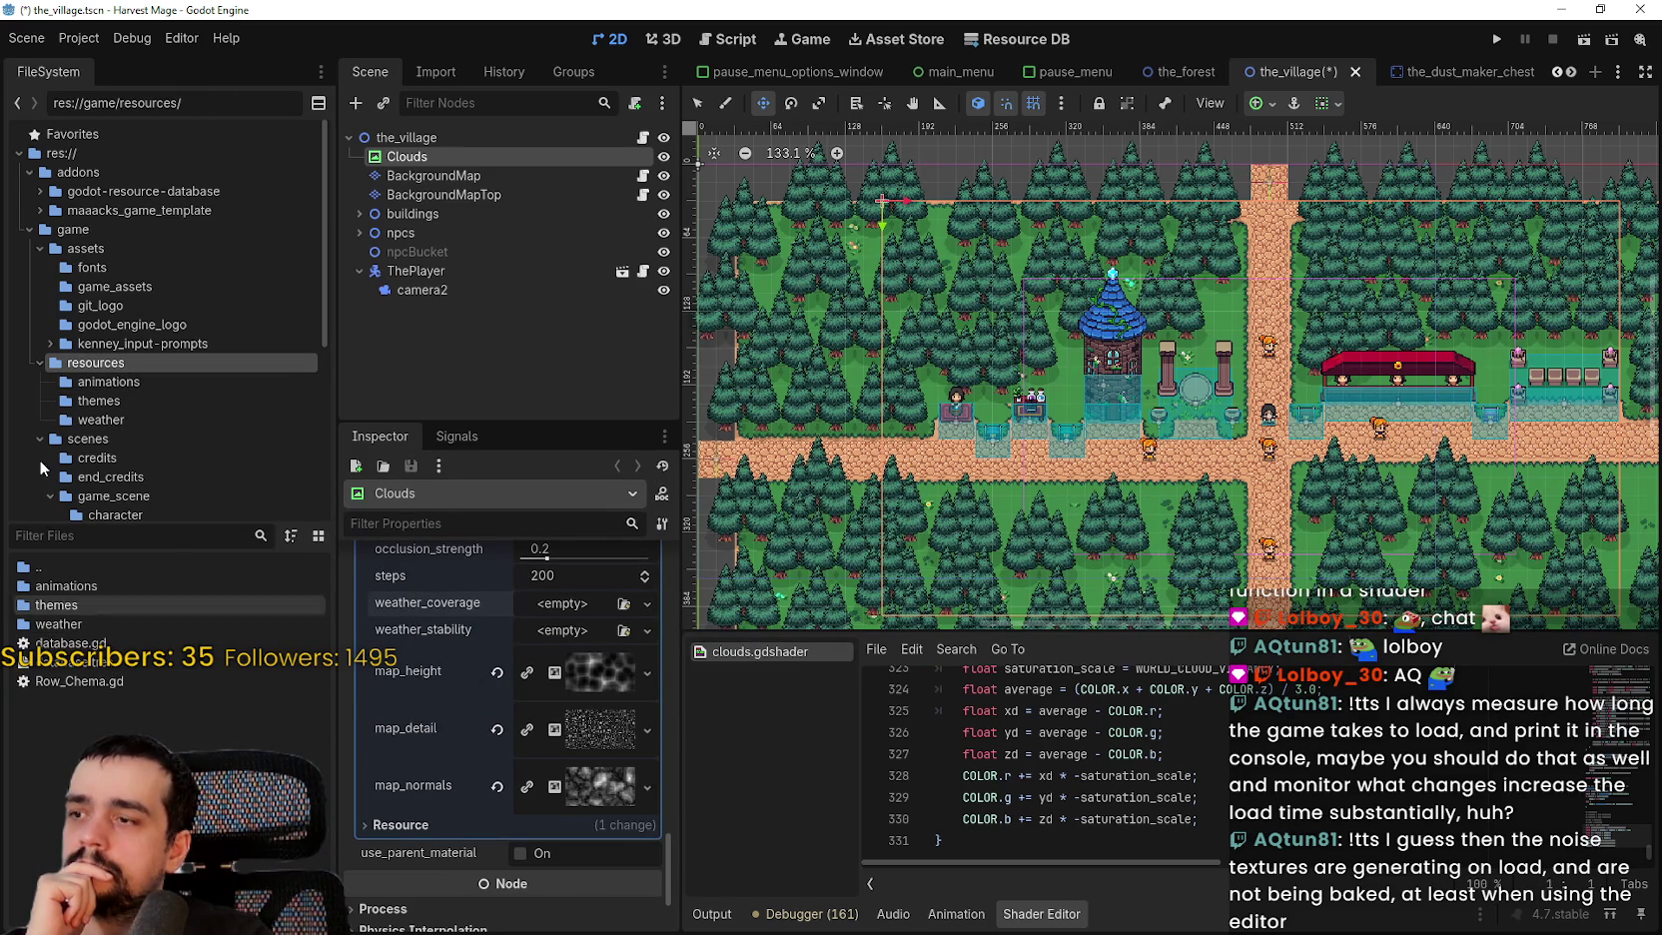
click(120, 250)
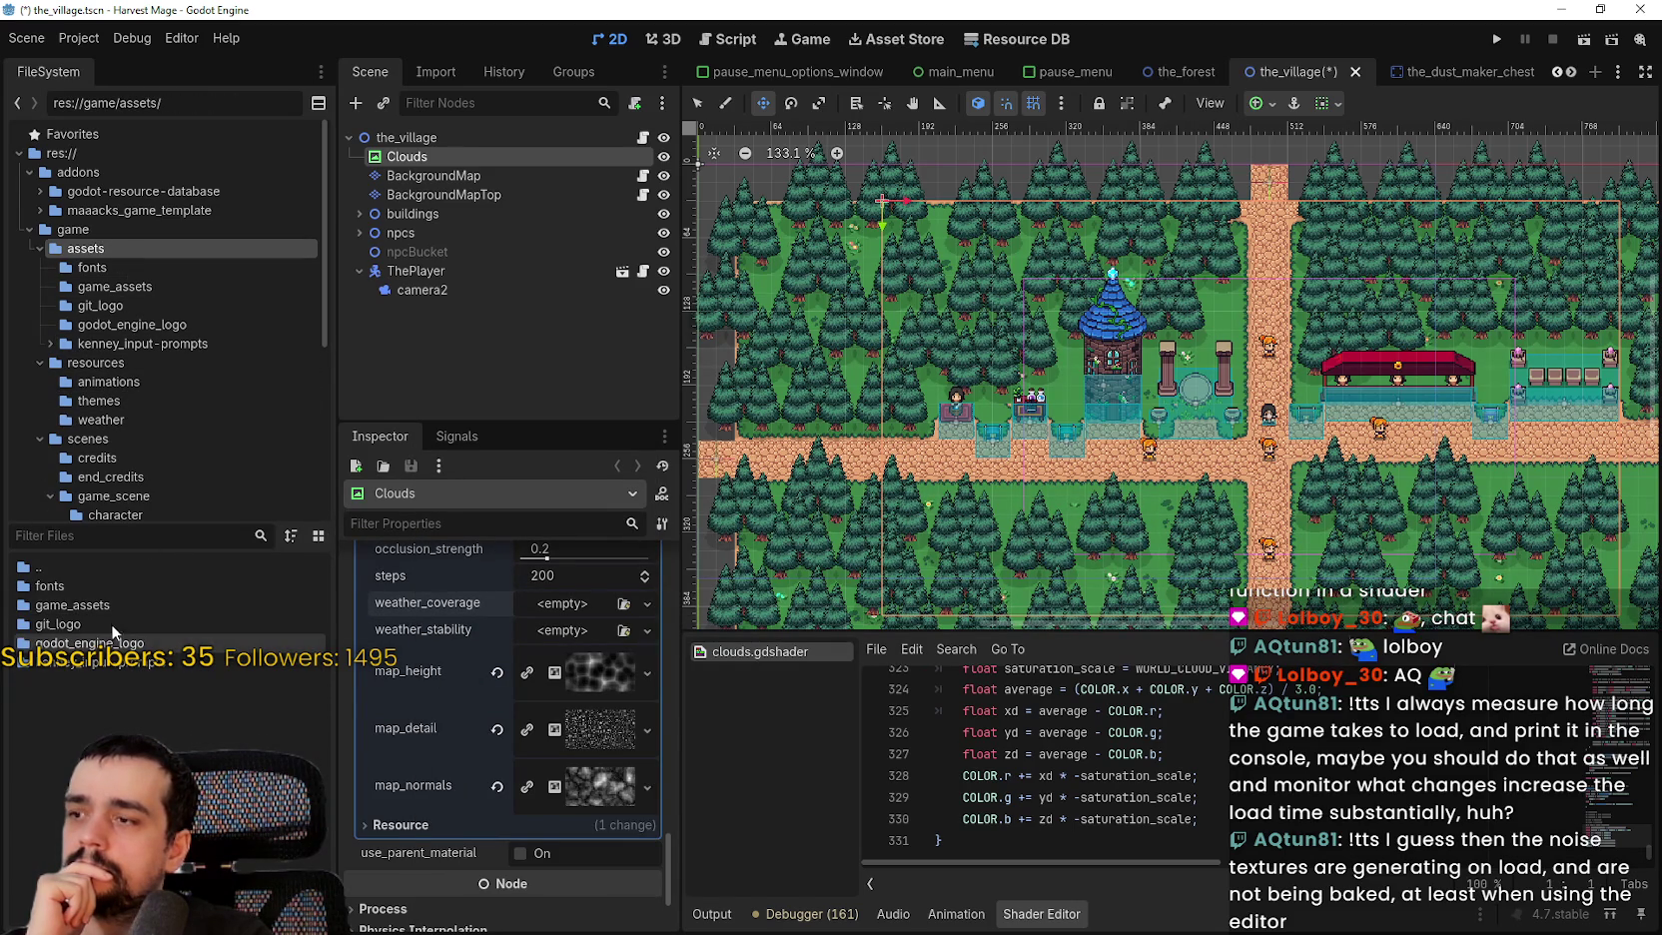
double_click(88, 602)
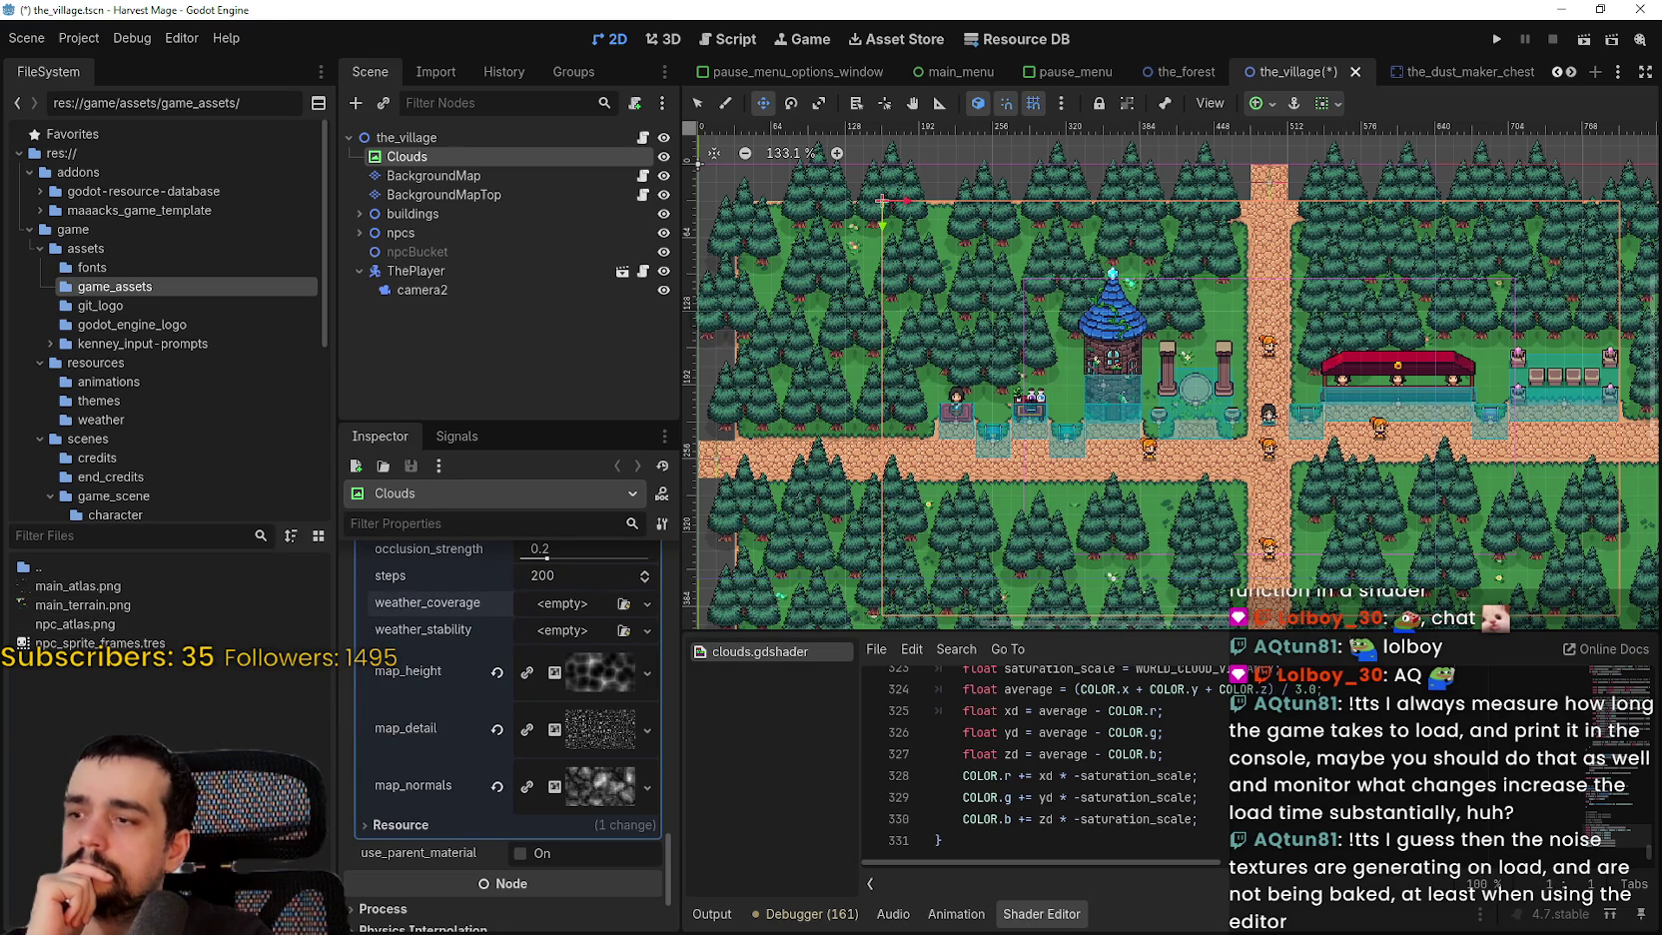
click(134, 304)
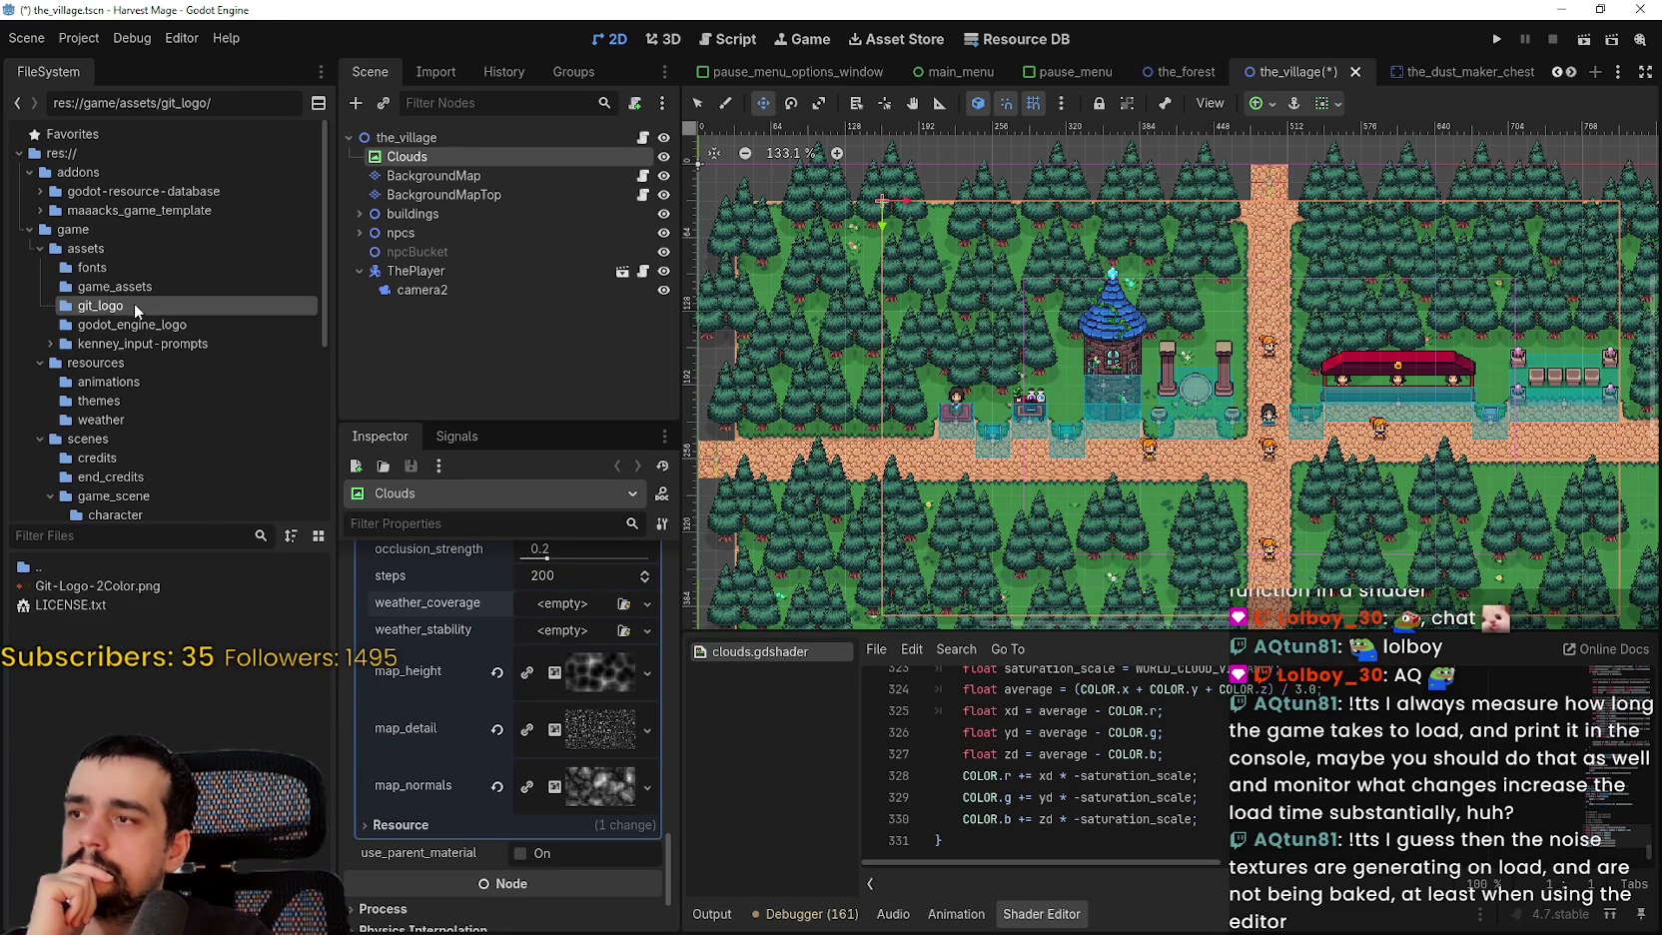
Step: Assign Git-Logo-2Color.png to weather_coverage and weather_stability, then save and run the scene
drag(87, 591, 599, 609)
mouse_move(158, 590)
mouse_down()
mouse_move(559, 613)
mouse_move(639, 639)
mouse_move(587, 667)
mouse_up()
scroll(1217, 404, down, 3)
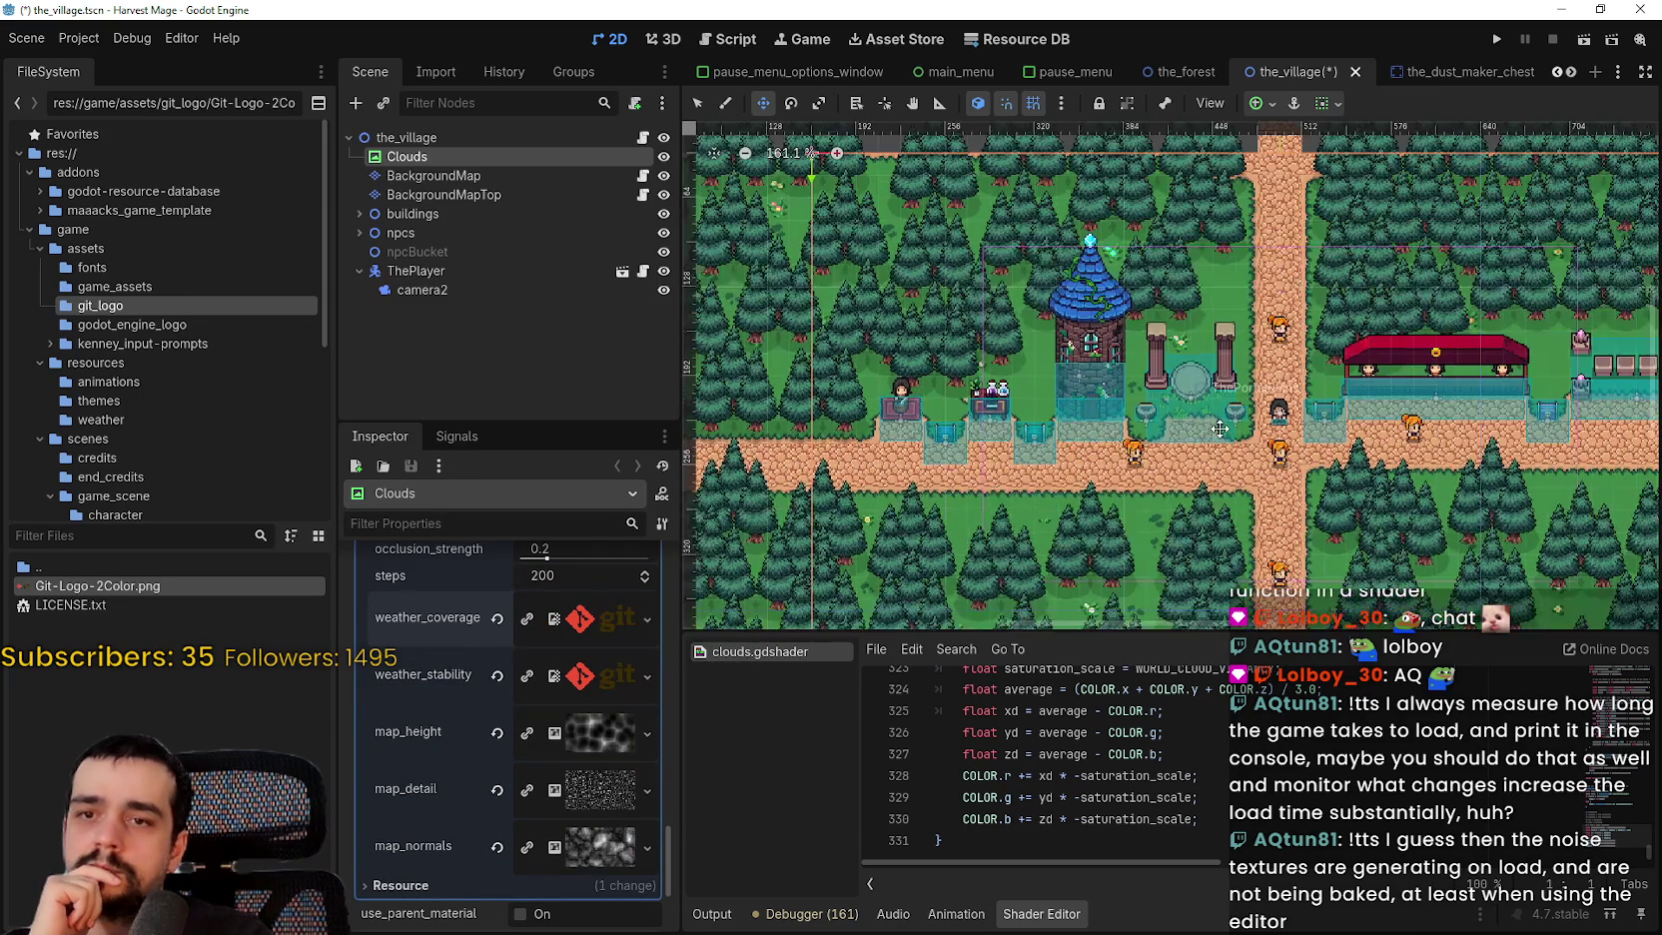
click(1493, 40)
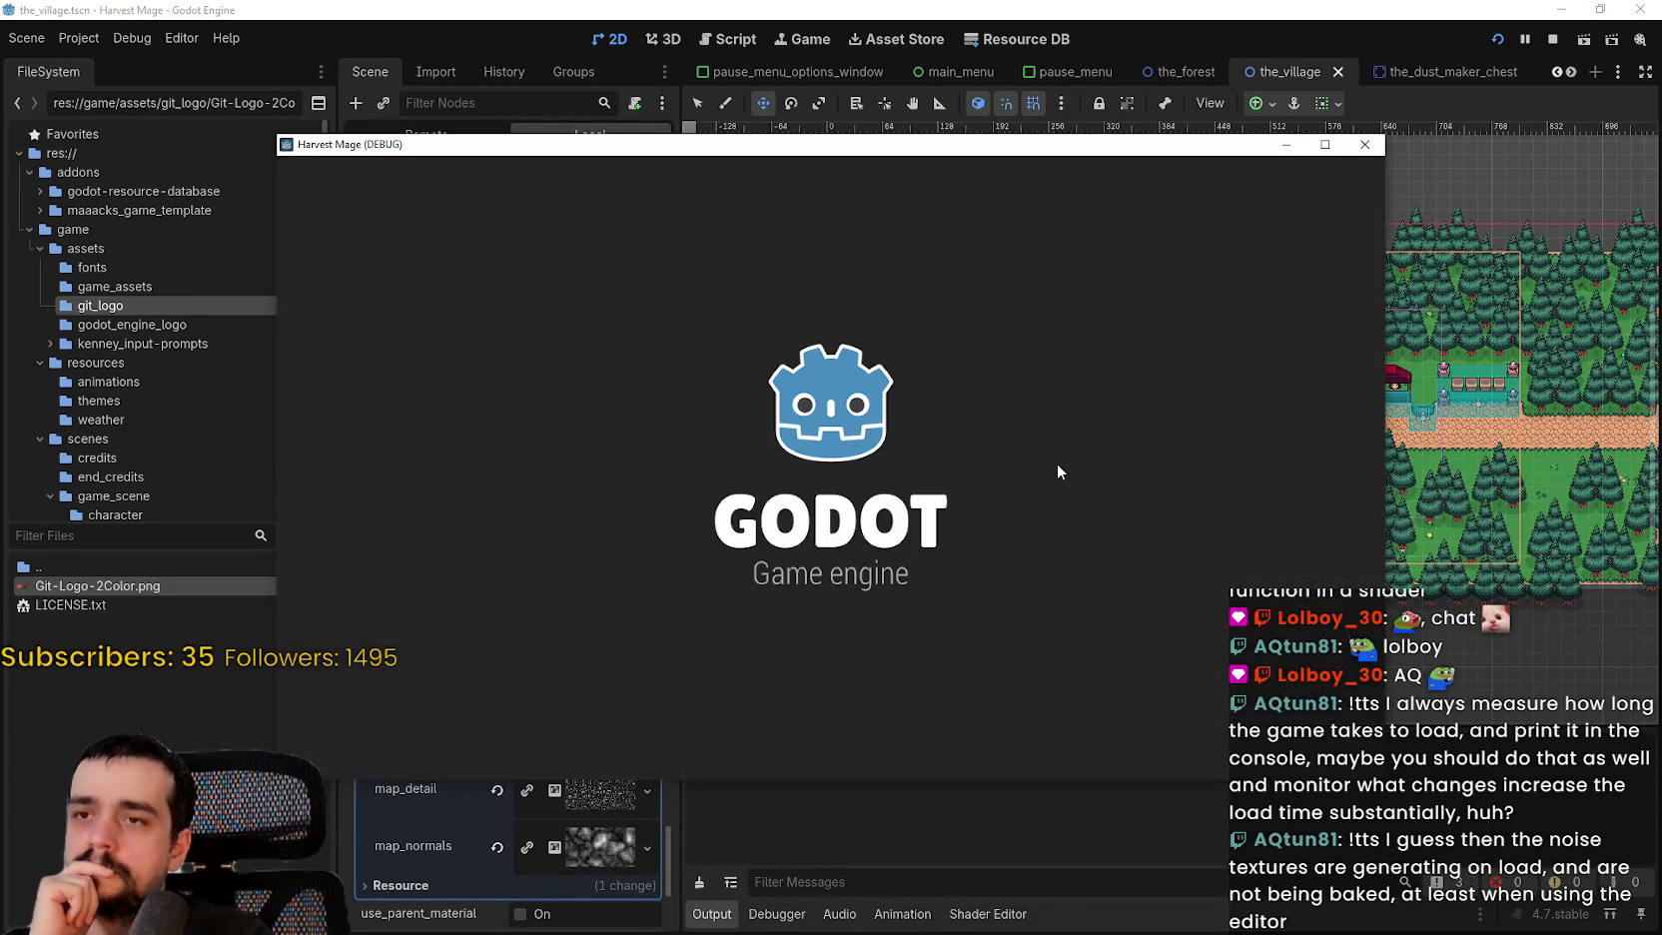
Step: Continue the running game into the village level, then stop it with F8 and return to the editor
key(Return)
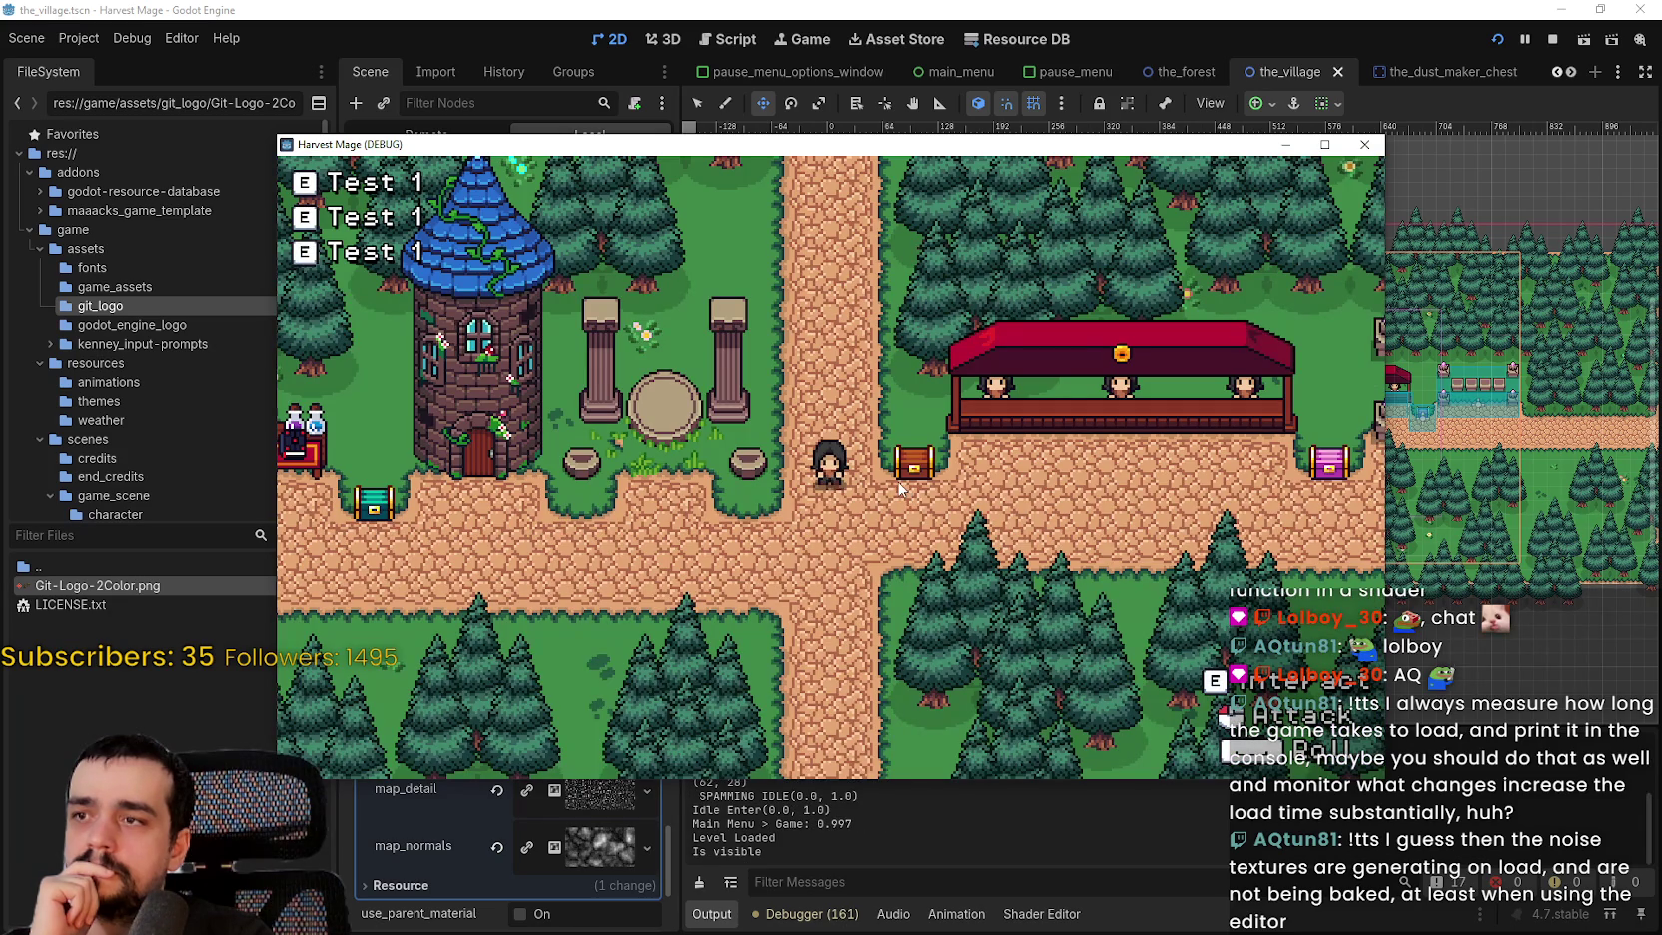
key(F8)
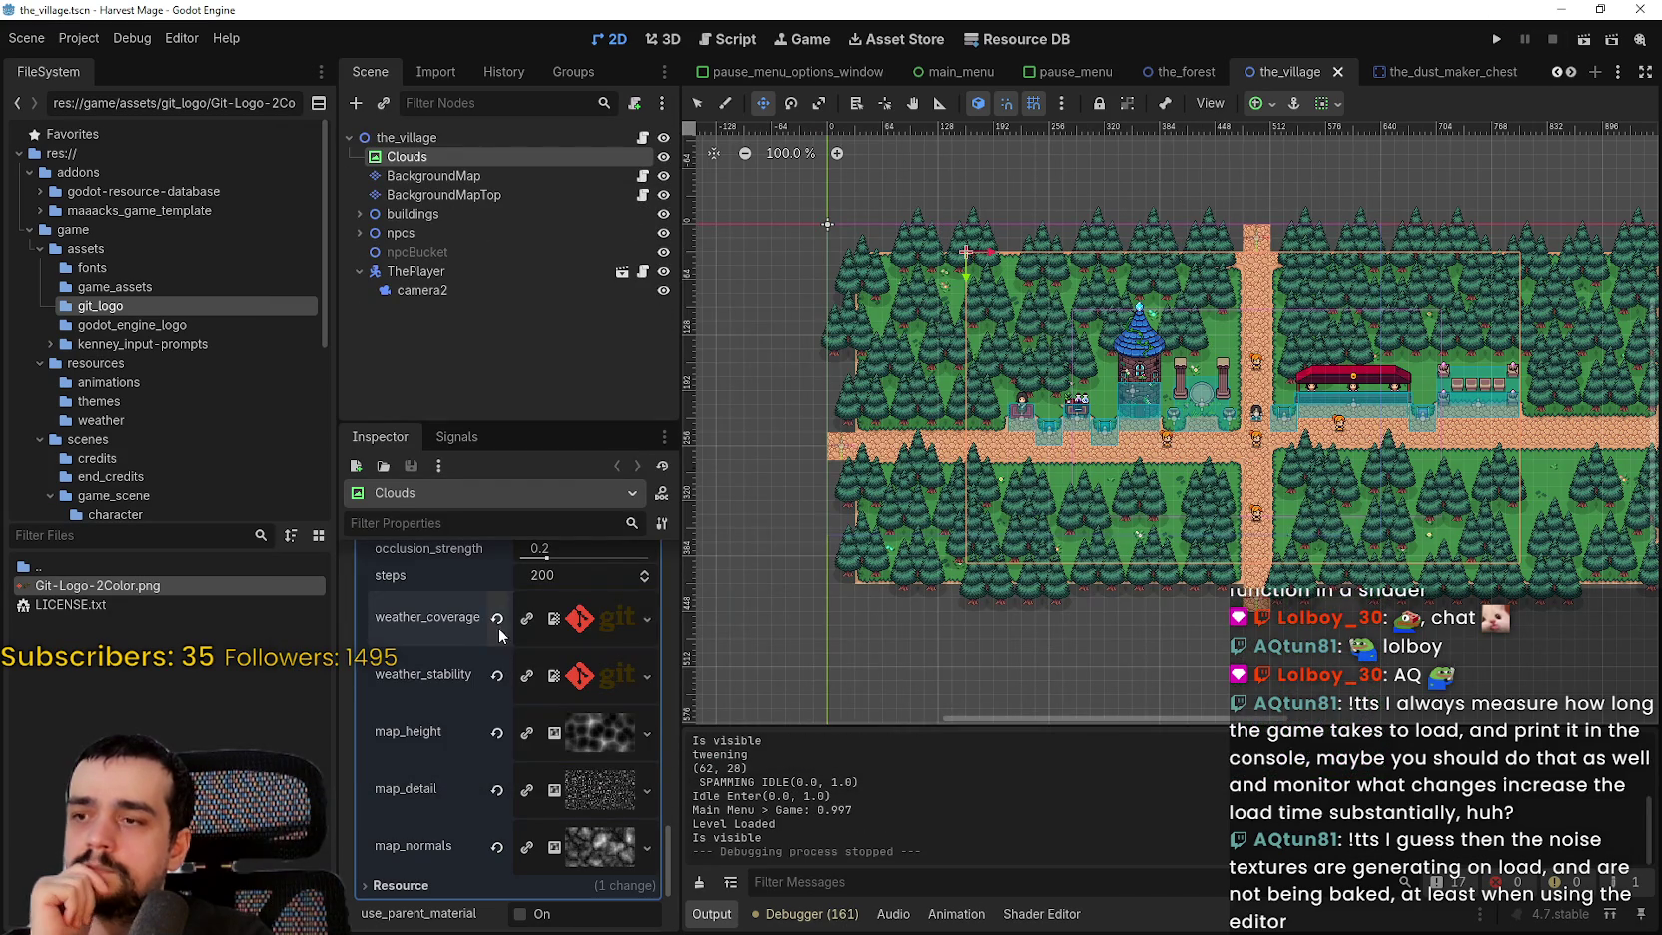
click(499, 627)
scroll(488, 732, up, 10)
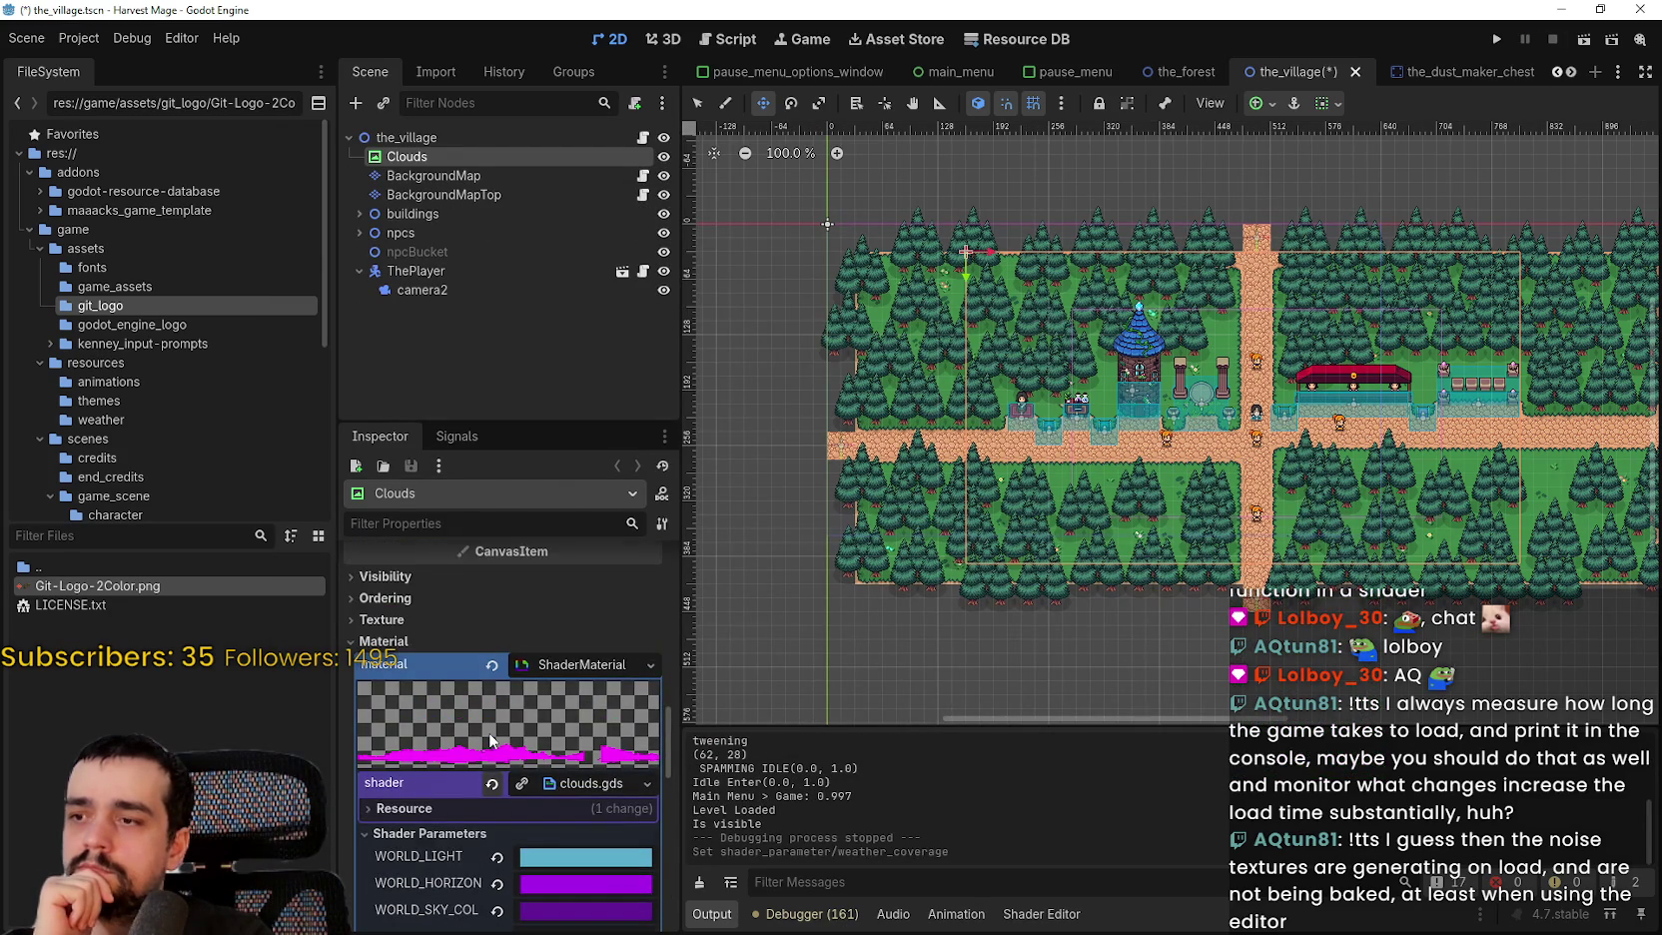
Step: Clear the git logo textures and give weather_coverage a new NoiseTexture2D
scroll(486, 727, down, 10)
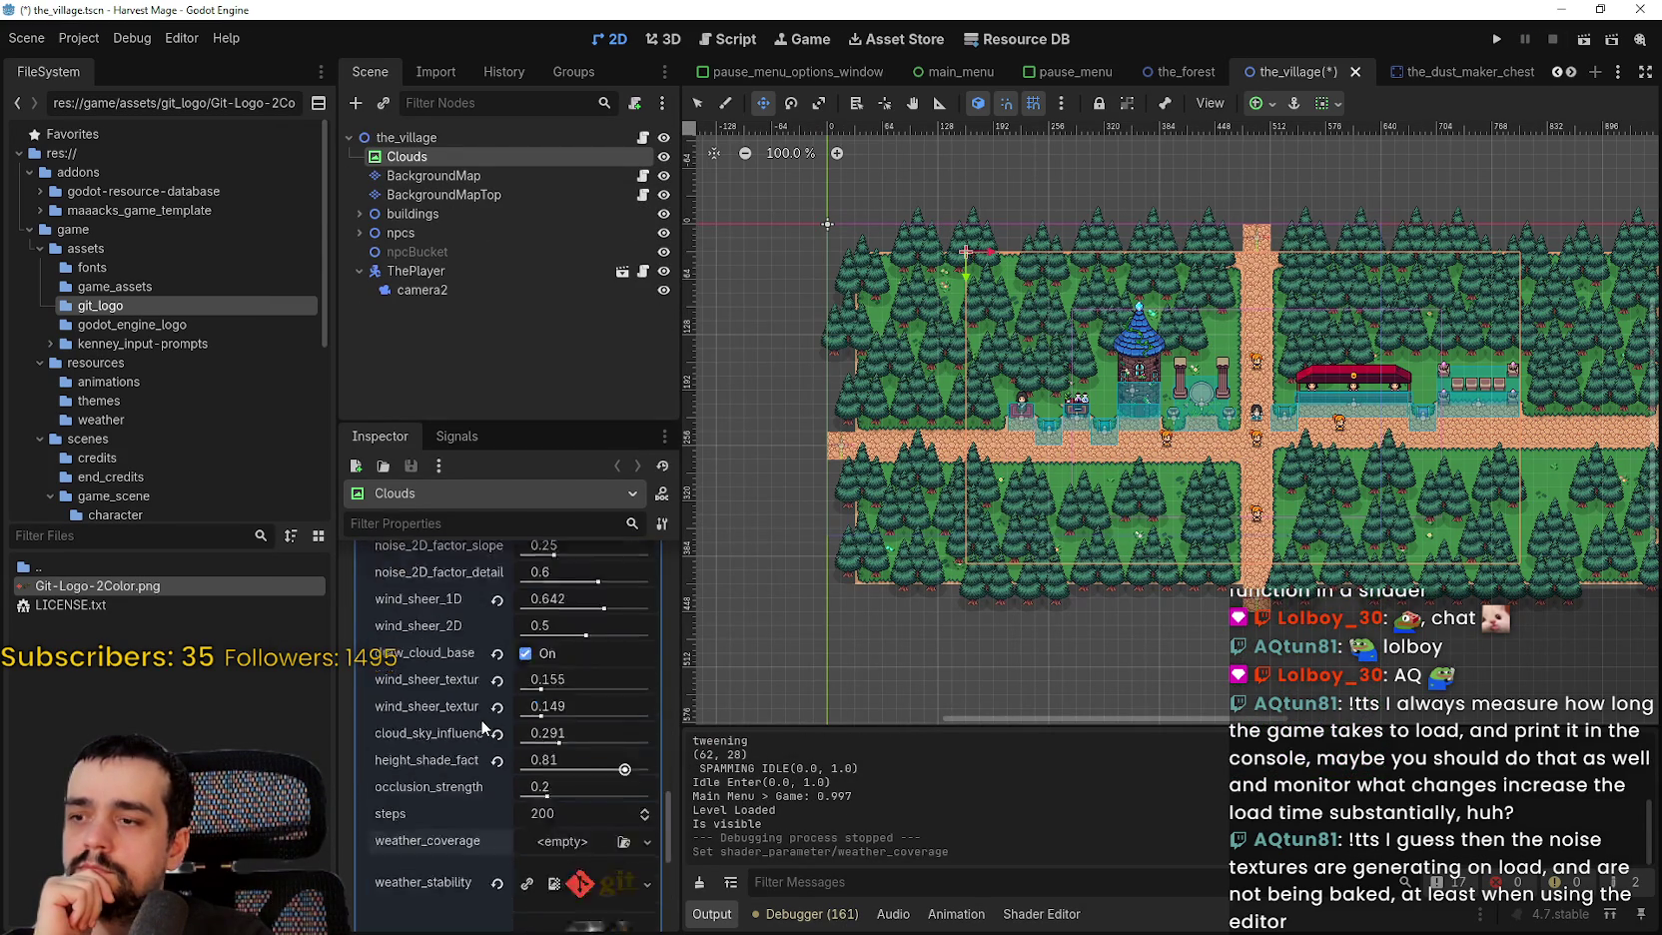
click(496, 741)
click(540, 701)
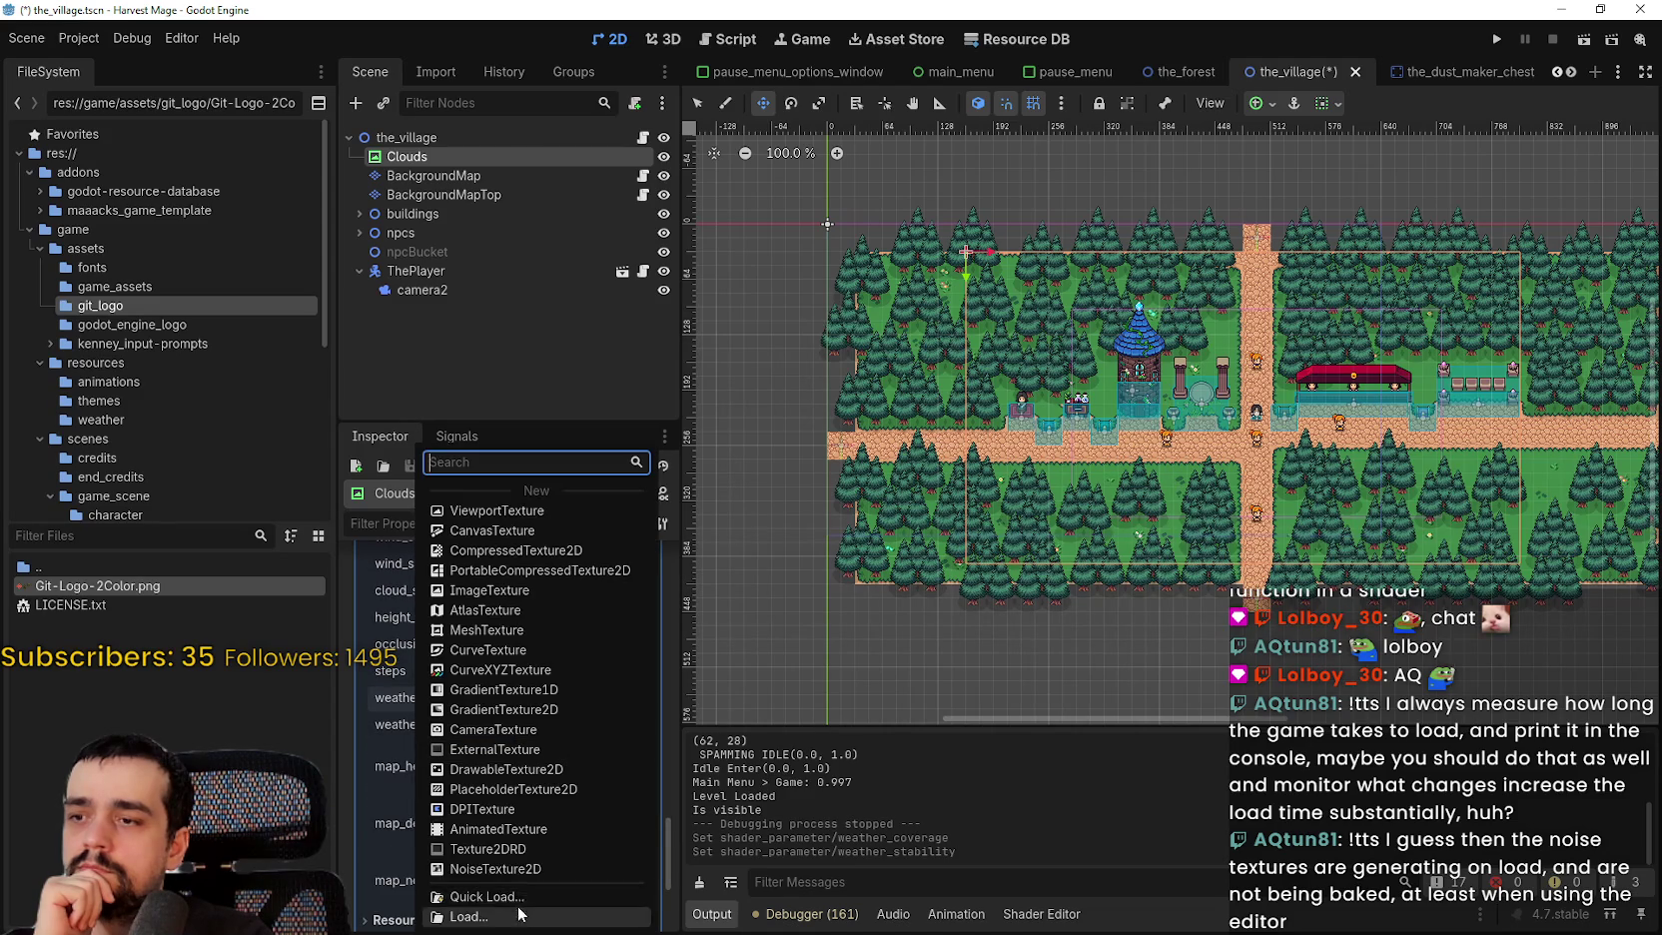
click(535, 870)
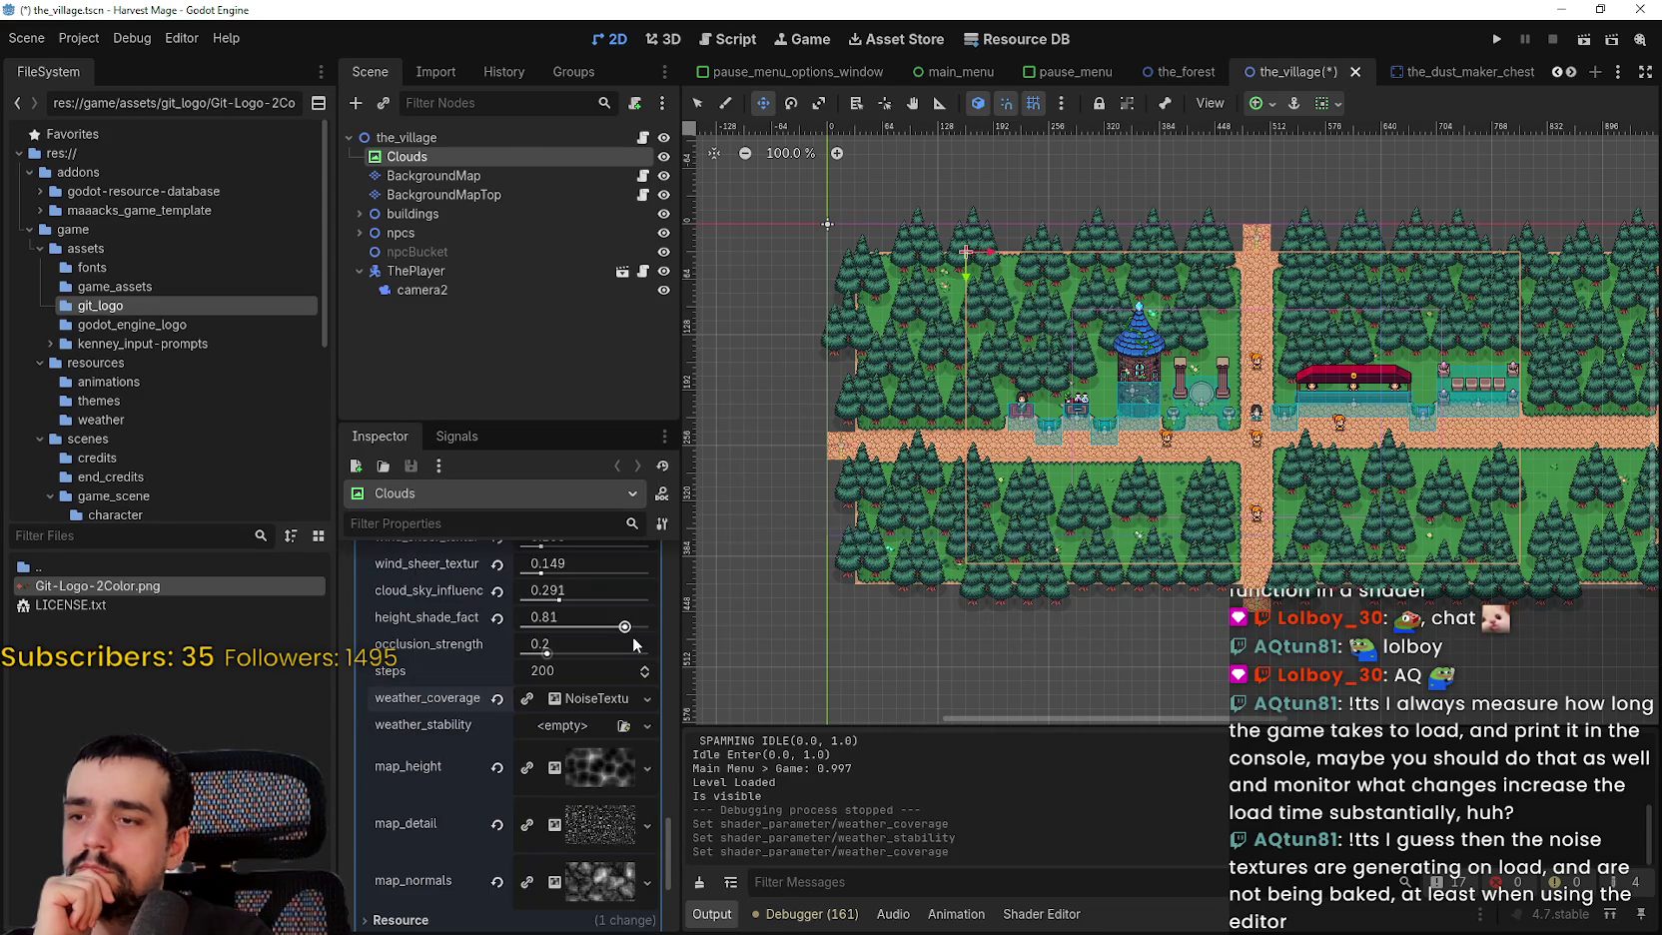
Step: Widen the Inspector dock and expand the weather_coverage NoiseTexture2D settings
scroll(667, 823, up, 5)
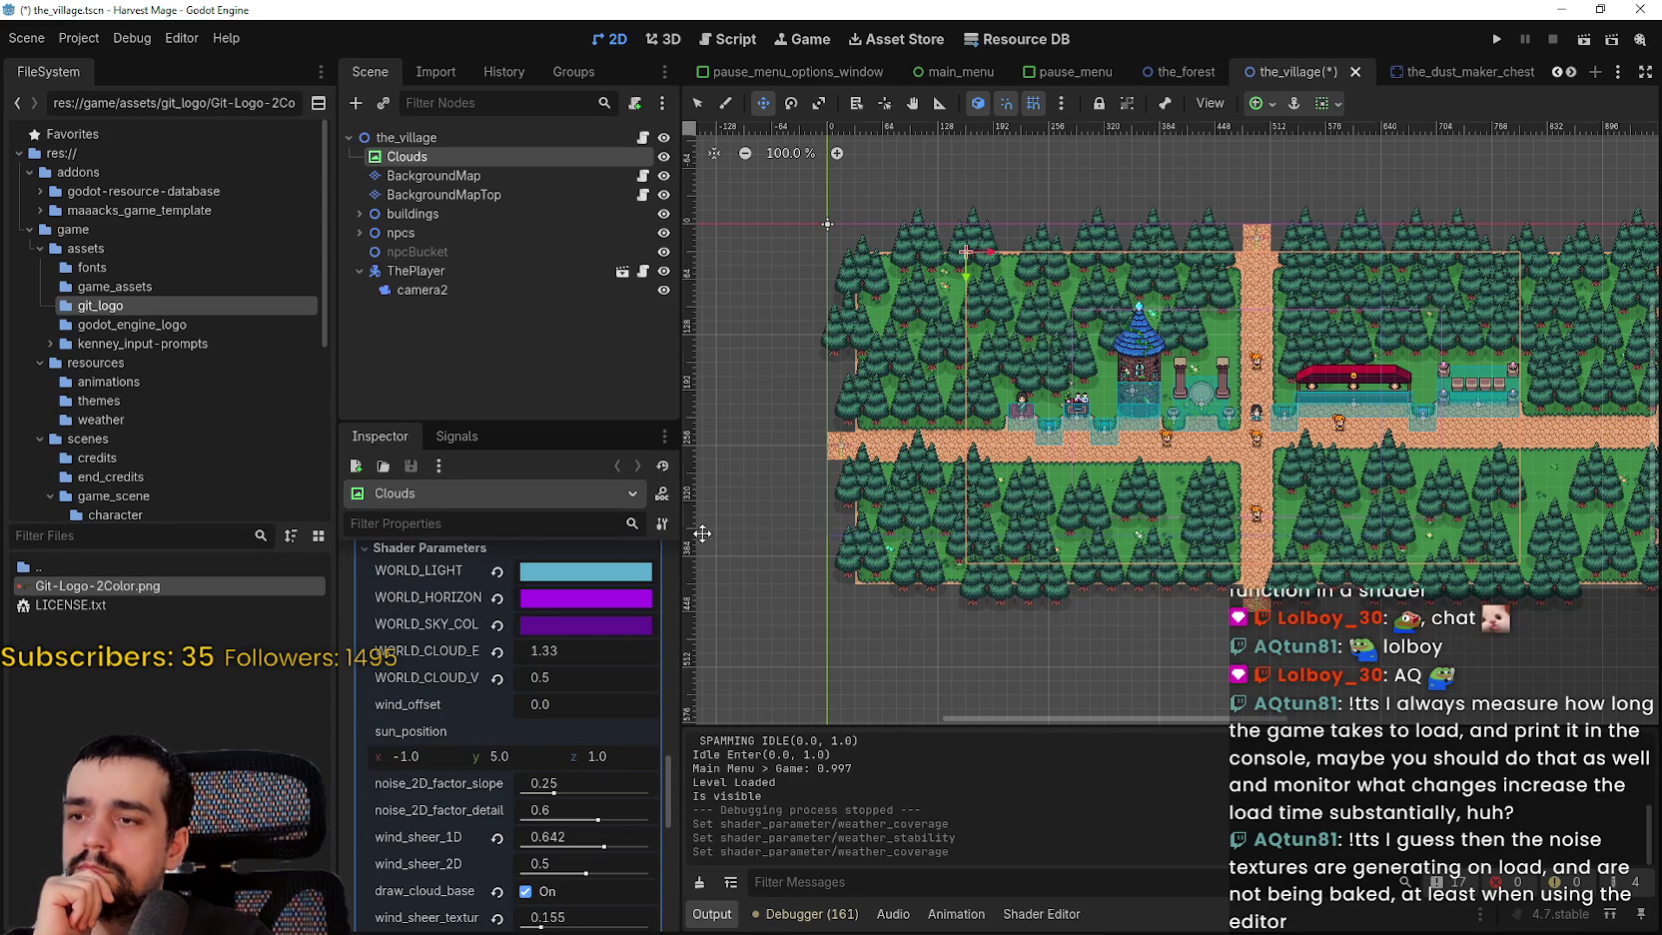
drag(696, 535, 929, 539)
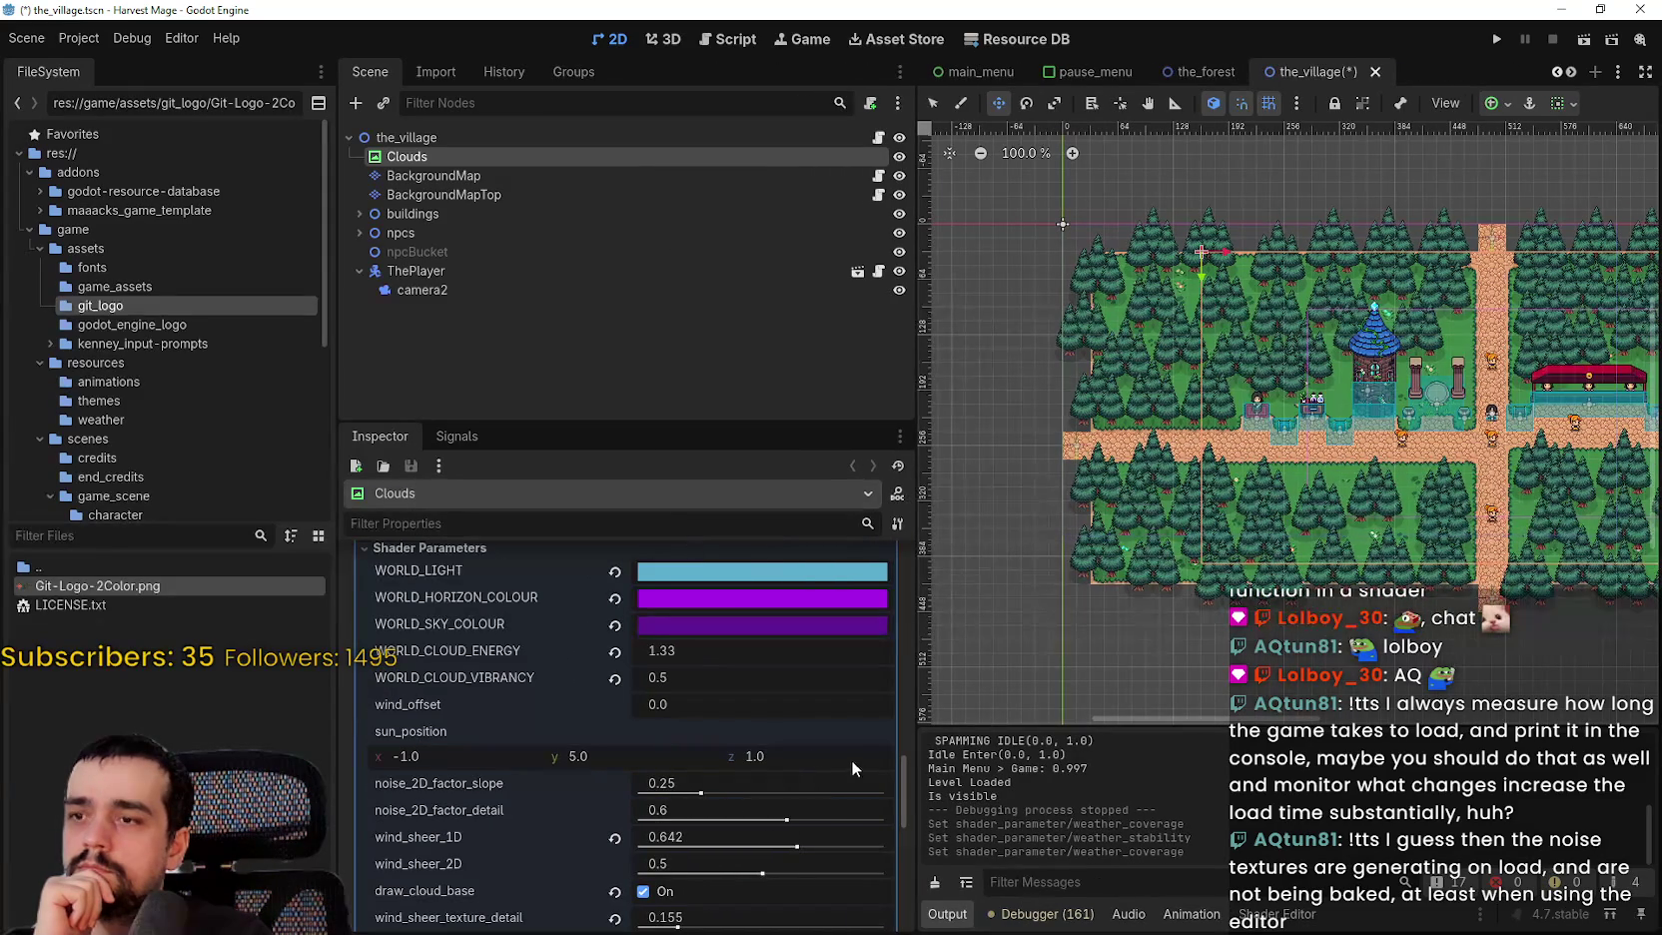
mouse_move(897, 773)
mouse_down()
mouse_move(917, 524)
mouse_move(898, 735)
mouse_up()
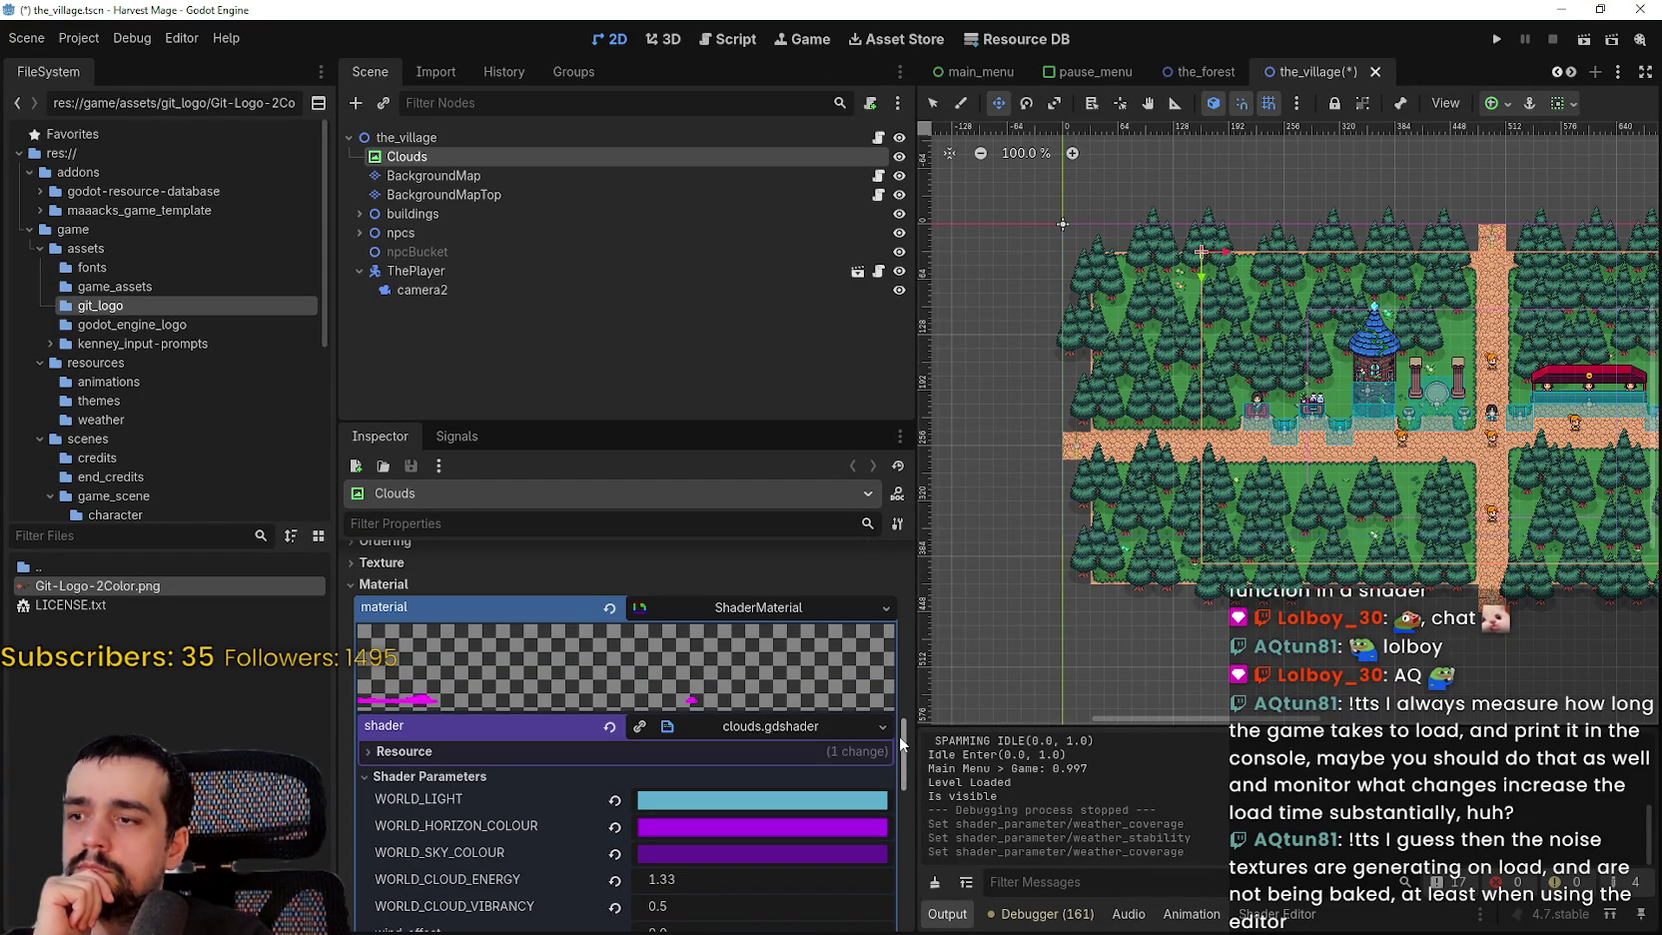
mouse_move(899, 733)
mouse_down()
mouse_move(897, 817)
mouse_move(870, 814)
mouse_up()
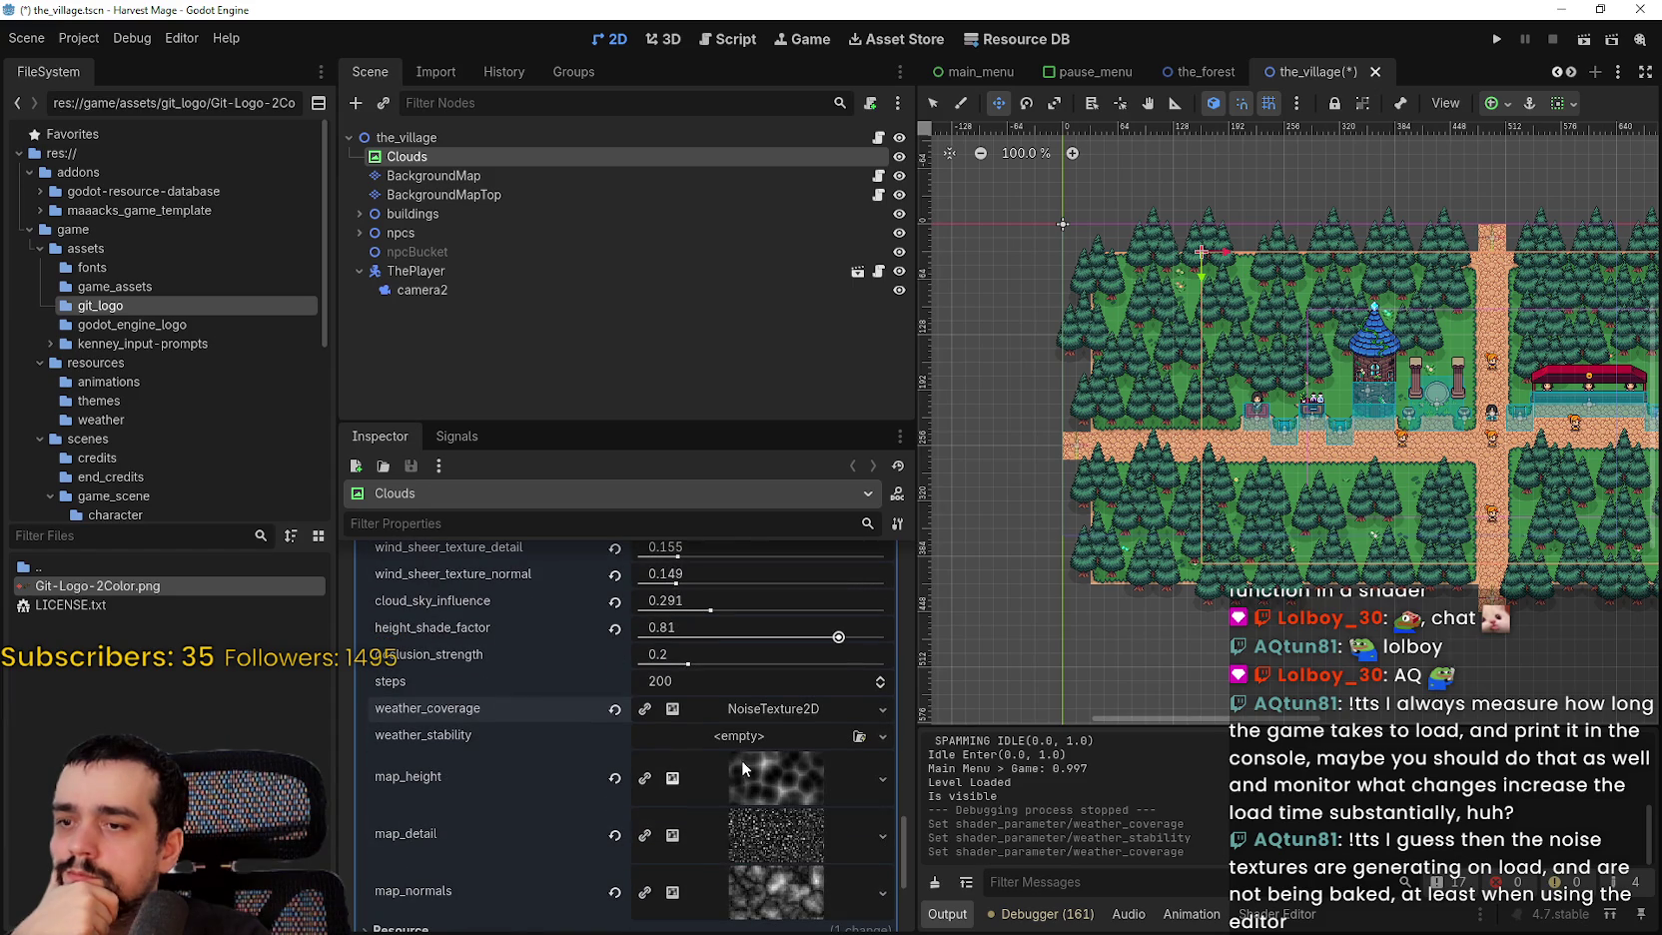
click(743, 711)
Step: Make the weather_coverage noise texture seamless and assign it a new FastNoiseLite noise
scroll(646, 835, down, 5)
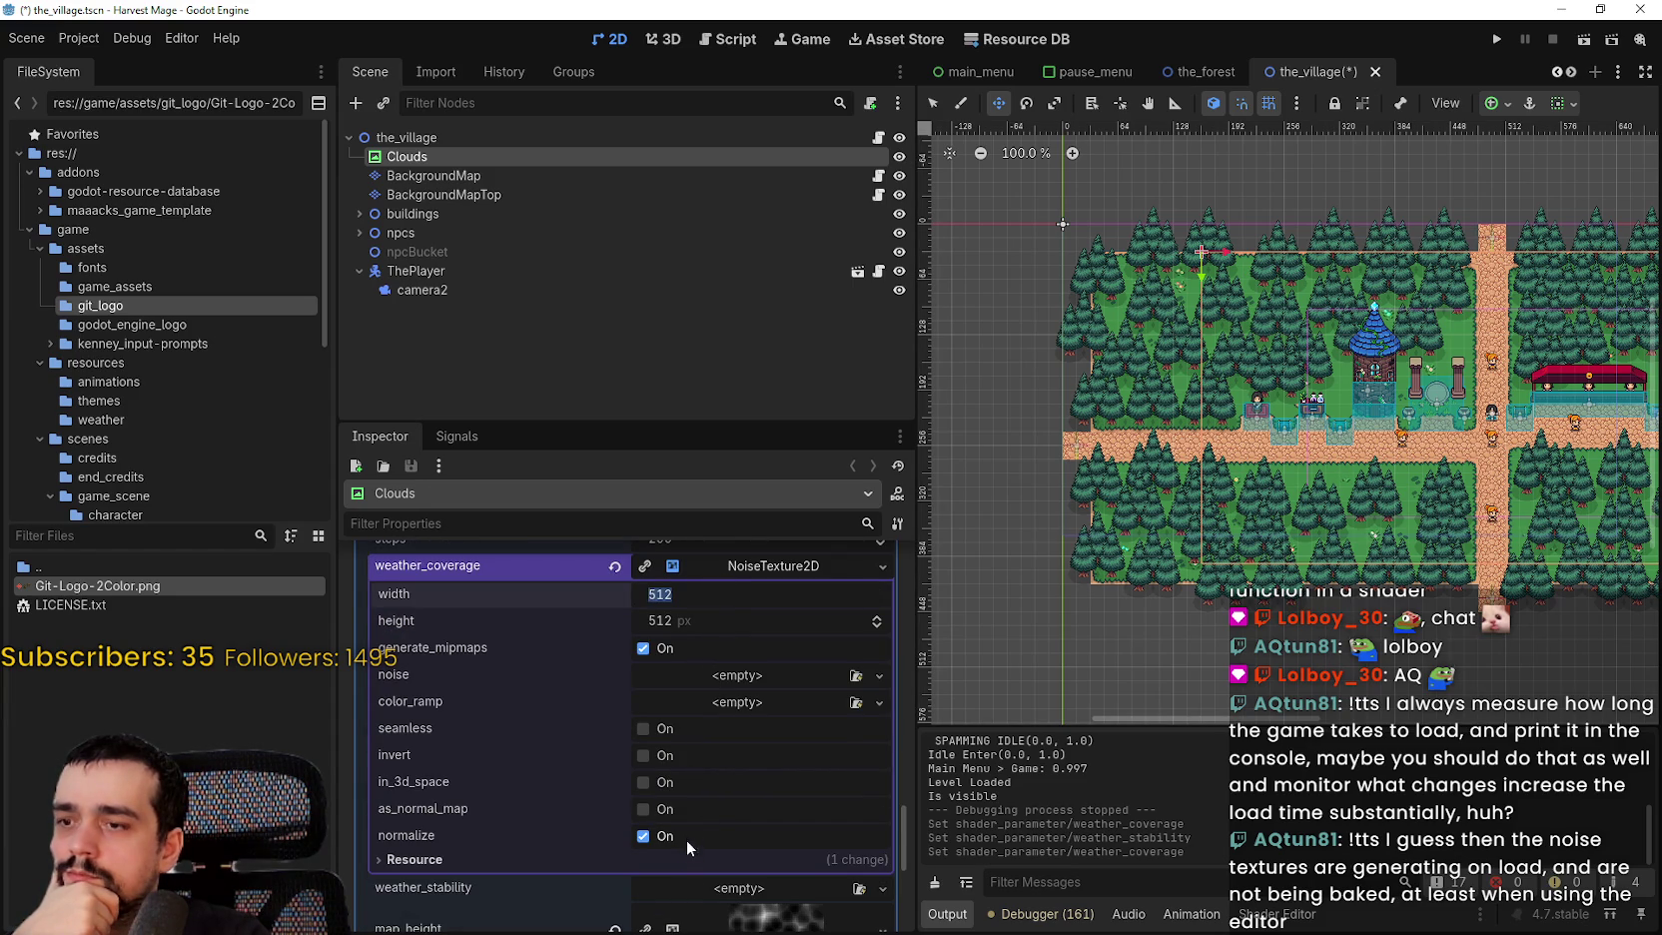
click(649, 730)
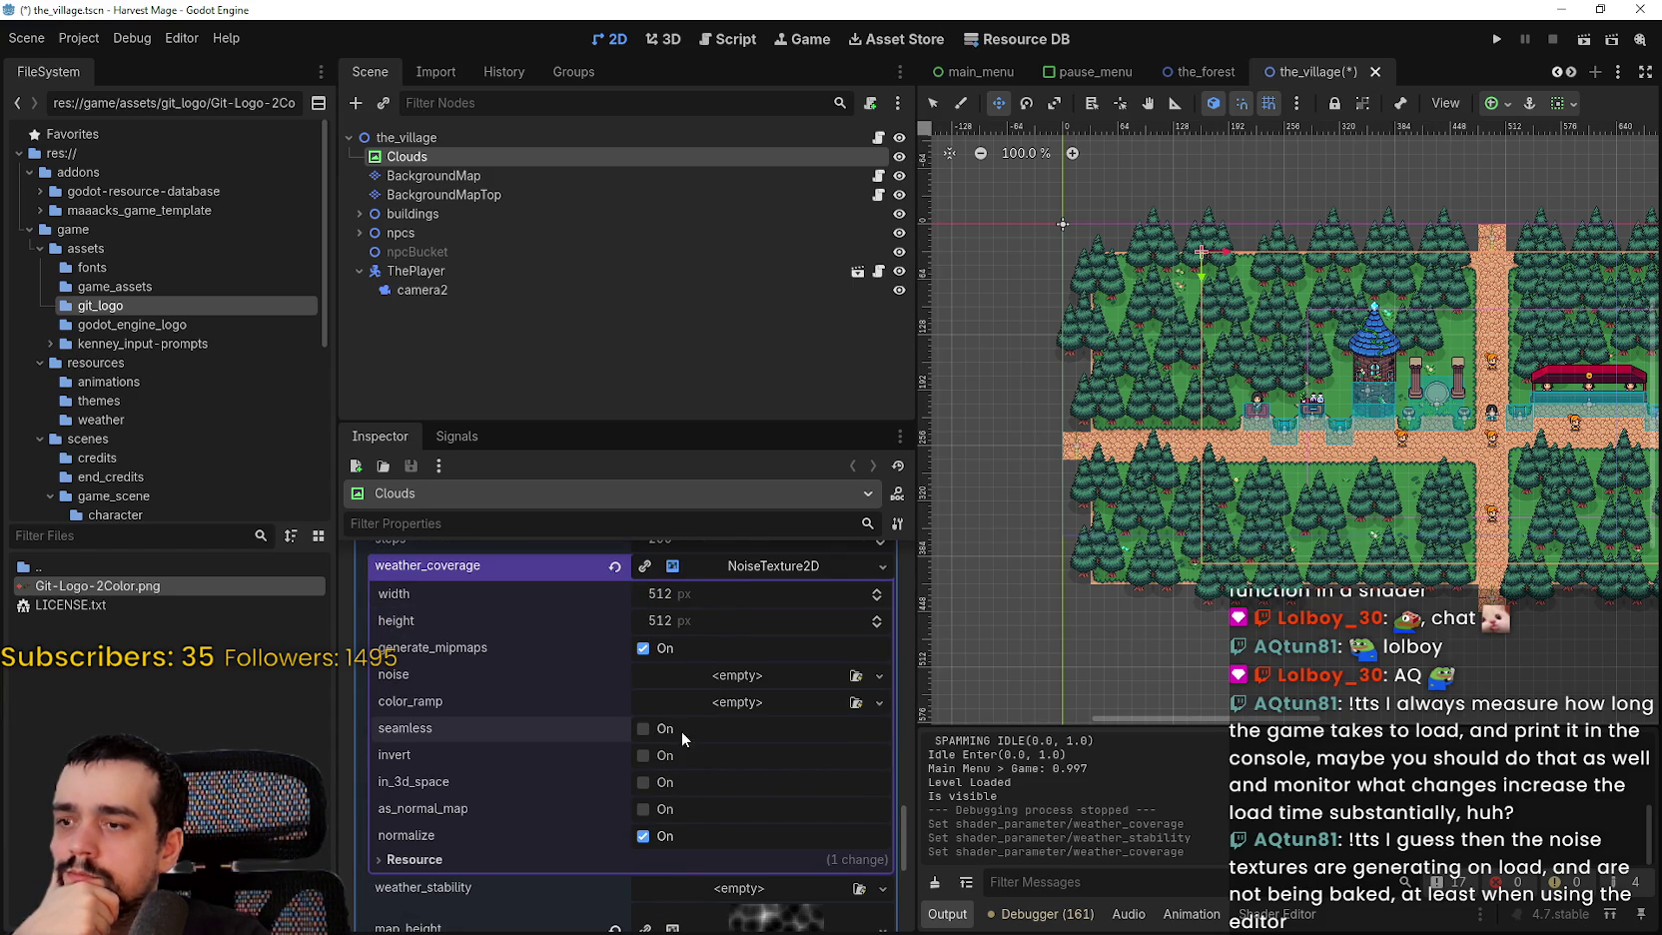
click(773, 675)
click(791, 723)
click(747, 674)
Step: Toggle generate_mipmaps off and back on, and change noise_type from Simplex Smooth to Simplex
double_click(715, 652)
click(709, 651)
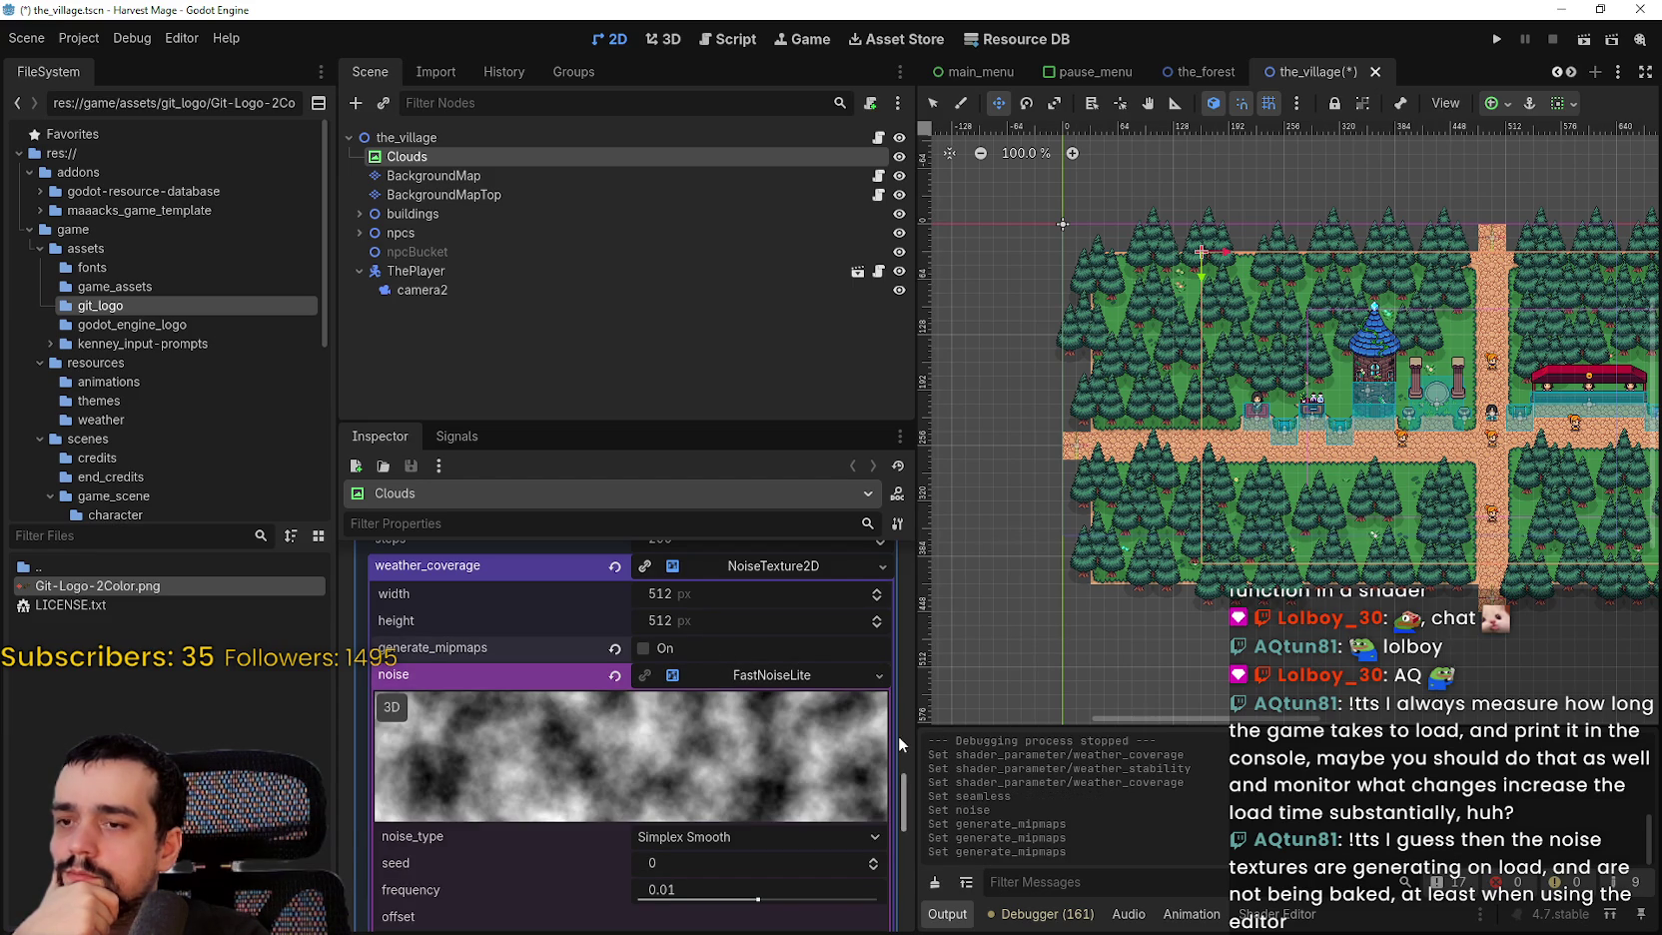
mouse_move(904, 780)
mouse_down()
mouse_move(906, 813)
mouse_move(914, 560)
mouse_move(904, 791)
mouse_move(892, 646)
mouse_move(903, 783)
mouse_up()
click(643, 696)
scroll(821, 771, down, 2)
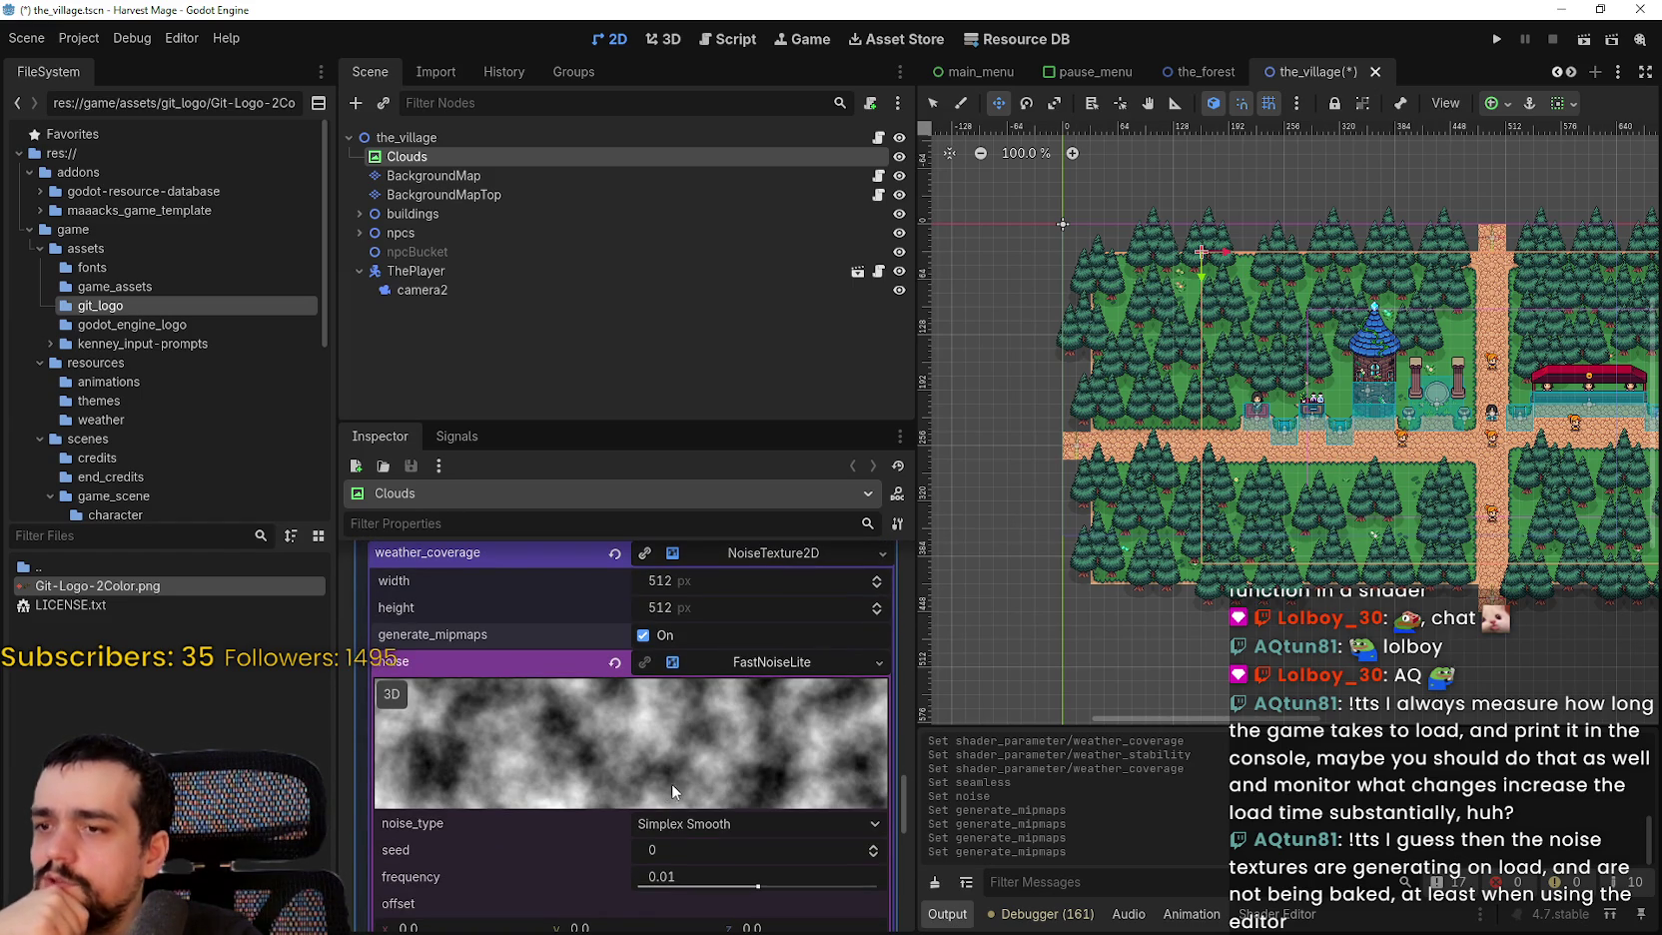
click(704, 823)
click(731, 814)
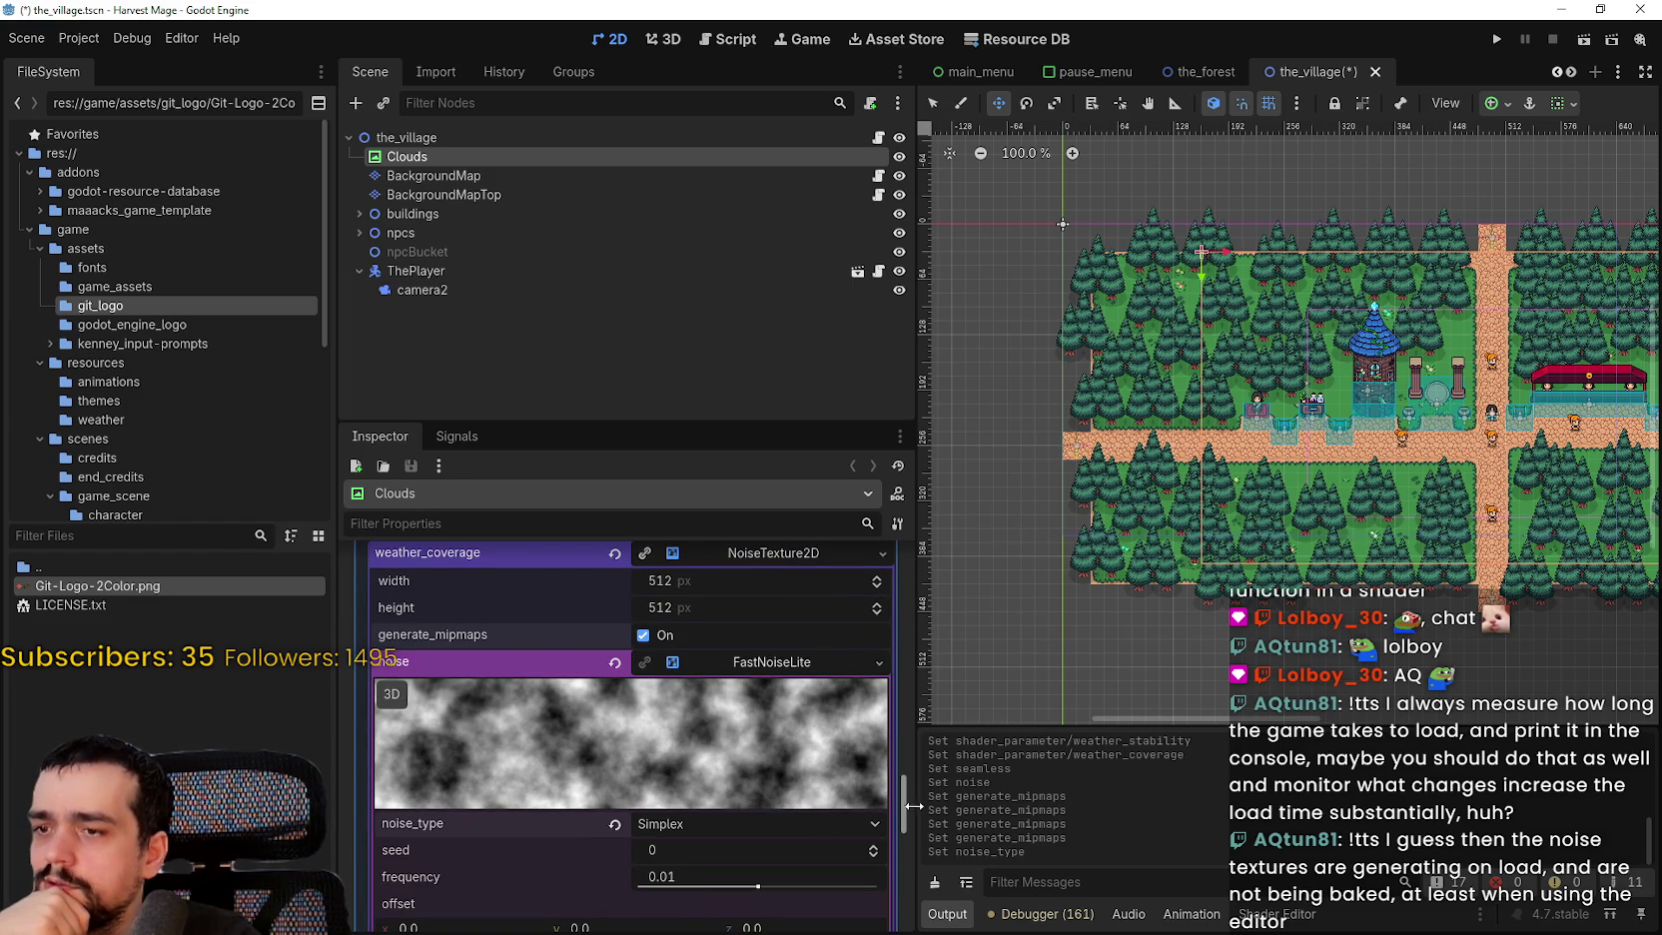
mouse_move(907, 808)
mouse_down()
mouse_move(917, 657)
mouse_move(924, 745)
mouse_move(929, 704)
mouse_up()
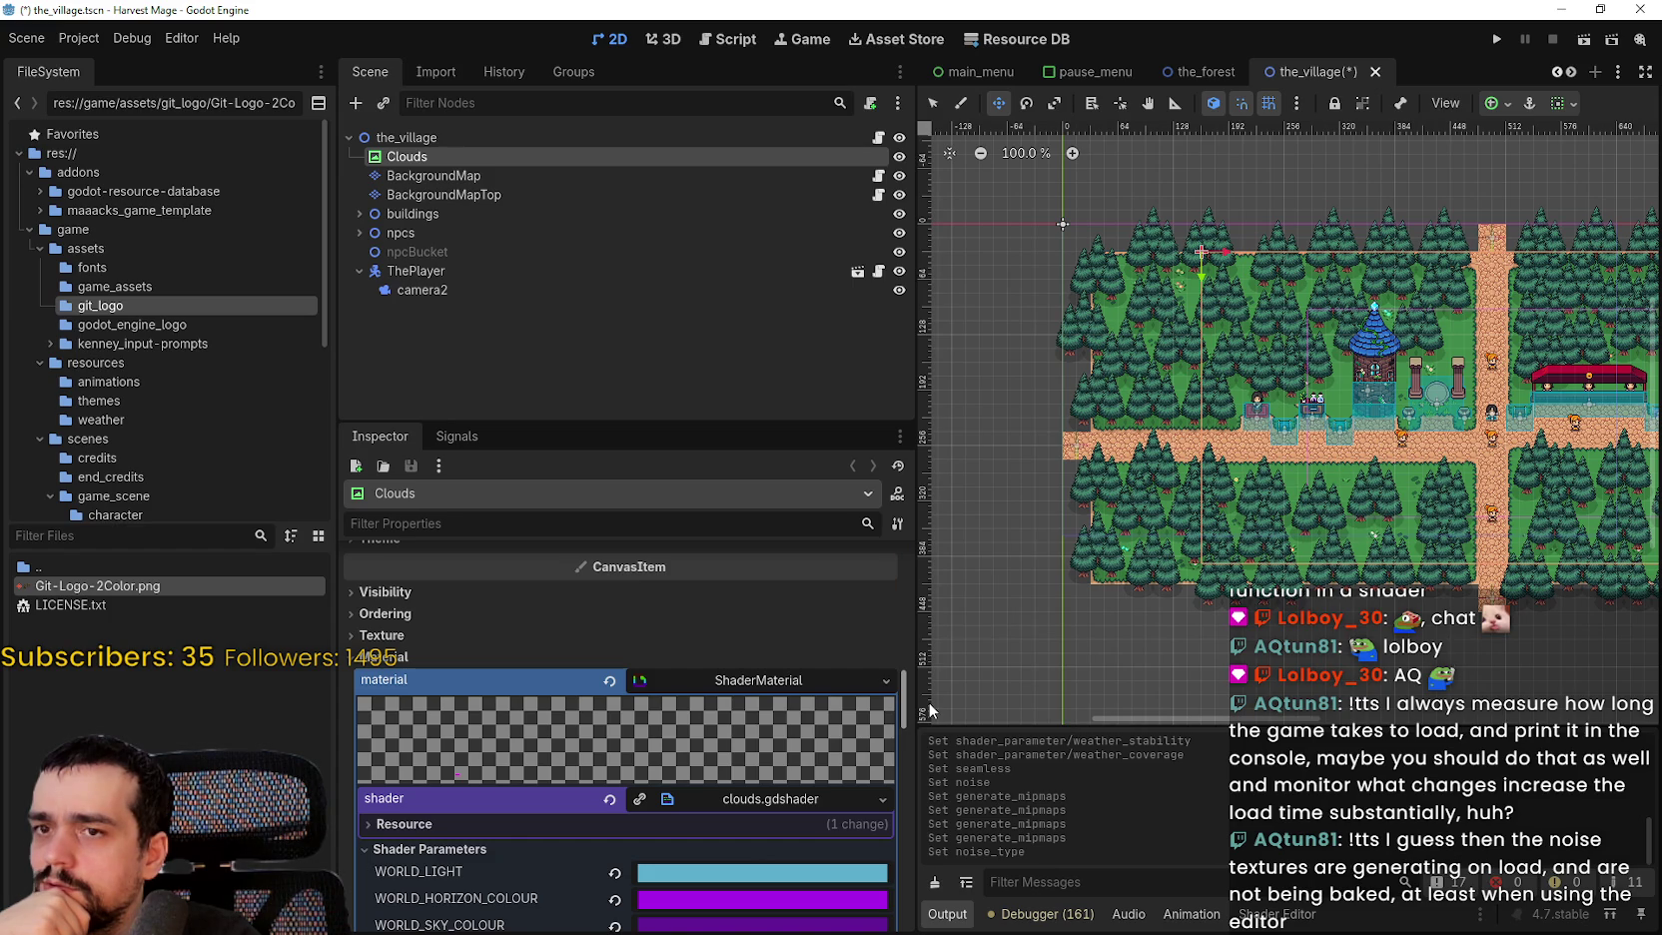
Step: Set the FastNoiseLite seed to 99 and frequency to 0.0012, after briefly trying 0.0421
scroll(1139, 533, up, 6)
scroll(1138, 533, down, 3)
scroll(1233, 472, up, 2)
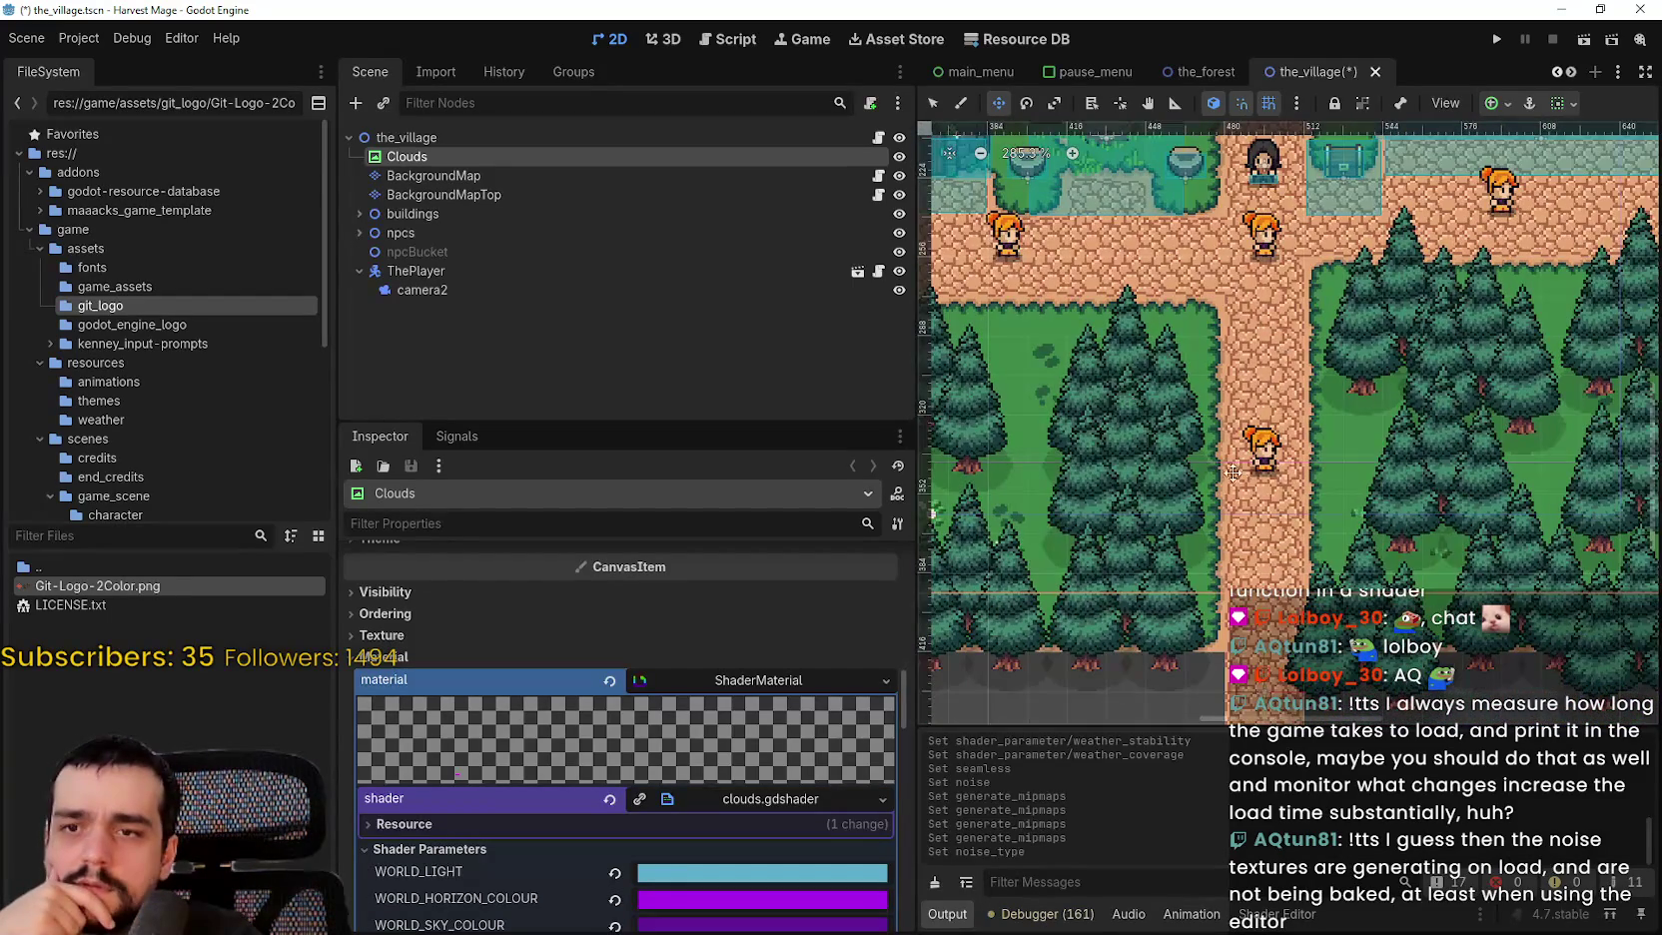
scroll(1222, 458, up, 3)
scroll(614, 850, down, 10)
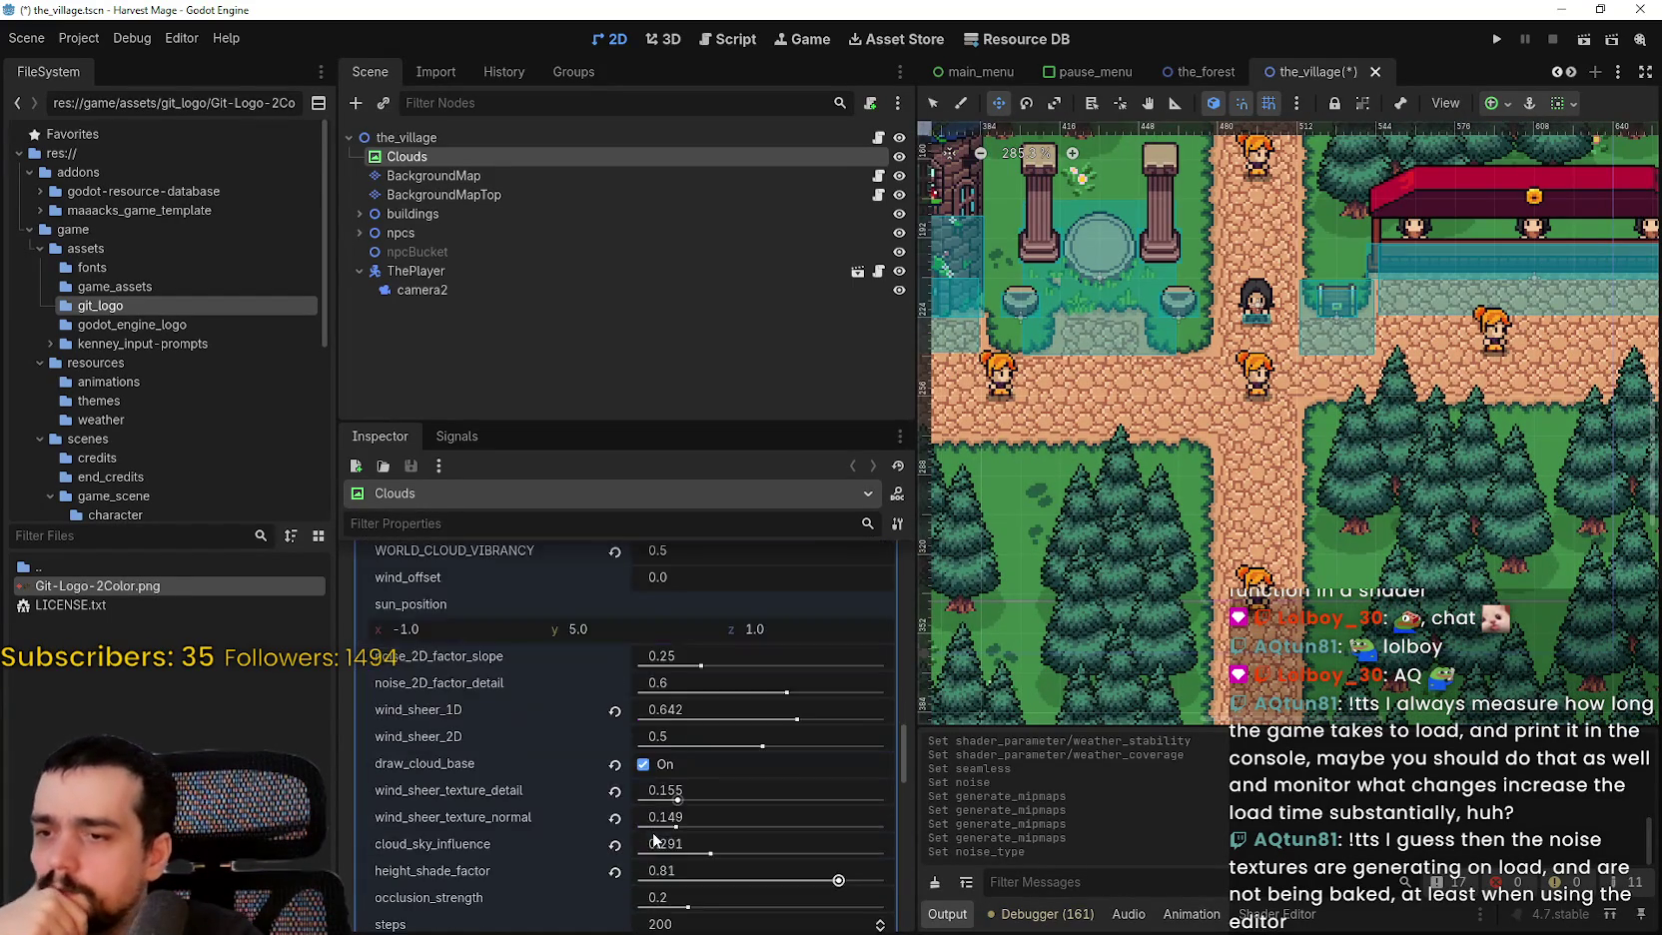
scroll(748, 813, down, 3)
scroll(756, 714, down, 3)
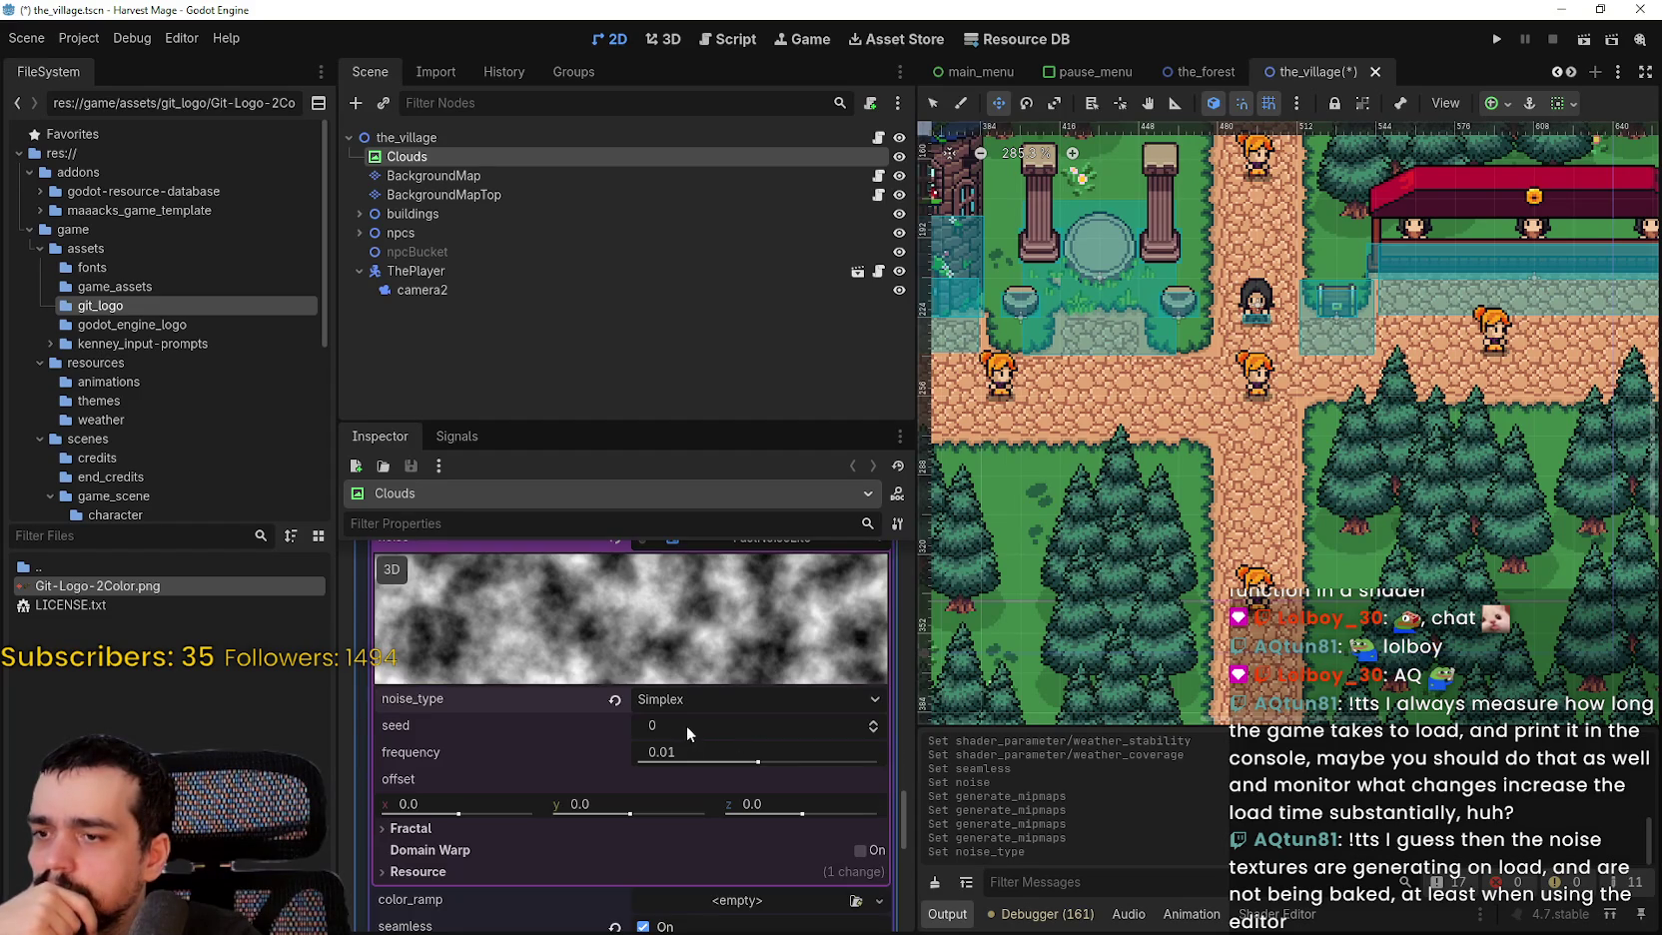
mouse_move(757, 765)
mouse_down()
mouse_move(851, 763)
mouse_move(908, 700)
mouse_move(905, 672)
mouse_move(898, 756)
mouse_up()
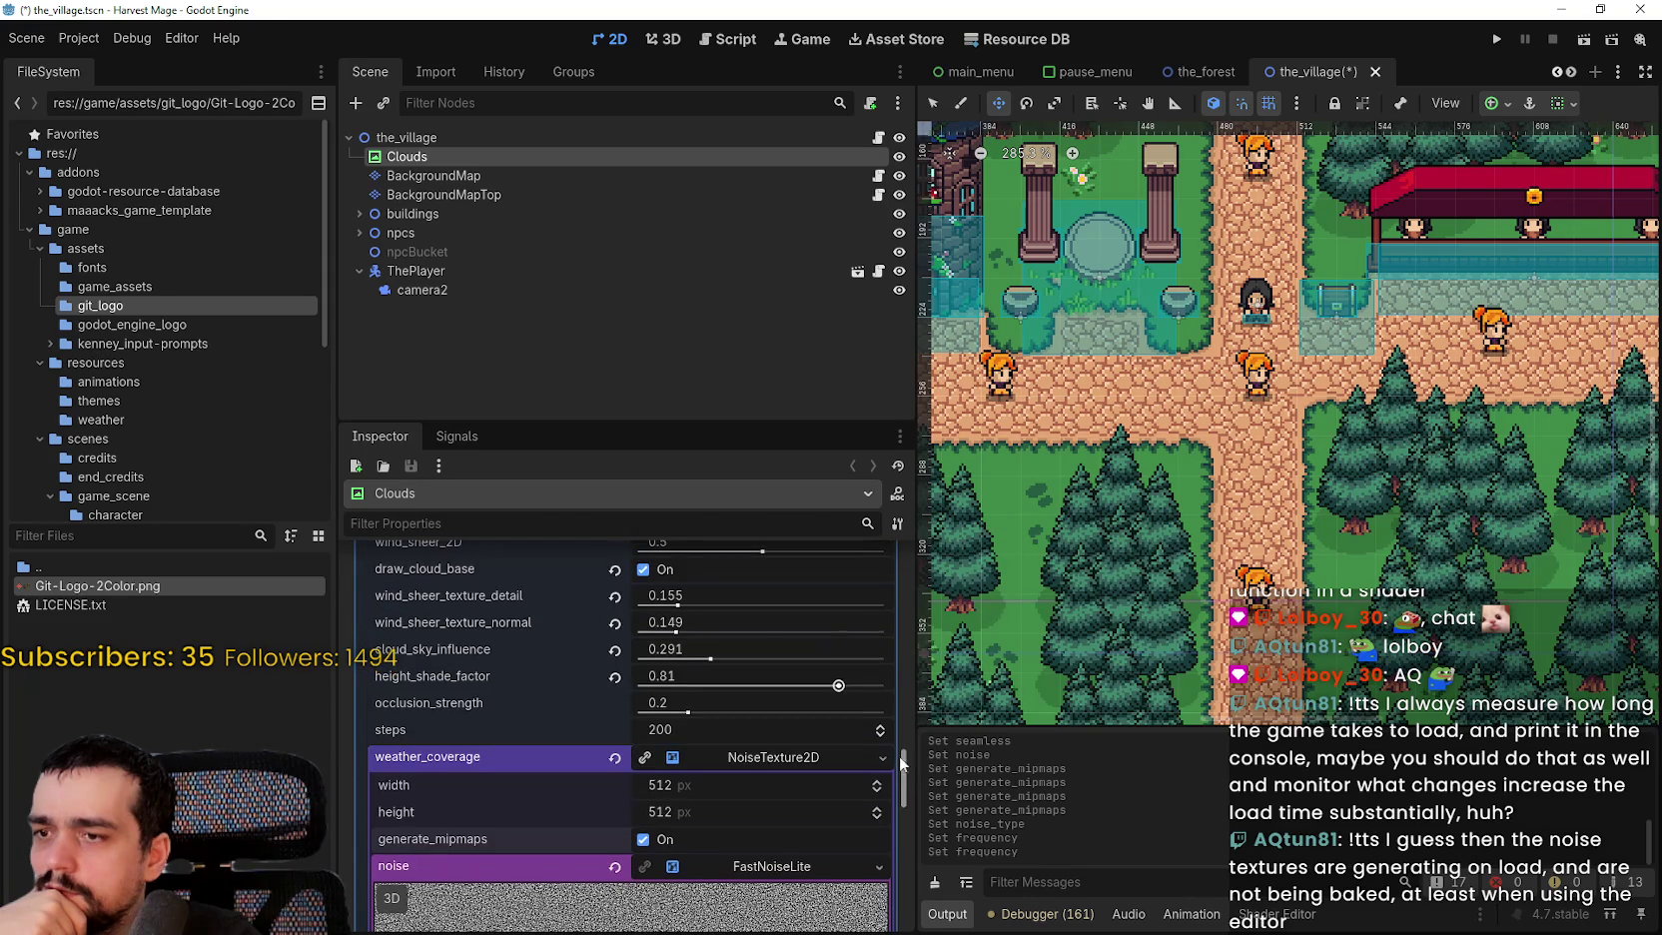
scroll(705, 785, down, 2)
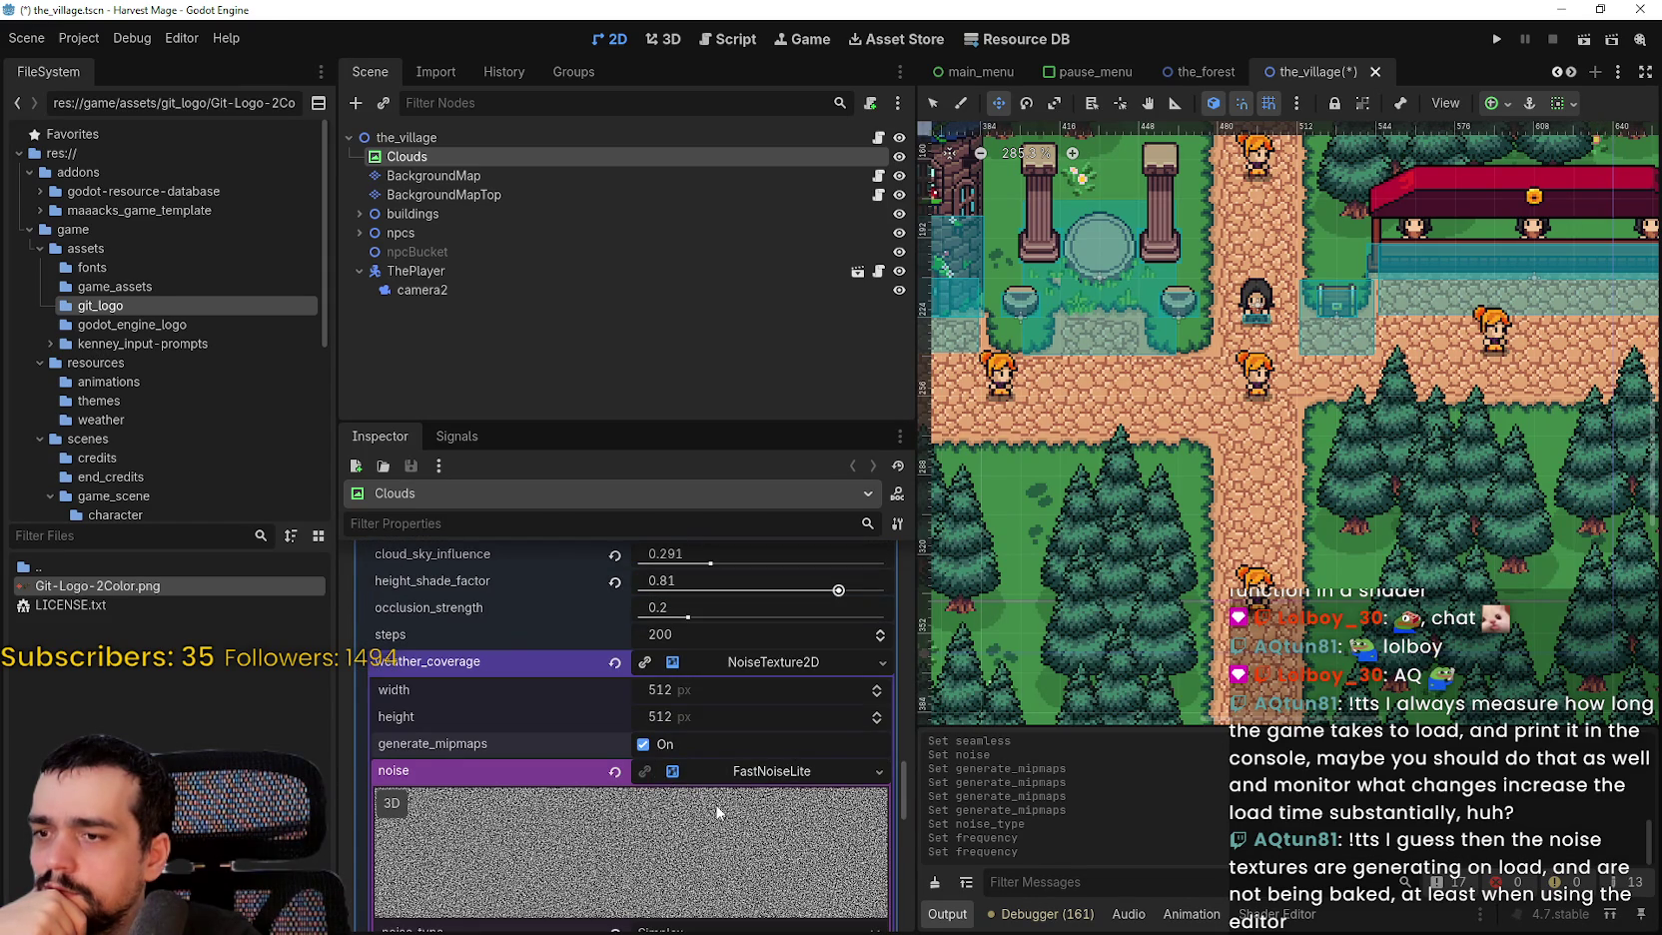
scroll(704, 811, down, 3)
drag(704, 816, 645, 816)
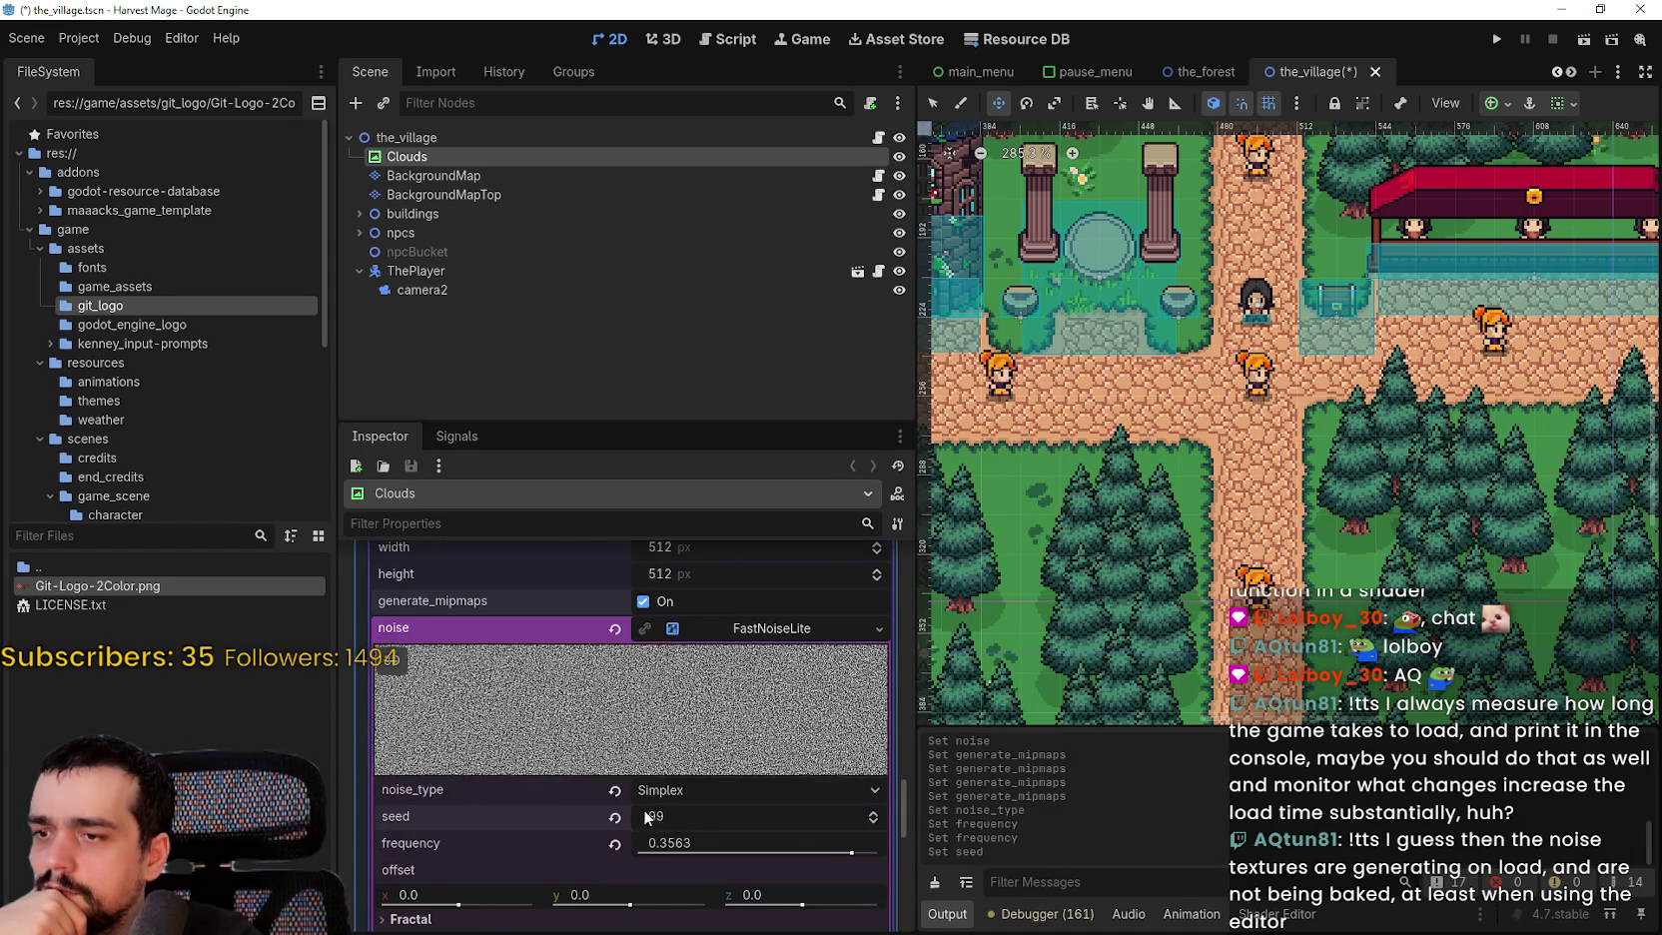
mouse_move(825, 851)
mouse_down()
mouse_move(672, 841)
mouse_move(725, 842)
mouse_up()
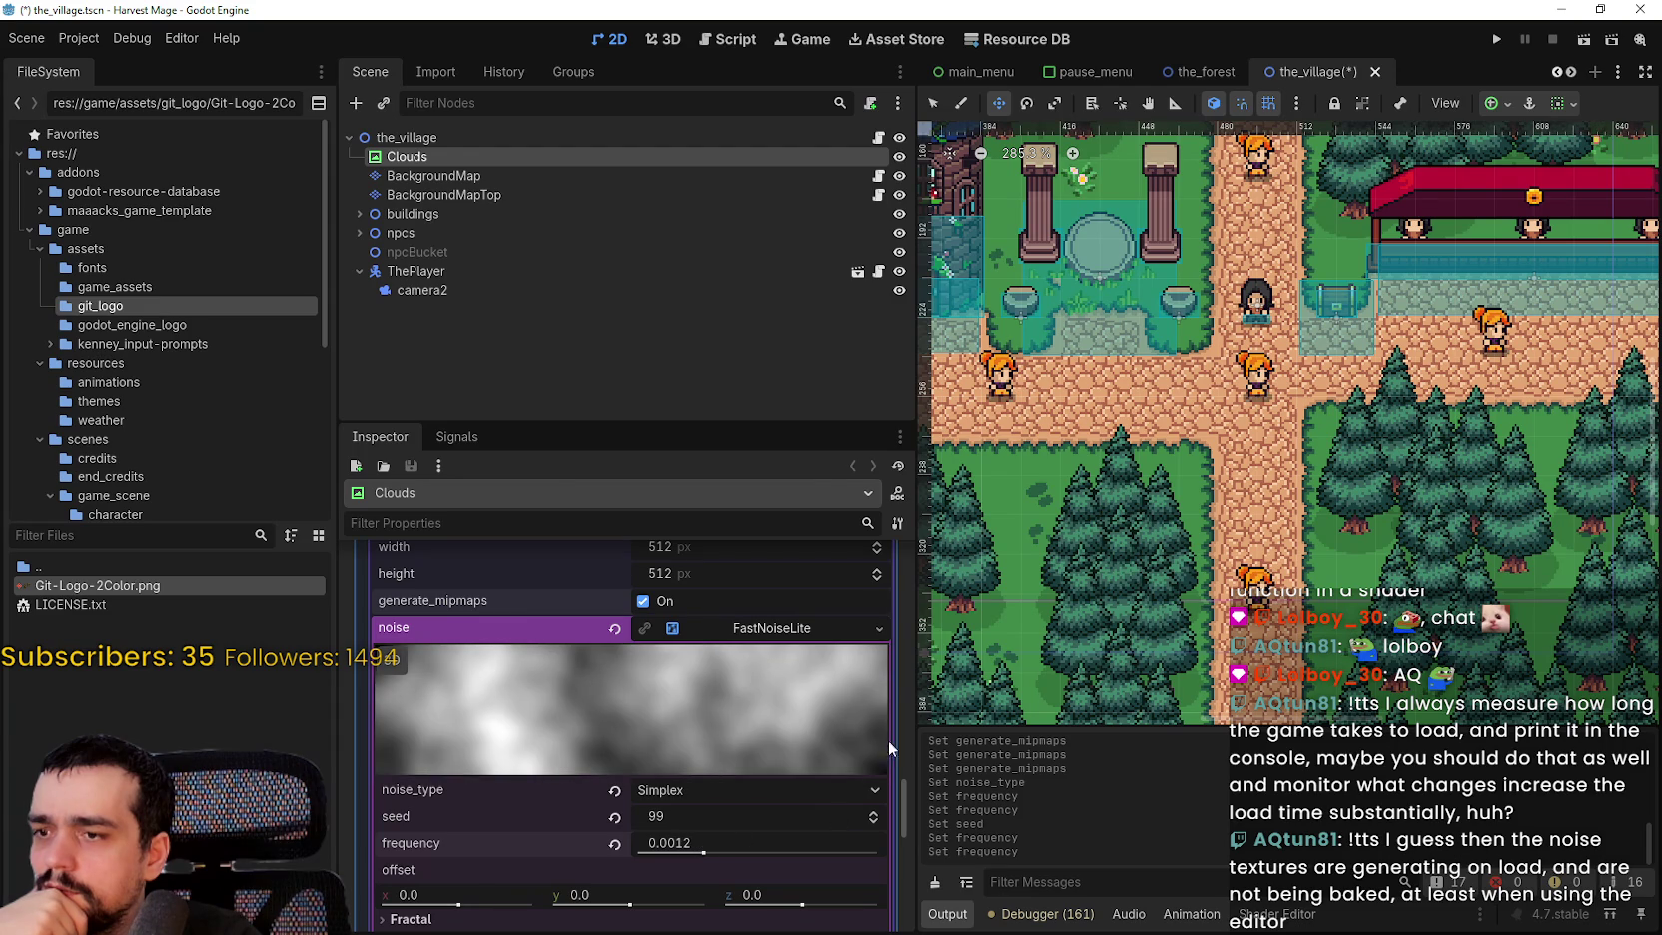
Step: Turn on invert and turn off seamless on the weather_coverage noise texture
scroll(966, 589, down, 5)
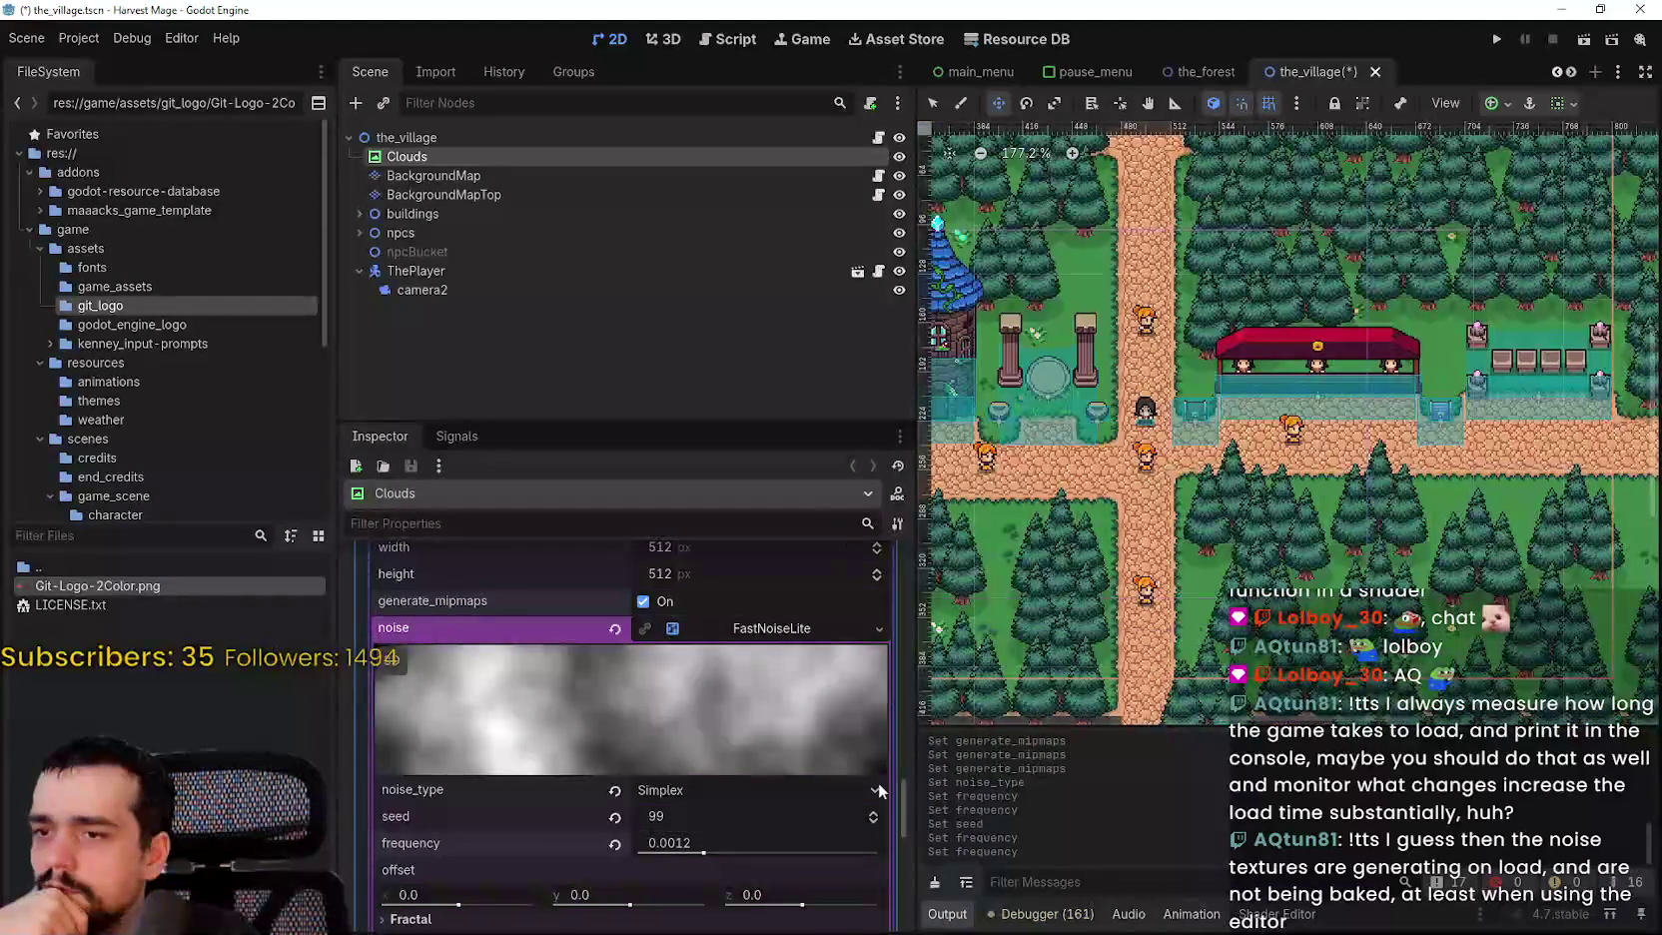
scroll(879, 788, down, 4)
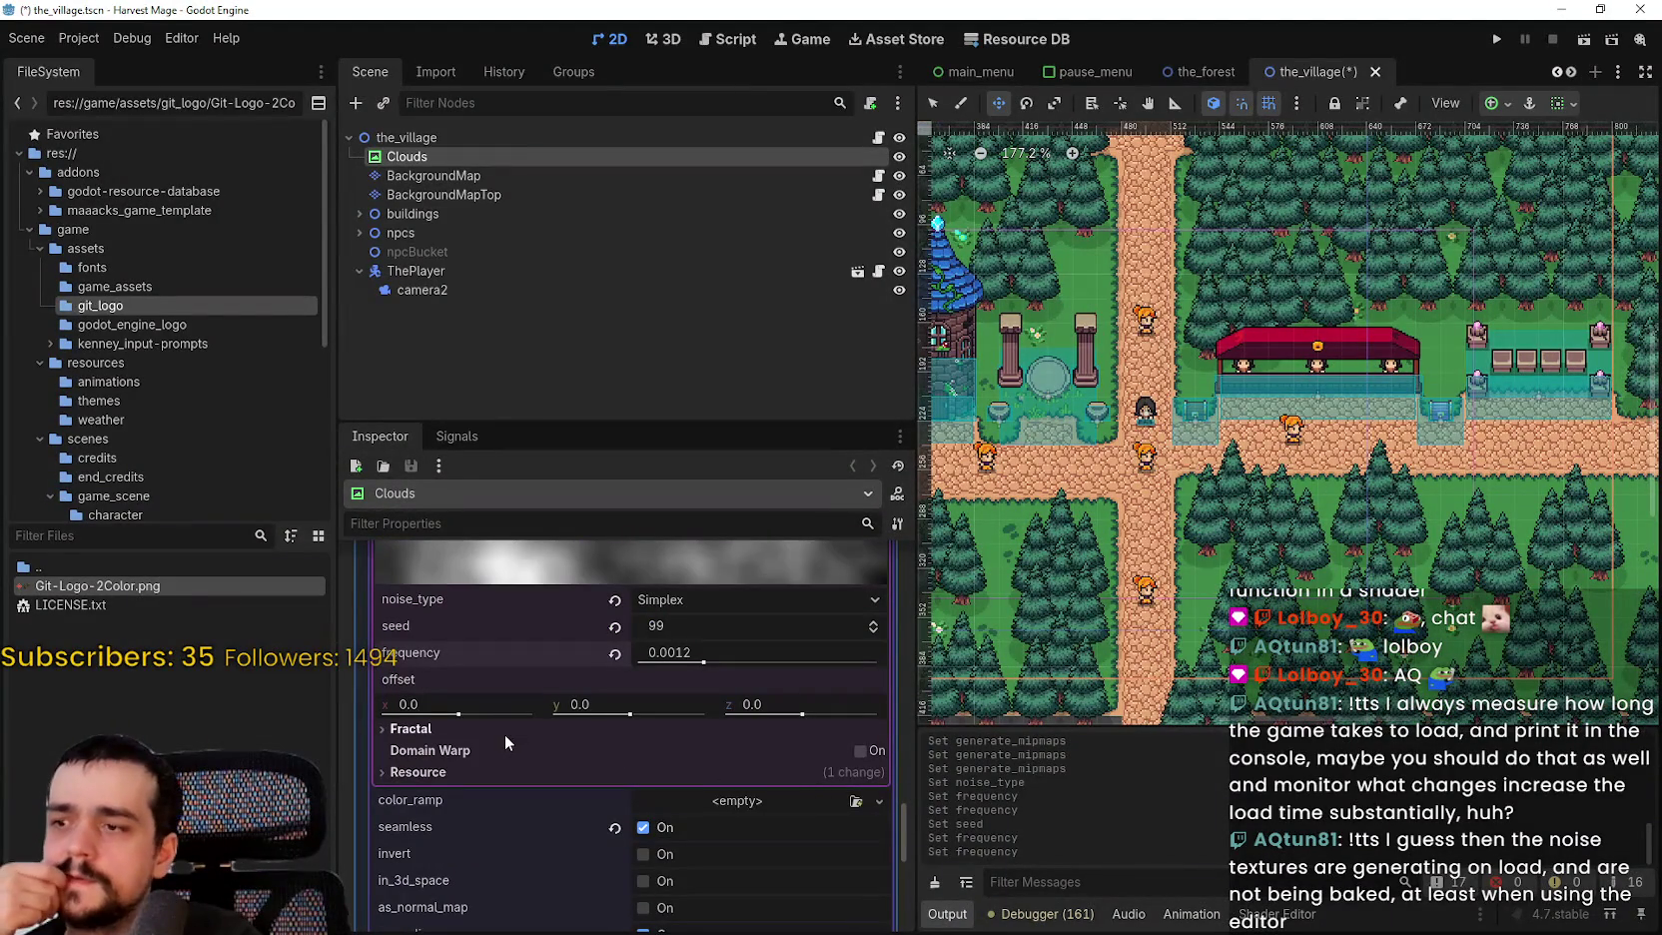
scroll(511, 736, down, 1)
click(651, 760)
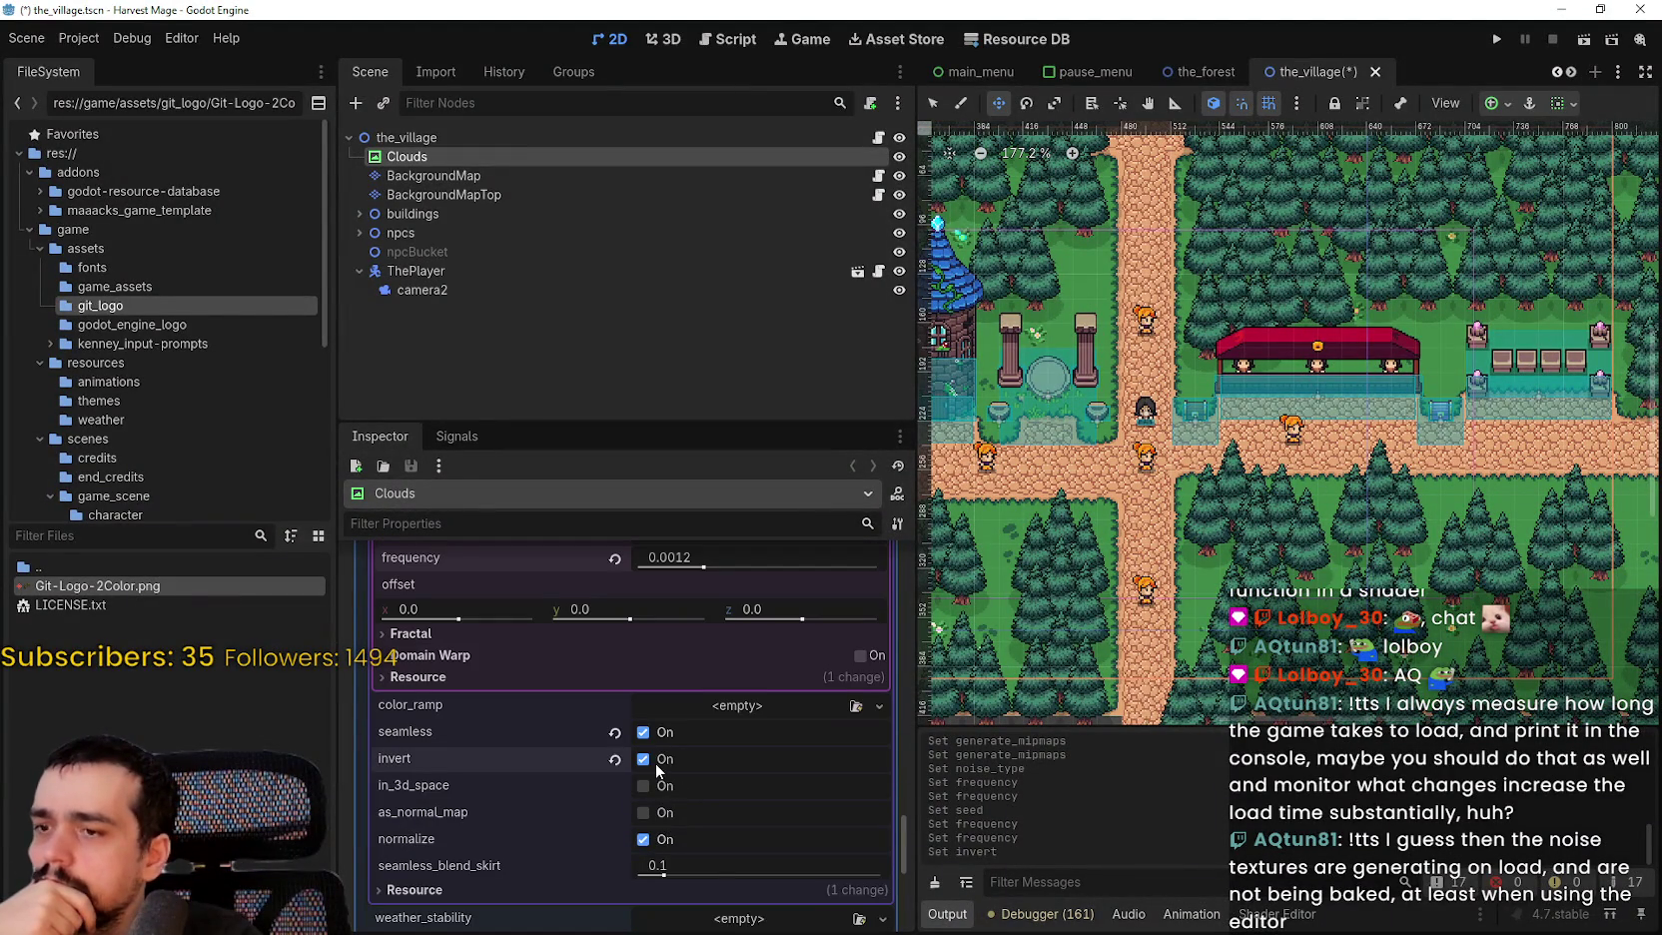
click(661, 737)
scroll(681, 761, down, 4)
click(731, 737)
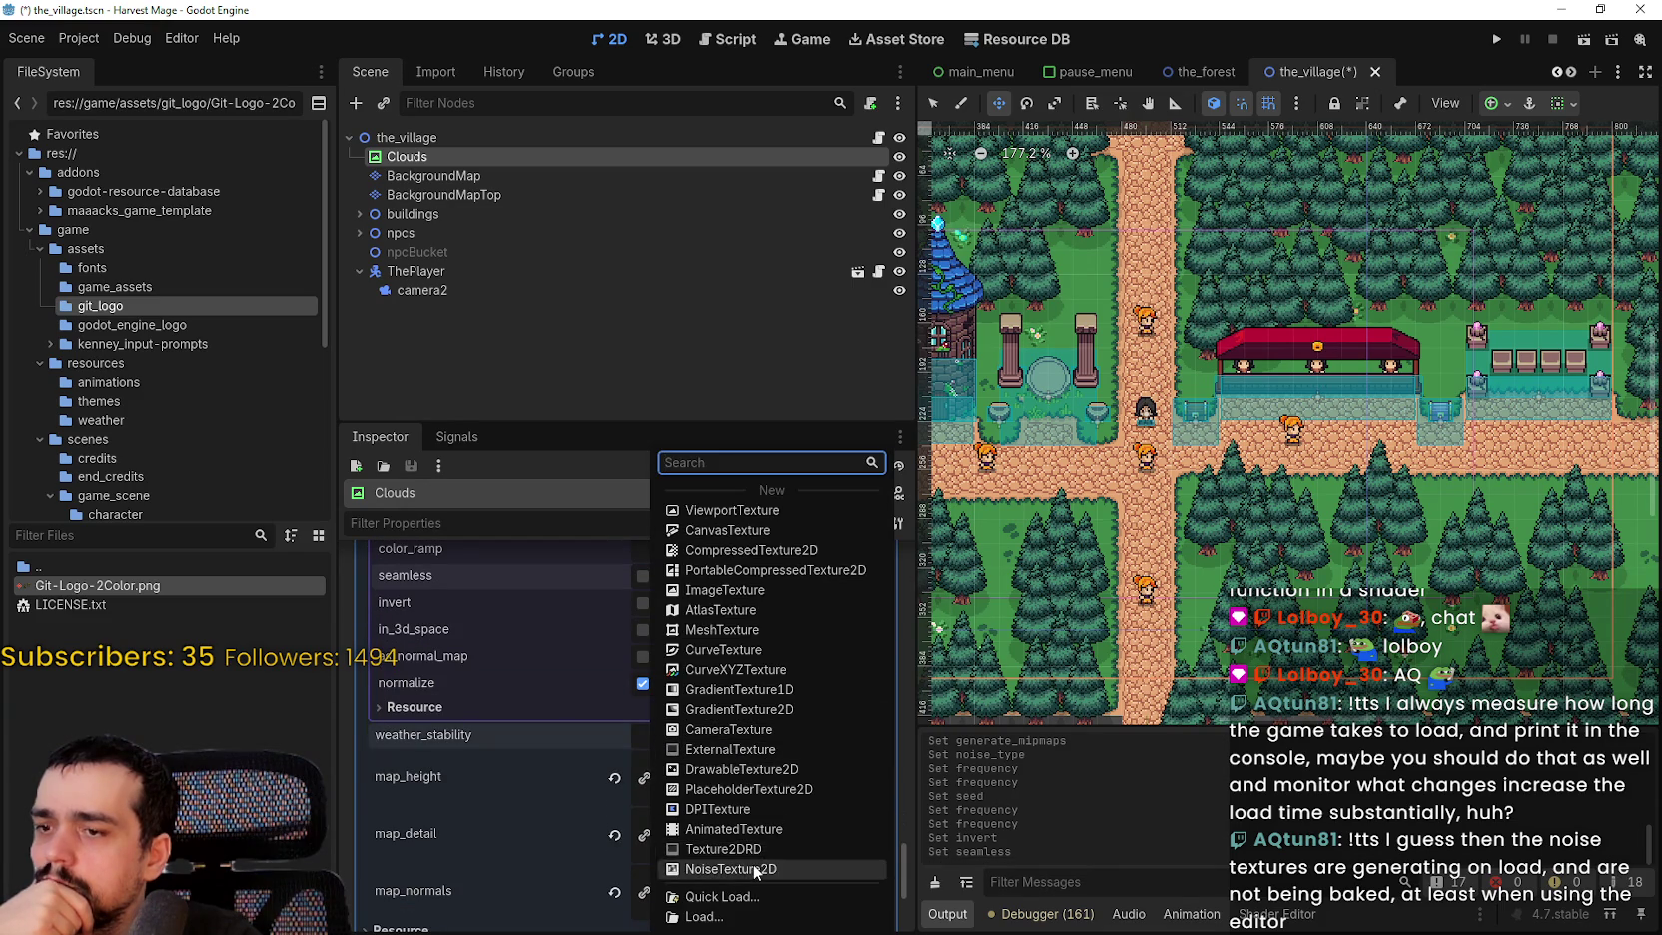
Step: Give weather_stability a new NoiseTexture2D with FastNoiseLite noise at near-zero frequency
click(739, 868)
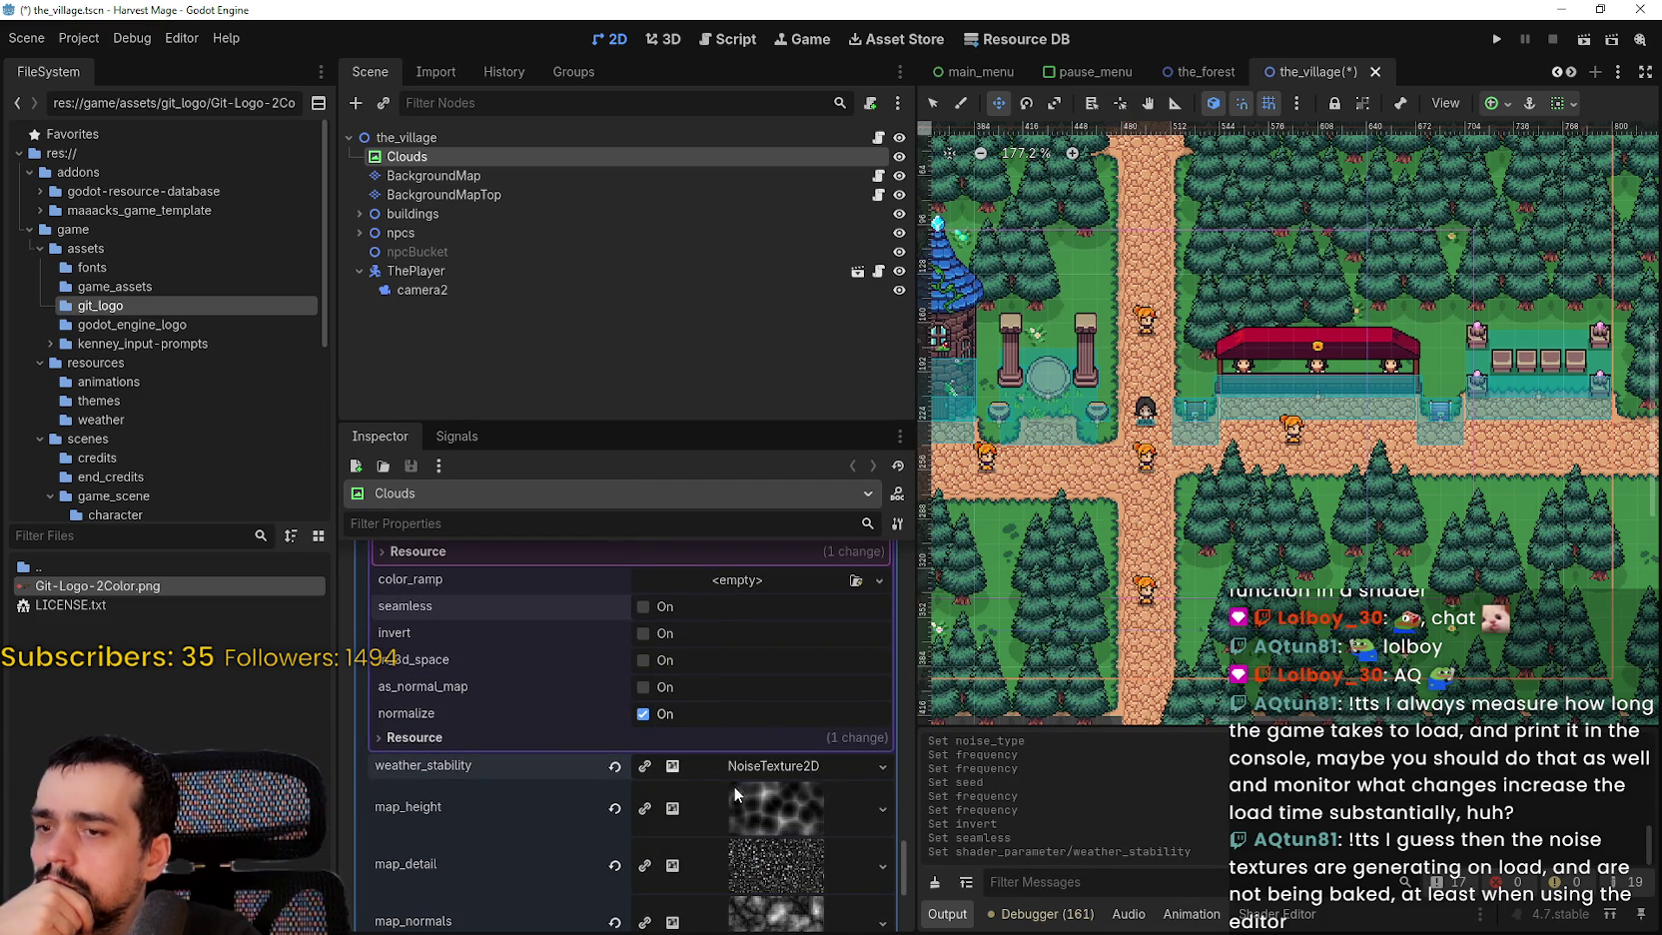
click(739, 771)
click(744, 637)
click(756, 674)
click(739, 639)
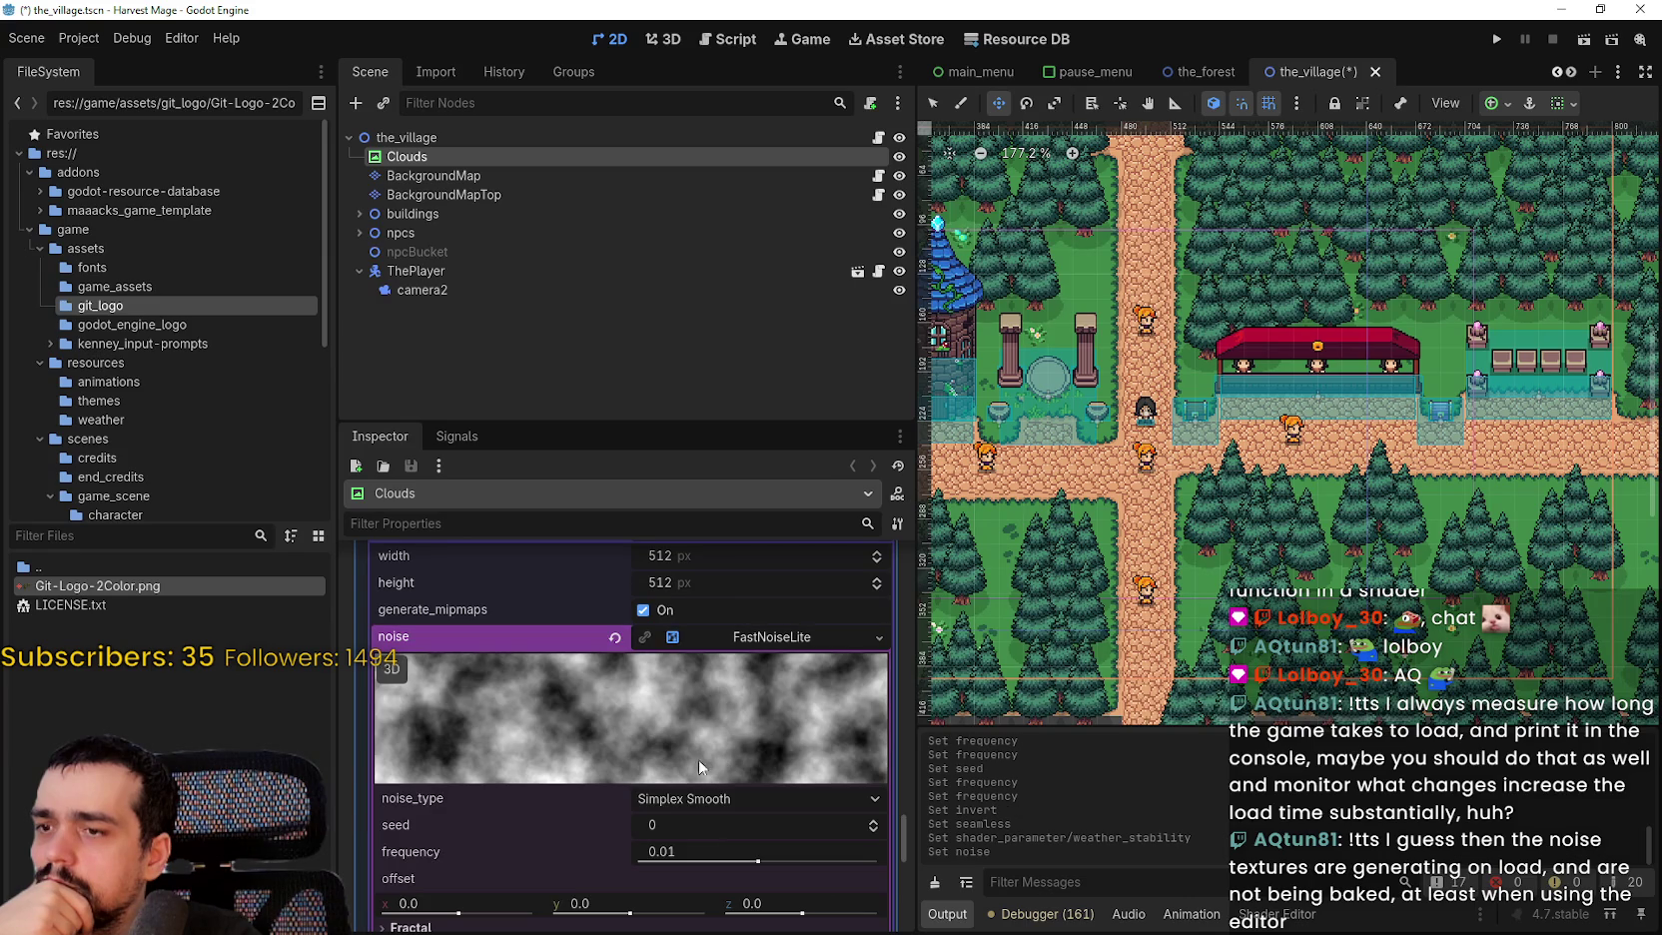
mouse_move(756, 860)
mouse_down()
mouse_move(639, 861)
mouse_move(704, 861)
mouse_up()
Step: Look over the shader reference page, then switch back to the Godot editor
scroll(777, 787, up, 15)
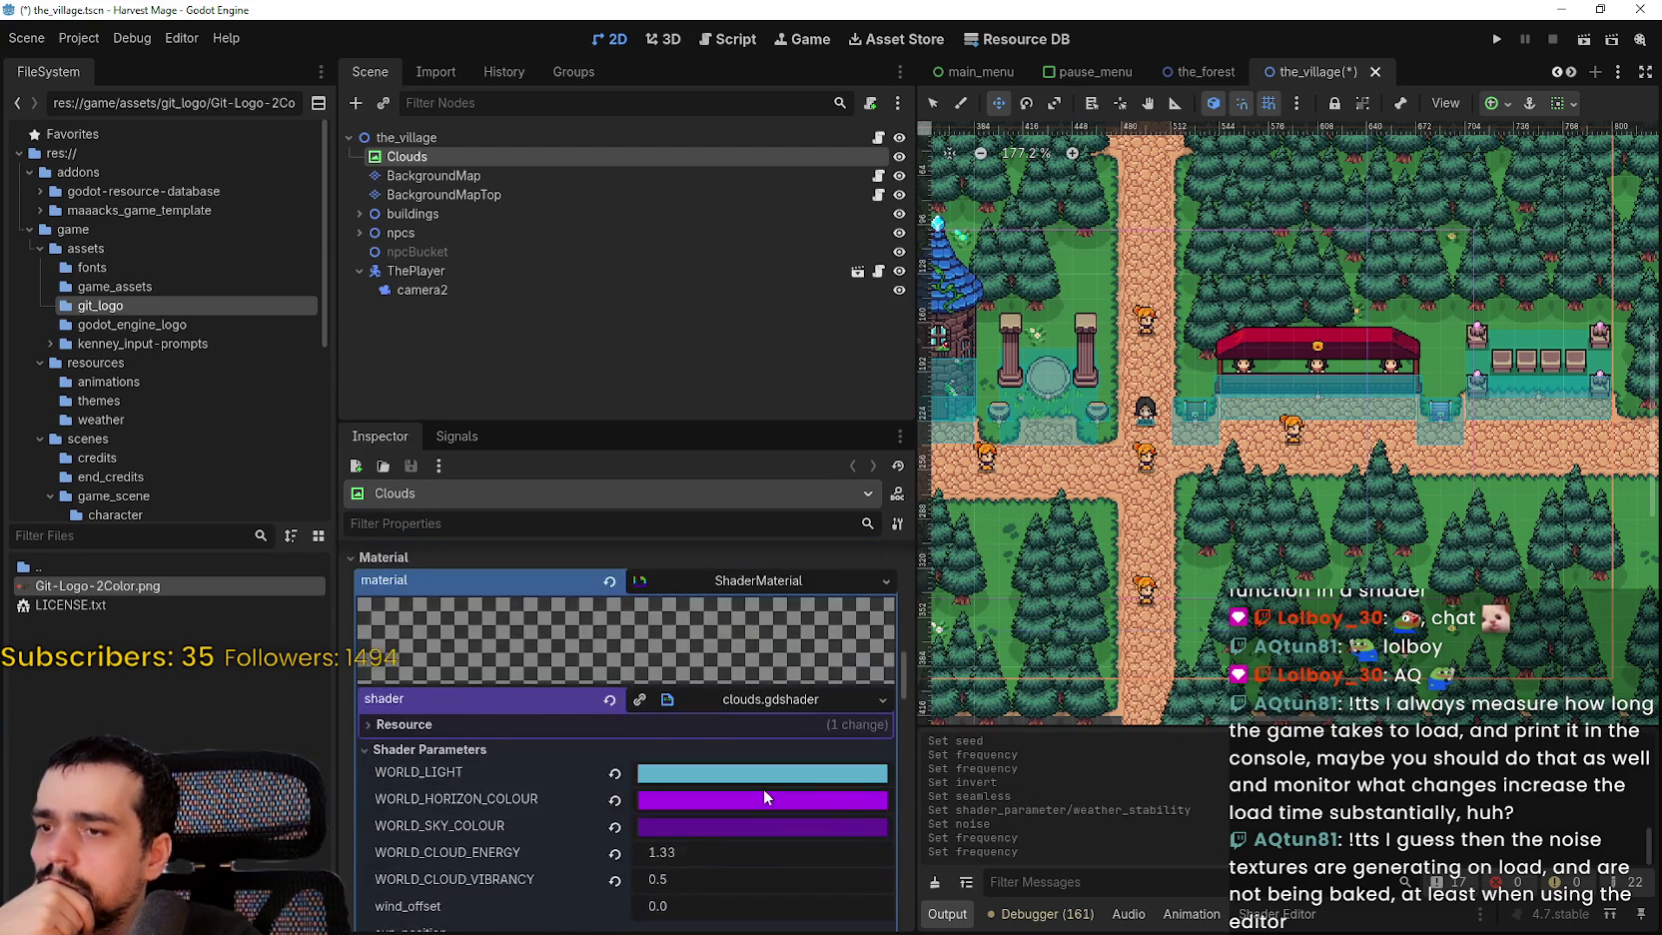
scroll(769, 778, up, 3)
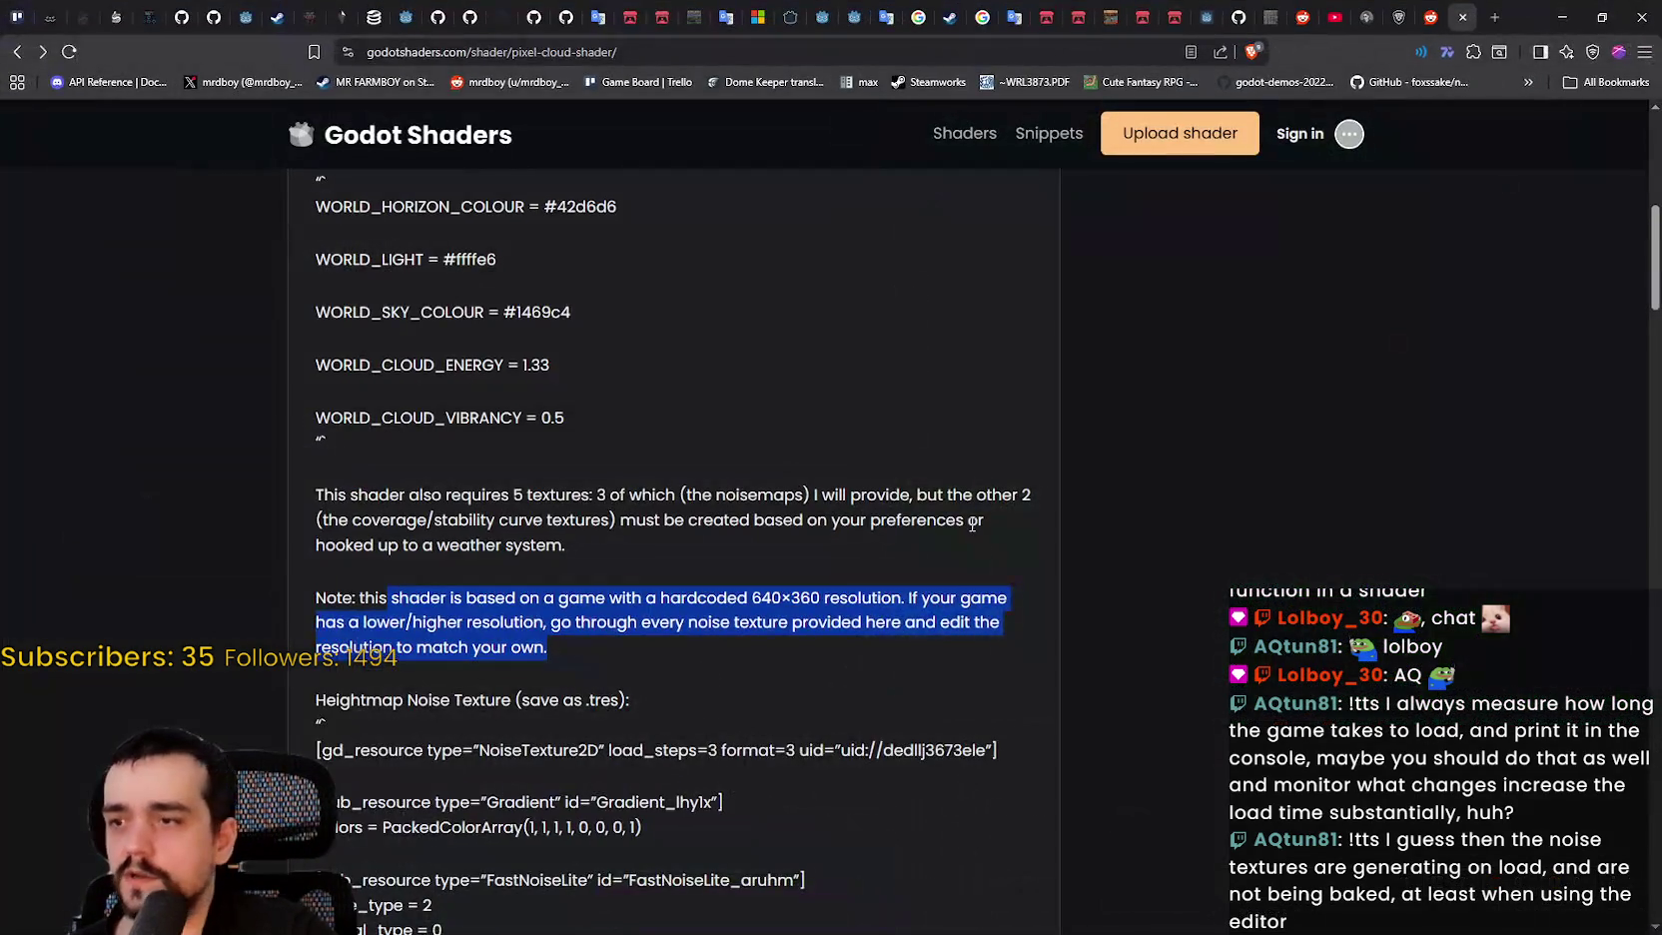
click(972, 524)
scroll(969, 524, up, 3)
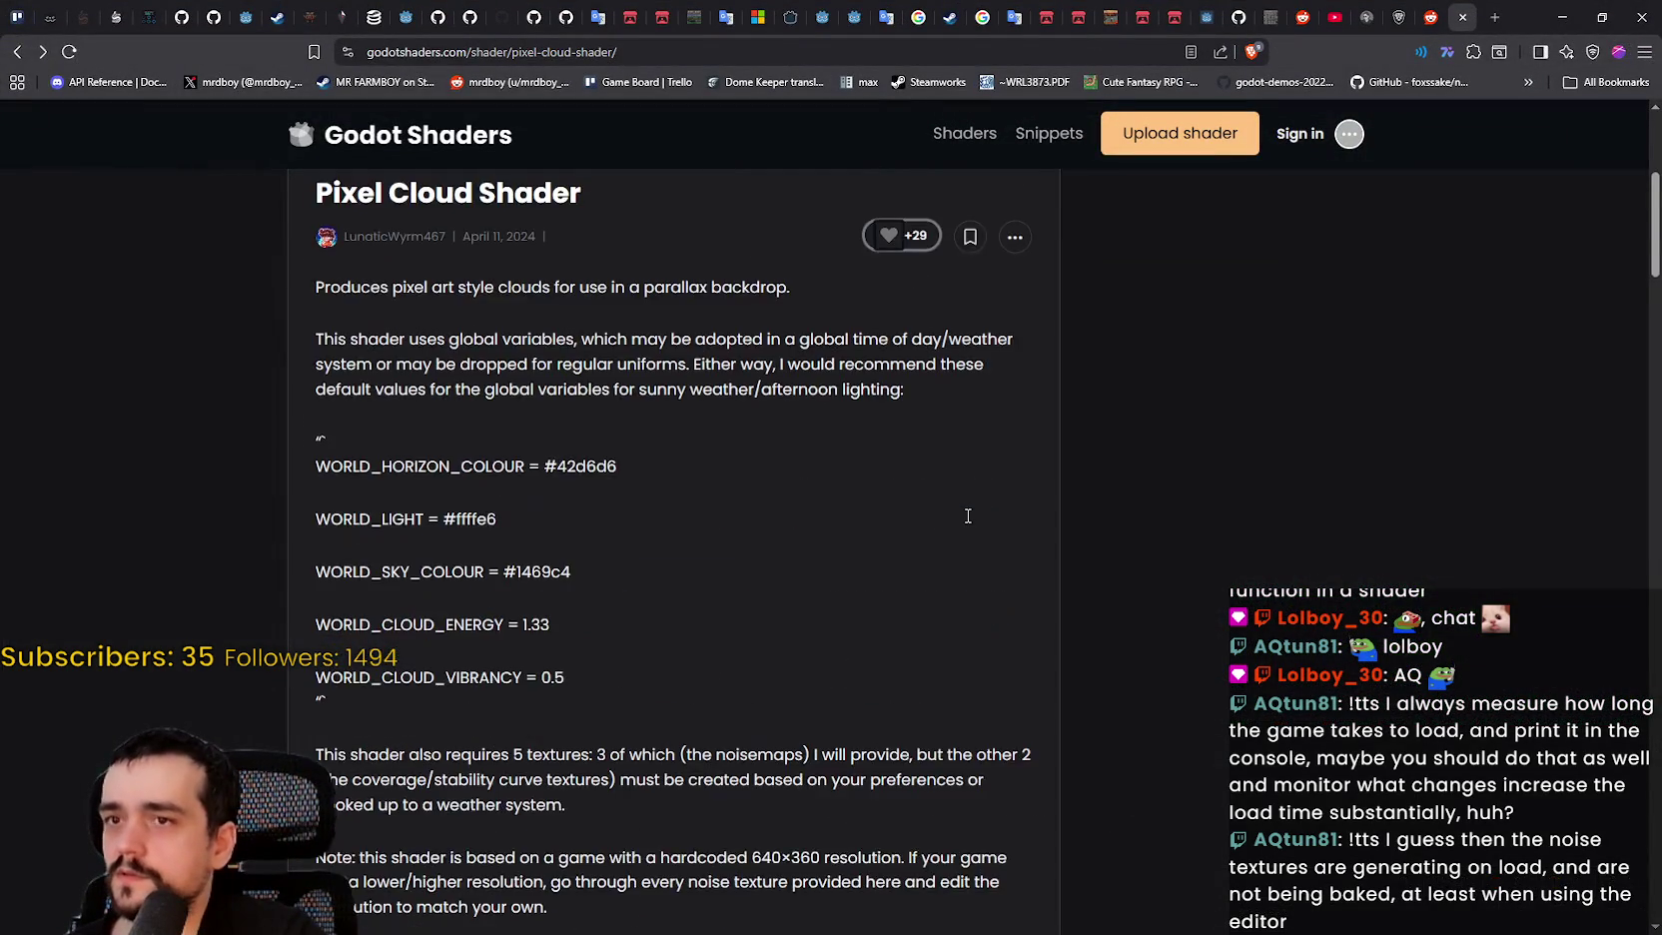
scroll(156, 184, down, 3)
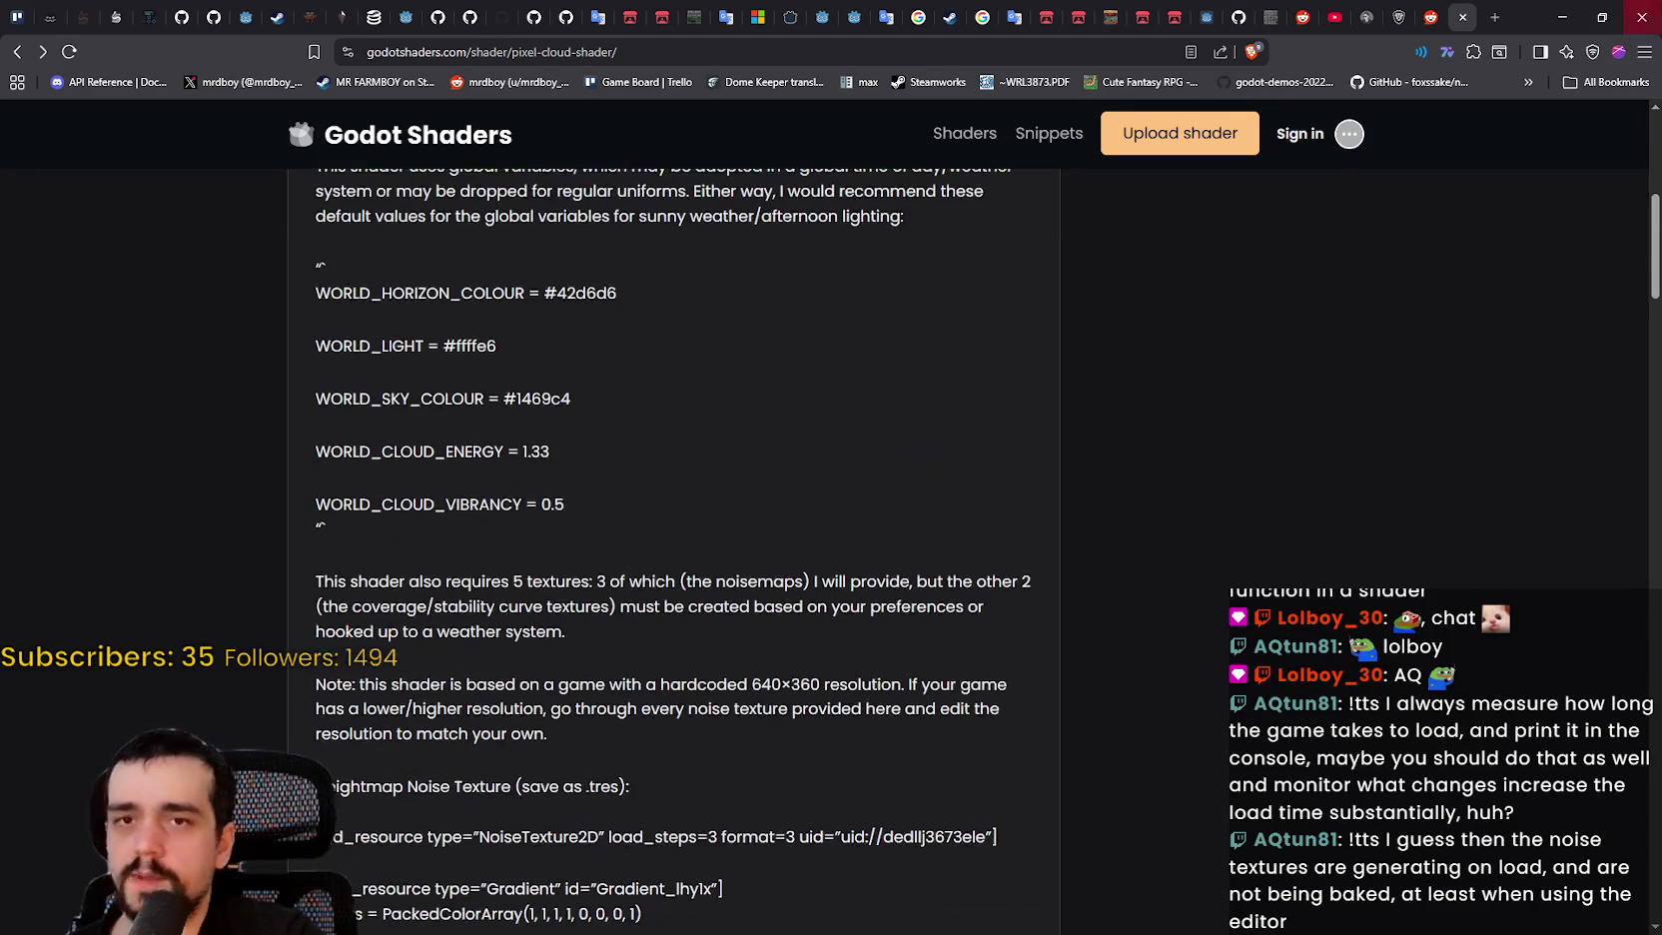
key(alt+Tab)
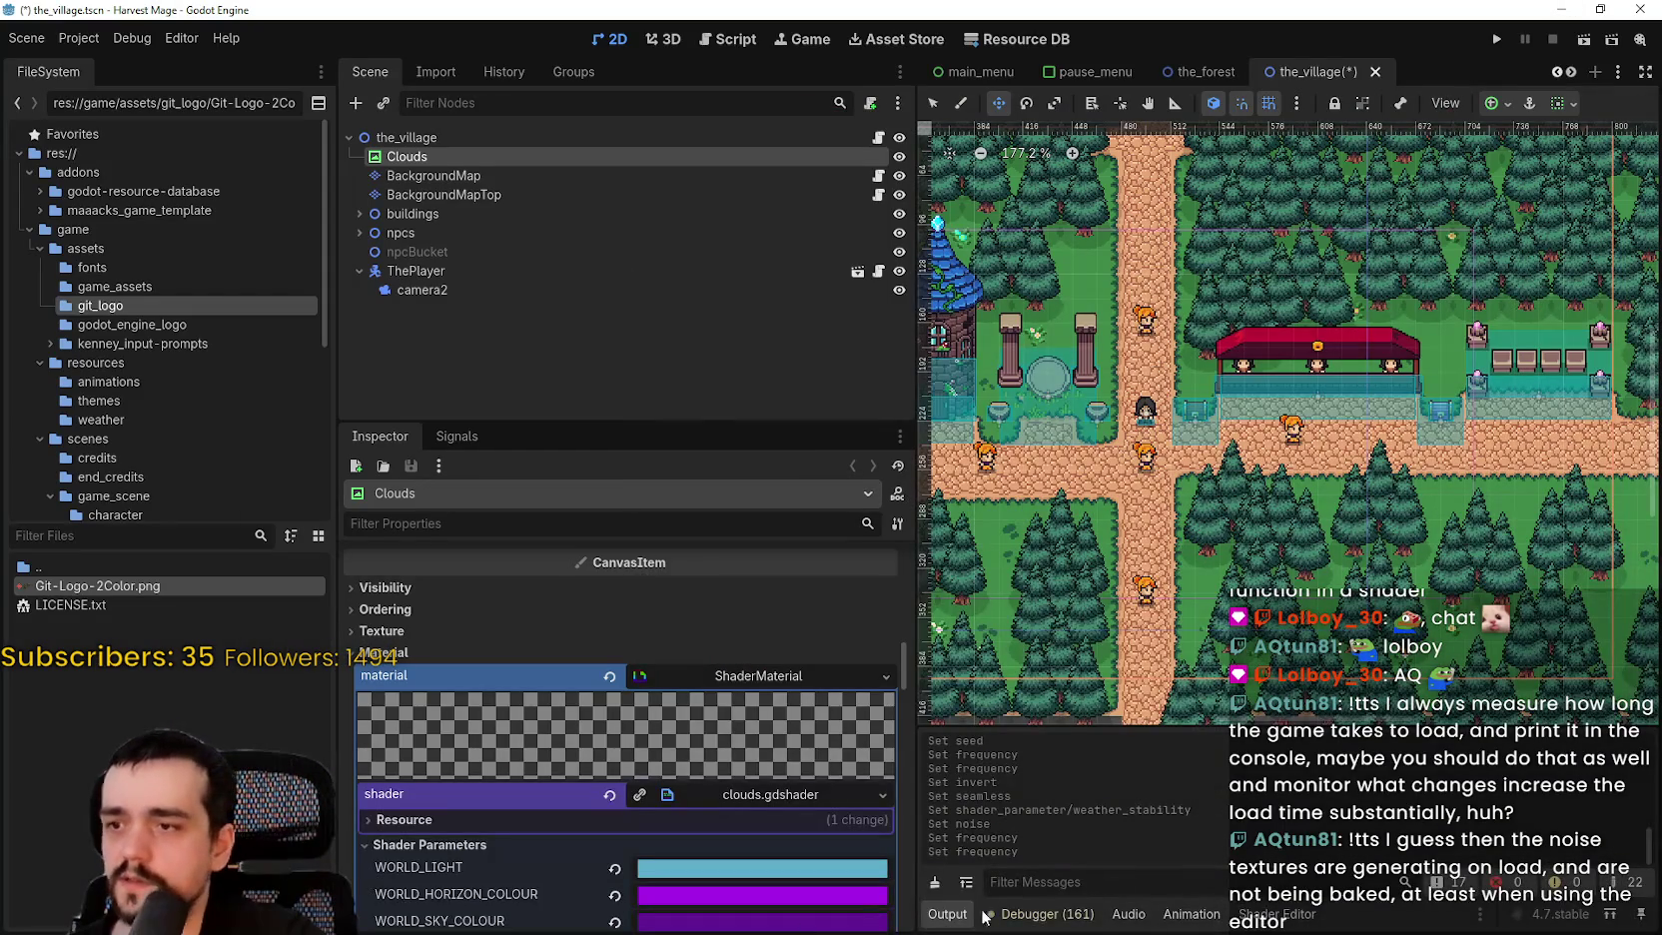
Step: Show clouds.gdshader in an enlarged Shader Editor, scrolled to the global uniforms at the top
click(1276, 914)
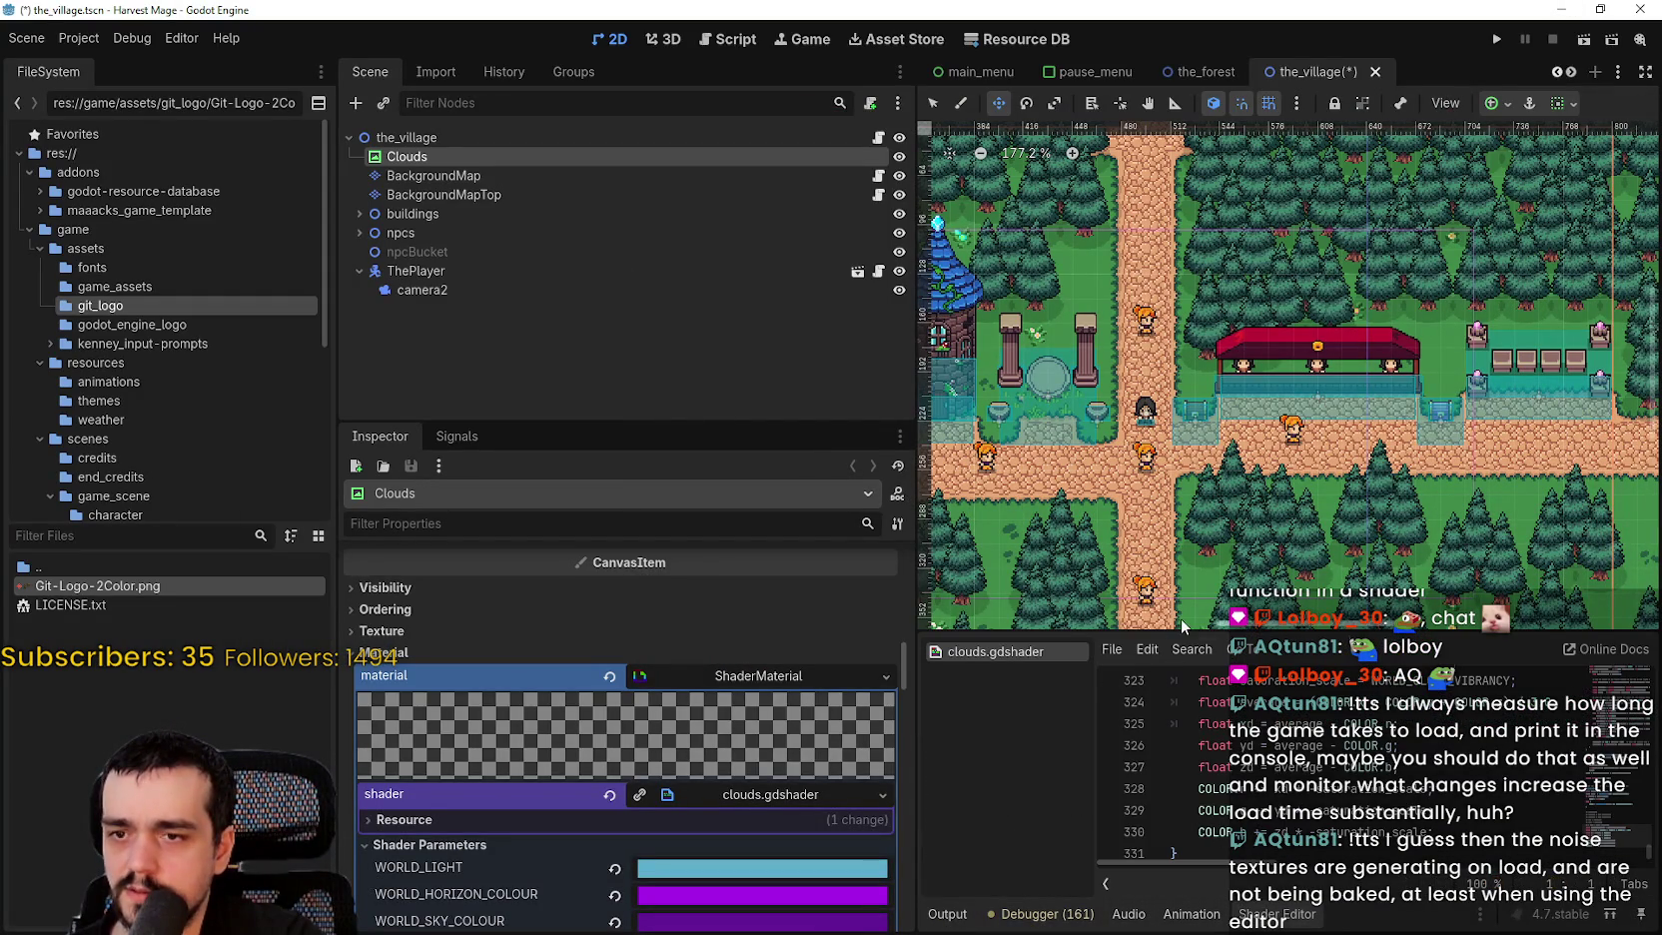
drag(1178, 632, 1178, 225)
scroll(1625, 307, up, 20)
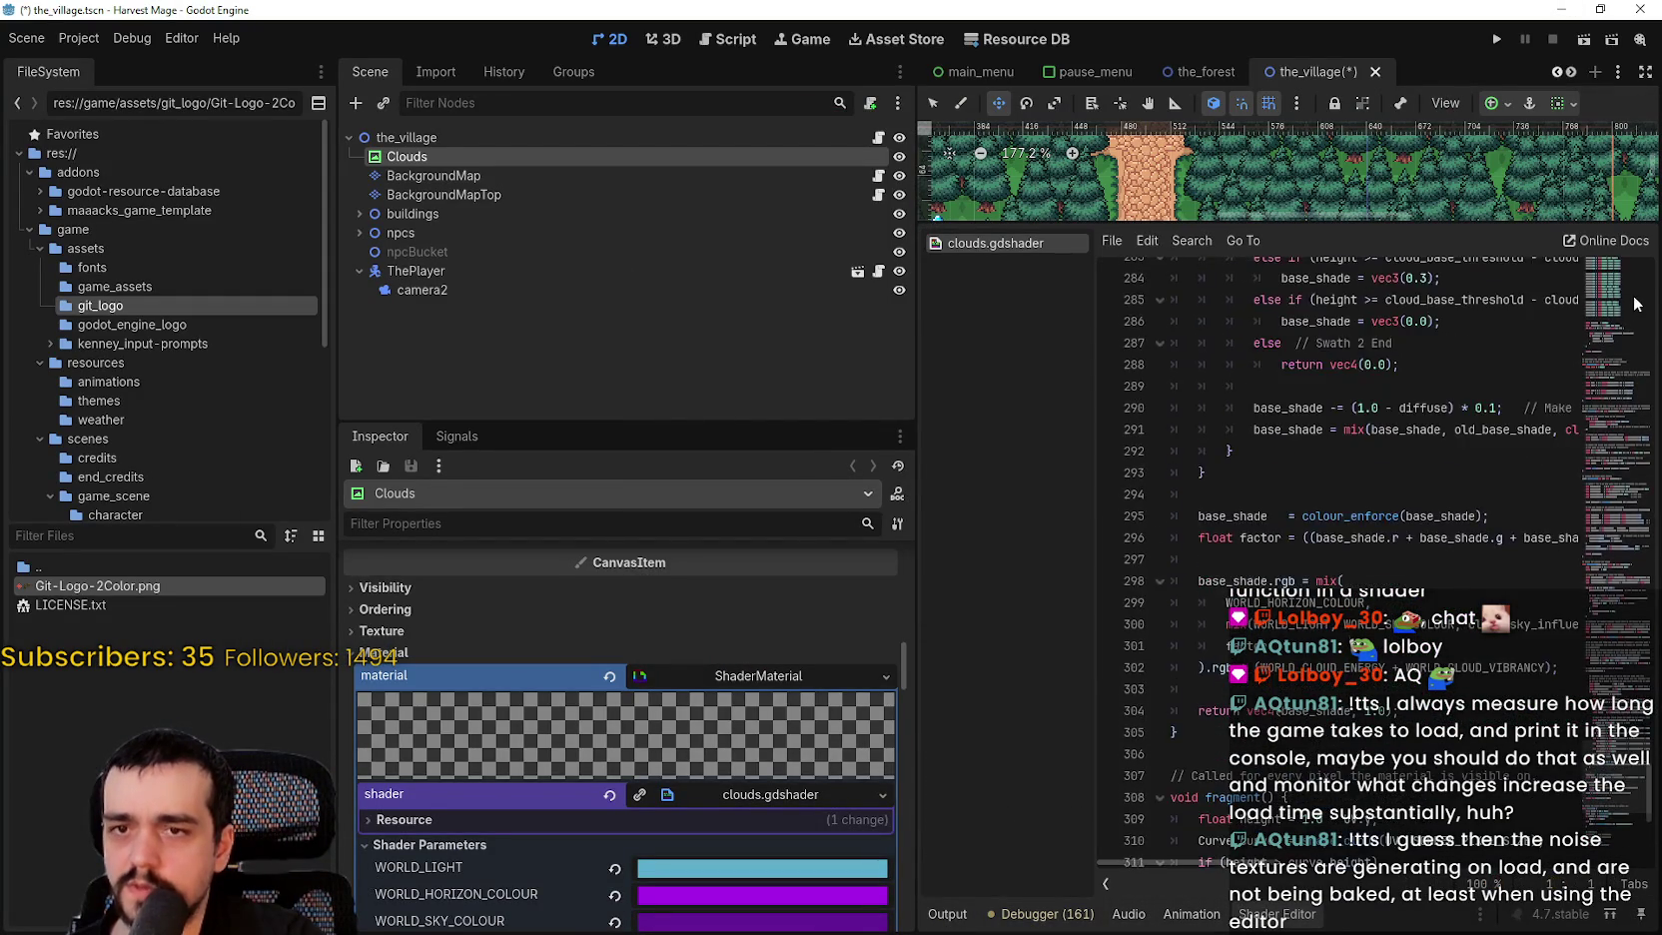
scroll(1624, 307, up, 20)
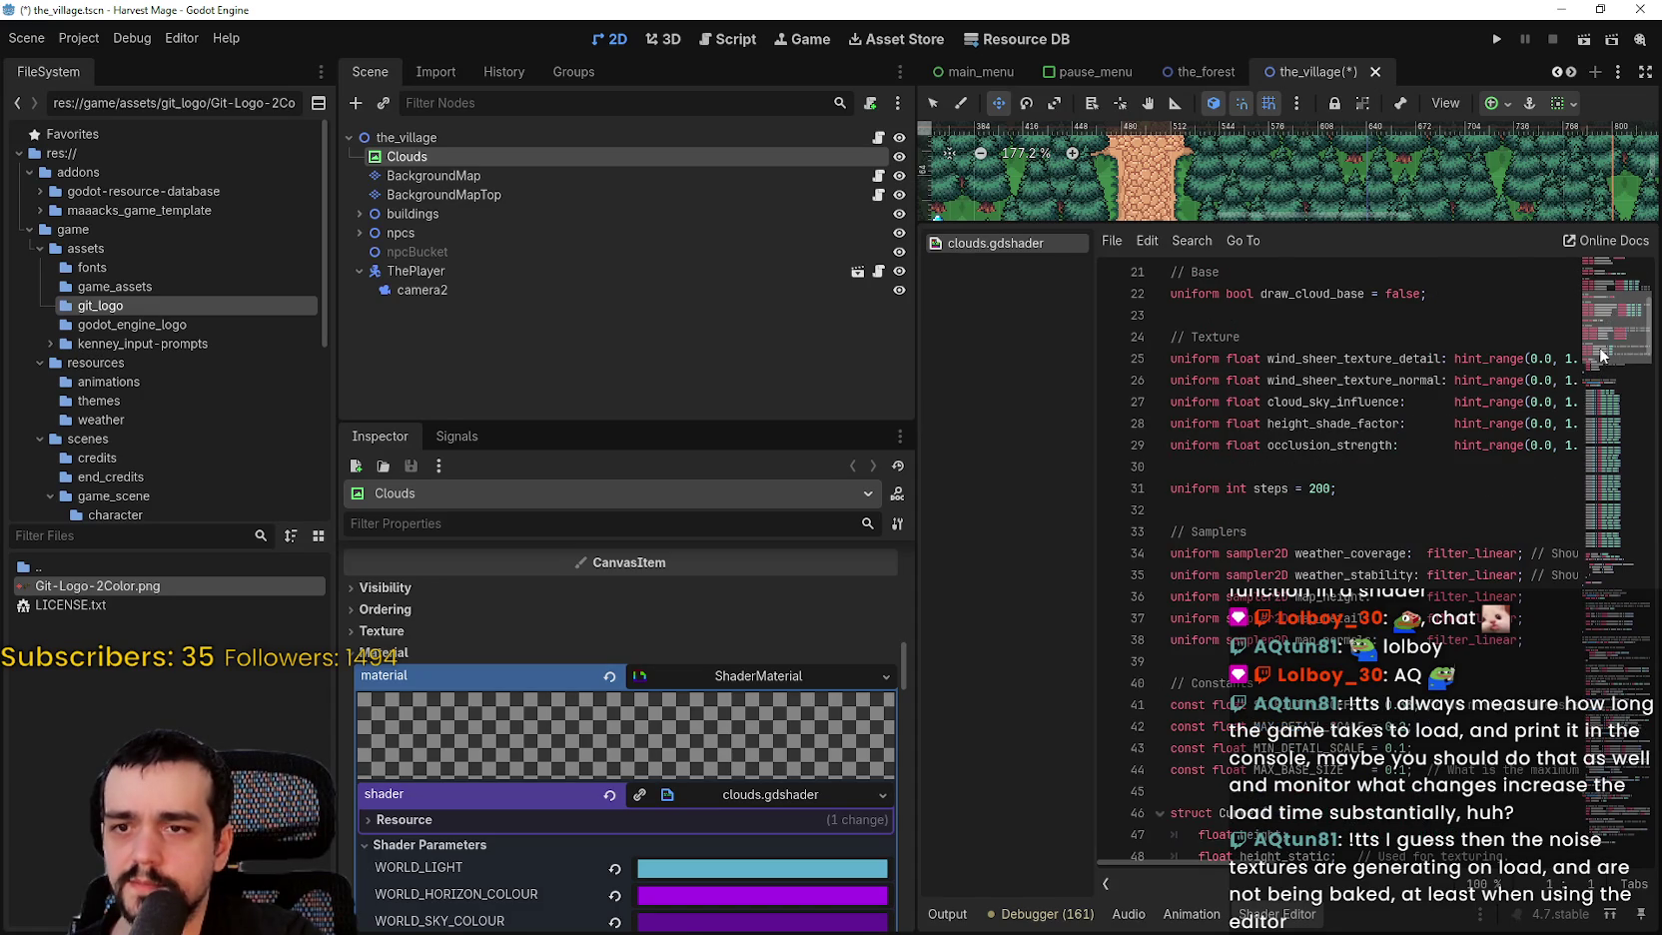
scroll(1311, 425, up, 5)
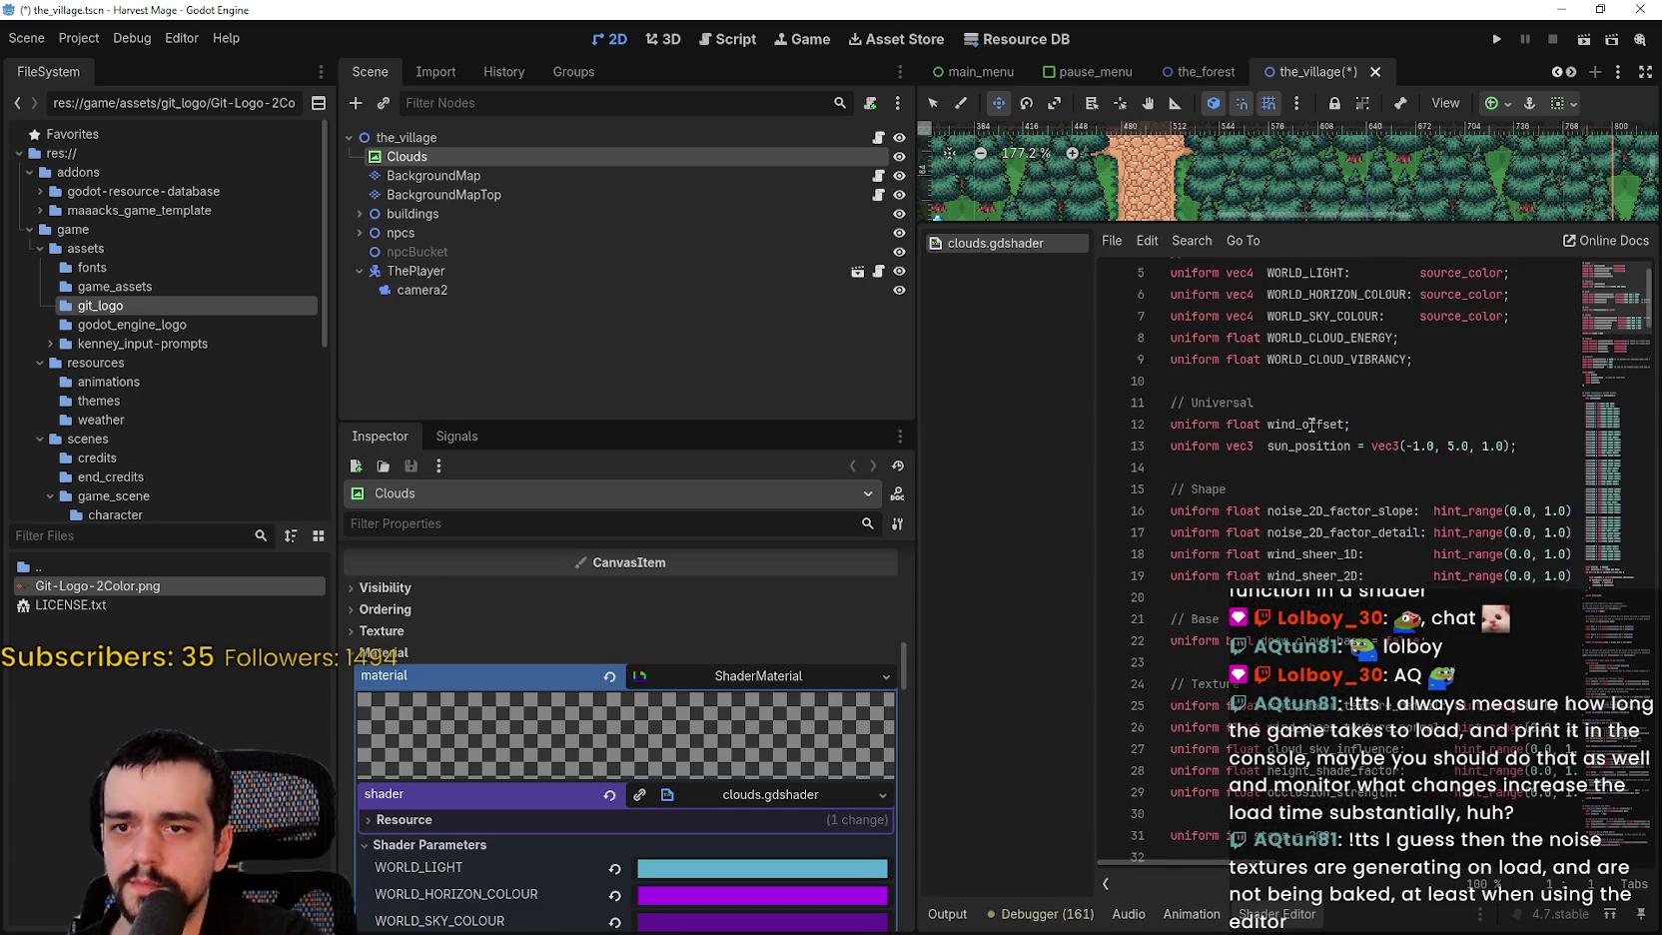
scroll(1312, 424, up, 2)
Step: Add 'global' before the WORLD_LIGHT uniform on line 5, remove it again, and save
click(1289, 401)
click(1270, 357)
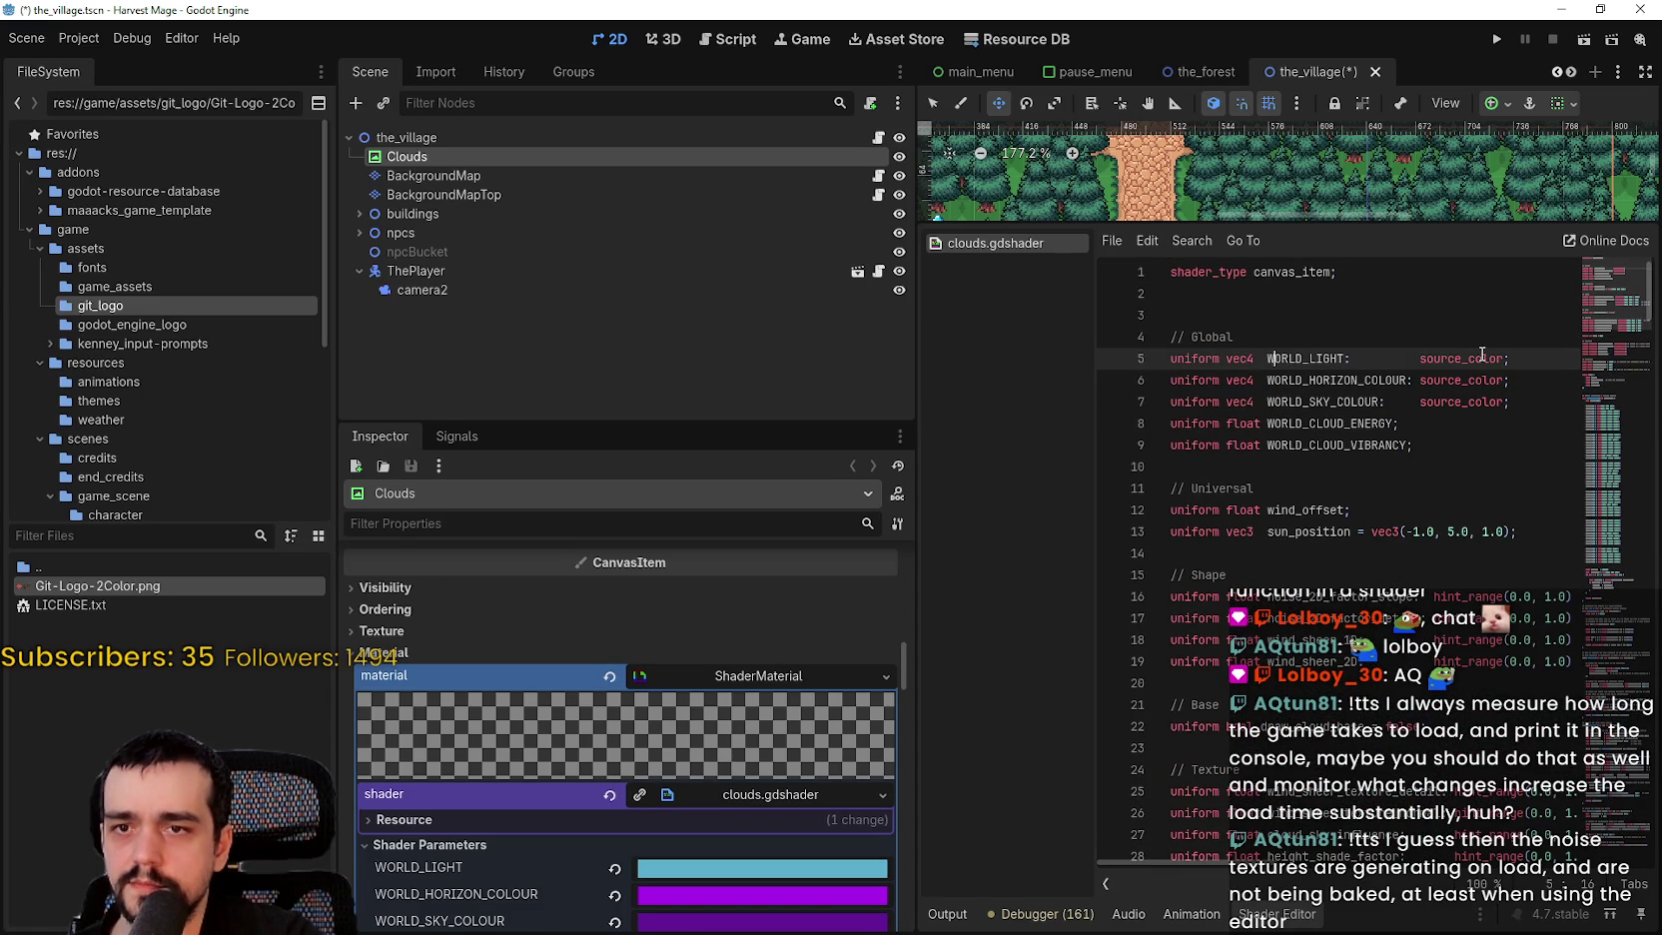
click(1179, 360)
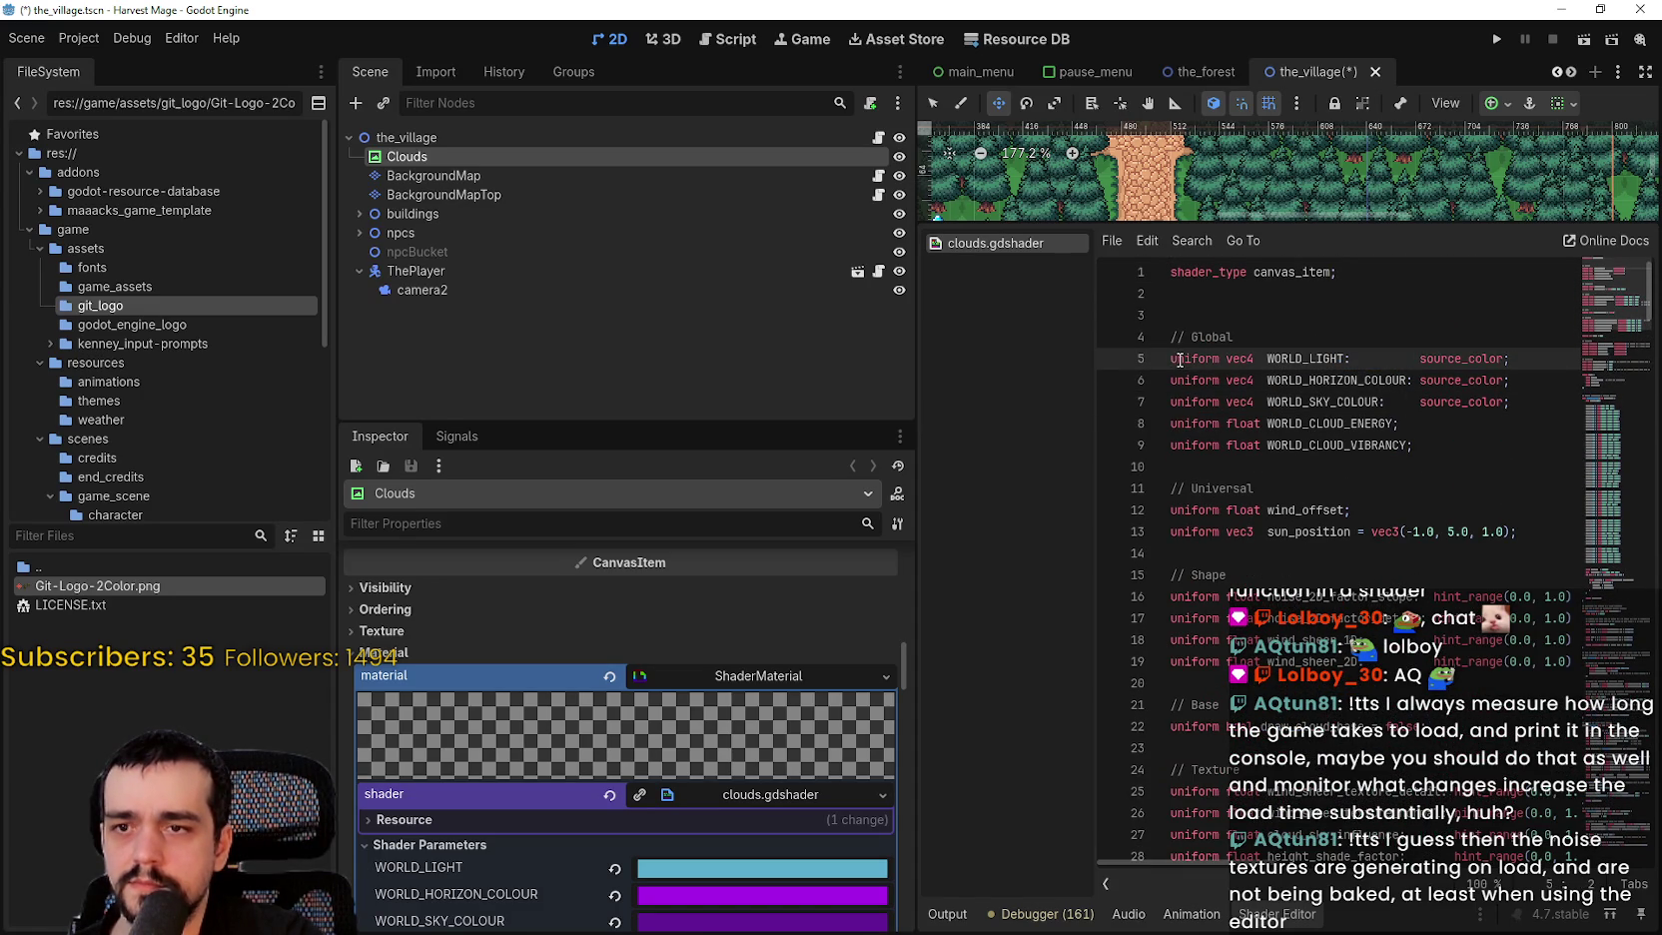
click(1208, 400)
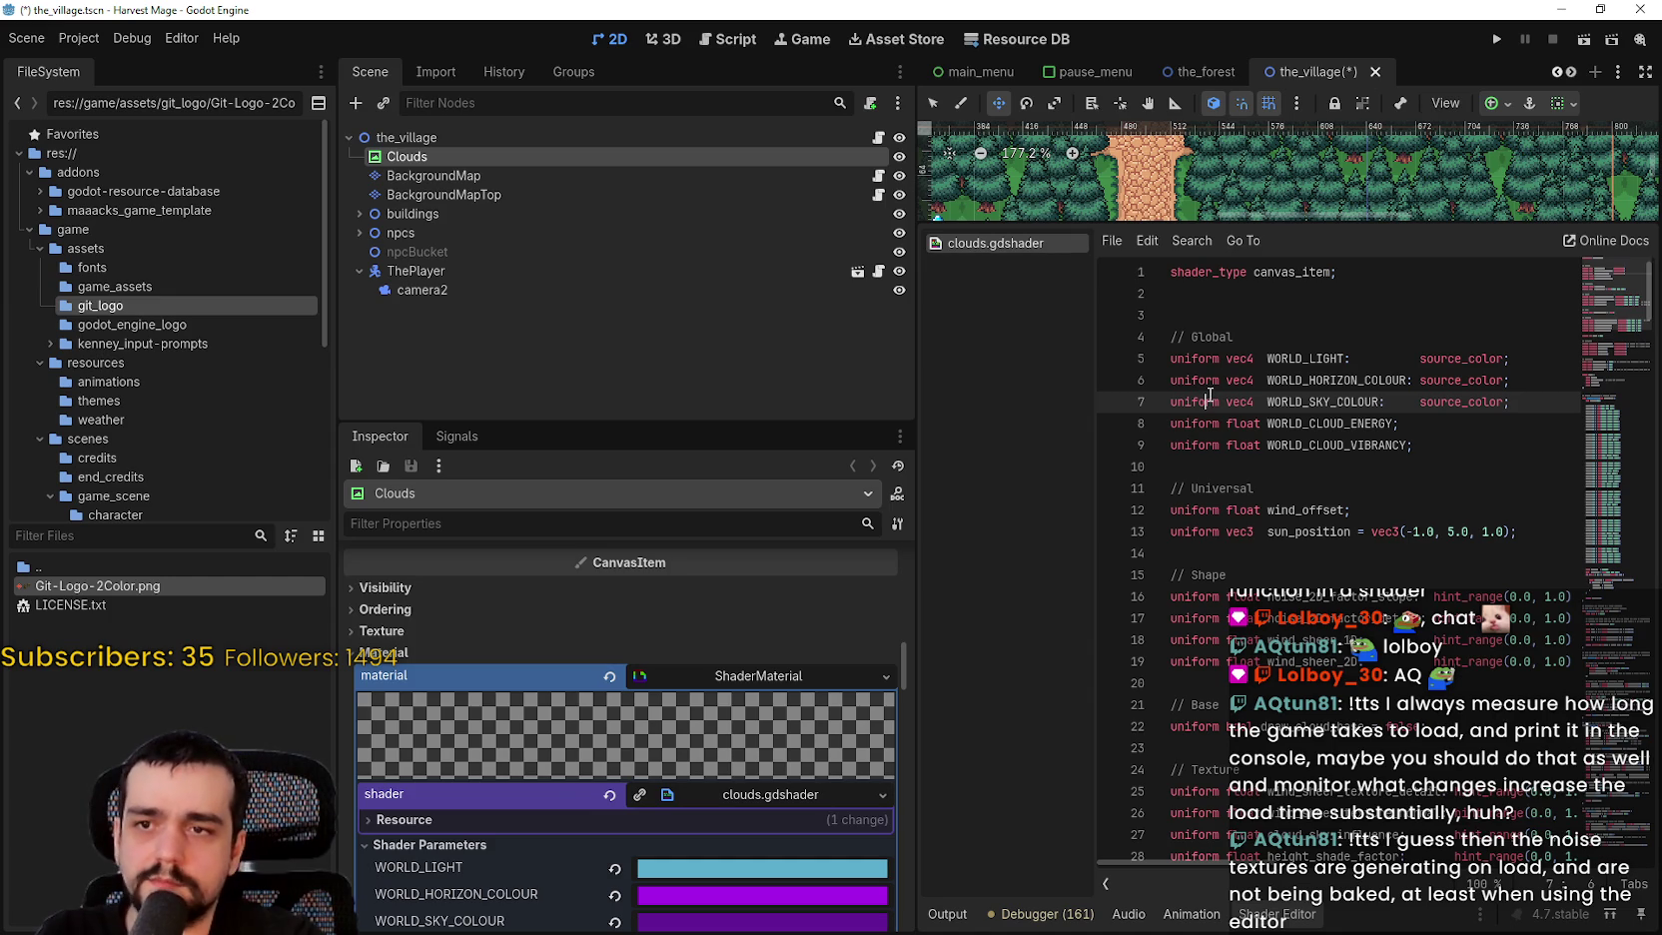
click(1230, 424)
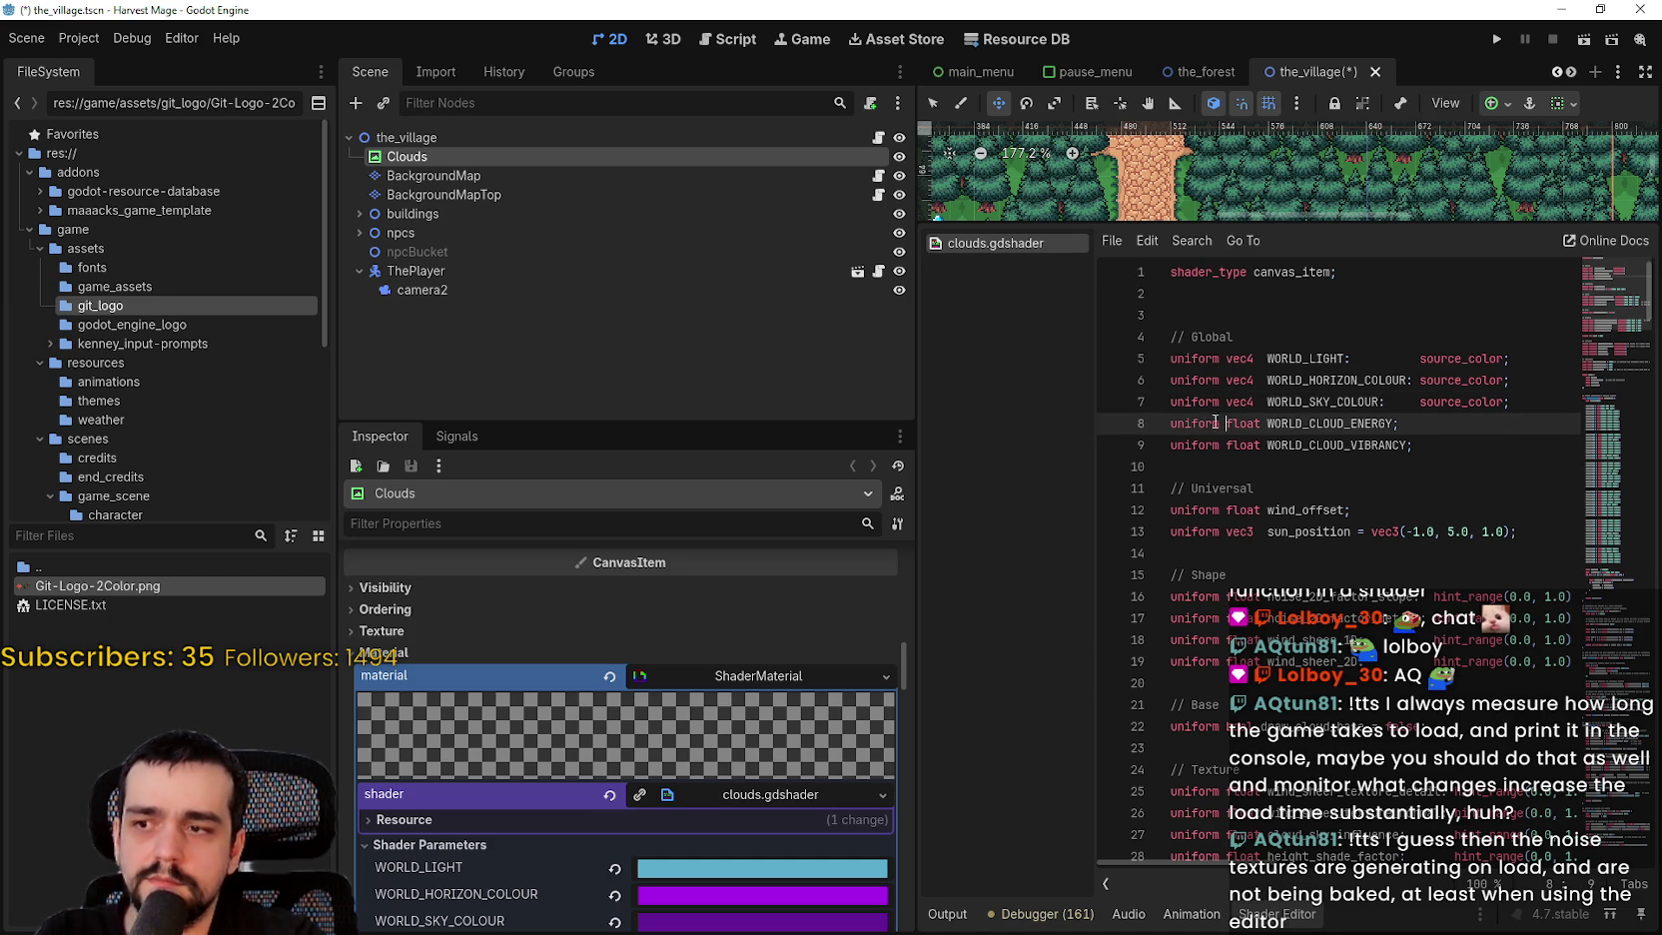
click(1179, 380)
click(1173, 359)
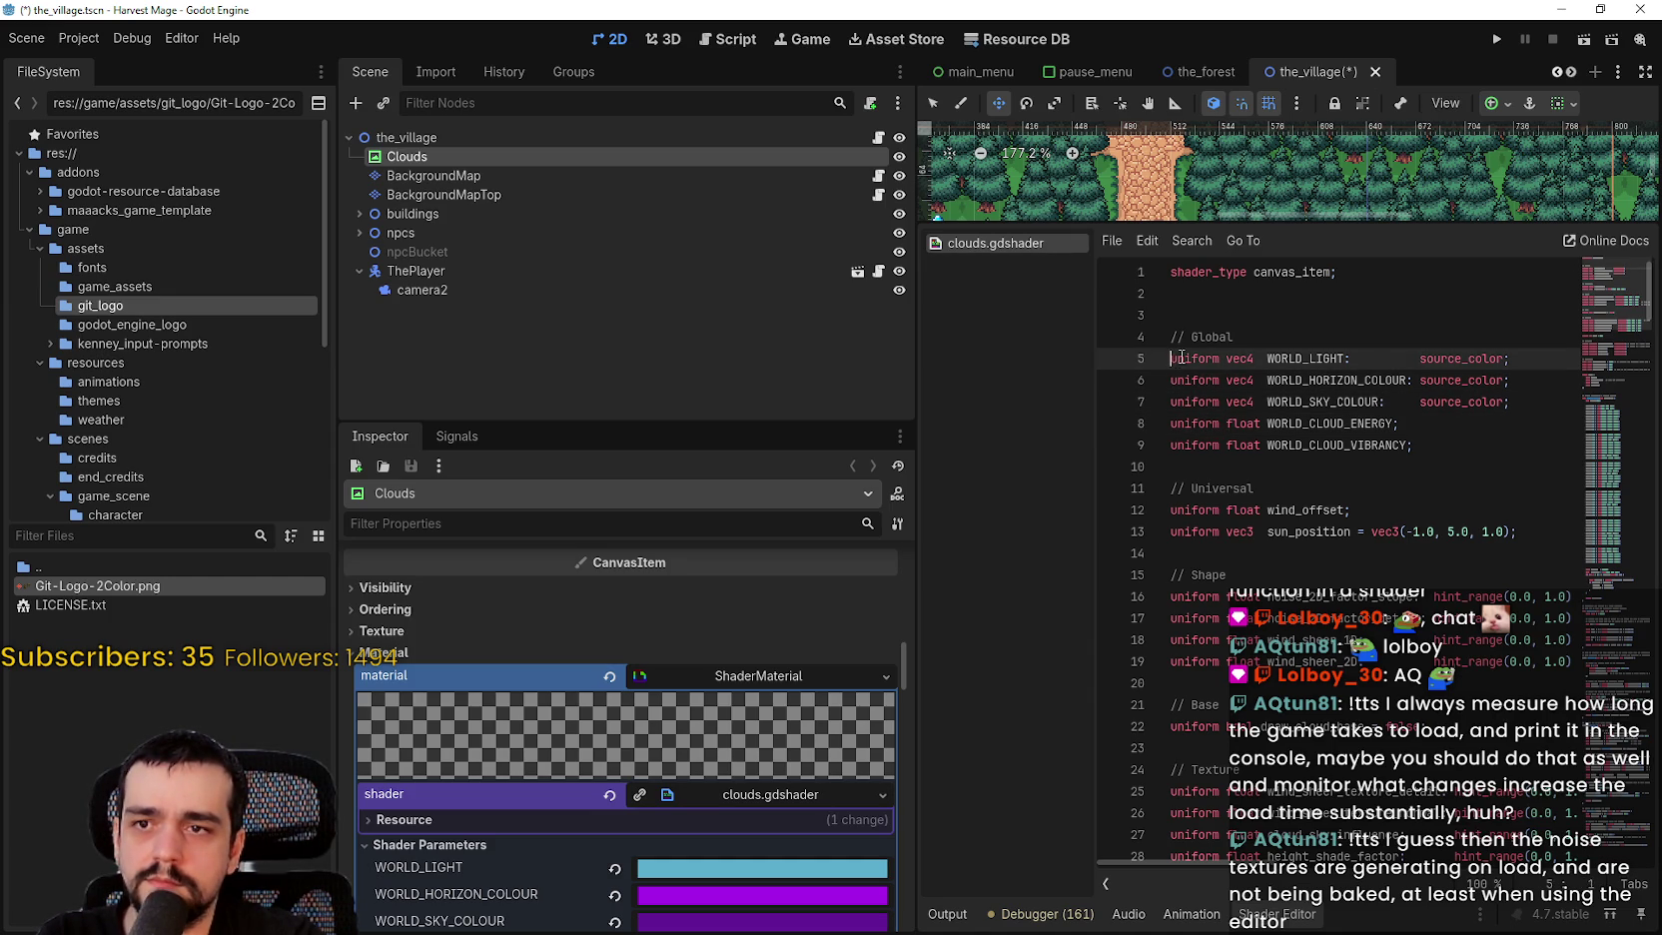
text(global)
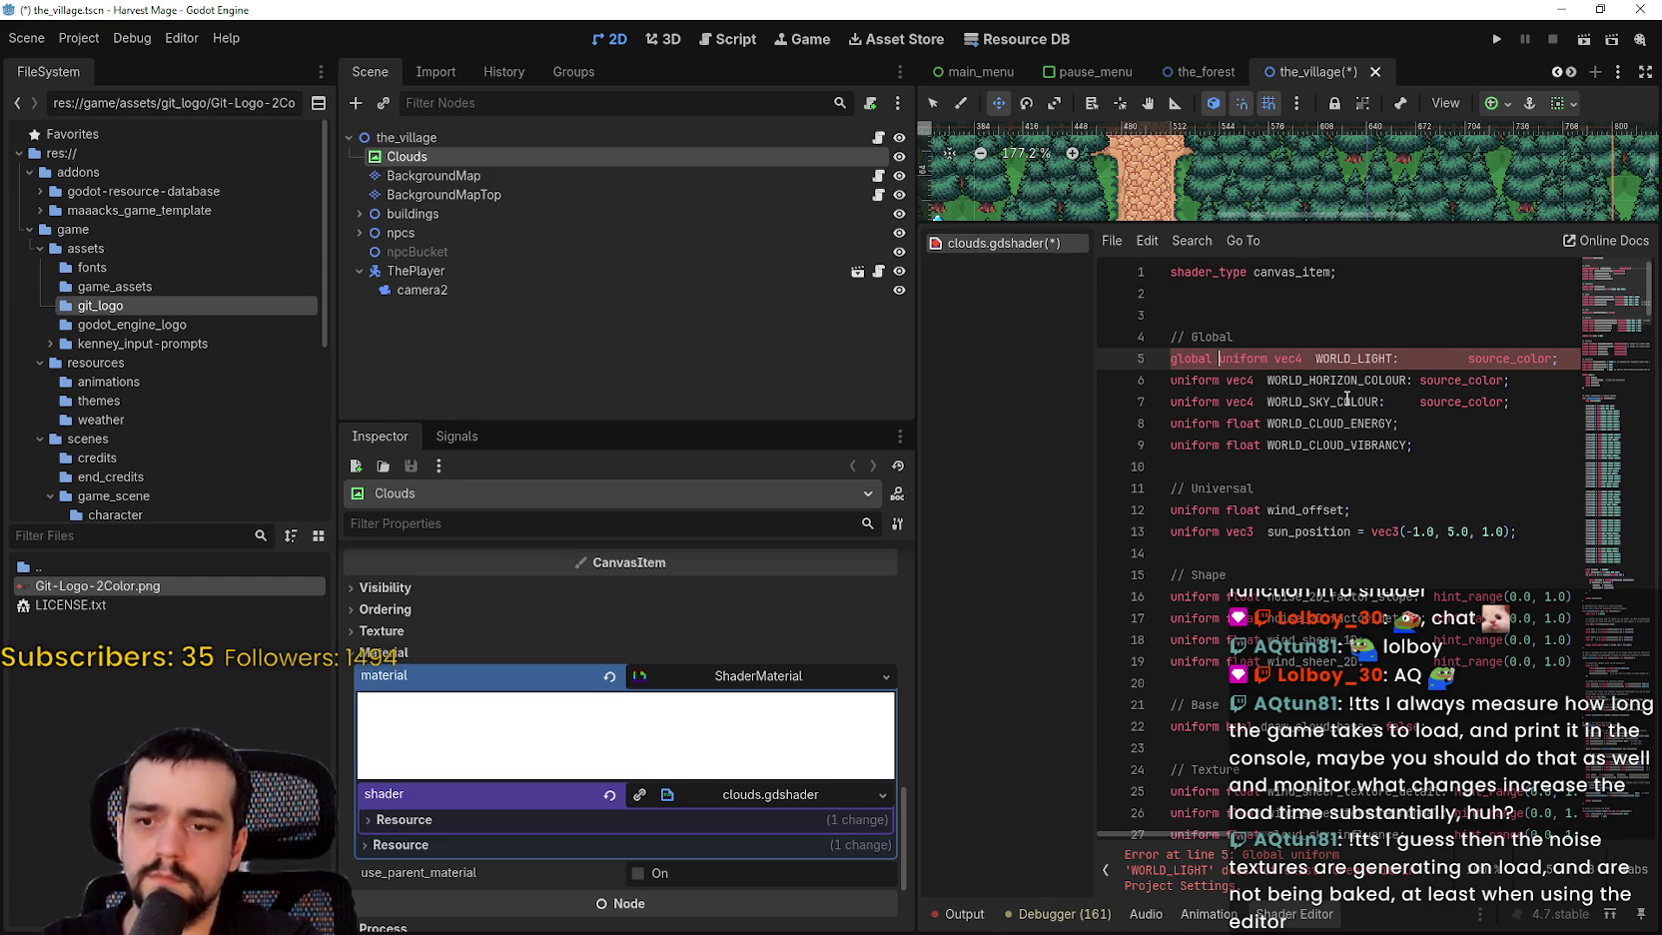
key(BackSpace)
key(BackSpace)
key(BackSpace)
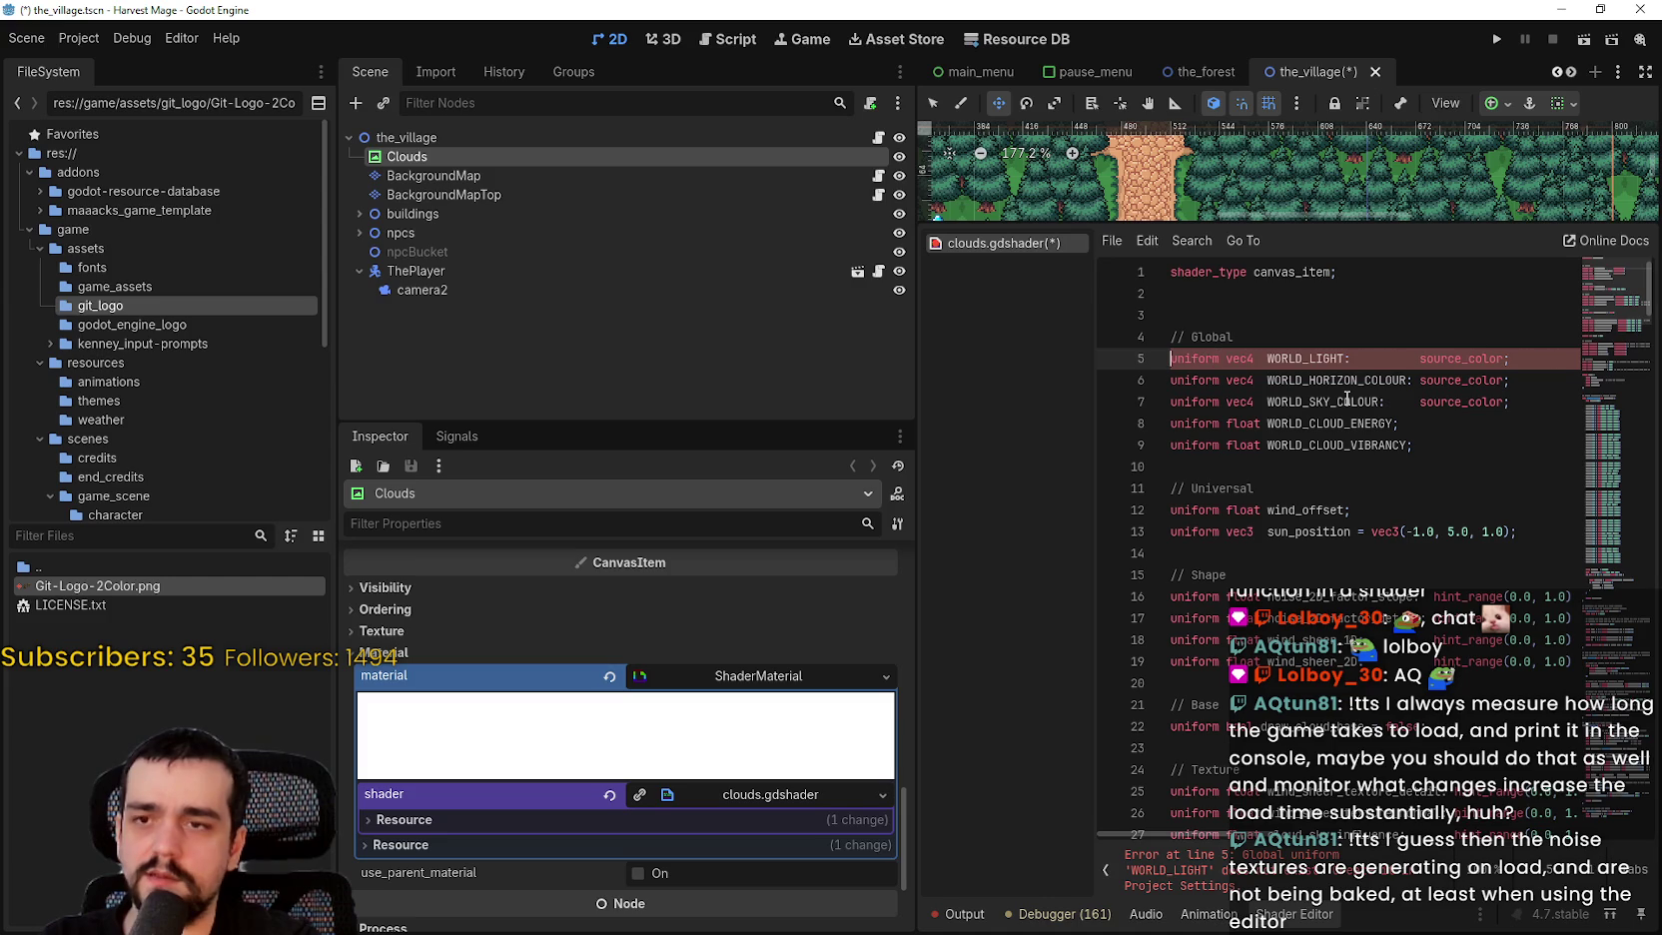
key(ctrl+s)
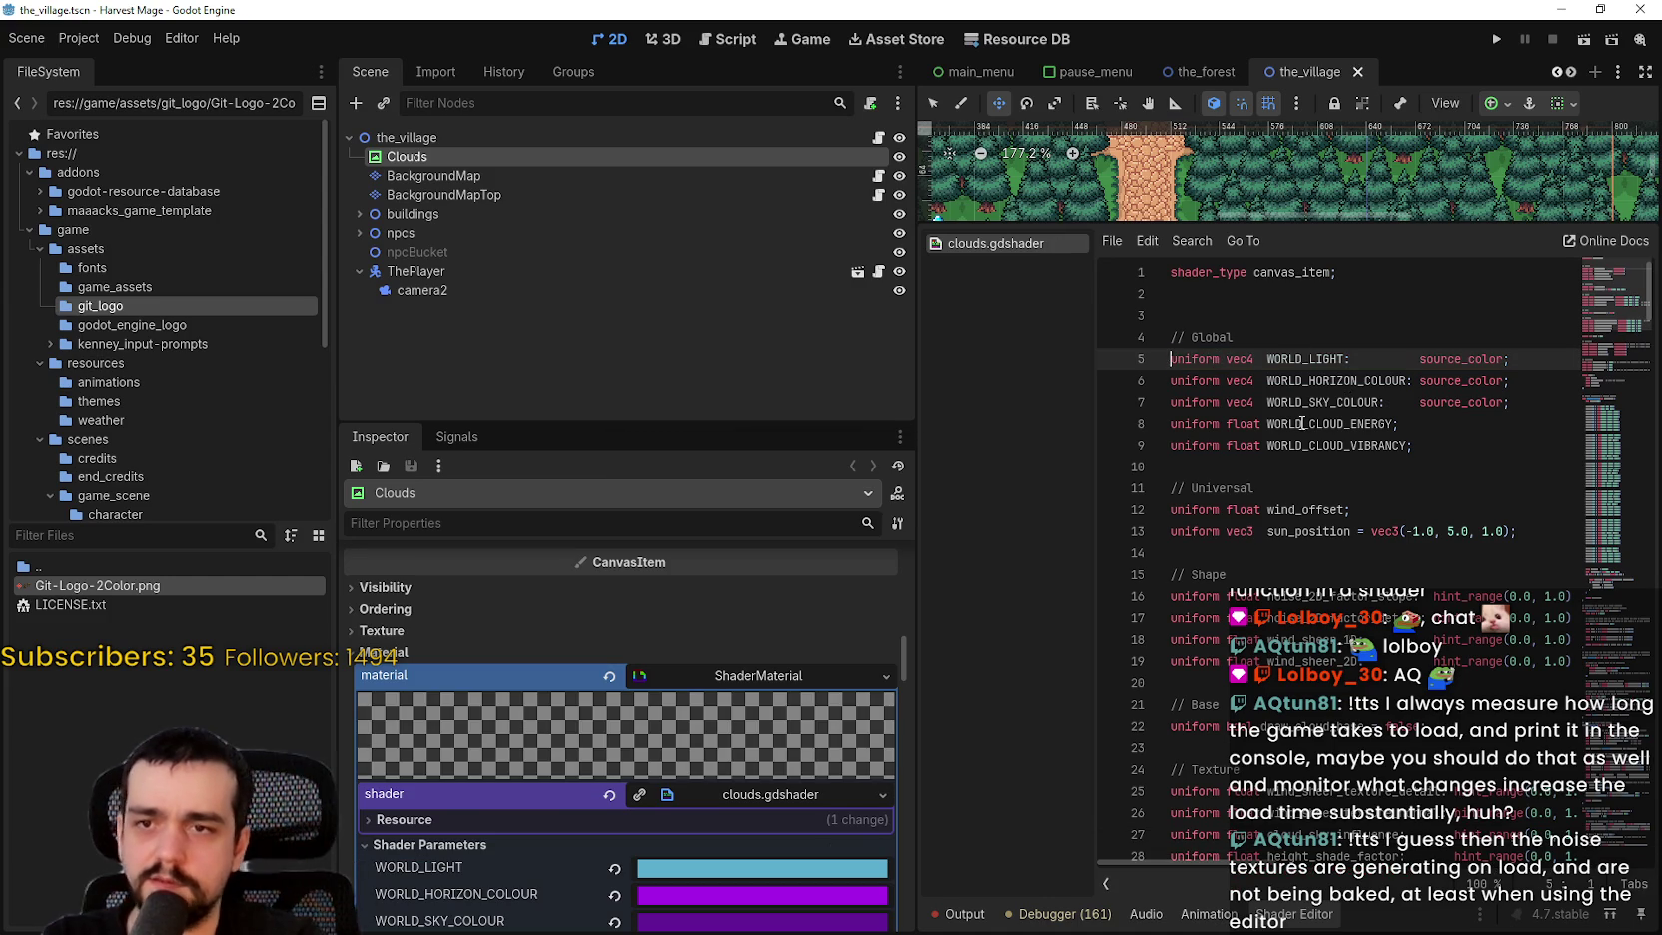
Step: Clear the weather_coverage and weather_stability textures, shrink the shader panel, and save the village scene
click(1297, 423)
scroll(711, 846, down, 8)
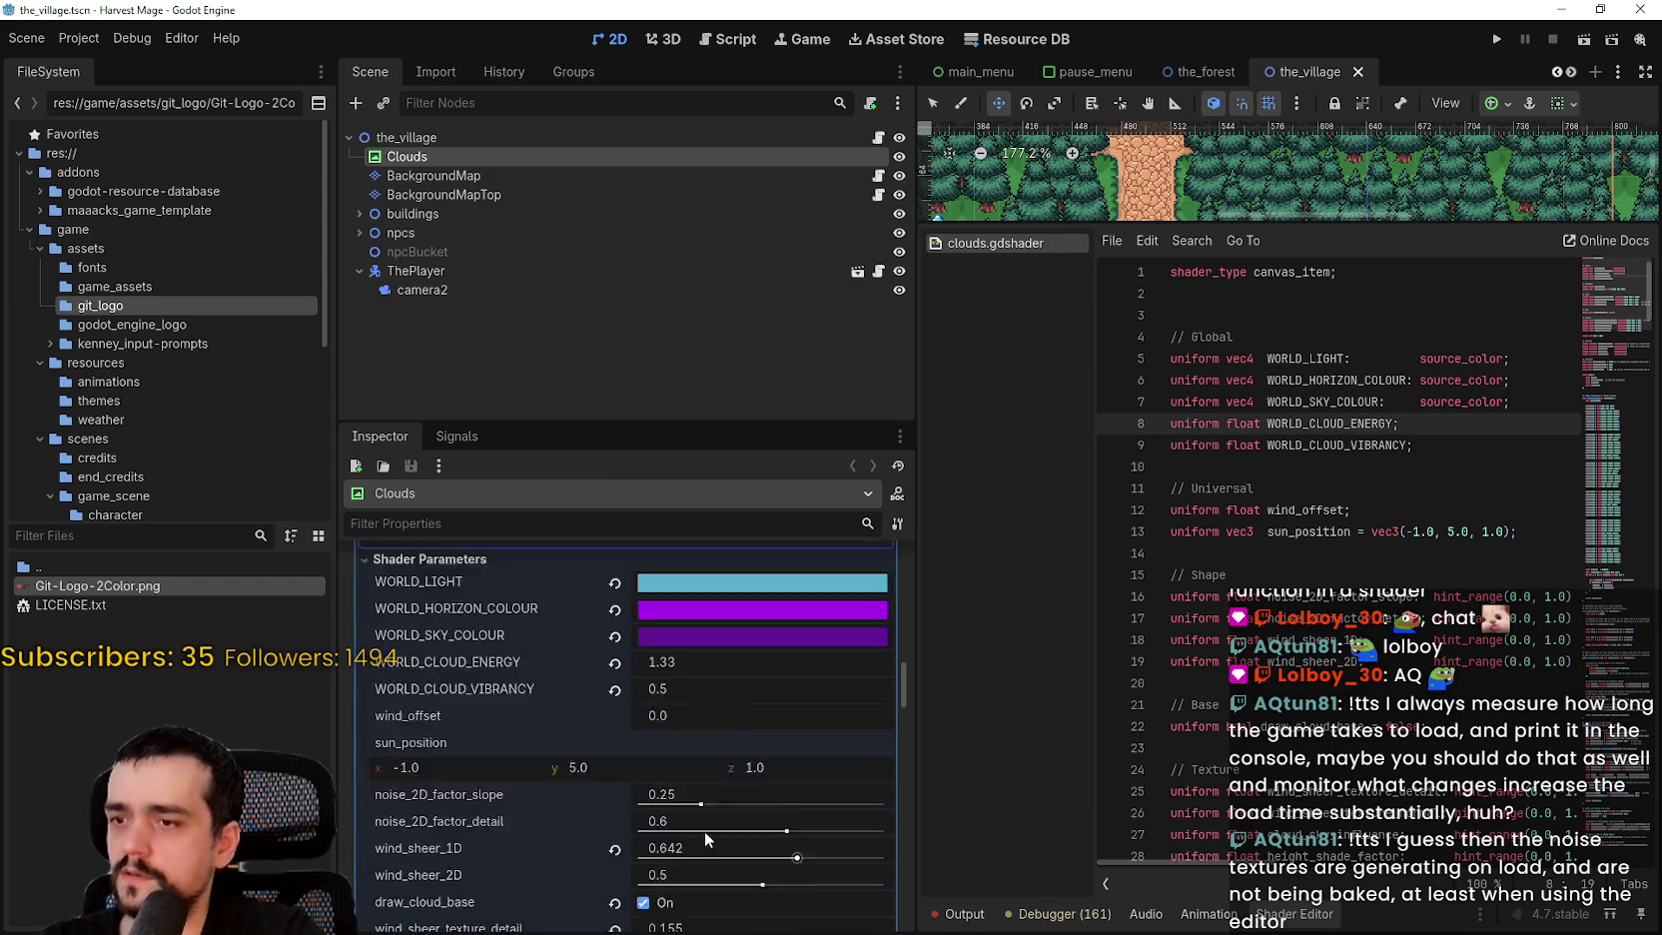
scroll(627, 814, down, 4)
click(658, 730)
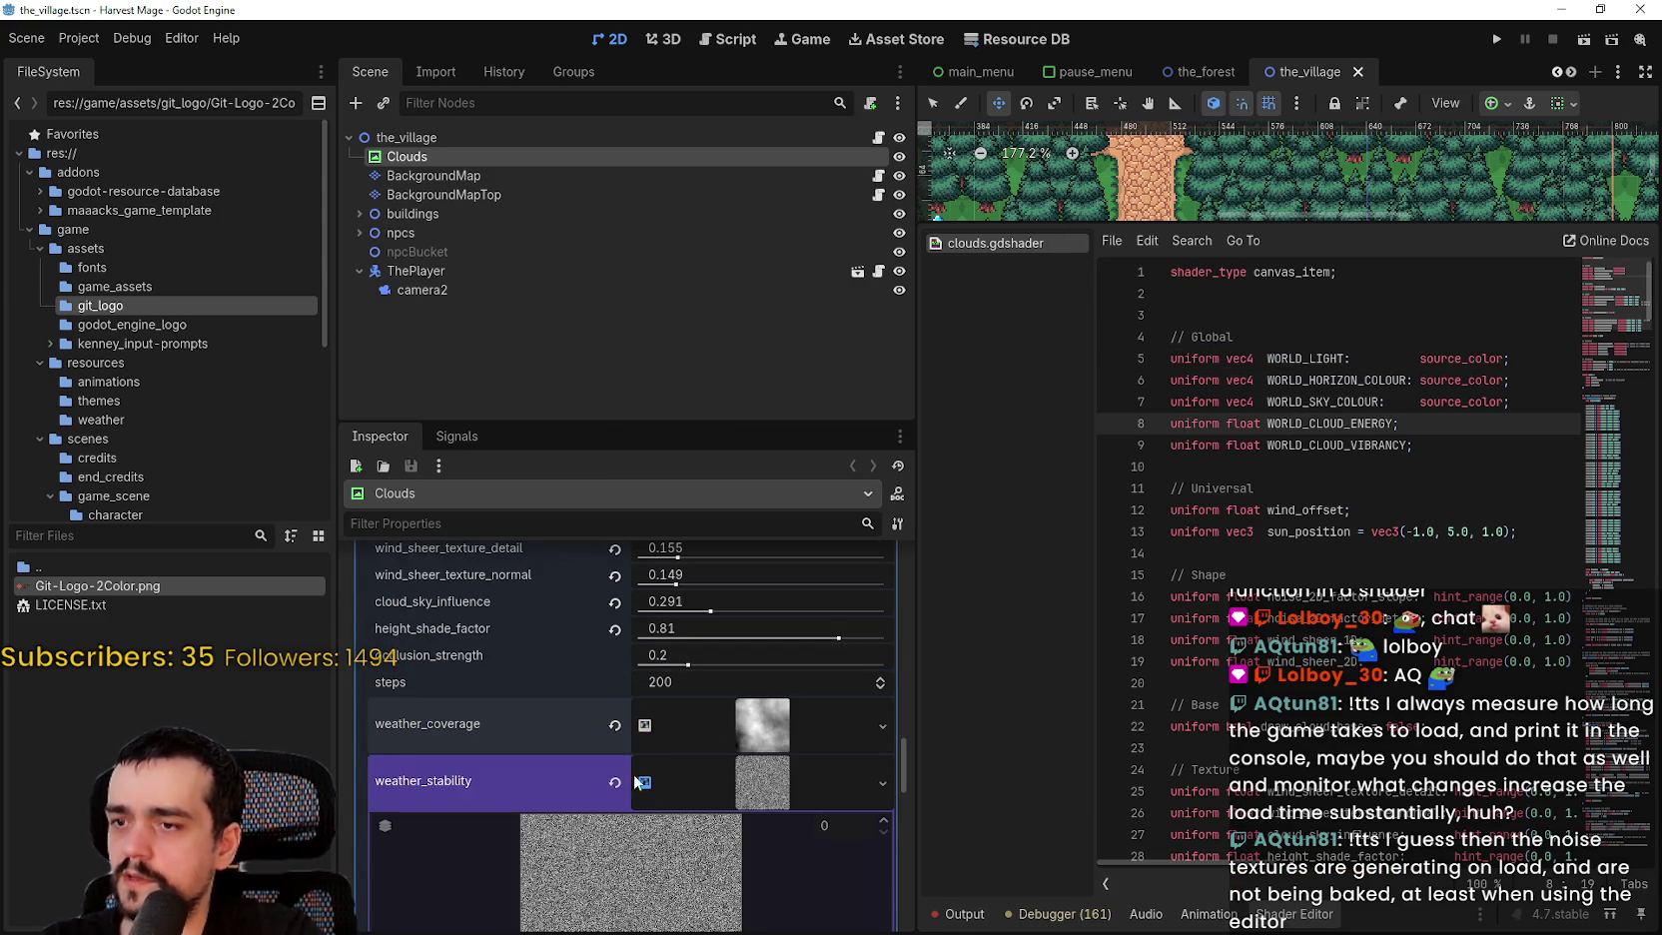
click(726, 759)
click(610, 726)
click(609, 736)
scroll(607, 730, up, 4)
drag(1159, 225, 1159, 631)
scroll(1238, 439, down, 3)
key(ctrl+s)
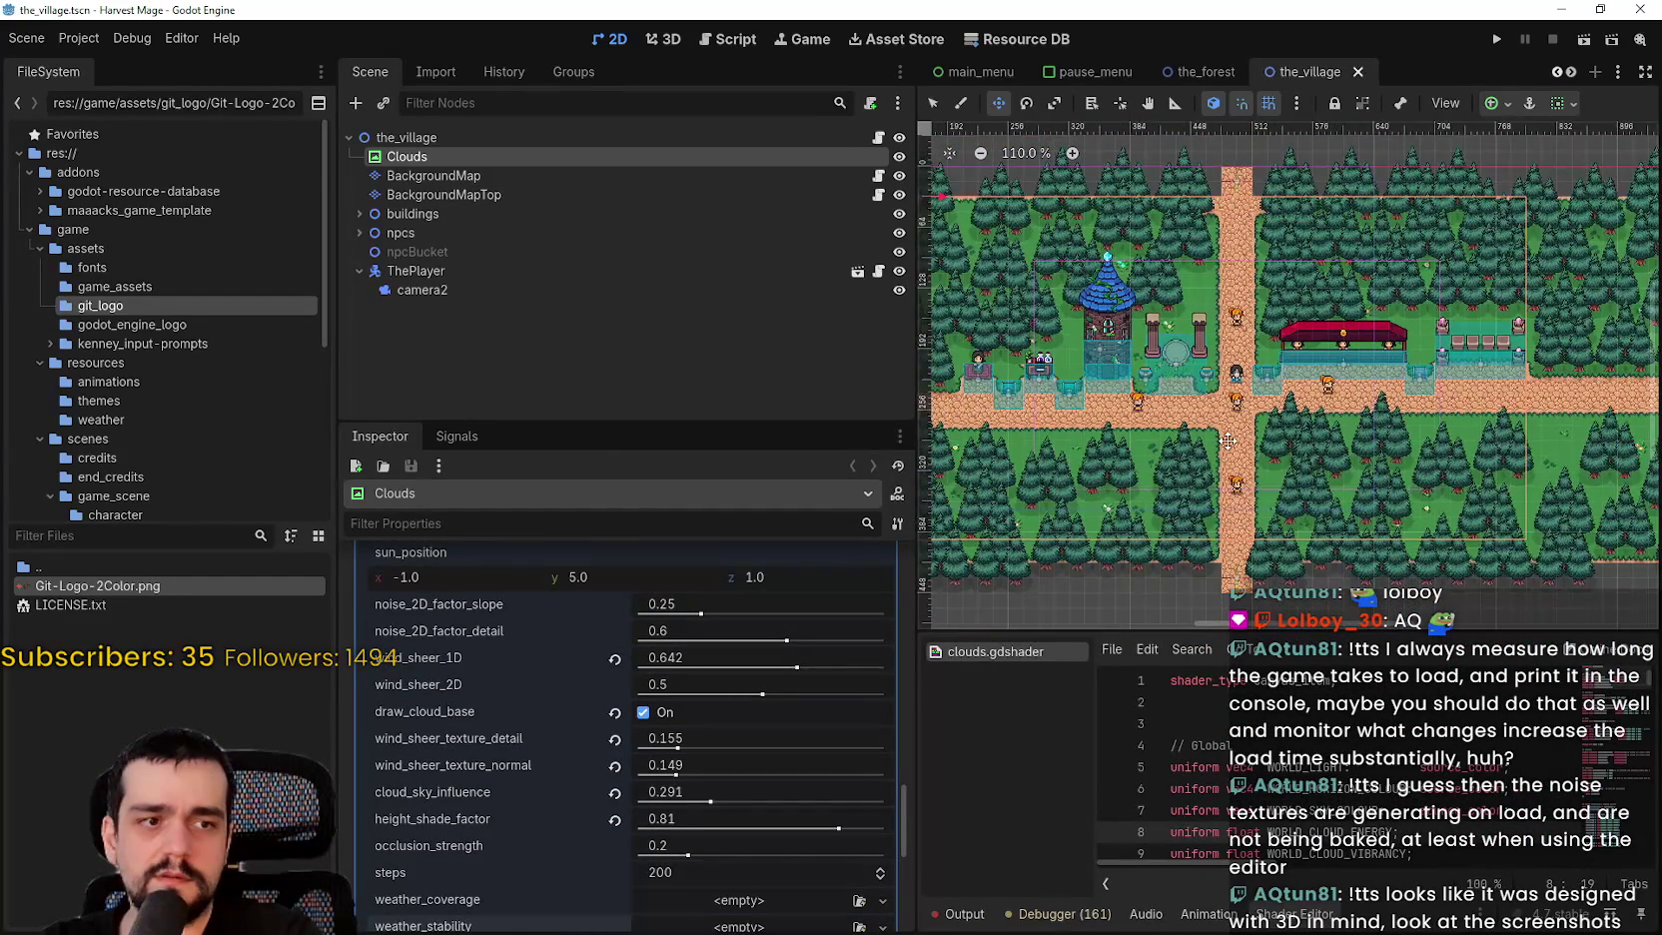
Step: In the 3D workspace, copy the Clouds node from the_village tree and start a new scene
scroll(1229, 441, up, 1)
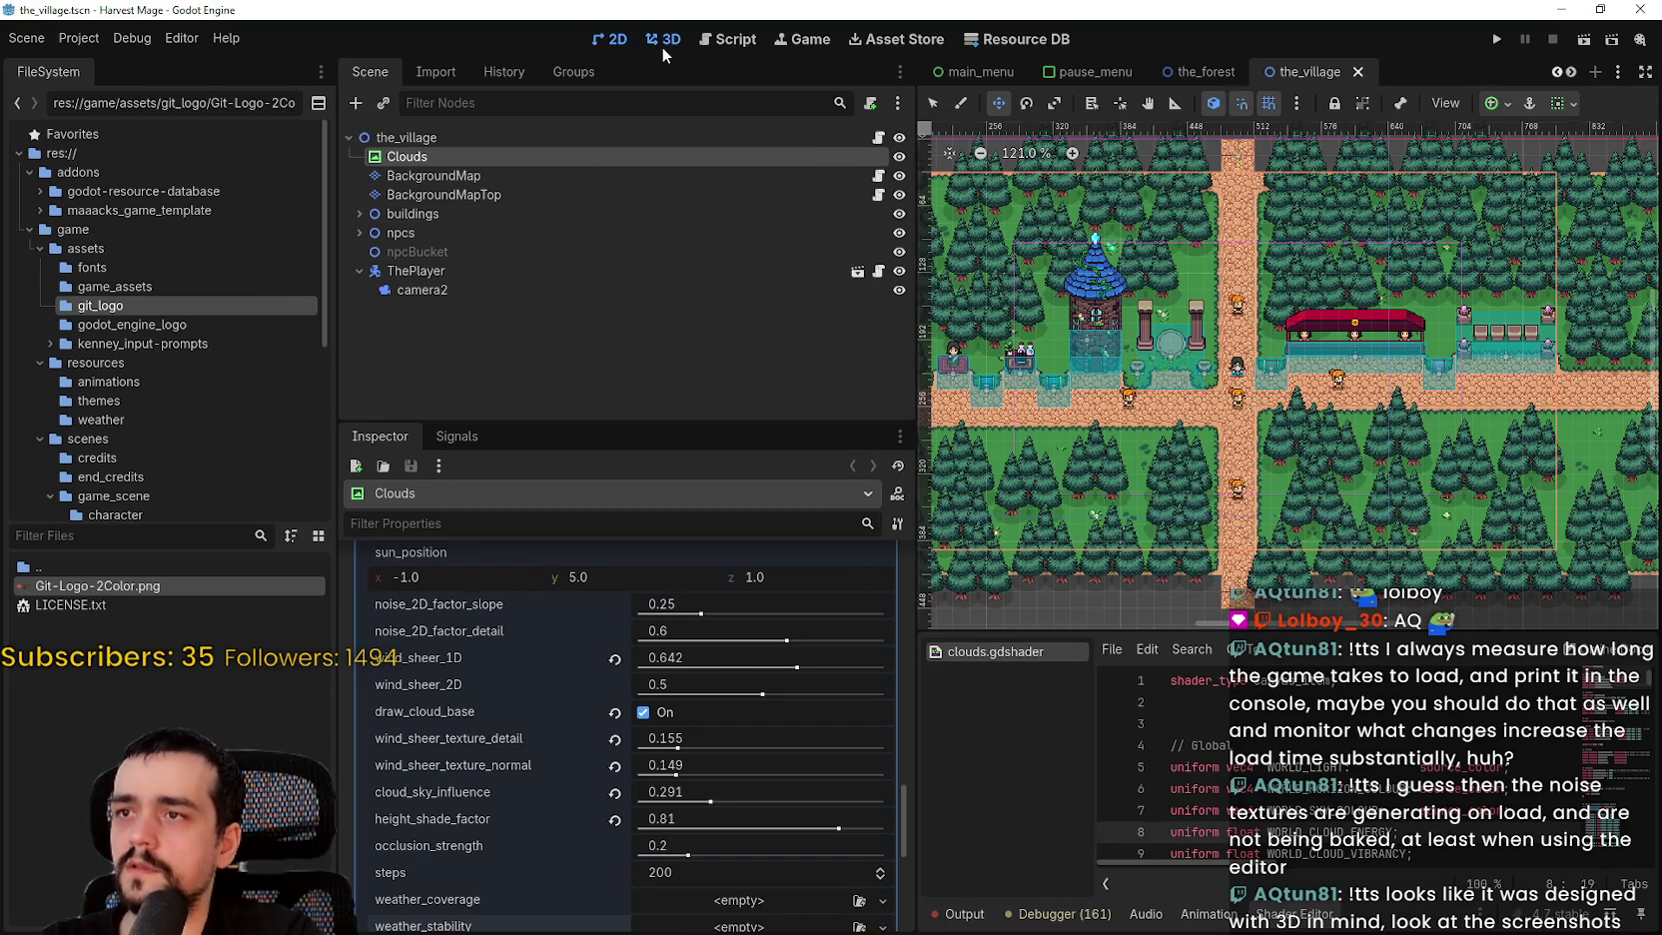
click(661, 46)
scroll(1225, 389, up, 10)
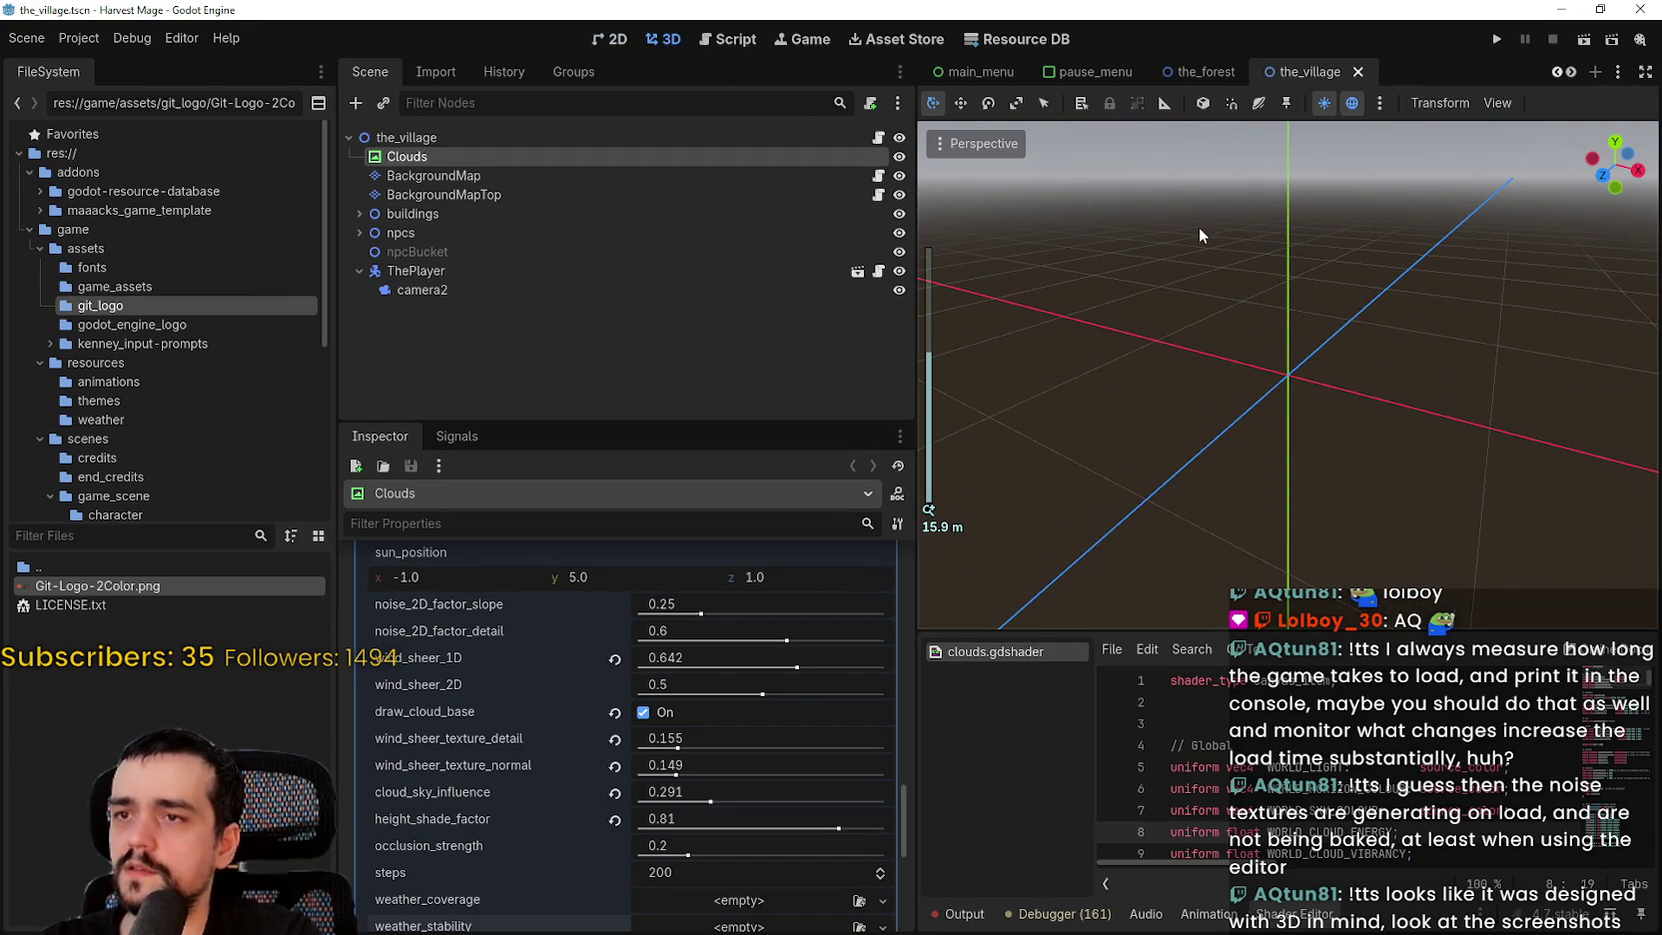
click(442, 137)
right_click(429, 140)
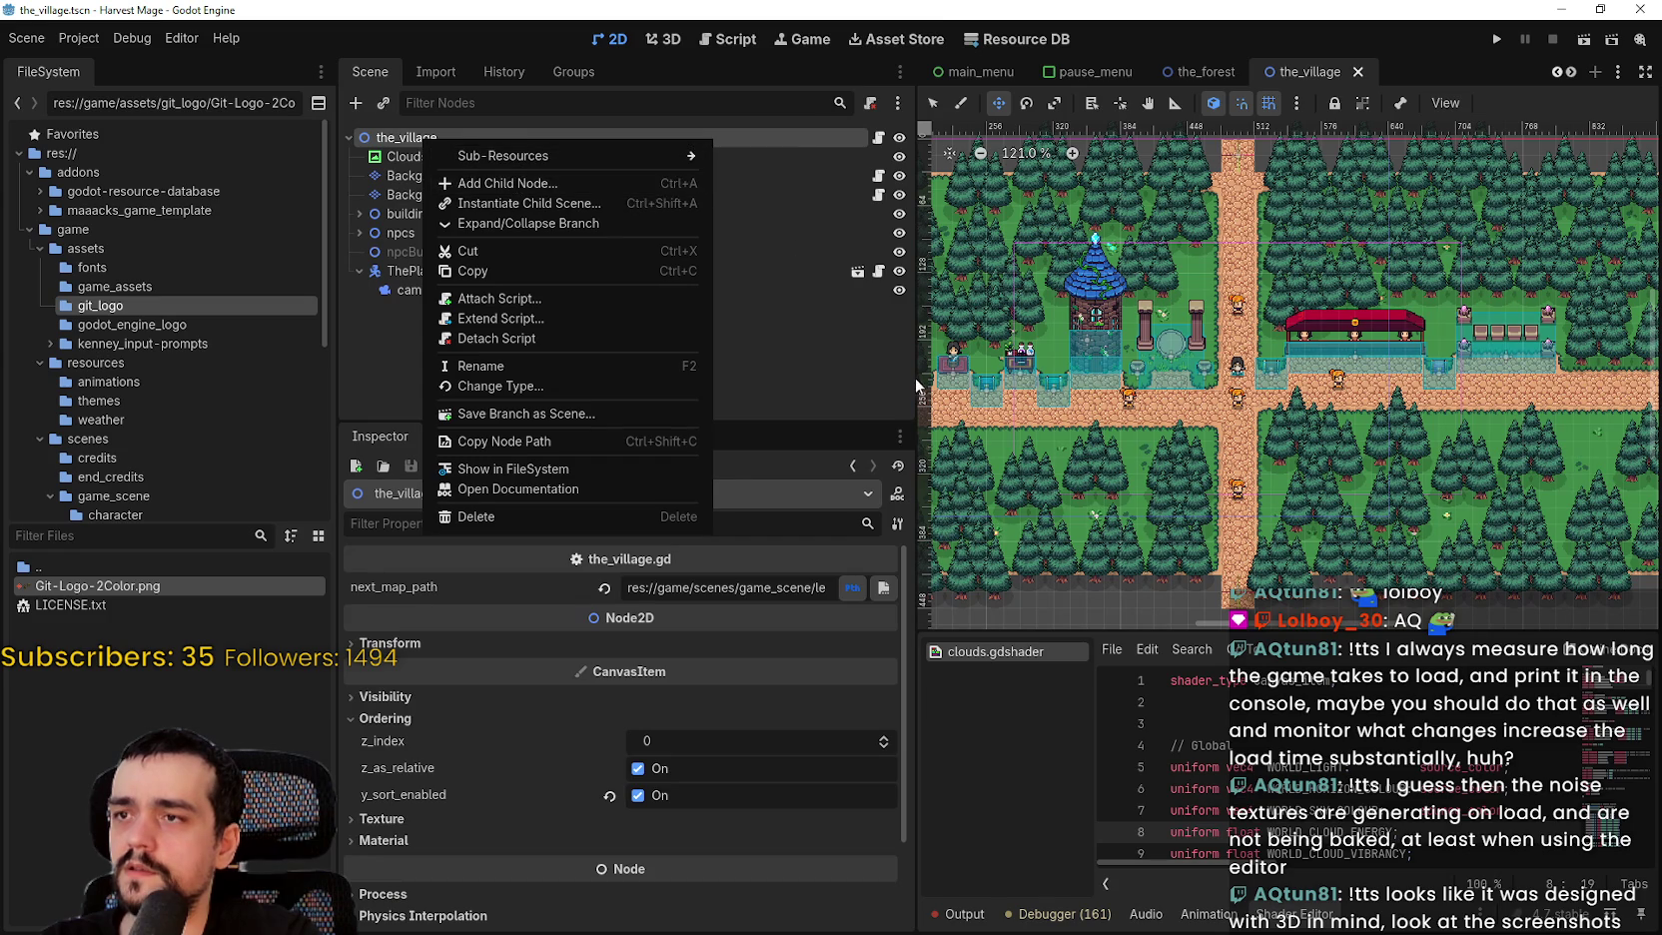
click(831, 370)
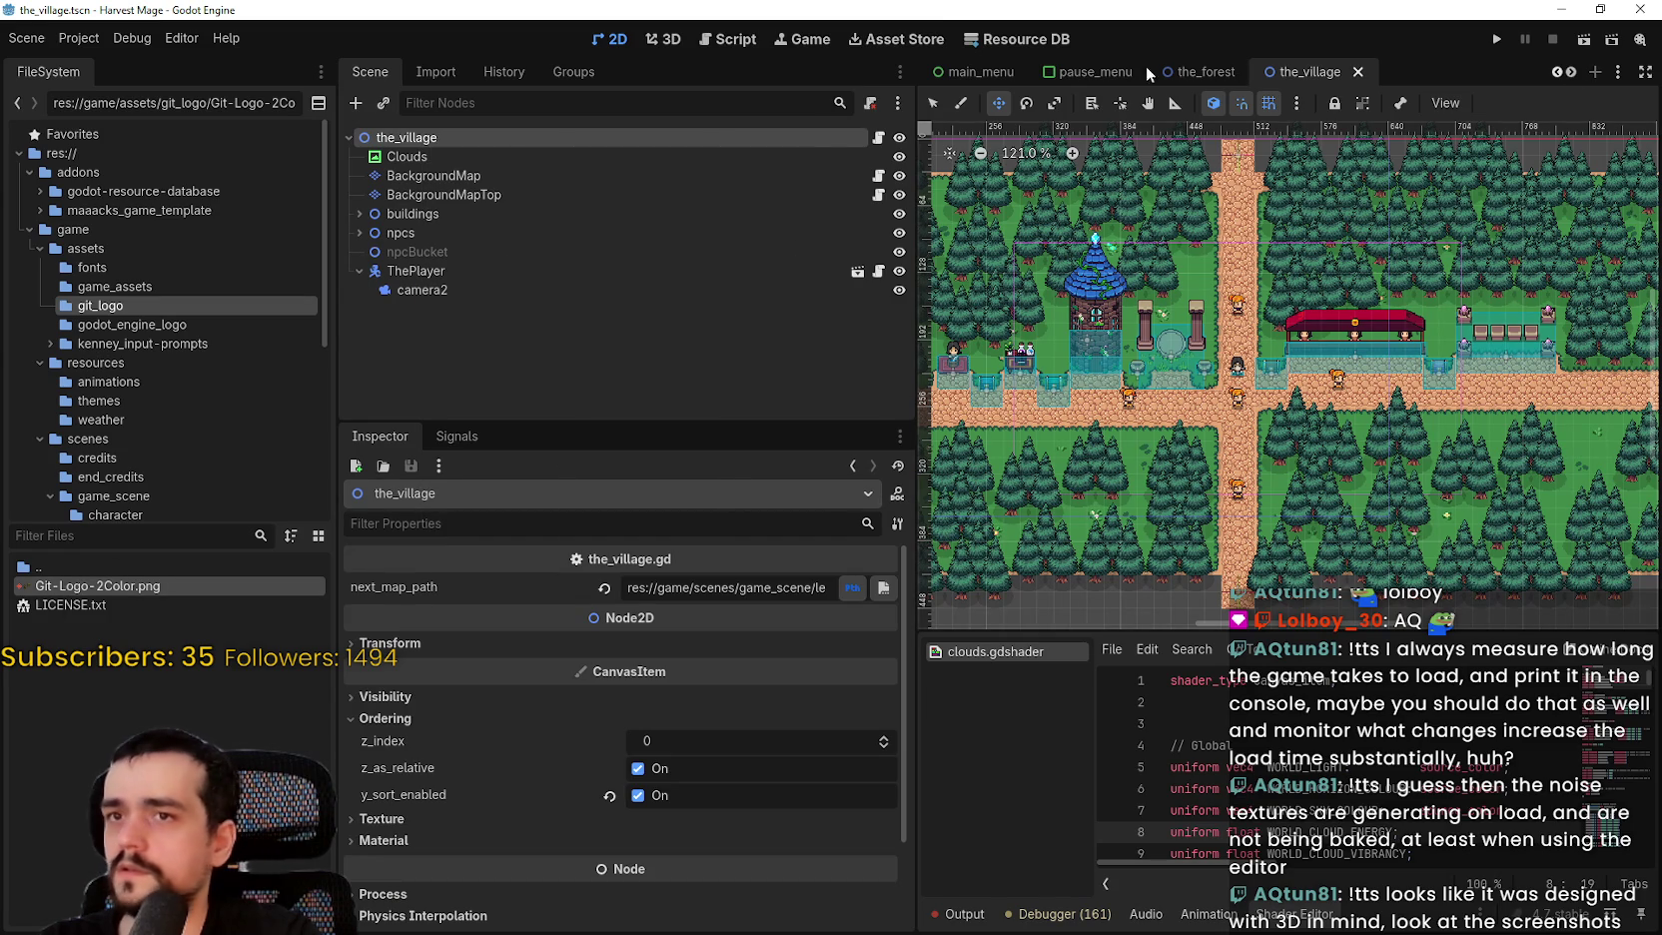
click(659, 175)
right_click(423, 160)
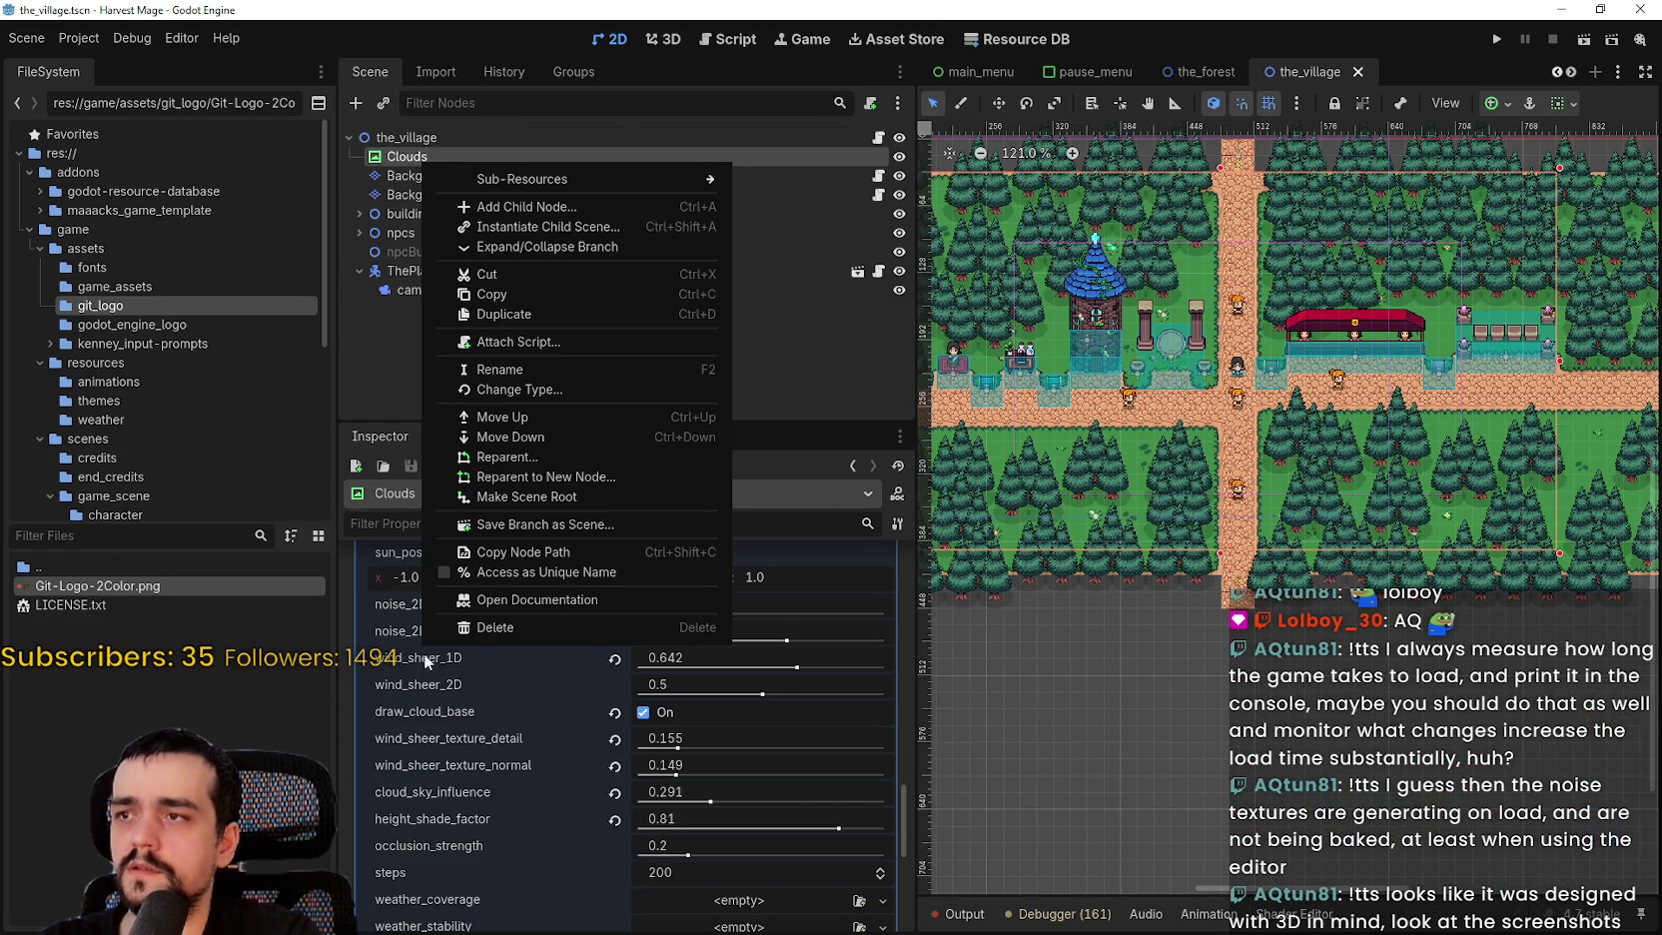
click(489, 293)
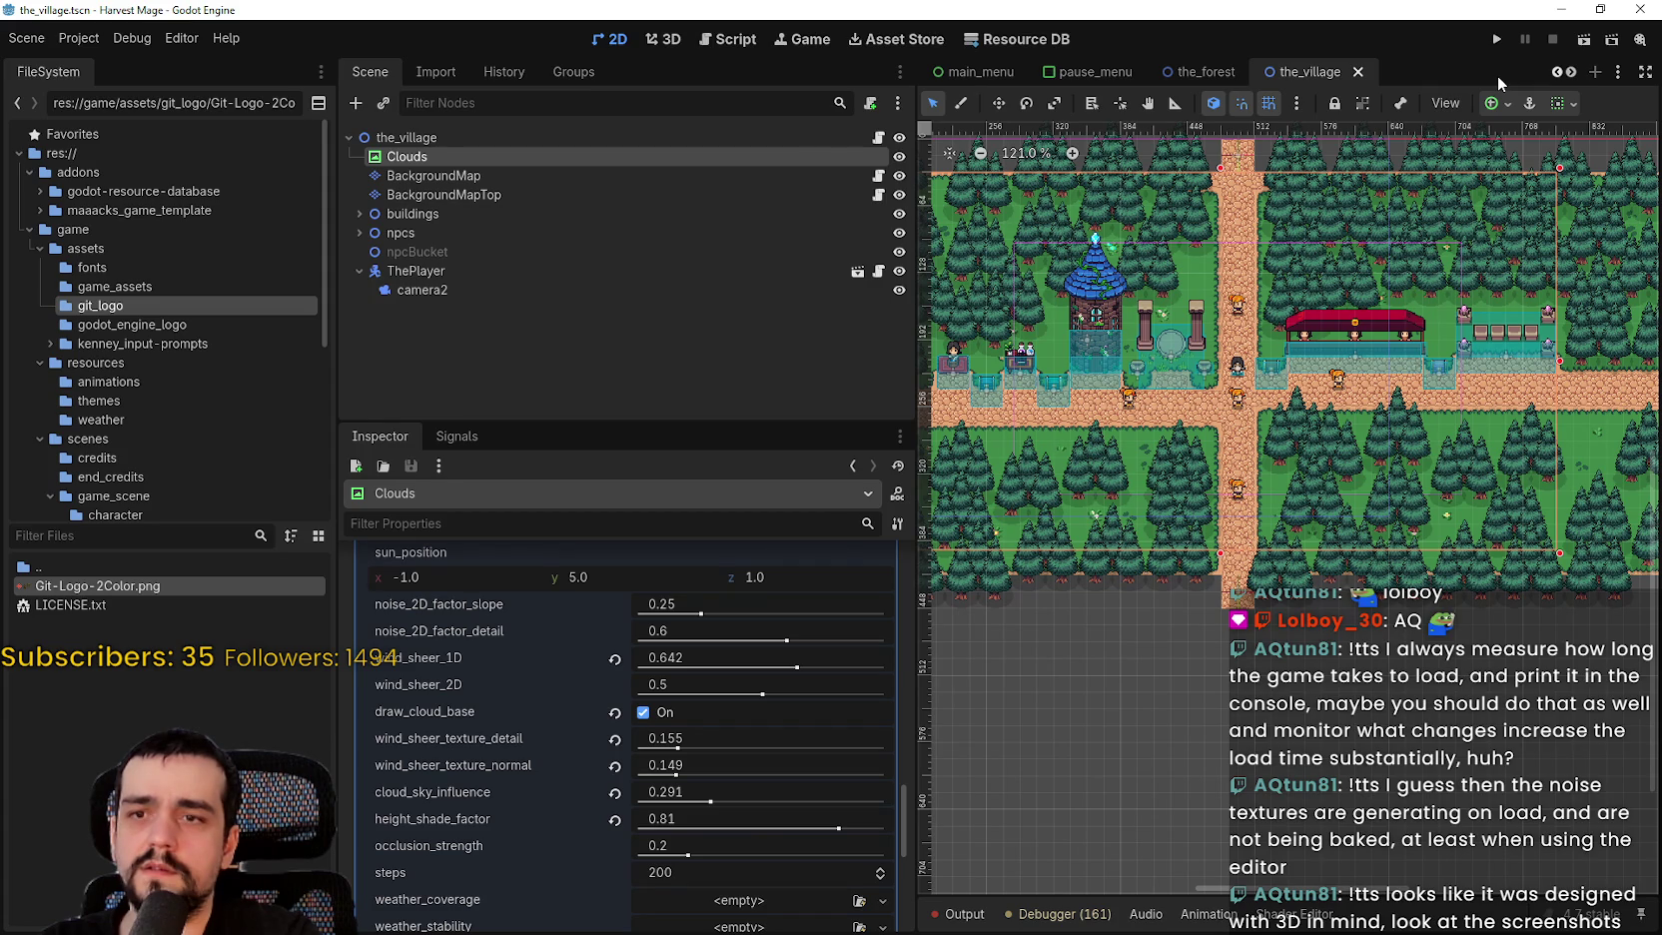
click(1589, 70)
Step: Give the new scene a Node3D root and paste the Clouds node under it
click(546, 199)
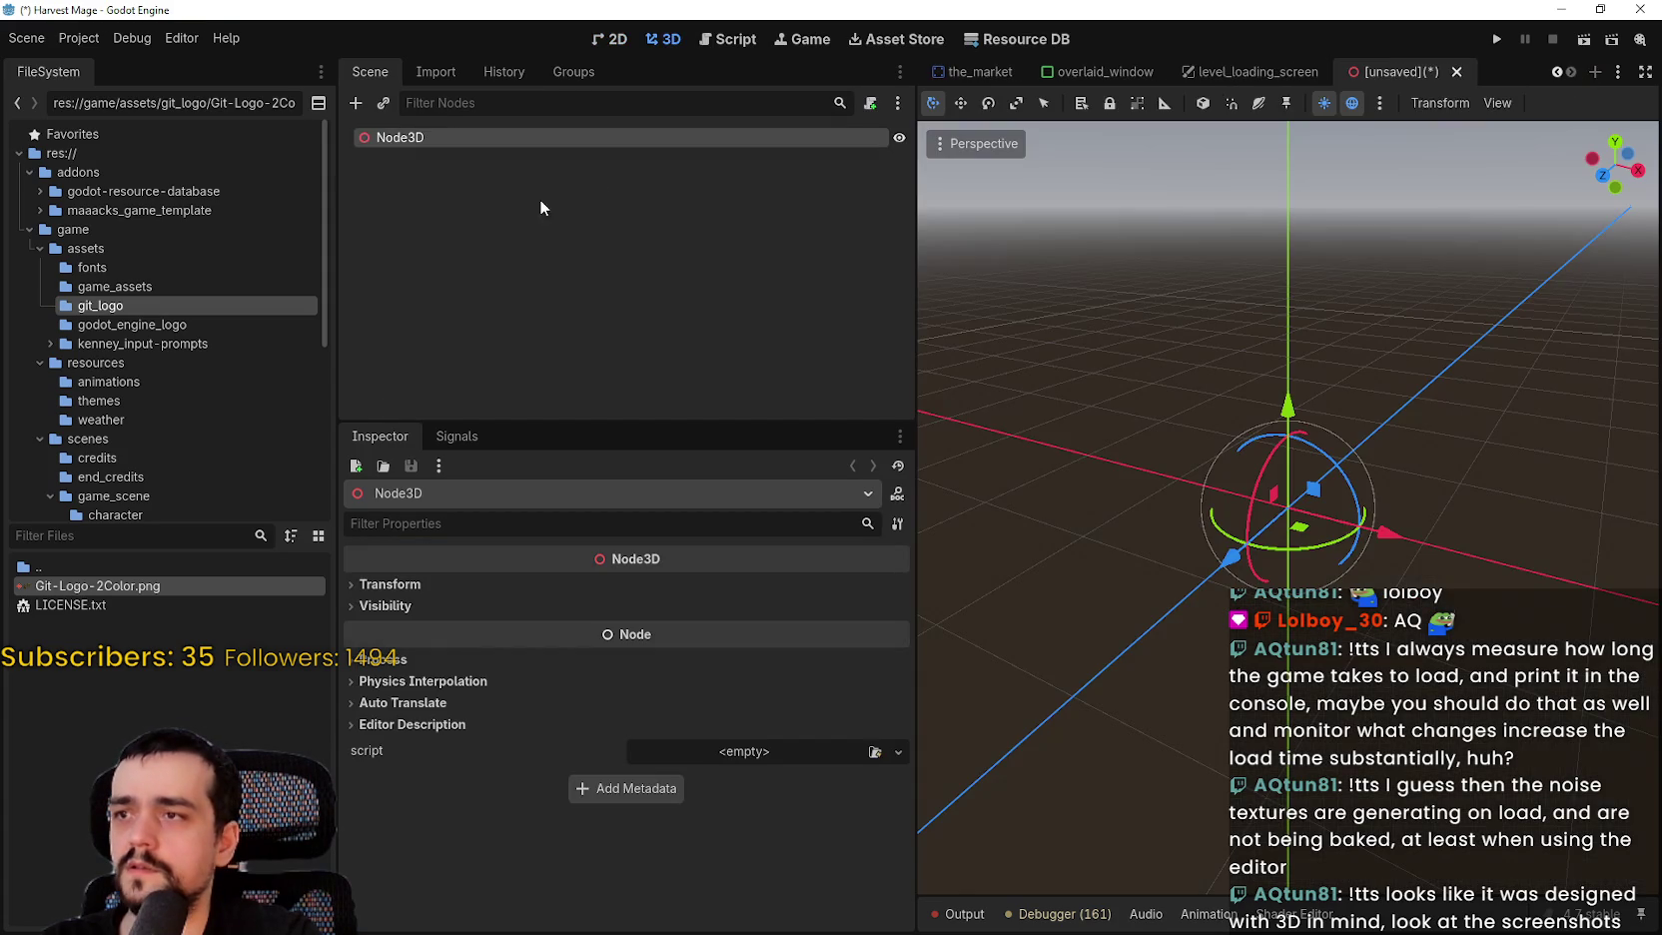
right_click(562, 142)
click(558, 142)
right_click(558, 142)
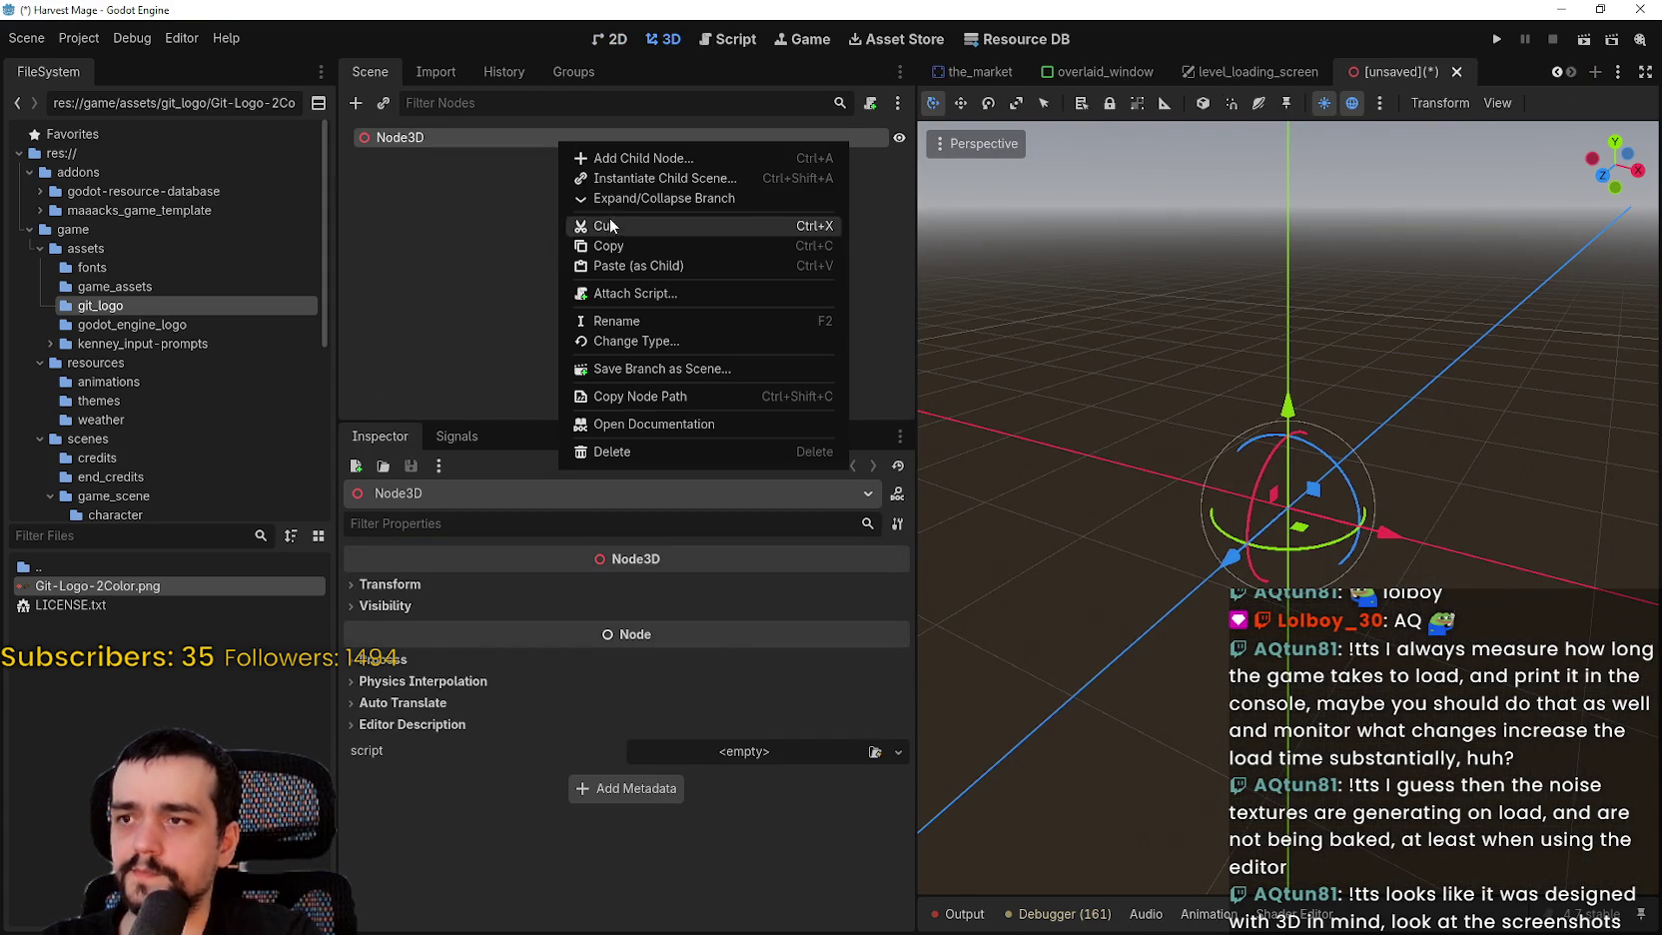
click(639, 264)
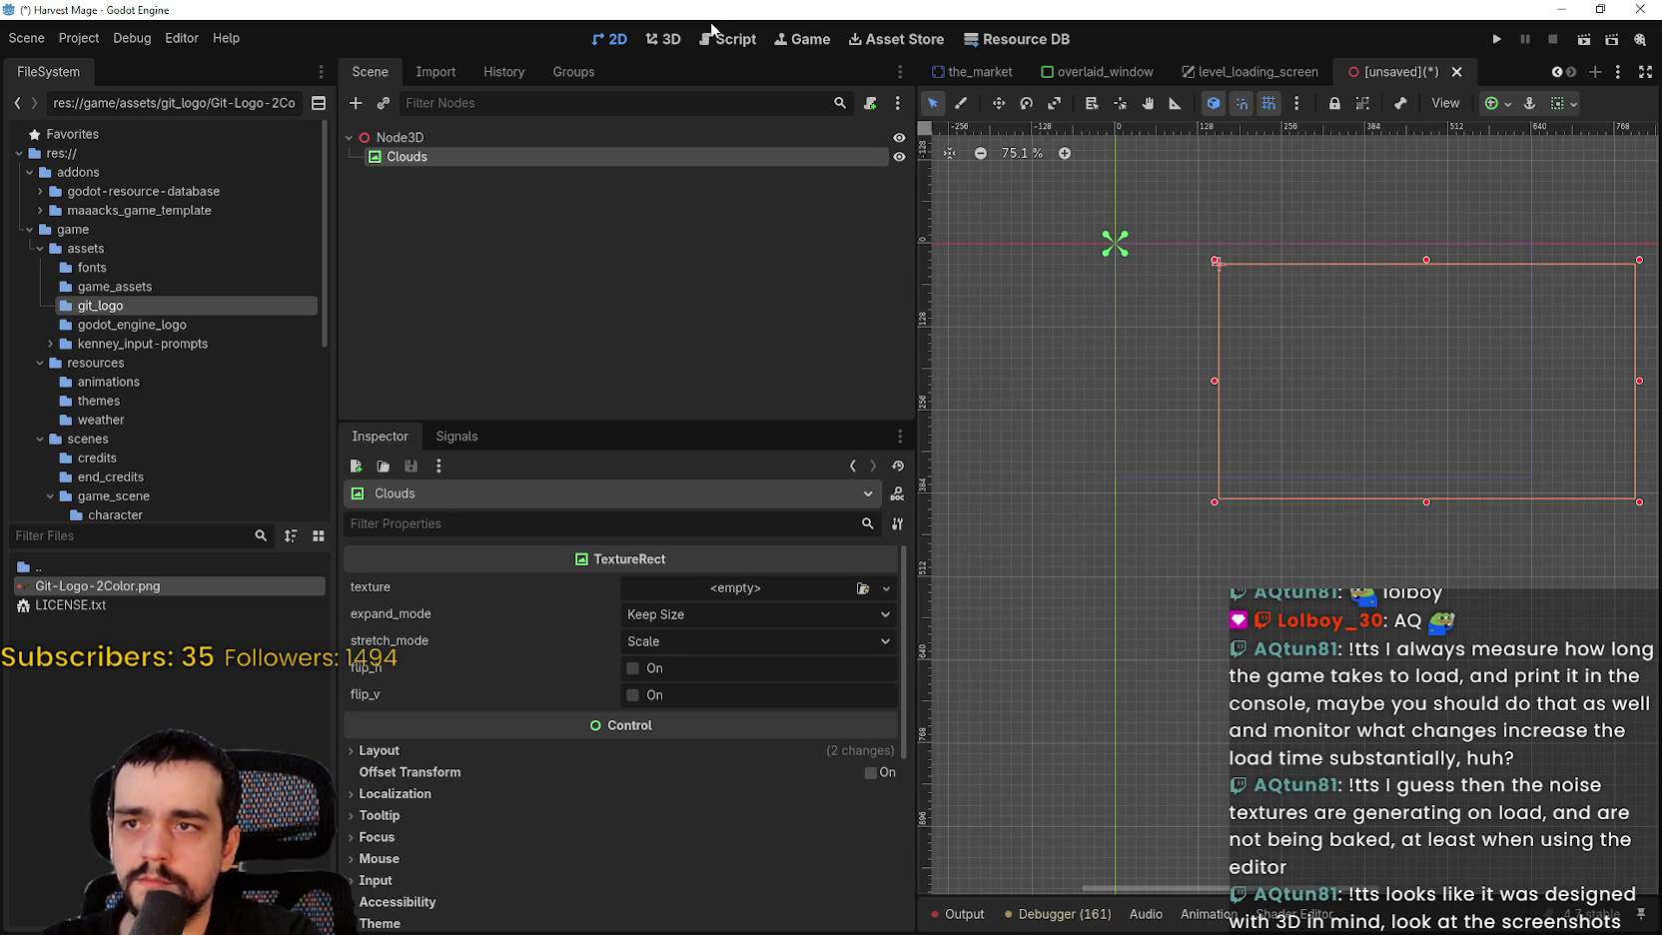
Step: Check the pasted Clouds rect in the 2D view, then delete the Clouds node
click(661, 40)
click(631, 39)
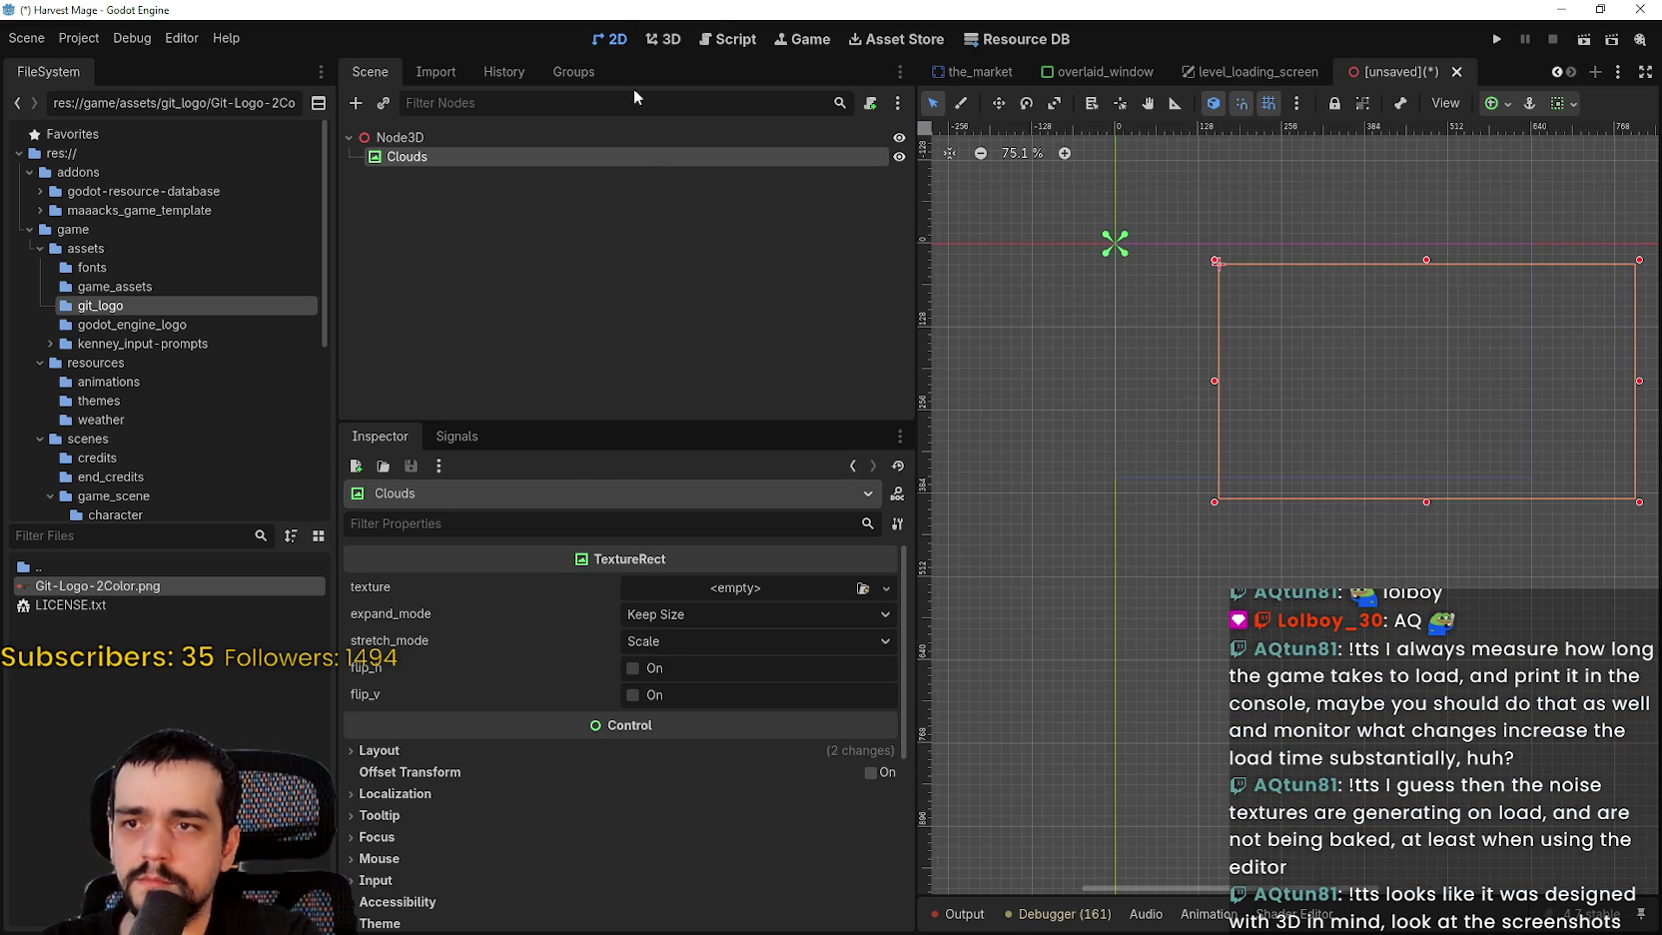
right_click(433, 165)
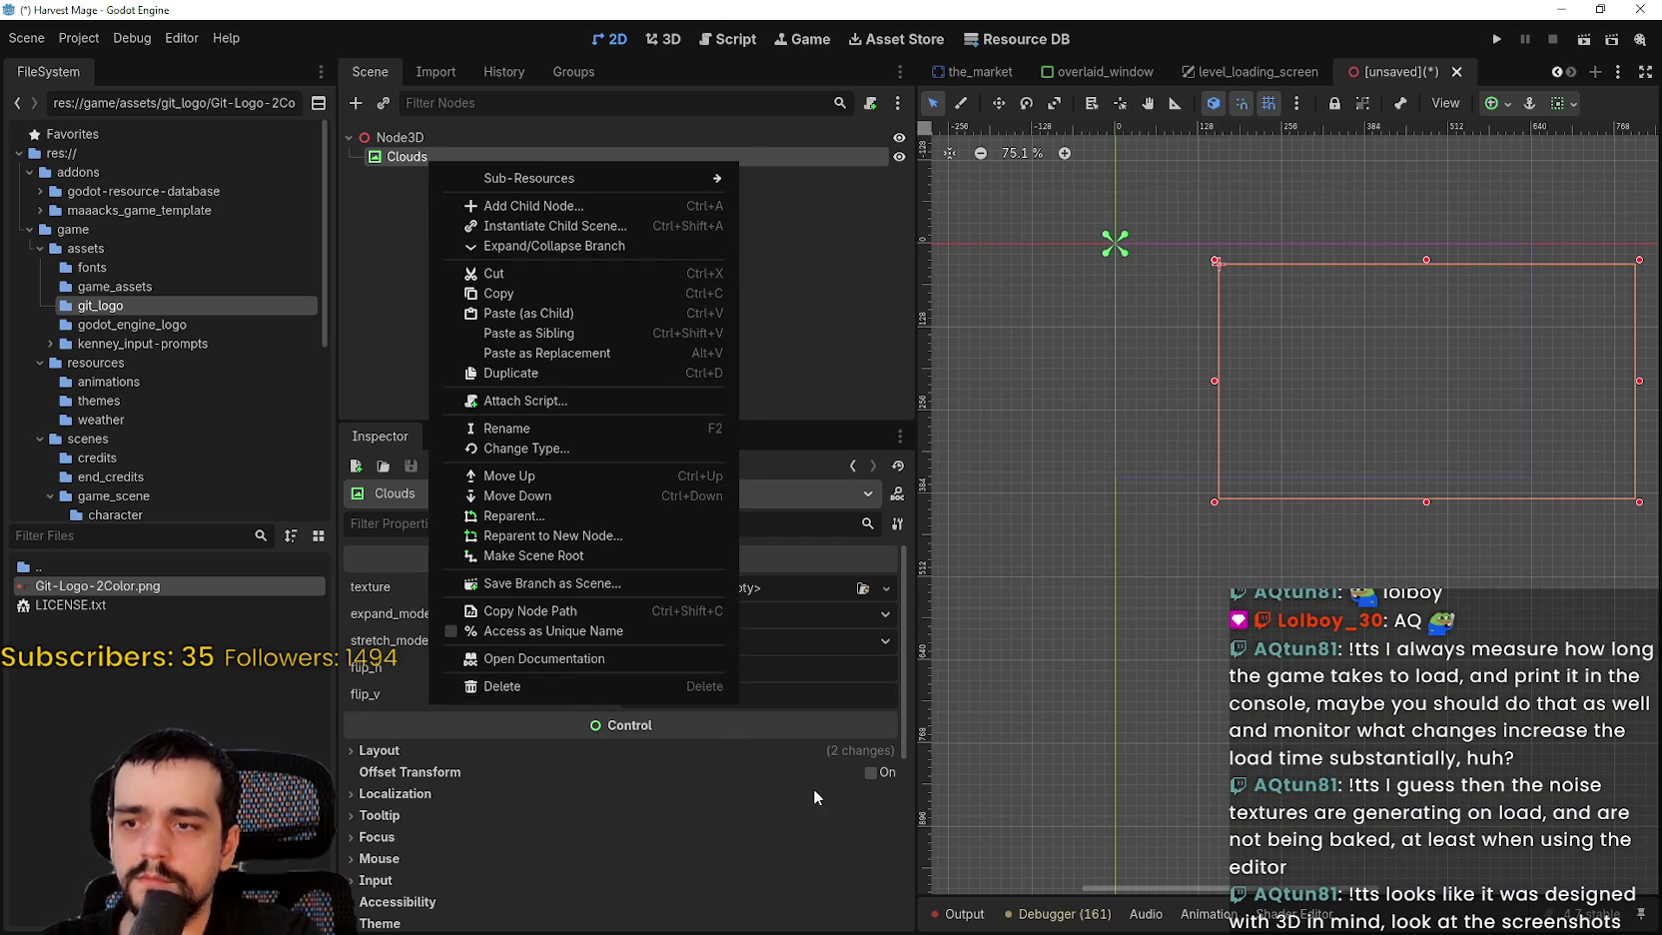
click(475, 768)
scroll(416, 722, down, 6)
scroll(461, 747, up, 4)
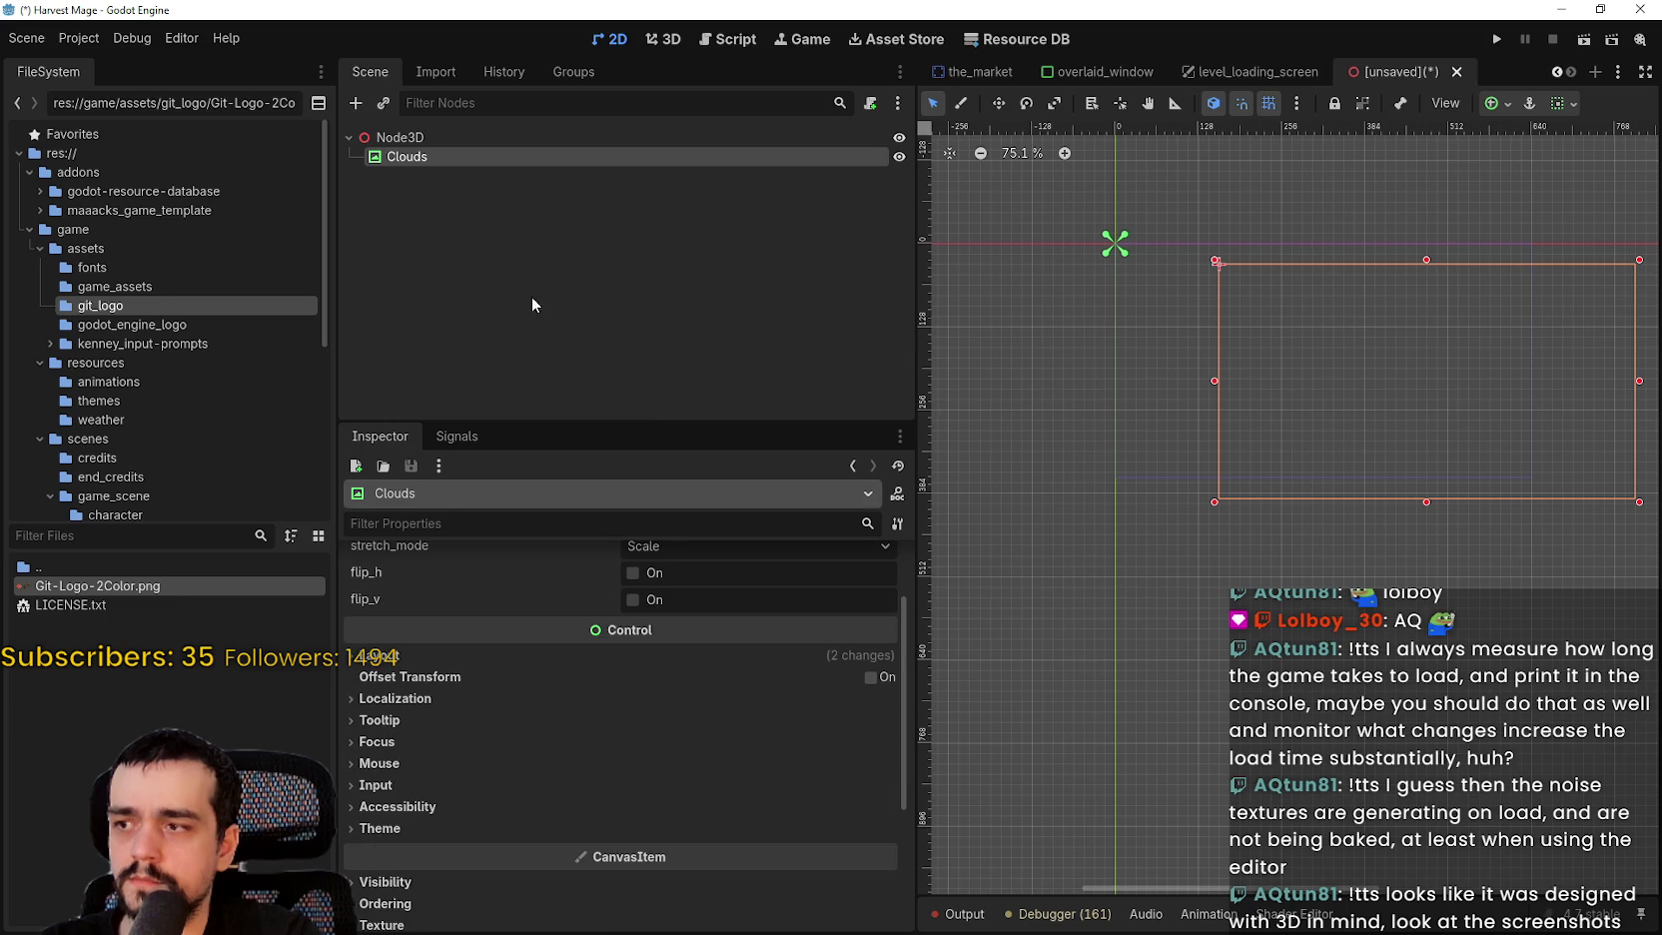
right_click(436, 169)
click(520, 683)
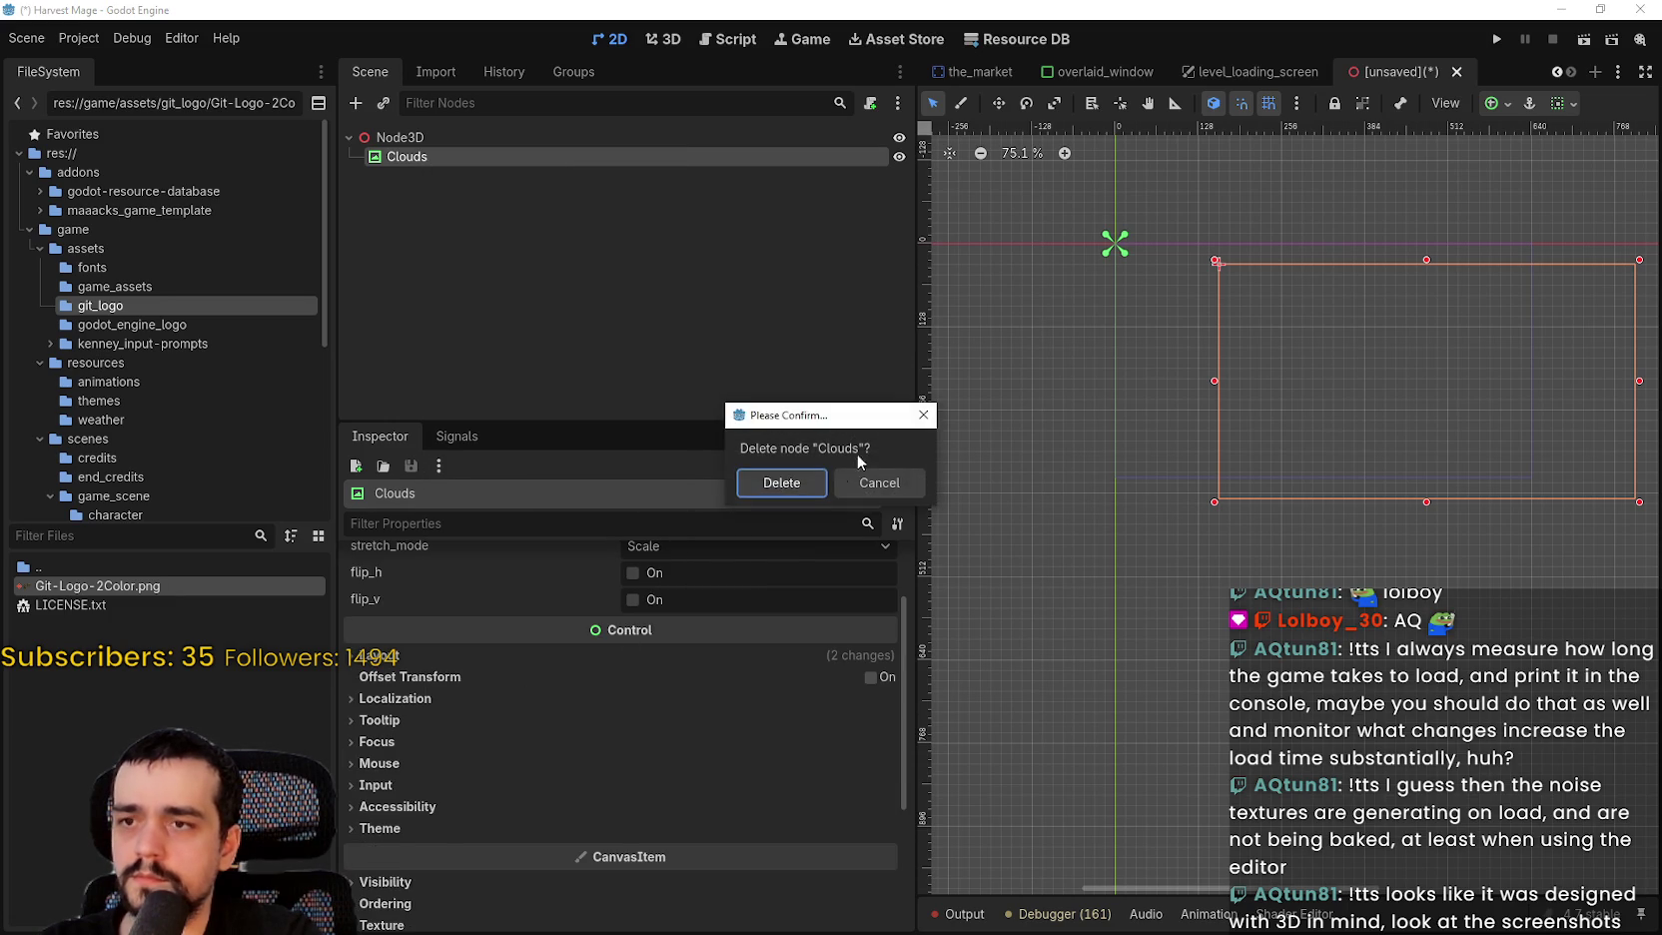
click(751, 481)
Step: Browse the Node3D subtypes in the Add Child Node list, then cancel without adding
click(489, 136)
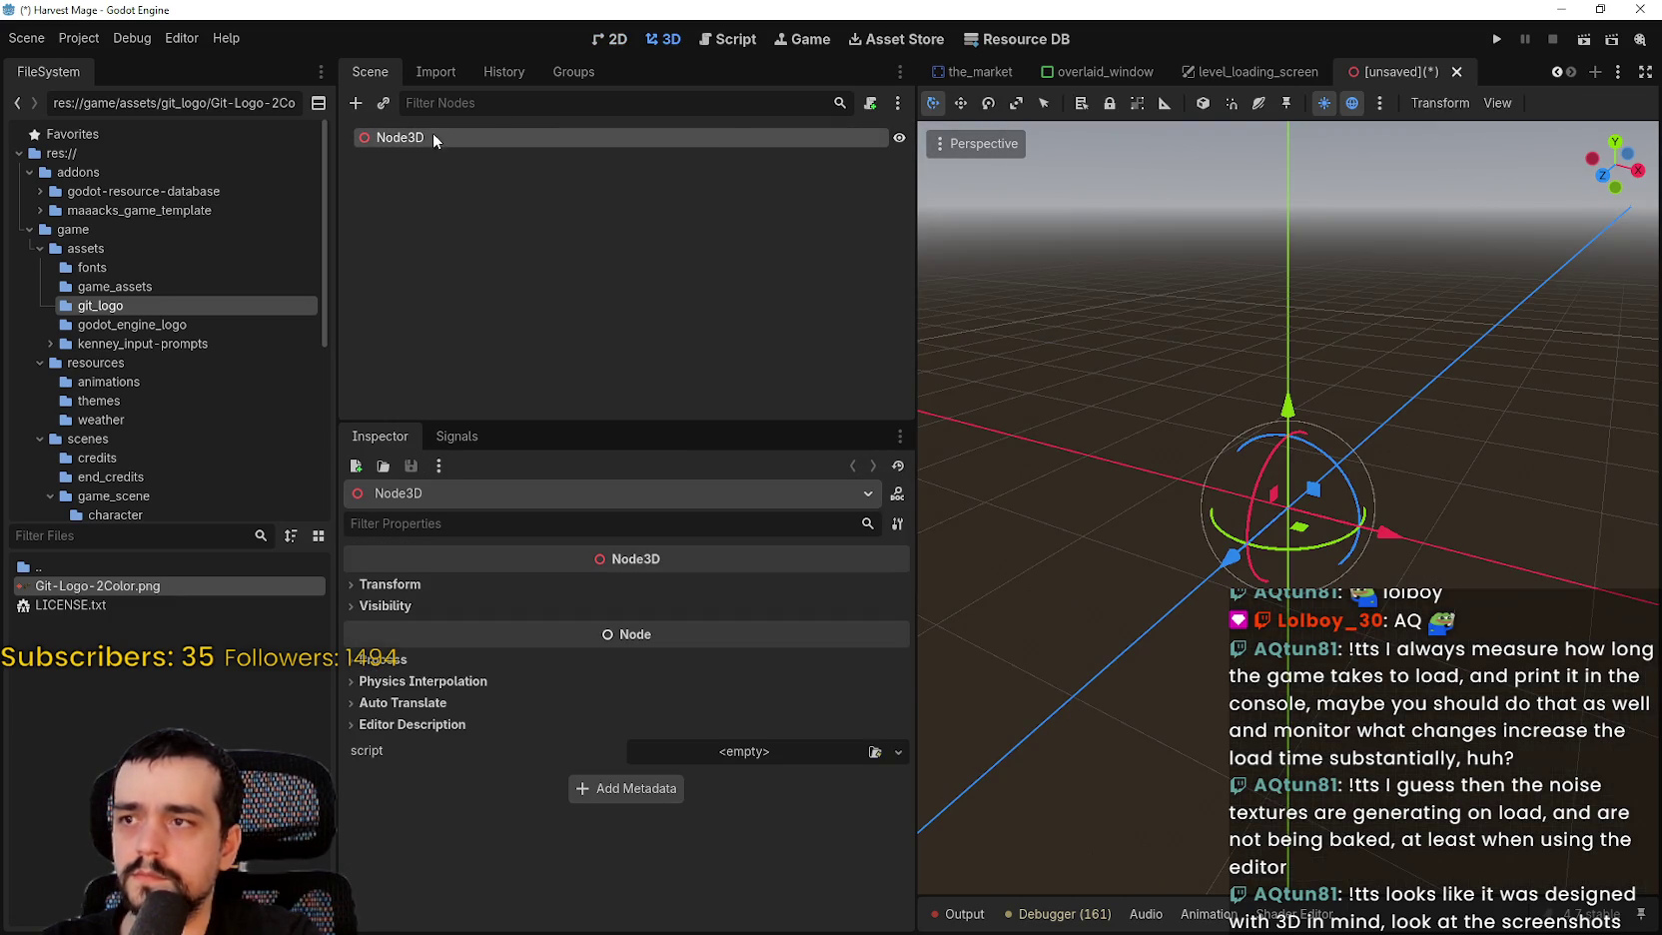
right_click(433, 137)
click(523, 143)
text(tex)
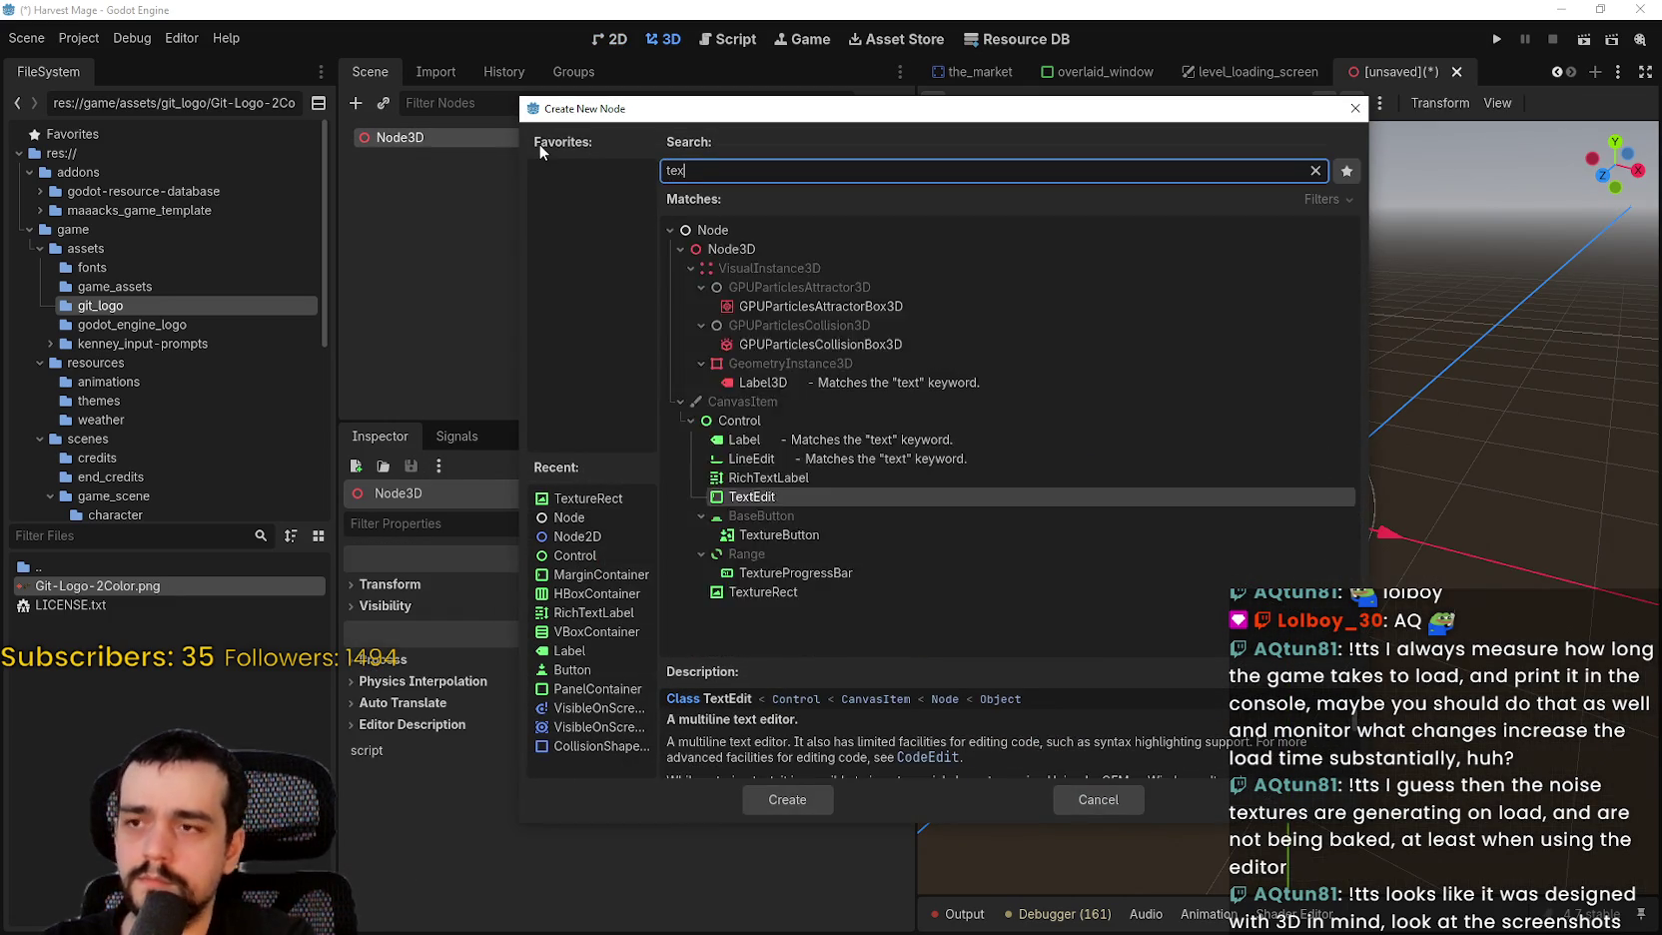
text(ture)
key(BackSpace)
key(BackSpace)
key(BackSpace)
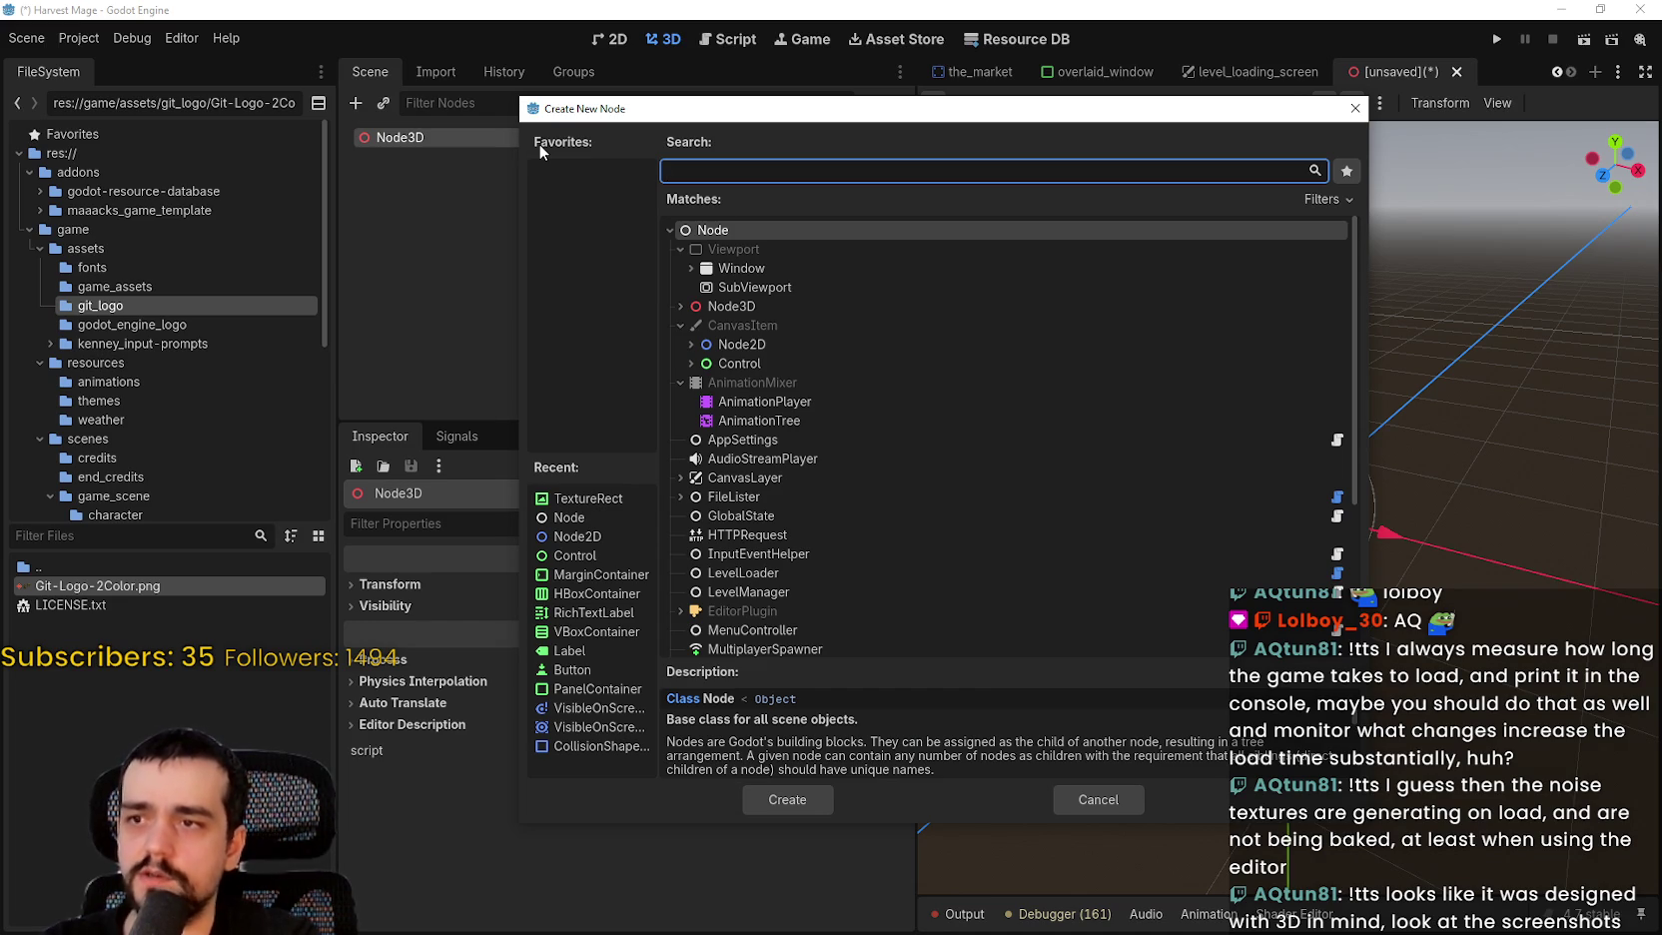
click(679, 304)
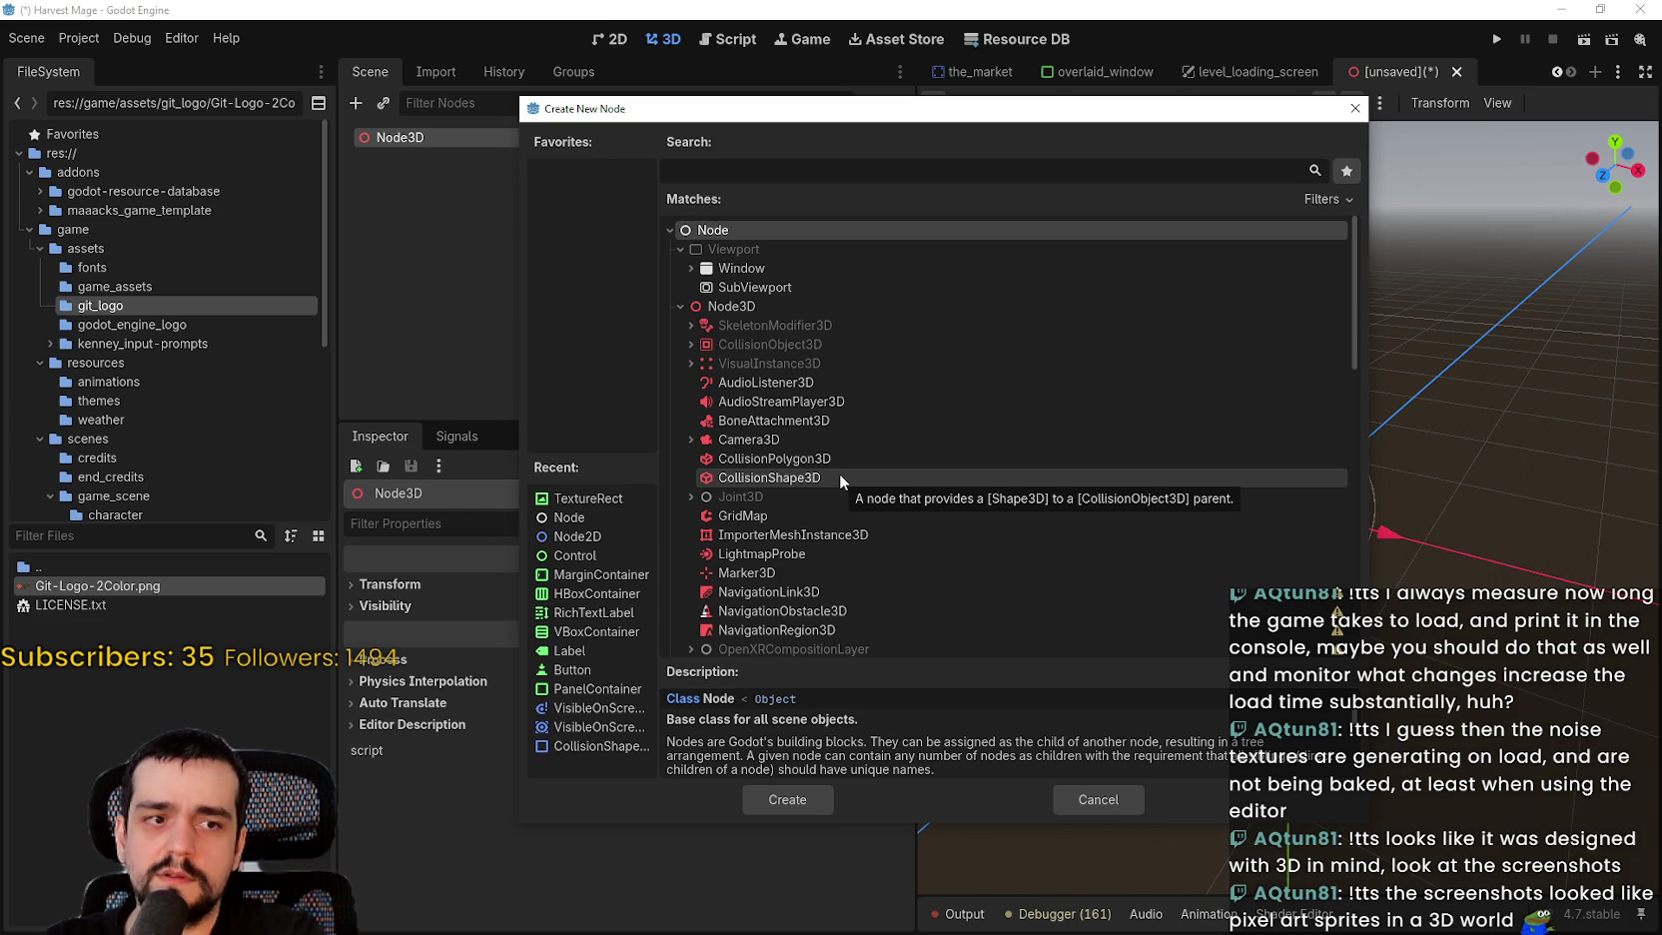
scroll(849, 384, down, 3)
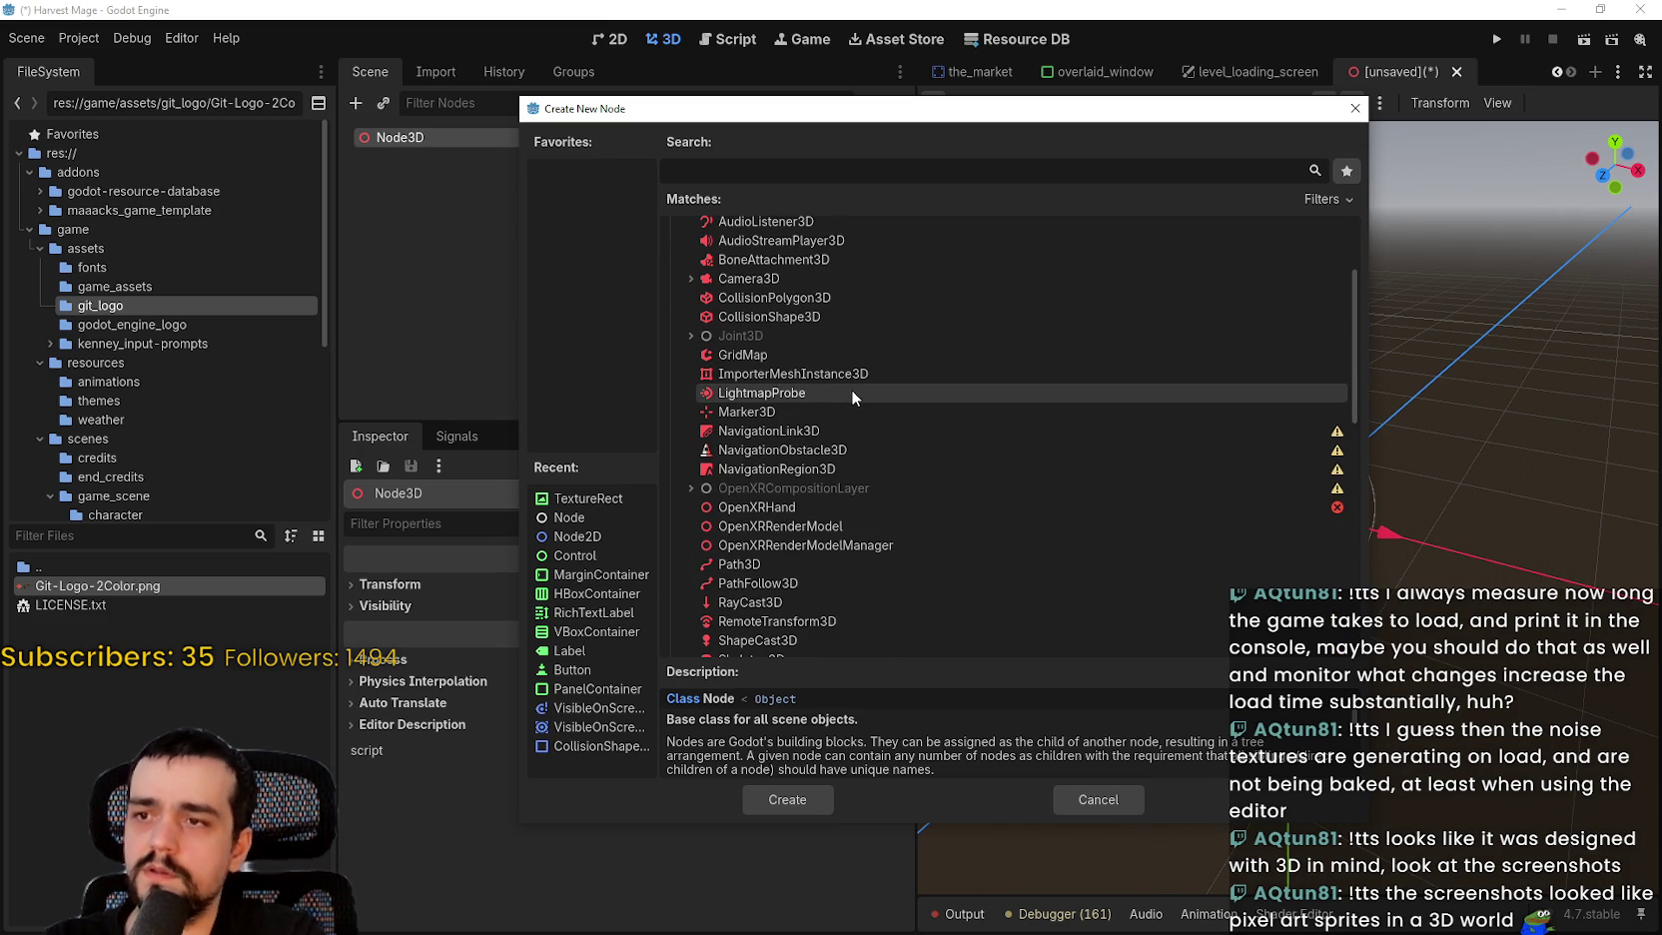
scroll(823, 352, down, 3)
scroll(924, 500, up, 2)
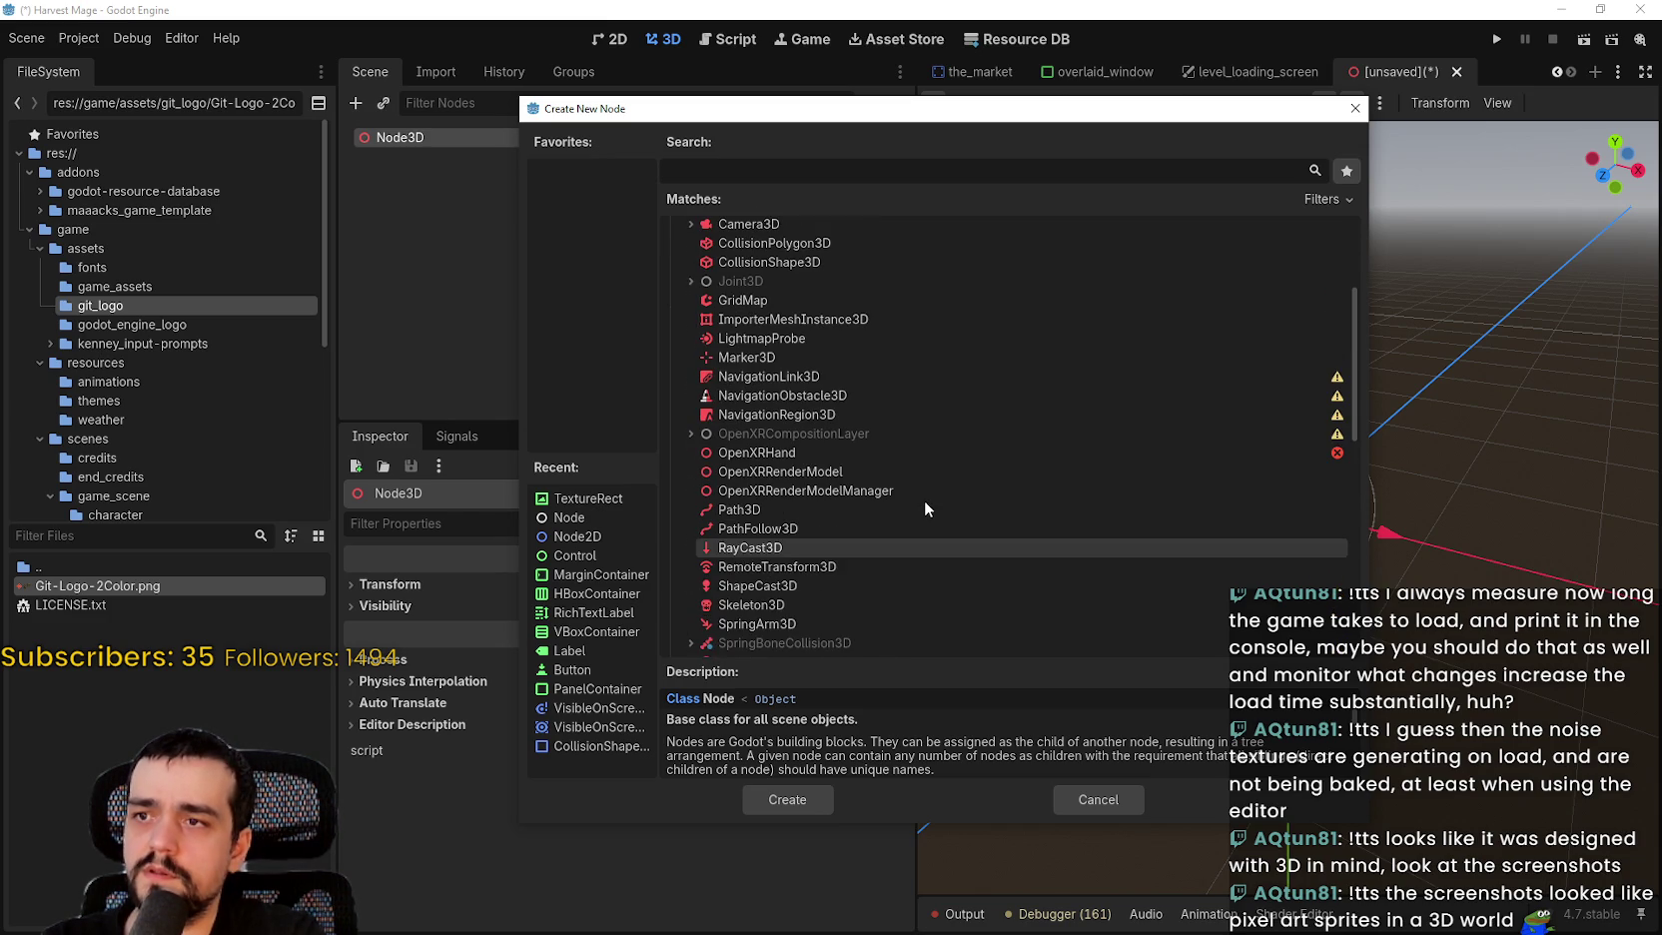
scroll(925, 499, down, 4)
scroll(815, 331, up, 6)
scroll(735, 271, up, 2)
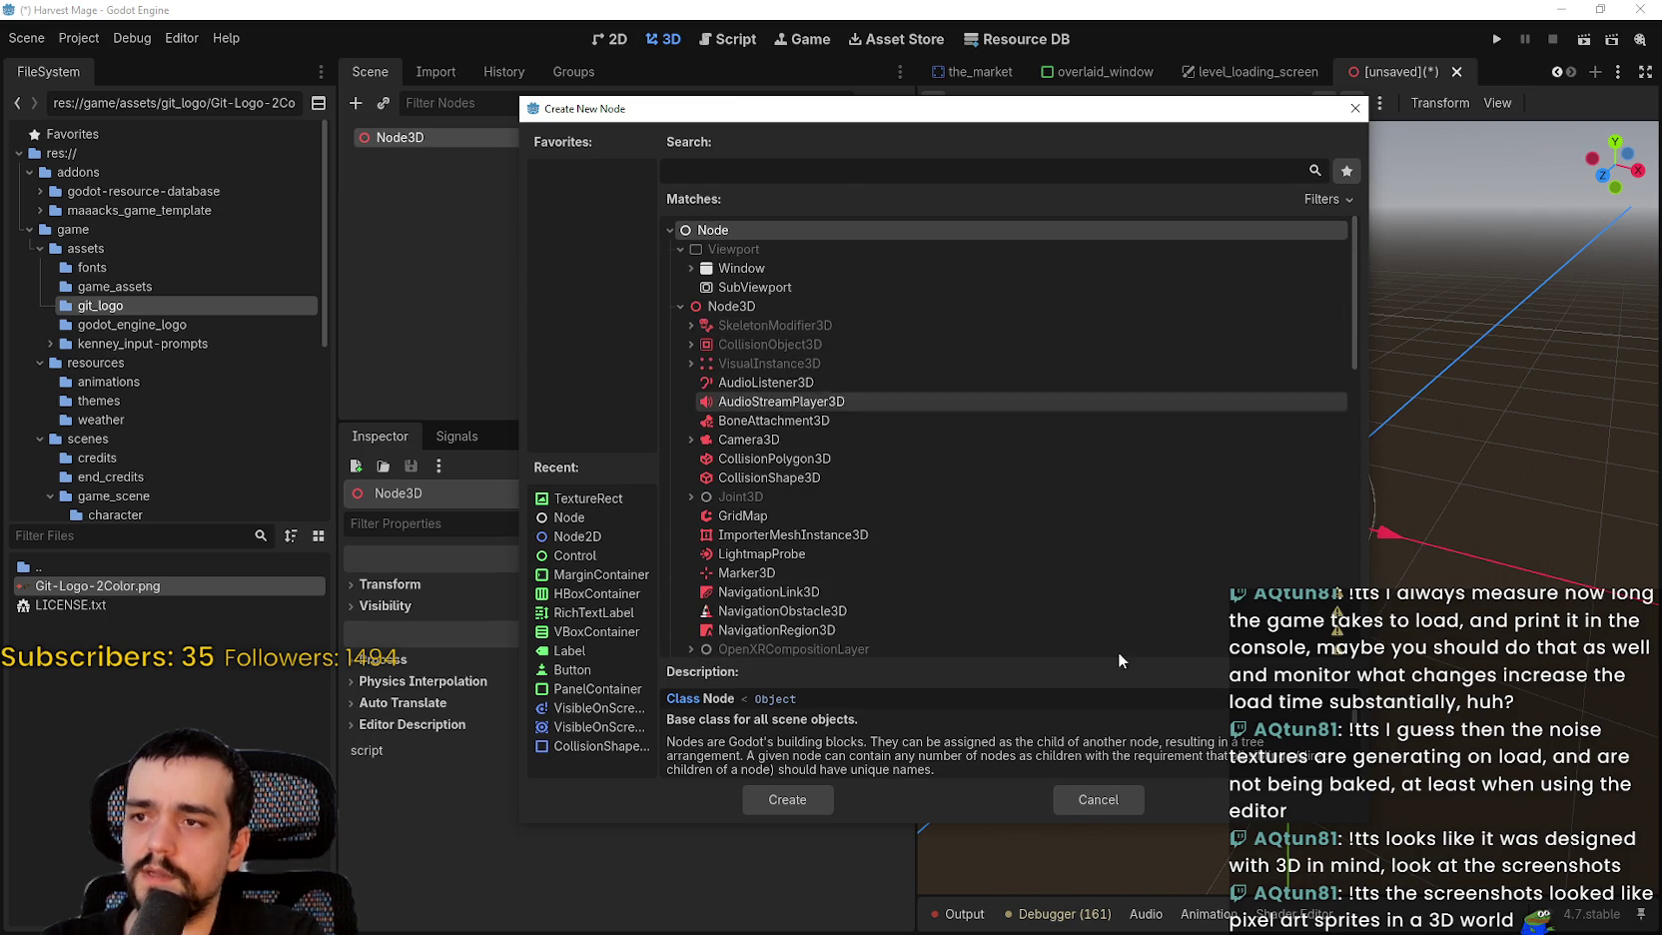
click(1113, 802)
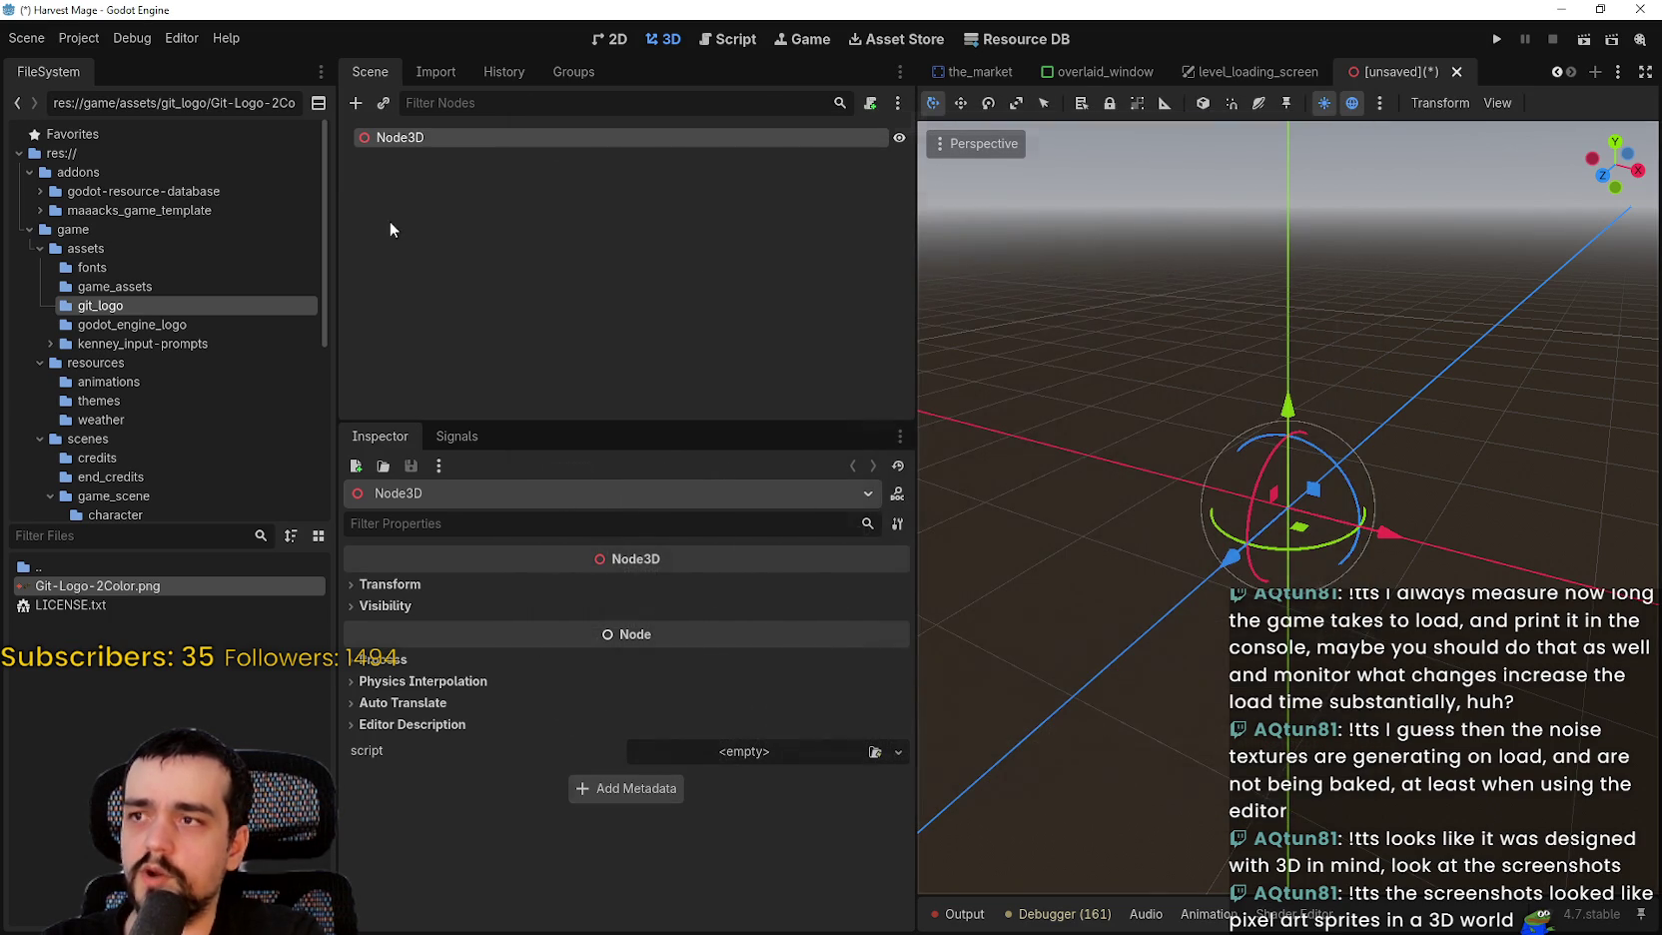
Step: Keep the root named Node3D and inspect its Transform, Process and Visibility properties
double_click(410, 133)
key(Escape)
click(389, 584)
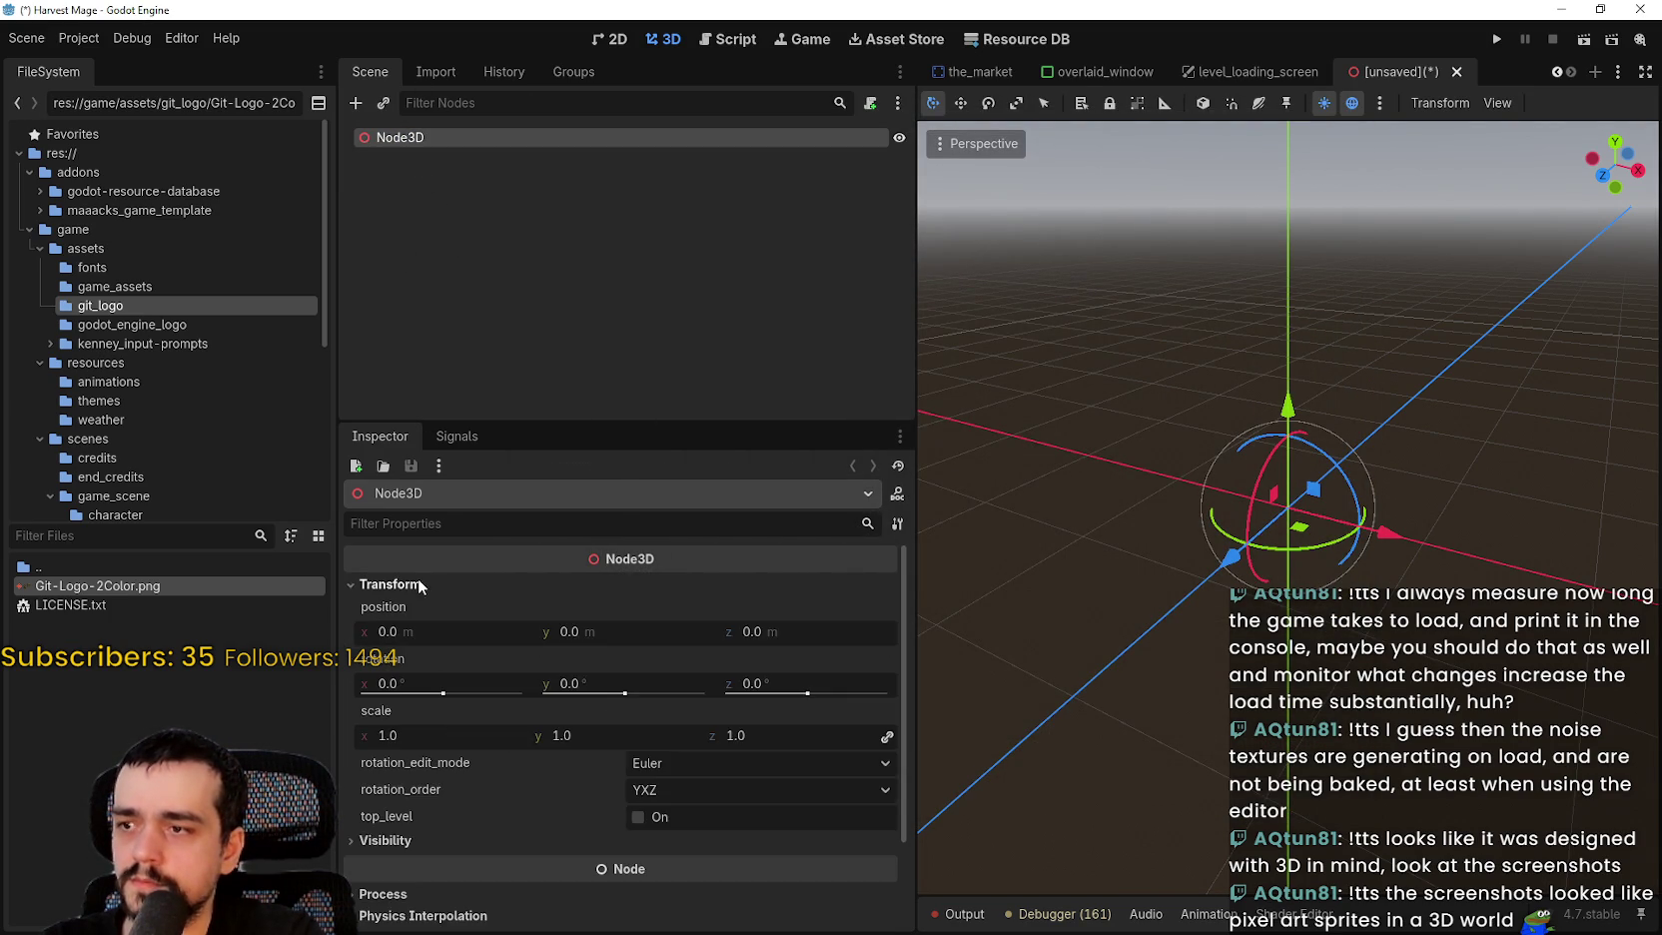
scroll(471, 775, down, 3)
click(422, 779)
click(421, 780)
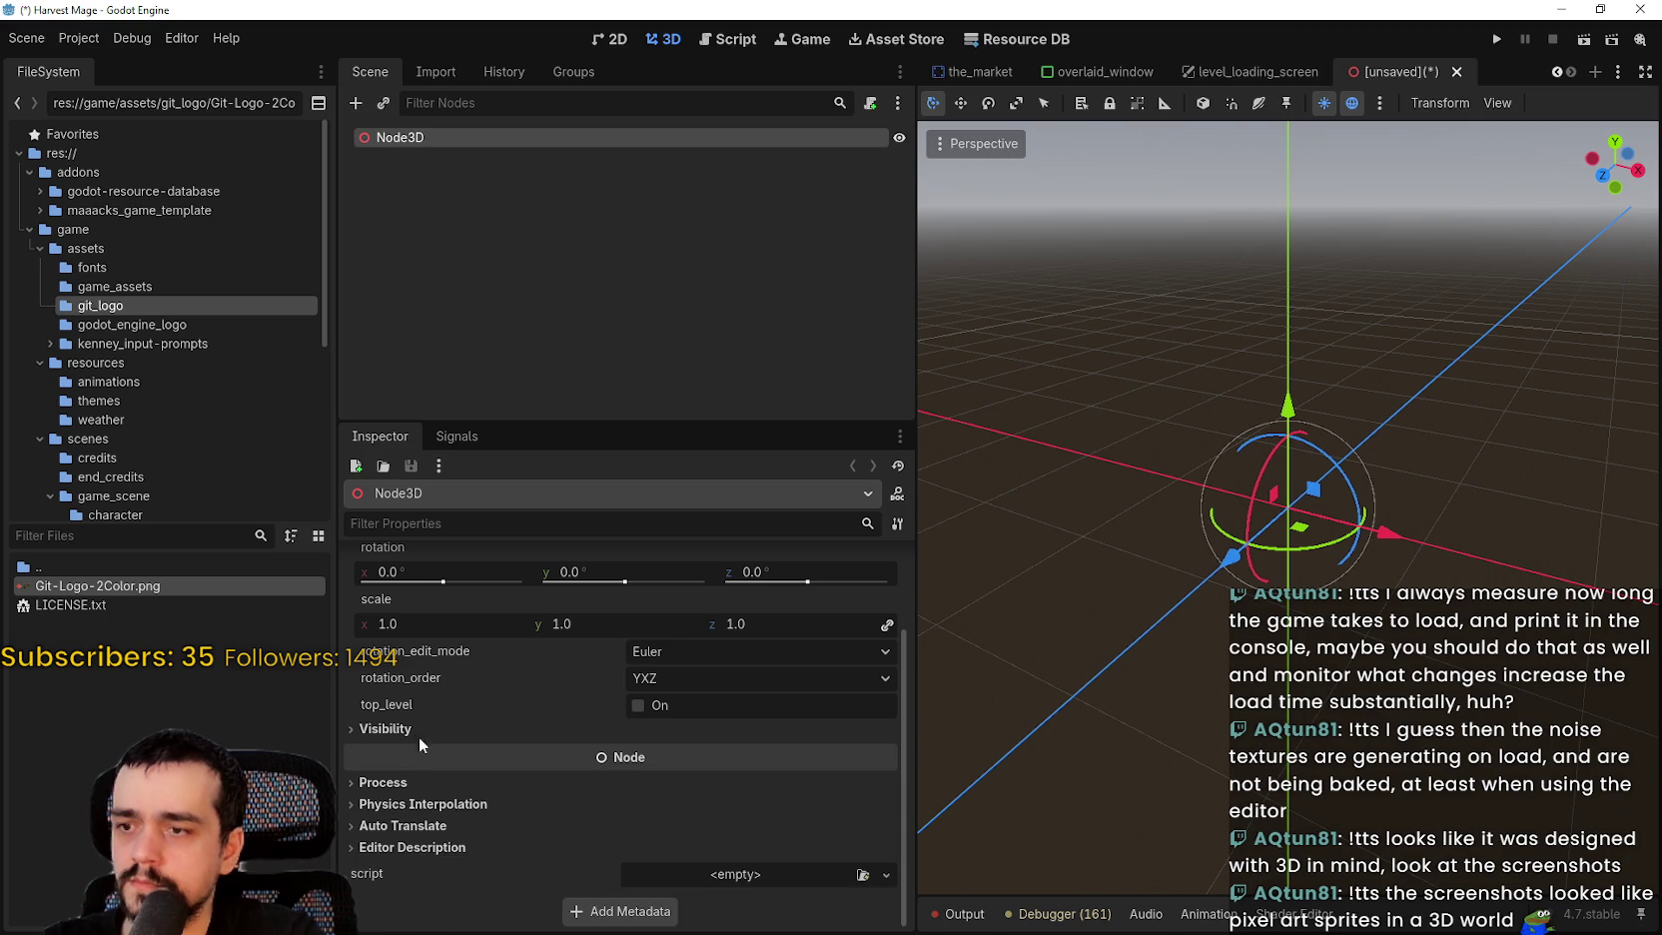
click(410, 732)
Step: Search 'mesh' among the child node types and add a MeshInstance3D under Node3D
right_click(428, 150)
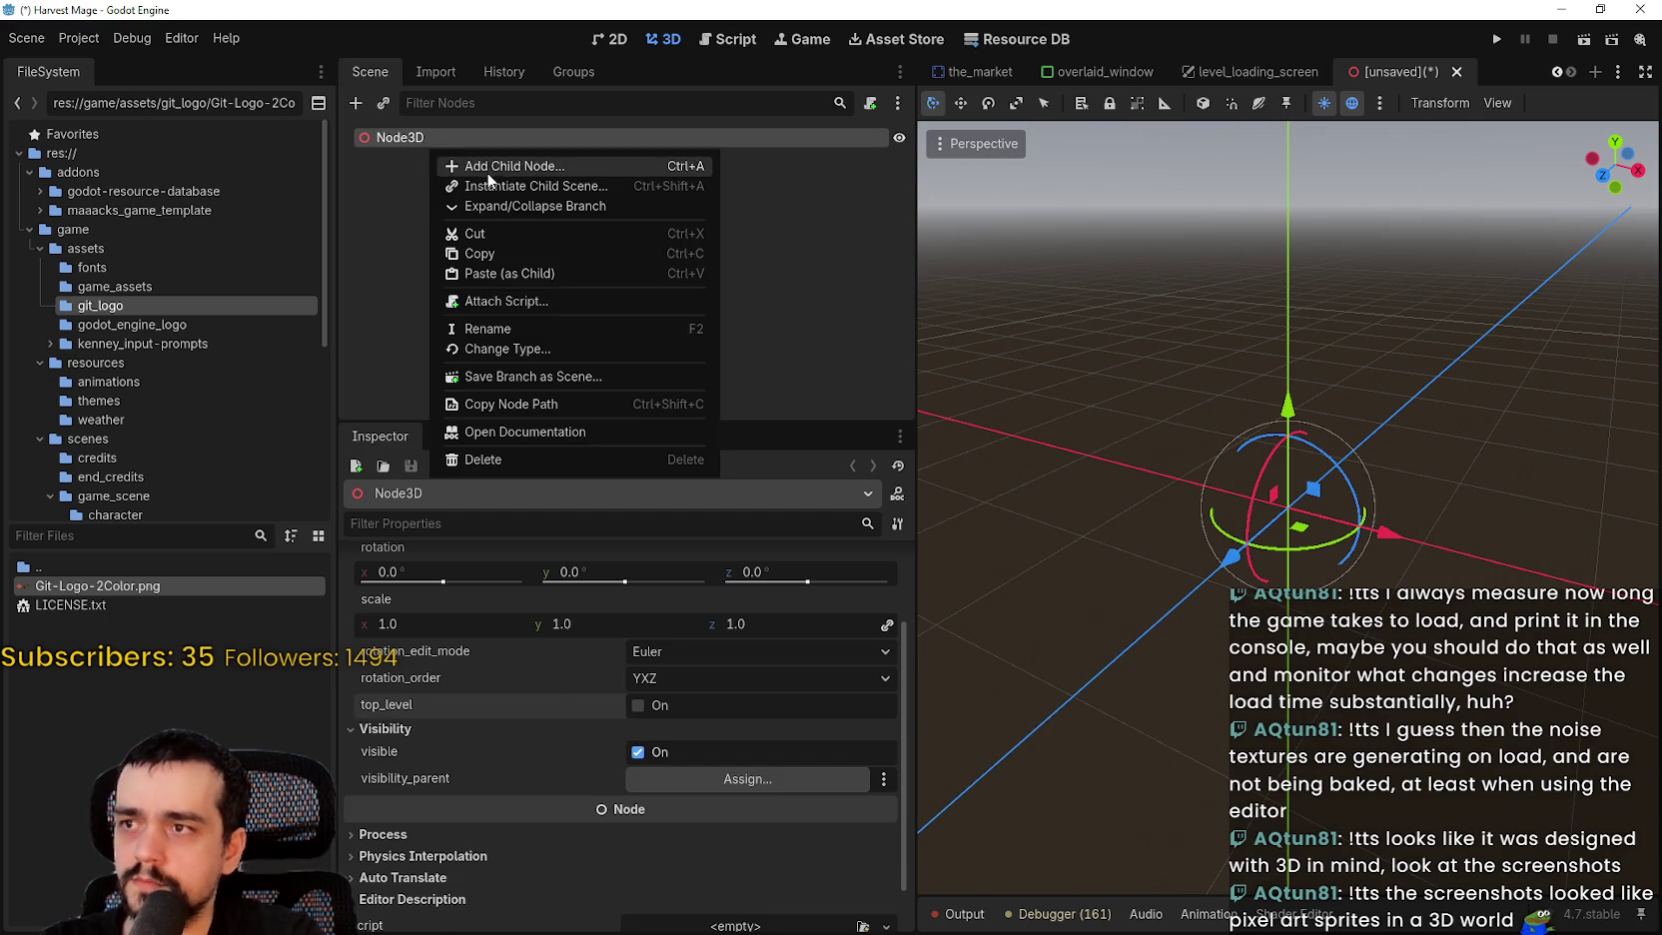
click(475, 165)
text(node3)
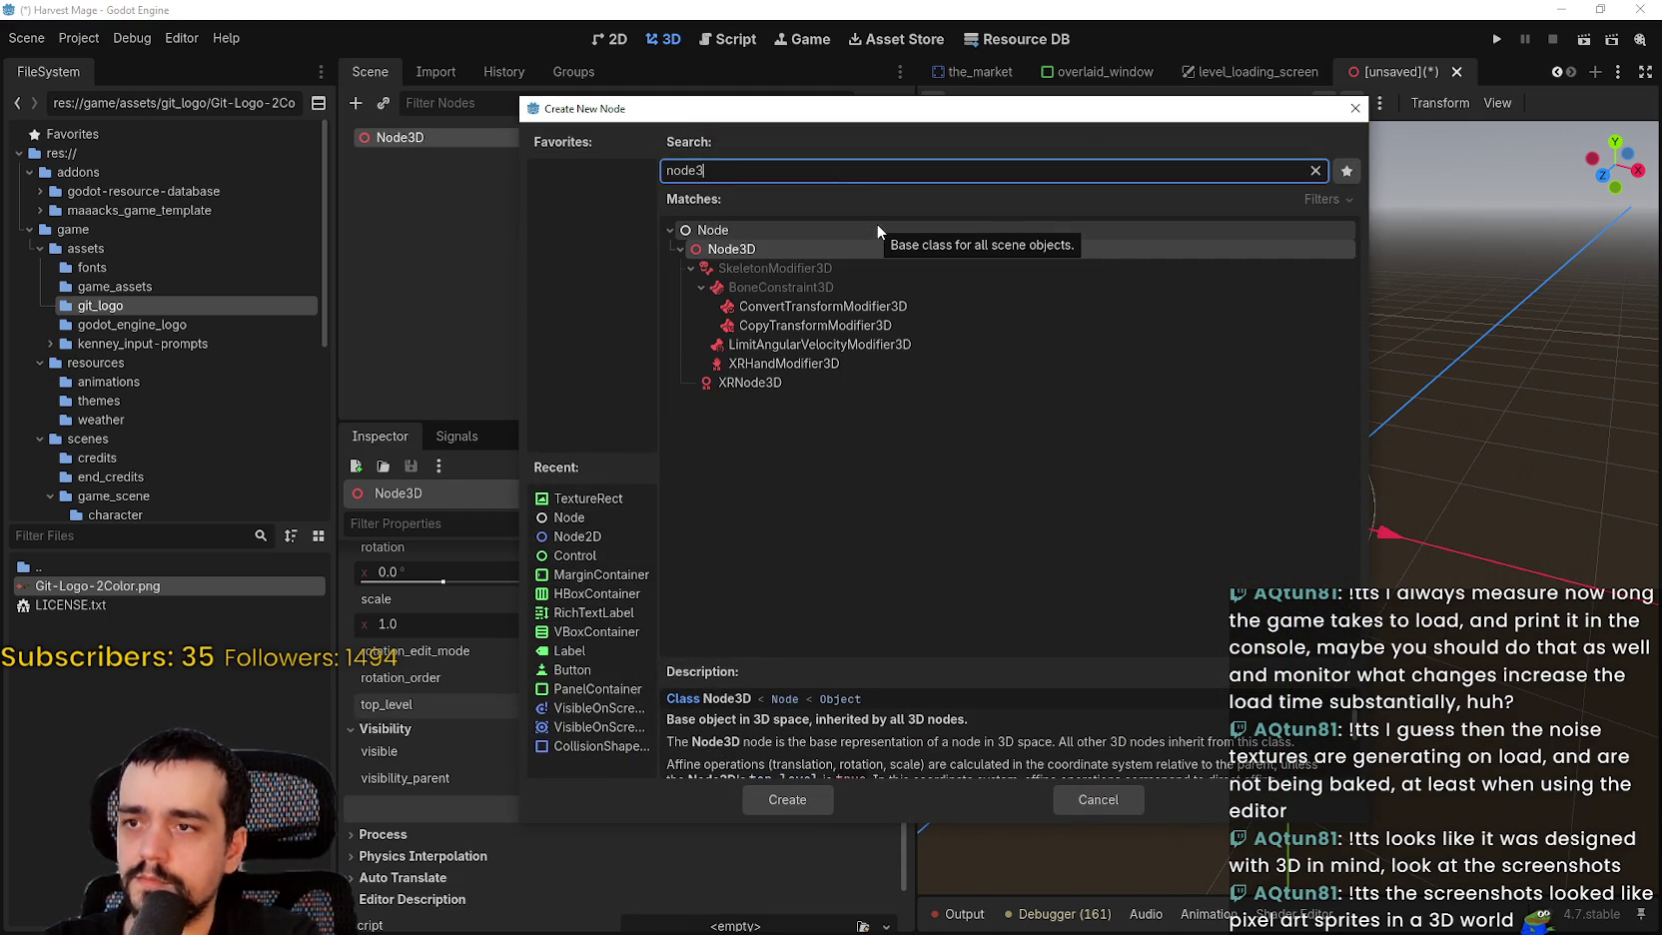
key(BackSpace)
key(BackSpace)
key(BackSpace)
text(textu)
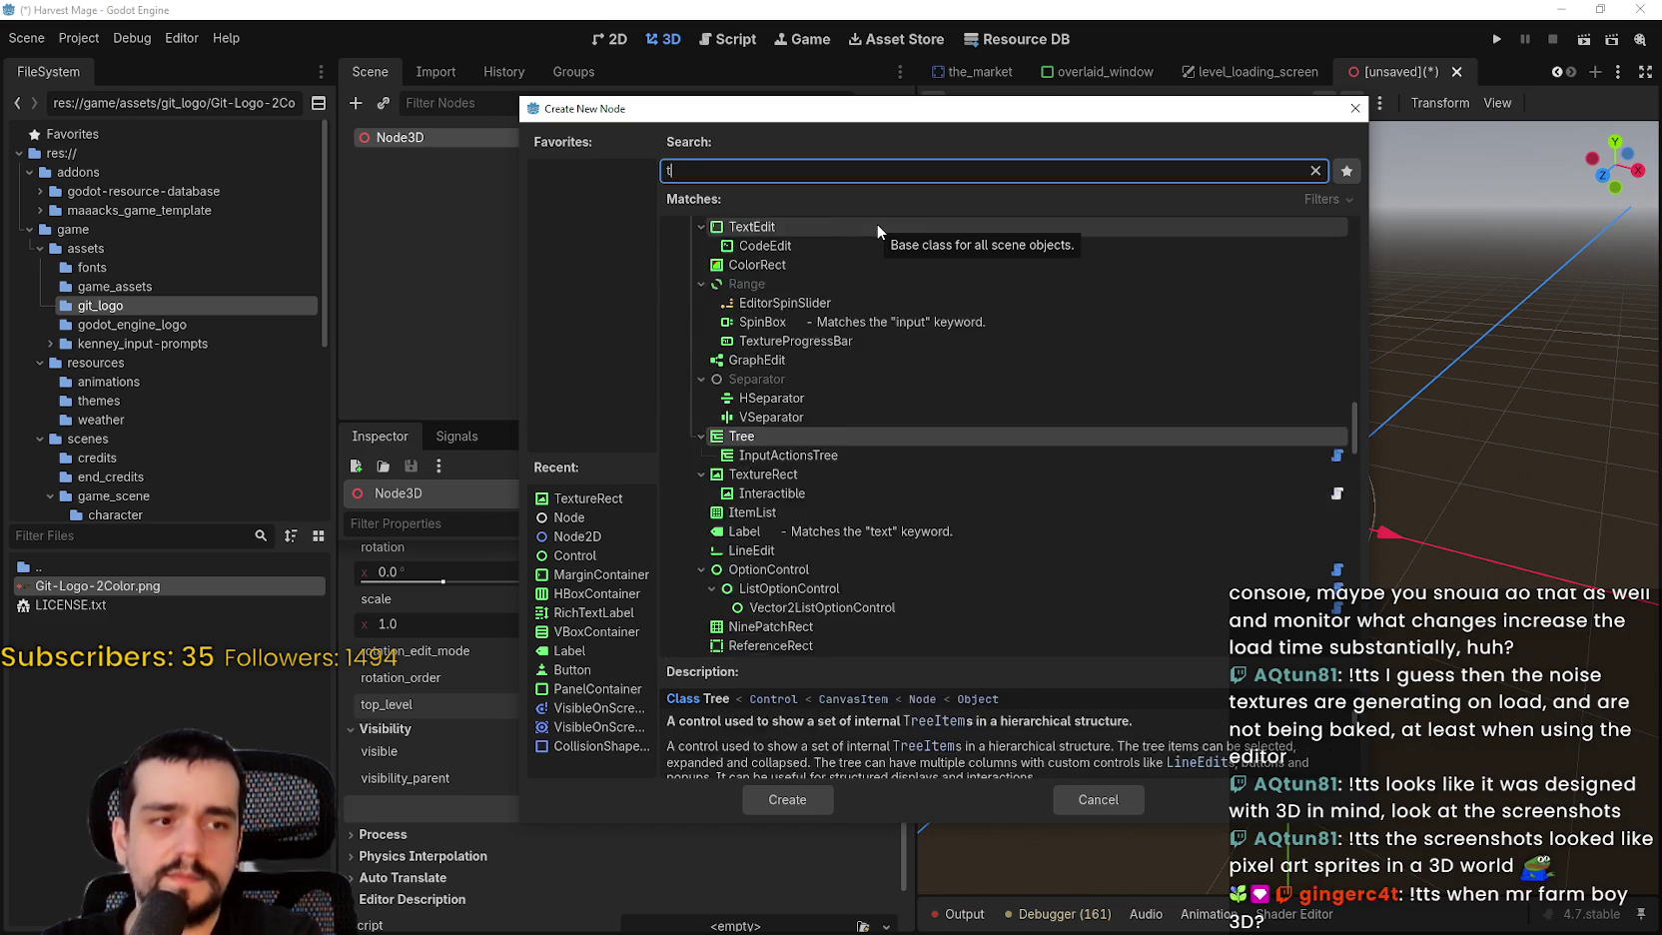
key(BackSpace)
key(BackSpace)
key(BackSpace)
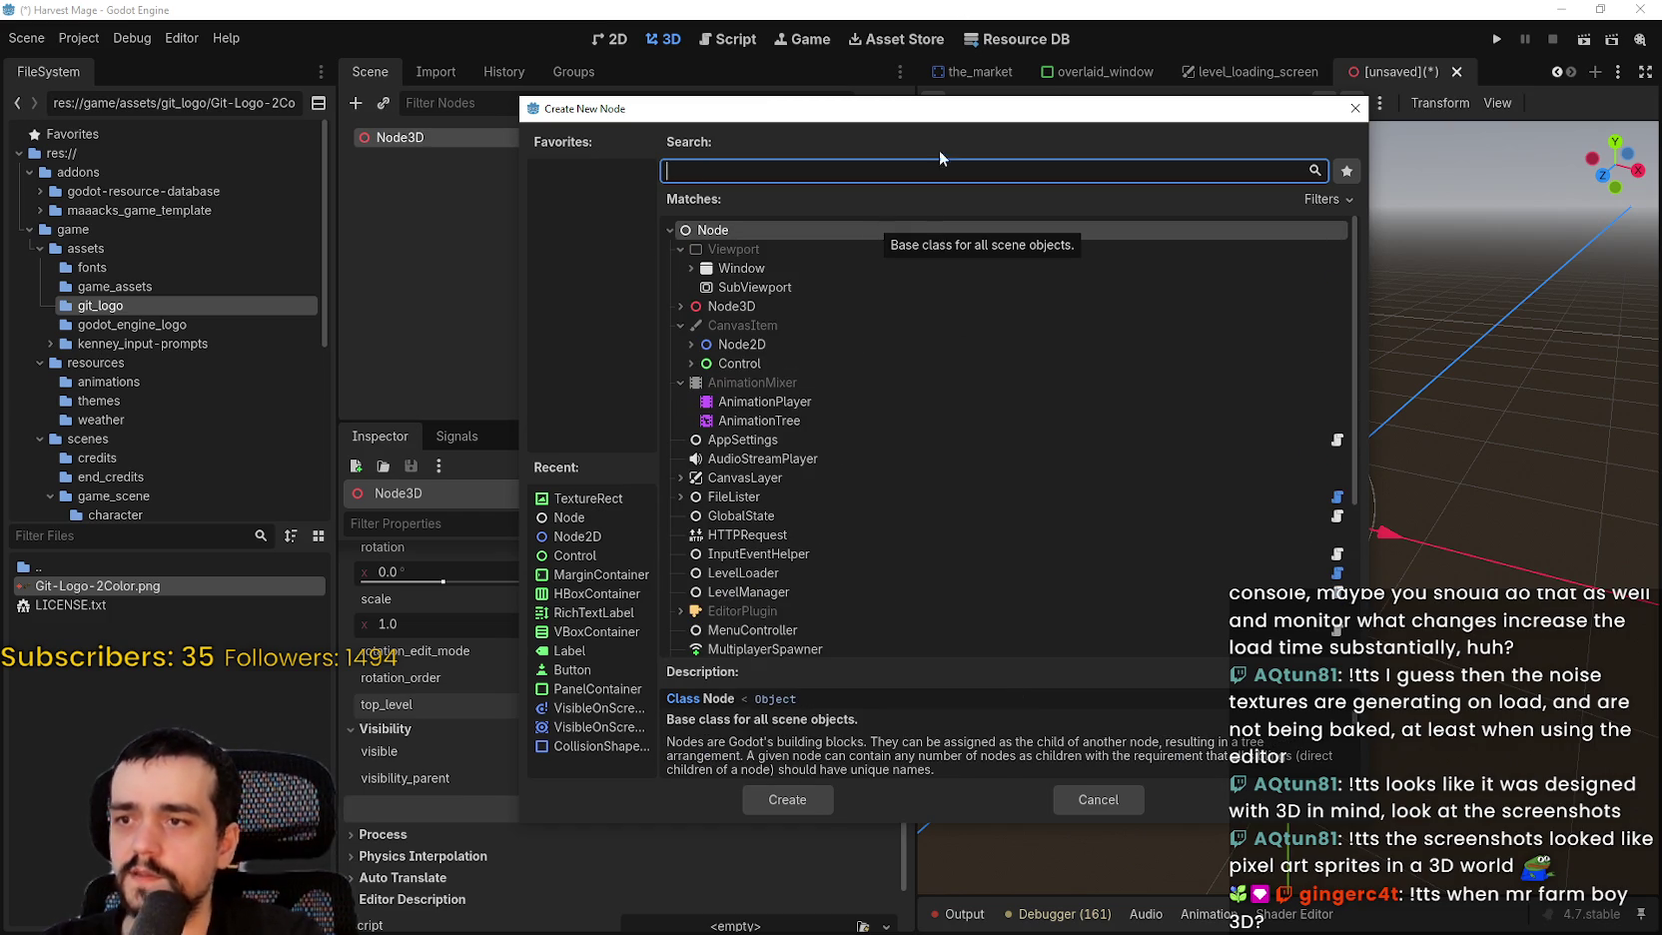
click(689, 311)
click(680, 305)
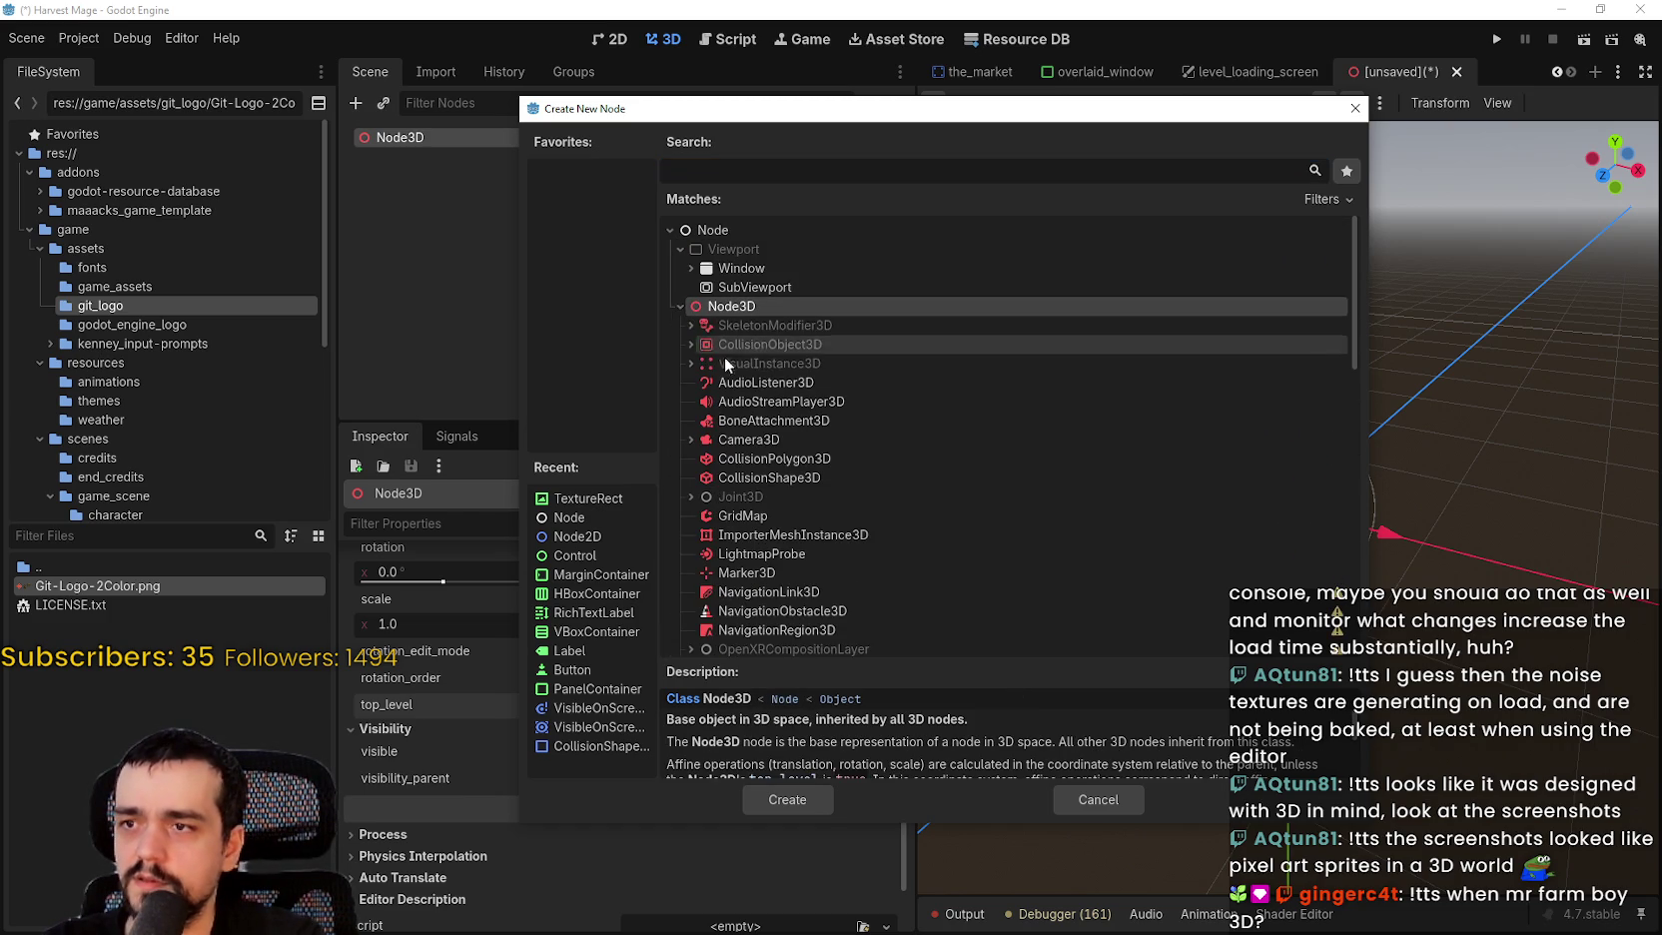
scroll(841, 537, down, 3)
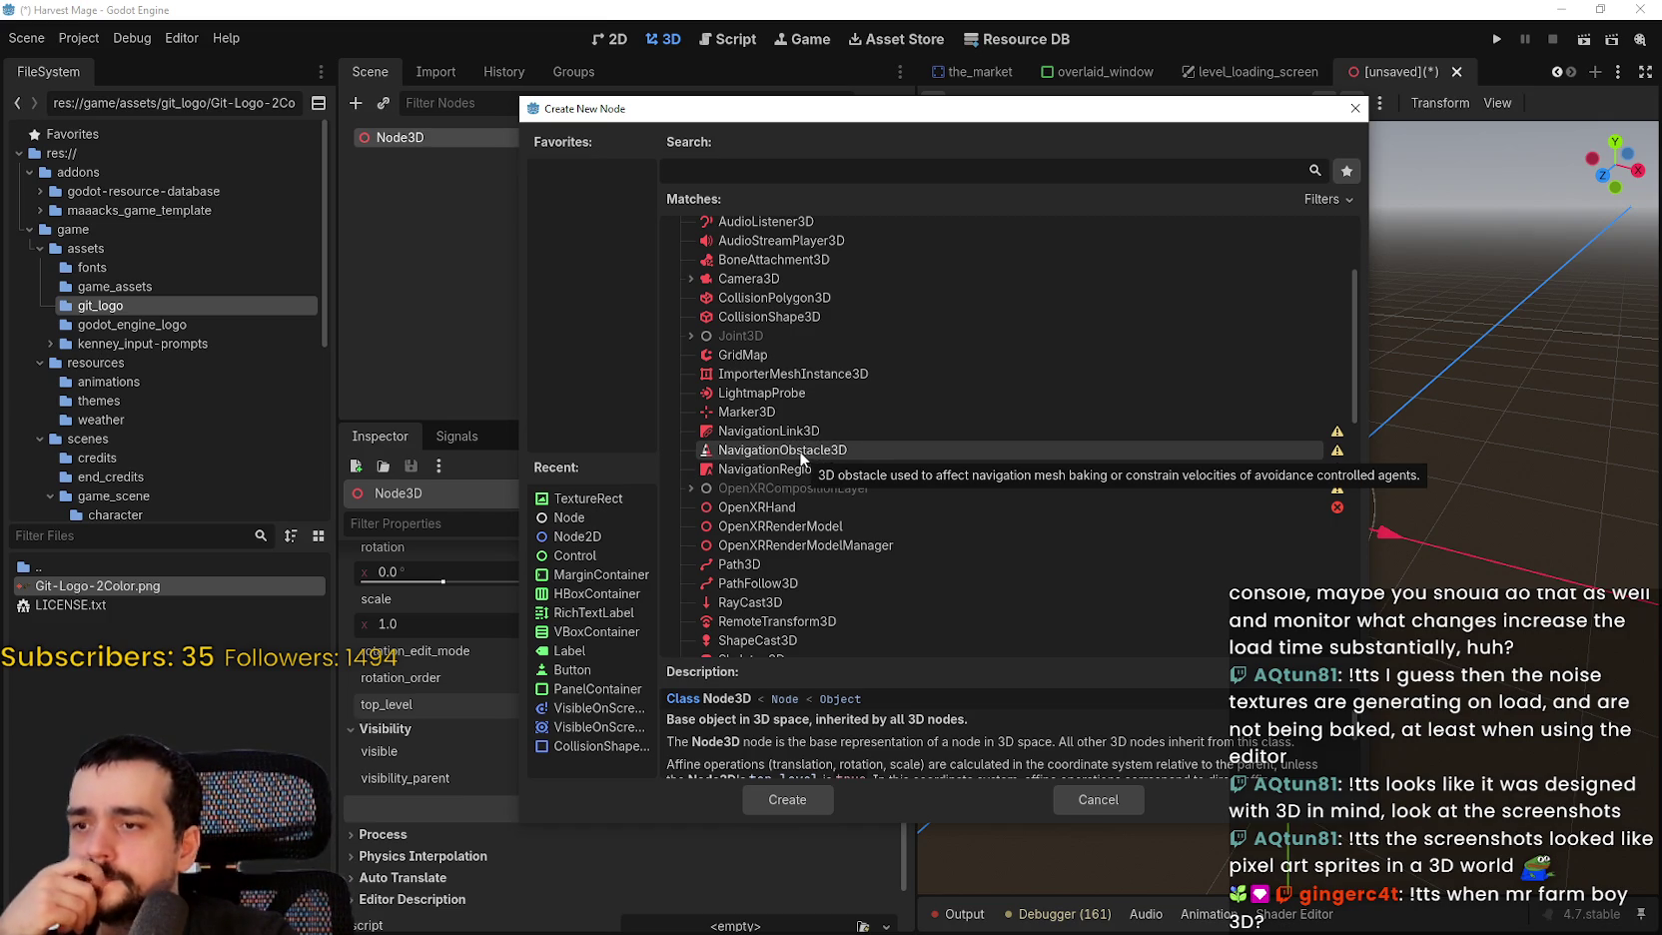
scroll(800, 450, down, 3)
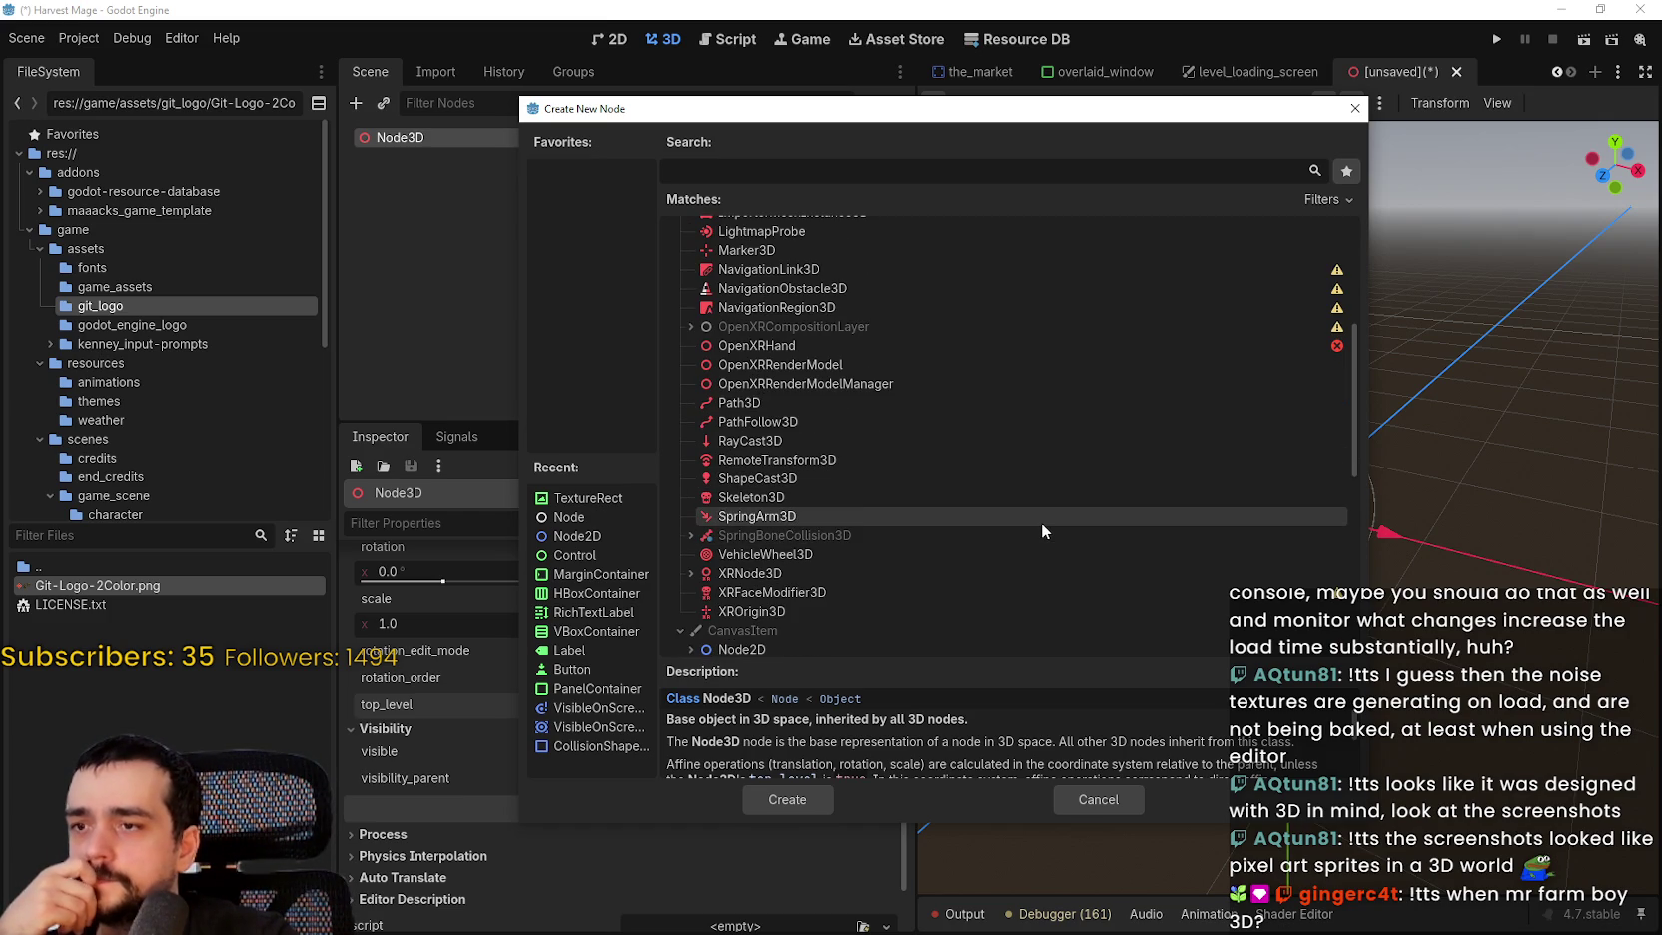
scroll(1040, 522, up, 5)
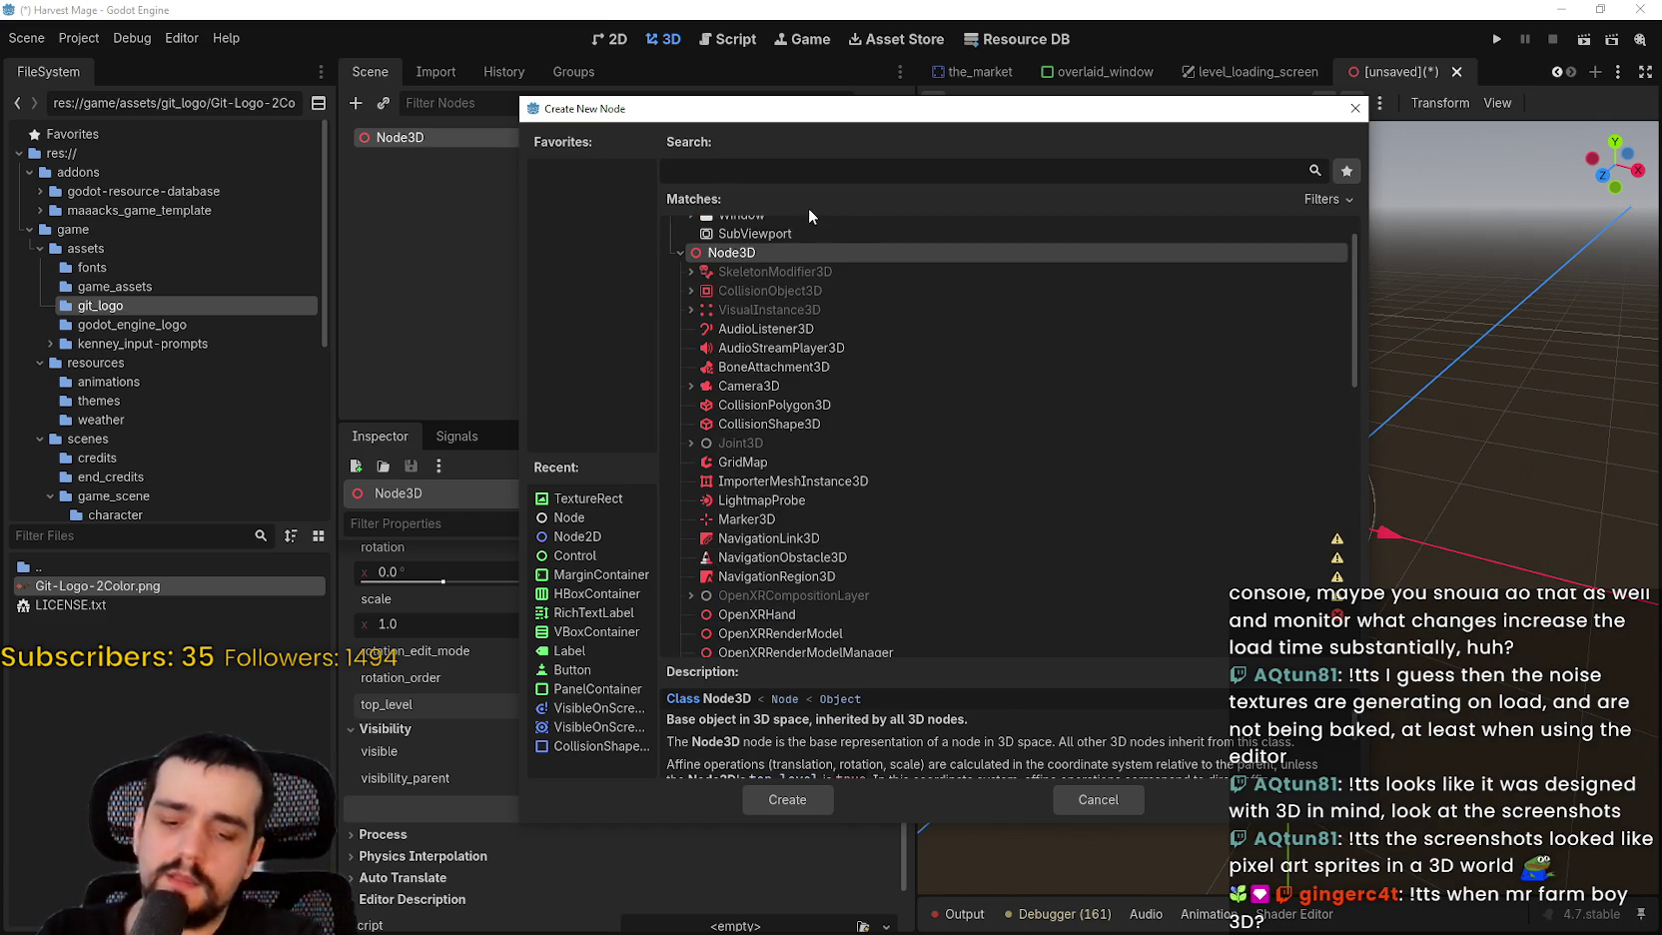
text(mesh)
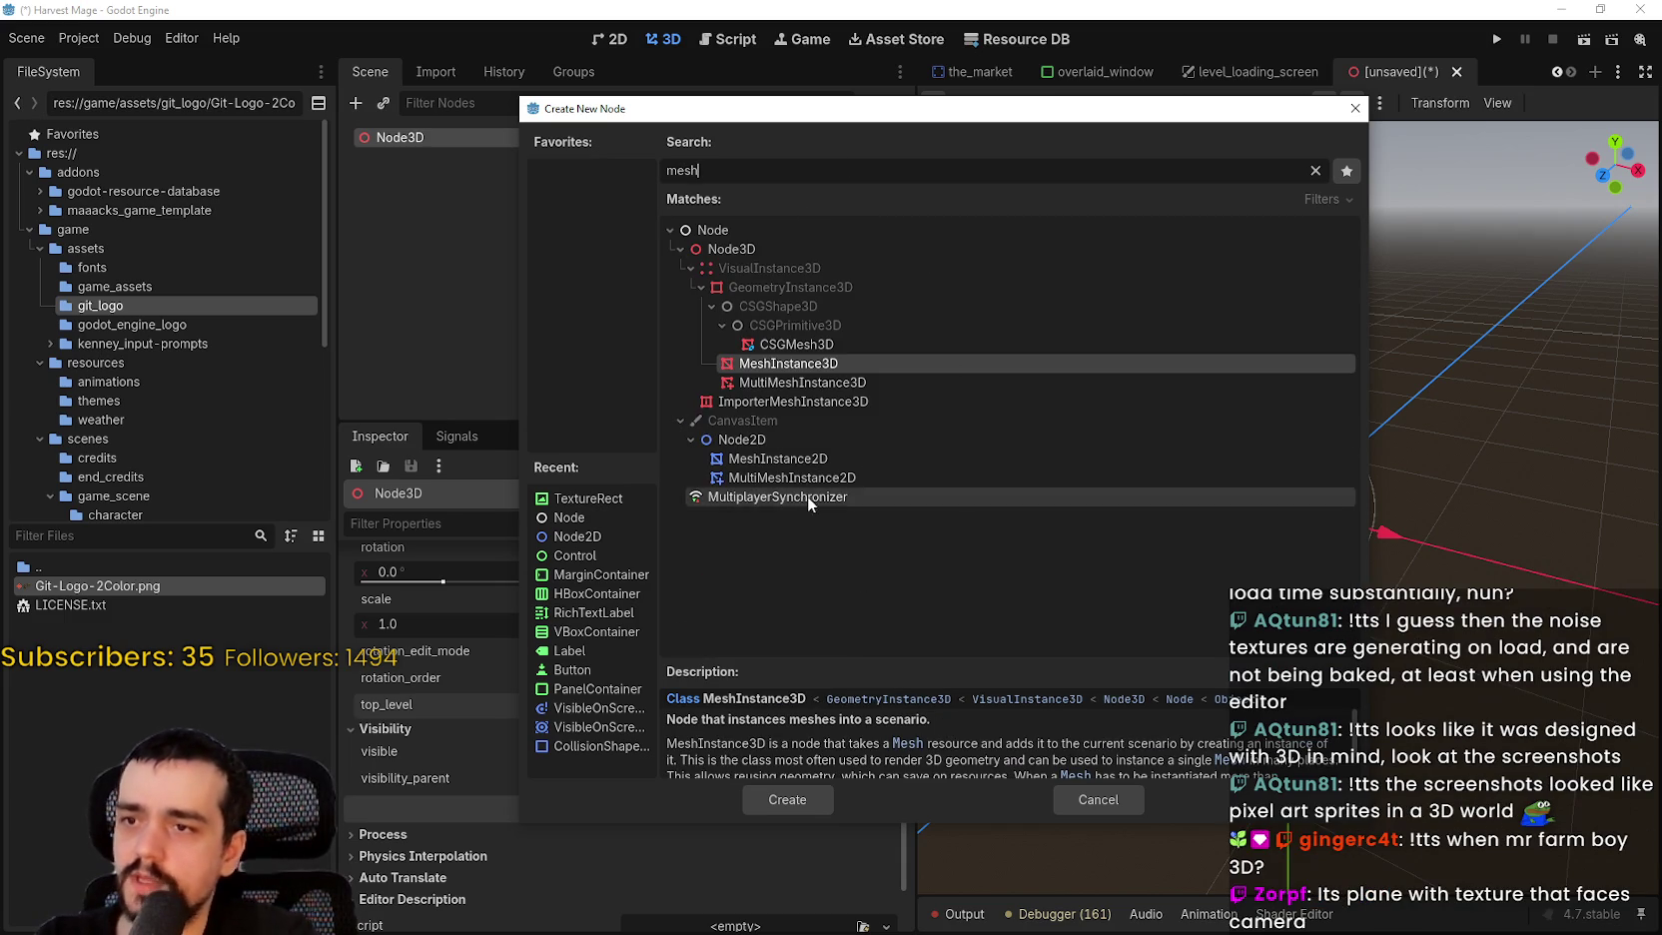
click(770, 799)
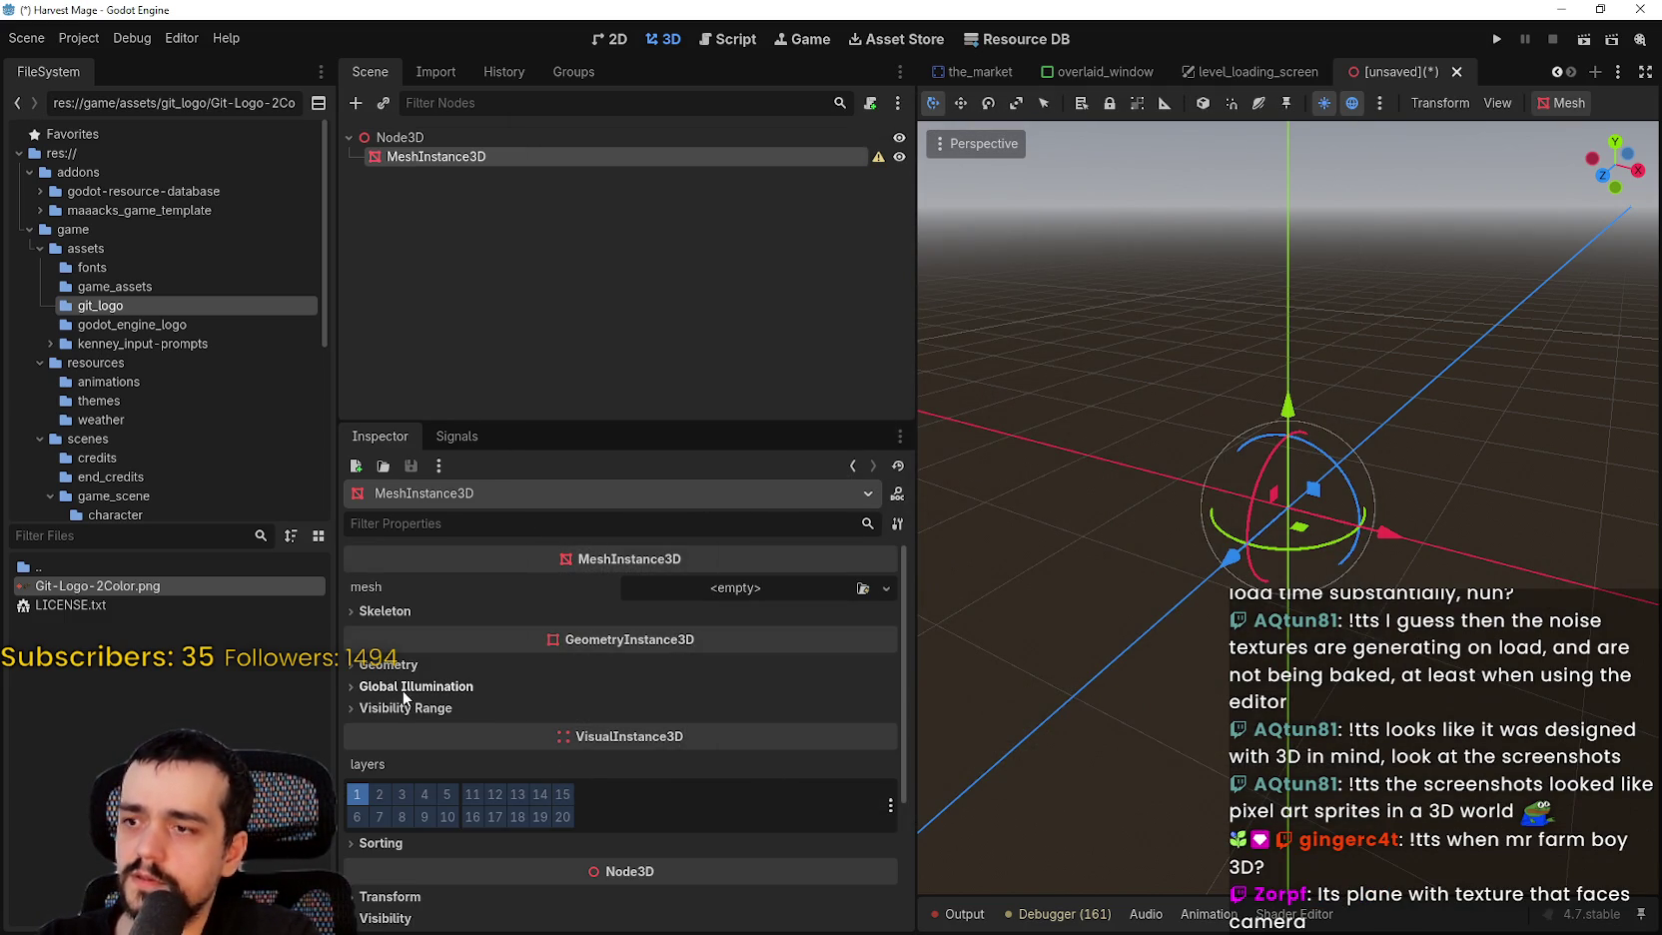
Step: Inspect the MeshInstance3D's Skeleton and Transform properties
click(407, 612)
click(409, 607)
scroll(554, 722, down, 5)
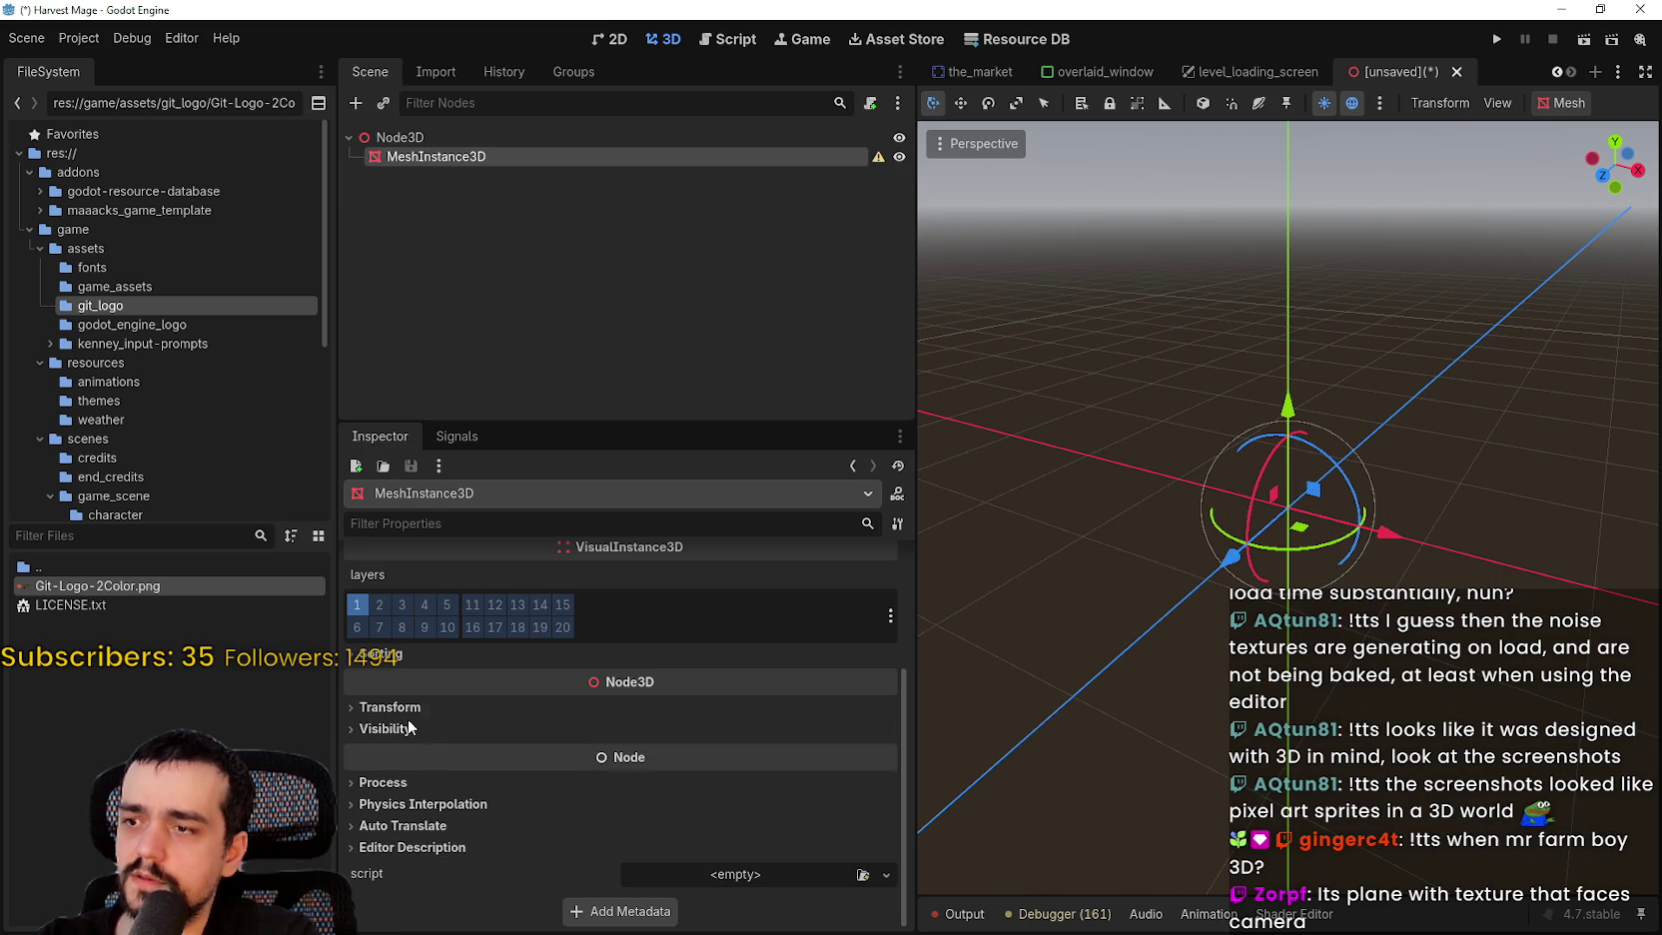
click(407, 711)
Step: Close the test scene with Don't Save and filter the FileSystem by 'the_vi'
click(1456, 70)
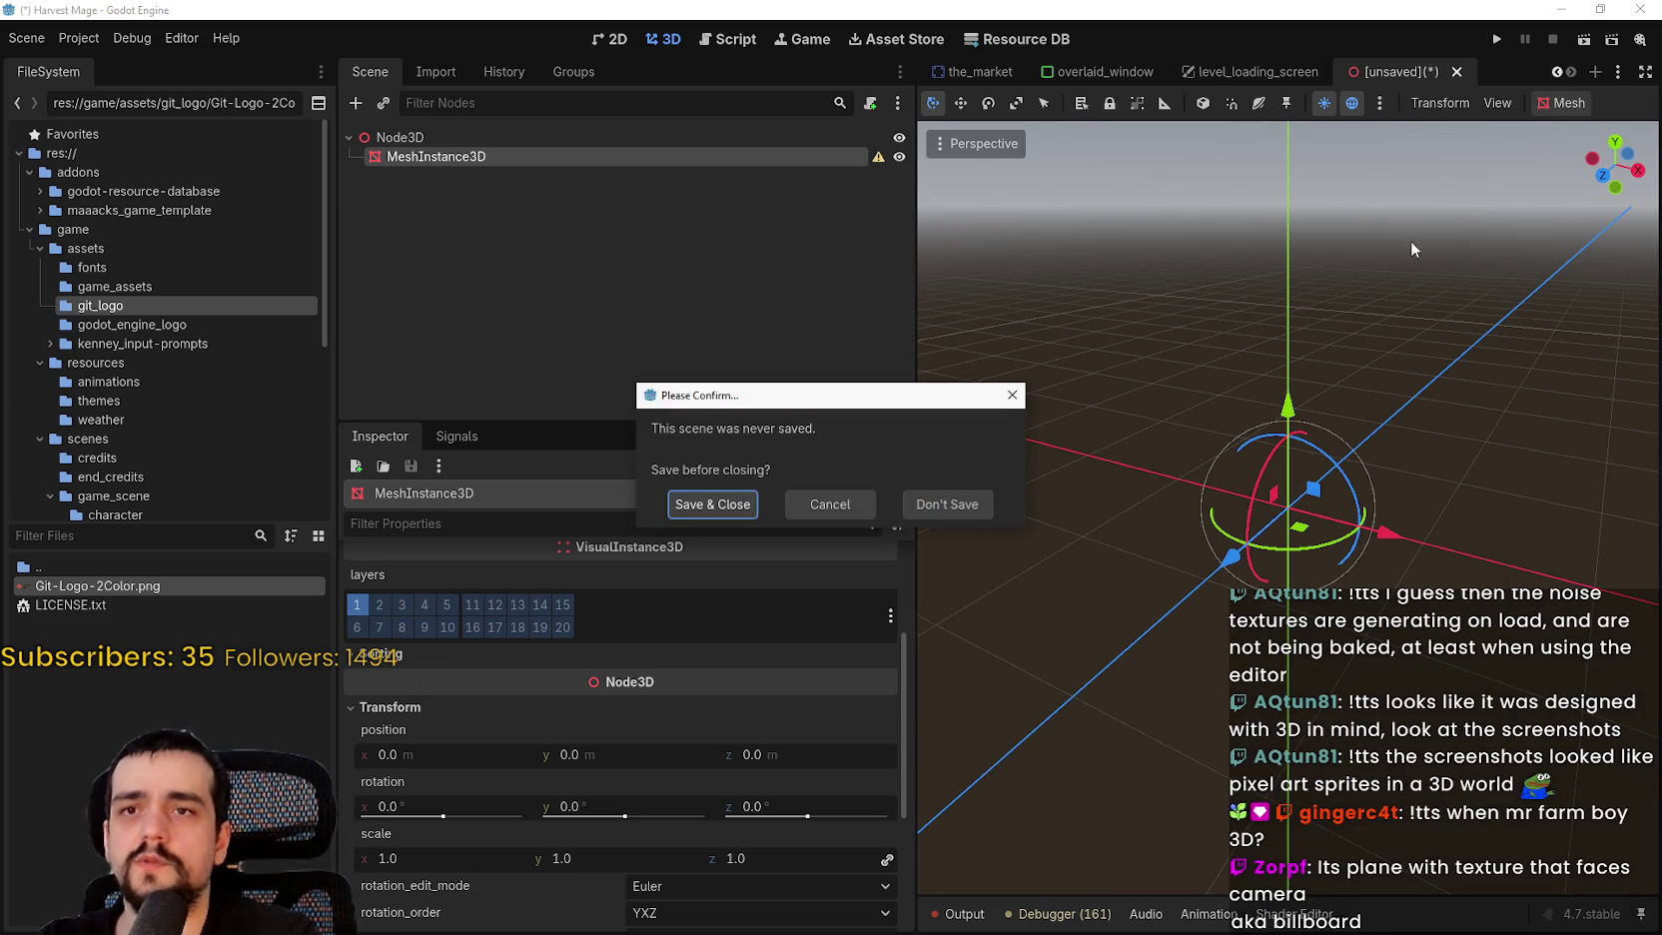
click(915, 511)
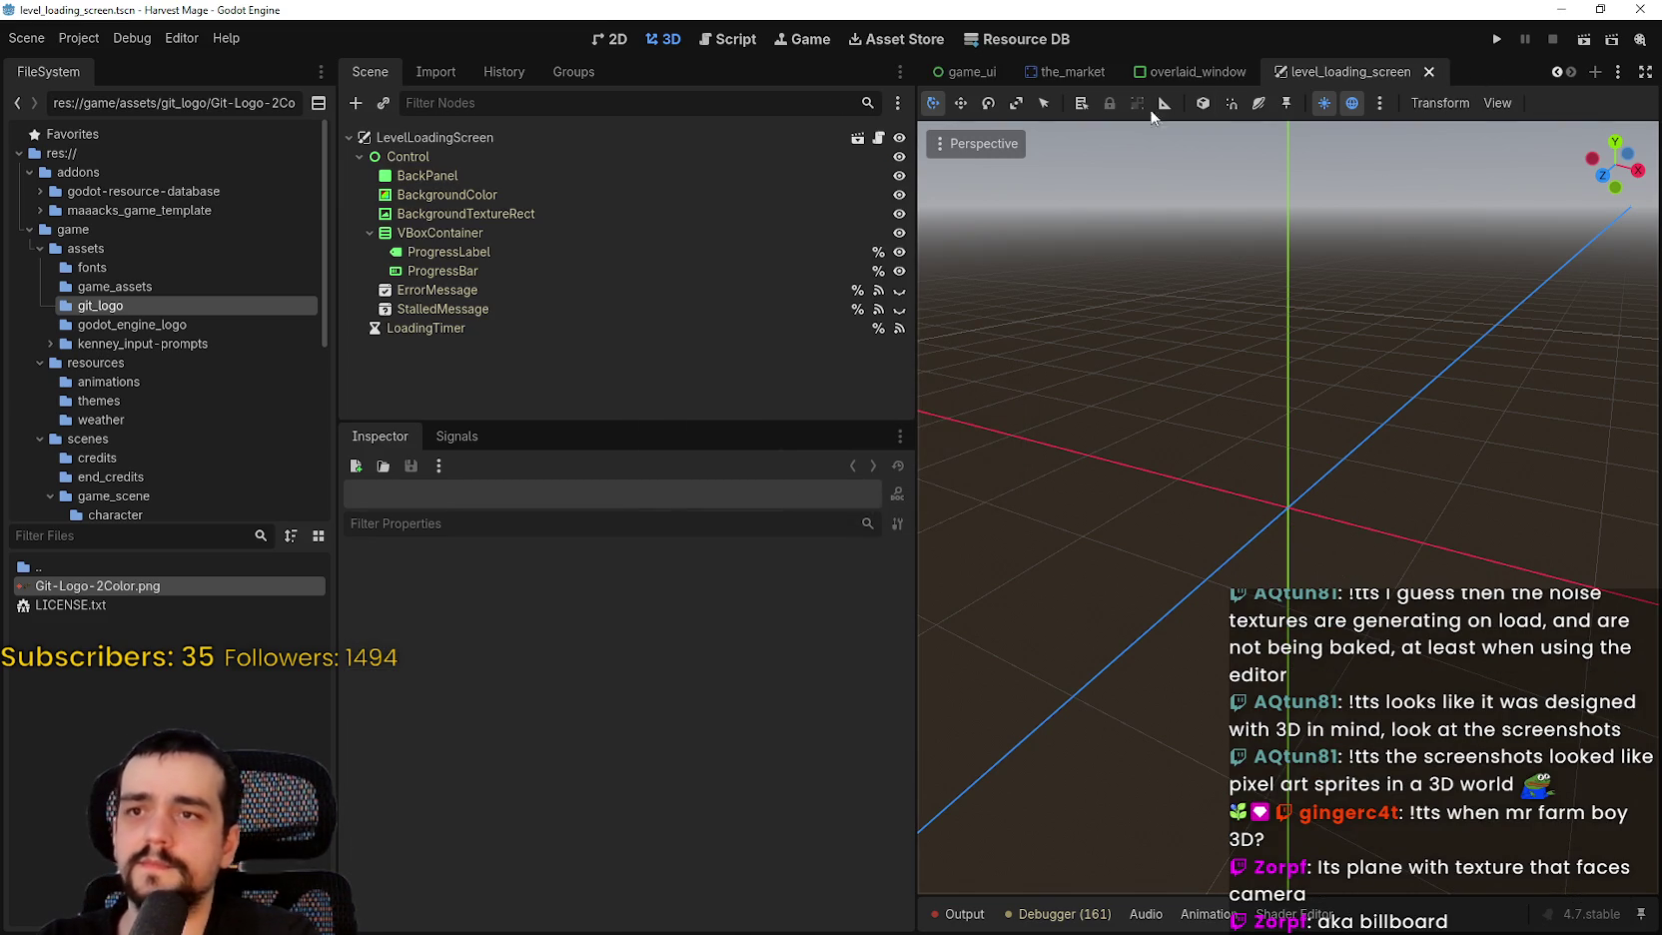
click(139, 543)
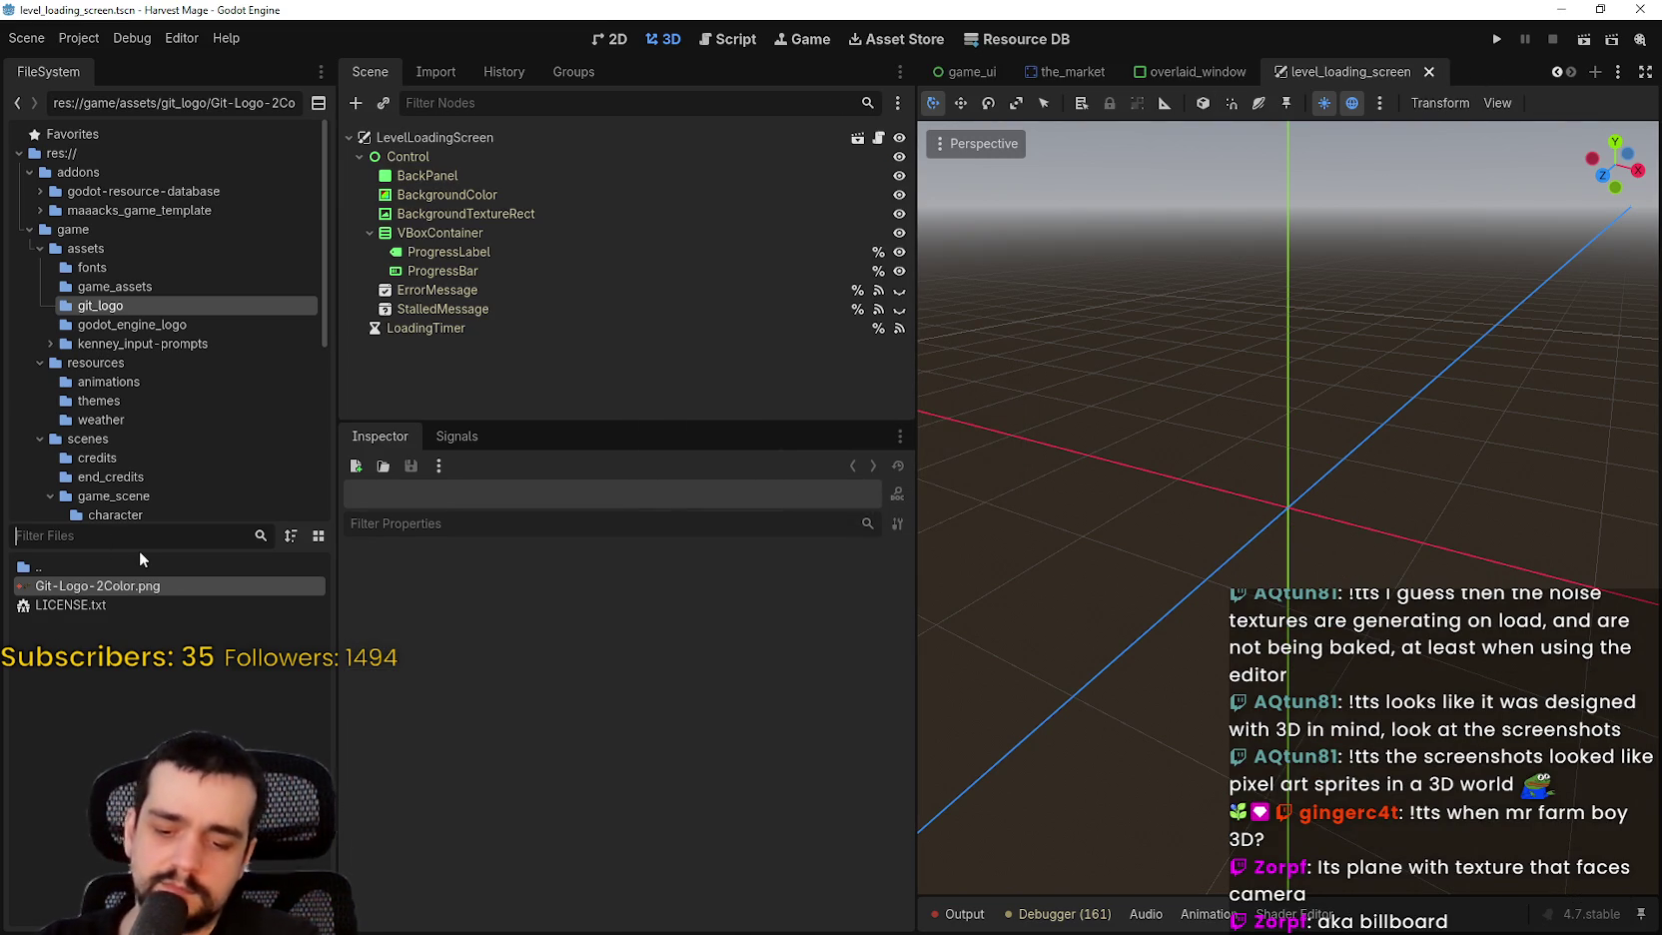
text(the_vi)
Step: Open the_village.tscn for editing
click(120, 587)
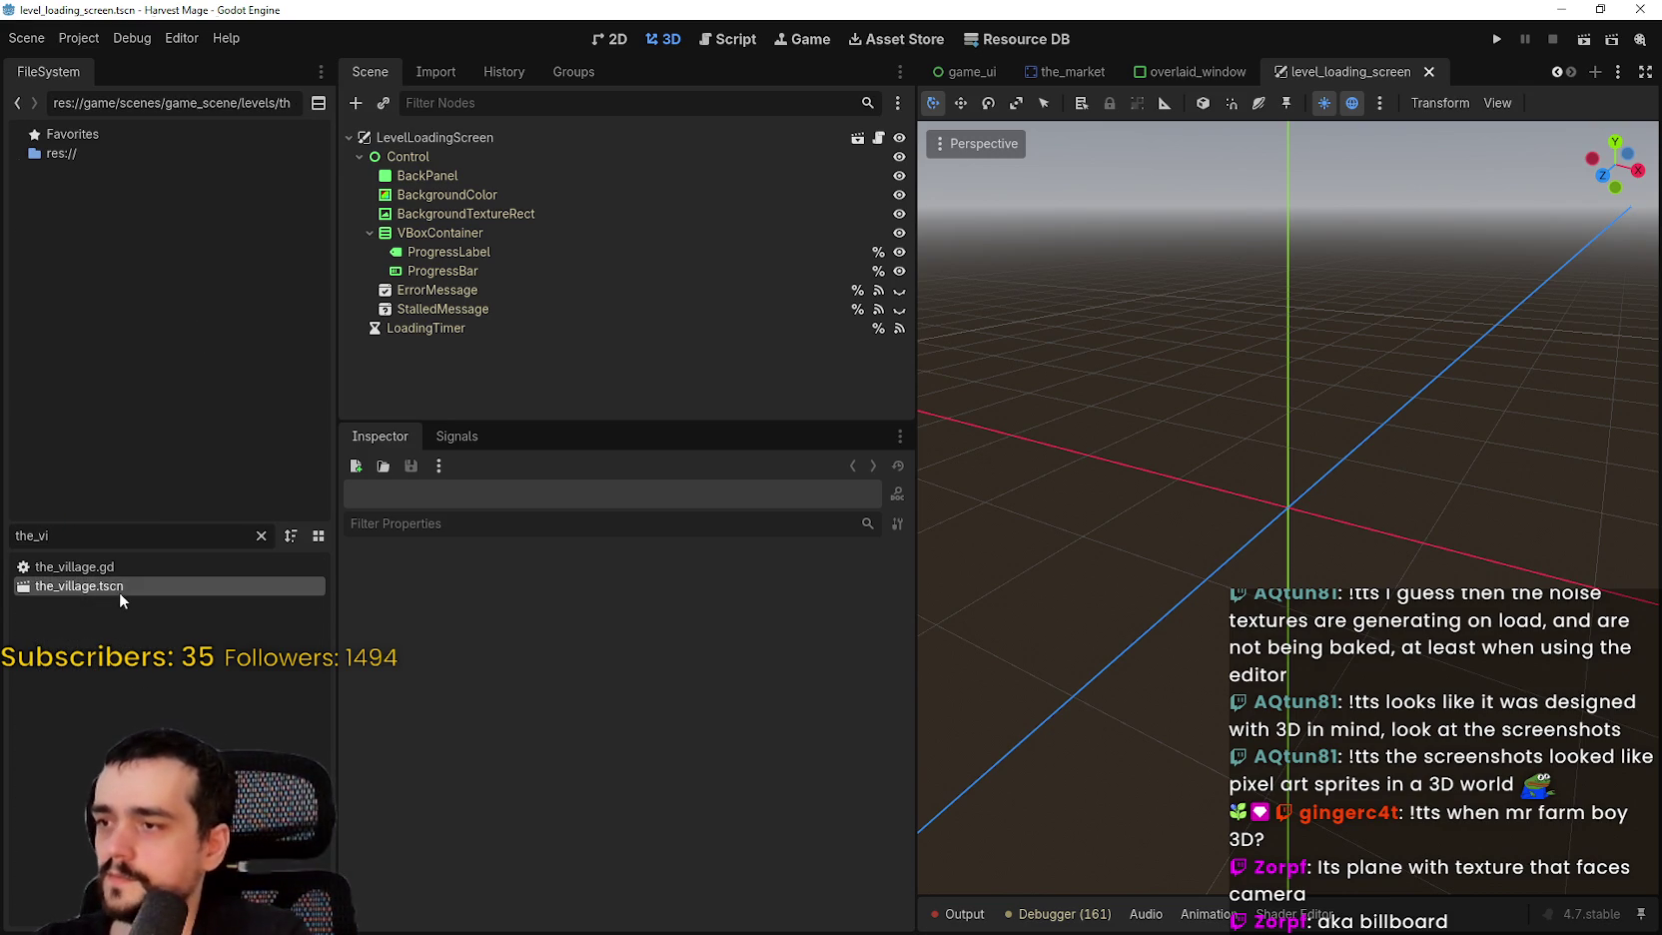
double_click(119, 591)
scroll(849, 699, up, 8)
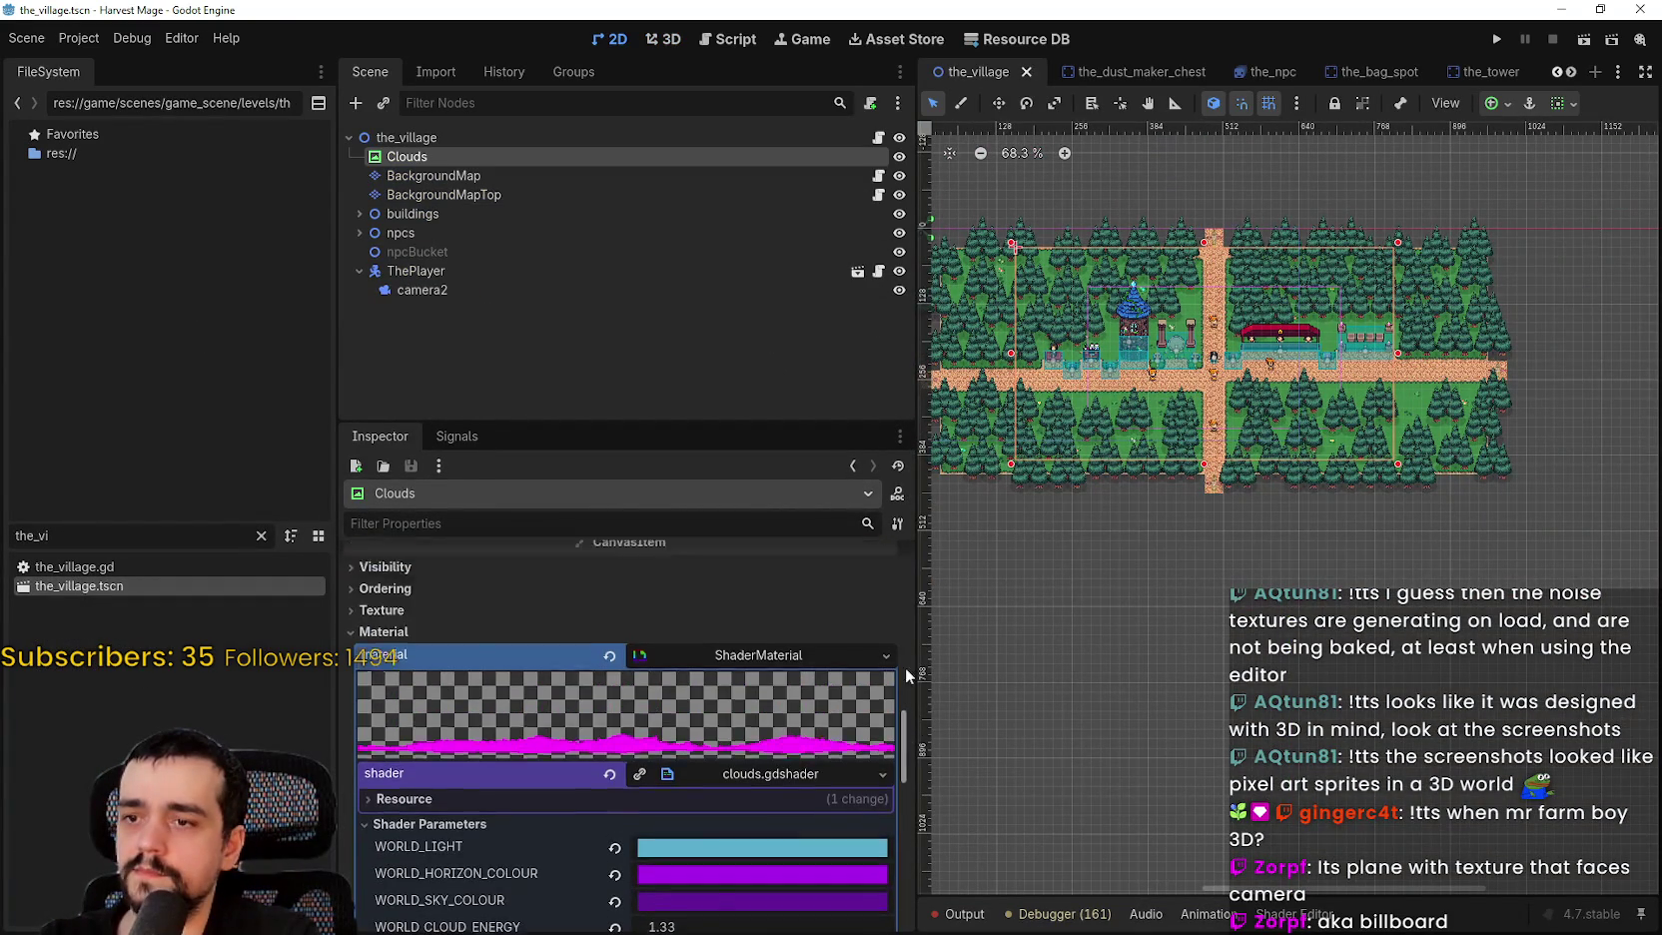
drag(906, 676, 897, 516)
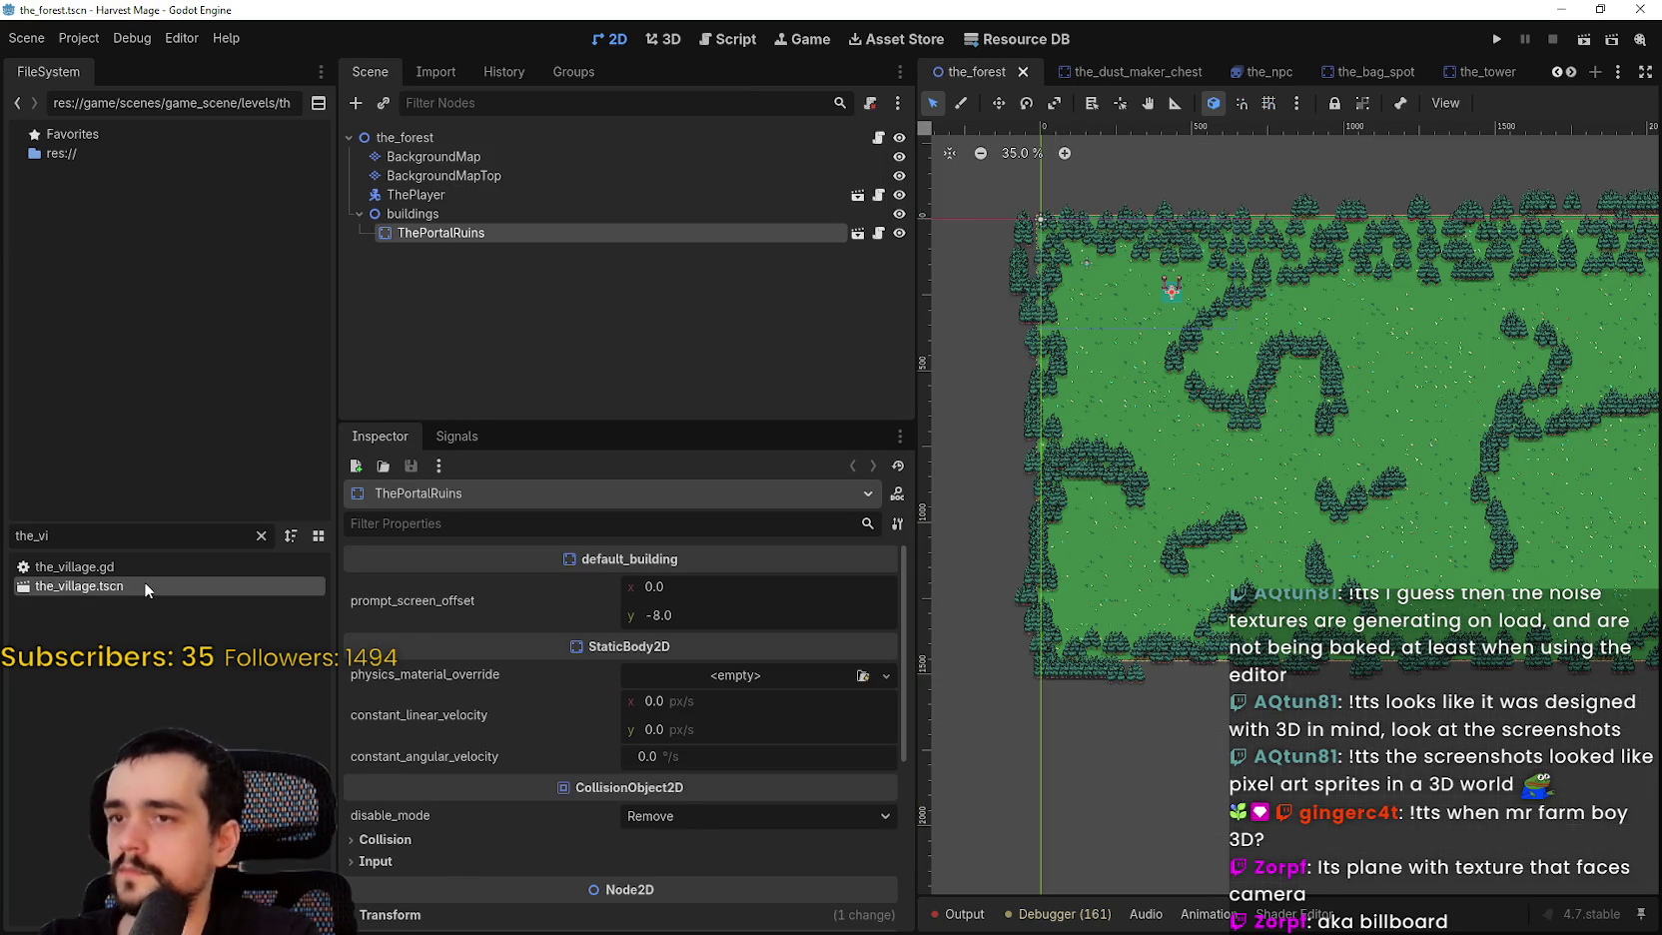
double_click(144, 581)
scroll(1219, 313, up, 3)
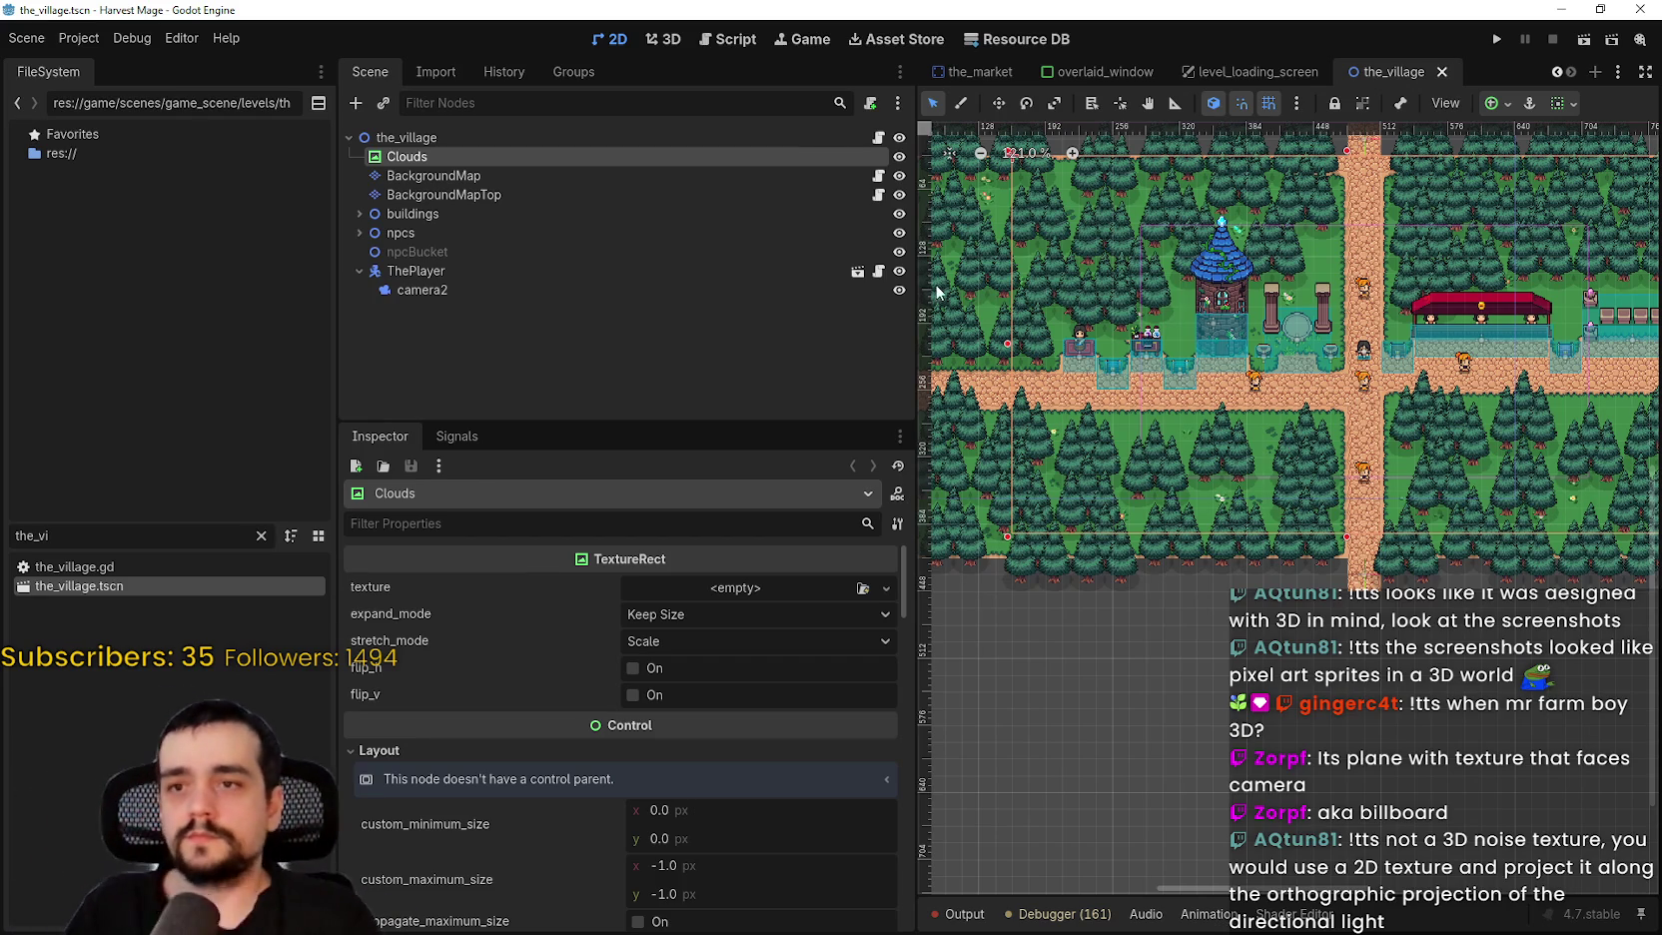
Step: Move the Clouds node under camera2, then save and run the game
mouse_move(443, 153)
mouse_down()
mouse_move(467, 231)
mouse_move(443, 252)
mouse_move(451, 297)
mouse_up()
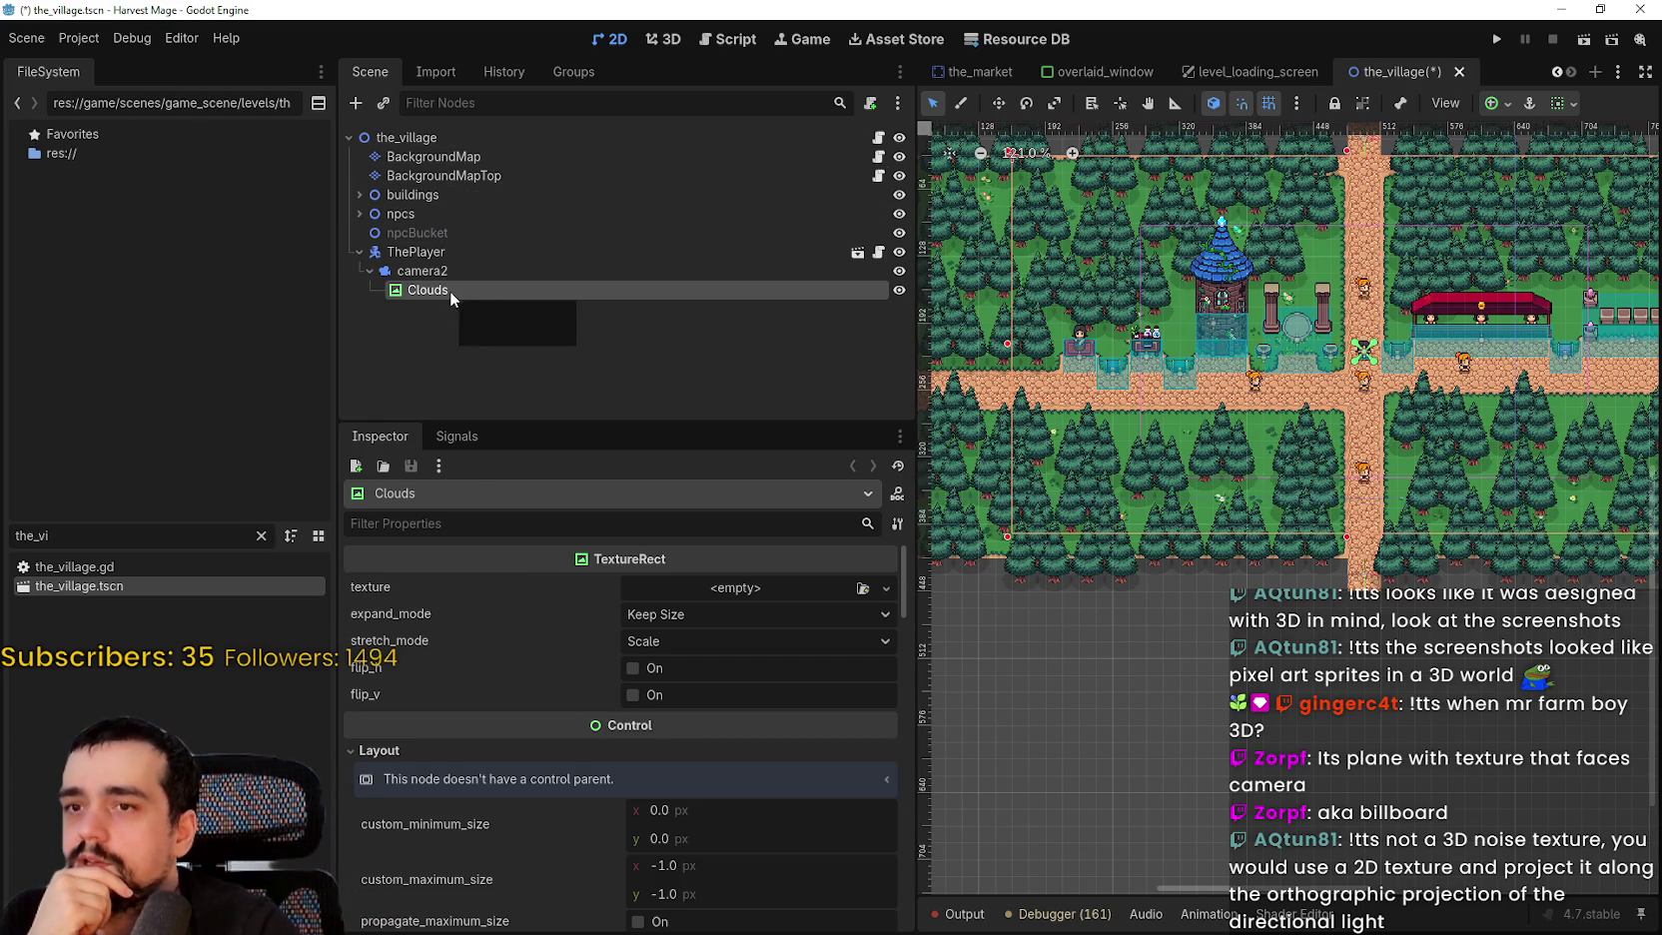
scroll(1288, 360, down, 2)
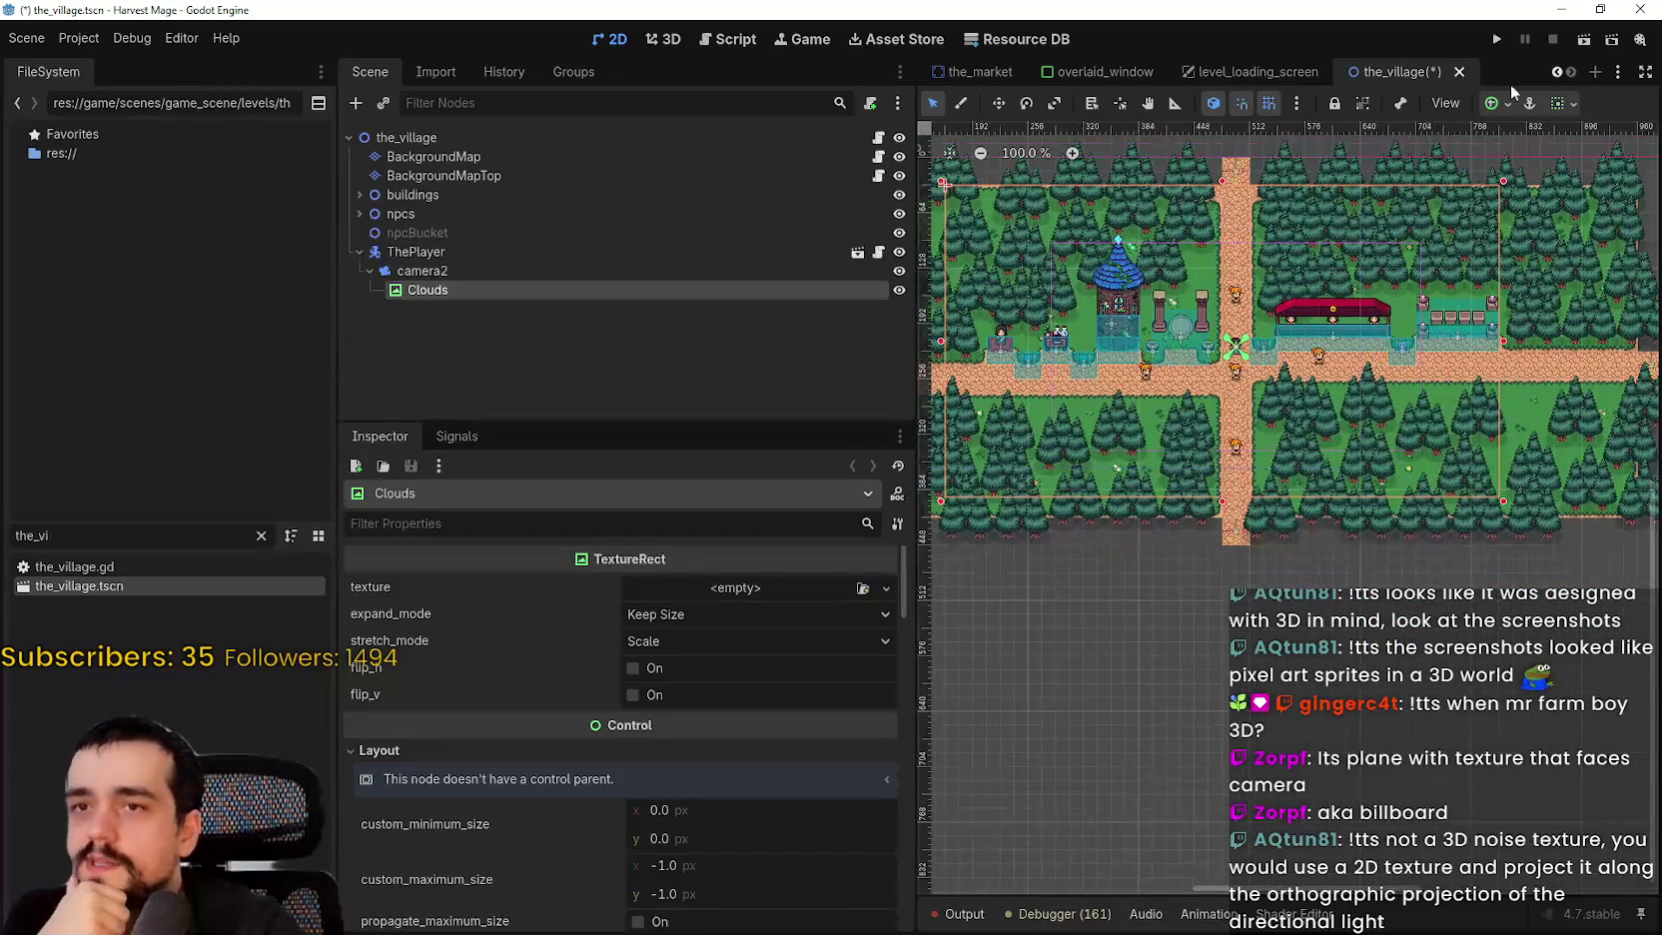
click(1496, 38)
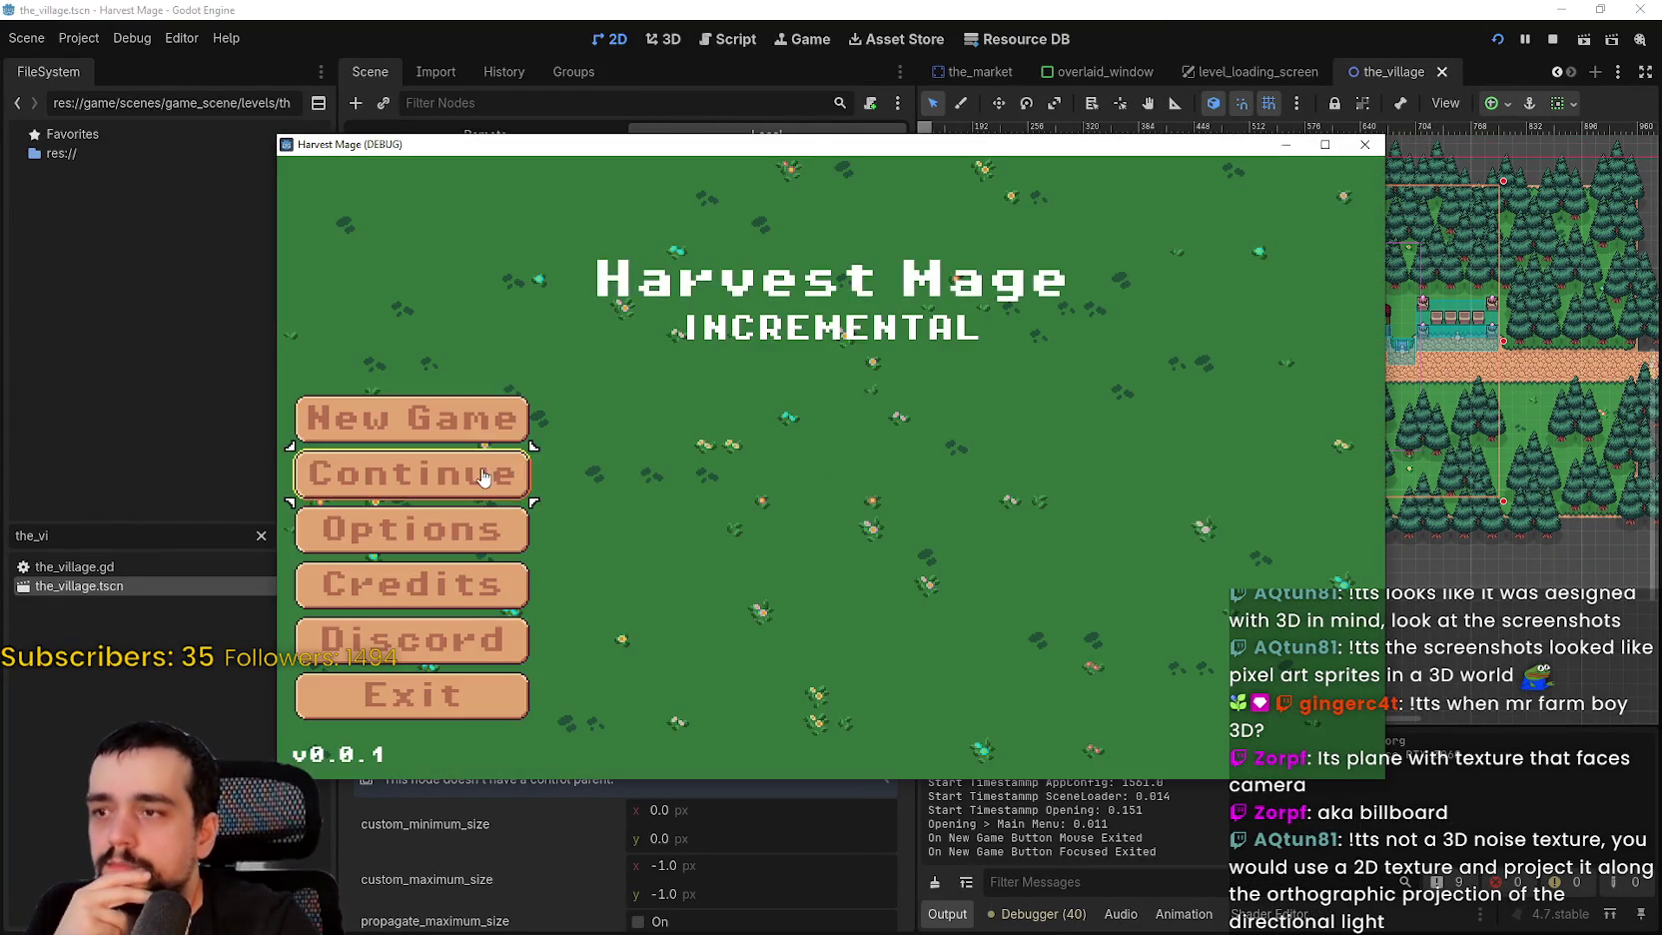
Step: Start the game from its main menu, check the village level, then close the game window
click(493, 476)
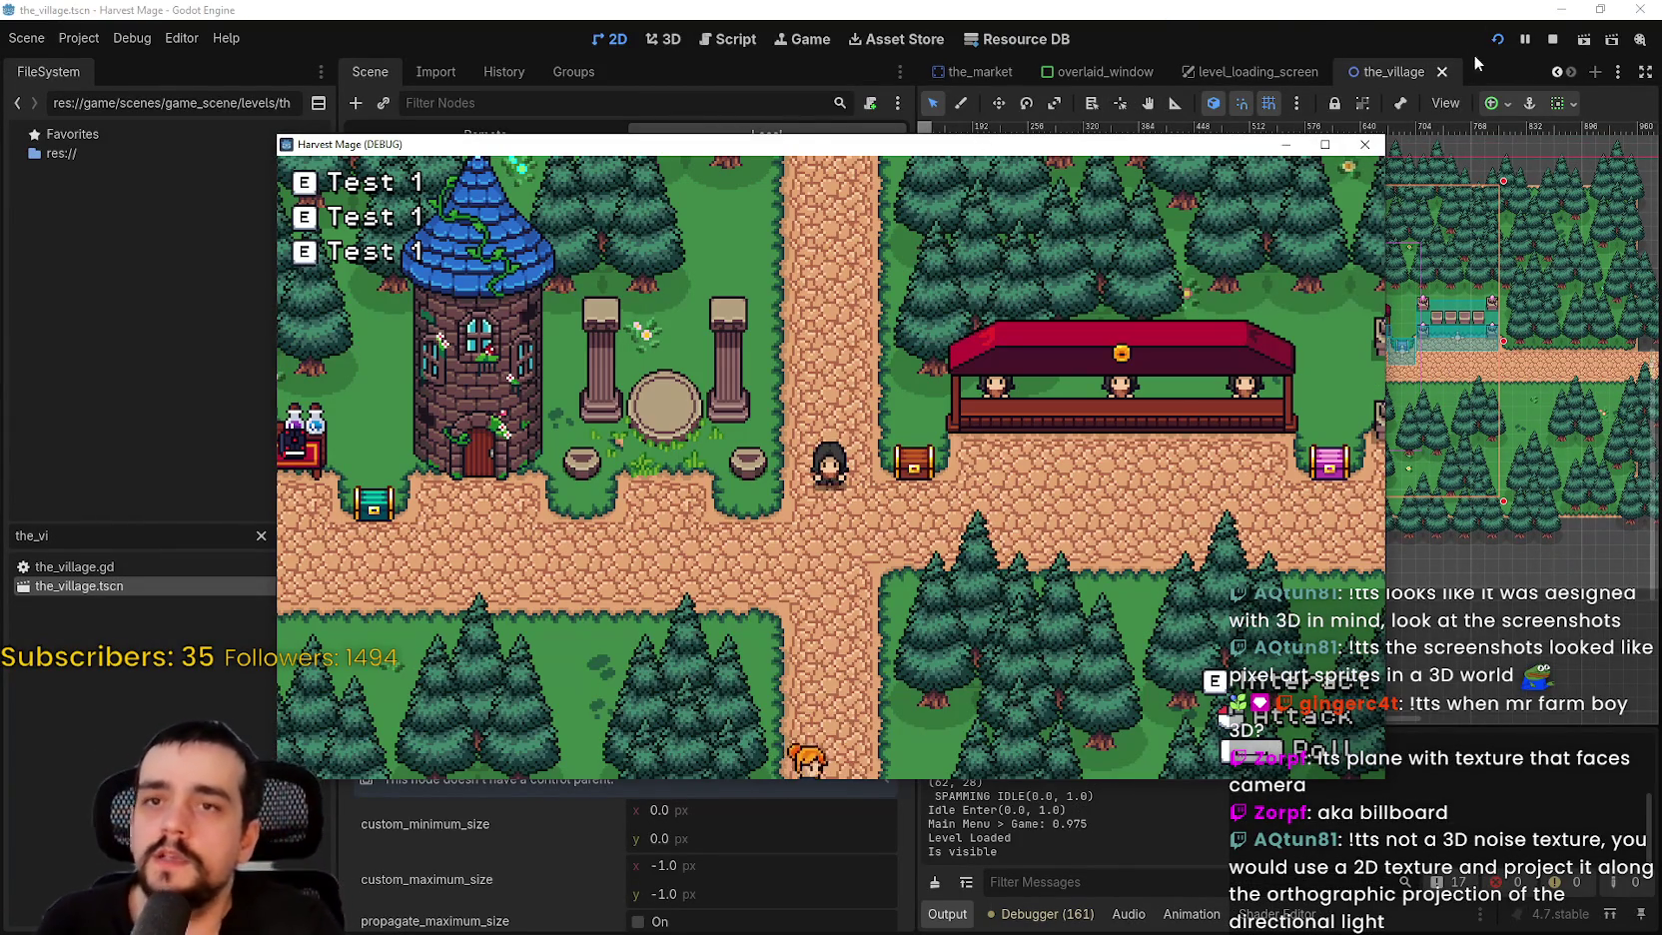
click(1551, 38)
scroll(645, 862, down, 10)
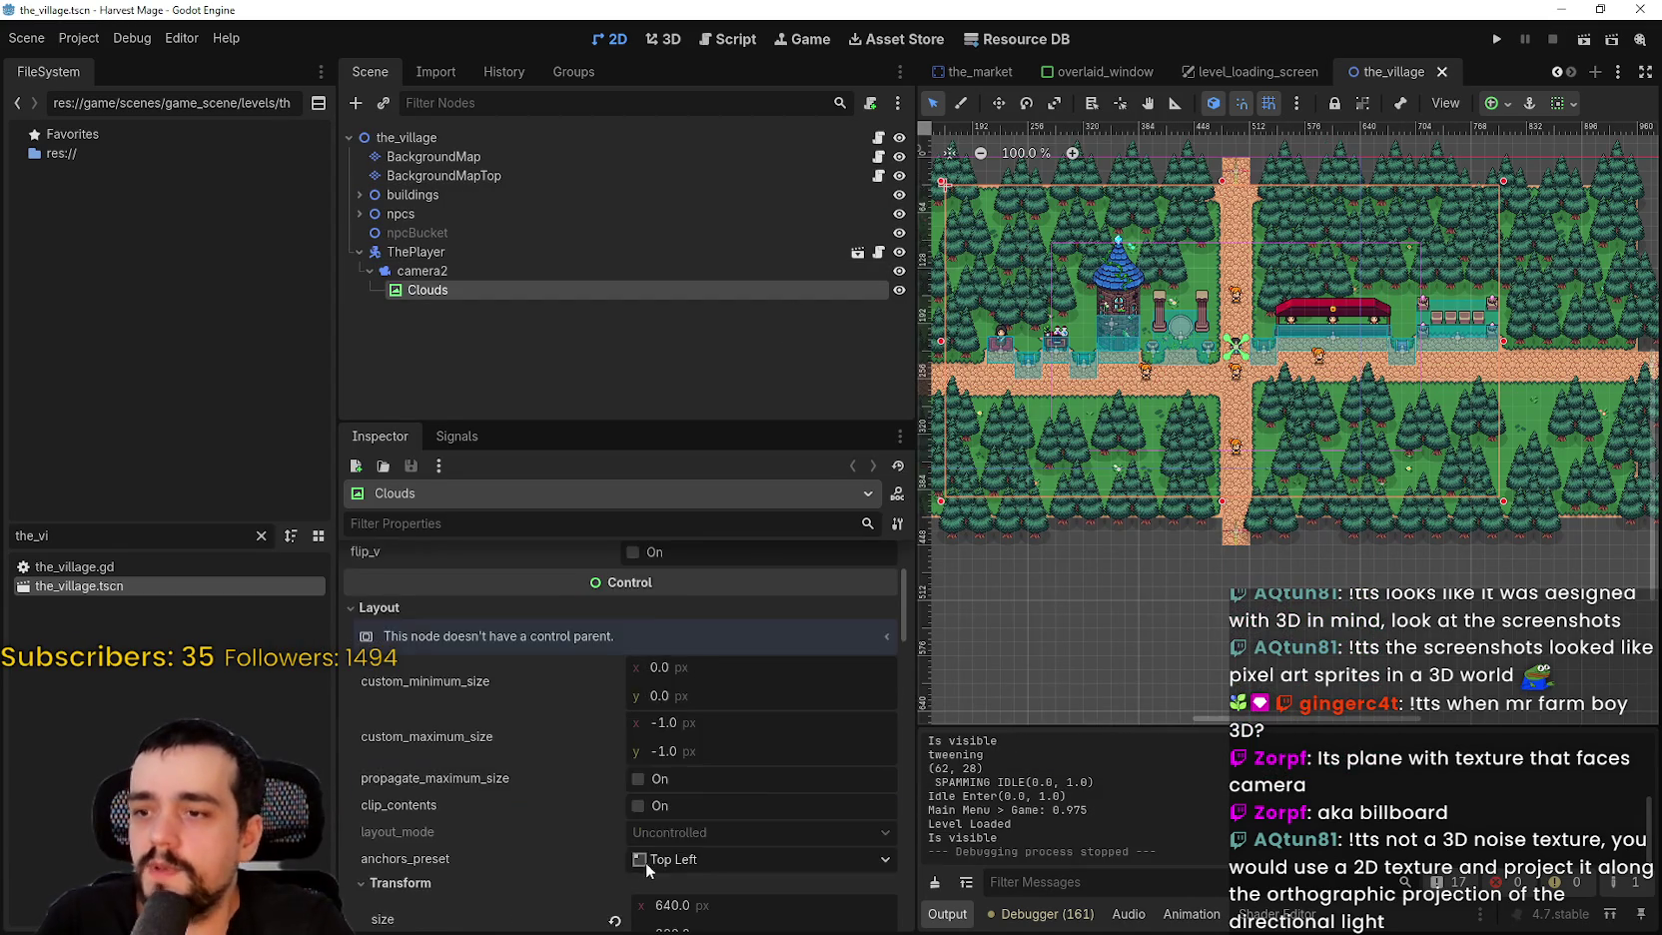
Step: Try quick-loading an existing material for camera2, then cancel the empty picker
click(459, 271)
scroll(496, 799, down, 5)
scroll(496, 796, down, 3)
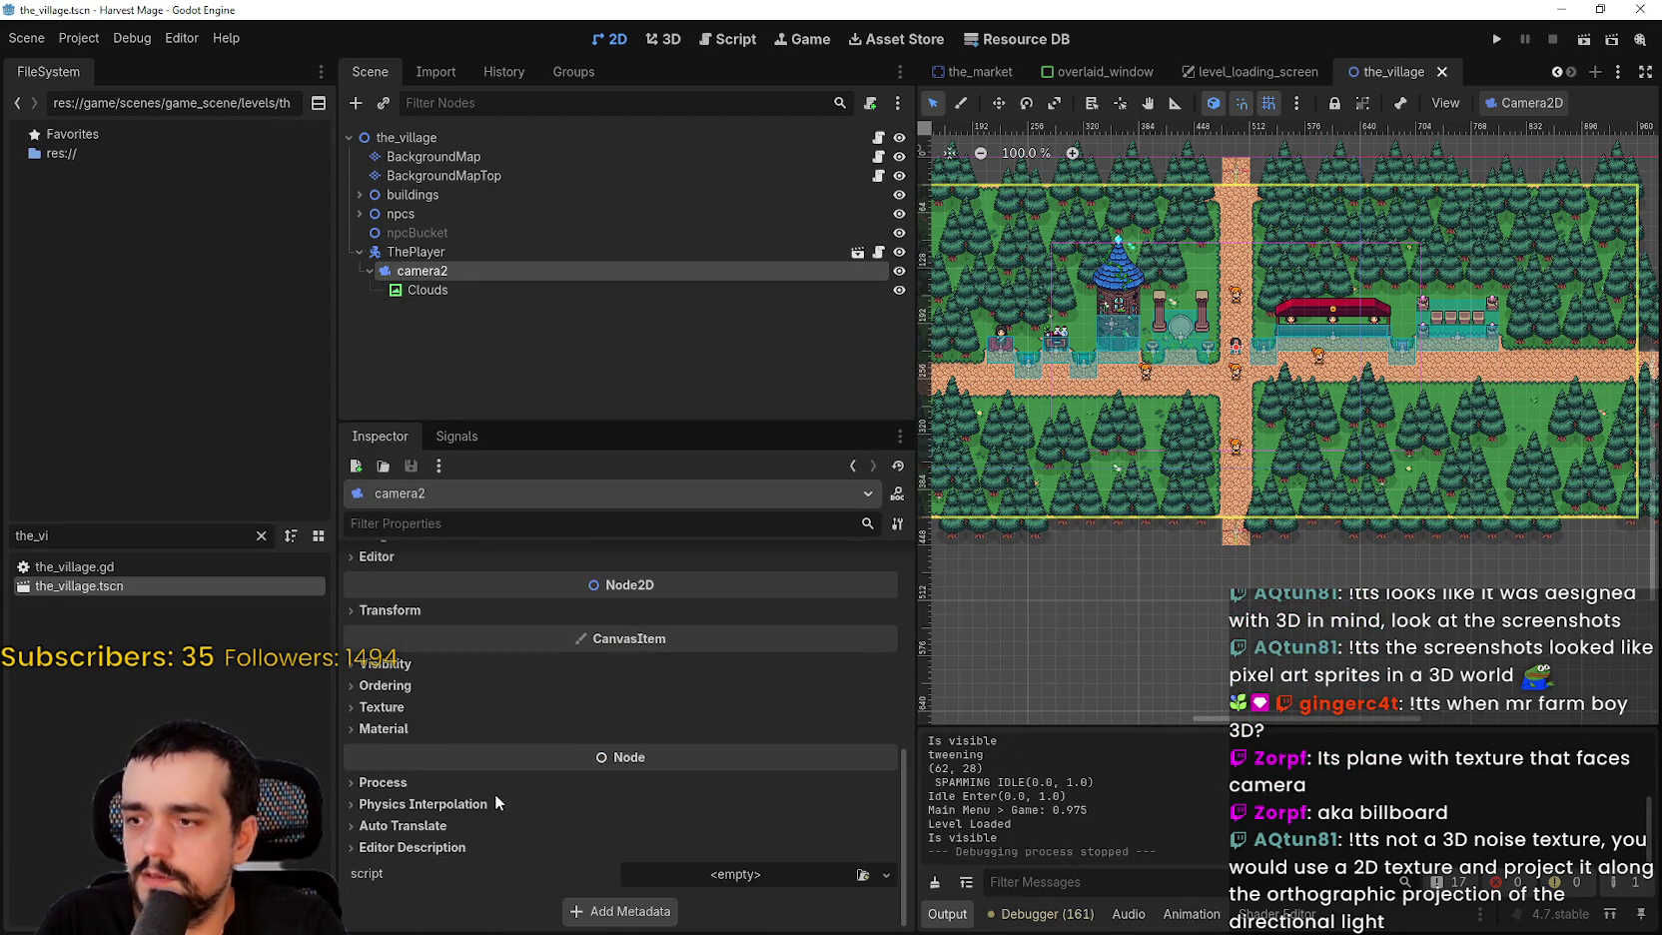
click(384, 728)
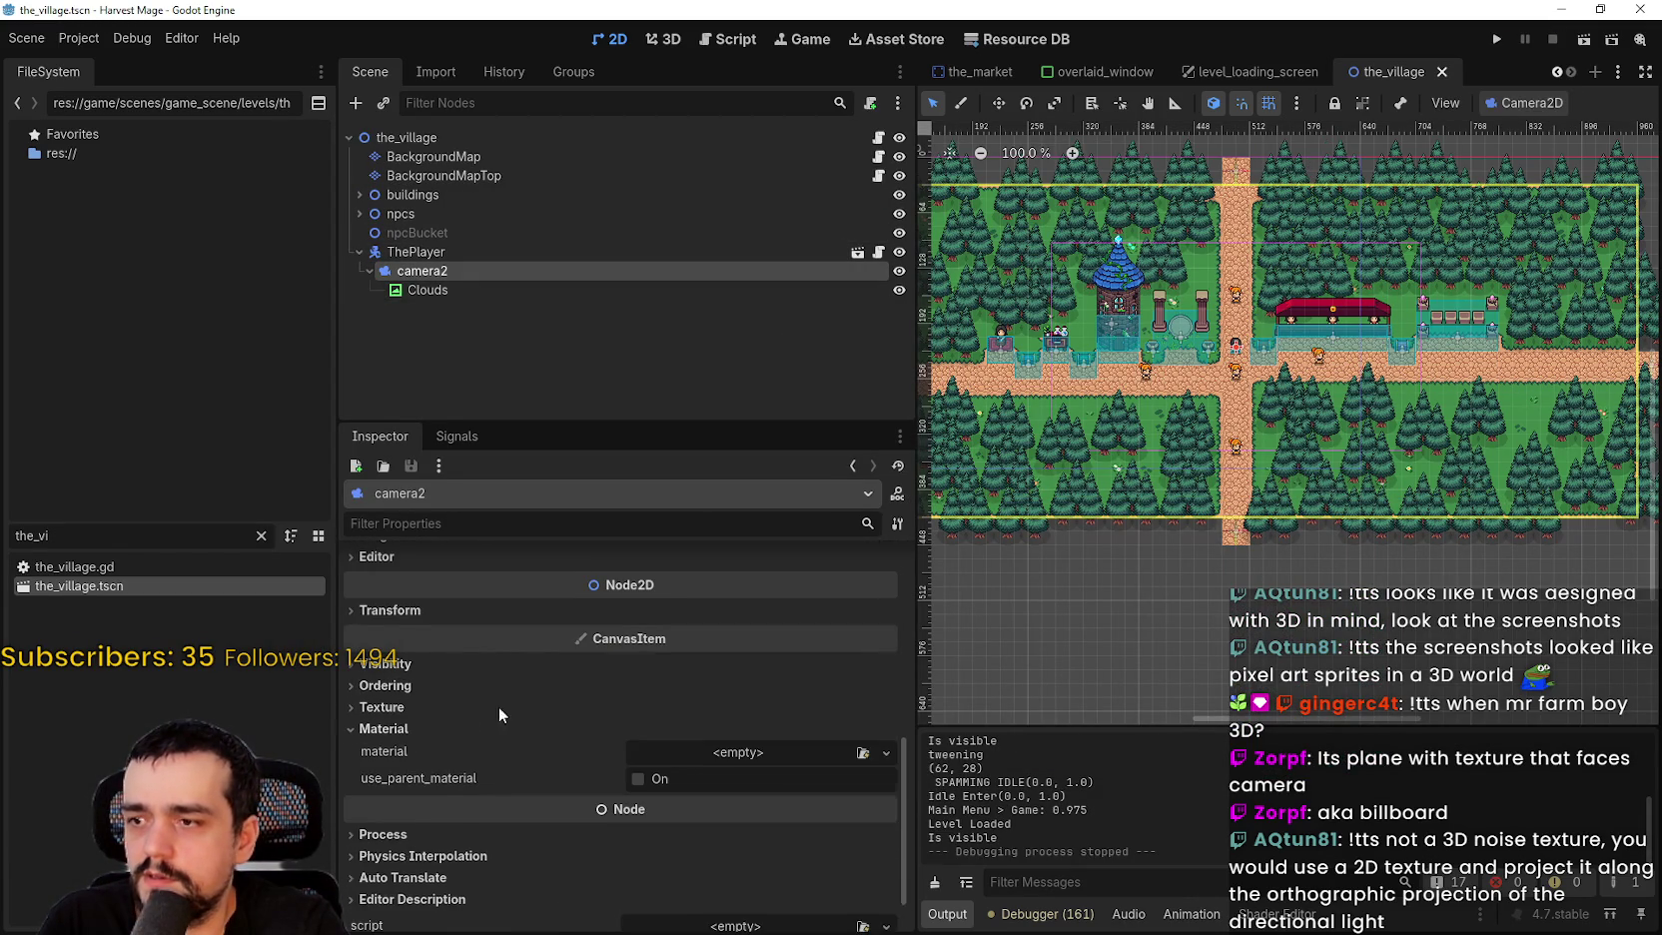
scroll(498, 706, down, 1)
click(886, 704)
click(782, 804)
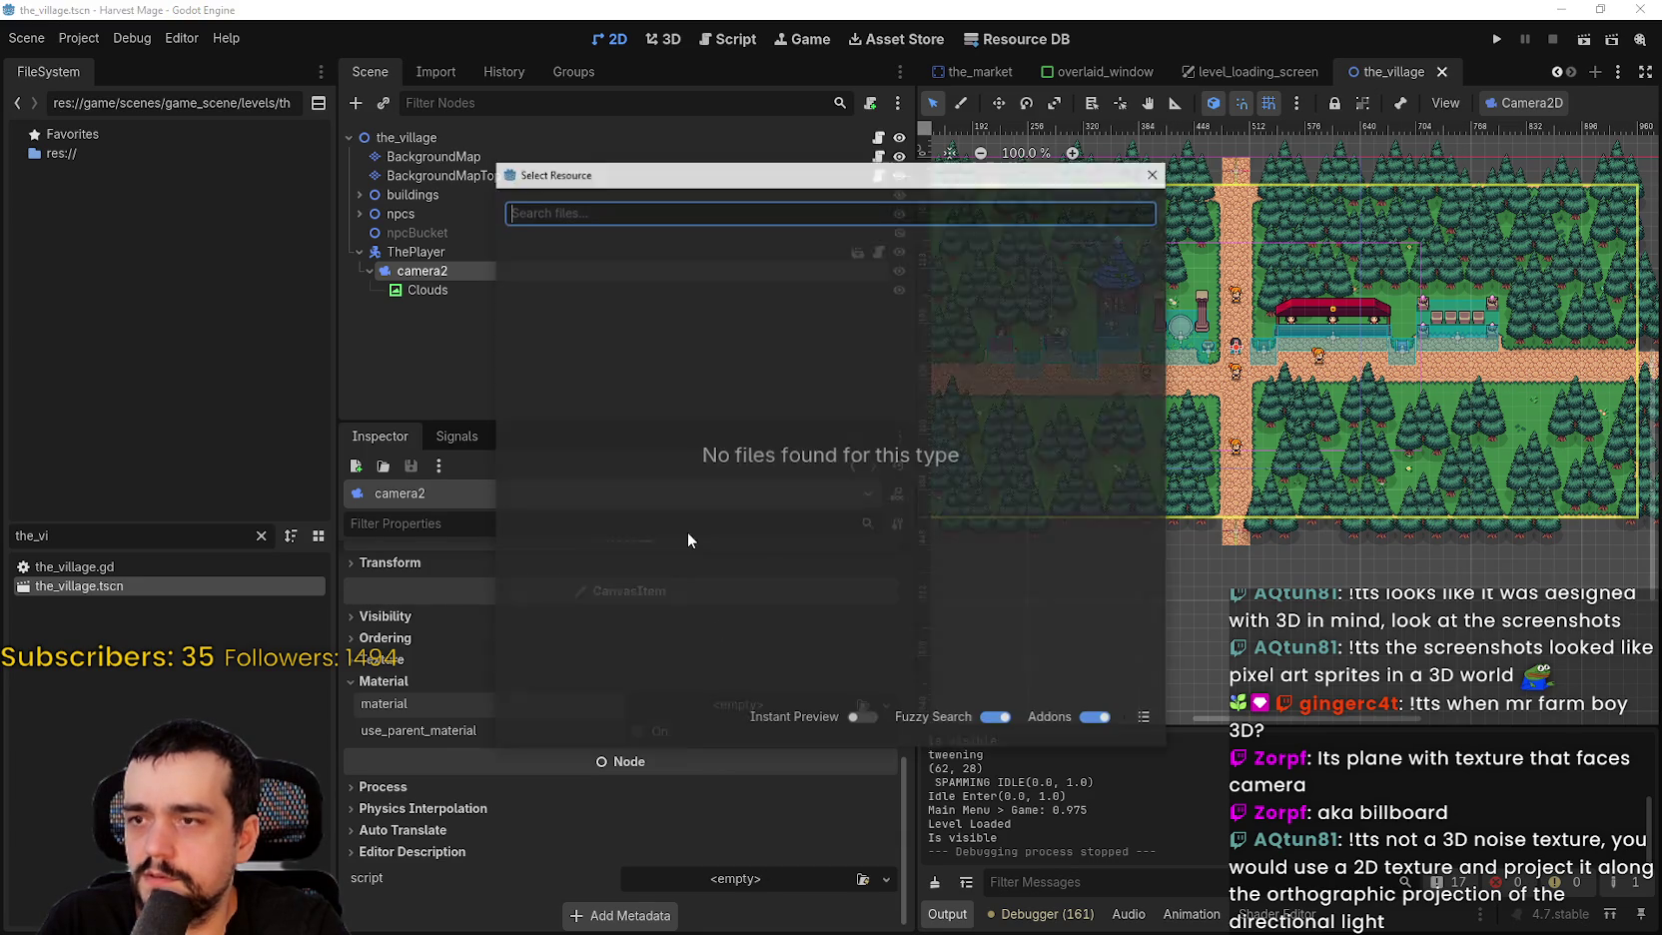
click(1155, 172)
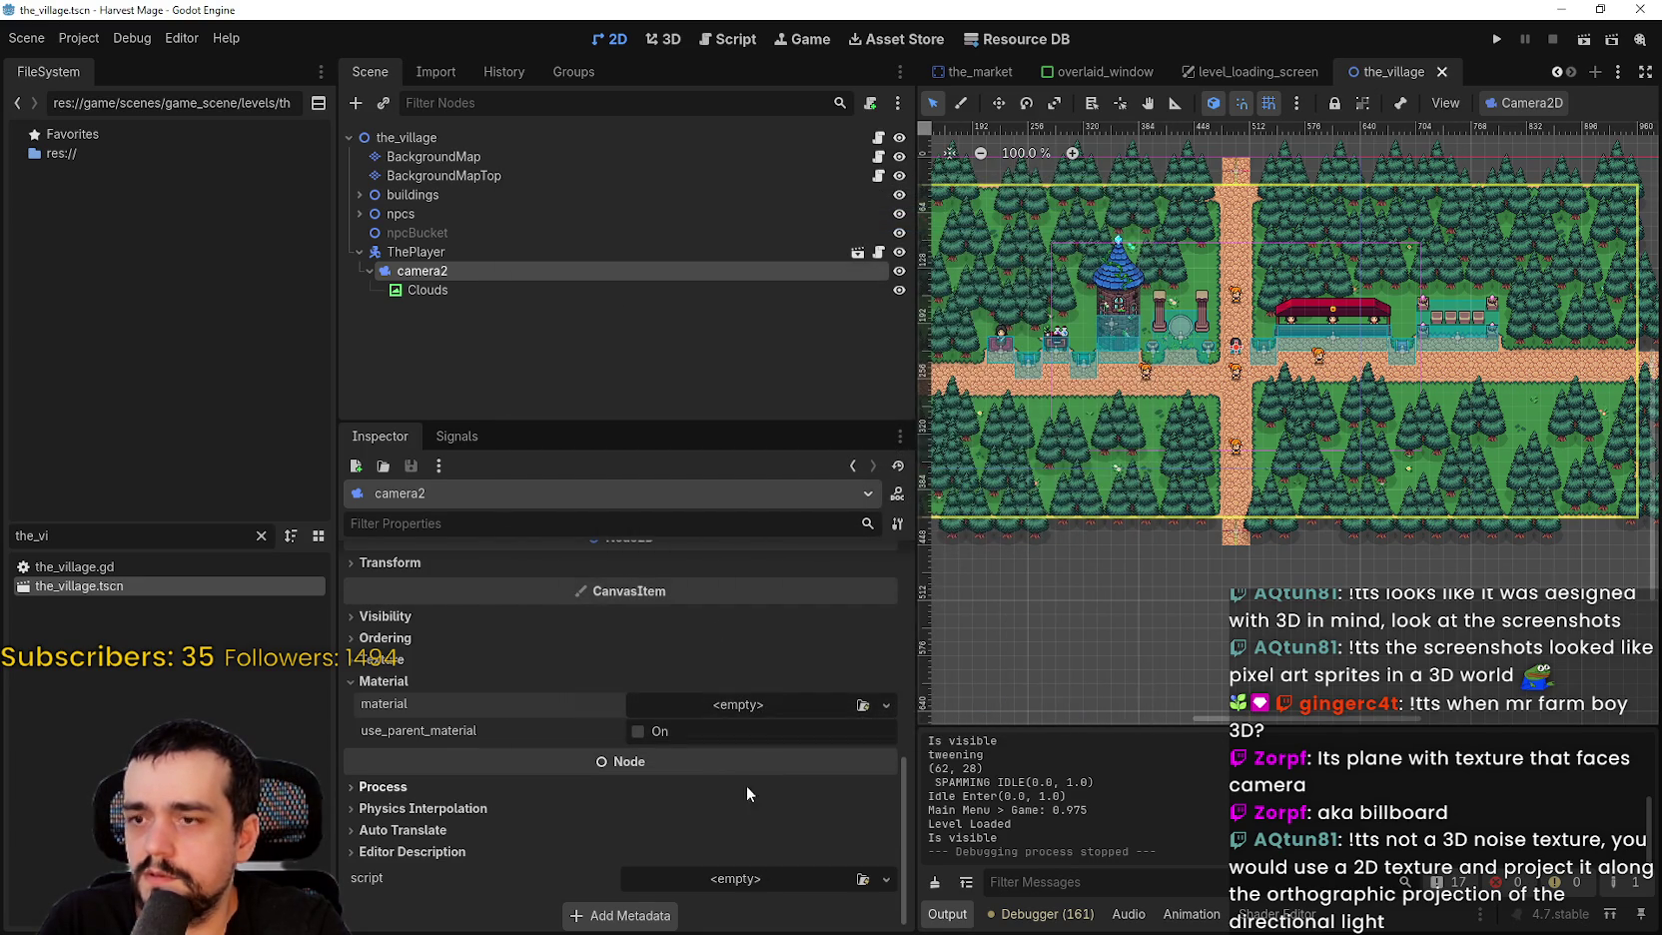
Step: Clear the file filter, open the weather resources folder, and select the Clouds node
click(261, 536)
scroll(158, 345, up, 5)
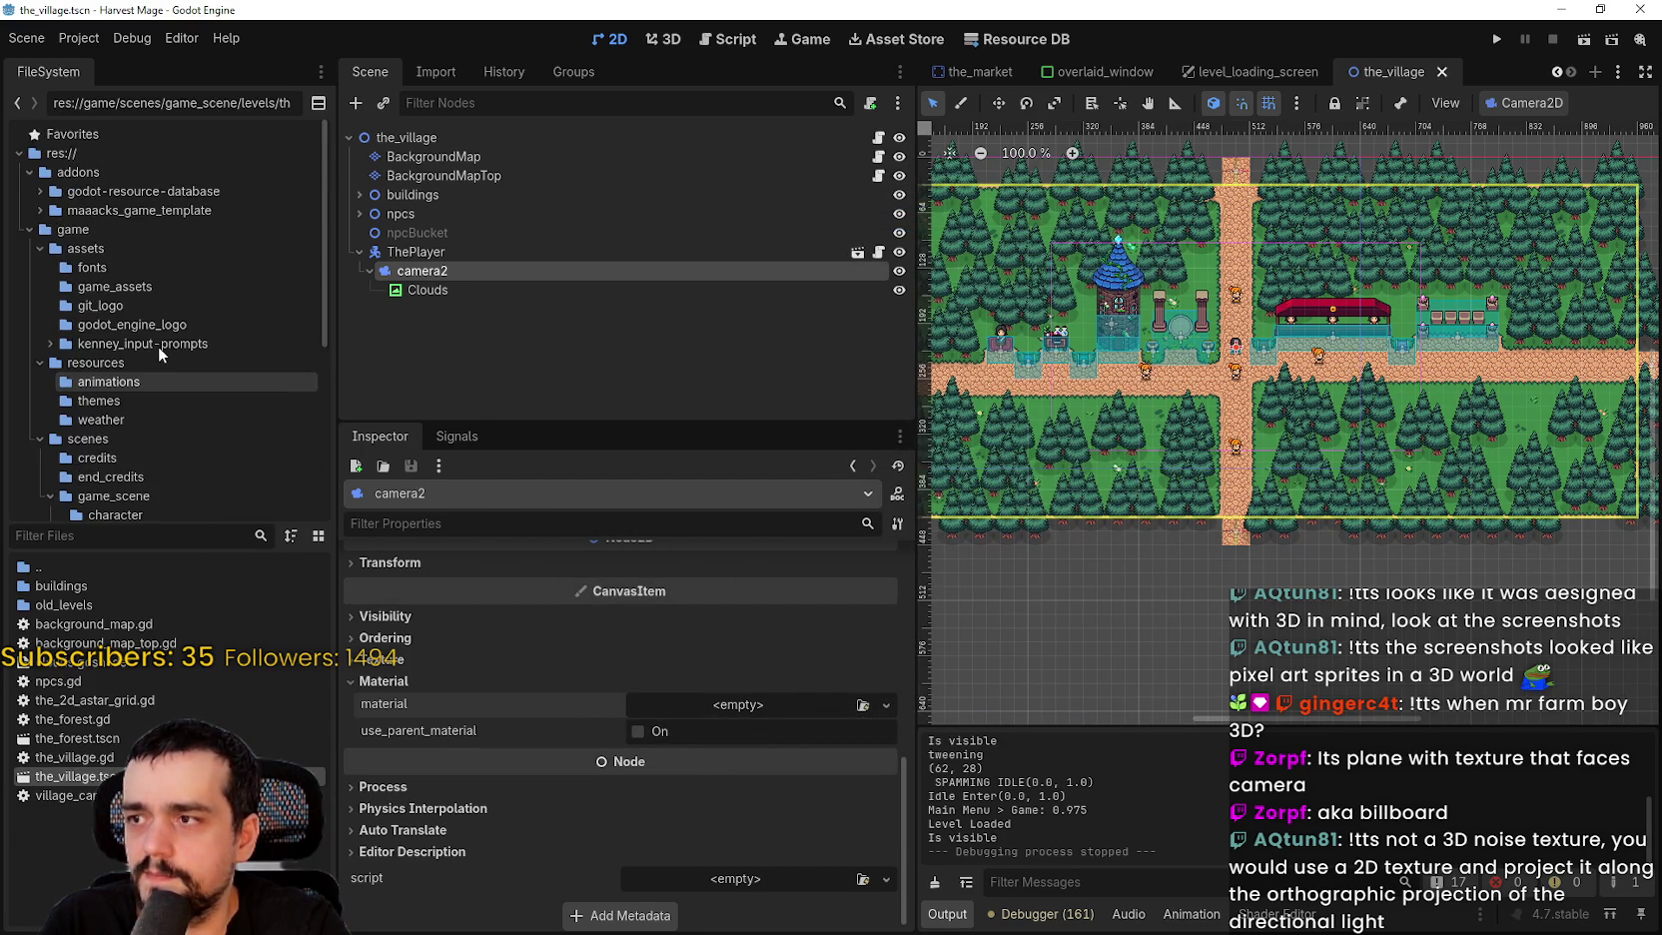
scroll(159, 345, down, 5)
click(127, 219)
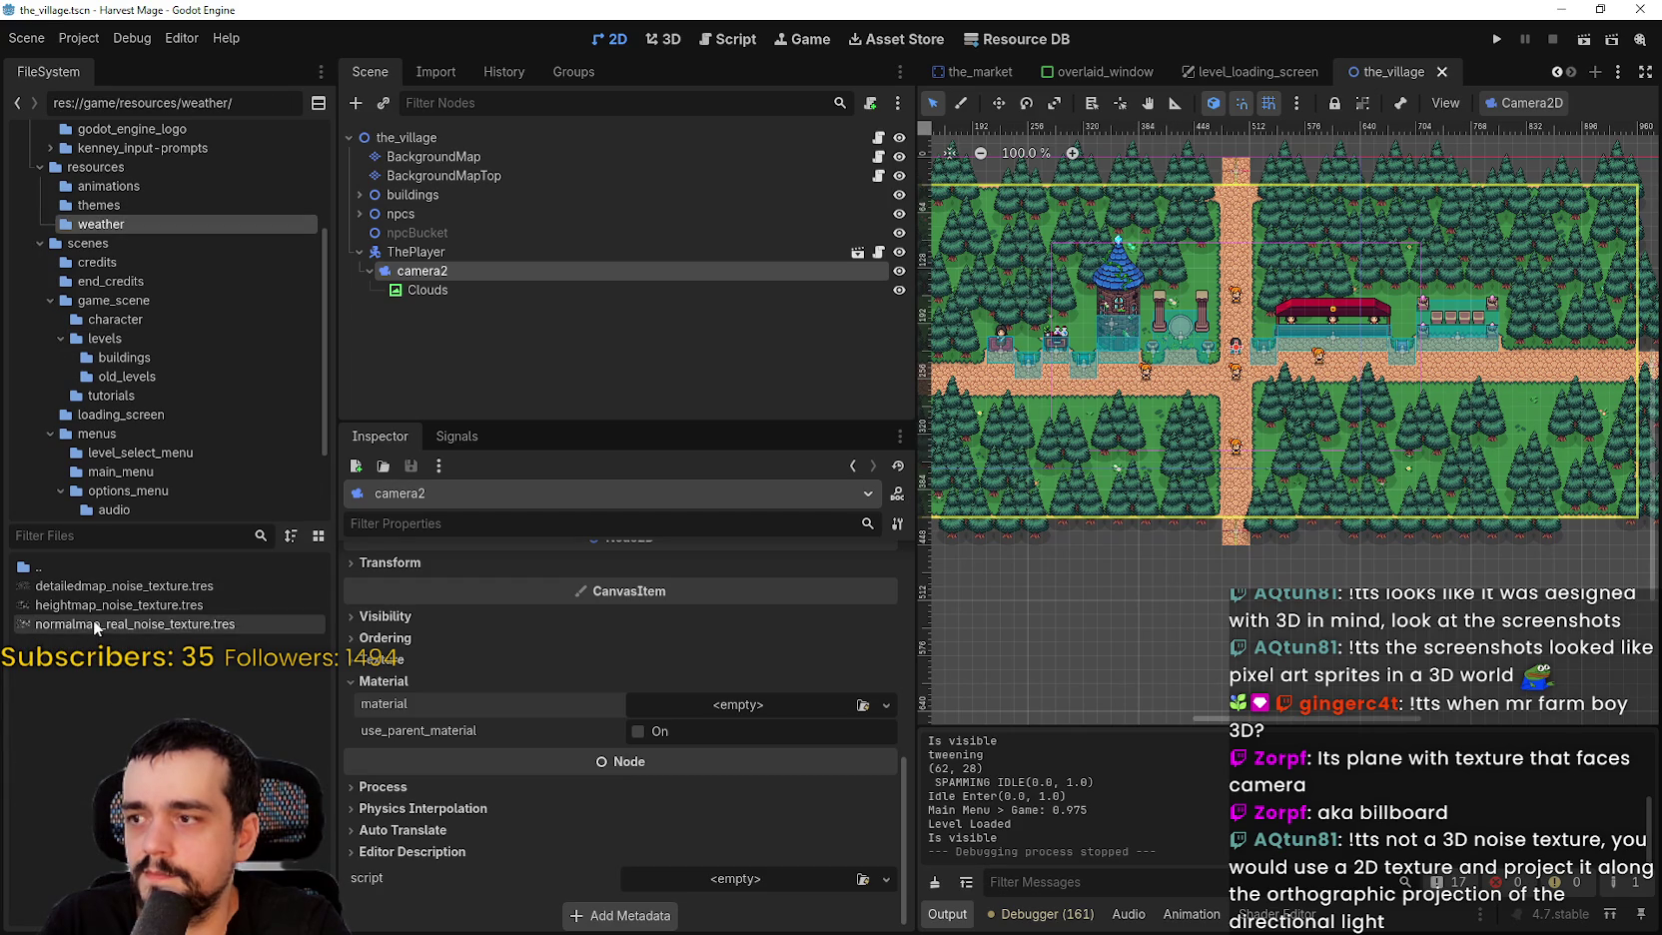
click(531, 306)
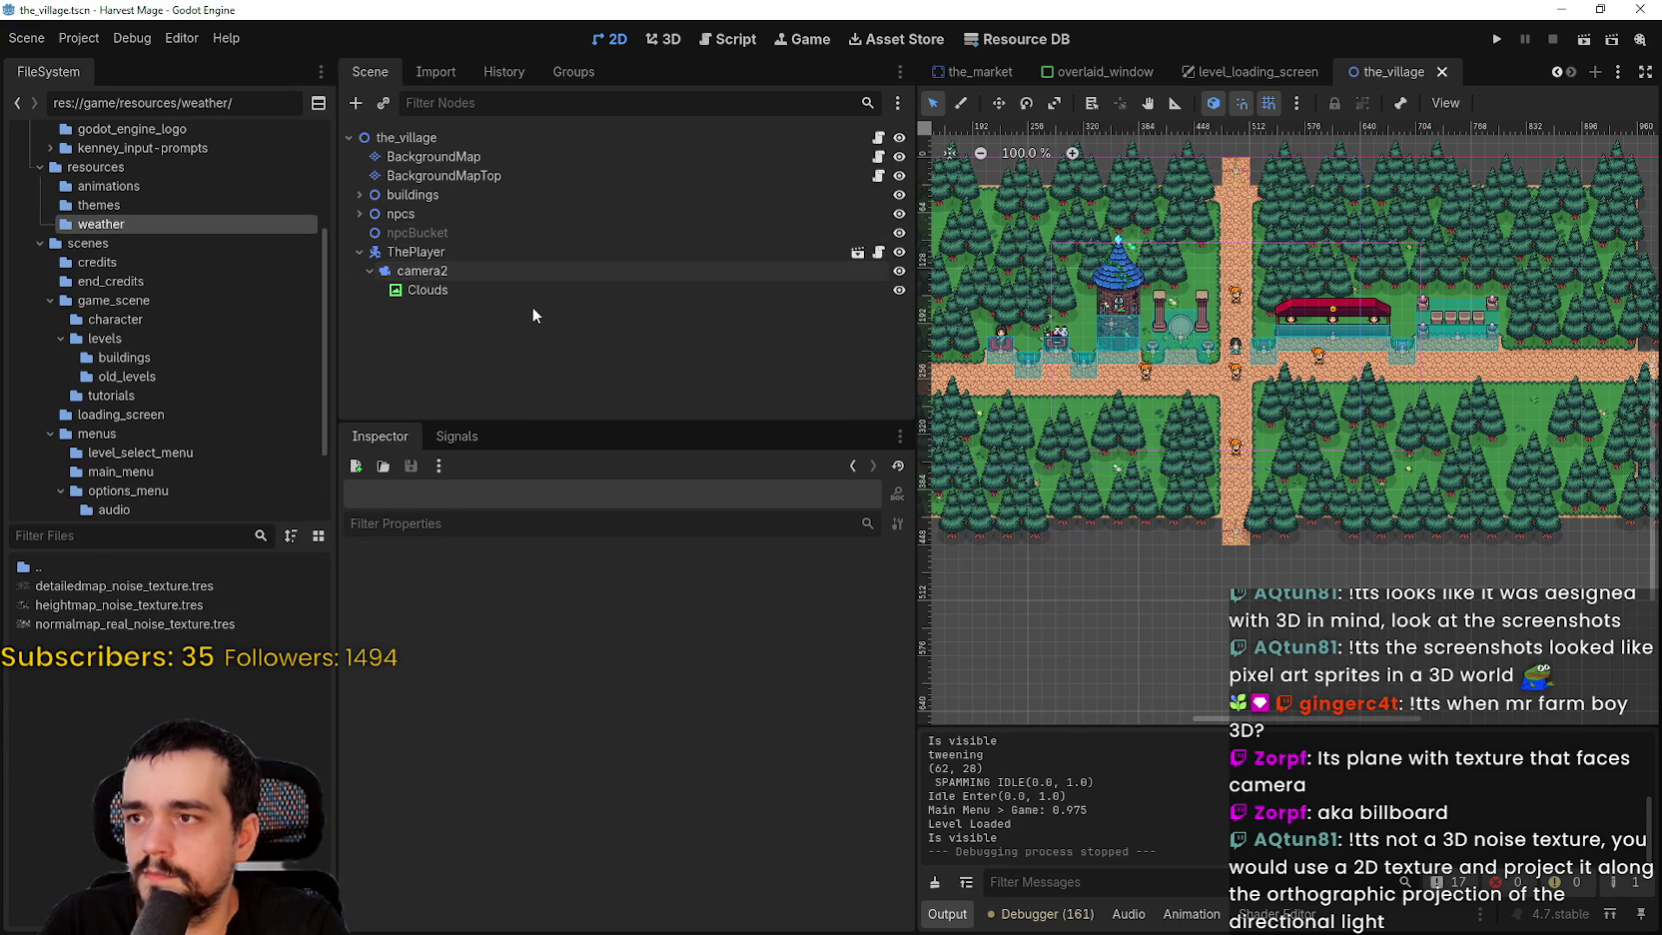
click(444, 290)
scroll(730, 802, down, 5)
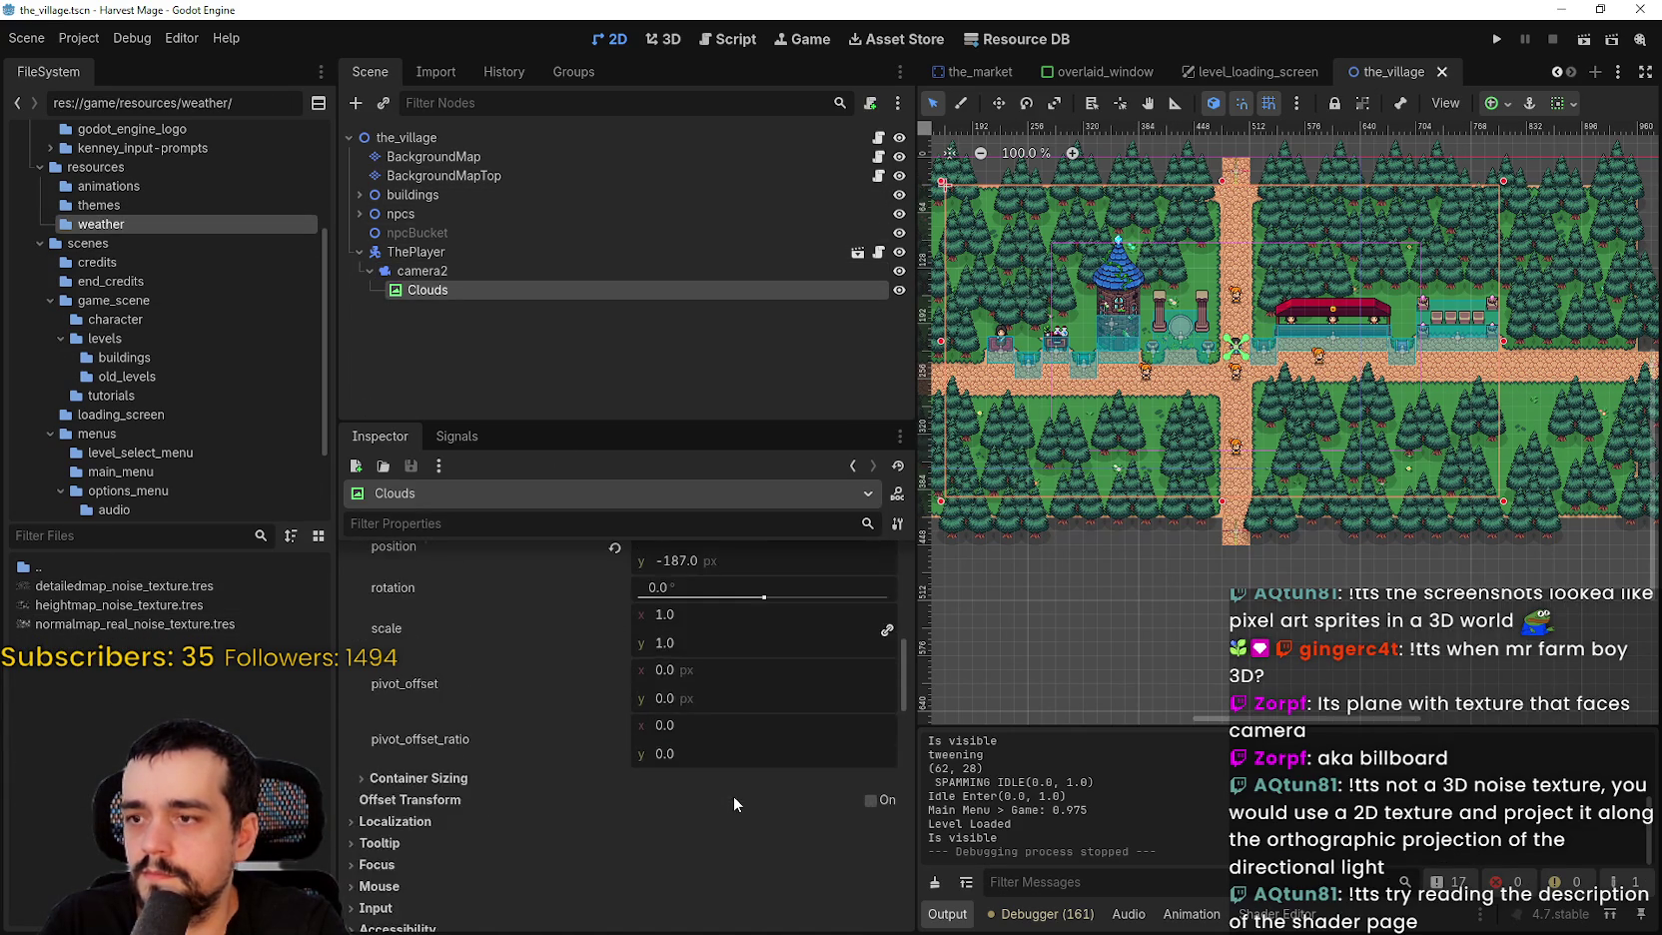
Step: Save the Clouds ShaderMaterial as res://game/resources/weather/weather_shader.tres and save the_village
scroll(727, 773, down, 5)
right_click(737, 626)
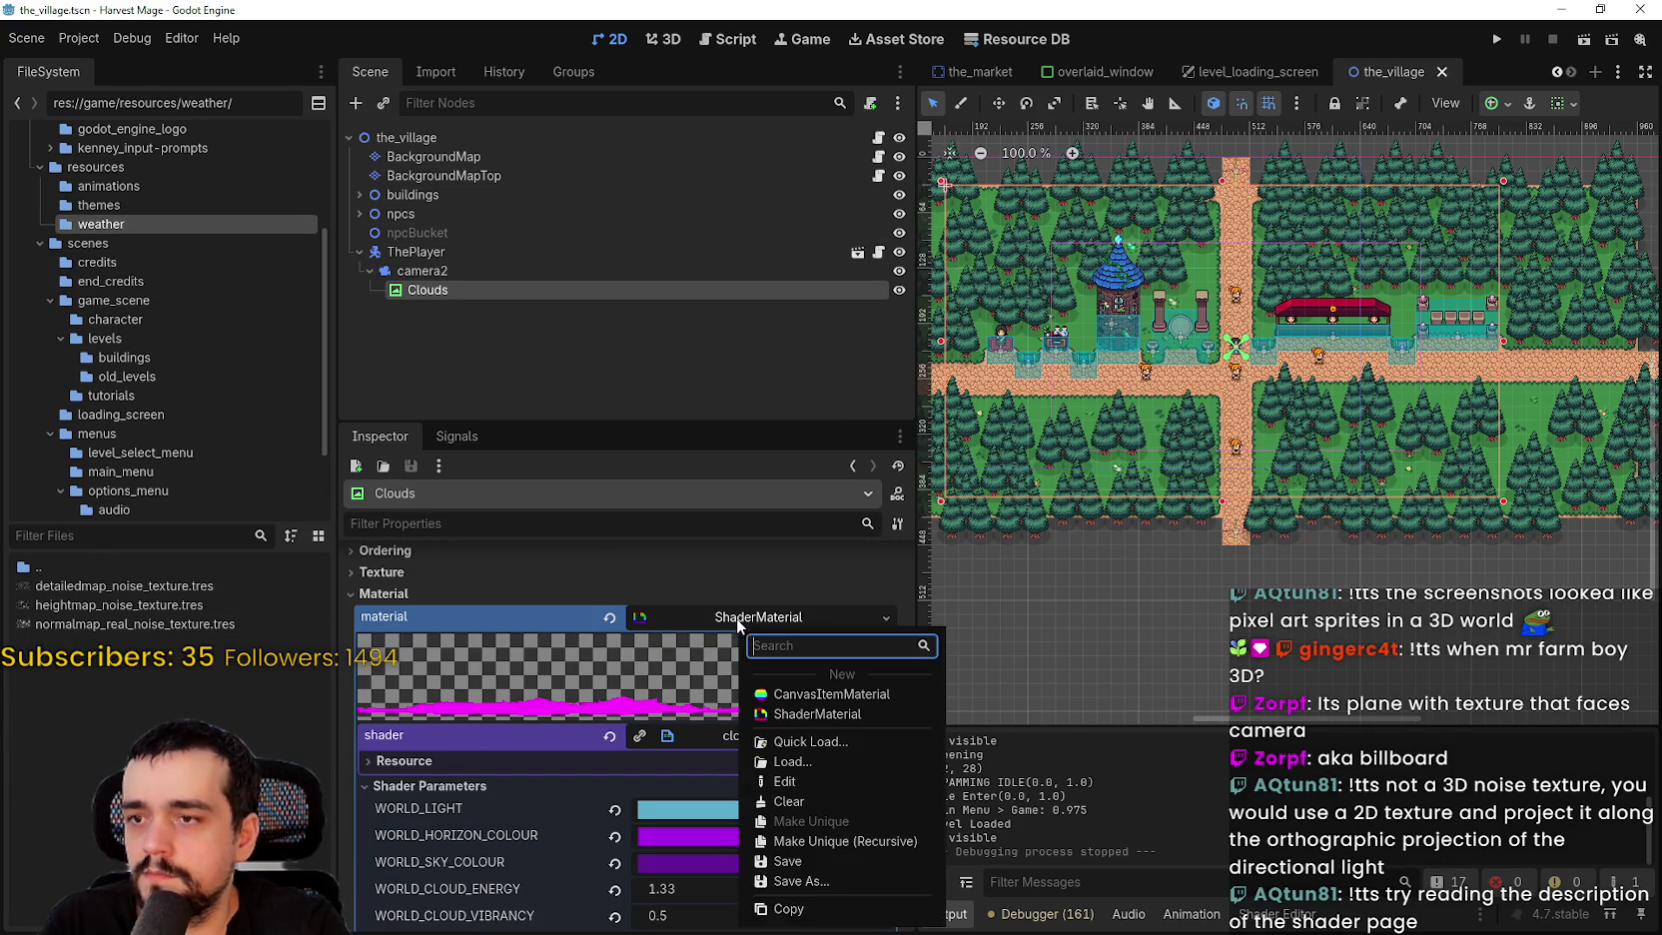
click(824, 877)
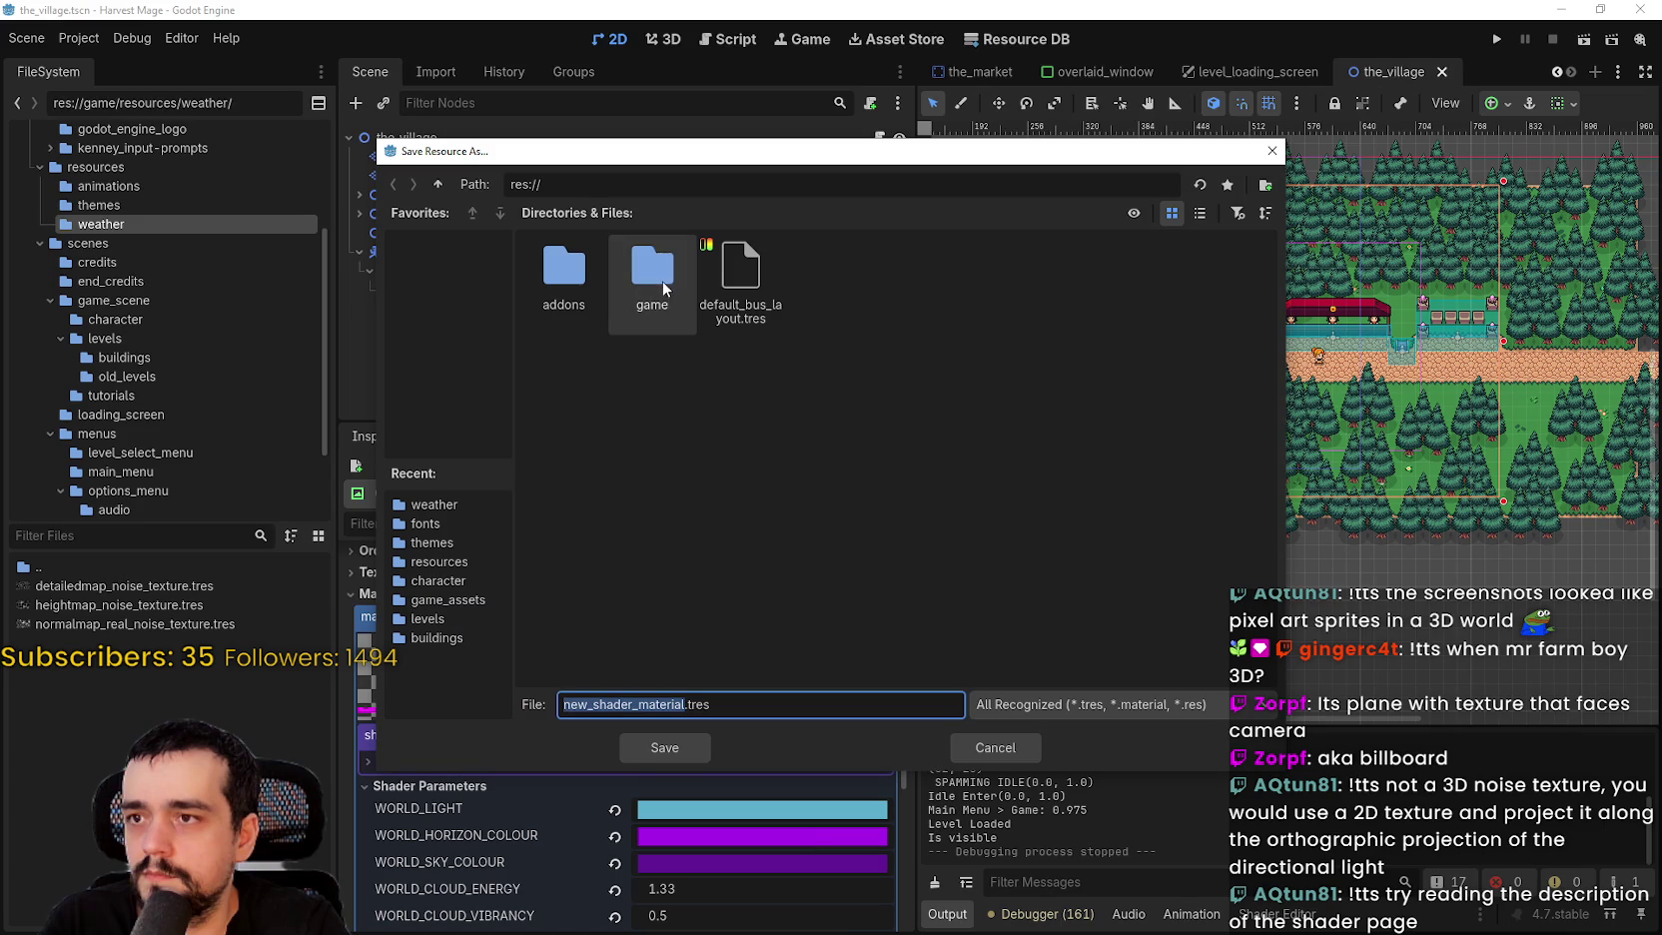
double_click(662, 287)
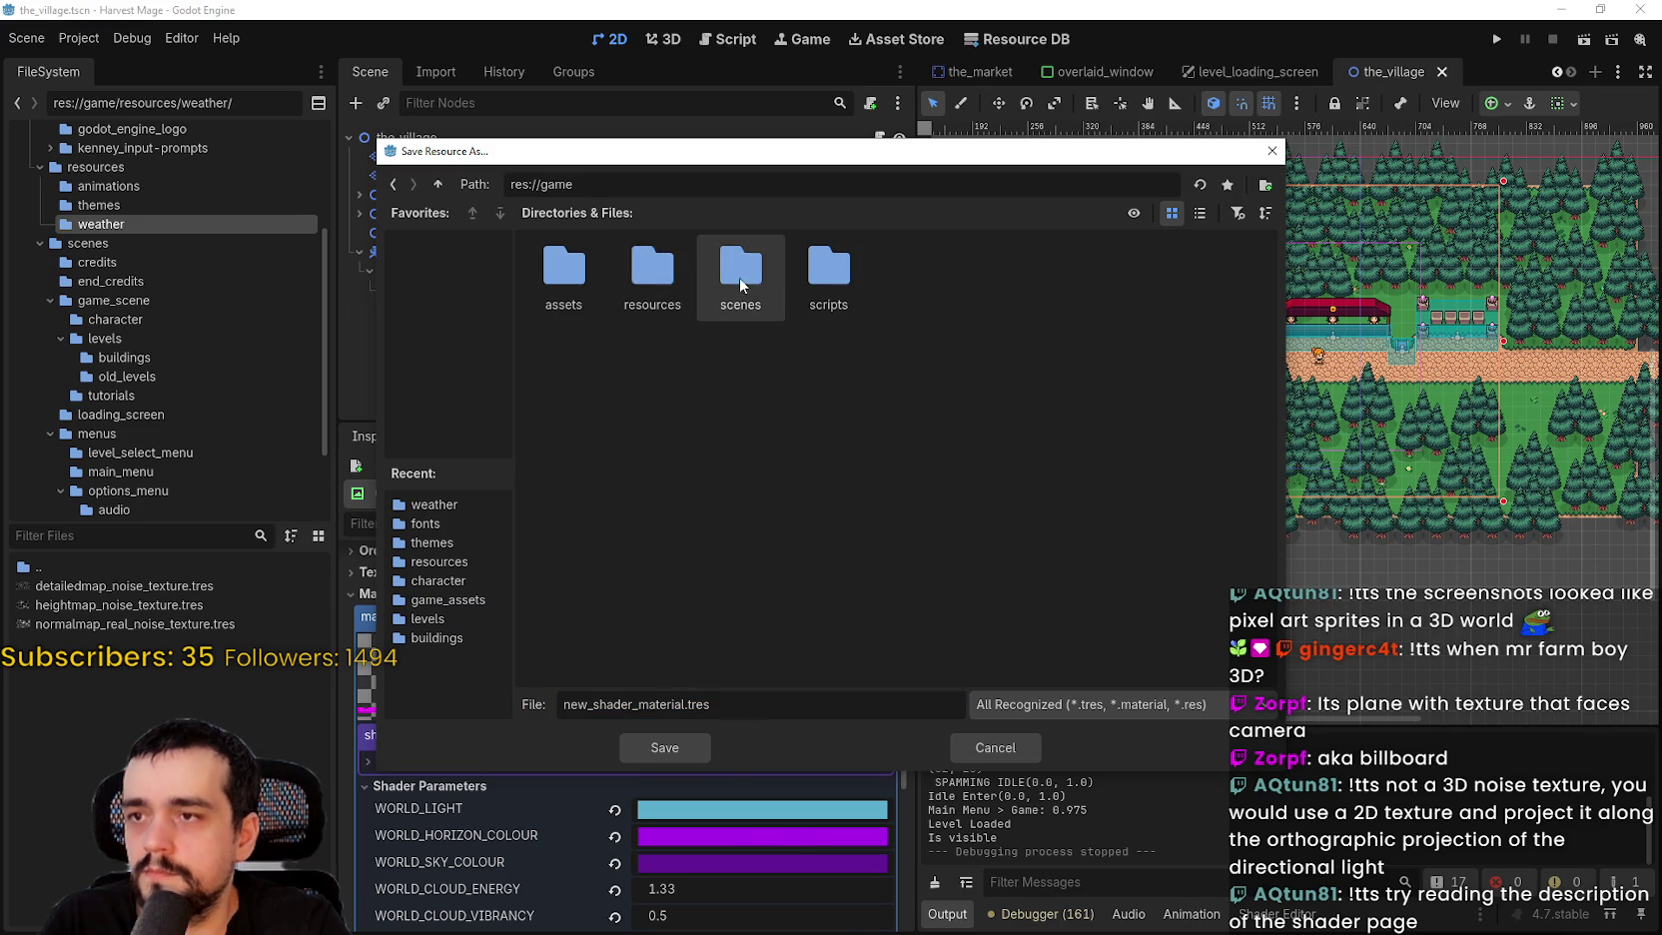
double_click(681, 275)
double_click(736, 307)
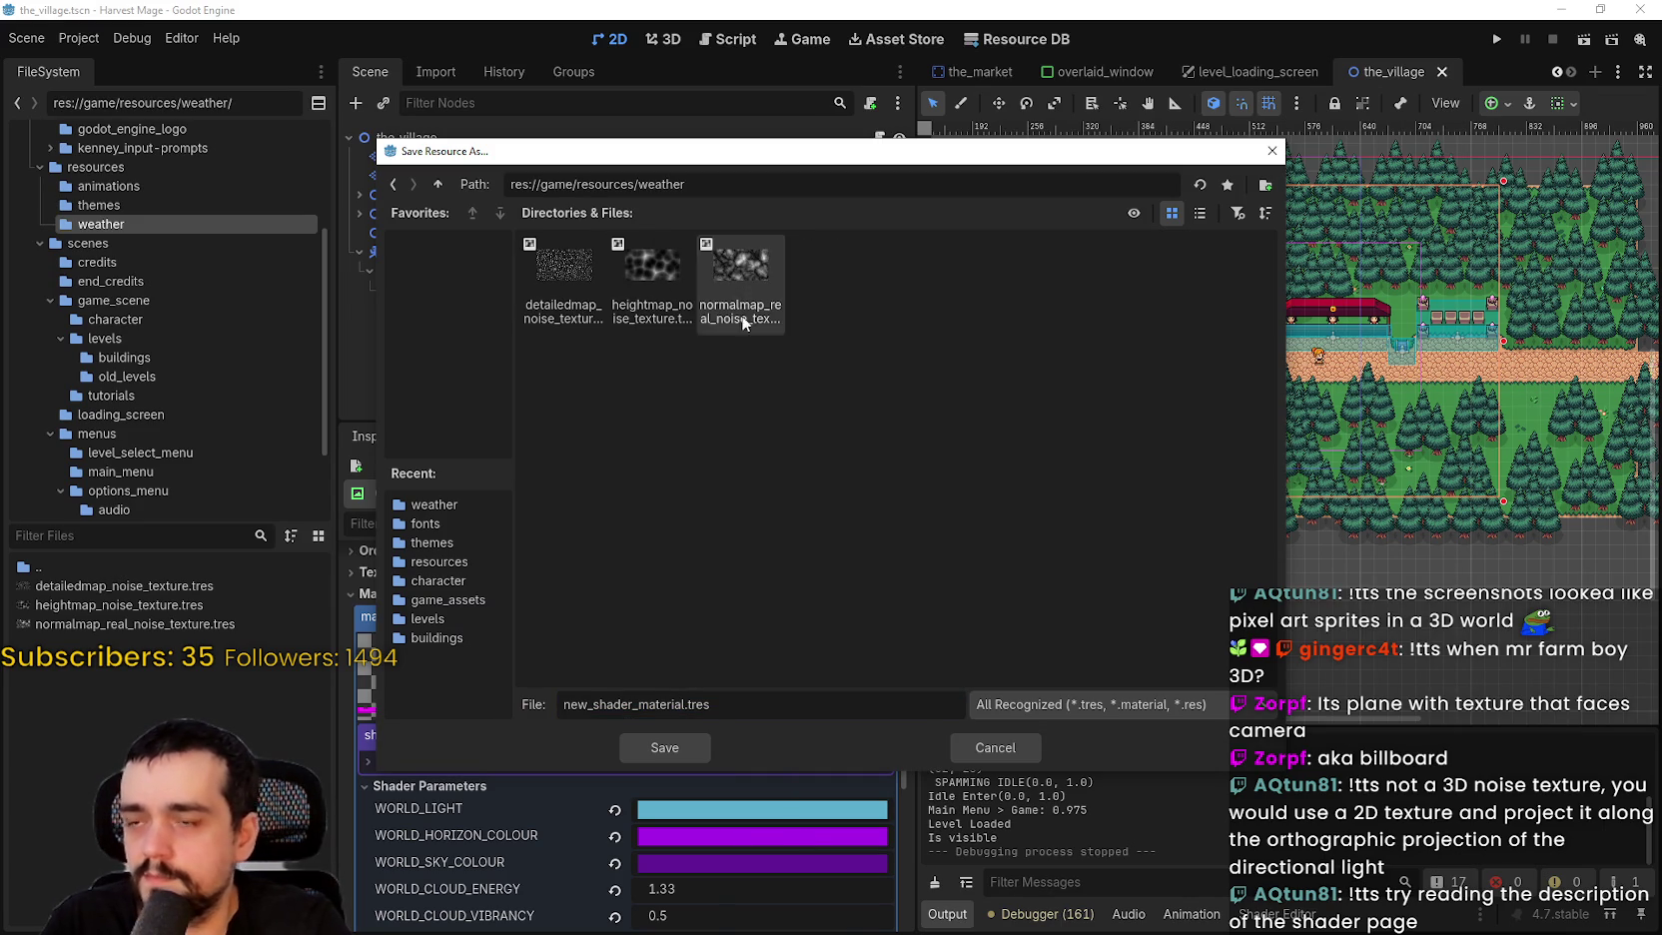
double_click(650, 703)
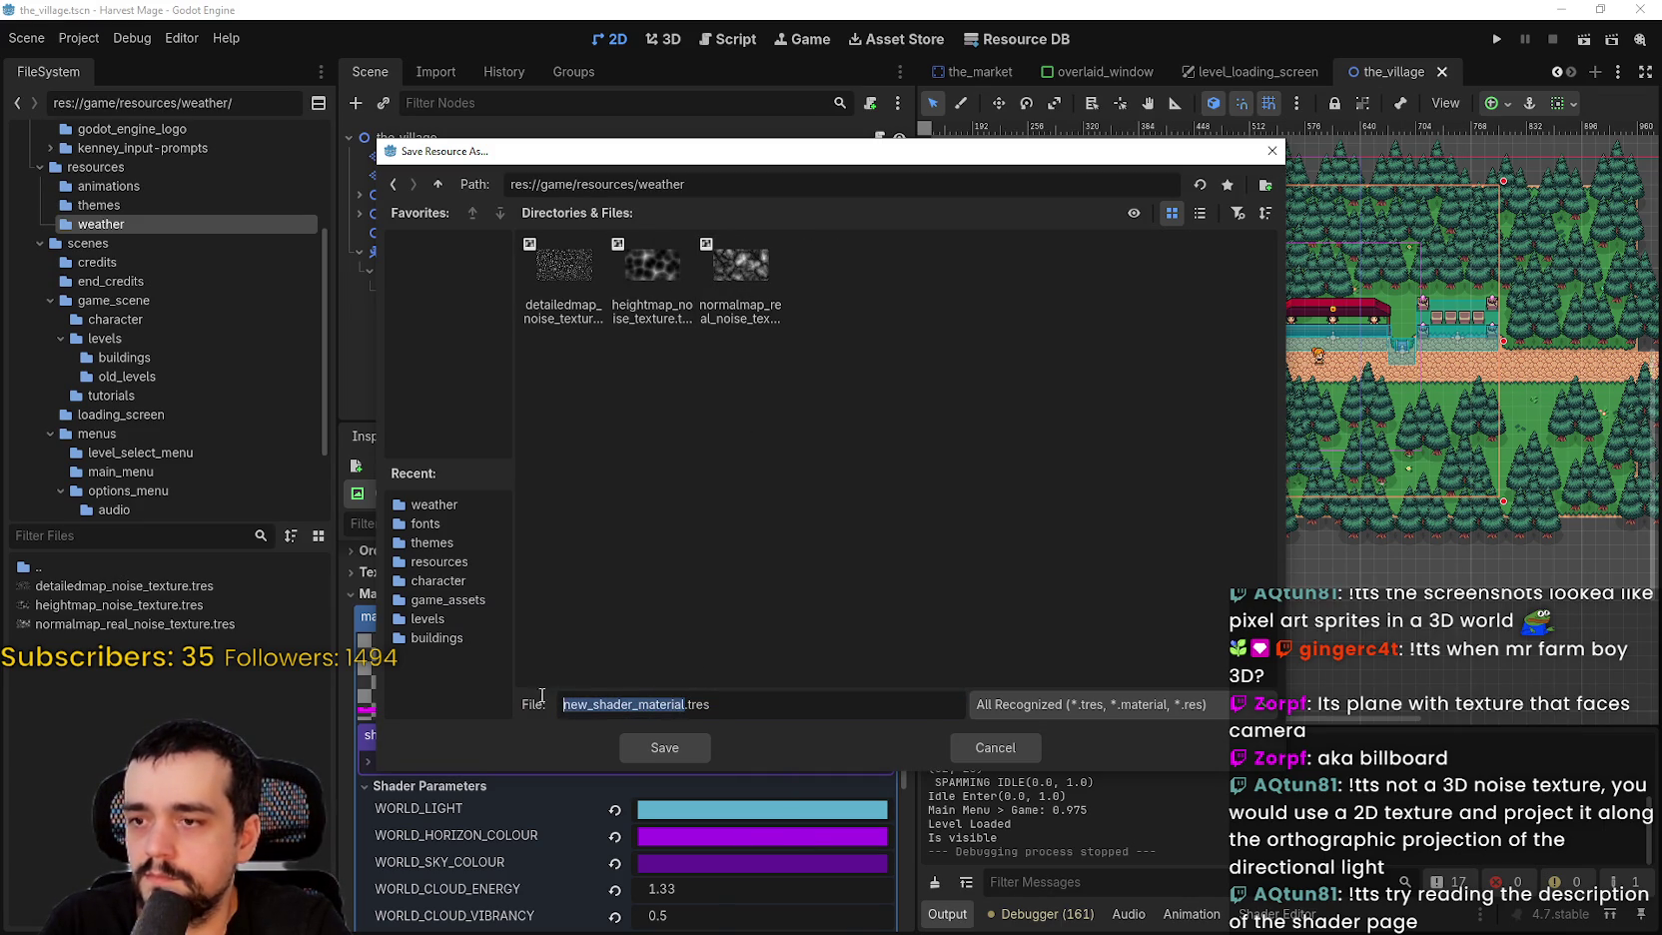
text(wh)
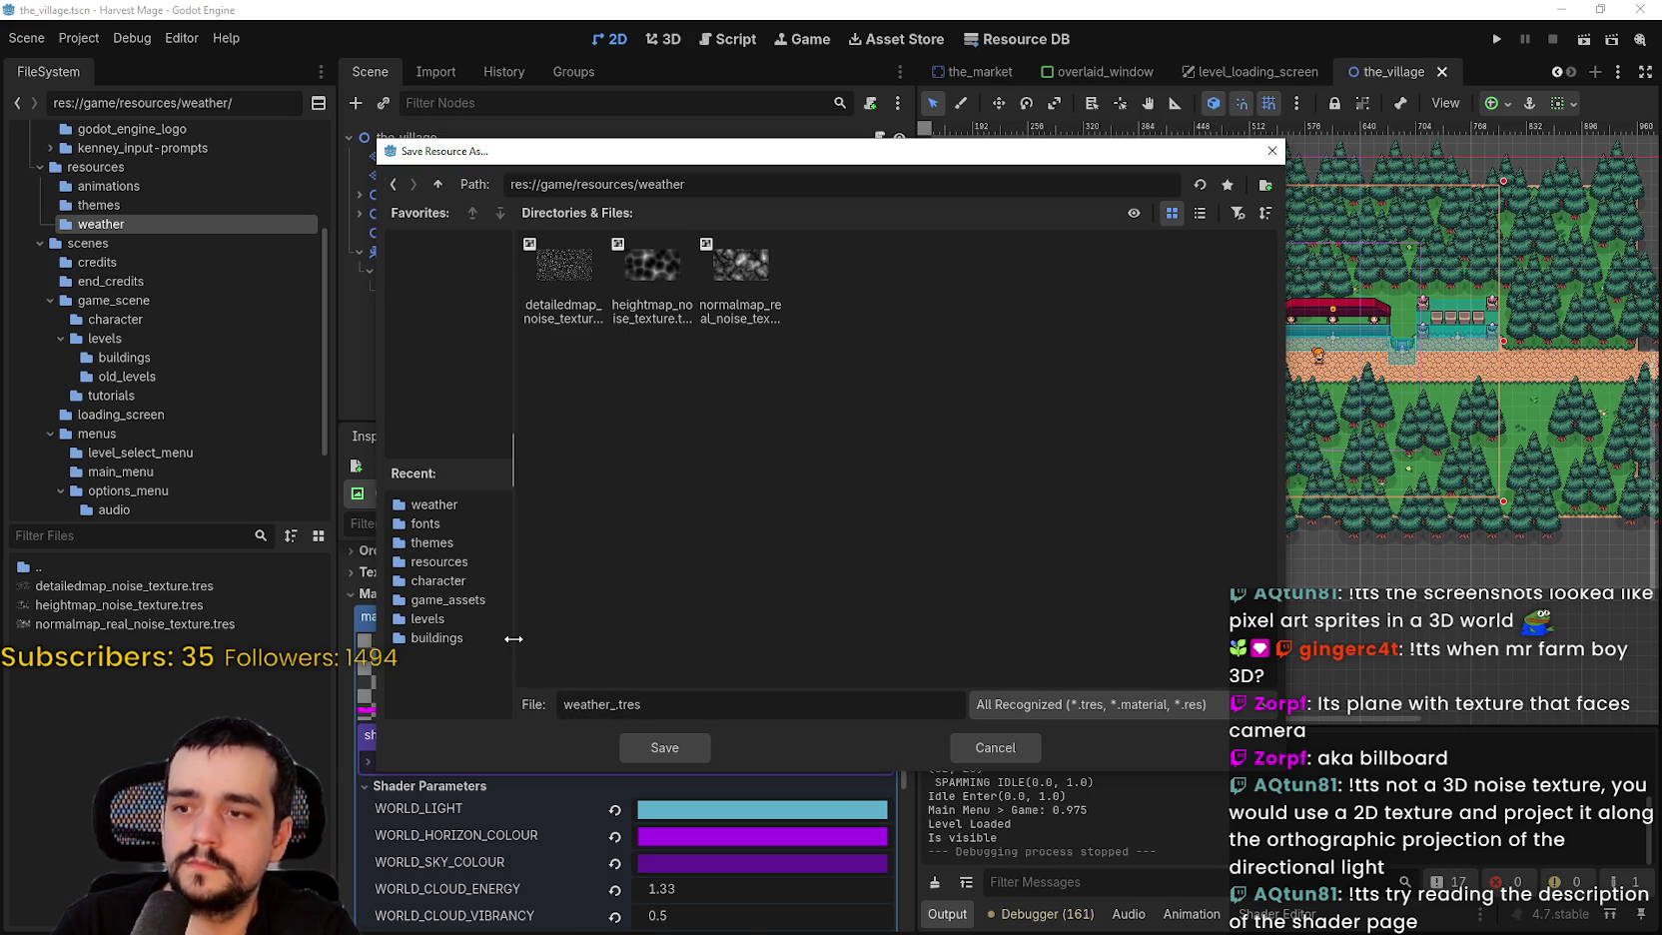
key(Return)
key(ctrl+s)
click(515, 271)
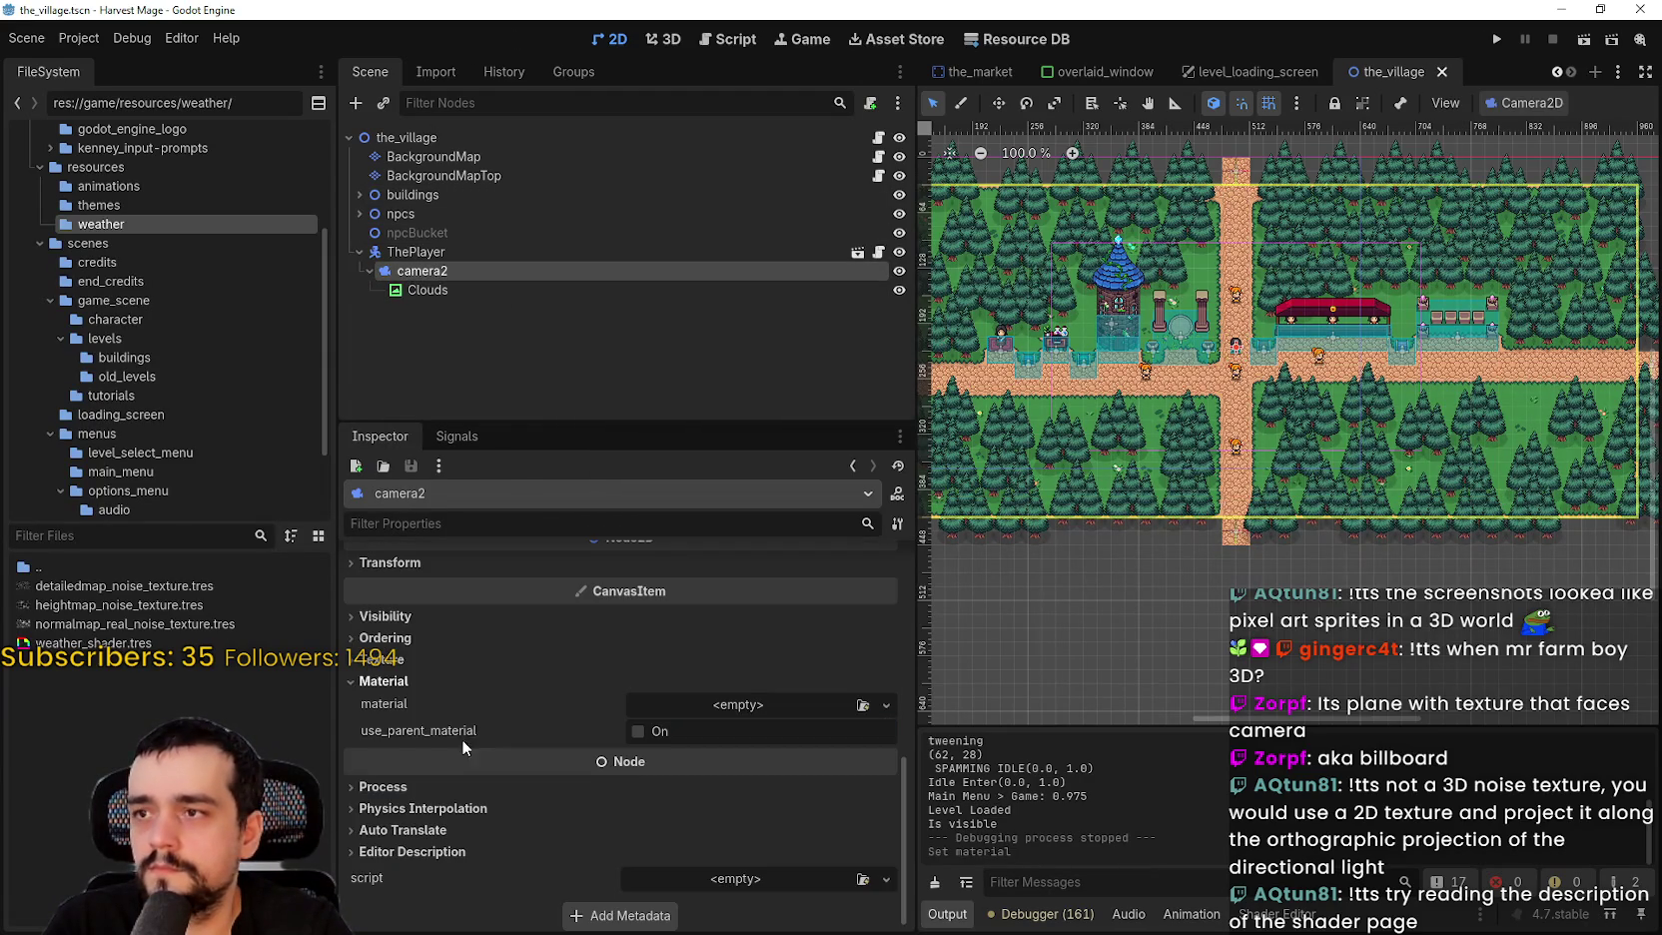
Step: Assign weather_shader.tres as camera2's material, save the_village, and launch the game
mouse_move(95, 643)
mouse_down()
mouse_move(304, 685)
mouse_move(791, 706)
mouse_move(775, 701)
mouse_up()
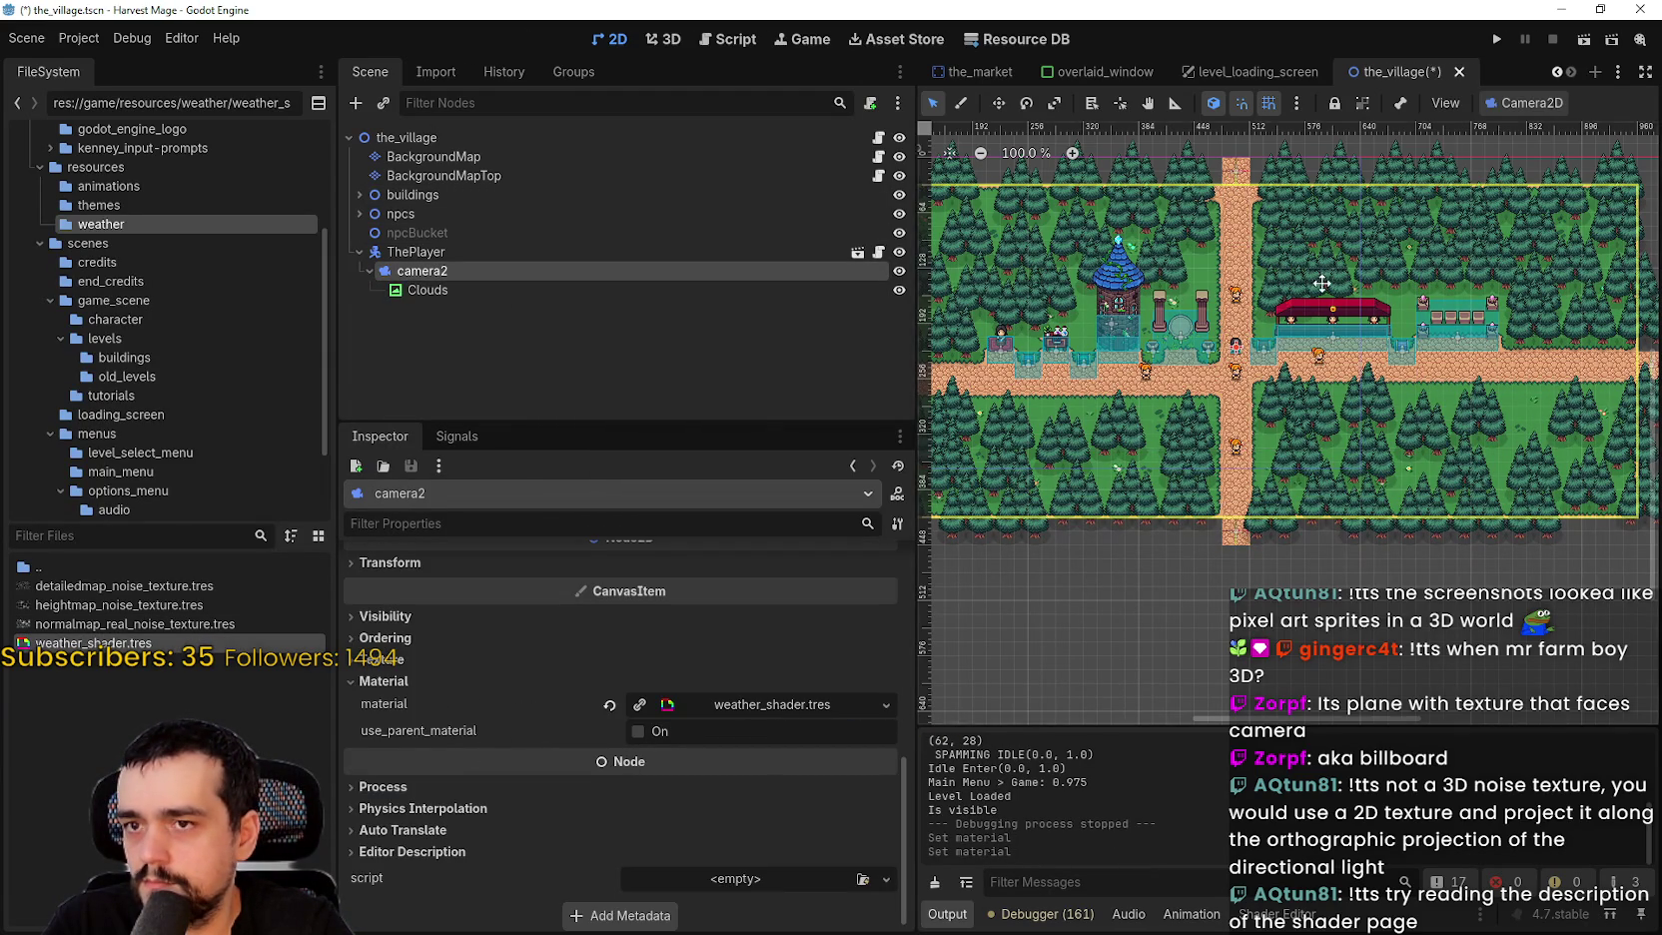
scroll(1329, 390, up, 10)
key(ctrl+s)
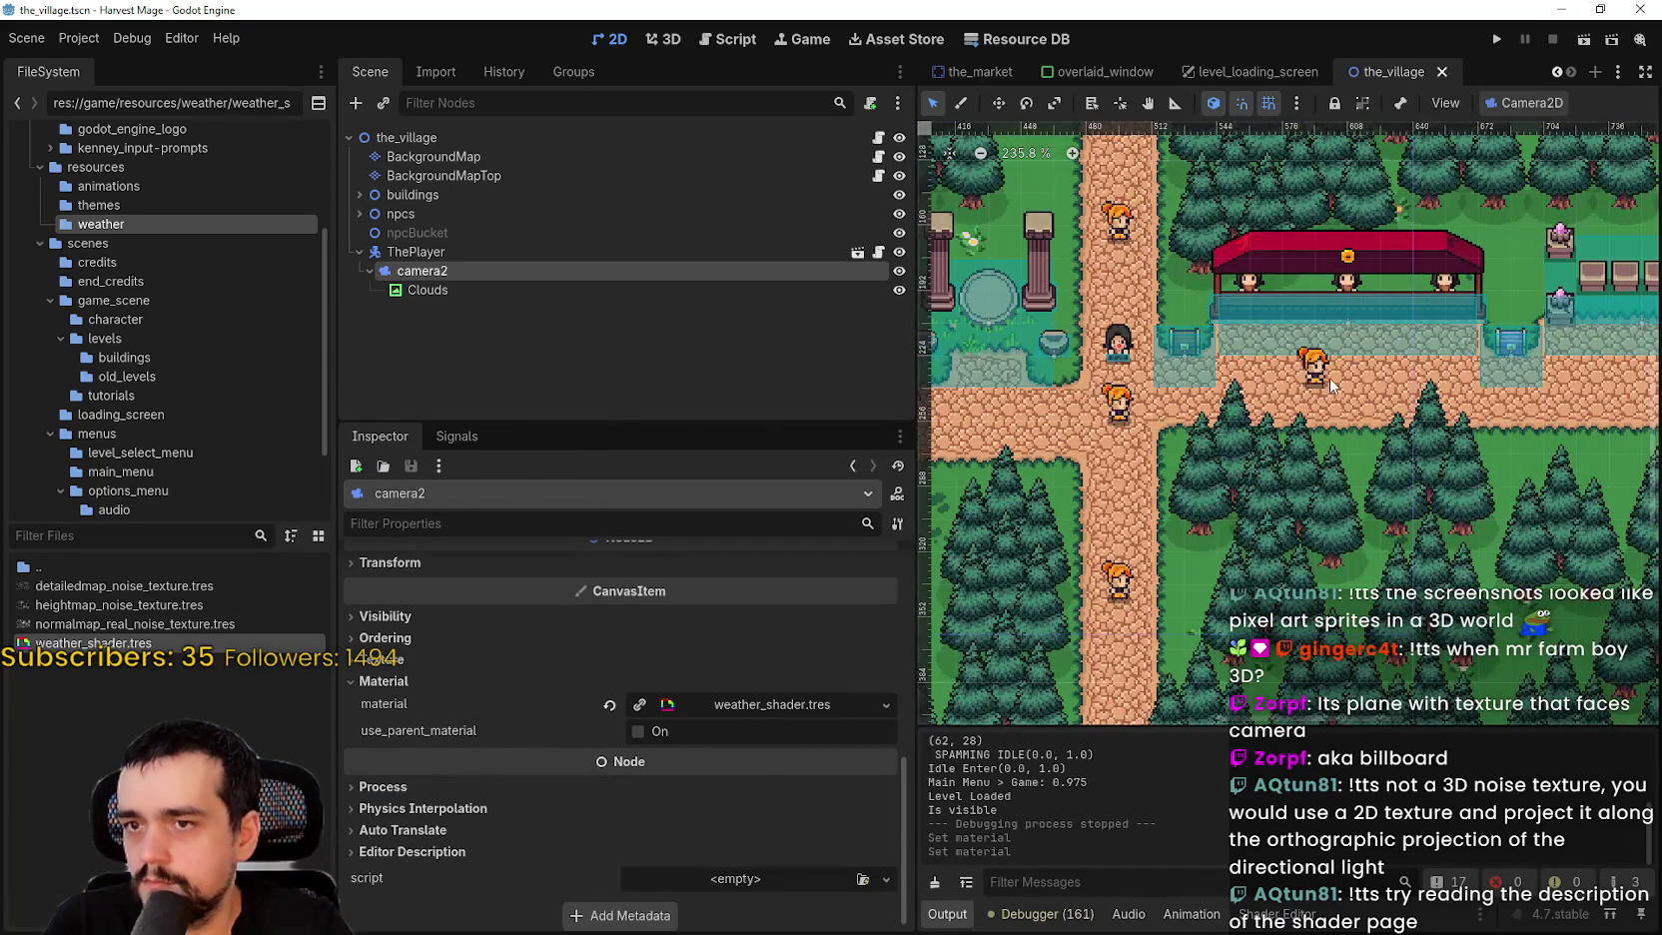
scroll(1329, 390, down, 3)
scroll(1266, 377, down, 11)
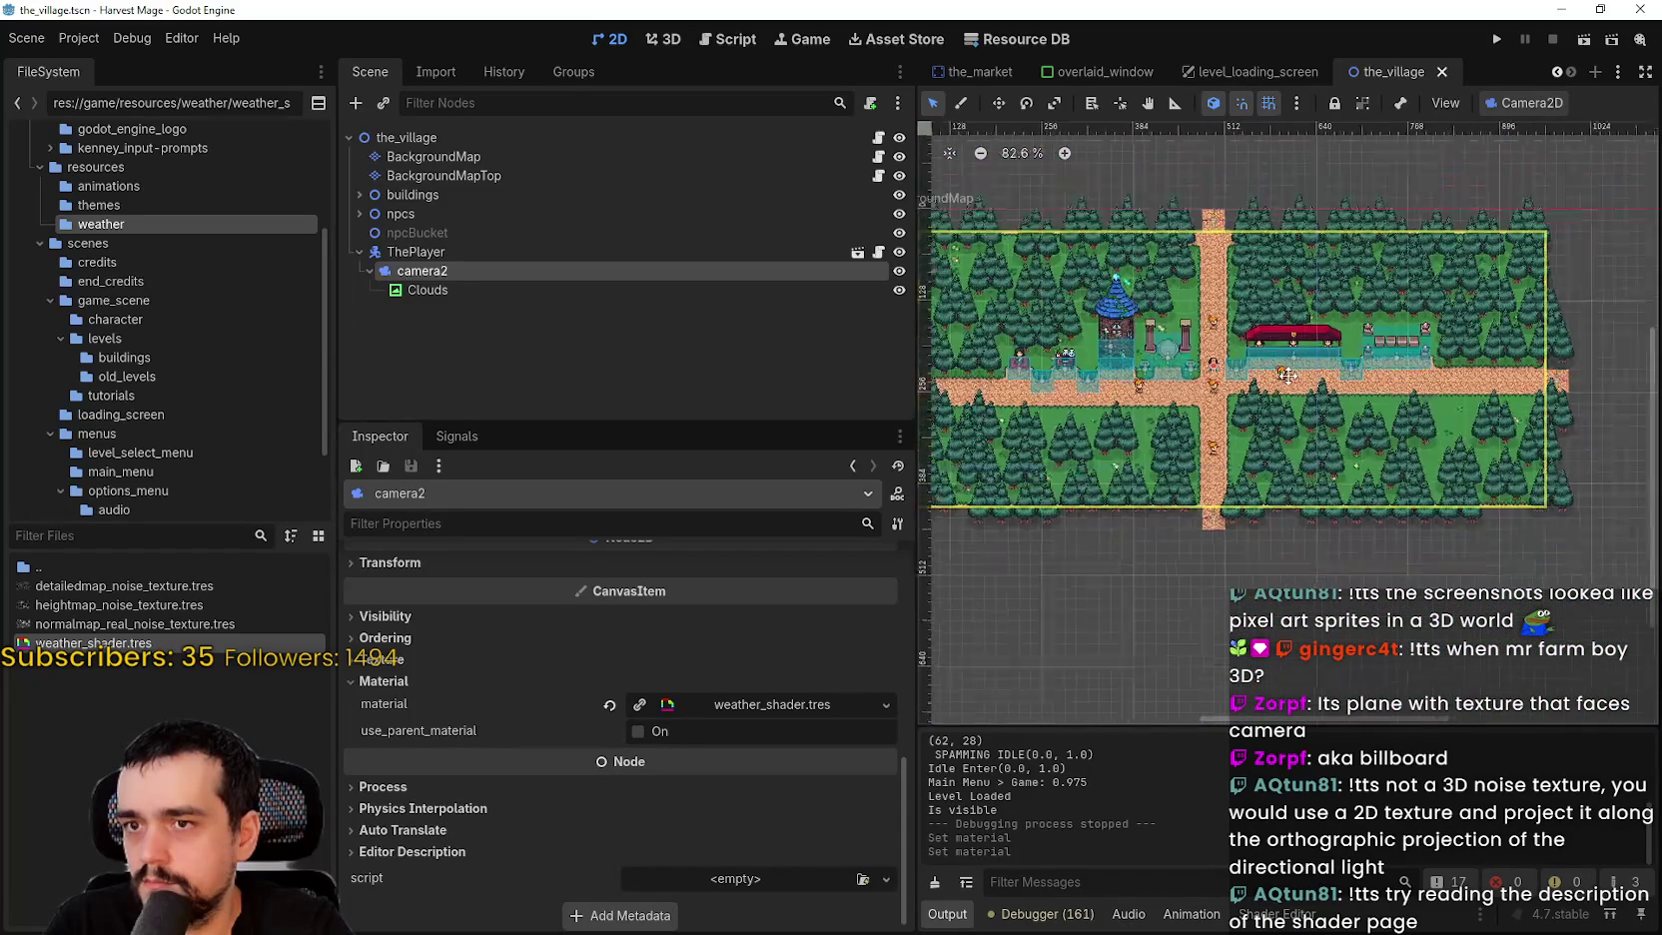
scroll(1298, 365, up, 2)
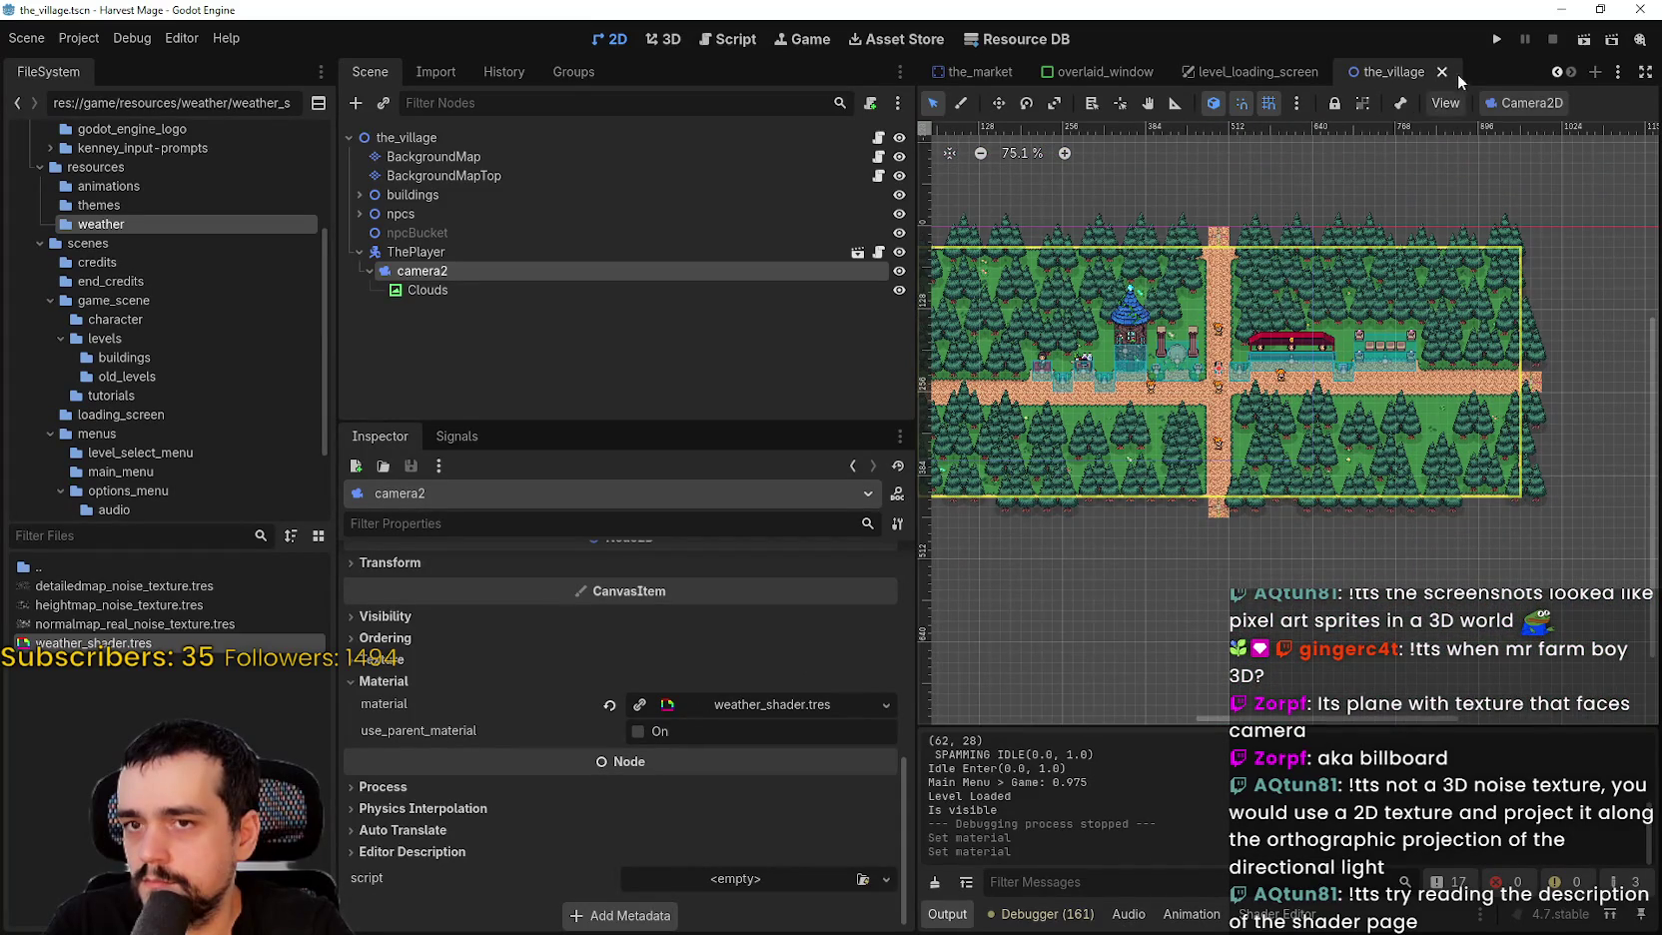
click(1495, 38)
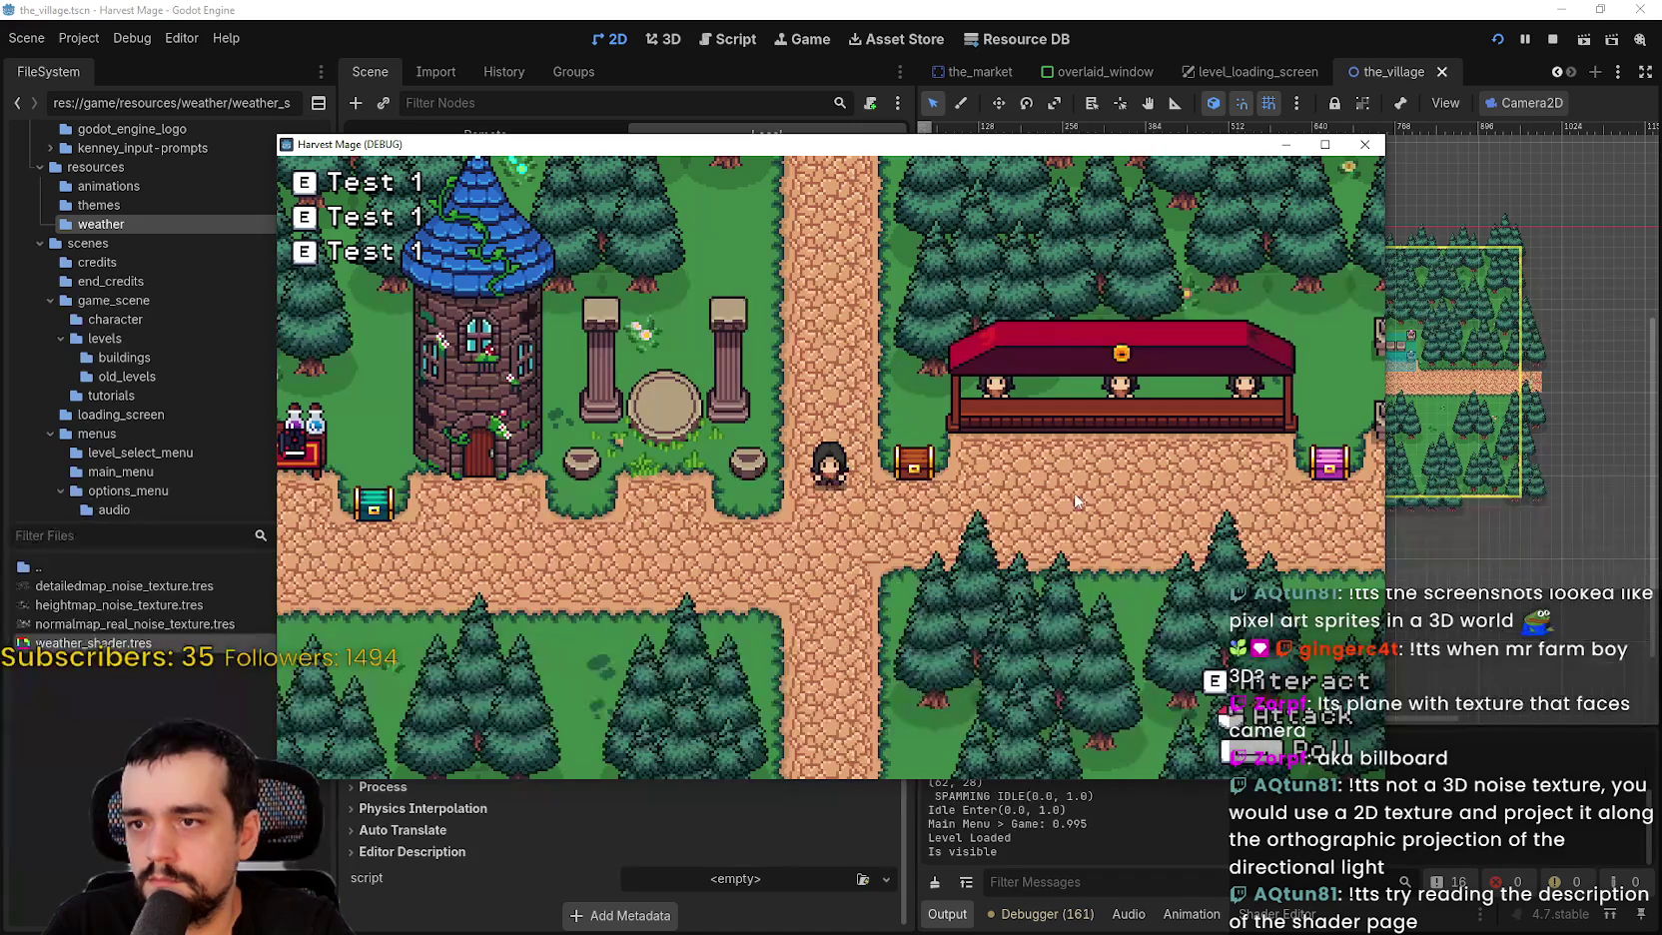
Step: Walk the player south past the crossroads, then switch to the shader's web page
key(s)
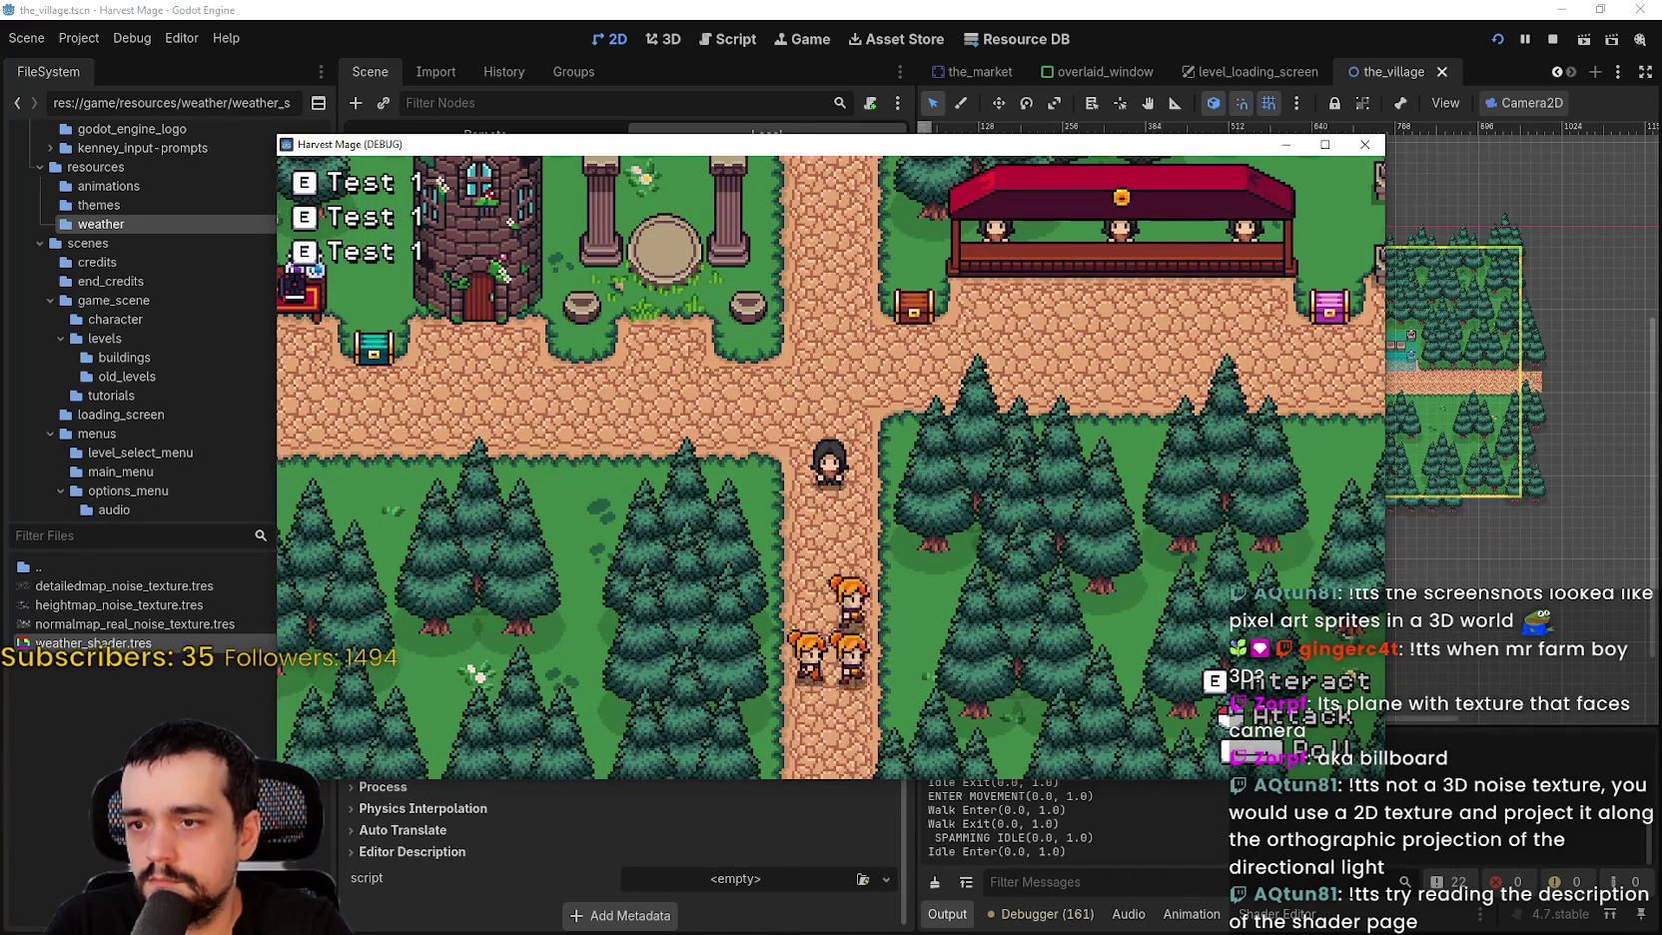
key(alt+Tab)
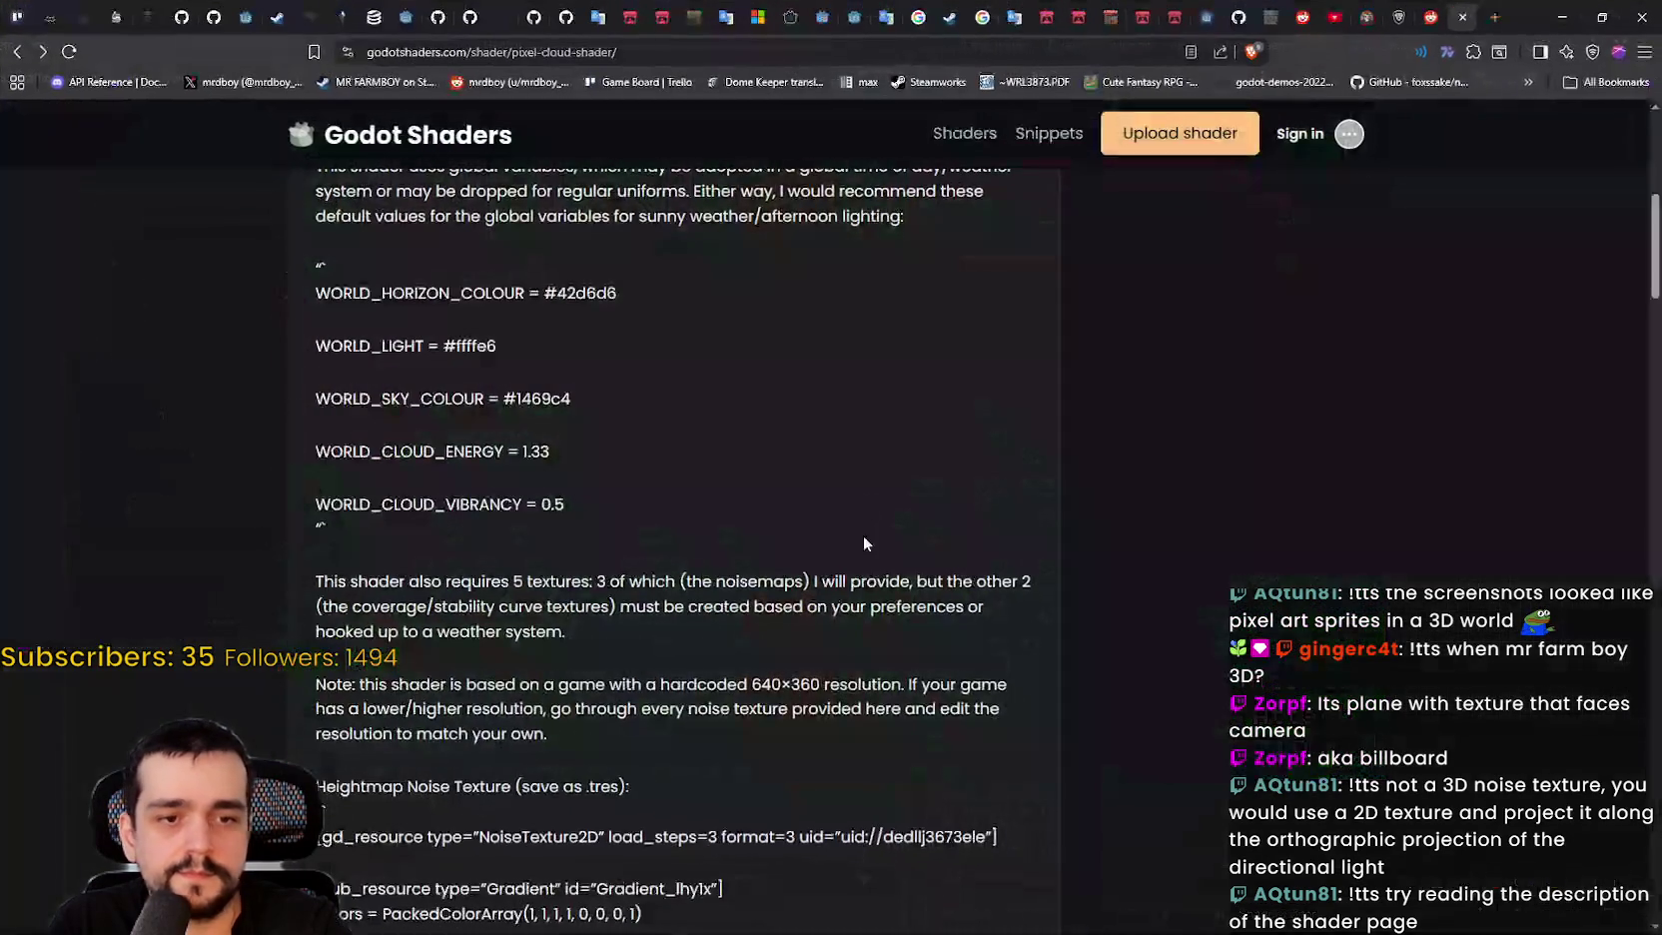
Step: Scroll the Pixel Cloud Shader page back up to its title and banner, then return to Godot
scroll(891, 569, up, 6)
scroll(896, 565, down, 3)
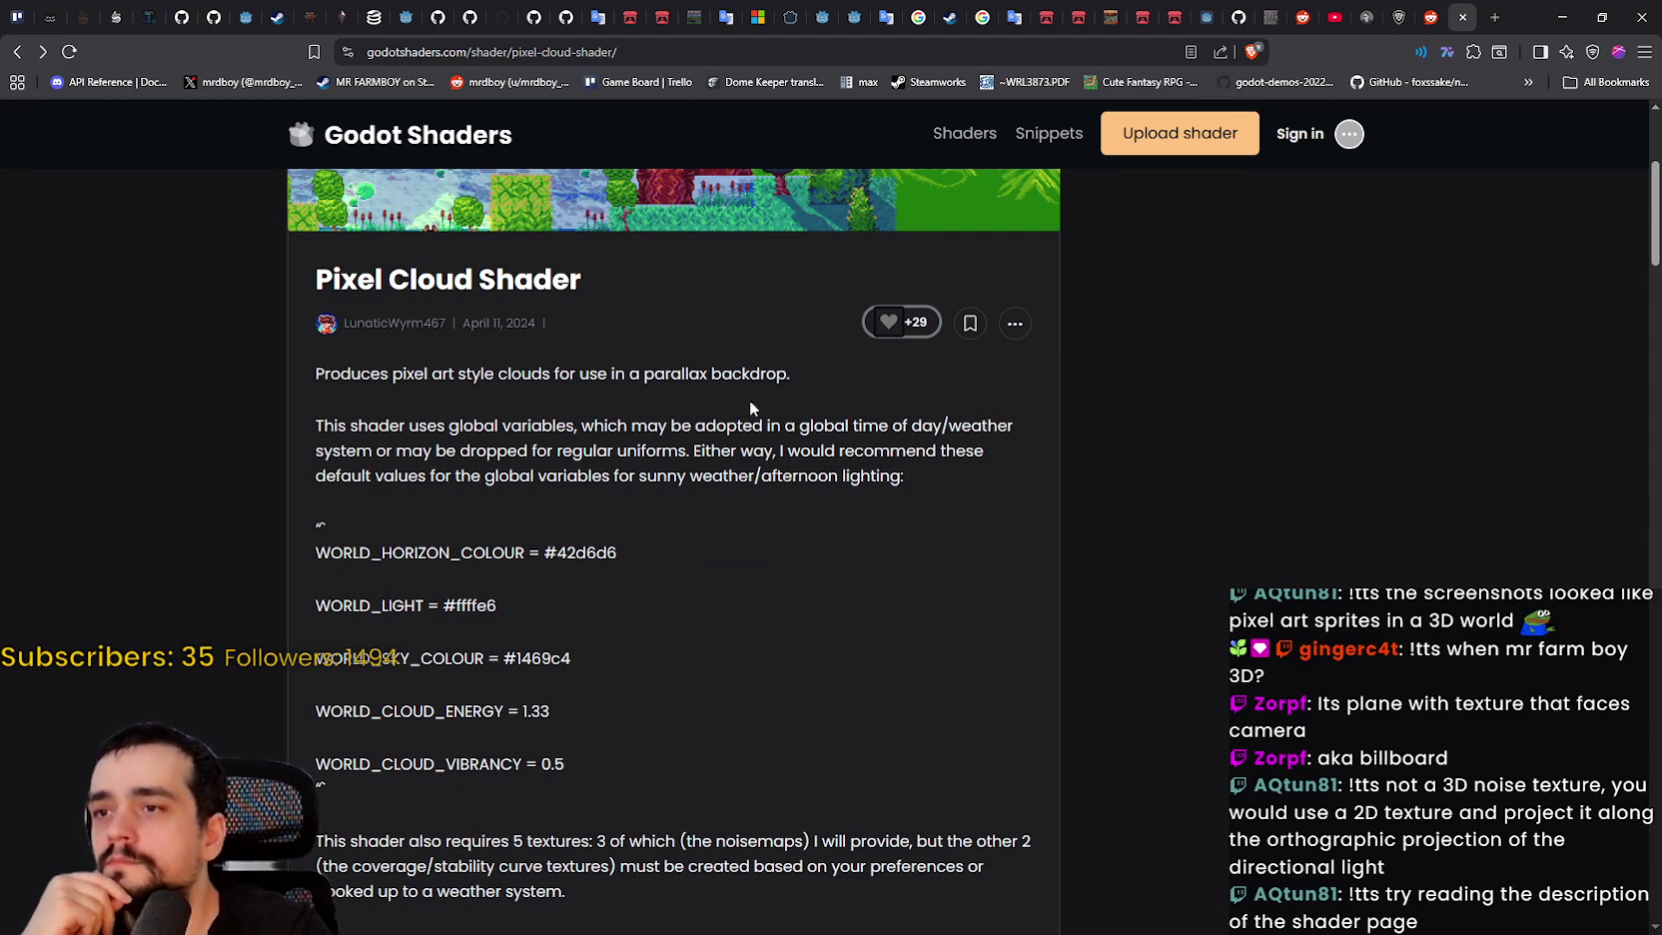
scroll(903, 629, up, 3)
scroll(1159, 754, down, 1)
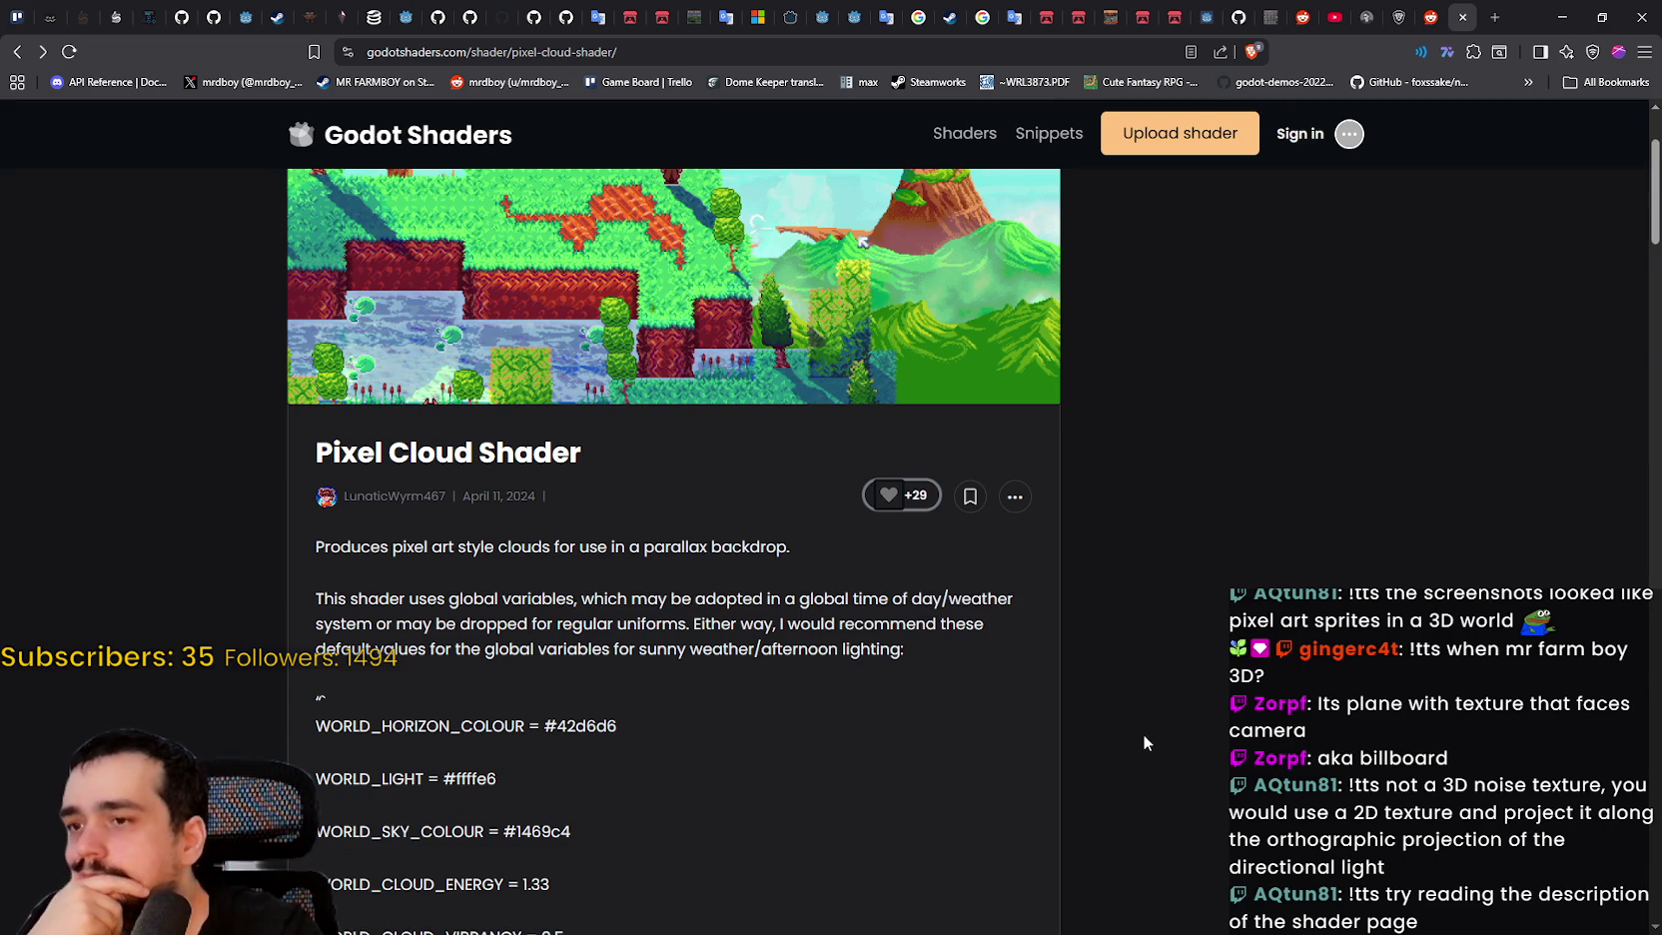
click(1562, 17)
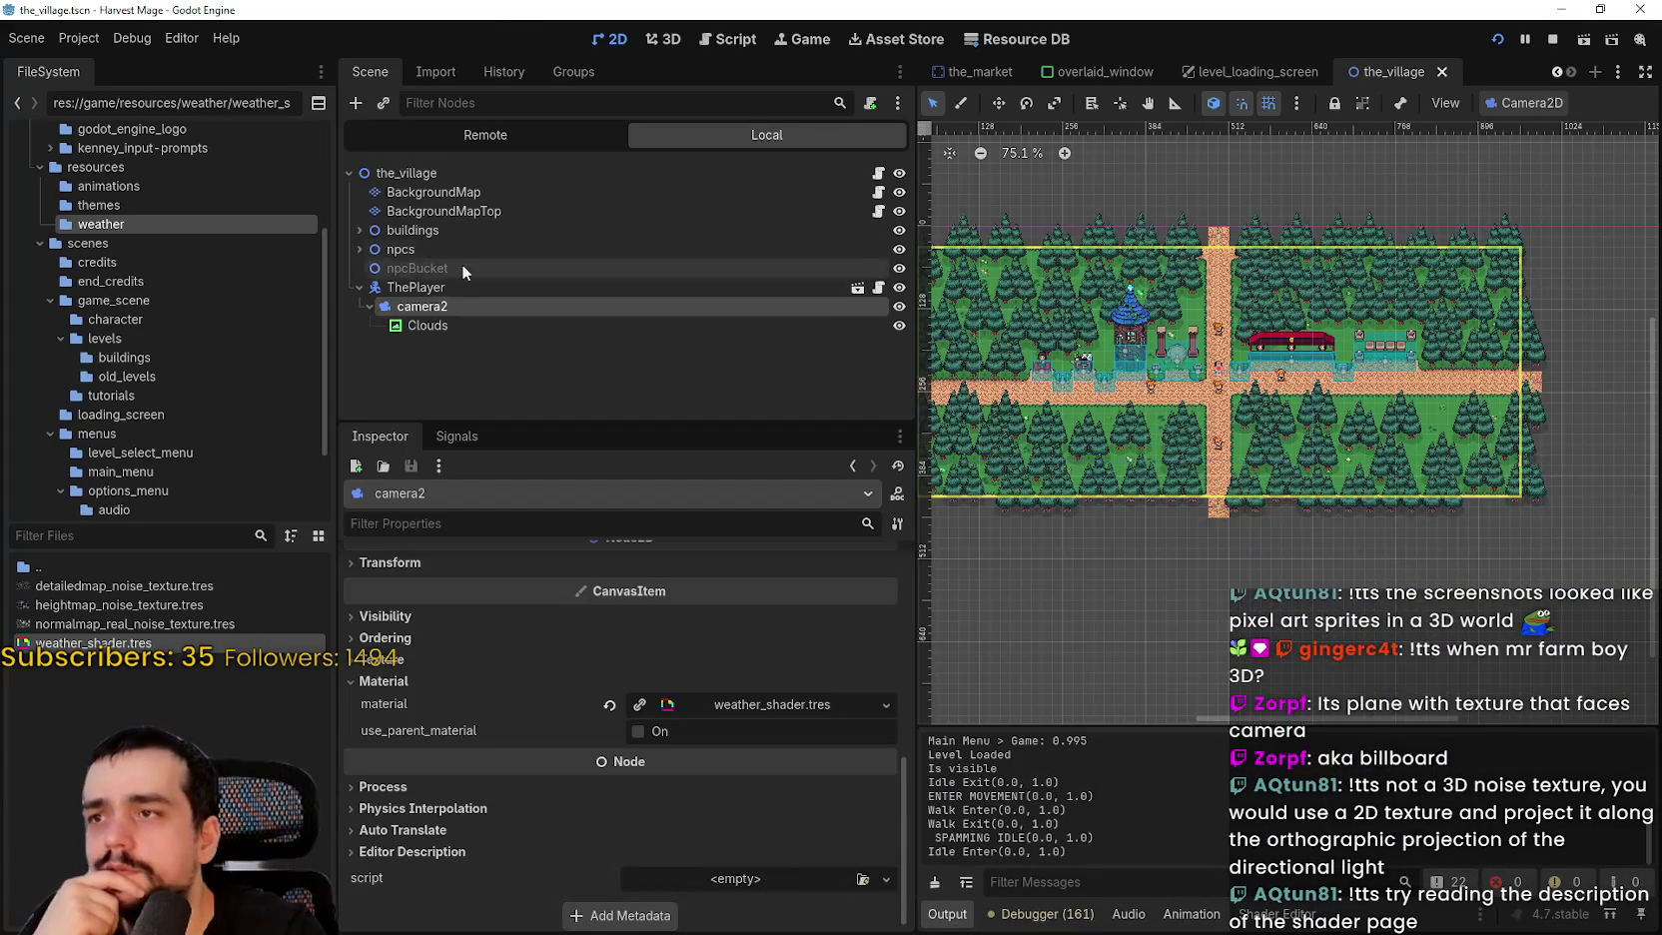
Step: Stop the game and add a ParallaxBackground node under the_village root via the 'parall' search
click(1552, 38)
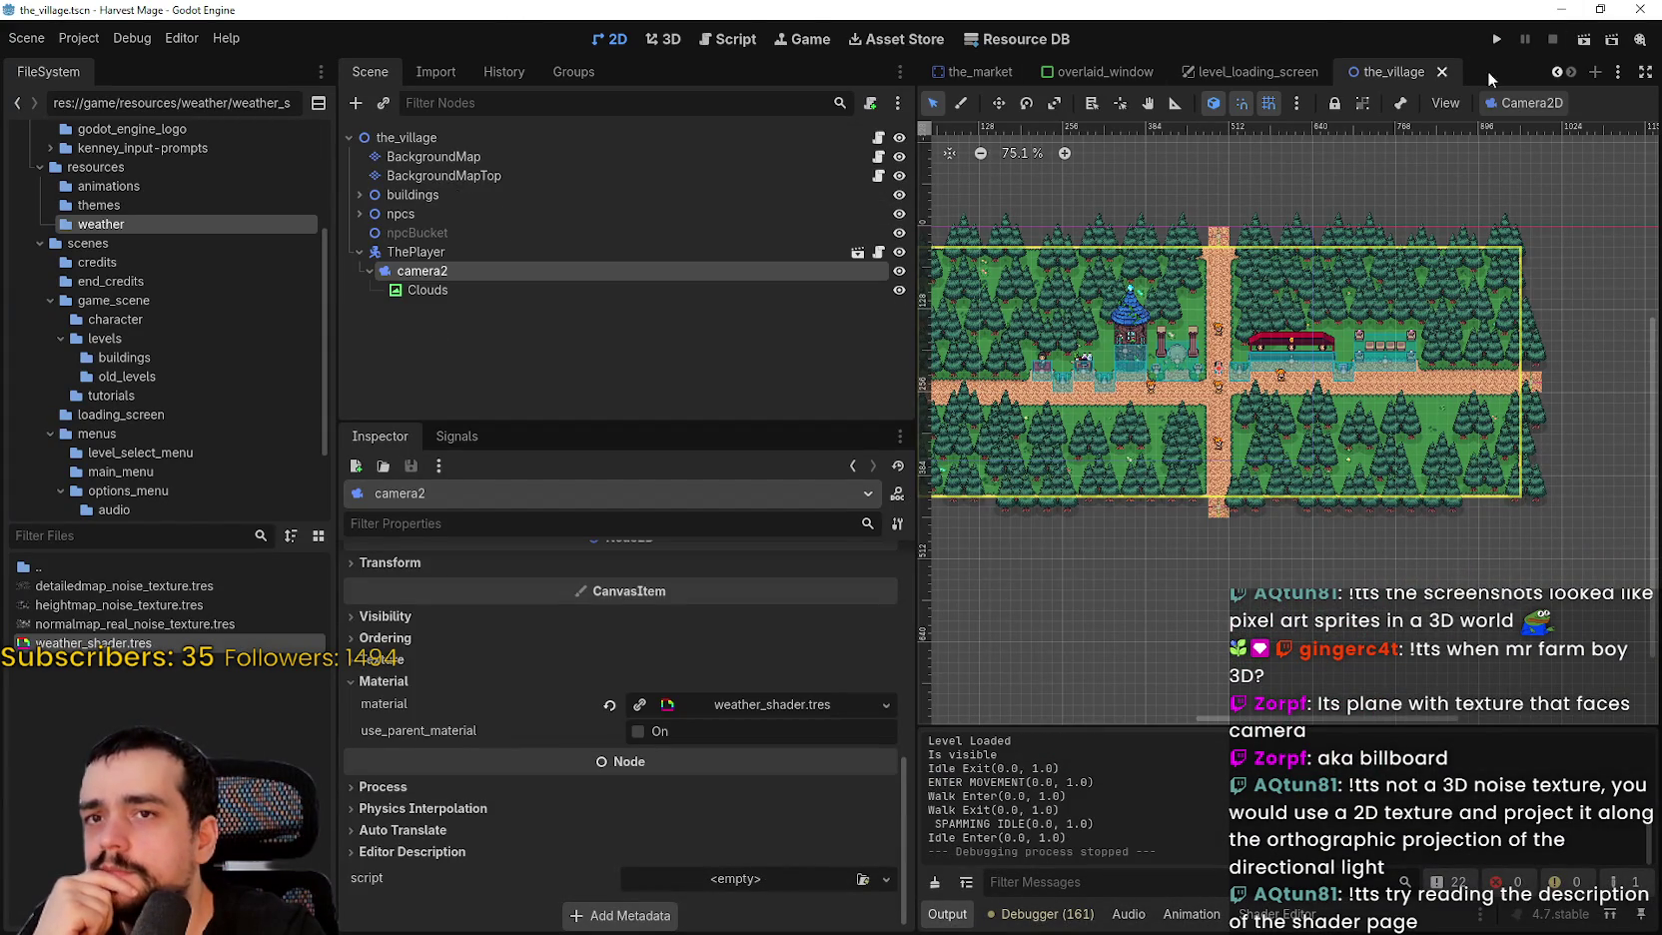
right_click(428, 140)
click(551, 175)
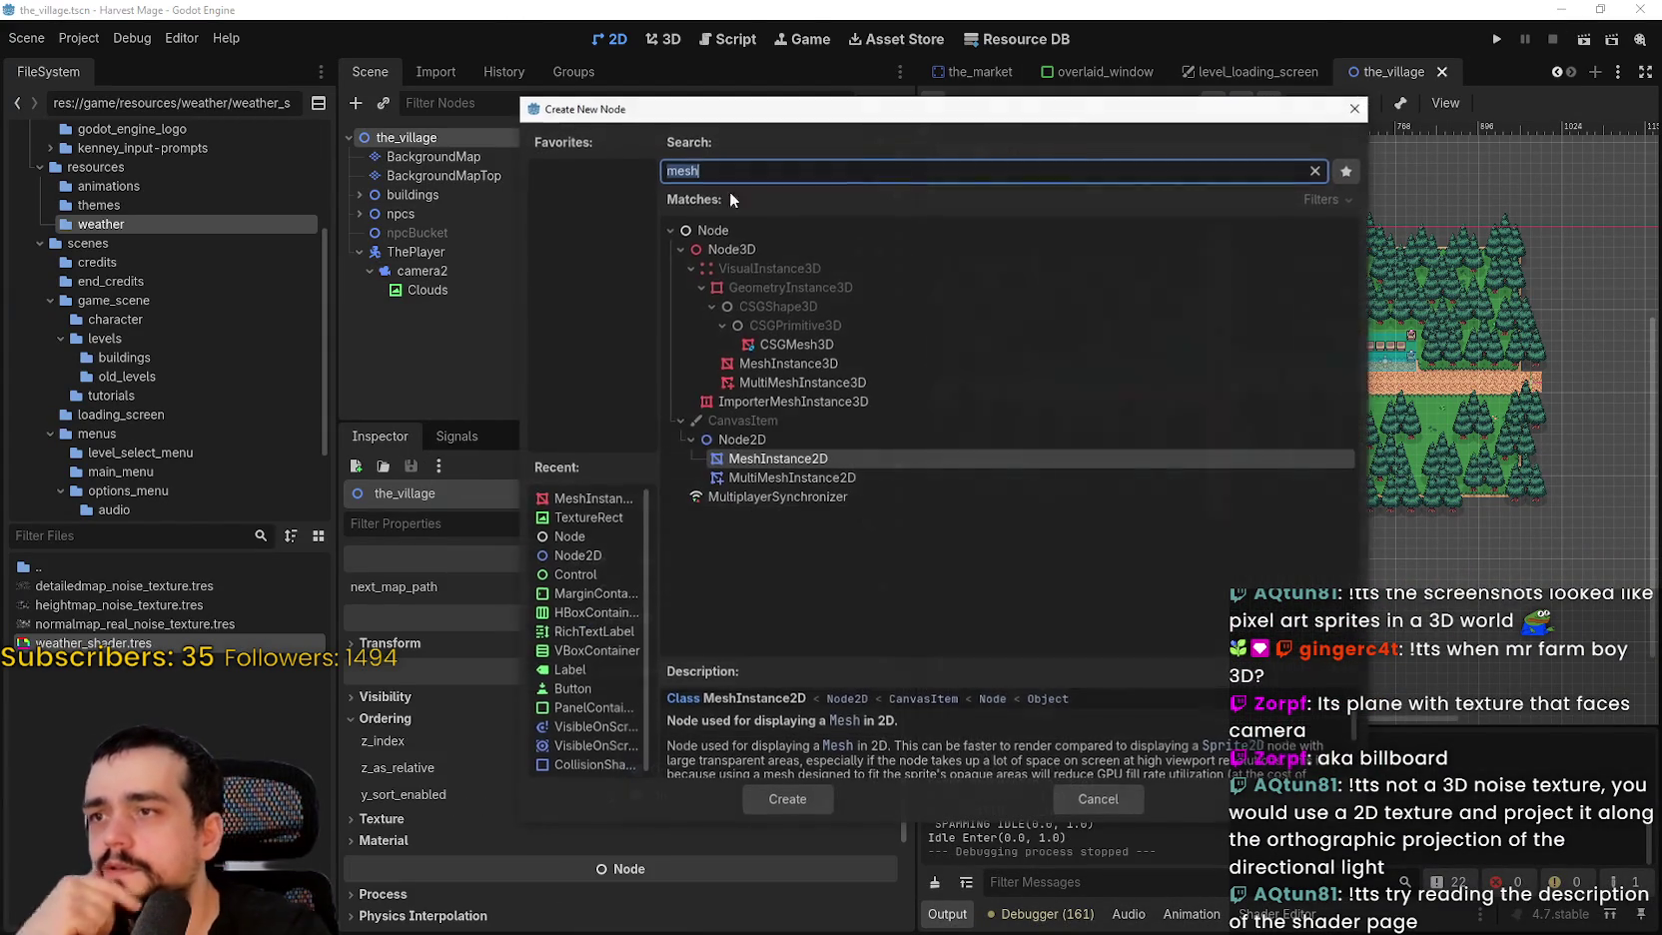
text(para)
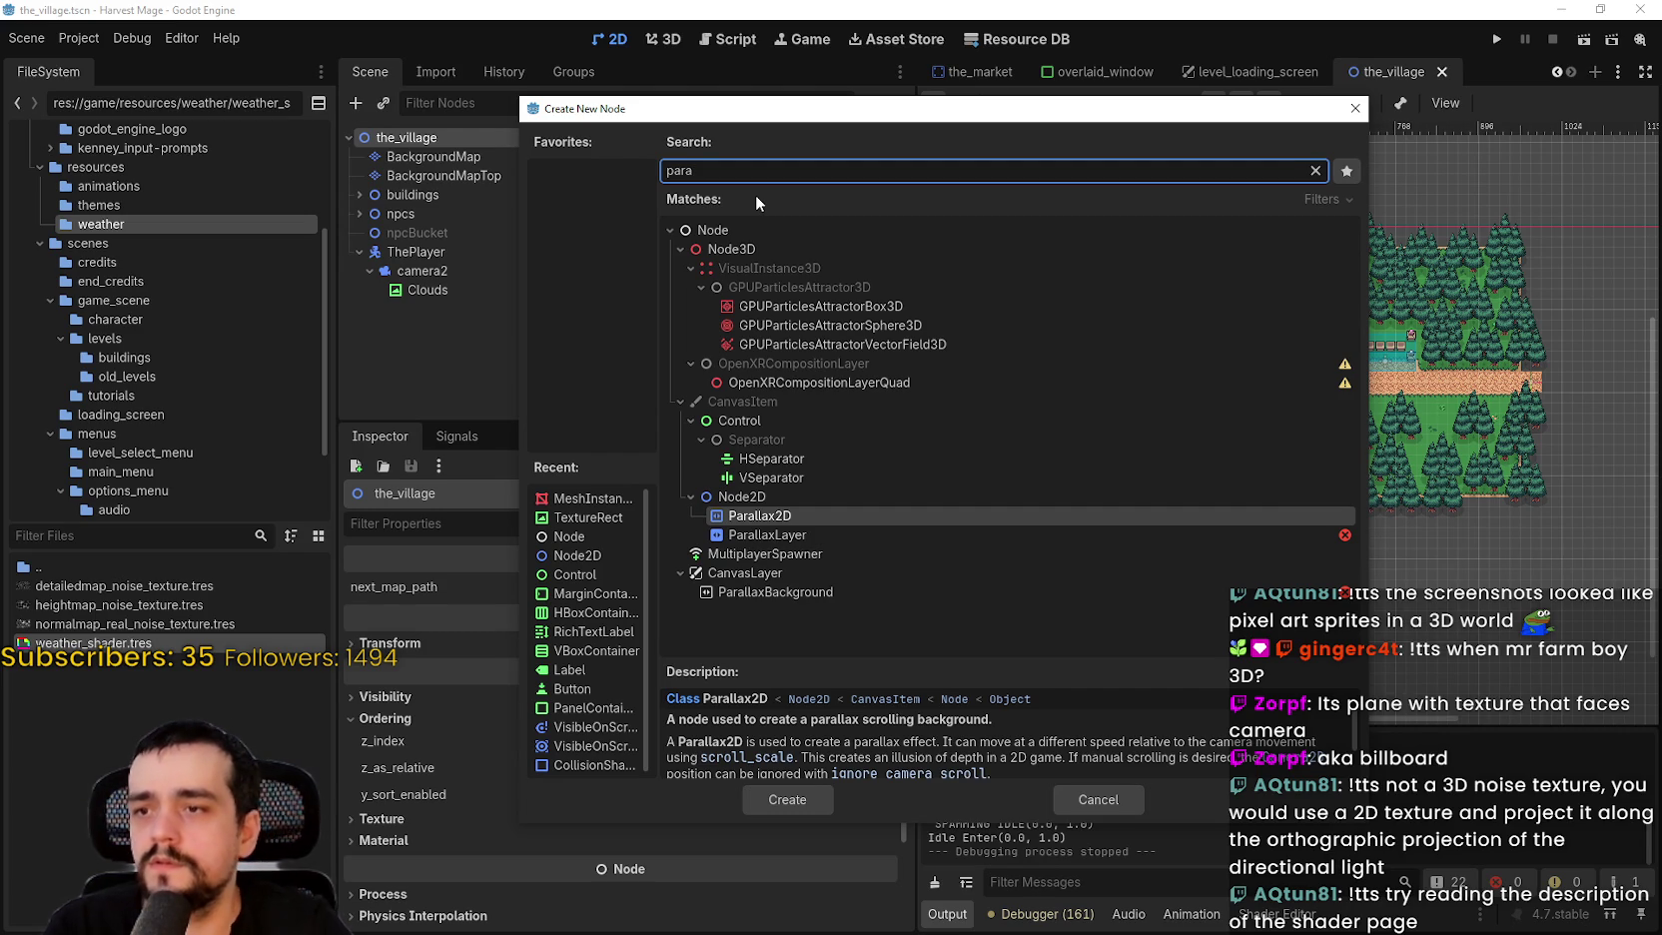
text(ll)
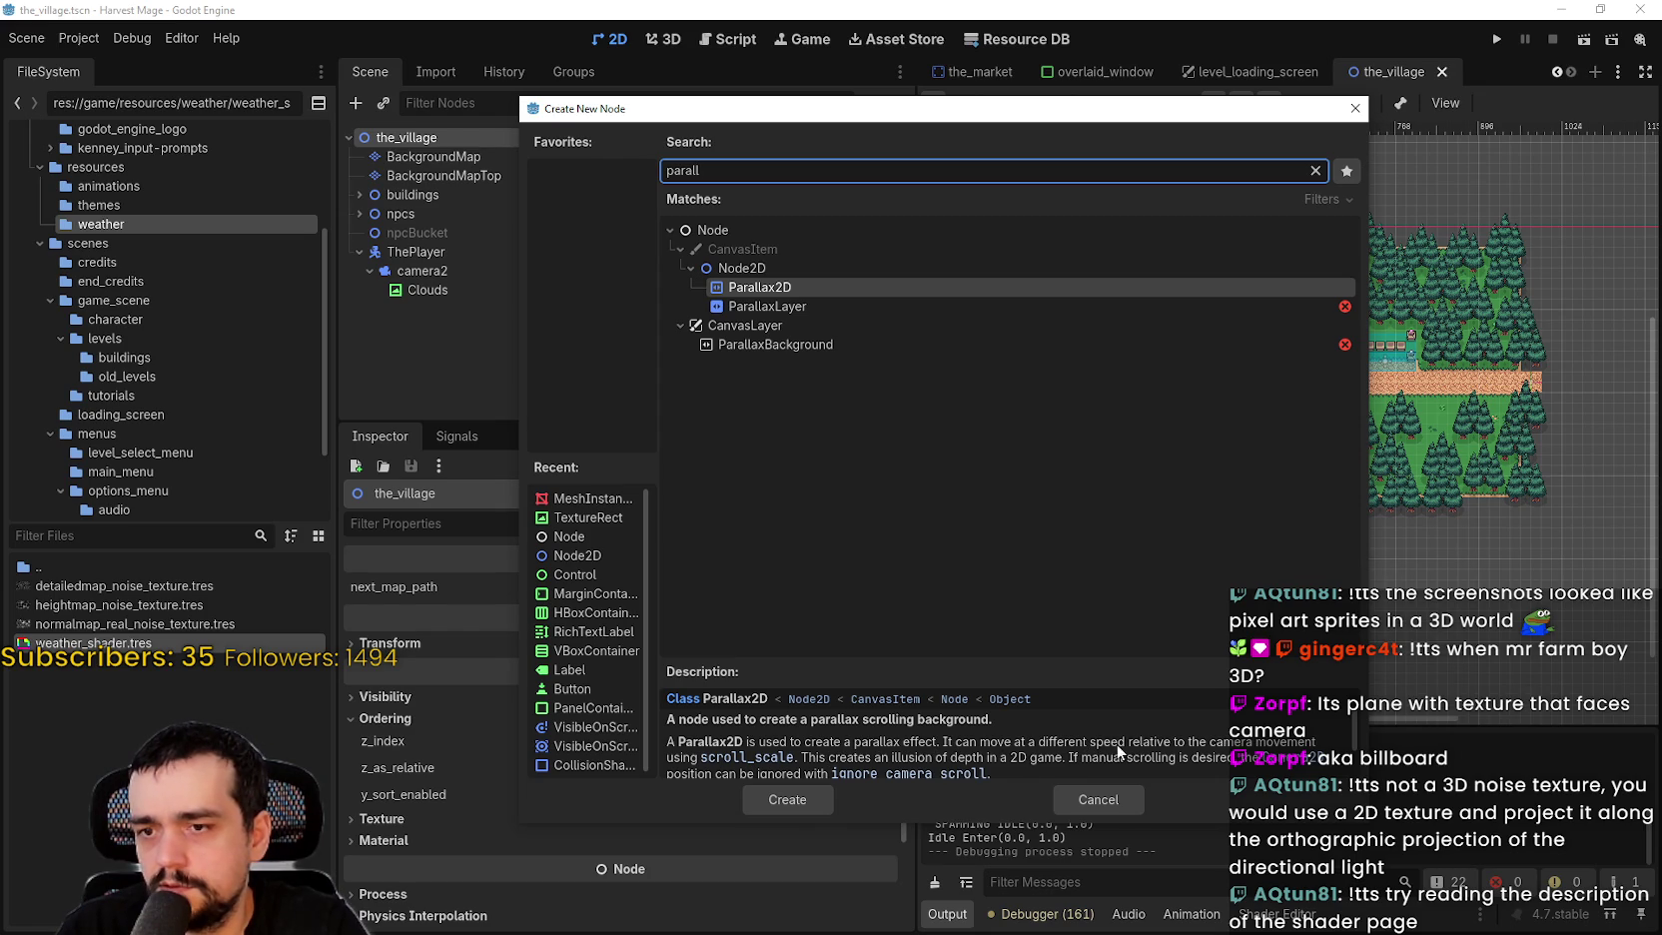
click(805, 807)
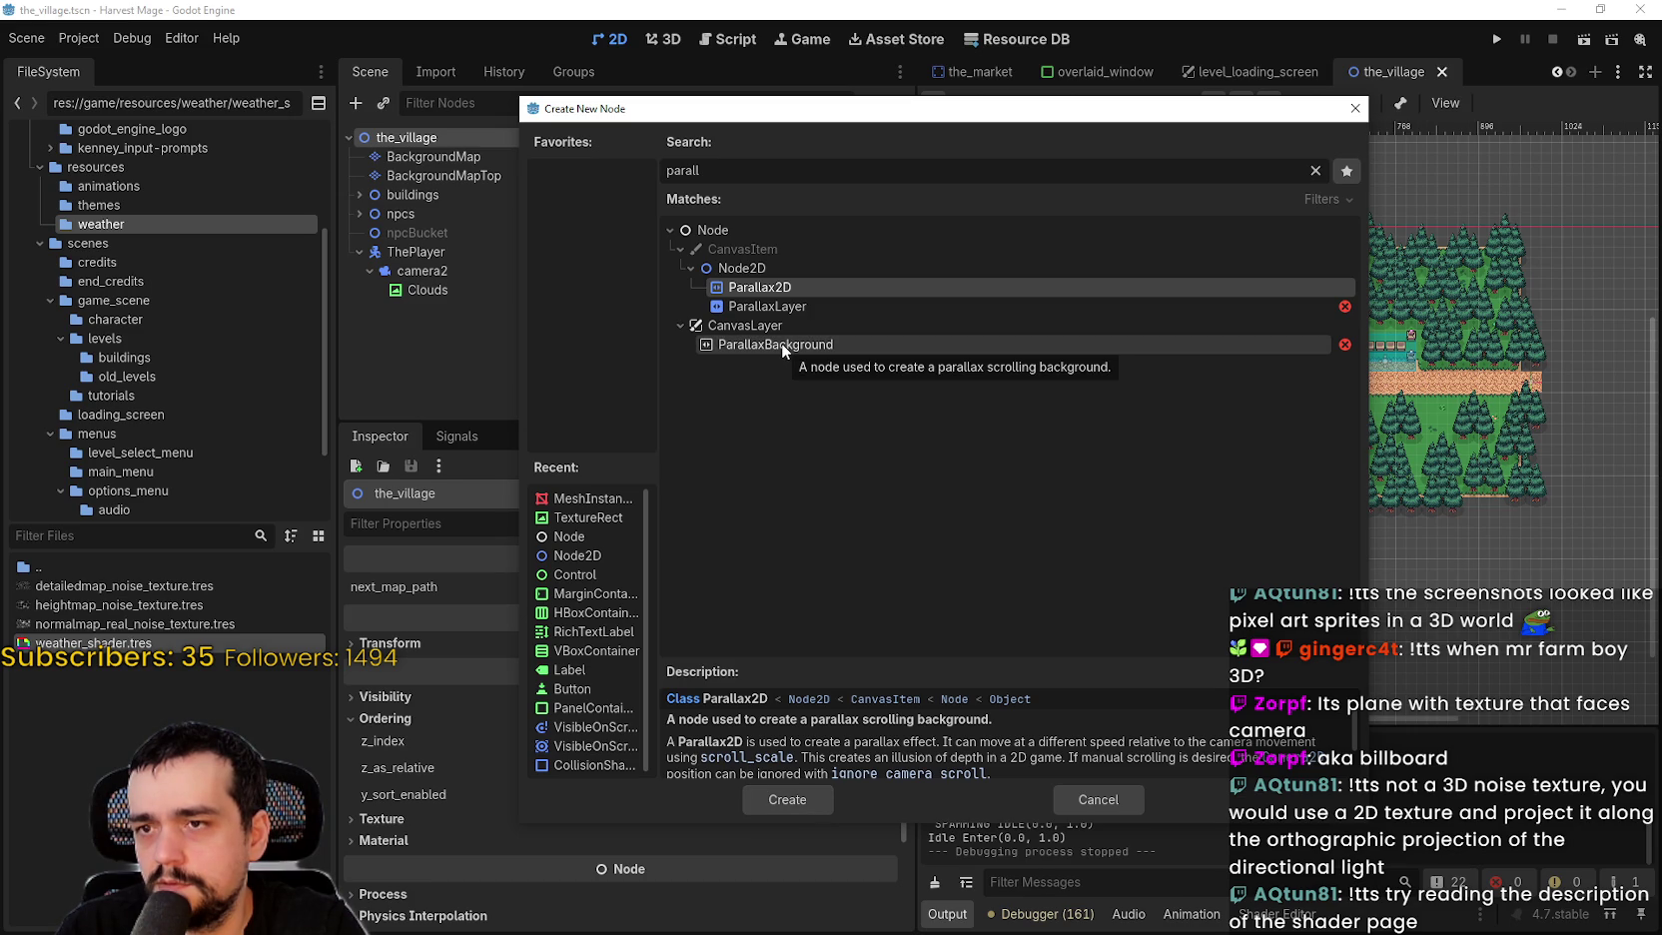
click(782, 342)
click(802, 804)
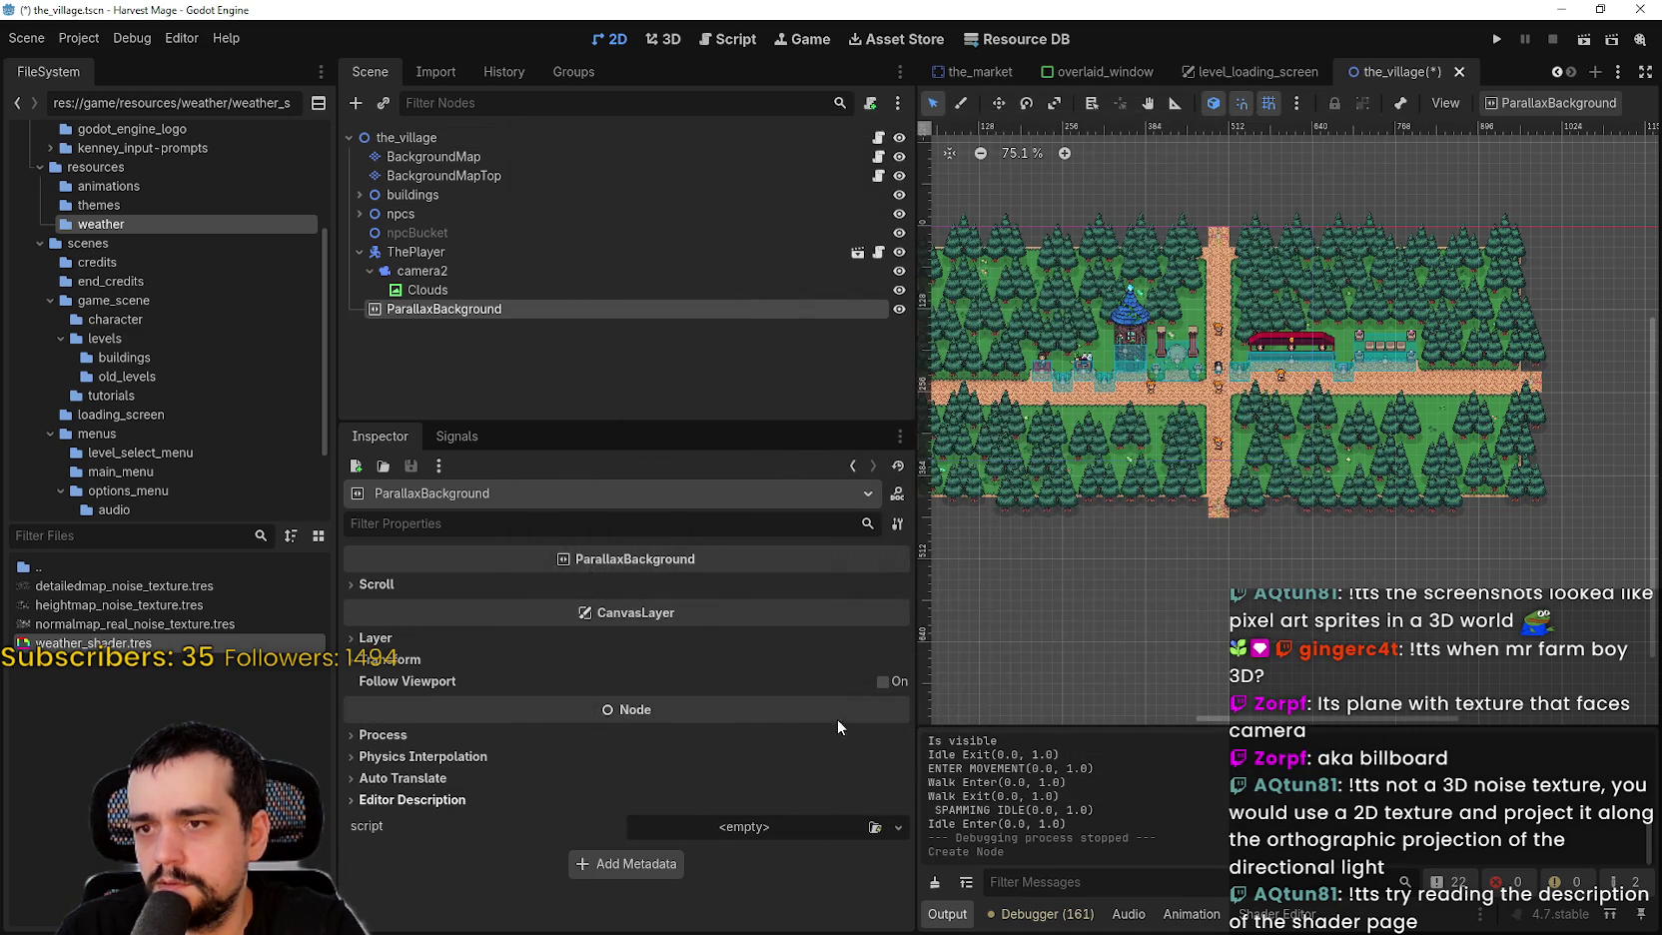
double_click(481, 309)
key(Escape)
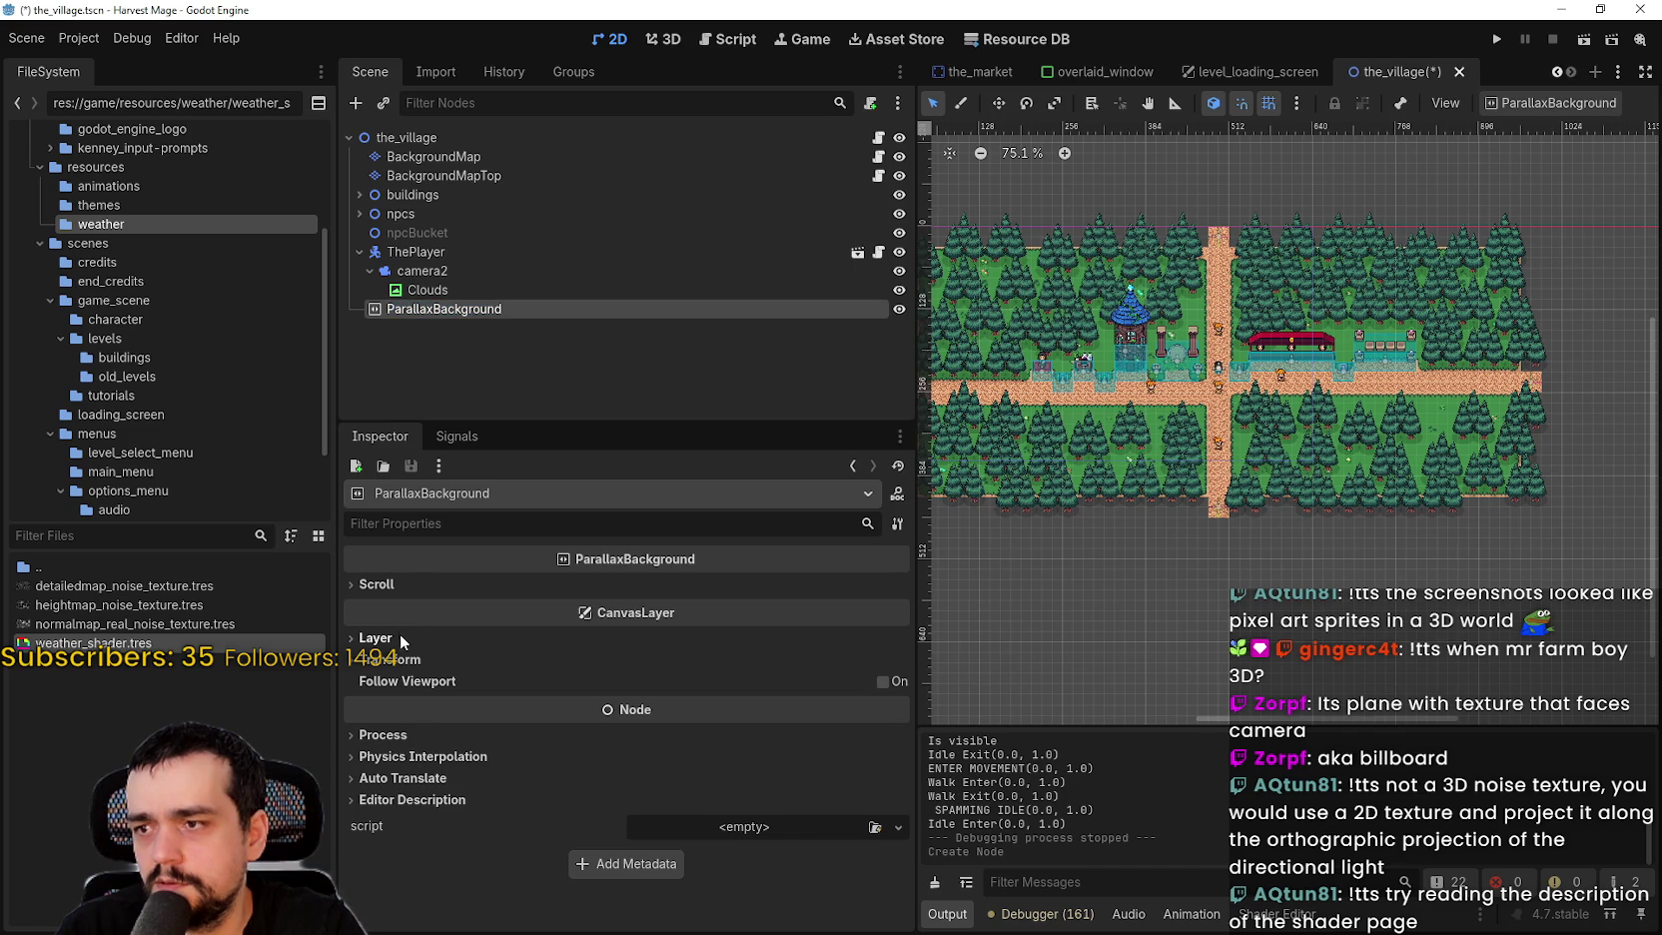
click(406, 581)
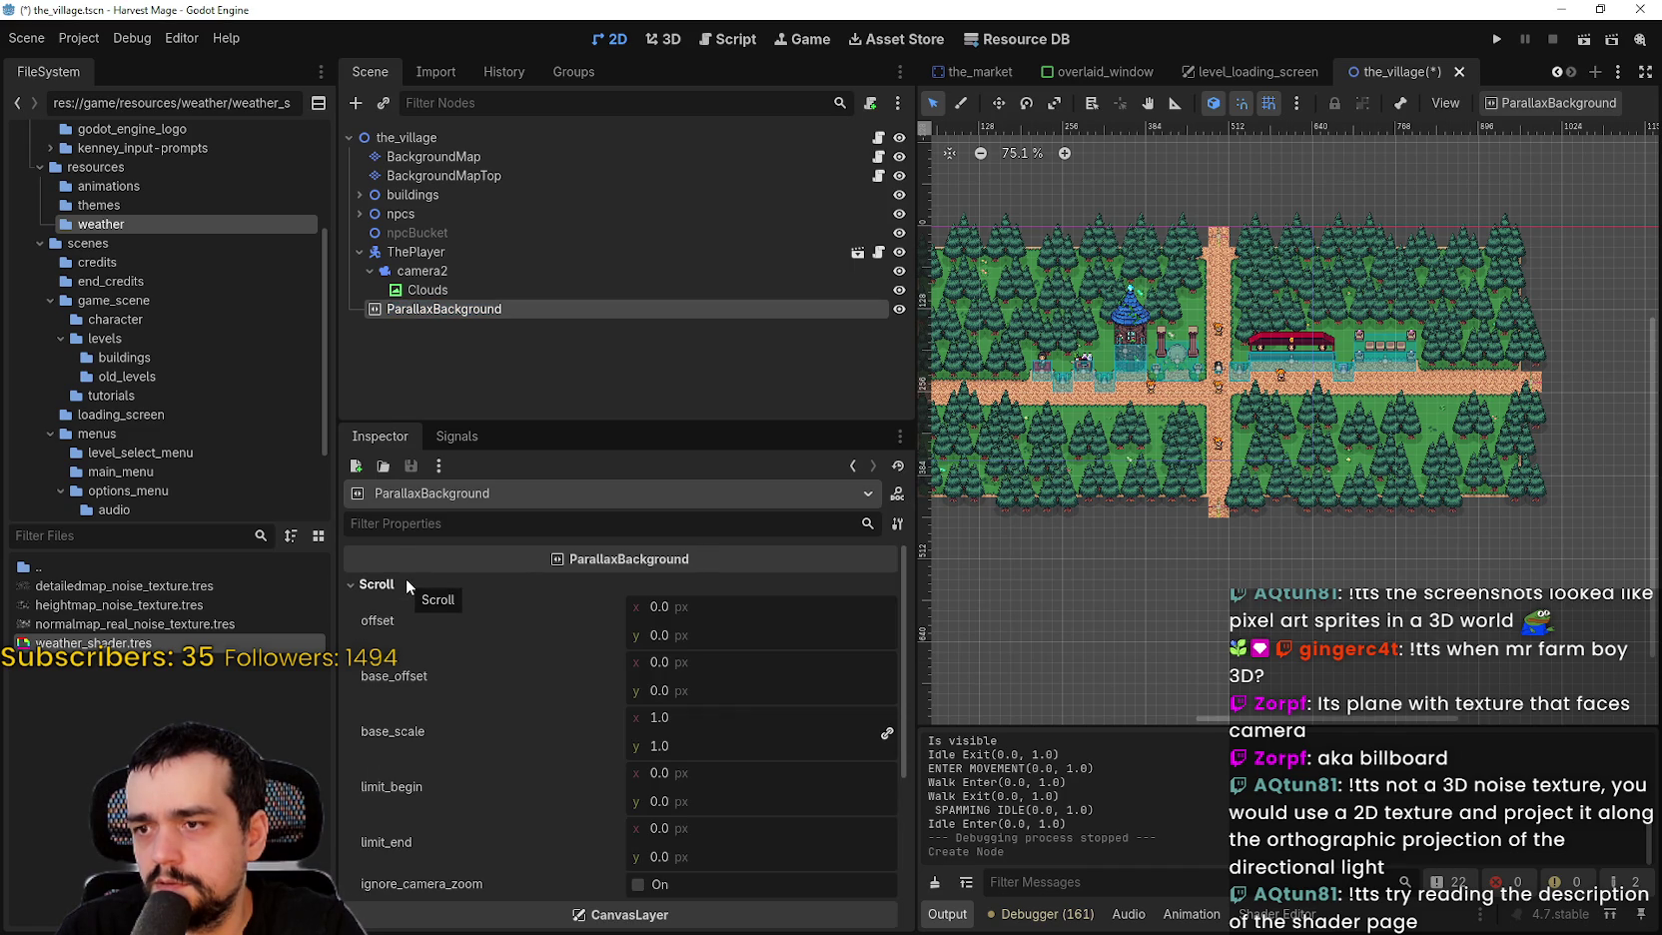
click(406, 581)
click(410, 633)
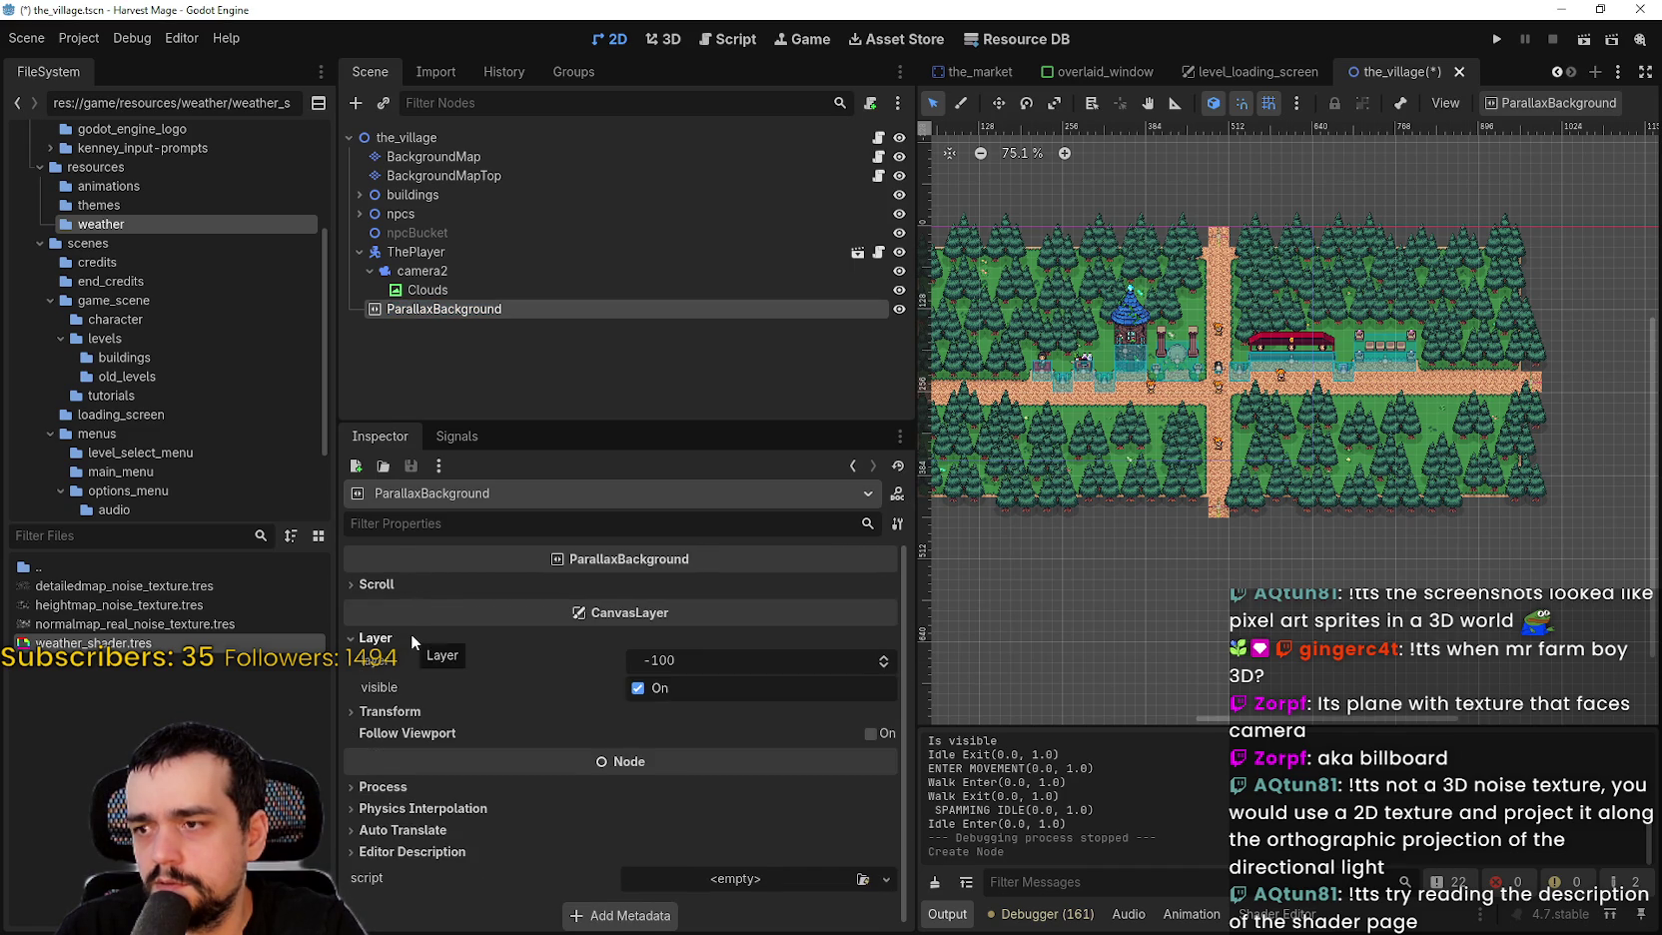
click(411, 633)
click(409, 733)
click(409, 733)
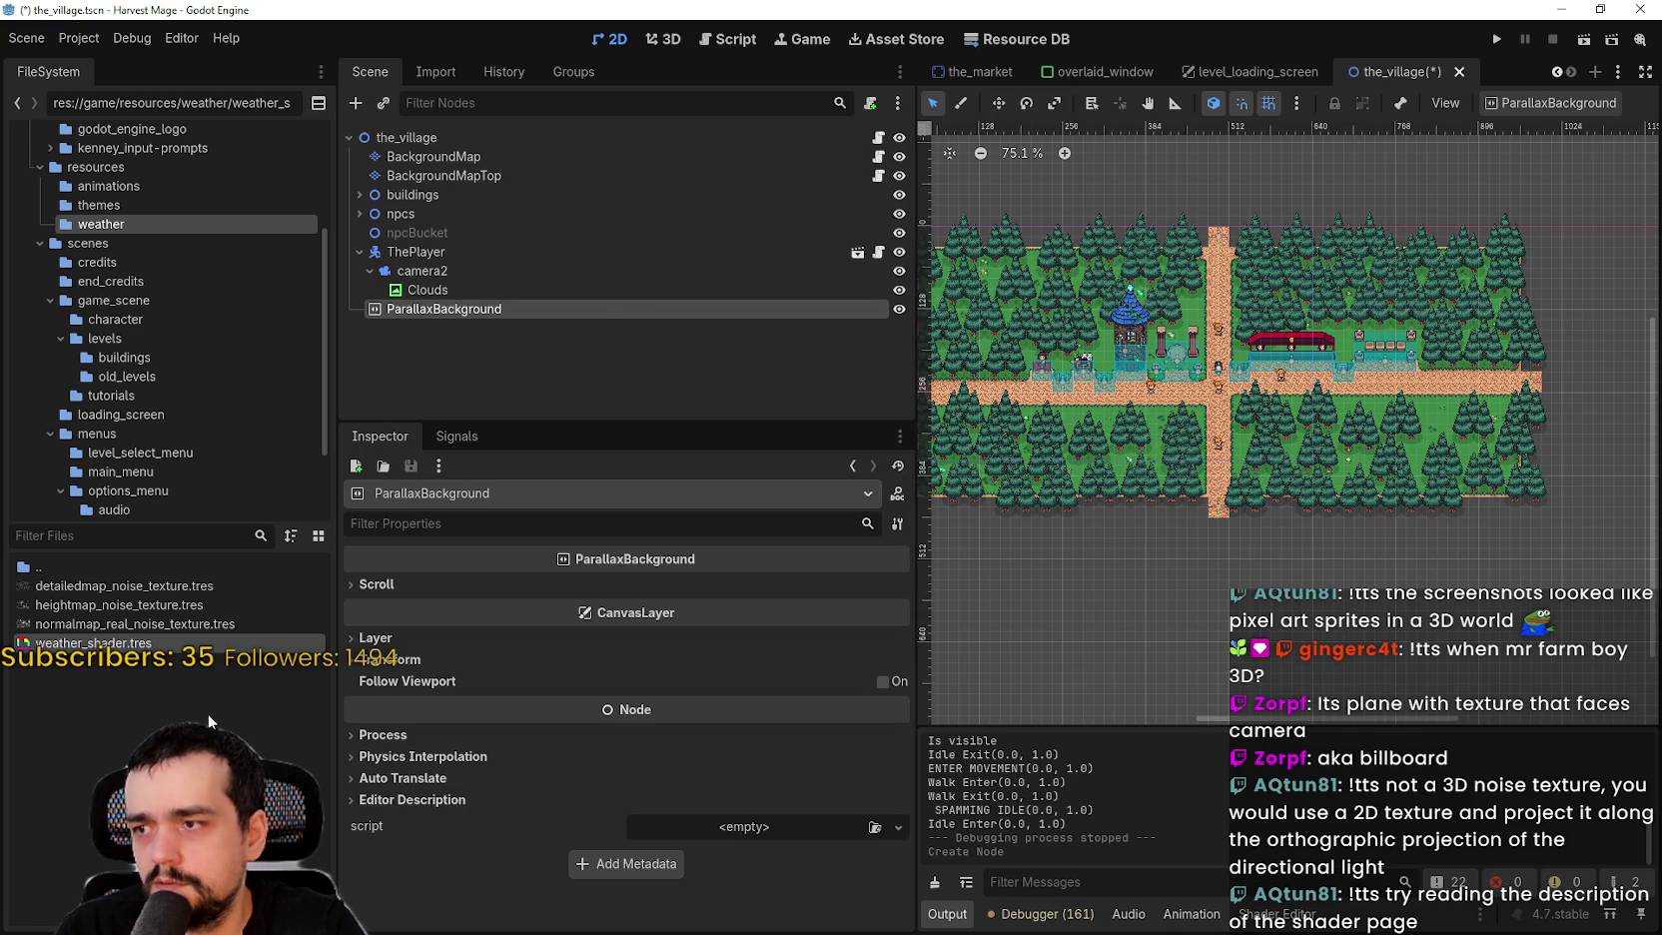
Step: Add a Parallax2D child node under ParallaxBackground
right_click(436, 311)
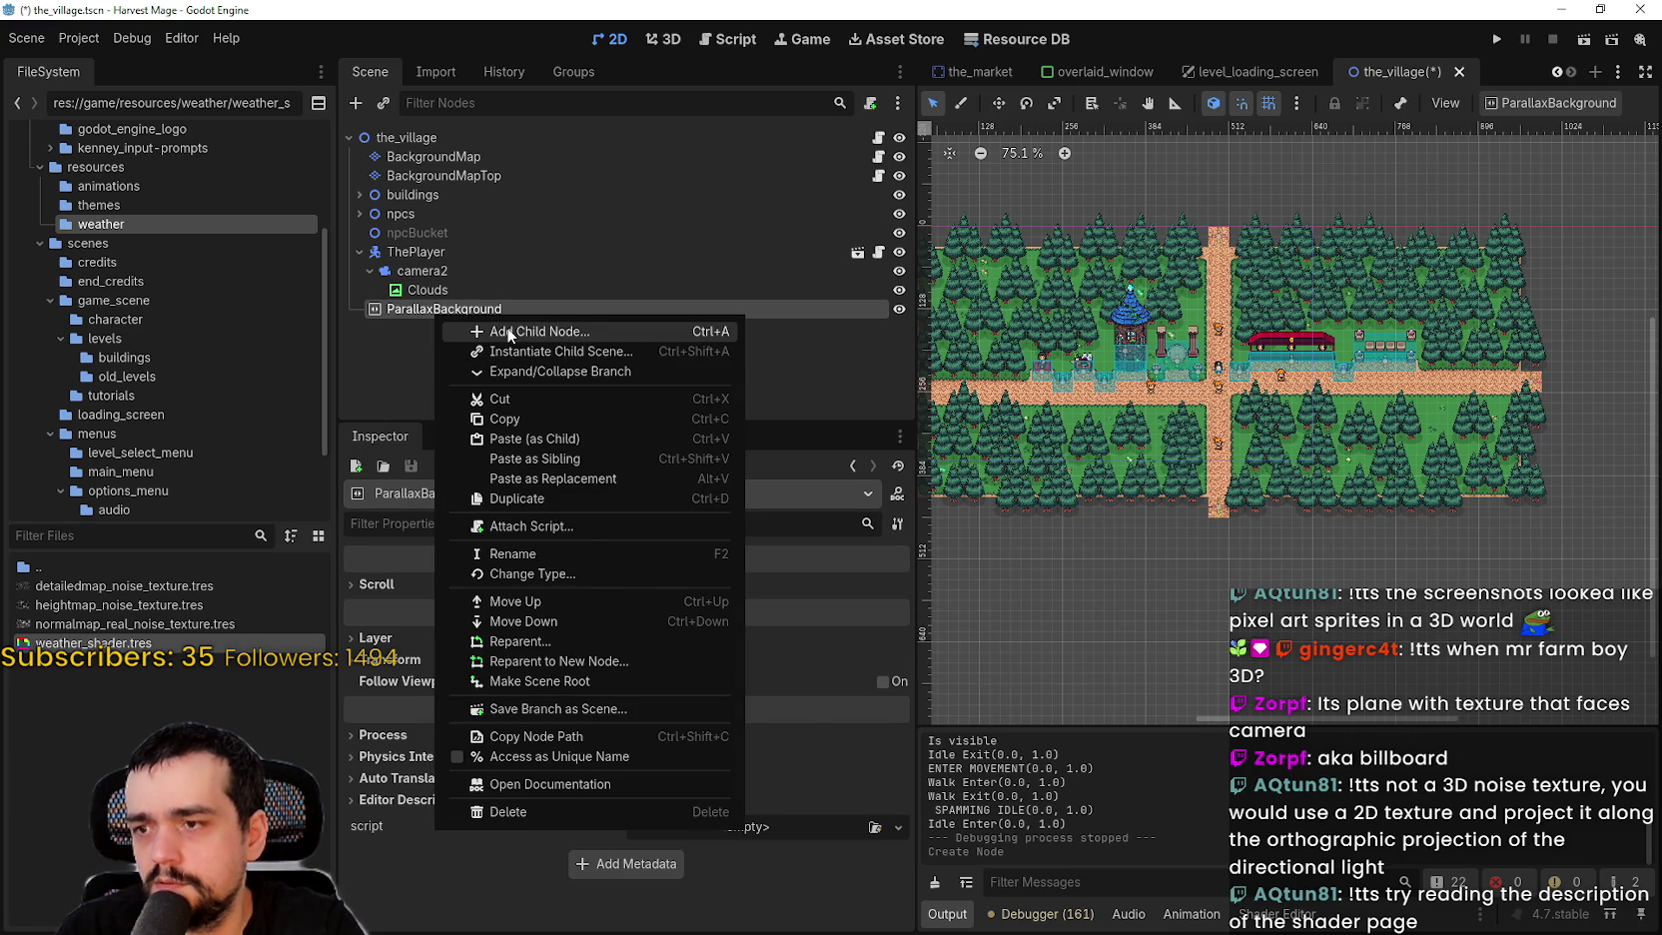
click(508, 332)
key(Return)
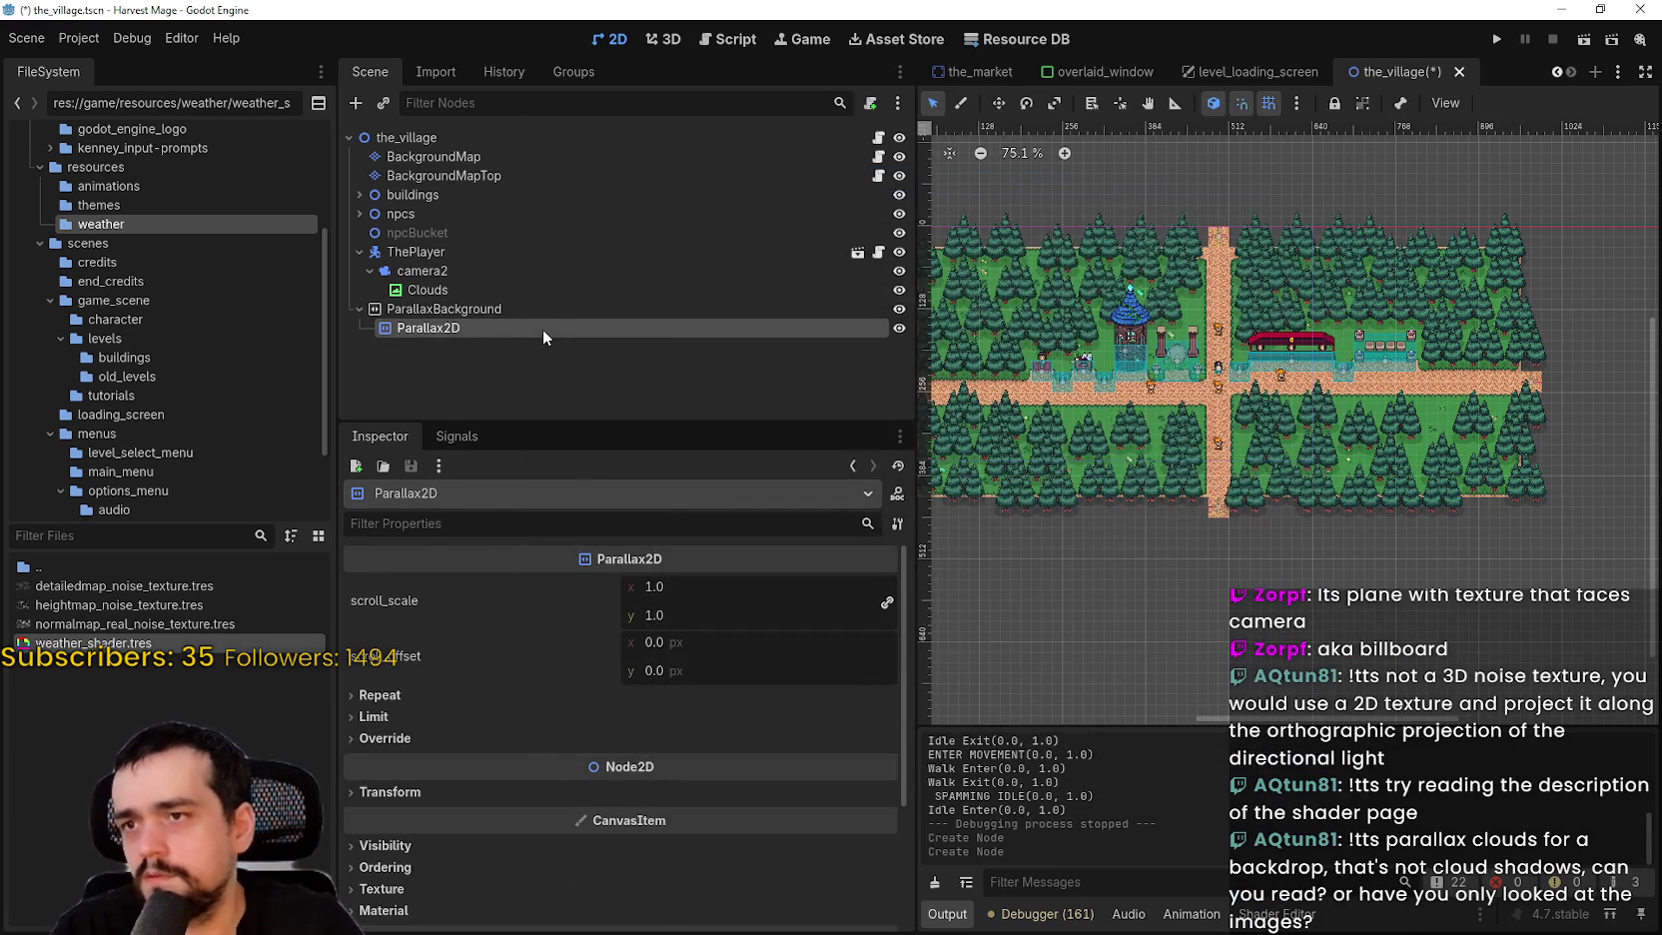
Step: Assign weather_shader.tres as the Parallax2D's CanvasItem material
scroll(433, 835, down, 5)
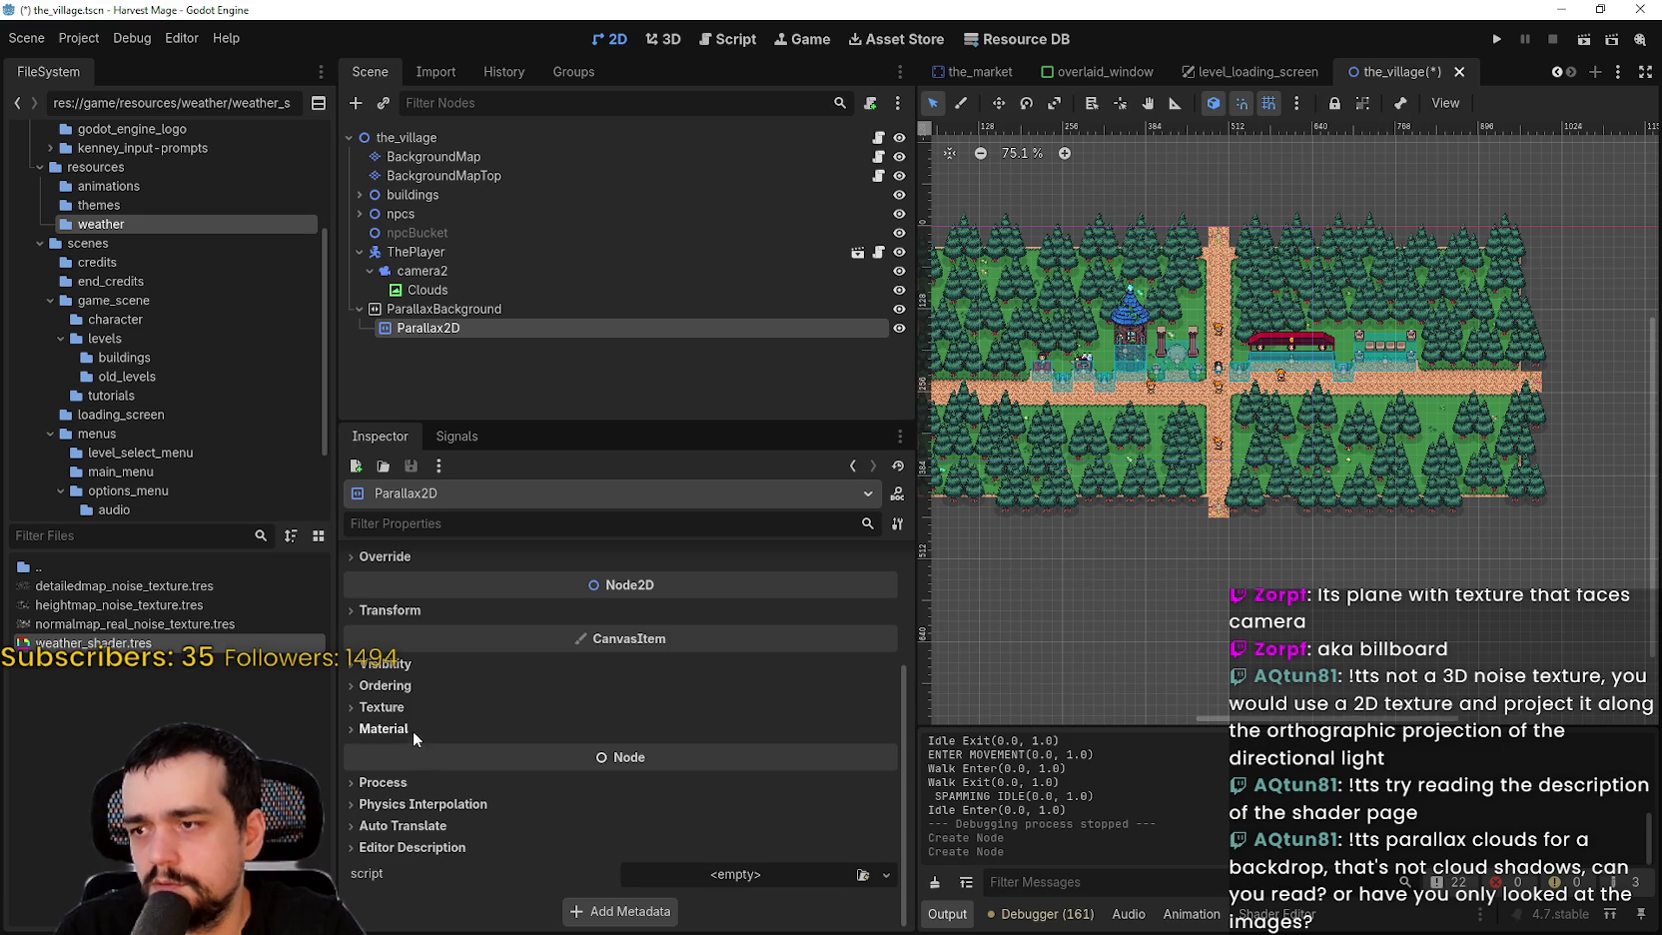
click(412, 685)
click(412, 685)
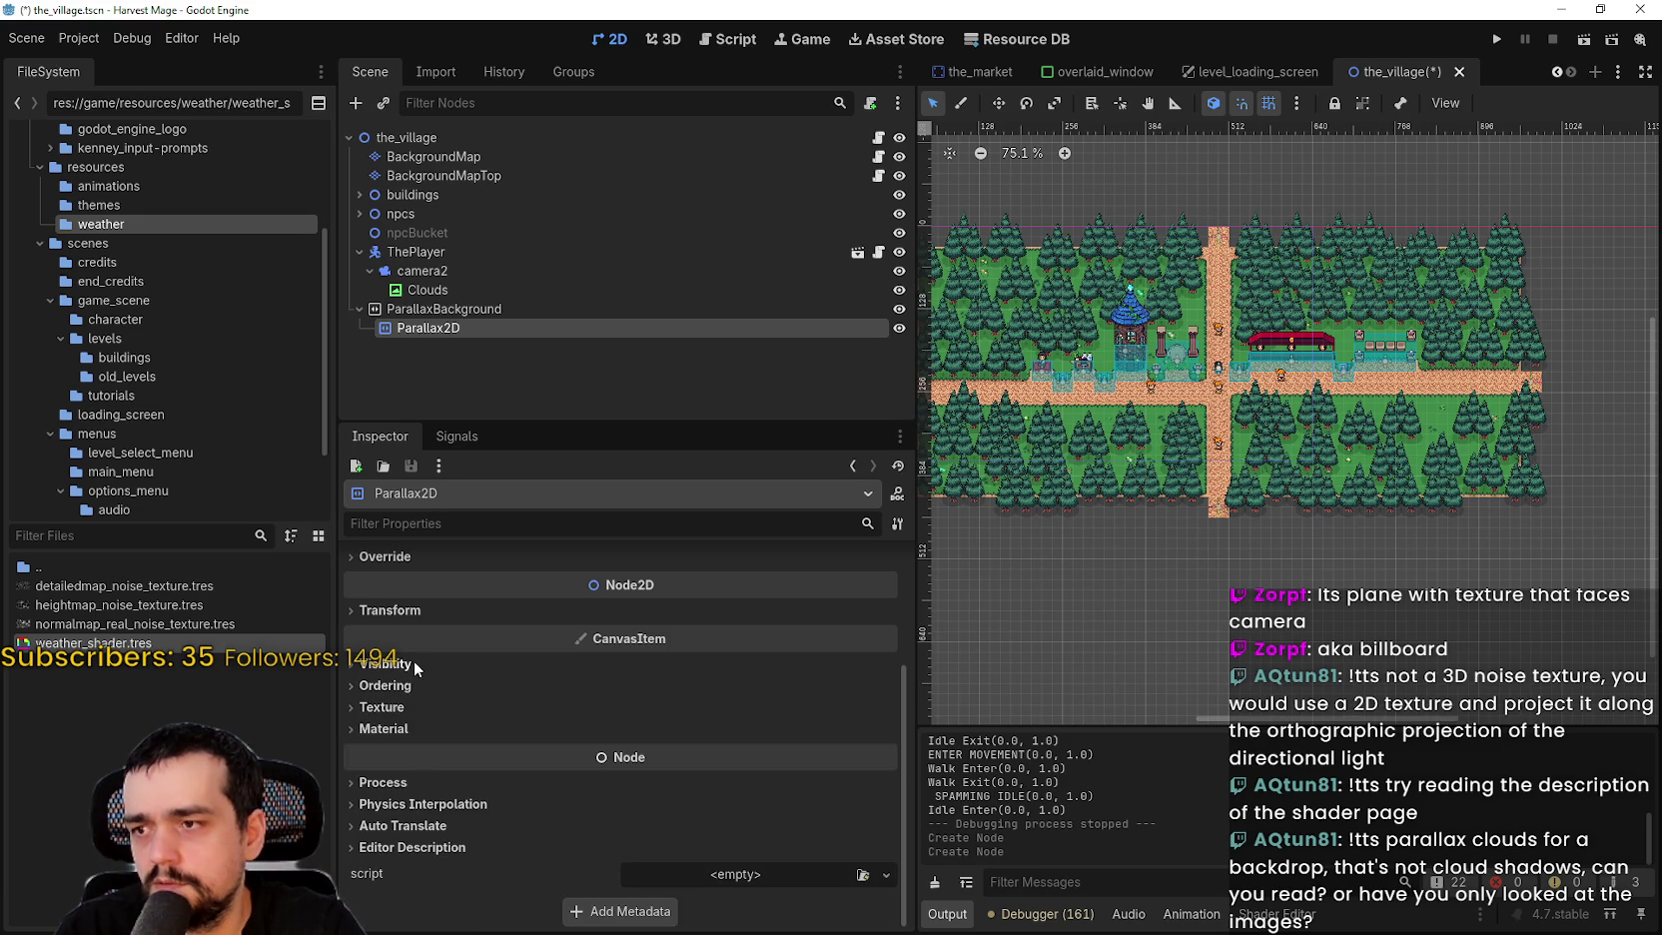
click(384, 728)
drag(93, 642, 702, 754)
Step: Expand weather_shader.tres in the Inspector to review its shader parameters
scroll(1158, 444, up, 2)
drag(1151, 436, 1321, 462)
scroll(1260, 447, down, 2)
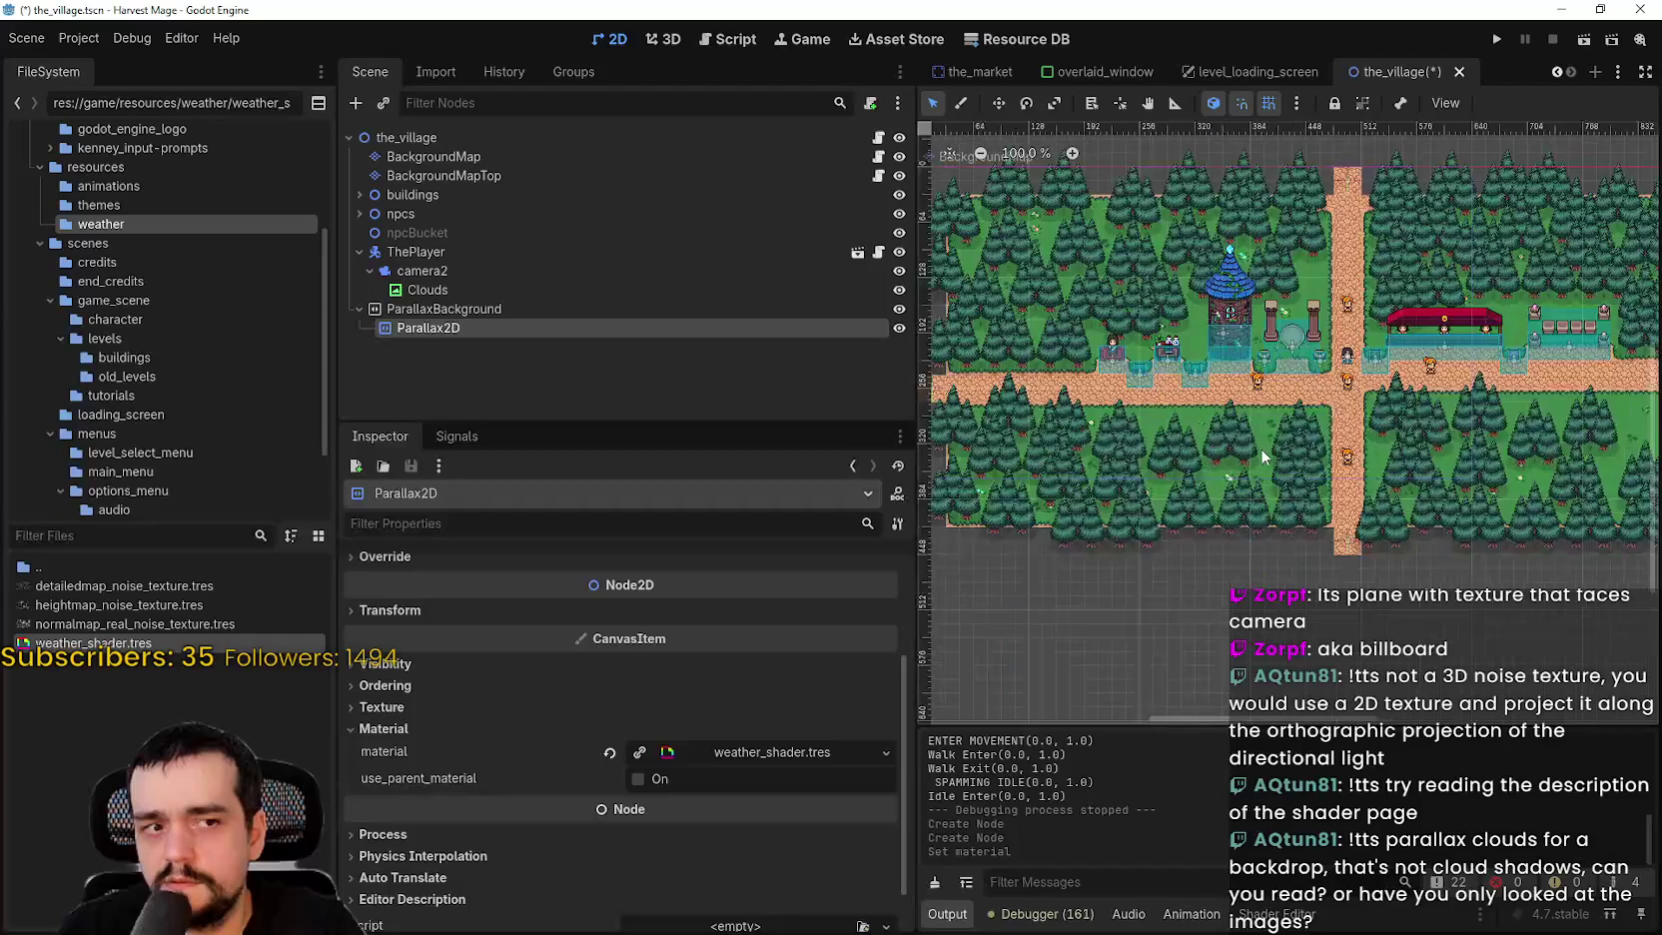
scroll(1258, 449, down, 1)
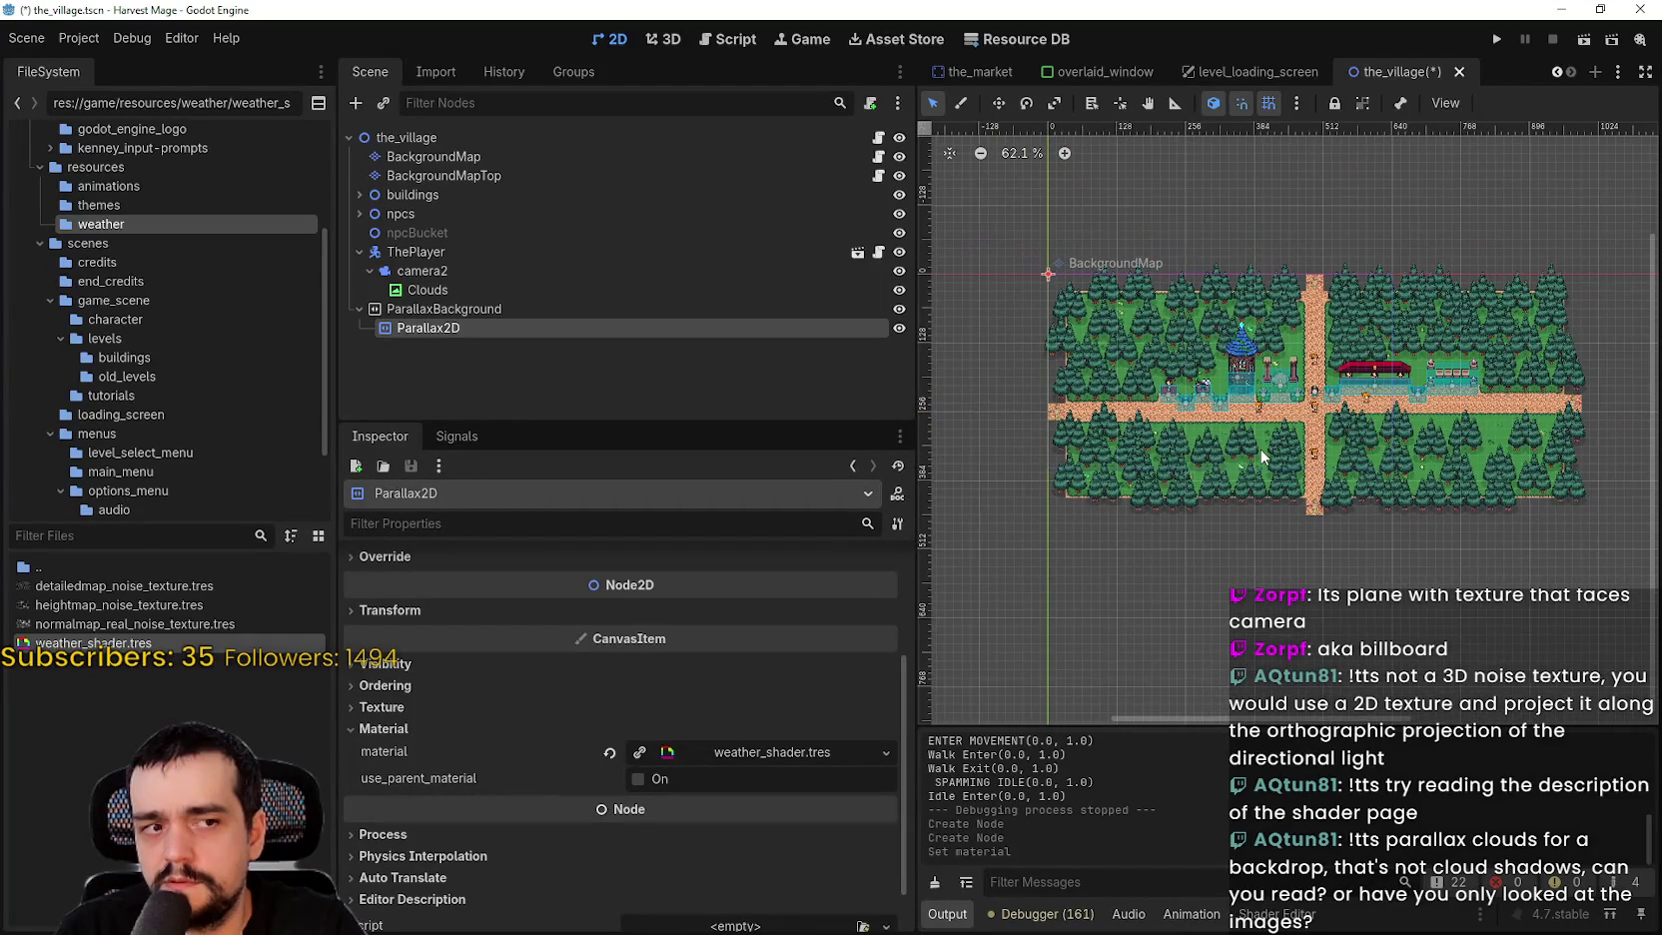
scroll(1256, 448, down, 2)
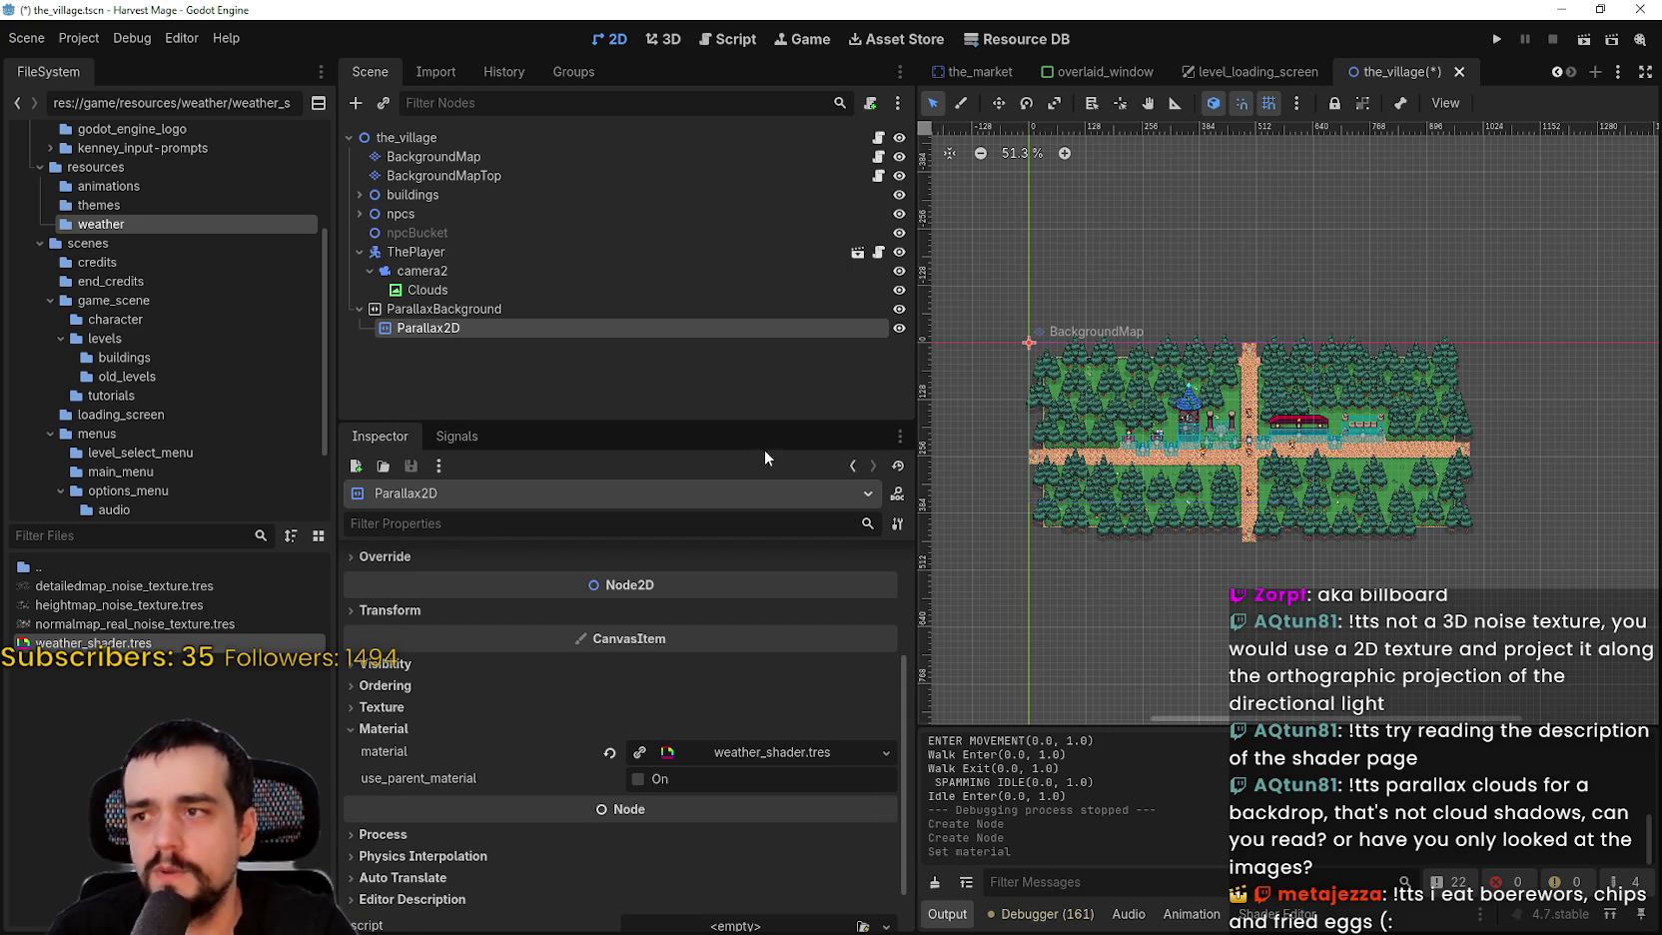
click(776, 754)
scroll(1310, 343, up, 1)
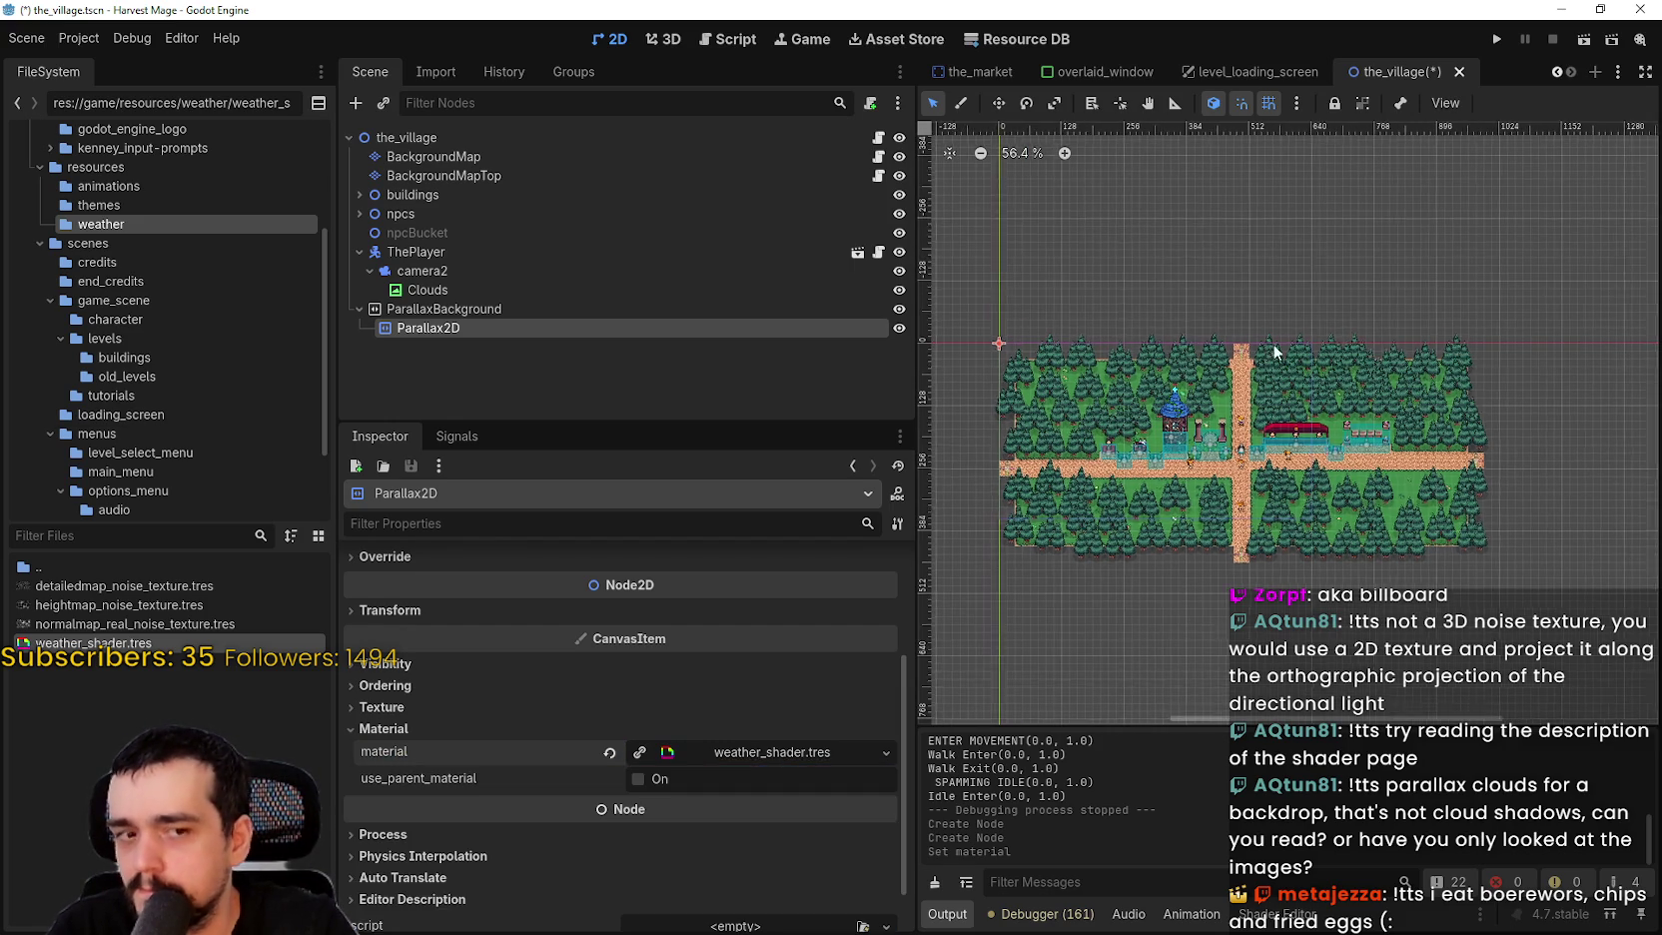